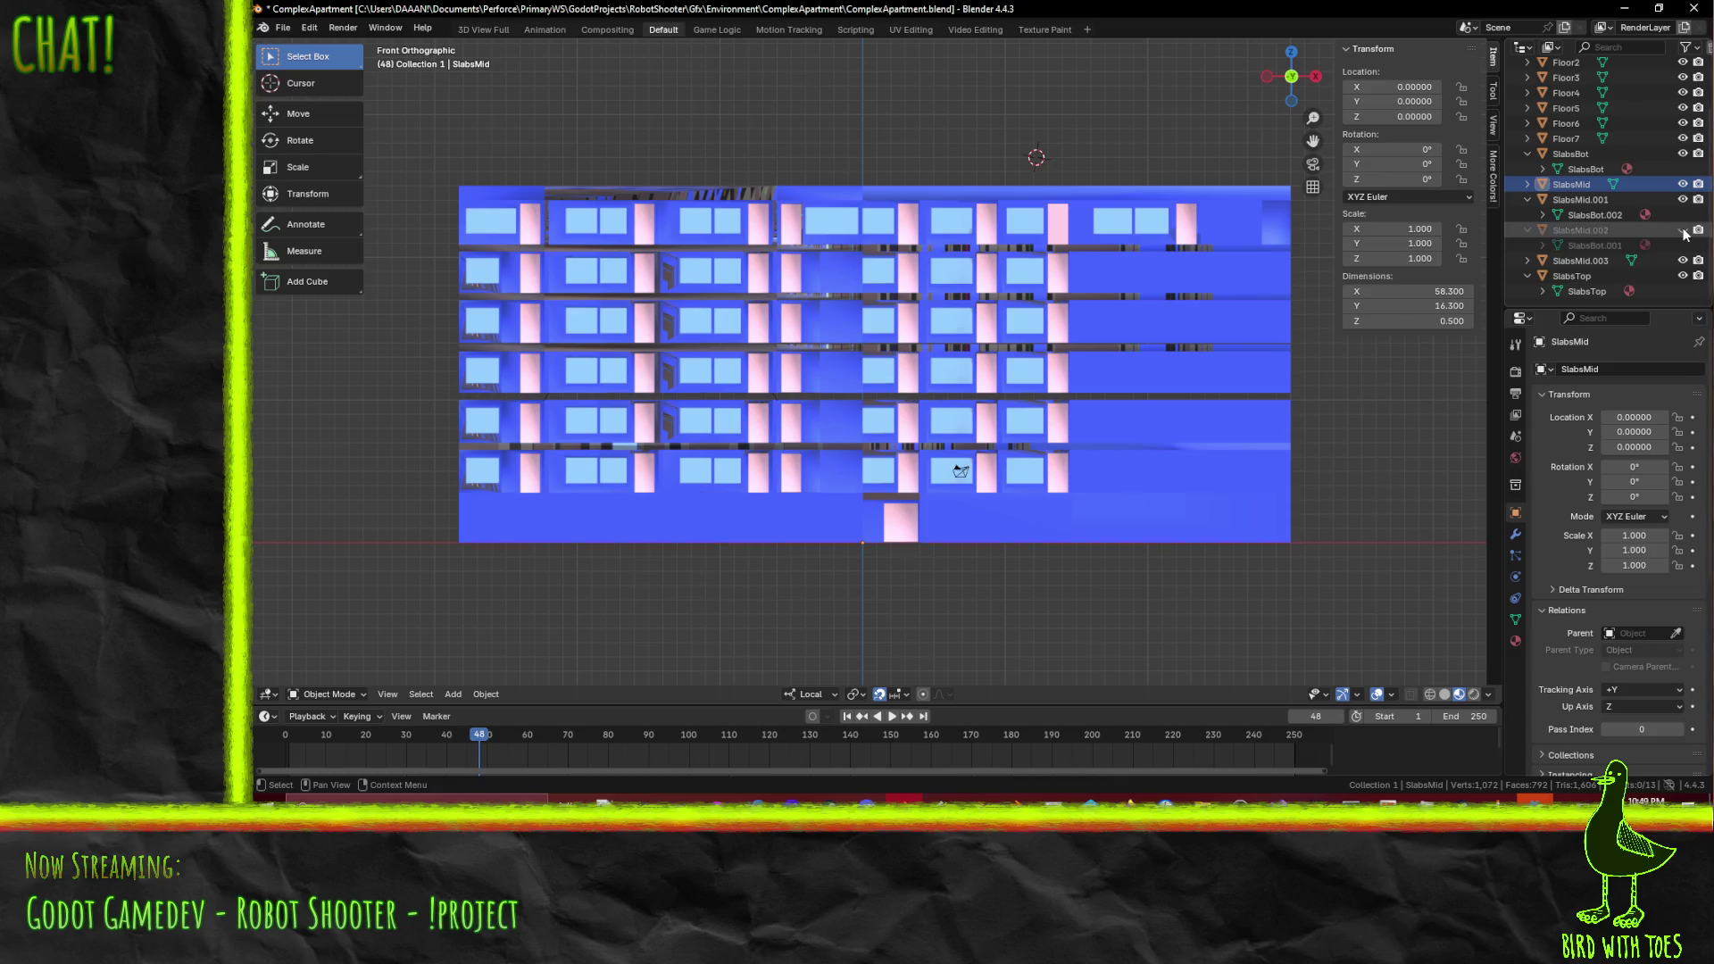
- Hide the SlabsMid.003 slab and select the SlabsMid.002 slab in the Outliner
{"action": "left_click", "coordinate": [1682, 261]}
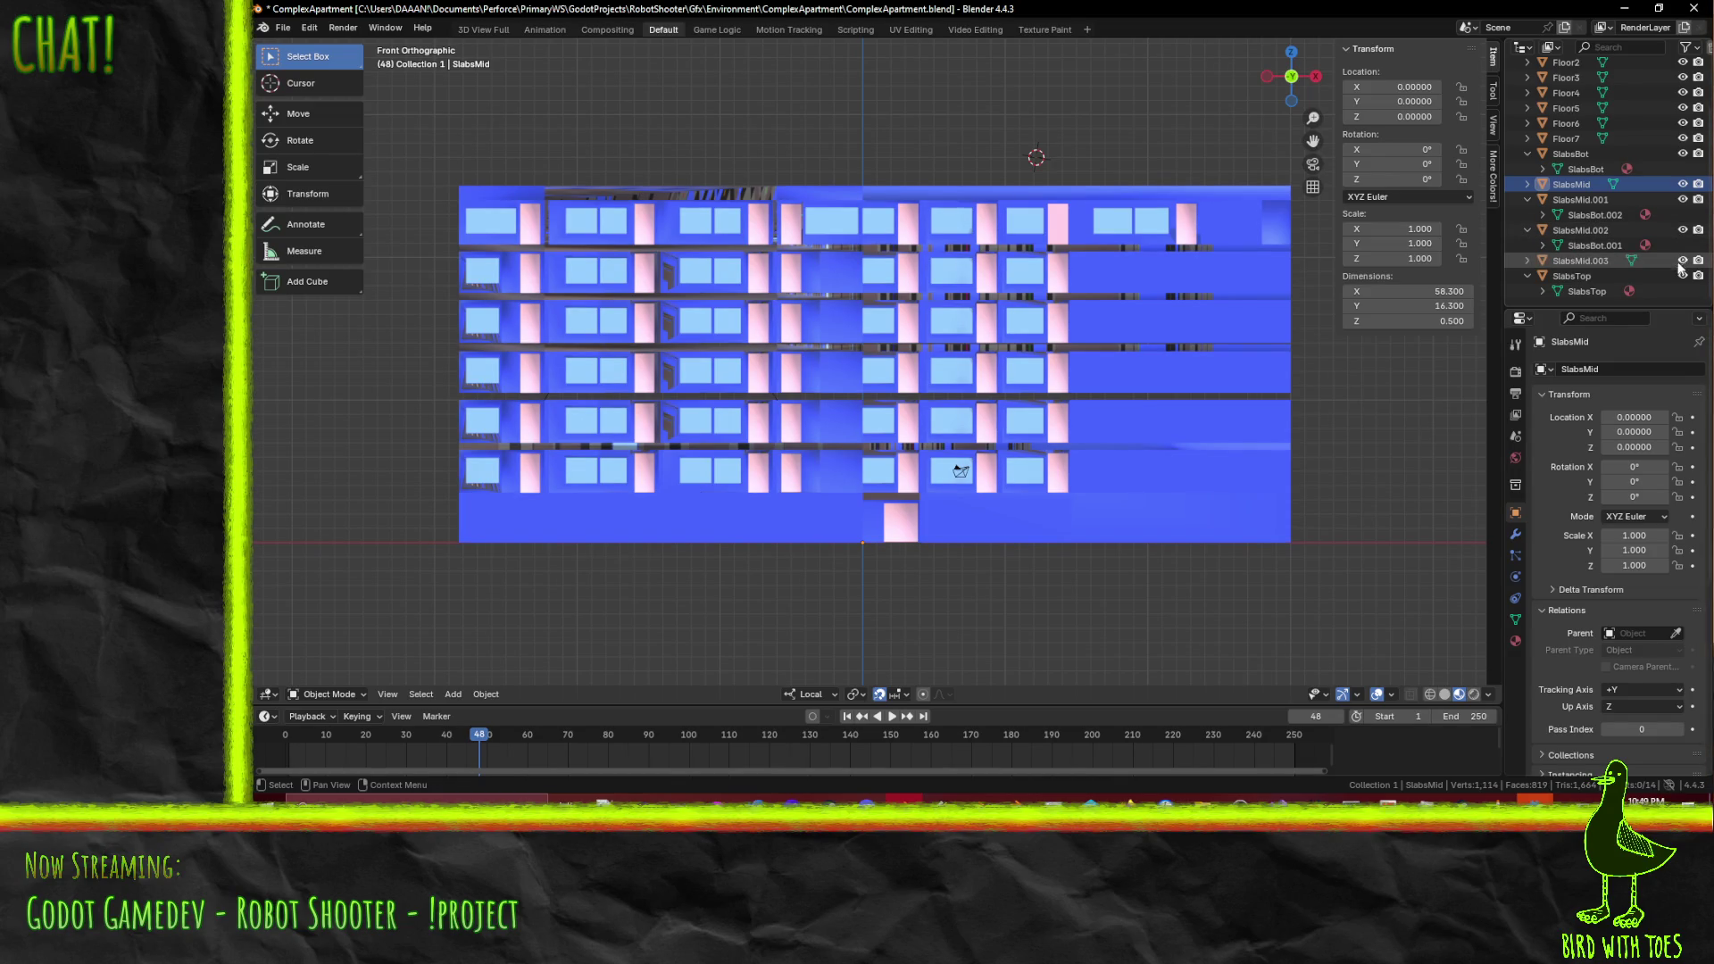
{"action": "left_click", "coordinate": [1572, 200]}
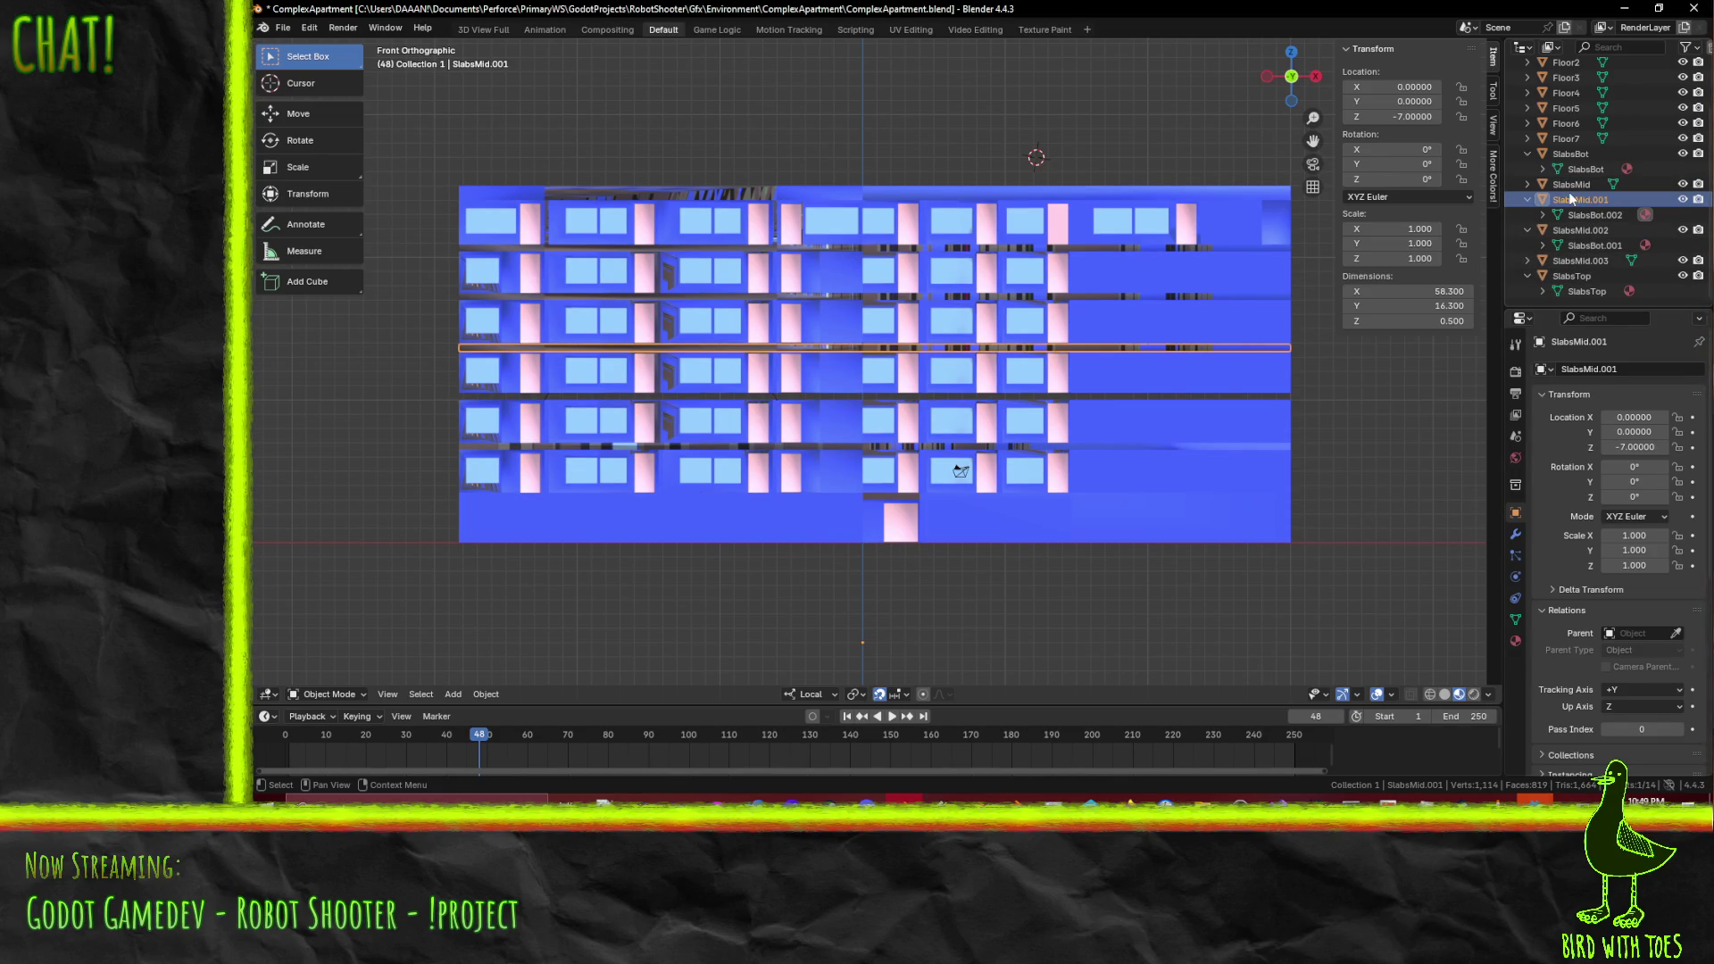
{"action": "left_click", "coordinate": [1578, 230]}
{"action": "left_click", "coordinate": [1575, 200]}
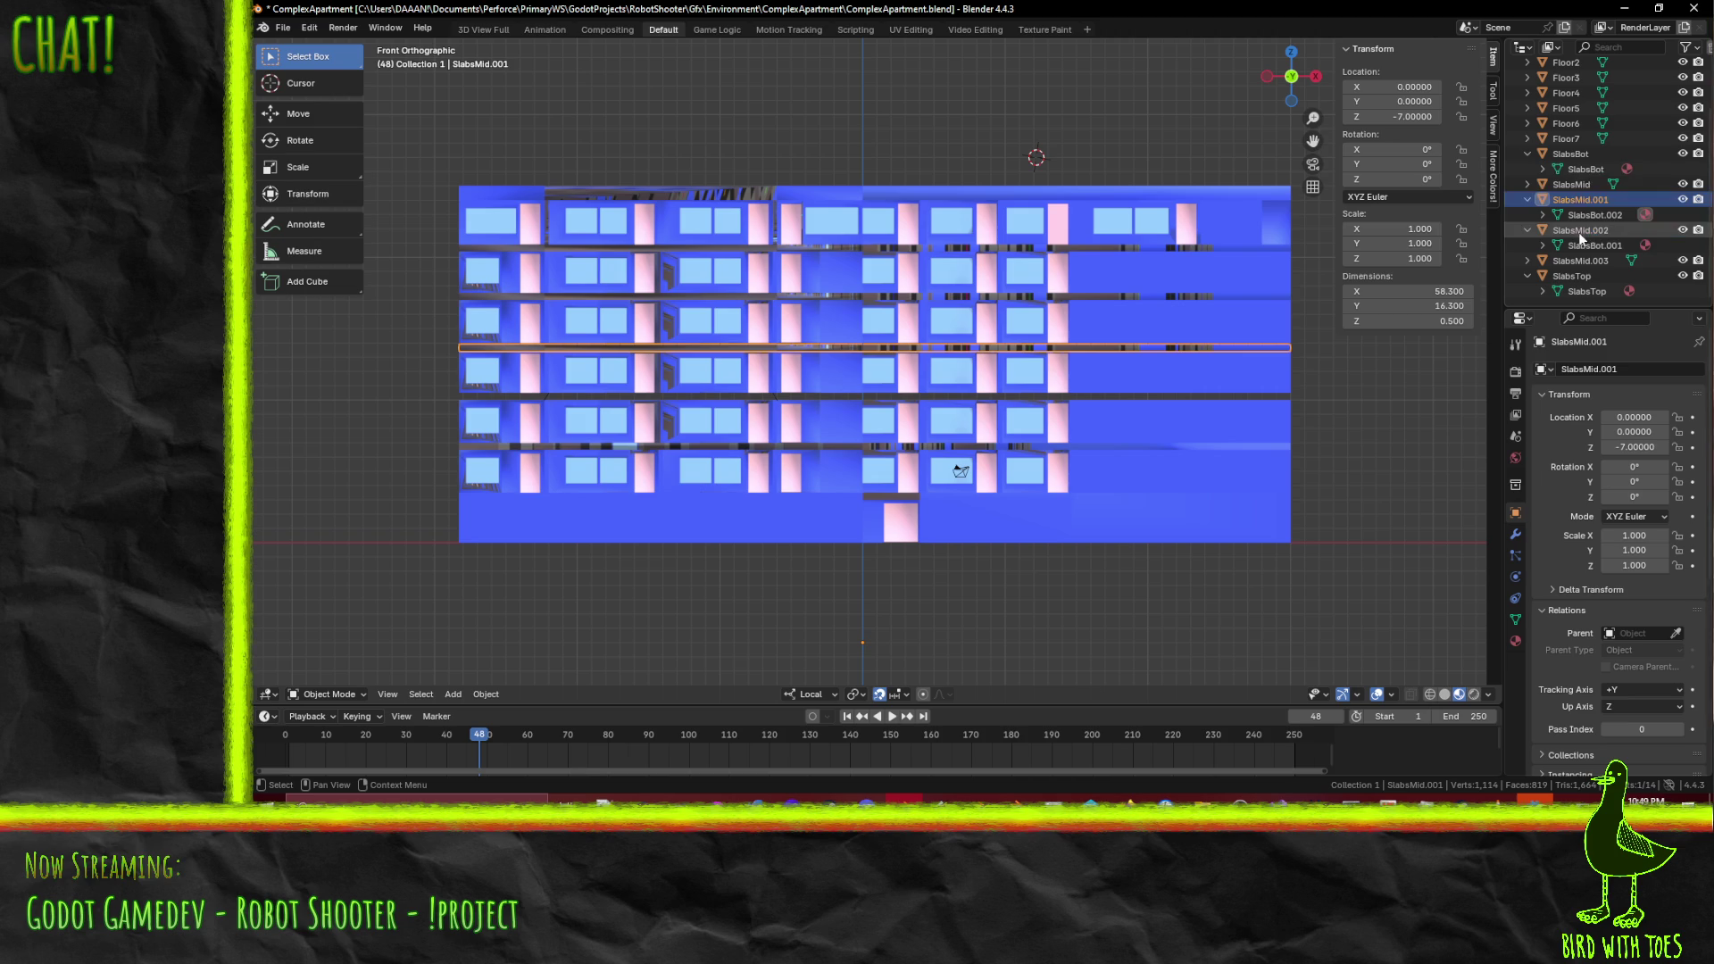
{"action": "left_click", "coordinate": [1579, 231]}
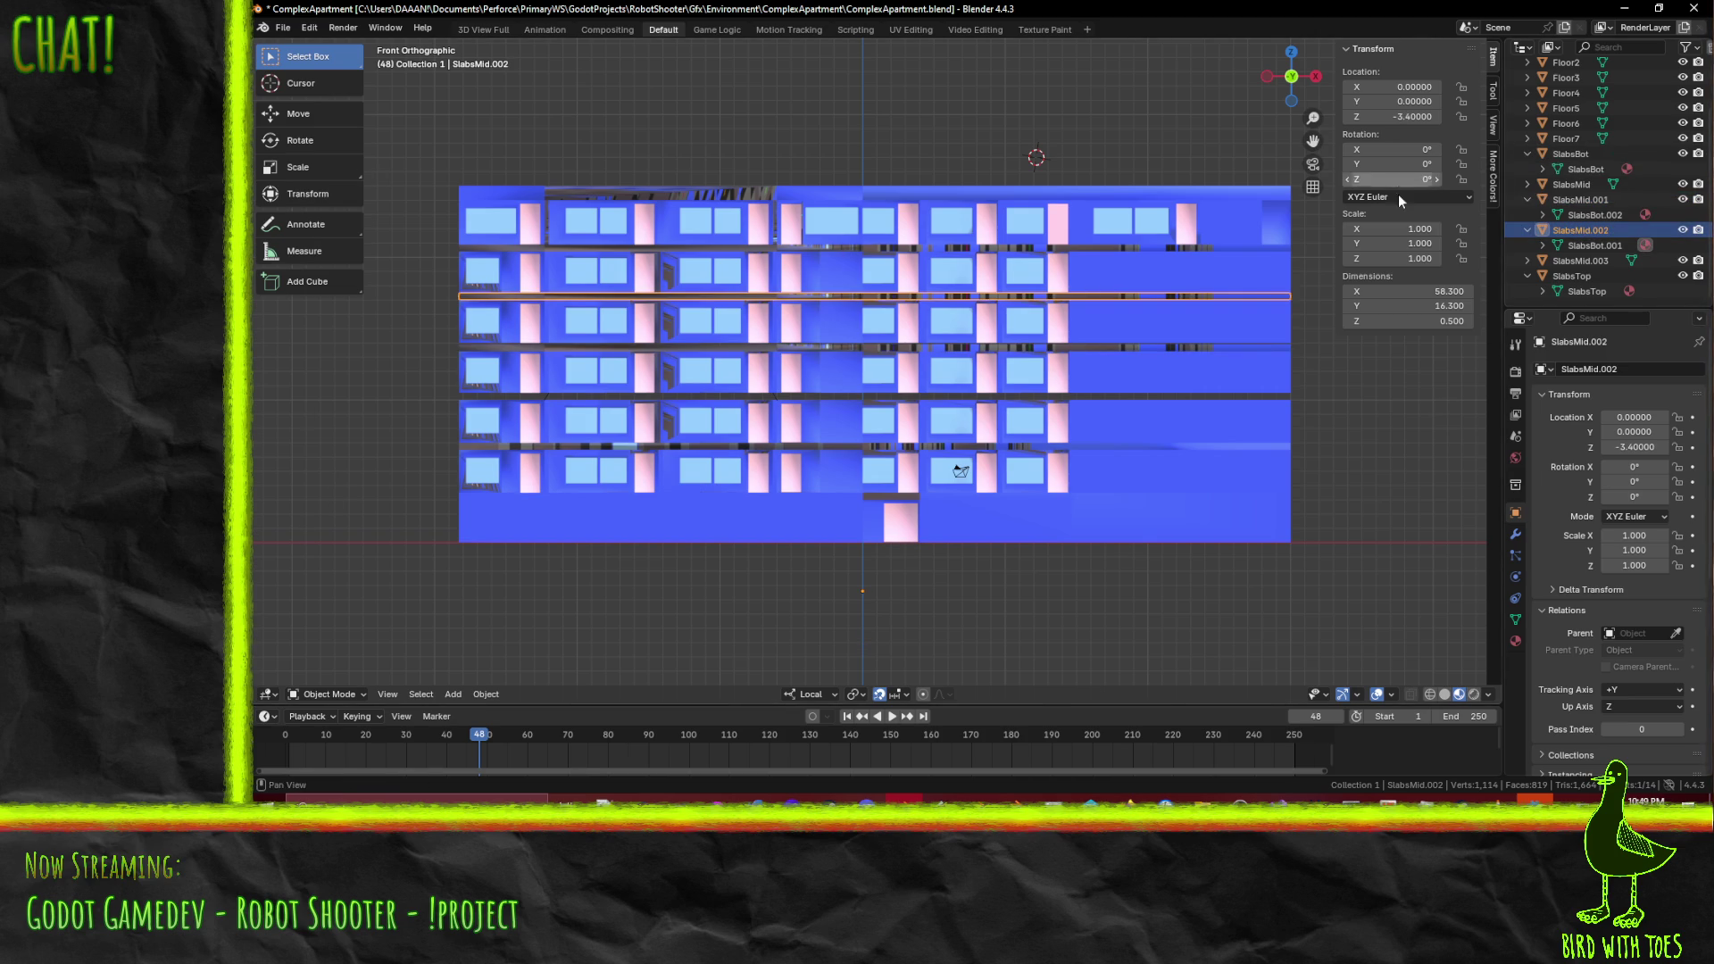
- Move SlabsMid.002 down 7 units along Z to Z -10.4 and view it in perspective
{"action": "key", "text": "g"}
{"action": "key", "text": "z"}
{"action": "key", "text": "z"}
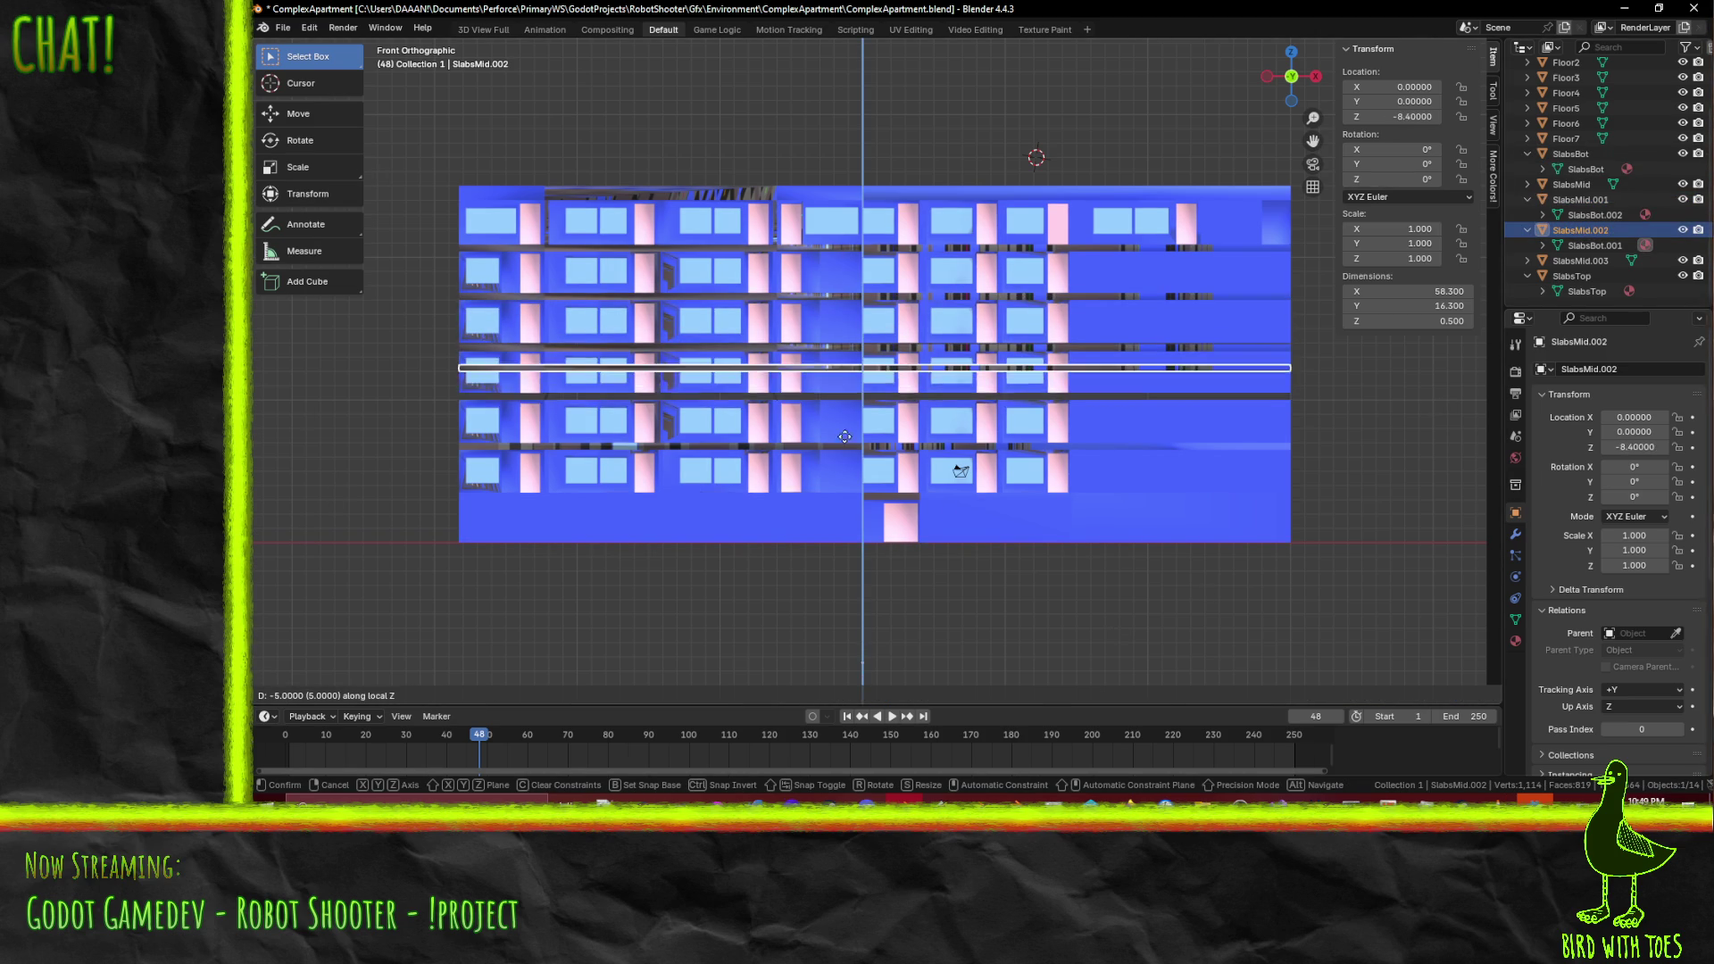
{"action": "left_click", "coordinate": [844, 451]}
{"action": "scroll", "coordinate": [864, 407], "scroll_direction": "up", "scroll_amount": 5}
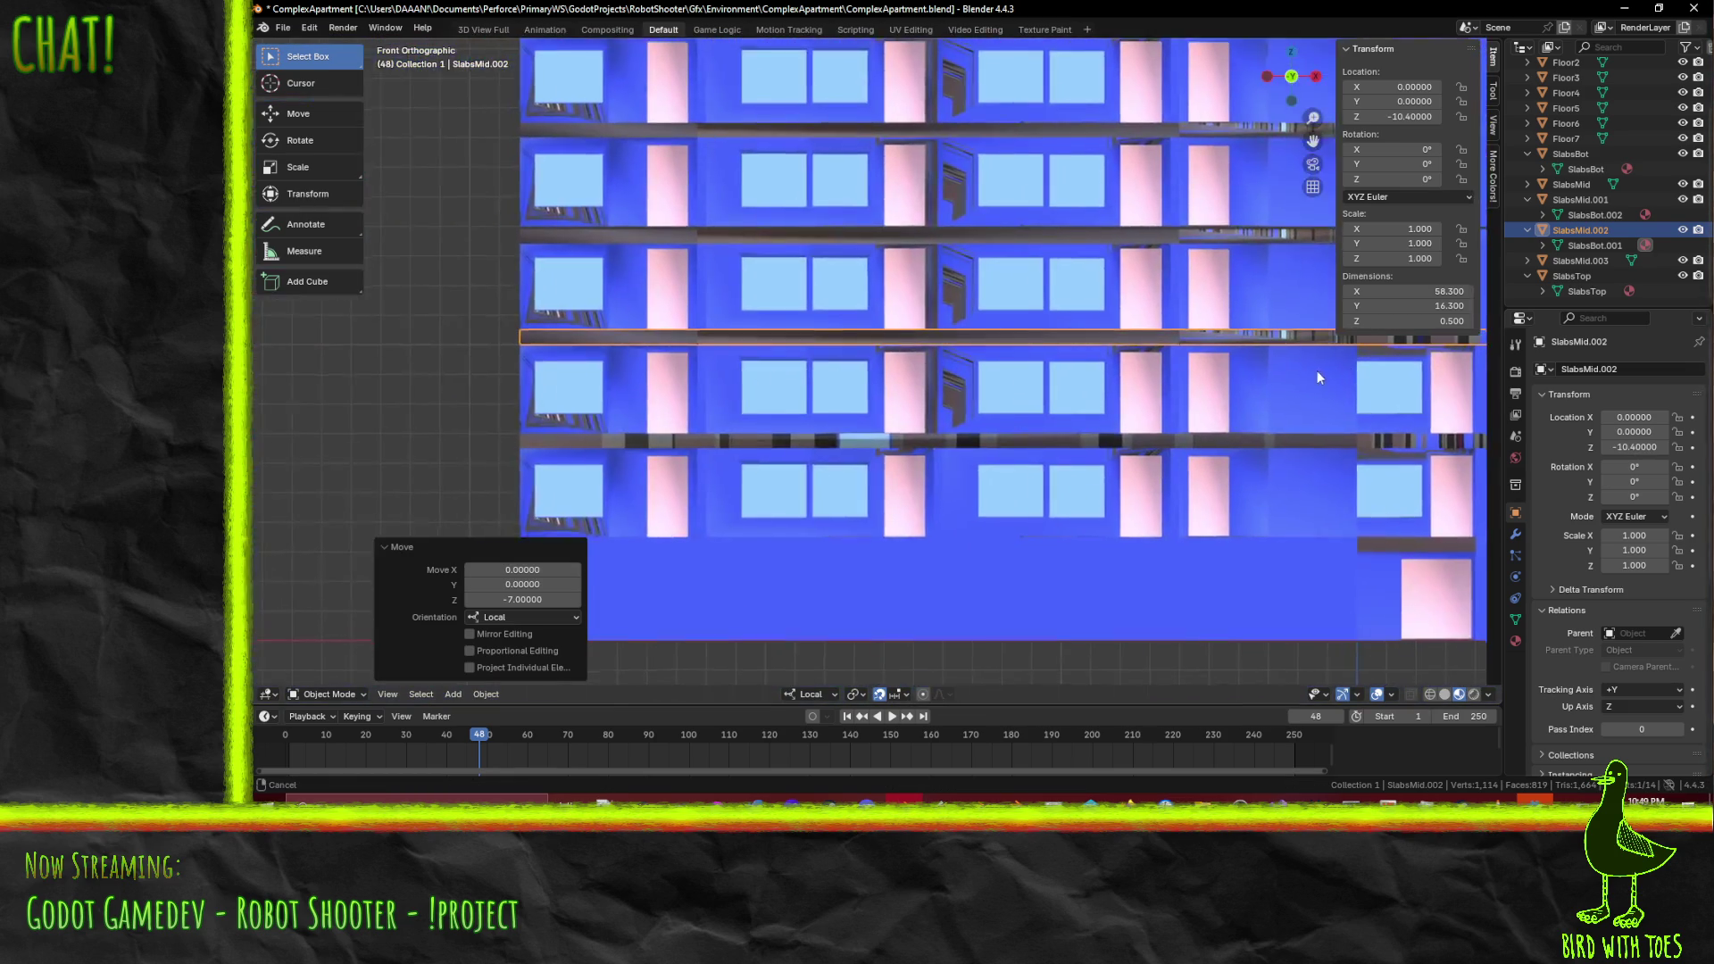
{"action": "mouse_move", "coordinate": [1316, 371]}
{"action": "middle_mouse_down"}
{"action": "mouse_move", "coordinate": [933, 350]}
{"action": "mouse_move", "coordinate": [1144, 425]}
{"action": "middle_mouse_up"}
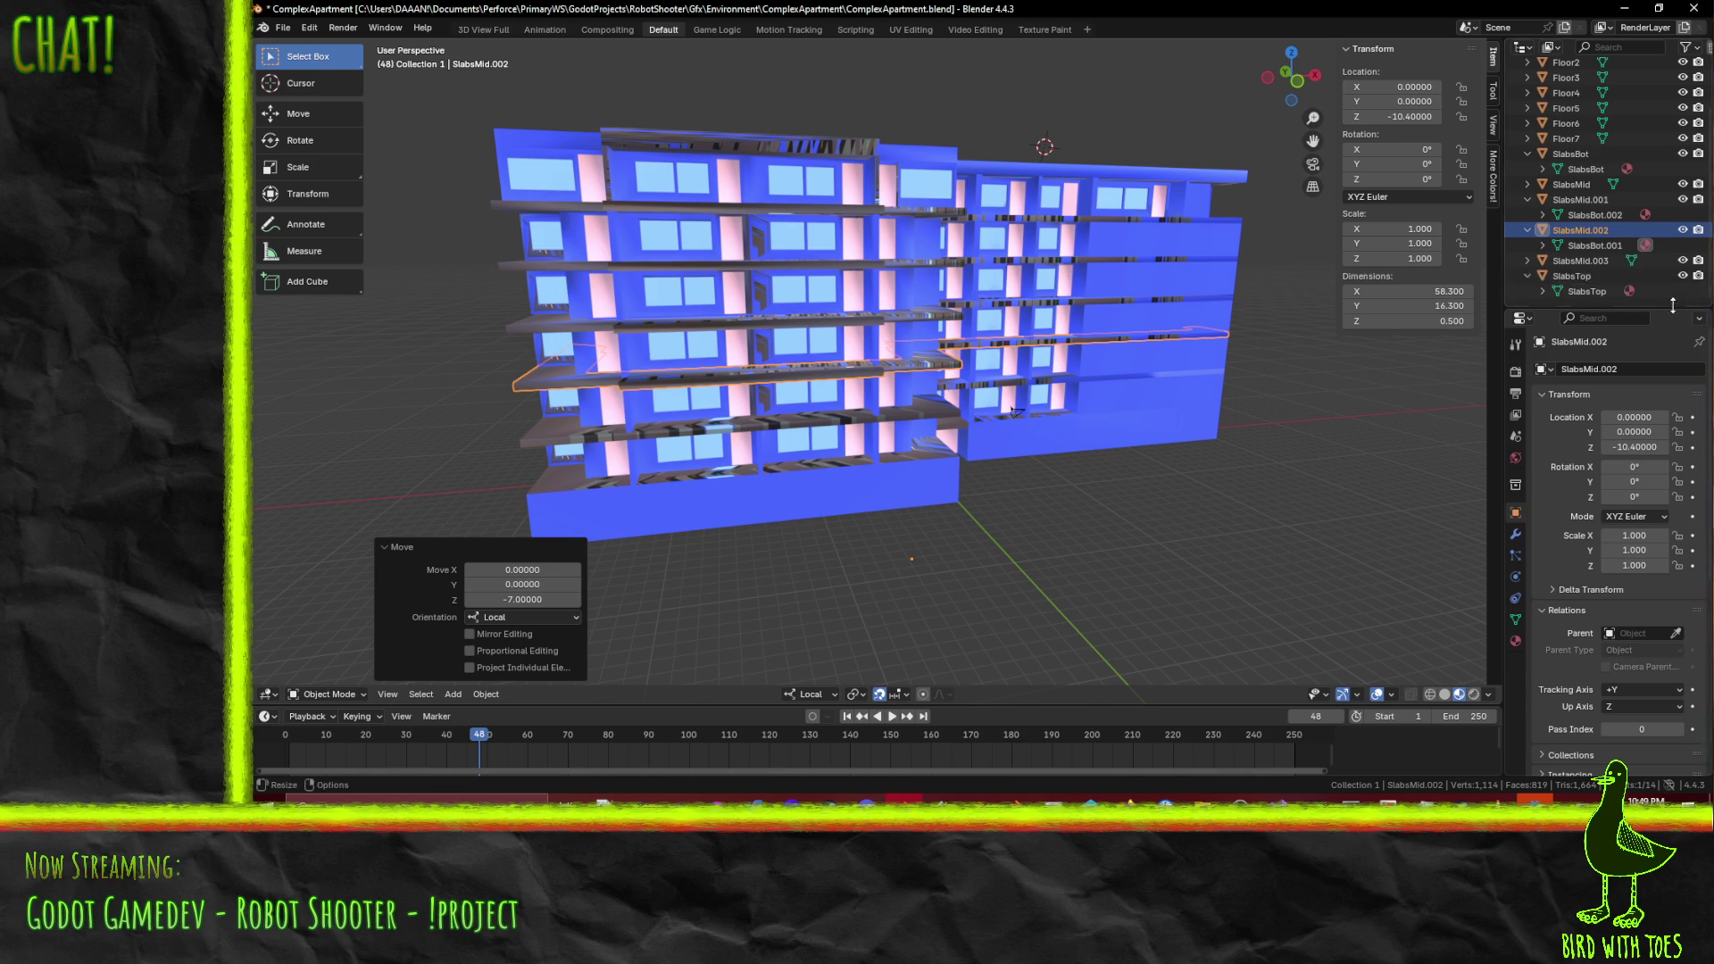
- Hide SlabsTop and SlabsBot, keeping SlabsMid visible and selected for renaming
{"action": "left_click", "coordinate": [1683, 277]}
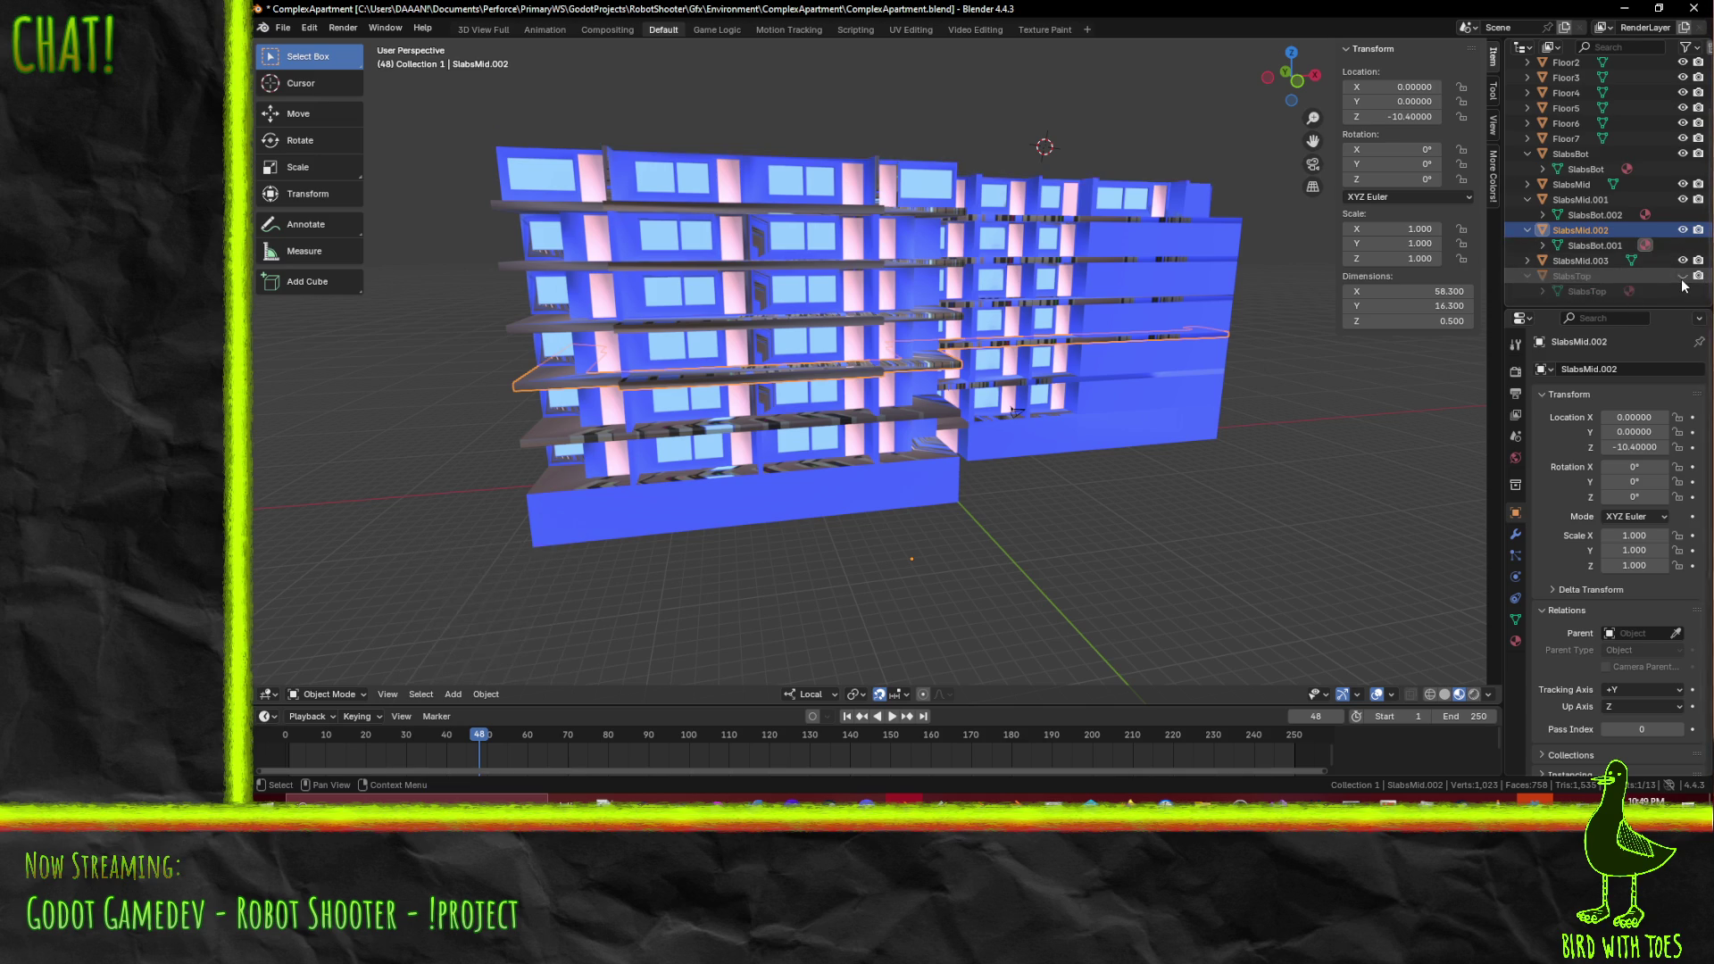
{"action": "left_click", "coordinate": [1682, 153]}
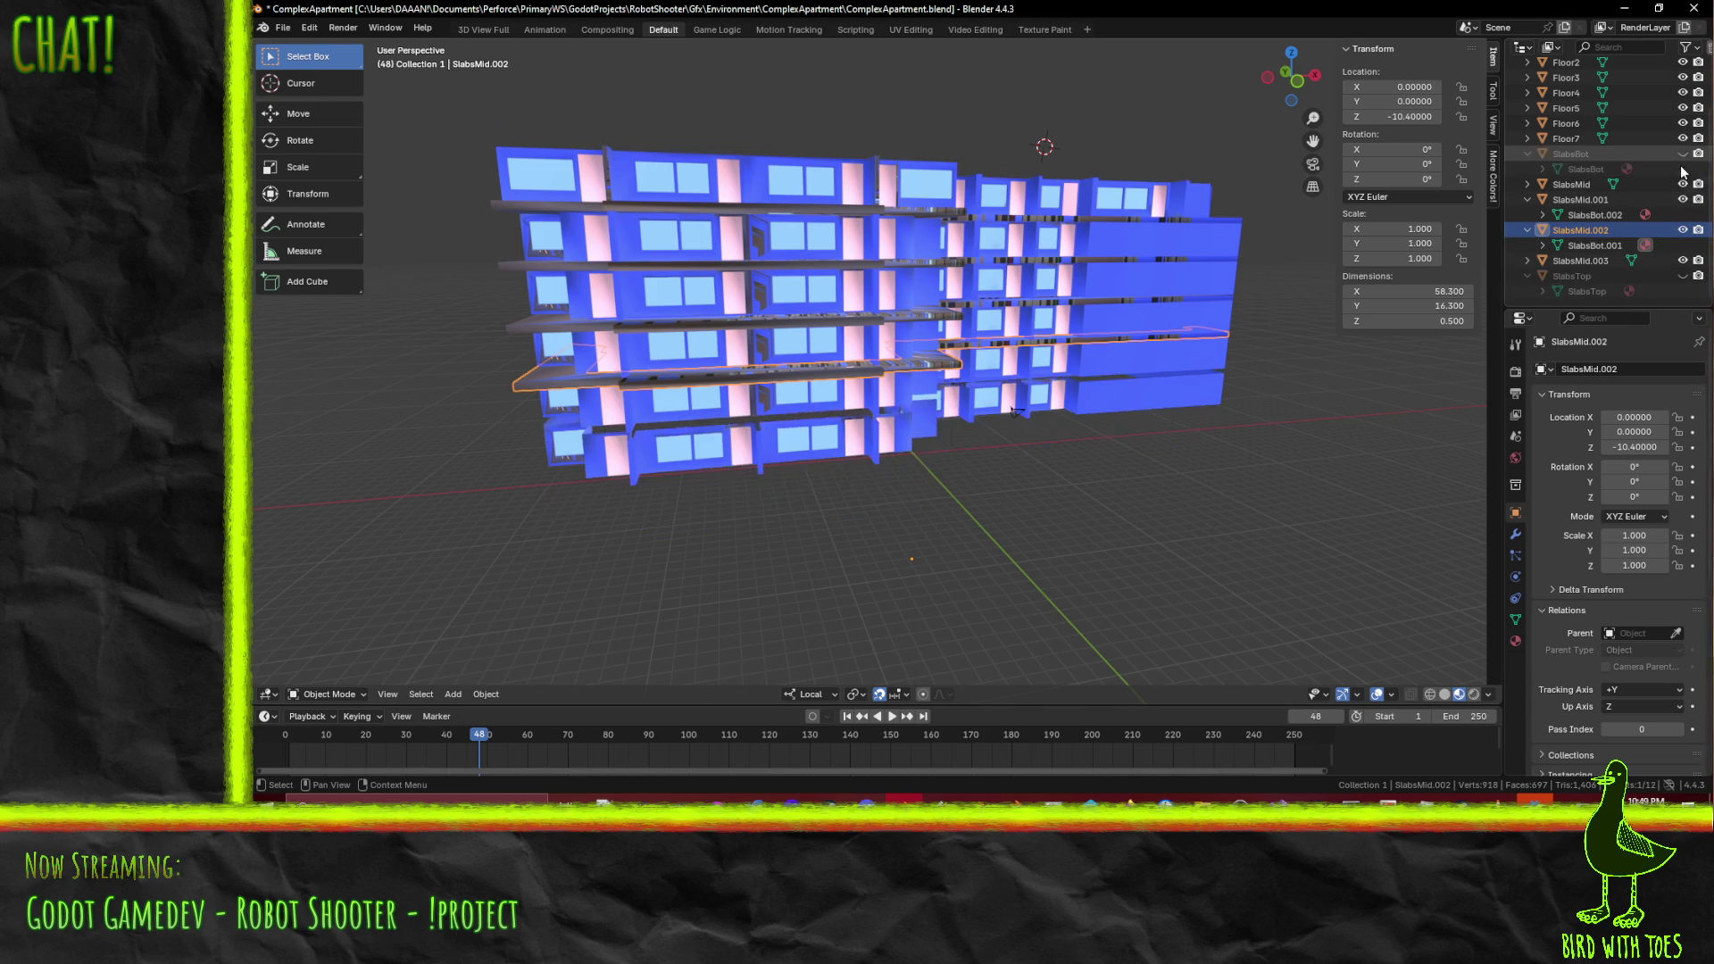
{"action": "left_click", "coordinate": [1683, 184]}
{"action": "left_click", "coordinate": [1683, 185]}
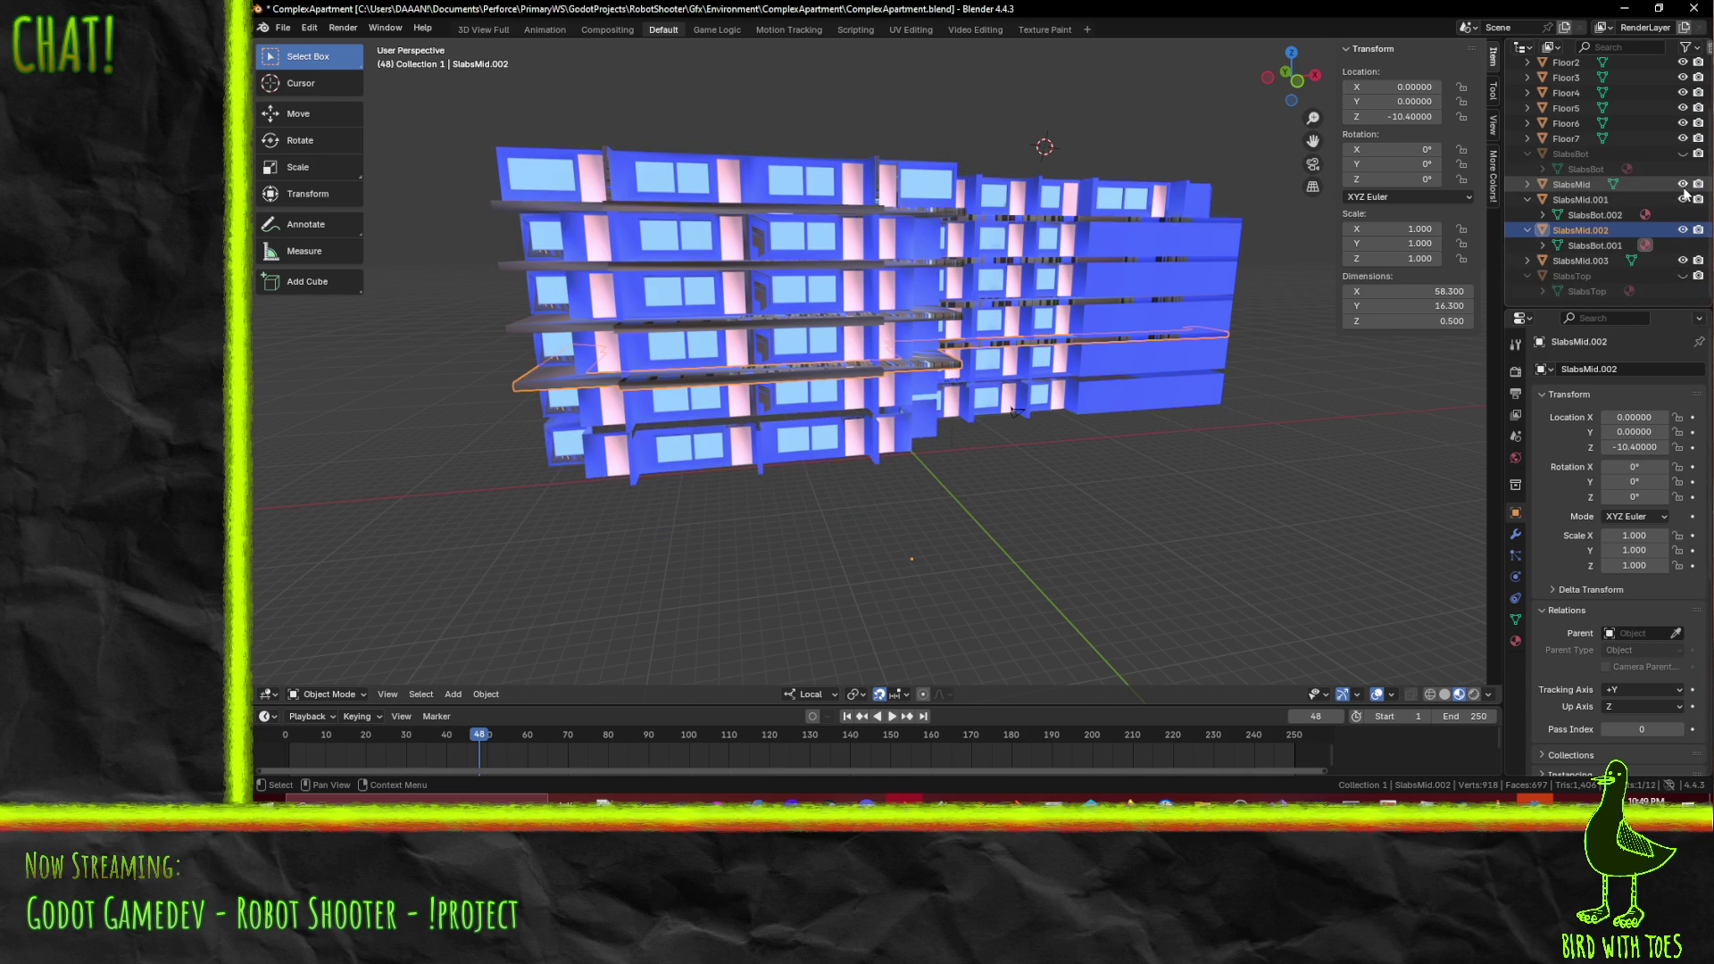
{"action": "left_click", "coordinate": [1566, 184]}
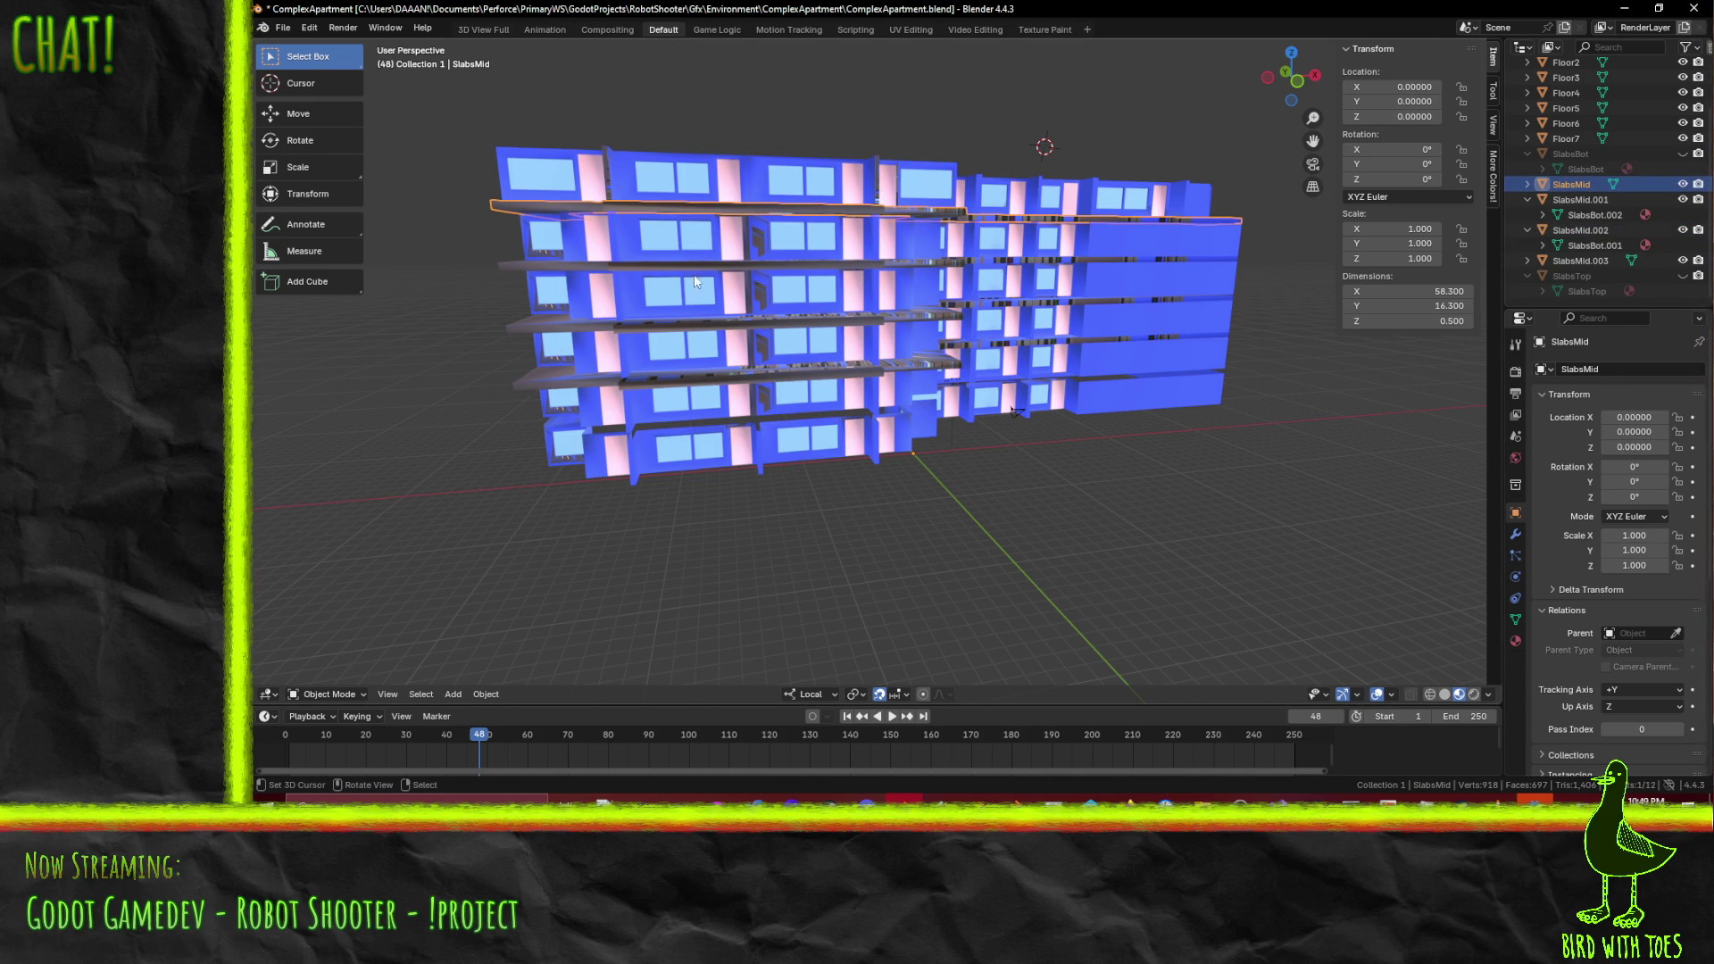
{"action": "double_click", "coordinate": [1591, 184]}
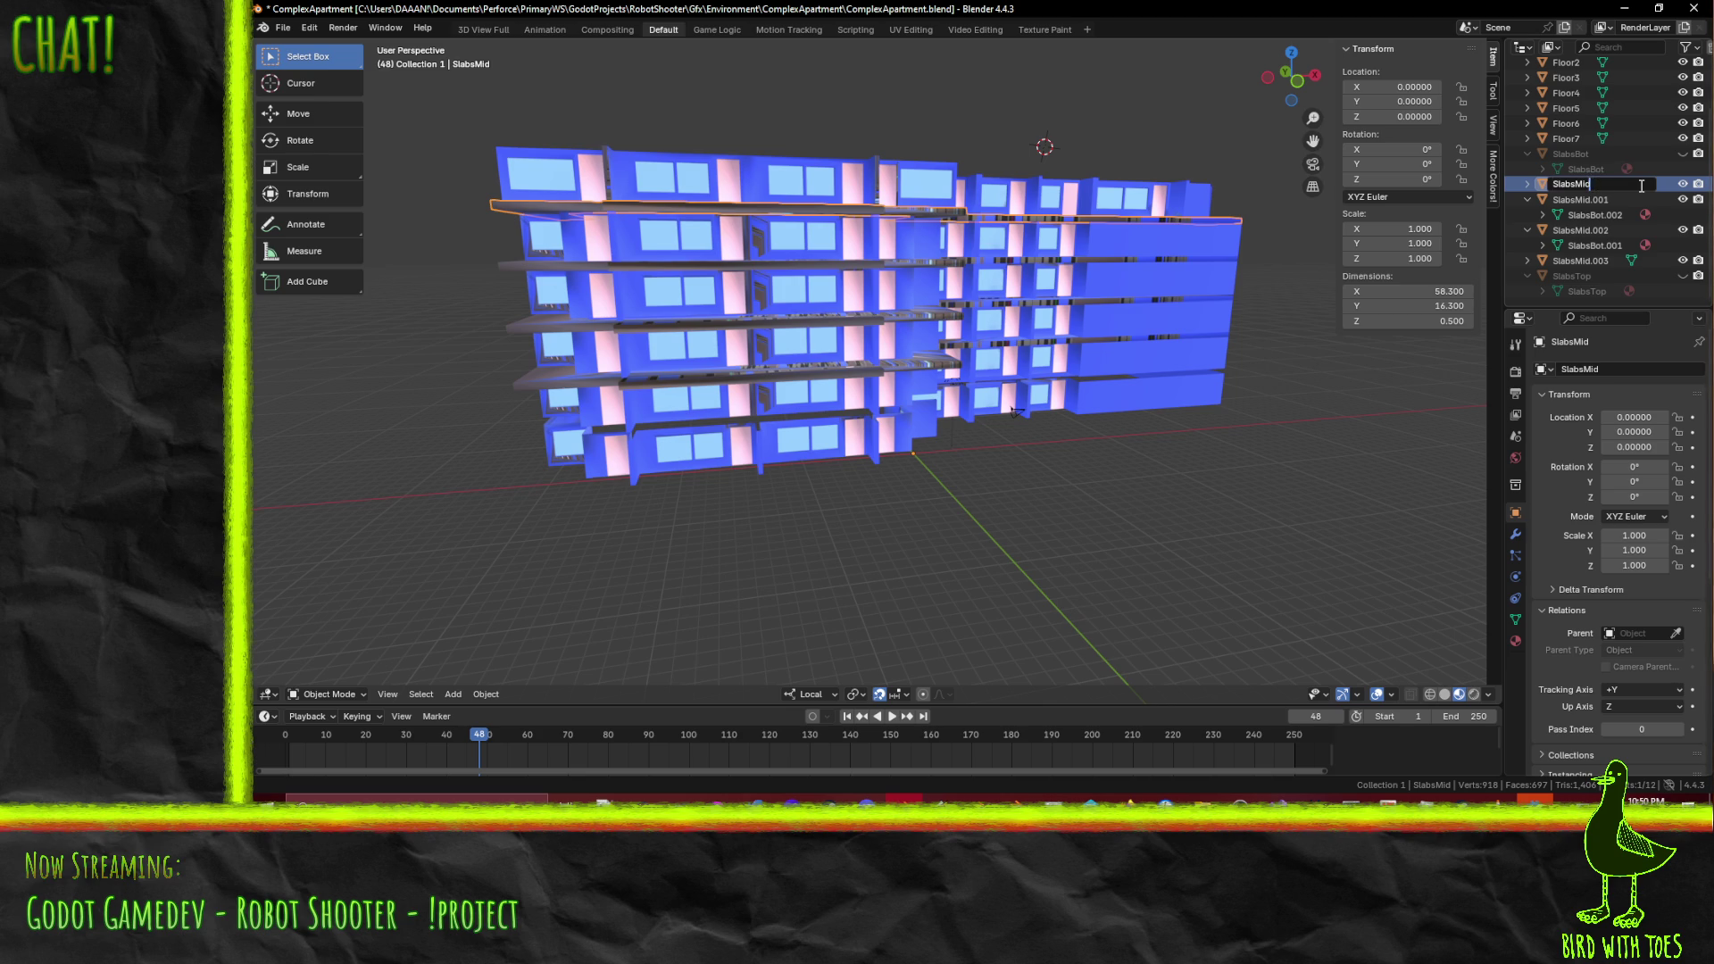
{"action": "type", "text": "5"}
- Rename SlabsMid to SlabsMid5 and SlabsMid.003 to SlabsMid4
{"action": "key", "text": "Return"}
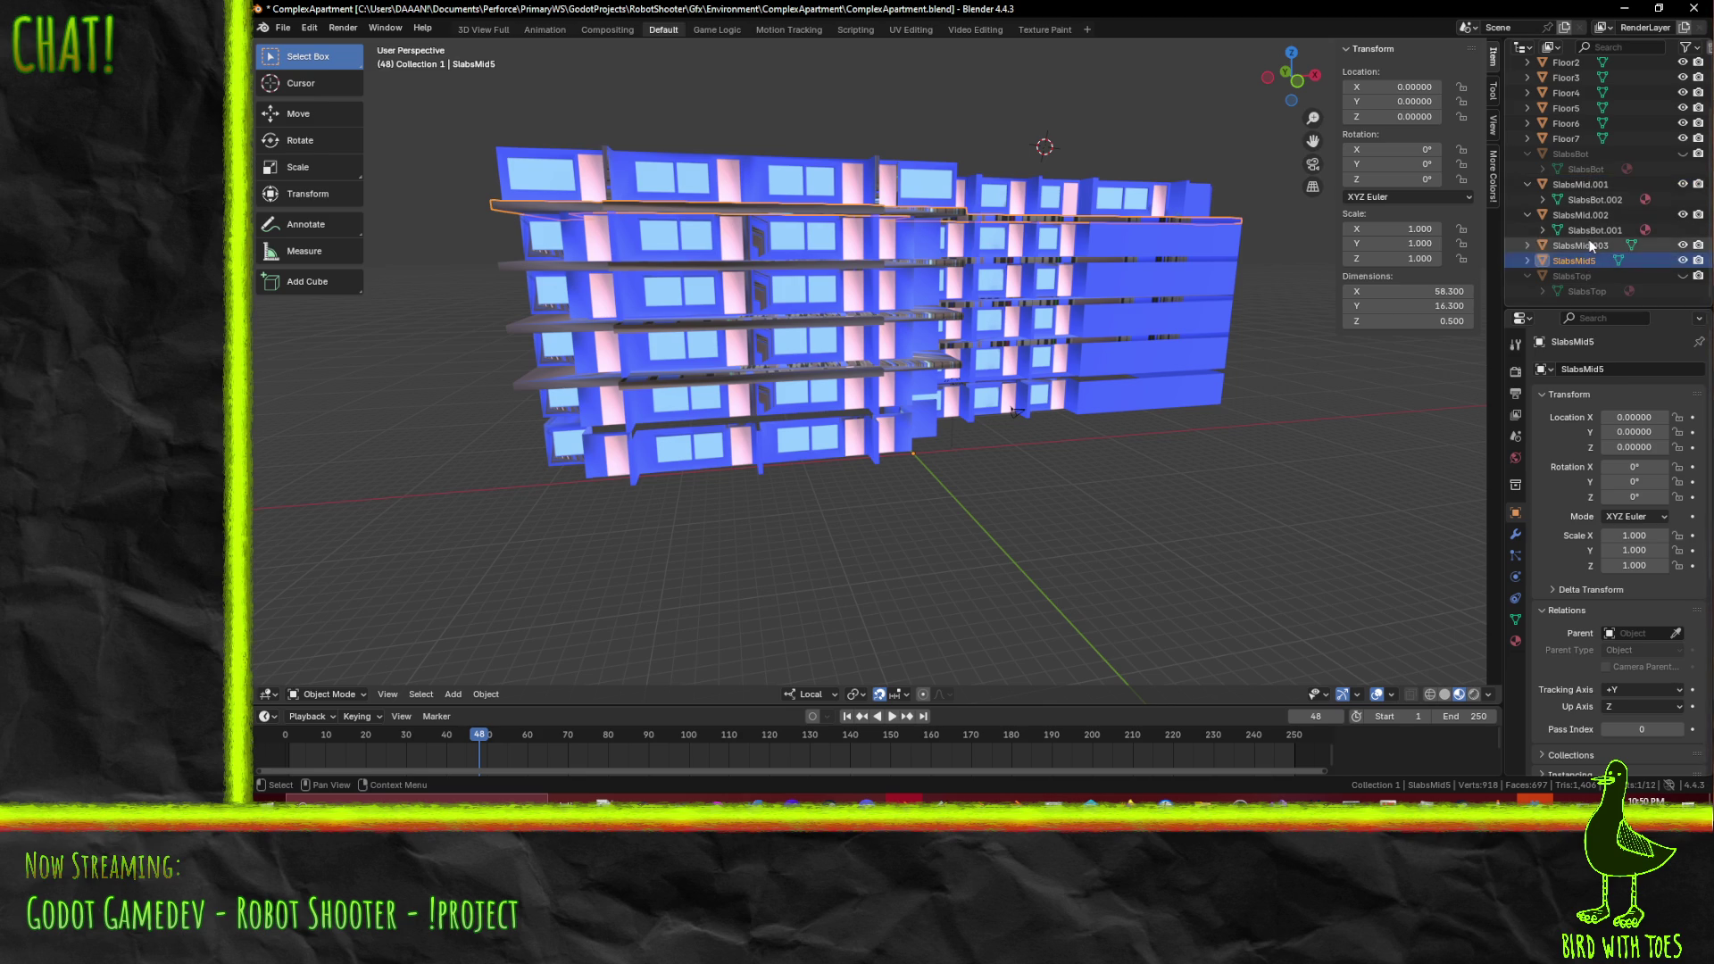
{"action": "left_click", "coordinate": [1590, 245]}
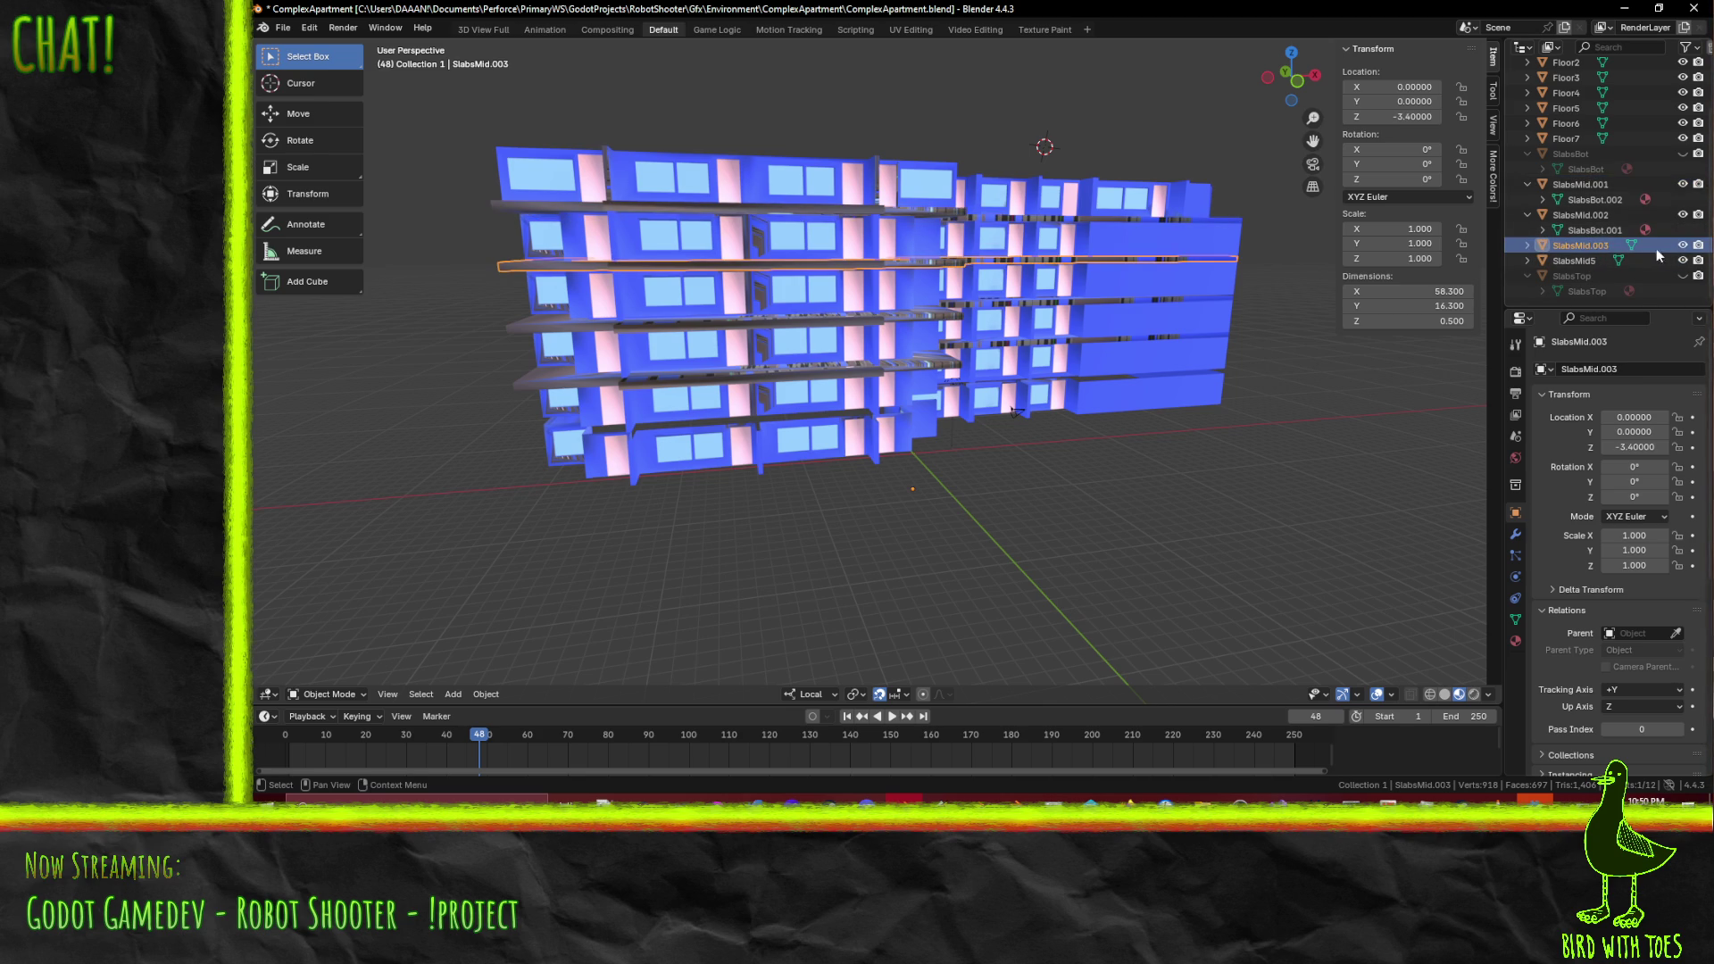
{"action": "left_click", "coordinate": [1682, 247]}
{"action": "left_click", "coordinate": [1683, 246]}
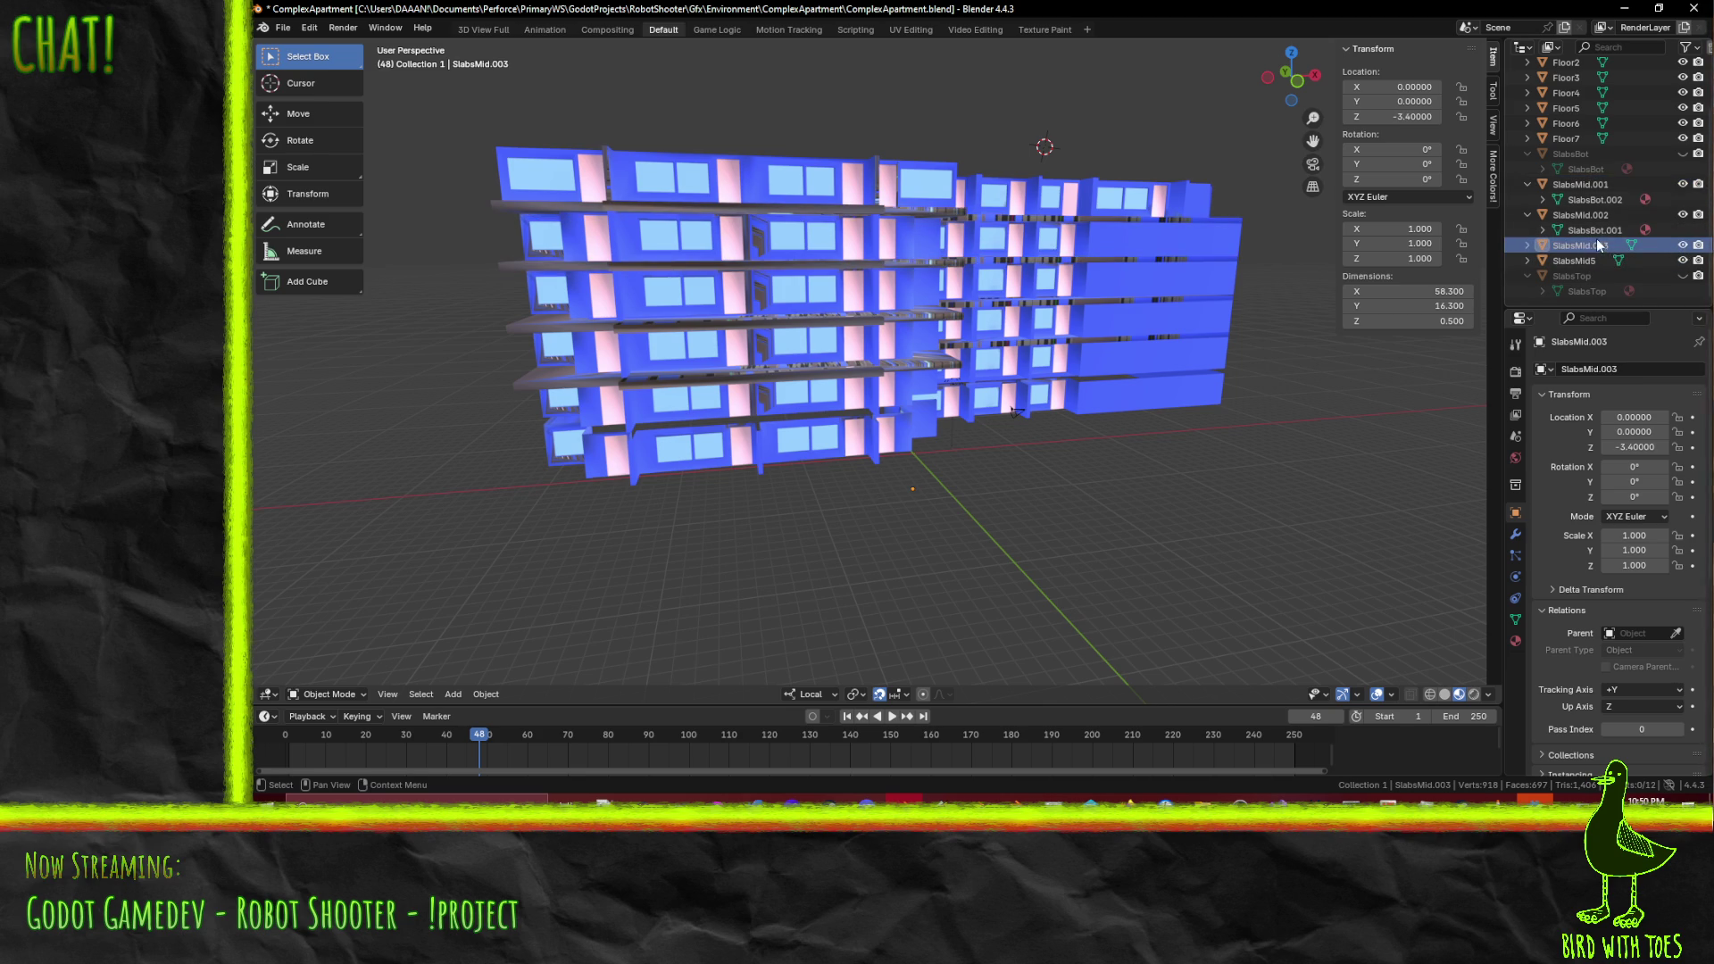
{"action": "double_click", "coordinate": [1598, 245]}
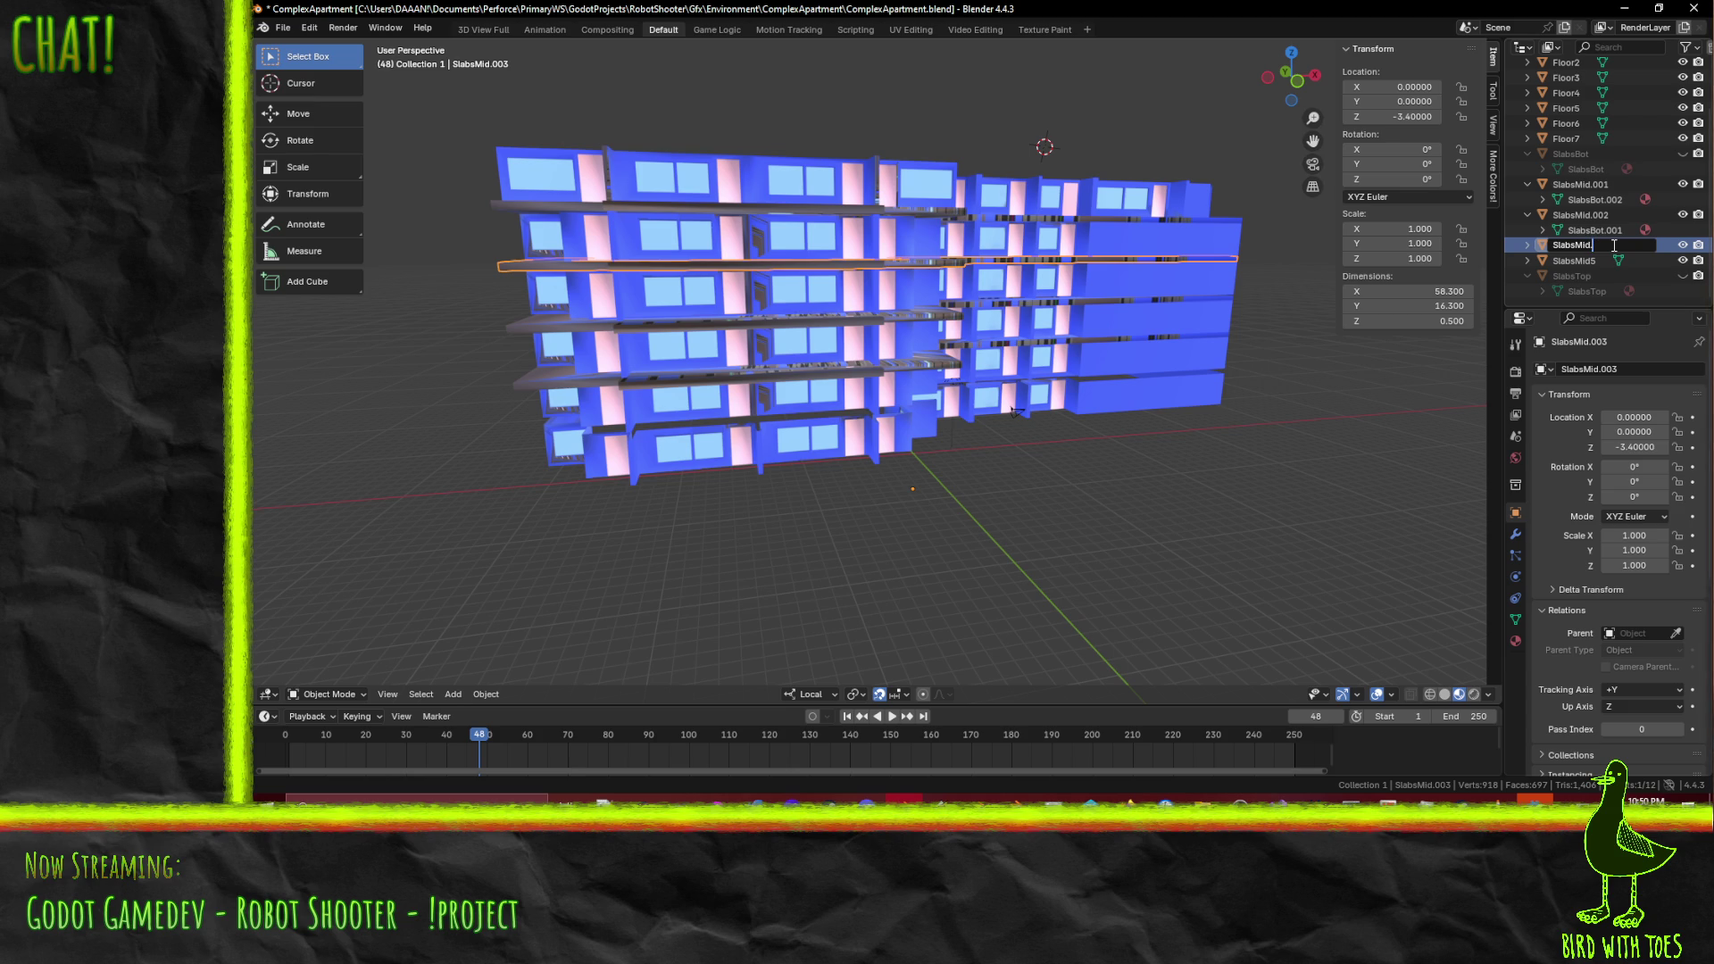
{"action": "type", "text": "4"}
{"action": "key", "text": "Return"}
- Identify the SlabsMid.002 slab by toggling its visibility and rename it SlabsMid.2
{"action": "left_click", "coordinate": [1583, 214]}
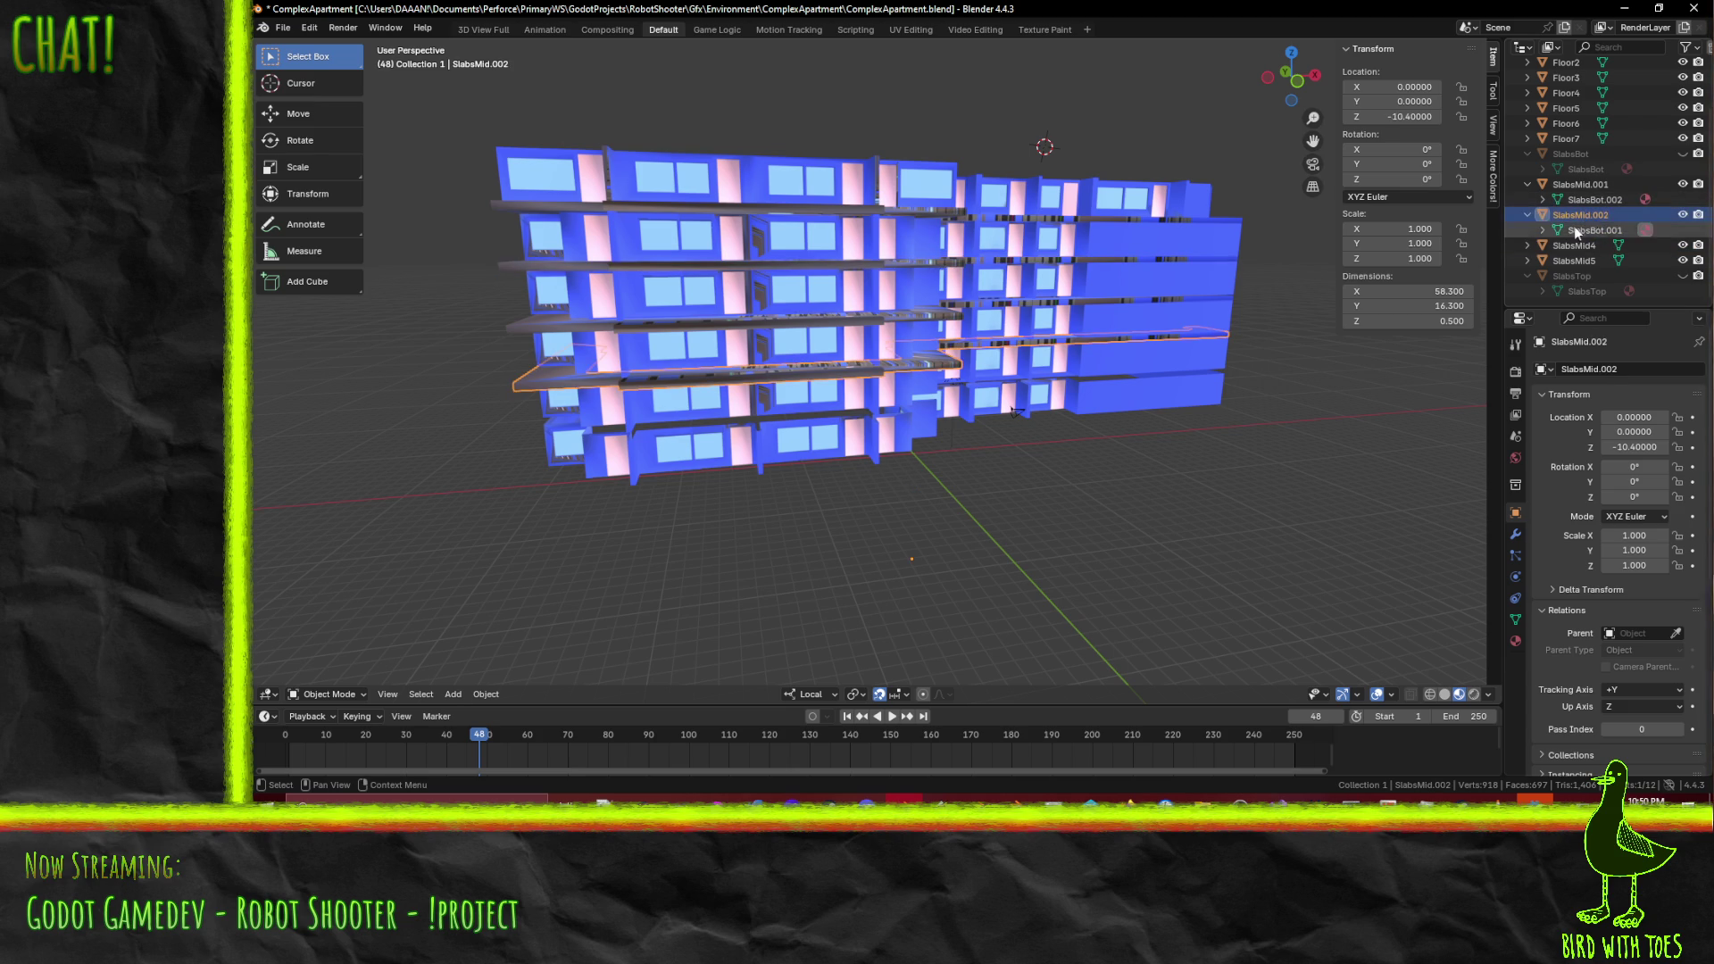
{"action": "left_click", "coordinate": [1683, 215]}
{"action": "left_click", "coordinate": [1683, 216]}
{"action": "left_click", "coordinate": [1683, 215]}
{"action": "left_click", "coordinate": [1684, 215]}
{"action": "double_click", "coordinate": [1625, 216]}
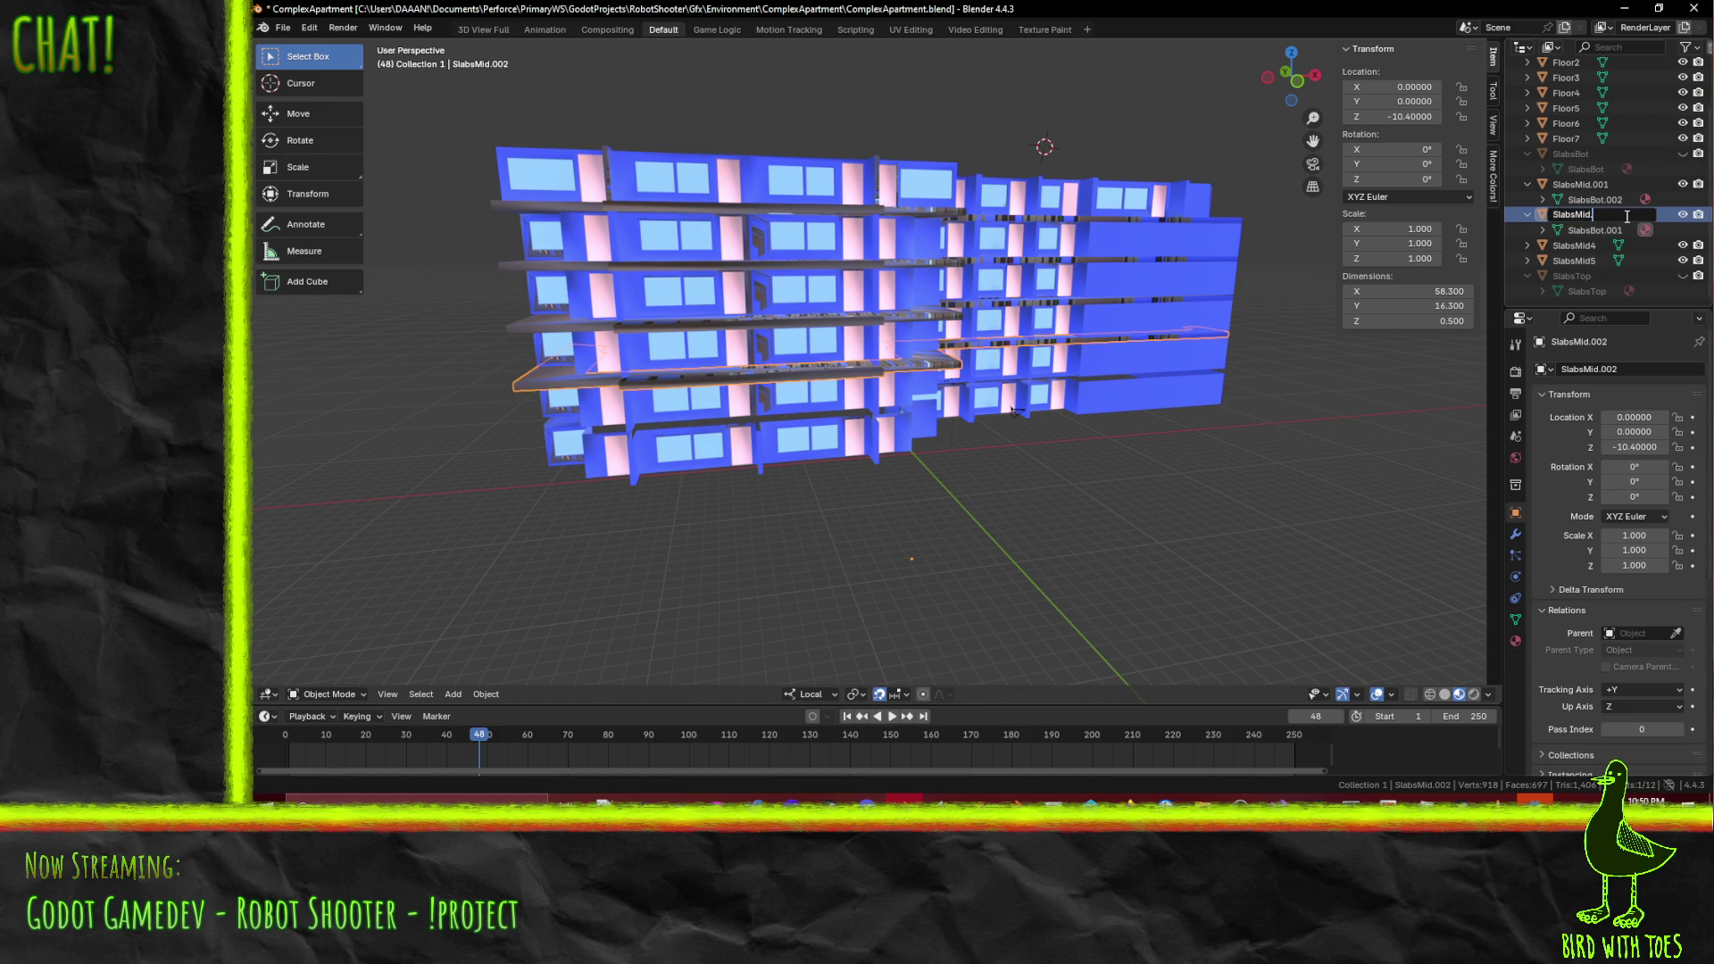
{"action": "type", "text": ".2"}
{"action": "key", "text": "Return"}
- Rename SlabsMid.001 to SlabsMid3, hide SlabsMid5 and show SlabsTop again
{"action": "left_click", "coordinate": [1599, 187]}
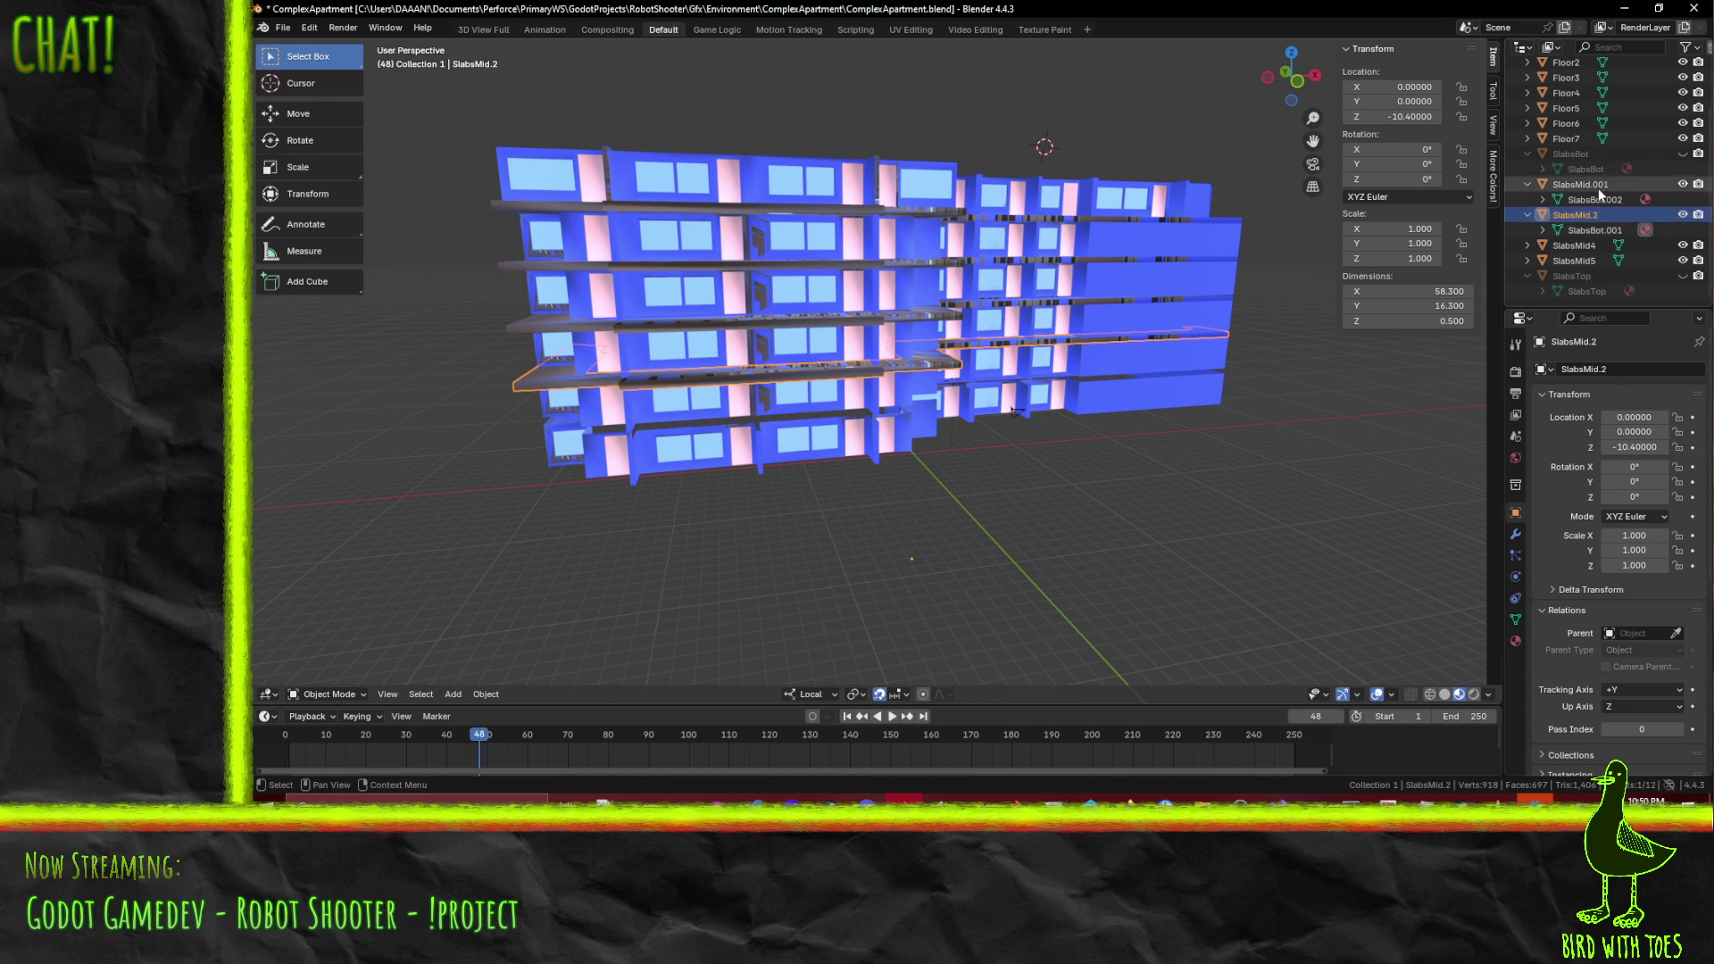
{"action": "left_click", "coordinate": [1631, 186], "text": "ctrl"}
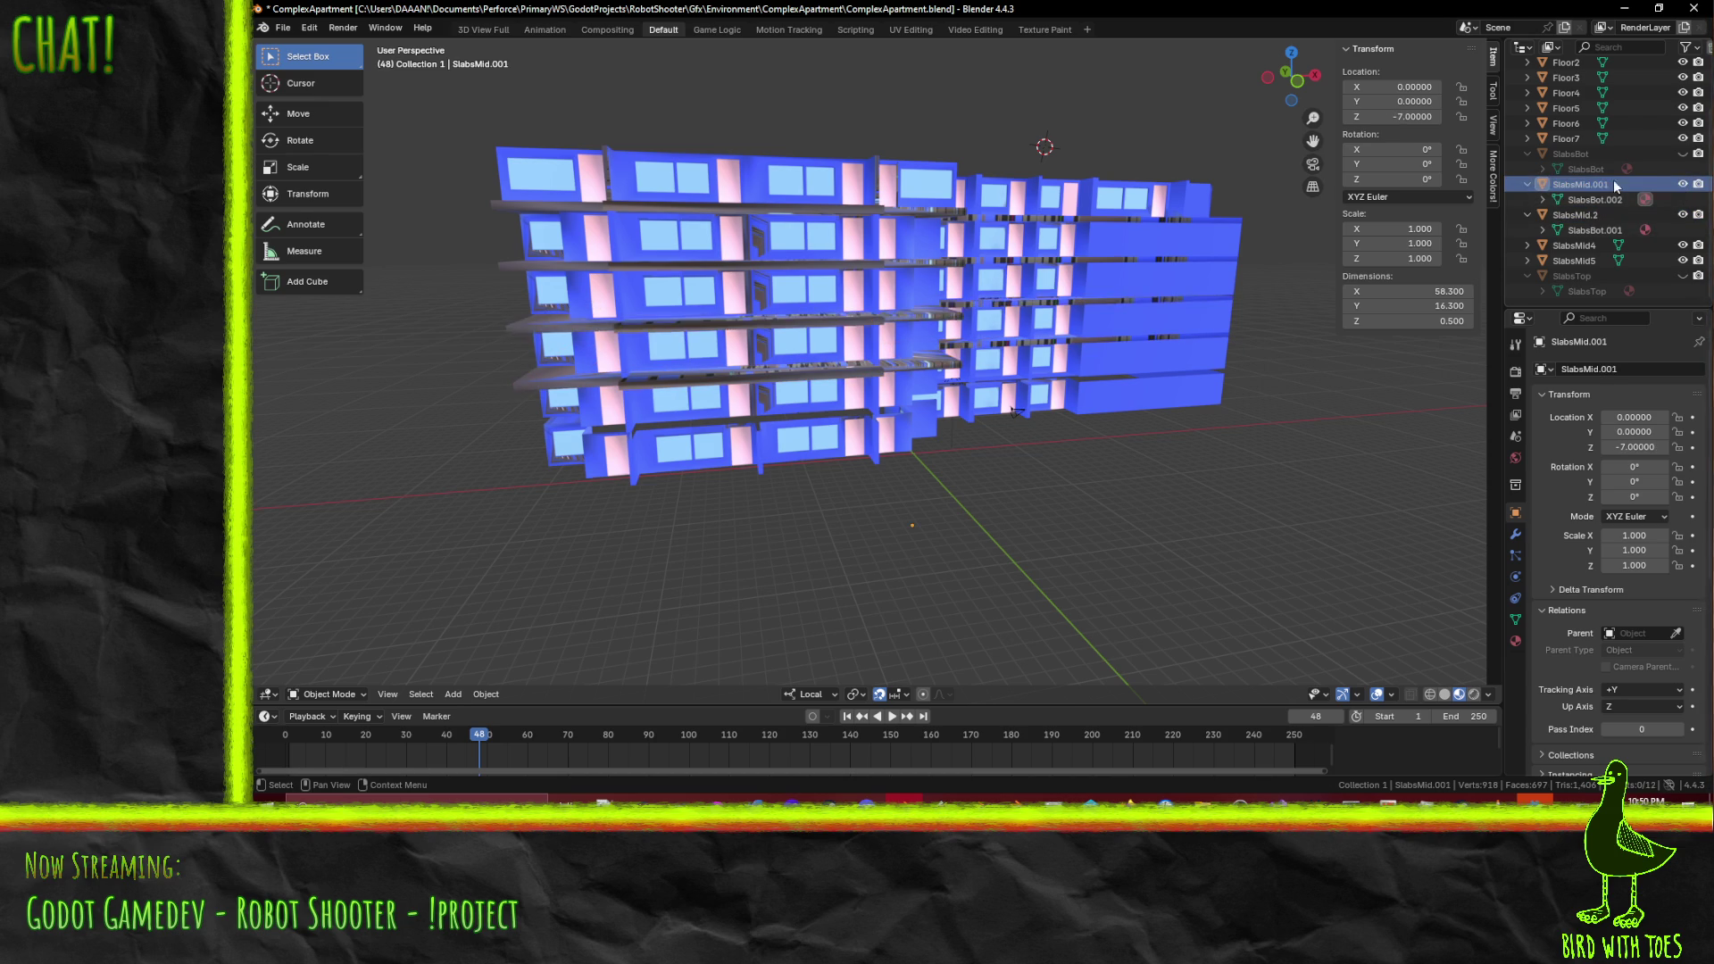
{"action": "double_click", "coordinate": [1605, 189]}
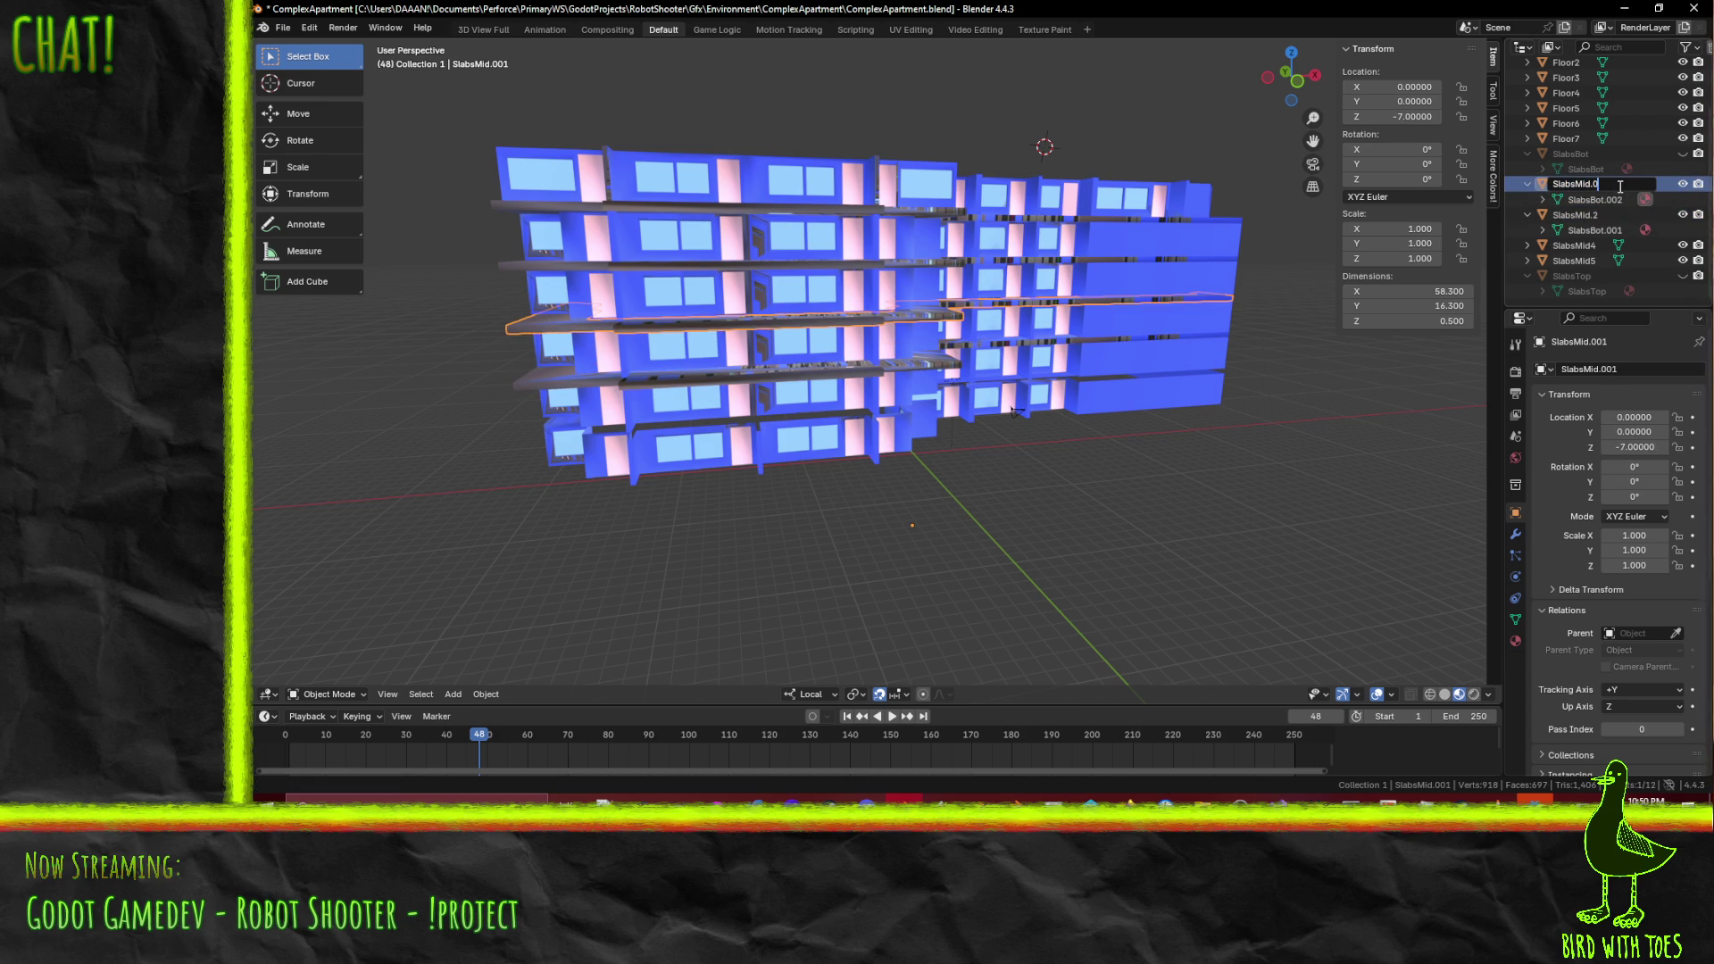
{"action": "type", "text": "3"}
{"action": "key", "text": "Return"}
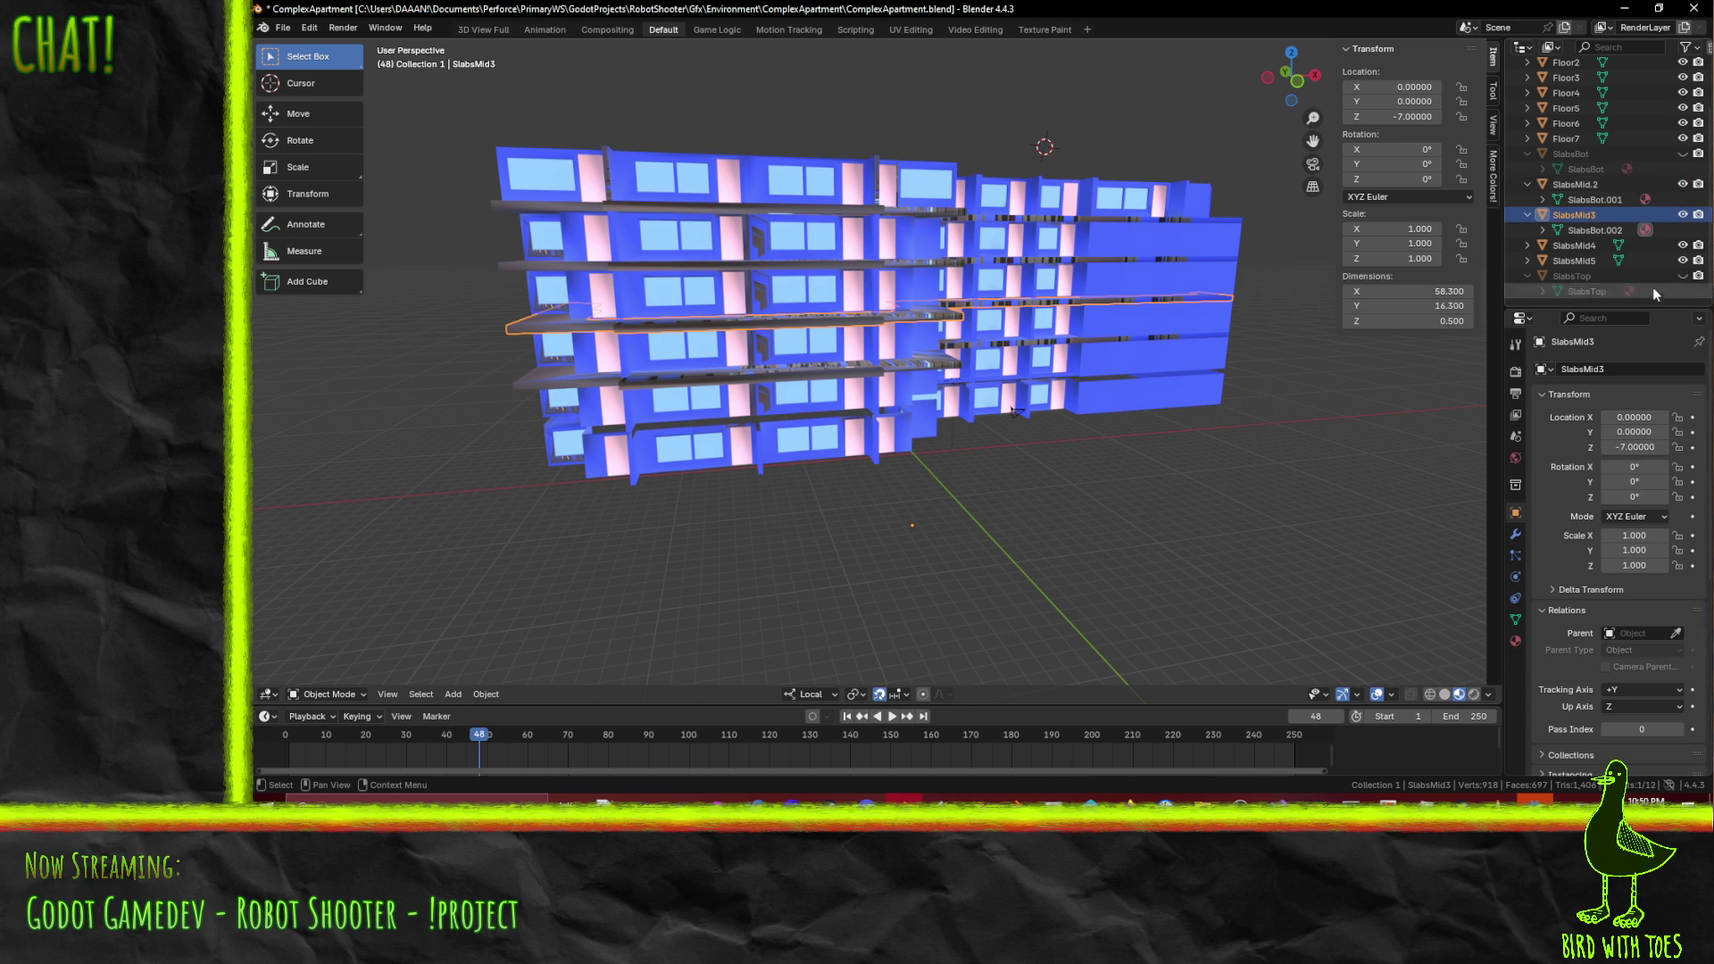
{"action": "left_click", "coordinate": [1682, 260]}
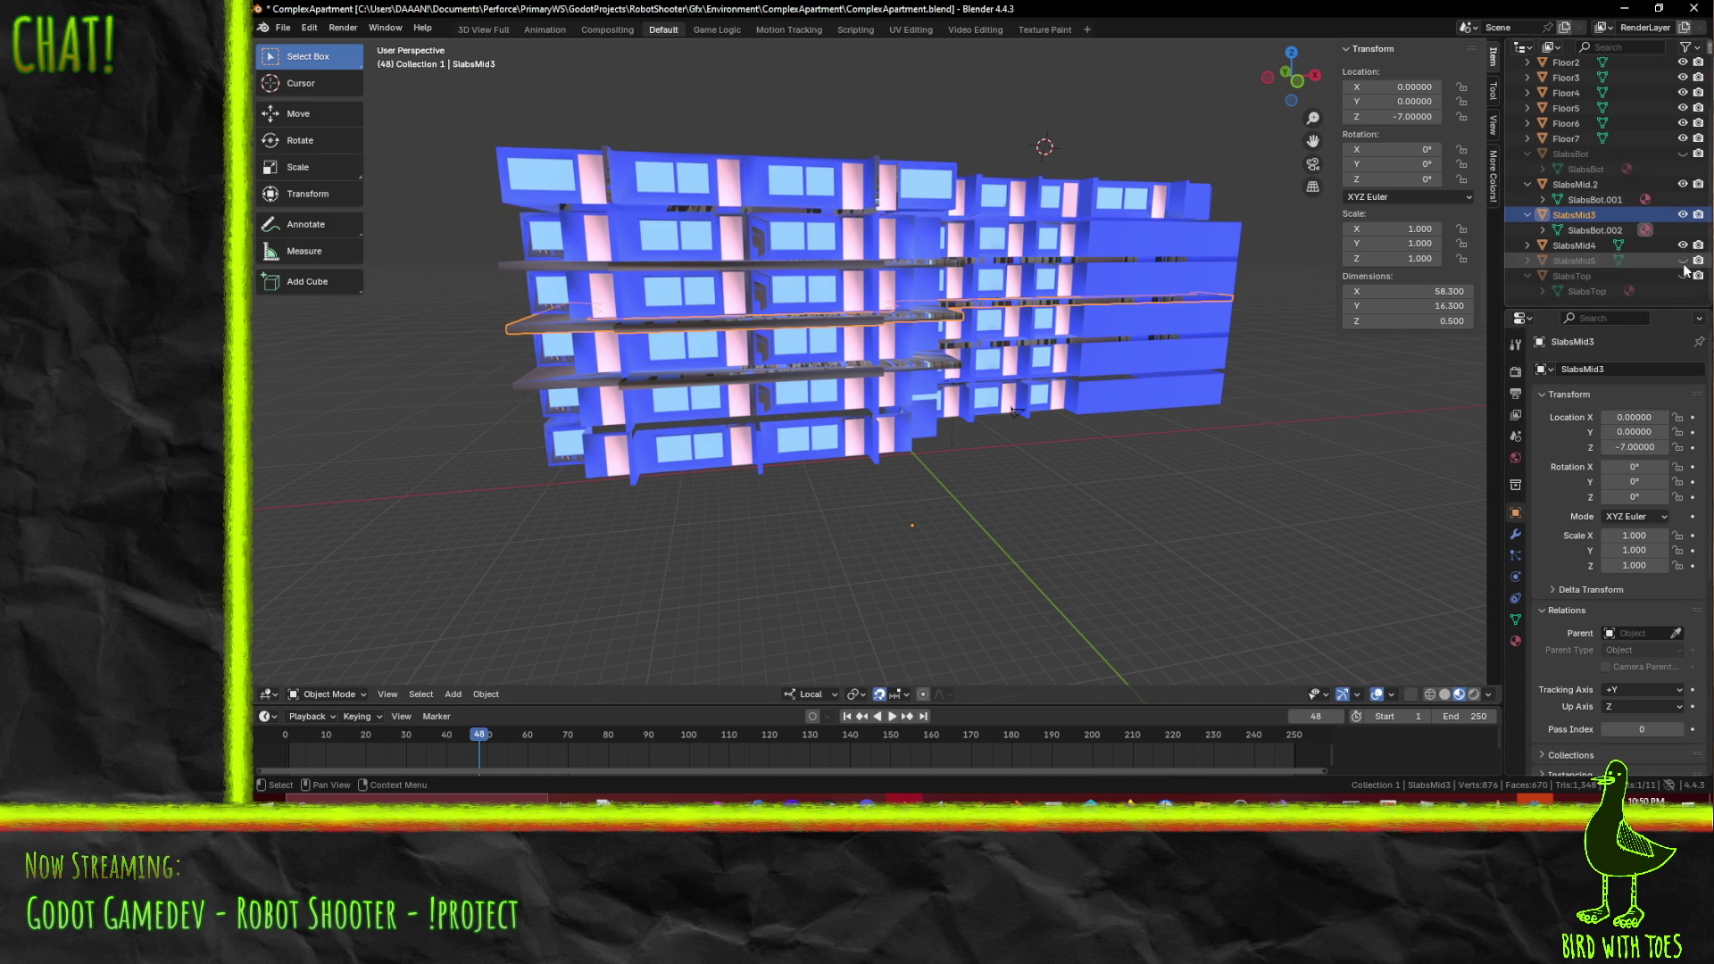
{"action": "left_click", "coordinate": [1682, 275]}
- In Edit Mode on SlabsTop, box-select the upper edge row in front wireframe view and delete its faces
{"action": "key", "text": "Tab"}
{"action": "middle_click_drag", "start_coordinate": [752, 201], "coordinate": [830, 253]}
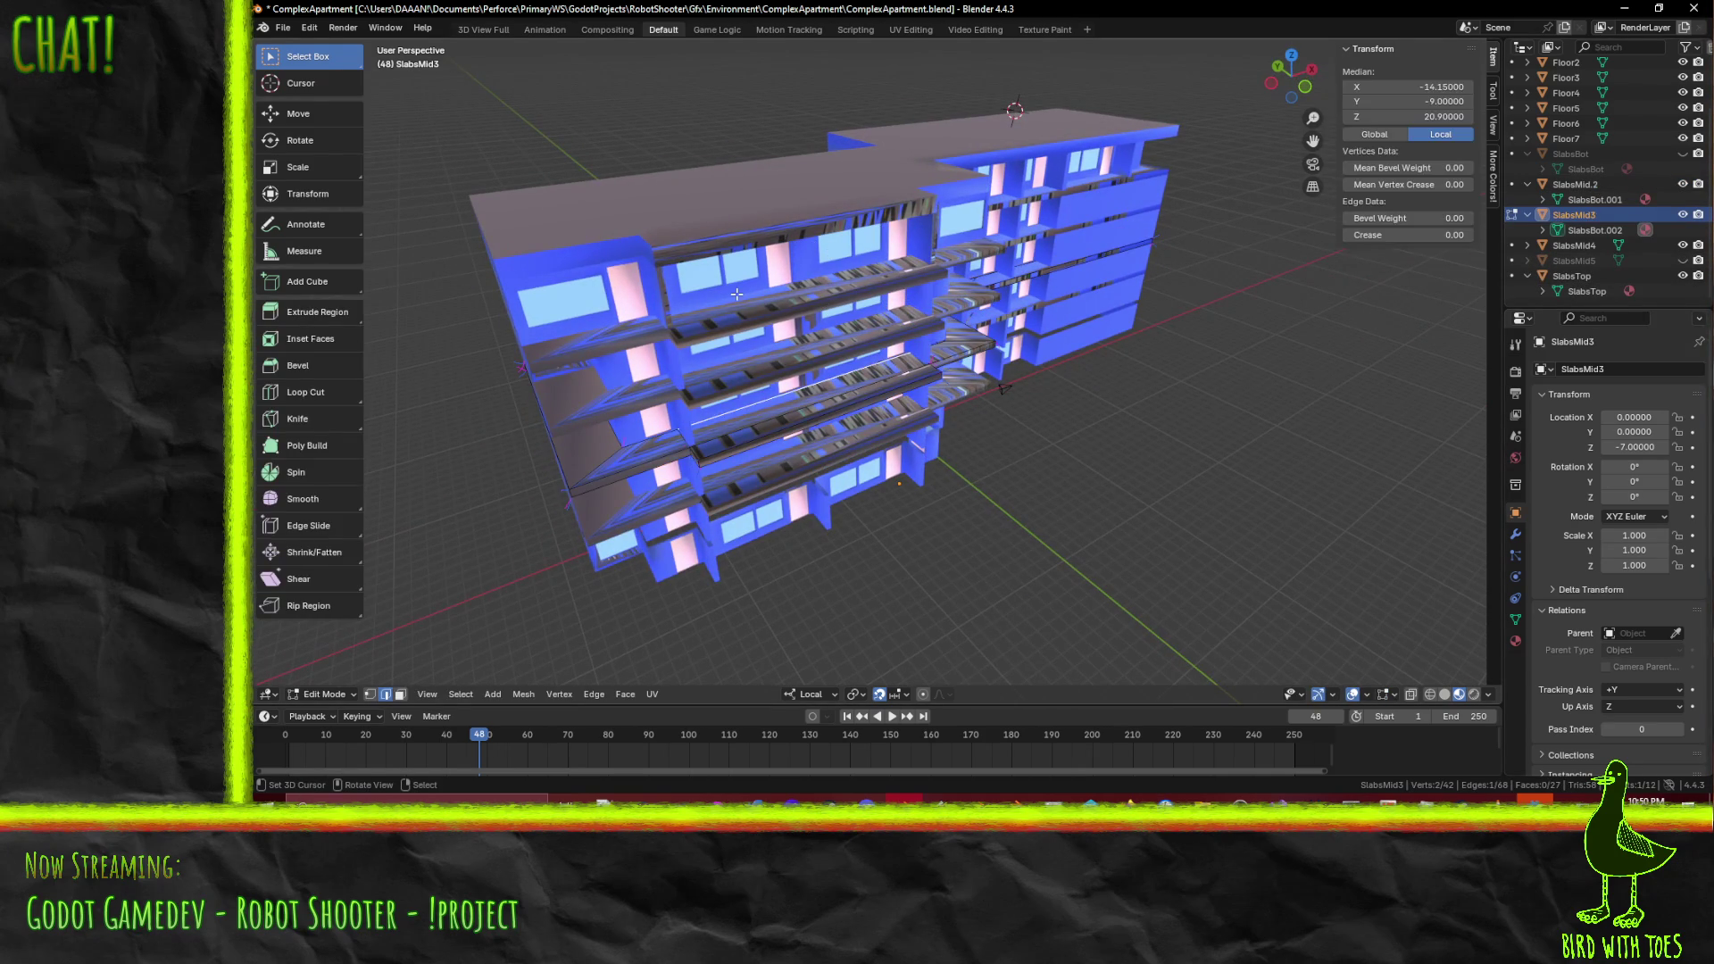
{"action": "key", "text": "Tab"}
{"action": "left_click", "coordinate": [792, 300]}
{"action": "key", "text": "Tab"}
{"action": "key", "text": "KP_1"}
{"action": "key", "text": "z"}
{"action": "key", "text": "b"}
{"action": "left_click_drag", "start_coordinate": [781, 242], "coordinate": [1321, 256]}
{"action": "key", "text": "x"}
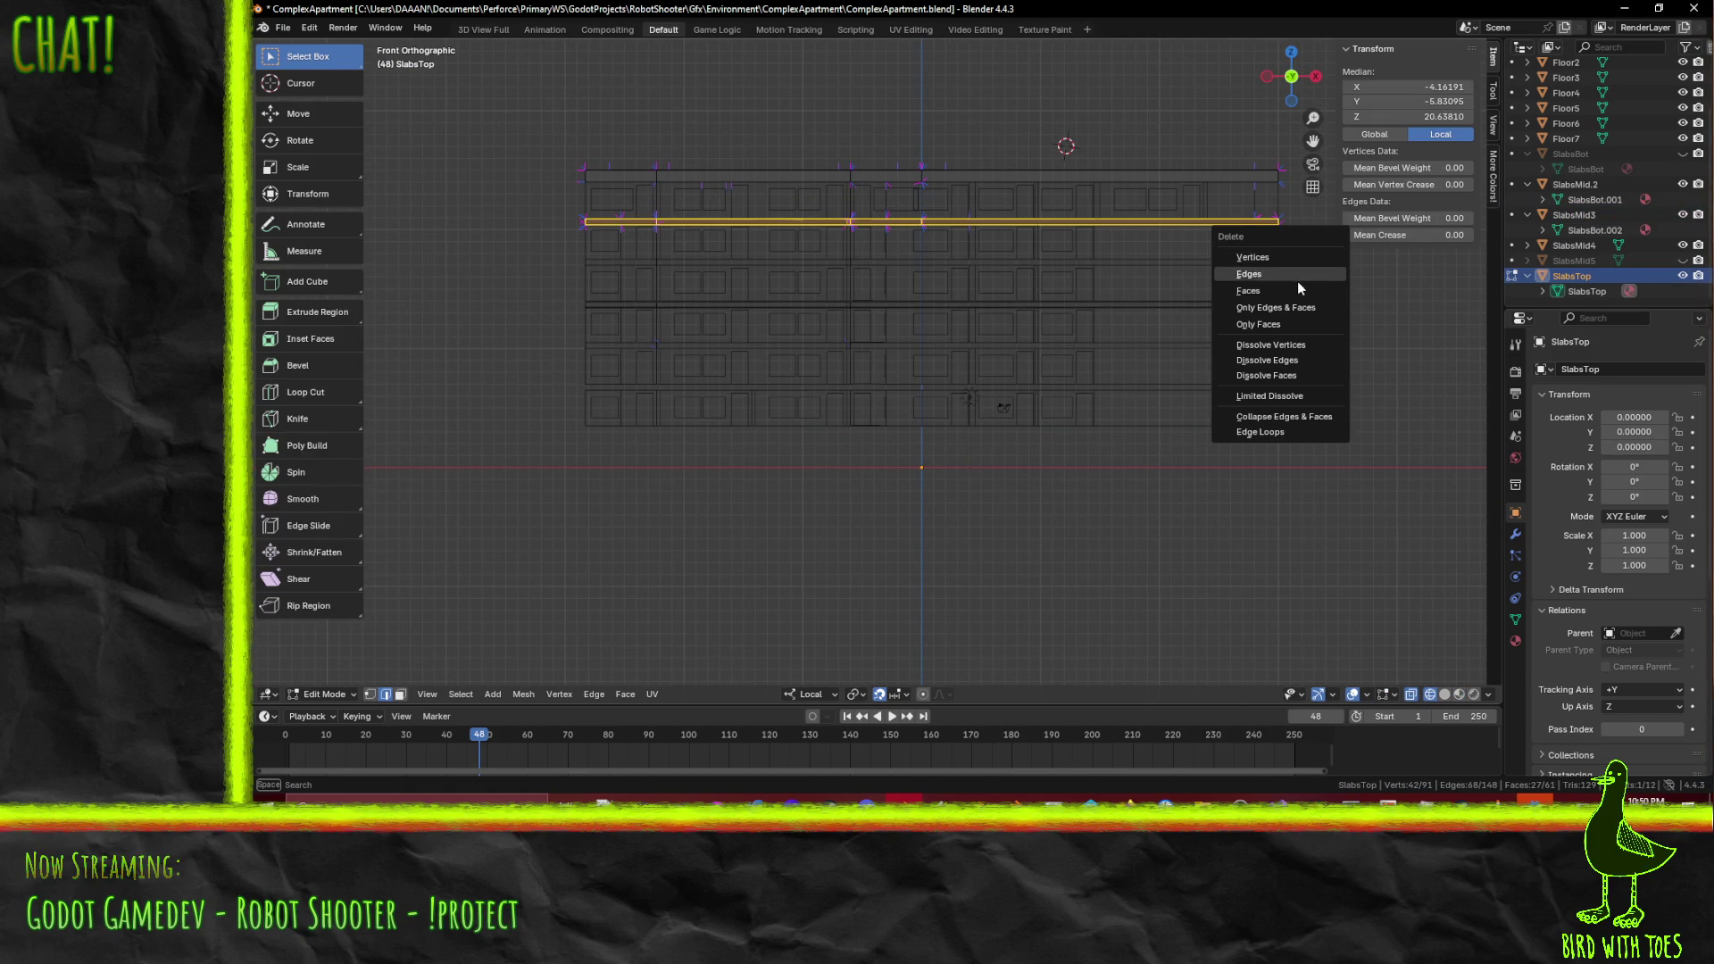
{"action": "left_click", "coordinate": [1299, 292]}
- Switch the viewport to Material Preview shading and hide the SlabsMid4 slab
{"action": "mouse_move", "coordinate": [839, 286]}
{"action": "middle_mouse_down"}
{"action": "mouse_move", "coordinate": [808, 299]}
{"action": "mouse_move", "coordinate": [848, 324]}
{"action": "middle_mouse_up"}
{"action": "key", "text": "z"}
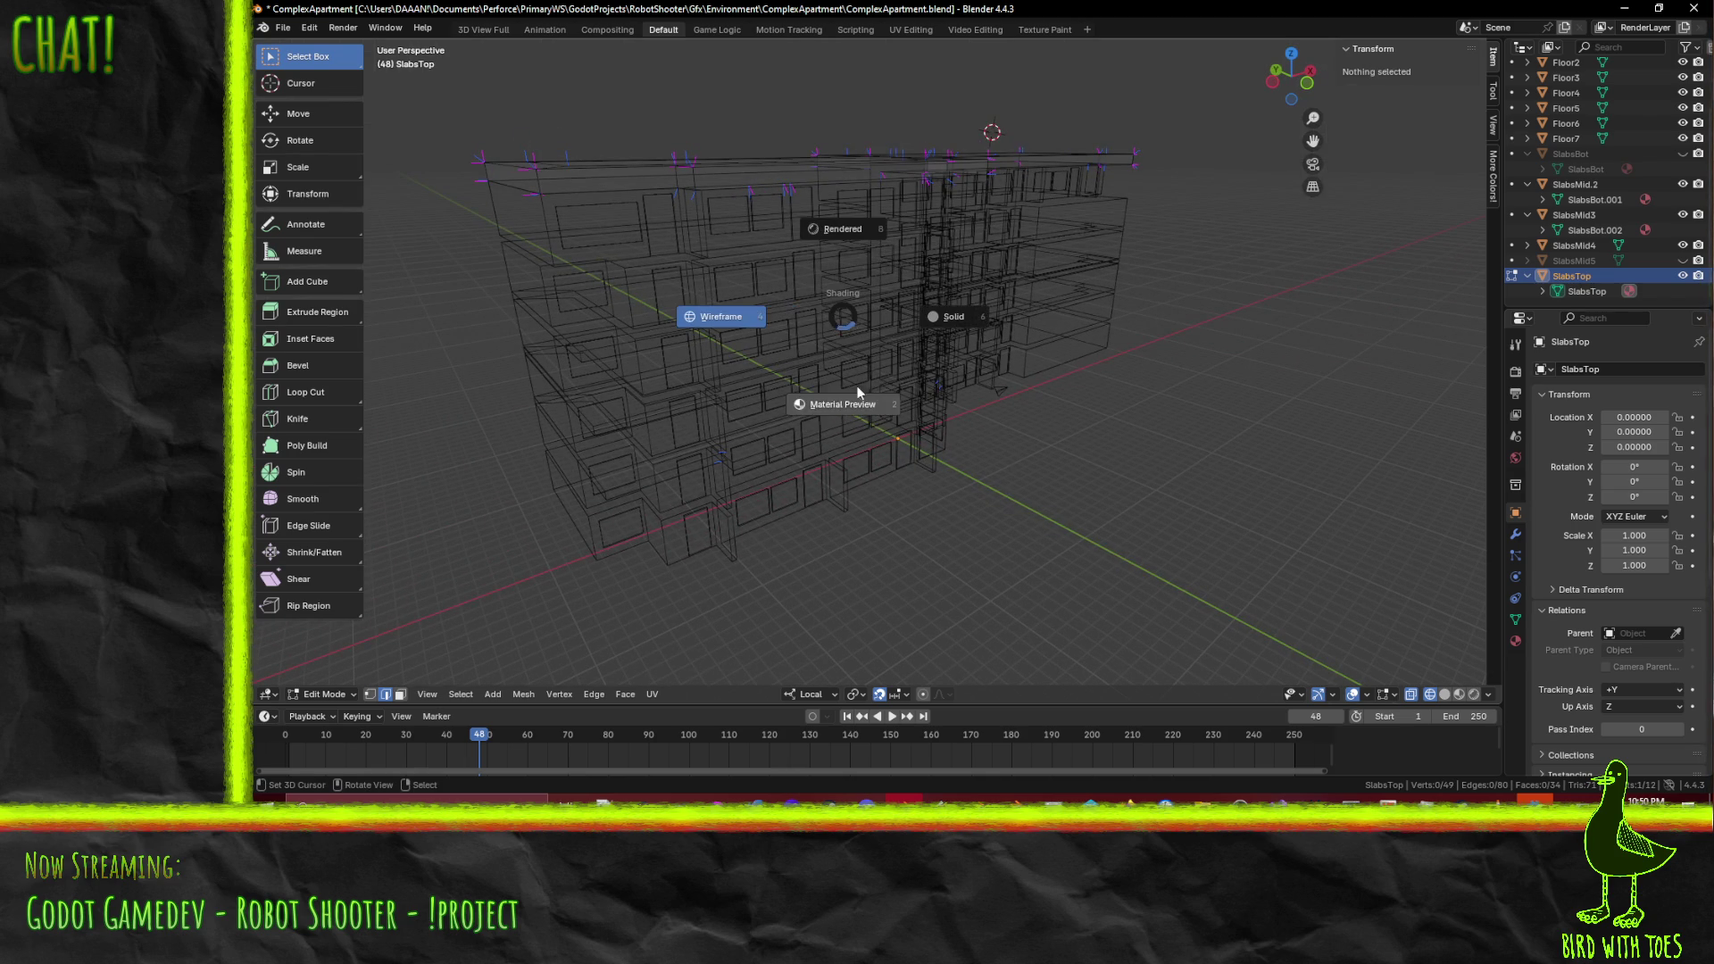
{"action": "left_click", "coordinate": [849, 411]}
{"action": "mouse_move", "coordinate": [849, 413]}
{"action": "middle_mouse_down"}
{"action": "mouse_move", "coordinate": [782, 412]}
{"action": "mouse_move", "coordinate": [1200, 410]}
{"action": "middle_mouse_up"}
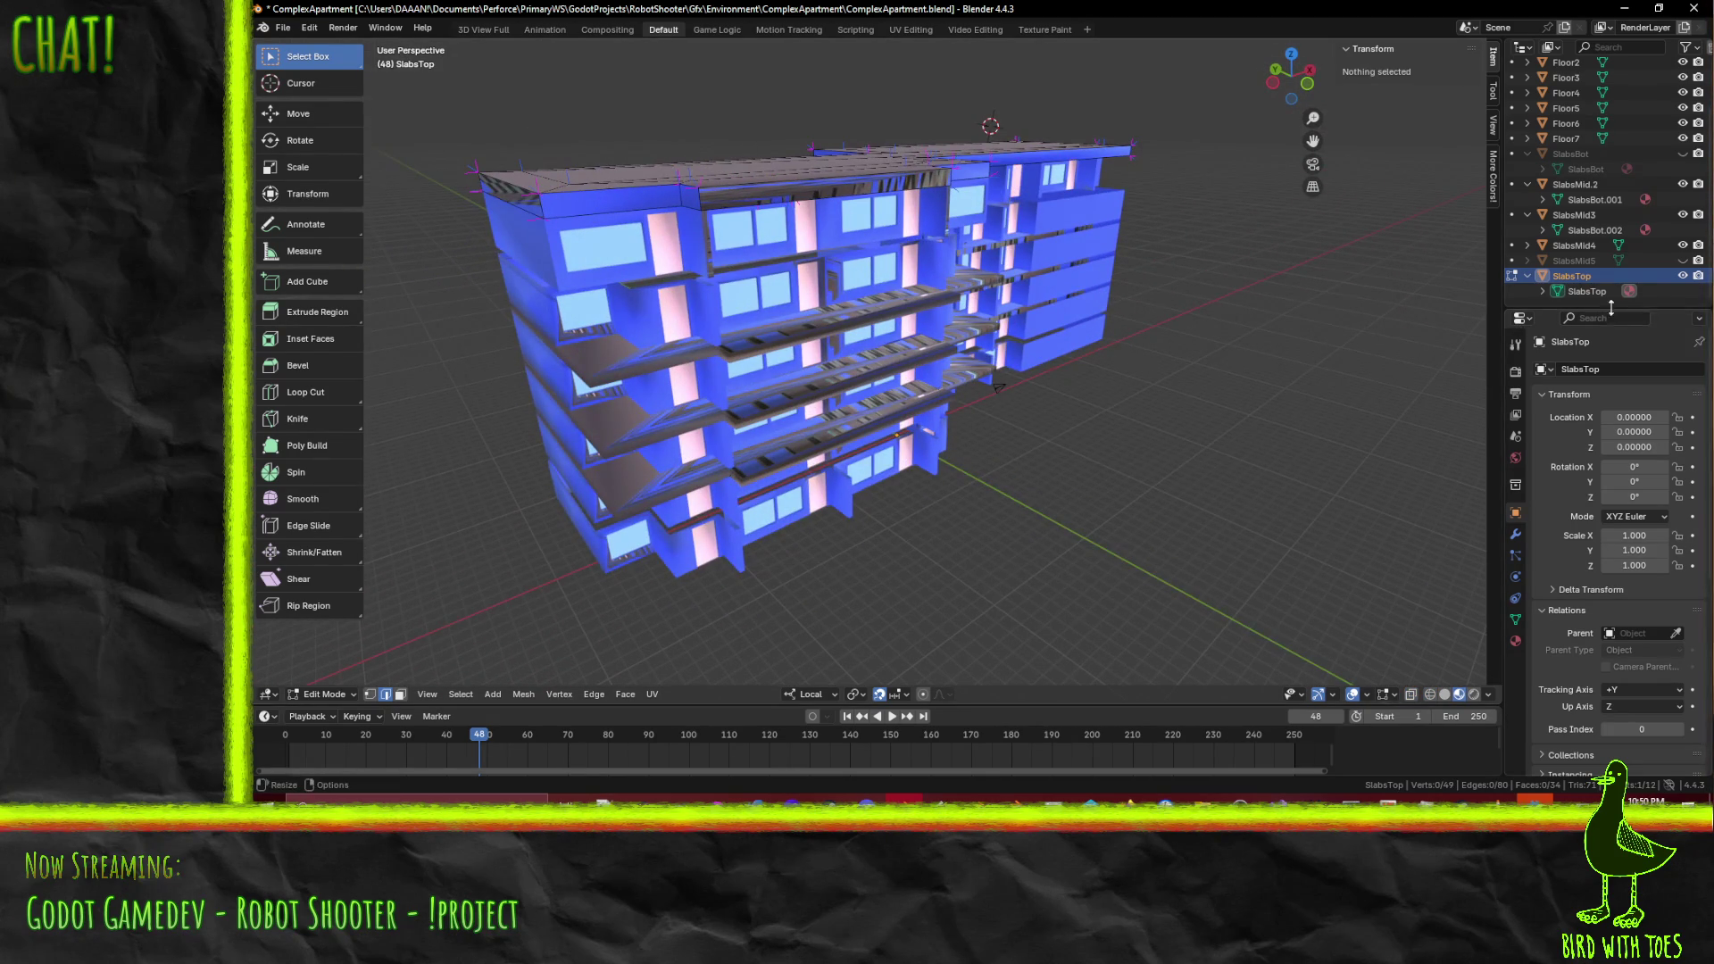
{"action": "left_click", "coordinate": [1683, 244]}
- Hide SlabsMid3 and SlabsMid.2, view the building from the front, and save the file
{"action": "left_click", "coordinate": [1683, 214]}
{"action": "left_click", "coordinate": [1682, 183]}
{"action": "middle_click_drag", "start_coordinate": [928, 325], "coordinate": [1062, 326]}
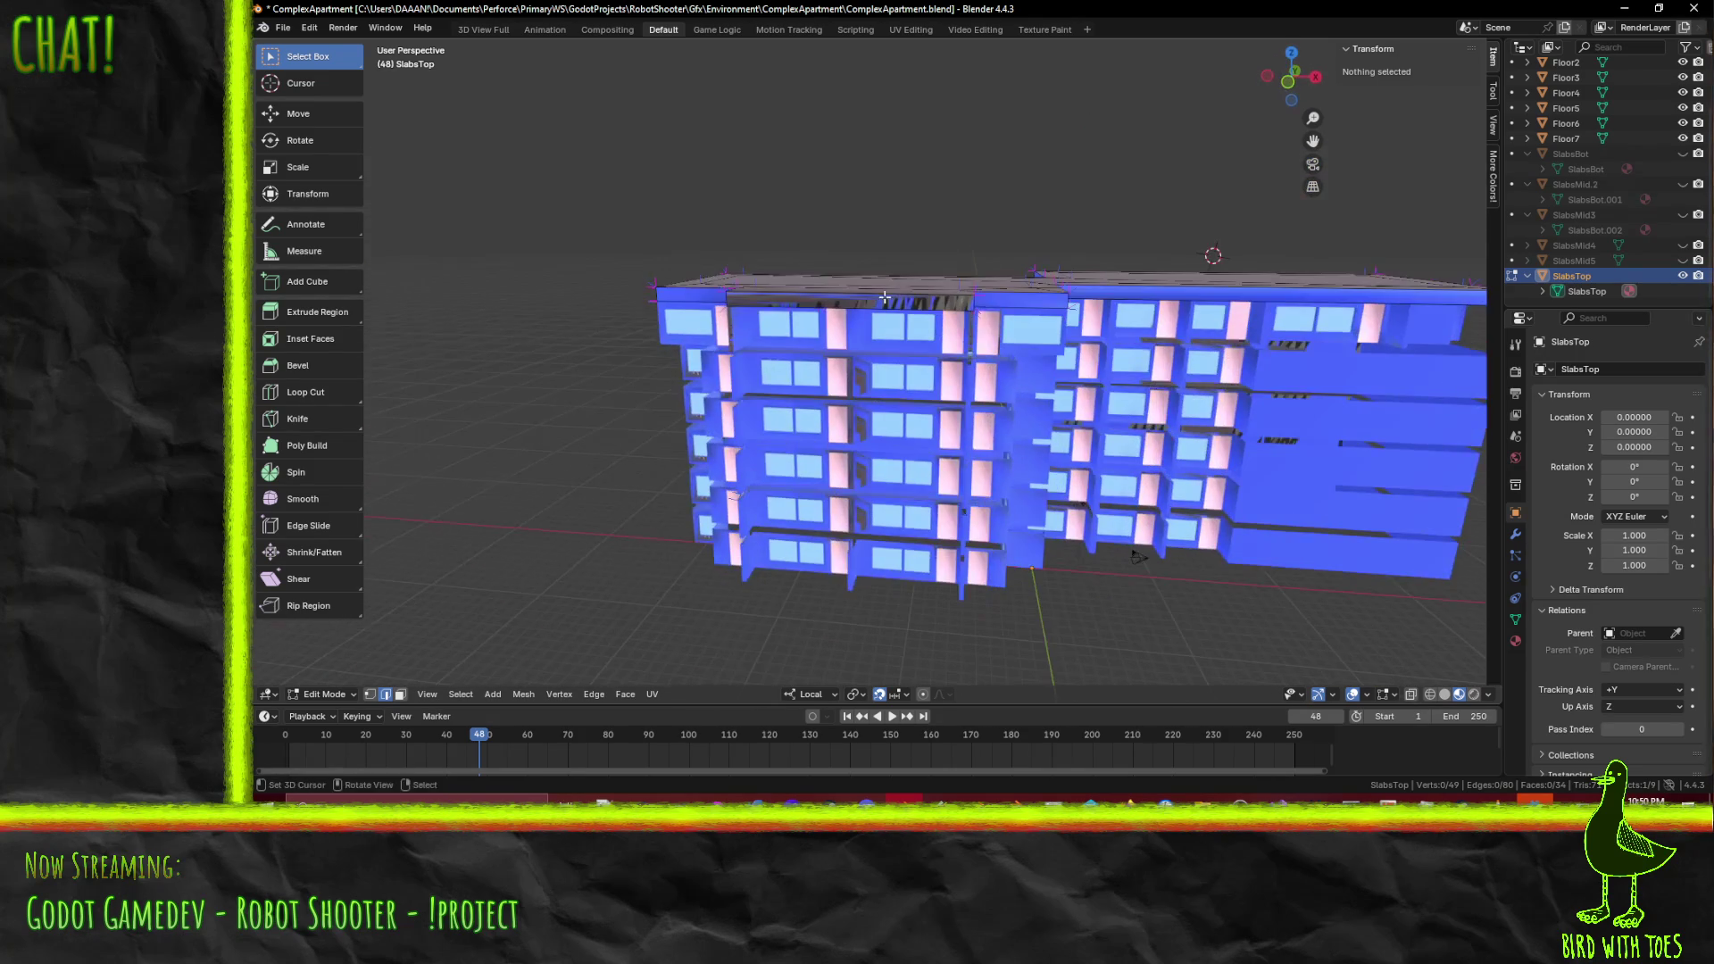
{"action": "key", "text": "ctrl+s"}
{"action": "scroll", "coordinate": [1226, 358], "scroll_direction": "up", "scroll_amount": 5}
{"action": "middle_click_drag", "start_coordinate": [1225, 358], "coordinate": [1124, 358]}
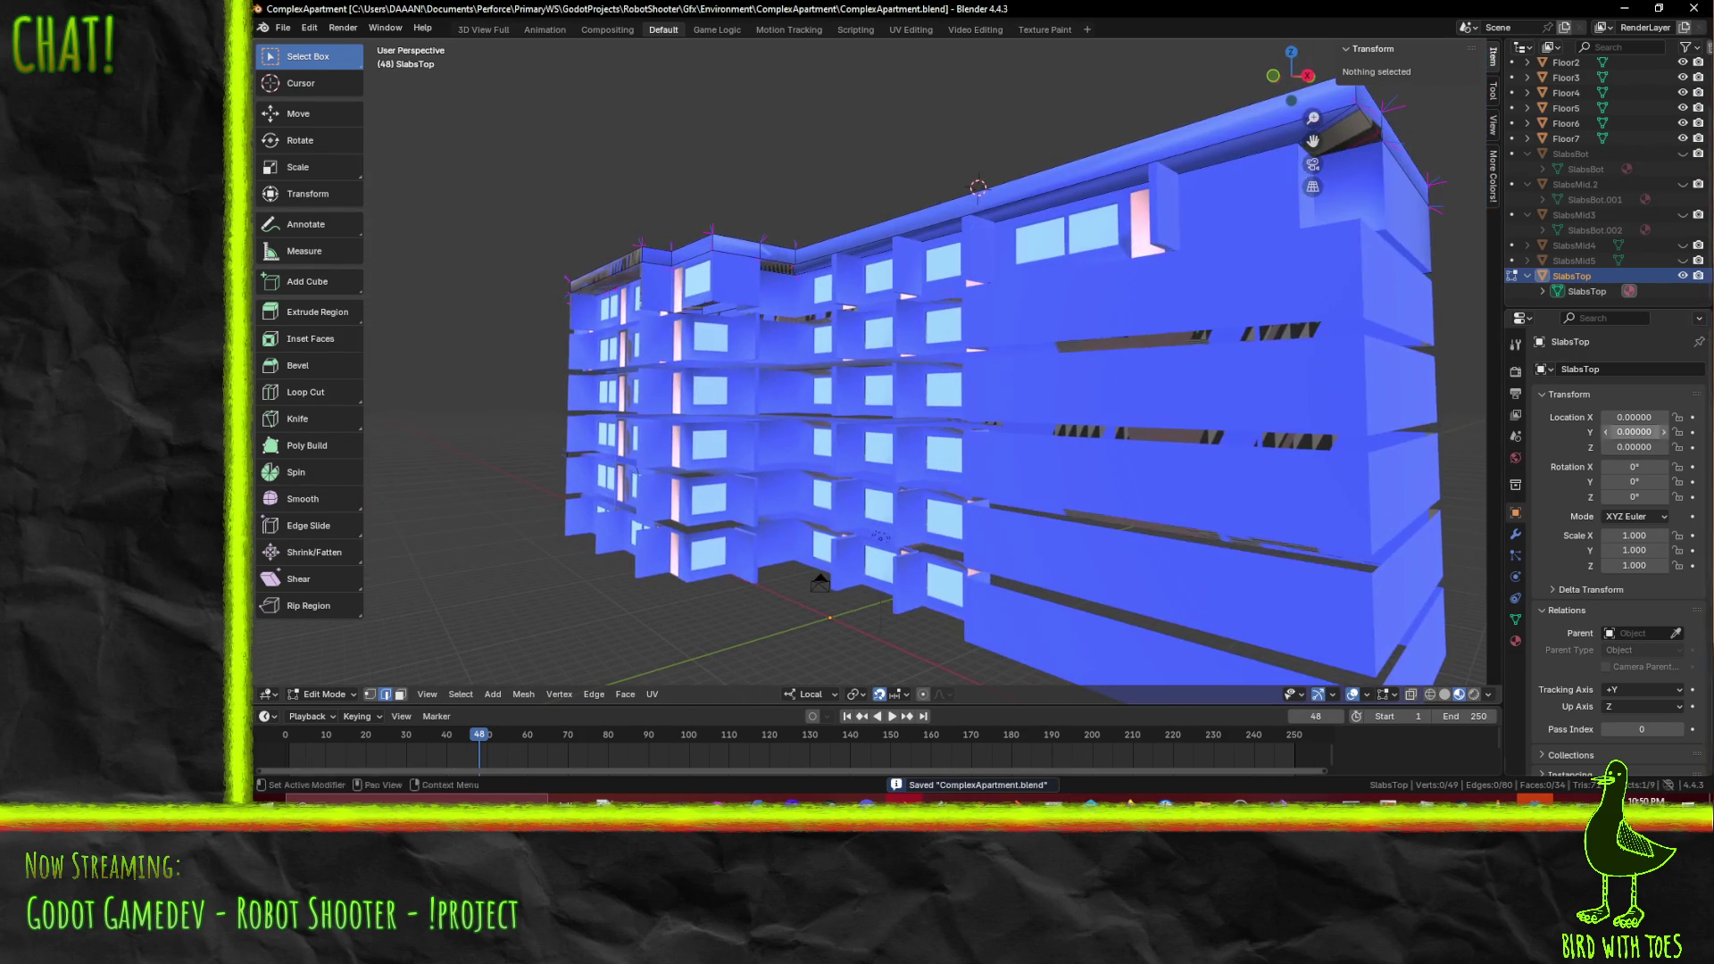
- Show SlabsMid5, SlabsMid4, SlabsMid3, SlabsMid.2 and SlabsBot again, viewing the building front-on
{"action": "left_click", "coordinate": [1683, 260]}
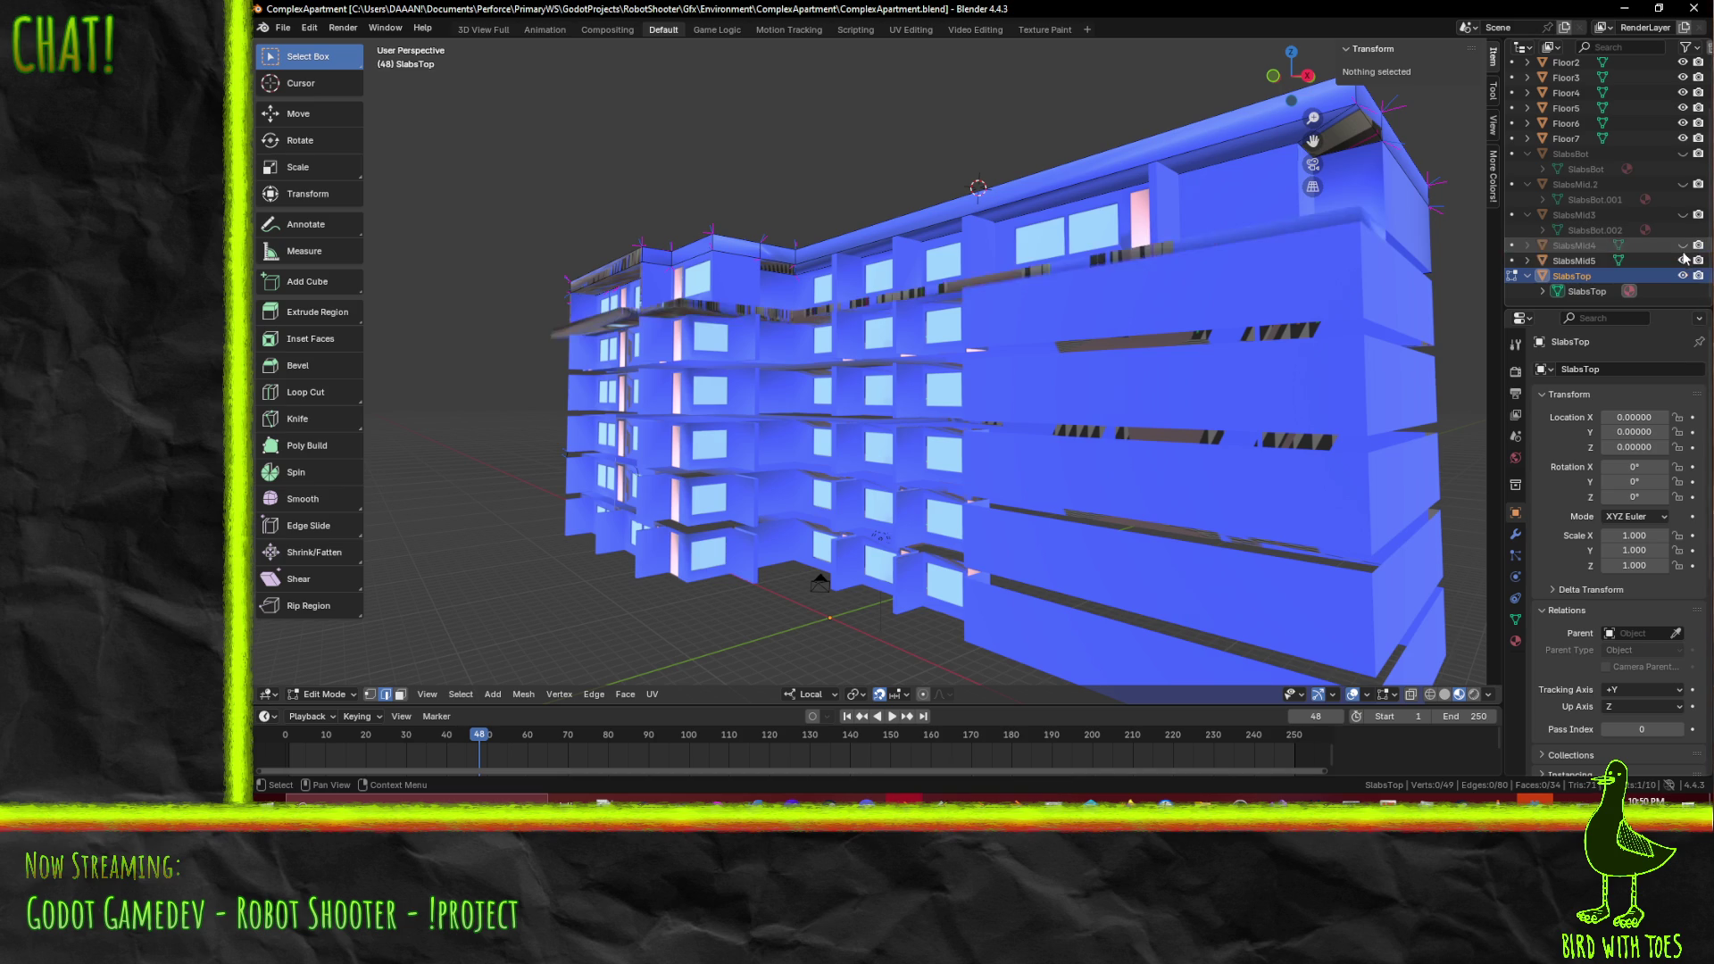
{"action": "left_click", "coordinate": [1682, 245]}
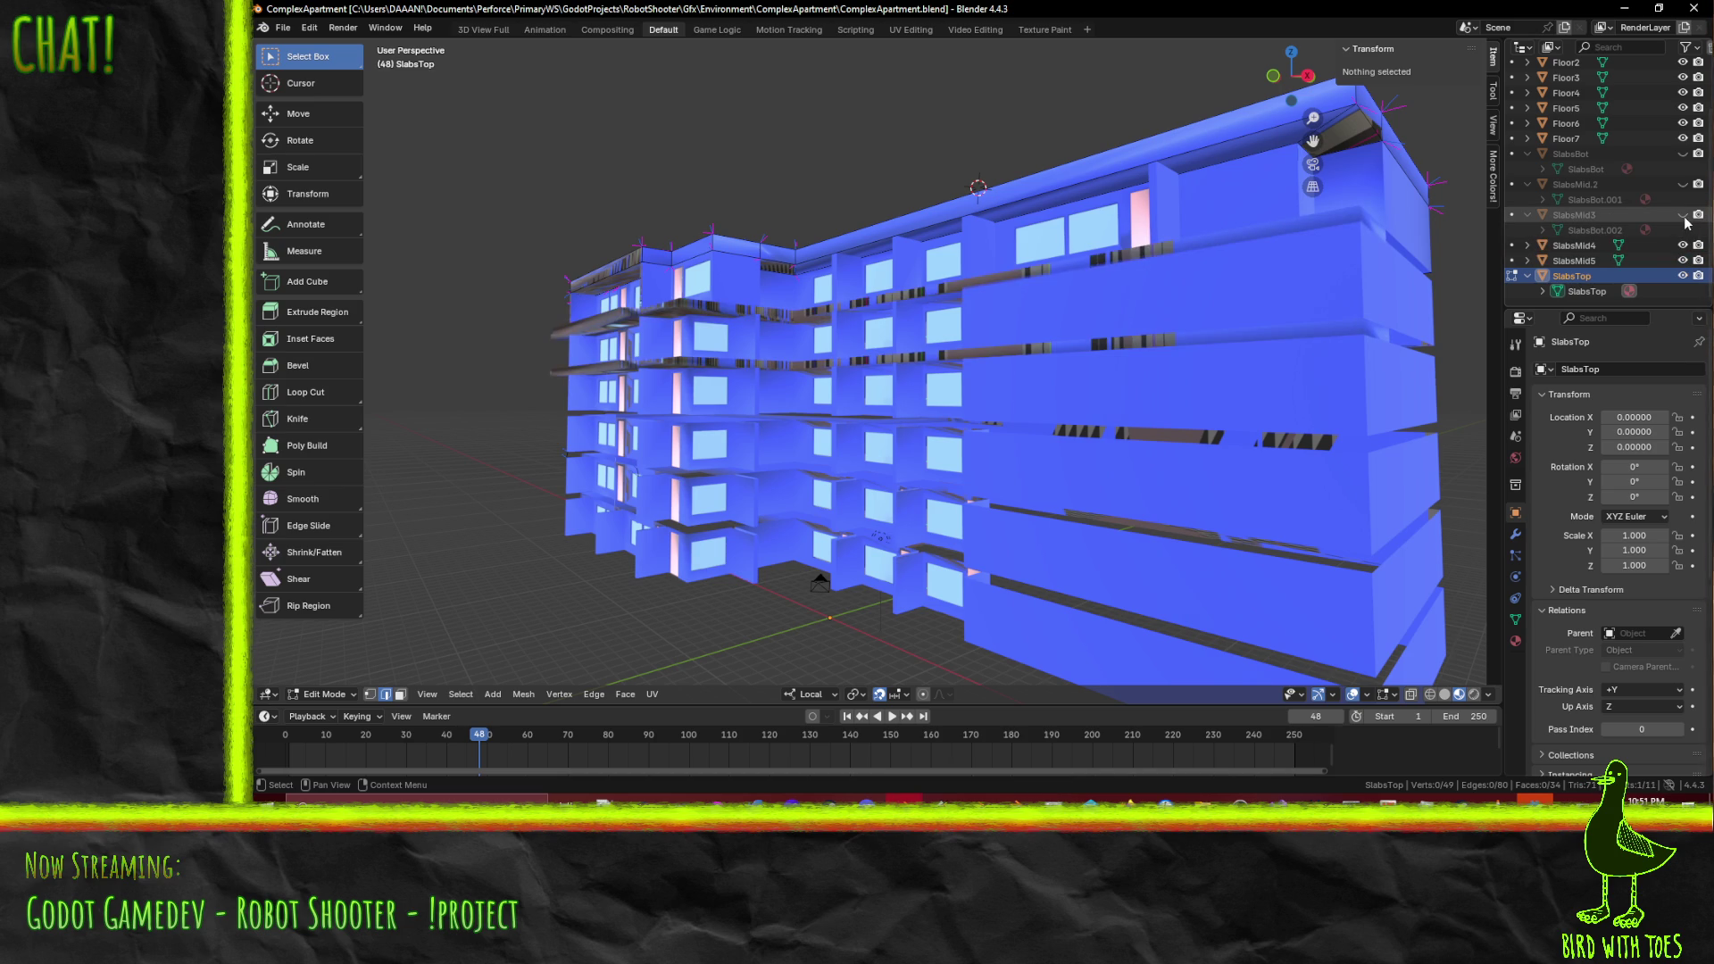
{"action": "left_click", "coordinate": [1682, 215]}
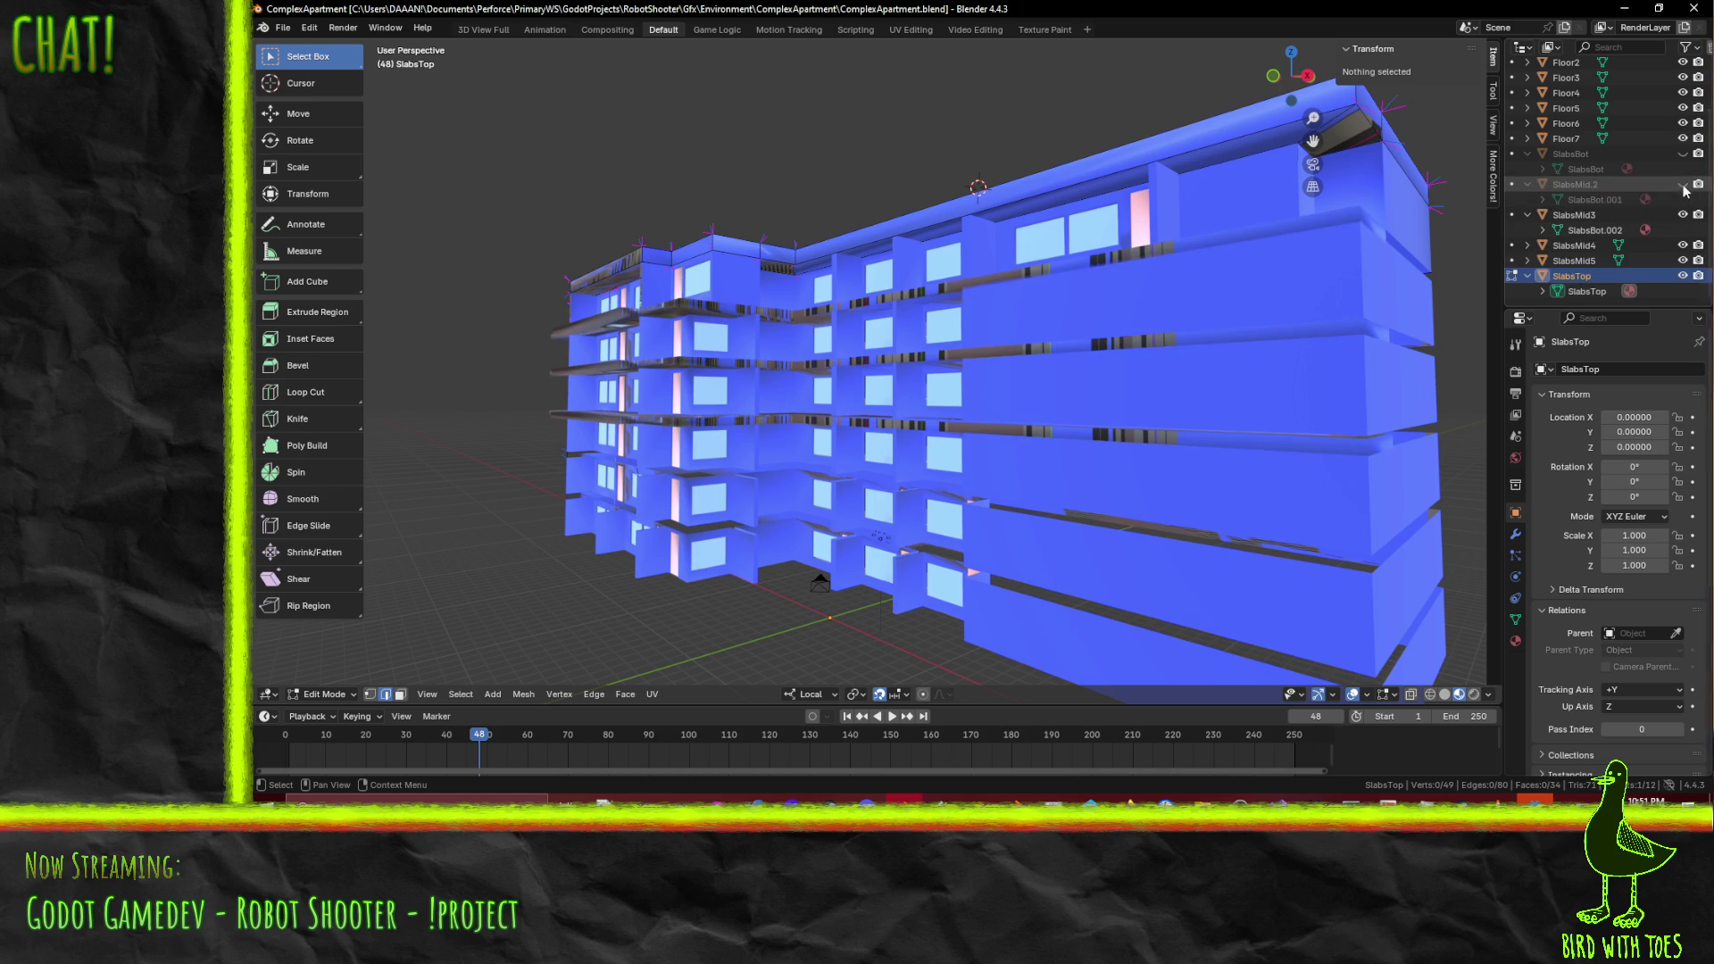
{"action": "left_click", "coordinate": [1682, 185]}
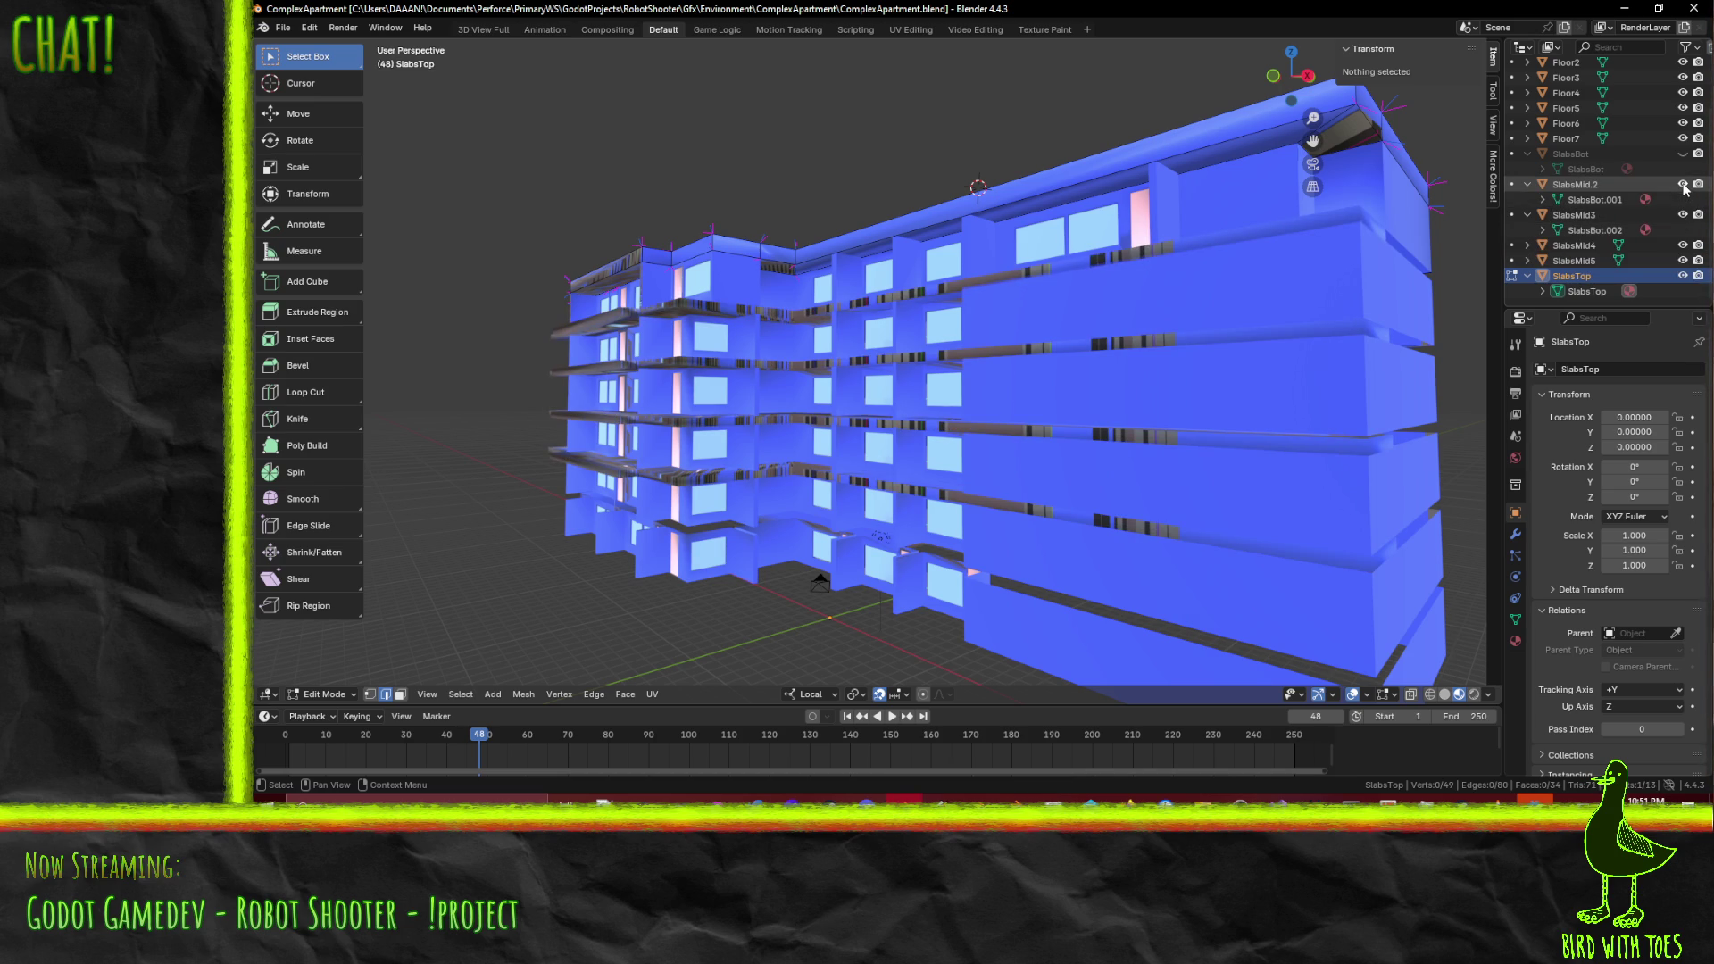
{"action": "left_click", "coordinate": [1682, 154]}
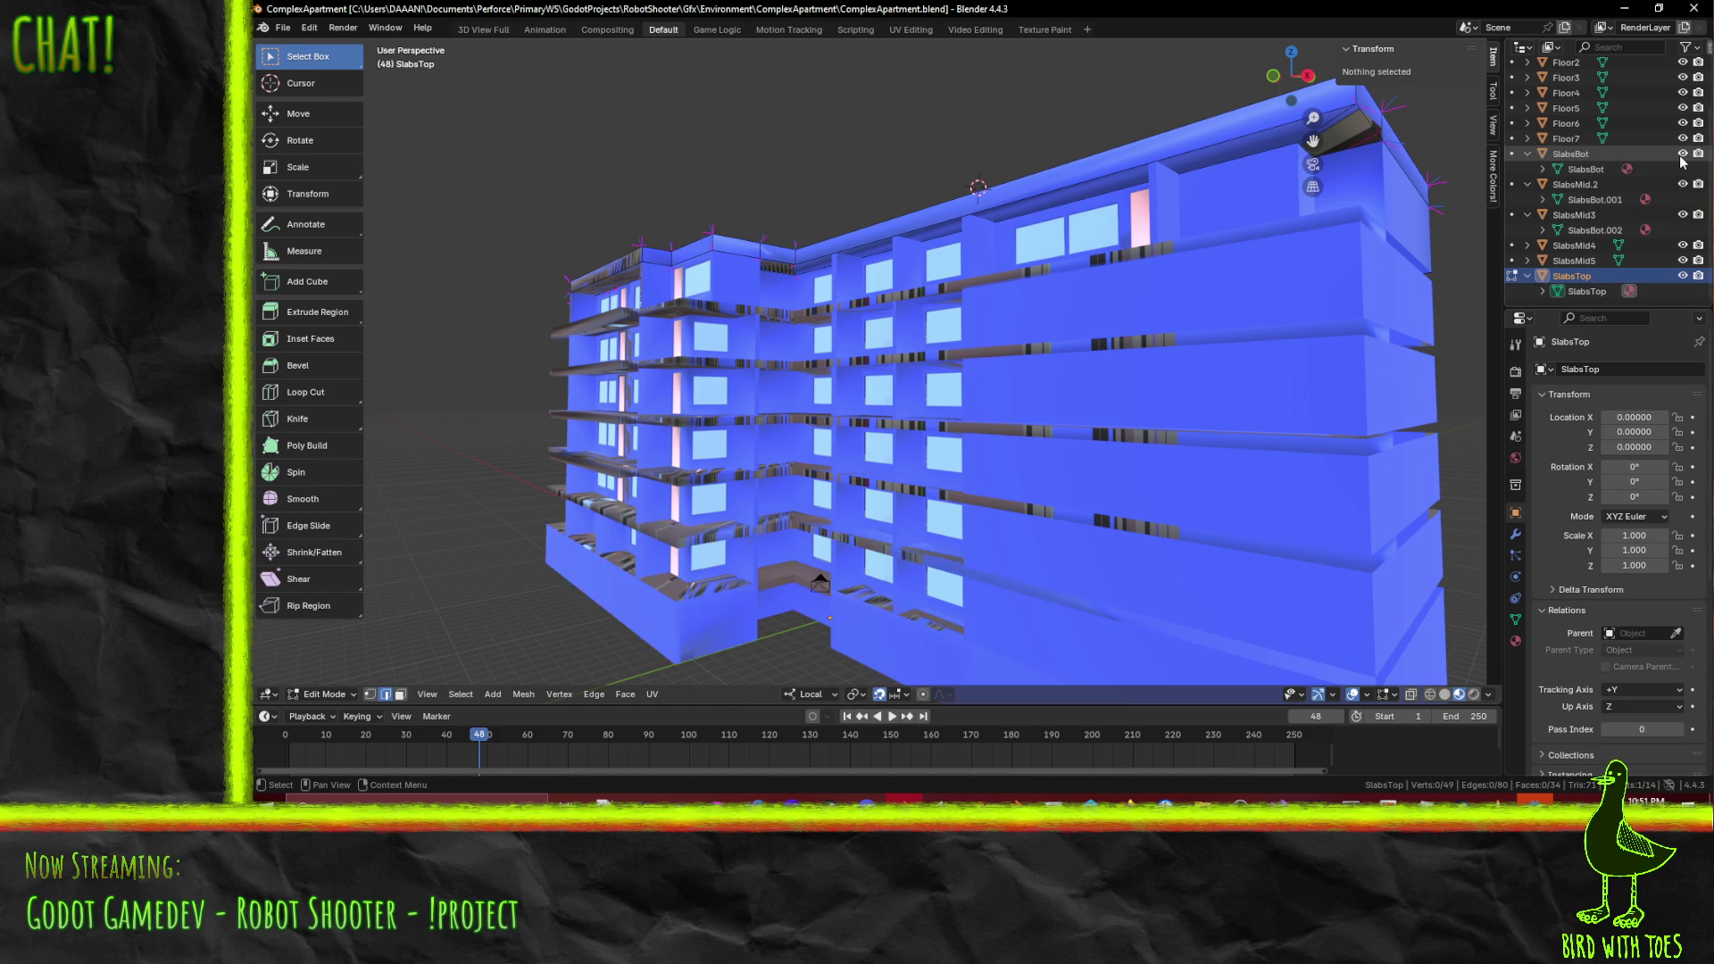
{"action": "mouse_move", "coordinate": [1178, 409]}
{"action": "middle_mouse_down"}
{"action": "mouse_move", "coordinate": [1234, 406]}
{"action": "mouse_move", "coordinate": [1261, 380]}
{"action": "middle_mouse_up"}
{"action": "scroll", "coordinate": [1261, 380], "scroll_direction": "up", "scroll_amount": 2}
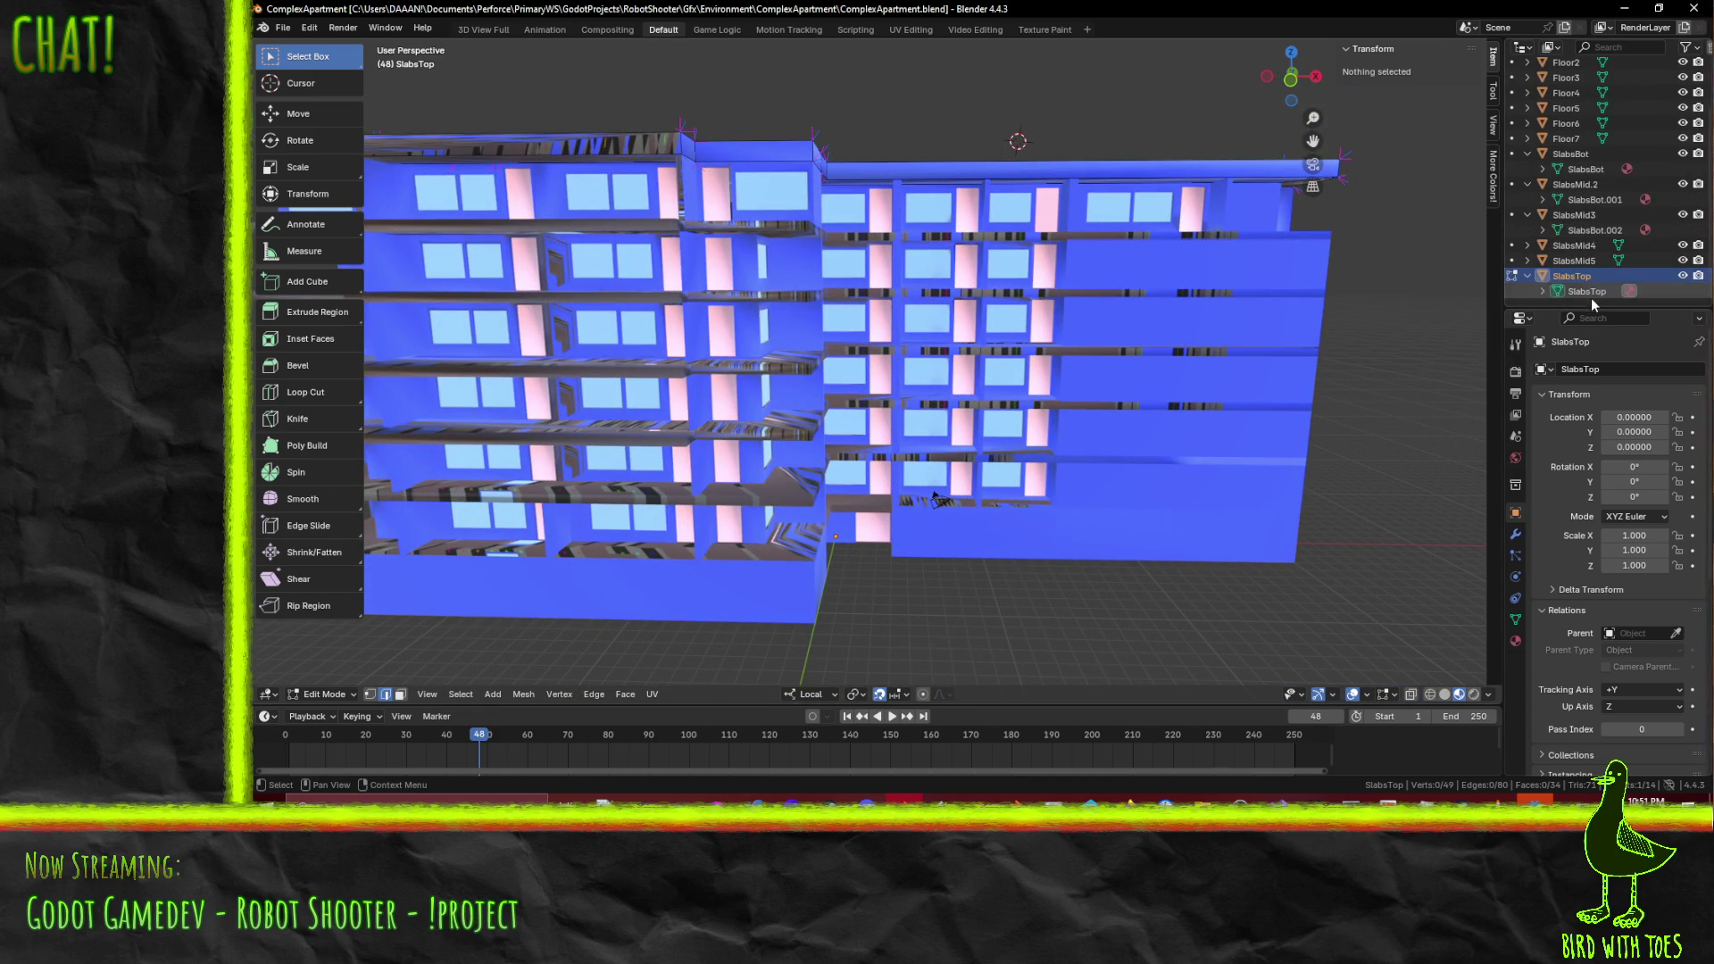
{"action": "left_click", "coordinate": [1527, 261]}
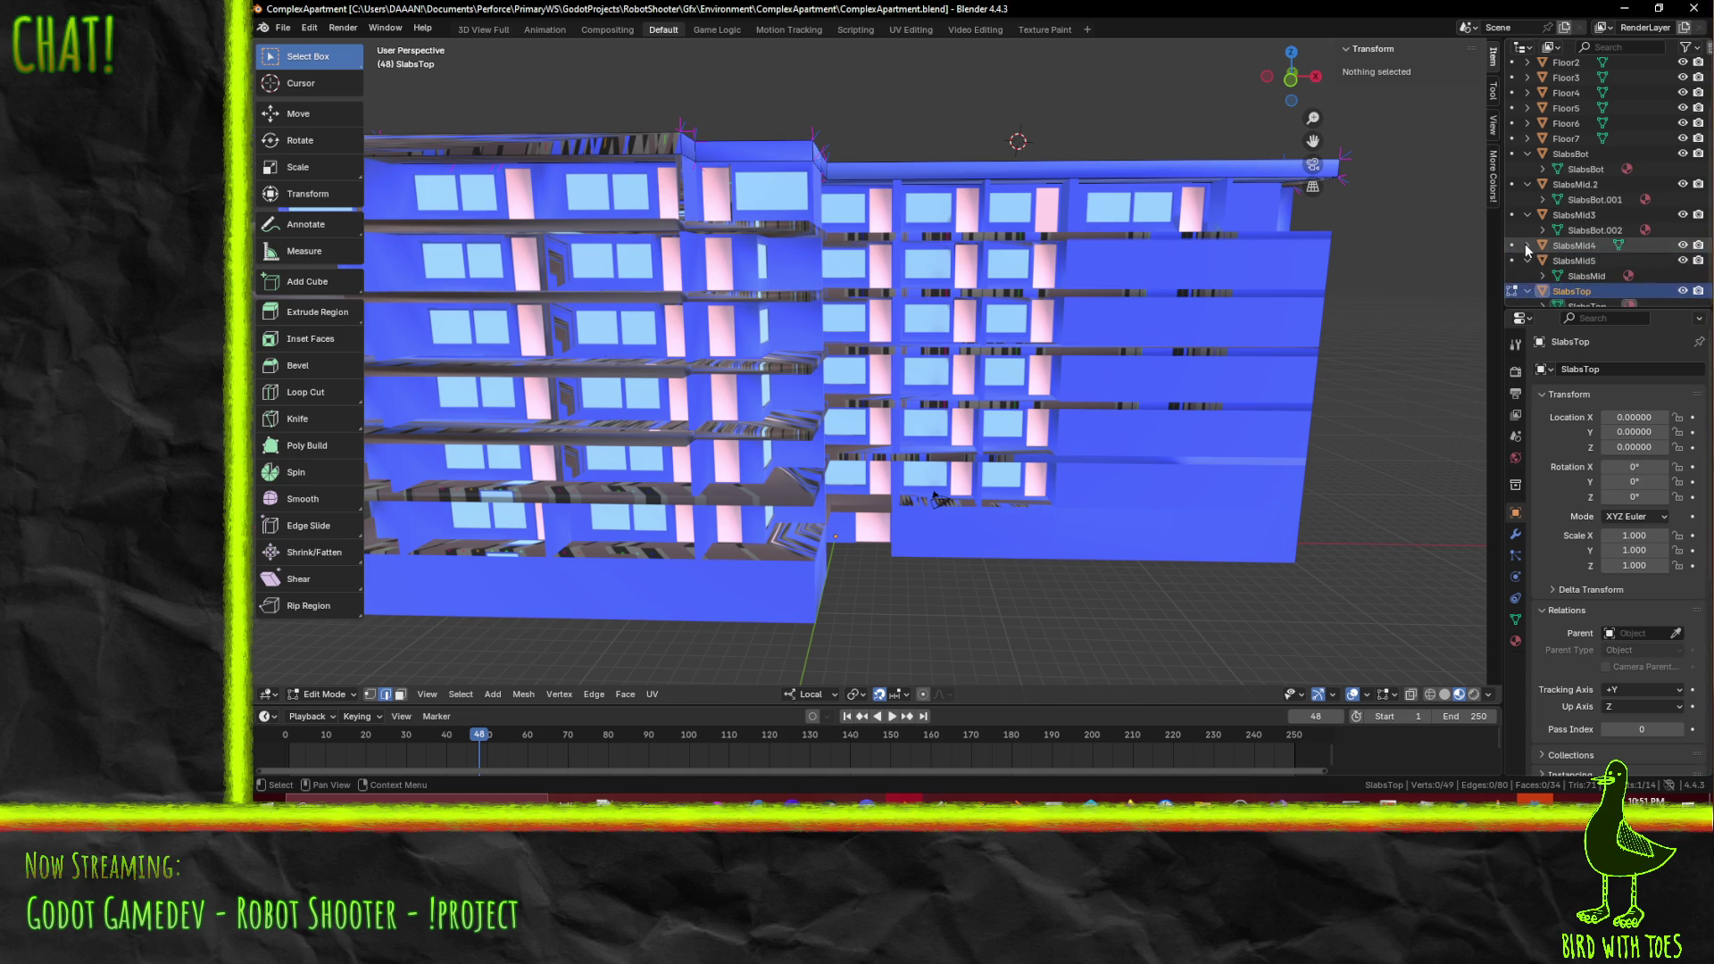
- Expand the slab layers and rename the SlabsBot.001 mesh to SlabsMid.002
{"action": "left_click", "coordinate": [1527, 245]}
{"action": "left_click", "coordinate": [1527, 215]}
{"action": "left_click", "coordinate": [1527, 215]}
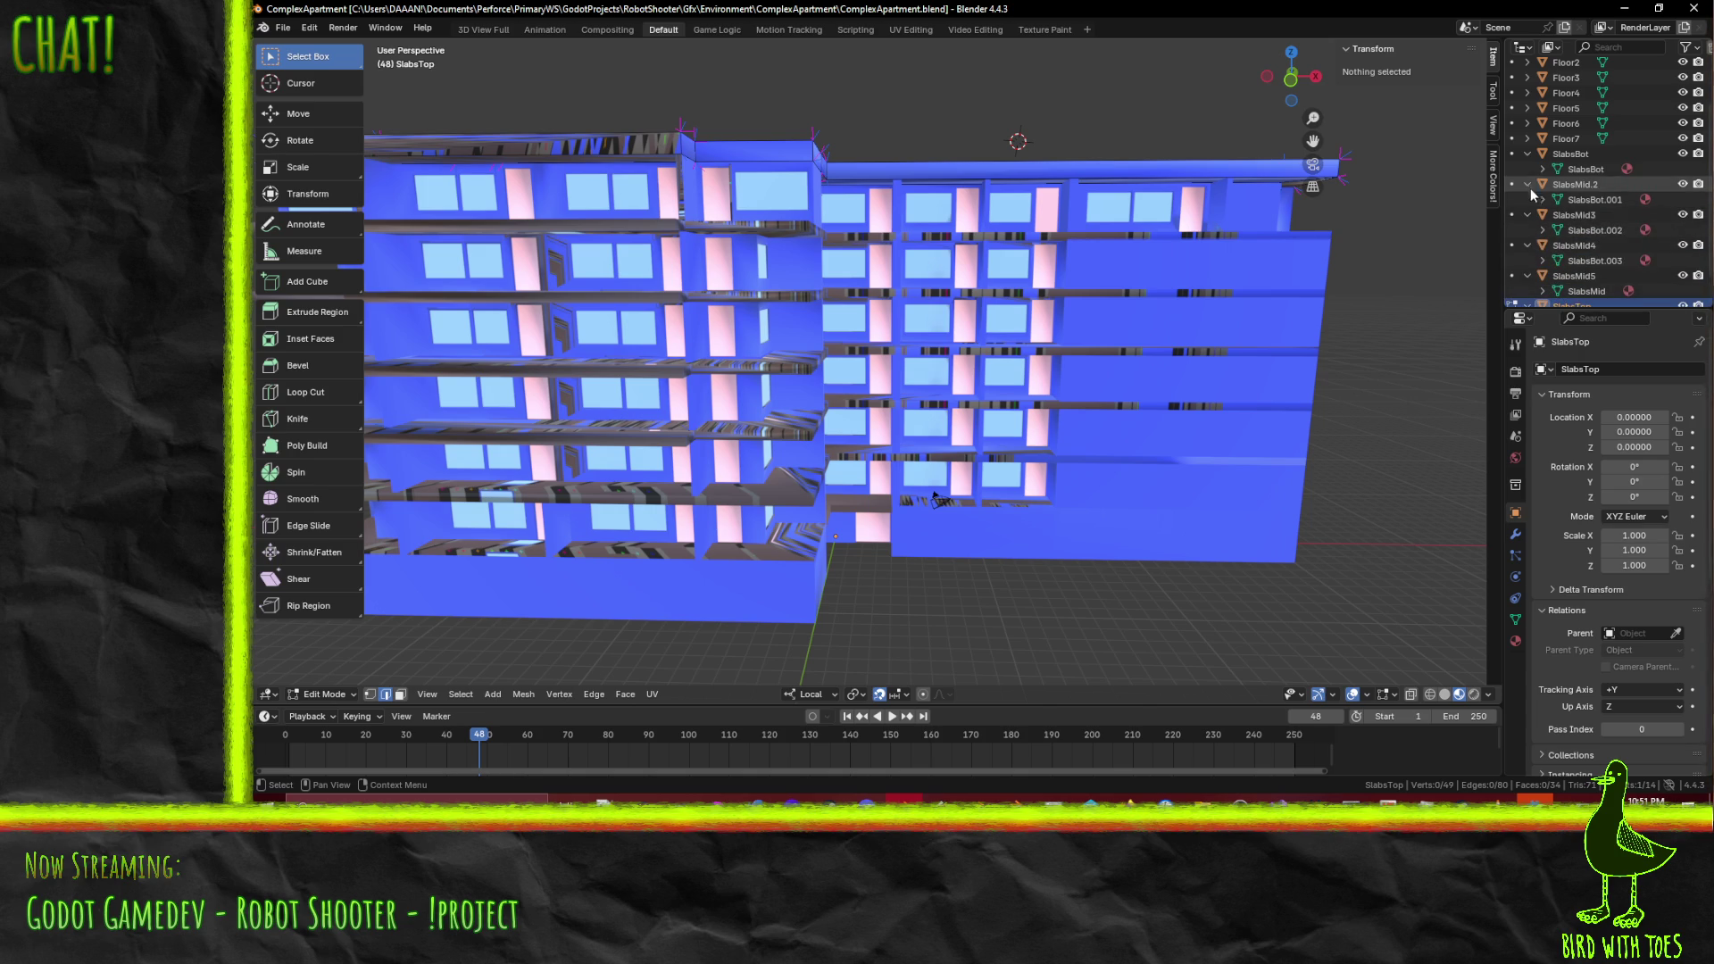
{"action": "left_click", "coordinate": [1606, 198]}
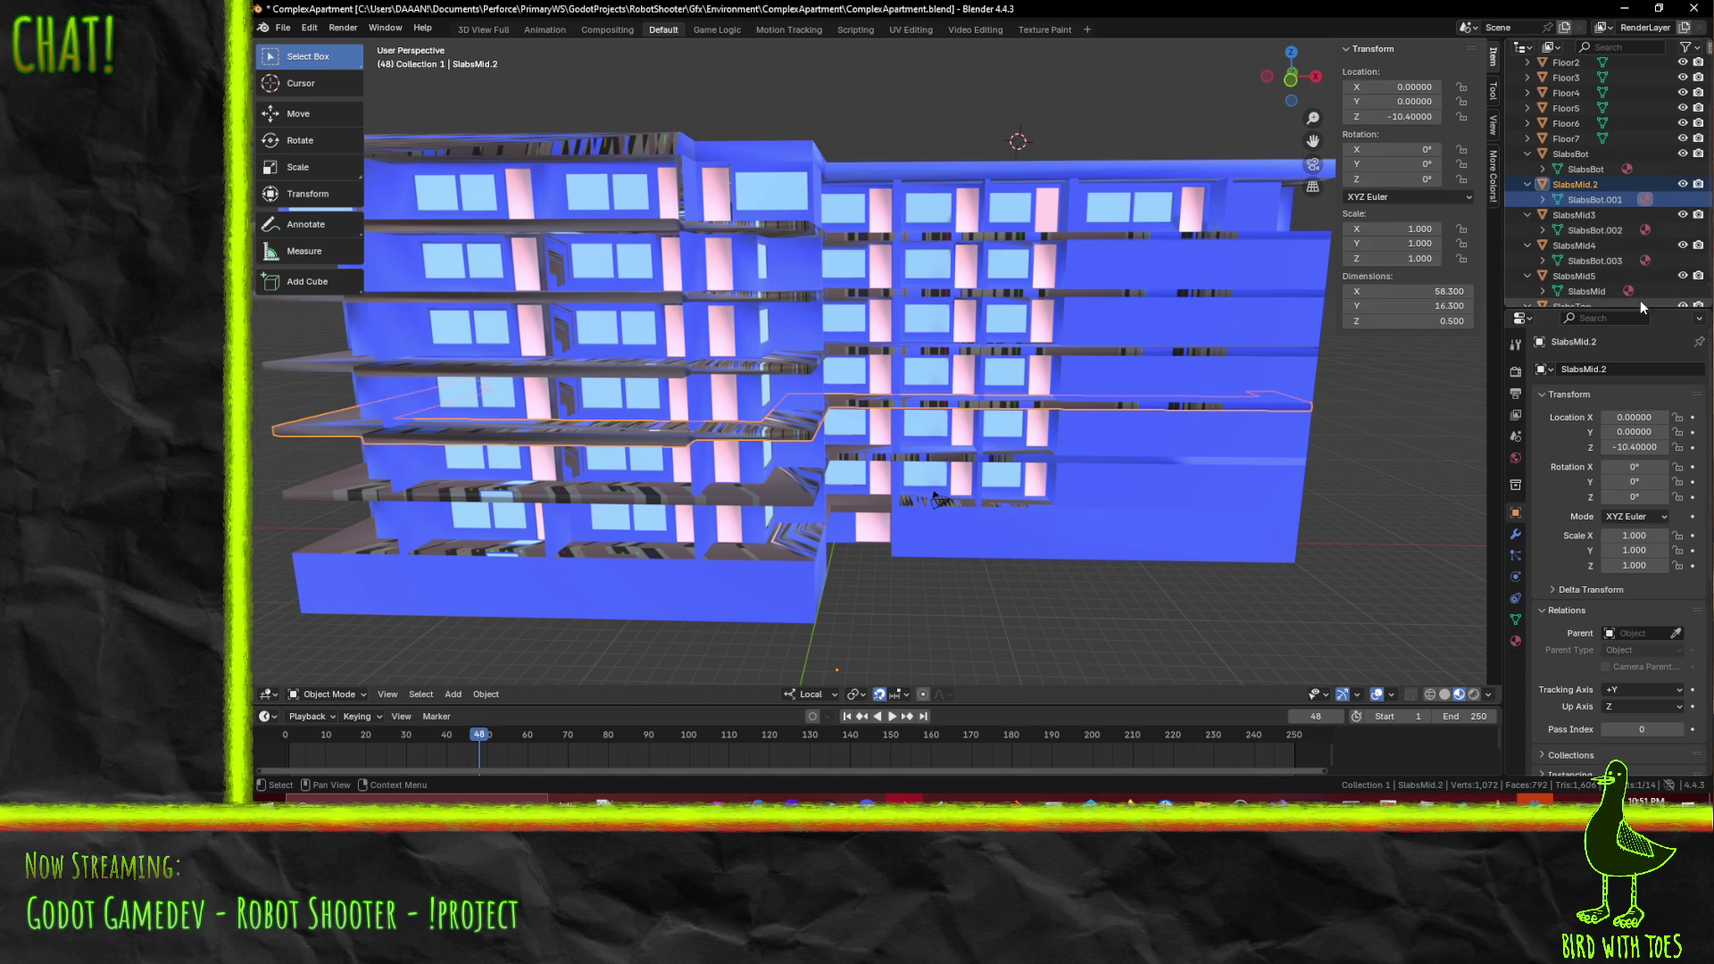
{"action": "scroll", "coordinate": [1601, 201], "scroll_direction": "down", "scroll_amount": 1}
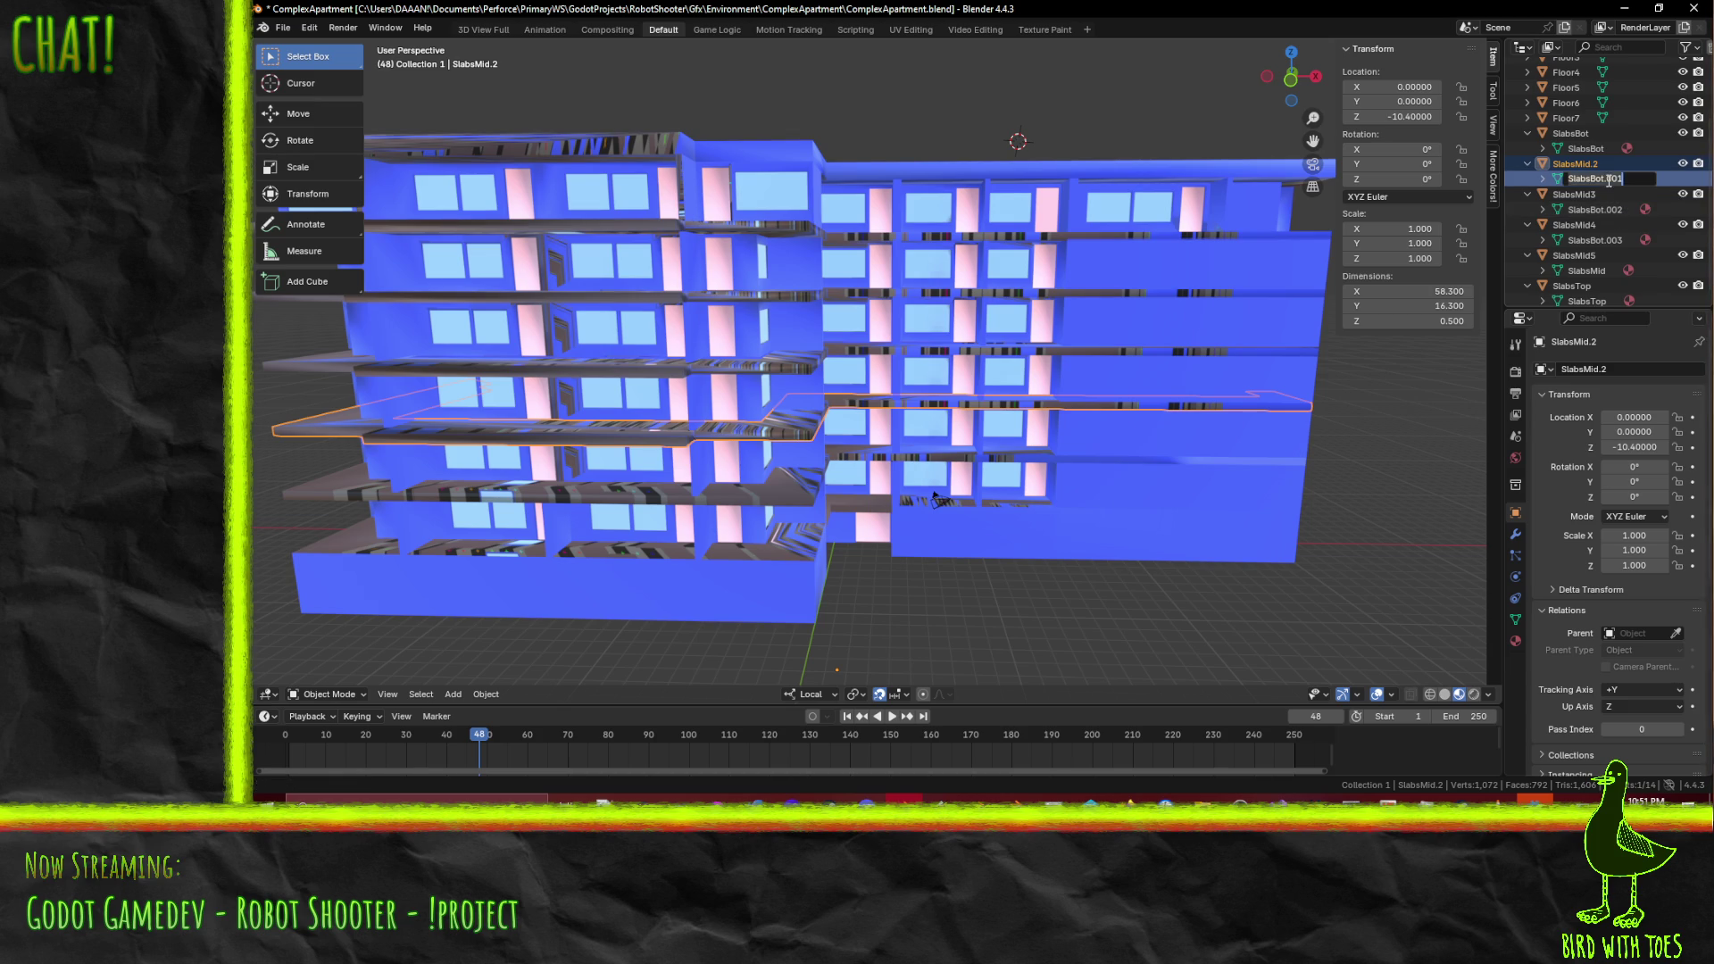
{"action": "double_click", "coordinate": [1616, 181]}
{"action": "type", "text": "Sl"}
{"action": "key", "text": "Return"}
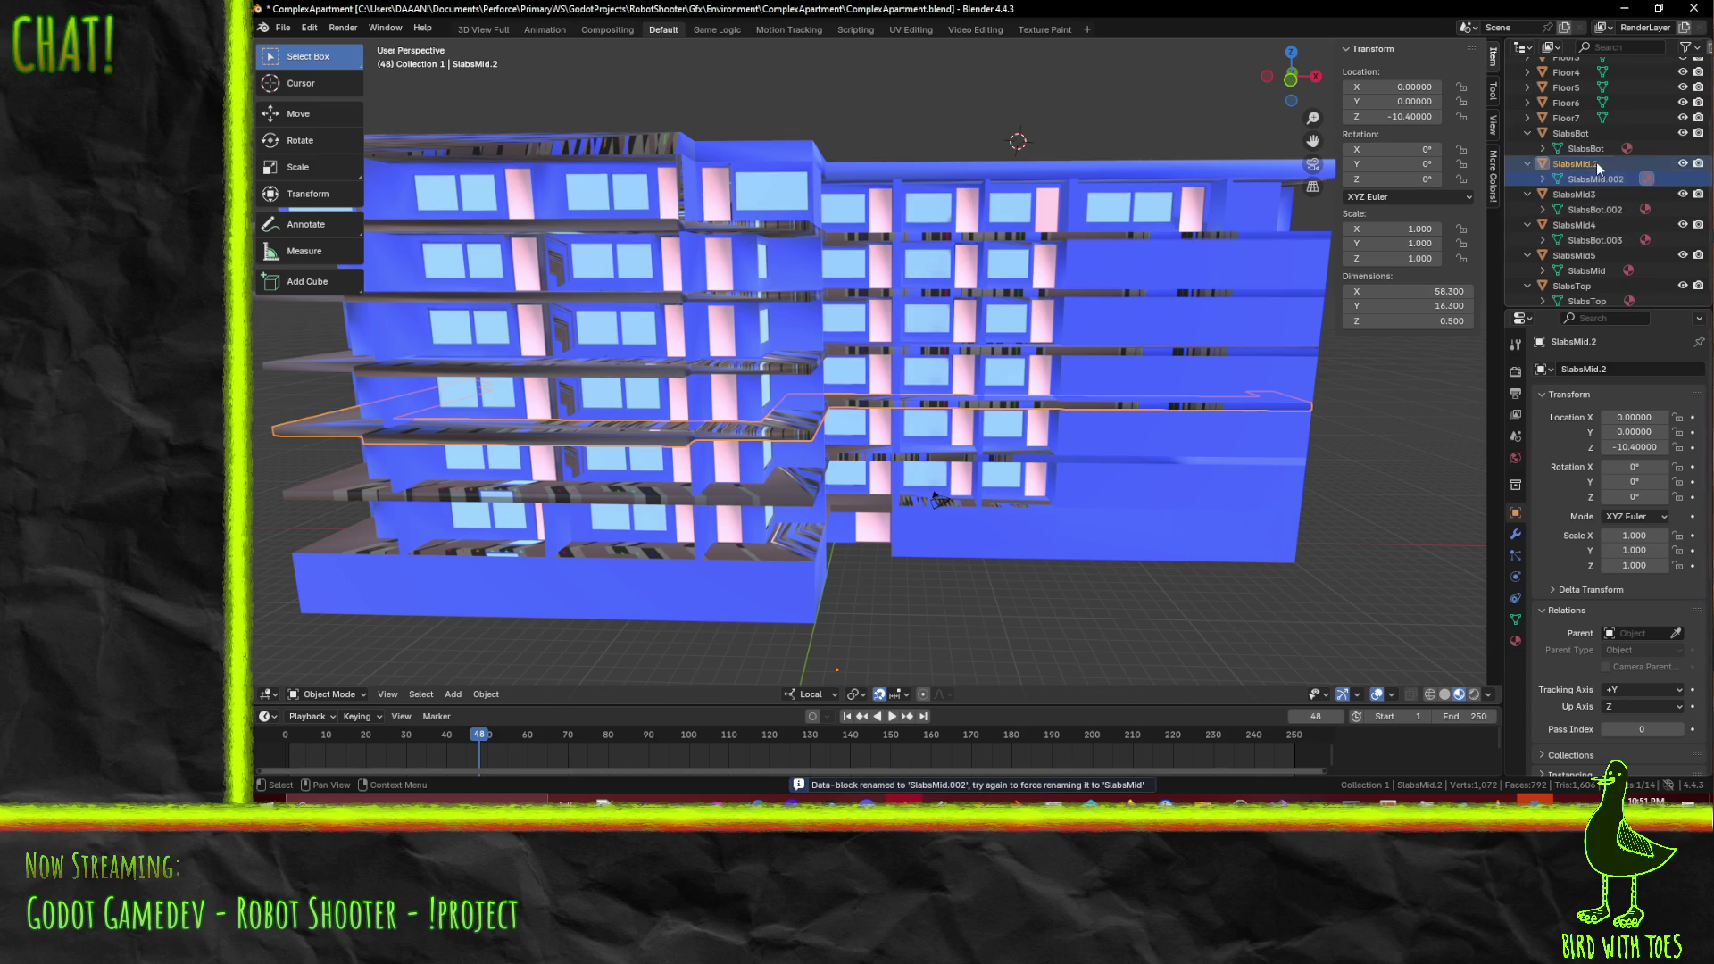
- Rename the SlabsMid.2 object to SlabsMid2 and open its mesh list
{"action": "double_click", "coordinate": [1595, 162]}
{"action": "key", "text": "Return"}
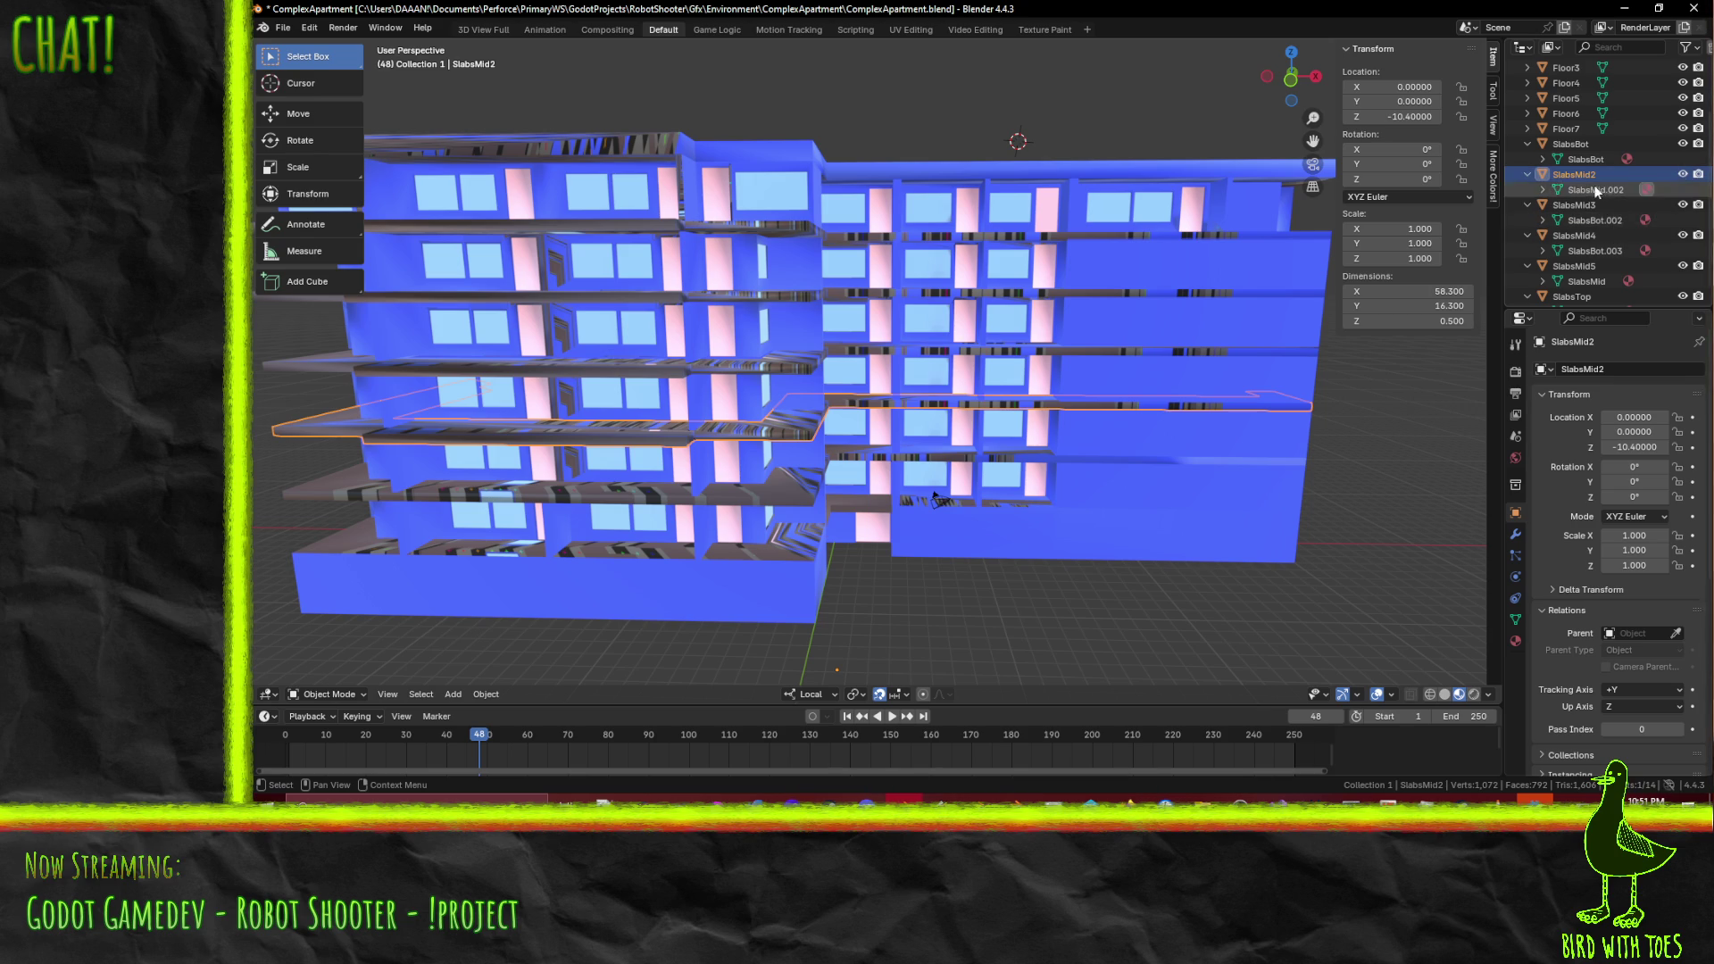
{"action": "left_click", "coordinate": [1602, 189]}
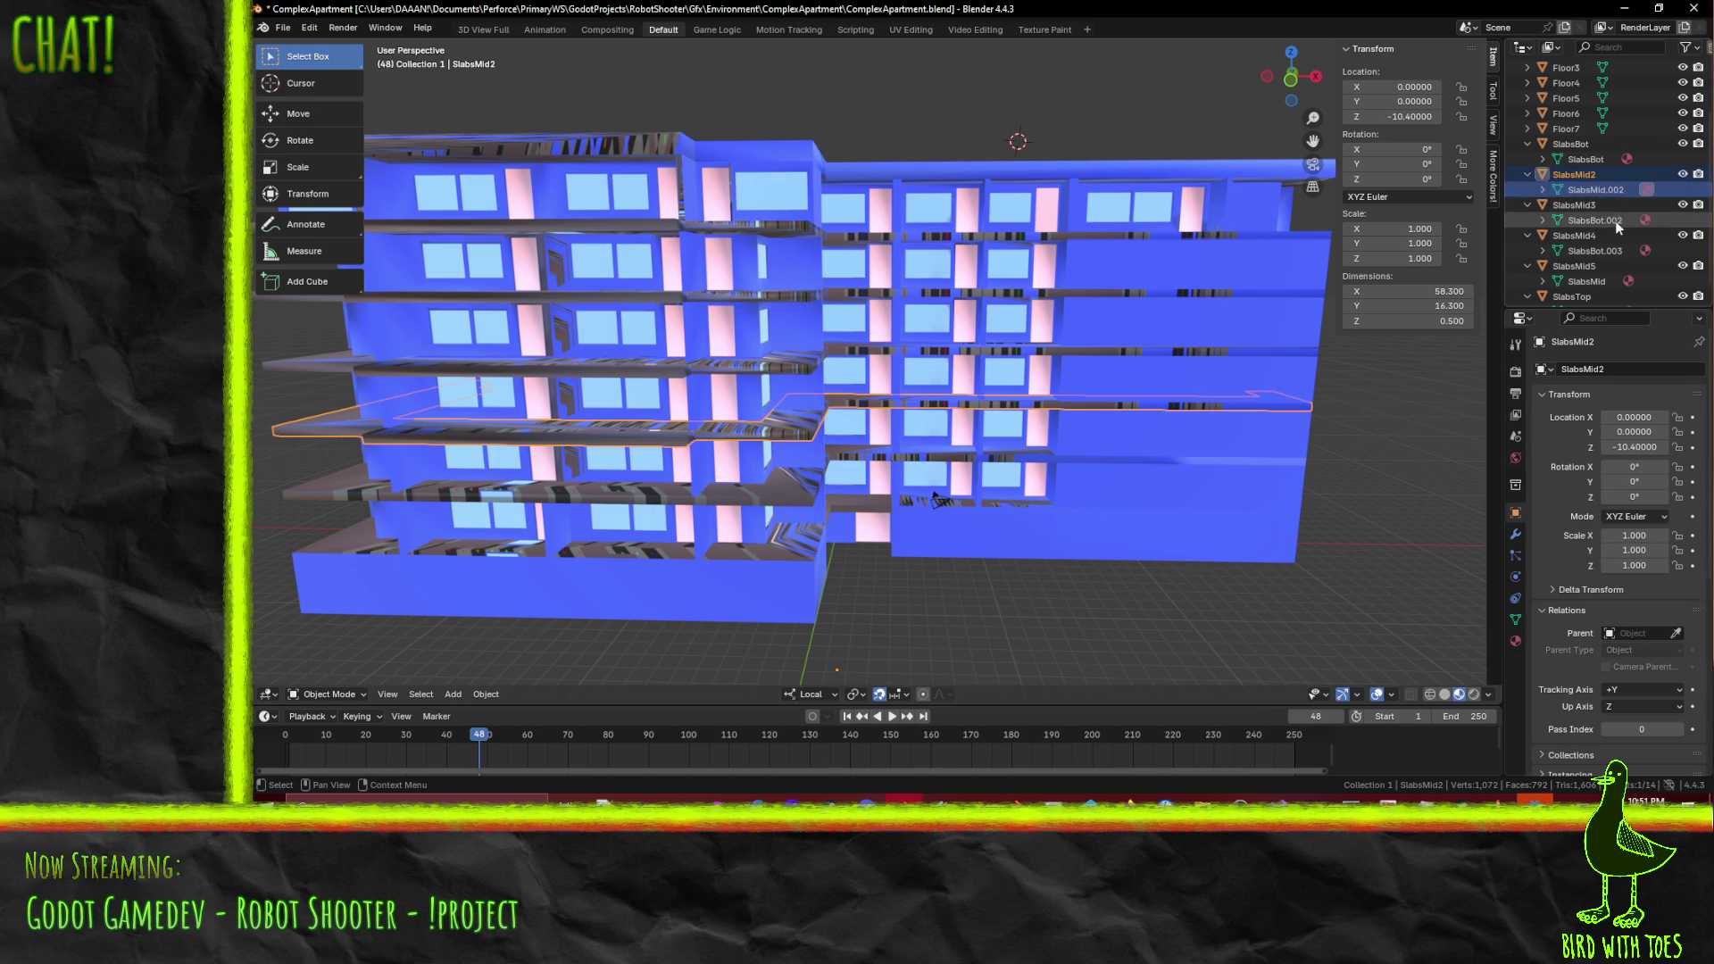
{"action": "left_click", "coordinate": [1544, 370]}
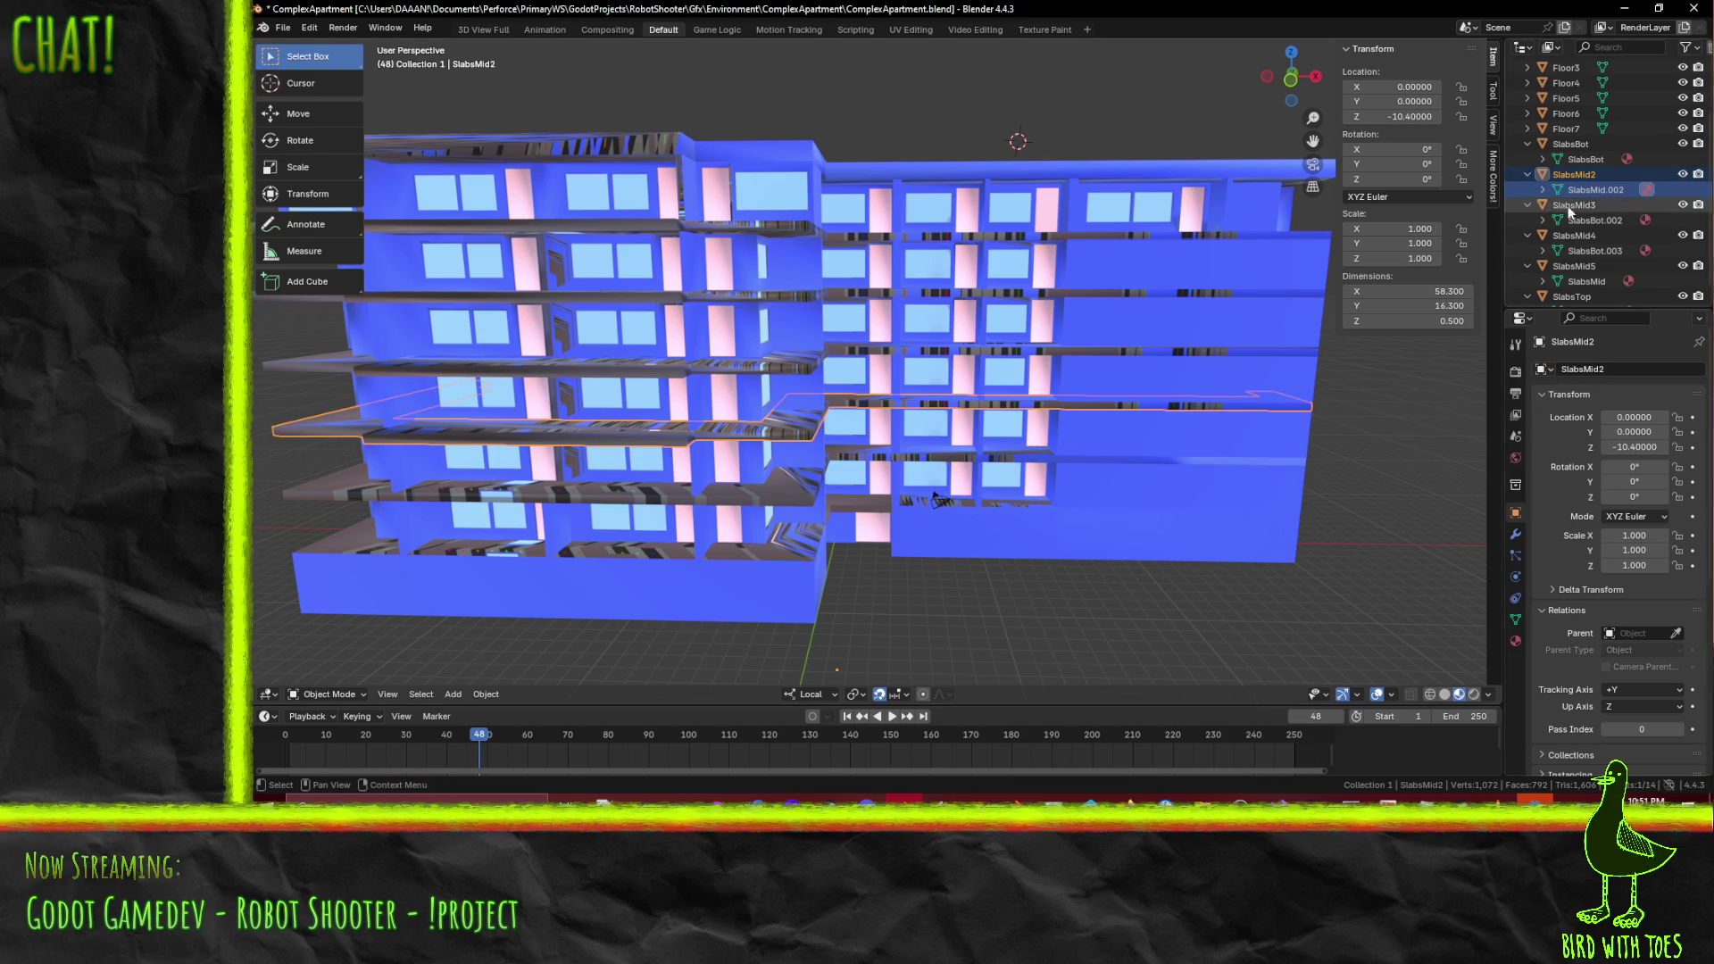
- Inspect SlabsMid3, SlabsMid4 and SlabsMid5, widen the side panels, and select Floor7
{"action": "left_click", "coordinate": [1594, 219]}
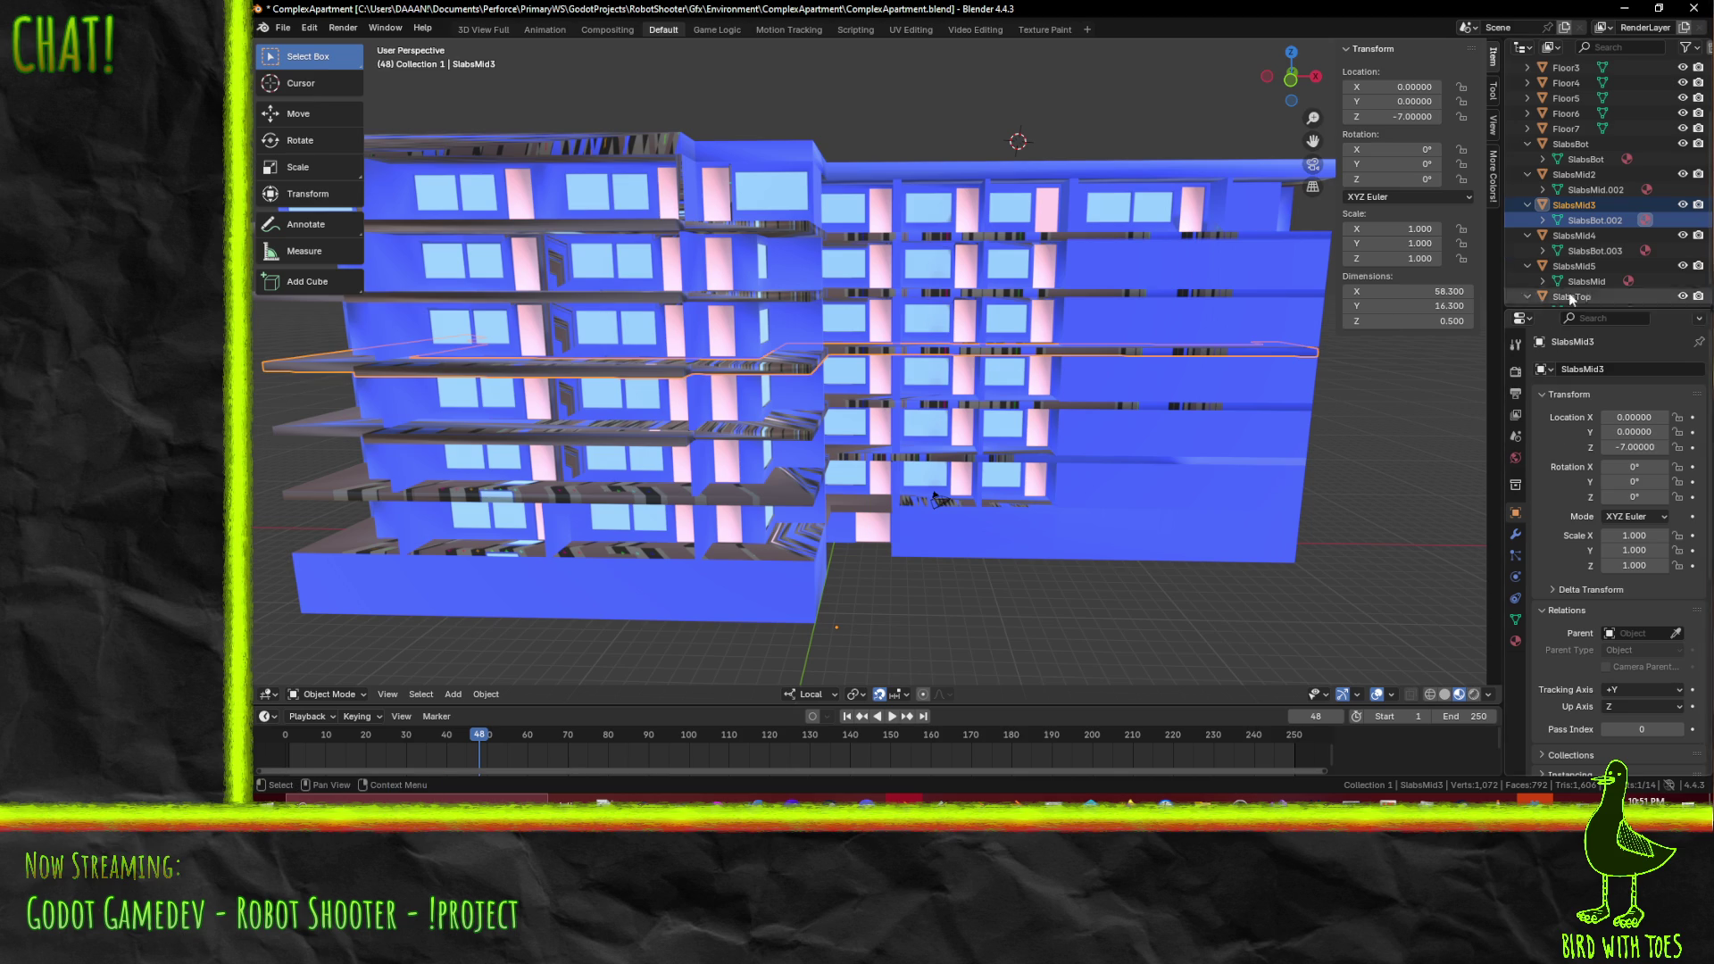
{"action": "left_click", "coordinate": [1599, 252]}
{"action": "left_click", "coordinate": [1598, 218]}
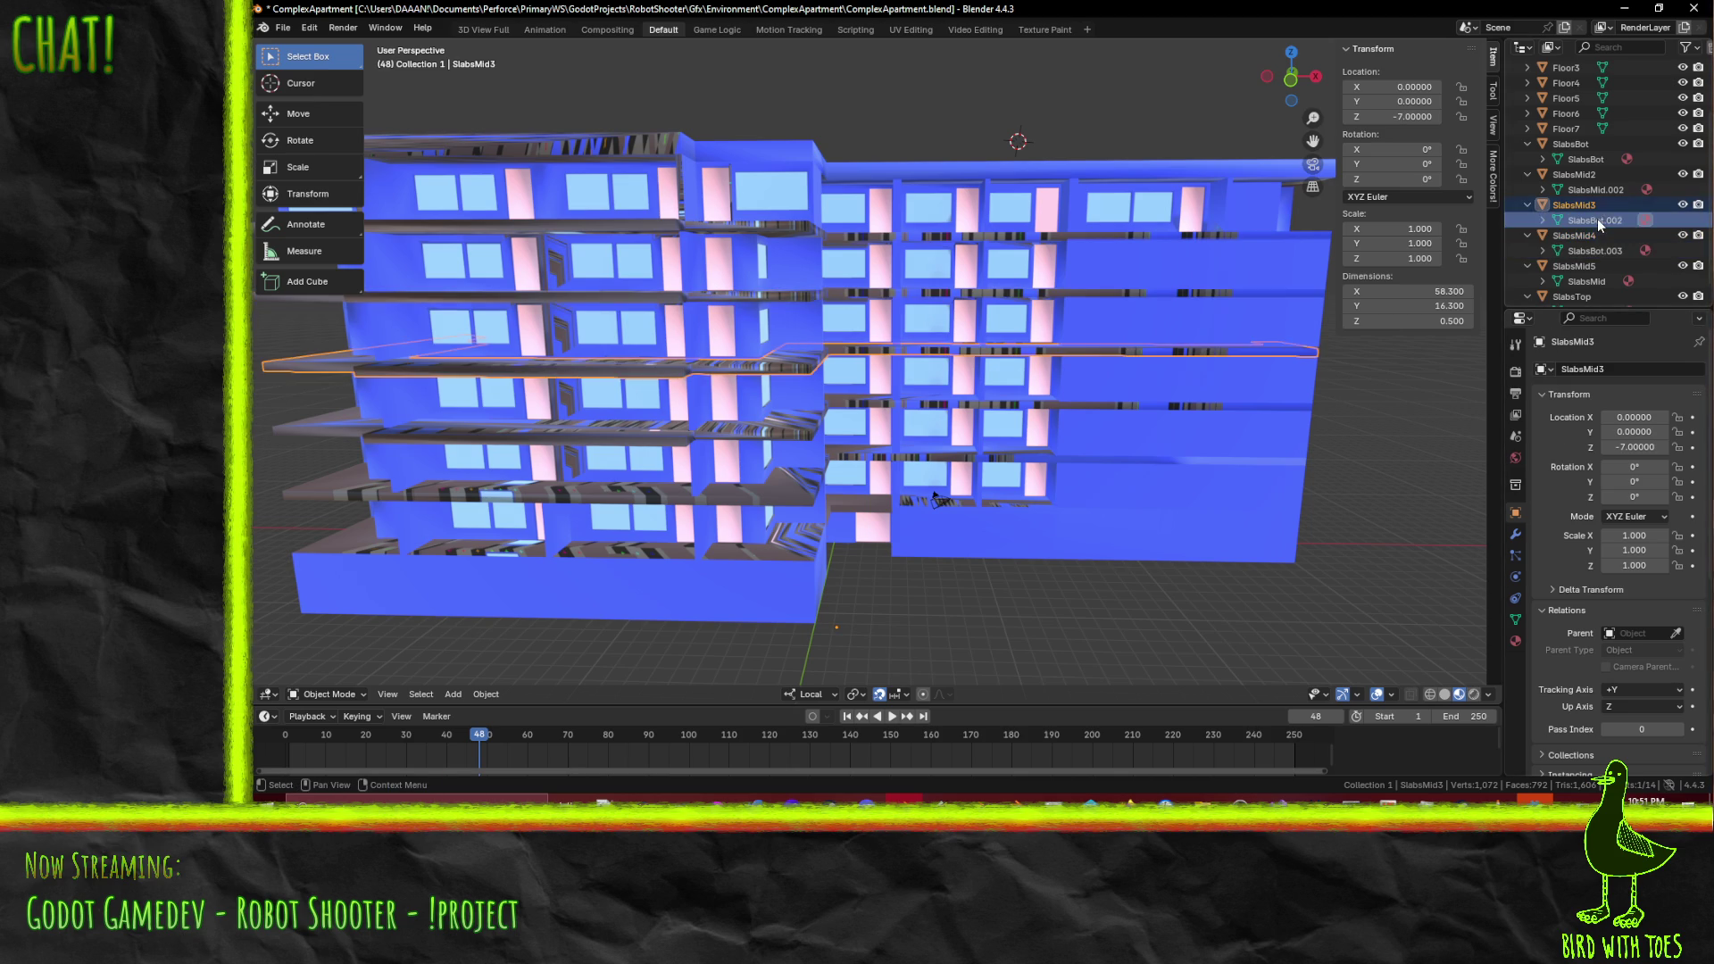
{"action": "left_click", "coordinate": [1586, 280]}
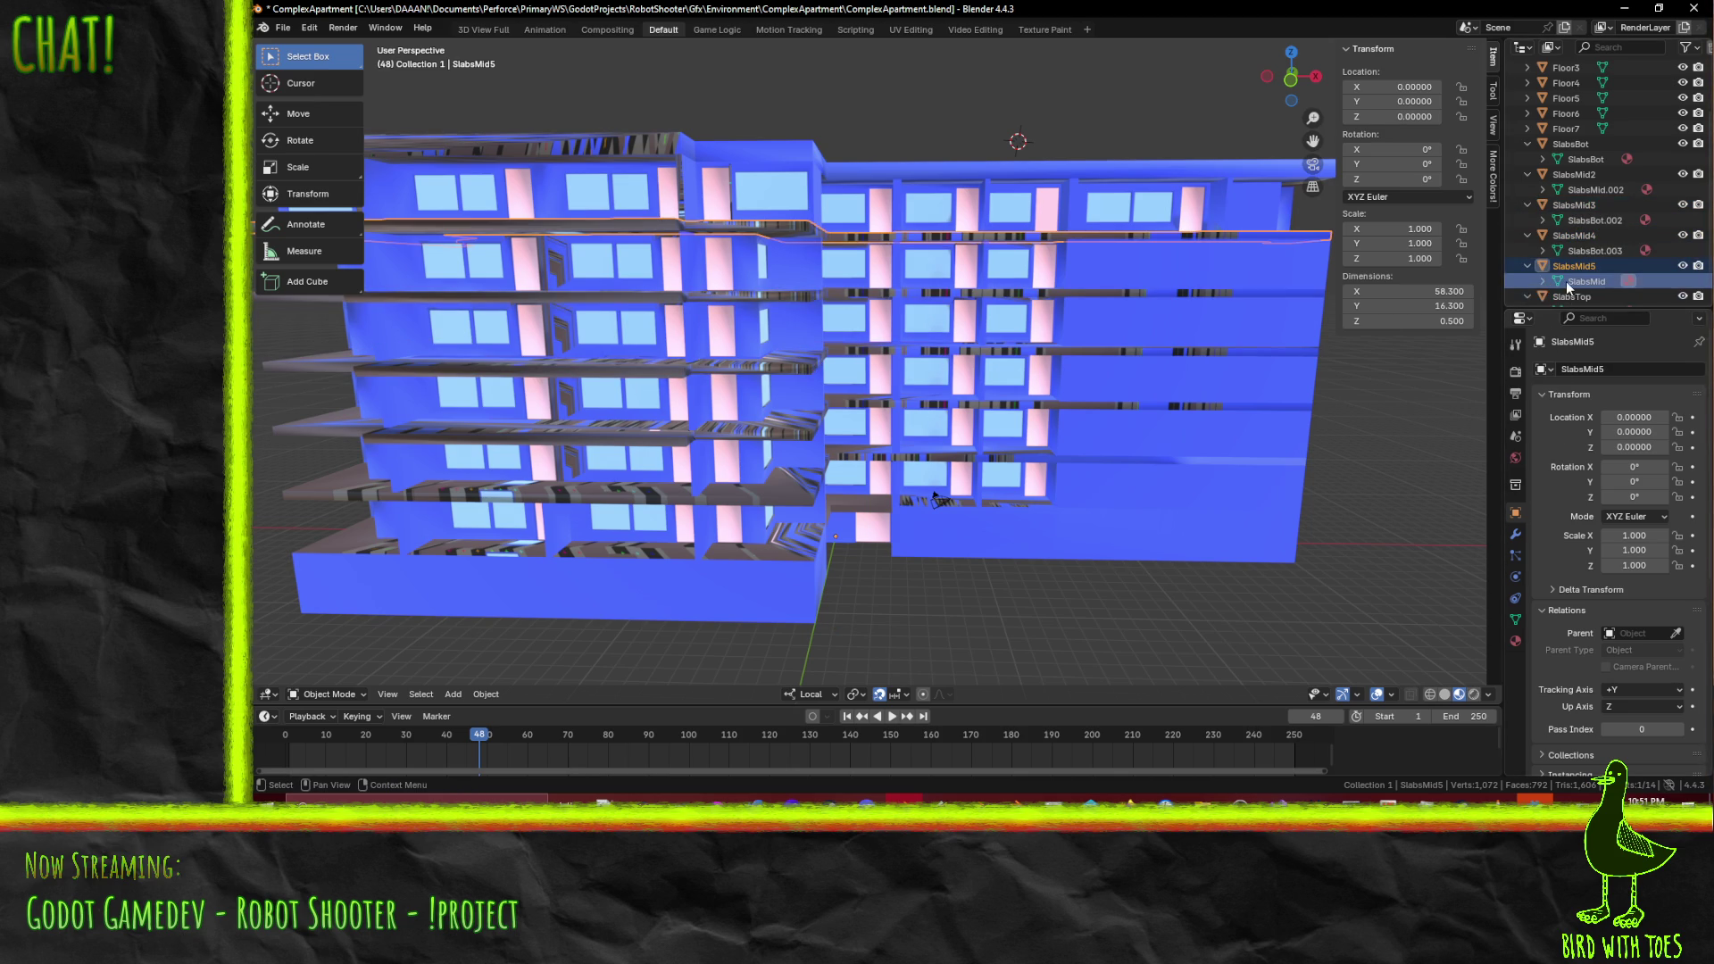
{"action": "scroll", "coordinate": [1573, 516], "scroll_direction": "down", "scroll_amount": 8}
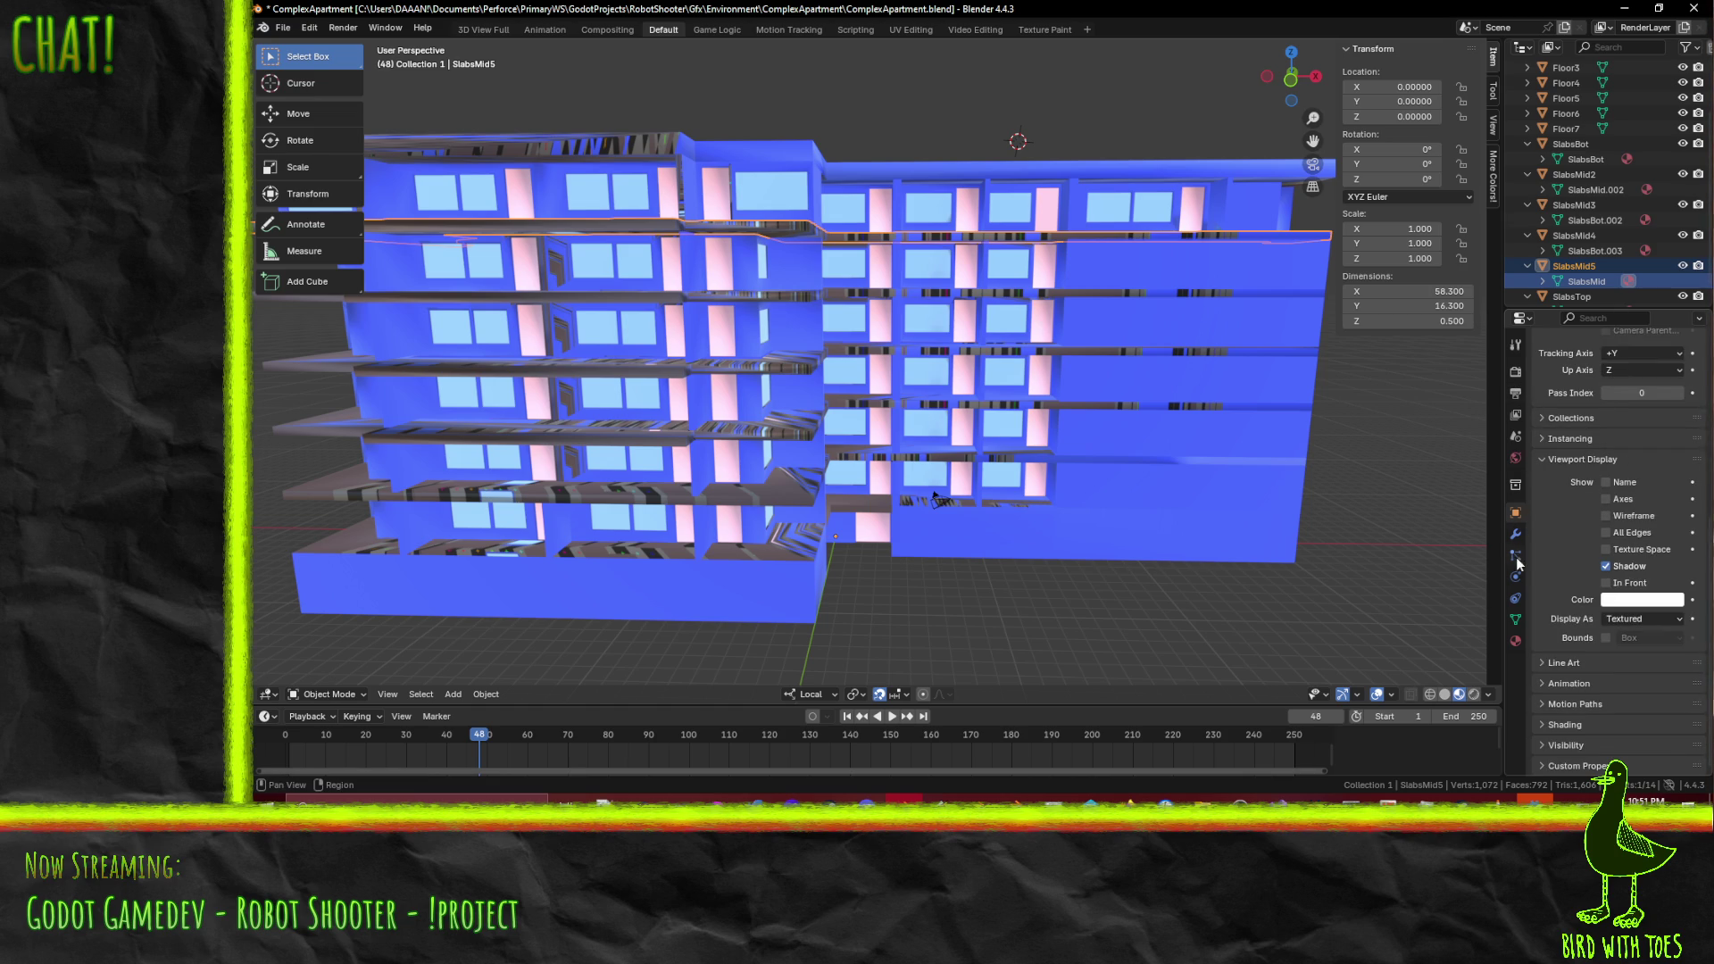
{"action": "left_click_drag", "start_coordinate": [1504, 500], "coordinate": [1385, 471]}
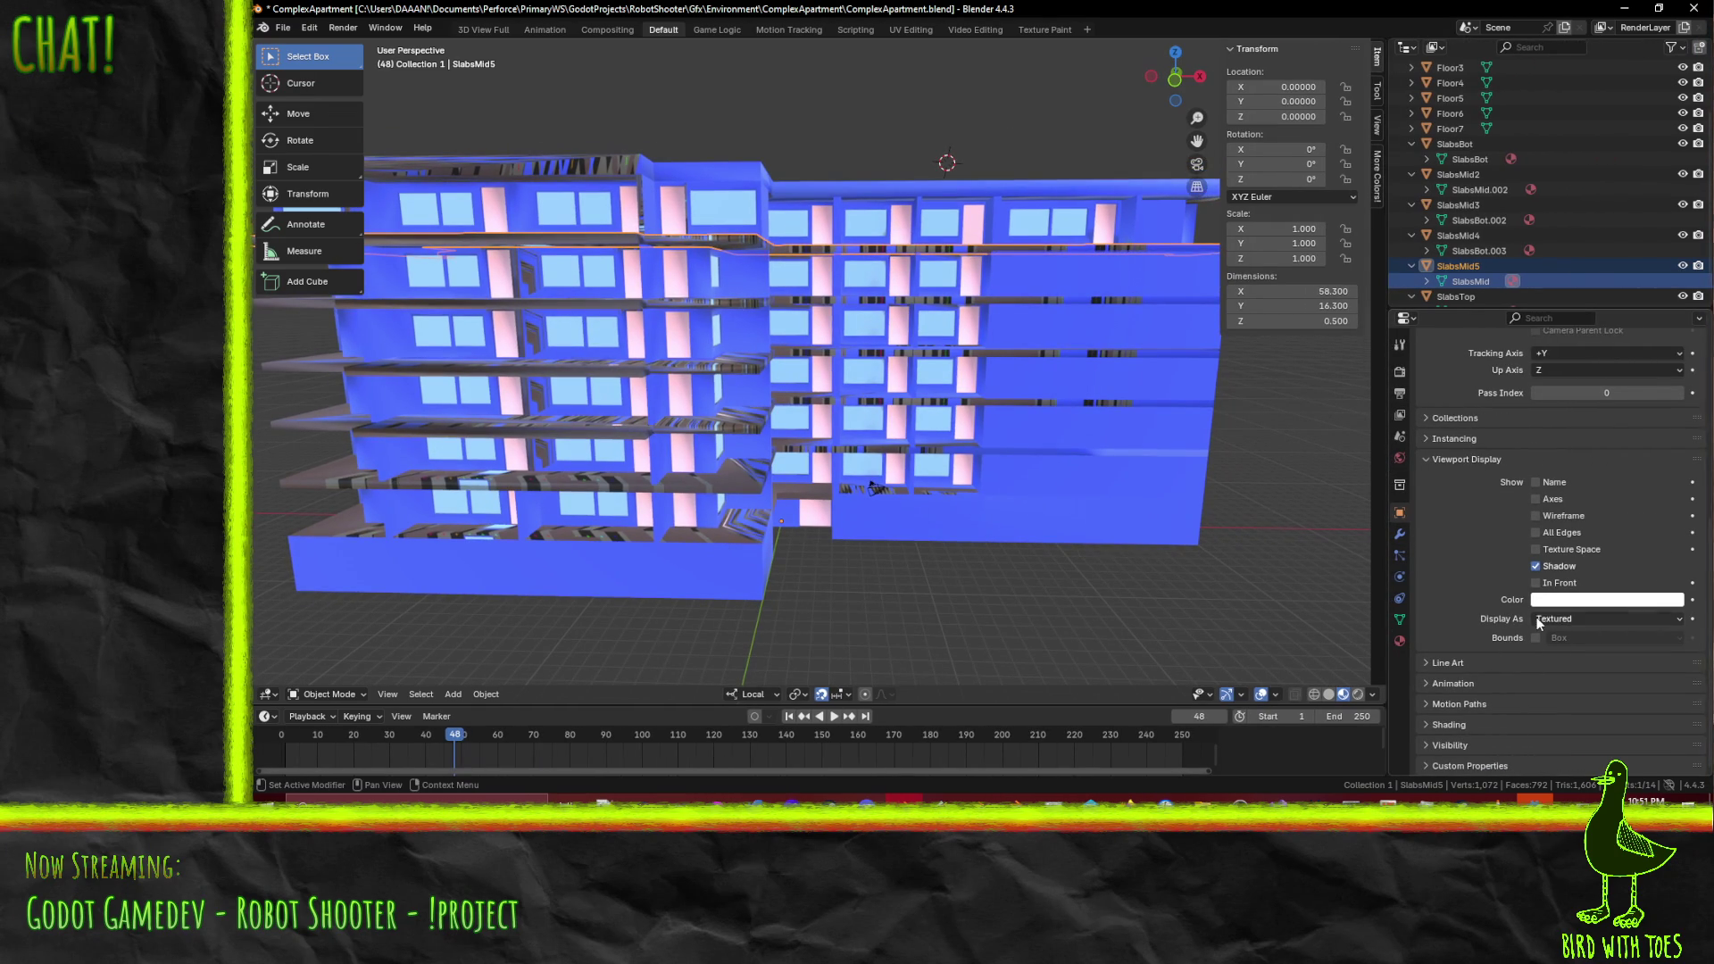
{"action": "left_click", "coordinate": [1411, 129]}
{"action": "left_click", "coordinate": [1448, 129]}
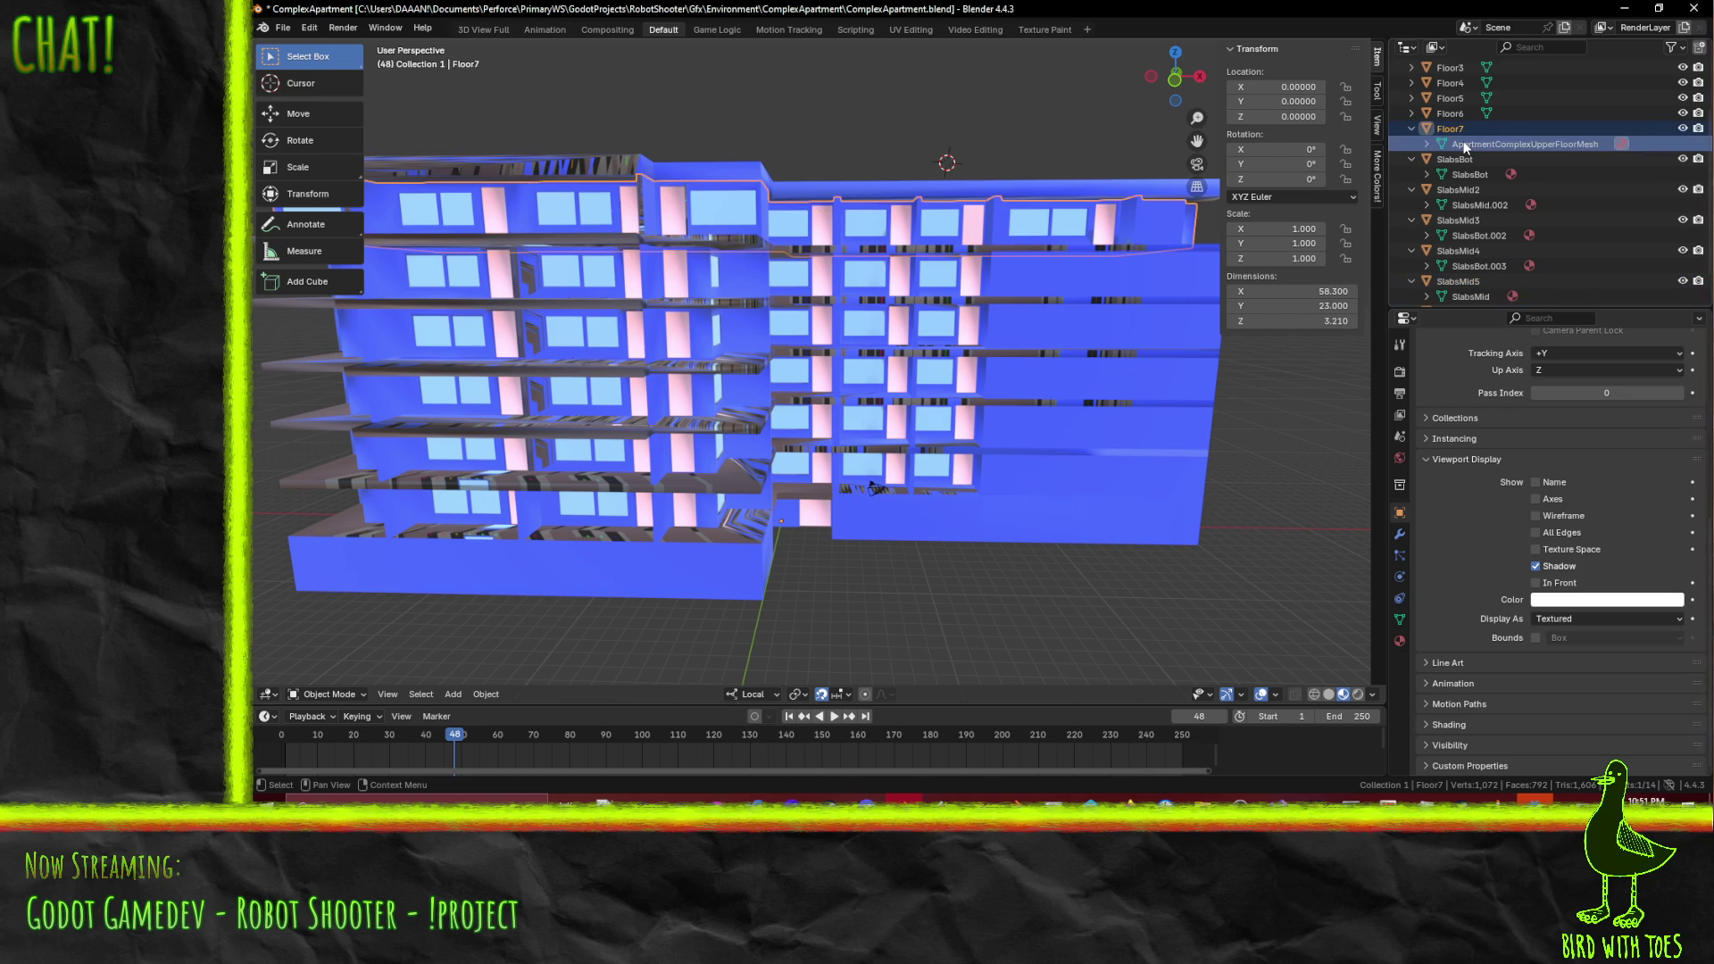
- Inspect Floor6's ApartmentComplexMiddleFloorsMesh in the mesh data settings
{"action": "scroll", "coordinate": [1508, 474], "scroll_direction": "up", "scroll_amount": 5}
{"action": "scroll", "coordinate": [1507, 478], "scroll_direction": "up", "scroll_amount": 3}
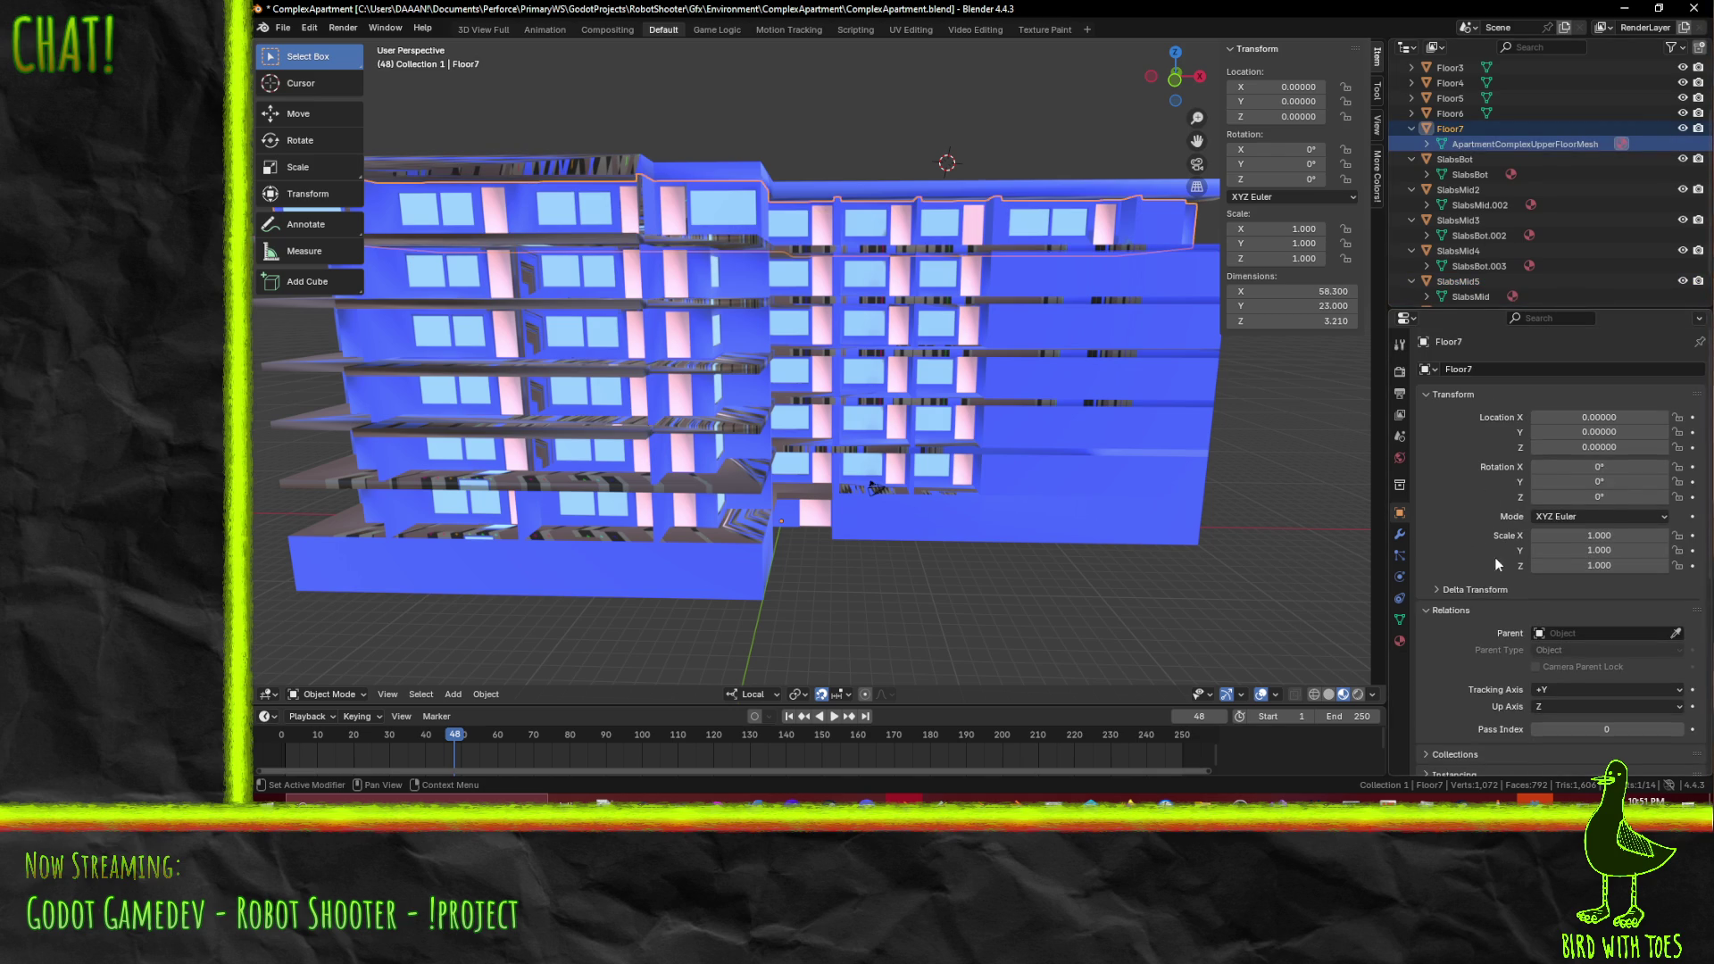
{"action": "left_click", "coordinate": [1411, 113]}
{"action": "left_click", "coordinate": [1459, 129]}
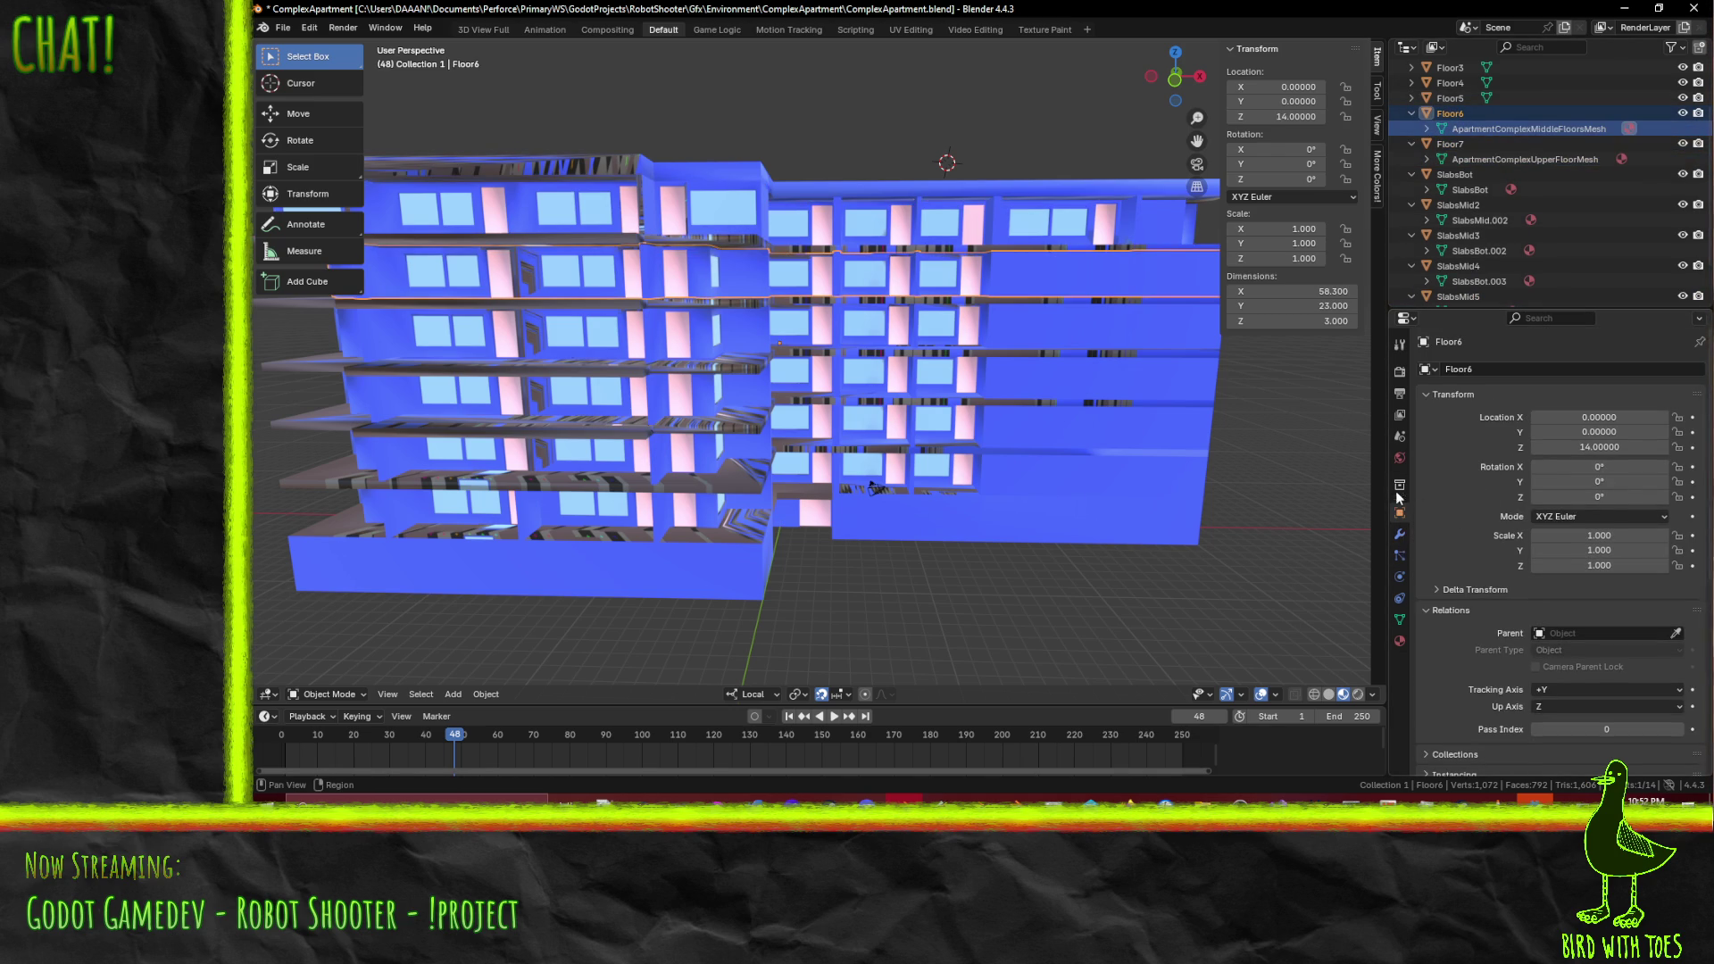
{"action": "left_click", "coordinate": [1400, 620]}
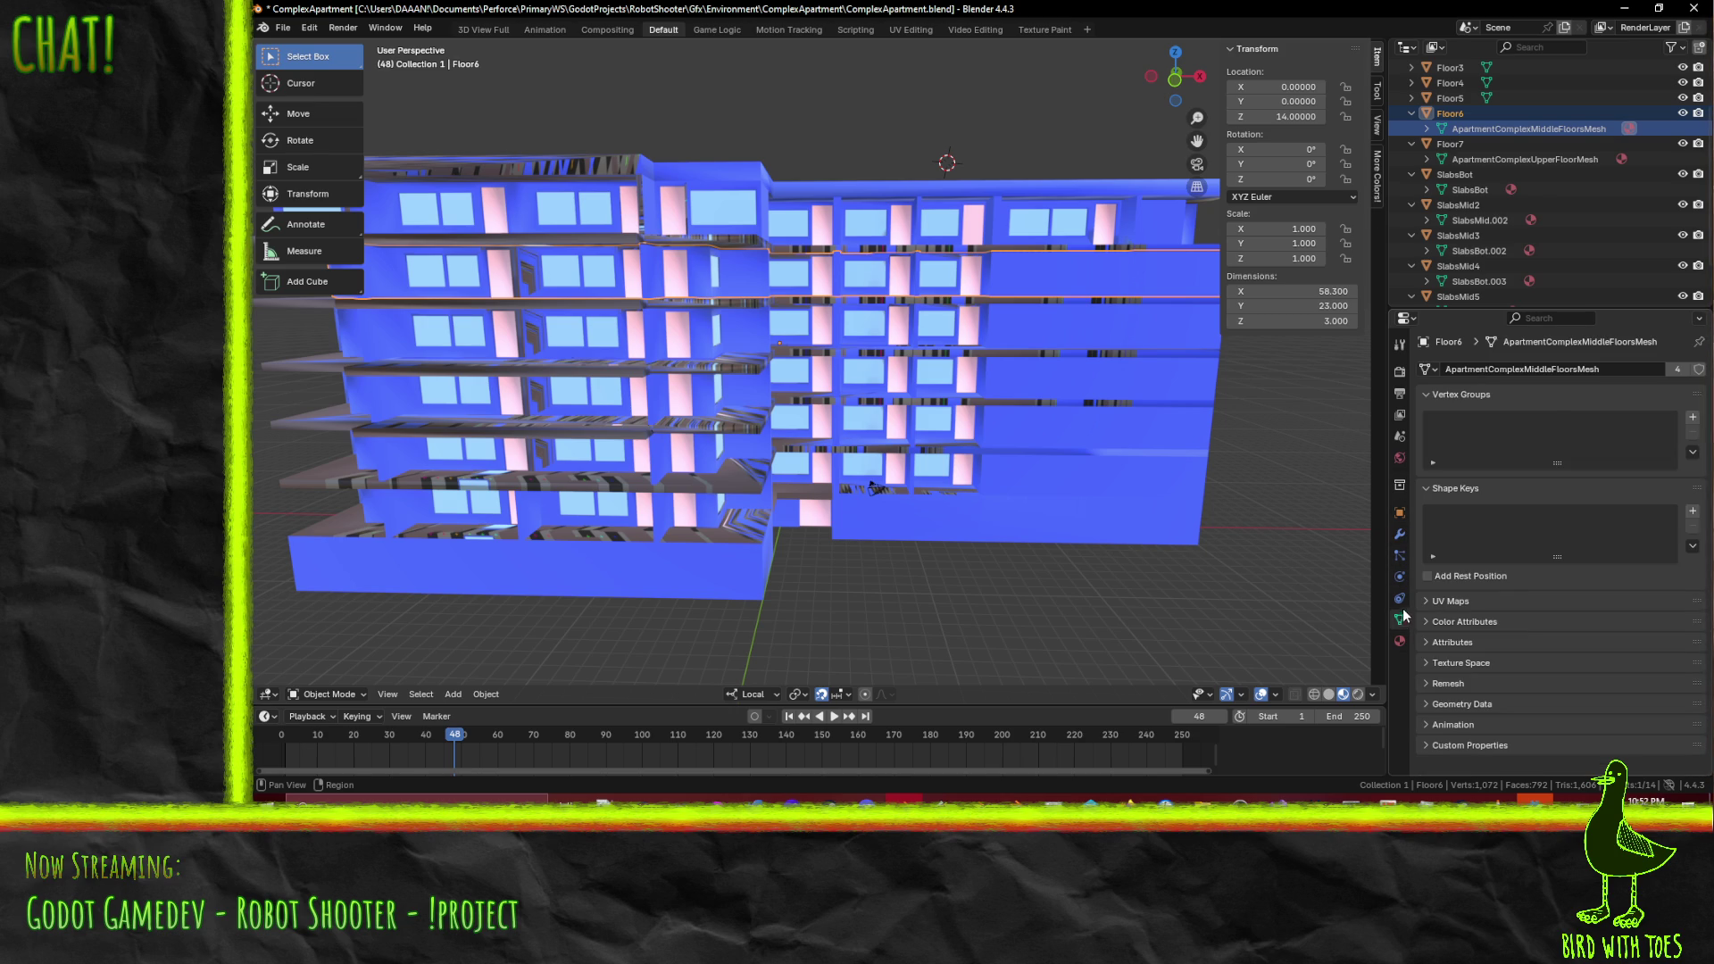
{"action": "scroll", "coordinate": [1487, 296], "scroll_direction": "down", "scroll_amount": 3}
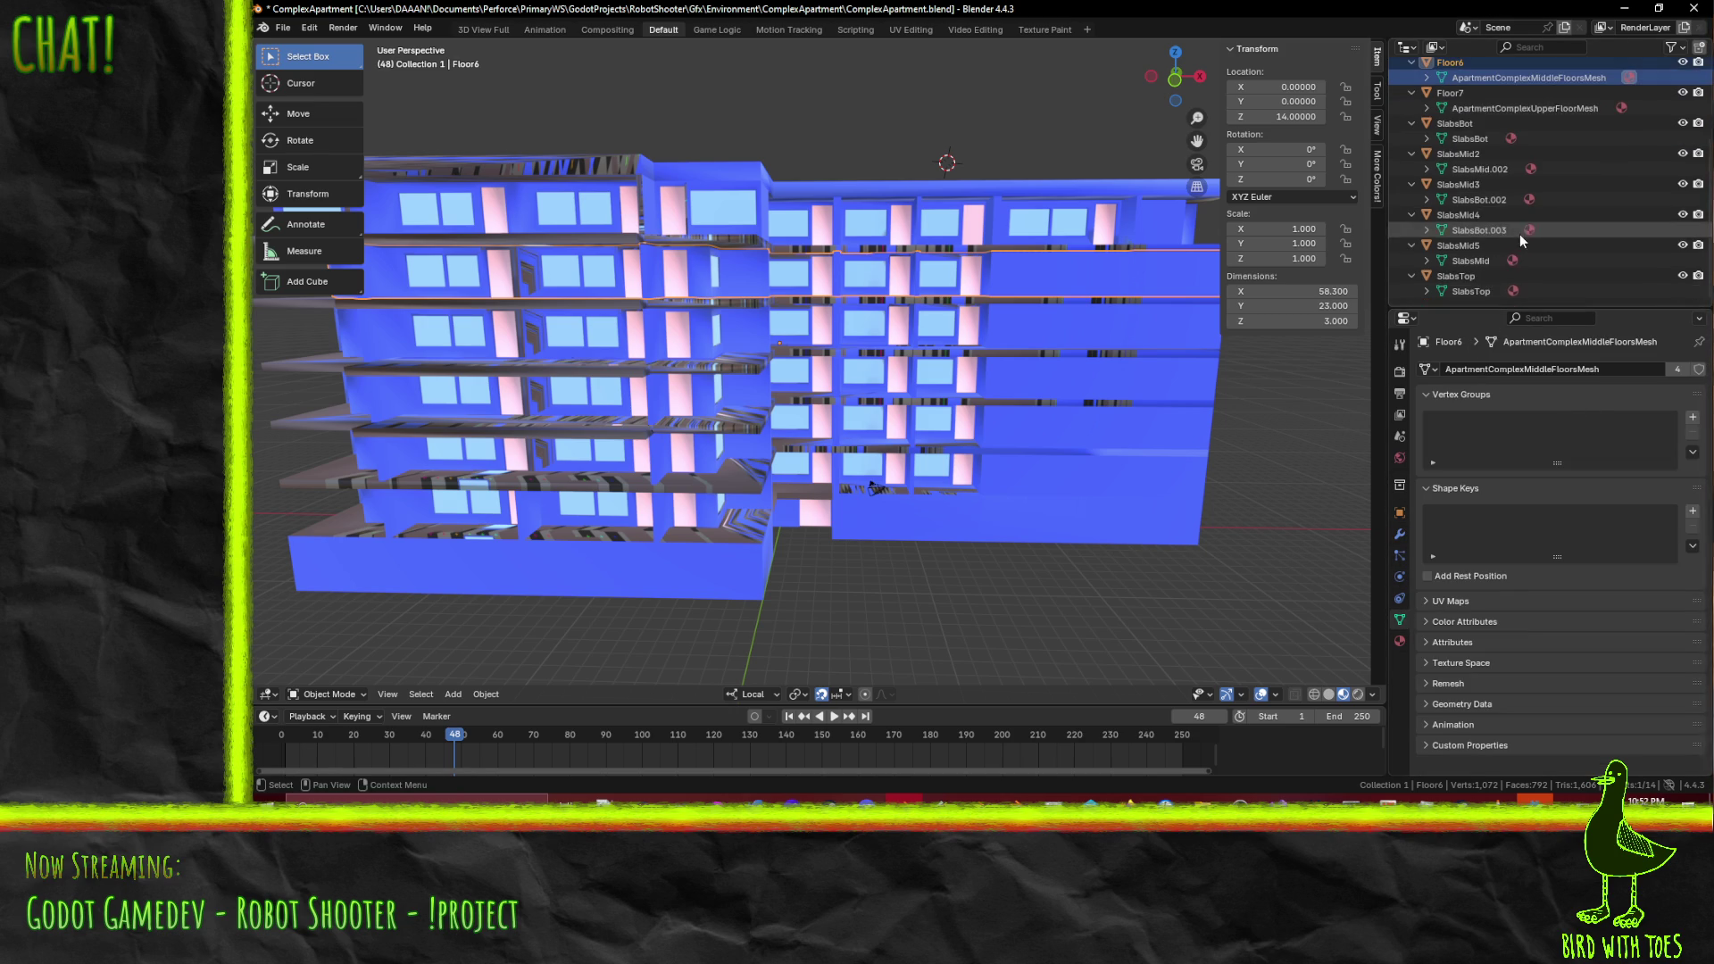
- Rename SlabsMid2's mesh from SlabsMid.002 to SlabsMid
{"action": "left_click", "coordinate": [1470, 138]}
{"action": "left_click", "coordinate": [1474, 169]}
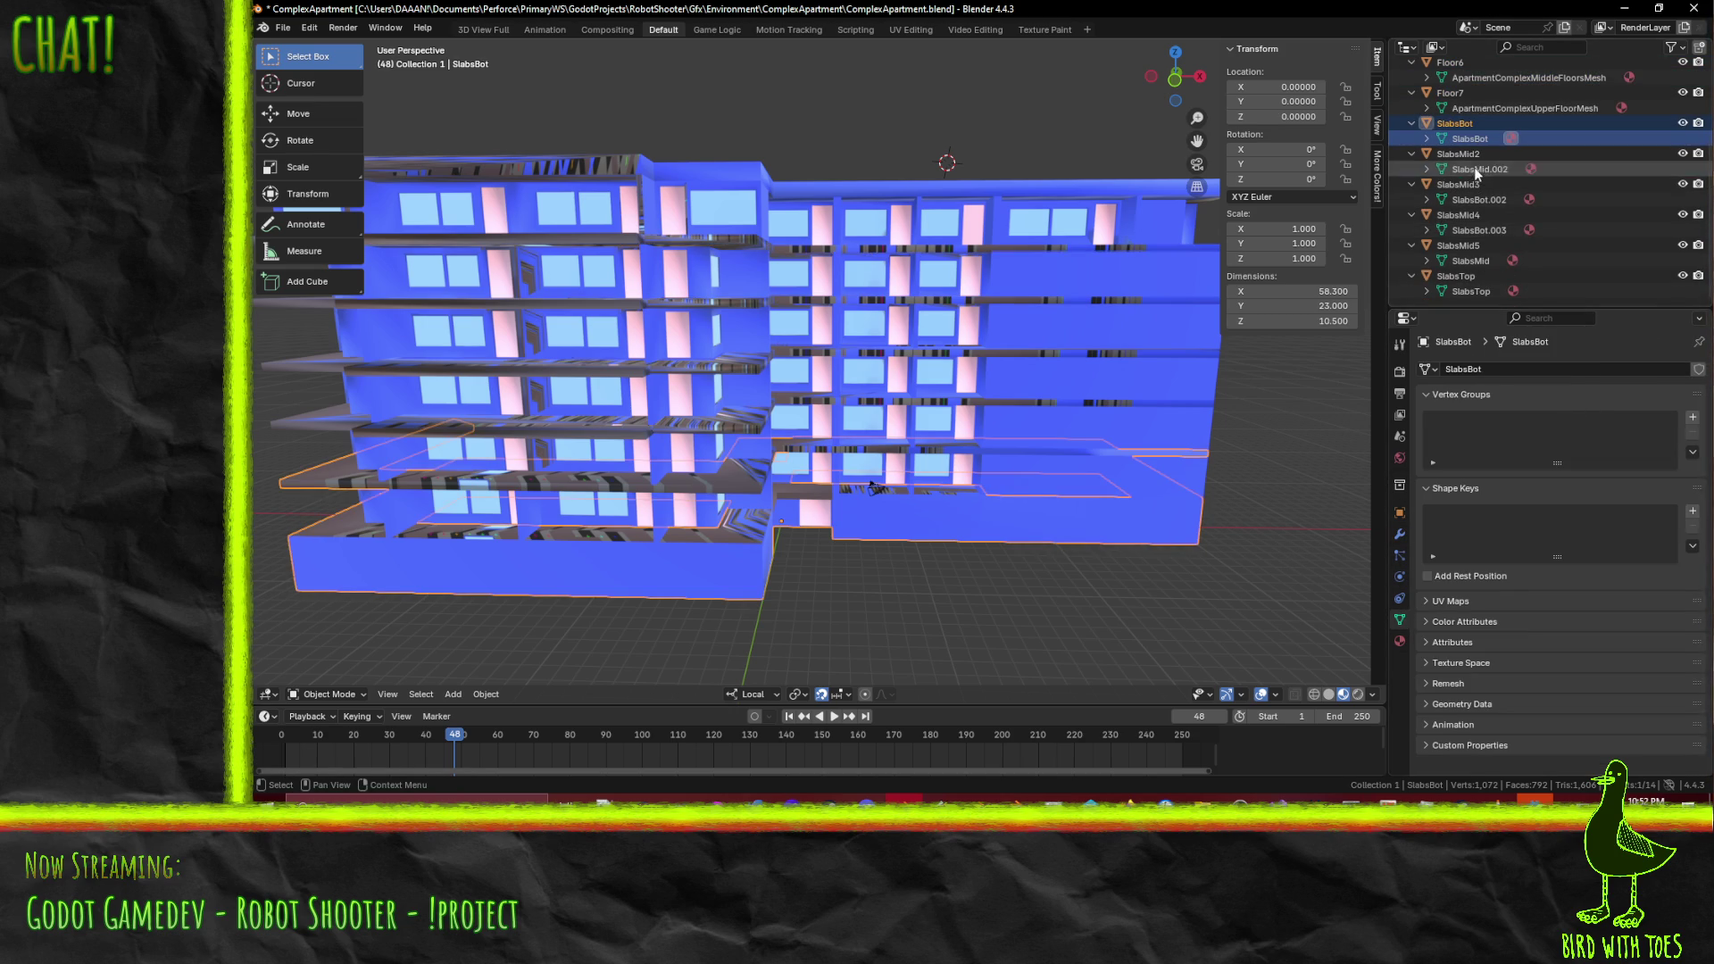
{"action": "left_click", "coordinate": [1508, 373]}
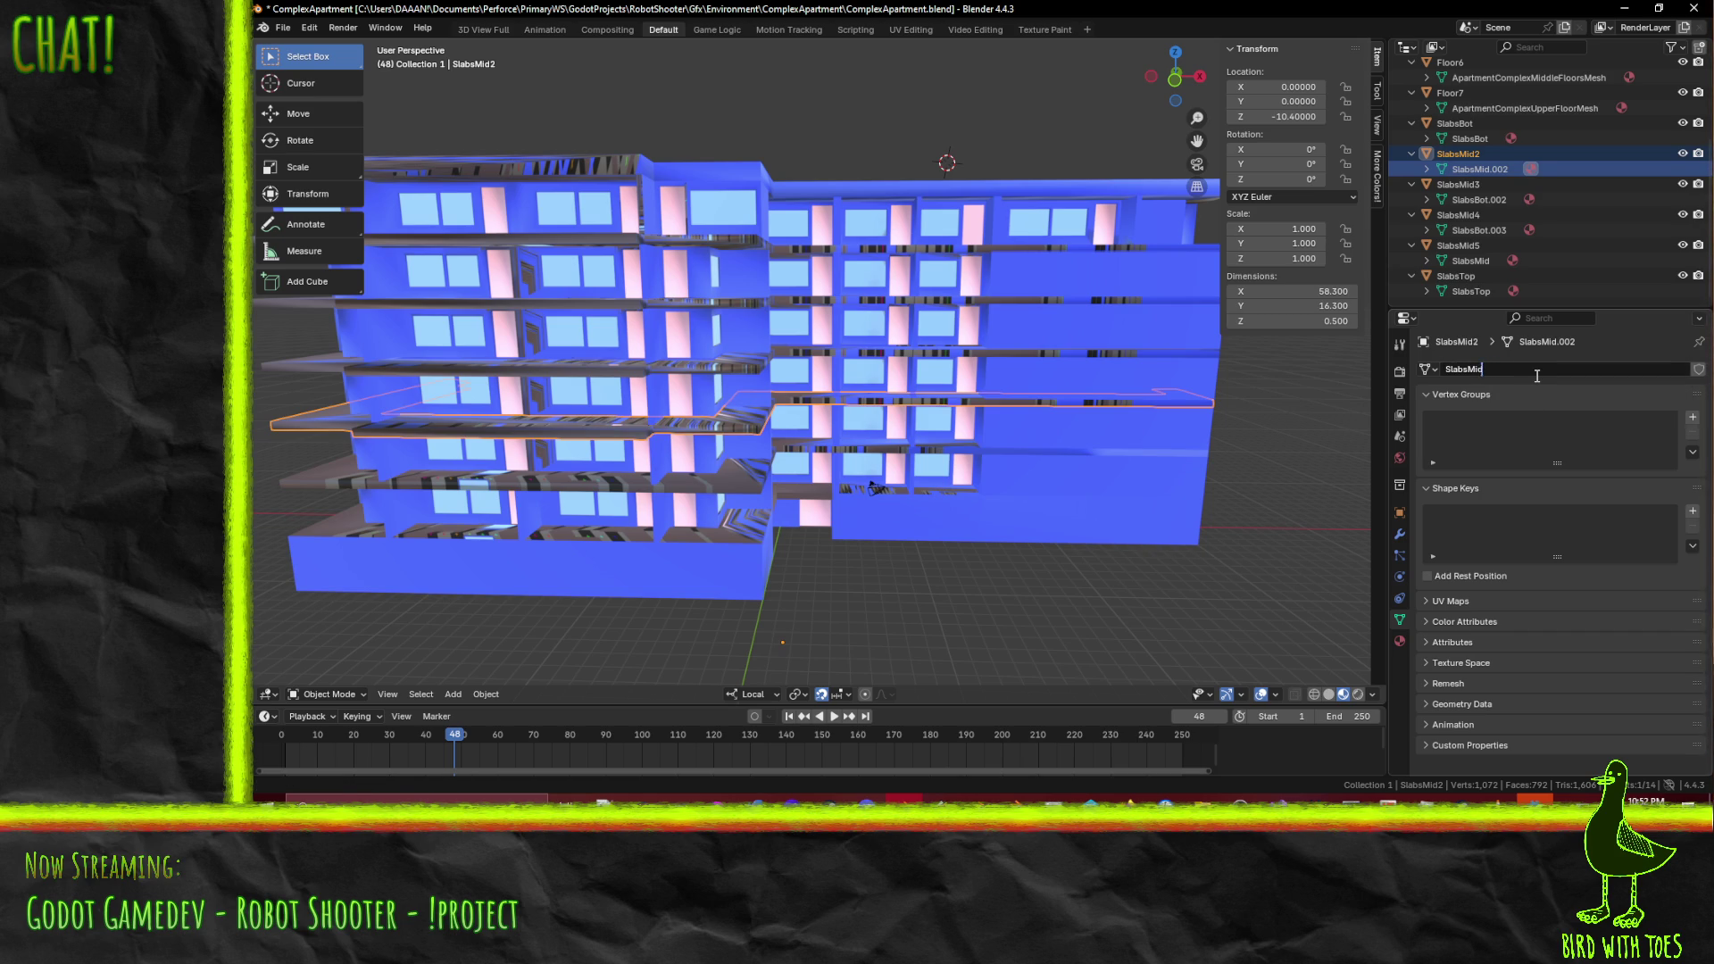
{"action": "key", "text": "Return"}
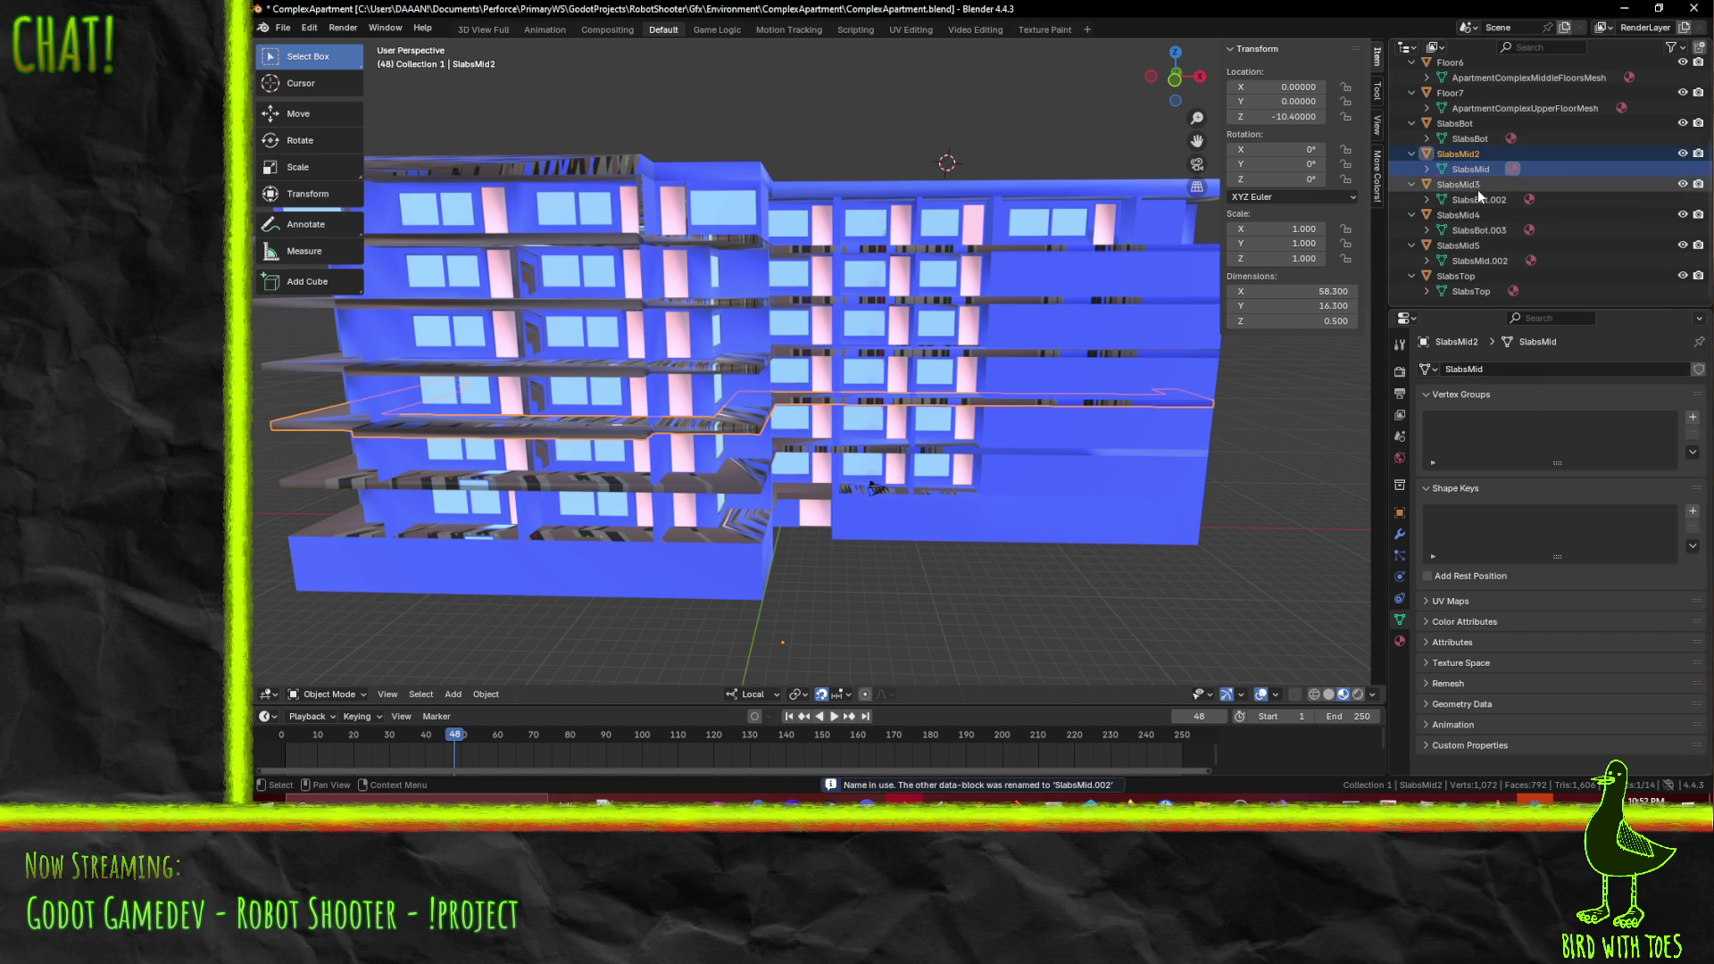
- Make SlabsMid3, SlabsMid4 and SlabsMid5 all share the SlabsMid mesh
{"action": "left_click", "coordinate": [1475, 200]}
{"action": "left_click", "coordinate": [1428, 369]}
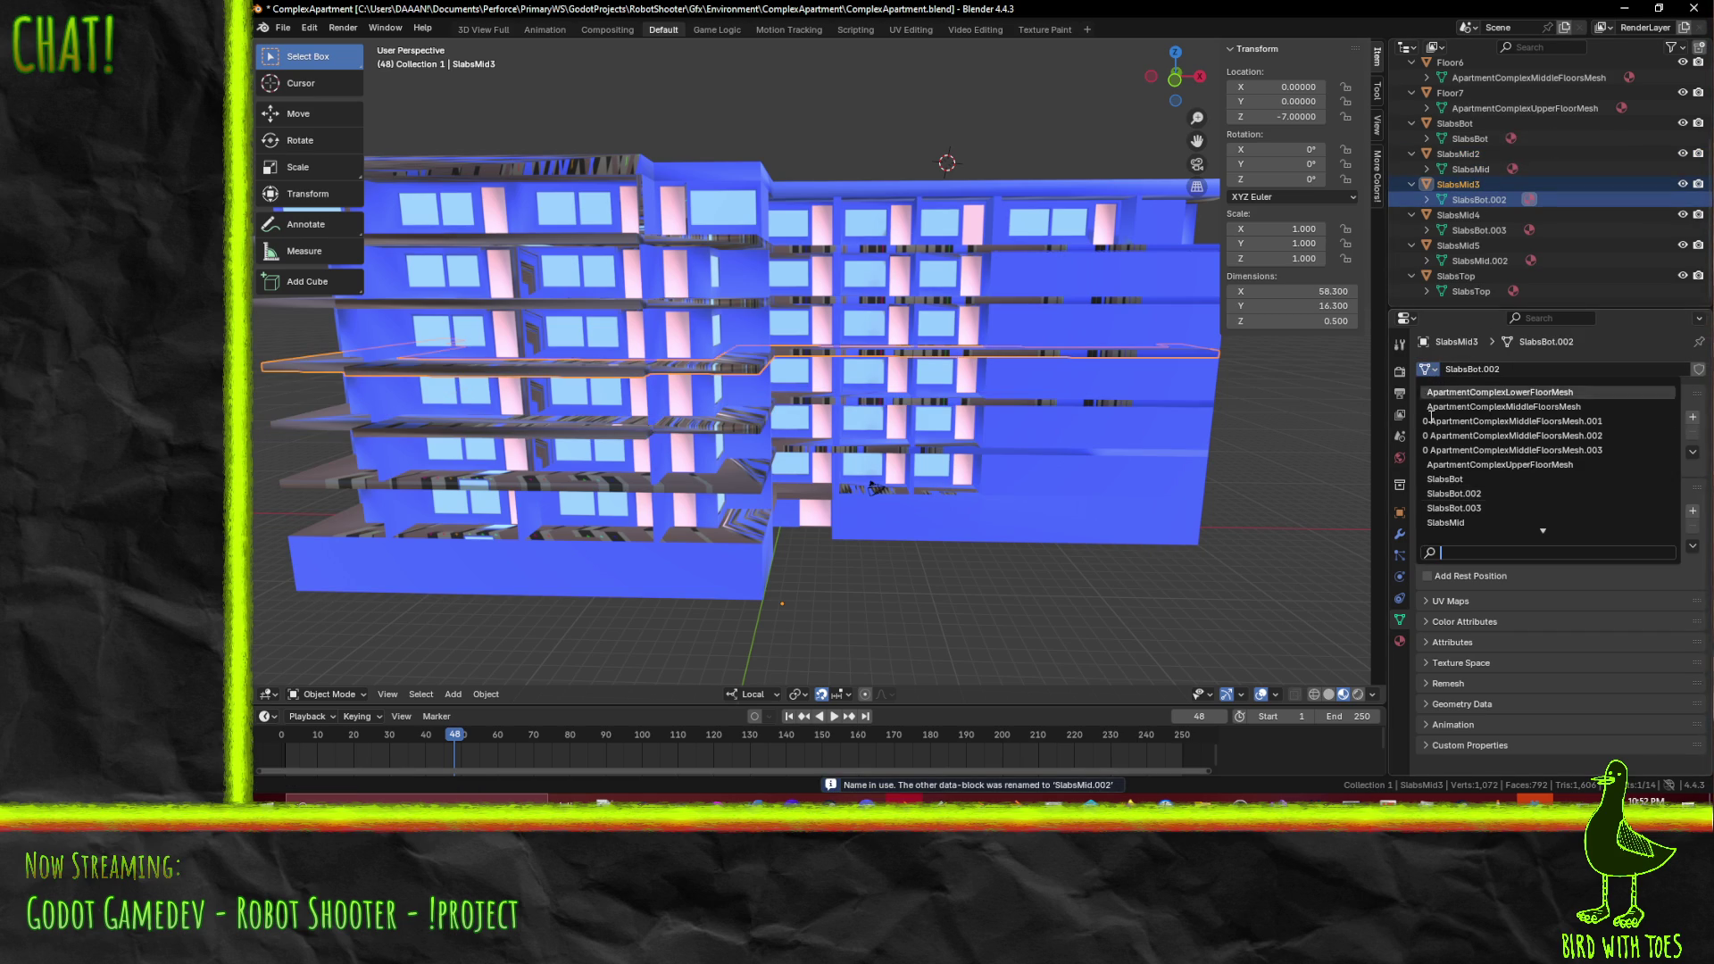
{"action": "left_click", "coordinate": [1461, 523]}
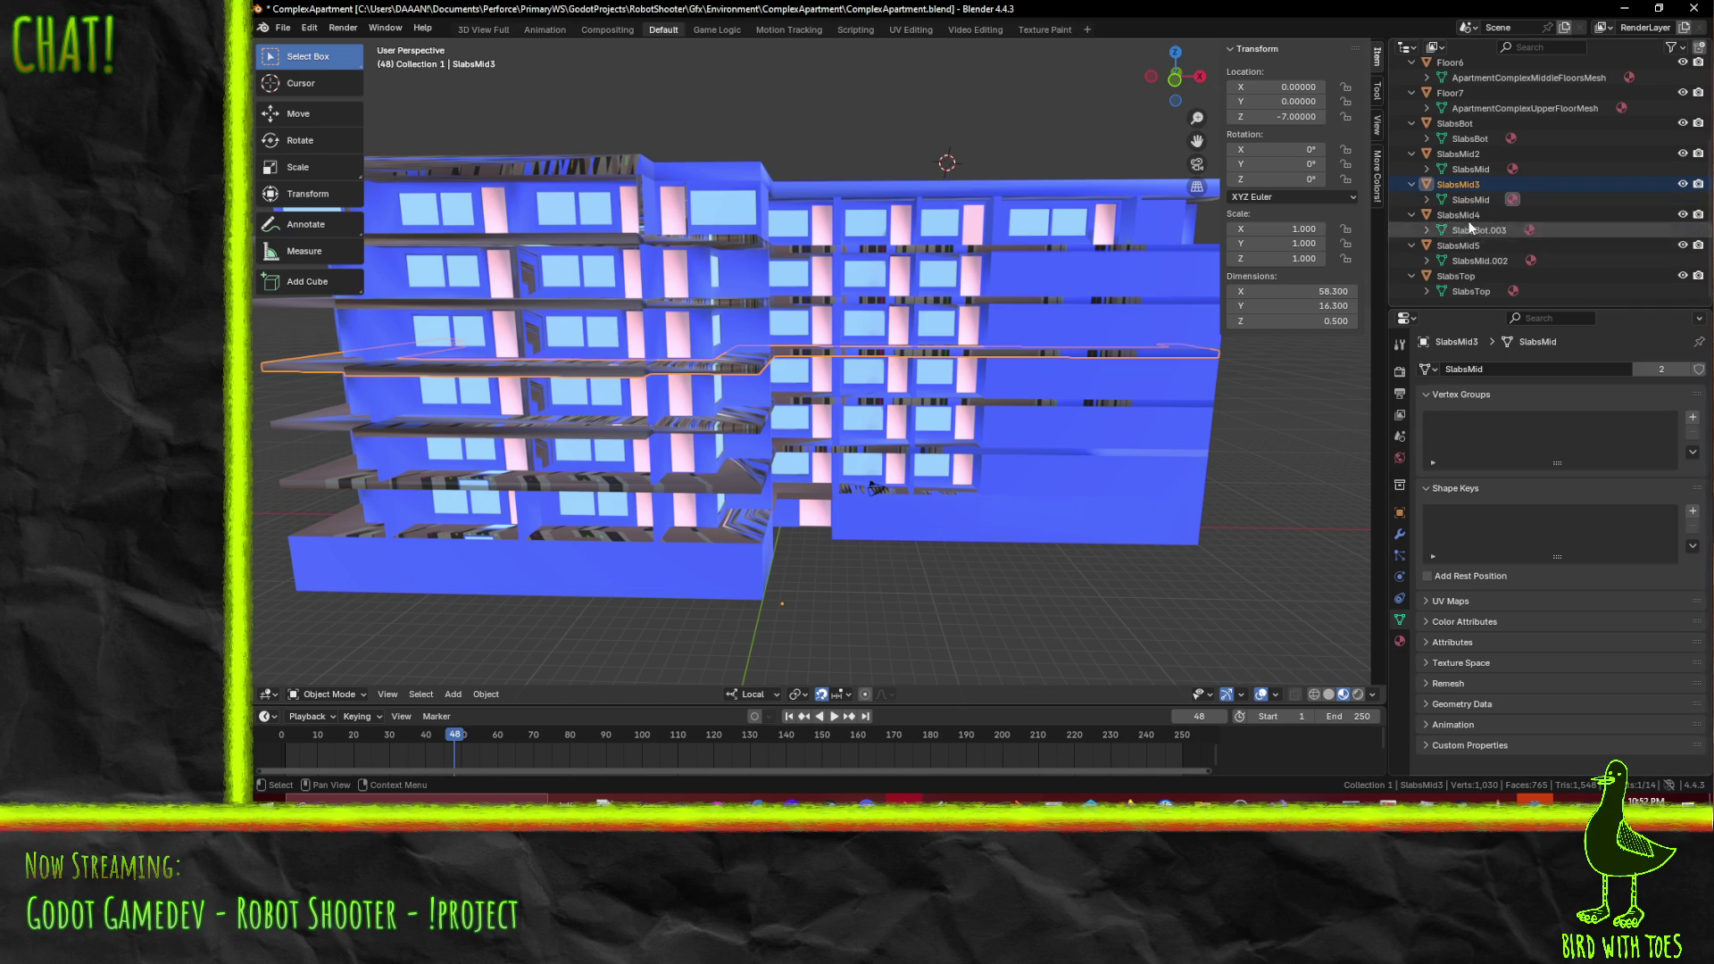
{"action": "left_click", "coordinate": [1480, 231]}
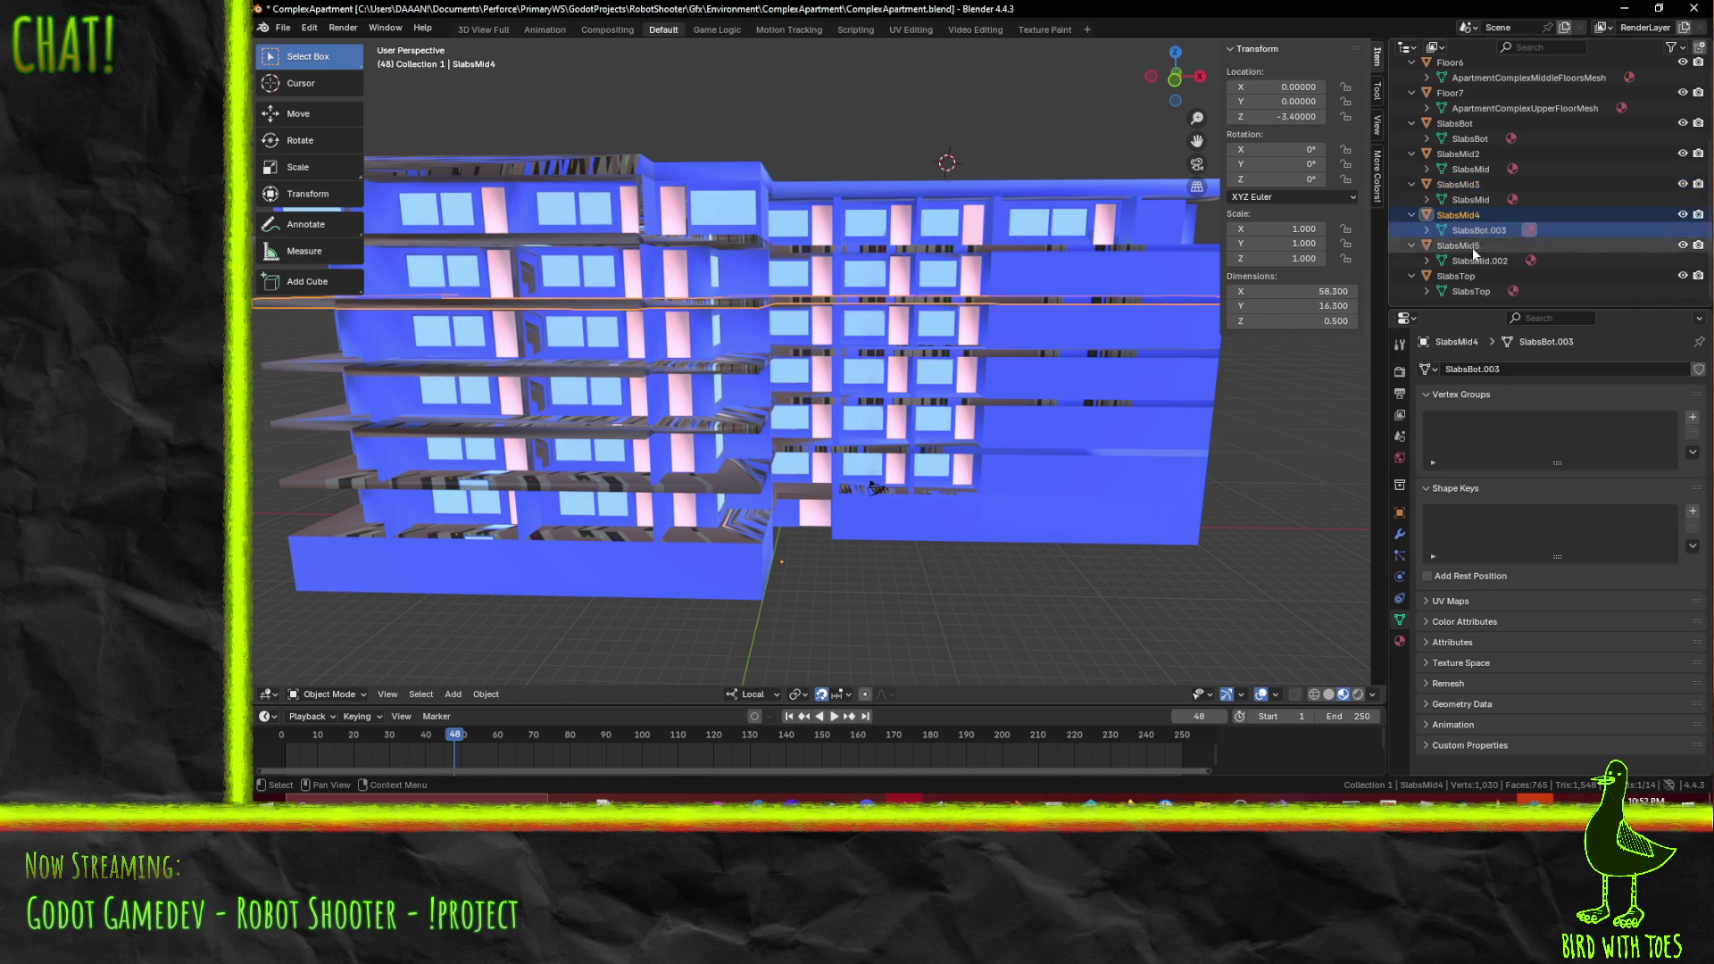
{"action": "left_click", "coordinate": [1426, 370]}
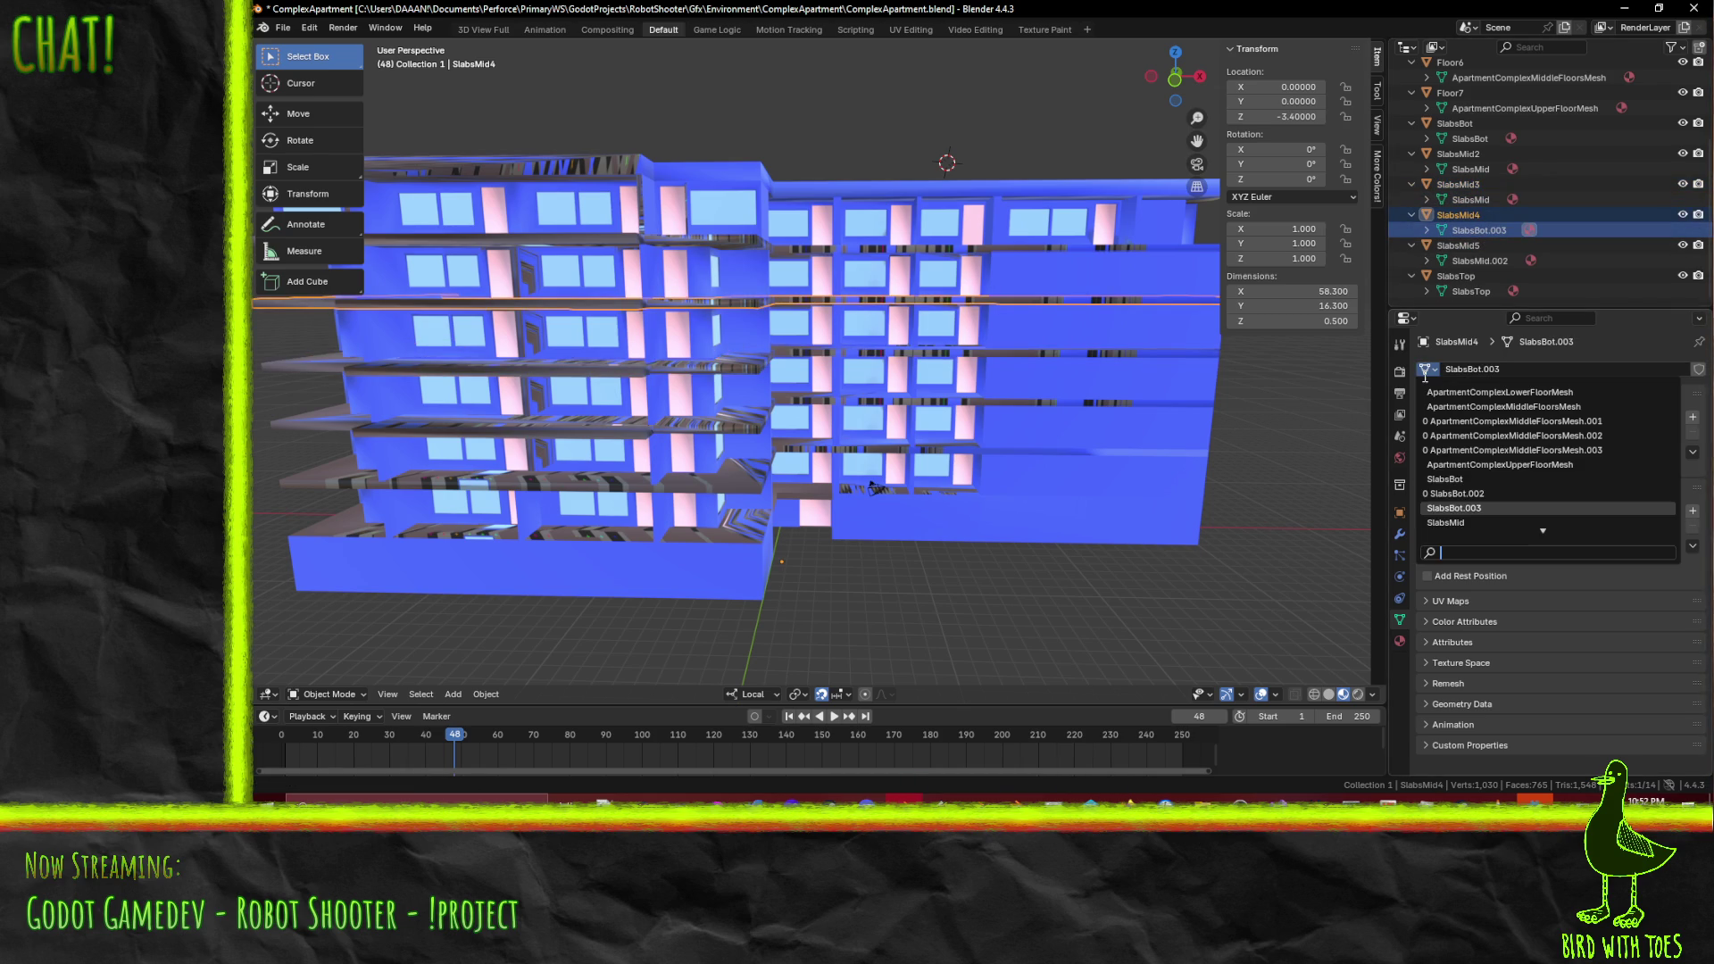
{"action": "left_click", "coordinate": [1450, 523]}
{"action": "left_click", "coordinate": [1482, 260]}
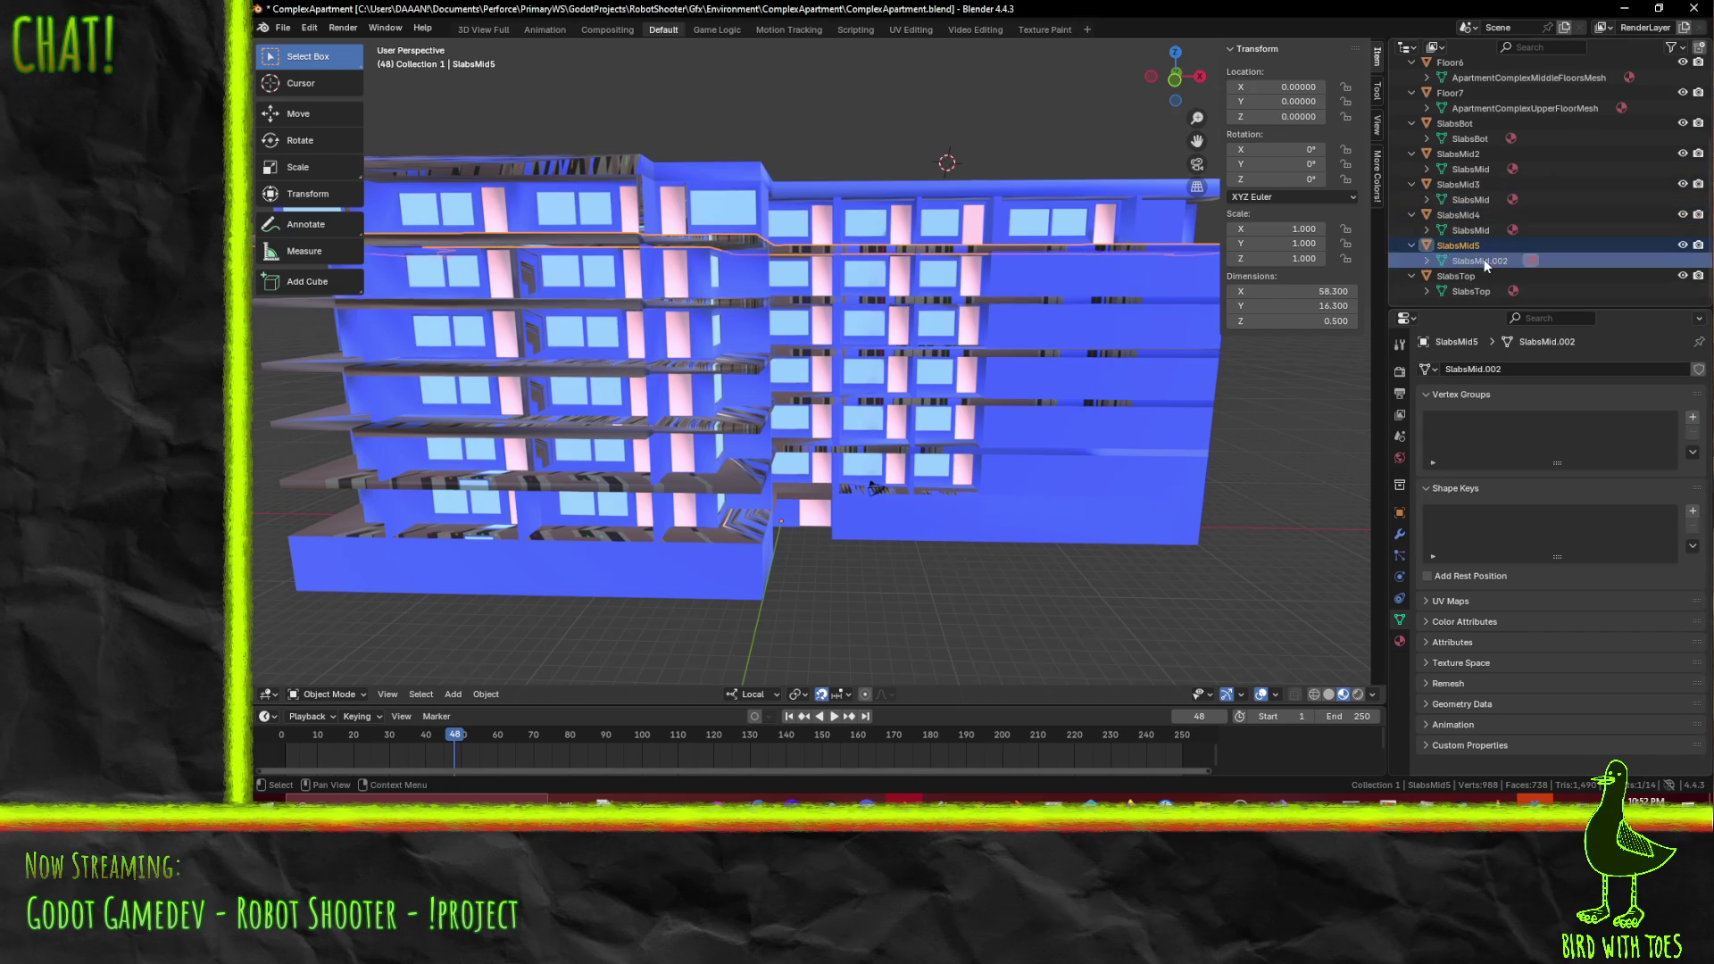
{"action": "left_click", "coordinate": [1426, 370]}
{"action": "left_click", "coordinate": [1460, 479]}
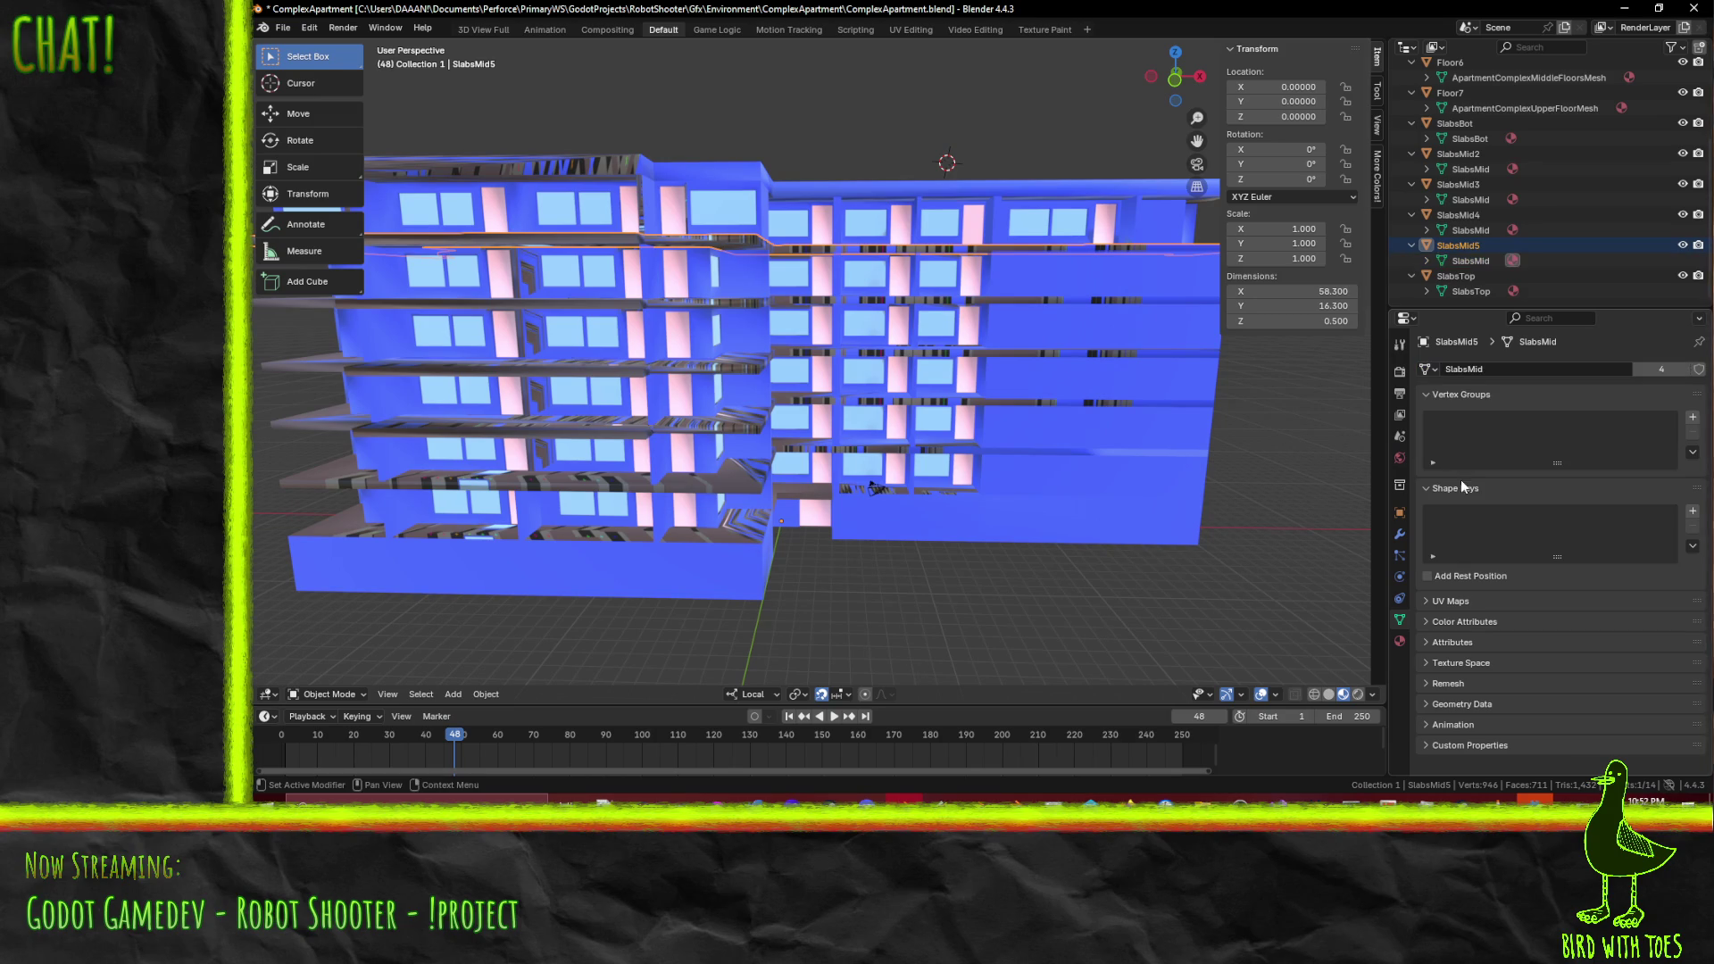
- Check SlabsTop and SlabsBot, then save ComplexApartment.blend
{"action": "left_click", "coordinate": [1484, 291]}
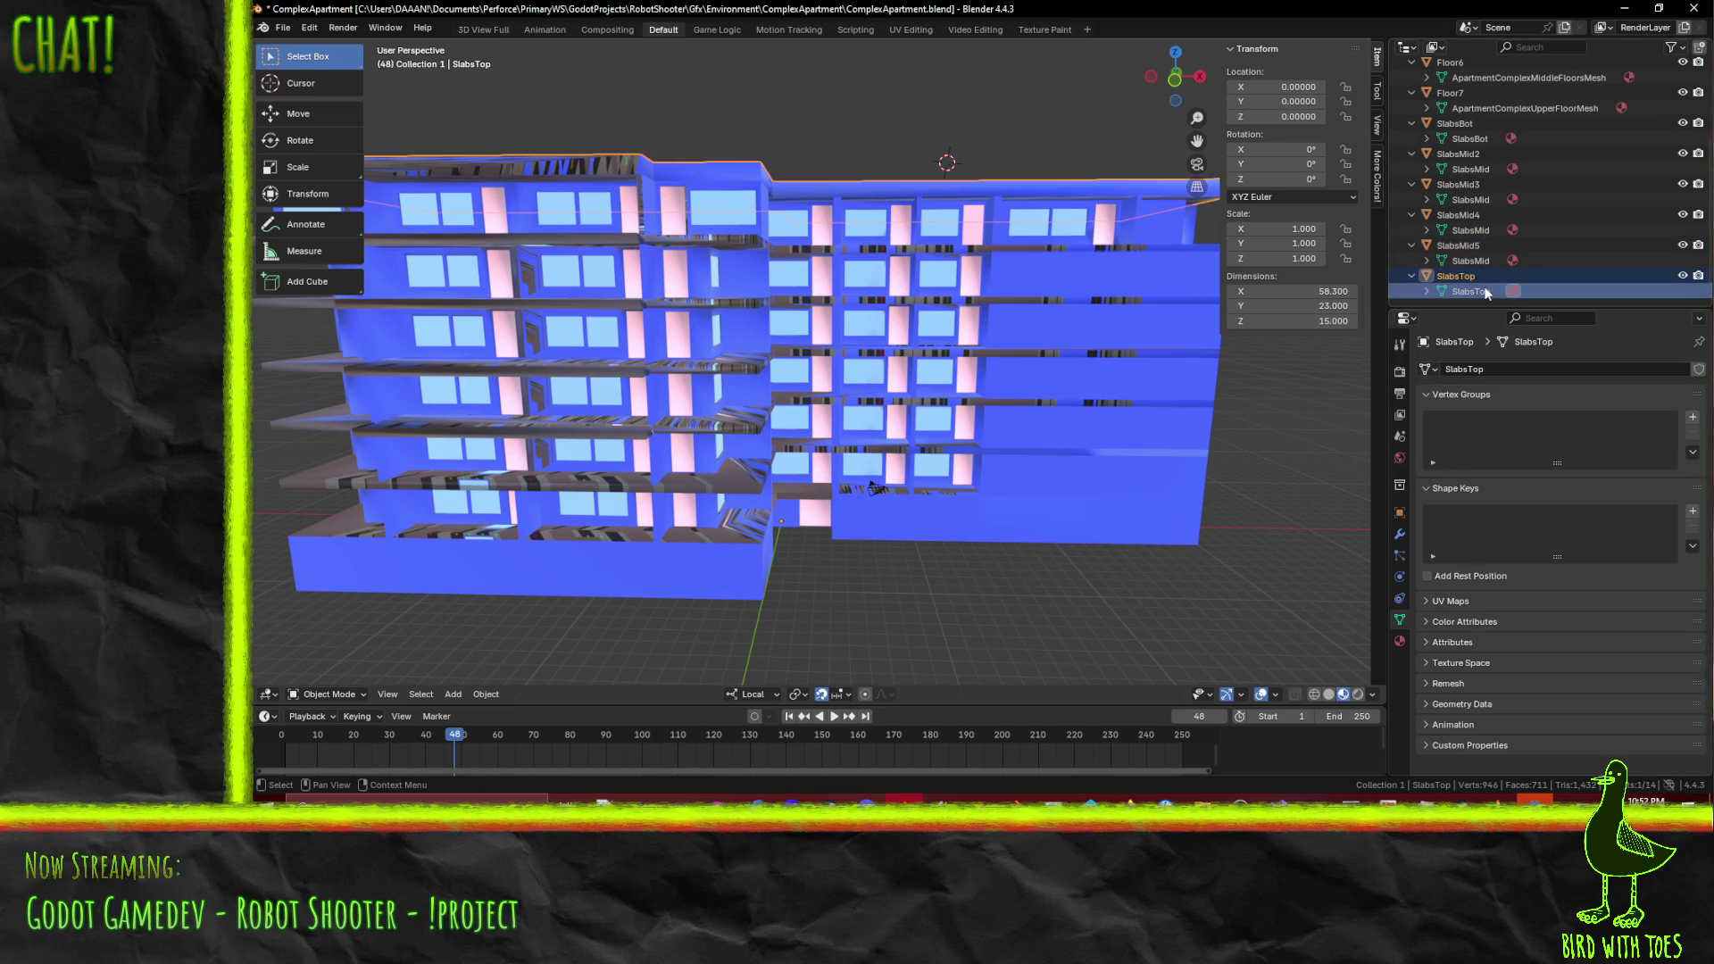
{"action": "left_click", "coordinate": [1480, 135]}
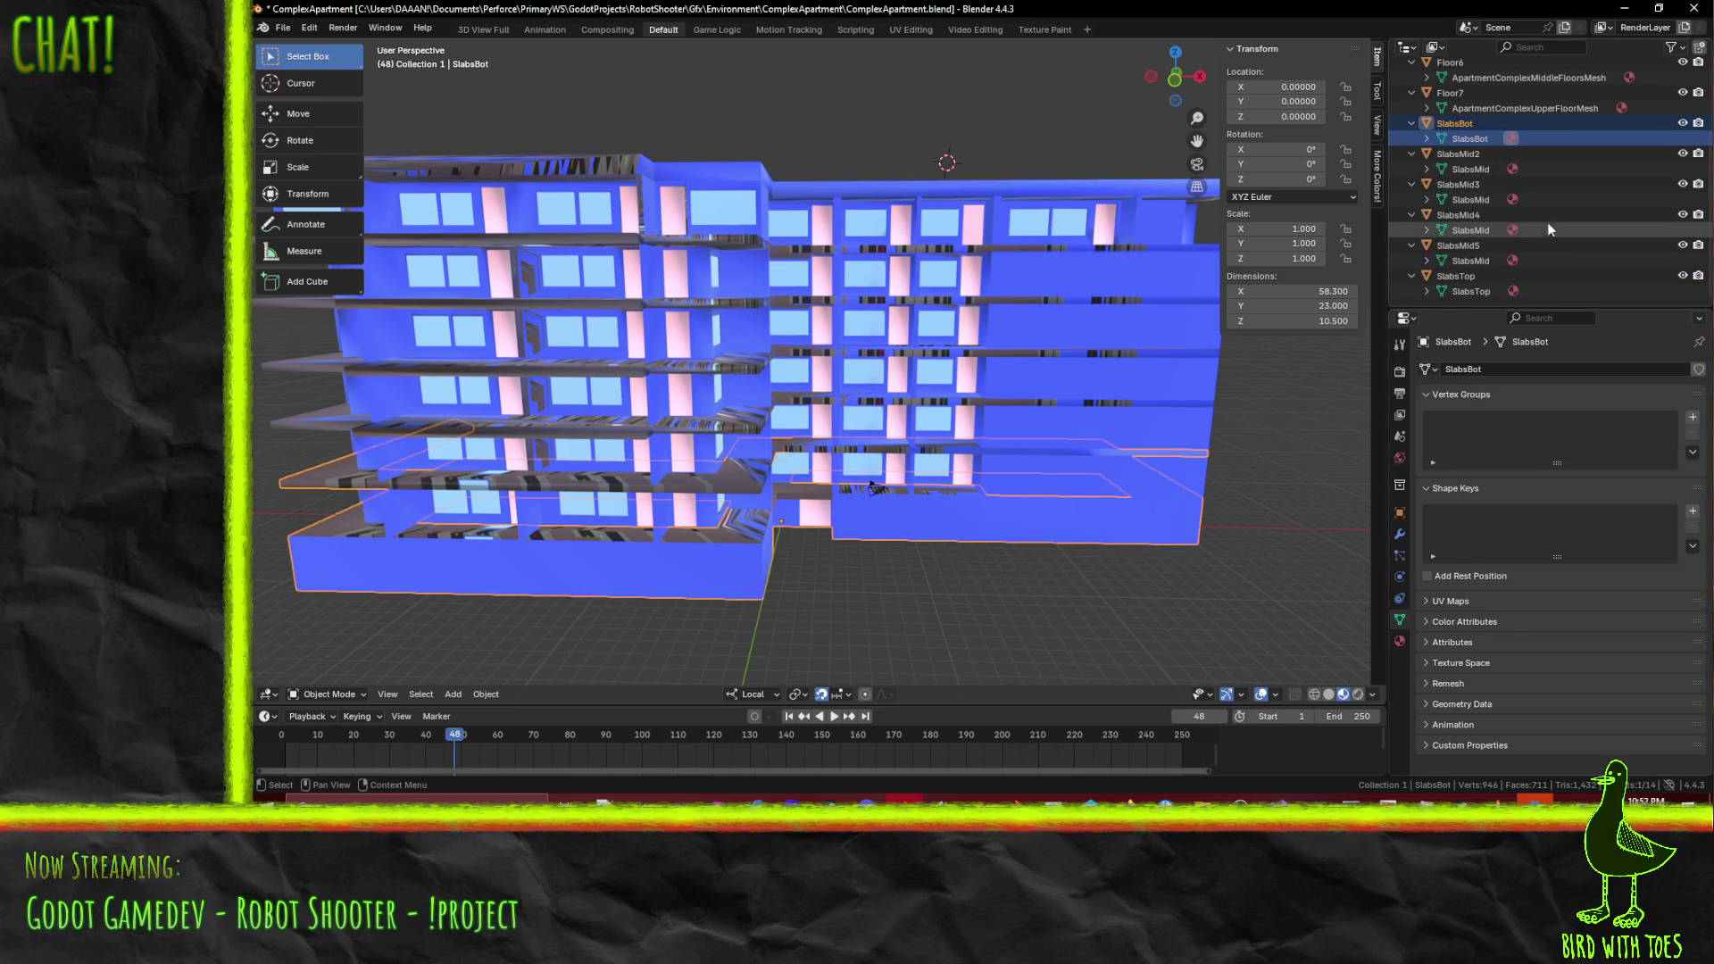
{"action": "scroll", "coordinate": [1535, 225], "scroll_direction": "up", "scroll_amount": 5}
{"action": "key", "text": "ctrl+s"}
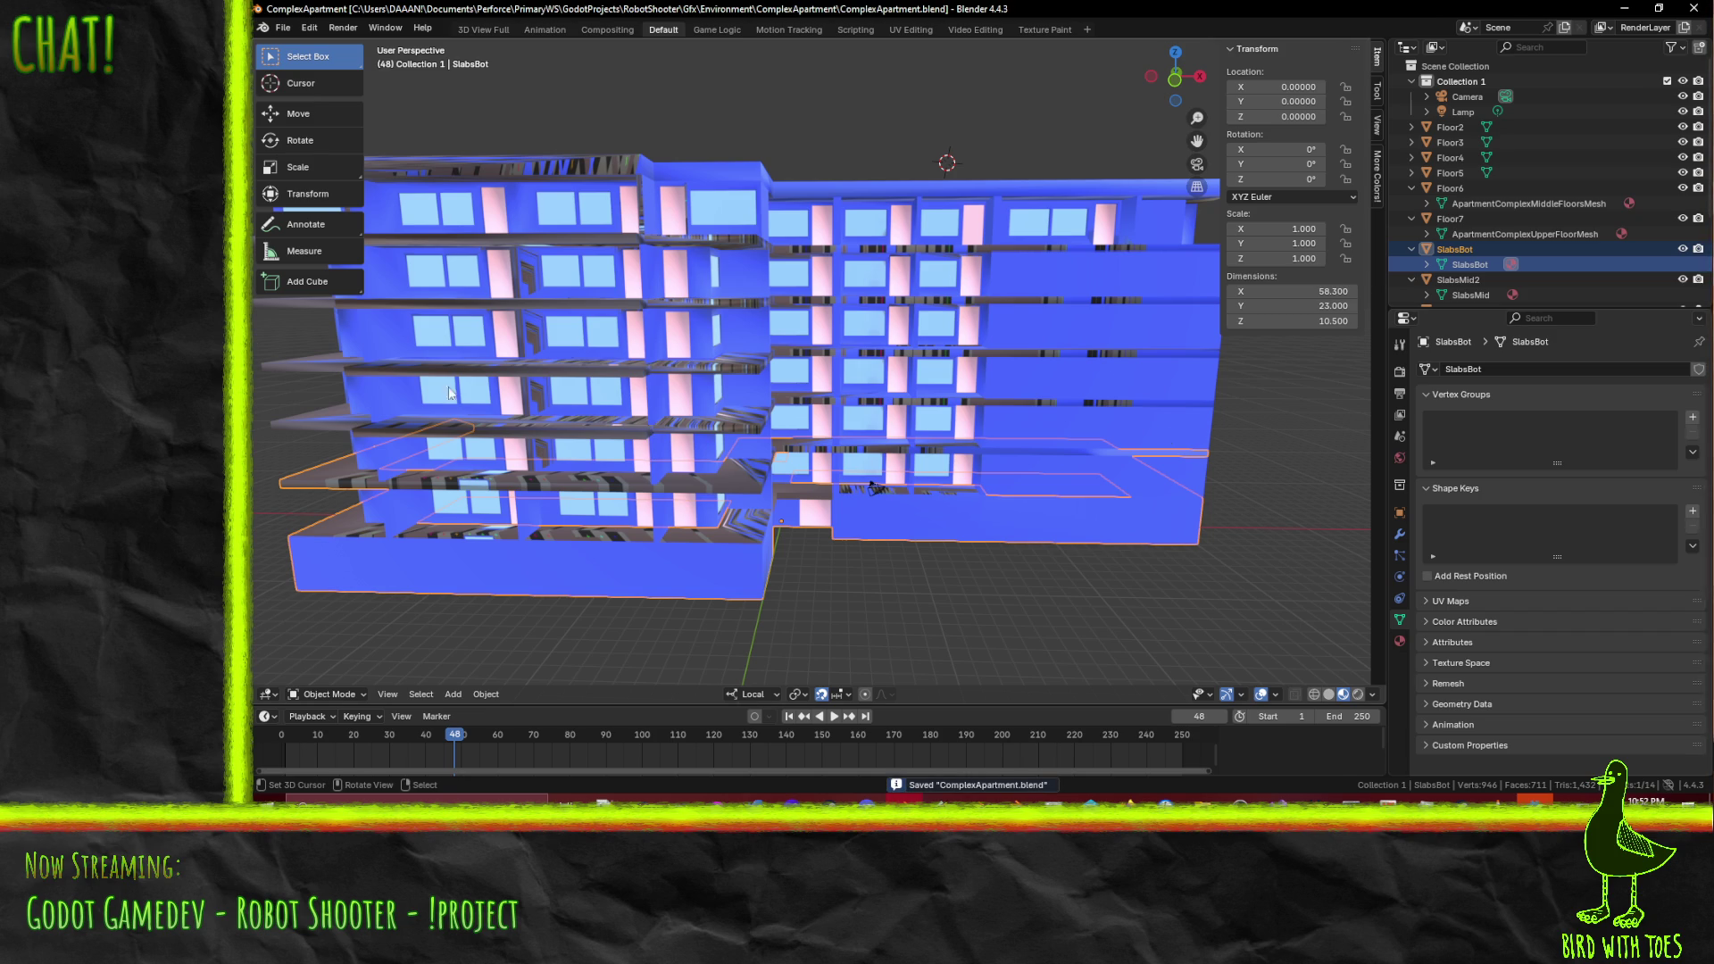
{"action": "left_click", "coordinate": [1505, 370]}
{"action": "left_click", "coordinate": [1427, 368]}
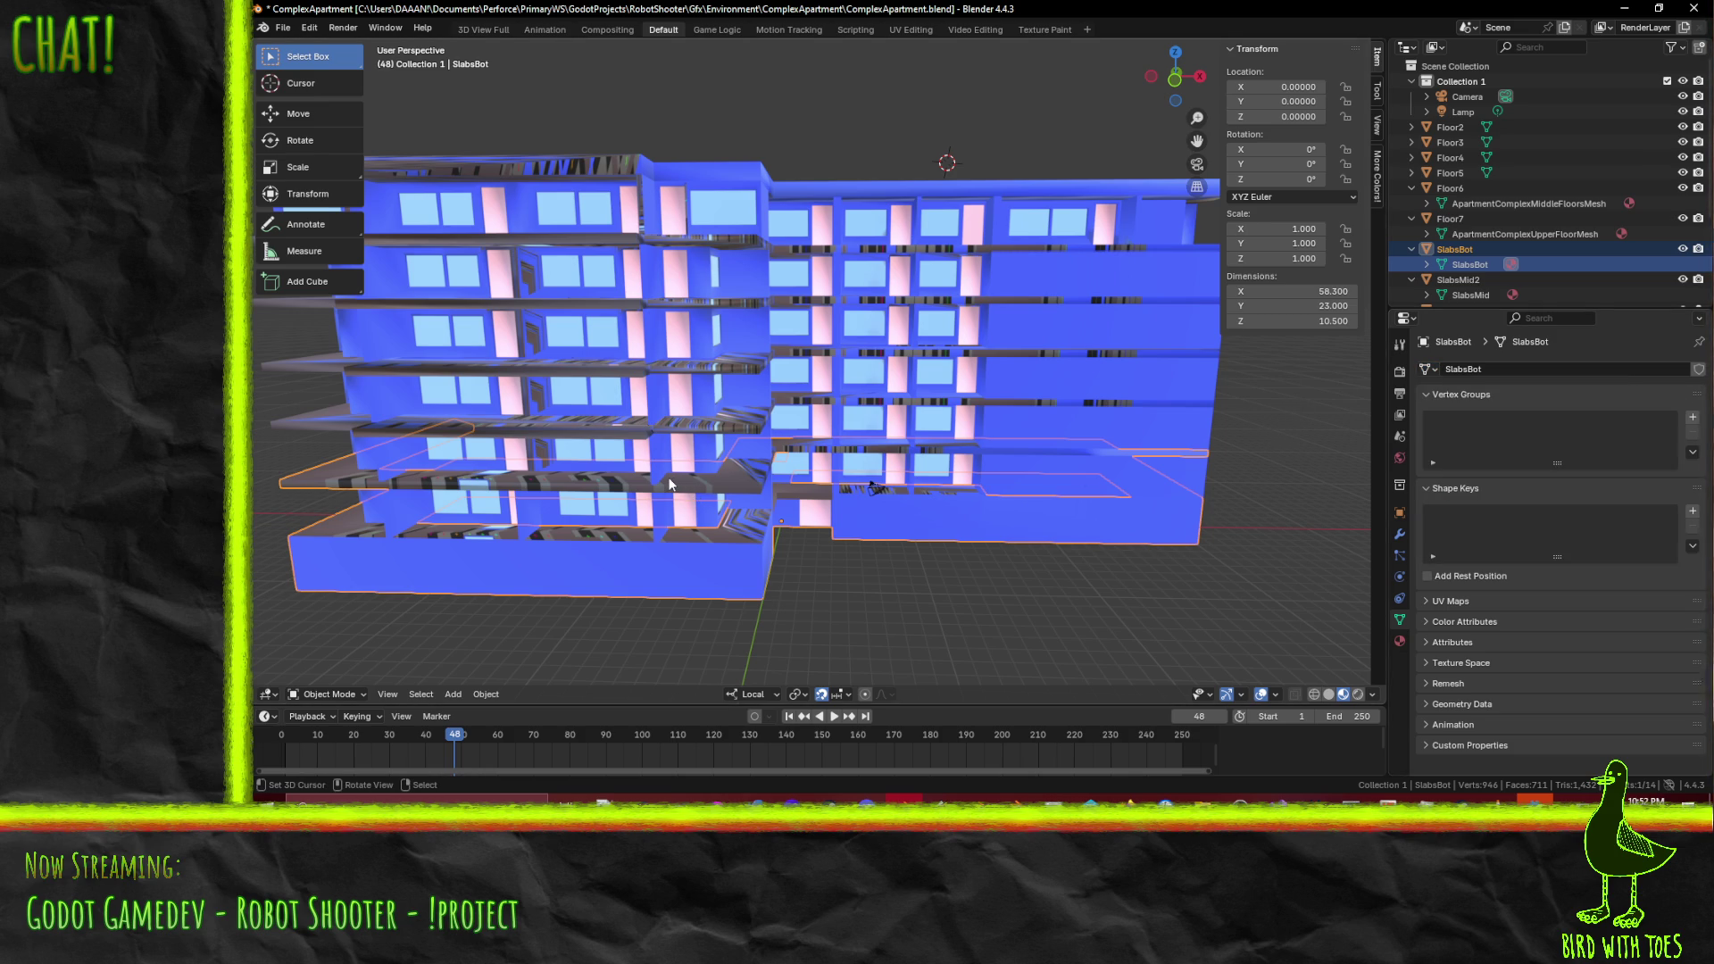
{"action": "mouse_move", "coordinate": [404, 410]}
{"action": "middle_mouse_down"}
{"action": "mouse_move", "coordinate": [511, 391]}
{"action": "mouse_move", "coordinate": [506, 437]}
{"action": "mouse_move", "coordinate": [406, 436]}
{"action": "mouse_move", "coordinate": [296, 385]}
{"action": "mouse_move", "coordinate": [261, 389]}
{"action": "mouse_move", "coordinate": [291, 417]}
{"action": "mouse_move", "coordinate": [274, 419]}
{"action": "mouse_move", "coordinate": [447, 442]}
{"action": "middle_mouse_up"}
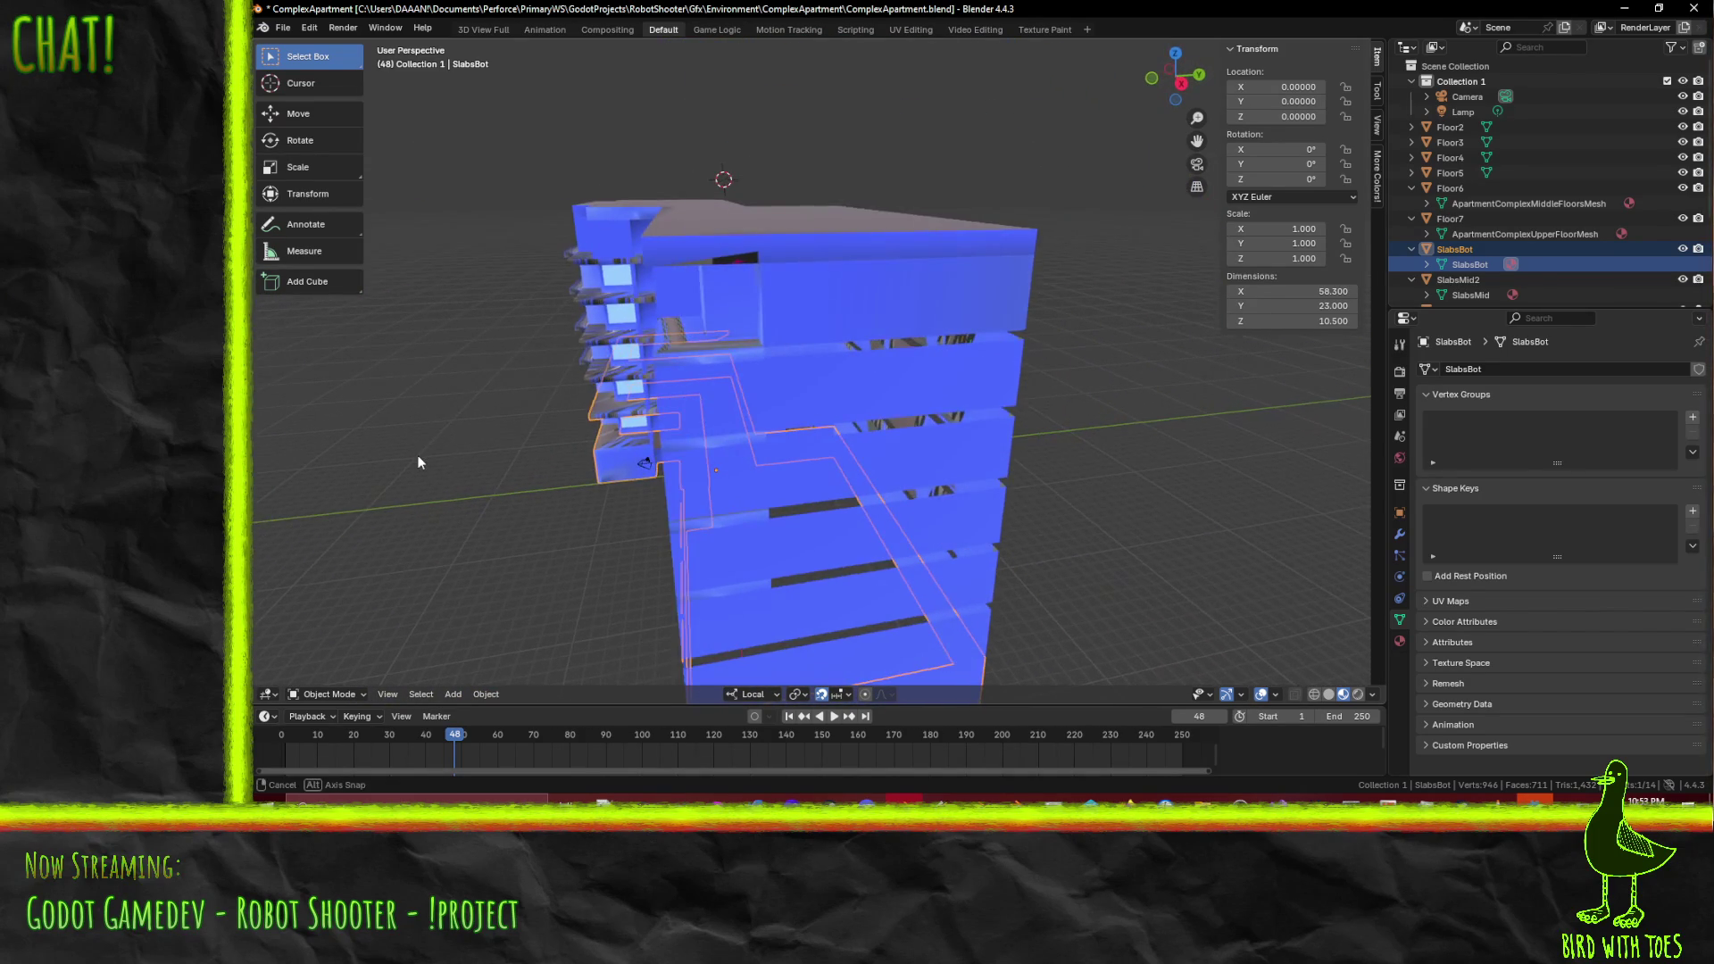
- Select the SlabsMid4 floor slab and view it from the right side
{"action": "scroll", "coordinate": [518, 458], "scroll_direction": "up", "scroll_amount": 6}
{"action": "key", "text": "Tab"}
{"action": "scroll", "coordinate": [611, 367], "scroll_direction": "down", "scroll_amount": 6}
{"action": "left_click", "coordinate": [739, 354]}
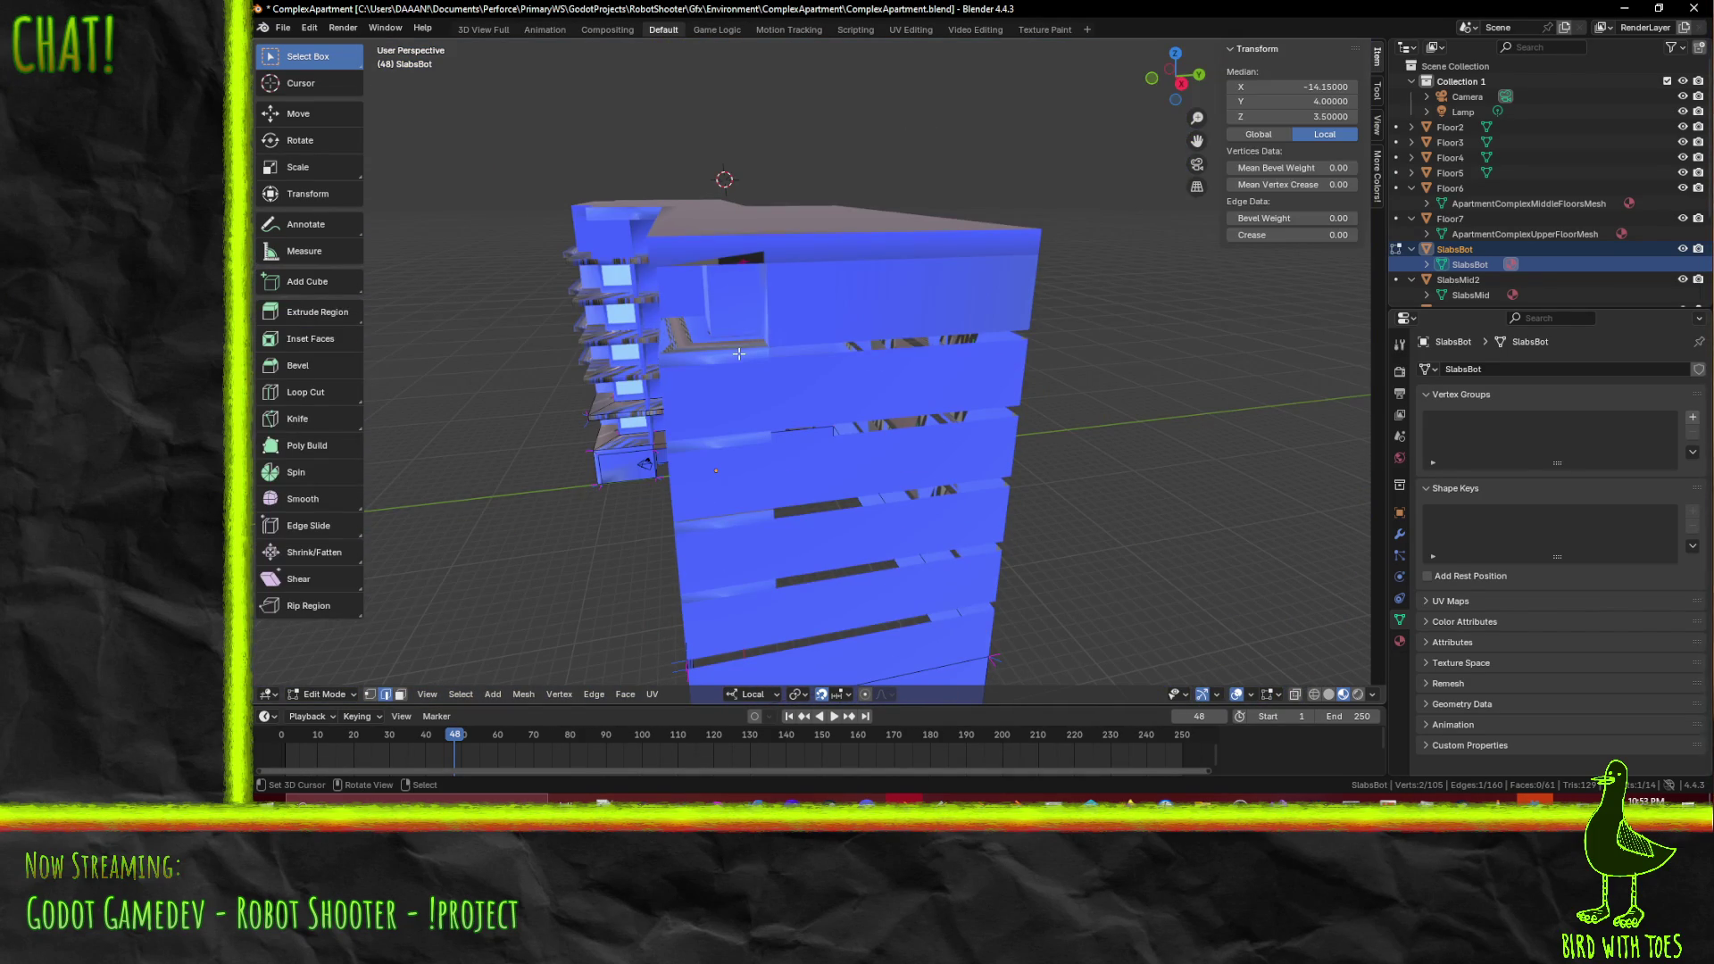
{"action": "key", "text": "Tab"}
{"action": "left_click", "coordinate": [721, 446]}
{"action": "mouse_move", "coordinate": [806, 473]}
{"action": "middle_mouse_down"}
{"action": "mouse_move", "coordinate": [1010, 355]}
{"action": "mouse_move", "coordinate": [937, 364]}
{"action": "middle_mouse_up"}
{"action": "scroll", "coordinate": [937, 366], "scroll_direction": "up", "scroll_amount": 4}
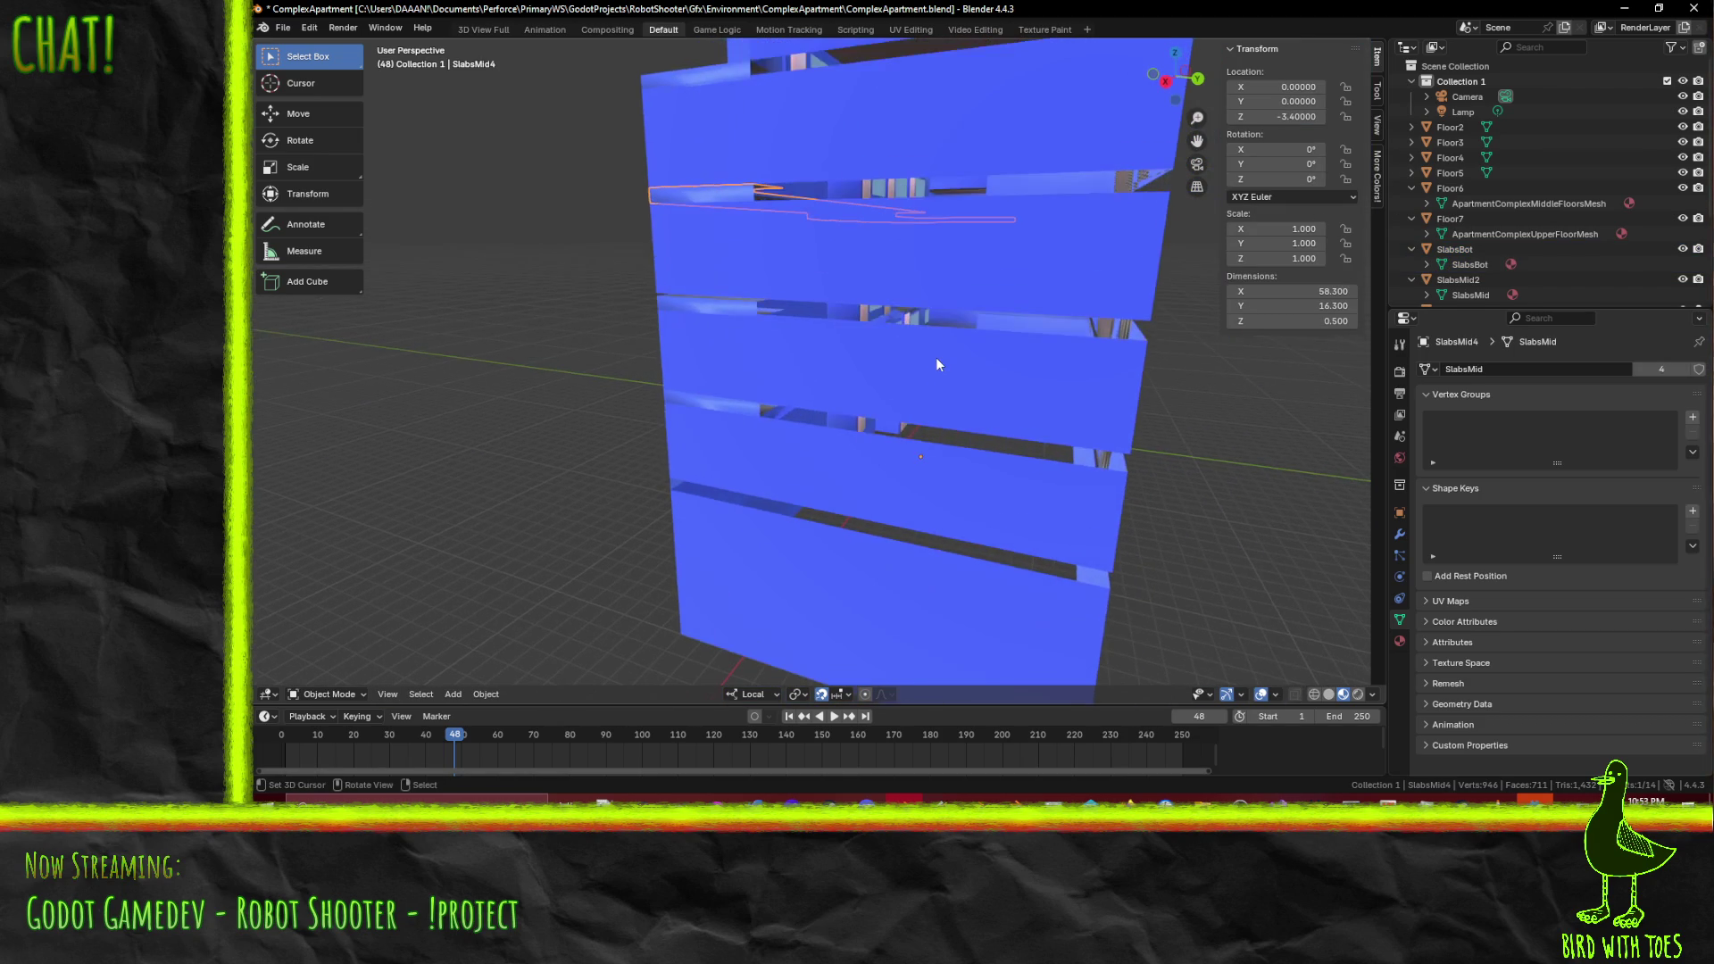
{"action": "scroll", "coordinate": [935, 357], "scroll_direction": "down", "scroll_amount": 5}
{"action": "key", "text": "KP_3"}
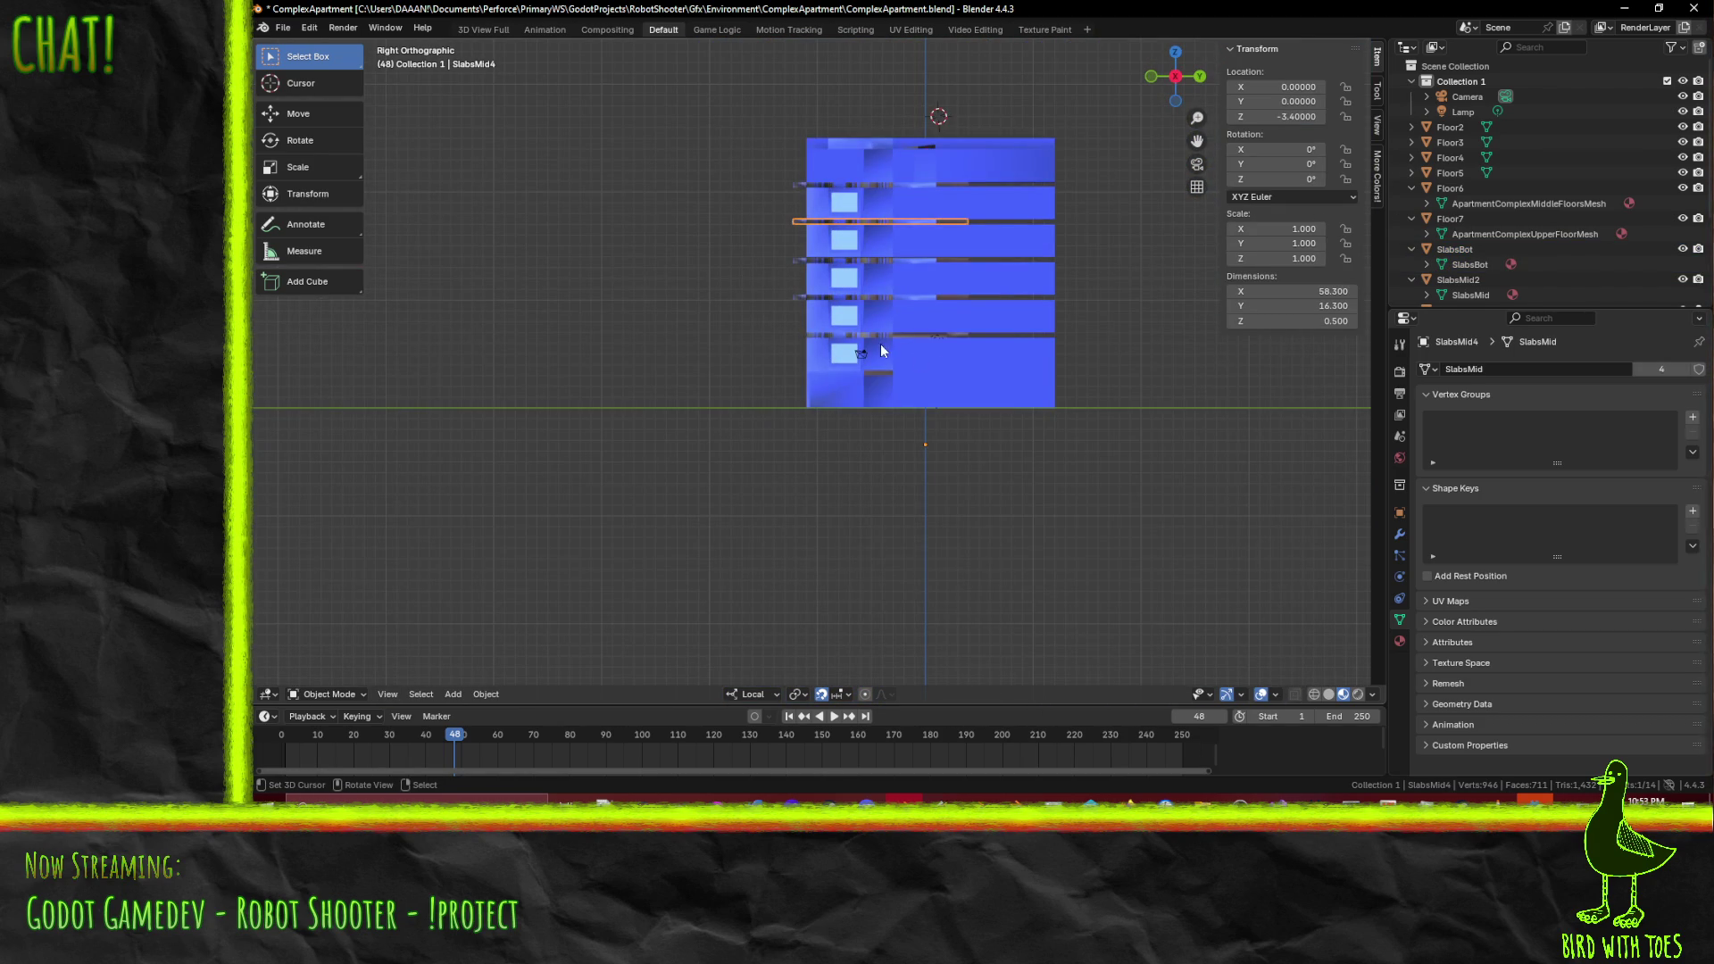
{"action": "scroll", "coordinate": [892, 331], "scroll_direction": "up", "scroll_amount": 5}
- In Edit Mode, move SlabsMid4's end edge 11 units along local Y
{"action": "key", "text": "Tab"}
{"action": "mouse_move", "coordinate": [732, 581]}
{"action": "middle_mouse_down"}
{"action": "mouse_move", "coordinate": [899, 416]}
{"action": "mouse_move", "coordinate": [929, 428]}
{"action": "mouse_move", "coordinate": [900, 437]}
{"action": "middle_mouse_up"}
{"action": "left_click", "coordinate": [902, 418]}
{"action": "scroll", "coordinate": [960, 440], "scroll_direction": "down", "scroll_amount": 5}
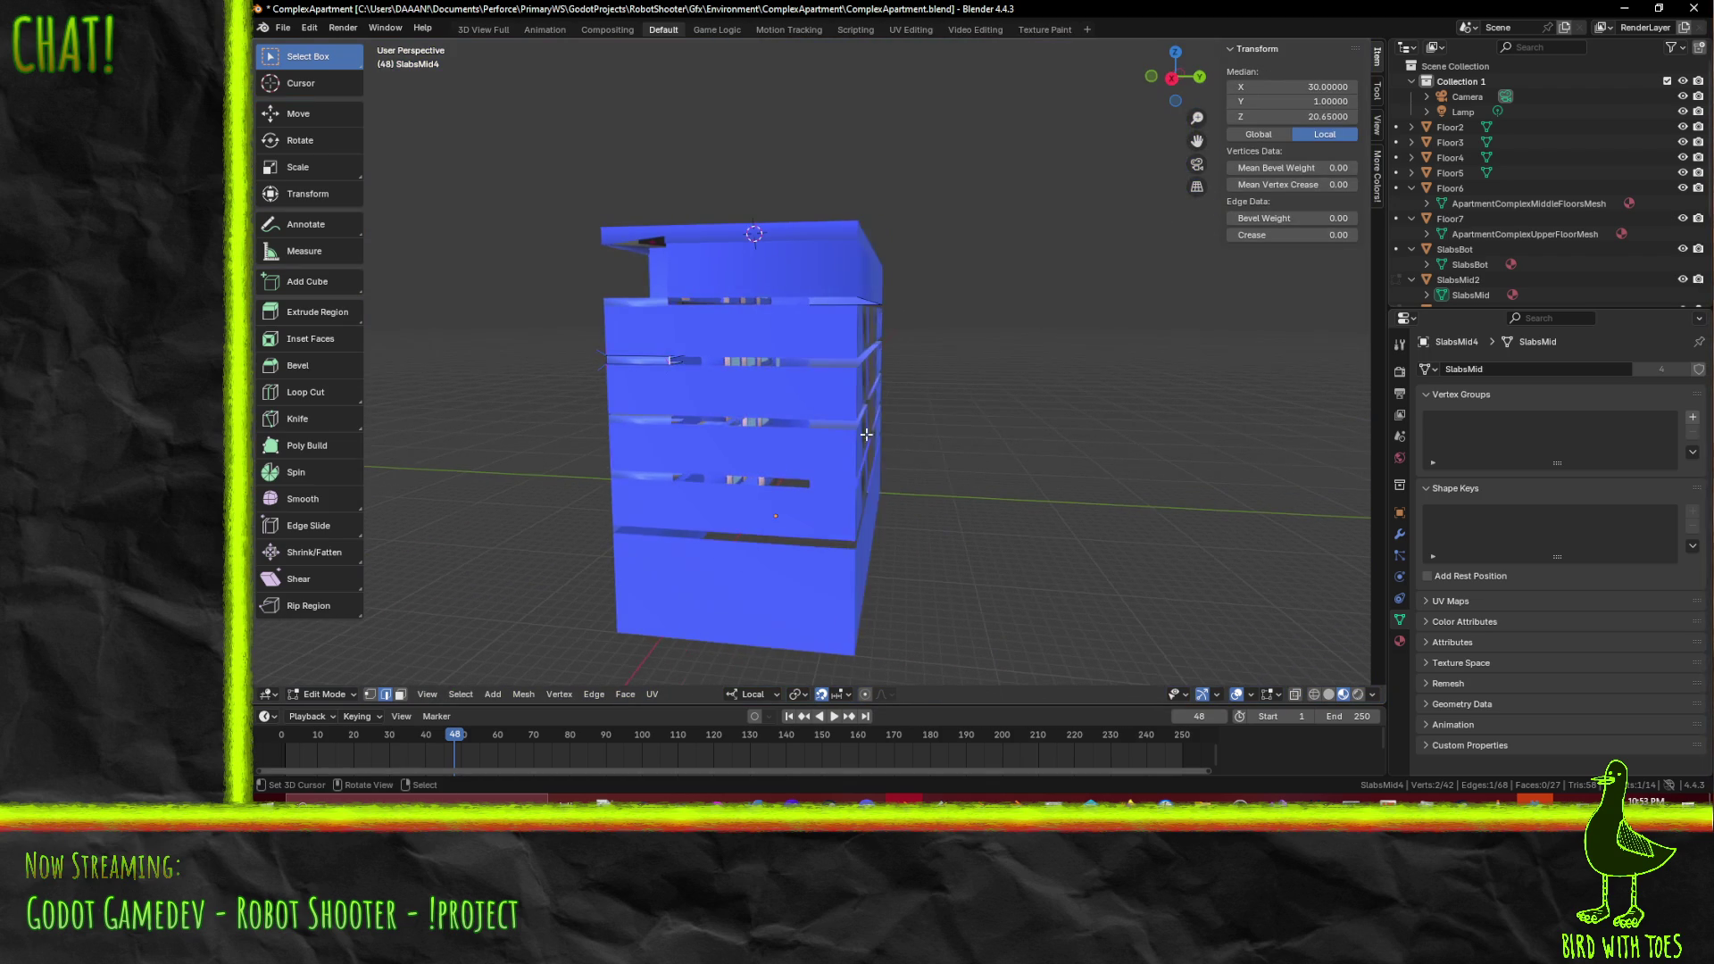
{"action": "key", "text": "g"}
{"action": "type", "text": "xy"}
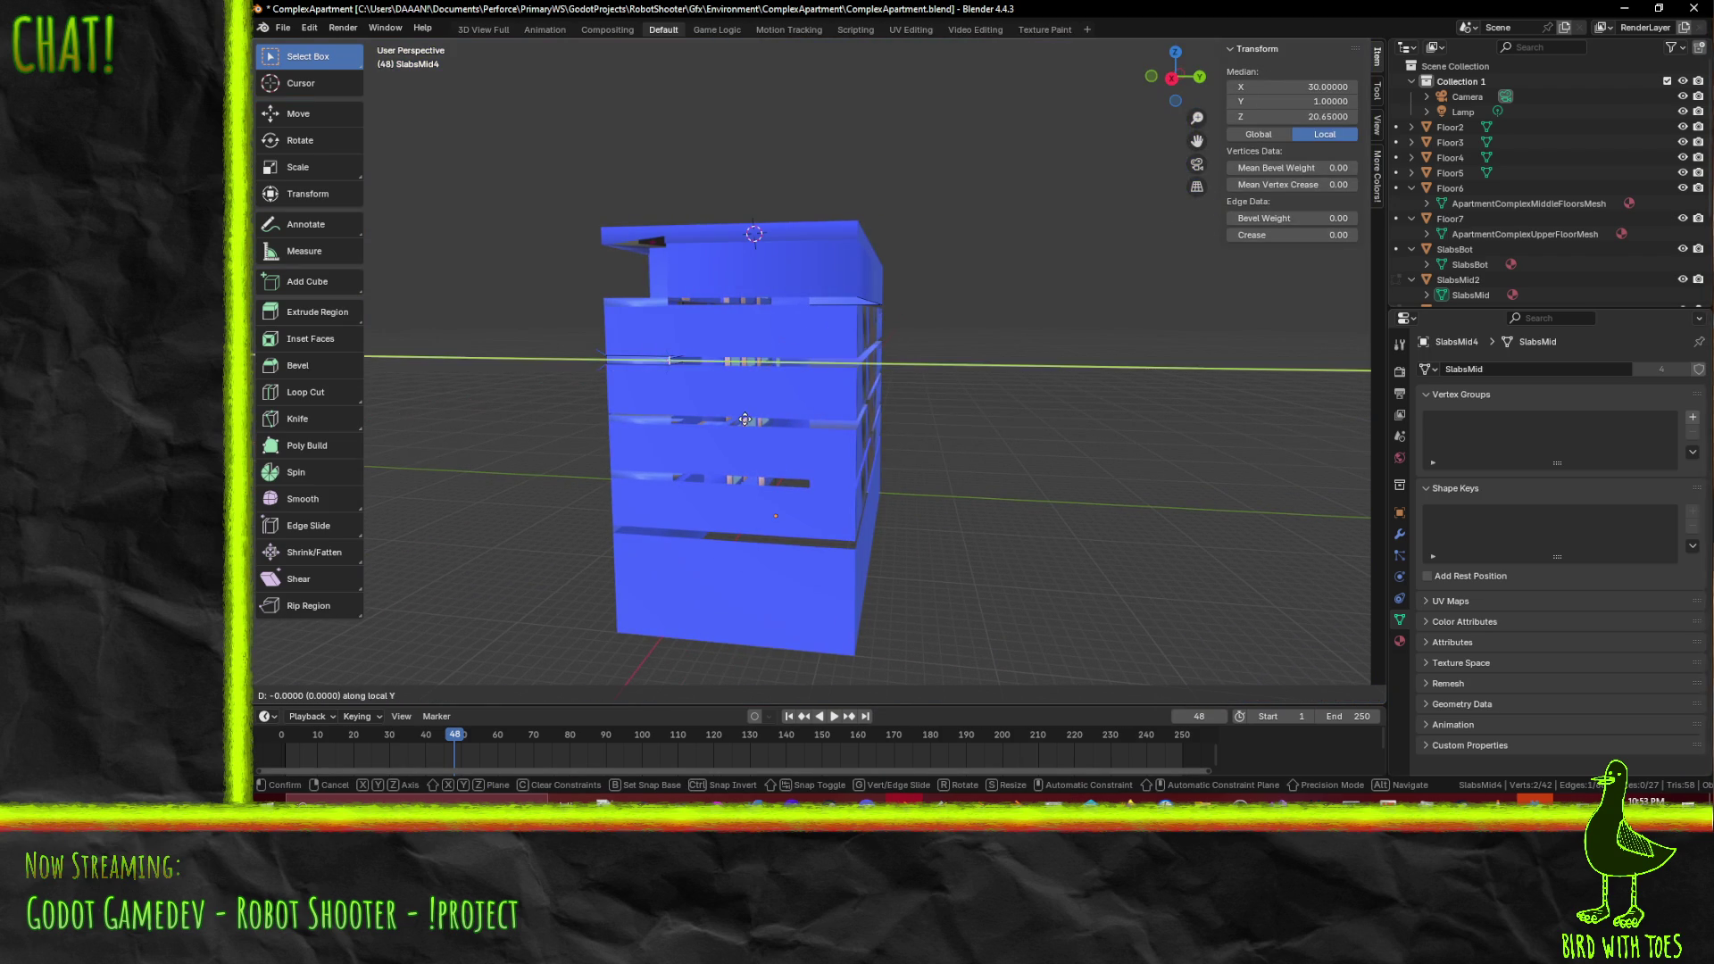
{"action": "type", "text": "11"}
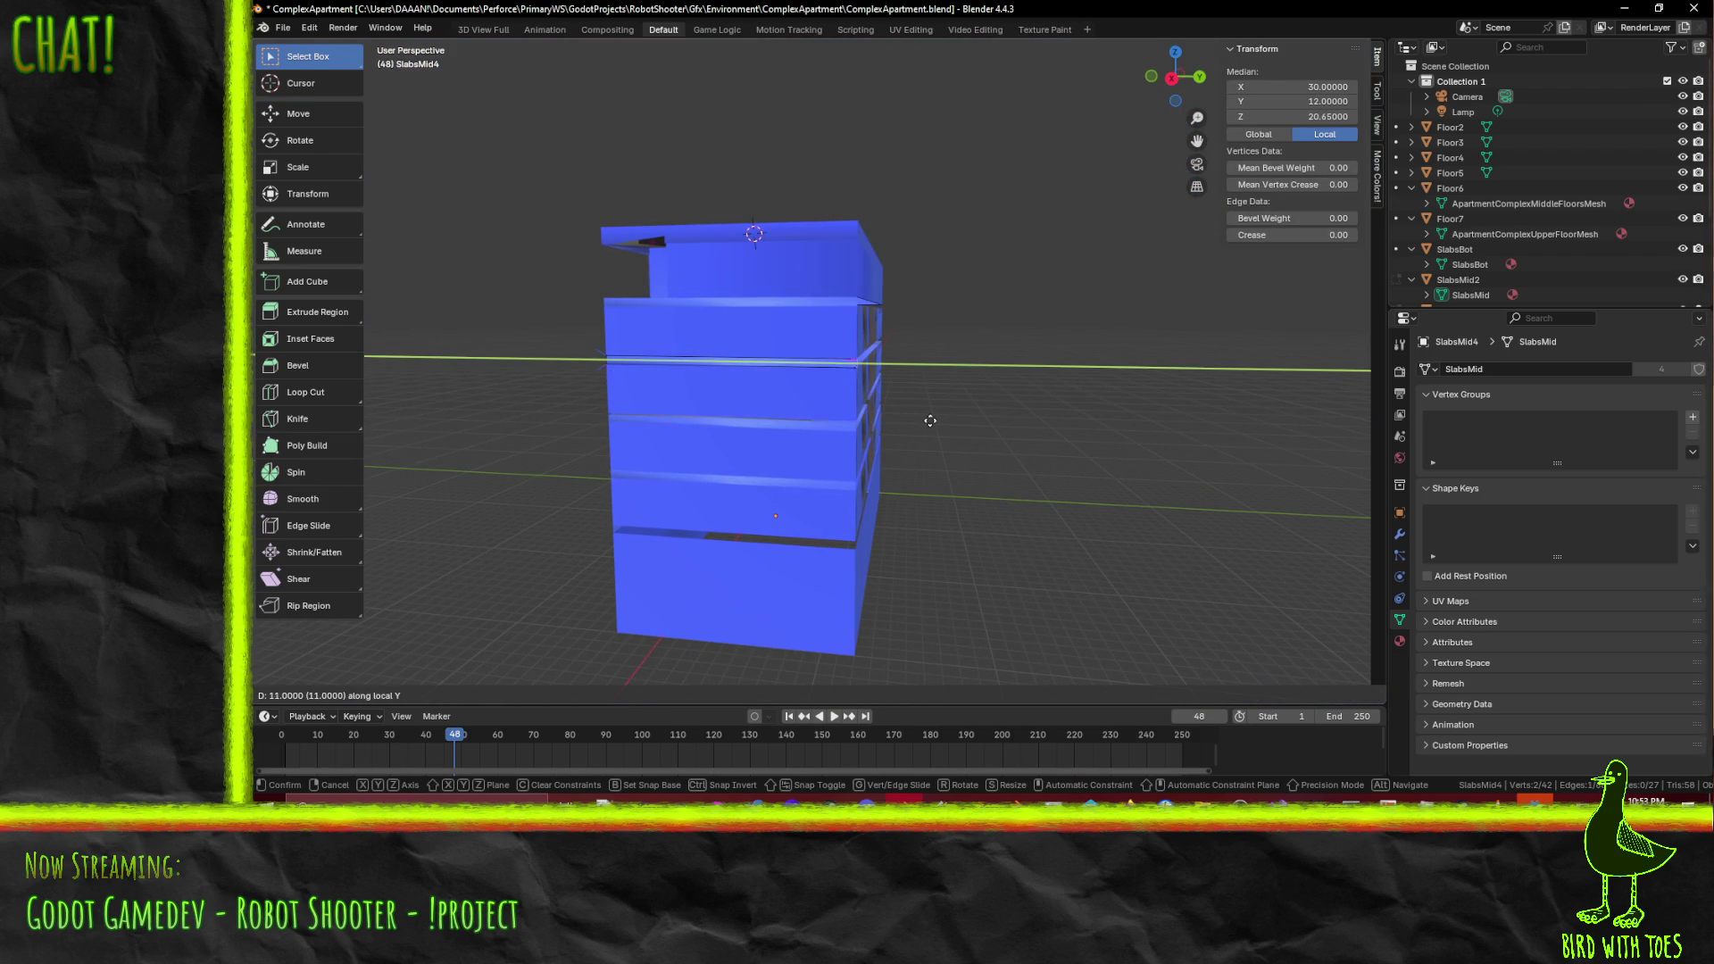
{"action": "key", "text": "Return"}
- Extrude the SlabsBot bottom slab's edge 15 units along local Y
{"action": "mouse_move", "coordinate": [797, 493]}
{"action": "middle_mouse_down"}
{"action": "mouse_move", "coordinate": [857, 425]}
{"action": "mouse_move", "coordinate": [953, 478]}
{"action": "mouse_move", "coordinate": [923, 378]}
{"action": "mouse_move", "coordinate": [999, 380]}
{"action": "mouse_move", "coordinate": [819, 391]}
{"action": "middle_mouse_up"}
{"action": "key", "text": "Tab"}
{"action": "scroll", "coordinate": [954, 478], "scroll_direction": "up", "scroll_amount": 5}
{"action": "left_click", "coordinate": [923, 378]}
{"action": "scroll", "coordinate": [982, 336], "scroll_direction": "down", "scroll_amount": 5}
{"action": "key", "text": "Tab"}
{"action": "scroll", "coordinate": [818, 392], "scroll_direction": "up", "scroll_amount": 3}
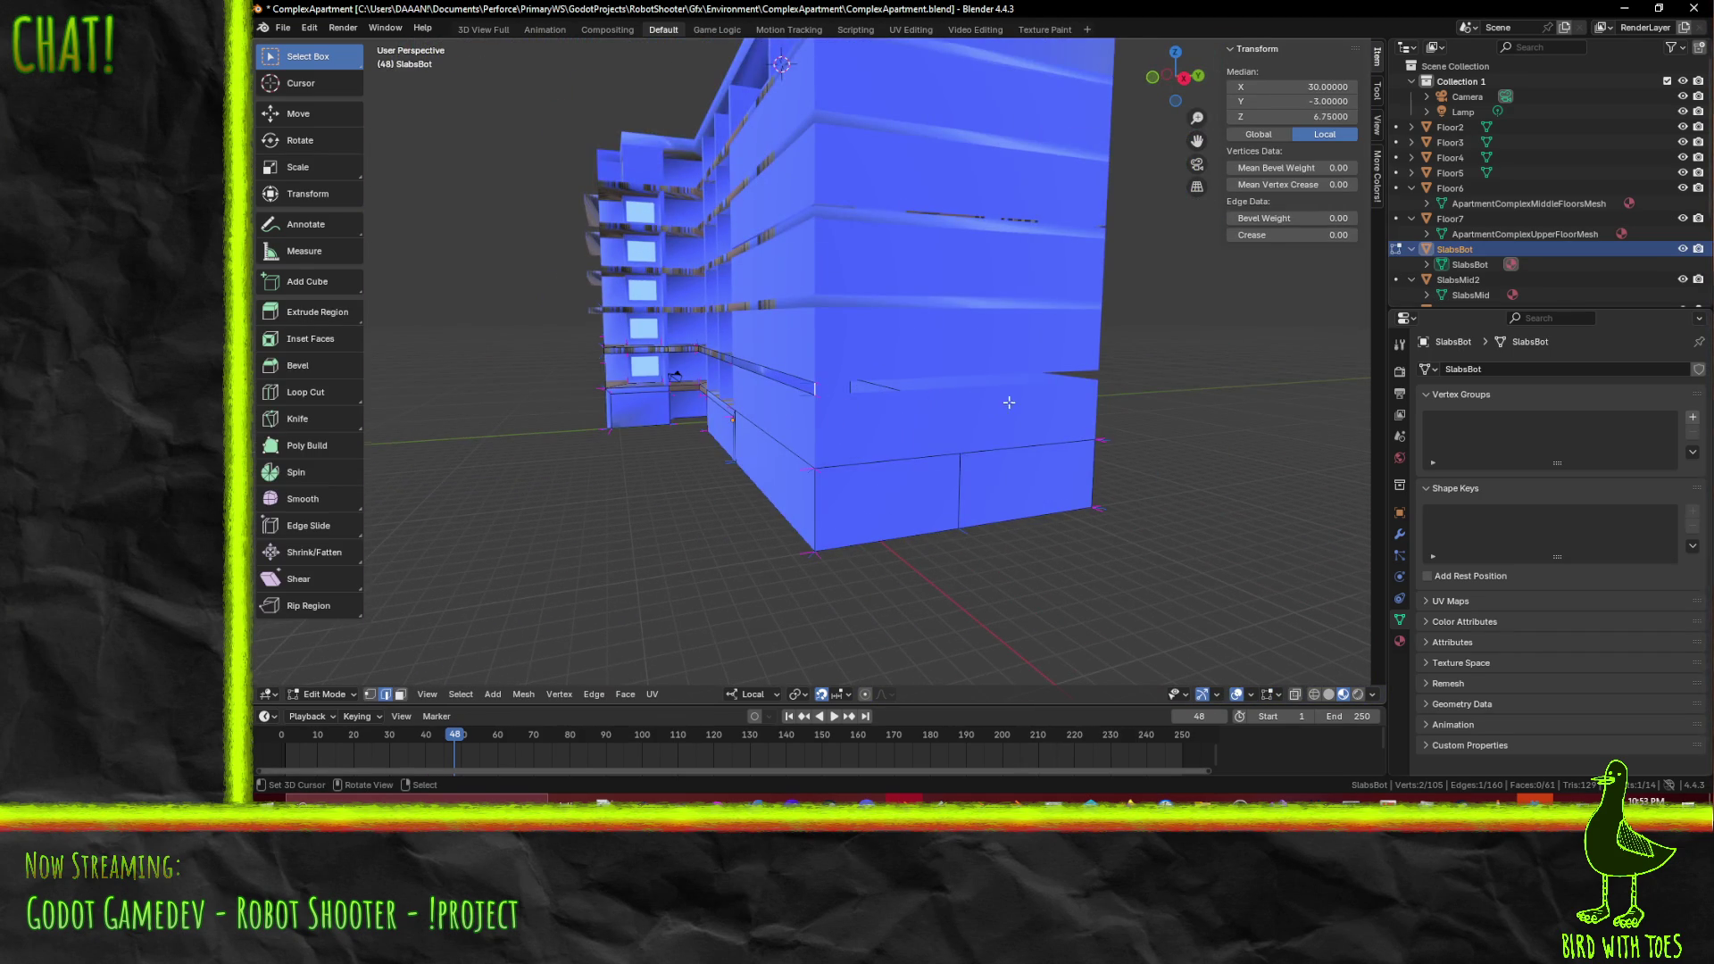
{"action": "middle_click_drag", "start_coordinate": [1009, 402], "coordinate": [899, 421]}
{"action": "key", "text": "e"}
{"action": "key", "text": "y"}
{"action": "key", "text": "y"}
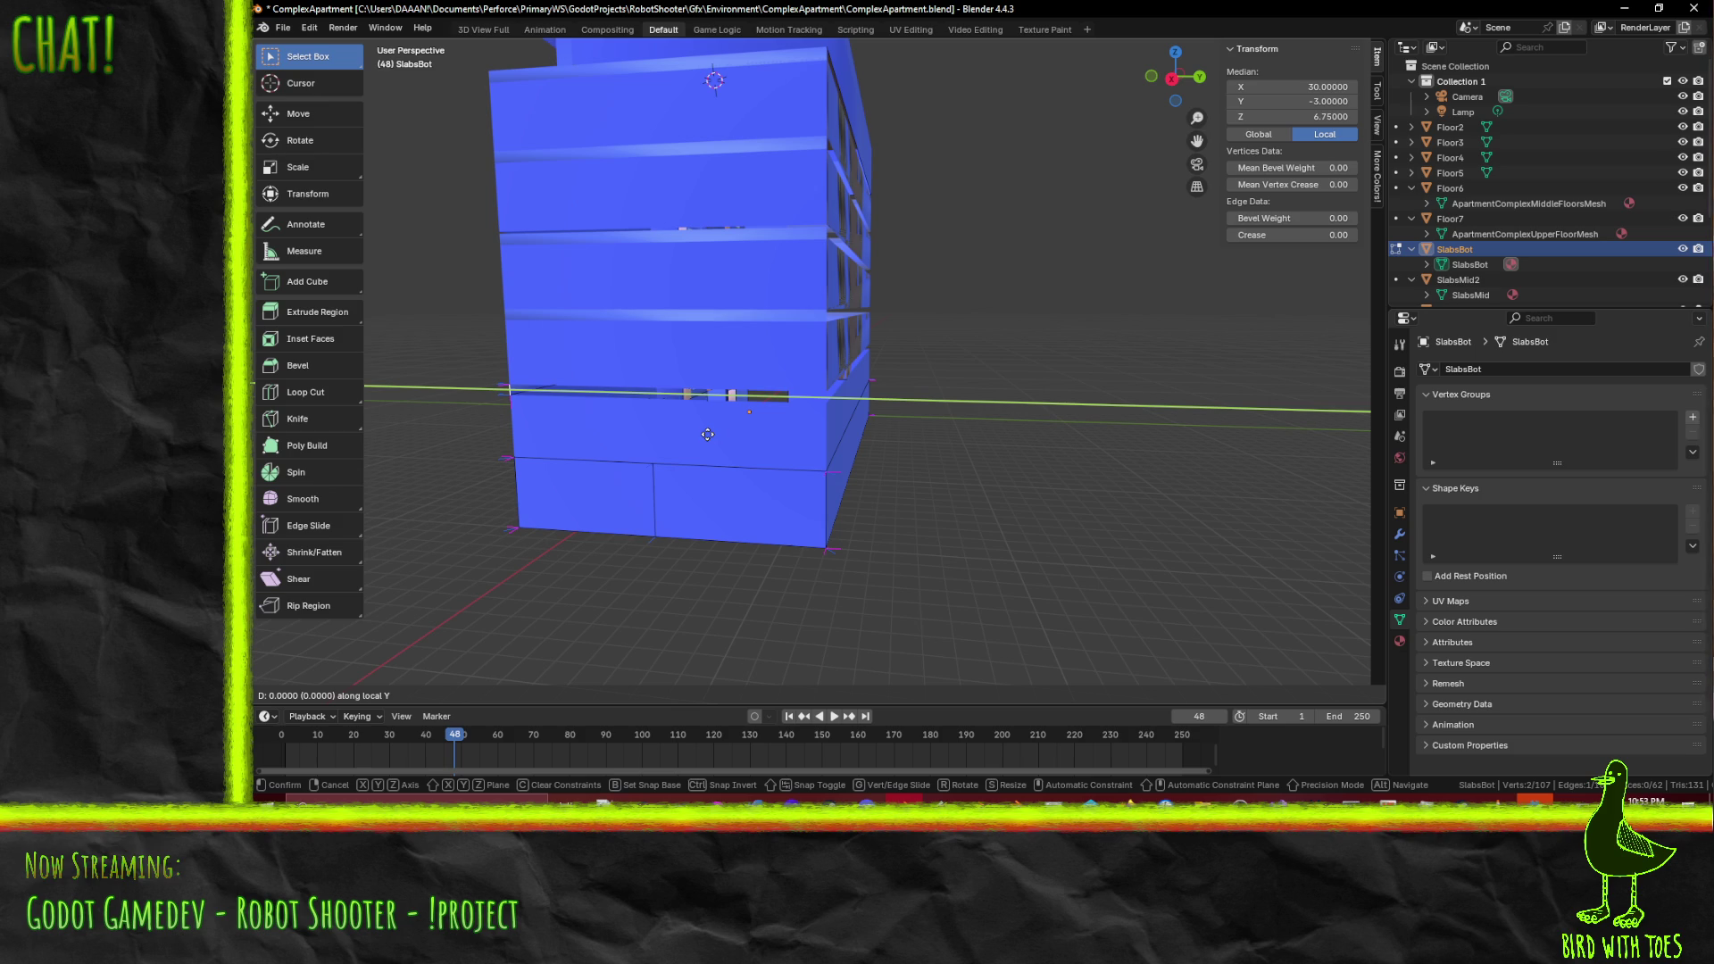
{"action": "left_click", "coordinate": [1015, 441]}
- Check the result, clear the selection, and pick an edge of the SlabsMid3 slab
{"action": "middle_click_drag", "start_coordinate": [1015, 441], "coordinate": [877, 402]}
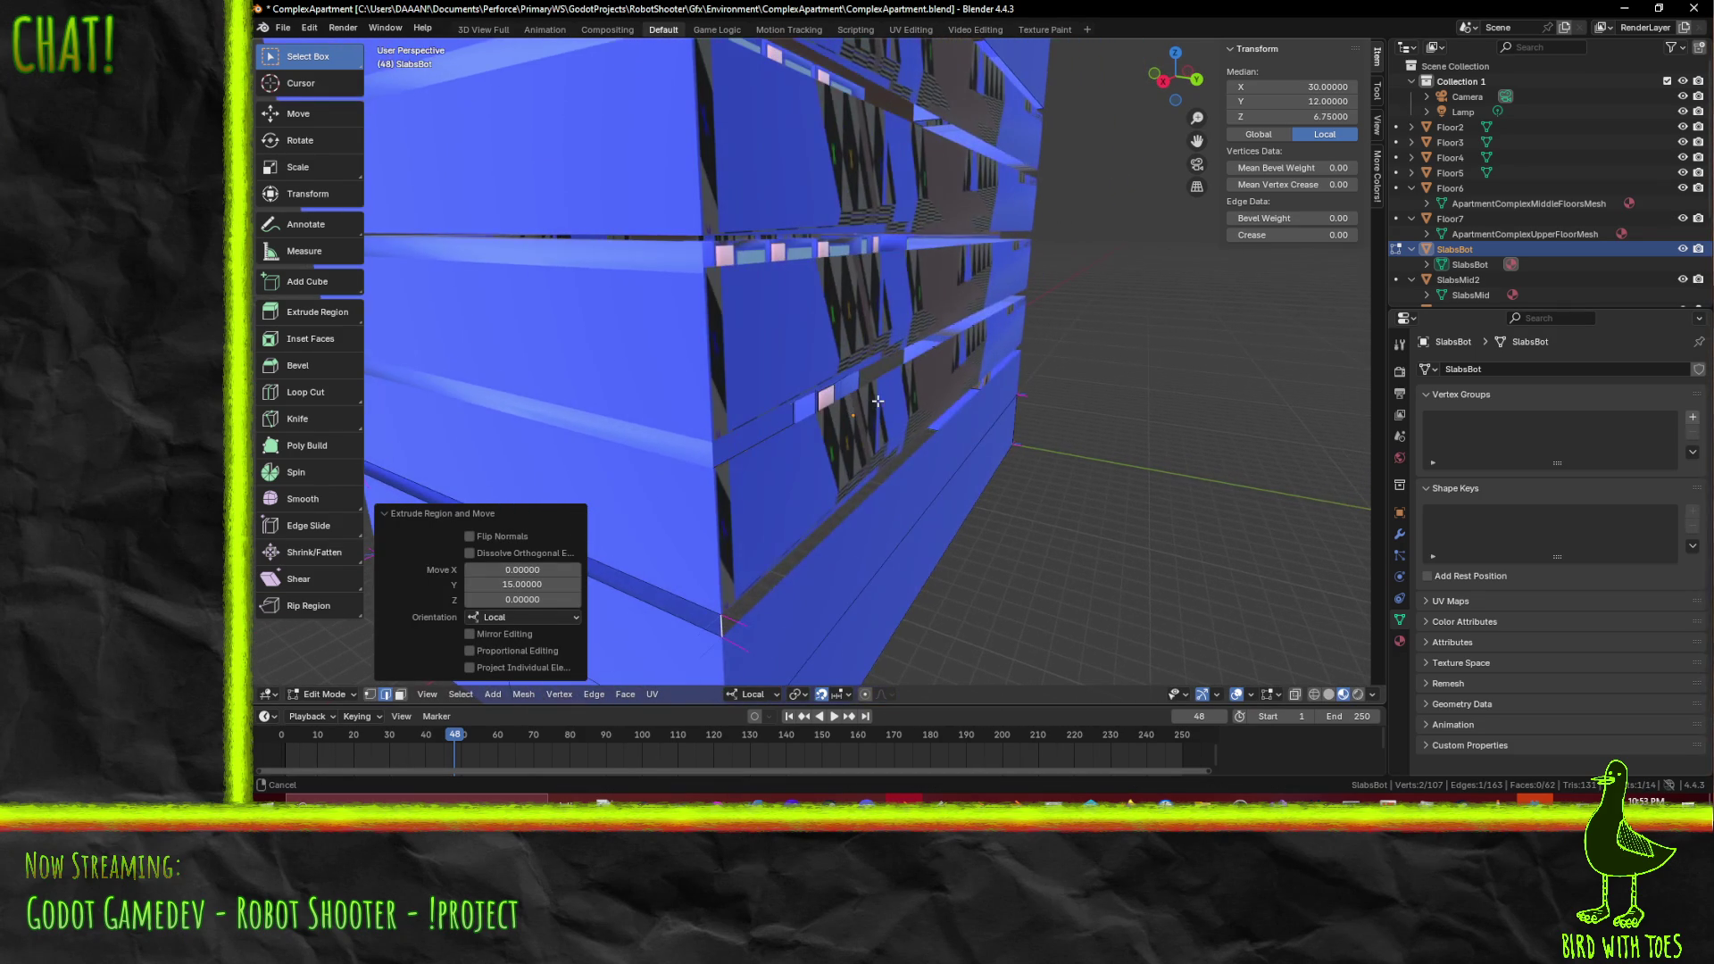
{"action": "key", "text": "alt+a"}
{"action": "mouse_move", "coordinate": [635, 268]}
{"action": "middle_mouse_down"}
{"action": "mouse_move", "coordinate": [601, 294]}
{"action": "mouse_move", "coordinate": [696, 294]}
{"action": "middle_mouse_up"}
{"action": "left_click", "coordinate": [973, 259]}
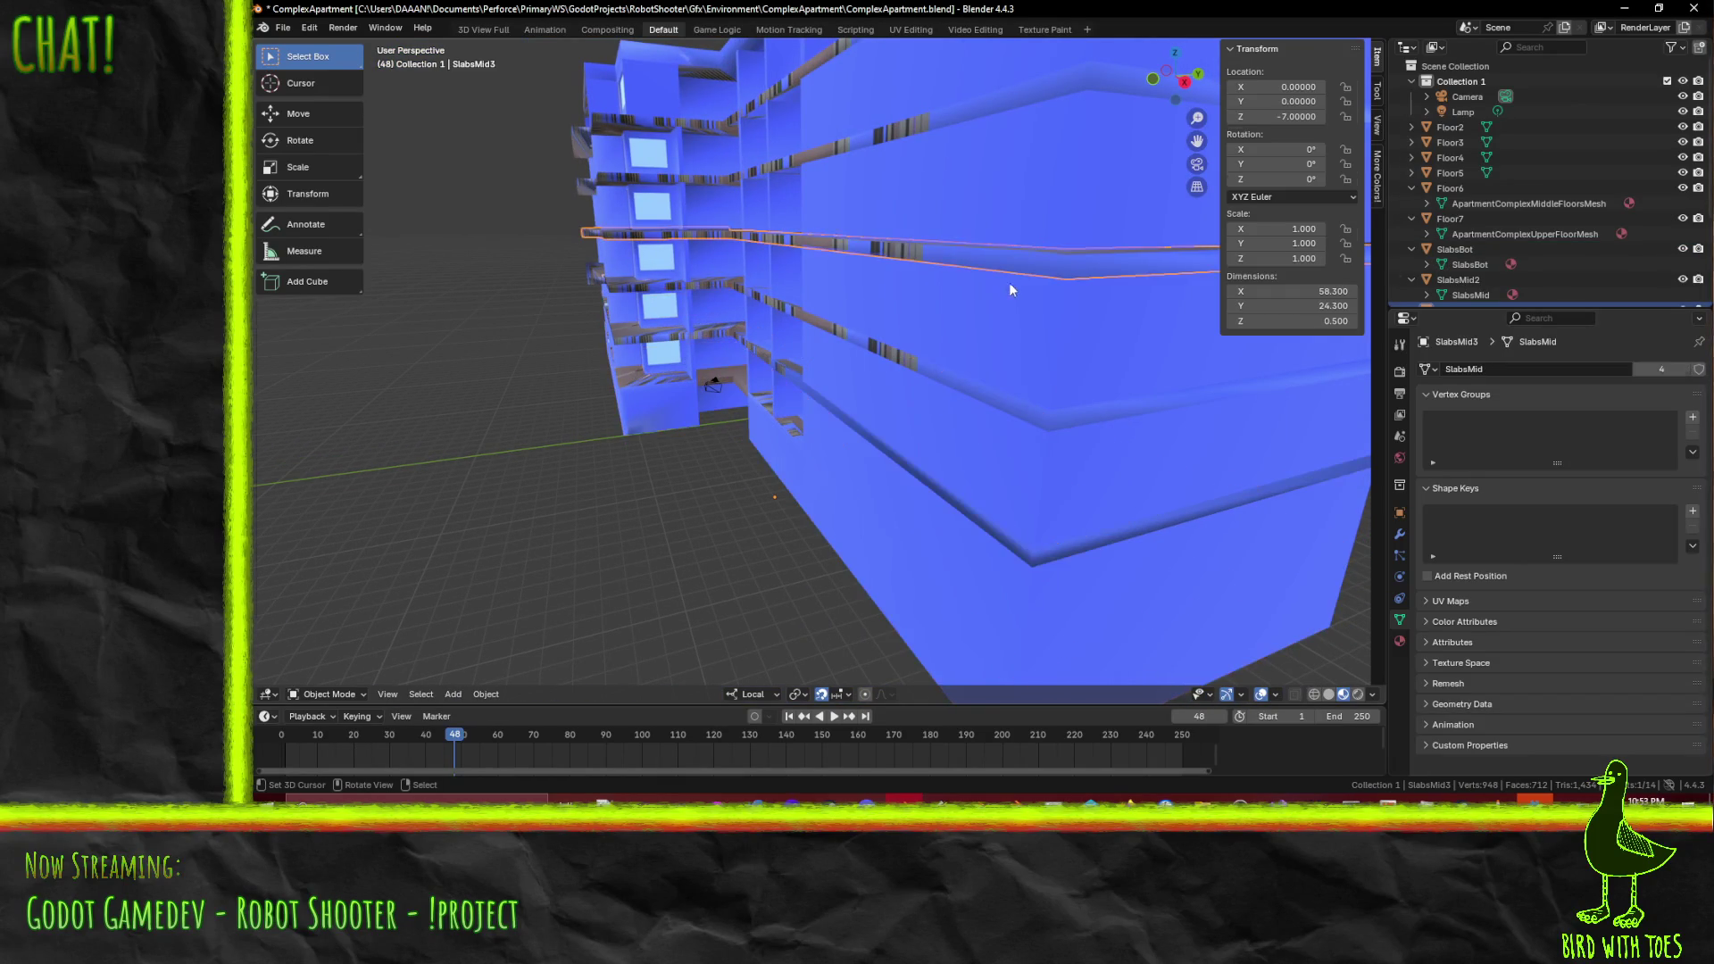
- Raise the SlabsMid3 slab 0.1 along Z in the right orthographic view
{"action": "key", "text": "a"}
{"action": "key", "text": "KP_1"}
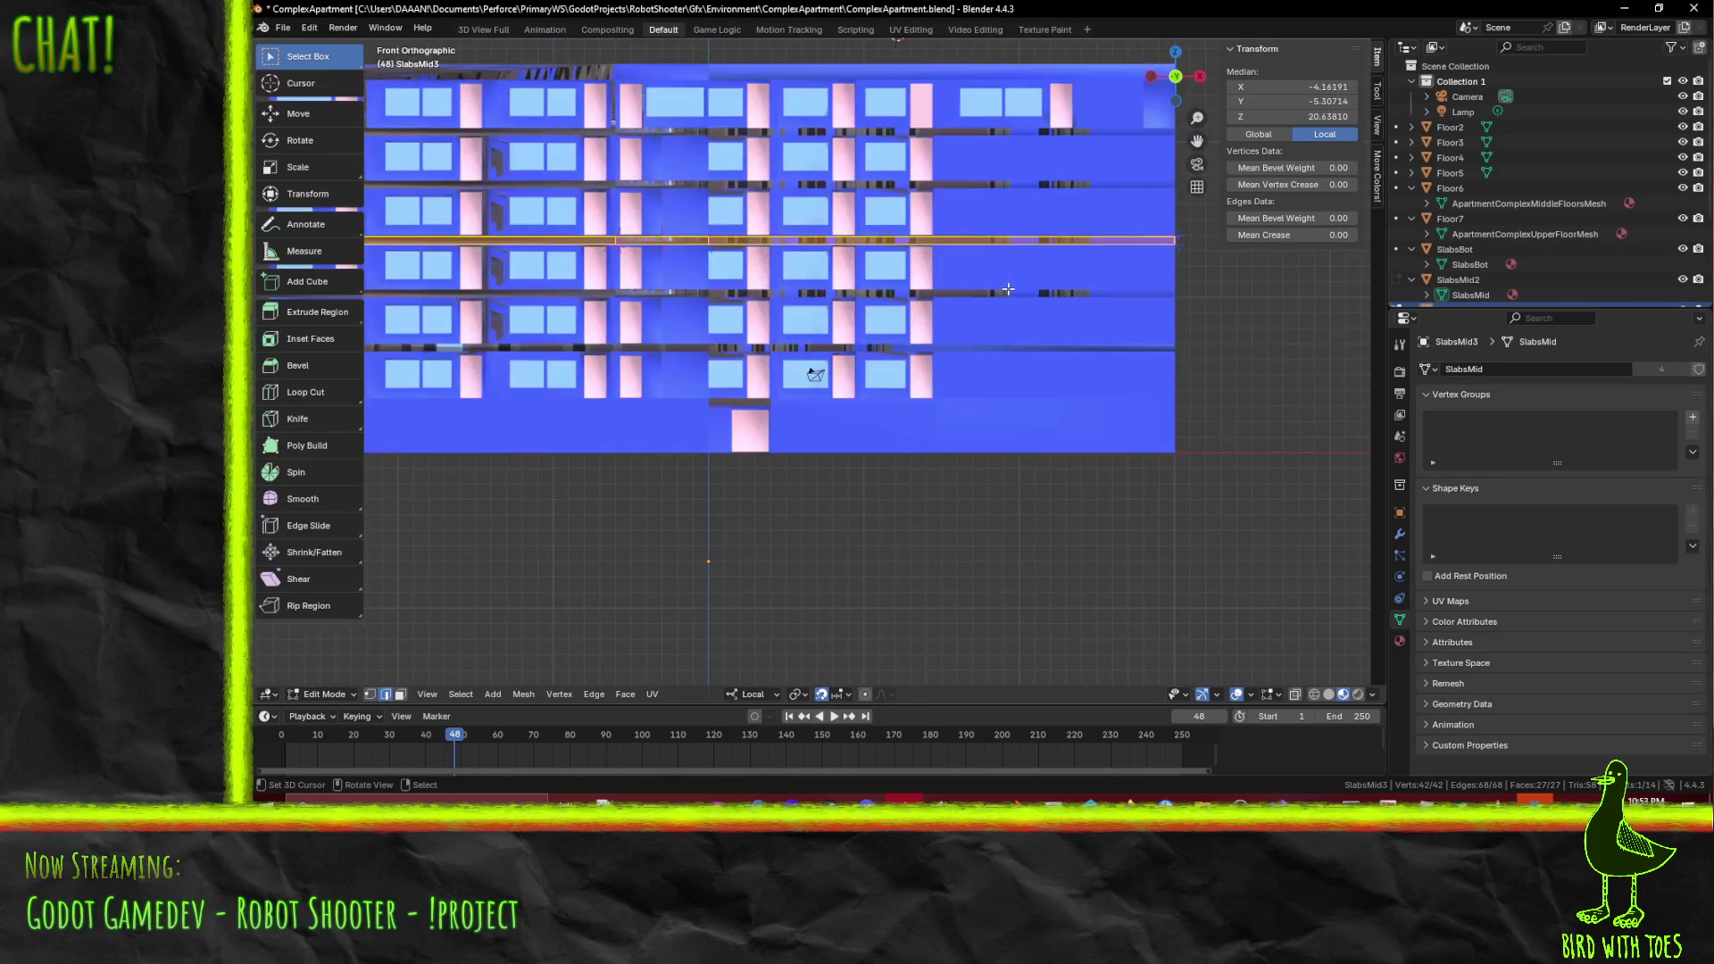
{"action": "key", "text": "Tab"}
{"action": "key", "text": "KP_3"}
{"action": "scroll", "coordinate": [1008, 287], "scroll_direction": "up", "scroll_amount": 5}
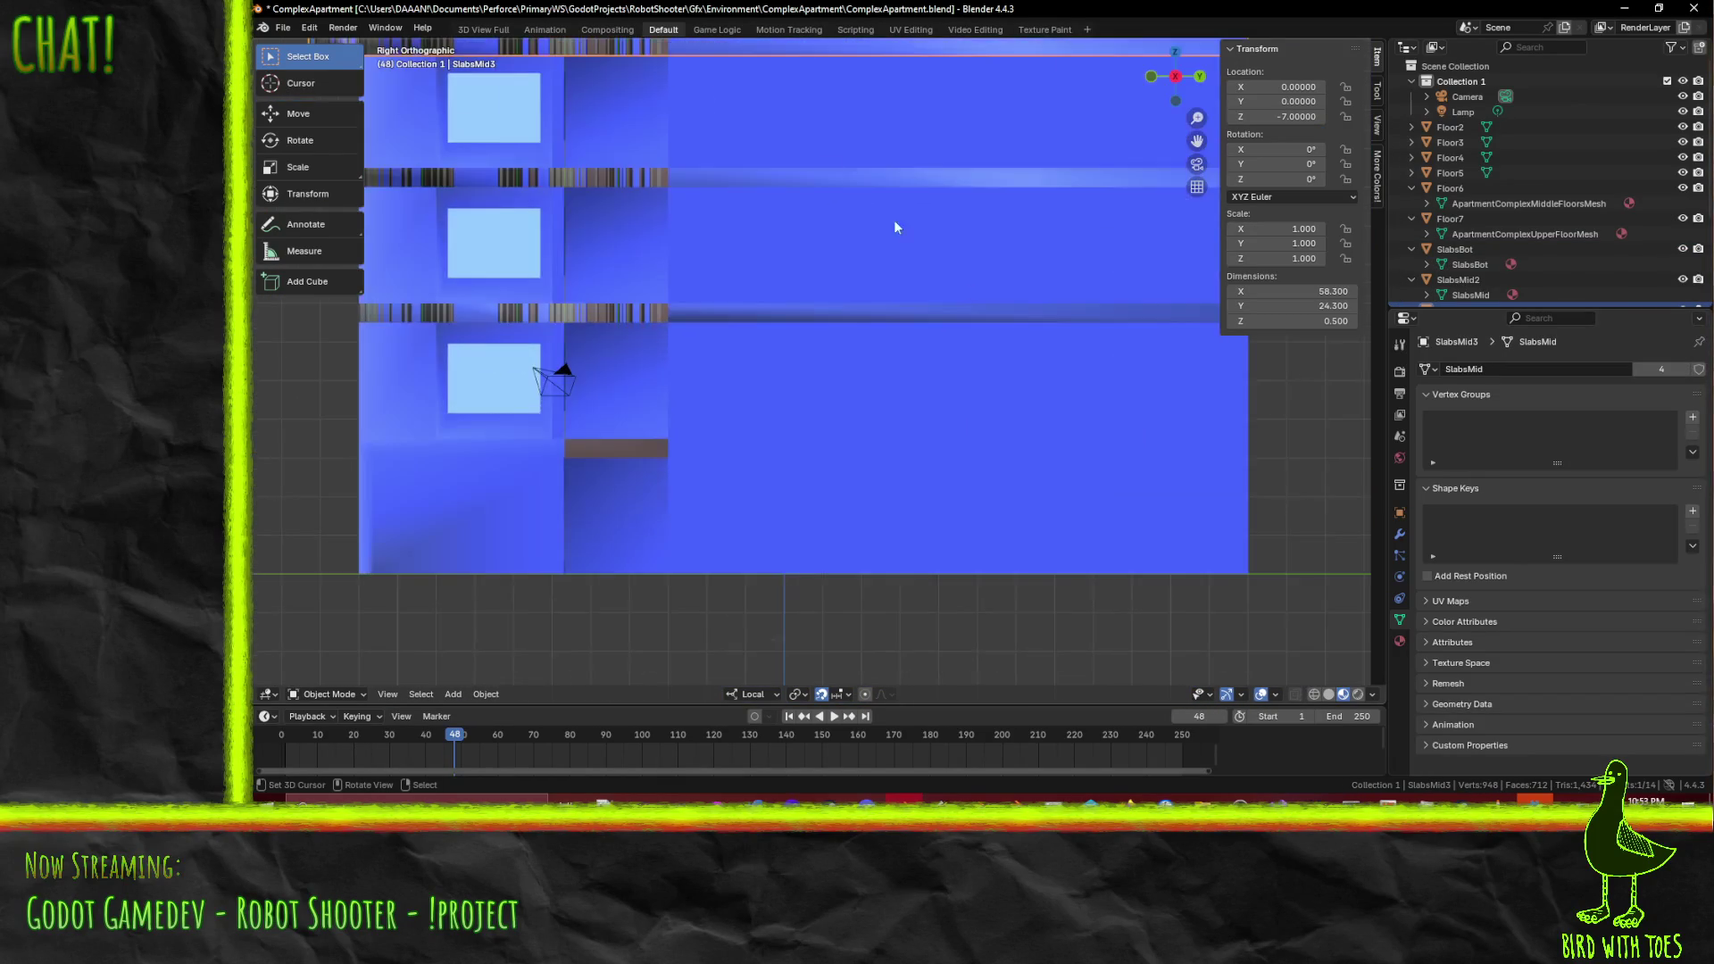
{"action": "scroll", "coordinate": [876, 444], "scroll_direction": "up", "scroll_amount": 4}
{"action": "type", "text": "g"}
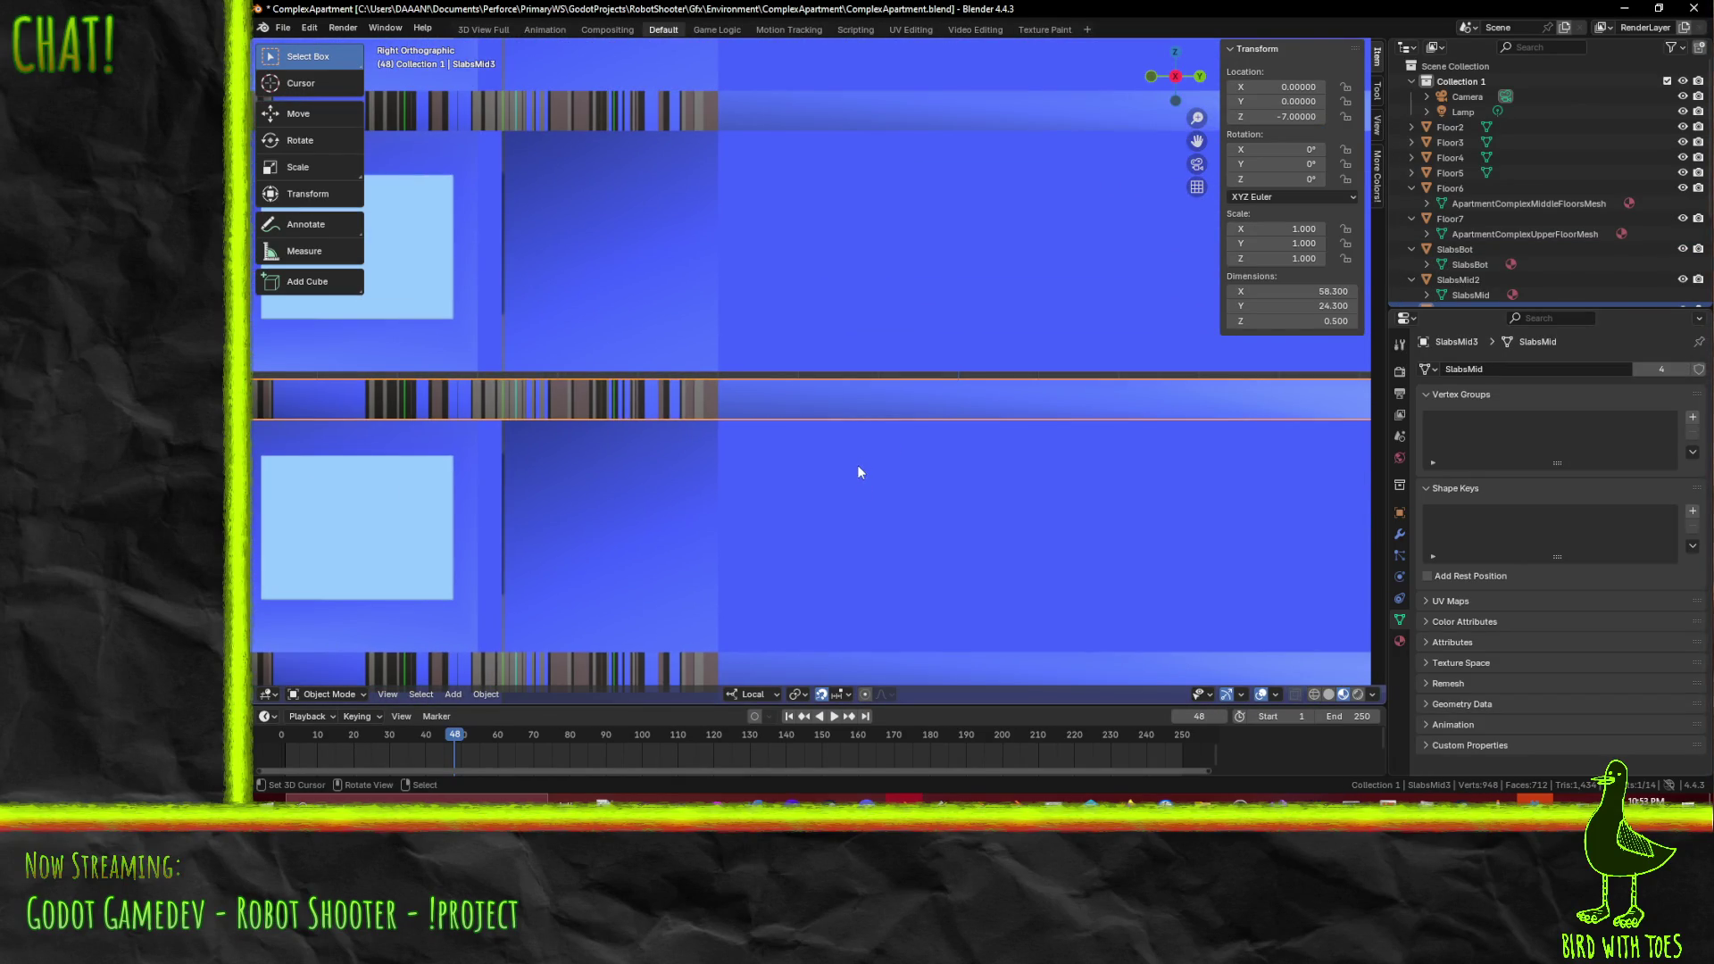
{"action": "type", "text": "z"}
{"action": "type", "text": "0.1"}
{"action": "key", "text": "Return"}
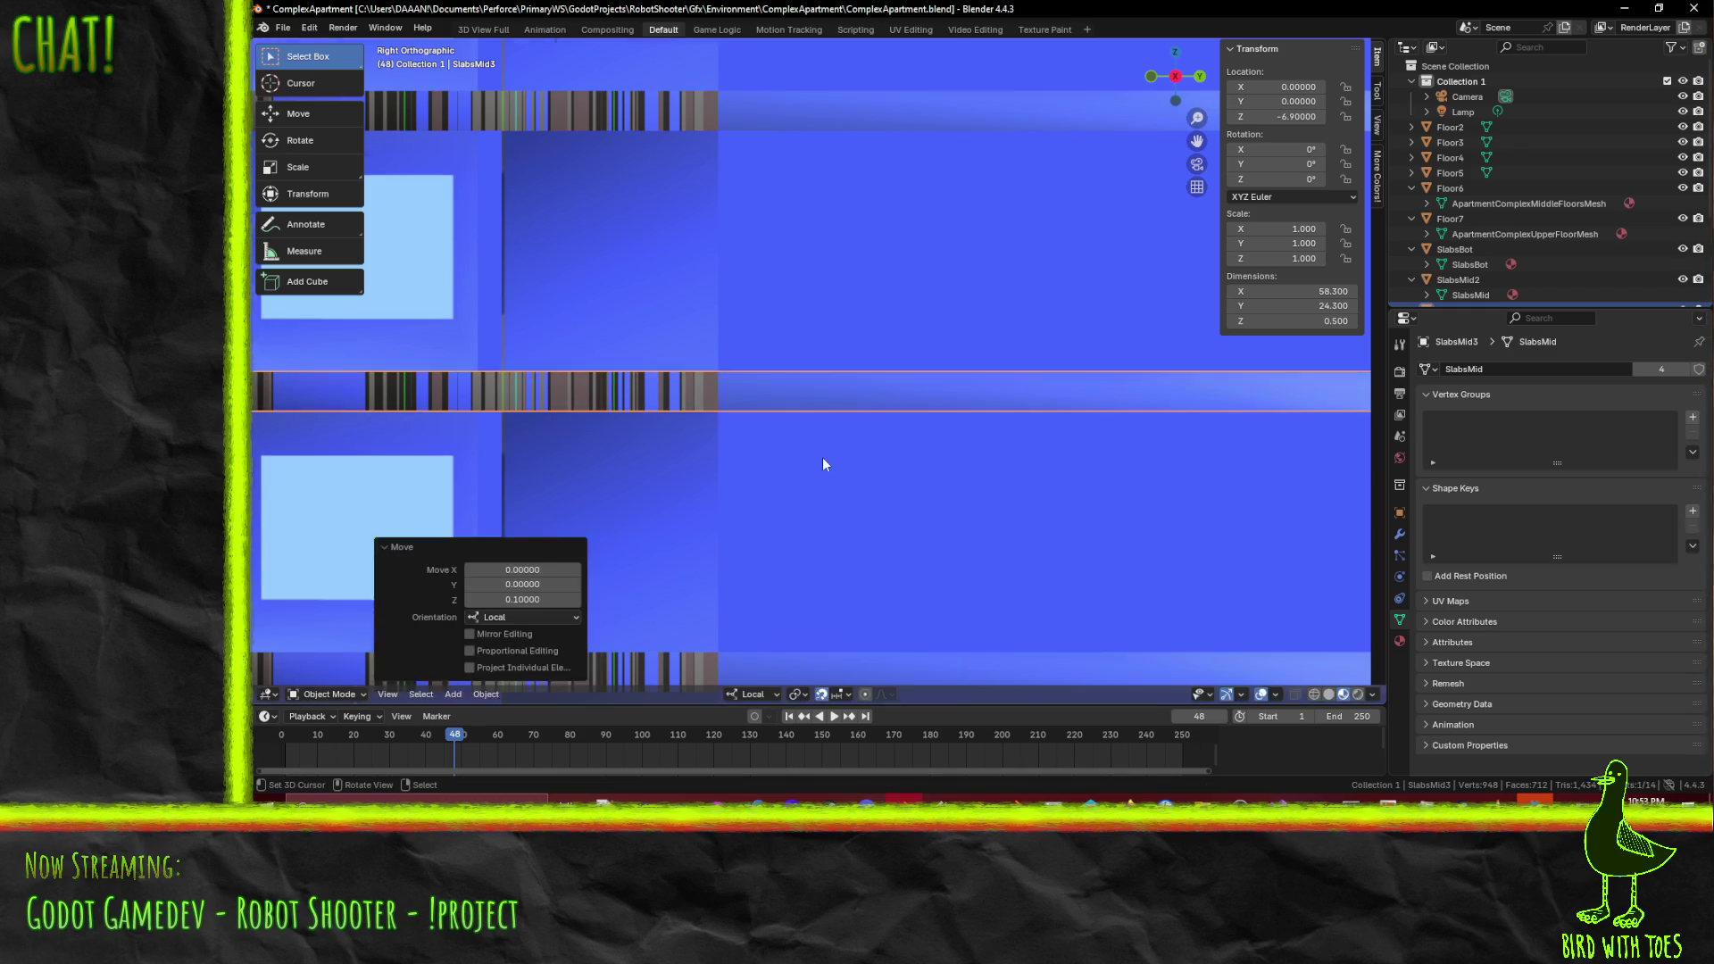
- Save the apartment file and inspect the slab corners
{"action": "scroll", "coordinate": [822, 457], "scroll_direction": "down", "scroll_amount": 5}
{"action": "middle_click_drag", "start_coordinate": [667, 407], "coordinate": [721, 407]}
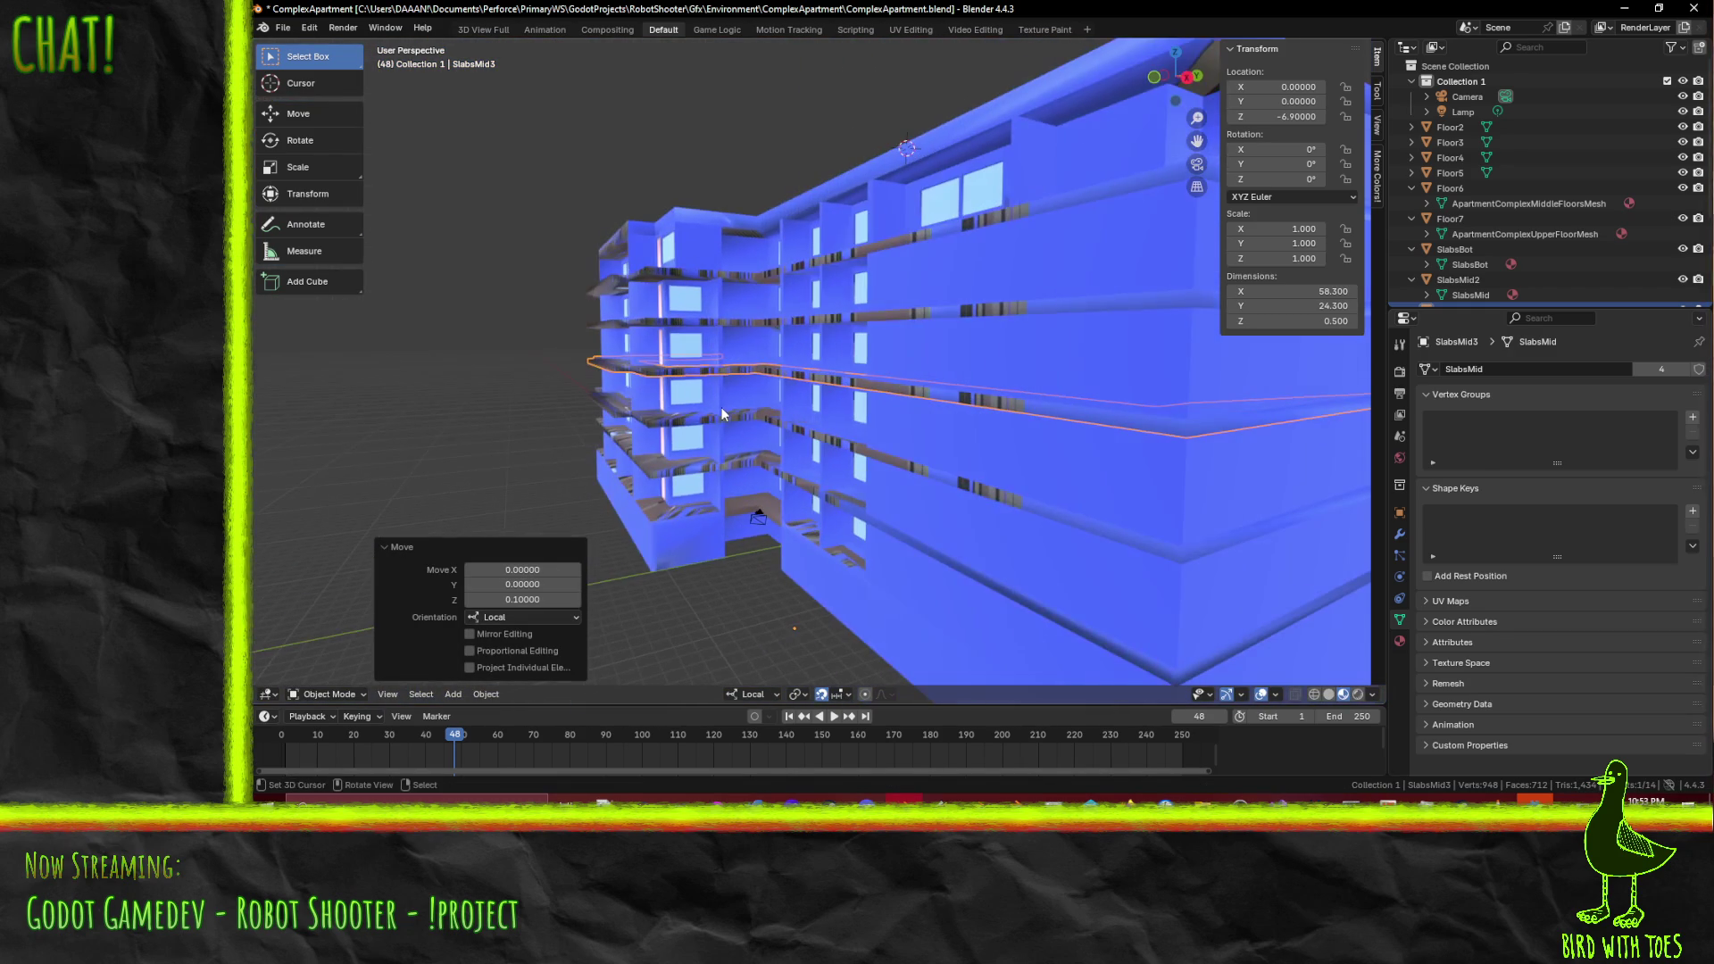
{"action": "key", "text": "ctrl+s"}
{"action": "mouse_move", "coordinate": [1020, 446]}
{"action": "middle_mouse_down"}
{"action": "mouse_move", "coordinate": [926, 341]}
{"action": "mouse_move", "coordinate": [880, 320]}
{"action": "mouse_move", "coordinate": [861, 342]}
{"action": "mouse_move", "coordinate": [981, 364]}
{"action": "mouse_move", "coordinate": [940, 386]}
{"action": "middle_mouse_up"}
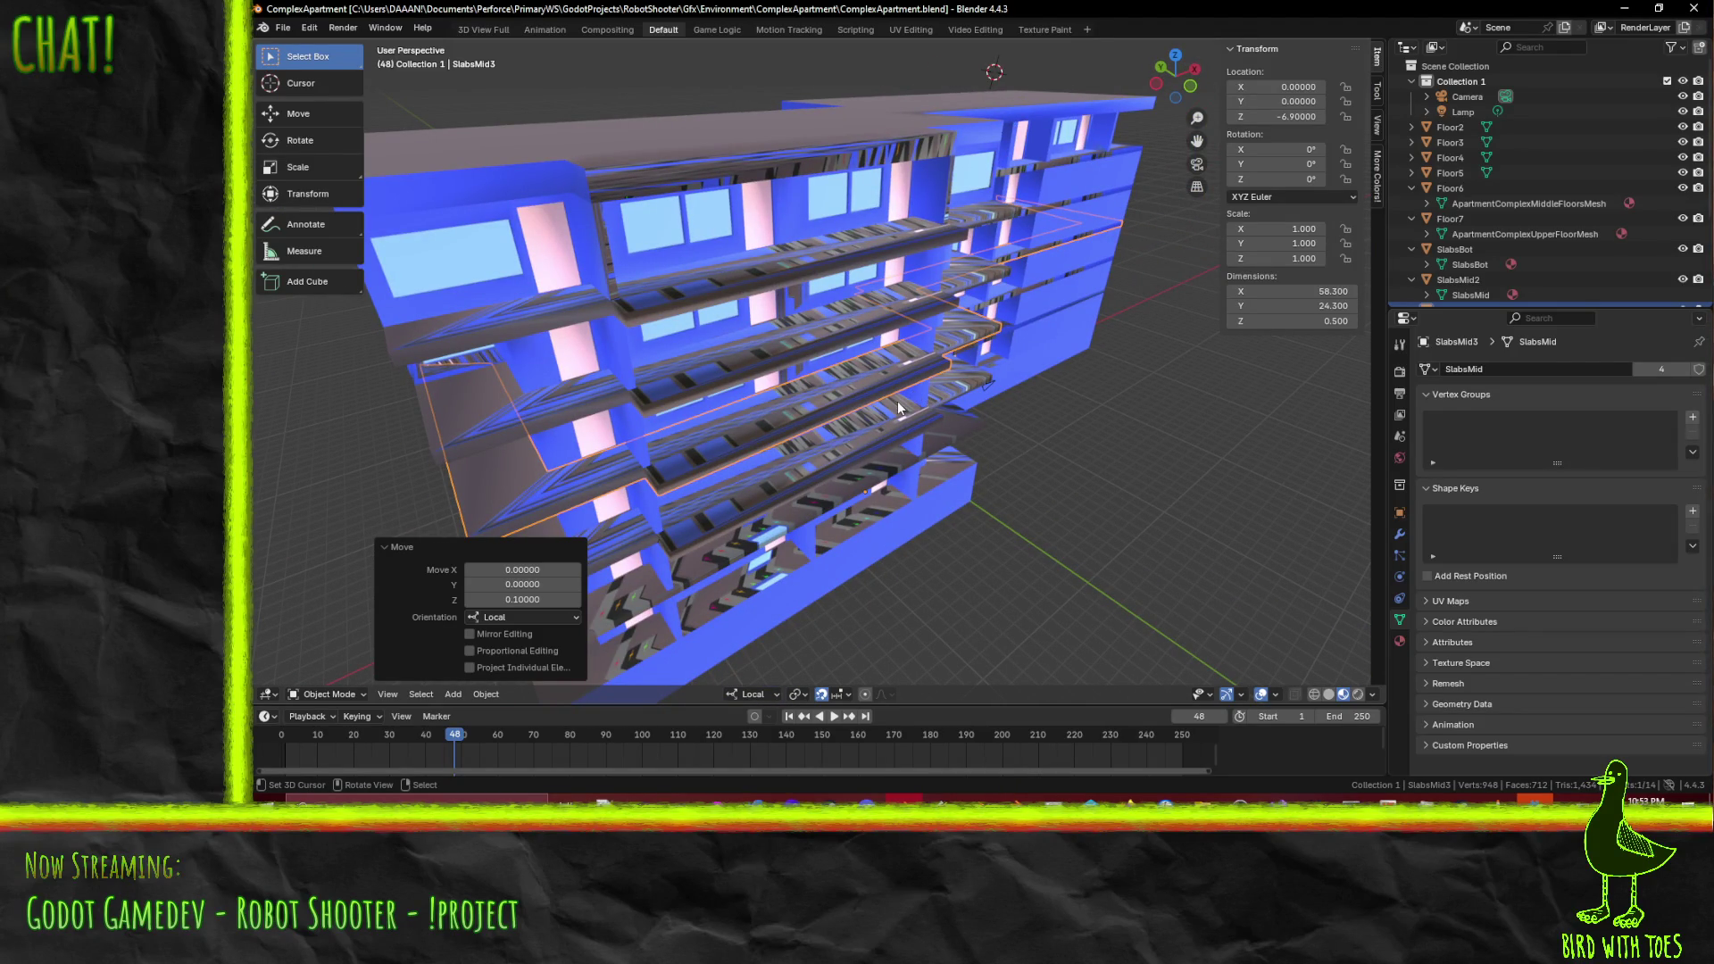
{"action": "mouse_move", "coordinate": [947, 415]}
{"action": "middle_mouse_down"}
{"action": "mouse_move", "coordinate": [817, 430]}
{"action": "mouse_move", "coordinate": [901, 437]}
{"action": "mouse_move", "coordinate": [960, 412]}
{"action": "middle_mouse_up"}
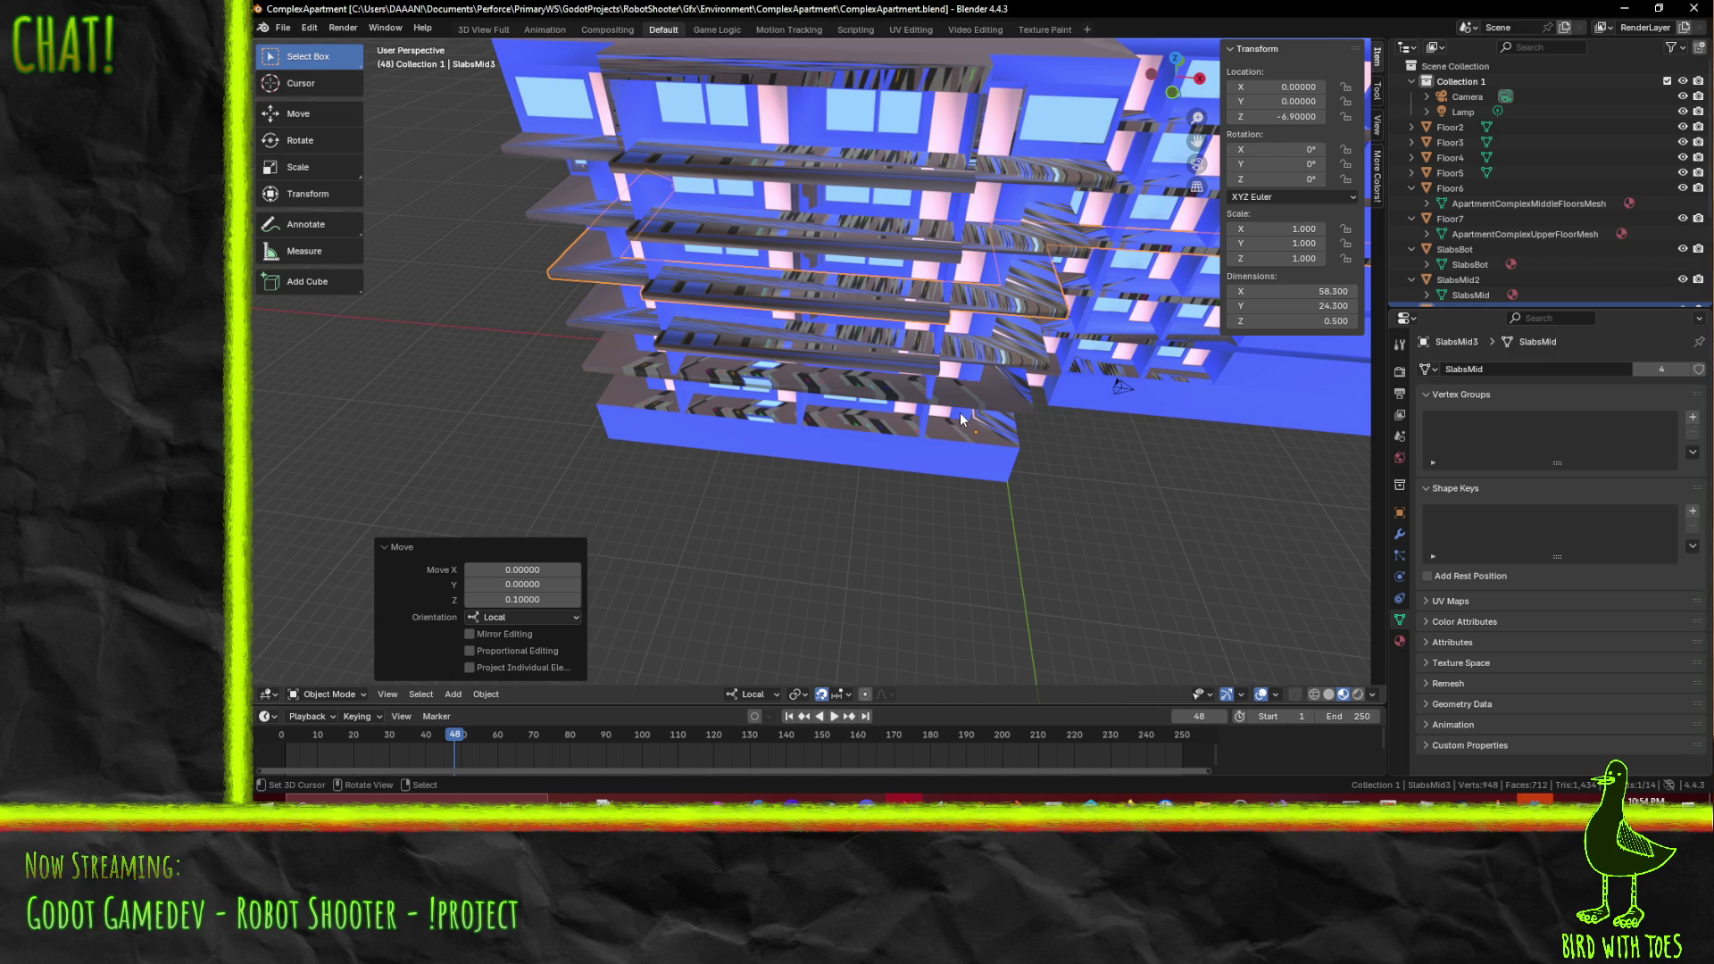
- In Edit Mode on SlabsMid3, try out selections of slab edges and the front face
{"action": "key", "text": "Tab"}
{"action": "mouse_move", "coordinate": [681, 408]}
{"action": "middle_mouse_down"}
{"action": "mouse_move", "coordinate": [749, 349]}
{"action": "mouse_move", "coordinate": [965, 349]}
{"action": "middle_mouse_up"}
{"action": "scroll", "coordinate": [892, 362], "scroll_direction": "up", "scroll_amount": 4}
{"action": "left_click", "coordinate": [1057, 283]}
{"action": "mouse_move", "coordinate": [1063, 290]}
{"action": "middle_mouse_down"}
{"action": "mouse_move", "coordinate": [892, 354]}
{"action": "mouse_move", "coordinate": [857, 393]}
{"action": "mouse_move", "coordinate": [848, 332]}
{"action": "middle_mouse_up"}
{"action": "left_click", "coordinate": [858, 393], "text": "shift"}
{"action": "left_click", "coordinate": [844, 315], "text": "shift"}
{"action": "left_click", "coordinate": [833, 301]}
{"action": "middle_click_drag", "start_coordinate": [702, 272], "coordinate": [729, 265]}
{"action": "mouse_move", "coordinate": [651, 226]}
{"action": "middle_mouse_down"}
{"action": "mouse_move", "coordinate": [748, 229]}
{"action": "mouse_move", "coordinate": [625, 245]}
{"action": "middle_mouse_up"}
- Move the slab's short end edge along local Y to lengthen it
{"action": "left_click", "coordinate": [504, 268]}
{"action": "left_click", "coordinate": [487, 268]}
{"action": "key", "text": "g"}
{"action": "key", "text": "x"}
{"action": "key", "text": "x"}
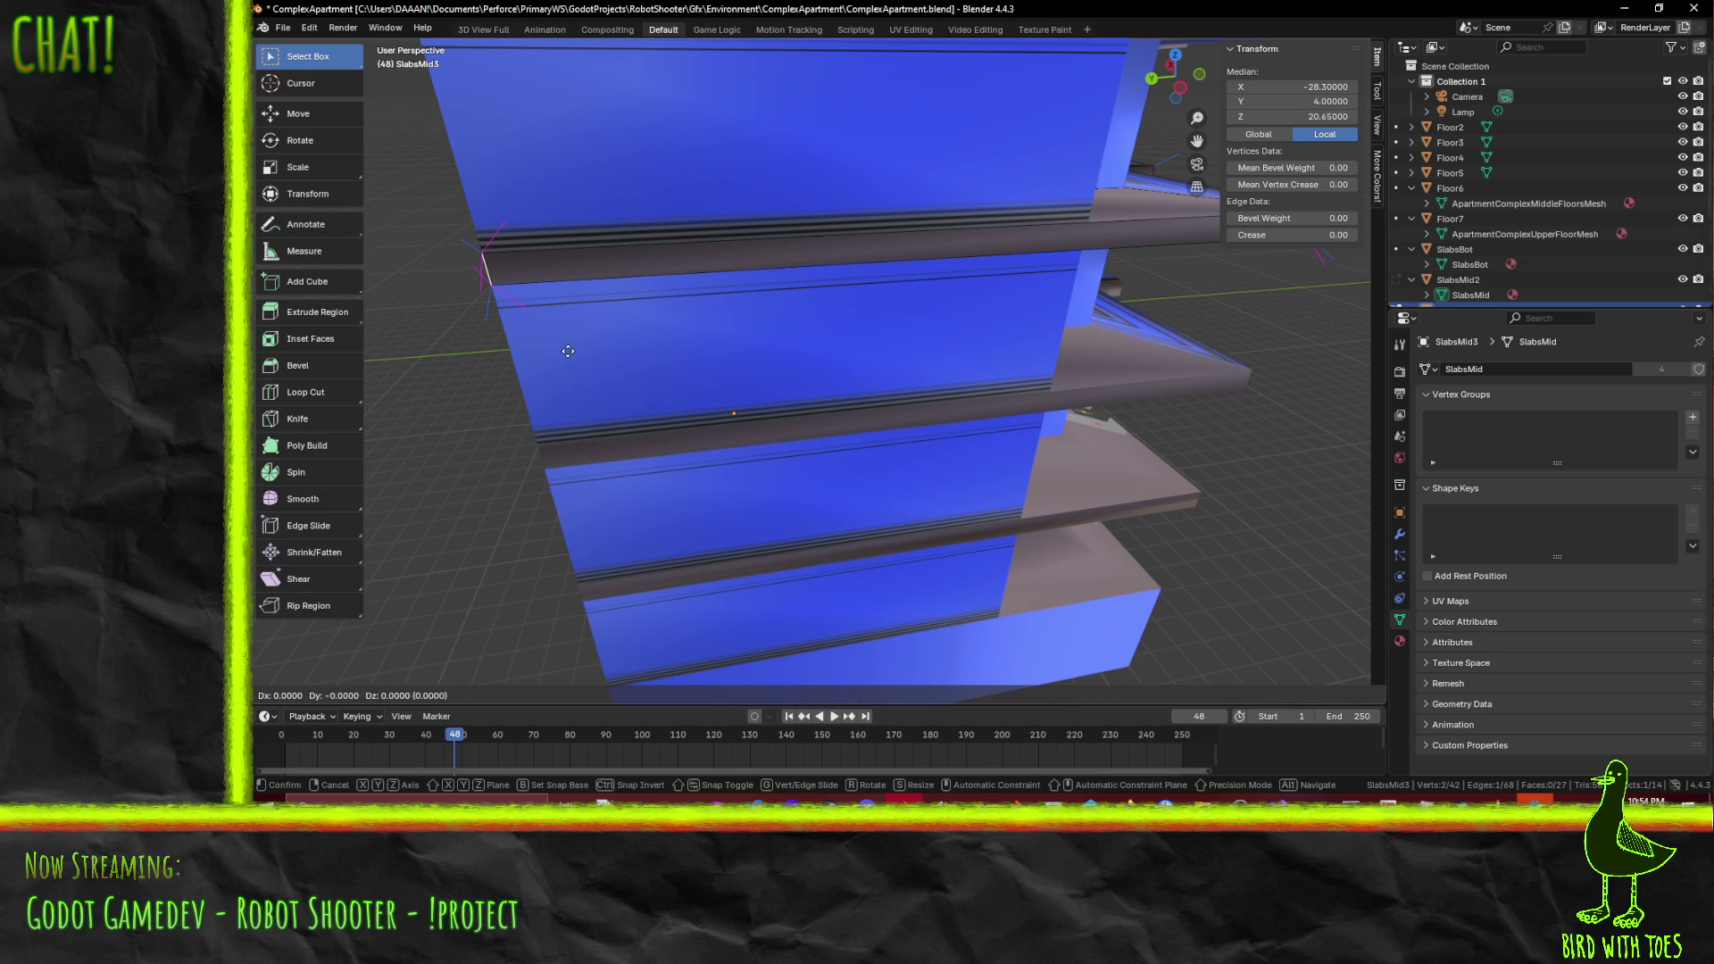
{"action": "key", "text": "y"}
{"action": "key", "text": "y"}
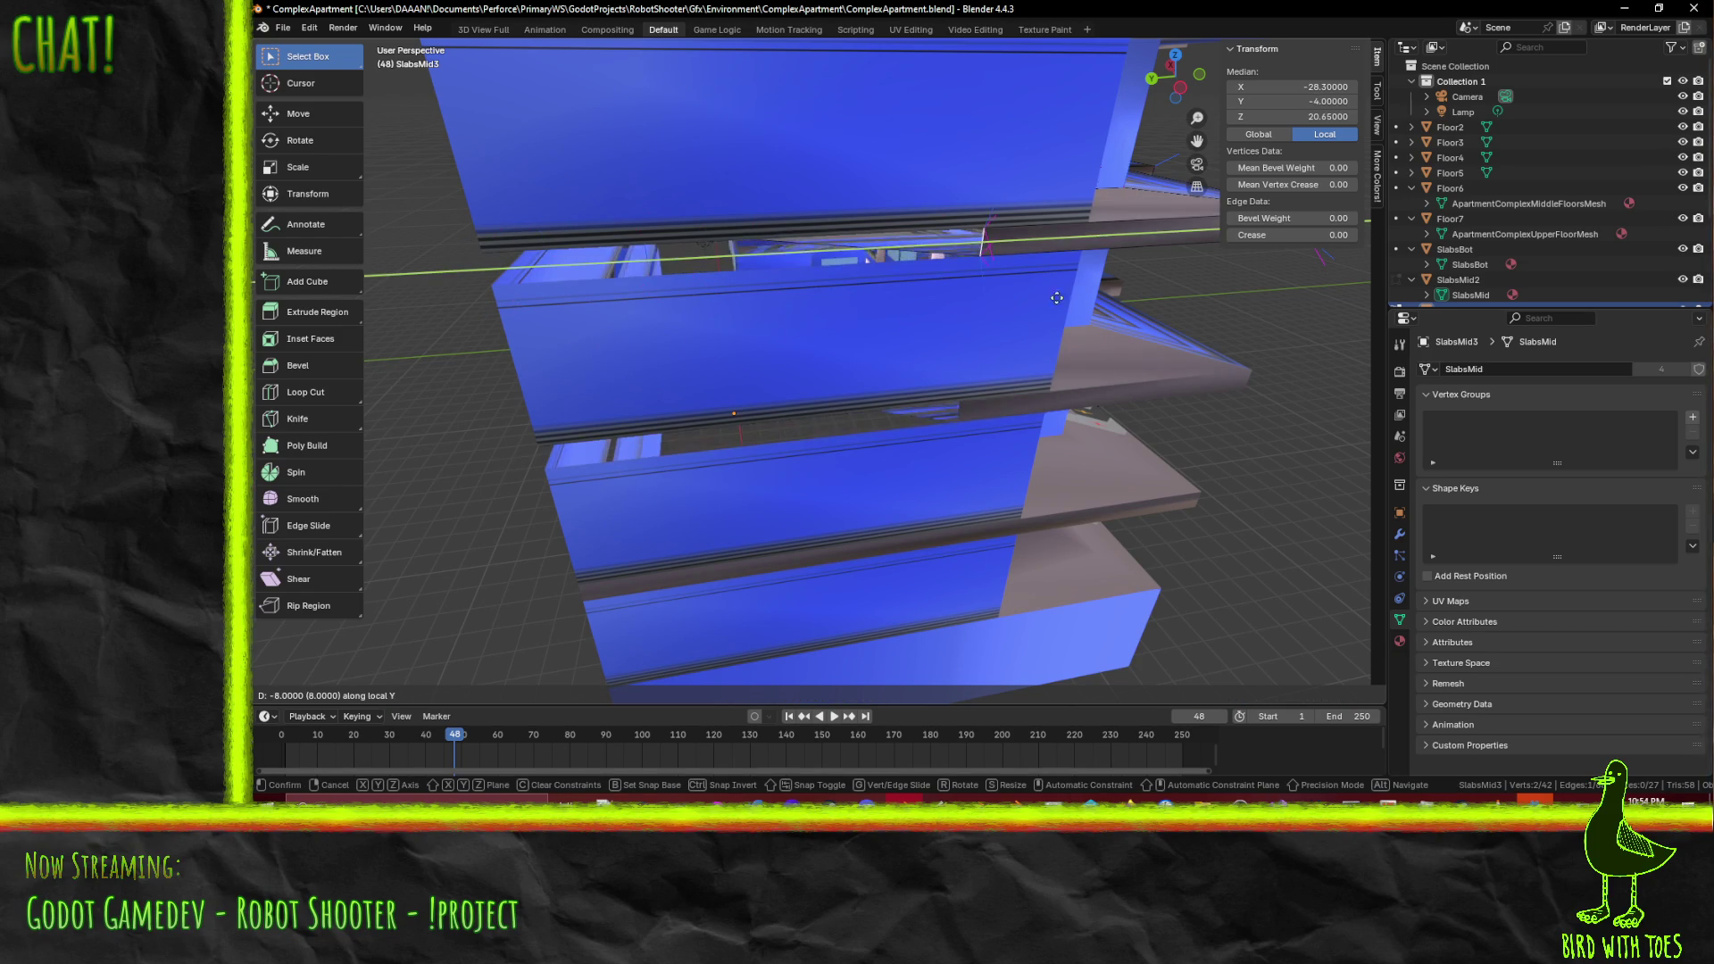
{"action": "key", "text": "Return"}
- Move two corner vertices along local Y and join them with a new edge
{"action": "mouse_move", "coordinate": [807, 284]}
{"action": "middle_mouse_down"}
{"action": "mouse_move", "coordinate": [822, 256]}
{"action": "mouse_move", "coordinate": [929, 268]}
{"action": "mouse_move", "coordinate": [937, 256]}
{"action": "mouse_move", "coordinate": [873, 215]}
{"action": "mouse_move", "coordinate": [890, 237]}
{"action": "mouse_move", "coordinate": [895, 168]}
{"action": "mouse_move", "coordinate": [856, 301]}
{"action": "mouse_move", "coordinate": [808, 308]}
{"action": "mouse_move", "coordinate": [811, 348]}
{"action": "middle_mouse_up"}
{"action": "left_click", "coordinate": [897, 217]}
{"action": "left_click", "coordinate": [809, 284], "text": "shift"}
{"action": "key", "text": "g"}
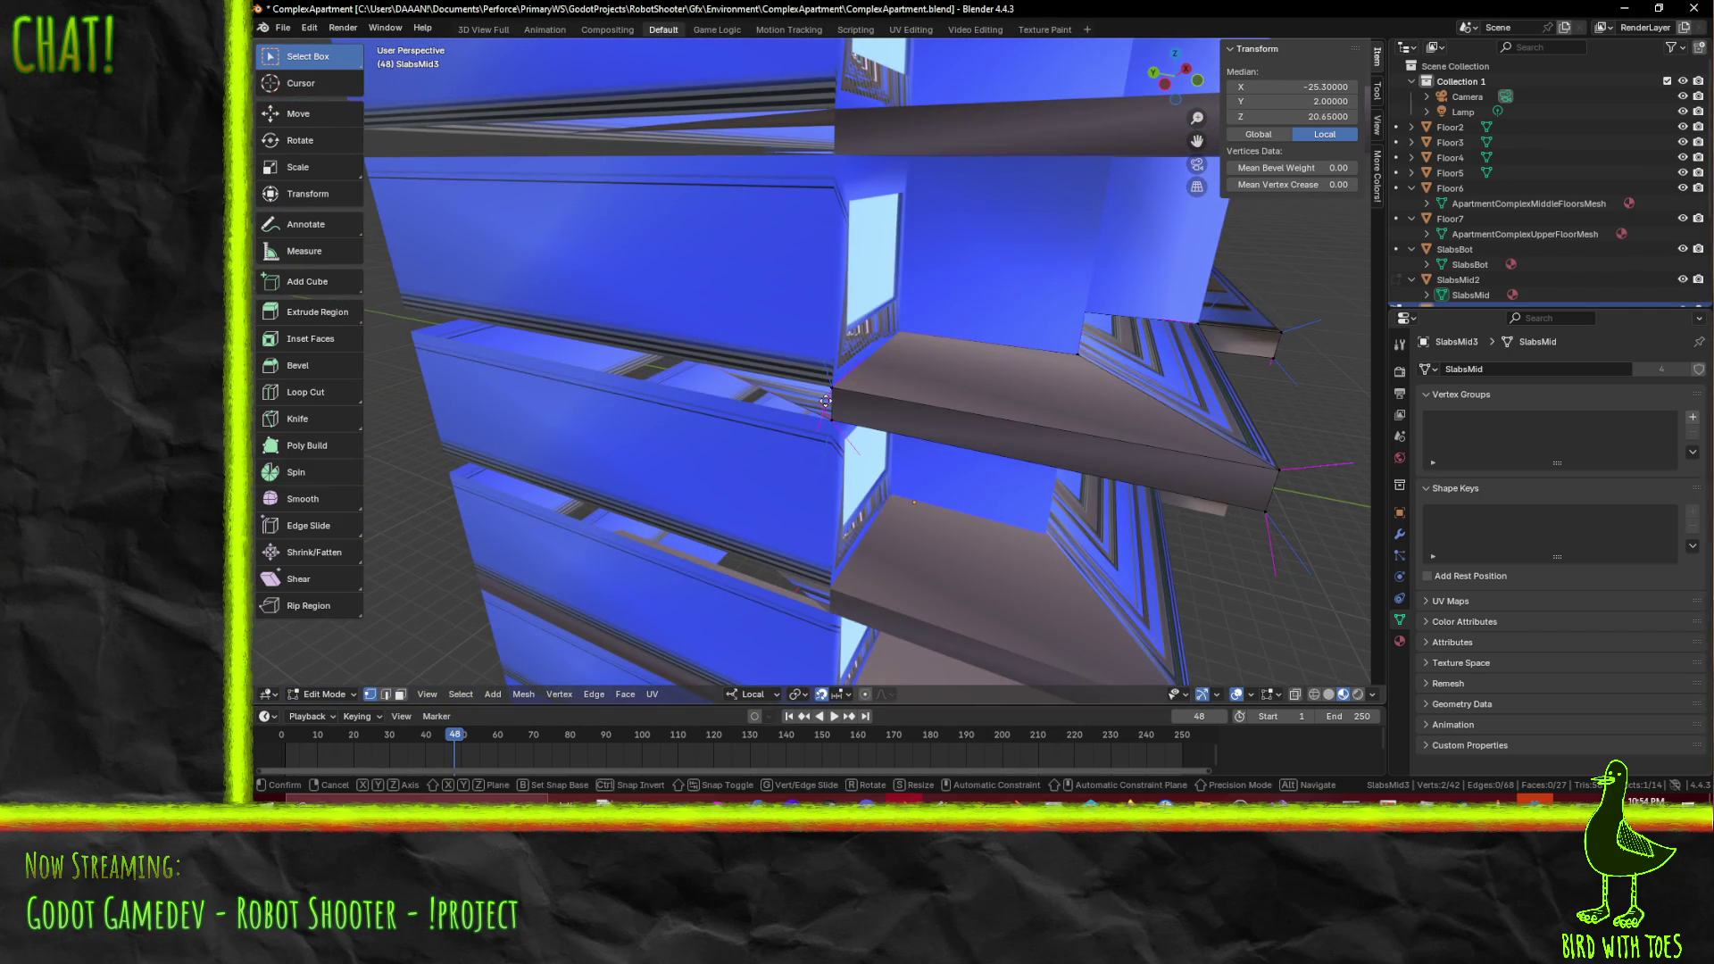
{"action": "key", "text": "y"}
{"action": "key", "text": "y"}
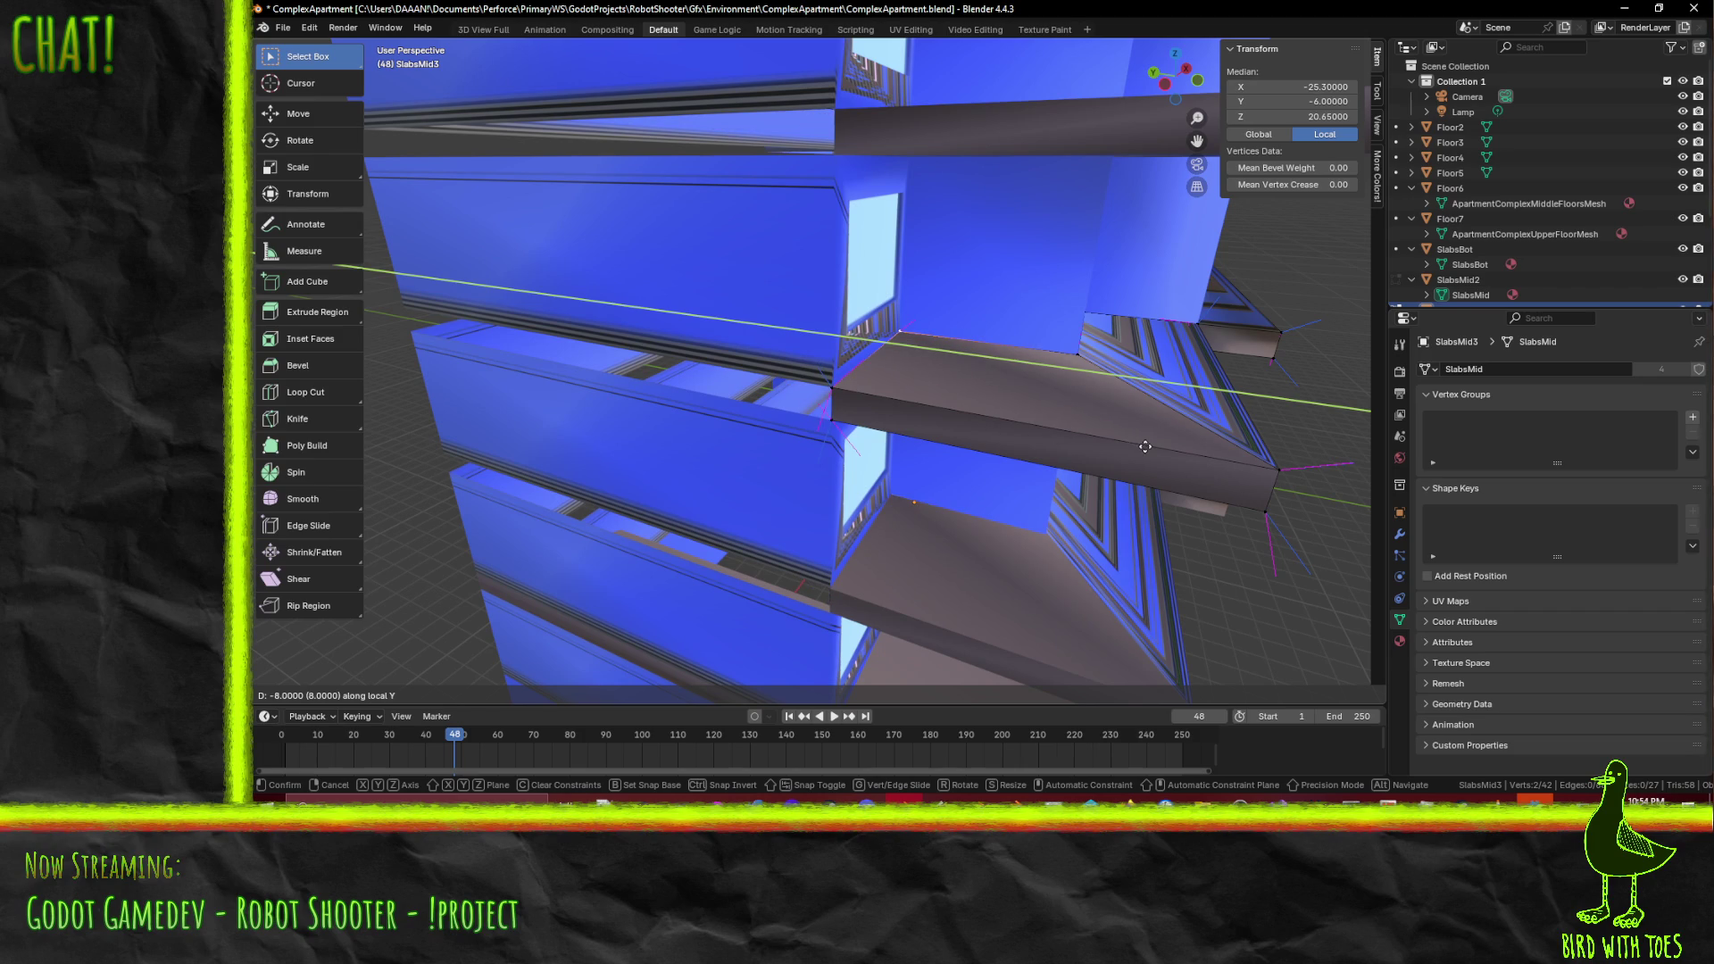
{"action": "left_click", "coordinate": [1144, 446]}
{"action": "key", "text": "f"}
- Extrude the new edge 10 units along local Y into a slab piece
{"action": "middle_click_drag", "start_coordinate": [782, 426], "coordinate": [1077, 460]}
{"action": "key", "text": "e"}
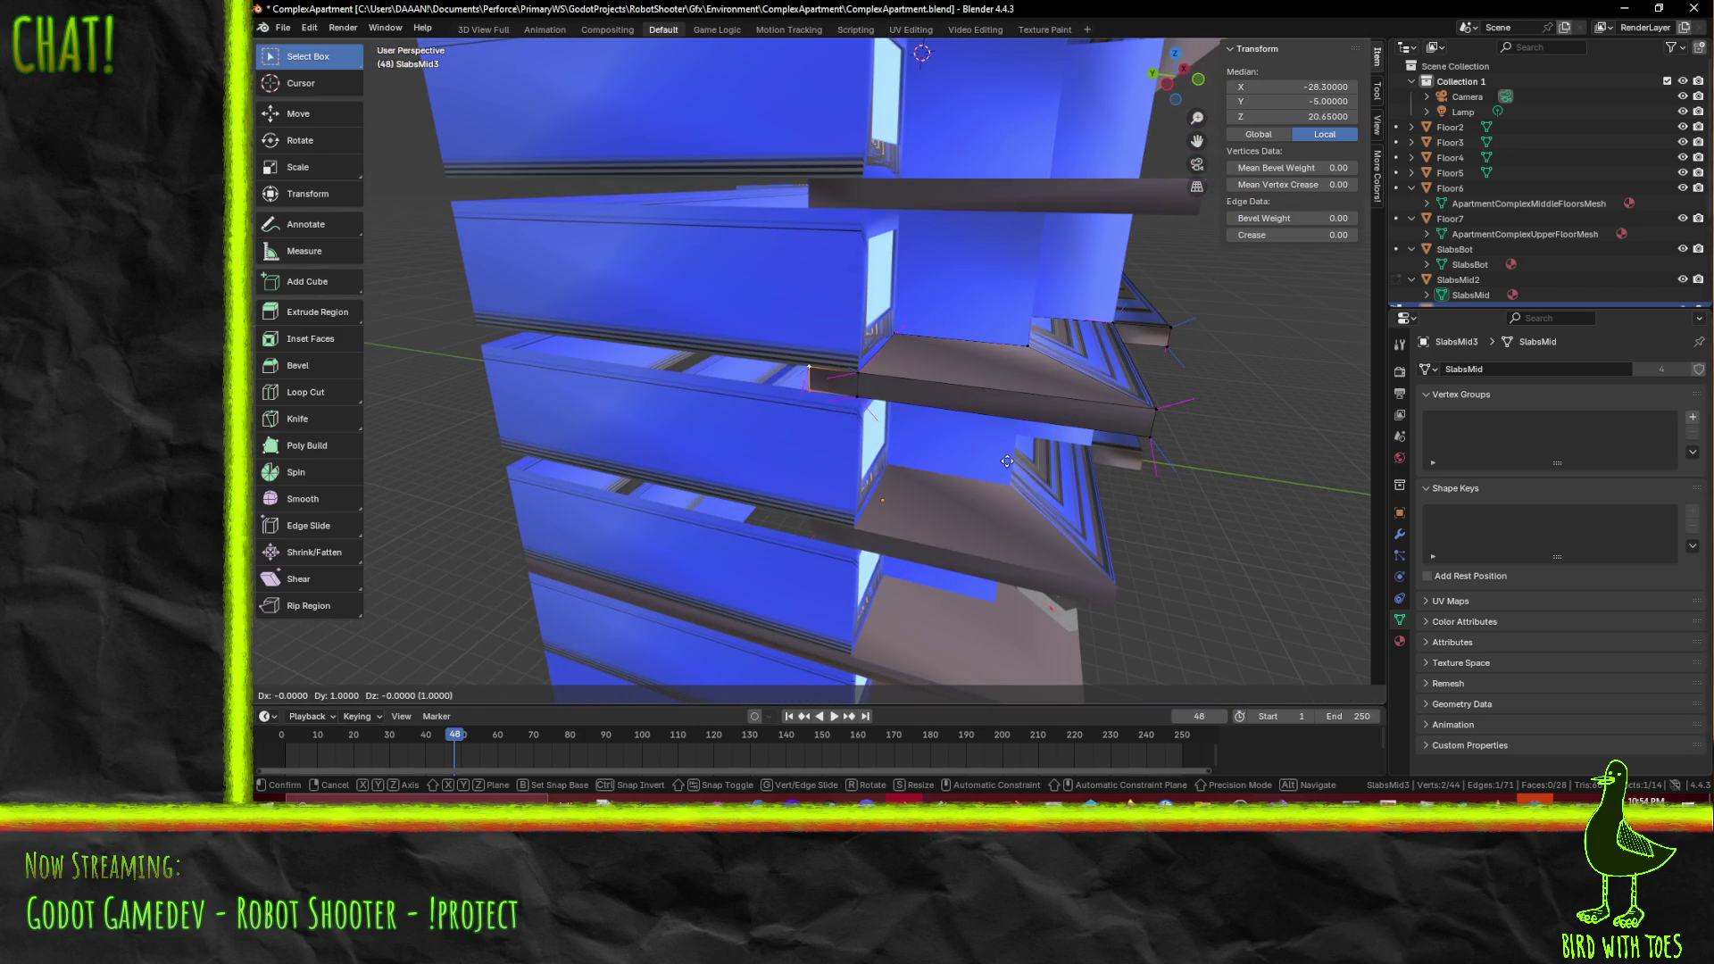
{"action": "key", "text": "y"}
{"action": "key", "text": "y"}
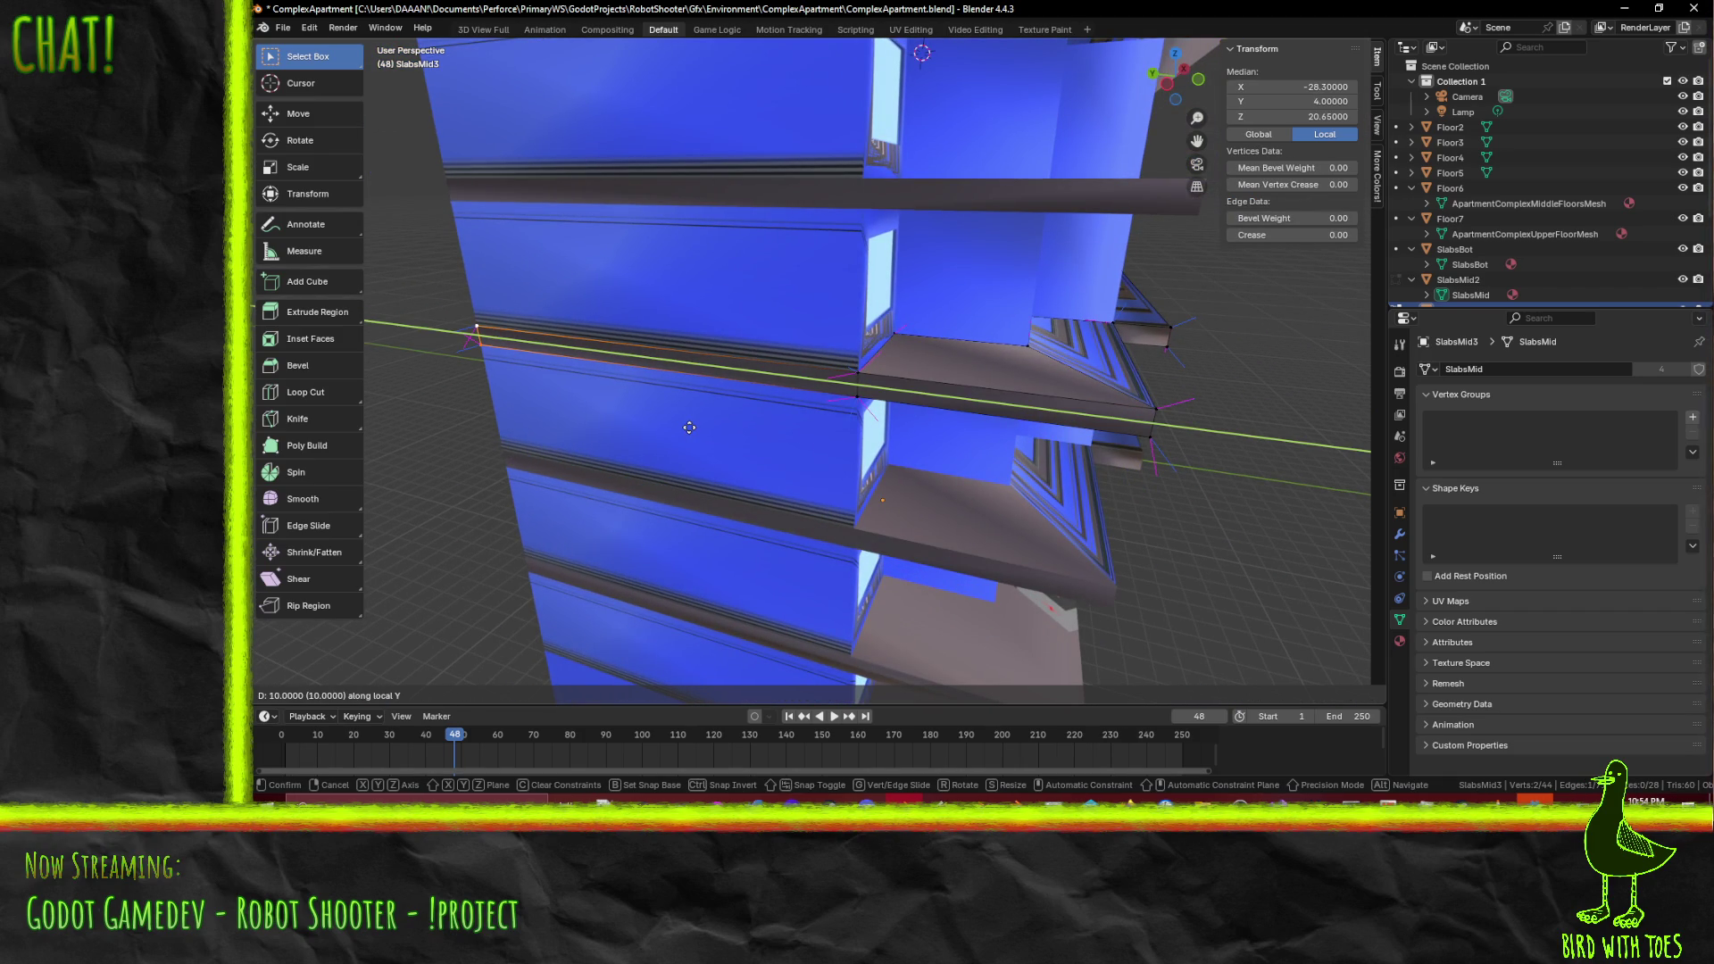
{"action": "key", "text": "Return"}
- In edge select mode, select the slab's outer edges around the building
{"action": "mouse_move", "coordinate": [689, 427]}
{"action": "middle_mouse_down"}
{"action": "mouse_move", "coordinate": [735, 382]}
{"action": "mouse_move", "coordinate": [500, 383]}
{"action": "mouse_move", "coordinate": [533, 403]}
{"action": "middle_mouse_up"}
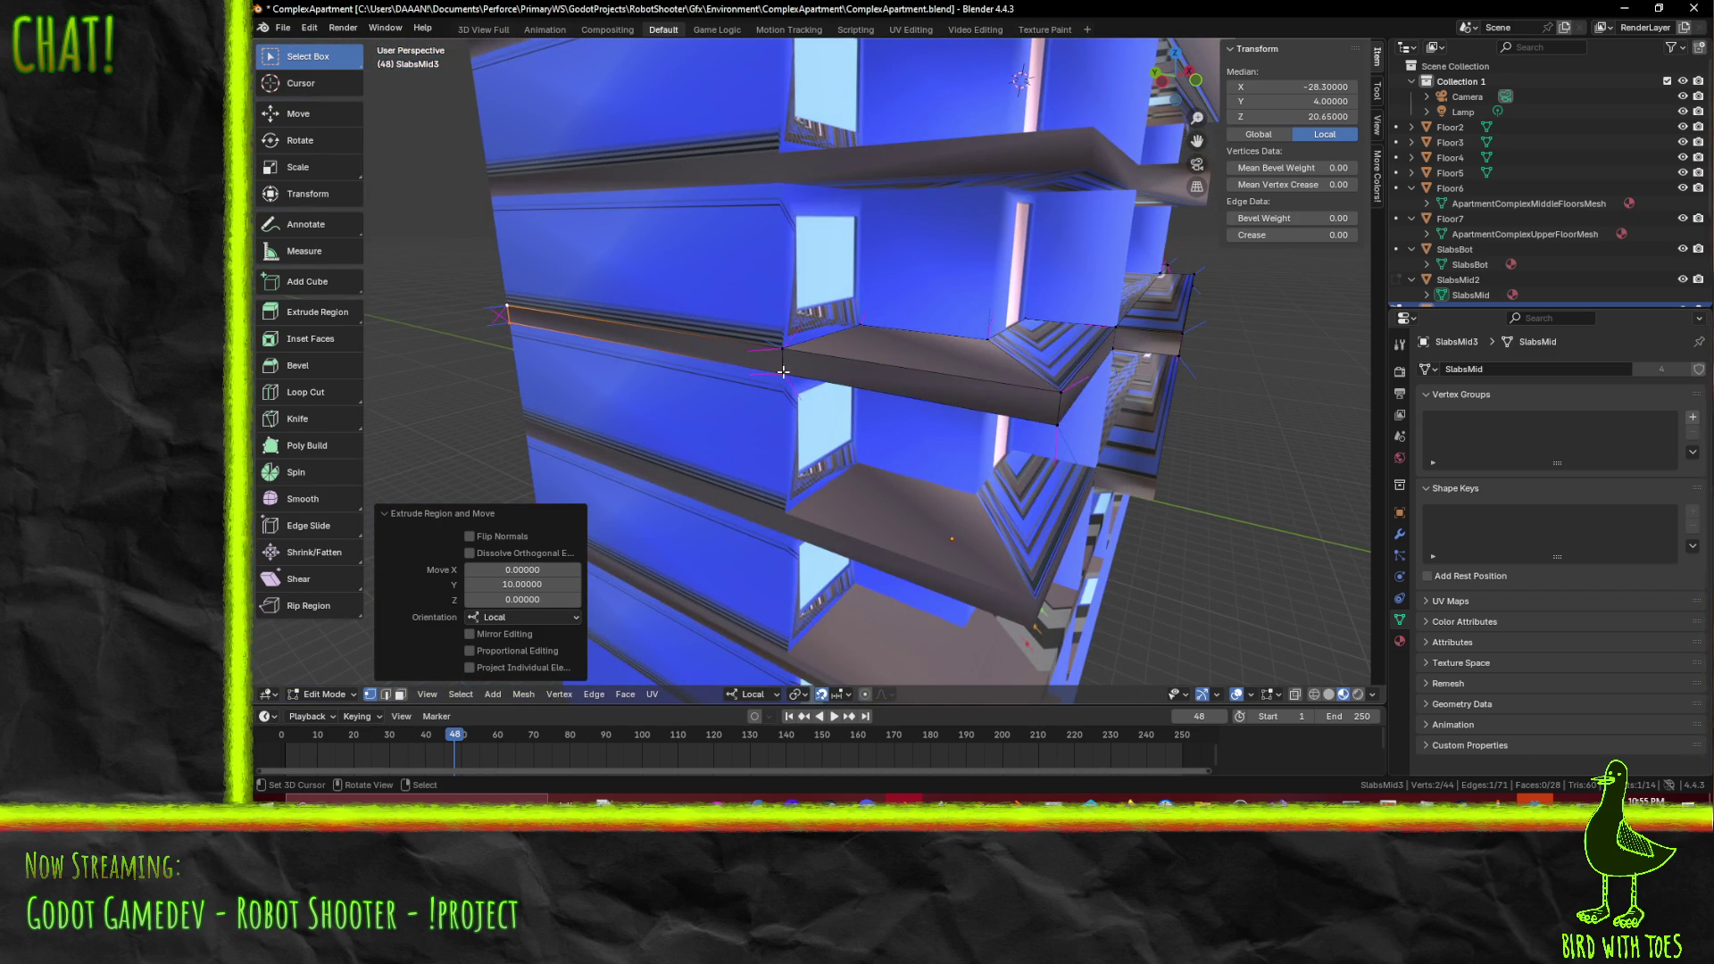
{"action": "scroll", "coordinate": [758, 380], "scroll_direction": "up", "scroll_amount": 2}
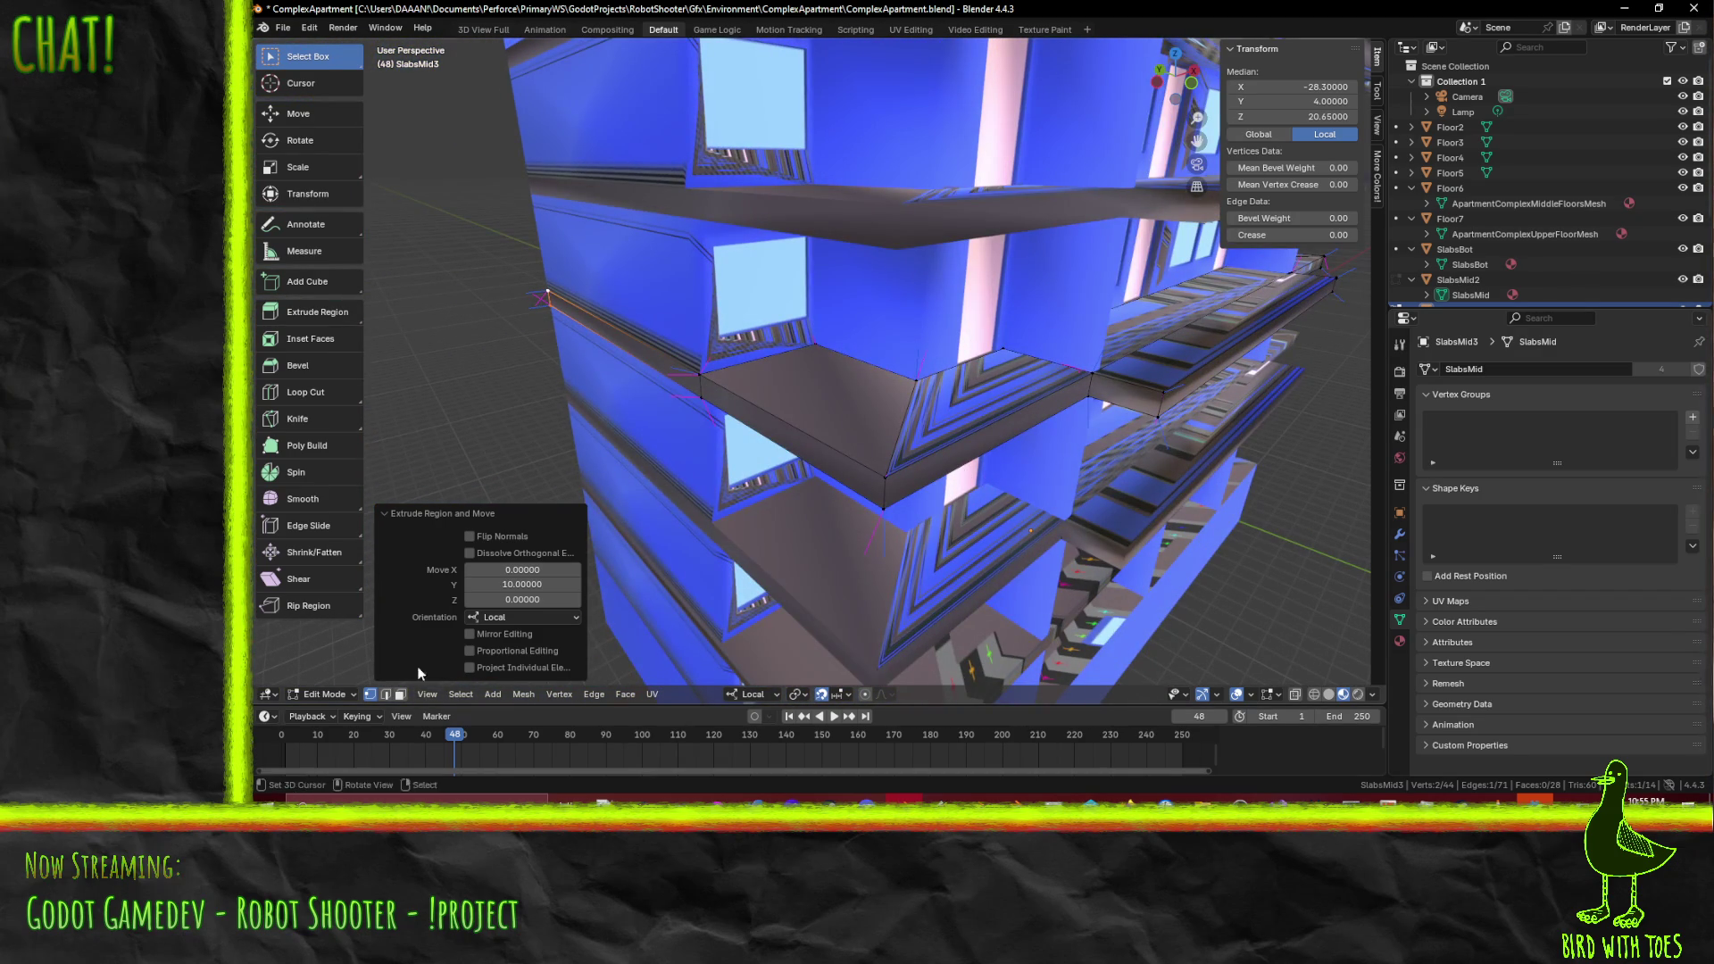
{"action": "key", "text": "2"}
{"action": "left_click", "coordinate": [806, 461]}
{"action": "left_click", "coordinate": [884, 486], "text": "shift"}
{"action": "left_click", "coordinate": [920, 456], "text": "shift"}
{"action": "middle_click_drag", "start_coordinate": [919, 457], "coordinate": [1083, 423]}
{"action": "left_click", "coordinate": [1098, 379], "text": "shift"}
{"action": "left_click", "coordinate": [1151, 366], "text": "shift"}
{"action": "mouse_move", "coordinate": [1152, 366]}
{"action": "middle_mouse_down"}
{"action": "mouse_move", "coordinate": [1190, 390]}
{"action": "mouse_move", "coordinate": [660, 397]}
{"action": "middle_mouse_up"}
{"action": "left_click", "coordinate": [660, 397], "text": "shift"}
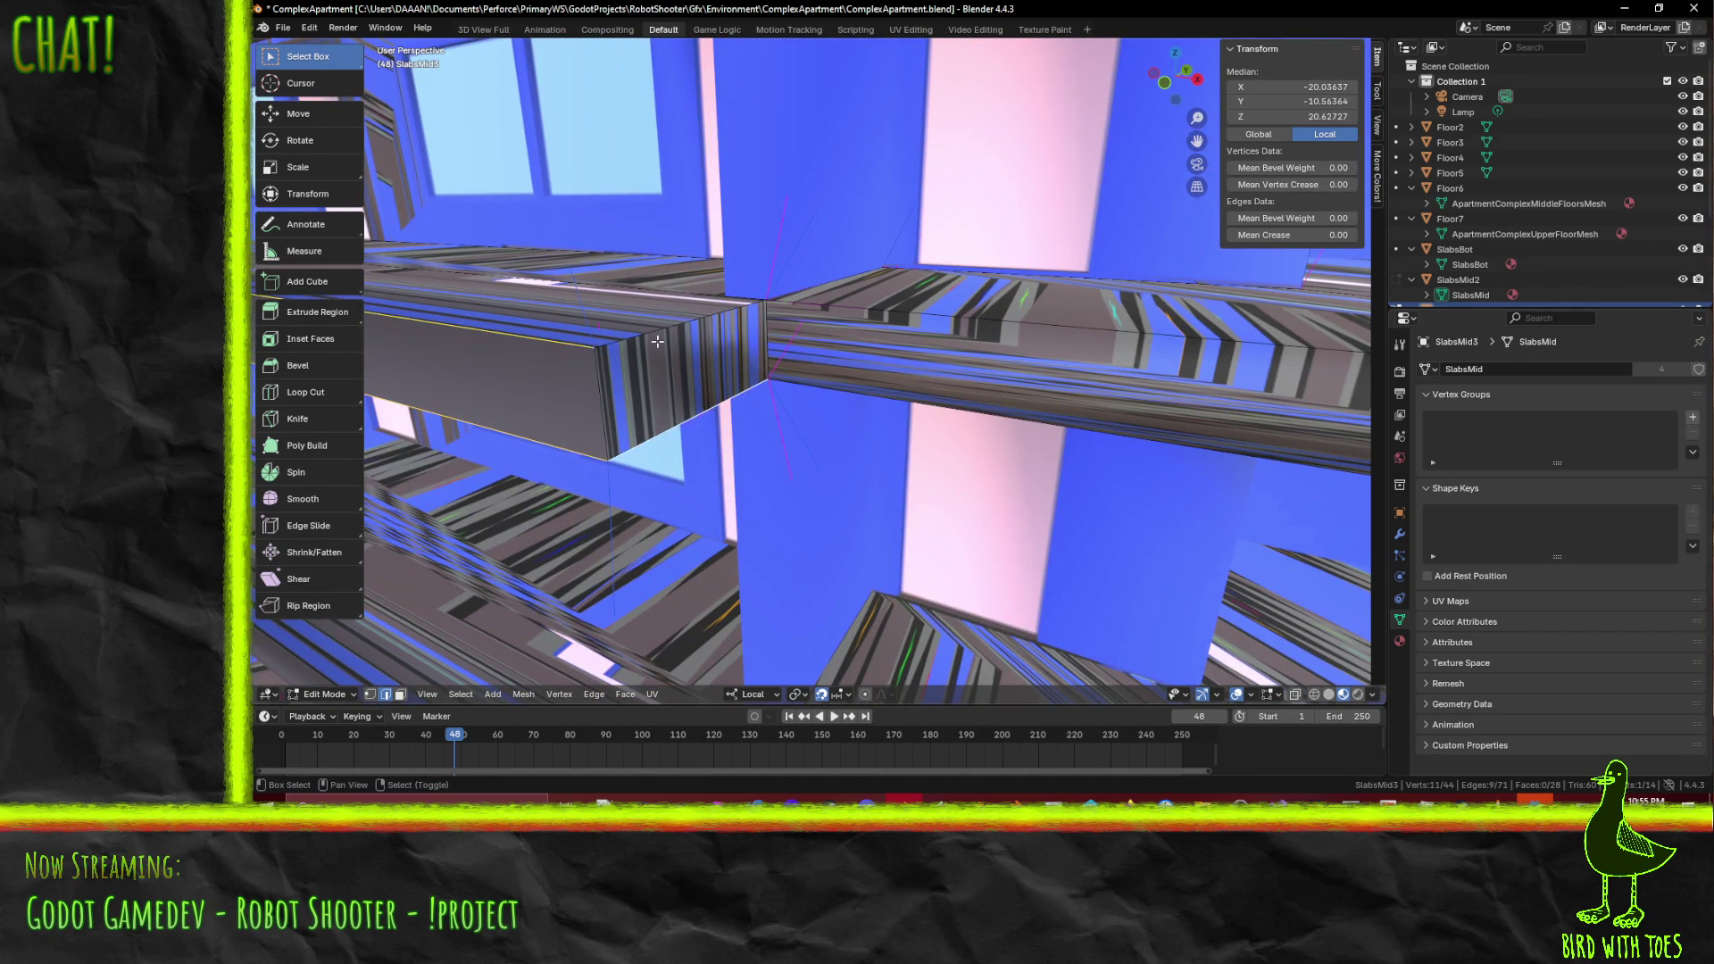
- Reselect only the front slab's left and long front edges
{"action": "left_click", "coordinate": [929, 375], "text": "shift"}
{"action": "left_click", "coordinate": [973, 319], "text": "shift"}
{"action": "scroll", "coordinate": [1005, 339], "scroll_direction": "down", "scroll_amount": 10}
{"action": "mouse_move", "coordinate": [1005, 339]}
{"action": "middle_mouse_down"}
{"action": "mouse_move", "coordinate": [865, 405]}
{"action": "mouse_move", "coordinate": [910, 392]}
{"action": "middle_mouse_up"}
{"action": "scroll", "coordinate": [946, 375], "scroll_direction": "up", "scroll_amount": 8}
{"action": "scroll", "coordinate": [910, 392], "scroll_direction": "up", "scroll_amount": 2}
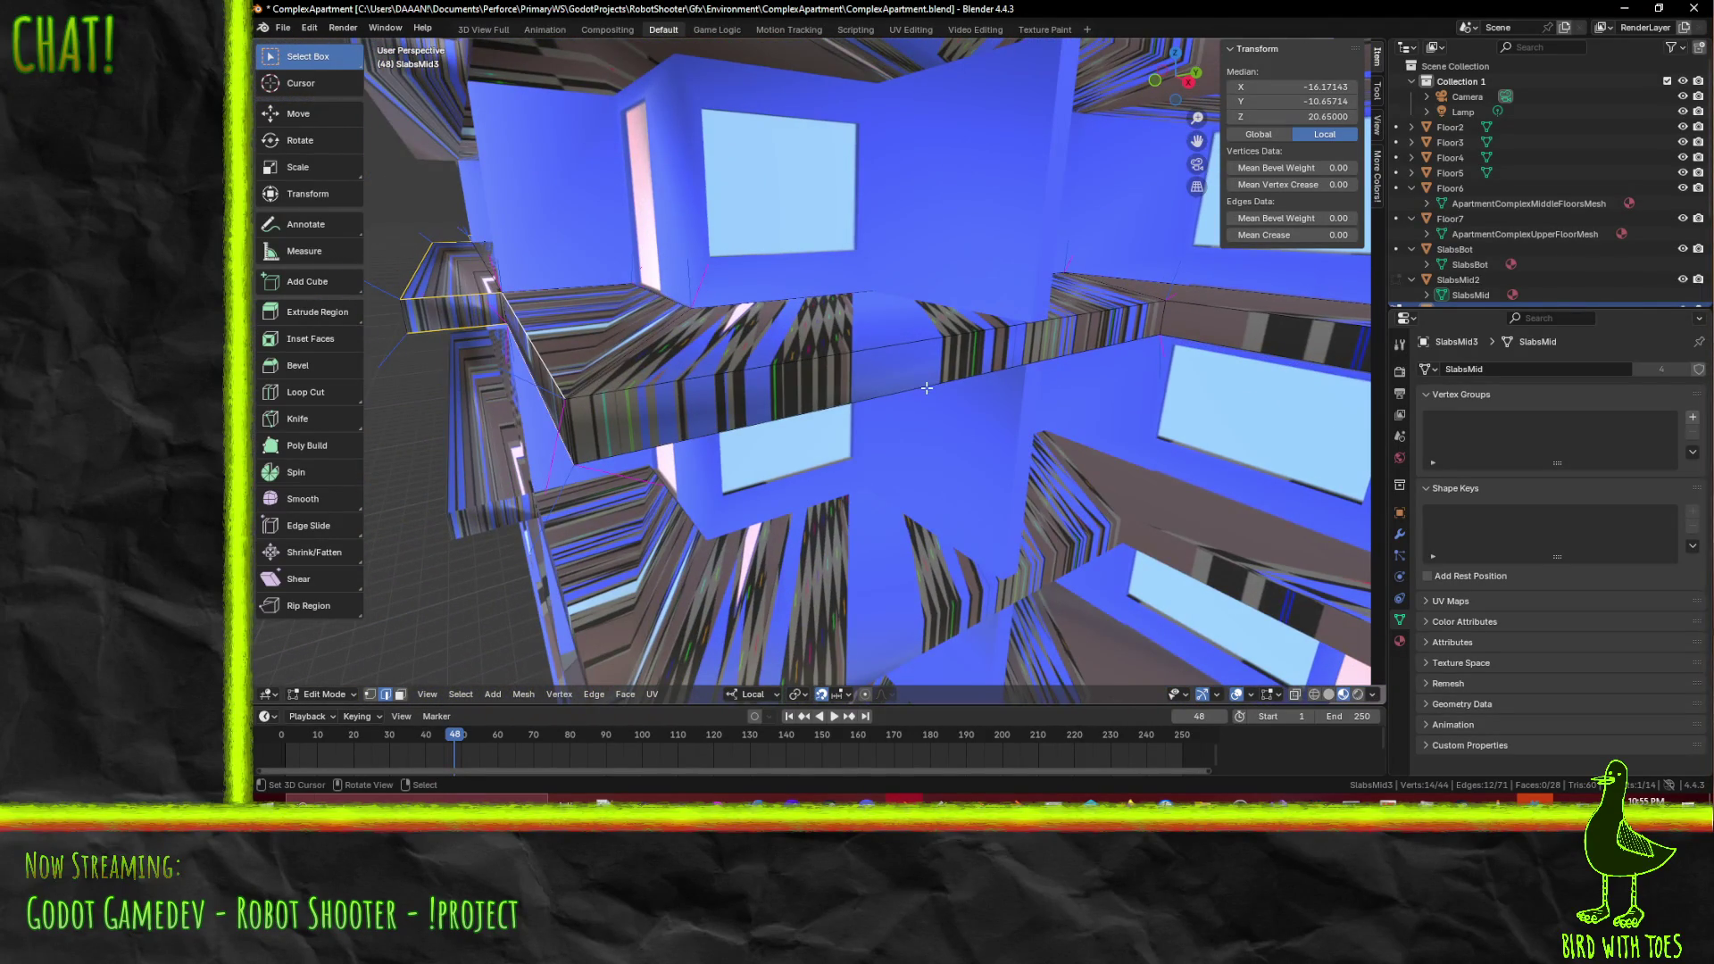
{"action": "mouse_move", "coordinate": [1060, 402]}
{"action": "middle_mouse_down"}
{"action": "mouse_move", "coordinate": [1027, 411]}
{"action": "mouse_move", "coordinate": [952, 373]}
{"action": "mouse_move", "coordinate": [567, 413]}
{"action": "middle_mouse_up"}
{"action": "left_click", "coordinate": [964, 390]}
{"action": "left_click", "coordinate": [563, 414]}
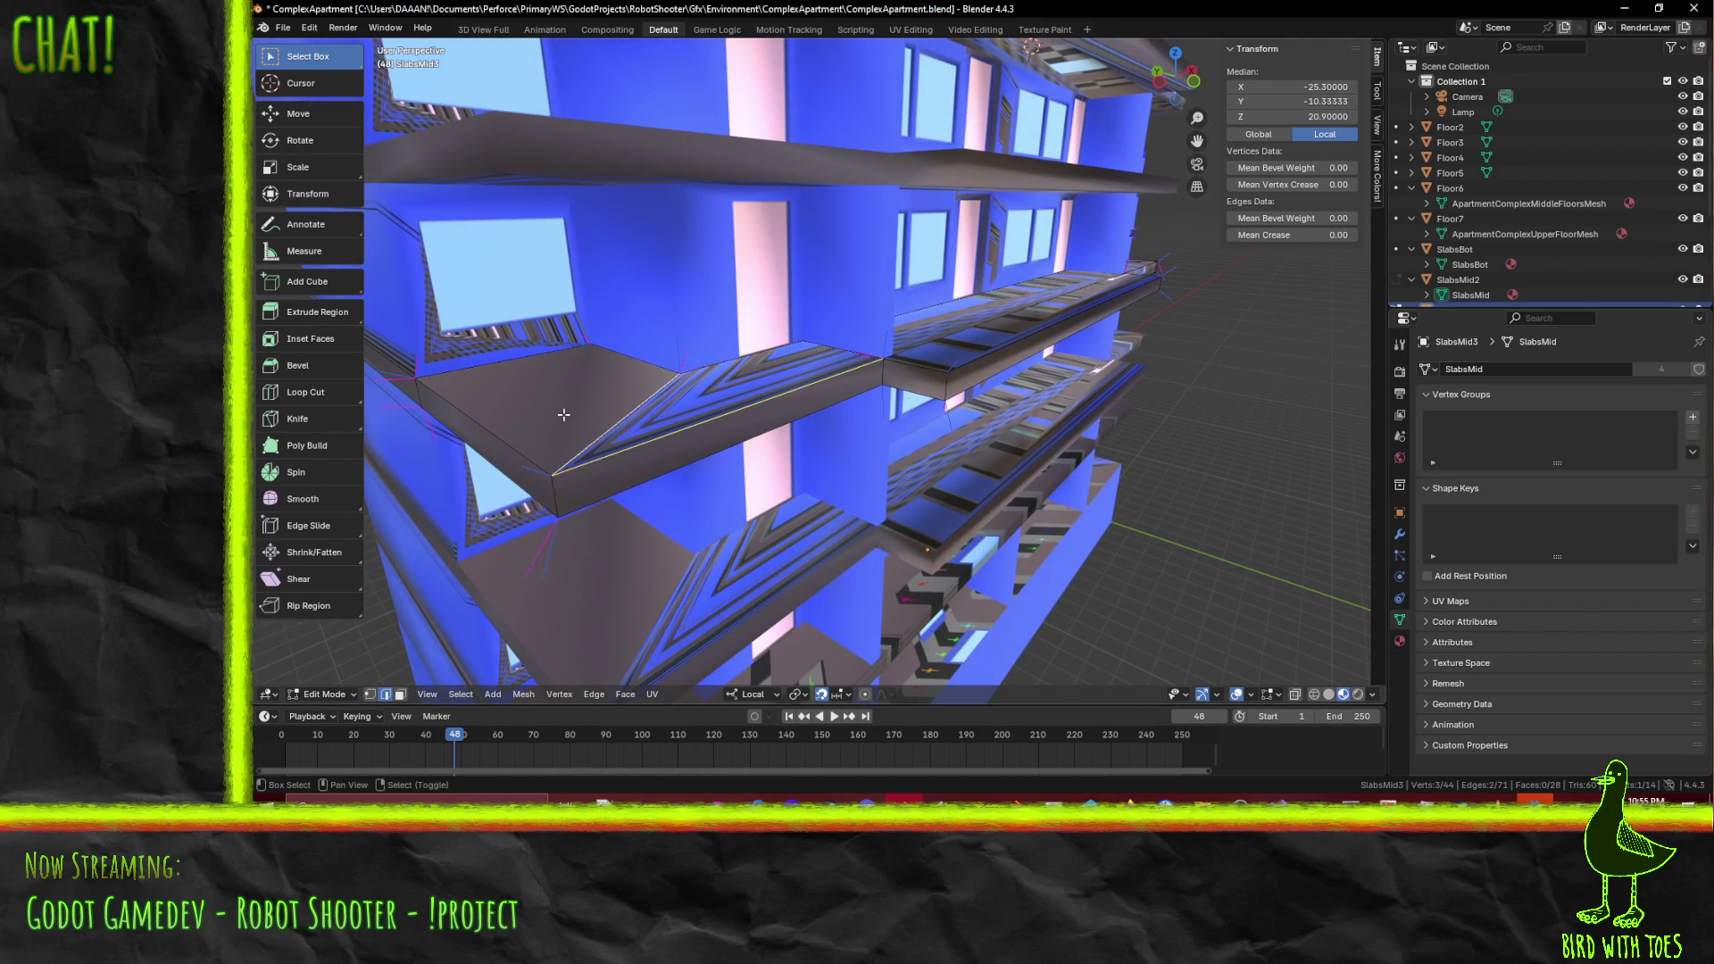
{"action": "left_click", "coordinate": [643, 456], "text": "shift"}
{"action": "left_click", "coordinate": [526, 439], "text": "shift"}
{"action": "left_click", "coordinate": [535, 493], "text": "shift"}
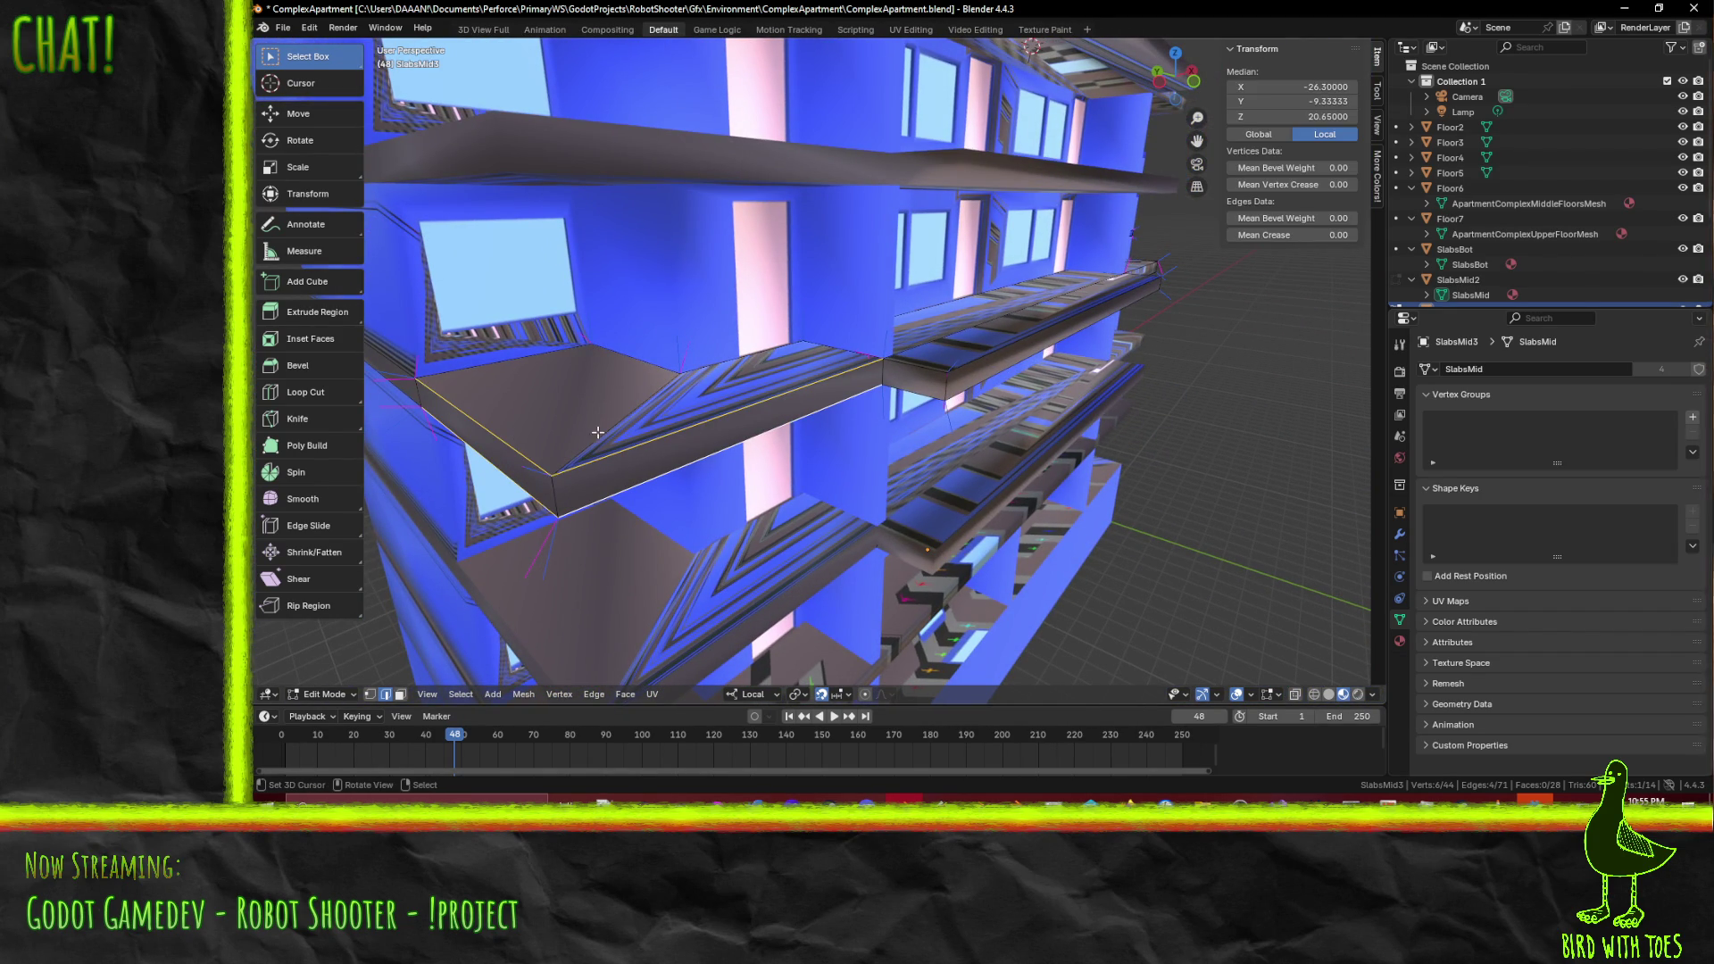
- Bevel the selected slab edges with a width of 0.05
{"action": "left_click", "coordinate": [287, 368]}
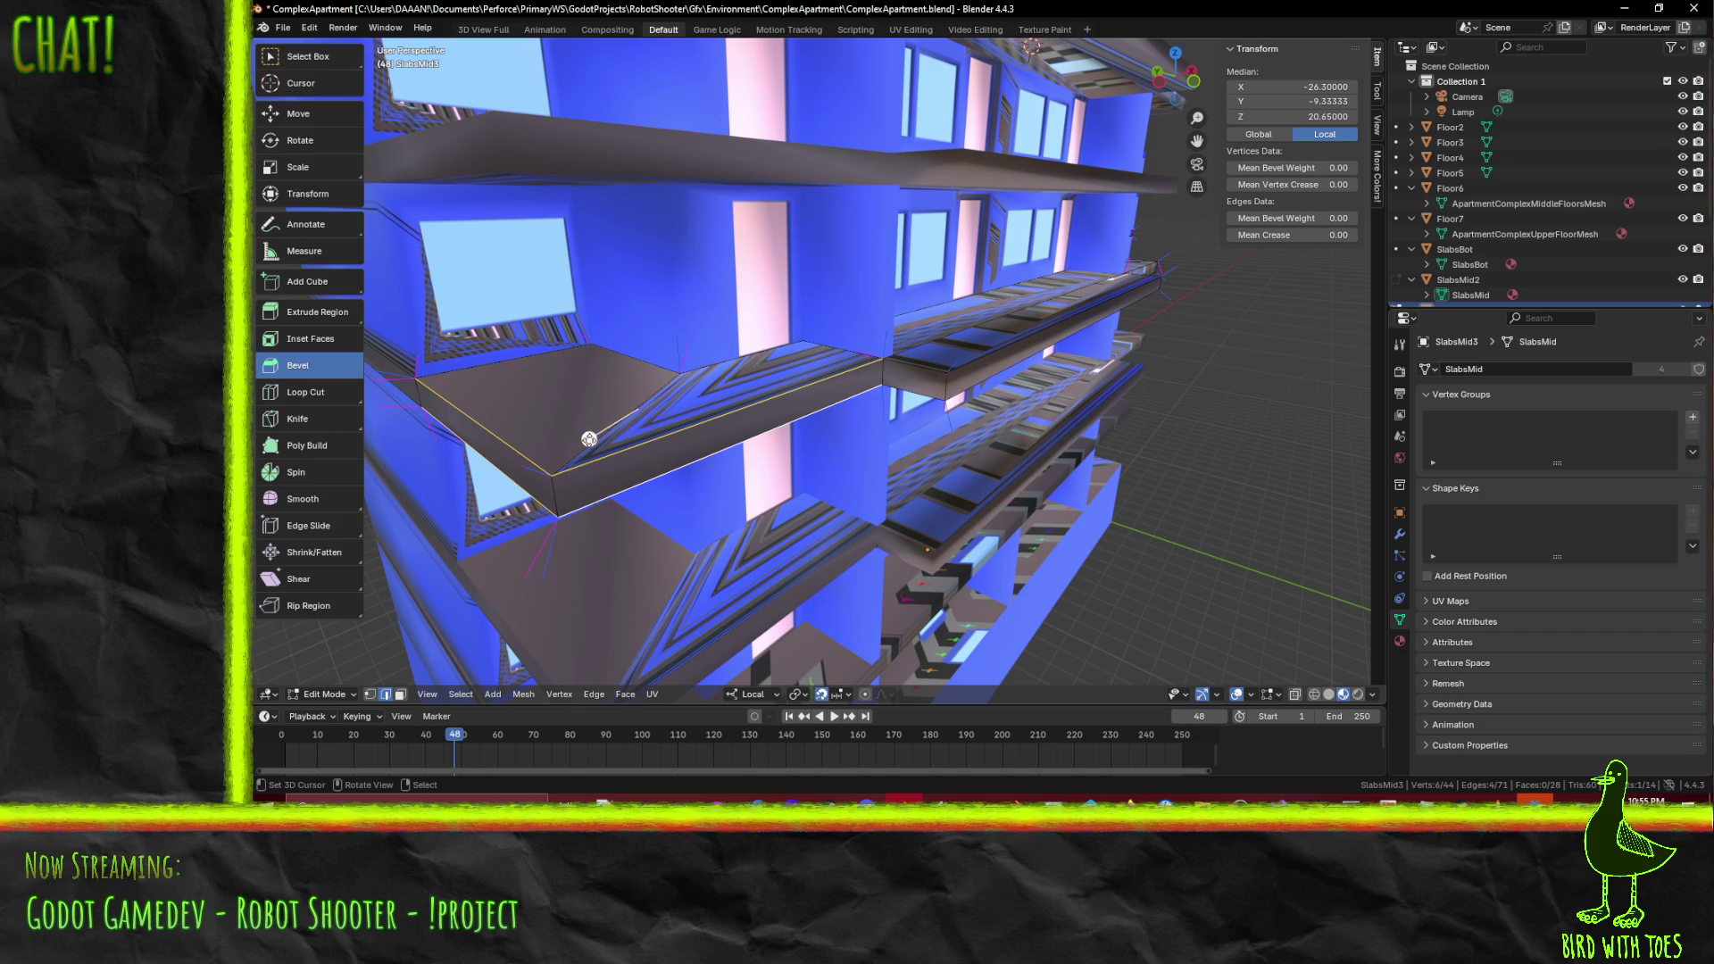
{"action": "left_click_drag", "start_coordinate": [585, 439], "coordinate": [597, 437]}
{"action": "mouse_move", "coordinate": [666, 376]}
{"action": "left_mouse_down"}
{"action": "mouse_move", "coordinate": [680, 353]}
{"action": "mouse_move", "coordinate": [642, 377]}
{"action": "mouse_move", "coordinate": [674, 344]}
{"action": "mouse_move", "coordinate": [660, 354]}
{"action": "left_mouse_up"}
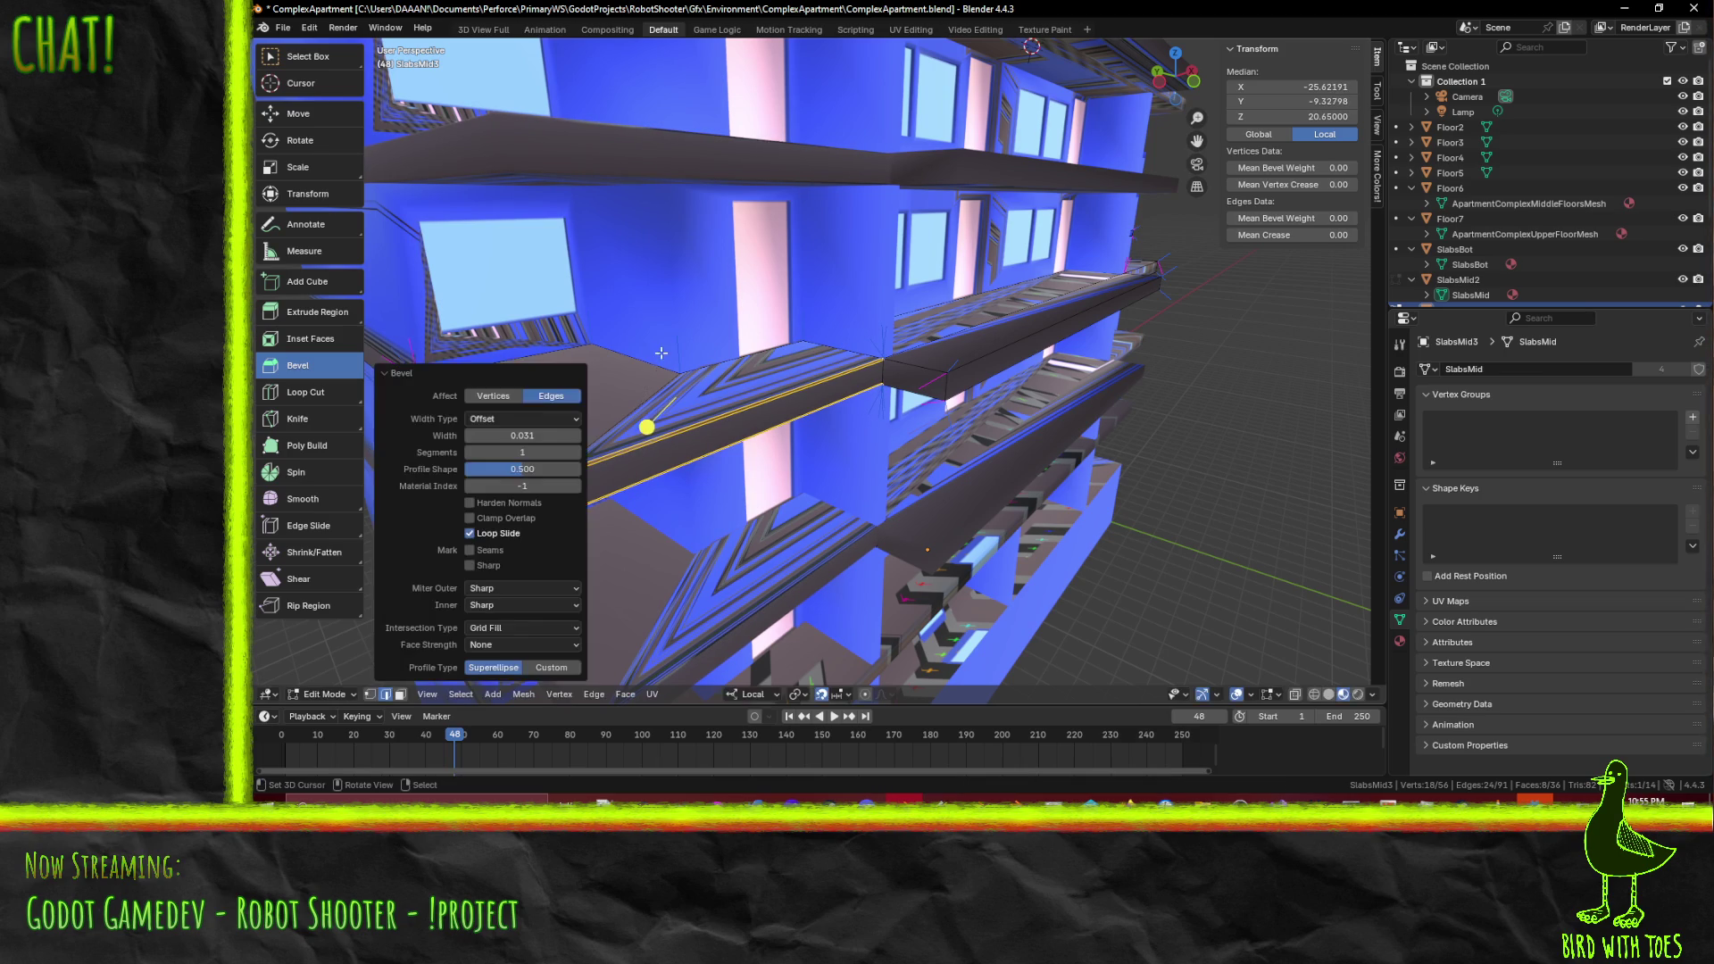
{"action": "left_click", "coordinate": [550, 436]}
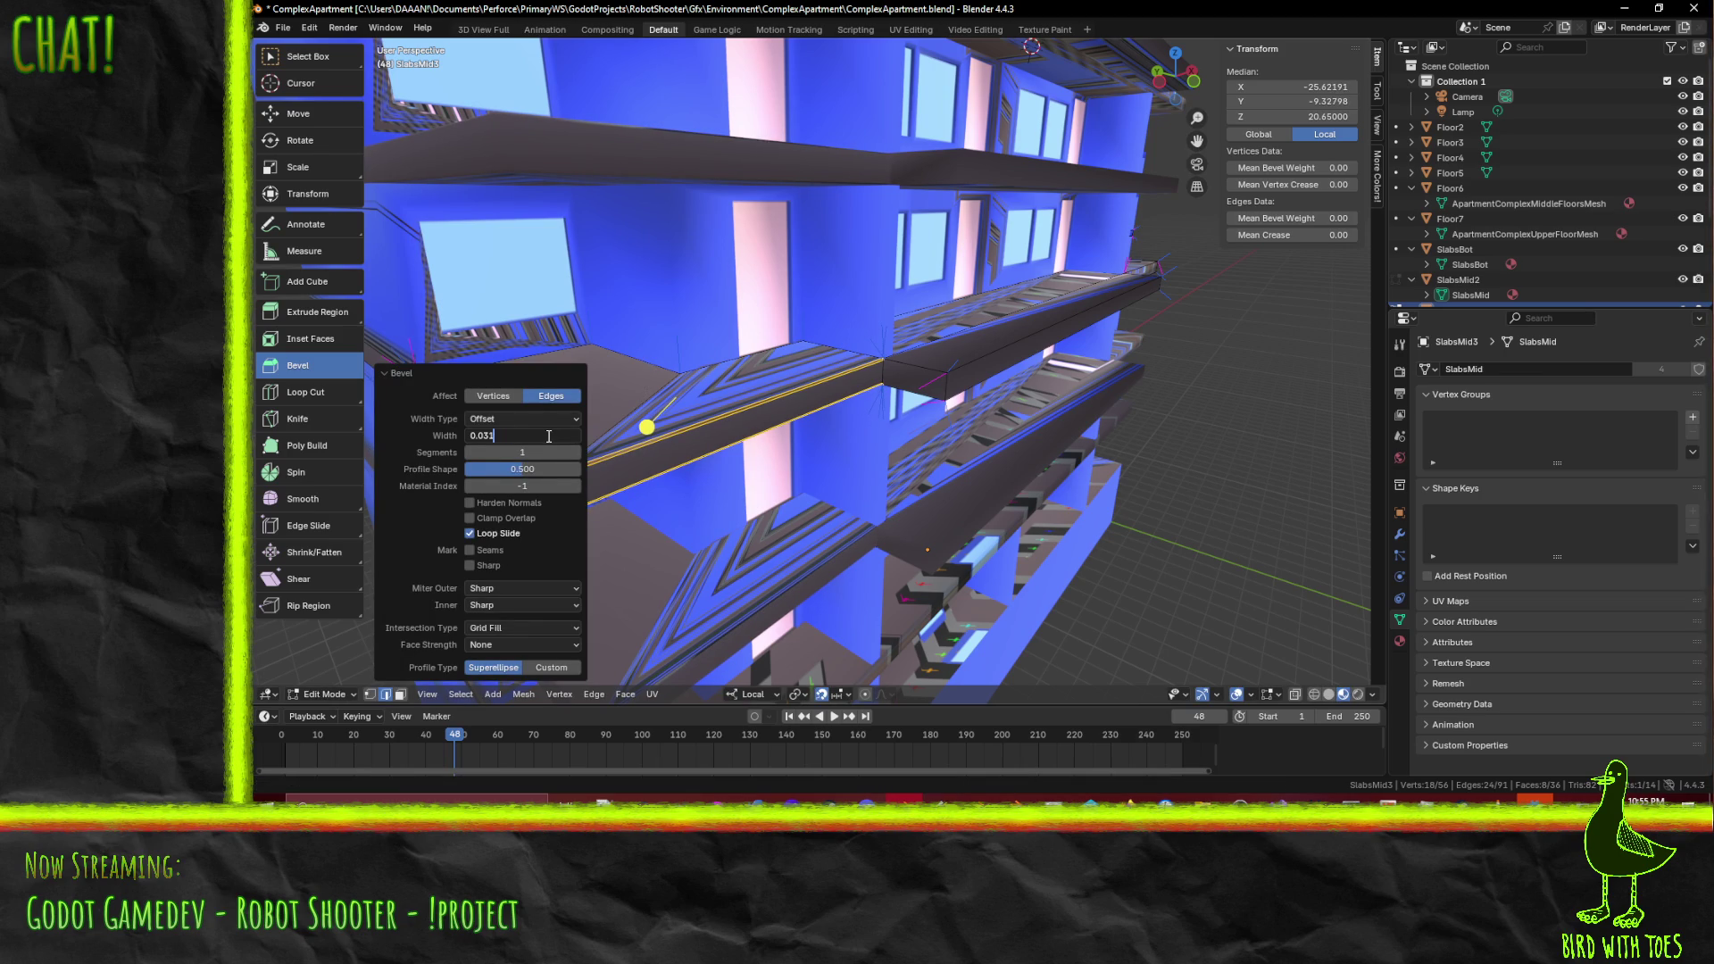
{"action": "type", "text": "0.05"}
{"action": "key", "text": "Return"}
- Set the bevel profile shape to 0.5, keeping edge mode and the superellipse profile
{"action": "mouse_move", "coordinate": [792, 408]}
{"action": "middle_mouse_down"}
{"action": "mouse_move", "coordinate": [803, 393]}
{"action": "mouse_move", "coordinate": [815, 406]}
{"action": "middle_mouse_up"}
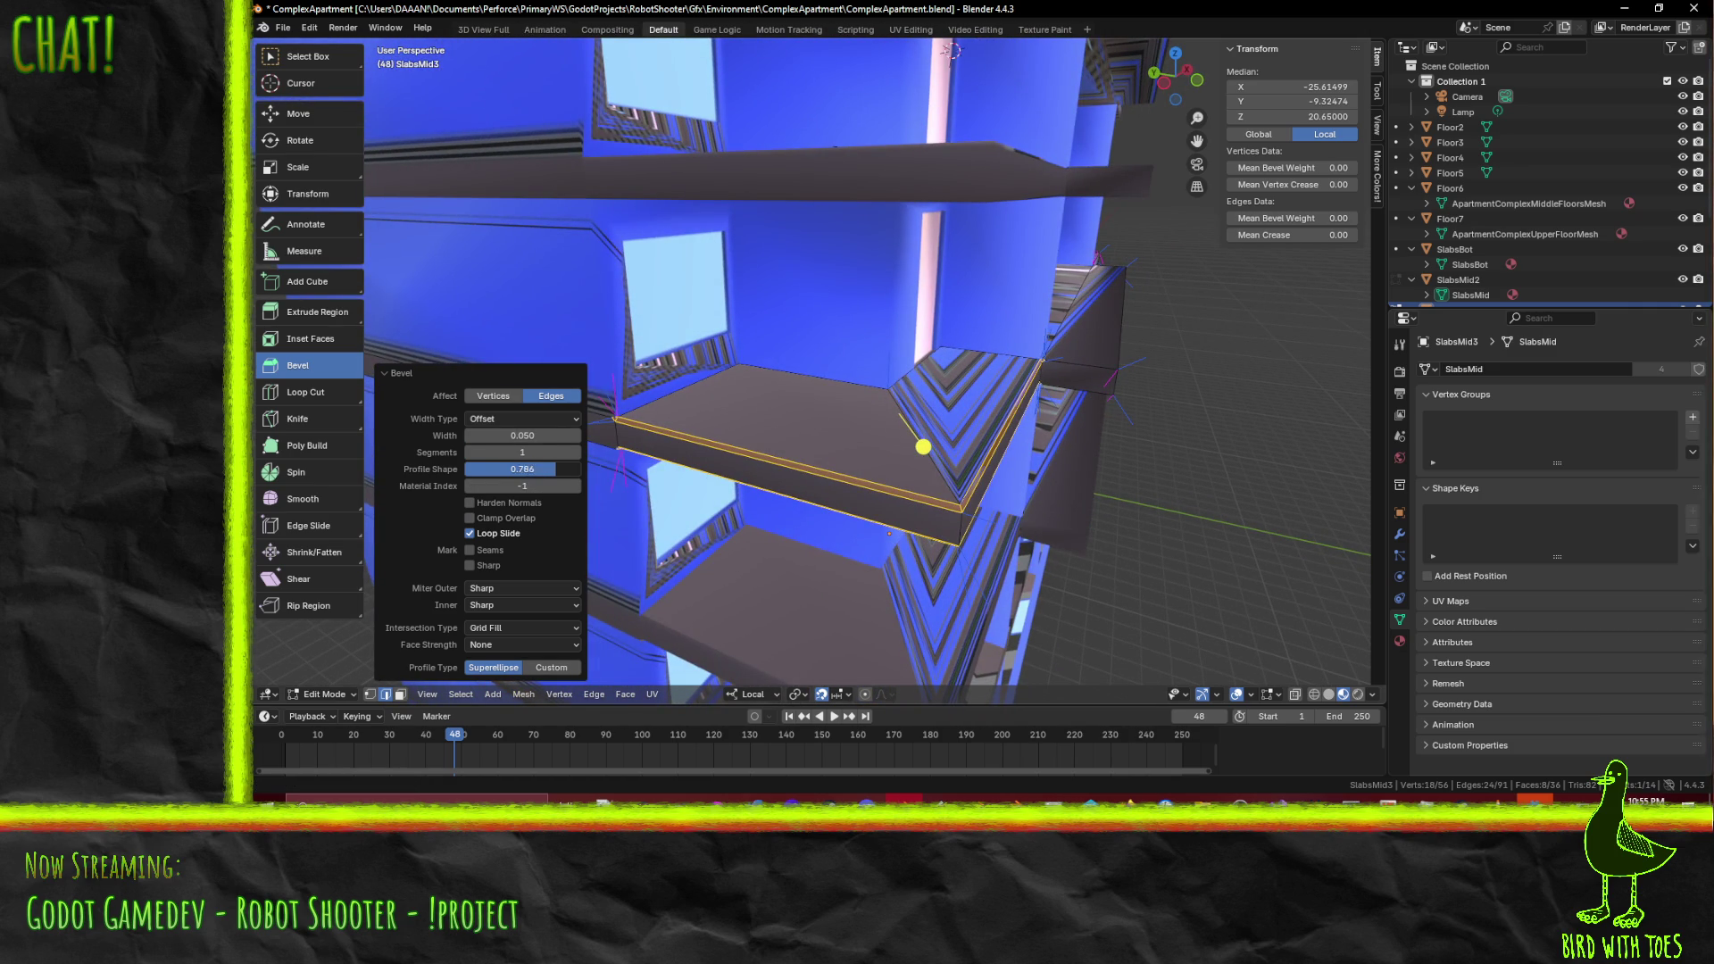
{"action": "left_click", "coordinate": [534, 469]}
{"action": "type", "text": "0.500"}
{"action": "key", "text": "Return"}
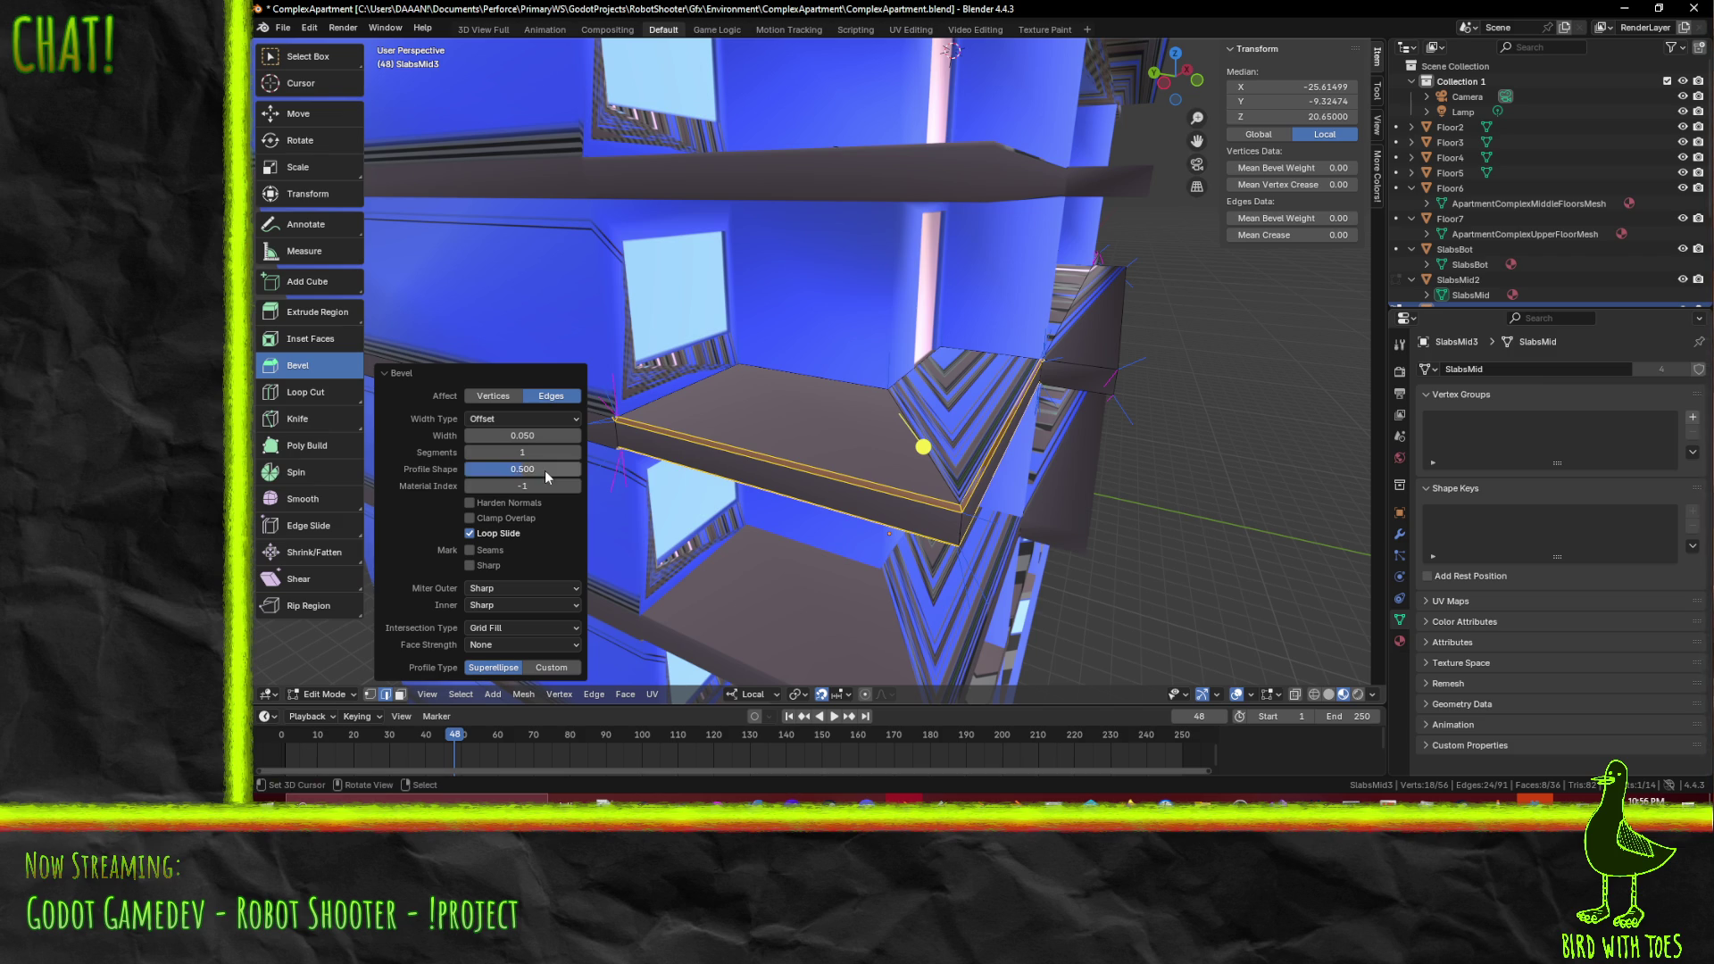
{"action": "left_click", "coordinate": [491, 395]}
{"action": "left_click", "coordinate": [546, 395]}
{"action": "middle_click_drag", "start_coordinate": [624, 401], "coordinate": [948, 401]}
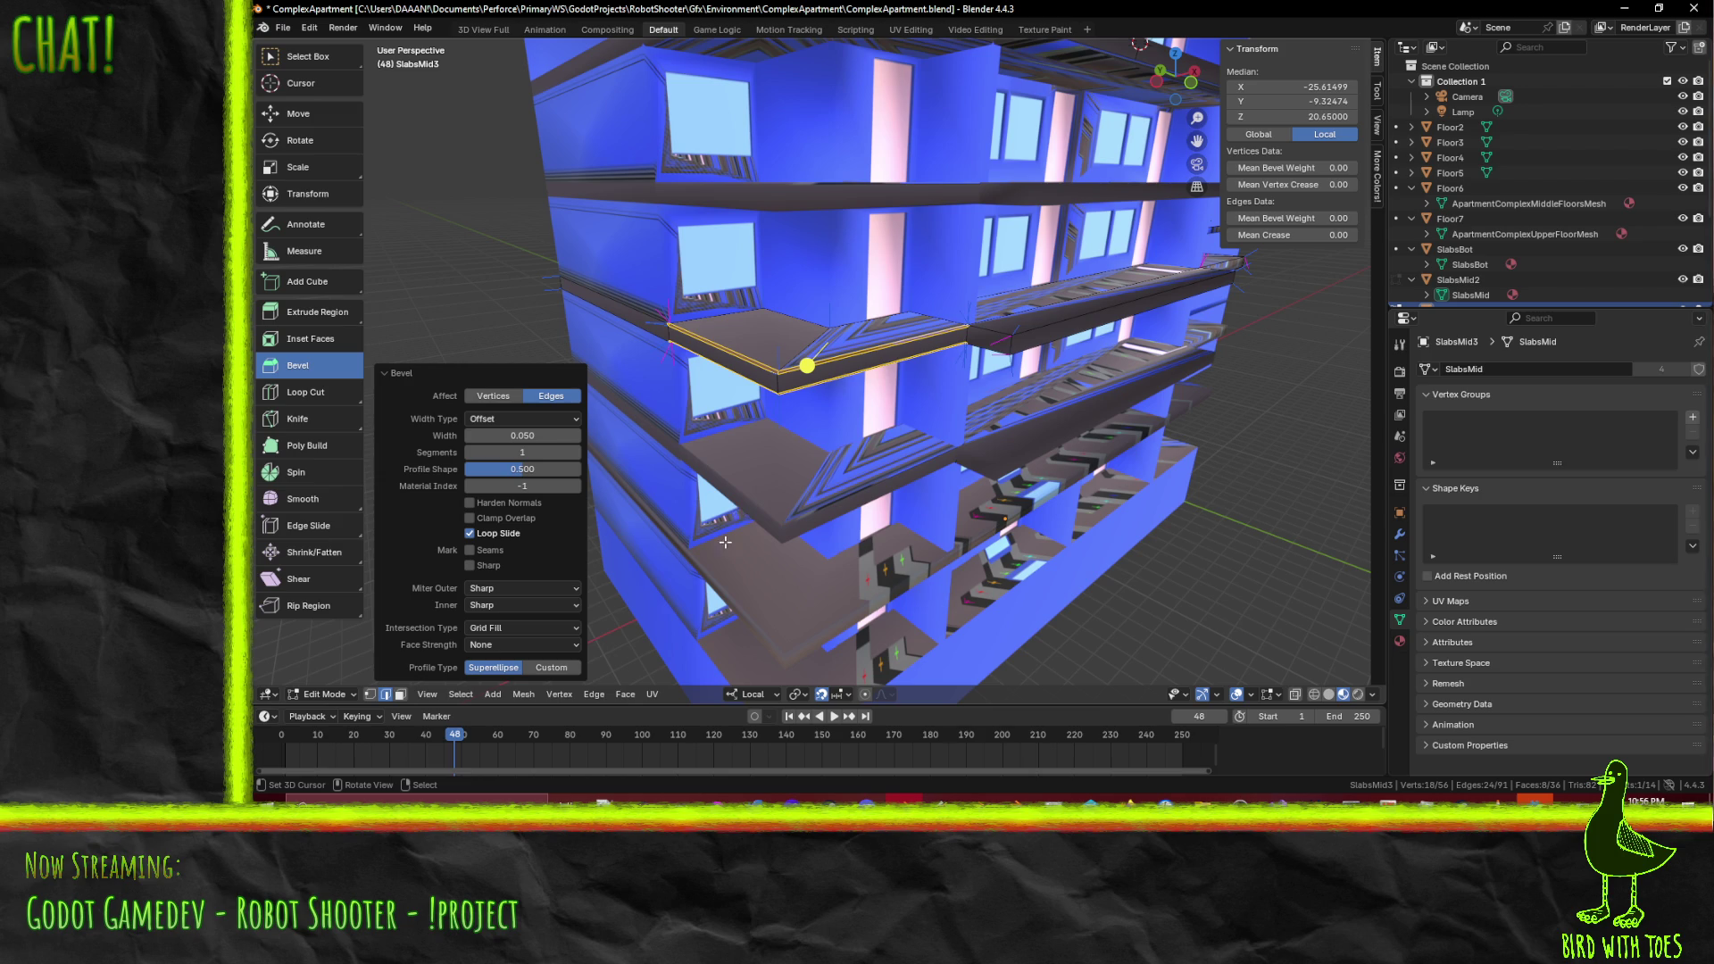
{"action": "left_click", "coordinate": [546, 670]}
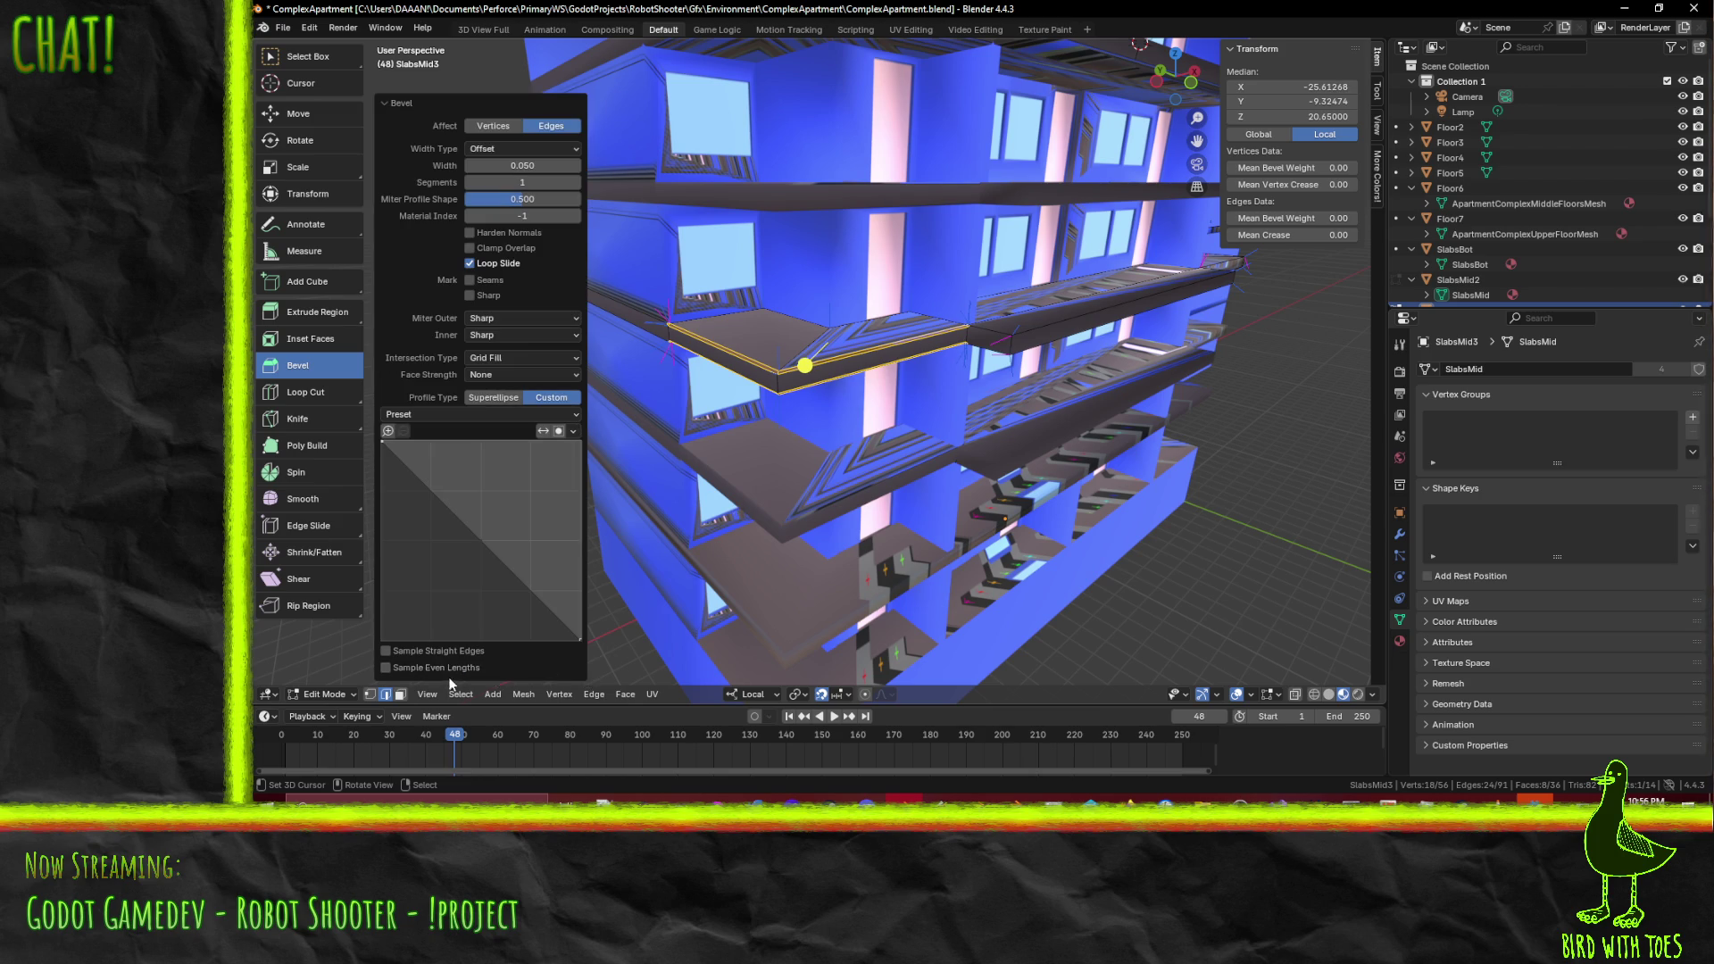
{"action": "left_click", "coordinate": [491, 398]}
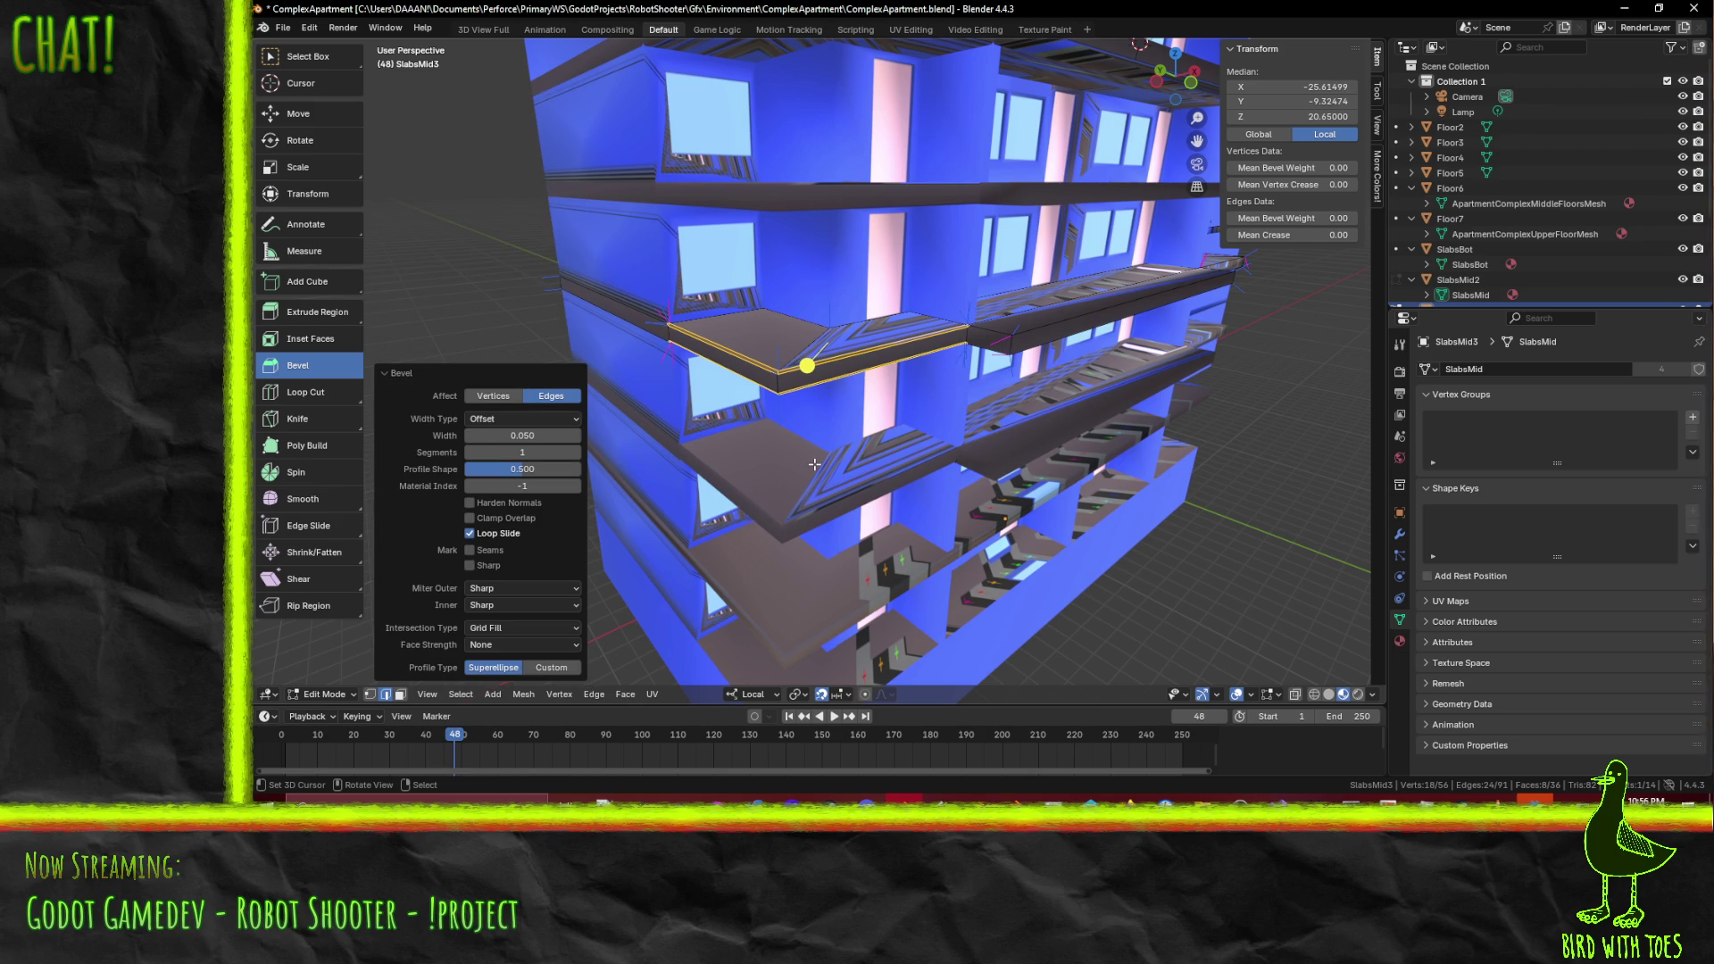
{"action": "middle_click_drag", "start_coordinate": [1105, 450], "coordinate": [1059, 455]}
{"action": "left_click", "coordinate": [889, 429]}
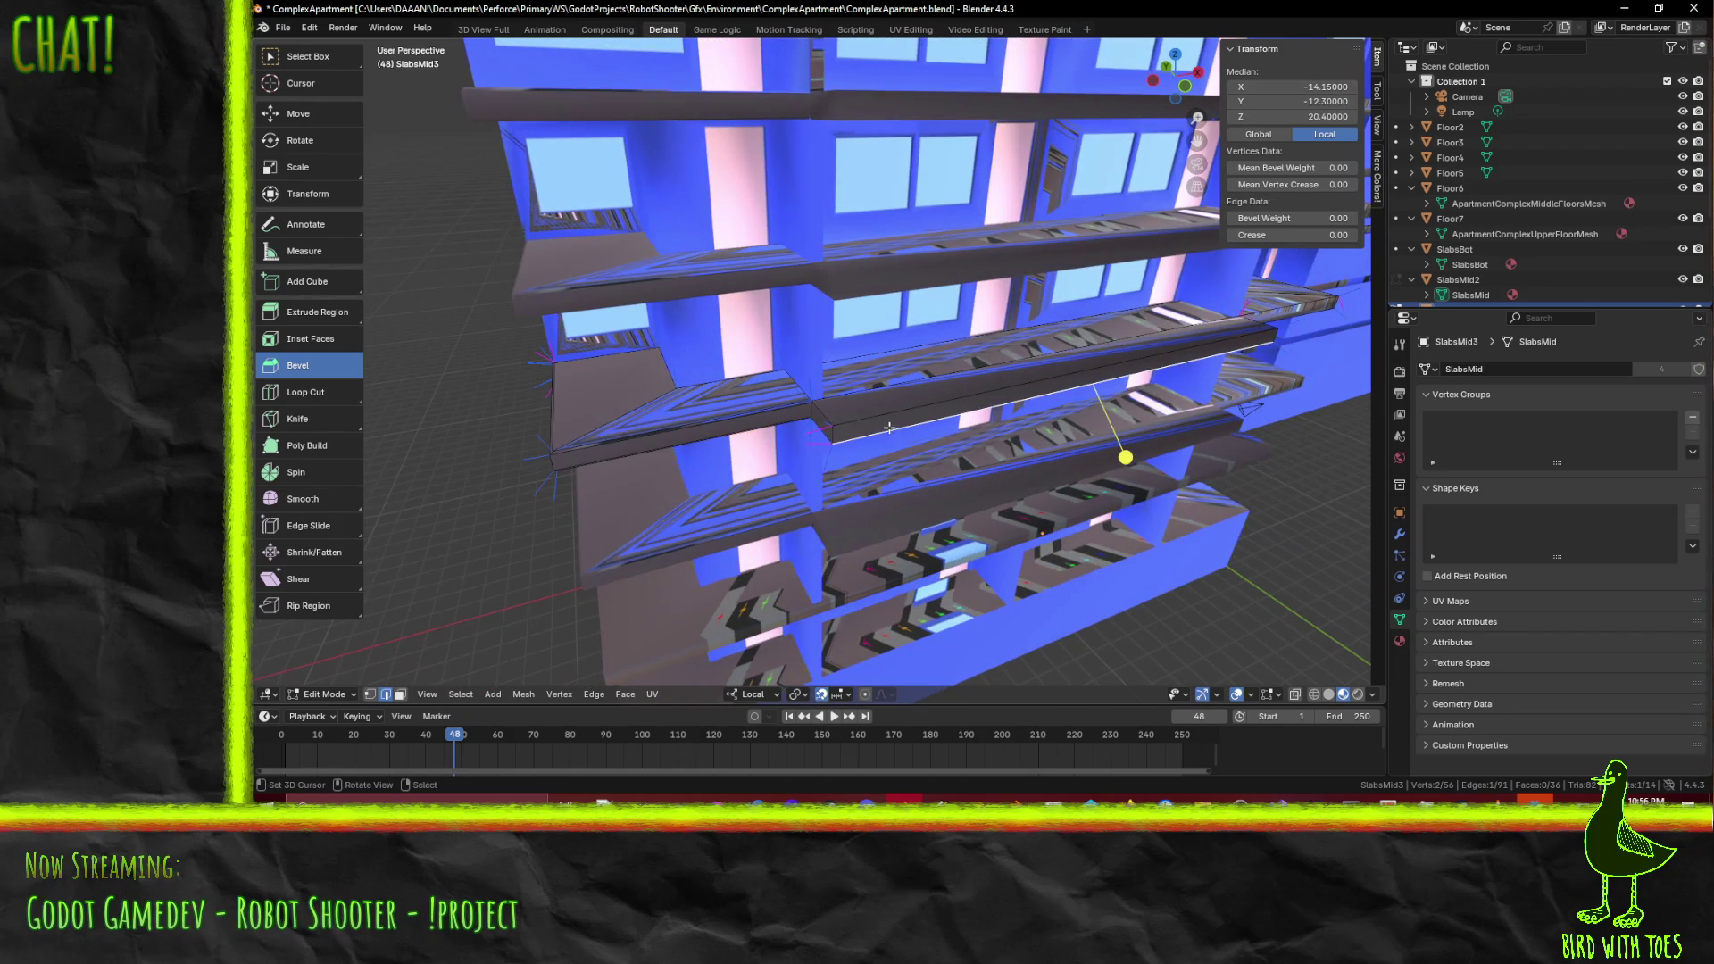
- Knife-cut a vertical edge into the slab where it meets the corner wall
{"action": "left_click", "coordinate": [895, 414], "text": "shift"}
{"action": "mouse_move", "coordinate": [895, 414]}
{"action": "middle_mouse_down"}
{"action": "mouse_move", "coordinate": [1138, 399]}
{"action": "mouse_move", "coordinate": [929, 396]}
{"action": "mouse_move", "coordinate": [922, 374]}
{"action": "middle_mouse_up"}
{"action": "left_click", "coordinate": [803, 365]}
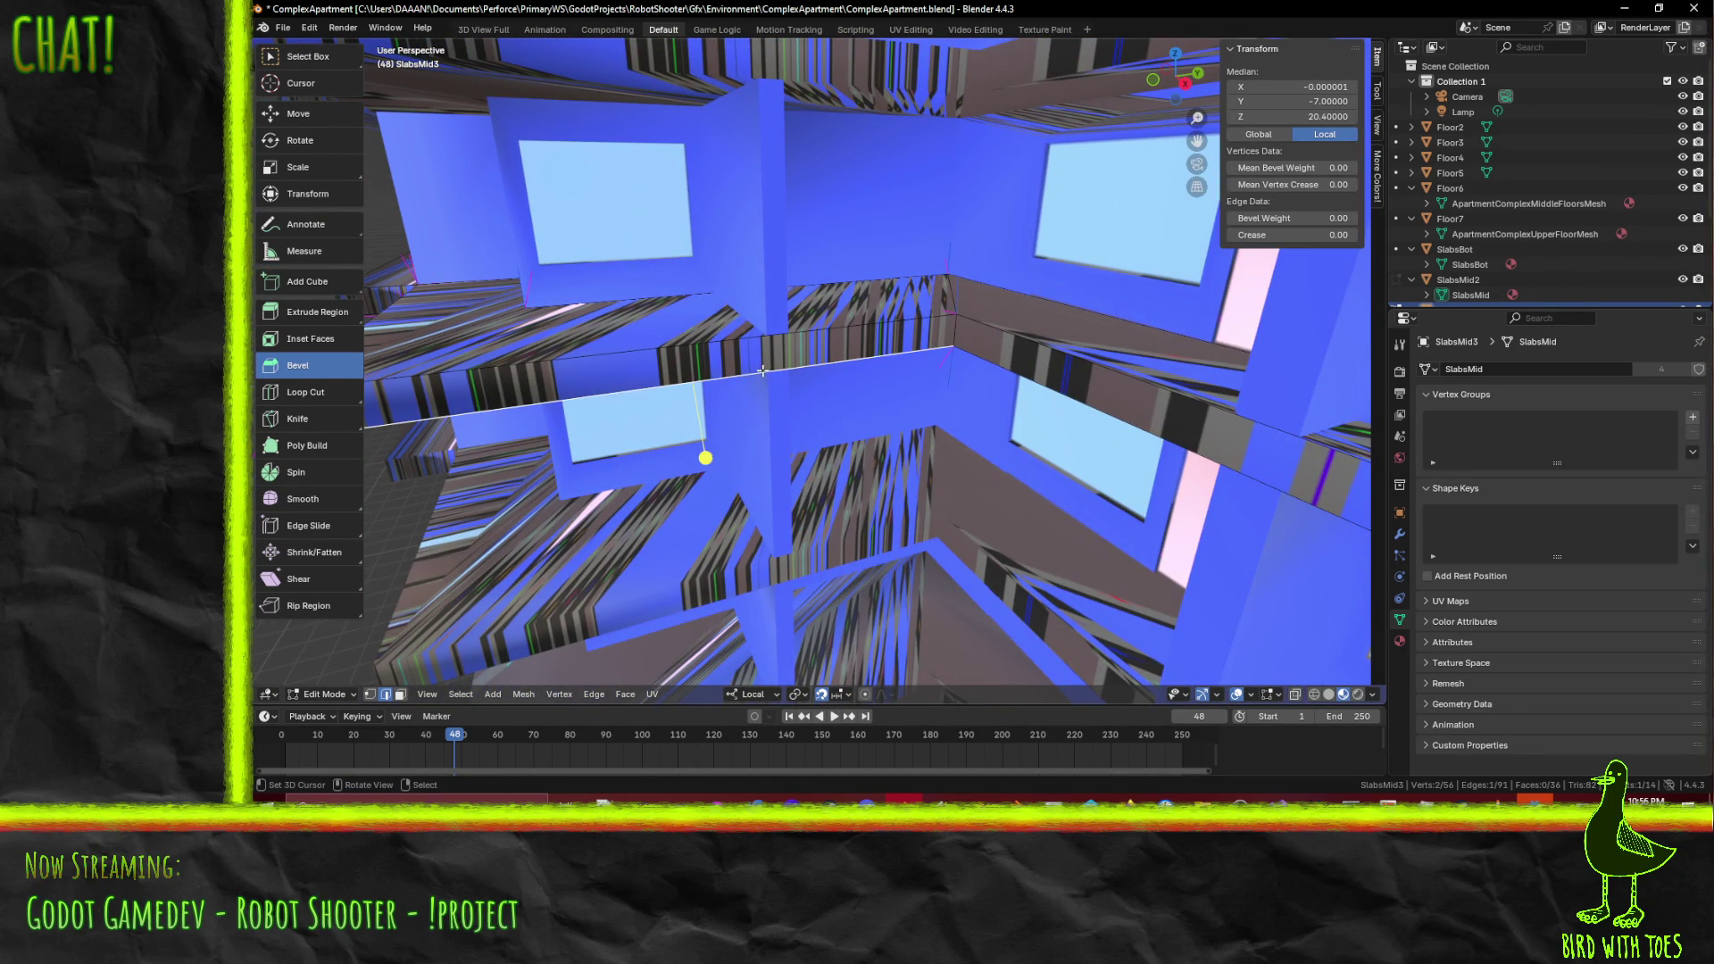
{"action": "scroll", "coordinate": [762, 369], "scroll_direction": "up", "scroll_amount": 2}
{"action": "key", "text": "k"}
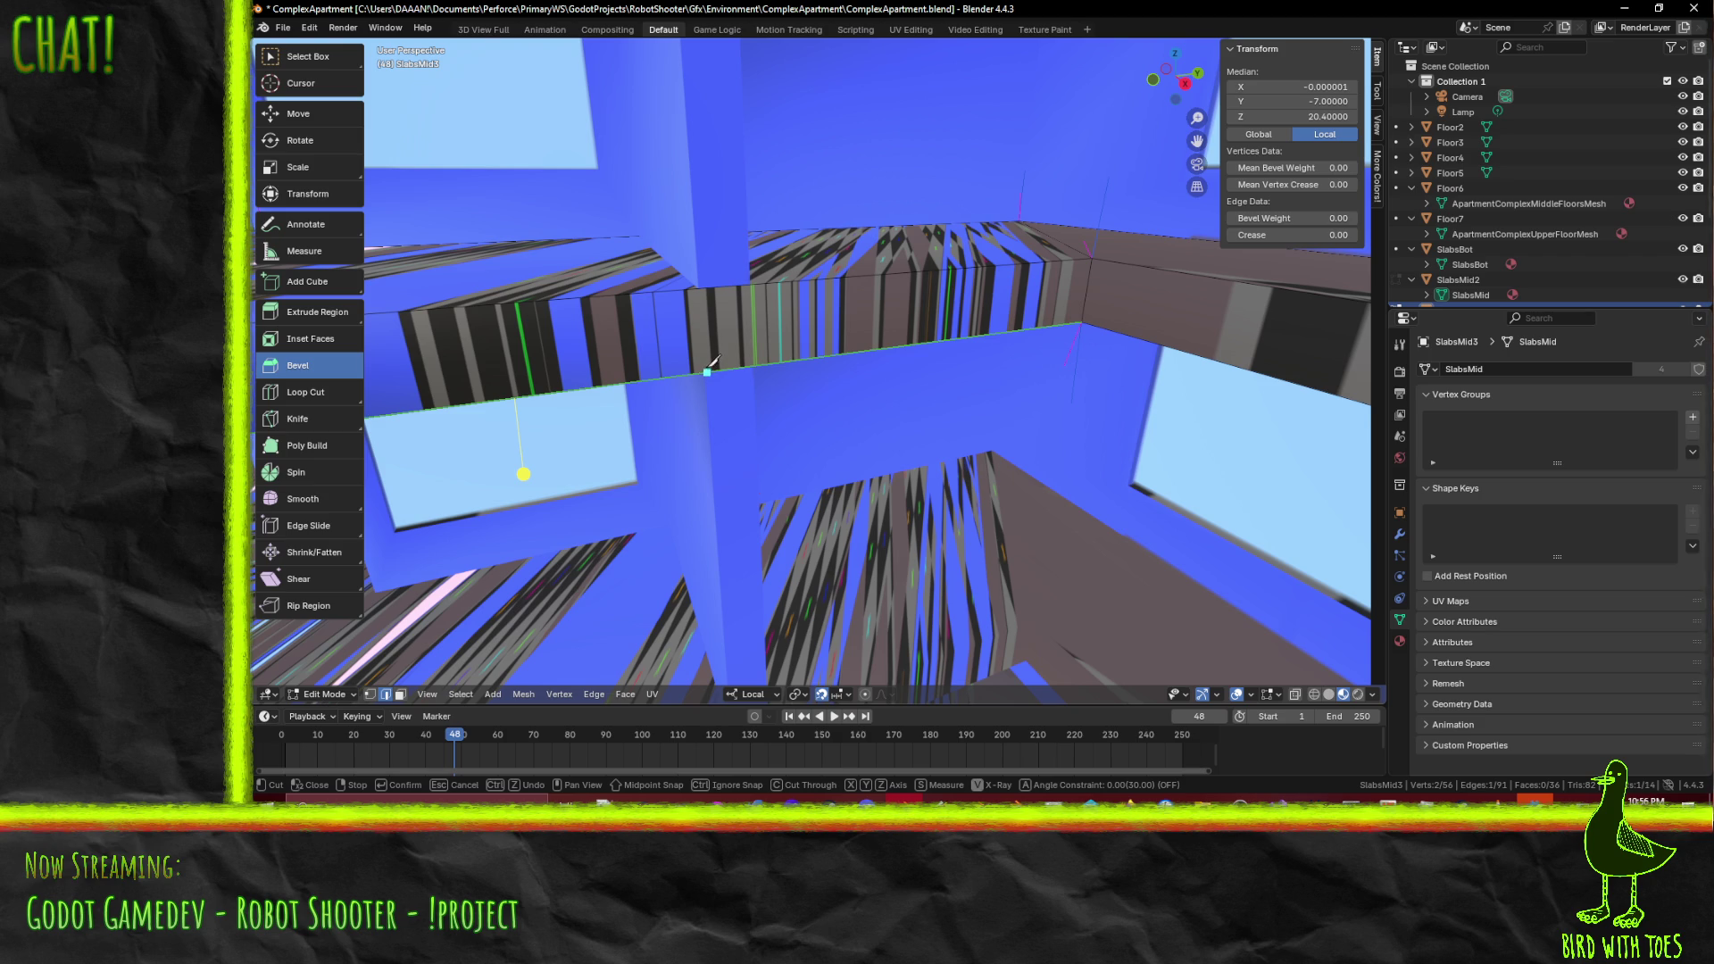
{"action": "left_click", "coordinate": [721, 370]}
{"action": "key", "text": "z"}
{"action": "left_click", "coordinate": [717, 276]}
- Select the short edges at the slab corner
{"action": "mouse_move", "coordinate": [717, 276]}
{"action": "middle_mouse_down"}
{"action": "mouse_move", "coordinate": [888, 325]}
{"action": "mouse_move", "coordinate": [886, 308]}
{"action": "mouse_move", "coordinate": [879, 337]}
{"action": "mouse_move", "coordinate": [953, 404]}
{"action": "middle_mouse_up"}
{"action": "scroll", "coordinate": [952, 403], "scroll_direction": "up", "scroll_amount": 2}
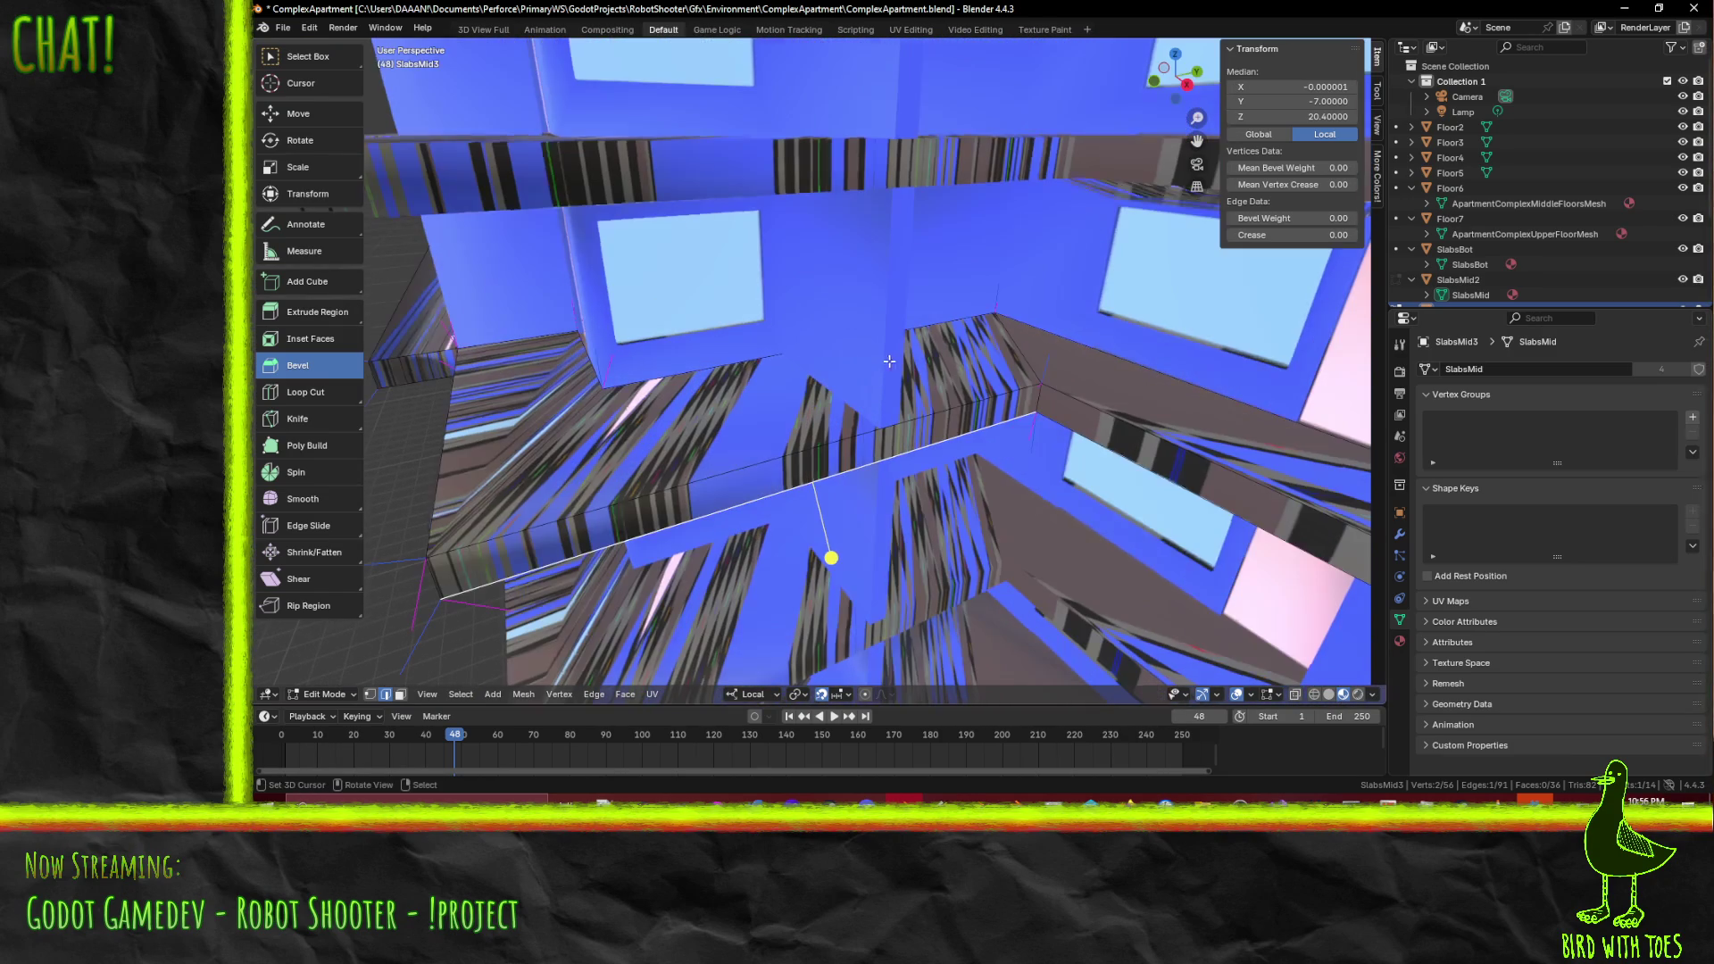
{"action": "left_click", "coordinate": [1023, 358]}
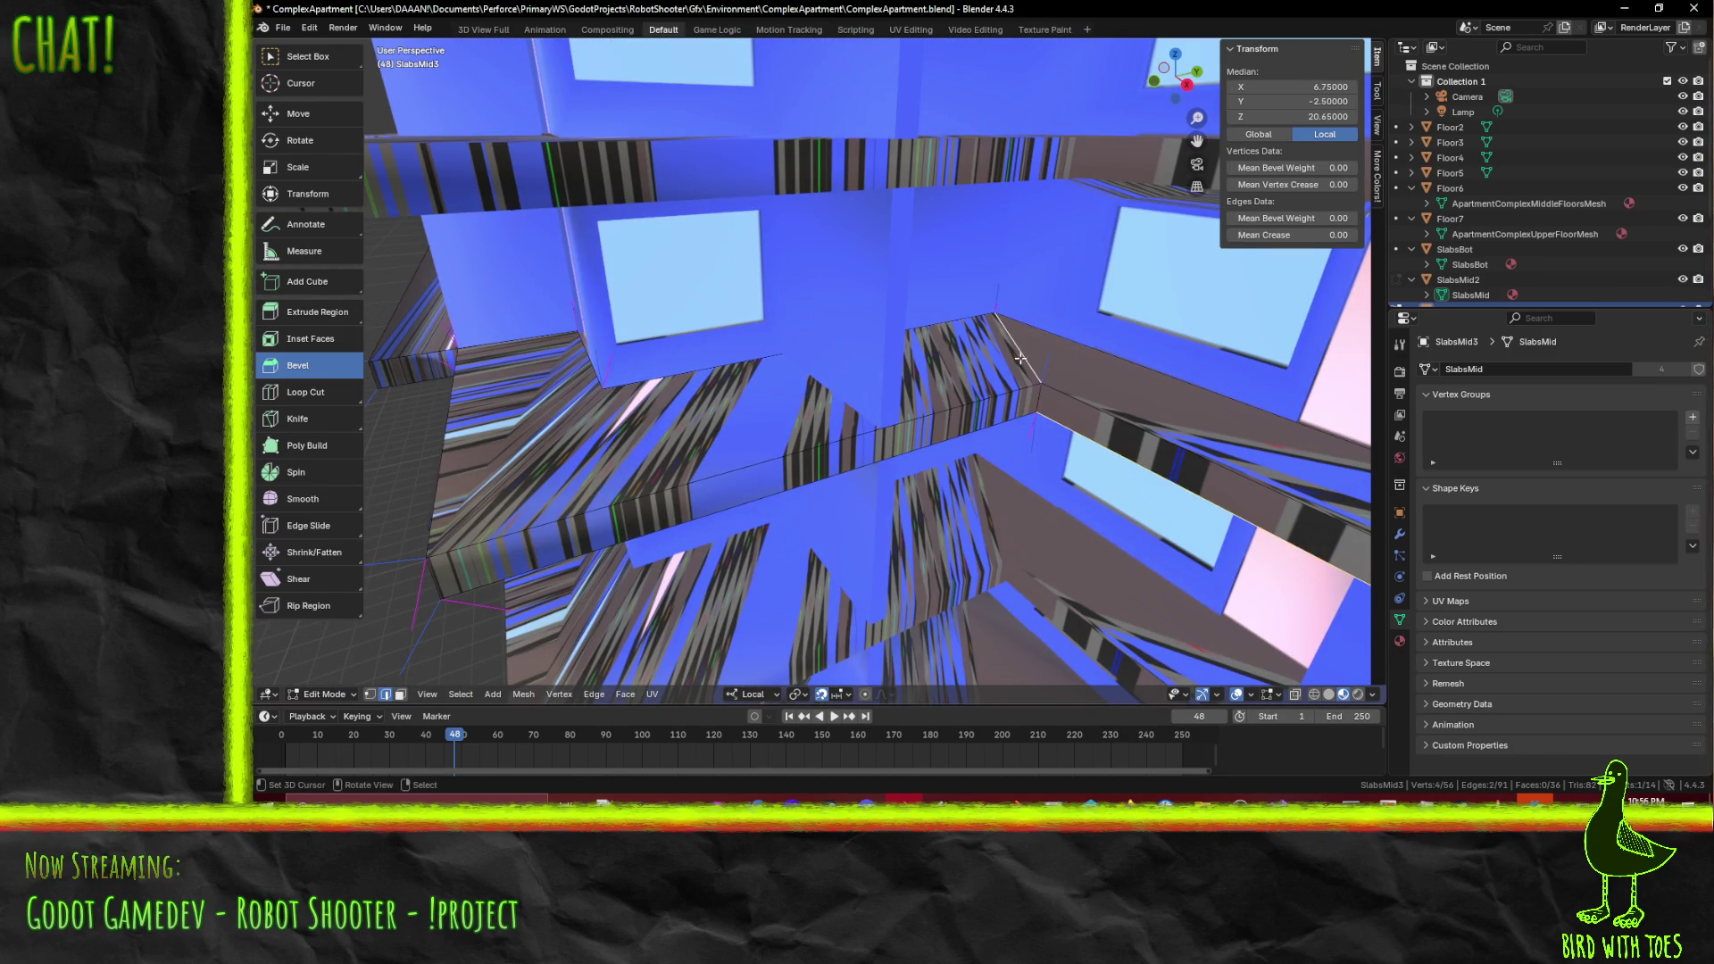
{"action": "left_click", "coordinate": [1022, 359], "text": "shift"}
{"action": "mouse_move", "coordinate": [1022, 359]}
{"action": "middle_mouse_down"}
{"action": "mouse_move", "coordinate": [913, 155]}
{"action": "mouse_move", "coordinate": [963, 212]}
{"action": "middle_mouse_up"}
- Add a Loop Cut to the slab through the F3 search and place the new edge loop
{"action": "key", "text": "F3"}
{"action": "type", "text": "split"}
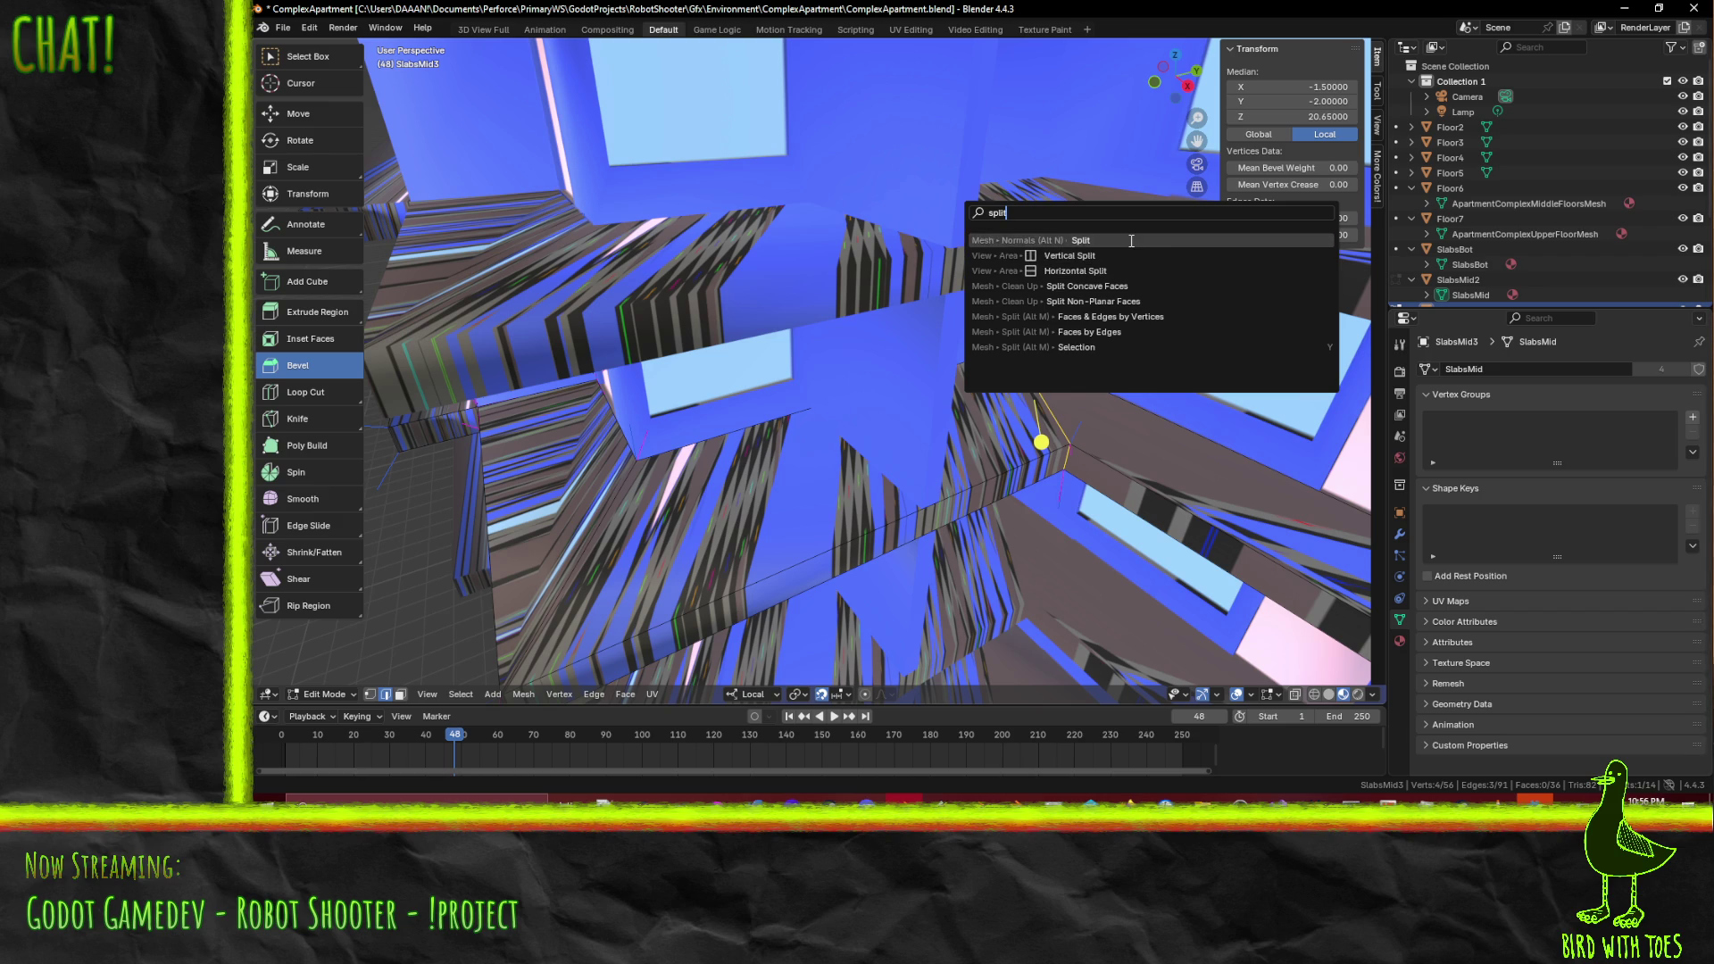
{"action": "key", "text": "Escape"}
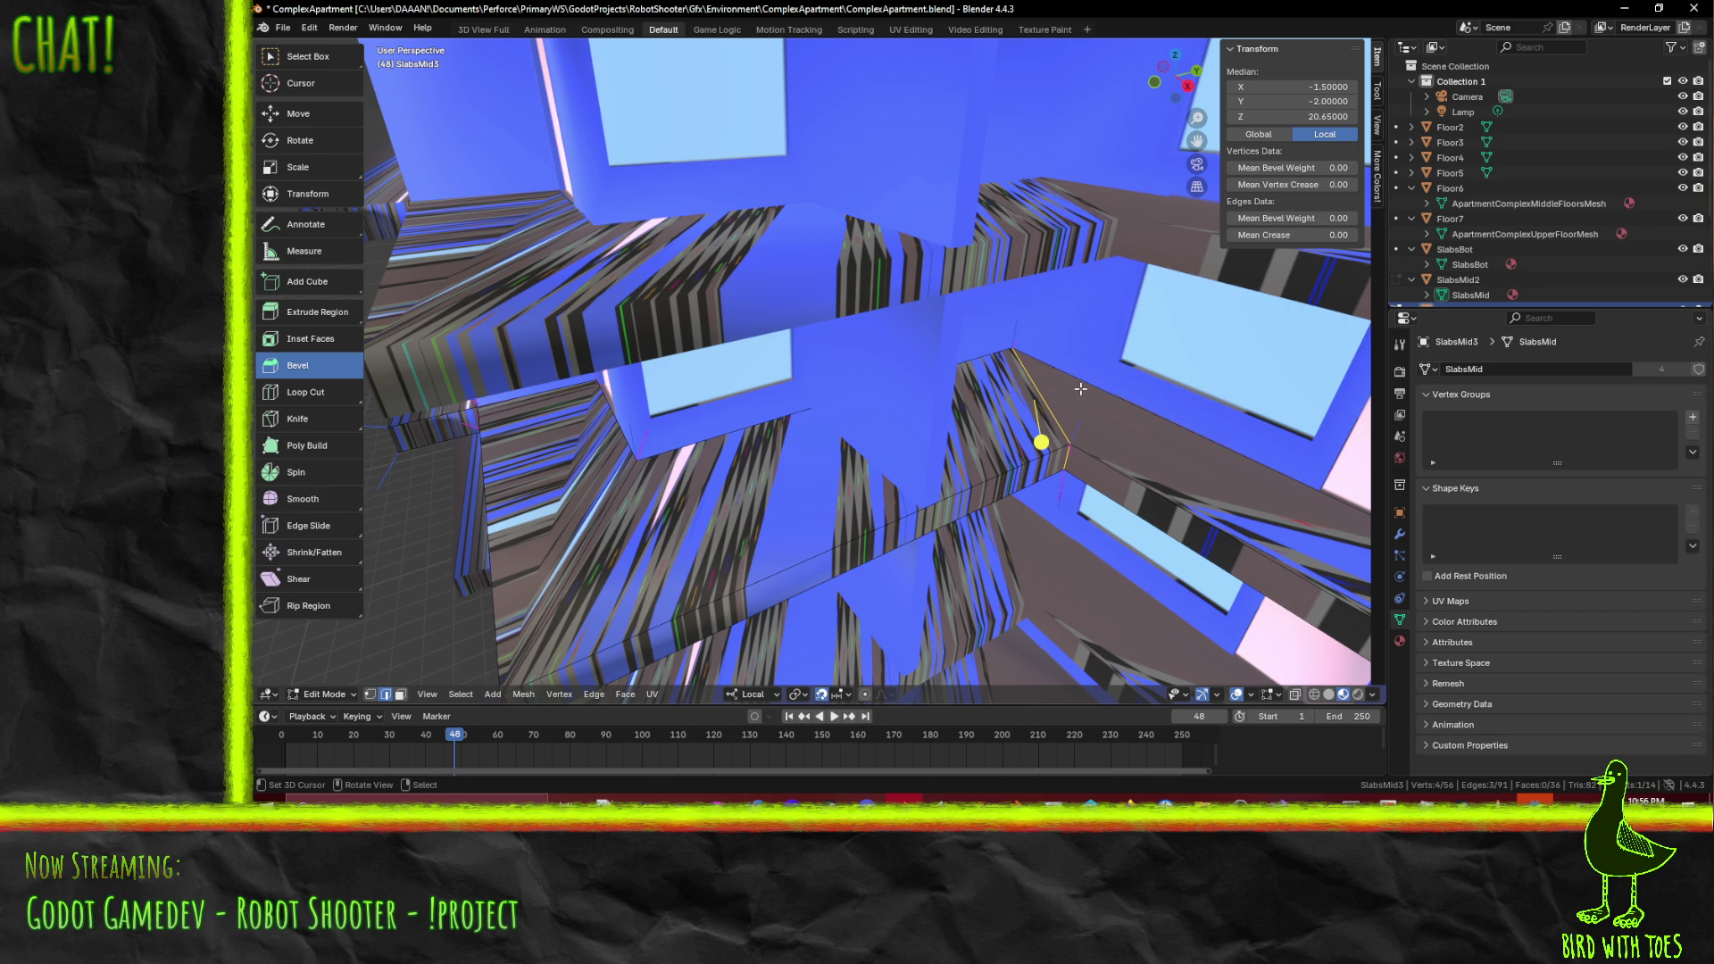
{"action": "key", "text": "F3"}
{"action": "type", "text": "cy"}
{"action": "key", "text": "BackSpace"}
{"action": "type", "text": "ut"}
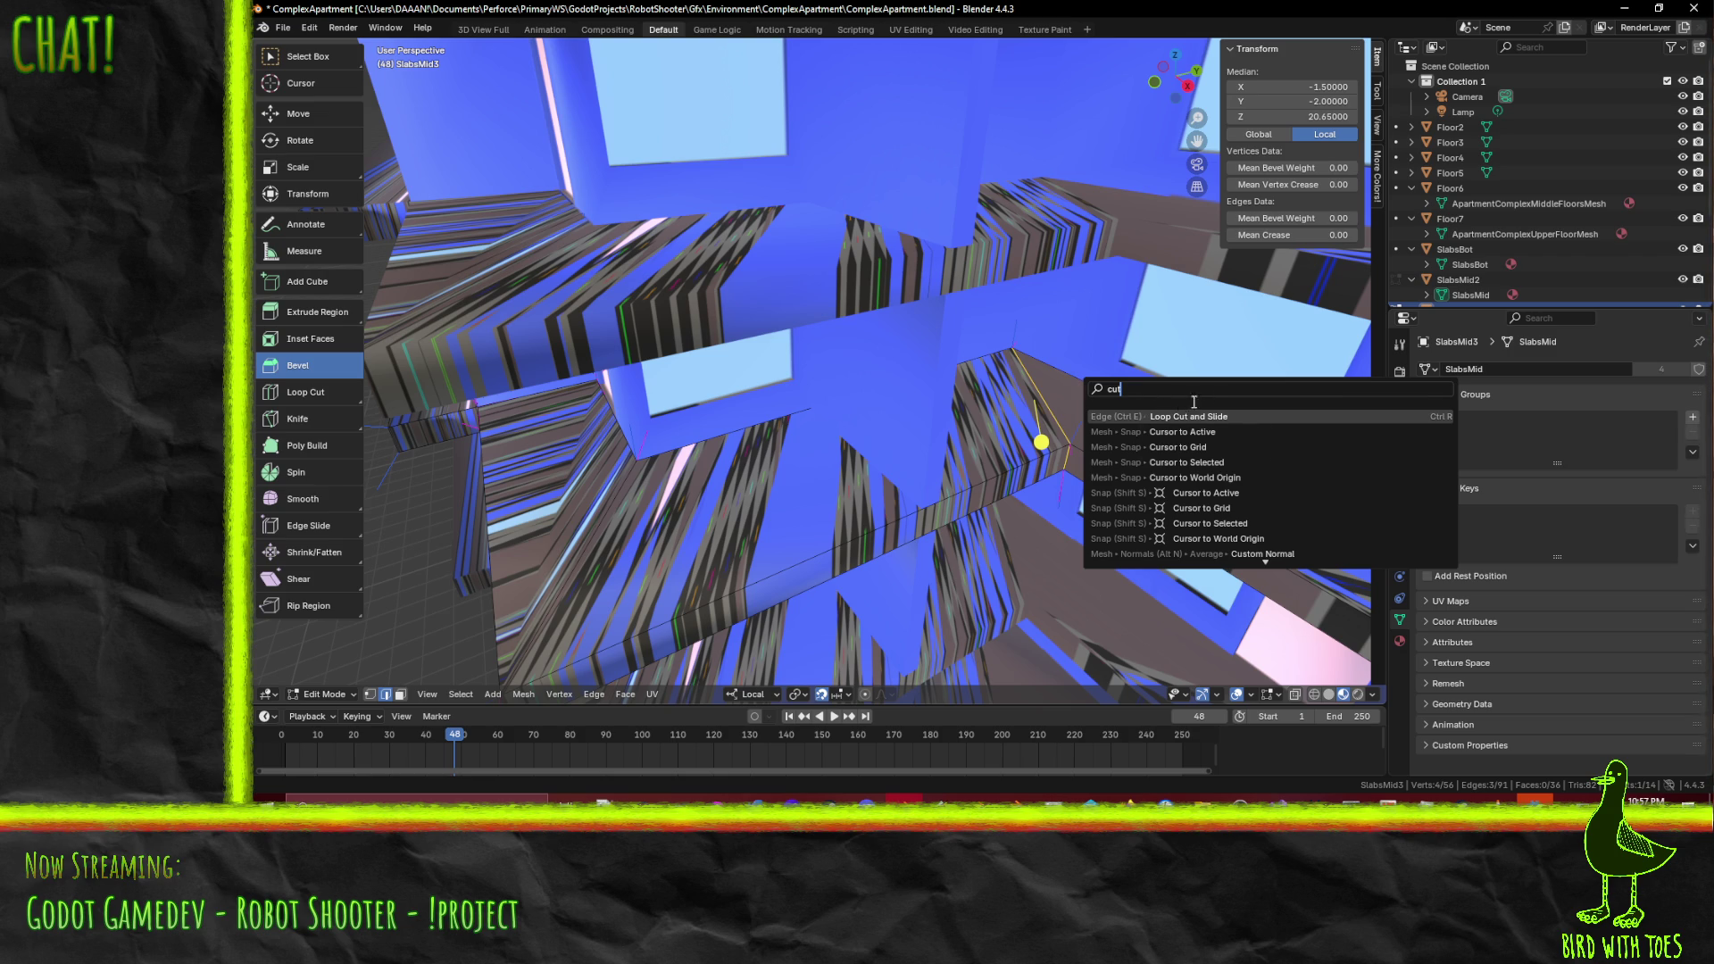
{"action": "key", "text": "Return"}
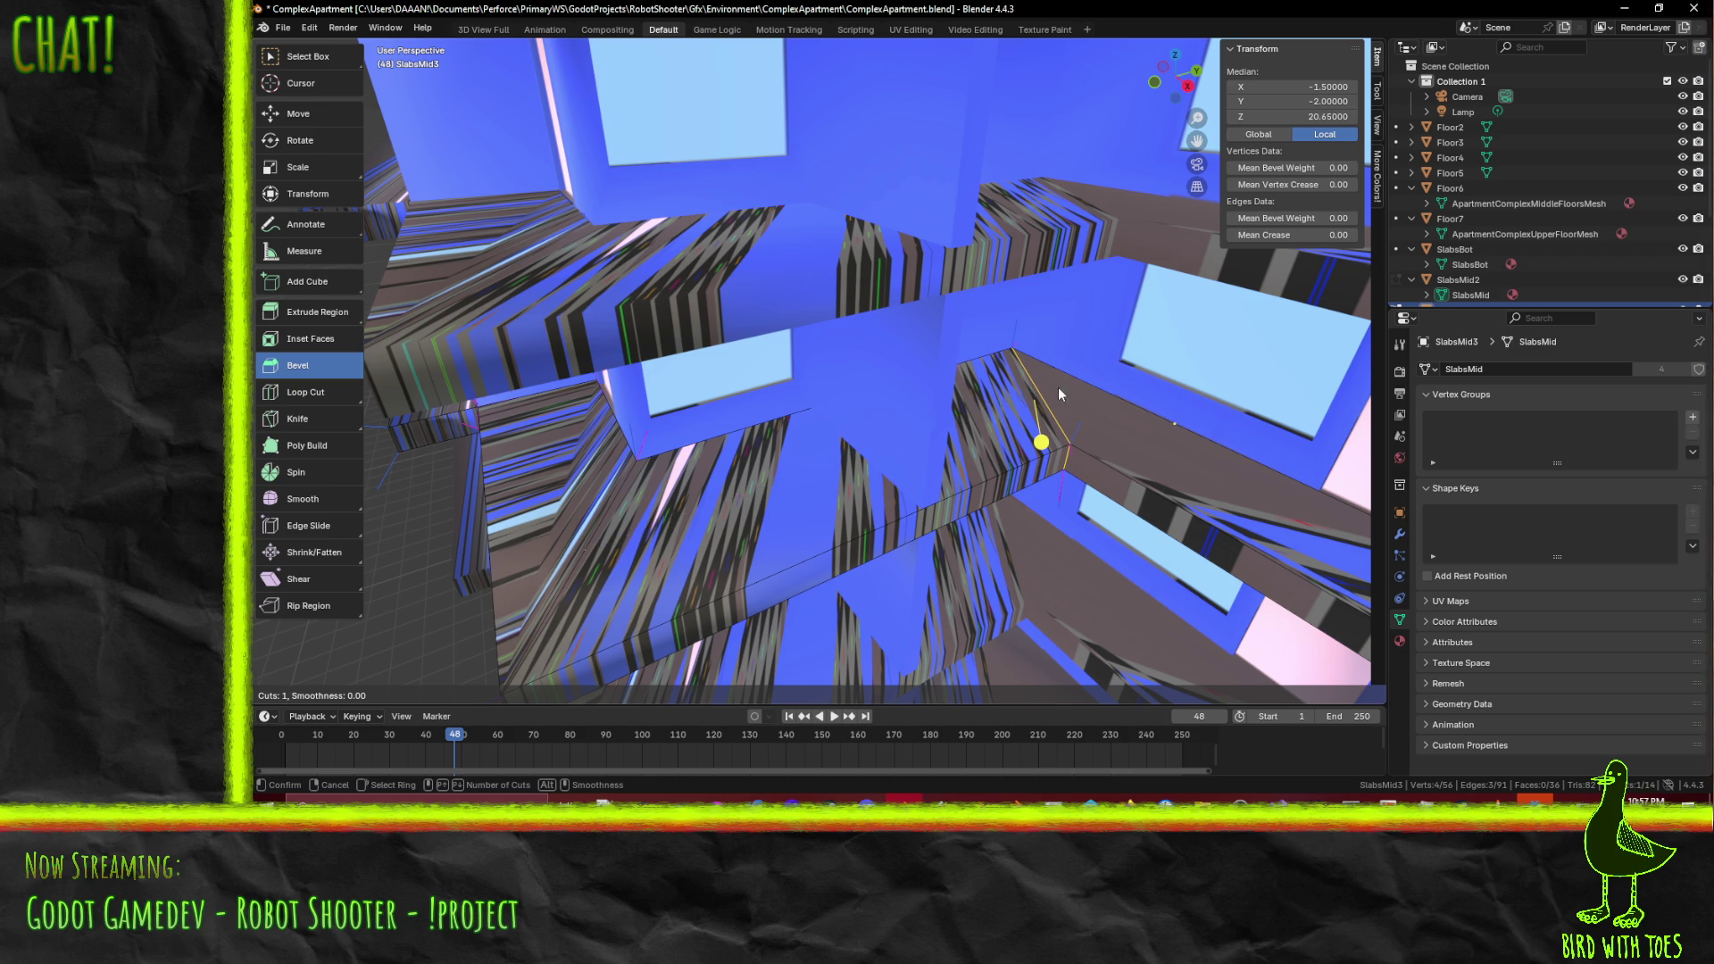
{"action": "left_click", "coordinate": [1105, 388]}
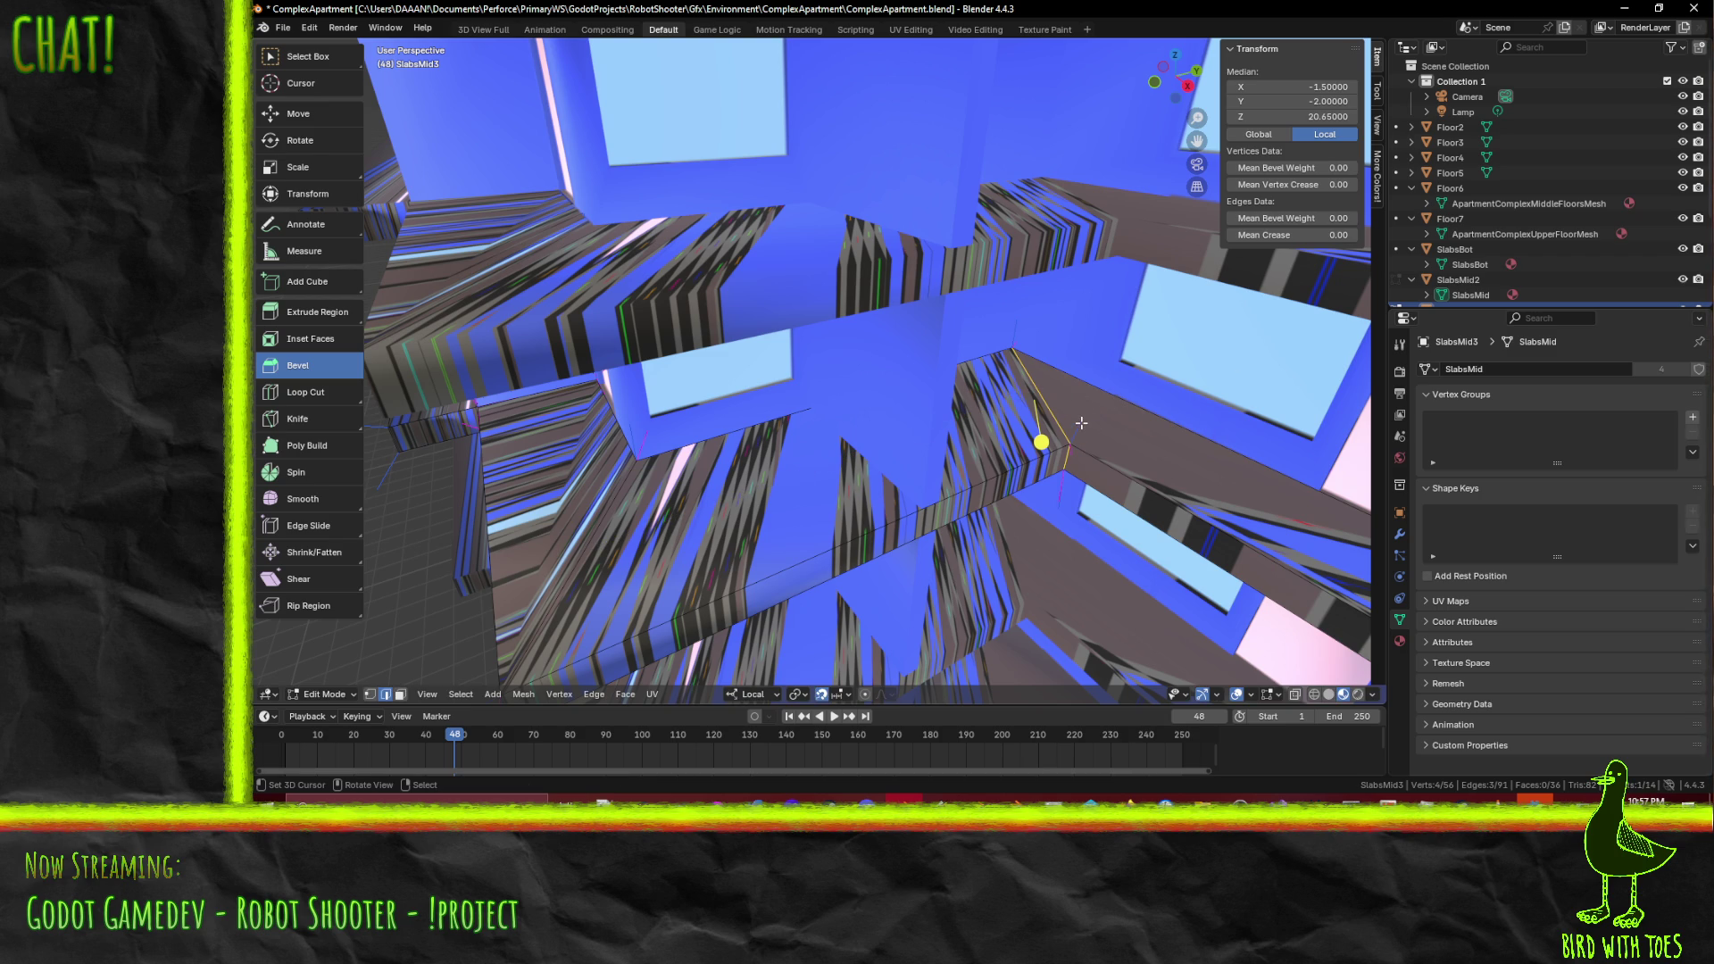
- Select two slab edges, bevel them, and begin editing the bevel Width
{"action": "left_click", "coordinate": [1082, 495]}
{"action": "mouse_move", "coordinate": [1082, 495]}
{"action": "middle_mouse_down"}
{"action": "mouse_move", "coordinate": [890, 449]}
{"action": "mouse_move", "coordinate": [969, 443]}
{"action": "mouse_move", "coordinate": [926, 476]}
{"action": "mouse_move", "coordinate": [960, 449]}
{"action": "middle_mouse_up"}
{"action": "left_click", "coordinate": [930, 445]}
{"action": "left_click", "coordinate": [932, 383]}
{"action": "mouse_move", "coordinate": [933, 383]}
{"action": "middle_mouse_down"}
{"action": "mouse_move", "coordinate": [1105, 391]}
{"action": "mouse_move", "coordinate": [455, 384]}
{"action": "middle_mouse_up"}
{"action": "left_click", "coordinate": [449, 380], "text": "shift"}
{"action": "left_click_drag", "start_coordinate": [449, 380], "coordinate": [495, 377]}
{"action": "left_click", "coordinate": [536, 434]}
{"action": "type", "text": "0.050"}
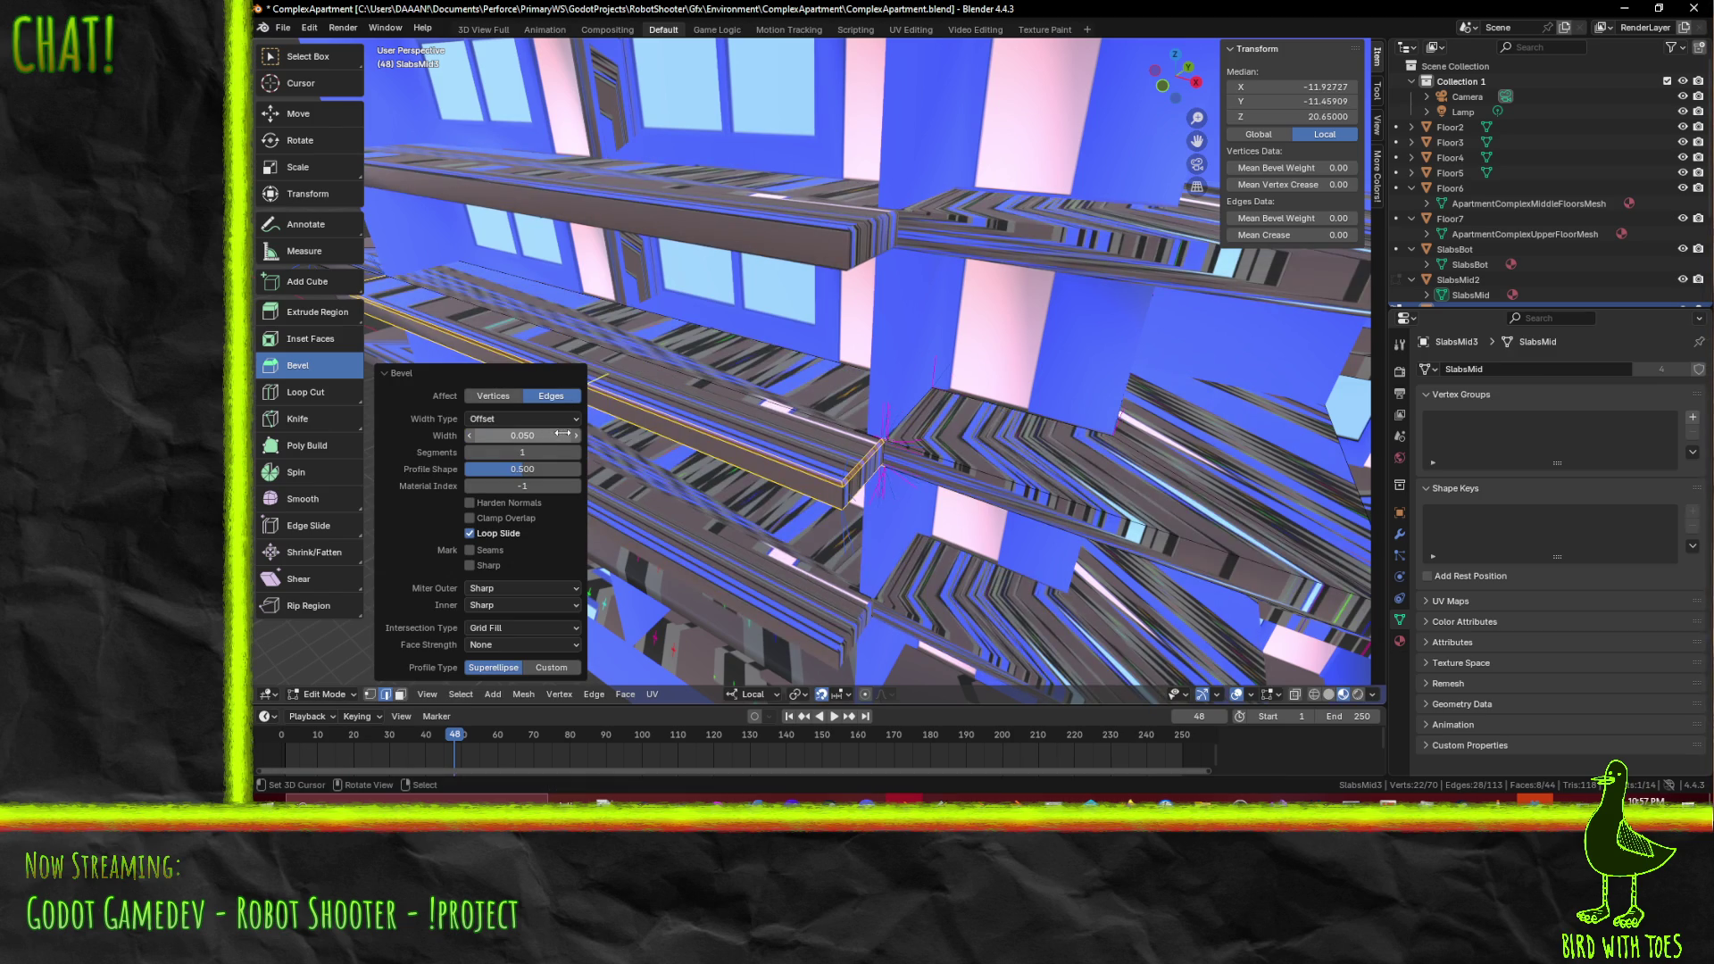
- Set the bevel Width to 0.05 and inspect the result around the building
{"action": "key", "text": "Return"}
{"action": "mouse_move", "coordinate": [672, 398]}
{"action": "middle_mouse_down"}
{"action": "mouse_move", "coordinate": [949, 376]}
{"action": "mouse_move", "coordinate": [967, 348]}
{"action": "mouse_move", "coordinate": [853, 372]}
{"action": "middle_mouse_up"}
{"action": "left_click", "coordinate": [530, 434]}
{"action": "type", "text": "0.05"}
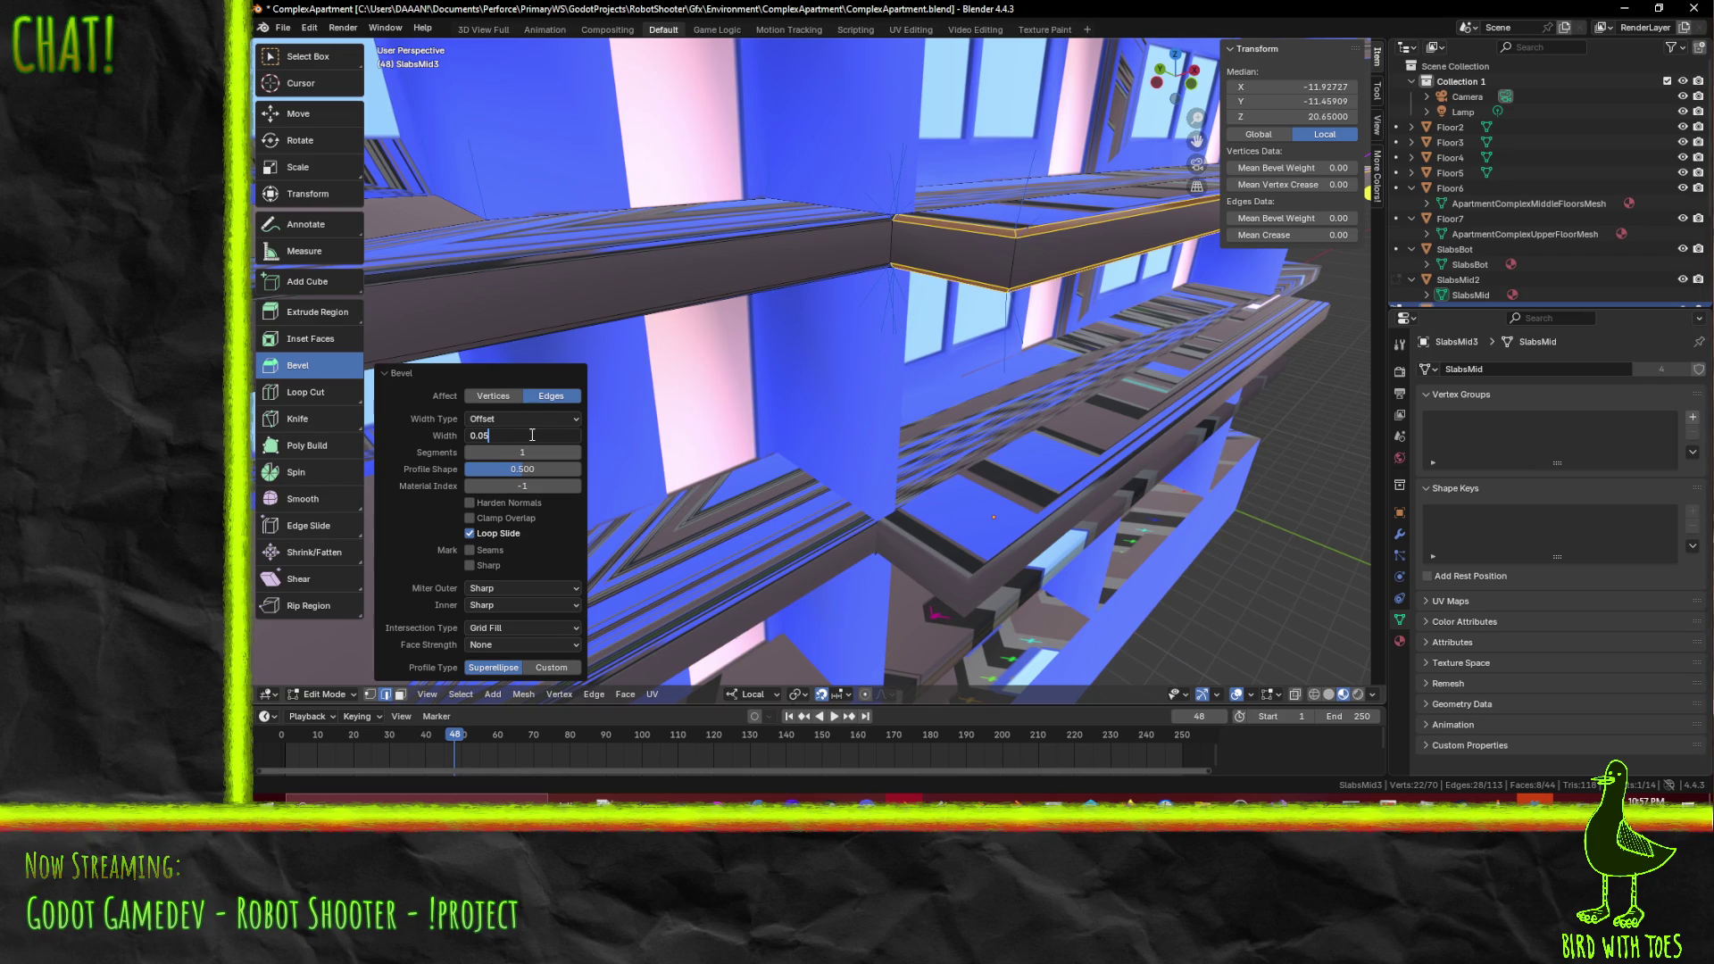
{"action": "key", "text": "Return"}
{"action": "mouse_move", "coordinate": [848, 393]}
{"action": "middle_mouse_down"}
{"action": "mouse_move", "coordinate": [877, 387]}
{"action": "mouse_move", "coordinate": [747, 385]}
{"action": "middle_mouse_up"}
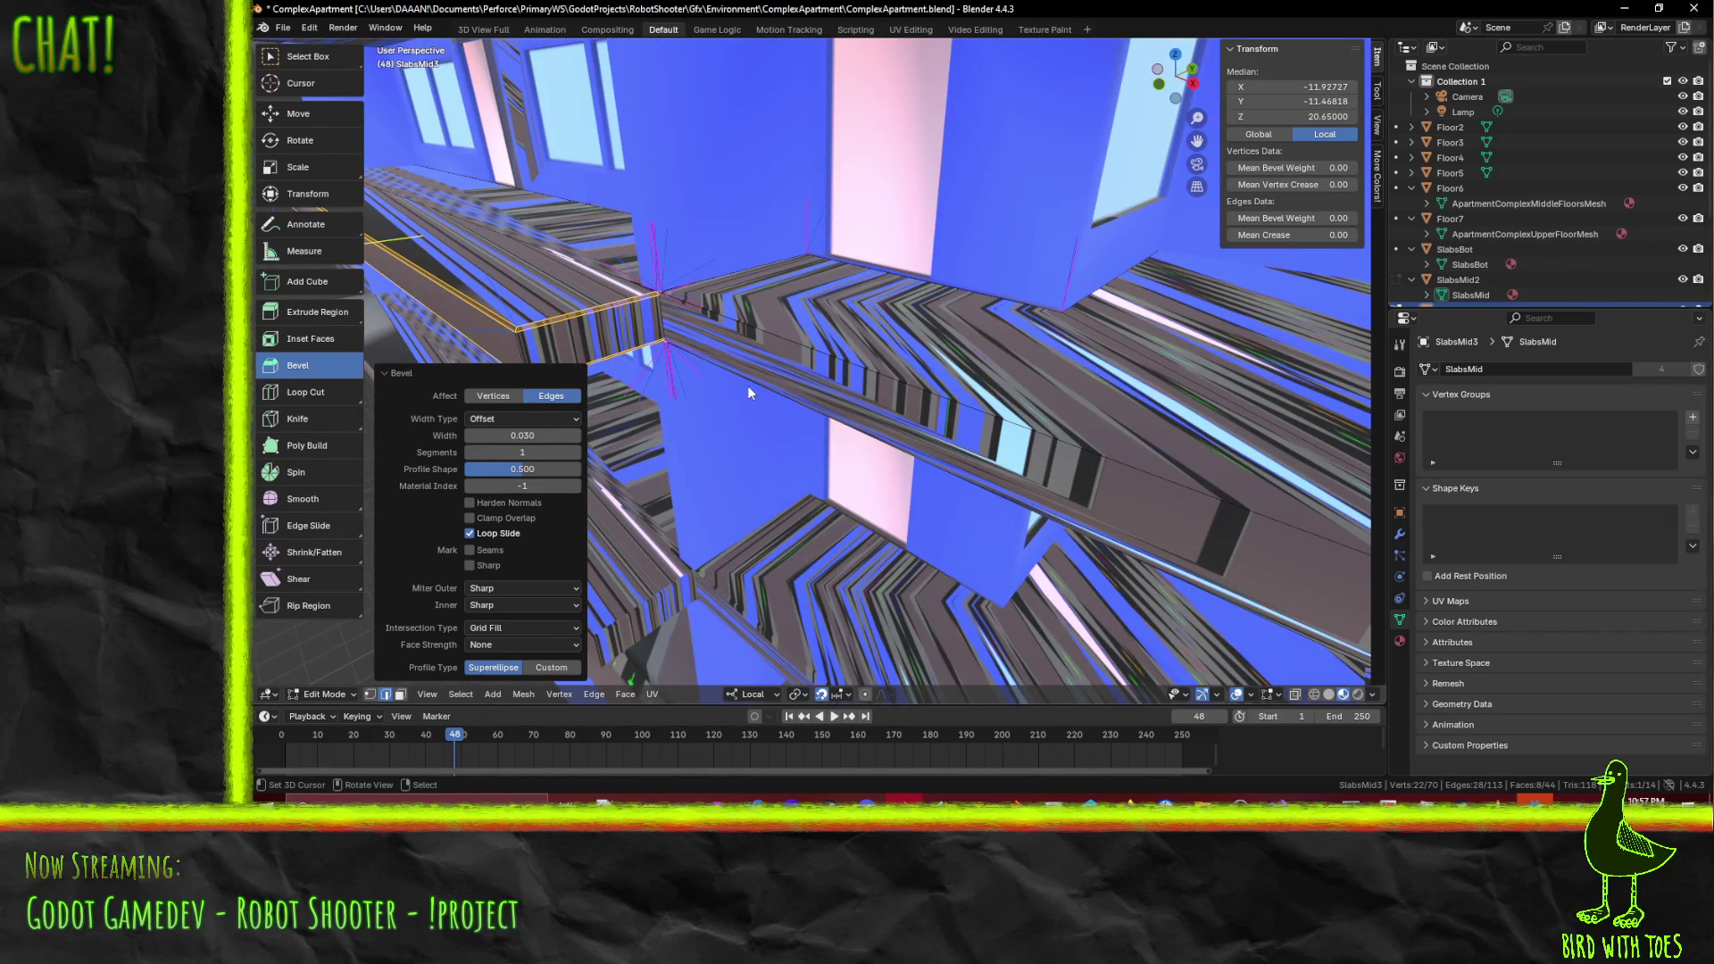
{"action": "scroll", "coordinate": [747, 385], "scroll_direction": "down", "scroll_amount": 8}
{"action": "mouse_move", "coordinate": [747, 386]}
{"action": "middle_mouse_down"}
{"action": "mouse_move", "coordinate": [816, 323]}
{"action": "mouse_move", "coordinate": [864, 332]}
{"action": "mouse_move", "coordinate": [864, 288]}
{"action": "mouse_move", "coordinate": [837, 273]}
{"action": "mouse_move", "coordinate": [1009, 430]}
{"action": "mouse_move", "coordinate": [1020, 391]}
{"action": "mouse_move", "coordinate": [1106, 409]}
{"action": "mouse_move", "coordinate": [1030, 457]}
{"action": "mouse_move", "coordinate": [1030, 377]}
{"action": "mouse_move", "coordinate": [914, 430]}
{"action": "mouse_move", "coordinate": [929, 443]}
{"action": "mouse_move", "coordinate": [919, 431]}
{"action": "mouse_move", "coordinate": [946, 430]}
{"action": "mouse_move", "coordinate": [867, 376]}
{"action": "mouse_move", "coordinate": [803, 423]}
{"action": "mouse_move", "coordinate": [755, 414]}
{"action": "mouse_move", "coordinate": [859, 432]}
{"action": "middle_mouse_up"}
{"action": "scroll", "coordinate": [877, 335], "scroll_direction": "up", "scroll_amount": 6}
- Save the apartment file and switch to Object Mode
{"action": "key", "text": "ctrl+s"}
{"action": "scroll", "coordinate": [1092, 432], "scroll_direction": "down", "scroll_amount": 6}
{"action": "key", "text": "Tab"}
{"action": "scroll", "coordinate": [981, 384], "scroll_direction": "up", "scroll_amount": 5}
- Undo and redo the slab edge bevel at 0.05 Width with Loop Slide enabled
{"action": "key", "text": "Tab"}
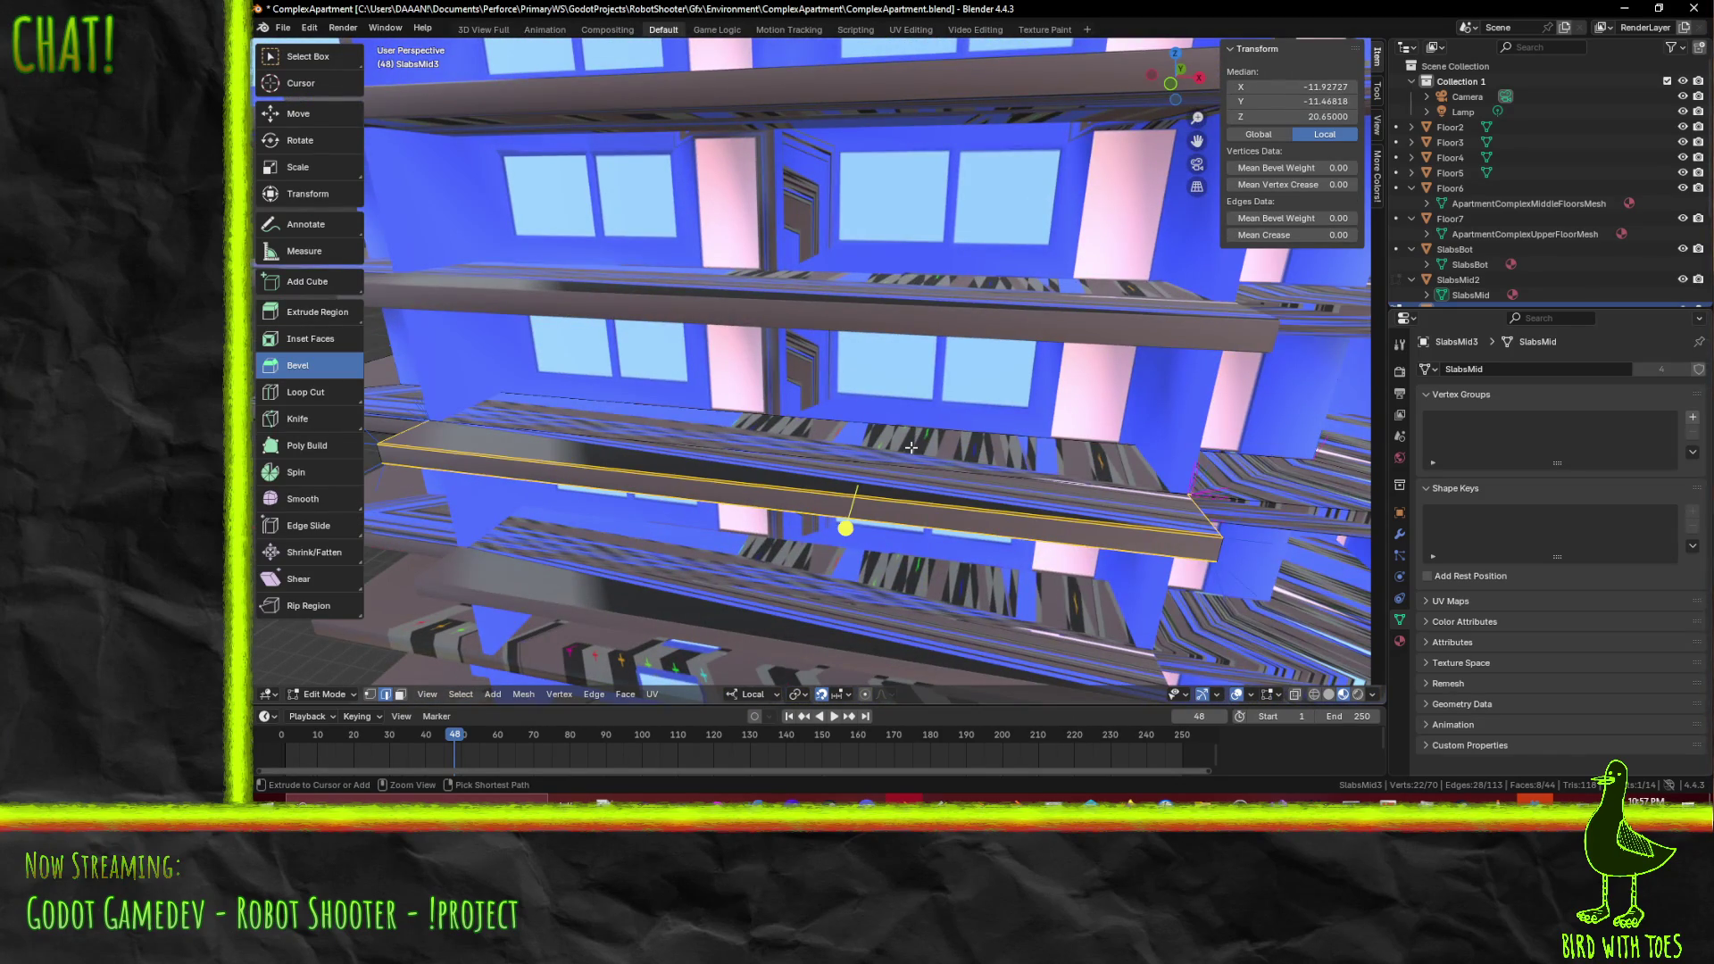
{"action": "key", "text": "ctrl+z"}
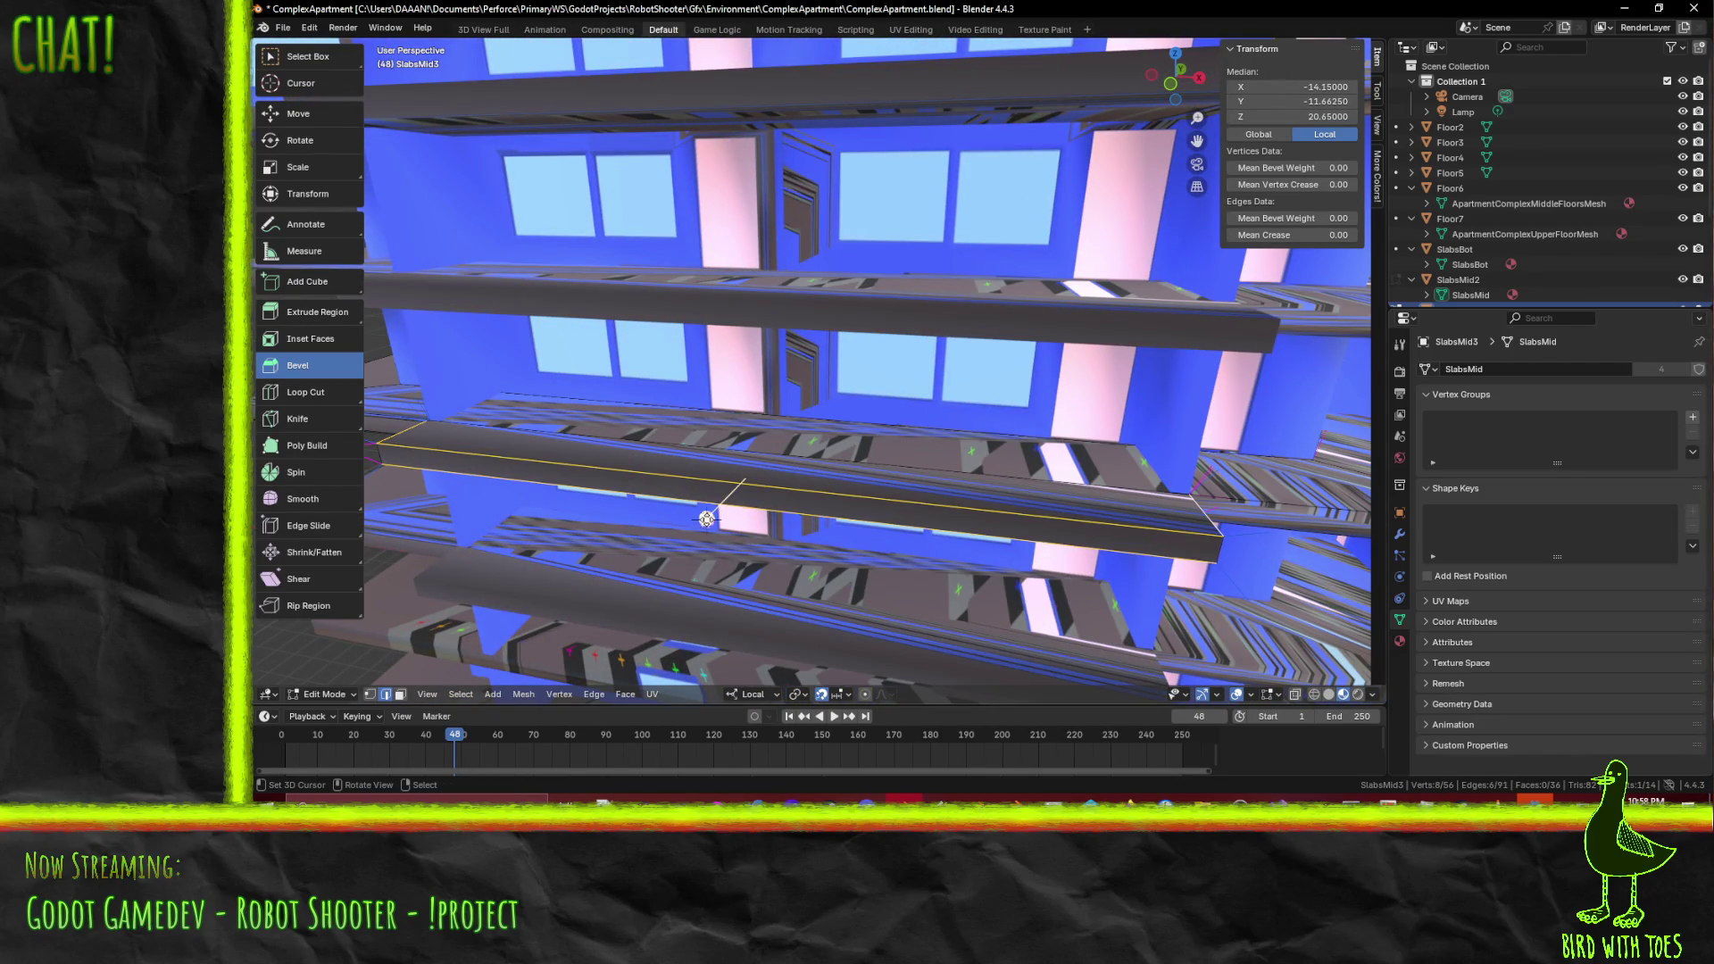
{"action": "left_click_drag", "start_coordinate": [706, 519], "coordinate": [741, 549]}
{"action": "left_click", "coordinate": [531, 435]}
{"action": "left_click", "coordinate": [531, 436]}
{"action": "type", "text": "0.050"}
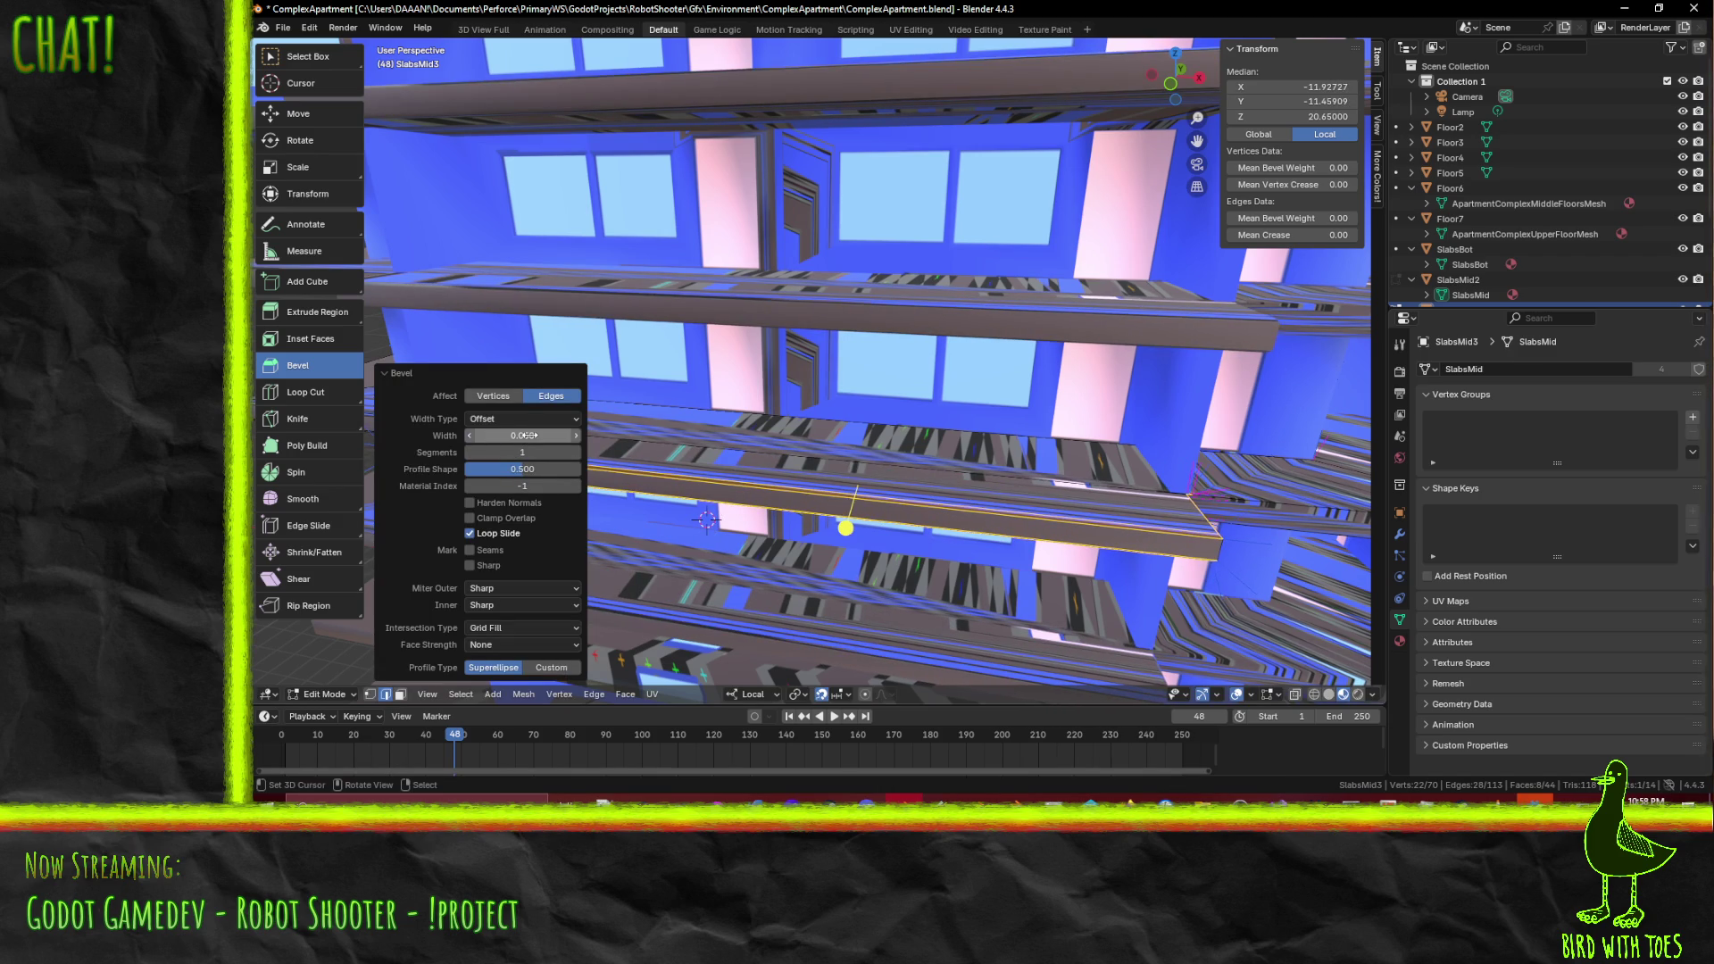
{"action": "key", "text": "Return"}
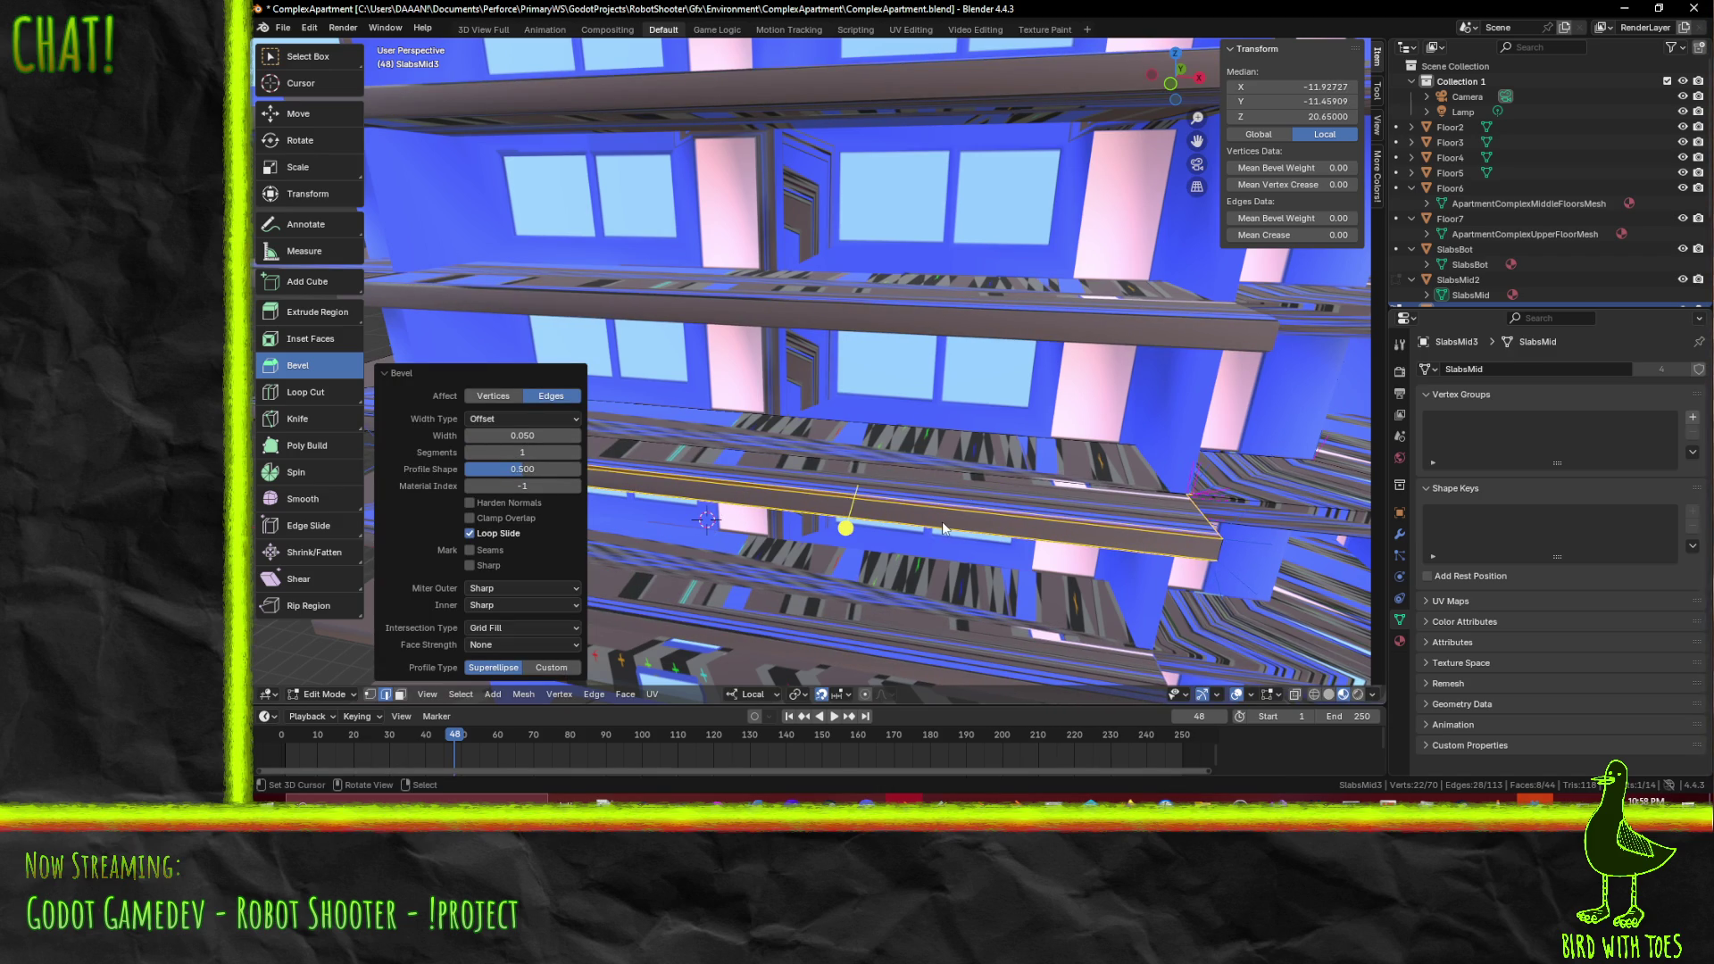
{"action": "left_click", "coordinate": [468, 533]}
{"action": "mouse_move", "coordinate": [984, 507]}
{"action": "middle_mouse_down"}
{"action": "mouse_move", "coordinate": [930, 490]}
{"action": "mouse_move", "coordinate": [1018, 467]}
{"action": "middle_mouse_up"}
{"action": "scroll", "coordinate": [988, 476], "scroll_direction": "up", "scroll_amount": 2}
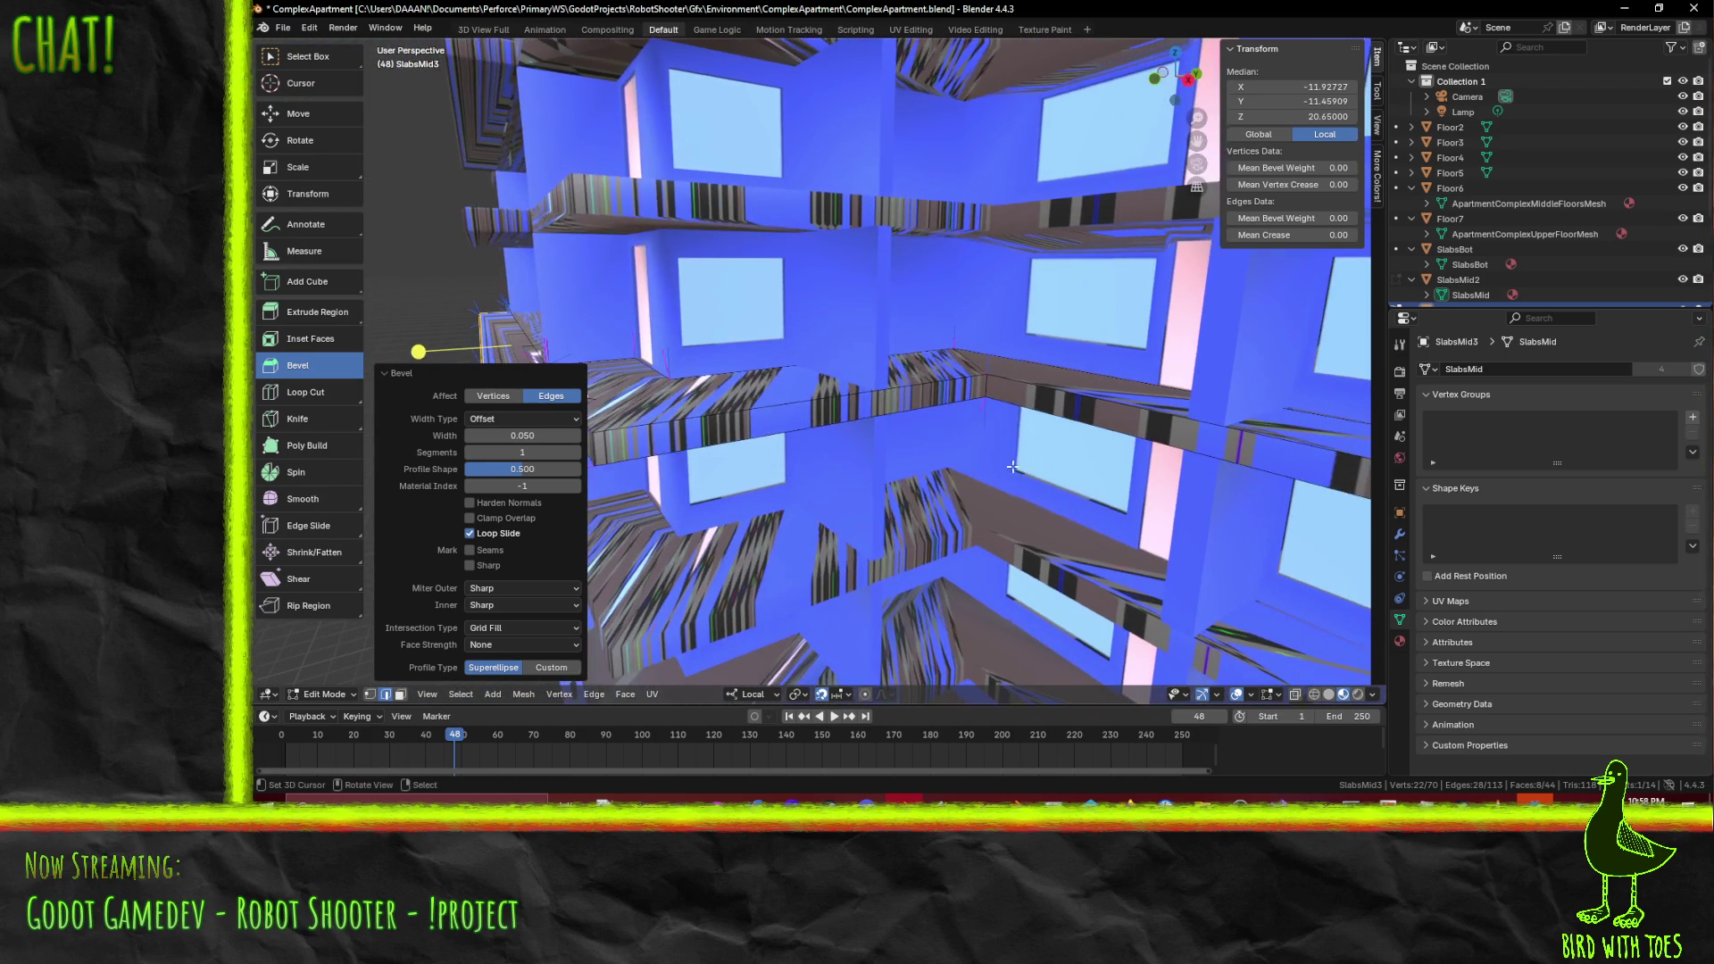
{"action": "key", "text": "Tab"}
- Select the slab's corner edges in Edit Mode
{"action": "mouse_move", "coordinate": [812, 455]}
{"action": "middle_mouse_down"}
{"action": "mouse_move", "coordinate": [757, 459]}
{"action": "mouse_move", "coordinate": [773, 459]}
{"action": "middle_mouse_up"}
{"action": "key", "text": "Tab"}
{"action": "left_click", "coordinate": [879, 397], "text": "alt"}
{"action": "middle_click_drag", "start_coordinate": [879, 398], "coordinate": [909, 327]}
{"action": "left_click", "coordinate": [908, 307], "text": "shift"}
- Browse the command search results for 'ed' to find an edge command
{"action": "key", "text": "F3"}
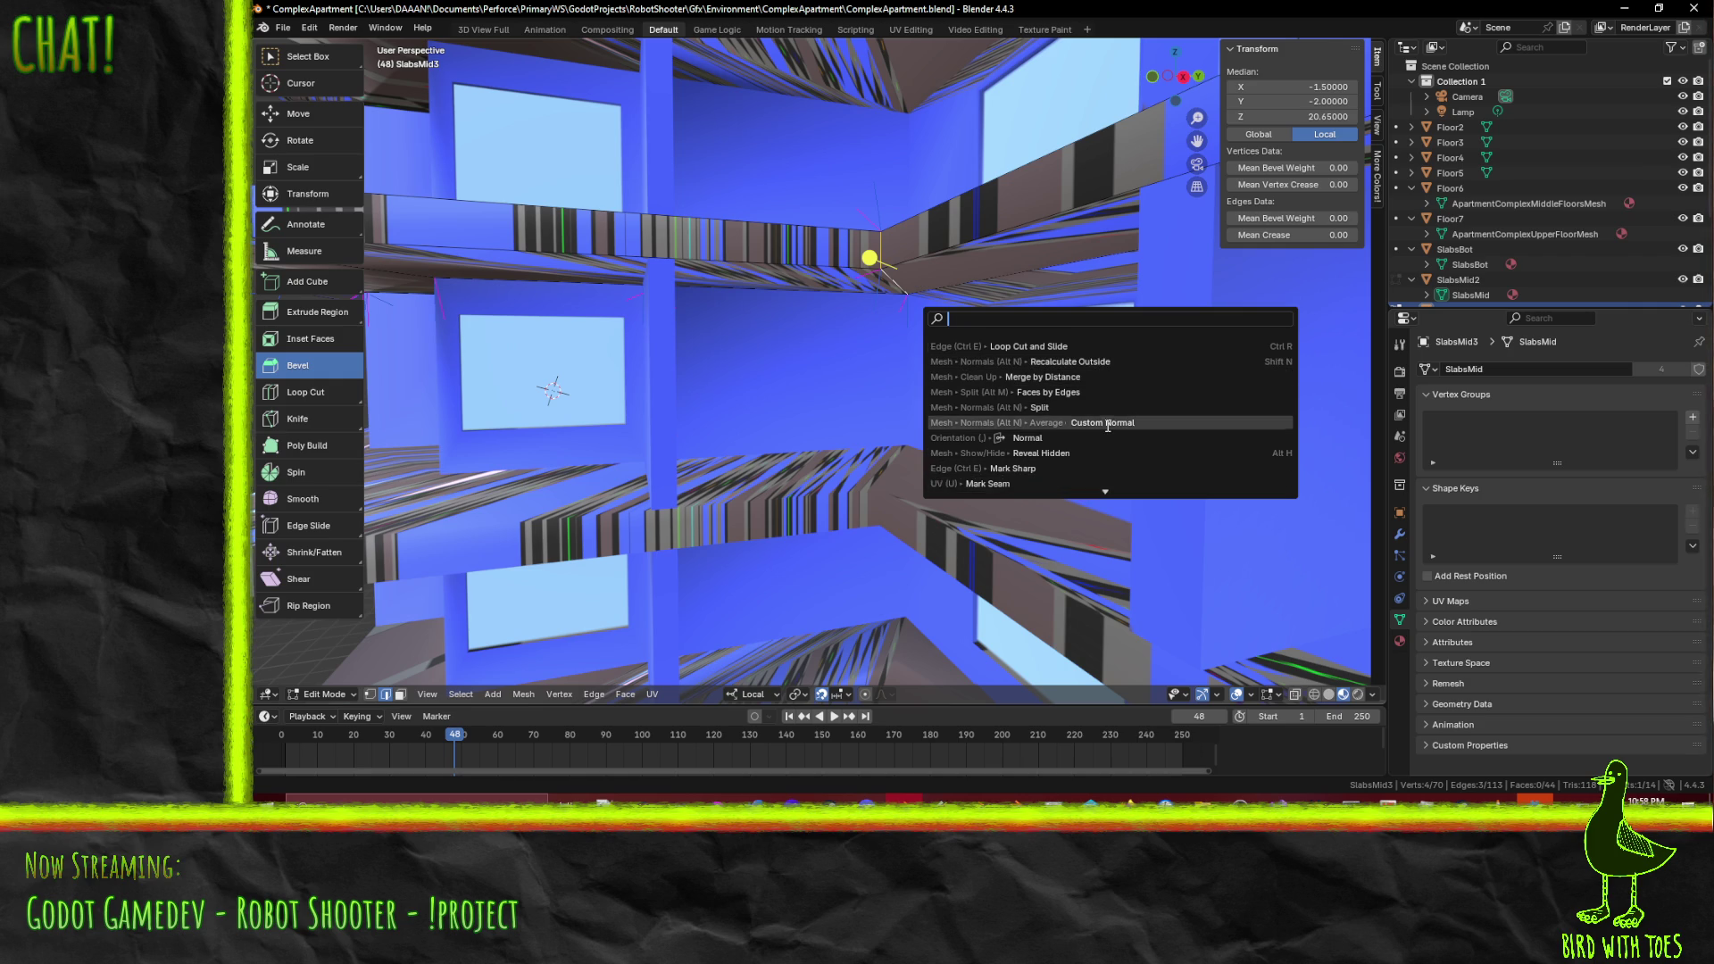
{"action": "type", "text": "edge"}
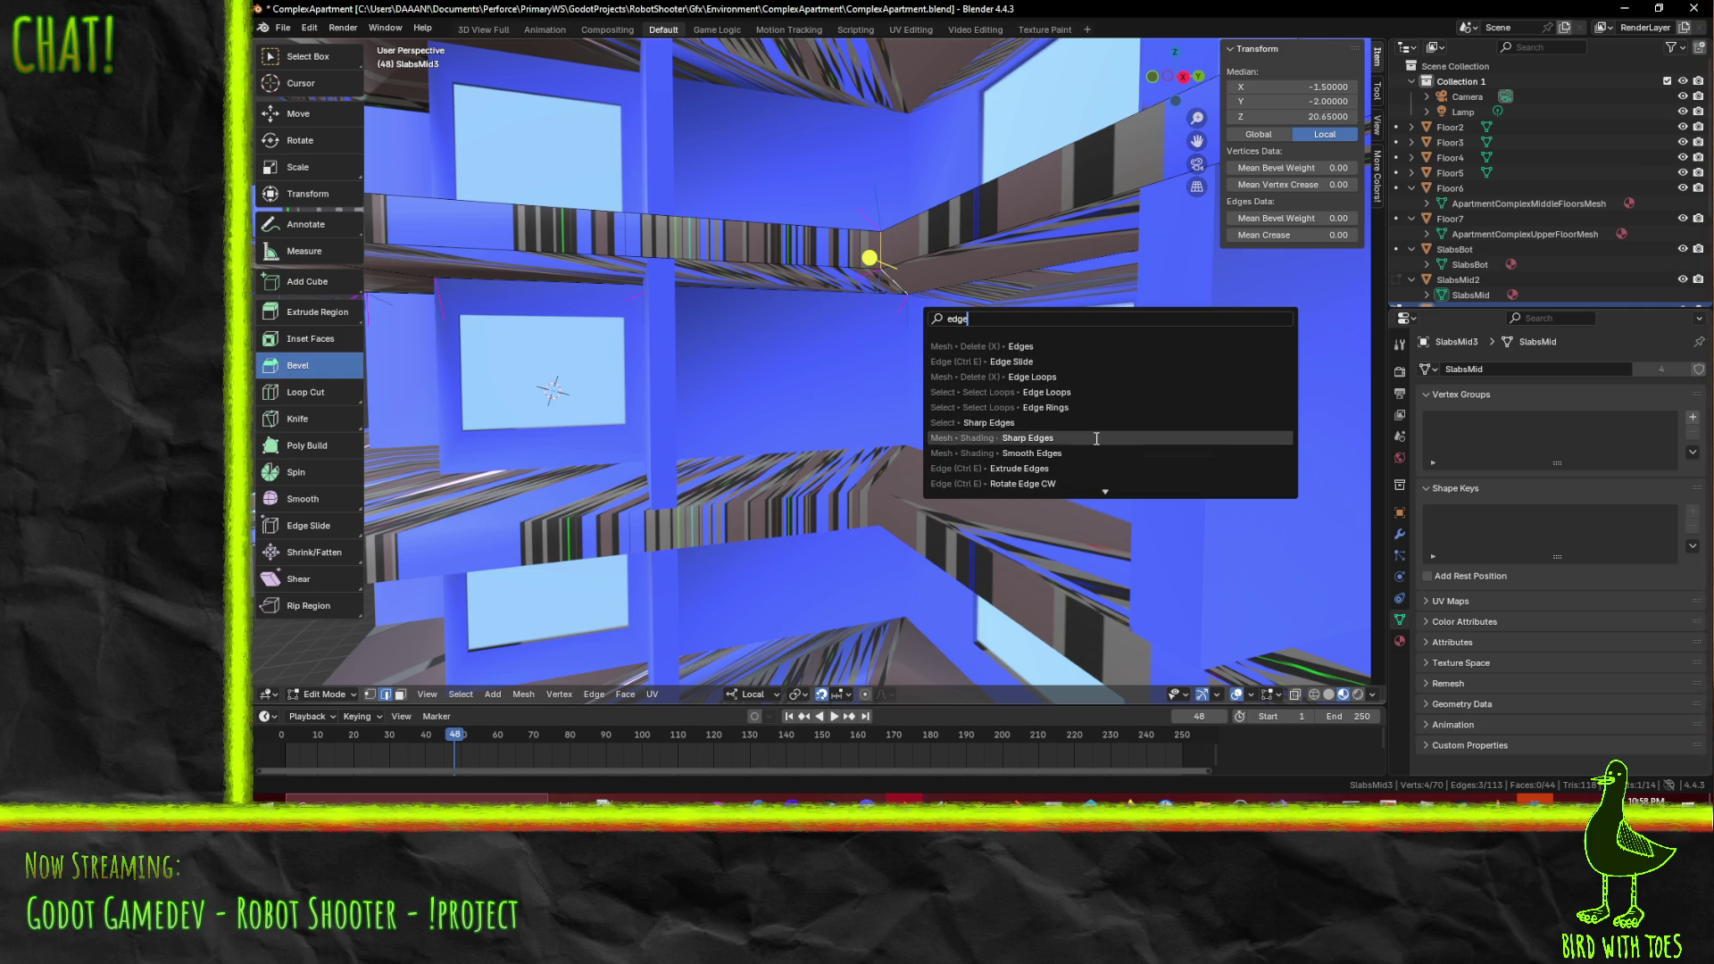
{"action": "scroll", "coordinate": [1104, 473], "scroll_direction": "down", "scroll_amount": 5}
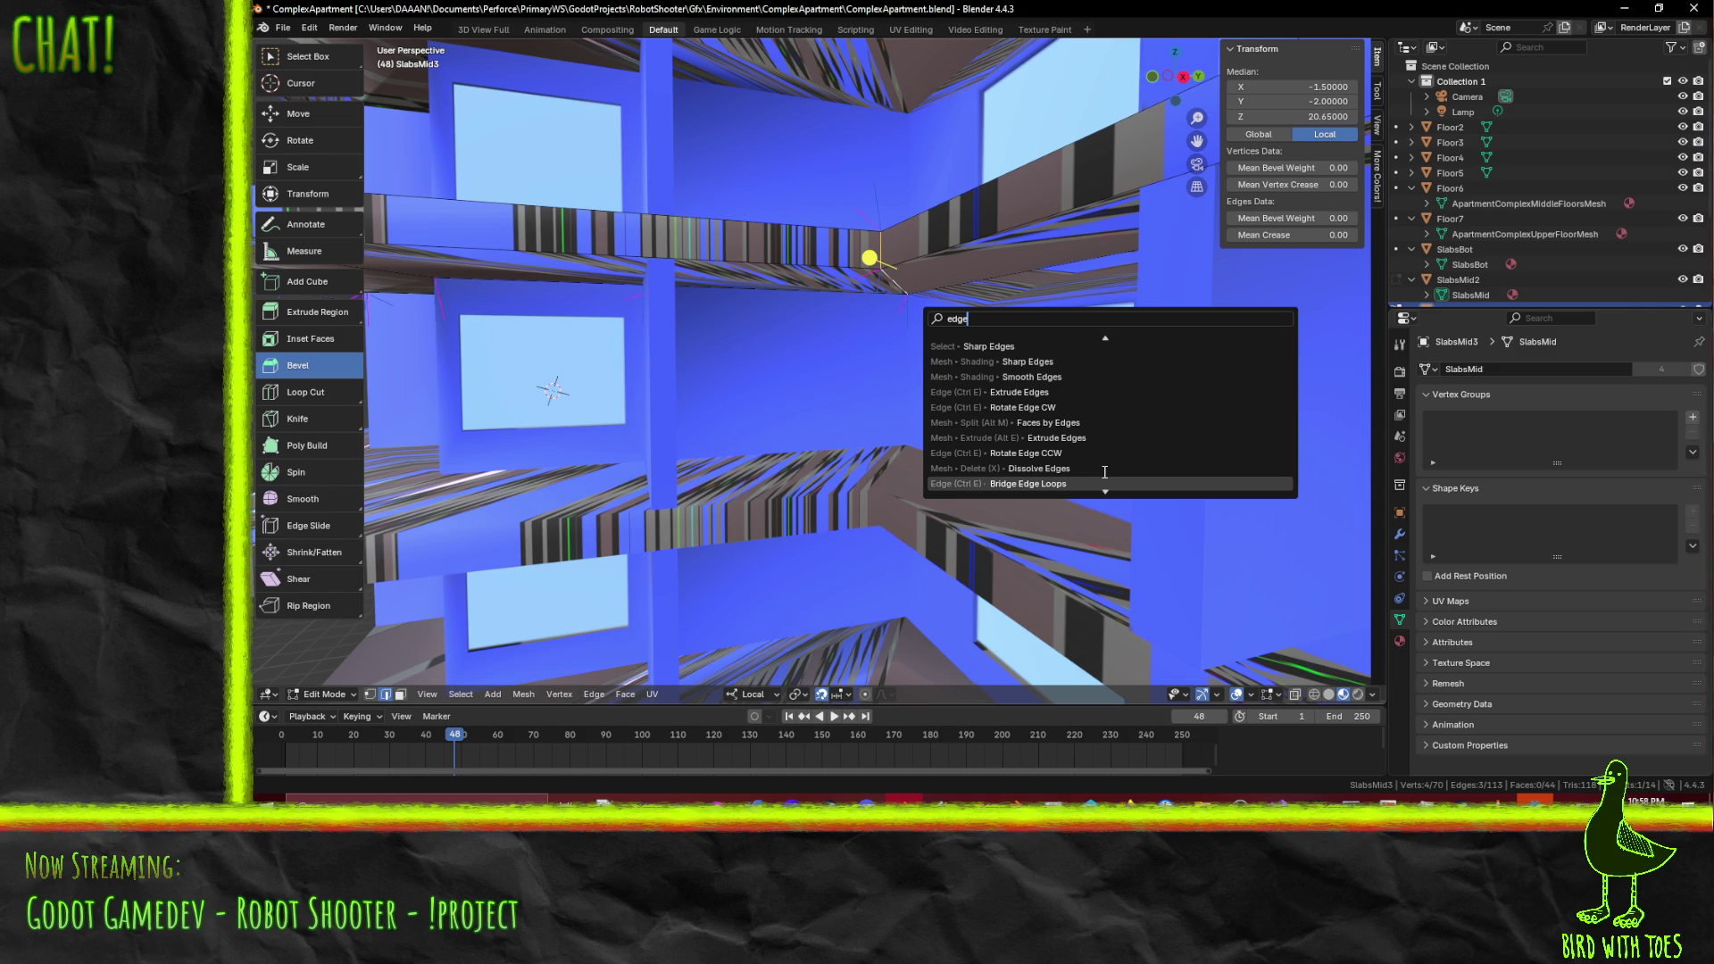
{"action": "scroll", "coordinate": [1104, 472], "scroll_direction": "down", "scroll_amount": 8}
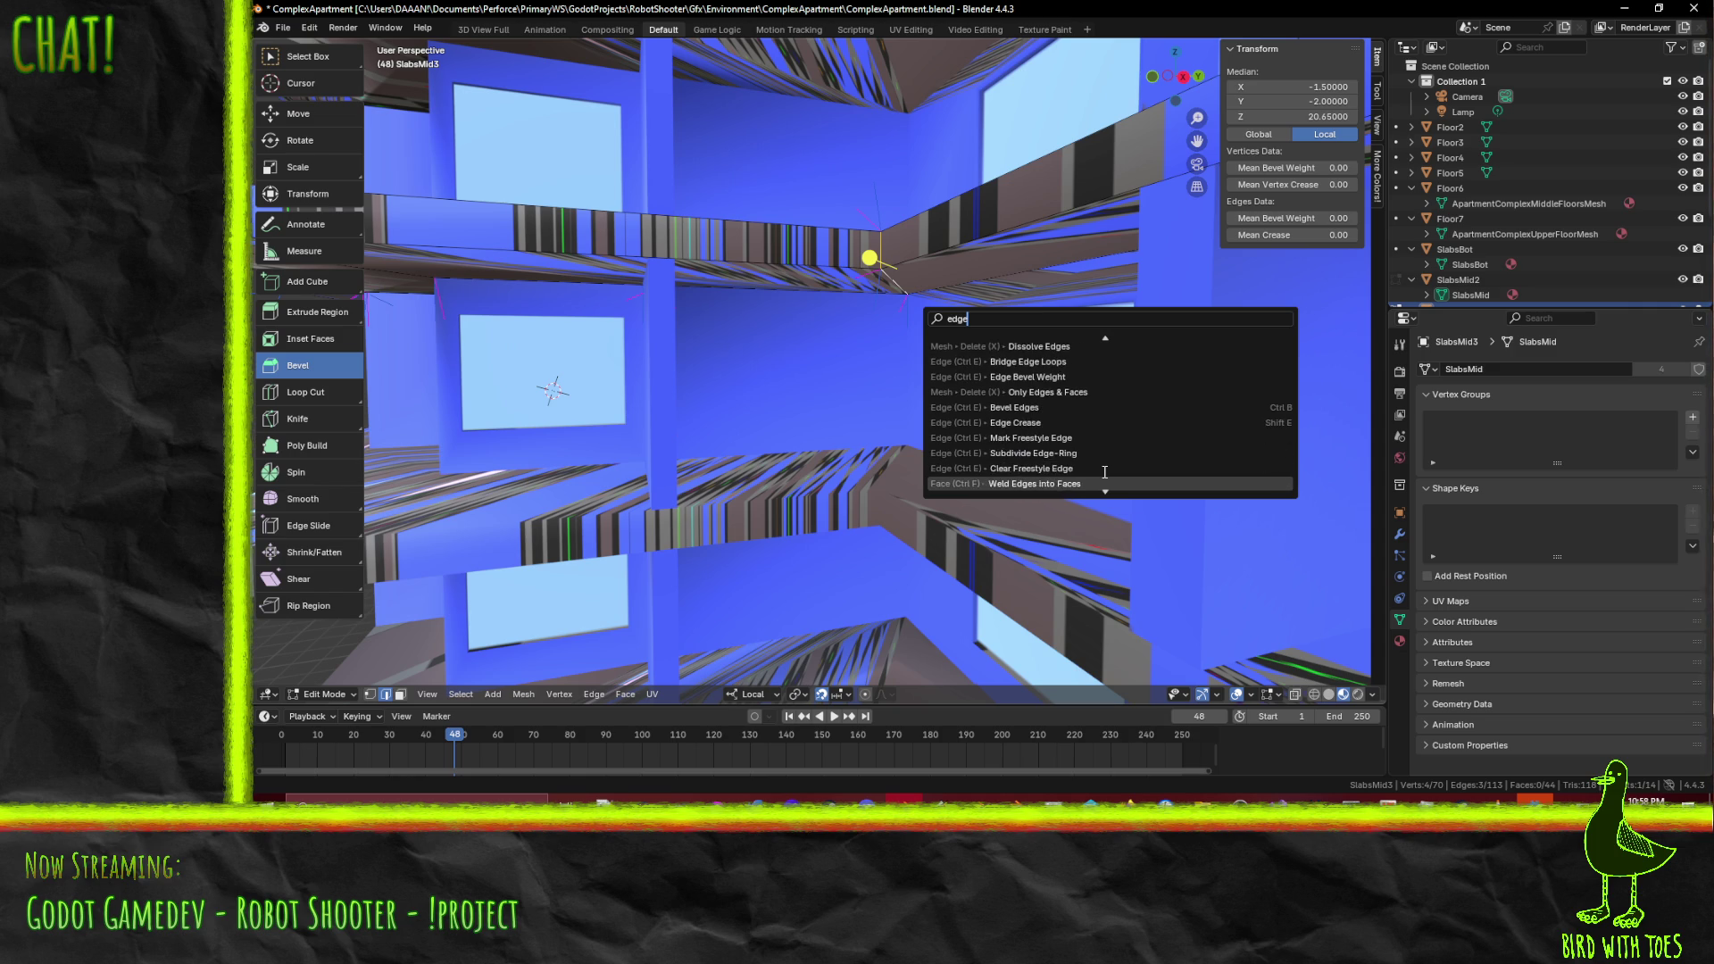
{"action": "scroll", "coordinate": [1104, 472], "scroll_direction": "down", "scroll_amount": 6}
{"action": "scroll", "coordinate": [1104, 472], "scroll_direction": "down", "scroll_amount": 8}
{"action": "scroll", "coordinate": [1104, 472], "scroll_direction": "down", "scroll_amount": 6}
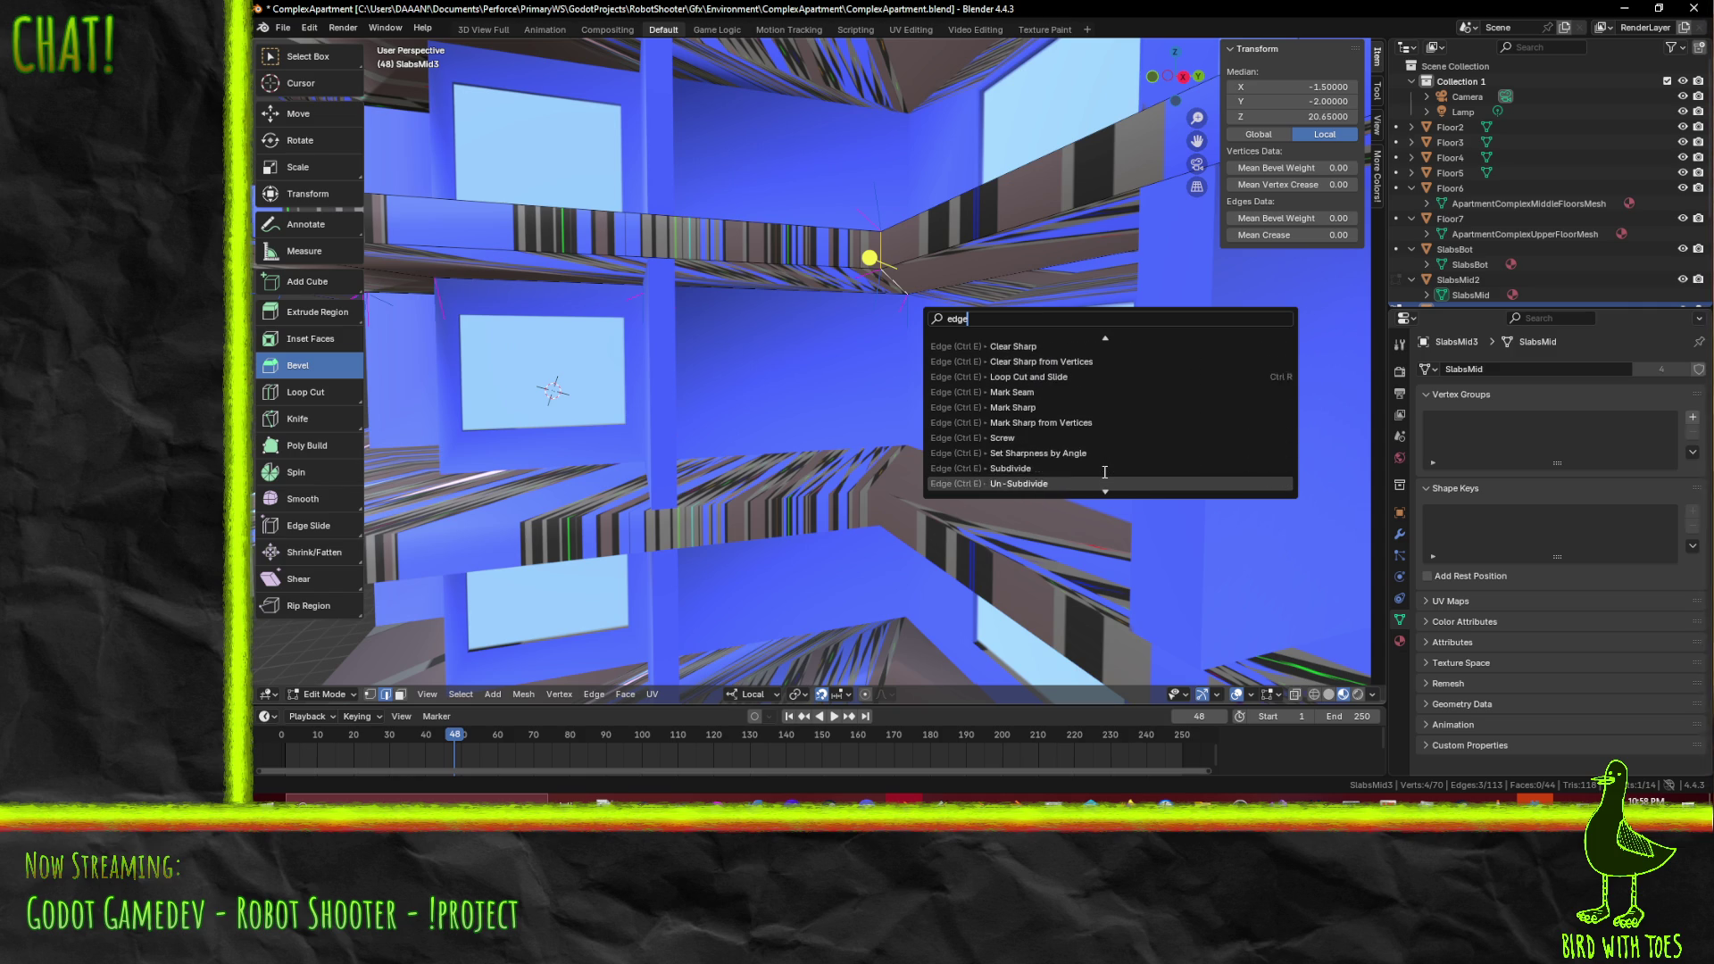
{"action": "scroll", "coordinate": [1106, 467], "scroll_direction": "down", "scroll_amount": 1}
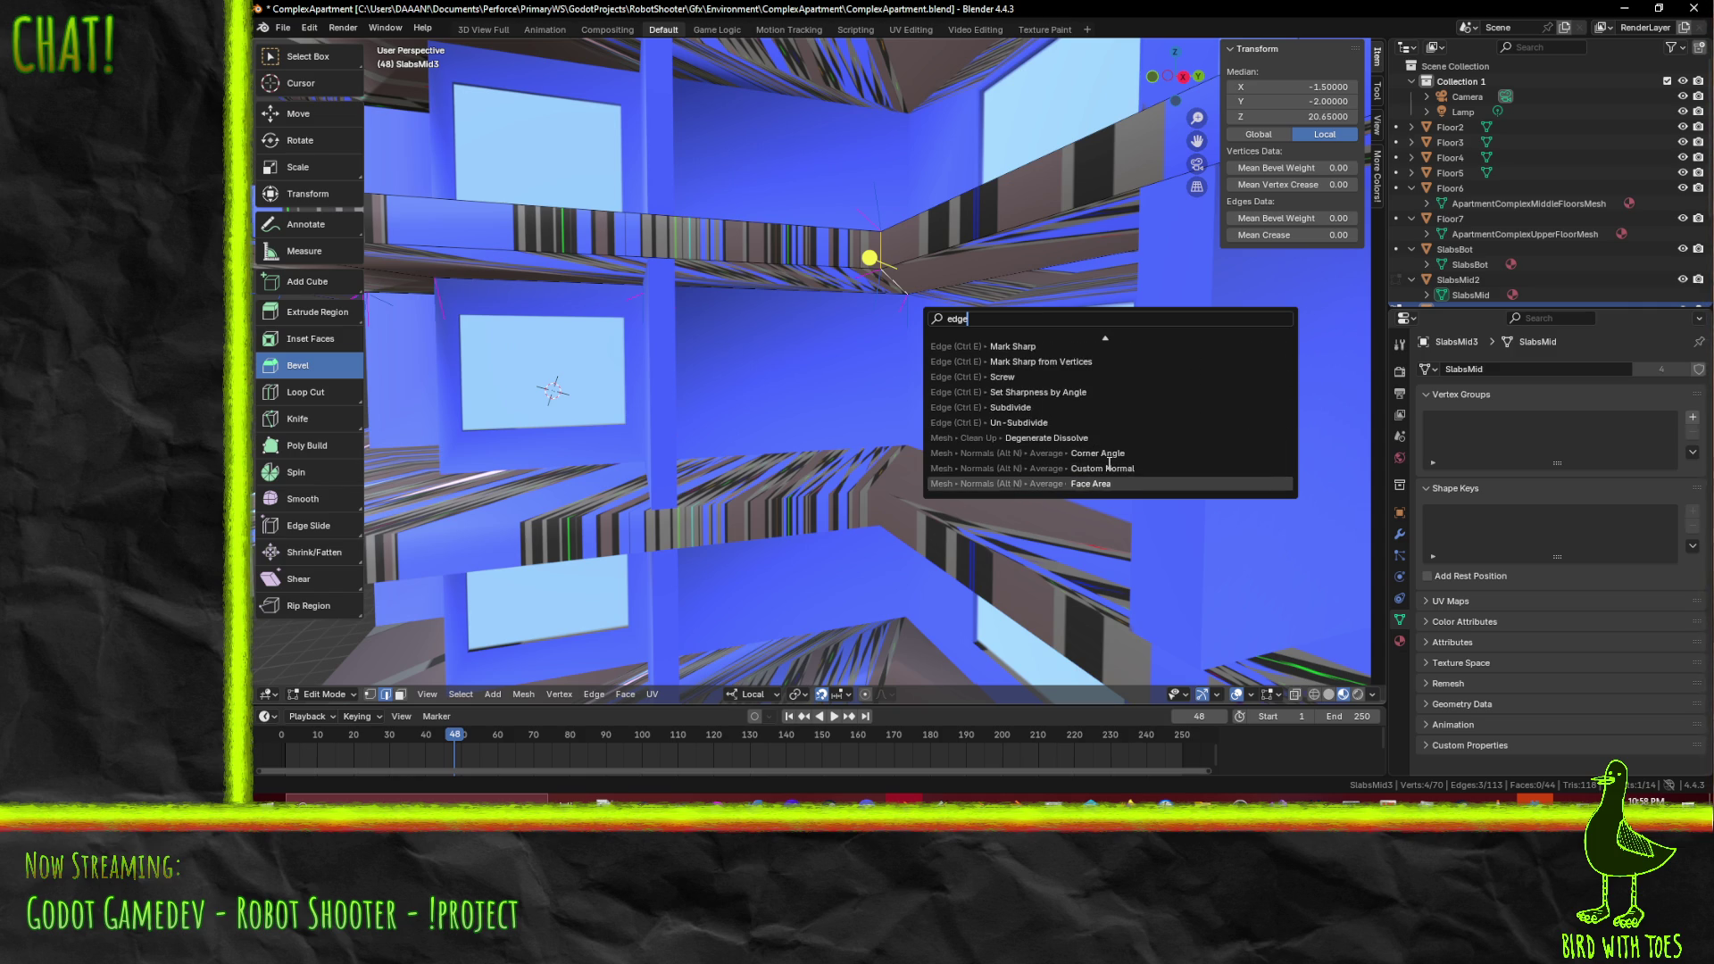
{"action": "scroll", "coordinate": [1109, 464], "scroll_direction": "up", "scroll_amount": 18}
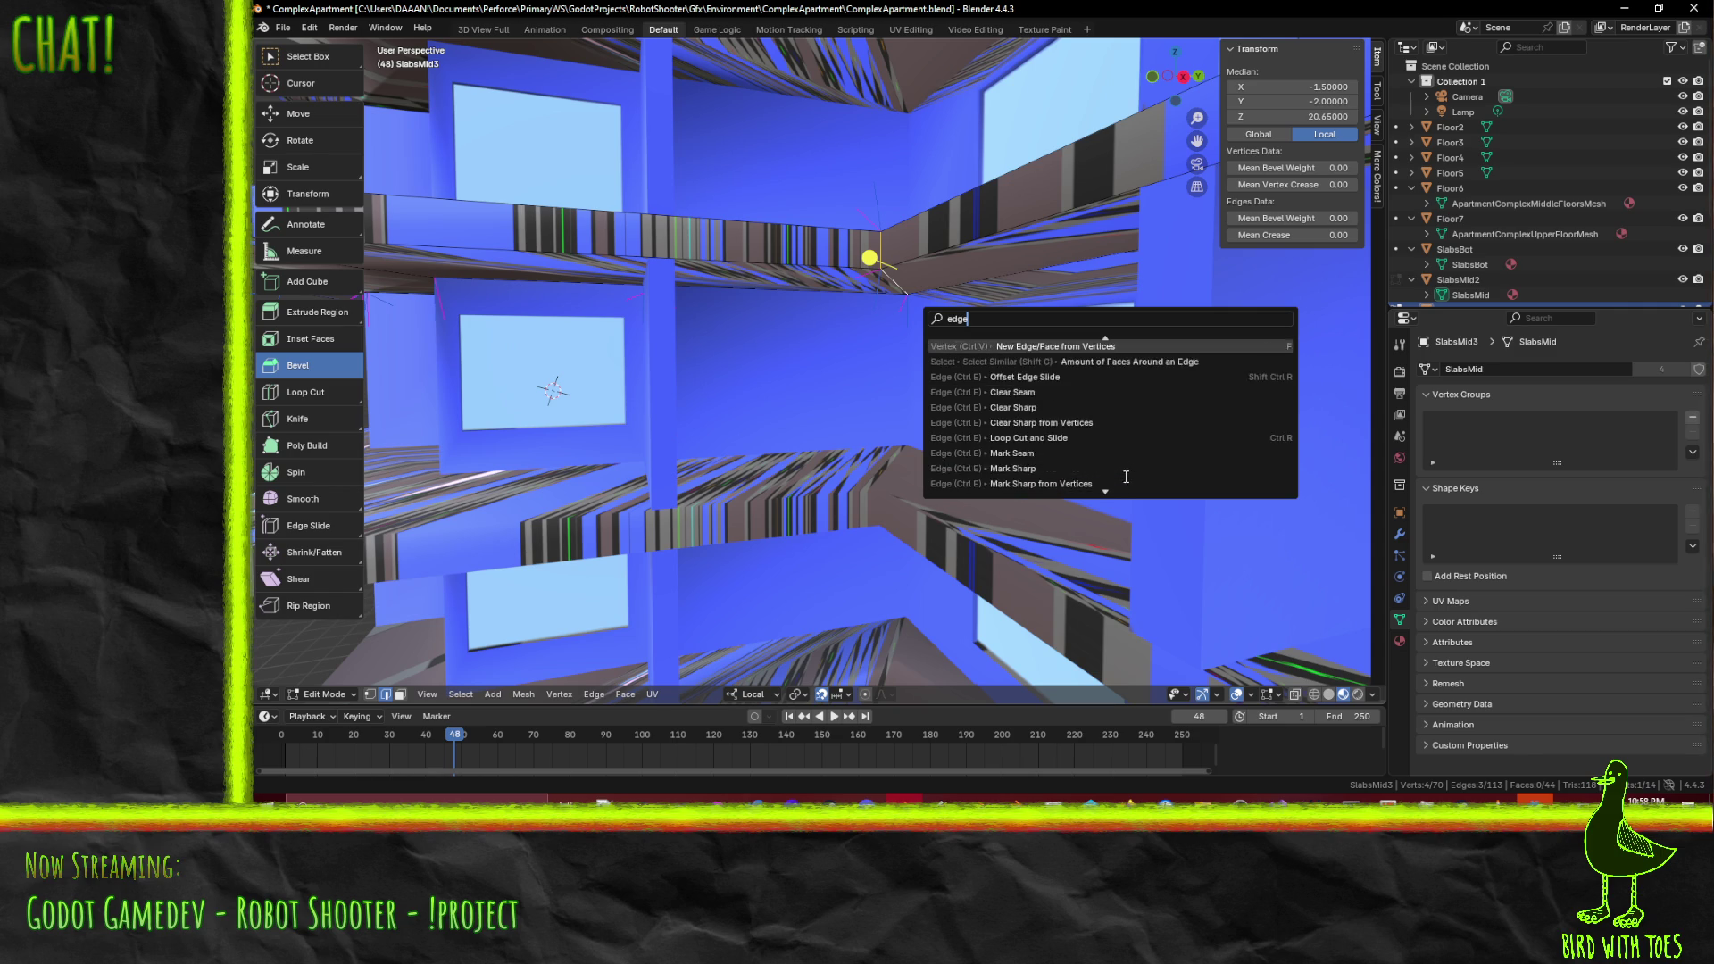
{"action": "scroll", "coordinate": [1123, 464], "scroll_direction": "up", "scroll_amount": 10}
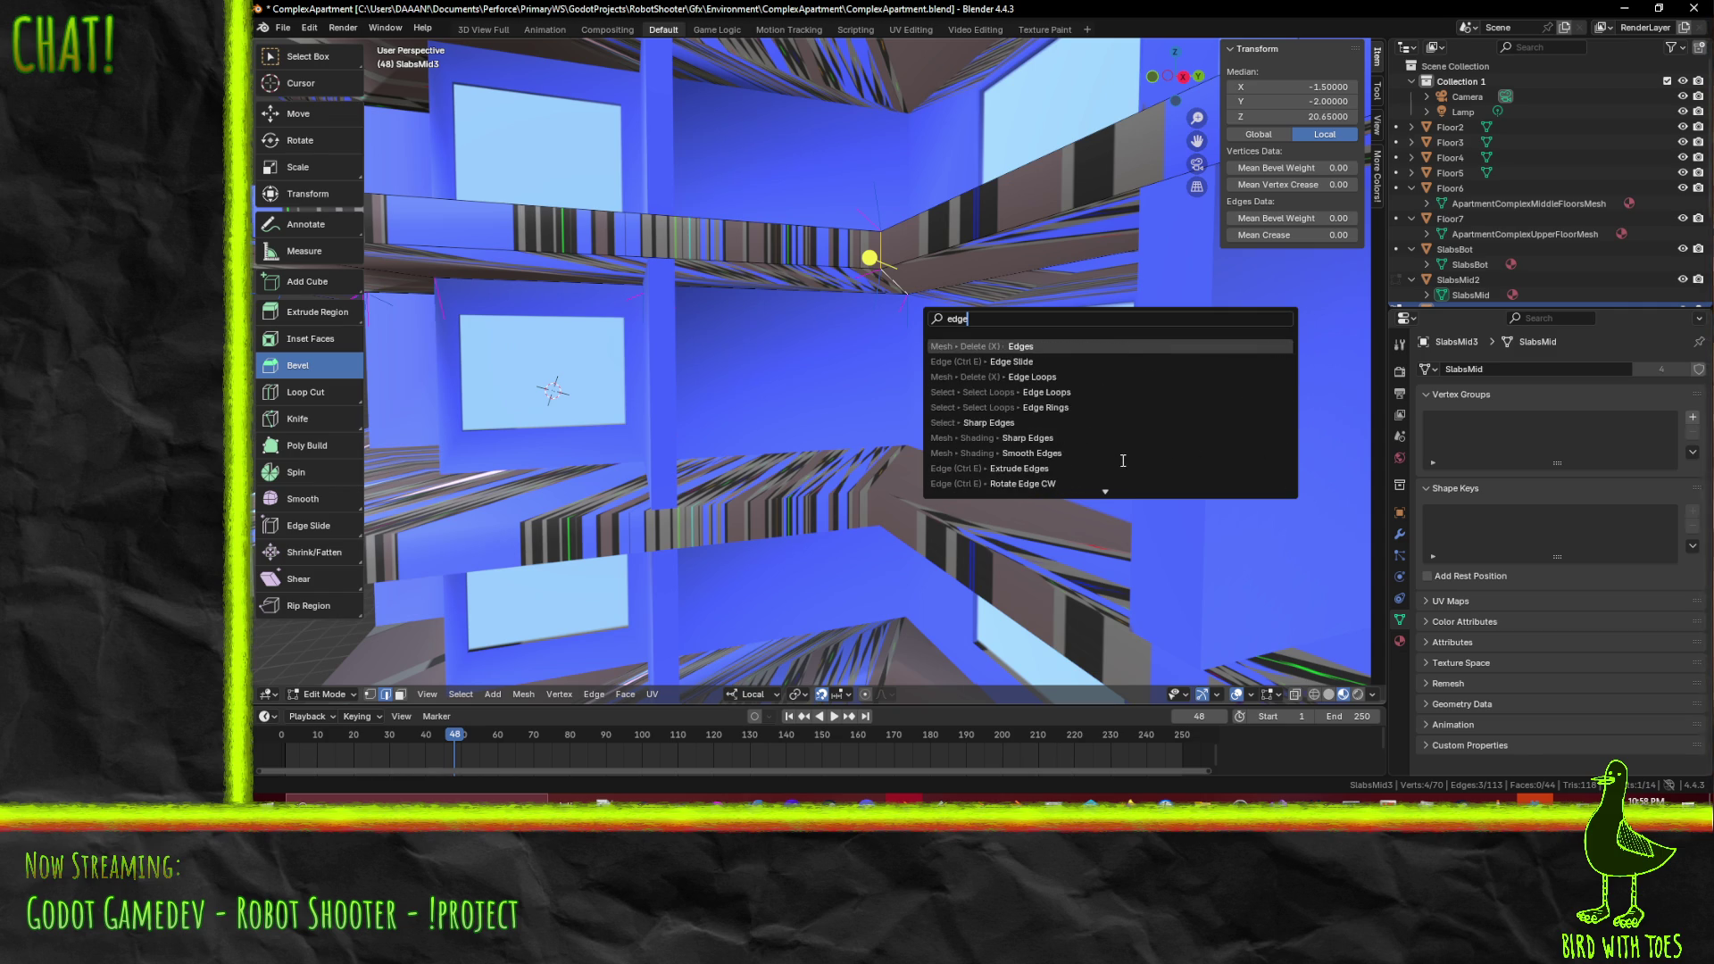
- Run Edge Slide from the 'sli' search and confirm it at a 0.000 factor
{"action": "key", "text": "Escape"}
{"action": "key", "text": "F3"}
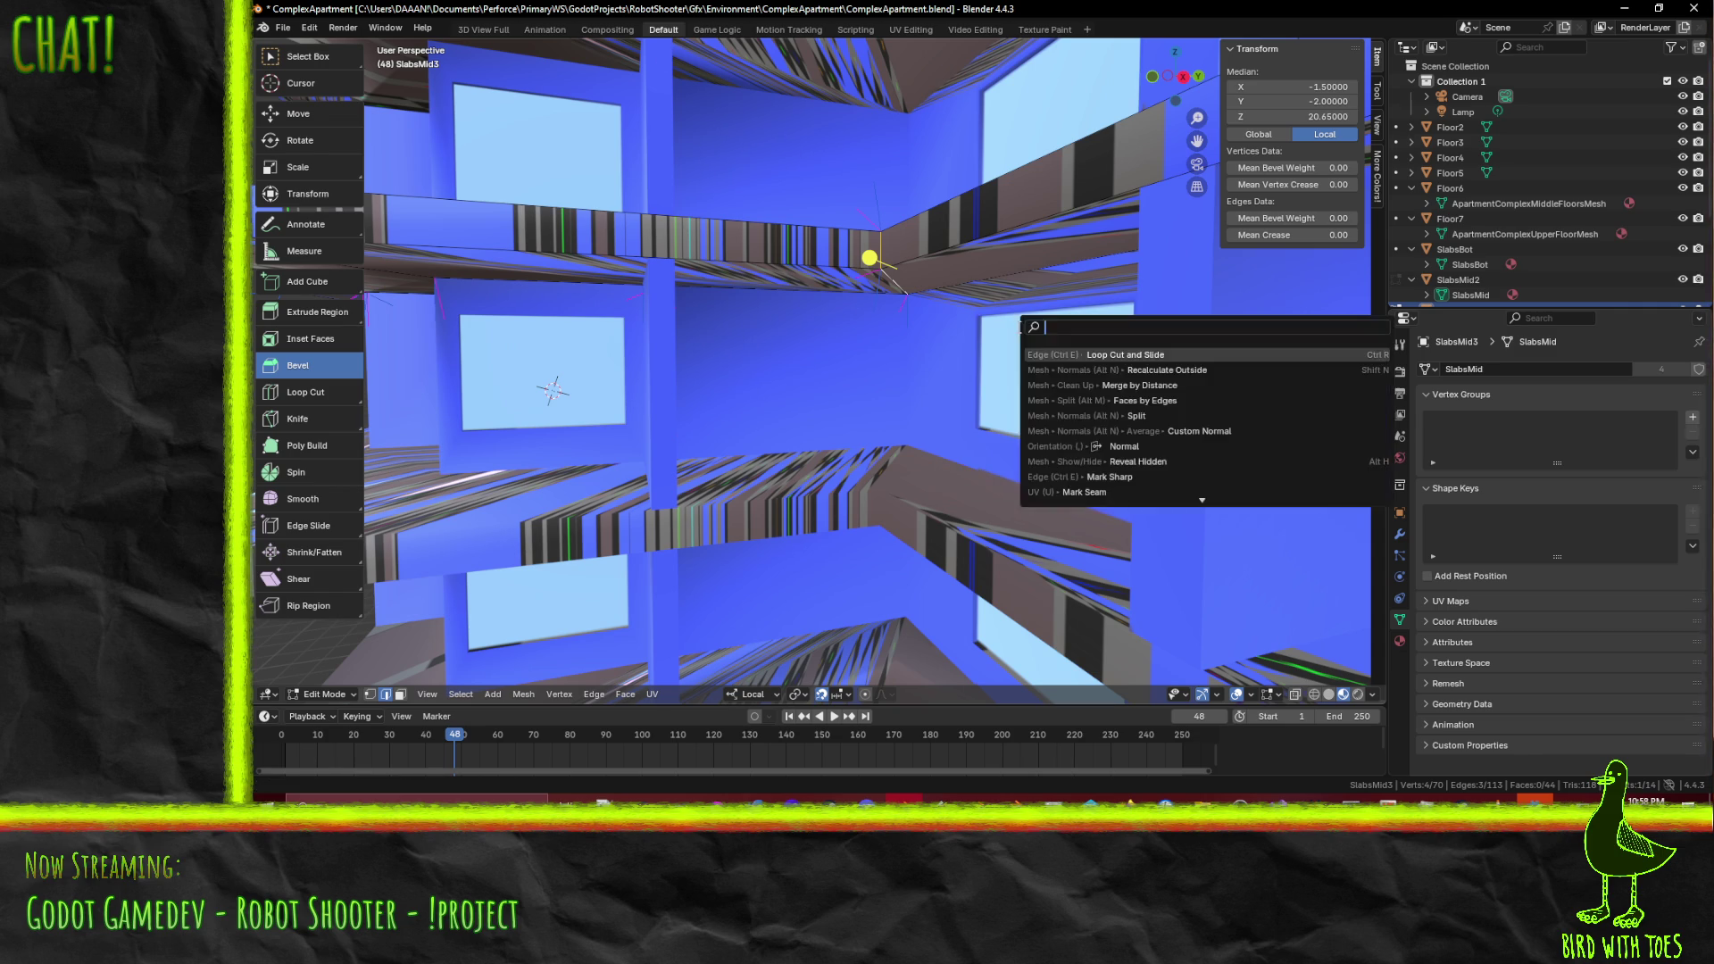
{"action": "type", "text": "slic"}
{"action": "key", "text": "BackSpace"}
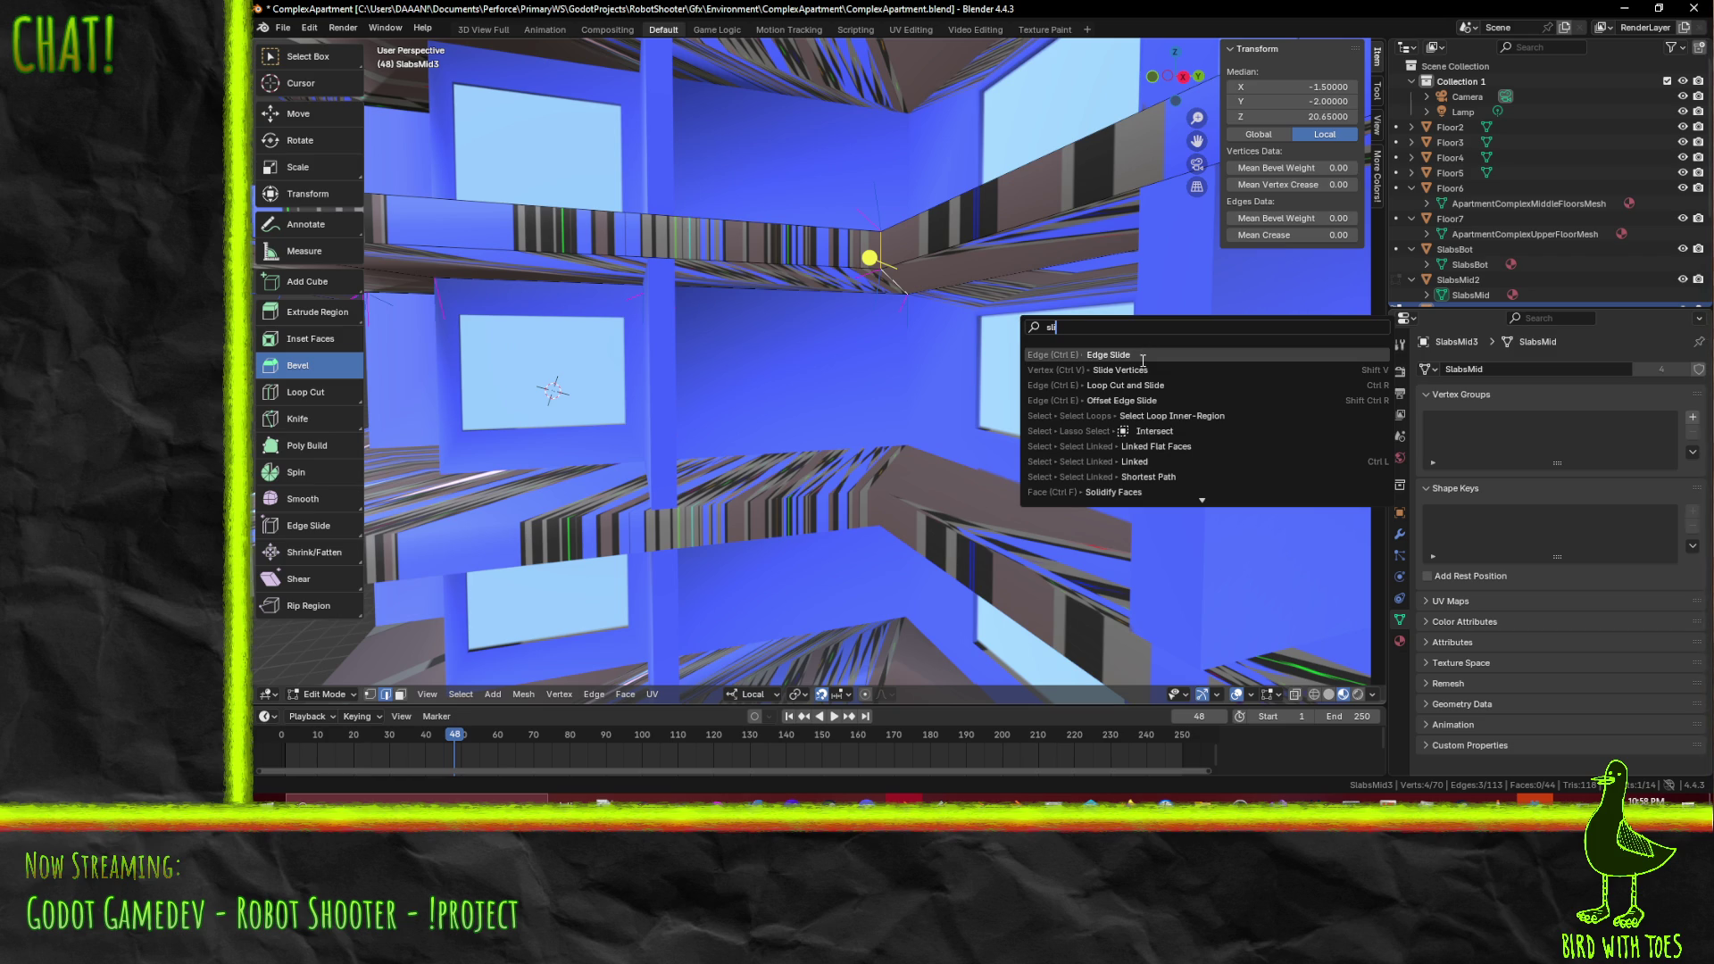
{"action": "key", "text": "Return"}
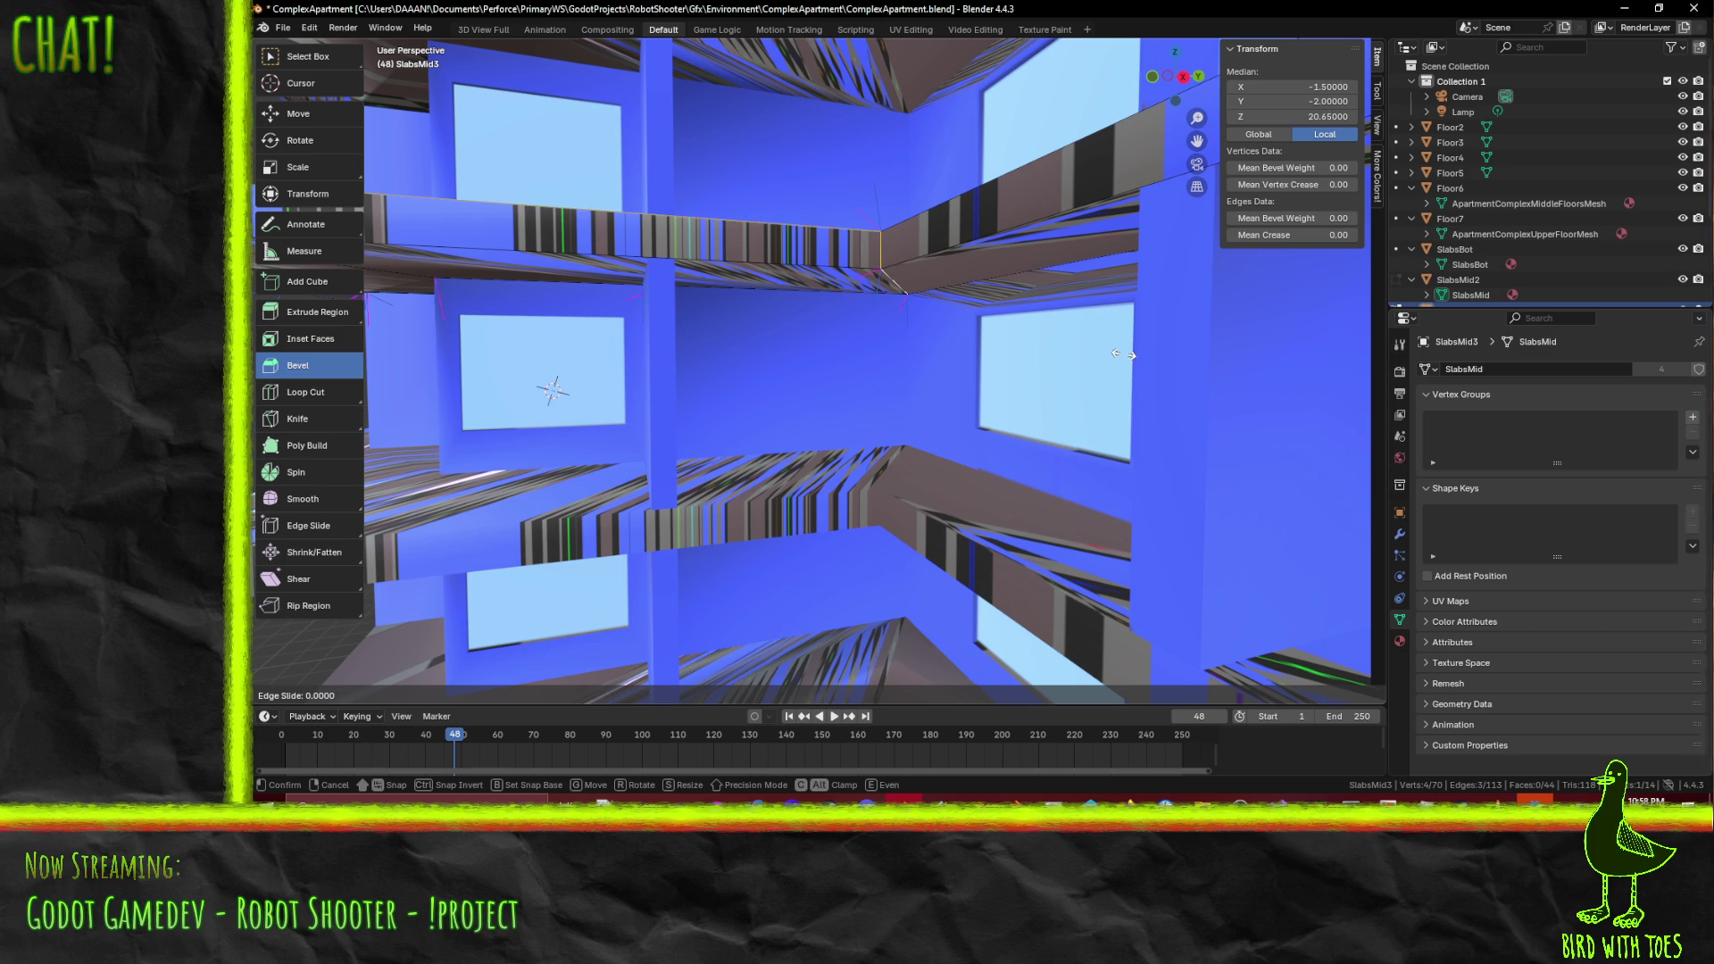
{"action": "left_click", "coordinate": [869, 256]}
- Select a slab edge and start moving it along local Y, then cancel the move
{"action": "middle_click_drag", "start_coordinate": [869, 256], "coordinate": [1001, 473]}
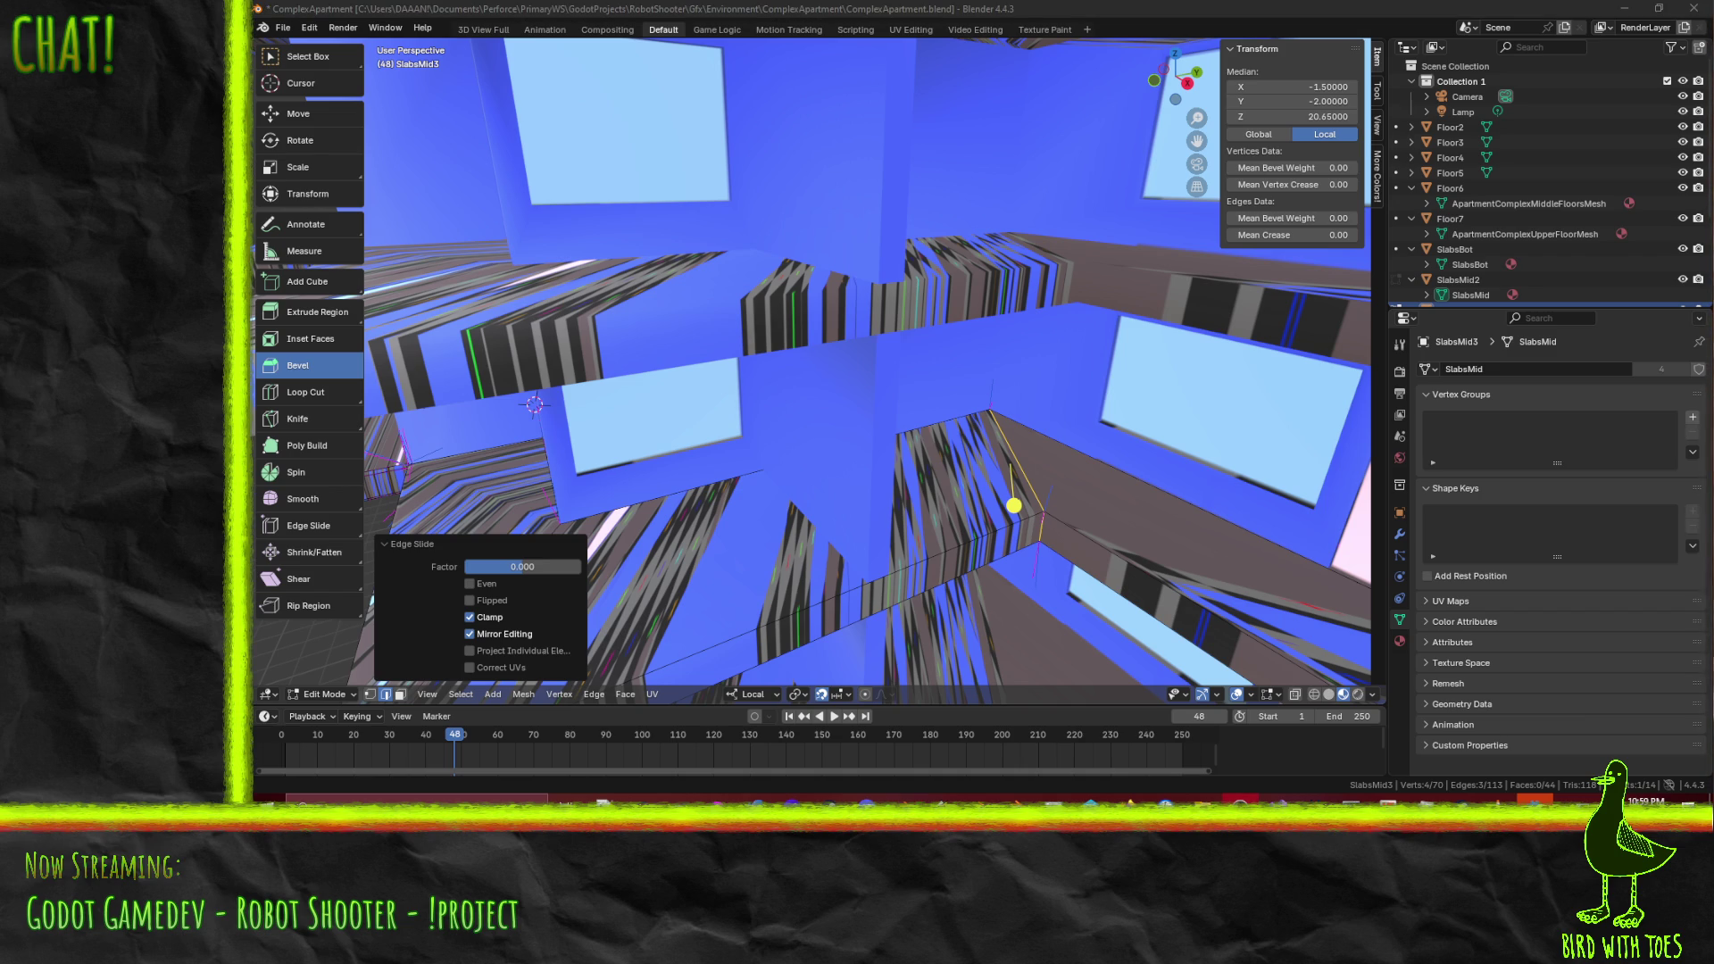
{"action": "left_click", "coordinate": [1021, 469]}
{"action": "key", "text": "g"}
{"action": "key", "text": "y"}
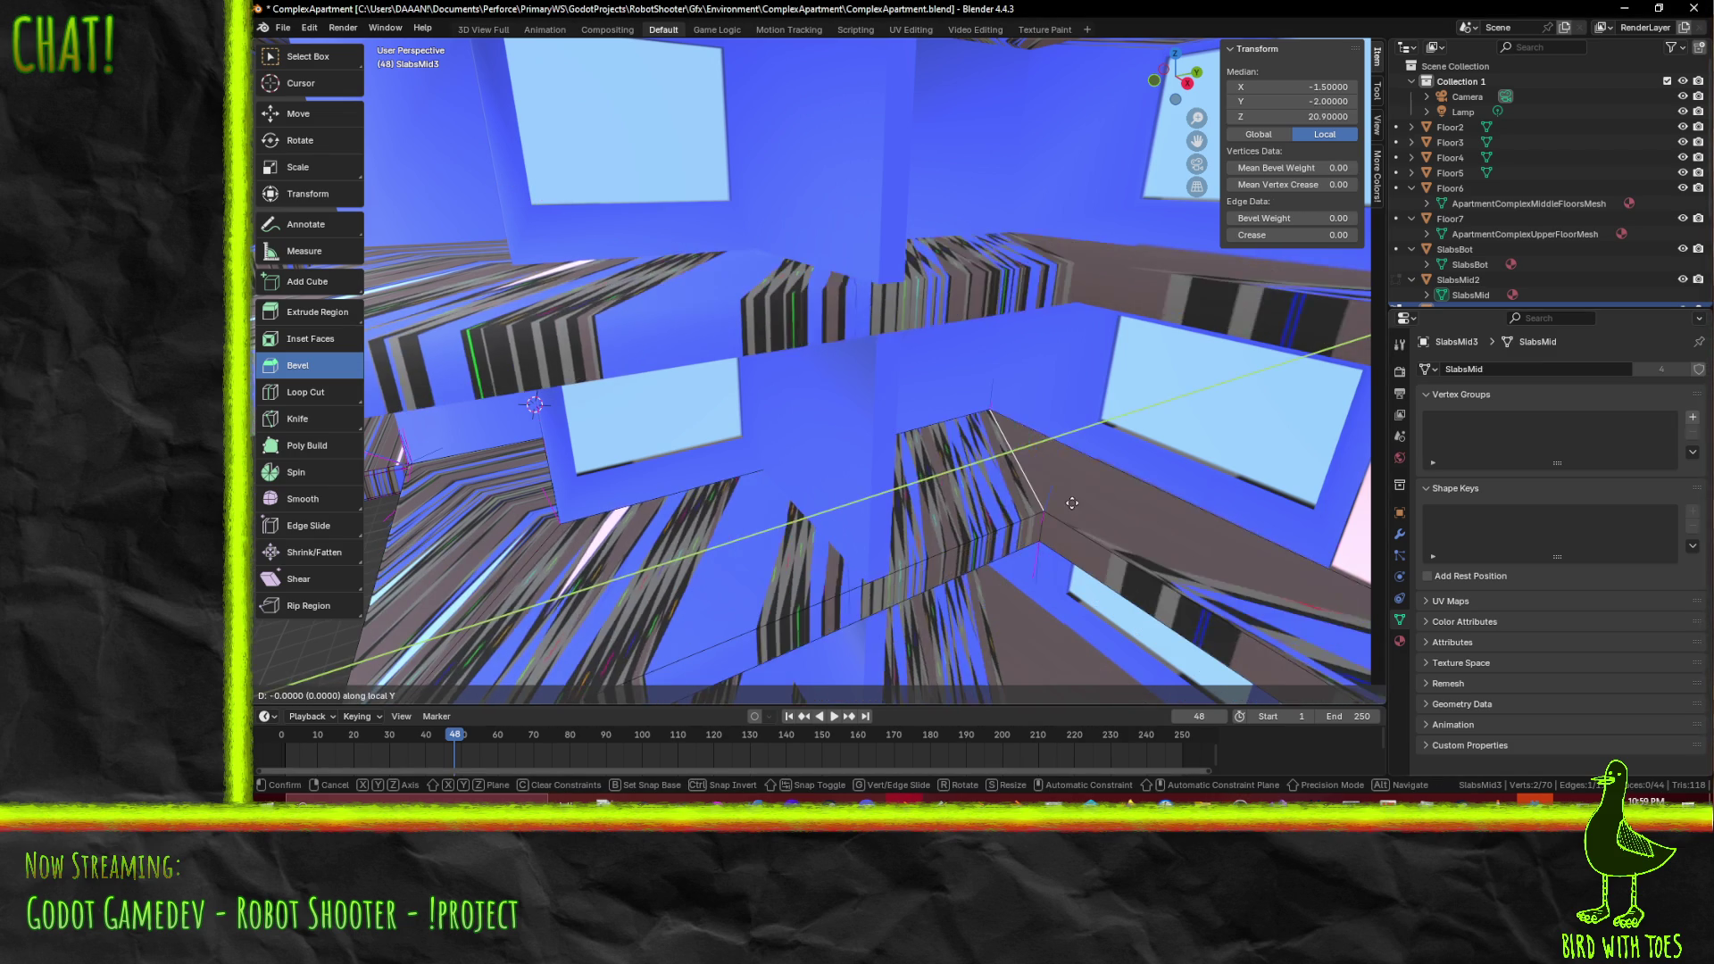
{"action": "right_click", "coordinate": [965, 481]}
- Select the long, vertical and corner edges at the slab end
{"action": "mouse_move", "coordinate": [1025, 531]}
{"action": "middle_mouse_down"}
{"action": "mouse_move", "coordinate": [1003, 479]}
{"action": "mouse_move", "coordinate": [1035, 339]}
{"action": "middle_mouse_up"}
{"action": "left_click", "coordinate": [962, 278]}
{"action": "scroll", "coordinate": [1004, 339], "scroll_direction": "up", "scroll_amount": 3}
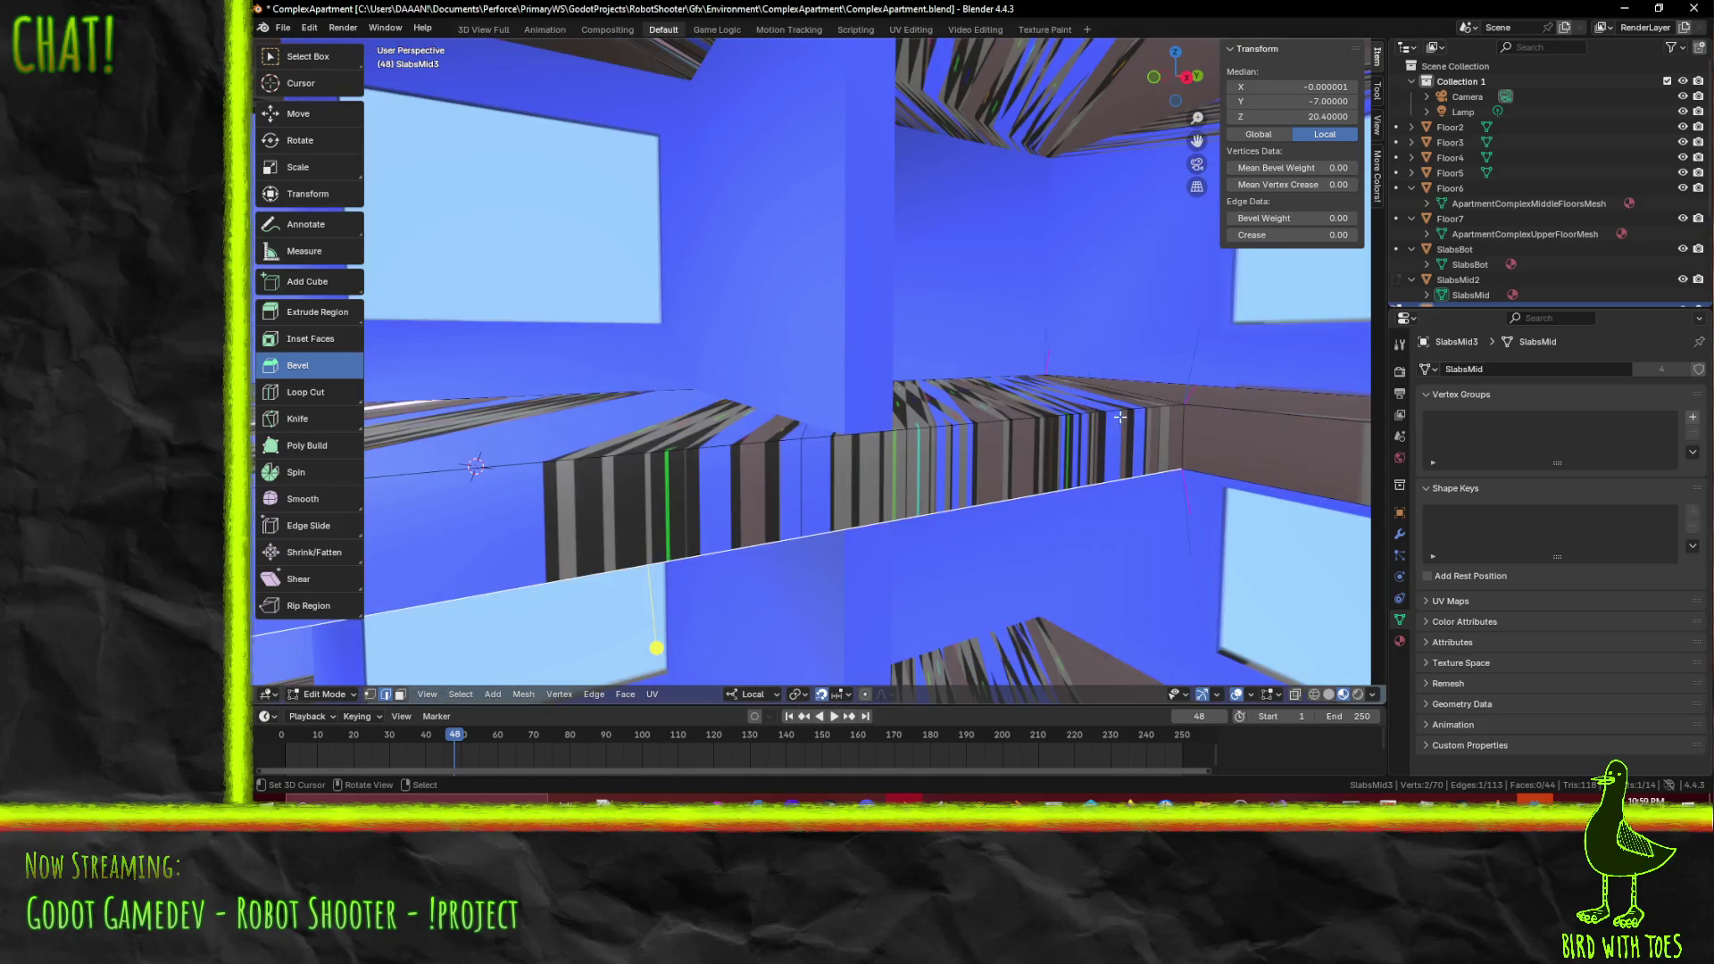
{"action": "left_click", "coordinate": [1160, 433]}
{"action": "left_click", "coordinate": [1215, 440]}
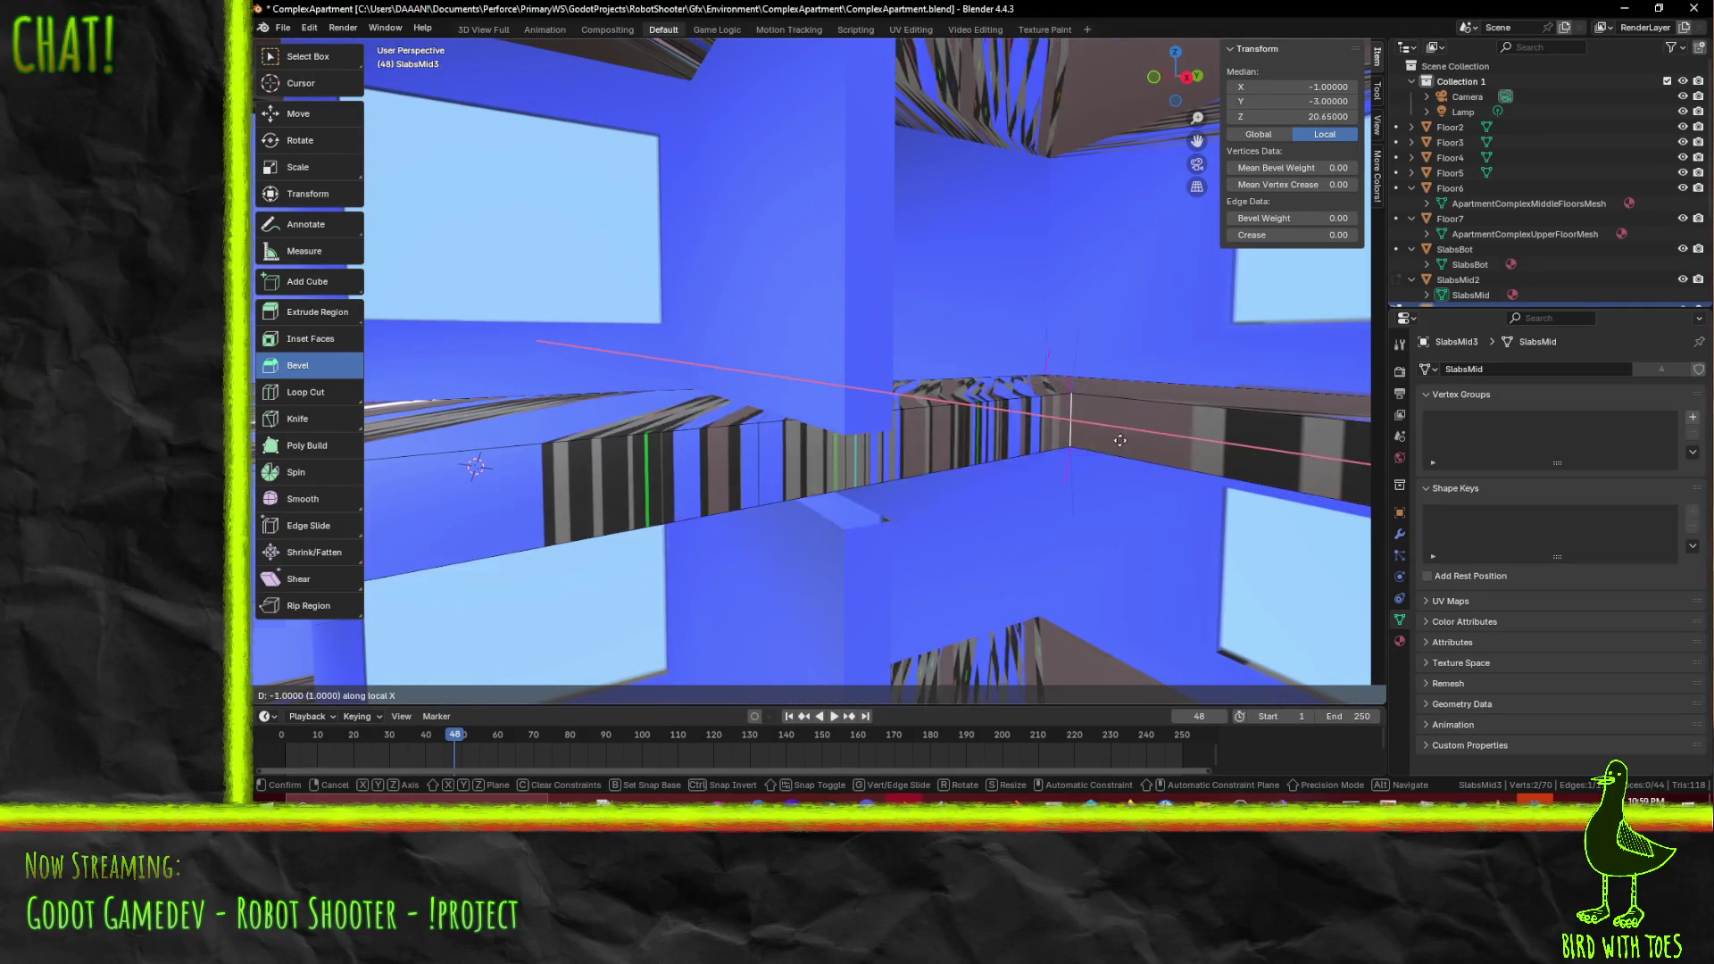
{"action": "scroll", "coordinate": [1167, 465], "scroll_direction": "down", "scroll_amount": 5}
{"action": "left_click", "coordinate": [960, 412]}
{"action": "middle_click_drag", "start_coordinate": [962, 412], "coordinate": [1017, 446]}
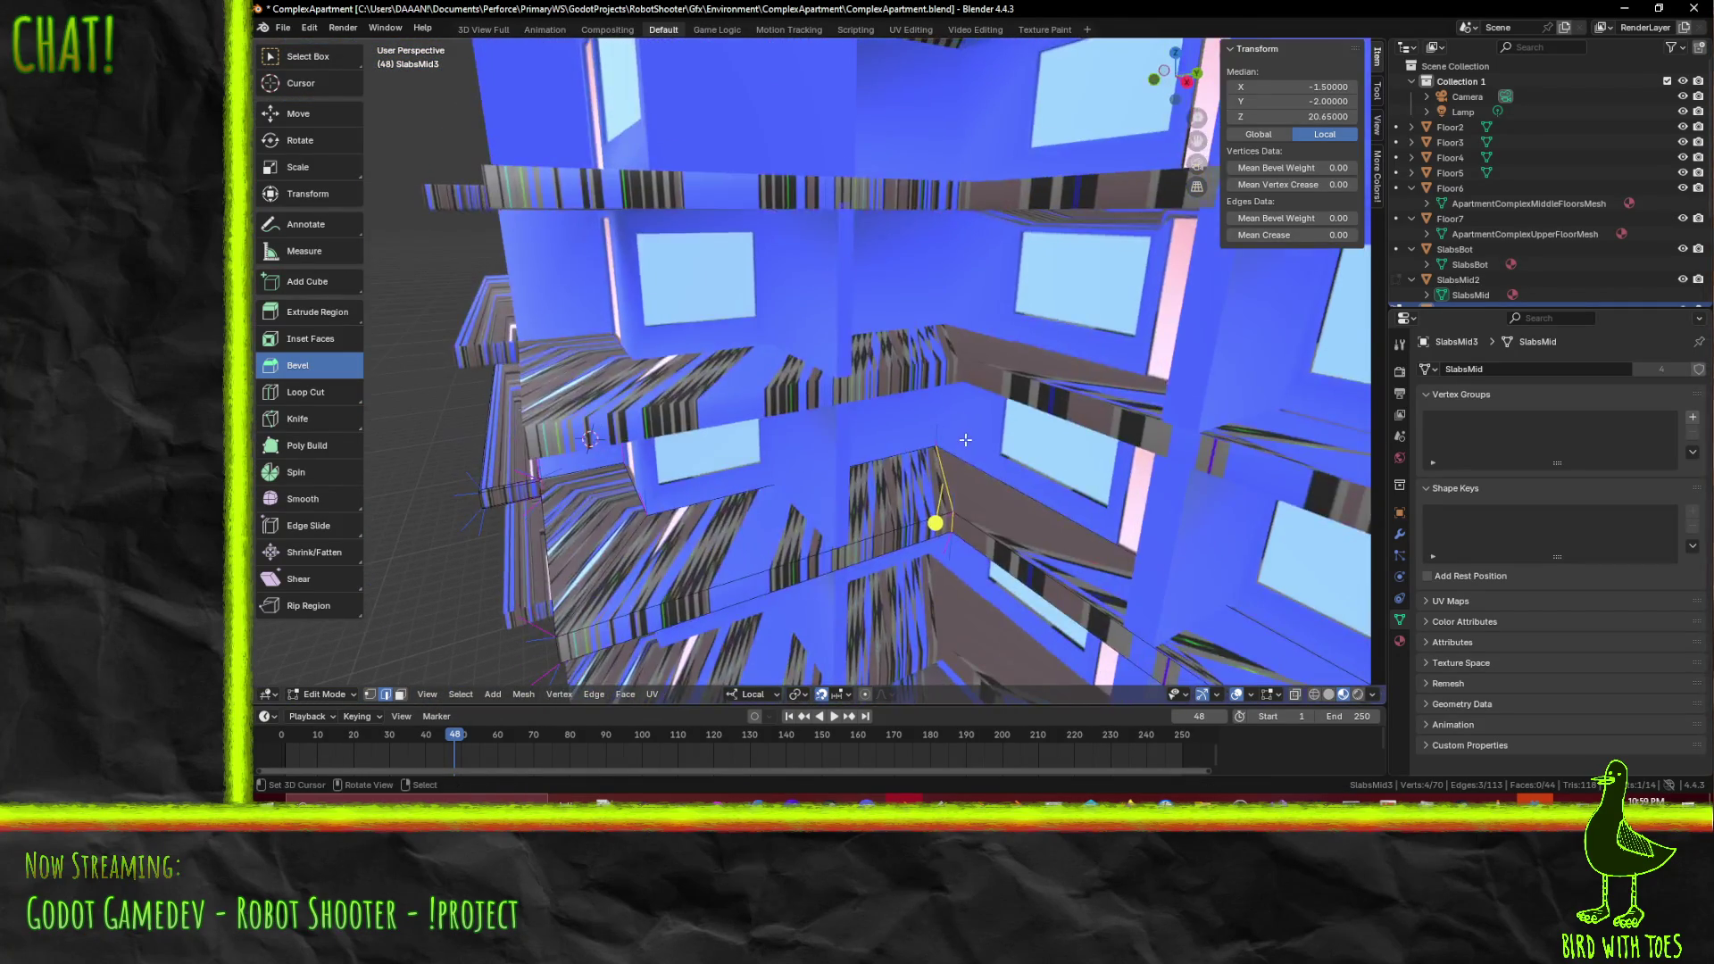
- Switch to Material Preview shading and the Select Box tool, adding a second slab edge
{"action": "key", "text": "z"}
{"action": "key", "text": "z"}
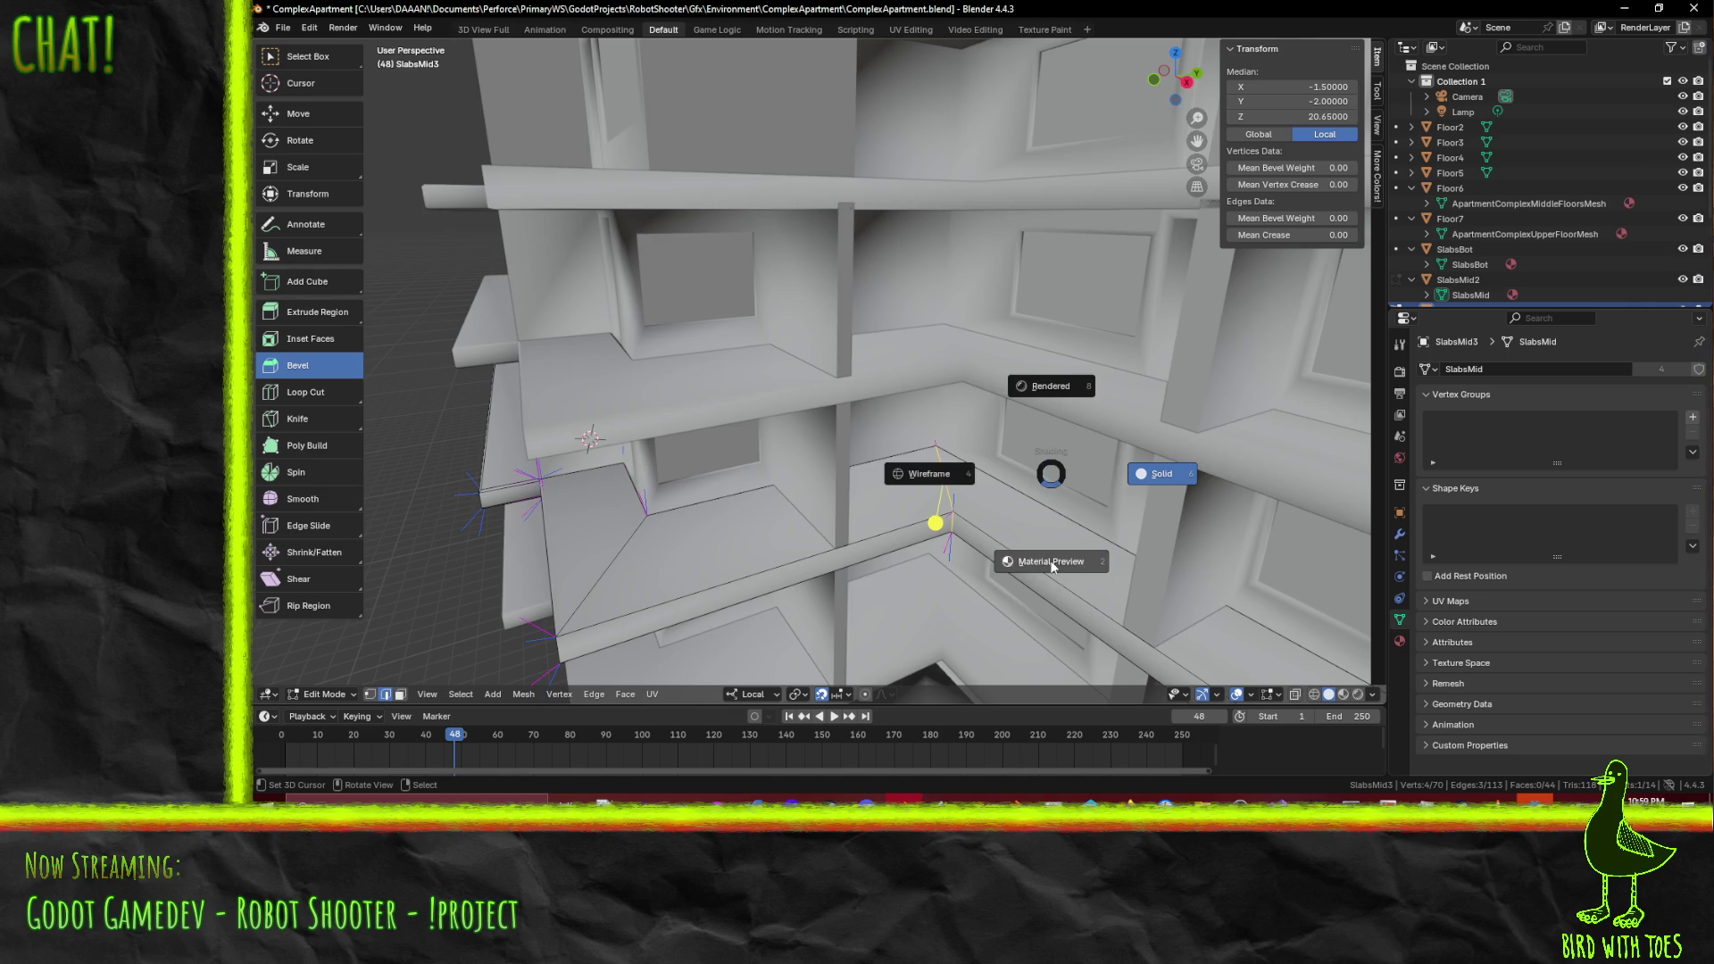
{"action": "left_click", "coordinate": [1028, 483]}
{"action": "key", "text": "ctrl+z"}
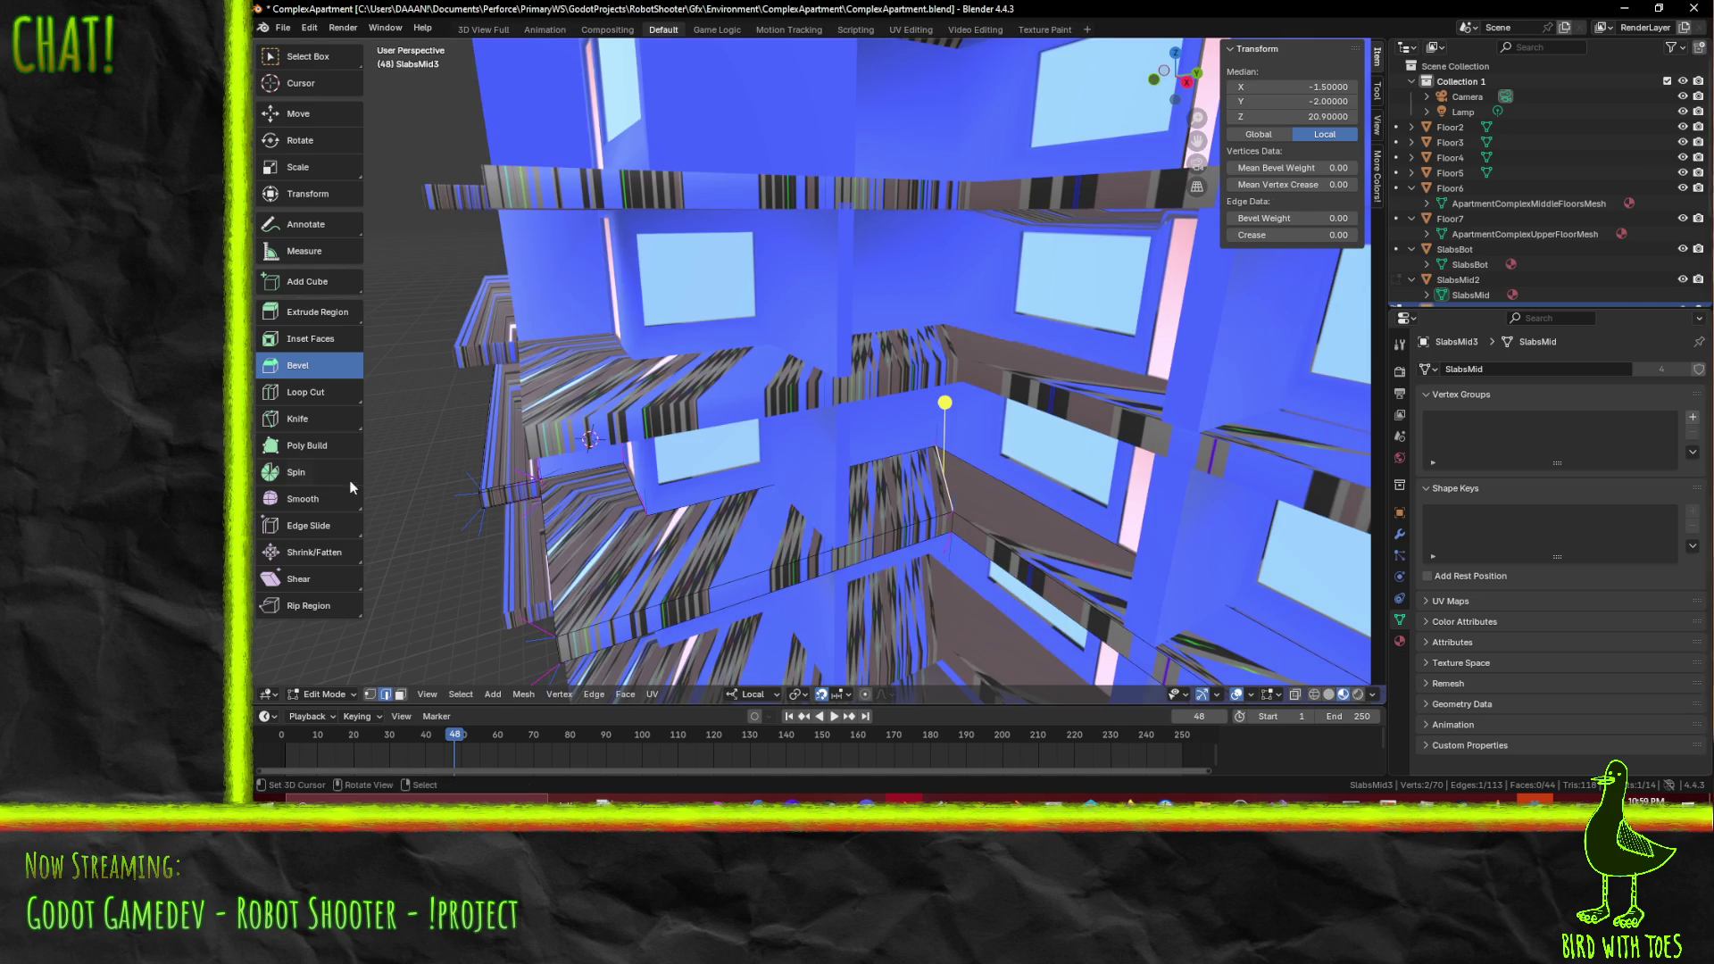
{"action": "left_click", "coordinate": [296, 62]}
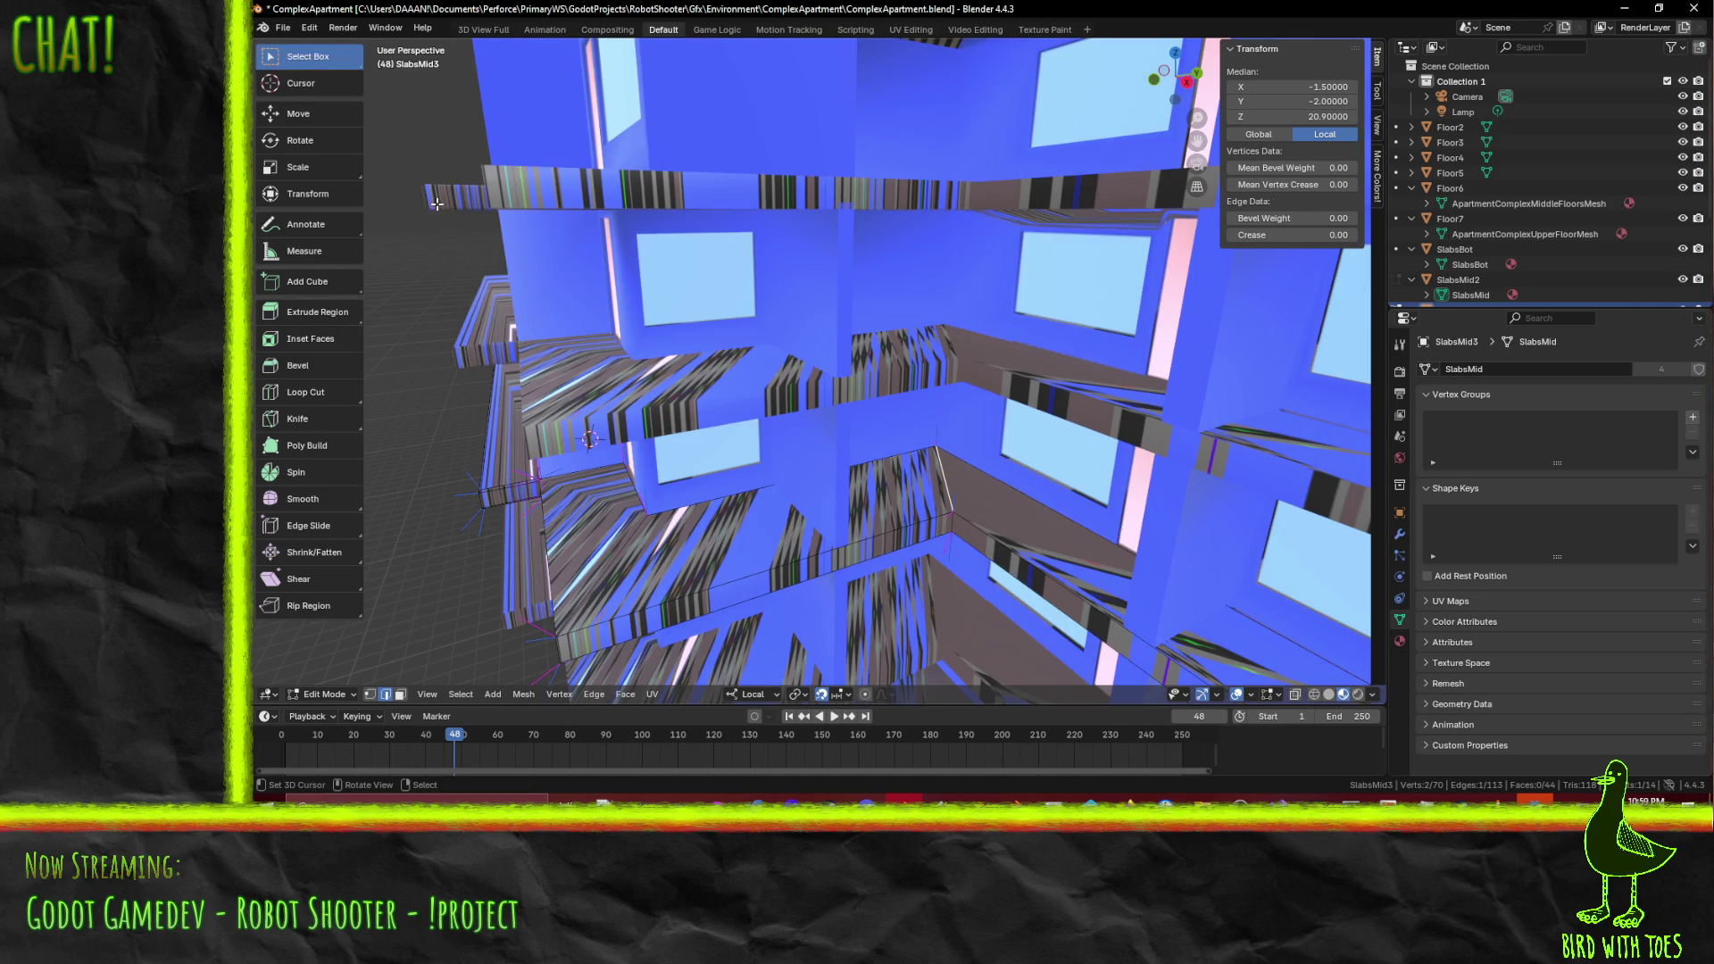
{"action": "left_click", "coordinate": [949, 509], "text": "shift"}
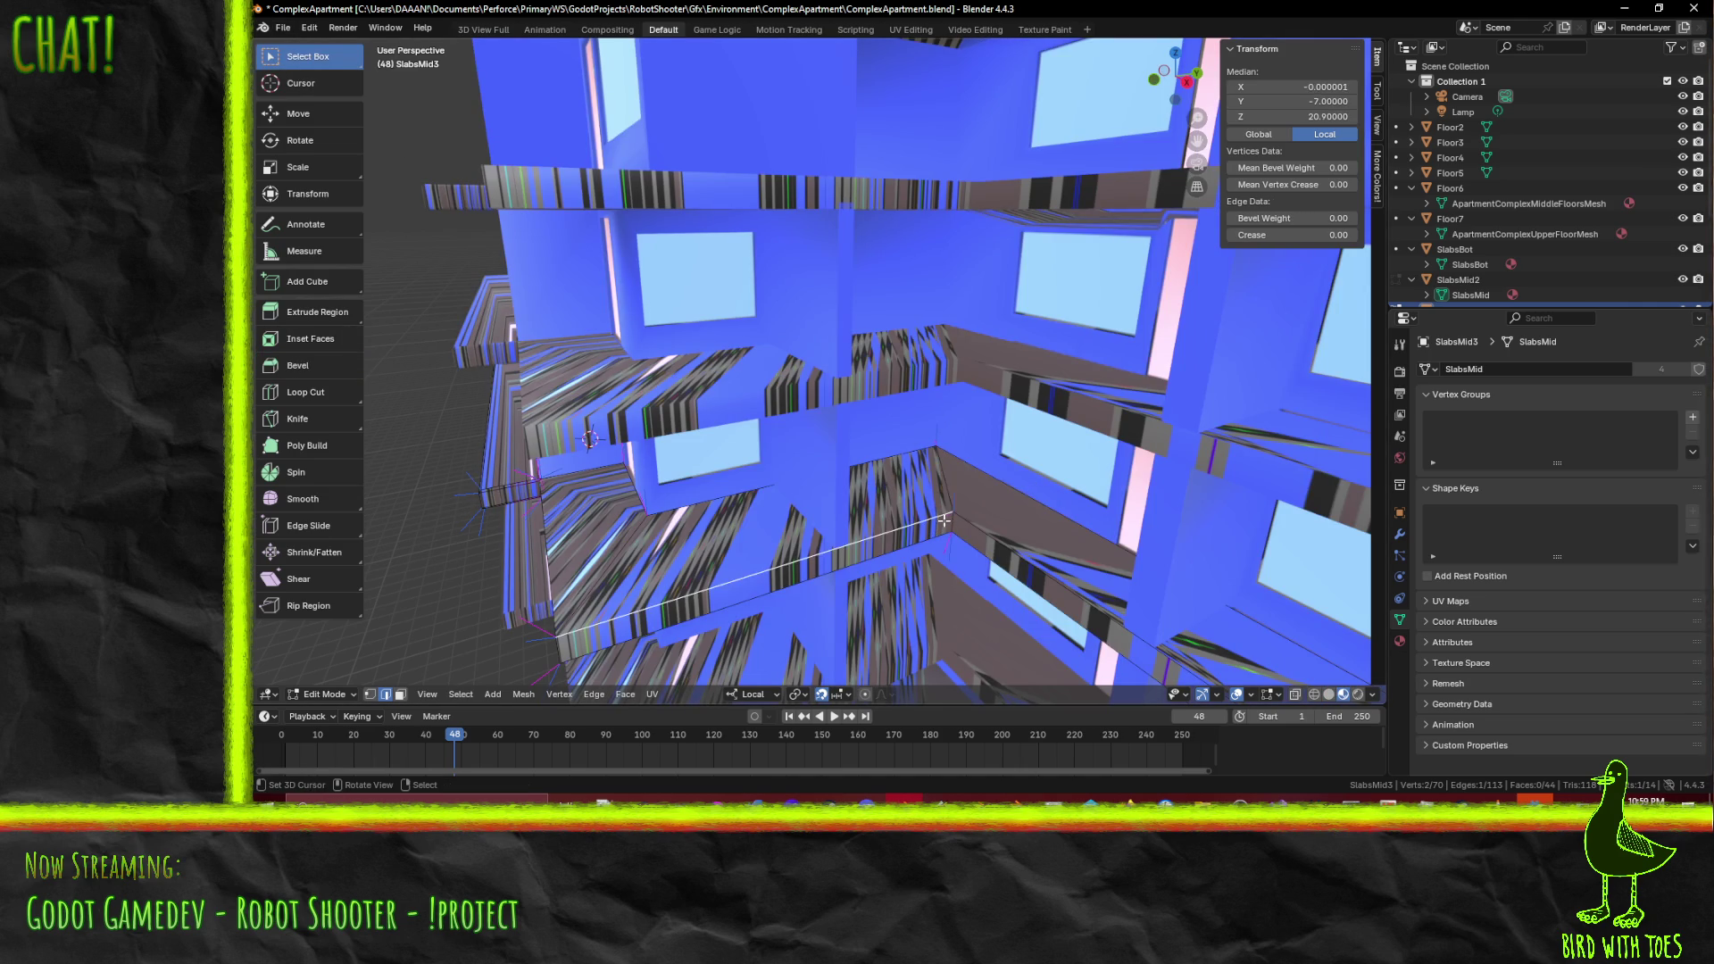
{"action": "middle_click_drag", "start_coordinate": [949, 508], "coordinate": [920, 379]}
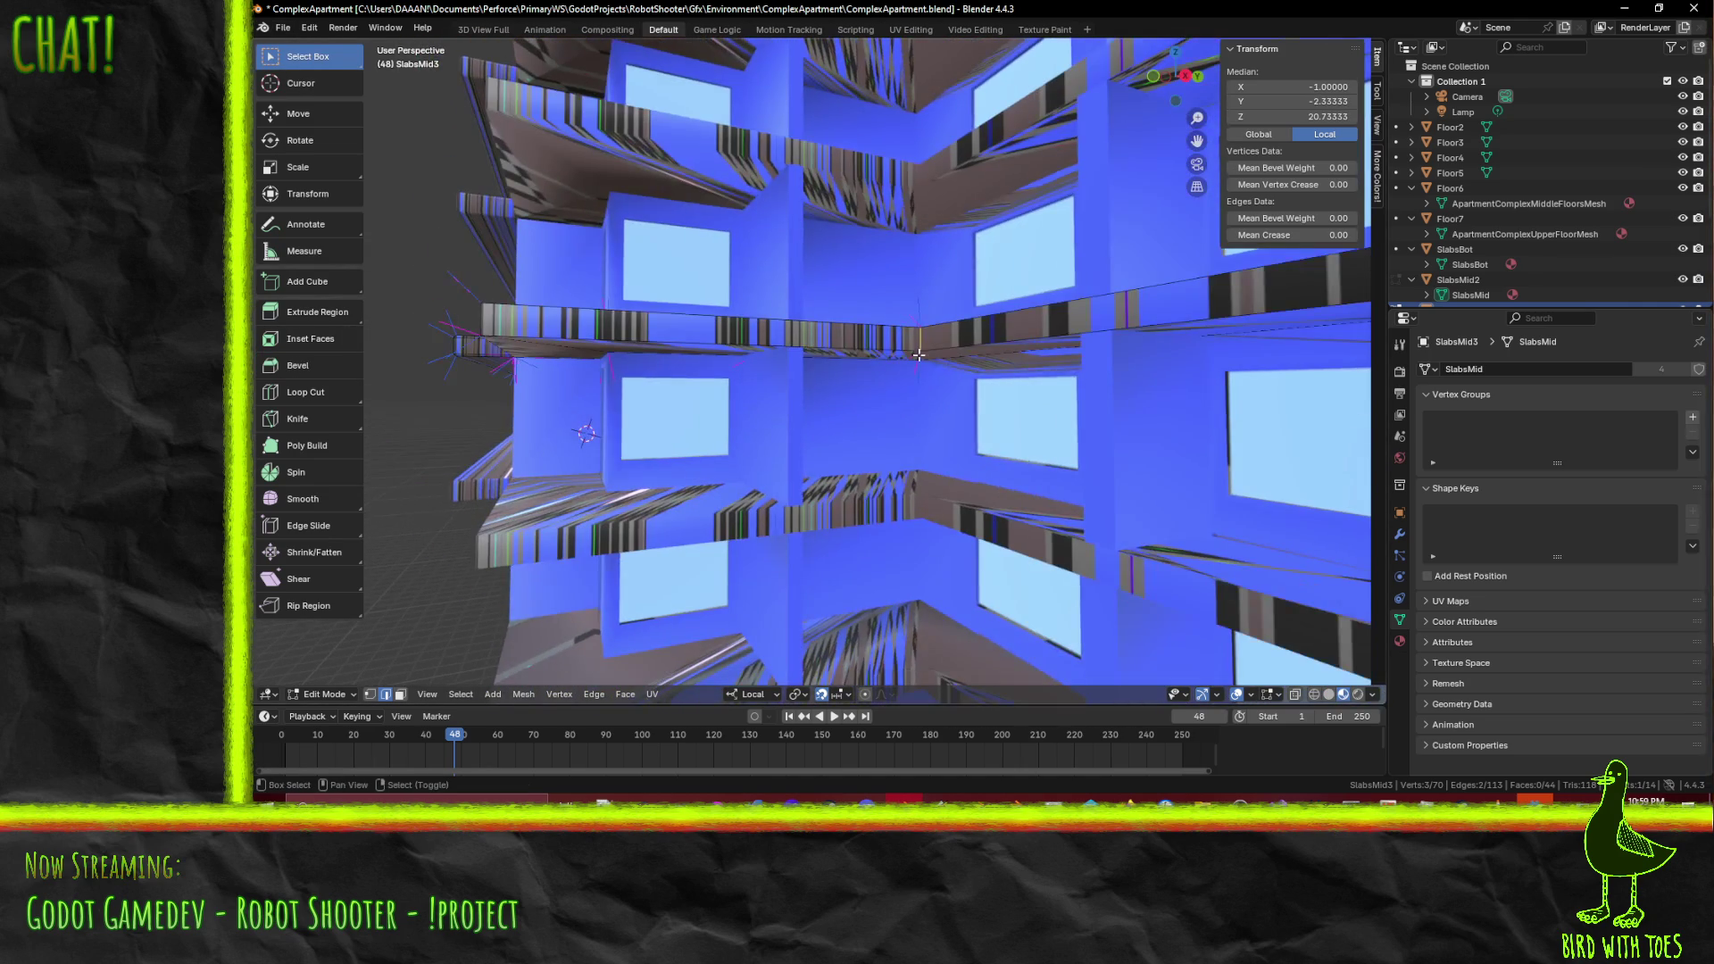
{"action": "scroll", "coordinate": [917, 354], "scroll_direction": "up", "scroll_amount": 5}
{"action": "mouse_move", "coordinate": [1156, 294]}
{"action": "middle_mouse_down", "text": "shift"}
{"action": "mouse_move", "coordinate": [980, 132]}
{"action": "mouse_move", "coordinate": [932, 172]}
{"action": "middle_mouse_up", "text": "shift"}
- Run Split > Faces by Edges on the selected slab edges, raising the mesh to 74 vertices
{"action": "key", "text": "F3"}
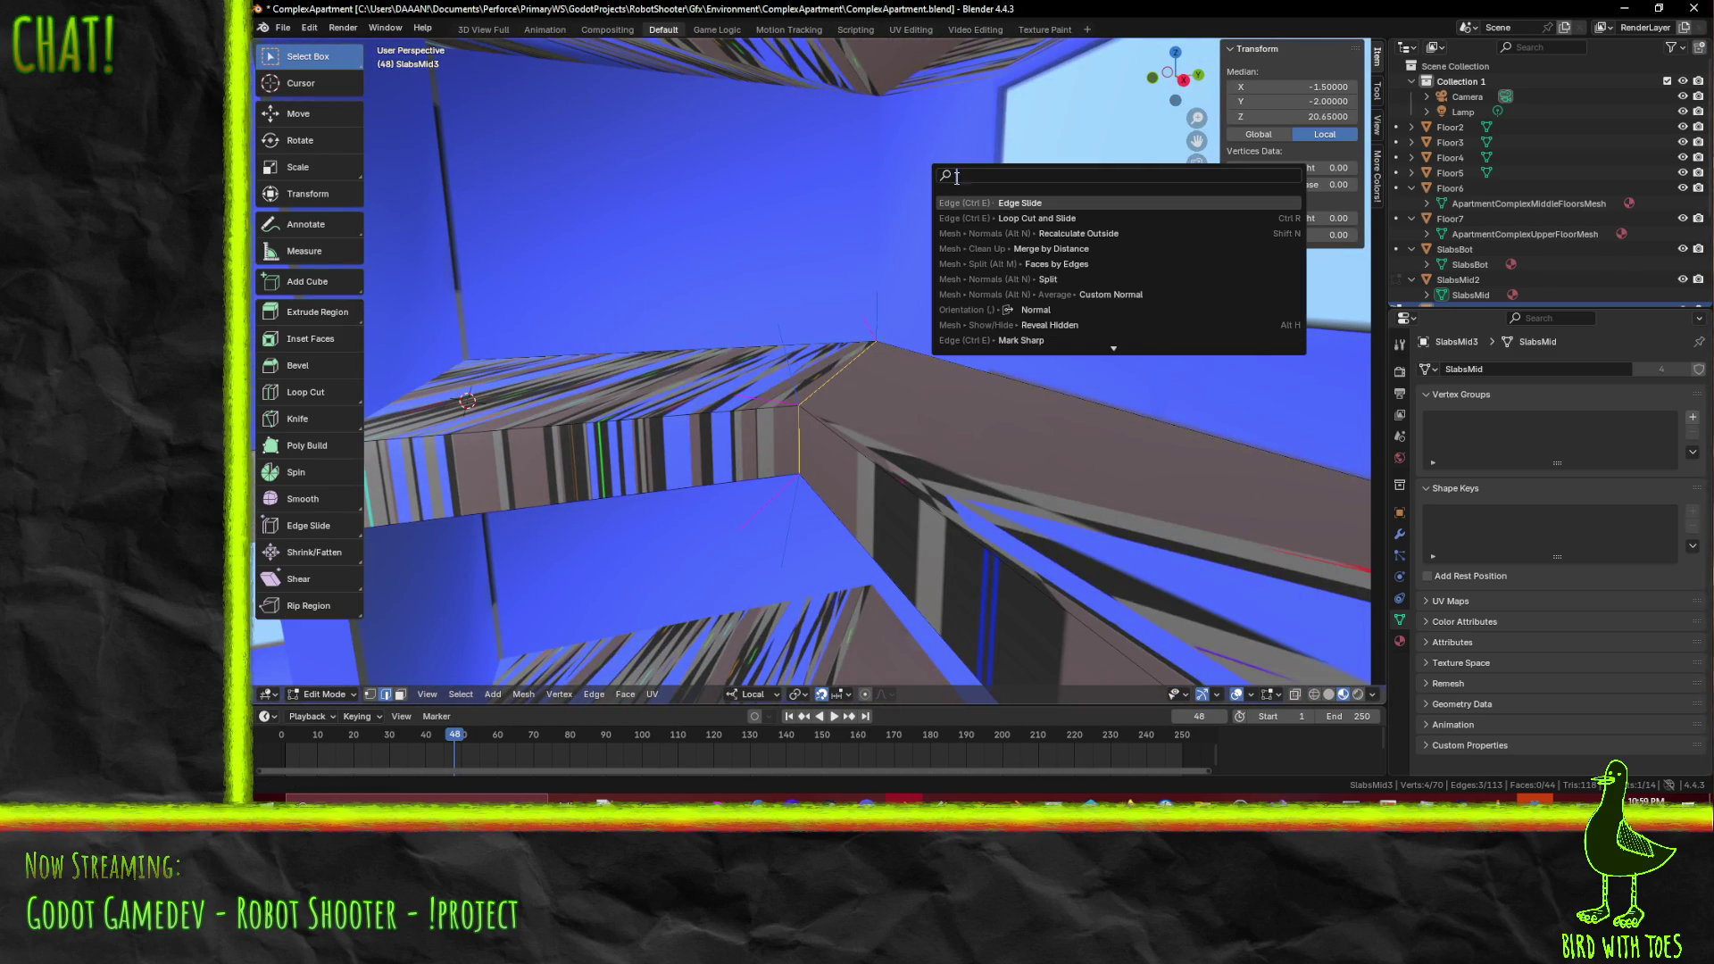
{"action": "type", "text": "sl"}
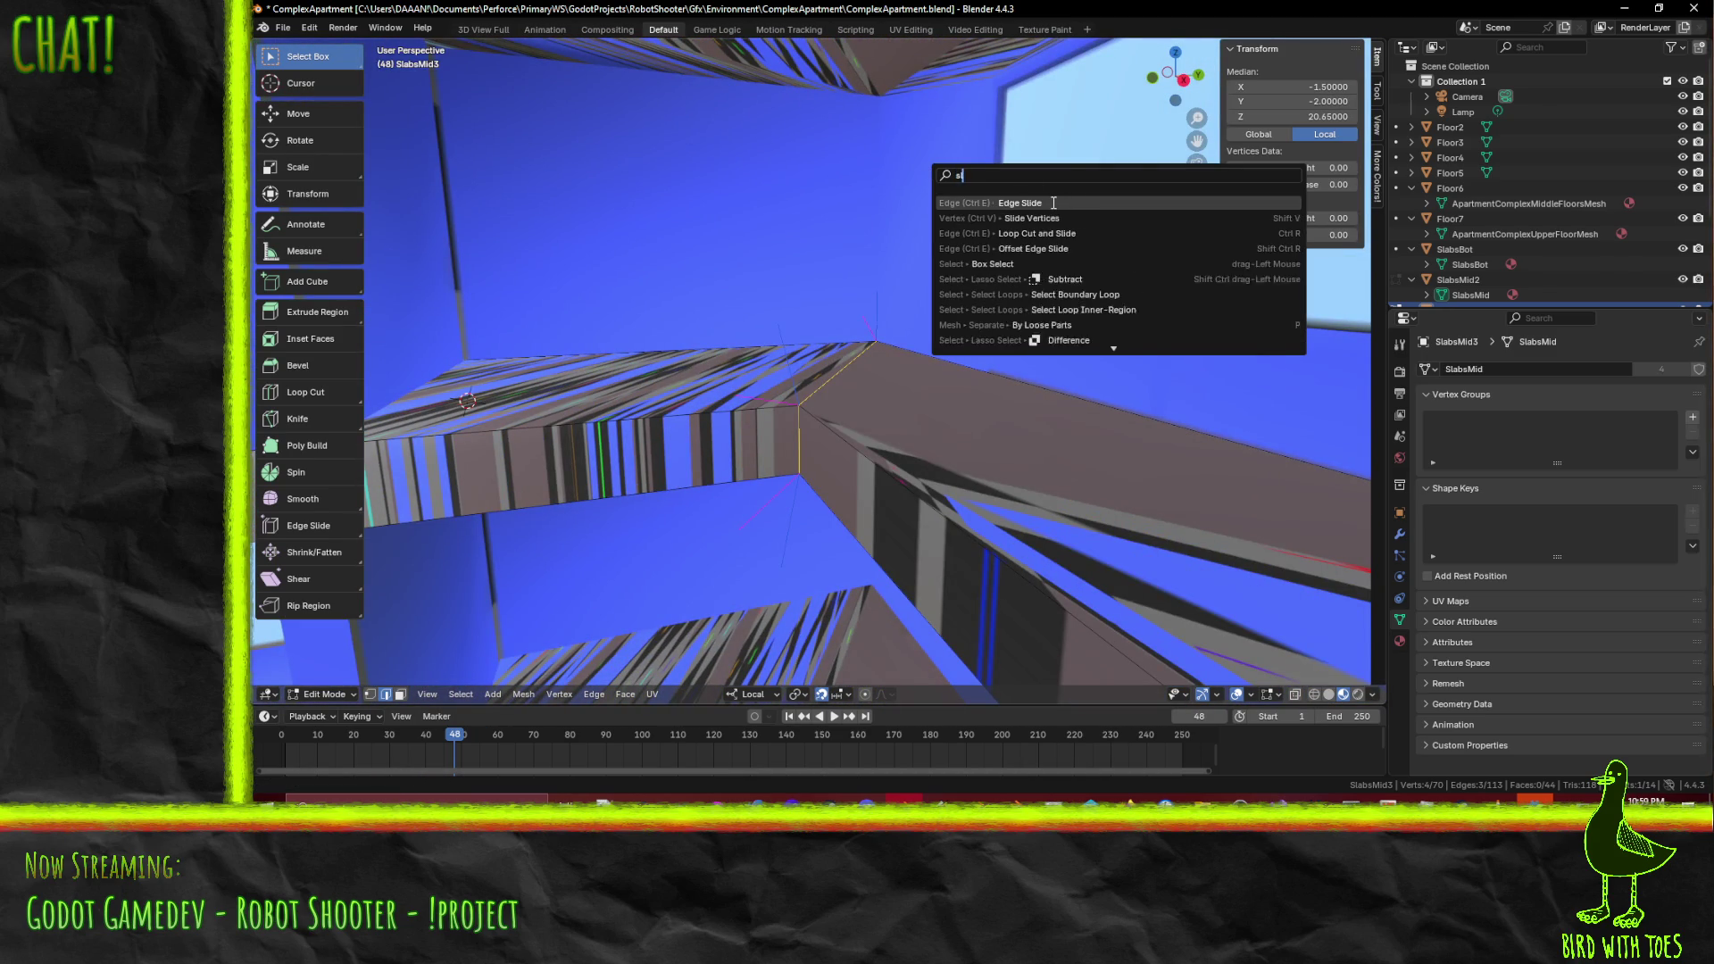
{"action": "type", "text": "ice"}
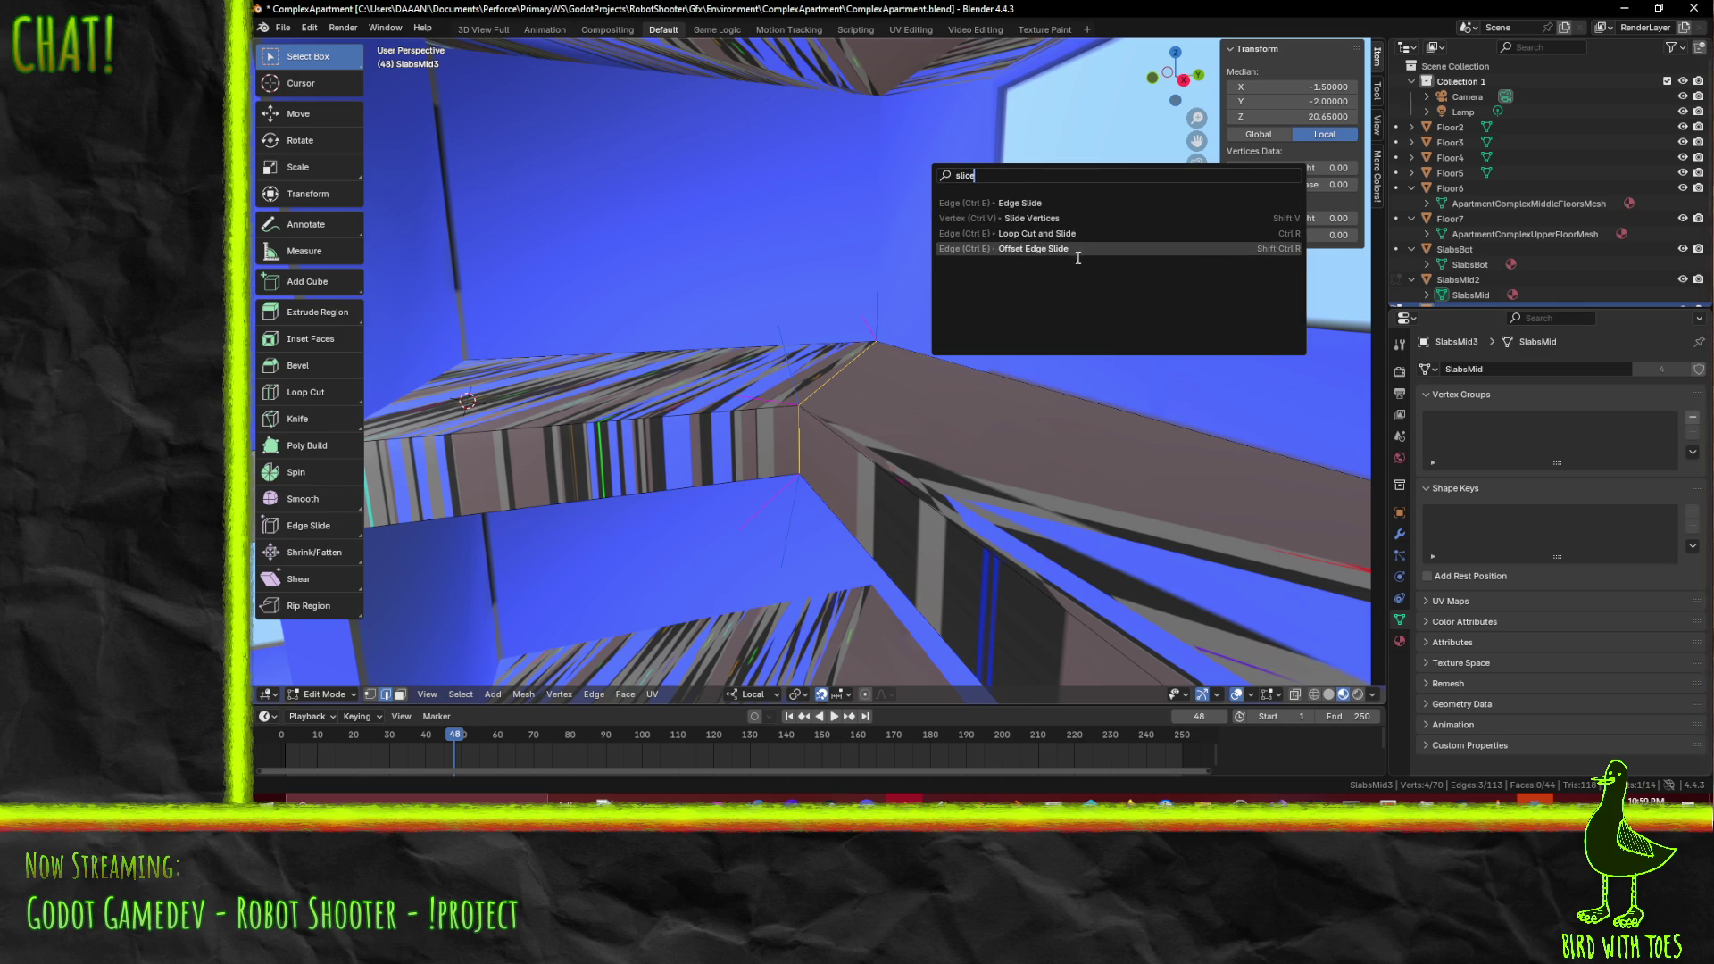
{"action": "key", "text": "BackSpace"}
{"action": "key", "text": "BackSpace"}
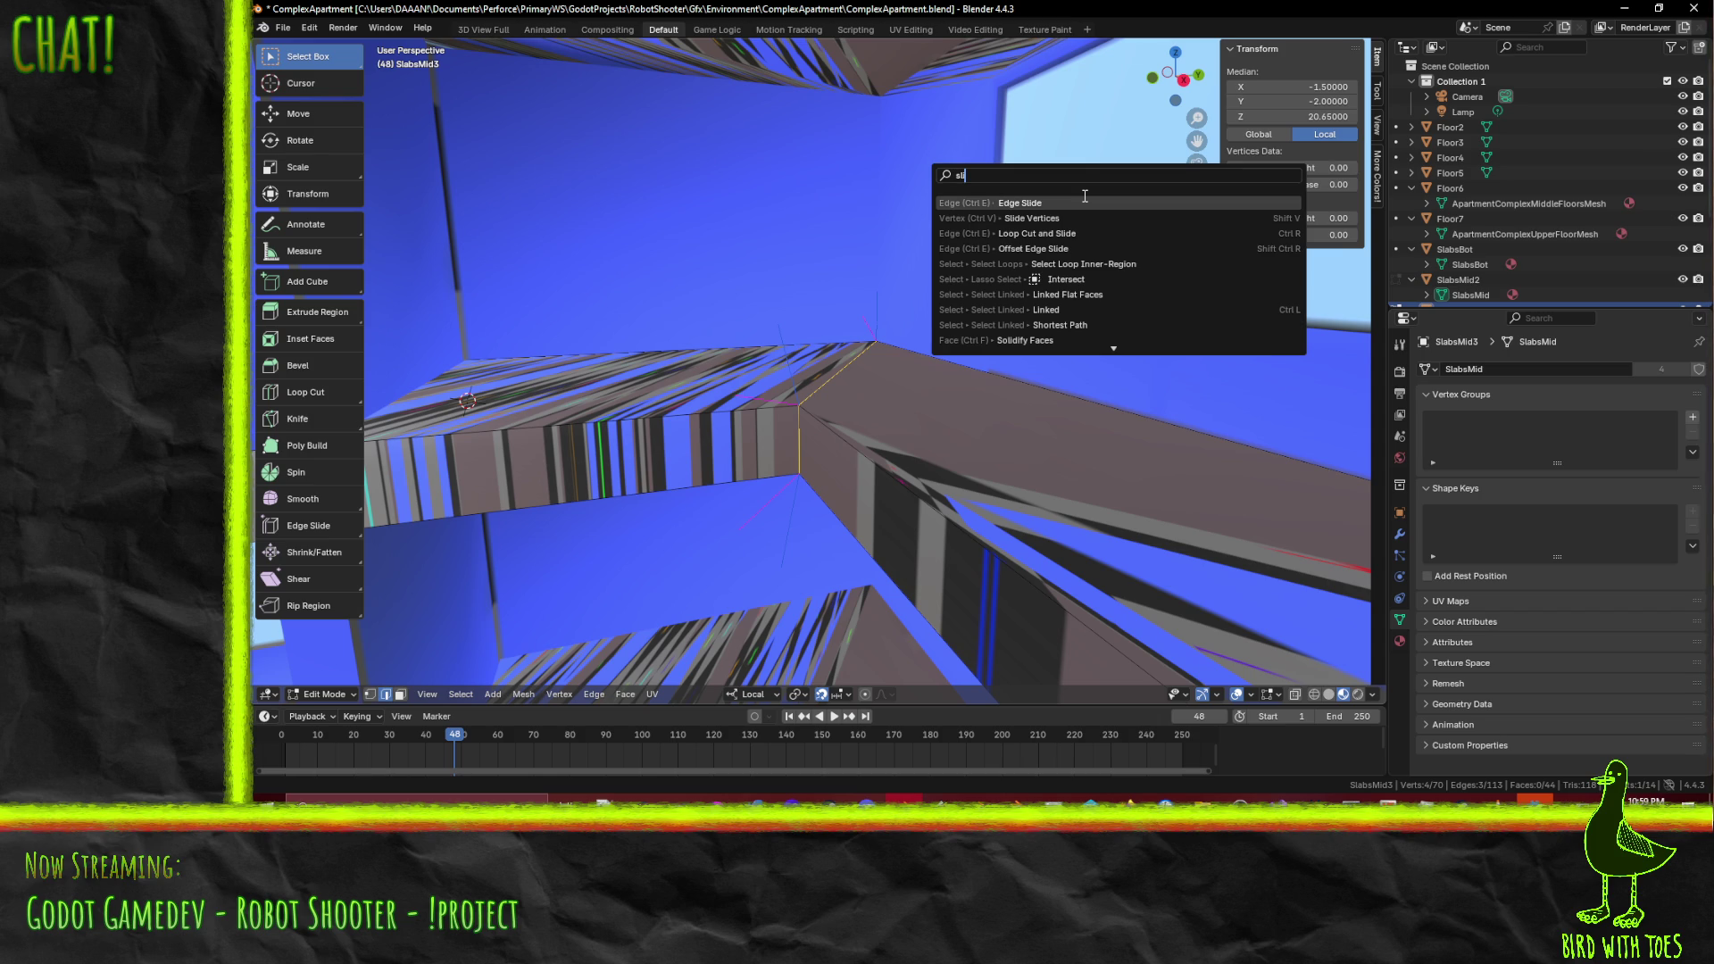
{"action": "key", "text": "BackSpace"}
{"action": "key", "text": "BackSpace"}
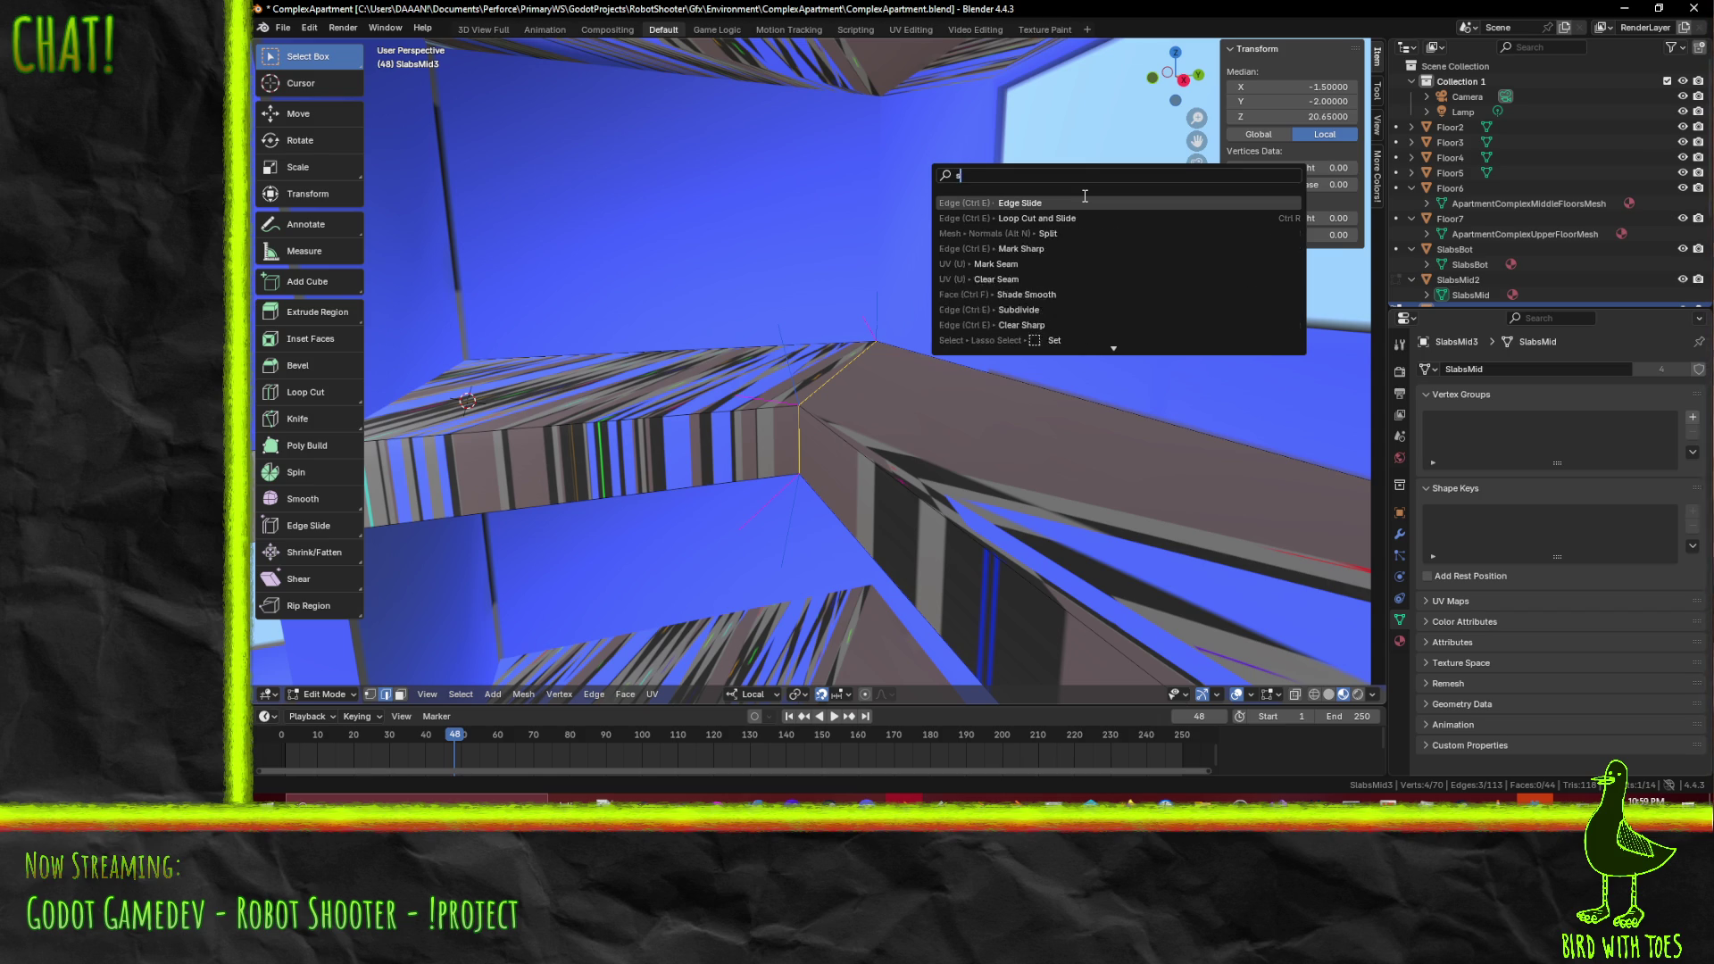
{"action": "type", "text": "plit"}
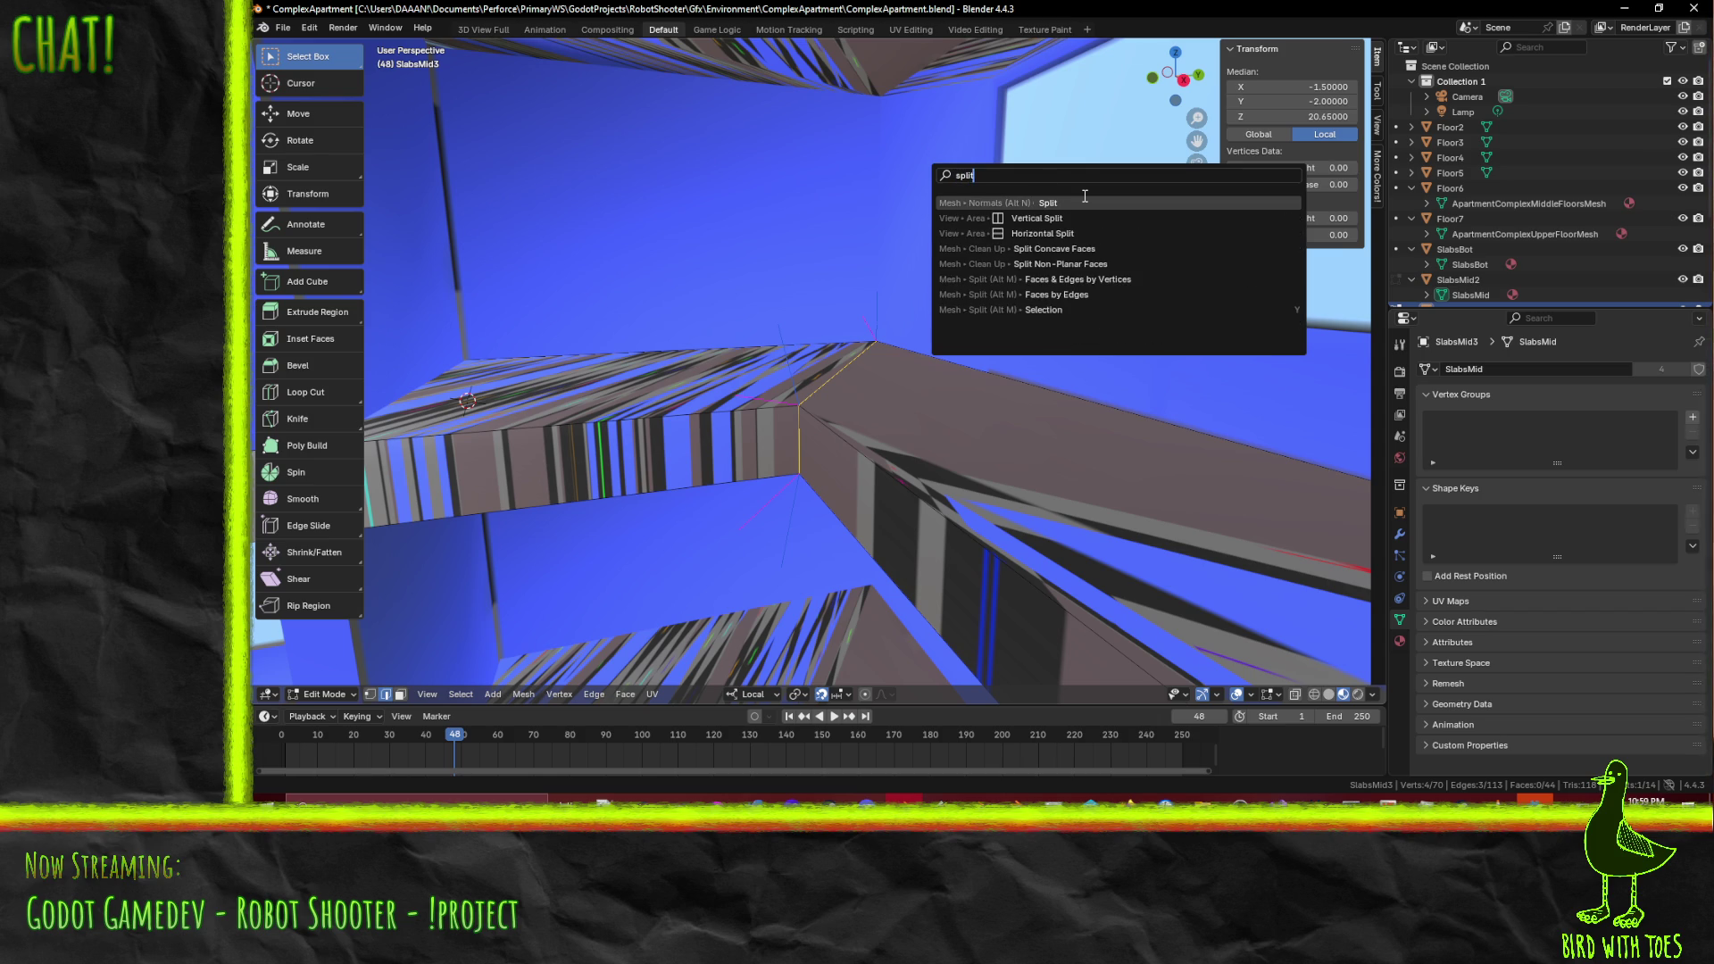
{"action": "left_click", "coordinate": [1094, 295]}
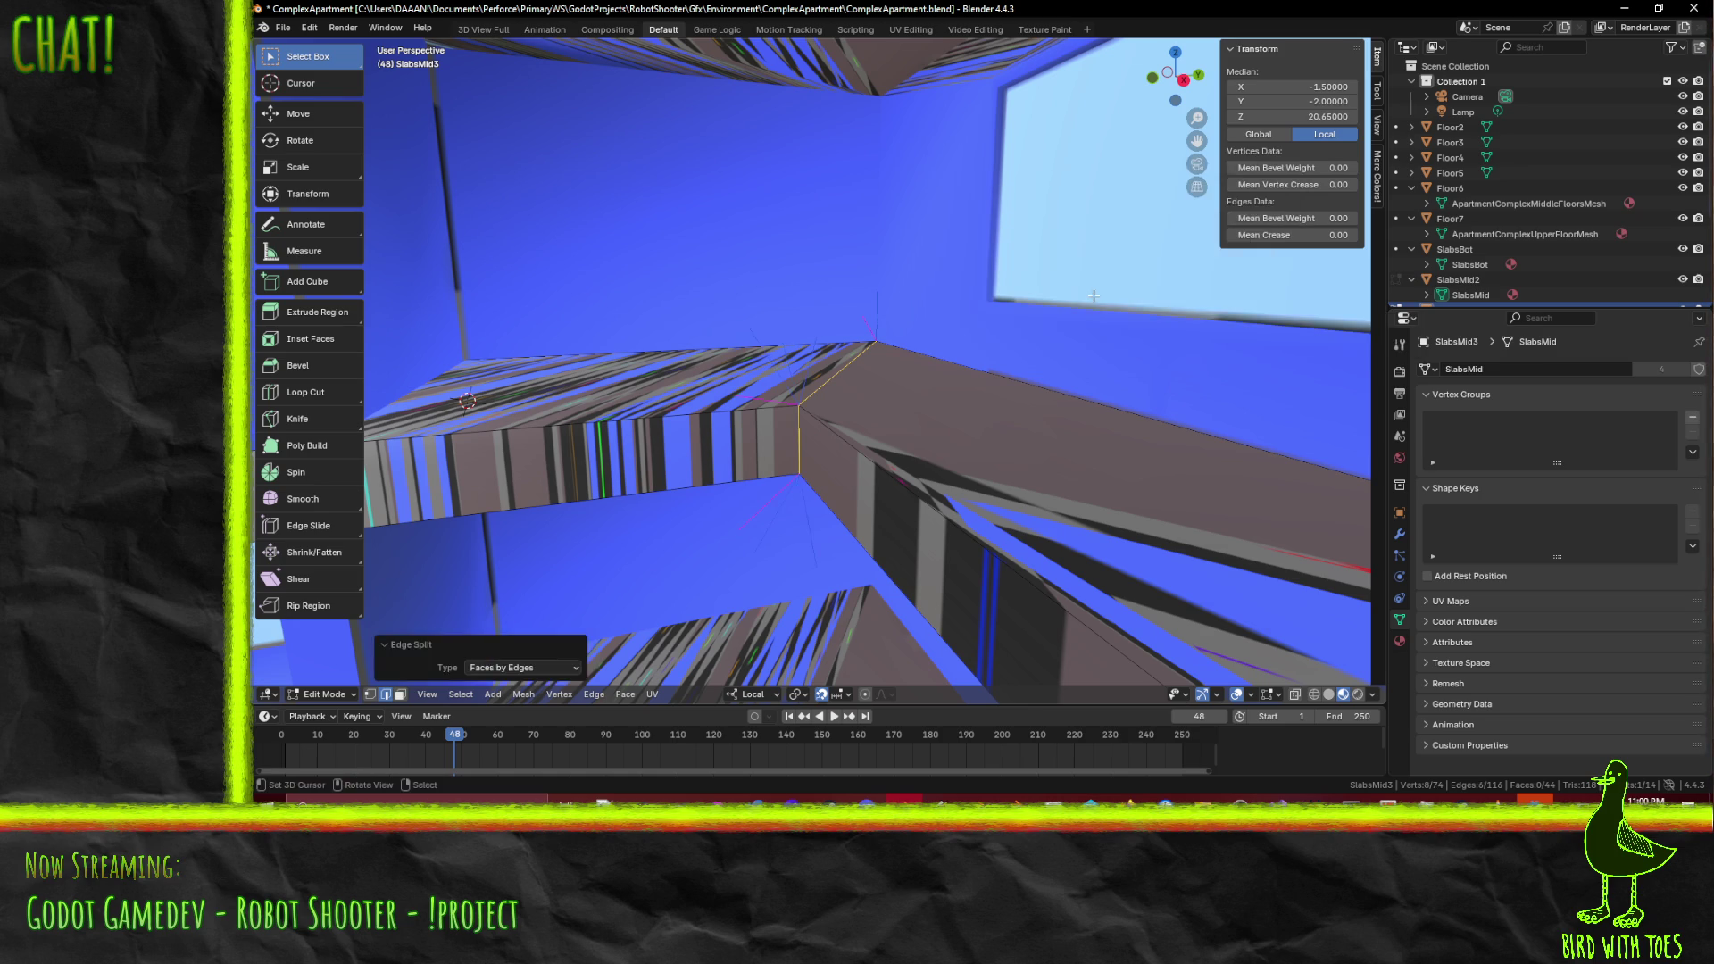
- Move the SlabsMid3 vertical corner edge -1 along local Y, then deselect everything
{"action": "mouse_move", "coordinate": [852, 367]}
{"action": "middle_mouse_down"}
{"action": "mouse_move", "coordinate": [810, 313]}
{"action": "mouse_move", "coordinate": [1007, 498]}
{"action": "middle_mouse_up"}
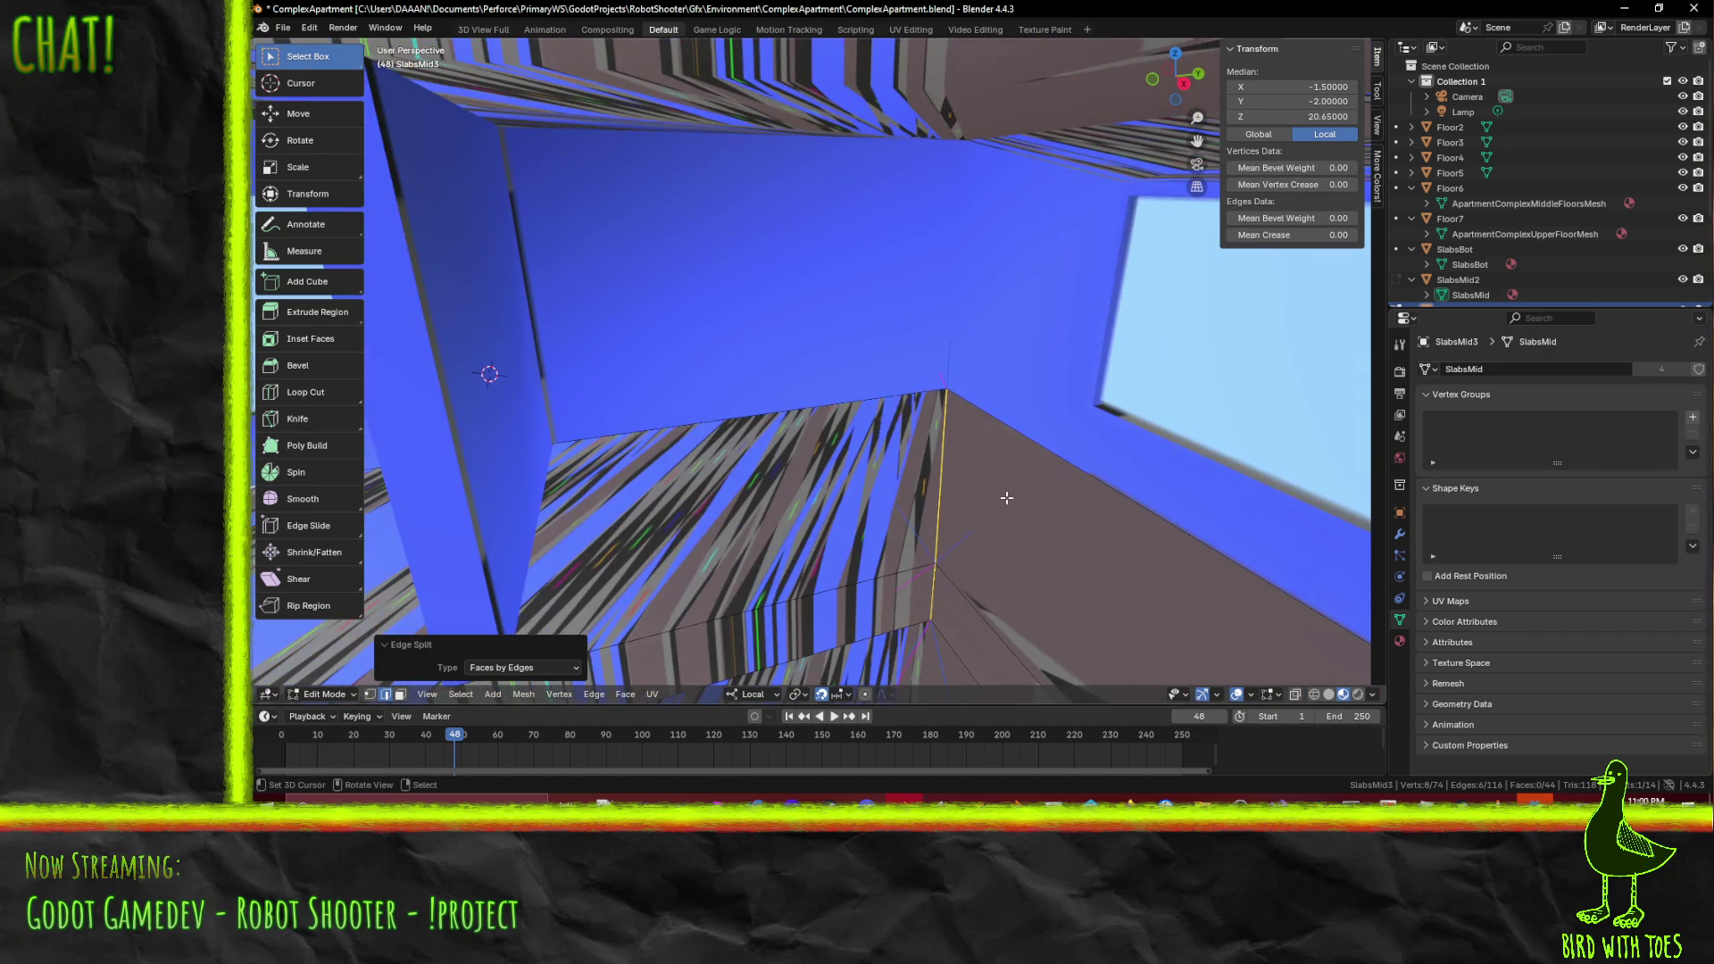
{"action": "key", "text": "g"}
{"action": "right_click", "coordinate": [1005, 511]}
{"action": "left_click", "coordinate": [934, 455]}
{"action": "mouse_move", "coordinate": [932, 455]}
{"action": "middle_mouse_down"}
{"action": "mouse_move", "coordinate": [916, 518]}
{"action": "mouse_move", "coordinate": [935, 292]}
{"action": "middle_mouse_up"}
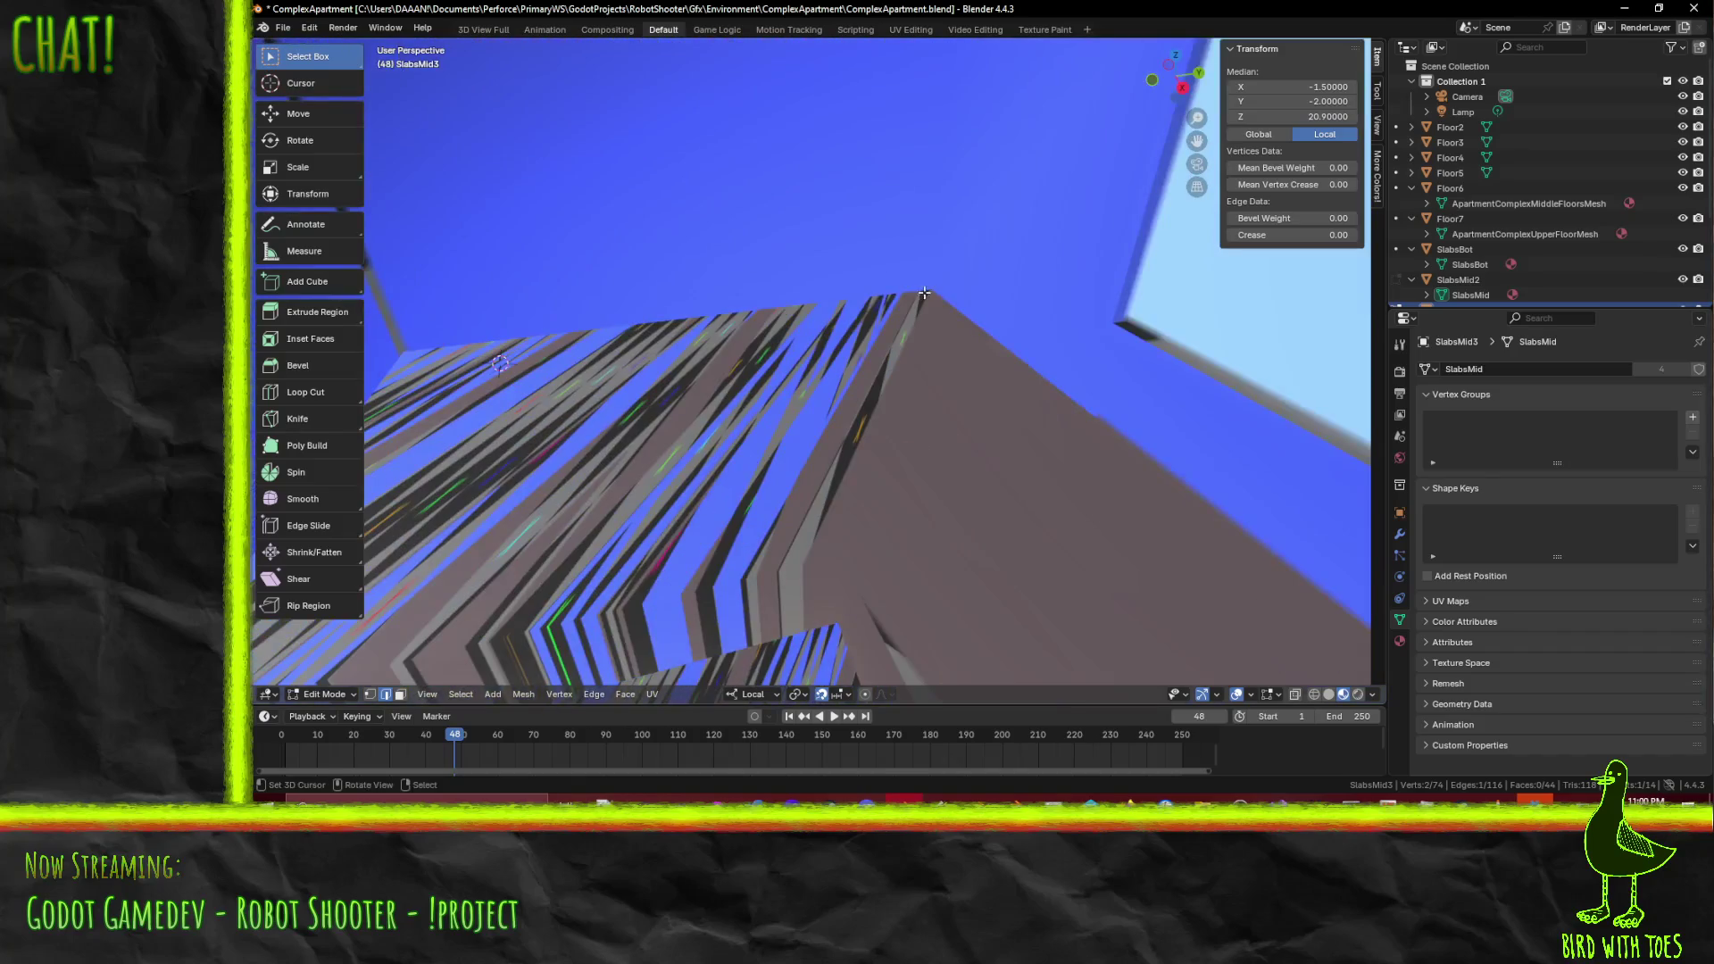
{"action": "type", "text": "g"}
{"action": "type", "text": "y-1"}
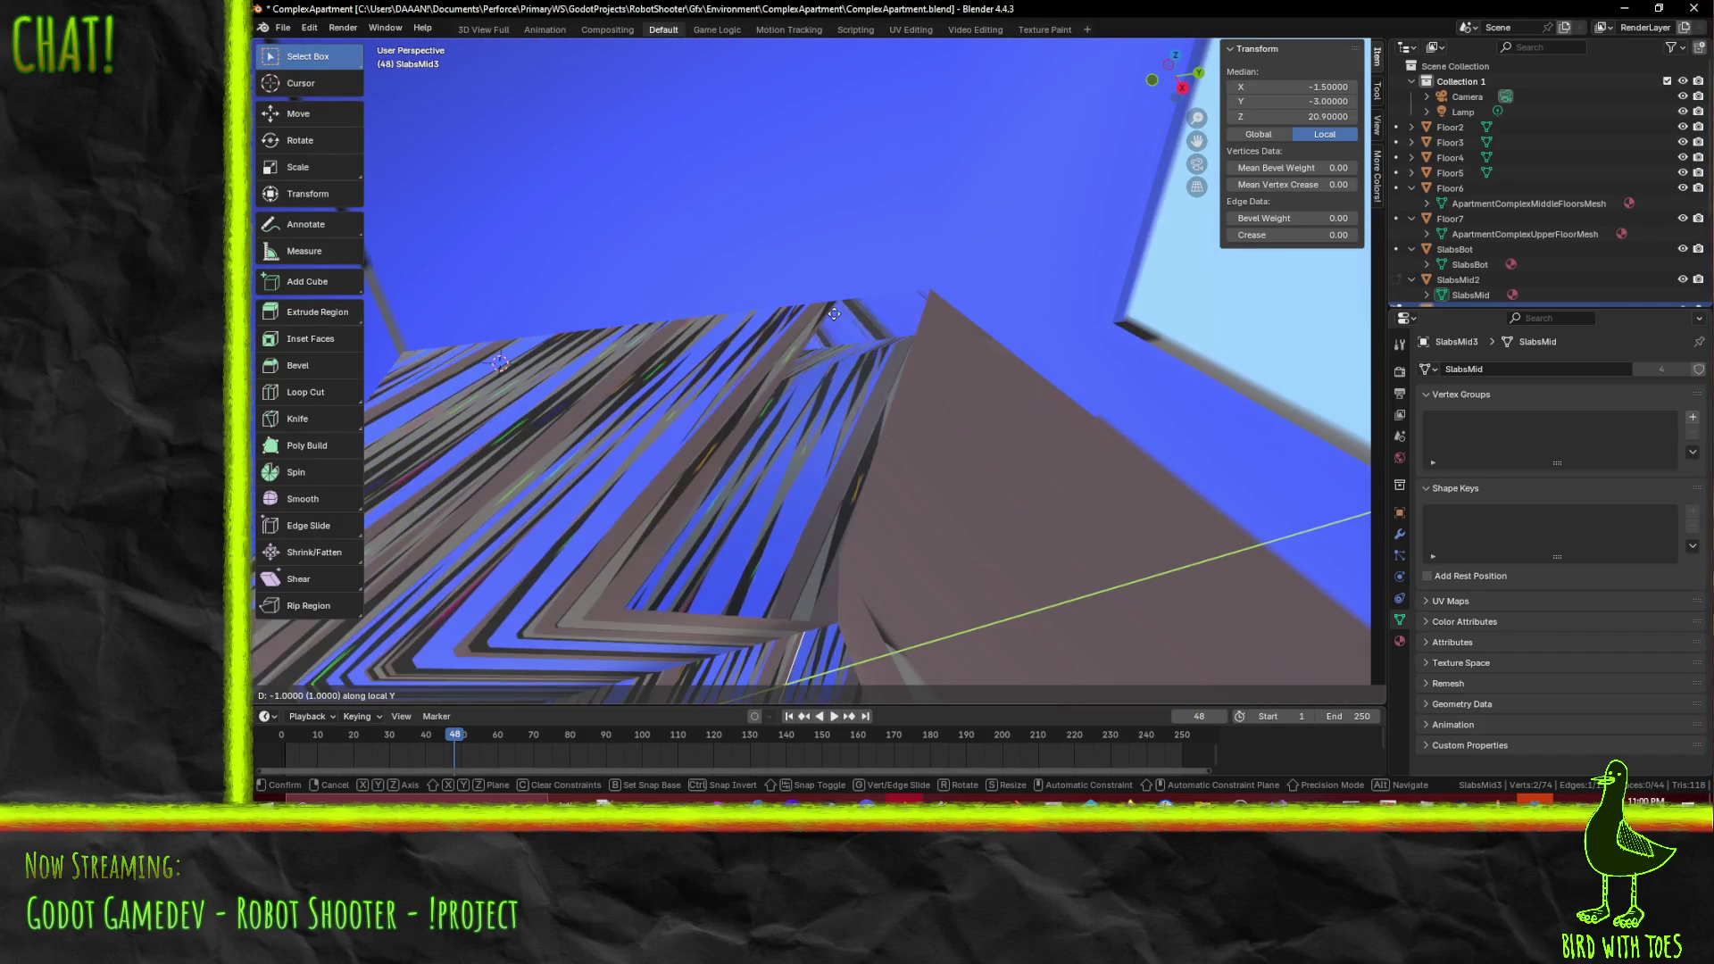
{"action": "key", "text": "Return"}
{"action": "middle_click_drag", "start_coordinate": [838, 360], "coordinate": [1014, 349]}
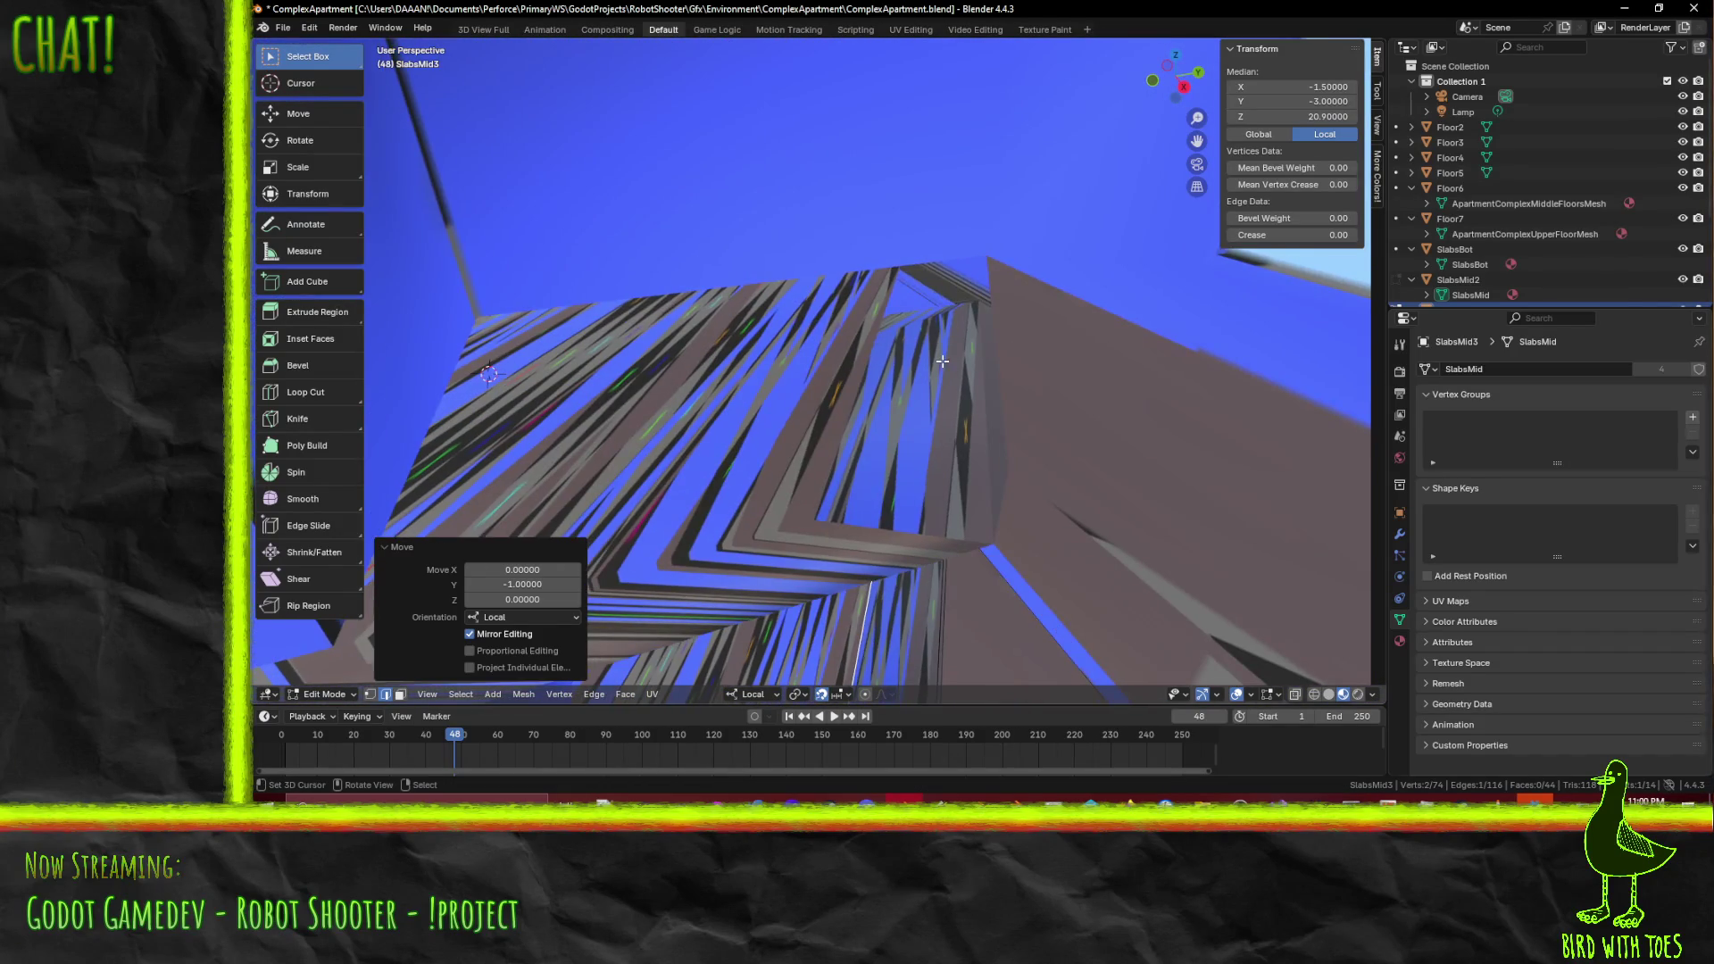
{"action": "key", "text": "alt+a"}
- Select a slab edge at another corner and trial moves along local Y and X
{"action": "mouse_move", "coordinate": [943, 399]}
{"action": "middle_mouse_down"}
{"action": "mouse_move", "coordinate": [959, 391]}
{"action": "mouse_move", "coordinate": [955, 459]}
{"action": "mouse_move", "coordinate": [976, 448]}
{"action": "middle_mouse_up"}
{"action": "left_click", "coordinate": [955, 459]}
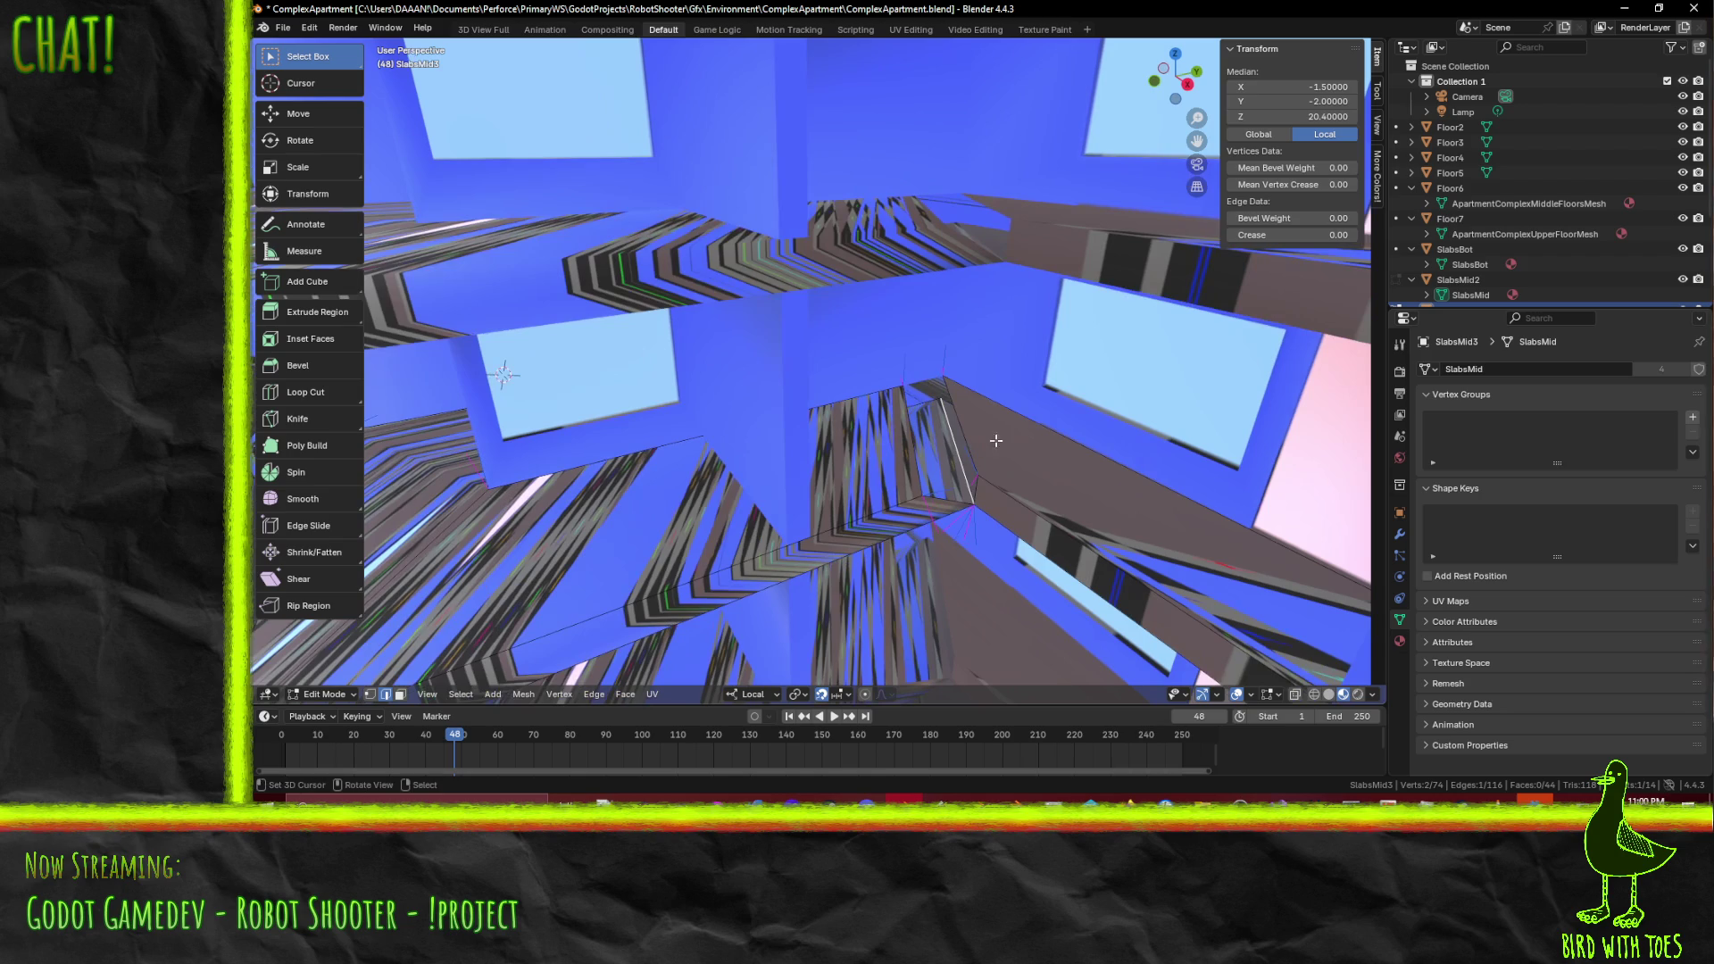
{"action": "key", "text": "g"}
{"action": "key", "text": "y"}
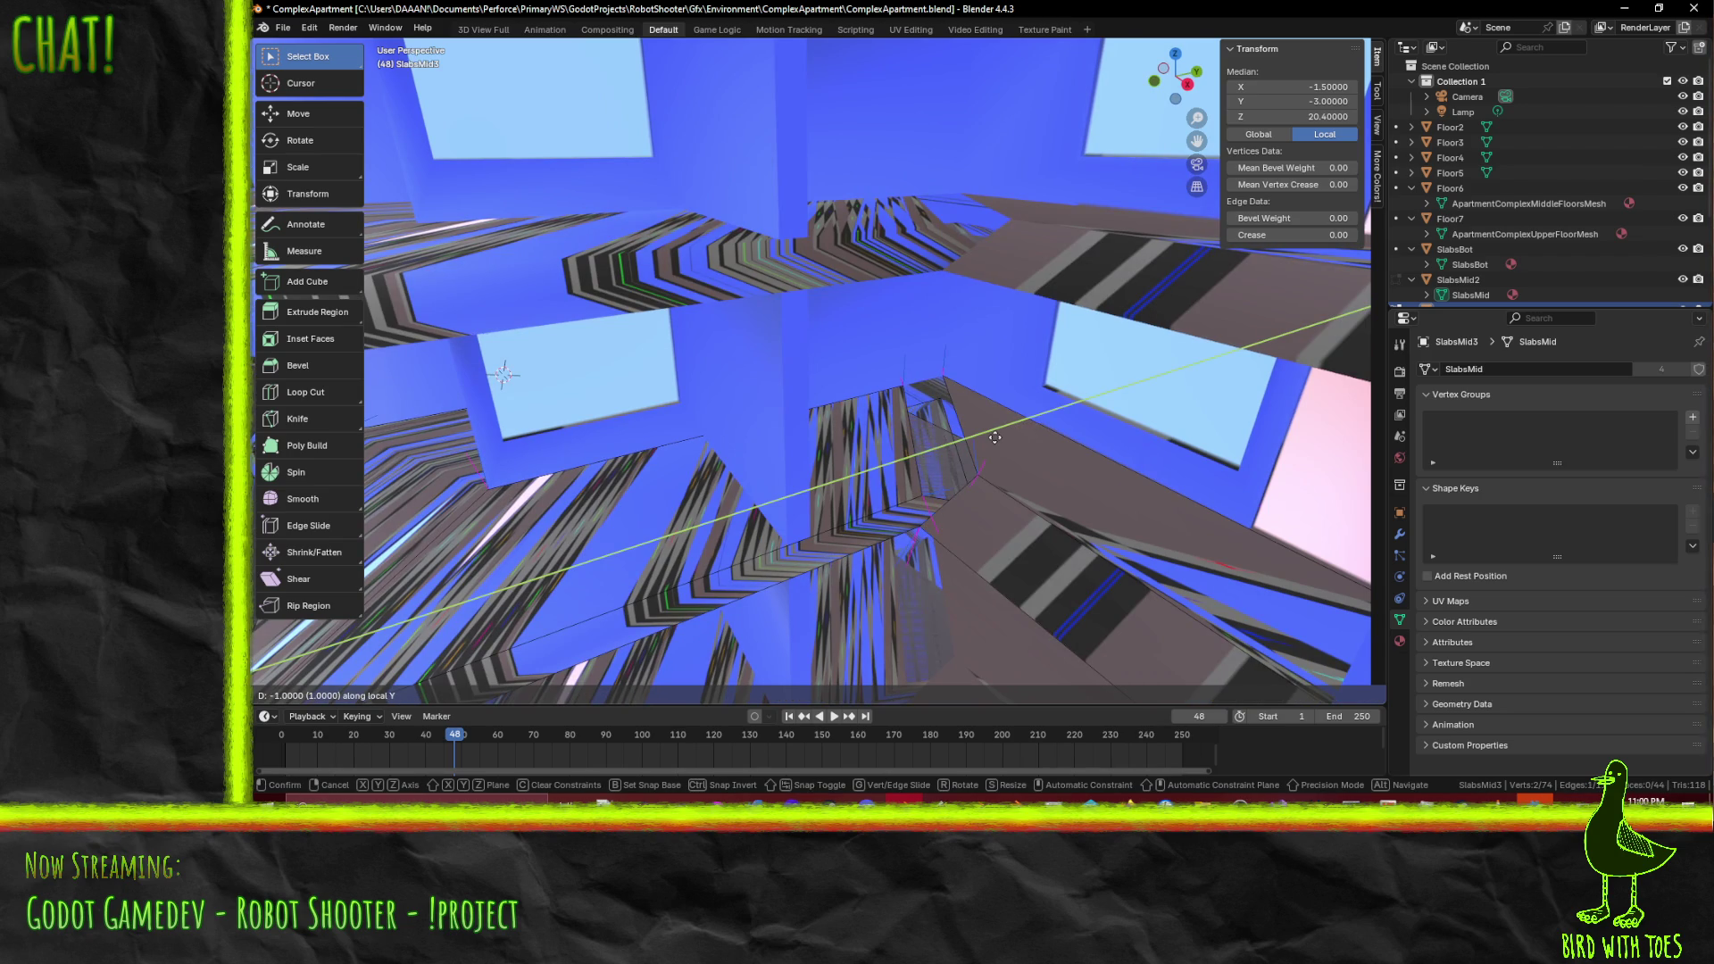
{"action": "key", "text": "Escape"}
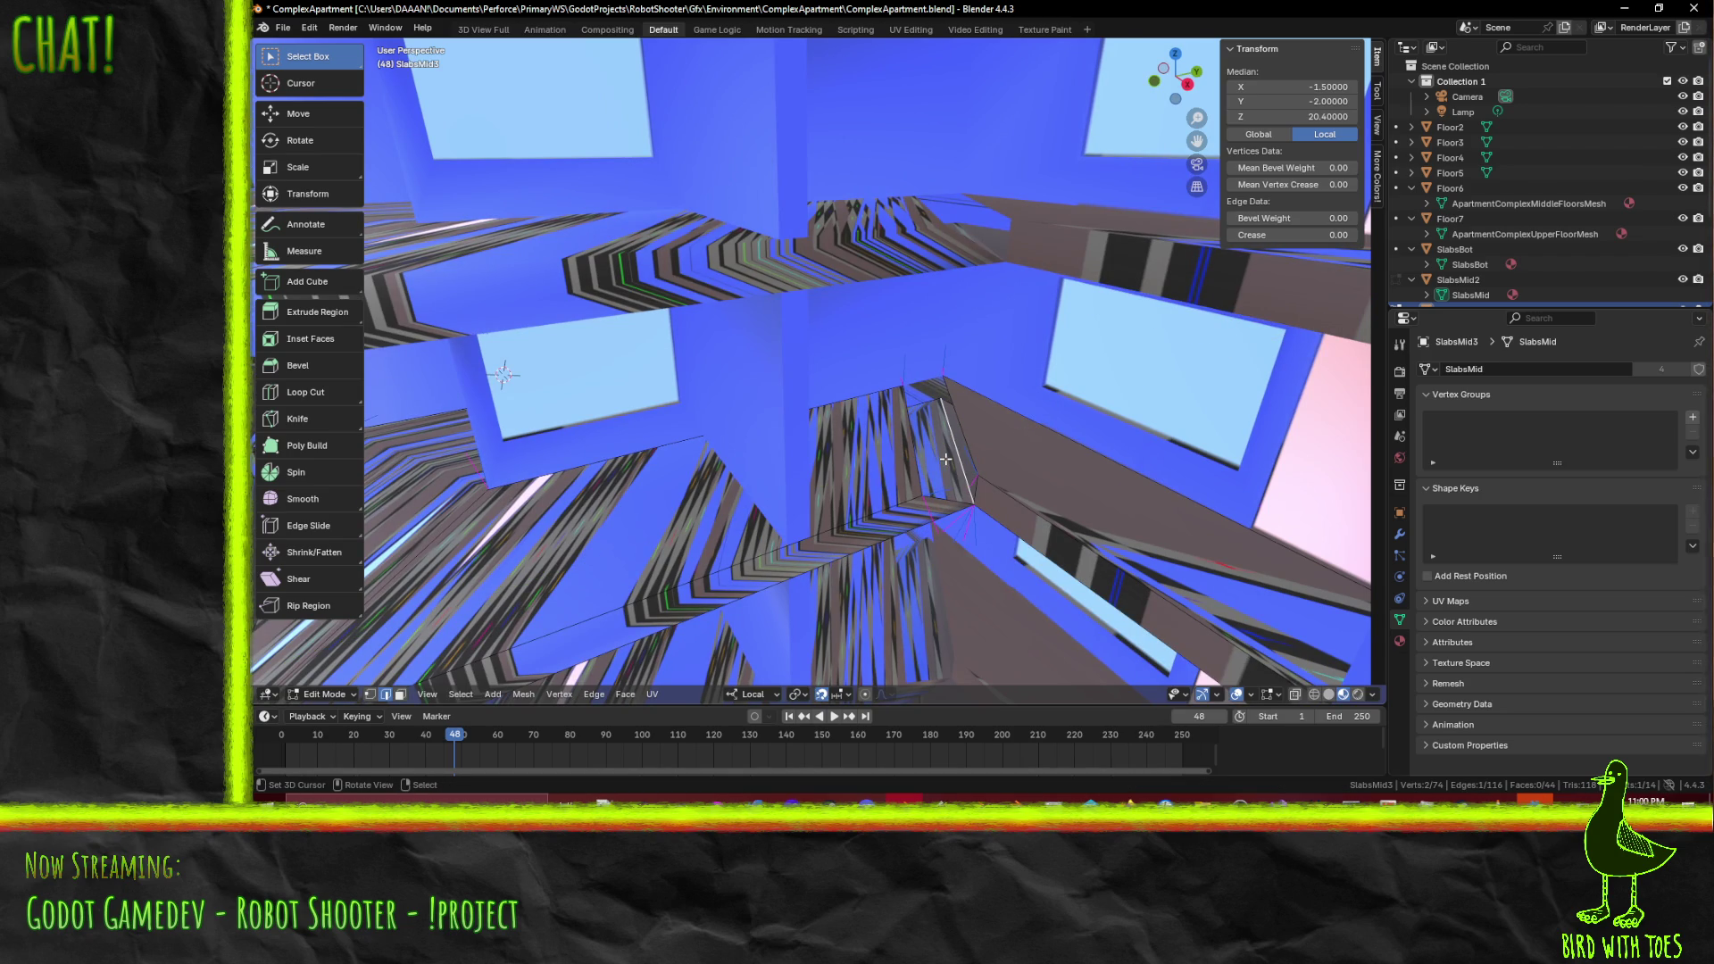
{"action": "key", "text": "g"}
{"action": "key", "text": "y"}
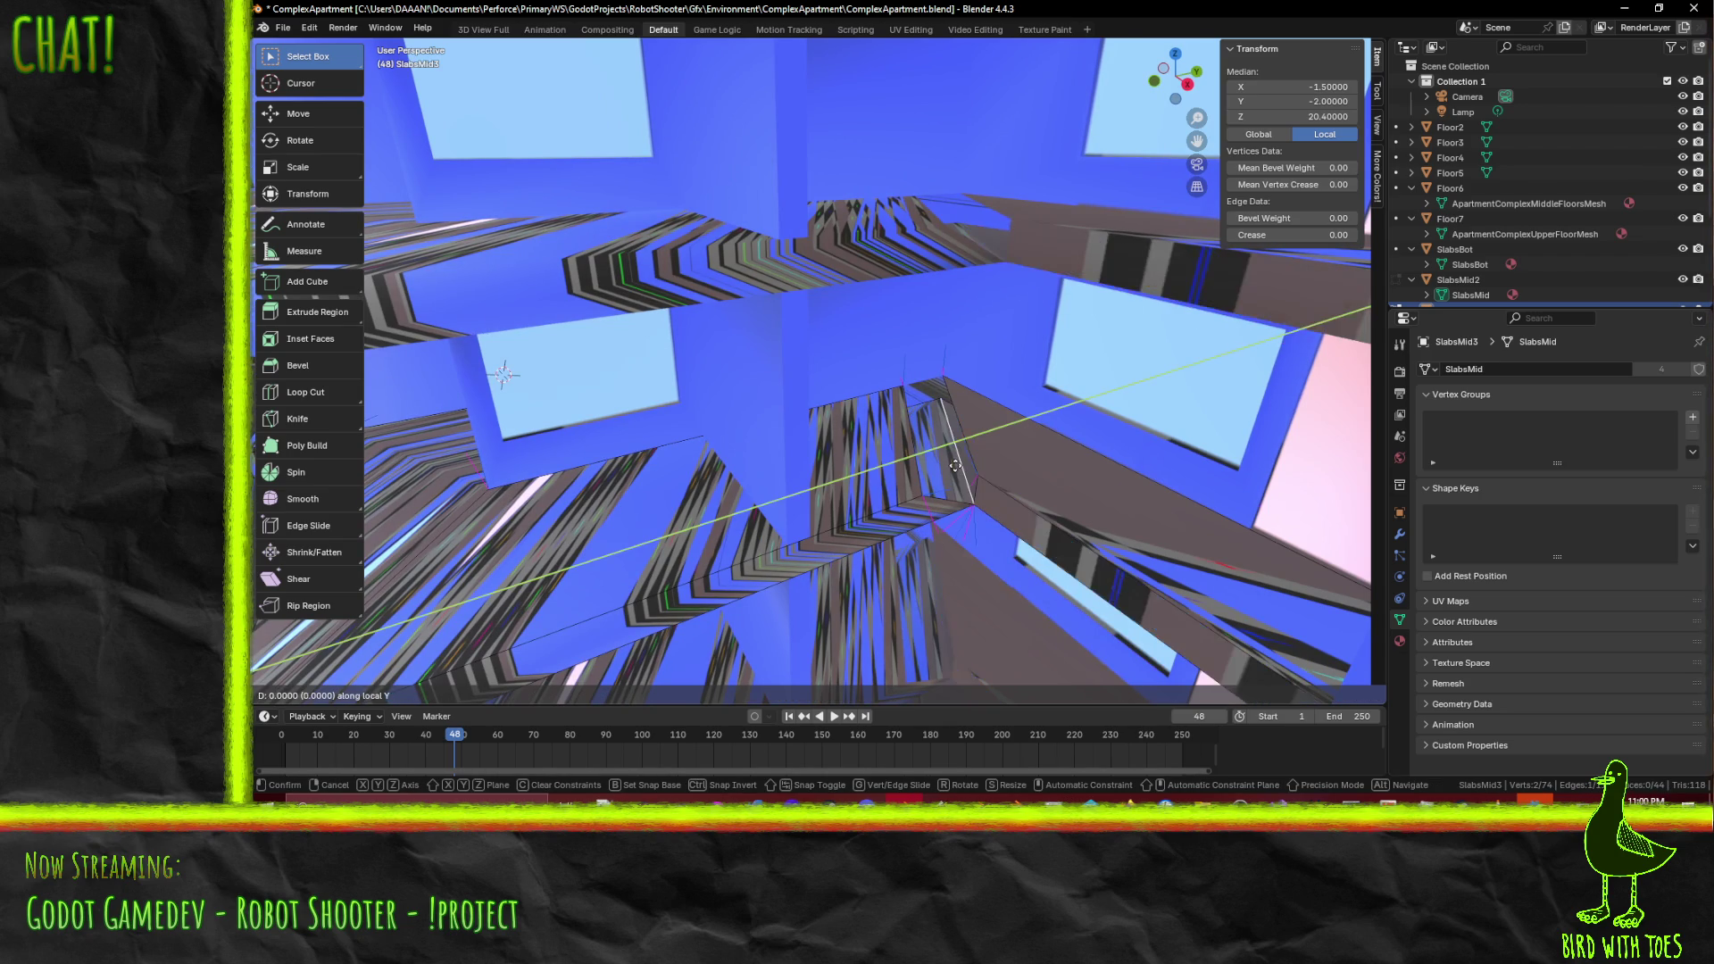
{"action": "key", "text": "Escape"}
{"action": "key", "text": "g"}
{"action": "key", "text": "x"}
{"action": "left_click", "coordinate": [1017, 508]}
{"action": "left_click", "coordinate": [948, 448]}
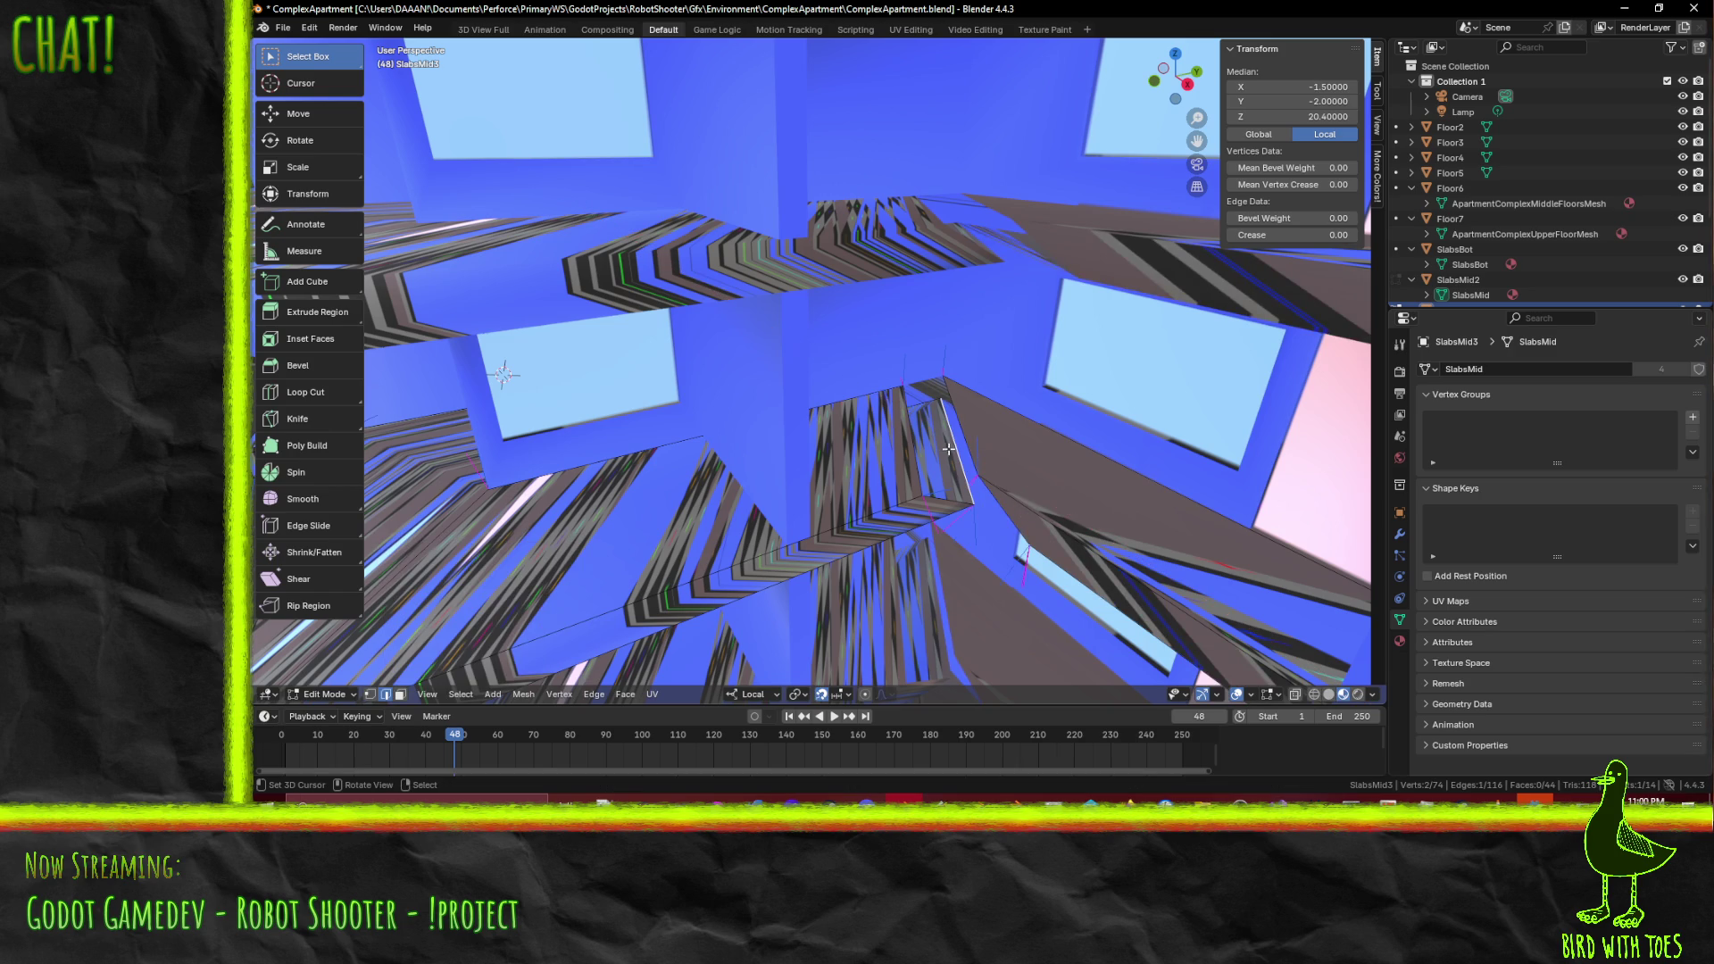
- Move the edge 1 unit along local Y, then undo that move
{"action": "key", "text": "g"}
{"action": "key", "text": "y"}
{"action": "left_click", "coordinate": [1071, 482]}
{"action": "mouse_move", "coordinate": [1071, 482]}
{"action": "middle_mouse_down"}
{"action": "mouse_move", "coordinate": [1141, 479]}
{"action": "mouse_move", "coordinate": [1126, 440]}
{"action": "middle_mouse_up"}
{"action": "key", "text": "ctrl+z"}
{"action": "middle_click_drag", "start_coordinate": [1062, 296], "coordinate": [1068, 440]}
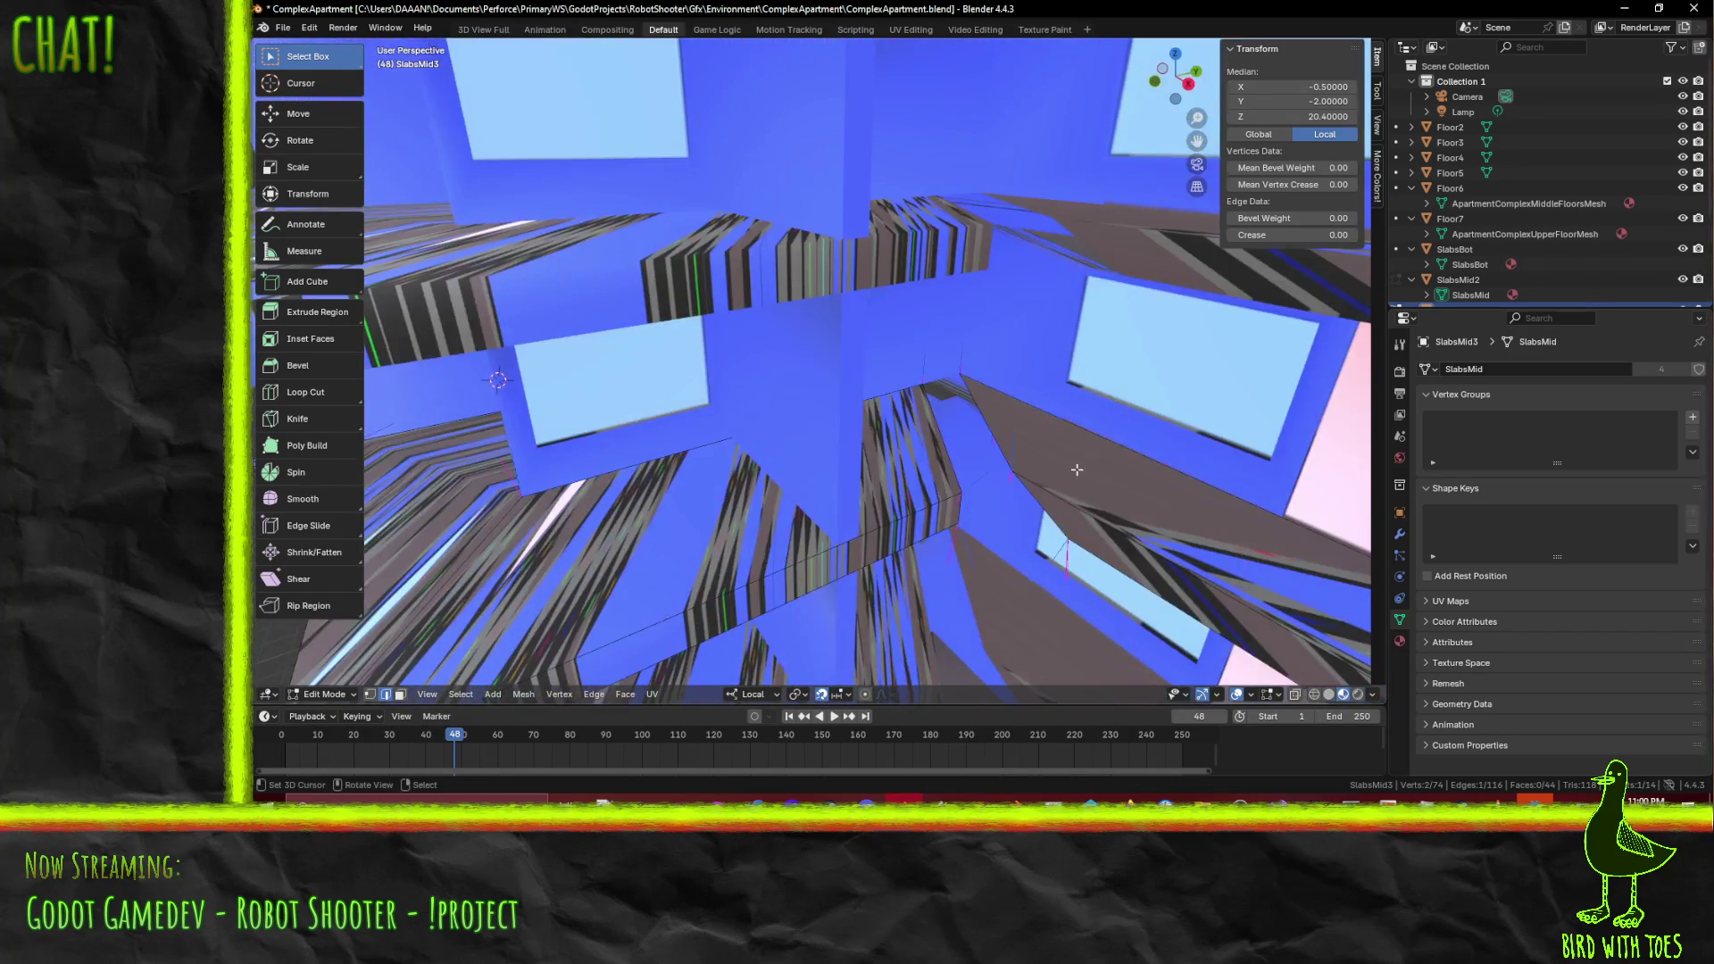
- Move the slab corner -1 along local X, then the vertices -4 along local Y
{"action": "type", "text": "gx-1"}
{"action": "key", "text": "Return"}
{"action": "mouse_move", "coordinate": [1094, 555]}
{"action": "middle_mouse_down"}
{"action": "mouse_move", "coordinate": [837, 527]}
{"action": "mouse_move", "coordinate": [849, 486]}
{"action": "mouse_move", "coordinate": [825, 485]}
{"action": "middle_mouse_up"}
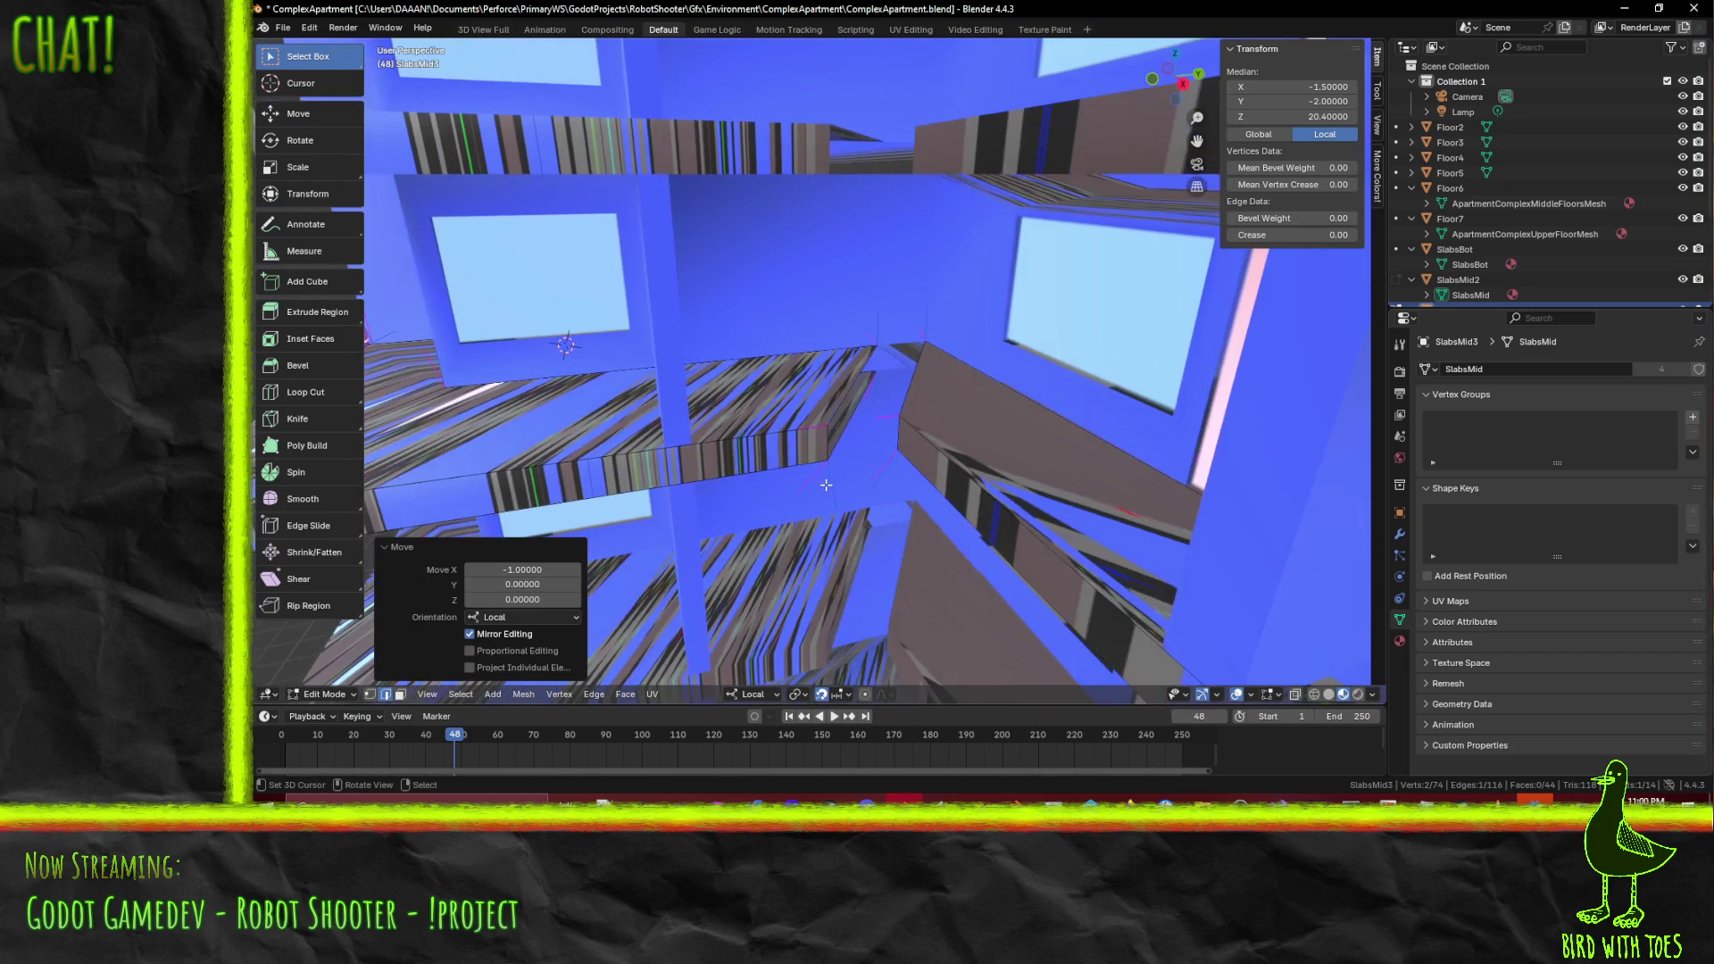
{"action": "left_click", "coordinate": [371, 694]}
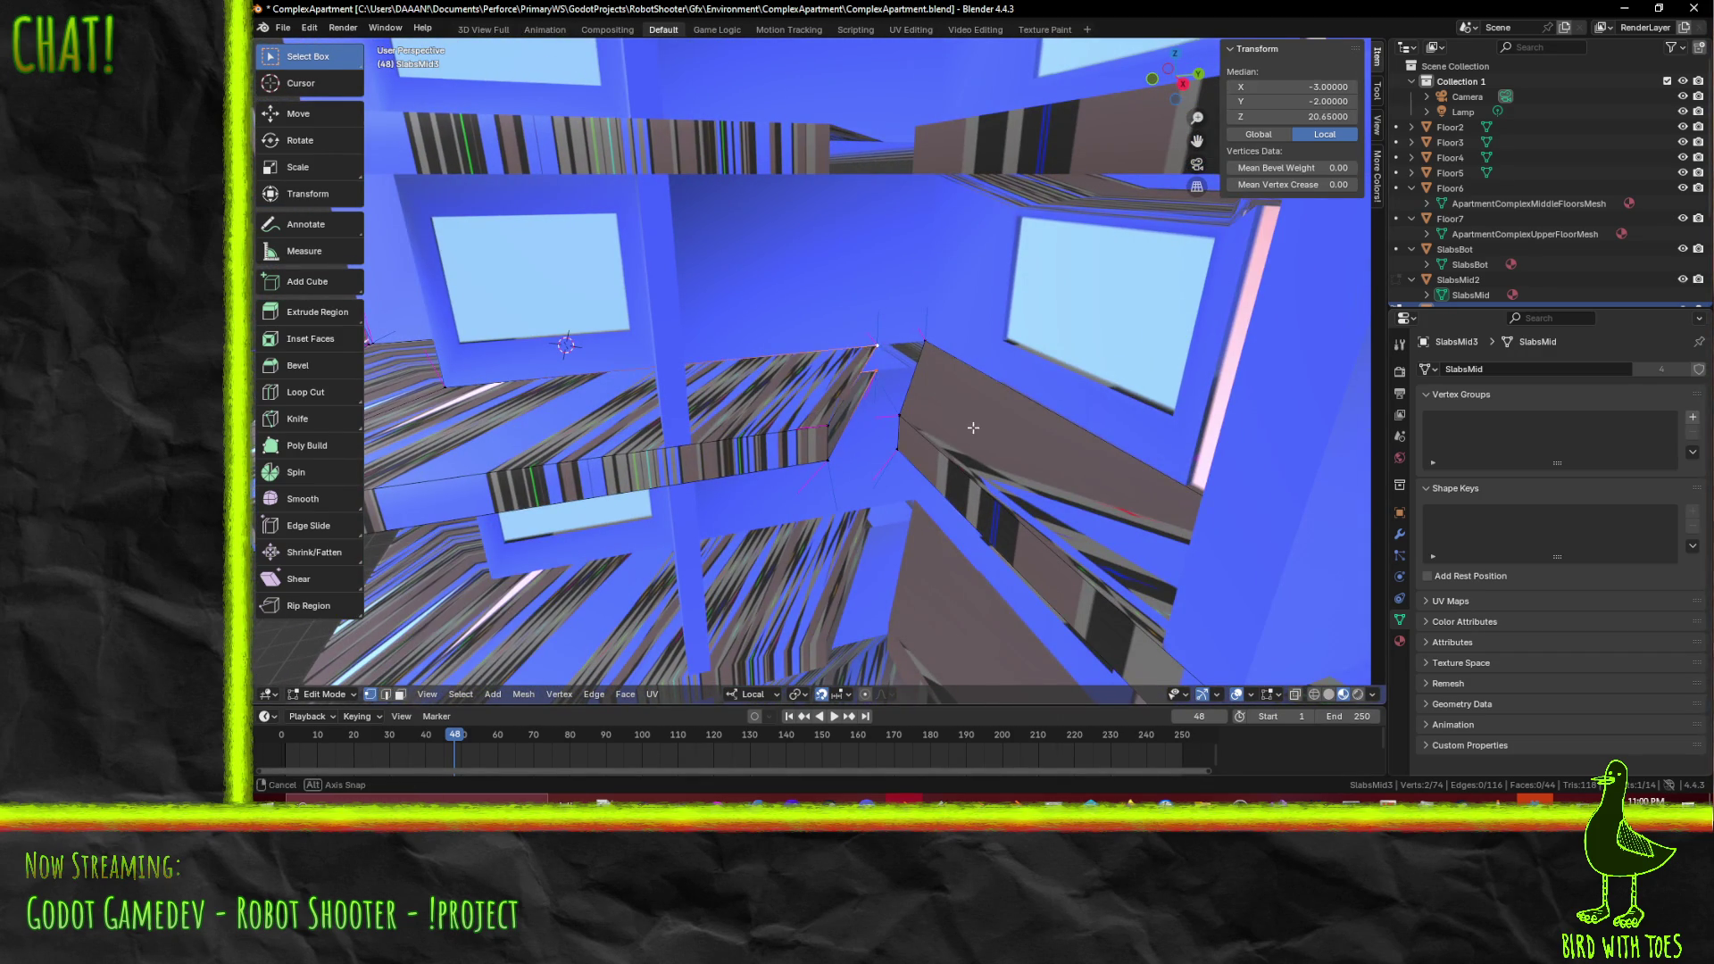
{"action": "middle_click_drag", "start_coordinate": [972, 428], "coordinate": [883, 433]}
{"action": "key", "text": "g"}
{"action": "key", "text": "x"}
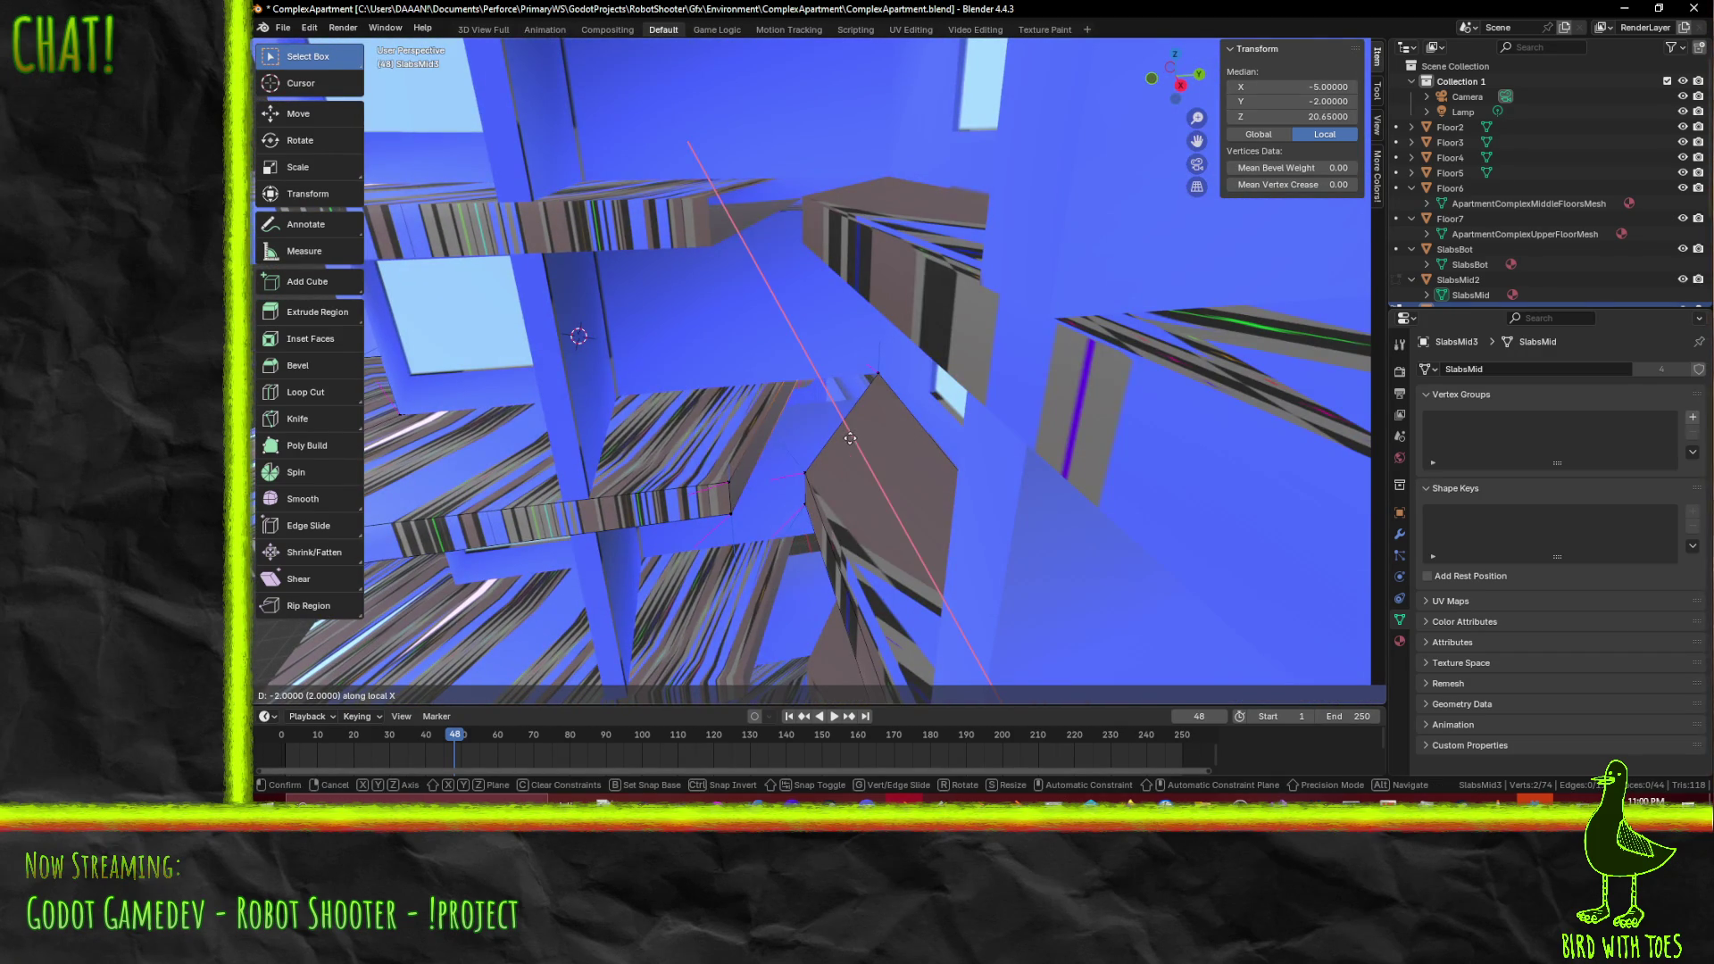
{"action": "key", "text": "Escape"}
{"action": "type", "text": "gy-4"}
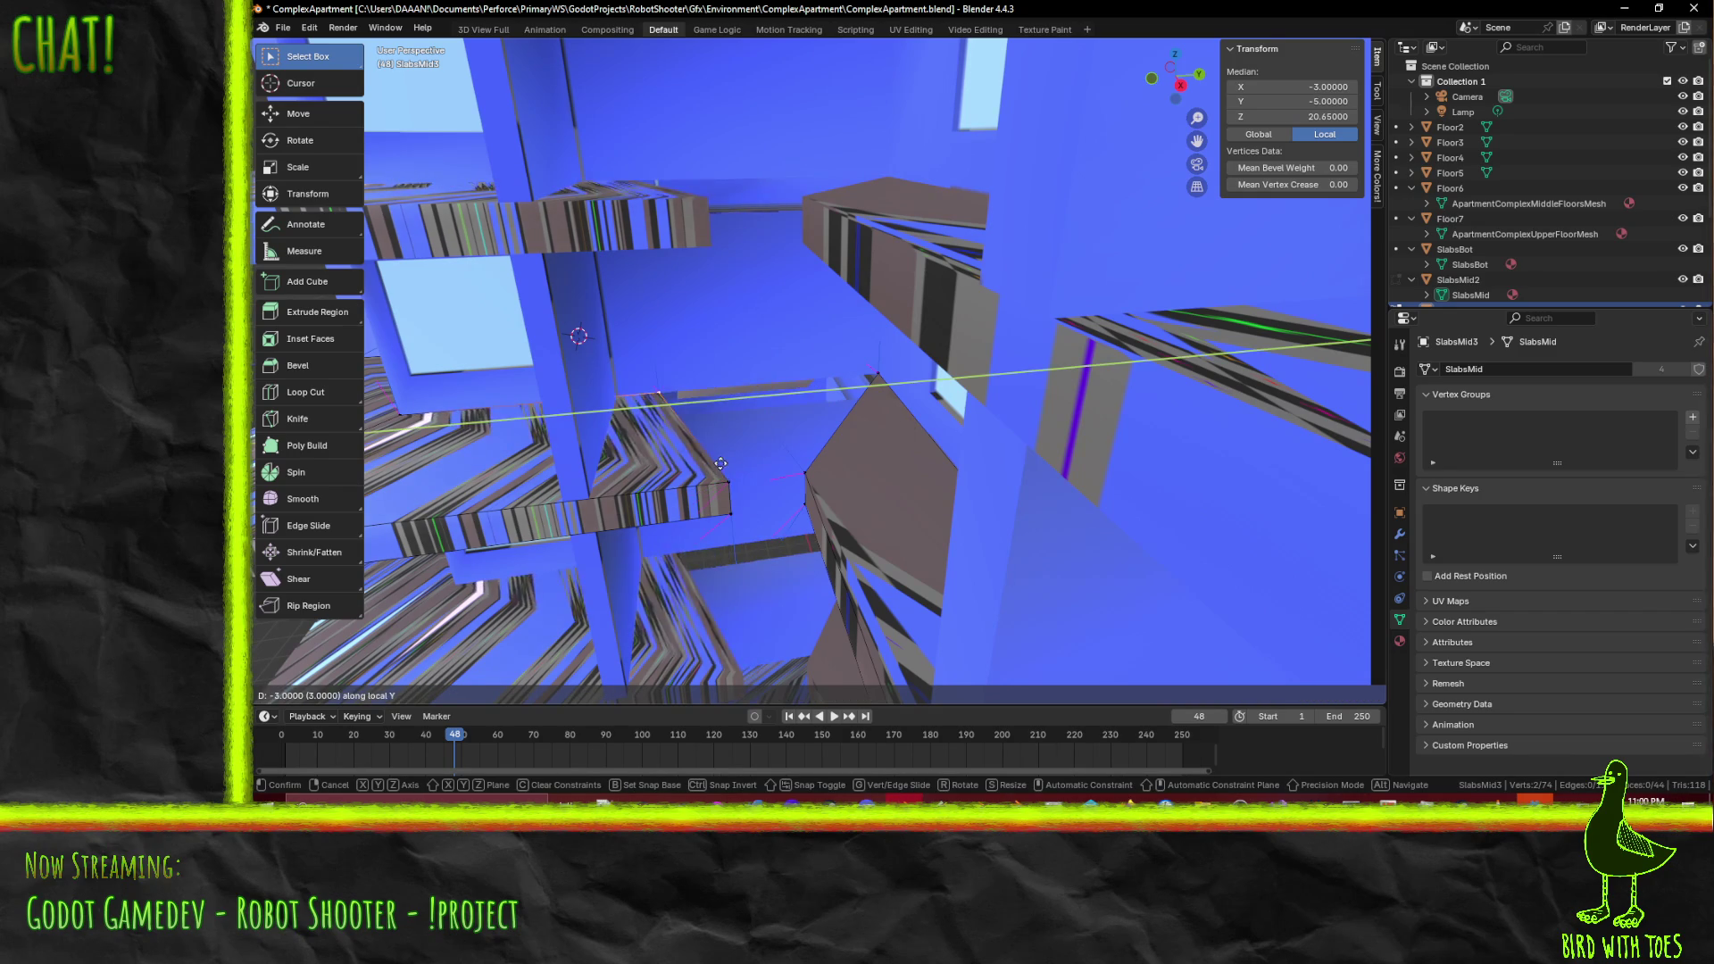
{"action": "key", "text": "Return"}
{"action": "mouse_move", "coordinate": [908, 428]}
{"action": "middle_mouse_down"}
{"action": "mouse_move", "coordinate": [772, 458]}
{"action": "mouse_move", "coordinate": [819, 447]}
{"action": "middle_mouse_up"}
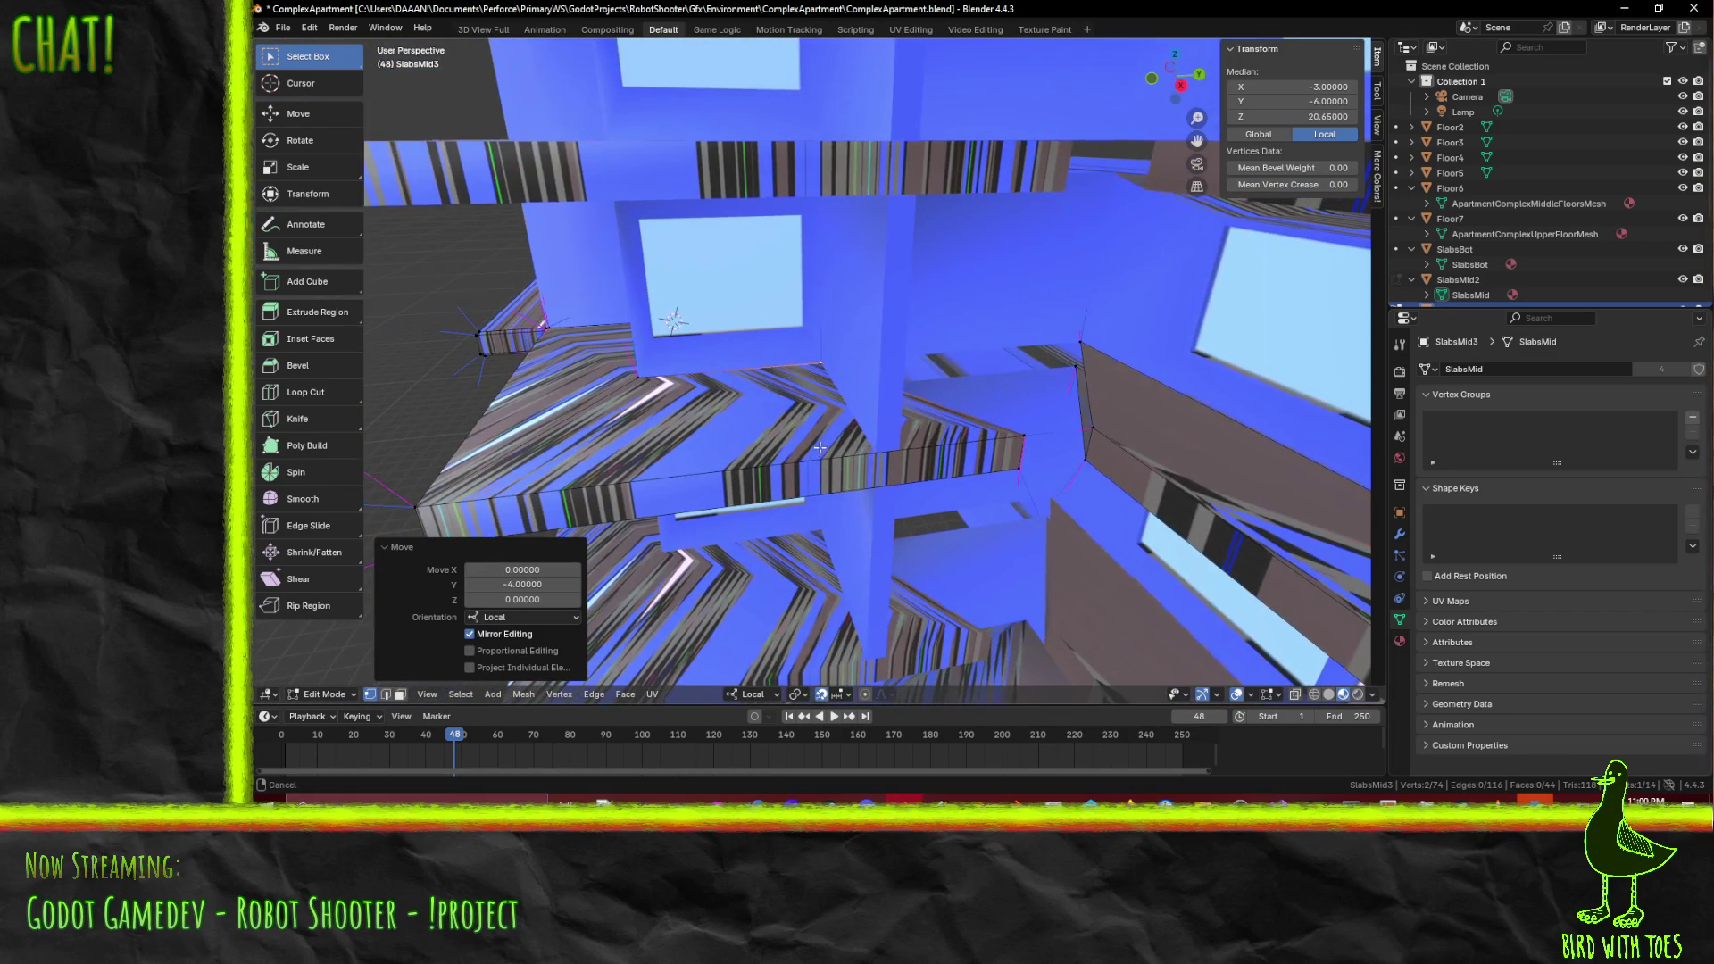
- Move the corner slab edge -2 along local Y to median Y -6, then switch to Floor5
{"action": "left_click", "coordinate": [1018, 462]}
{"action": "type", "text": "gy"}
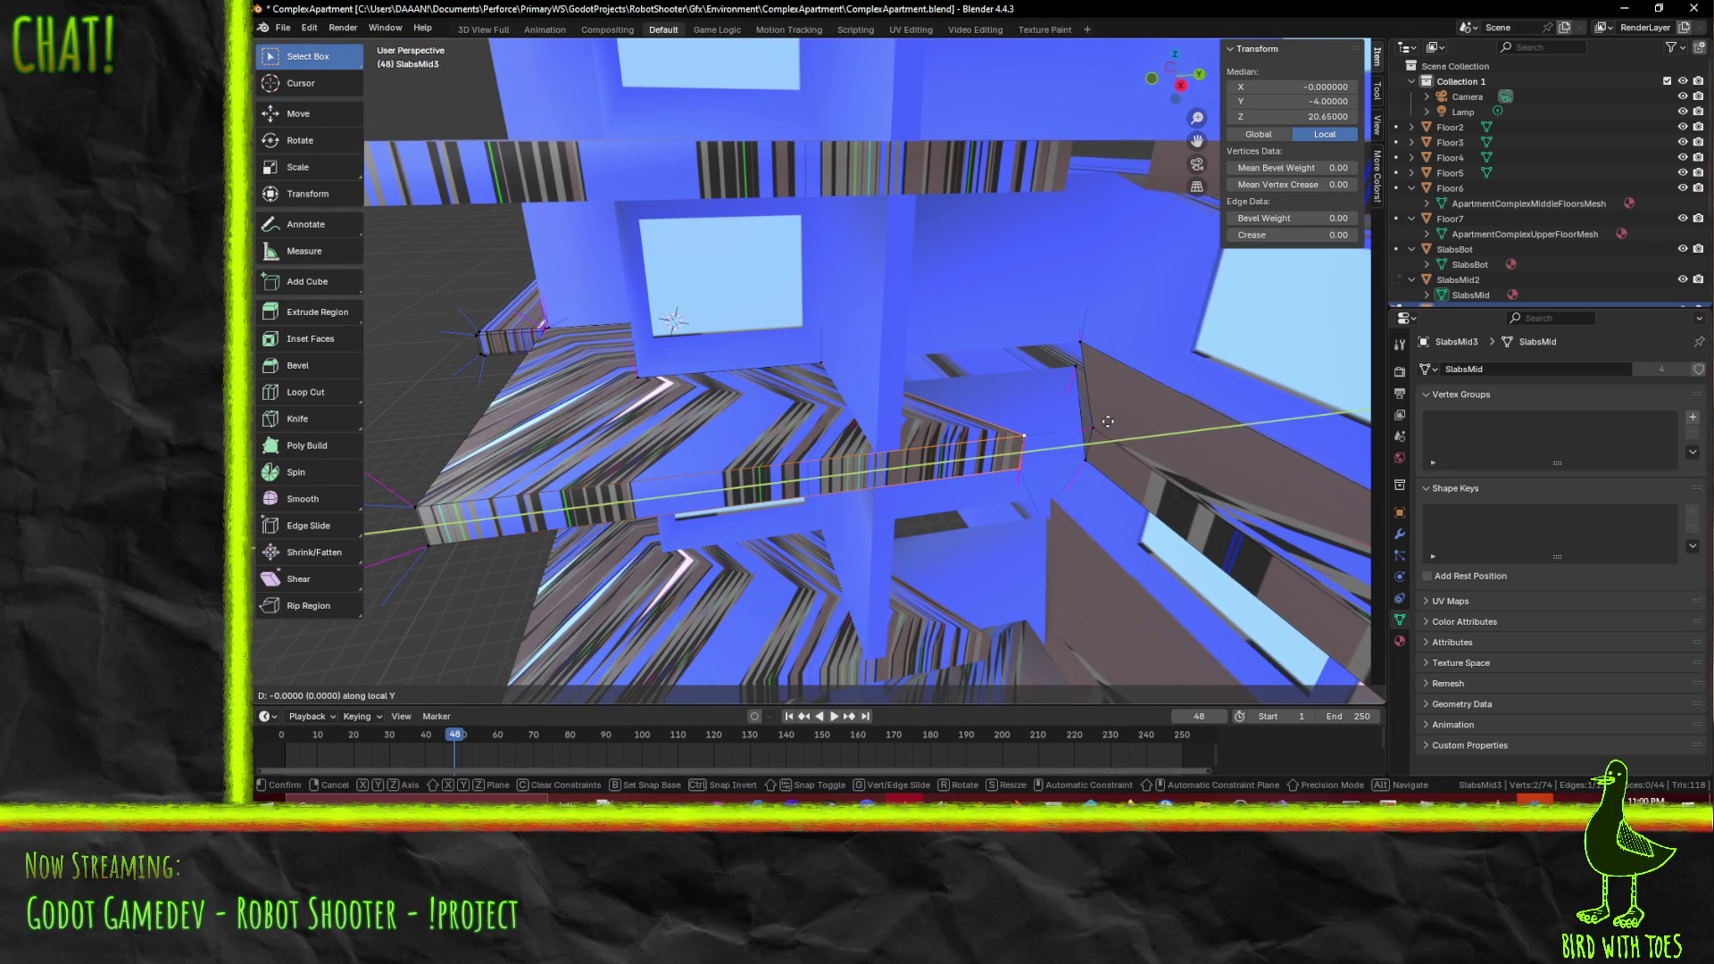
{"action": "type", "text": "-2"}
{"action": "key", "text": "Return"}
{"action": "mouse_move", "coordinate": [909, 481]}
{"action": "middle_mouse_down", "text": "shift"}
{"action": "mouse_move", "coordinate": [903, 434]}
{"action": "mouse_move", "coordinate": [786, 354]}
{"action": "mouse_move", "coordinate": [998, 373]}
{"action": "middle_mouse_up", "text": "shift"}
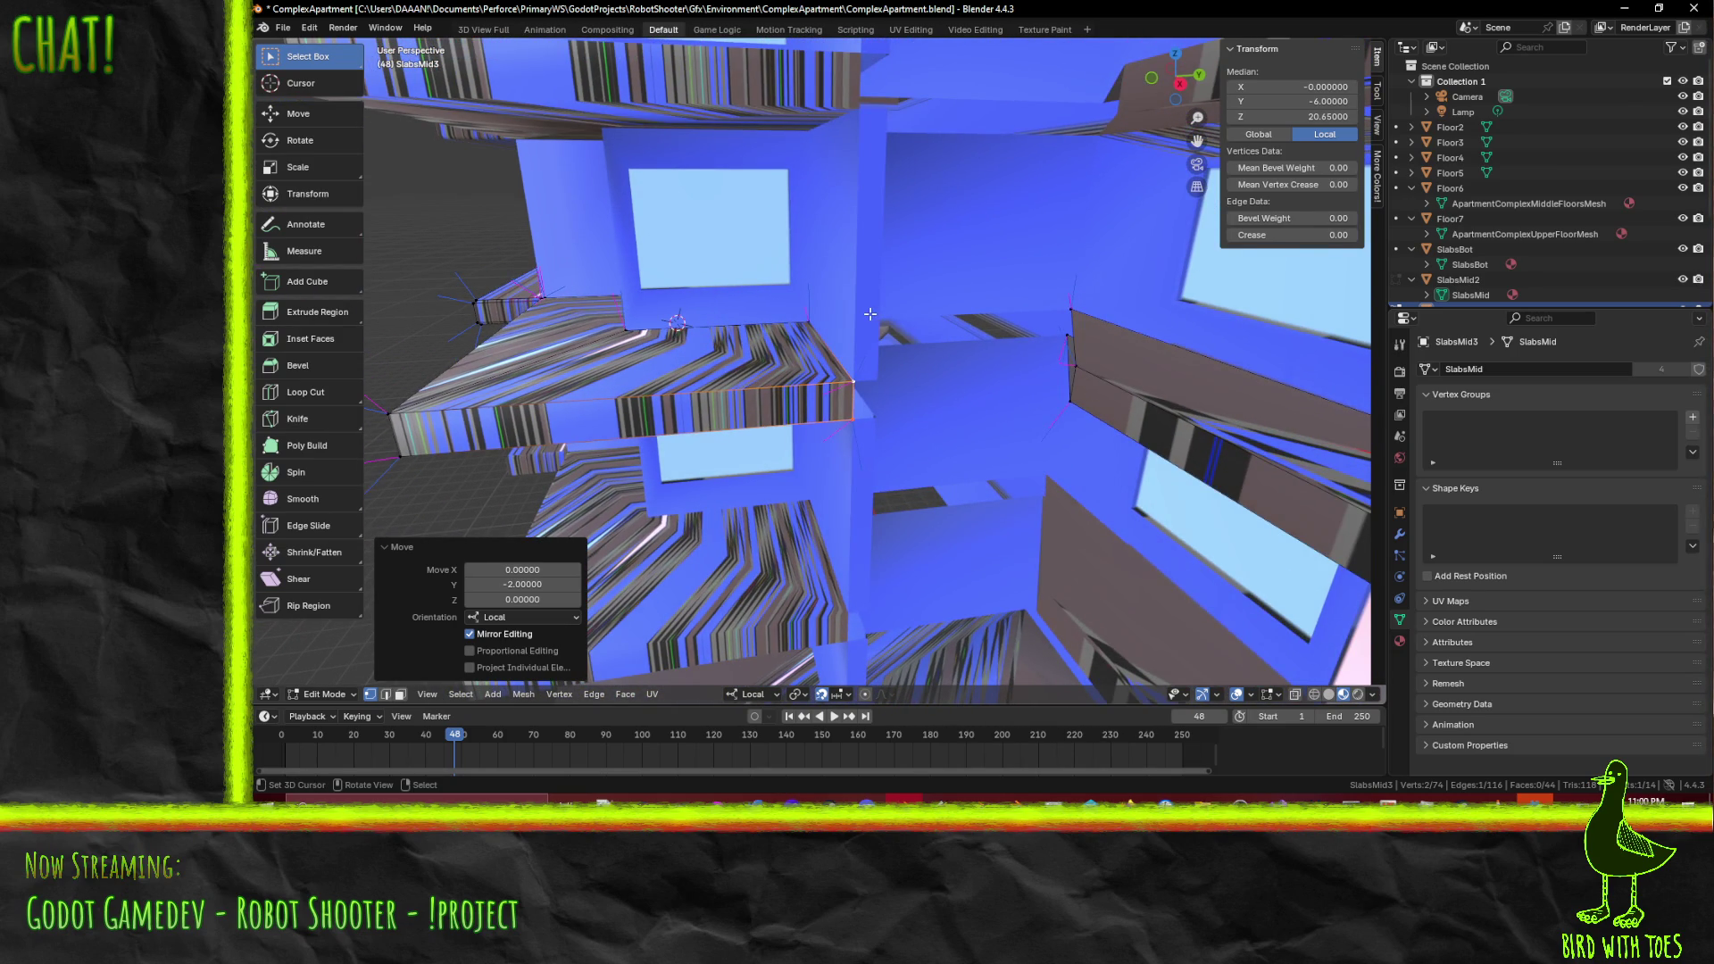
{"action": "key", "text": "alt+q"}
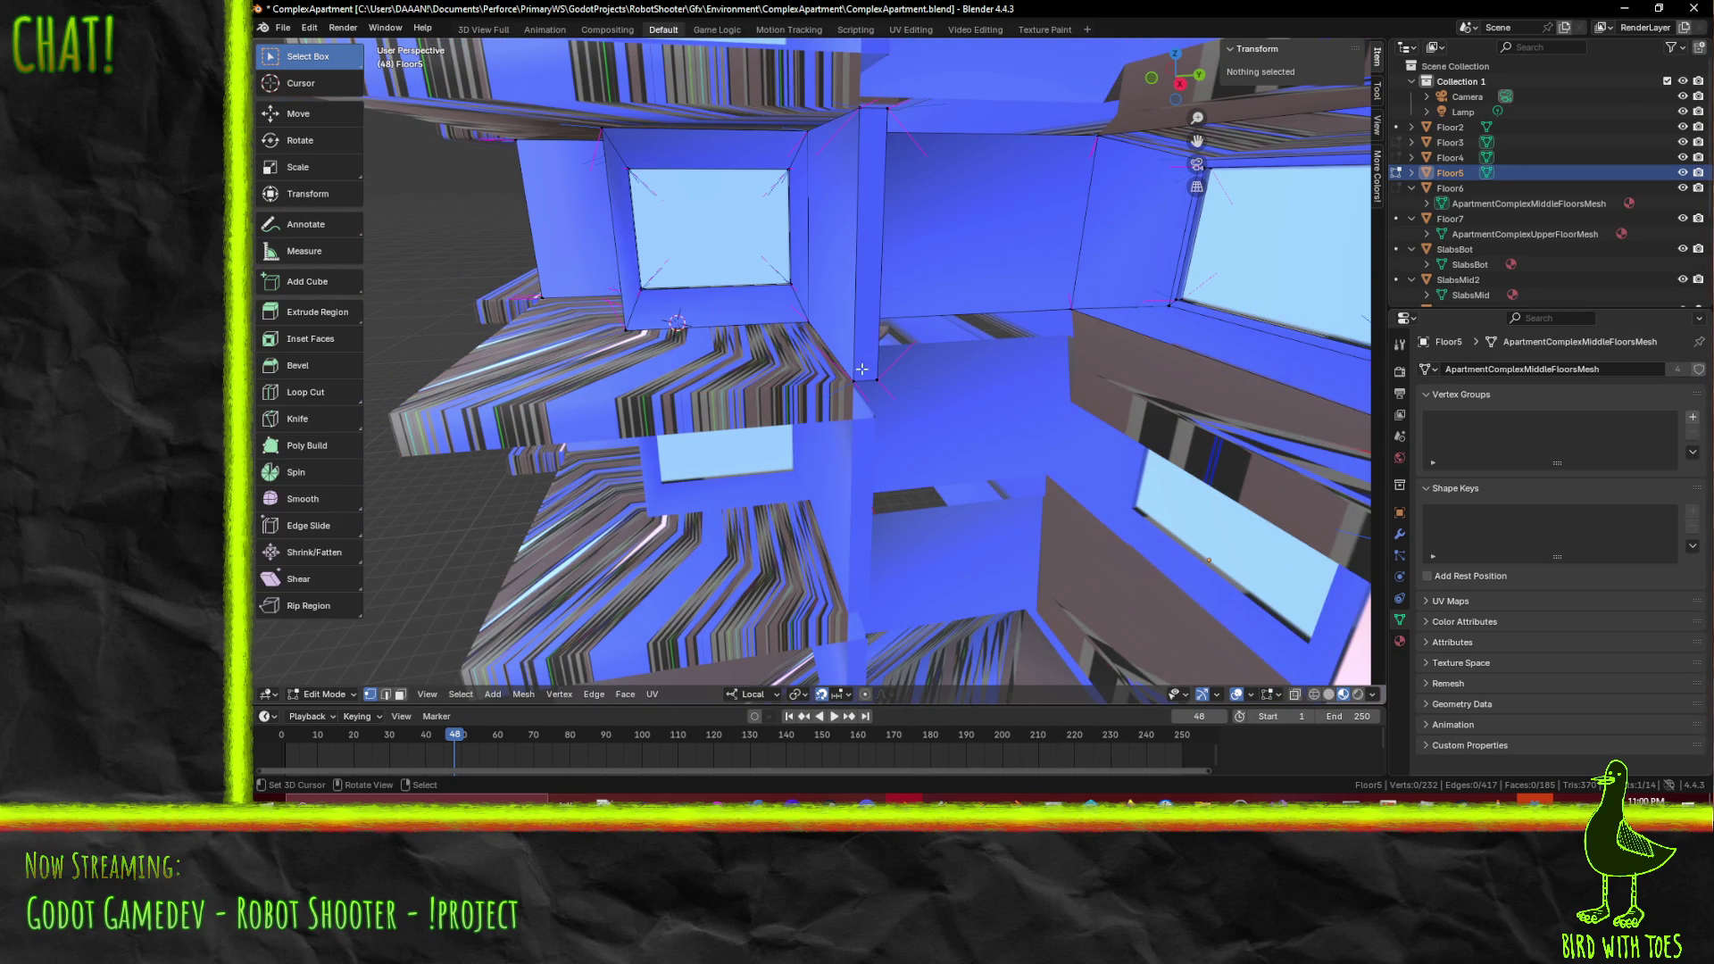
- Select the Floor5 wall edge above the slab and view it from the right side
{"action": "left_click", "coordinate": [857, 388]}
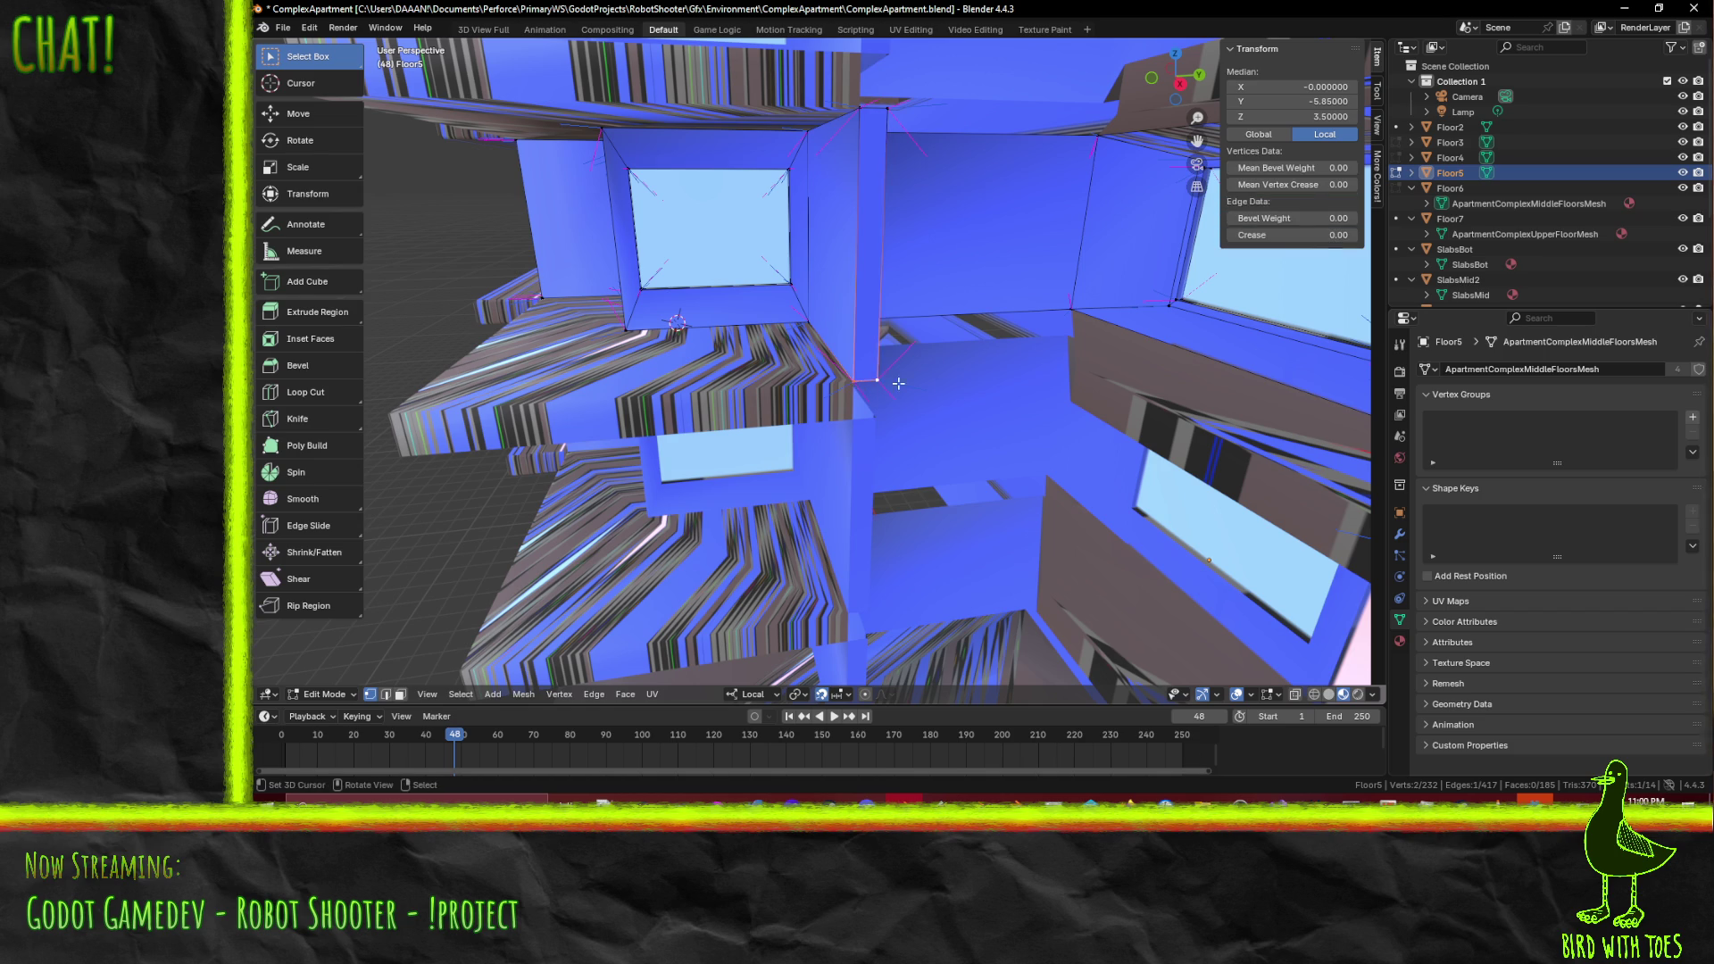
{"action": "key", "text": "e"}
{"action": "key", "text": "z"}
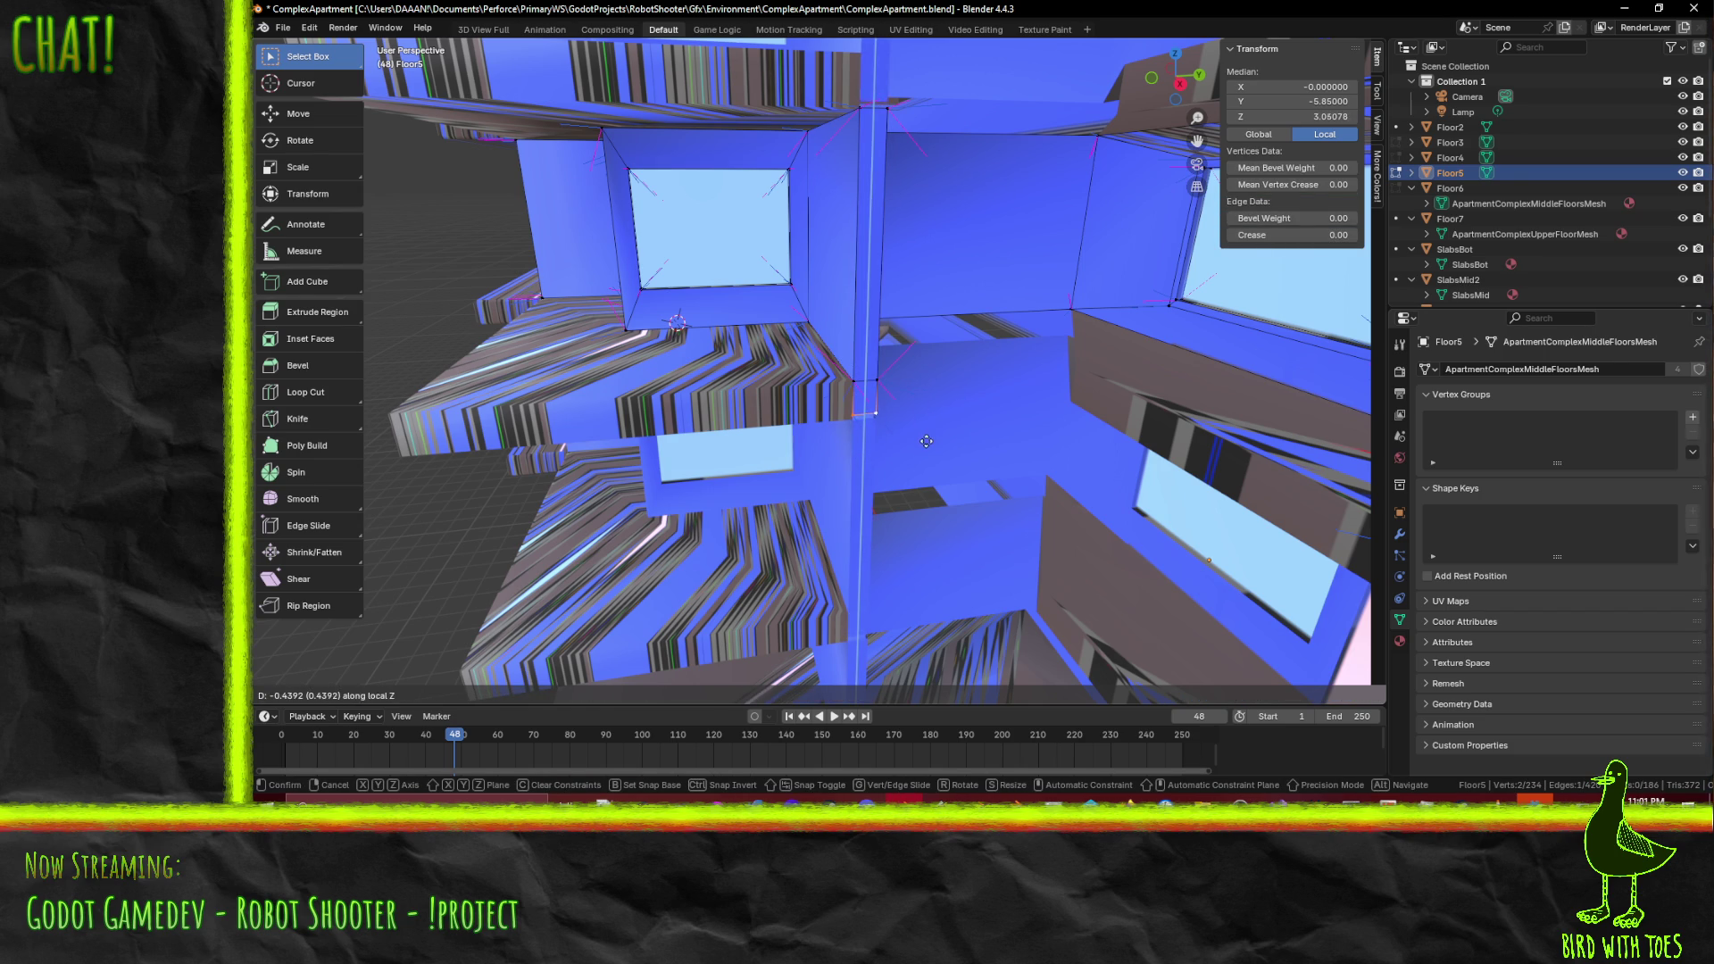
{"action": "key", "text": "Escape"}
{"action": "key", "text": "KP_3"}
{"action": "scroll", "coordinate": [928, 420], "scroll_direction": "up", "scroll_amount": 5}
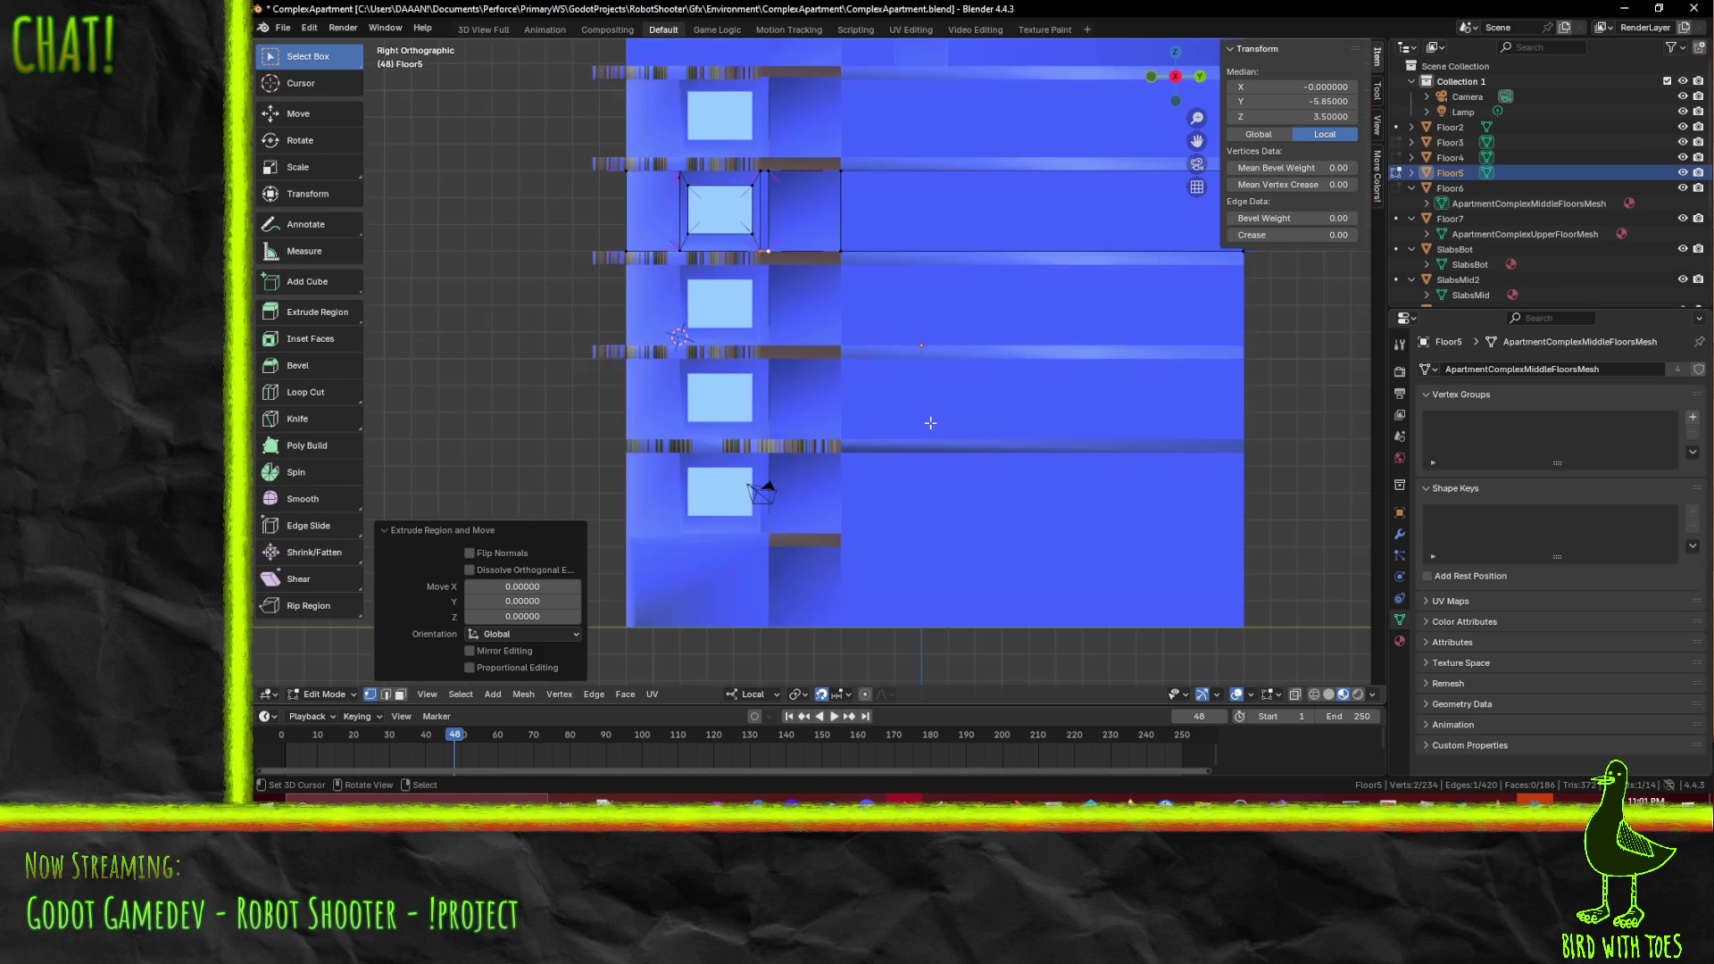
{"action": "scroll", "coordinate": [894, 476], "scroll_direction": "up", "scroll_amount": 3}
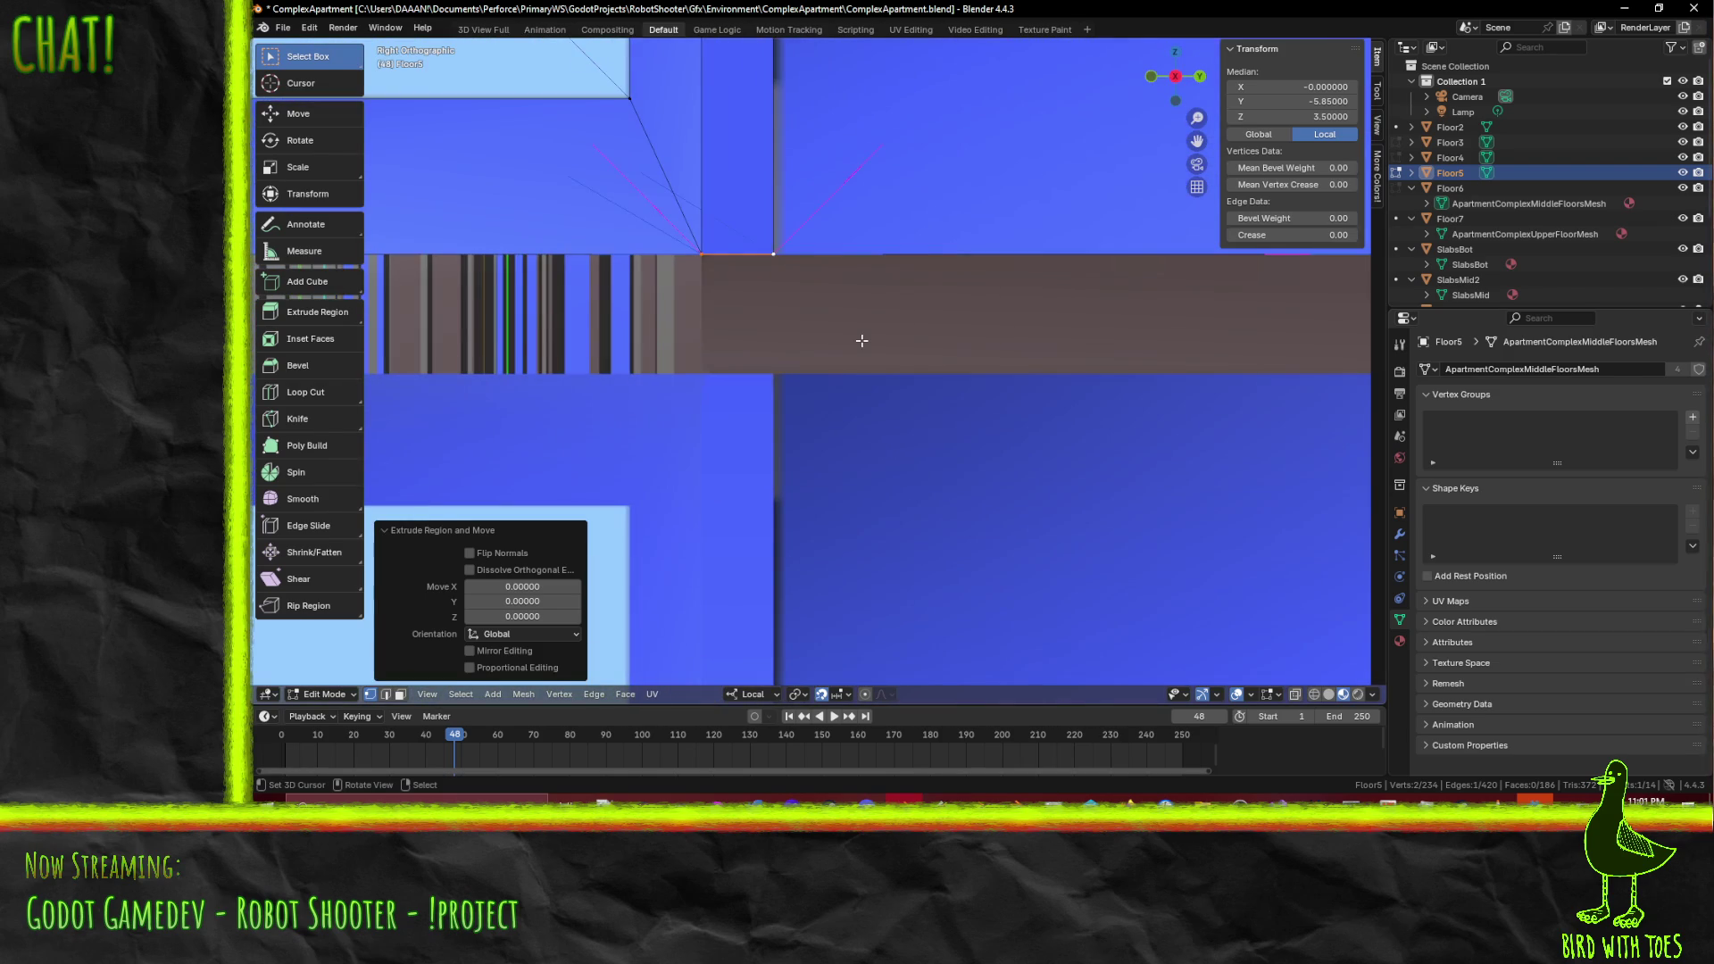
- Lower the wall edge 0.5 along Z to height 3, deselect, and return to Object Mode
{"action": "key", "text": "g"}
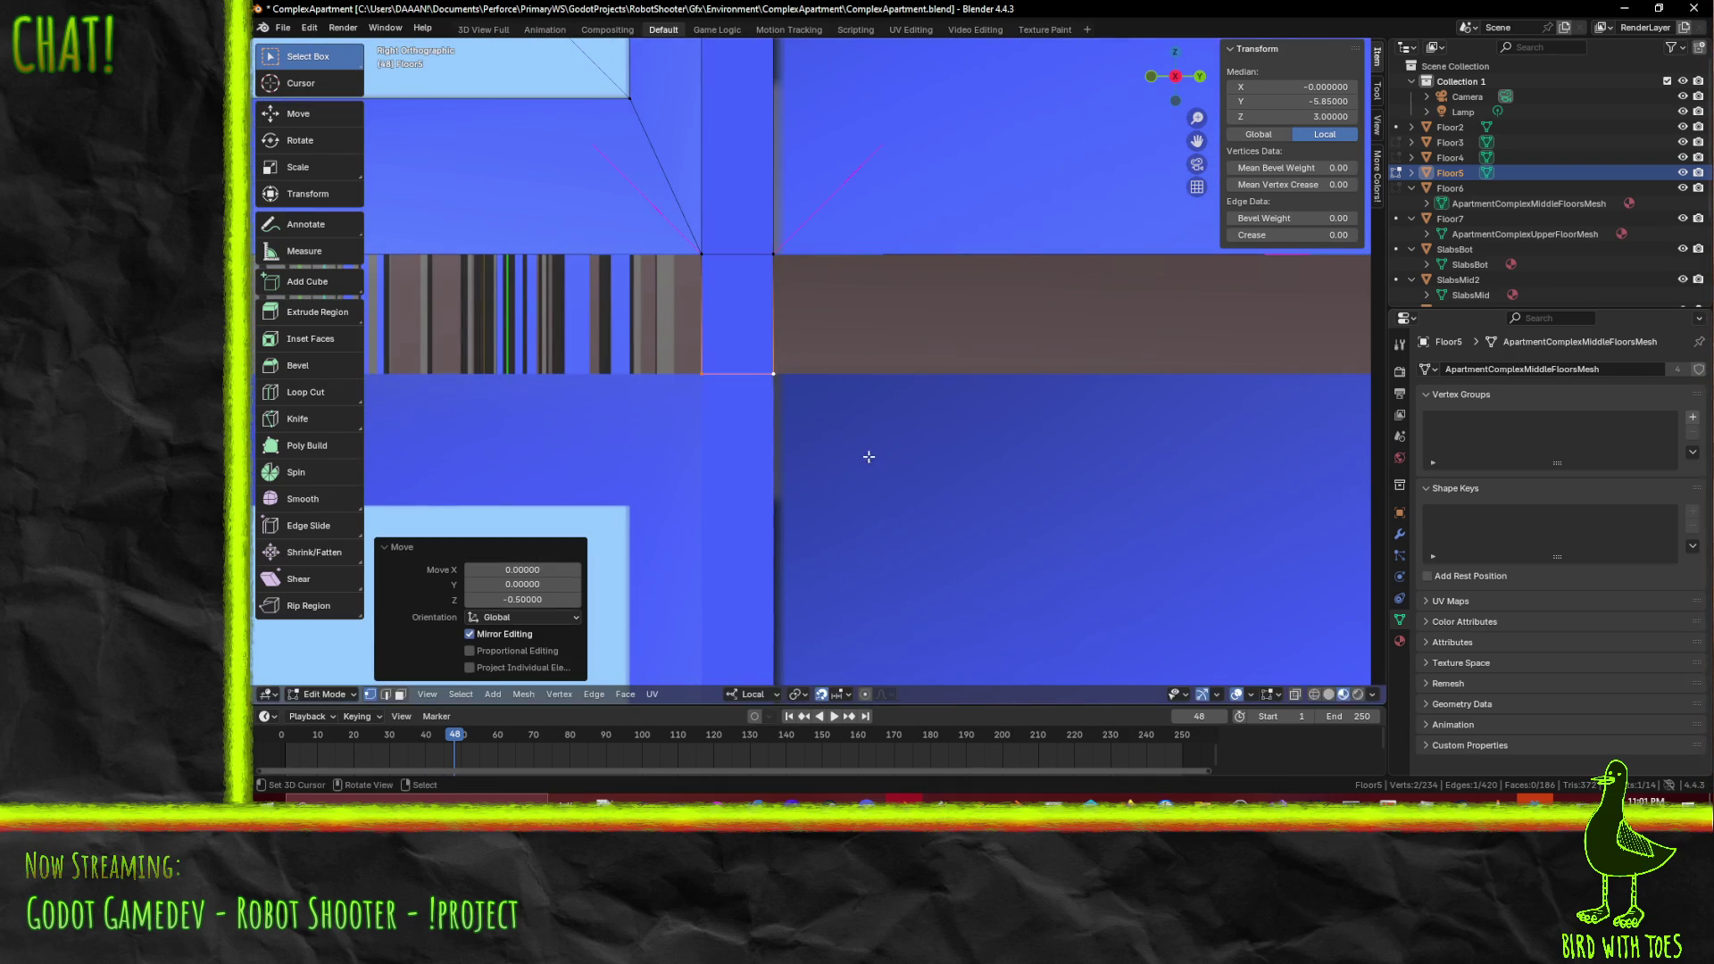
{"action": "left_click", "coordinate": [868, 463]}
{"action": "mouse_move", "coordinate": [869, 463]}
{"action": "middle_mouse_down"}
{"action": "mouse_move", "coordinate": [791, 420]}
{"action": "mouse_move", "coordinate": [976, 400]}
{"action": "mouse_move", "coordinate": [941, 421]}
{"action": "mouse_move", "coordinate": [1072, 426]}
{"action": "mouse_move", "coordinate": [926, 401]}
{"action": "mouse_move", "coordinate": [987, 431]}
{"action": "middle_mouse_up"}
{"action": "scroll", "coordinate": [976, 399], "scroll_direction": "down", "scroll_amount": 5}
{"action": "key", "text": "Tab"}
{"action": "key", "text": "Tab"}
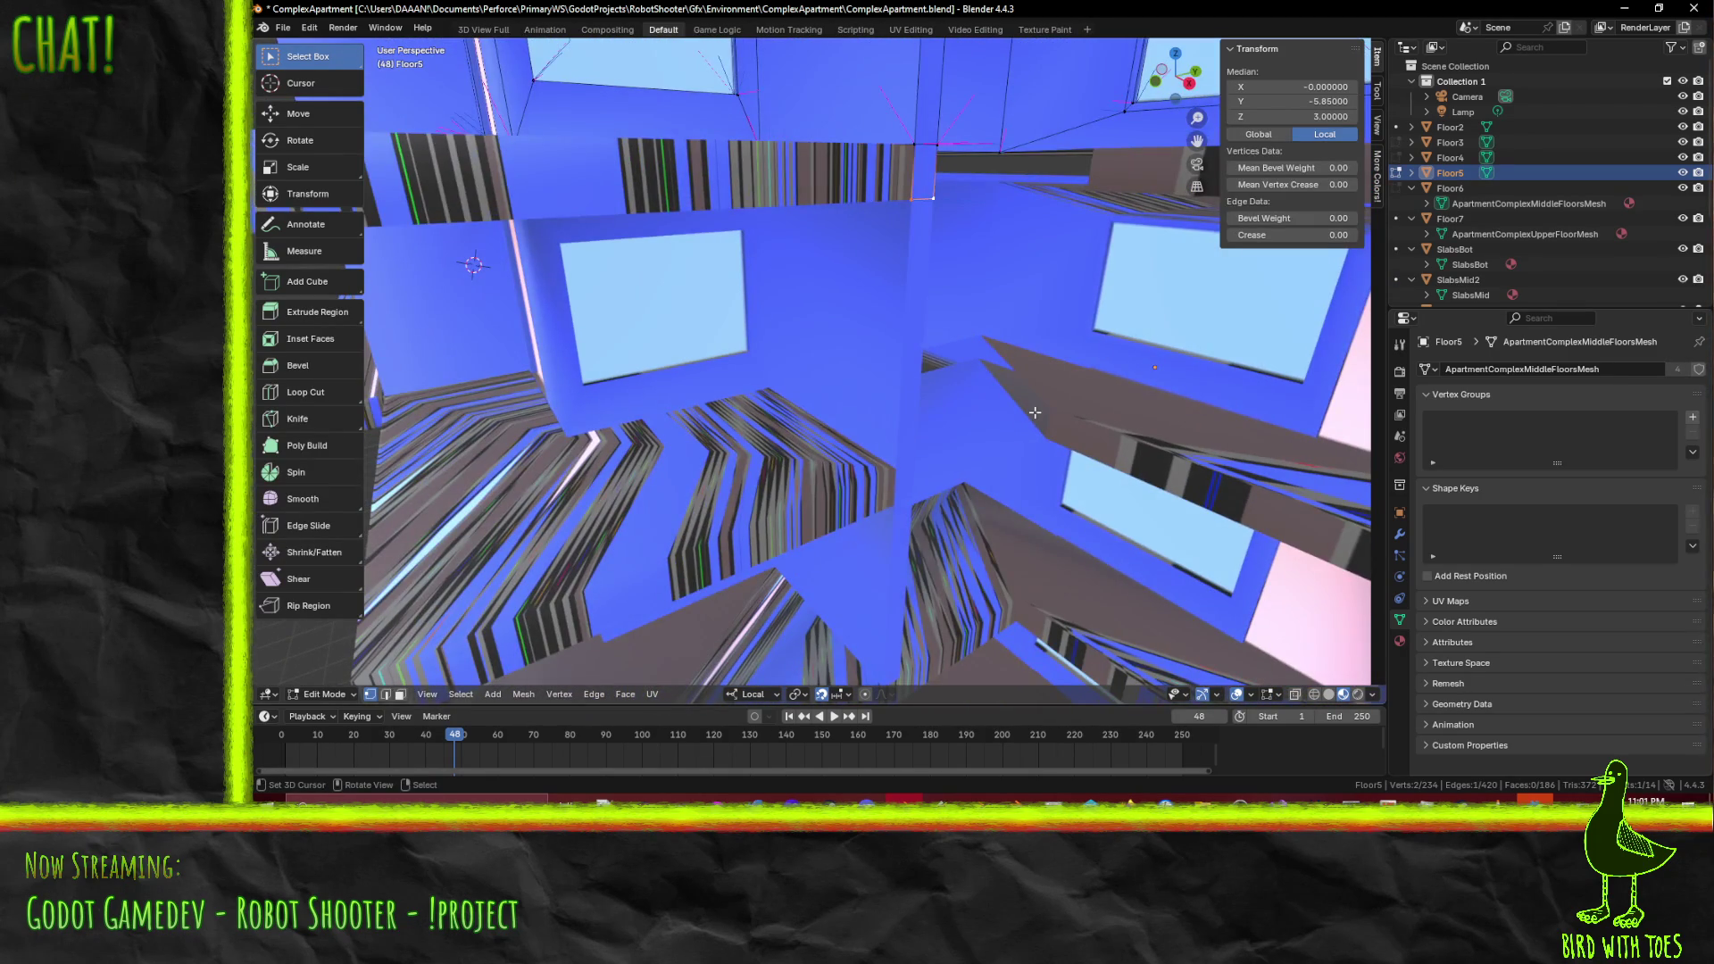
{"action": "left_click", "coordinate": [986, 431]}
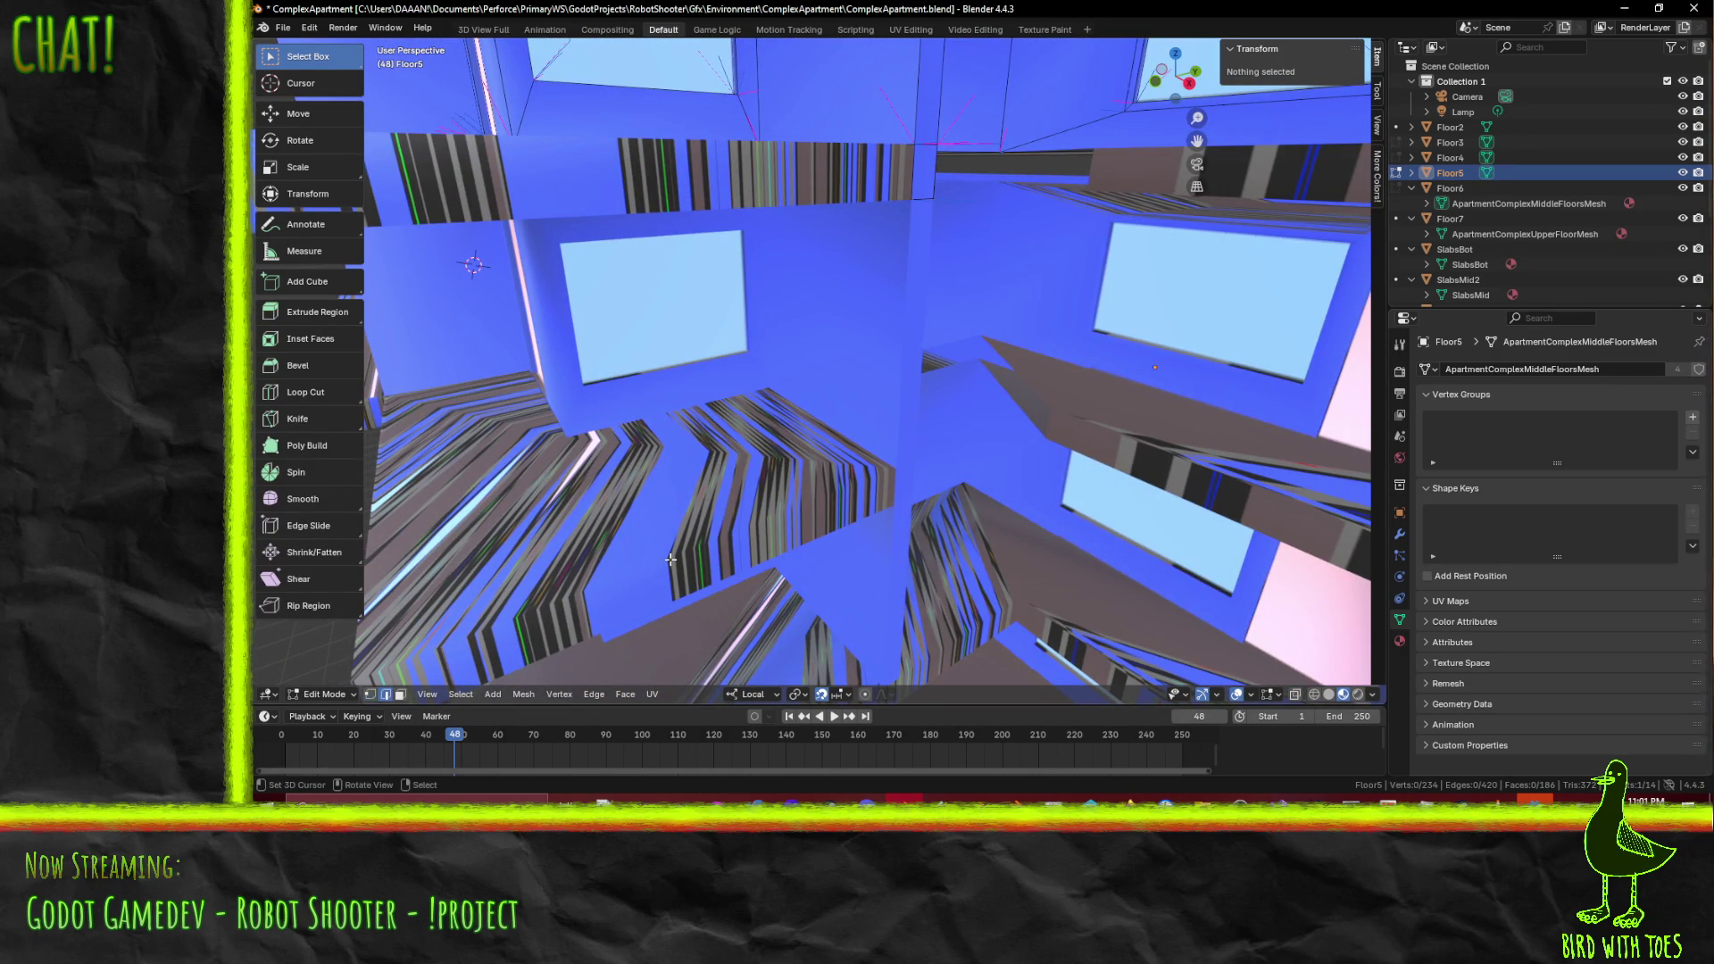
{"action": "key", "text": "Tab"}
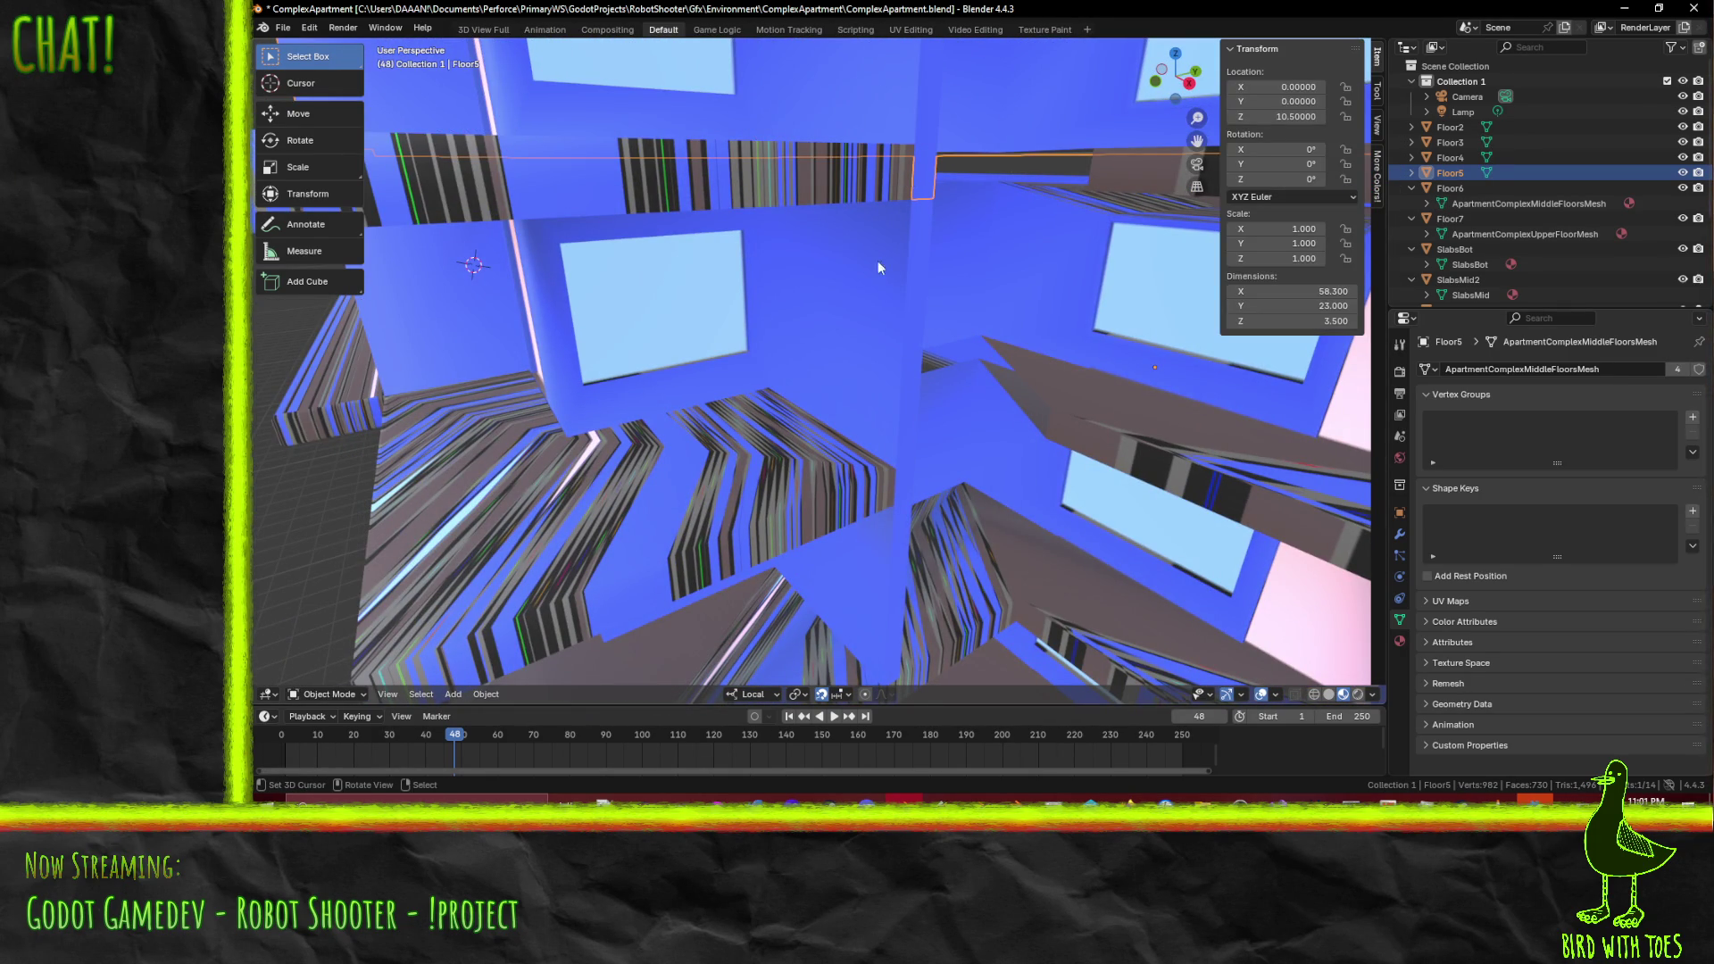
{"action": "mouse_move", "coordinate": [940, 421]}
{"action": "middle_mouse_down"}
{"action": "mouse_move", "coordinate": [894, 418]}
{"action": "mouse_move", "coordinate": [962, 409]}
{"action": "middle_mouse_up"}
- Extrude two edges of the SlabsMid2 slab -3 along local Y
{"action": "left_click", "coordinate": [961, 409]}
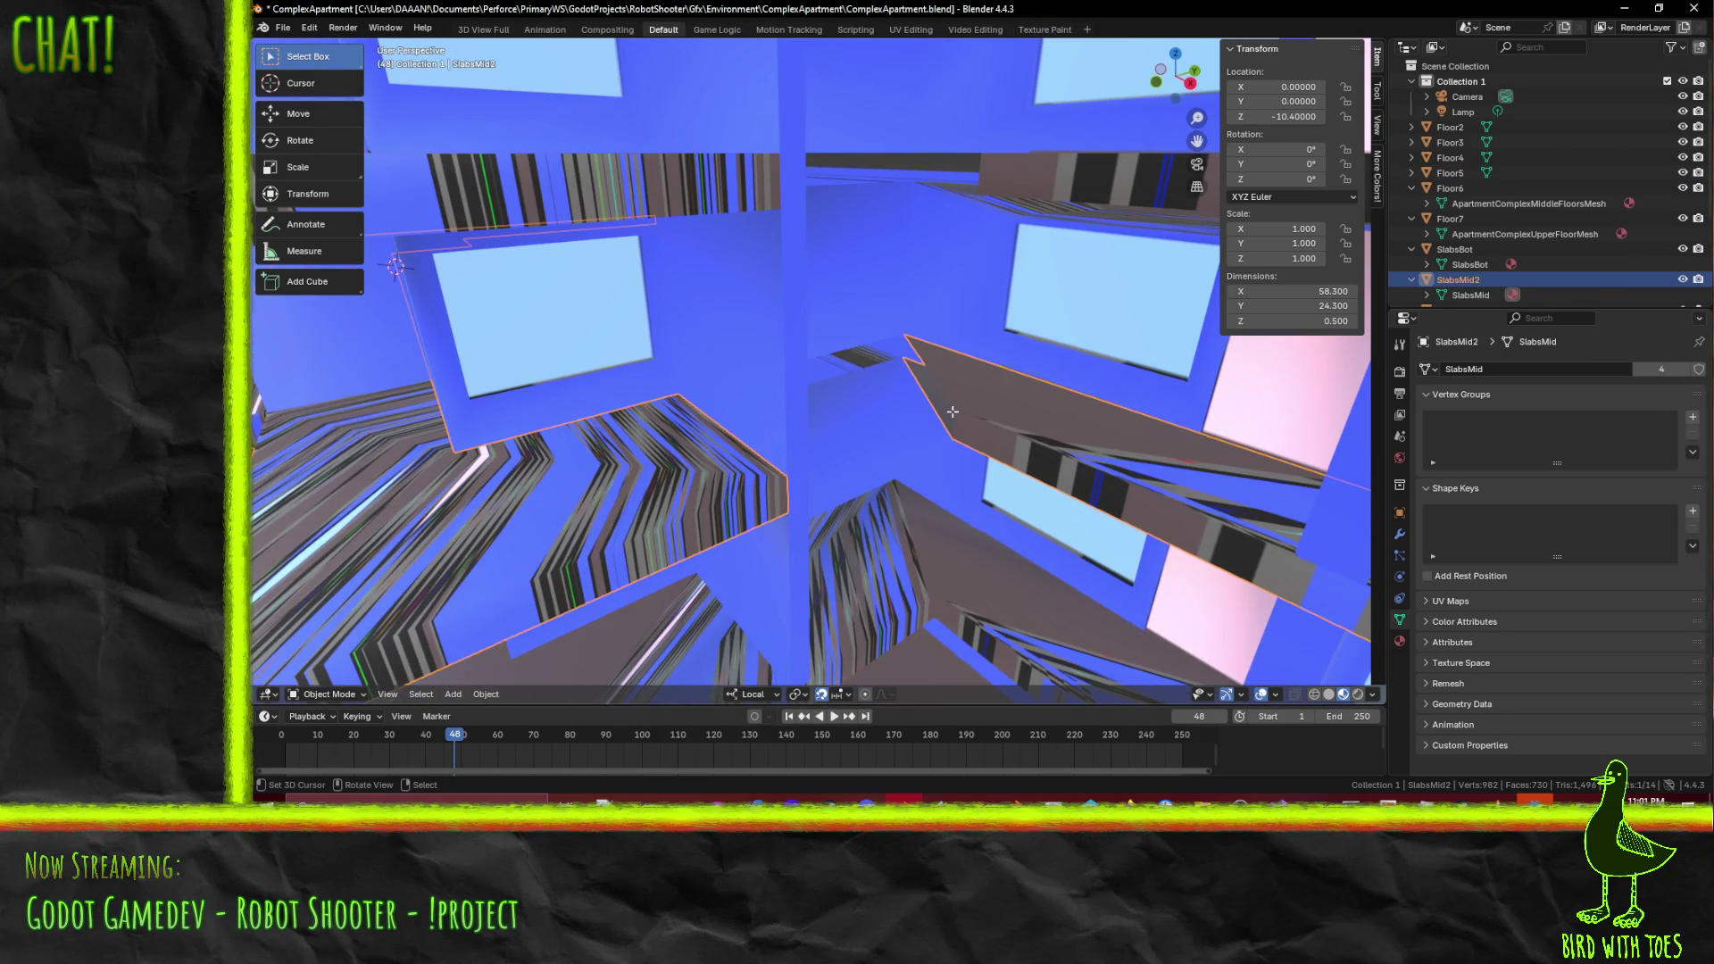
{"action": "key", "text": "Tab"}
{"action": "left_click", "coordinate": [944, 418]}
{"action": "left_click", "coordinate": [931, 411], "text": "shift"}
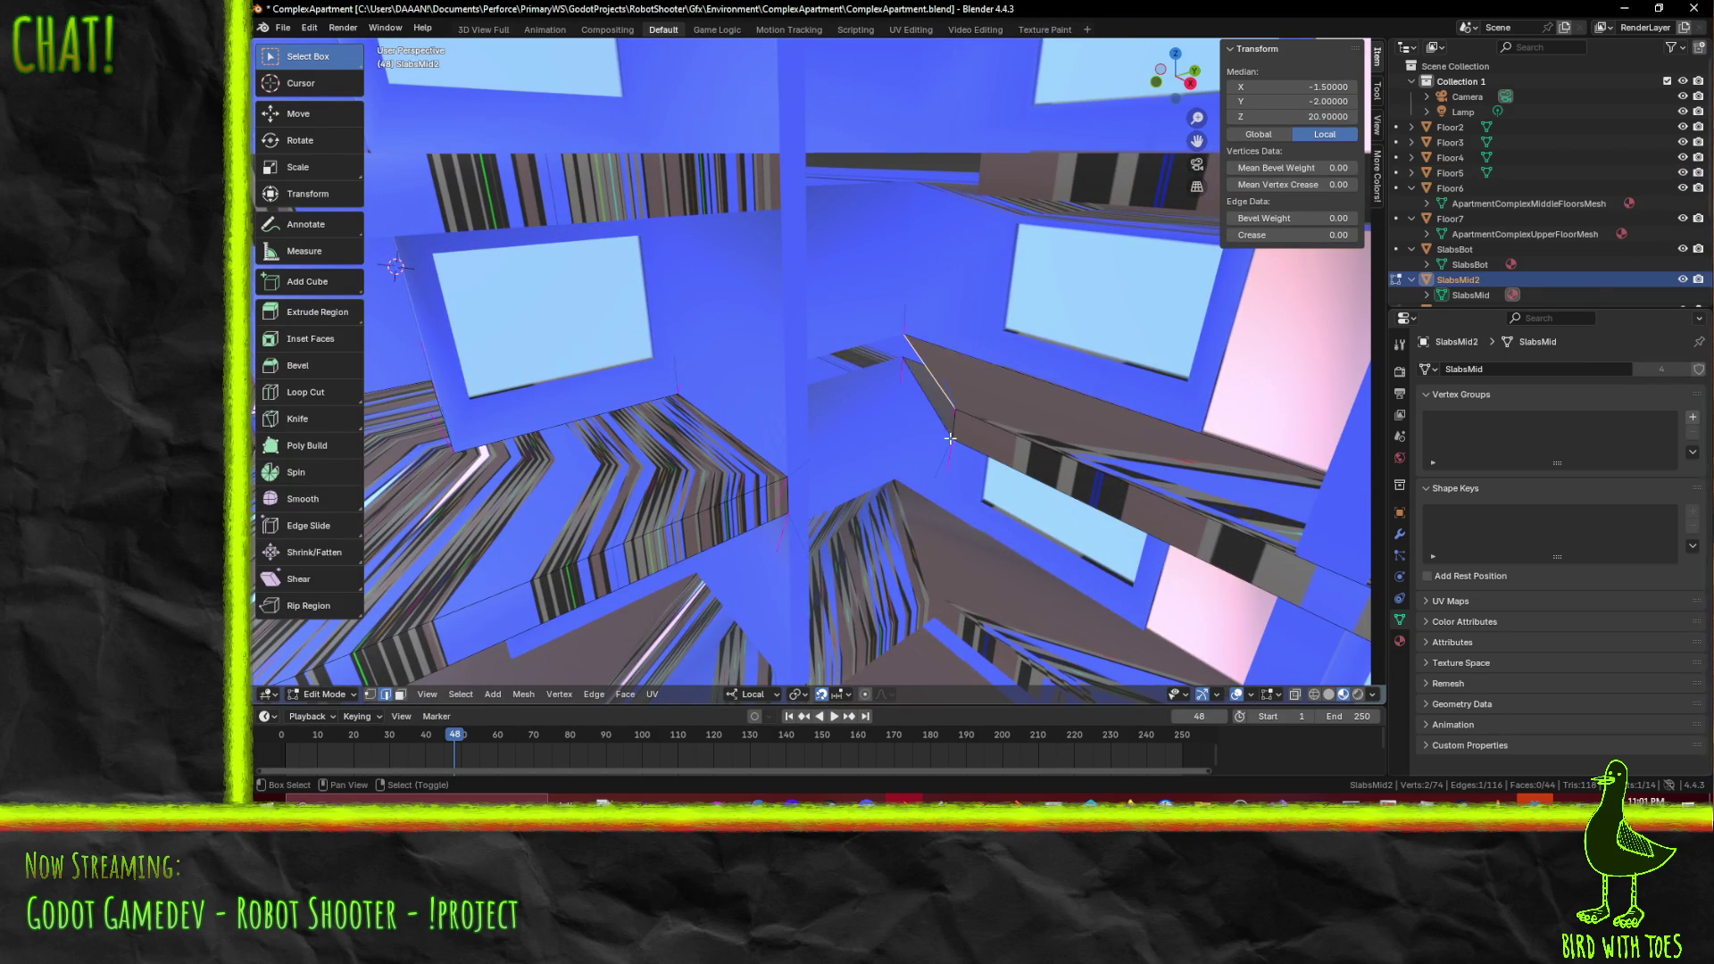
{"action": "middle_click_drag", "start_coordinate": [942, 417], "coordinate": [1020, 354]}
{"action": "key", "text": "e"}
{"action": "key", "text": "x"}
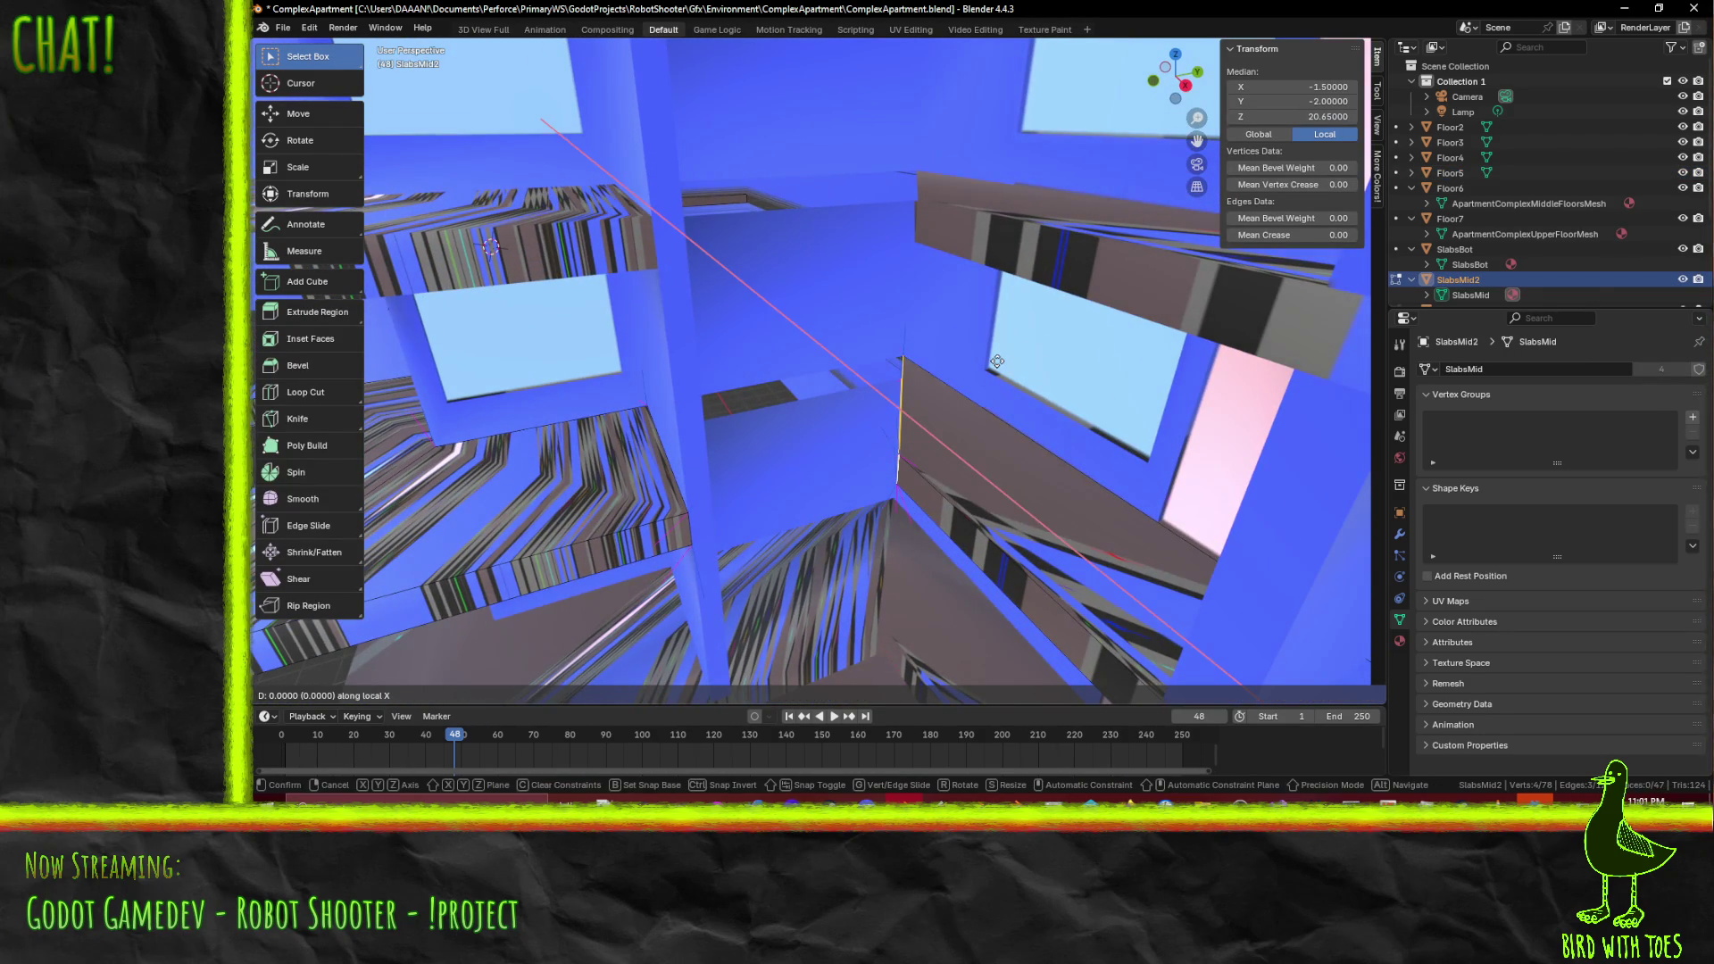
{"action": "key", "text": "y"}
{"action": "left_click", "coordinate": [841, 417]}
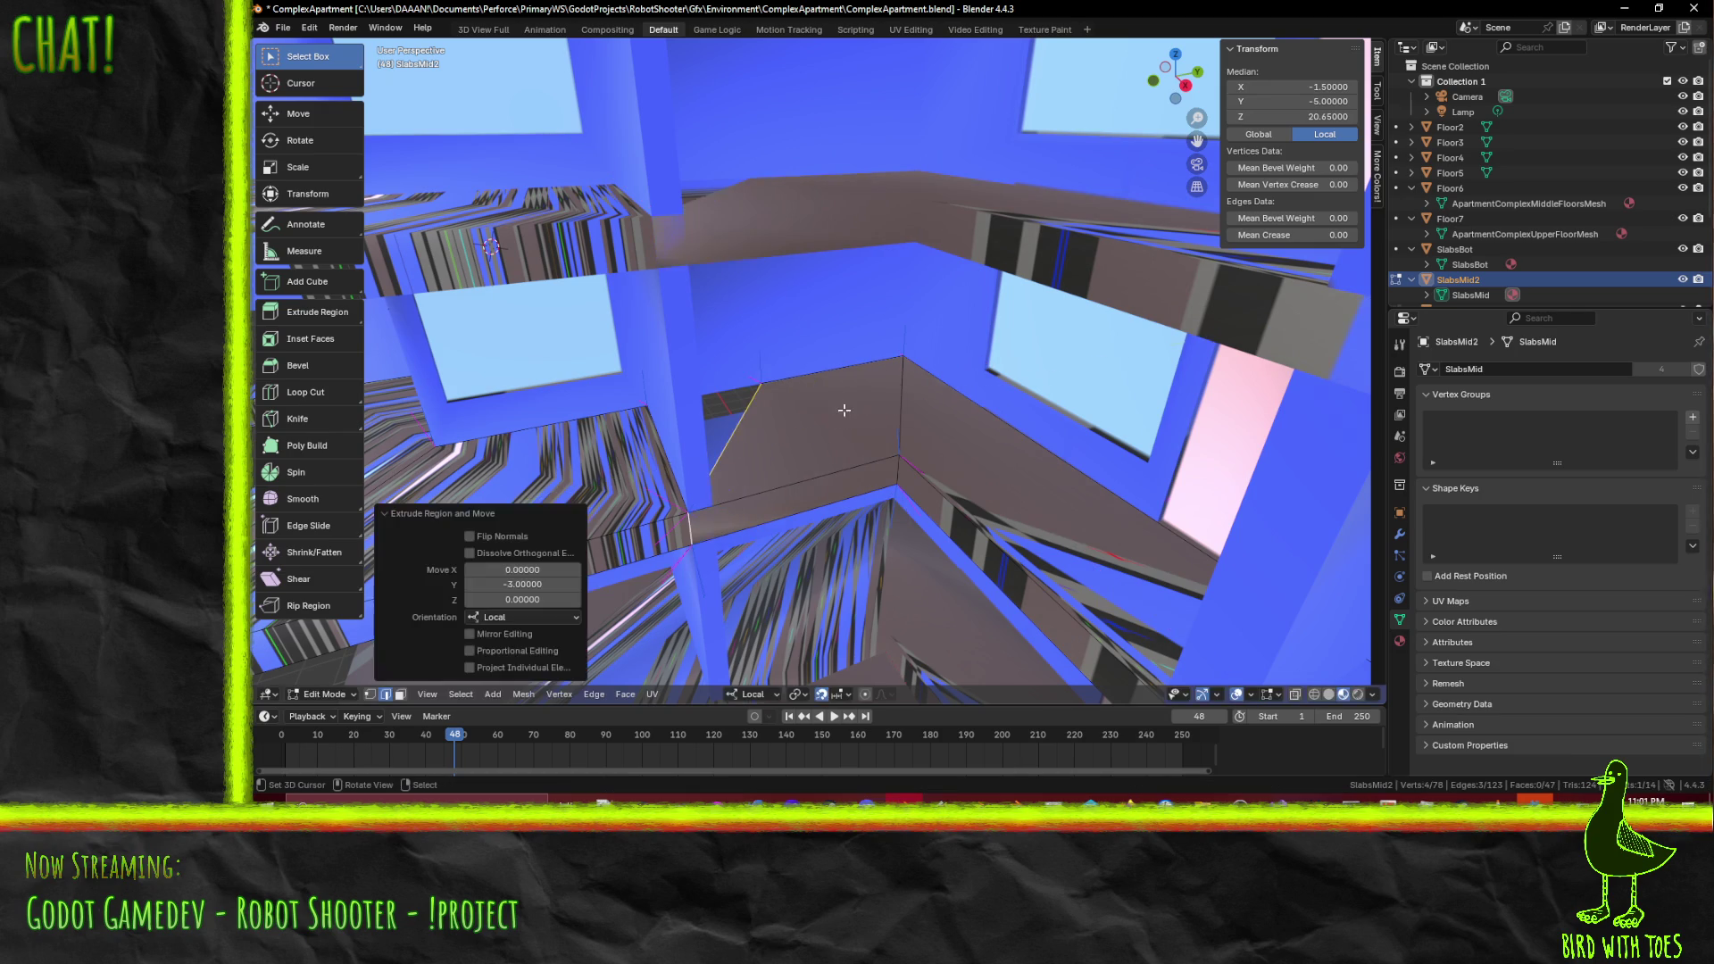
- In the right side view, pull the extruded edges back 0.3 along local Y
{"action": "key", "text": "g"}
{"action": "key", "text": "x"}
{"action": "key", "text": "y"}
{"action": "key", "text": "Escape"}
{"action": "key", "text": "KP_3"}
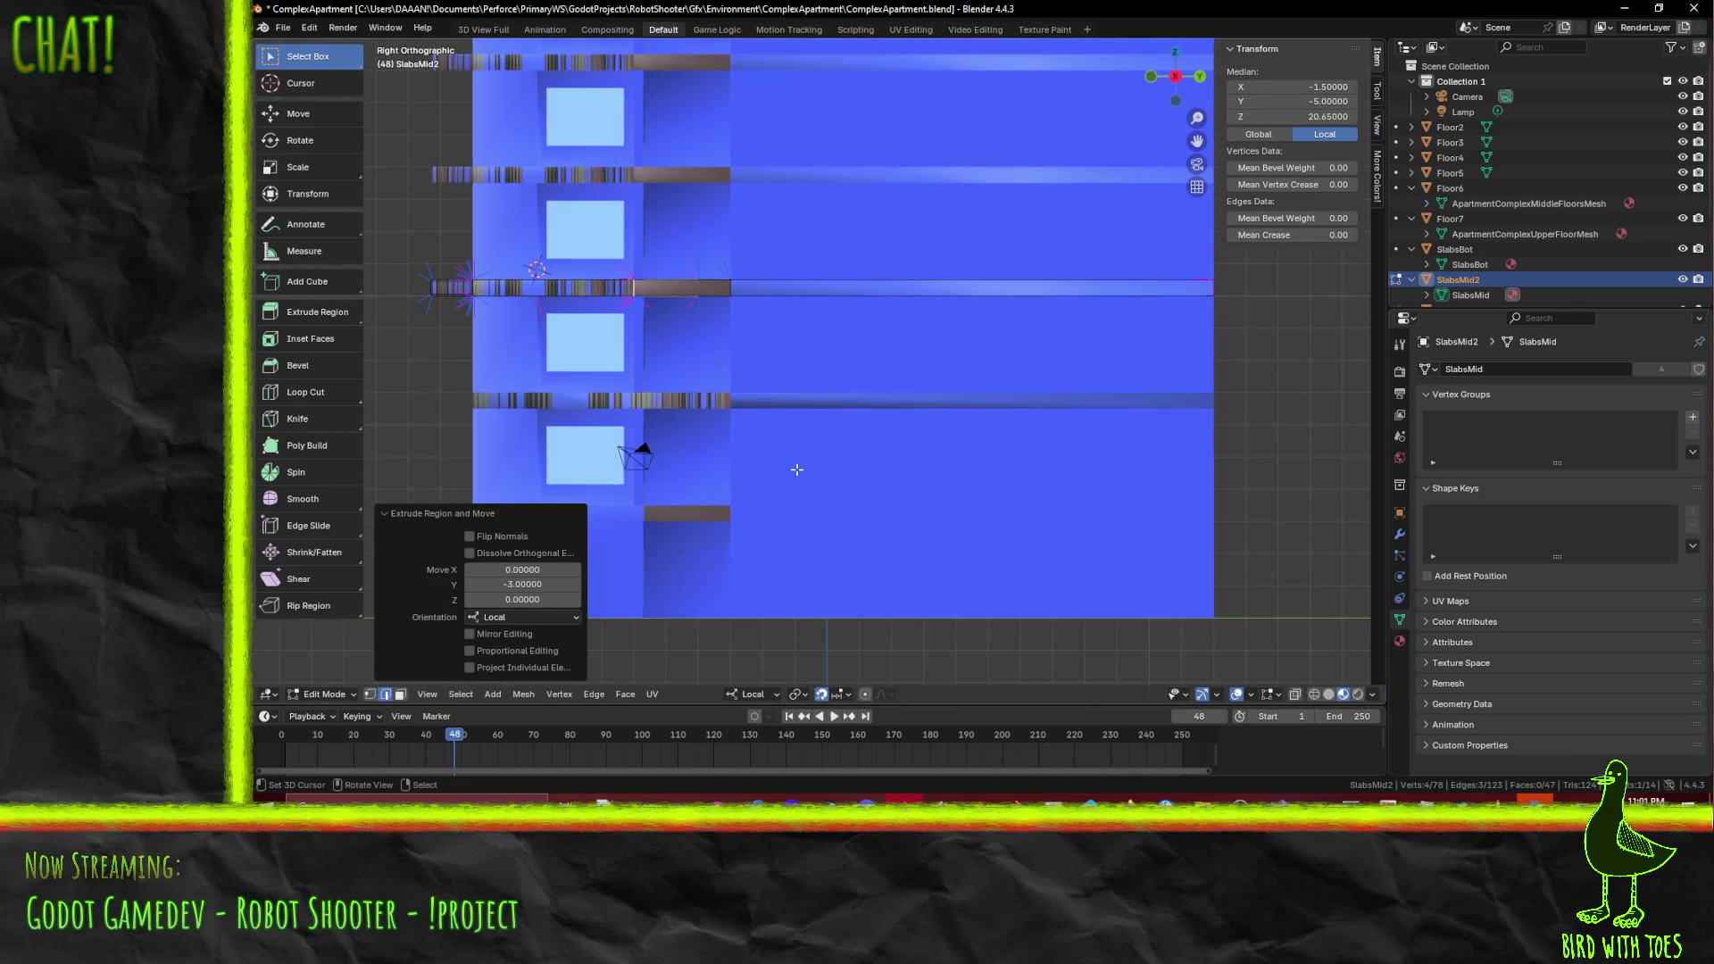
{"action": "scroll", "coordinate": [802, 471], "scroll_direction": "up", "scroll_amount": 10}
{"action": "key", "text": "g"}
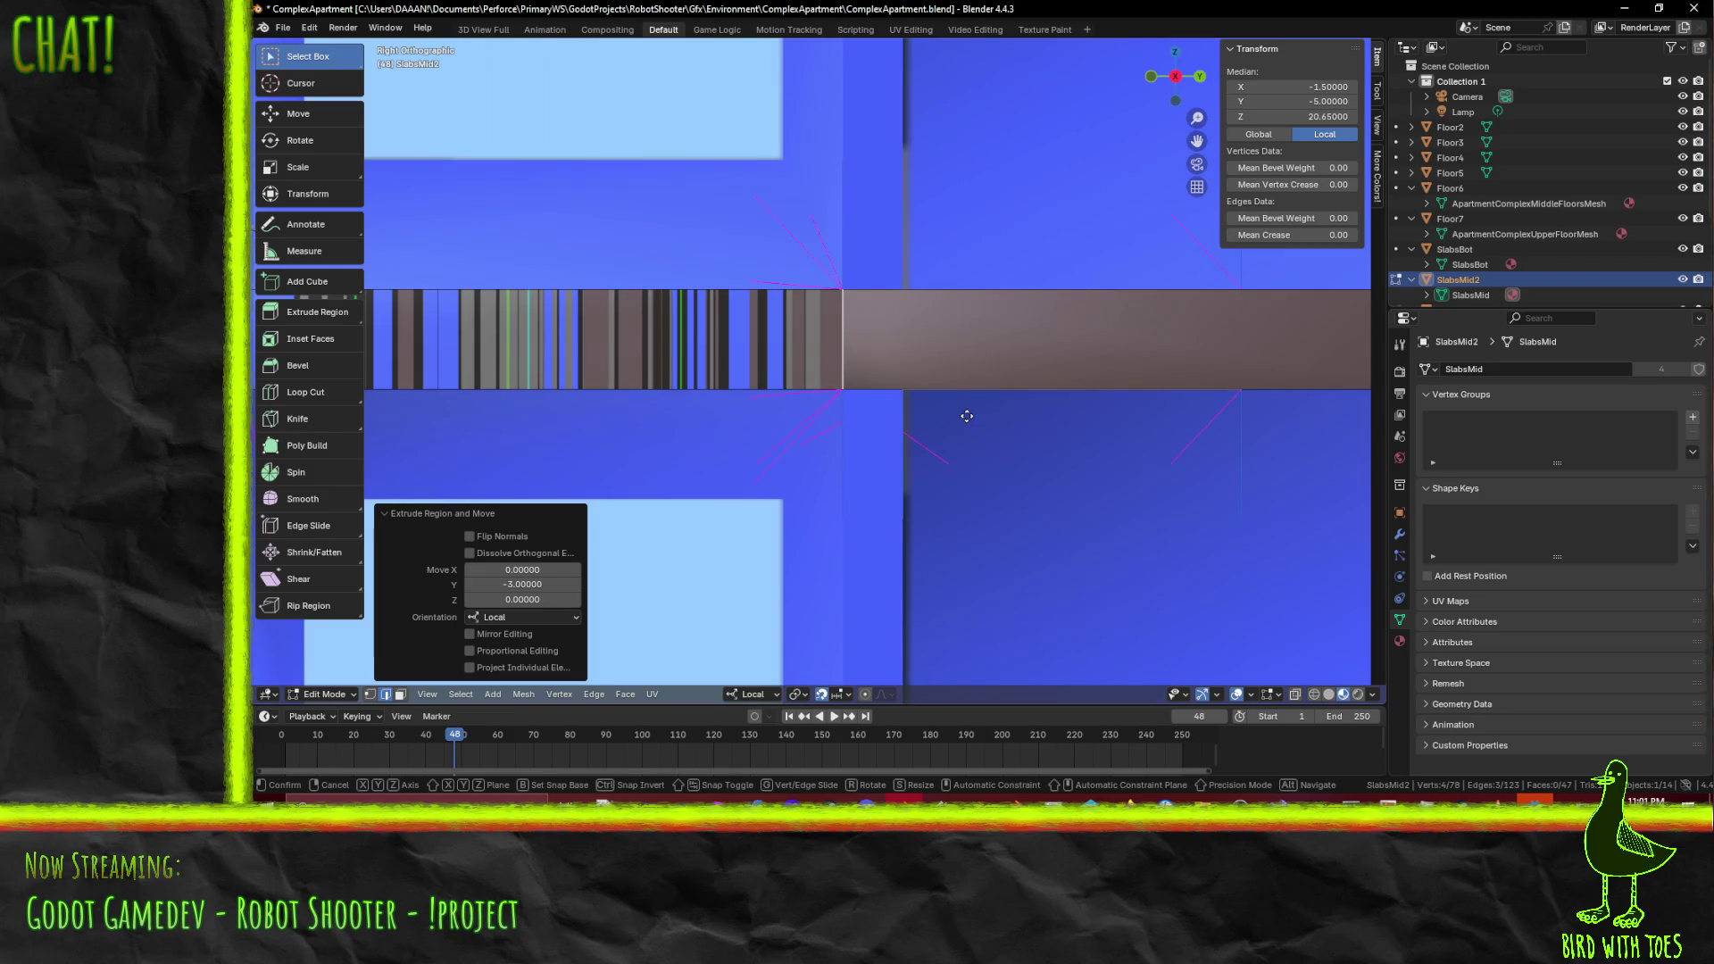
{"action": "key", "text": "x"}
{"action": "key", "text": "y"}
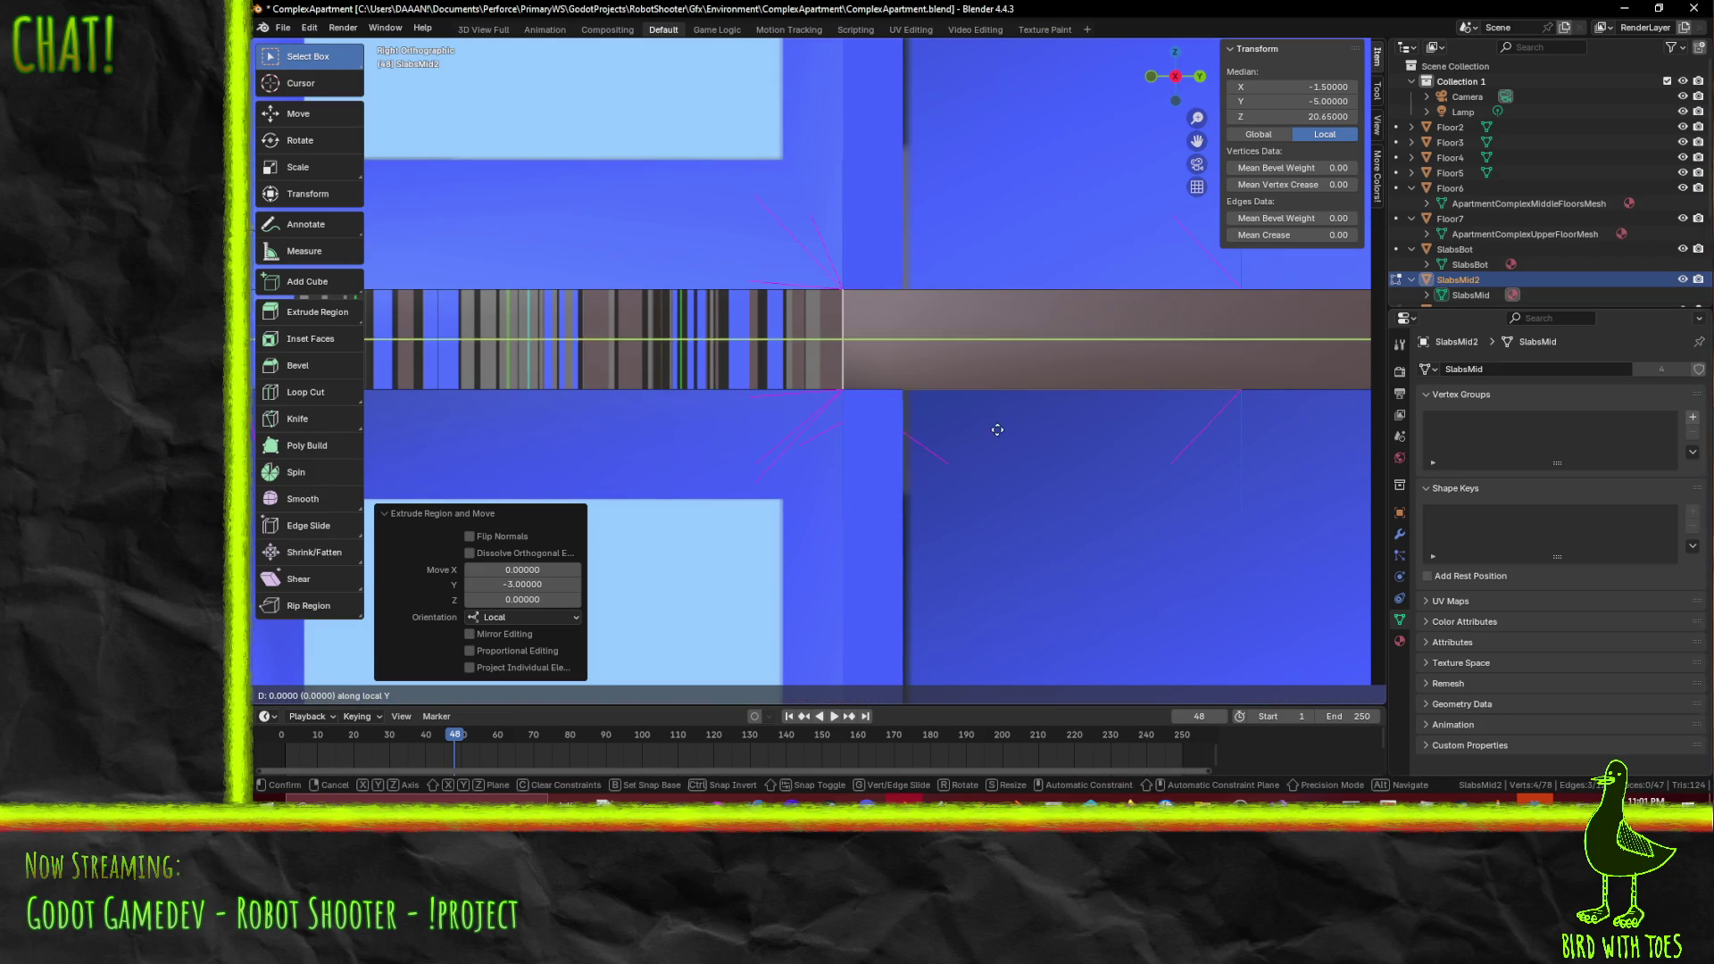
{"action": "left_click", "coordinate": [1051, 423]}
{"action": "mouse_move", "coordinate": [1062, 411]}
{"action": "middle_mouse_down"}
{"action": "mouse_move", "coordinate": [1045, 447]}
{"action": "mouse_move", "coordinate": [804, 554]}
{"action": "middle_mouse_up"}
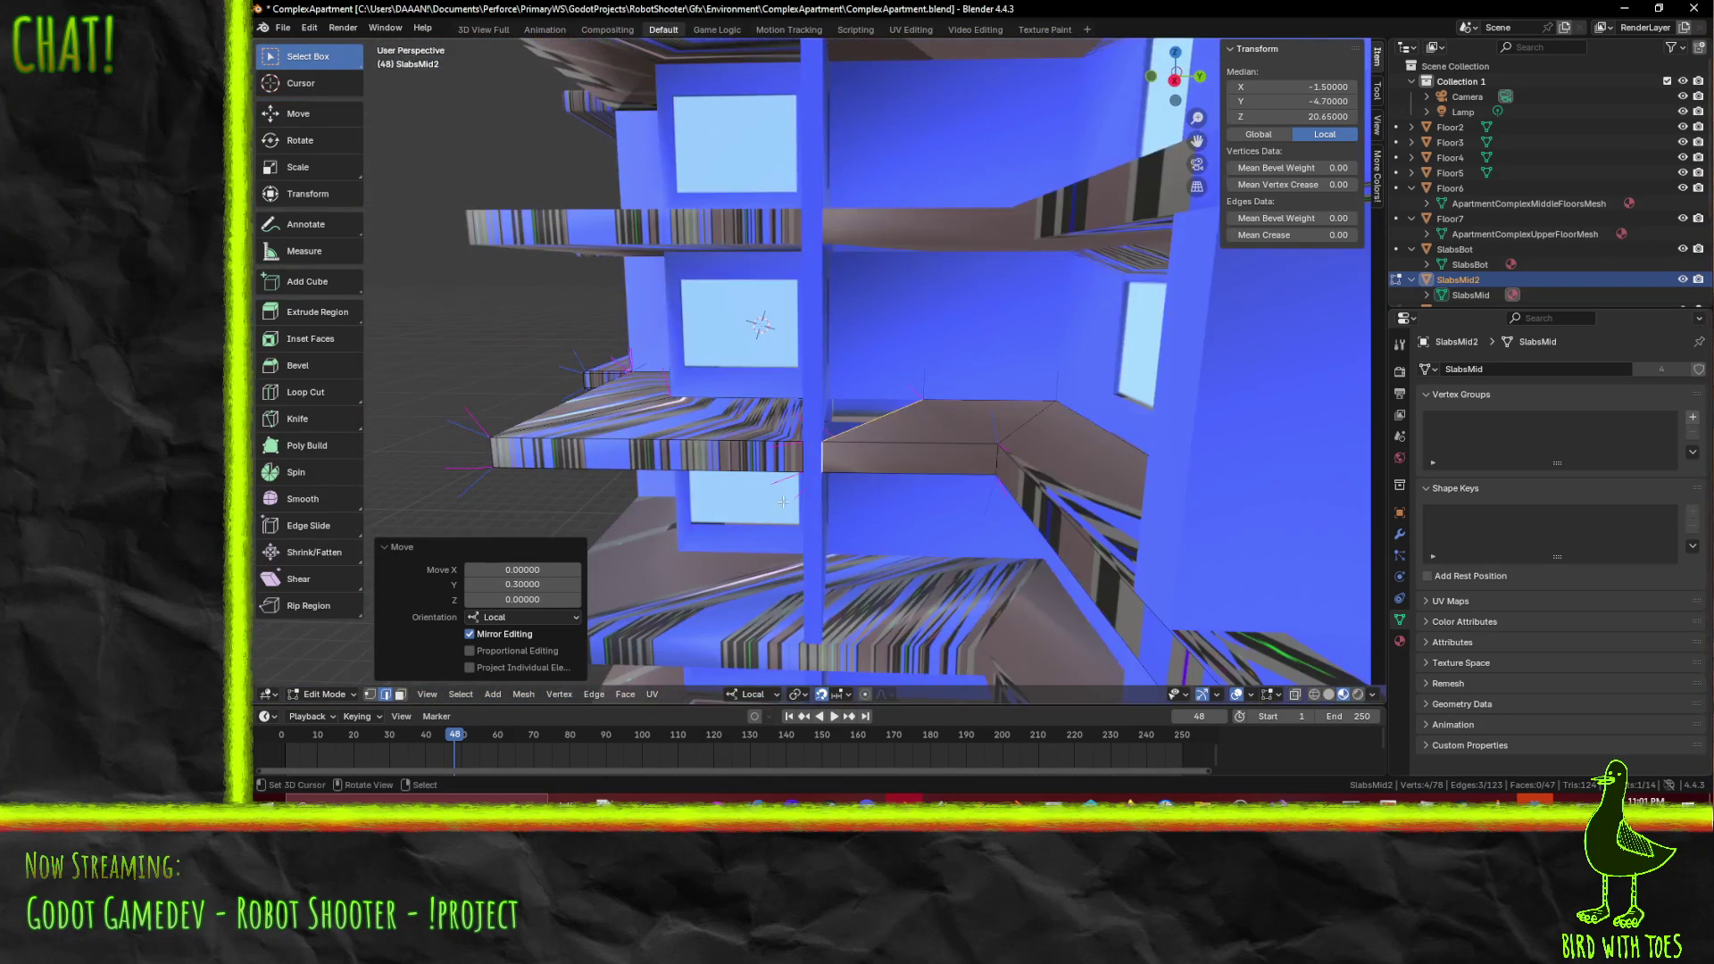
- Switch to vertex select and select two slab corner vertices
{"action": "left_click", "coordinate": [369, 694]}
{"action": "middle_click_drag", "start_coordinate": [804, 428], "coordinate": [953, 288]}
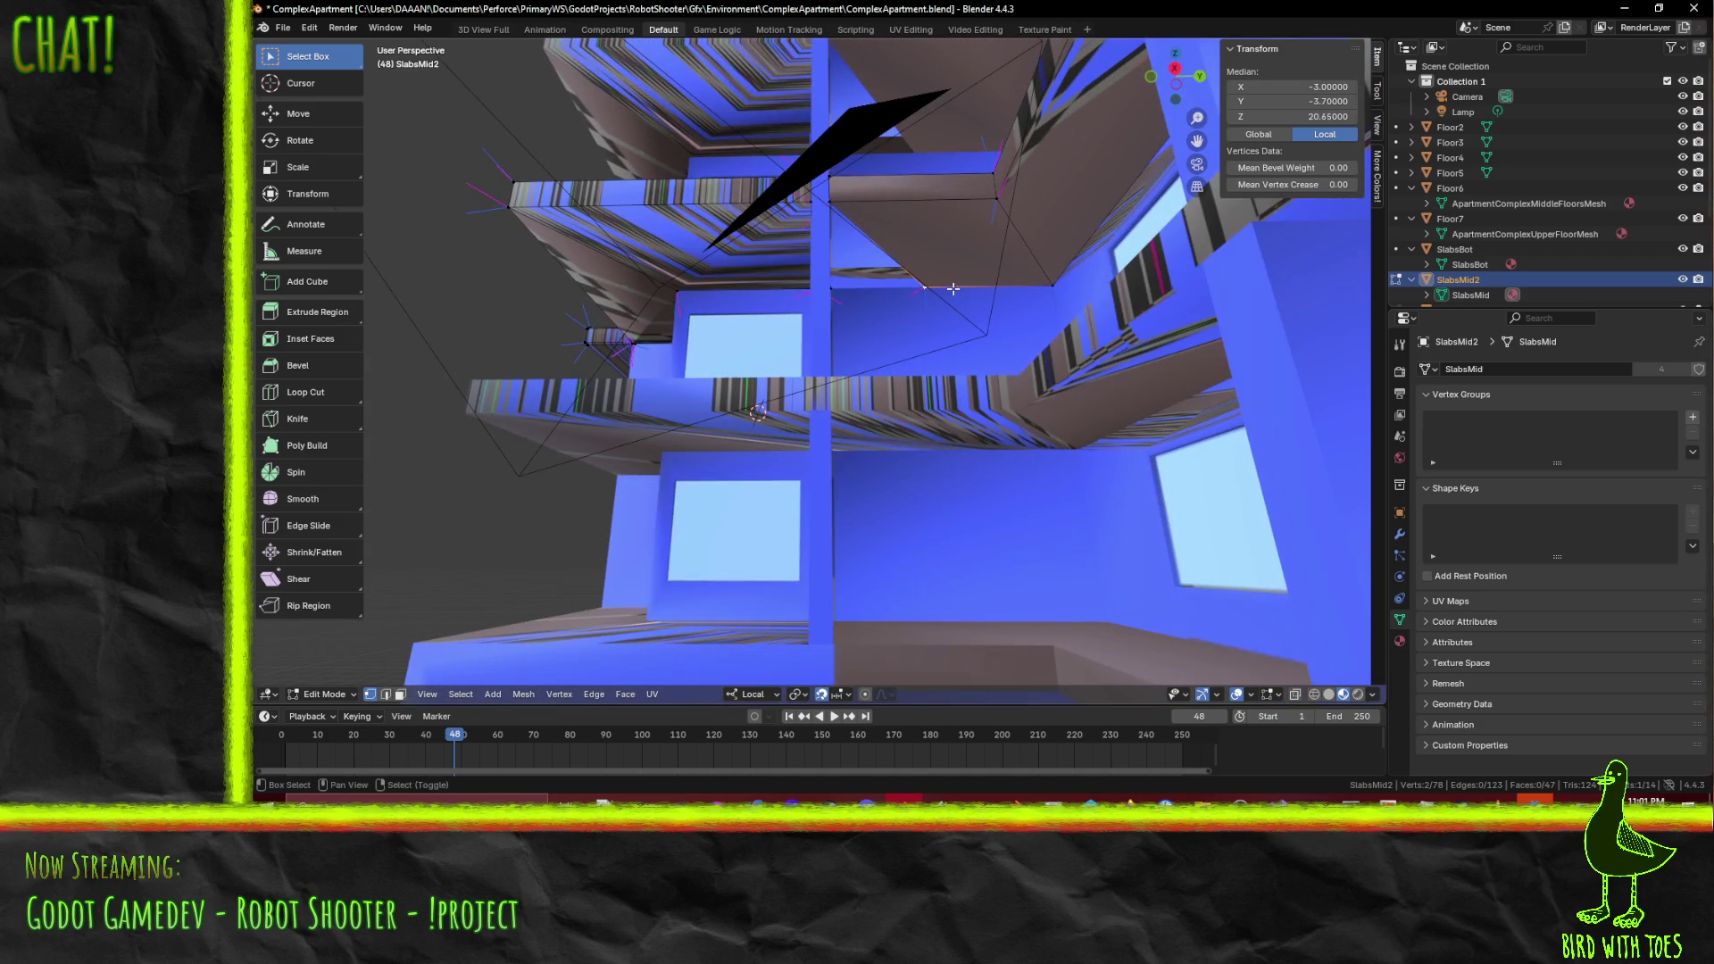
{"action": "left_click", "coordinate": [1000, 344]}
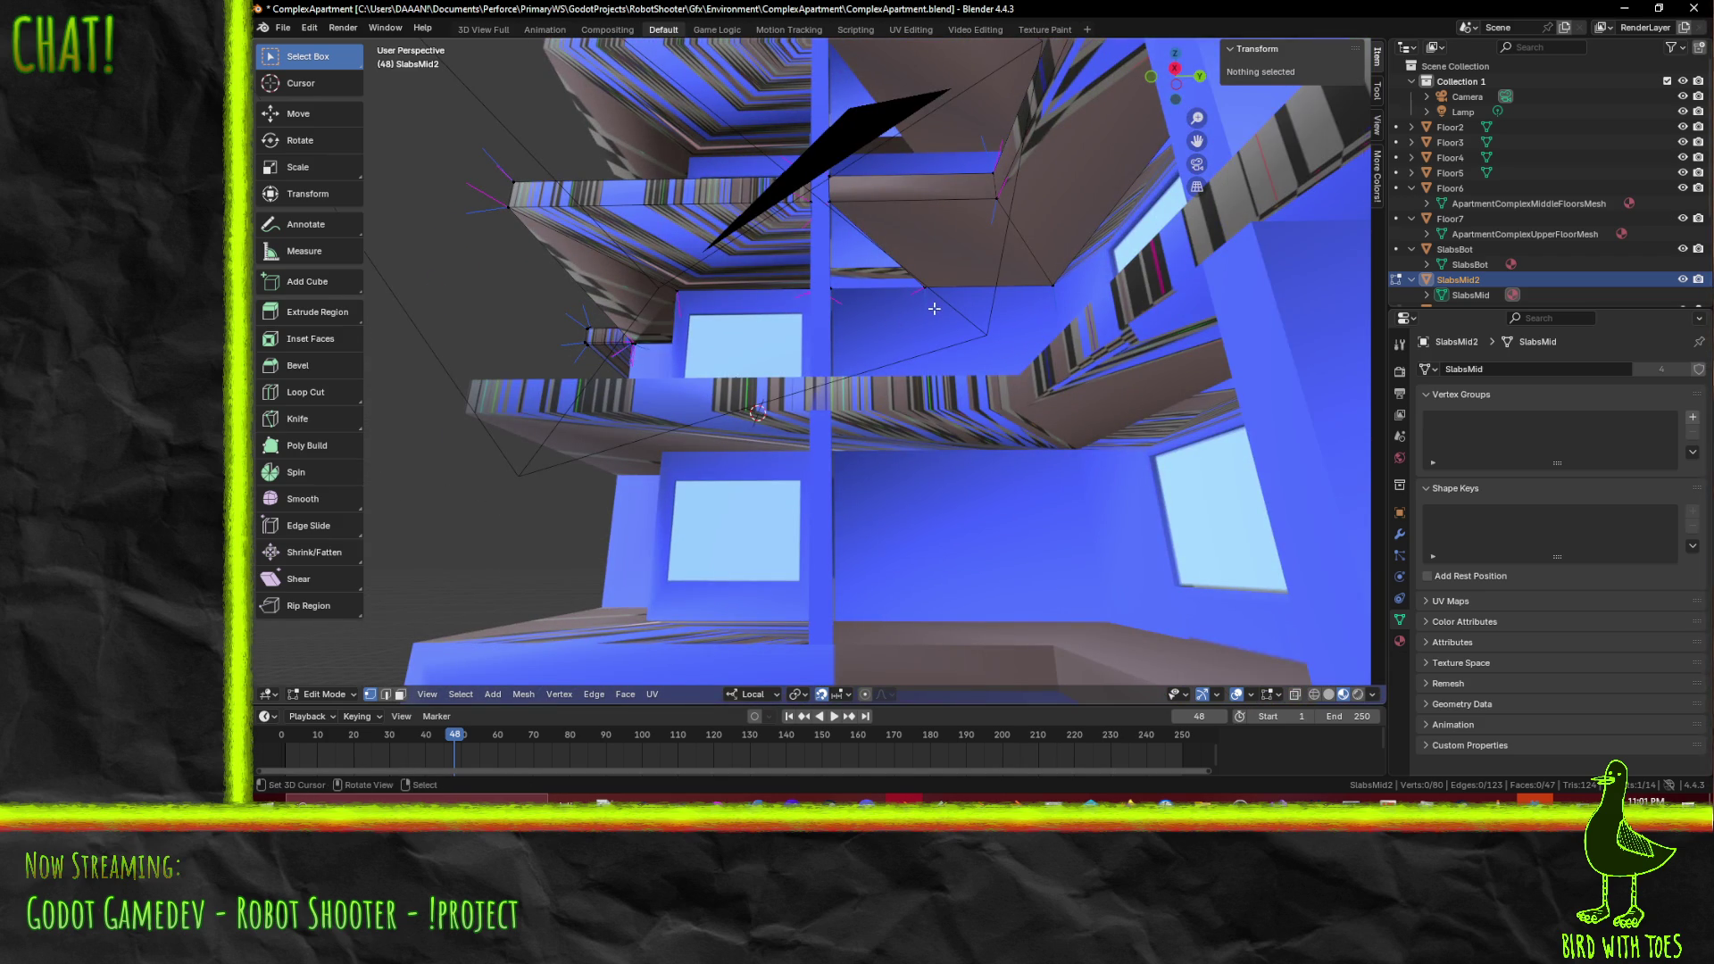
{"action": "middle_click_drag", "start_coordinate": [934, 311], "coordinate": [955, 374]}
{"action": "left_click", "coordinate": [1001, 412], "text": "ctrl"}
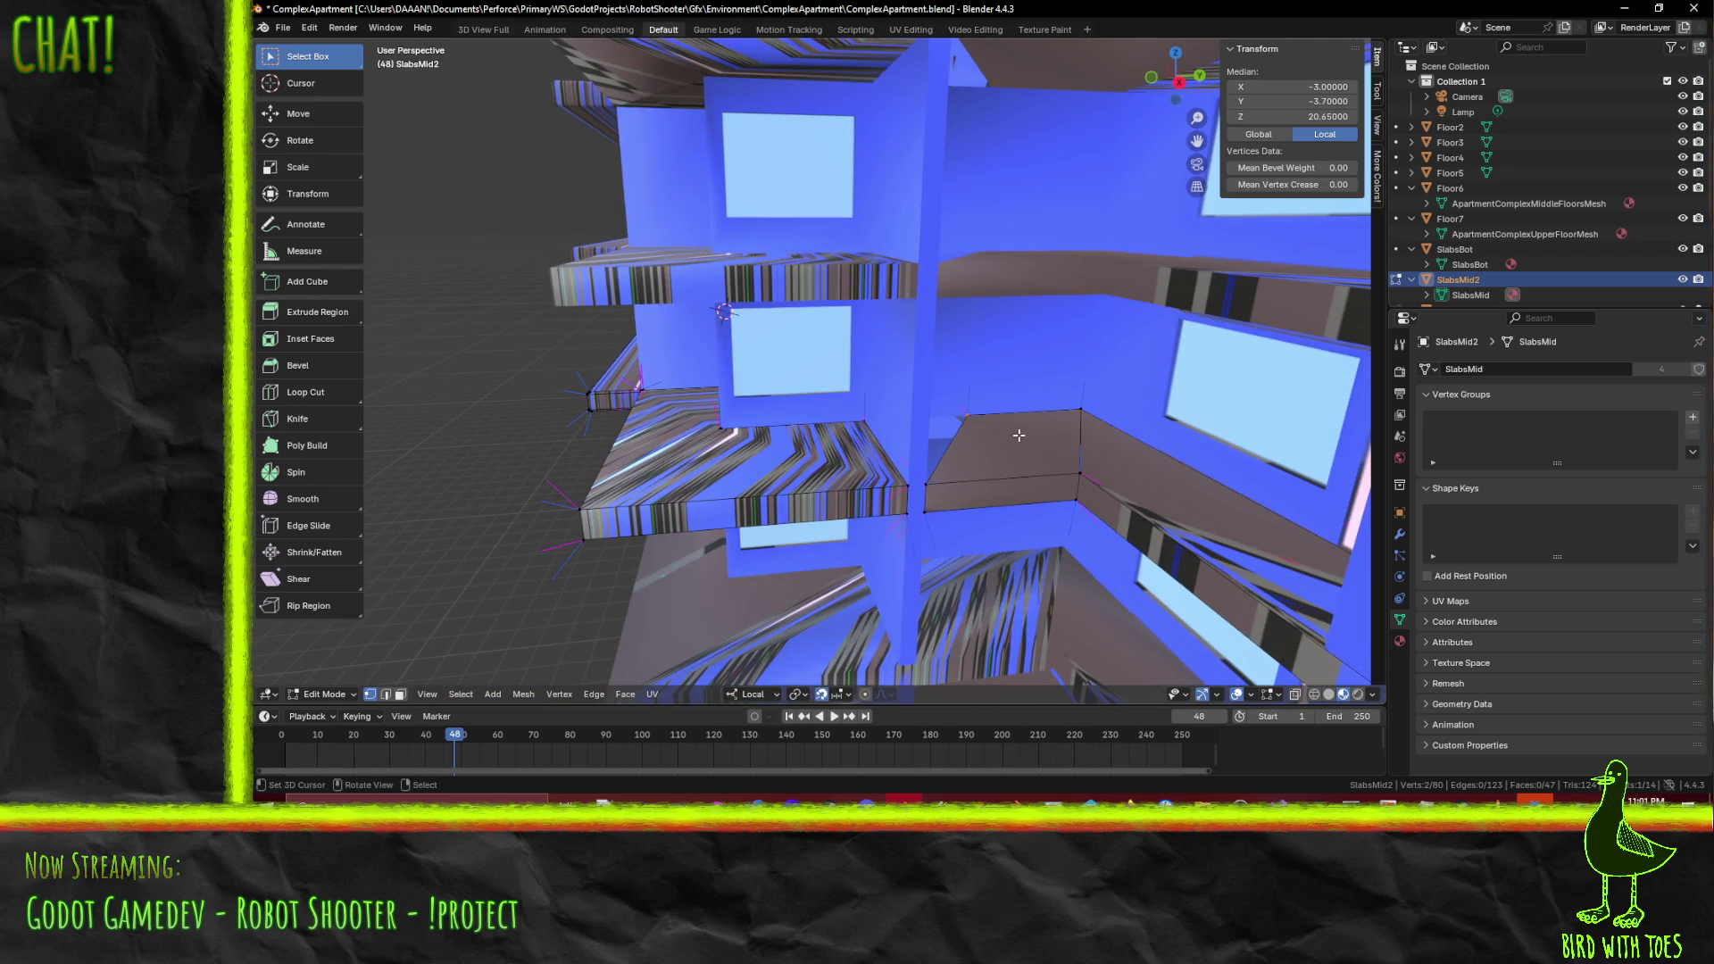
{"action": "middle_click_drag", "start_coordinate": [1014, 432], "coordinate": [1013, 369]}
- Delete the two selected stray vertices from SlabsMid2
{"action": "key", "text": "g"}
{"action": "key", "text": "y"}
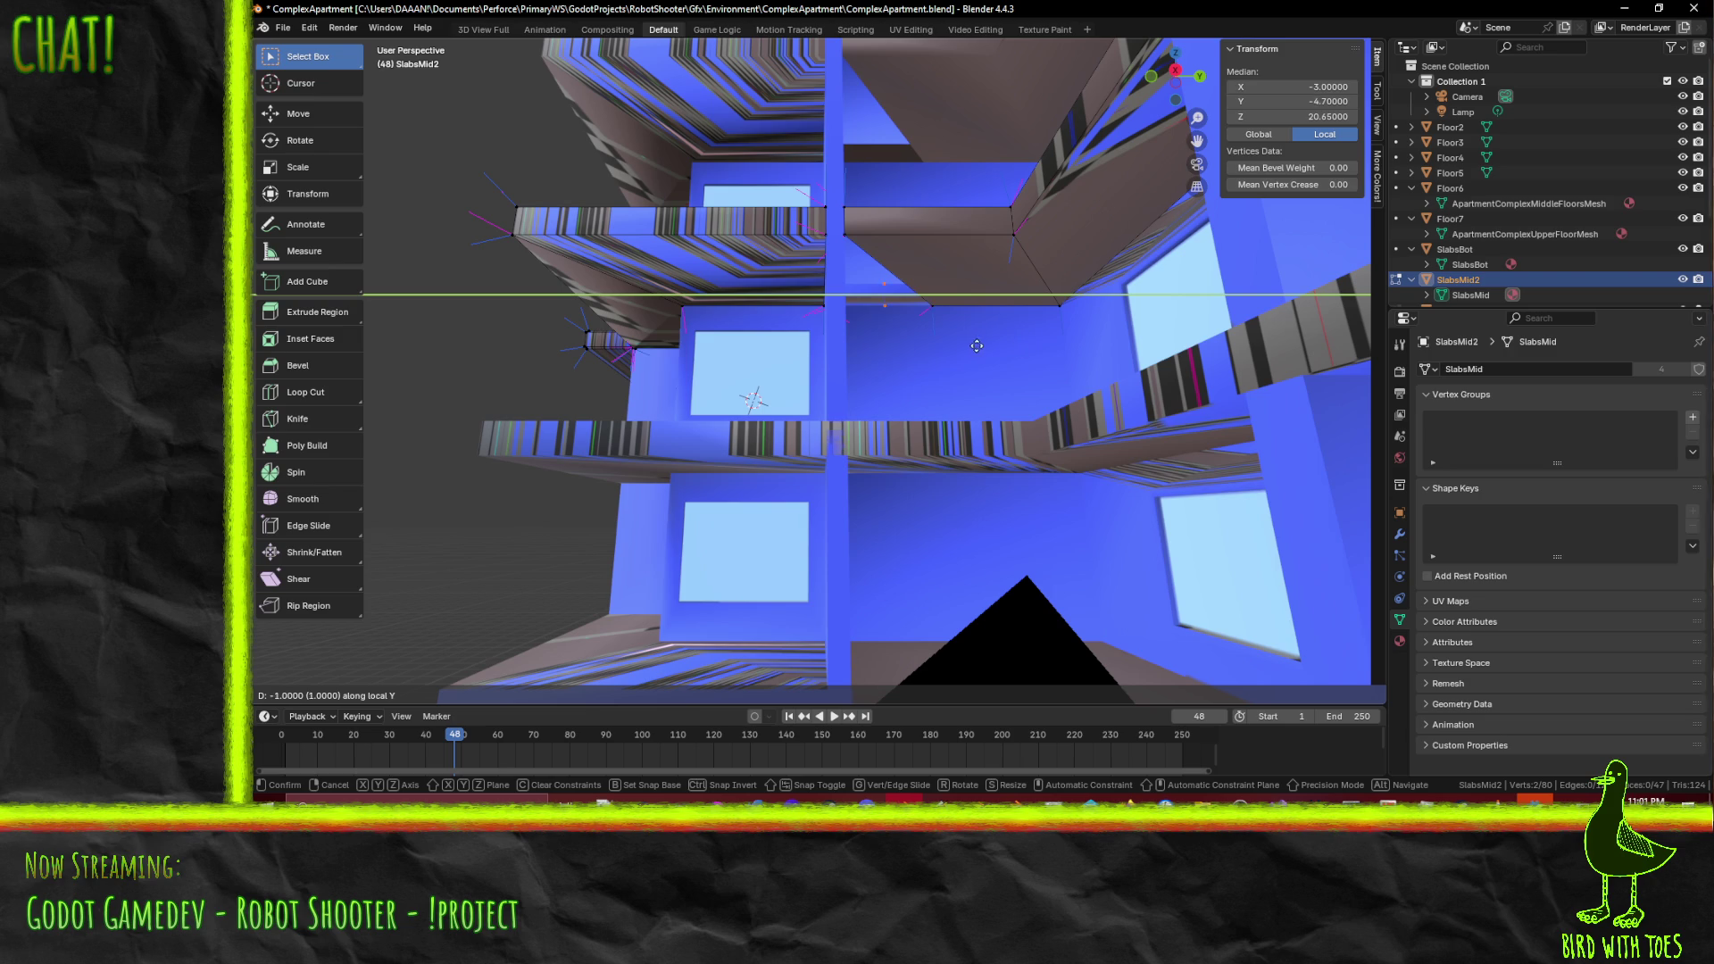
{"action": "right_click", "coordinate": [957, 347]}
{"action": "key", "text": "x"}
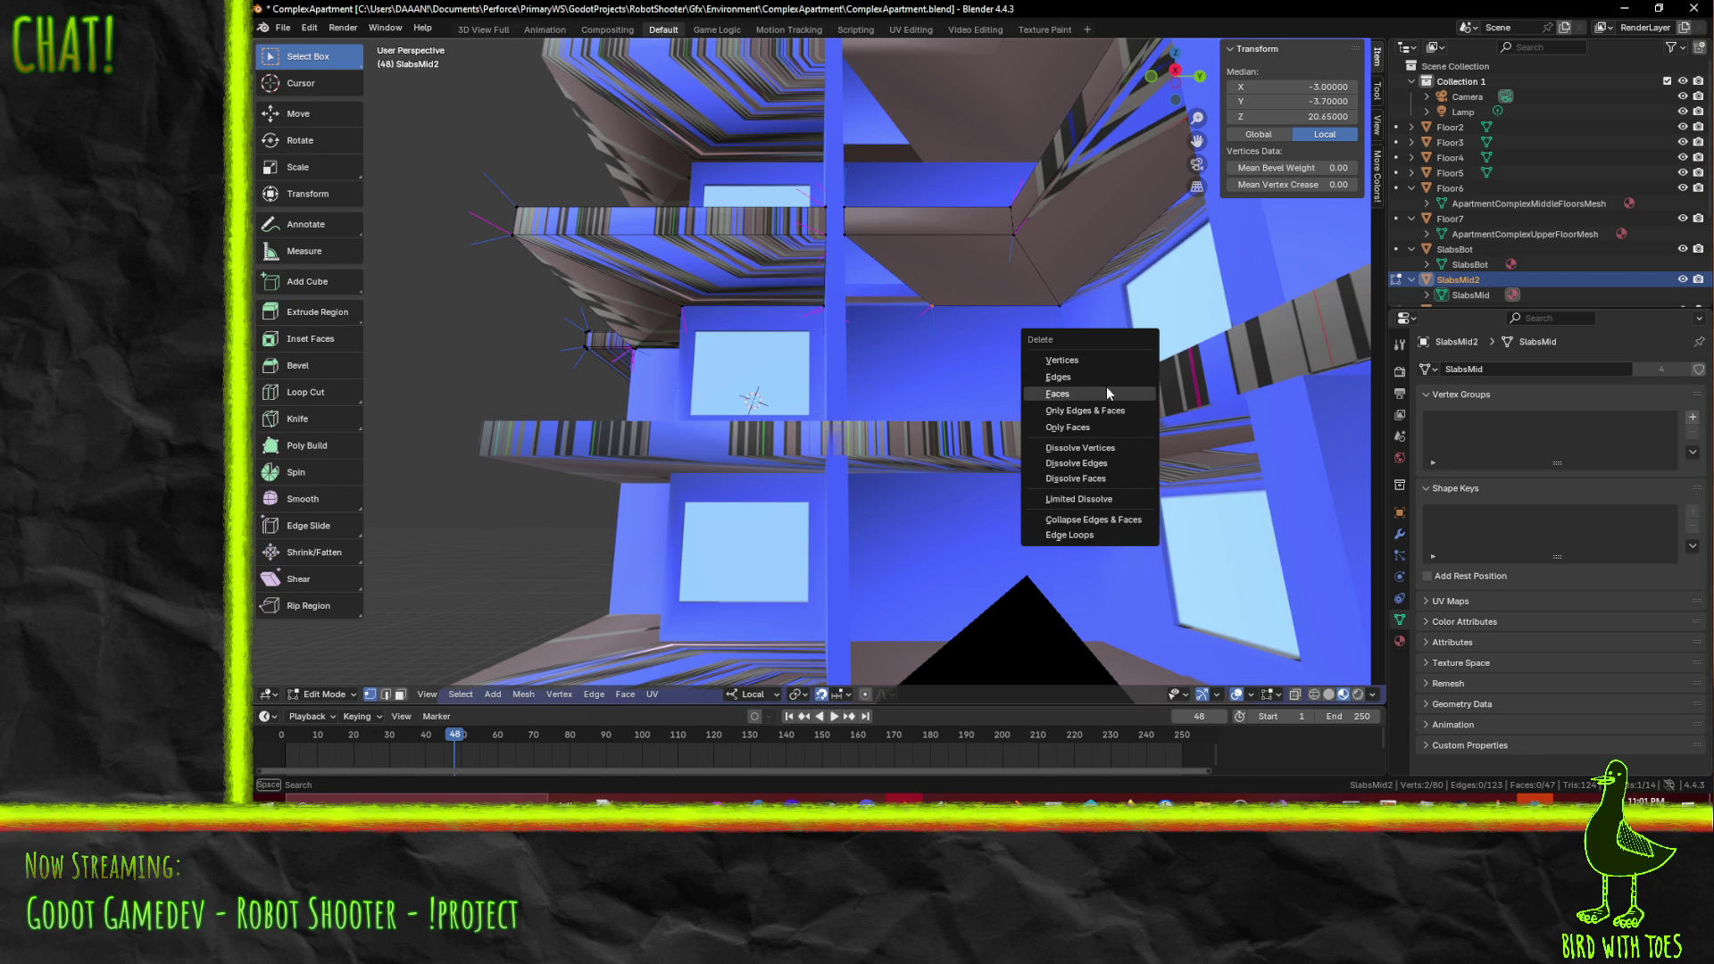
{"action": "left_click", "coordinate": [1061, 360]}
{"action": "middle_click_drag", "start_coordinate": [981, 393], "coordinate": [957, 438]}
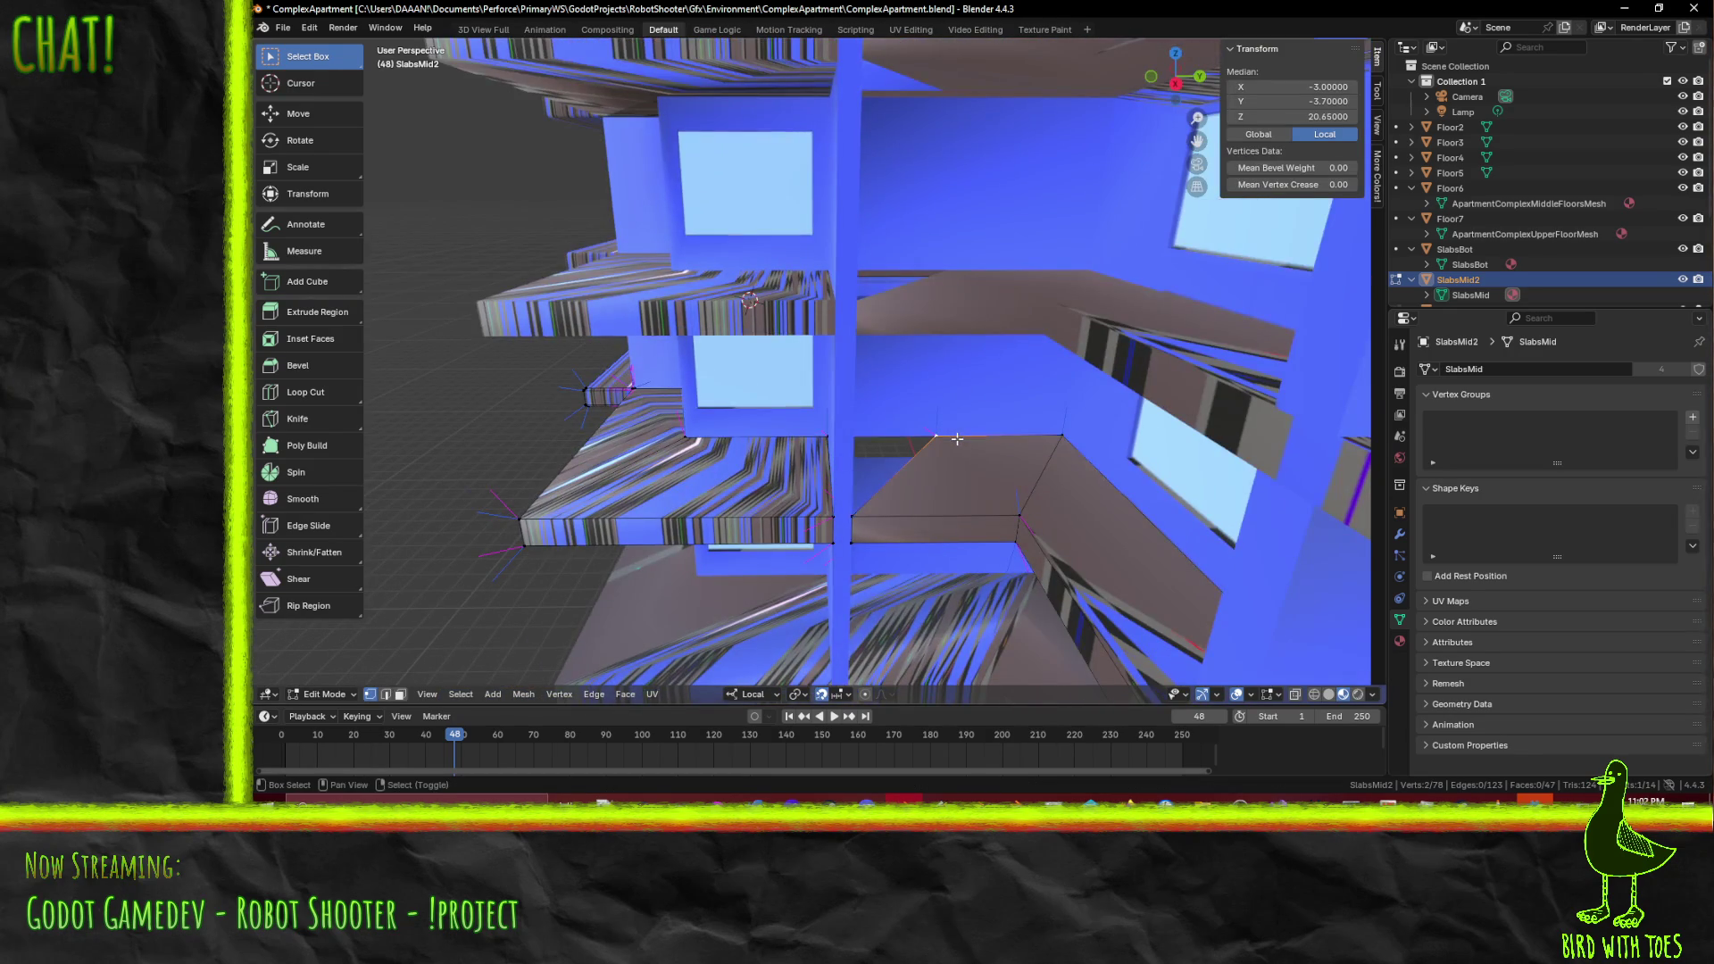
- Move the corner vertices -2 along local Y and save ComplexApartment.blend
{"action": "key", "text": "g"}
{"action": "key", "text": "y"}
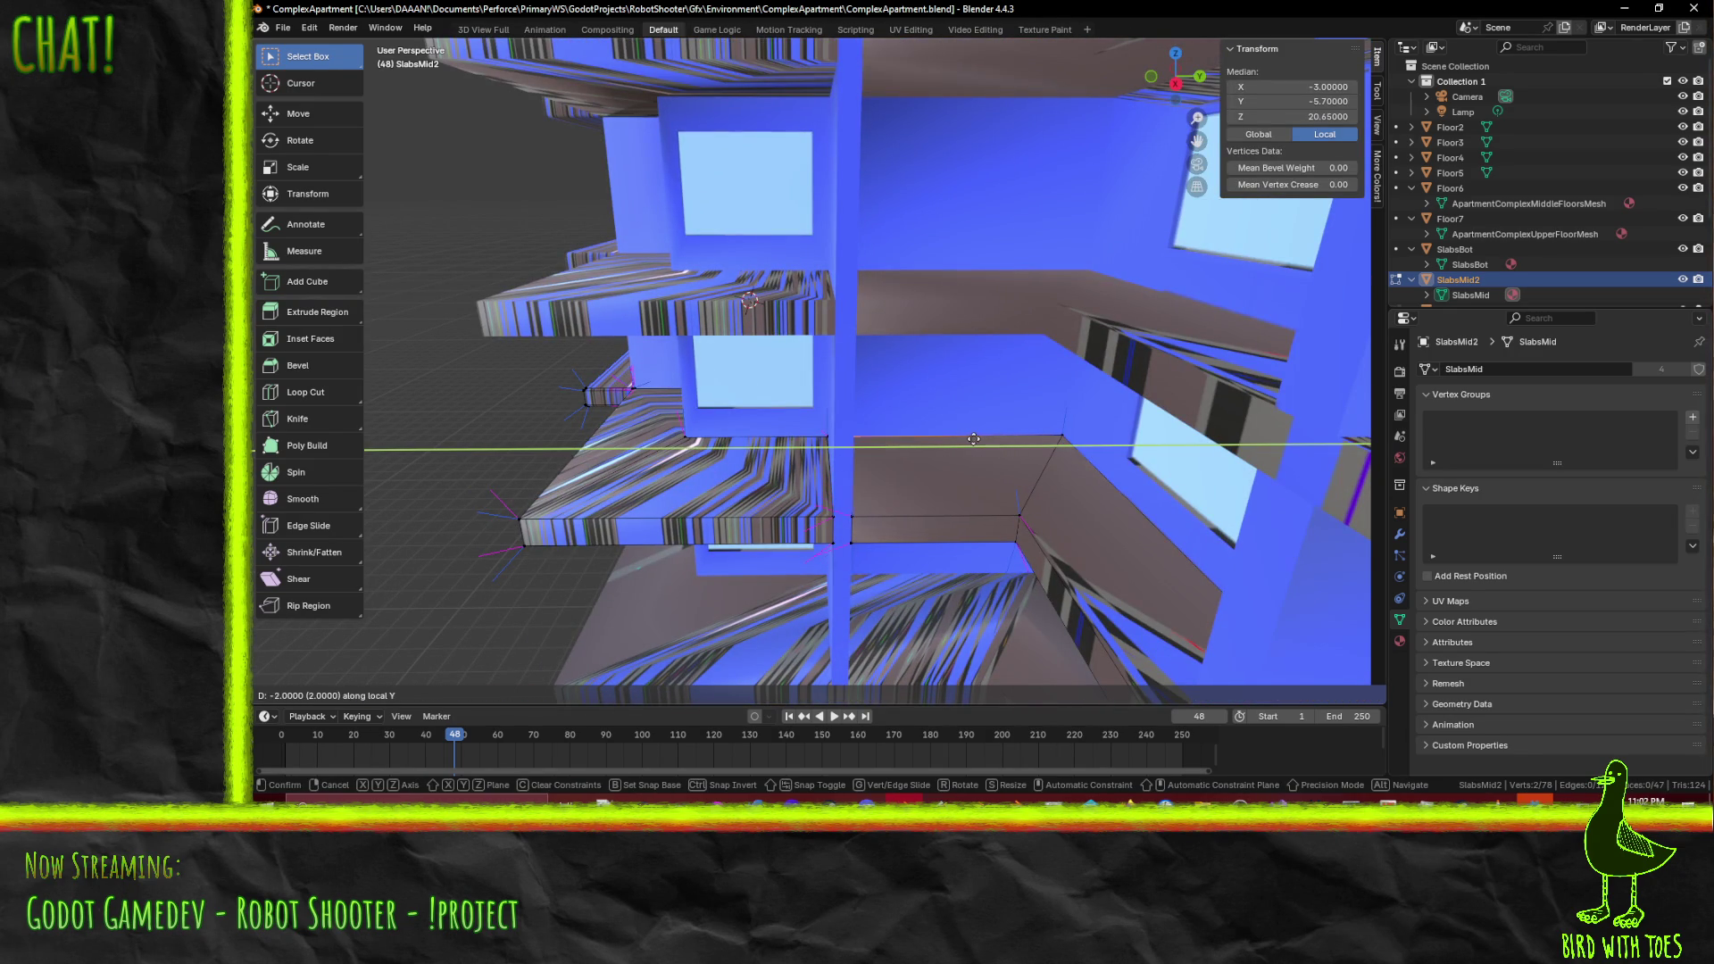
{"action": "left_click", "coordinate": [973, 438]}
{"action": "mouse_move", "coordinate": [973, 438]}
{"action": "middle_mouse_down"}
{"action": "mouse_move", "coordinate": [947, 434]}
{"action": "mouse_move", "coordinate": [1046, 440]}
{"action": "mouse_move", "coordinate": [929, 411]}
{"action": "mouse_move", "coordinate": [1175, 440]}
{"action": "mouse_move", "coordinate": [973, 369]}
{"action": "middle_mouse_up"}
{"action": "scroll", "coordinate": [948, 433], "scroll_direction": "down", "scroll_amount": 5}
{"action": "key", "text": "ctrl+s"}
{"action": "mouse_move", "coordinate": [1086, 375]}
{"action": "middle_mouse_down"}
{"action": "mouse_move", "coordinate": [1050, 407]}
{"action": "mouse_move", "coordinate": [931, 374]}
{"action": "mouse_move", "coordinate": [1017, 382]}
{"action": "mouse_move", "coordinate": [1001, 366]}
{"action": "mouse_move", "coordinate": [857, 356]}
{"action": "mouse_move", "coordinate": [994, 365]}
{"action": "mouse_move", "coordinate": [790, 383]}
{"action": "mouse_move", "coordinate": [848, 383]}
{"action": "mouse_move", "coordinate": [839, 366]}
{"action": "mouse_move", "coordinate": [964, 387]}
{"action": "mouse_move", "coordinate": [872, 398]}
{"action": "mouse_move", "coordinate": [888, 398]}
{"action": "mouse_move", "coordinate": [858, 435]}
{"action": "mouse_move", "coordinate": [953, 425]}
{"action": "mouse_move", "coordinate": [909, 421]}
{"action": "mouse_move", "coordinate": [919, 359]}
{"action": "mouse_move", "coordinate": [944, 398]}
{"action": "mouse_move", "coordinate": [907, 414]}
{"action": "mouse_move", "coordinate": [936, 378]}
{"action": "mouse_move", "coordinate": [919, 359]}
{"action": "middle_mouse_up"}
- Set up a zoomed-in front orthographic view of the slab corner in Solid shading
{"action": "key", "text": "z"}
{"action": "left_click", "coordinate": [832, 390]}
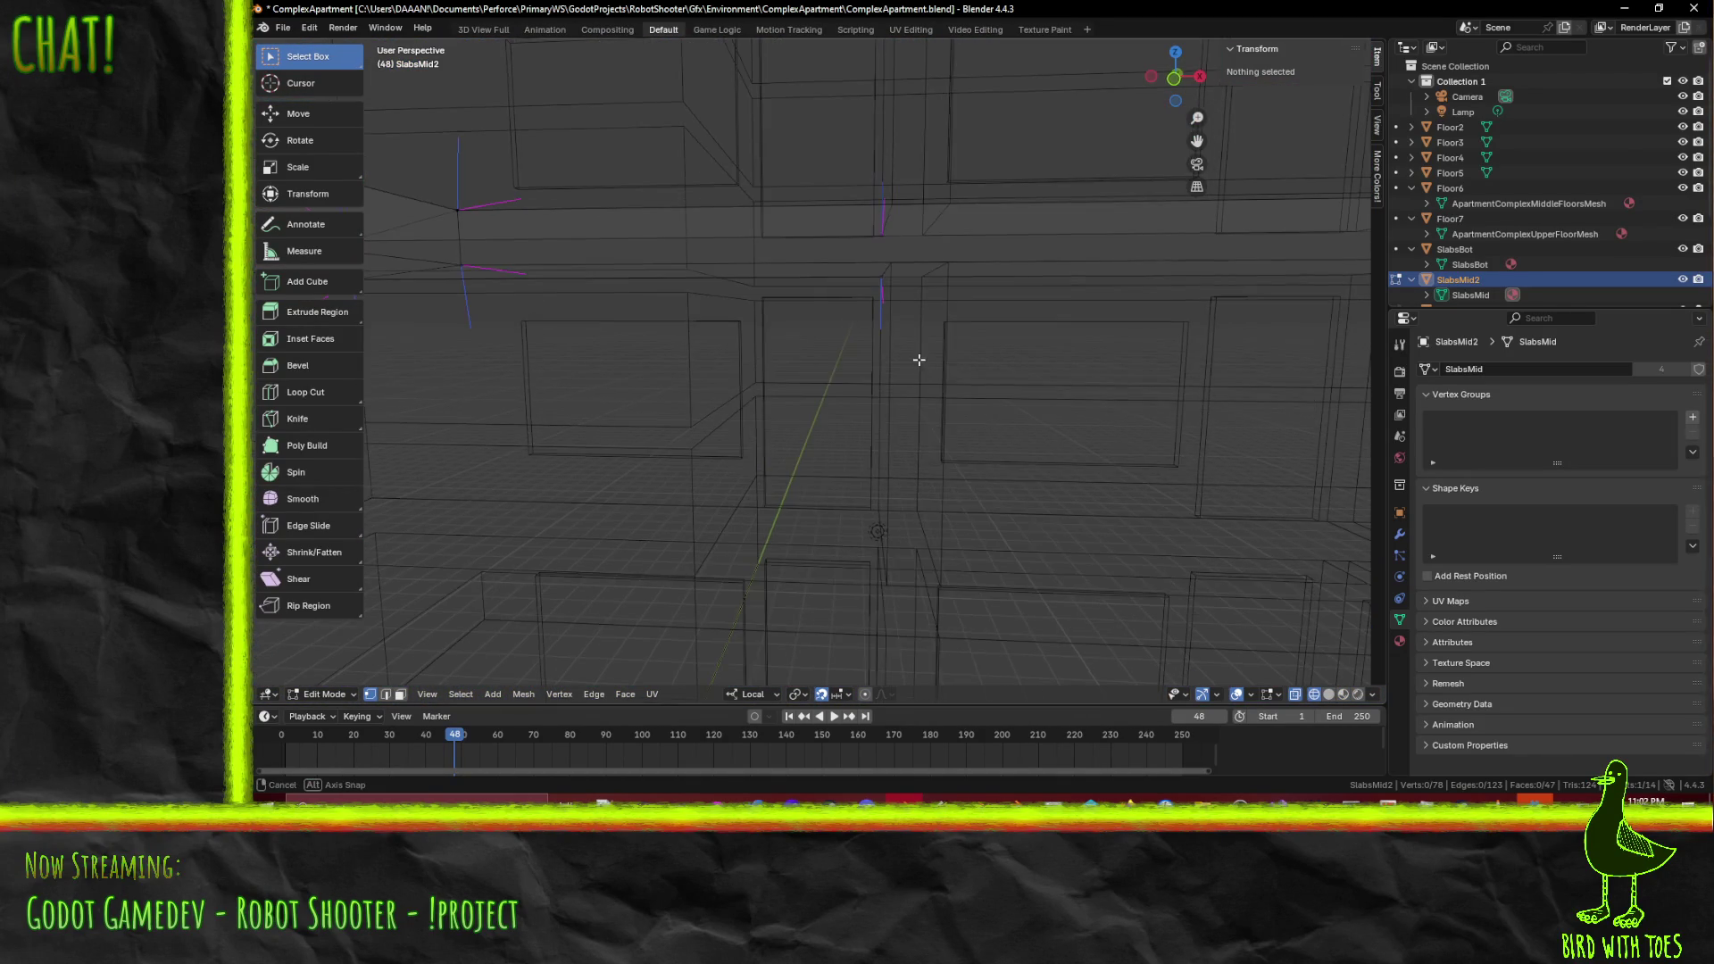
{"action": "key", "text": "KP_1"}
{"action": "scroll", "coordinate": [928, 360], "scroll_direction": "down", "scroll_amount": 2}
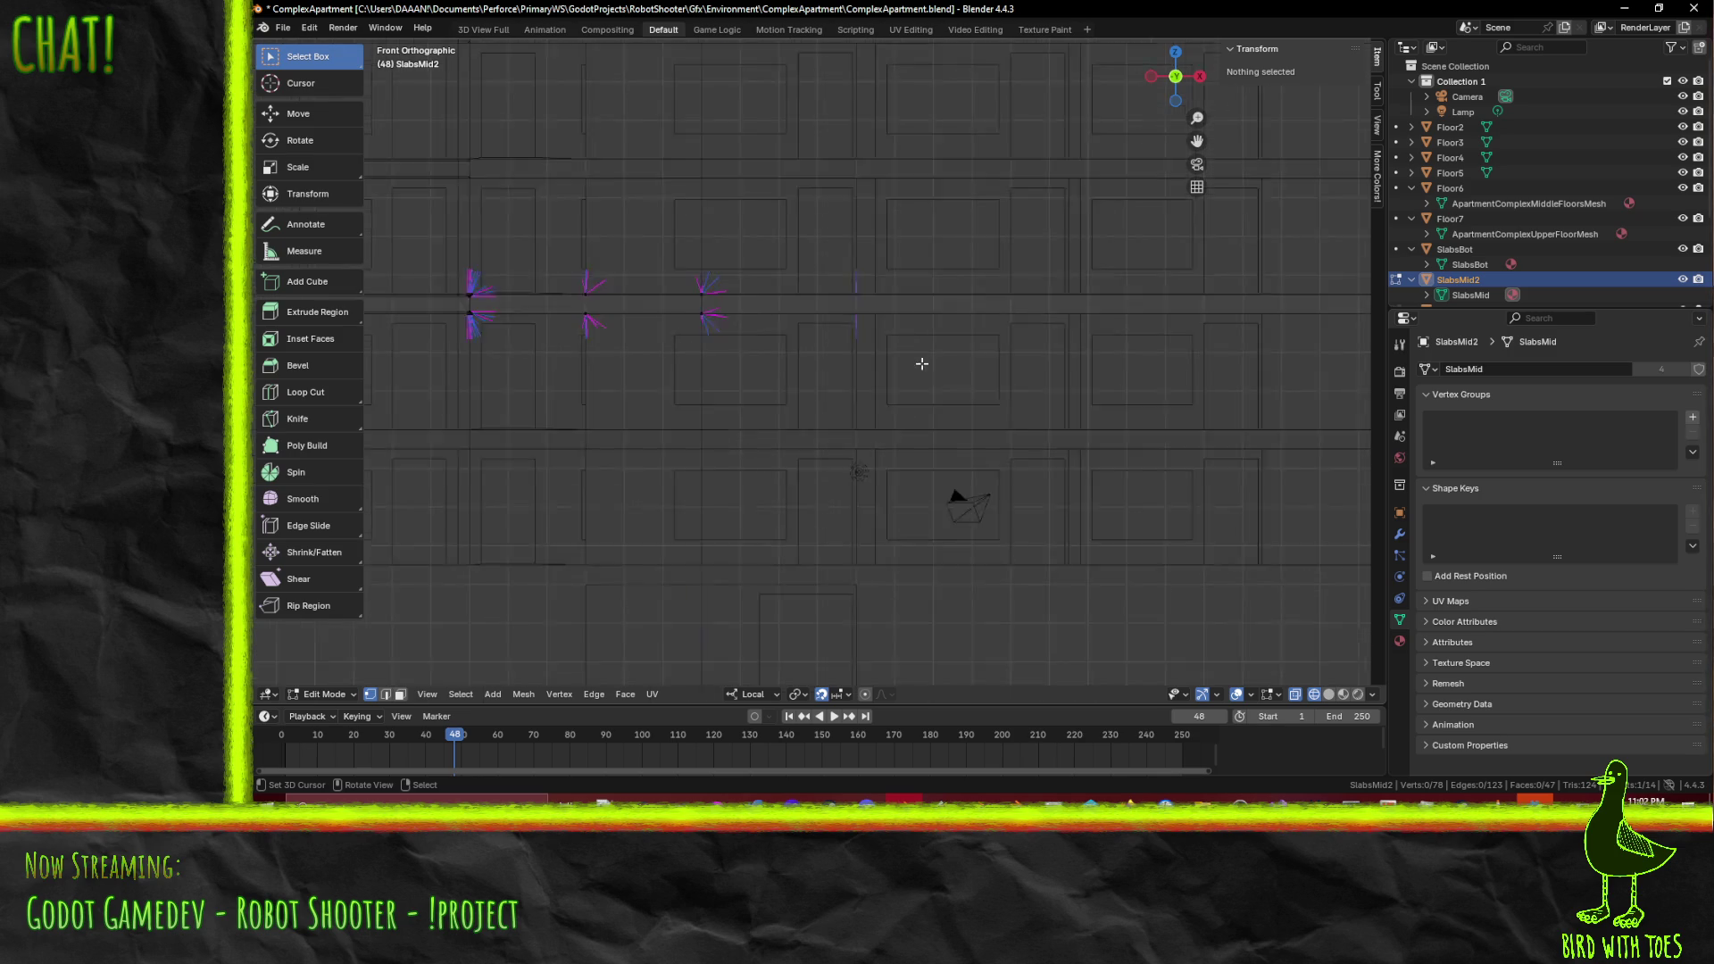
{"action": "key", "text": "z"}
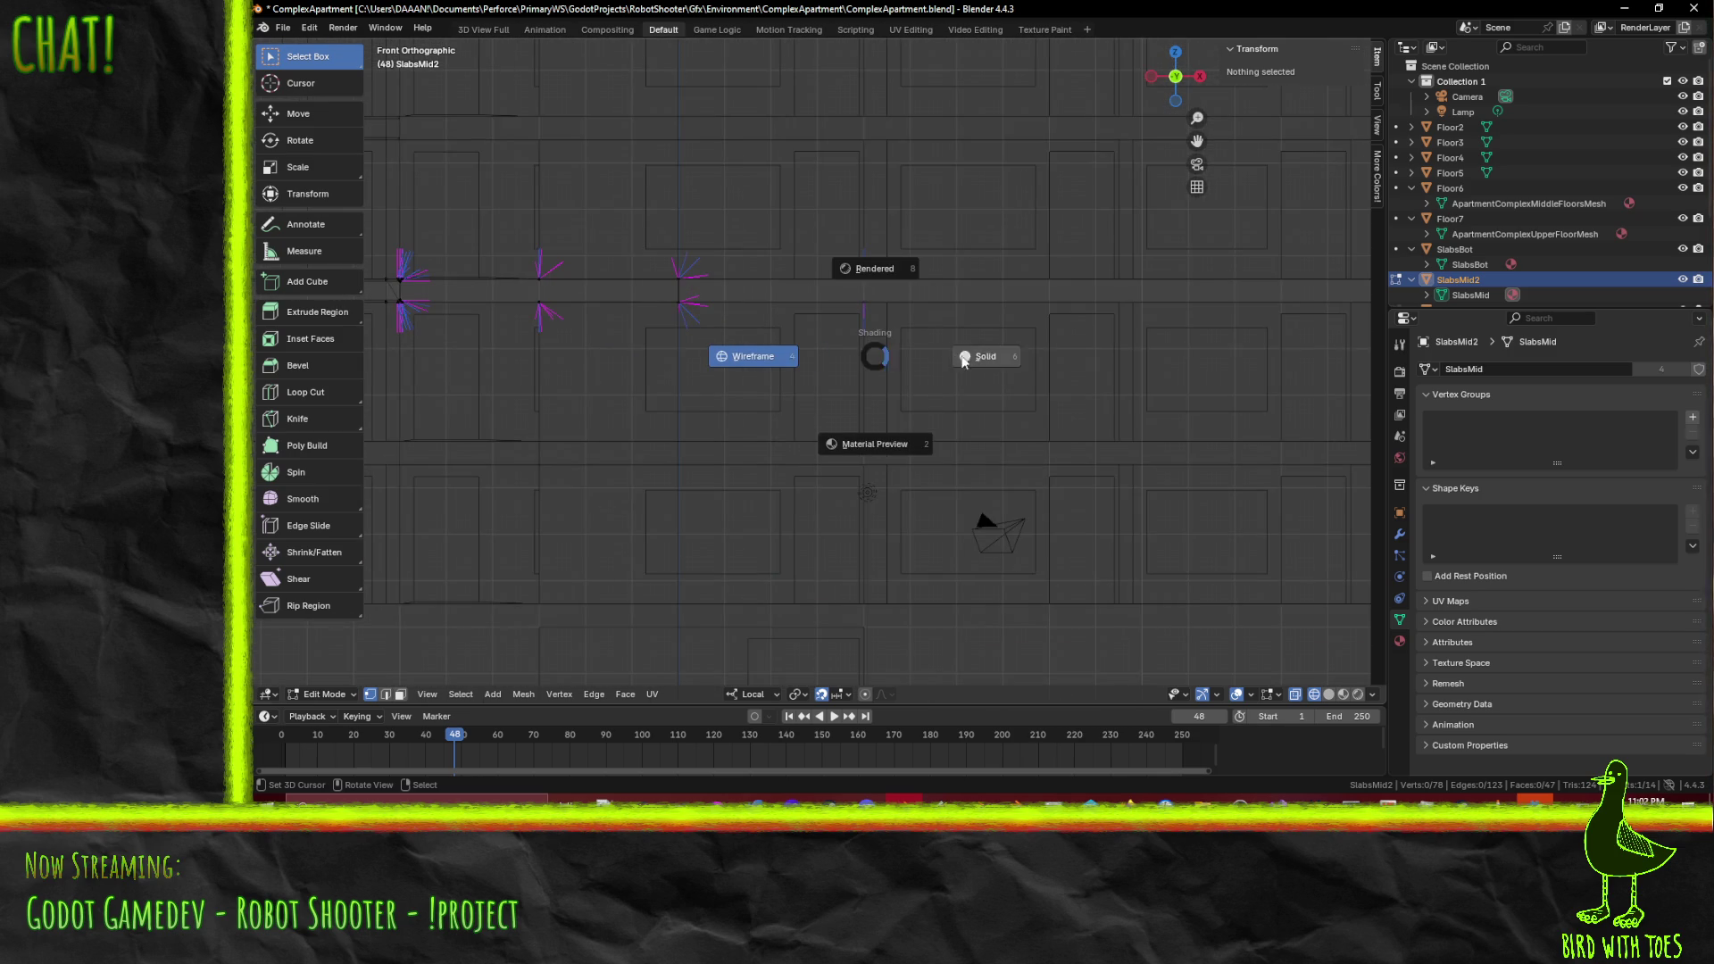
{"action": "left_click", "coordinate": [982, 356]}
{"action": "mouse_move", "coordinate": [738, 323]}
{"action": "middle_mouse_down", "text": "shift"}
{"action": "mouse_move", "coordinate": [1037, 475]}
{"action": "mouse_move", "coordinate": [875, 459]}
{"action": "mouse_move", "coordinate": [848, 421]}
{"action": "mouse_move", "coordinate": [792, 399]}
{"action": "middle_mouse_up", "text": "shift"}
{"action": "key", "text": "KP_1"}
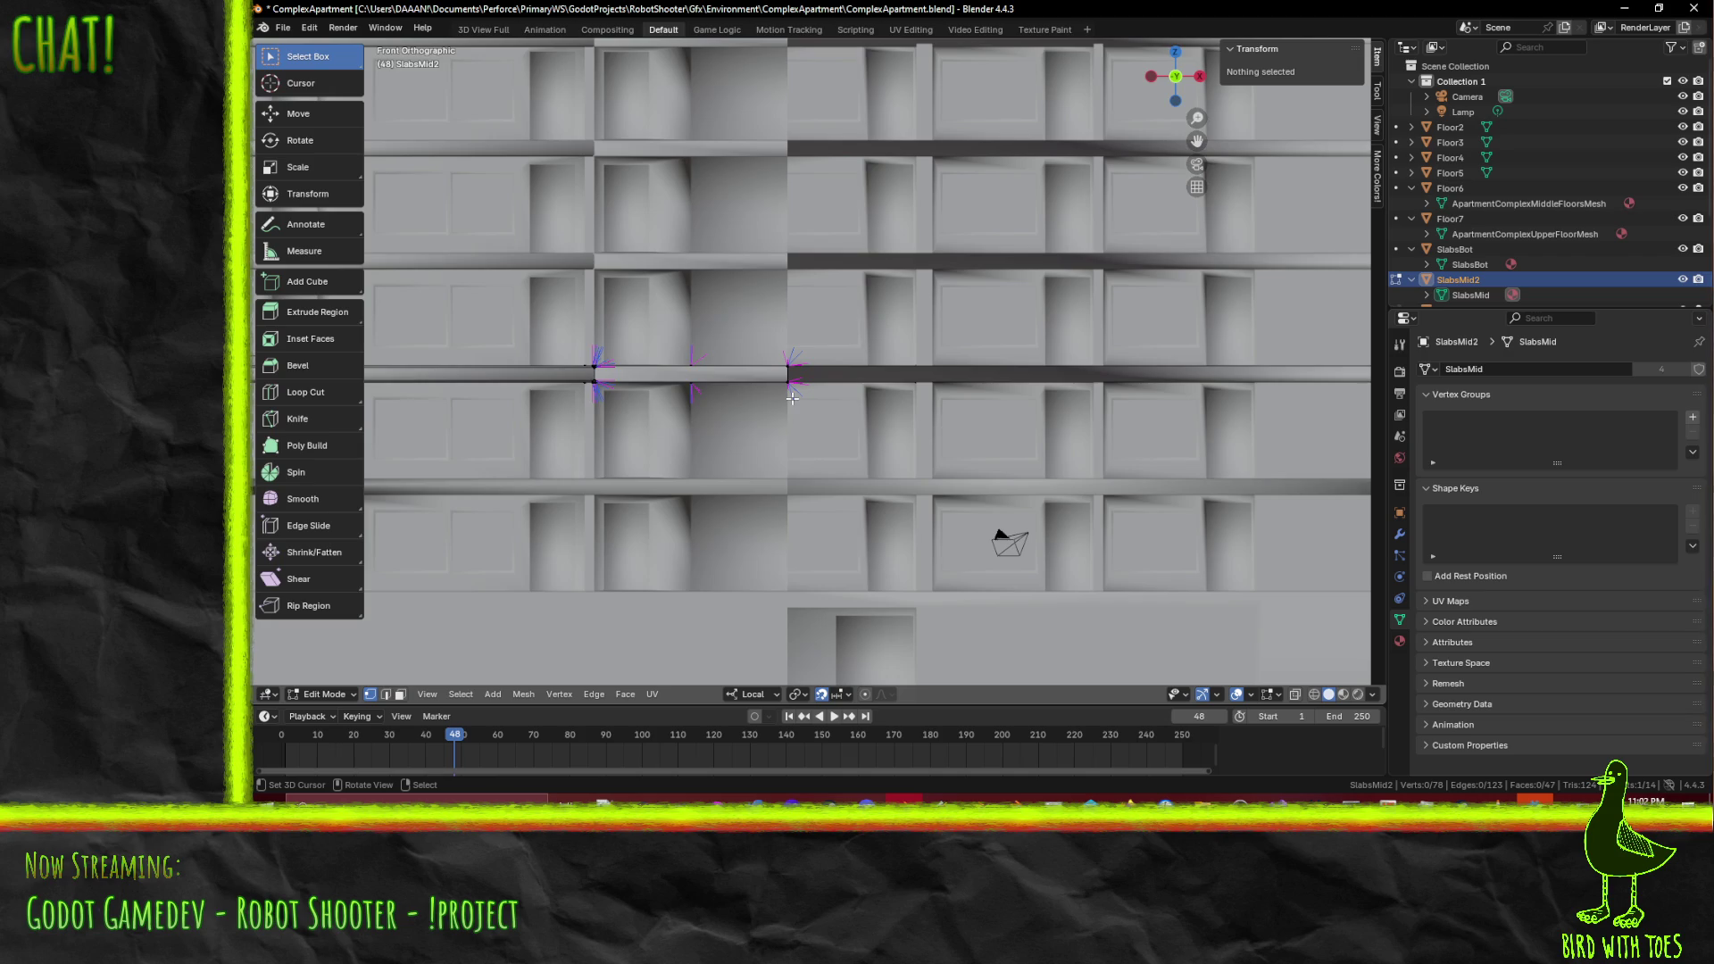
{"action": "scroll", "coordinate": [792, 398], "scroll_direction": "up", "scroll_amount": 5}
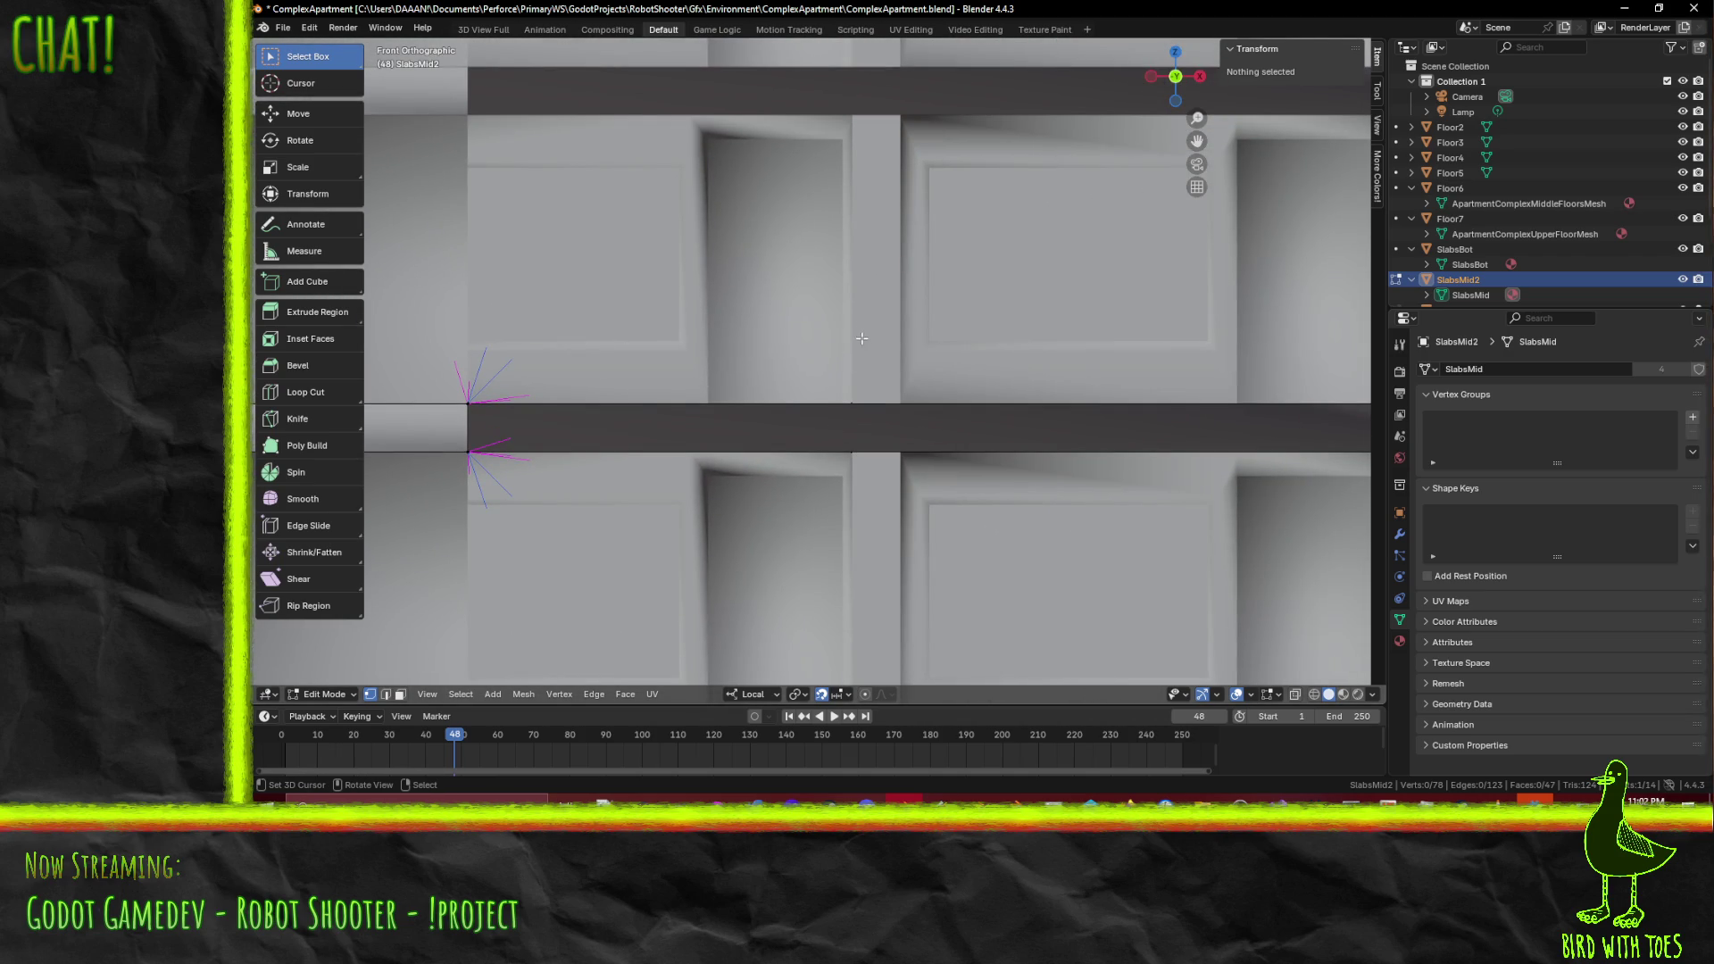
- Knife a vertical cut across the middle slab in line with the wall edge
{"action": "key", "text": "k"}
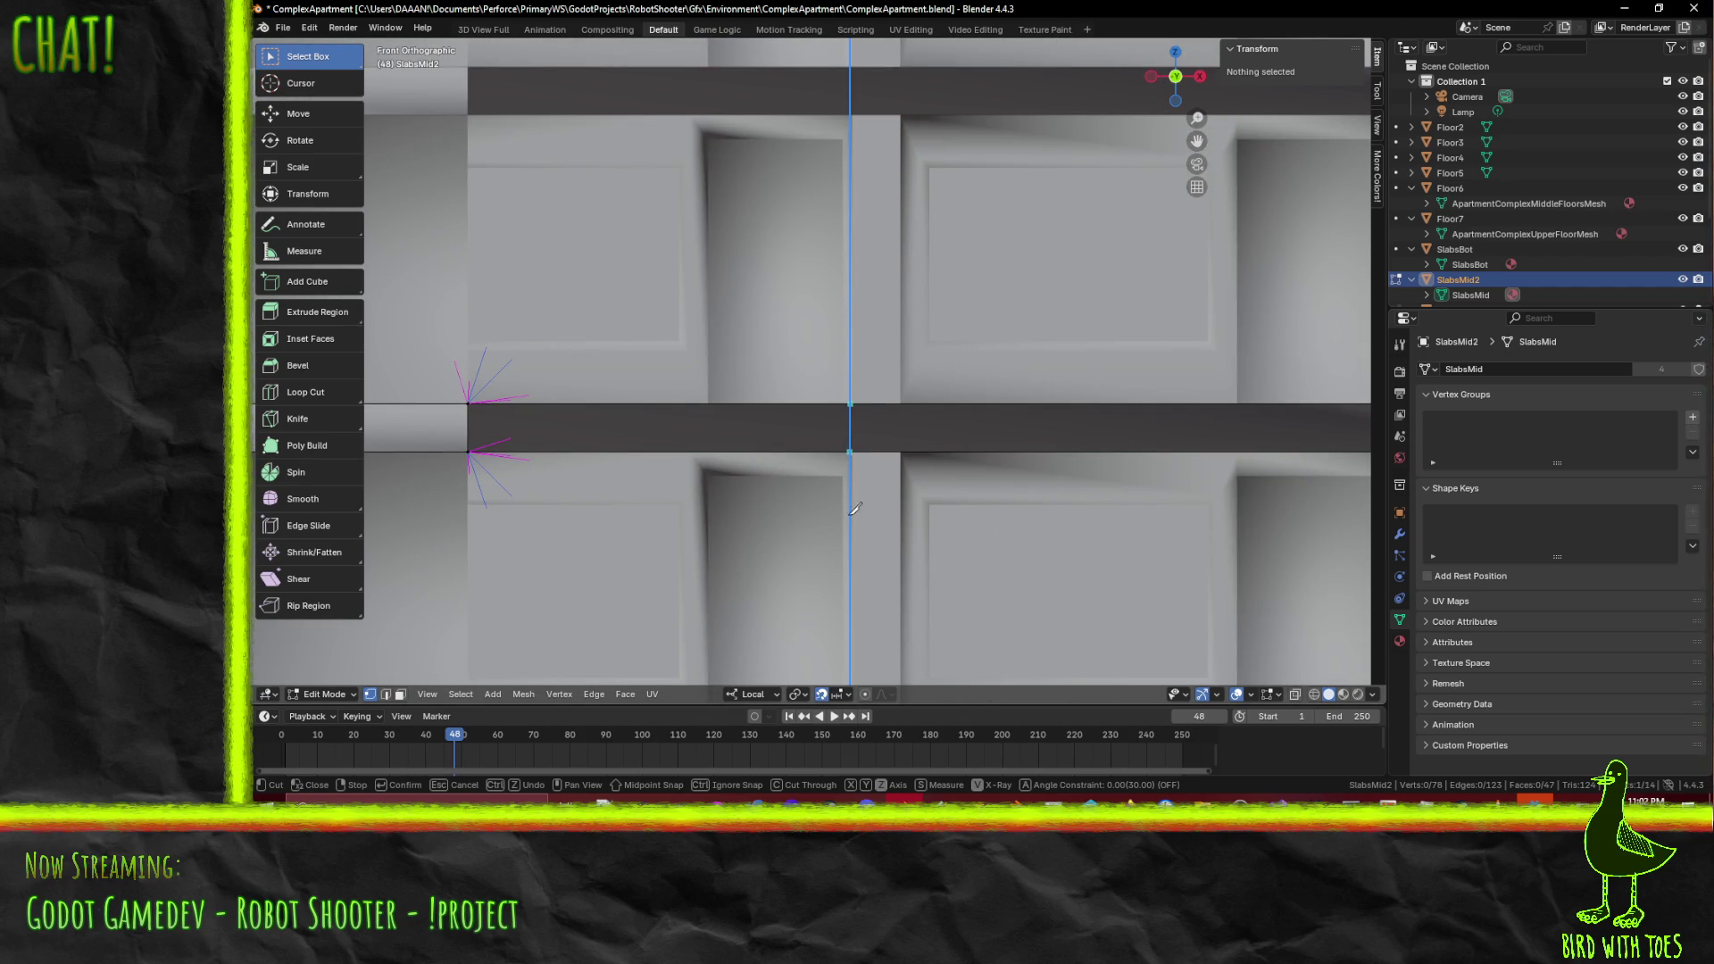
{"action": "left_click", "coordinate": [858, 564]}
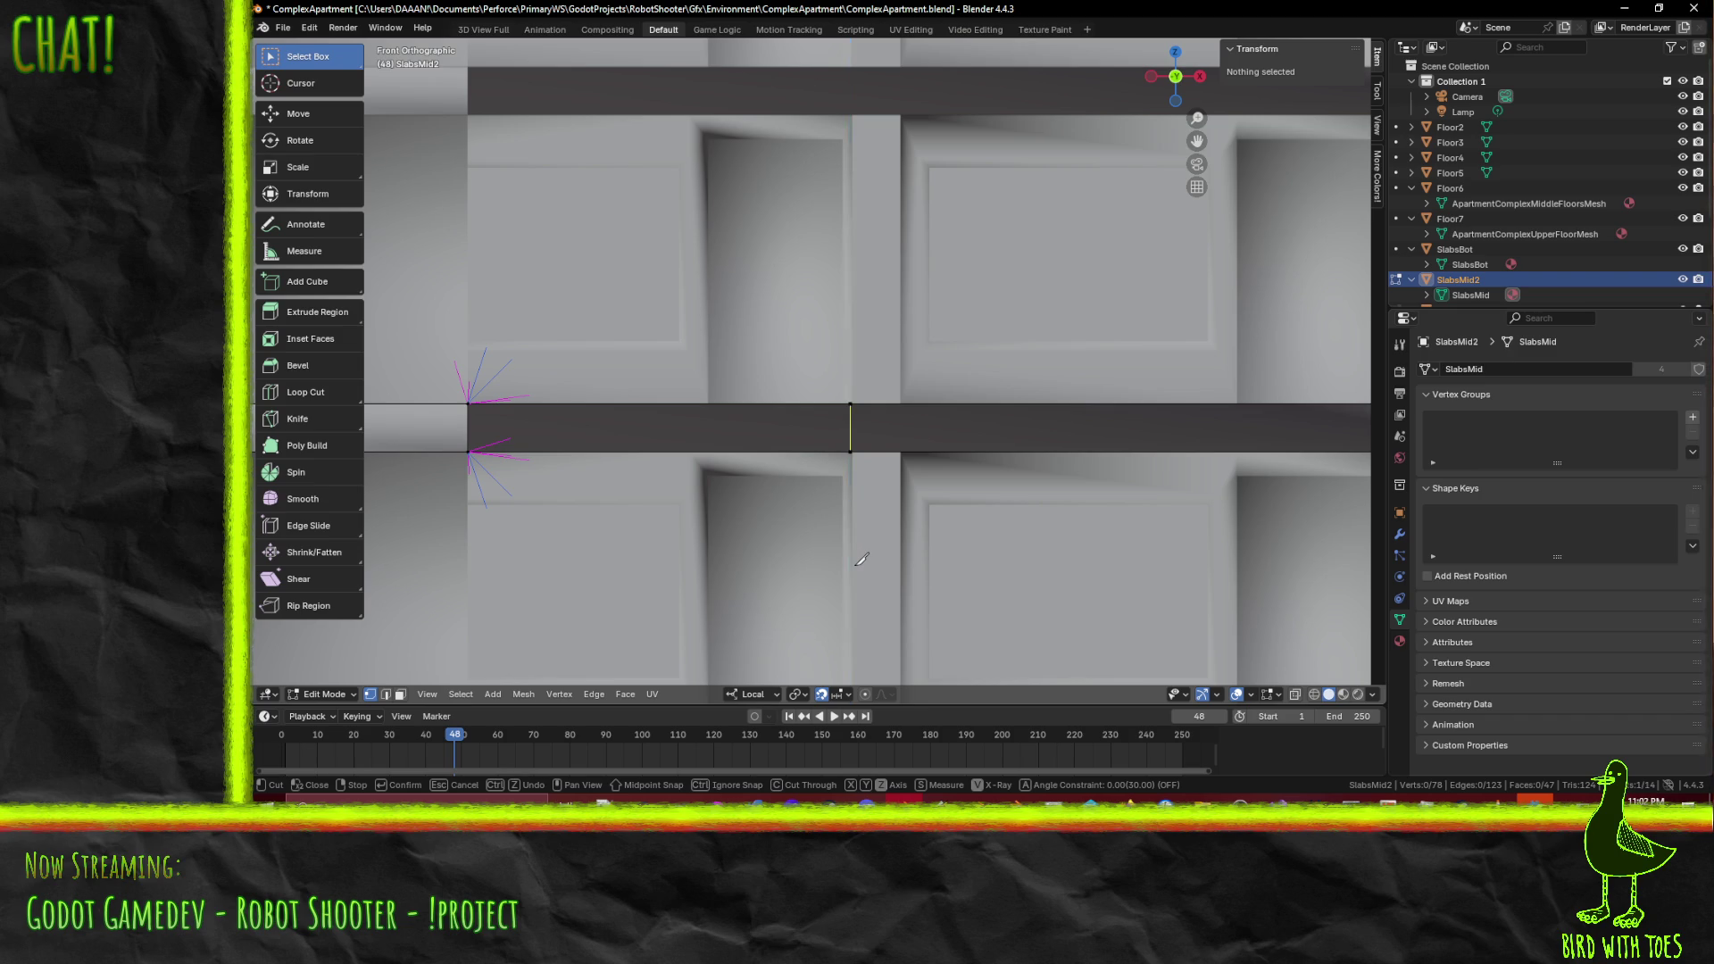
{"action": "key", "text": "Return"}
{"action": "mouse_move", "coordinate": [817, 549]}
{"action": "middle_mouse_down"}
{"action": "mouse_move", "coordinate": [833, 563]}
{"action": "mouse_move", "coordinate": [882, 490]}
{"action": "mouse_move", "coordinate": [897, 517]}
{"action": "middle_mouse_up"}
{"action": "key", "text": "KP_1"}
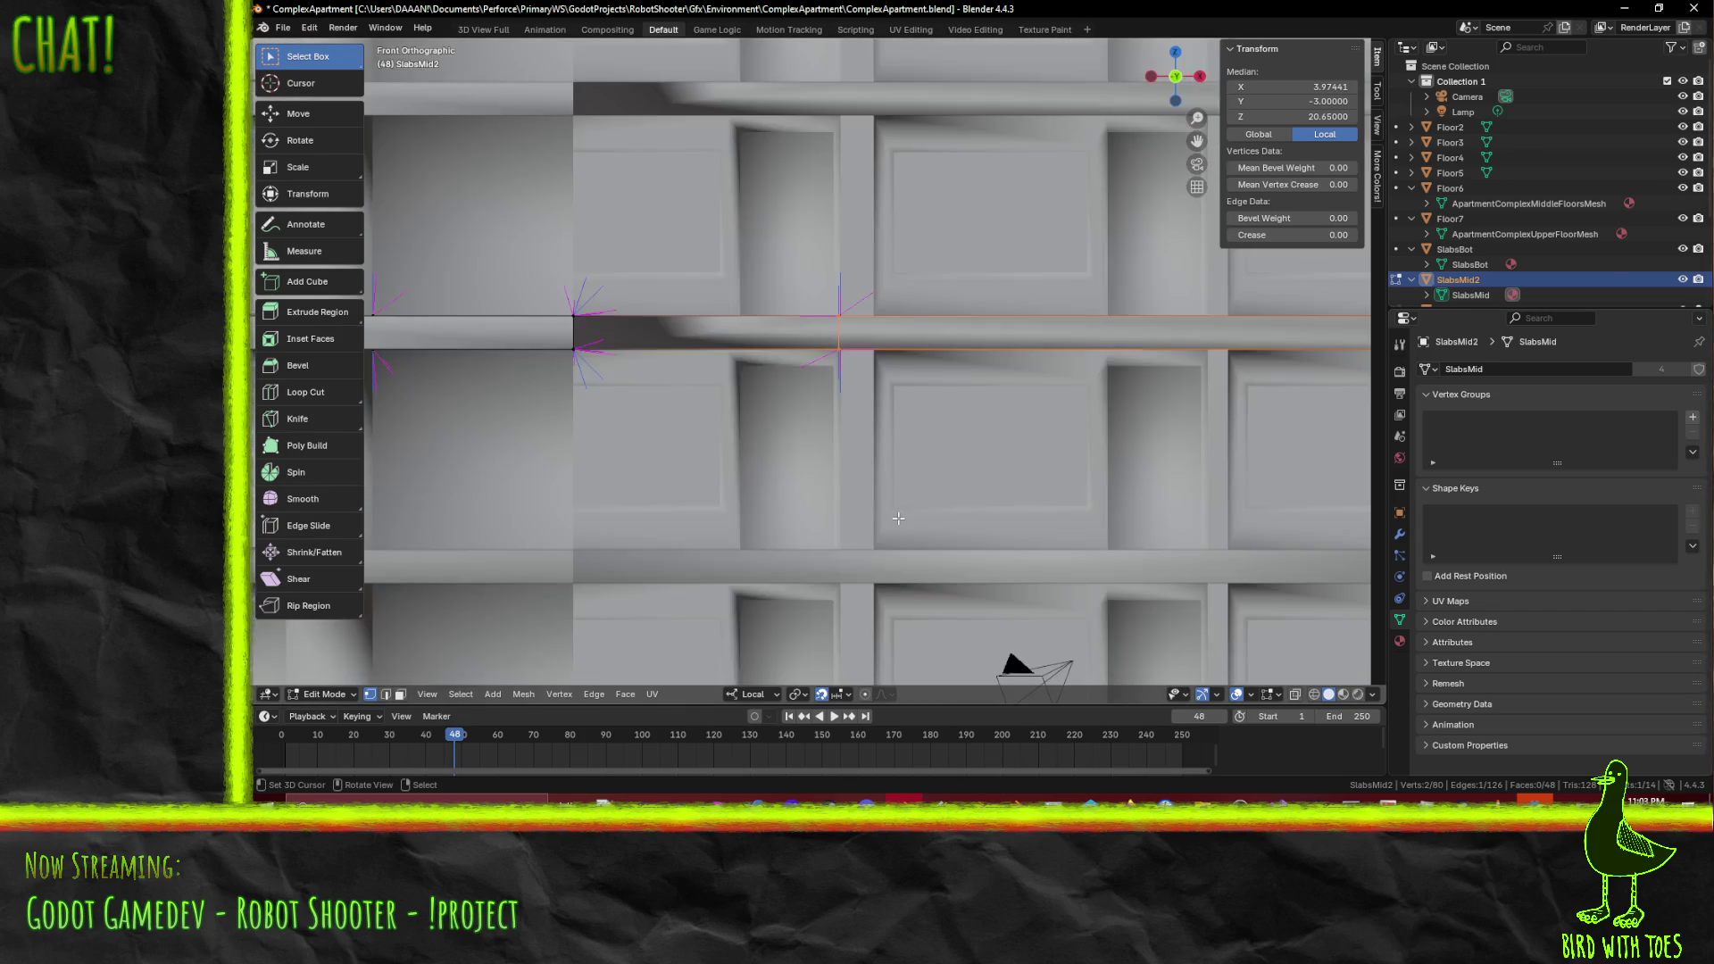
- Set the cut edge's Median X to 4 and switch to Wireframe shading
{"action": "left_click", "coordinate": [1330, 88]}
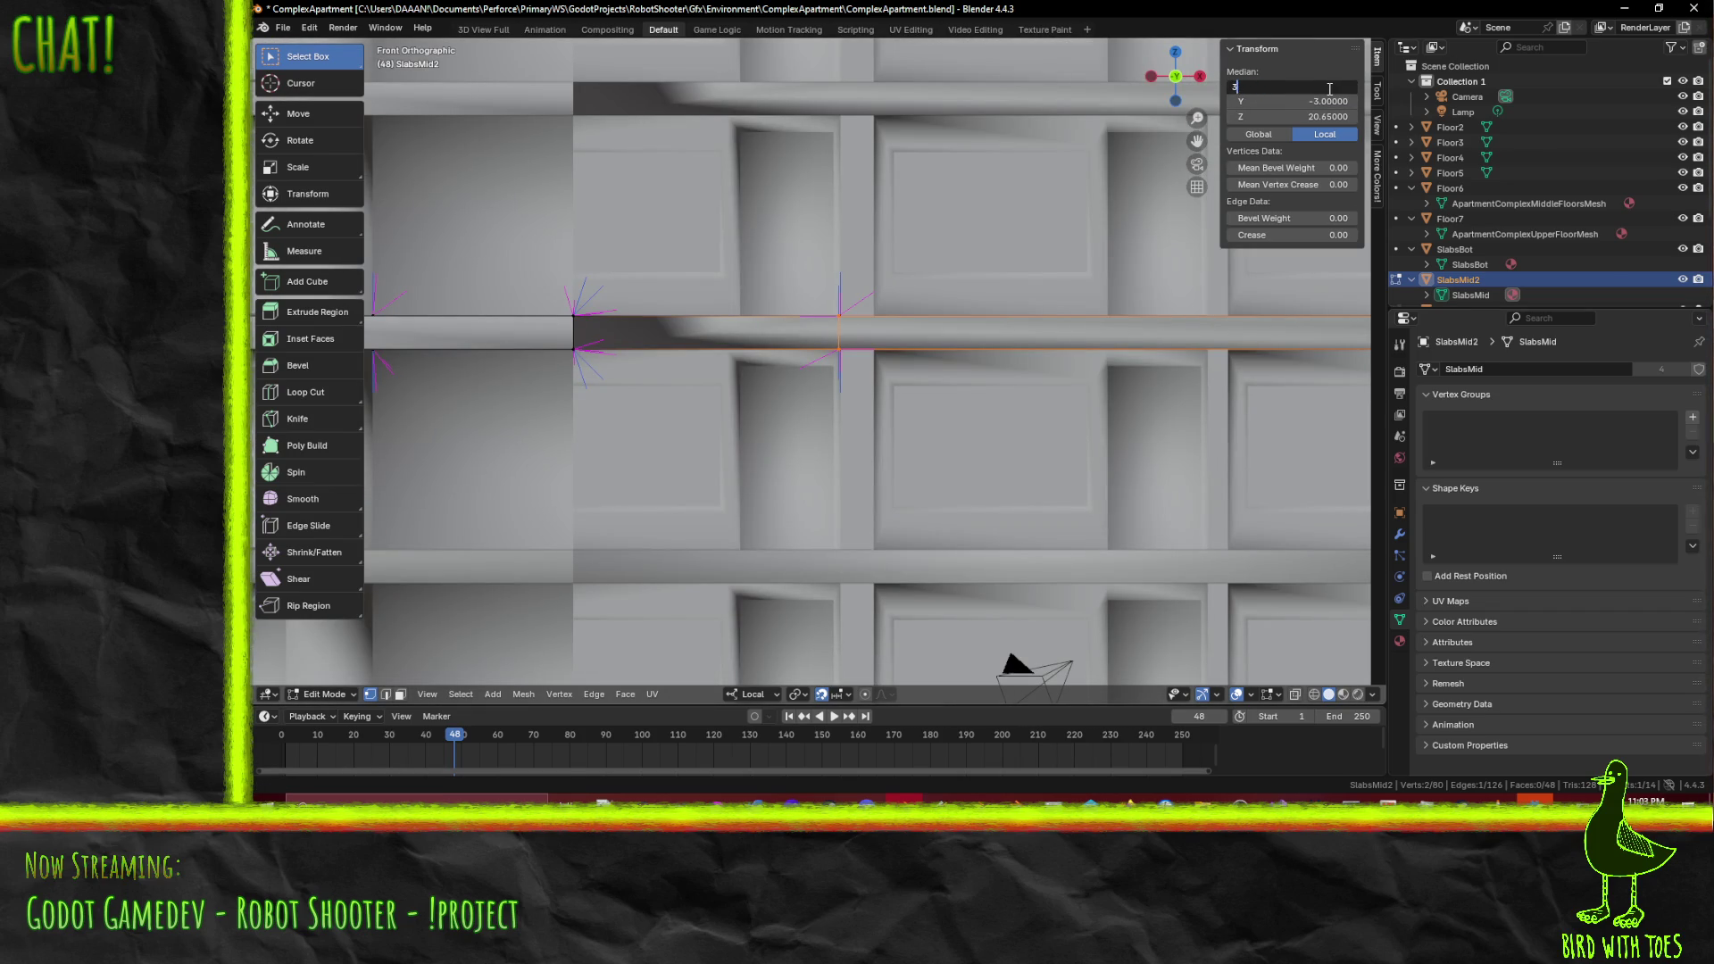
{"action": "key", "text": "Return"}
{"action": "mouse_move", "coordinate": [879, 375]}
{"action": "middle_mouse_down"}
{"action": "mouse_move", "coordinate": [893, 346]}
{"action": "mouse_move", "coordinate": [932, 477]}
{"action": "mouse_move", "coordinate": [977, 489]}
{"action": "mouse_move", "coordinate": [937, 490]}
{"action": "mouse_move", "coordinate": [1021, 490]}
{"action": "middle_mouse_up"}
{"action": "left_click", "coordinate": [895, 375]}
{"action": "key", "text": "z"}
{"action": "left_click", "coordinate": [831, 483]}
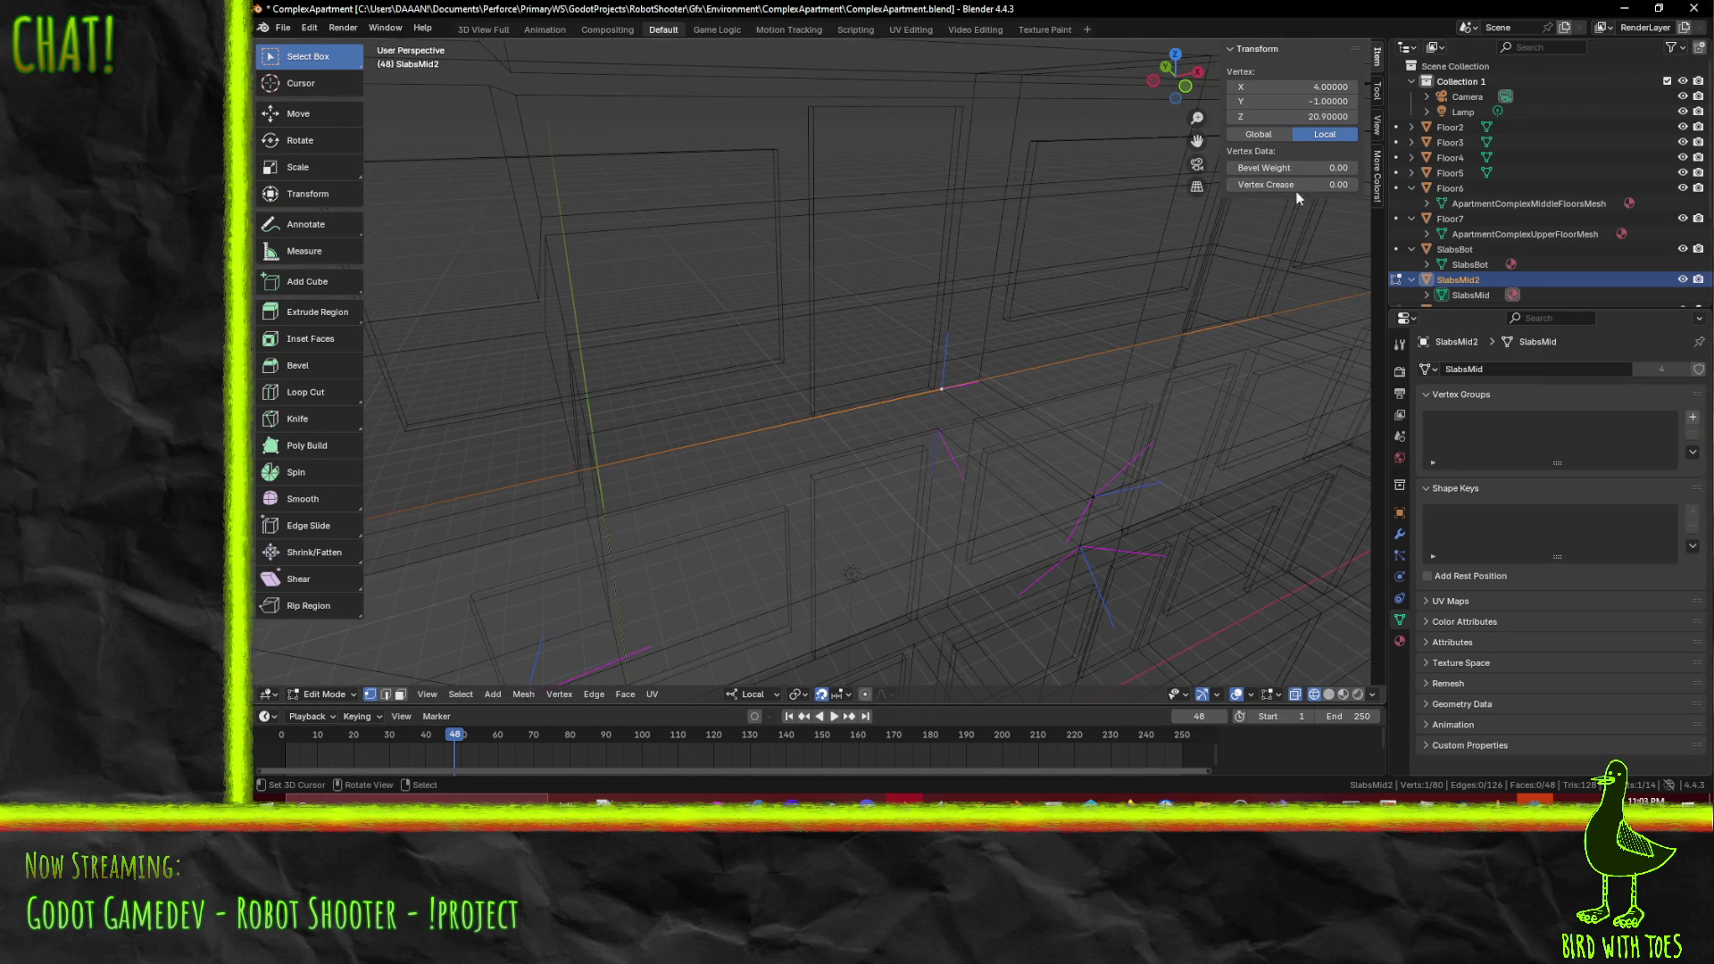
- Knife-cut a new edge from the slab corner vertex to the opposite vertex
{"action": "left_click", "coordinate": [1092, 497], "text": "shift"}
{"action": "left_click", "coordinate": [1079, 547], "text": "shift"}
{"action": "mouse_move", "coordinate": [1109, 498]}
{"action": "middle_mouse_down"}
{"action": "mouse_move", "coordinate": [1119, 465]}
{"action": "mouse_move", "coordinate": [1134, 491]}
{"action": "mouse_move", "coordinate": [1000, 429]}
{"action": "middle_mouse_up"}
{"action": "left_click", "coordinate": [1098, 474]}
{"action": "left_click", "coordinate": [383, 698]}
{"action": "left_click", "coordinate": [1007, 442]}
{"action": "left_click", "coordinate": [915, 397]}
{"action": "key", "text": "1"}
{"action": "left_click", "coordinate": [1015, 527]}
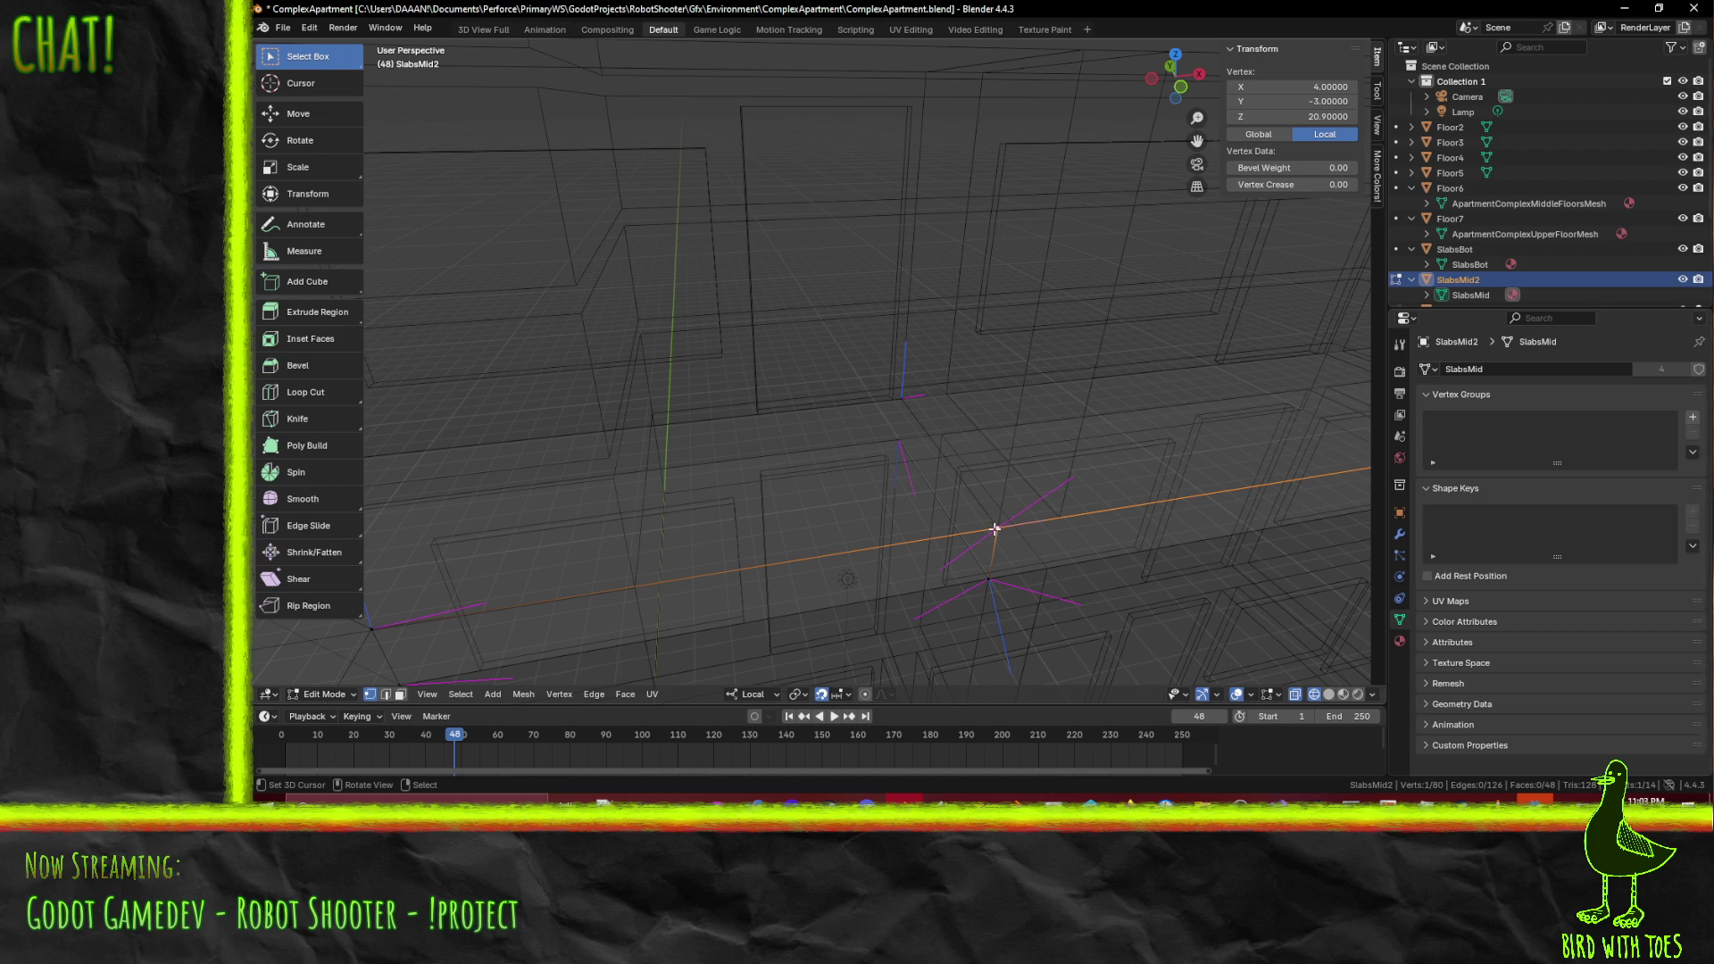
{"action": "key", "text": "k"}
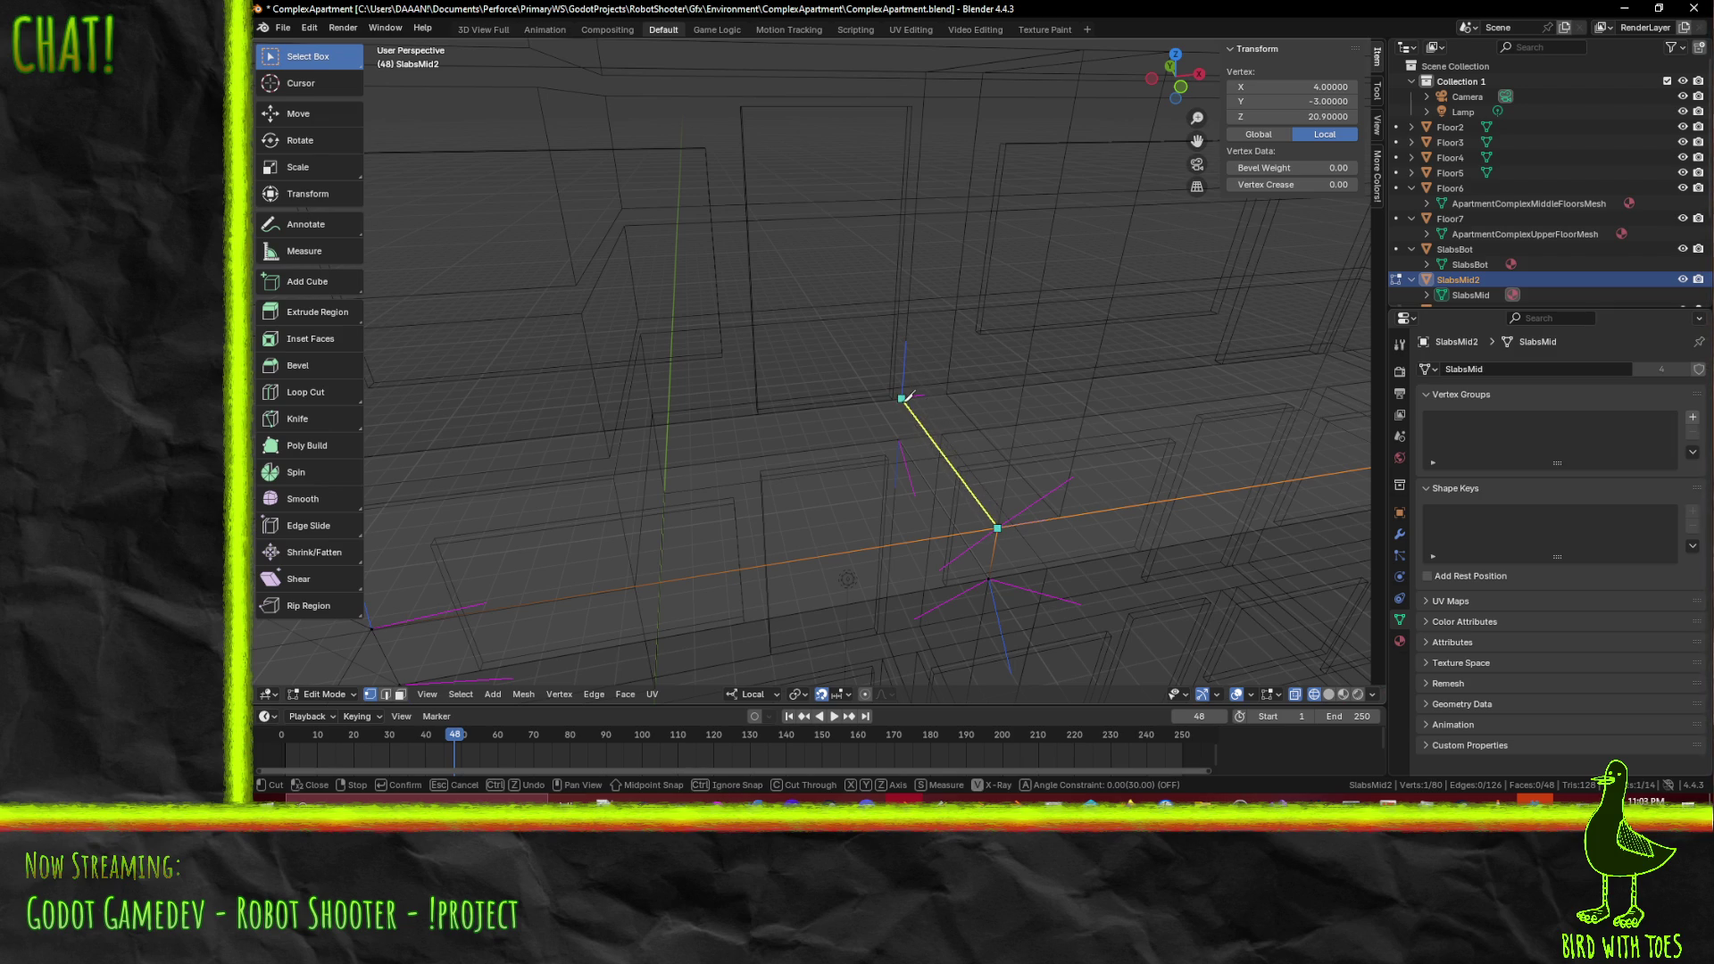
{"action": "left_click", "coordinate": [901, 397]}
{"action": "key", "text": "Return"}
- Select a single slab vertex and inspect the new cut from another angle
{"action": "mouse_move", "coordinate": [919, 446]}
{"action": "middle_mouse_down"}
{"action": "mouse_move", "coordinate": [933, 497]}
{"action": "mouse_move", "coordinate": [951, 419]}
{"action": "middle_mouse_up"}
{"action": "left_click", "coordinate": [931, 316]}
{"action": "middle_click_drag", "start_coordinate": [929, 303], "coordinate": [1105, 287]}
{"action": "key", "text": "z"}
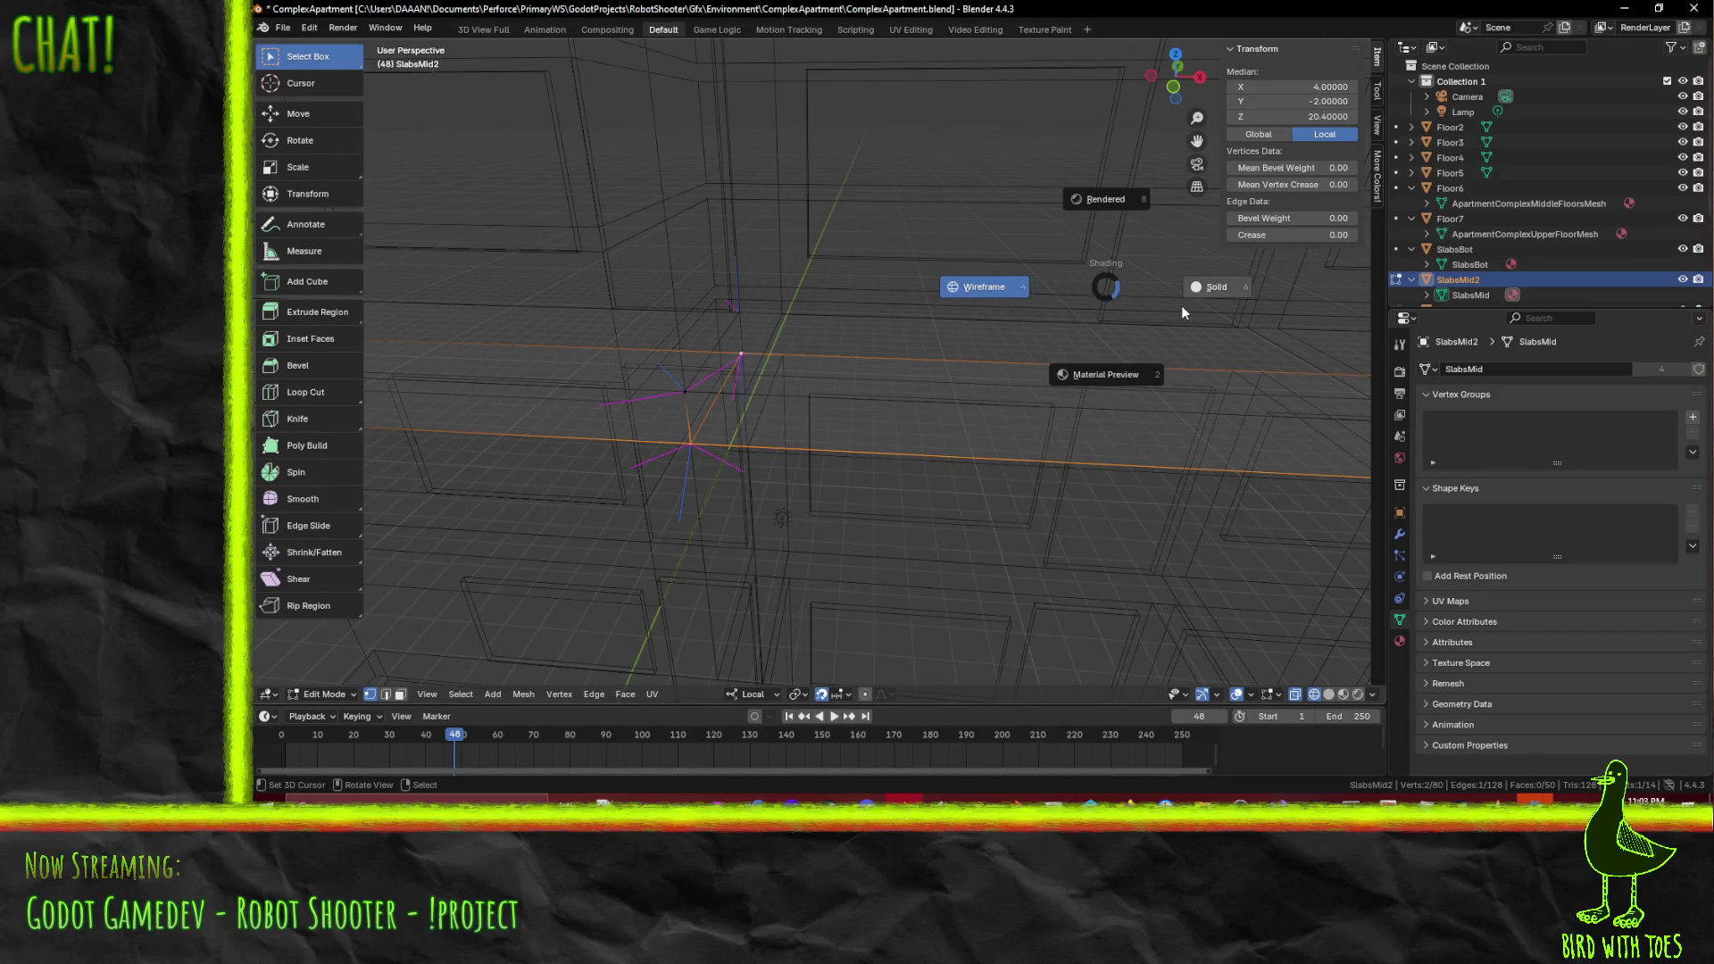
- In material preview, select slab edges and split the slab faces along them
{"action": "left_click", "coordinate": [1132, 380]}
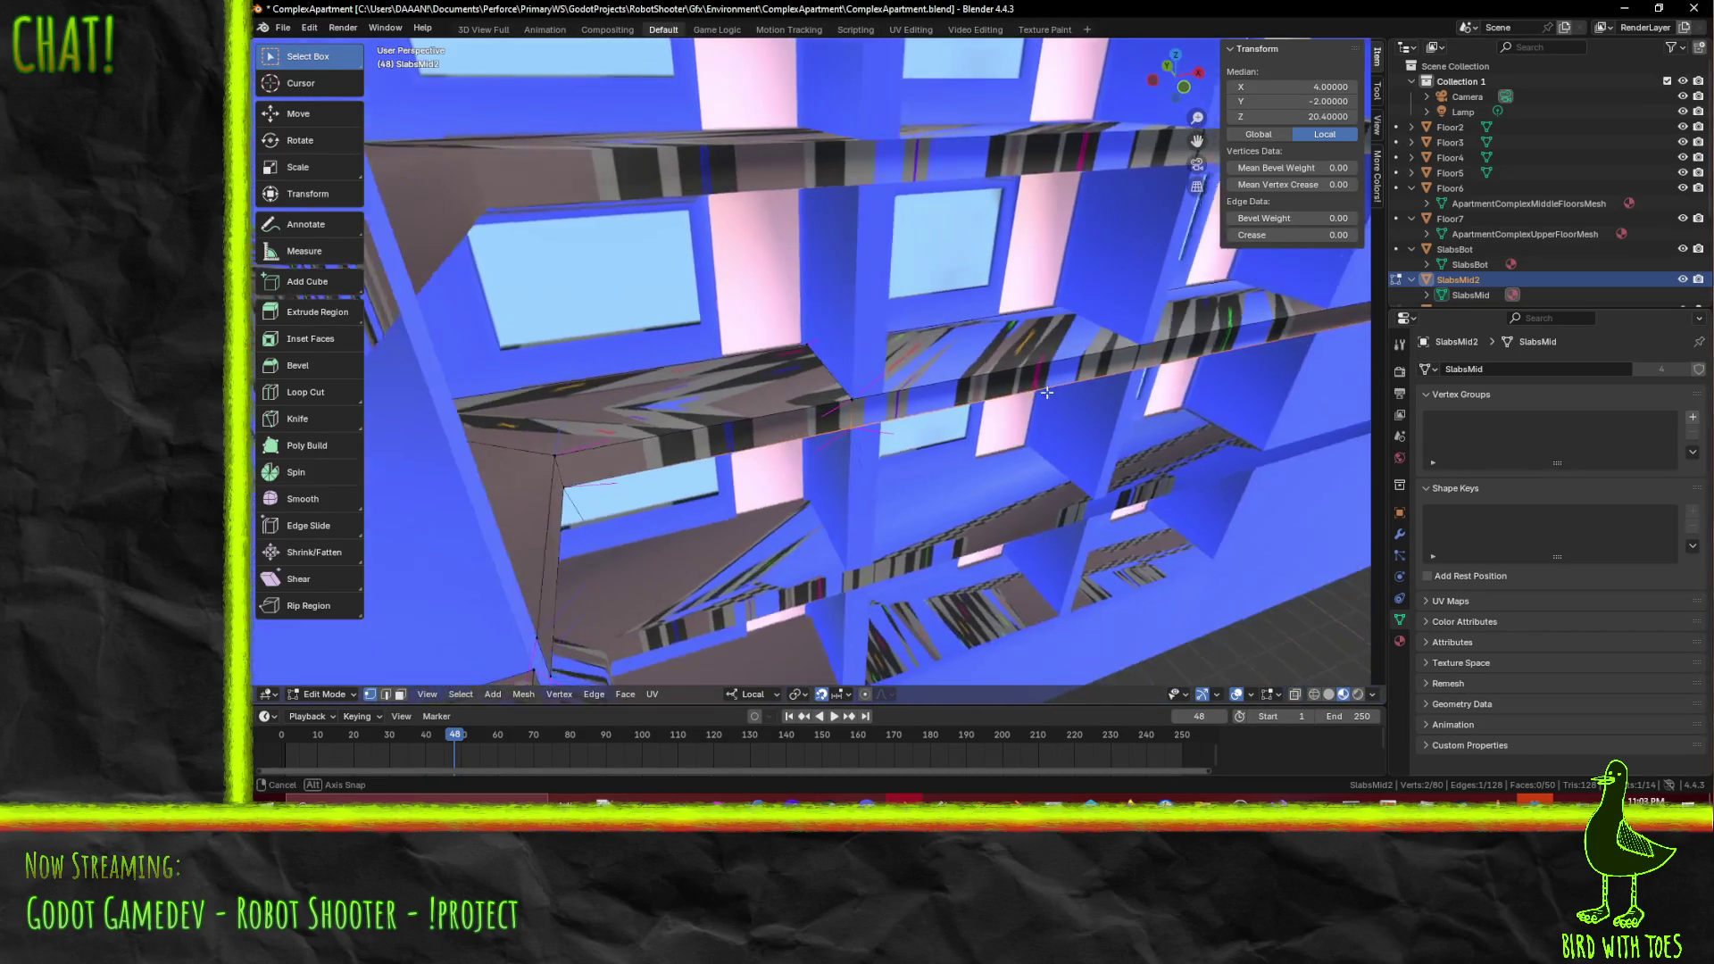
{"action": "left_click", "coordinate": [385, 696]}
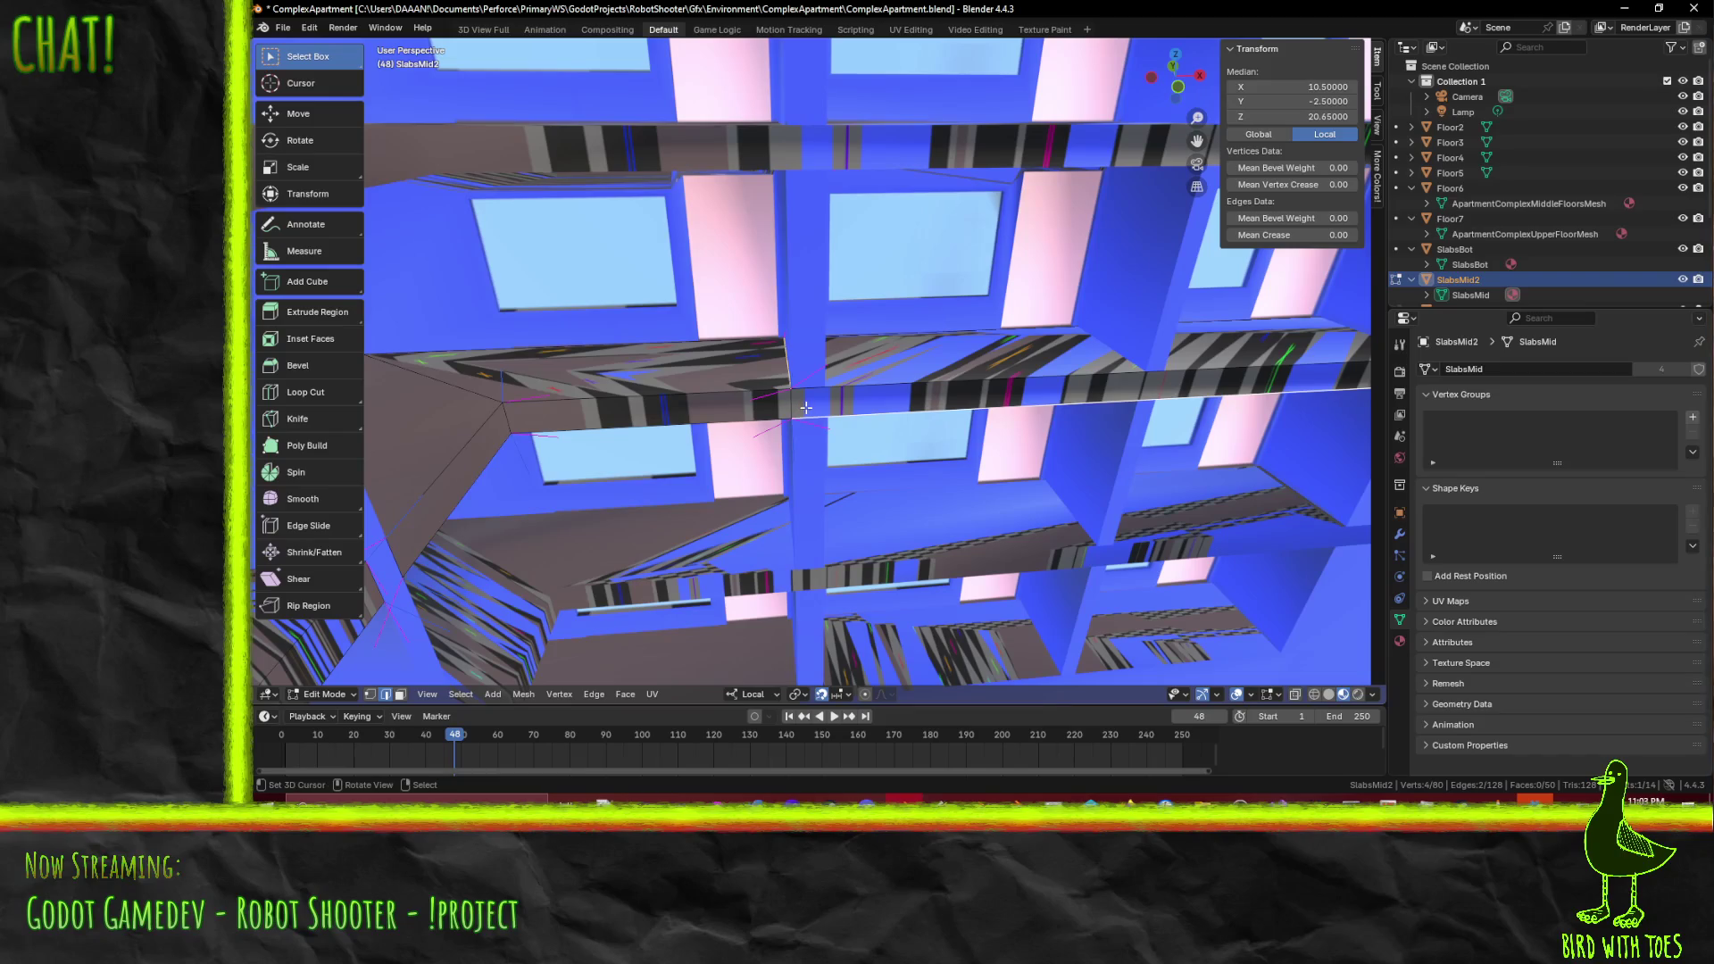
{"action": "left_click", "coordinate": [812, 407], "text": "shift"}
{"action": "mouse_move", "coordinate": [812, 407]}
{"action": "middle_mouse_down"}
{"action": "mouse_move", "coordinate": [834, 336]}
{"action": "mouse_move", "coordinate": [931, 333]}
{"action": "mouse_move", "coordinate": [1024, 413]}
{"action": "middle_mouse_up"}
{"action": "key", "text": "F3"}
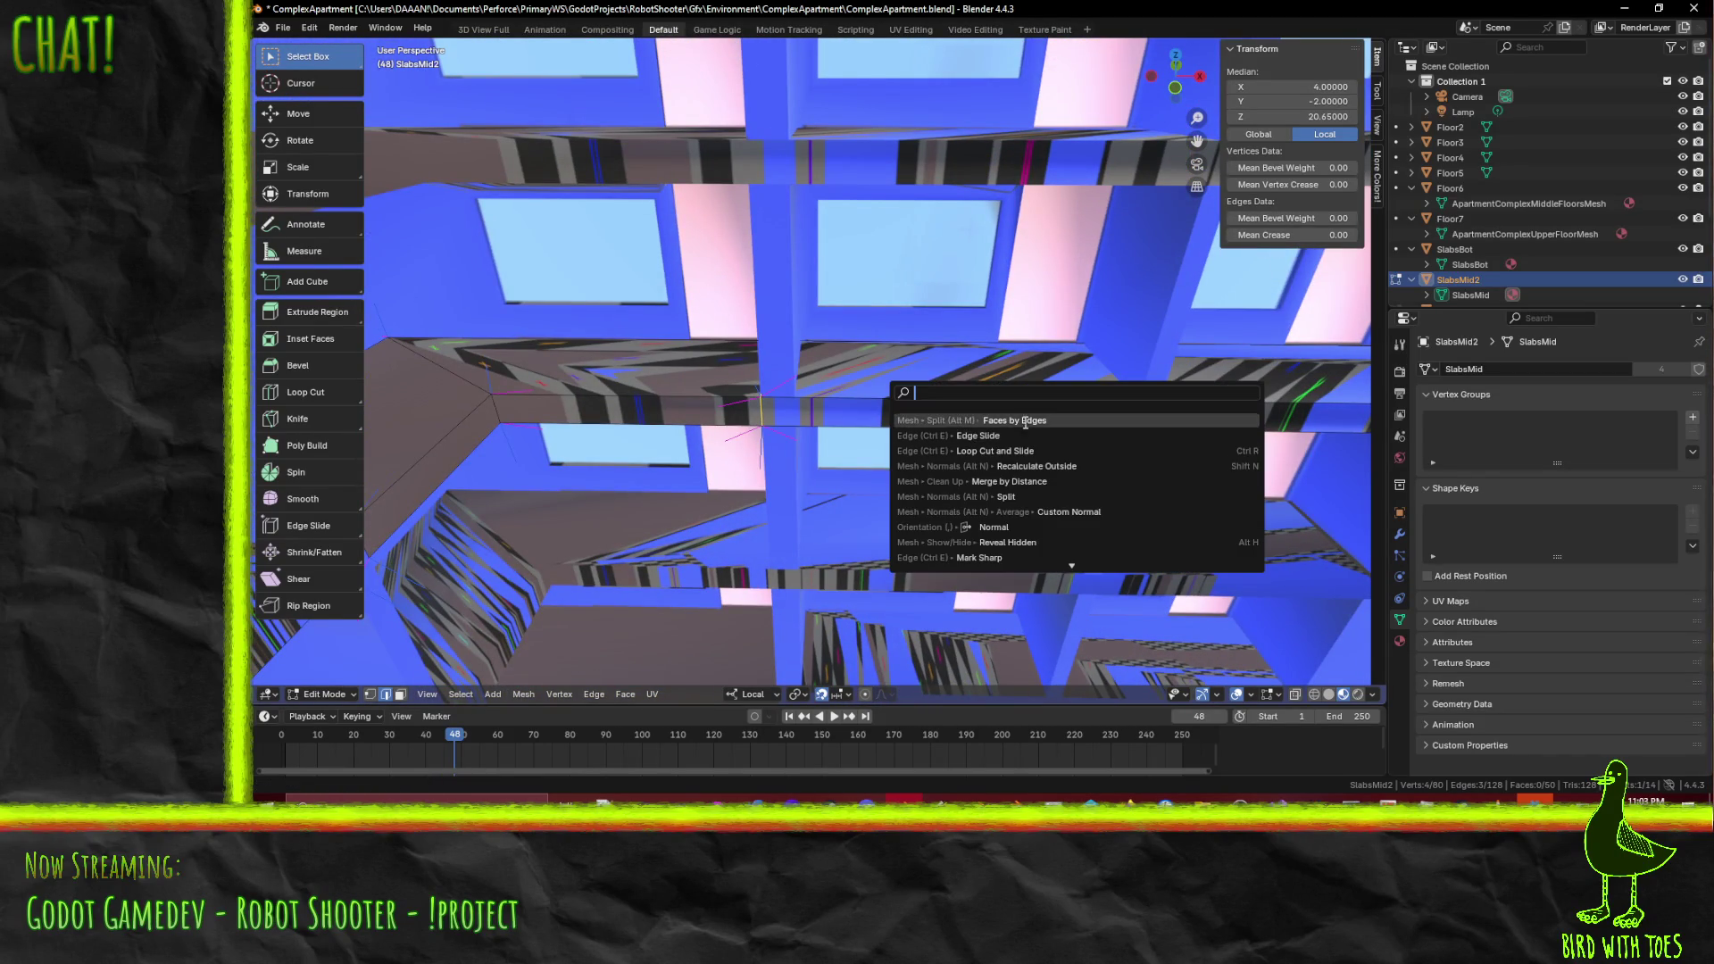
{"action": "left_click", "coordinate": [1025, 413]}
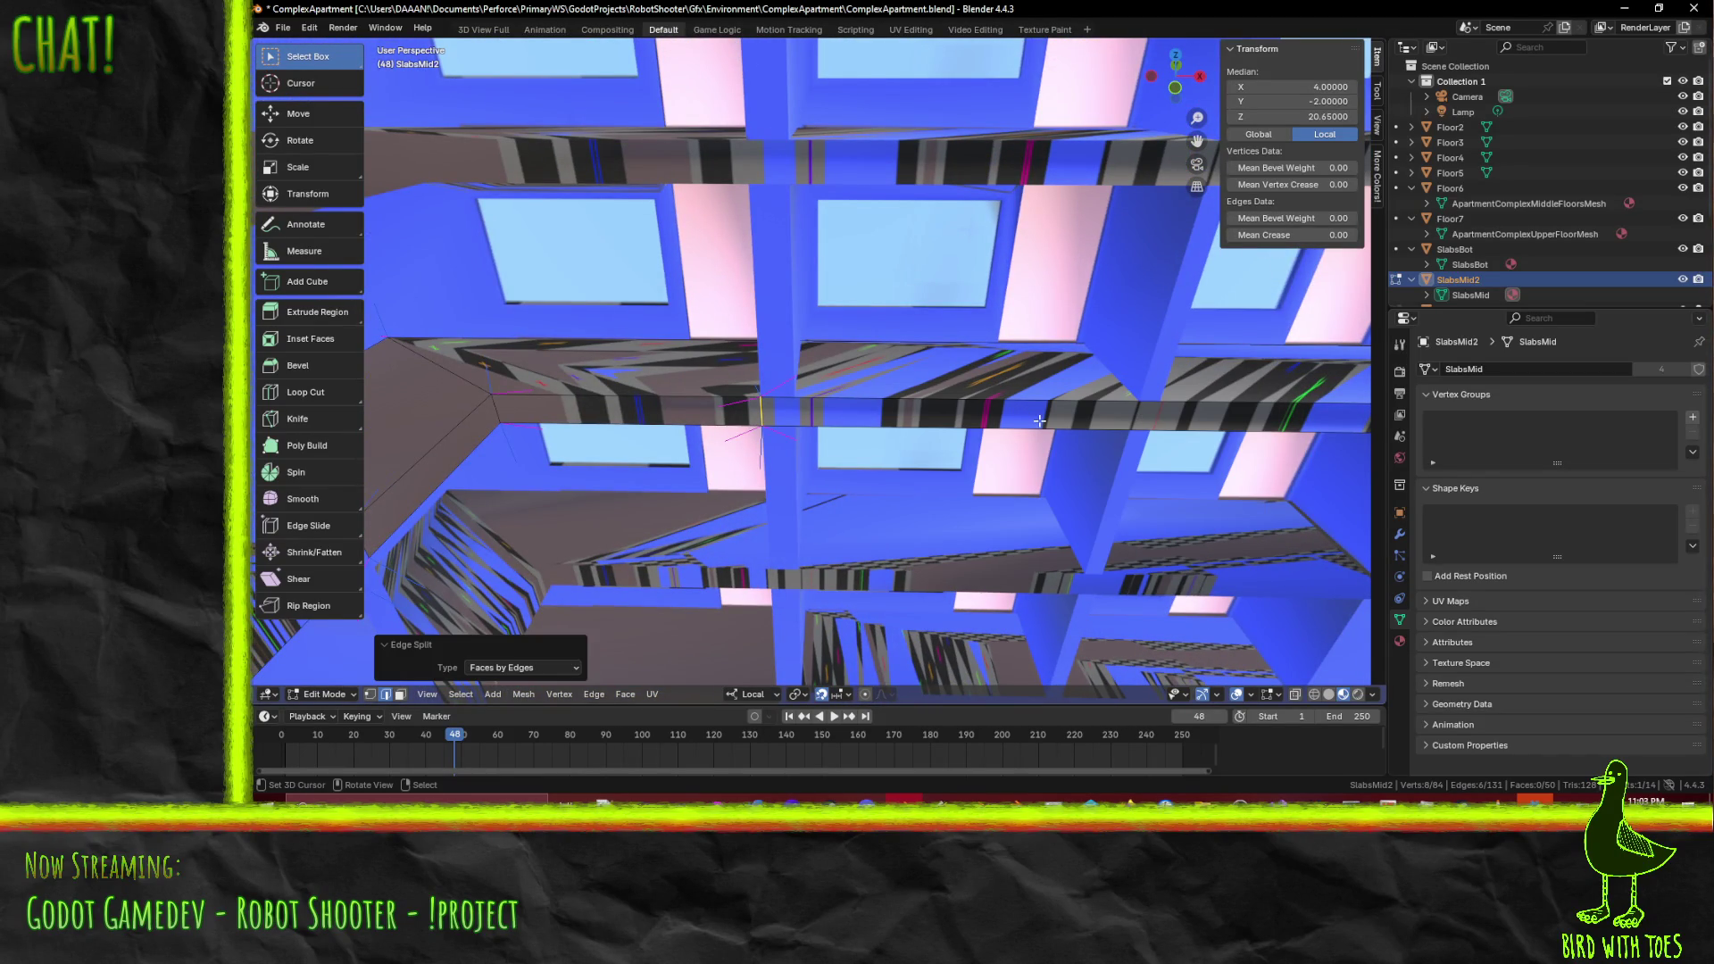
- Move the split slab part 1 along Y, then move a single slab edge 1 along X
{"action": "middle_click_drag", "start_coordinate": [910, 422], "coordinate": [910, 425]}
{"action": "key", "text": "g"}
{"action": "key", "text": "y"}
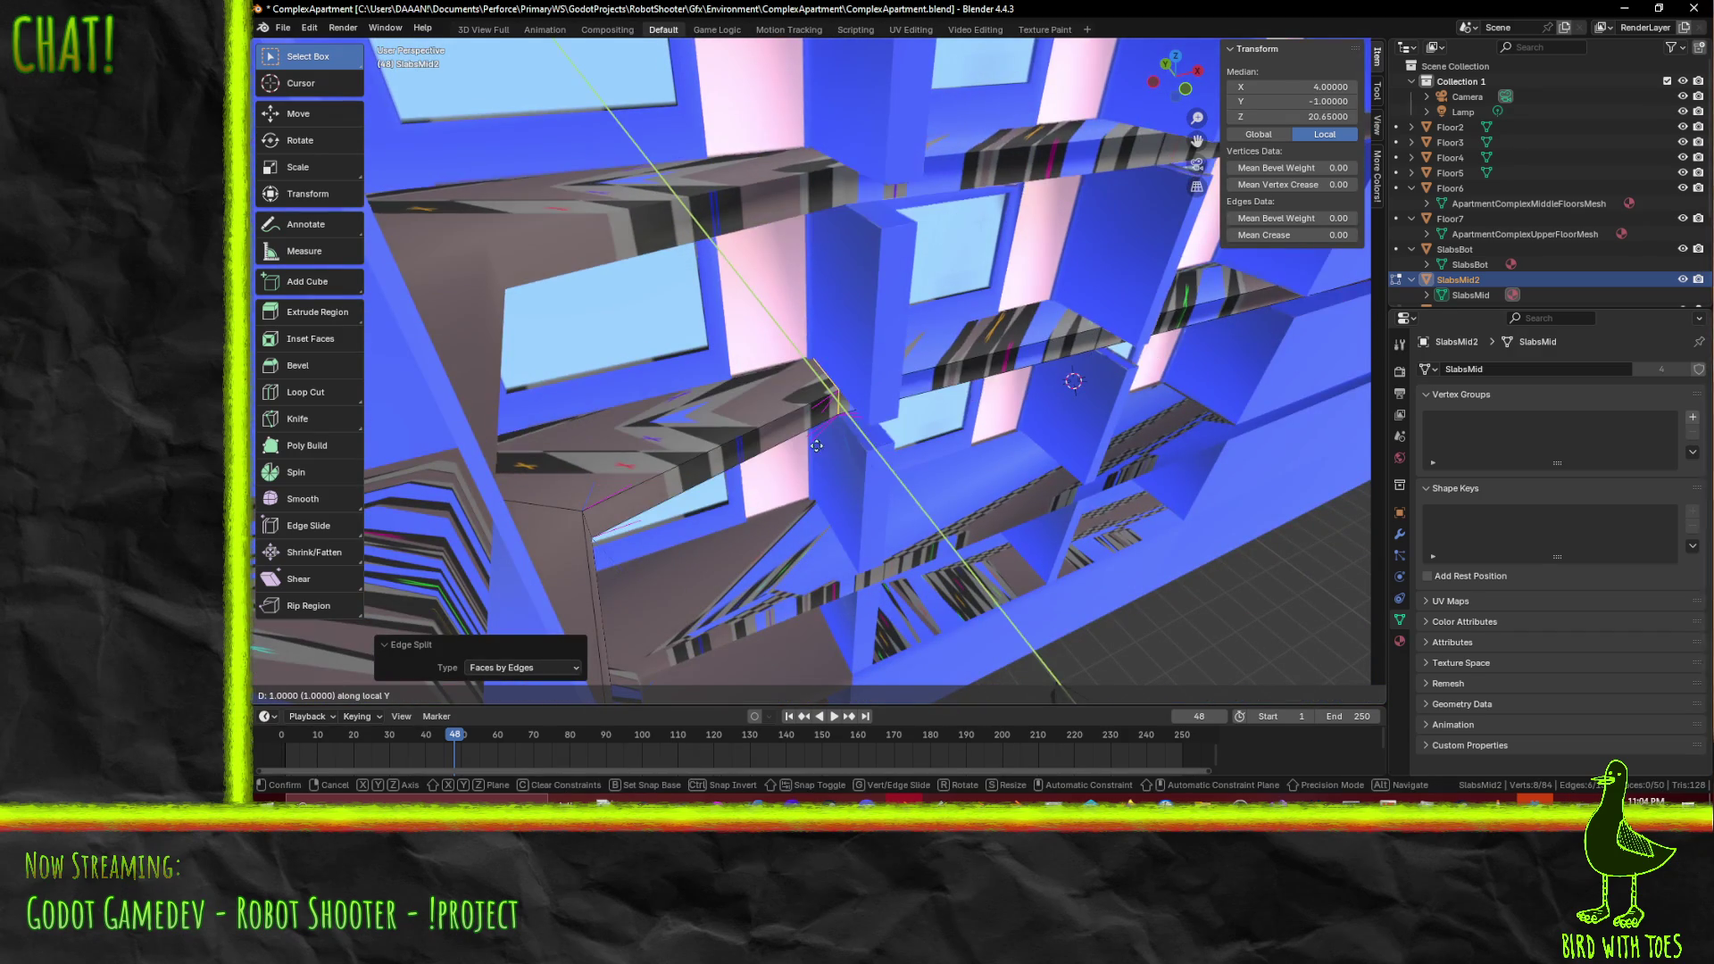
{"action": "left_click", "coordinate": [827, 448]}
{"action": "left_click", "coordinate": [873, 434]}
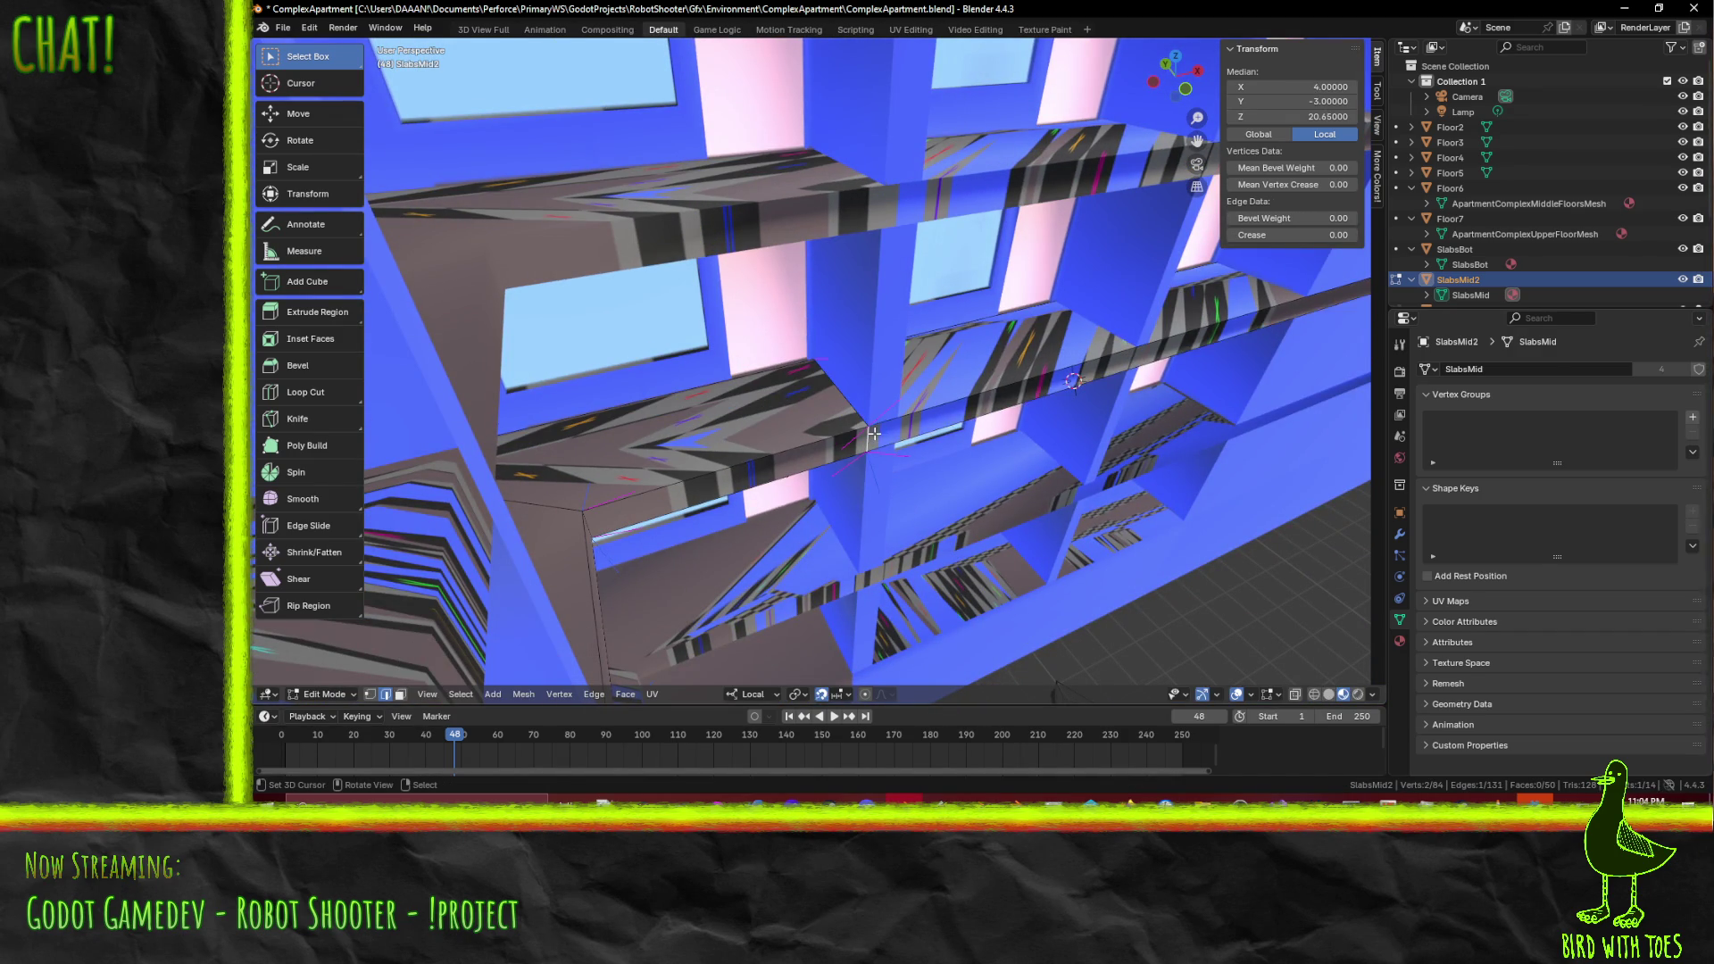
{"action": "key", "text": "g"}
{"action": "key", "text": "x"}
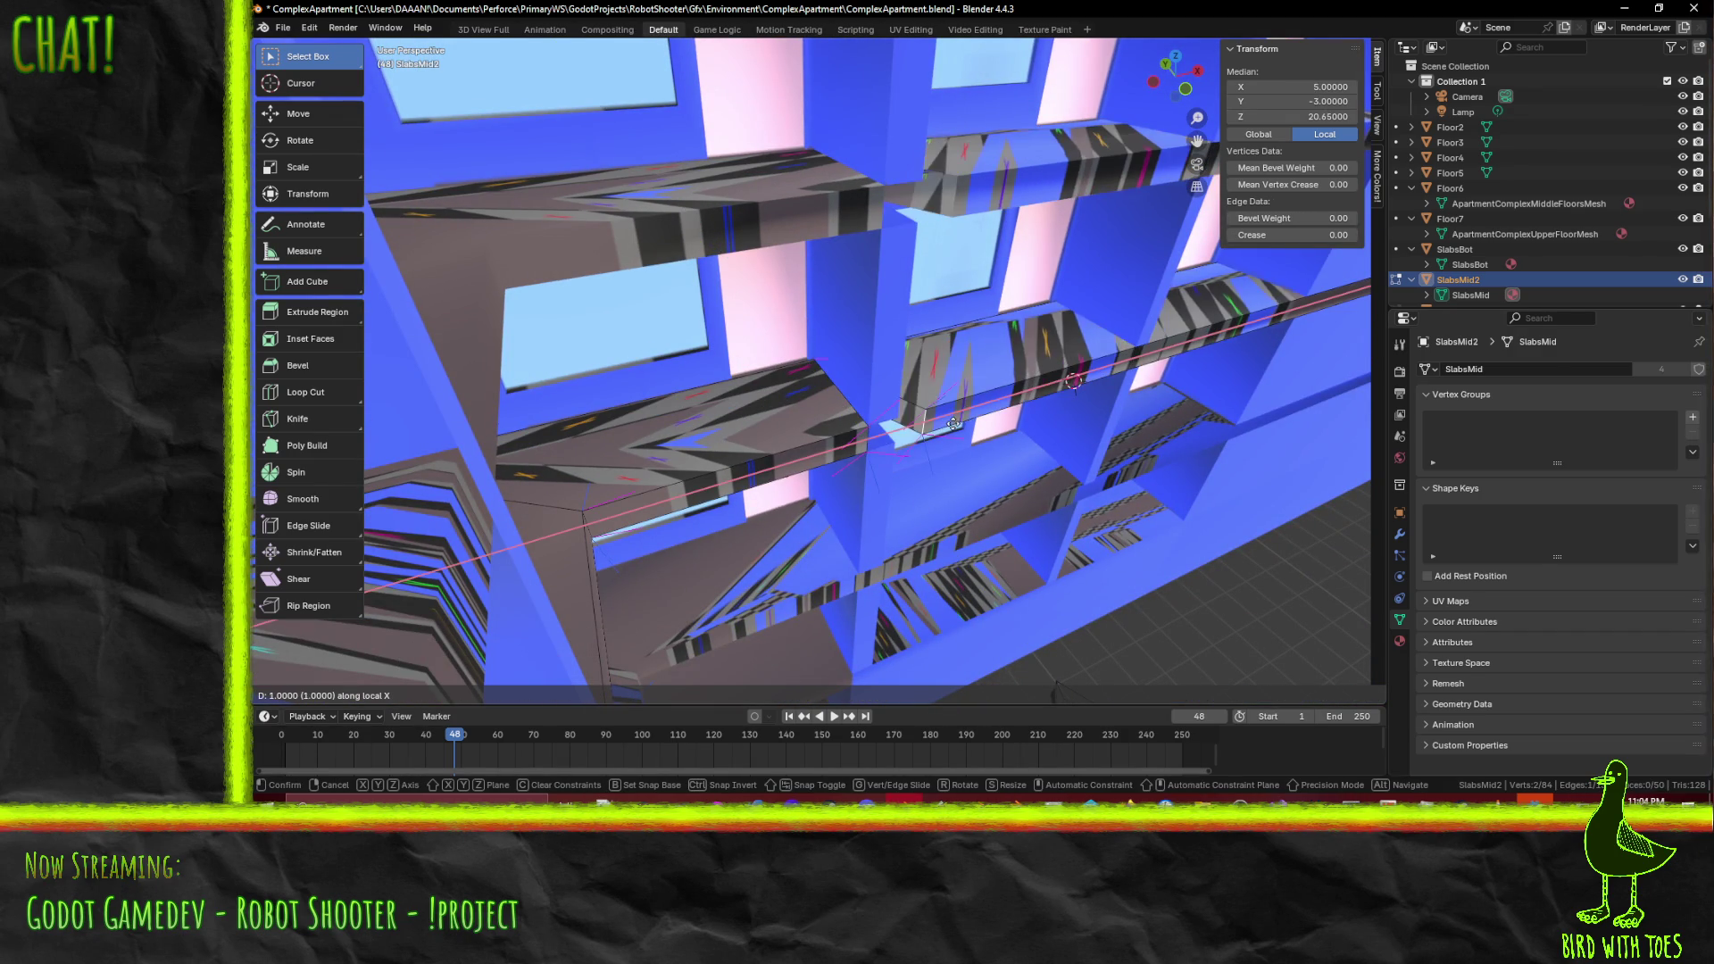
{"action": "left_click", "coordinate": [951, 423]}
- In wireframe view, move two slab edges 1 unit along X
{"action": "middle_click_drag", "start_coordinate": [906, 396], "coordinate": [857, 465]}
{"action": "left_click", "coordinate": [369, 695]}
{"action": "key", "text": "z"}
{"action": "left_click", "coordinate": [656, 437]}
{"action": "left_click", "coordinate": [813, 380]}
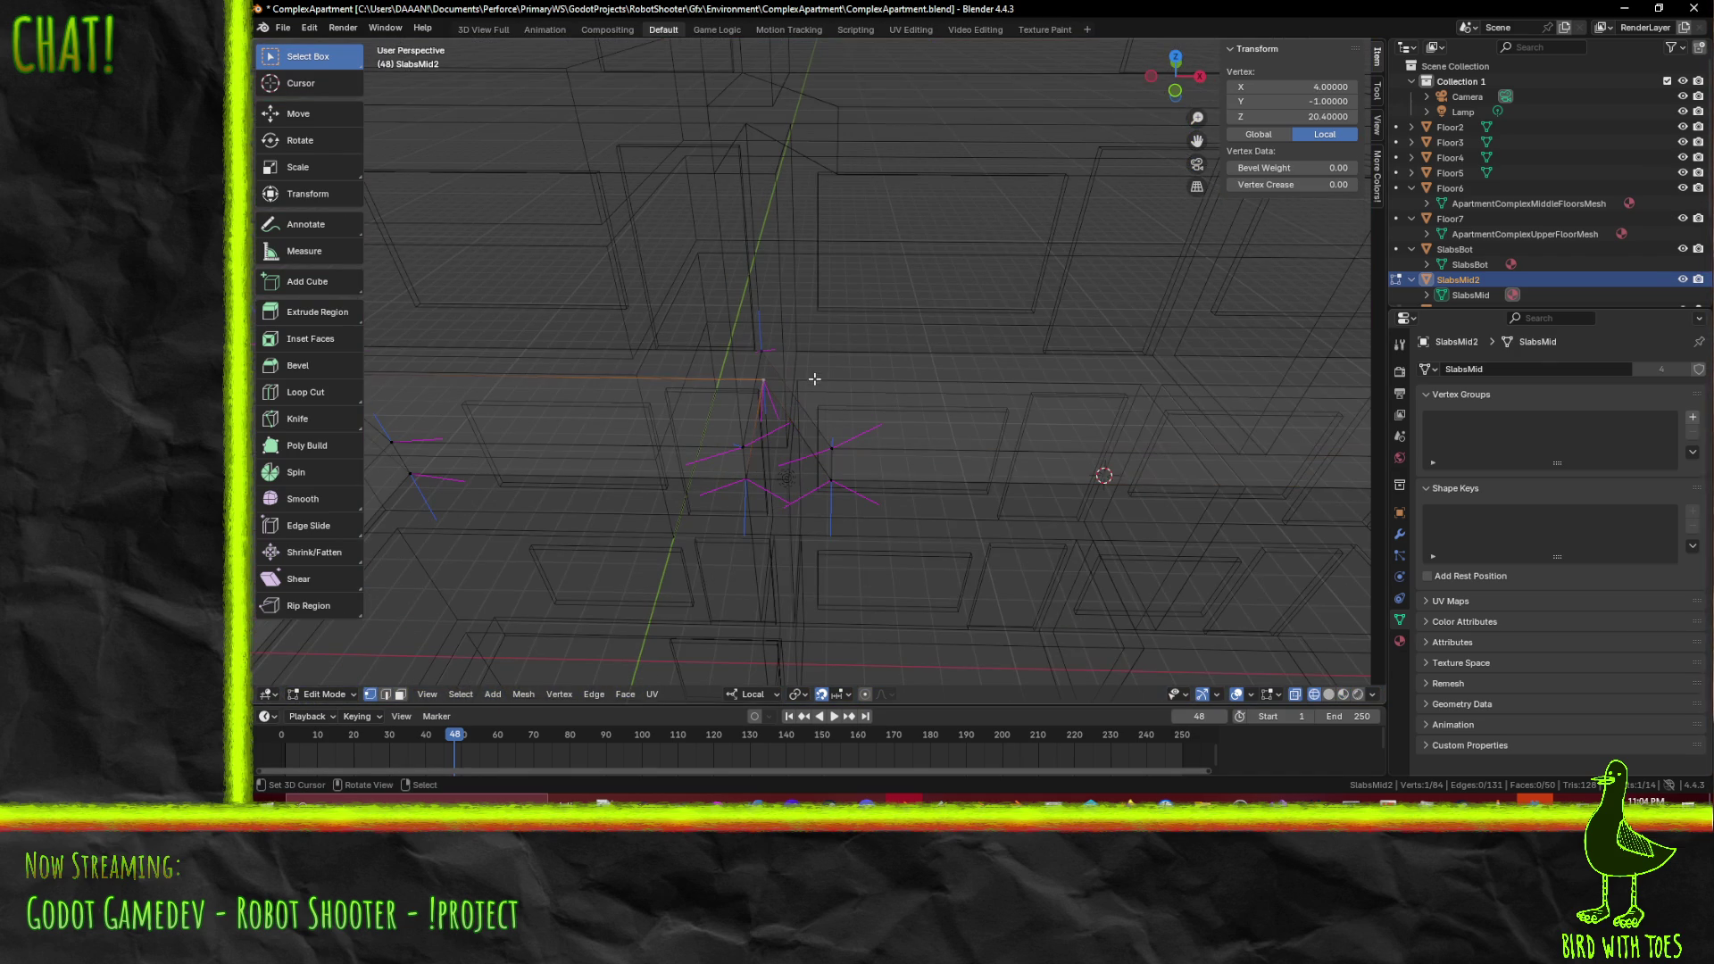
{"action": "key", "text": "2"}
{"action": "left_click", "coordinate": [779, 410]}
{"action": "left_click", "coordinate": [808, 414], "text": "shift"}
{"action": "key", "text": "g"}
{"action": "key", "text": "y"}
{"action": "key", "text": "x"}
{"action": "key", "text": "Return"}
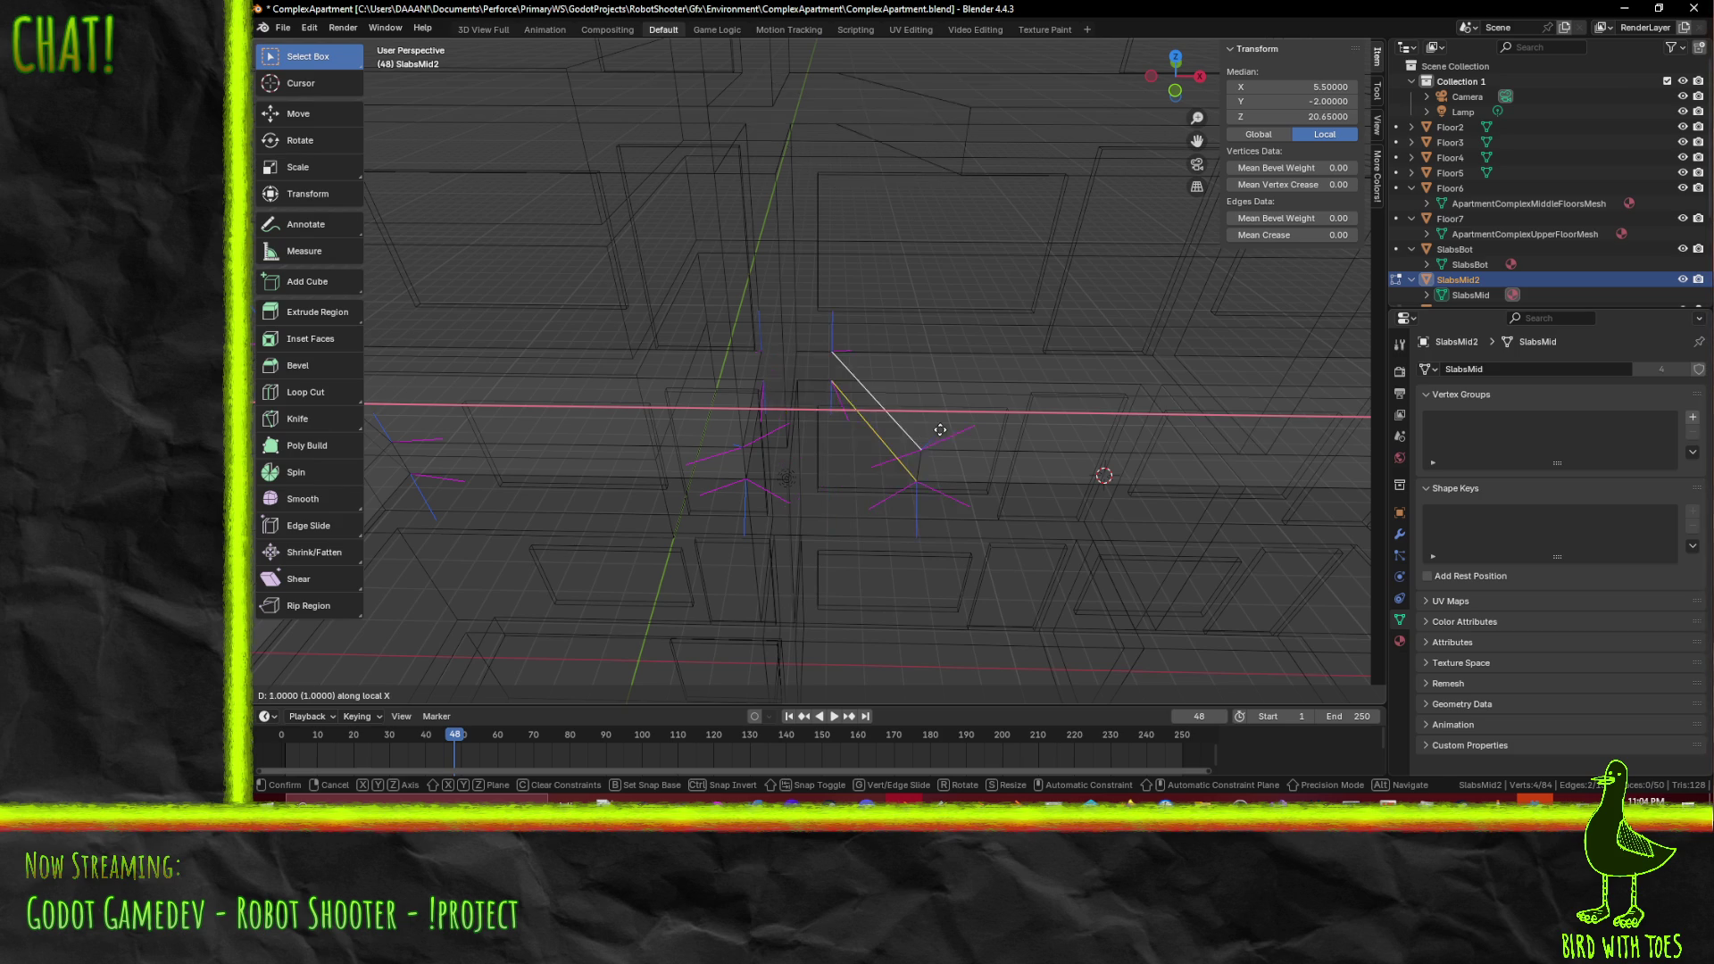
- Return to solid shading and select two slab vertices, cancelling a trial move
{"action": "key", "text": "z"}
{"action": "left_click", "coordinate": [799, 687]}
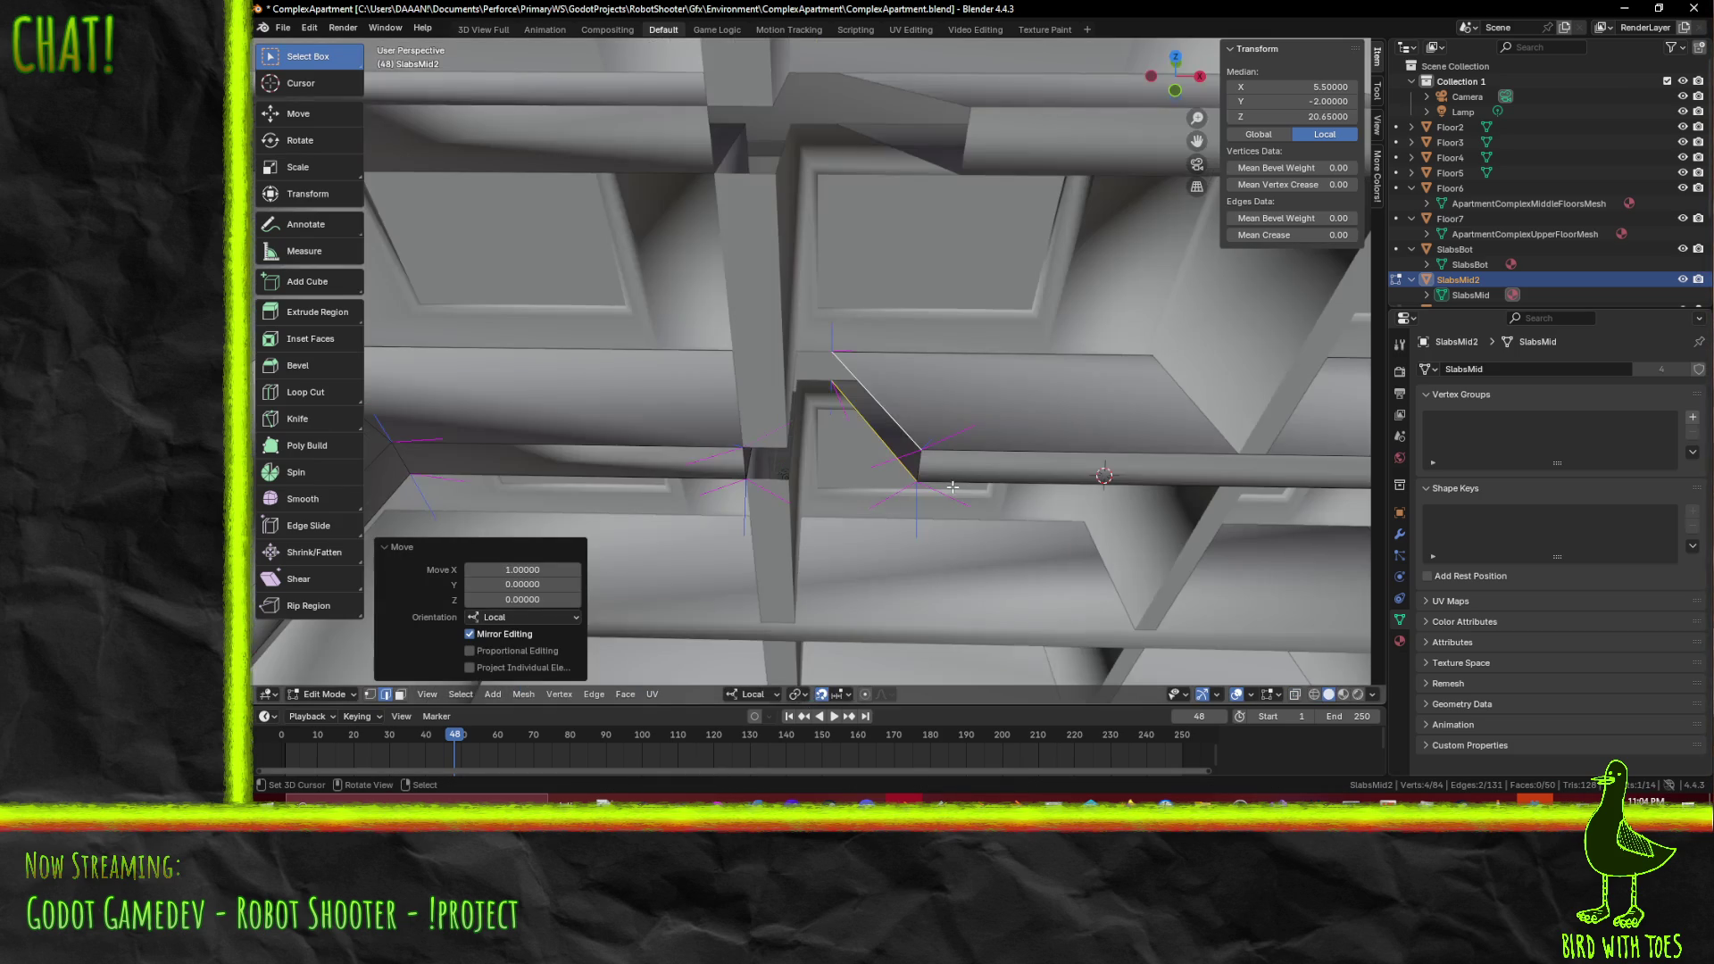
{"action": "key", "text": "1"}
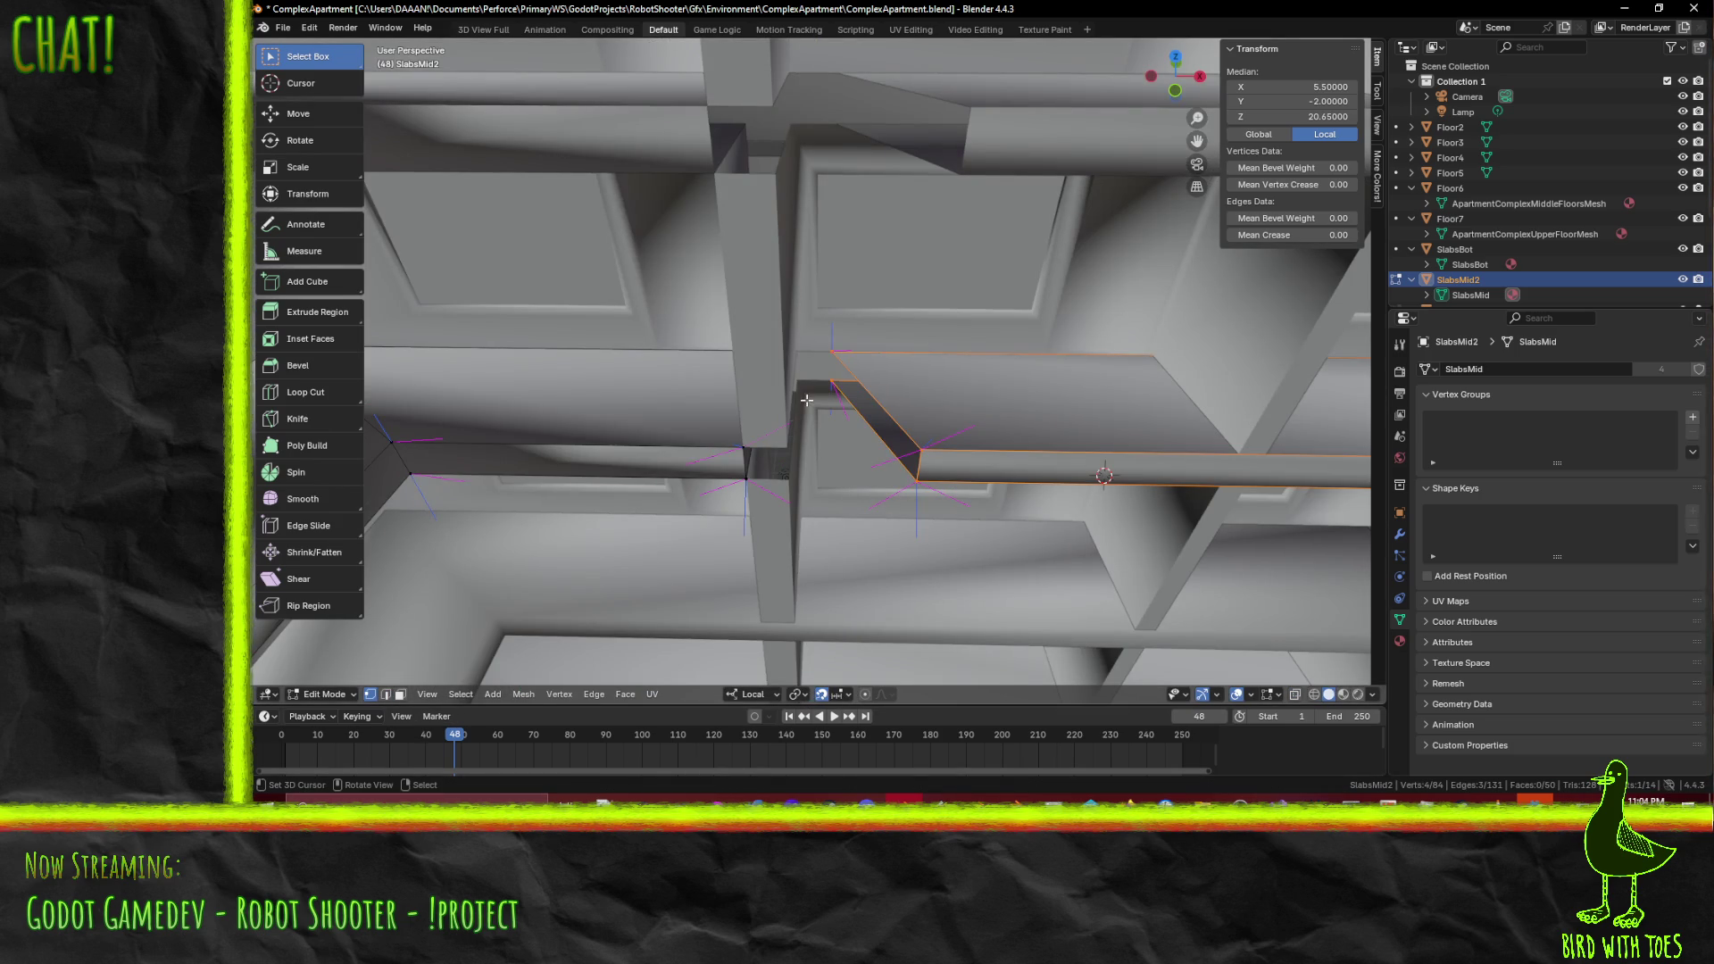
{"action": "left_click", "coordinate": [831, 371]}
{"action": "key", "text": "g"}
{"action": "key", "text": "x"}
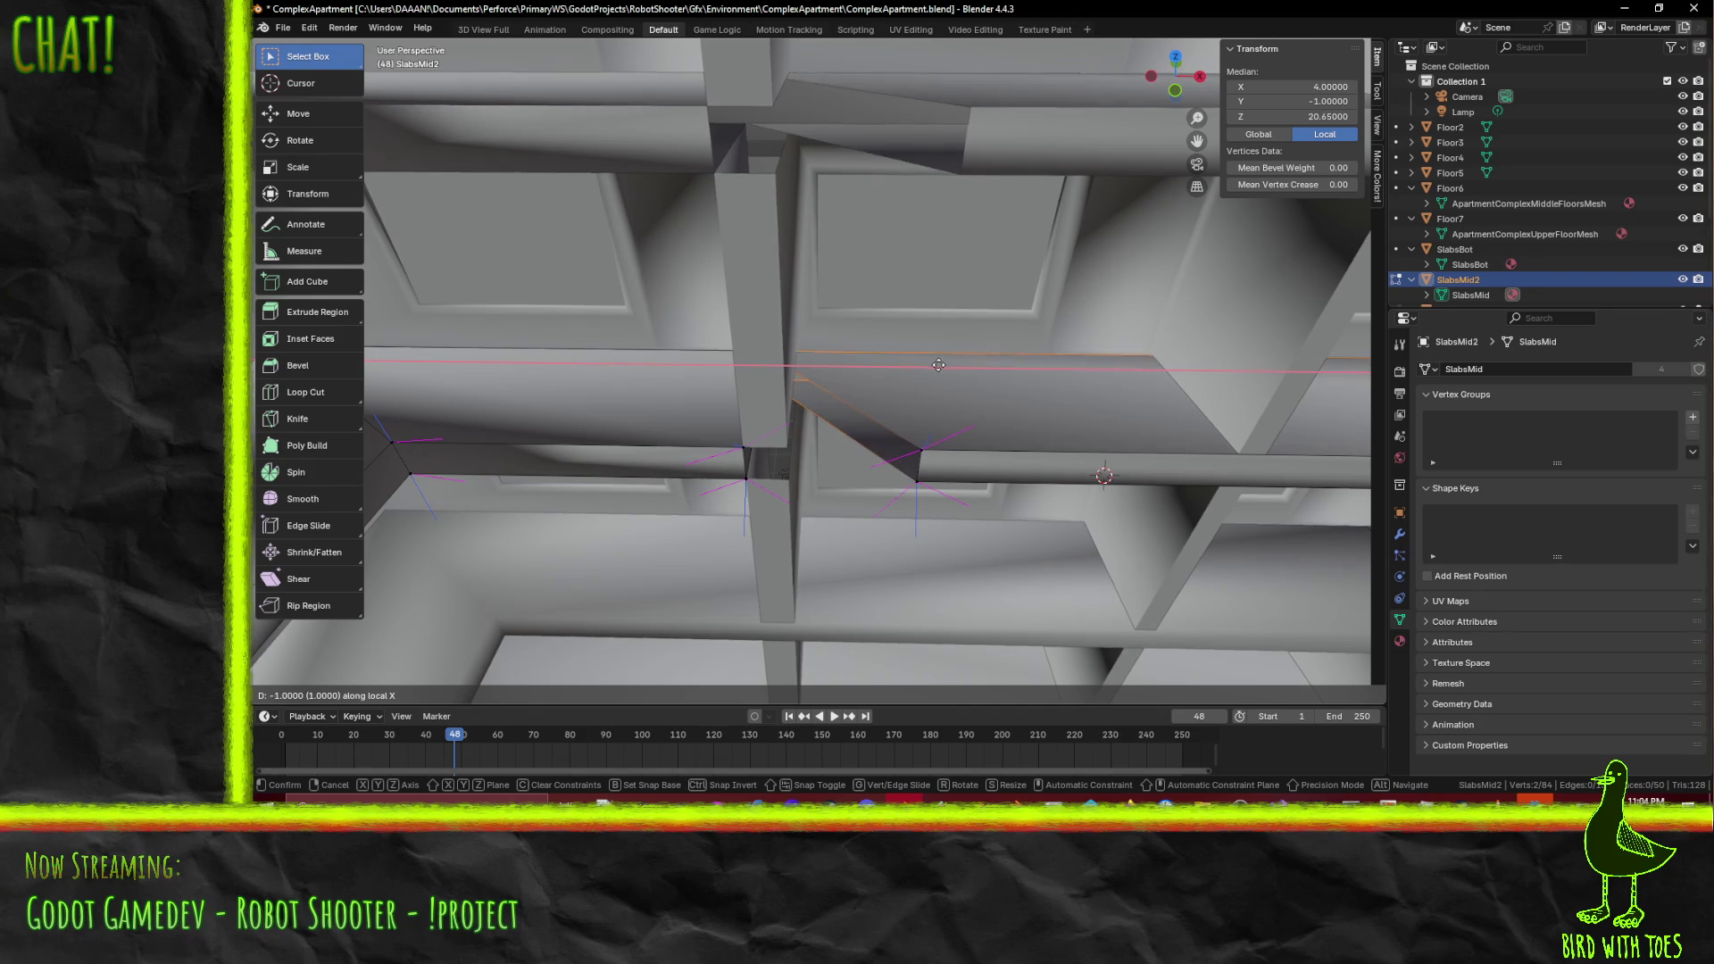
{"action": "key", "text": "Escape"}
- From the front view, grow the selection along the slab and stretch it 4.8 along X
{"action": "key", "text": "KP_1"}
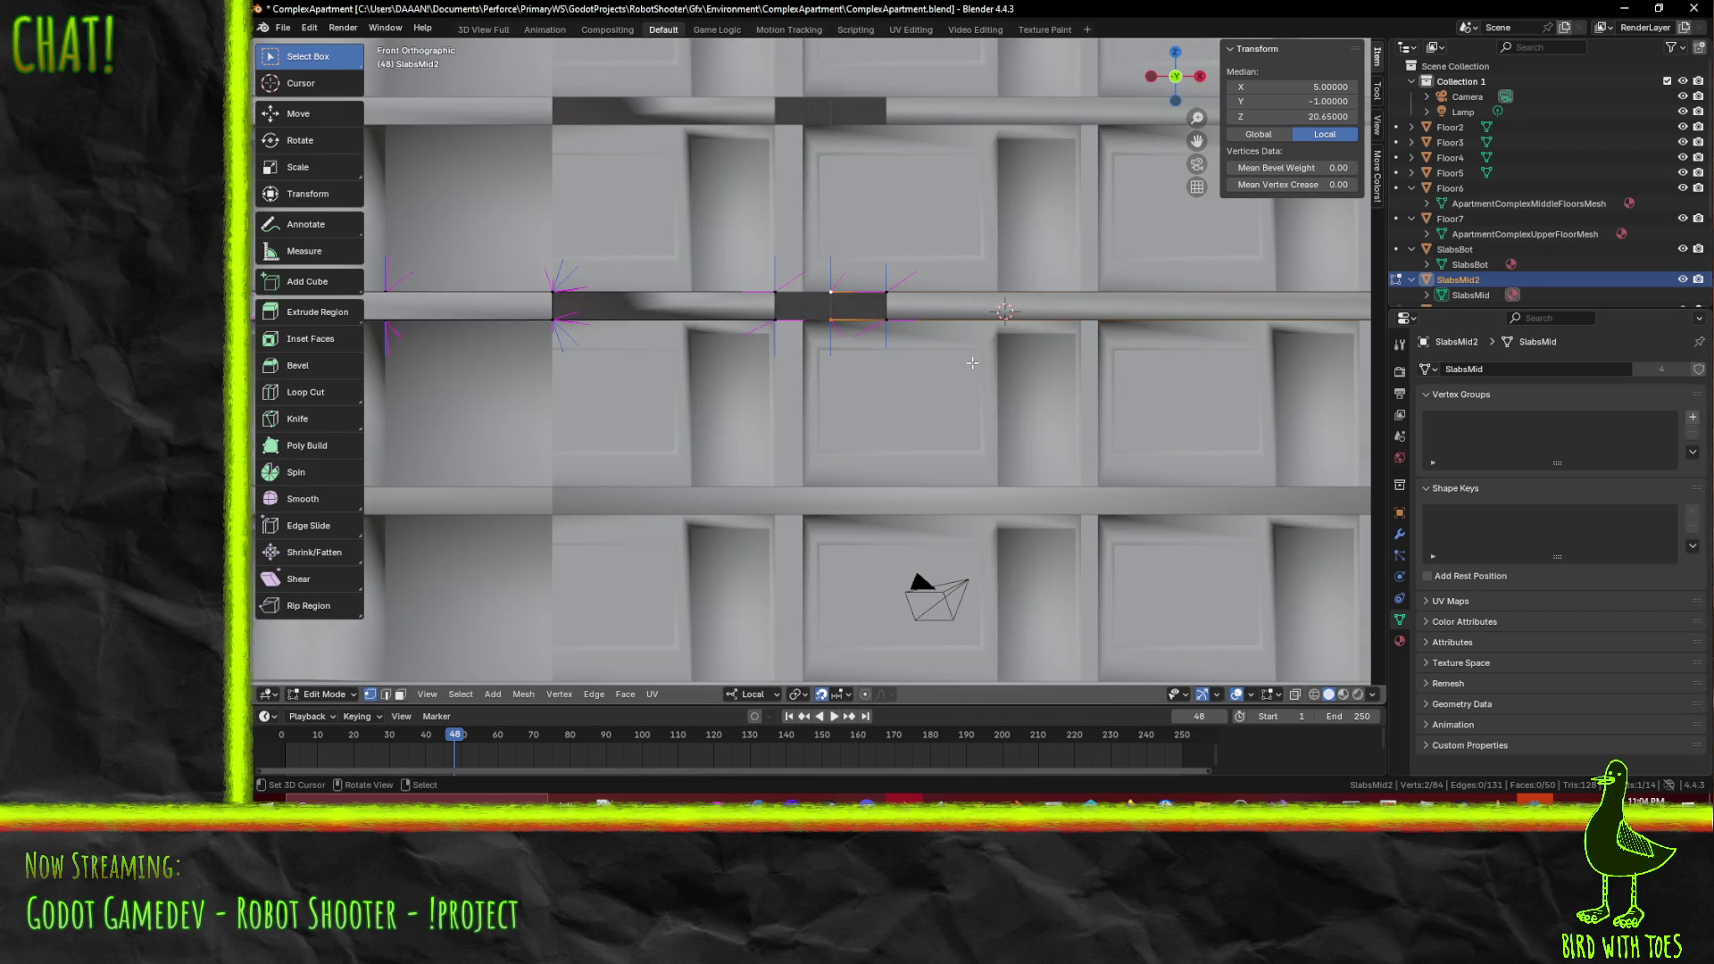
{"action": "scroll", "coordinate": [972, 362], "scroll_direction": "up", "scroll_amount": 3}
{"action": "middle_click_drag", "start_coordinate": [892, 357], "coordinate": [848, 535], "text": "shift"}
{"action": "scroll", "coordinate": [719, 422], "scroll_direction": "down", "scroll_amount": 6}
{"action": "scroll", "coordinate": [718, 422], "scroll_direction": "up", "scroll_amount": 5}
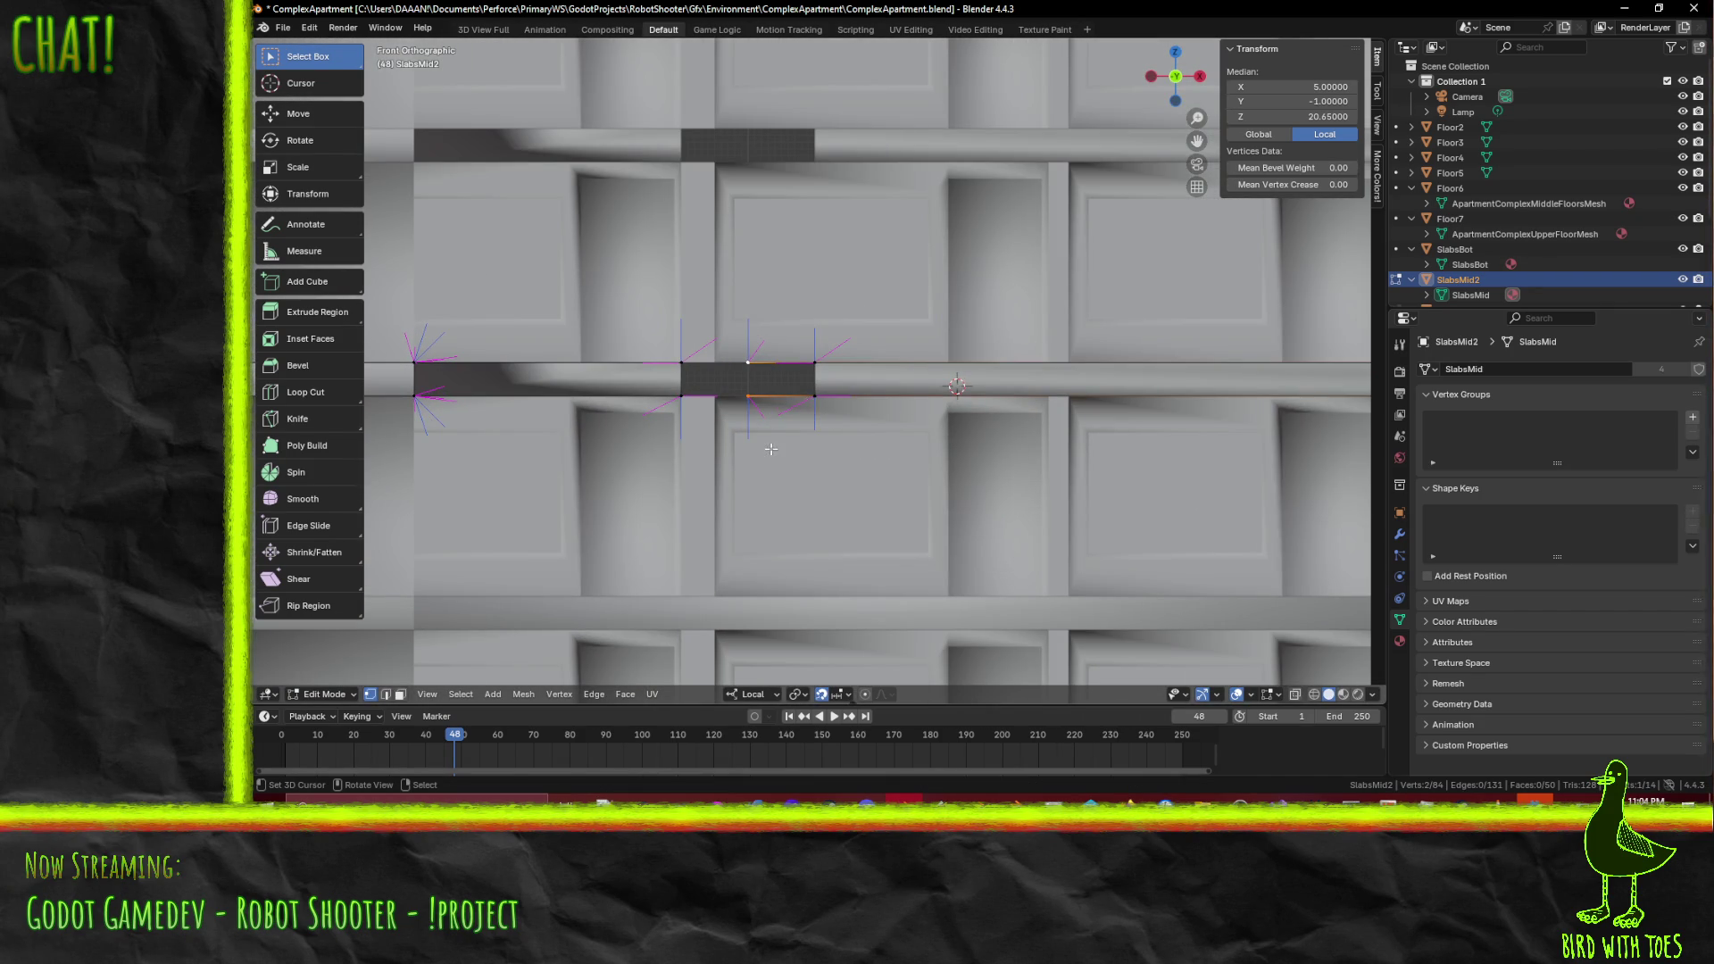
{"action": "key", "text": "ctrl+KP_Add"}
{"action": "key", "text": "g"}
{"action": "key", "text": "x"}
{"action": "key", "text": "x"}
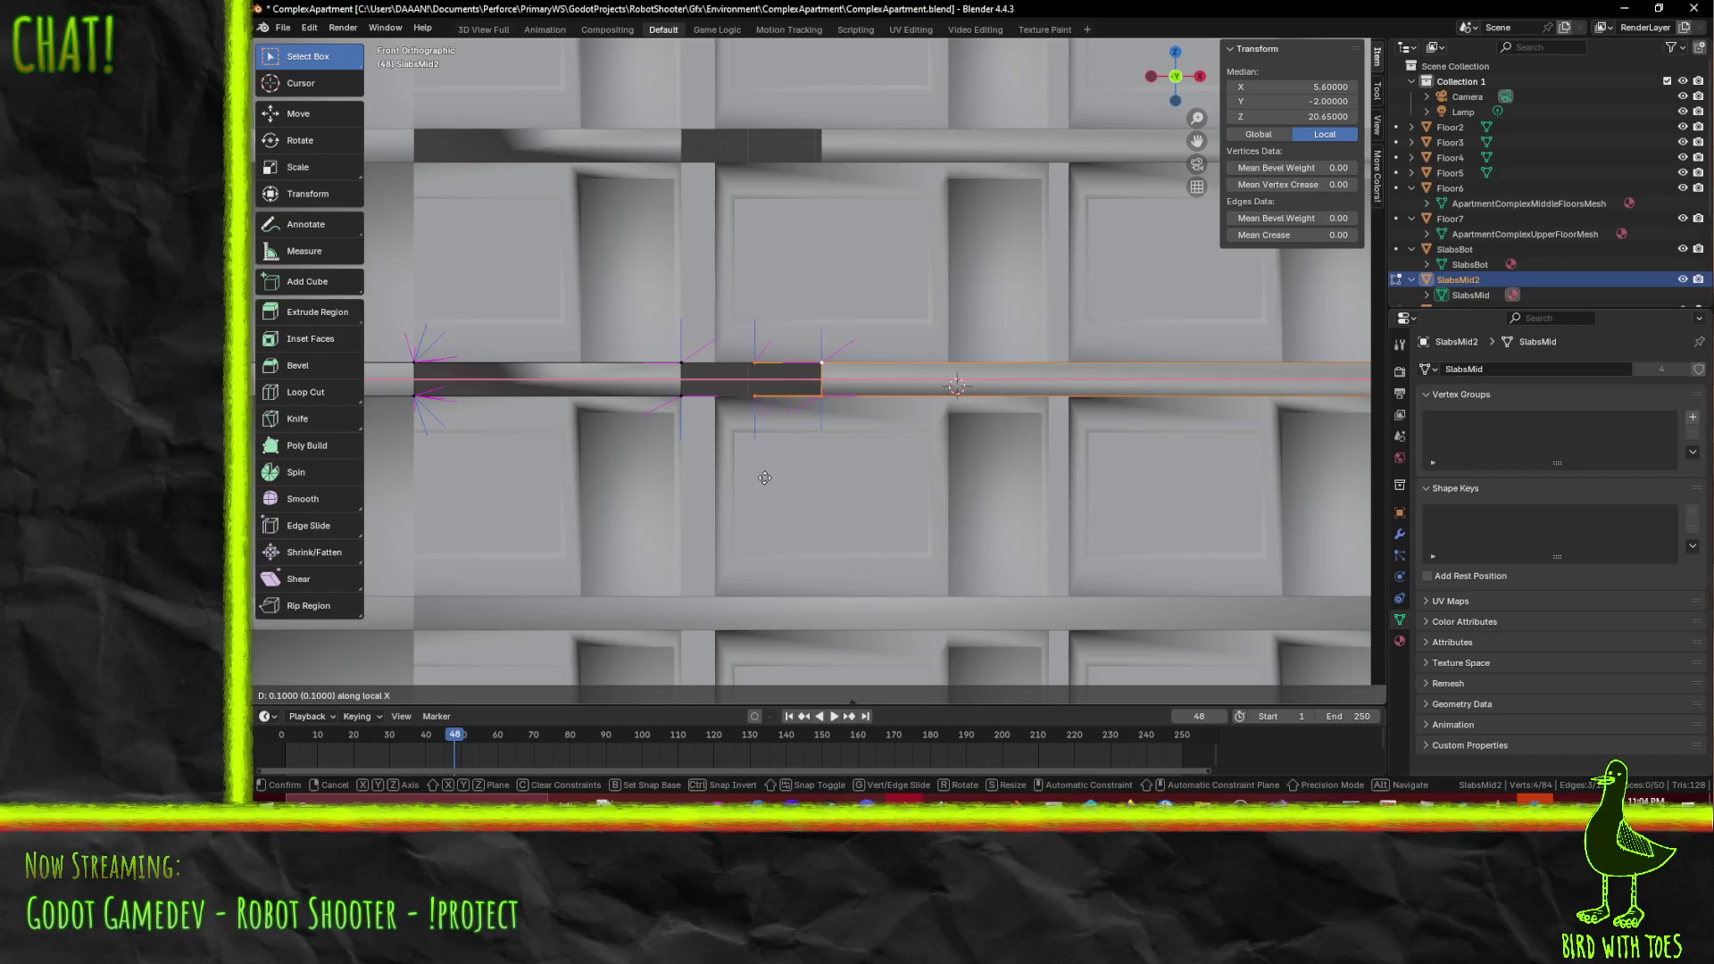
{"action": "left_click", "coordinate": [1071, 473]}
- Move the slab's end vertex 0.9 left along X, then nudge it and another vertex left
{"action": "left_click", "coordinate": [971, 386]}
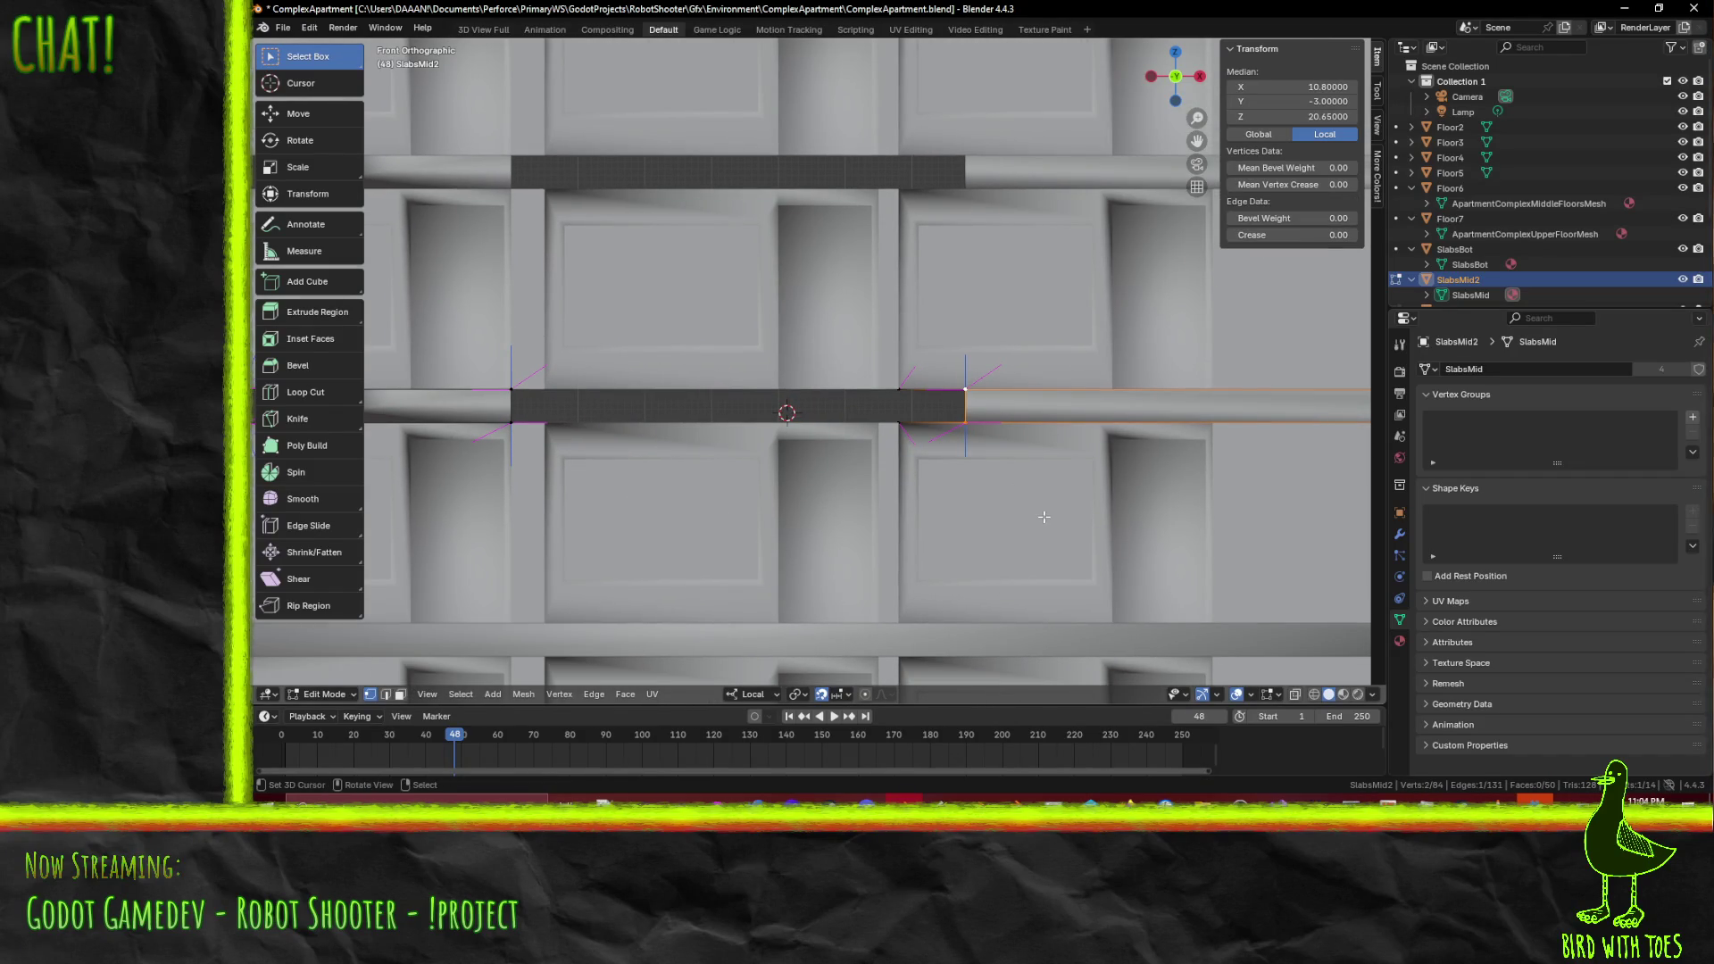
{"action": "key", "text": "g"}
{"action": "key", "text": "x"}
{"action": "key", "text": "x"}
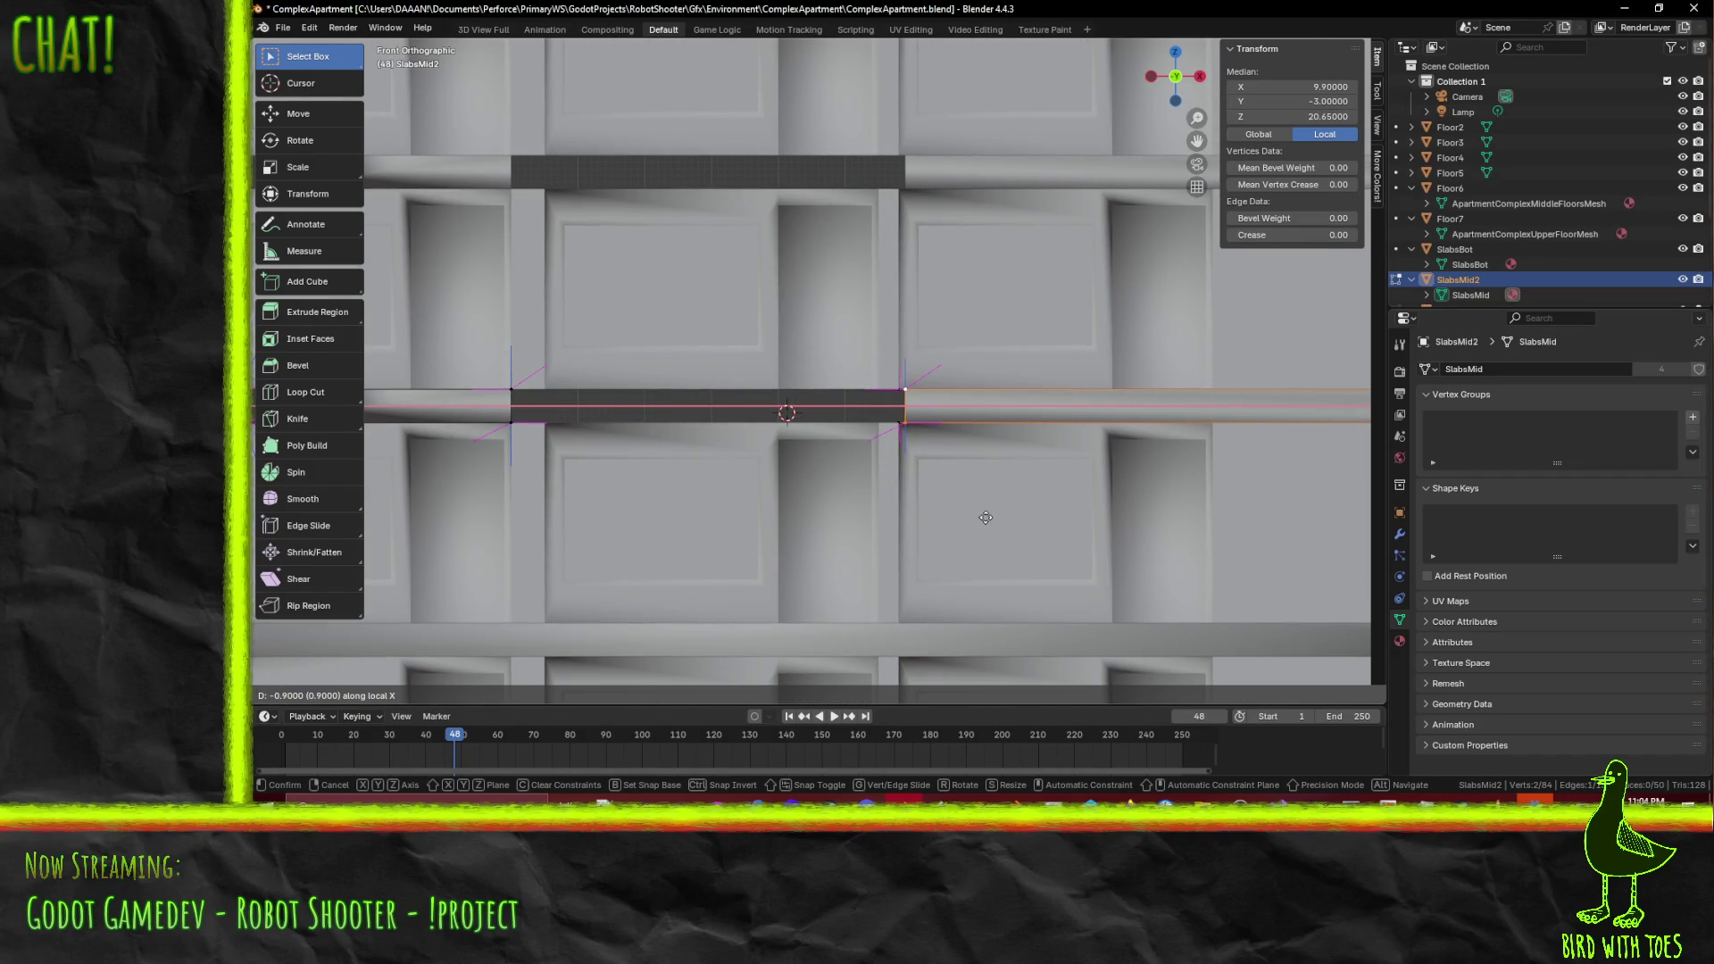
{"action": "left_click", "coordinate": [978, 517]}
{"action": "mouse_move", "coordinate": [978, 517]}
{"action": "middle_mouse_down"}
{"action": "mouse_move", "coordinate": [930, 439]}
{"action": "mouse_move", "coordinate": [961, 442]}
{"action": "middle_mouse_up"}
{"action": "left_click", "coordinate": [930, 439], "text": "shift"}
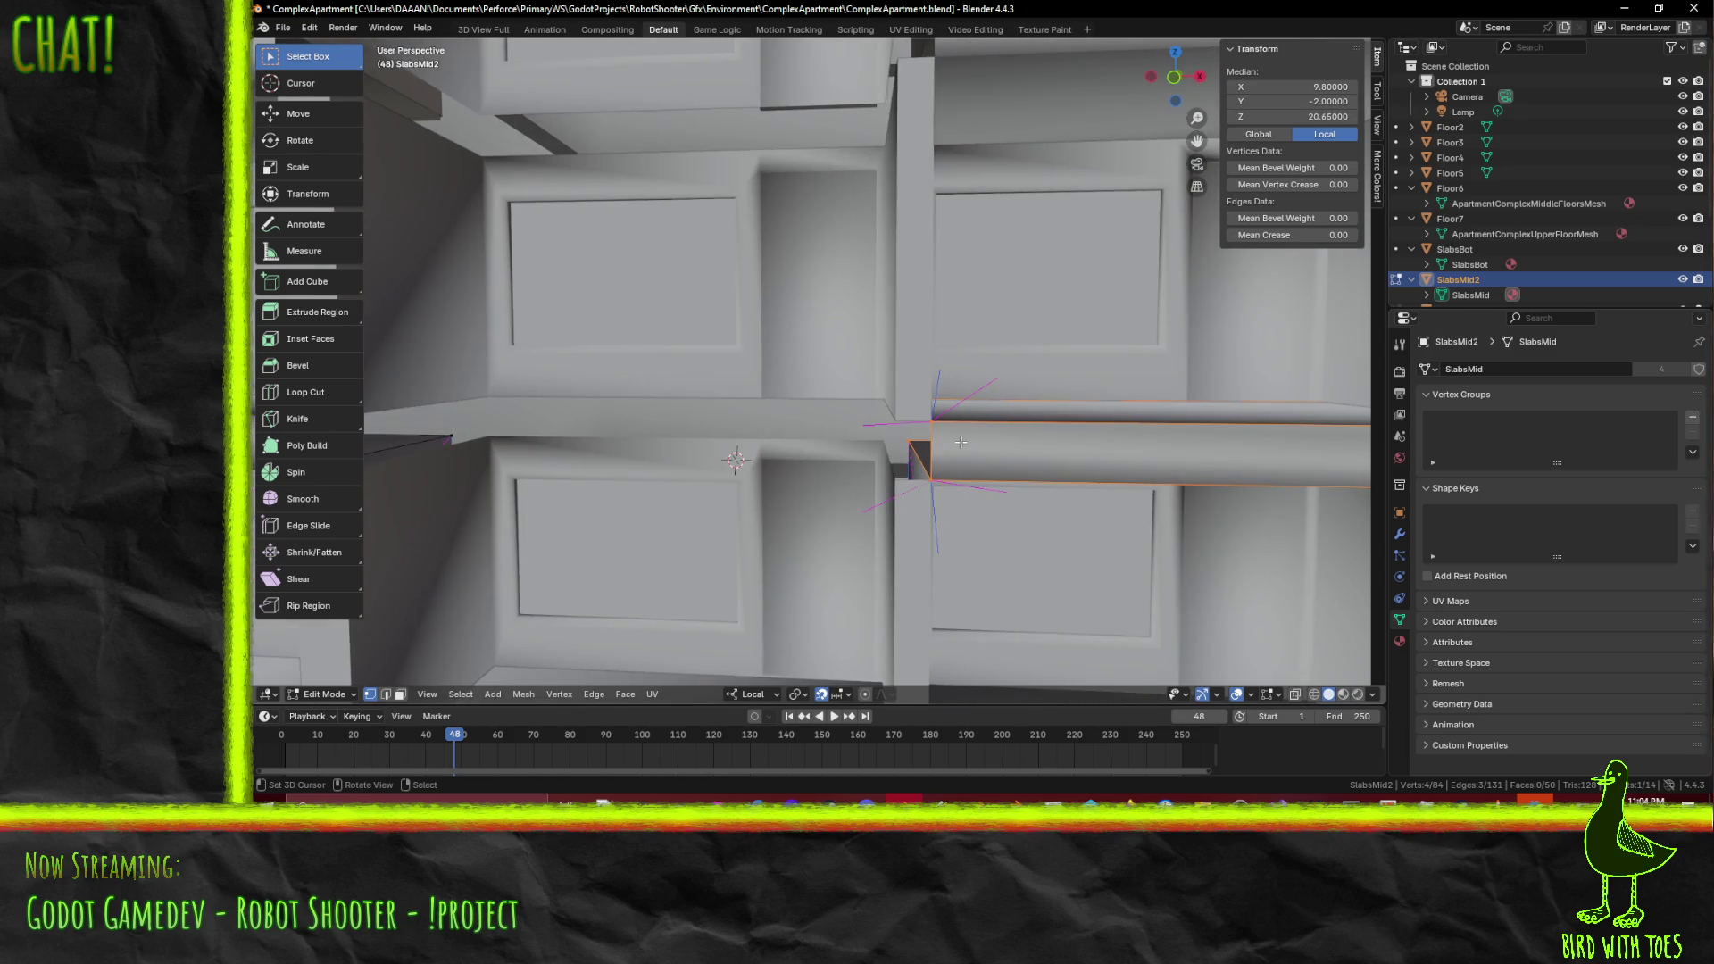
{"action": "key", "text": "KP_1"}
{"action": "scroll", "coordinate": [960, 442], "scroll_direction": "down", "scroll_amount": 3}
{"action": "key", "text": "g"}
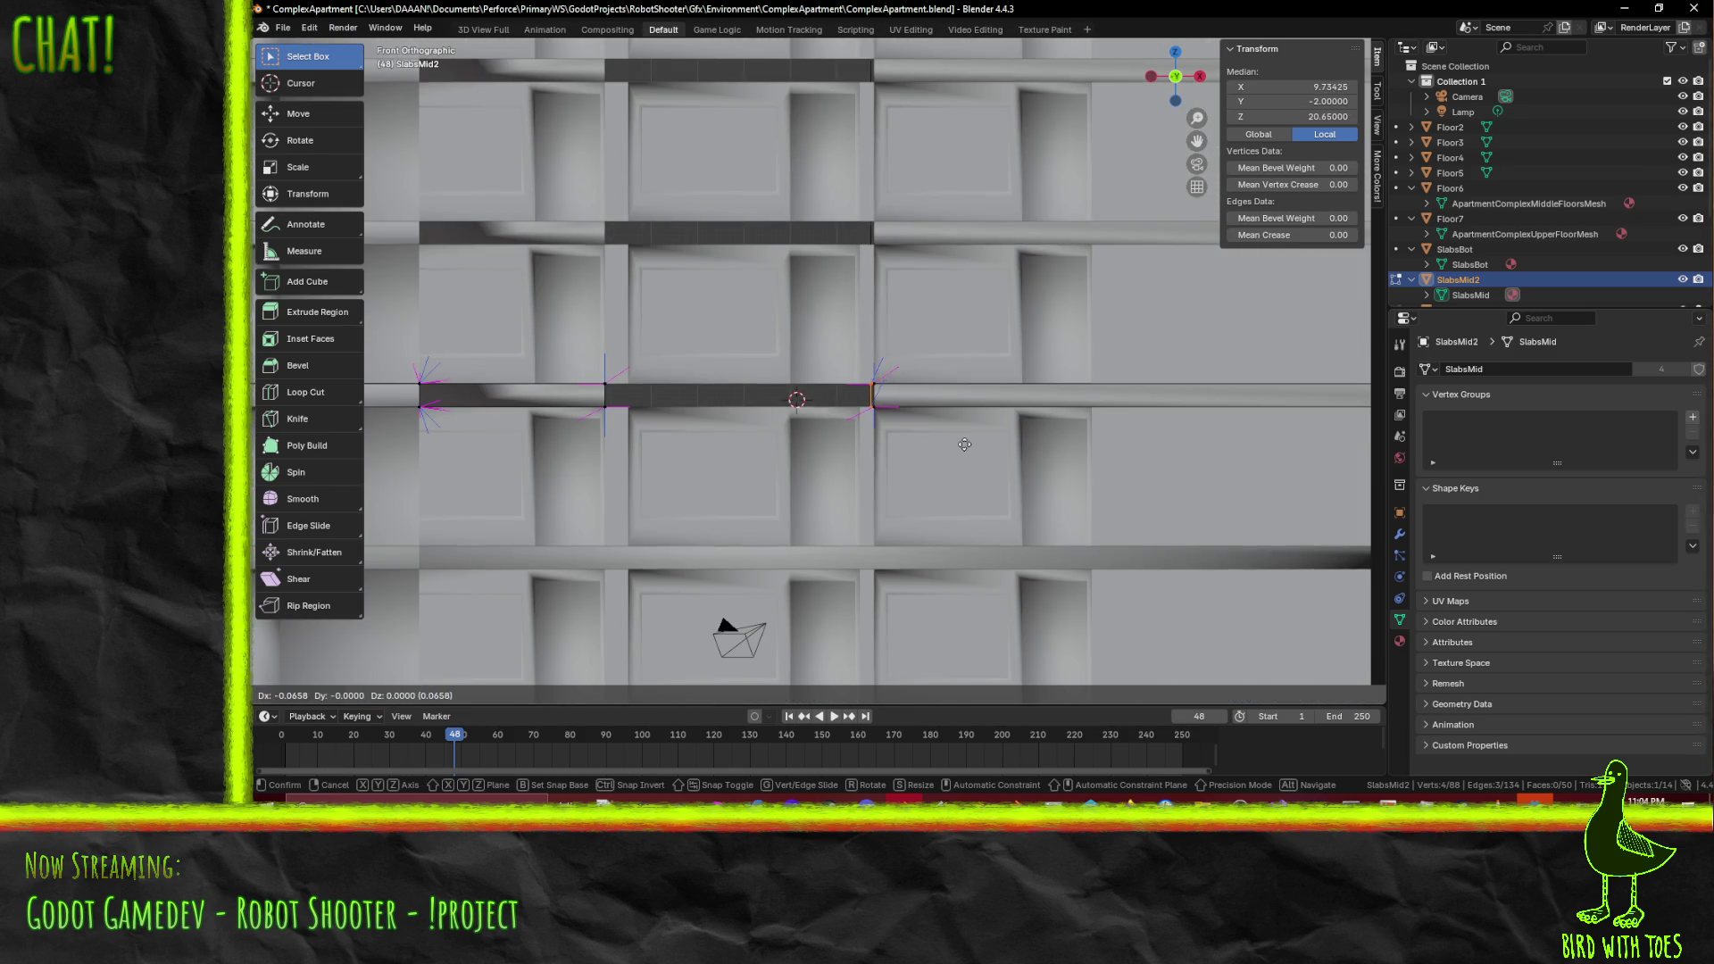
{"action": "left_click", "coordinate": [954, 443]}
{"action": "scroll", "coordinate": [953, 443], "scroll_direction": "up", "scroll_amount": 1}
- Duplicate the selected slab geometry, place the copy at -0.3 on X, and deselect all
{"action": "key", "text": "shift+d"}
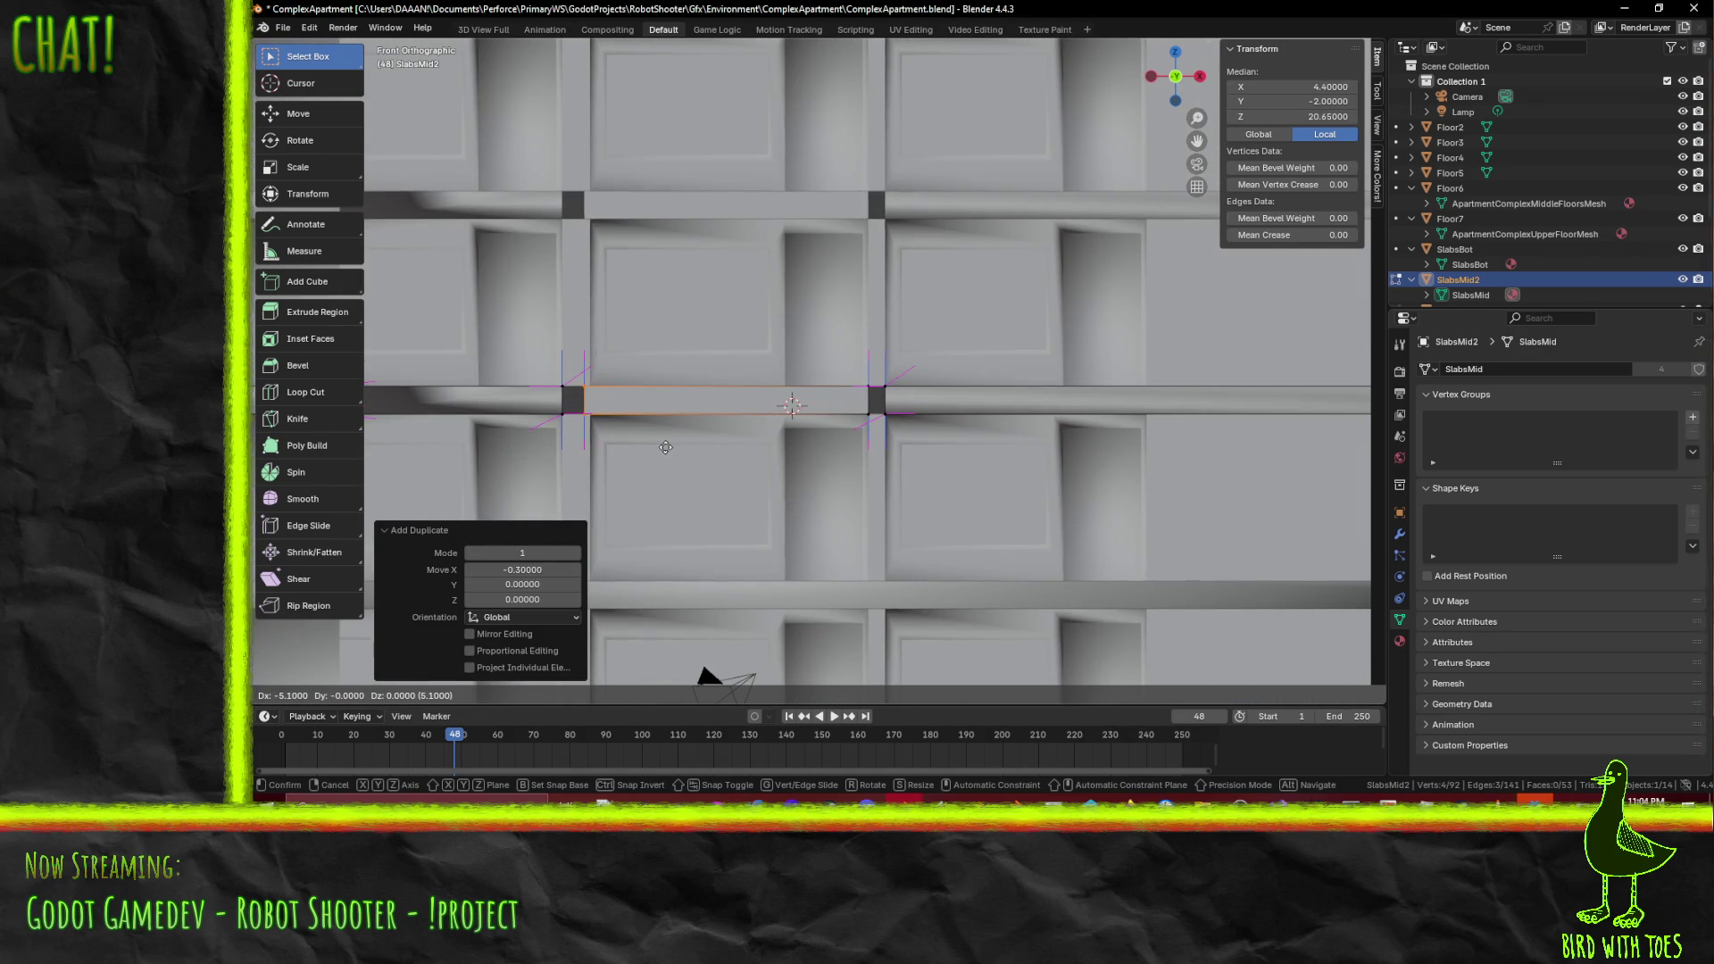
{"action": "left_click", "coordinate": [673, 450]}
{"action": "mouse_move", "coordinate": [673, 451]}
{"action": "middle_mouse_down"}
{"action": "mouse_move", "coordinate": [747, 593]}
{"action": "mouse_move", "coordinate": [768, 517]}
{"action": "mouse_move", "coordinate": [753, 601]}
{"action": "mouse_move", "coordinate": [762, 497]}
{"action": "mouse_move", "coordinate": [803, 527]}
{"action": "mouse_move", "coordinate": [927, 460]}
{"action": "mouse_move", "coordinate": [831, 431]}
{"action": "mouse_move", "coordinate": [916, 417]}
{"action": "mouse_move", "coordinate": [892, 405]}
{"action": "mouse_move", "coordinate": [918, 348]}
{"action": "middle_mouse_up"}
{"action": "key", "text": "alt+a"}
- Switch editing to Floor4's mesh and extrude a ceiling edge 1 unit downward
{"action": "middle_click_drag", "start_coordinate": [944, 290], "coordinate": [870, 303]}
{"action": "mouse_move", "coordinate": [869, 362]}
{"action": "middle_mouse_down"}
{"action": "mouse_move", "coordinate": [818, 361]}
{"action": "mouse_move", "coordinate": [882, 402]}
{"action": "middle_mouse_up"}
{"action": "key", "text": "alt+q"}
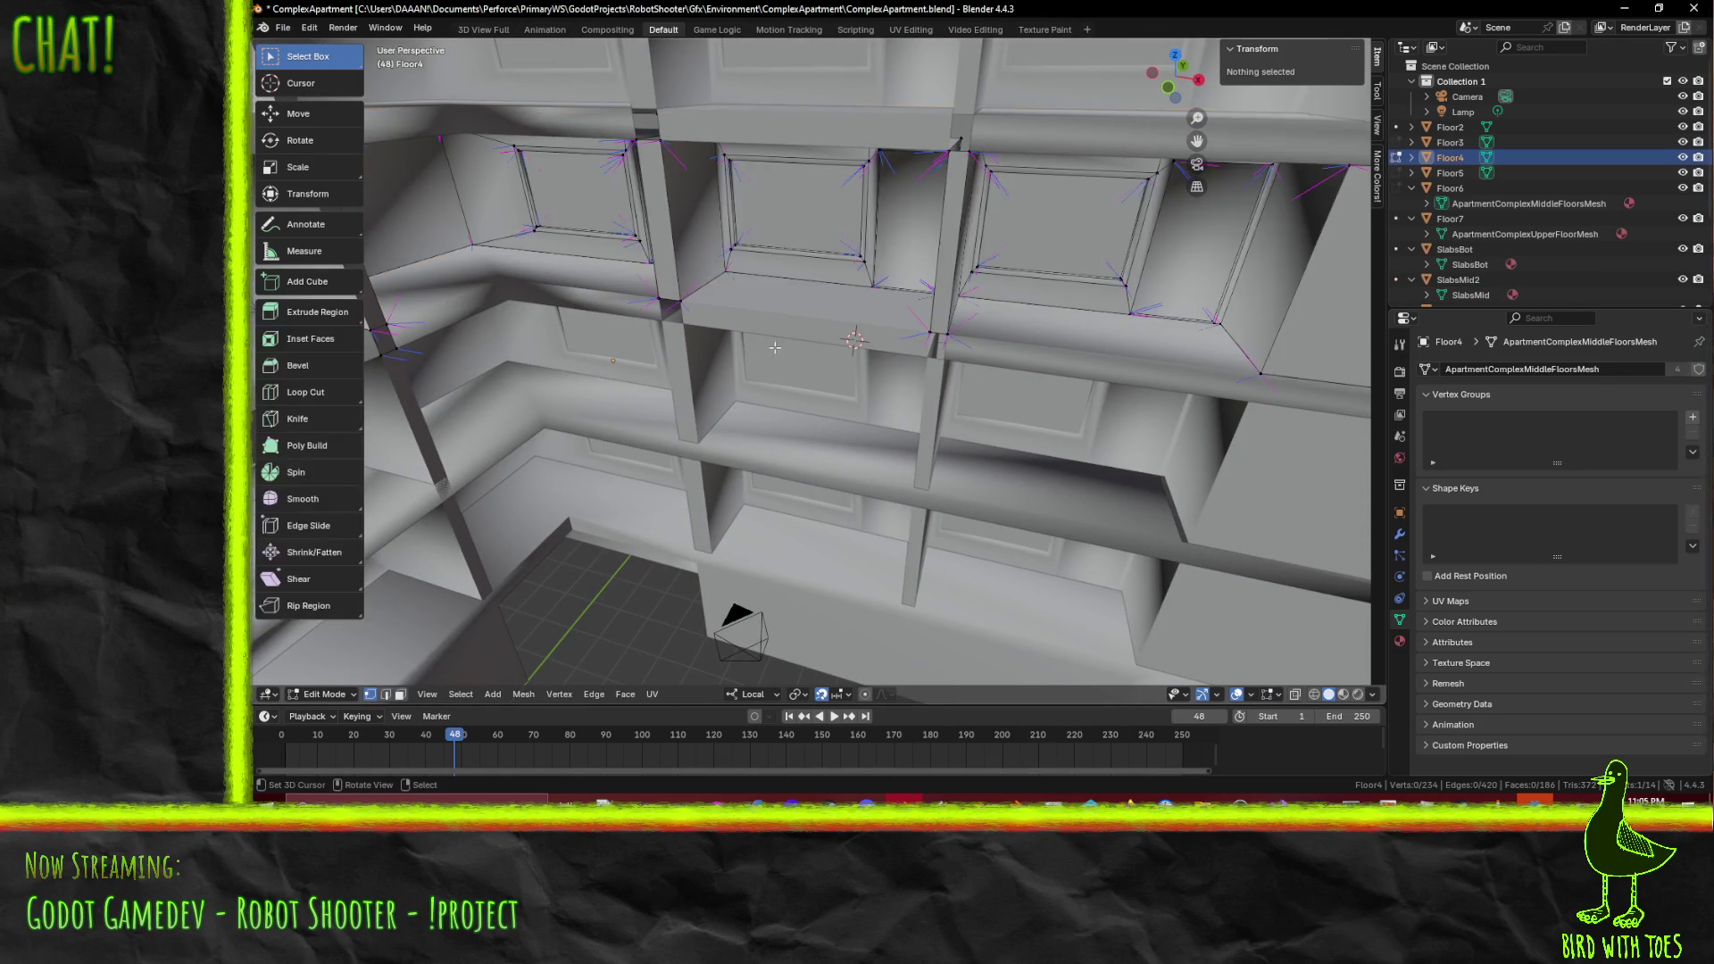
{"action": "key", "text": "2"}
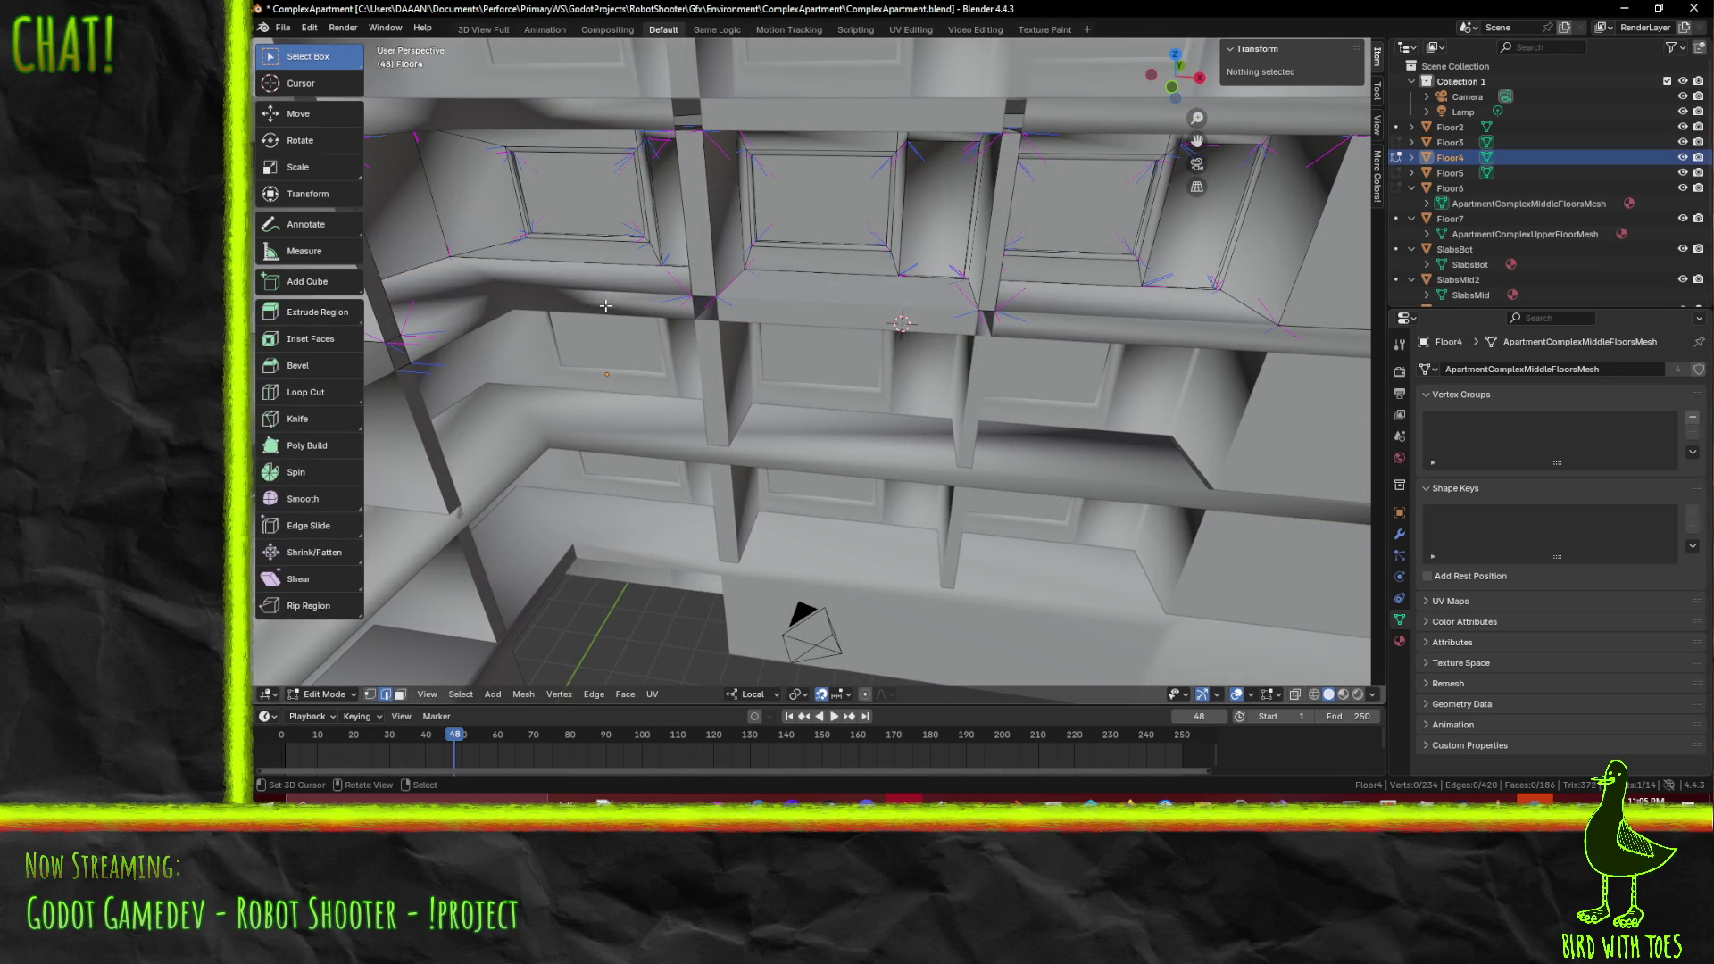
{"action": "left_click", "coordinate": [707, 295]}
{"action": "middle_click_drag", "start_coordinate": [997, 347], "coordinate": [1065, 251]}
{"action": "type", "text": "e"}
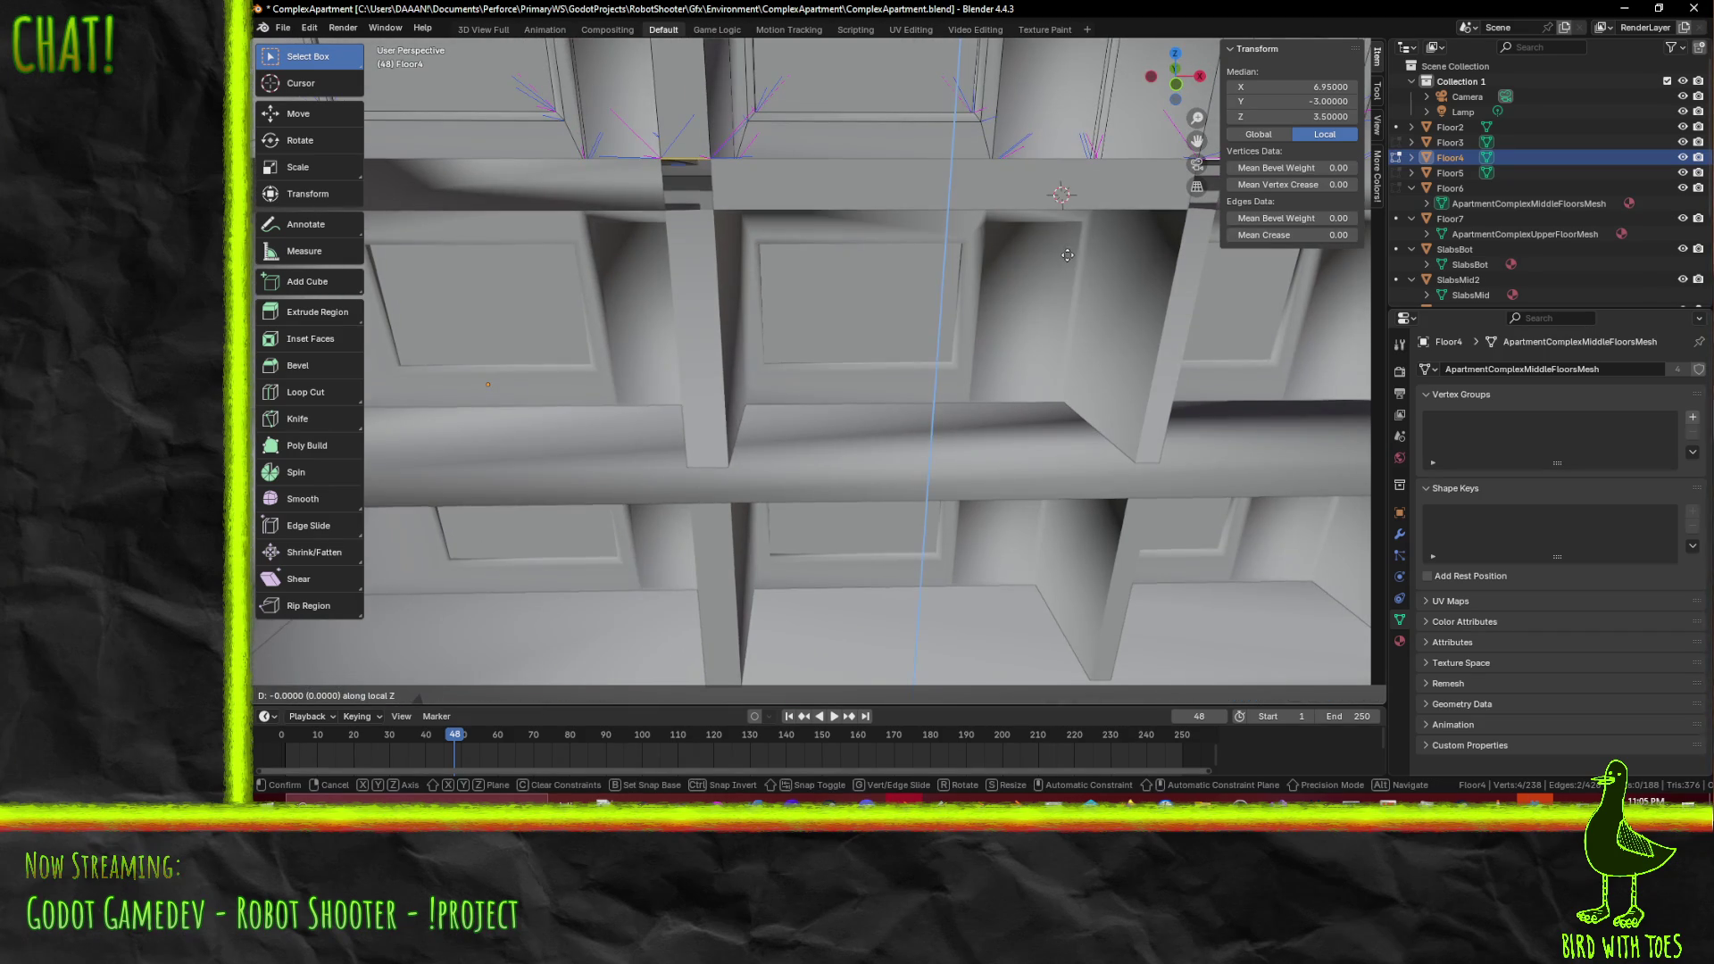
{"action": "type", "text": "-1"}
{"action": "key", "text": "Return"}
- In front view, raise the extruded edge 0.5 along Z
{"action": "key", "text": "KP_1"}
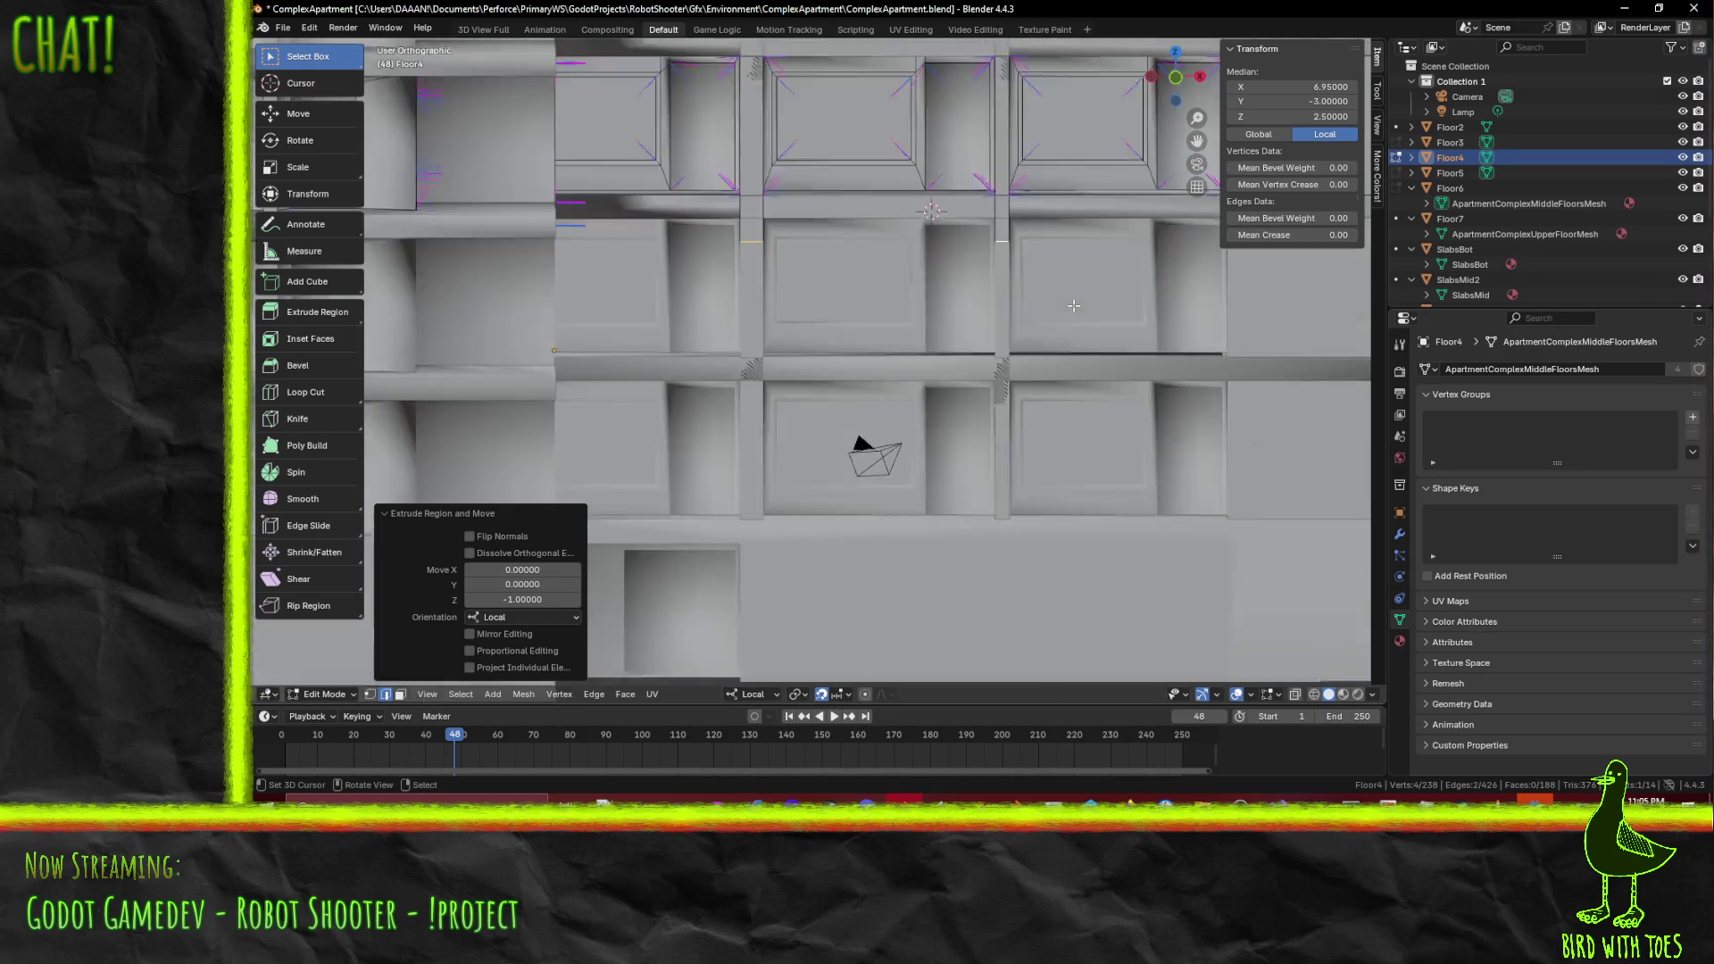
{"action": "scroll", "coordinate": [879, 437], "scroll_direction": "up", "scroll_amount": 5}
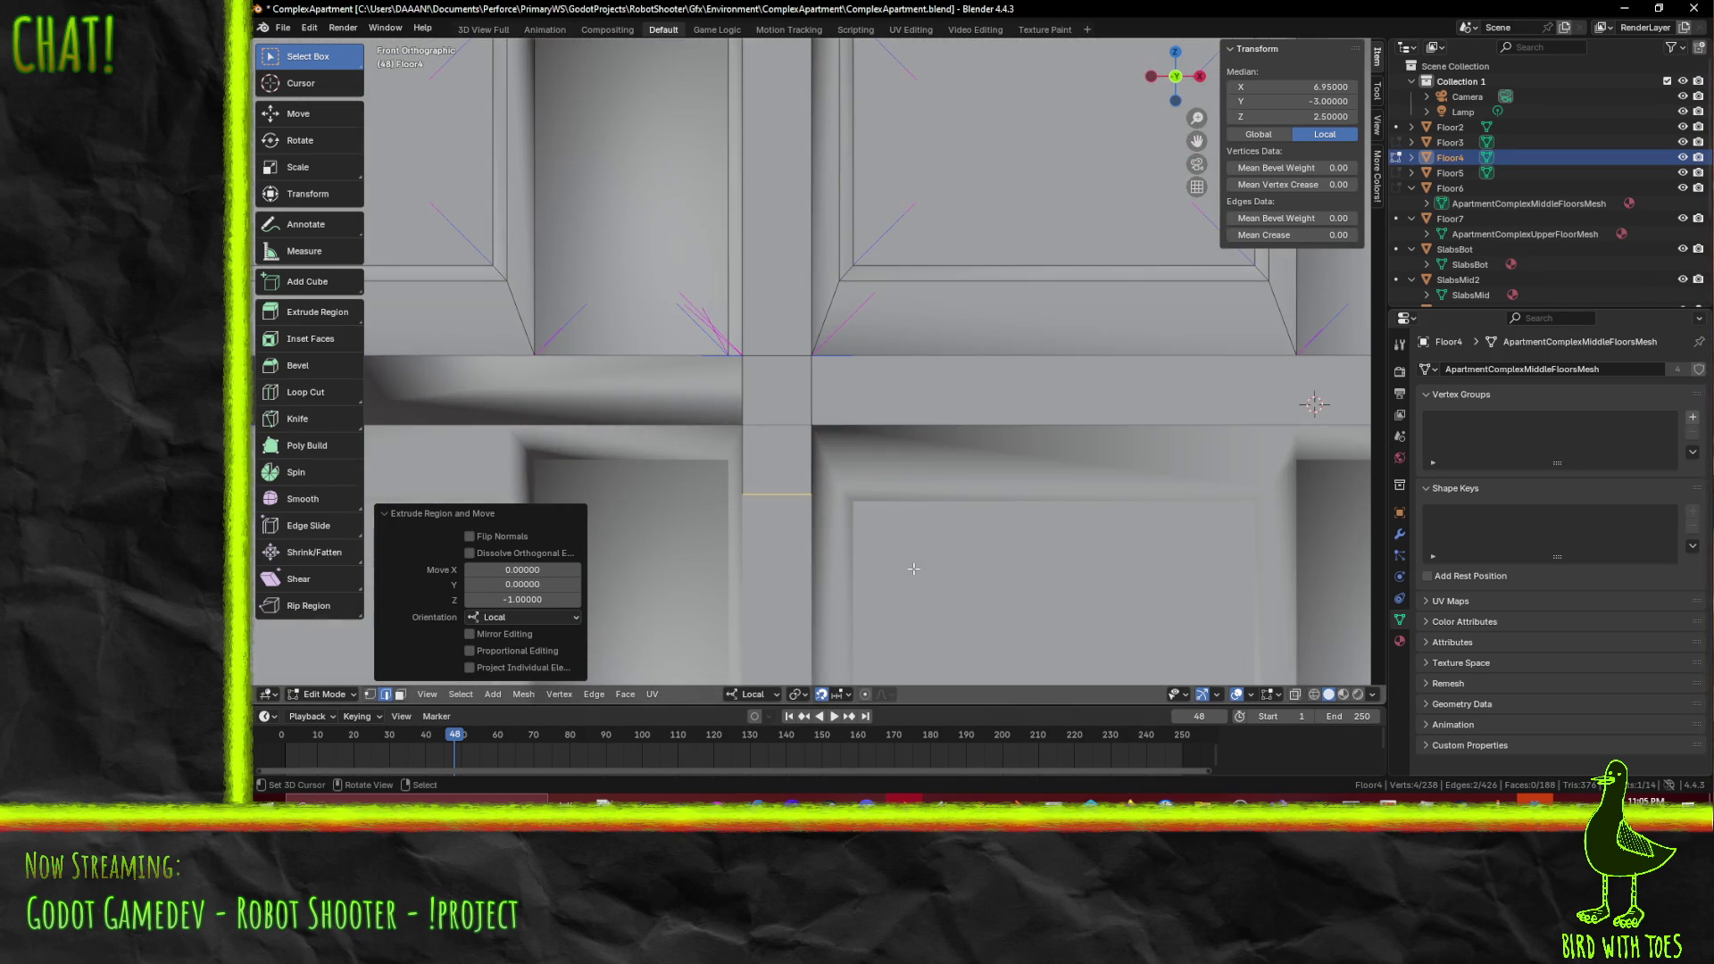
{"action": "key", "text": "g"}
{"action": "key", "text": "y"}
{"action": "key", "text": "Escape"}
{"action": "key", "text": "g"}
{"action": "key", "text": "z"}
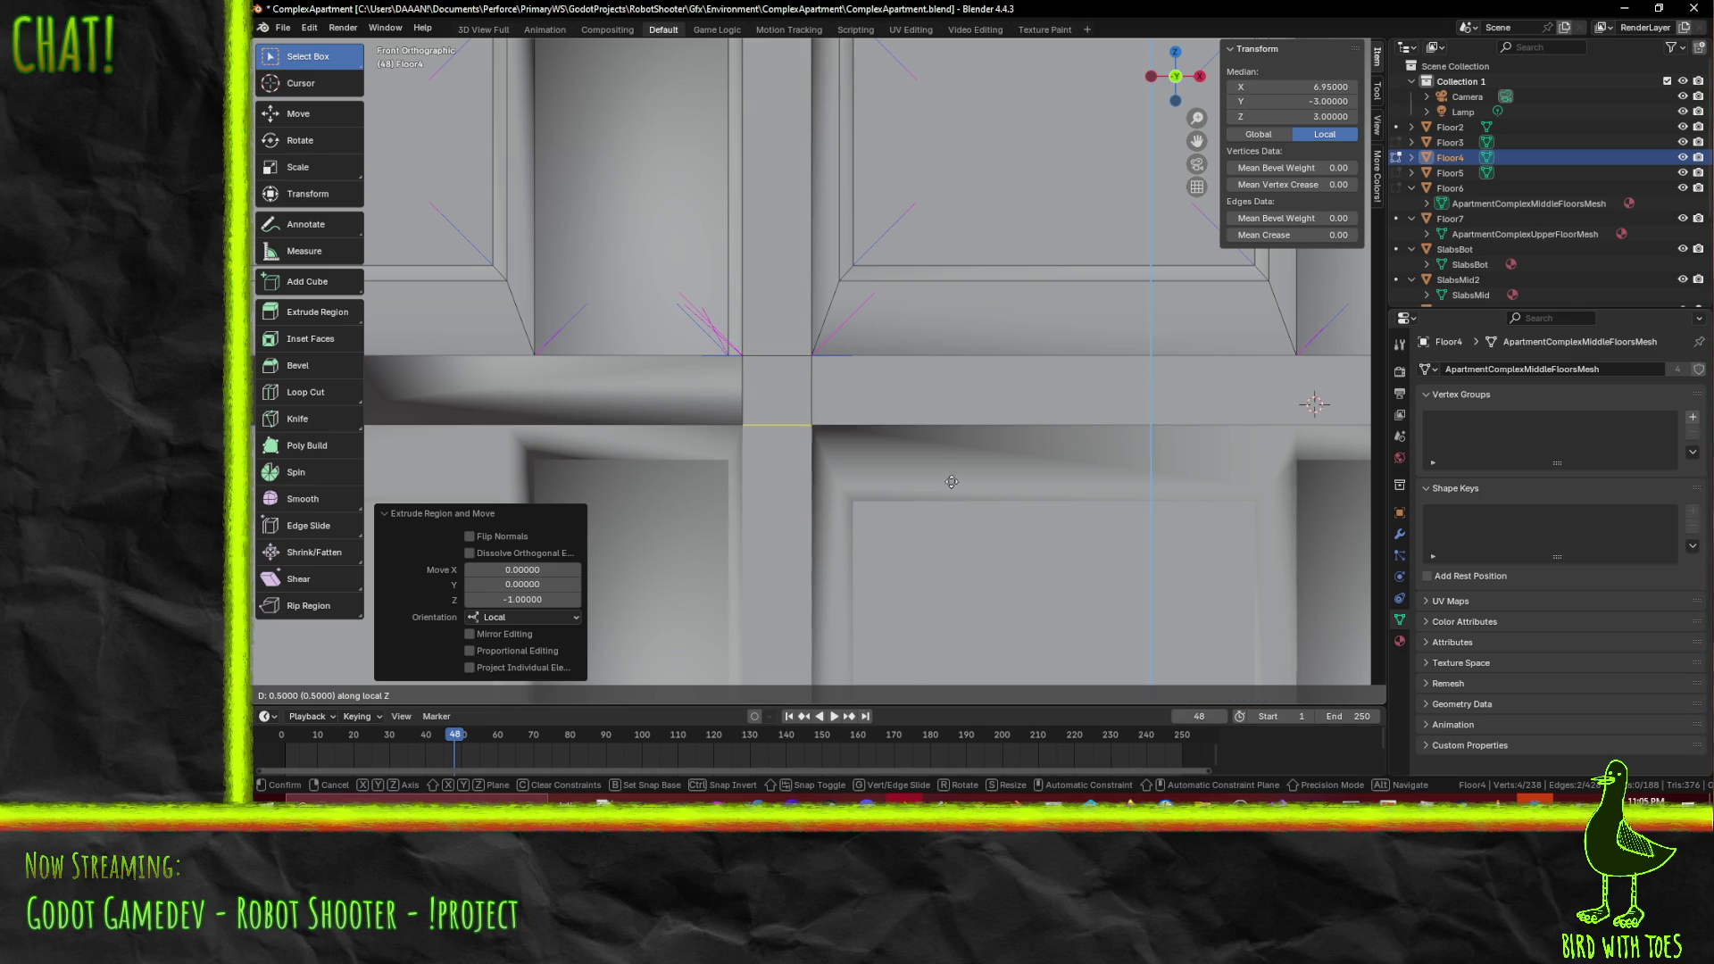
{"action": "left_click", "coordinate": [952, 483]}
{"action": "scroll", "coordinate": [952, 483], "scroll_direction": "down", "scroll_amount": 4}
{"action": "mouse_move", "coordinate": [952, 483]}
{"action": "middle_mouse_down"}
{"action": "mouse_move", "coordinate": [937, 535]}
{"action": "mouse_move", "coordinate": [932, 502]}
{"action": "mouse_move", "coordinate": [1038, 403]}
{"action": "middle_mouse_up"}
- Show the building in Material Preview, return to Object Mode, and select SlabsMid2
{"action": "key", "text": "z"}
{"action": "left_click", "coordinate": [1038, 489]}
{"action": "mouse_move", "coordinate": [1038, 490]}
{"action": "middle_mouse_down"}
{"action": "mouse_move", "coordinate": [1008, 319]}
{"action": "mouse_move", "coordinate": [1114, 362]}
{"action": "mouse_move", "coordinate": [884, 350]}
{"action": "middle_mouse_up"}
{"action": "key", "text": "Tab"}
{"action": "left_click", "coordinate": [1063, 346]}
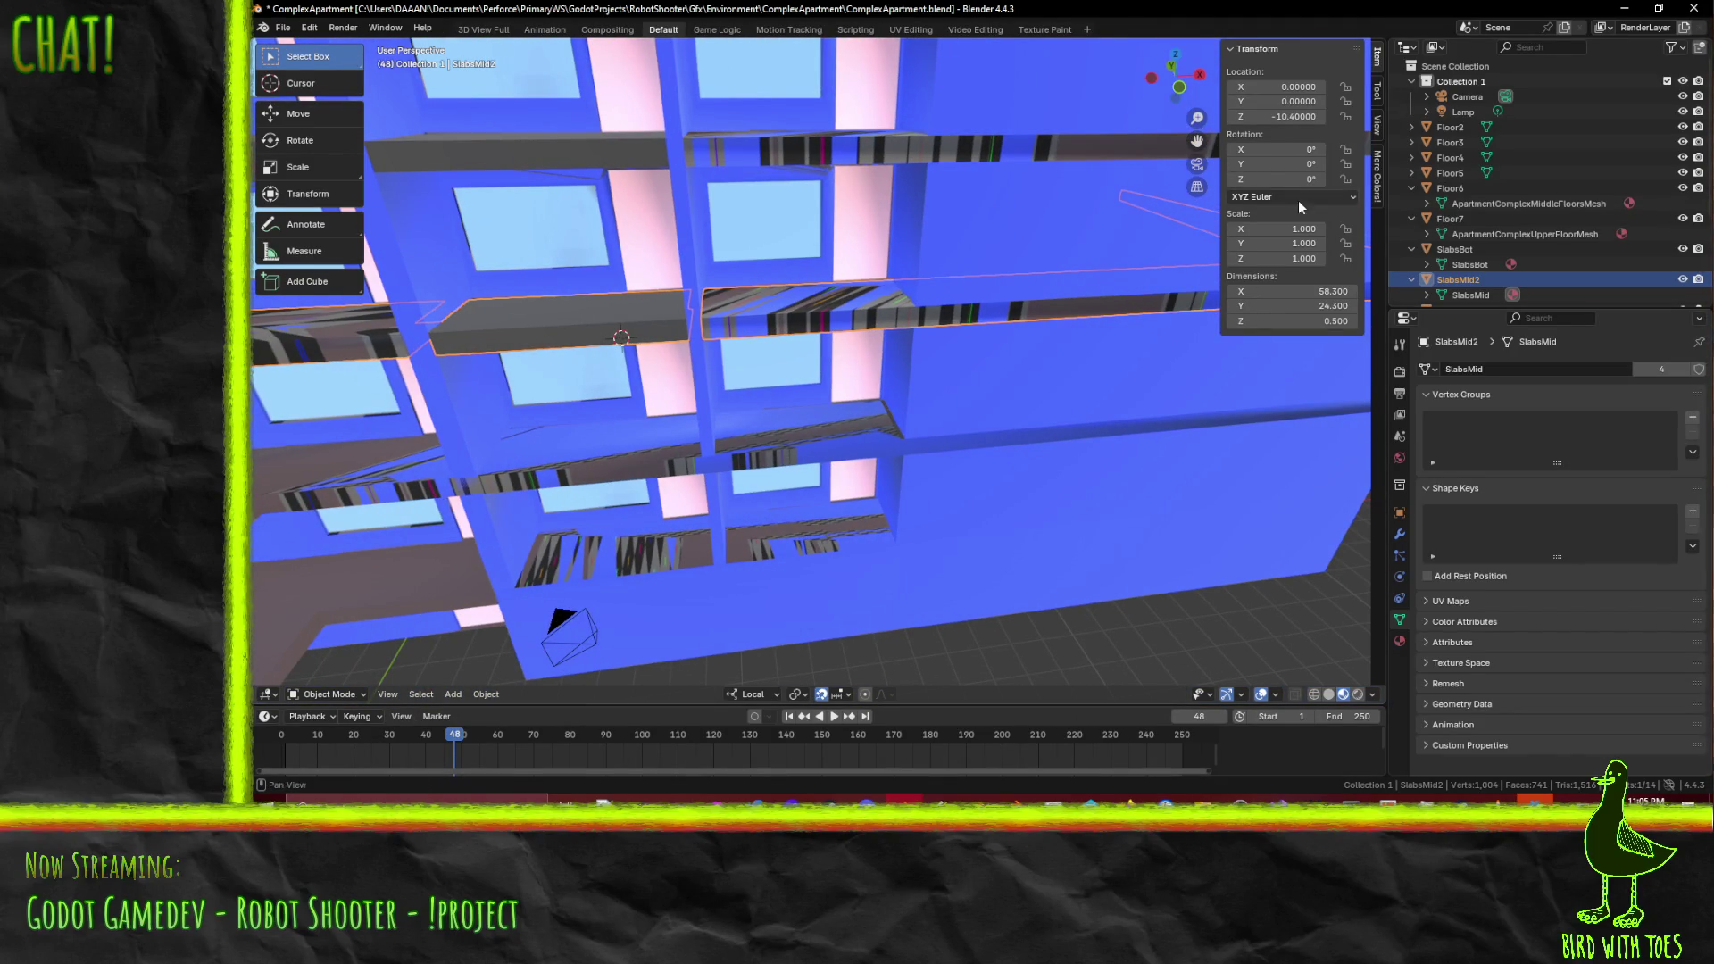
- In Edit Mode, extrude the slab's long end face by 1 unit
{"action": "key", "text": "Tab"}
{"action": "left_click", "coordinate": [851, 335]}
{"action": "middle_click_drag", "start_coordinate": [850, 336], "coordinate": [714, 402]}
{"action": "left_click", "coordinate": [401, 694]}
{"action": "left_click", "coordinate": [774, 342]}
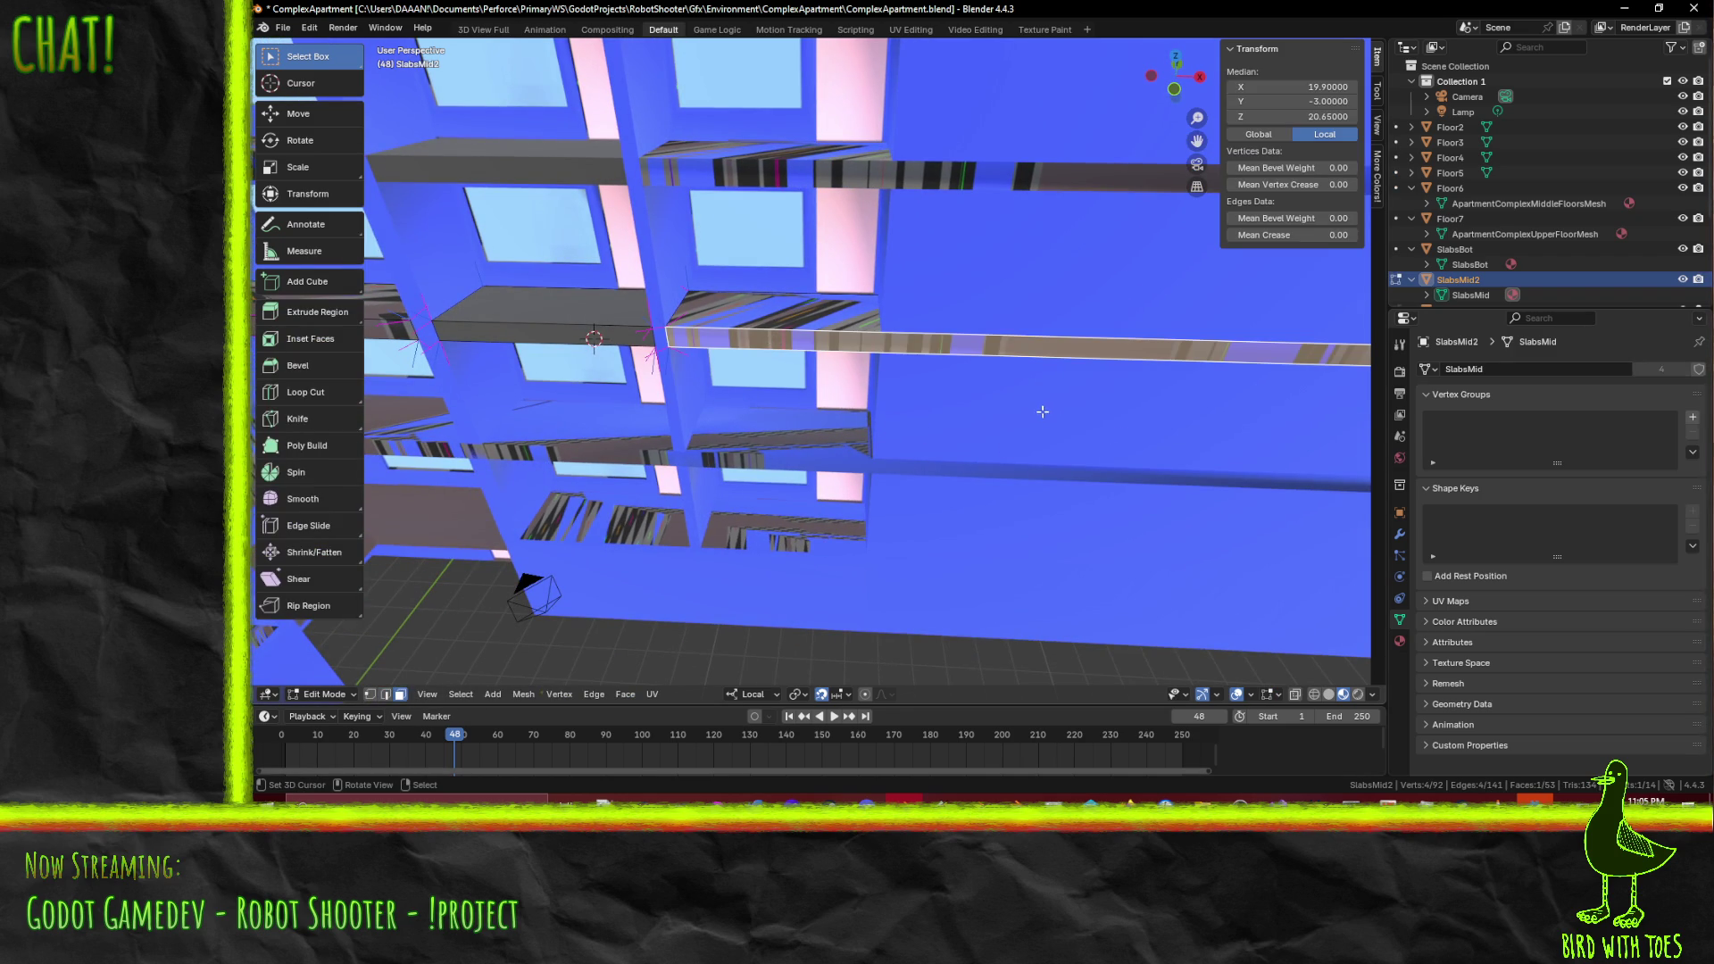
{"action": "type", "text": "e"}
{"action": "type", "text": "1"}
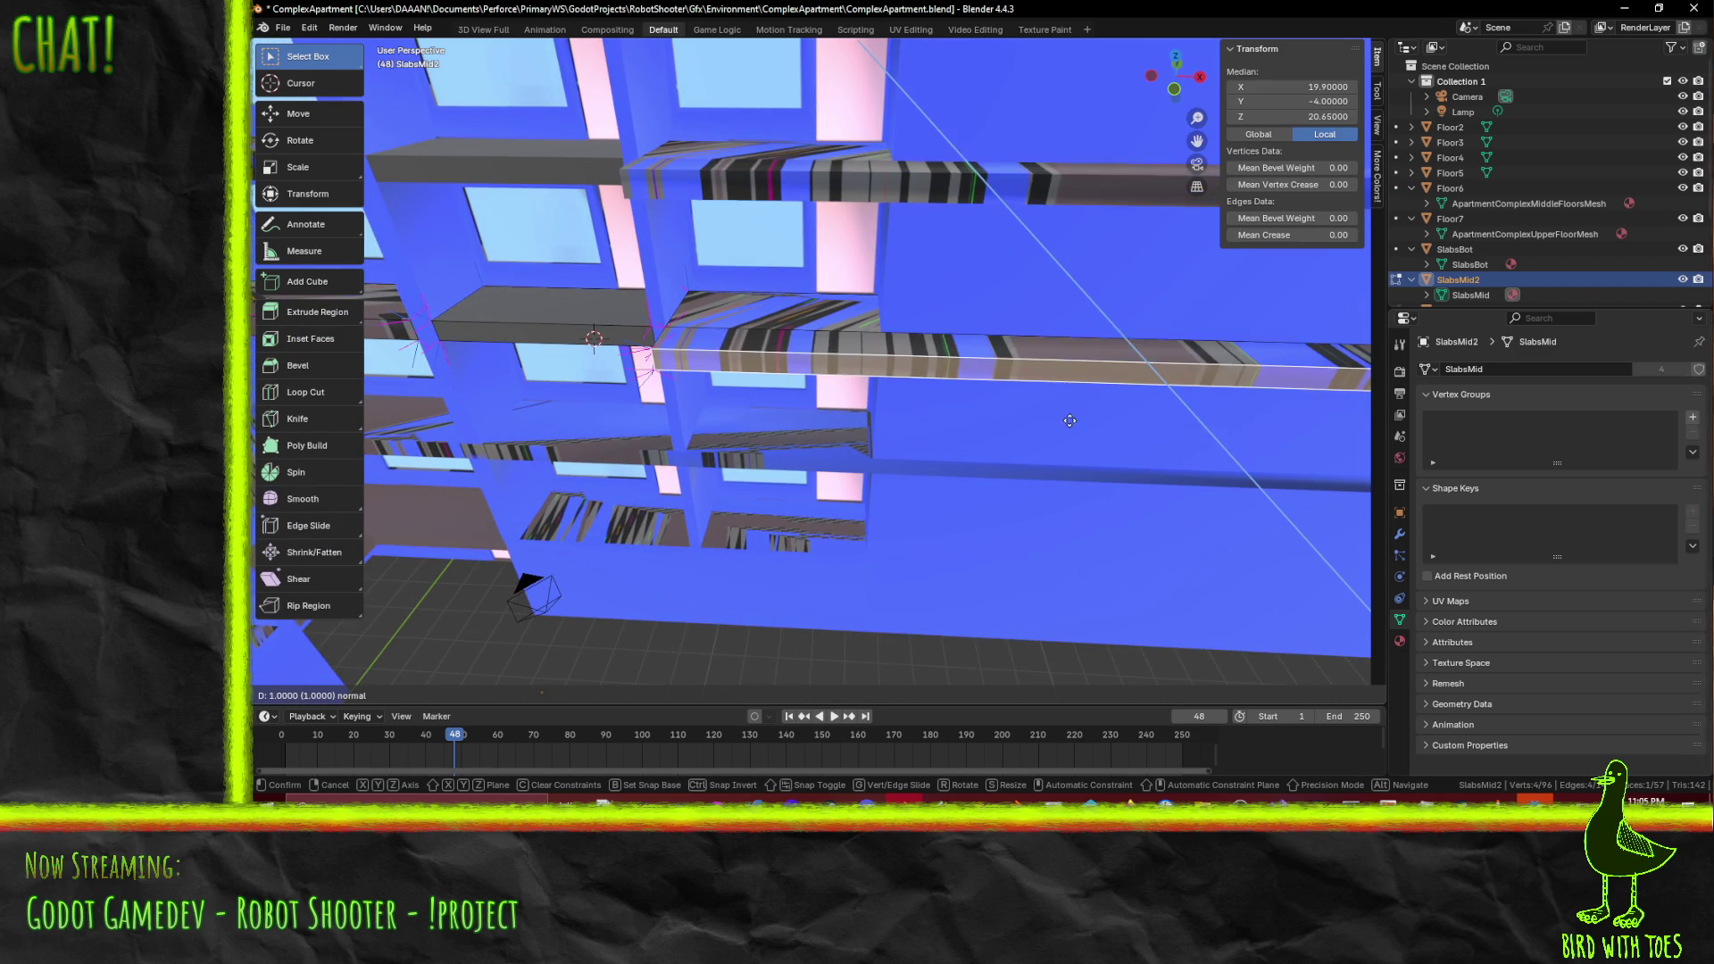
{"action": "key", "text": "Return"}
- From the right view, slide the extruded face 0.9 along Y and nudge it against the wall
{"action": "key", "text": "KP_3"}
{"action": "scroll", "coordinate": [946, 354], "scroll_direction": "up", "scroll_amount": 5}
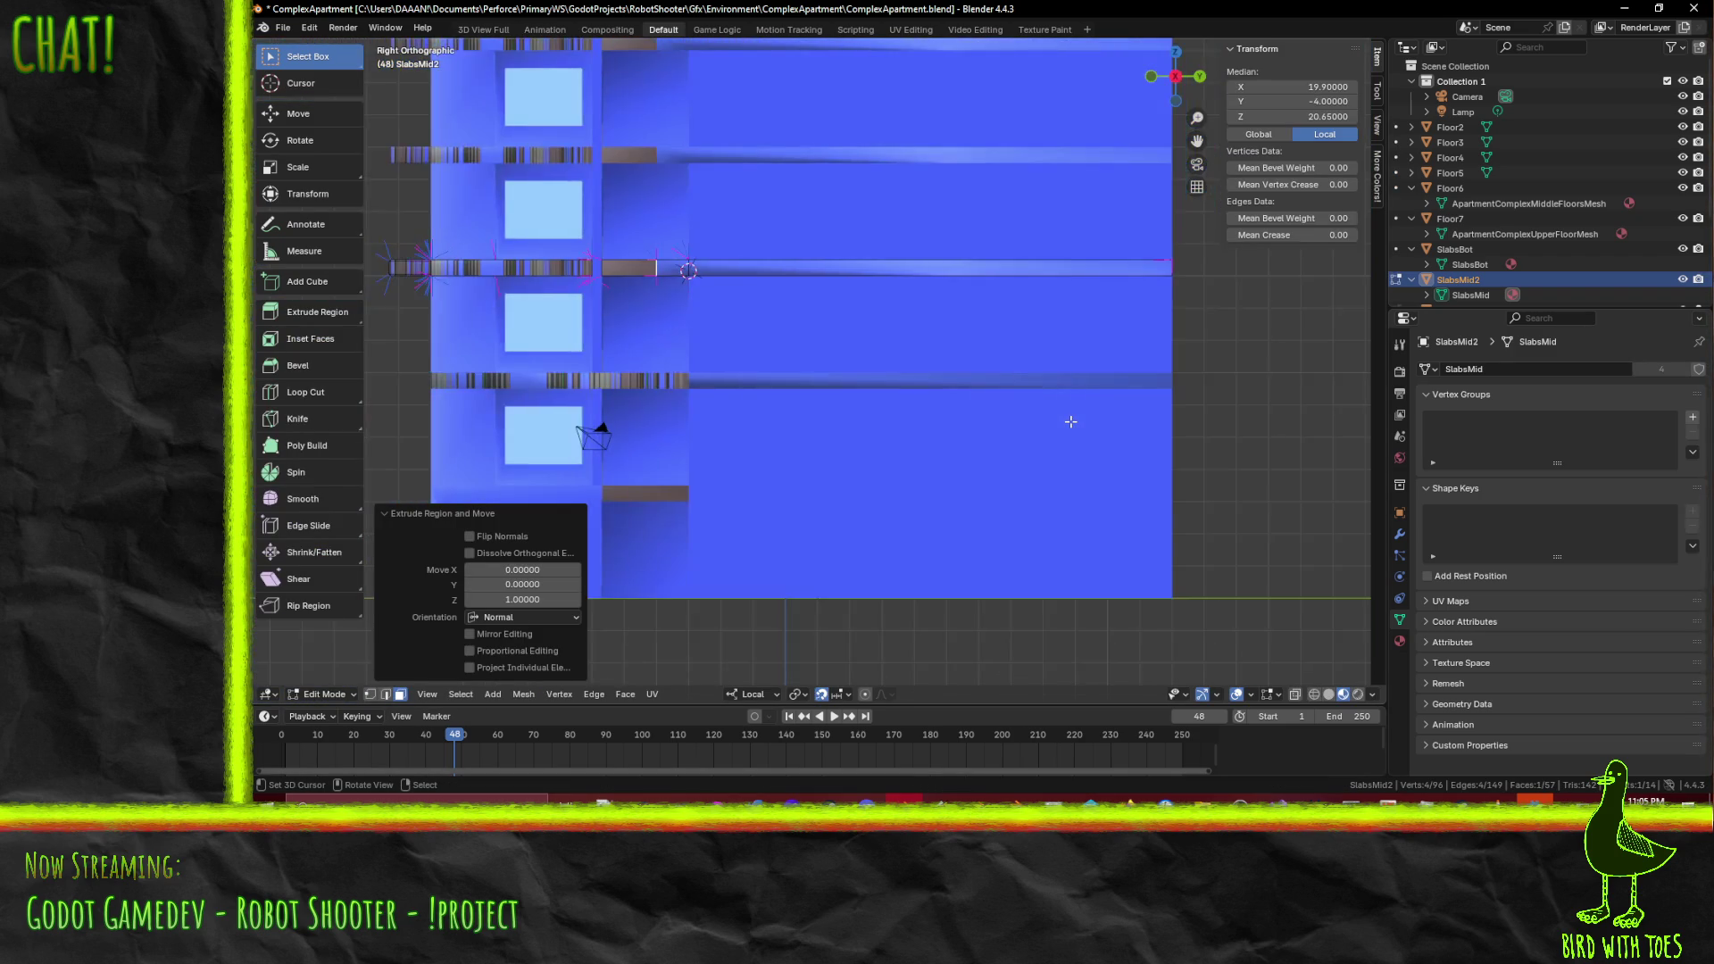
{"action": "scroll", "coordinate": [946, 354], "scroll_direction": "up", "scroll_amount": 4}
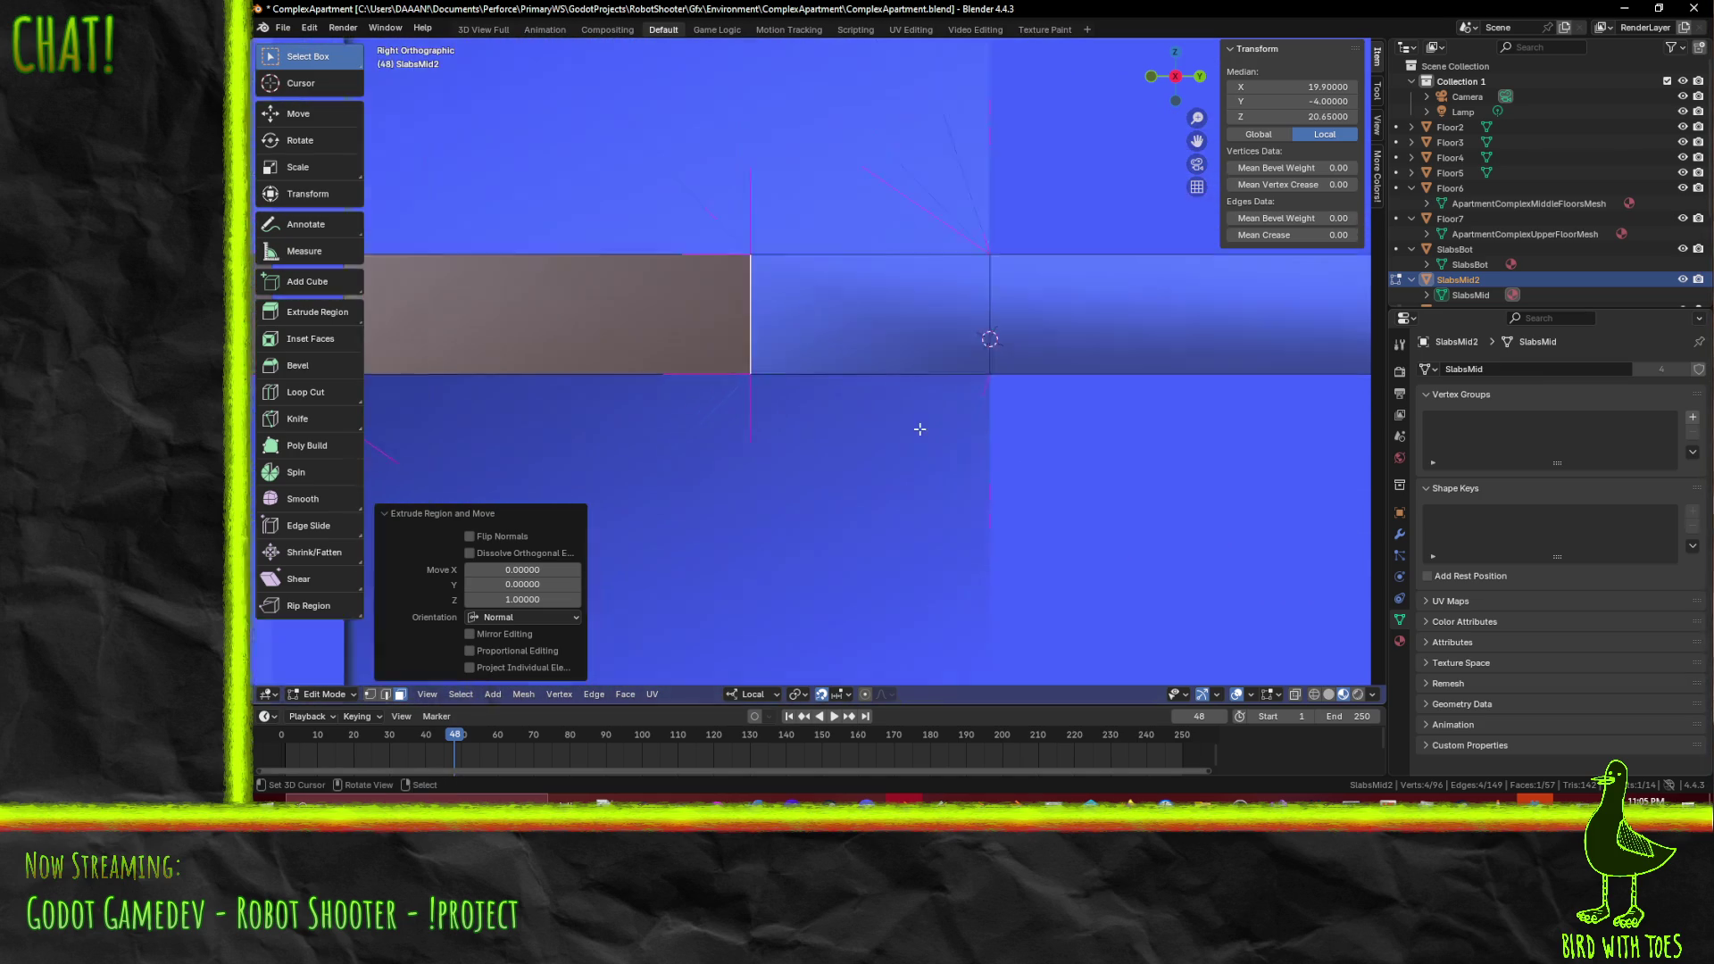
{"action": "key", "text": "g"}
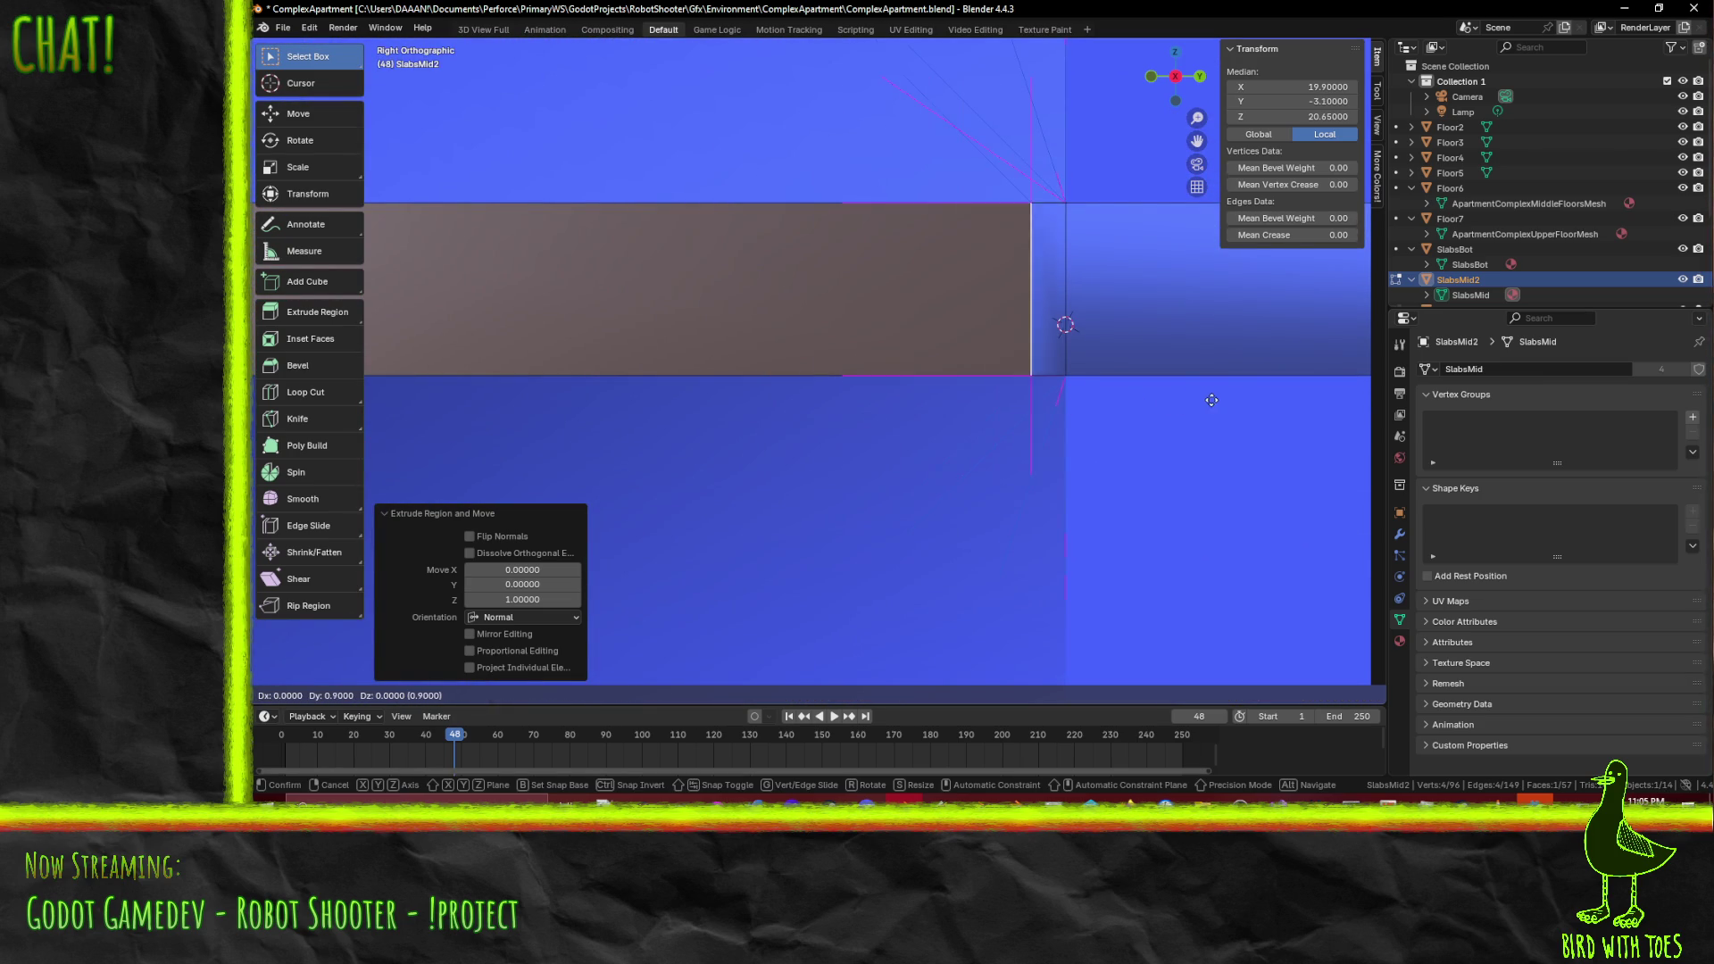
{"action": "left_click", "coordinate": [1178, 381]}
{"action": "key", "text": "KP_Decimal"}
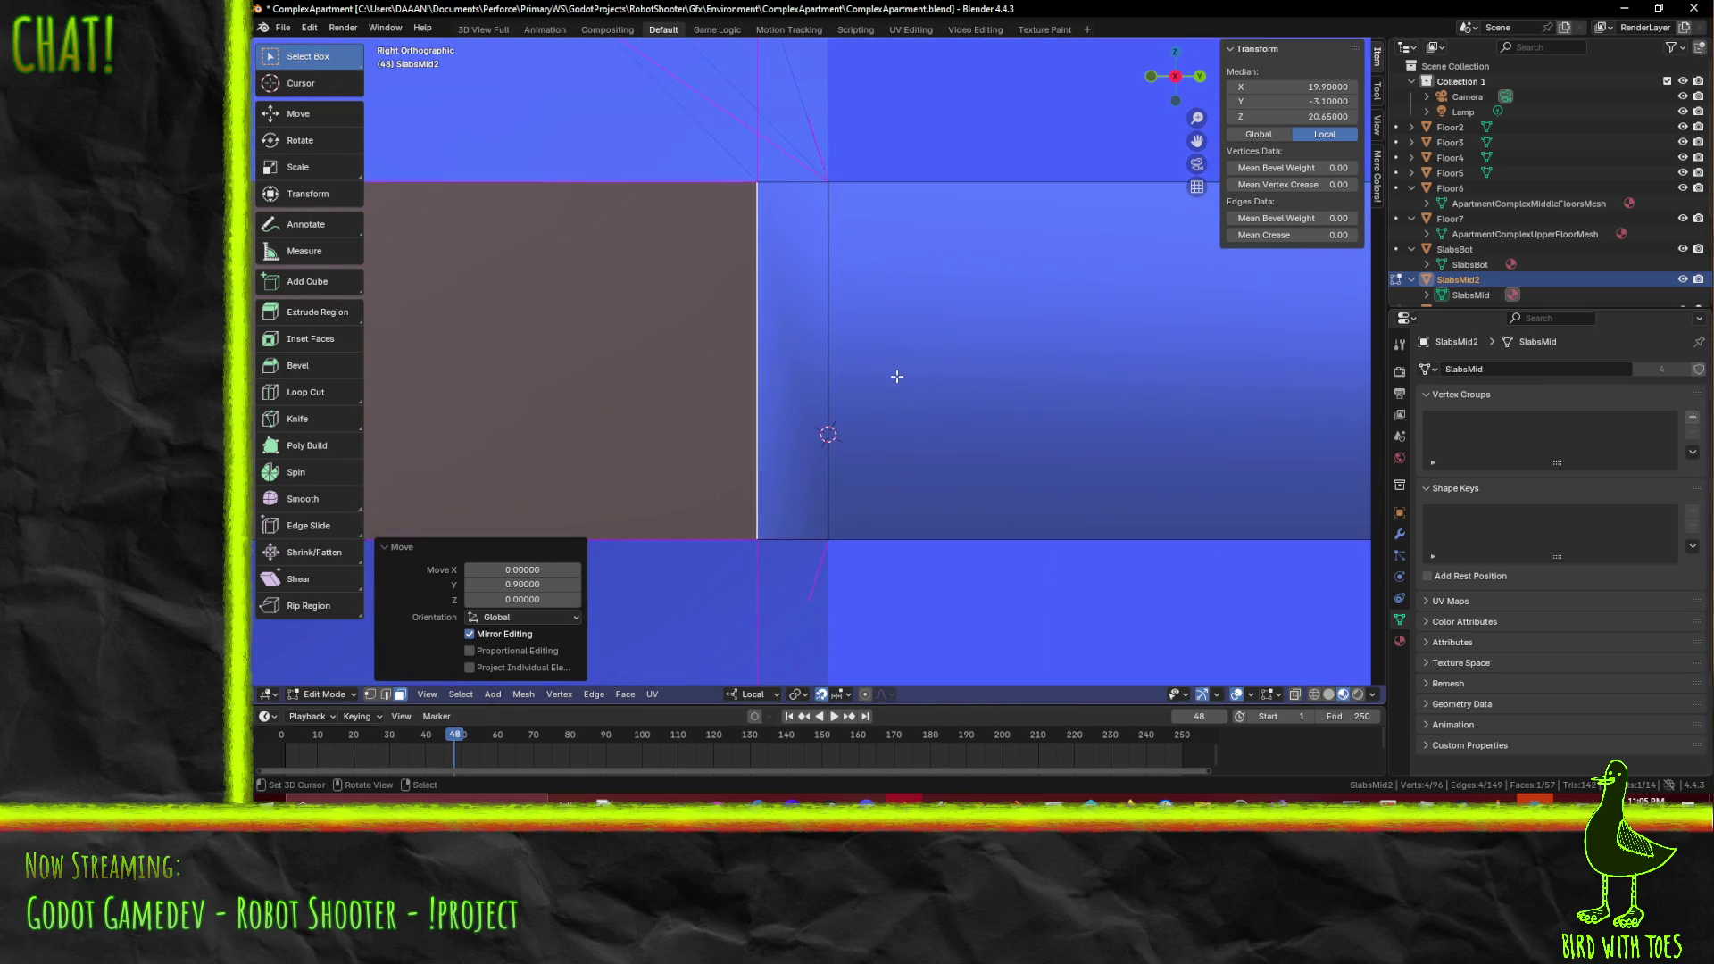
{"action": "key", "text": "g"}
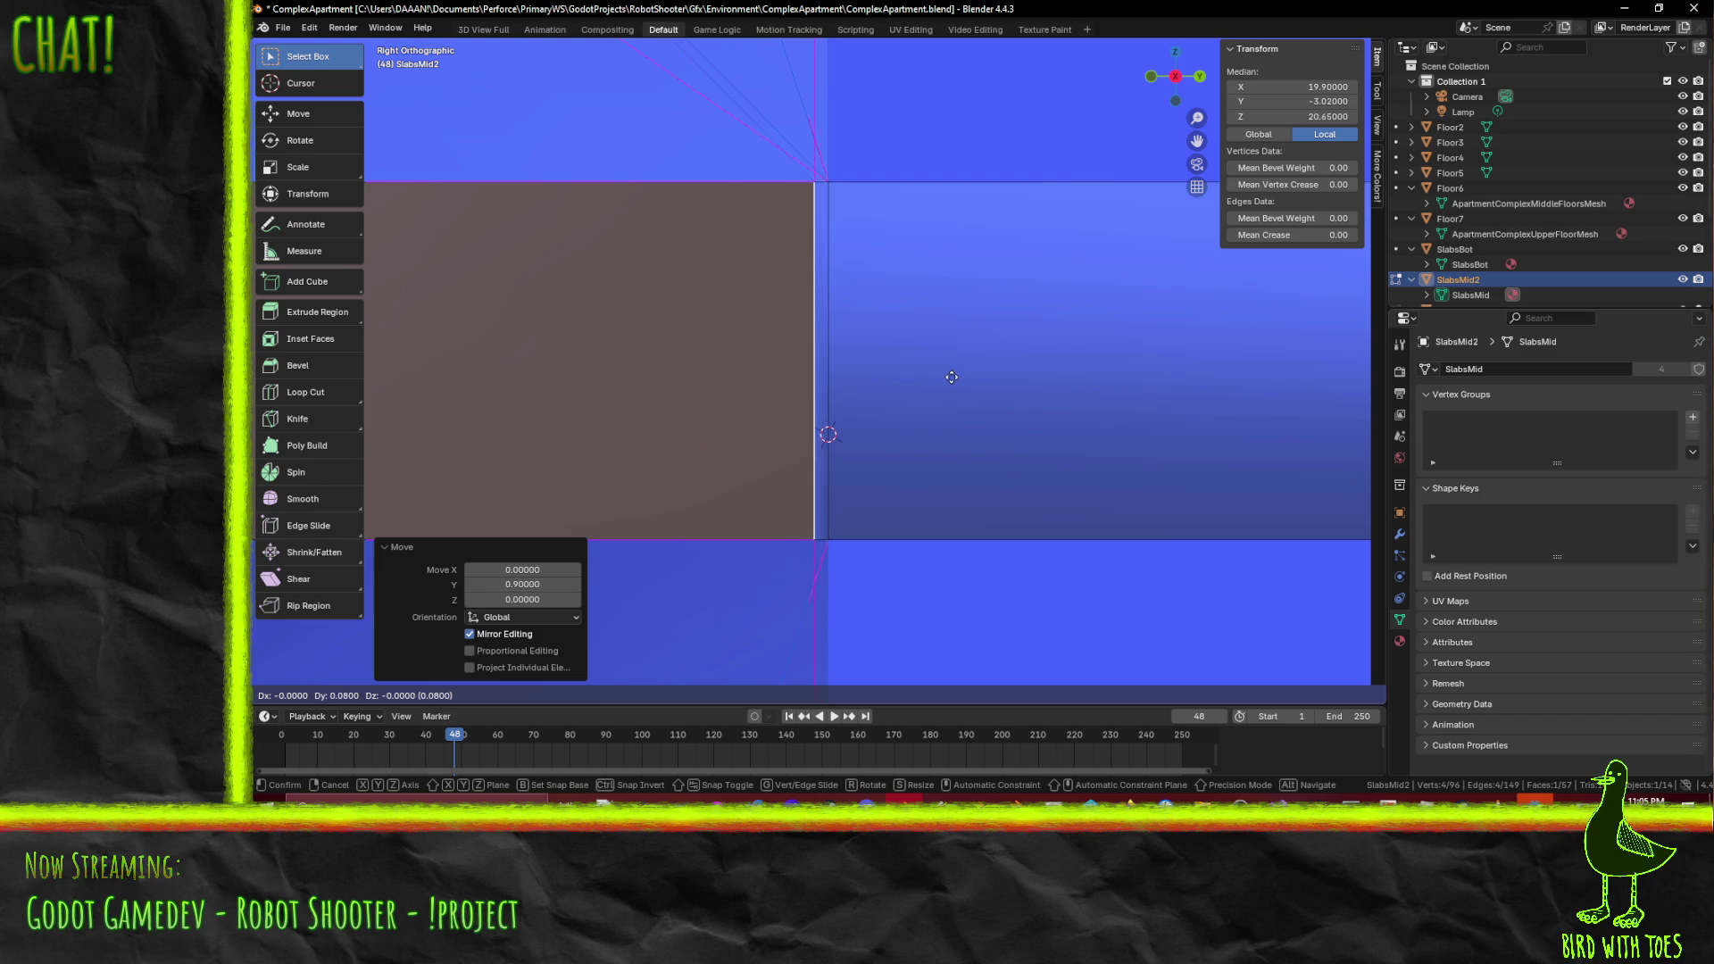
{"action": "left_click", "coordinate": [929, 378]}
- Raise the extended slab's bottom edge 0.1, then lower it 0.05
{"action": "mouse_move", "coordinate": [911, 410]}
{"action": "middle_mouse_down"}
{"action": "mouse_move", "coordinate": [895, 452]}
{"action": "mouse_move", "coordinate": [759, 509]}
{"action": "mouse_move", "coordinate": [482, 678]}
{"action": "middle_mouse_up"}
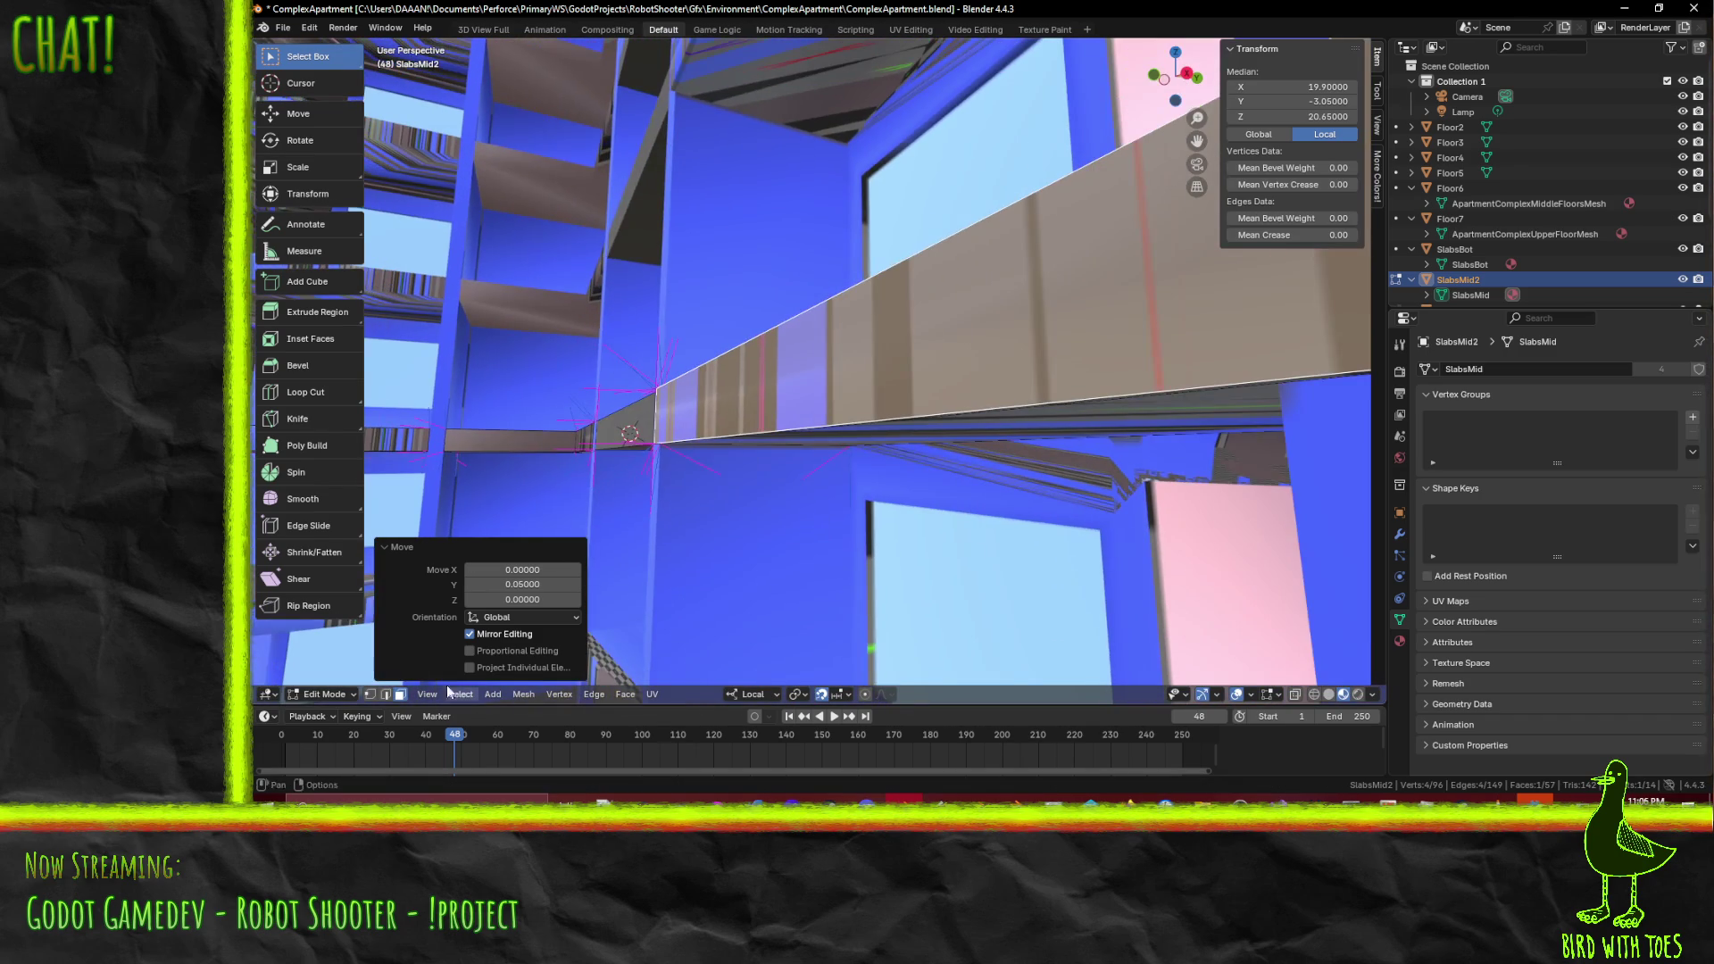
{"action": "left_click", "coordinate": [388, 696]}
{"action": "left_click", "coordinate": [815, 426]}
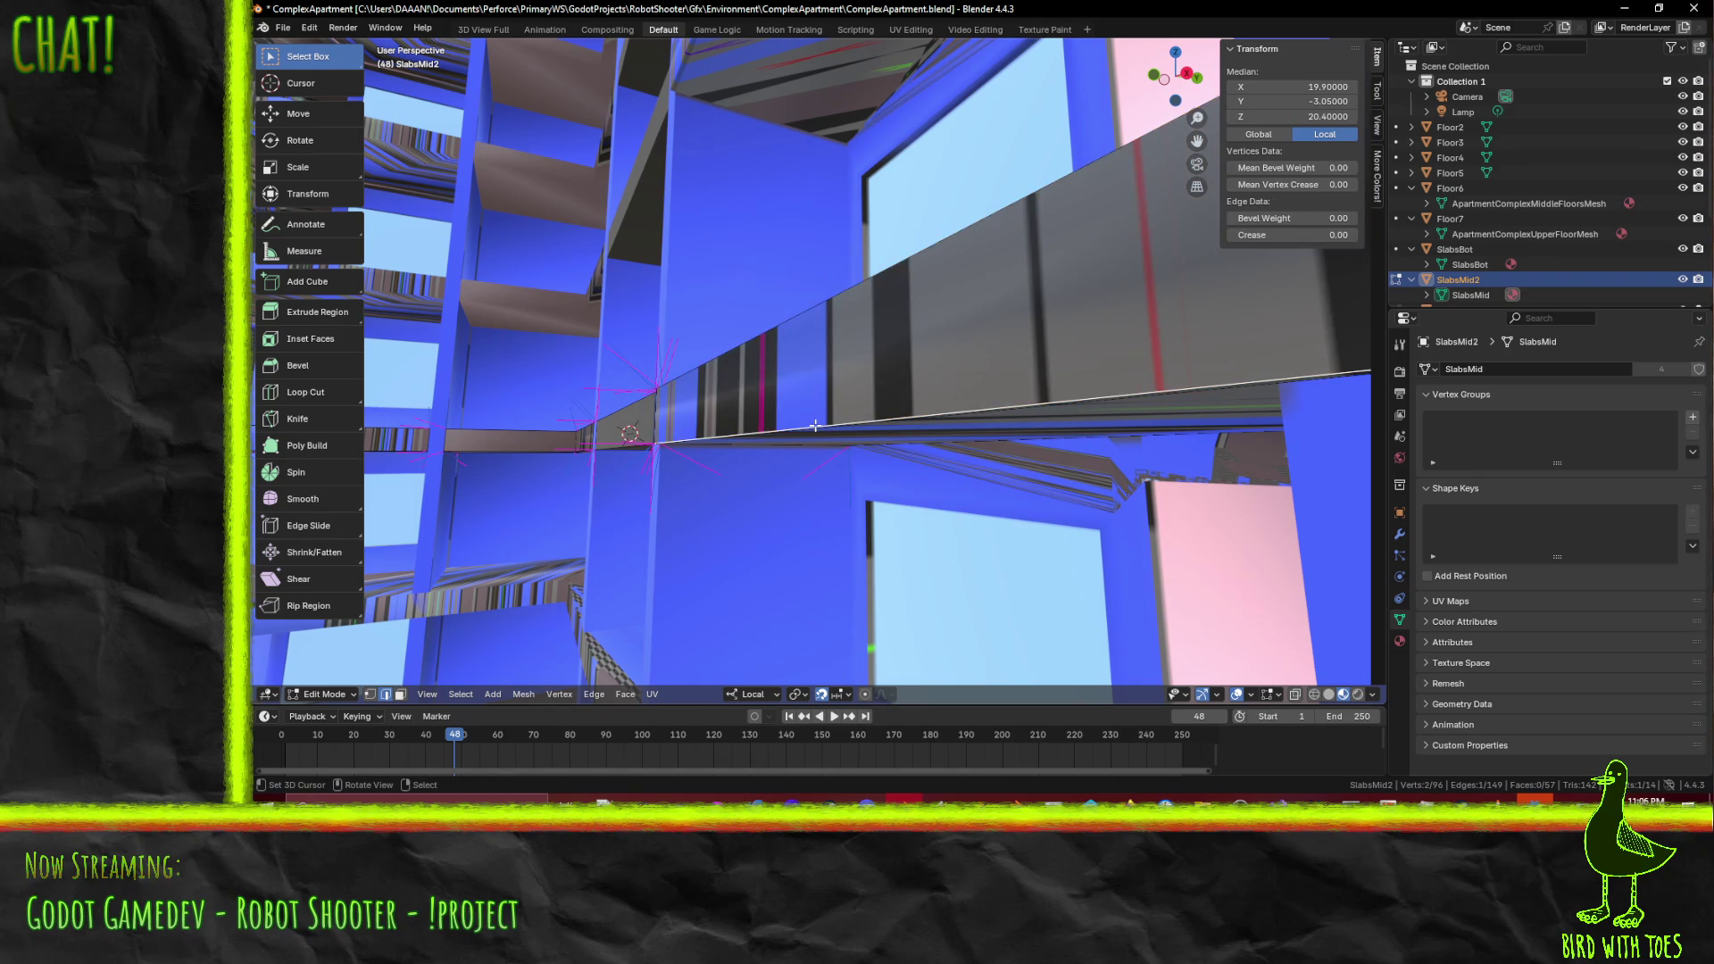
{"action": "key", "text": "KP_3"}
{"action": "key", "text": "KP_Decimal"}
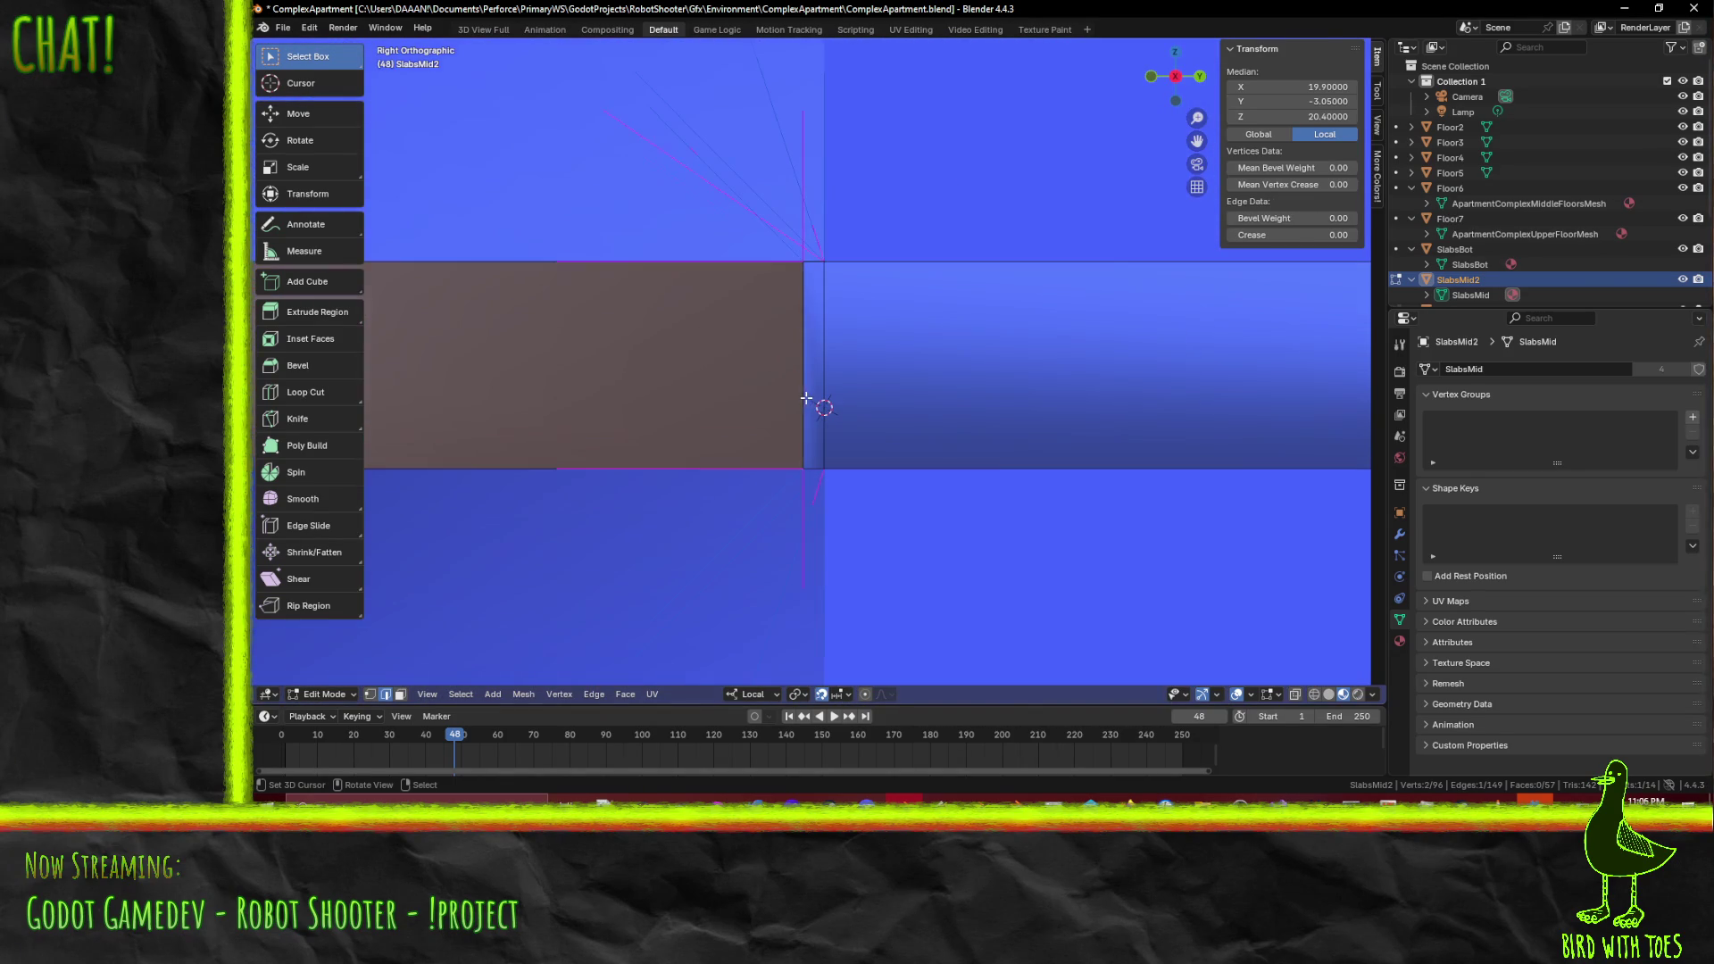
{"action": "key", "text": "g"}
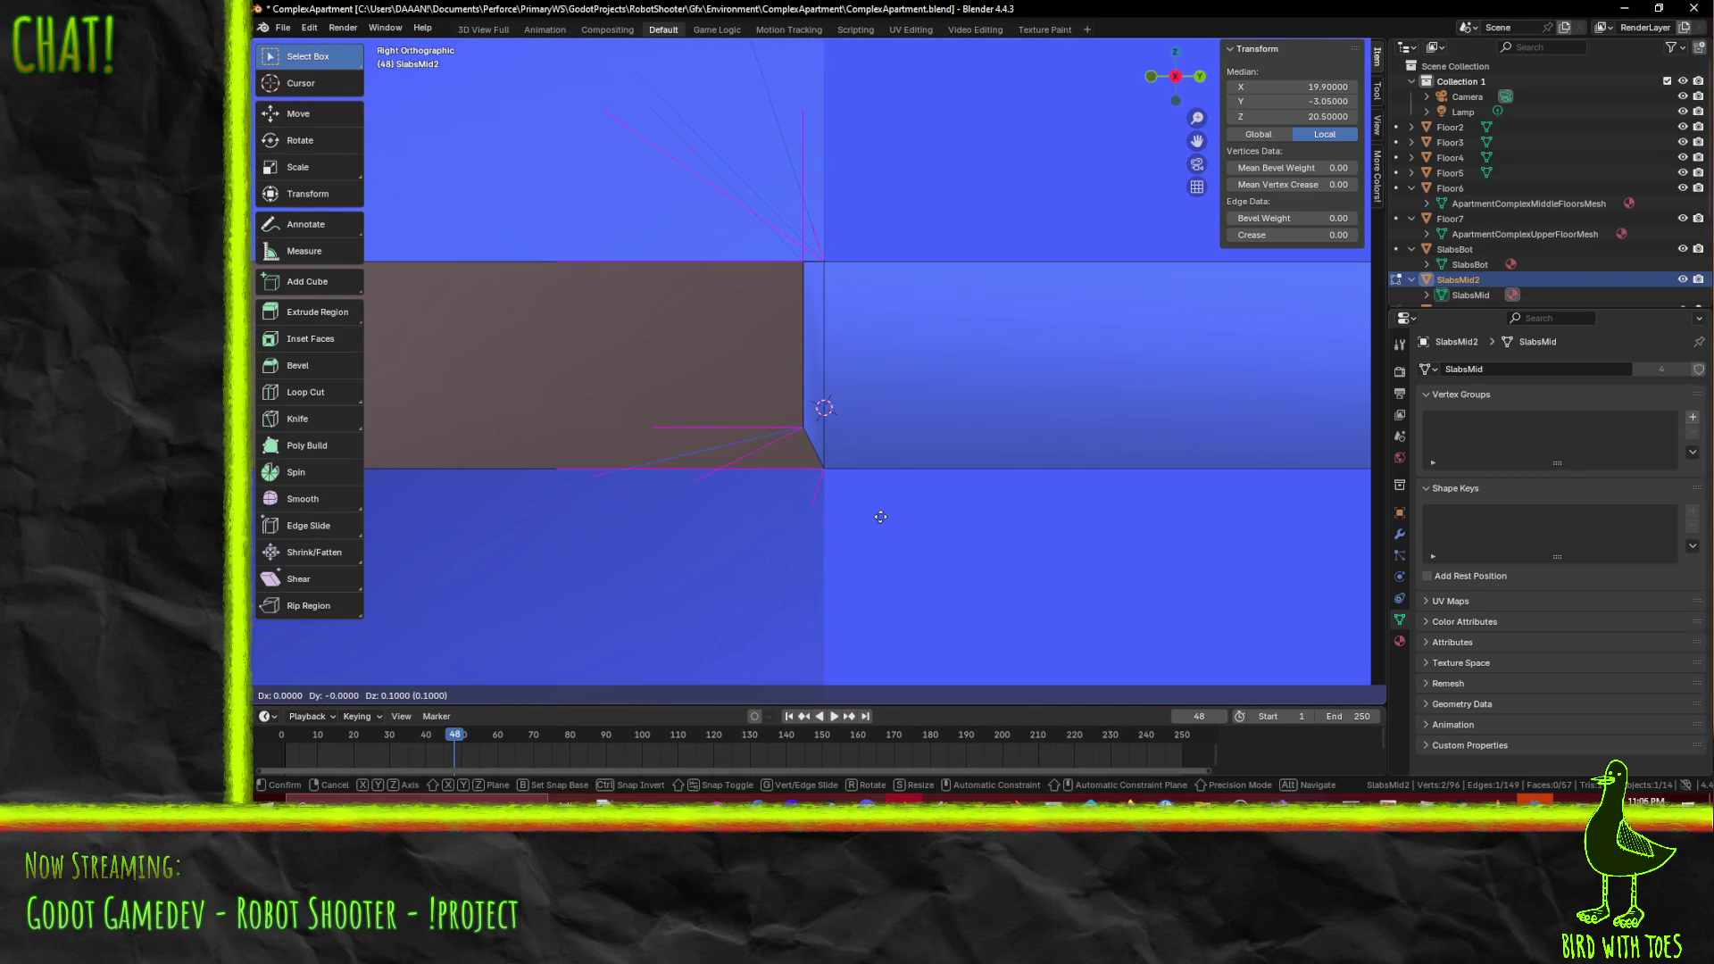
{"action": "left_click", "coordinate": [880, 516]}
{"action": "scroll", "coordinate": [880, 499], "scroll_direction": "up", "scroll_amount": 5}
{"action": "middle_click_drag", "start_coordinate": [880, 491], "coordinate": [982, 193], "text": "shift"}
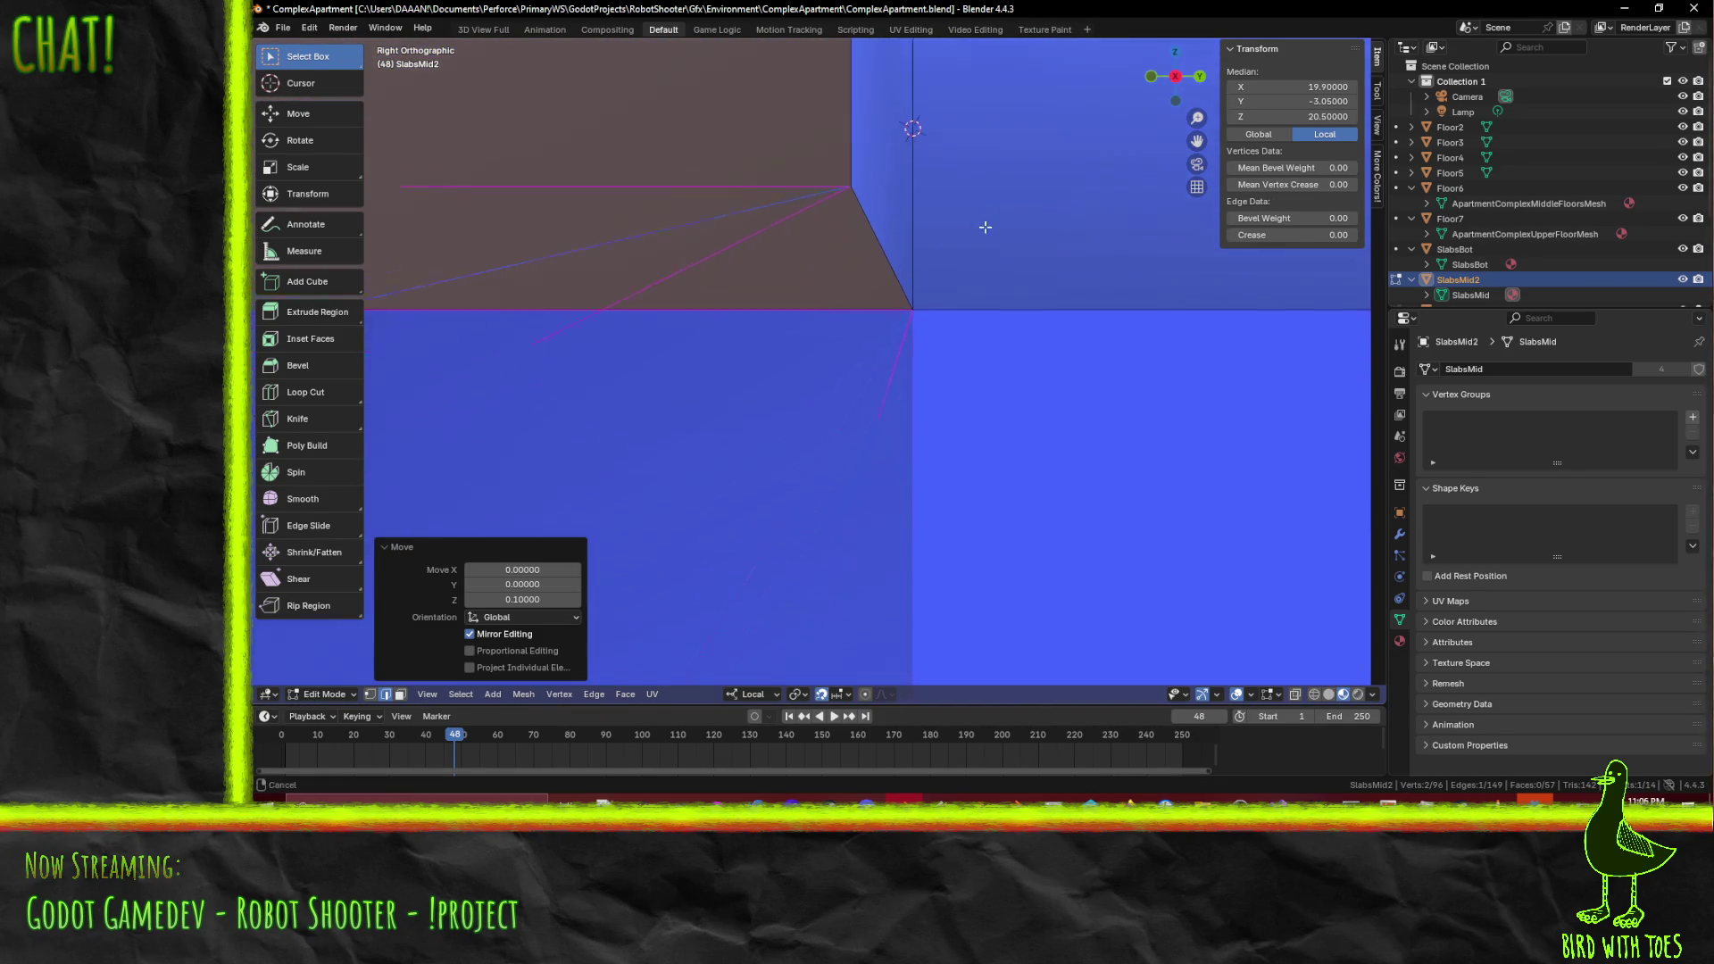
{"action": "scroll", "coordinate": [991, 198], "scroll_direction": "up", "scroll_amount": 4, "text": "shift"}
{"action": "key", "text": "g"}
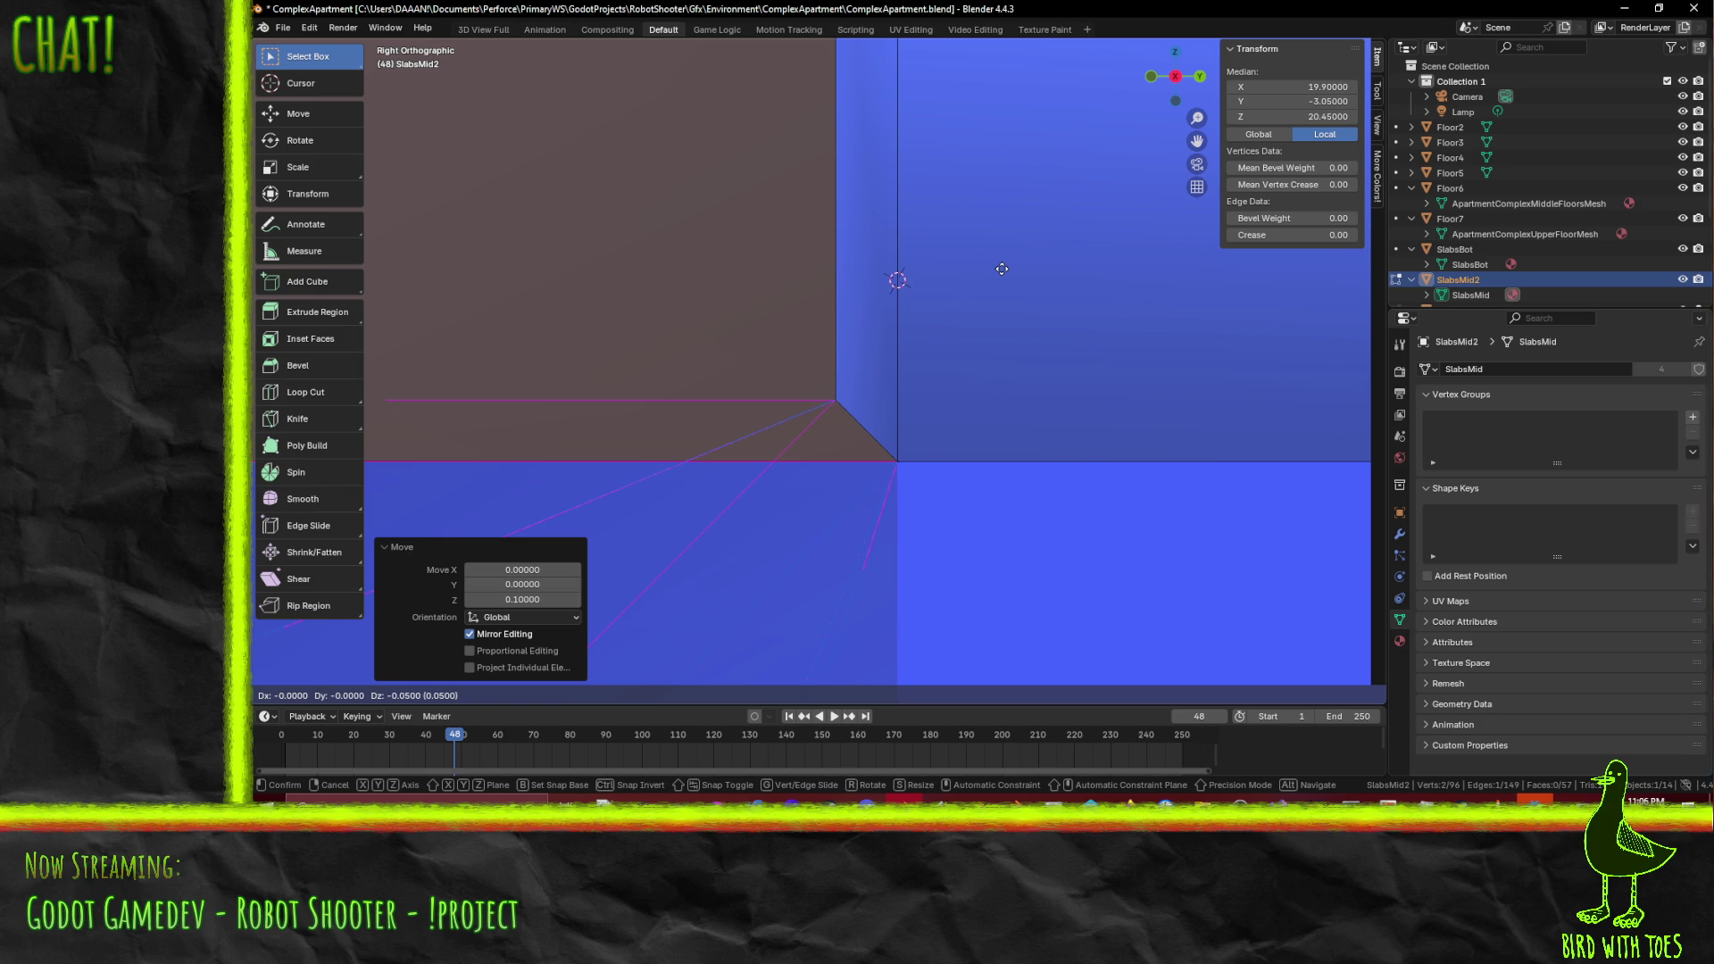
{"action": "left_click", "coordinate": [1002, 269]}
- Lower the top edge of the slab end in the right side view
{"action": "mouse_move", "coordinate": [1001, 268]}
{"action": "middle_mouse_down"}
{"action": "mouse_move", "coordinate": [987, 298]}
{"action": "mouse_move", "coordinate": [1025, 604]}
{"action": "mouse_move", "coordinate": [872, 506]}
{"action": "mouse_move", "coordinate": [948, 430]}
{"action": "middle_mouse_up"}
{"action": "left_click", "coordinate": [948, 429]}
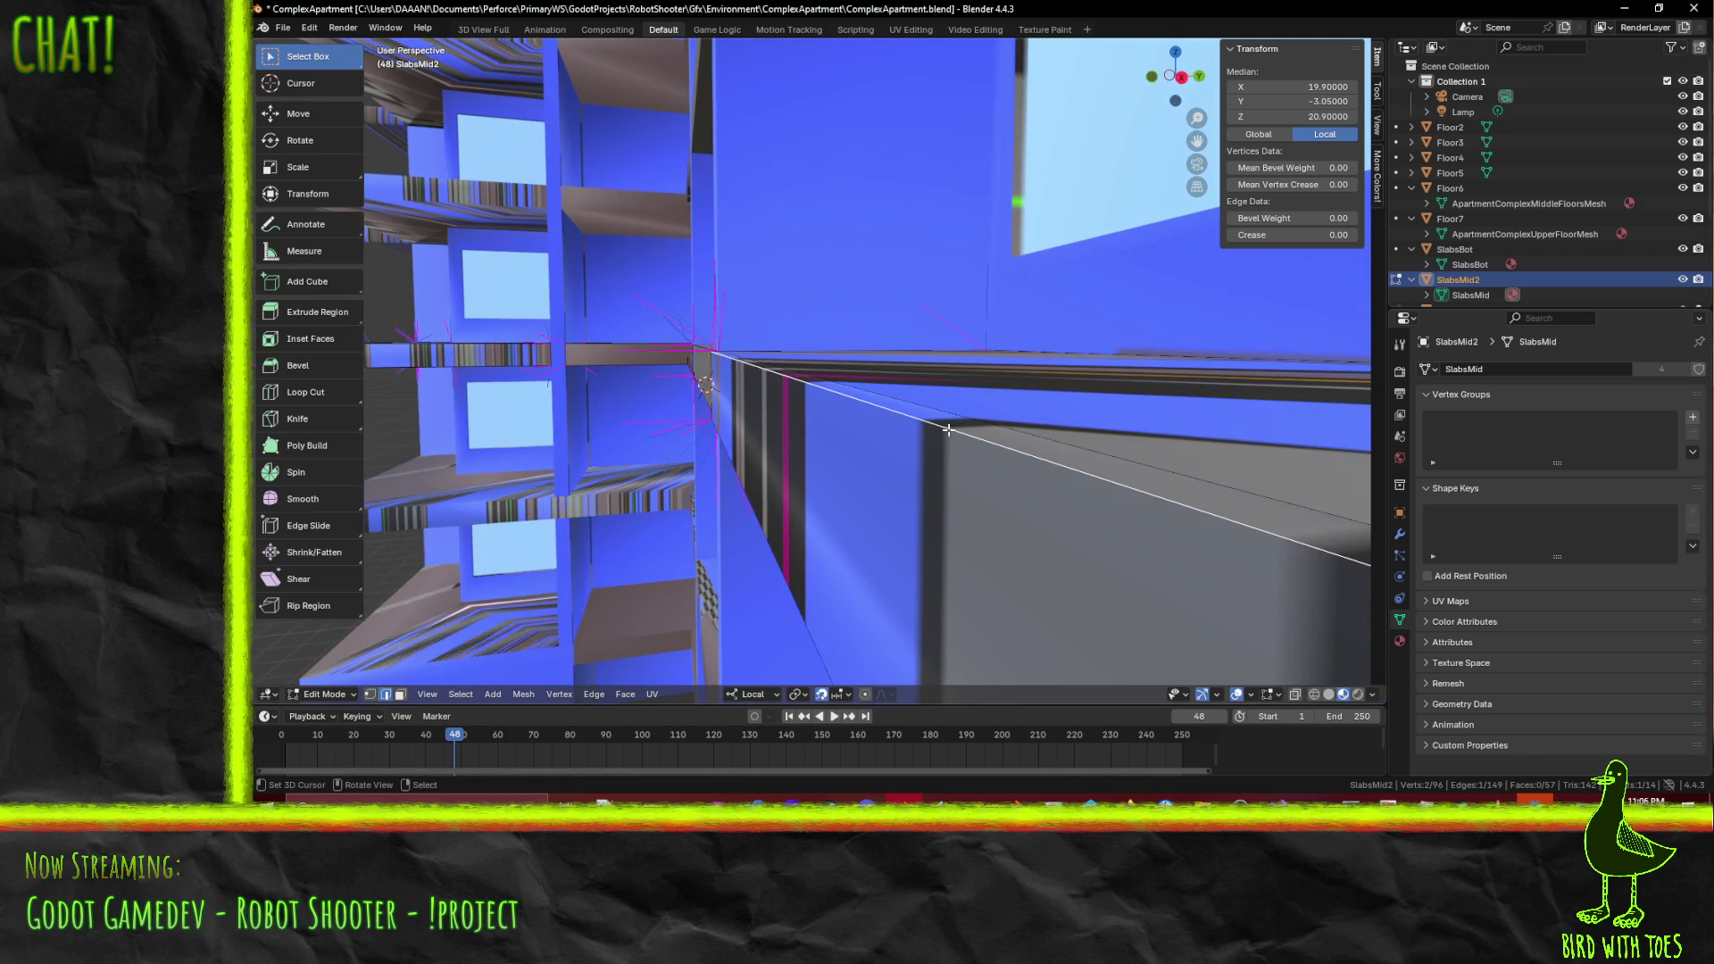
{"action": "key", "text": "KP_3"}
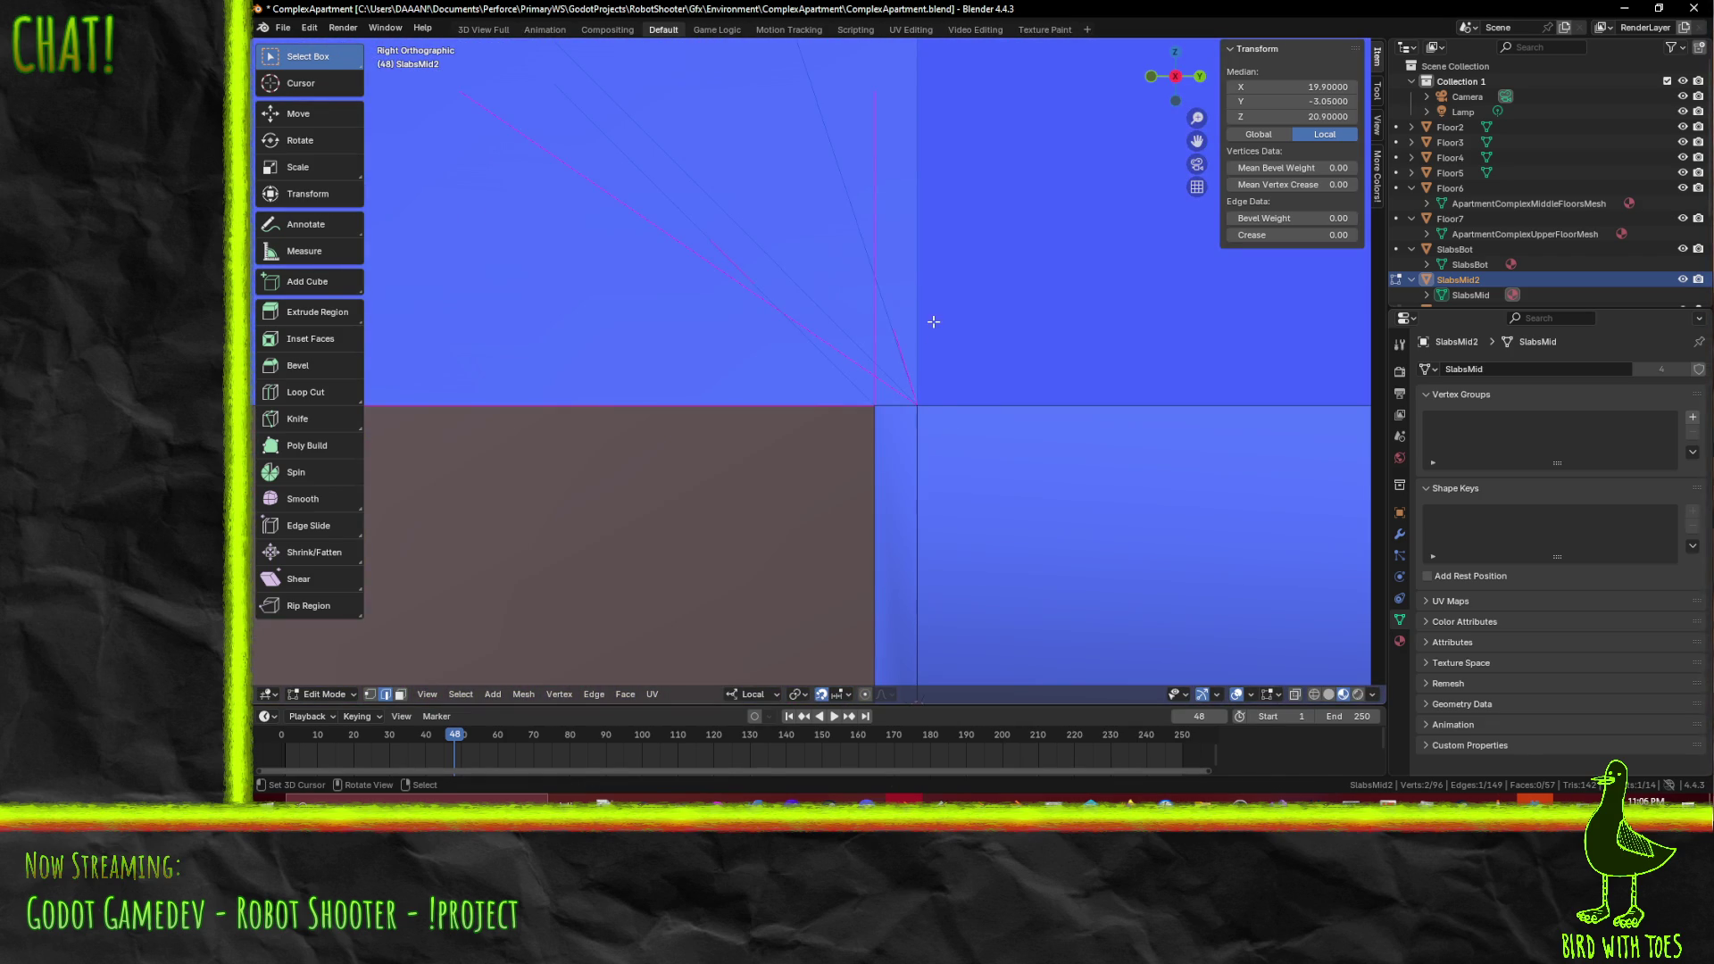
{"action": "key", "text": "g"}
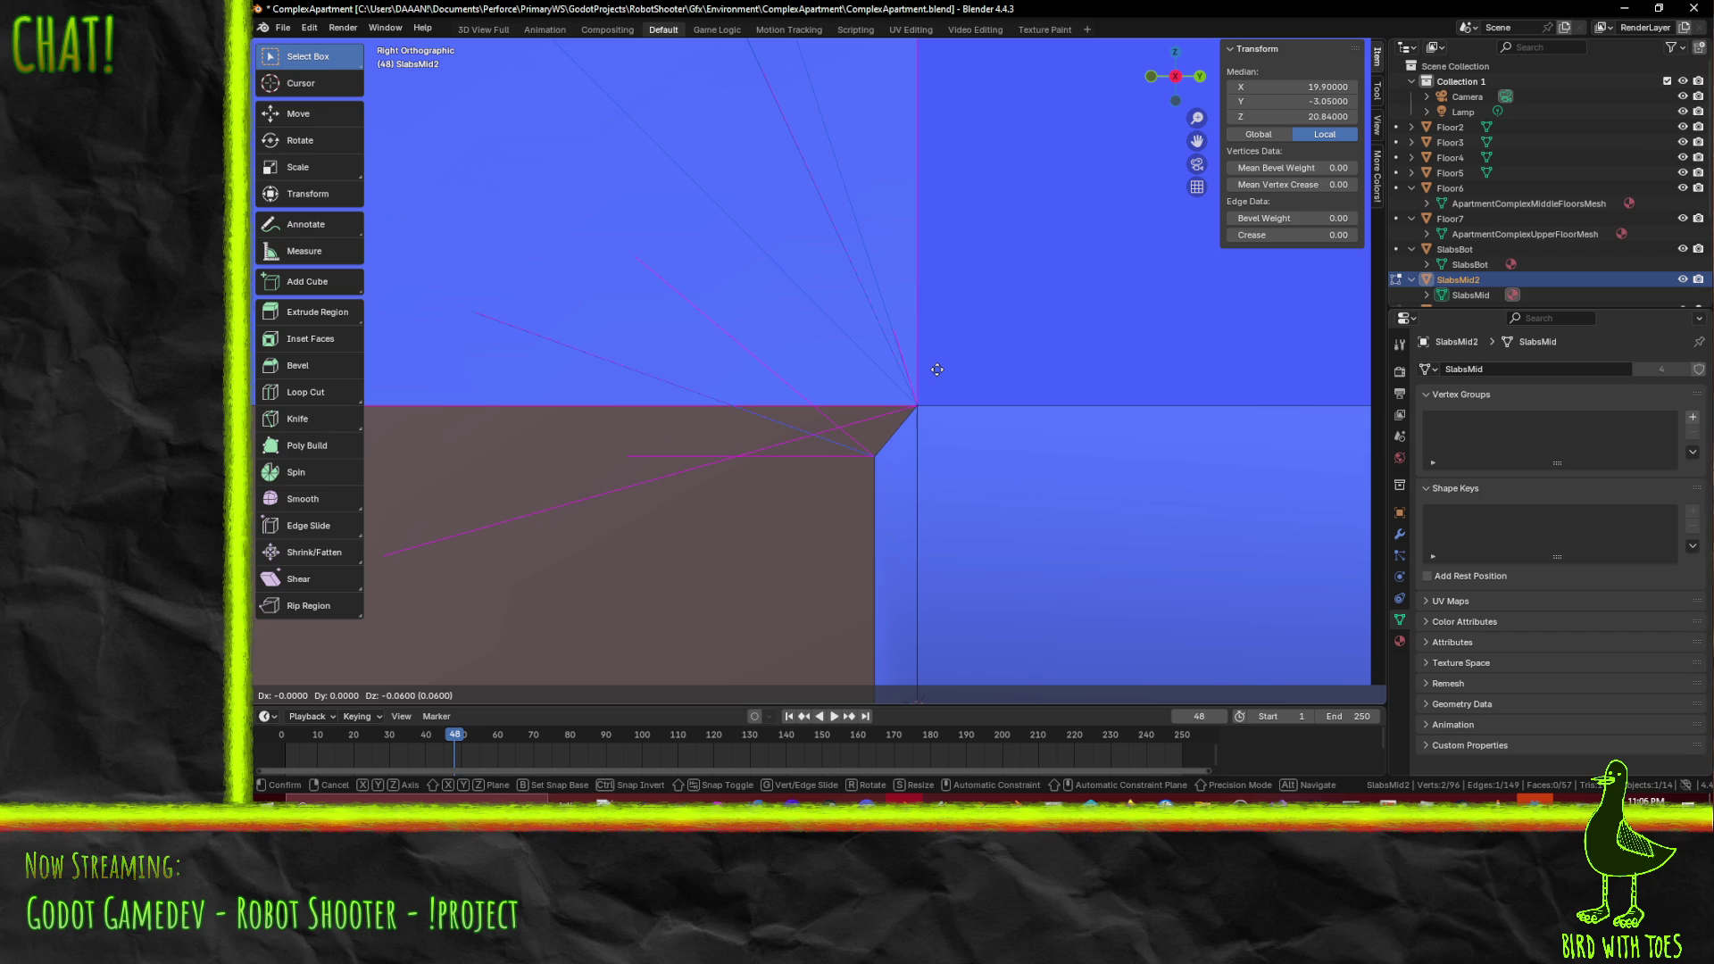
{"action": "left_click", "coordinate": [936, 362]}
- In front view, shift a corner slab edge along X to line it up
{"action": "mouse_move", "coordinate": [936, 361]}
{"action": "middle_mouse_down"}
{"action": "mouse_move", "coordinate": [1097, 395]}
{"action": "mouse_move", "coordinate": [869, 318]}
{"action": "mouse_move", "coordinate": [872, 399]}
{"action": "middle_mouse_up"}
{"action": "left_click", "coordinate": [872, 399]}
{"action": "key", "text": "KP_1"}
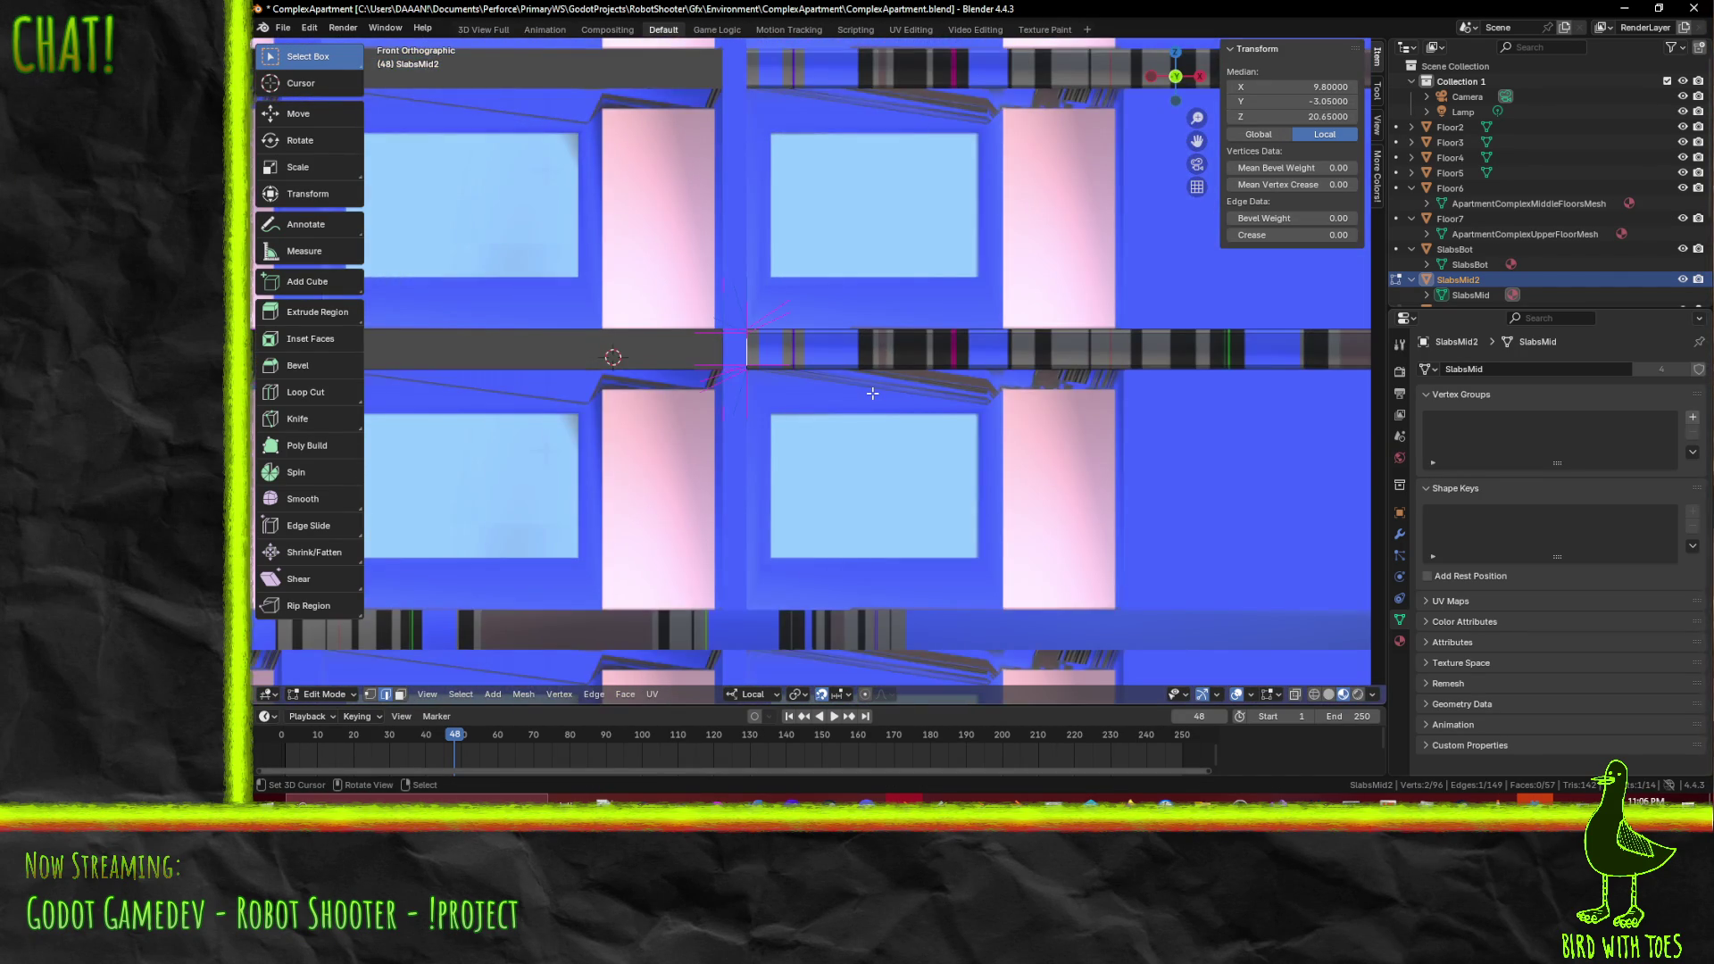
{"action": "scroll", "coordinate": [872, 393], "scroll_direction": "up", "scroll_amount": 8}
{"action": "key", "text": "g"}
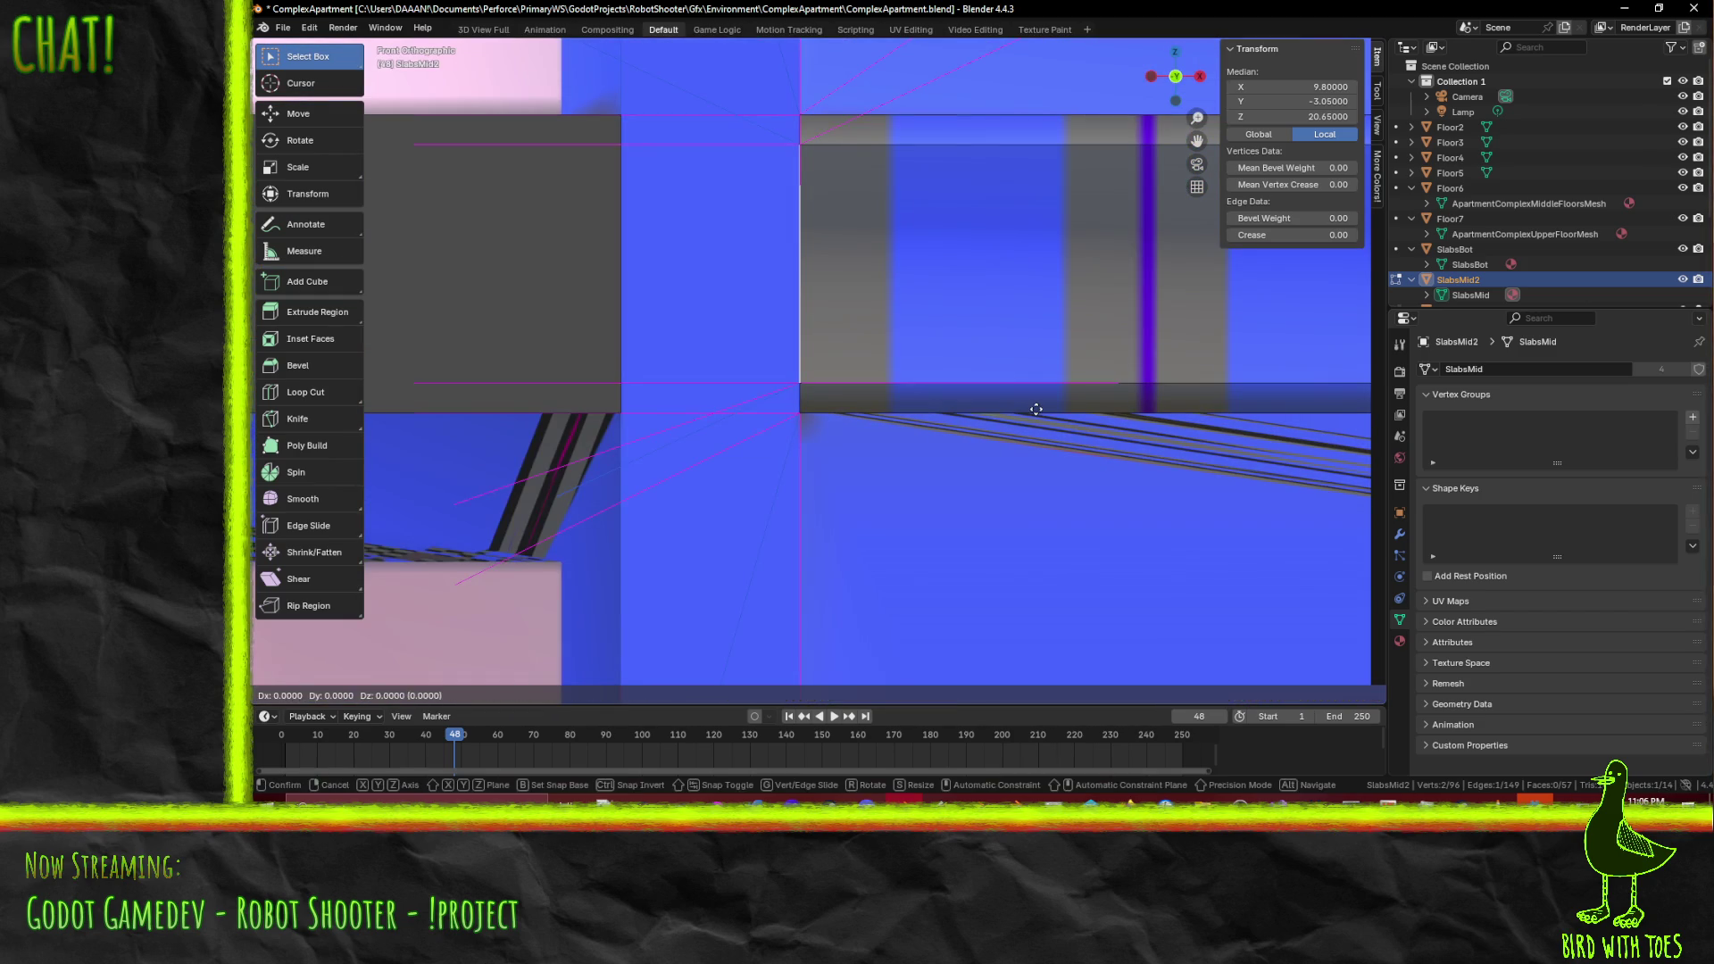
{"action": "key", "text": "x"}
{"action": "key", "text": "x"}
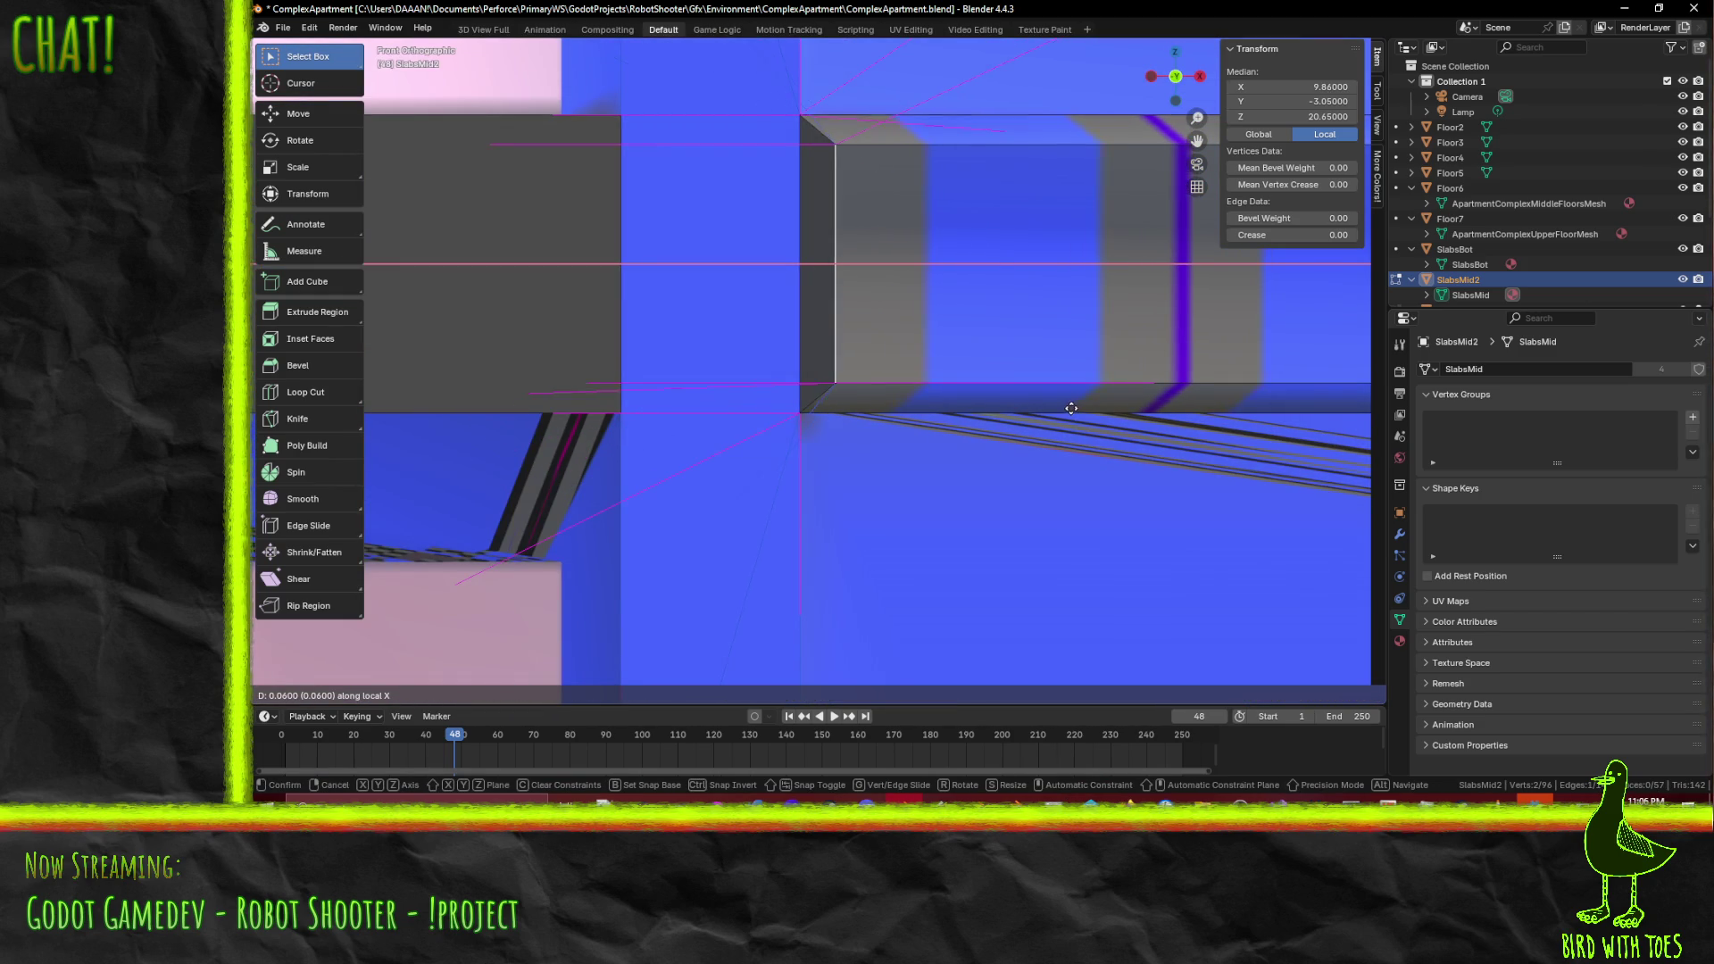
{"action": "left_click", "coordinate": [1076, 411]}
{"action": "mouse_move", "coordinate": [1077, 411]}
{"action": "middle_mouse_down"}
{"action": "mouse_move", "coordinate": [833, 366]}
{"action": "mouse_move", "coordinate": [465, 616]}
{"action": "middle_mouse_up"}
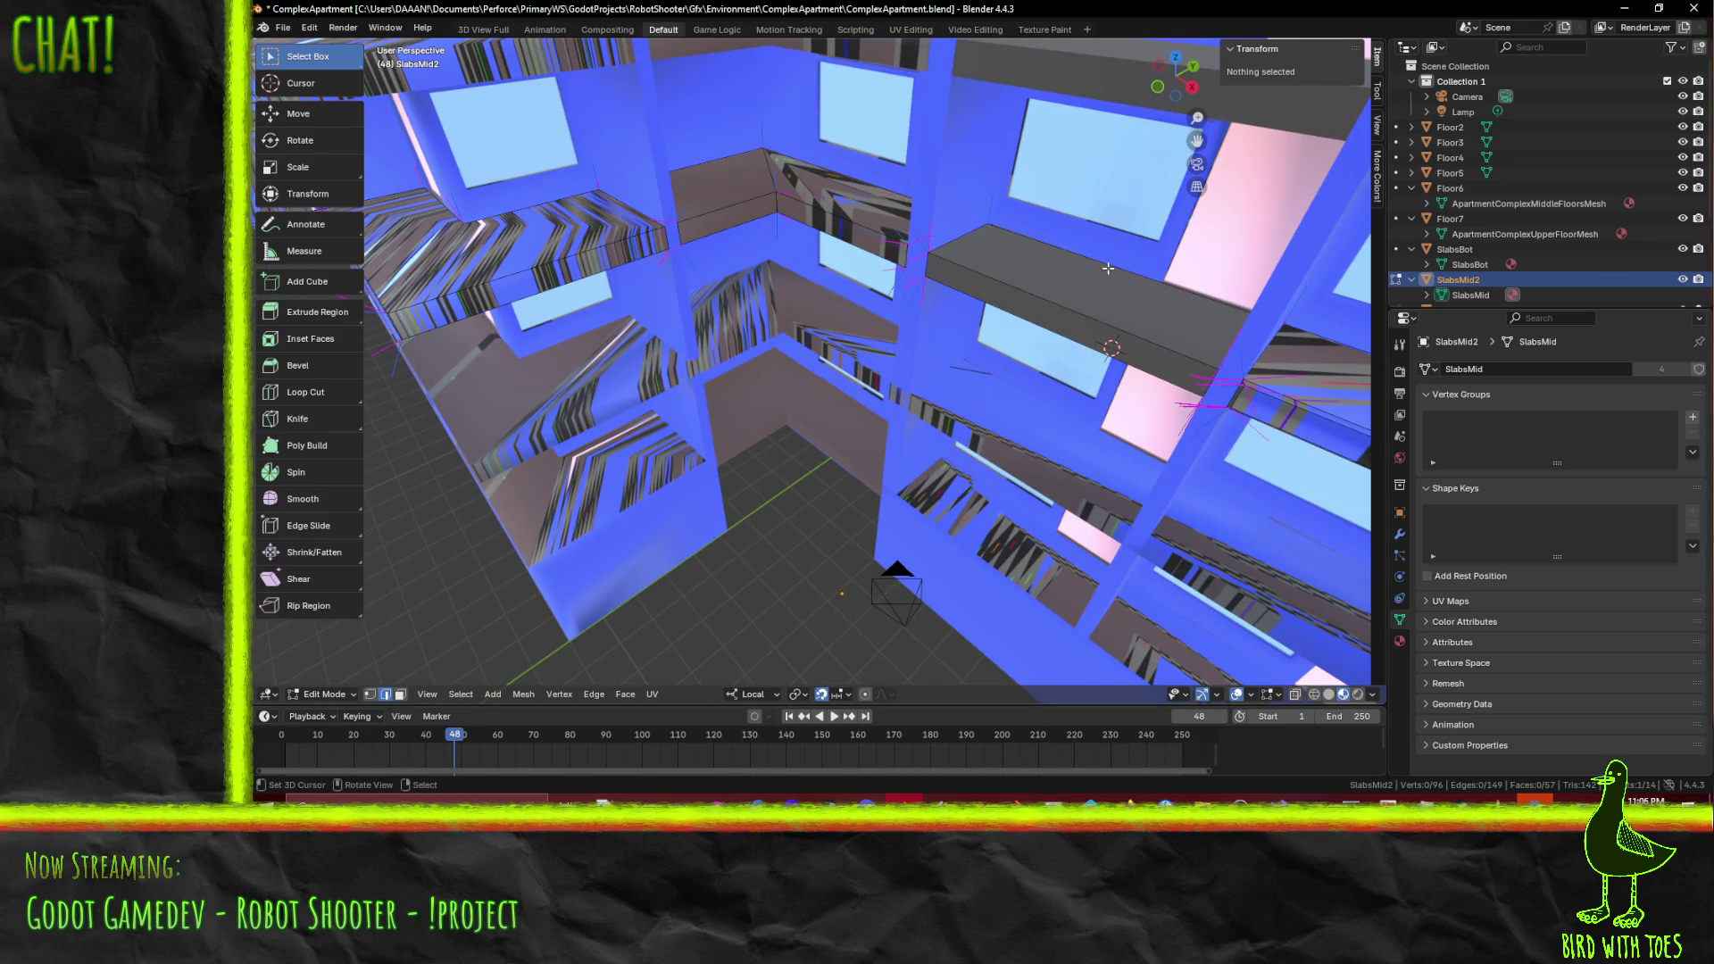
- Bevel the slab's outer edges, including the lower front edge, with a 0.05 width
{"action": "left_click", "coordinate": [1071, 310]}
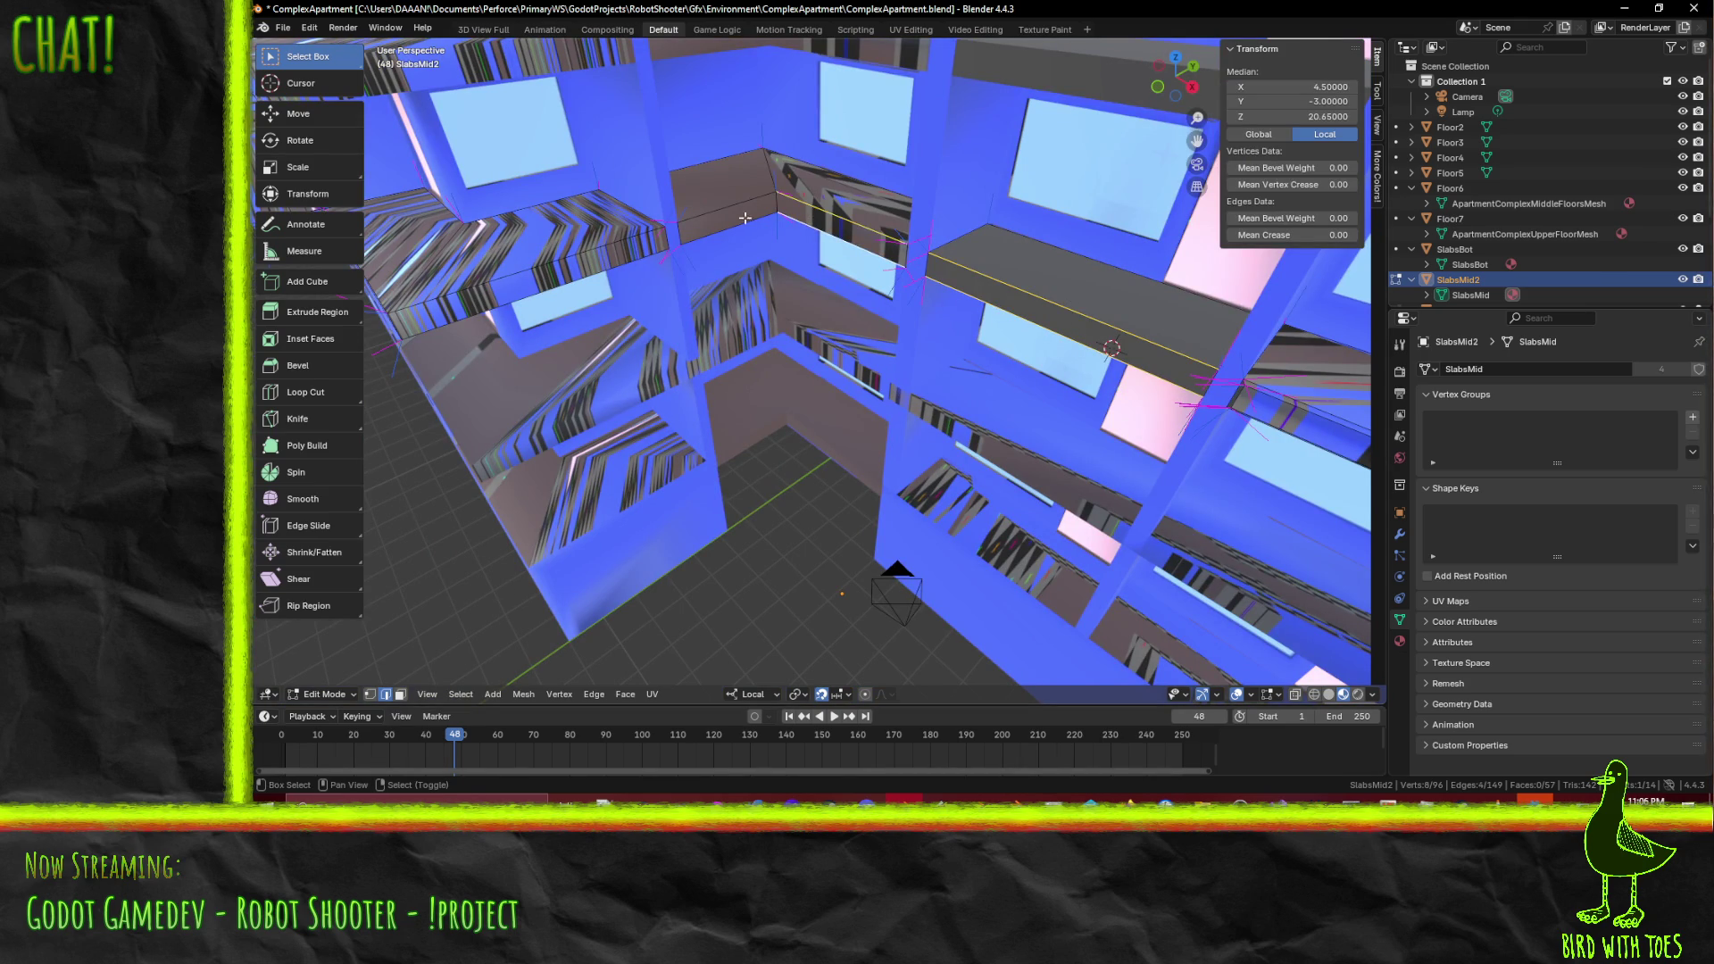
{"action": "middle_click_drag", "start_coordinate": [743, 205], "coordinate": [827, 311]}
{"action": "left_click", "coordinate": [750, 314], "text": "shift"}
{"action": "left_click", "coordinate": [671, 318], "text": "shift"}
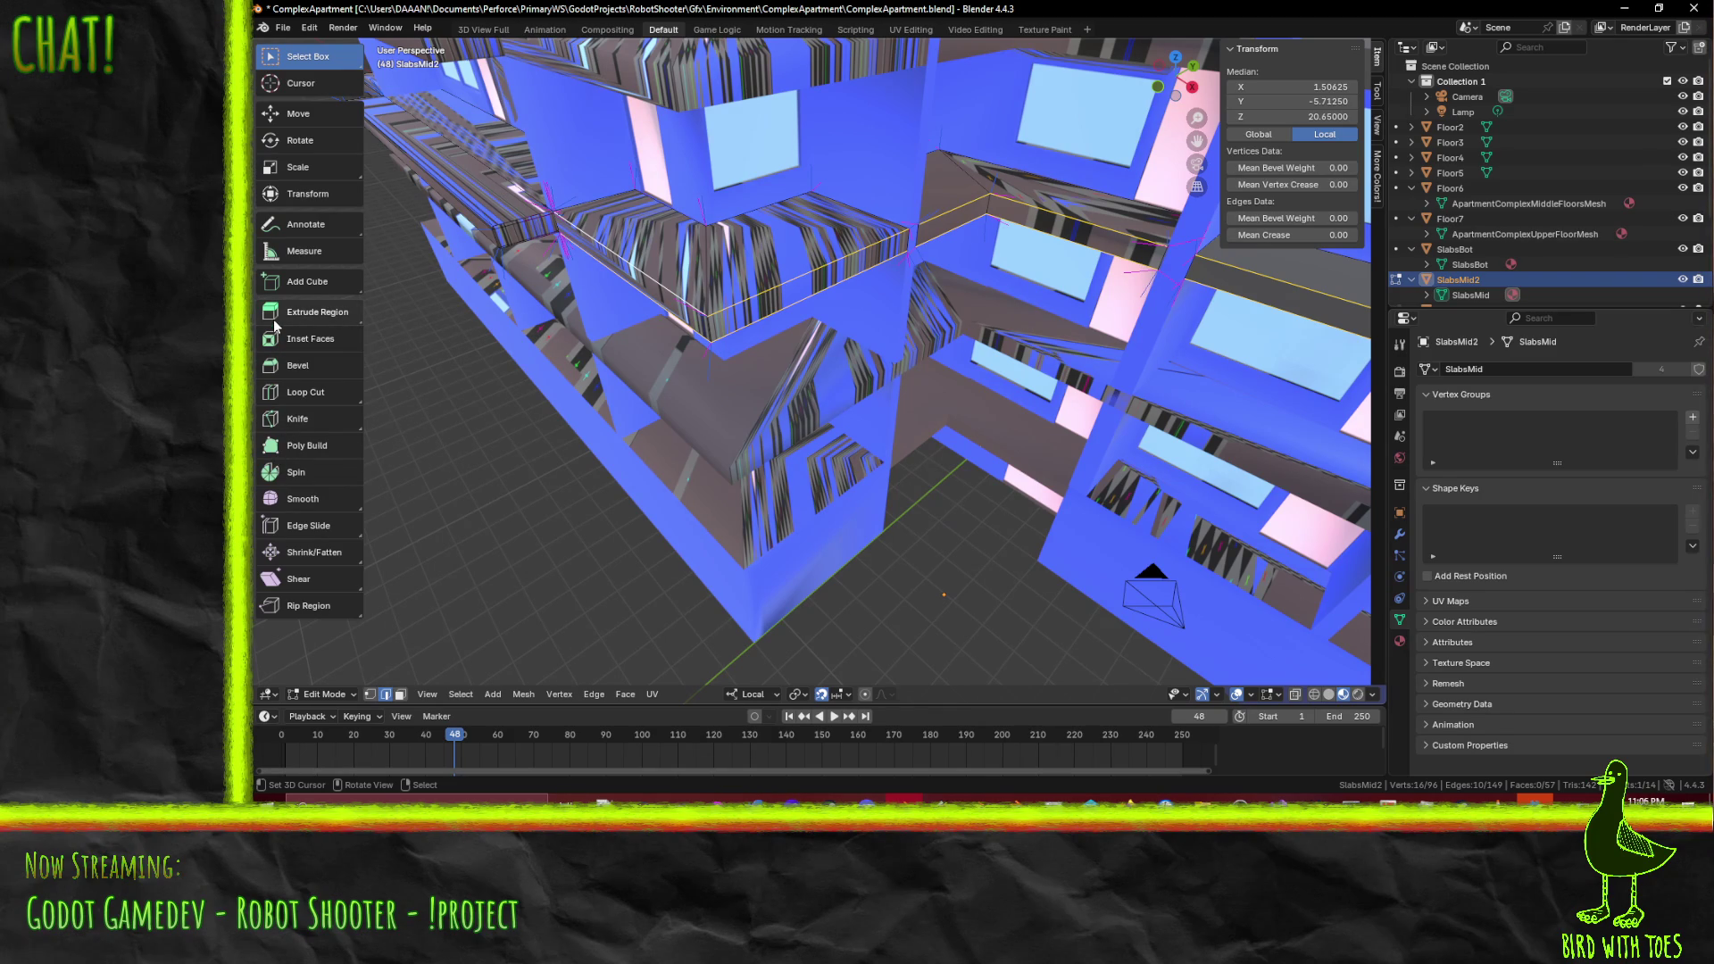
{"action": "left_click", "coordinate": [275, 375]}
{"action": "mouse_move", "coordinate": [975, 297]}
{"action": "left_mouse_down"}
{"action": "mouse_move", "coordinate": [941, 297]}
{"action": "mouse_move", "coordinate": [1016, 256]}
{"action": "left_mouse_up"}
{"action": "type", "text": "0.050"}
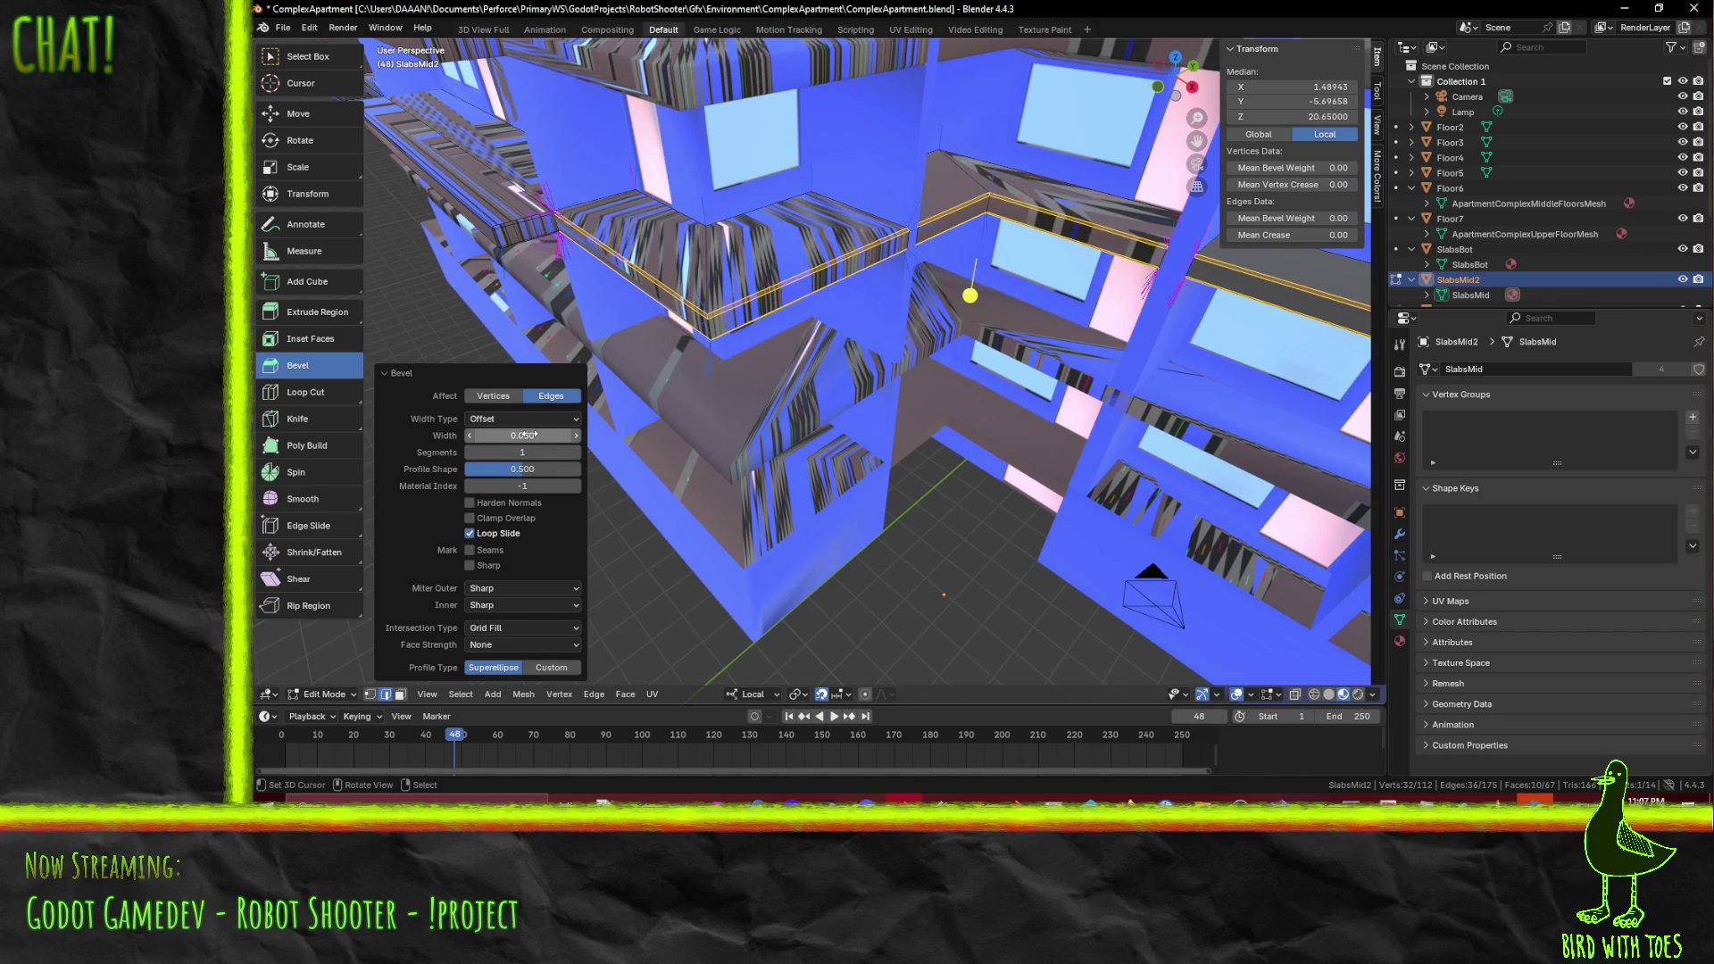
{"action": "key", "text": "Return"}
- Return to Object Mode, save ComplexApartment.blend, and re-enter Edit Mode
{"action": "mouse_move", "coordinate": [817, 323]}
{"action": "middle_mouse_down"}
{"action": "mouse_move", "coordinate": [796, 357]}
{"action": "mouse_move", "coordinate": [967, 300]}
{"action": "mouse_move", "coordinate": [841, 298]}
{"action": "mouse_move", "coordinate": [1078, 330]}
{"action": "mouse_move", "coordinate": [831, 318]}
{"action": "mouse_move", "coordinate": [898, 356]}
{"action": "mouse_move", "coordinate": [656, 361]}
{"action": "mouse_move", "coordinate": [862, 346]}
{"action": "mouse_move", "coordinate": [681, 356]}
{"action": "mouse_move", "coordinate": [735, 353]}
{"action": "mouse_move", "coordinate": [746, 287]}
{"action": "mouse_move", "coordinate": [894, 382]}
{"action": "mouse_move", "coordinate": [843, 310]}
{"action": "mouse_move", "coordinate": [911, 491]}
{"action": "mouse_move", "coordinate": [1139, 509]}
{"action": "mouse_move", "coordinate": [1239, 570]}
{"action": "mouse_move", "coordinate": [1176, 535]}
{"action": "middle_mouse_up"}
{"action": "key", "text": "Tab"}
{"action": "key", "text": "ctrl+s"}
{"action": "key", "text": "Tab"}
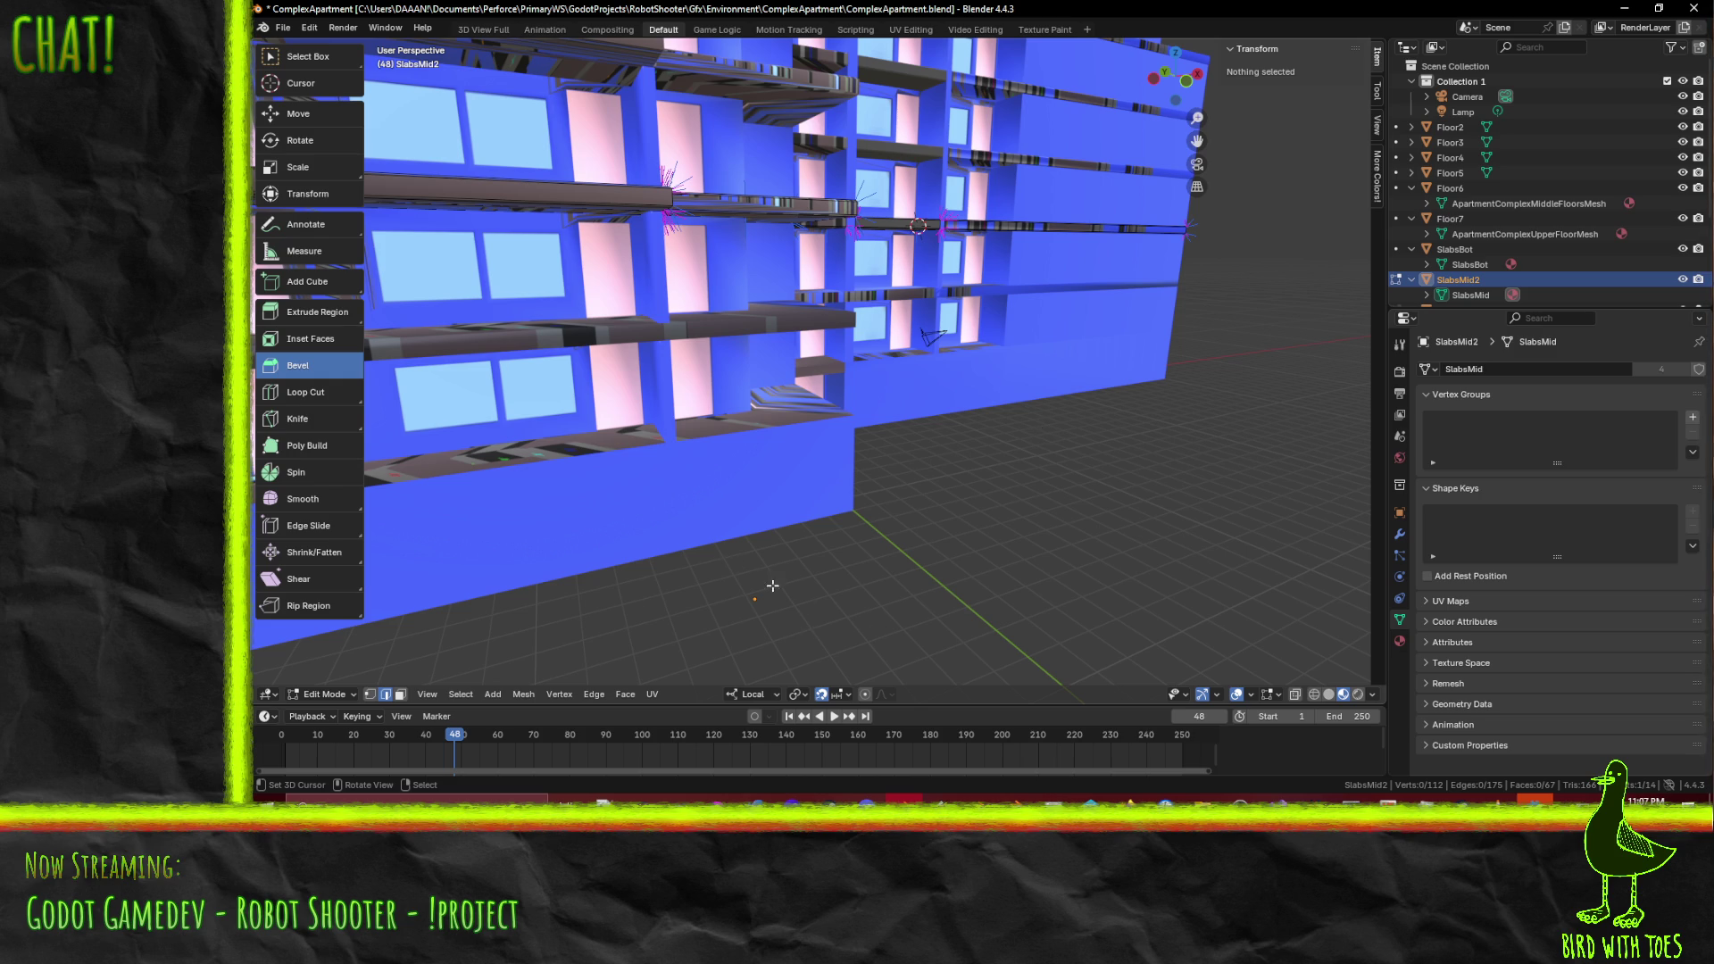
- Select the SlabsBot slab and, in Edit Mode, its vertical corner edge
{"action": "key", "text": "Tab"}
{"action": "mouse_move", "coordinate": [650, 511]}
{"action": "middle_mouse_down"}
{"action": "mouse_move", "coordinate": [742, 457]}
{"action": "mouse_move", "coordinate": [889, 444]}
{"action": "mouse_move", "coordinate": [726, 423]}
{"action": "mouse_move", "coordinate": [826, 411]}
{"action": "mouse_move", "coordinate": [773, 446]}
{"action": "mouse_move", "coordinate": [791, 417]}
{"action": "middle_mouse_up"}
{"action": "left_click", "coordinate": [732, 464]}
{"action": "key", "text": "Tab"}
{"action": "mouse_move", "coordinate": [921, 470]}
{"action": "middle_mouse_down"}
{"action": "mouse_move", "coordinate": [909, 426]}
{"action": "mouse_move", "coordinate": [931, 457]}
{"action": "mouse_move", "coordinate": [857, 489]}
{"action": "middle_mouse_up"}
{"action": "left_click", "coordinate": [843, 451], "text": "alt"}
- Bevel the corner edge with a width of 0.1 and 2 segments
{"action": "key", "text": "ctrl+b"}
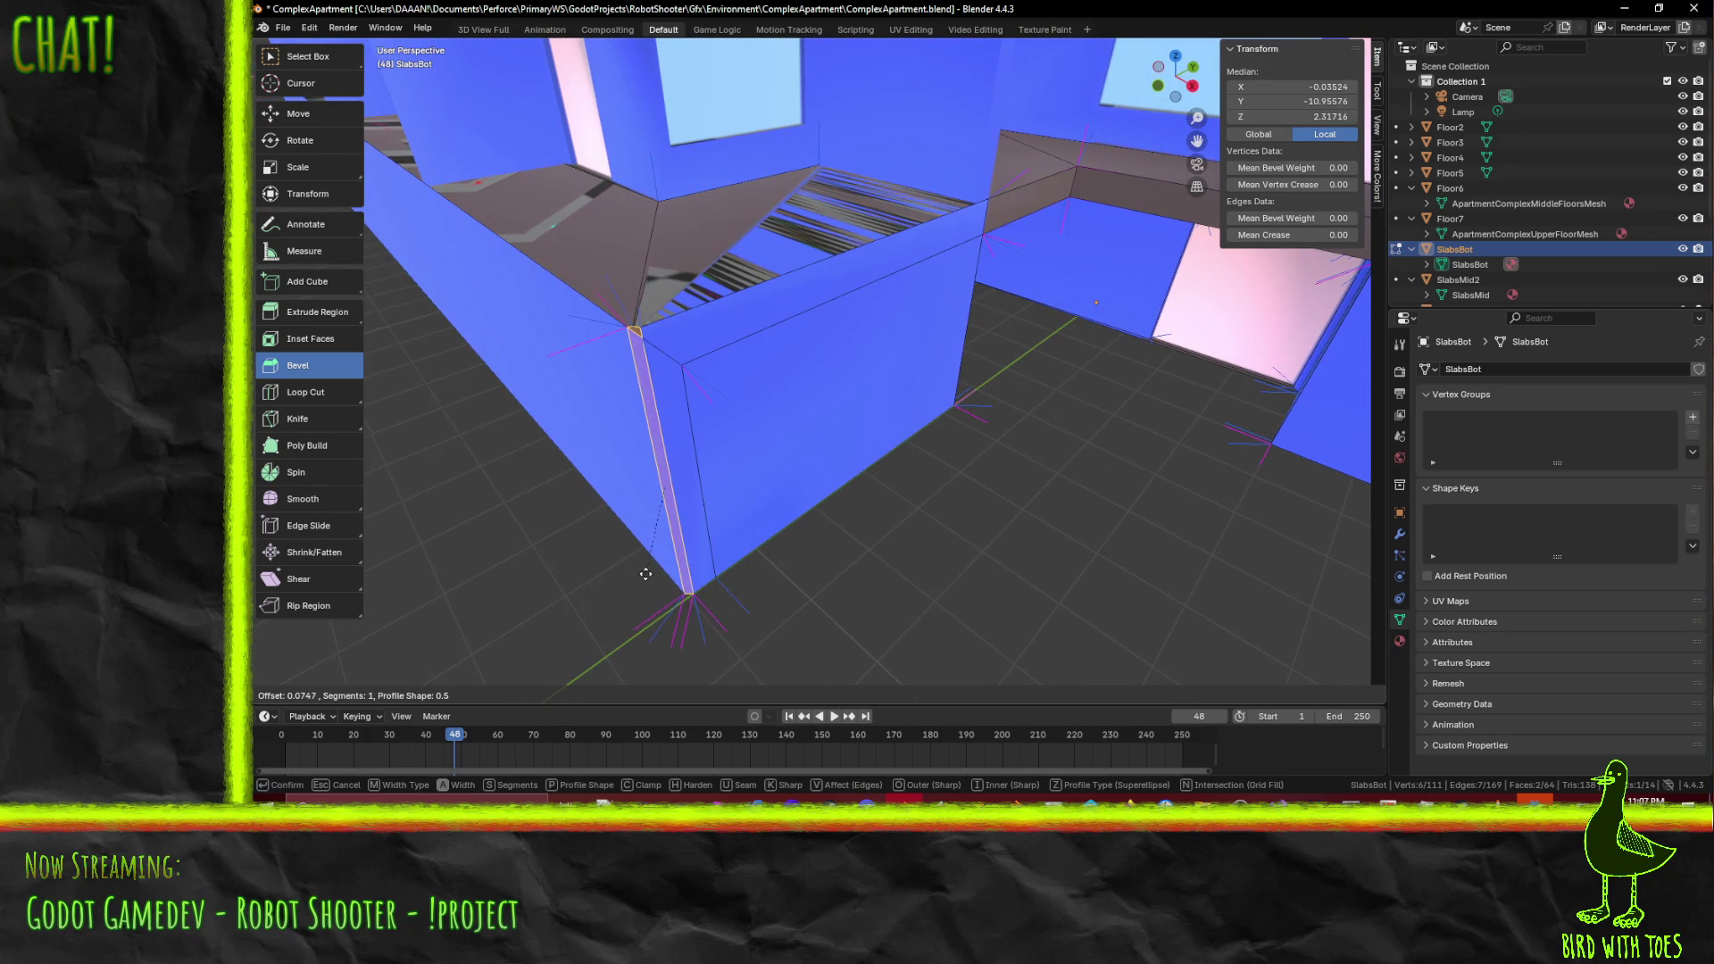
{"action": "left_click", "coordinate": [645, 574]}
{"action": "mouse_move", "coordinate": [645, 574]}
{"action": "middle_mouse_down"}
{"action": "mouse_move", "coordinate": [670, 509]}
{"action": "mouse_move", "coordinate": [943, 559]}
{"action": "middle_mouse_up"}
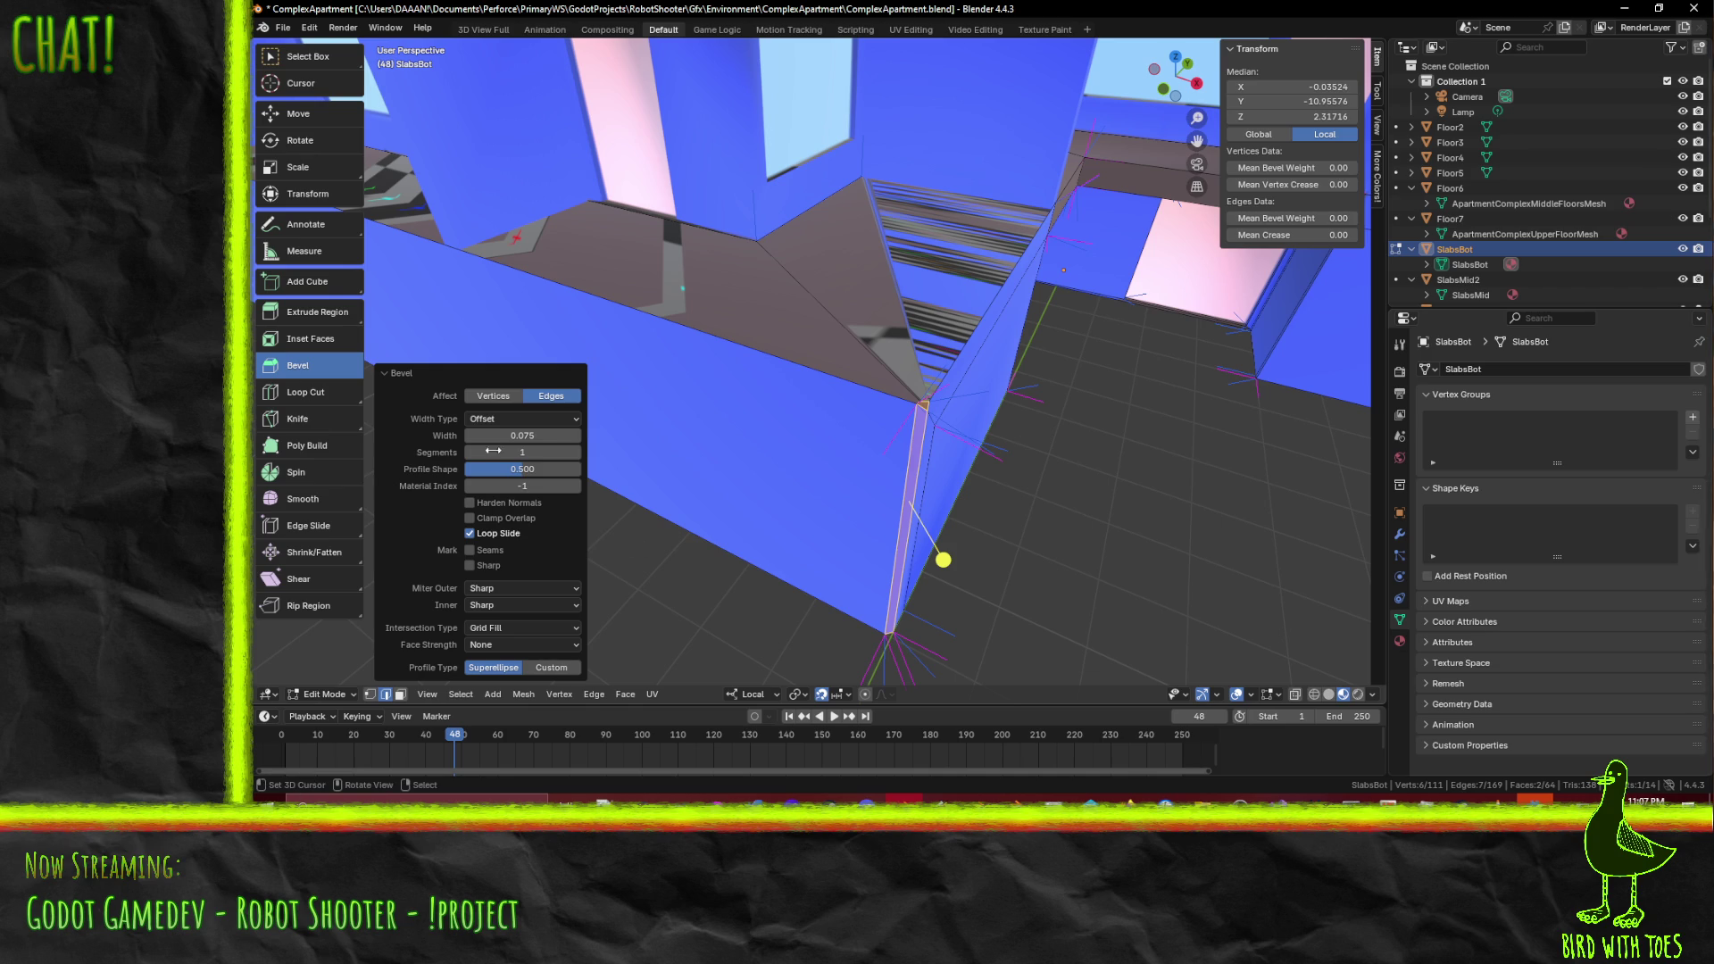
{"action": "left_click", "coordinate": [529, 435]}
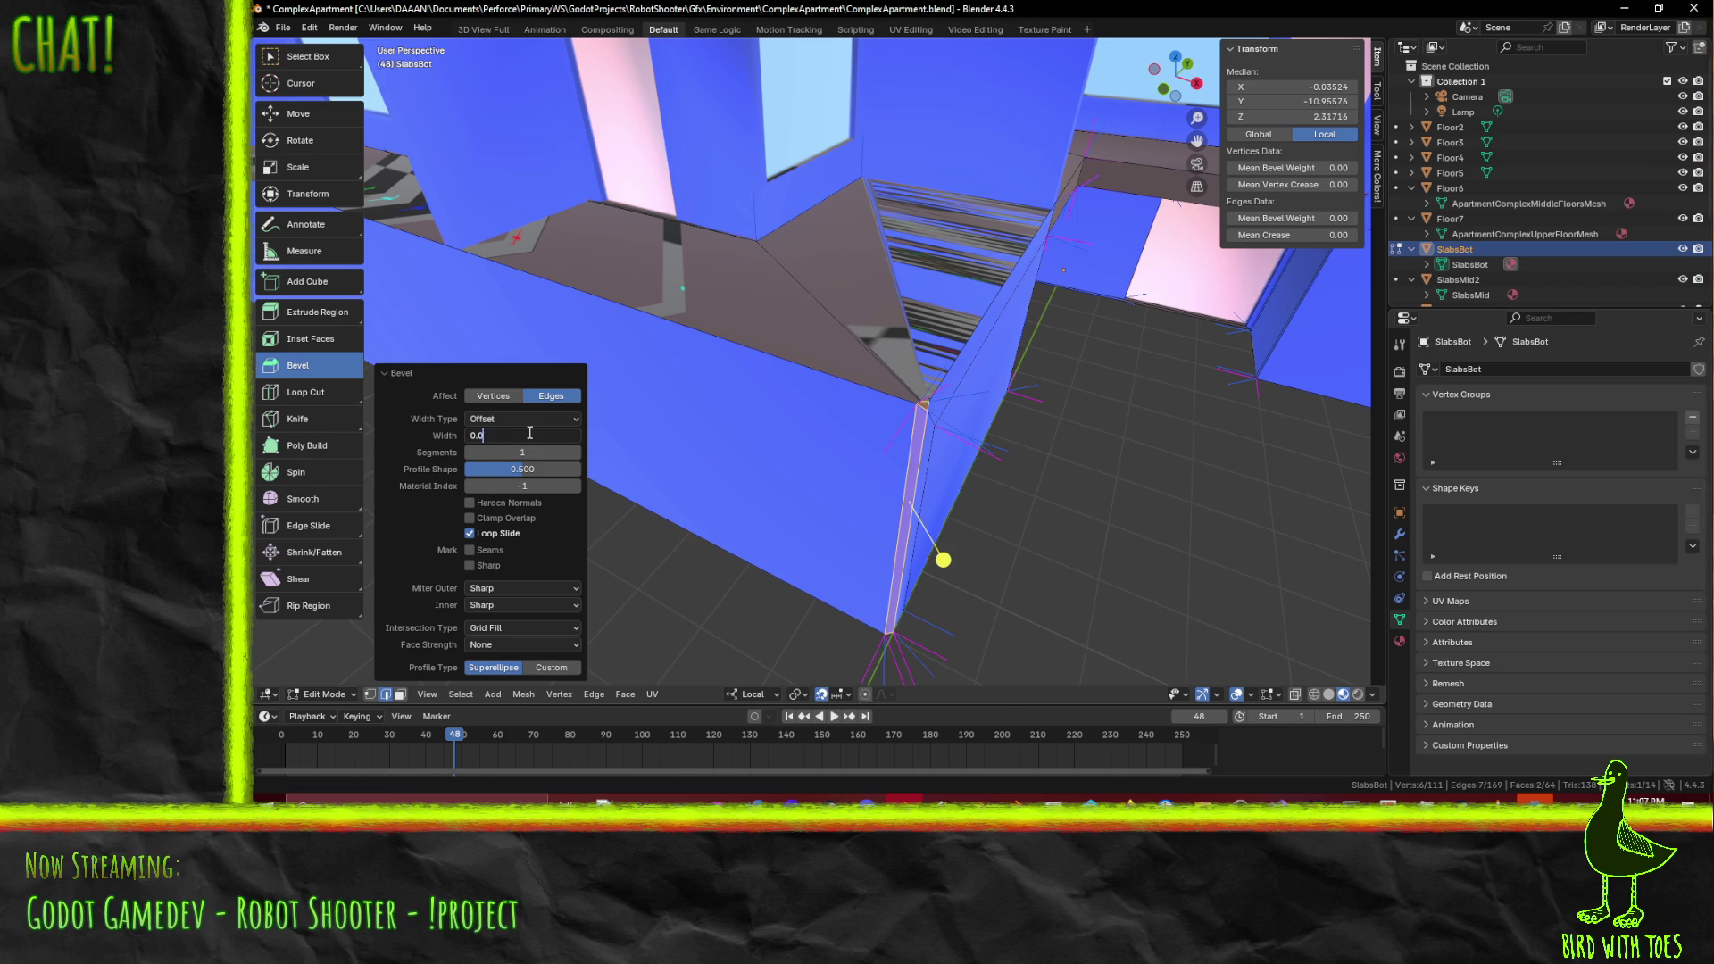
{"action": "type", "text": ".1"}
{"action": "key", "text": "Return"}
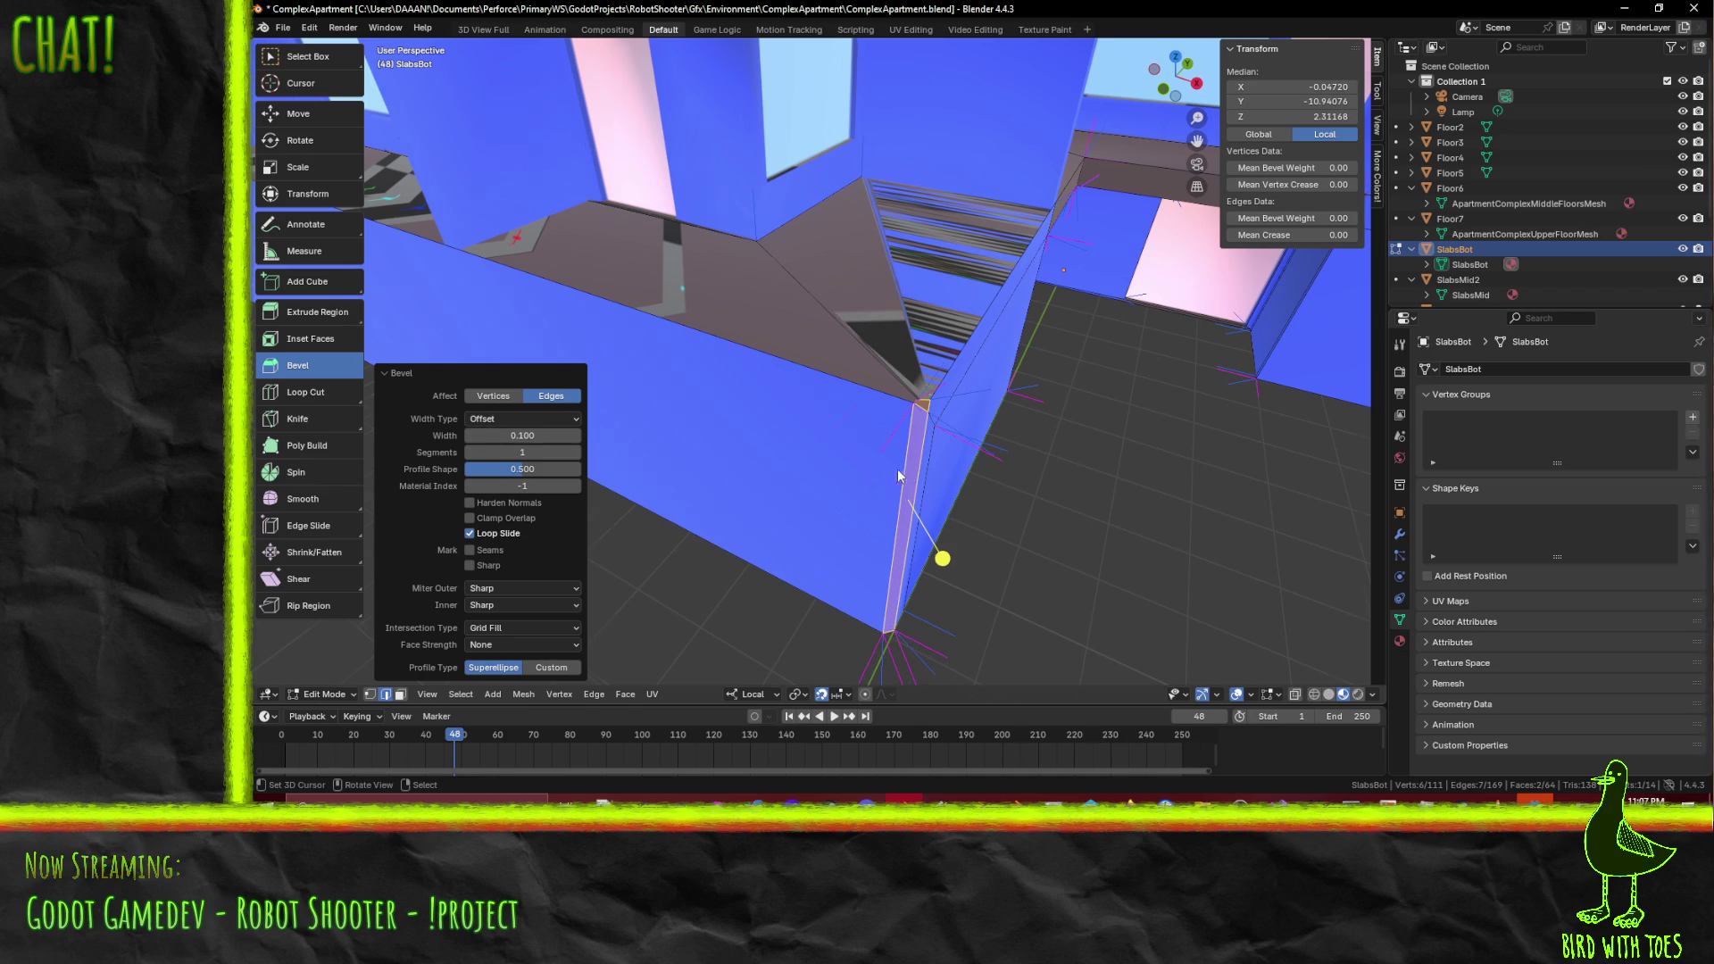
{"action": "middle_click_drag", "start_coordinate": [767, 460], "coordinate": [866, 465]}
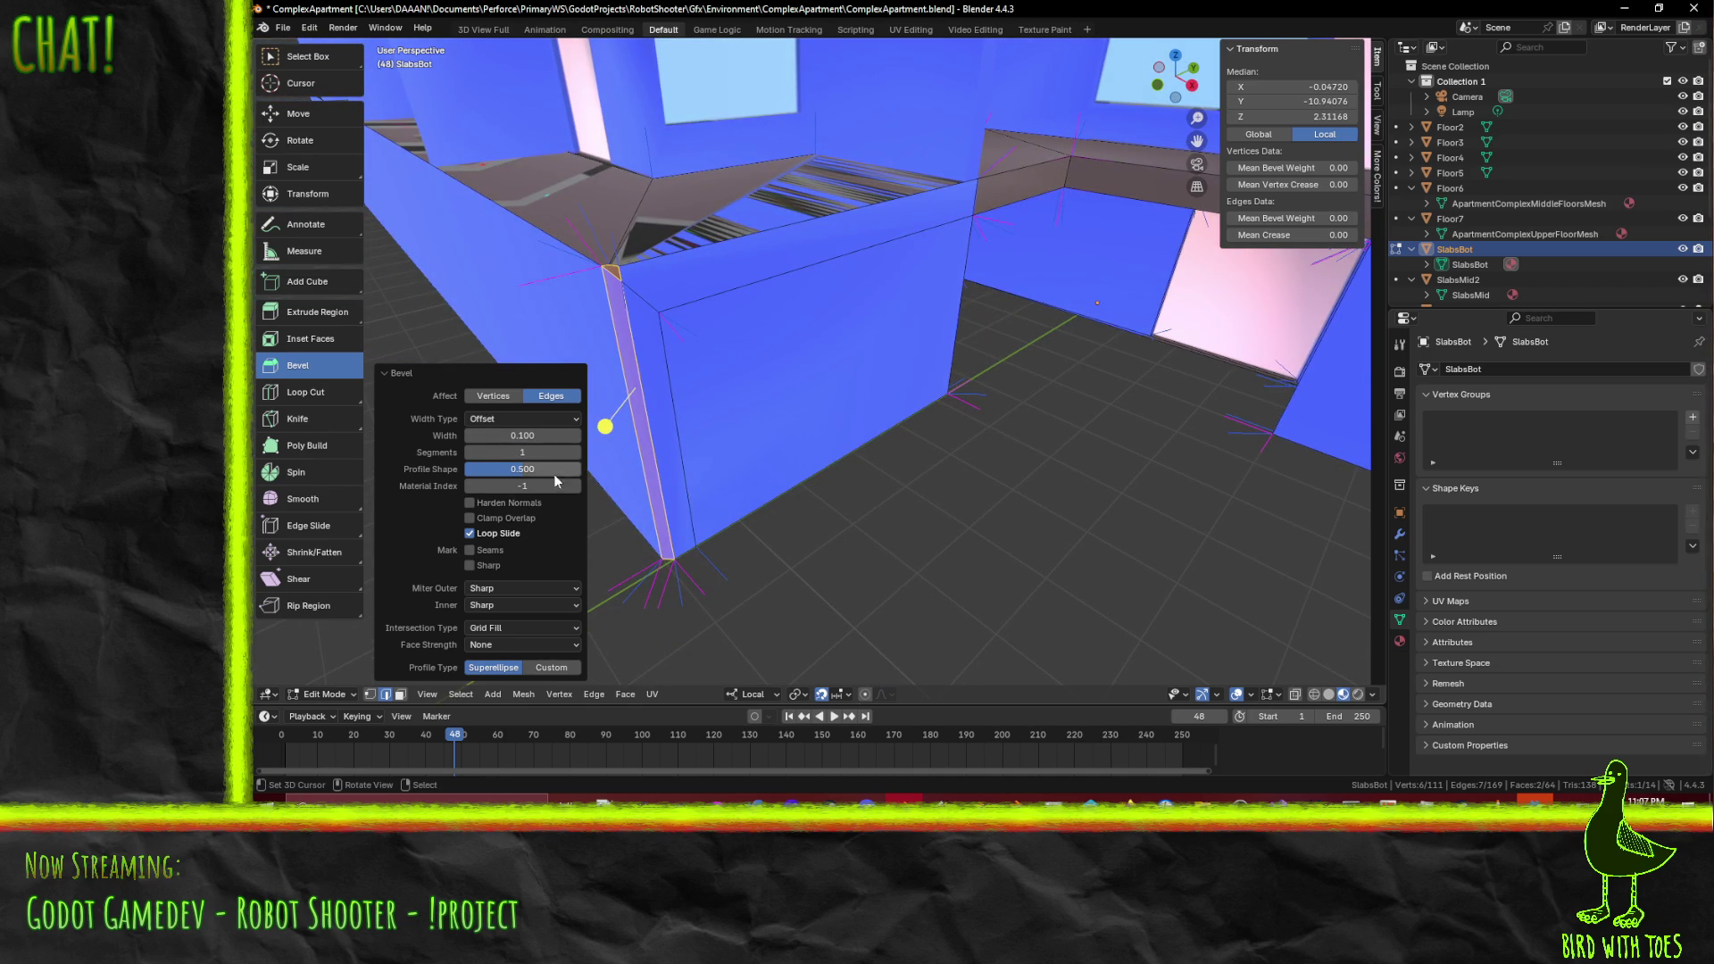
{"action": "left_click", "coordinate": [576, 453]}
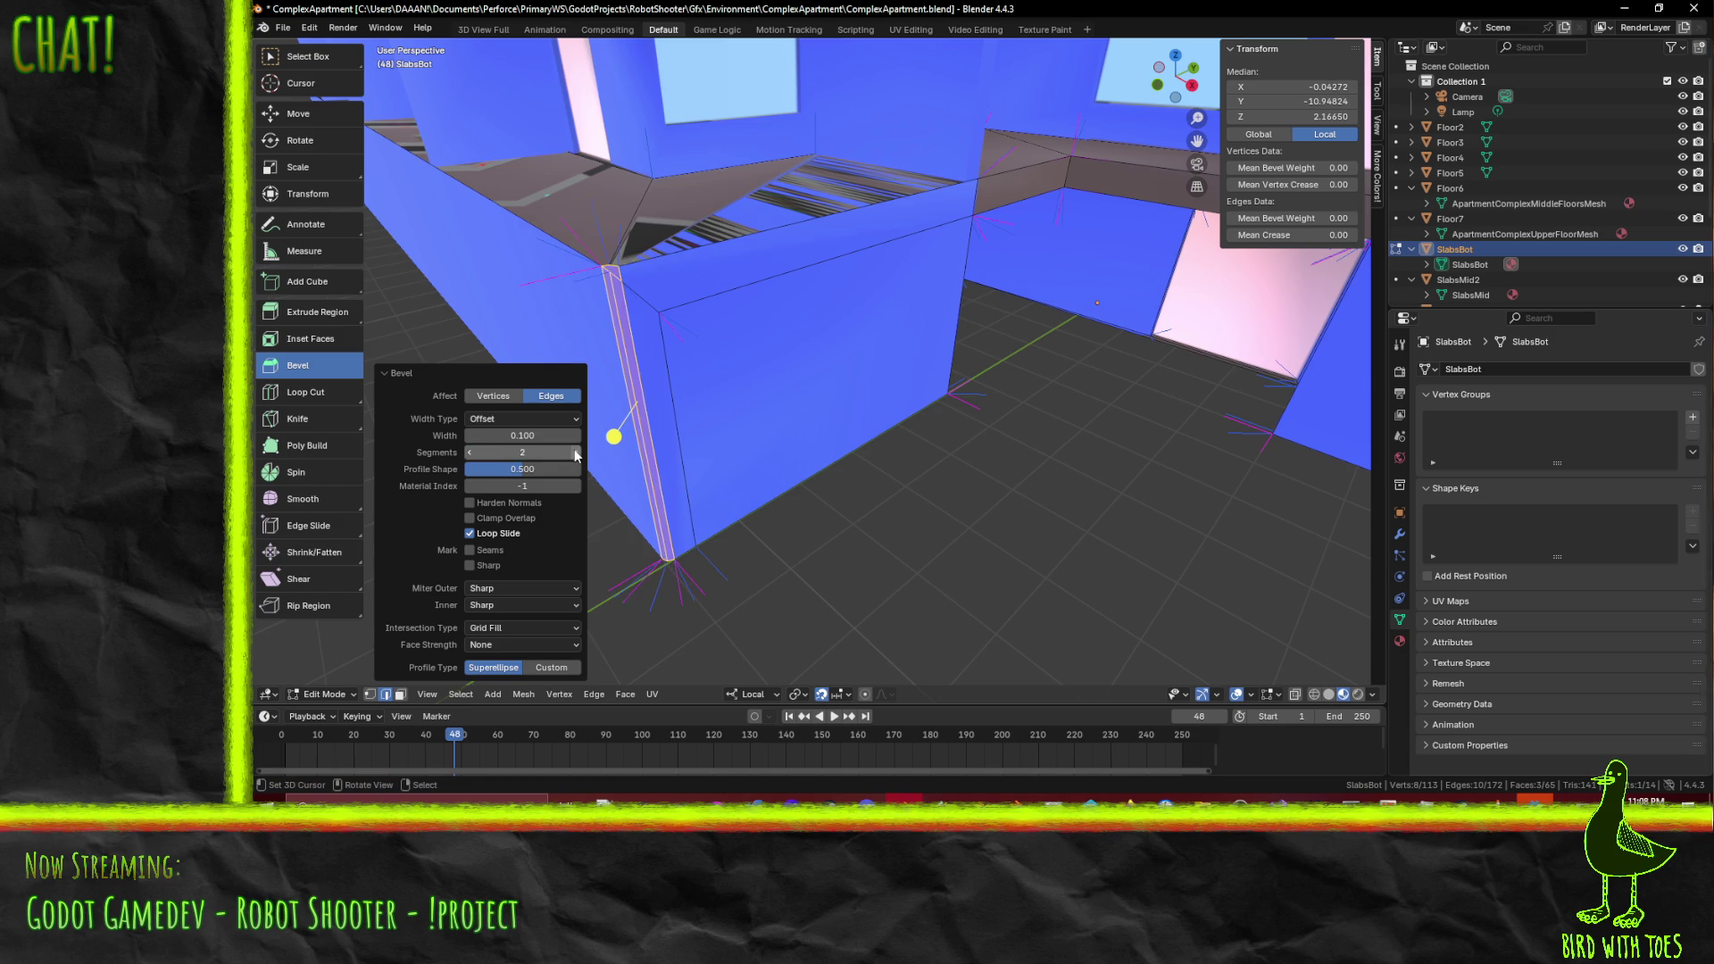
{"action": "mouse_move", "coordinate": [759, 428]}
{"action": "middle_mouse_down"}
{"action": "mouse_move", "coordinate": [759, 393]}
{"action": "mouse_move", "coordinate": [726, 393]}
{"action": "mouse_move", "coordinate": [812, 410]}
{"action": "mouse_move", "coordinate": [784, 494]}
{"action": "middle_mouse_up"}
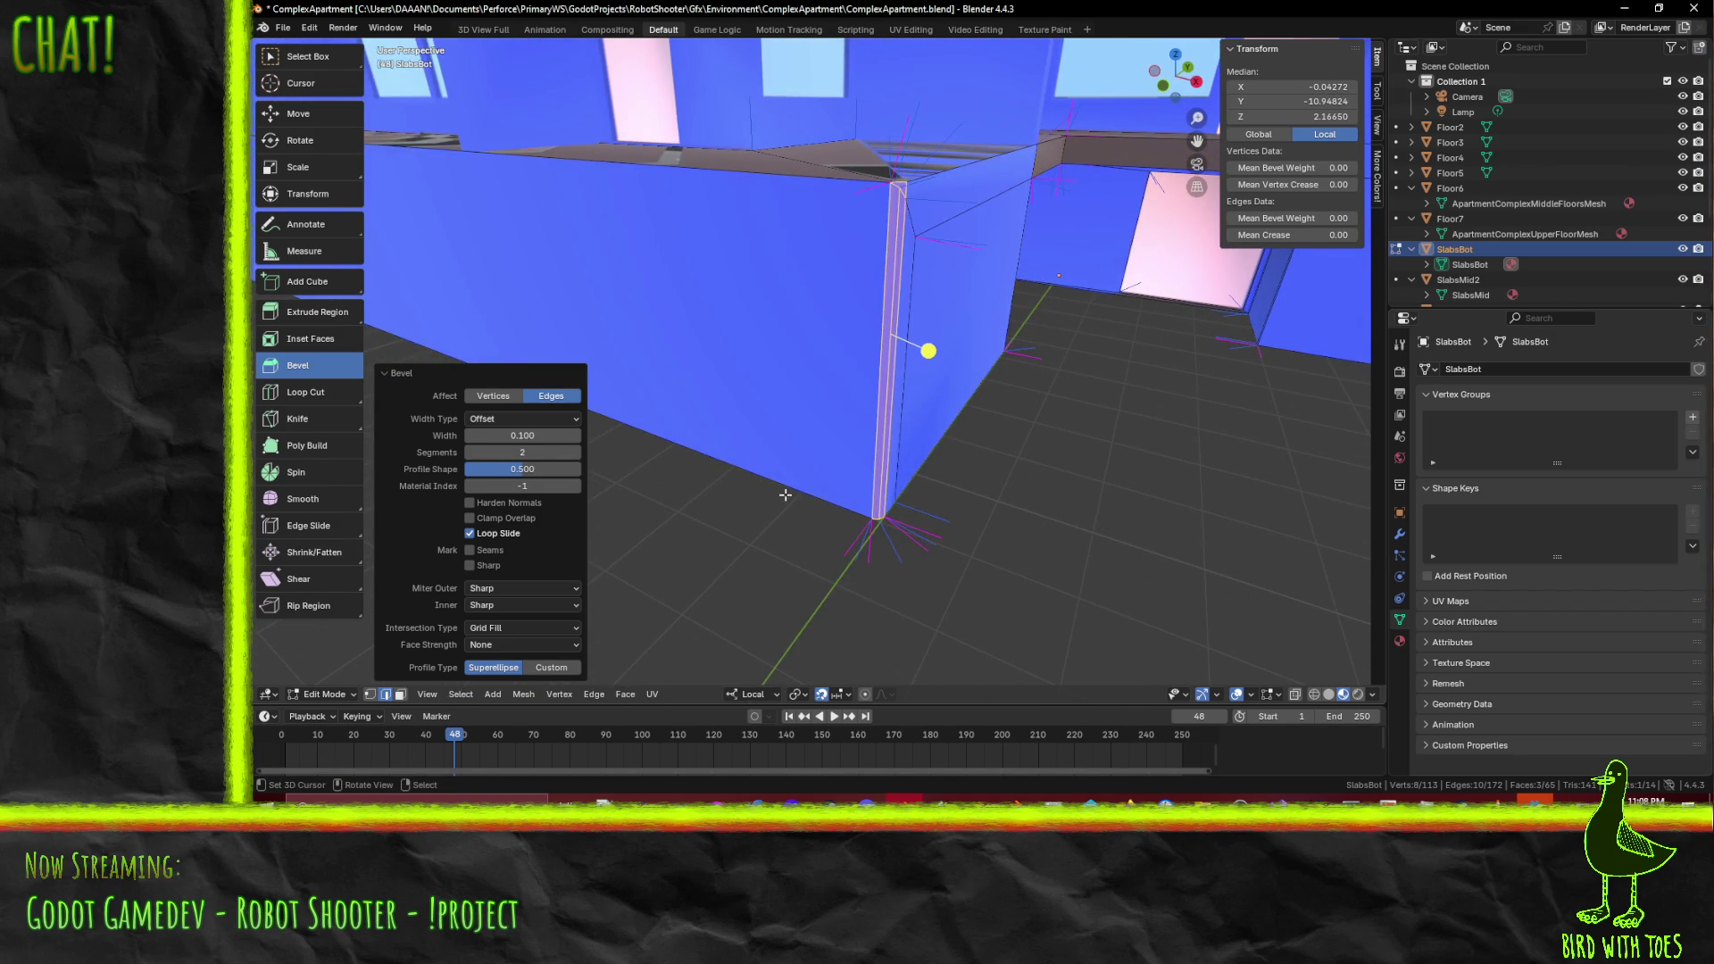
- Keep Grid Fill intersection and Sharp inner and outer miters after trying Arc and Patch
{"action": "left_click", "coordinate": [565, 628]}
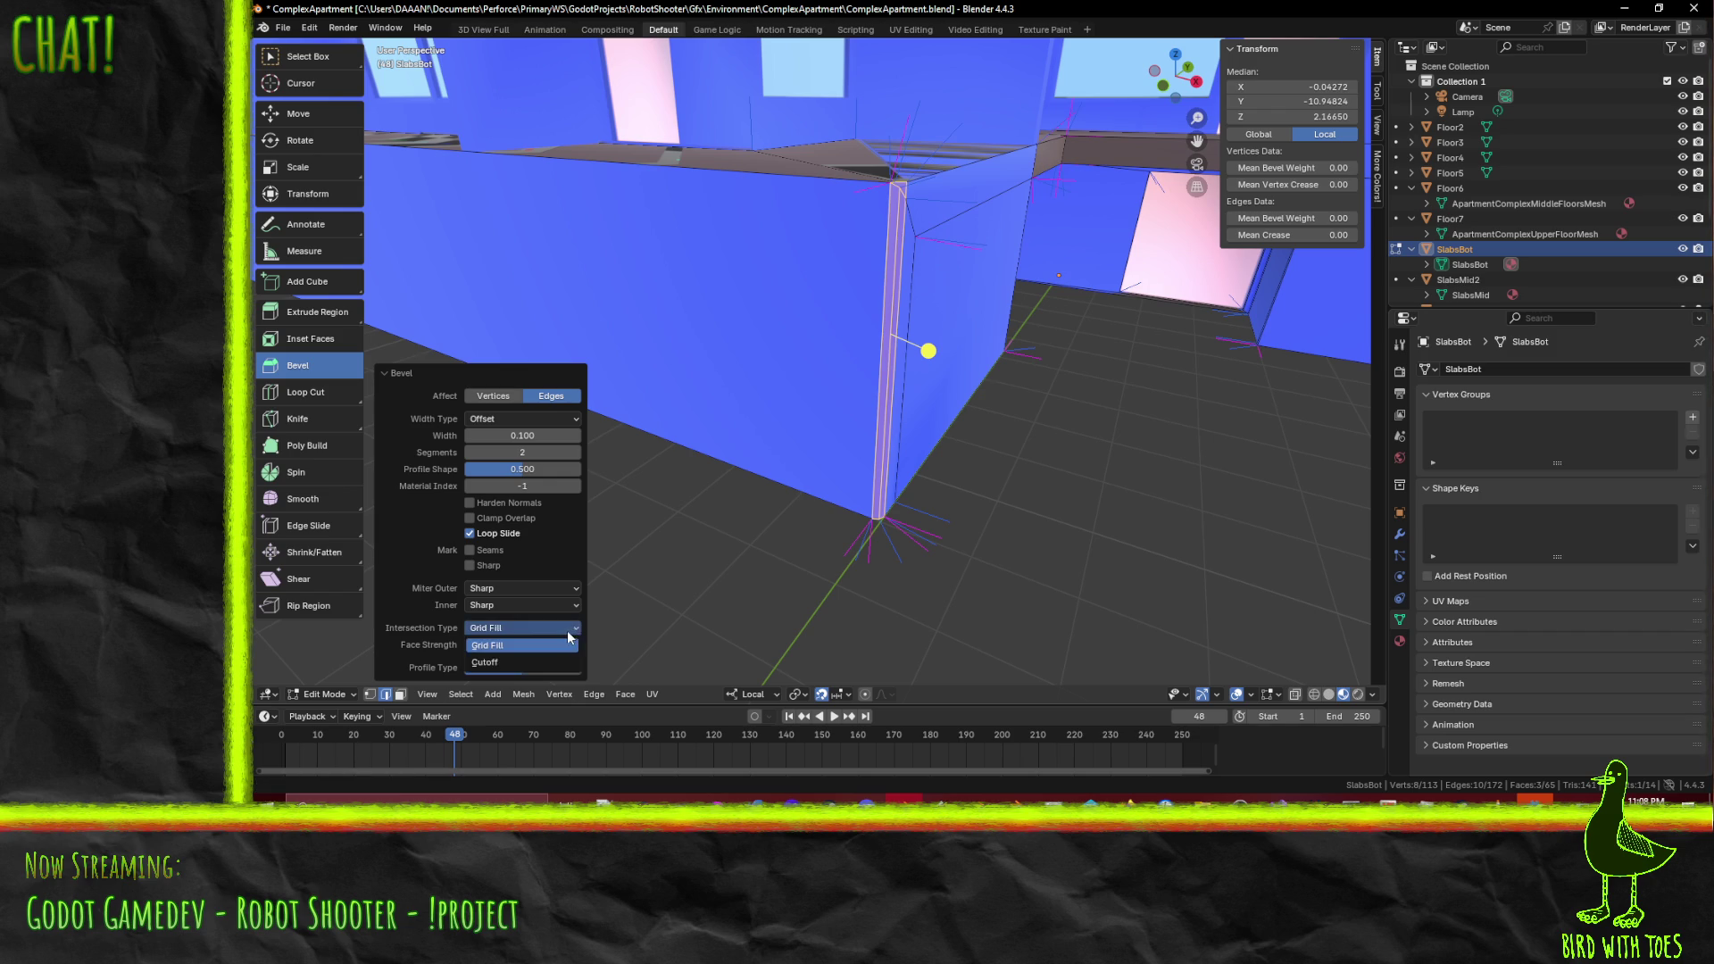
{"action": "left_click", "coordinate": [559, 658]}
{"action": "left_click", "coordinate": [566, 629]}
{"action": "left_click", "coordinate": [557, 650]}
{"action": "left_click", "coordinate": [580, 605]}
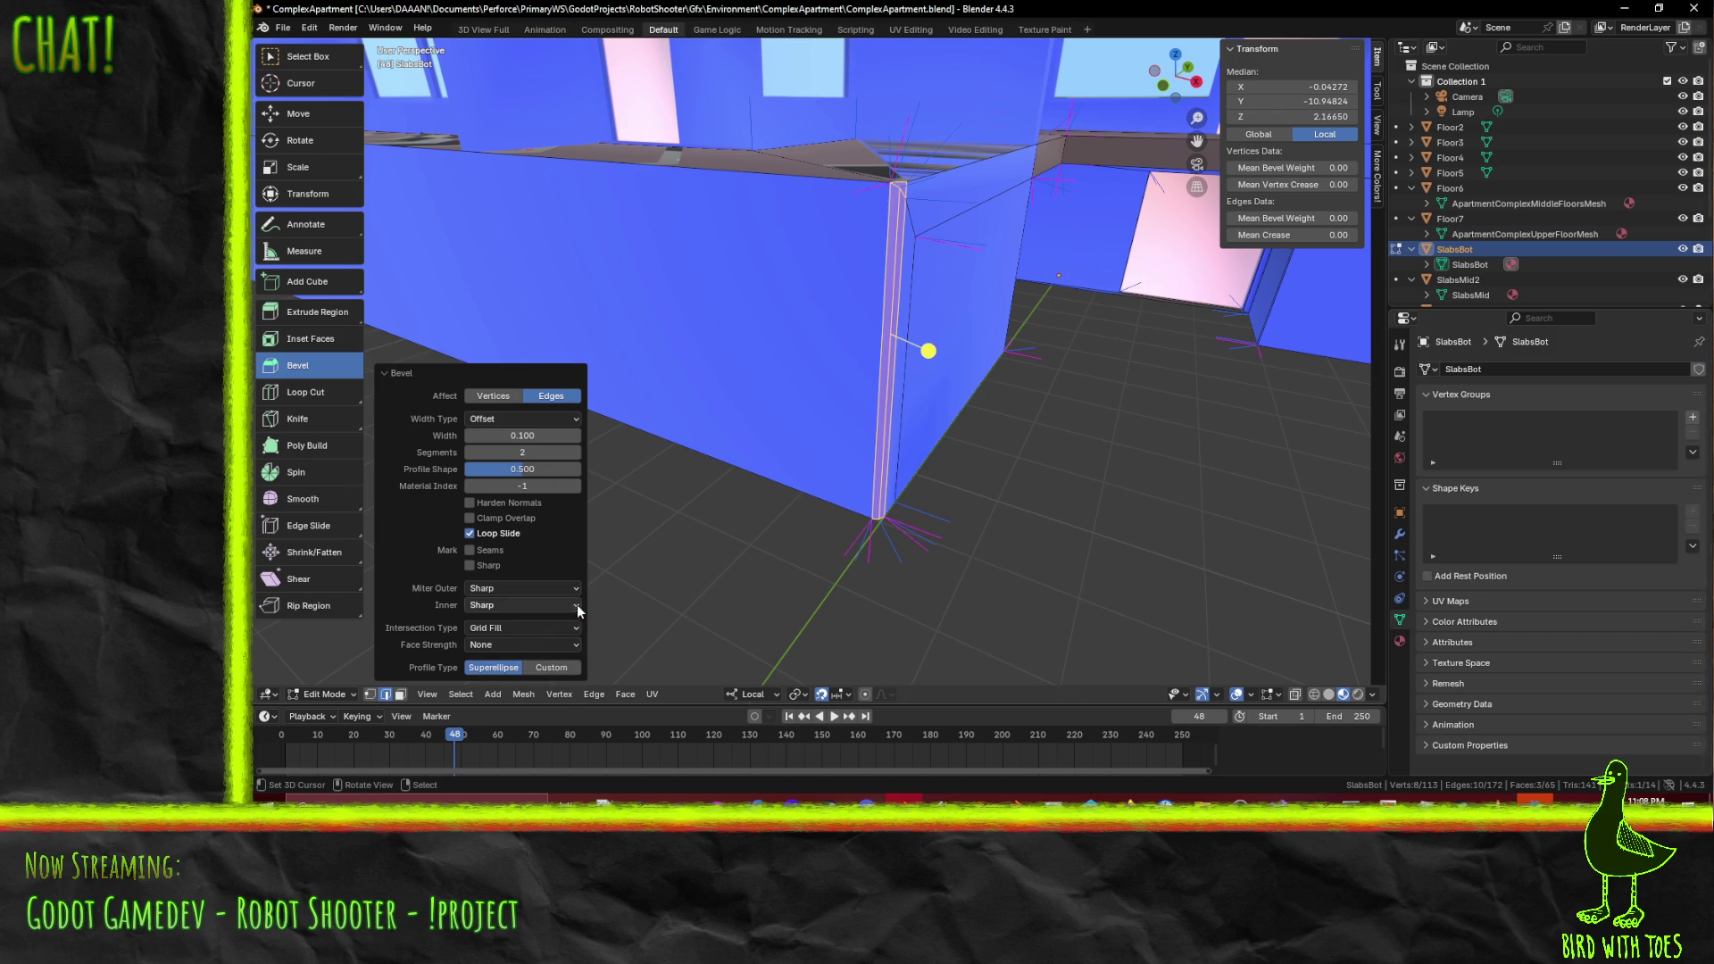
{"action": "left_click", "coordinate": [552, 632]}
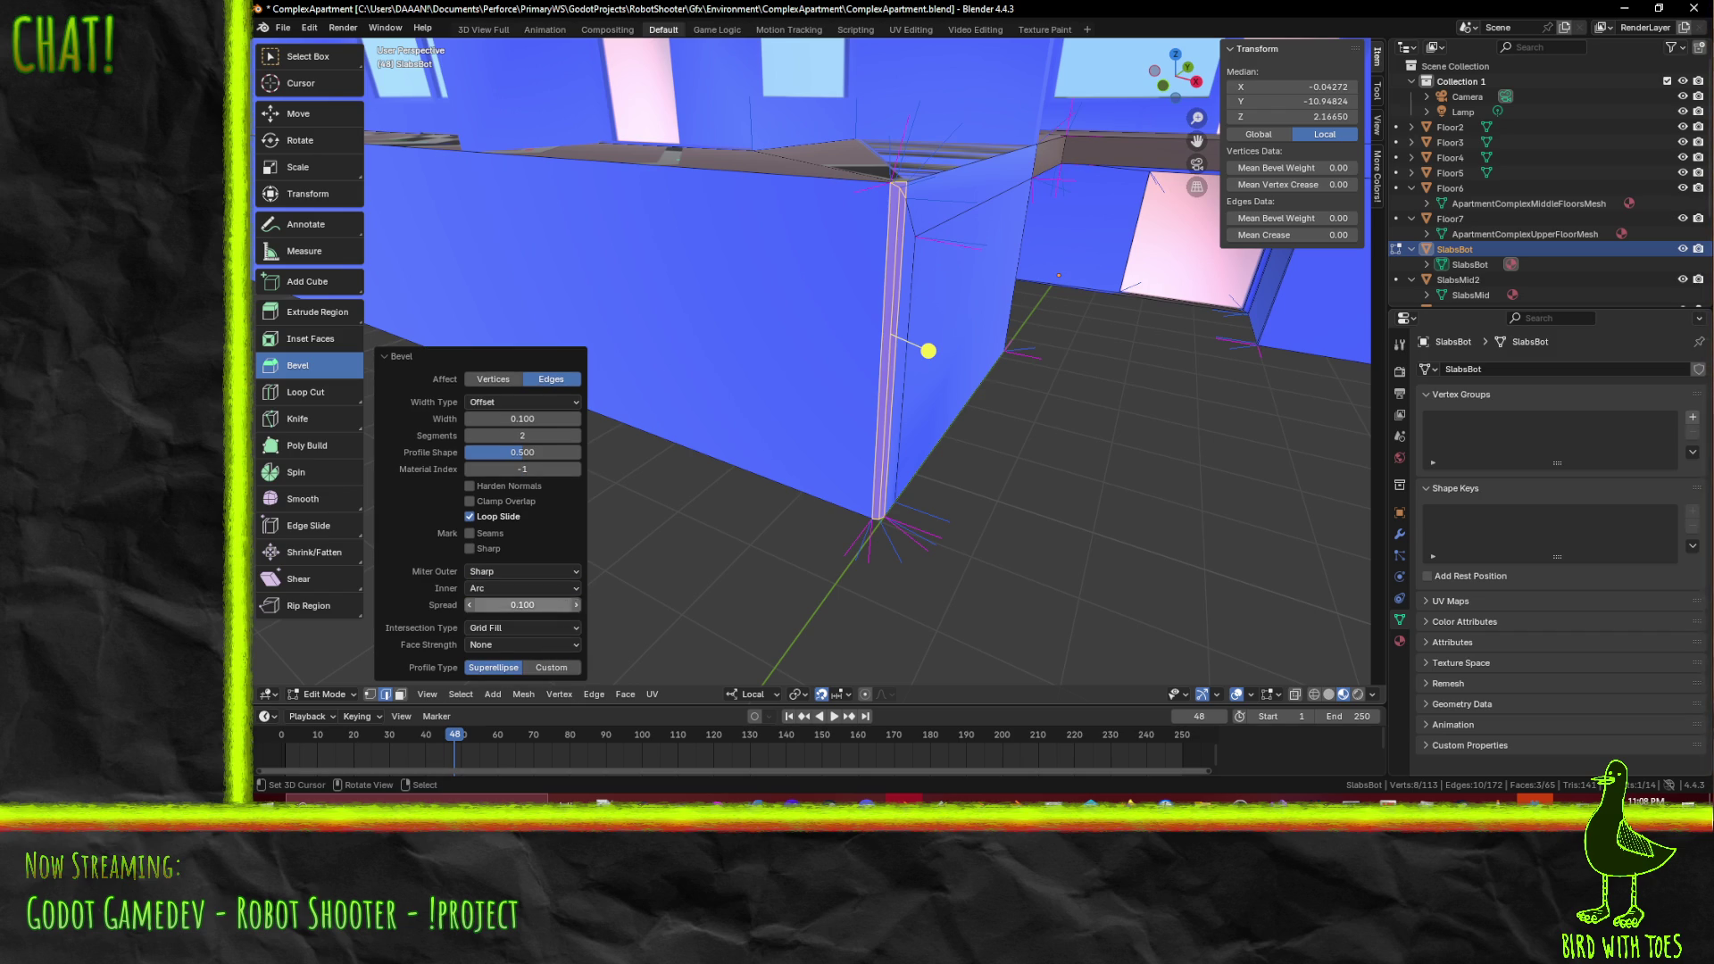
{"action": "left_click", "coordinate": [572, 591]}
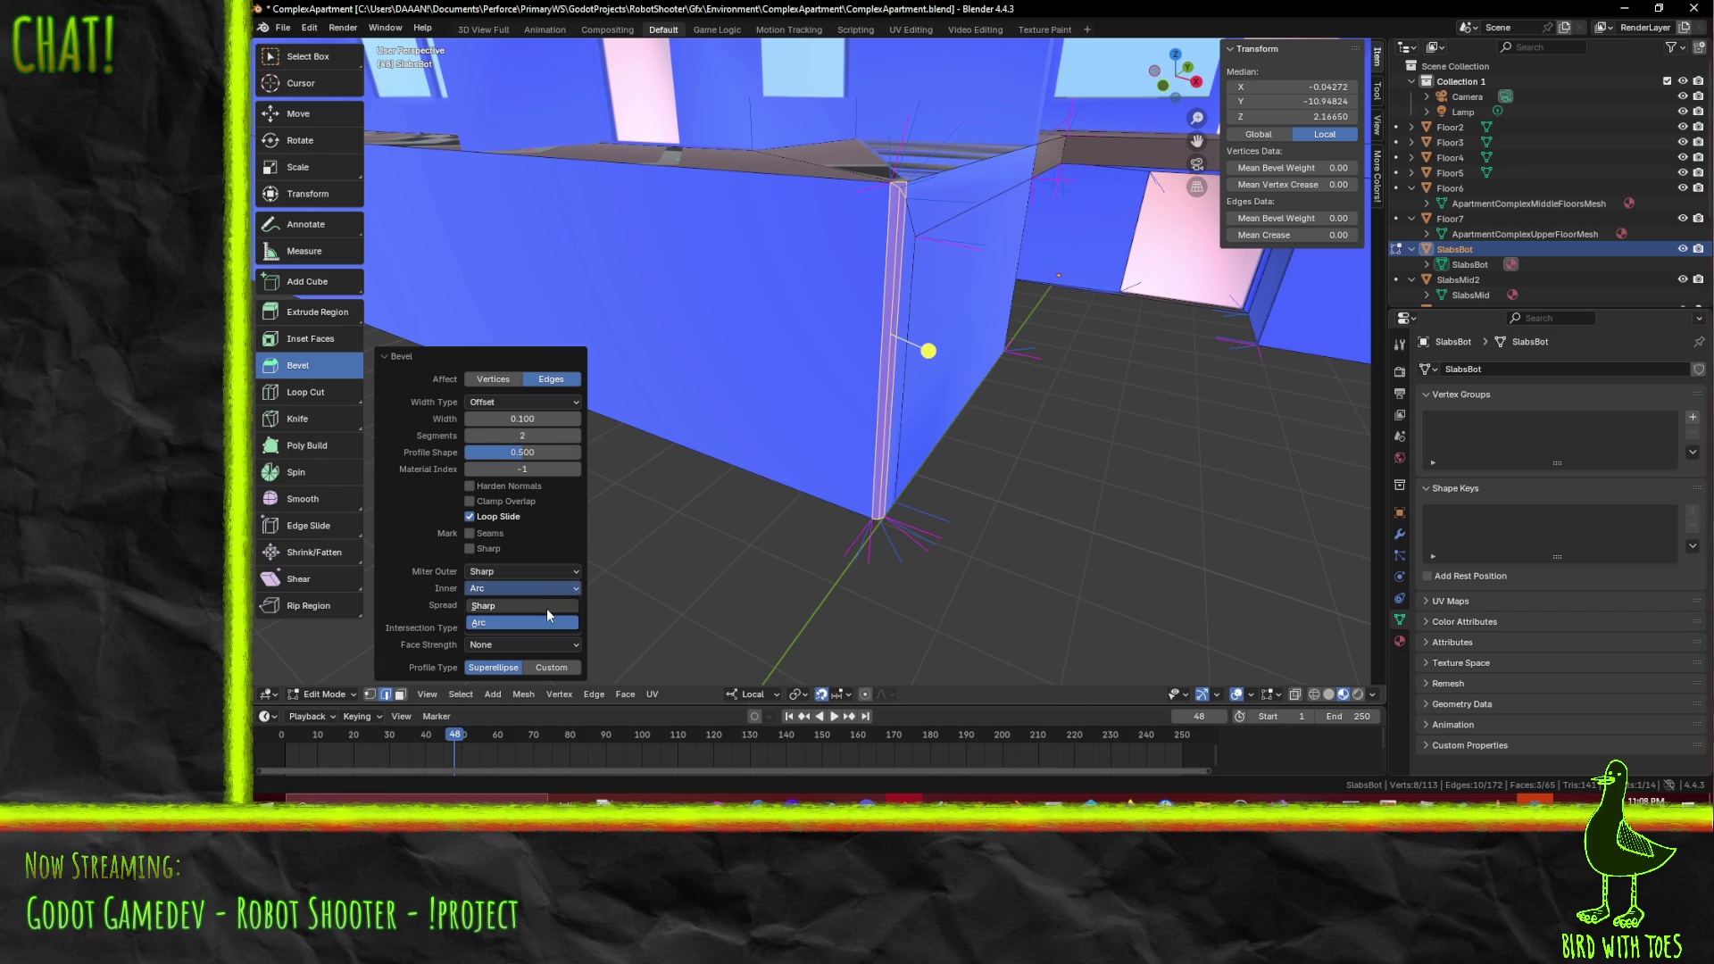
{"action": "left_click", "coordinate": [546, 607]}
{"action": "left_click", "coordinate": [578, 589]}
{"action": "left_click", "coordinate": [525, 614]}
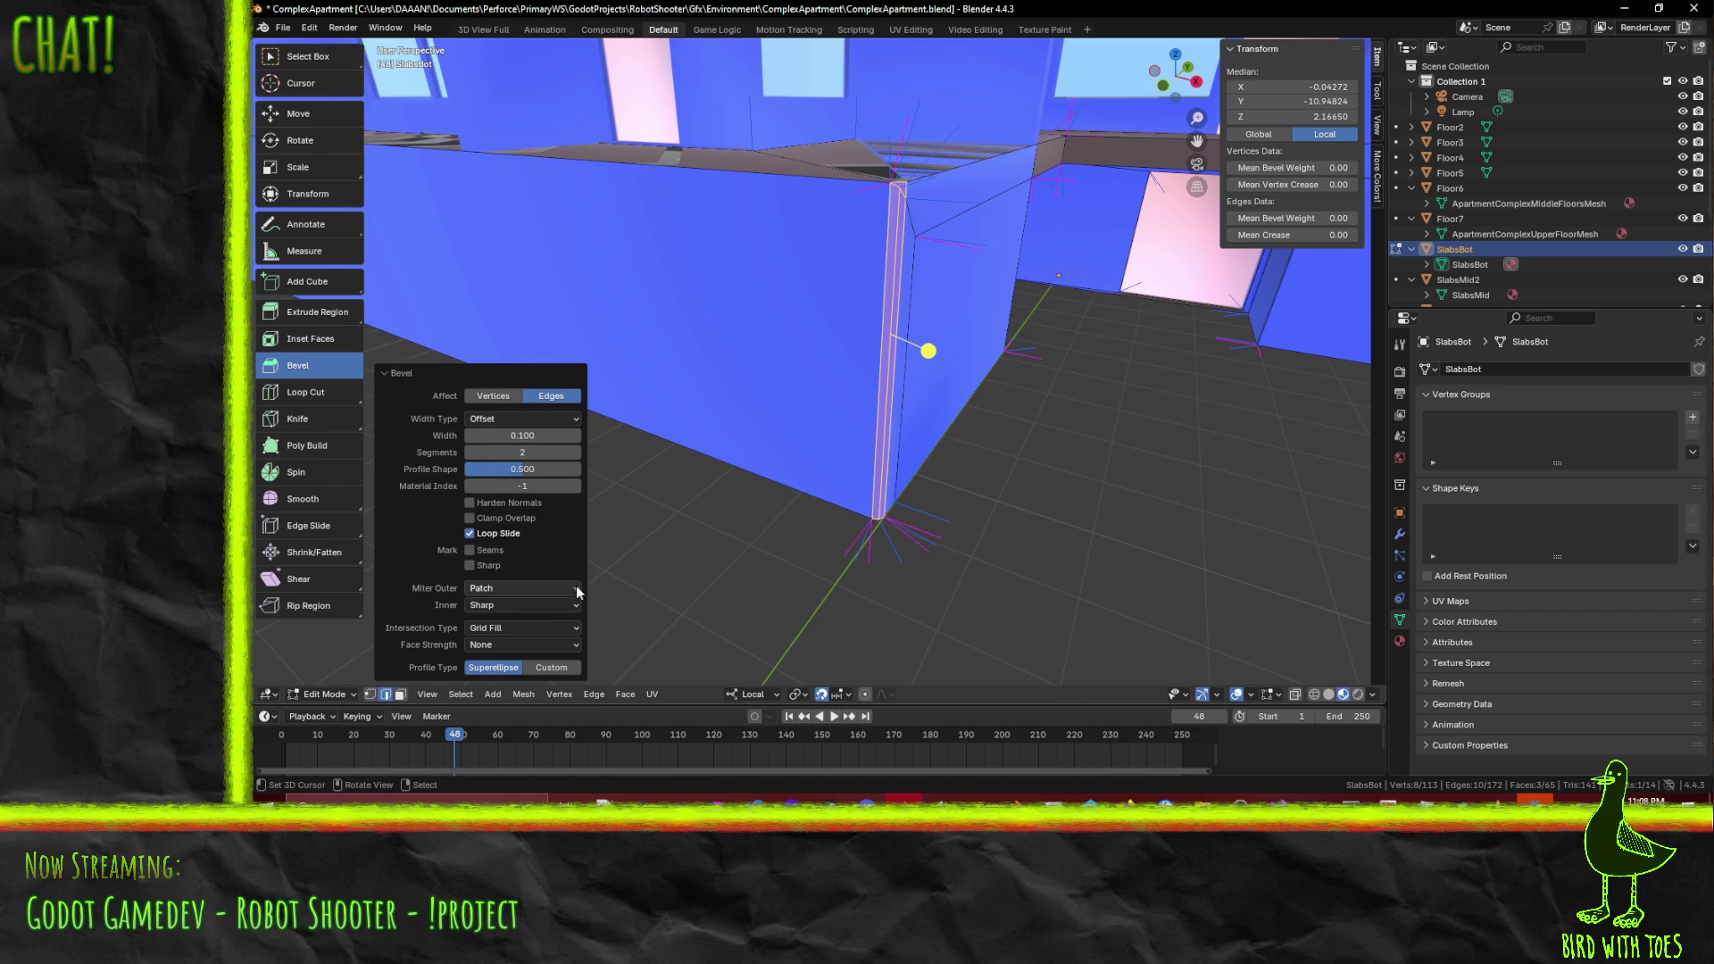
{"action": "left_click", "coordinate": [571, 588]}
{"action": "left_click", "coordinate": [538, 605]}
{"action": "mouse_move", "coordinate": [941, 448]}
{"action": "middle_mouse_down"}
{"action": "mouse_move", "coordinate": [631, 548]}
{"action": "mouse_move", "coordinate": [1106, 452]}
{"action": "mouse_move", "coordinate": [1090, 482]}
{"action": "mouse_move", "coordinate": [1036, 464]}
{"action": "mouse_move", "coordinate": [1048, 428]}
{"action": "mouse_move", "coordinate": [979, 494]}
{"action": "mouse_move", "coordinate": [822, 443]}
{"action": "mouse_move", "coordinate": [1012, 403]}
{"action": "mouse_move", "coordinate": [880, 413]}
{"action": "mouse_move", "coordinate": [921, 455]}
{"action": "mouse_move", "coordinate": [849, 447]}
{"action": "mouse_move", "coordinate": [899, 463]}
{"action": "mouse_move", "coordinate": [777, 433]}
{"action": "middle_mouse_up"}
- Switch to face select and select the large bevelled wall face of the slab
{"action": "key", "text": "Tab"}
{"action": "key", "text": "Tab"}
{"action": "mouse_move", "coordinate": [878, 404]}
{"action": "middle_mouse_down"}
{"action": "mouse_move", "coordinate": [864, 390]}
{"action": "mouse_move", "coordinate": [876, 405]}
{"action": "mouse_move", "coordinate": [929, 386]}
{"action": "mouse_move", "coordinate": [825, 396]}
{"action": "middle_mouse_up"}
{"action": "left_click", "coordinate": [764, 309]}
{"action": "middle_click_drag", "start_coordinate": [769, 306], "coordinate": [669, 331]}
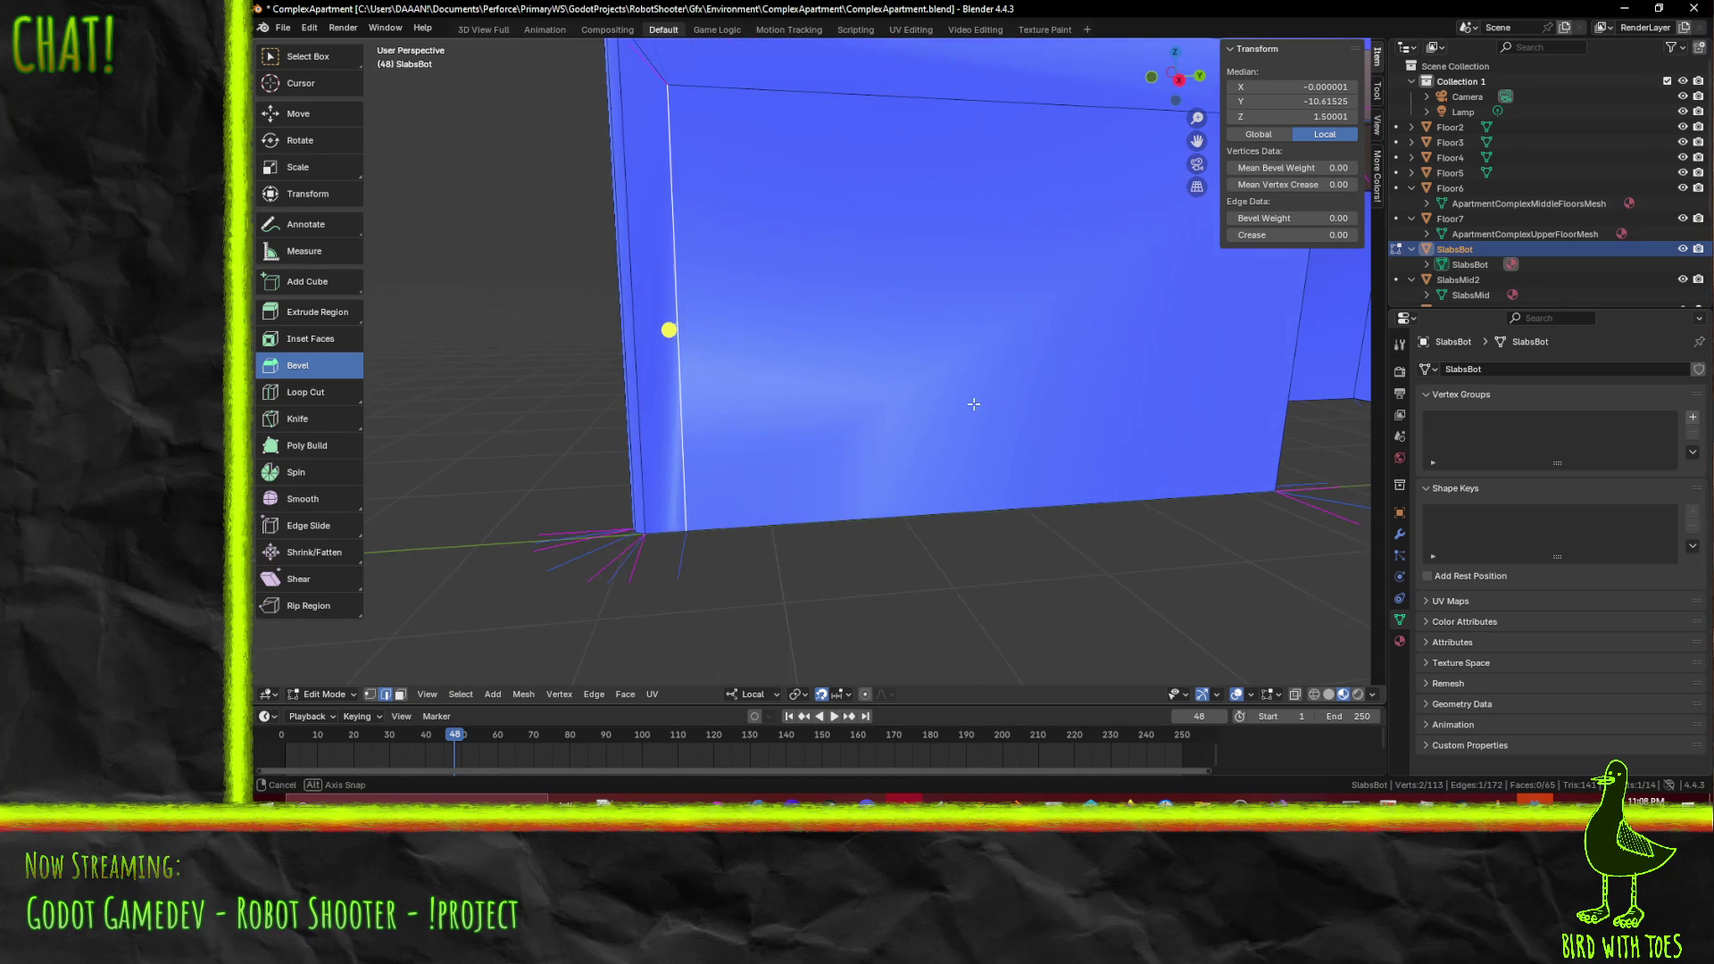
{"action": "left_click", "coordinate": [281, 56]}
{"action": "left_click", "coordinate": [400, 693]}
{"action": "left_click", "coordinate": [893, 383]}
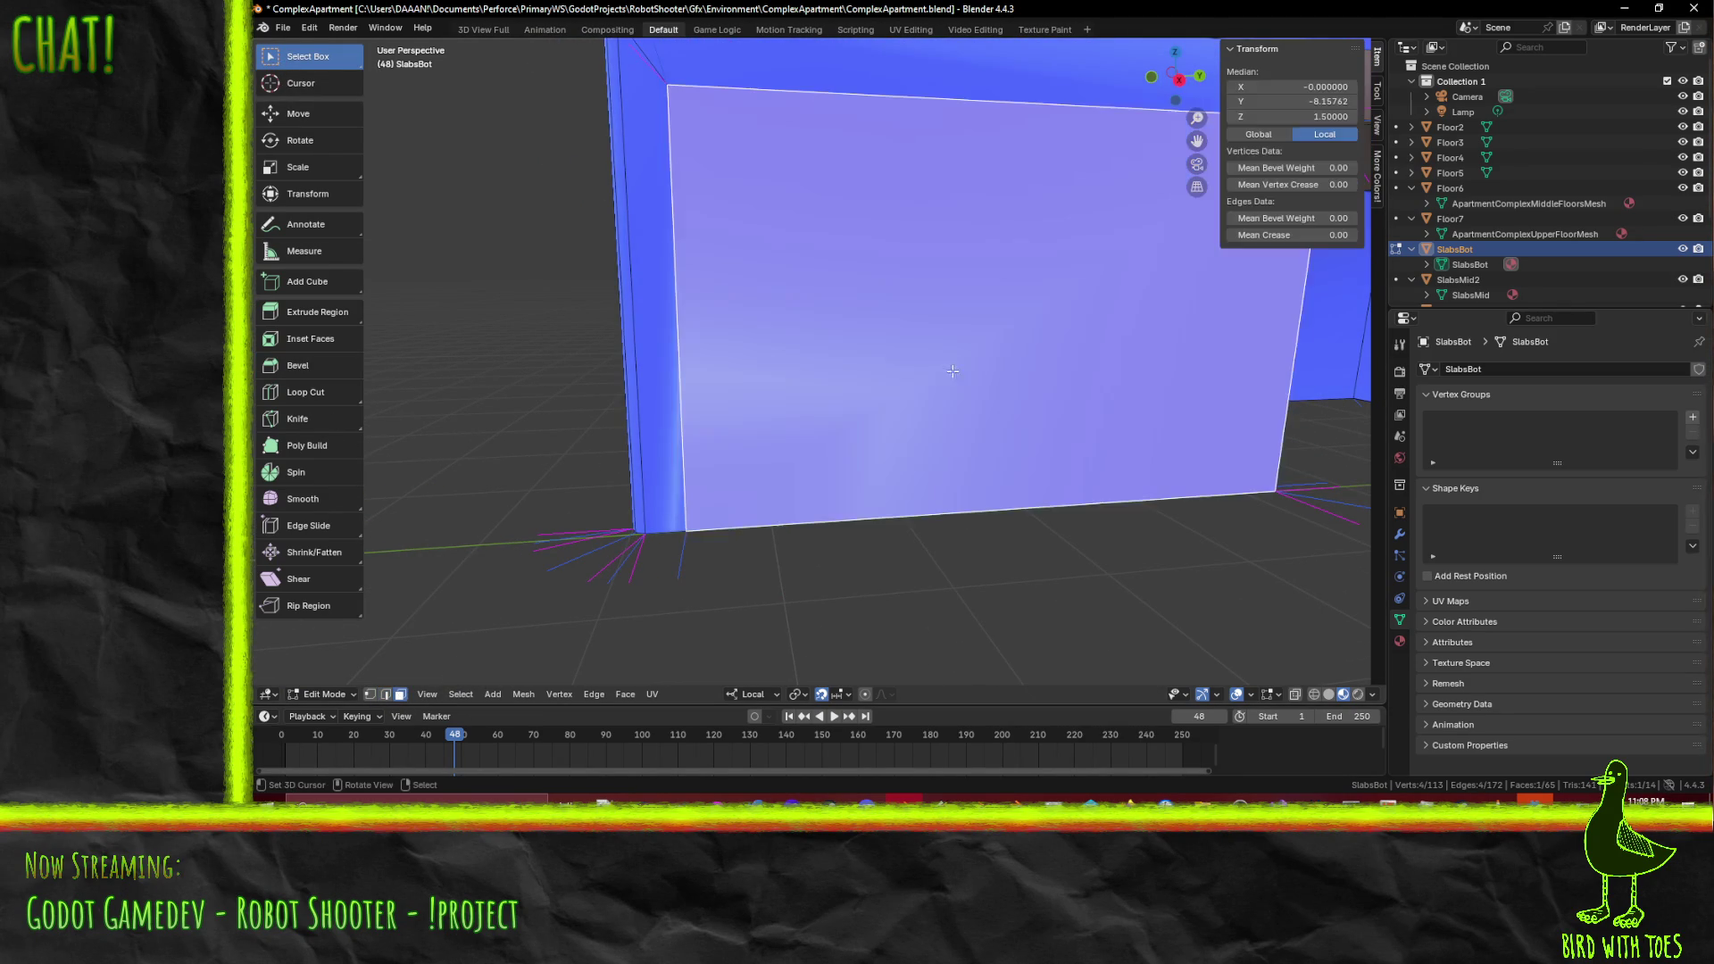
{"action": "middle_click_drag", "start_coordinate": [857, 392], "coordinate": [909, 412]}
- Recalculate the wall normals outside with Inside left unchecked, then return to Object Mode
{"action": "key", "text": "F3"}
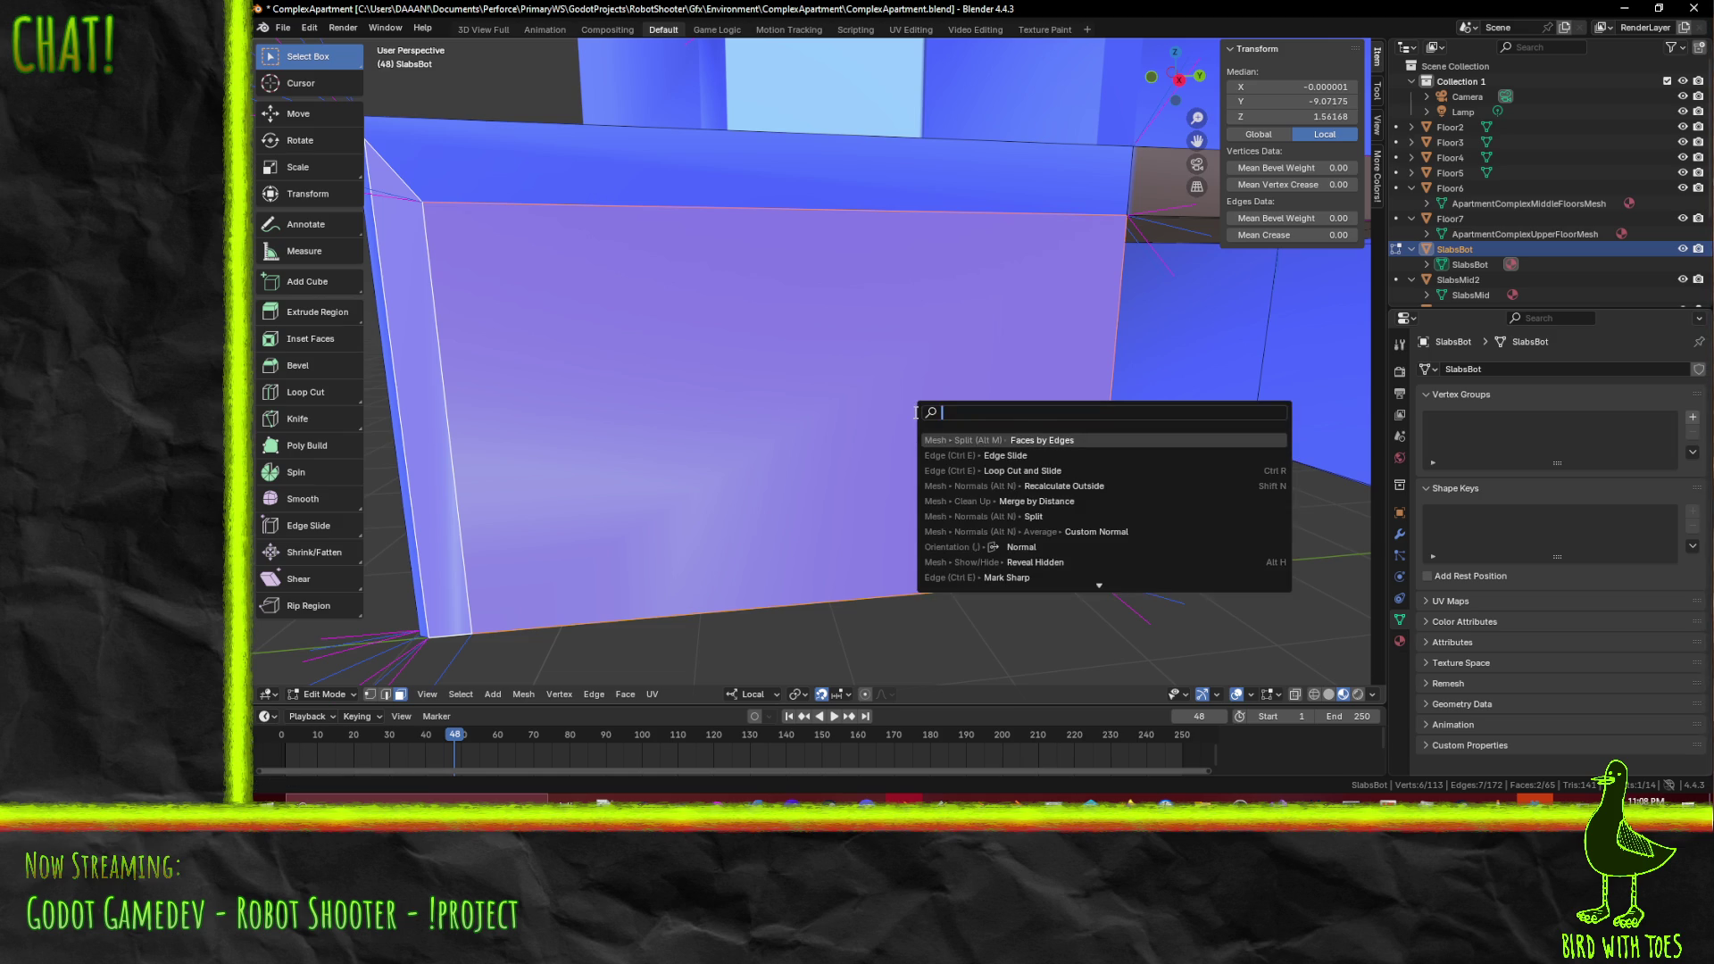
{"action": "left_click", "coordinate": [1080, 486]}
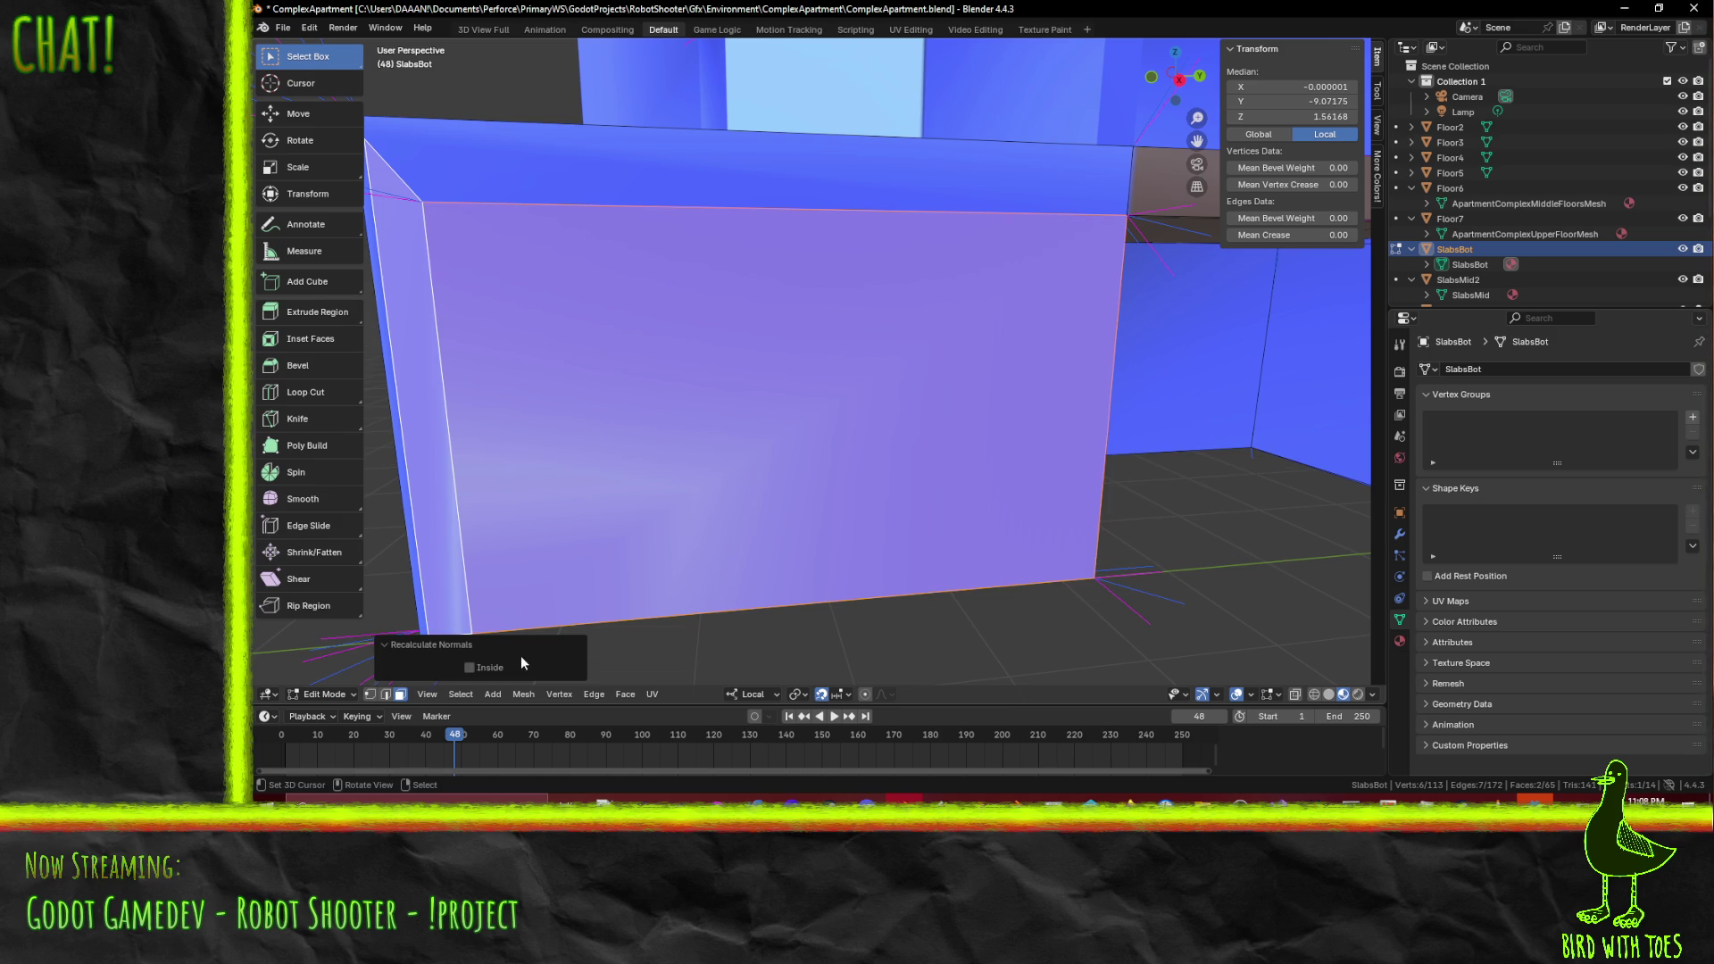
{"action": "left_click", "coordinate": [469, 668]}
{"action": "middle_click_drag", "start_coordinate": [786, 500], "coordinate": [828, 483]}
{"action": "key", "text": "Tab"}
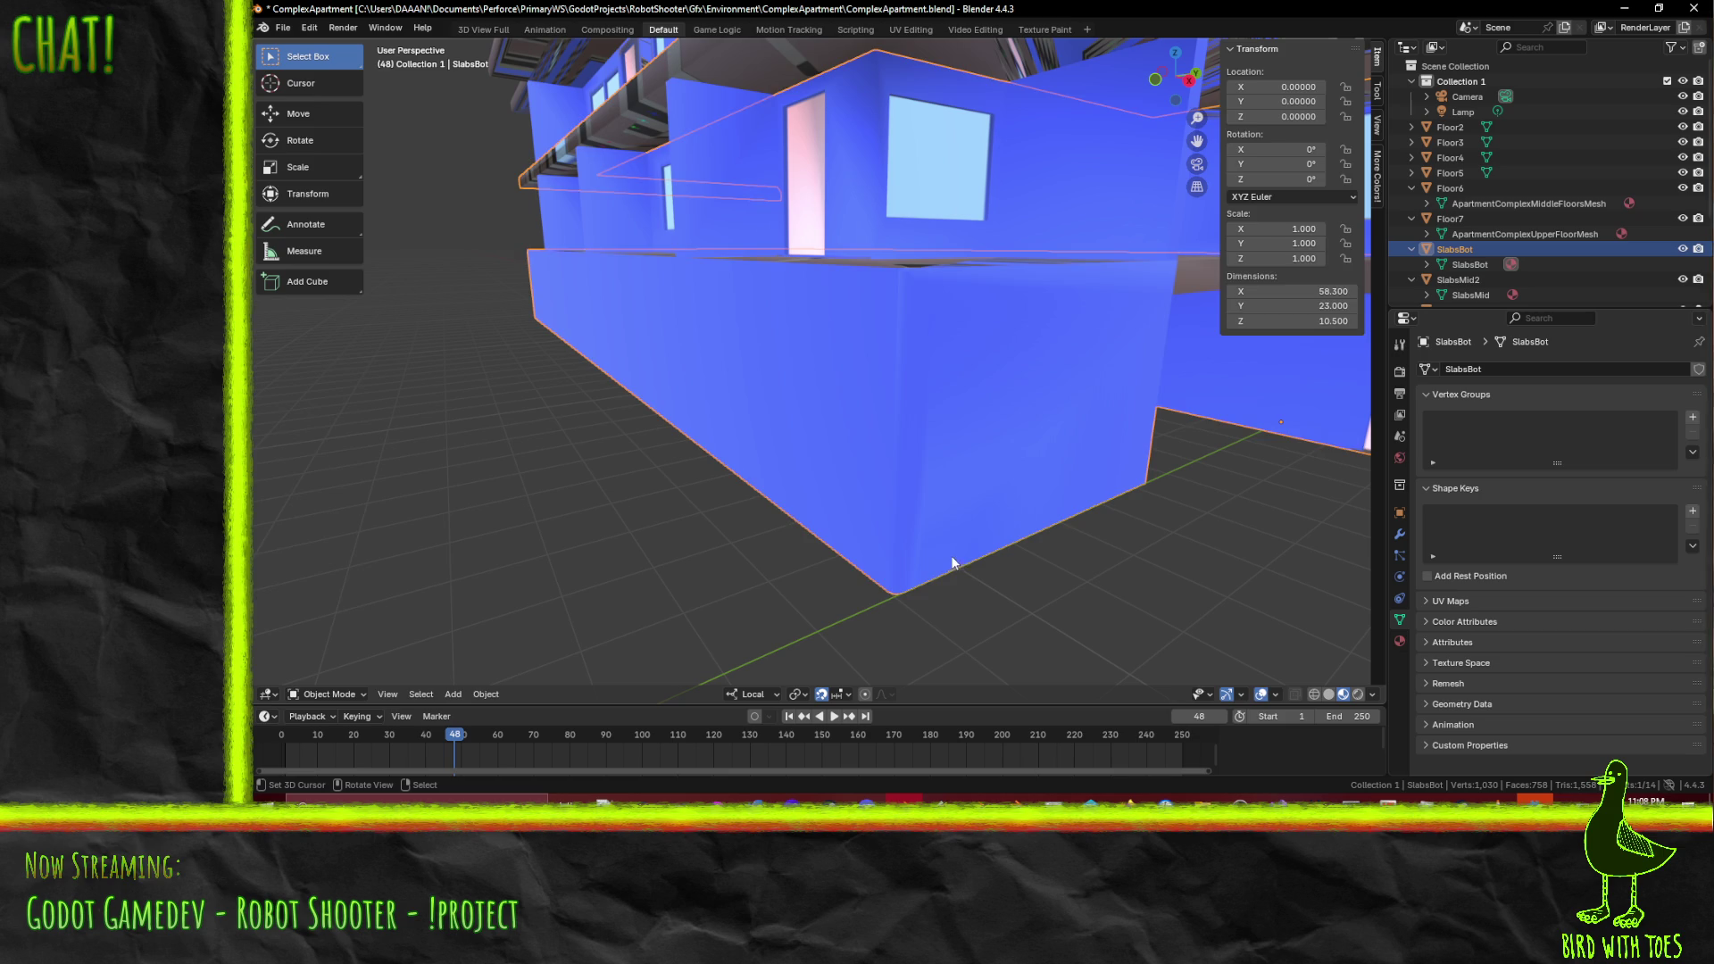
- Back in Edit Mode, select the large wall face and turn it toward the camera
{"action": "key", "text": "Tab"}
{"action": "left_click", "coordinate": [979, 386]}
{"action": "left_click", "coordinate": [954, 314]}
{"action": "left_click", "coordinate": [909, 392]}
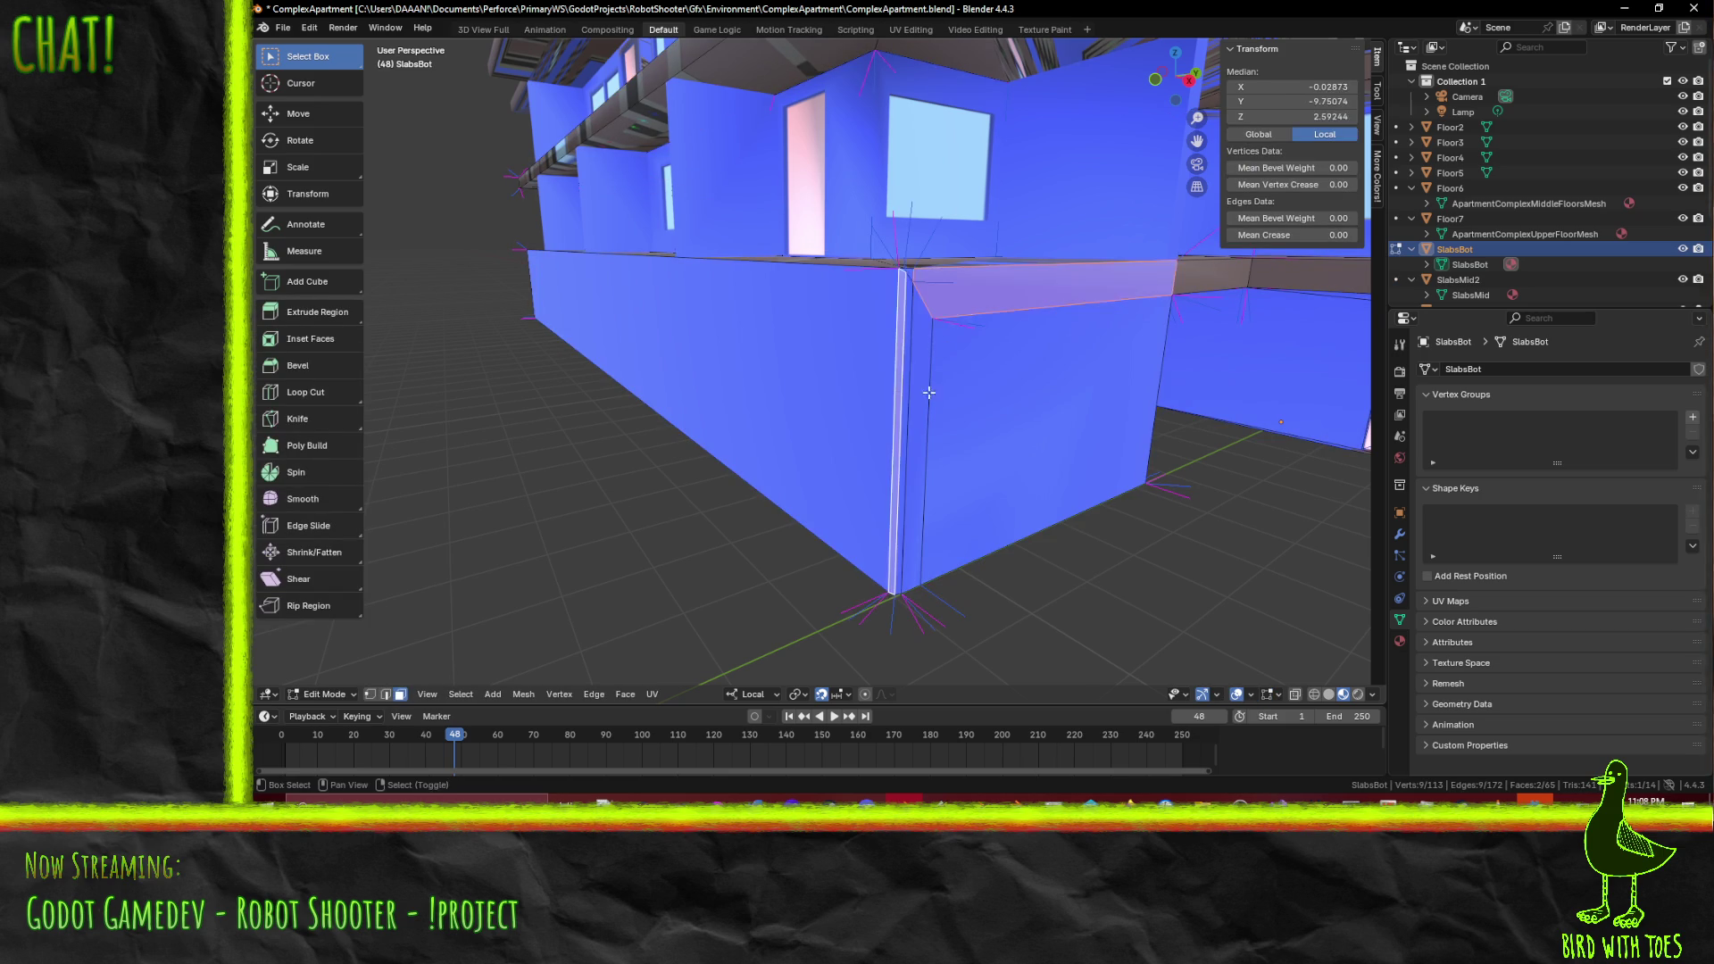
{"action": "left_click", "coordinate": [930, 395]}
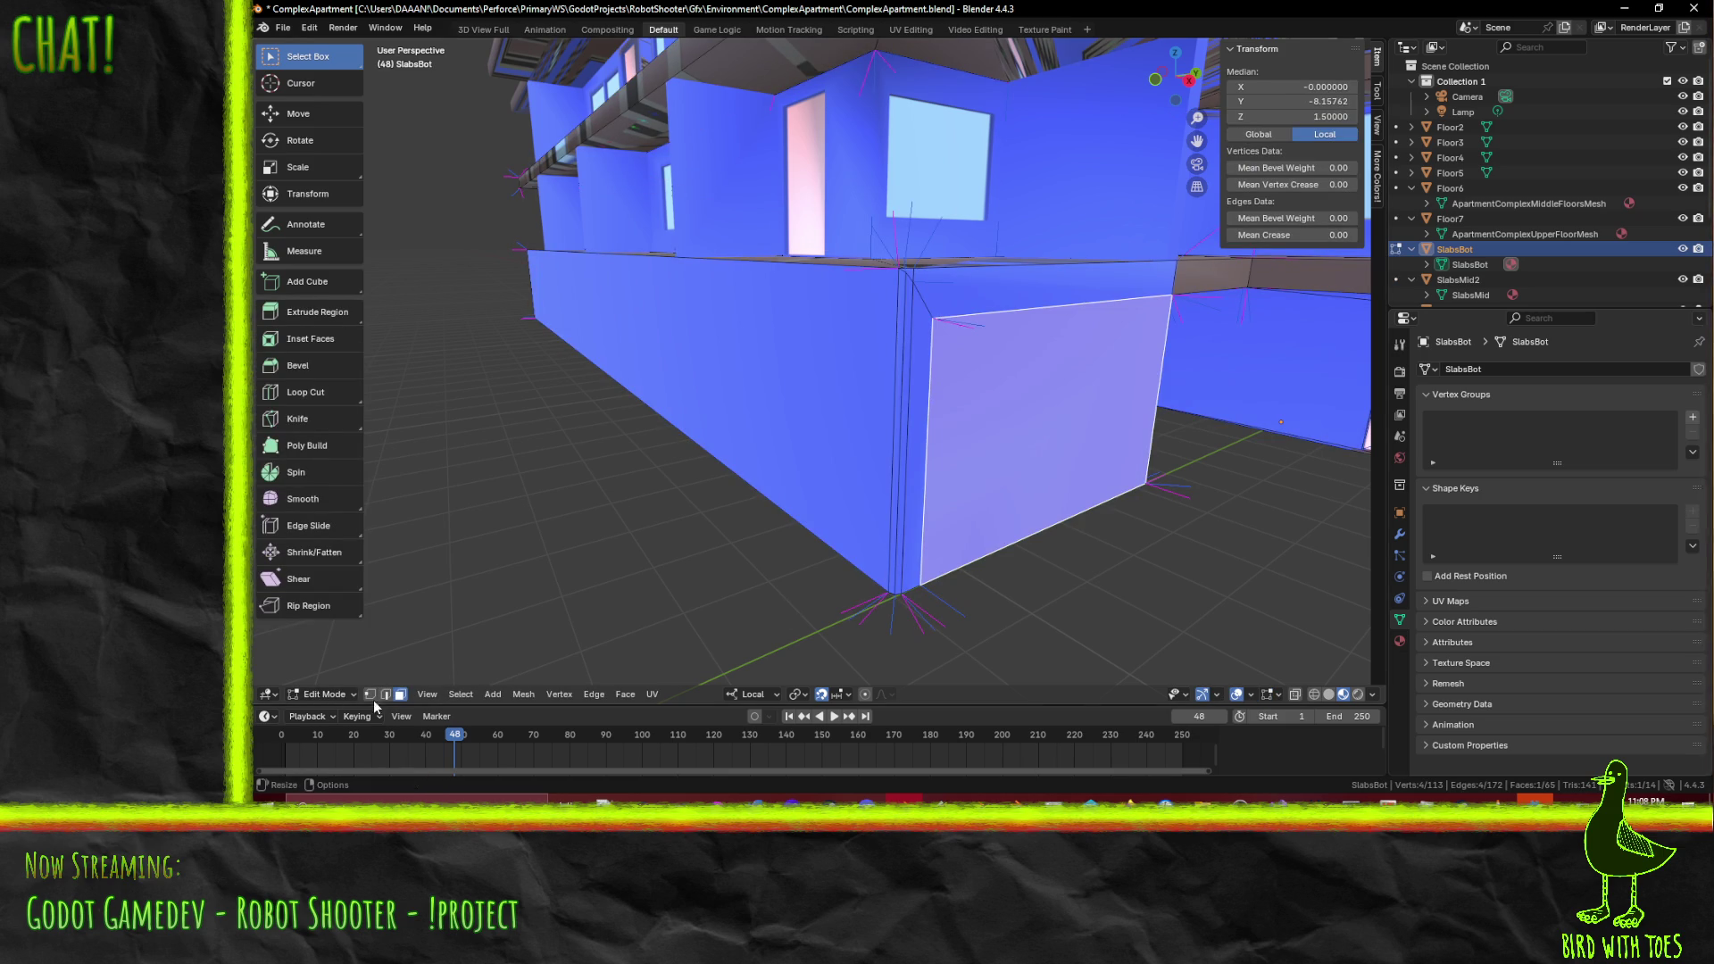
{"action": "middle_click_drag", "start_coordinate": [978, 566], "coordinate": [885, 558]}
- In edge select mode, add the extra edges beside the pink panel to the selection
{"action": "key", "text": "2"}
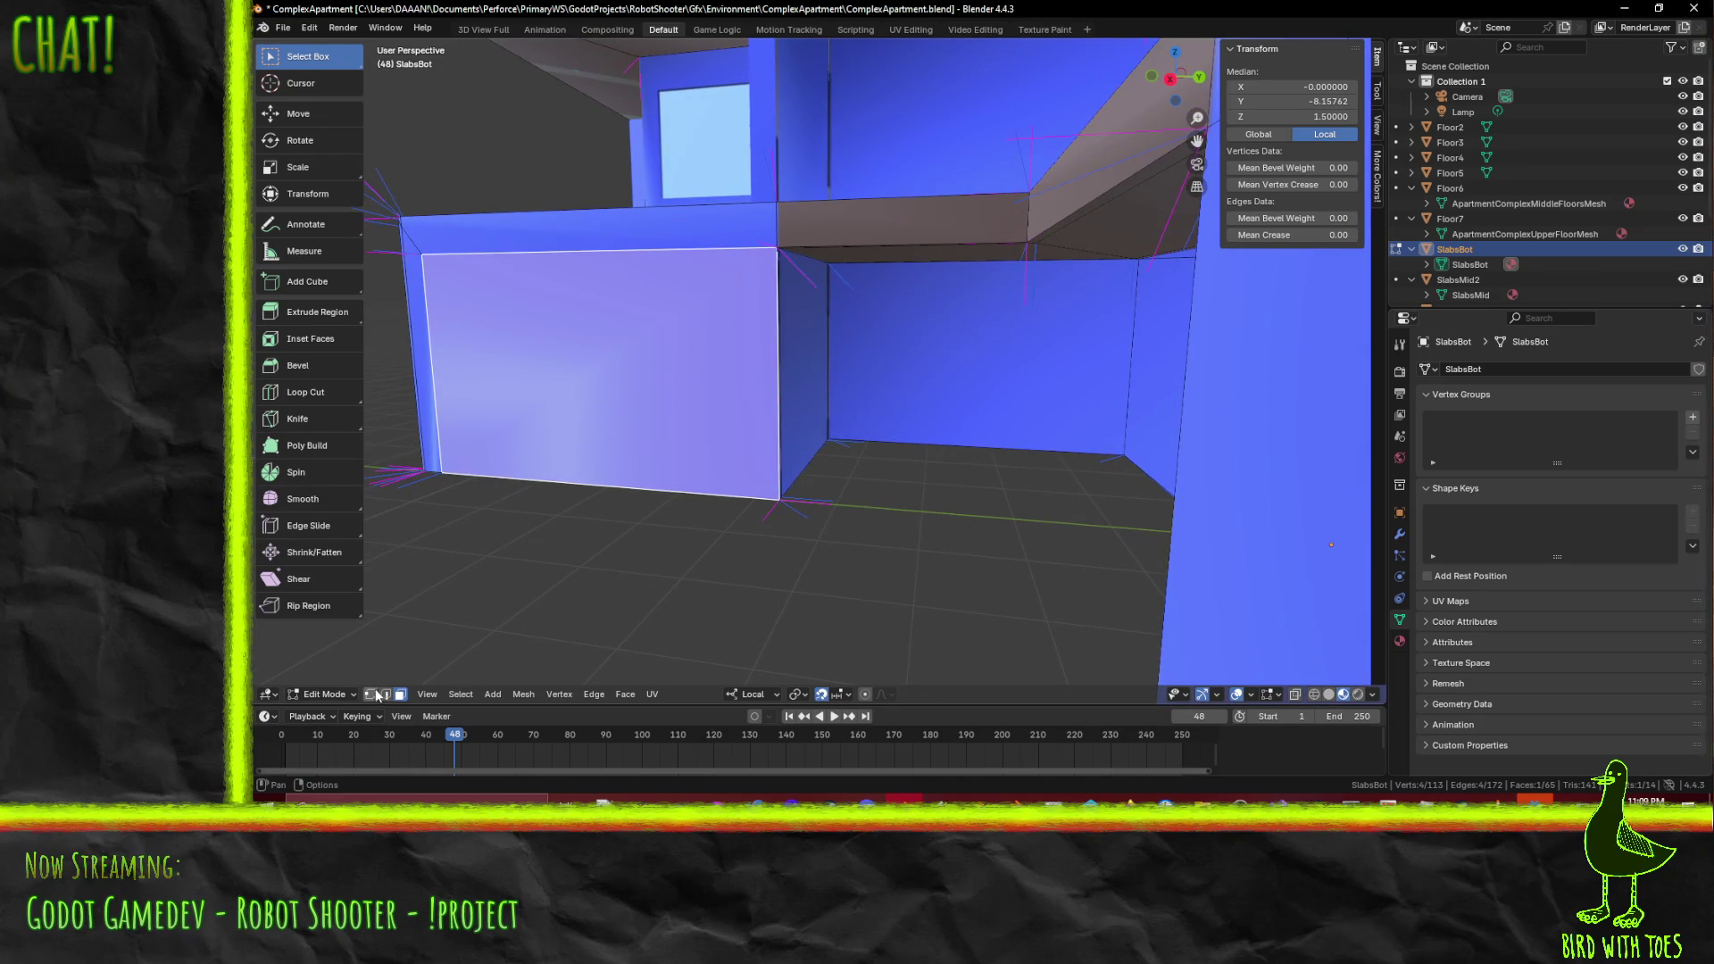
{"action": "left_click", "coordinate": [798, 388]}
{"action": "mouse_move", "coordinate": [798, 389]}
{"action": "middle_mouse_down"}
{"action": "mouse_move", "coordinate": [780, 386]}
{"action": "mouse_move", "coordinate": [811, 352]}
{"action": "mouse_move", "coordinate": [1006, 414]}
{"action": "mouse_move", "coordinate": [983, 412]}
{"action": "middle_mouse_up"}
{"action": "left_click", "coordinate": [603, 80], "text": "shift"}
{"action": "mouse_move", "coordinate": [780, 286]}
{"action": "middle_mouse_down"}
{"action": "mouse_move", "coordinate": [898, 325]}
{"action": "mouse_move", "coordinate": [1167, 352]}
{"action": "mouse_move", "coordinate": [846, 319]}
{"action": "mouse_move", "coordinate": [687, 216]}
{"action": "mouse_move", "coordinate": [1090, 313]}
{"action": "mouse_move", "coordinate": [1094, 383]}
{"action": "middle_mouse_up"}
{"action": "left_click", "coordinate": [1090, 402], "text": "shift"}
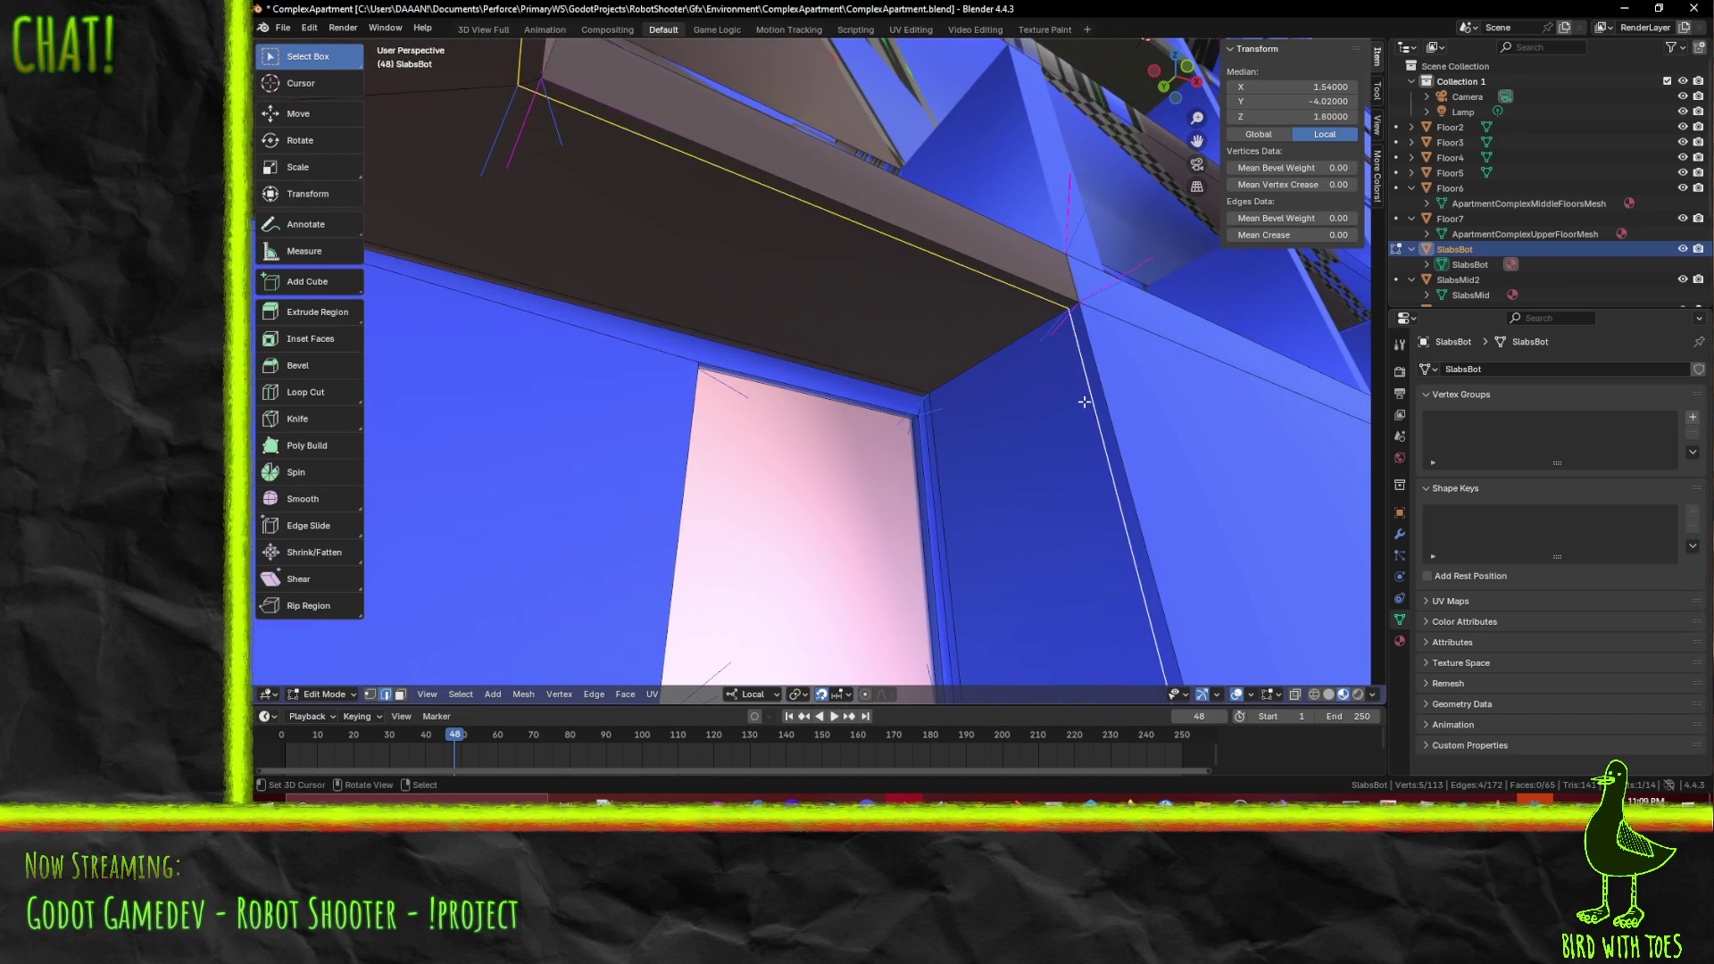
- Dissolve the selected edges around the pink door panel
{"action": "key", "text": "x"}
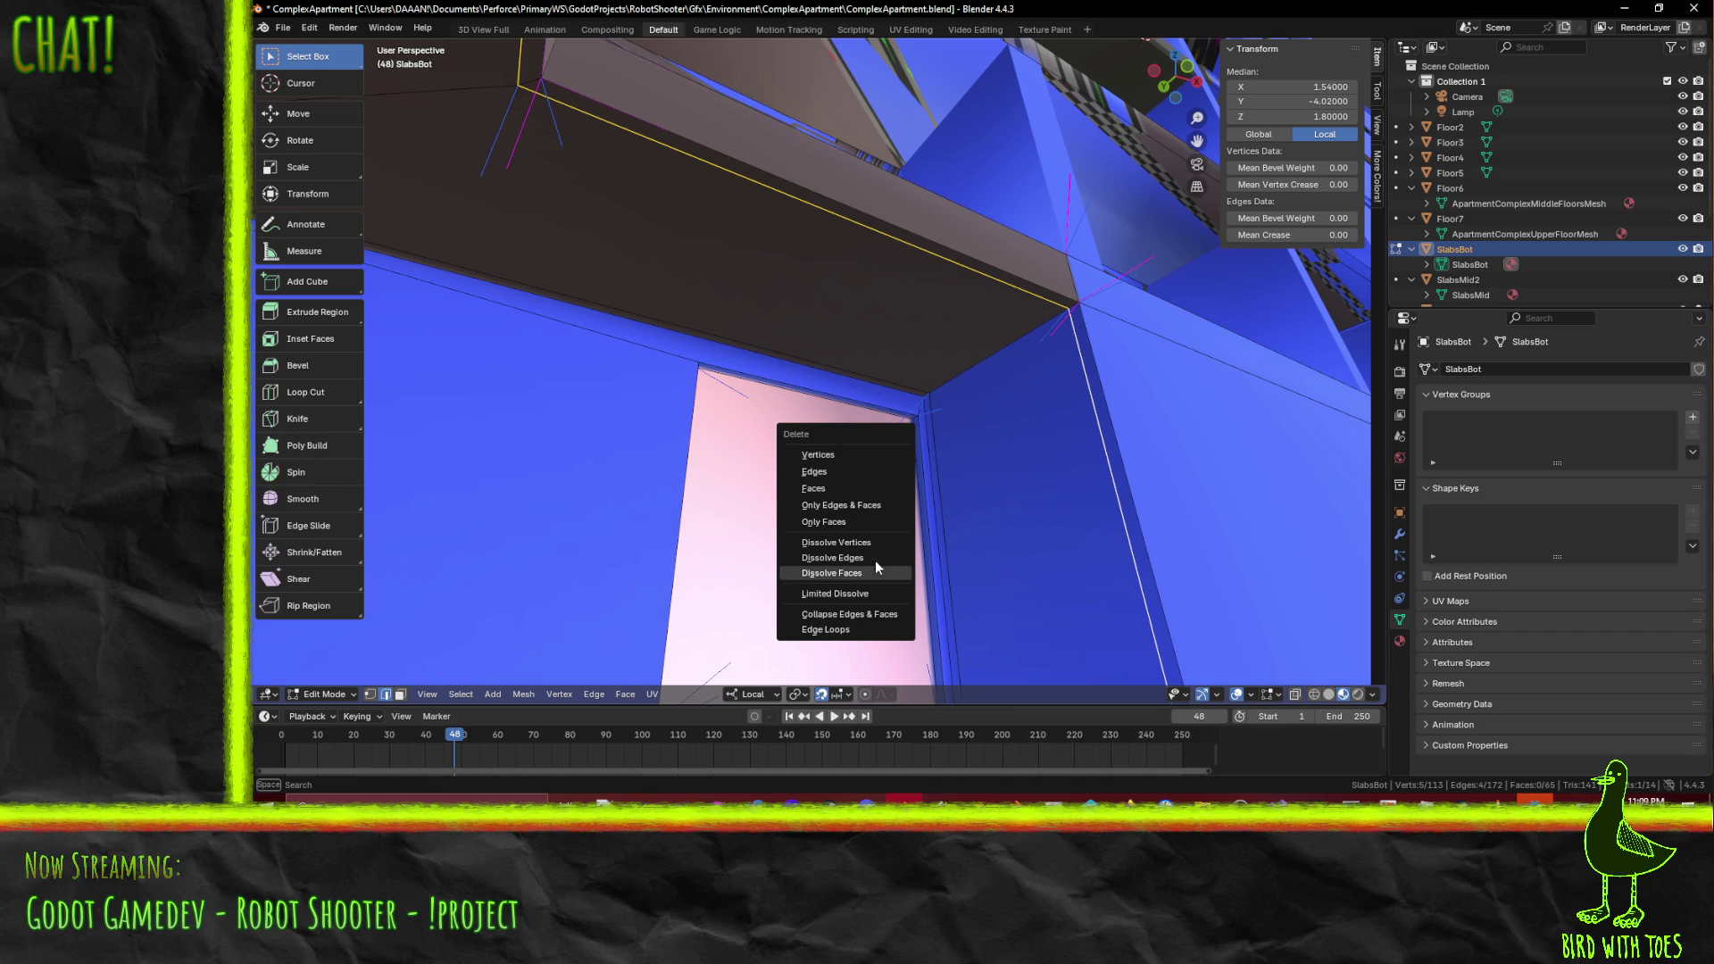
{"action": "left_click", "coordinate": [877, 558]}
{"action": "mouse_move", "coordinate": [1002, 517]}
{"action": "middle_mouse_down"}
{"action": "mouse_move", "coordinate": [932, 446]}
{"action": "mouse_move", "coordinate": [780, 464]}
{"action": "mouse_move", "coordinate": [929, 410]}
{"action": "mouse_move", "coordinate": [987, 330]}
{"action": "middle_mouse_up"}
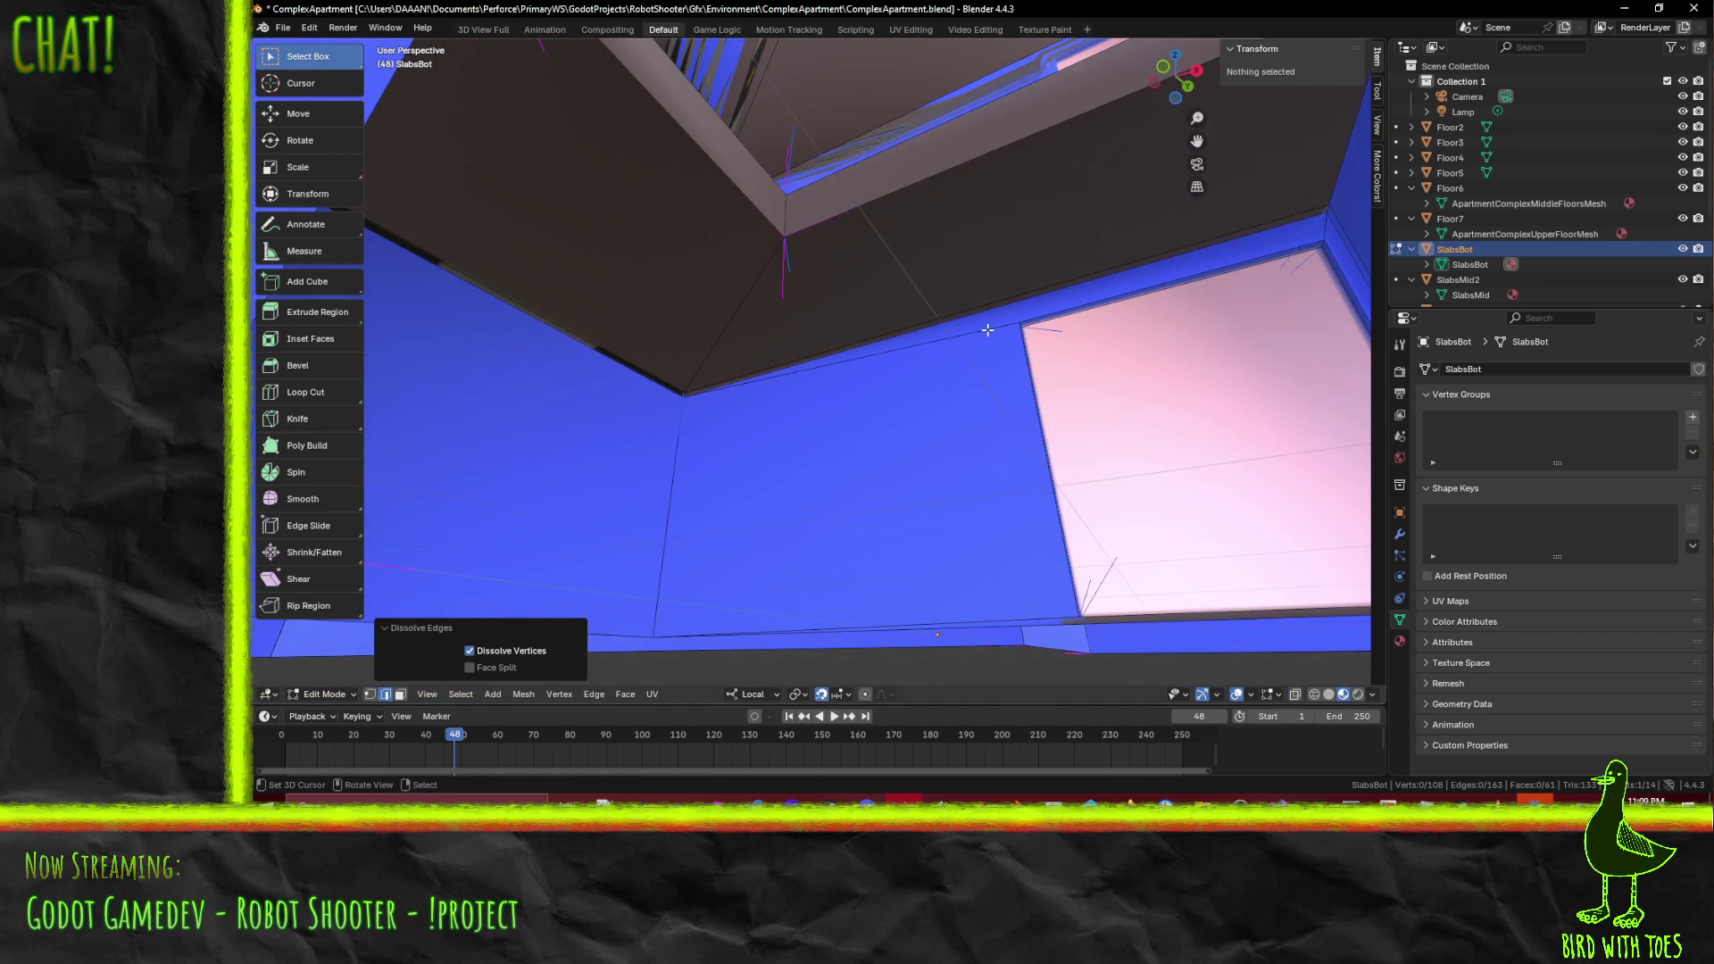
- Select the ceiling edges and dissolve them as well
{"action": "left_click", "coordinate": [946, 299]}
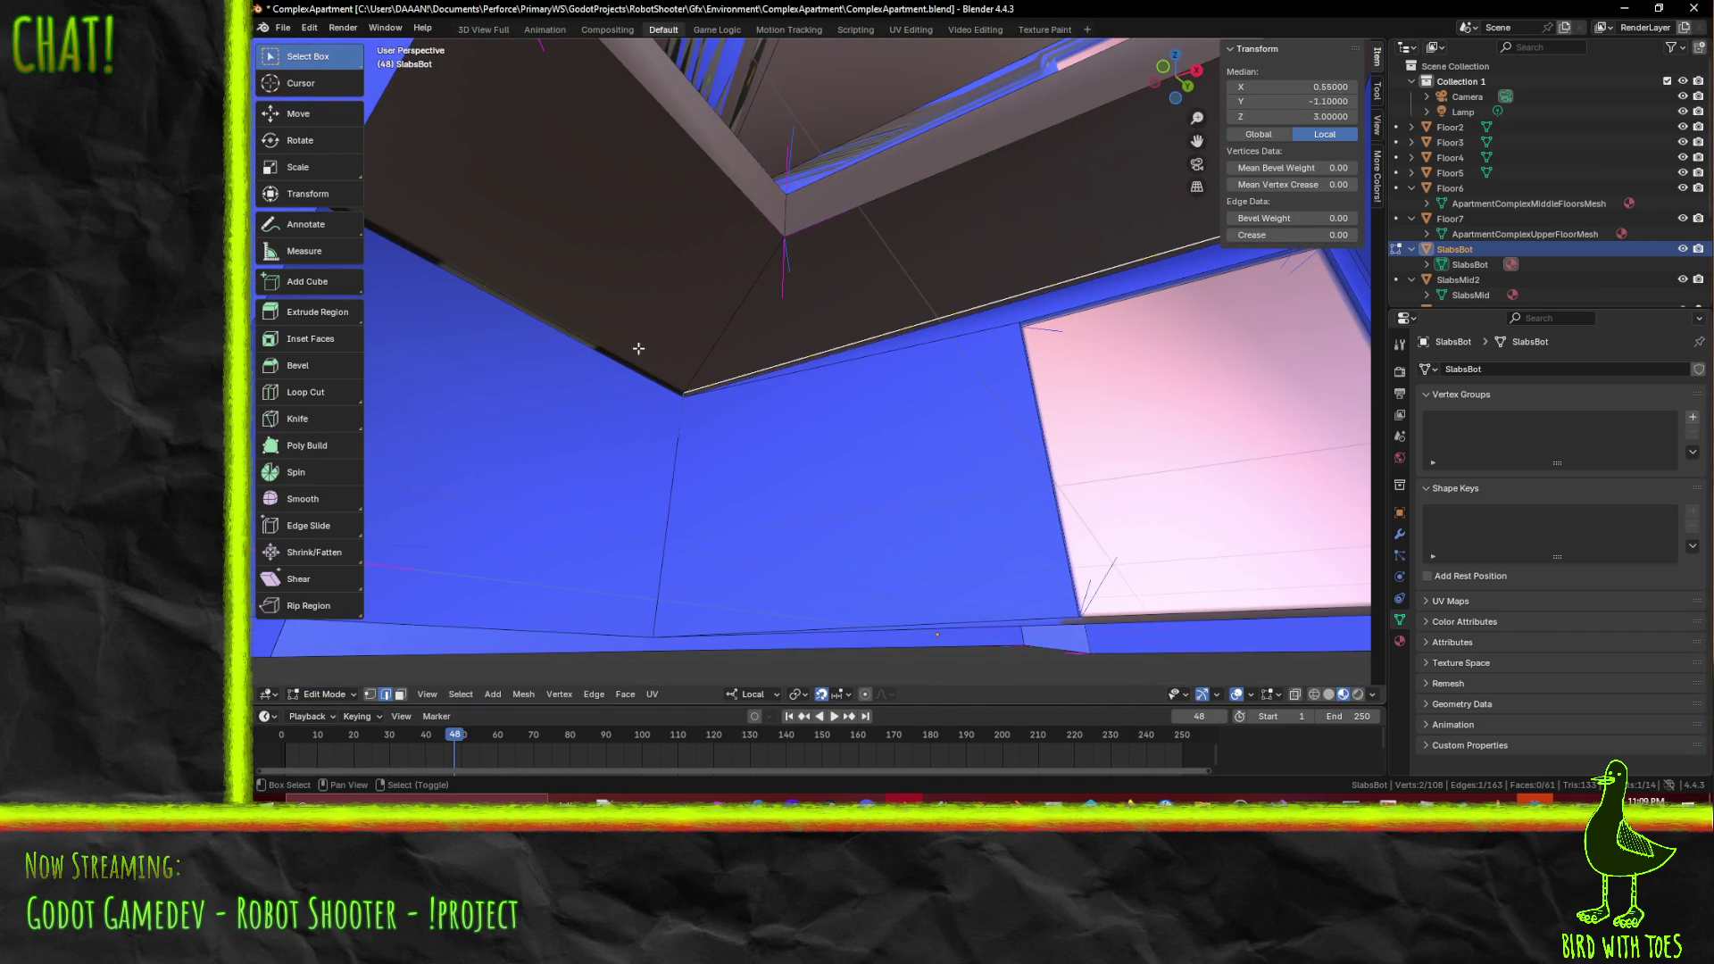
{"action": "left_click", "coordinate": [638, 348], "text": "shift"}
{"action": "middle_click_drag", "start_coordinate": [638, 348], "coordinate": [1072, 417]}
{"action": "right_click", "coordinate": [1091, 396]}
{"action": "key", "text": "Escape"}
{"action": "mouse_move", "coordinate": [1091, 397]}
{"action": "middle_mouse_down"}
{"action": "mouse_move", "coordinate": [1110, 504]}
{"action": "mouse_move", "coordinate": [253, 533]}
{"action": "middle_mouse_up"}
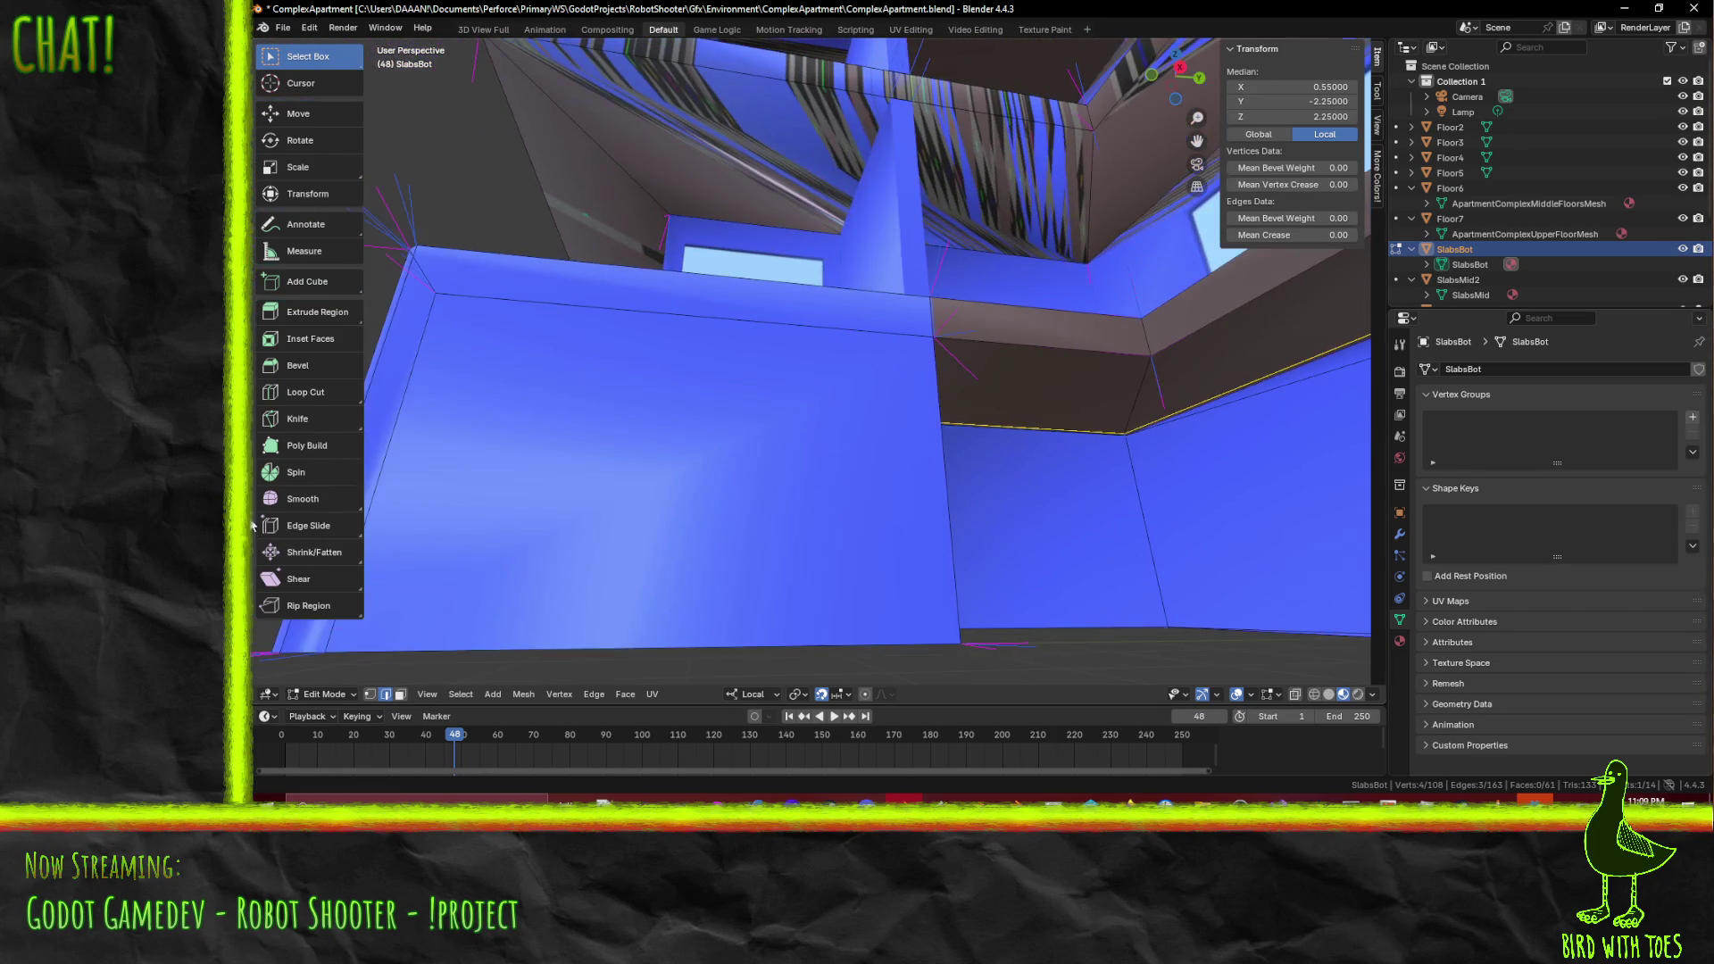
{"action": "mouse_move", "coordinate": [379, 515]}
{"action": "middle_mouse_down"}
{"action": "mouse_move", "coordinate": [888, 497]}
{"action": "mouse_move", "coordinate": [838, 356]}
{"action": "mouse_move", "coordinate": [1062, 432]}
{"action": "middle_mouse_up"}
{"action": "key", "text": "x"}
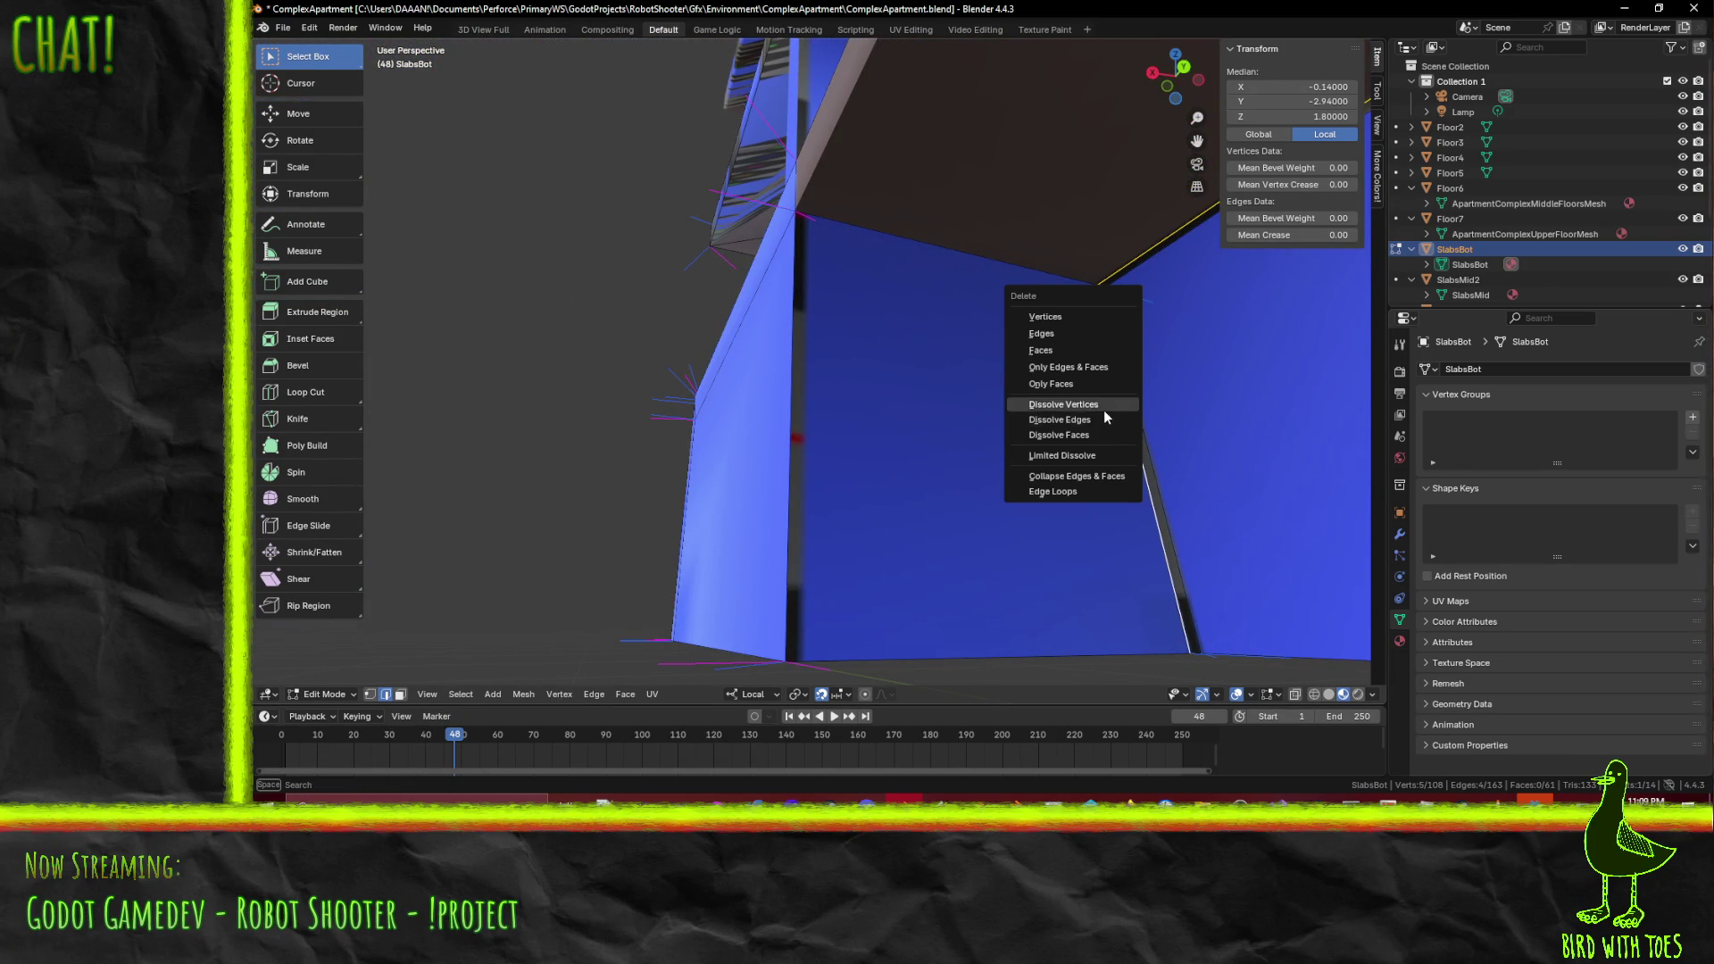
{"action": "left_click", "coordinate": [1102, 414]}
- Select the vertical wall edges beside the pink panel and bring up the operator search
{"action": "left_click", "coordinate": [1154, 455]}
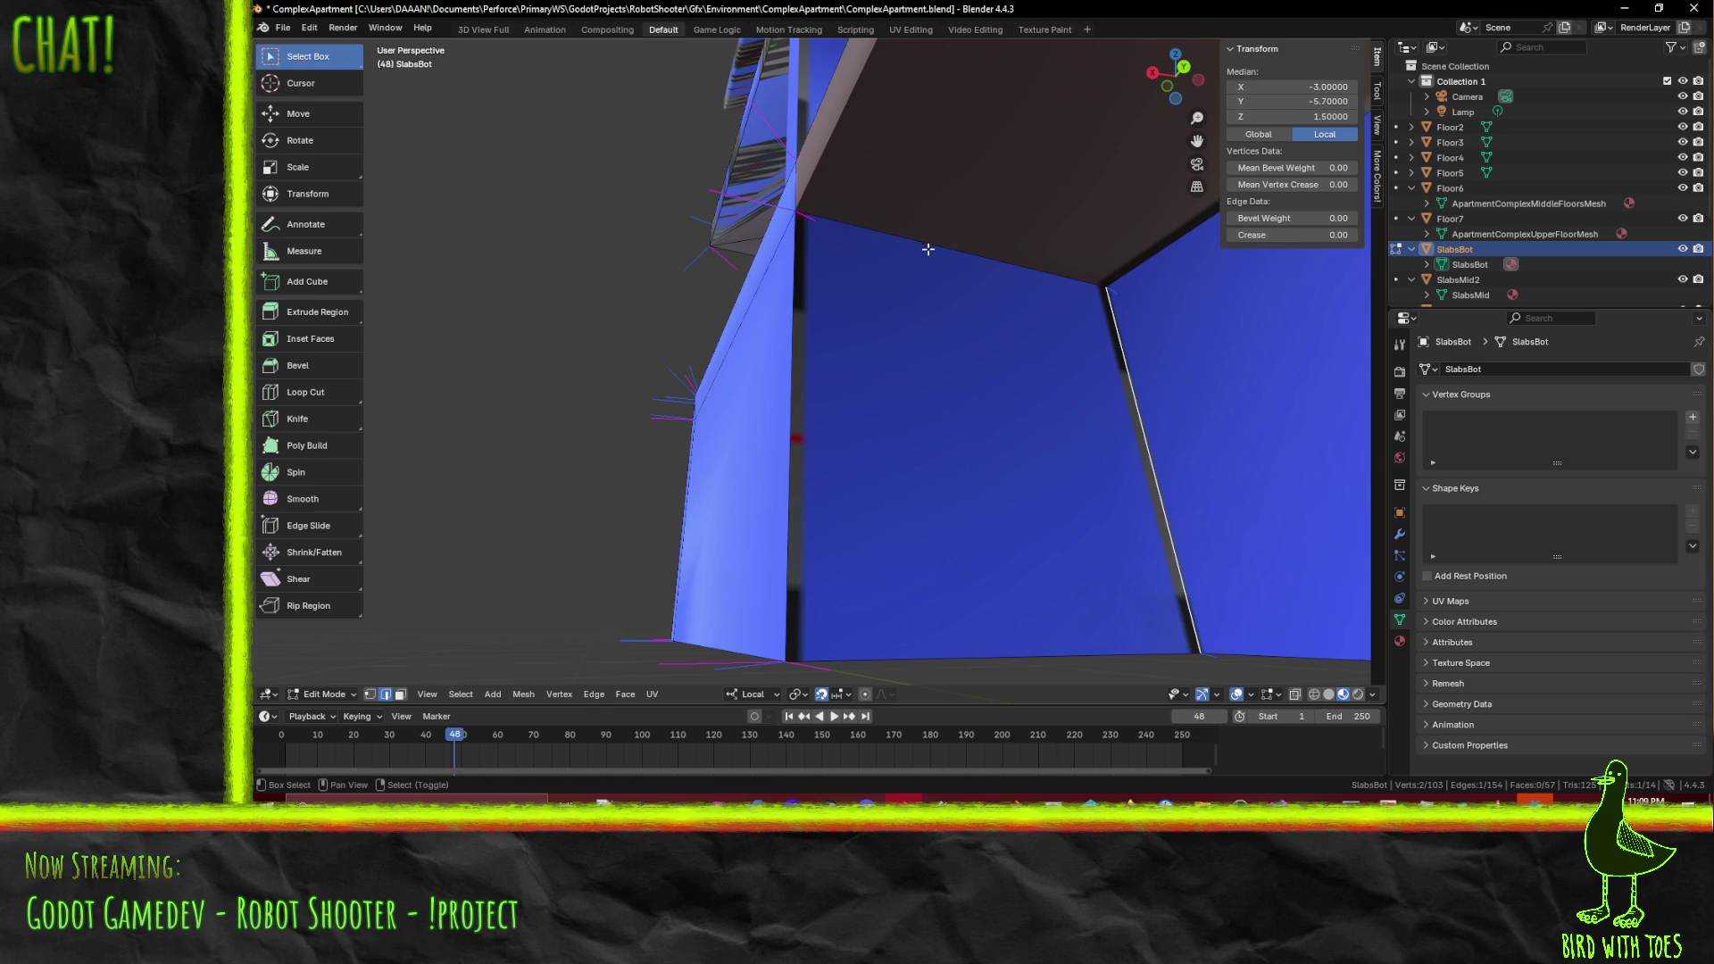
{"action": "middle_click_drag", "start_coordinate": [964, 373], "coordinate": [1069, 380]}
{"action": "mouse_move", "coordinate": [1177, 399]}
{"action": "middle_mouse_down"}
{"action": "mouse_move", "coordinate": [635, 398]}
{"action": "mouse_move", "coordinate": [876, 437]}
{"action": "mouse_move", "coordinate": [1080, 370]}
{"action": "mouse_move", "coordinate": [892, 360]}
{"action": "mouse_move", "coordinate": [911, 330]}
{"action": "middle_mouse_up"}
{"action": "middle_click_drag", "start_coordinate": [946, 269], "coordinate": [971, 449]}
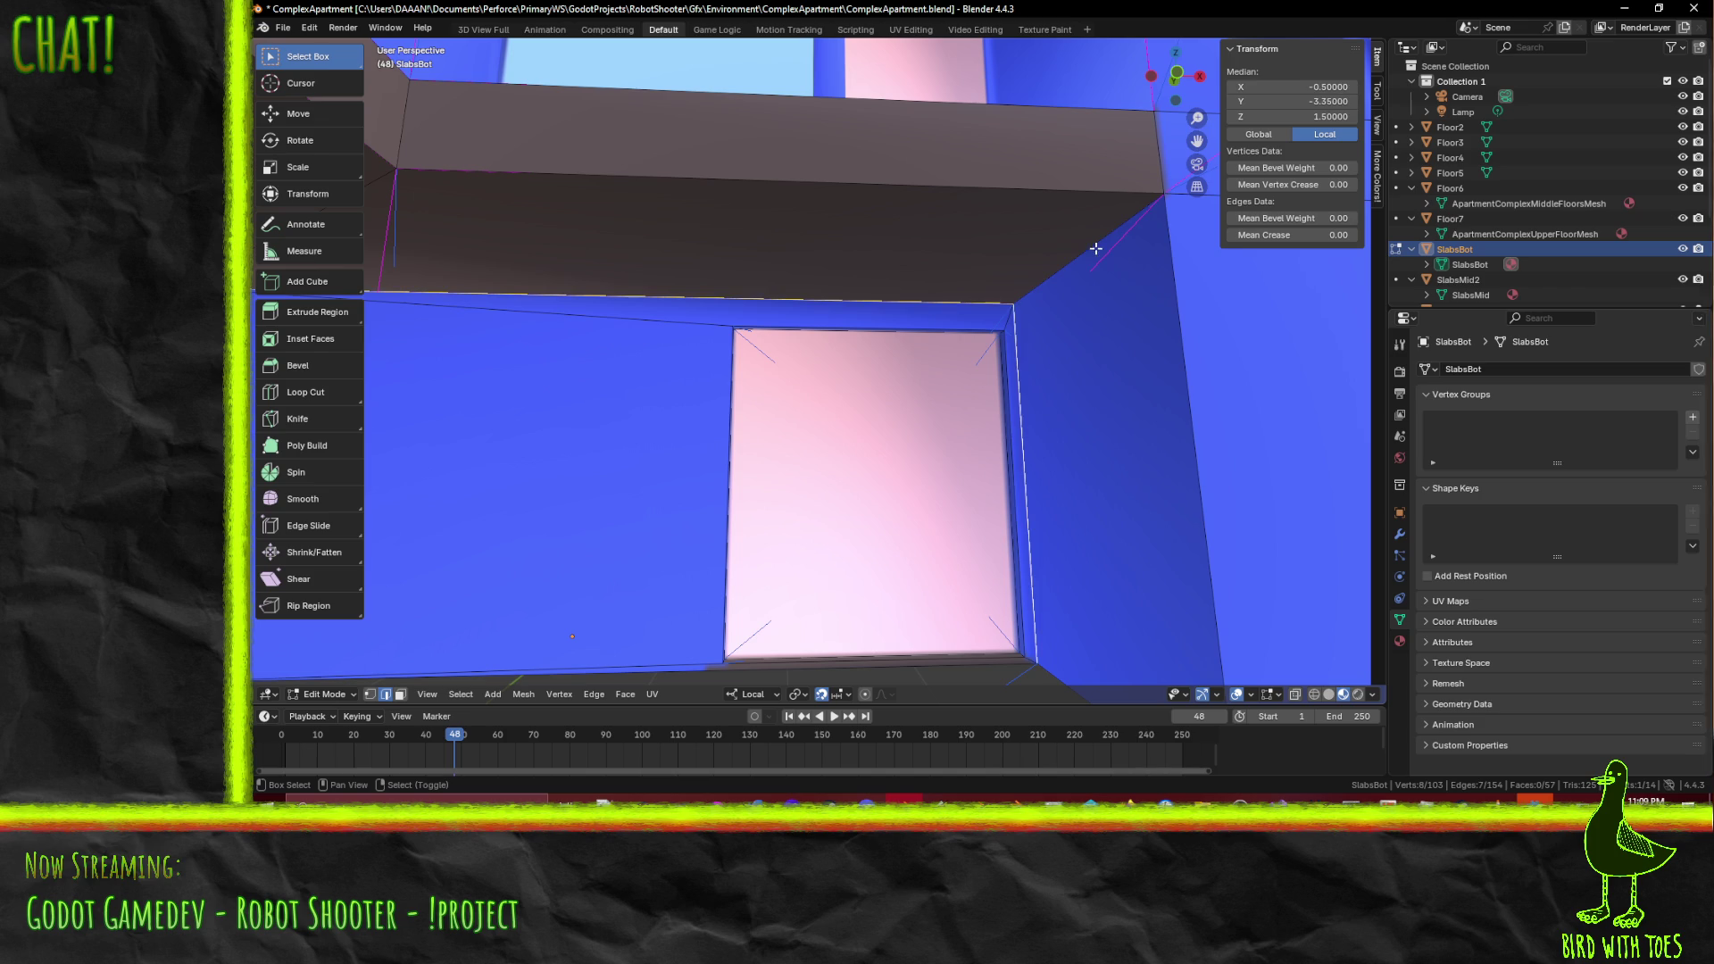
{"action": "left_click", "coordinate": [1175, 399], "text": "shift"}
{"action": "scroll", "coordinate": [1175, 399], "scroll_direction": "down", "scroll_amount": 4}
{"action": "key", "text": "F3"}
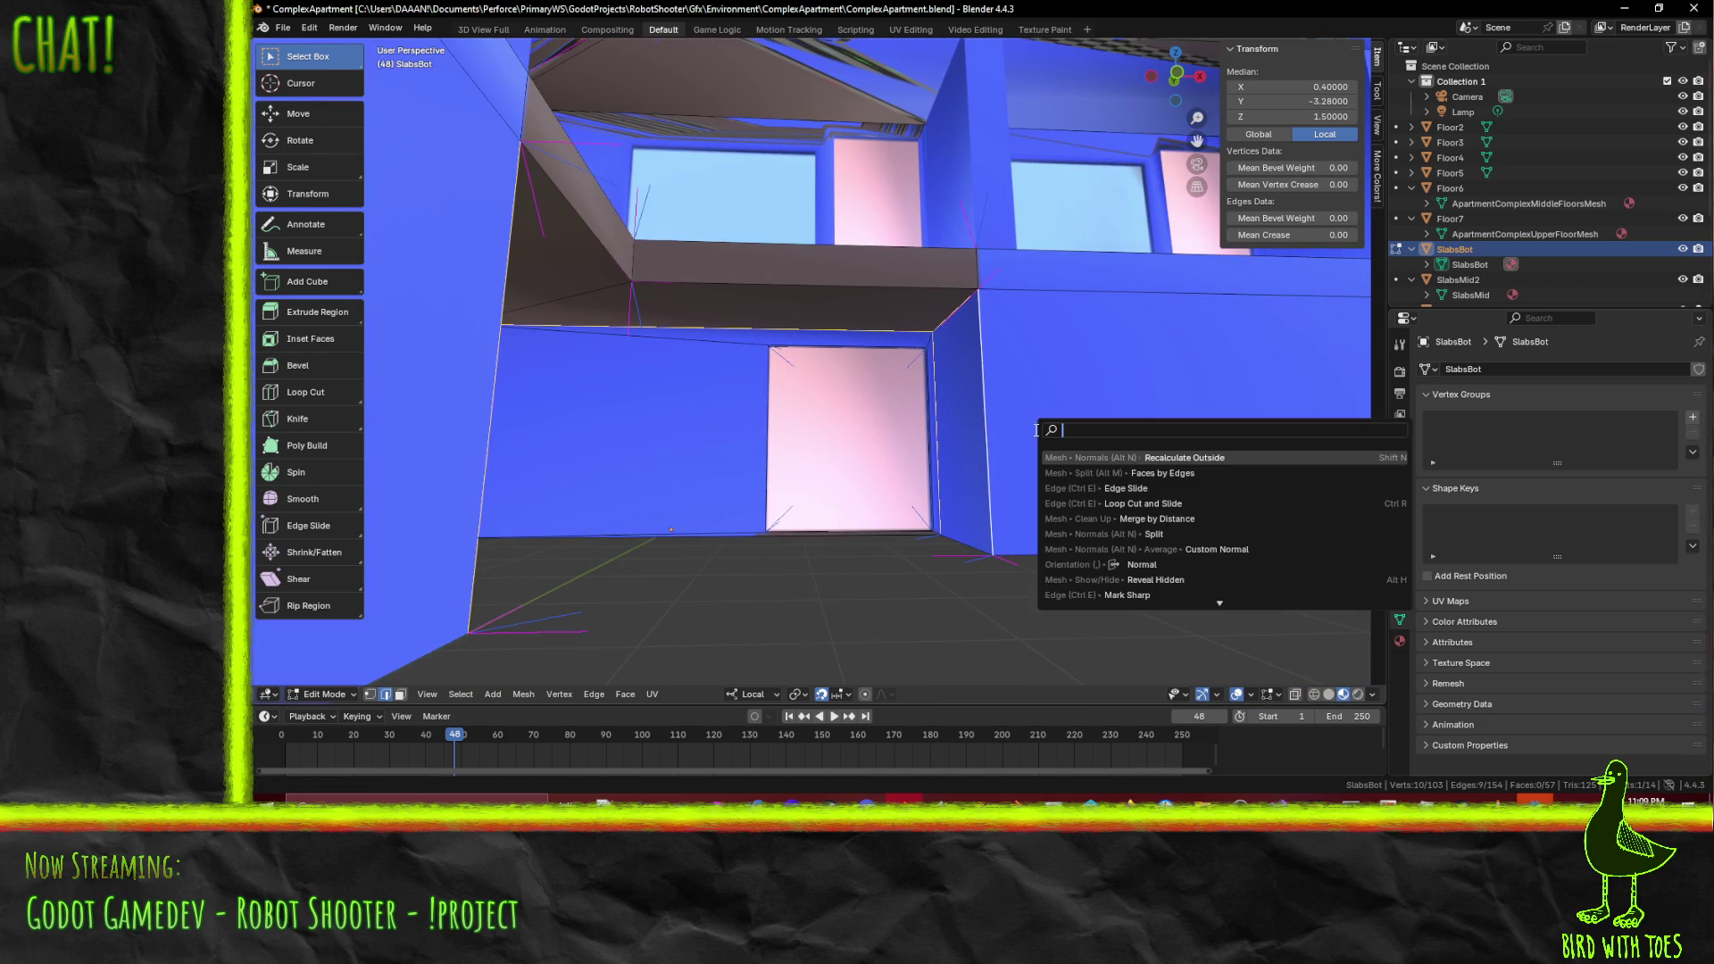
{"action": "type", "text": "split"}
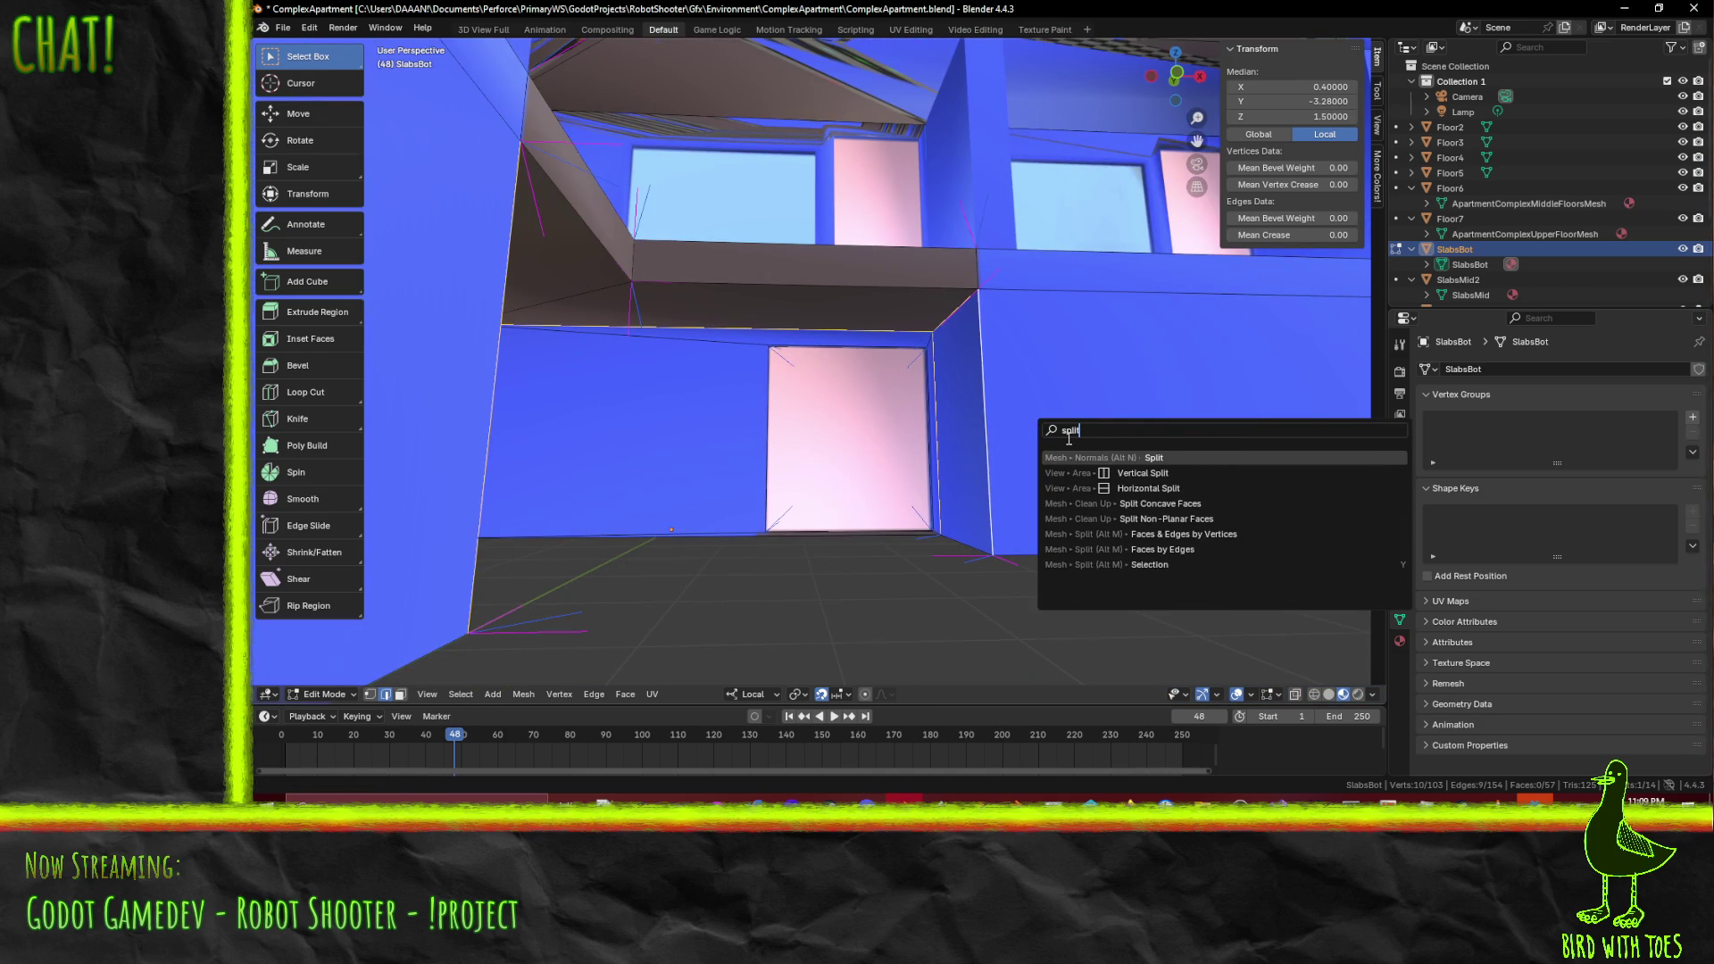
{"action": "key", "text": "Escape"}
{"action": "mouse_move", "coordinate": [1090, 458]}
{"action": "middle_mouse_down"}
{"action": "mouse_move", "coordinate": [1038, 487]}
{"action": "mouse_move", "coordinate": [1106, 451]}
{"action": "mouse_move", "coordinate": [1056, 456]}
{"action": "mouse_move", "coordinate": [922, 410]}
{"action": "mouse_move", "coordinate": [1055, 408]}
{"action": "mouse_move", "coordinate": [859, 420]}
{"action": "middle_mouse_up"}
{"action": "mouse_move", "coordinate": [984, 253]}
{"action": "middle_mouse_down"}
{"action": "mouse_move", "coordinate": [785, 303]}
{"action": "mouse_move", "coordinate": [775, 336]}
{"action": "middle_mouse_up"}
{"action": "mouse_move", "coordinate": [727, 550]}
{"action": "middle_mouse_down"}
{"action": "mouse_move", "coordinate": [719, 470]}
{"action": "mouse_move", "coordinate": [884, 474]}
{"action": "mouse_move", "coordinate": [759, 380]}
{"action": "middle_mouse_up"}
{"action": "mouse_move", "coordinate": [796, 314]}
{"action": "middle_mouse_down"}
{"action": "mouse_move", "coordinate": [769, 260]}
{"action": "mouse_move", "coordinate": [891, 318]}
{"action": "middle_mouse_up"}
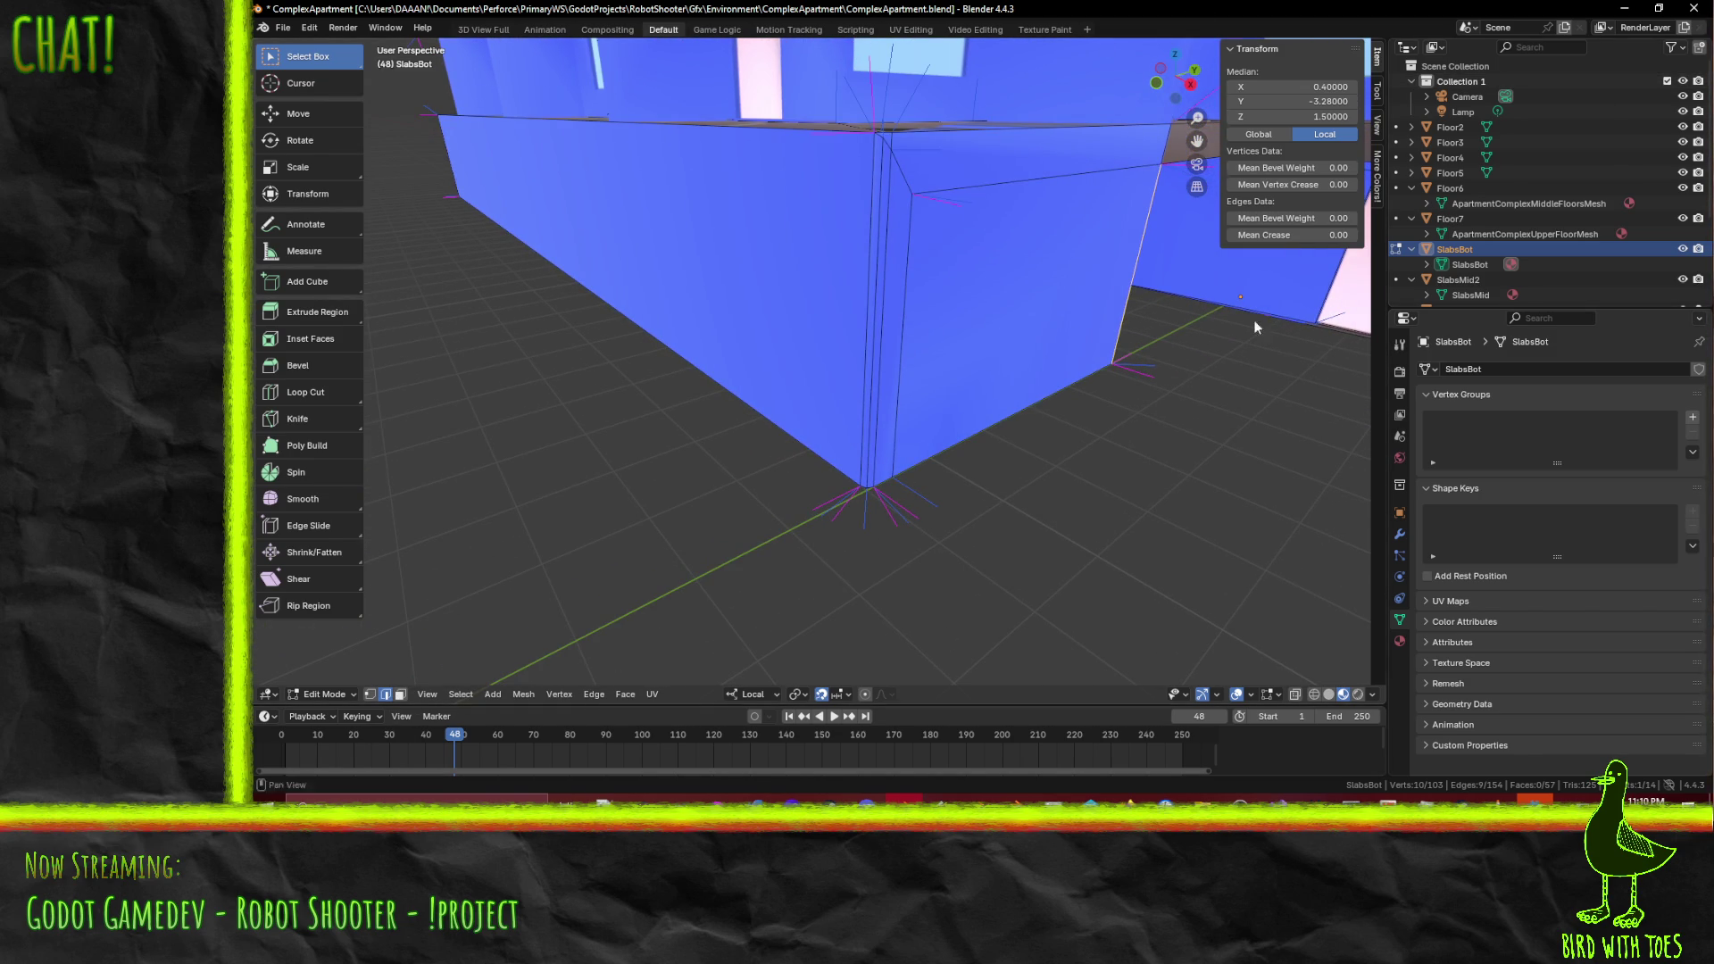
- Enable Sharp under Mesh Edit Mode Overlays so sharp-marked slab edges are highlighted
{"action": "left_click", "coordinate": [1377, 127]}
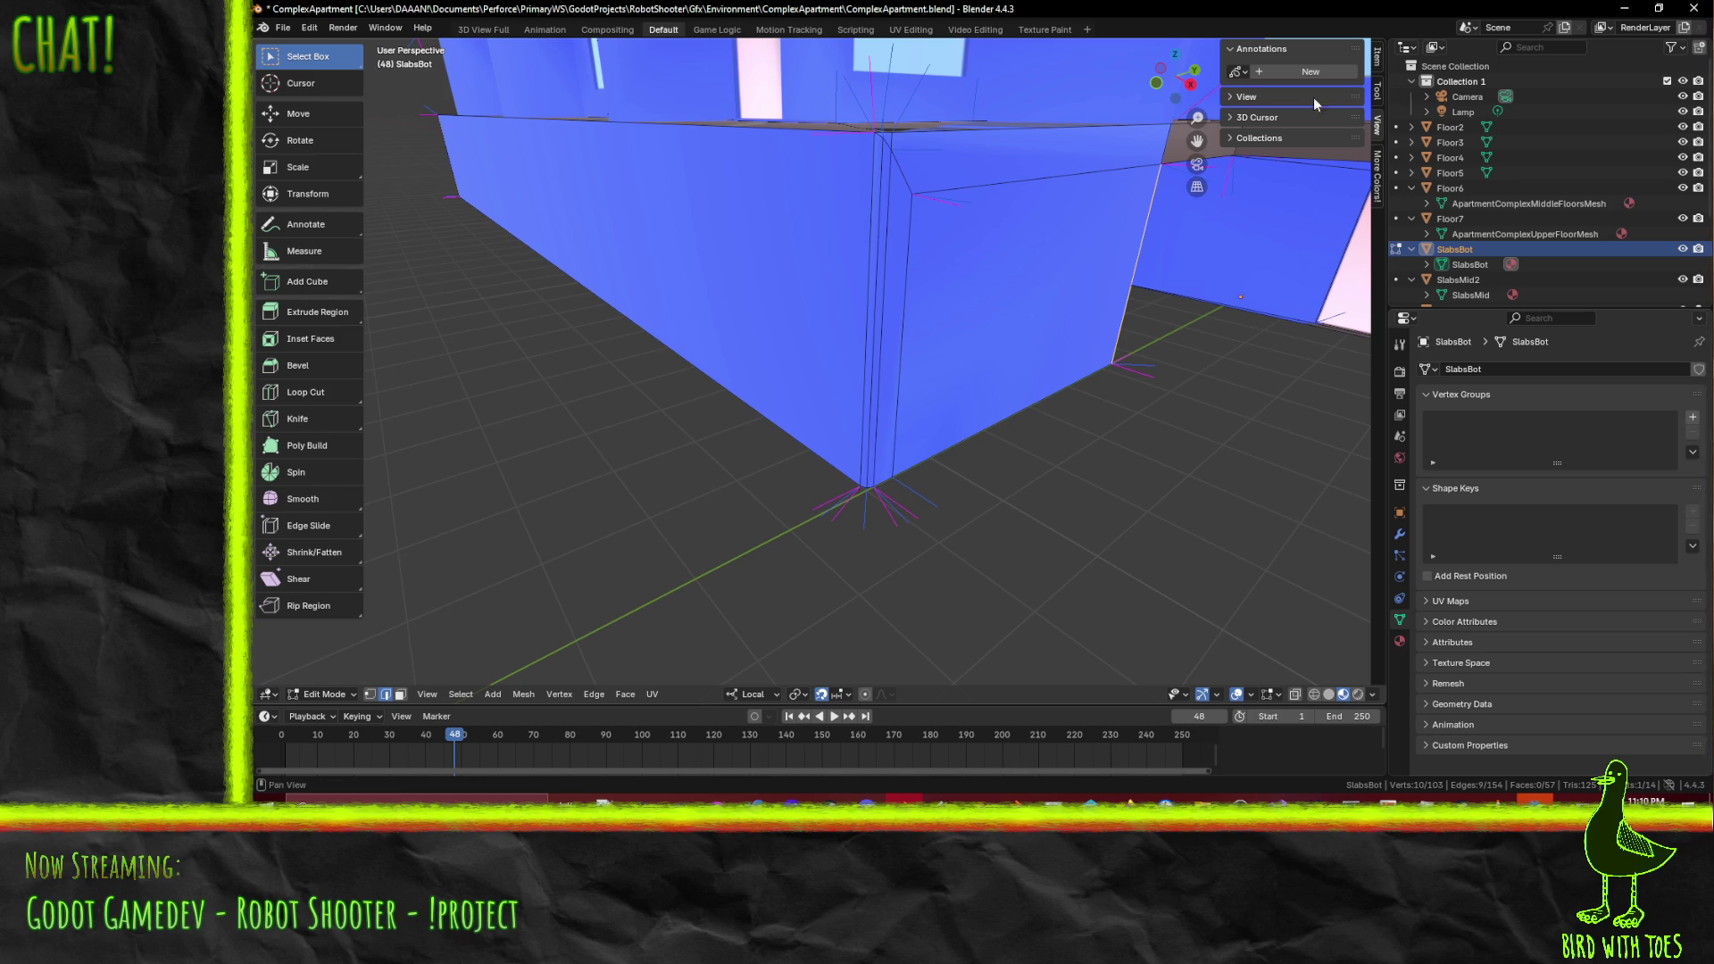
{"action": "left_click", "coordinate": [1286, 94]}
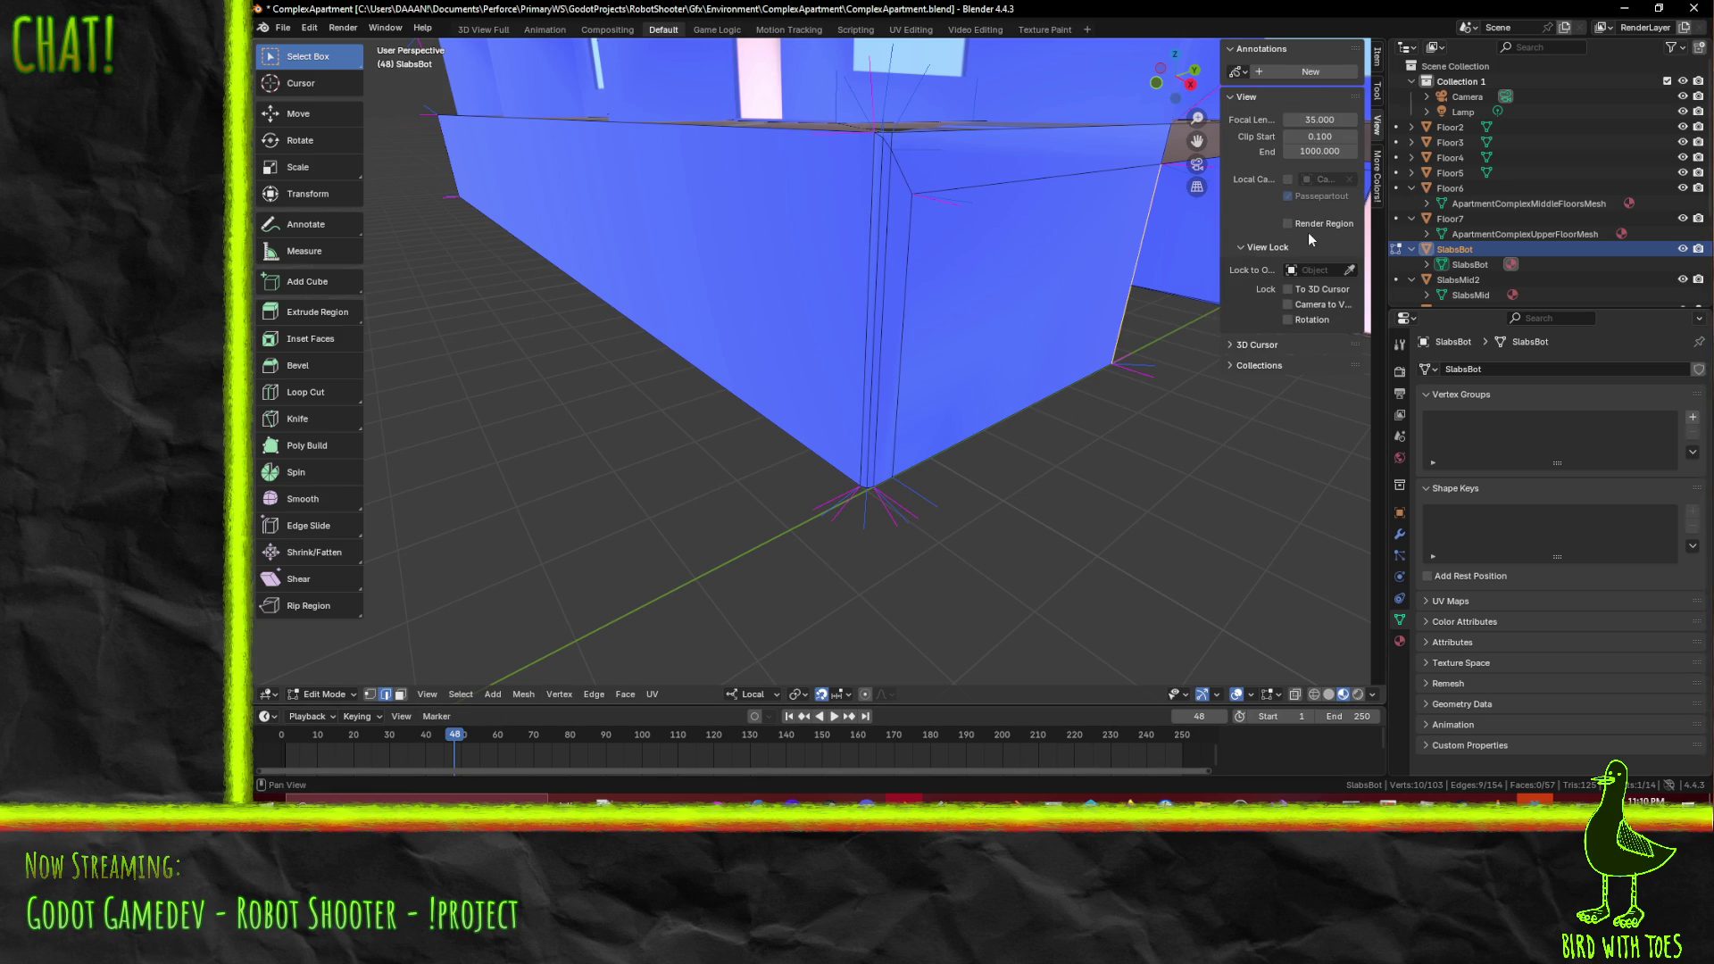
{"action": "left_click", "coordinate": [1378, 83]}
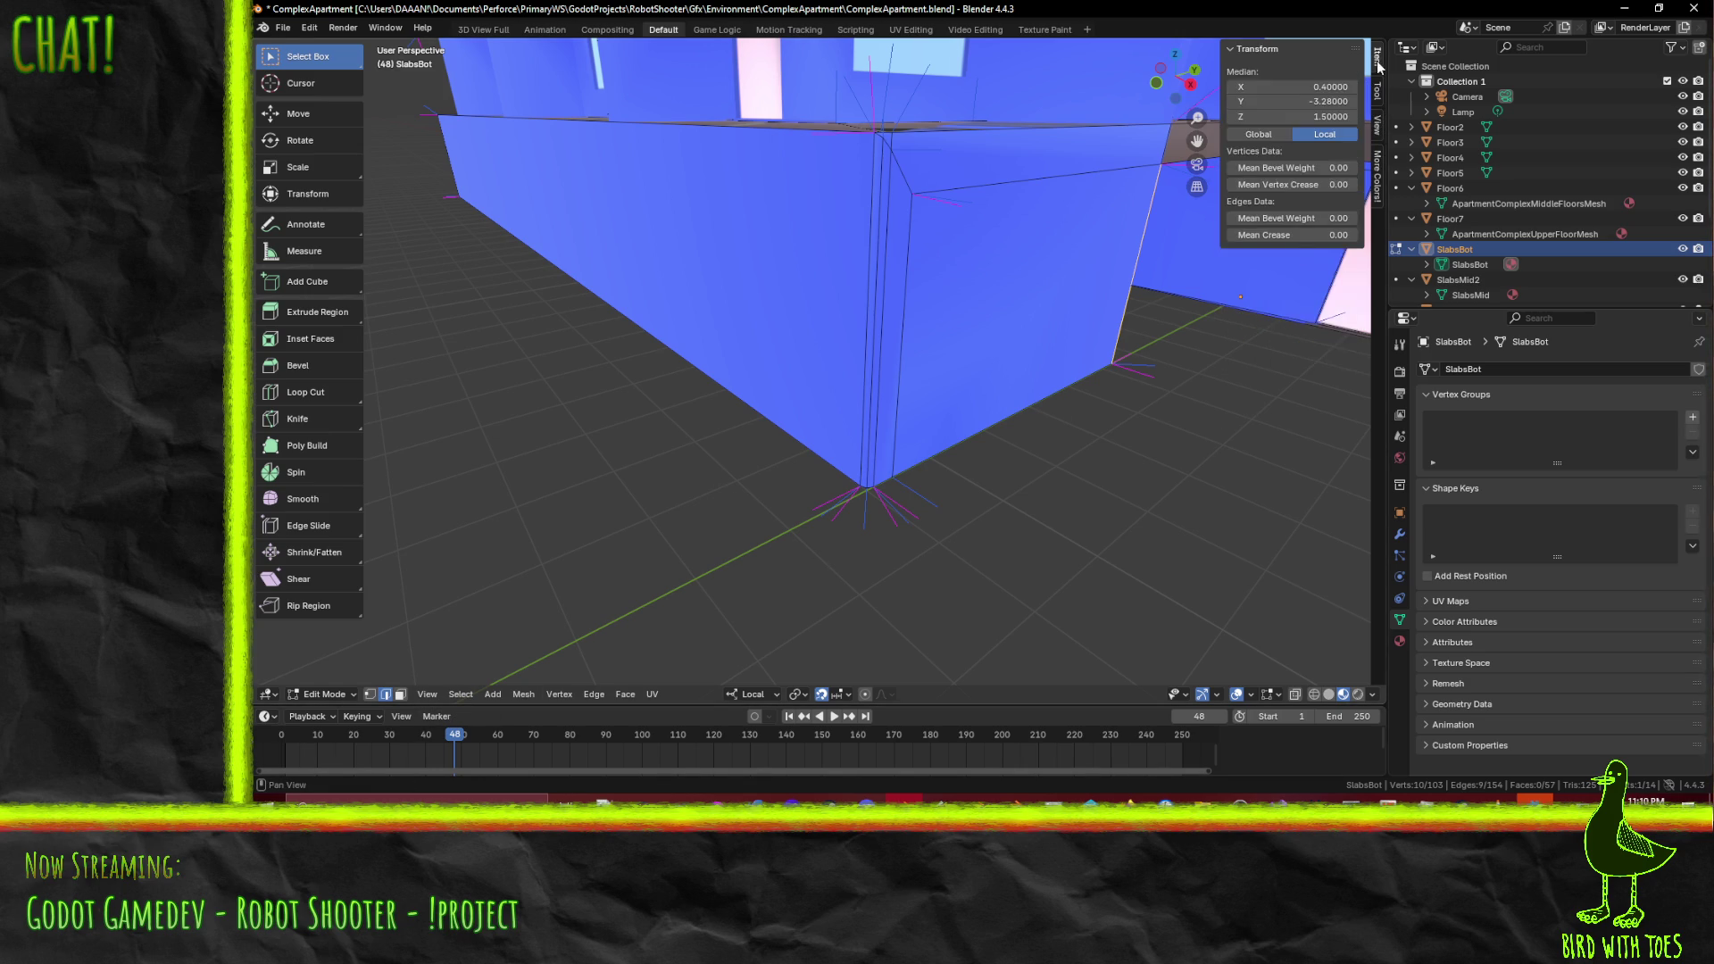
{"action": "left_click", "coordinate": [1379, 128]}
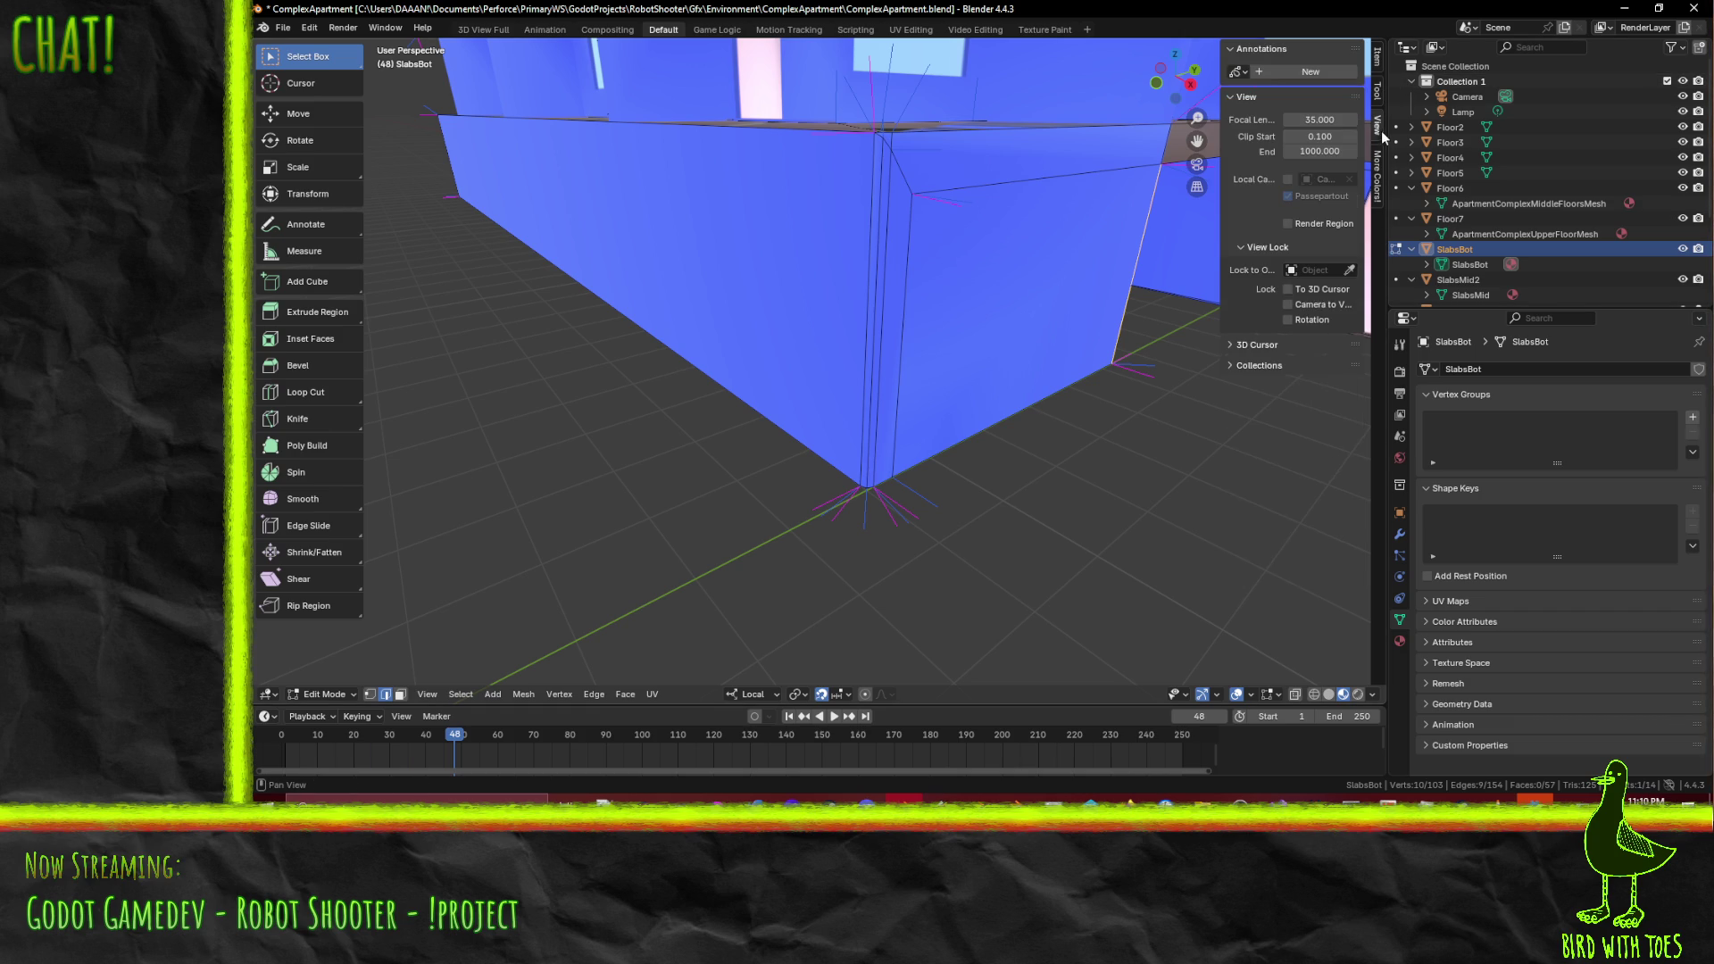
{"action": "left_click", "coordinate": [1278, 695]}
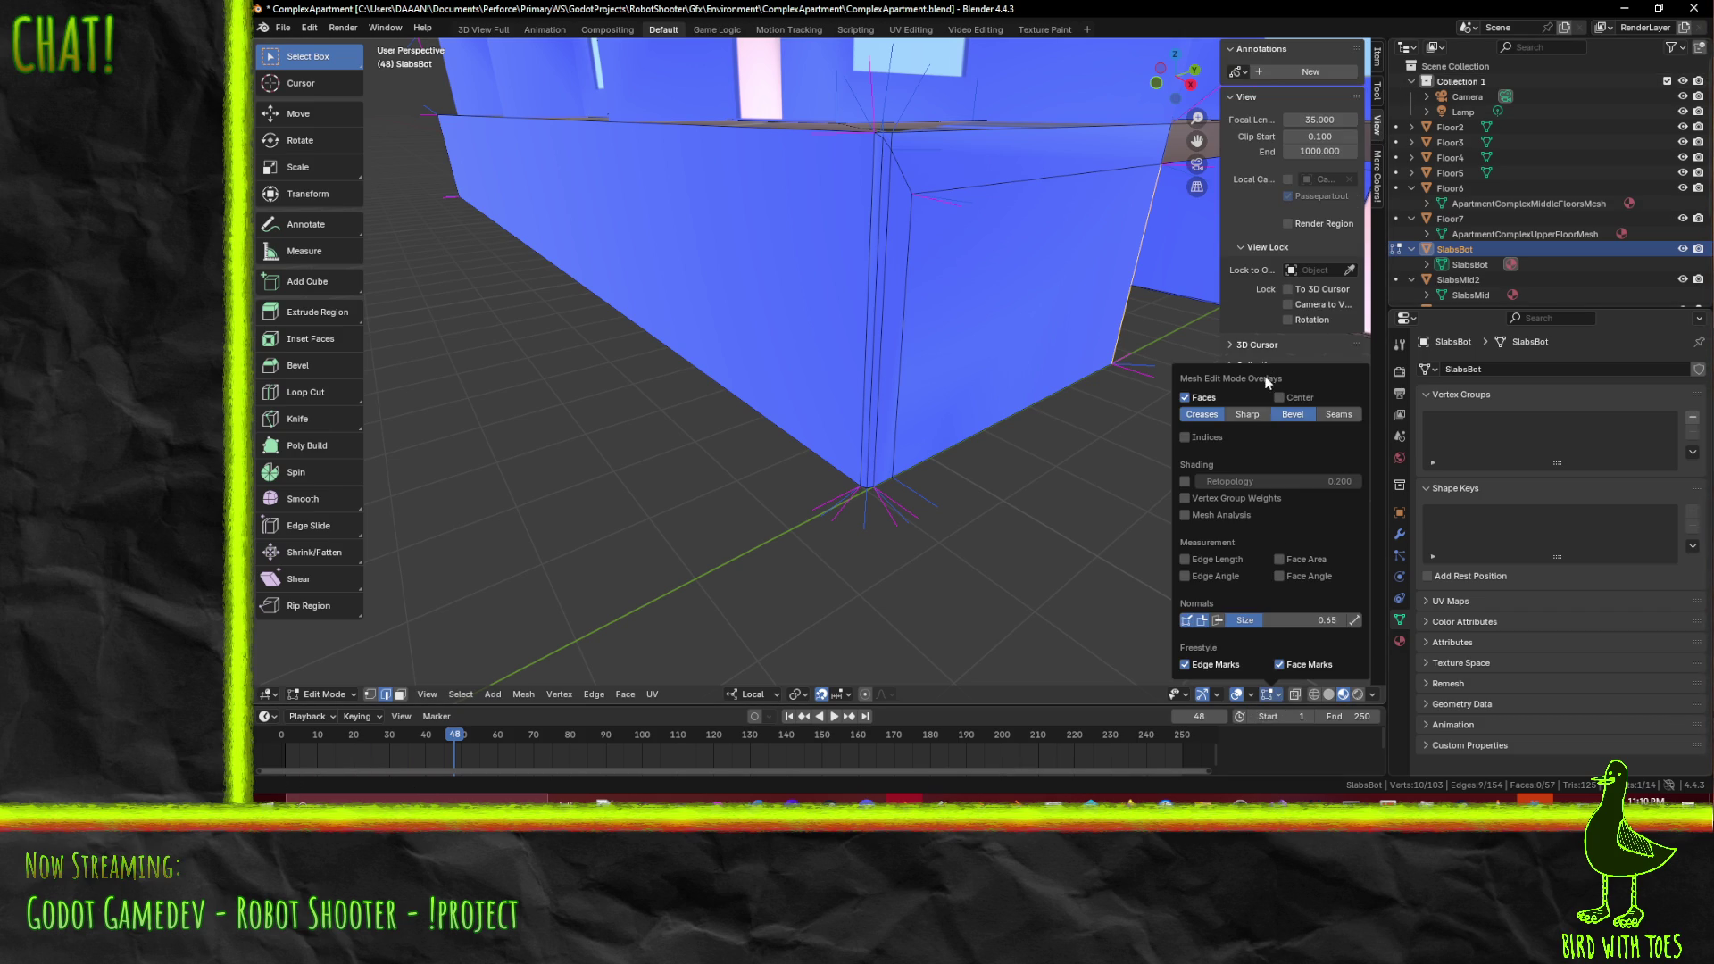
{"action": "left_click", "coordinate": [1249, 415]}
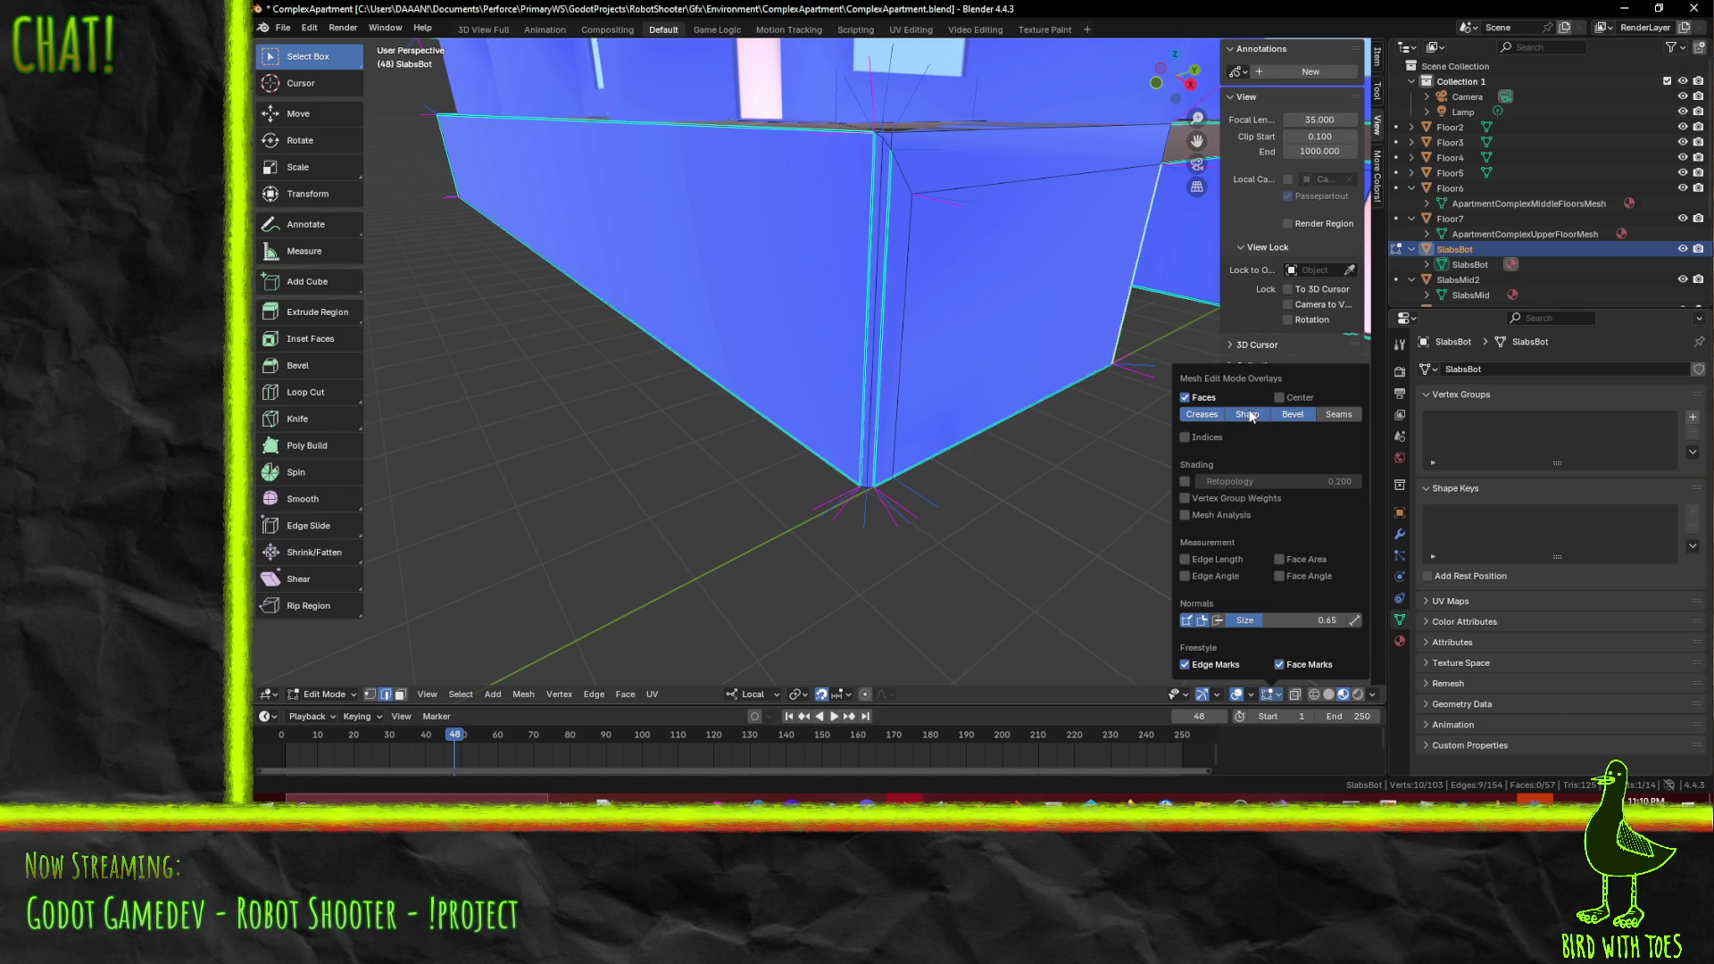
{"action": "middle_click_drag", "start_coordinate": [1027, 411], "coordinate": [912, 400]}
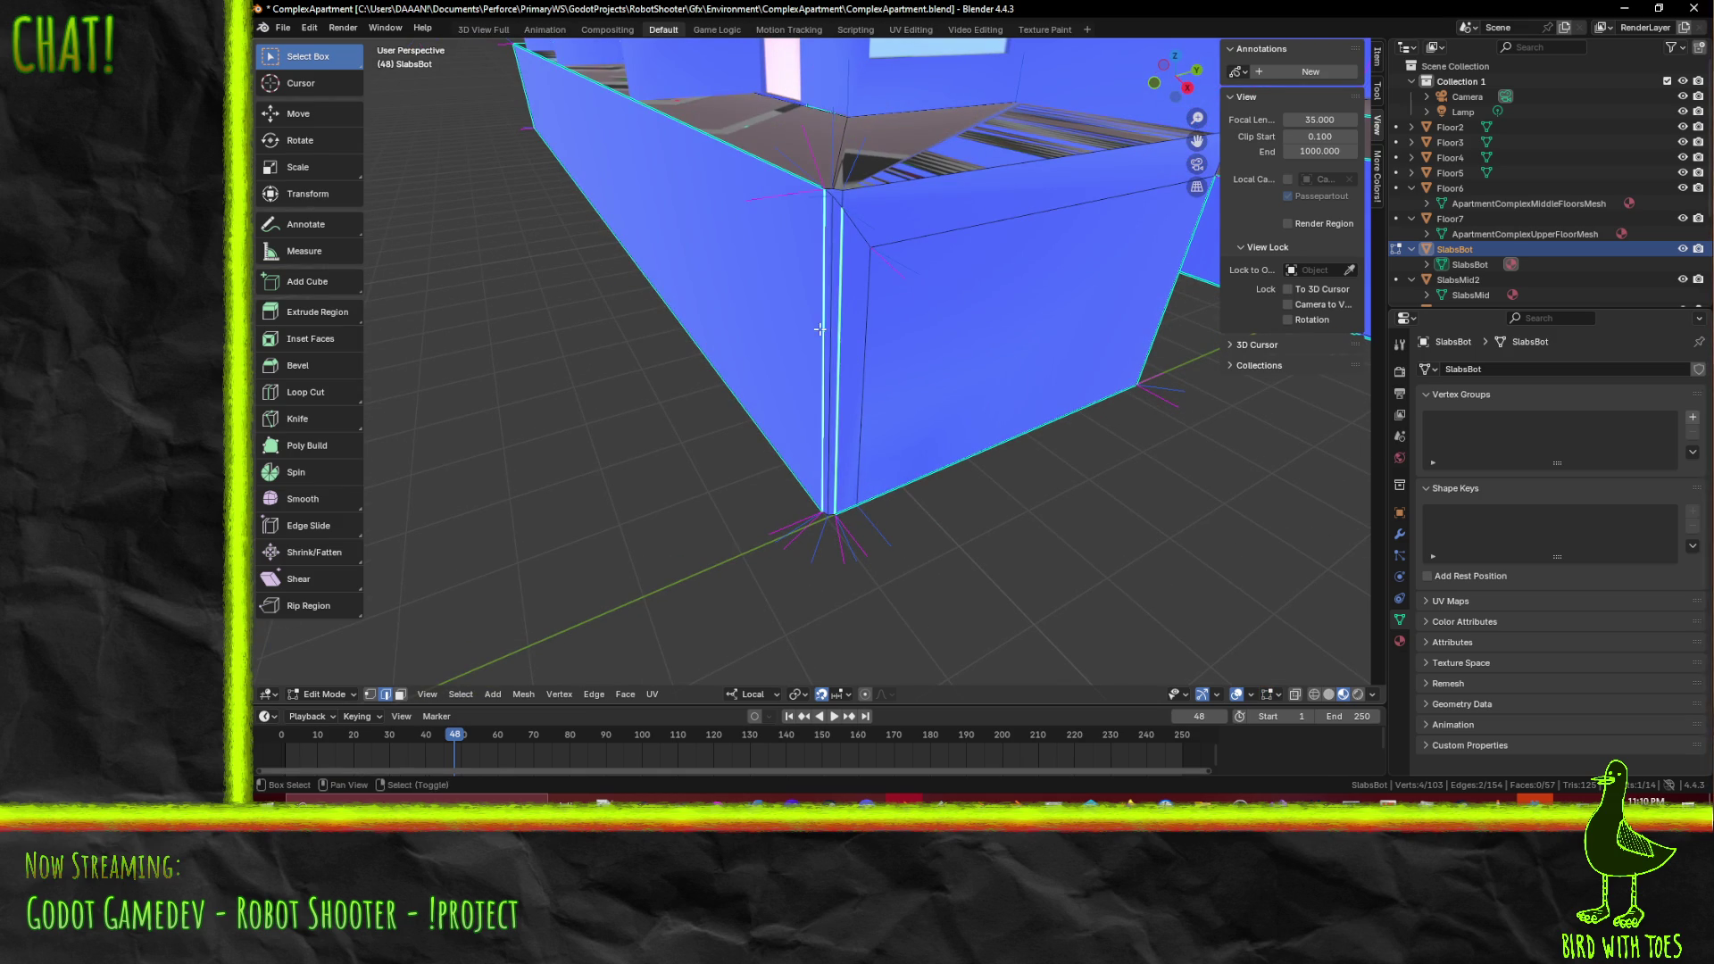
- Run Clear Sharp on the selected edge via a 'sharp' search
{"action": "key", "text": "F3"}
{"action": "type", "text": "sharp"}
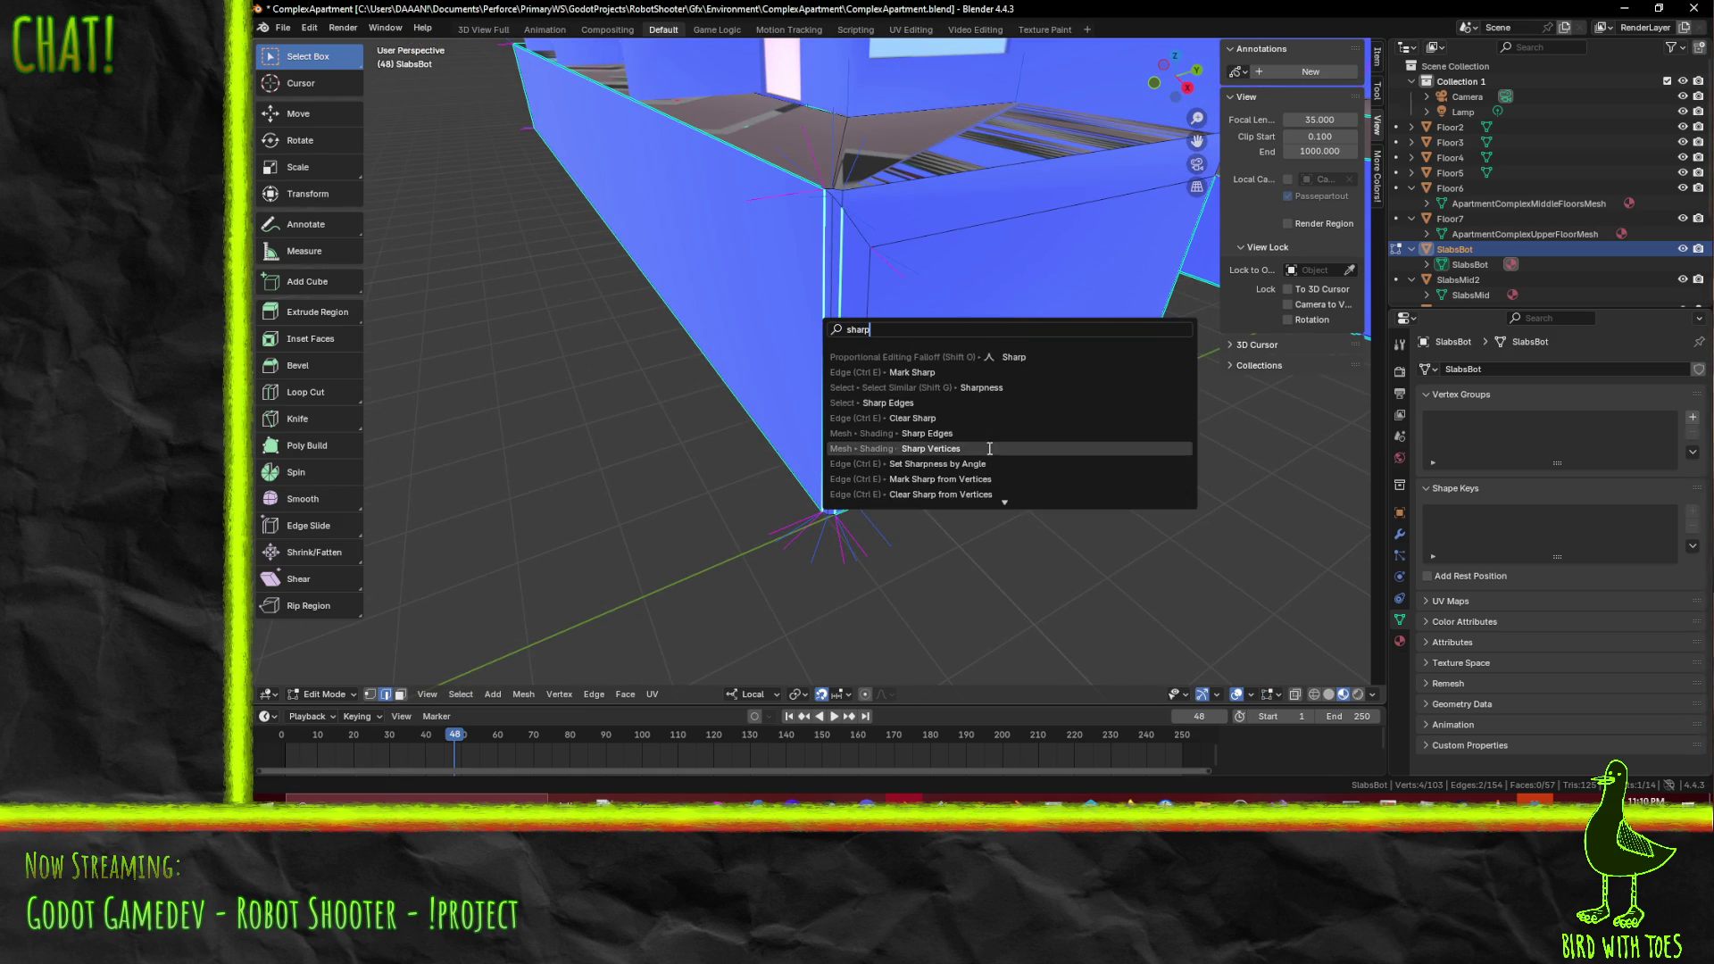
{"action": "left_click", "coordinate": [962, 415]}
- Select the single edge along the wall base at the slab corner
{"action": "middle_click_drag", "start_coordinate": [974, 452], "coordinate": [794, 191]}
{"action": "mouse_move", "coordinate": [1067, 288]}
{"action": "middle_mouse_down"}
{"action": "mouse_move", "coordinate": [1006, 286]}
{"action": "mouse_move", "coordinate": [987, 313]}
{"action": "mouse_move", "coordinate": [894, 290]}
{"action": "mouse_move", "coordinate": [1009, 261]}
{"action": "mouse_move", "coordinate": [1162, 270]}
{"action": "mouse_move", "coordinate": [991, 287]}
{"action": "middle_mouse_up"}
{"action": "scroll", "coordinate": [969, 256], "scroll_direction": "down", "scroll_amount": 5}
{"action": "scroll", "coordinate": [916, 342], "scroll_direction": "up", "scroll_amount": 5}
{"action": "mouse_move", "coordinate": [917, 343]}
{"action": "middle_mouse_down"}
{"action": "mouse_move", "coordinate": [1071, 294]}
{"action": "mouse_move", "coordinate": [1261, 283]}
{"action": "middle_mouse_up"}
{"action": "mouse_move", "coordinate": [1066, 402]}
{"action": "middle_mouse_down"}
{"action": "mouse_move", "coordinate": [982, 371]}
{"action": "mouse_move", "coordinate": [854, 374]}
{"action": "mouse_move", "coordinate": [845, 356]}
{"action": "mouse_move", "coordinate": [881, 371]}
{"action": "middle_mouse_up"}
{"action": "scroll", "coordinate": [895, 388], "scroll_direction": "up", "scroll_amount": 3}
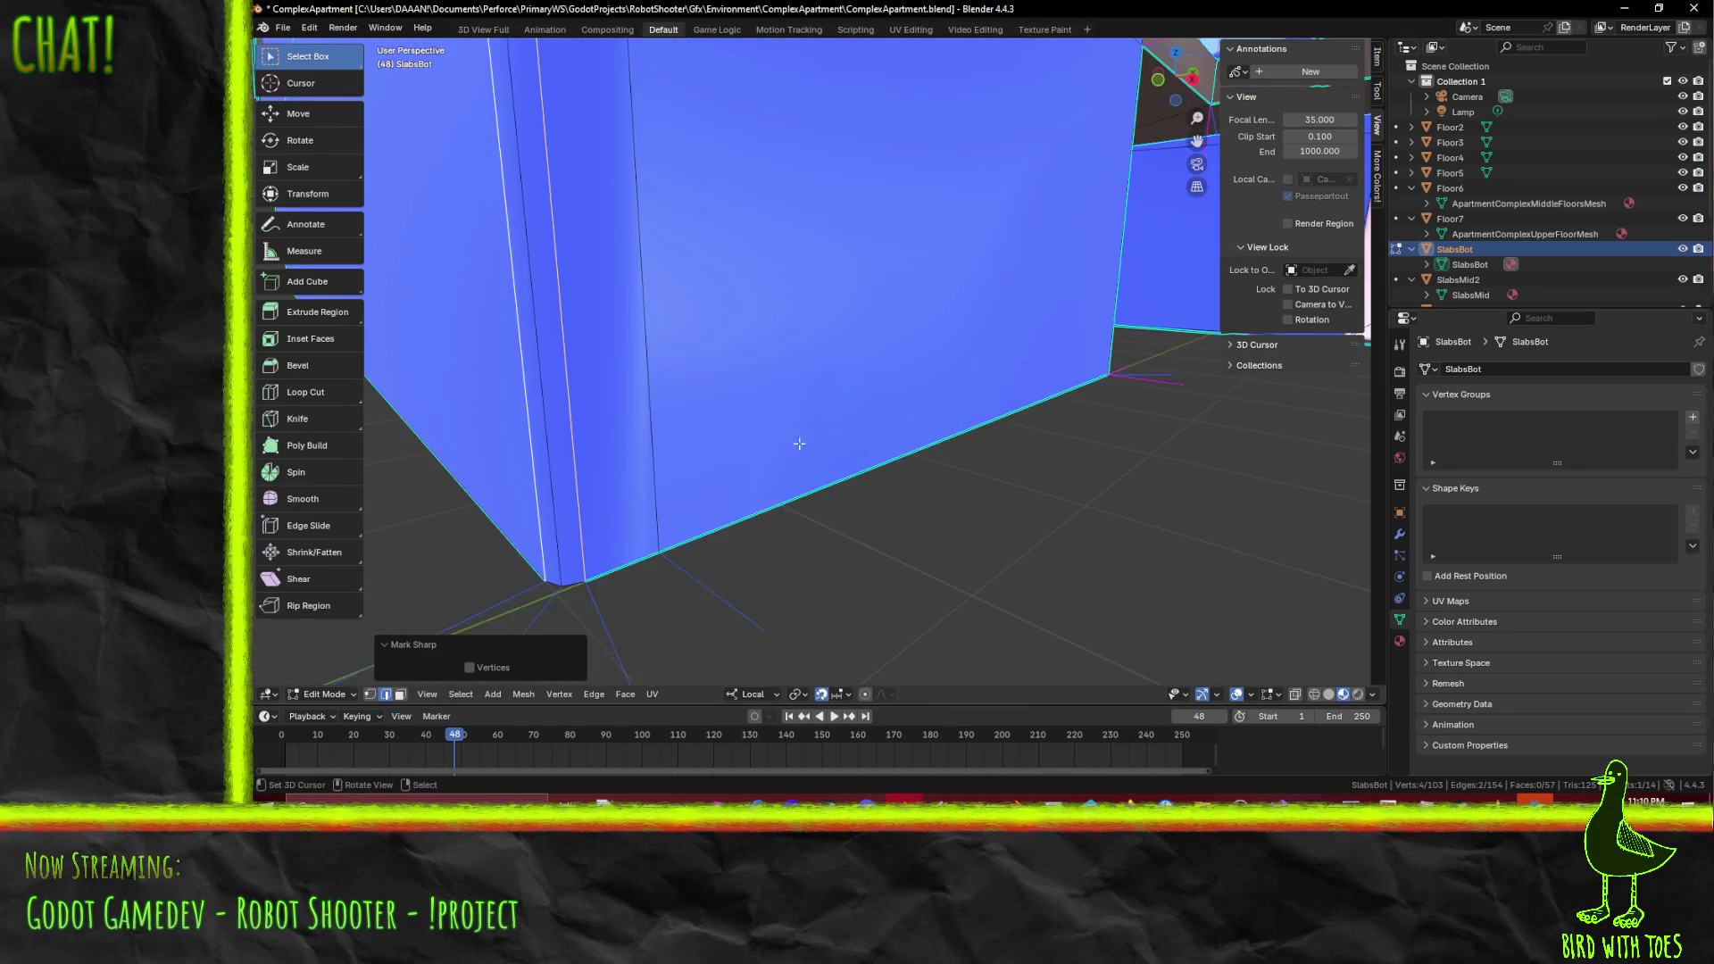
{"action": "left_click", "coordinate": [568, 574]}
{"action": "mouse_move", "coordinate": [702, 462]}
{"action": "middle_mouse_down"}
{"action": "mouse_move", "coordinate": [727, 509]}
{"action": "mouse_move", "coordinate": [735, 460]}
{"action": "mouse_move", "coordinate": [720, 486]}
{"action": "middle_mouse_up"}
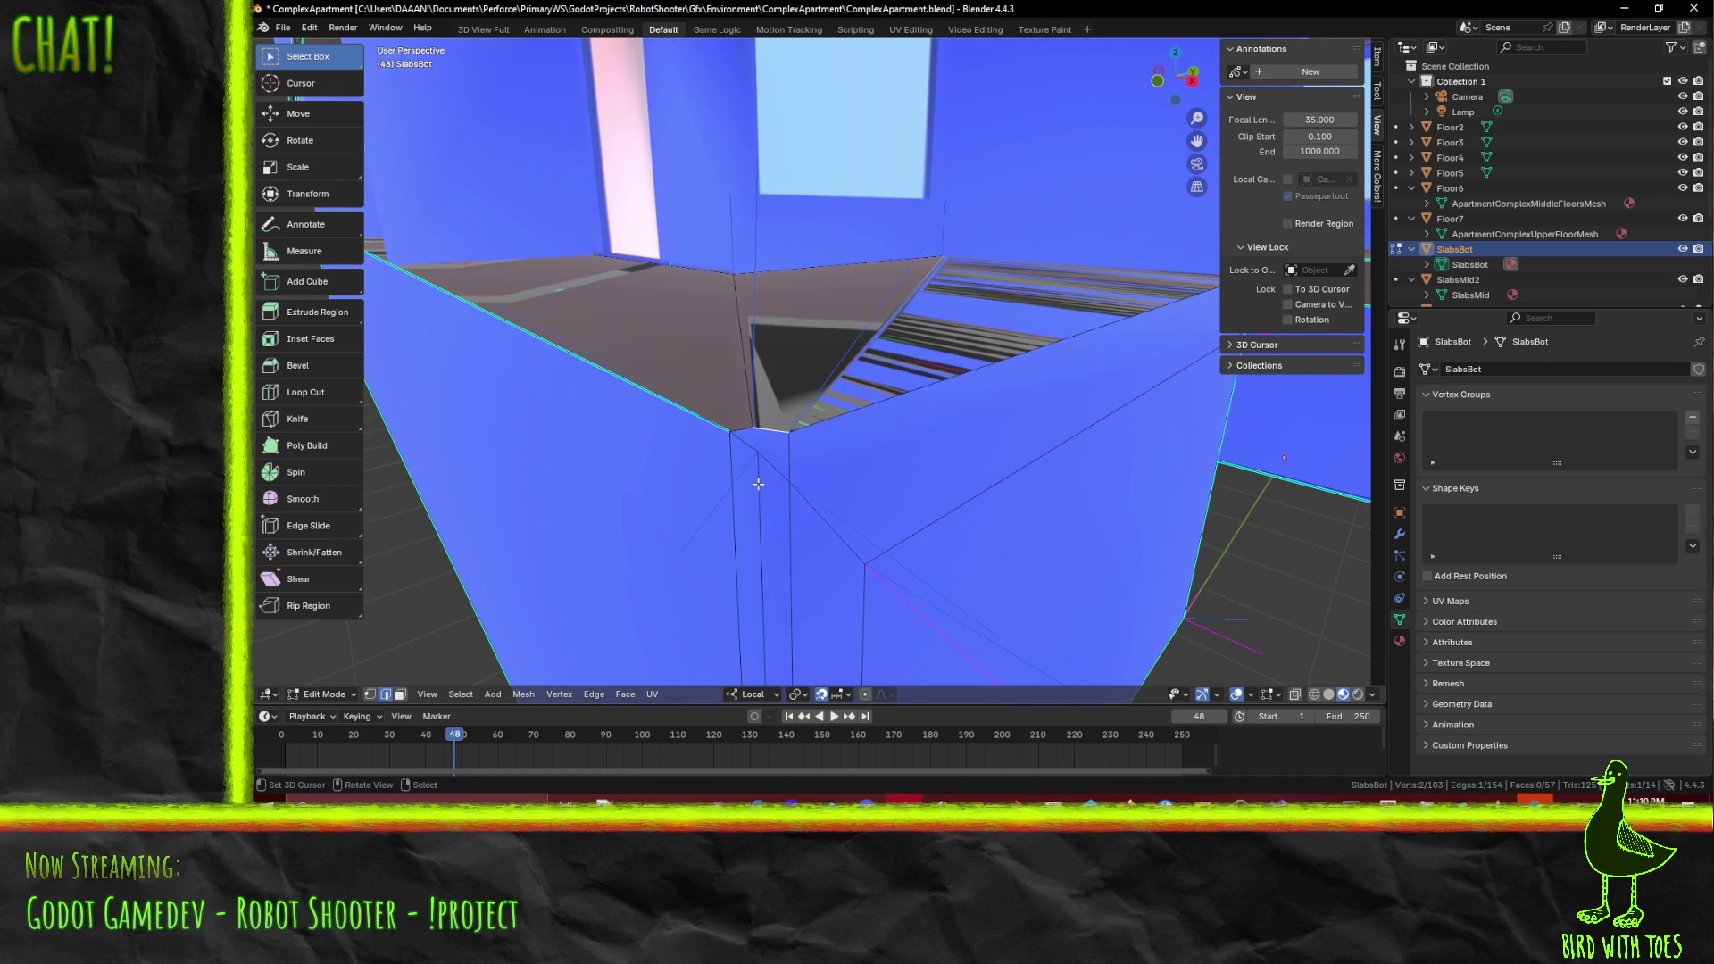
- Confirm a knife cut at the slab corner
{"action": "key", "text": "k"}
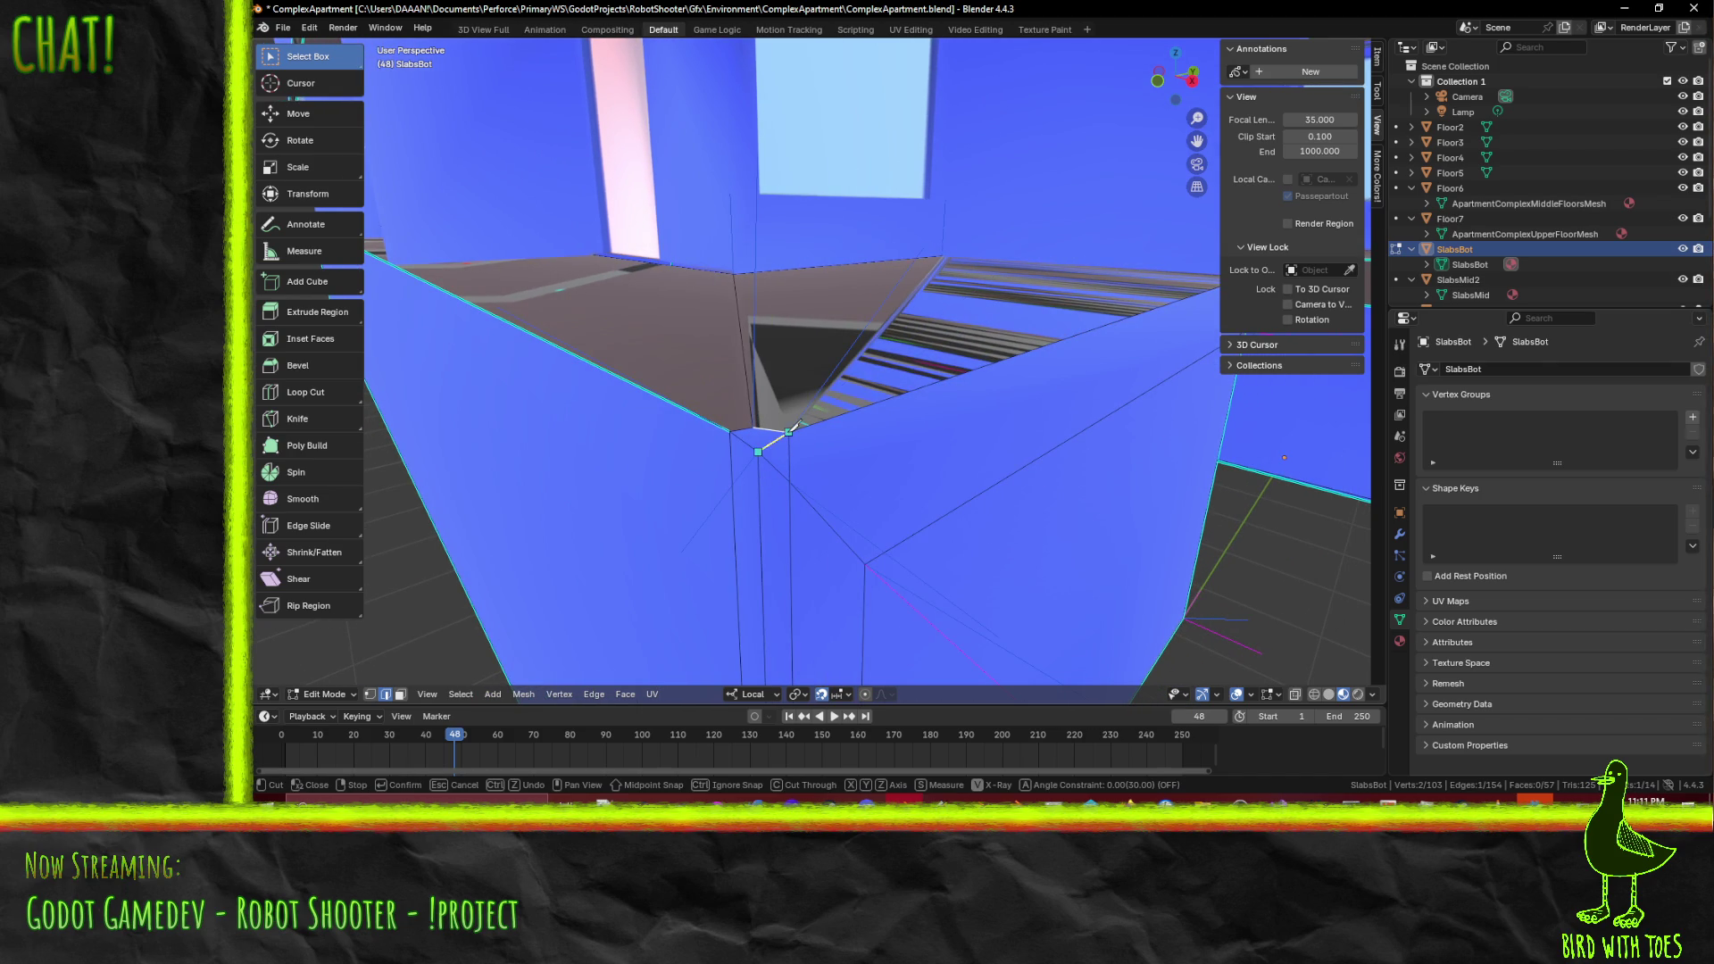
{"action": "key", "text": "Return"}
{"action": "mouse_move", "coordinate": [788, 432]}
{"action": "middle_mouse_down"}
{"action": "mouse_move", "coordinate": [910, 463]}
{"action": "mouse_move", "coordinate": [931, 443]}
{"action": "mouse_move", "coordinate": [1006, 474]}
{"action": "mouse_move", "coordinate": [857, 436]}
{"action": "mouse_move", "coordinate": [899, 420]}
{"action": "mouse_move", "coordinate": [835, 423]}
{"action": "mouse_move", "coordinate": [1025, 386]}
{"action": "mouse_move", "coordinate": [987, 398]}
{"action": "mouse_move", "coordinate": [1015, 414]}
{"action": "mouse_move", "coordinate": [1020, 396]}
{"action": "middle_mouse_up"}
{"action": "middle_click_drag", "start_coordinate": [812, 453], "coordinate": [820, 454]}
{"action": "mouse_move", "coordinate": [1007, 511]}
{"action": "middle_mouse_down"}
{"action": "mouse_move", "coordinate": [887, 492]}
{"action": "mouse_move", "coordinate": [903, 498]}
{"action": "middle_mouse_up"}
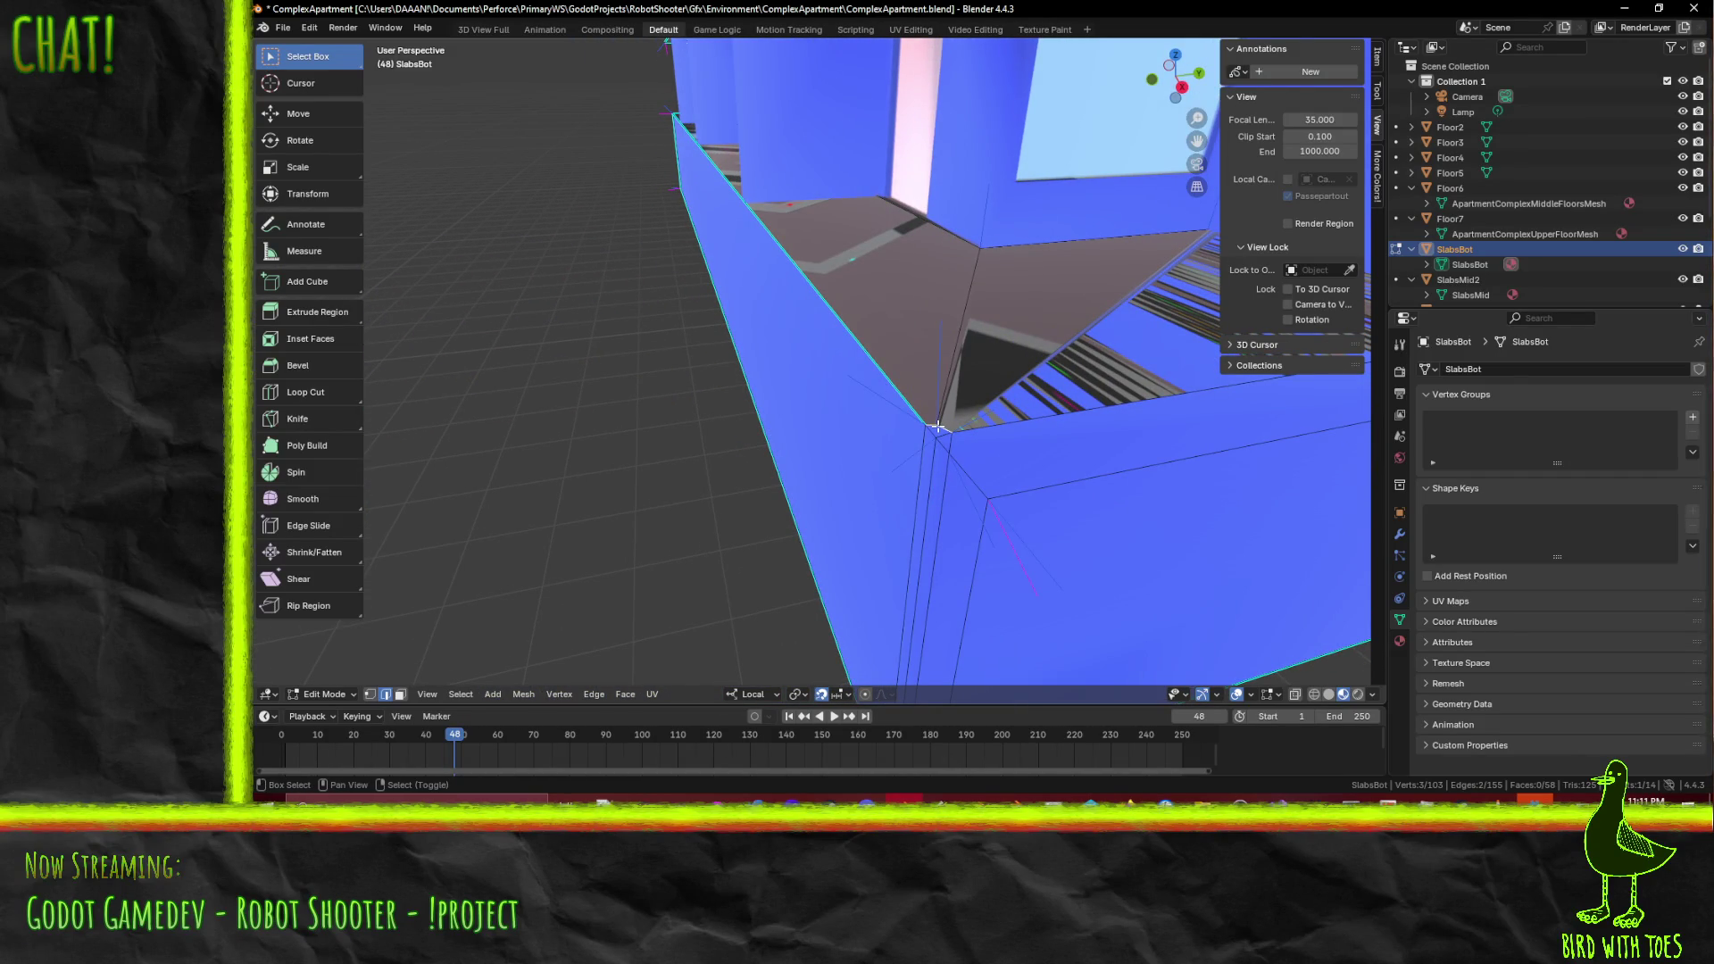
{"action": "scroll", "coordinate": [988, 448], "scroll_direction": "up", "scroll_amount": 3}
{"action": "scroll", "coordinate": [989, 448], "scroll_direction": "down", "scroll_amount": 3}
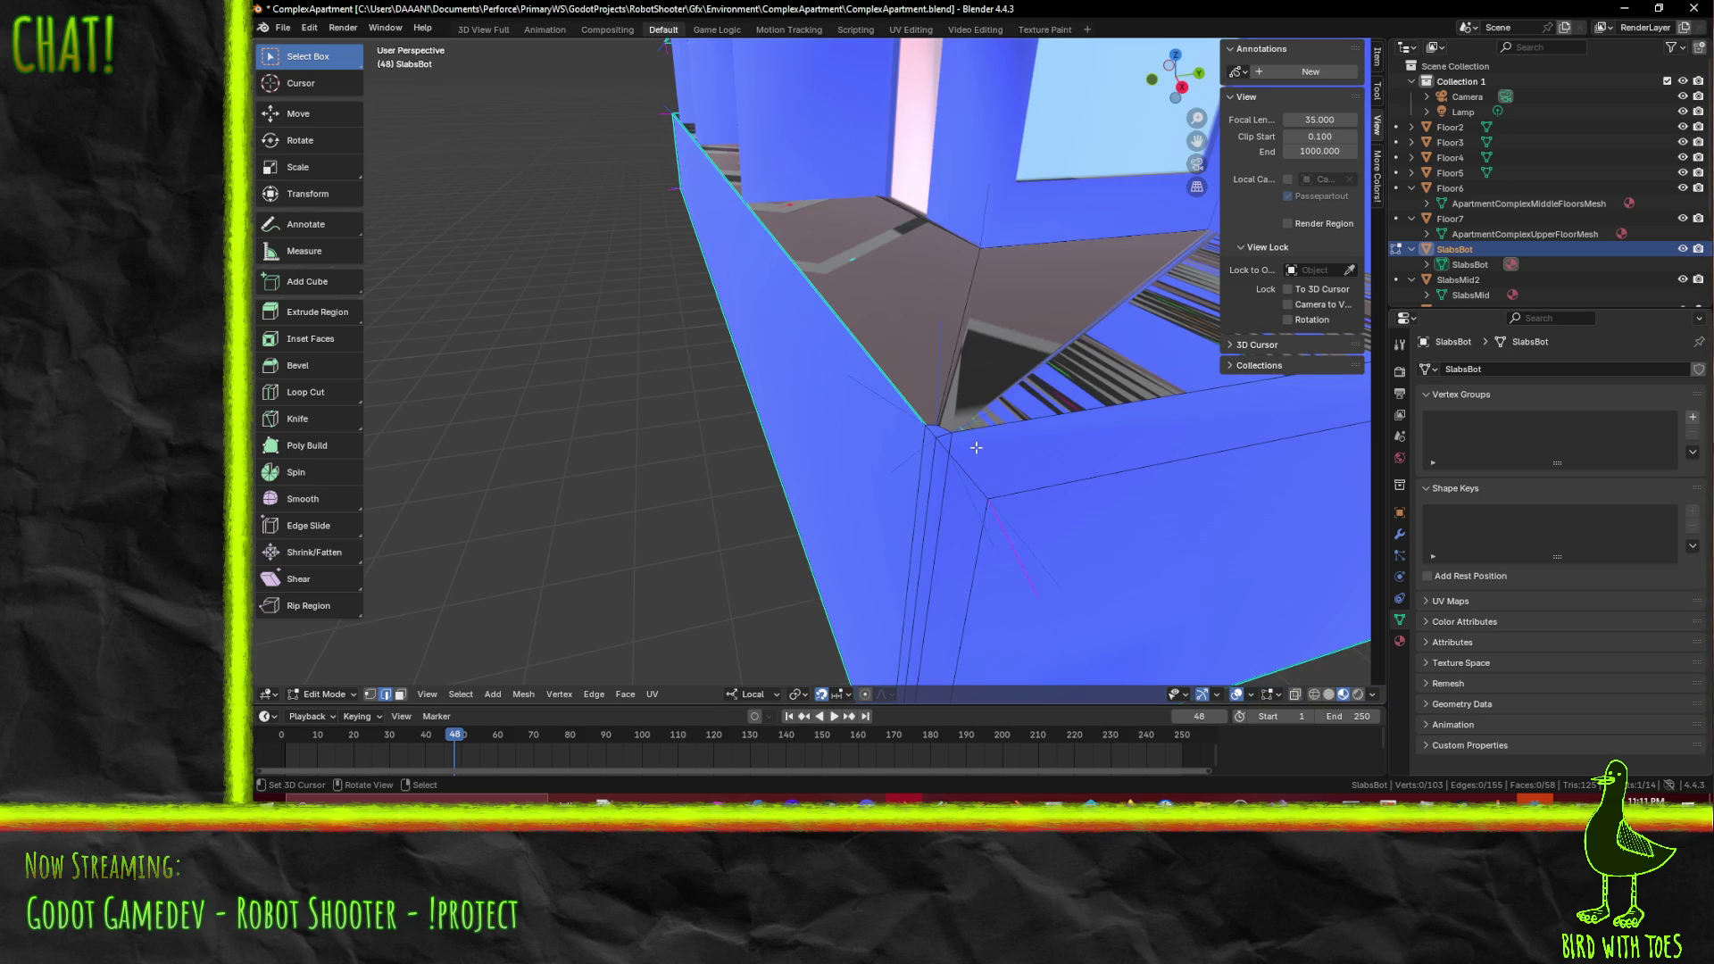
- Clear the selection and knife a second new edge to the corner vertex
{"action": "key", "text": "l"}
{"action": "key", "text": "alt+a"}
{"action": "key", "text": "k"}
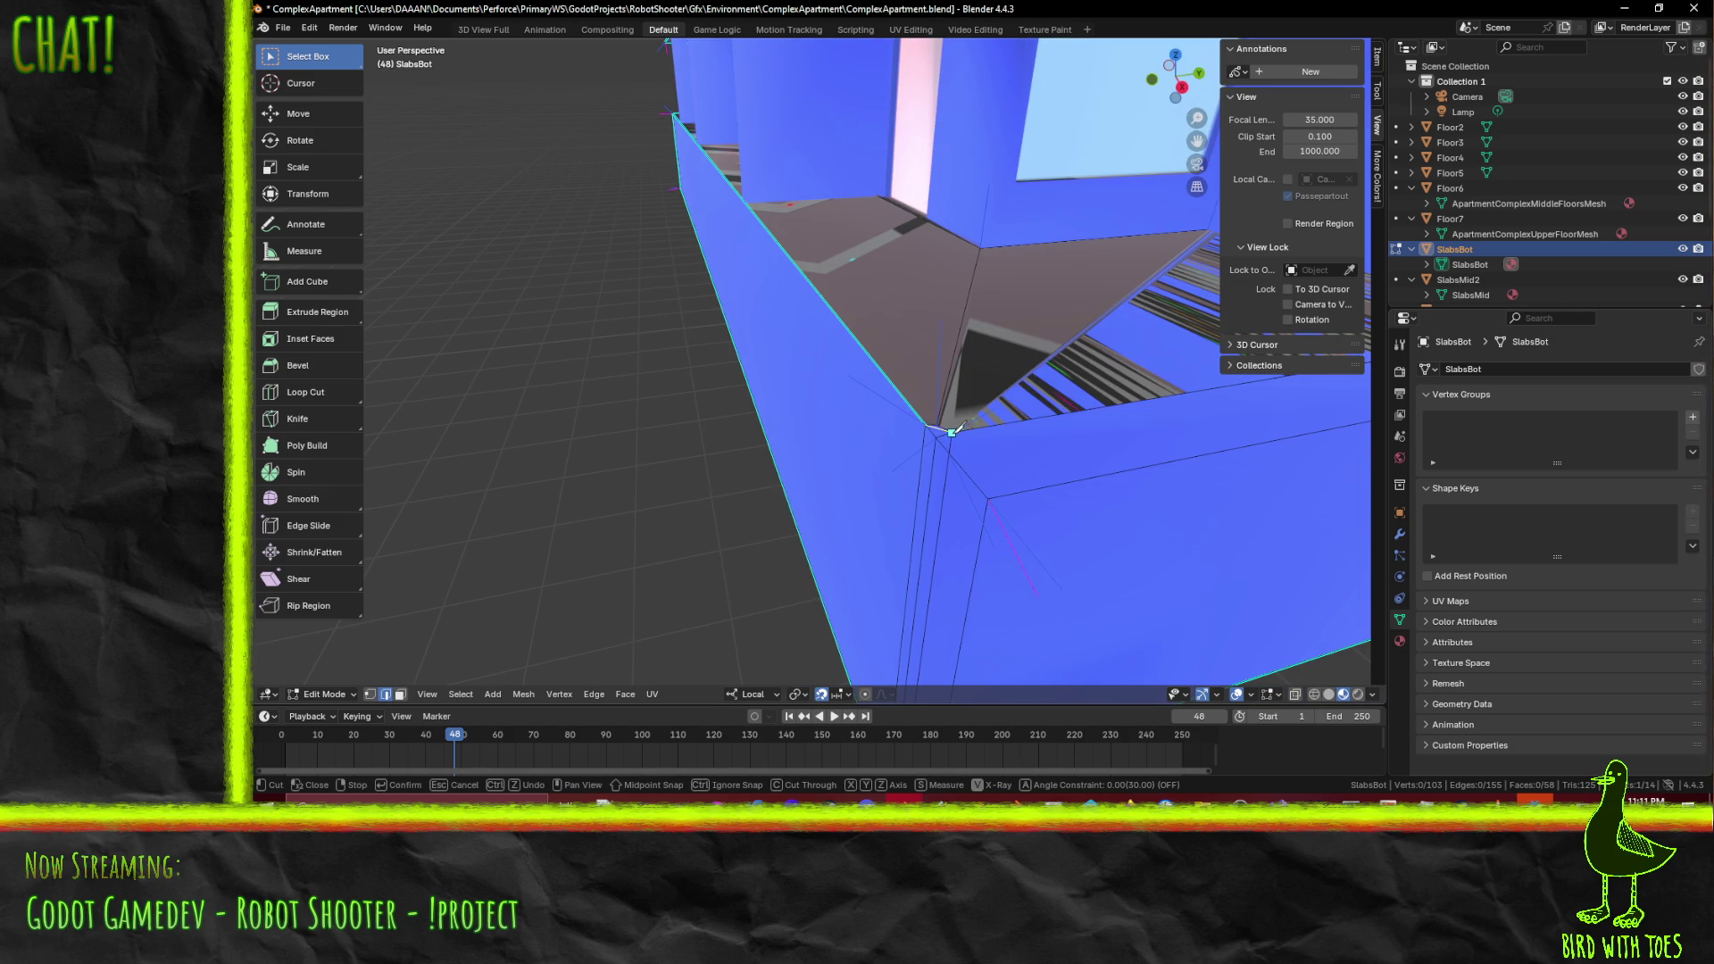
{"action": "left_click", "coordinate": [952, 432]}
{"action": "key", "text": "Return"}
{"action": "key", "text": "F3"}
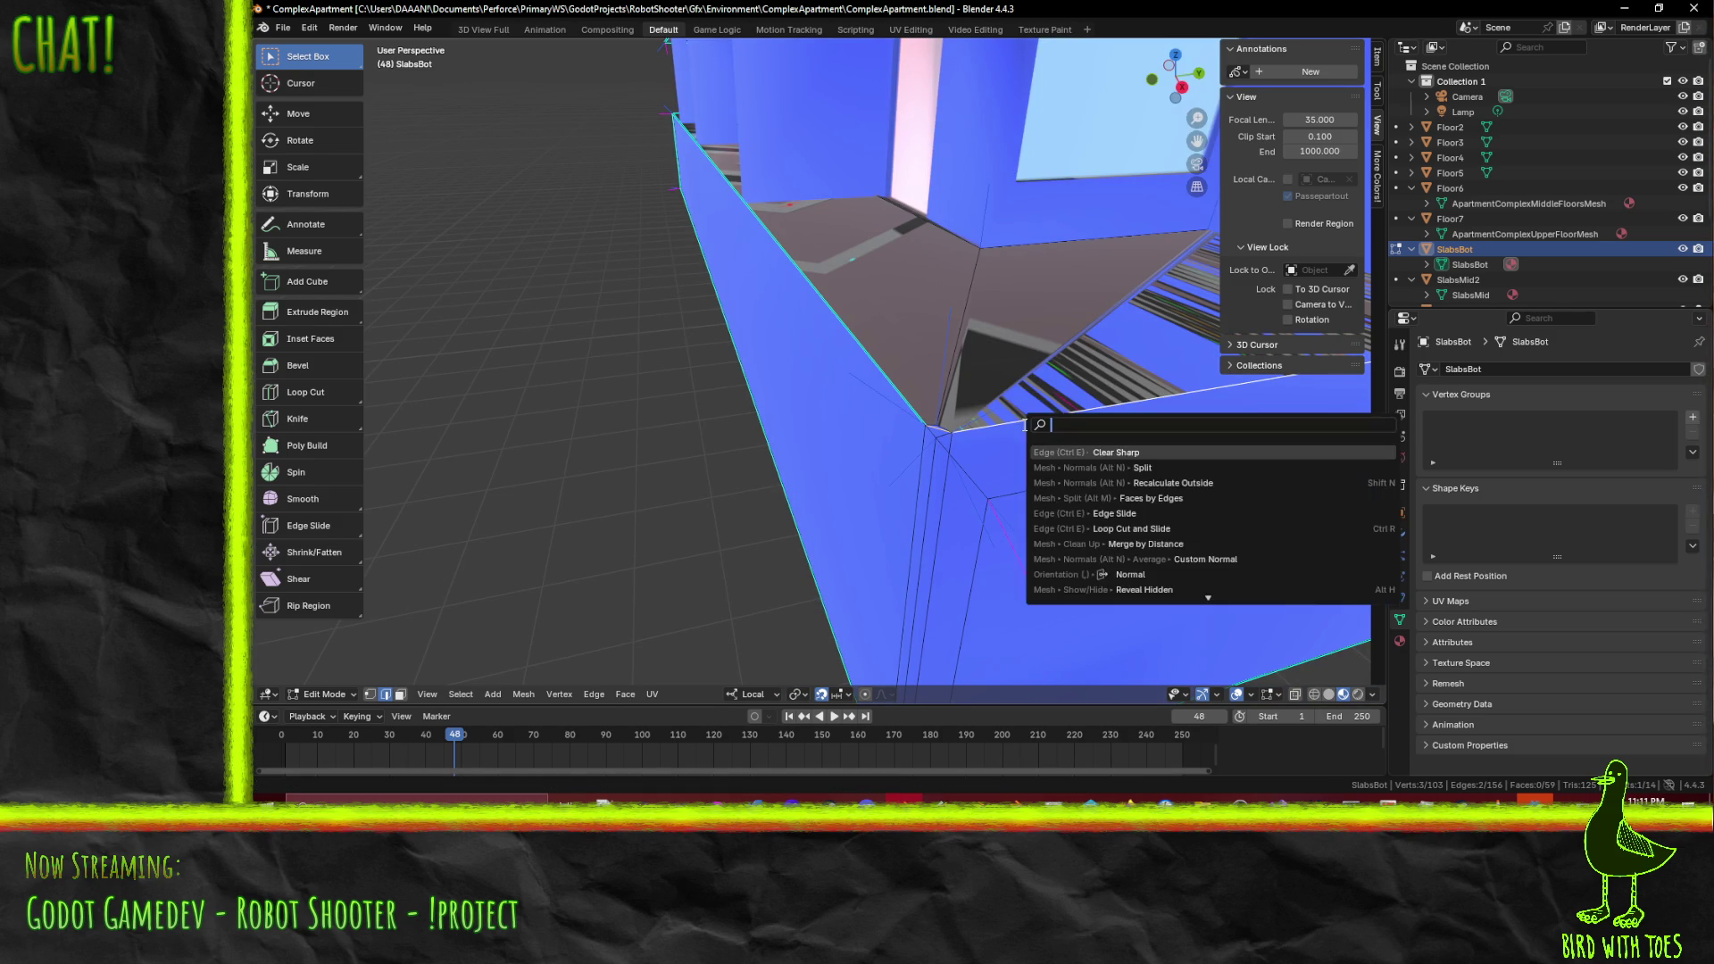
{"action": "type", "text": "sharp"}
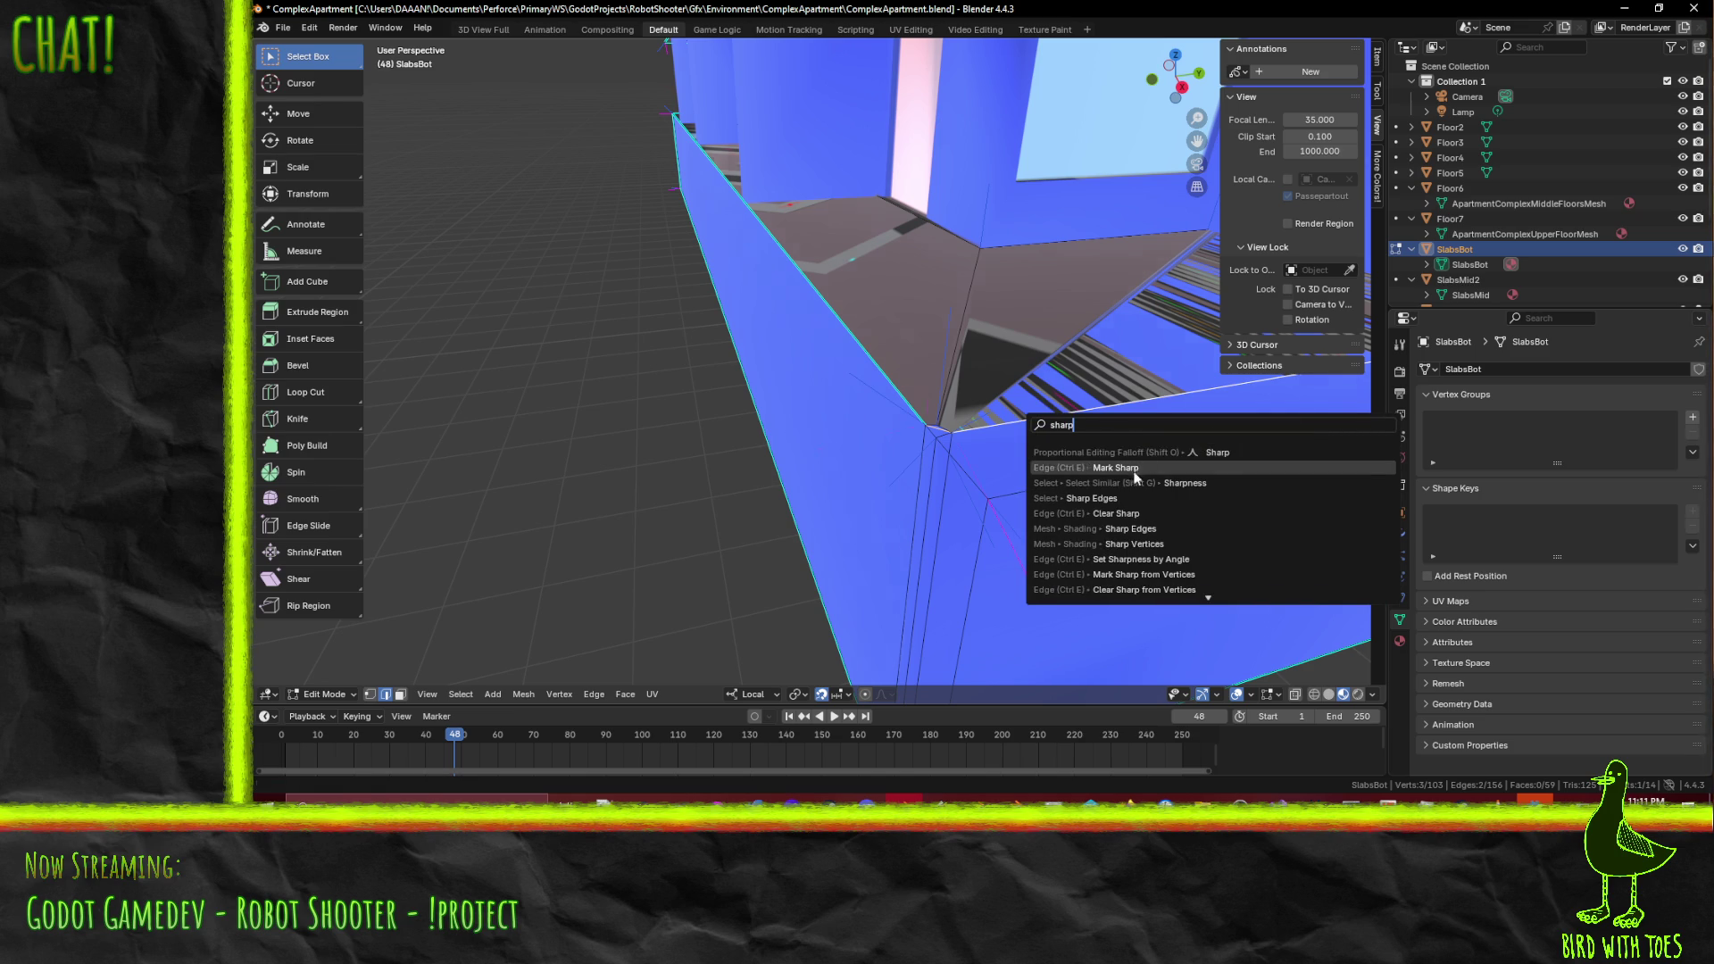
{"action": "key", "text": "Escape"}
{"action": "middle_click_drag", "start_coordinate": [1255, 497], "coordinate": [1103, 492]}
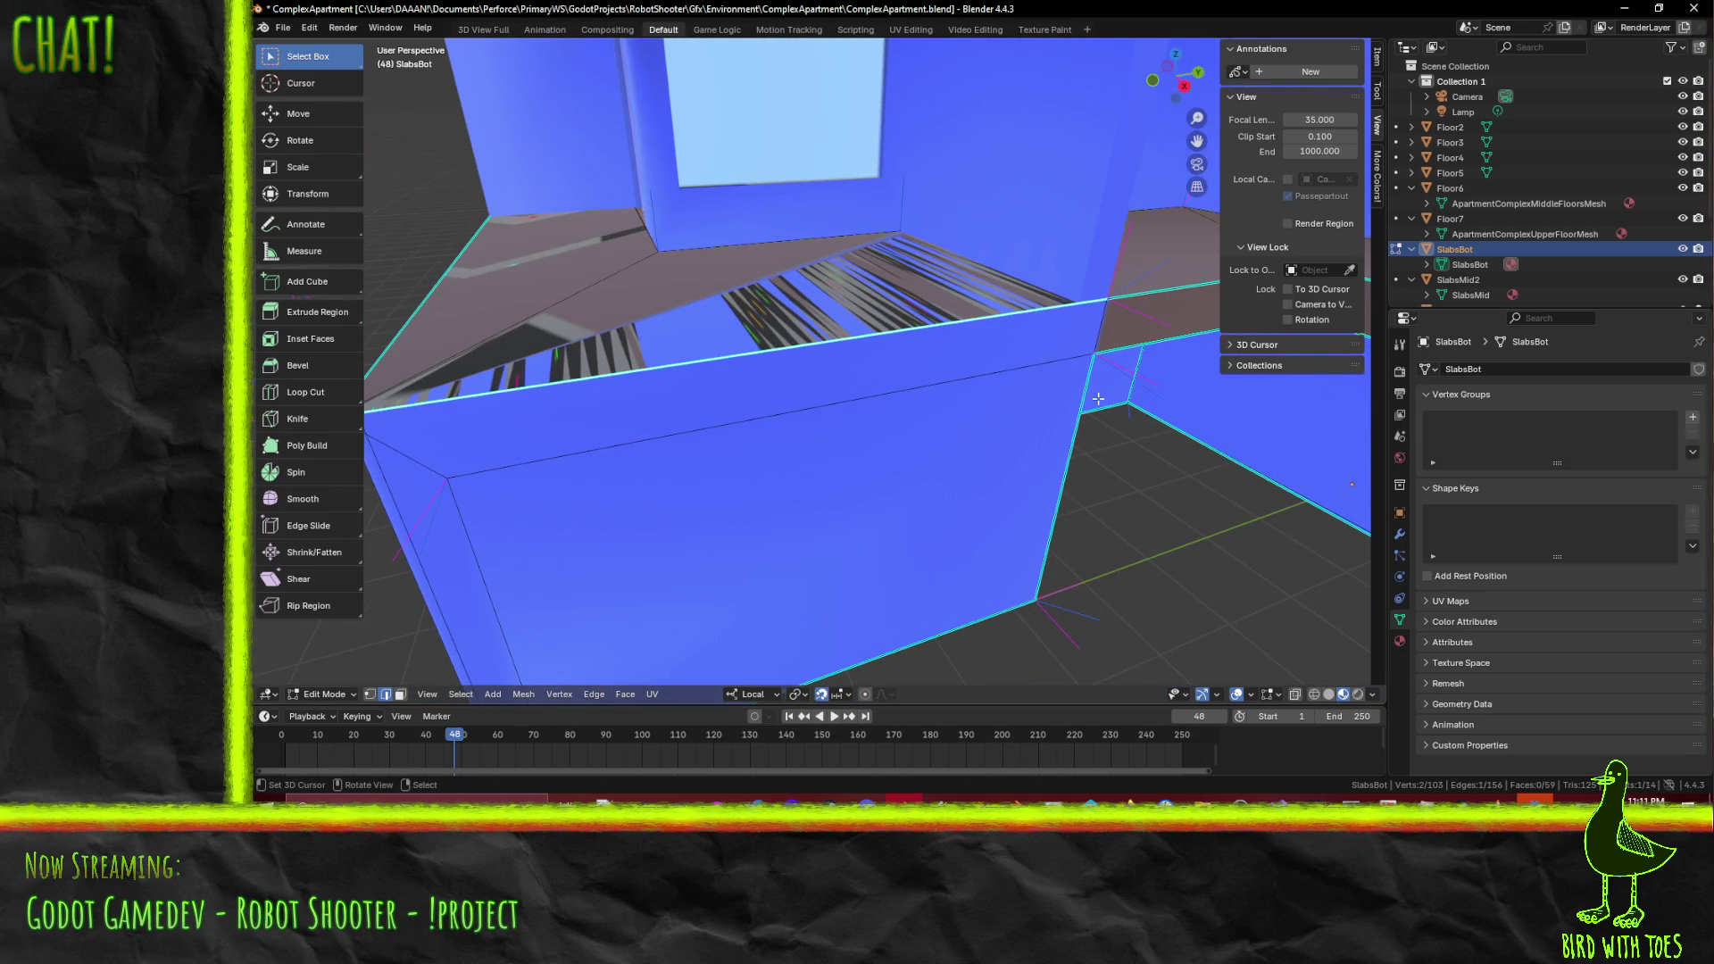
{"action": "scroll", "coordinate": [1092, 399], "scroll_direction": "down", "scroll_amount": 3}
{"action": "mouse_move", "coordinate": [1014, 432]}
{"action": "middle_mouse_down"}
{"action": "mouse_move", "coordinate": [1056, 410]}
{"action": "mouse_move", "coordinate": [1177, 418]}
{"action": "mouse_move", "coordinate": [1154, 416]}
{"action": "middle_mouse_up"}
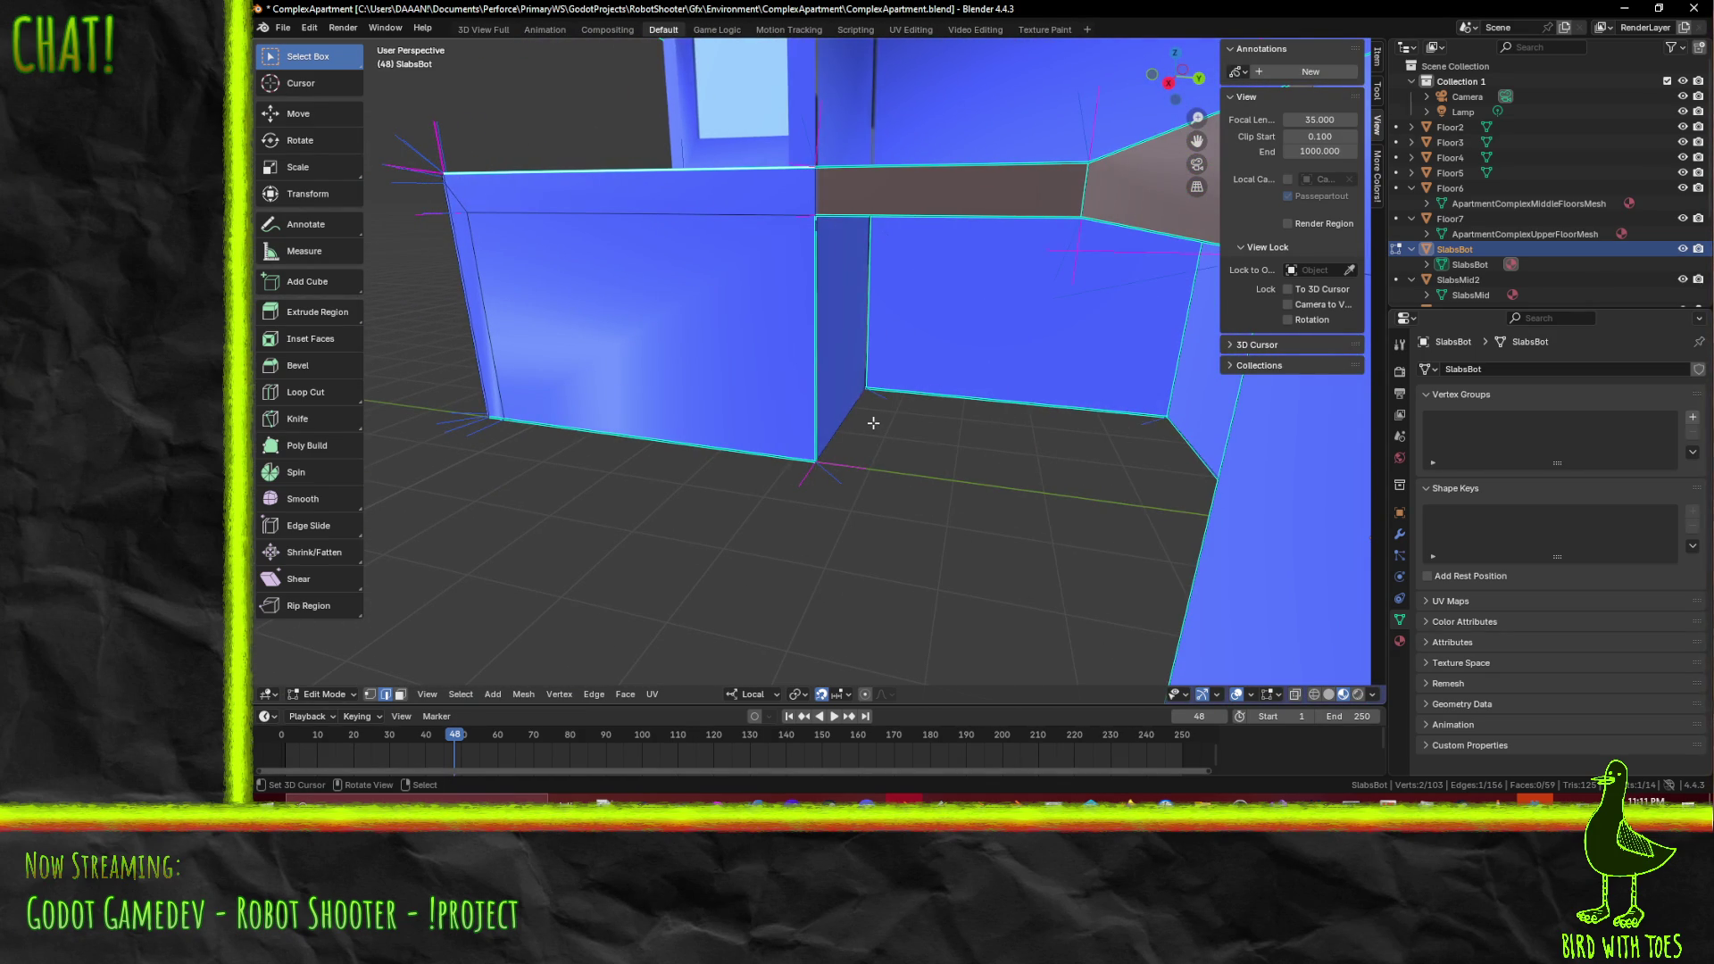
- Mark the selected ledge and wall edges sharp and save ComplexApartment.blend
{"action": "key", "text": "F3"}
{"action": "left_click", "coordinate": [920, 451]}
{"action": "middle_click_drag", "start_coordinate": [921, 452], "coordinate": [1056, 456]}
{"action": "scroll", "coordinate": [1000, 462], "scroll_direction": "up", "scroll_amount": 4}
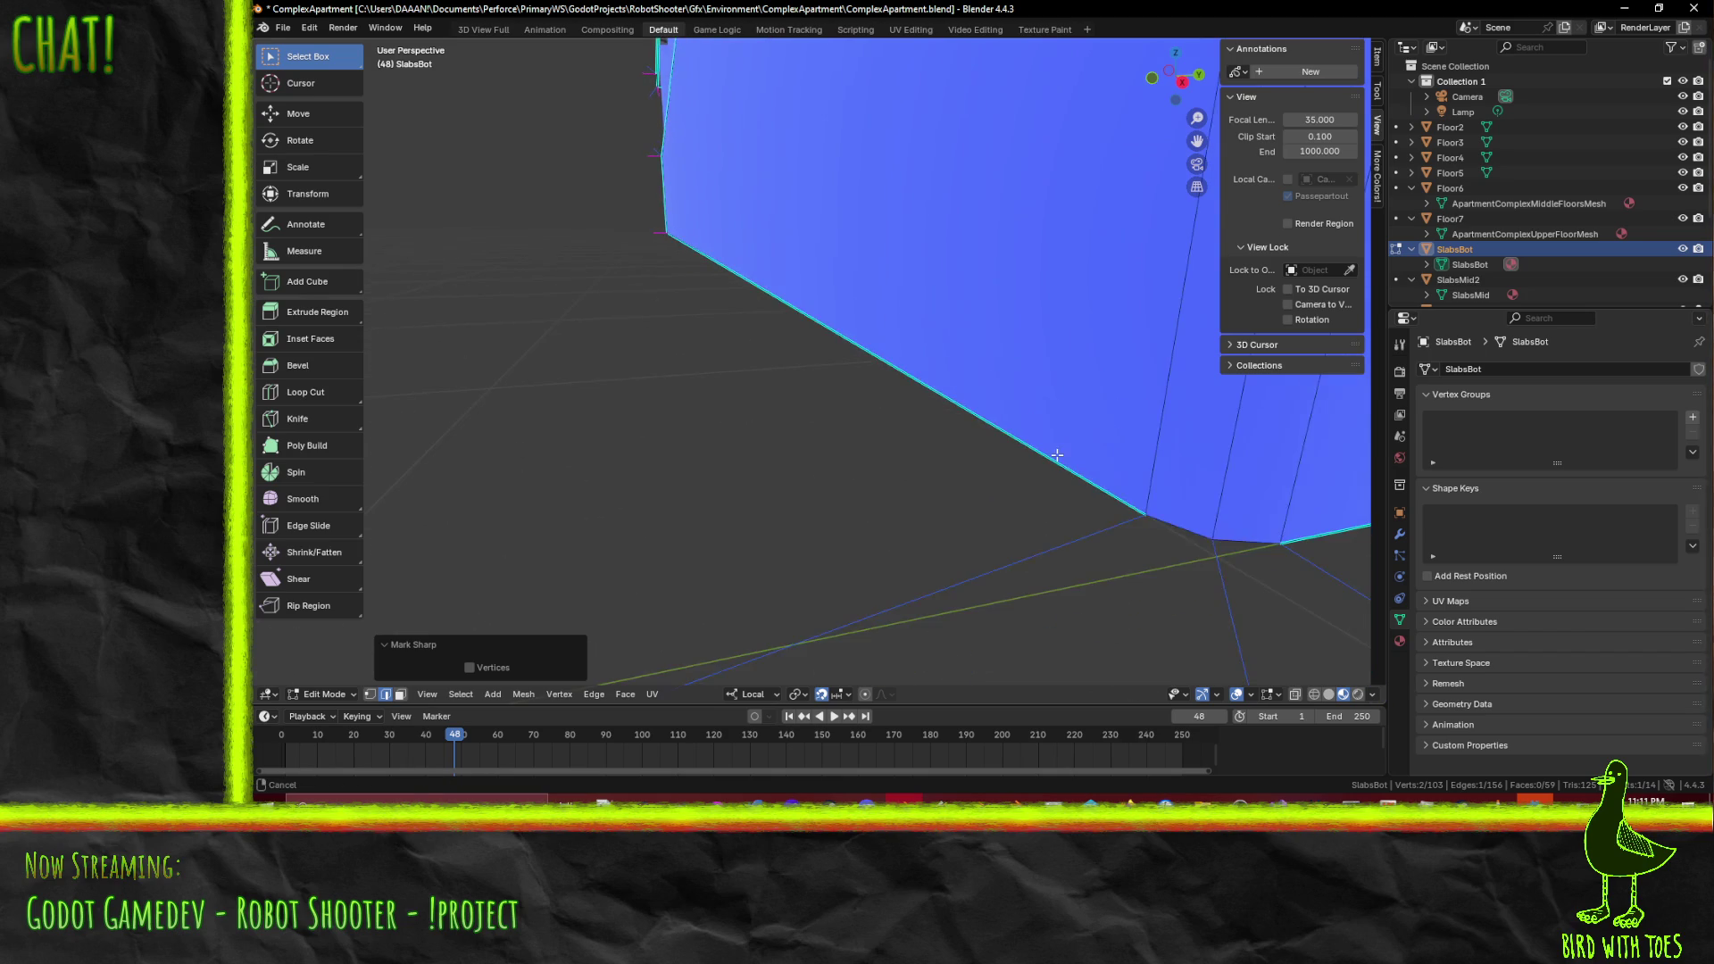
{"action": "left_click", "coordinate": [1152, 524], "text": "shift"}
{"action": "key", "text": "F3"}
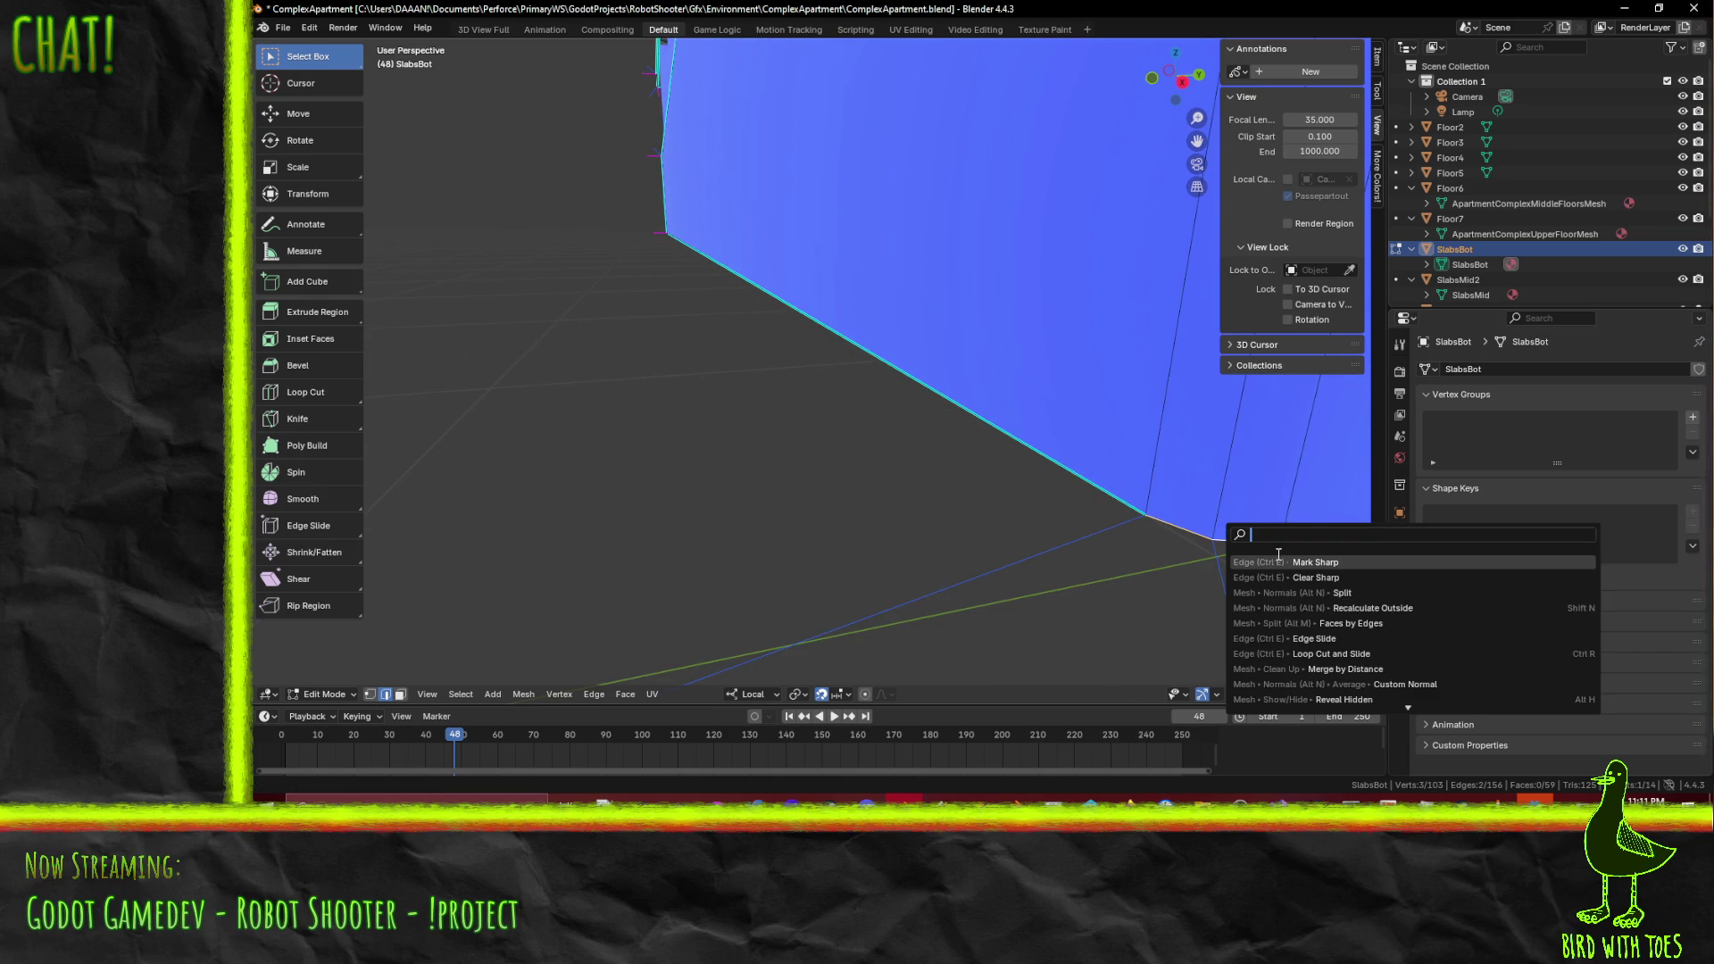
{"action": "key", "text": "Return"}
{"action": "scroll", "coordinate": [1267, 554], "scroll_direction": "down", "scroll_amount": 5}
{"action": "key", "text": "ctrl+s"}
{"action": "left_click", "coordinate": [1087, 509]}
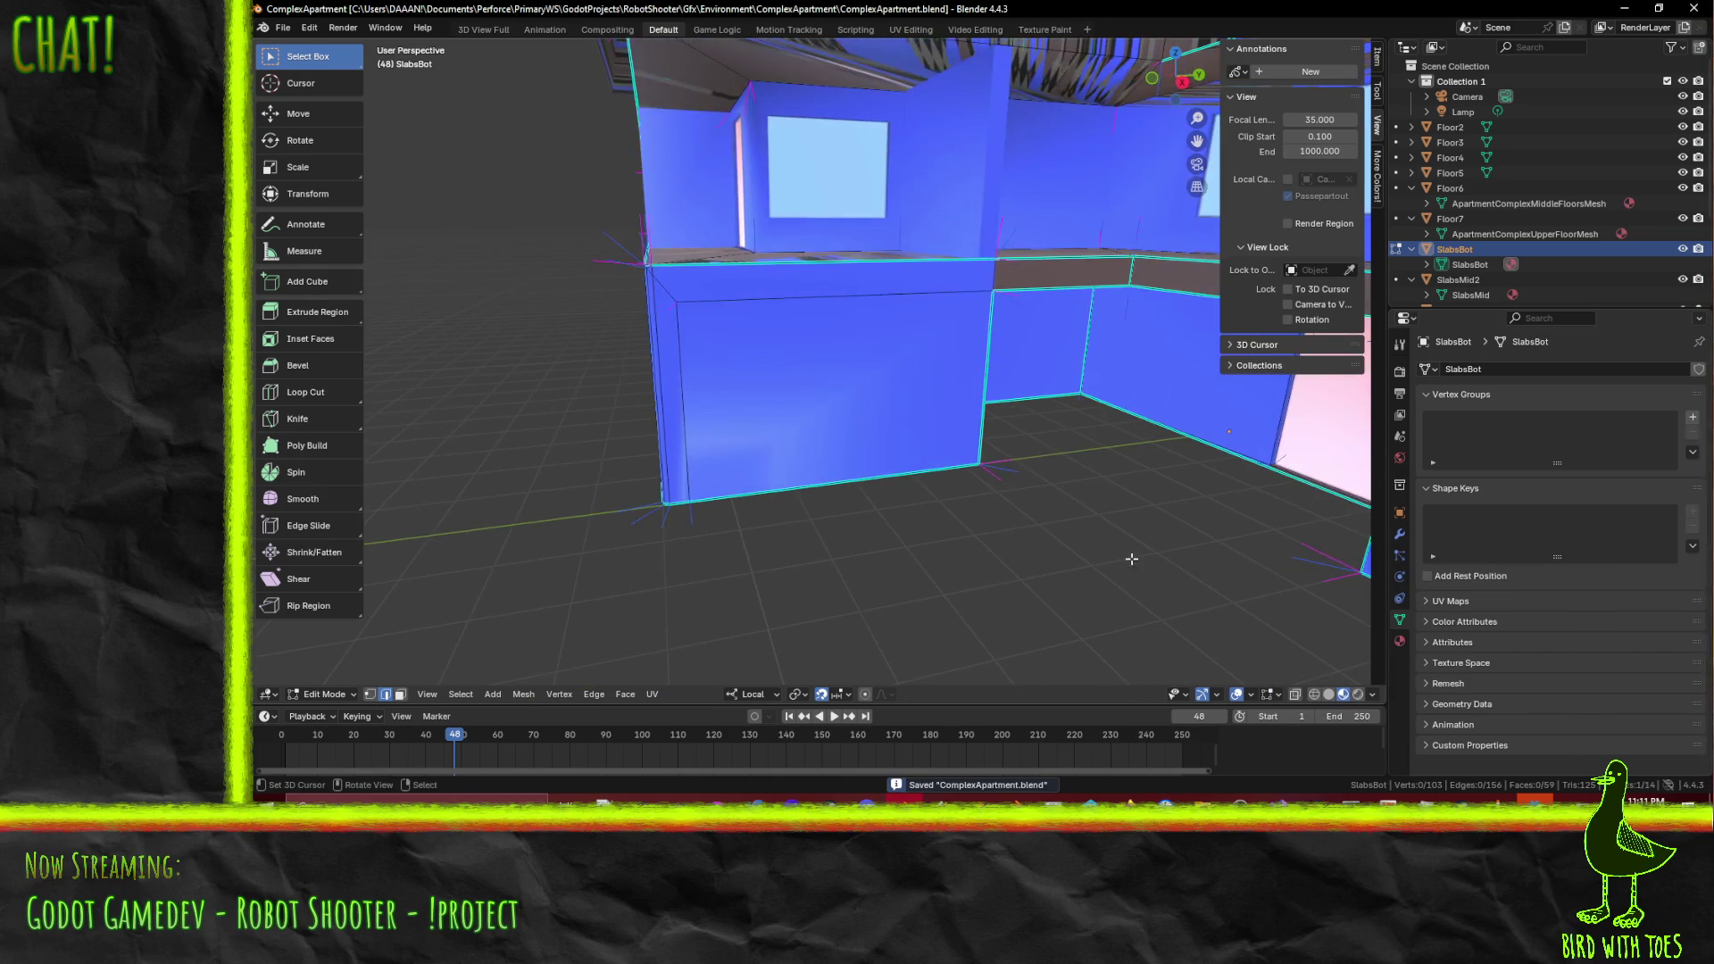
- Turn on face normals display in the edit-mode overlays
{"action": "left_click", "coordinate": [1271, 694]}
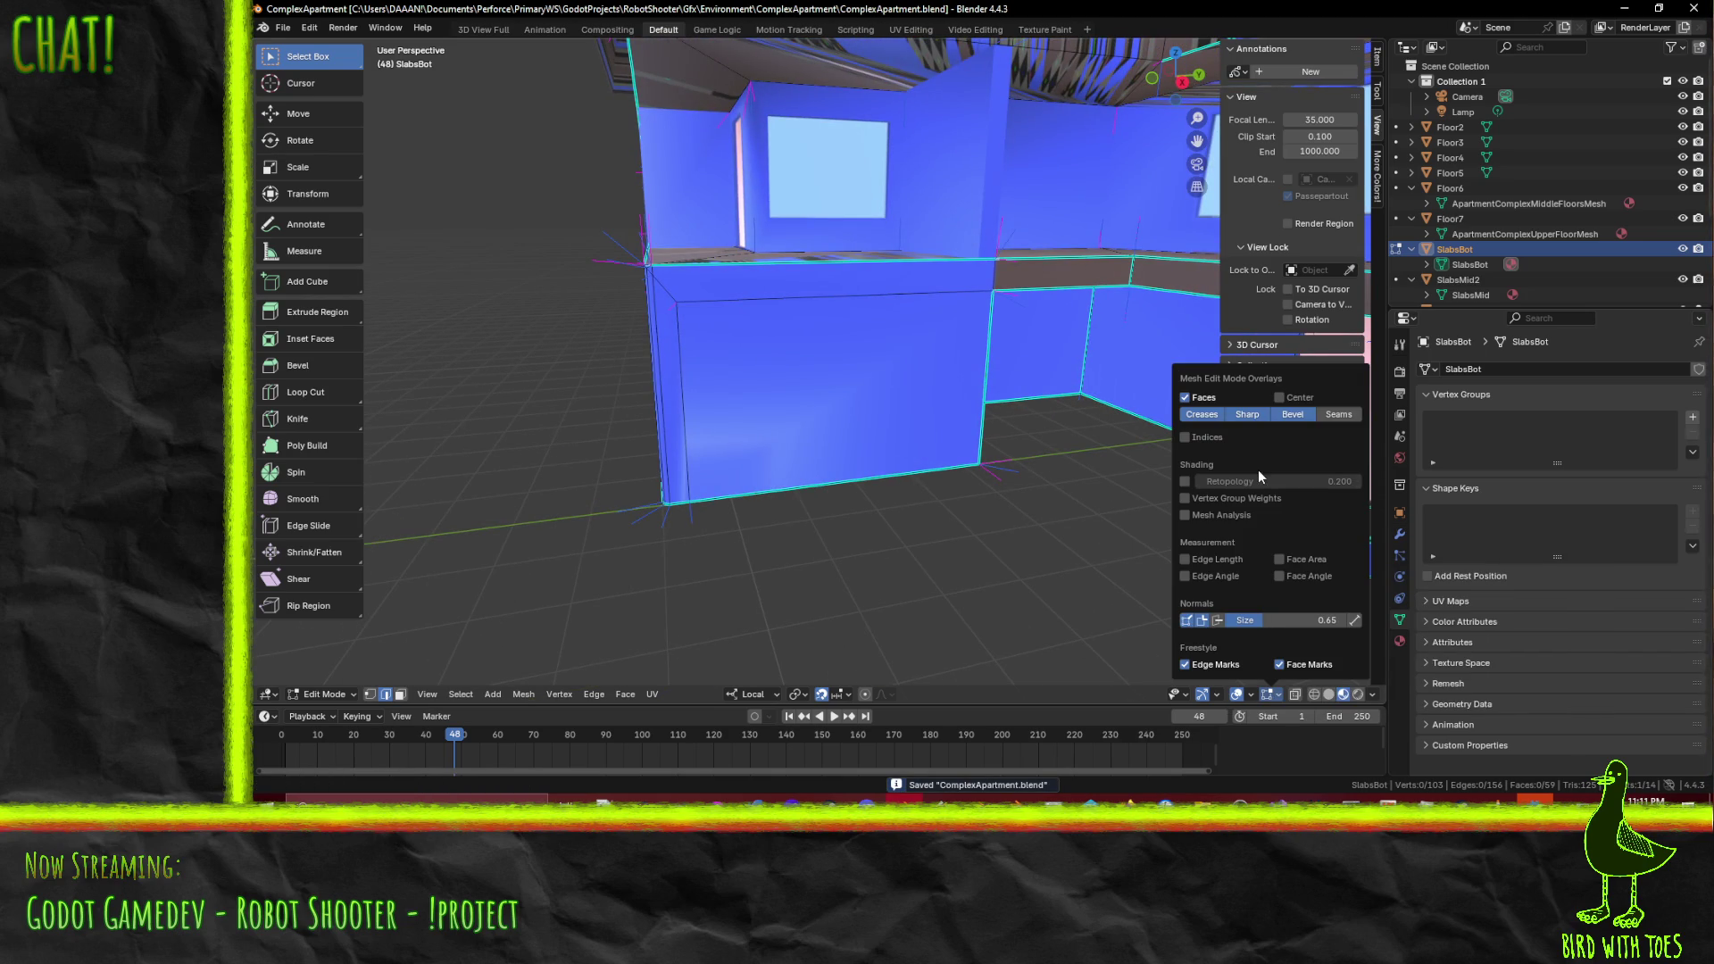
{"action": "left_click", "coordinate": [1217, 619]}
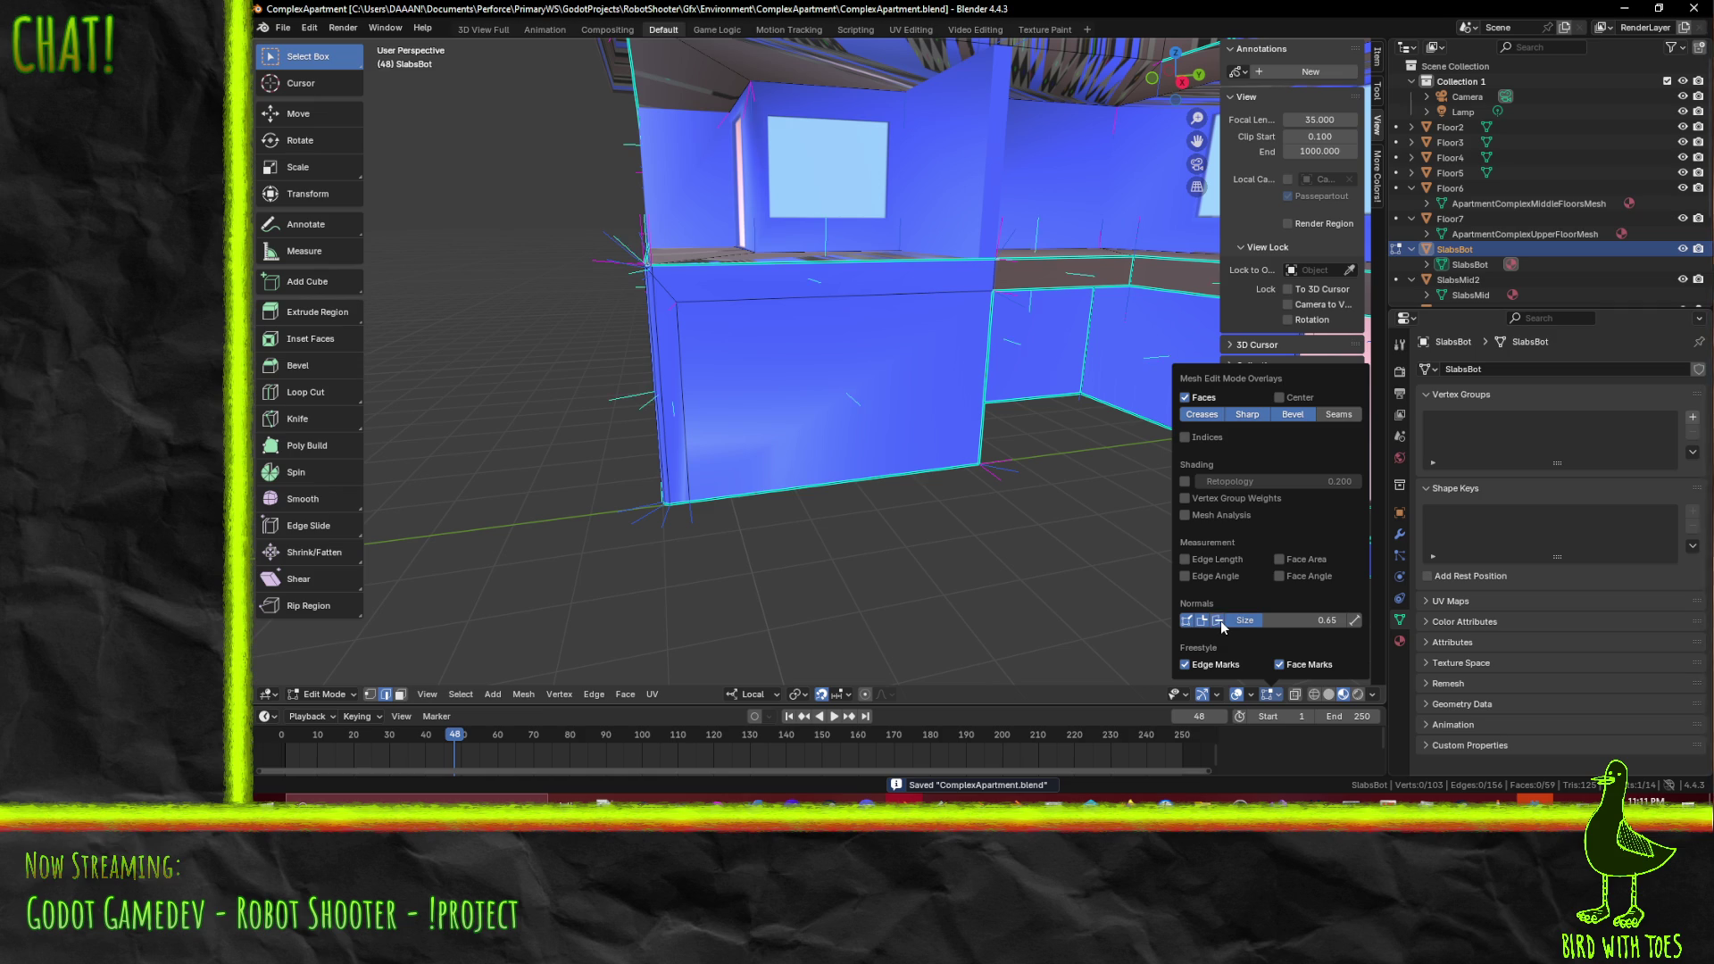
{"action": "mouse_move", "coordinate": [1005, 527]}
{"action": "middle_mouse_down"}
{"action": "mouse_move", "coordinate": [1071, 536]}
{"action": "mouse_move", "coordinate": [1044, 527]}
{"action": "mouse_move", "coordinate": [1059, 507]}
{"action": "mouse_move", "coordinate": [1081, 520]}
{"action": "mouse_move", "coordinate": [1056, 490]}
{"action": "mouse_move", "coordinate": [911, 456]}
{"action": "middle_mouse_up"}
{"action": "scroll", "coordinate": [1023, 533], "scroll_direction": "up", "scroll_amount": 3}
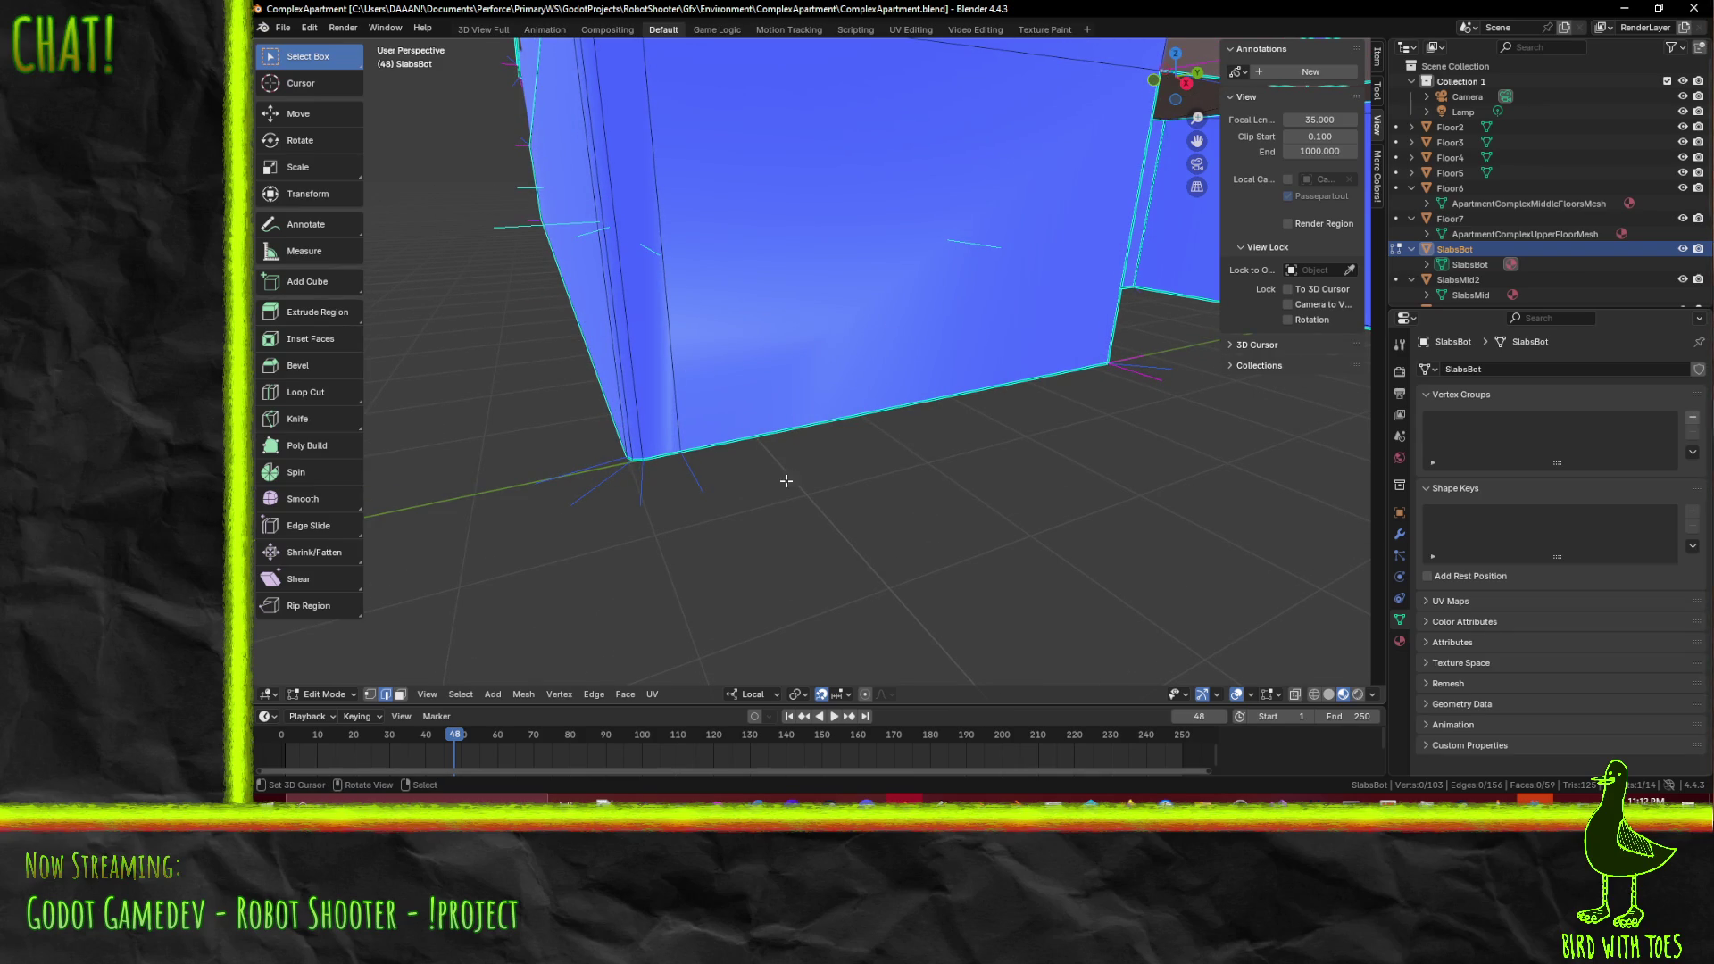
- Mark the slab's vertical corner edge sharp
{"action": "middle_click_drag", "start_coordinate": [684, 476], "coordinate": [853, 560]}
{"action": "middle_click_drag", "start_coordinate": [1137, 502], "coordinate": [1109, 490]}
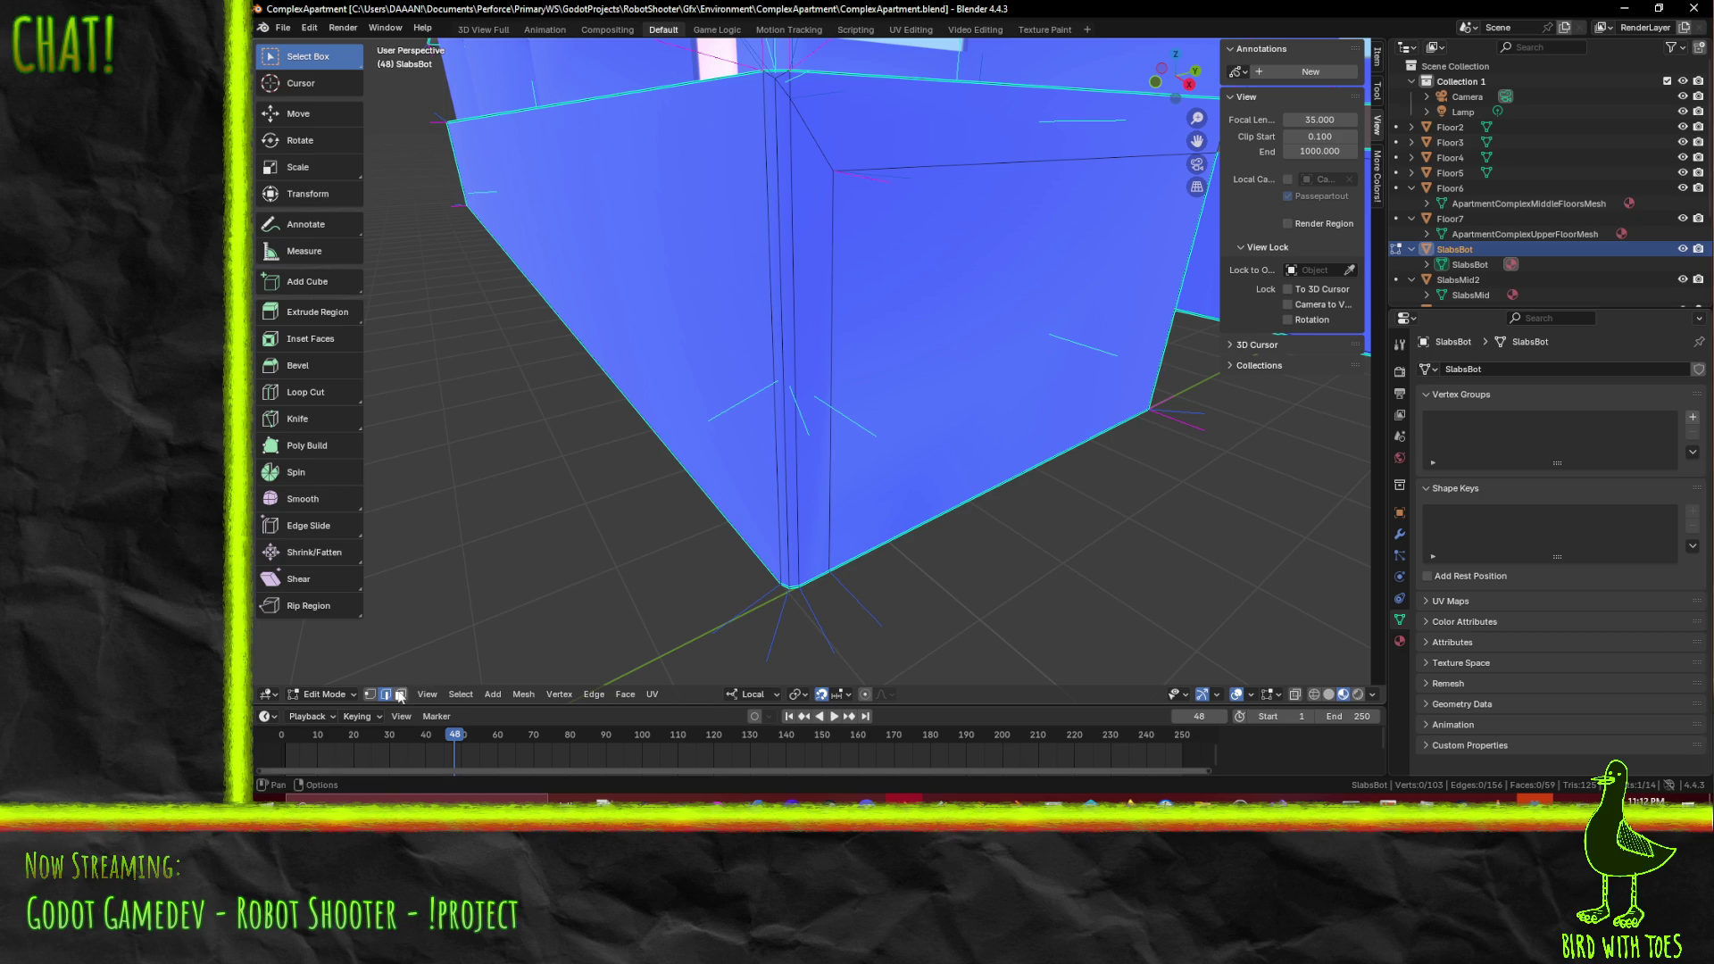
{"action": "left_click", "coordinate": [798, 378]}
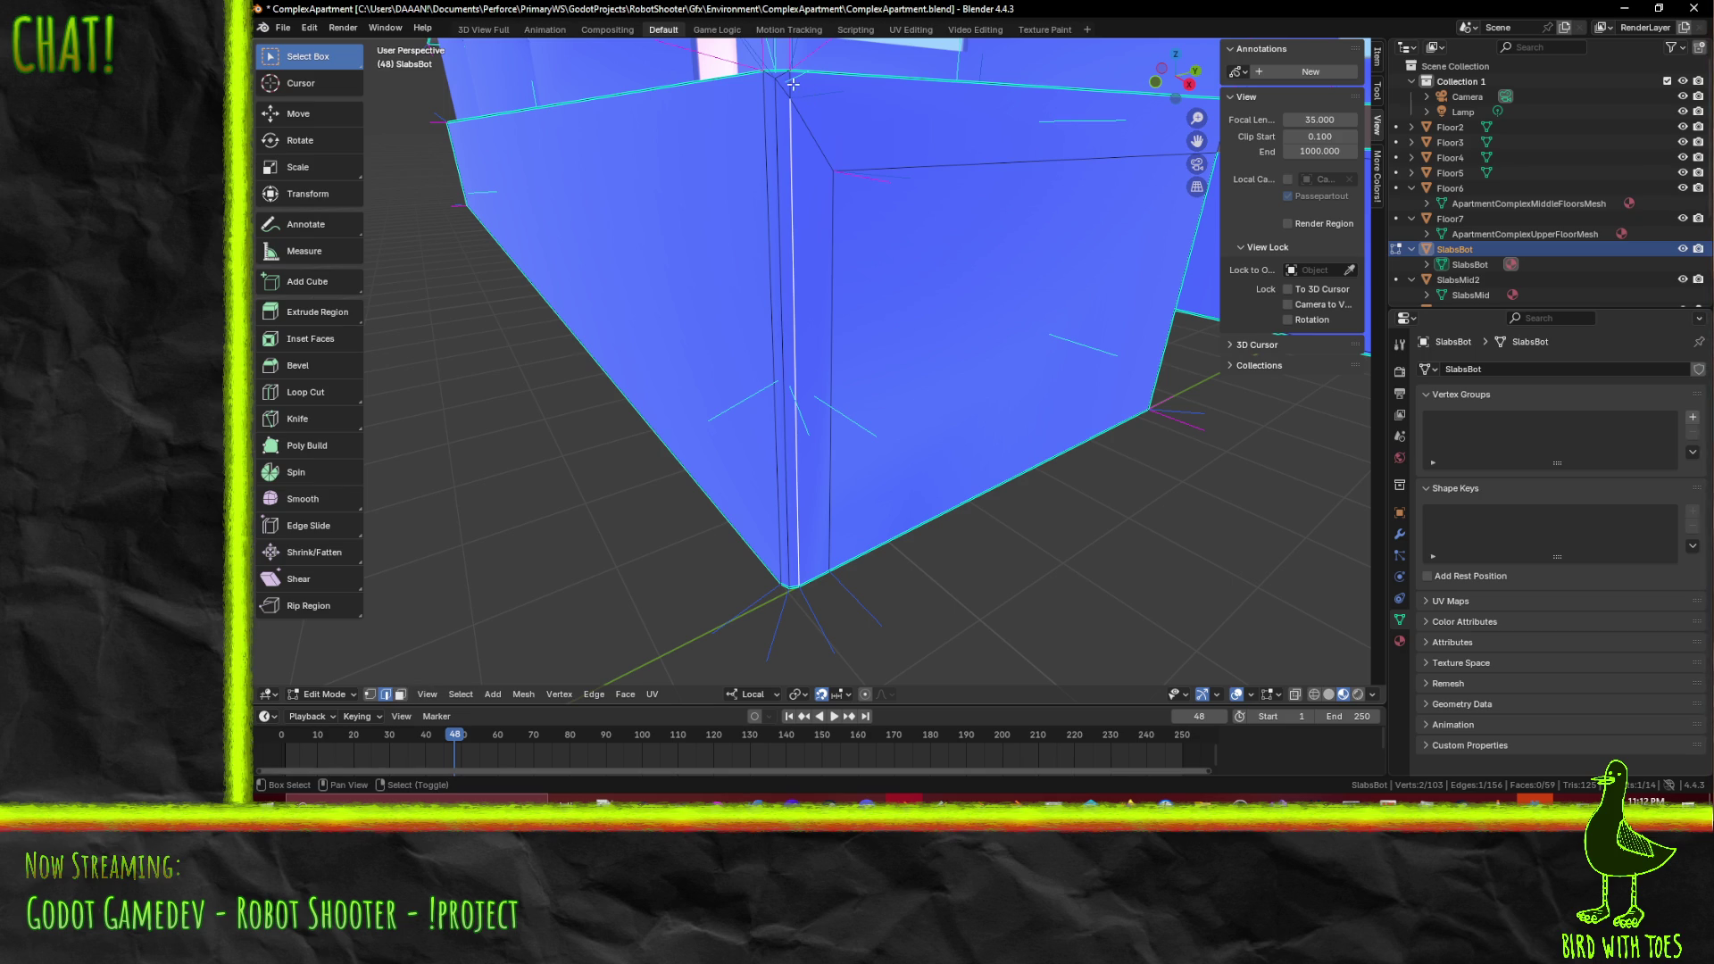
{"action": "right_click", "coordinate": [1033, 261]}
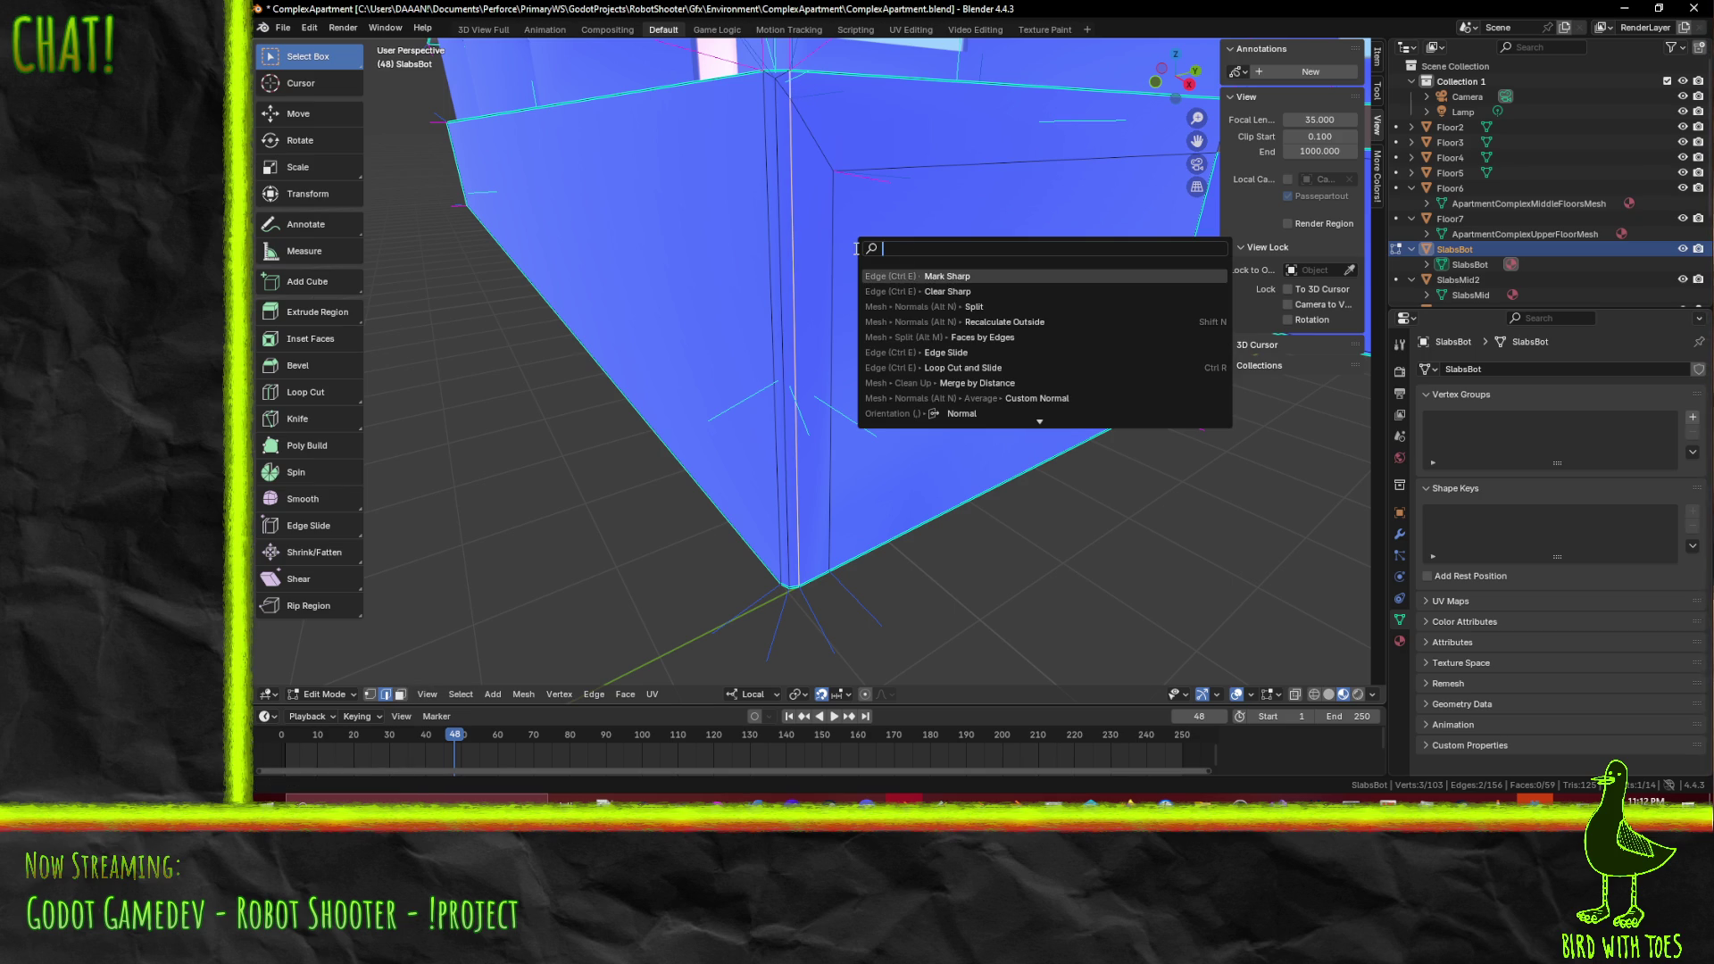
{"action": "left_click", "coordinate": [1011, 308]}
{"action": "mouse_move", "coordinate": [1010, 308]}
{"action": "middle_mouse_down"}
{"action": "mouse_move", "coordinate": [1071, 353]}
{"action": "mouse_move", "coordinate": [1041, 313]}
{"action": "mouse_move", "coordinate": [1029, 454]}
{"action": "mouse_move", "coordinate": [1102, 363]}
{"action": "mouse_move", "coordinate": [968, 414]}
{"action": "mouse_move", "coordinate": [986, 465]}
{"action": "mouse_move", "coordinate": [1121, 434]}
{"action": "mouse_move", "coordinate": [887, 582]}
{"action": "mouse_move", "coordinate": [889, 507]}
{"action": "mouse_move", "coordinate": [835, 539]}
{"action": "mouse_move", "coordinate": [848, 486]}
{"action": "mouse_move", "coordinate": [695, 473]}
{"action": "mouse_move", "coordinate": [773, 457]}
{"action": "mouse_move", "coordinate": [945, 467]}
{"action": "mouse_move", "coordinate": [904, 471]}
{"action": "mouse_move", "coordinate": [918, 443]}
{"action": "mouse_move", "coordinate": [901, 516]}
{"action": "mouse_move", "coordinate": [935, 625]}
{"action": "mouse_move", "coordinate": [906, 625]}
{"action": "mouse_move", "coordinate": [837, 479]}
{"action": "mouse_move", "coordinate": [698, 552]}
{"action": "mouse_move", "coordinate": [611, 532]}
{"action": "mouse_move", "coordinate": [694, 529]}
{"action": "mouse_move", "coordinate": [626, 565]}
{"action": "mouse_move", "coordinate": [589, 562]}
{"action": "mouse_move", "coordinate": [622, 559]}
{"action": "middle_mouse_up"}
{"action": "scroll", "coordinate": [986, 465], "scroll_direction": "down", "scroll_amount": 5}
- Return to Object Mode, deselect the bottom slab and view the whole building
{"action": "key", "text": "Tab"}
{"action": "left_click", "coordinate": [1098, 451]}
{"action": "scroll", "coordinate": [874, 537], "scroll_direction": "up", "scroll_amount": 5}
{"action": "mouse_move", "coordinate": [778, 500]}
{"action": "middle_mouse_down"}
{"action": "mouse_move", "coordinate": [875, 469]}
{"action": "mouse_move", "coordinate": [780, 498]}
{"action": "mouse_move", "coordinate": [729, 479]}
{"action": "mouse_move", "coordinate": [819, 480]}
{"action": "mouse_move", "coordinate": [829, 505]}
{"action": "middle_mouse_up"}
- Save the apartment file and switch to editing the SlabsMid5 mesh
{"action": "key", "text": "Tab"}
{"action": "scroll", "coordinate": [892, 480], "scroll_direction": "up", "scroll_amount": 2}
{"action": "key", "text": "ctrl+s"}
{"action": "key", "text": "Tab"}
{"action": "left_click", "coordinate": [716, 479]}
{"action": "key", "text": "Tab"}
{"action": "scroll", "coordinate": [729, 480], "scroll_direction": "up", "scroll_amount": 3}
{"action": "scroll", "coordinate": [729, 479], "scroll_direction": "down", "scroll_amount": 2}
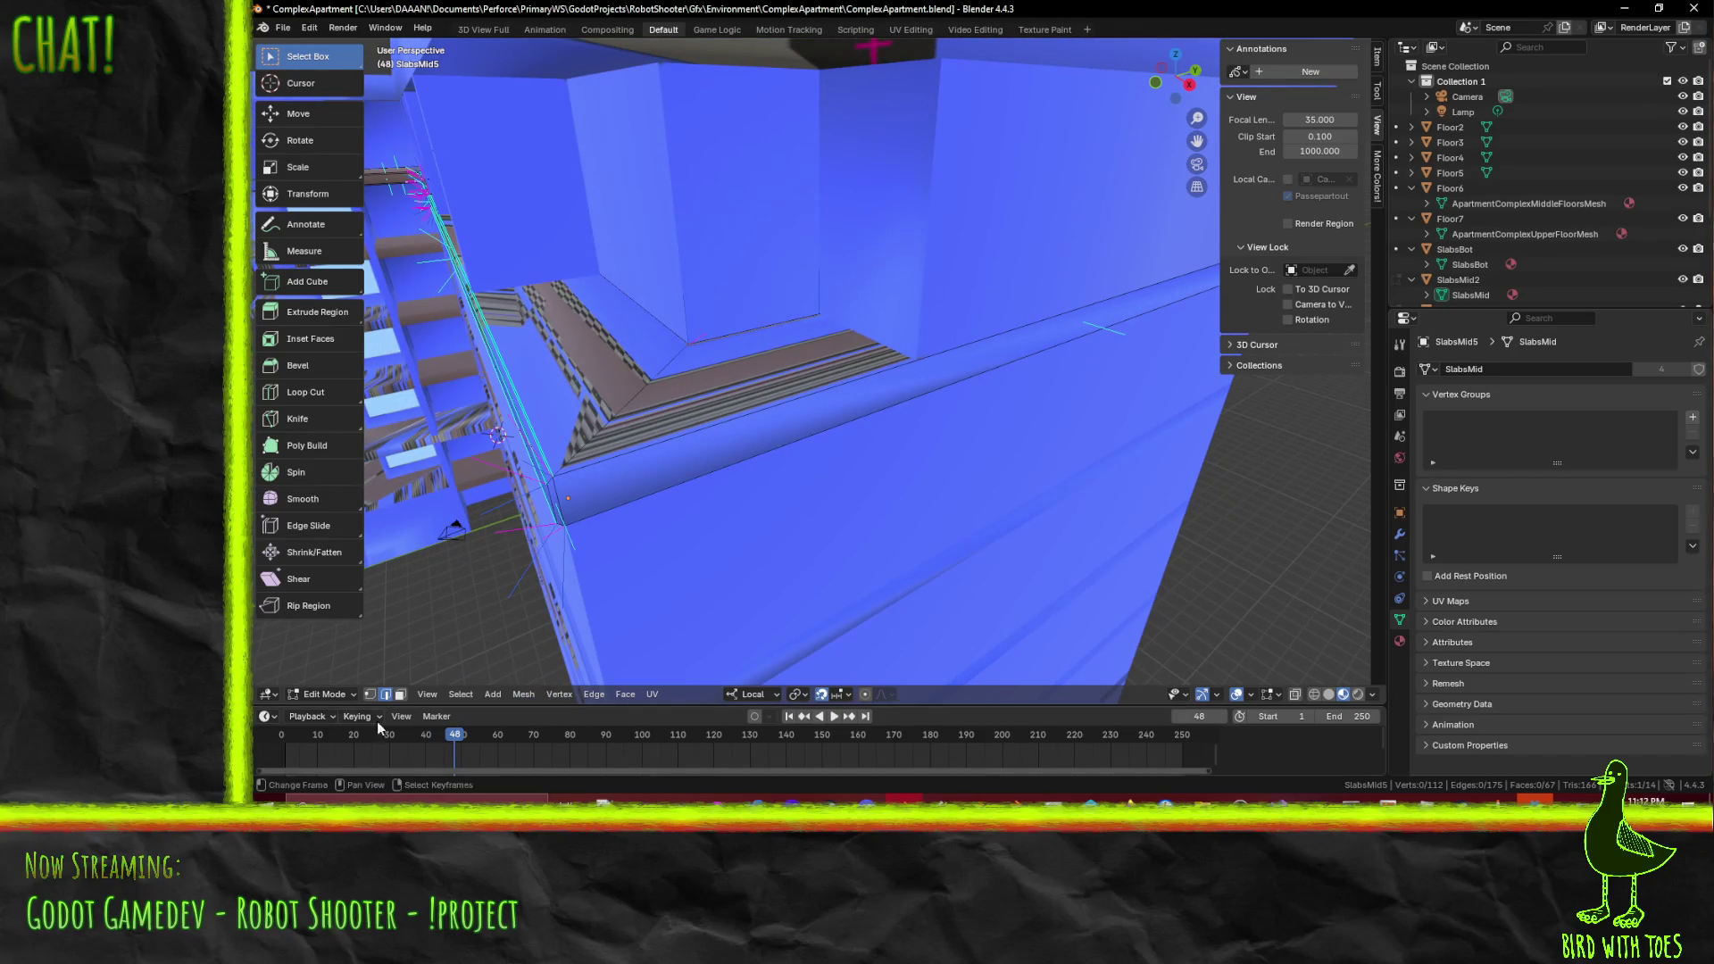
- Delete two ledge faces from the SlabsMid5 slab
{"action": "left_click", "coordinate": [606, 507]}
{"action": "key", "text": "x"}
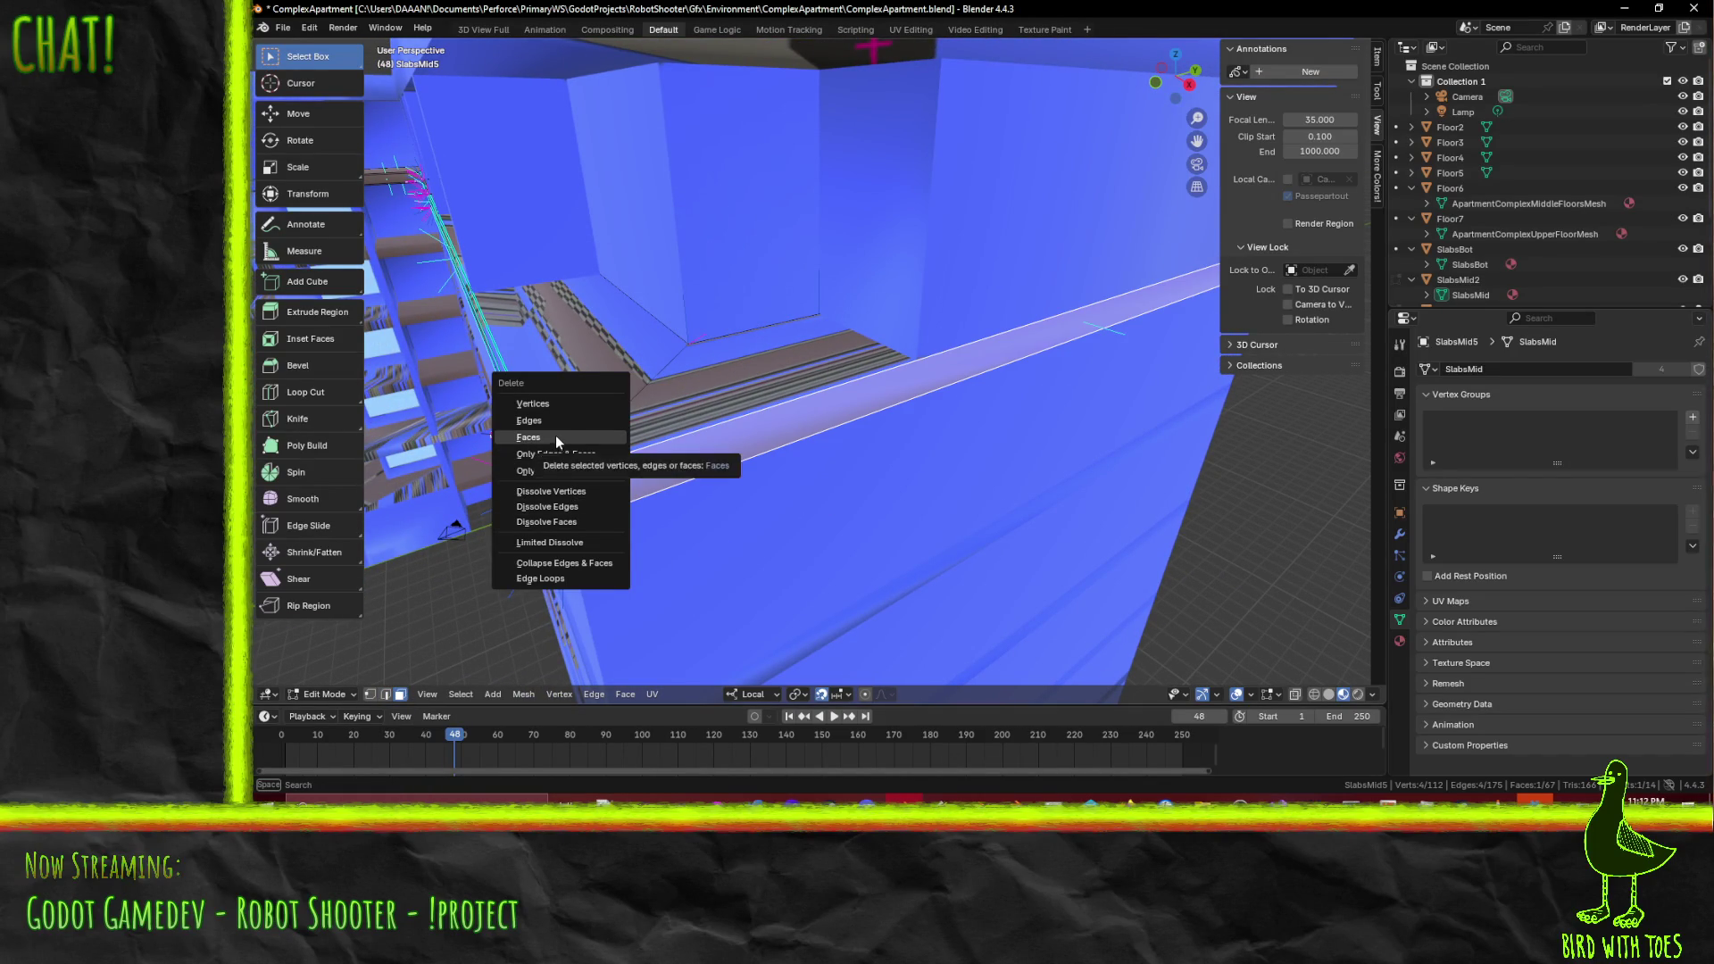
{"action": "left_click", "coordinate": [557, 438]}
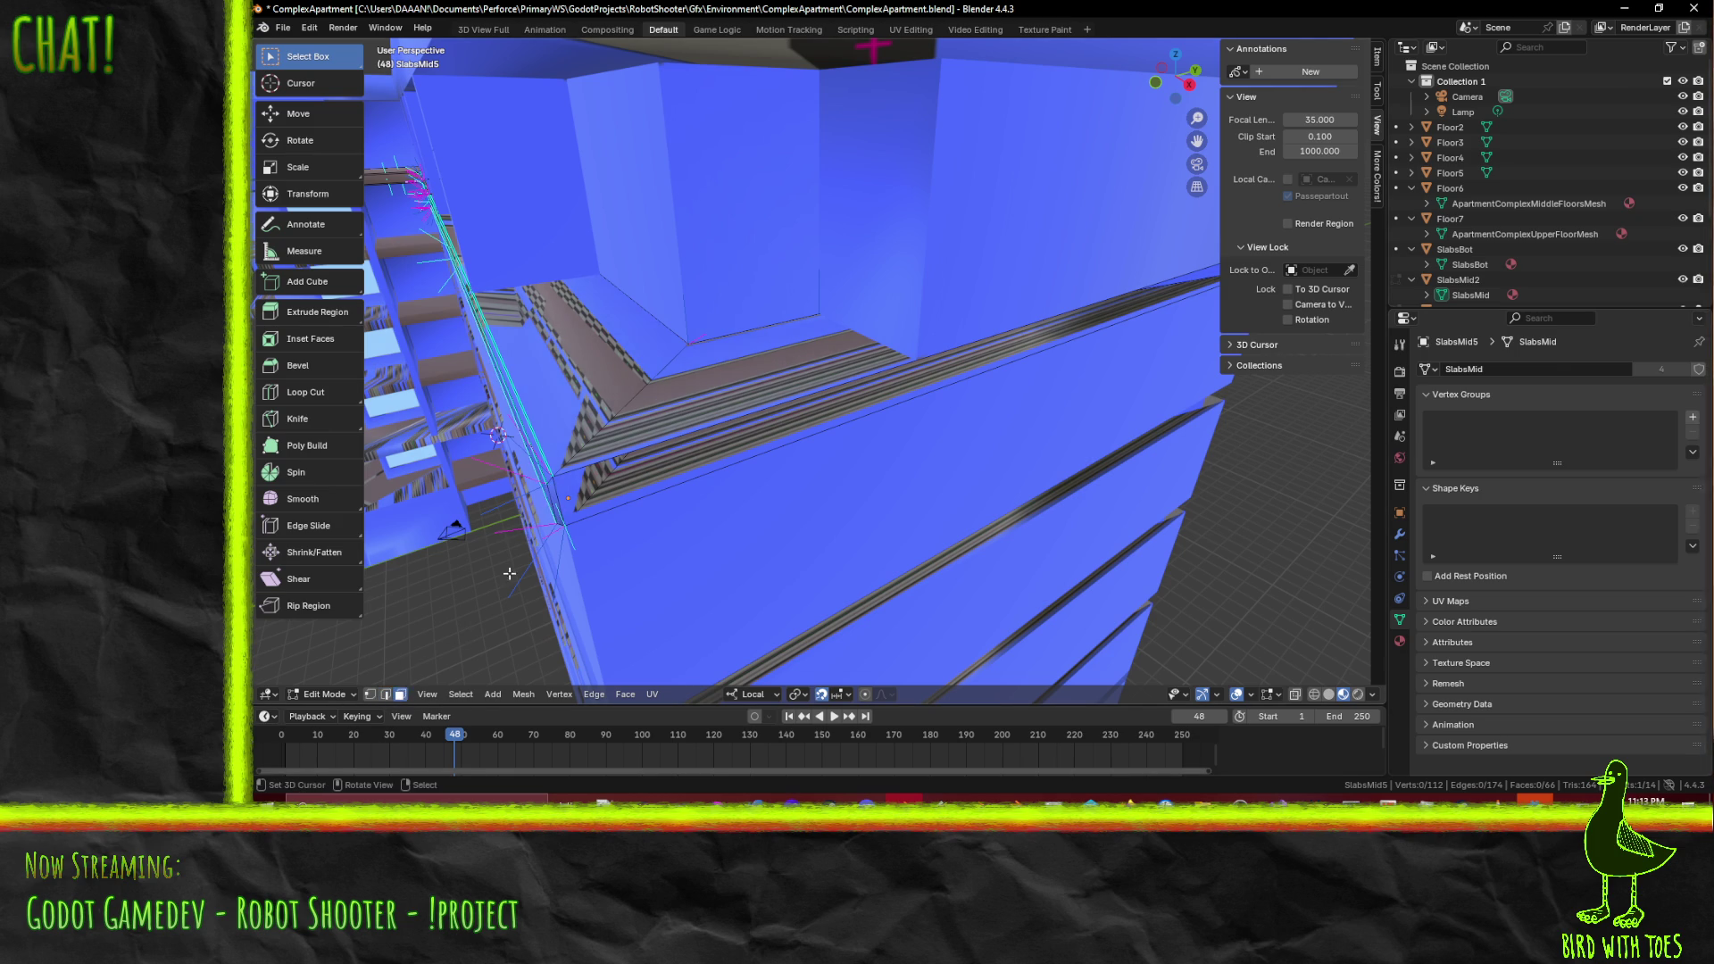
{"action": "key", "text": "x"}
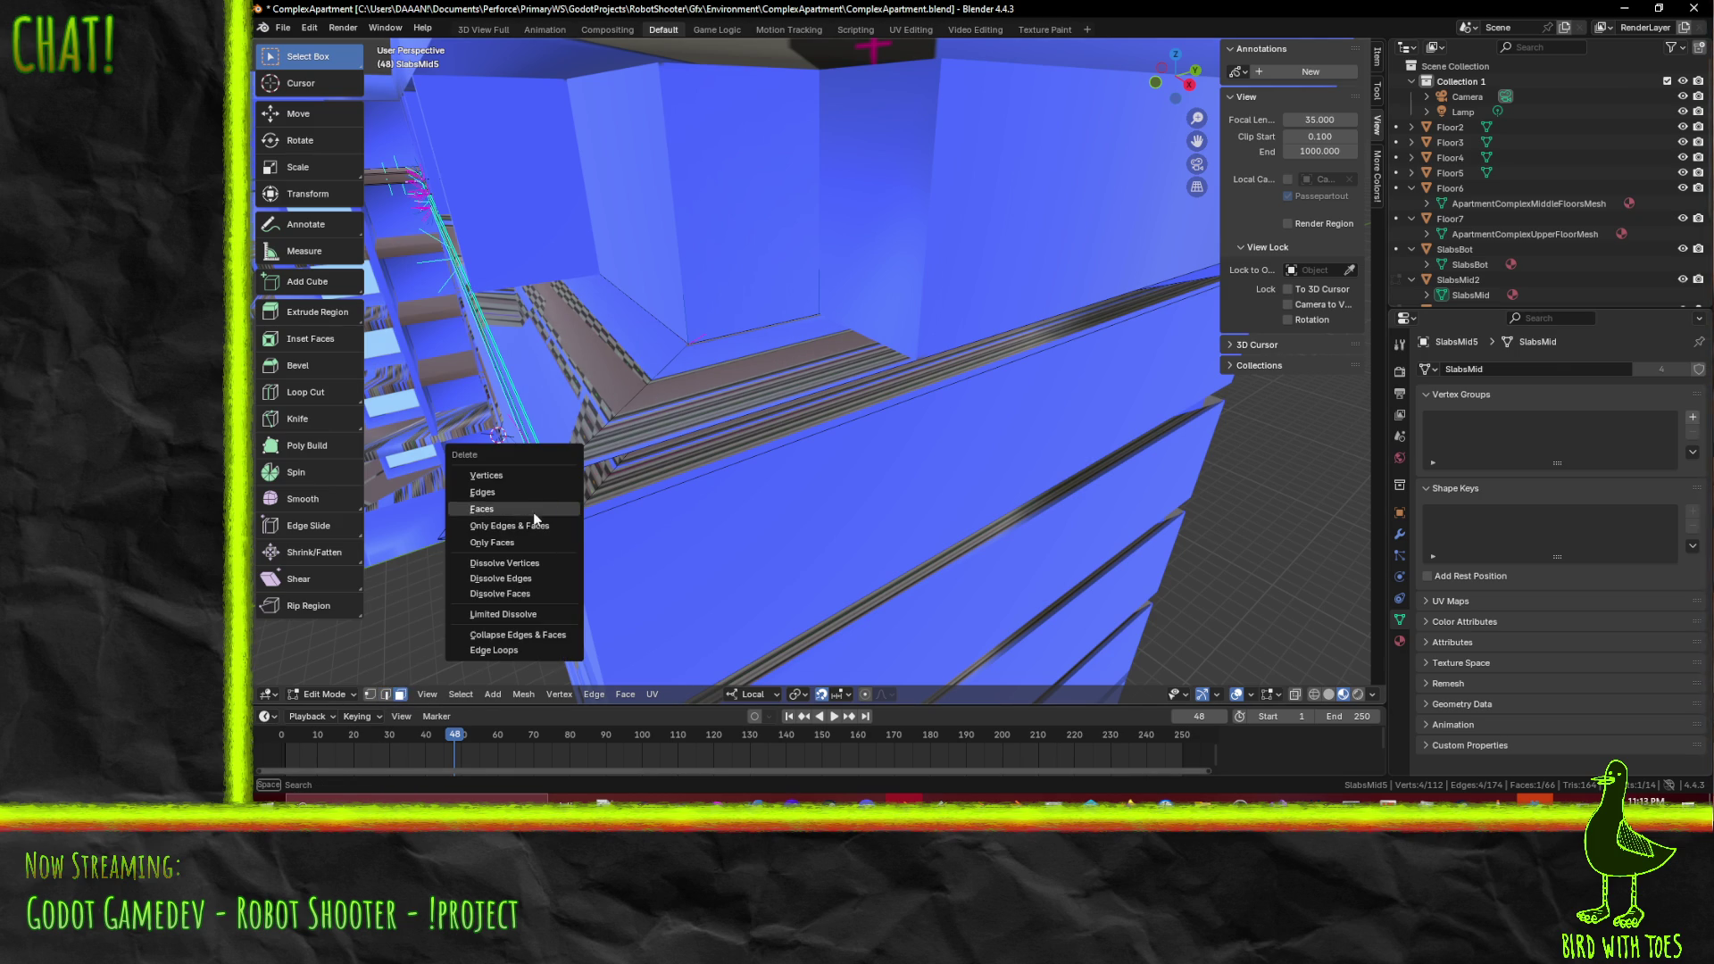
{"action": "left_click", "coordinate": [519, 584]}
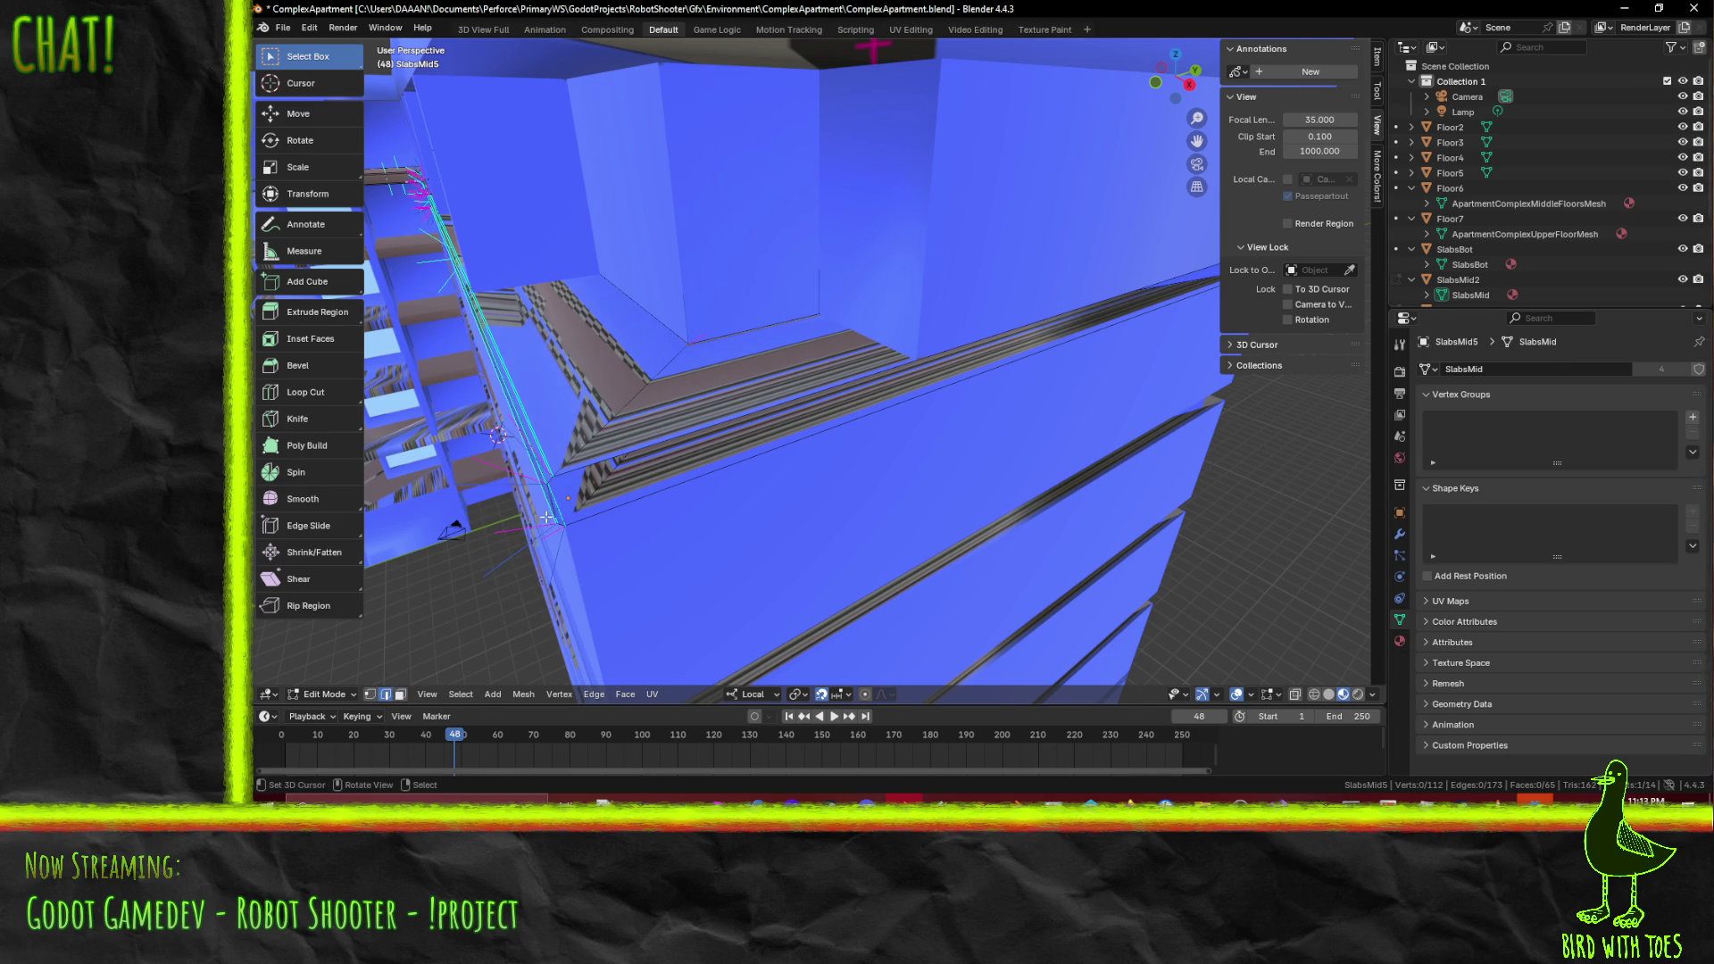
- Frame the slab's end edge in Top Orthographic view
{"action": "middle_click_drag", "start_coordinate": [634, 530], "coordinate": [766, 486]}
{"action": "key", "text": "KP_7"}
{"action": "mouse_move", "coordinate": [1052, 448]}
{"action": "middle_mouse_down", "text": "shift"}
{"action": "mouse_move", "coordinate": [872, 306]}
{"action": "mouse_move", "coordinate": [1014, 458]}
{"action": "mouse_move", "coordinate": [792, 357]}
{"action": "mouse_move", "coordinate": [895, 381]}
{"action": "mouse_move", "coordinate": [963, 440]}
{"action": "middle_mouse_up", "text": "shift"}
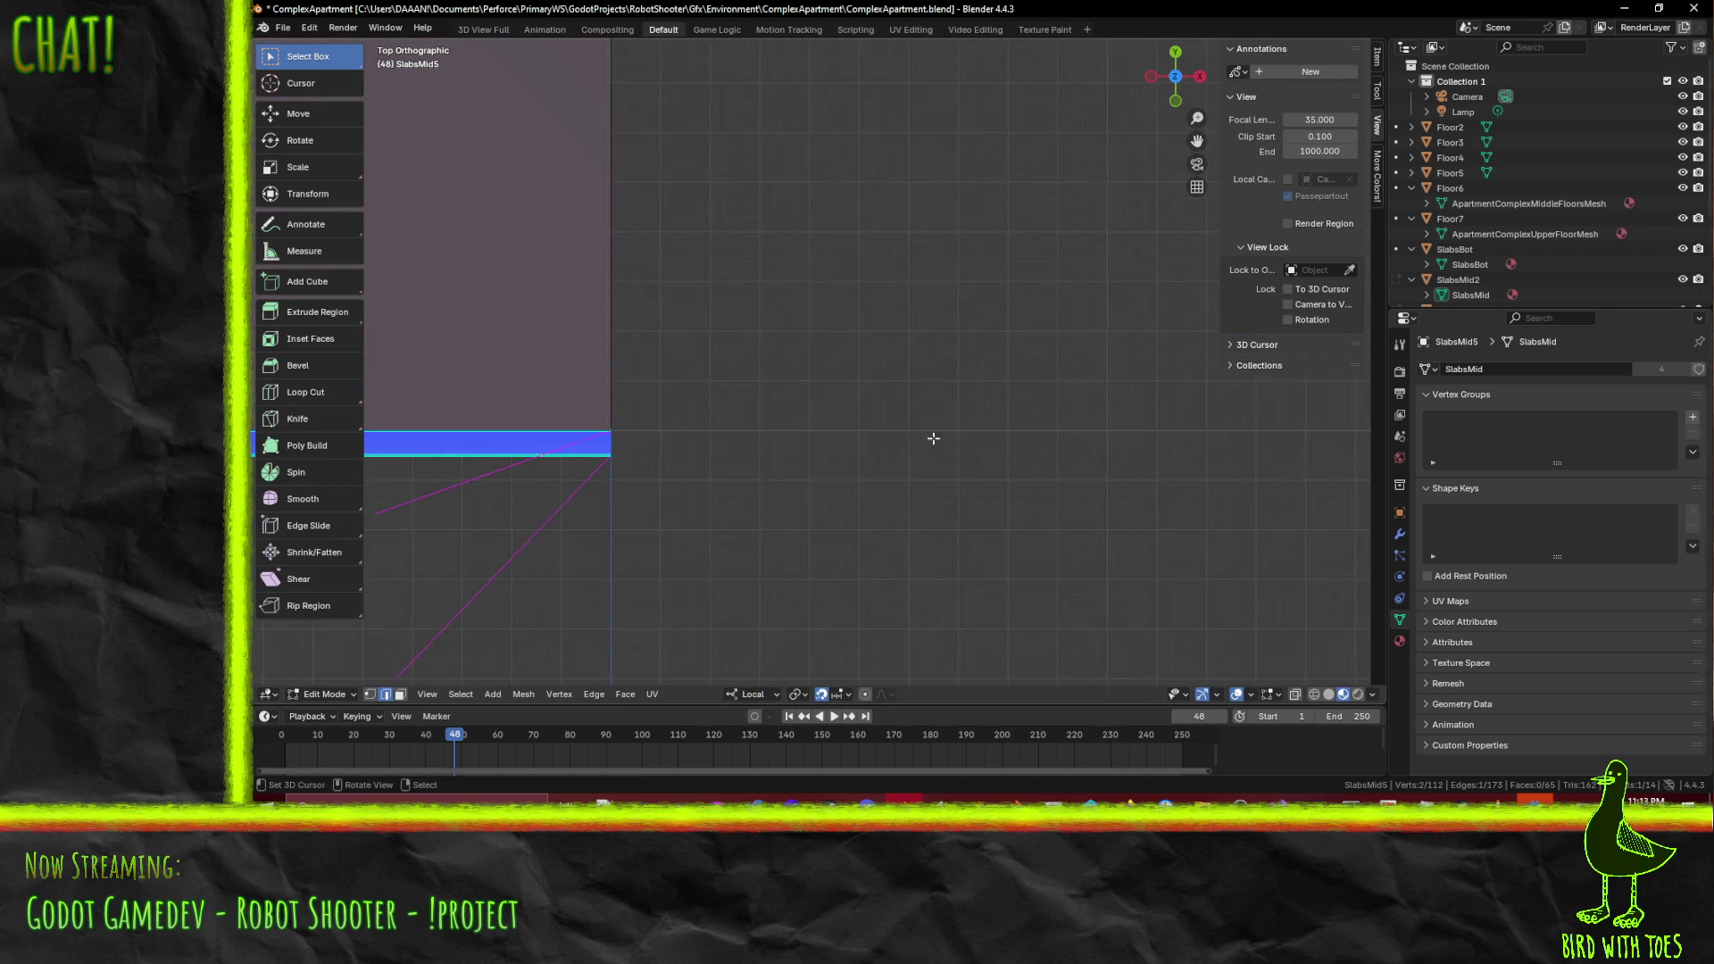
- Shift the selected SlabsMid5 edge 0.05 sideways
{"action": "key", "text": "g"}
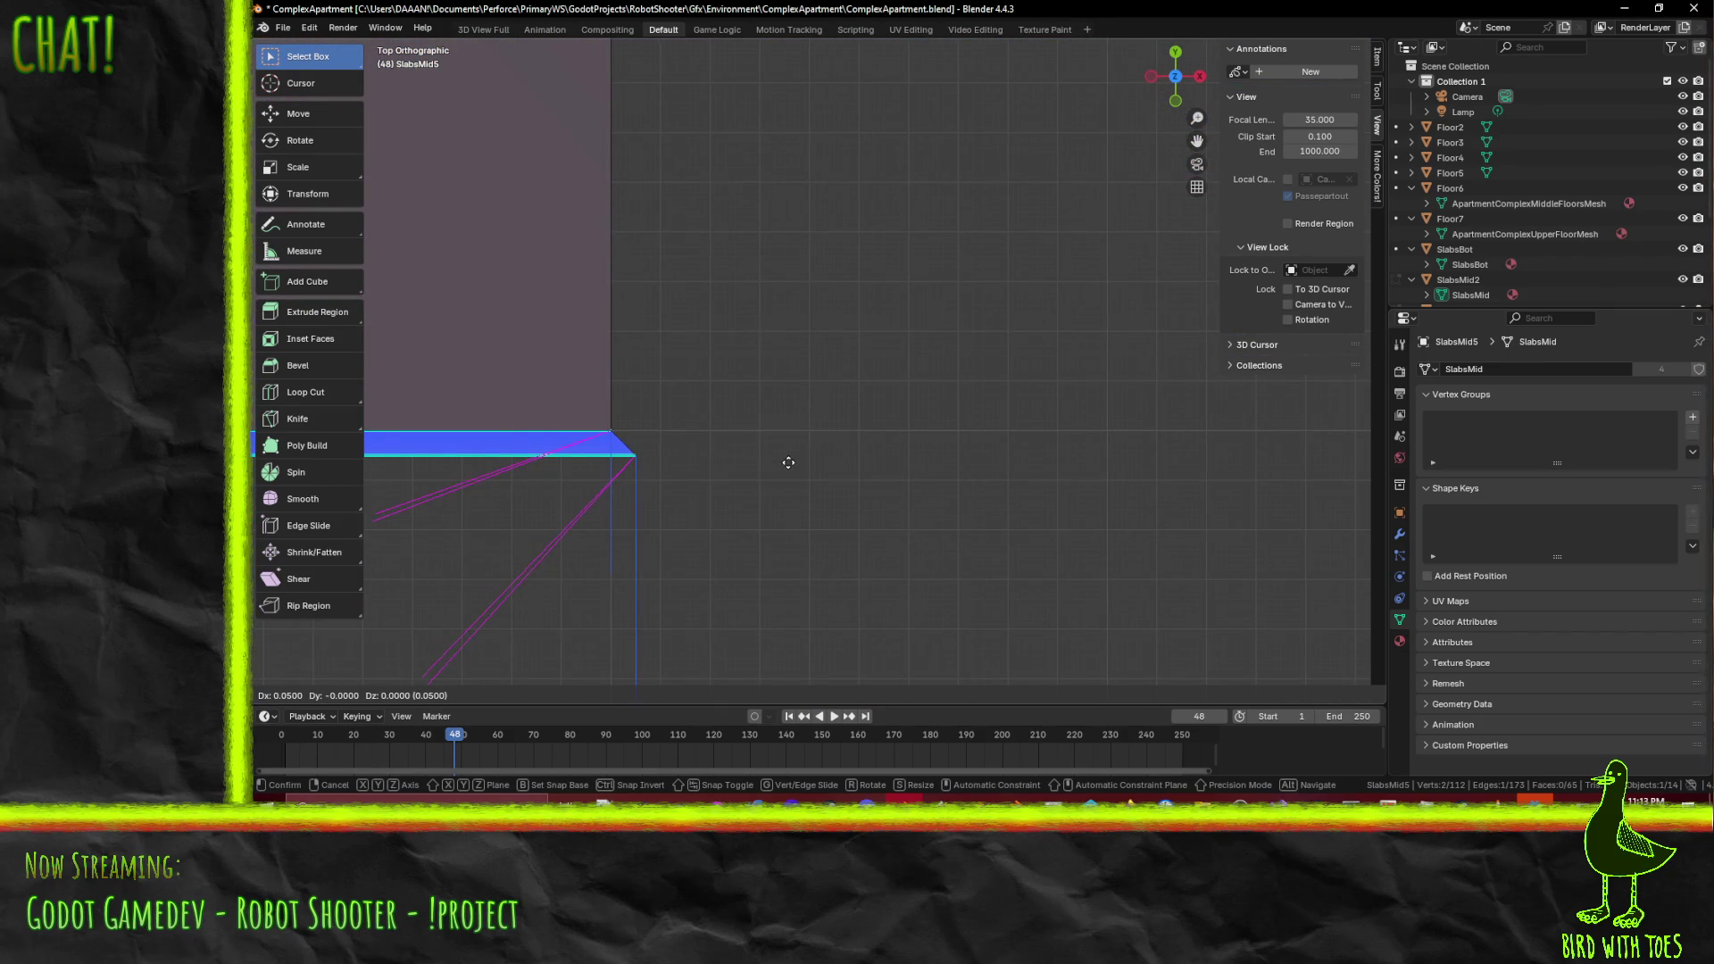
{"action": "left_click", "coordinate": [789, 462]}
{"action": "mouse_move", "coordinate": [788, 462]}
{"action": "middle_mouse_down"}
{"action": "mouse_move", "coordinate": [884, 455]}
{"action": "mouse_move", "coordinate": [723, 360]}
{"action": "mouse_move", "coordinate": [1003, 486]}
{"action": "mouse_move", "coordinate": [948, 416]}
{"action": "middle_mouse_up"}
{"action": "scroll", "coordinate": [949, 416], "scroll_direction": "down", "scroll_amount": 3}
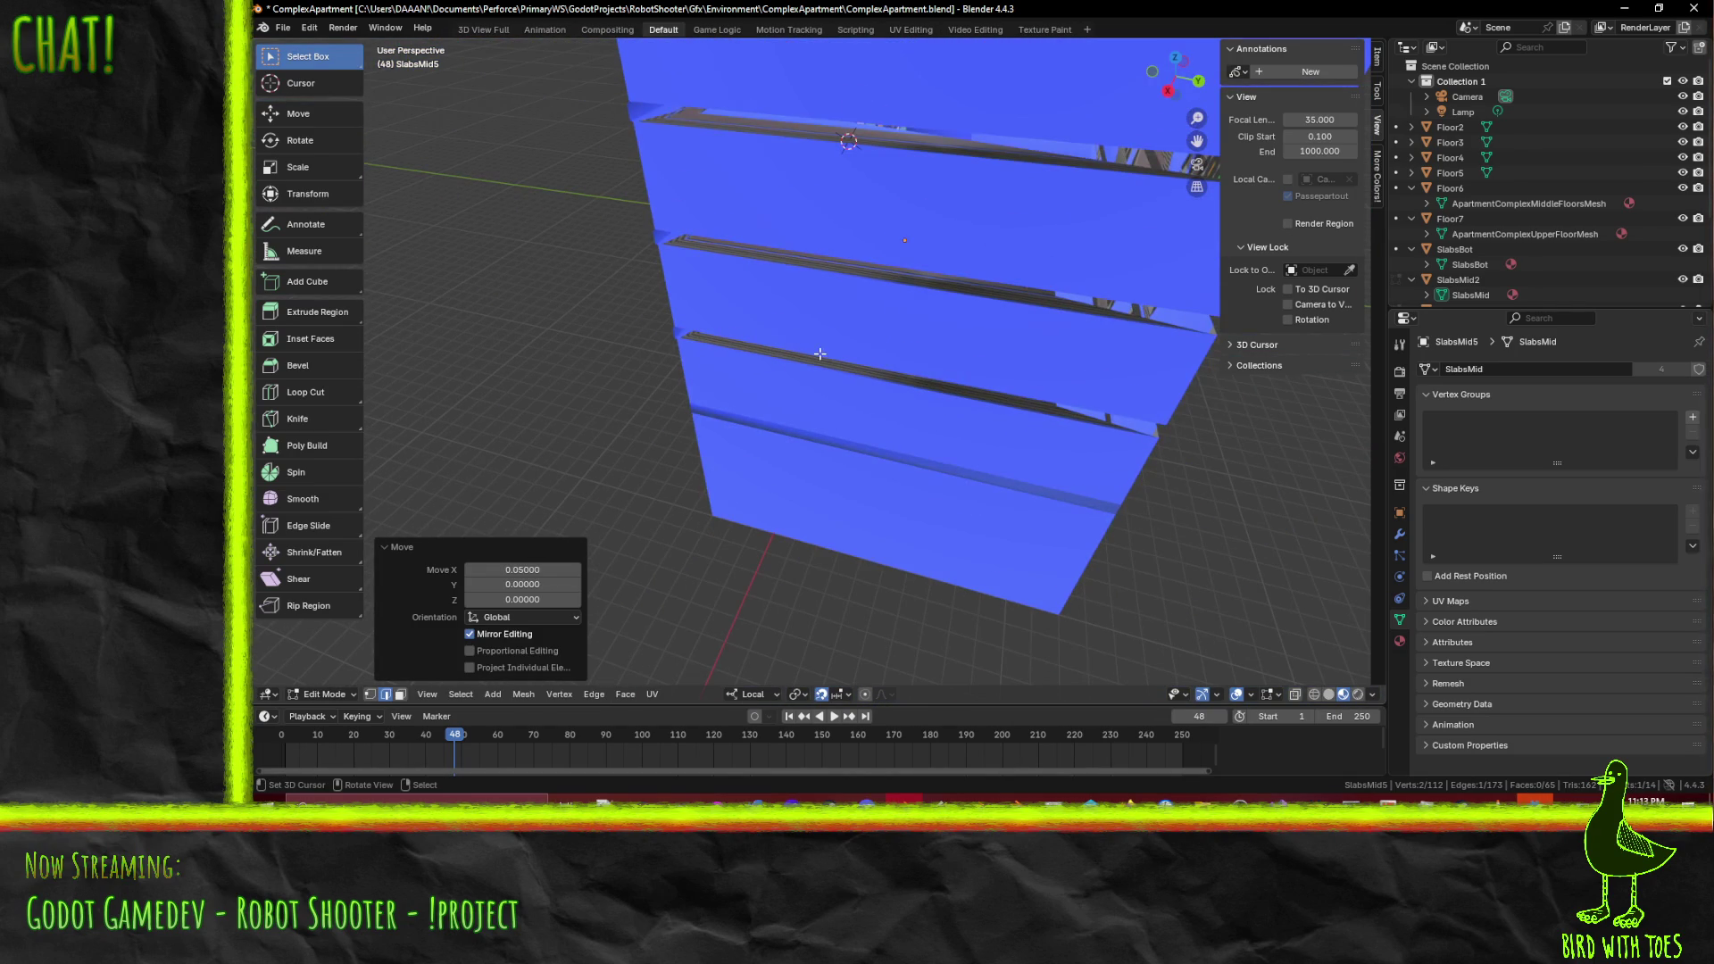
- Extrude the slab edge 15 units along local Y
{"action": "key", "text": "g"}
{"action": "key", "text": "y"}
{"action": "key", "text": "y"}
{"action": "key", "text": "BackSpace"}
{"action": "key", "text": "5"}
{"action": "key", "text": "Return"}
- Fill the slab corner with a new face
{"action": "middle_click_drag", "start_coordinate": [1328, 417], "coordinate": [1613, 361]}
{"action": "mouse_move", "coordinate": [1027, 402]}
{"action": "middle_mouse_down"}
{"action": "mouse_move", "coordinate": [901, 383]}
{"action": "mouse_move", "coordinate": [1028, 405]}
{"action": "mouse_move", "coordinate": [857, 532]}
{"action": "middle_mouse_up"}
{"action": "scroll", "coordinate": [1106, 415], "scroll_direction": "down", "scroll_amount": 5}
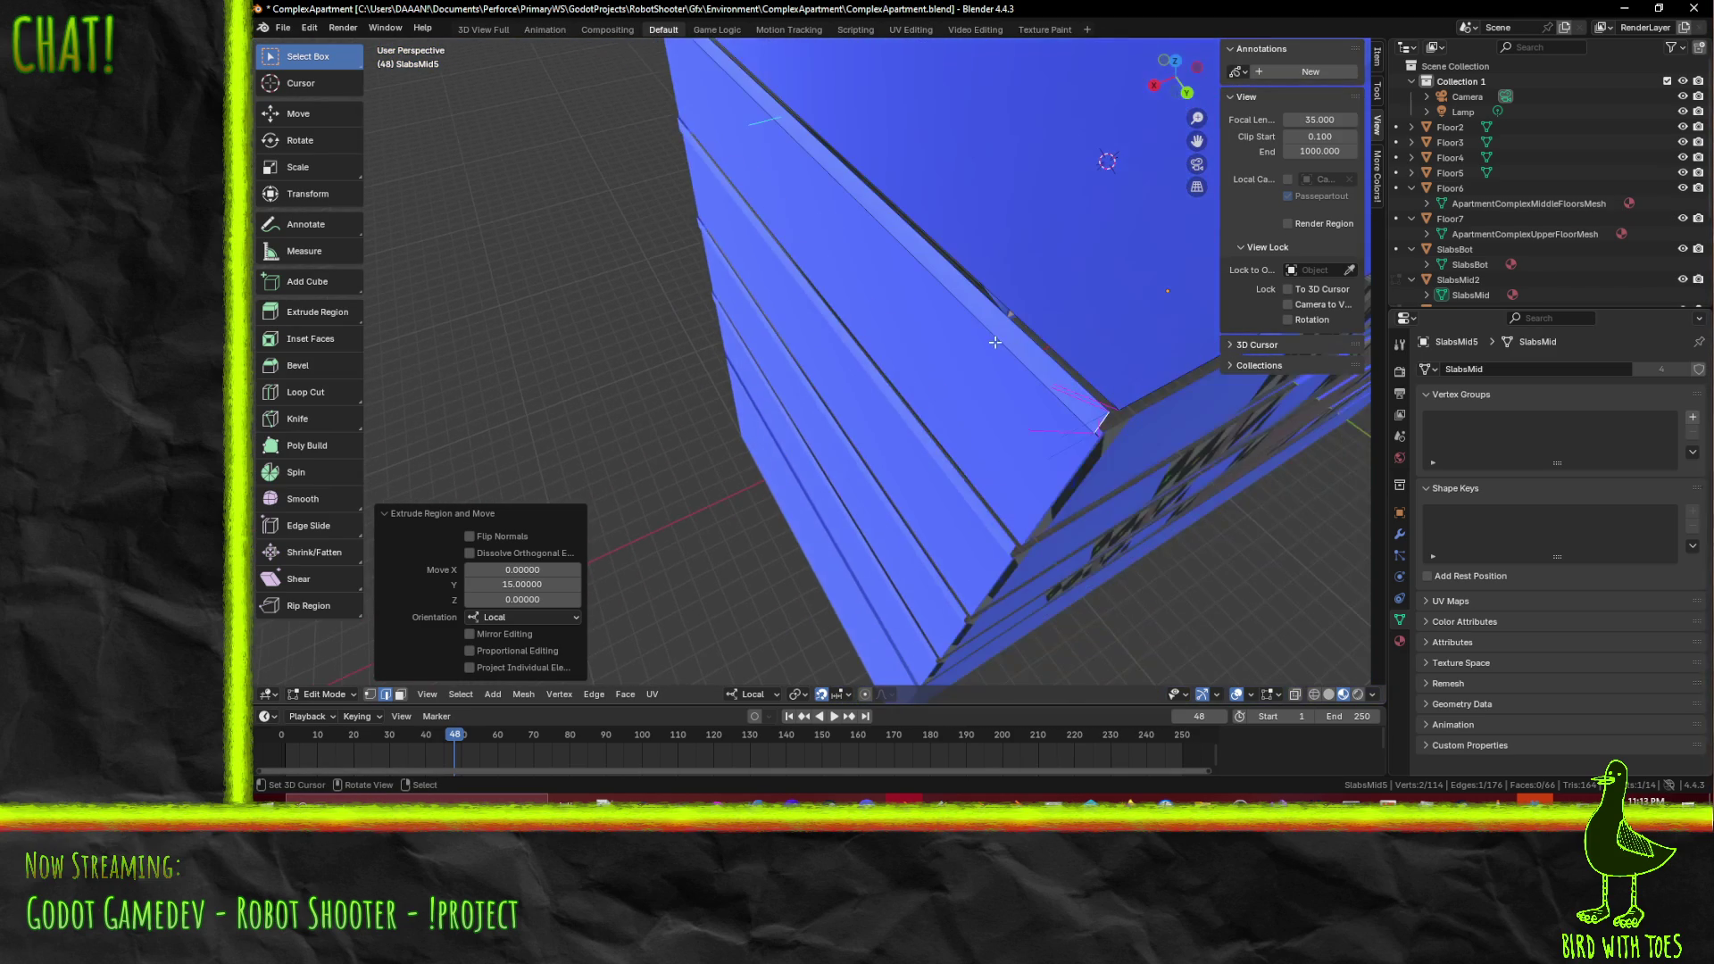
{"action": "scroll", "coordinate": [817, 349], "scroll_direction": "up", "scroll_amount": 3}
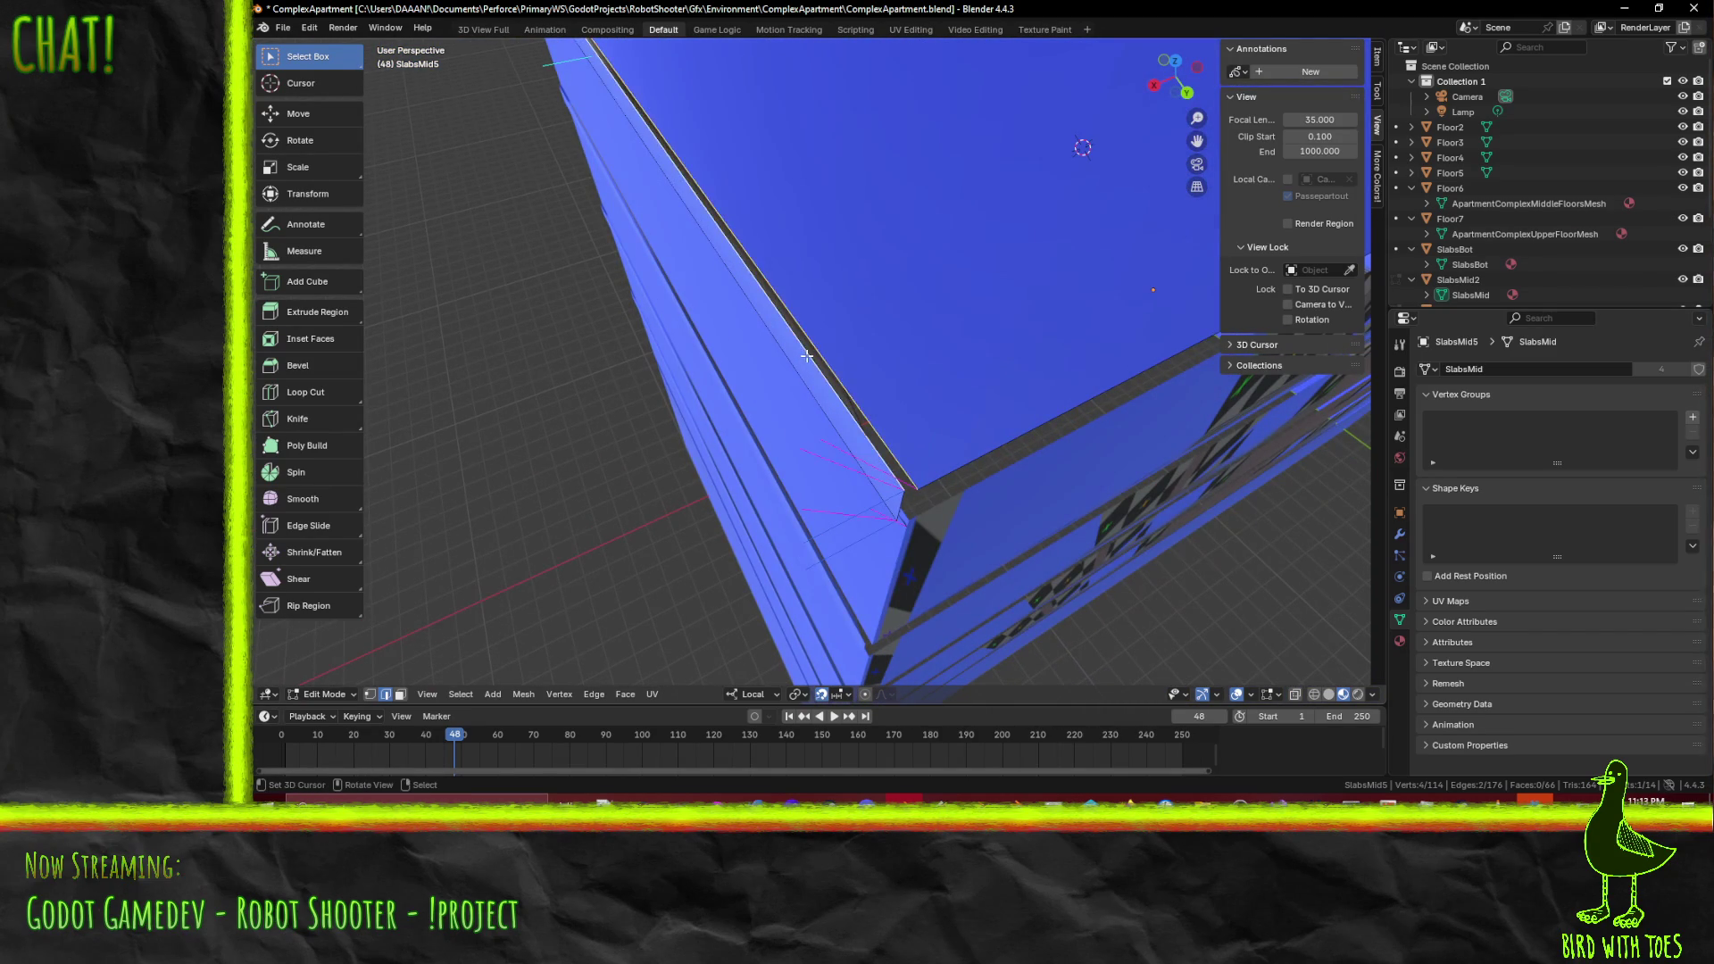
{"action": "scroll", "coordinate": [806, 355], "scroll_direction": "down", "scroll_amount": 3}
{"action": "scroll", "coordinate": [885, 382], "scroll_direction": "up", "scroll_amount": 3}
{"action": "key", "text": "f"}
{"action": "middle_click_drag", "start_coordinate": [885, 383], "coordinate": [830, 203], "text": "shift"}
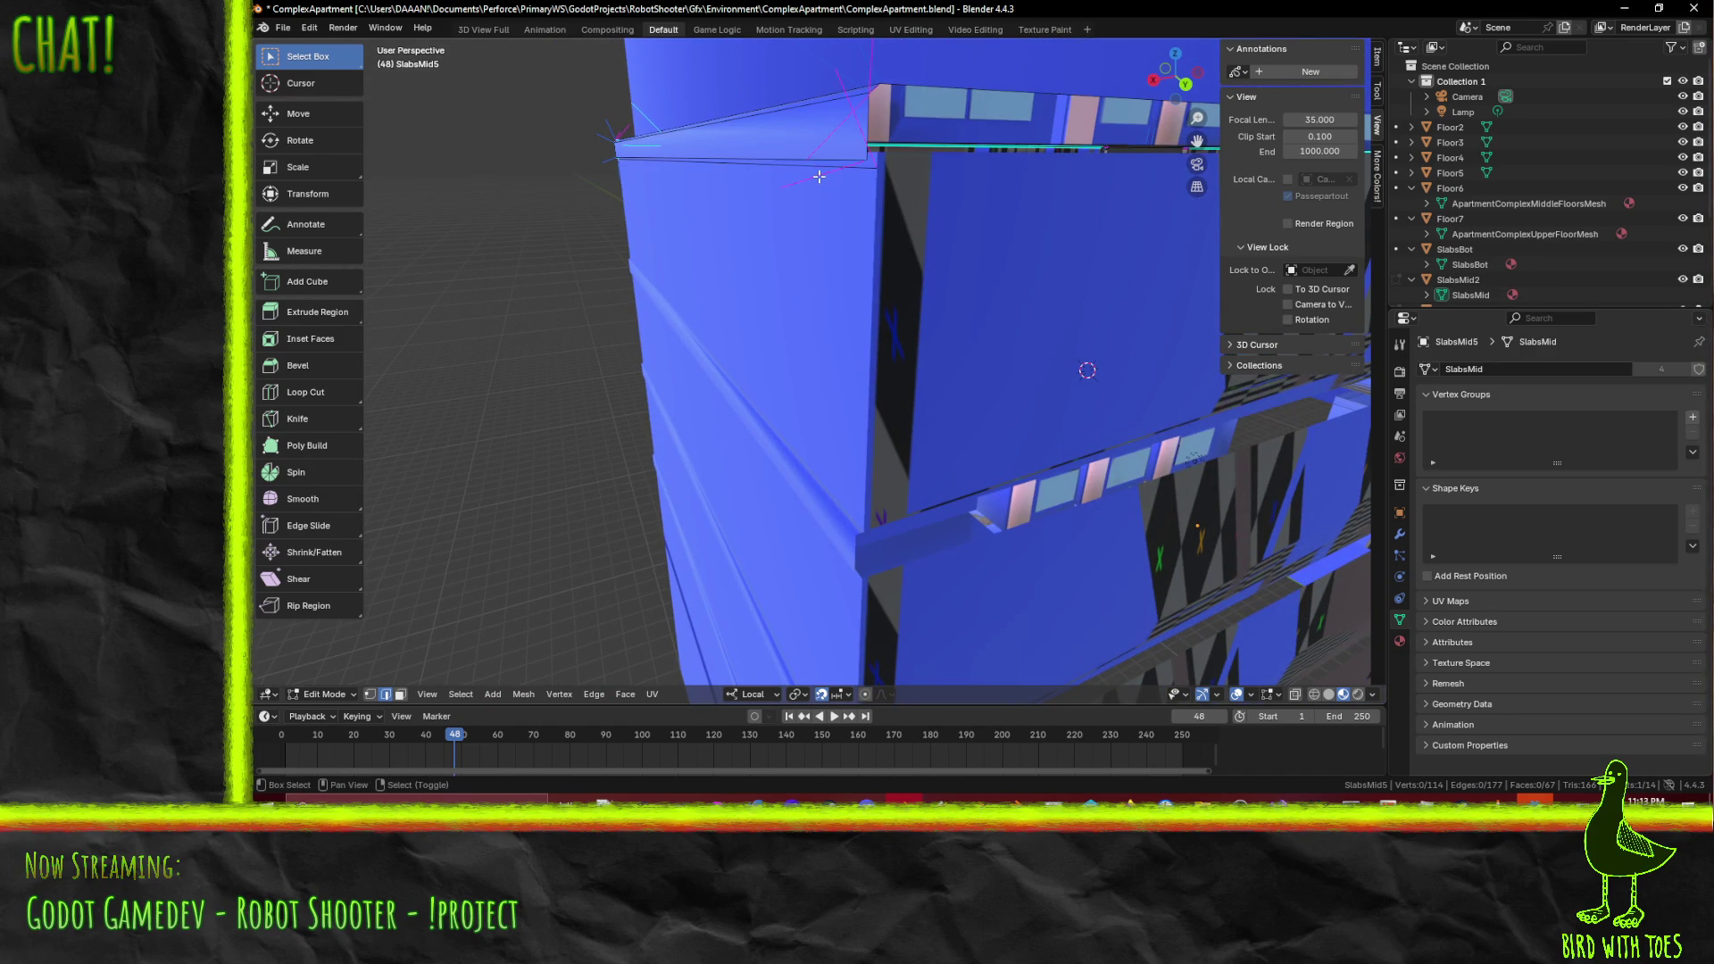
- Fill the corner's top edge with a face and save ComplexApartment.blend
{"action": "key", "text": "f"}
{"action": "middle_click_drag", "start_coordinate": [631, 328], "coordinate": [926, 333]}
{"action": "key", "text": "ctrl+s"}
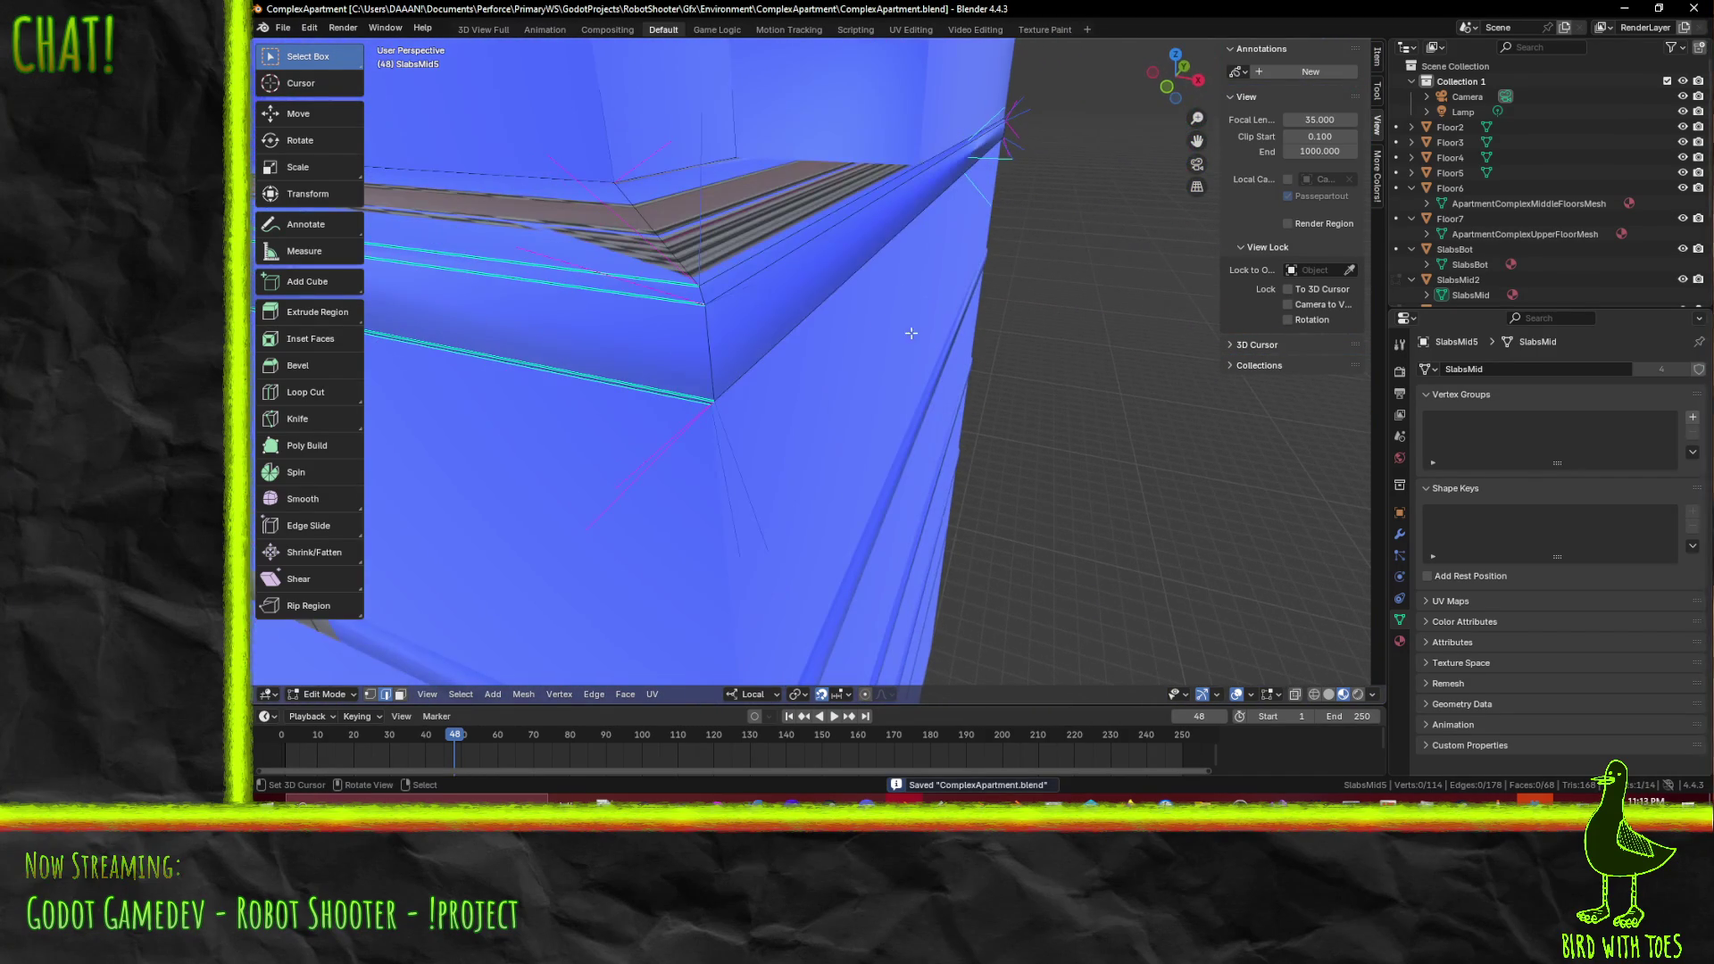
- Mark the selected SlabsMid5 rim edge as sharp
{"action": "left_click", "coordinate": [721, 278]}
{"action": "middle_click_drag", "start_coordinate": [721, 277], "coordinate": [743, 317]}
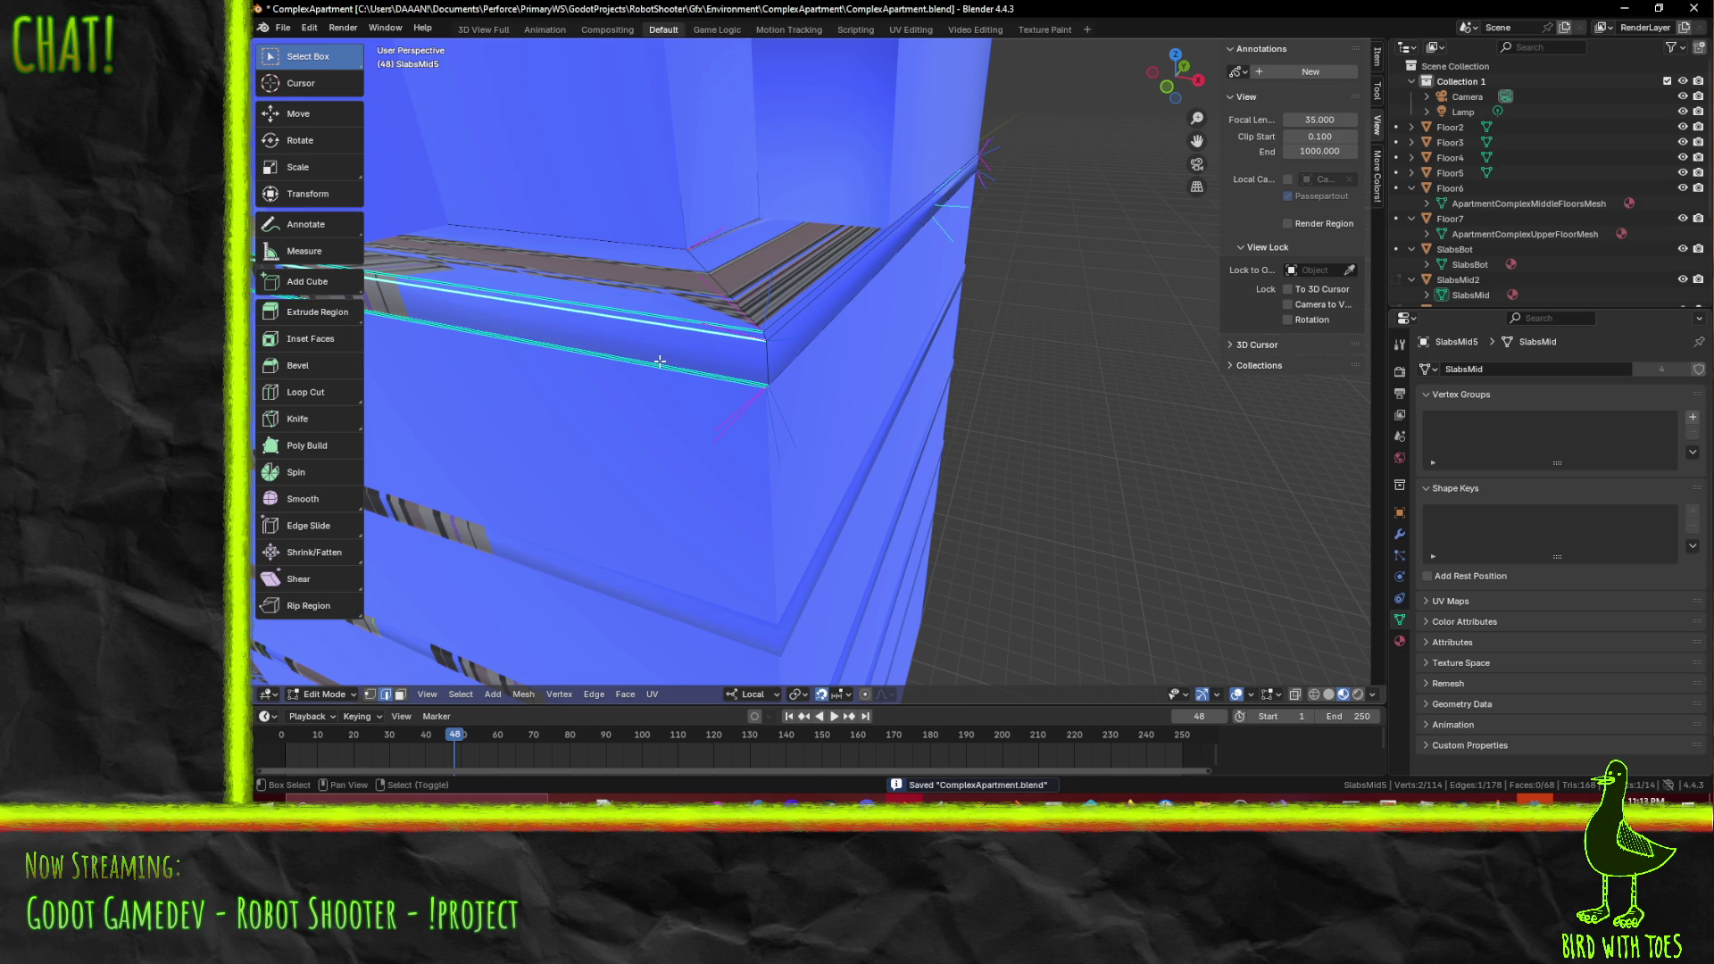
{"action": "mouse_move", "coordinate": [660, 360]}
{"action": "middle_mouse_down"}
{"action": "mouse_move", "coordinate": [1068, 262]}
{"action": "mouse_move", "coordinate": [564, 266]}
{"action": "middle_mouse_up"}
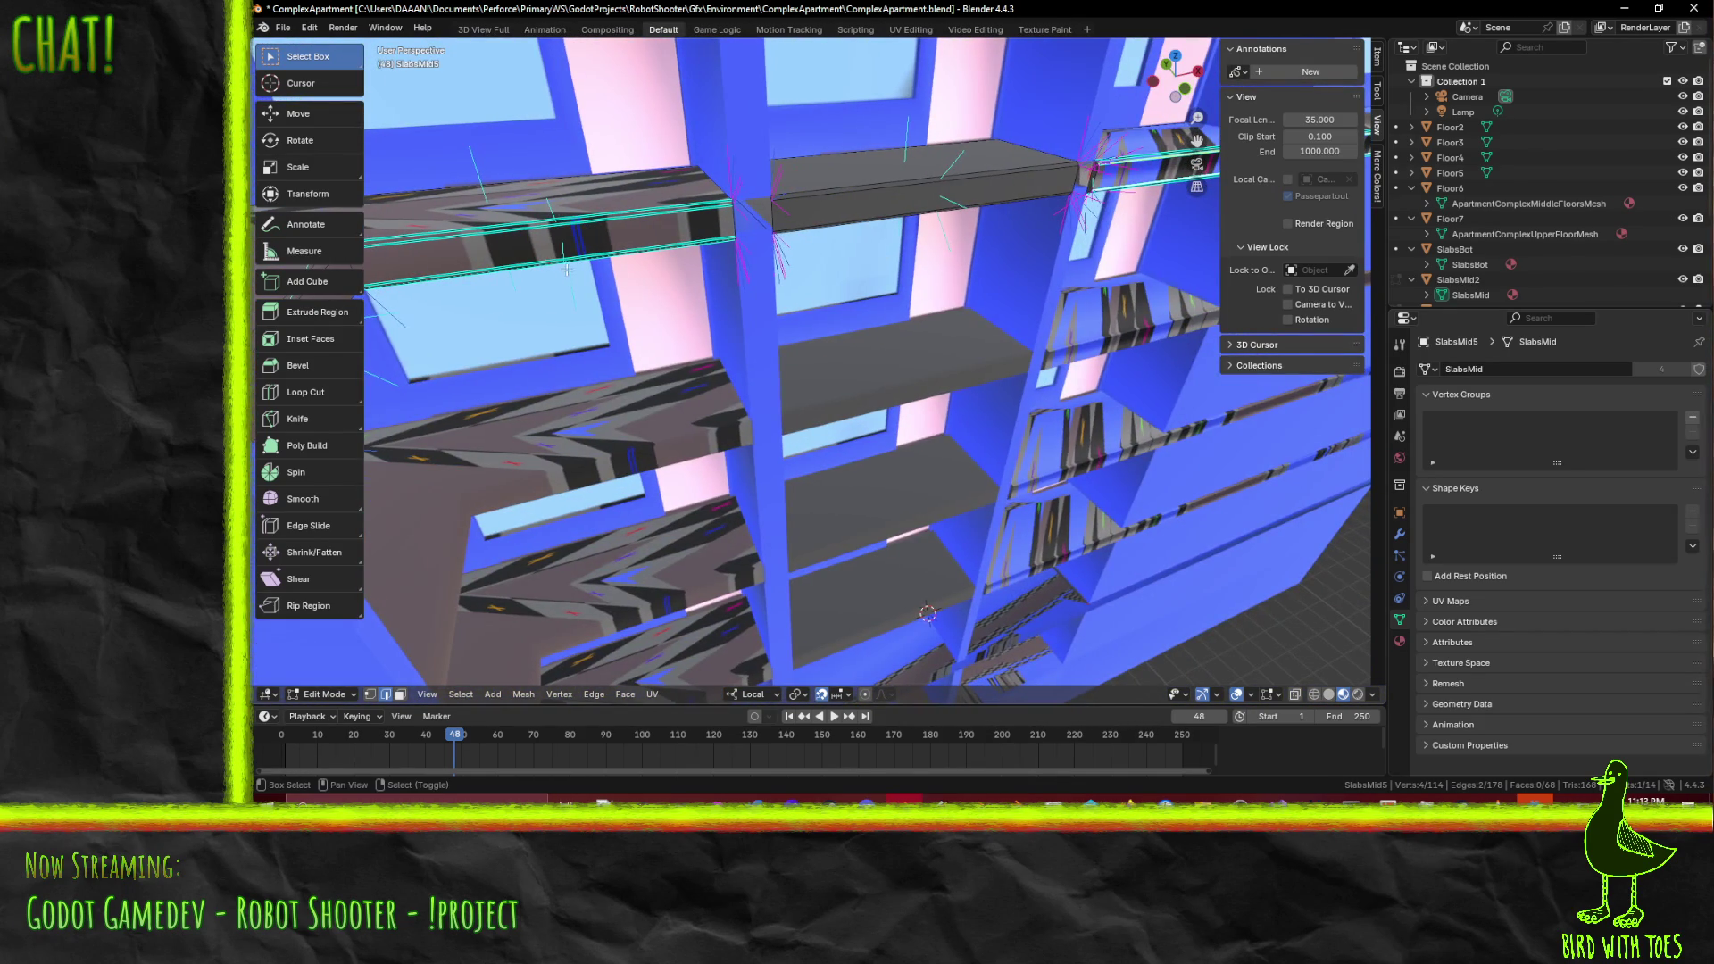
{"action": "middle_click_drag", "start_coordinate": [457, 249], "coordinate": [750, 267]}
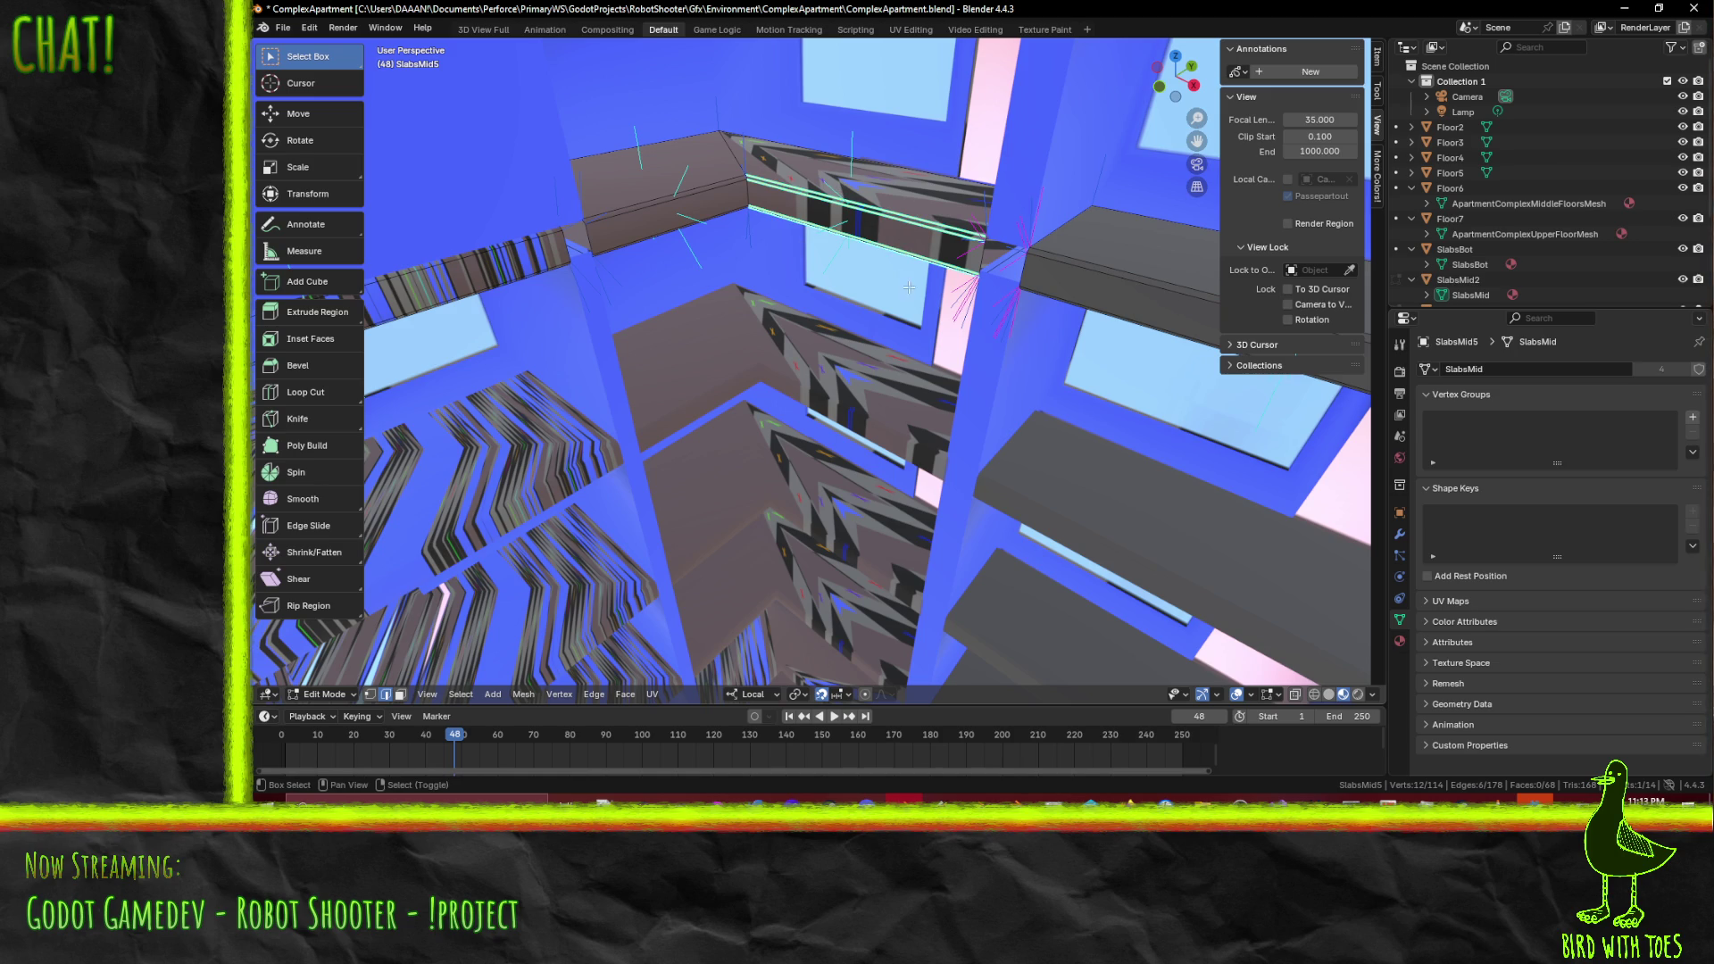
{"action": "mouse_move", "coordinate": [1166, 348]}
{"action": "middle_mouse_down"}
{"action": "mouse_move", "coordinate": [830, 371]}
{"action": "mouse_move", "coordinate": [753, 357]}
{"action": "mouse_move", "coordinate": [580, 232]}
{"action": "mouse_move", "coordinate": [692, 300]}
{"action": "middle_mouse_up"}
{"action": "key", "text": "F3"}
{"action": "key", "text": "Down"}
{"action": "key", "text": "Return"}
- Mark two more SlabsMid5 slab edges as sharp, one at a time
{"action": "scroll", "coordinate": [572, 223], "scroll_direction": "up", "scroll_amount": 2}
{"action": "left_click", "coordinate": [557, 203]}
{"action": "key", "text": "F3"}
{"action": "left_click", "coordinate": [768, 357]}
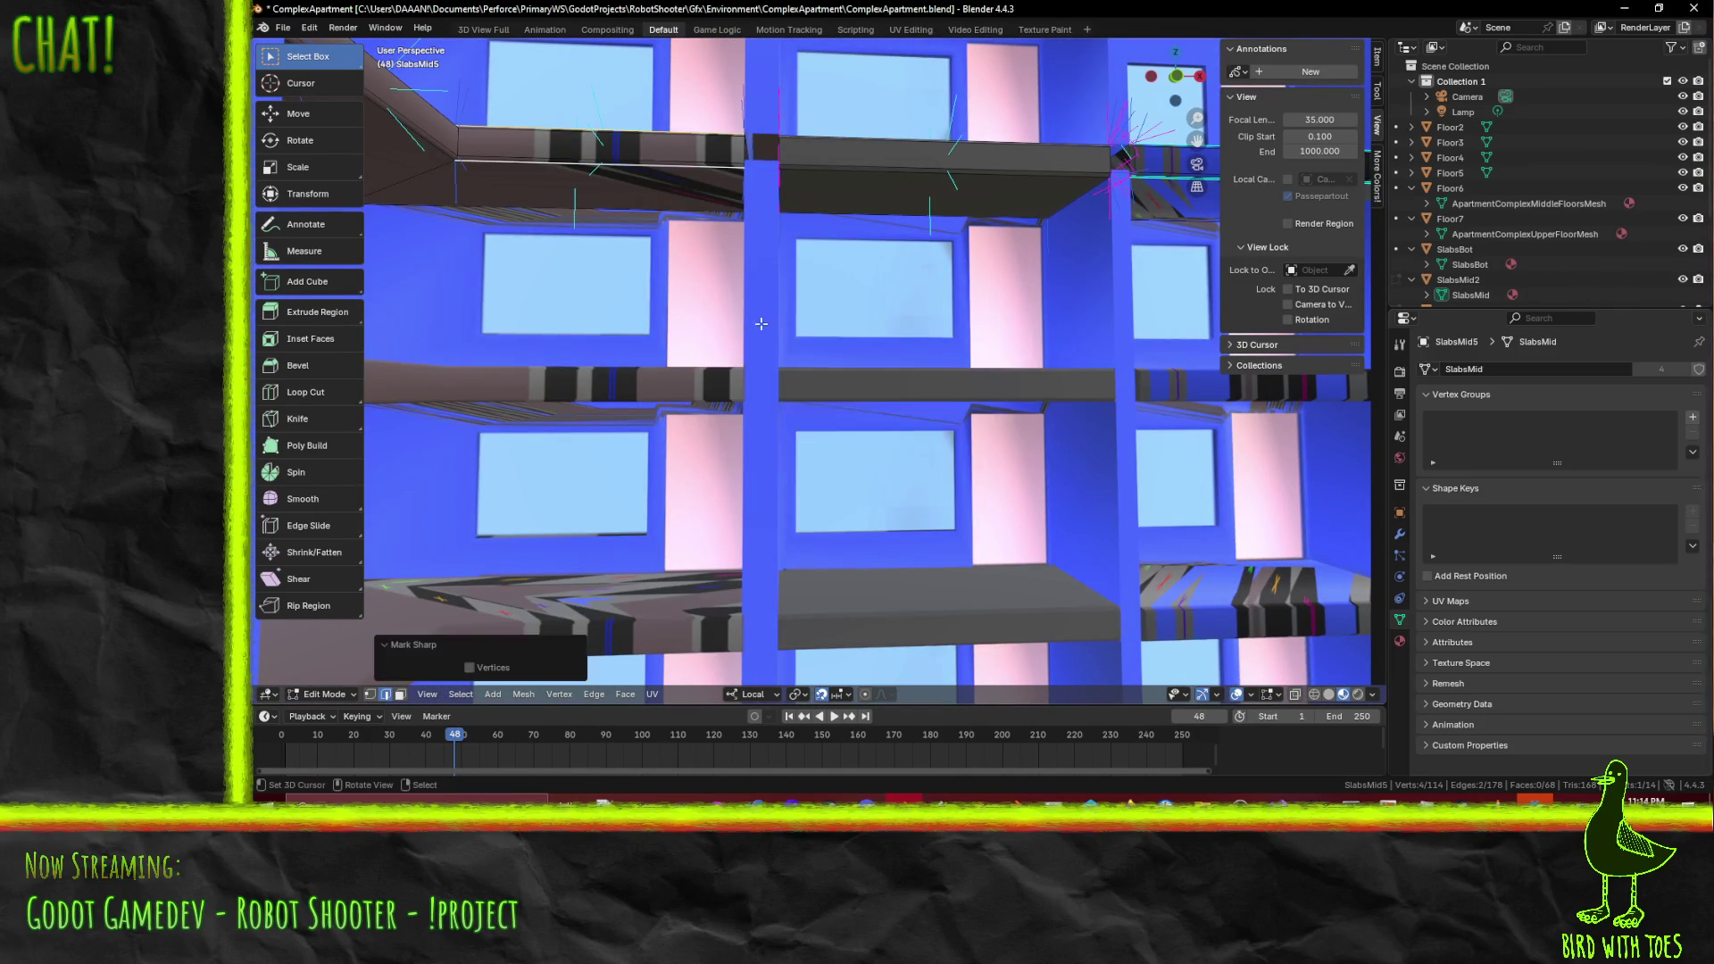
{"action": "scroll", "coordinate": [847, 357], "scroll_direction": "down", "scroll_amount": 5}
{"action": "mouse_move", "coordinate": [892, 357]}
{"action": "middle_mouse_down"}
{"action": "mouse_move", "coordinate": [925, 356]}
{"action": "mouse_move", "coordinate": [811, 328]}
{"action": "mouse_move", "coordinate": [785, 348]}
{"action": "middle_mouse_up"}
{"action": "scroll", "coordinate": [774, 319], "scroll_direction": "up", "scroll_amount": 5}
{"action": "scroll", "coordinate": [797, 375], "scroll_direction": "up", "scroll_amount": 3}
{"action": "left_click", "coordinate": [856, 512]}
{"action": "middle_click_drag", "start_coordinate": [856, 512], "coordinate": [782, 310]}
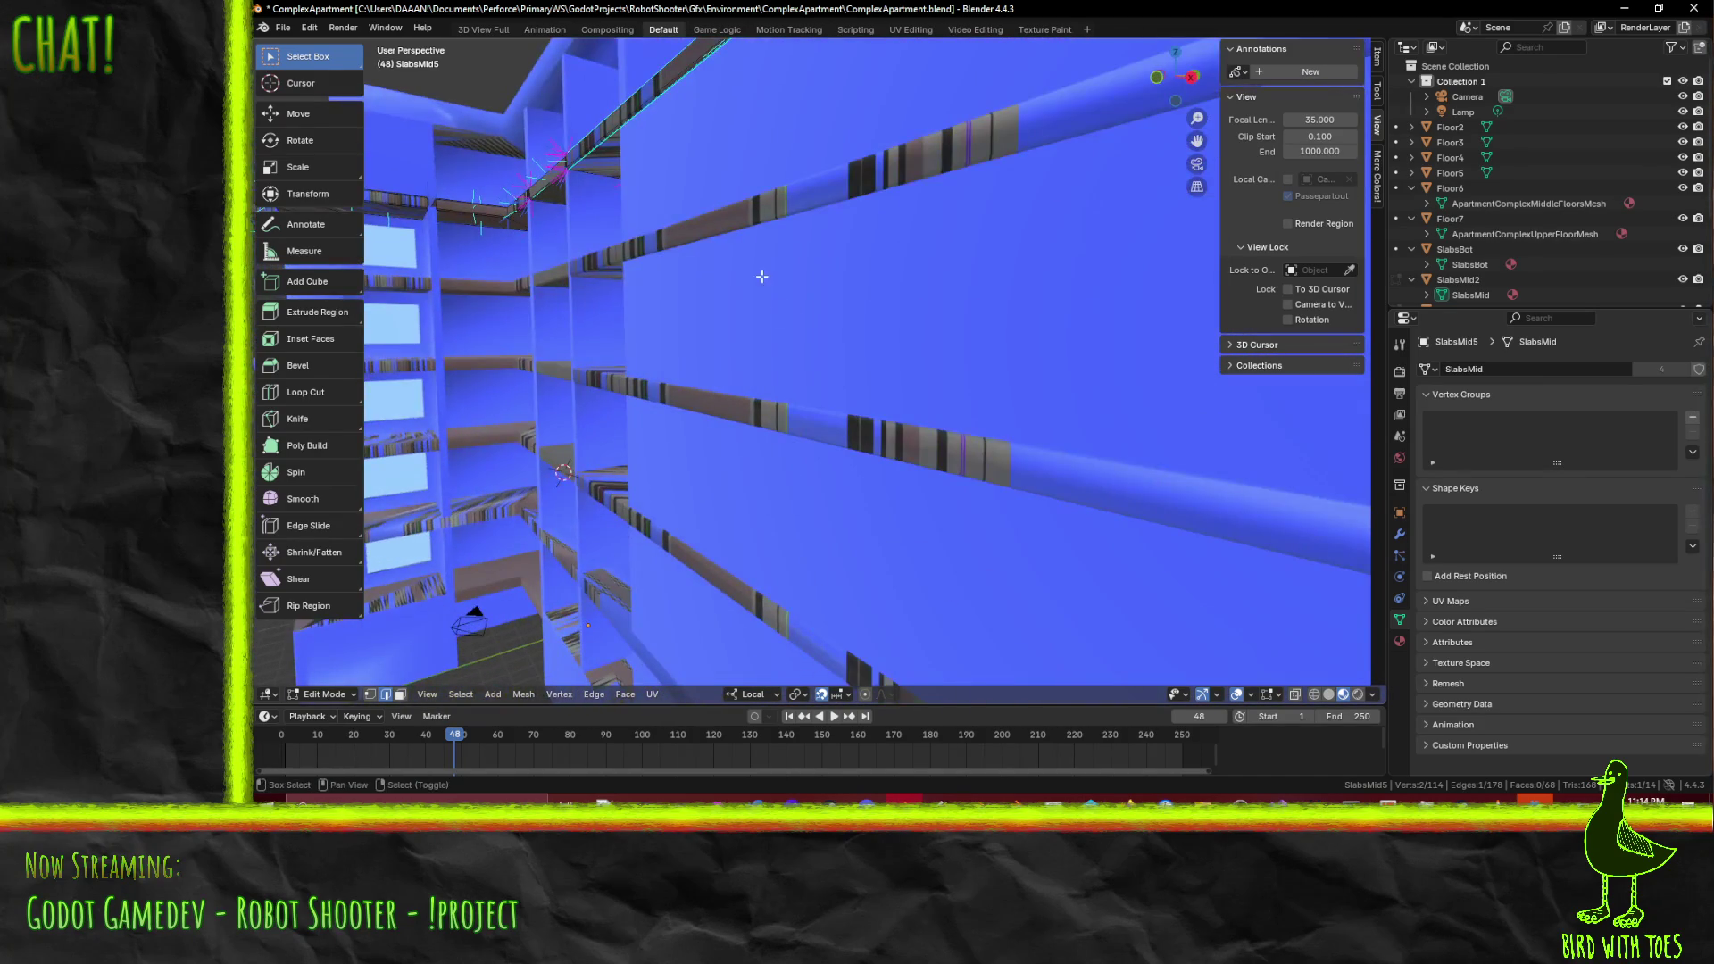
{"action": "key", "text": "F3"}
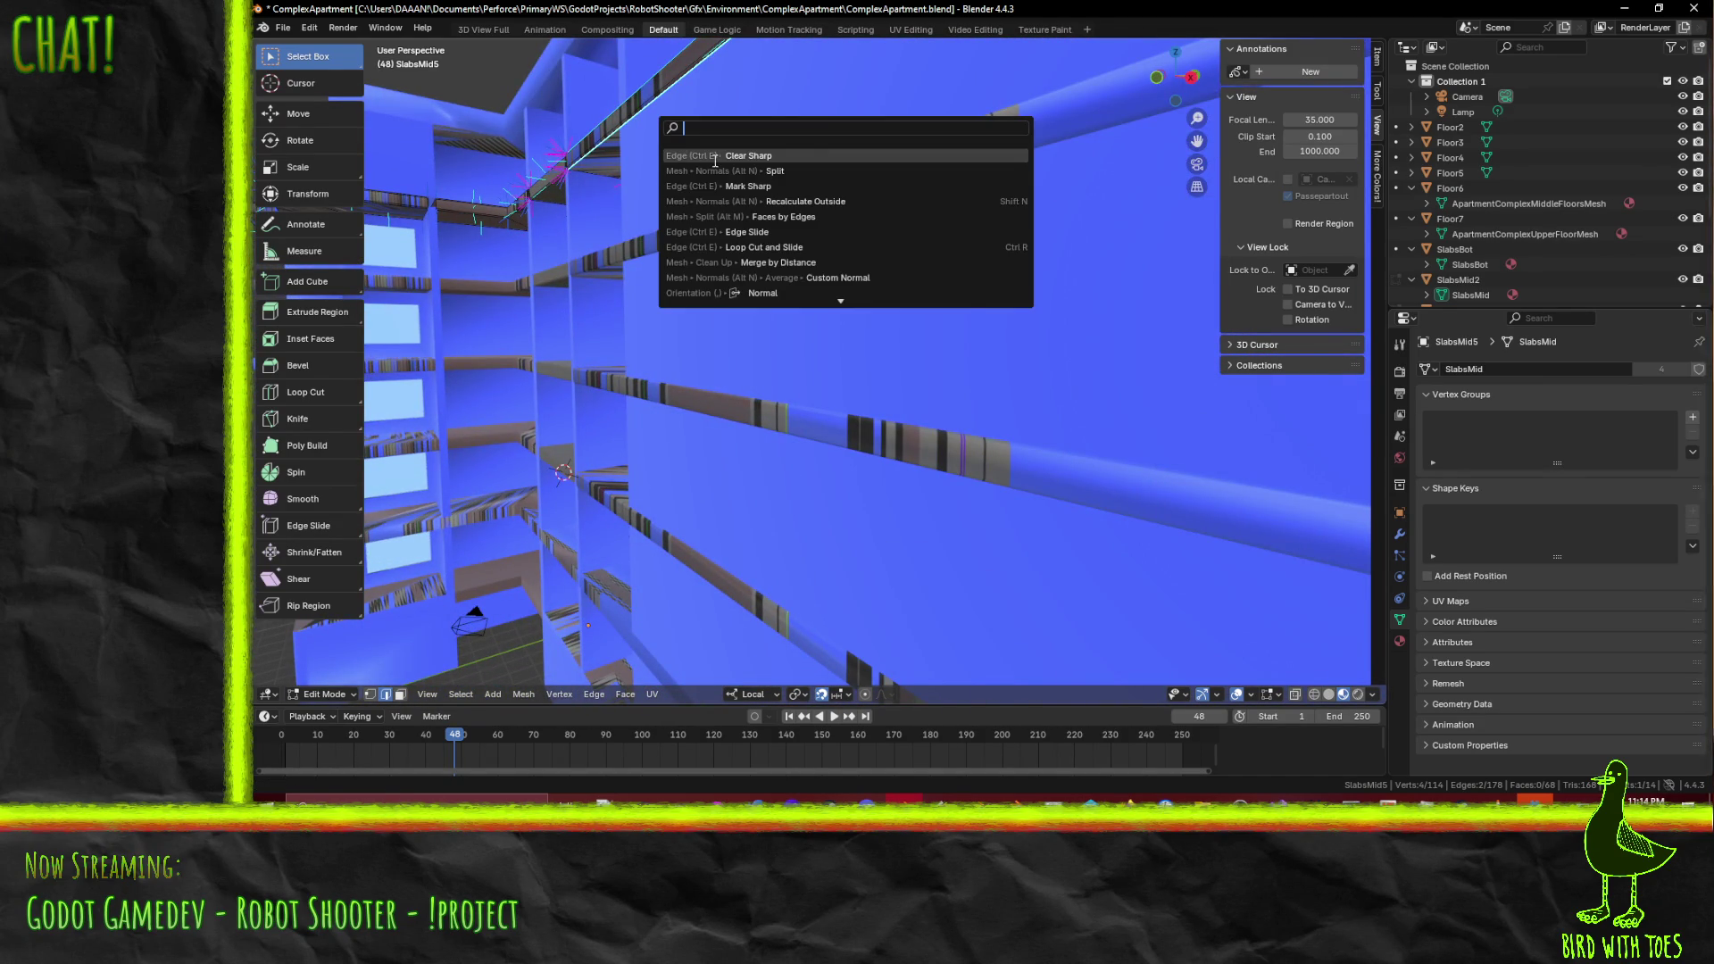
{"action": "key", "text": "Down"}
{"action": "key", "text": "Down"}
{"action": "key", "text": "Return"}
{"action": "middle_click_drag", "start_coordinate": [797, 192], "coordinate": [937, 339]}
- Save ComplexApartment.blend in Object Mode, then return to Edit Mode on SlabsMid5
{"action": "key", "text": "Tab"}
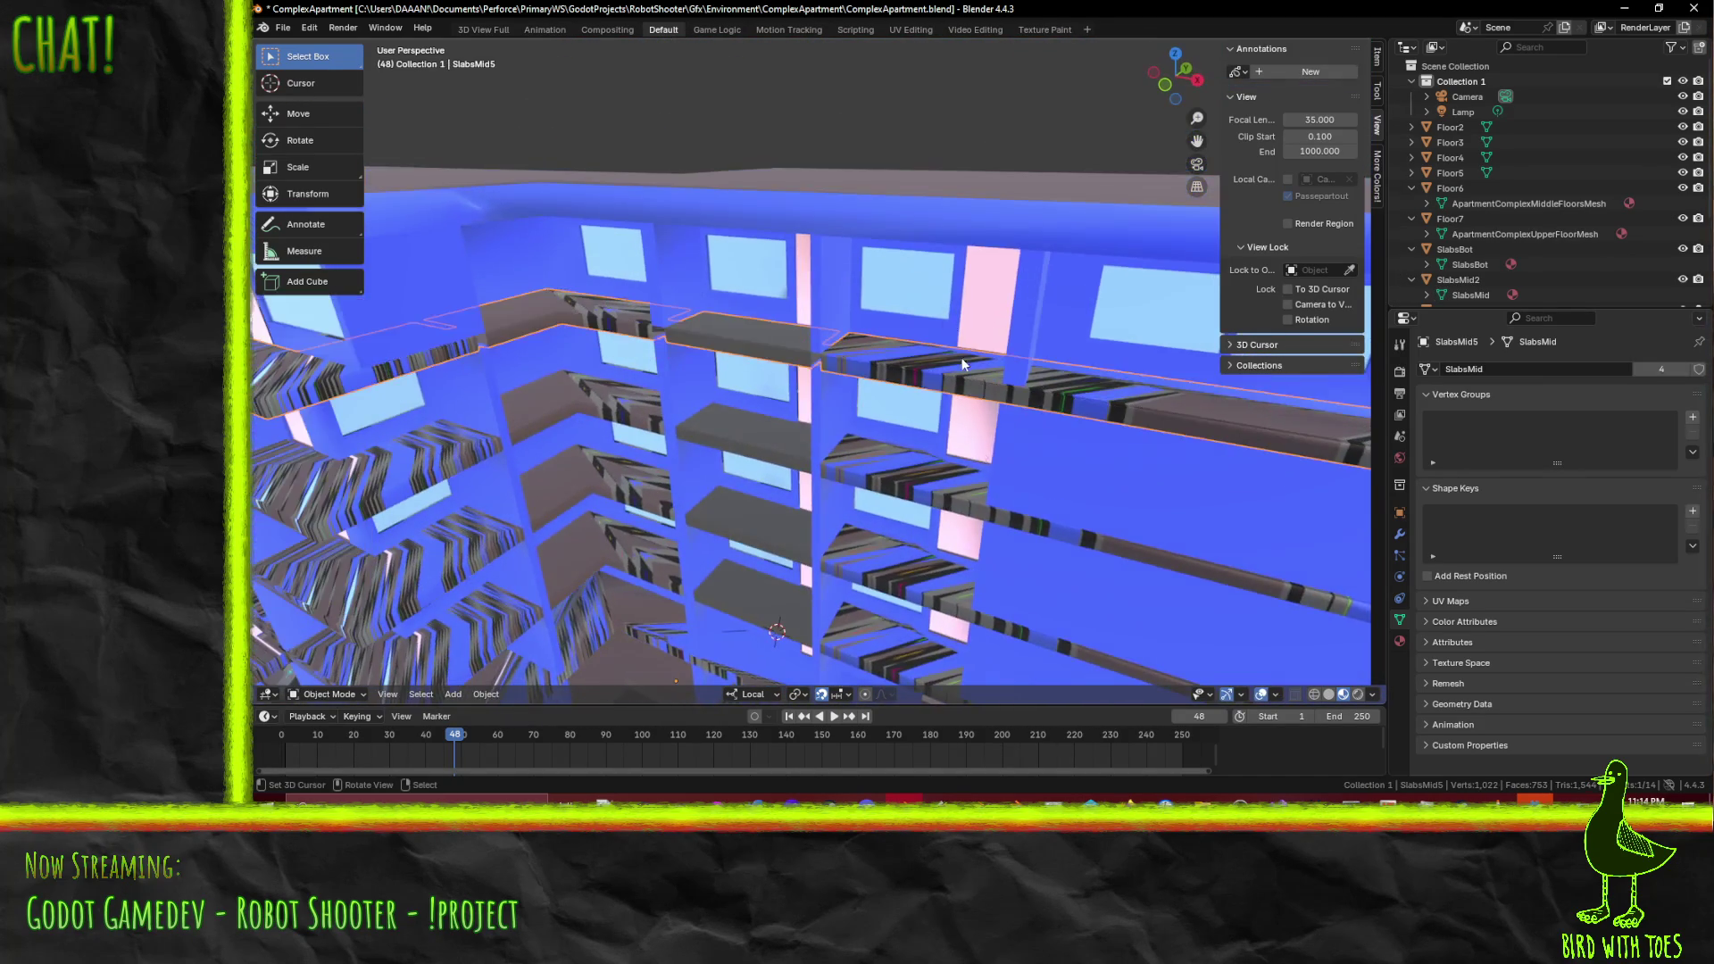
{"action": "scroll", "coordinate": [1103, 472], "scroll_direction": "down", "scroll_amount": 4}
{"action": "key", "text": "ctrl+s"}
{"action": "middle_click_drag", "start_coordinate": [1118, 452], "coordinate": [1045, 453]}
{"action": "scroll", "coordinate": [1044, 453], "scroll_direction": "up", "scroll_amount": 3}
{"action": "mouse_move", "coordinate": [784, 419]}
{"action": "middle_mouse_down"}
{"action": "mouse_move", "coordinate": [911, 469]}
{"action": "mouse_move", "coordinate": [892, 459]}
{"action": "mouse_move", "coordinate": [919, 462]}
{"action": "mouse_move", "coordinate": [908, 395]}
{"action": "middle_mouse_up"}
{"action": "key", "text": "Tab"}
{"action": "key", "text": "Tab"}
{"action": "key", "text": "Tab"}
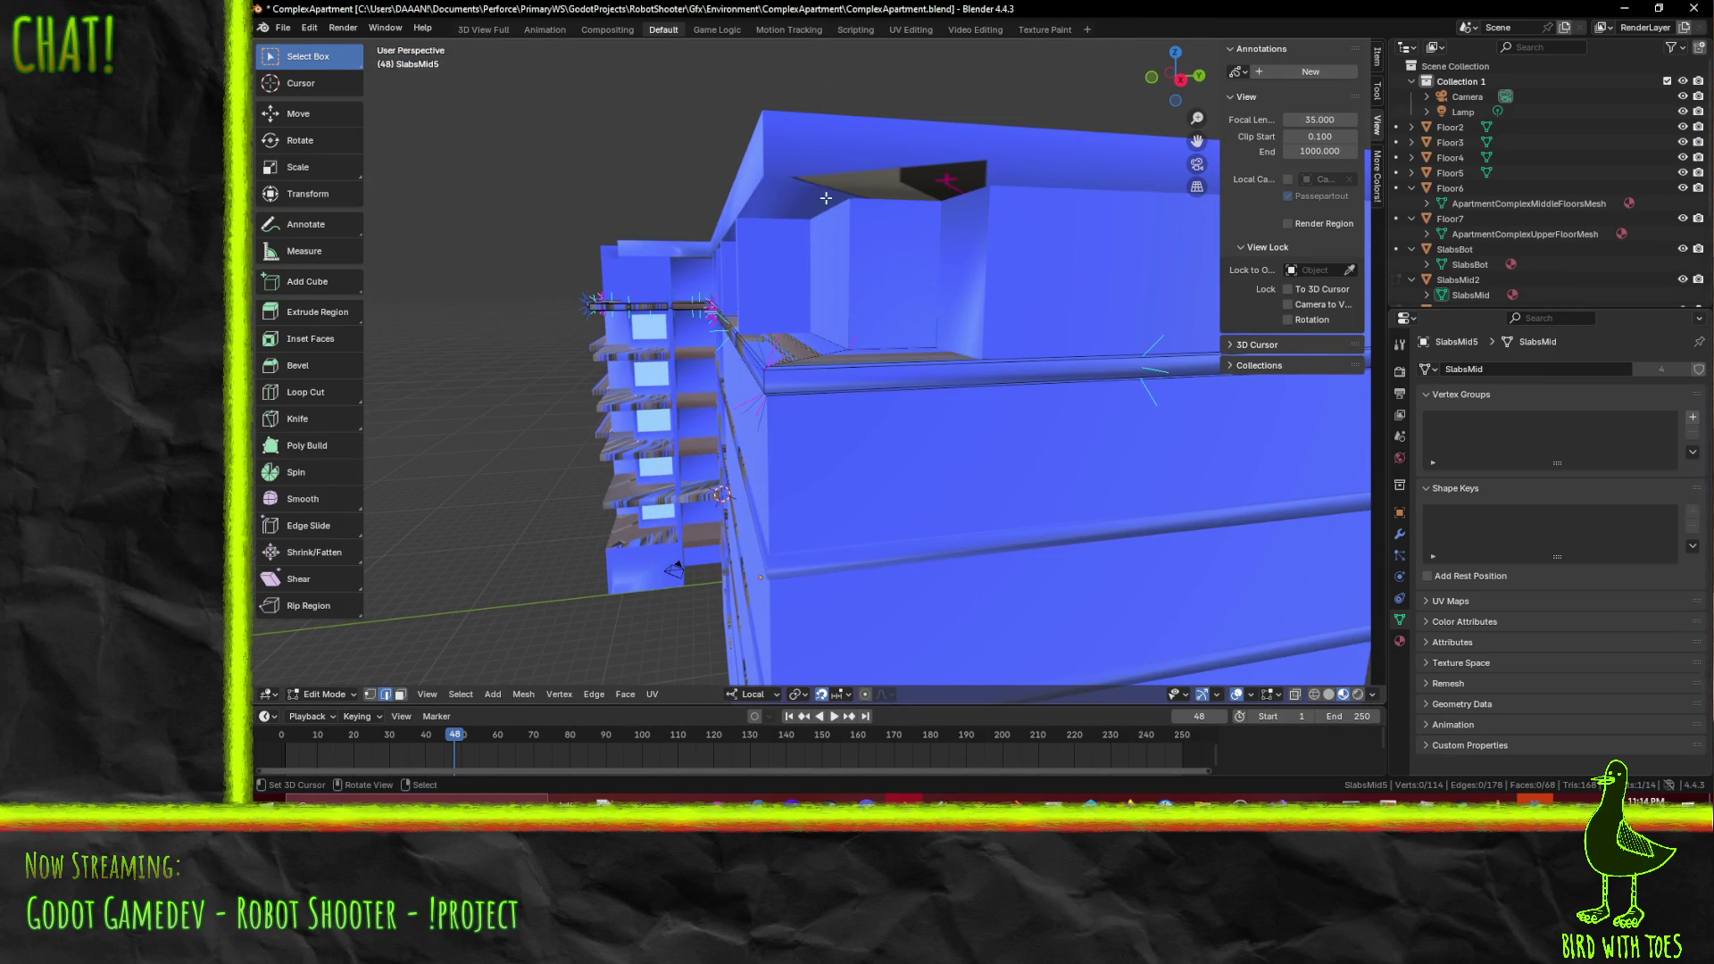
- Move from Floor7 to editing the SlabsTop object
{"action": "key", "text": "Tab"}
{"action": "left_click", "coordinate": [963, 272]}
{"action": "key", "text": "Tab"}
{"action": "mouse_move", "coordinate": [965, 251]}
{"action": "middle_mouse_down"}
{"action": "mouse_move", "coordinate": [951, 299]}
{"action": "mouse_move", "coordinate": [919, 253]}
{"action": "mouse_move", "coordinate": [971, 273]}
{"action": "mouse_move", "coordinate": [857, 348]}
{"action": "mouse_move", "coordinate": [709, 239]}
{"action": "mouse_move", "coordinate": [895, 305]}
{"action": "mouse_move", "coordinate": [580, 307]}
{"action": "mouse_move", "coordinate": [830, 349]}
{"action": "mouse_move", "coordinate": [733, 378]}
{"action": "mouse_move", "coordinate": [612, 355]}
{"action": "middle_mouse_up"}
{"action": "key", "text": "Tab"}
{"action": "left_click", "coordinate": [709, 239]}
{"action": "key", "text": "Tab"}
{"action": "scroll", "coordinate": [709, 238], "scroll_direction": "down", "scroll_amount": 5}
- Mark two SlabsTop rim edges as sharp and clear the selection
{"action": "left_click", "coordinate": [580, 307]}
{"action": "scroll", "coordinate": [579, 307], "scroll_direction": "up", "scroll_amount": 3}
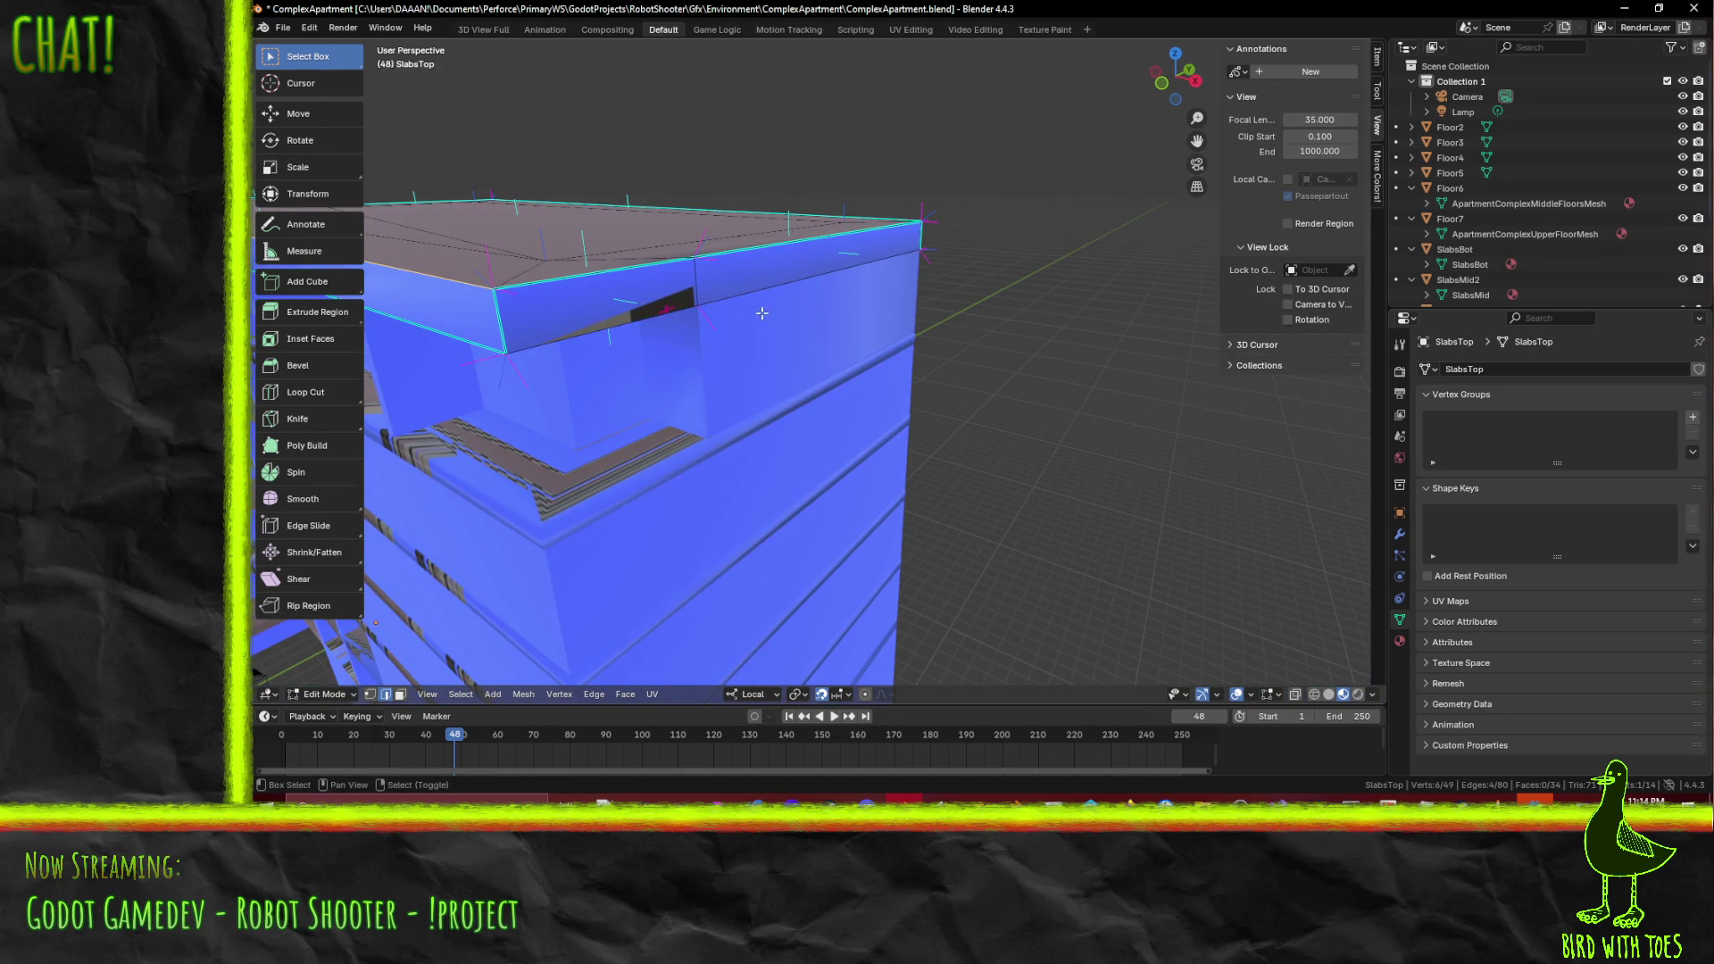
{"action": "left_click", "coordinate": [663, 310], "text": "shift"}
{"action": "key", "text": "F3"}
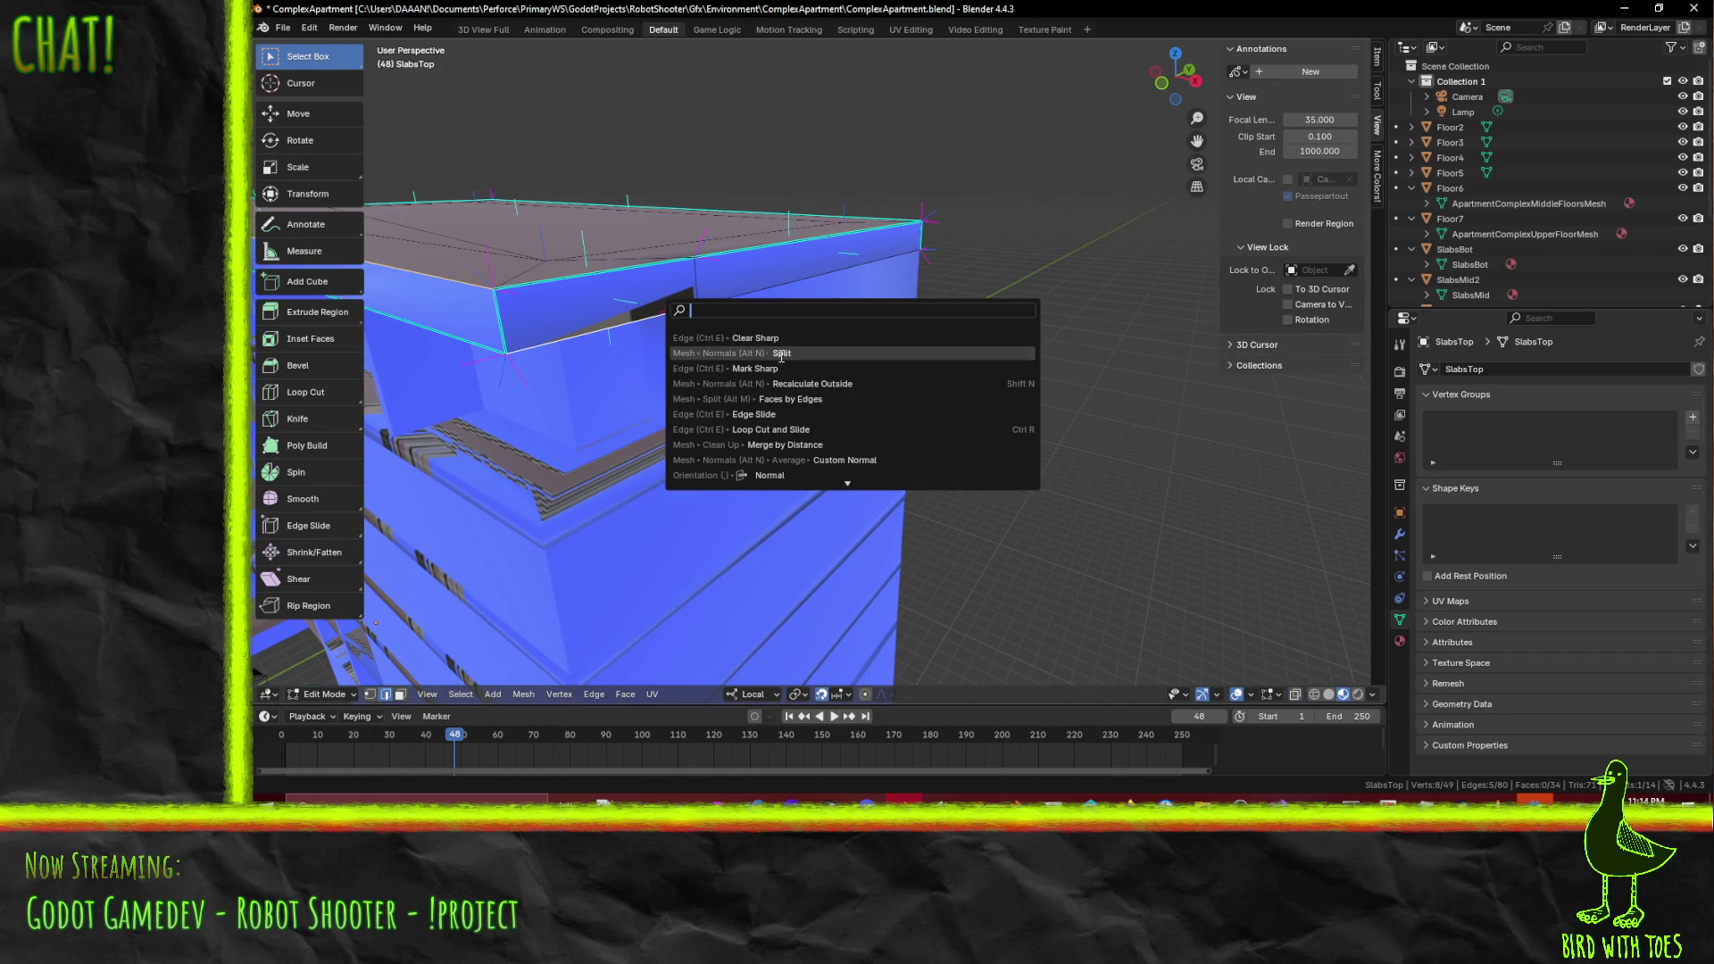
{"action": "left_click", "coordinate": [714, 368]}
{"action": "key", "text": "alt+a"}
{"action": "middle_click_drag", "start_coordinate": [652, 358], "coordinate": [656, 315]}
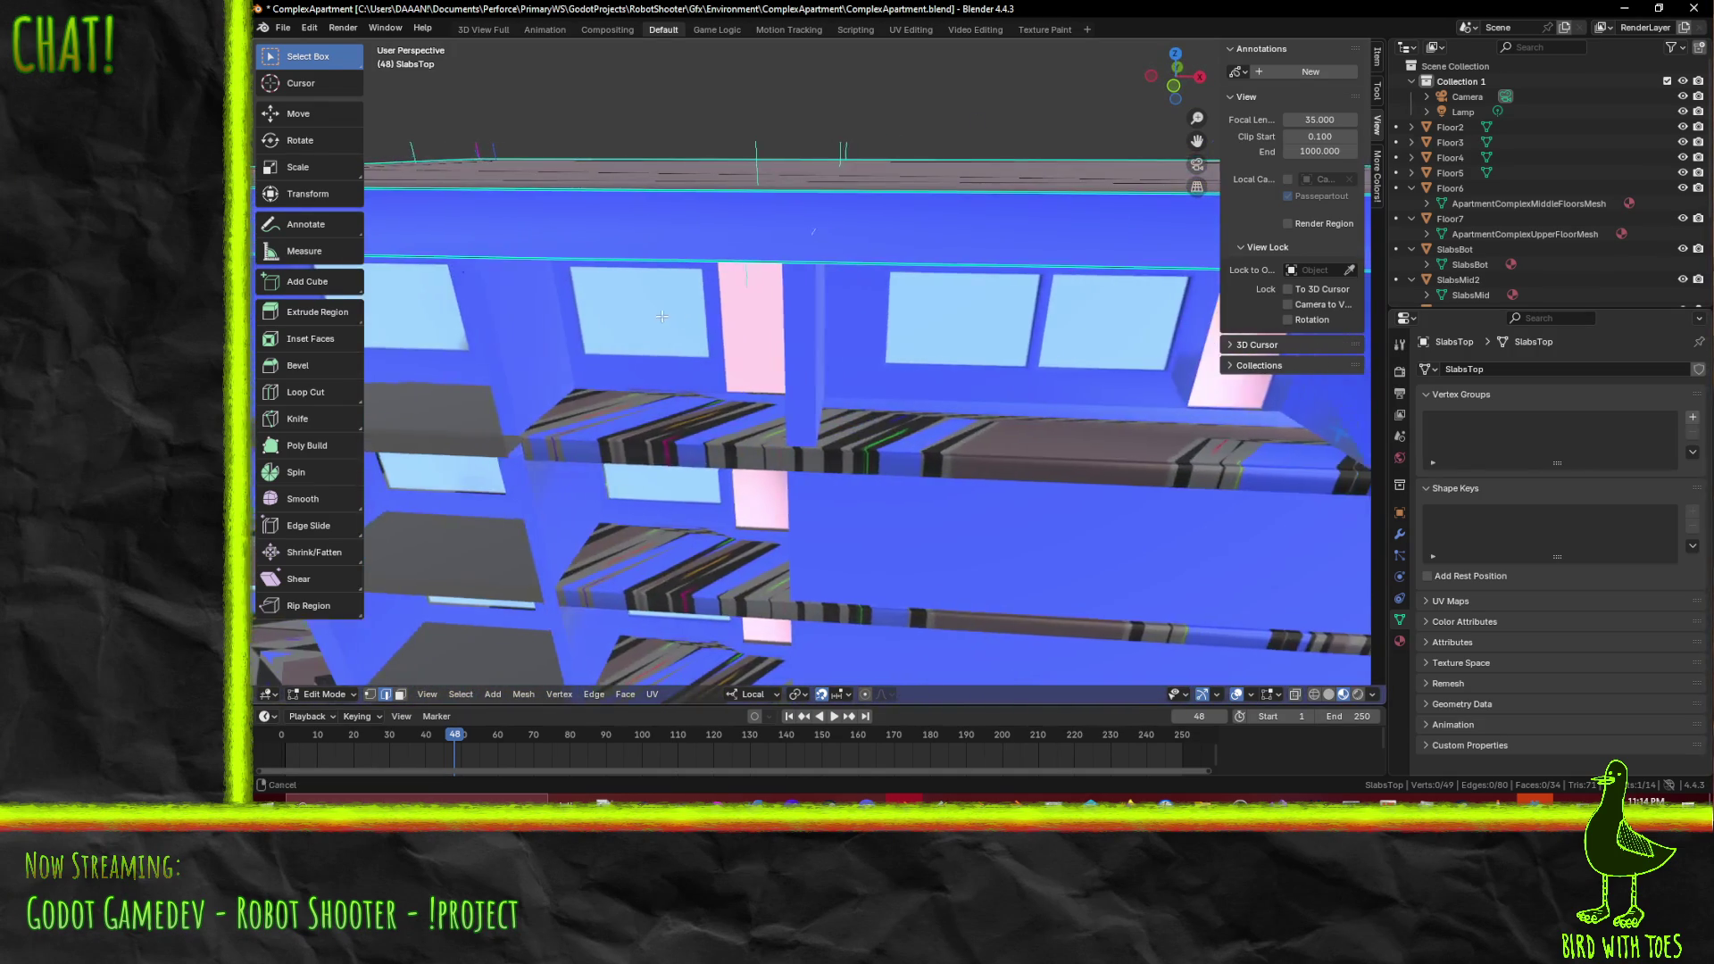
{"action": "scroll", "coordinate": [657, 315], "scroll_direction": "down", "scroll_amount": 10}
- Save ComplexApartment.blend in Object Mode and re-enter Edit Mode on SlabsTop
{"action": "key", "text": "Tab"}
{"action": "middle_click_drag", "start_coordinate": [786, 327], "coordinate": [819, 357]}
{"action": "key", "text": "ctrl+s"}
{"action": "mouse_move", "coordinate": [1134, 429]}
{"action": "middle_mouse_down"}
{"action": "mouse_move", "coordinate": [998, 444]}
{"action": "mouse_move", "coordinate": [1158, 461]}
{"action": "mouse_move", "coordinate": [1154, 440]}
{"action": "middle_mouse_up"}
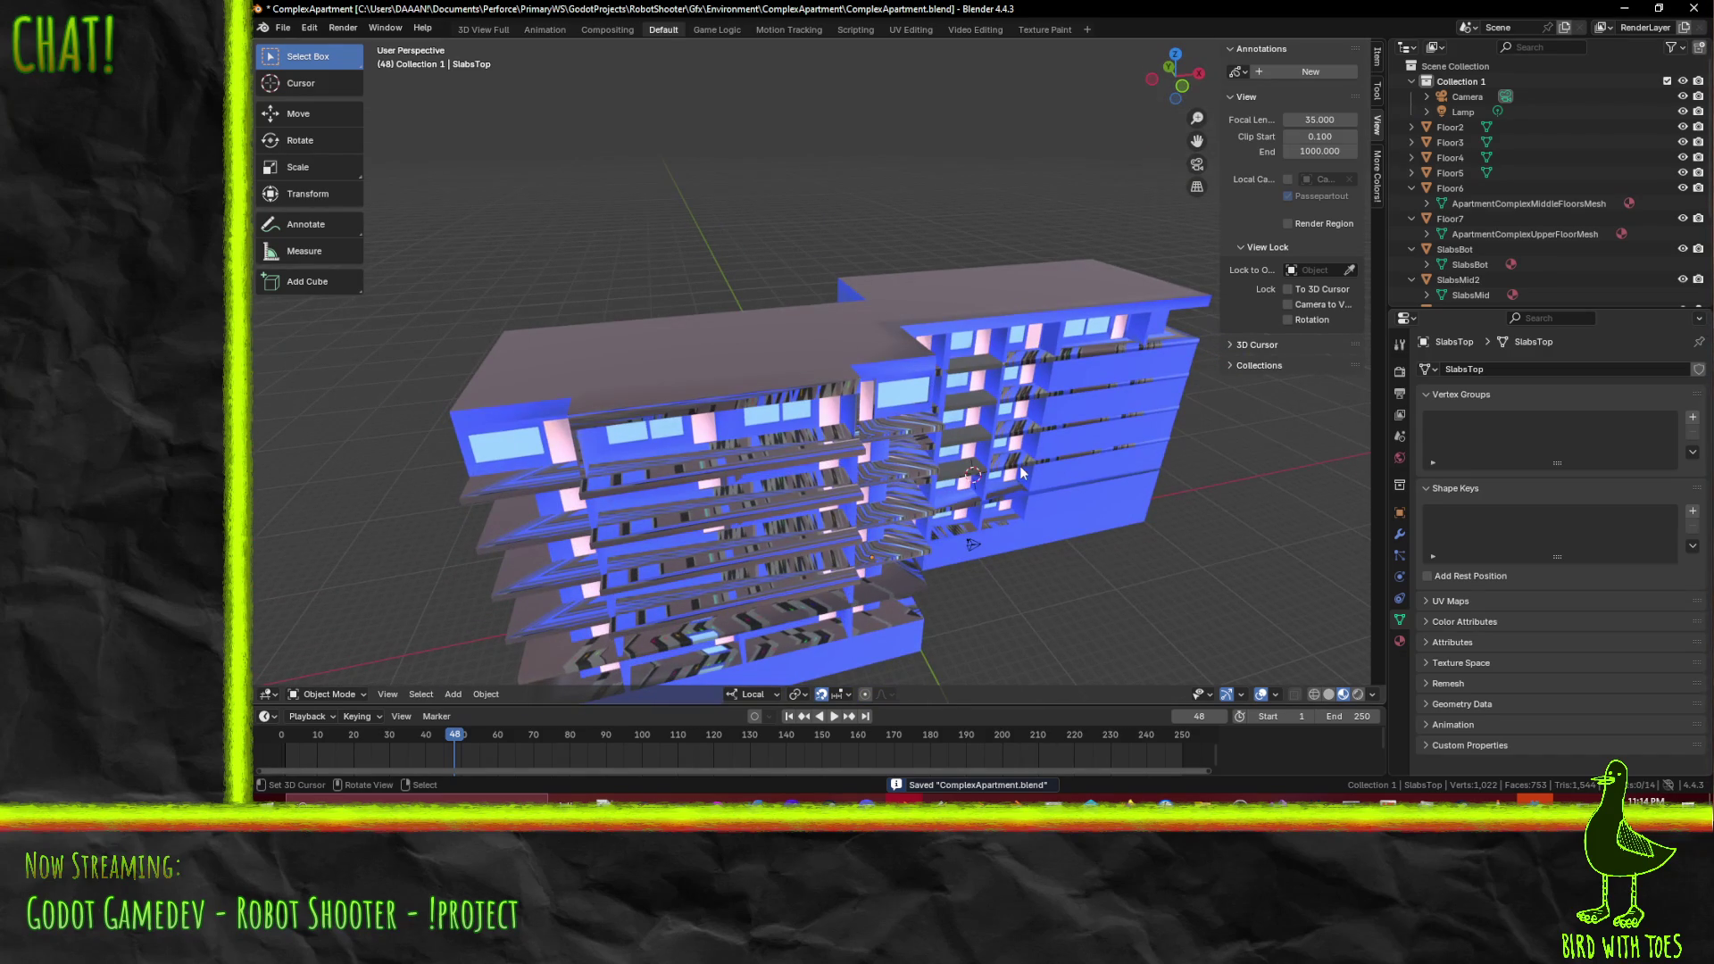
{"action": "middle_click_drag", "start_coordinate": [971, 482], "coordinate": [991, 455]}
{"action": "scroll", "coordinate": [990, 455], "scroll_direction": "up", "scroll_amount": 3}
{"action": "key", "text": "Tab"}
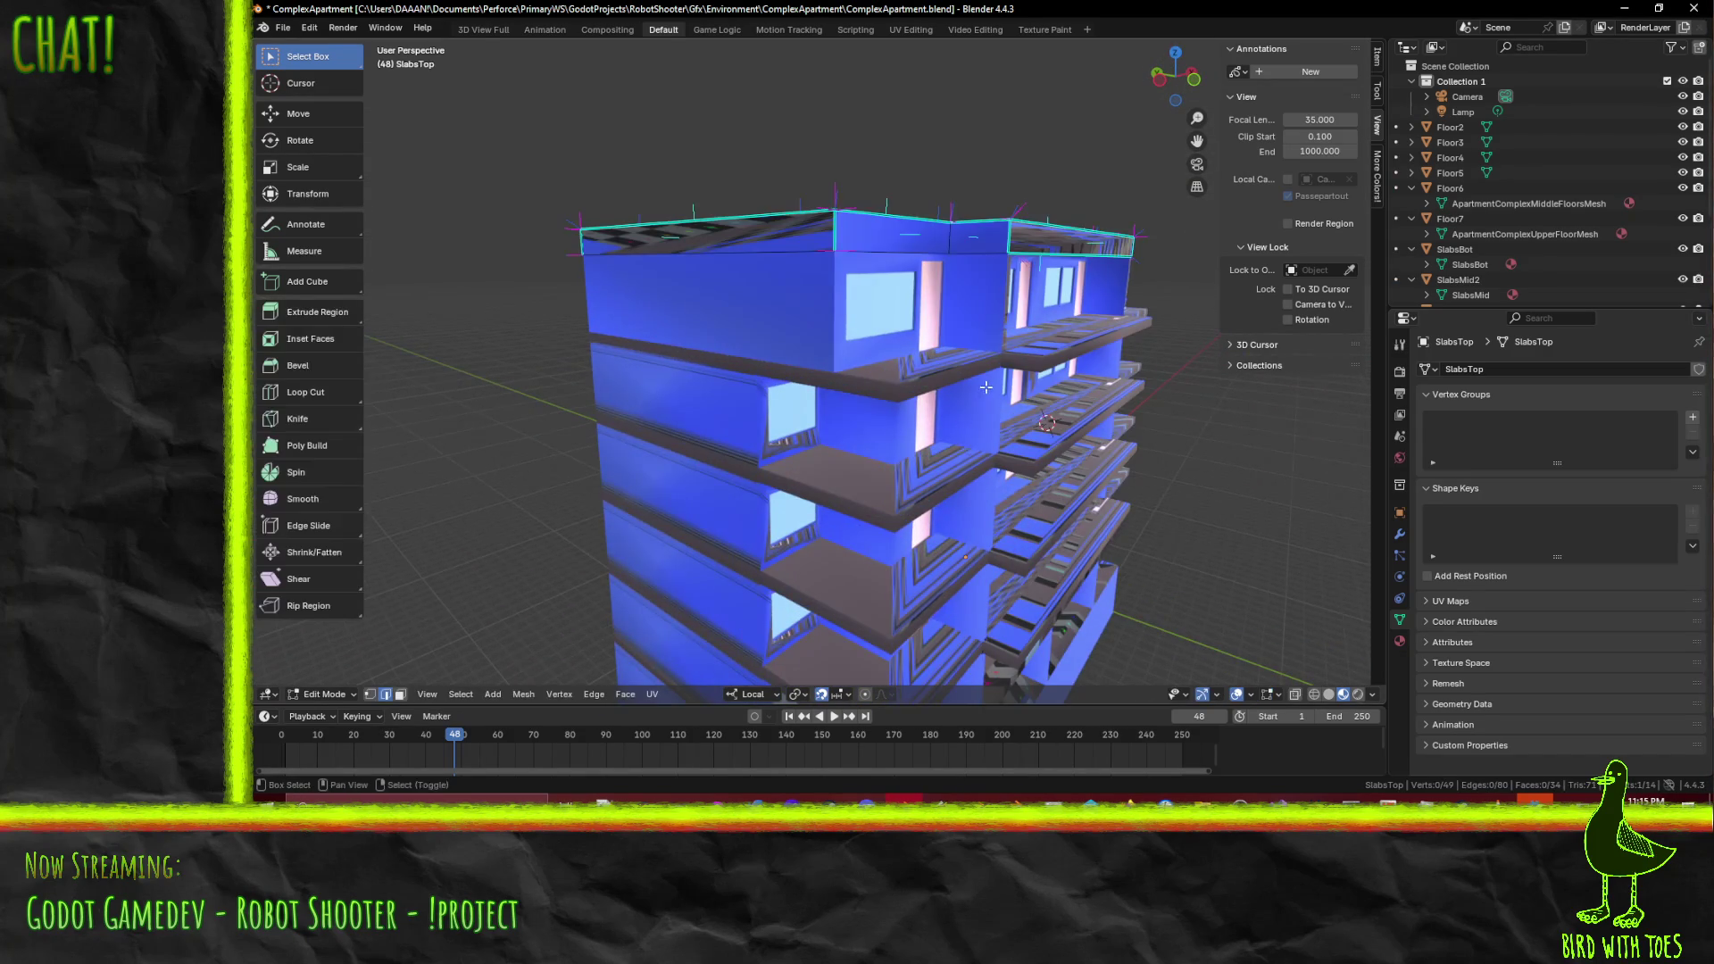
{"action": "scroll", "coordinate": [1003, 432], "scroll_direction": "down", "scroll_amount": 1}
{"action": "scroll", "coordinate": [1003, 433], "scroll_direction": "up", "scroll_amount": 5}
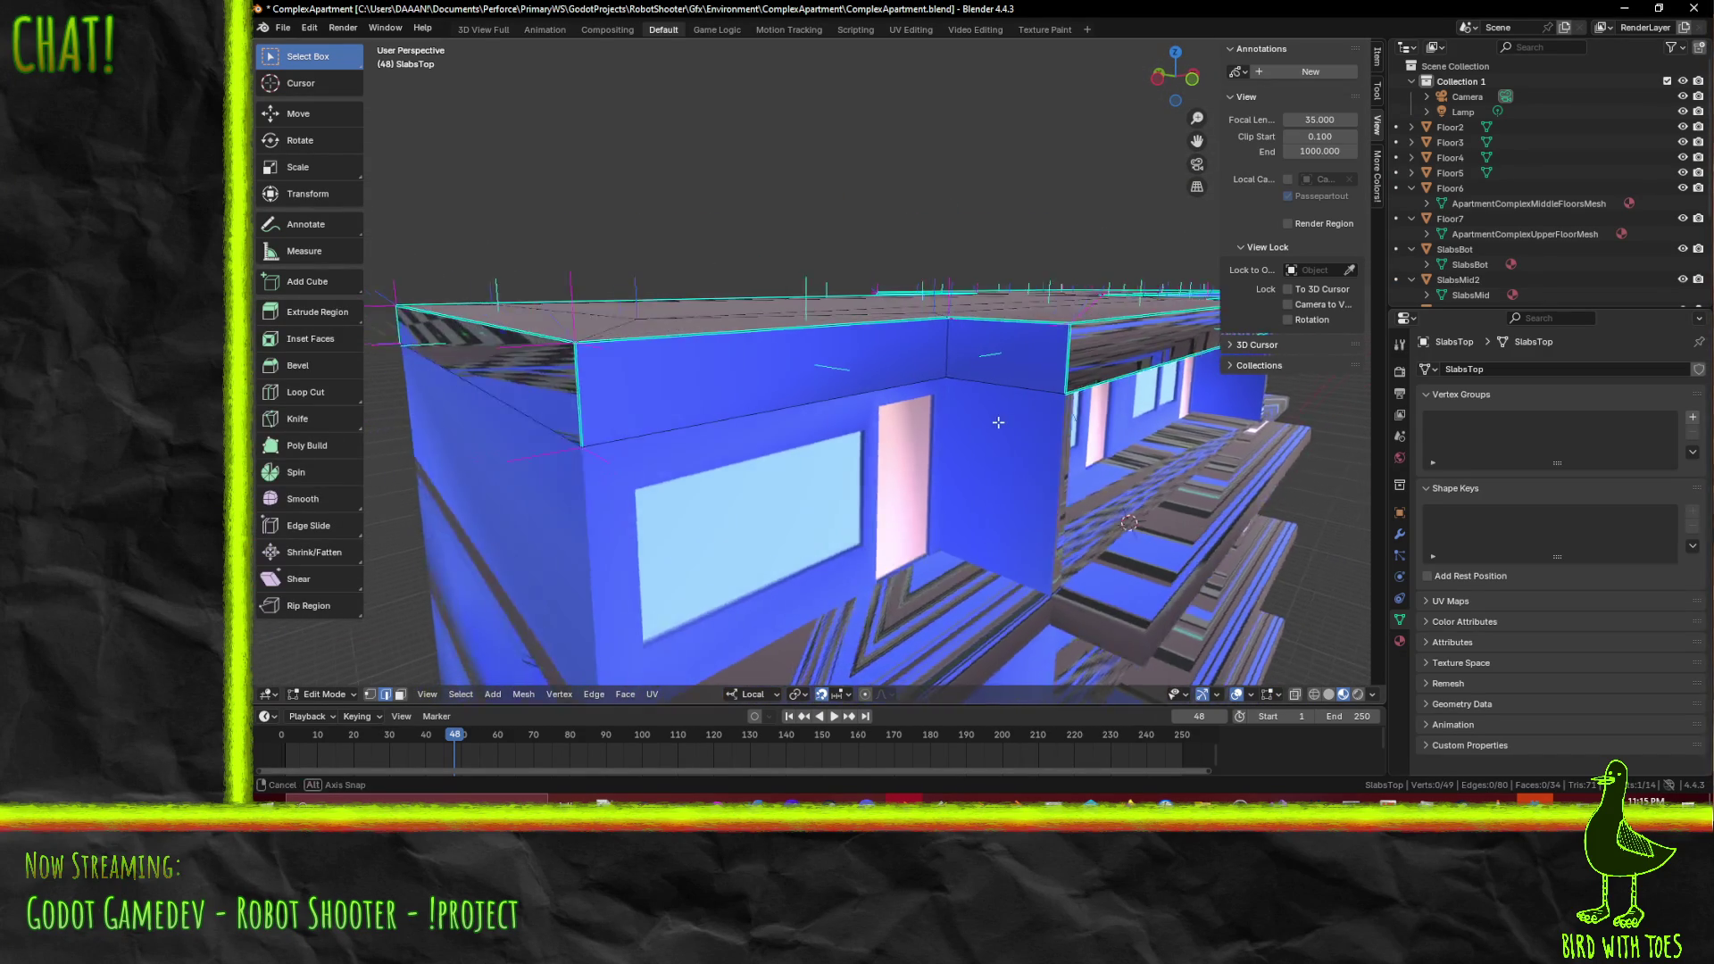
- Check the Floor7 facade in Edit Mode, then open SlabsBot in Edit Mode
{"action": "key", "text": "Tab"}
{"action": "left_click", "coordinate": [1043, 428]}
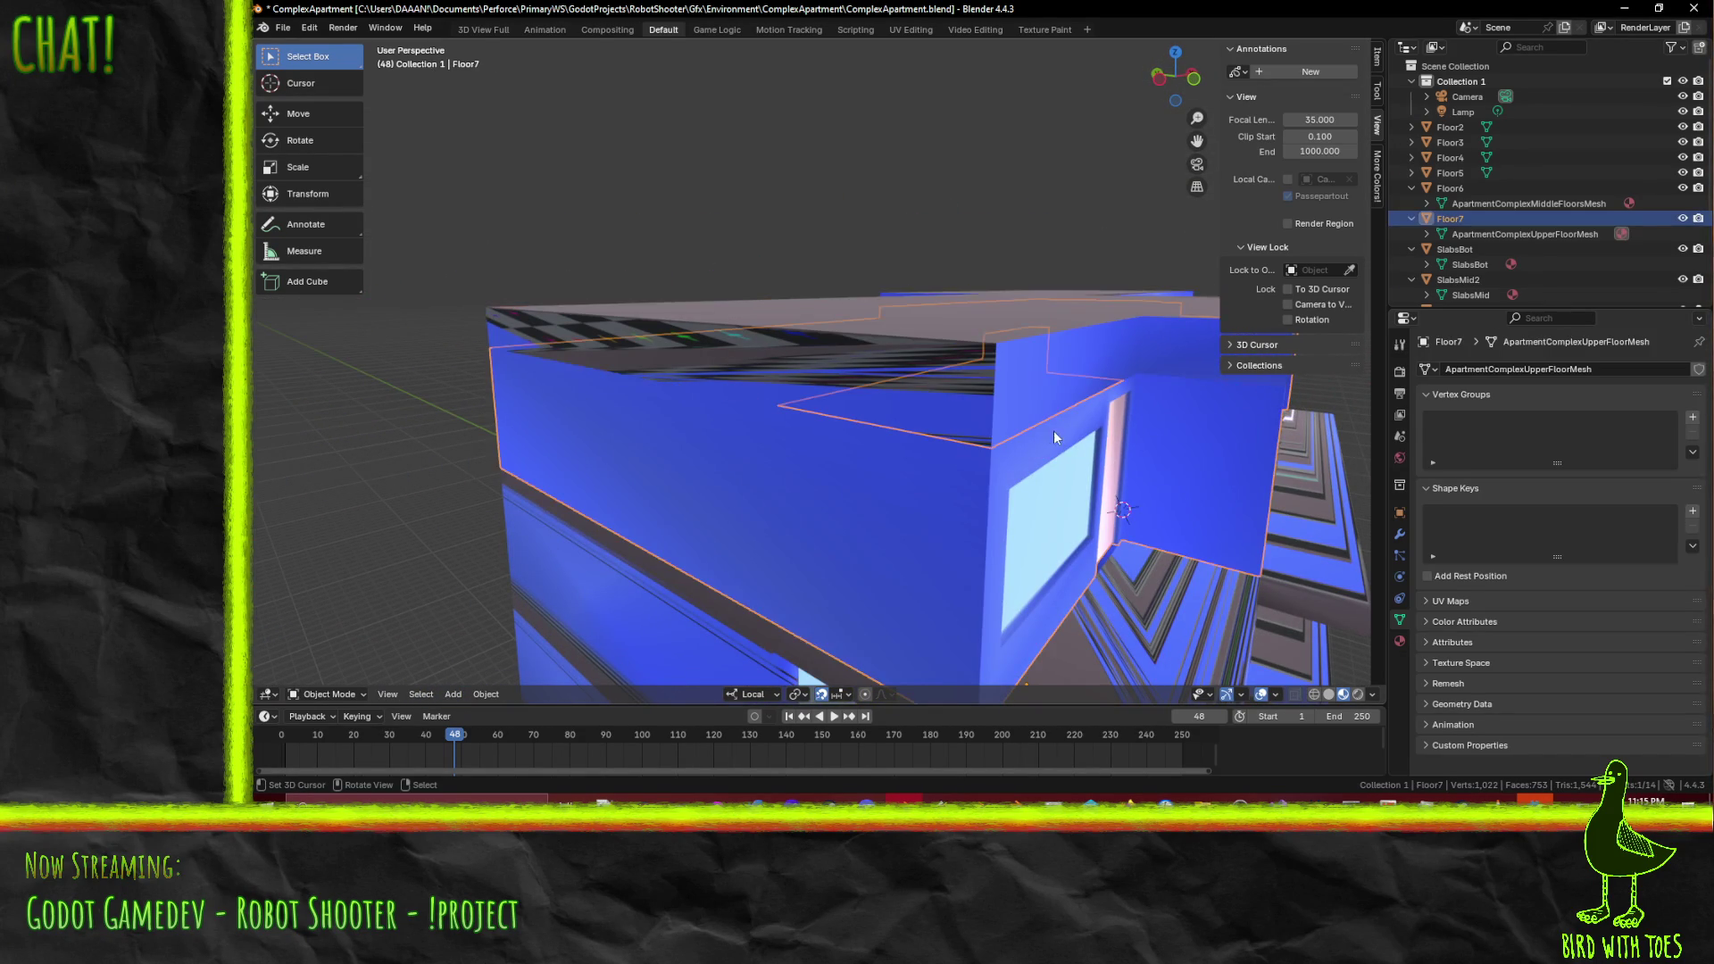
{"action": "key", "text": "Tab"}
{"action": "middle_click_drag", "start_coordinate": [1081, 416], "coordinate": [1033, 403]}
{"action": "scroll", "coordinate": [920, 391], "scroll_direction": "down", "scroll_amount": 5}
{"action": "key", "text": "Tab"}
{"action": "scroll", "coordinate": [926, 464], "scroll_direction": "down", "scroll_amount": 2}
{"action": "mouse_move", "coordinate": [926, 464]}
{"action": "middle_mouse_down"}
{"action": "mouse_move", "coordinate": [1062, 455]}
{"action": "mouse_move", "coordinate": [1022, 486]}
{"action": "mouse_move", "coordinate": [1014, 371]}
{"action": "mouse_move", "coordinate": [949, 337]}
{"action": "mouse_move", "coordinate": [930, 434]}
{"action": "mouse_move", "coordinate": [979, 479]}
{"action": "mouse_move", "coordinate": [1019, 365]}
{"action": "mouse_move", "coordinate": [891, 412]}
{"action": "mouse_move", "coordinate": [725, 290]}
{"action": "middle_mouse_up"}
{"action": "scroll", "coordinate": [1062, 455], "scroll_direction": "up", "scroll_amount": 2}
{"action": "left_click", "coordinate": [1018, 489]}
{"action": "key", "text": "Tab"}
- Switch to the UV Editing workspace with SlabsBot in Edit Mode
{"action": "left_click", "coordinate": [911, 30]}
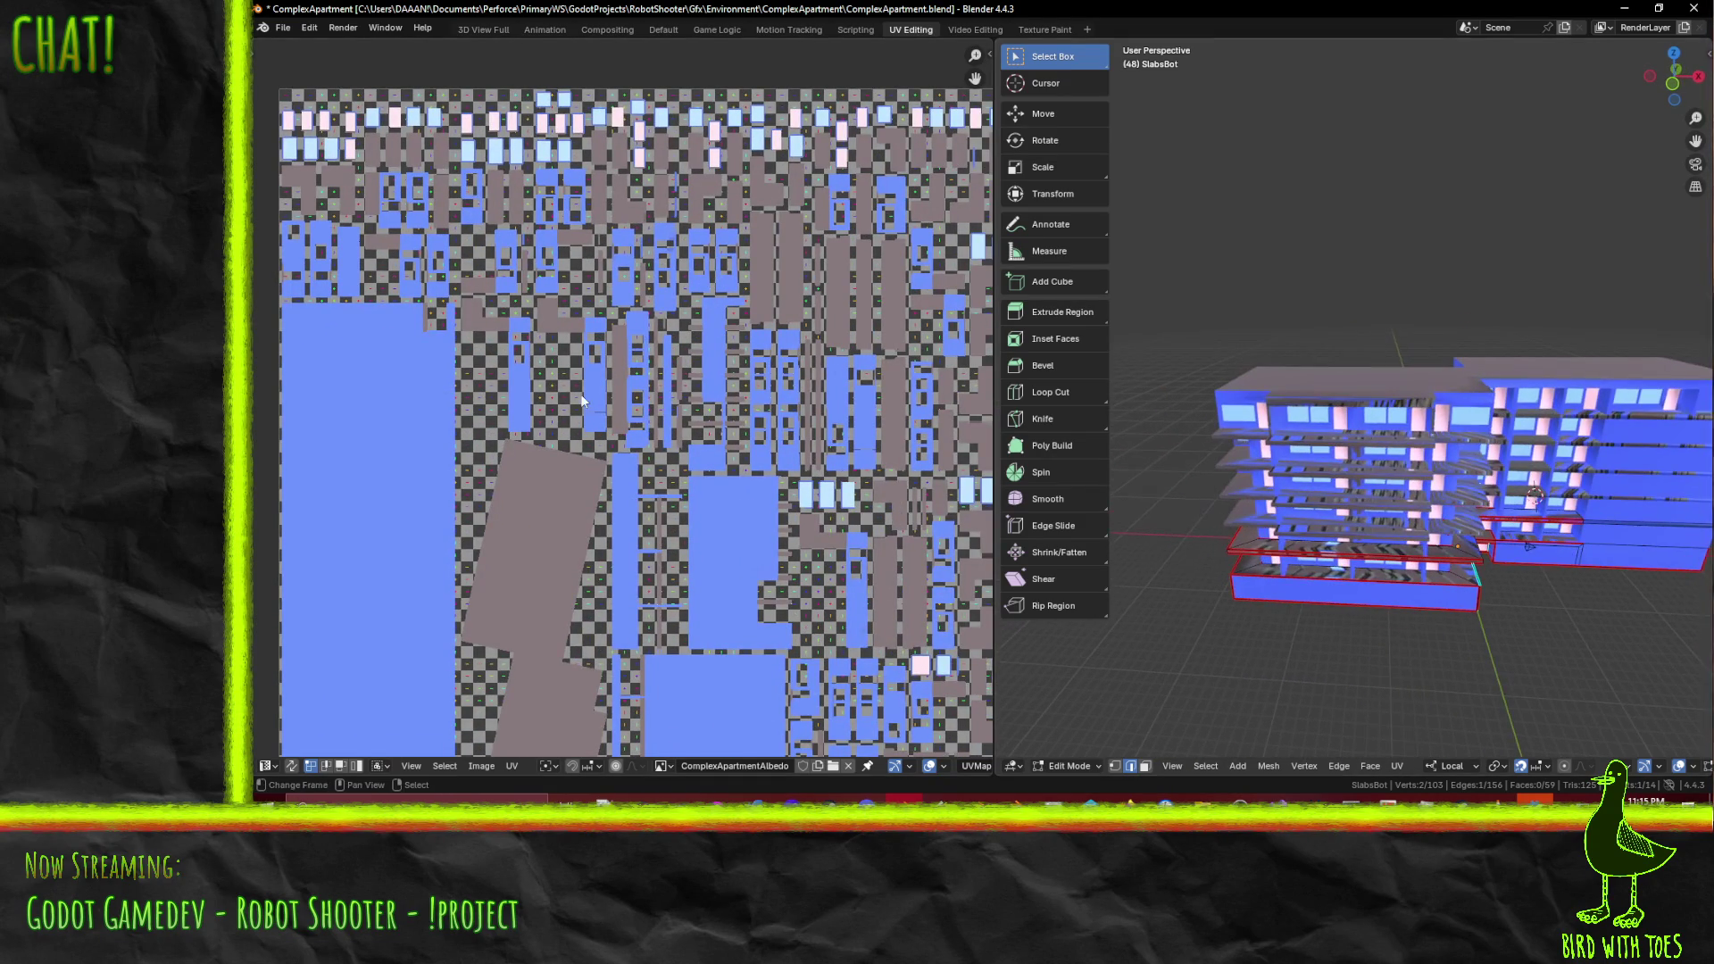
{"action": "scroll", "coordinate": [606, 406], "scroll_direction": "down", "scroll_amount": 3}
{"action": "scroll", "coordinate": [703, 382], "scroll_direction": "up", "scroll_amount": 4}
{"action": "scroll", "coordinate": [591, 339], "scroll_direction": "down", "scroll_amount": 1}
{"action": "scroll", "coordinate": [589, 337], "scroll_direction": "up", "scroll_amount": 1}
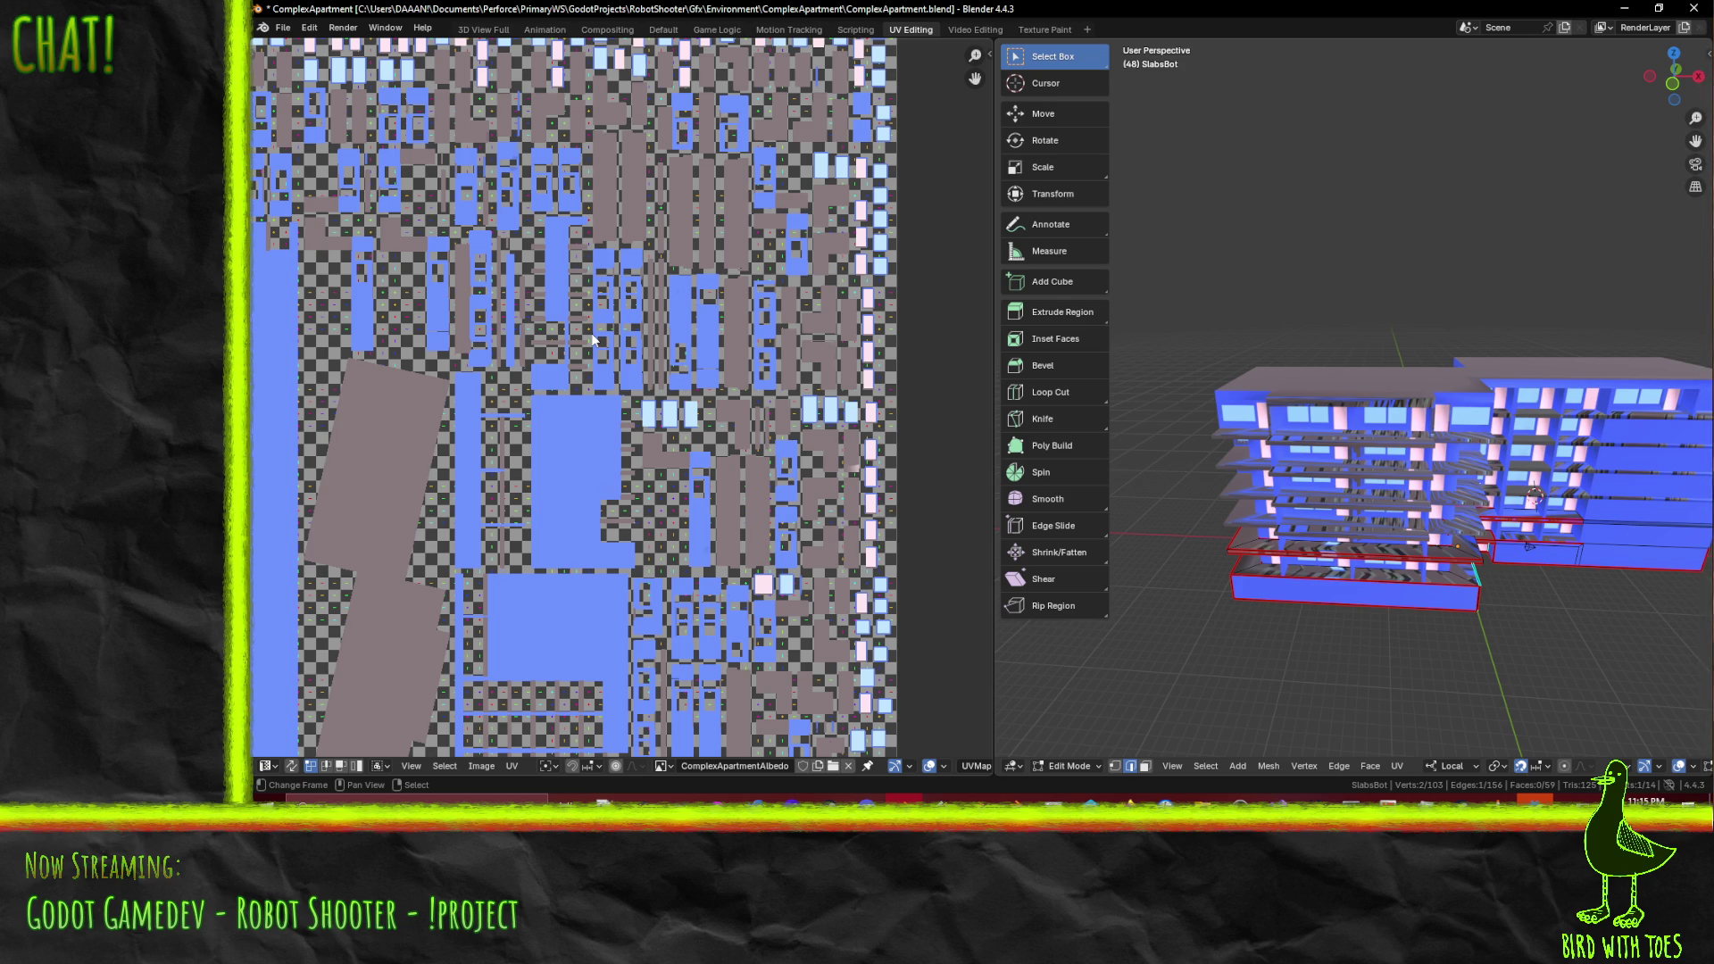
{"action": "scroll", "coordinate": [796, 473], "scroll_direction": "up", "scroll_amount": 5}
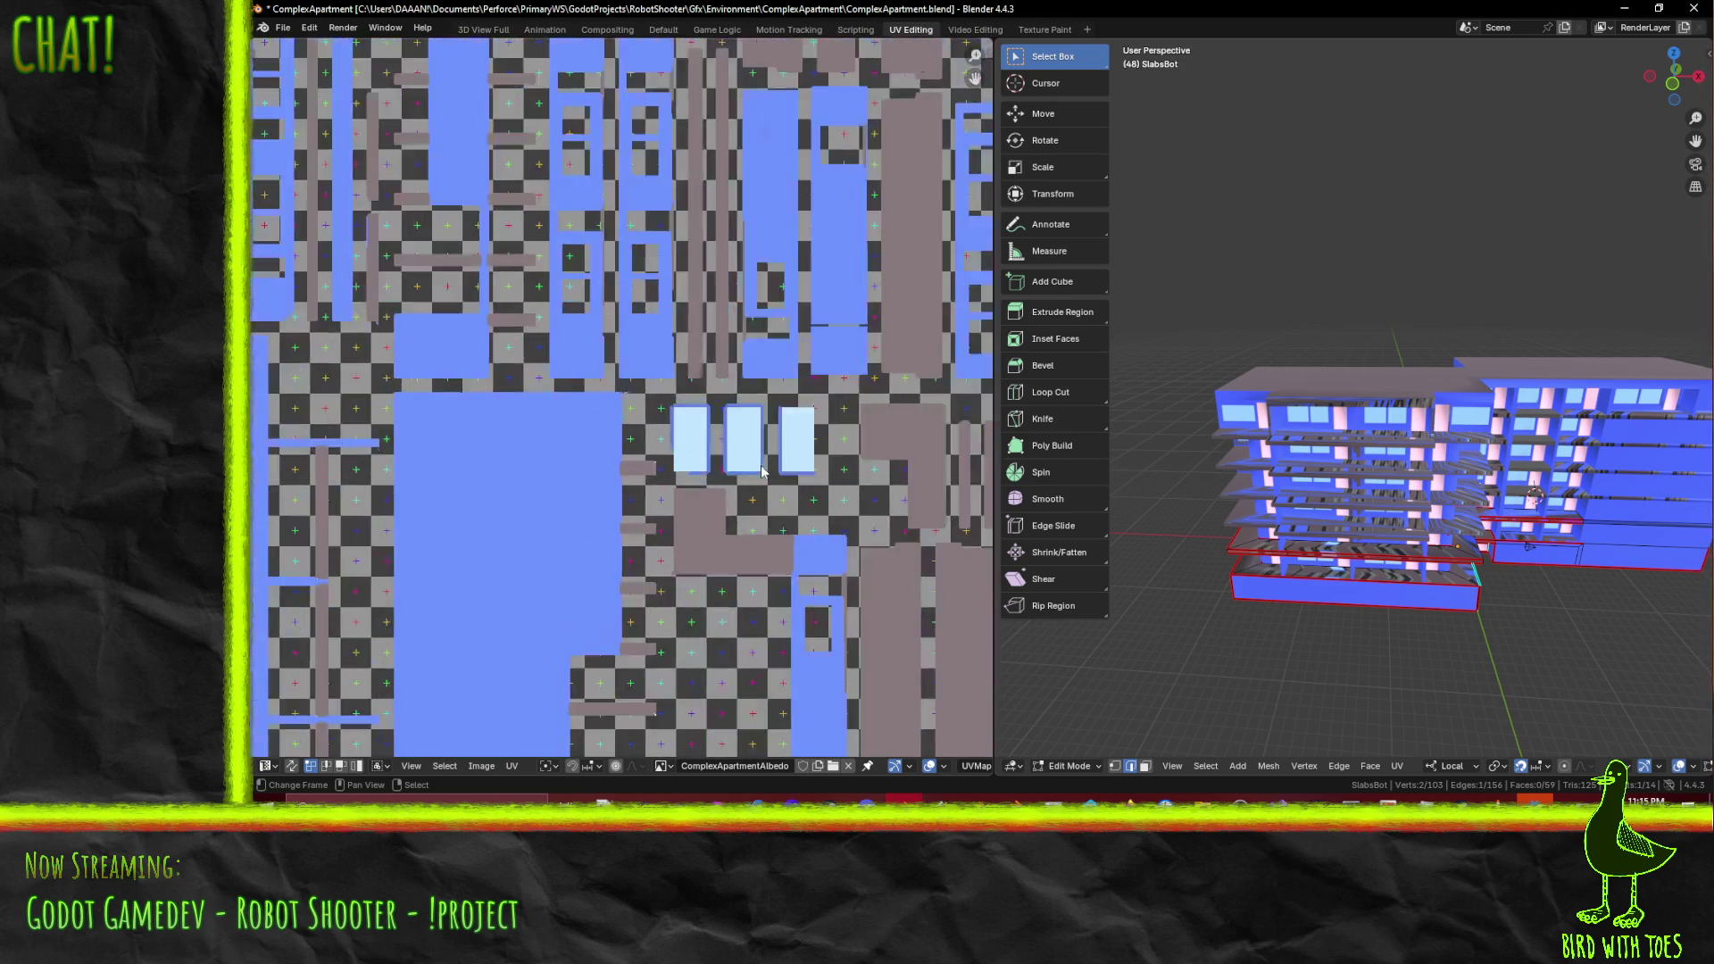
{"action": "scroll", "coordinate": [704, 506], "scroll_direction": "down", "scroll_amount": 4}
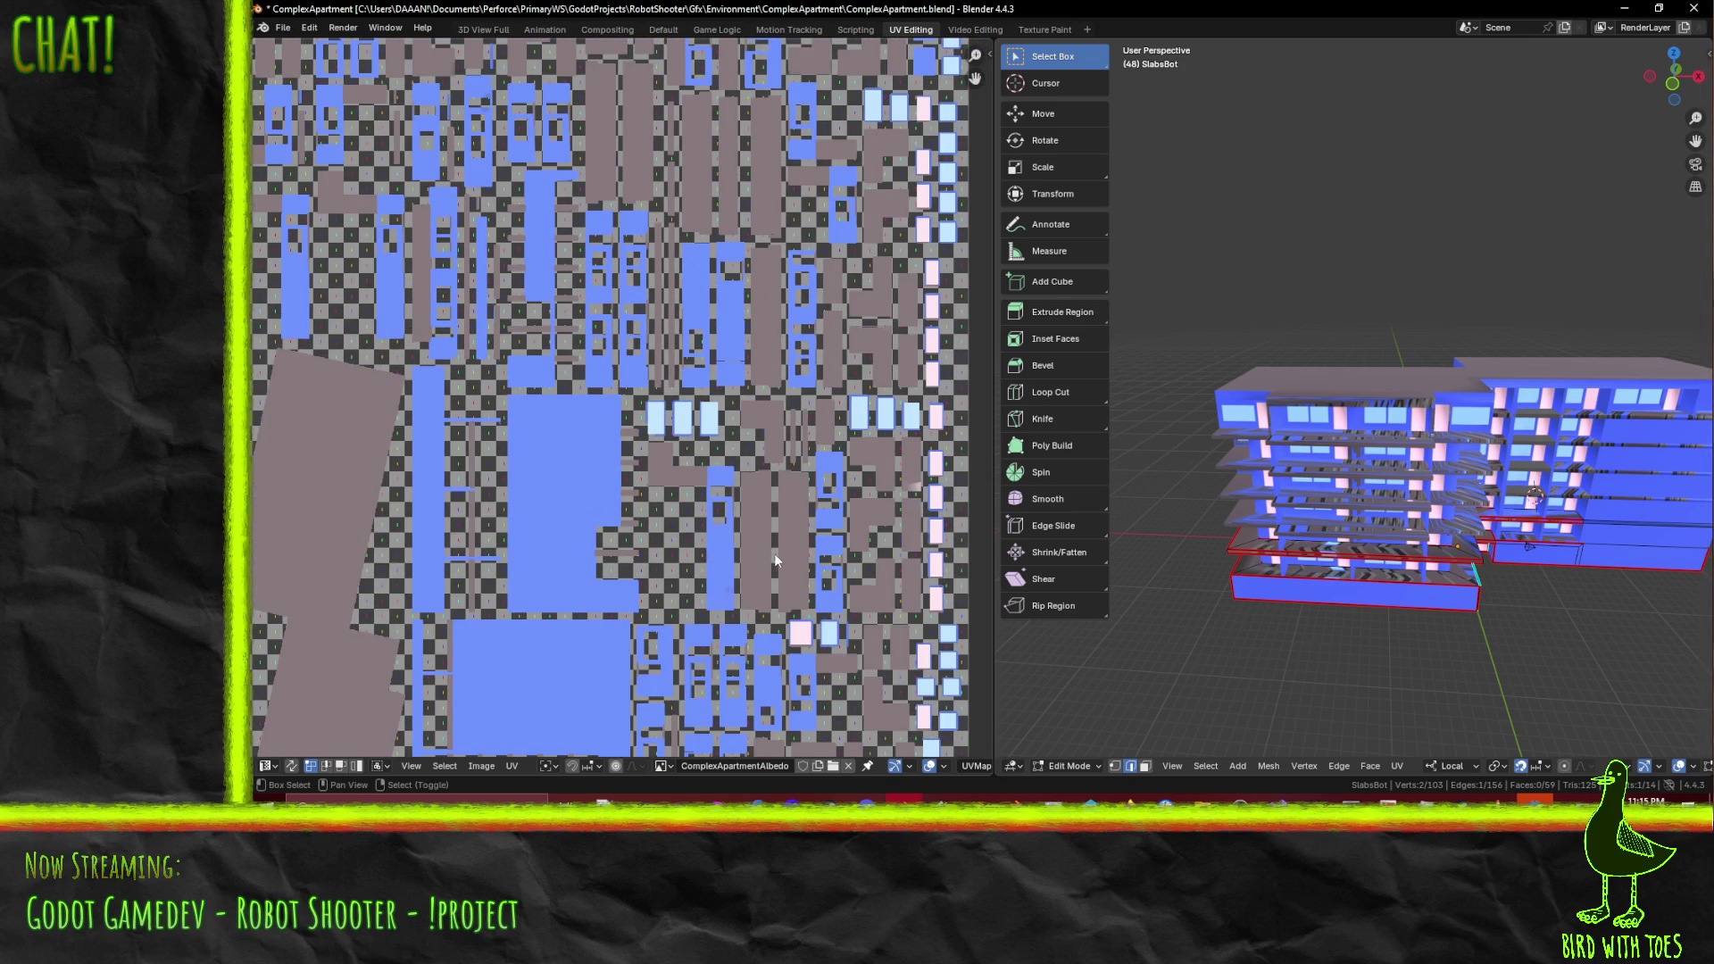
{"action": "scroll", "coordinate": [766, 555], "scroll_direction": "down", "scroll_amount": 2}
{"action": "scroll", "coordinate": [674, 486], "scroll_direction": "up", "scroll_amount": 1}
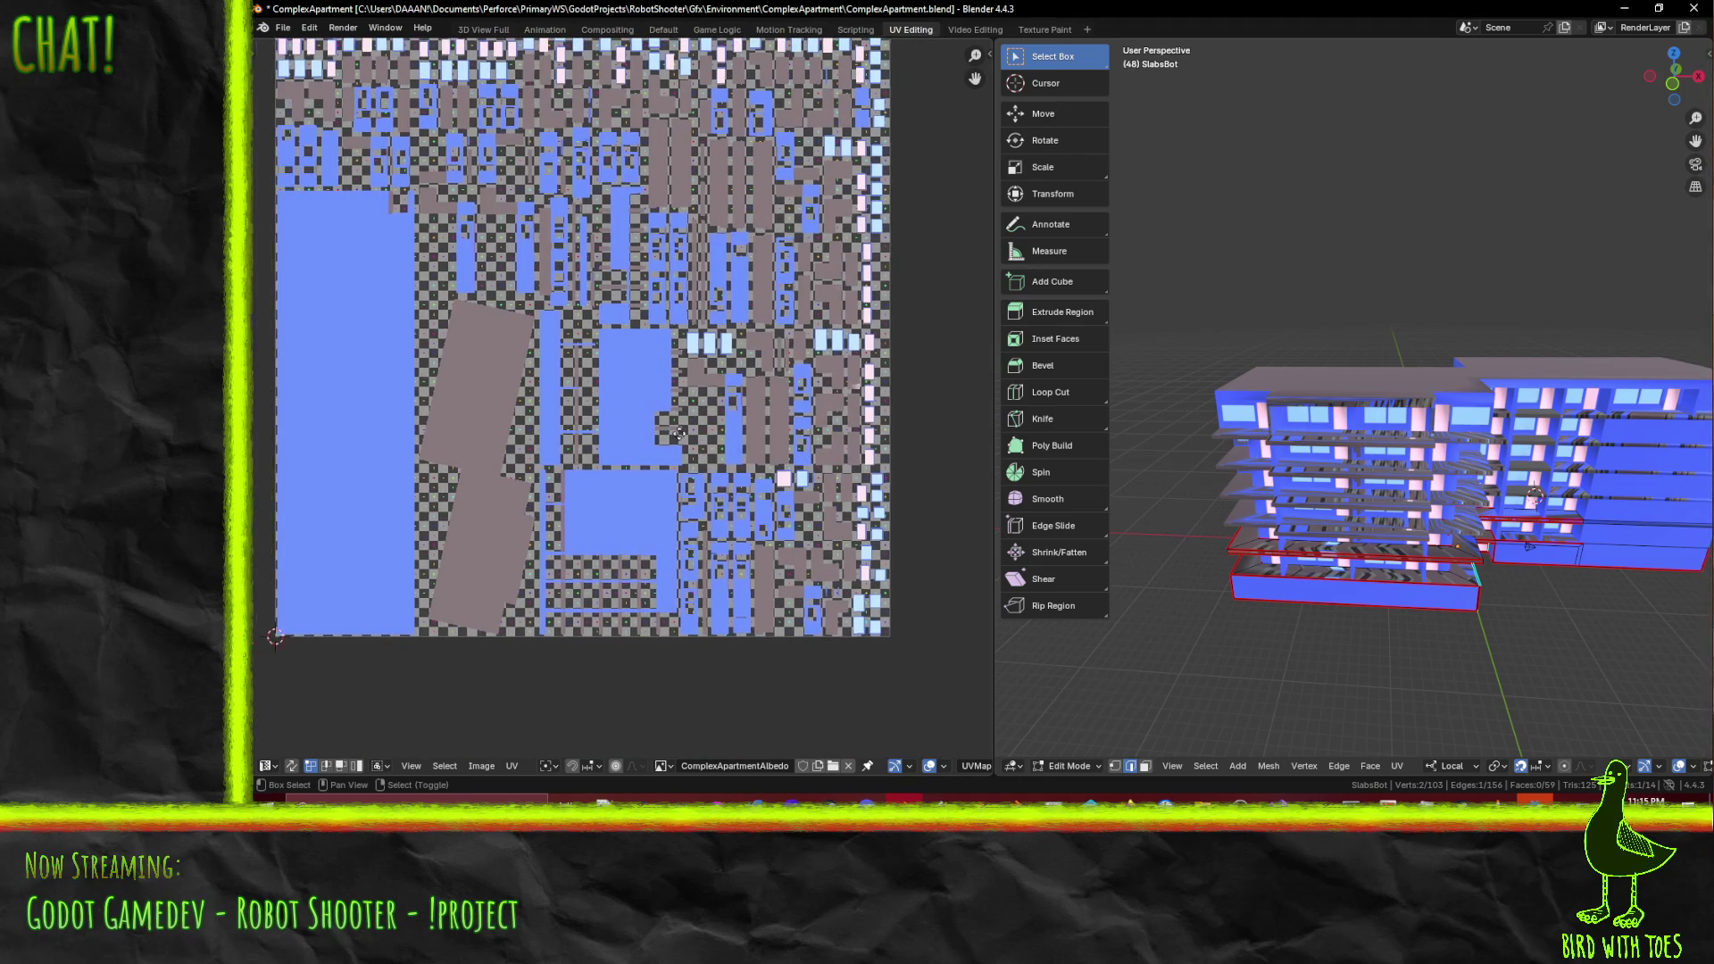
{"action": "scroll", "coordinate": [1312, 596], "scroll_direction": "up", "scroll_amount": 10}
{"action": "scroll", "coordinate": [1311, 595], "scroll_direction": "down", "scroll_amount": 10}
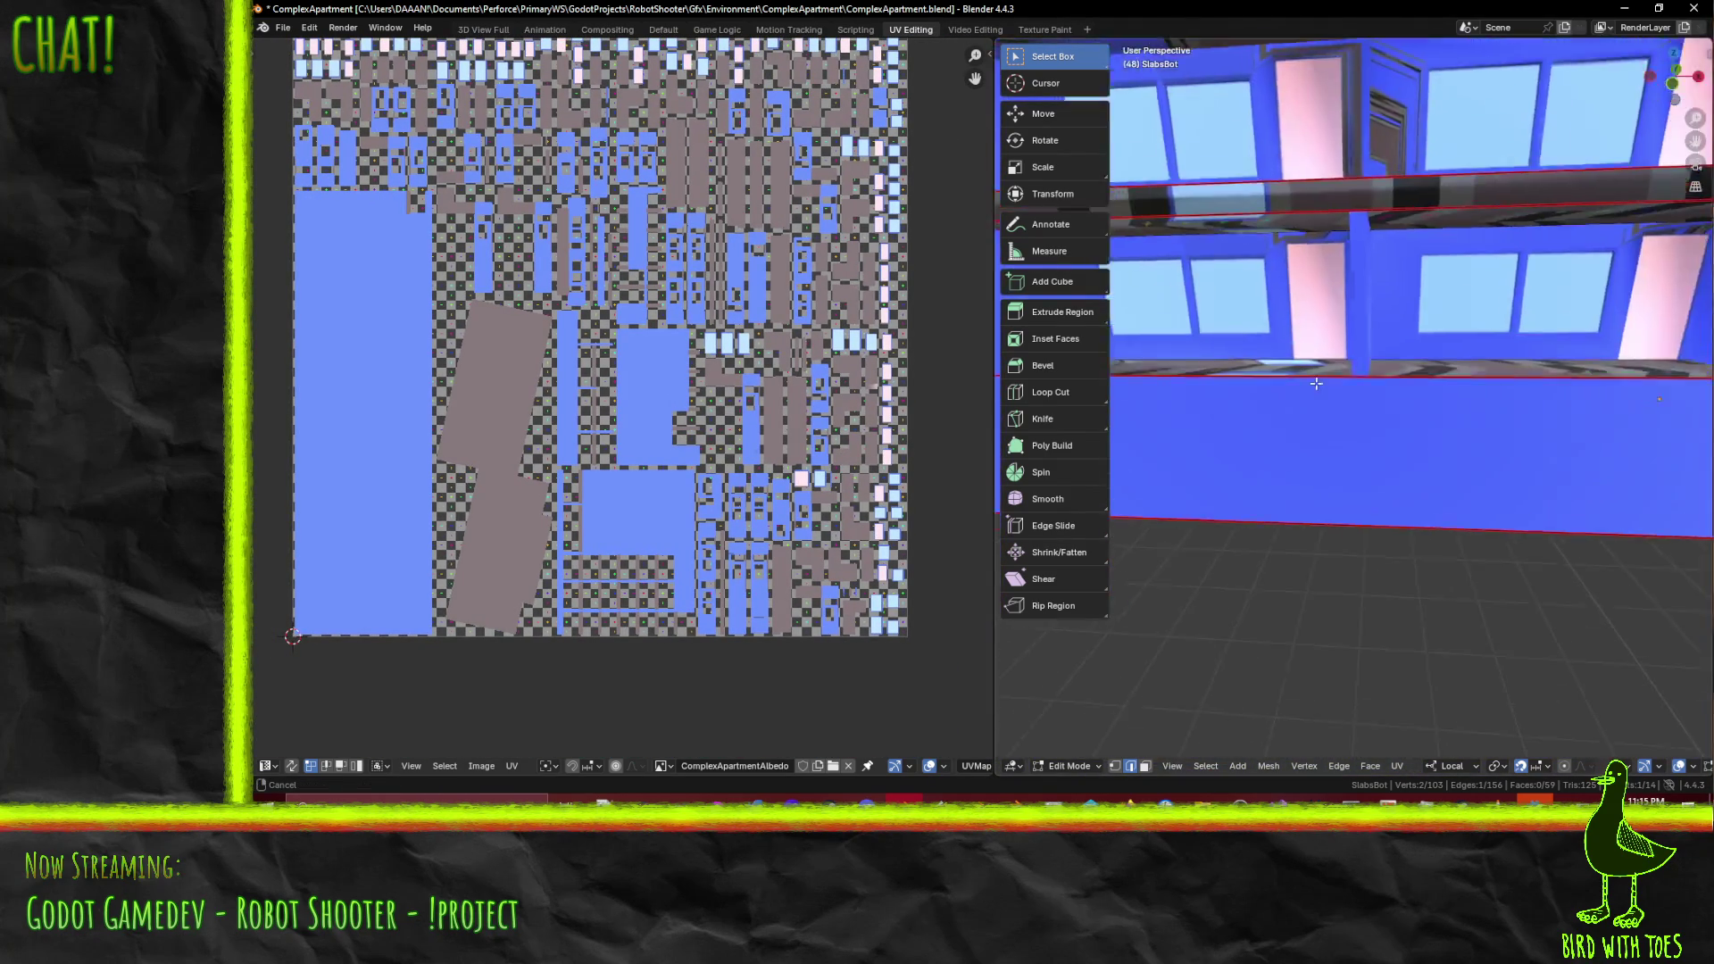
{"action": "scroll", "coordinate": [1276, 482], "scroll_direction": "up", "scroll_amount": 3}
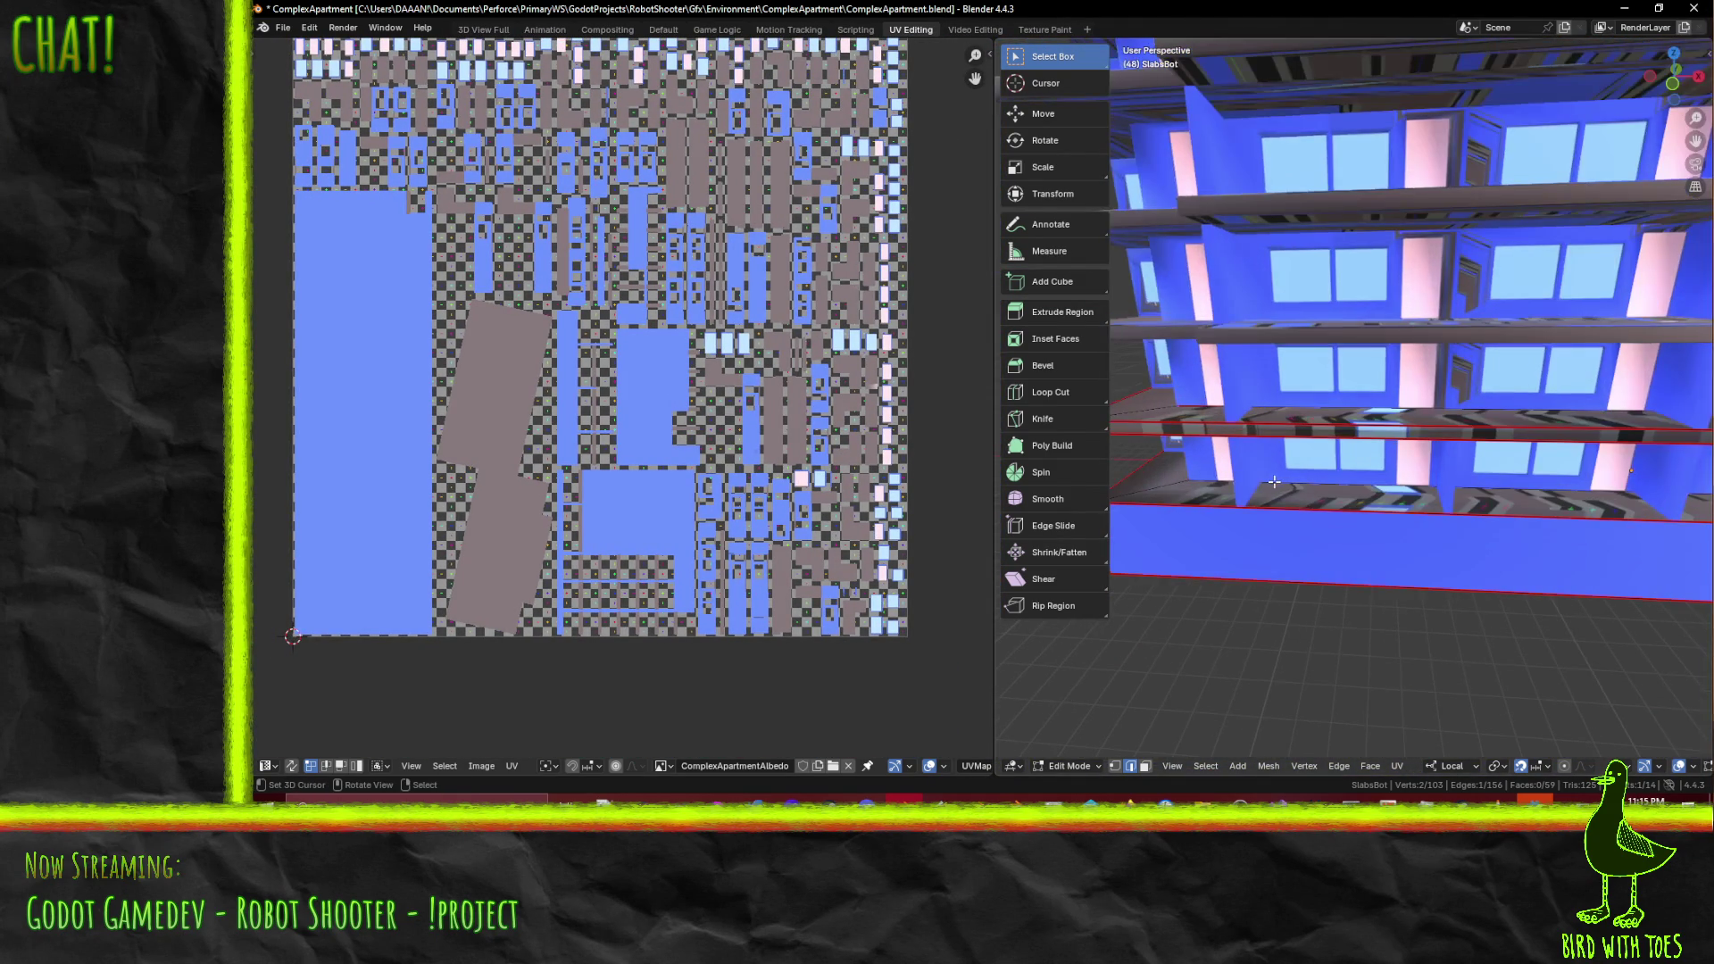
{"action": "middle_click_drag", "start_coordinate": [1365, 485], "coordinate": [1326, 497]}
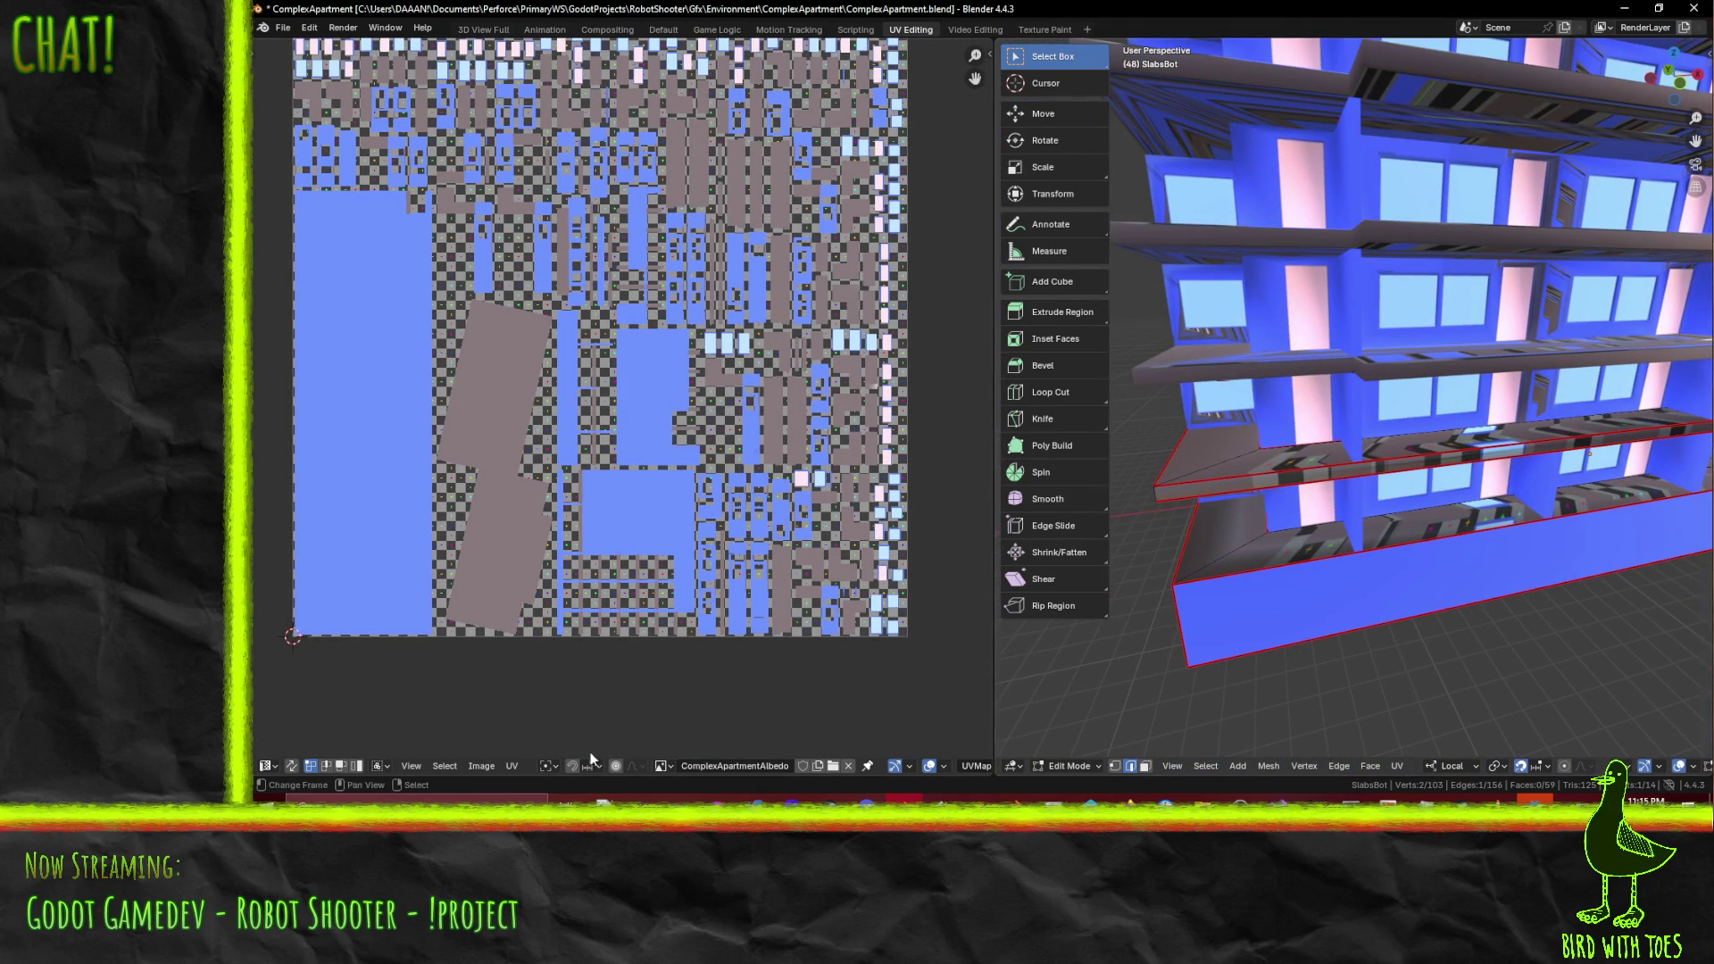
{"action": "mouse_move", "coordinate": [1230, 605]}
{"action": "middle_mouse_down"}
{"action": "mouse_move", "coordinate": [1223, 623]}
{"action": "mouse_move", "coordinate": [1174, 617]}
{"action": "middle_mouse_up"}
{"action": "key", "text": "Tab"}
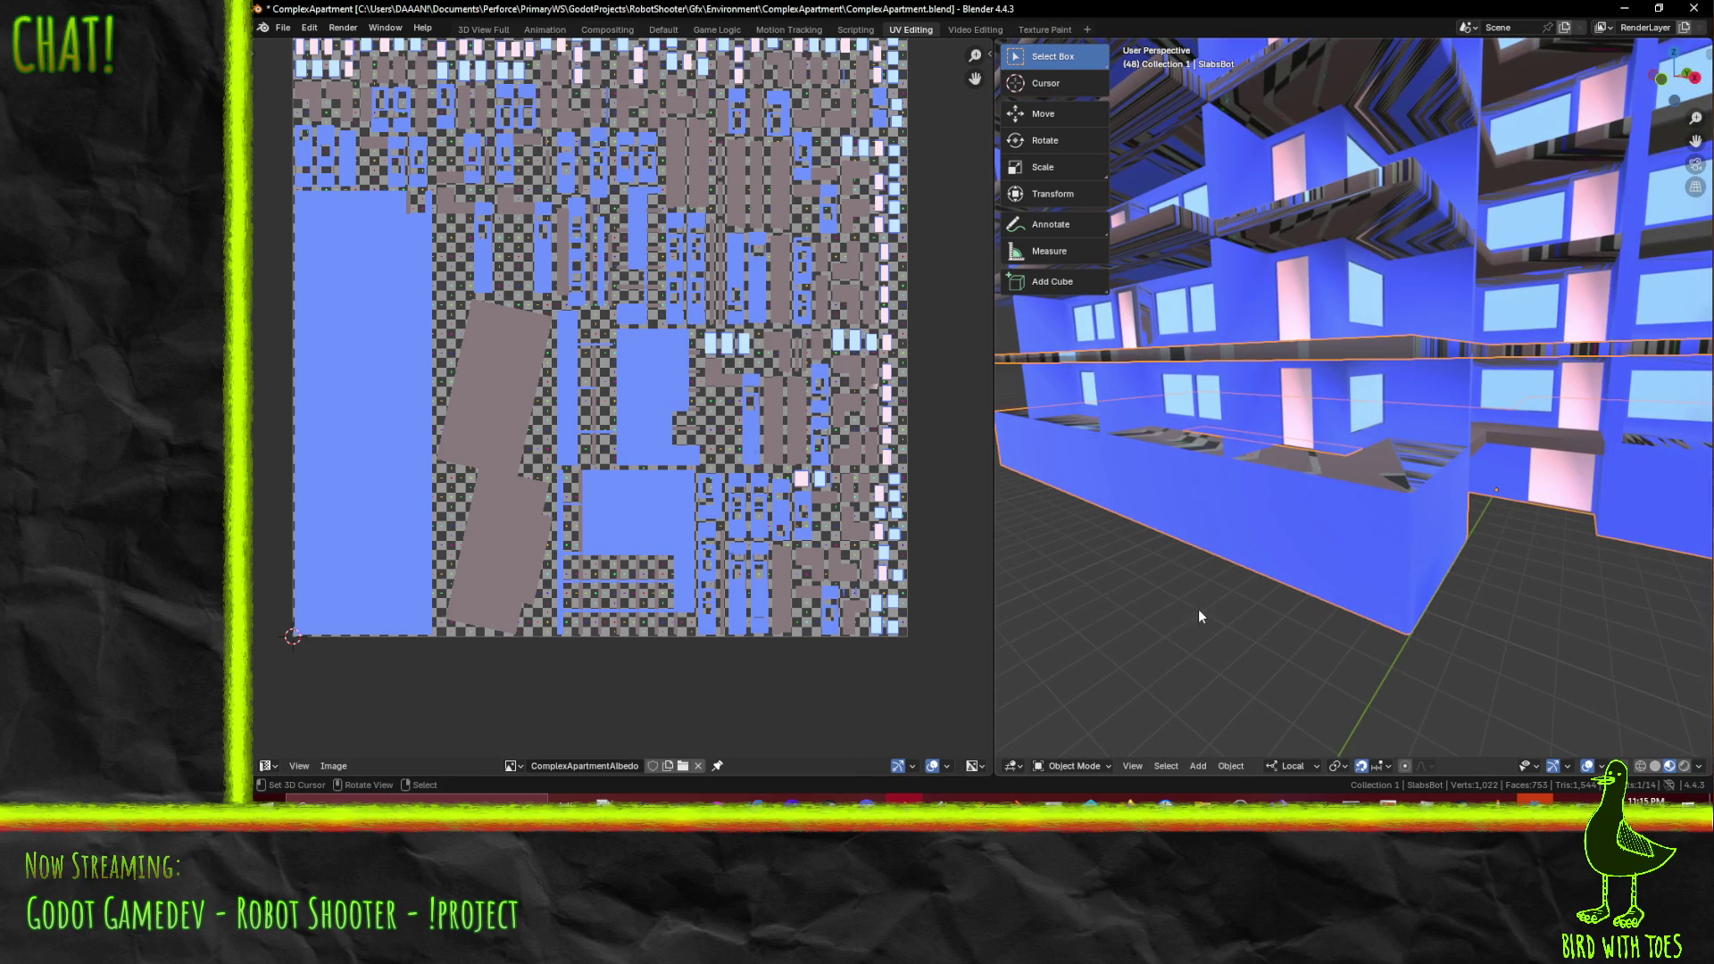
{"action": "key", "text": "Tab"}
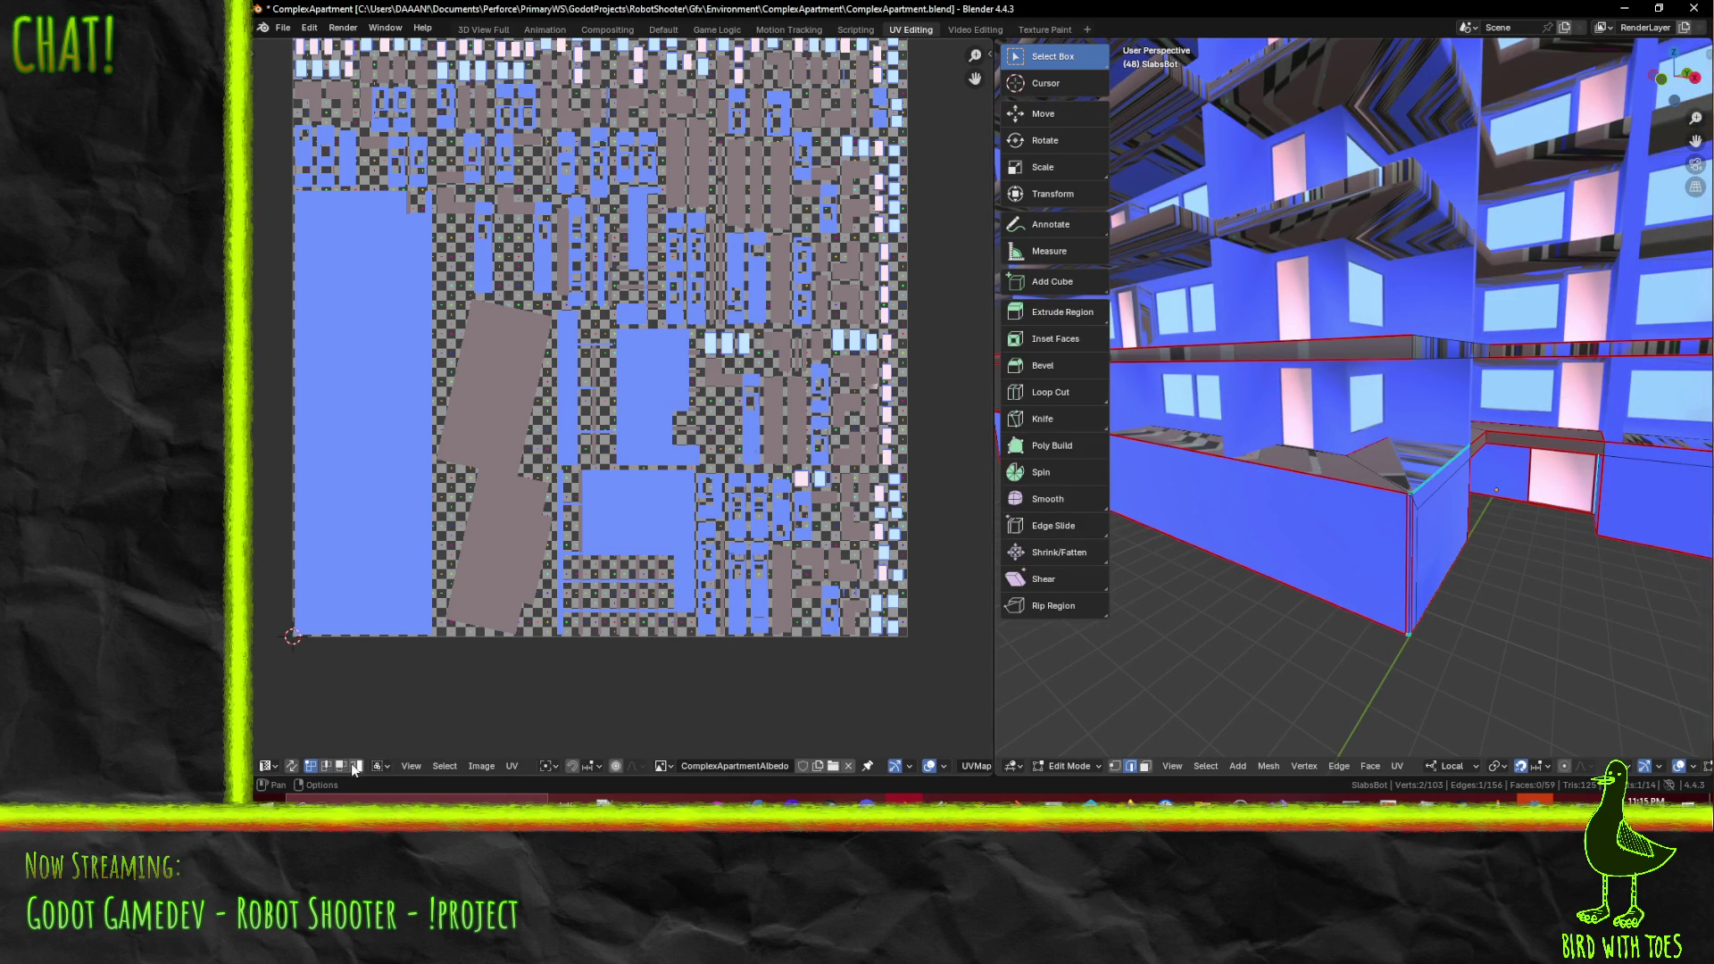
- Select the slab edge faces along the low wall tops of SlabsBot
{"action": "left_click", "coordinate": [1372, 500]}
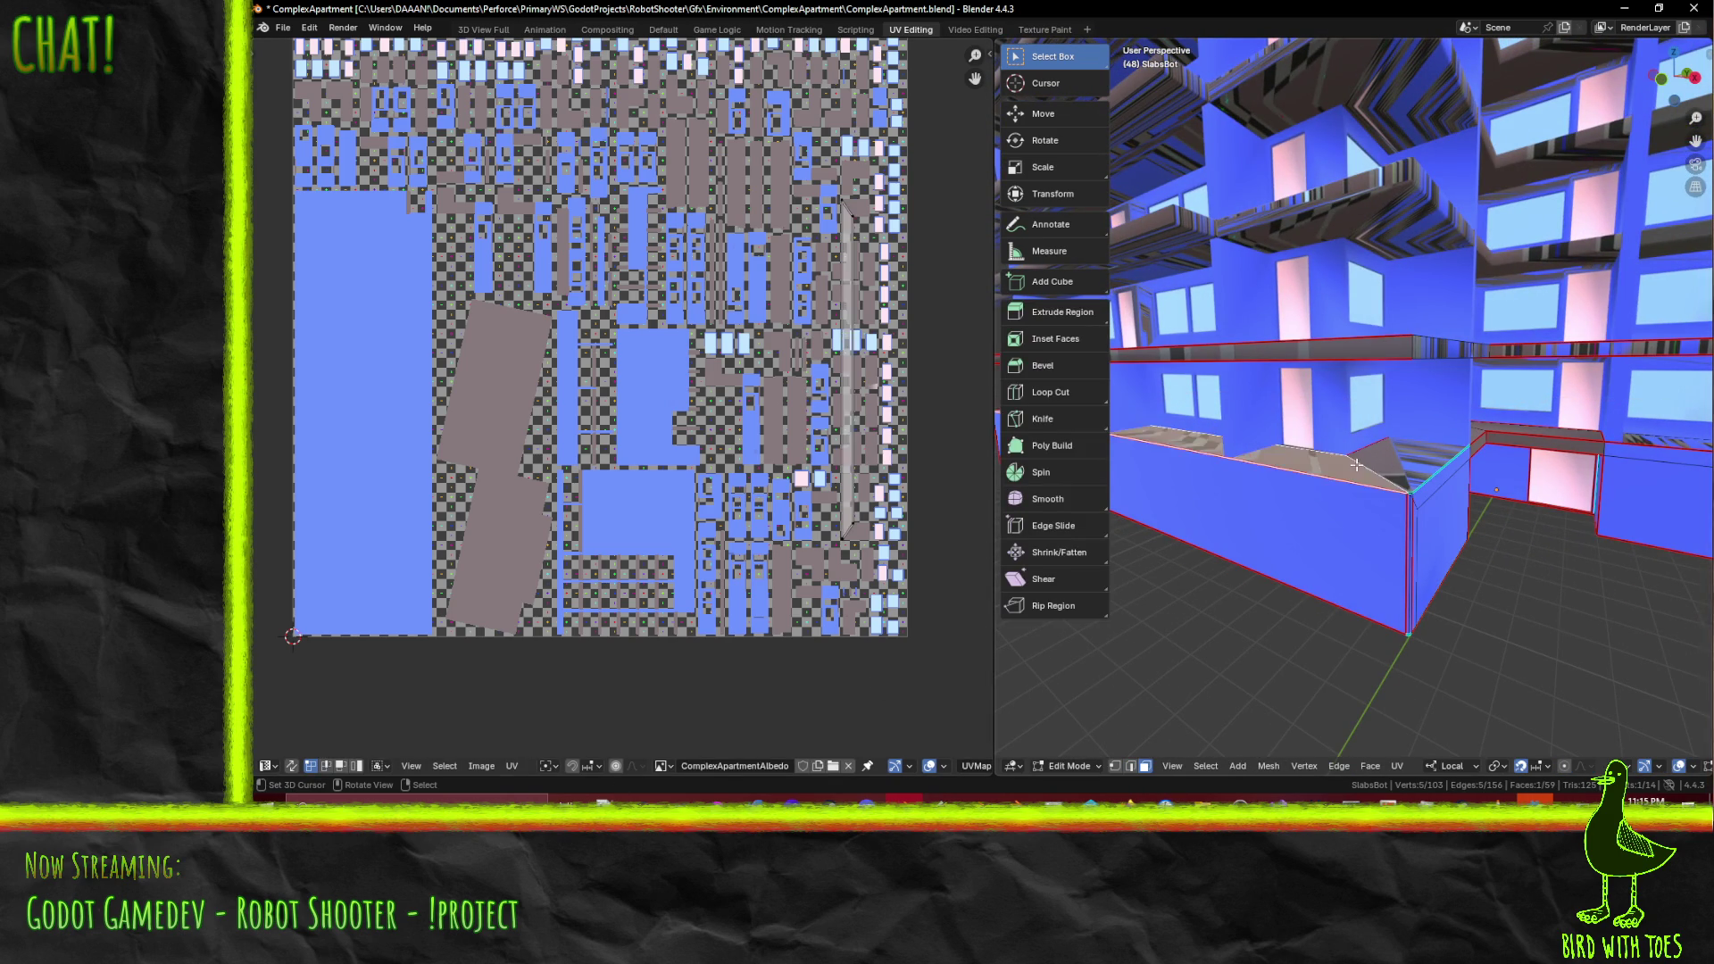
{"action": "left_click", "coordinate": [1356, 491], "text": "shift"}
{"action": "middle_click_drag", "start_coordinate": [1356, 491], "coordinate": [1274, 482]}
{"action": "left_click", "coordinate": [1359, 492], "text": "shift"}
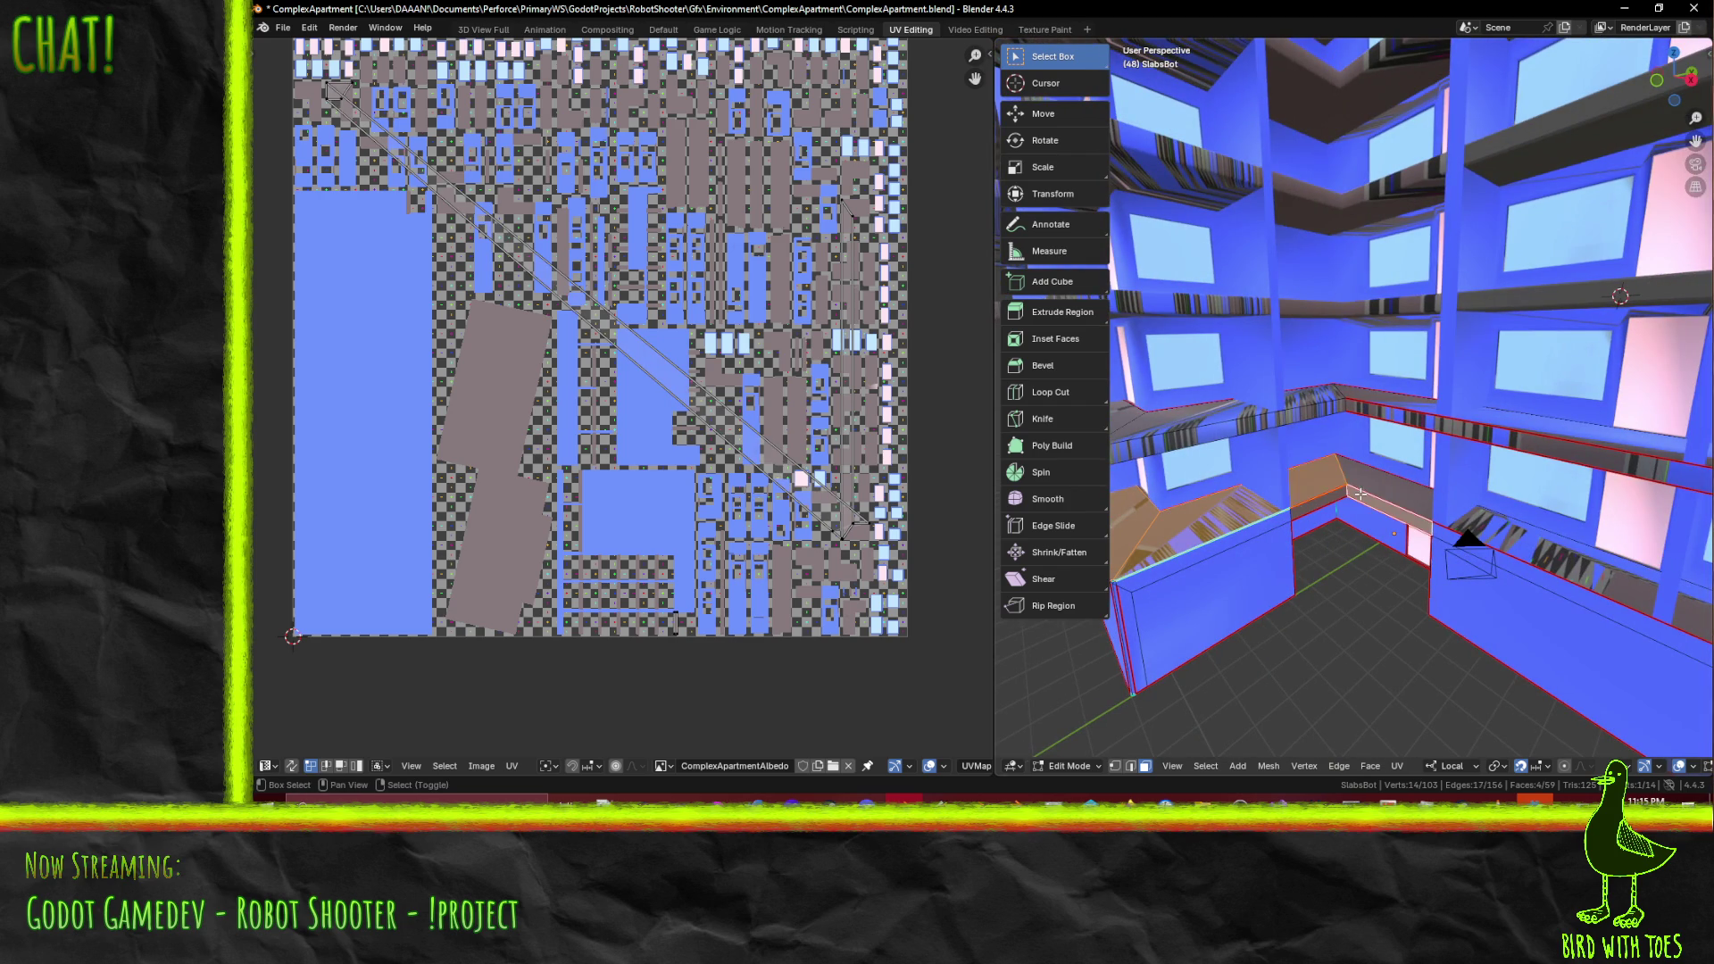
{"action": "left_click", "coordinate": [1335, 497], "text": "shift"}
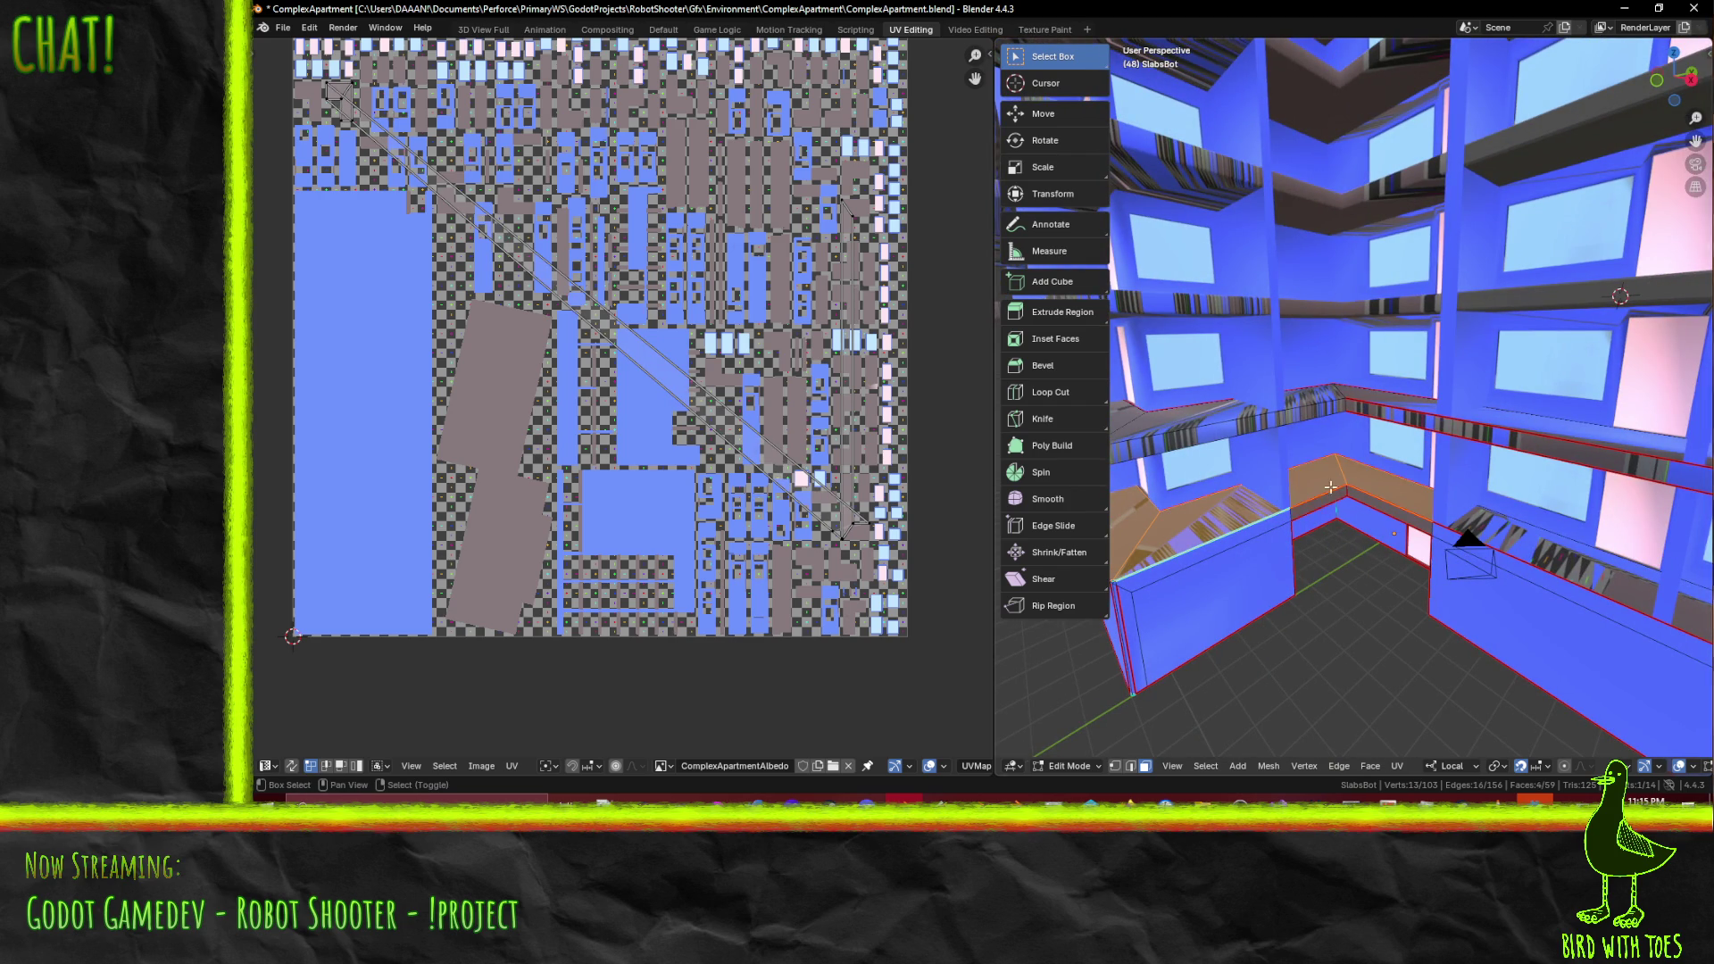
{"action": "left_click", "coordinate": [1356, 491], "text": "shift"}
{"action": "middle_click_drag", "start_coordinate": [1357, 491], "coordinate": [1287, 511]}
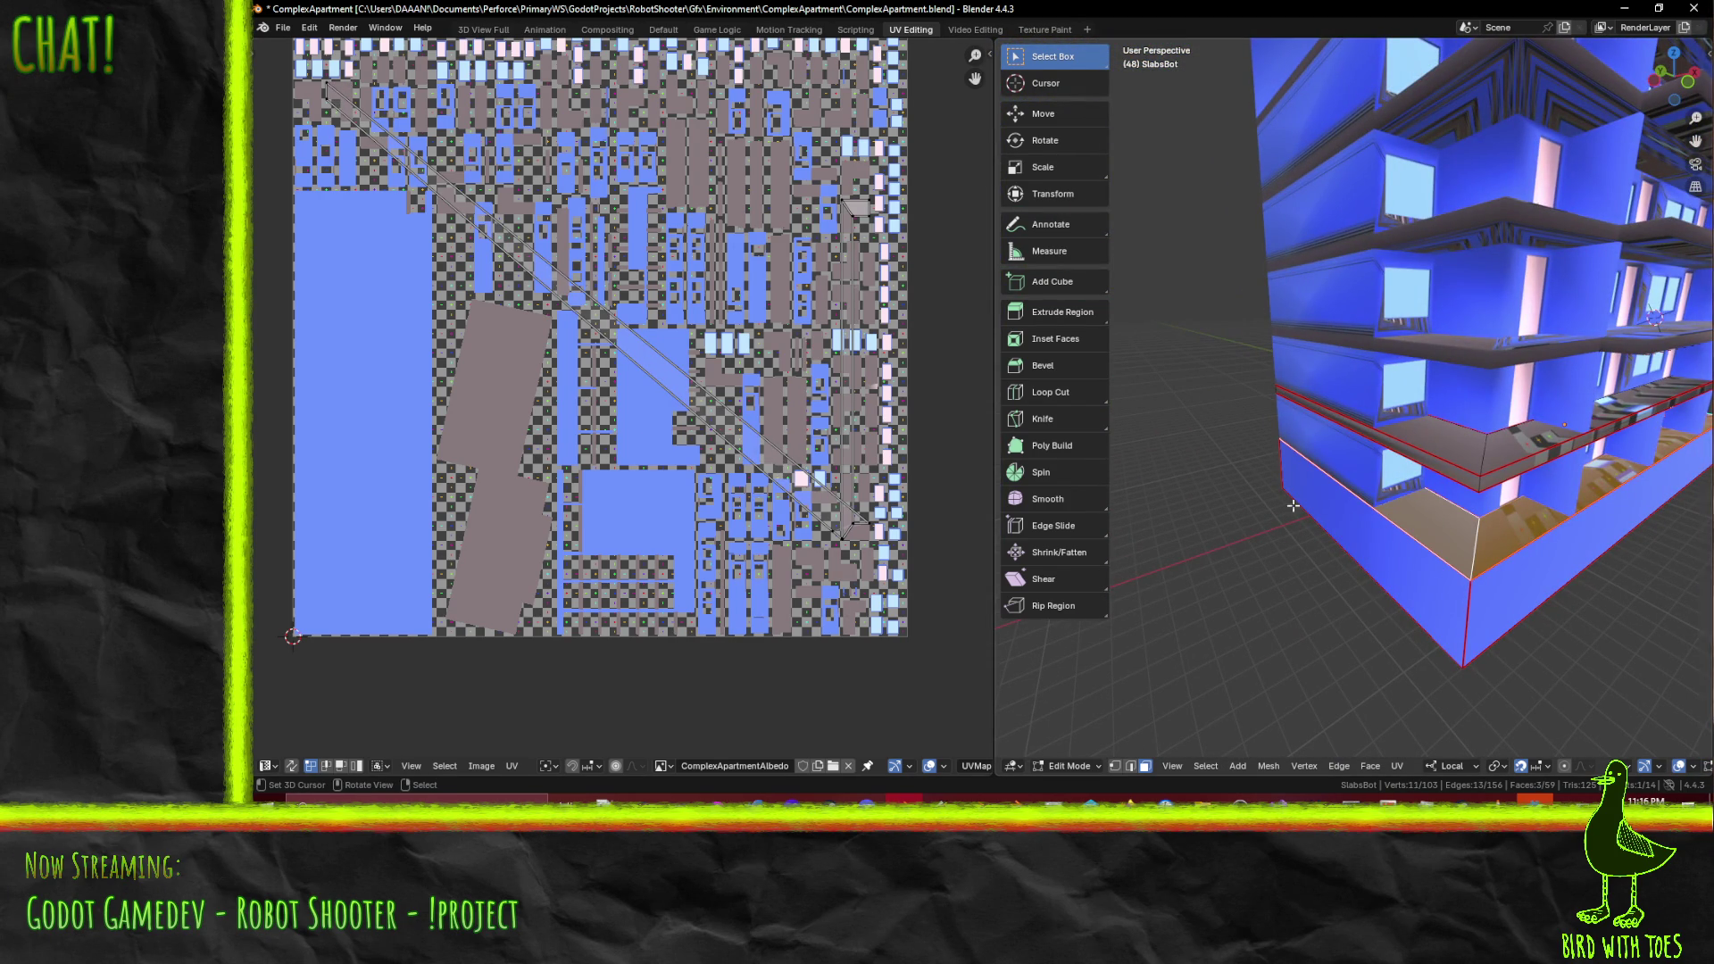
{"action": "scroll", "coordinate": [598, 357], "scroll_direction": "up", "scroll_amount": 2}
{"action": "scroll", "coordinate": [589, 393], "scroll_direction": "down", "scroll_amount": 2}
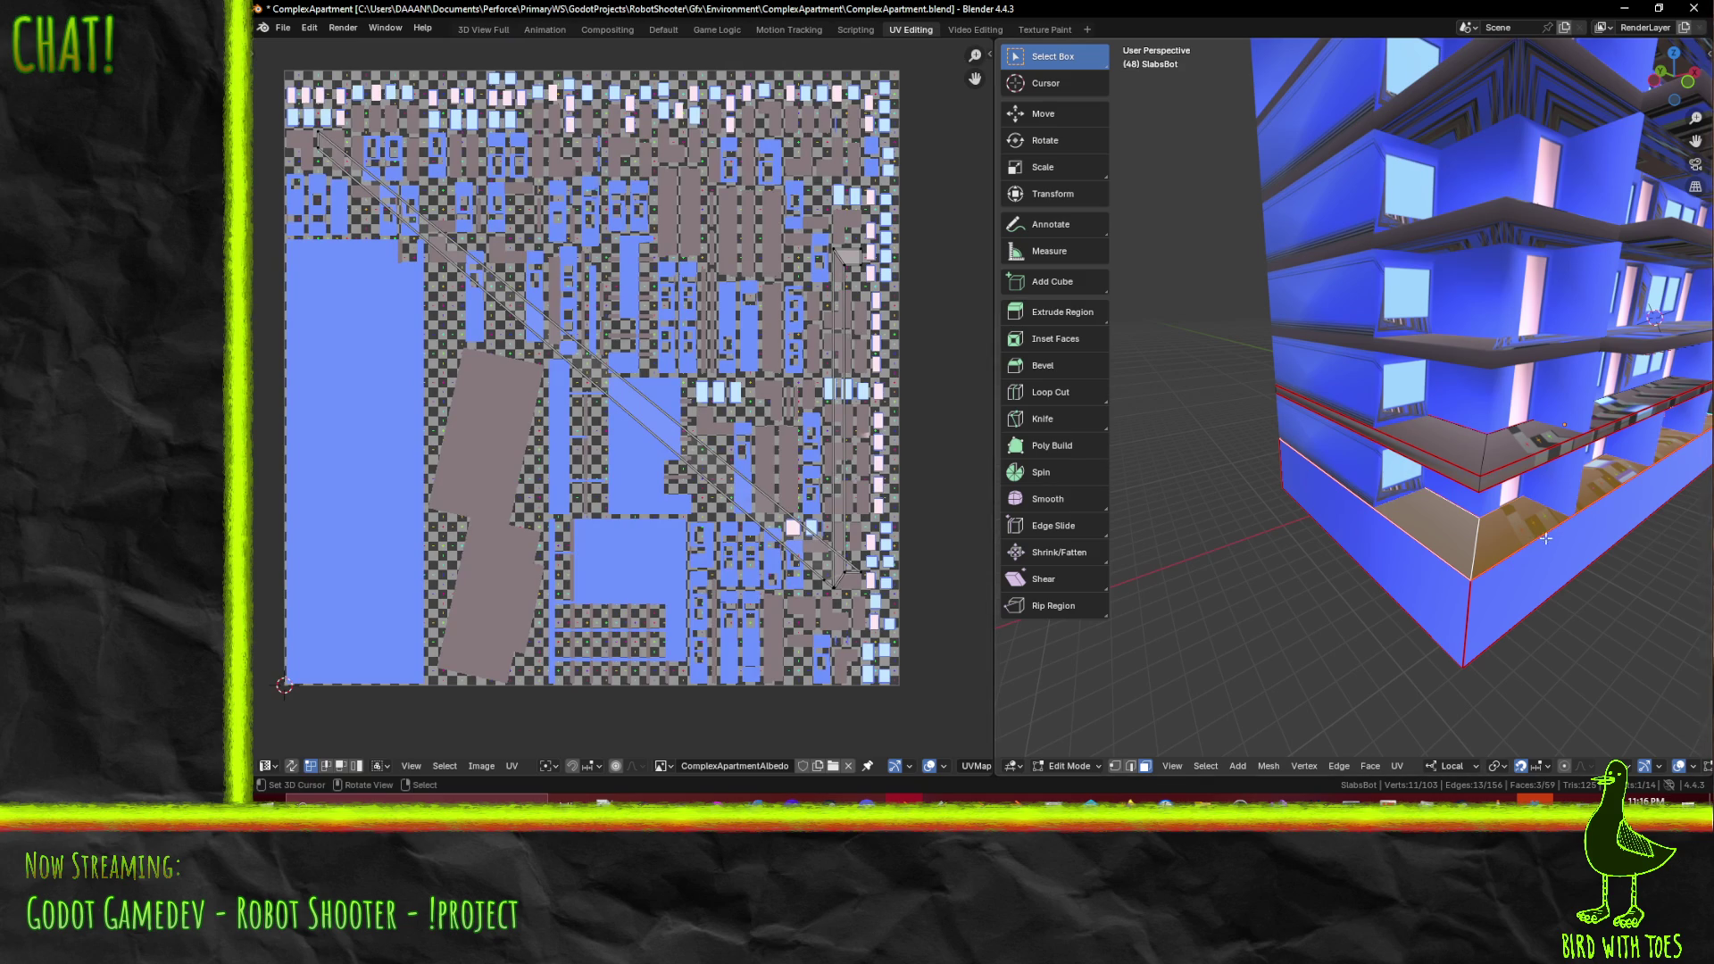
- Frame the whole ComplexApartmentAlbedo texture atlas in the UV editor
{"action": "key", "text": "F3"}
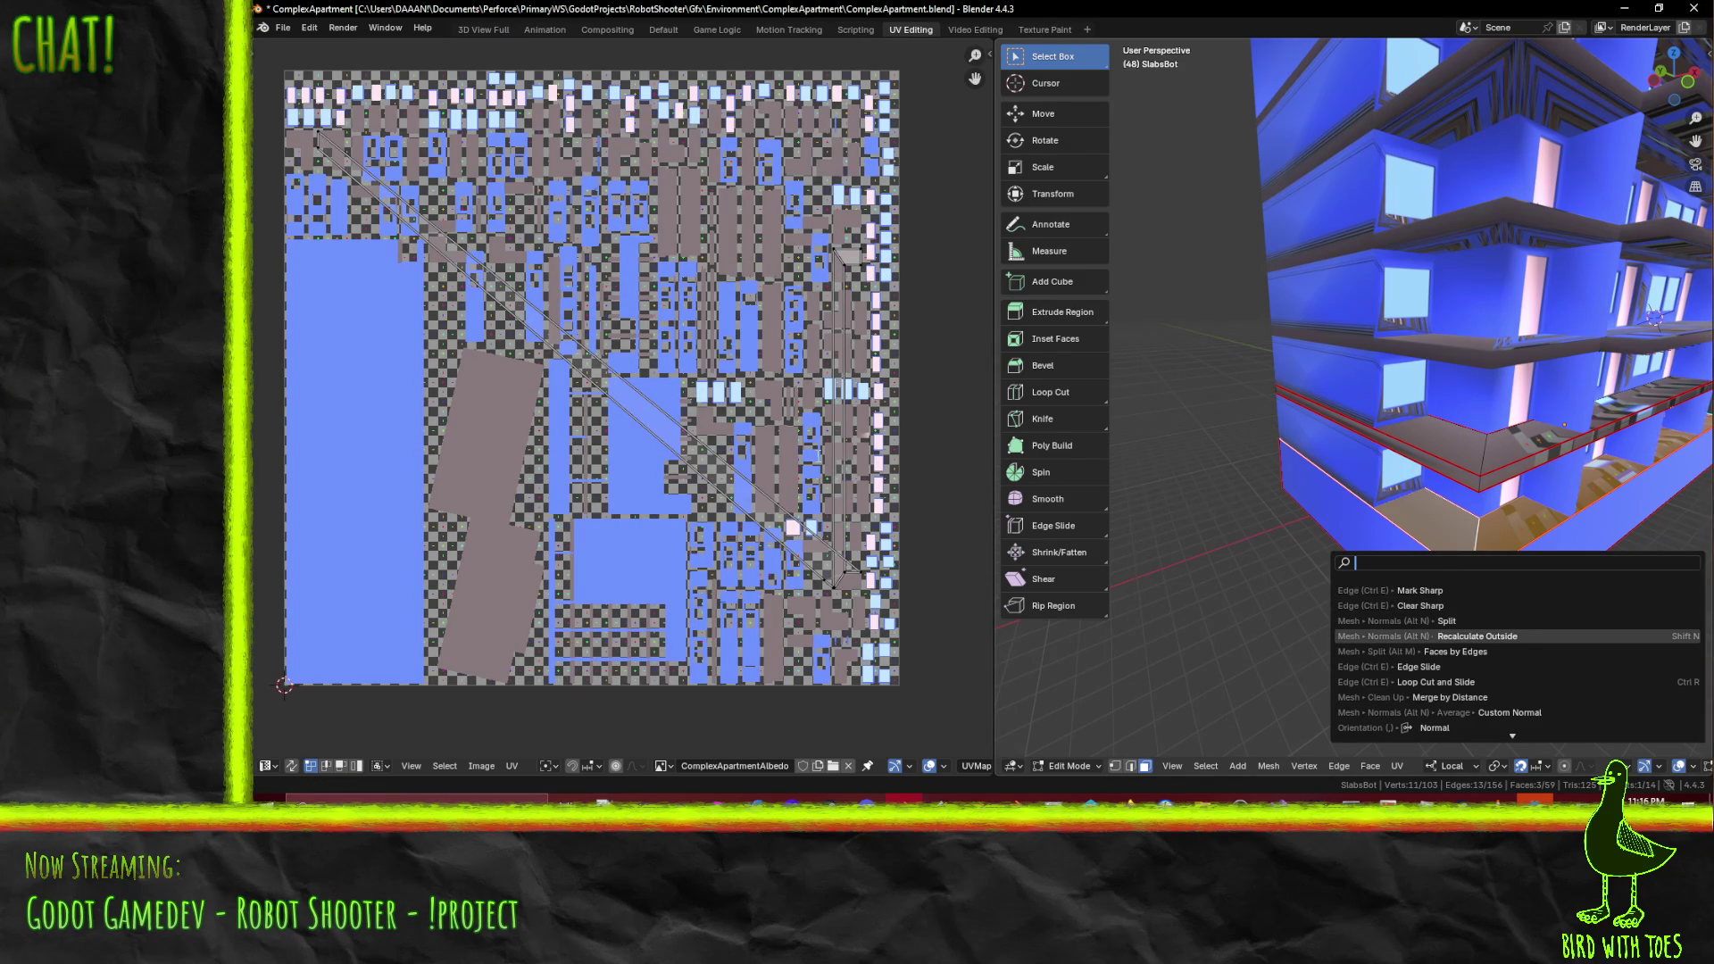
{"action": "key", "text": "Up"}
{"action": "key", "text": "Return"}
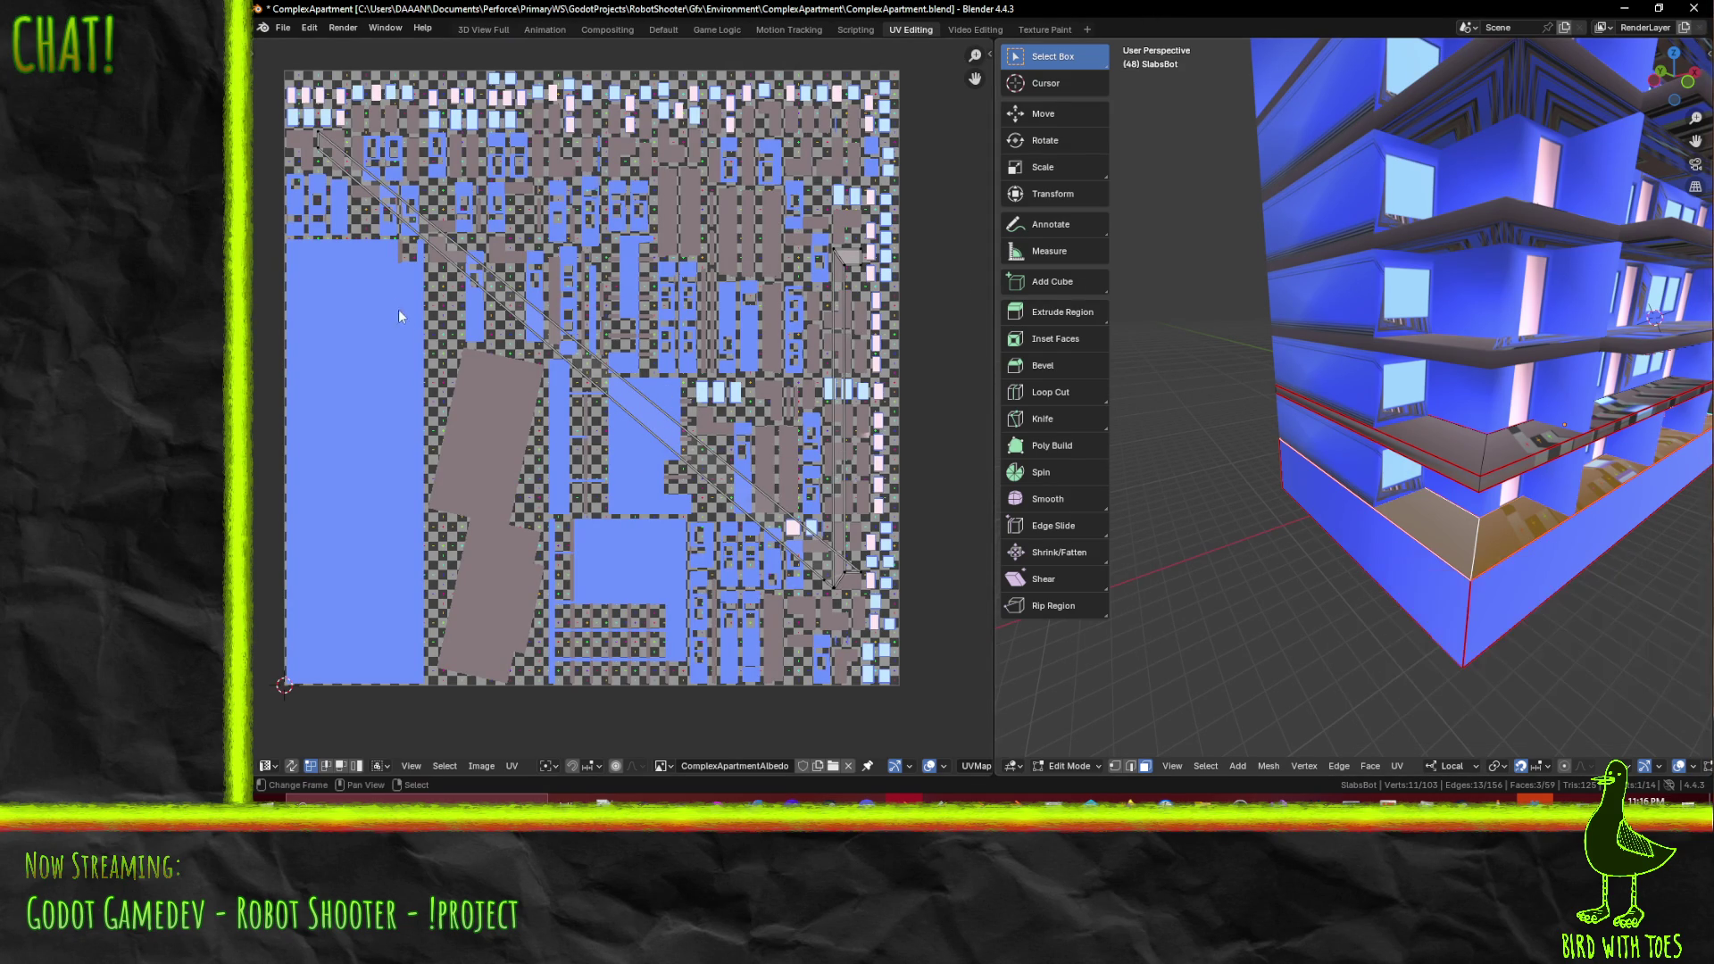
{"action": "scroll", "coordinate": [693, 496], "scroll_direction": "up", "scroll_amount": 5}
{"action": "middle_click_drag", "start_coordinate": [692, 496], "coordinate": [587, 427]}
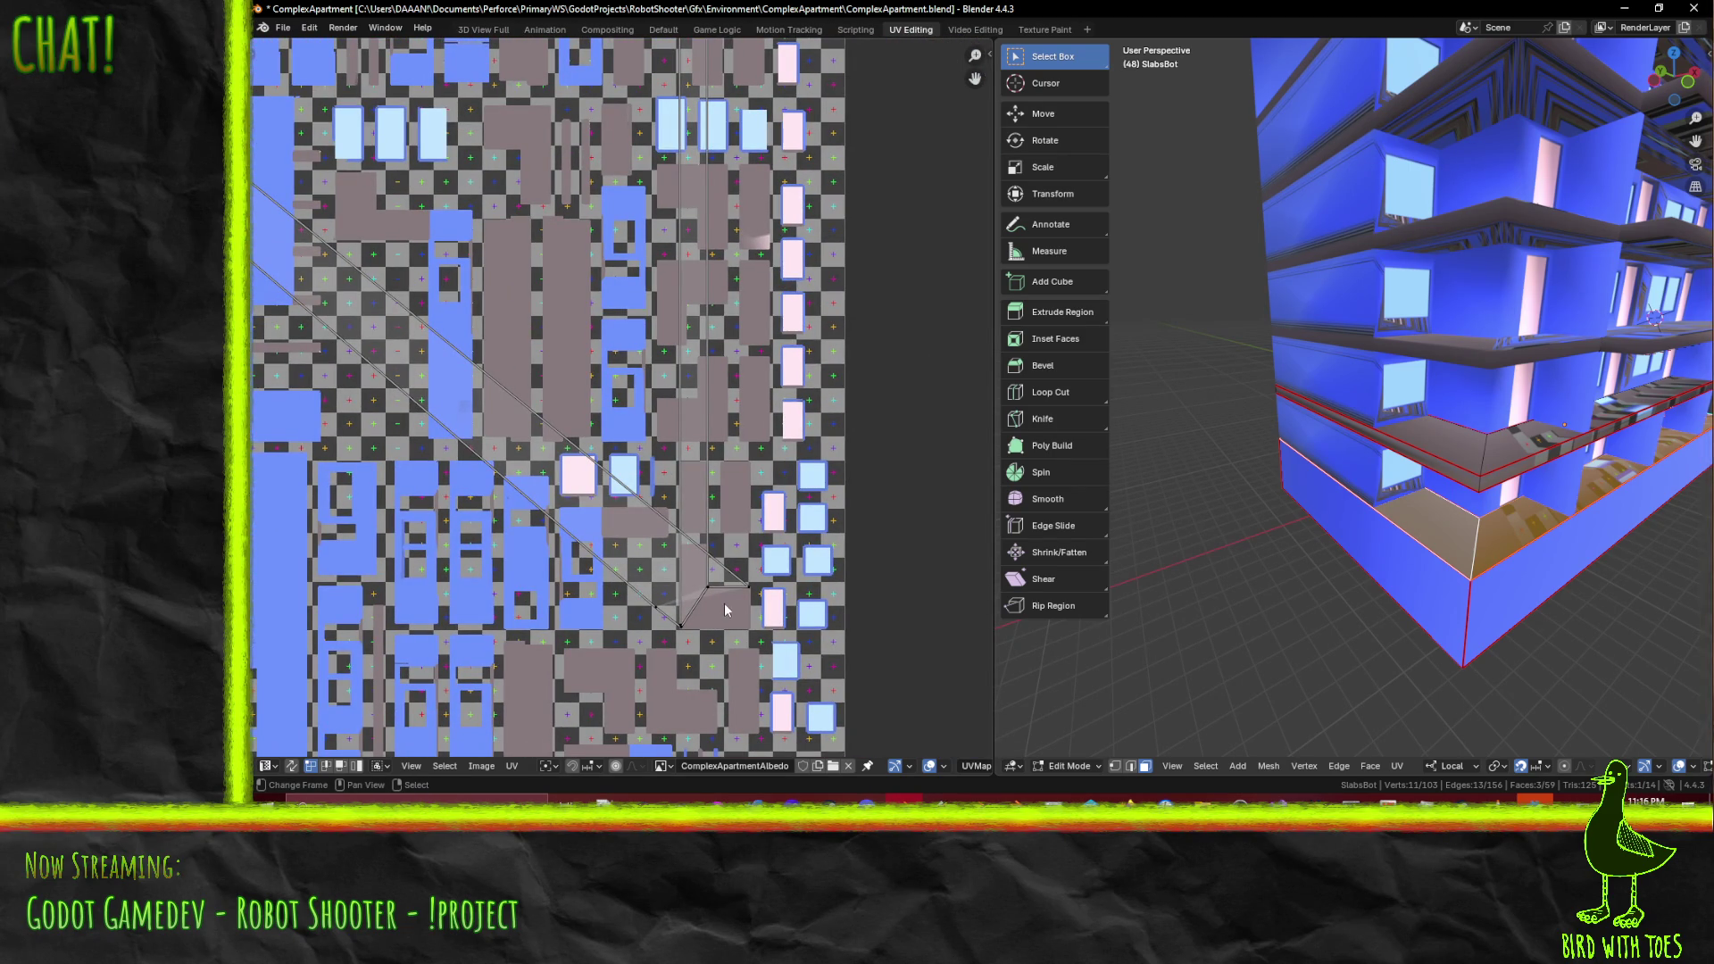
{"action": "scroll", "coordinate": [705, 552], "scroll_direction": "down", "scroll_amount": 4}
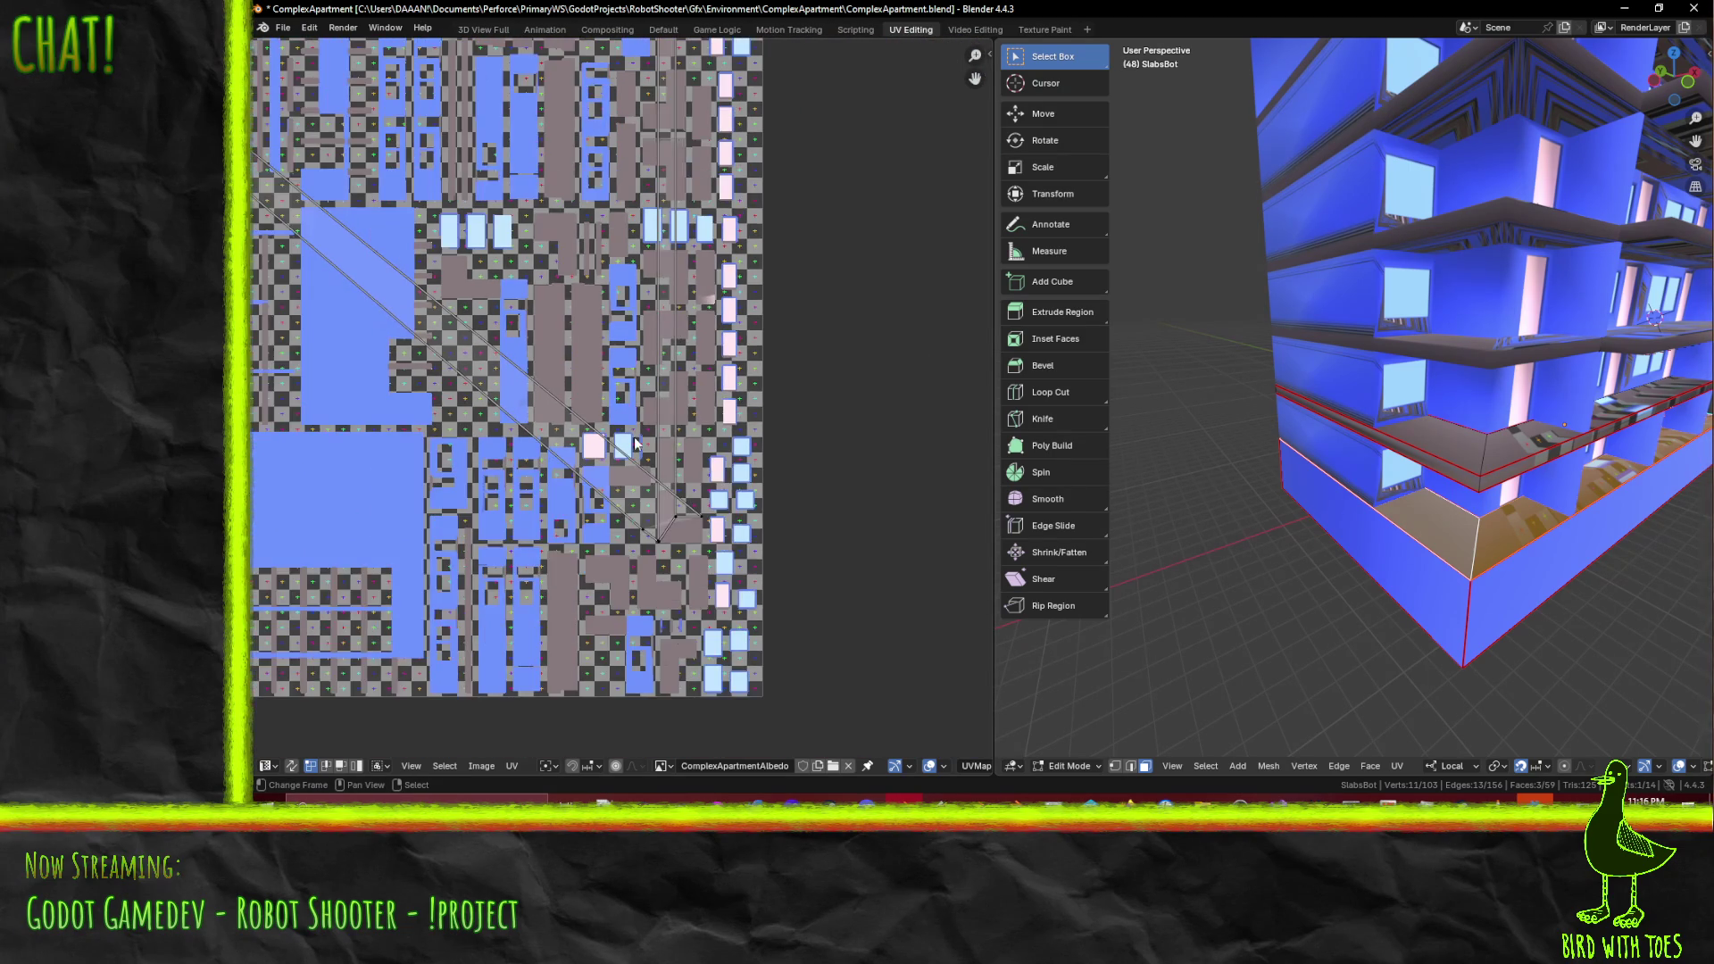
{"action": "scroll", "coordinate": [303, 174], "scroll_direction": "down", "scroll_amount": 2}
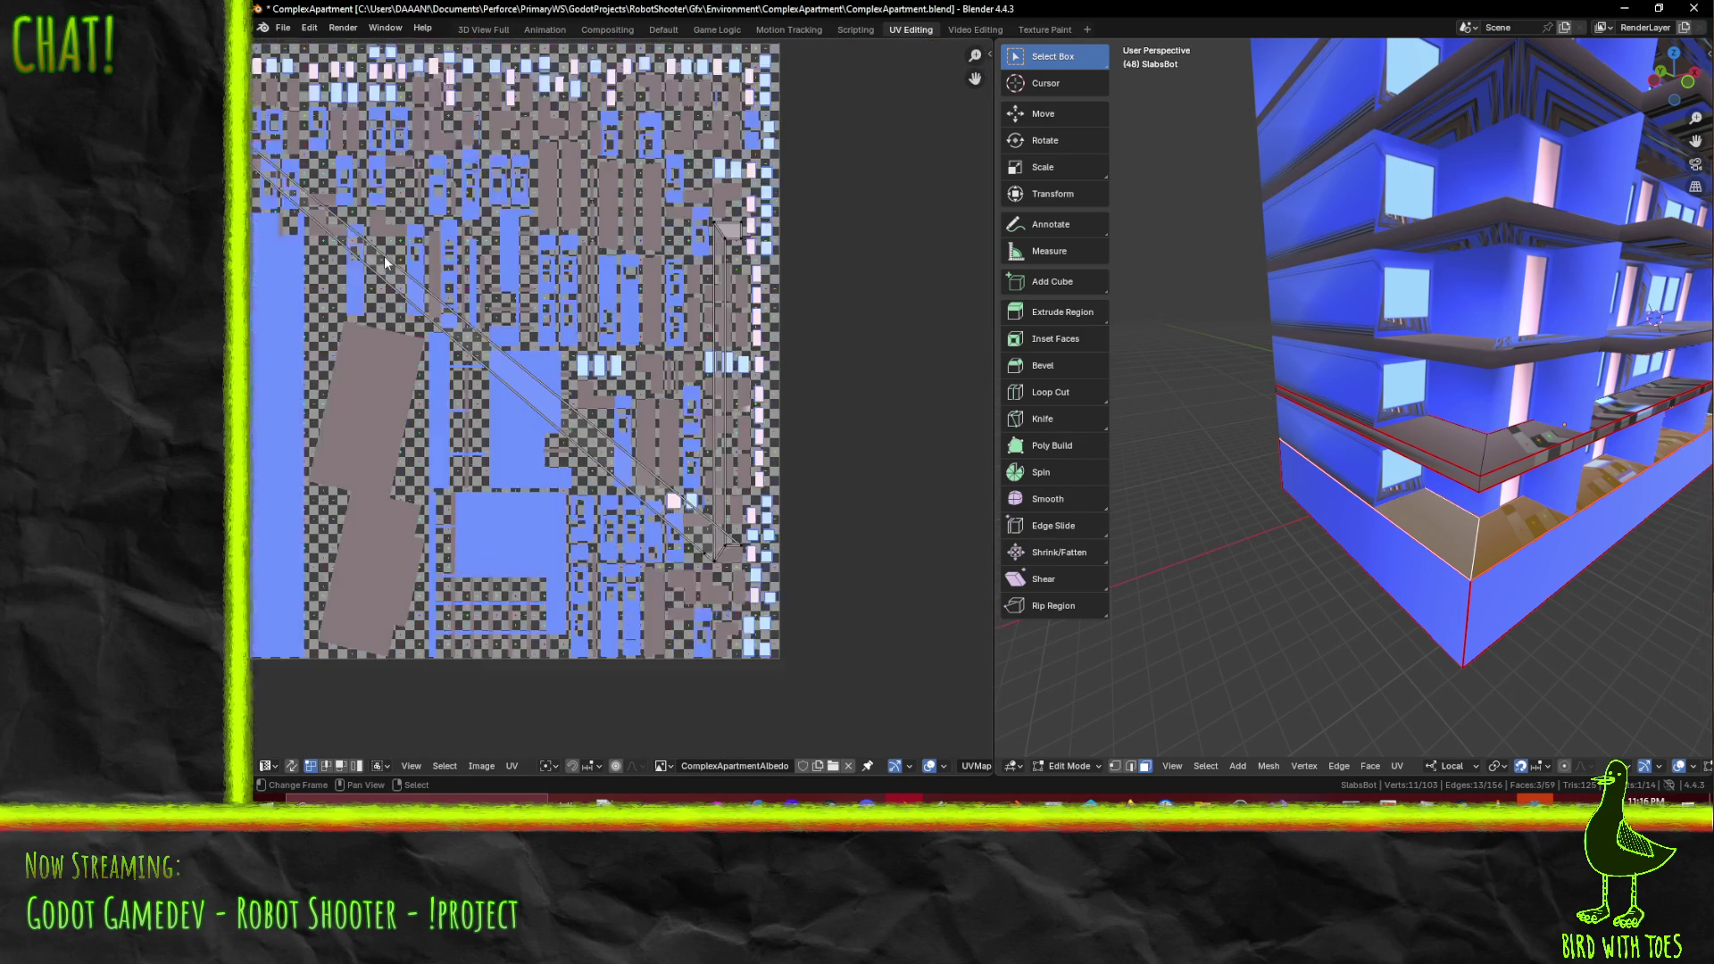
{"action": "middle_click_drag", "start_coordinate": [568, 339], "coordinate": [692, 384]}
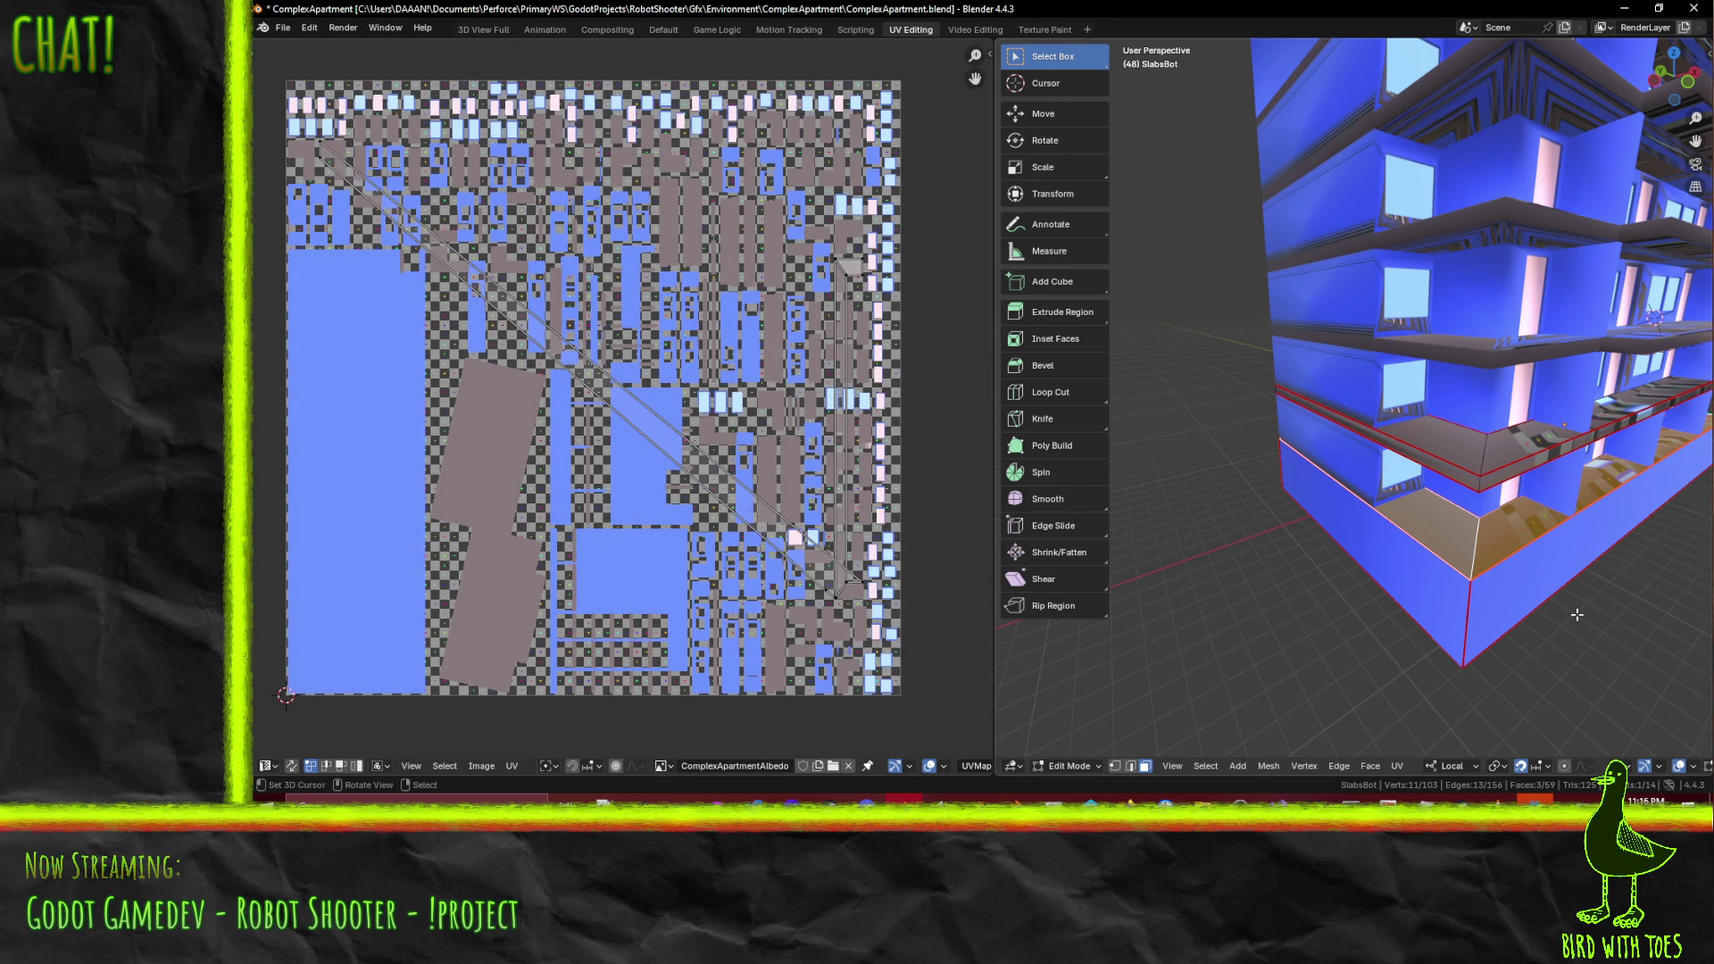
- Pin the selected UVs with UV > Pin from the operator search
{"action": "key", "text": "F3"}
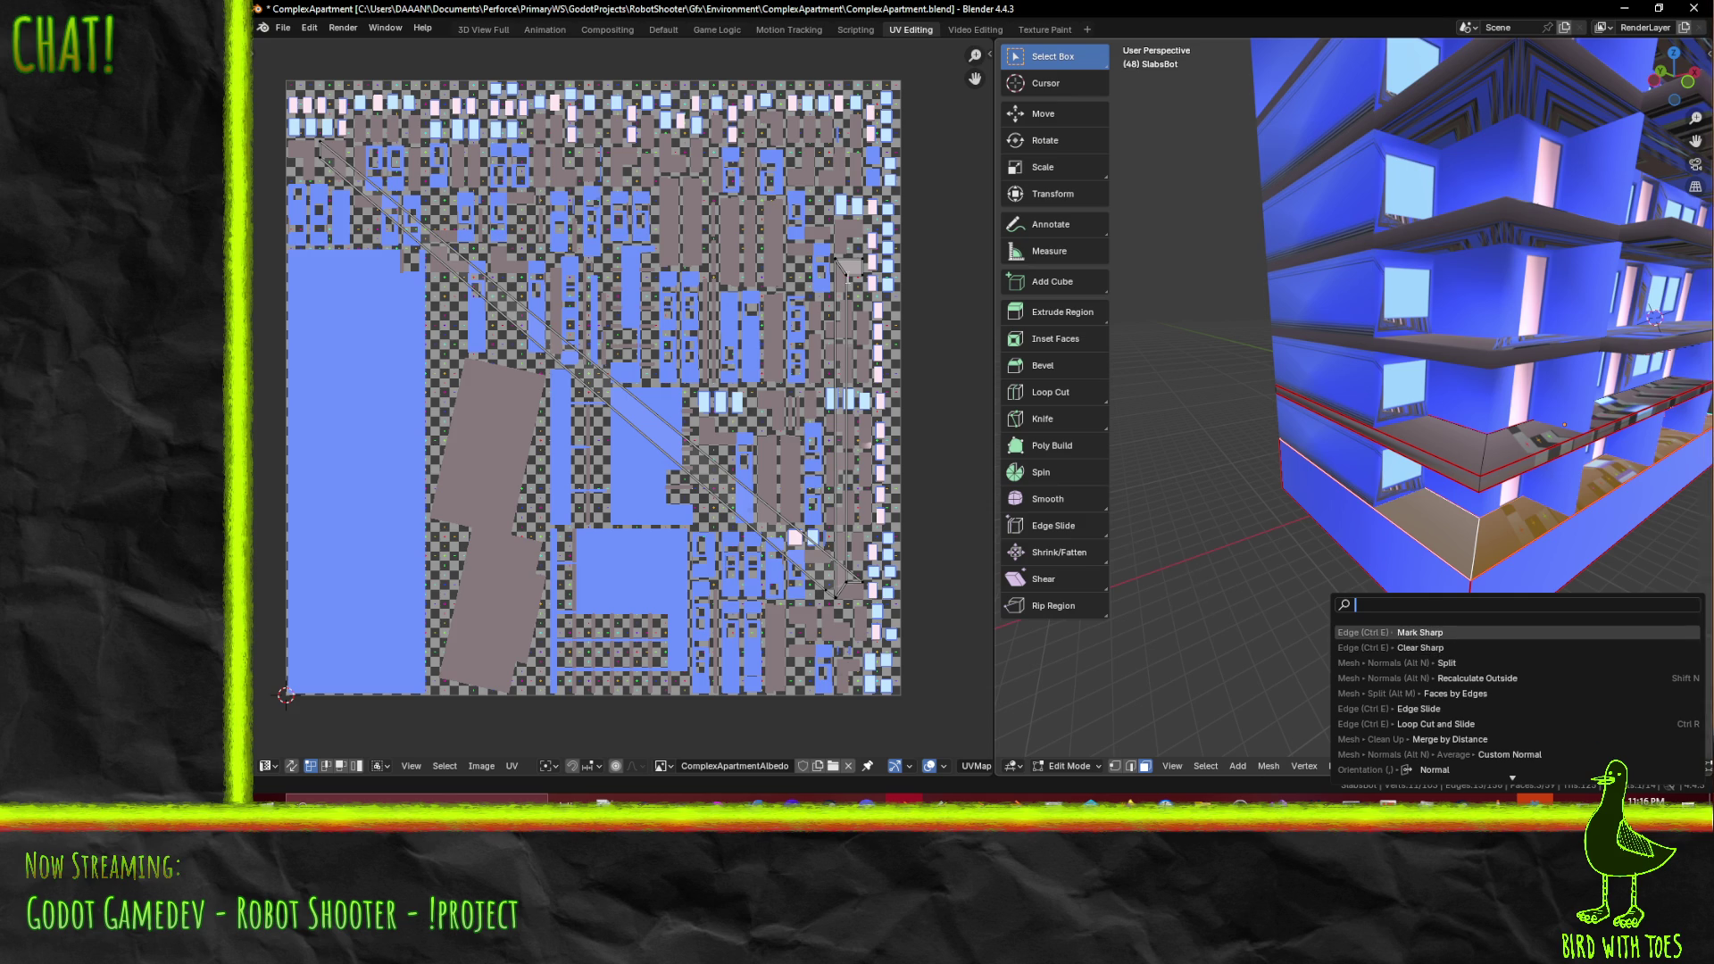
{"action": "left_click", "coordinate": [848, 275]}
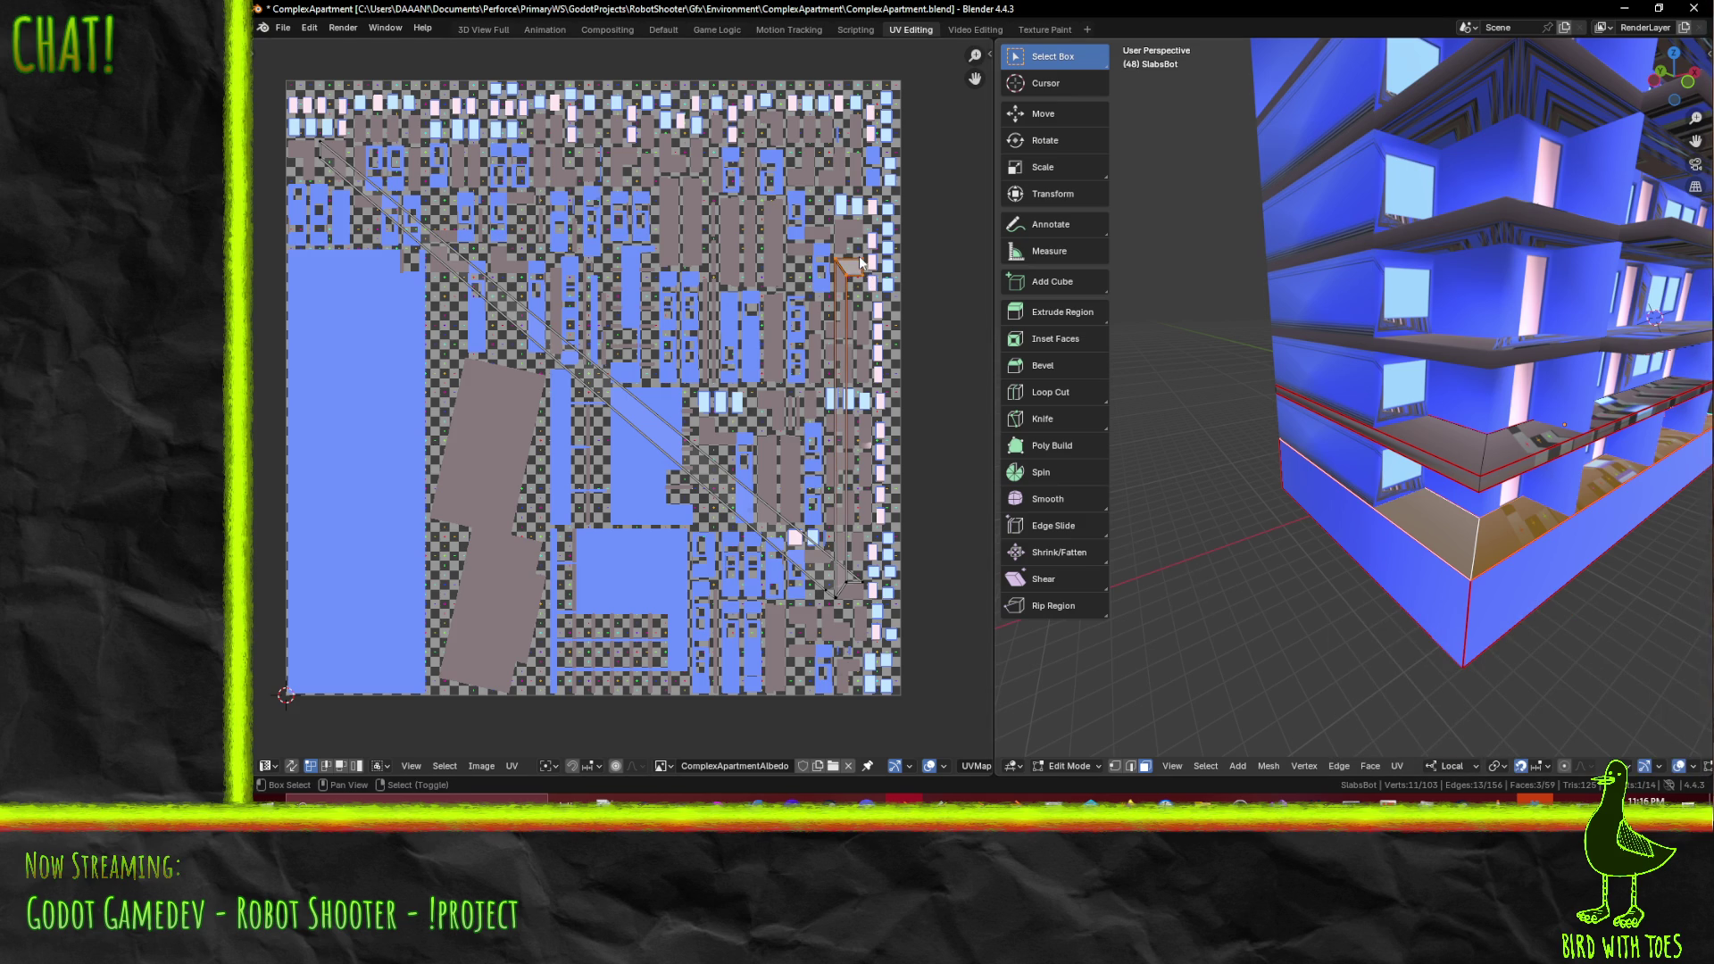
{"action": "key", "text": "F3"}
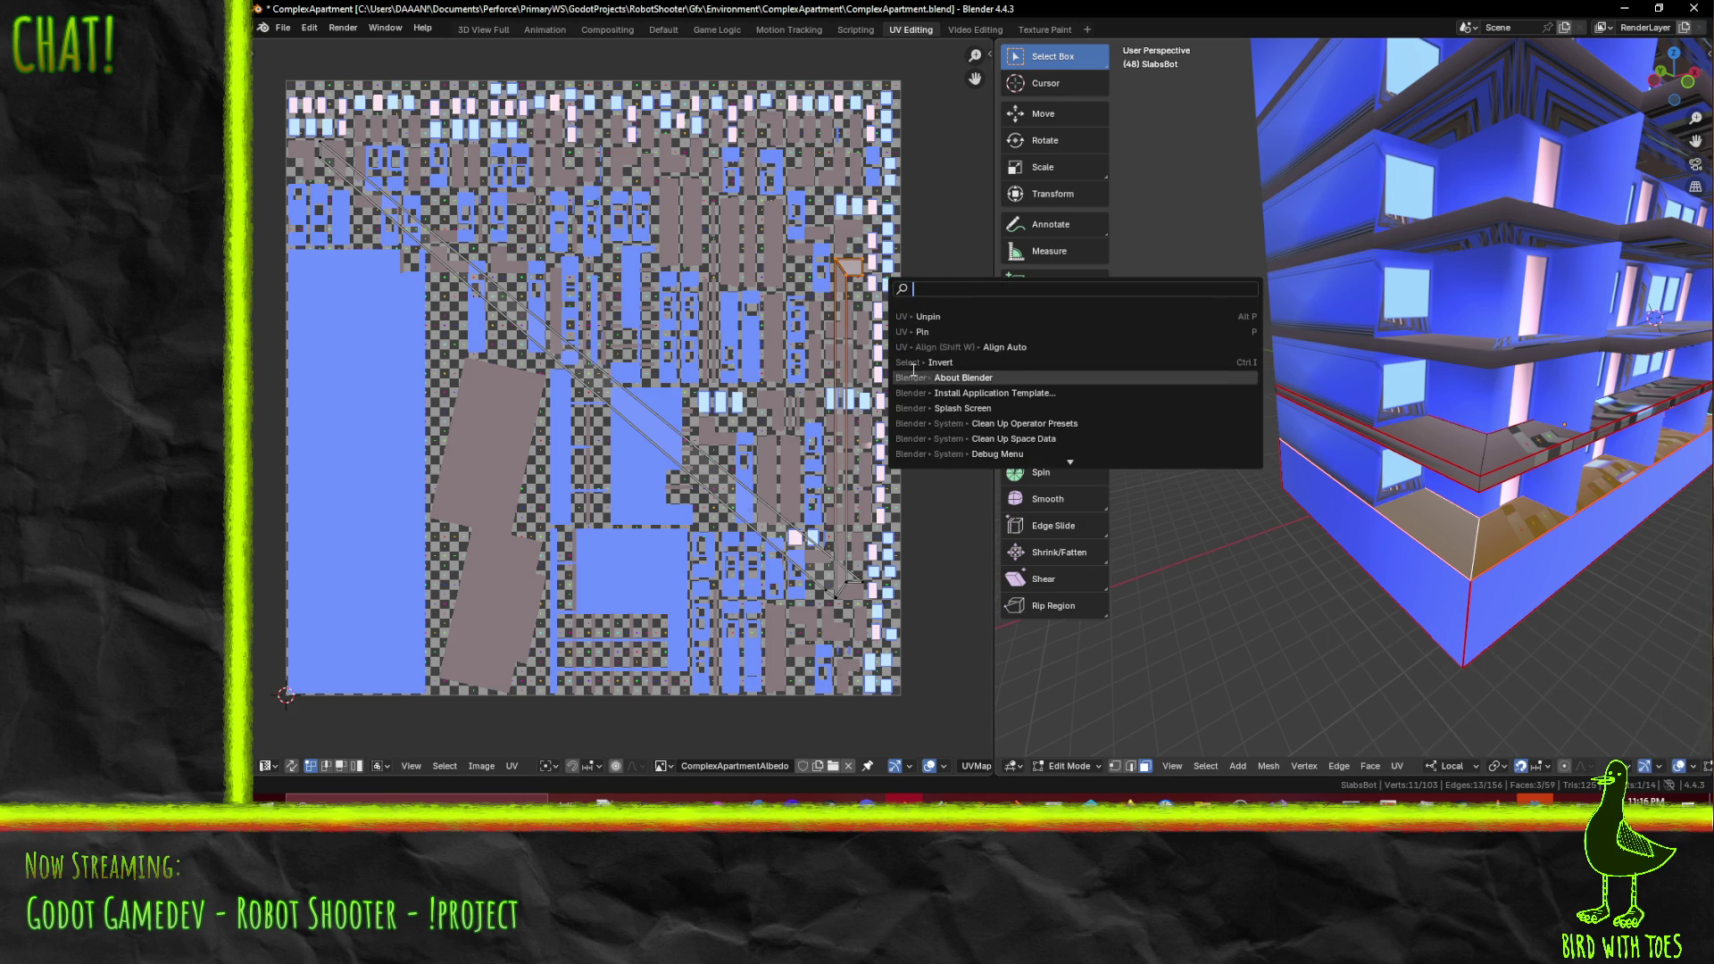
{"action": "left_click", "coordinate": [932, 332]}
- Unwrap the chosen slab edge faces with Unwrap Conformal, Fill Holes on, margin 0.005
{"action": "middle_click_drag", "start_coordinate": [1549, 529], "coordinate": [1368, 516]}
{"action": "key", "text": "F3"}
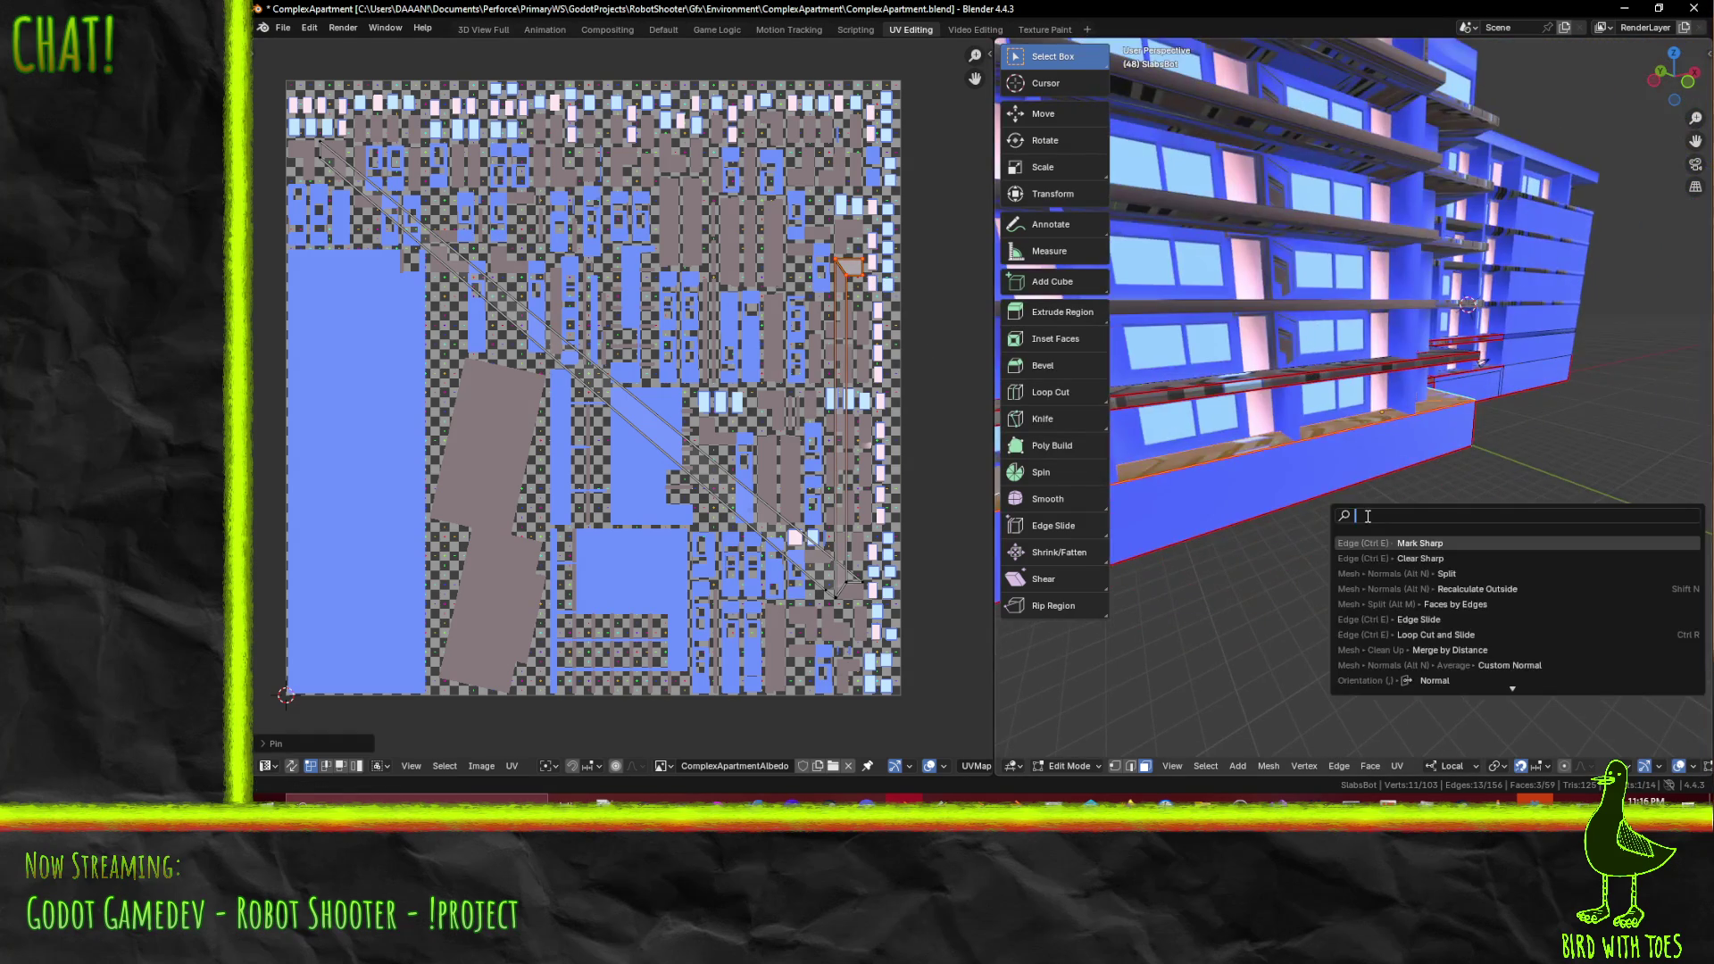
{"action": "type", "text": "unw"}
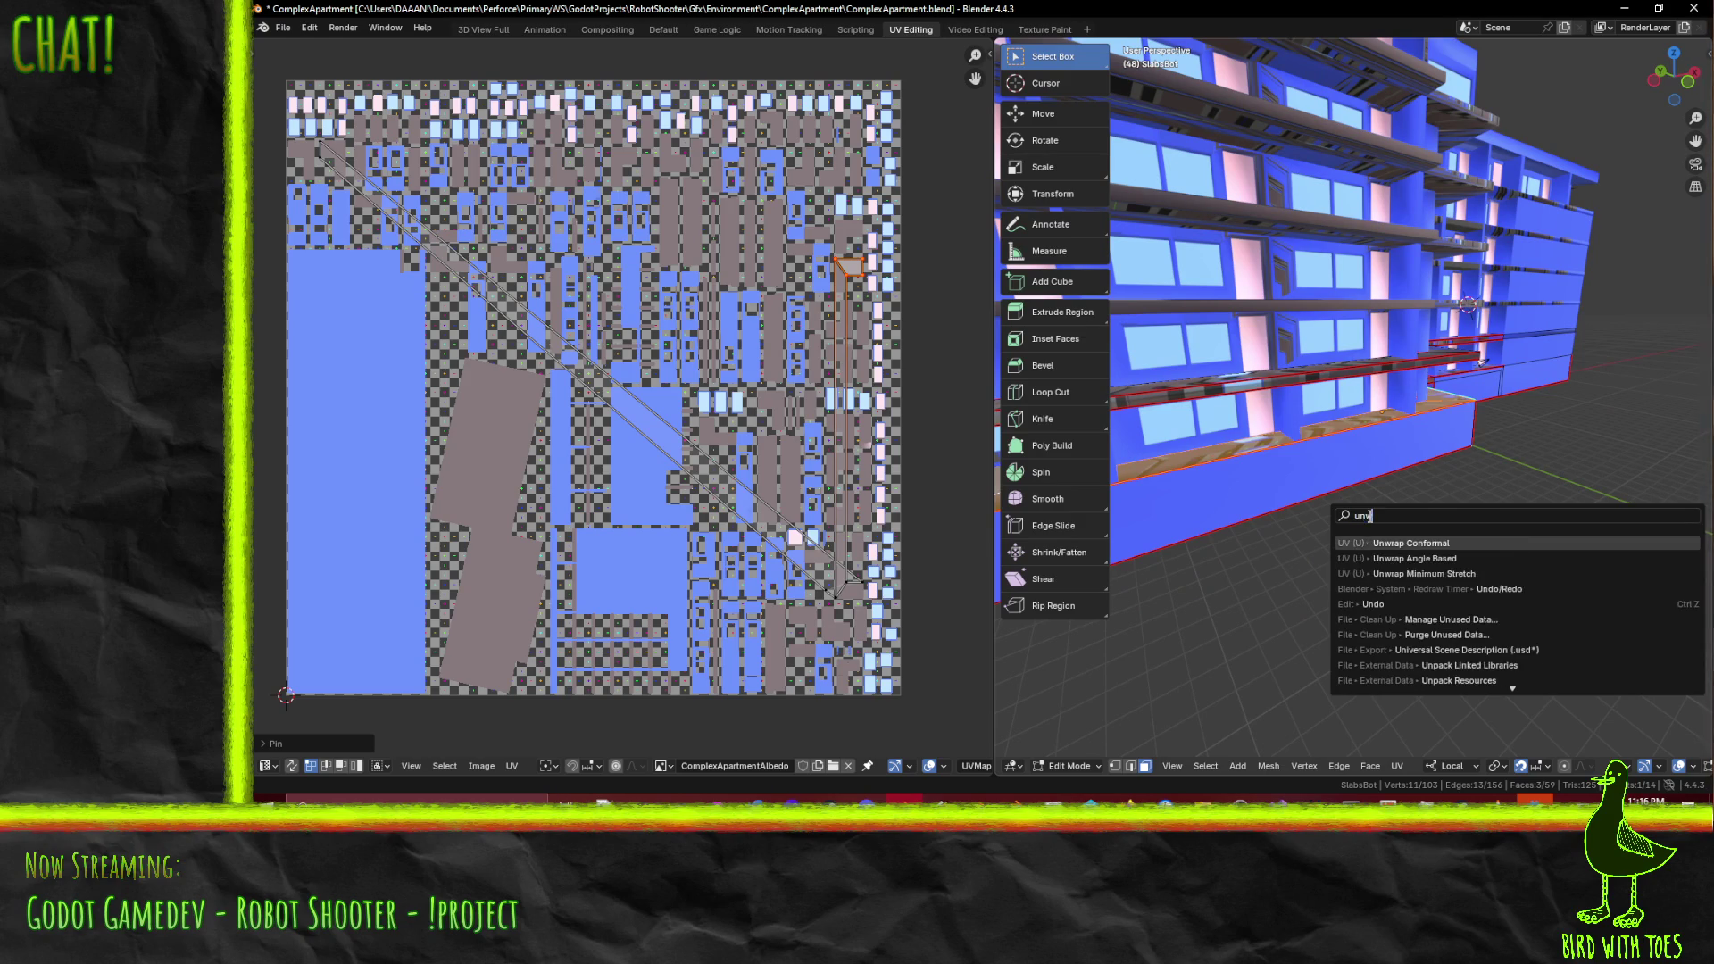
{"action": "left_click", "coordinate": [1424, 543]}
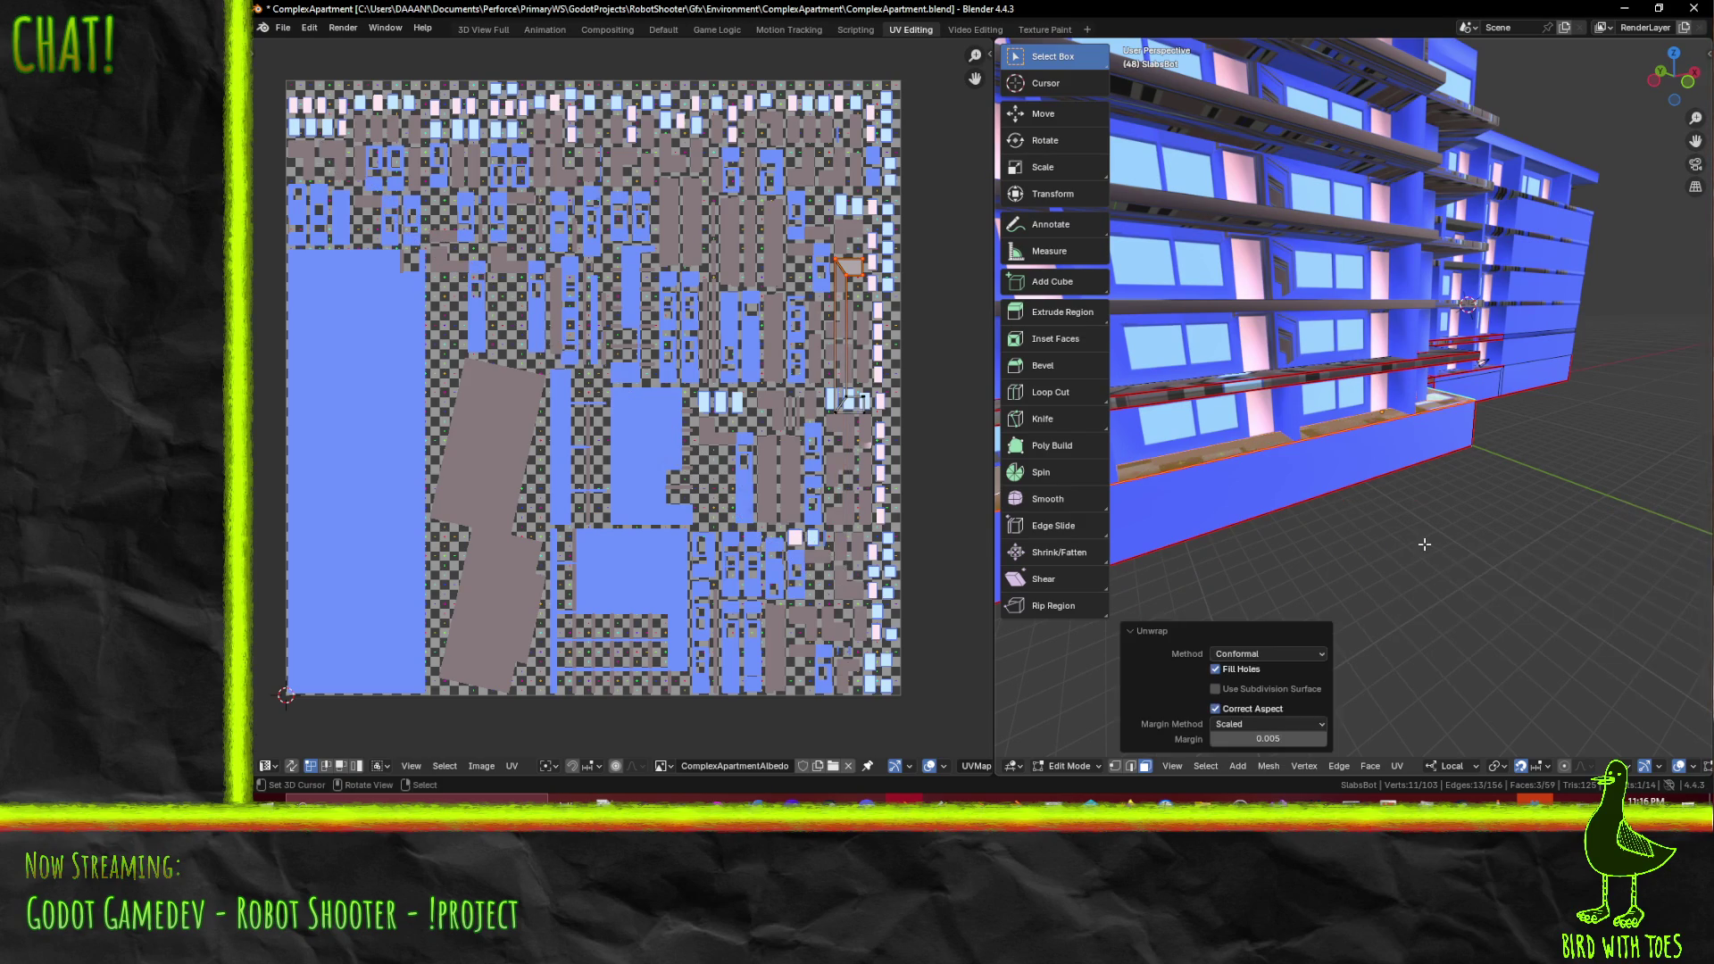
{"action": "middle_click_drag", "start_coordinate": [1424, 543], "coordinate": [1356, 526]}
{"action": "scroll", "coordinate": [924, 423], "scroll_direction": "up", "scroll_amount": 3}
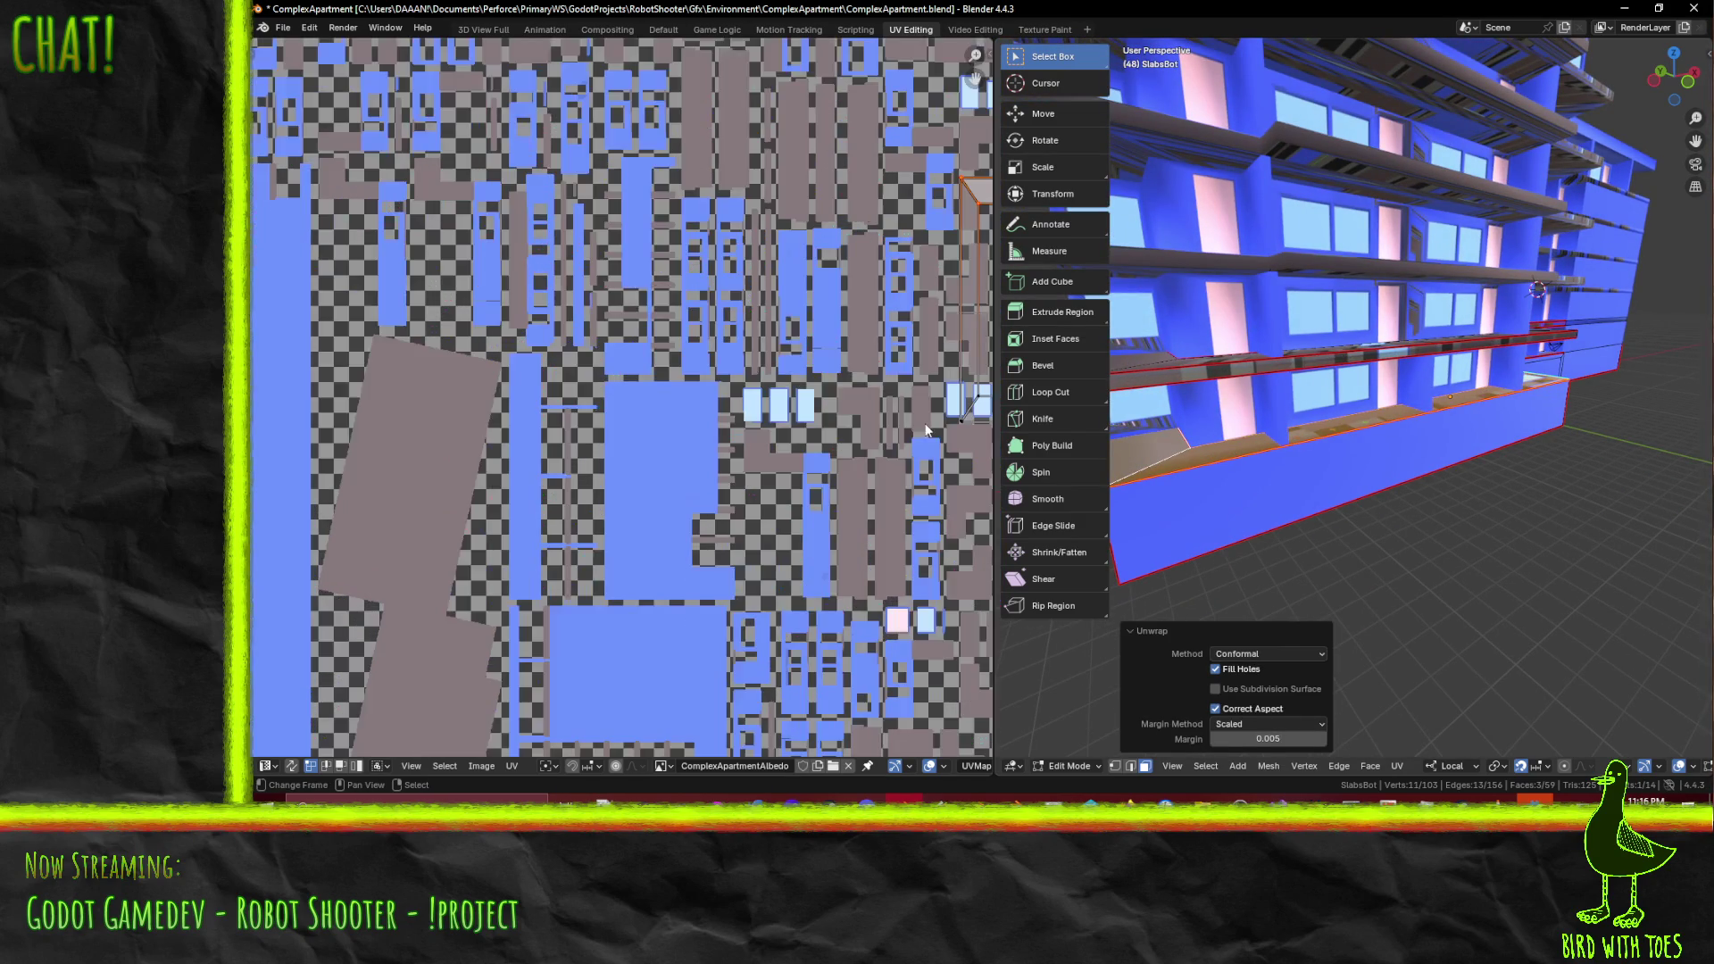
- Select the island's bottom corners and edge, then try a vertical move and cancel it
{"action": "middle_click_drag", "start_coordinate": [854, 435], "coordinate": [631, 442]}
{"action": "scroll", "coordinate": [693, 427], "scroll_direction": "up", "scroll_amount": 3}
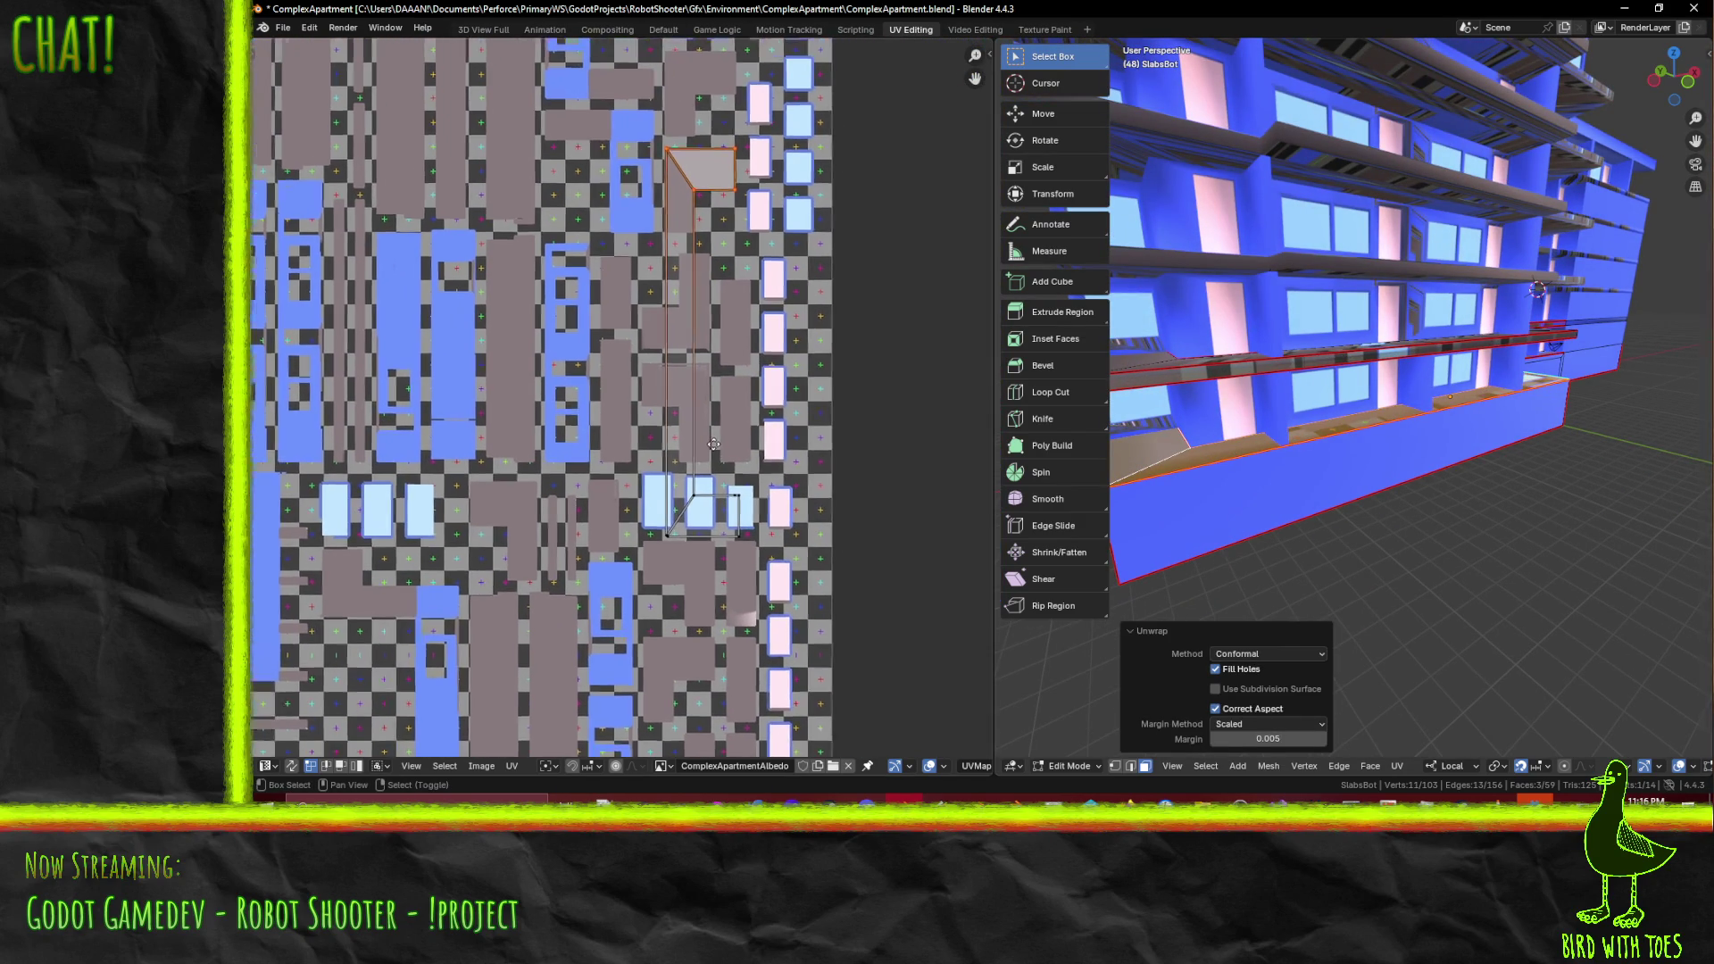
{"action": "scroll", "coordinate": [693, 469], "scroll_direction": "up", "scroll_amount": 1}
{"action": "middle_click_drag", "start_coordinate": [693, 435], "coordinate": [671, 446]}
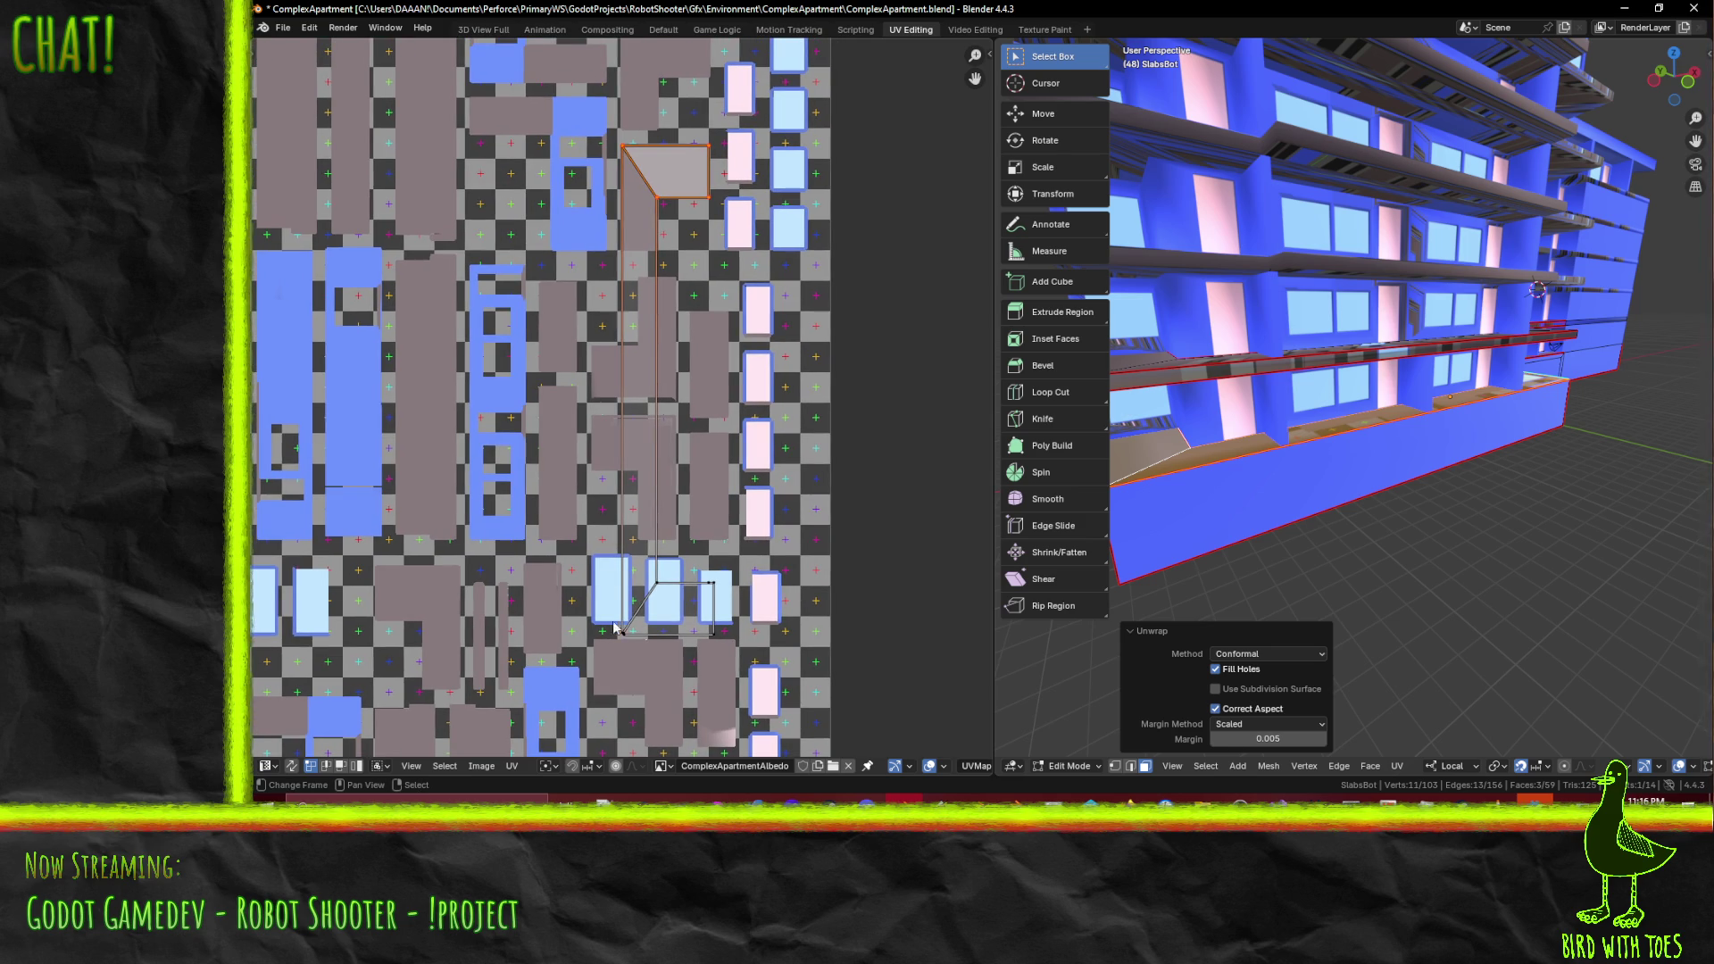
{"action": "left_click", "coordinate": [623, 632]}
{"action": "left_click", "coordinate": [705, 598], "text": "shift"}
{"action": "left_click", "coordinate": [710, 635], "text": "shift"}
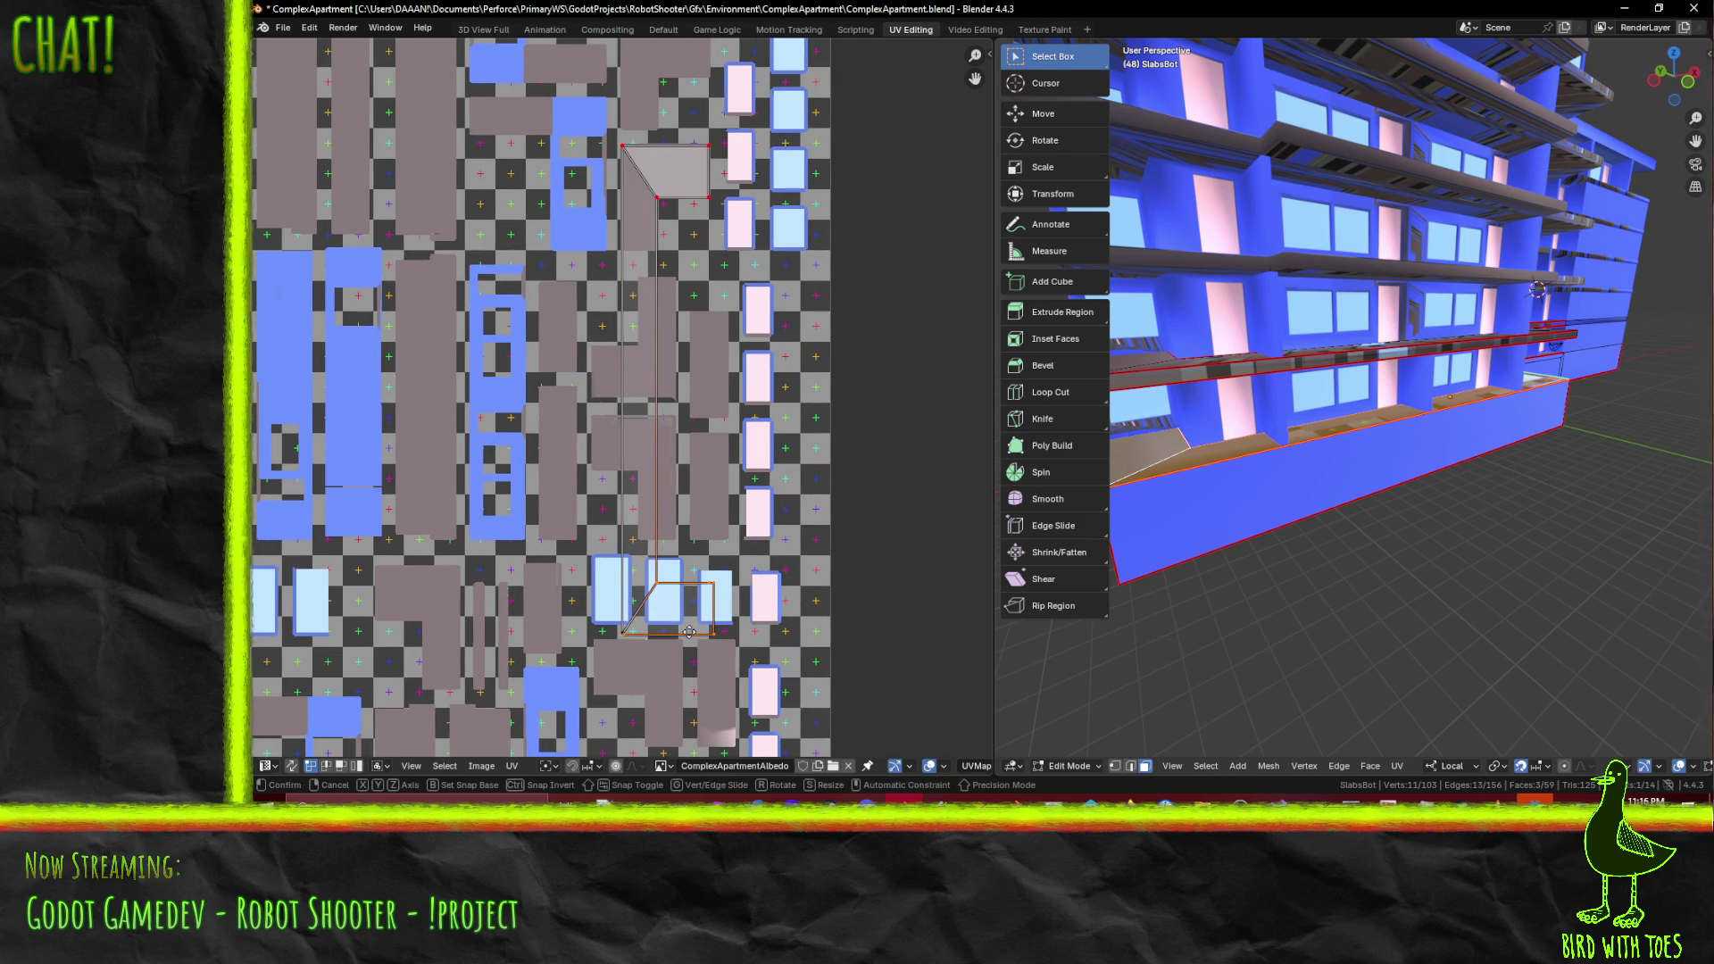
{"action": "key", "text": "g"}
{"action": "key", "text": "y"}
{"action": "right_click", "coordinate": [721, 332]}
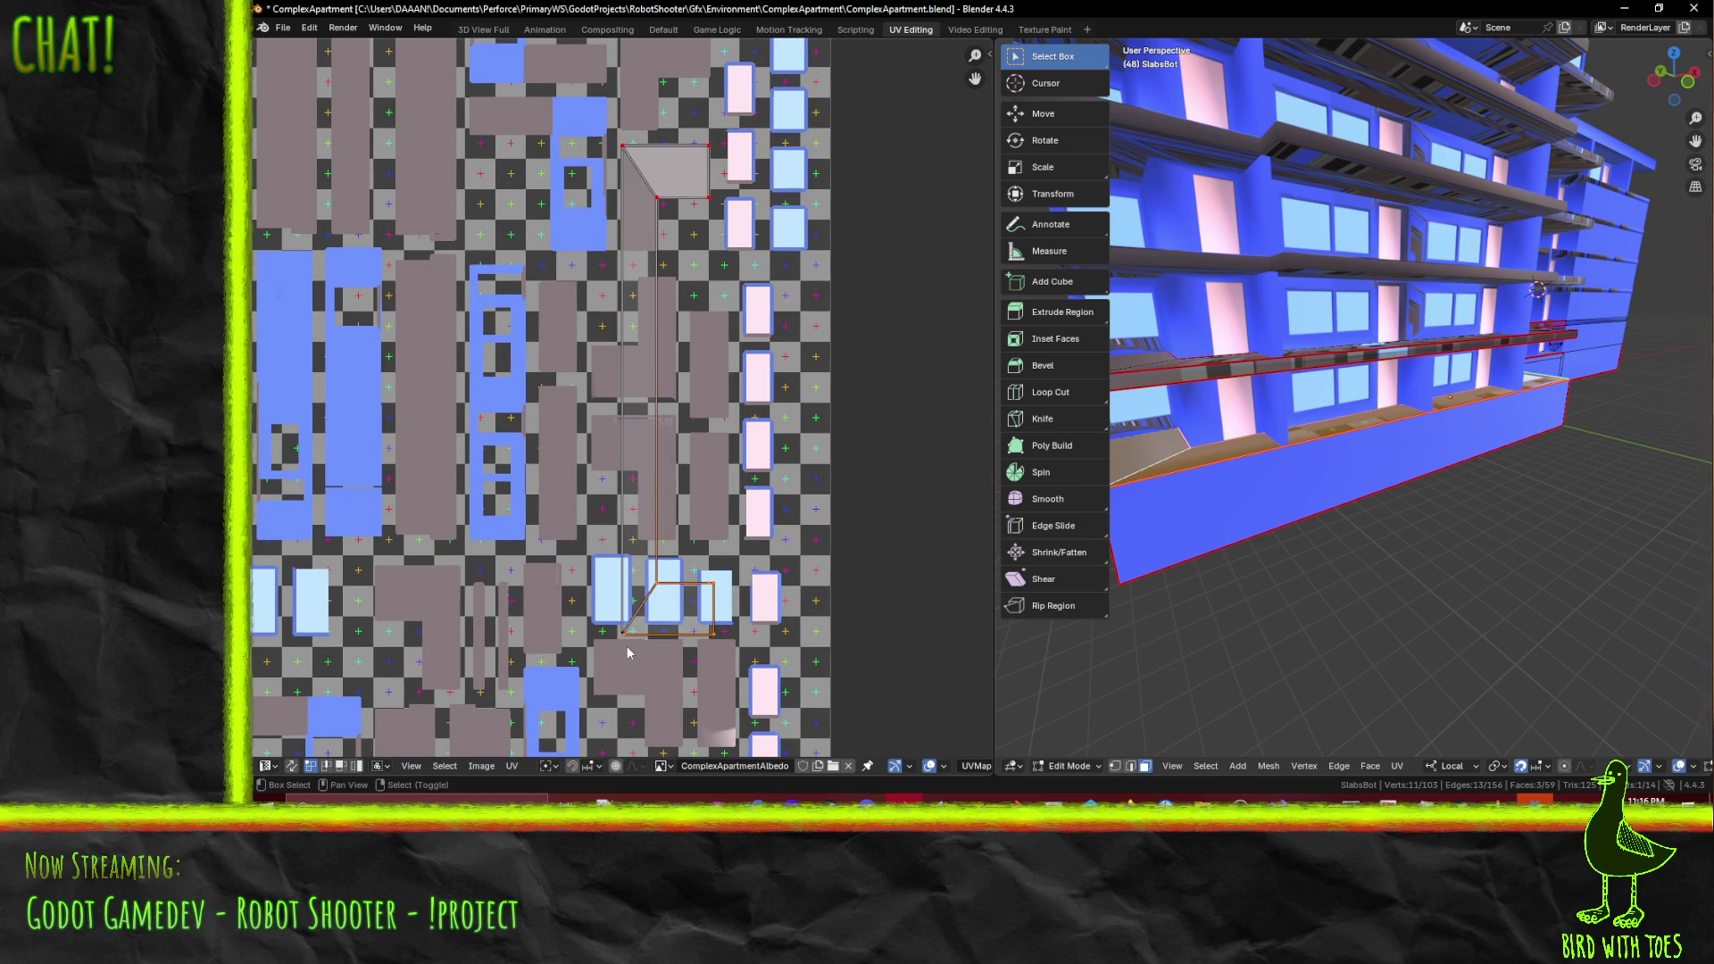
- Move the selected UVs vertically into their new position, then deselect all UVs
{"action": "middle_click_drag", "start_coordinate": [658, 641], "coordinate": [658, 623]}
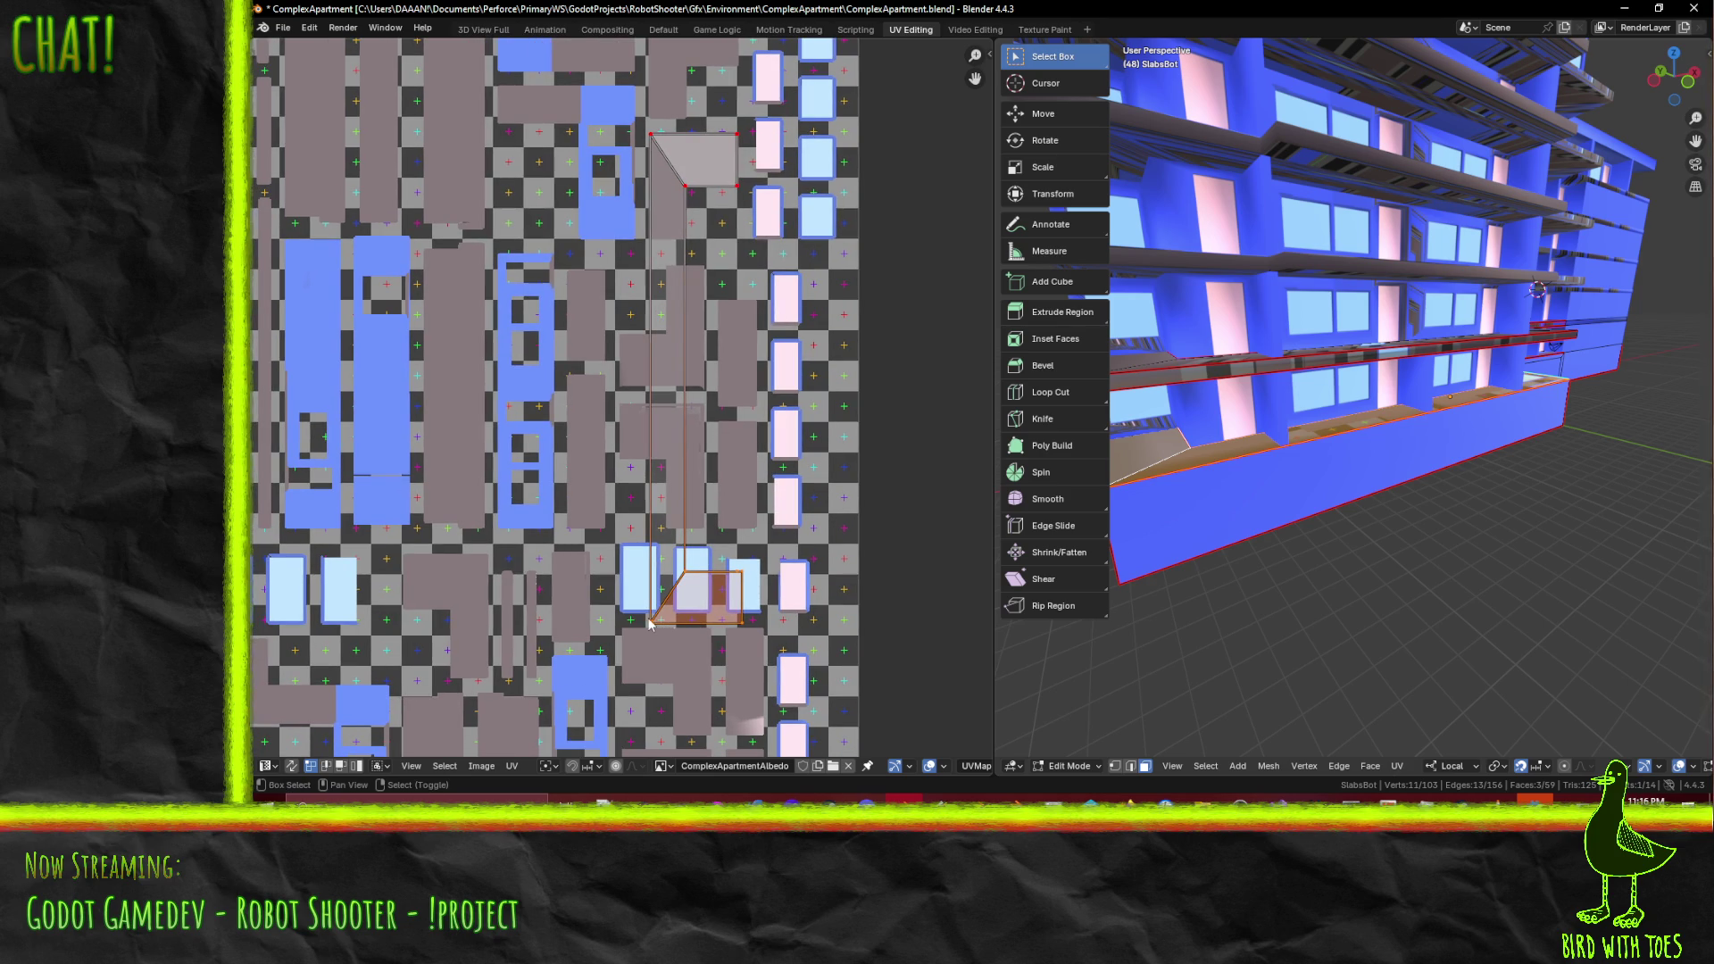
{"action": "key", "text": "g"}
{"action": "key", "text": "y"}
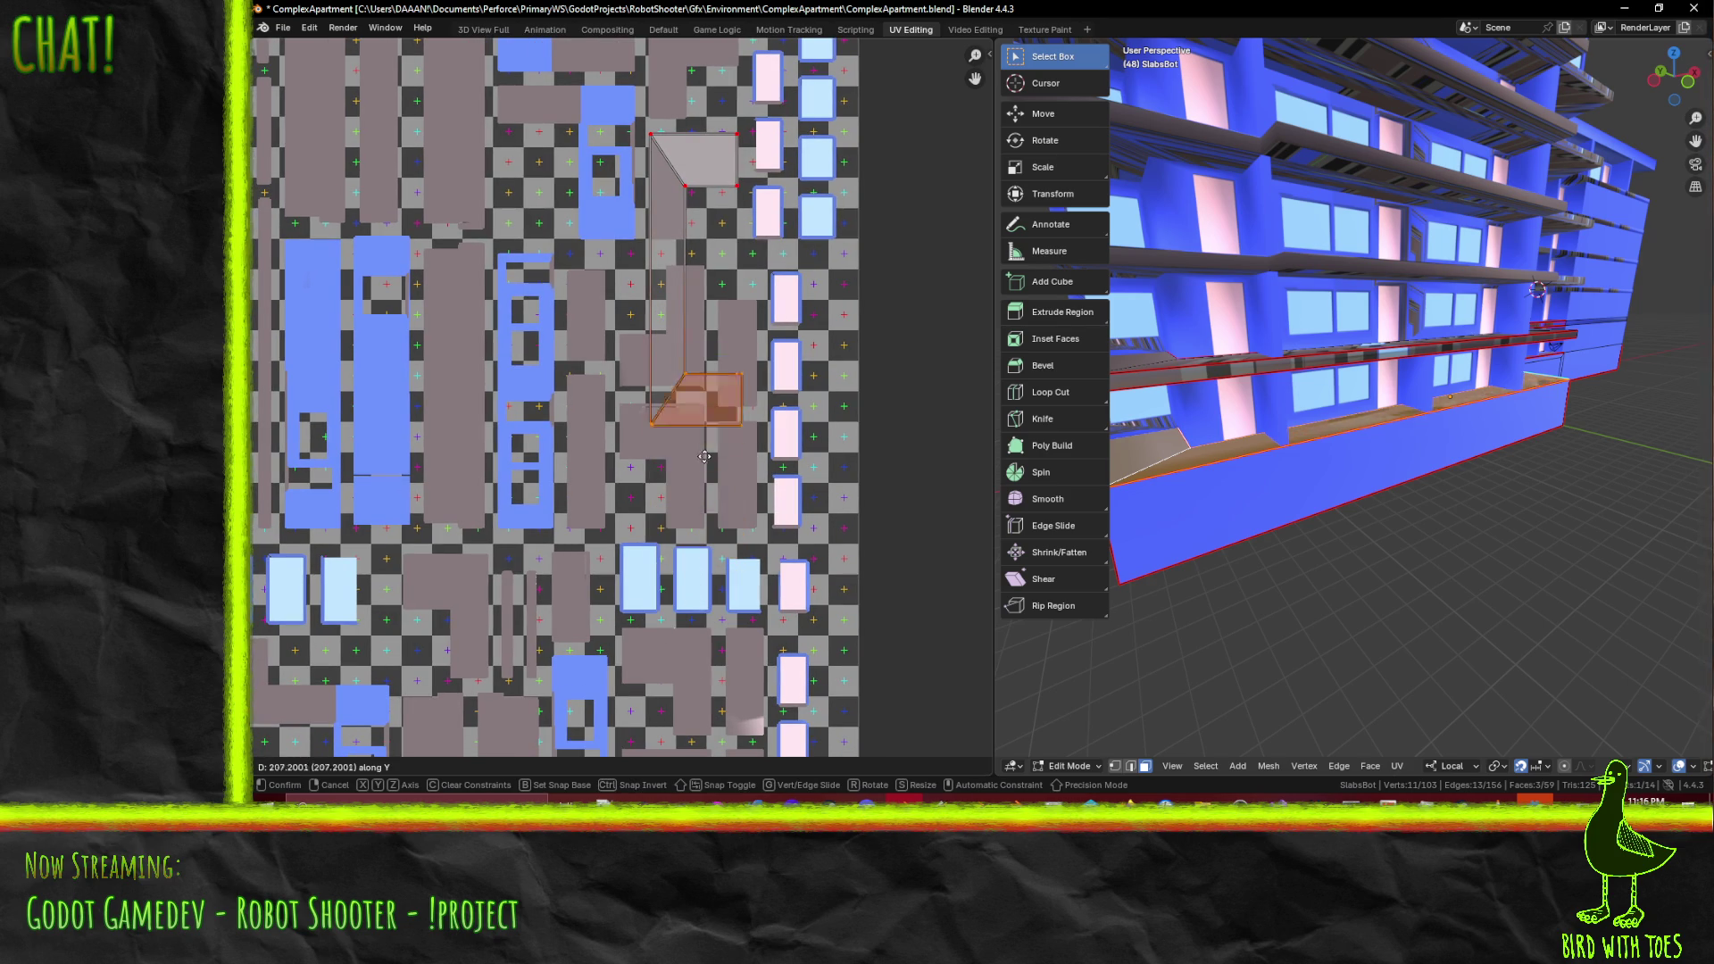
{"action": "left_click", "coordinate": [725, 282]}
{"action": "scroll", "coordinate": [705, 473], "scroll_direction": "up", "scroll_amount": 5}
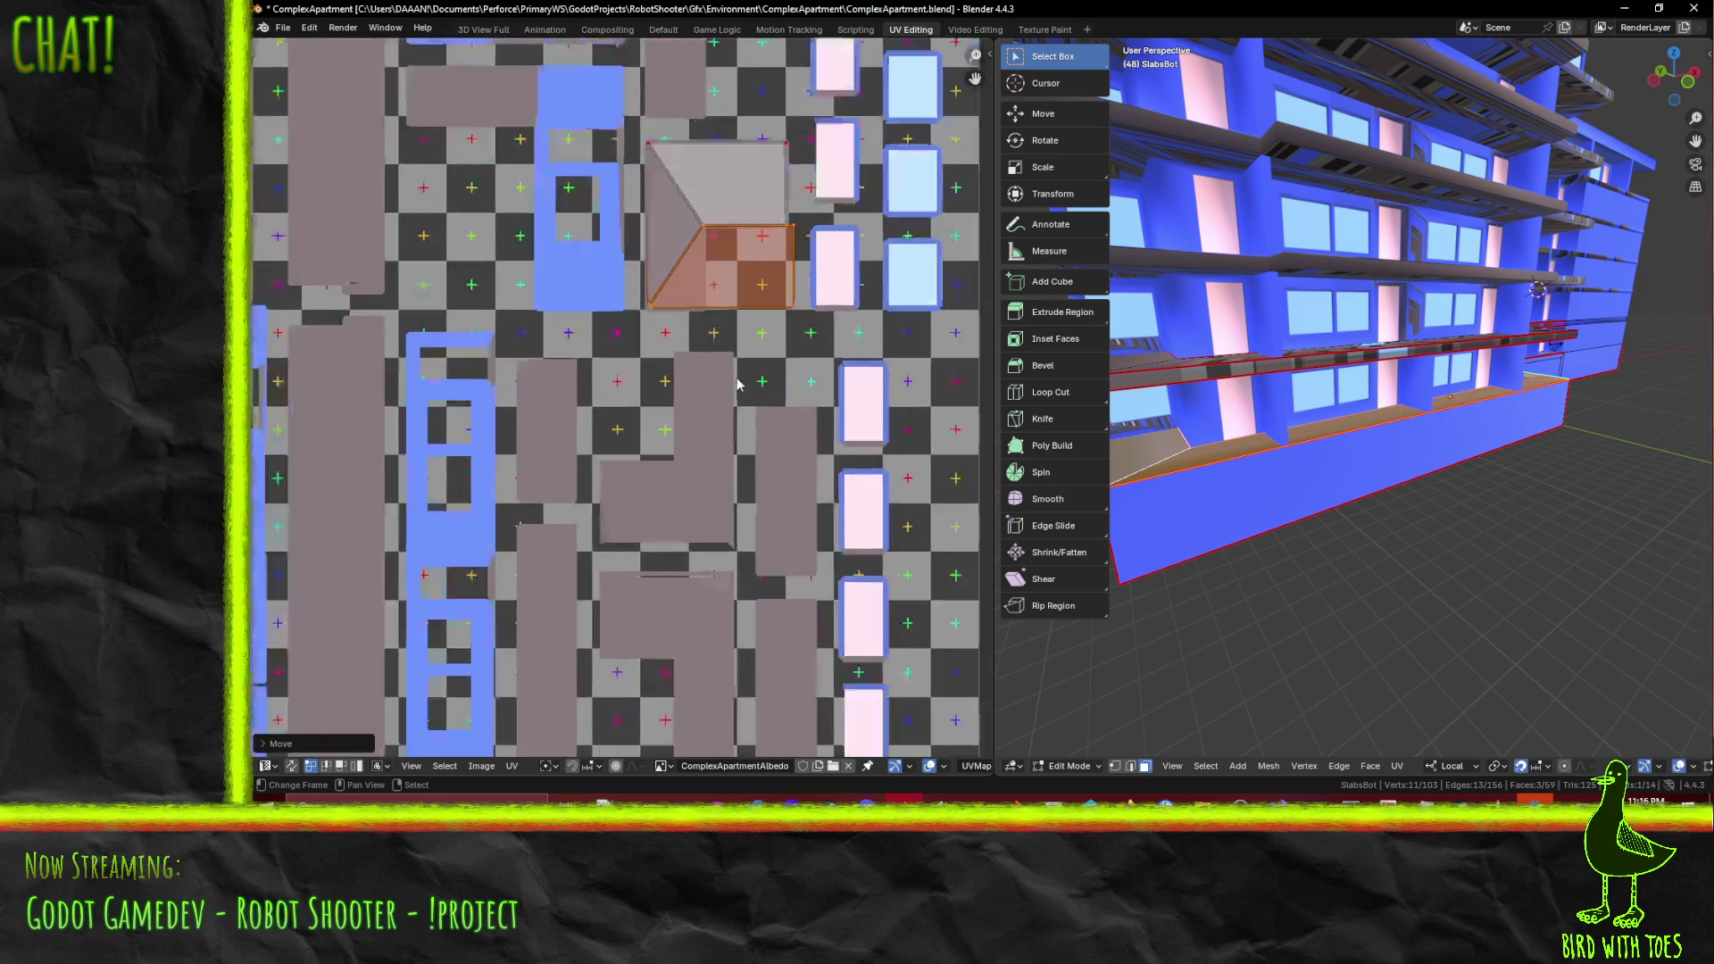
{"action": "scroll", "coordinate": [705, 474], "scroll_direction": "up", "scroll_amount": 2}
{"action": "middle_click_drag", "start_coordinate": [762, 394], "coordinate": [601, 453]}
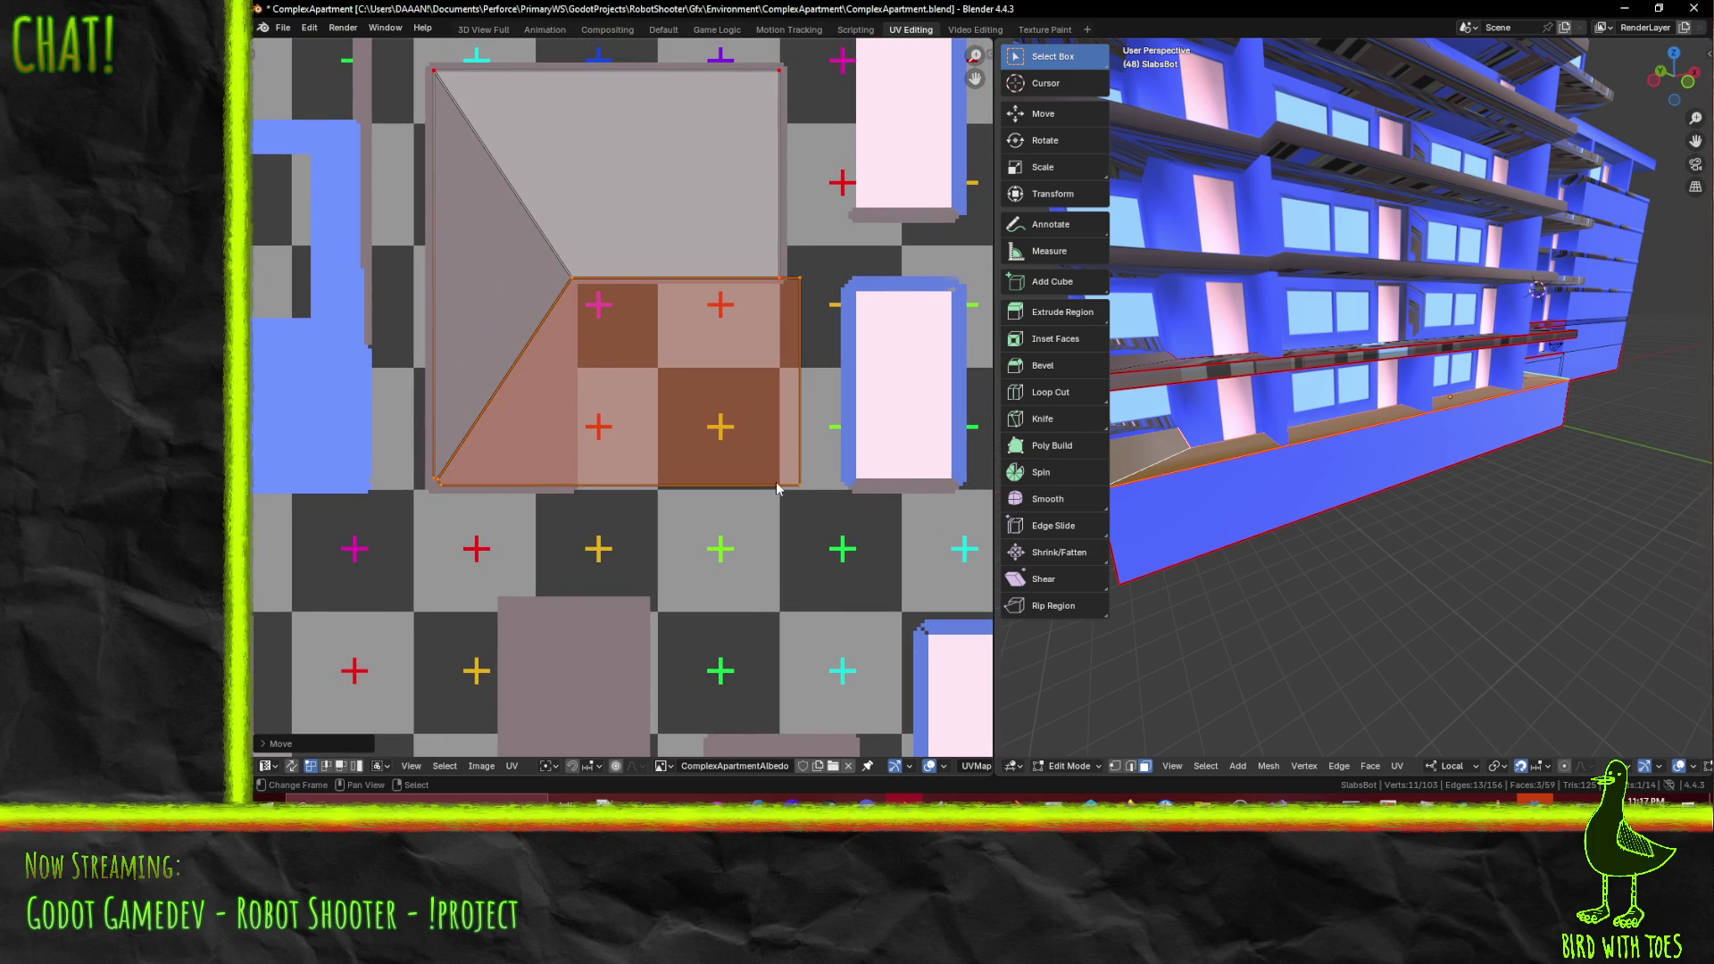
{"action": "key", "text": "alt+a"}
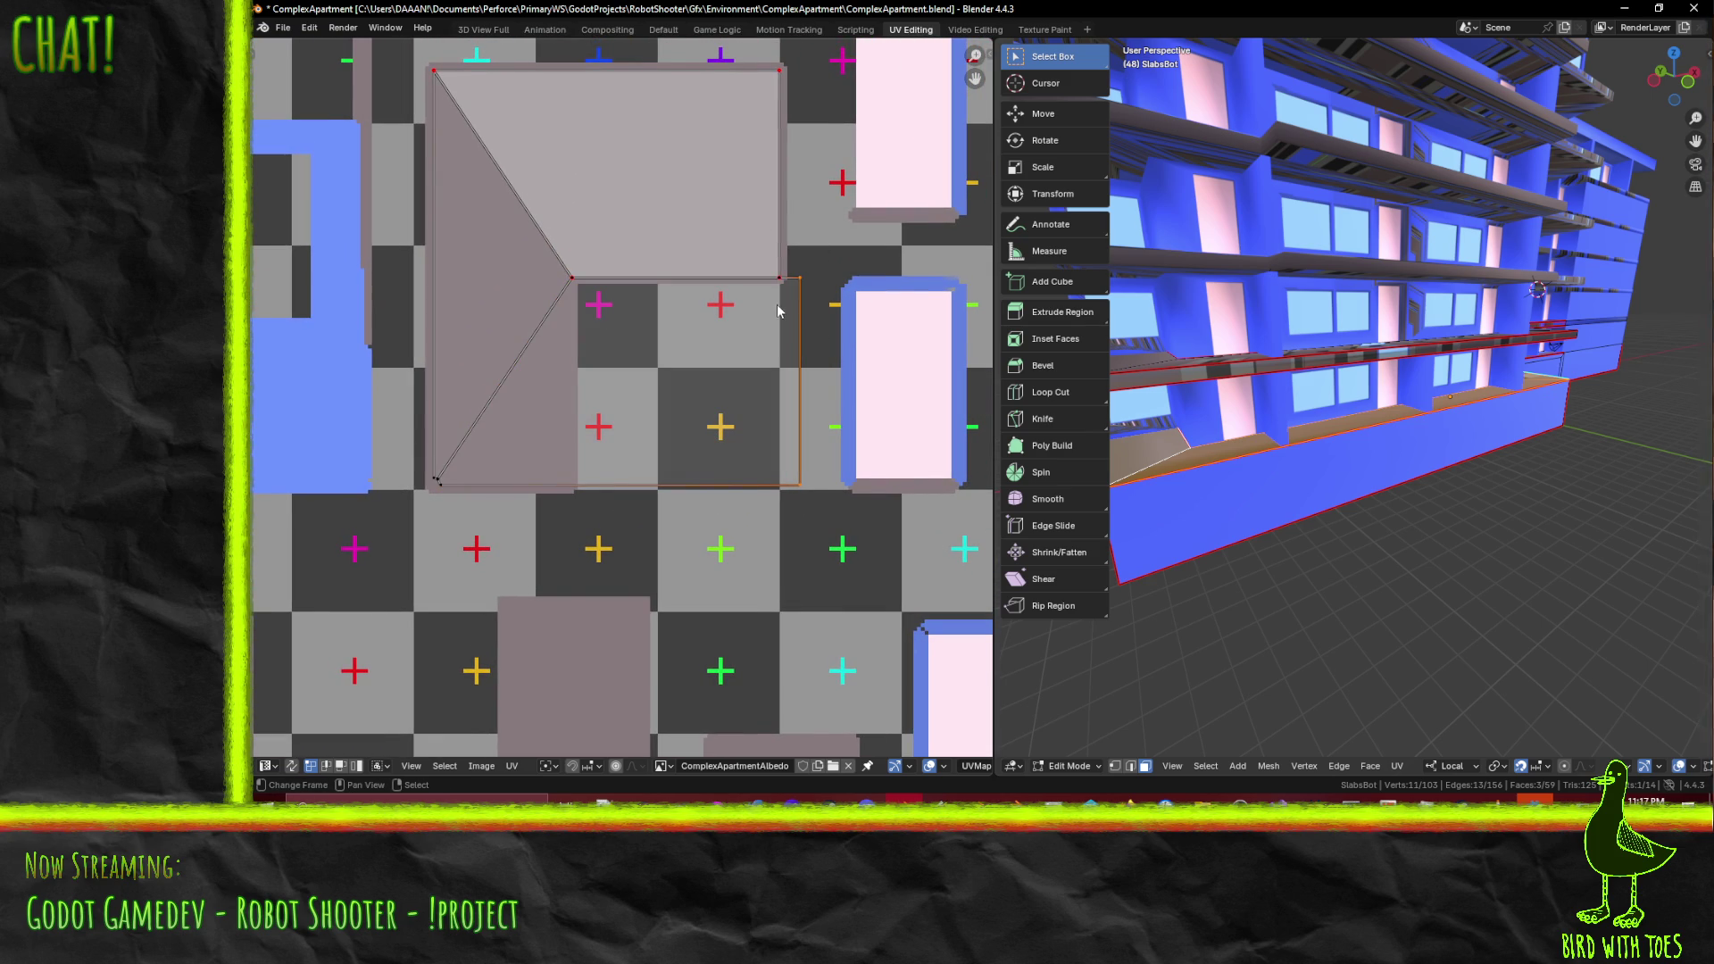
- Slide the island's right edge left along X to straighten the notched outline
{"action": "mouse_move", "coordinate": [1272, 402]}
{"action": "middle_mouse_down"}
{"action": "mouse_move", "coordinate": [1368, 431]}
{"action": "mouse_move", "coordinate": [1583, 439]}
{"action": "mouse_move", "coordinate": [1404, 439]}
{"action": "mouse_move", "coordinate": [1160, 384]}
{"action": "middle_mouse_up"}
{"action": "left_click", "coordinate": [770, 296]}
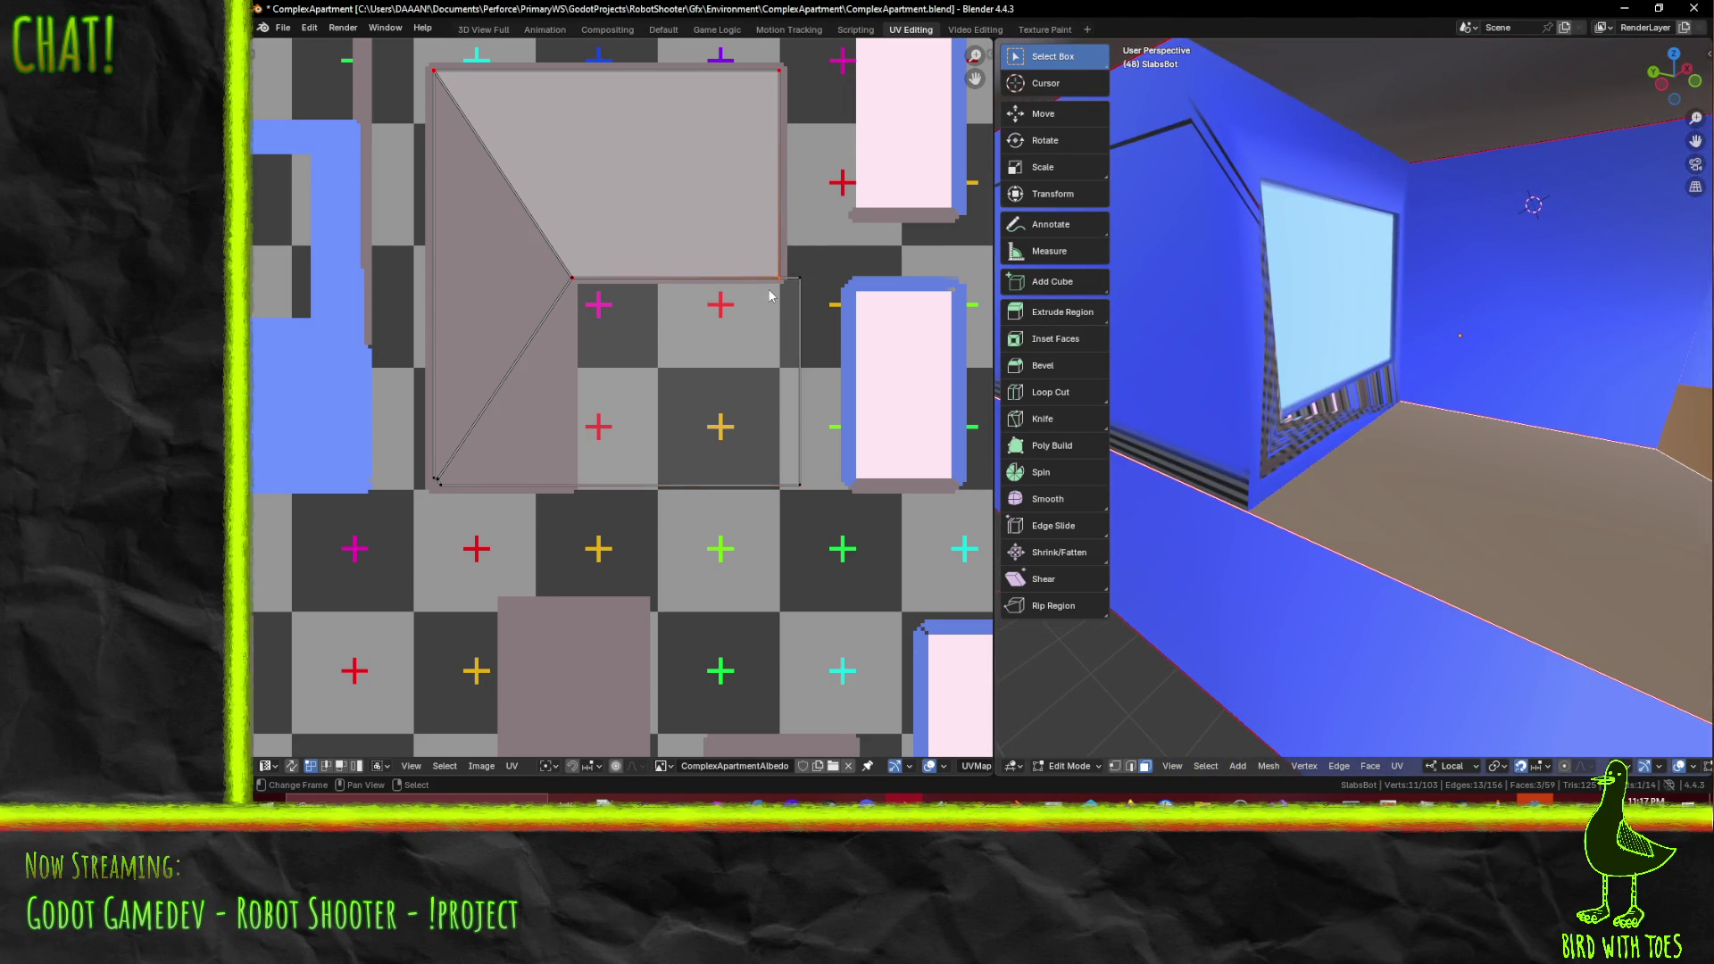
{"action": "key", "text": "g"}
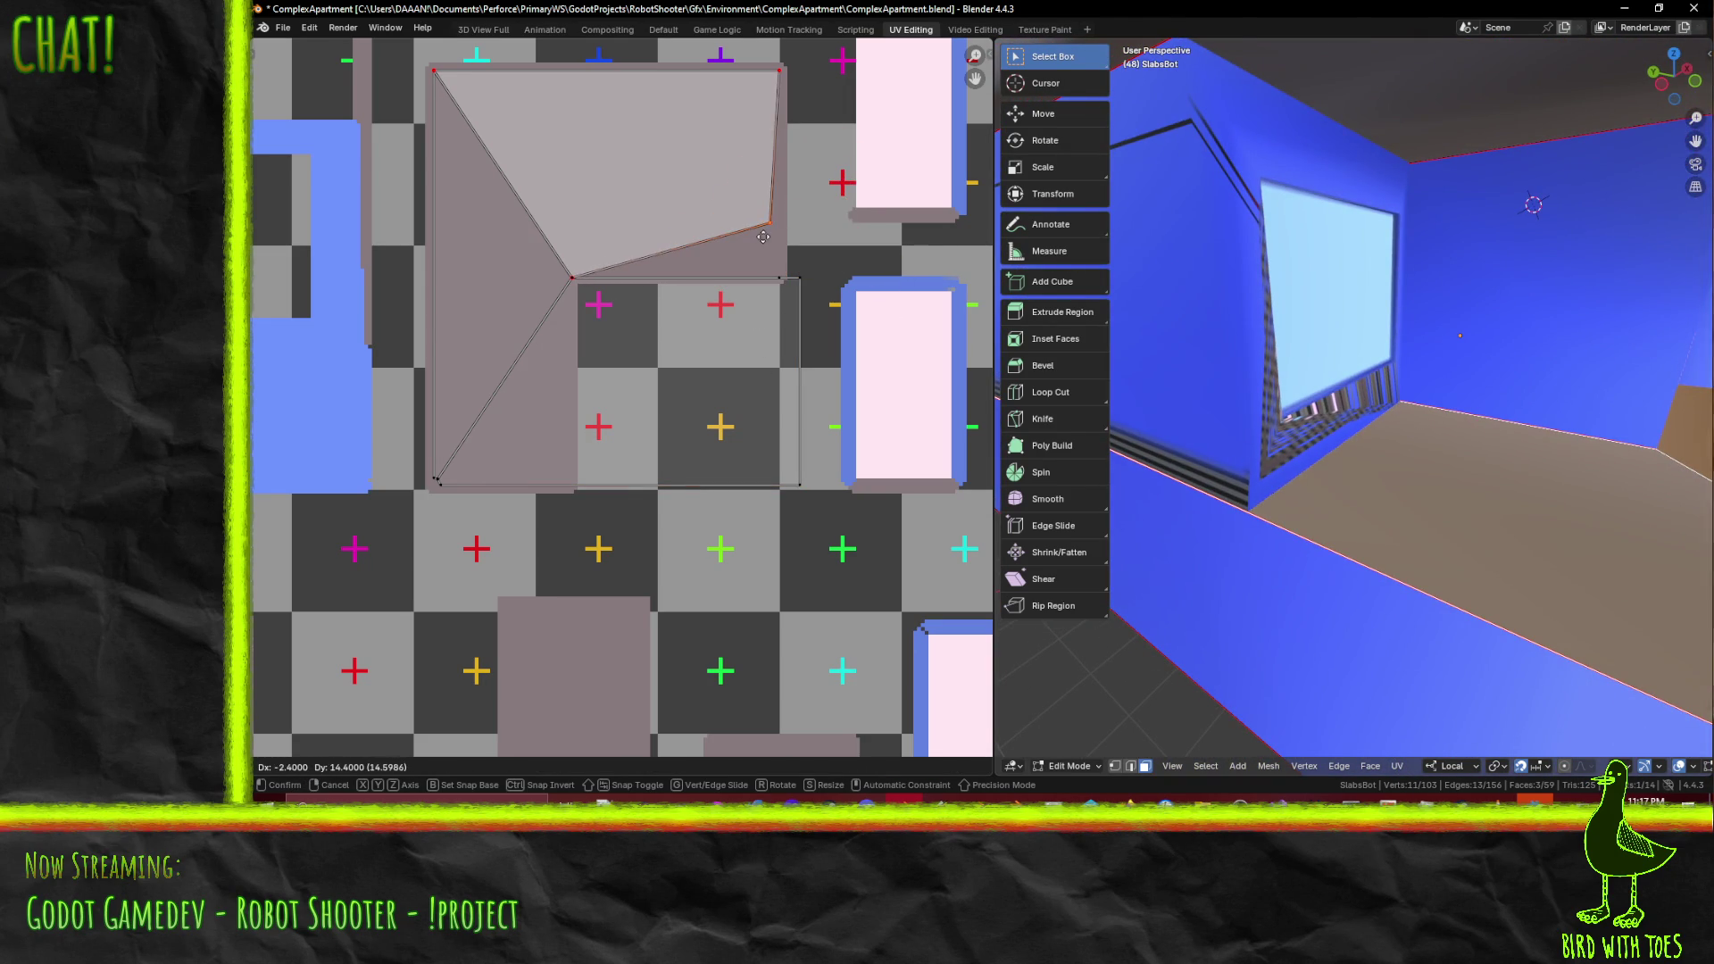
{"action": "key", "text": "Escape"}
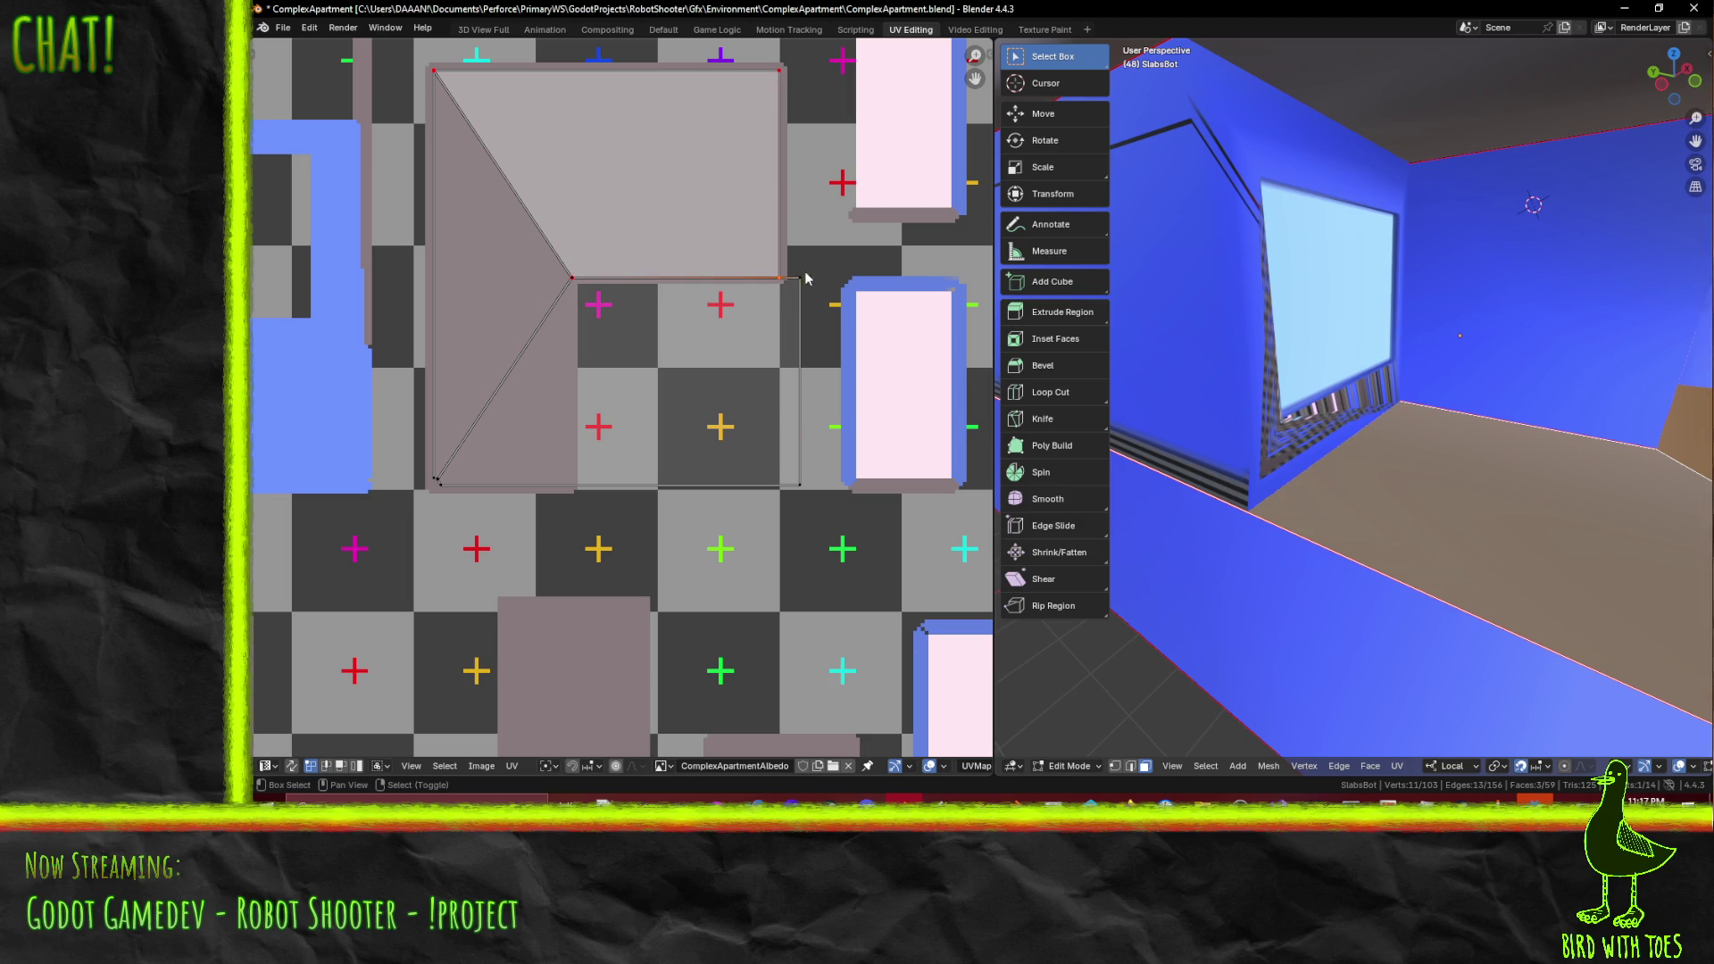
{"action": "left_click", "coordinate": [798, 486], "text": "shift"}
{"action": "key", "text": "g"}
{"action": "key", "text": "x"}
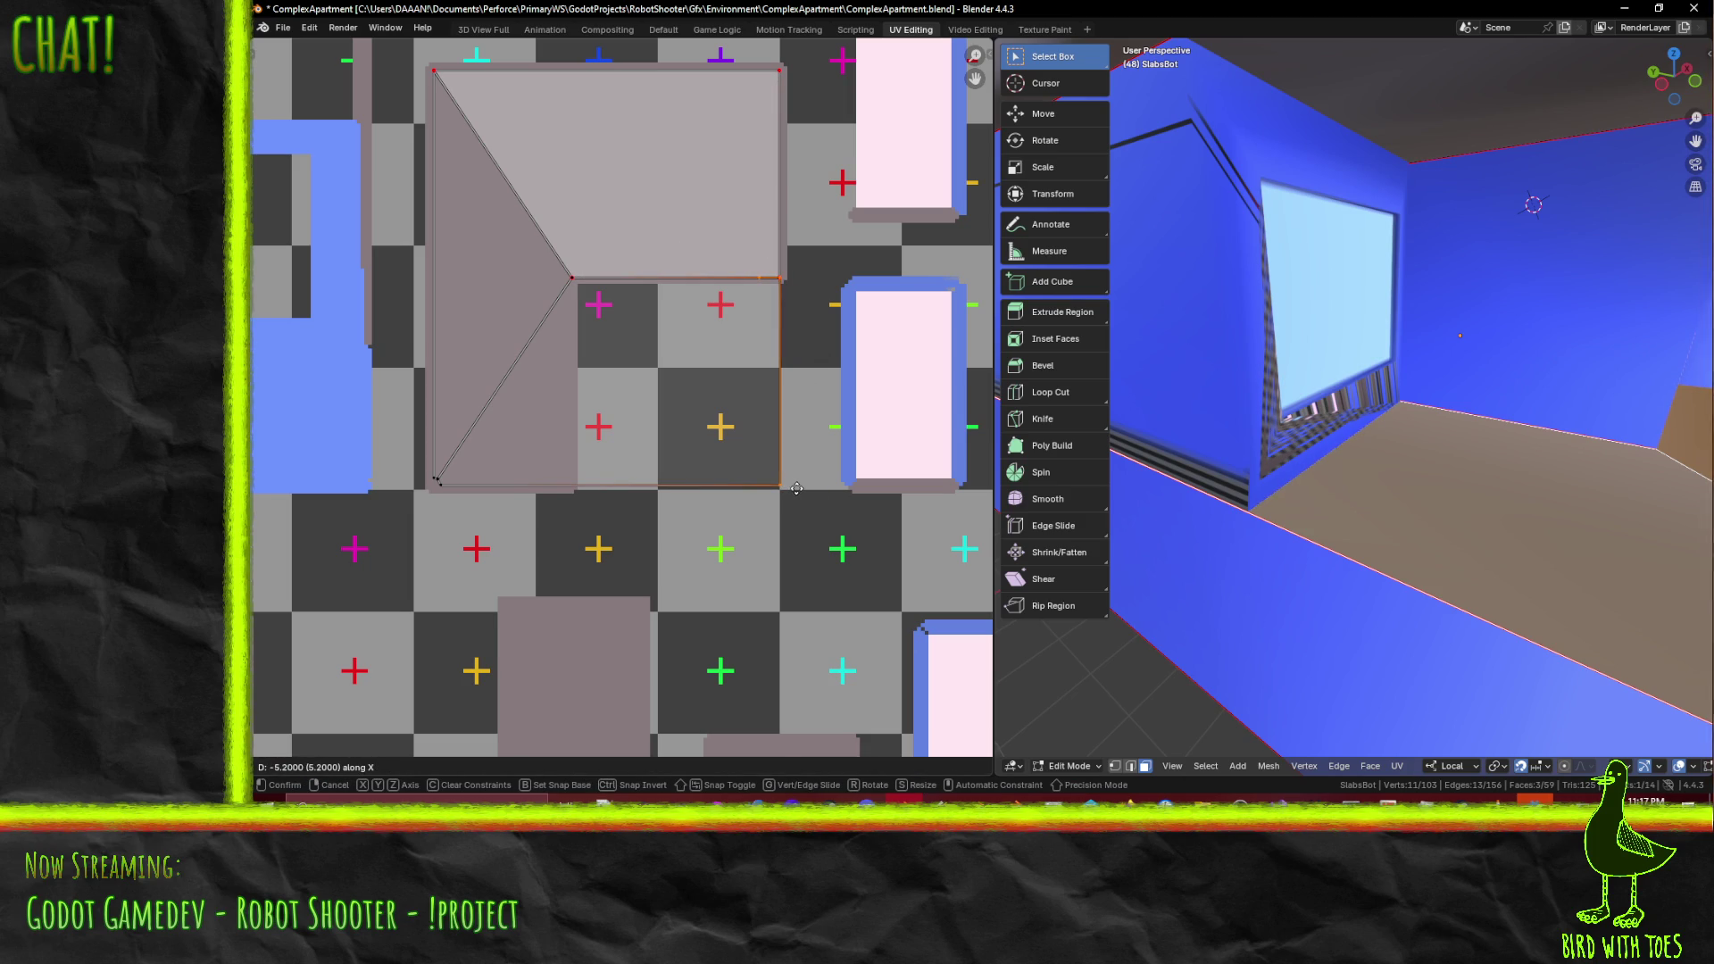
{"action": "left_click", "coordinate": [794, 488]}
- Select a ledge face on the building's exterior facade
{"action": "scroll", "coordinate": [742, 455], "scroll_direction": "down", "scroll_amount": 1}
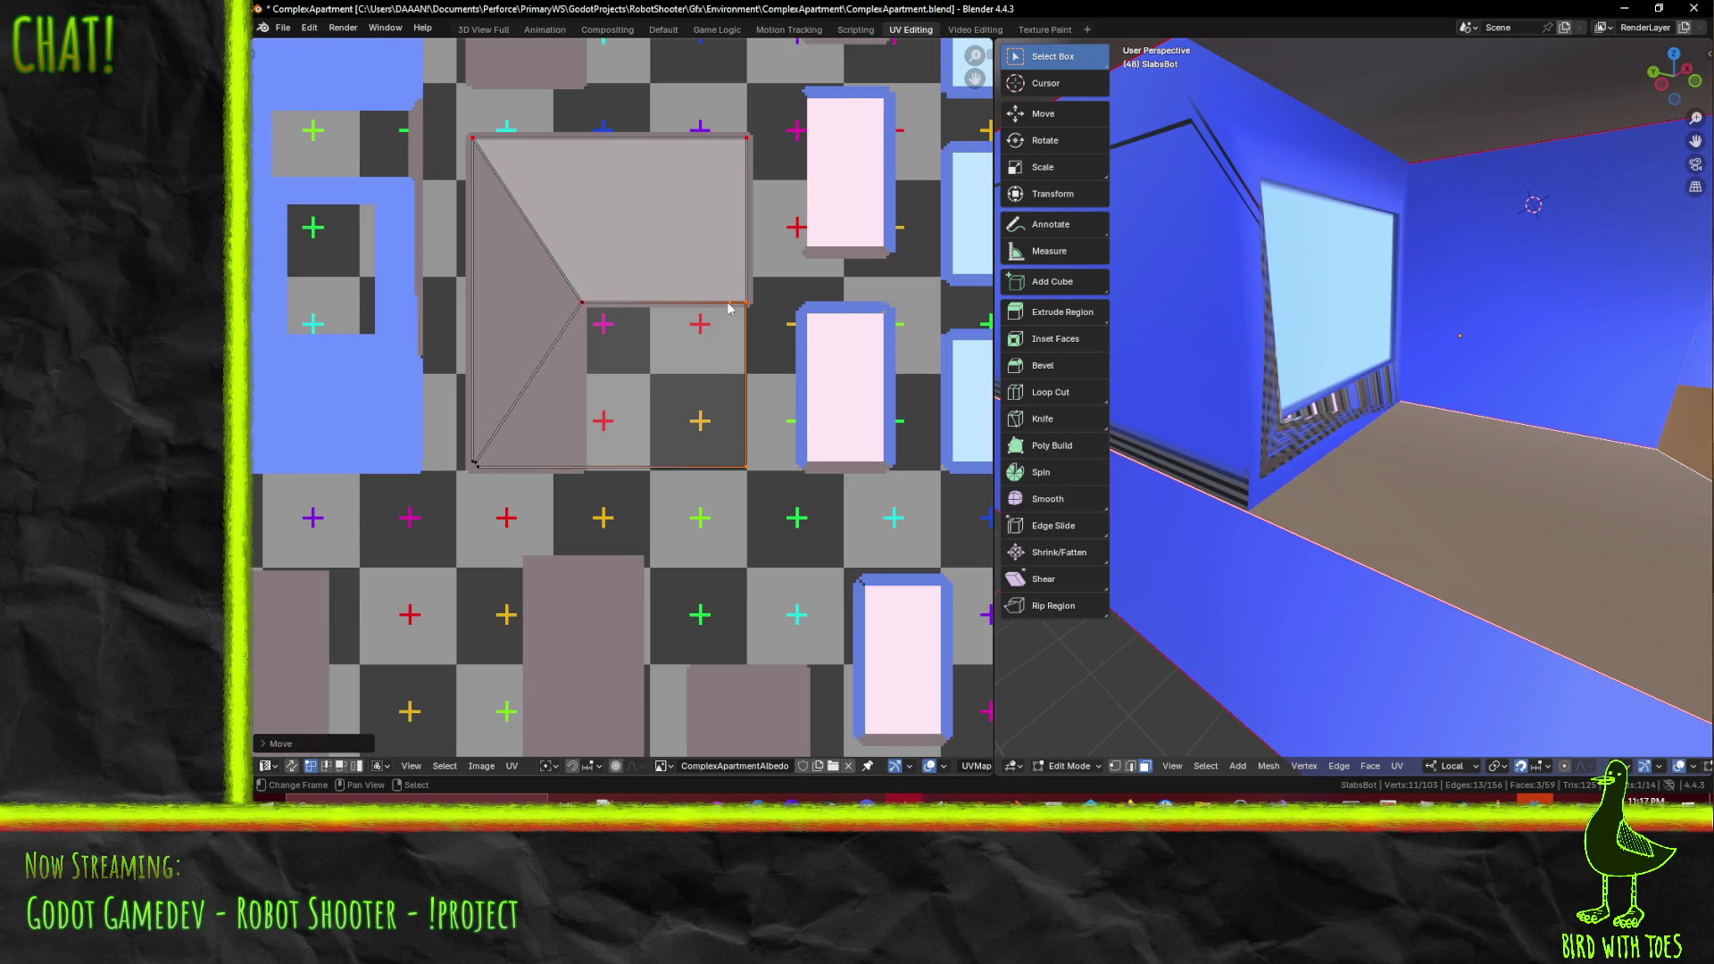
{"action": "mouse_move", "coordinate": [1303, 419]}
{"action": "middle_mouse_down"}
{"action": "mouse_move", "coordinate": [1355, 463]}
{"action": "mouse_move", "coordinate": [1237, 431]}
{"action": "mouse_move", "coordinate": [1325, 442]}
{"action": "middle_mouse_up"}
{"action": "scroll", "coordinate": [1330, 444], "scroll_direction": "up", "scroll_amount": 2}
{"action": "left_click", "coordinate": [1336, 444]}
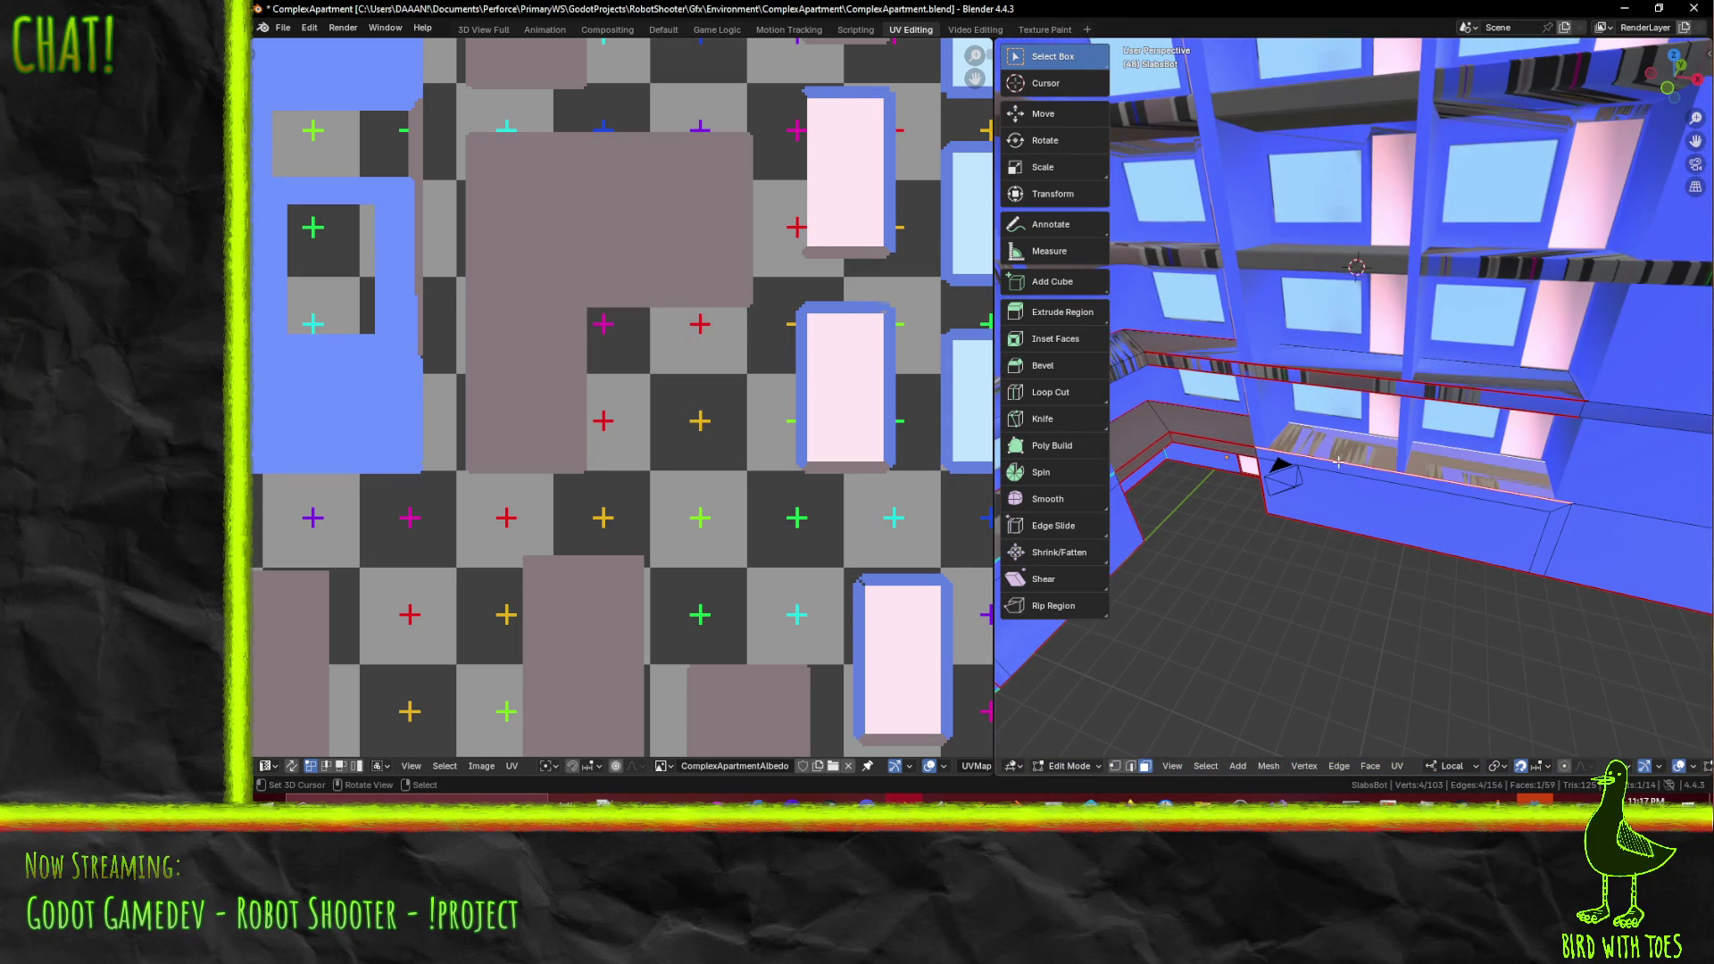
- Add two more ledge faces and select their long stretched UV edges
{"action": "left_click", "coordinate": [1232, 434], "text": "shift"}
{"action": "left_click", "coordinate": [1160, 428], "text": "shift"}
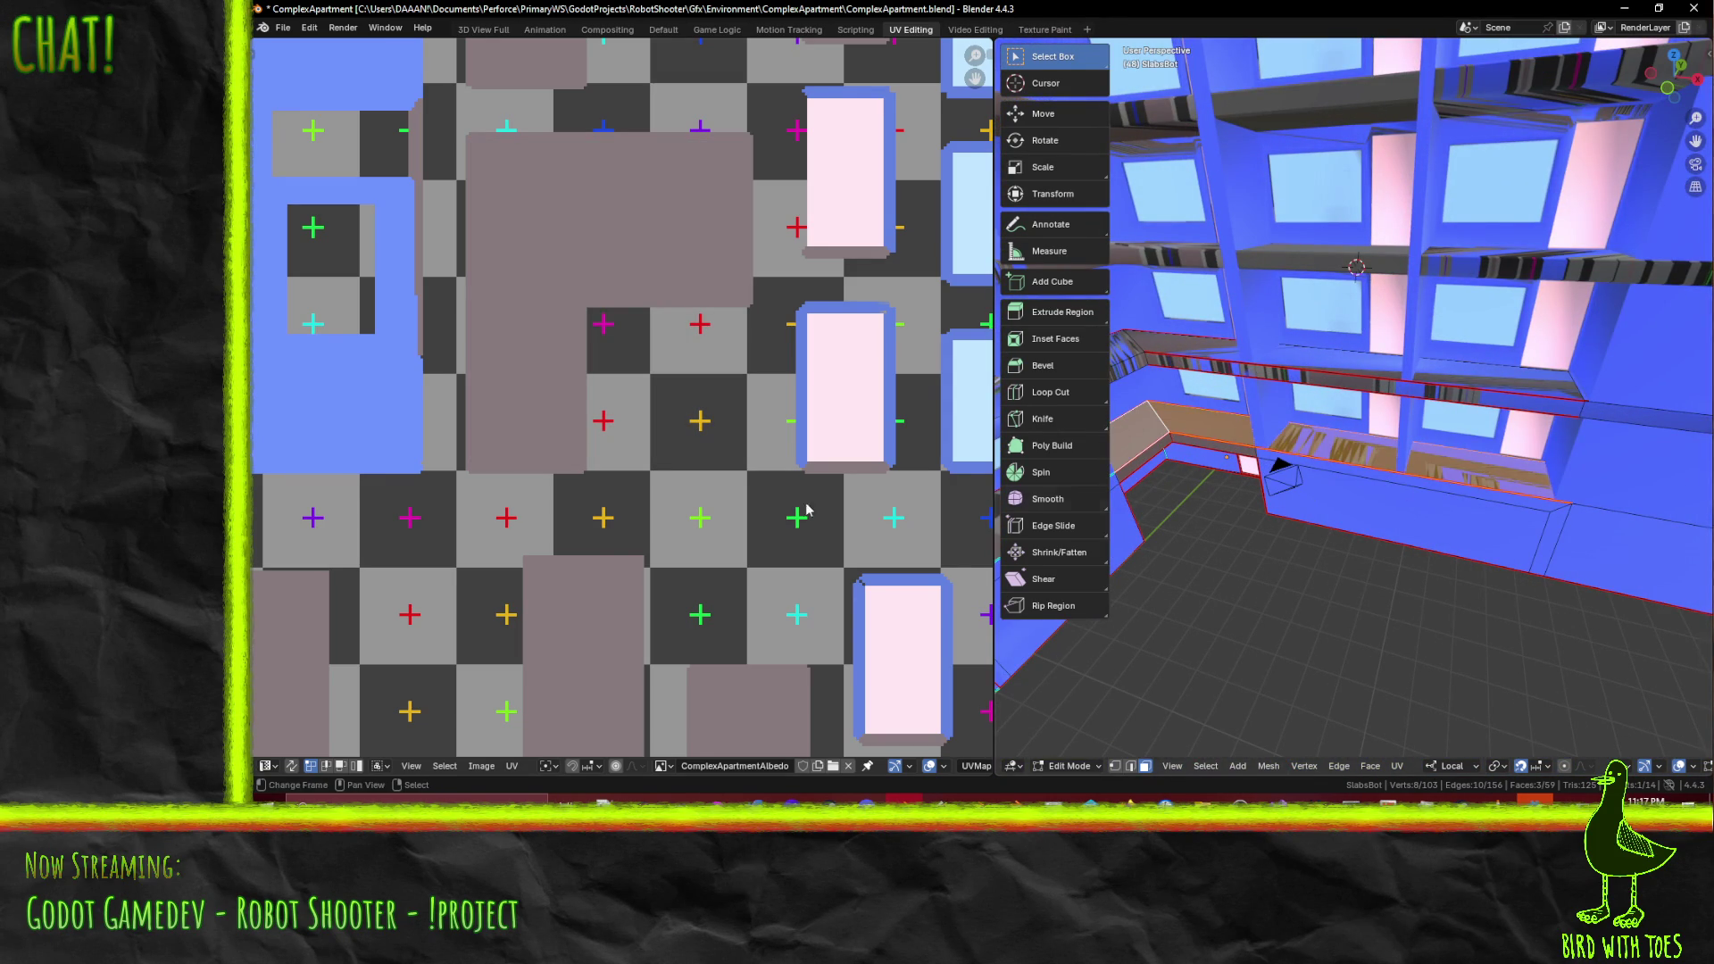
{"action": "scroll", "coordinate": [979, 508], "scroll_direction": "down", "scroll_amount": 8}
{"action": "scroll", "coordinate": [816, 288], "scroll_direction": "up", "scroll_amount": 2}
{"action": "middle_click_drag", "start_coordinate": [816, 288], "coordinate": [796, 329]}
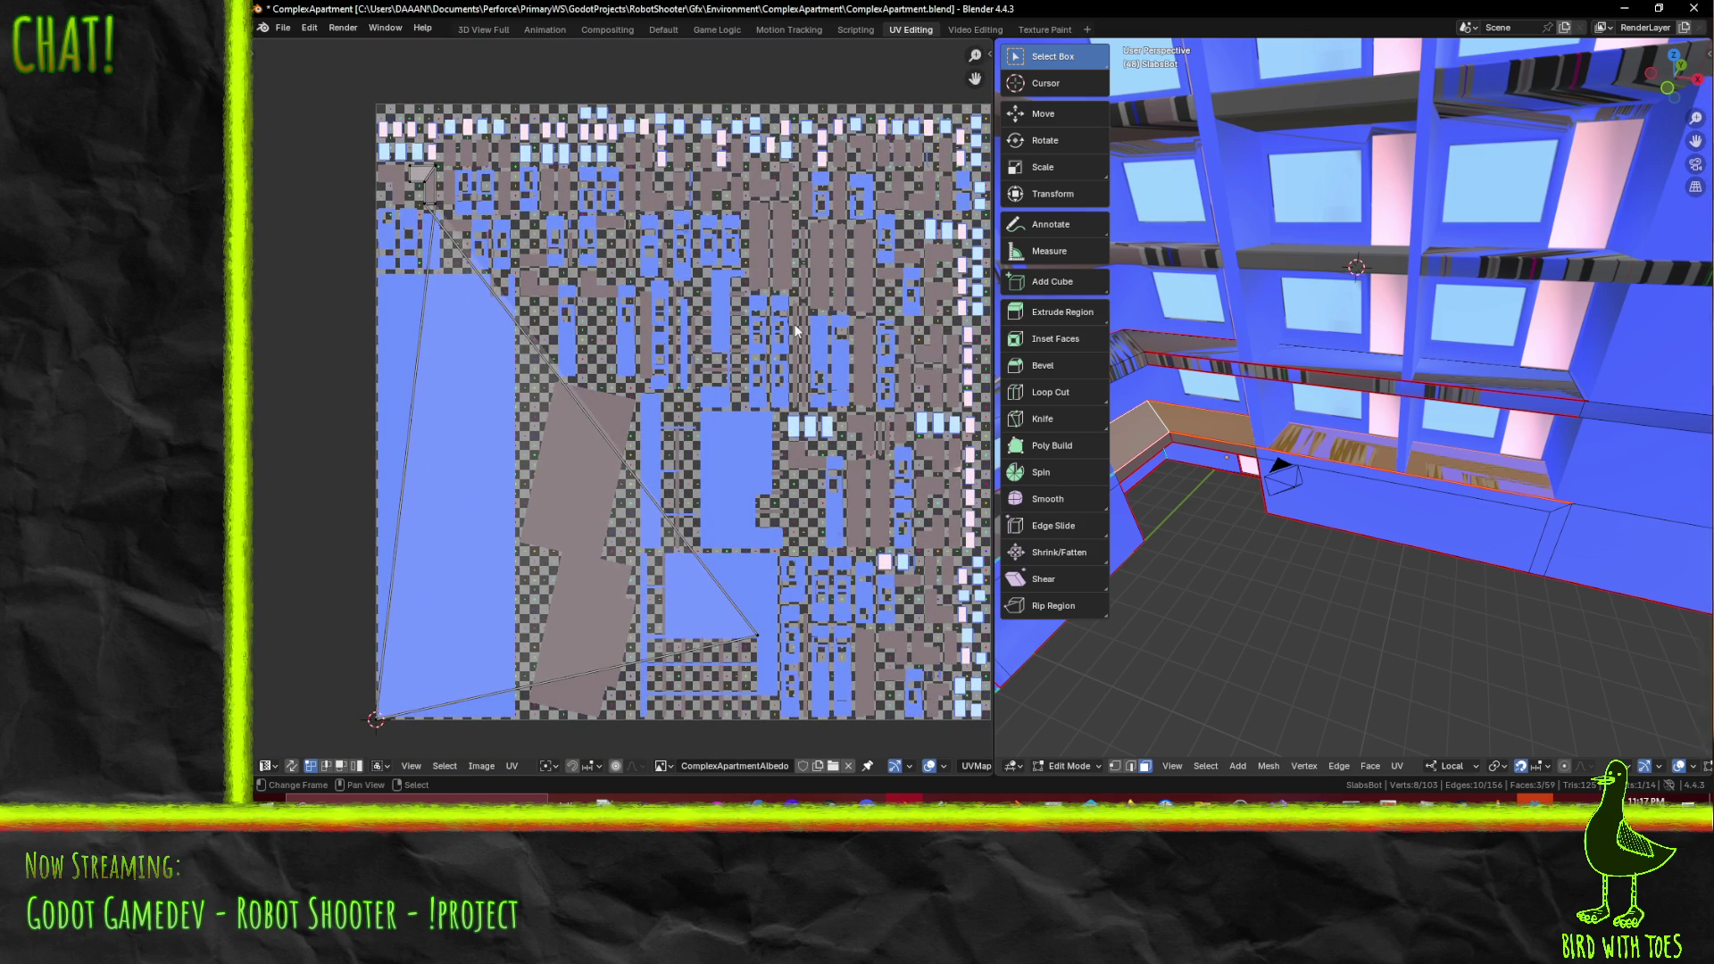
{"action": "scroll", "coordinate": [796, 329], "scroll_direction": "up", "scroll_amount": 4}
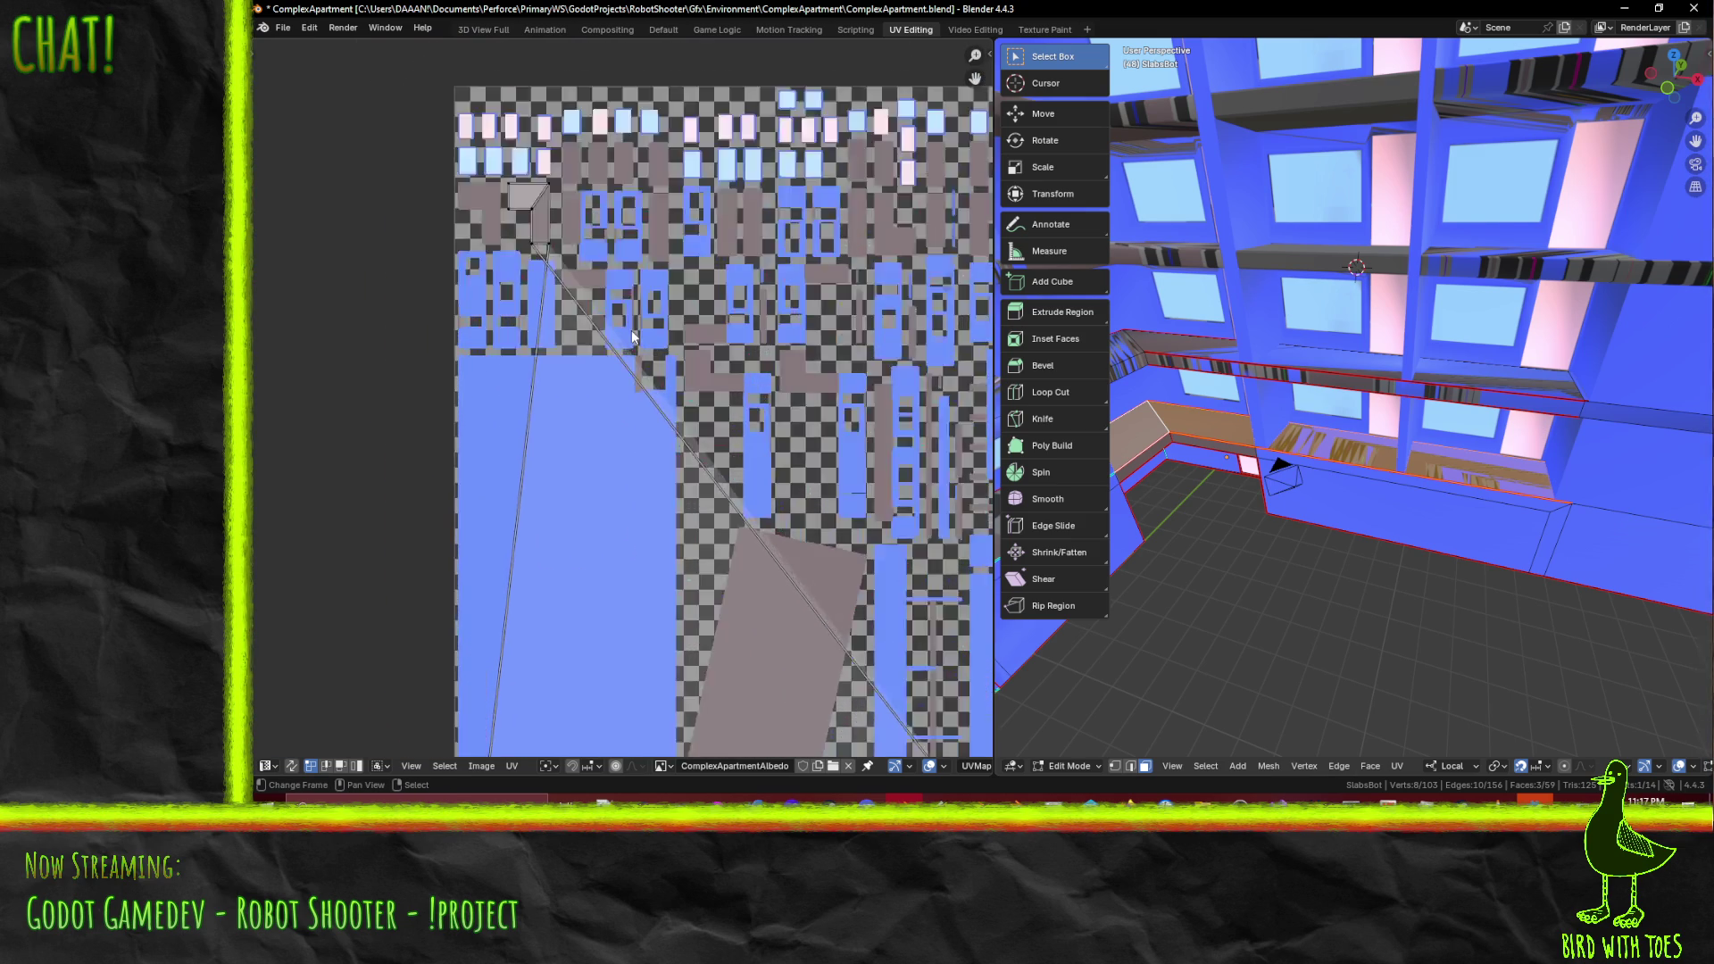
{"action": "middle_click_drag", "start_coordinate": [617, 409], "coordinate": [689, 546]}
{"action": "left_click", "coordinate": [589, 354], "text": "shift"}
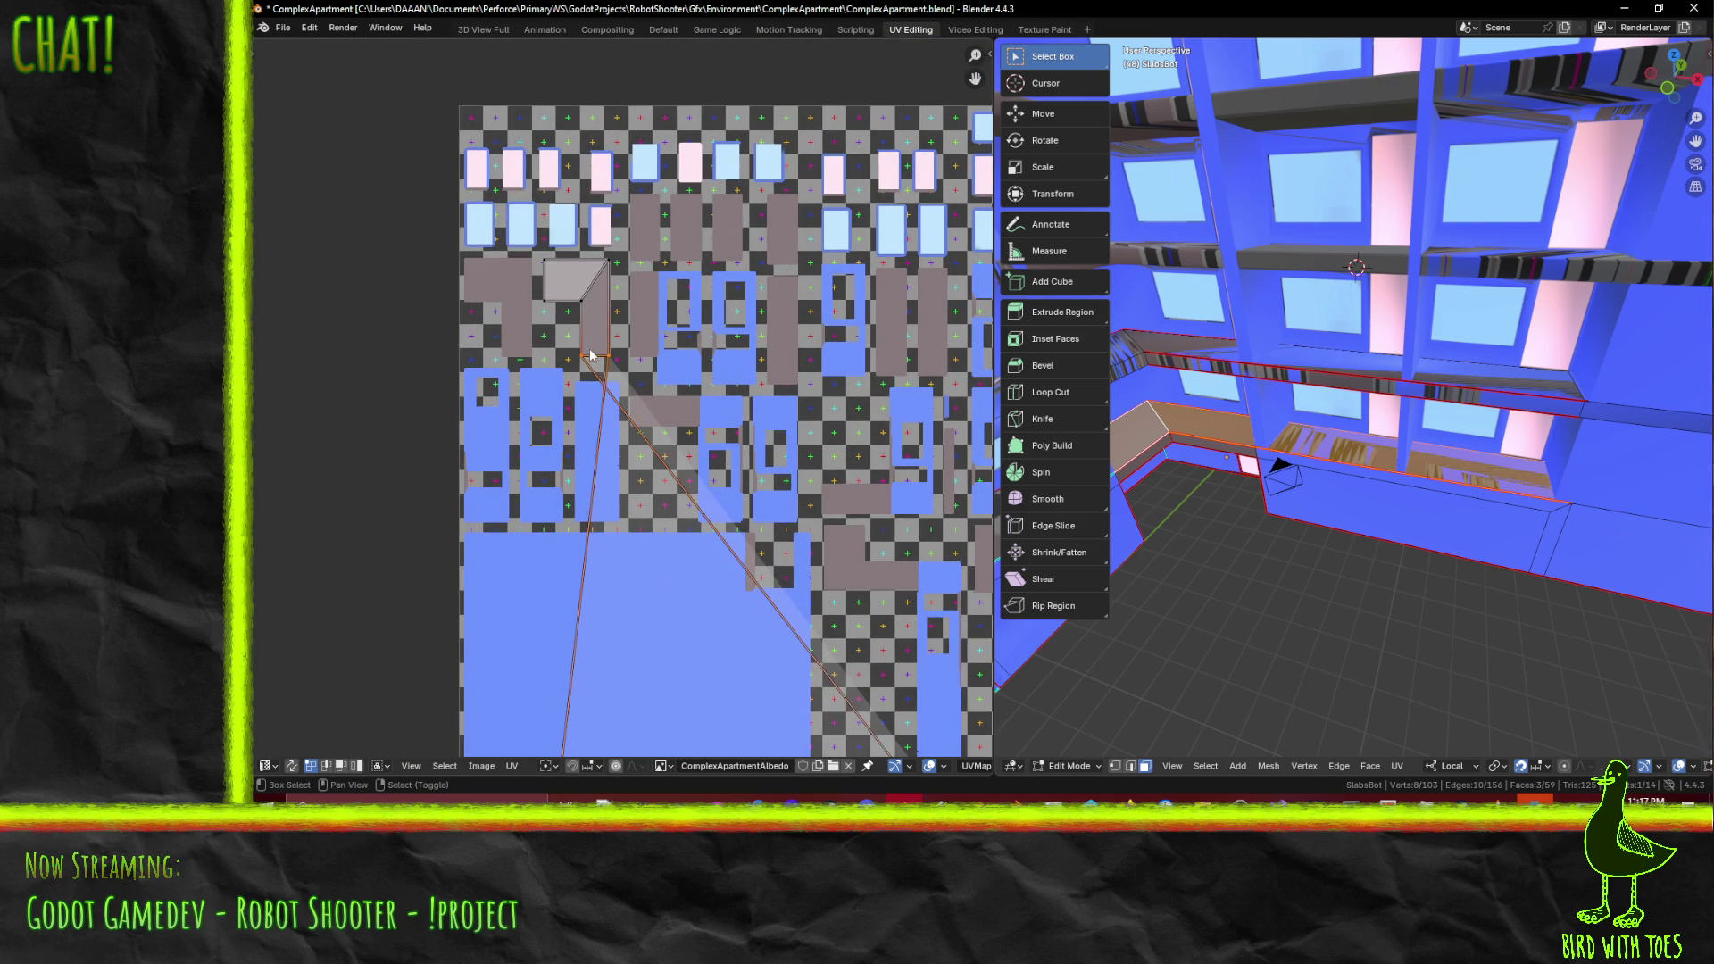
- Pin the selected UVs and unwrap the ledge faces with Unwrap Conformal
{"action": "key", "text": "F3"}
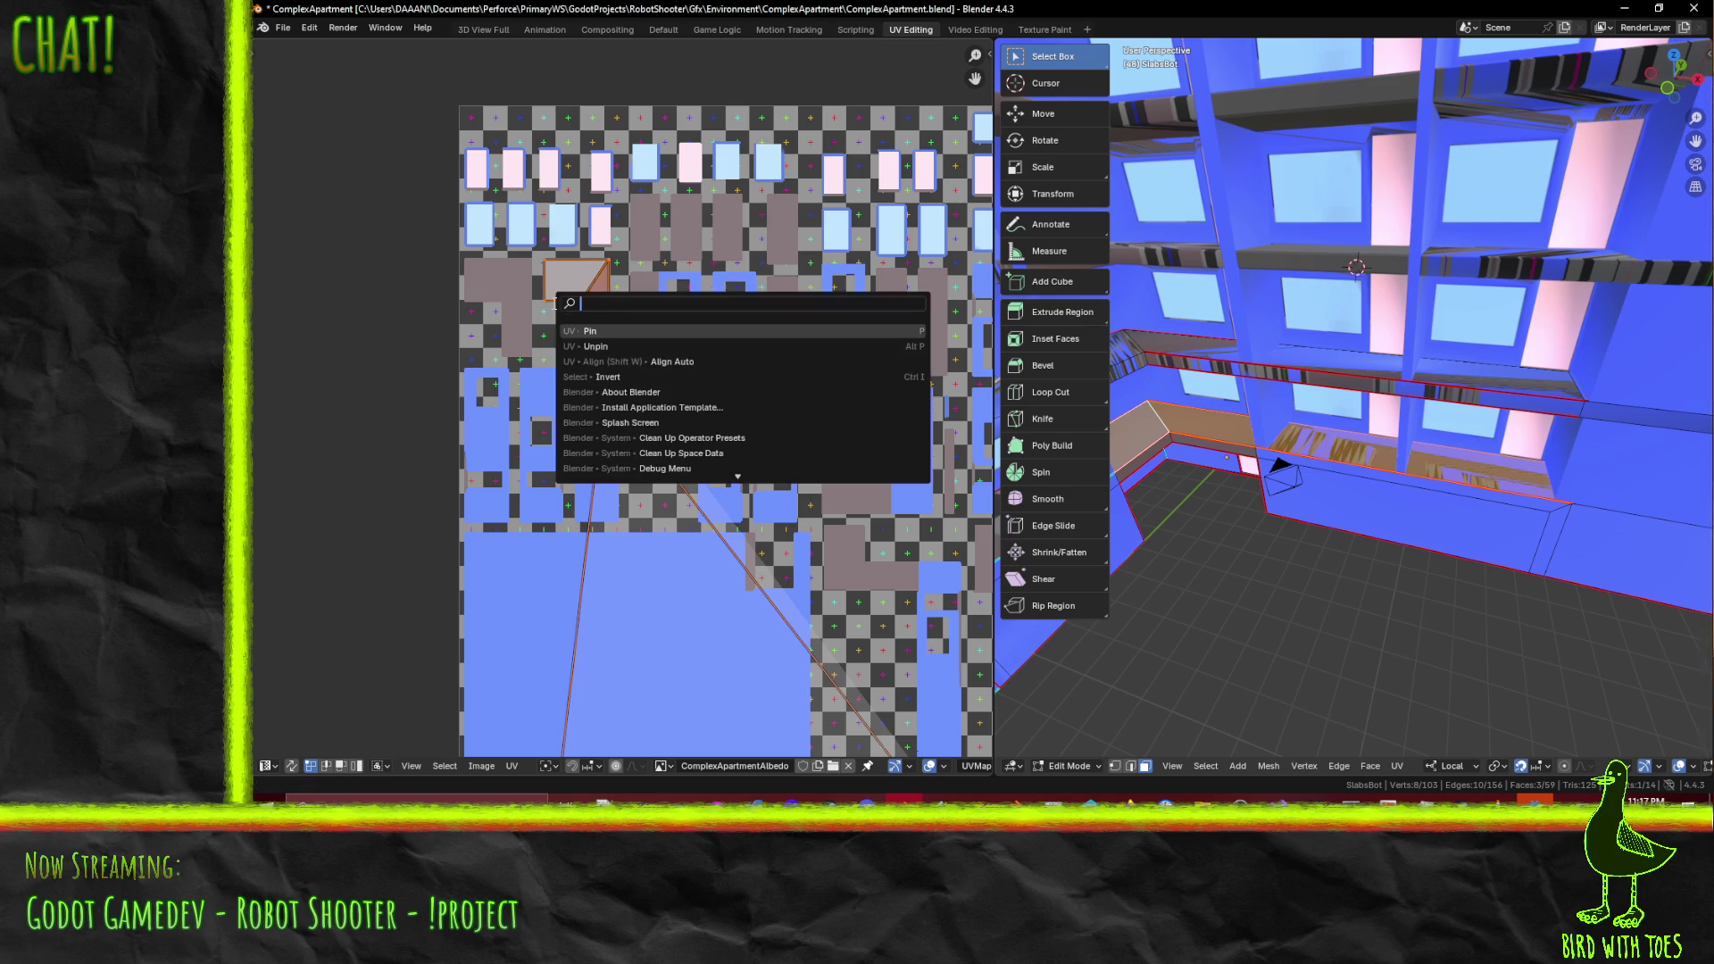
{"action": "left_click", "coordinate": [644, 330]}
{"action": "key", "text": "u"}
{"action": "left_click", "coordinate": [1448, 516]}
{"action": "scroll", "coordinate": [548, 453], "scroll_direction": "up", "scroll_amount": 2}
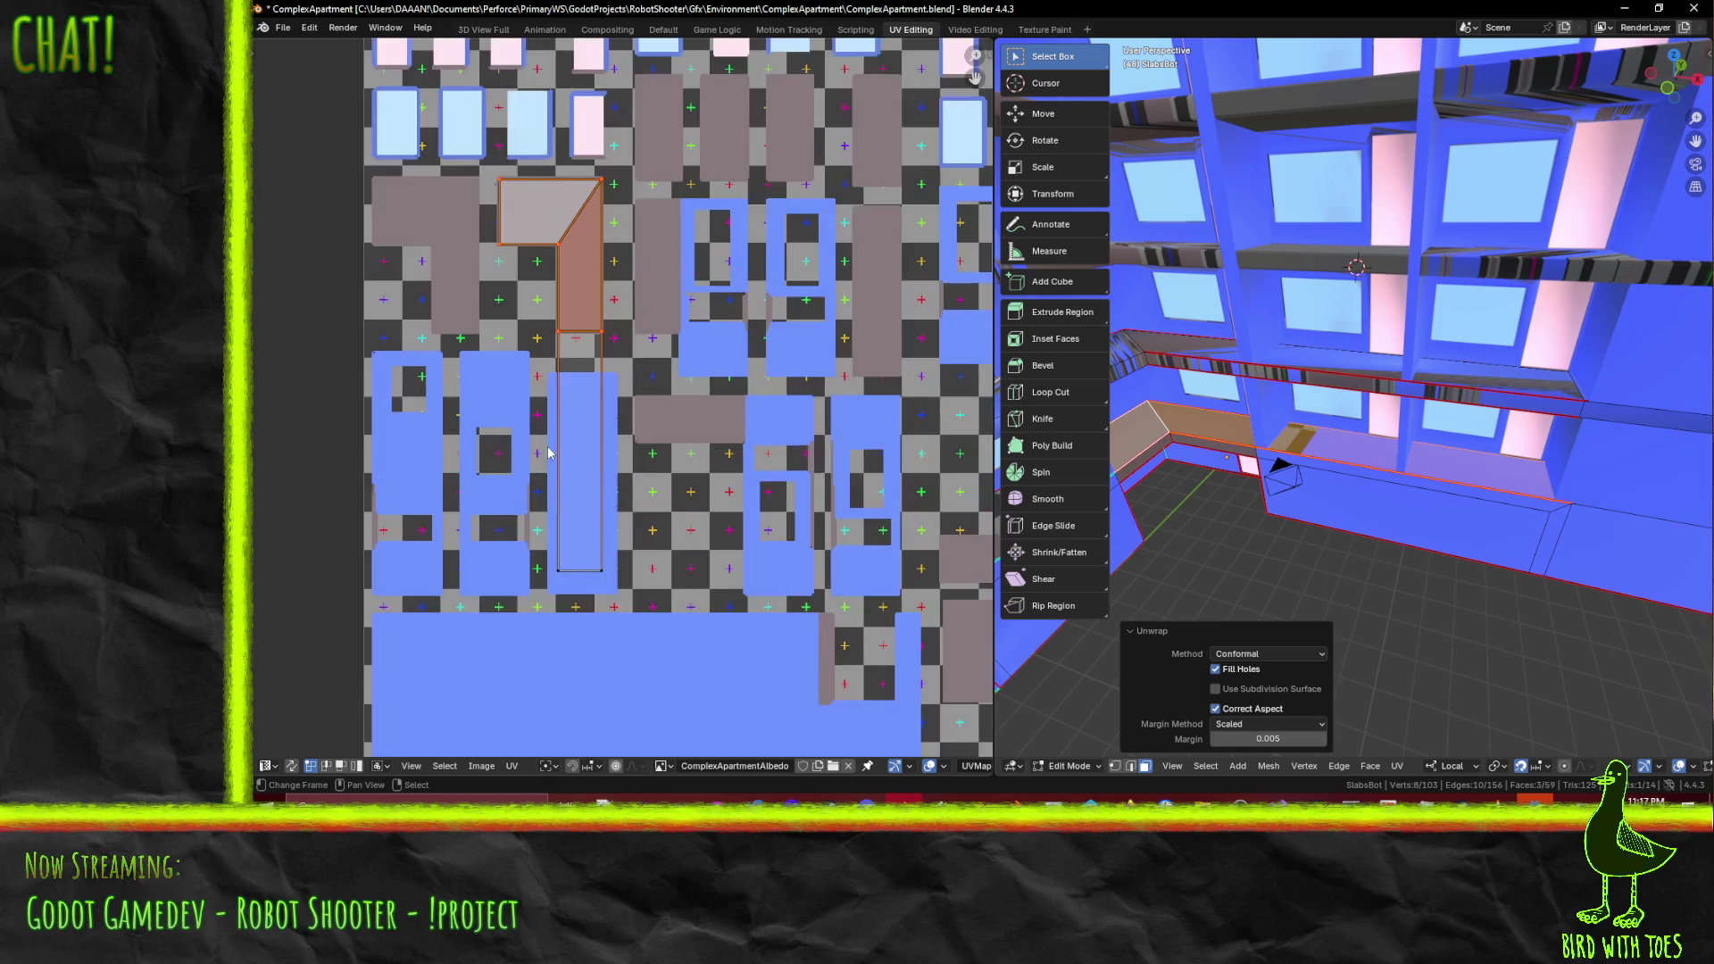
{"action": "scroll", "coordinate": [587, 497], "scroll_direction": "up", "scroll_amount": 2}
- Box-select the long rectangular ledge UV strip, leaving the slab island unselected
{"action": "left_click", "coordinate": [544, 675]}
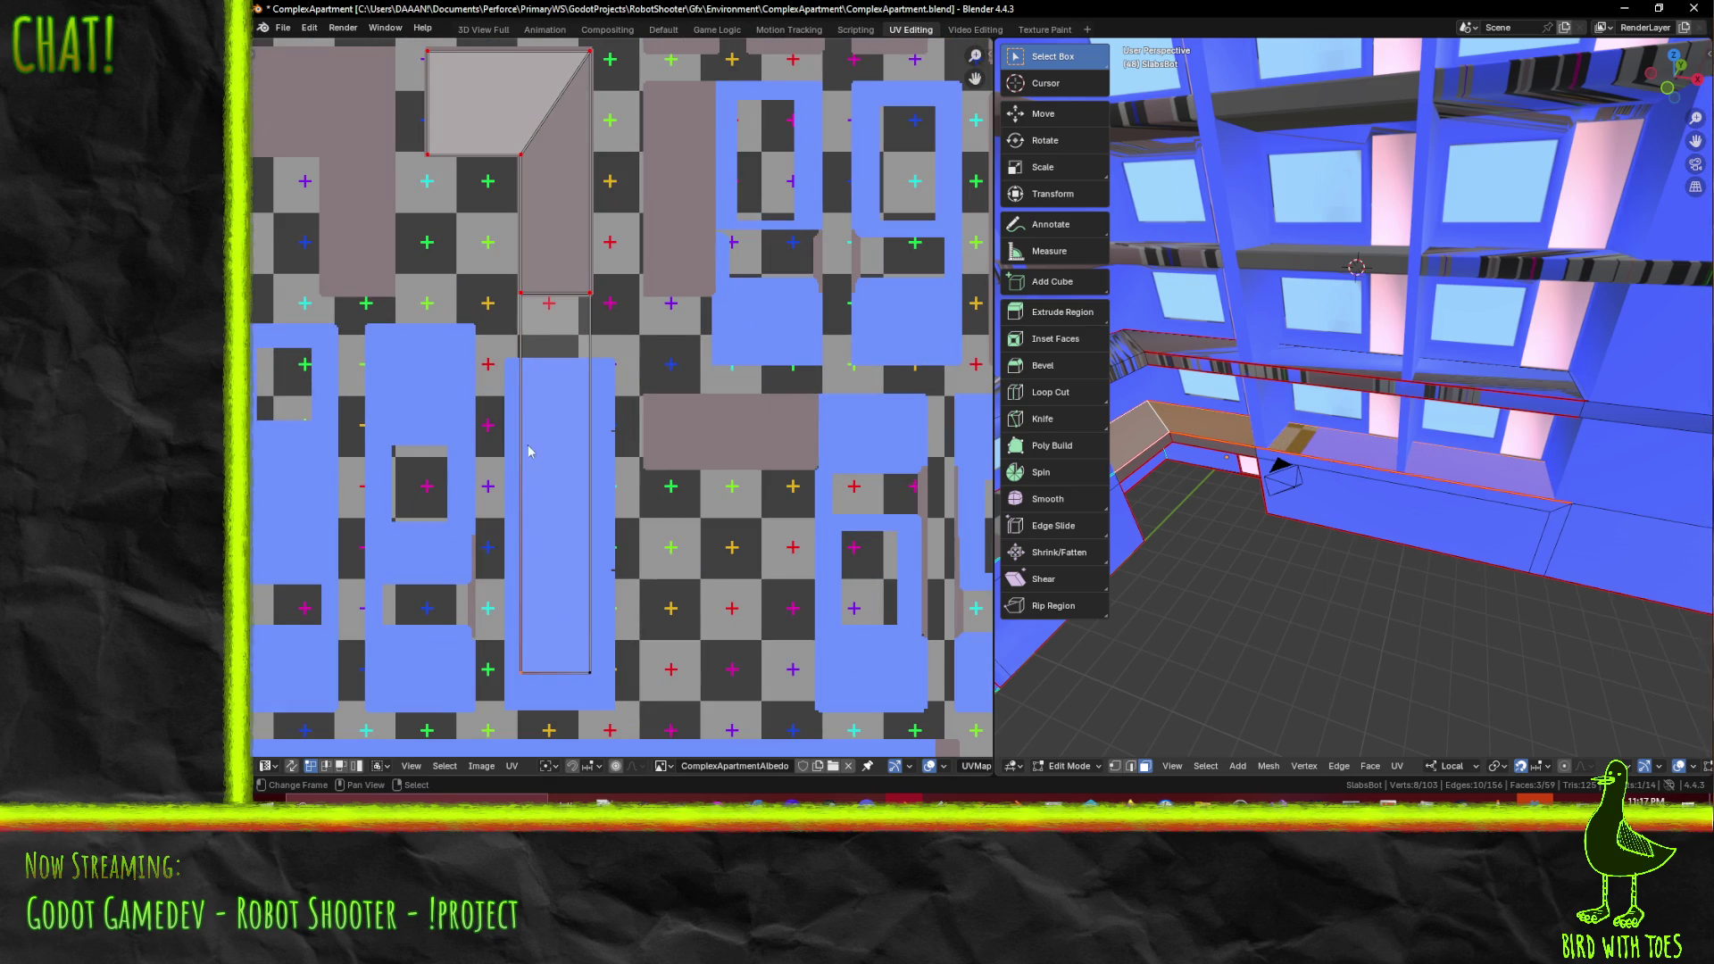
{"action": "left_click_drag", "start_coordinate": [533, 309], "coordinate": [596, 656], "text": "shift"}
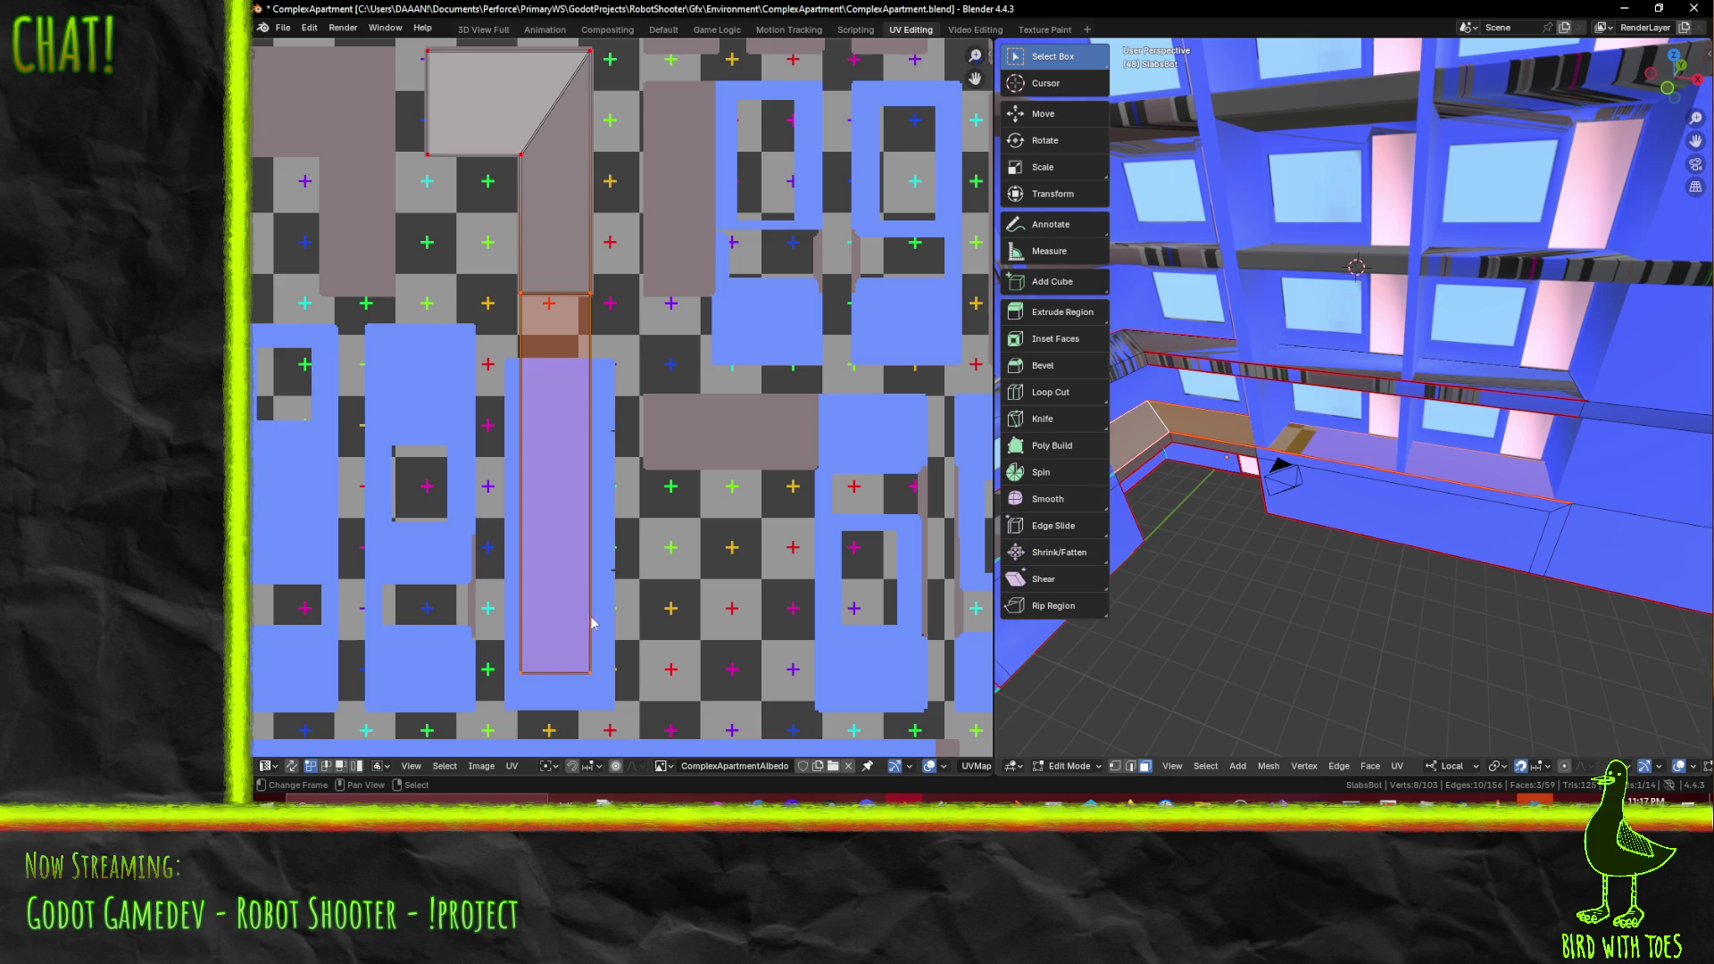
{"action": "middle_click_drag", "start_coordinate": [649, 618], "coordinate": [725, 661]}
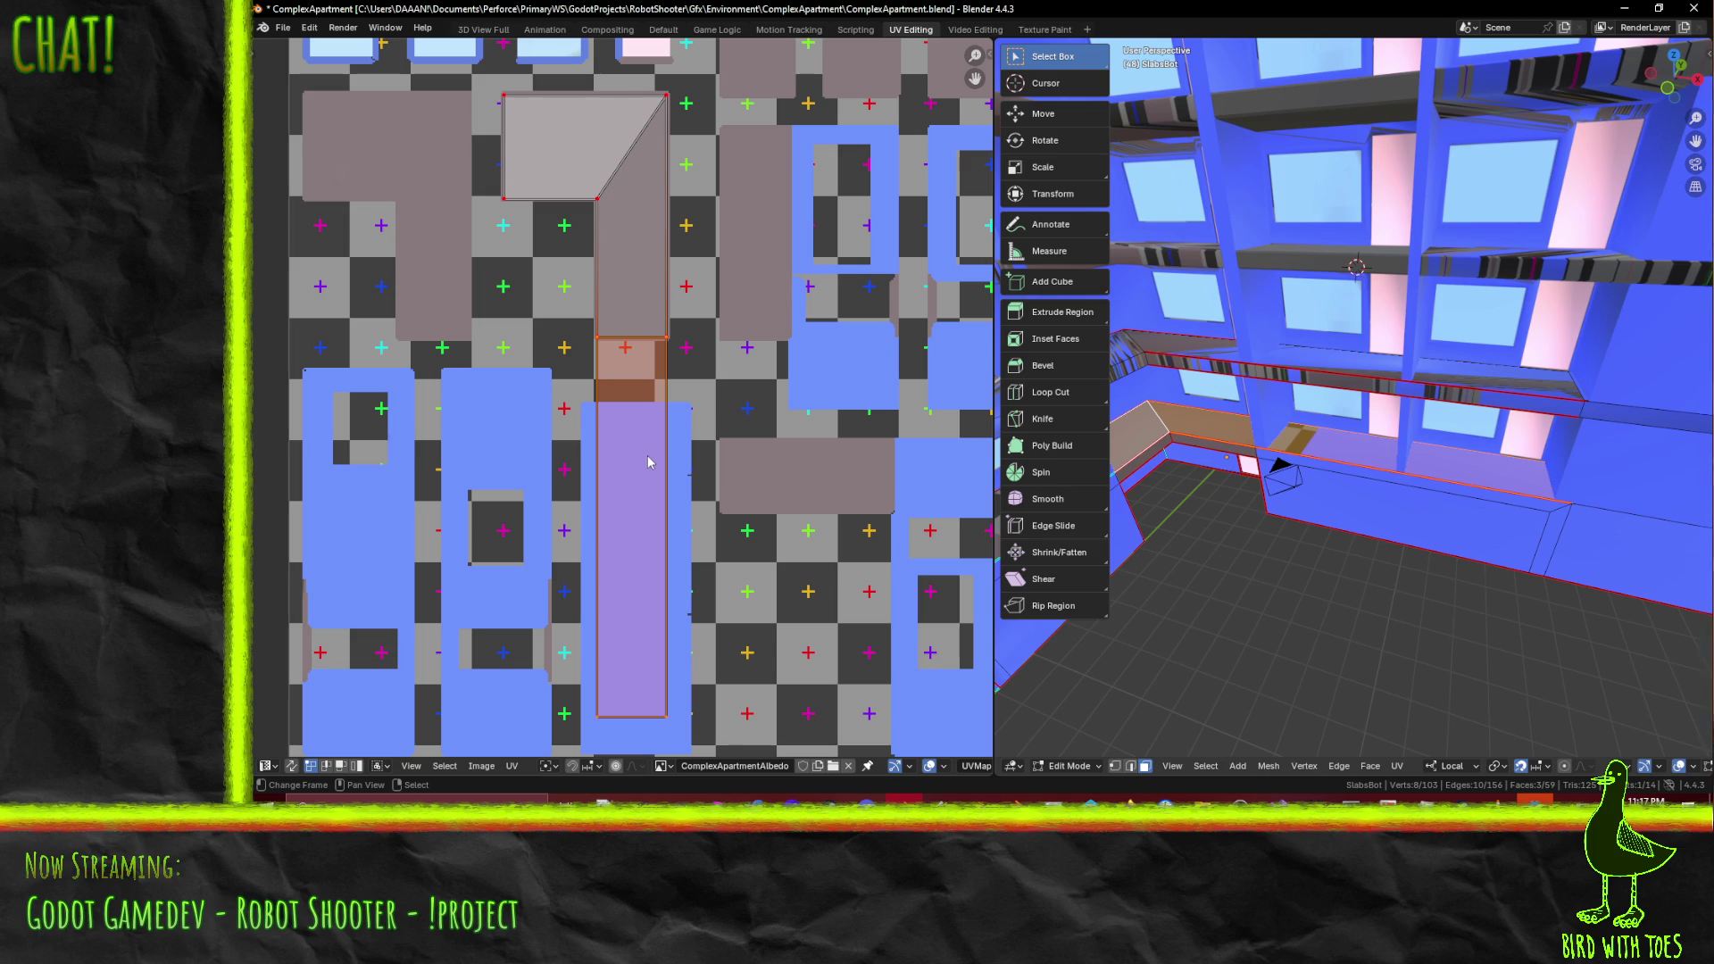
{"action": "scroll", "coordinate": [671, 471], "scroll_direction": "down", "scroll_amount": 4}
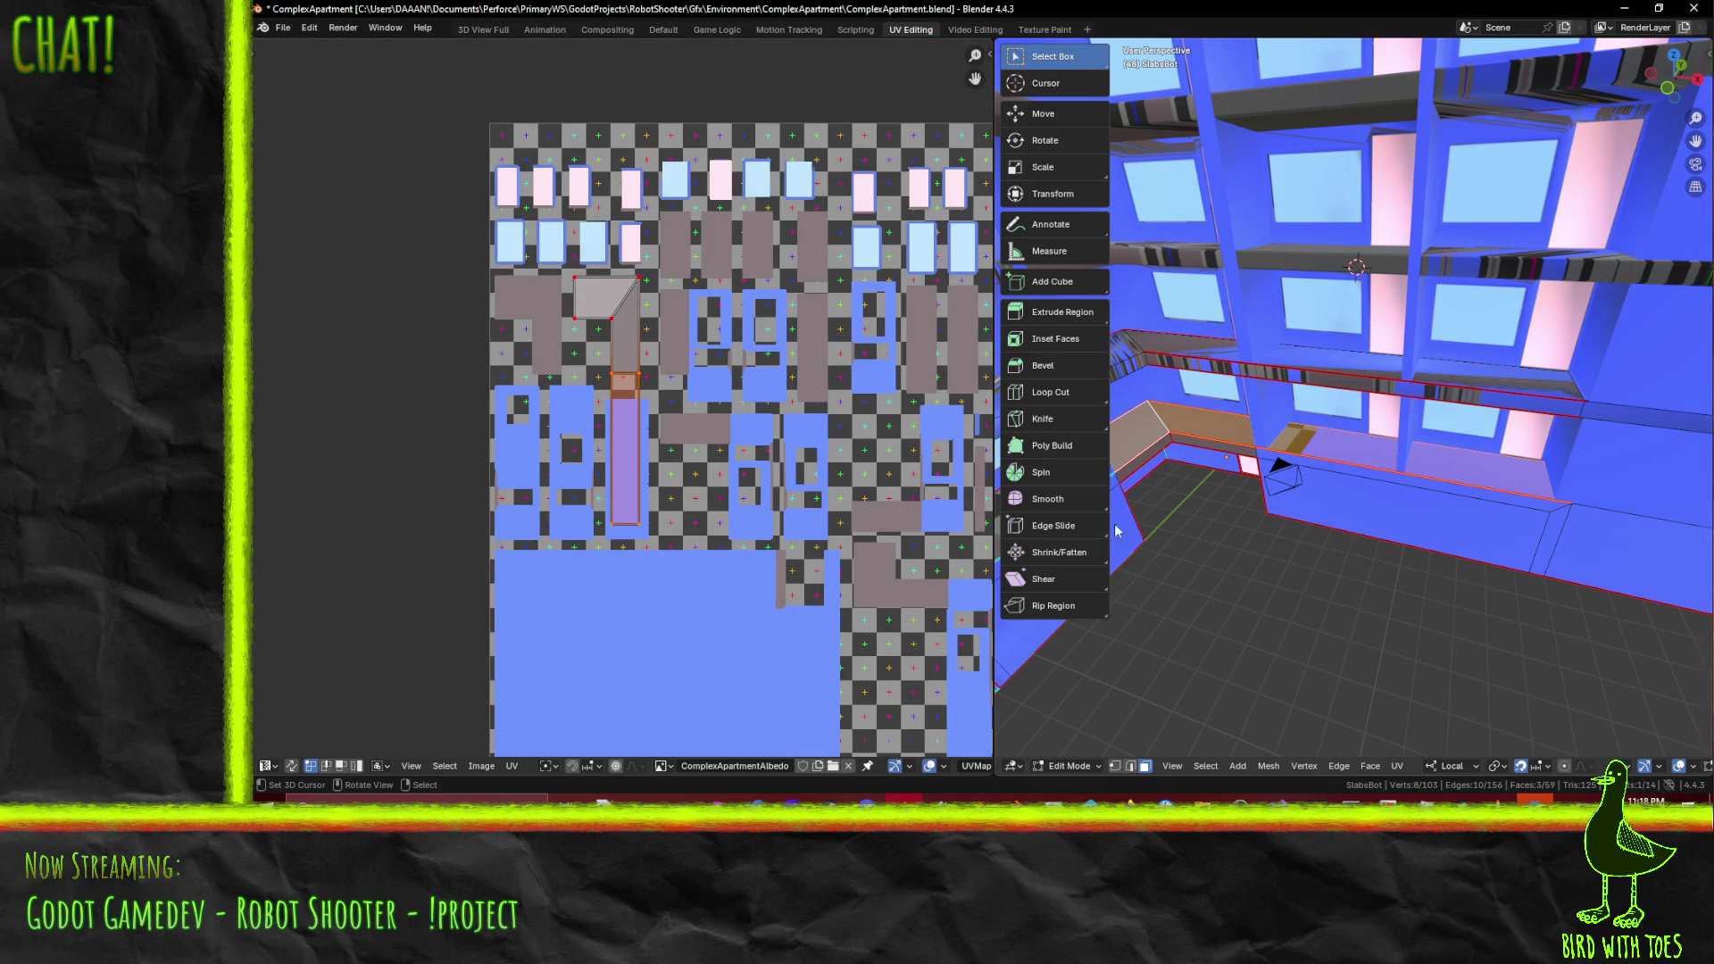
{"action": "scroll", "coordinate": [753, 565], "scroll_direction": "down", "scroll_amount": 5}
{"action": "mouse_move", "coordinate": [748, 558]}
{"action": "middle_mouse_down"}
{"action": "mouse_move", "coordinate": [443, 483]}
{"action": "mouse_move", "coordinate": [505, 484]}
{"action": "middle_mouse_up"}
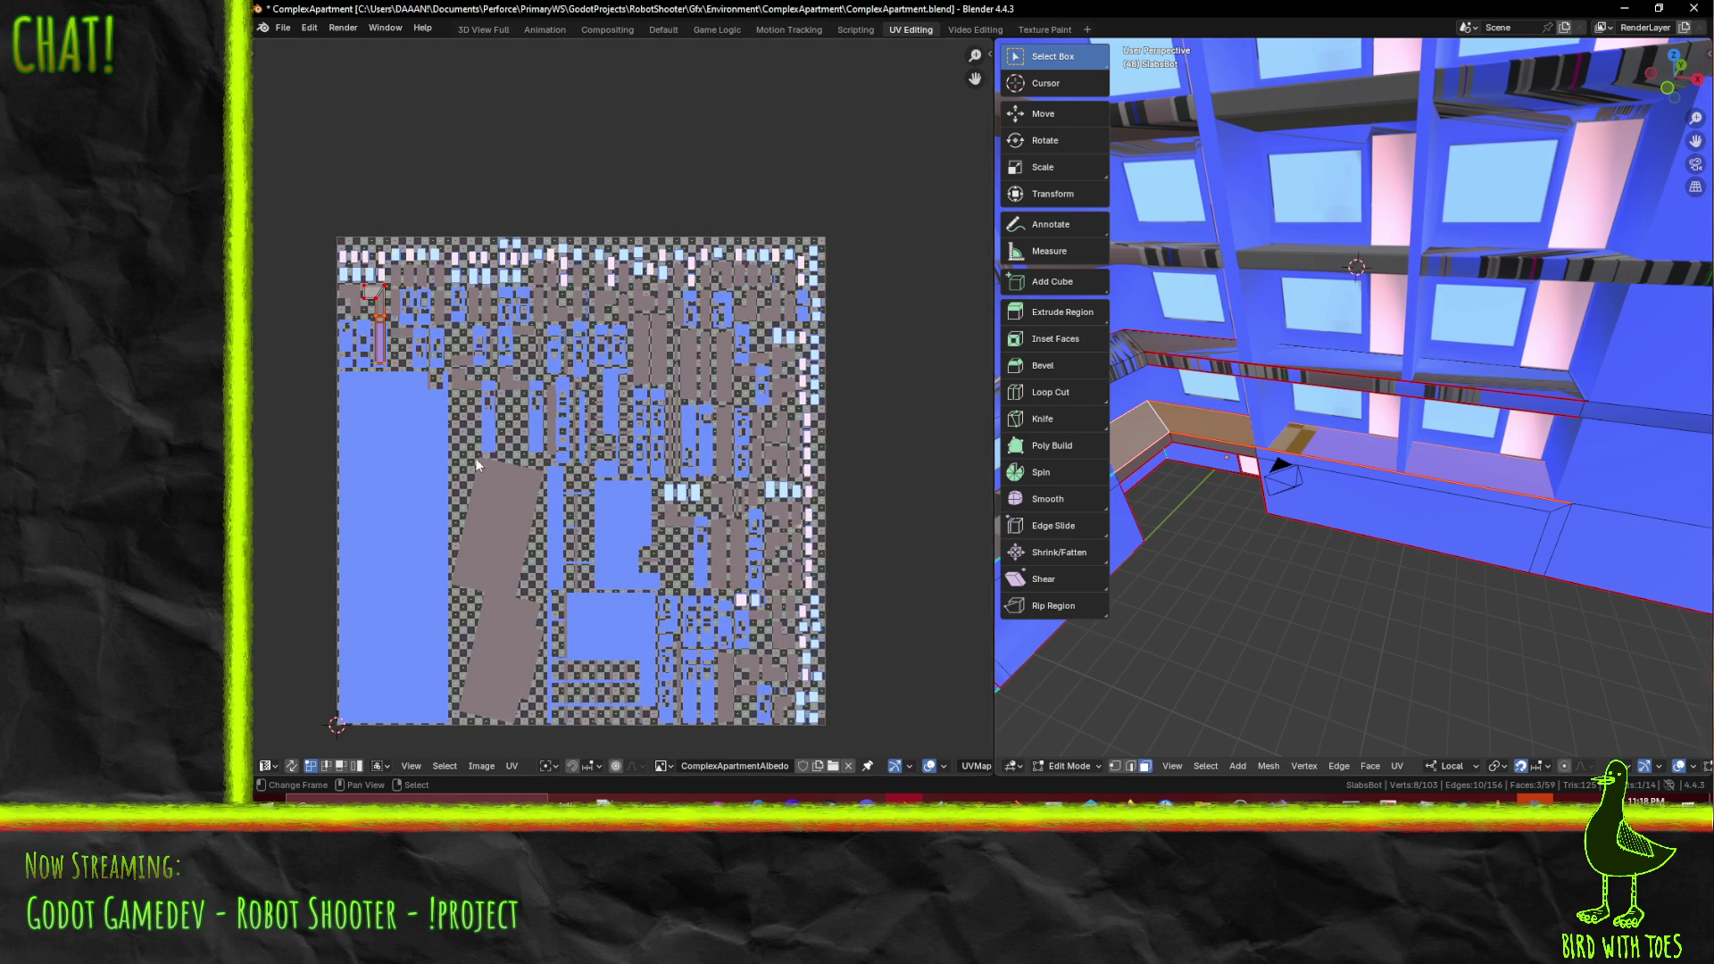
{"action": "scroll", "coordinate": [453, 447], "scroll_direction": "up", "scroll_amount": 5}
{"action": "middle_click_drag", "start_coordinate": [873, 486], "coordinate": [282, 578]}
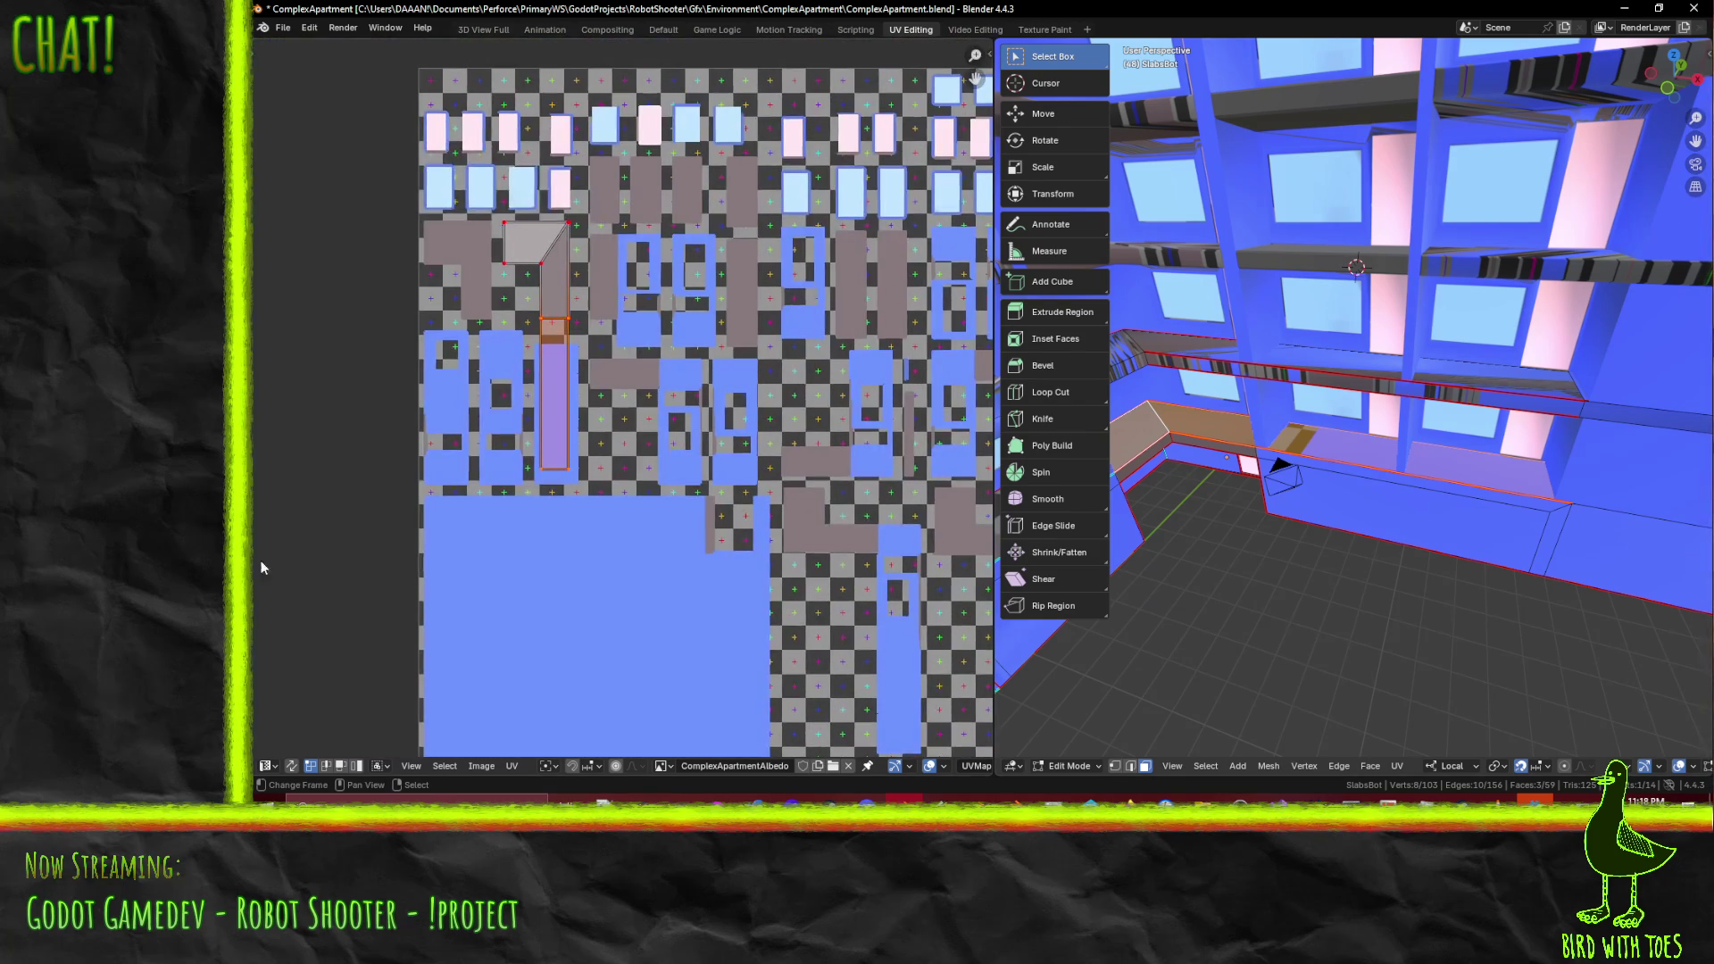
{"action": "scroll", "coordinate": [549, 433], "scroll_direction": "up", "scroll_amount": 4}
{"action": "scroll", "coordinate": [578, 501], "scroll_direction": "down", "scroll_amount": 1}
{"action": "scroll", "coordinate": [567, 517], "scroll_direction": "down", "scroll_amount": 1}
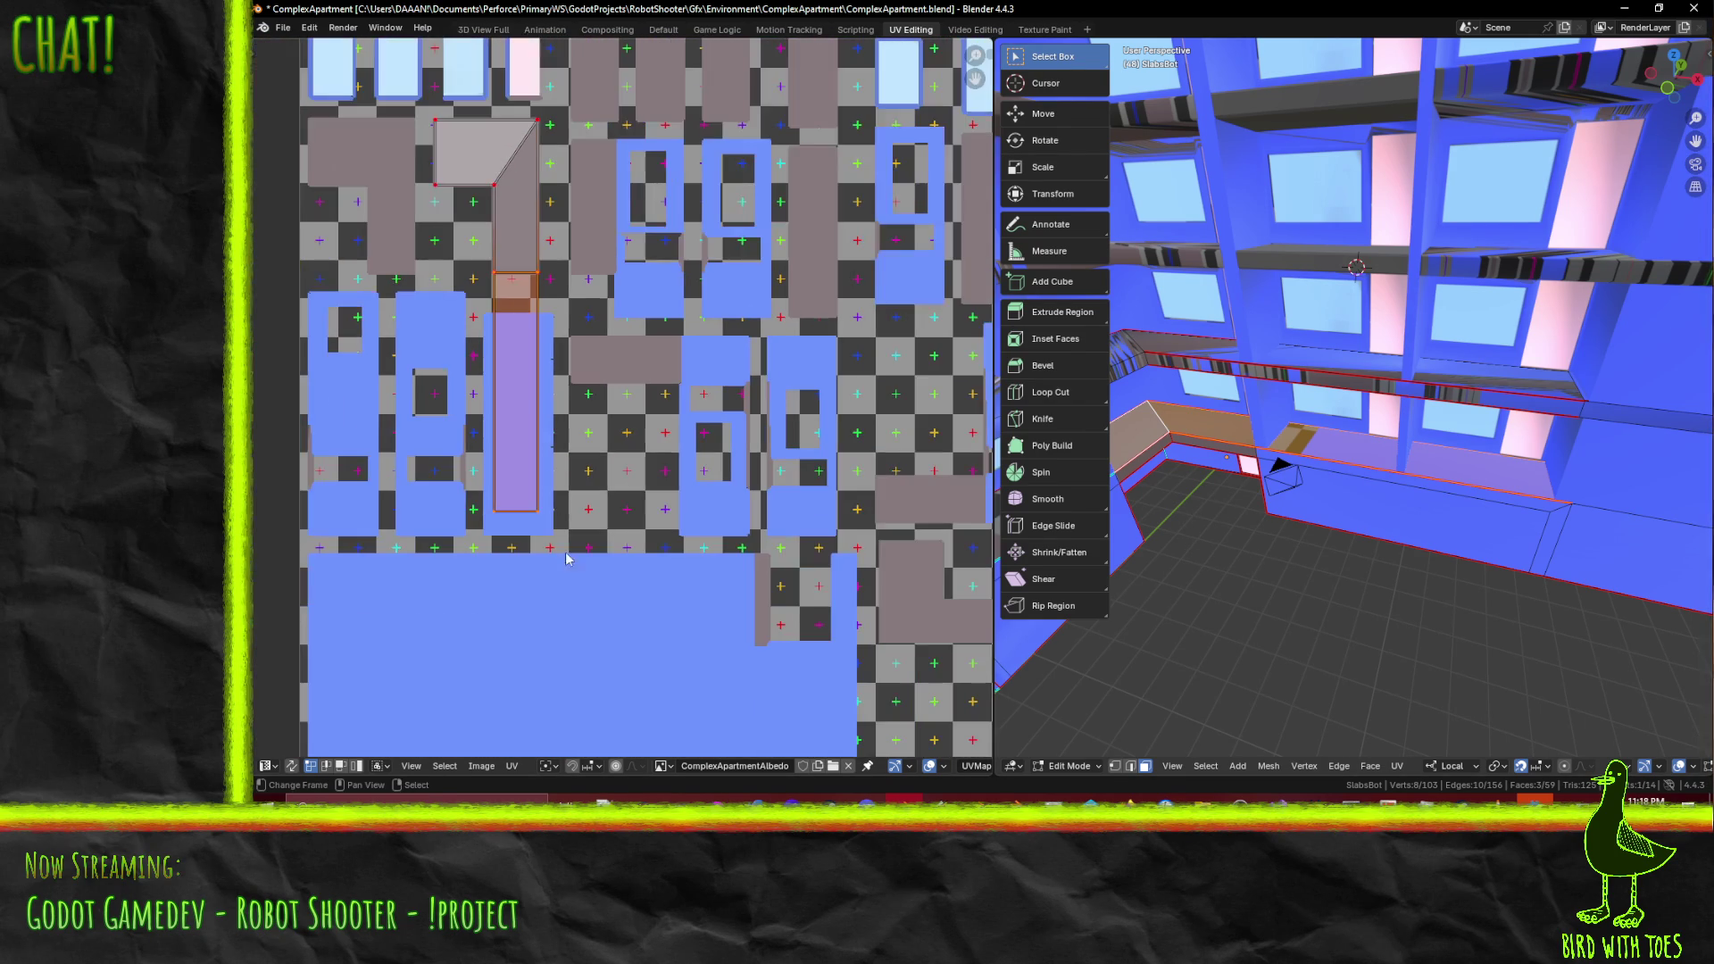
- Move the ledge strip up so it sits right under the slab island
{"action": "key", "text": "g"}
{"action": "left_click", "coordinate": [565, 536]}
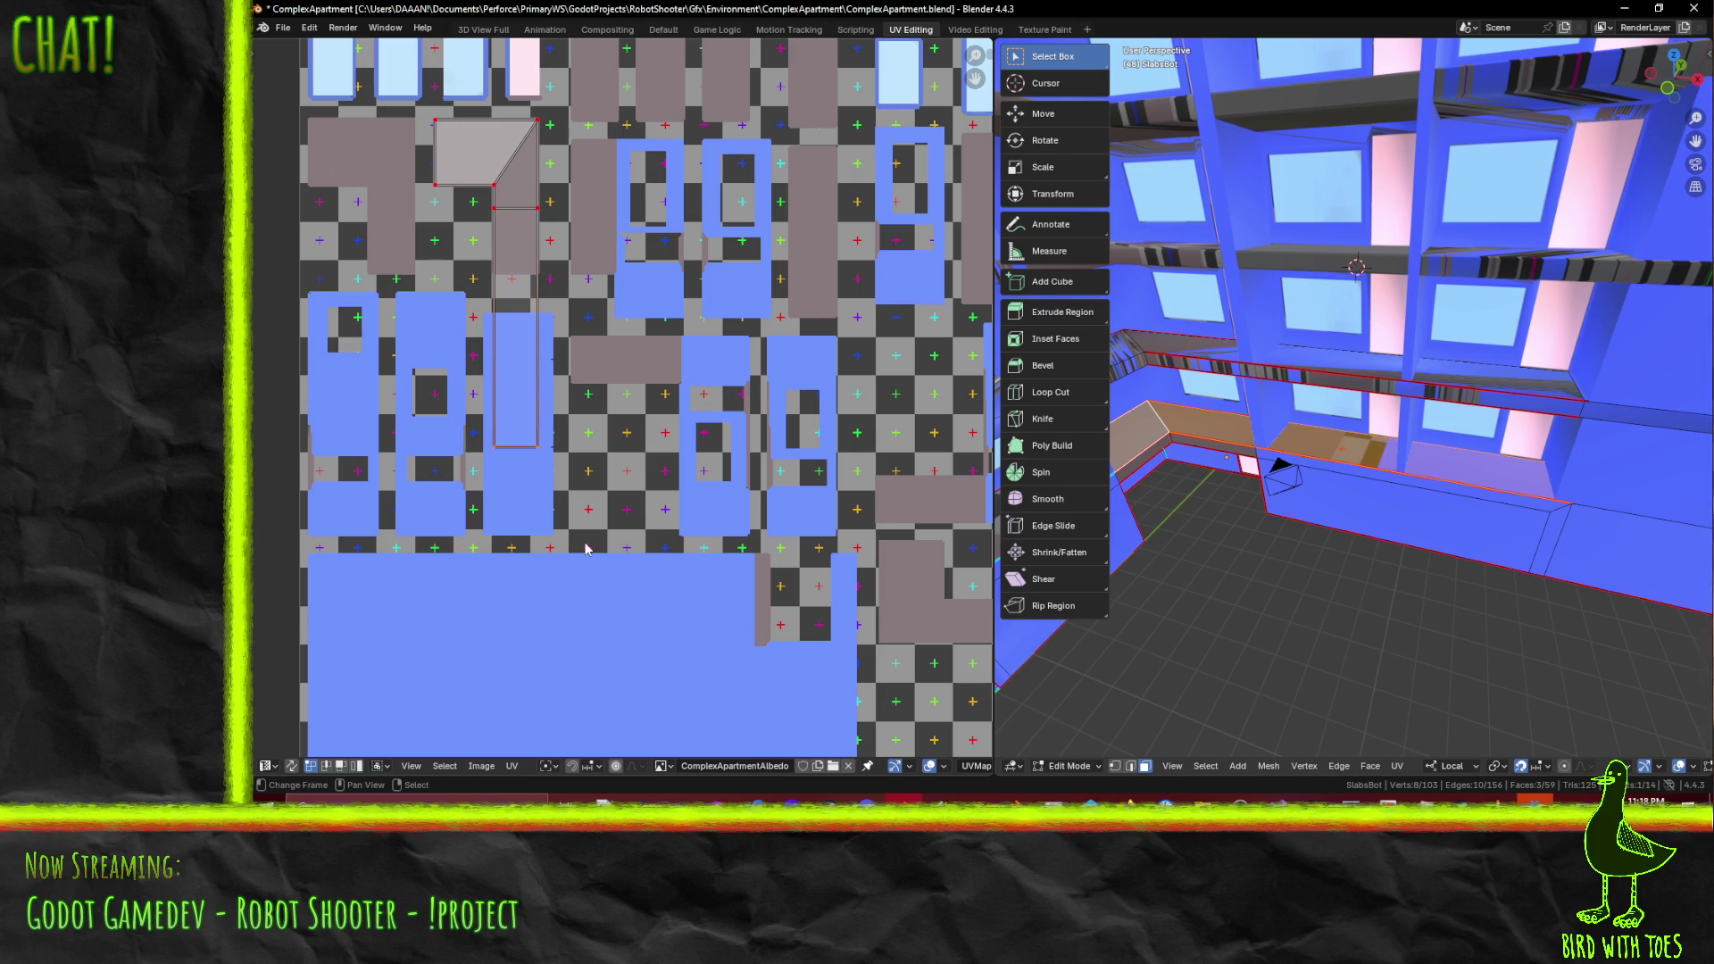
{"action": "key", "text": "g"}
{"action": "left_click", "coordinate": [728, 526]}
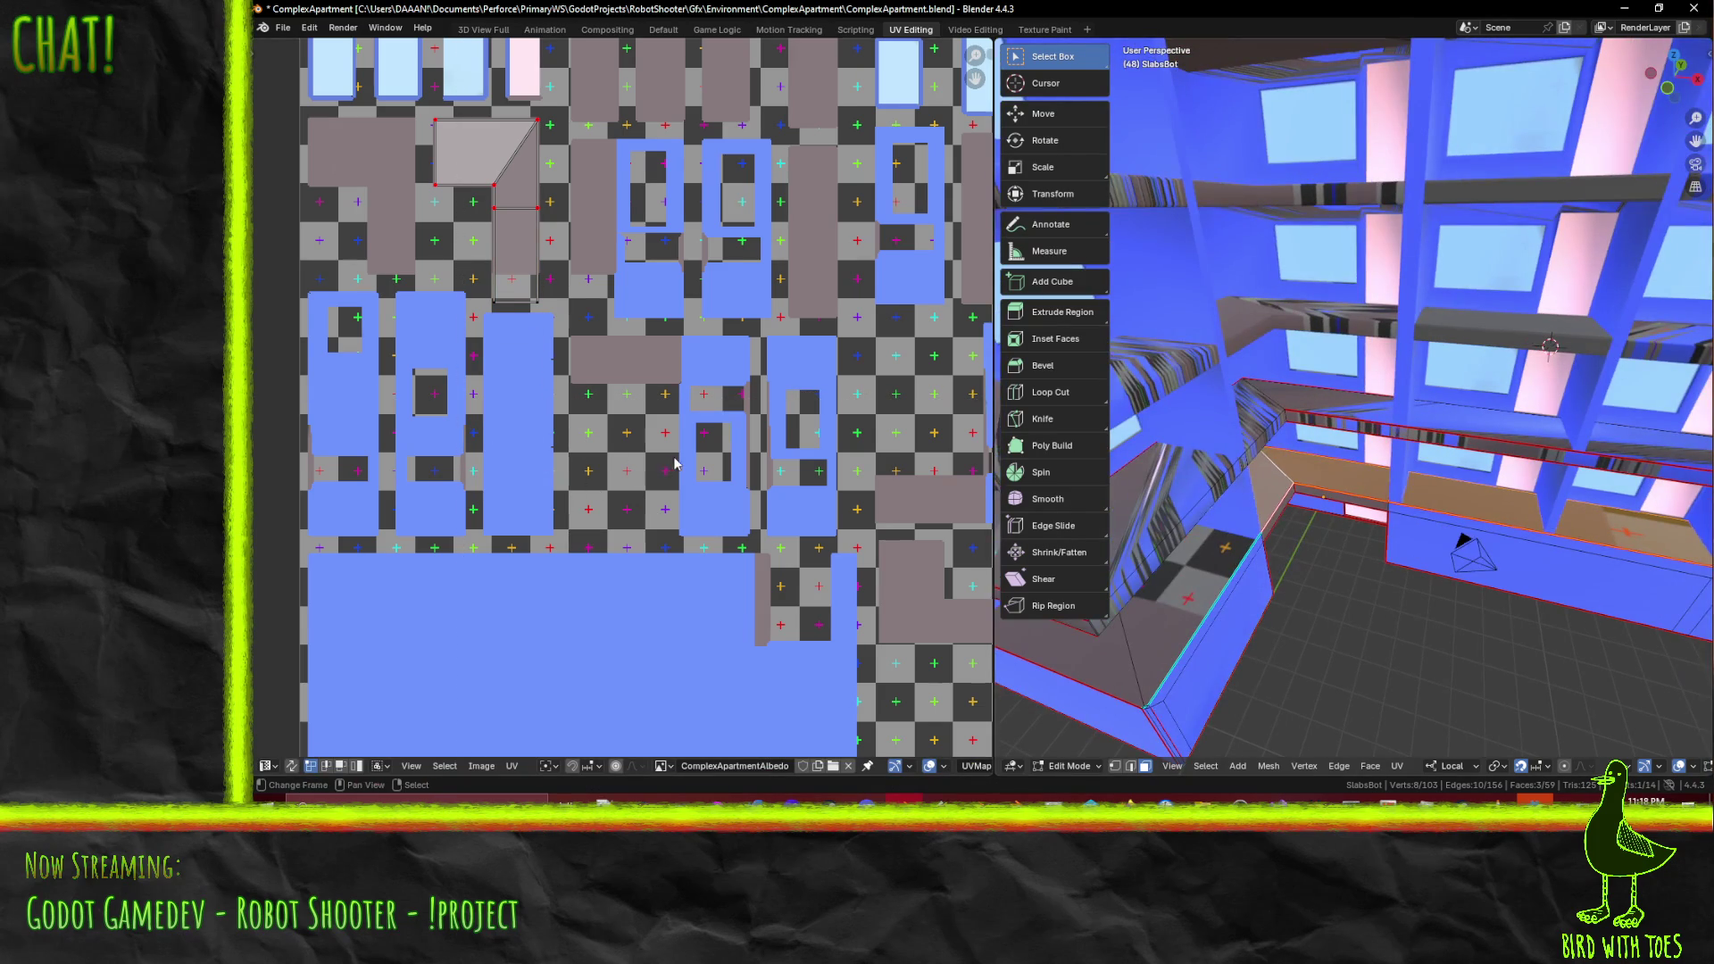
{"action": "scroll", "coordinate": [671, 456], "scroll_direction": "down", "scroll_amount": 3}
{"action": "middle_click_drag", "start_coordinate": [671, 455], "coordinate": [536, 369]}
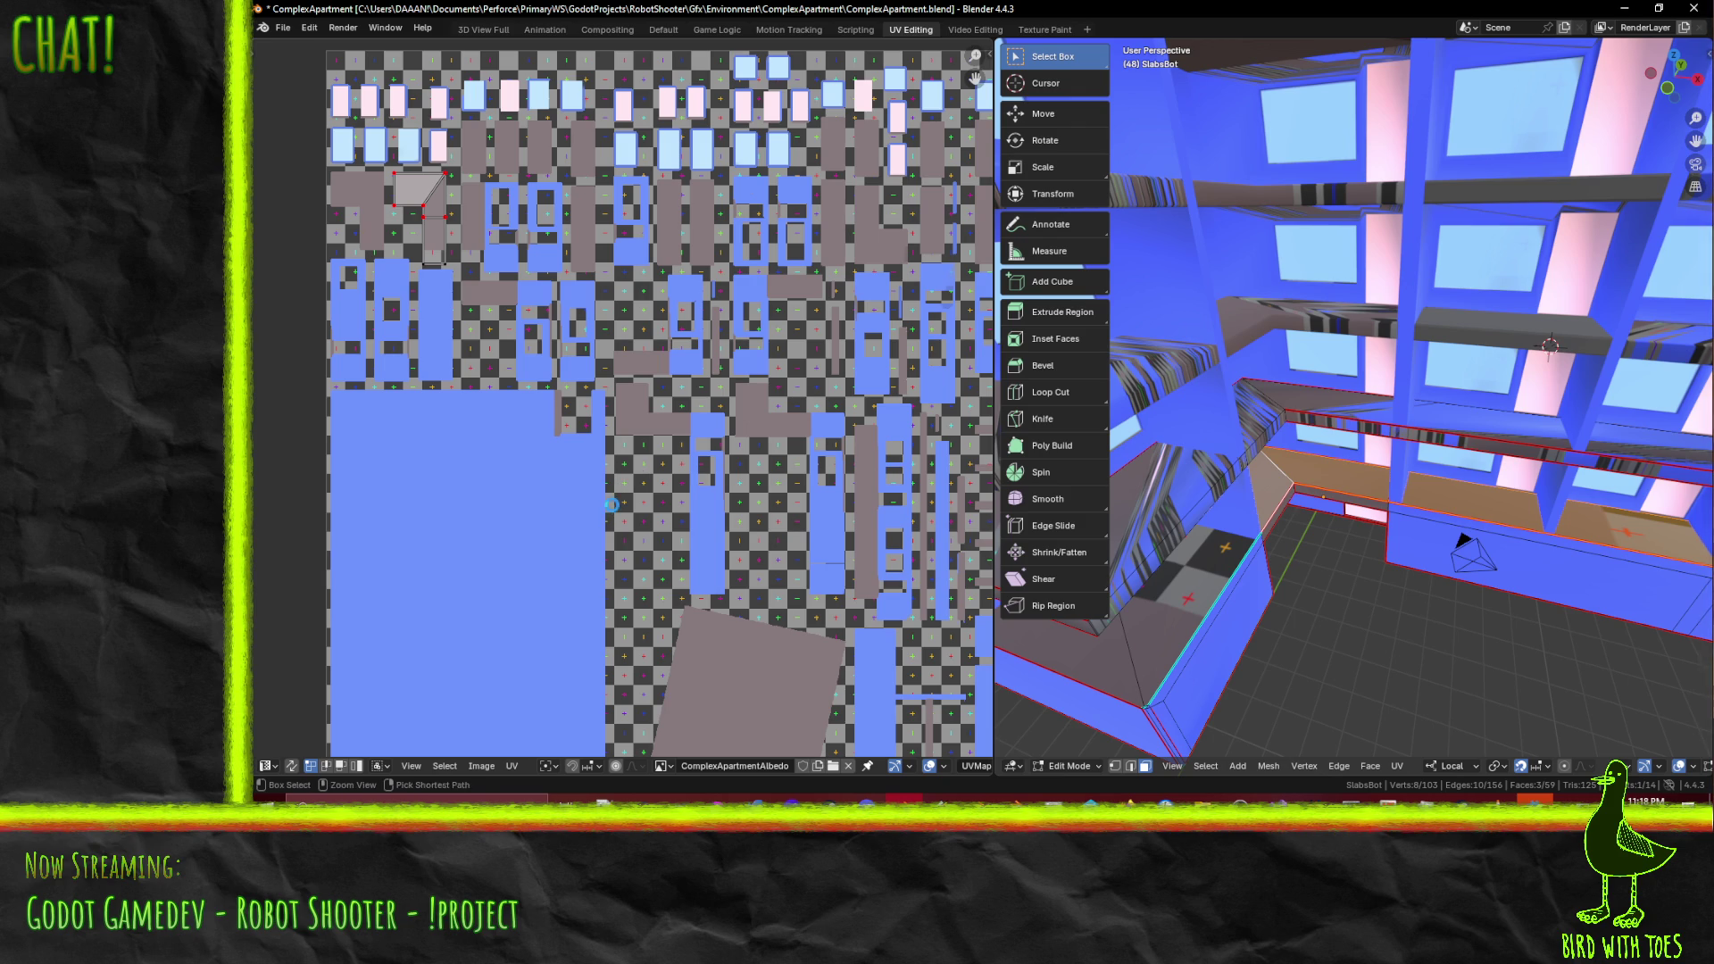
- Save ComplexApartment.blend and leave Edit Mode for Object Mode
{"action": "key", "text": "ctrl+s"}
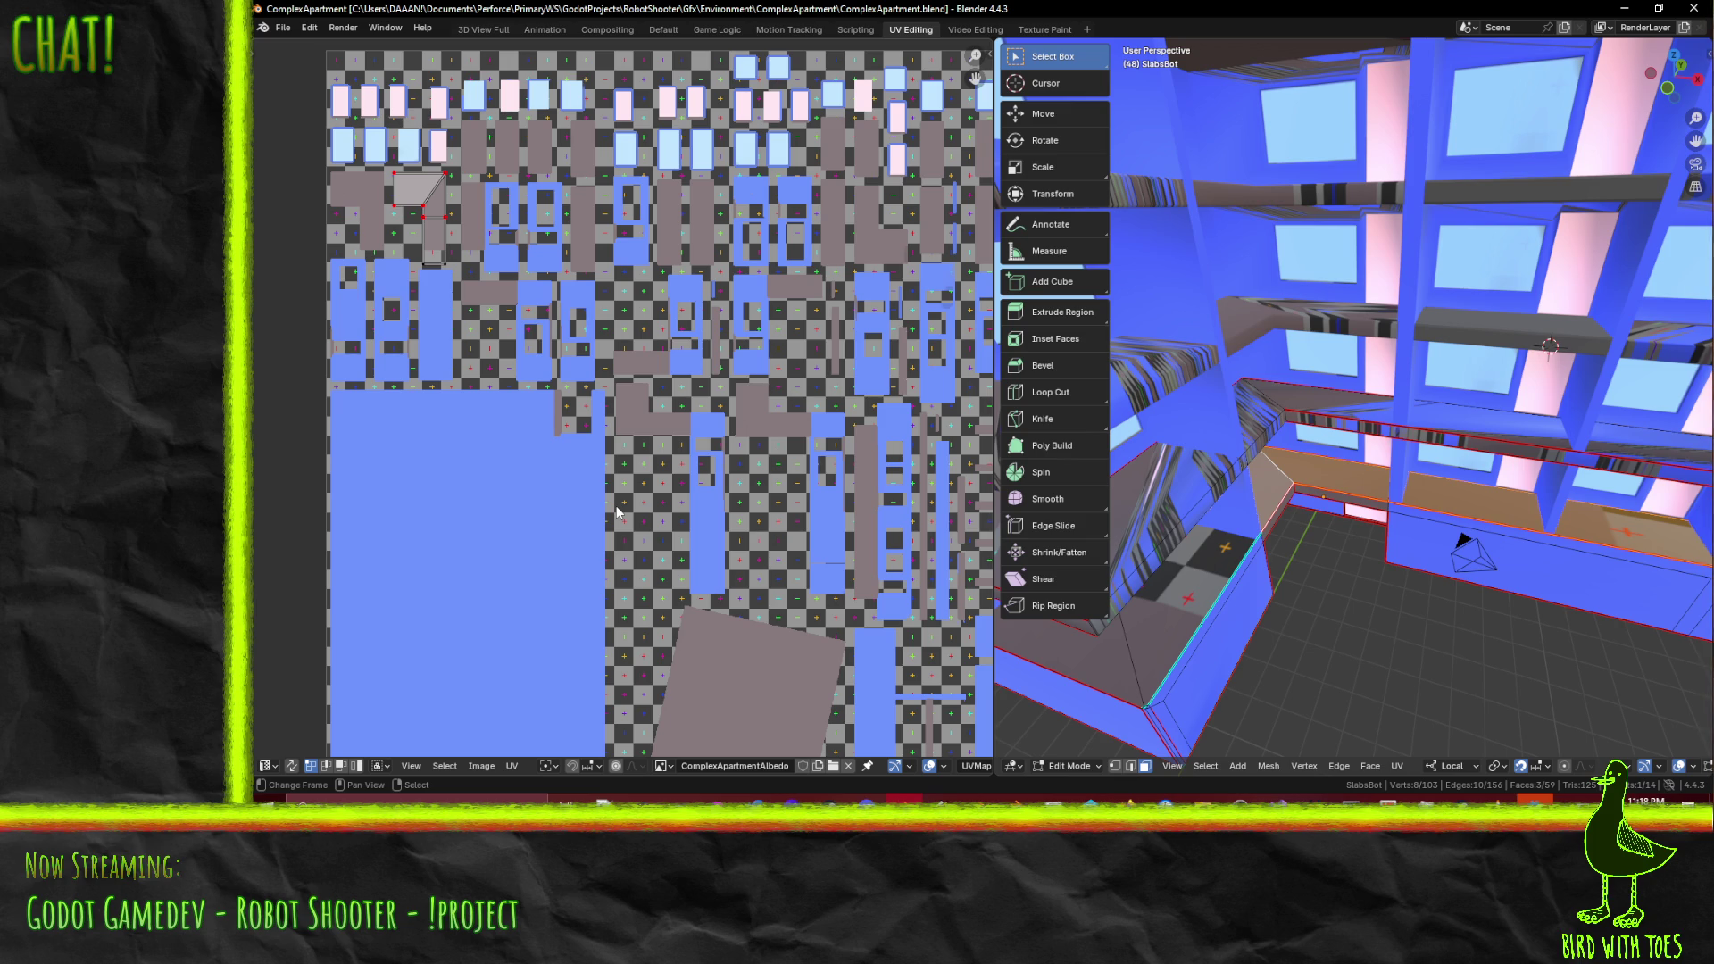
{"action": "scroll", "coordinate": [581, 505], "scroll_direction": "down", "scroll_amount": 2}
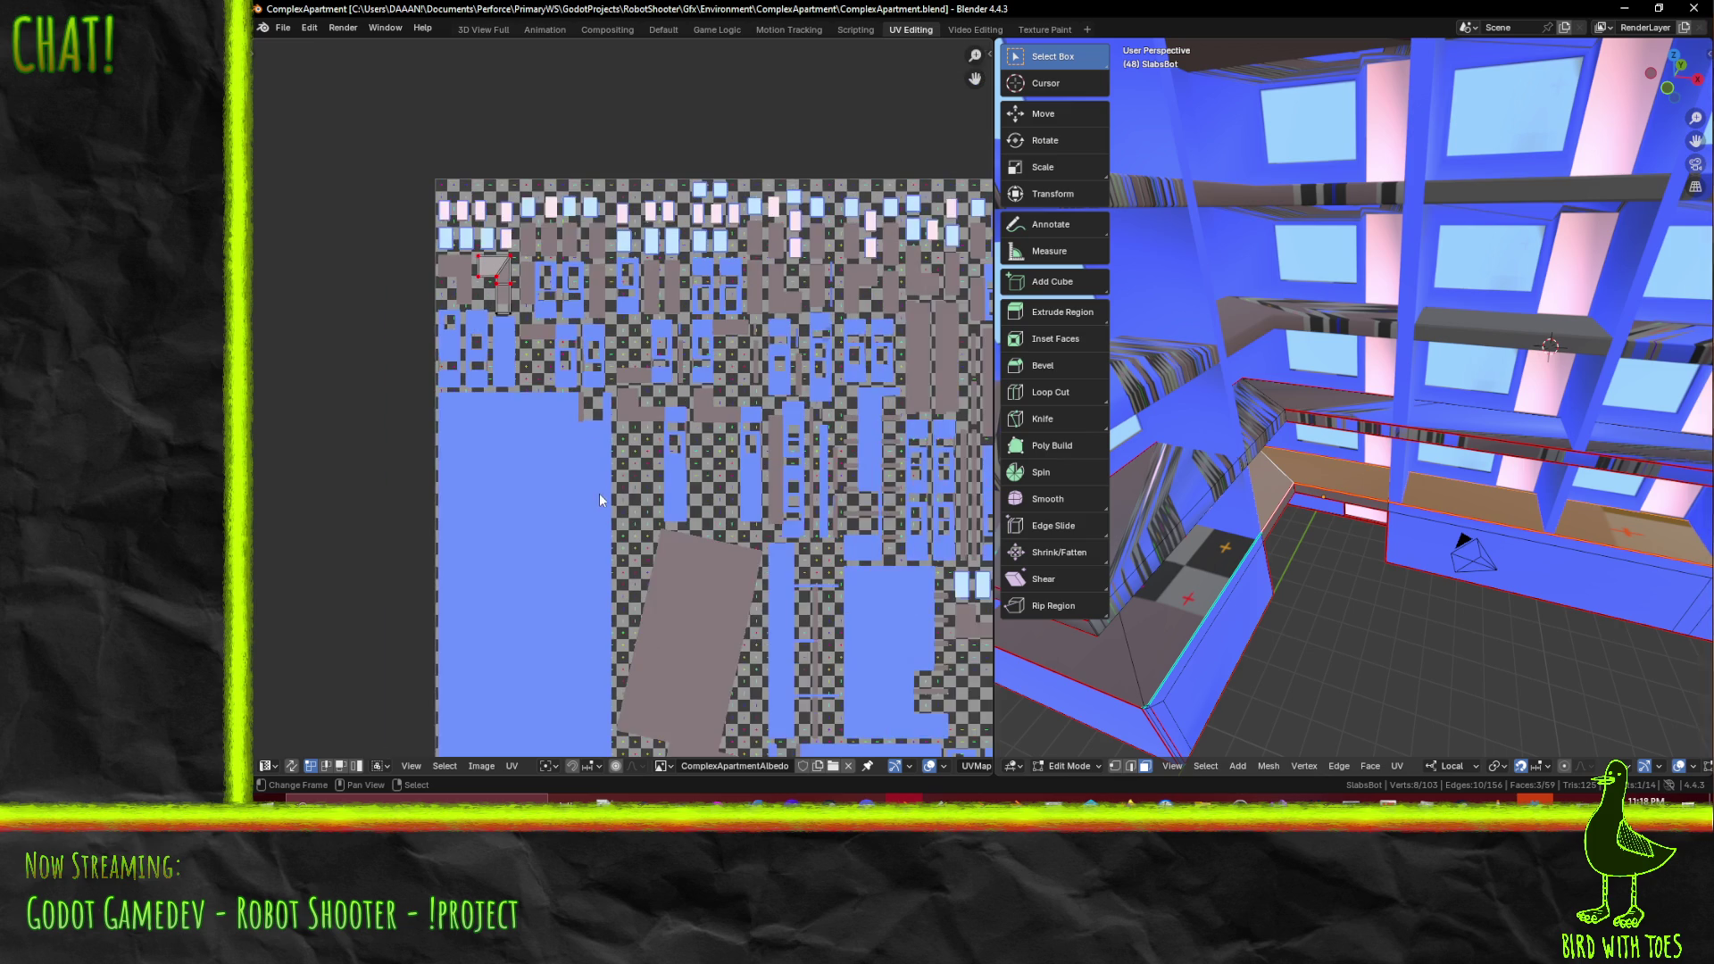
{"action": "mouse_move", "coordinate": [1473, 500]}
{"action": "middle_mouse_down"}
{"action": "mouse_move", "coordinate": [1571, 525]}
{"action": "mouse_move", "coordinate": [1367, 481]}
{"action": "mouse_move", "coordinate": [1389, 477]}
{"action": "mouse_move", "coordinate": [1312, 491]}
{"action": "mouse_move", "coordinate": [1410, 458]}
{"action": "middle_mouse_up"}
{"action": "key", "text": "ctrl+s"}
{"action": "key", "text": "Tab"}
- Enter Edit Mode on SlabsBot and select four slab edge faces
{"action": "left_click", "coordinate": [1141, 507]}
{"action": "key", "text": "Tab"}
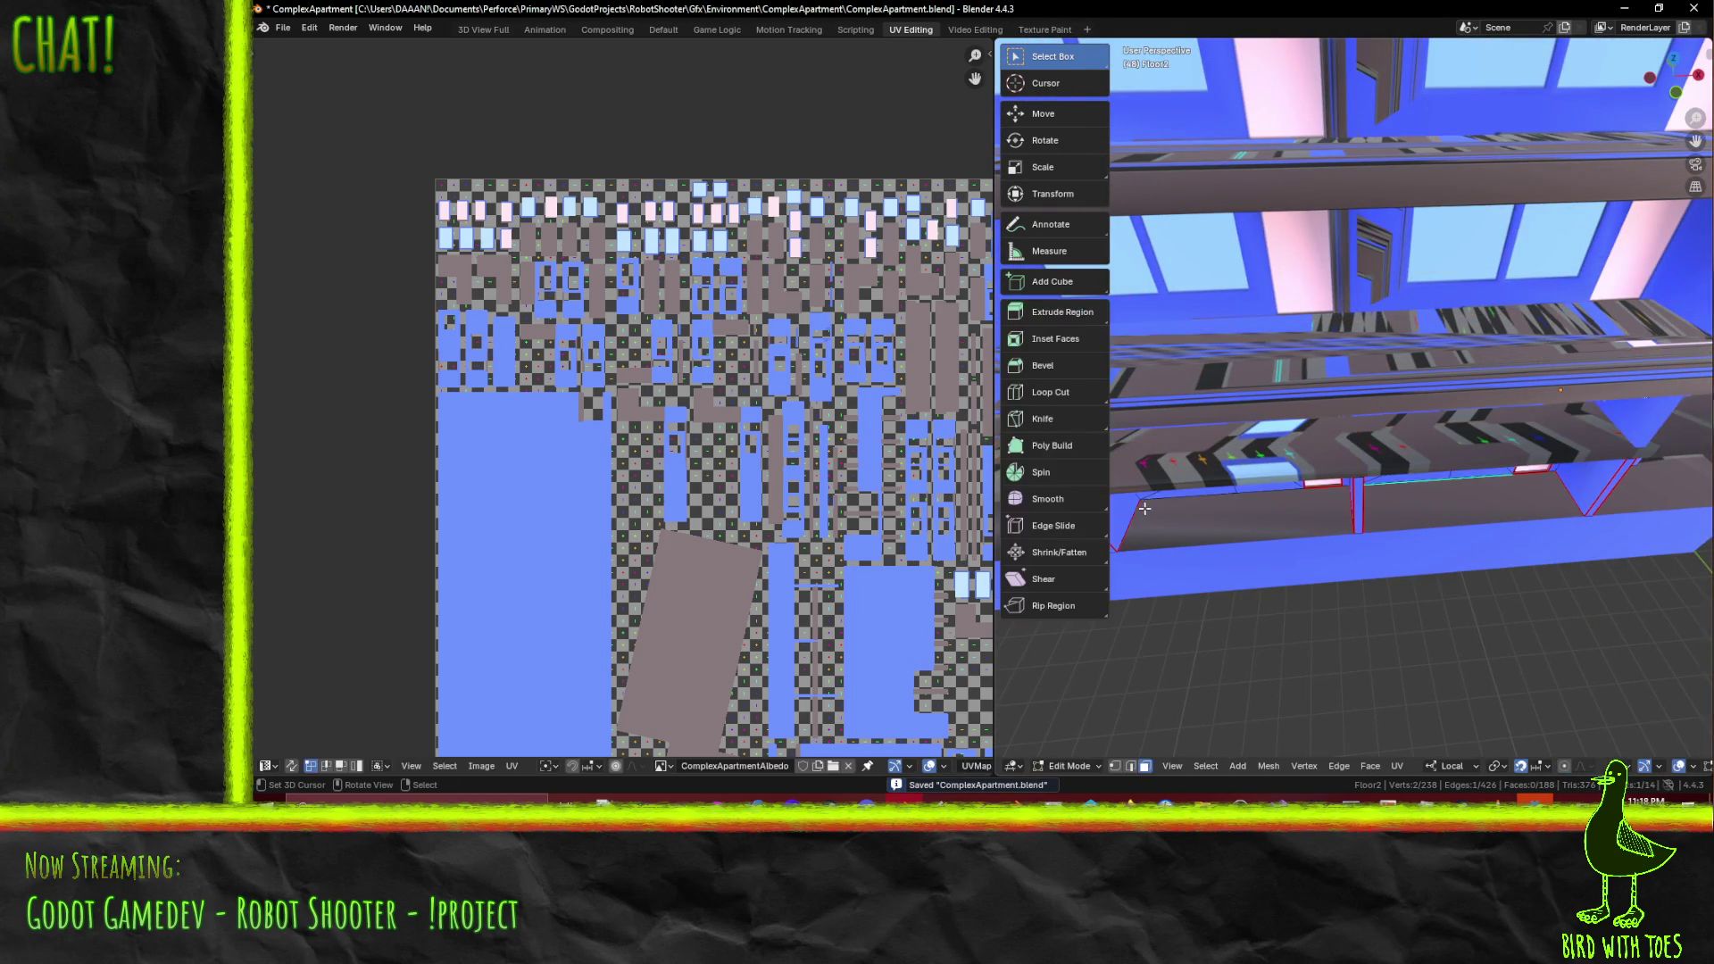
{"action": "left_click", "coordinate": [1245, 455]}
{"action": "mouse_move", "coordinate": [1213, 478]}
{"action": "middle_mouse_down"}
{"action": "mouse_move", "coordinate": [1374, 388]}
{"action": "mouse_move", "coordinate": [1329, 431]}
{"action": "mouse_move", "coordinate": [1382, 437]}
{"action": "mouse_move", "coordinate": [1425, 470]}
{"action": "mouse_move", "coordinate": [1609, 473]}
{"action": "mouse_move", "coordinate": [1392, 443]}
{"action": "middle_mouse_up"}
{"action": "left_click", "coordinate": [1381, 383]}
{"action": "left_click", "coordinate": [1380, 383], "text": "shift"}
{"action": "left_click", "coordinate": [1348, 434], "text": "shift"}
{"action": "left_click", "coordinate": [1382, 437], "text": "shift"}
{"action": "scroll", "coordinate": [1609, 473], "scroll_direction": "up", "scroll_amount": 6}
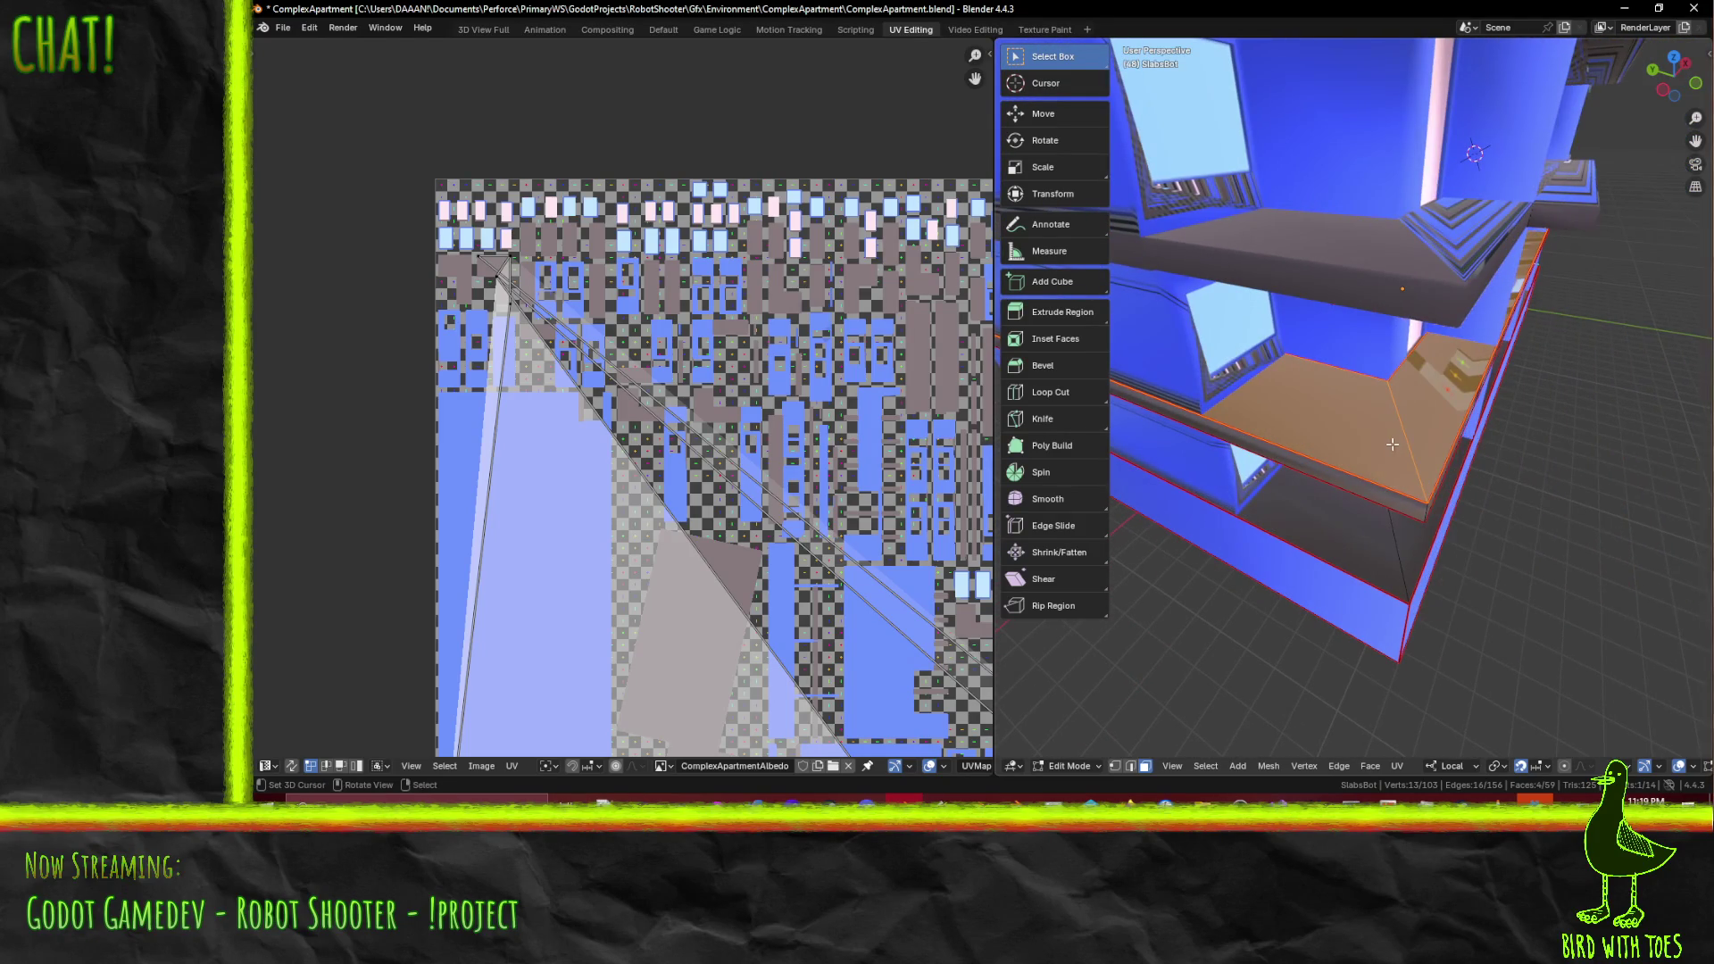
- Unwrap the four slab faces with Unwrap Conformal, undoing and re-running it once
{"action": "key", "text": "F3"}
{"action": "left_click", "coordinate": [1428, 471]}
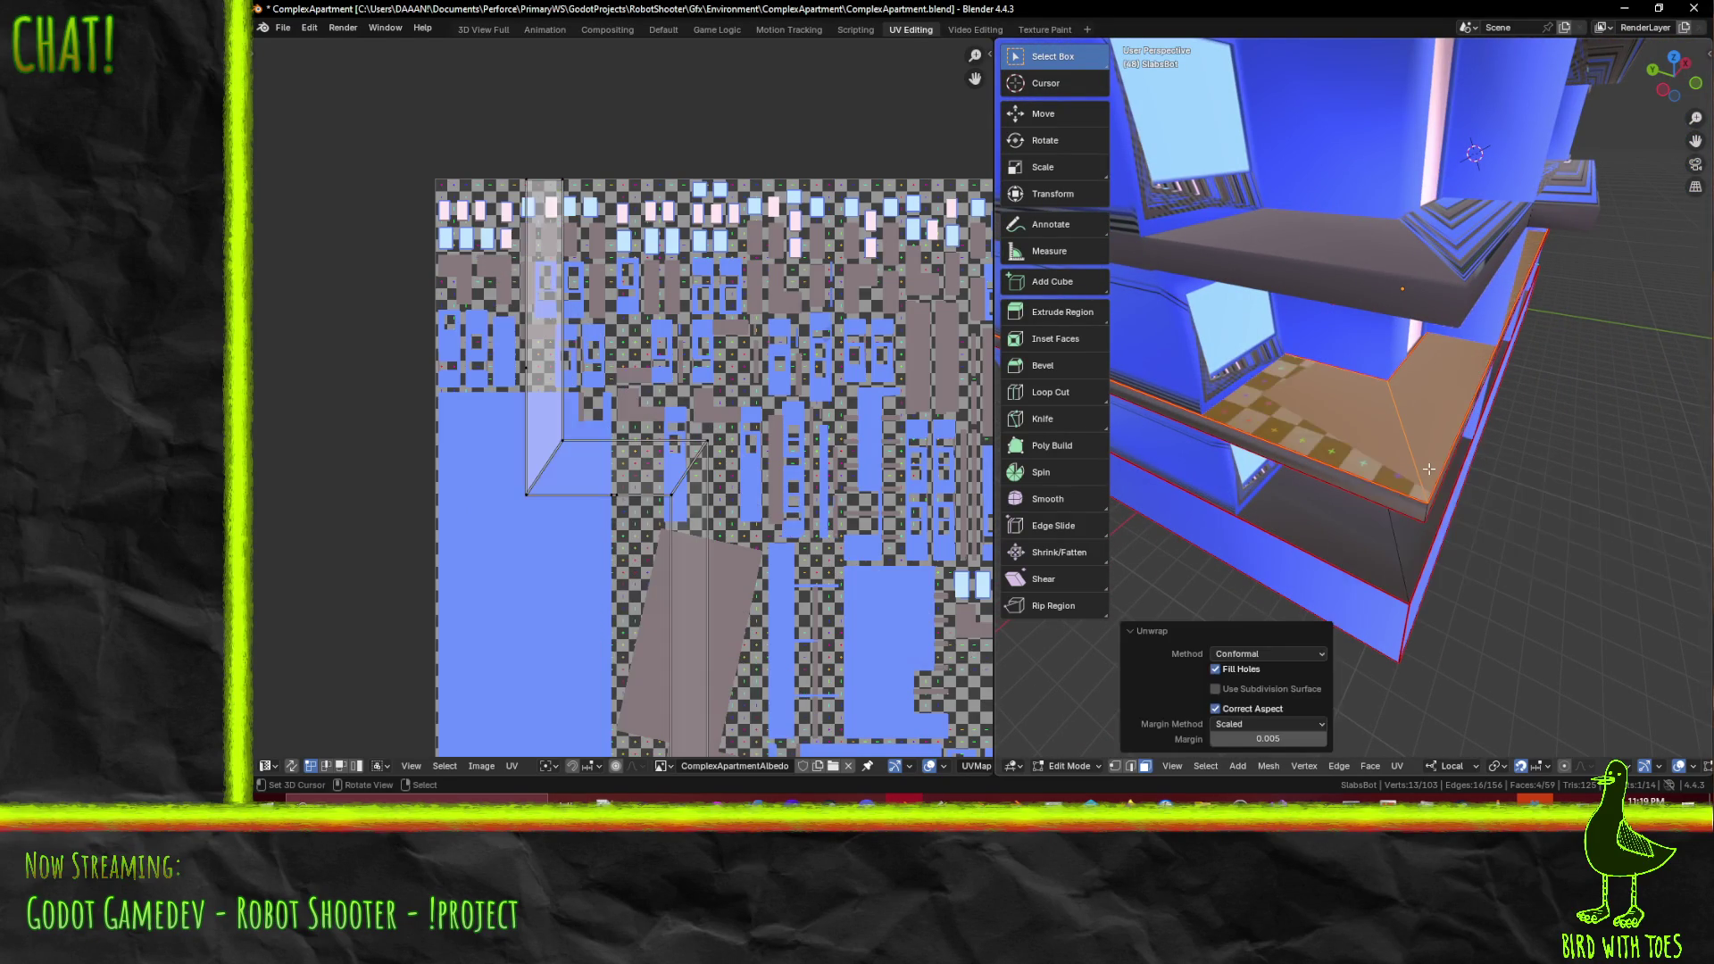
{"action": "key", "text": "ctrl+z"}
{"action": "scroll", "coordinate": [714, 399], "scroll_direction": "down", "scroll_amount": 2}
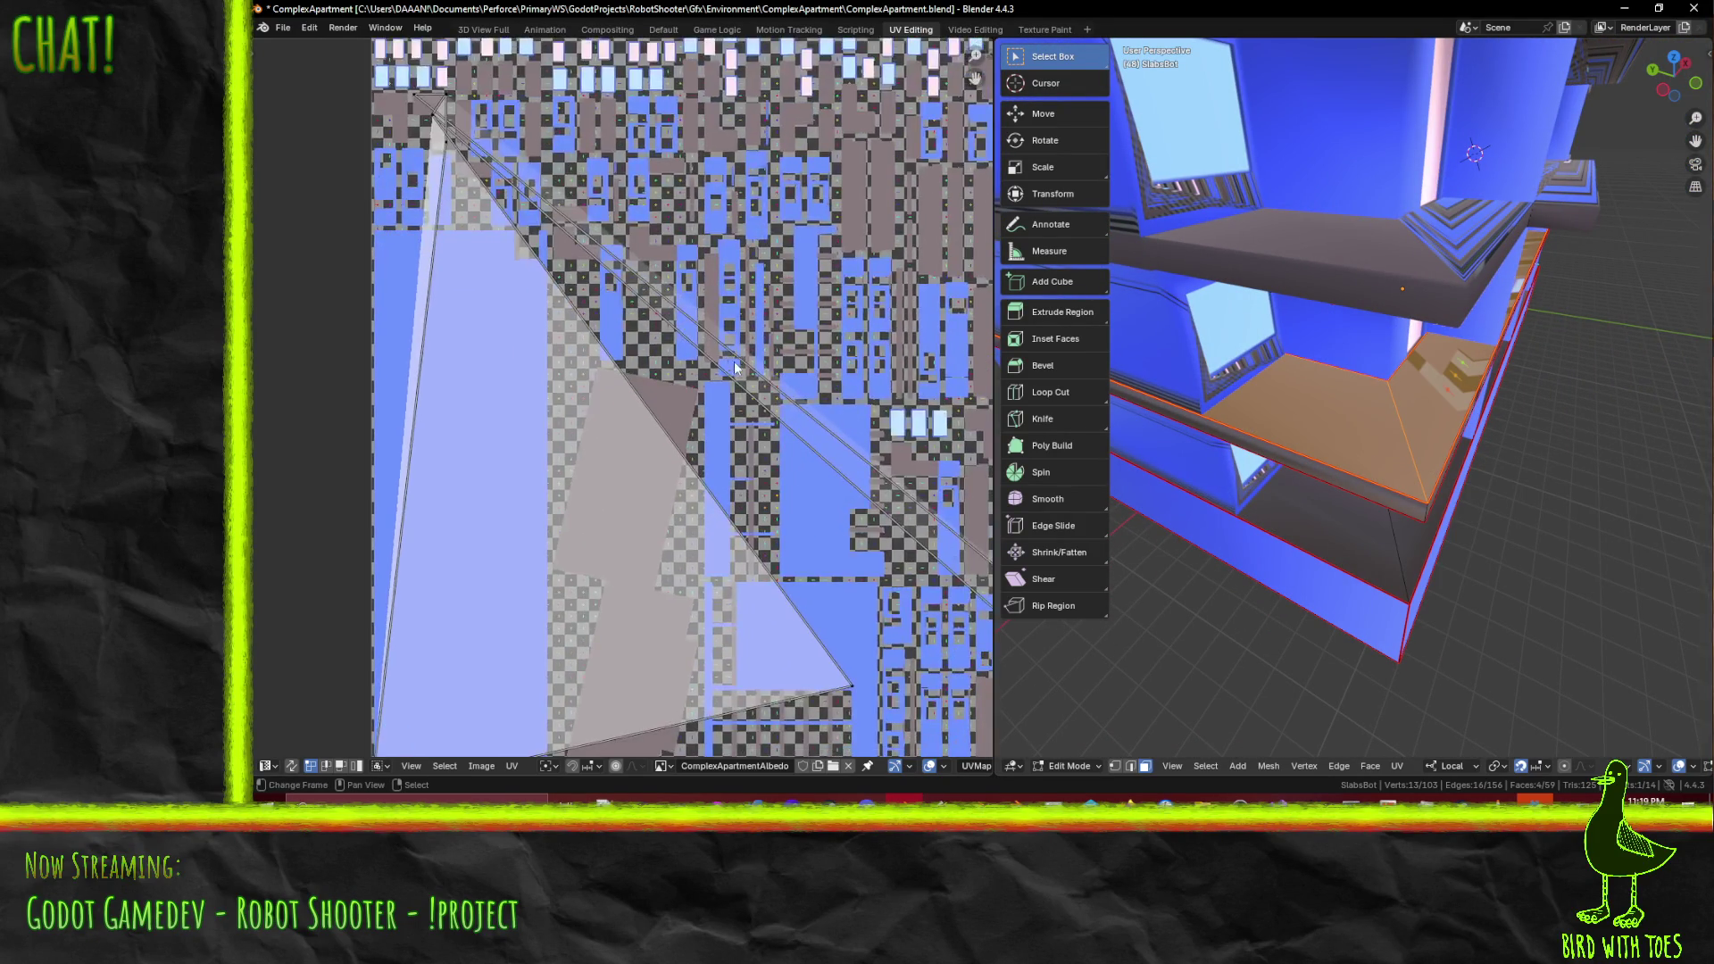
{"action": "scroll", "coordinate": [714, 399], "scroll_direction": "down", "scroll_amount": 1}
{"action": "key", "text": "F3"}
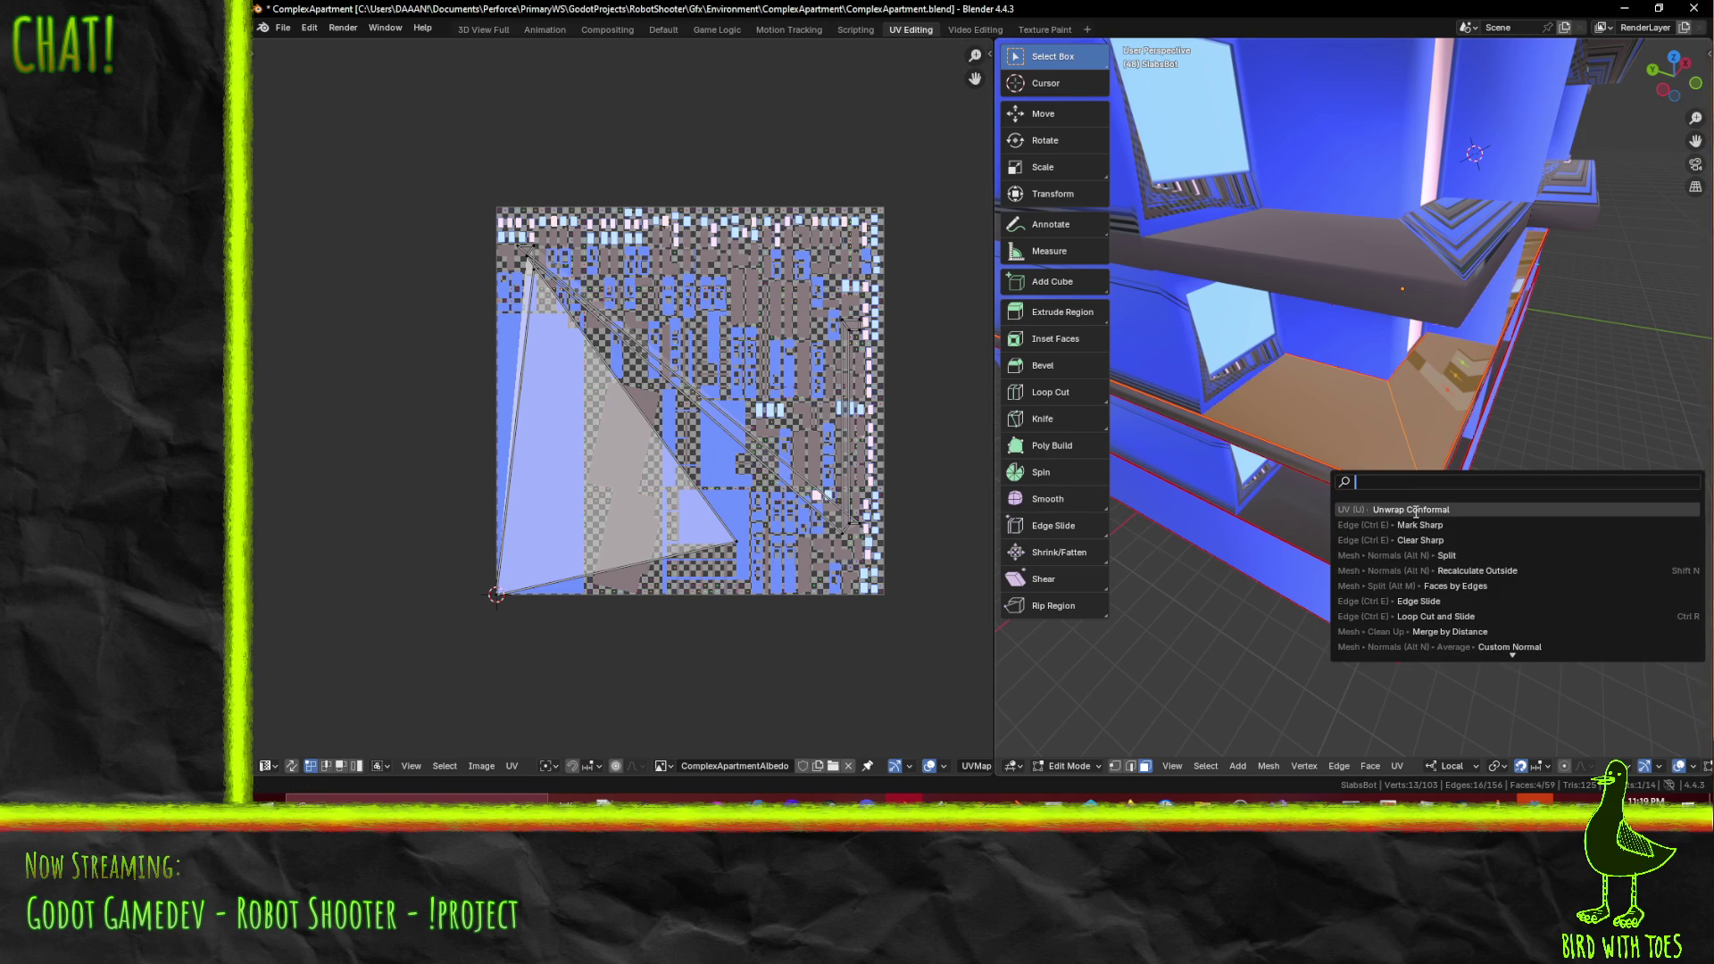
{"action": "left_click", "coordinate": [1414, 512]}
{"action": "scroll", "coordinate": [687, 442], "scroll_direction": "up", "scroll_amount": 2}
{"action": "scroll", "coordinate": [688, 445], "scroll_direction": "down", "scroll_amount": 1}
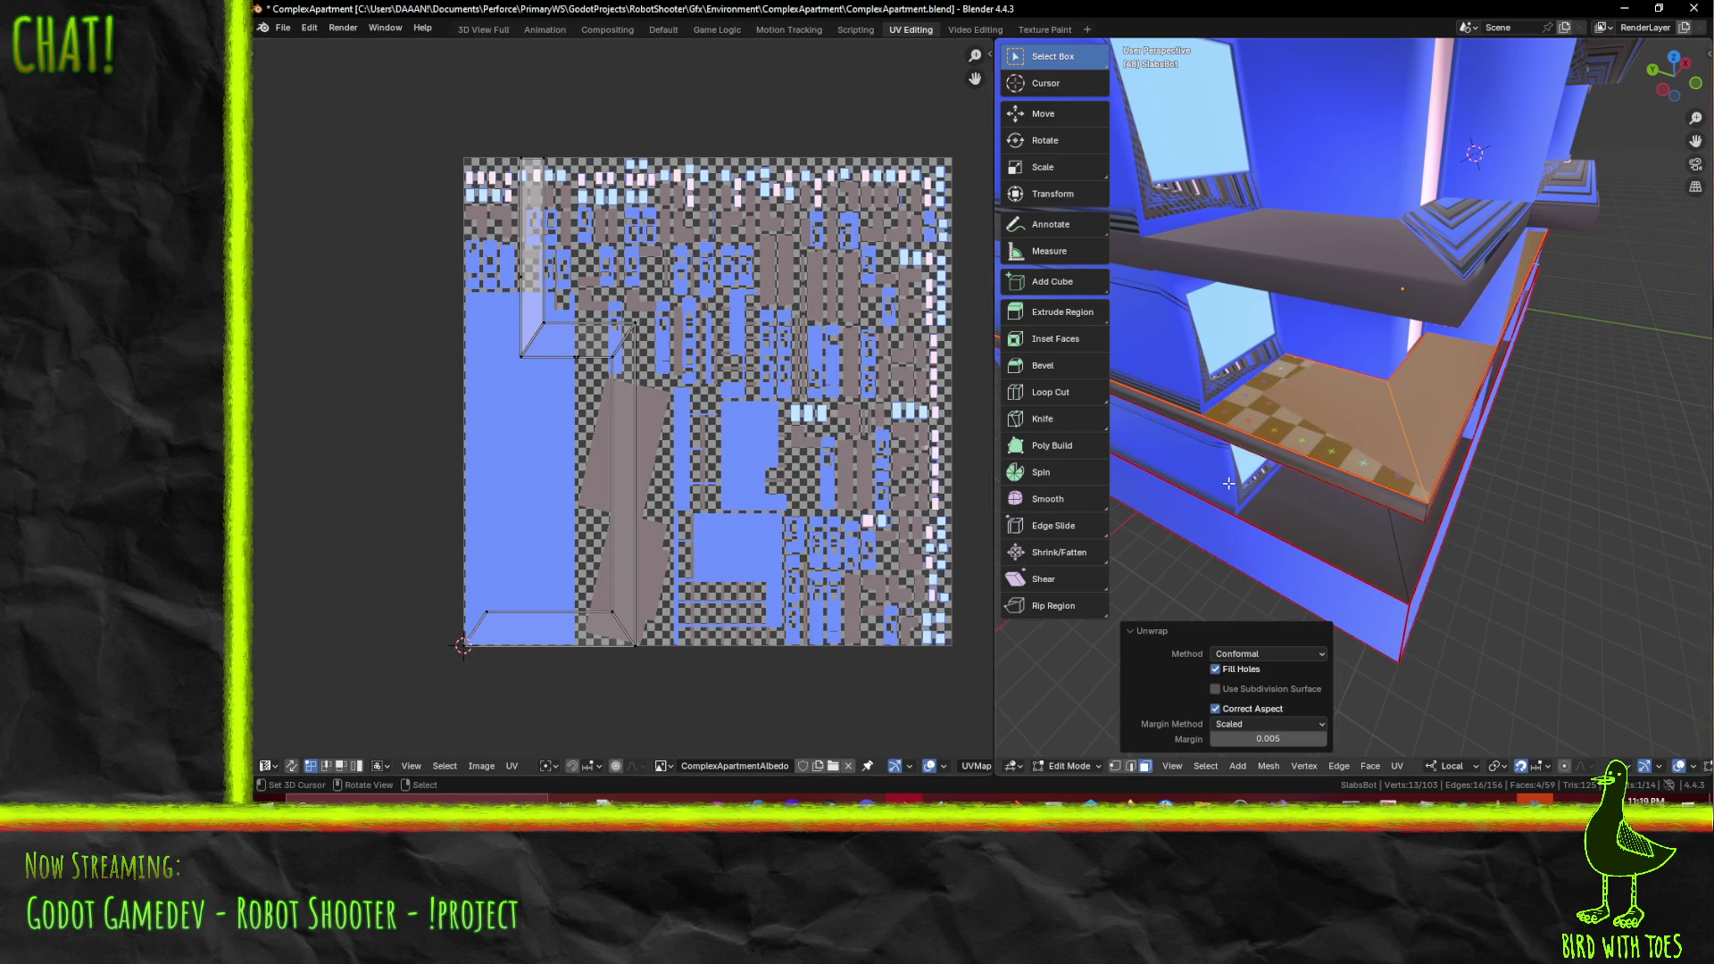
{"action": "scroll", "coordinate": [623, 336], "scroll_direction": "down", "scroll_amount": 1}
- Box-select the whole new L-shaped island and start moving it along X
{"action": "key", "text": "b"}
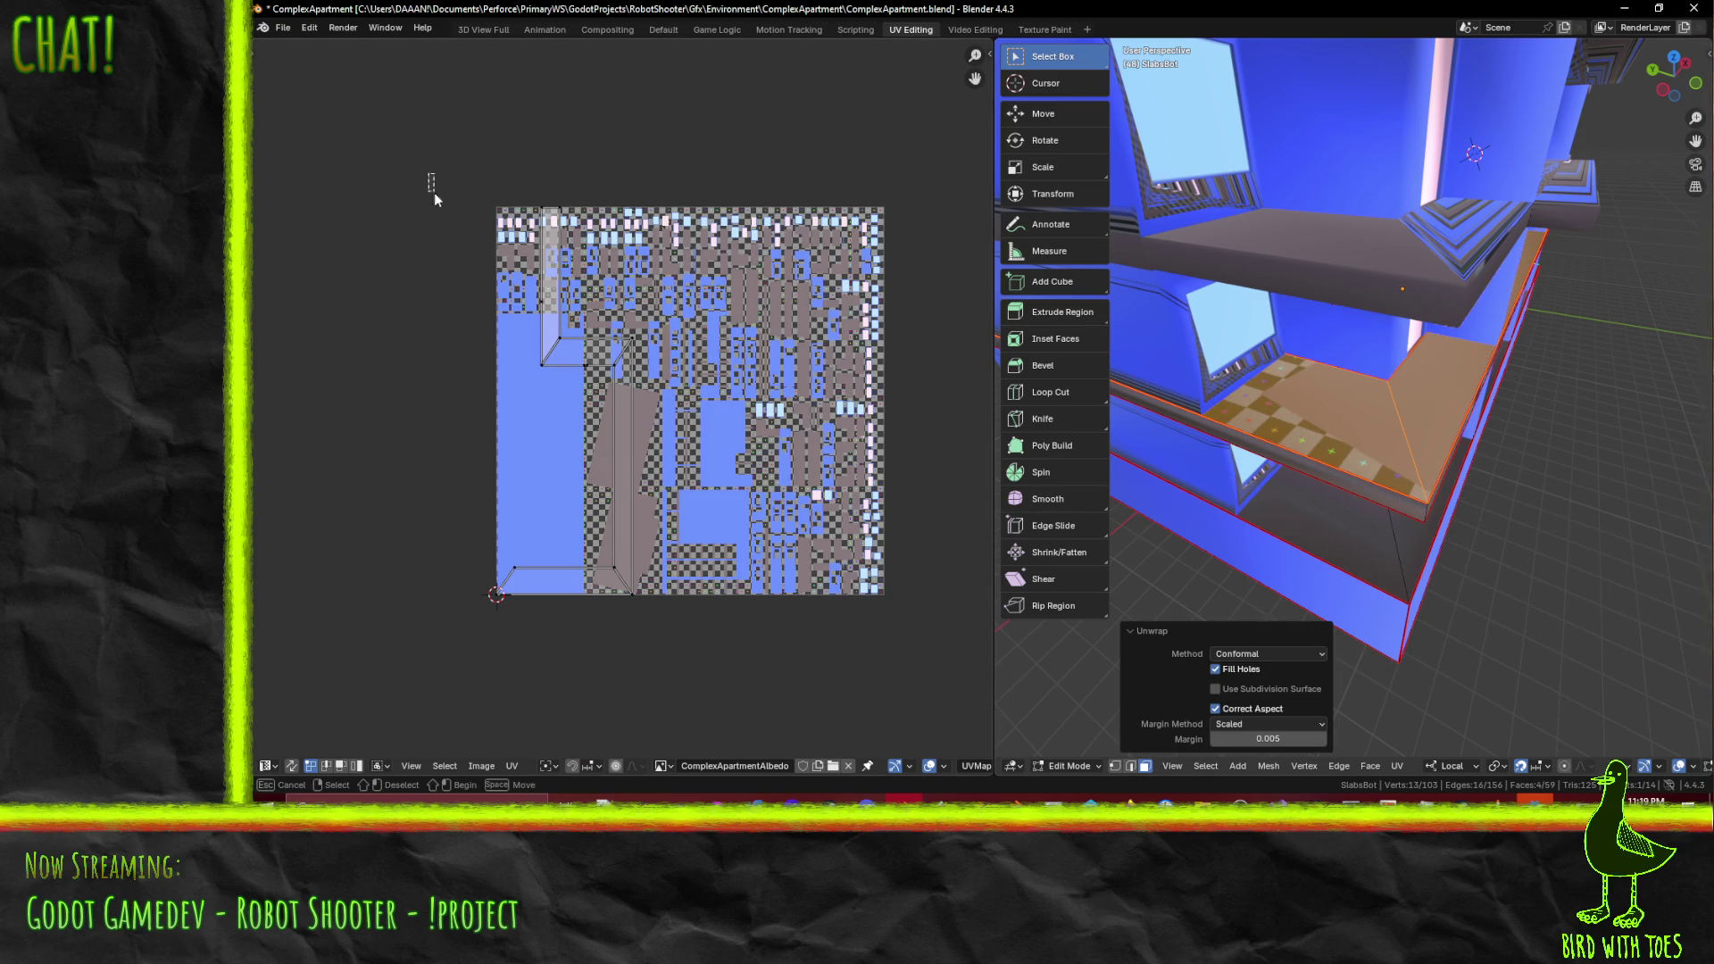
{"action": "left_click_drag", "start_coordinate": [429, 180], "coordinate": [721, 590]}
{"action": "left_click_drag", "start_coordinate": [416, 166], "coordinate": [697, 711]}
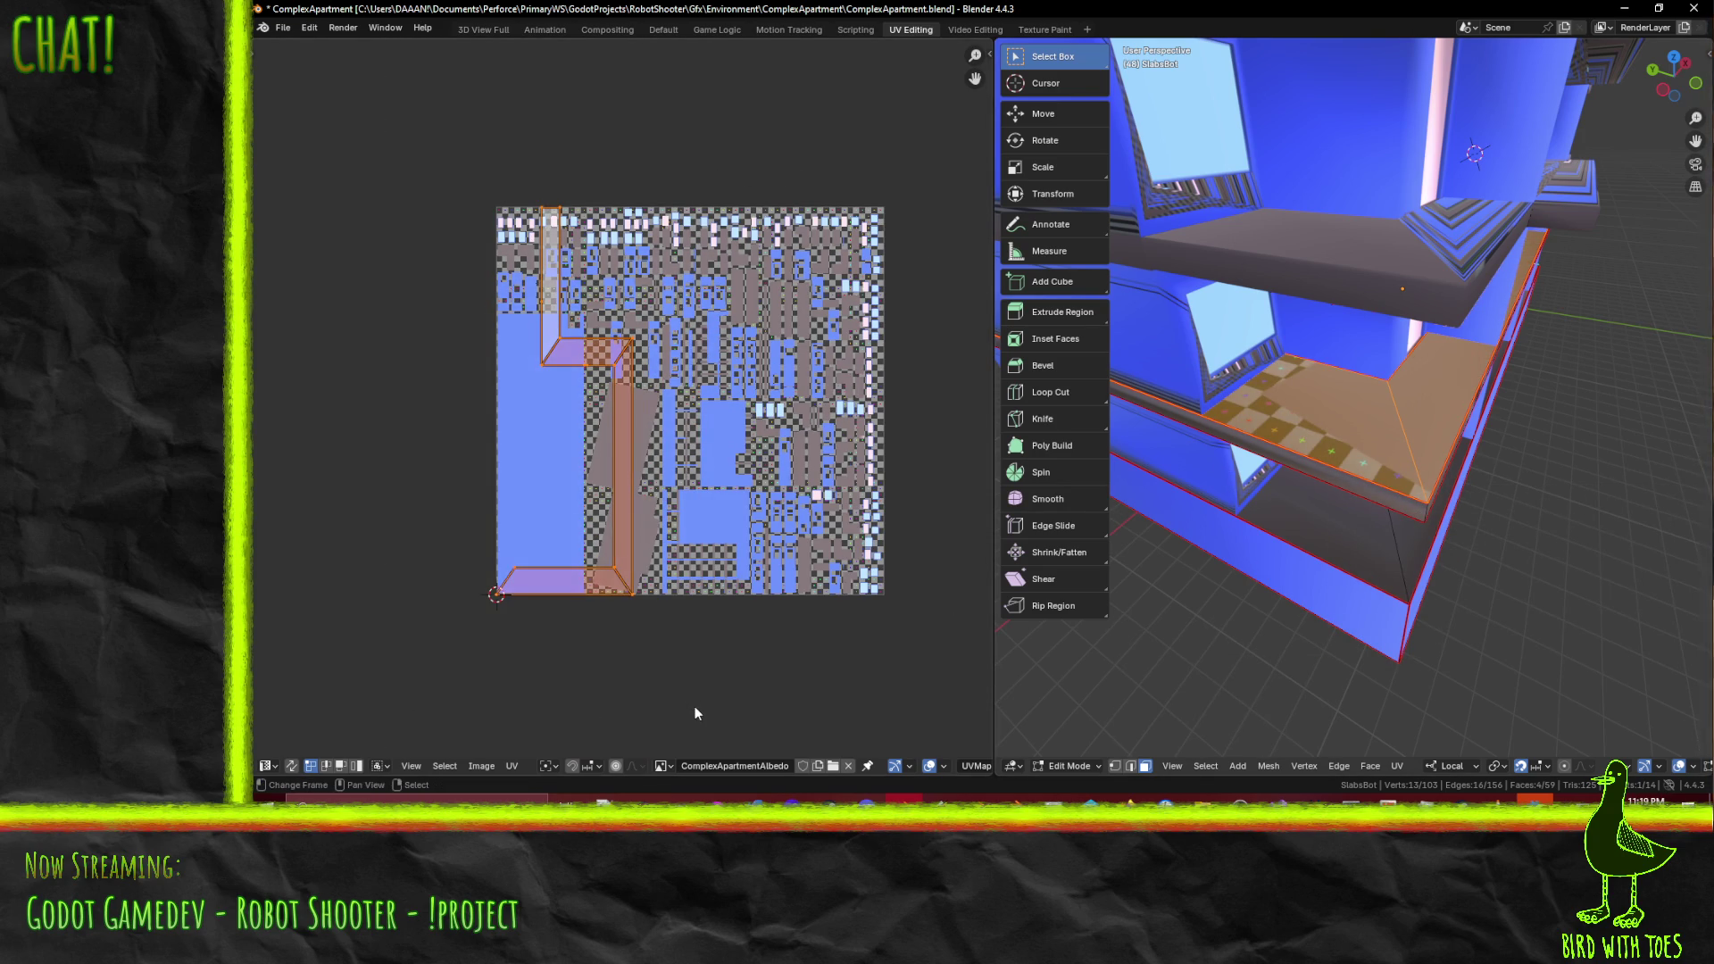
{"action": "key", "text": "g"}
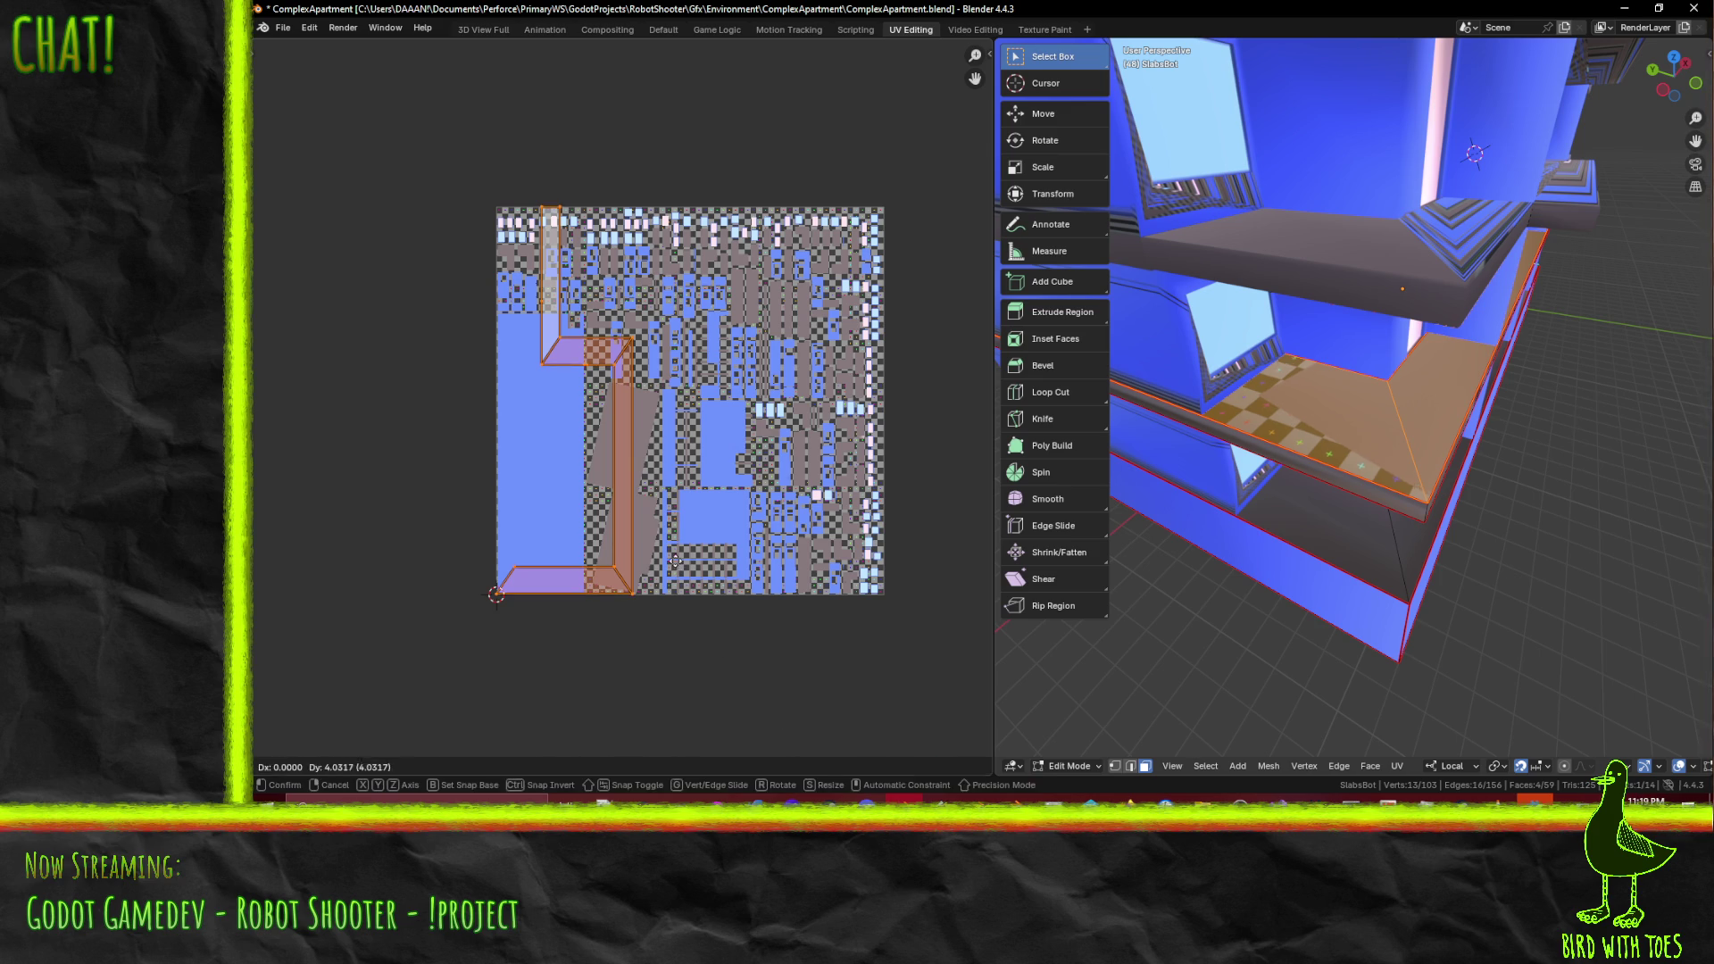
{"action": "key", "text": "x"}
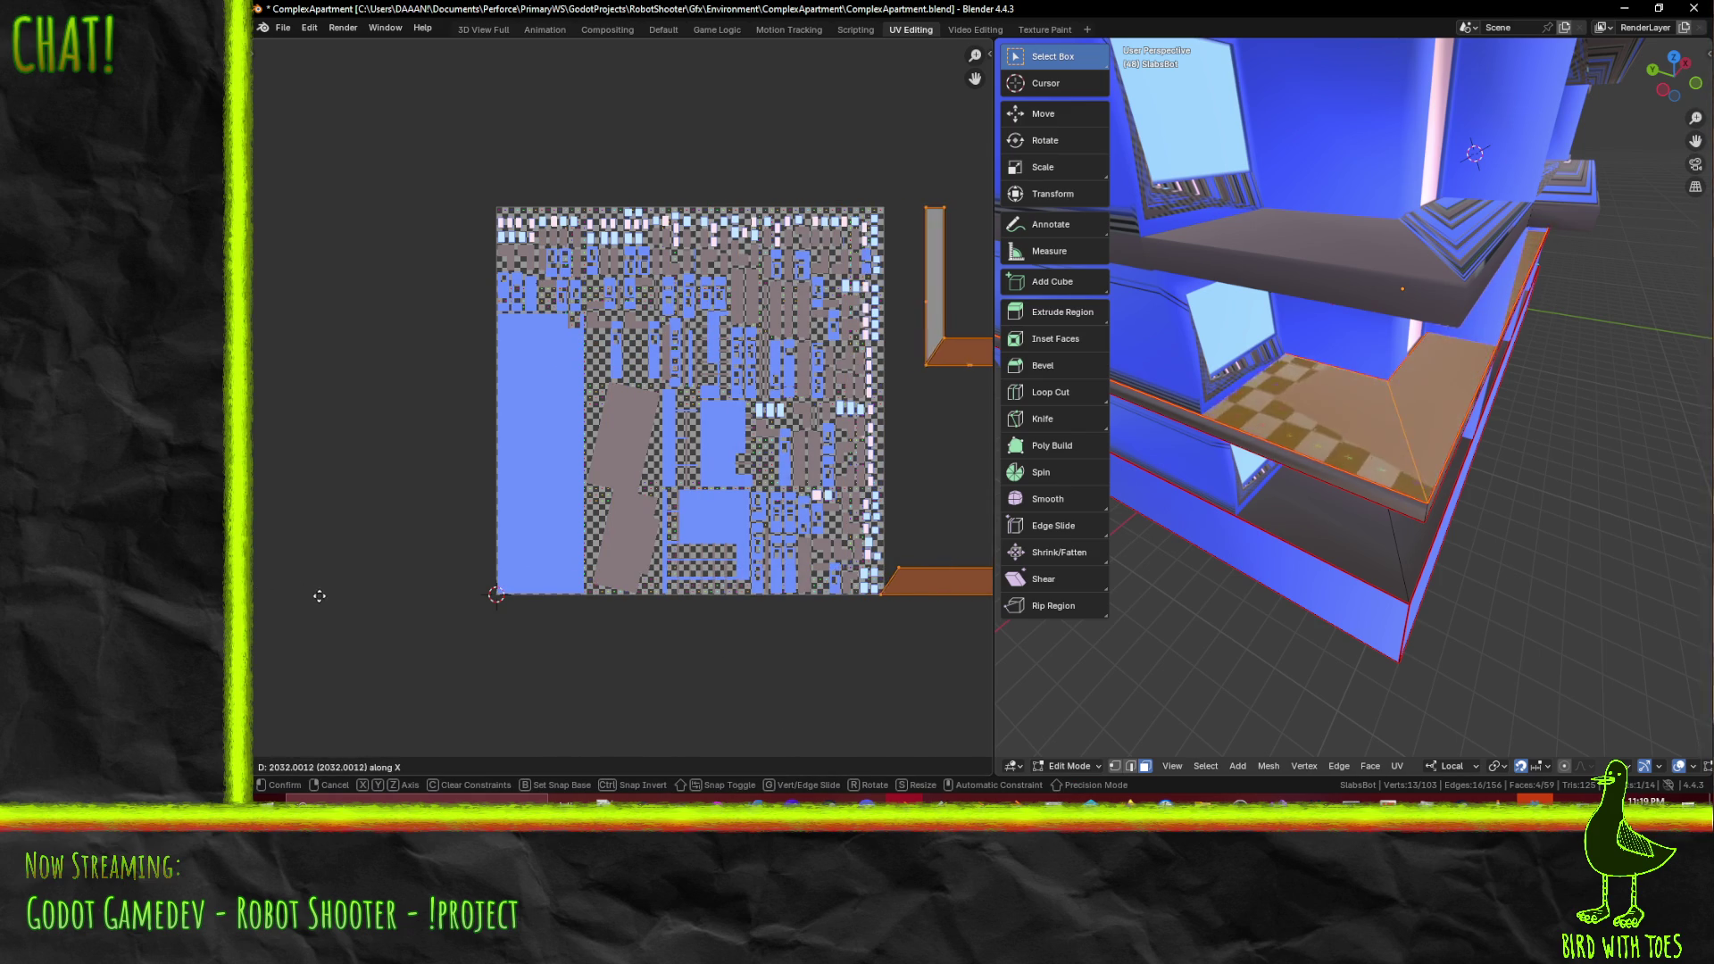
- Place the L-shaped island just to the right of the albedo atlas
{"action": "left_click", "coordinate": [325, 598]}
{"action": "scroll", "coordinate": [764, 431], "scroll_direction": "up", "scroll_amount": 6}
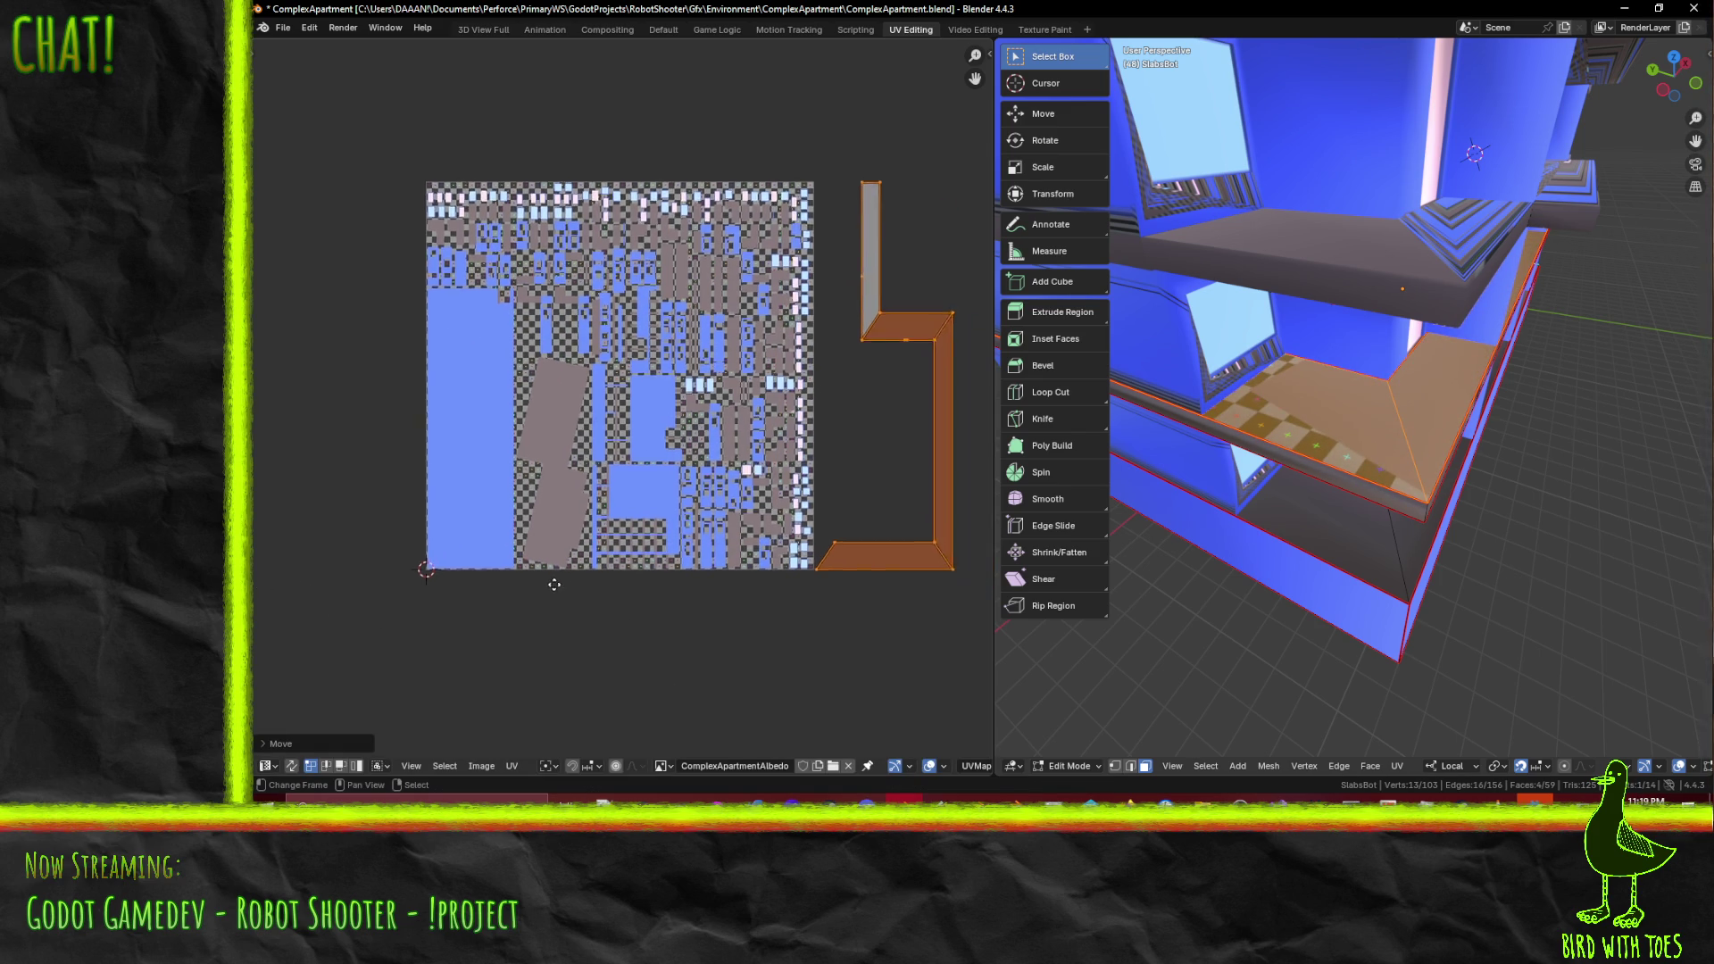
{"action": "middle_click_drag", "start_coordinate": [759, 438], "coordinate": [622, 481]}
{"action": "middle_click_drag", "start_coordinate": [1219, 505], "coordinate": [1325, 366]}
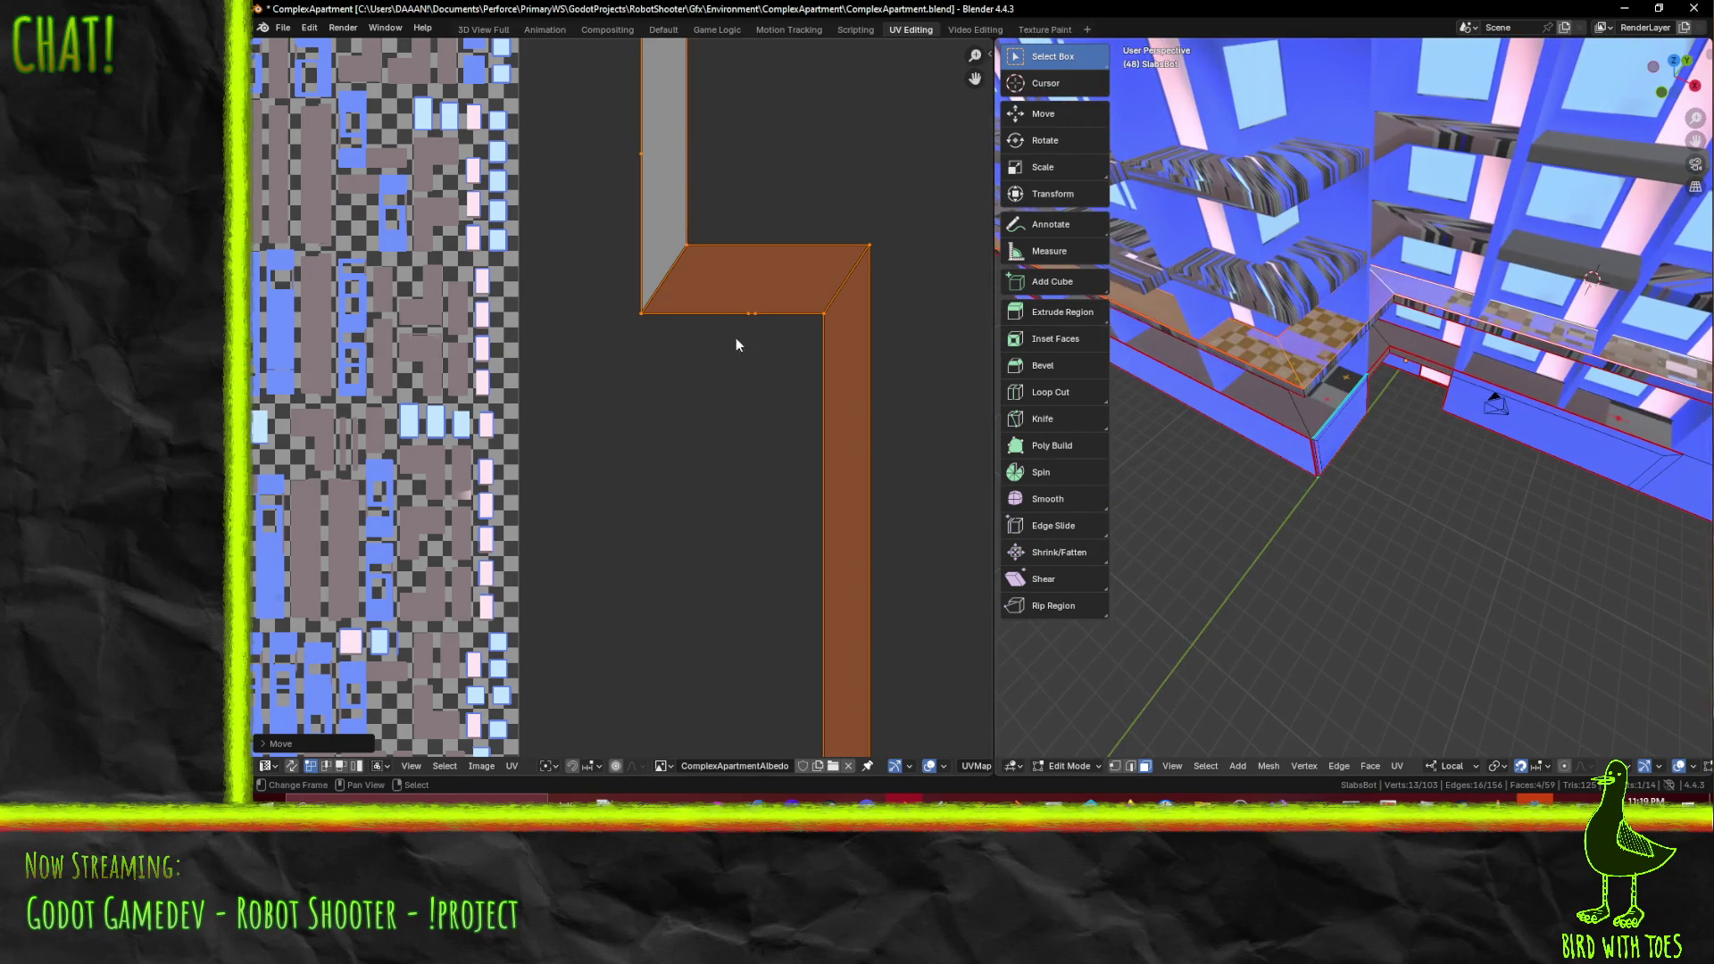
{"action": "scroll", "coordinate": [726, 333], "scroll_direction": "up", "scroll_amount": 4}
{"action": "scroll", "coordinate": [807, 316], "scroll_direction": "down", "scroll_amount": 4}
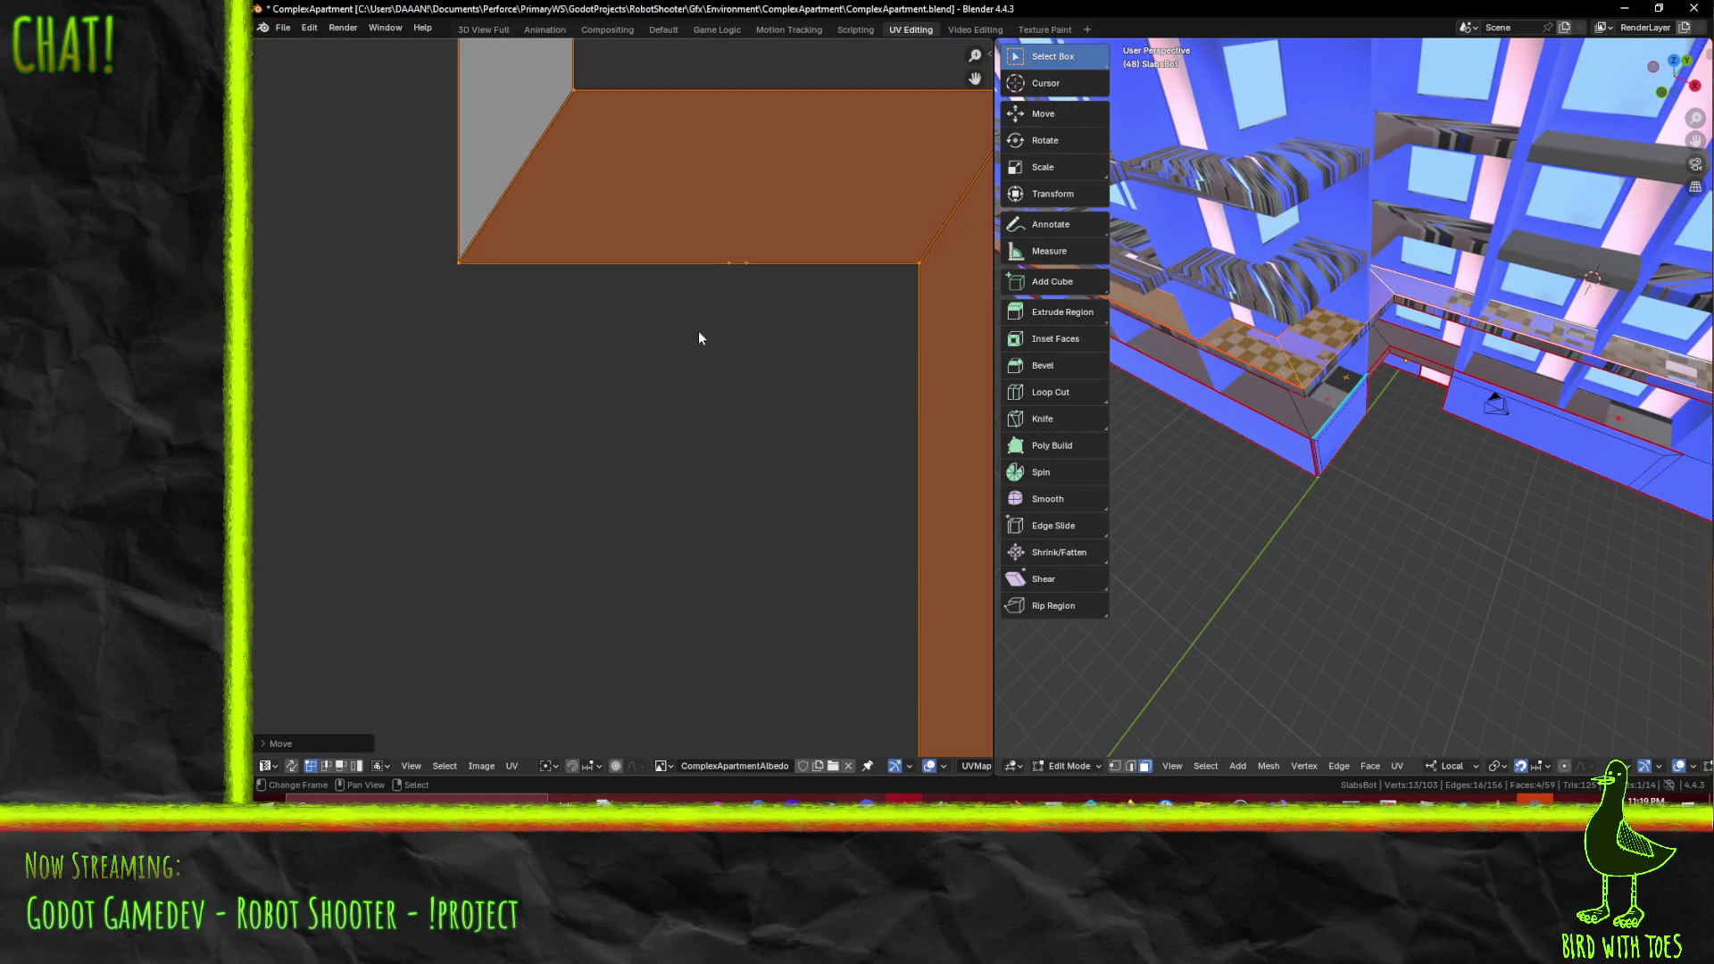
{"action": "mouse_move", "coordinate": [1464, 411]}
{"action": "middle_mouse_down"}
{"action": "mouse_move", "coordinate": [1486, 399]}
{"action": "mouse_move", "coordinate": [1428, 436]}
{"action": "middle_mouse_up"}
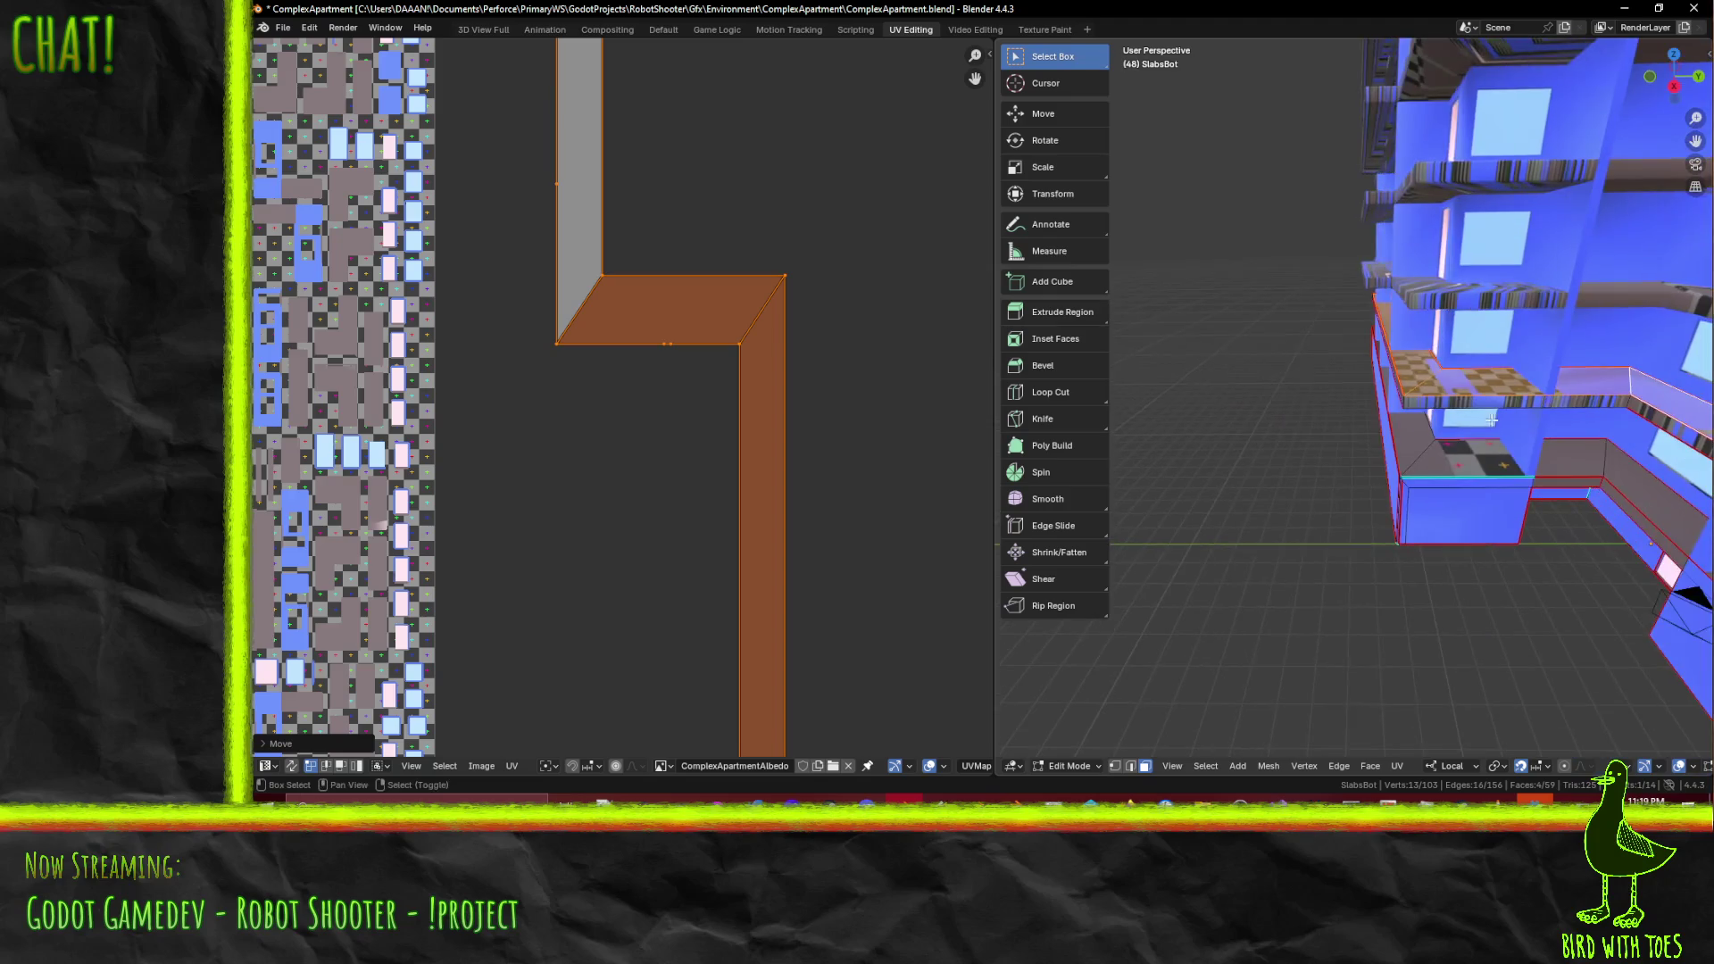
{"action": "scroll", "coordinate": [1419, 437], "scroll_direction": "up", "scroll_amount": 6}
{"action": "scroll", "coordinate": [1409, 438], "scroll_direction": "down", "scroll_amount": 8}
{"action": "scroll", "coordinate": [1357, 424], "scroll_direction": "up", "scroll_amount": 4}
- Switch the 3D view to wireframe and test-grab the island's bottom UV edge, cancelling it
{"action": "key", "text": "shift+z"}
{"action": "mouse_move", "coordinate": [1339, 419]}
{"action": "middle_mouse_down"}
{"action": "mouse_move", "coordinate": [1453, 437]}
{"action": "mouse_move", "coordinate": [1526, 385]}
{"action": "middle_mouse_up"}
{"action": "scroll", "coordinate": [1415, 443], "scroll_direction": "down", "scroll_amount": 5}
{"action": "scroll", "coordinate": [1437, 439], "scroll_direction": "up", "scroll_amount": 8}
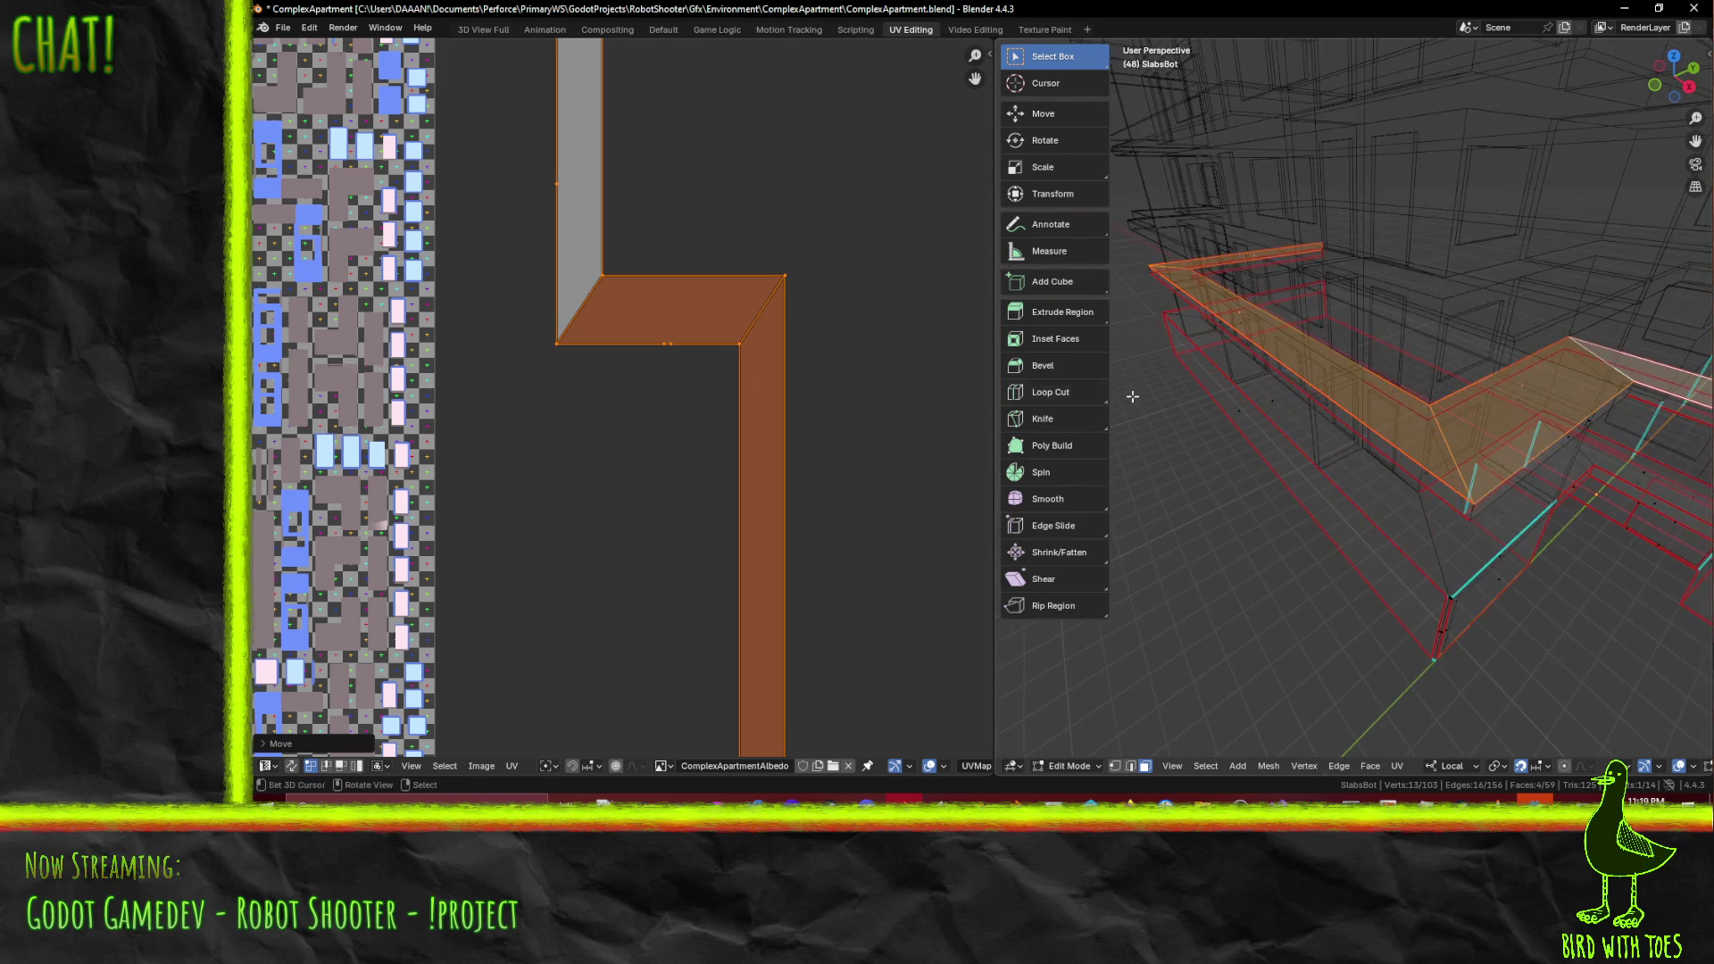
{"action": "scroll", "coordinate": [695, 373], "scroll_direction": "up", "scroll_amount": 2}
{"action": "left_click", "coordinate": [677, 348]}
{"action": "key", "text": "g"}
{"action": "key", "text": "Escape"}
- Switch the viewport to Material Preview and check the UV edge with a cancelled grab
{"action": "key", "text": "z"}
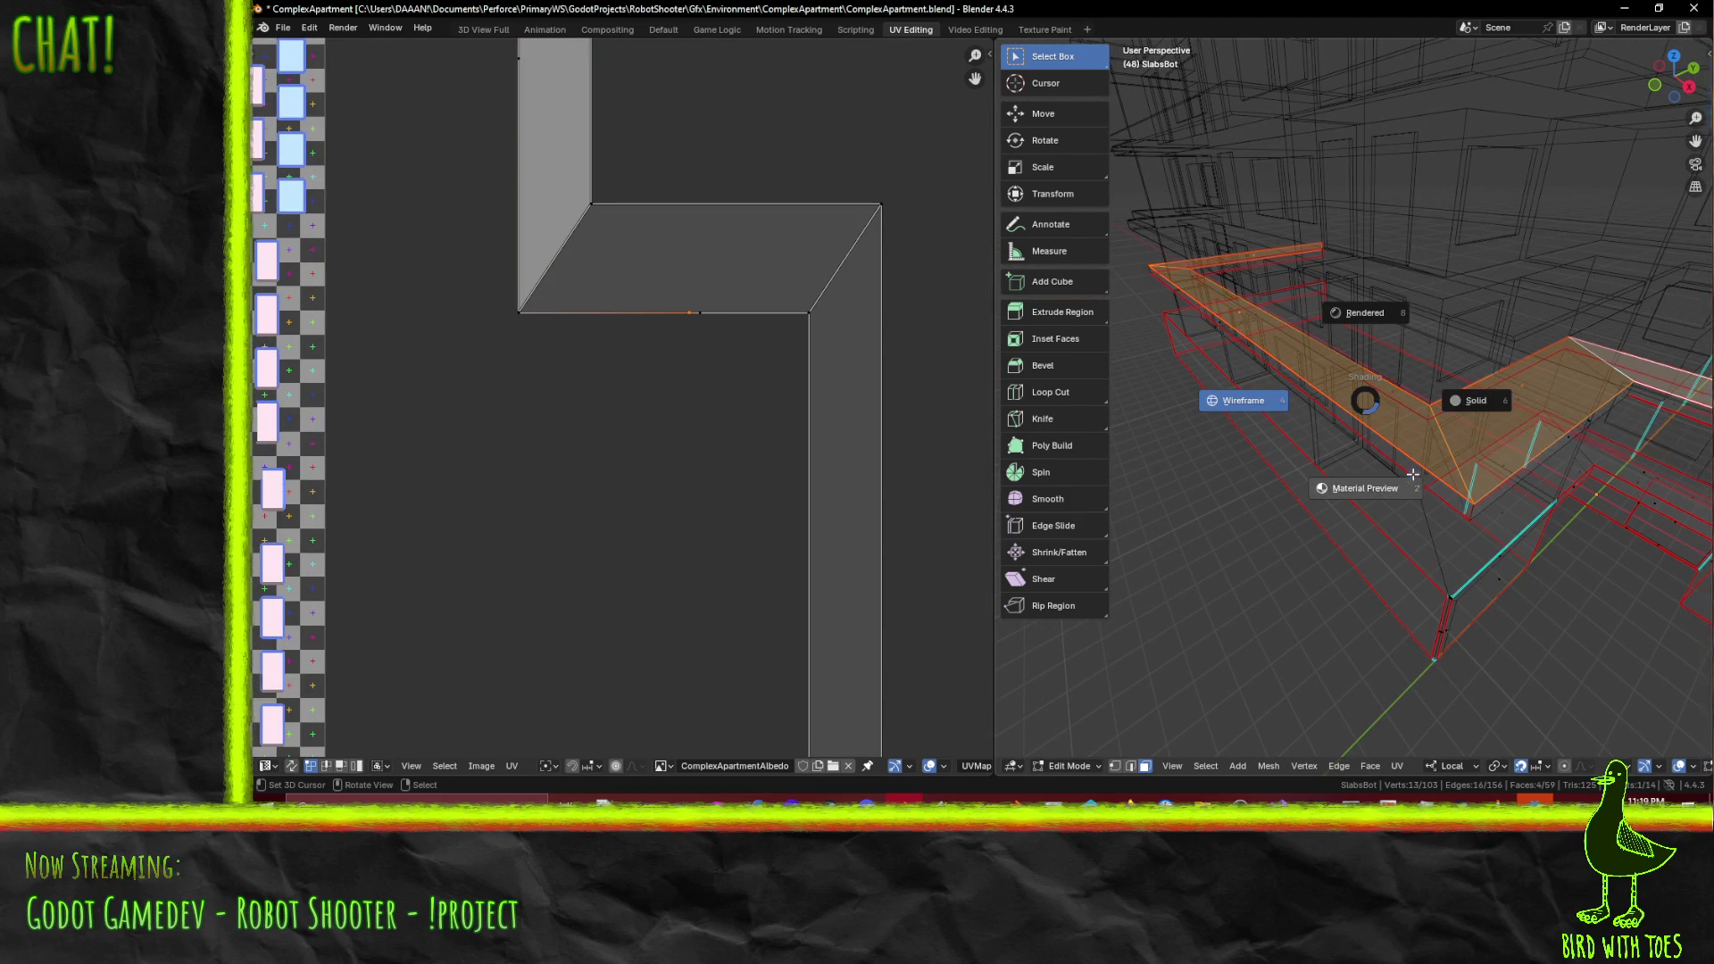
{"action": "left_click", "coordinate": [1365, 488]}
{"action": "key", "text": "g"}
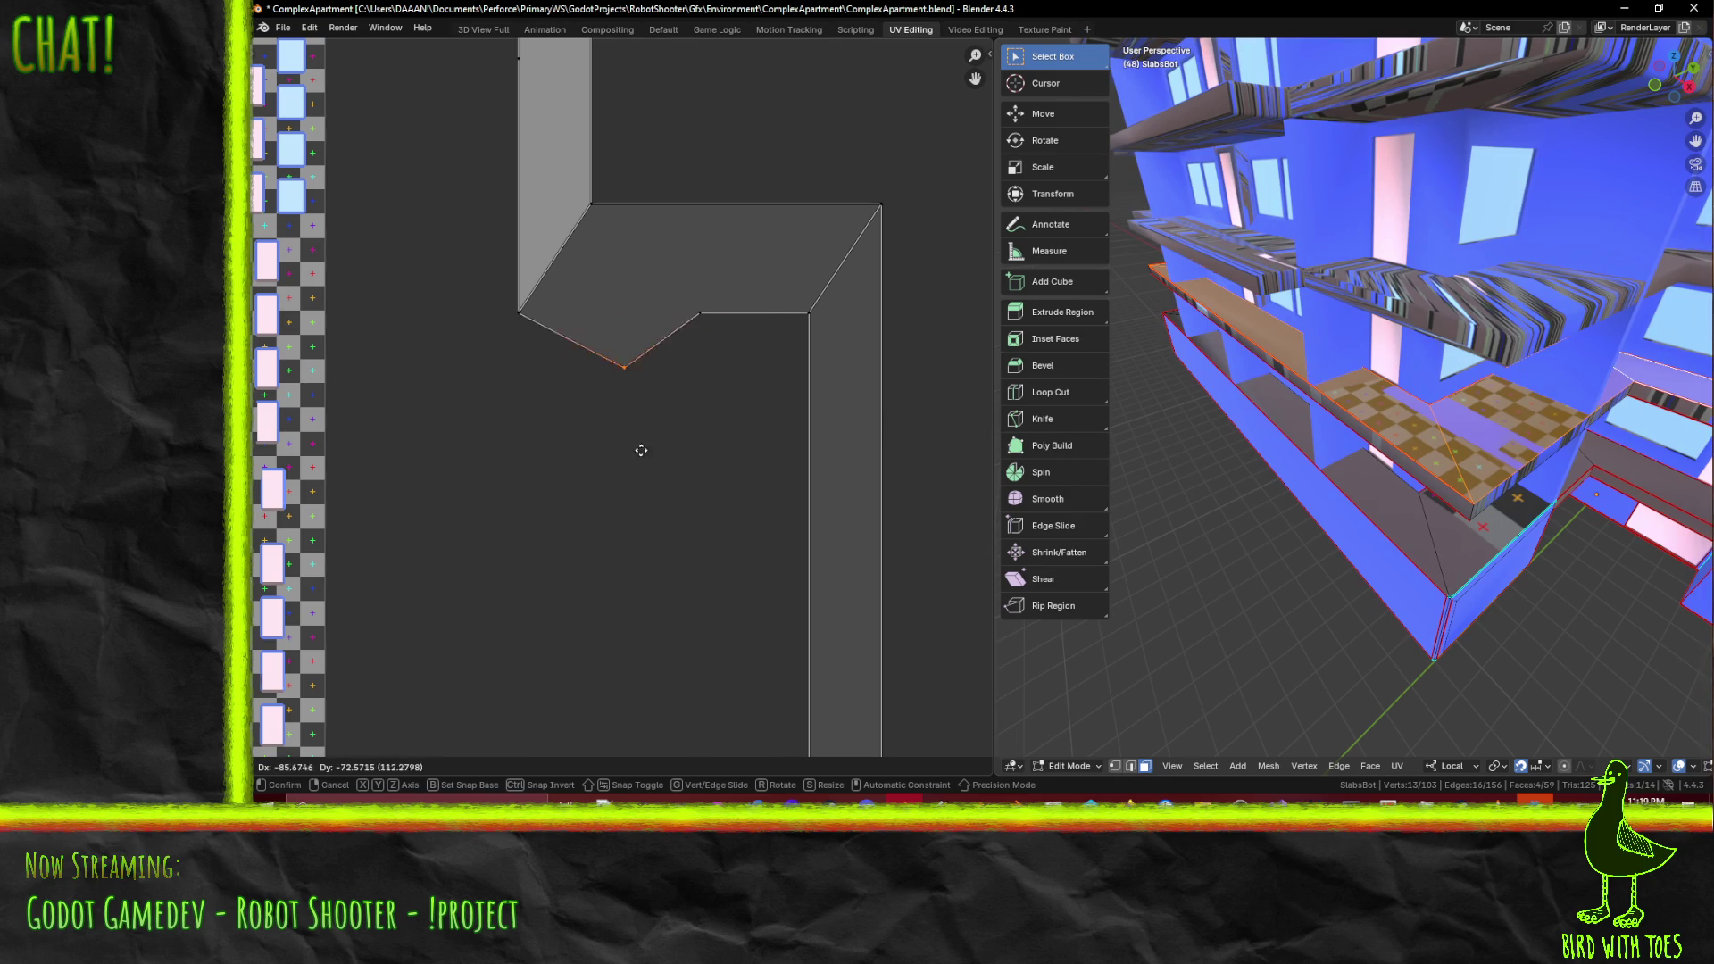
{"action": "key", "text": "Escape"}
{"action": "mouse_move", "coordinate": [1339, 401]}
{"action": "middle_mouse_down"}
{"action": "mouse_move", "coordinate": [1020, 506]}
{"action": "mouse_move", "coordinate": [991, 500]}
{"action": "middle_mouse_up"}
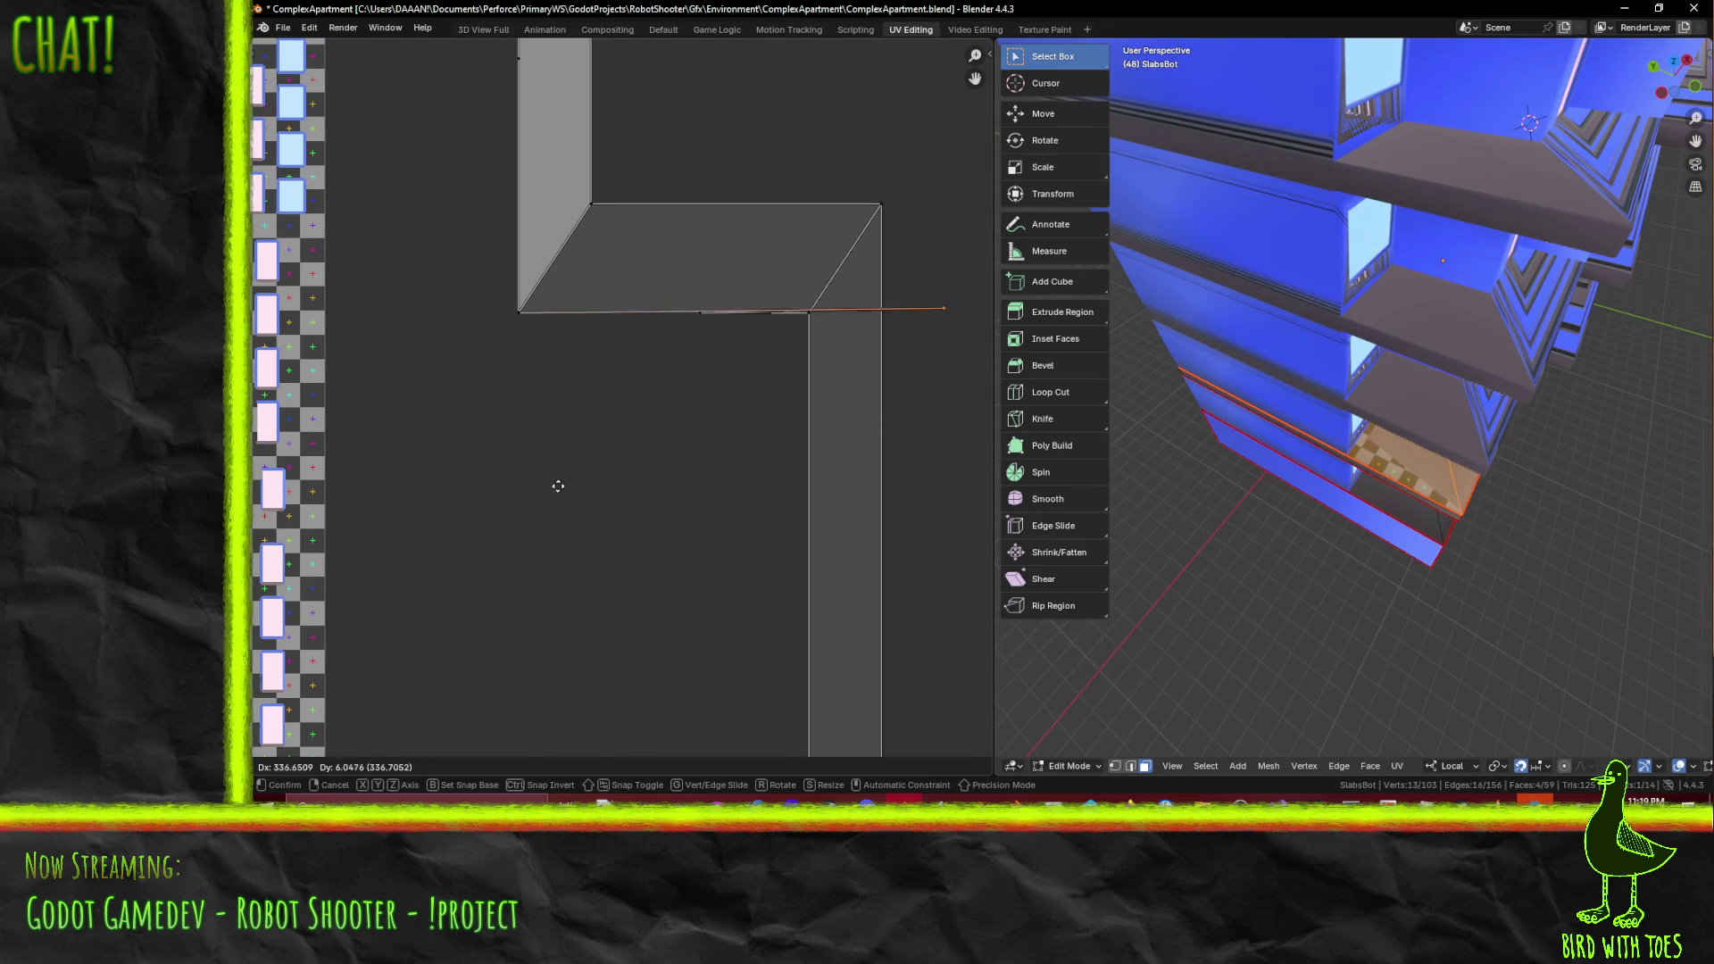
{"action": "scroll", "coordinate": [1331, 425], "scroll_direction": "down", "scroll_amount": 8}
{"action": "mouse_move", "coordinate": [1331, 425]}
{"action": "middle_mouse_down"}
{"action": "mouse_move", "coordinate": [1277, 500]}
{"action": "mouse_move", "coordinate": [1196, 508]}
{"action": "middle_mouse_up"}
{"action": "scroll", "coordinate": [1314, 493], "scroll_direction": "up", "scroll_amount": 8}
- Test-grab the UV edge, a vertex and the island, cancelling each so the shape stays unchanged
{"action": "key", "text": "g"}
{"action": "right_click", "coordinate": [625, 500]}
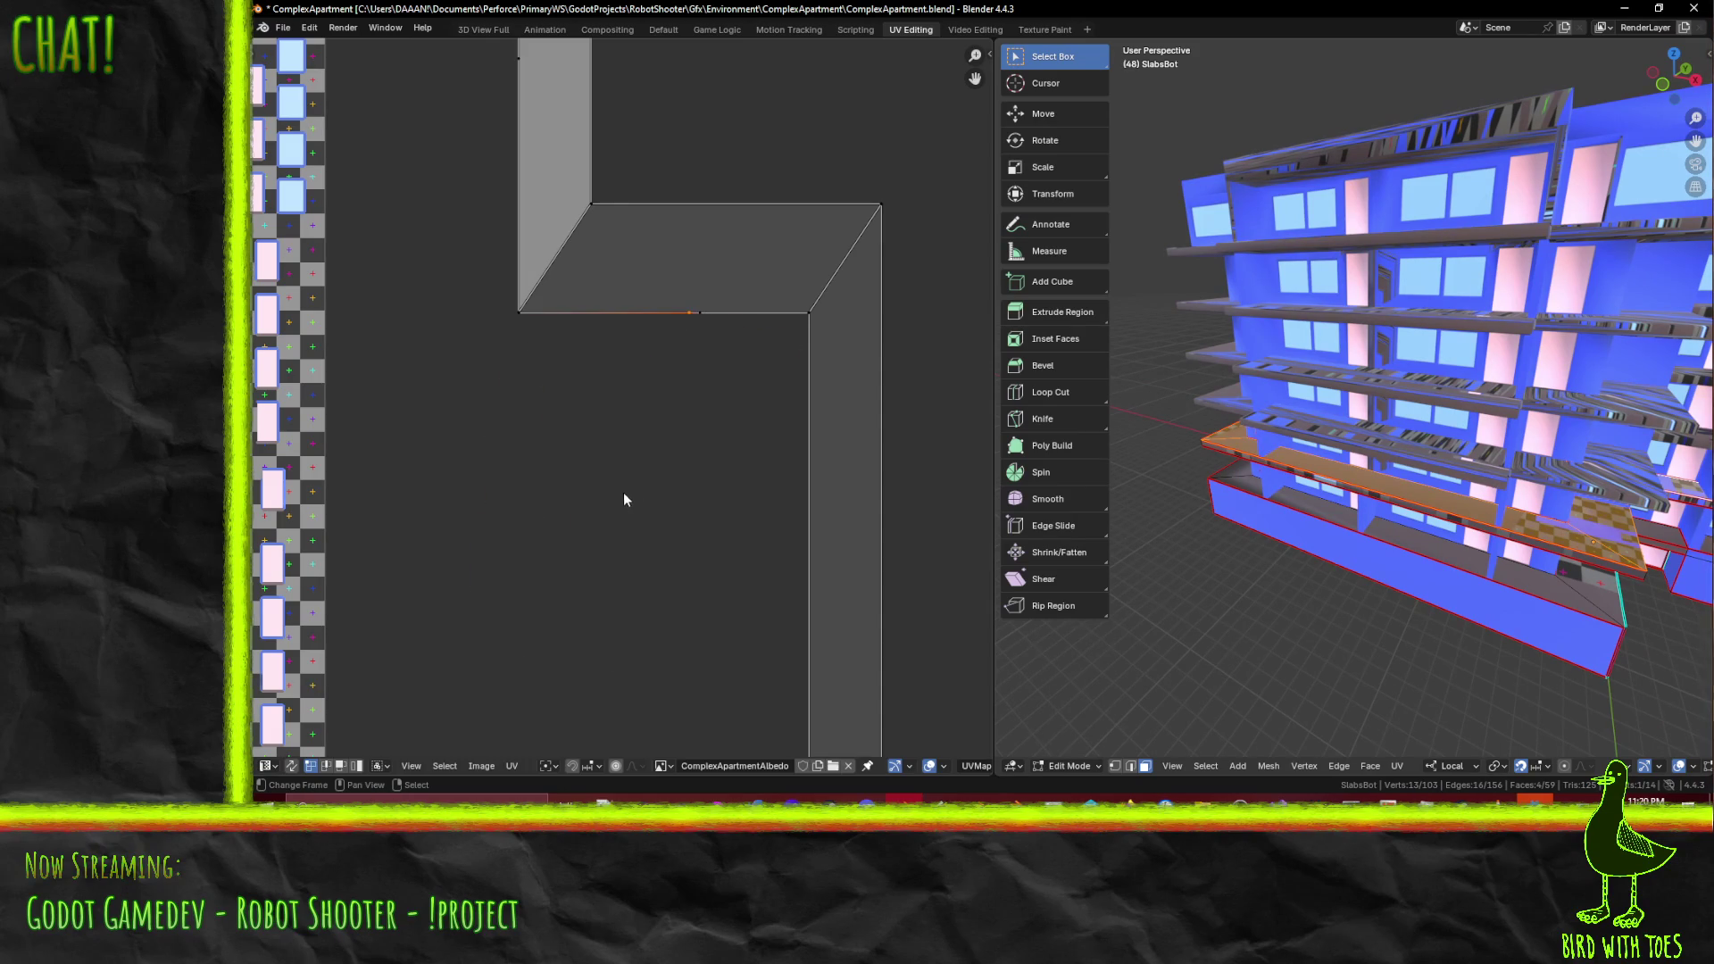
{"action": "scroll", "coordinate": [631, 488], "scroll_direction": "down", "scroll_amount": 3}
{"action": "middle_click_drag", "start_coordinate": [1372, 511], "coordinate": [1303, 482]}
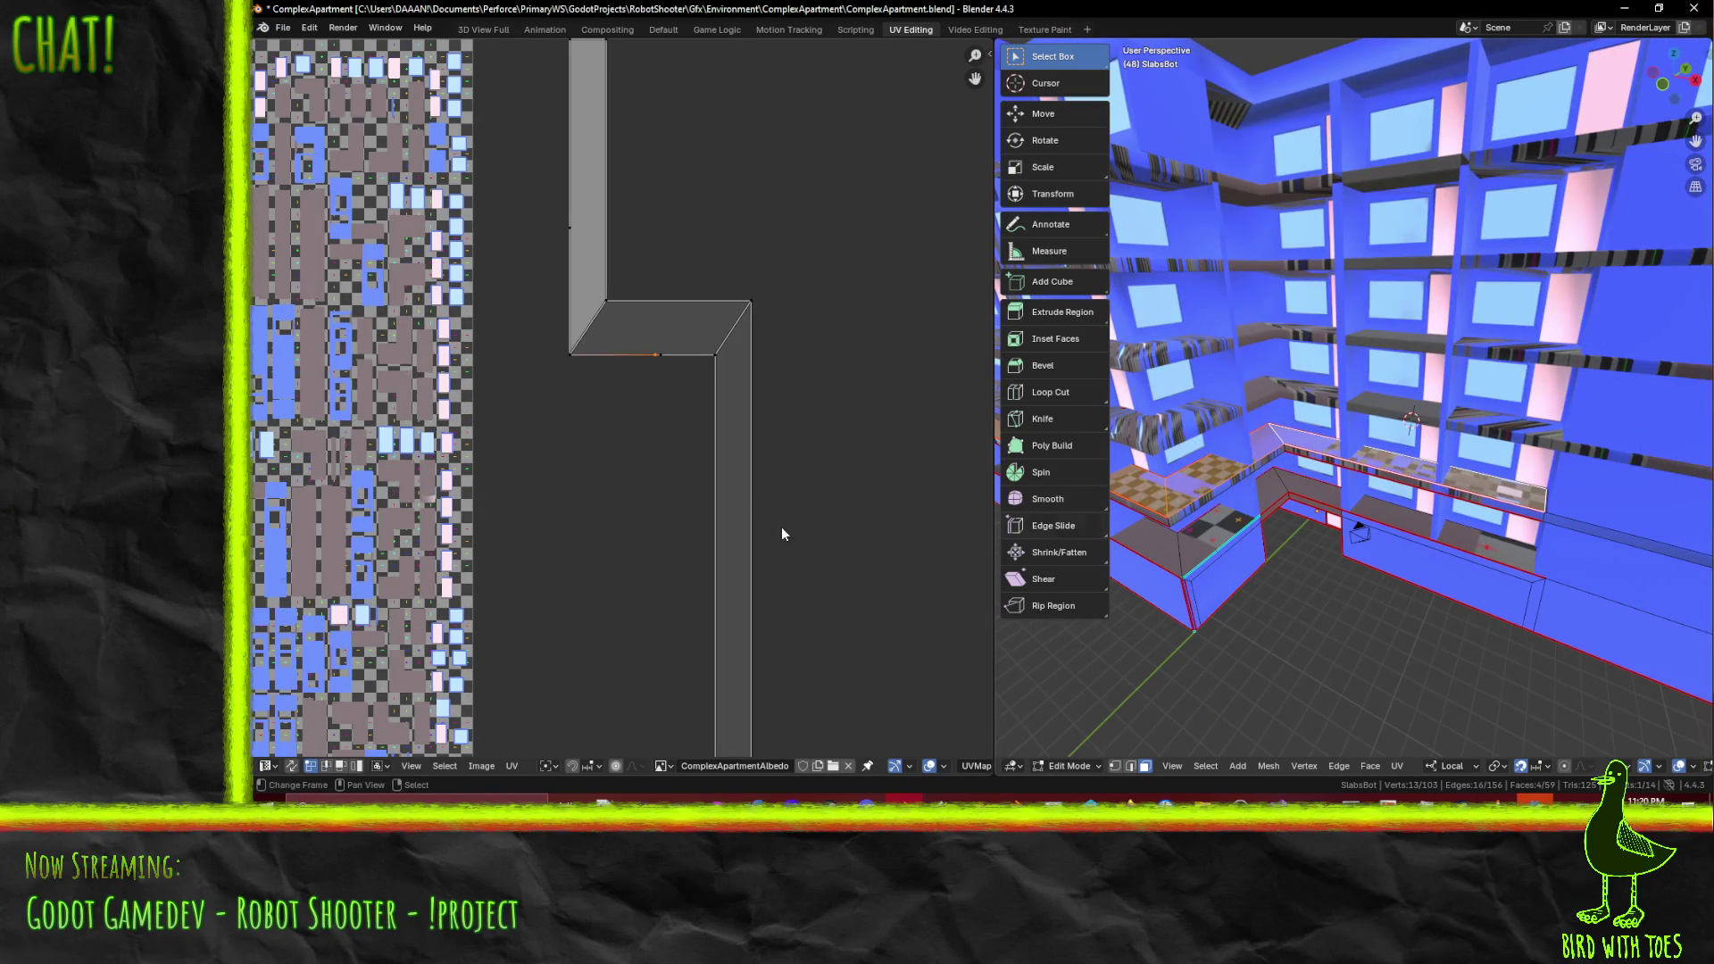
{"action": "key", "text": "g"}
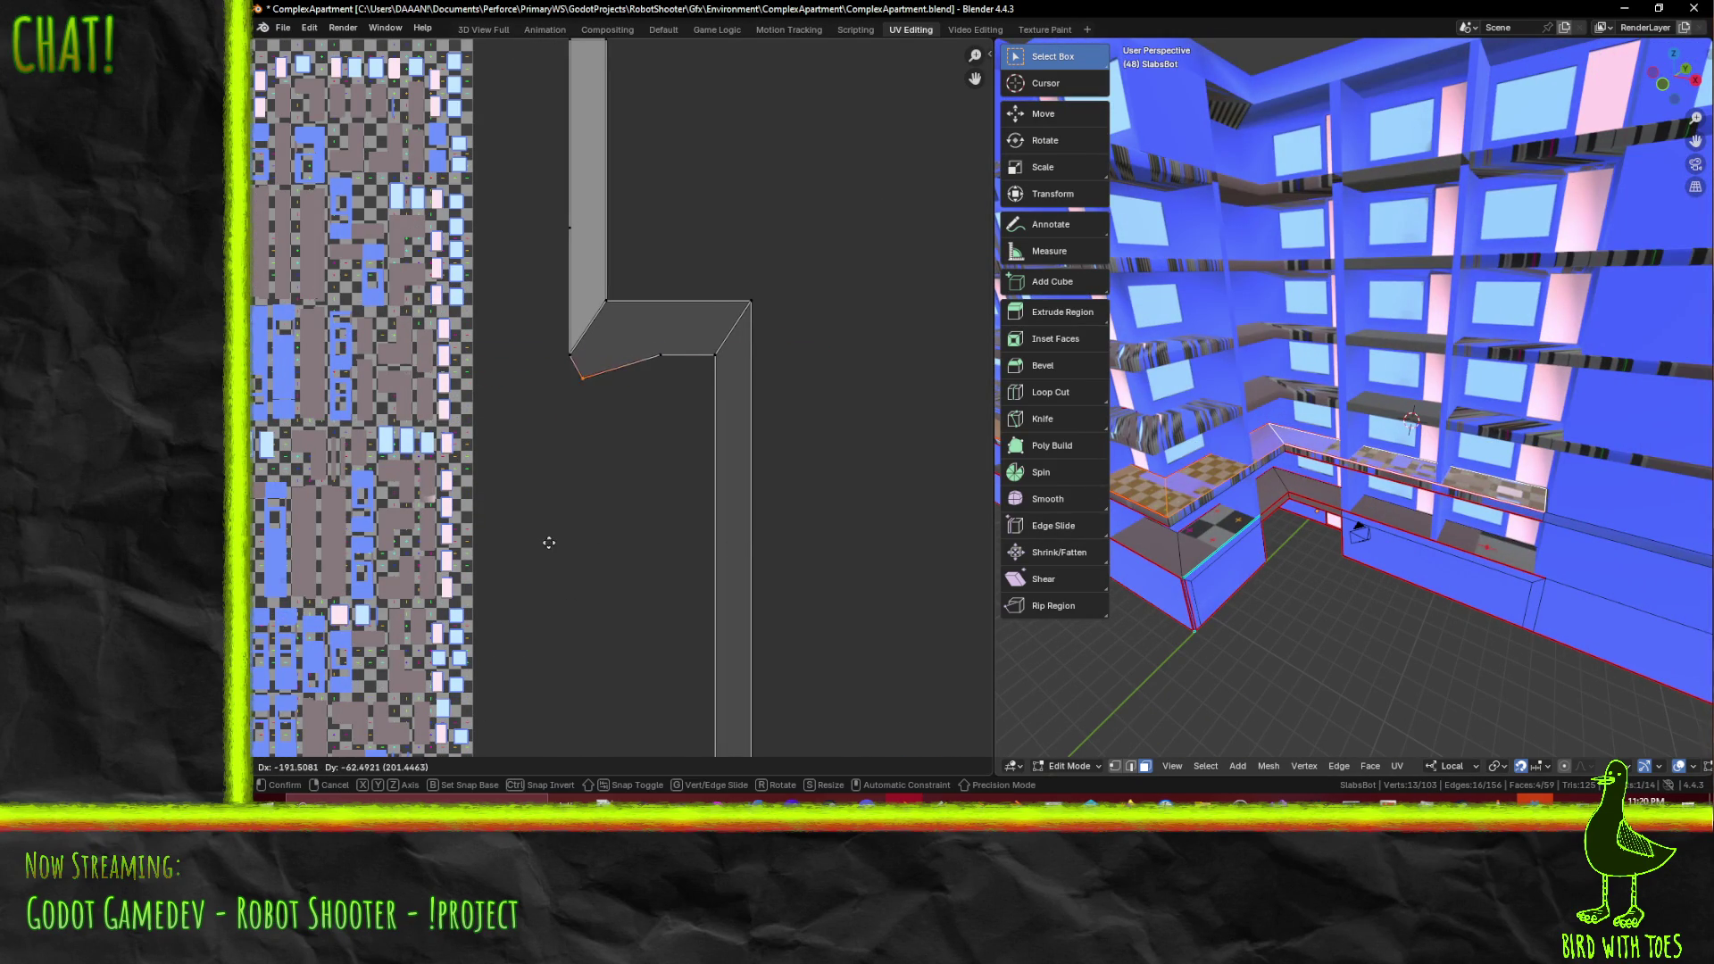
{"action": "right_click", "coordinate": [547, 539]}
{"action": "scroll", "coordinate": [1354, 567], "scroll_direction": "up", "scroll_amount": 2}
{"action": "scroll", "coordinate": [1346, 570], "scroll_direction": "up", "scroll_amount": 2}
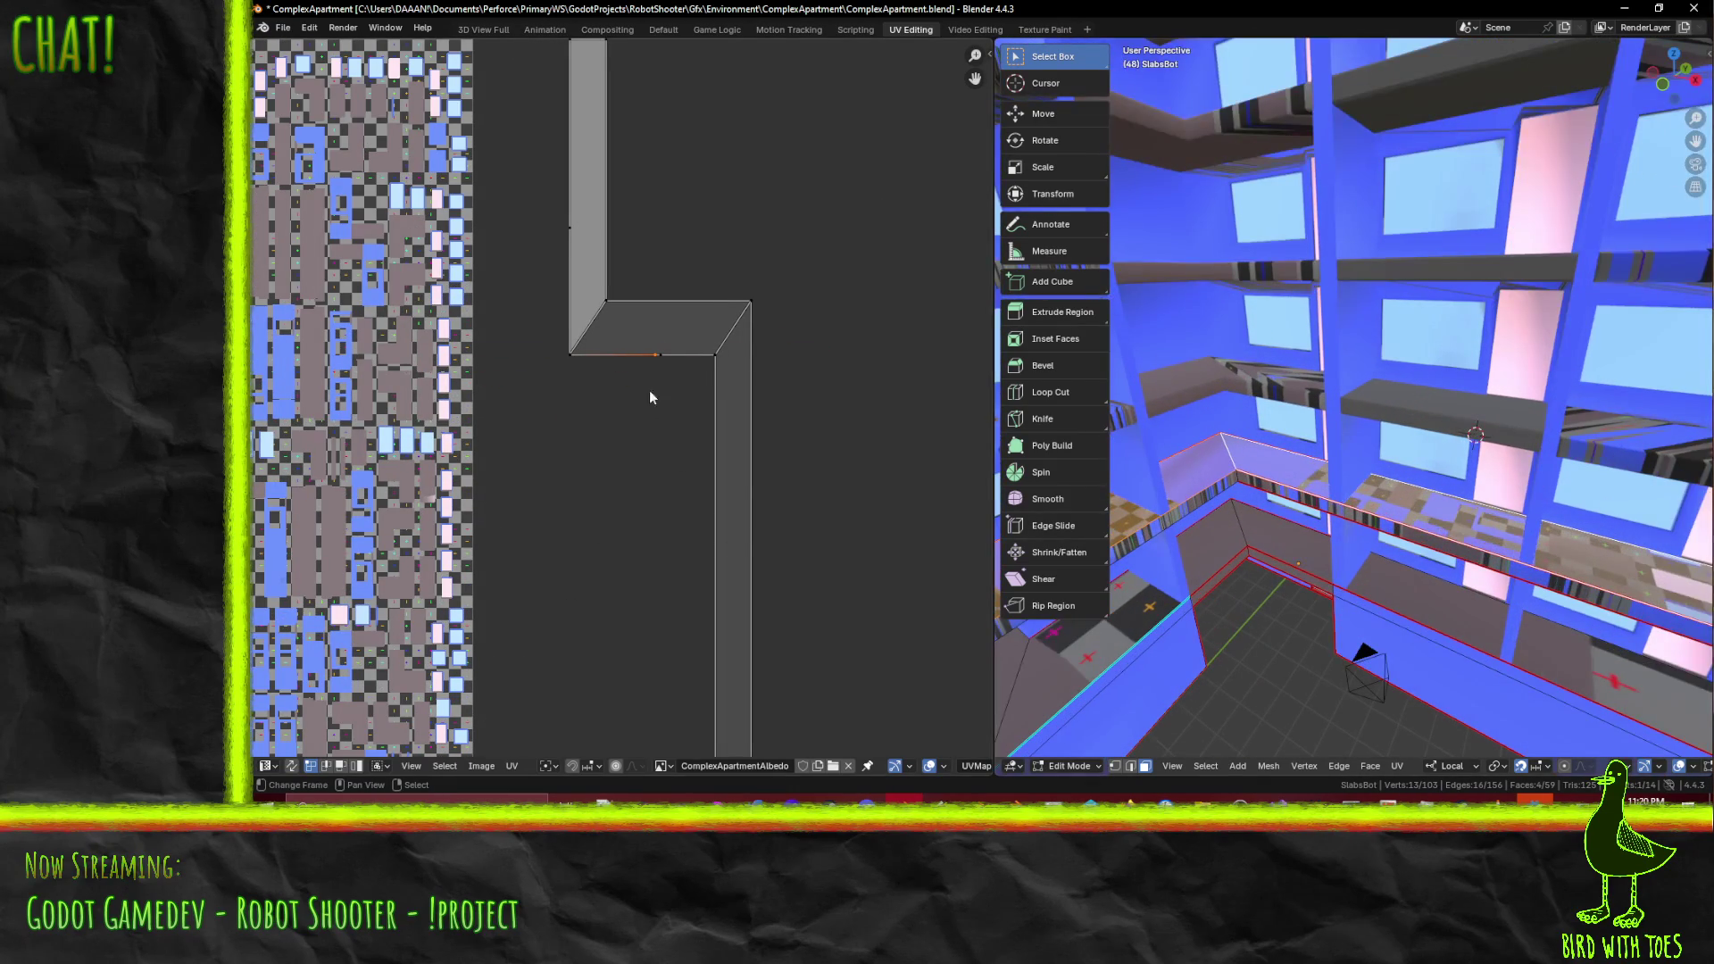
{"action": "scroll", "coordinate": [672, 387], "scroll_direction": "down", "scroll_amount": 4}
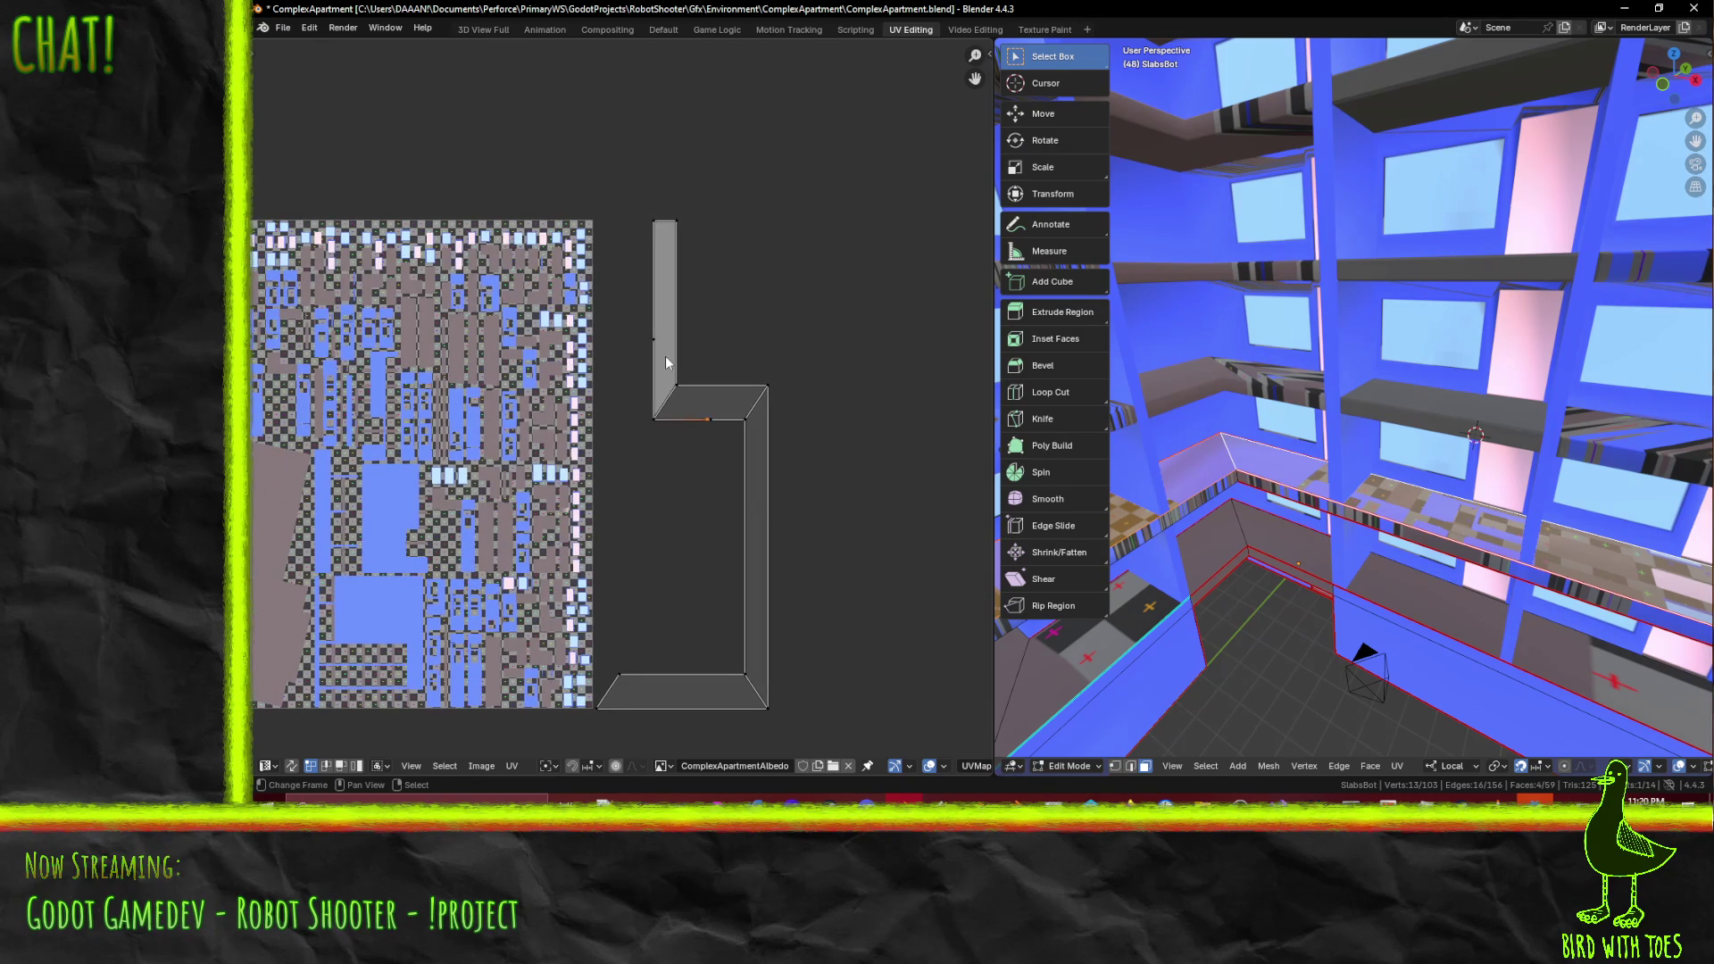
{"action": "key", "text": "g"}
{"action": "right_click", "coordinate": [435, 376]}
{"action": "scroll", "coordinate": [1279, 547], "scroll_direction": "up", "scroll_amount": 5}
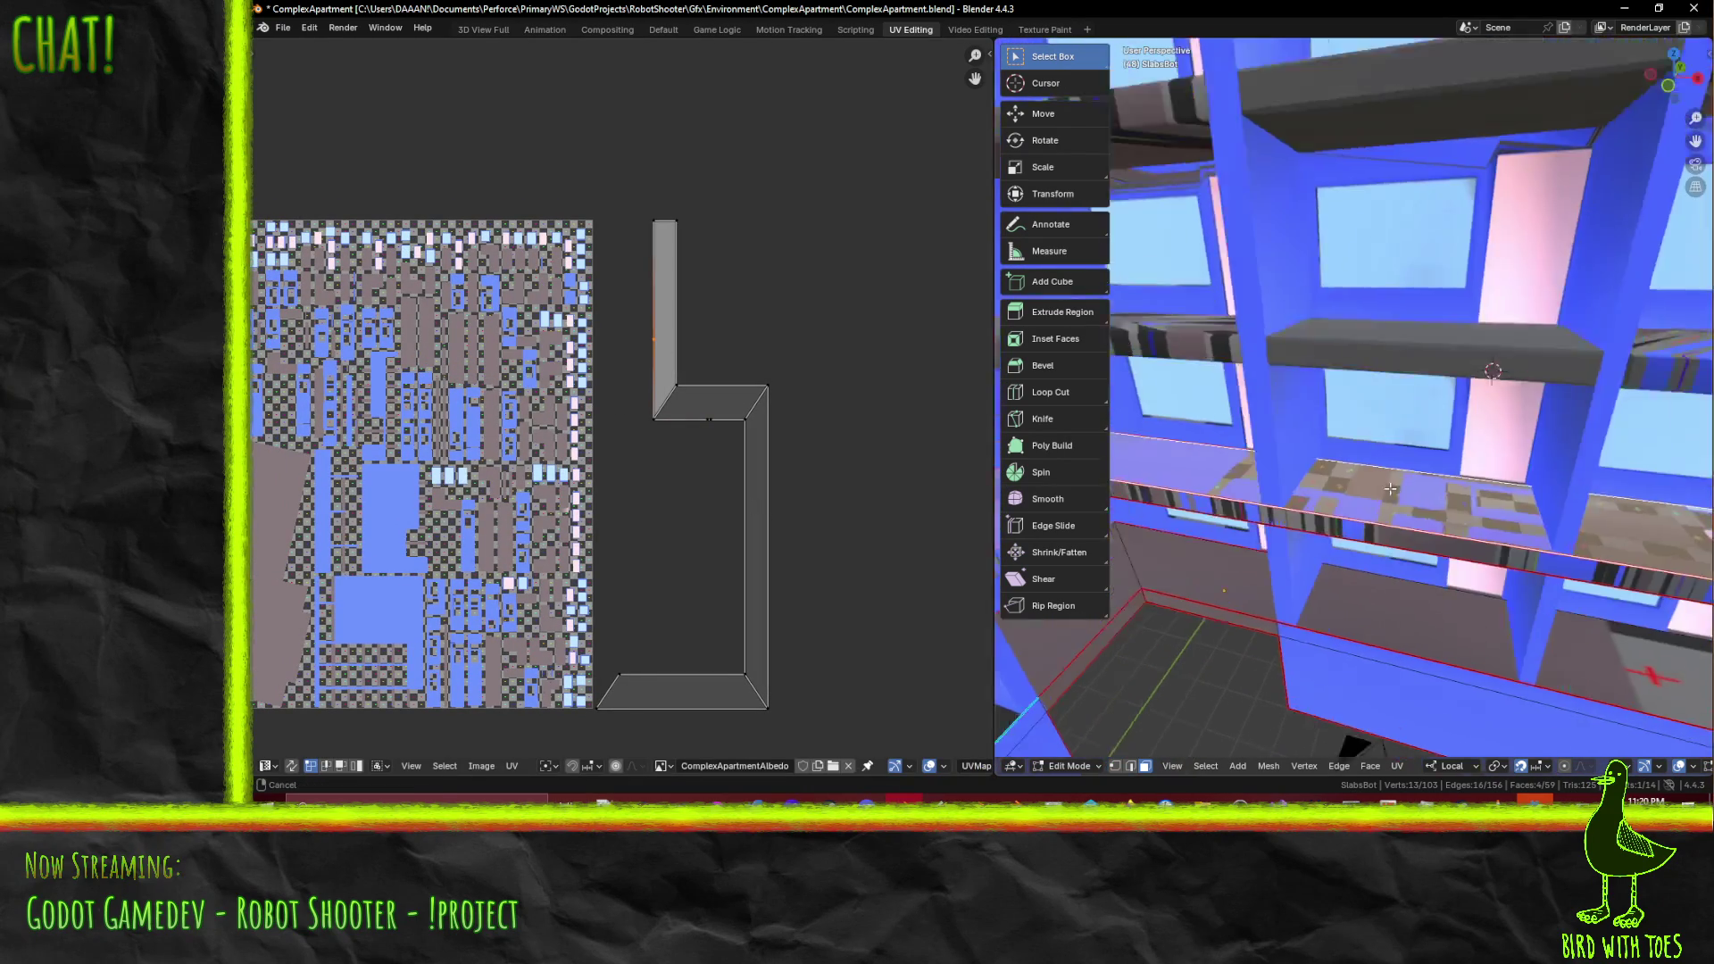
- In wireframe vertex mode, select the two stray slab-edge vertices and dissolve them
{"action": "key", "text": "z"}
{"action": "left_click", "coordinate": [1236, 487]}
{"action": "middle_click_drag", "start_coordinate": [1236, 487], "coordinate": [1310, 515]}
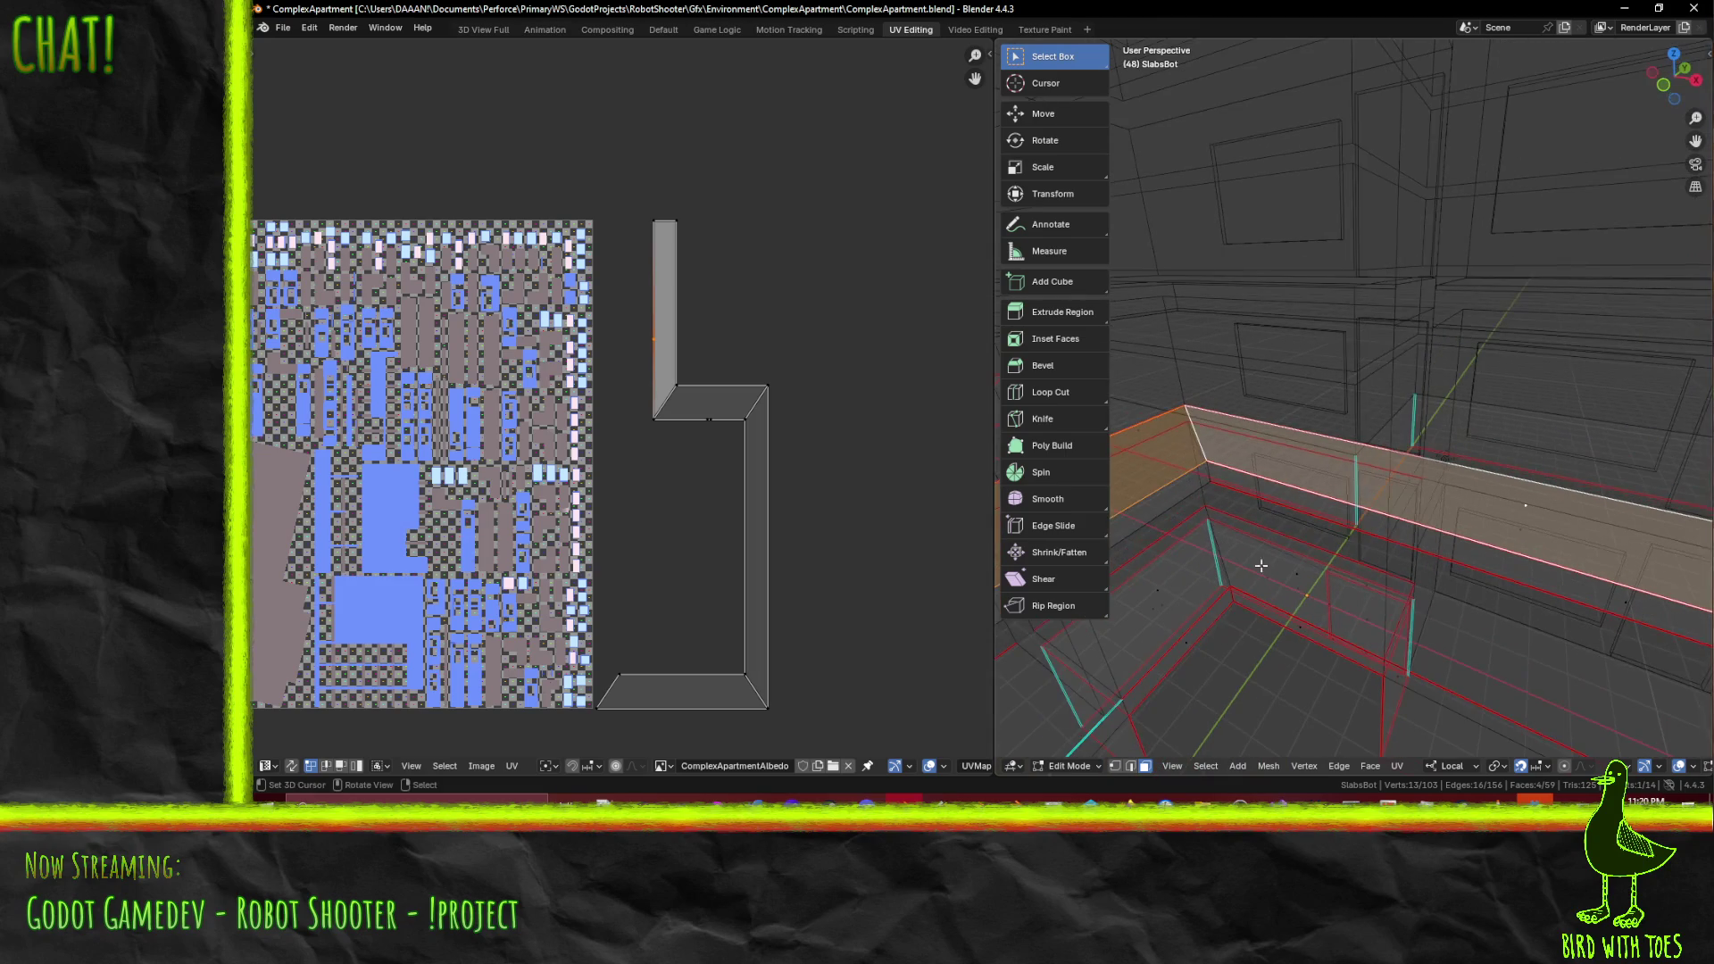
{"action": "left_click", "coordinate": [1115, 765]}
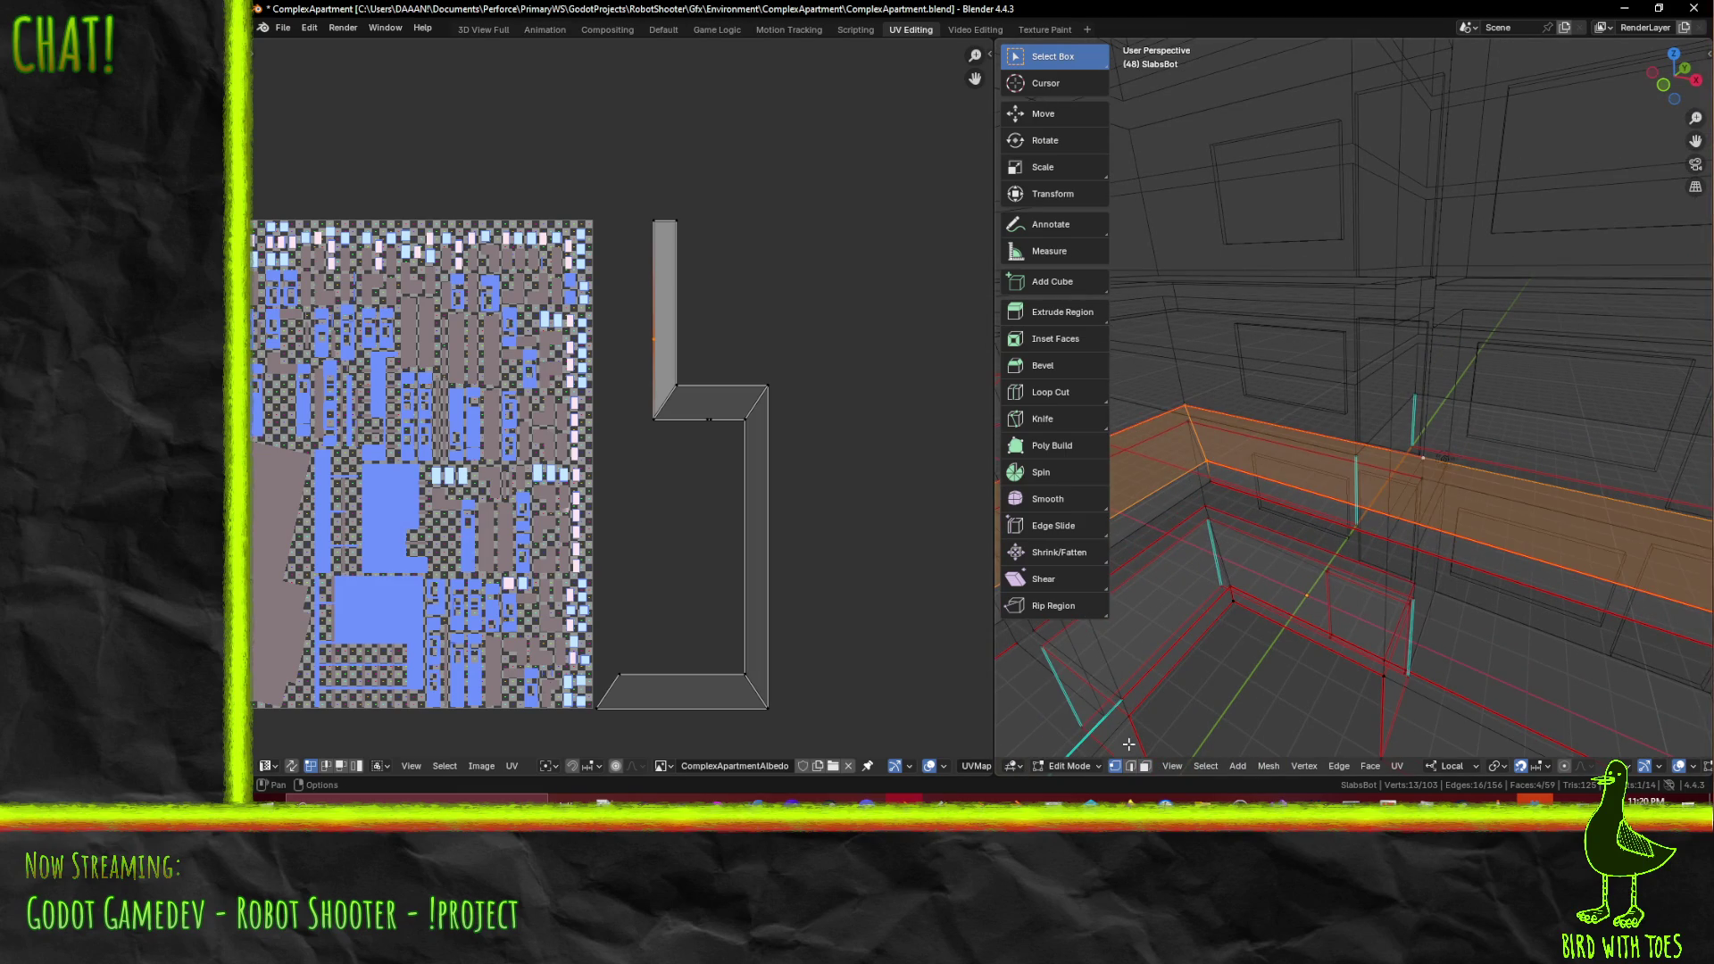
{"action": "left_click", "coordinate": [1433, 454]}
{"action": "right_click", "coordinate": [1454, 479]}
{"action": "mouse_move", "coordinate": [1401, 481]}
{"action": "middle_mouse_down"}
{"action": "mouse_move", "coordinate": [1306, 407]}
{"action": "mouse_move", "coordinate": [1183, 471]}
{"action": "mouse_move", "coordinate": [1509, 446]}
{"action": "mouse_move", "coordinate": [1441, 516]}
{"action": "mouse_move", "coordinate": [1410, 513]}
{"action": "mouse_move", "coordinate": [1445, 509]}
{"action": "mouse_move", "coordinate": [1424, 515]}
{"action": "middle_mouse_up"}
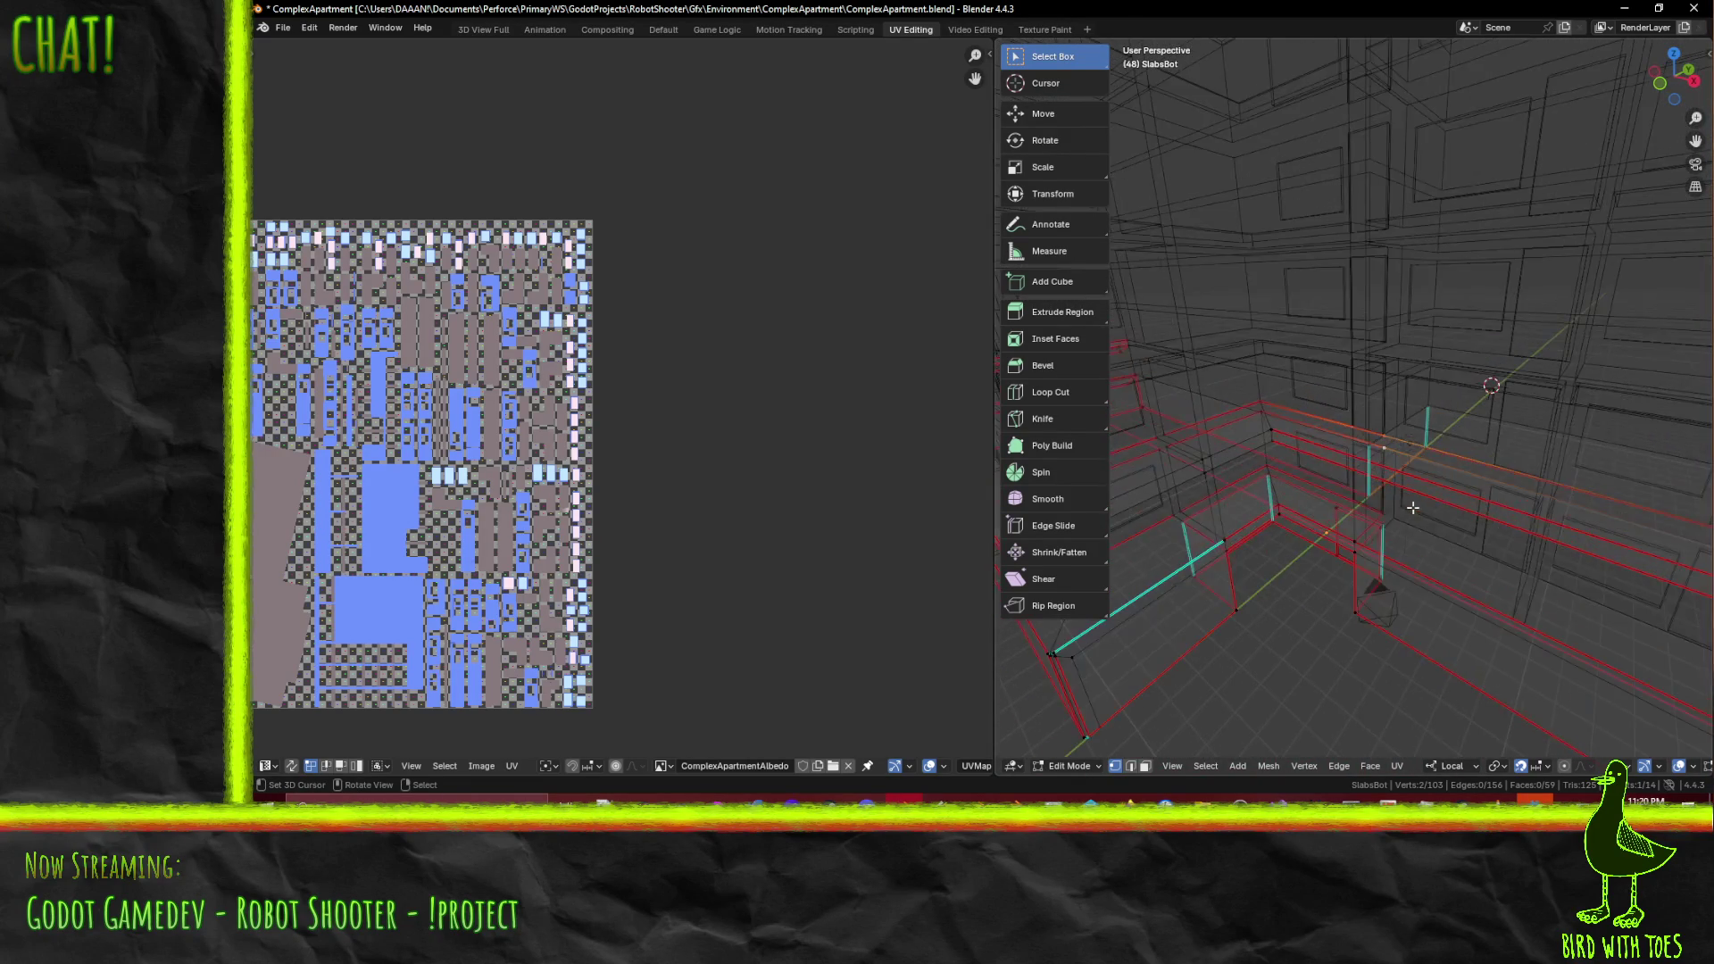
{"action": "key", "text": "x"}
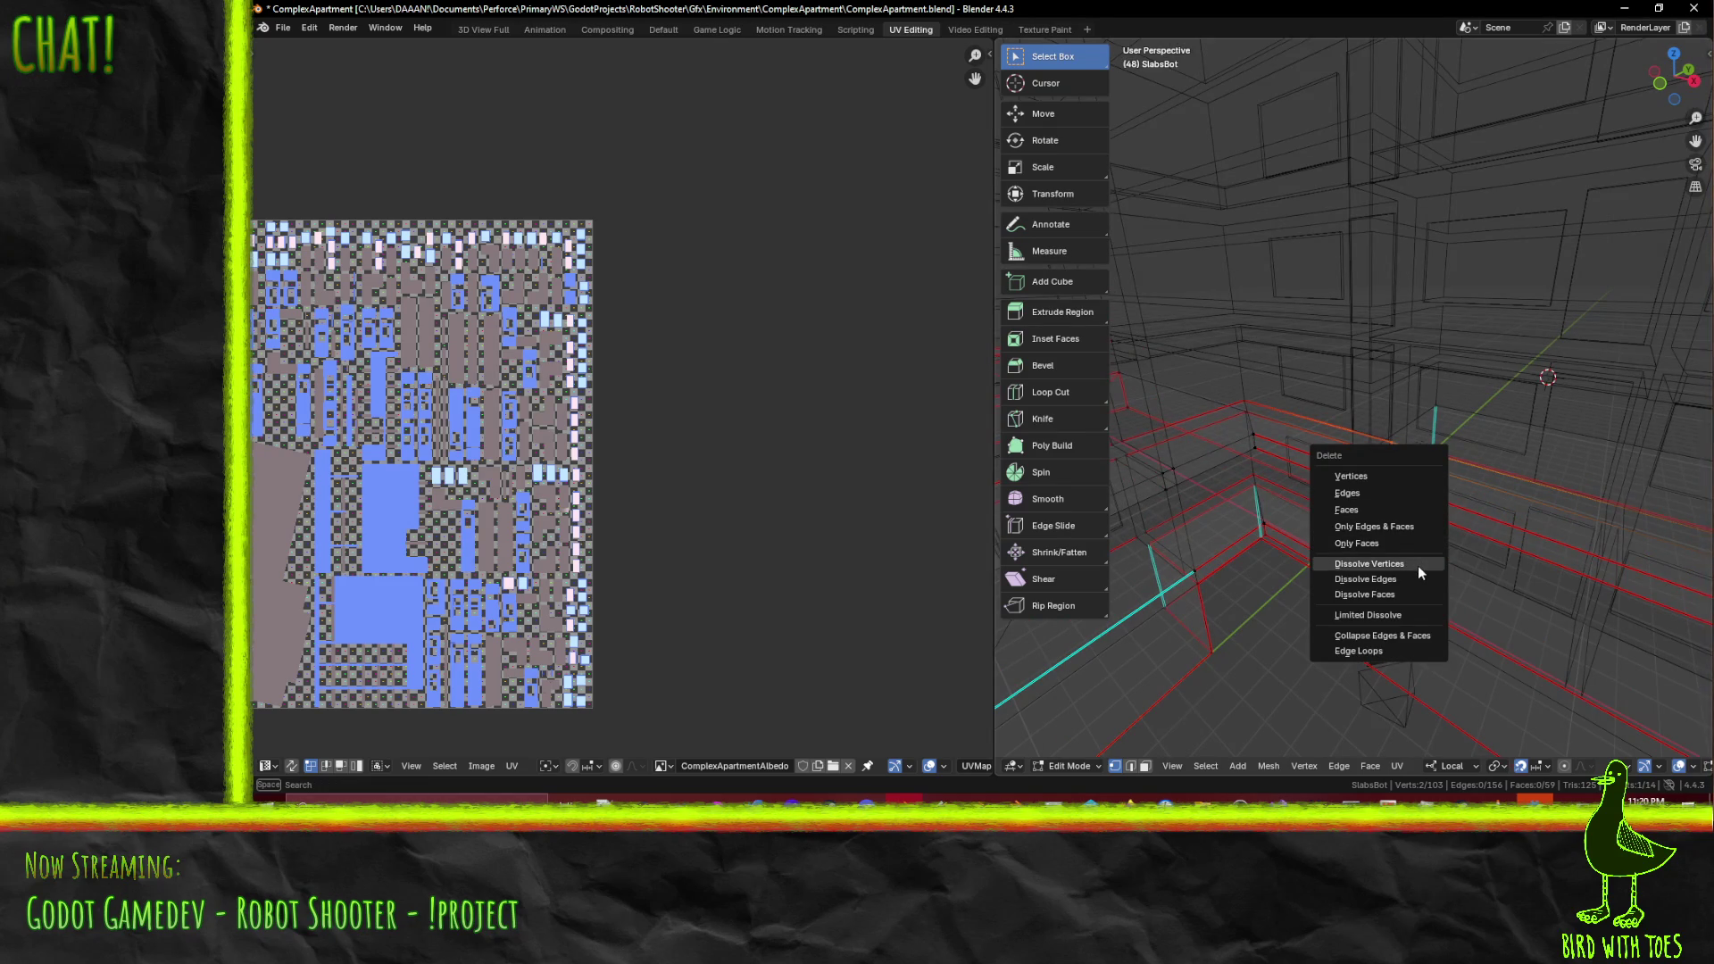
{"action": "left_click", "coordinate": [1419, 565]}
- Inspect the slab edge in solid then wireframe shading and bring up Select Similar
{"action": "mouse_move", "coordinate": [1419, 567]}
{"action": "middle_mouse_down"}
{"action": "mouse_move", "coordinate": [1390, 532]}
{"action": "mouse_move", "coordinate": [1464, 534]}
{"action": "middle_mouse_up"}
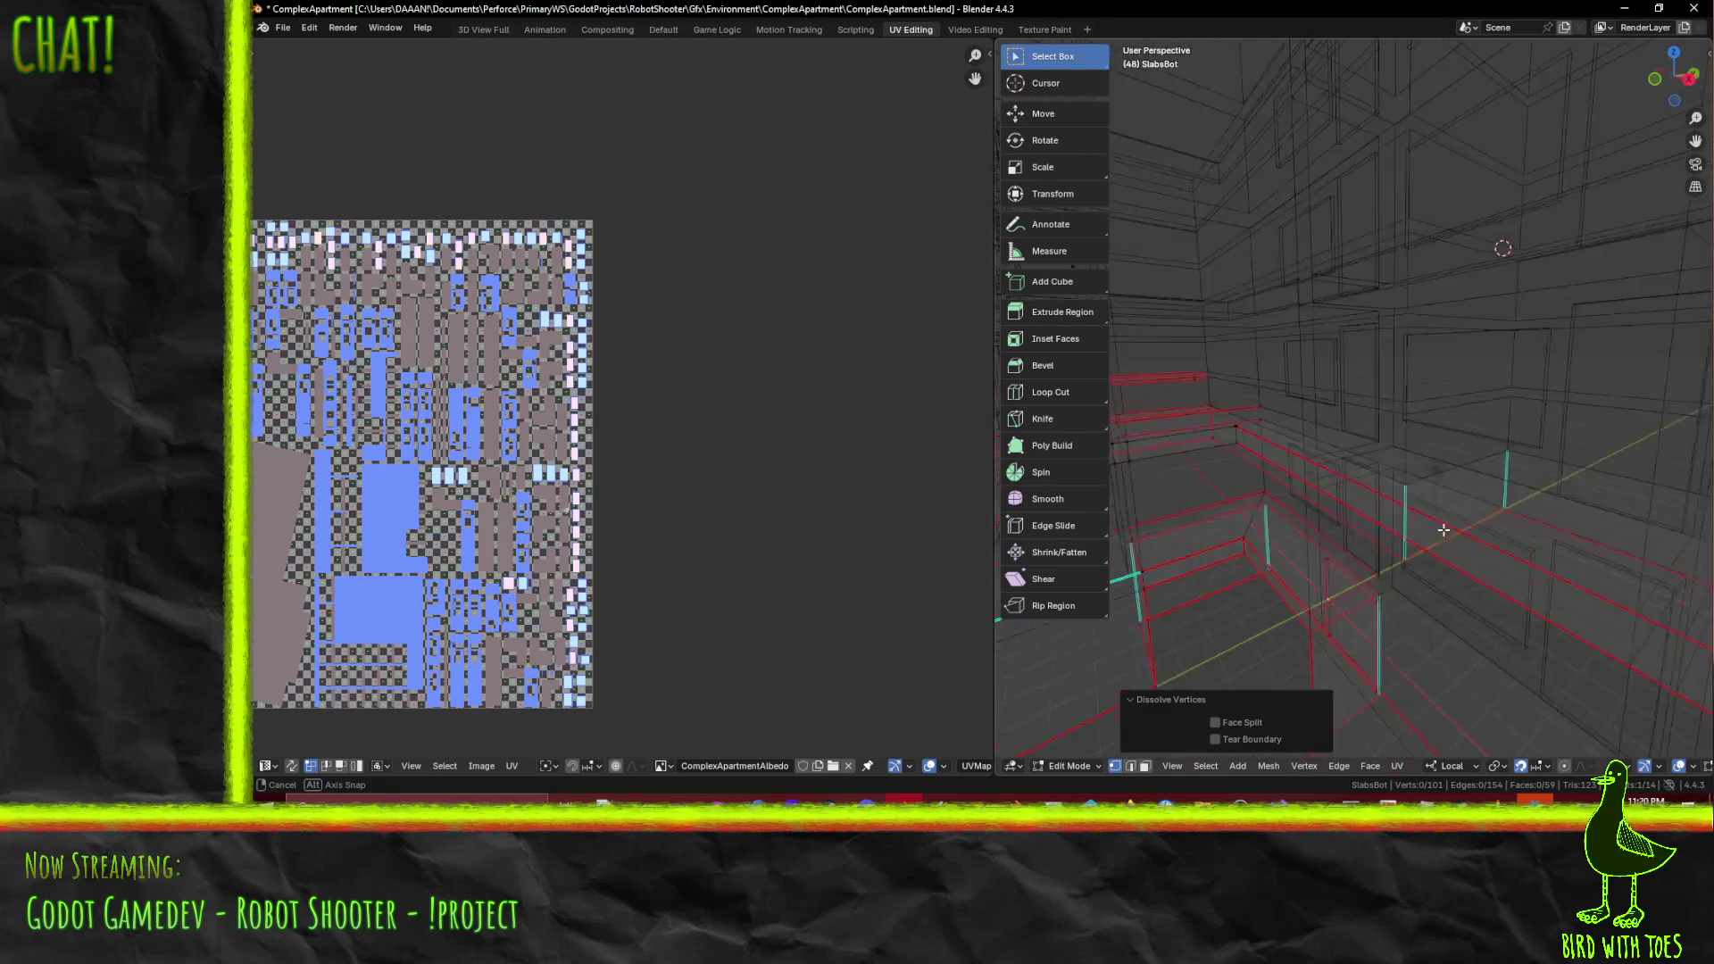
{"action": "key", "text": "z"}
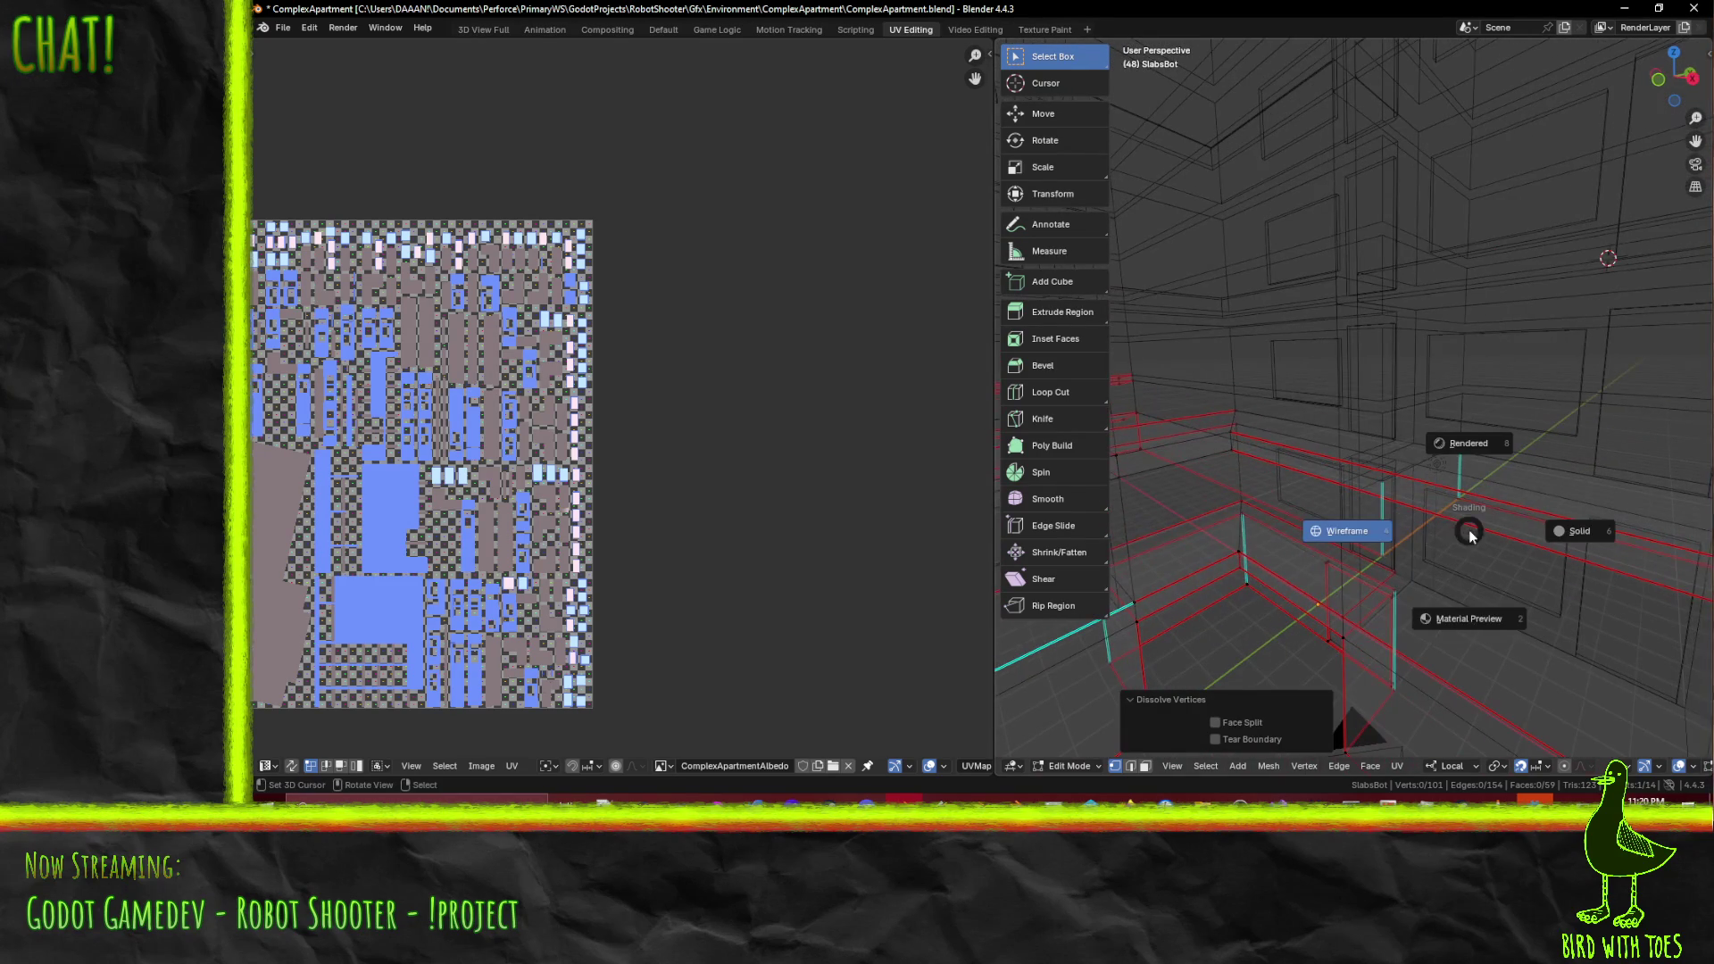
{"action": "left_click", "coordinate": [1445, 616]}
{"action": "mouse_move", "coordinate": [1428, 616]}
{"action": "middle_mouse_down"}
{"action": "mouse_move", "coordinate": [1339, 608]}
{"action": "mouse_move", "coordinate": [1517, 513]}
{"action": "mouse_move", "coordinate": [1437, 500]}
{"action": "mouse_move", "coordinate": [1454, 489]}
{"action": "middle_mouse_up"}
{"action": "key", "text": "z"}
{"action": "left_click", "coordinate": [1415, 509]}
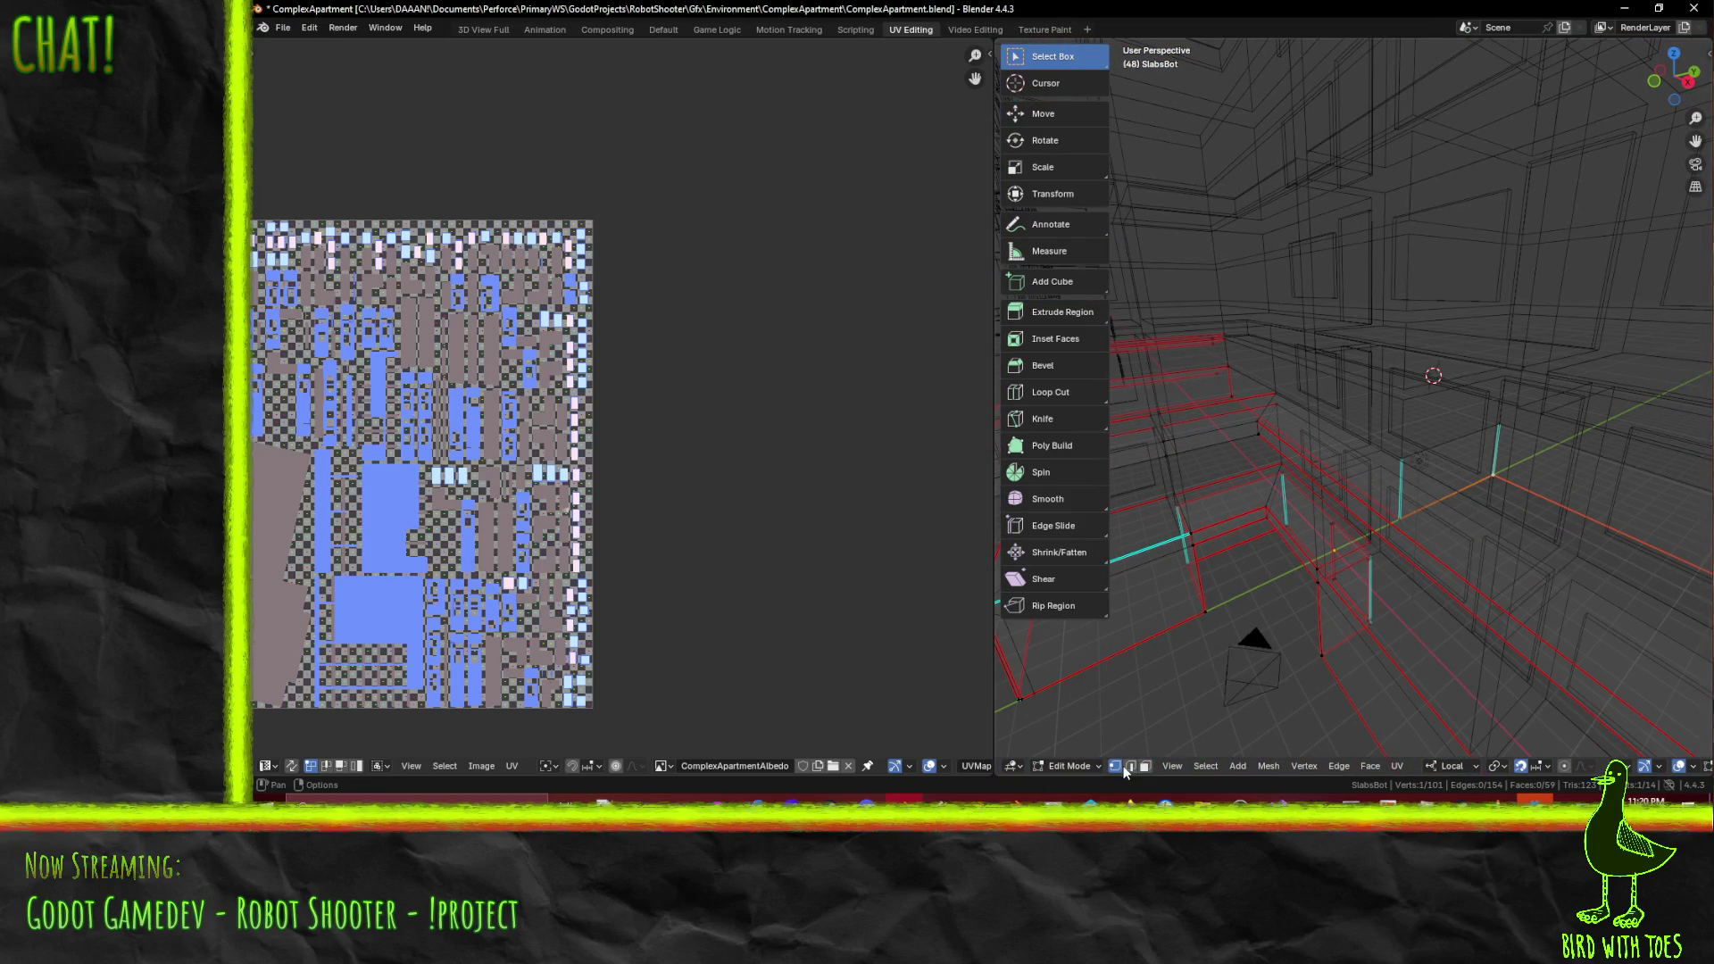
{"action": "mouse_move", "coordinate": [1456, 465]}
{"action": "middle_mouse_down"}
{"action": "mouse_move", "coordinate": [1543, 493]}
{"action": "mouse_move", "coordinate": [1235, 440]}
{"action": "middle_mouse_up"}
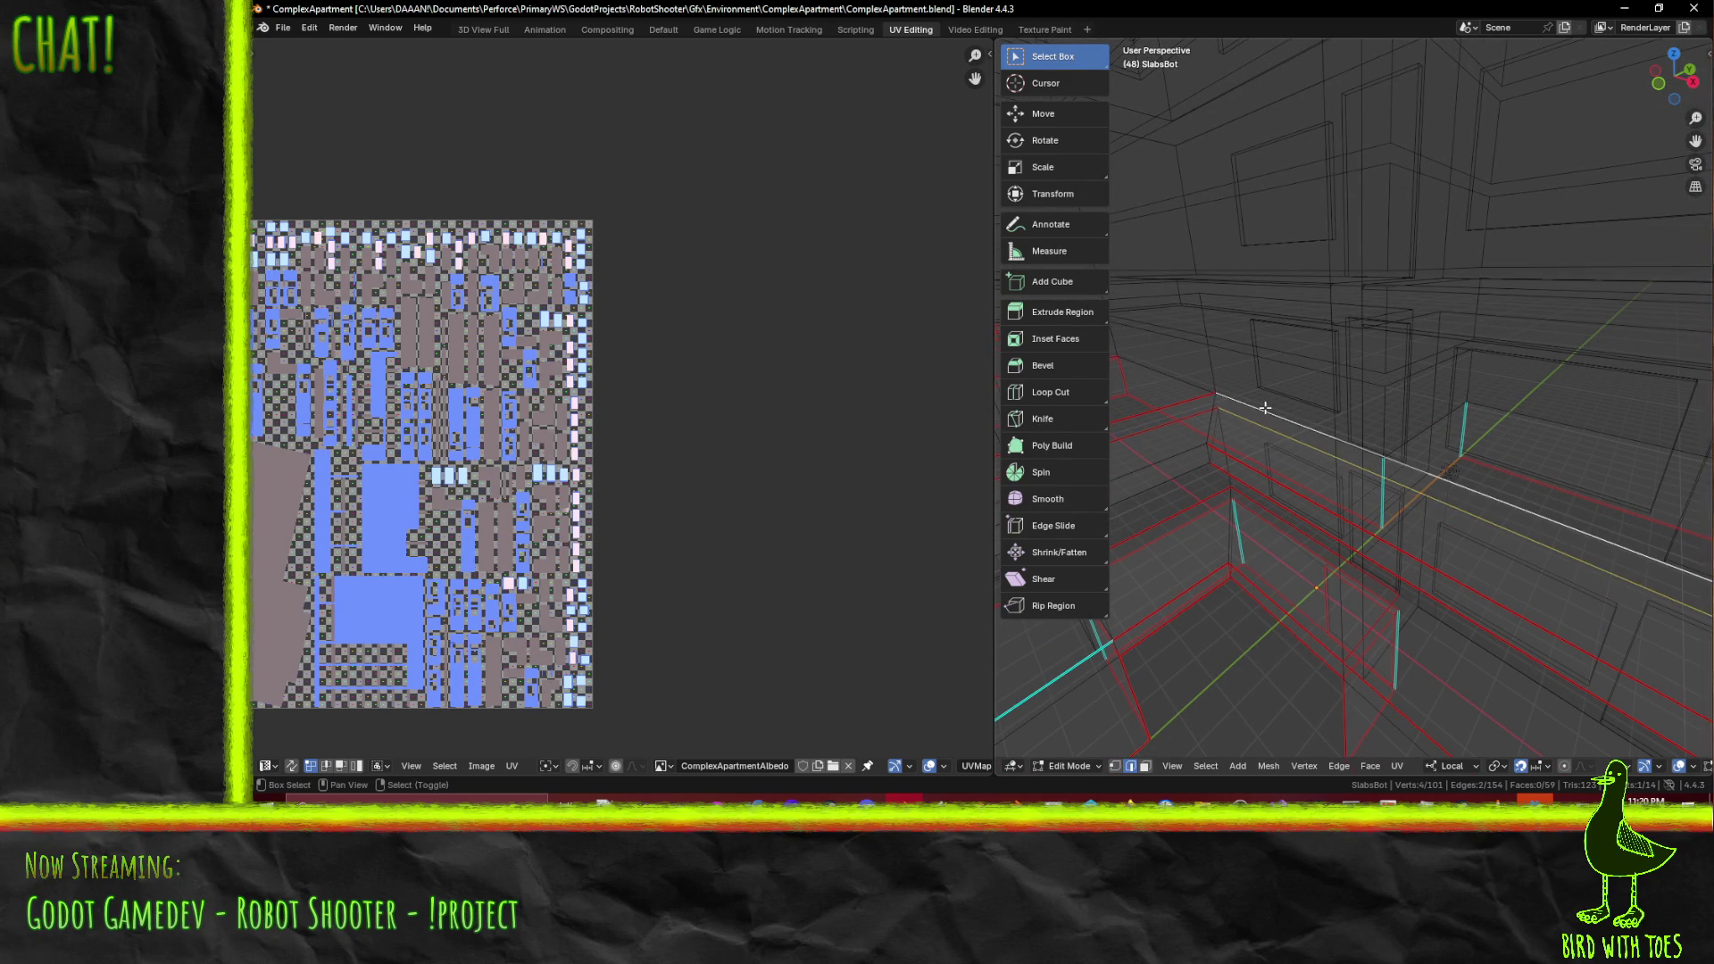
{"action": "key", "text": "shift+g"}
{"action": "type", "text": "seam"}
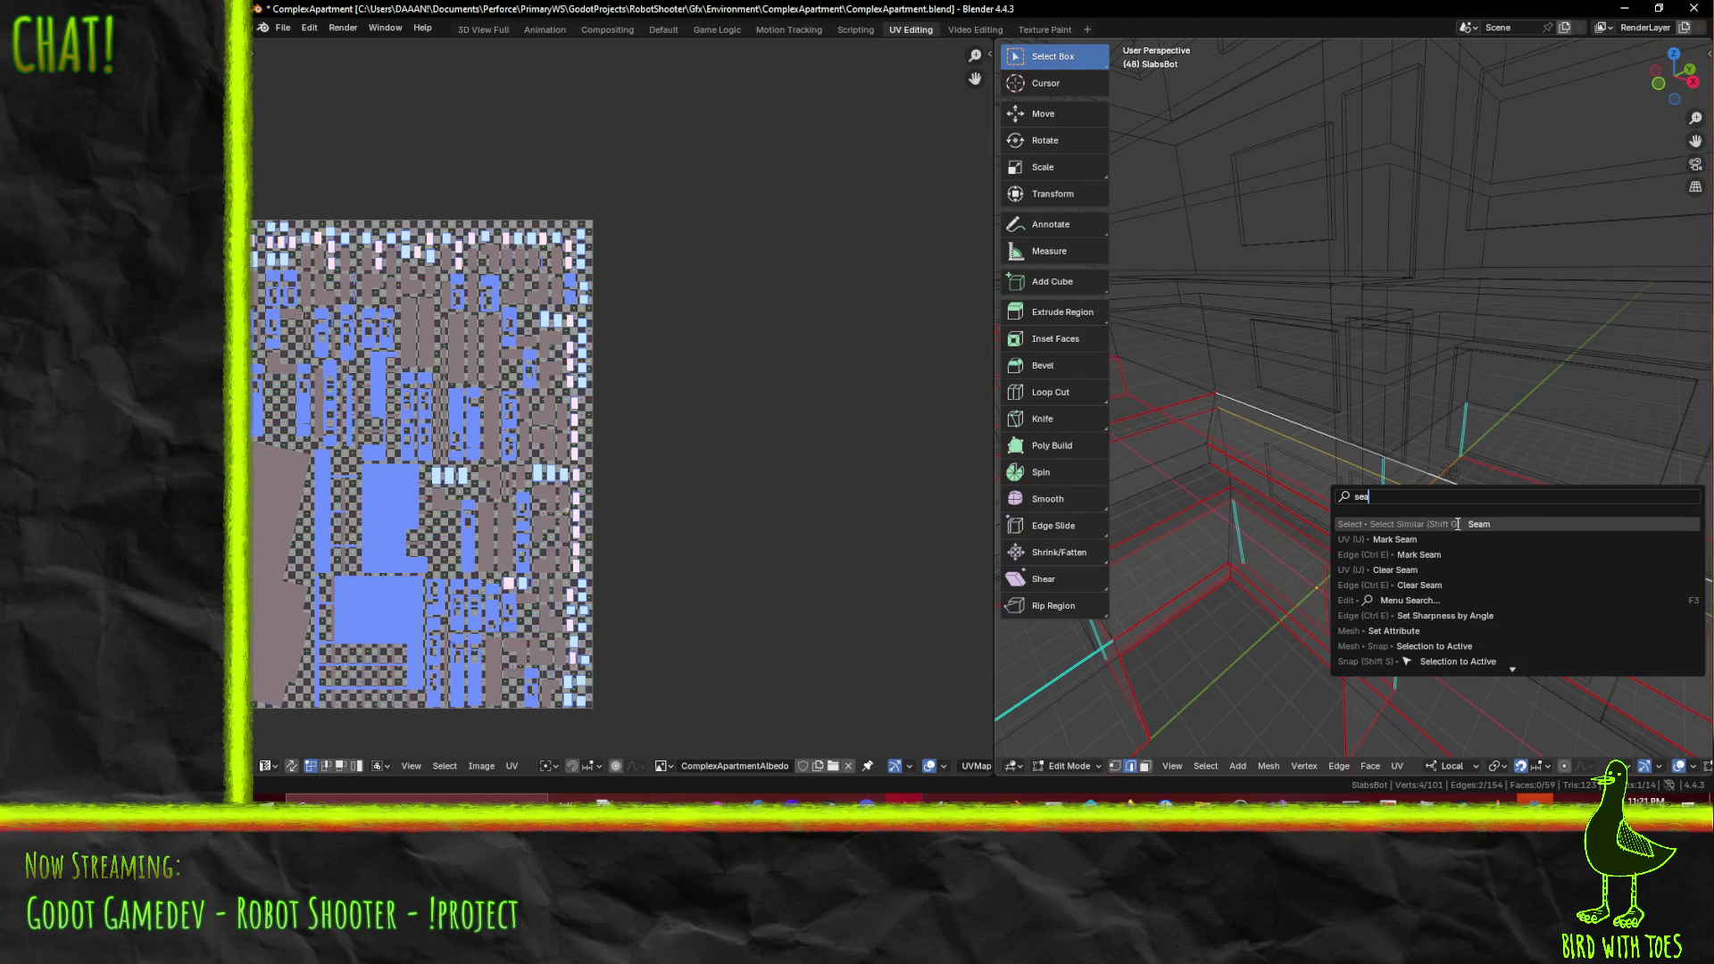
{"action": "key", "text": "Return"}
{"action": "key", "text": "ctrl+z"}
{"action": "key", "text": "F3"}
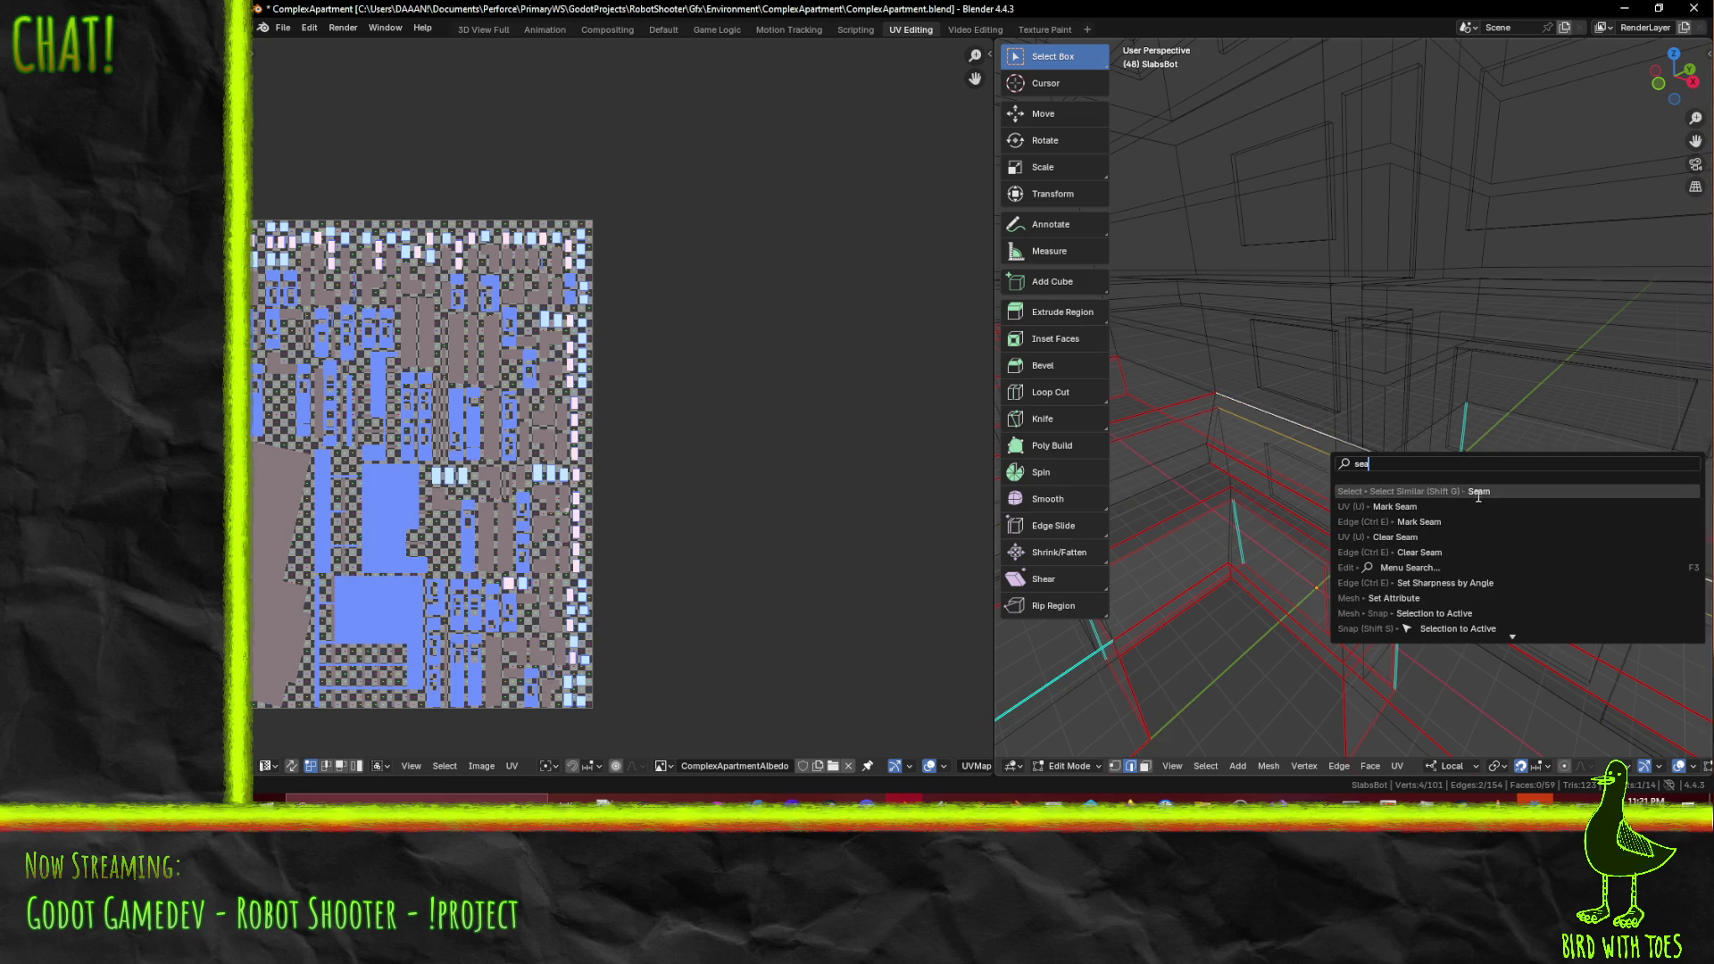
{"action": "mouse_move", "coordinate": [1458, 552]}
{"action": "middle_mouse_down"}
{"action": "mouse_move", "coordinate": [1397, 562]}
{"action": "mouse_move", "coordinate": [1370, 454]}
{"action": "mouse_move", "coordinate": [1436, 424]}
{"action": "middle_mouse_up"}
{"action": "mouse_move", "coordinate": [1642, 464]}
{"action": "middle_mouse_down"}
{"action": "mouse_move", "coordinate": [1516, 463]}
{"action": "mouse_move", "coordinate": [1434, 515]}
{"action": "mouse_move", "coordinate": [1372, 508]}
{"action": "mouse_move", "coordinate": [1452, 515]}
{"action": "mouse_move", "coordinate": [1484, 507]}
{"action": "mouse_move", "coordinate": [1250, 474]}
{"action": "middle_mouse_up"}
{"action": "left_click", "coordinate": [1516, 462]}
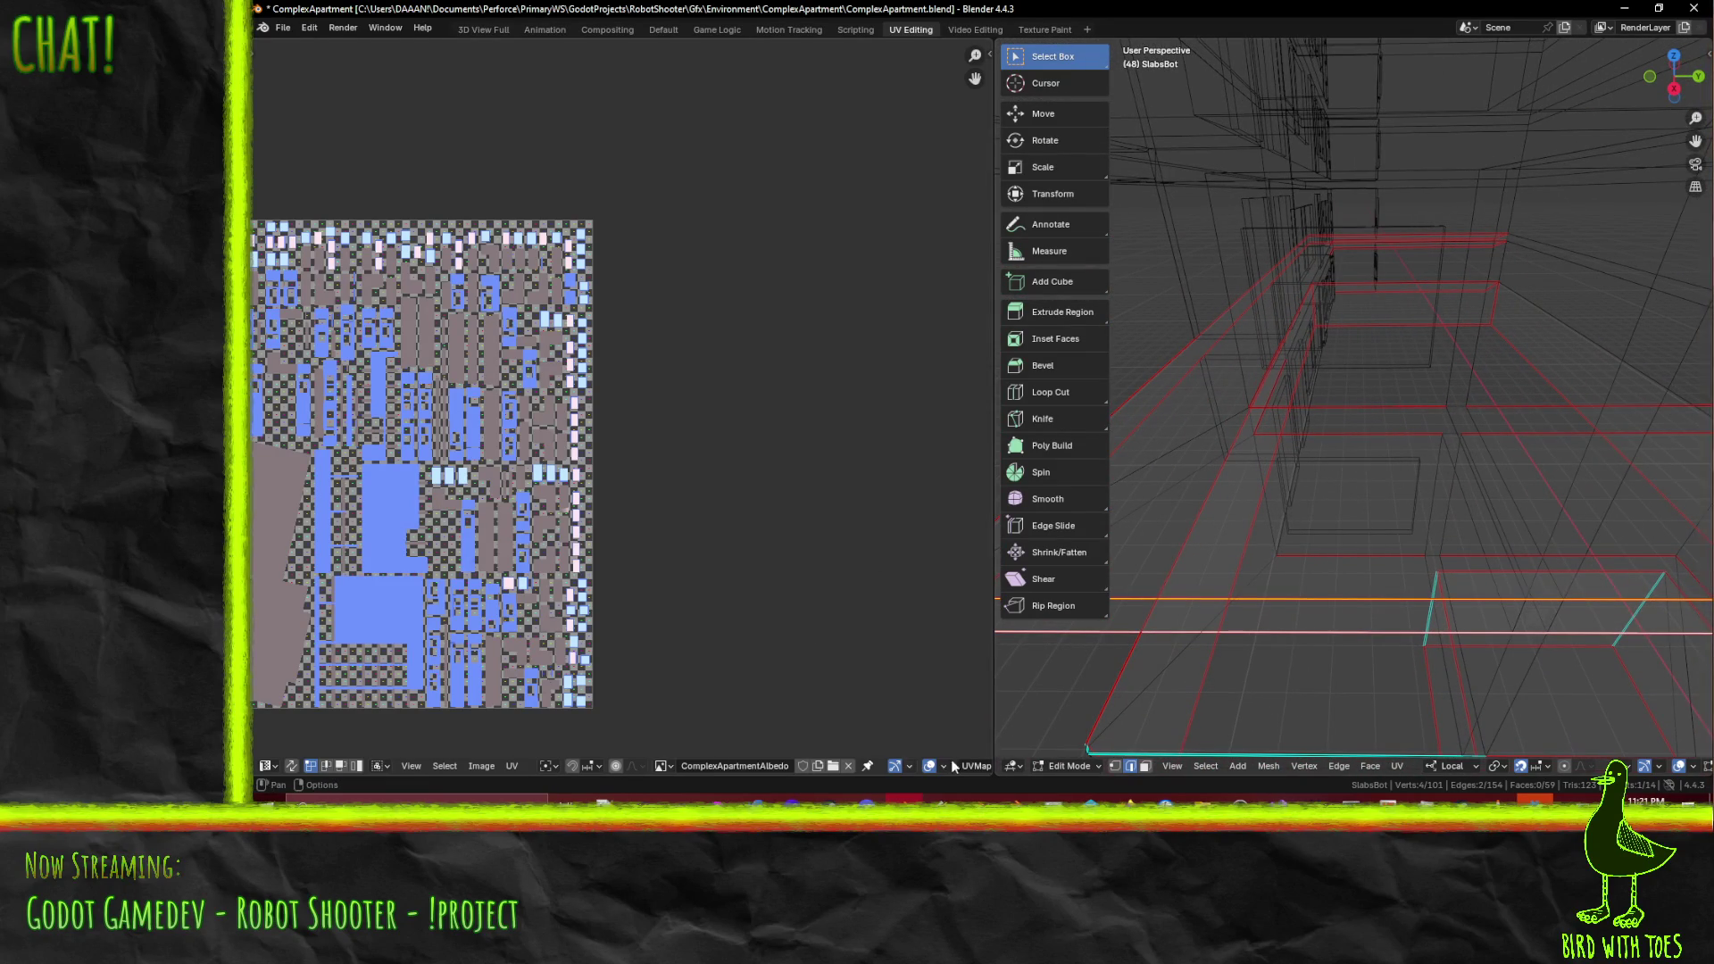
- Dissolve another stray slab-edge vertex, redoing the dissolve after an undo
{"action": "left_click", "coordinate": [1114, 766]}
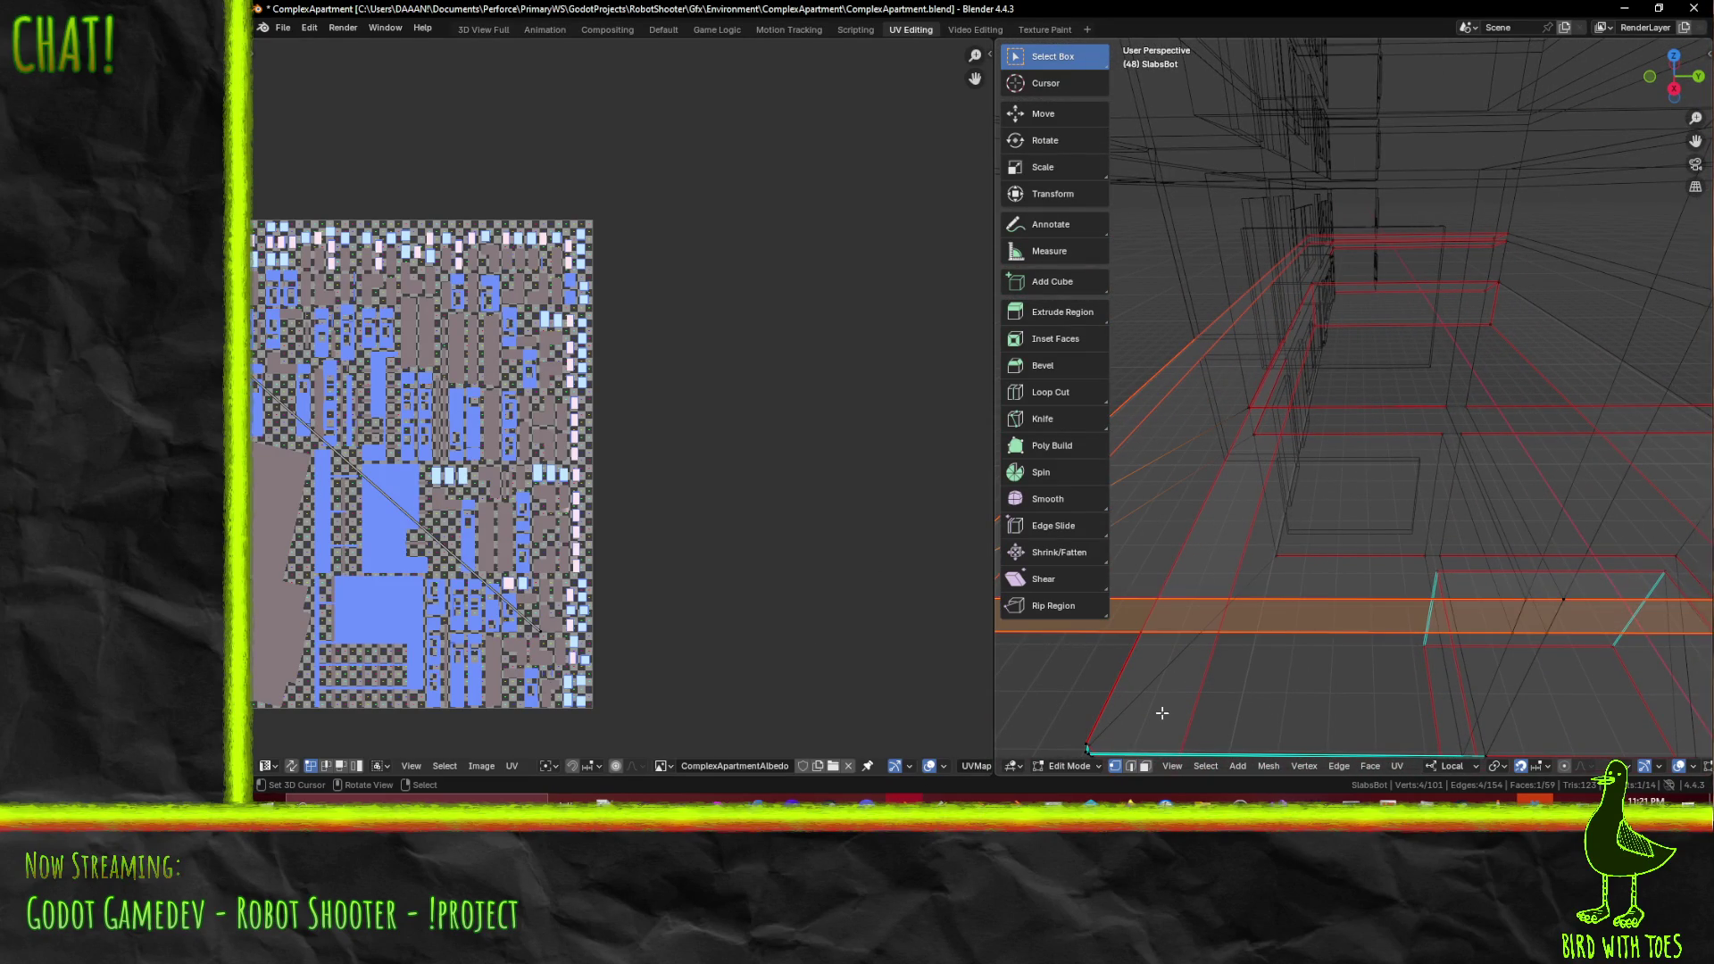
{"action": "left_click", "coordinate": [1480, 405]}
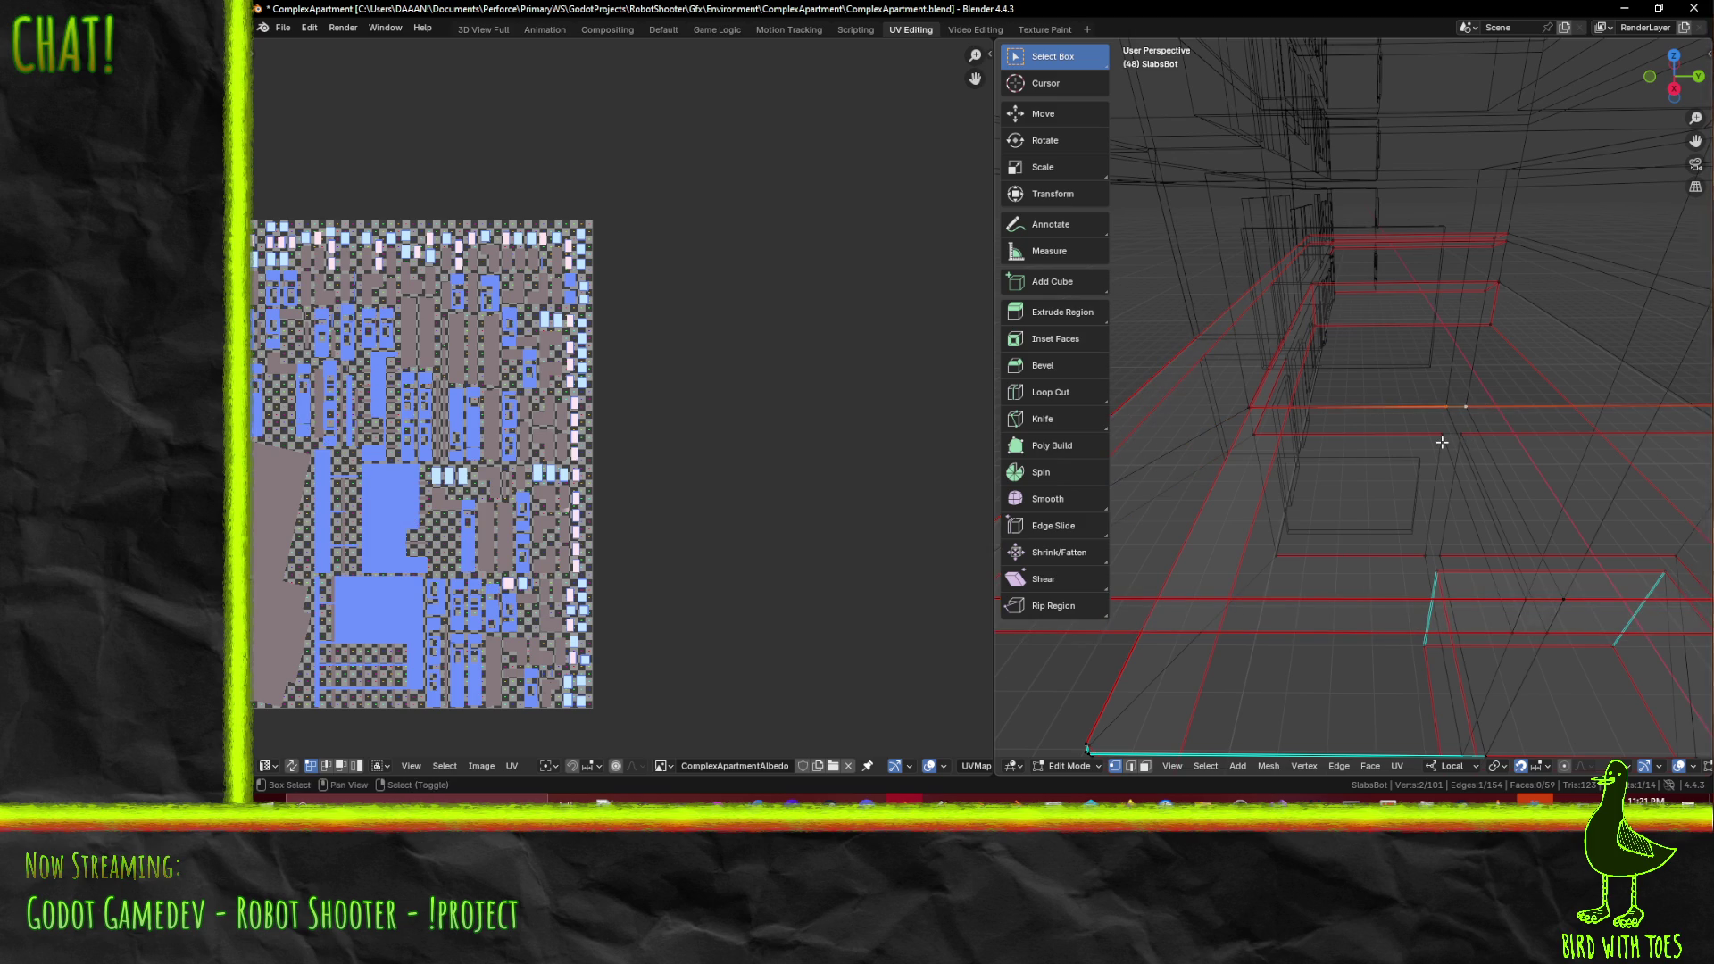
{"action": "key", "text": "x"}
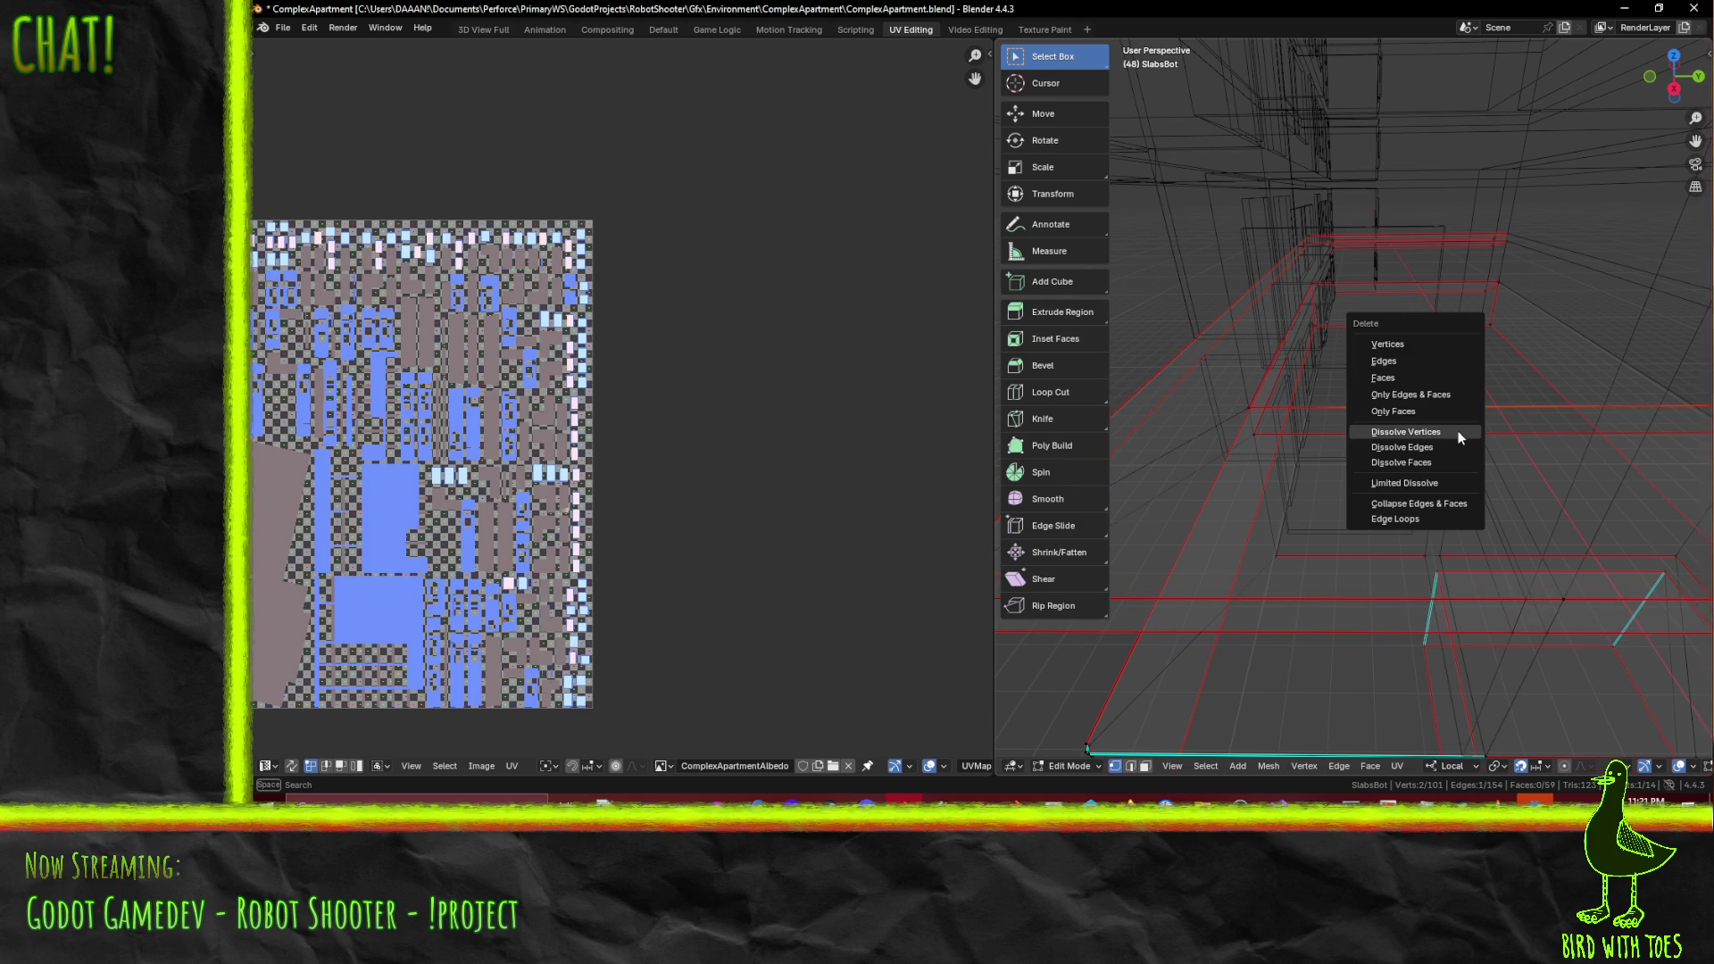
{"action": "left_click", "coordinate": [1460, 434]}
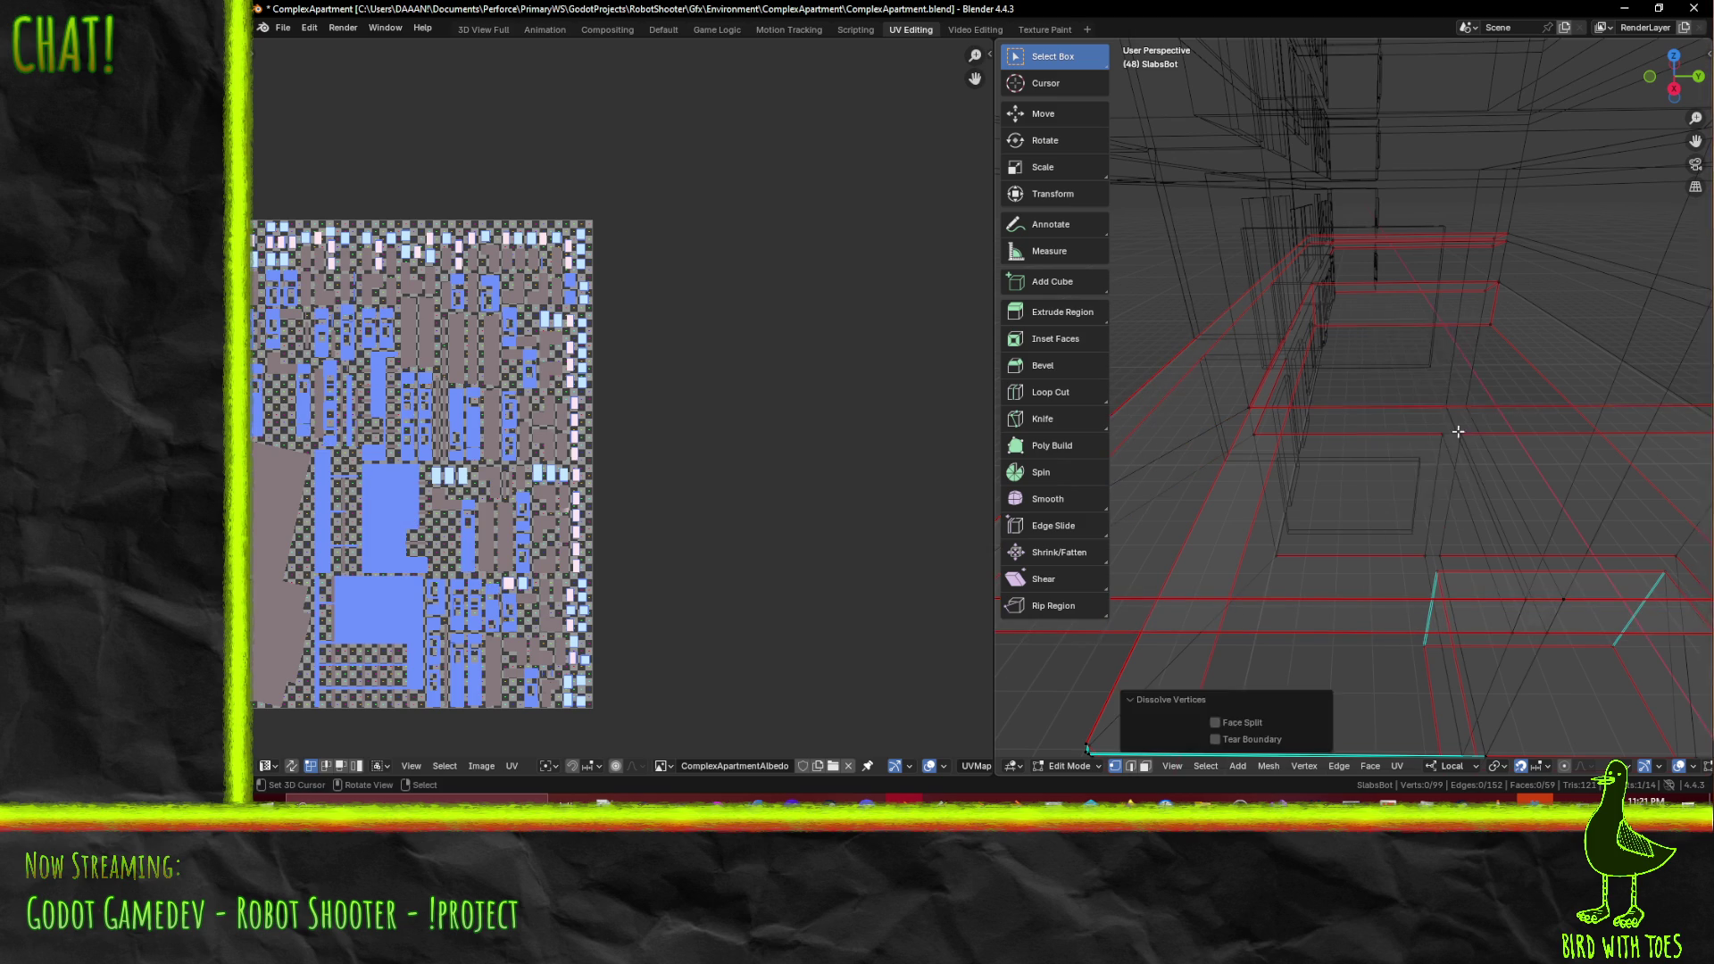
{"action": "key", "text": "ctrl+z"}
{"action": "key", "text": "x"}
{"action": "left_click", "coordinate": [1468, 435]}
- Preview the slab in material preview, then return to wireframe around the slab corner
{"action": "mouse_move", "coordinate": [1445, 429]}
{"action": "middle_mouse_down"}
{"action": "mouse_move", "coordinate": [1607, 438]}
{"action": "mouse_move", "coordinate": [1433, 406]}
{"action": "mouse_move", "coordinate": [1397, 355]}
{"action": "middle_mouse_up"}
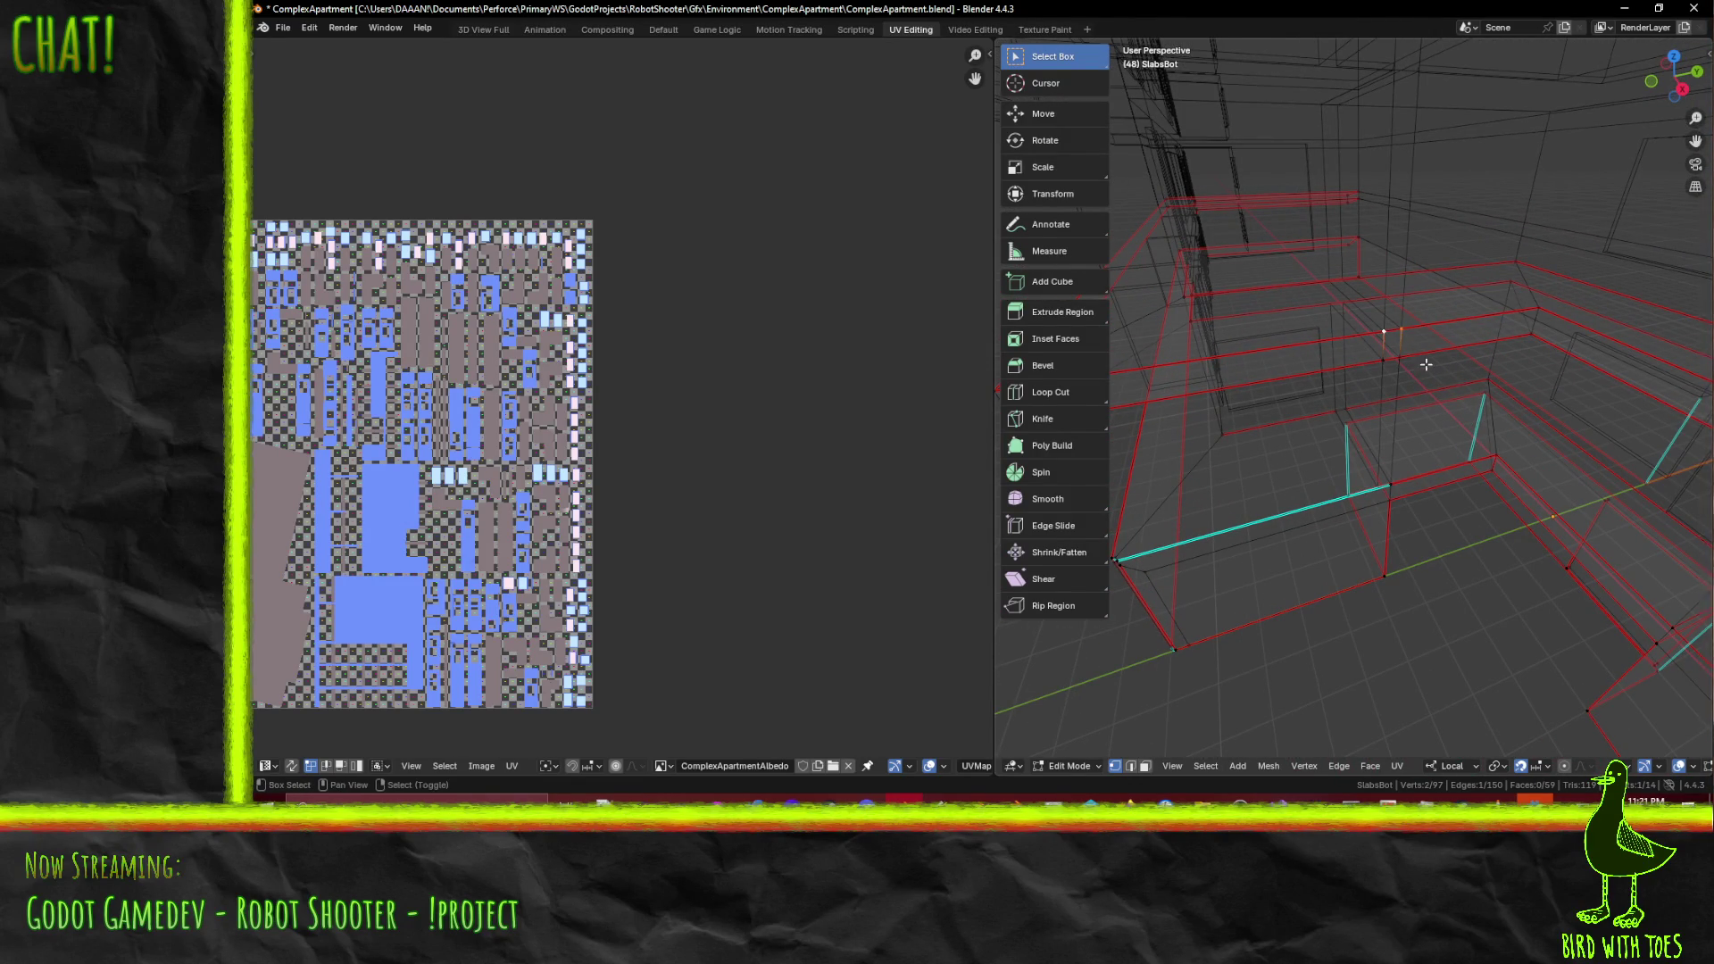
{"action": "key", "text": "z"}
{"action": "left_click", "coordinate": [1467, 474]}
{"action": "middle_click_drag", "start_coordinate": [1467, 474], "coordinate": [995, 665]}
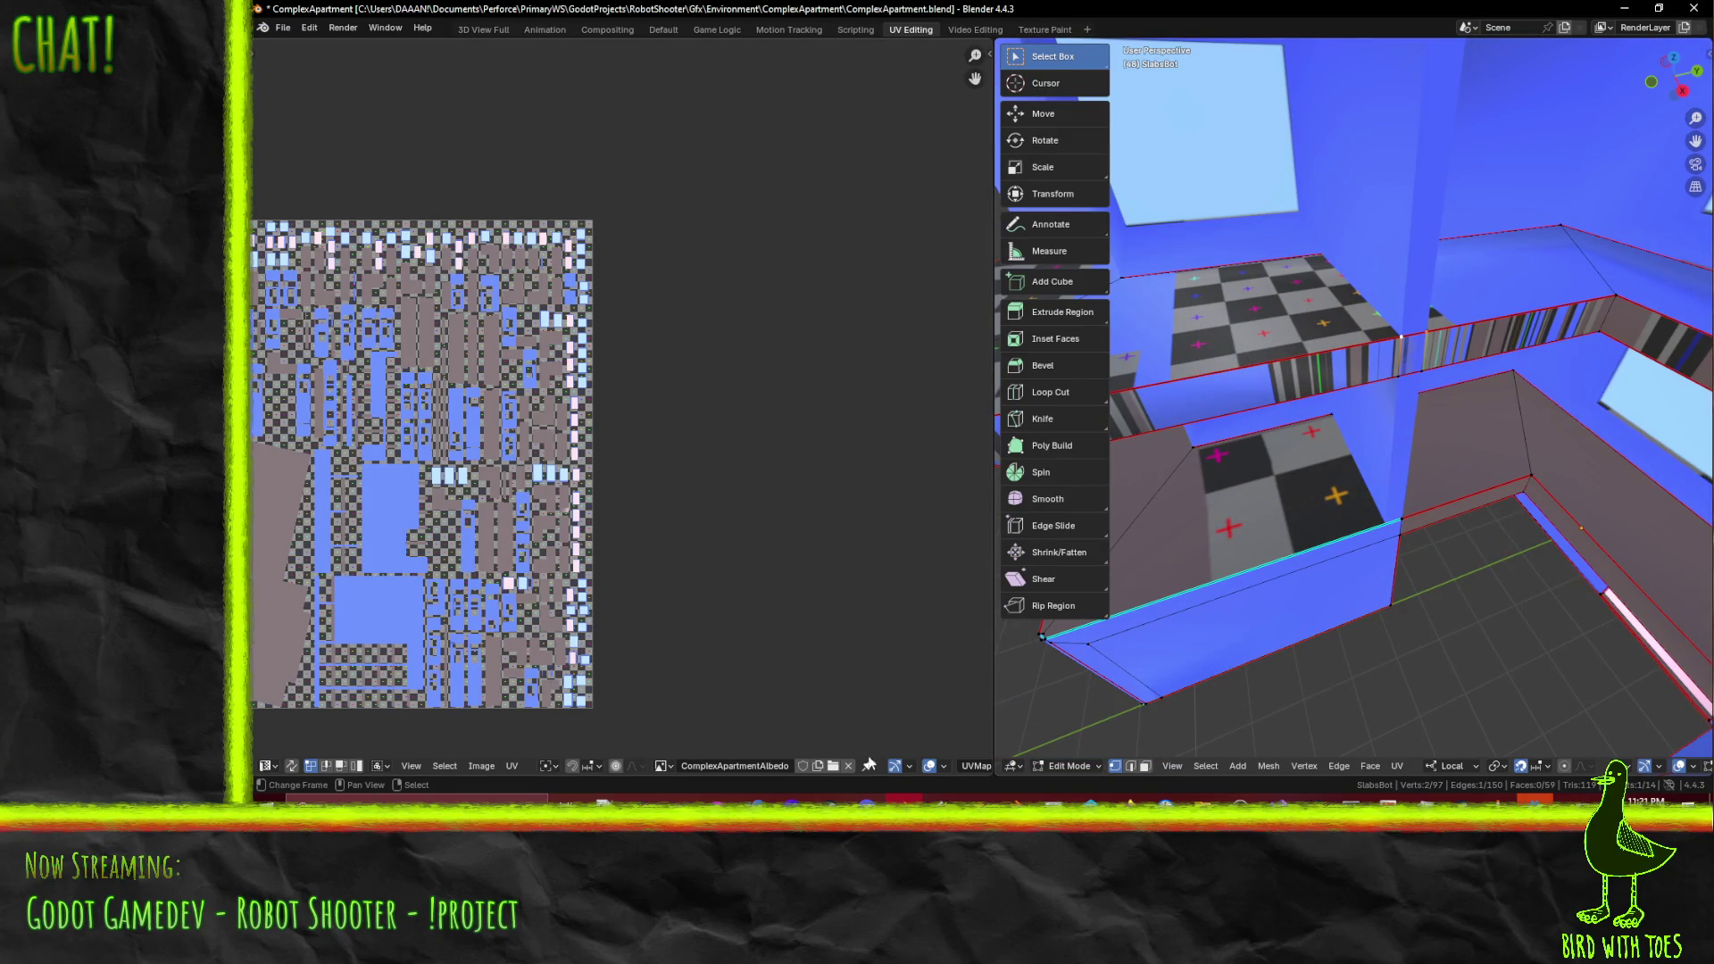
{"action": "key", "text": "z"}
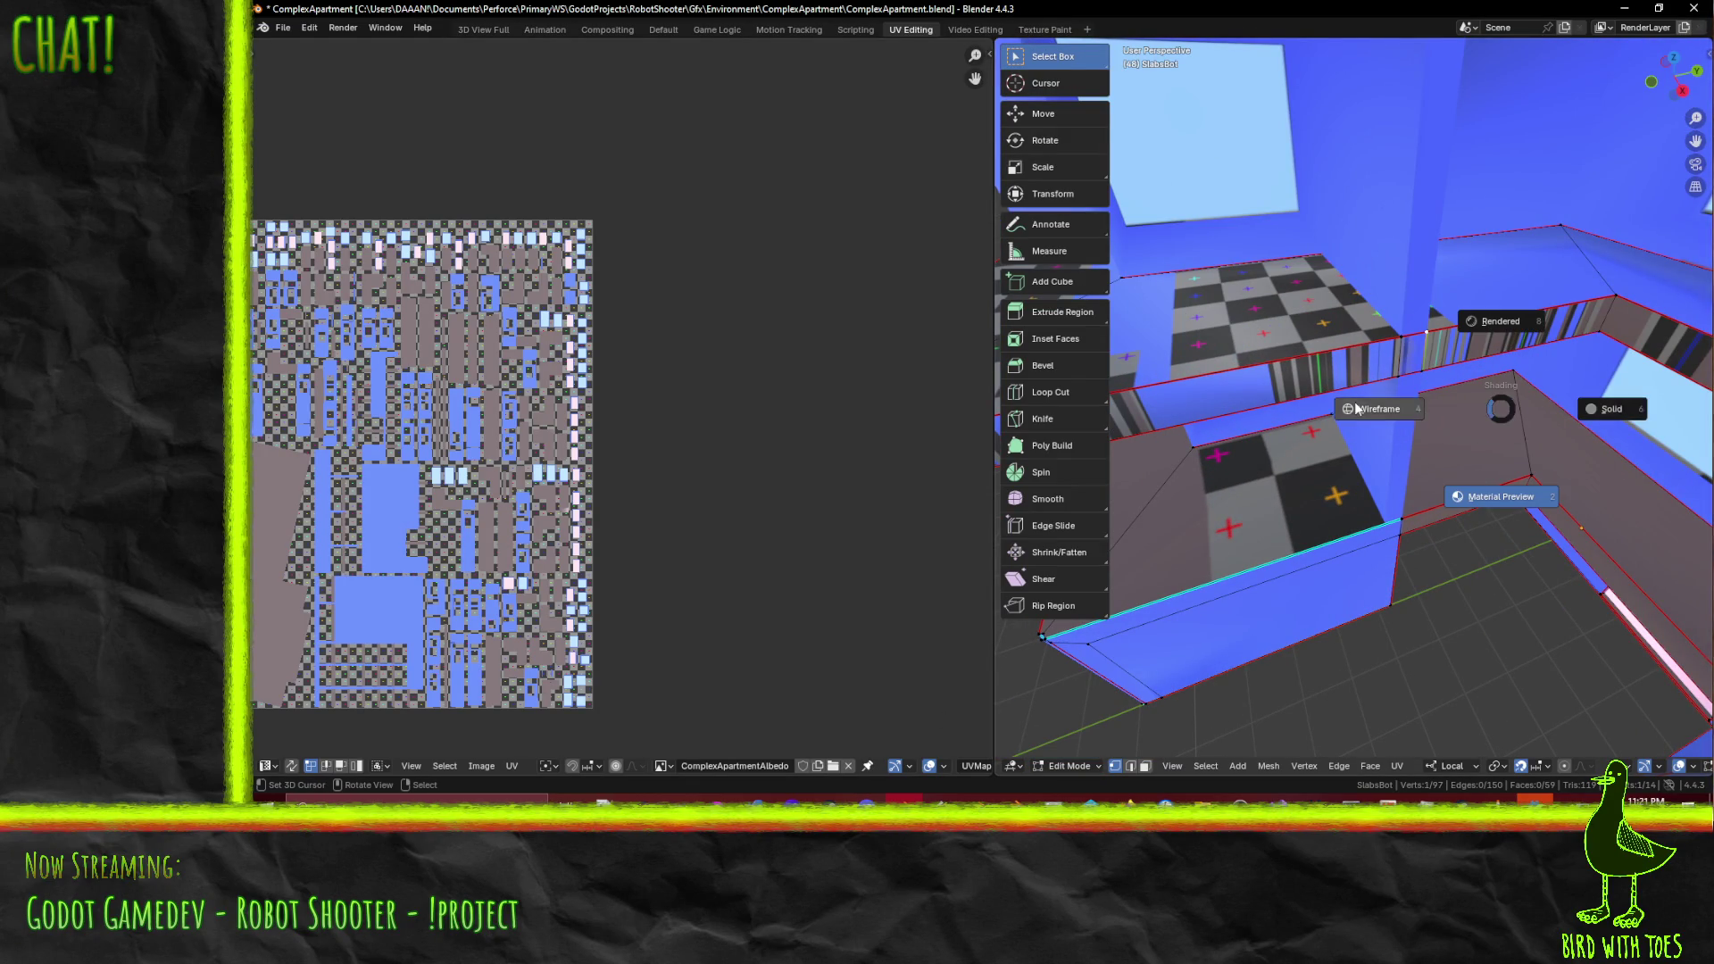
{"action": "left_click", "coordinate": [1360, 408]}
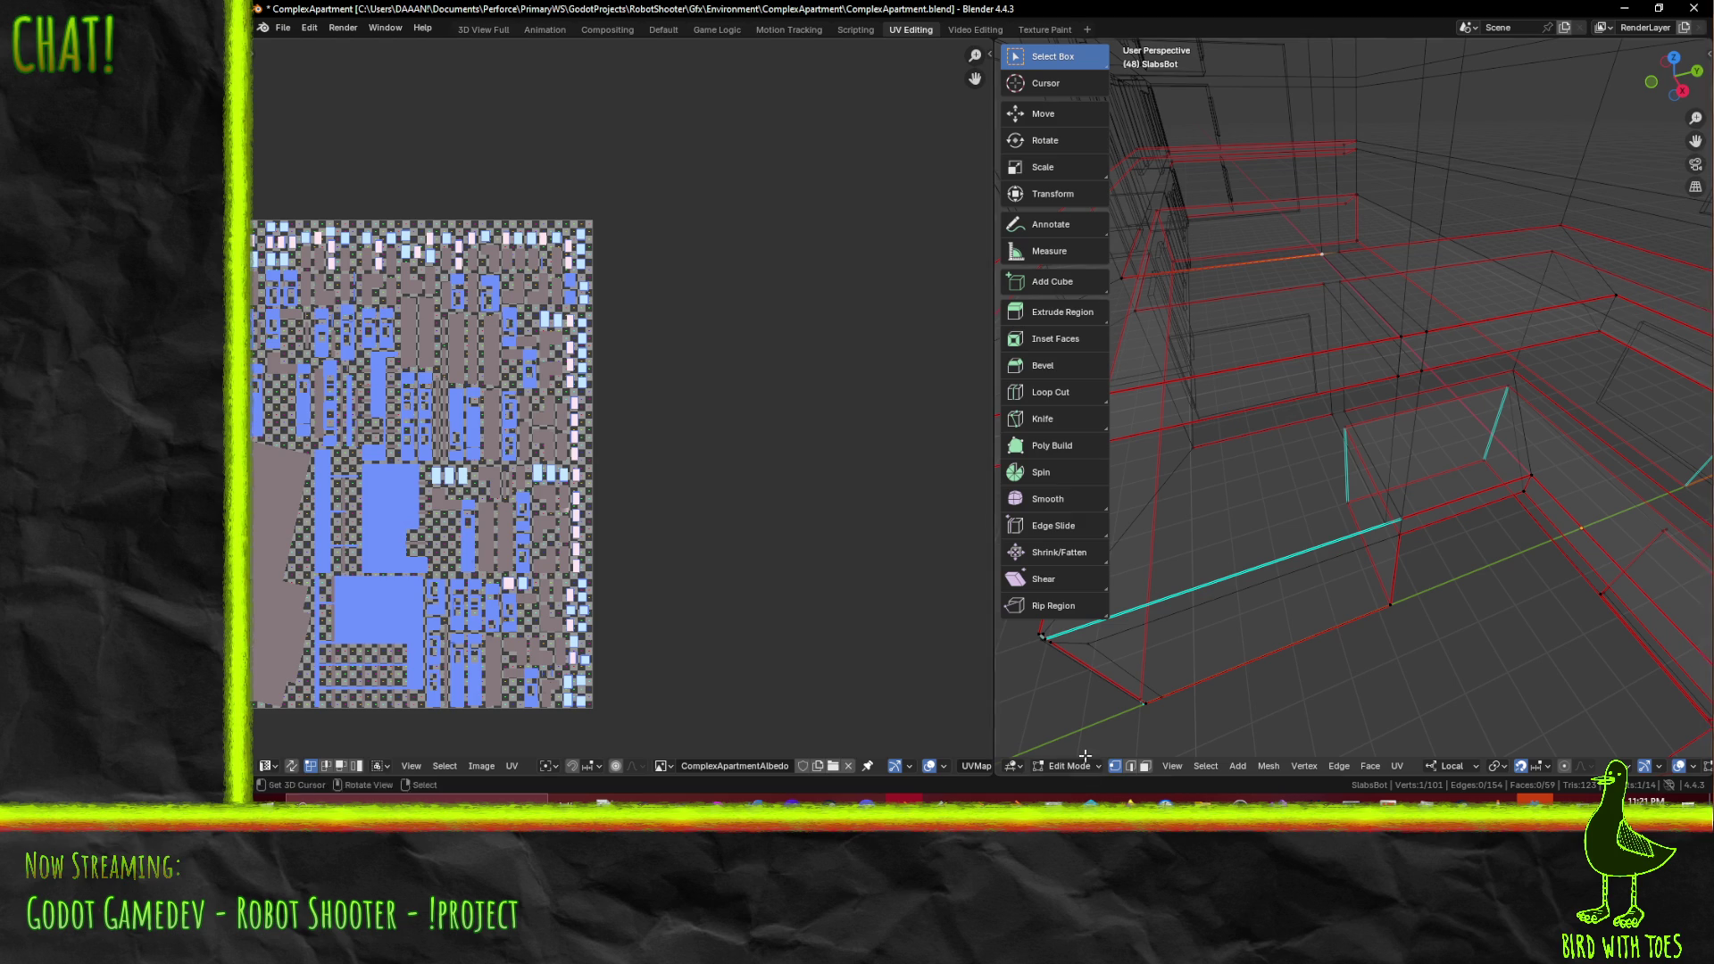
{"action": "middle_click_drag", "start_coordinate": [1203, 680], "coordinate": [1443, 338]}
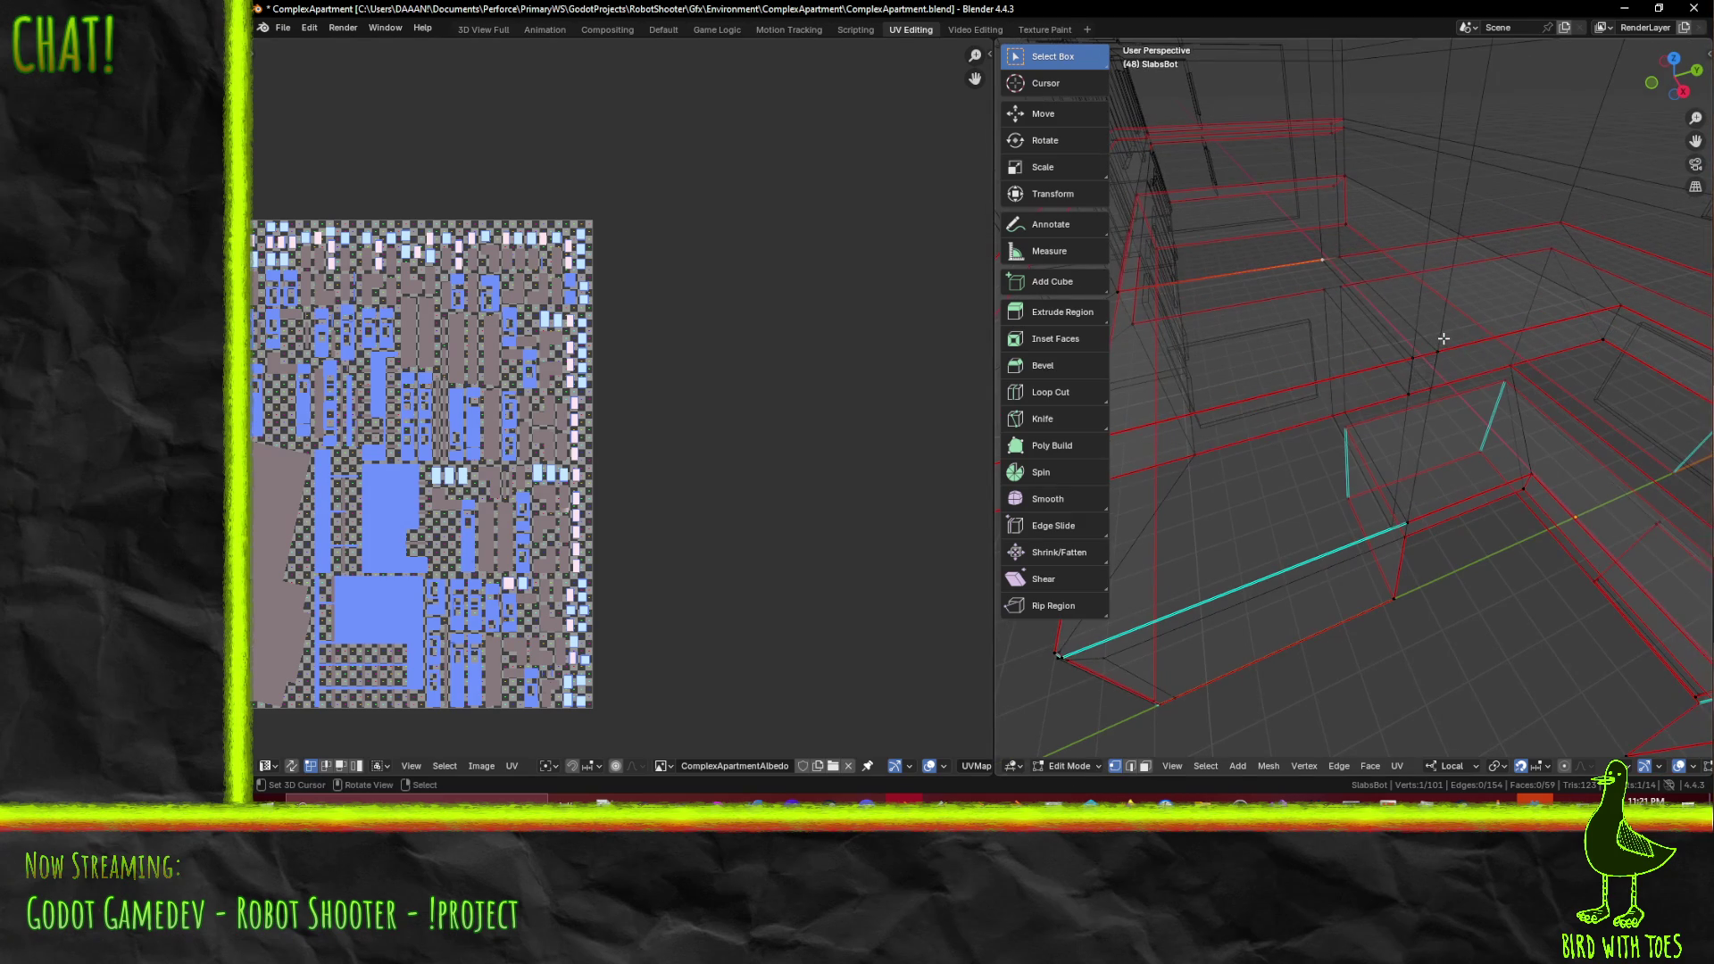
- Start knife cuts along the slab edges and cancel them without cutting the mesh
{"action": "key", "text": "k"}
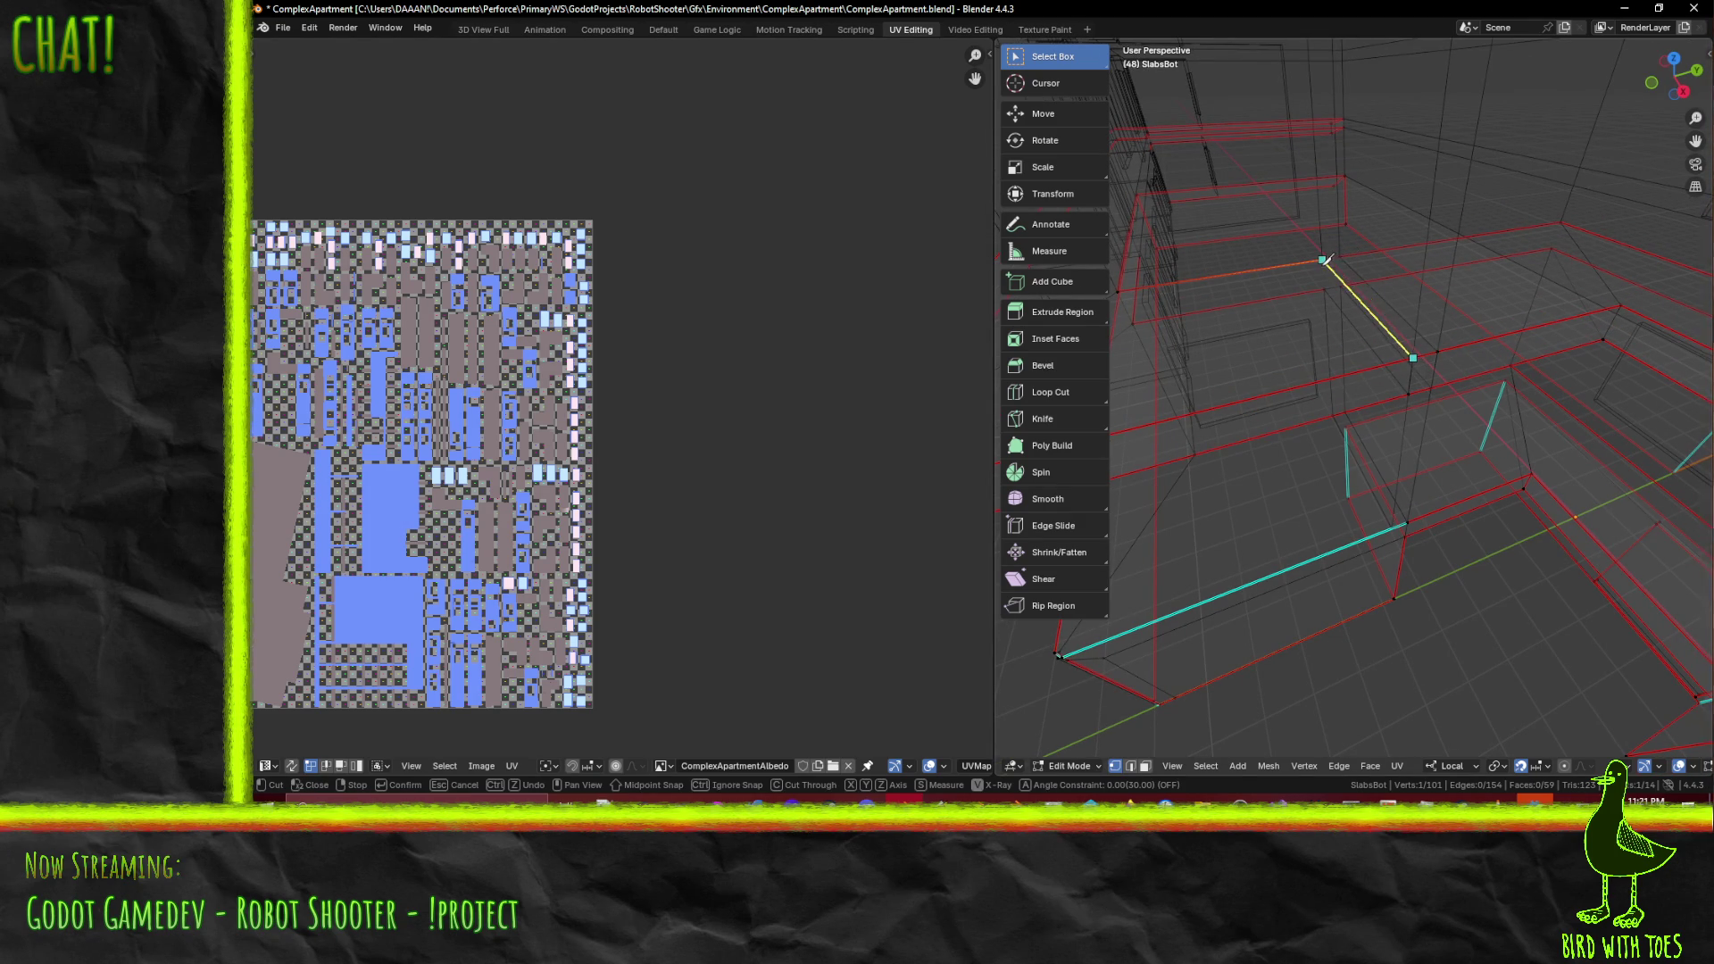
{"action": "key", "text": "Escape"}
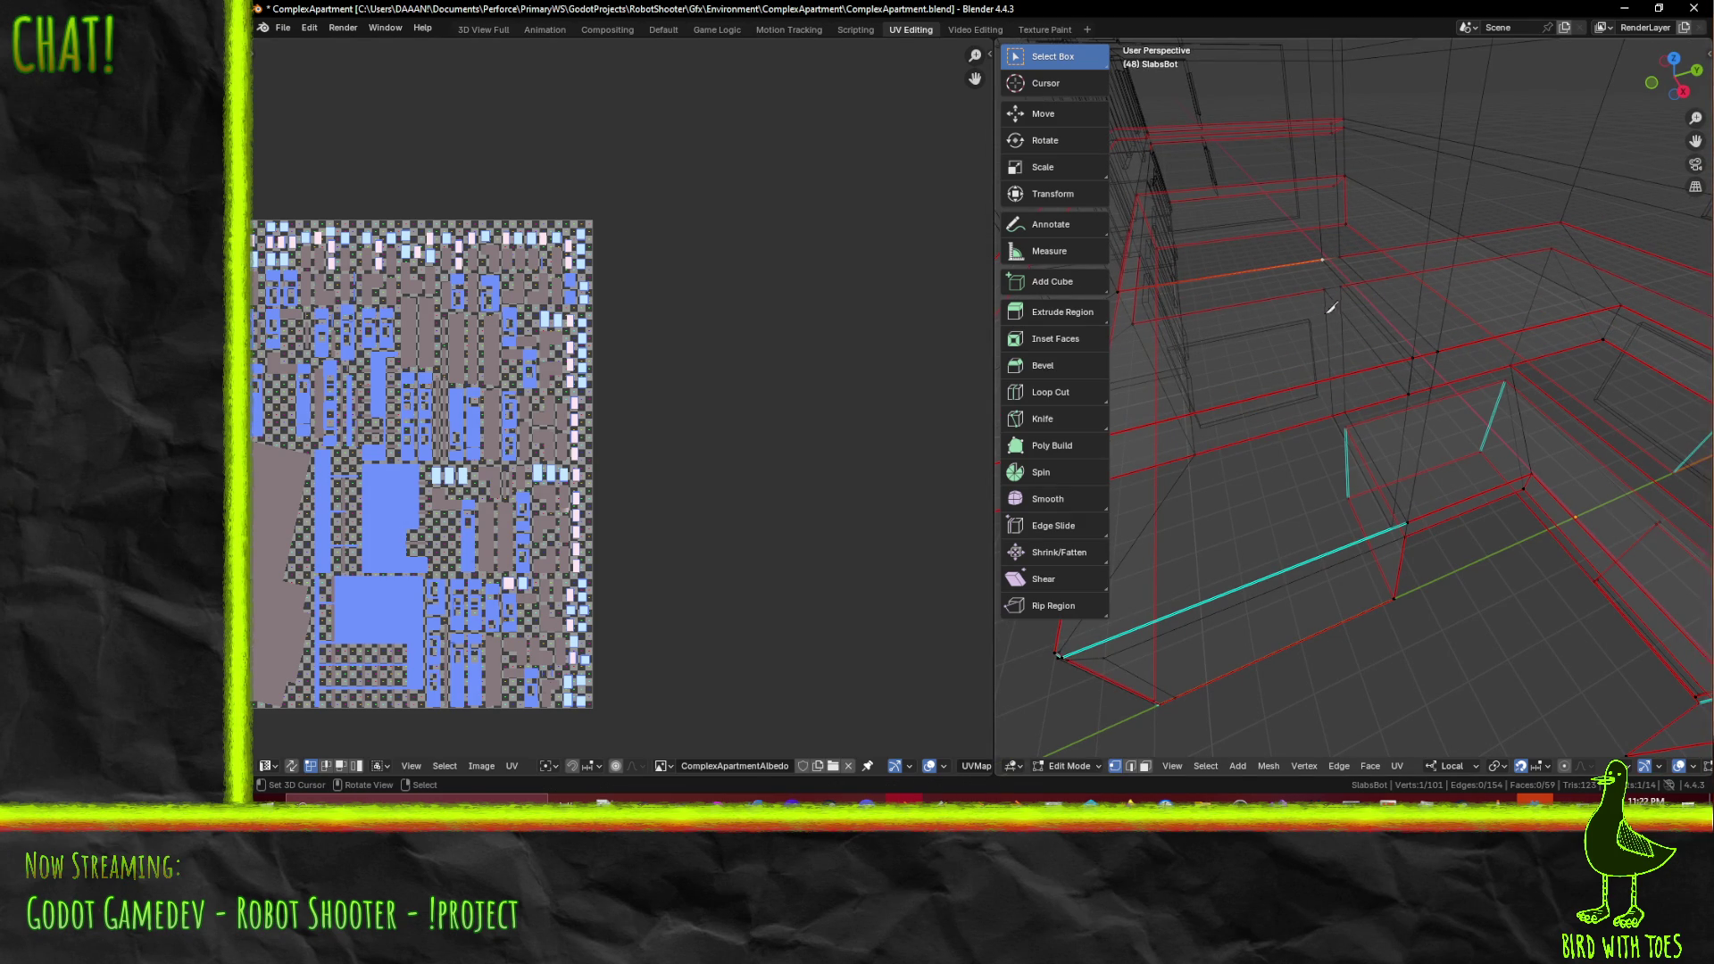
{"action": "key", "text": "k"}
{"action": "mouse_move", "coordinate": [1323, 283]}
{"action": "middle_mouse_down"}
{"action": "mouse_move", "coordinate": [1277, 319]}
{"action": "mouse_move", "coordinate": [1461, 381]}
{"action": "middle_mouse_up"}
{"action": "mouse_move", "coordinate": [1333, 279]}
{"action": "middle_mouse_down"}
{"action": "mouse_move", "coordinate": [1277, 303]}
{"action": "mouse_move", "coordinate": [1352, 308]}
{"action": "mouse_move", "coordinate": [1364, 226]}
{"action": "mouse_move", "coordinate": [1343, 216]}
{"action": "middle_mouse_up"}
{"action": "key", "text": "k"}
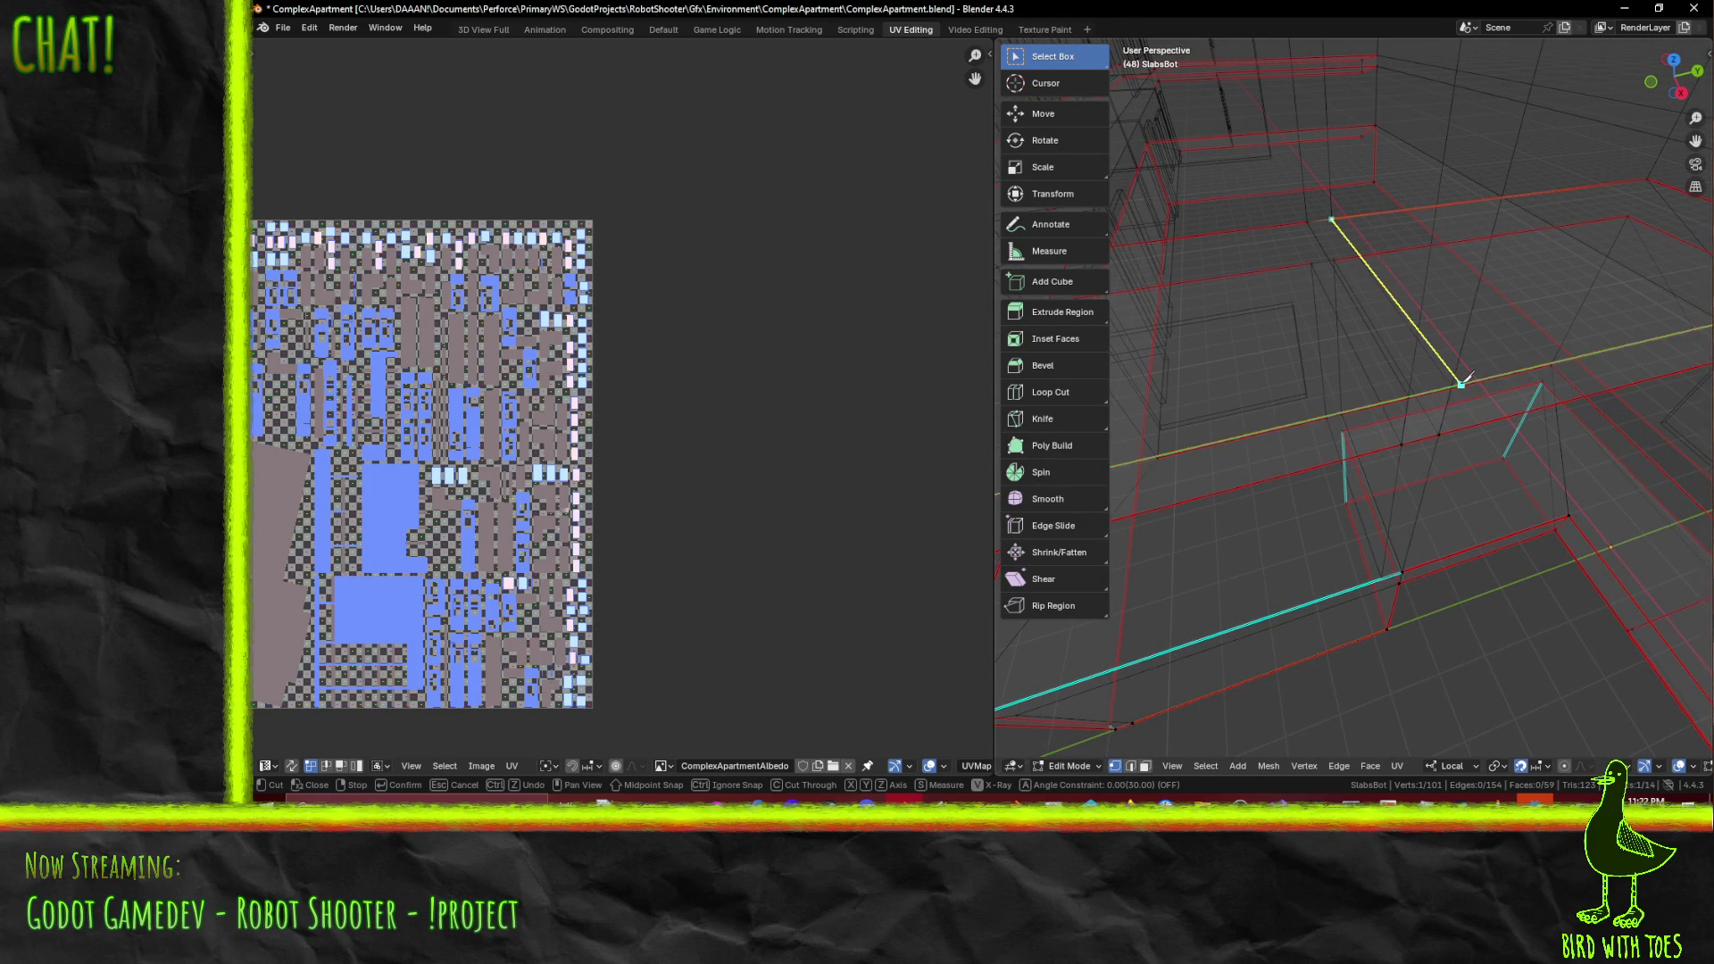
{"action": "middle_click_drag", "start_coordinate": [1449, 384], "coordinate": [1426, 371]}
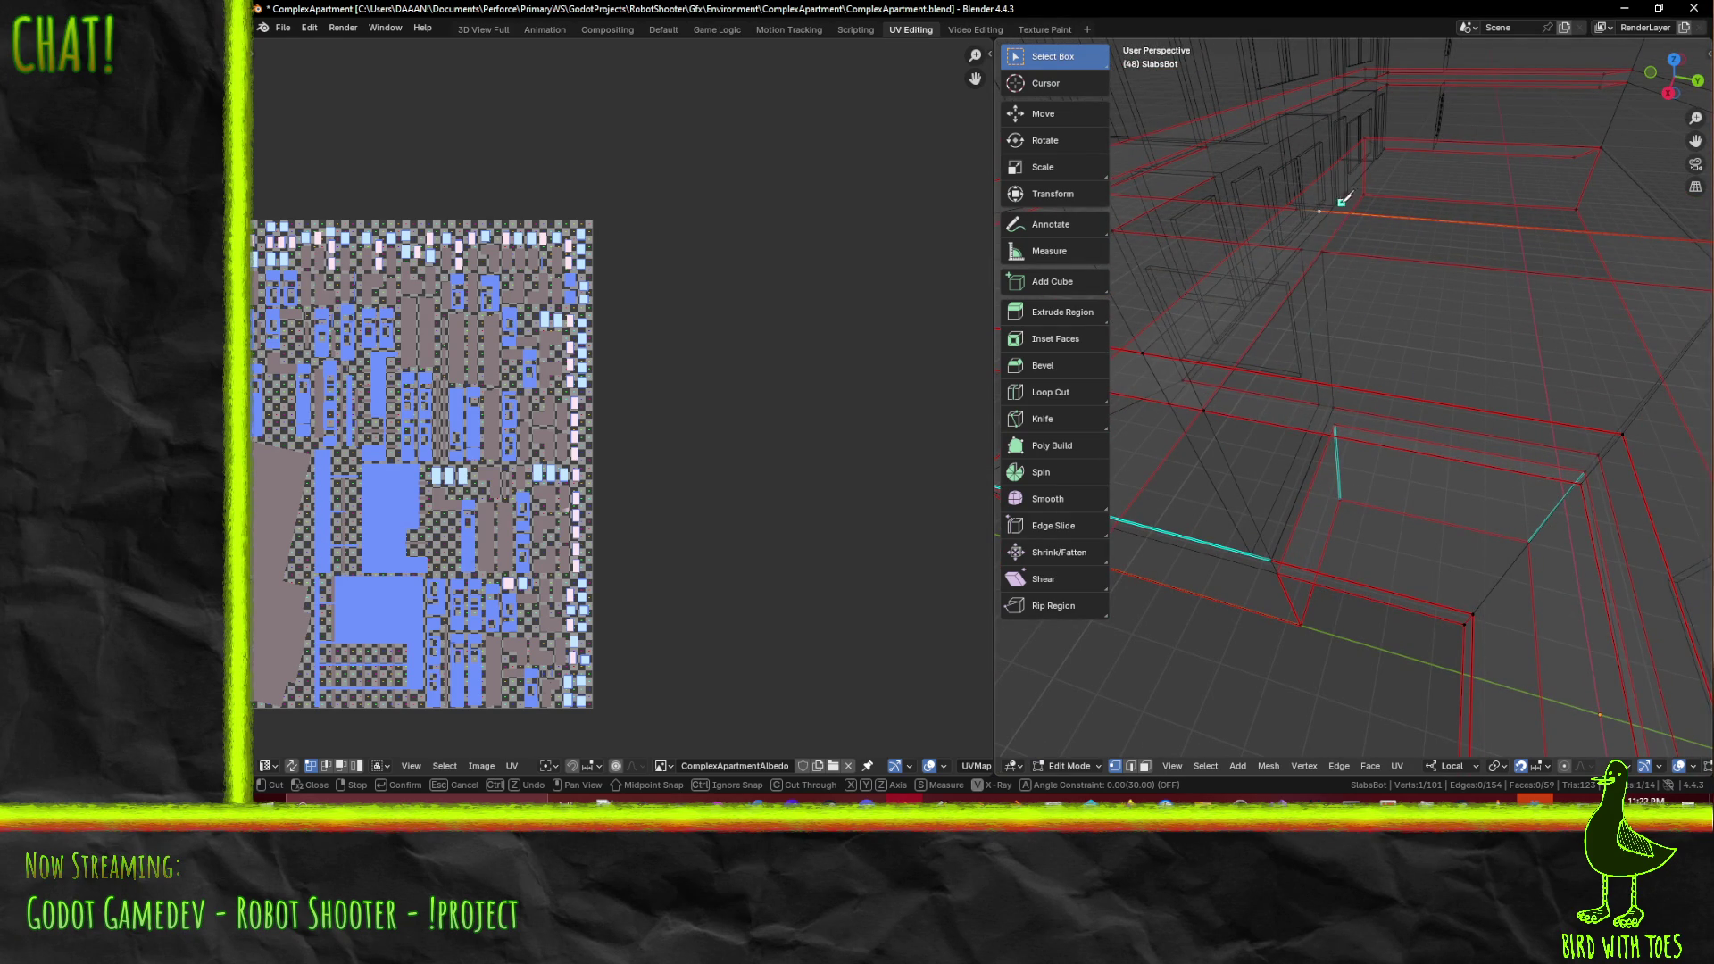
{"action": "mouse_move", "coordinate": [1152, 277]}
{"action": "middle_mouse_down"}
{"action": "mouse_move", "coordinate": [1176, 373]}
{"action": "mouse_move", "coordinate": [1465, 226]}
{"action": "middle_mouse_up"}
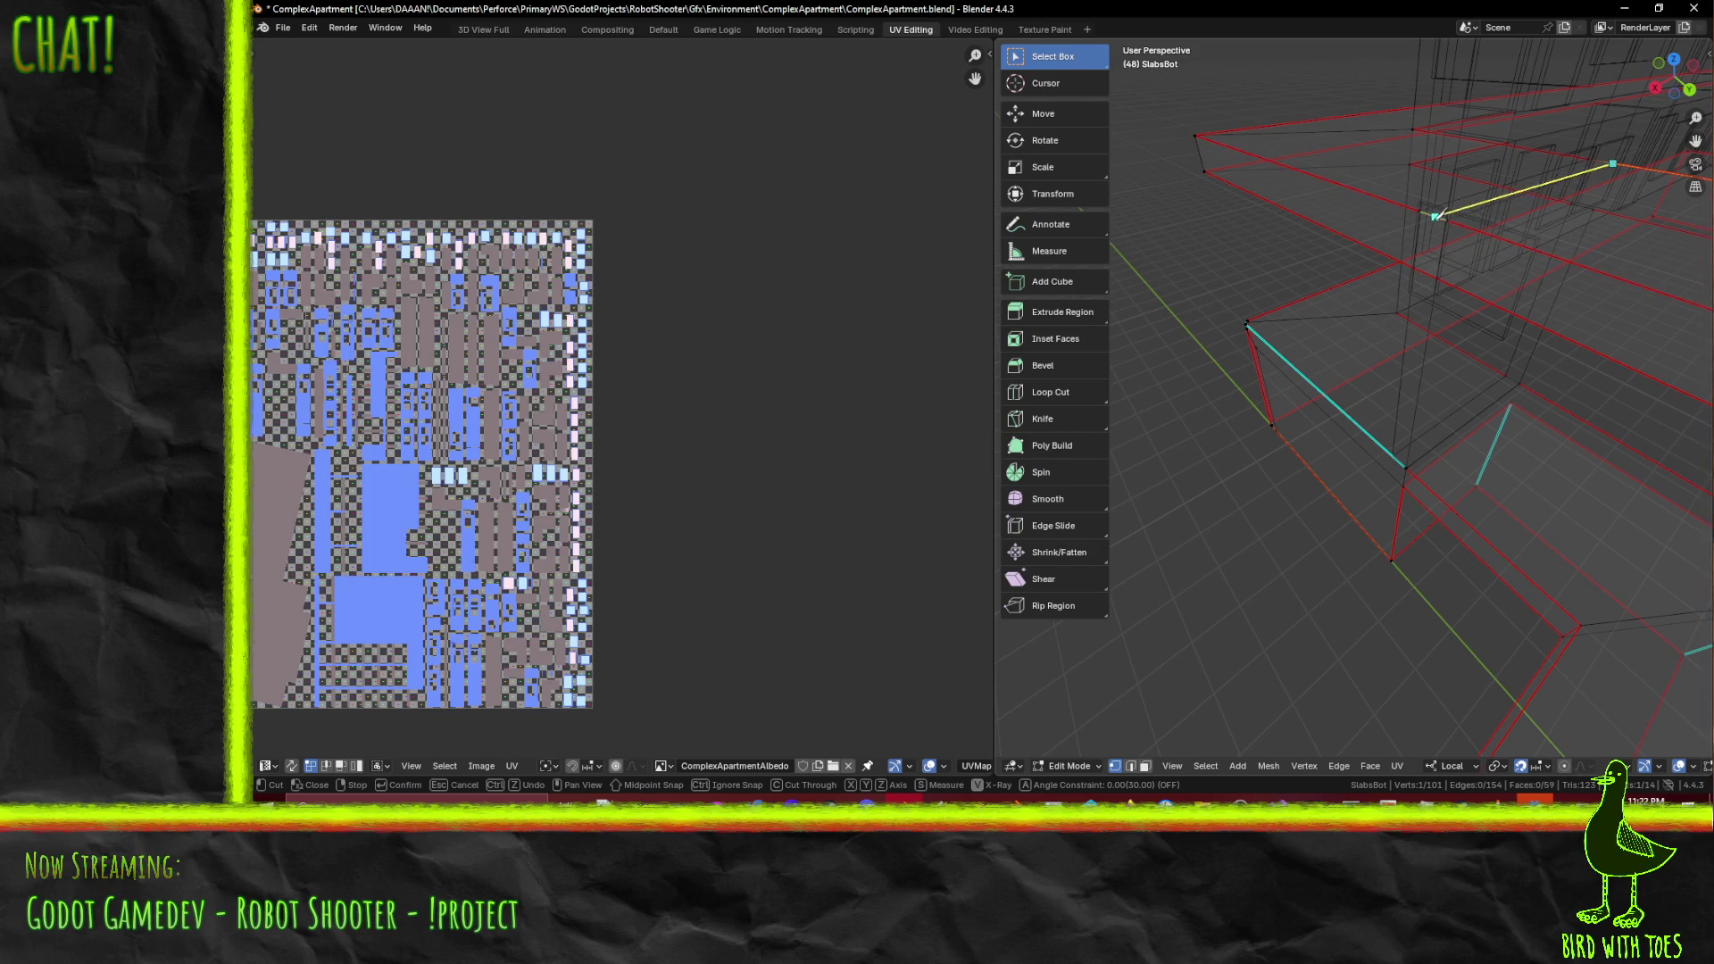
{"action": "key", "text": "Escape"}
- In material preview, try another knife cut from the wall corner and cancel it
{"action": "key", "text": "z"}
{"action": "left_click", "coordinate": [1527, 407]}
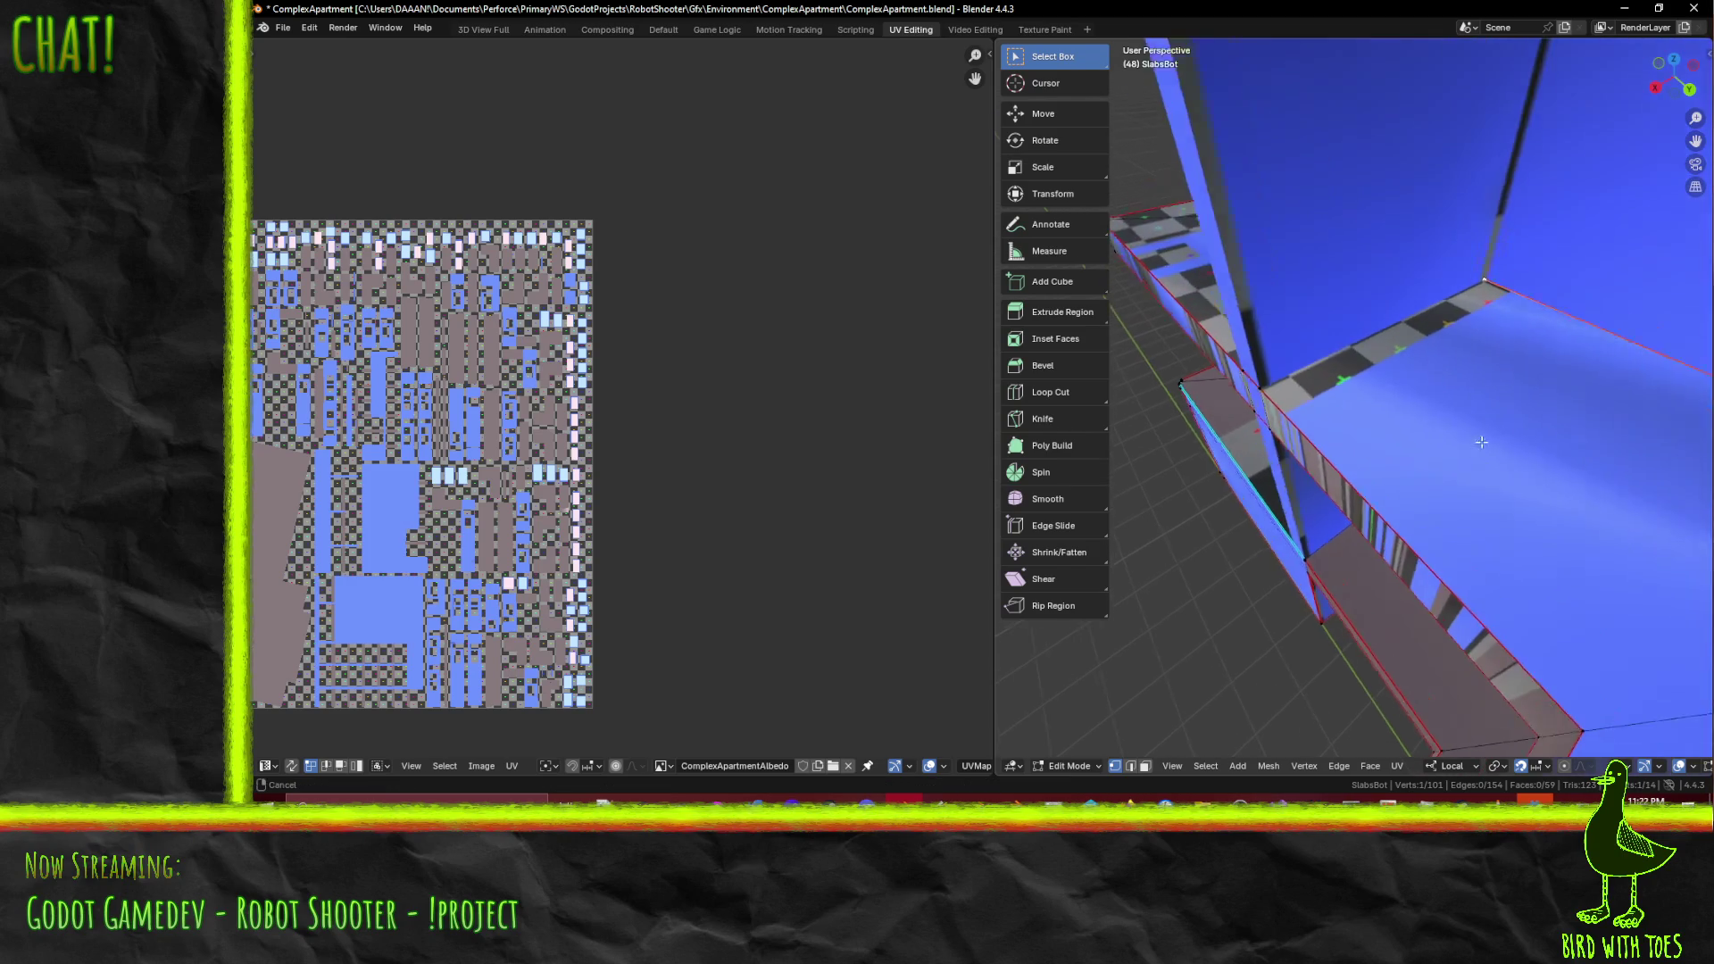
{"action": "mouse_move", "coordinate": [1527, 408]}
{"action": "middle_mouse_down"}
{"action": "mouse_move", "coordinate": [1493, 359]}
{"action": "mouse_move", "coordinate": [1508, 392]}
{"action": "middle_mouse_up"}
{"action": "scroll", "coordinate": [1515, 409], "scroll_direction": "up", "scroll_amount": 8}
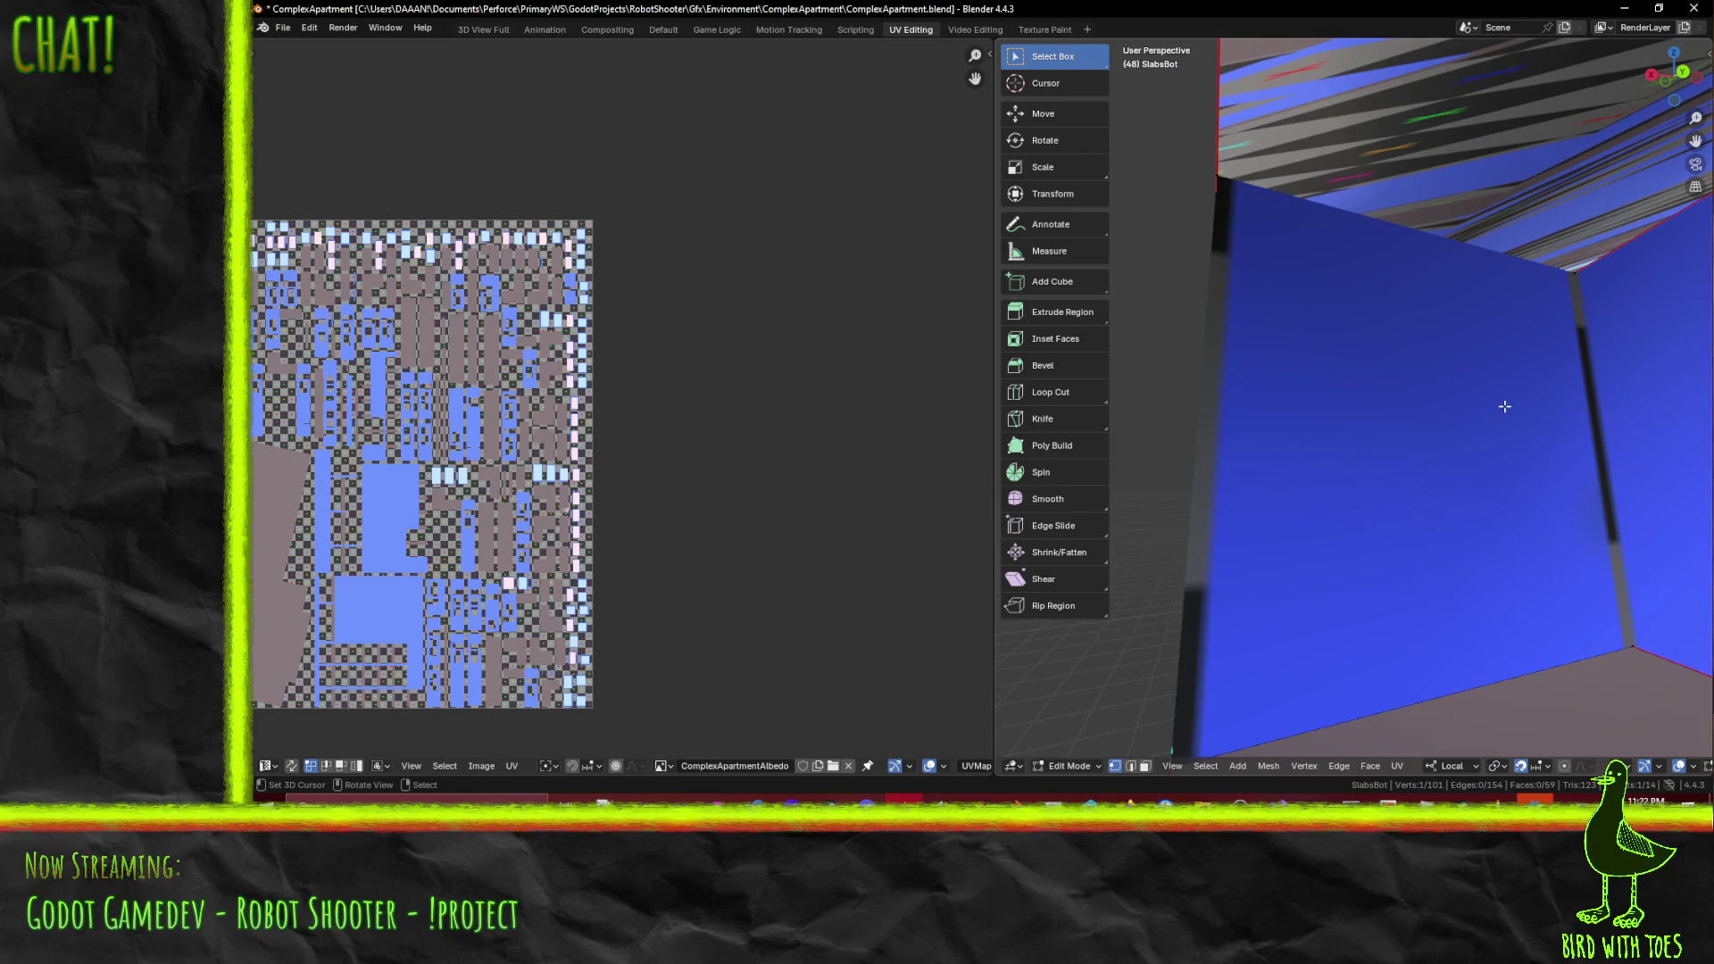
{"action": "key", "text": "k"}
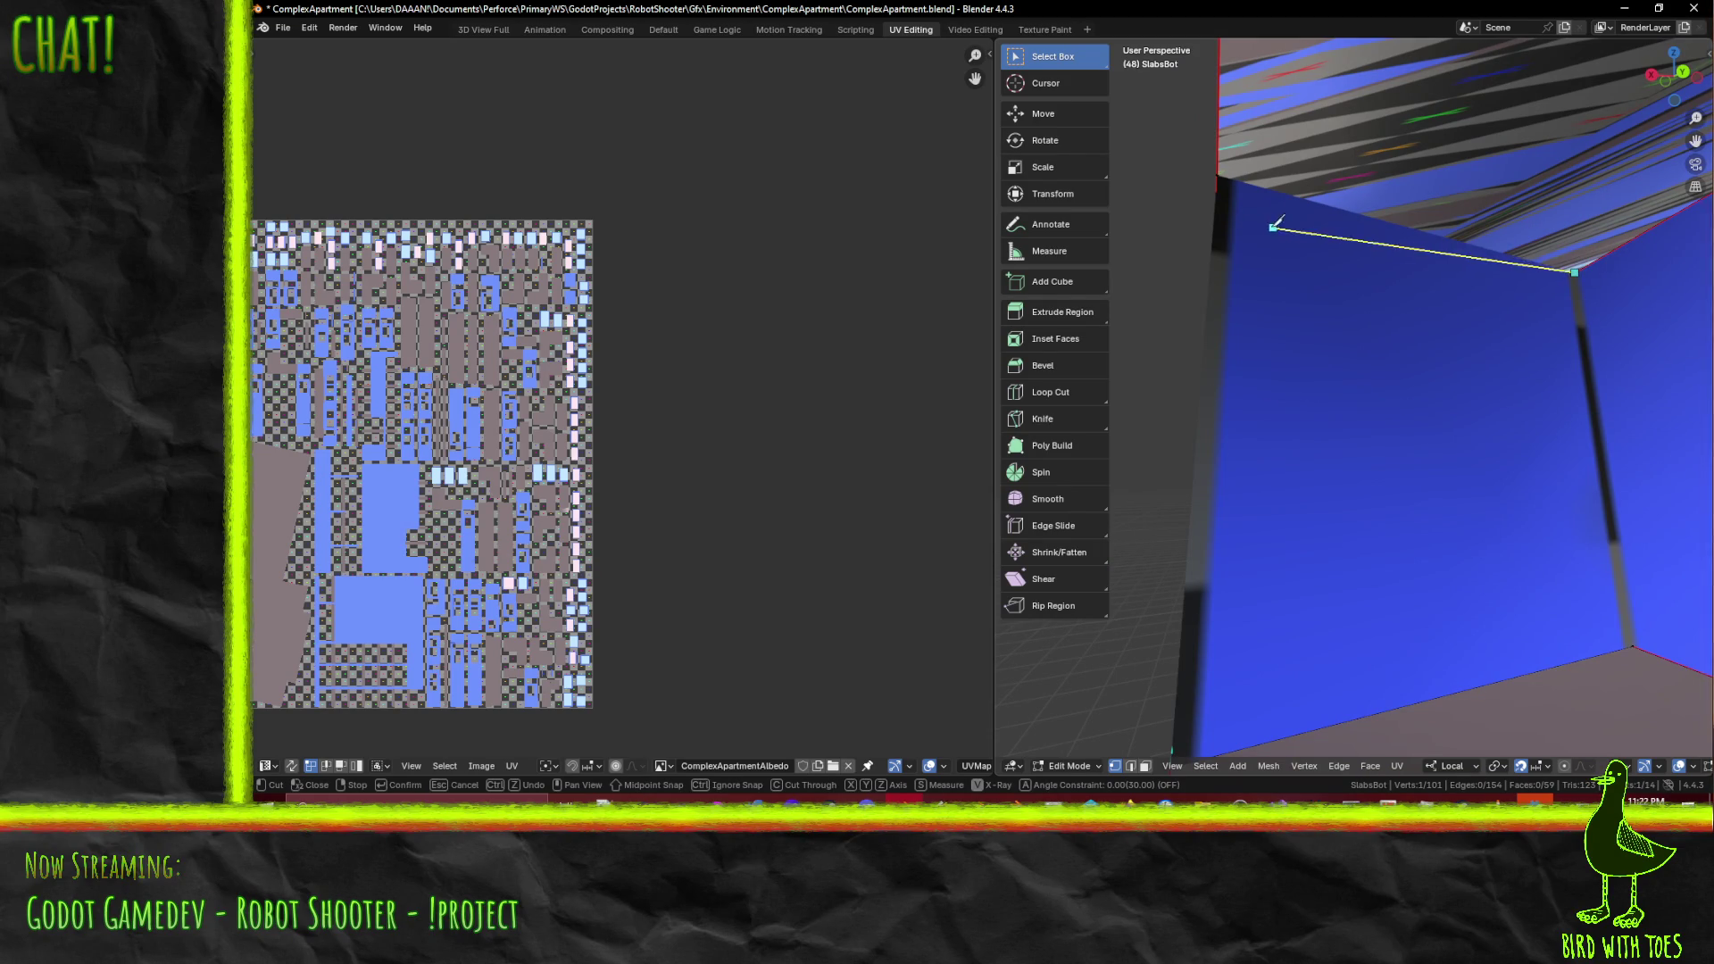
{"action": "middle_click_drag", "start_coordinate": [1274, 228], "coordinate": [1283, 230]}
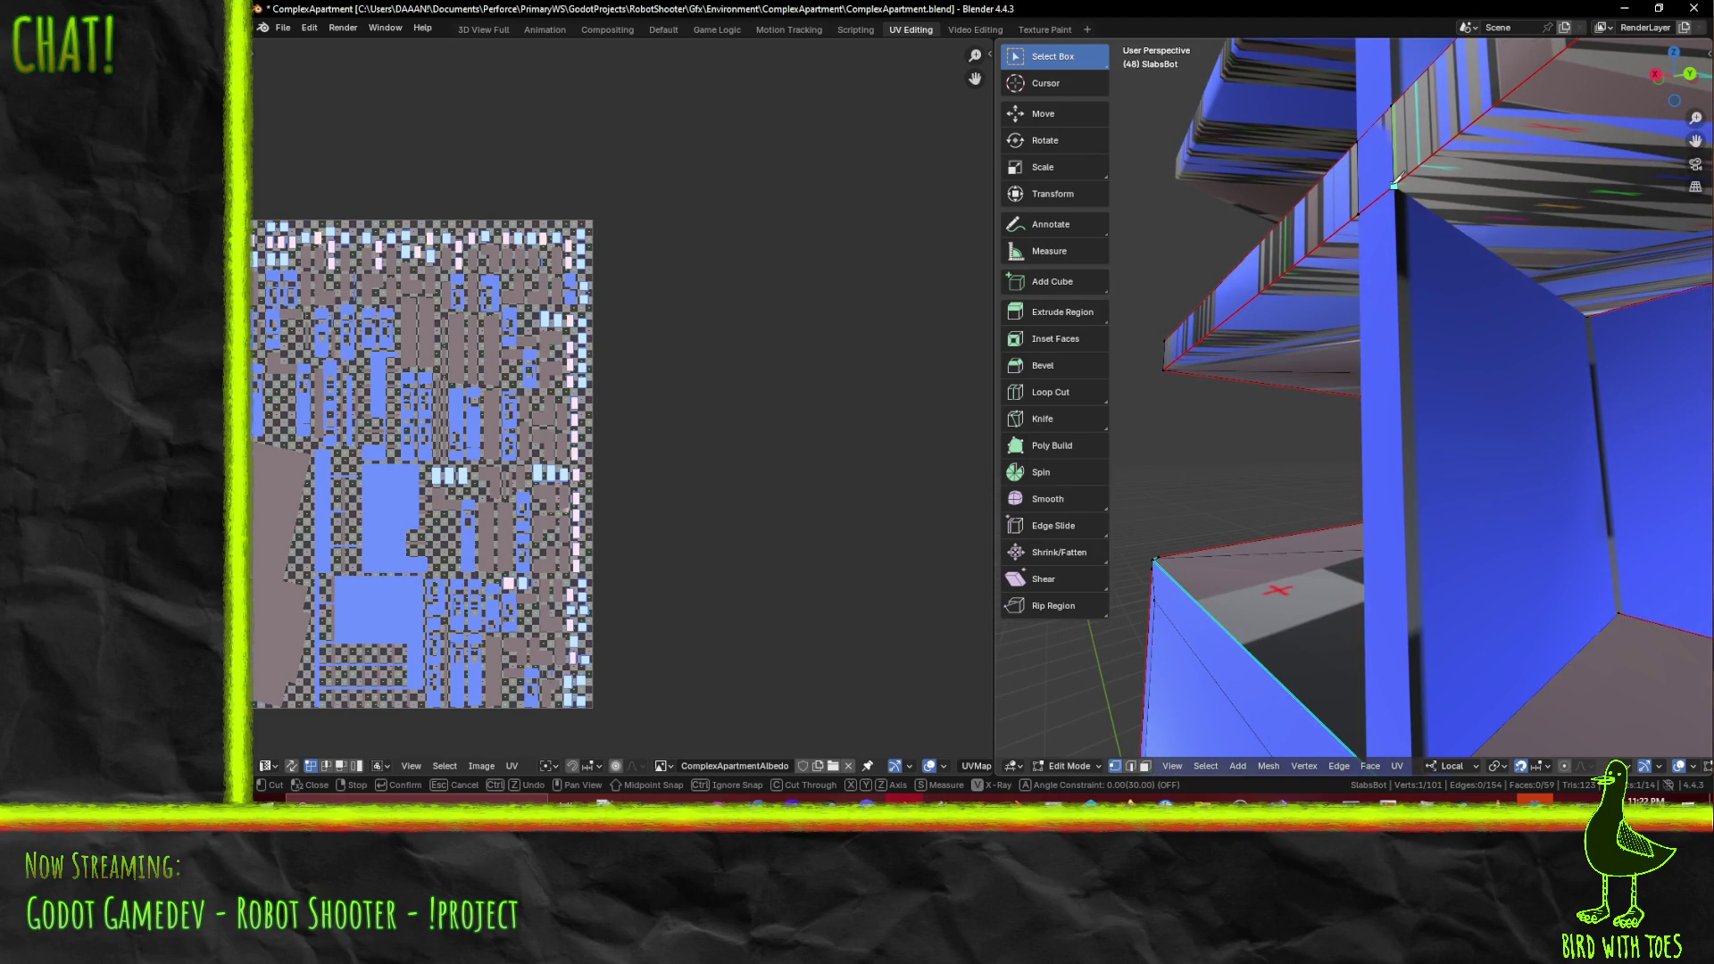
{"action": "mouse_move", "coordinate": [1400, 177]}
{"action": "middle_mouse_down"}
{"action": "mouse_move", "coordinate": [1255, 319]}
{"action": "mouse_move", "coordinate": [1340, 278]}
{"action": "middle_mouse_up"}
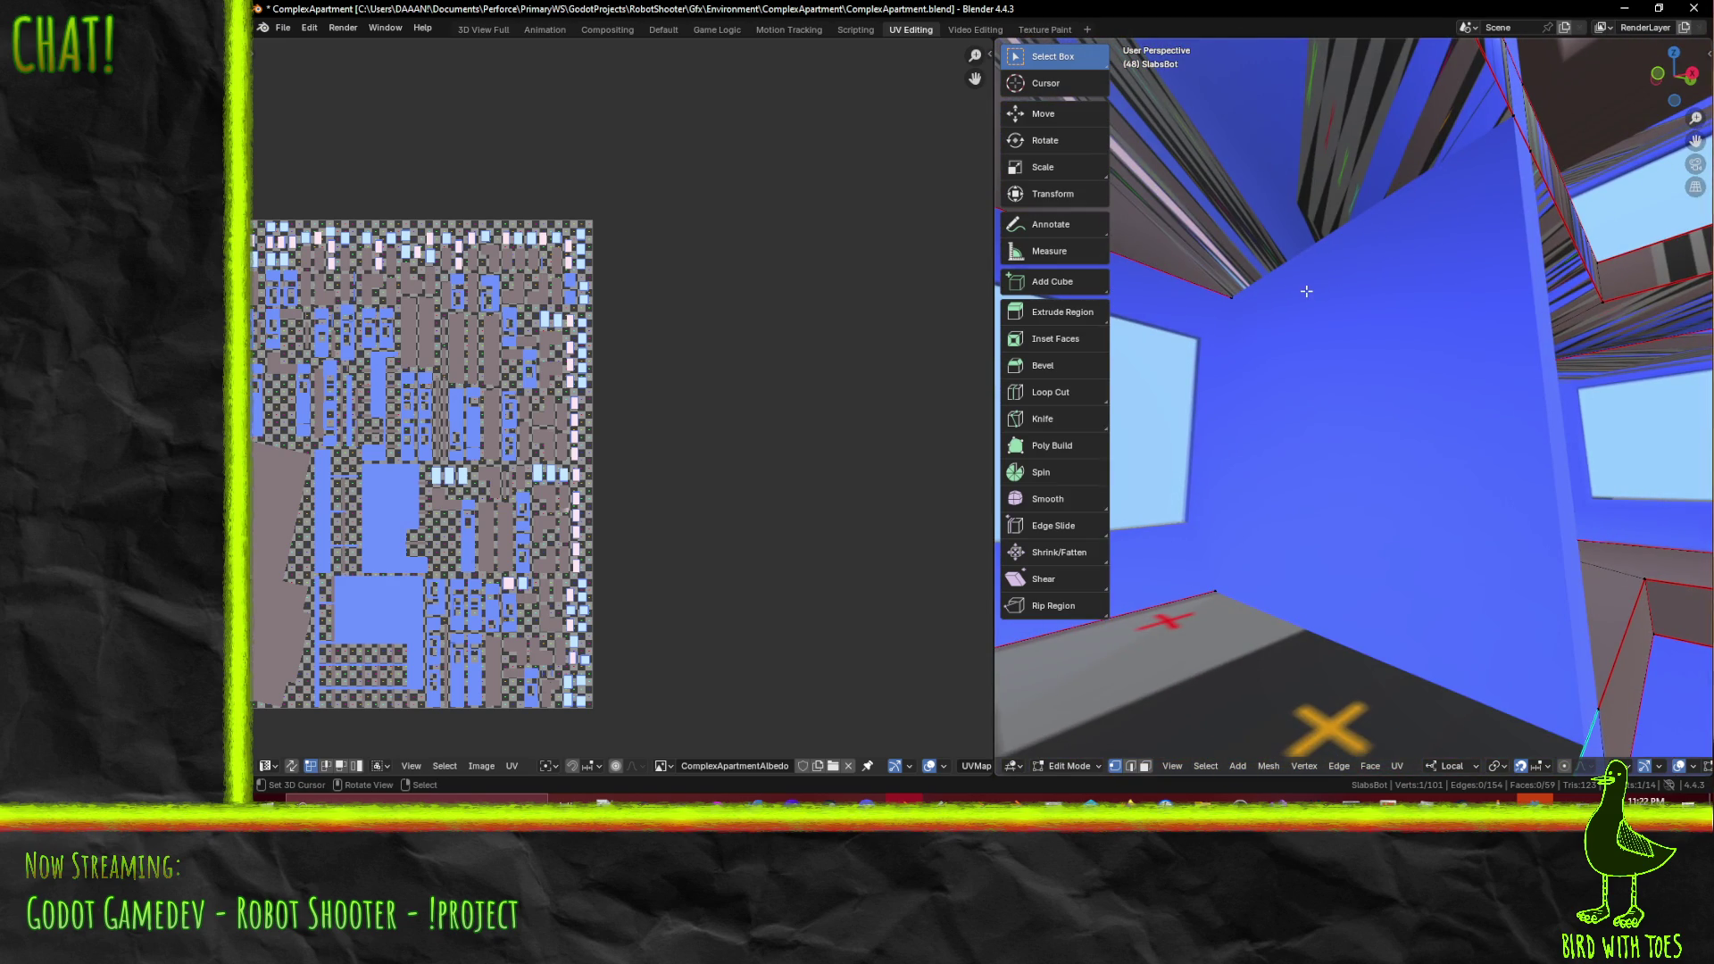
{"action": "key", "text": "k"}
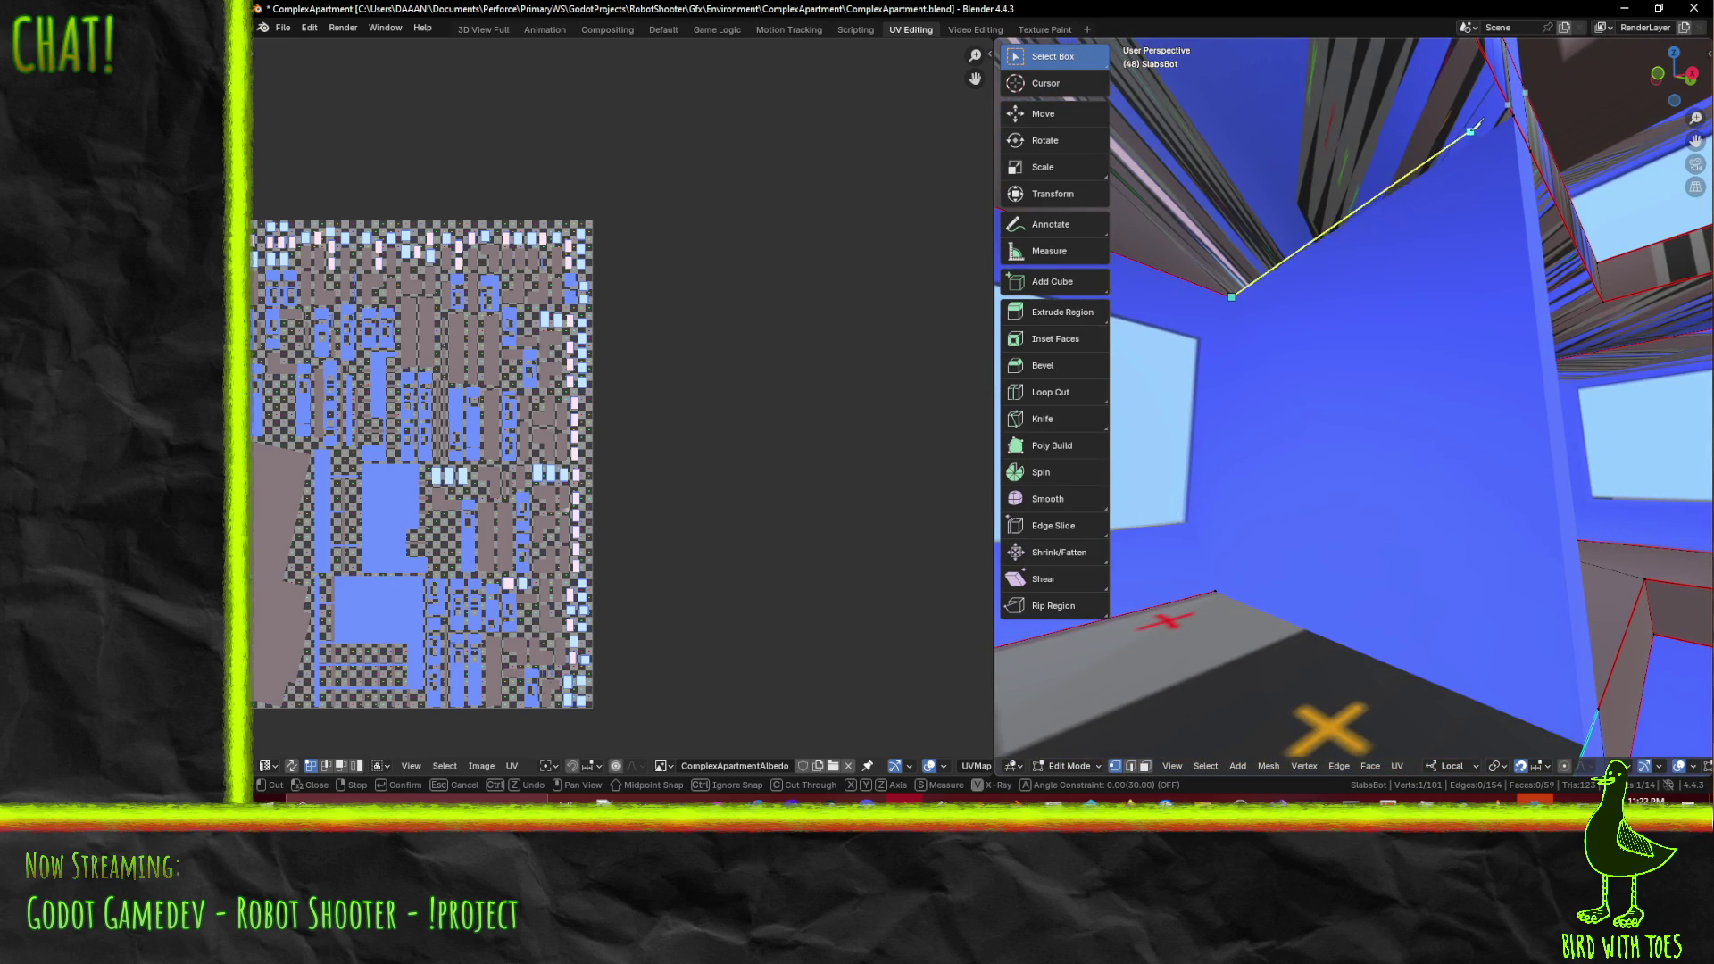
{"action": "key", "text": "Escape"}
- Select the long ceiling strip face along the slab edge and return to wireframe
{"action": "middle_click_drag", "start_coordinate": [1527, 114], "coordinate": [1507, 216]}
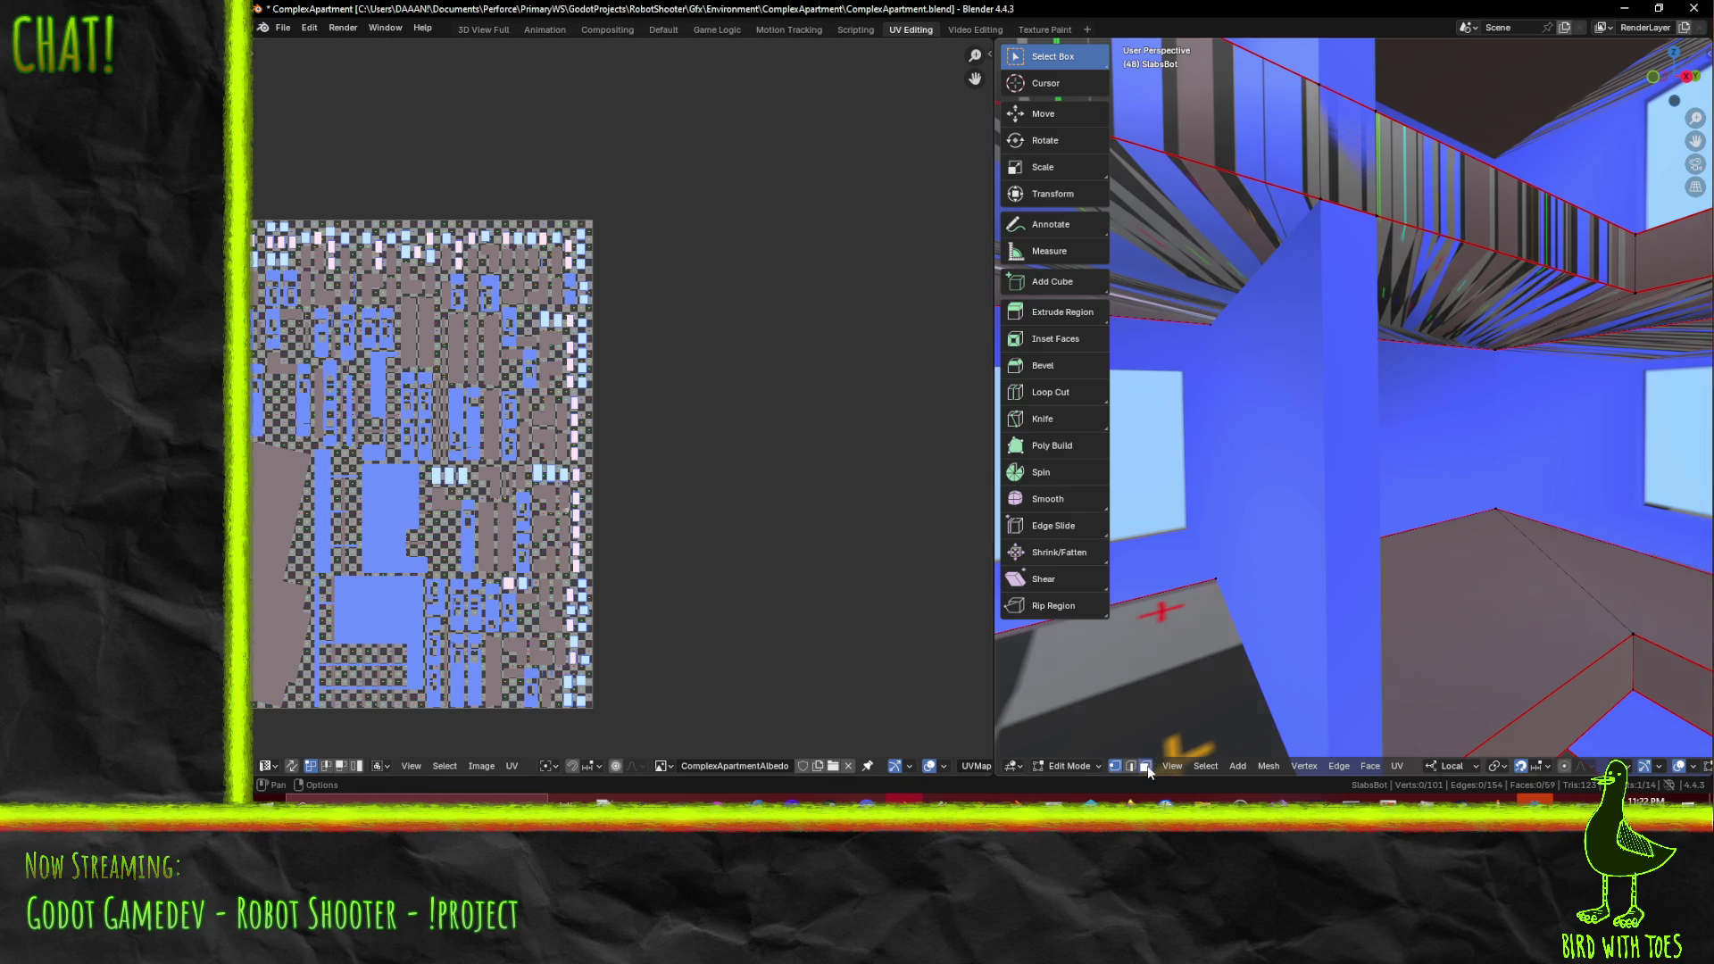
{"action": "left_click", "coordinate": [1341, 156]}
{"action": "middle_click_drag", "start_coordinate": [1354, 181], "coordinate": [1439, 381]}
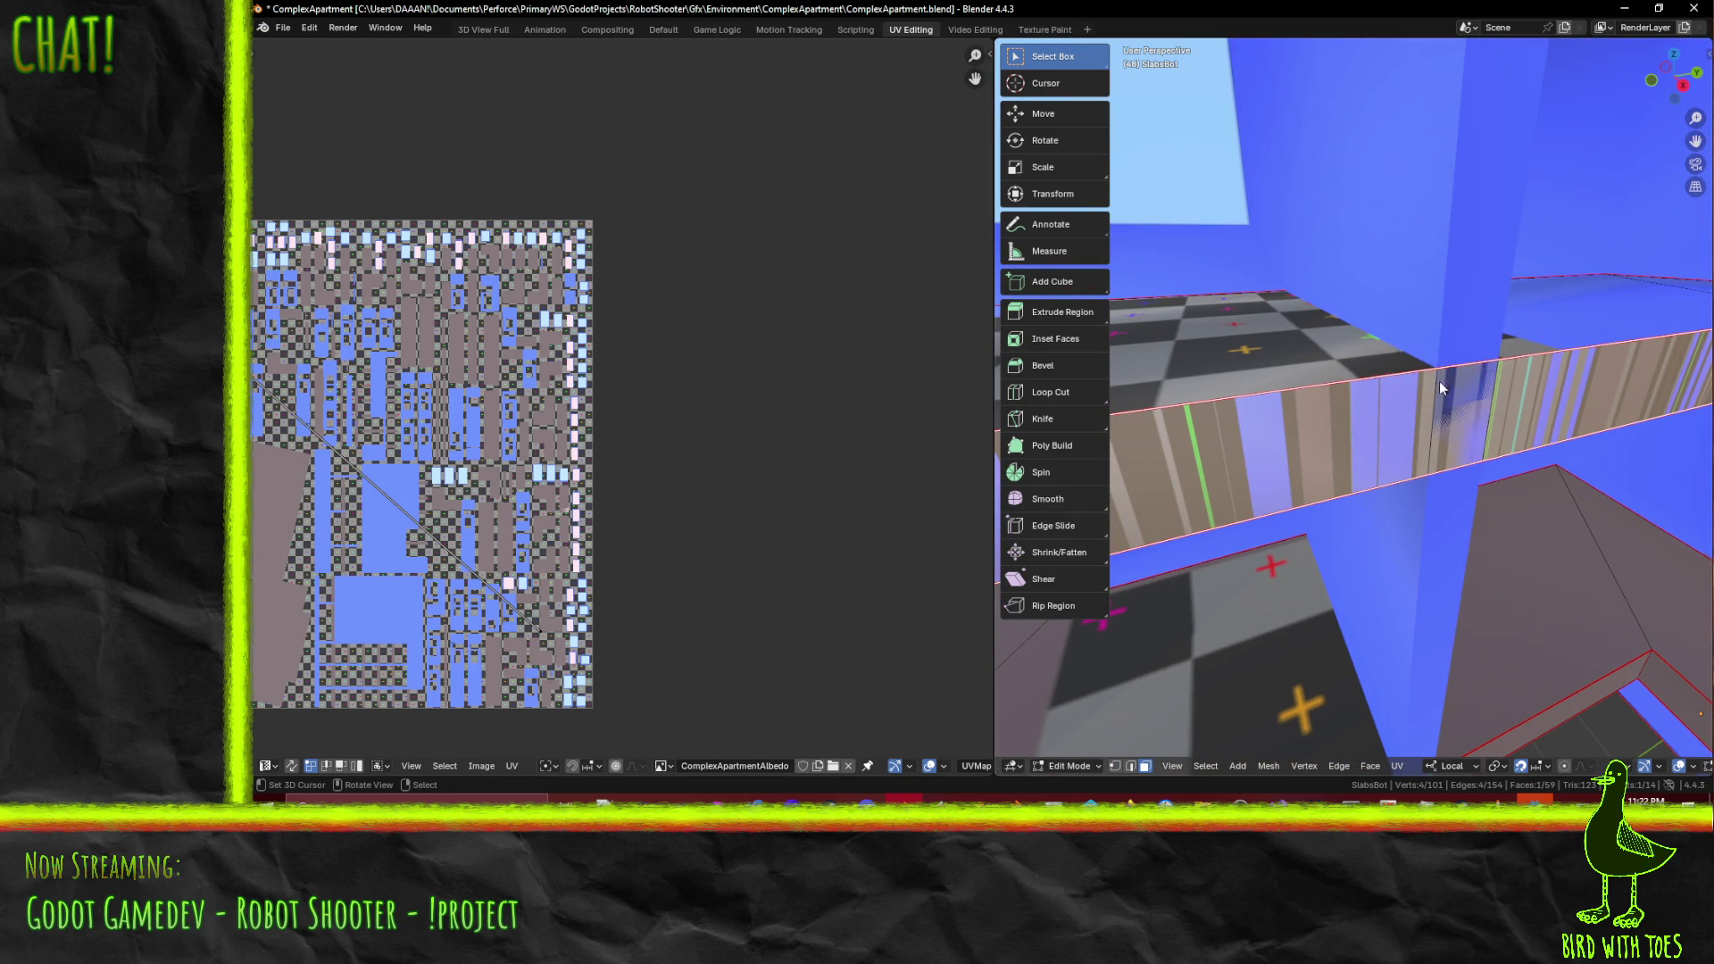
{"action": "key", "text": "z"}
{"action": "left_click", "coordinate": [1298, 386]}
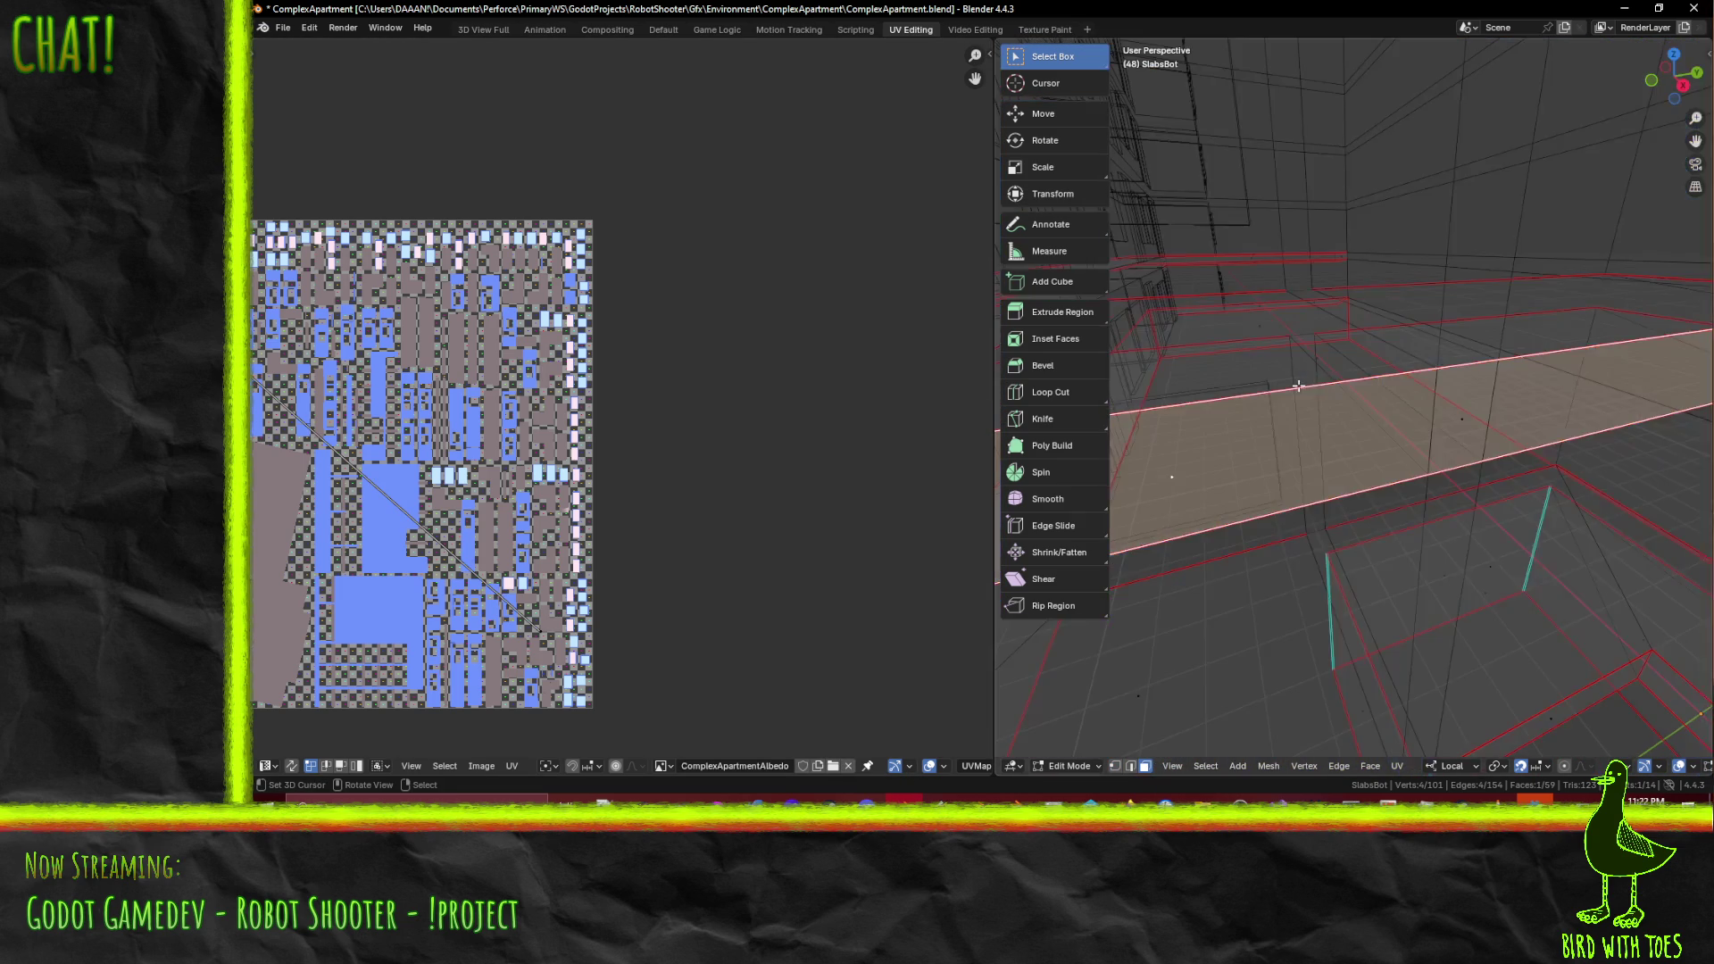
- In material preview, select the stray beam top face and delete it
{"action": "scroll", "coordinate": [1428, 431], "scroll_direction": "down", "scroll_amount": 3}
{"action": "key", "text": "x"}
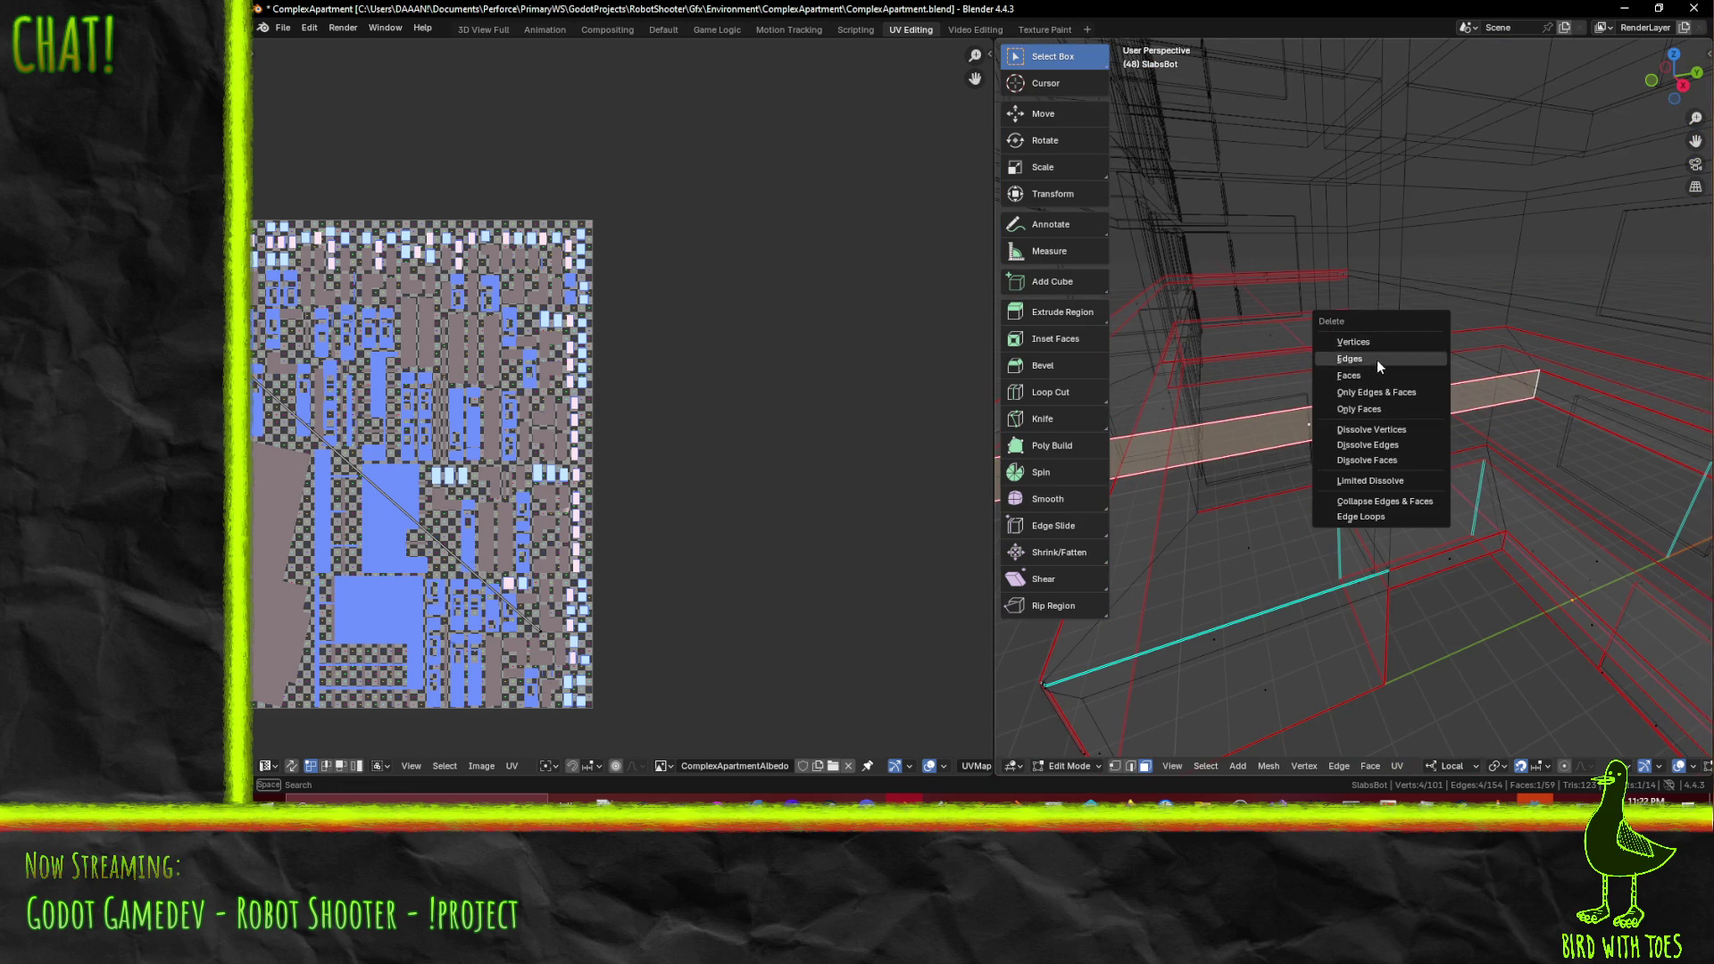
{"action": "key", "text": "Escape"}
{"action": "key", "text": "z"}
{"action": "left_click", "coordinate": [1375, 507]}
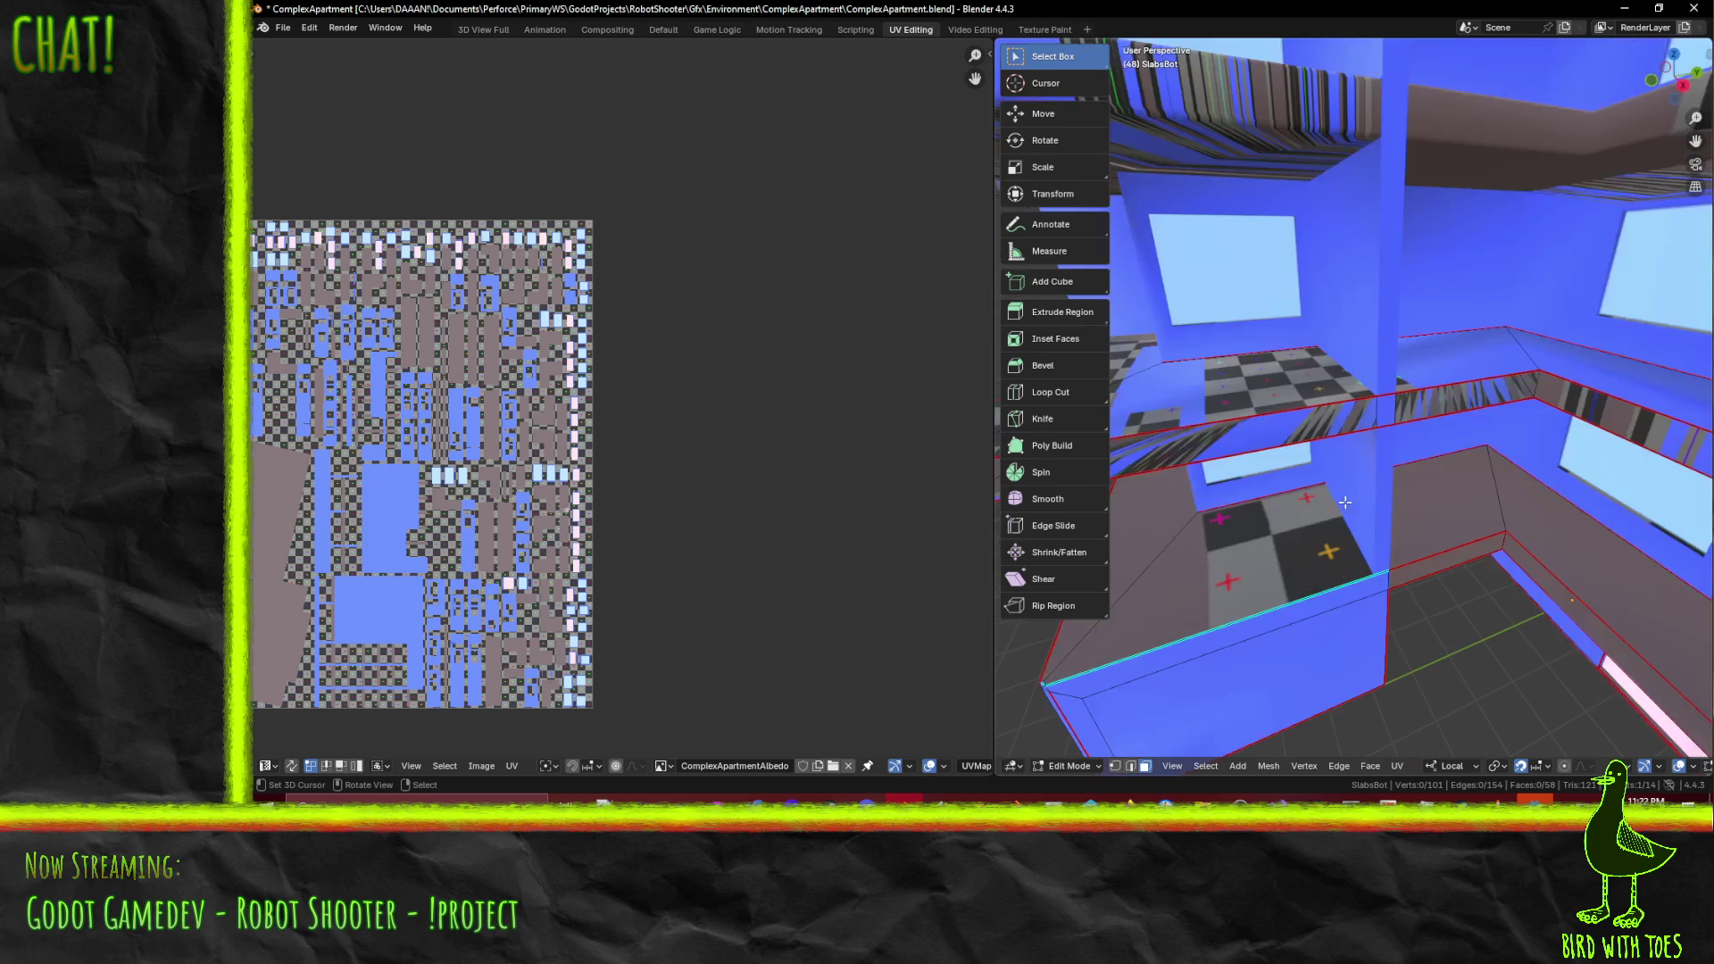
{"action": "middle_click_drag", "start_coordinate": [1372, 506], "coordinate": [1338, 438]}
{"action": "left_click", "coordinate": [1334, 428]}
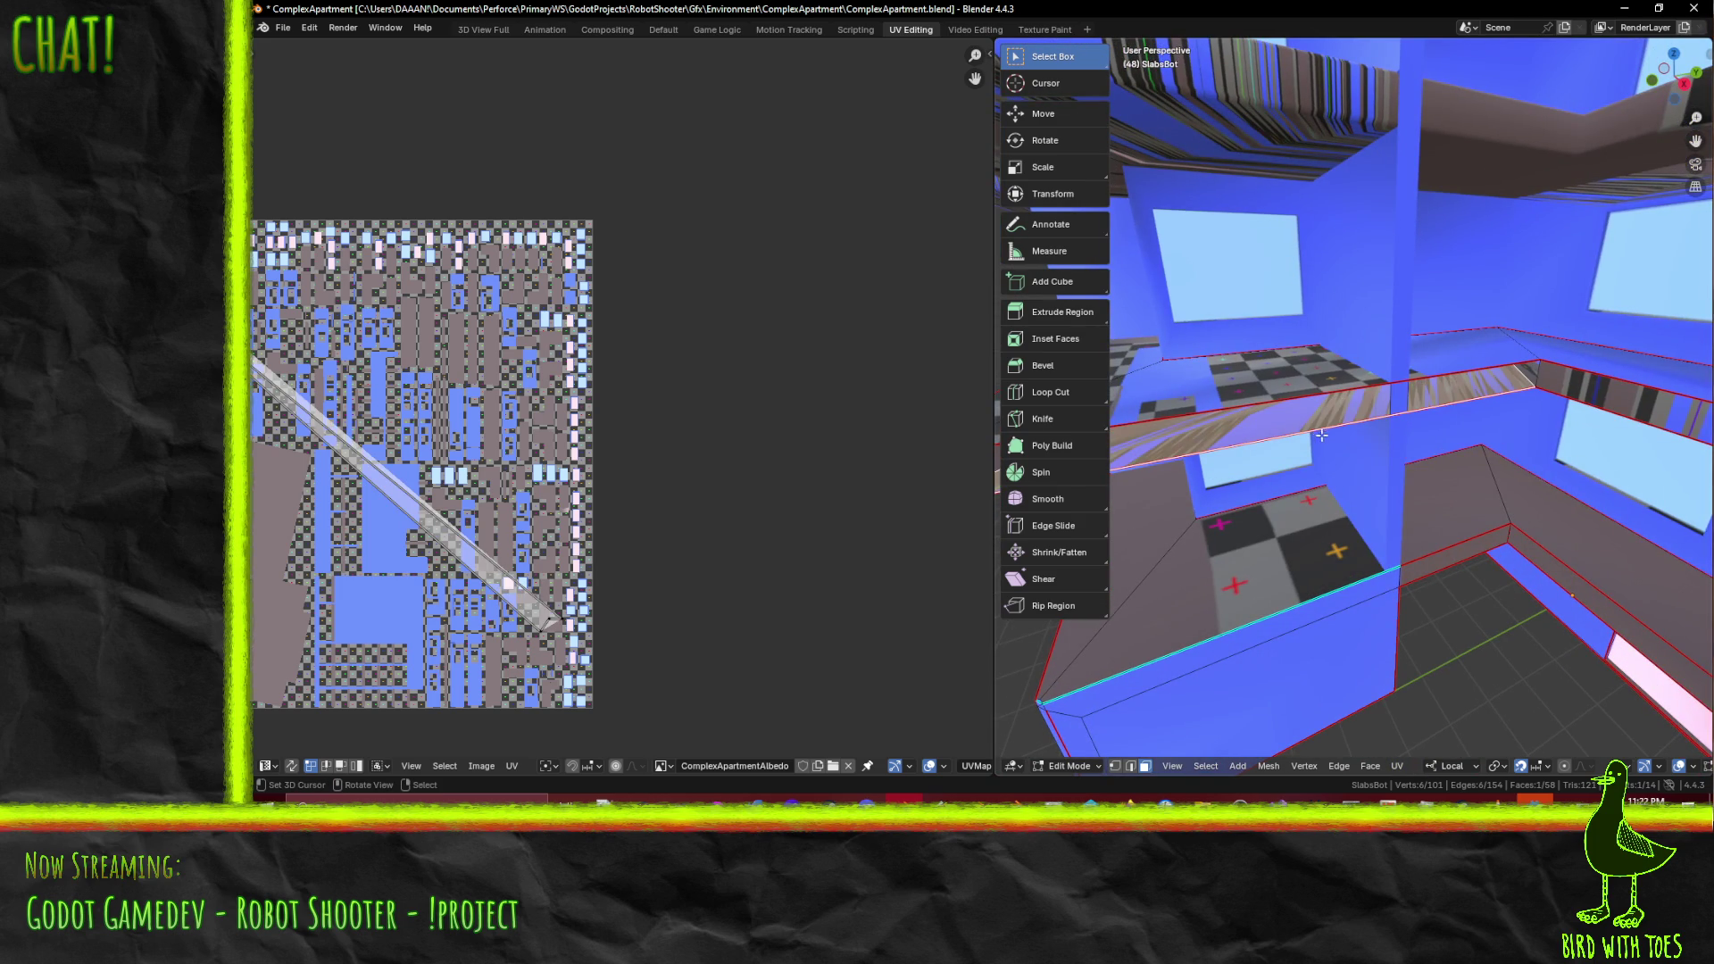
{"action": "key", "text": "x"}
{"action": "left_click", "coordinate": [1303, 438]}
- Delete the next stray face and the stray floor face, leaving 55 faces
{"action": "mouse_move", "coordinate": [1303, 437]}
{"action": "middle_mouse_down"}
{"action": "mouse_move", "coordinate": [1405, 394]}
{"action": "mouse_move", "coordinate": [1370, 392]}
{"action": "mouse_move", "coordinate": [1389, 400]}
{"action": "mouse_move", "coordinate": [1352, 397]}
{"action": "mouse_move", "coordinate": [1406, 408]}
{"action": "mouse_move", "coordinate": [1389, 441]}
{"action": "mouse_move", "coordinate": [1423, 416]}
{"action": "mouse_move", "coordinate": [1497, 420]}
{"action": "mouse_move", "coordinate": [1391, 441]}
{"action": "middle_mouse_up"}
{"action": "key", "text": "x"}
{"action": "left_click", "coordinate": [1398, 416]}
{"action": "left_click", "coordinate": [1396, 416]}
{"action": "key", "text": "x"}
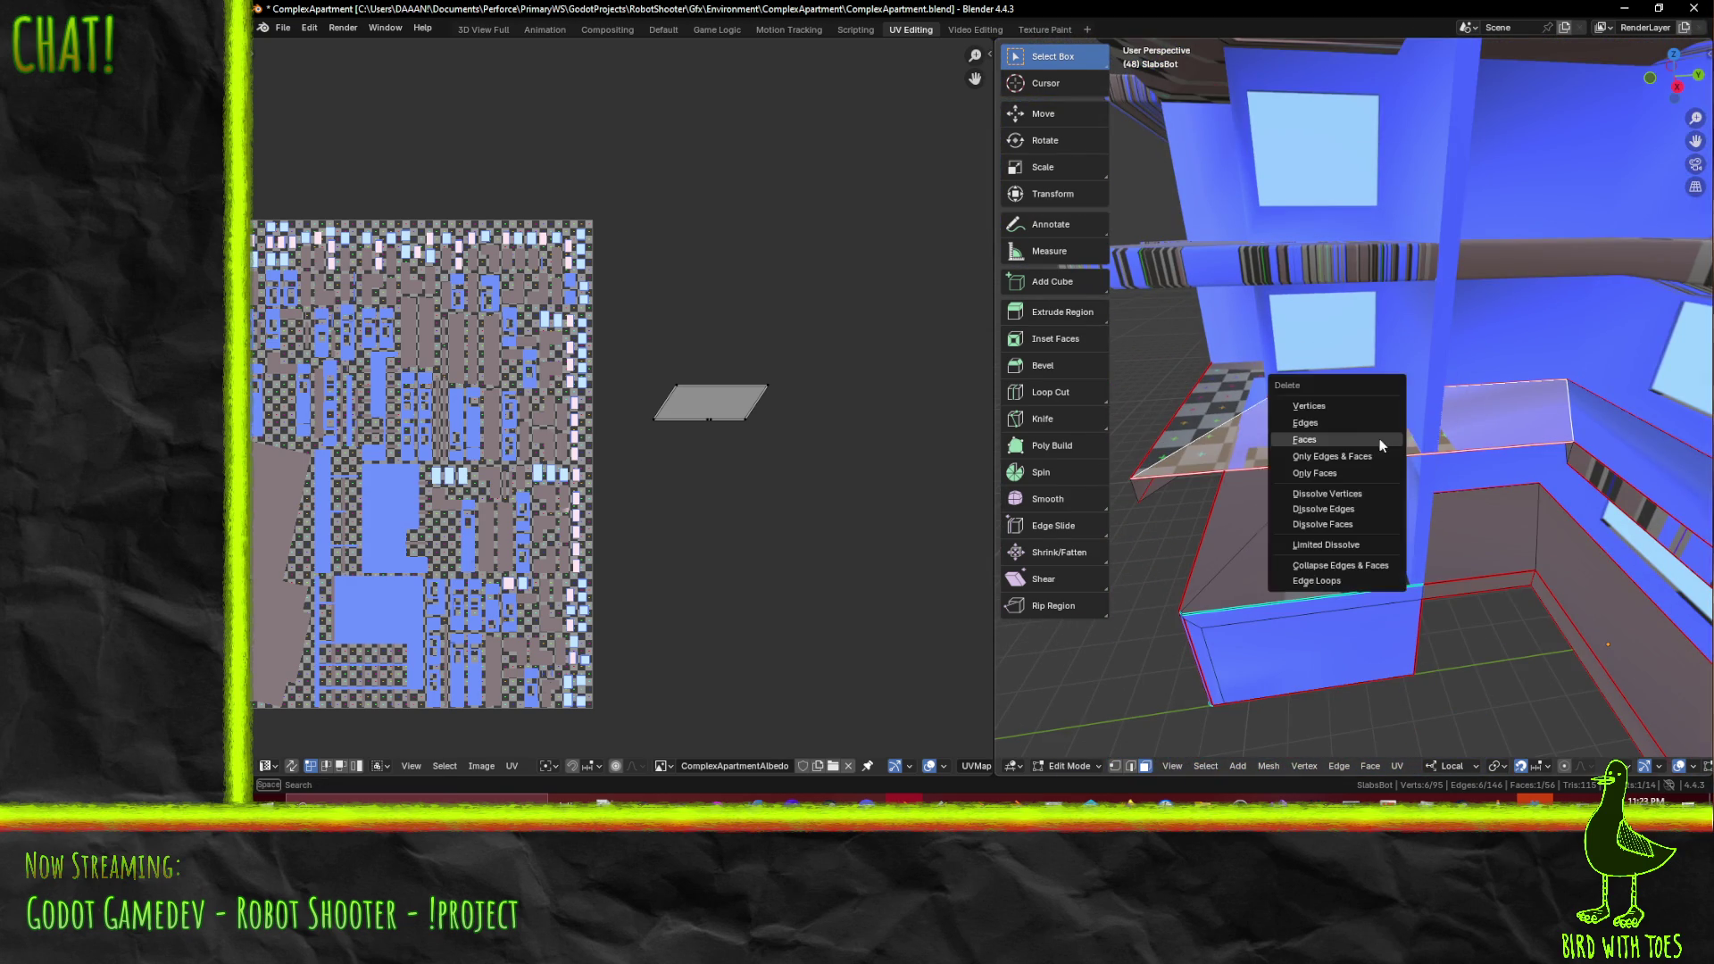
{"action": "left_click", "coordinate": [1344, 442]}
- Switch to vertex select mode with wireframe shading
{"action": "mouse_move", "coordinate": [1237, 460]}
{"action": "middle_mouse_down"}
{"action": "mouse_move", "coordinate": [1200, 412]}
{"action": "mouse_move", "coordinate": [1240, 418]}
{"action": "middle_mouse_up"}
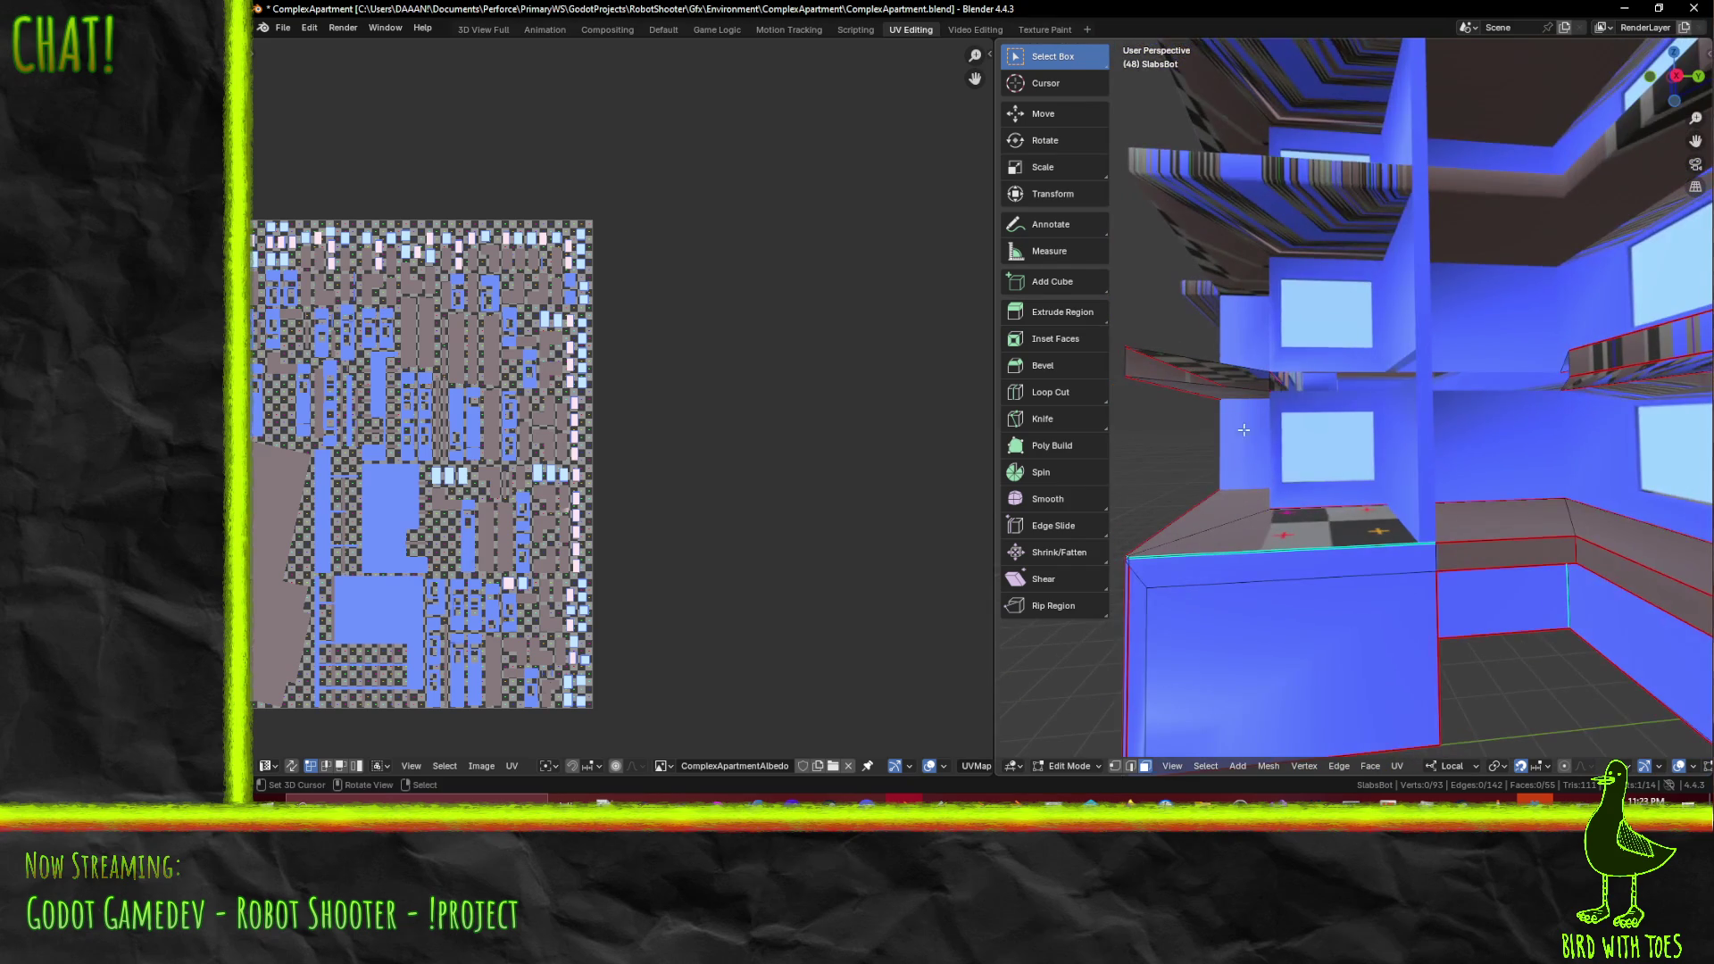
{"action": "left_click", "coordinate": [1114, 766]}
{"action": "key", "text": "z"}
{"action": "left_click", "coordinate": [1245, 496]}
{"action": "middle_click_drag", "start_coordinate": [1245, 497], "coordinate": [1434, 486]}
- Duplicate two corner vertices along local Y, the second copy by 5 units
{"action": "key", "text": "z"}
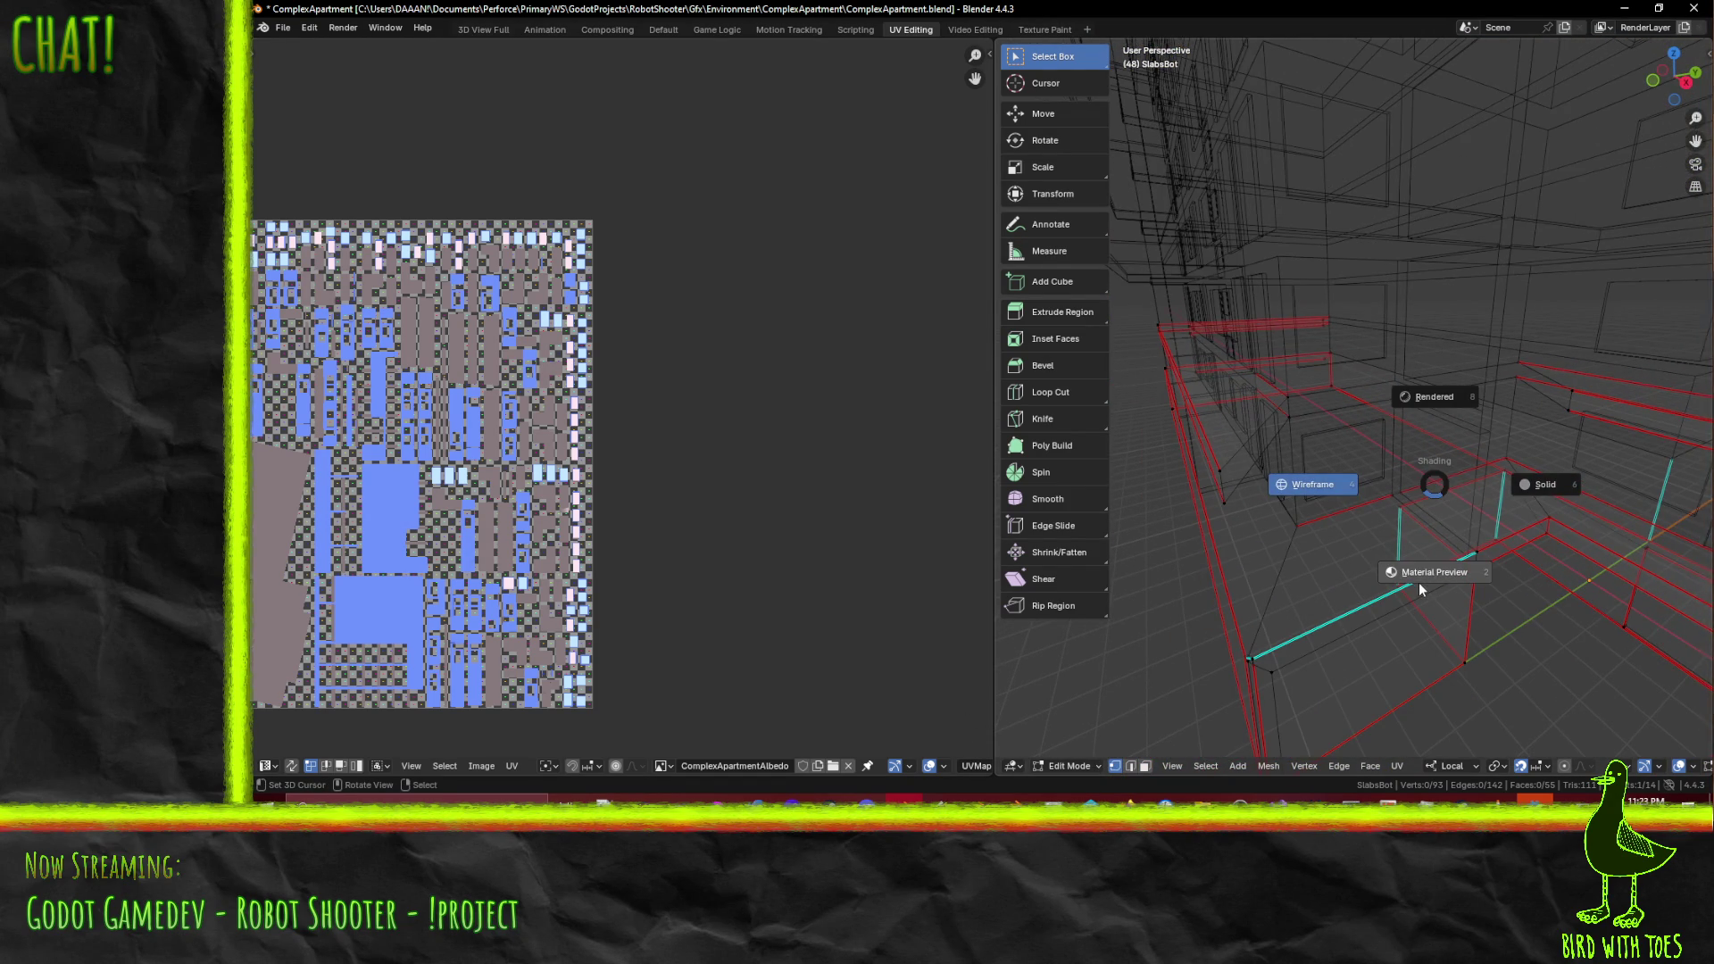
{"action": "left_click", "coordinate": [1418, 582]}
{"action": "middle_click_drag", "start_coordinate": [1158, 446], "coordinate": [1279, 431]}
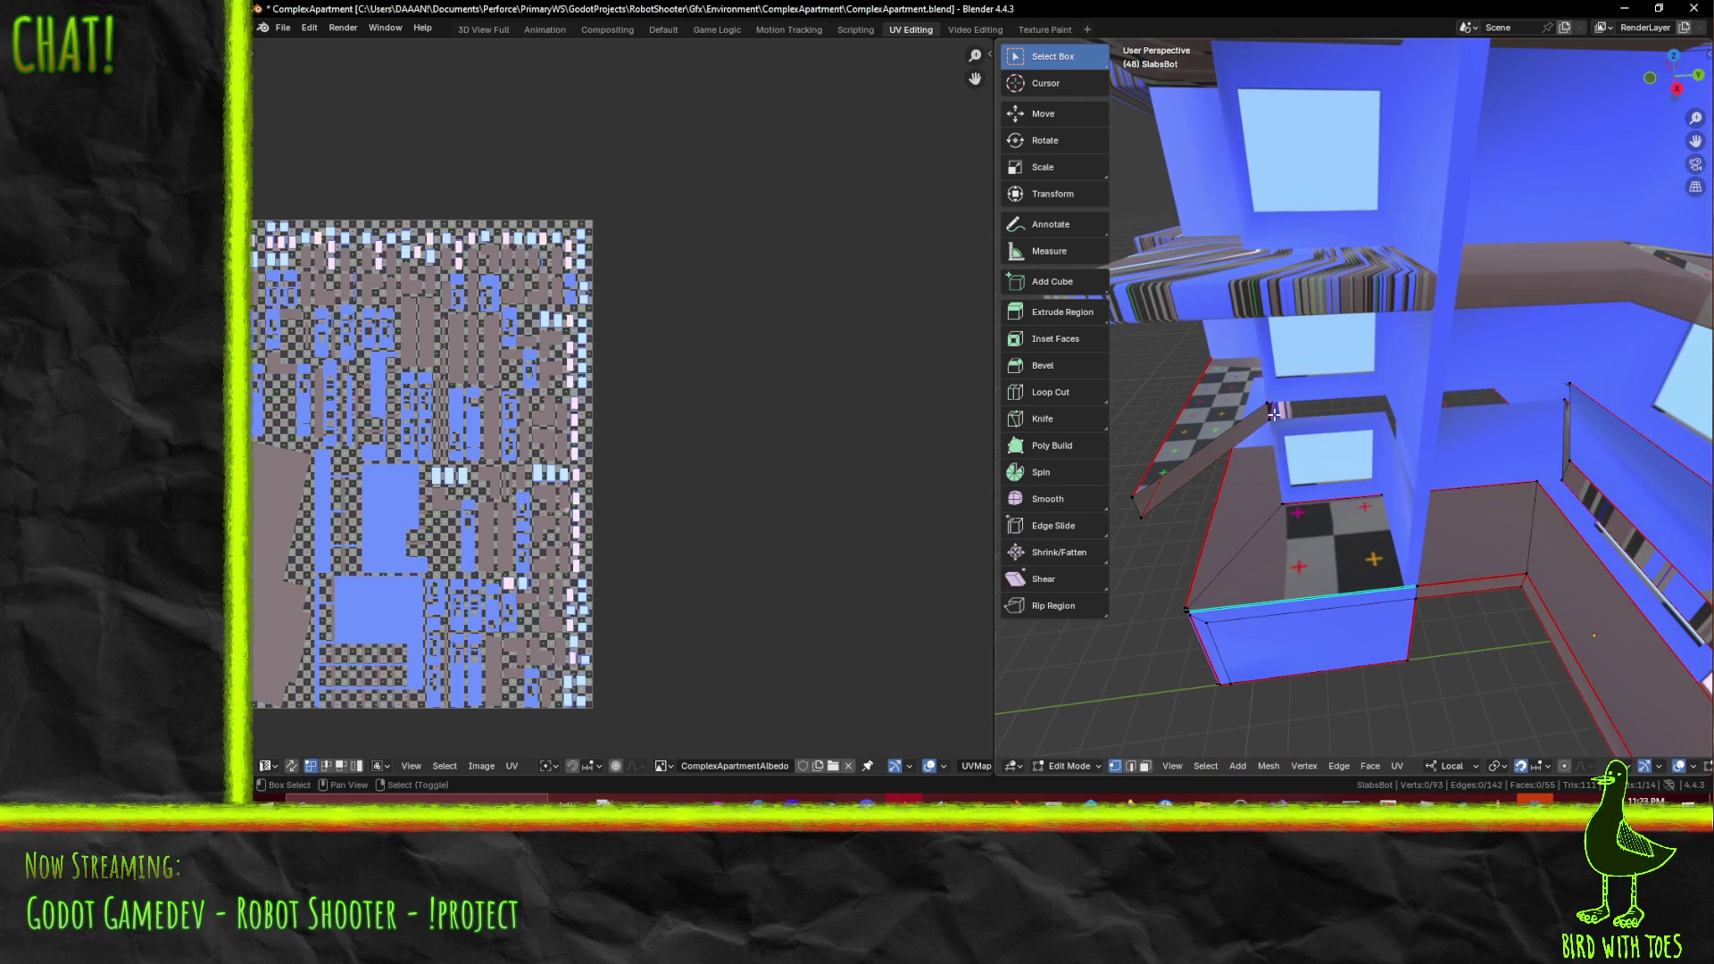
{"action": "left_click", "coordinate": [1334, 497], "text": "shift"}
{"action": "key", "text": "shift+d"}
{"action": "key", "text": "x"}
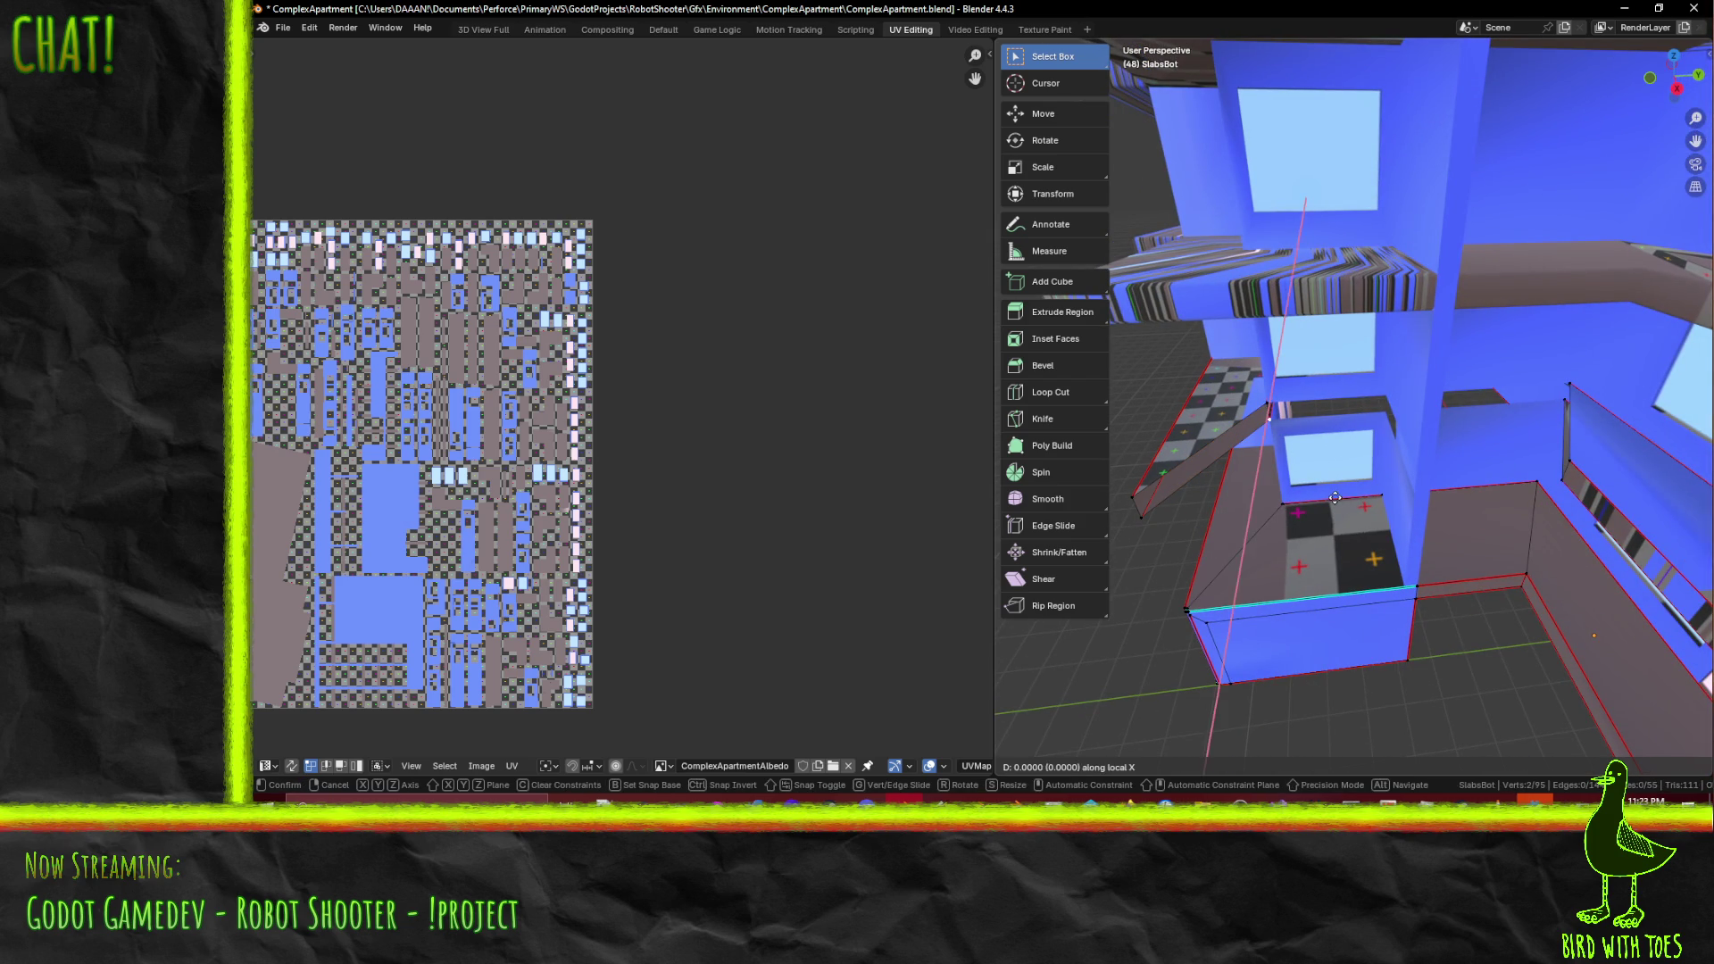
{"action": "key", "text": "y"}
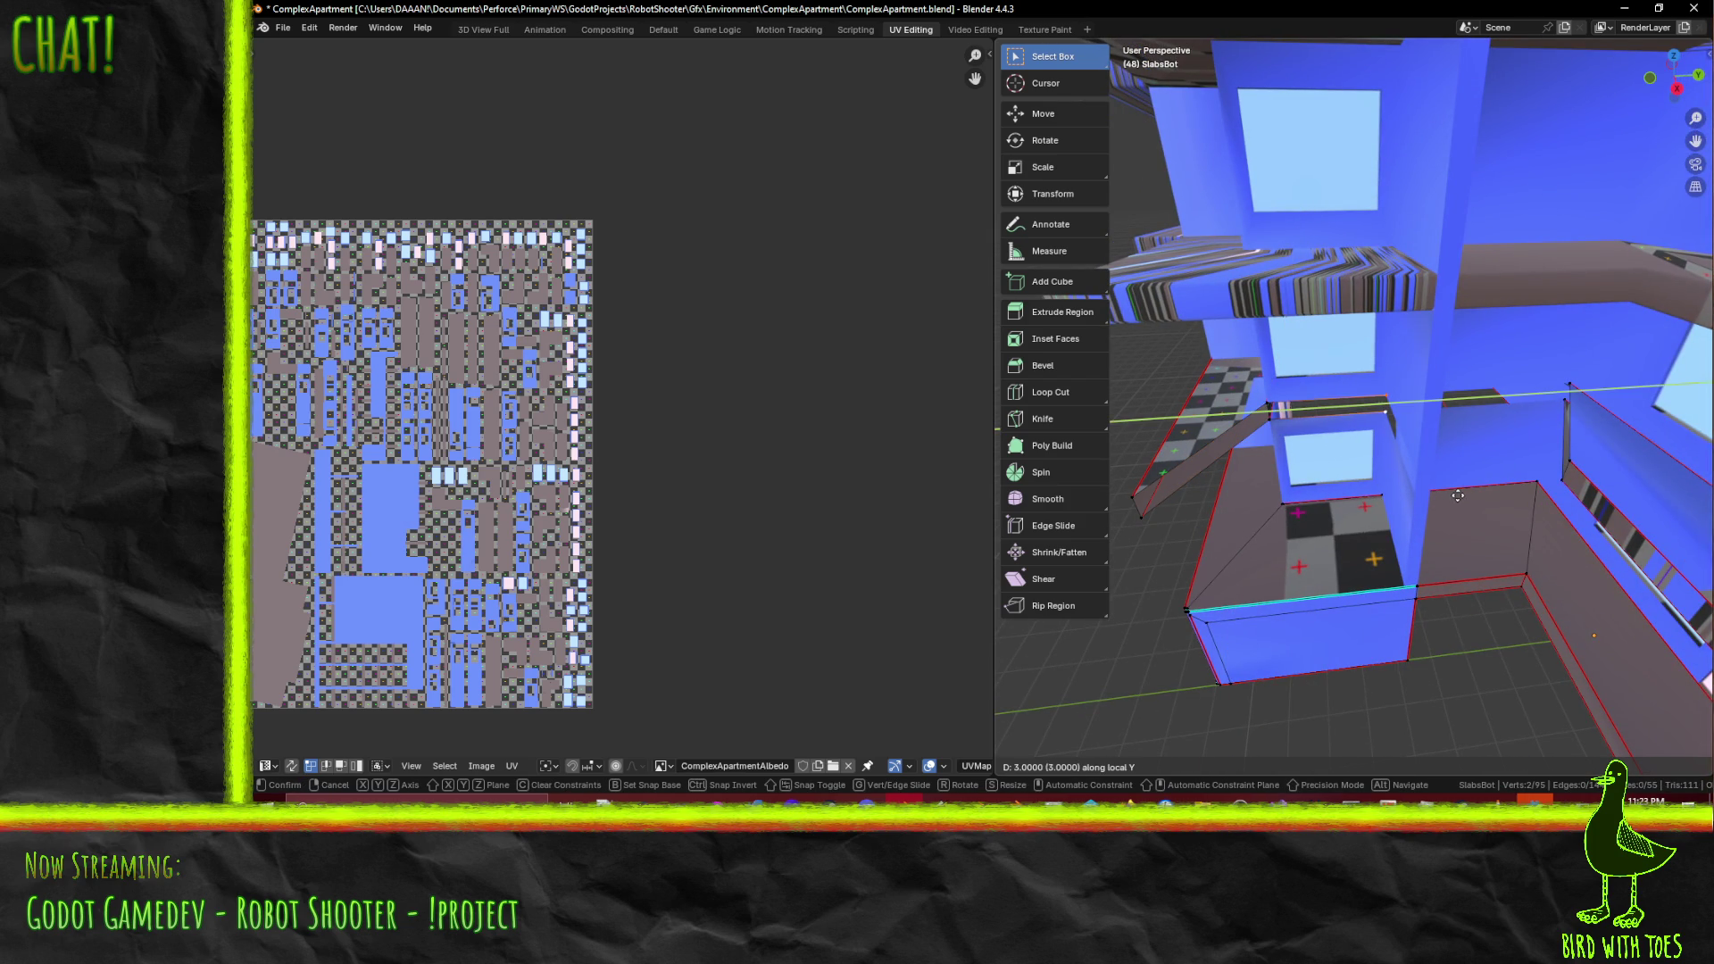
{"action": "left_click", "coordinate": [1458, 496]}
{"action": "left_click", "coordinate": [1140, 514]}
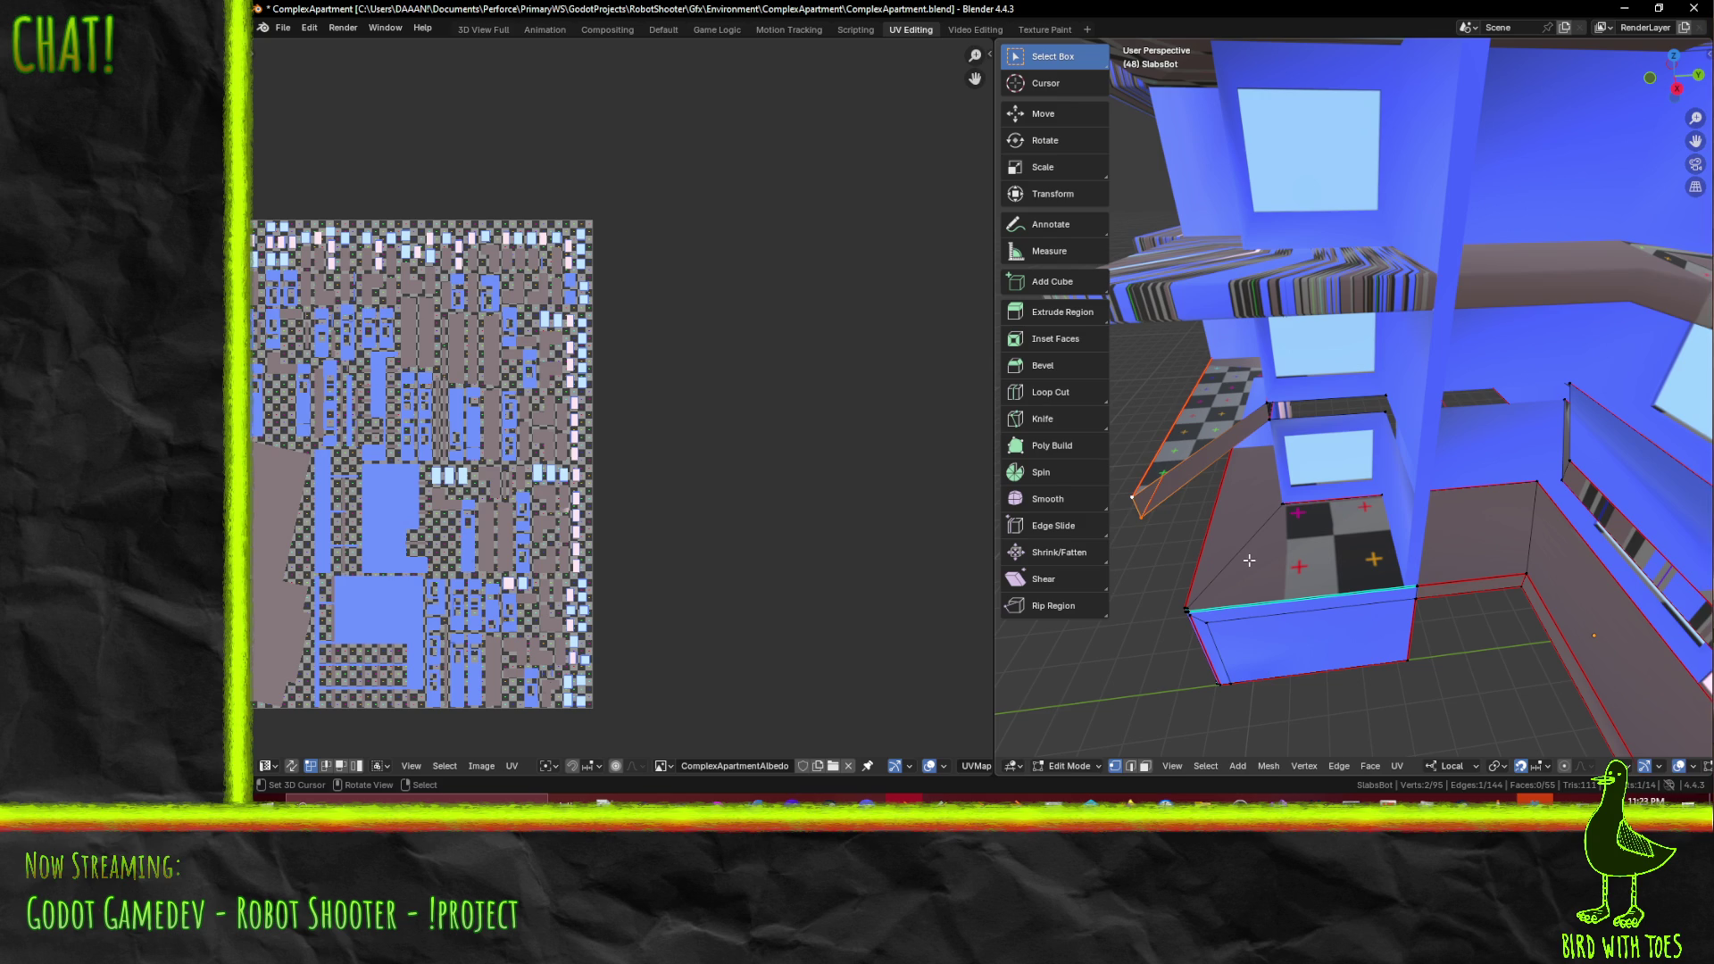
{"action": "key", "text": "shift+d"}
{"action": "key", "text": "y"}
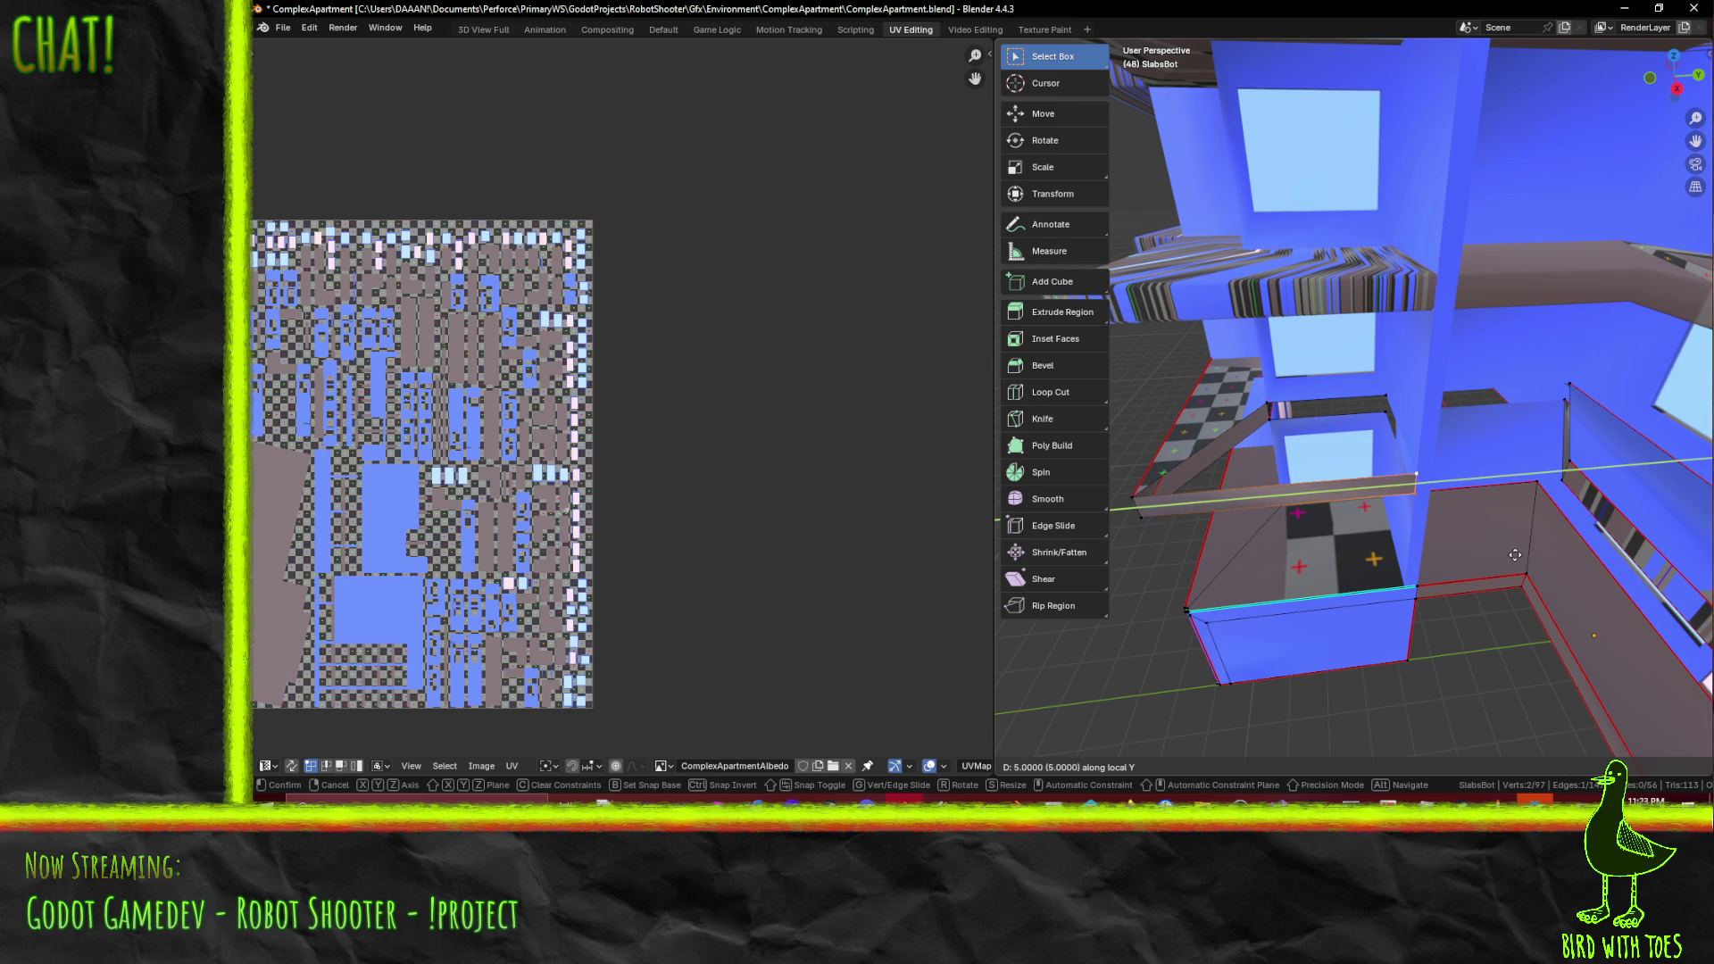
{"action": "left_click", "coordinate": [1514, 554]}
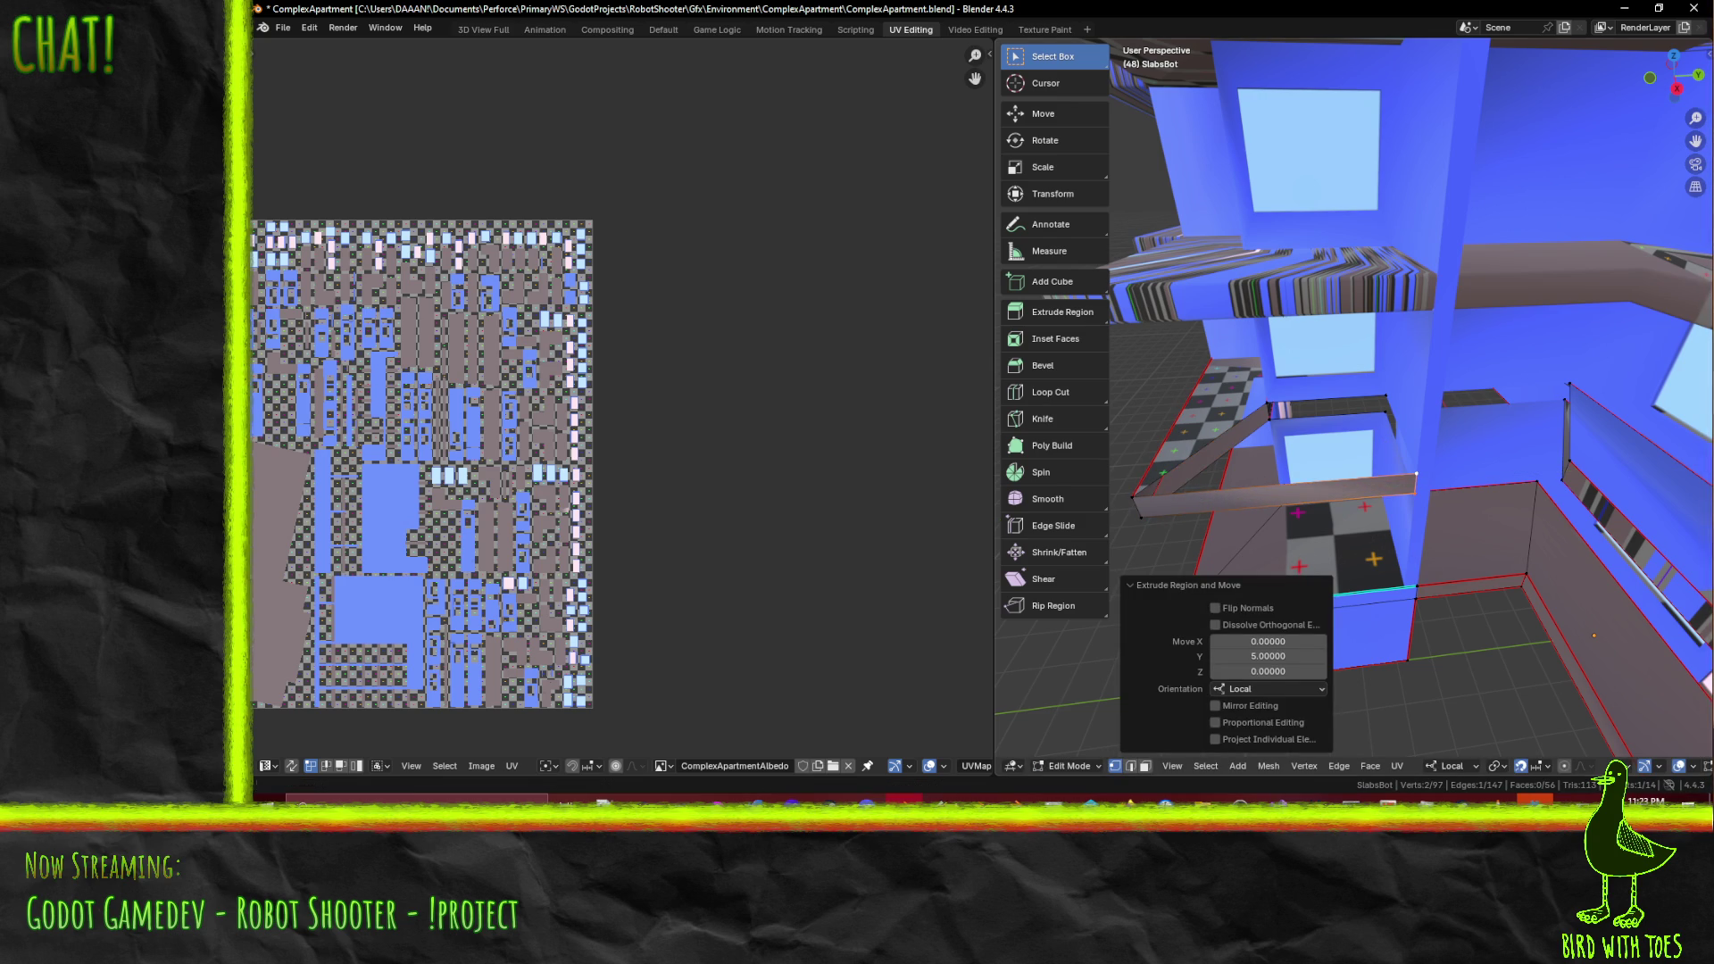
- In edge mode, fill the two selected edges with a new face
{"action": "key", "text": "2"}
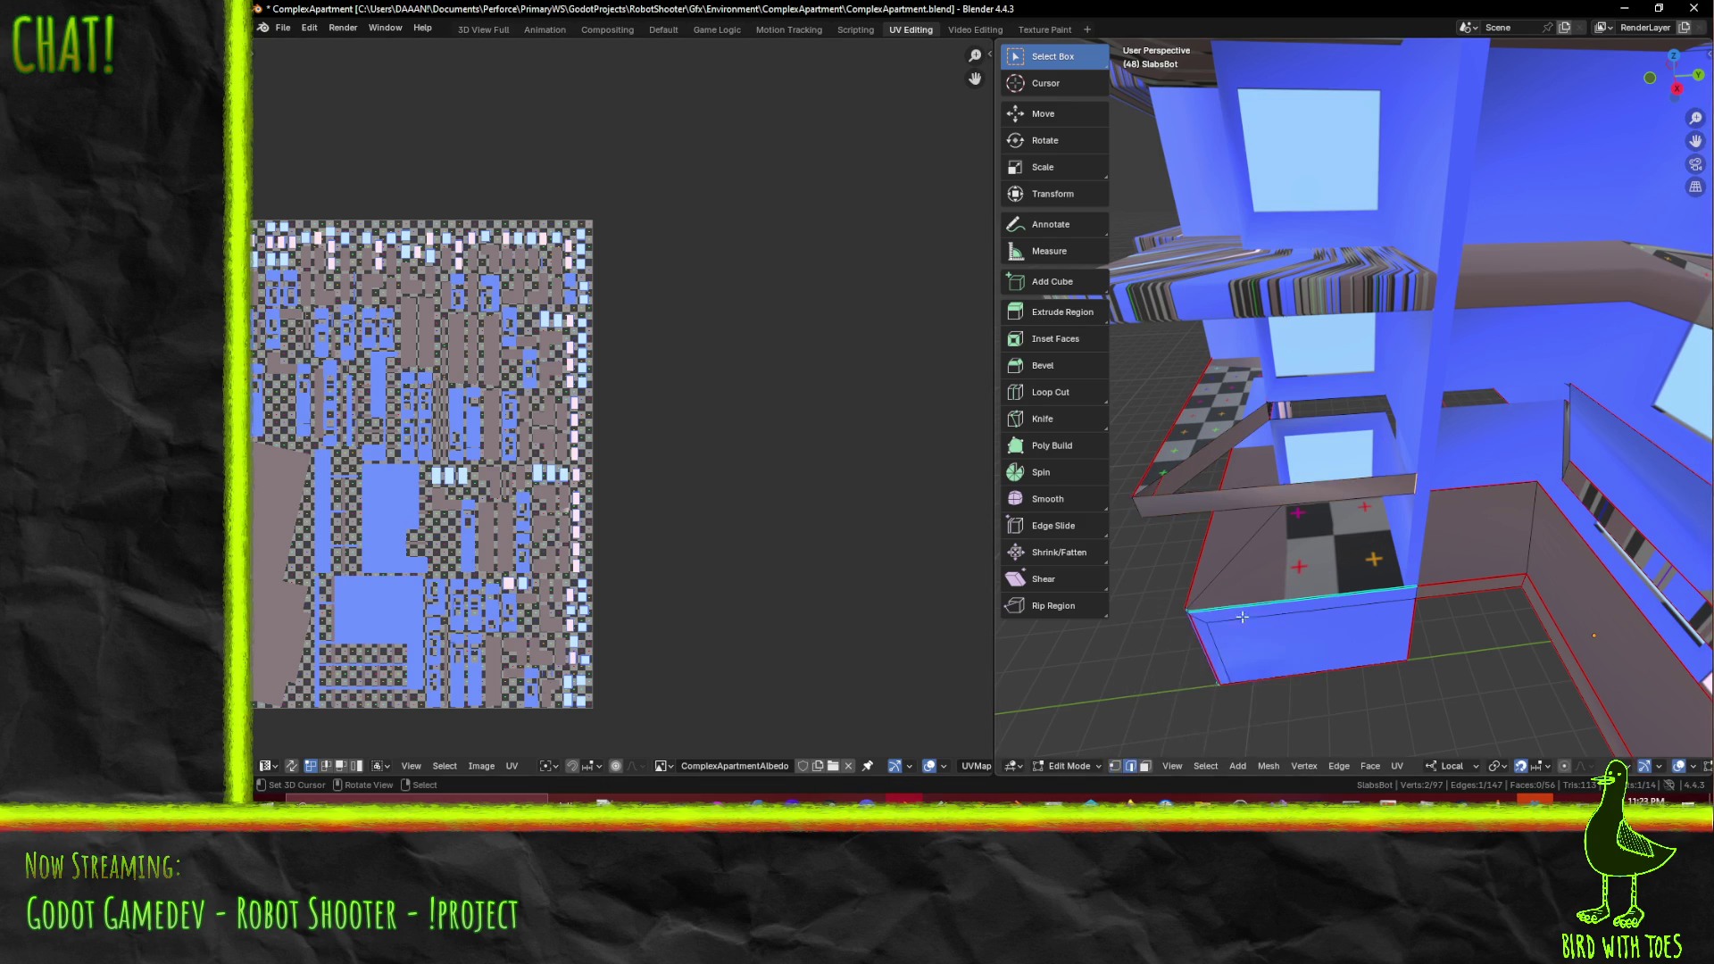
{"action": "mouse_move", "coordinate": [1354, 388]}
{"action": "middle_mouse_down"}
{"action": "mouse_move", "coordinate": [1329, 368]}
{"action": "mouse_move", "coordinate": [1370, 451]}
{"action": "mouse_move", "coordinate": [1355, 520]}
{"action": "mouse_move", "coordinate": [1156, 511]}
{"action": "middle_mouse_up"}
{"action": "left_click", "coordinate": [1339, 390], "text": "shift"}
{"action": "key", "text": "f"}
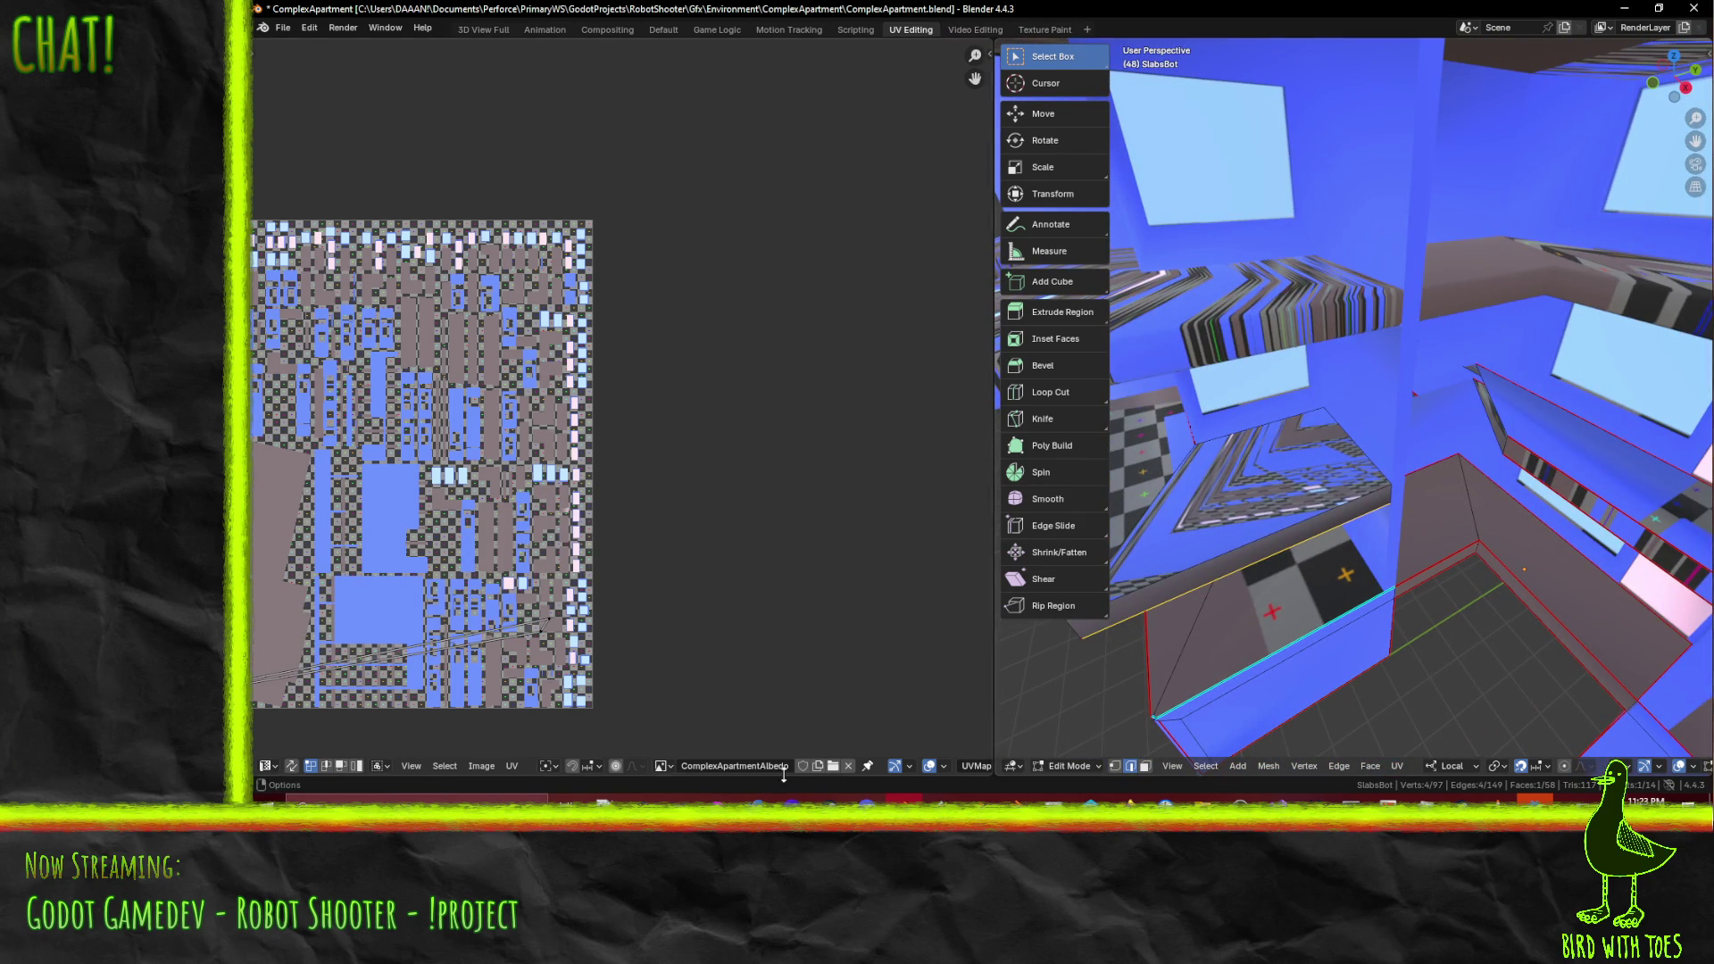
- Extrude the new face's slab edge -2 along local Y
{"action": "left_click", "coordinate": [1508, 444]}
{"action": "left_click", "coordinate": [1508, 443]}
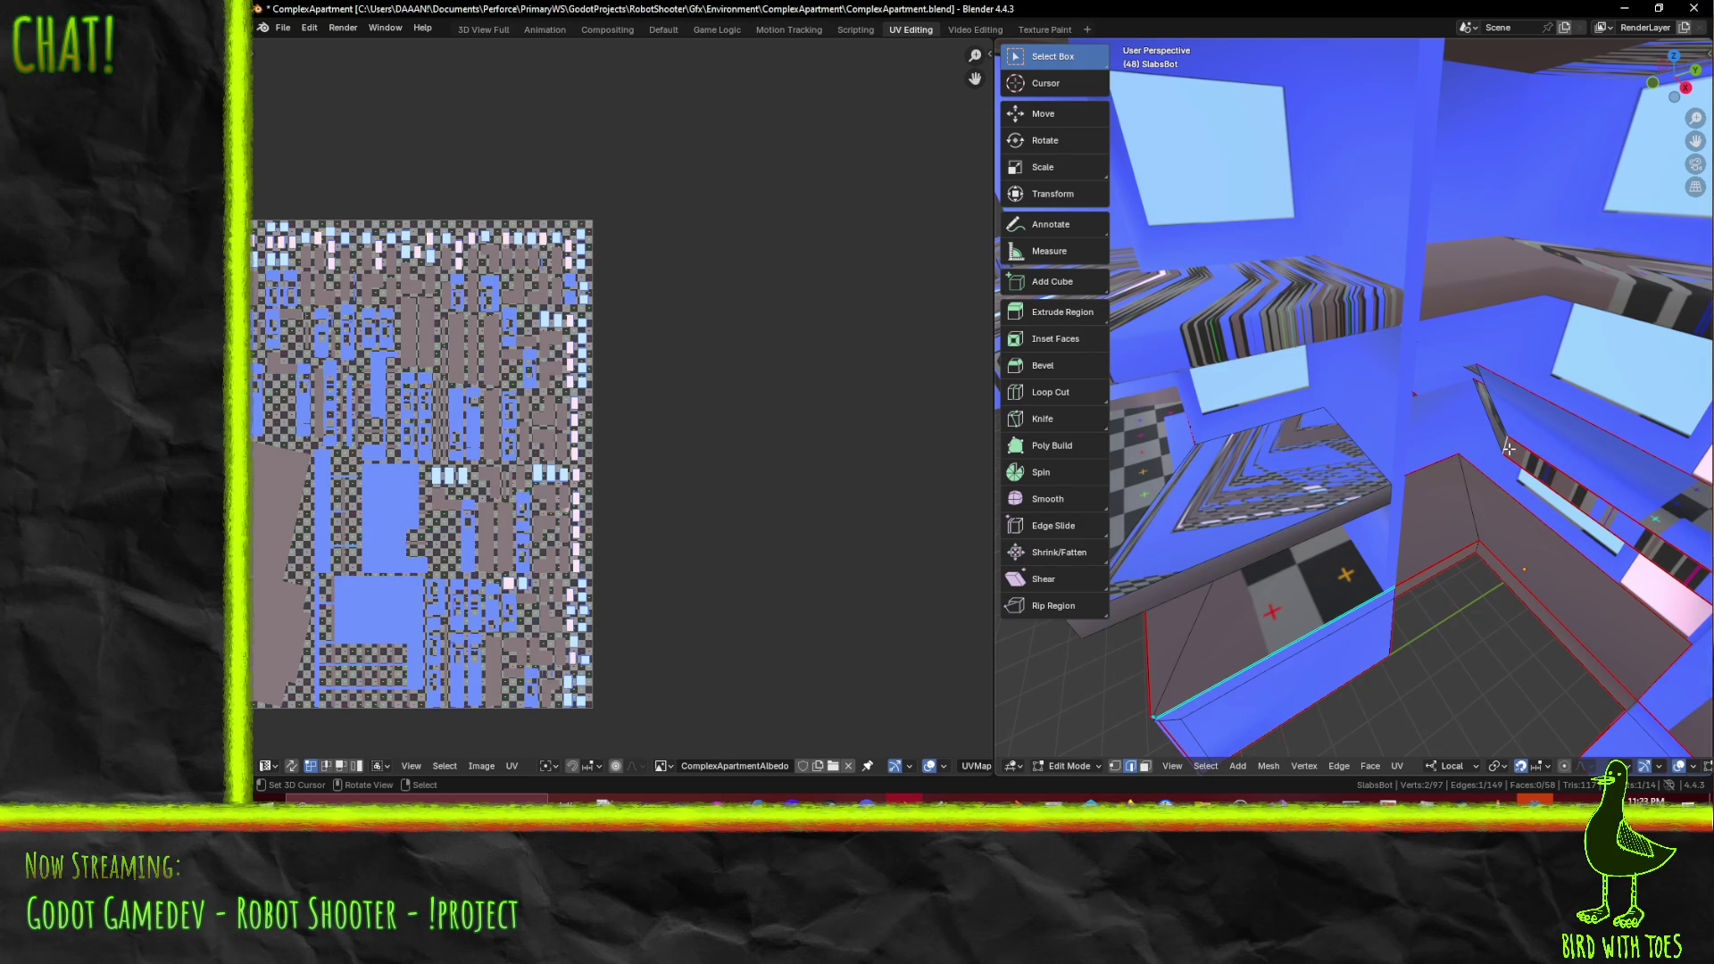
{"action": "key", "text": "e"}
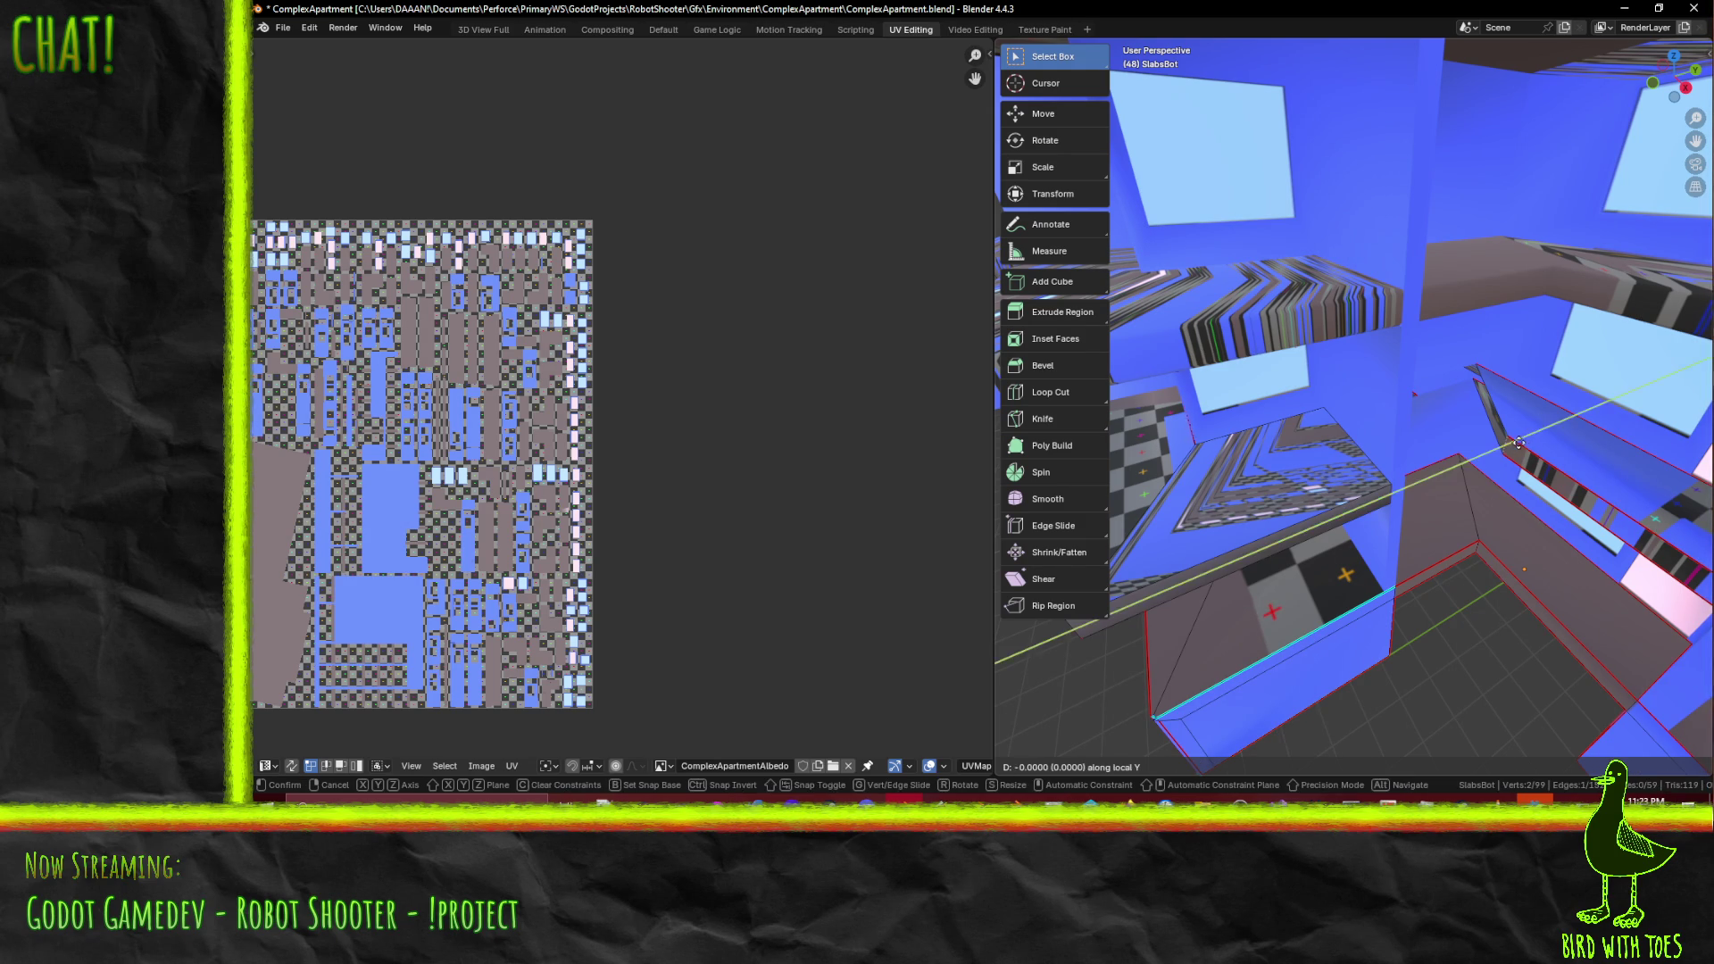
{"action": "left_click", "coordinate": [1446, 482]}
{"action": "middle_click_drag", "start_coordinate": [1446, 483], "coordinate": [1435, 475]}
{"action": "key", "text": "g"}
{"action": "key", "text": "y"}
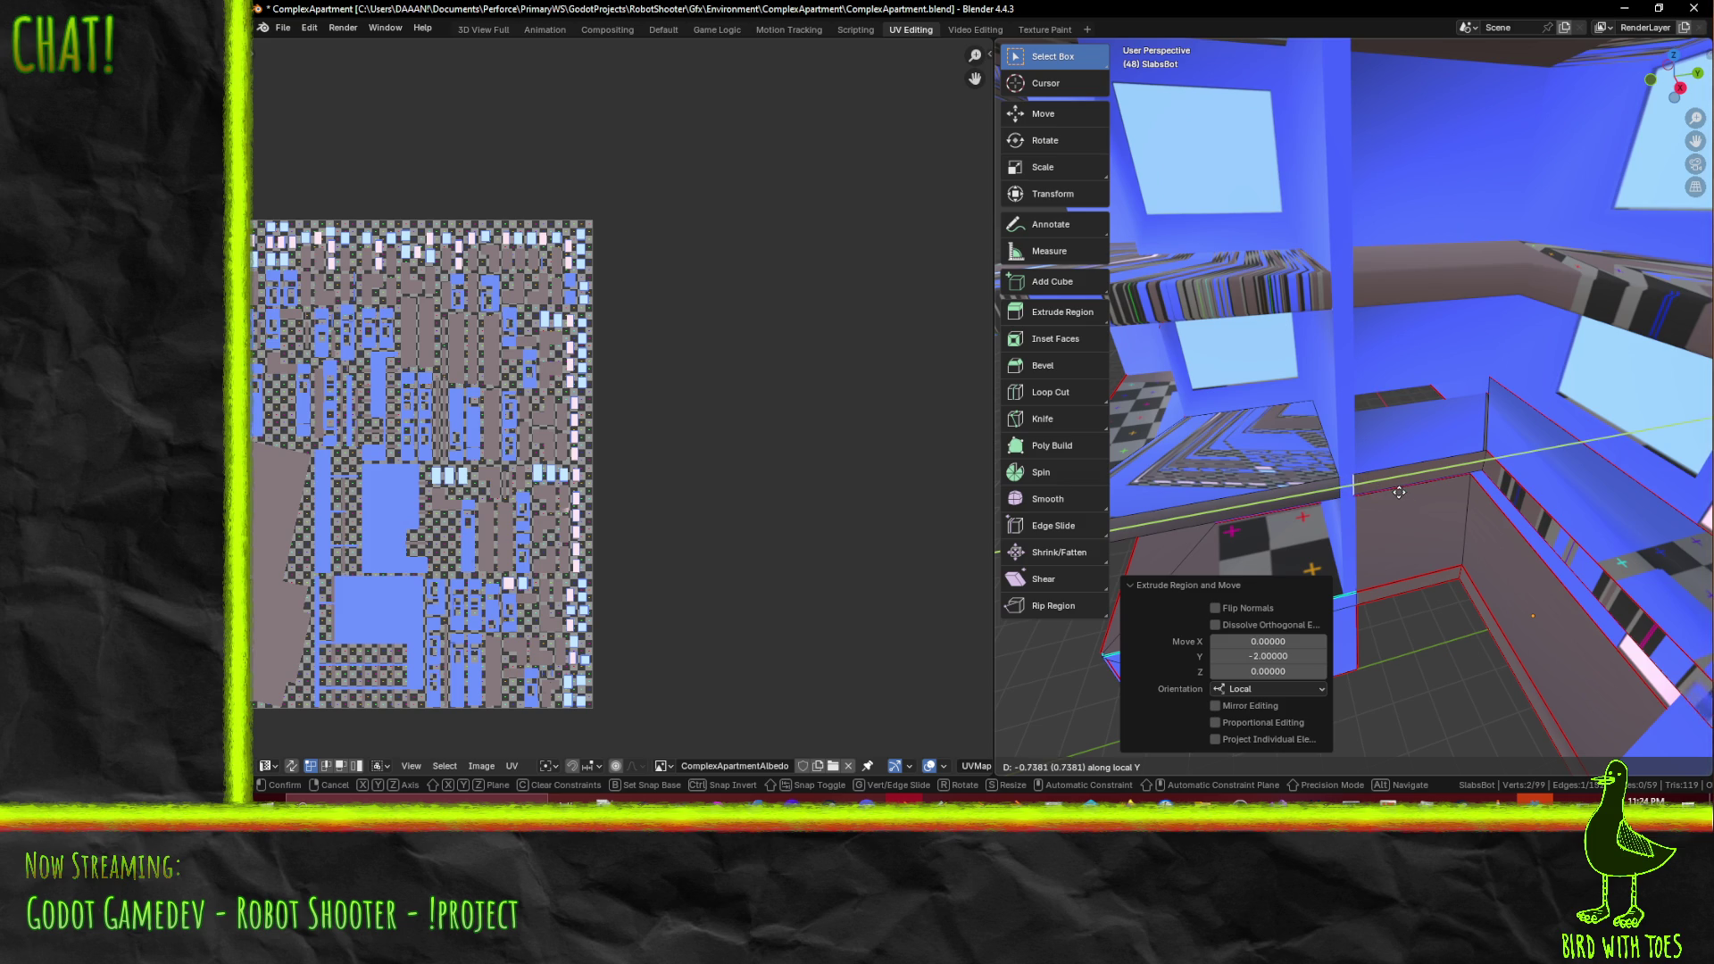
{"action": "right_click", "coordinate": [1401, 491]}
{"action": "middle_click_drag", "start_coordinate": [1401, 492], "coordinate": [1546, 434]}
- Offset the extruded edge -0.7 along local Y
{"action": "key", "text": "g"}
{"action": "key", "text": "y"}
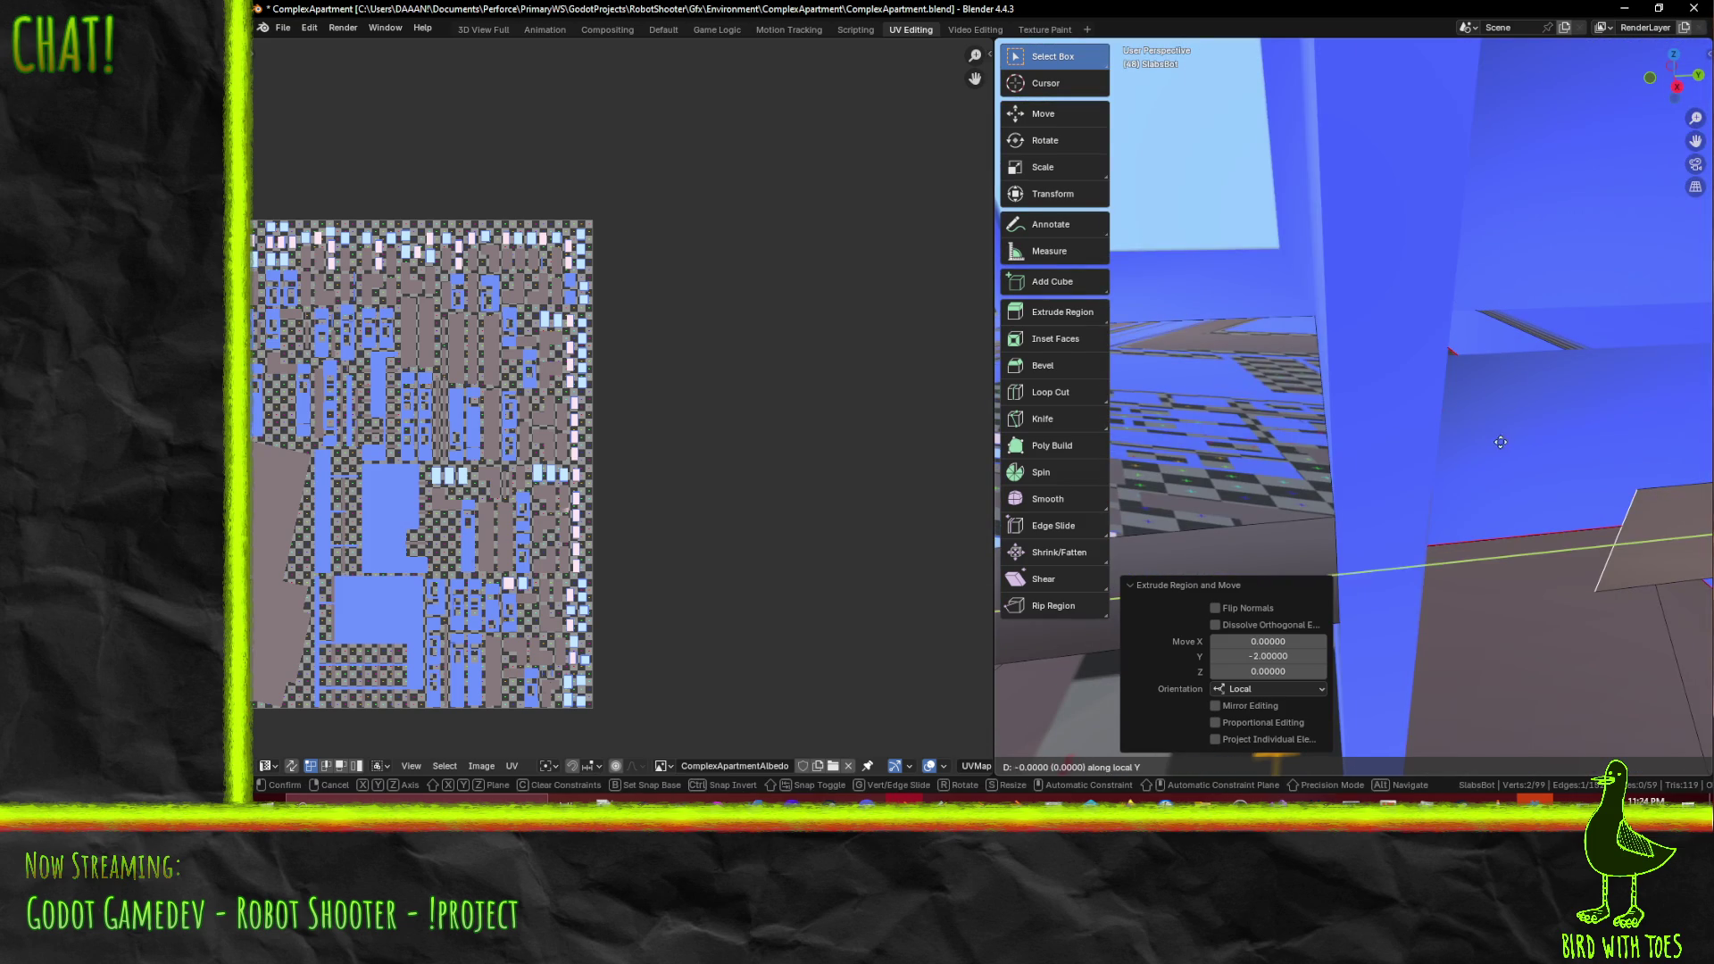
{"action": "right_click", "coordinate": [1435, 456]}
{"action": "middle_click_drag", "start_coordinate": [1434, 456], "coordinate": [1554, 463]}
{"action": "key", "text": "g"}
{"action": "key", "text": "y"}
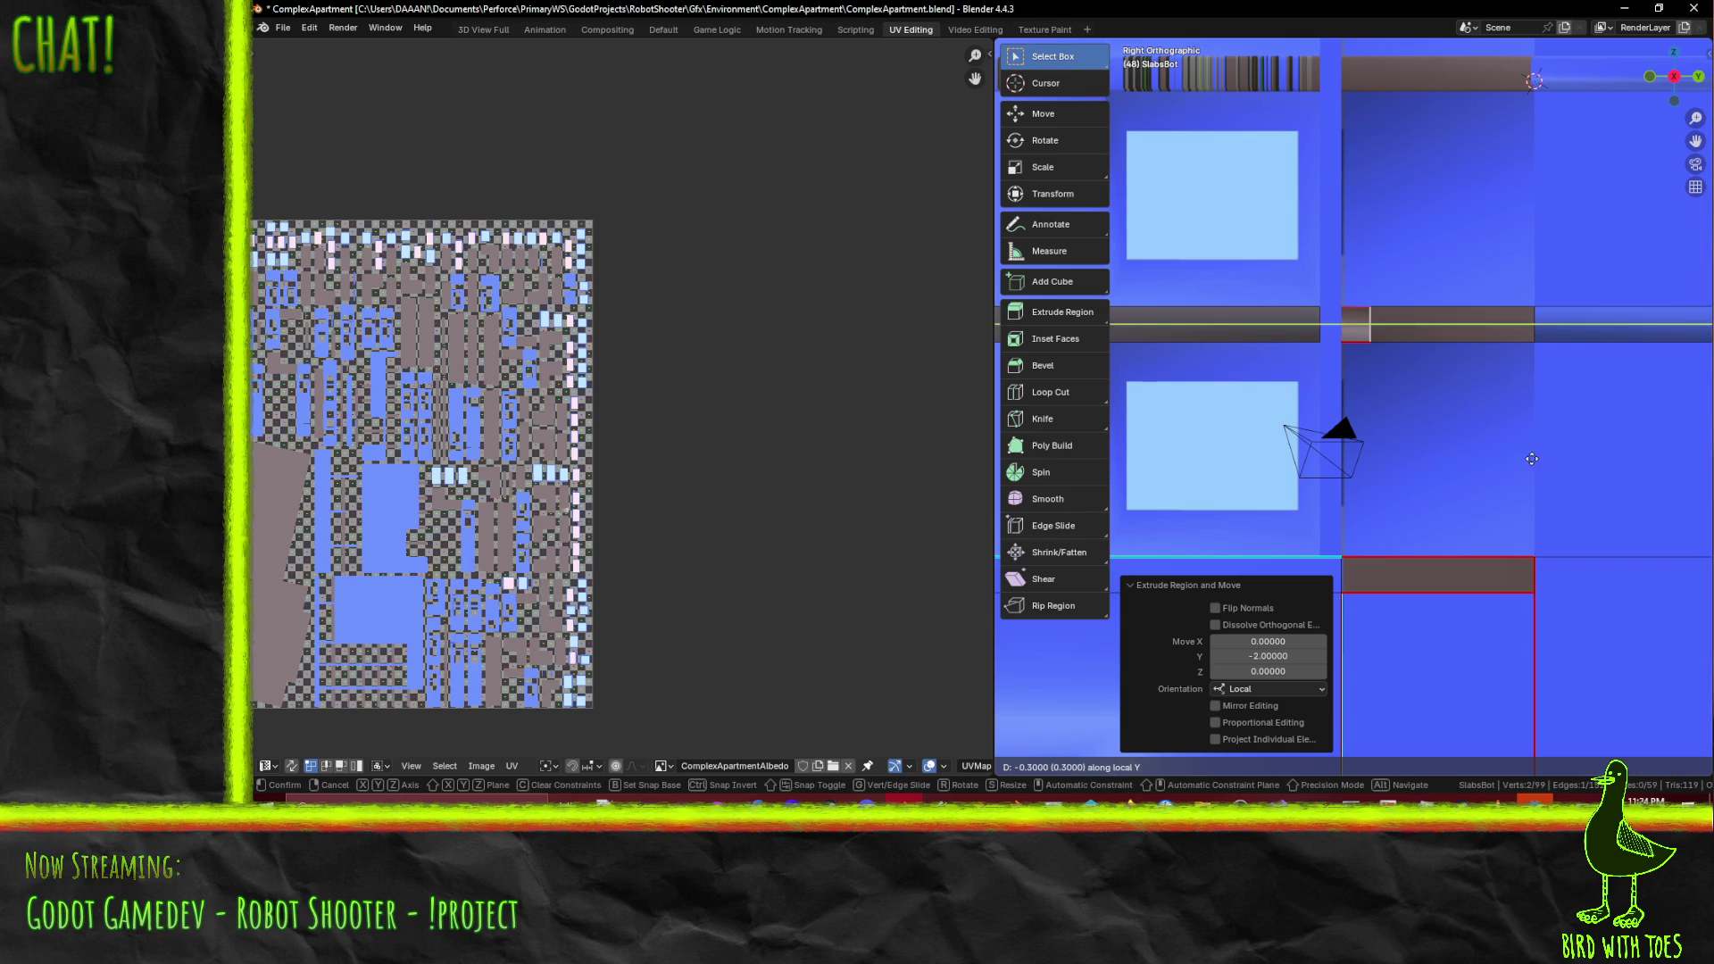
{"action": "left_click", "coordinate": [1506, 460]}
- In front orthographic wireframe vertex mode, extrude the two selected vertices in place
{"action": "mouse_move", "coordinate": [1506, 461]}
{"action": "middle_mouse_down"}
{"action": "mouse_move", "coordinate": [1040, 739]}
{"action": "mouse_move", "coordinate": [1443, 358]}
{"action": "middle_mouse_up"}
{"action": "key", "text": "1"}
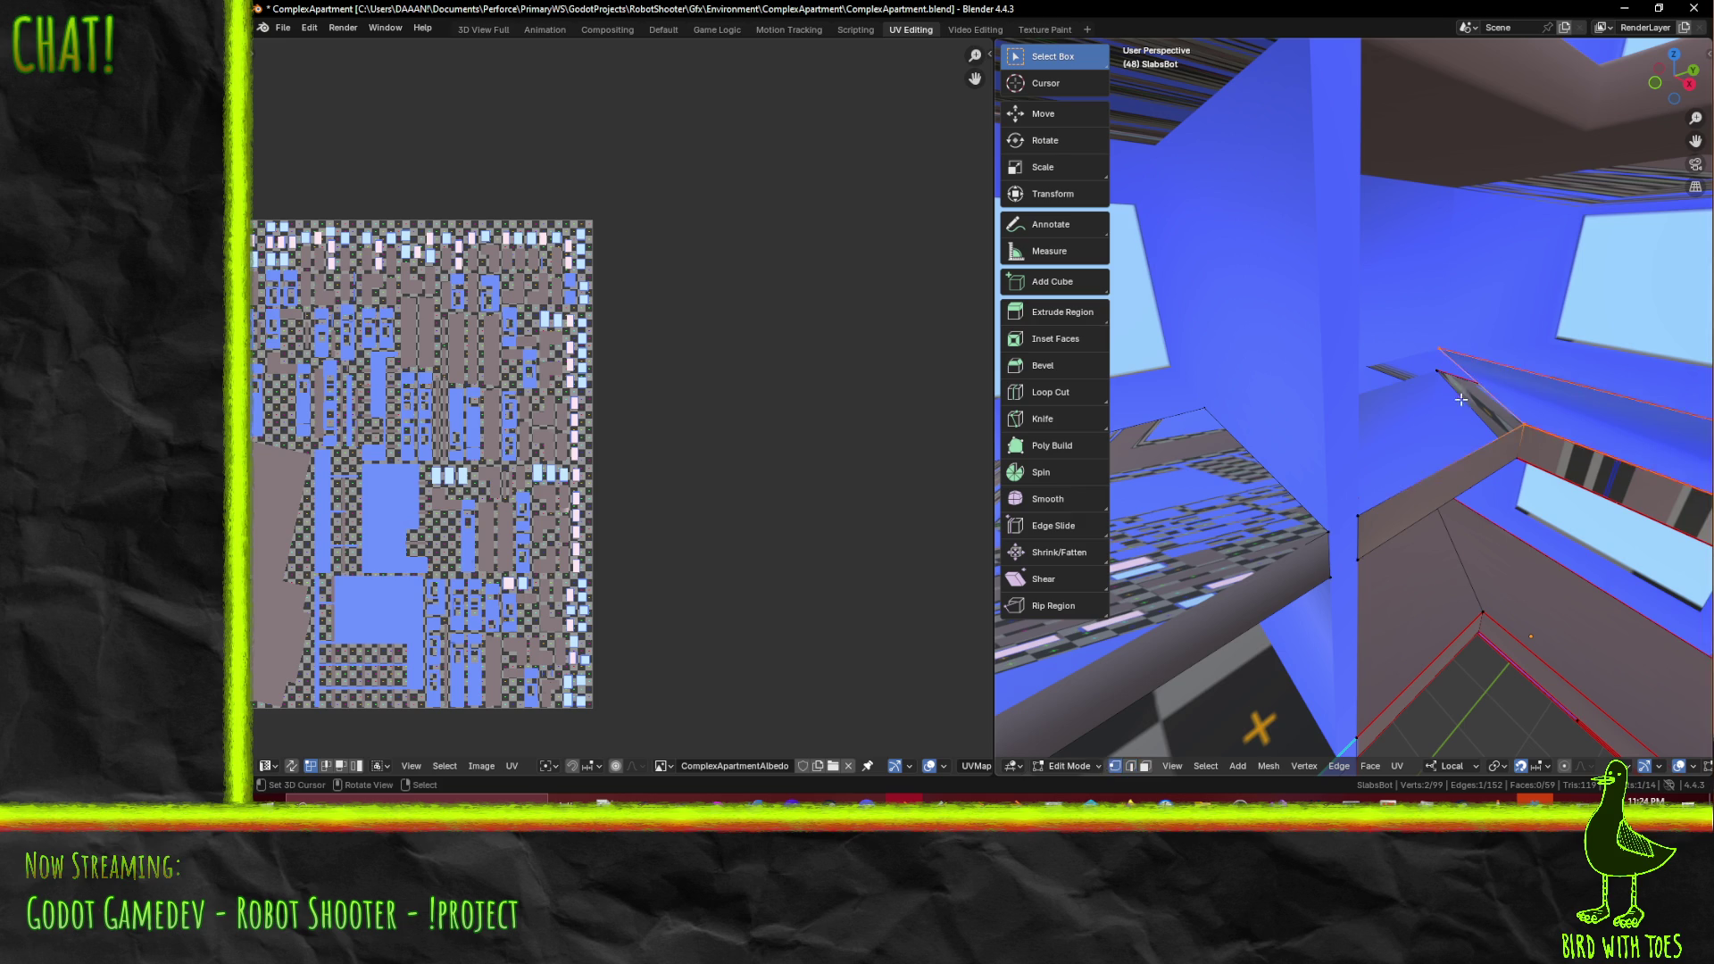
{"action": "key", "text": "KP_1"}
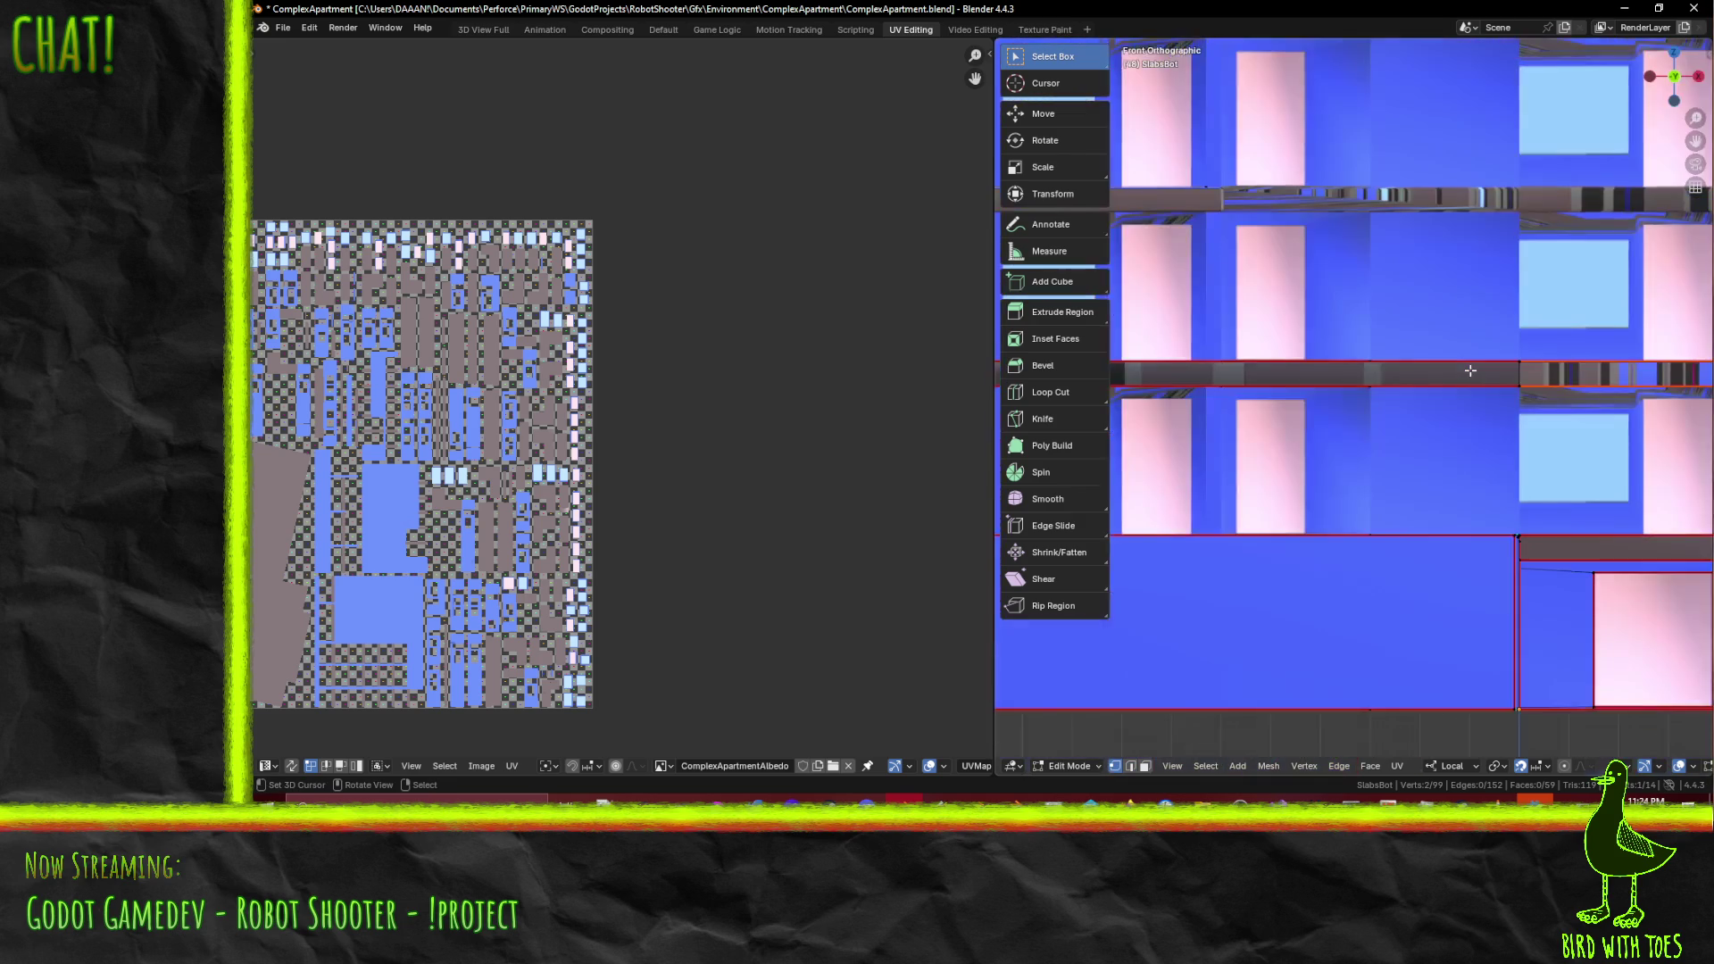
{"action": "middle_click_drag", "start_coordinate": [1470, 371], "coordinate": [1222, 344], "text": "shift"}
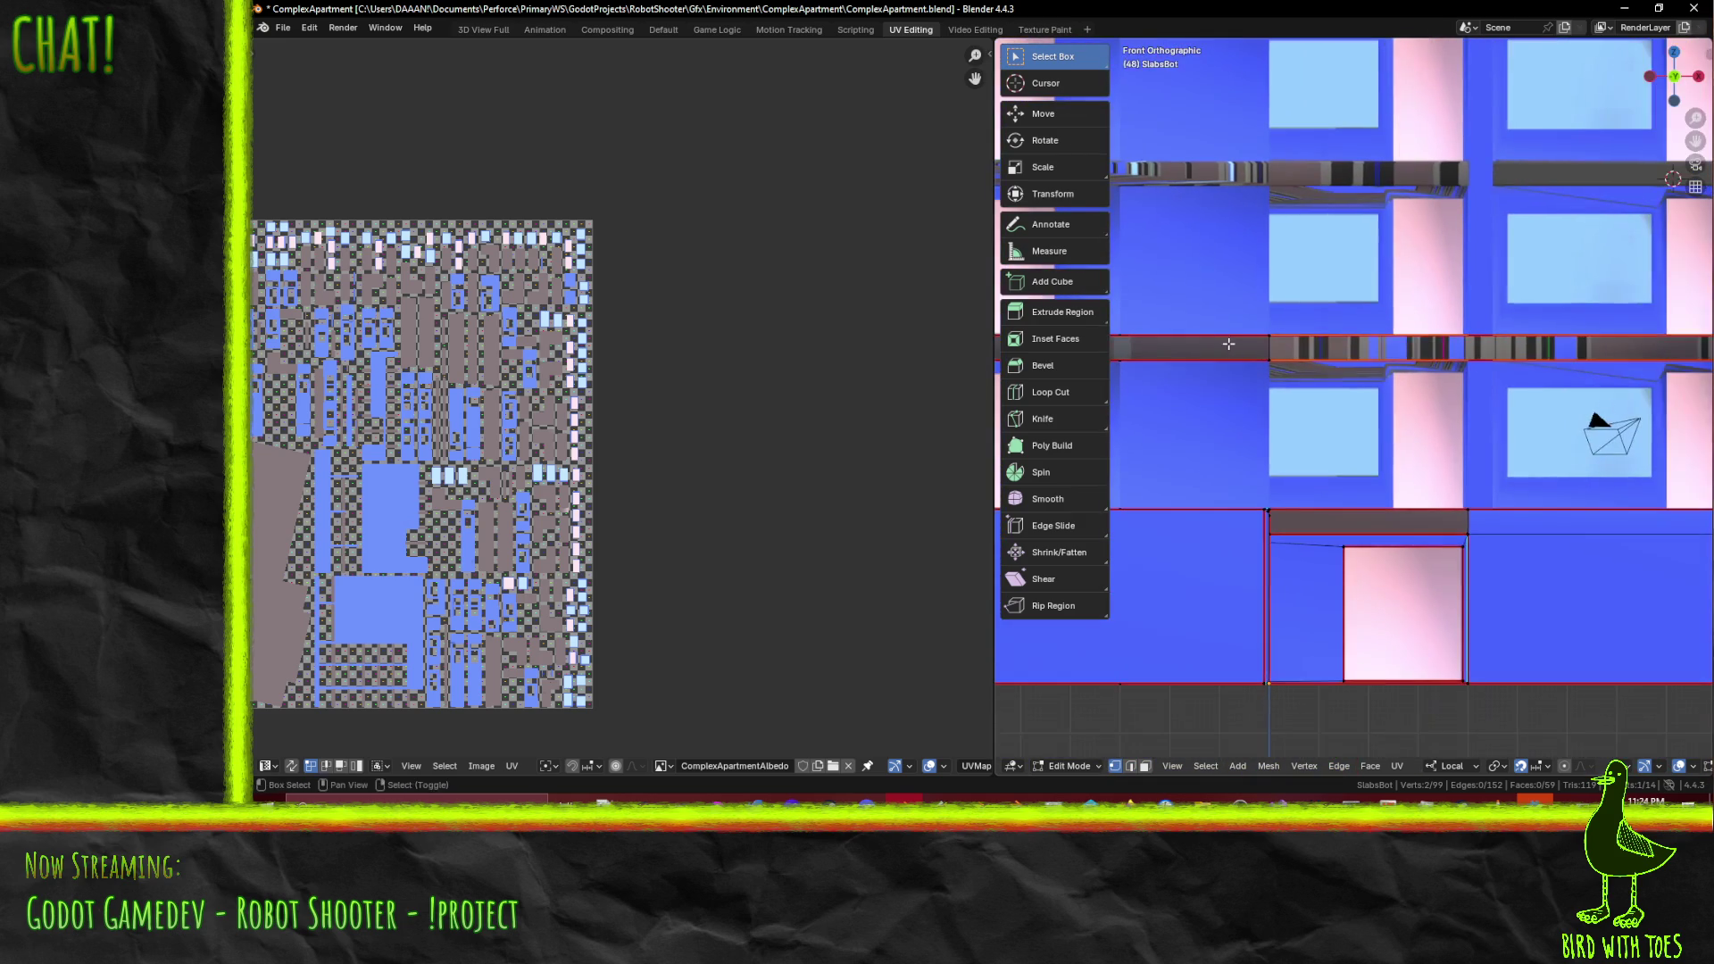
{"action": "key", "text": "z"}
{"action": "left_click", "coordinate": [1297, 445]}
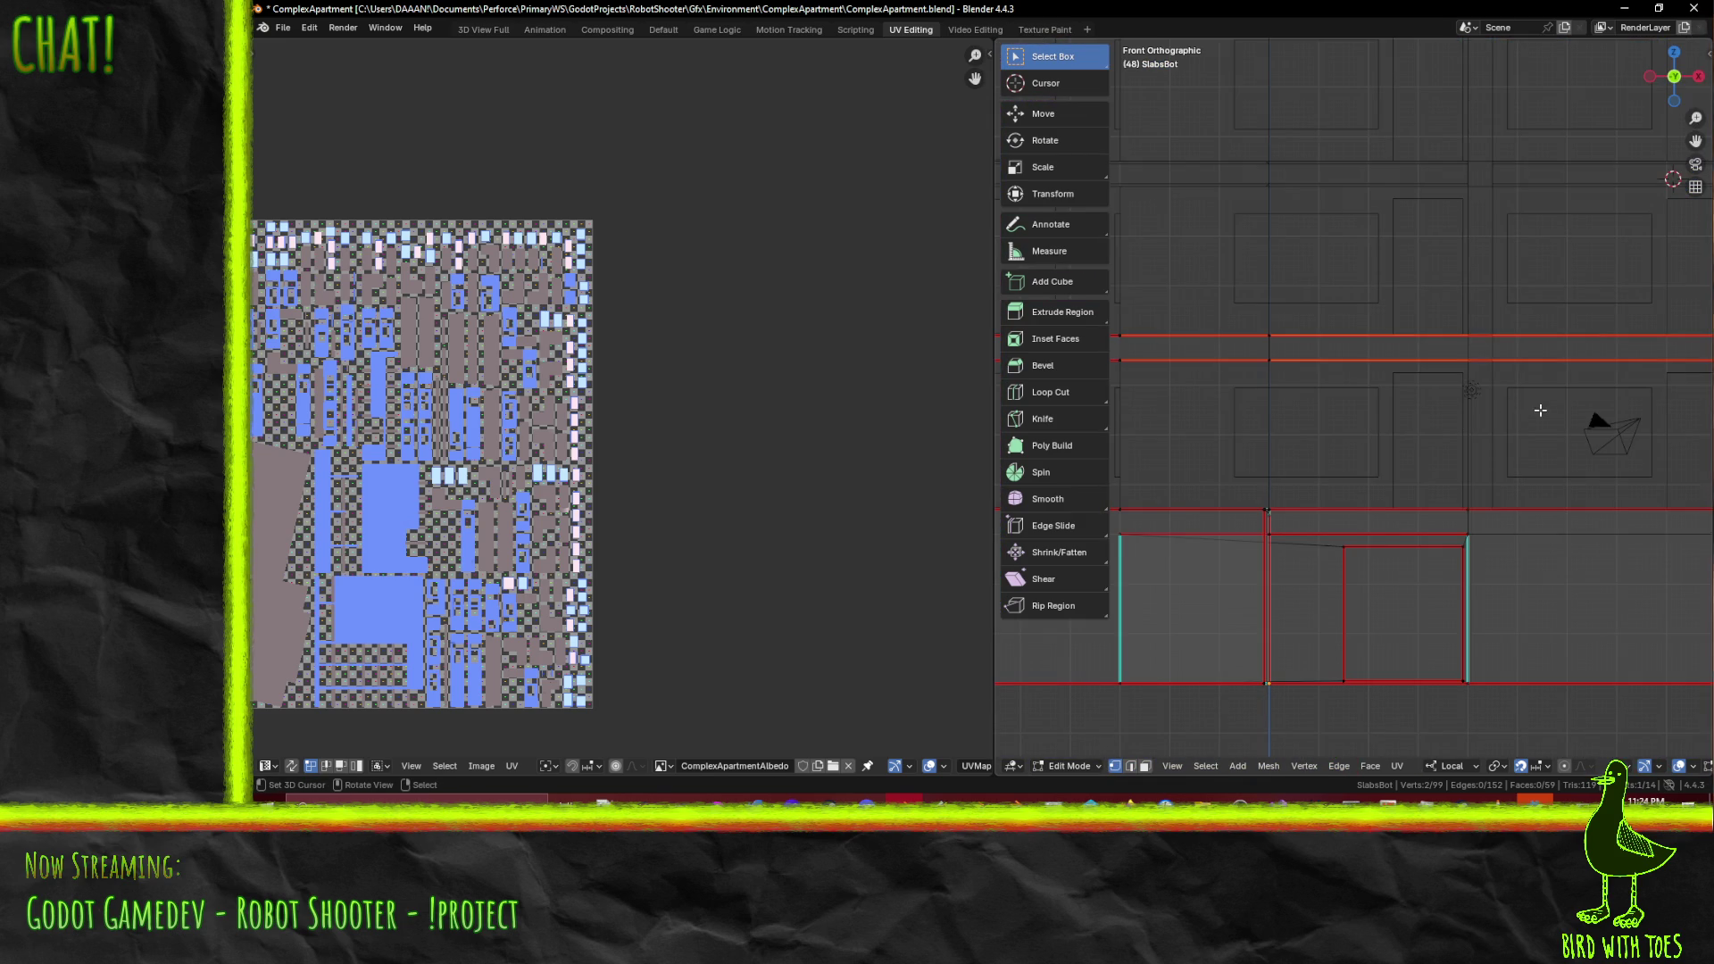
{"action": "key", "text": "e"}
{"action": "right_click", "coordinate": [1404, 413]}
{"action": "mouse_move", "coordinate": [1404, 412]}
{"action": "middle_mouse_down"}
{"action": "mouse_move", "coordinate": [1415, 473]}
{"action": "mouse_move", "coordinate": [1356, 442]}
{"action": "mouse_move", "coordinate": [1288, 458]}
{"action": "mouse_move", "coordinate": [1289, 428]}
{"action": "middle_mouse_up"}
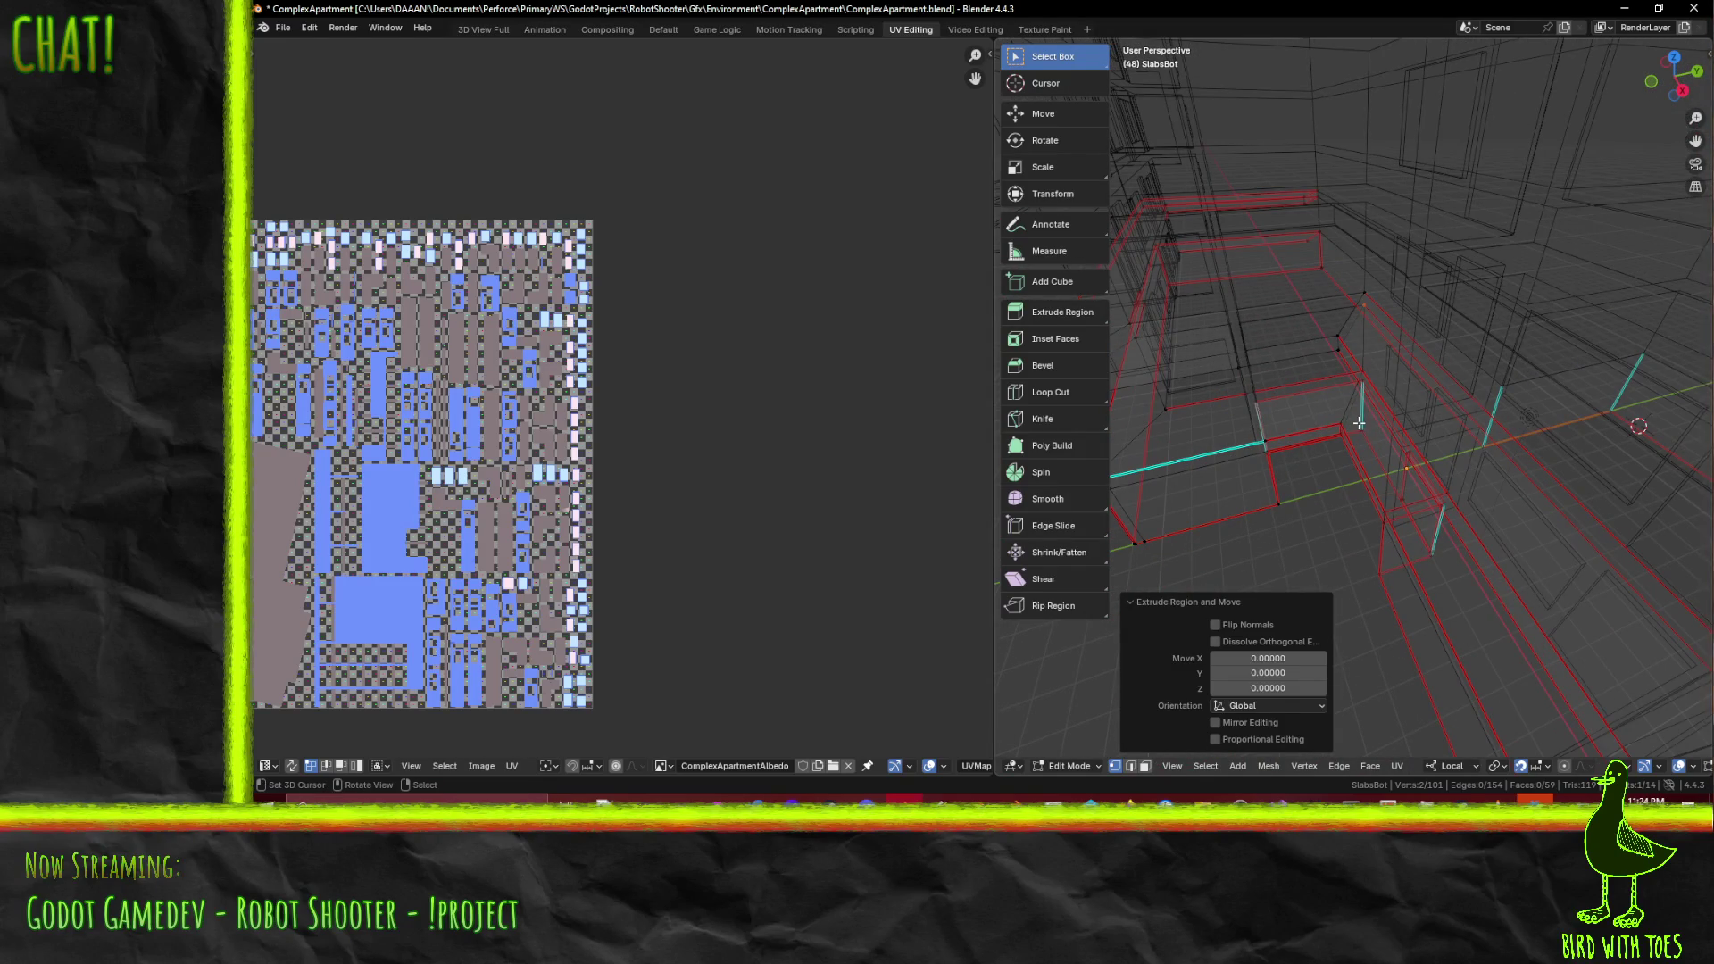
- Move the extruded ledge vertices -5 along Y, then nudge them 0.3 along Y
{"action": "key", "text": "g"}
{"action": "key", "text": "y"}
{"action": "key", "text": "y"}
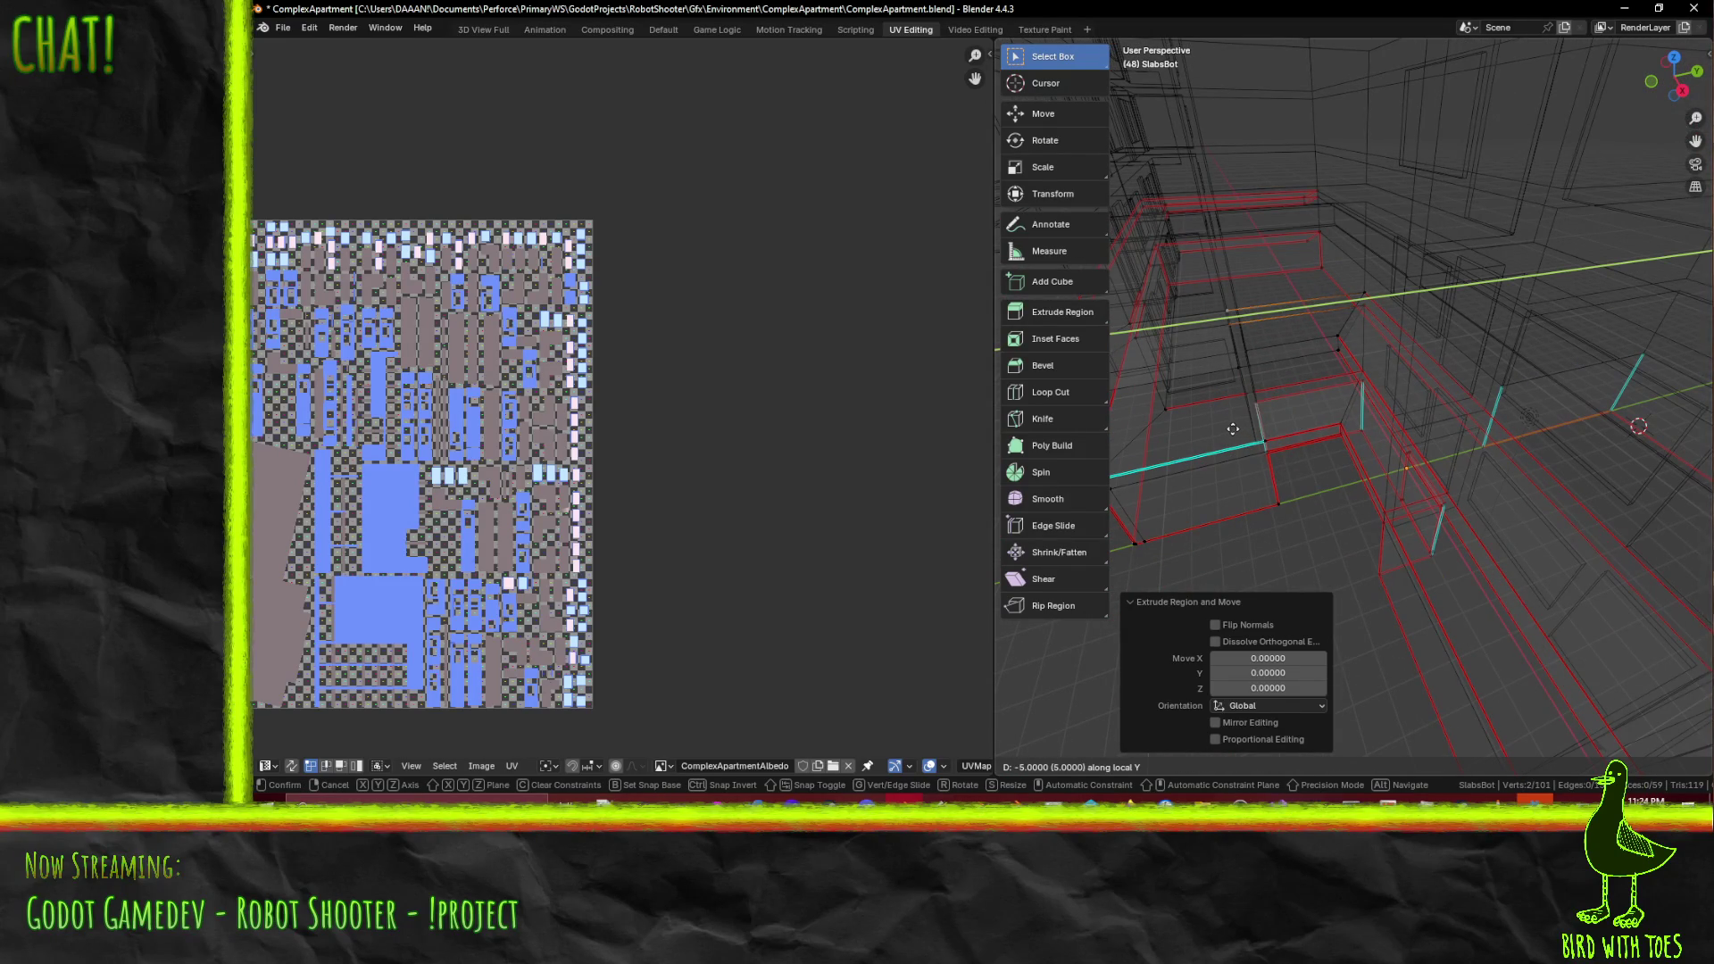
{"action": "key", "text": "Return"}
{"action": "mouse_move", "coordinate": [1226, 428]}
{"action": "middle_mouse_down"}
{"action": "mouse_move", "coordinate": [1446, 391]}
{"action": "mouse_move", "coordinate": [1417, 415]}
{"action": "middle_mouse_up"}
{"action": "key", "text": "KP_3"}
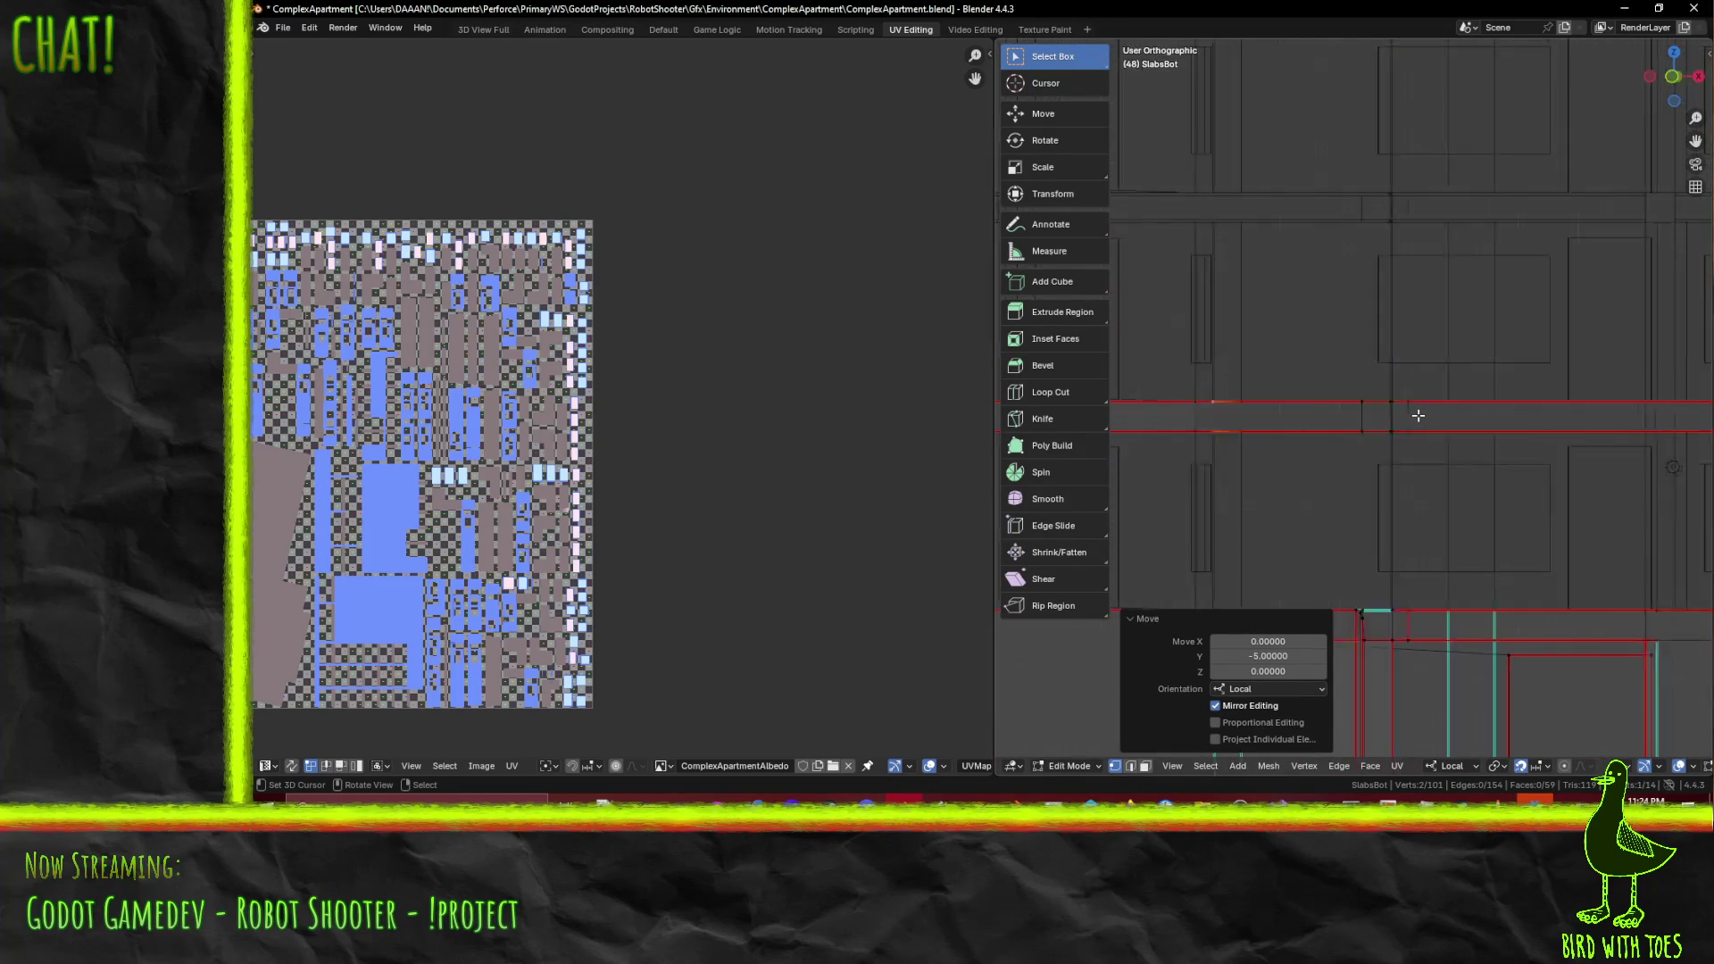
{"action": "key", "text": "g"}
{"action": "key", "text": "y"}
{"action": "key", "text": "y"}
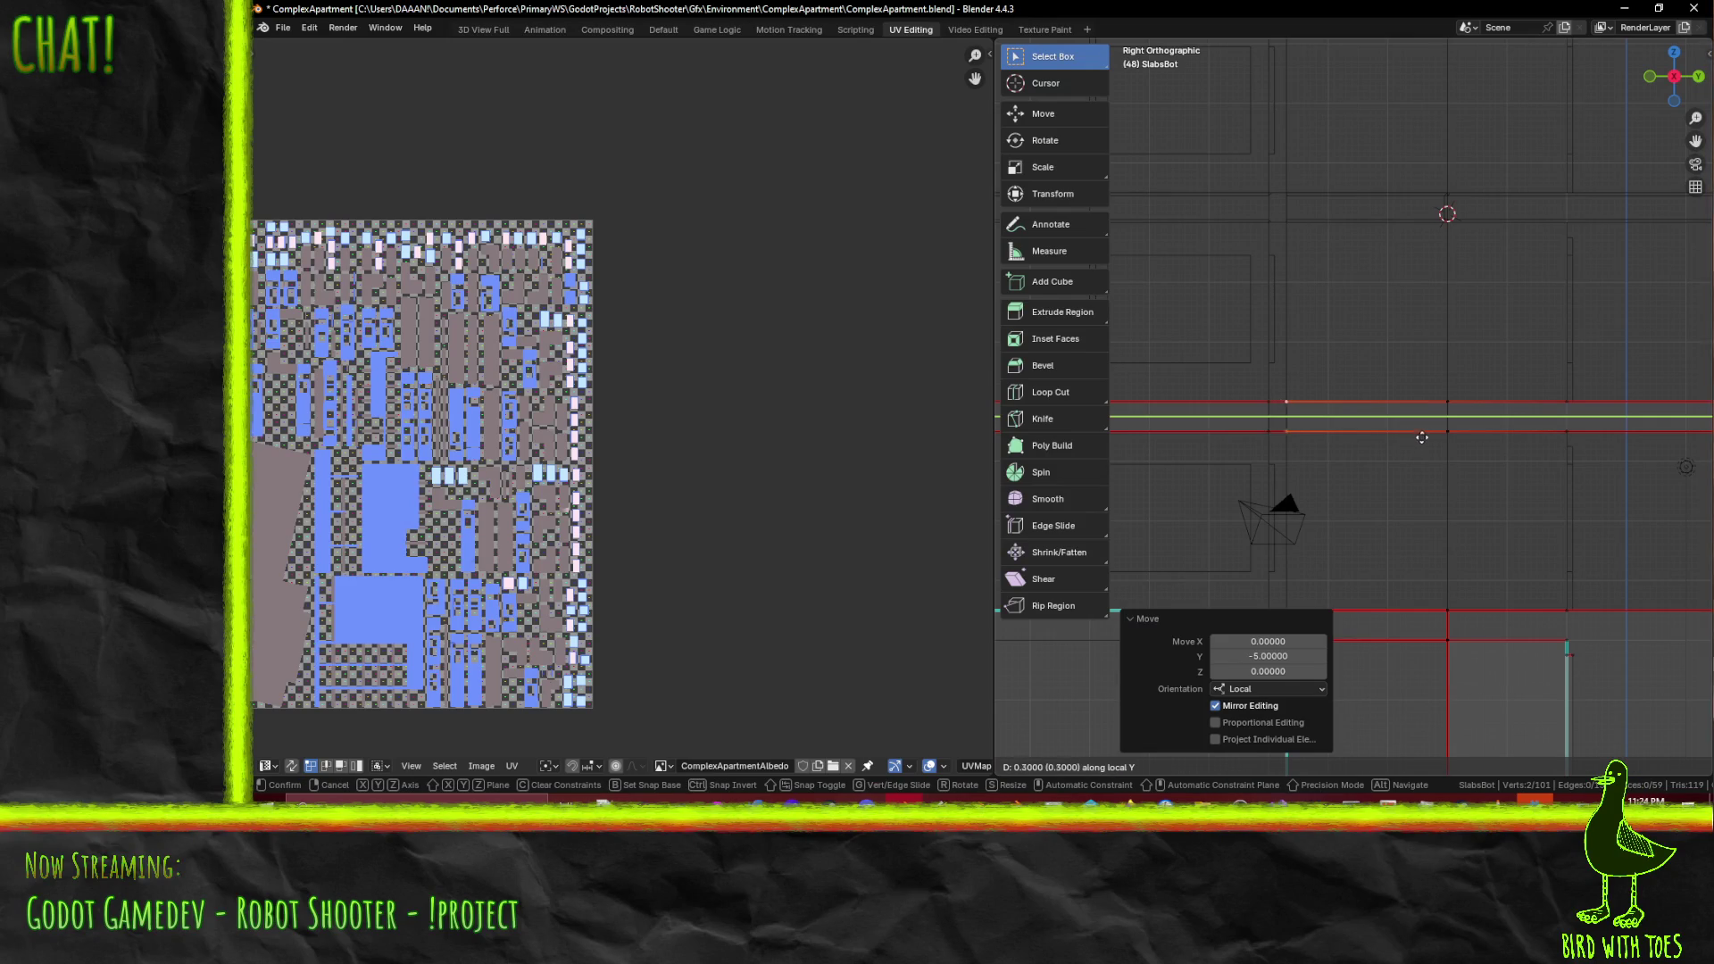
{"action": "left_click", "coordinate": [1423, 436]}
{"action": "middle_click_drag", "start_coordinate": [1422, 435], "coordinate": [1455, 479]}
- In material preview, fill the two gaps on the ledge top with new faces
{"action": "key", "text": "z"}
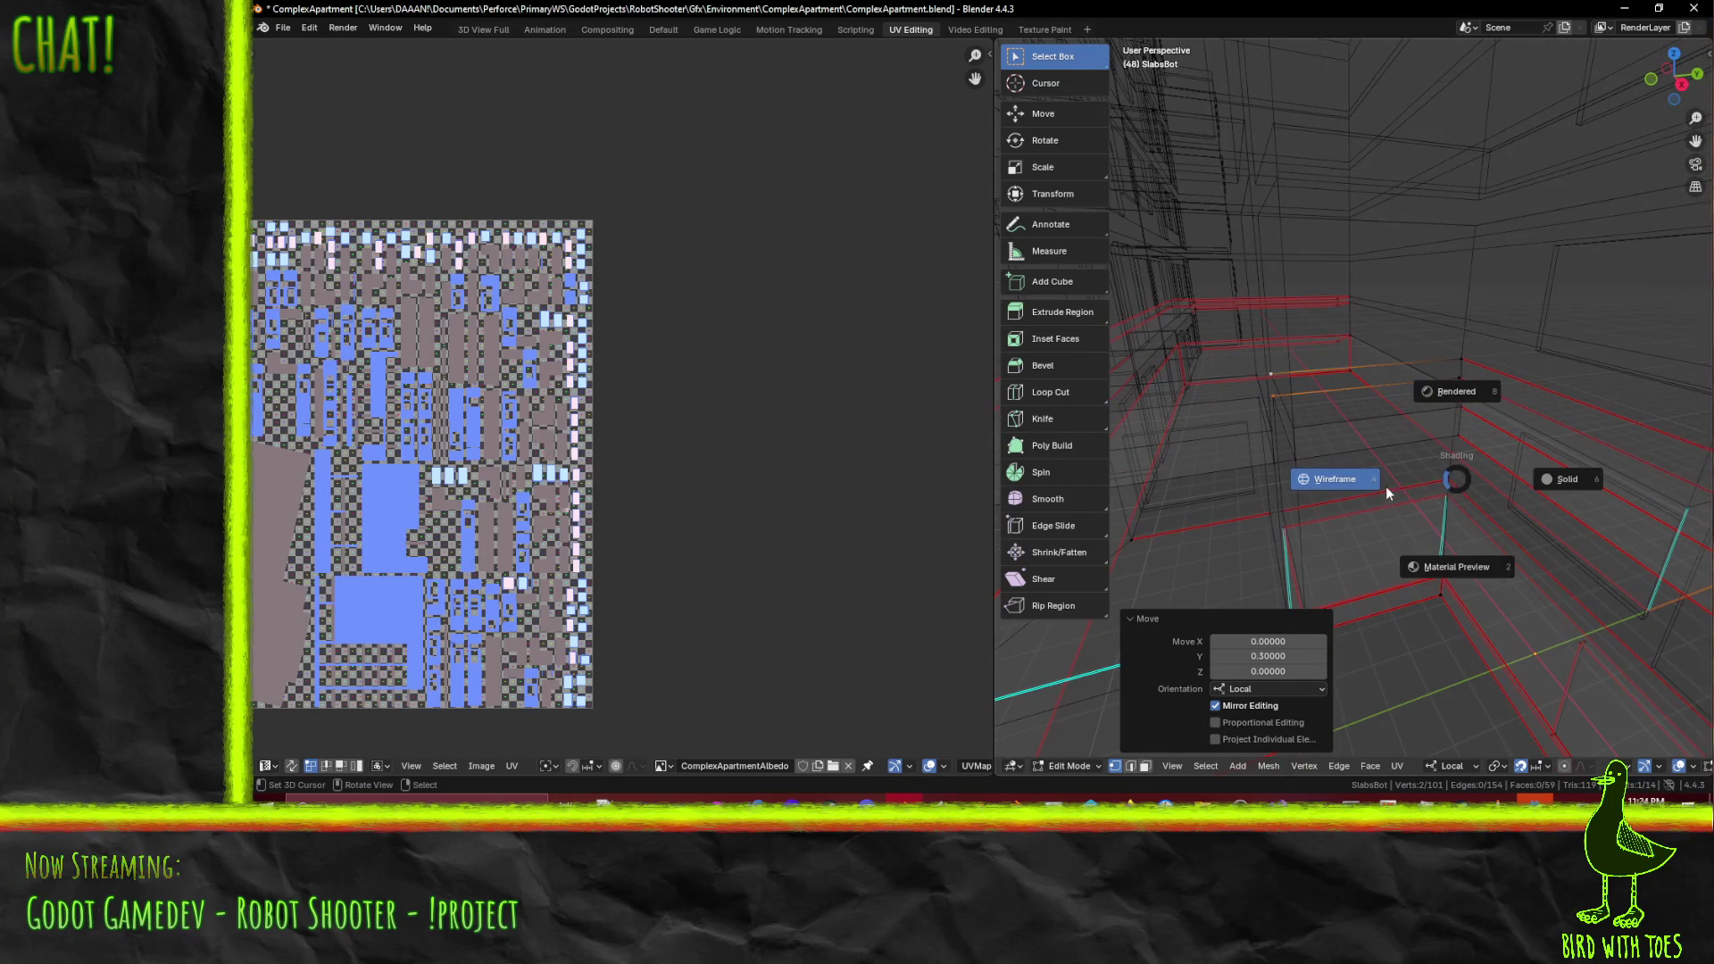
{"action": "left_click", "coordinate": [1443, 561]}
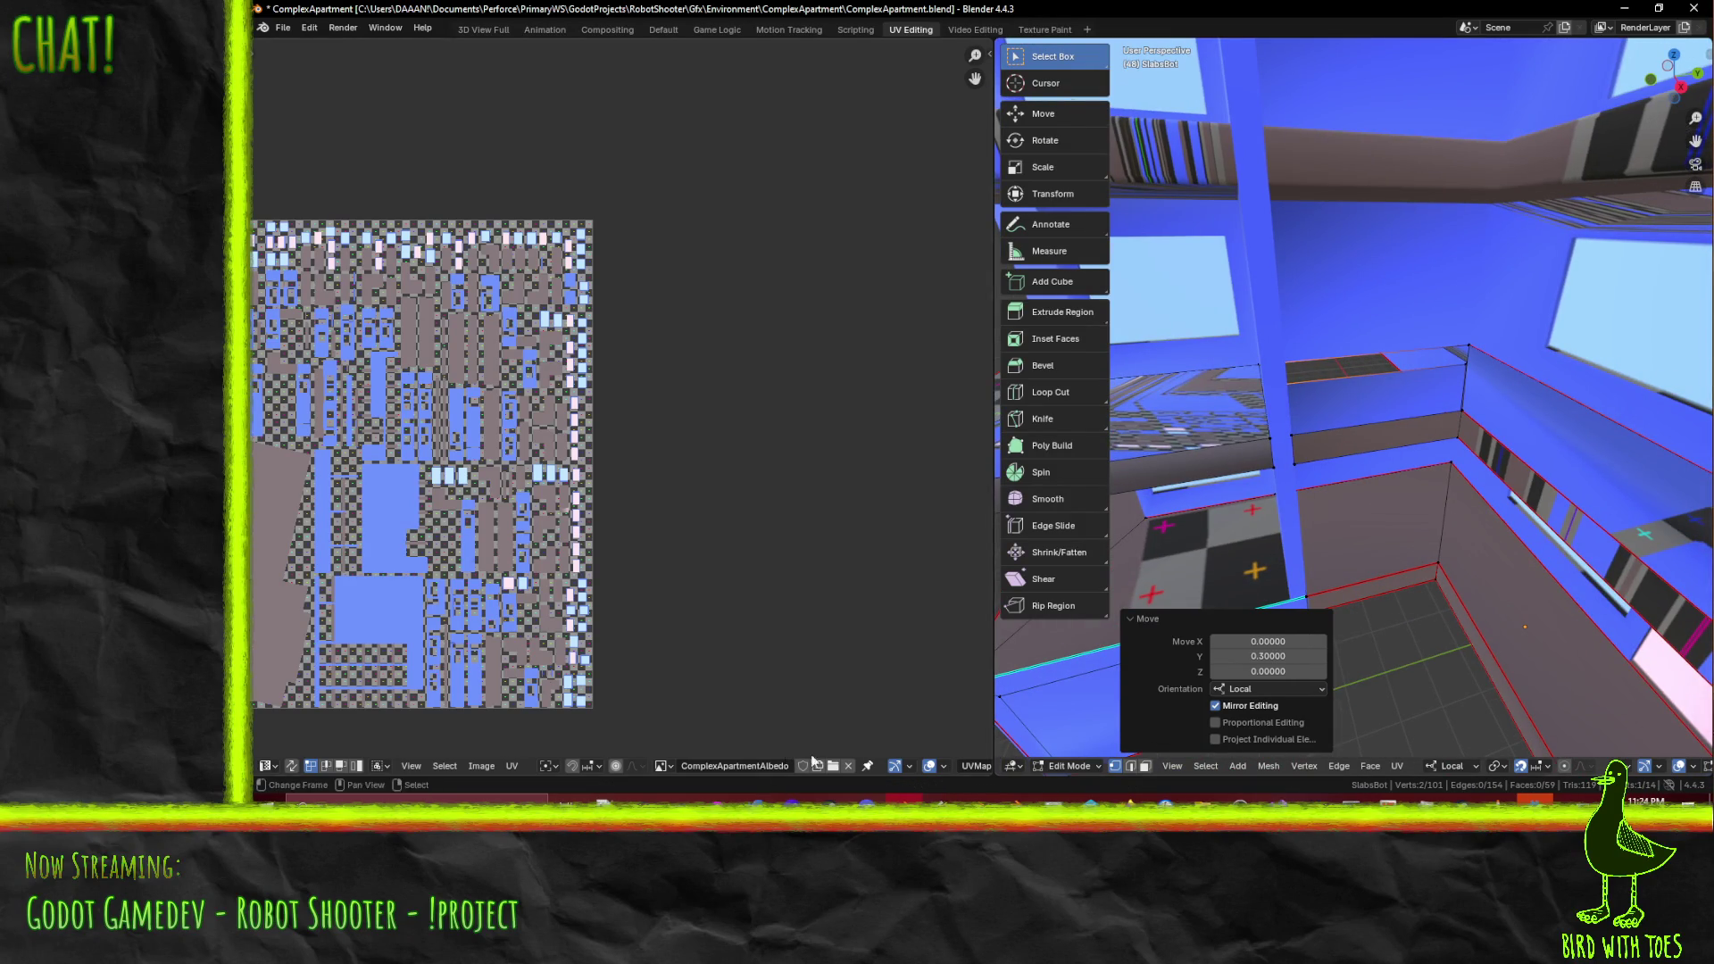
{"action": "left_click", "coordinate": [1129, 768]}
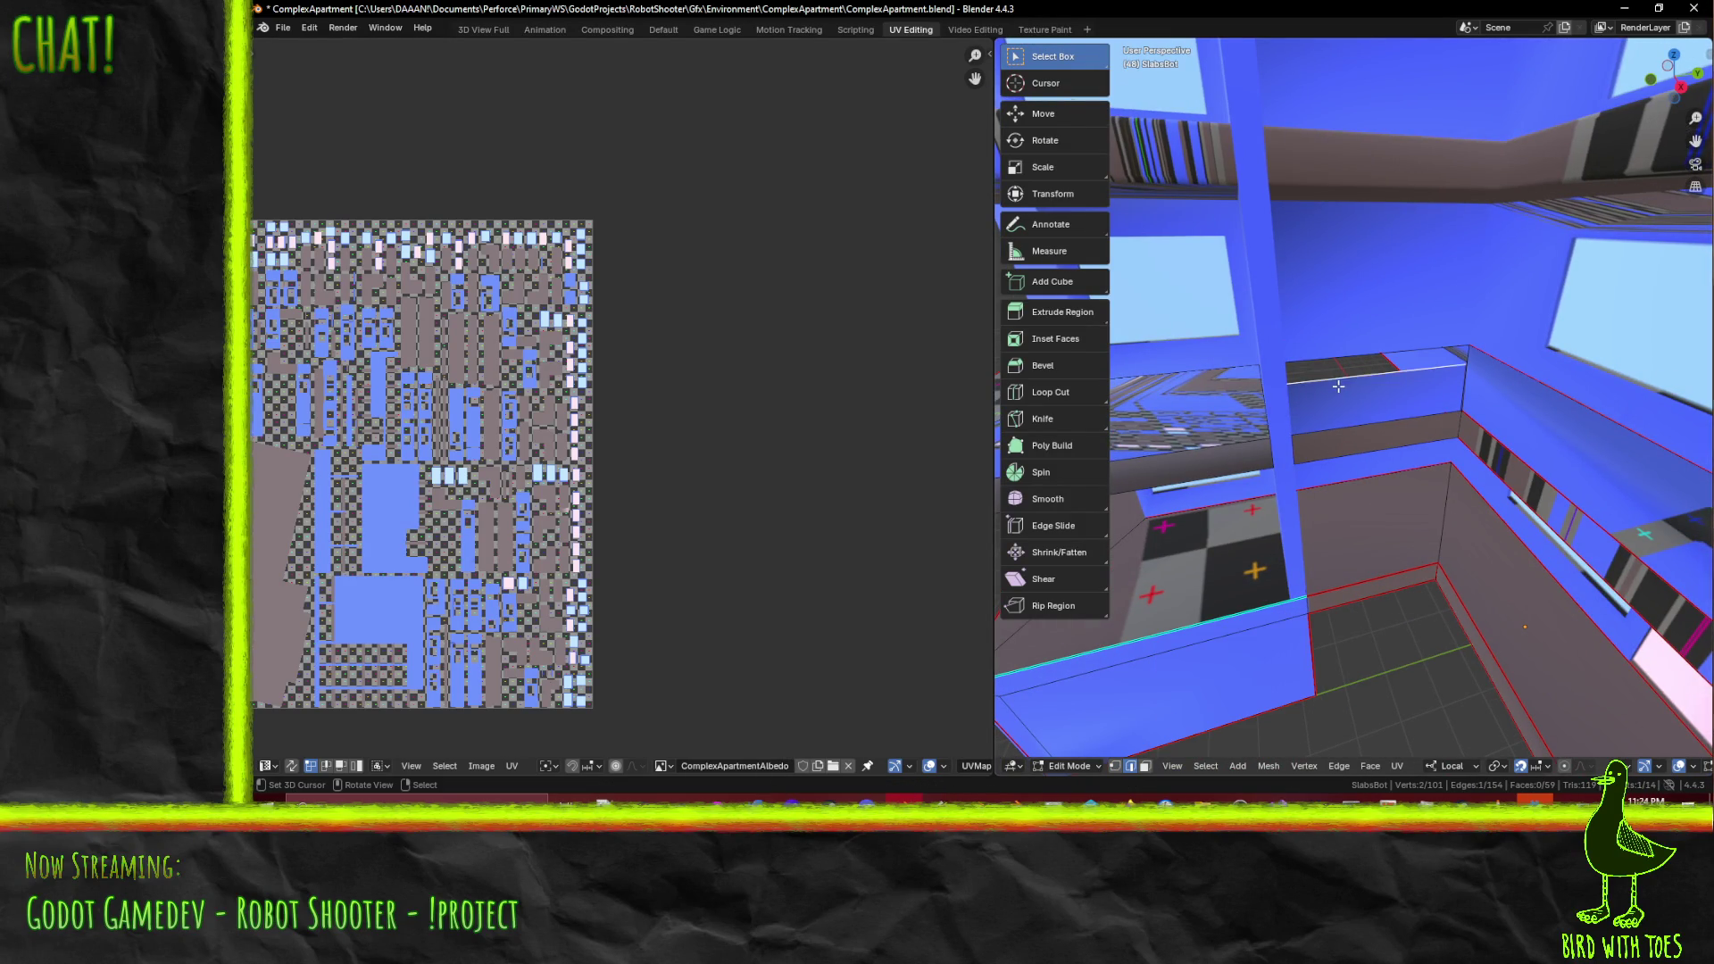
{"action": "middle_click_drag", "start_coordinate": [1337, 385], "coordinate": [1393, 440]}
{"action": "key", "text": "f"}
{"action": "left_click", "coordinate": [1382, 418]}
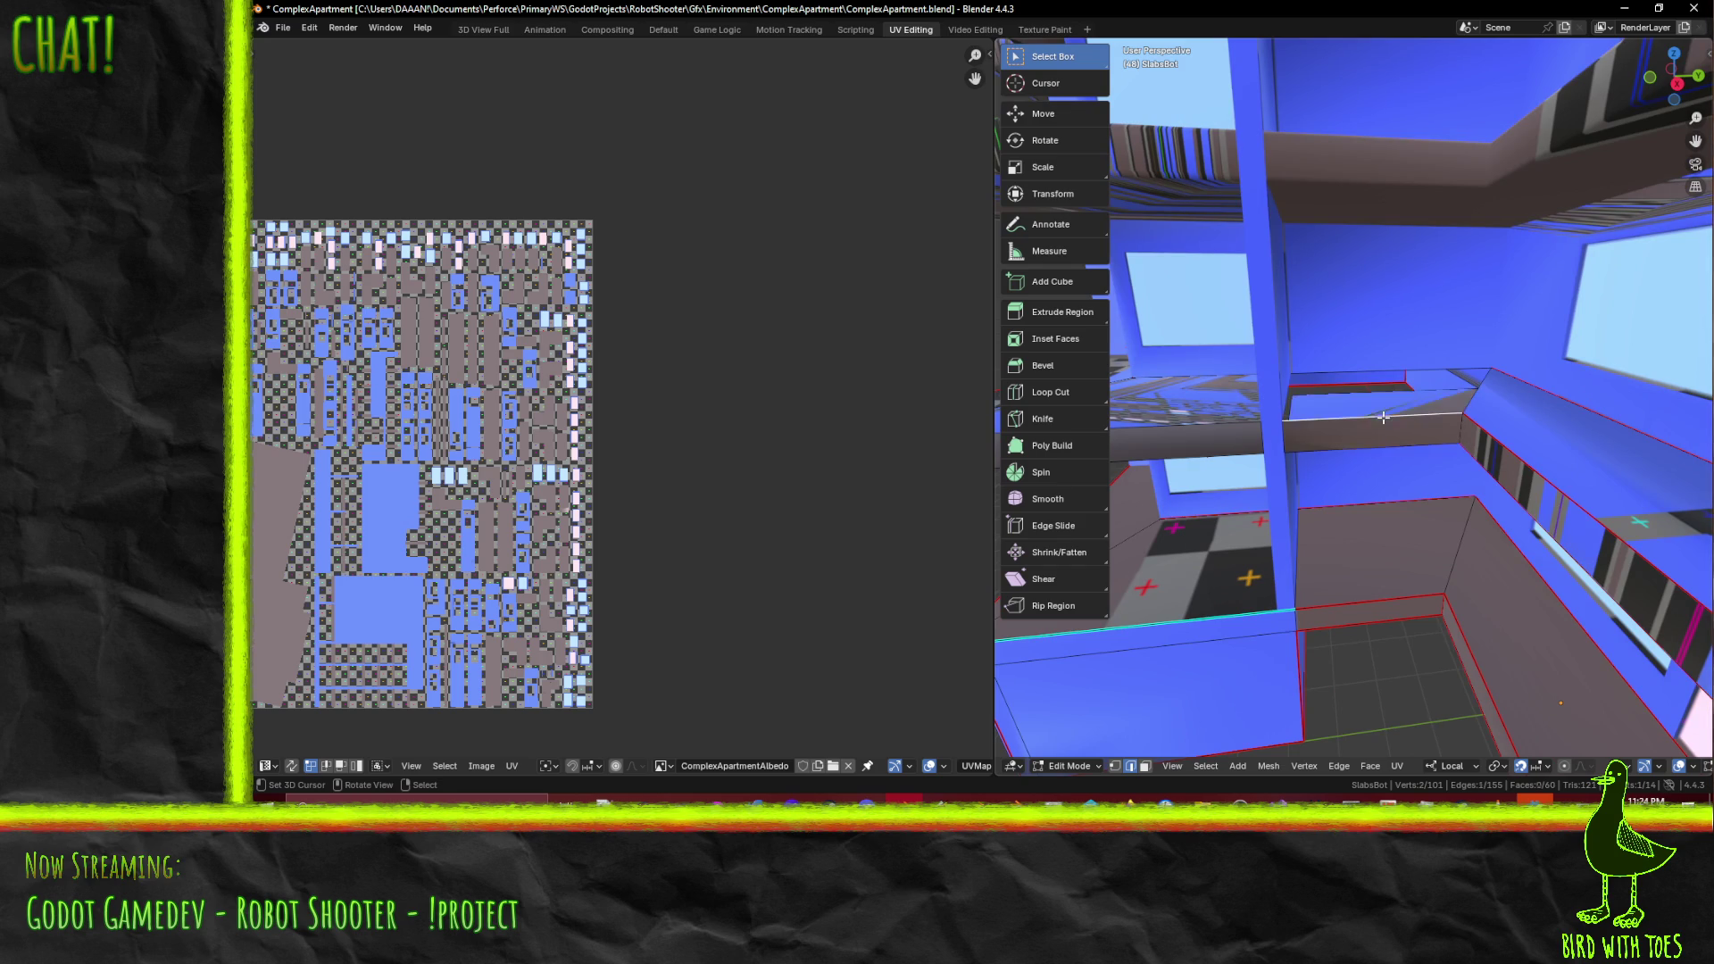
{"action": "key", "text": "f"}
{"action": "key", "text": "alt+a"}
{"action": "mouse_move", "coordinate": [1382, 419]}
{"action": "middle_mouse_down"}
{"action": "mouse_move", "coordinate": [1384, 472]}
{"action": "mouse_move", "coordinate": [1408, 334]}
{"action": "mouse_move", "coordinate": [1551, 427]}
{"action": "mouse_move", "coordinate": [1457, 415]}
{"action": "mouse_move", "coordinate": [1463, 317]}
{"action": "mouse_move", "coordinate": [1362, 475]}
{"action": "middle_mouse_up"}
- Save ComplexApartment.blend, then select the slab edge faces in face mode
{"action": "key", "text": "ctrl+s"}
{"action": "left_click", "coordinate": [1362, 475]}
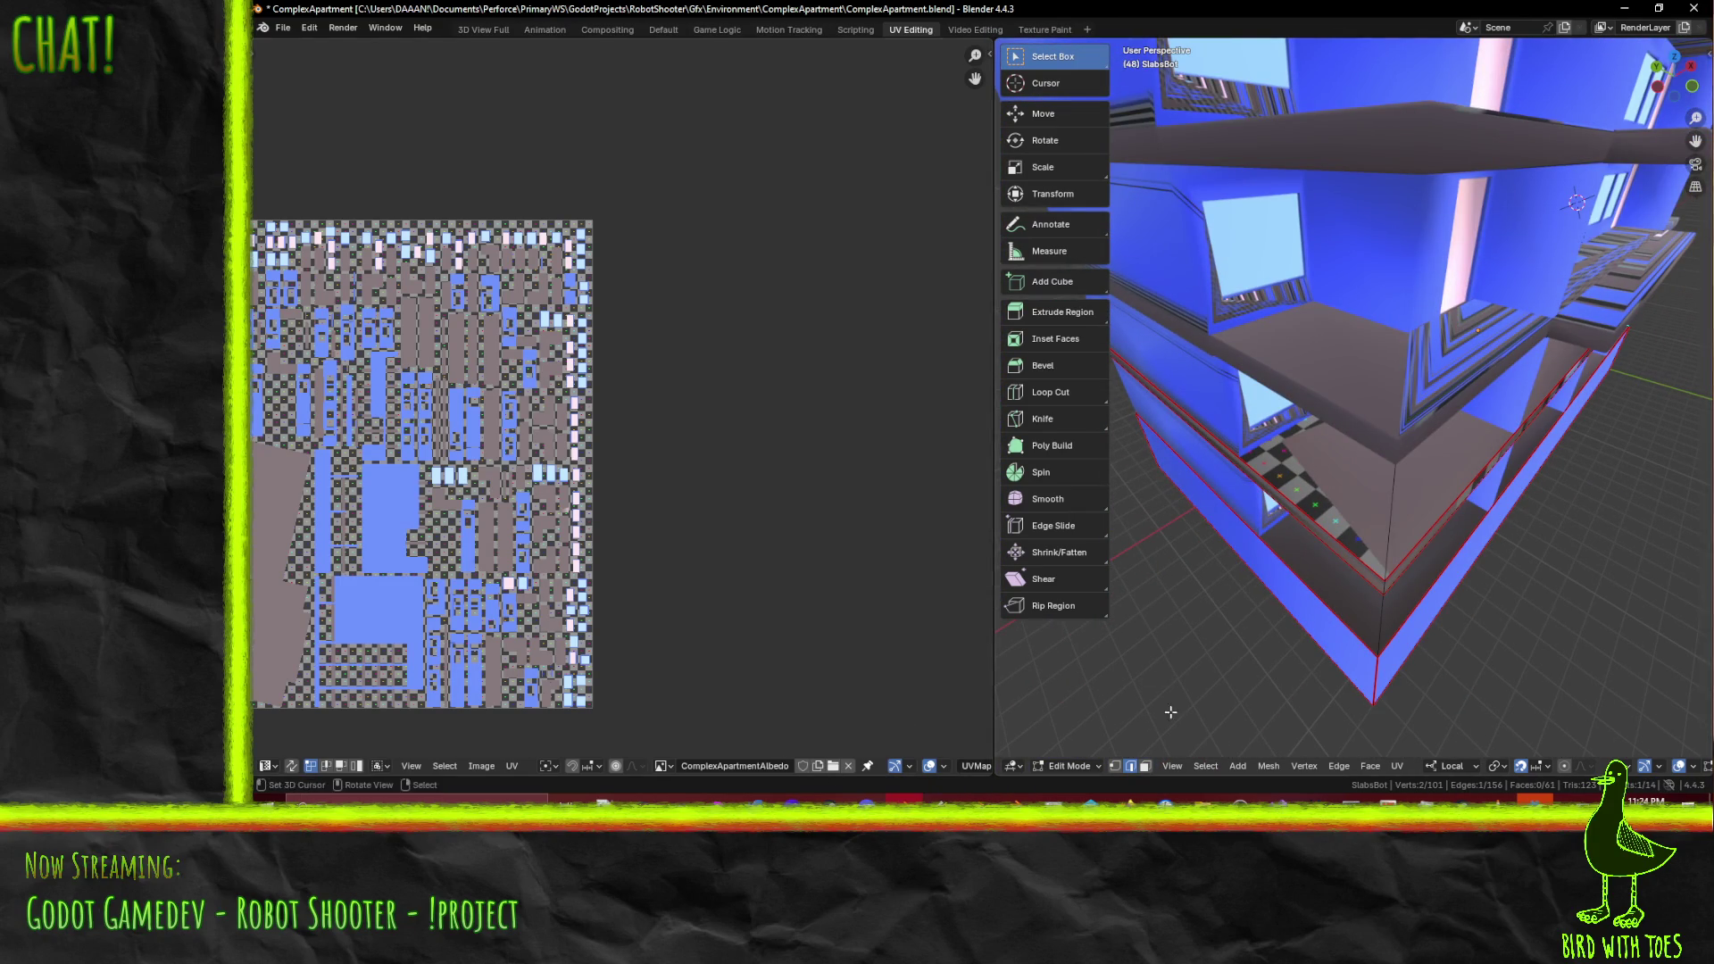
{"action": "left_click", "coordinate": [1370, 569]}
{"action": "left_click", "coordinate": [1392, 572], "text": "shift"}
{"action": "mouse_move", "coordinate": [1393, 572]}
{"action": "middle_mouse_down"}
{"action": "mouse_move", "coordinate": [1533, 457]}
{"action": "mouse_move", "coordinate": [1309, 458]}
{"action": "mouse_move", "coordinate": [1232, 482]}
{"action": "middle_mouse_up"}
{"action": "left_click", "coordinate": [1393, 458], "text": "shift"}
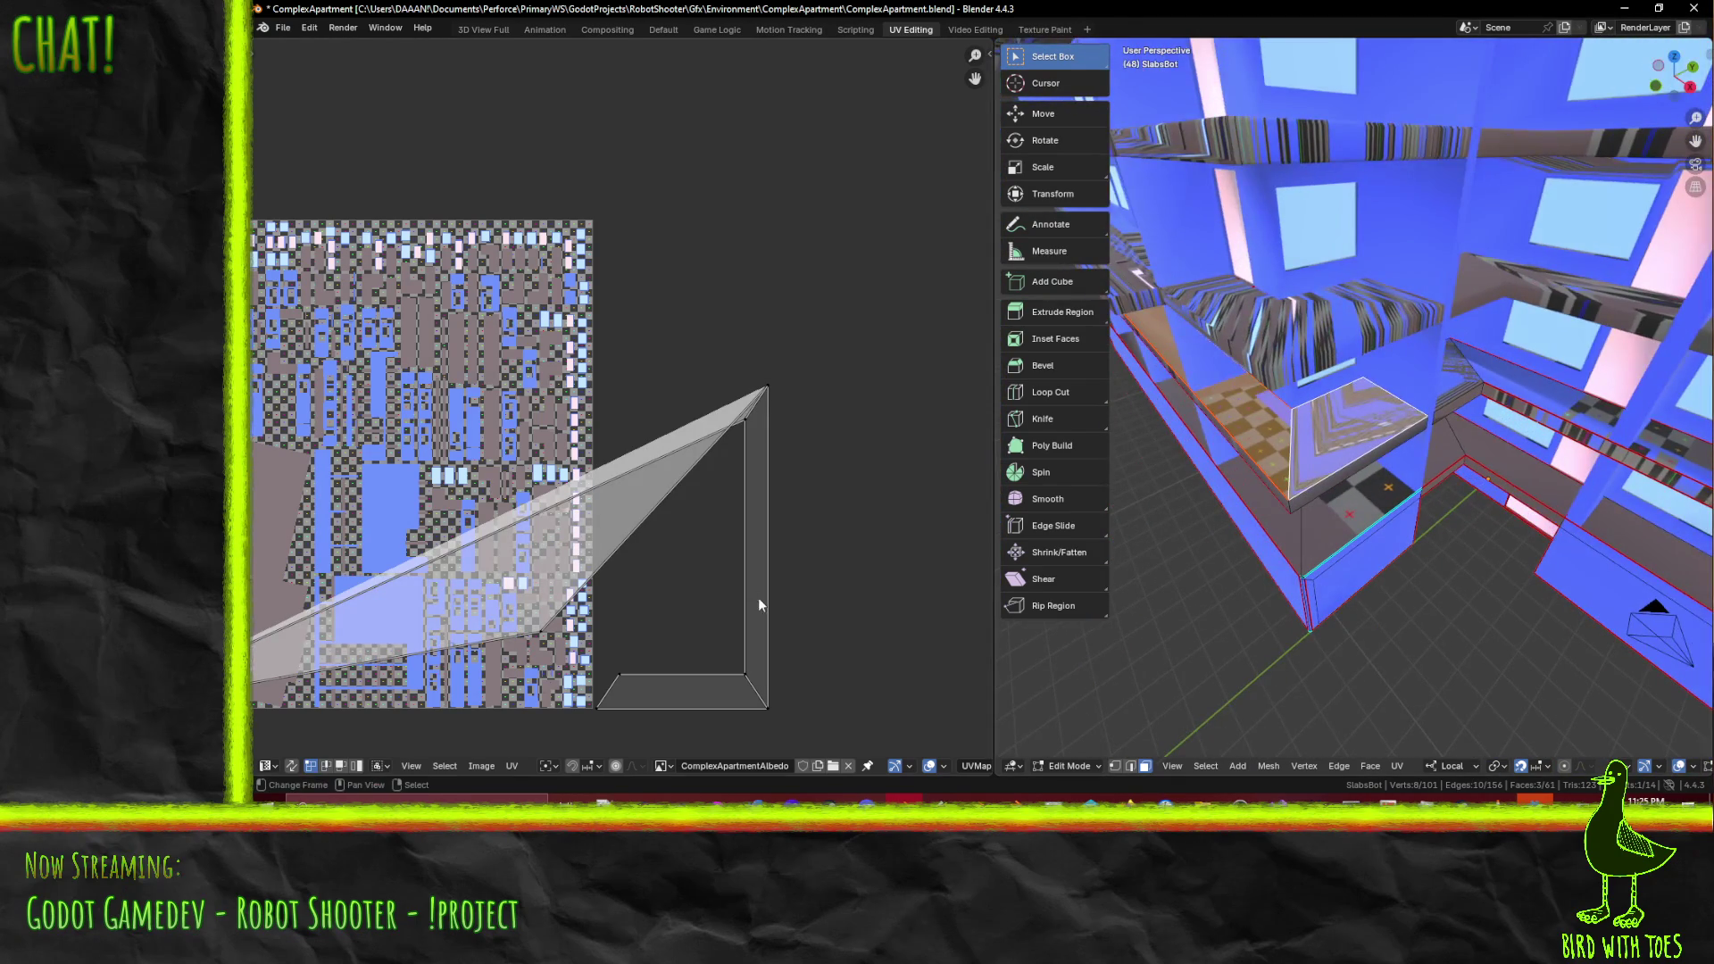
- Conformally unwrap the selected slab edge faces, then two neighbouring edge faces
{"action": "key", "text": "u"}
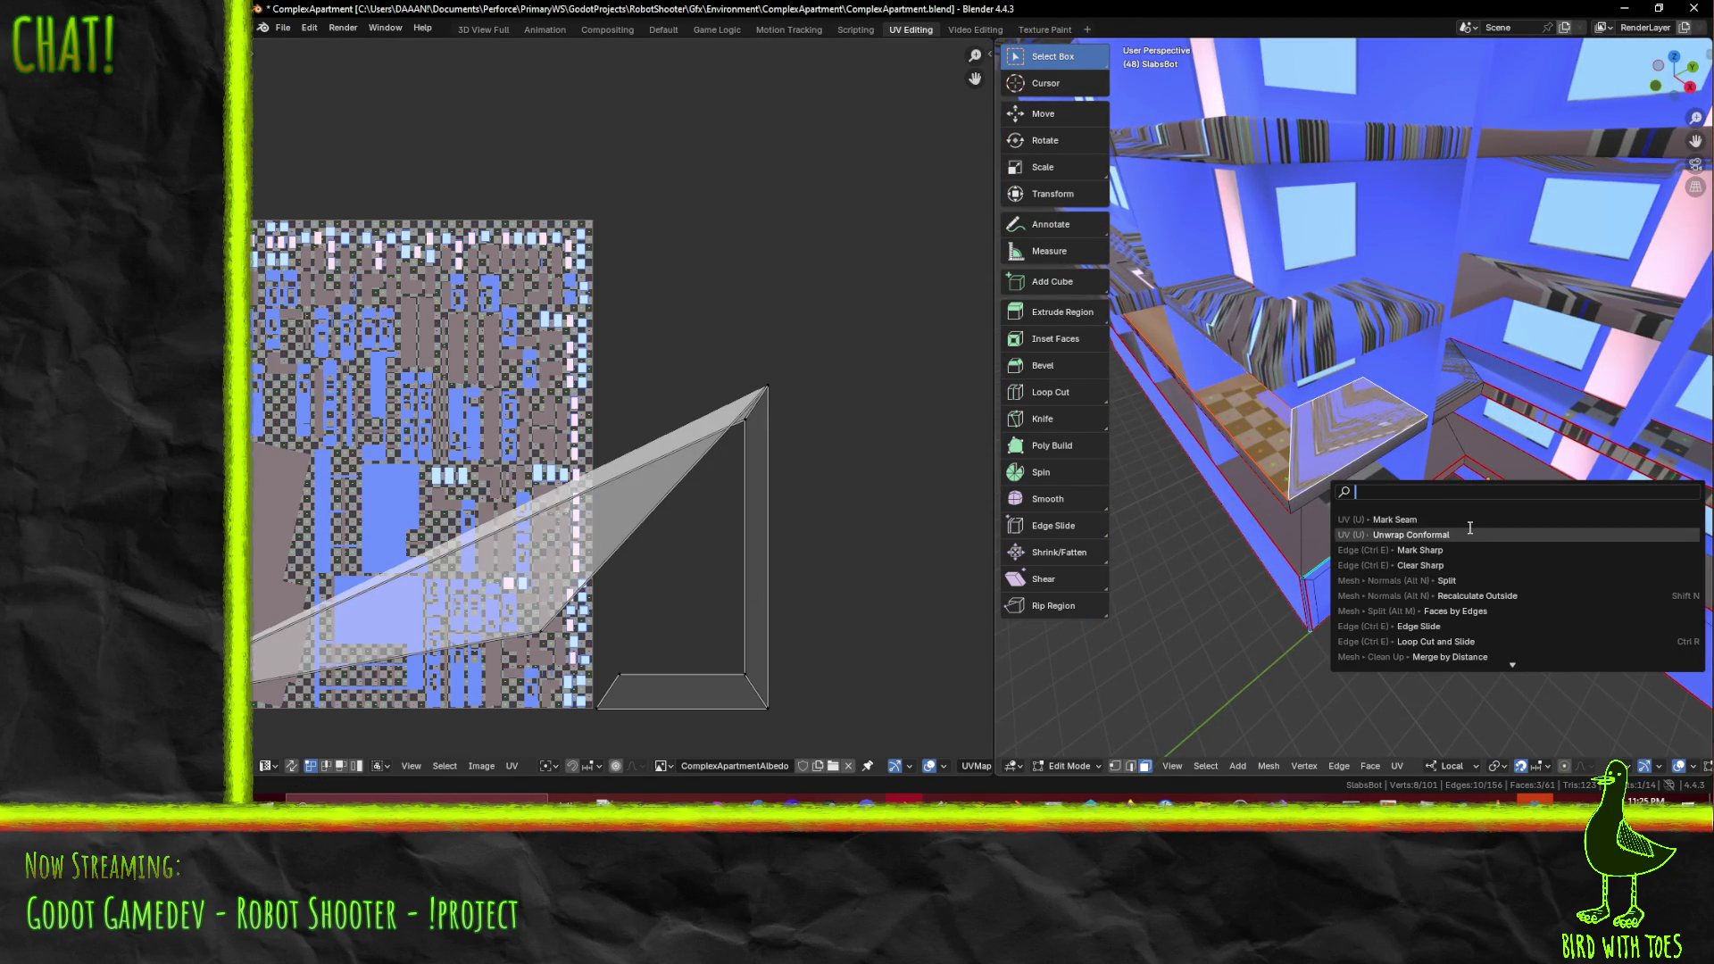
{"action": "left_click", "coordinate": [1470, 530]}
{"action": "left_click", "coordinate": [1453, 387]}
{"action": "left_click", "coordinate": [1508, 373], "text": "shift"}
{"action": "middle_click_drag", "start_coordinate": [1514, 370], "coordinate": [1550, 437]}
{"action": "key", "text": "u"}
{"action": "left_click", "coordinate": [1528, 461]}
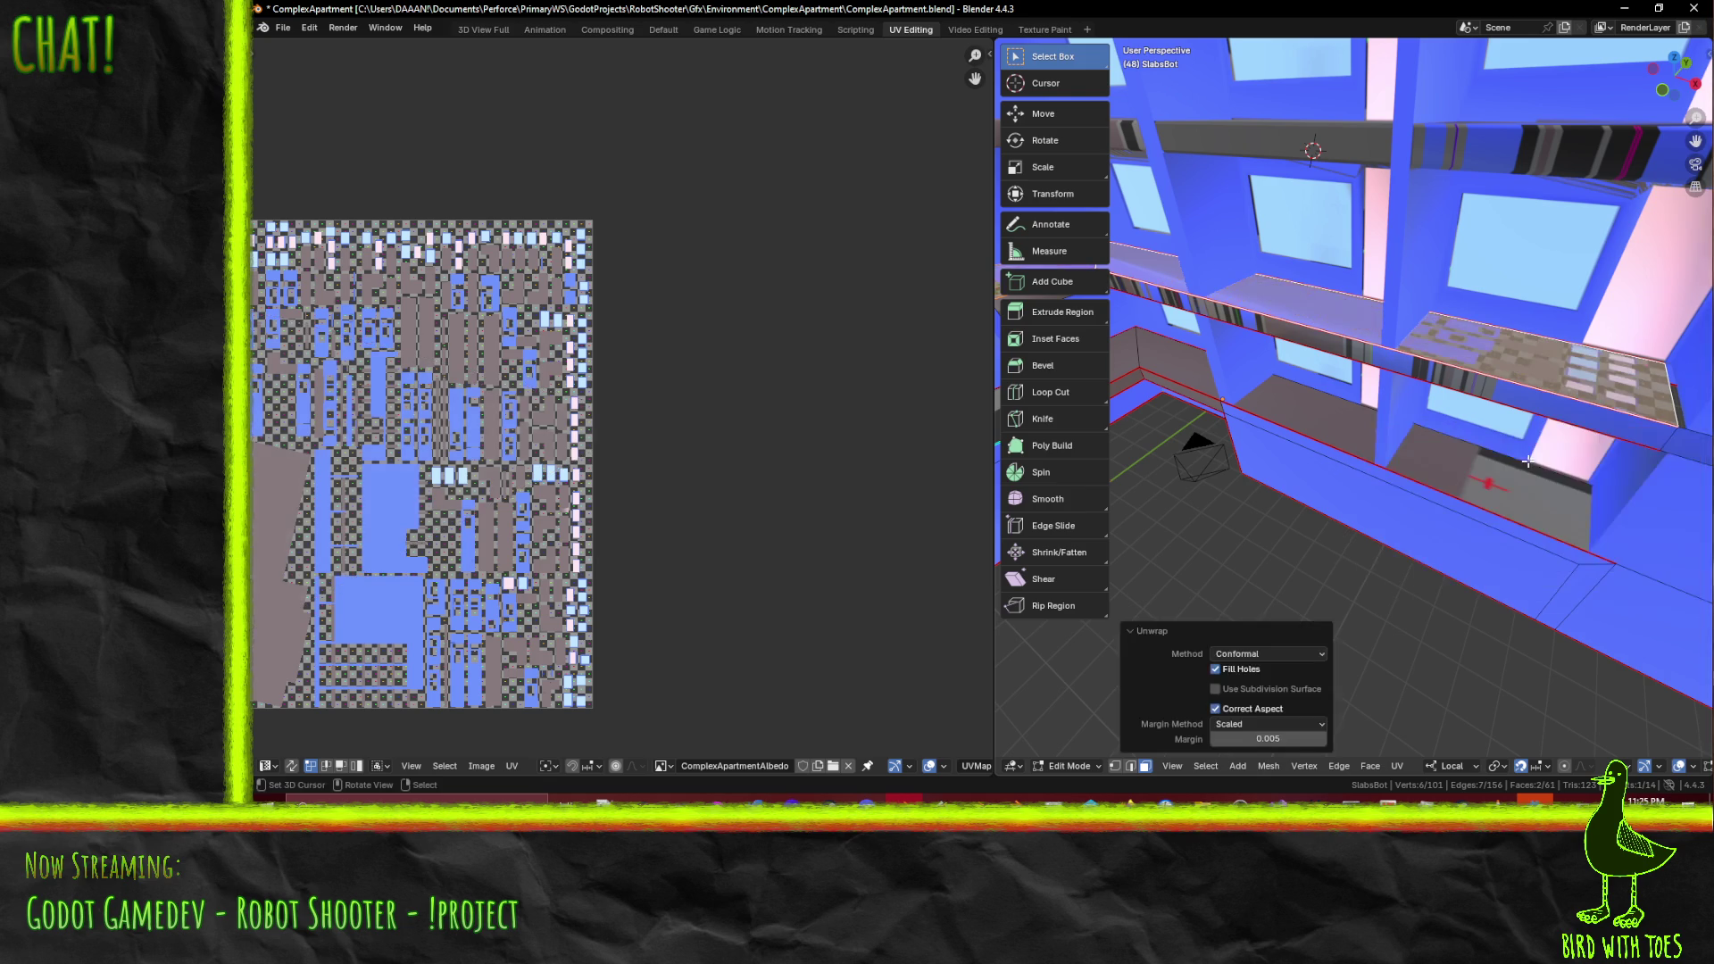
- Fit the atlas in view and select three more slab edge faces around the slab
{"action": "key", "text": "Home"}
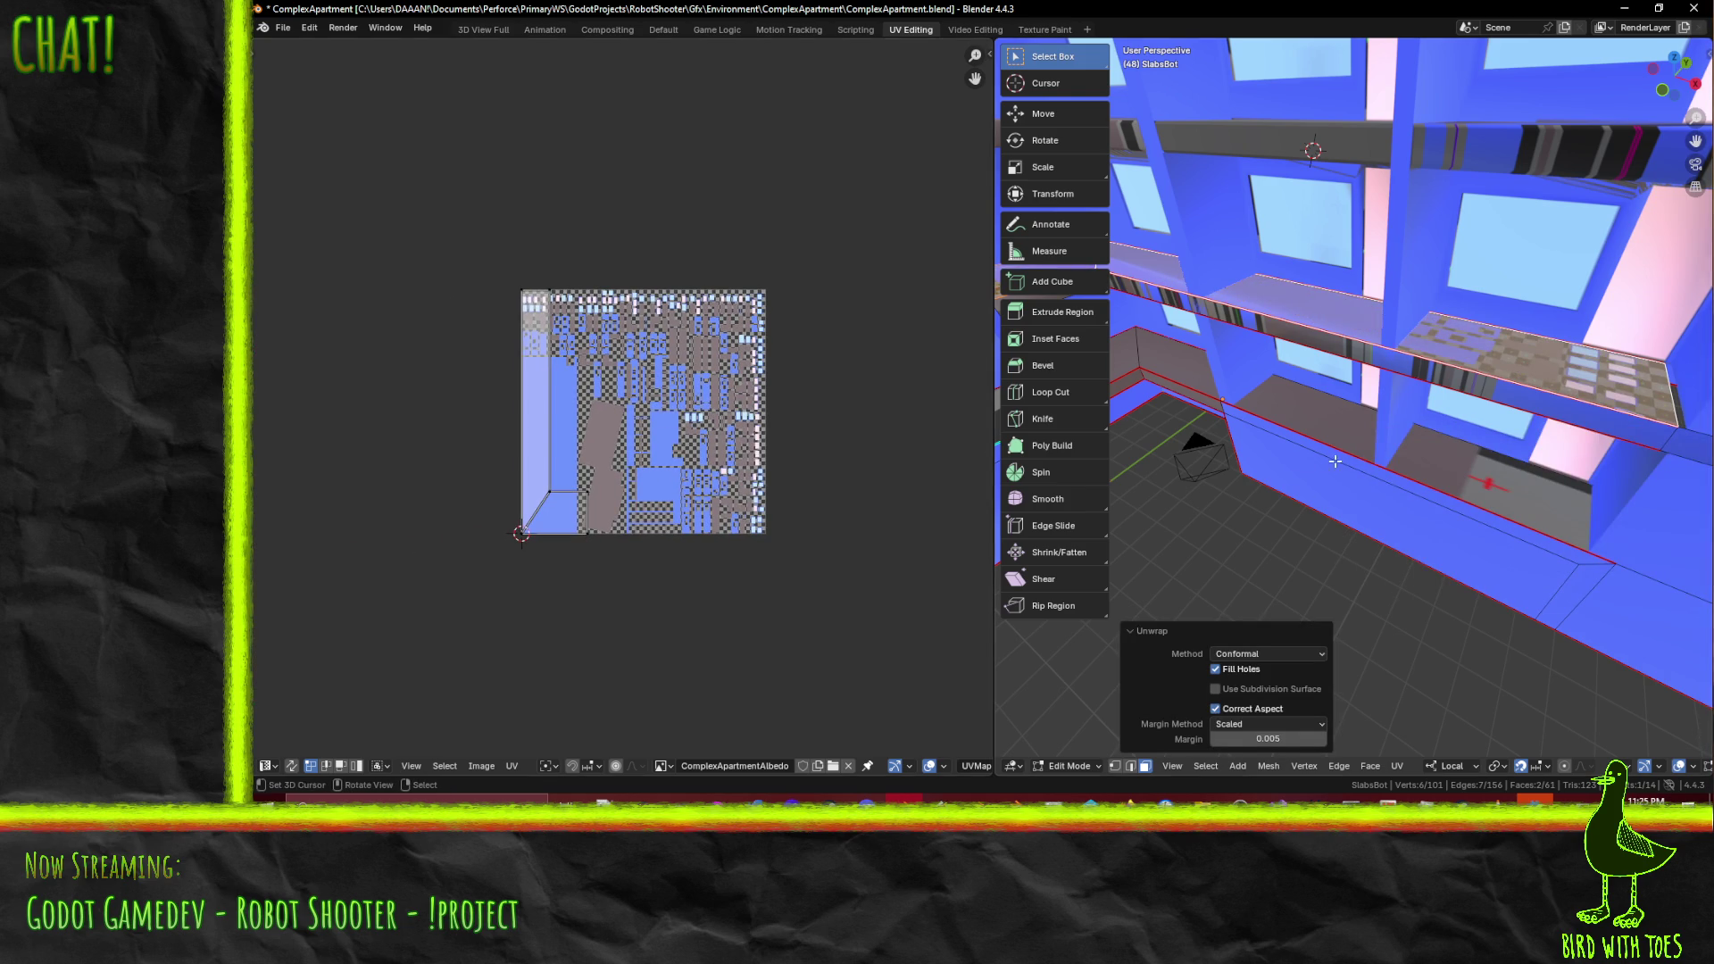
{"action": "middle_click_drag", "start_coordinate": [1069, 432], "coordinate": [1305, 324]}
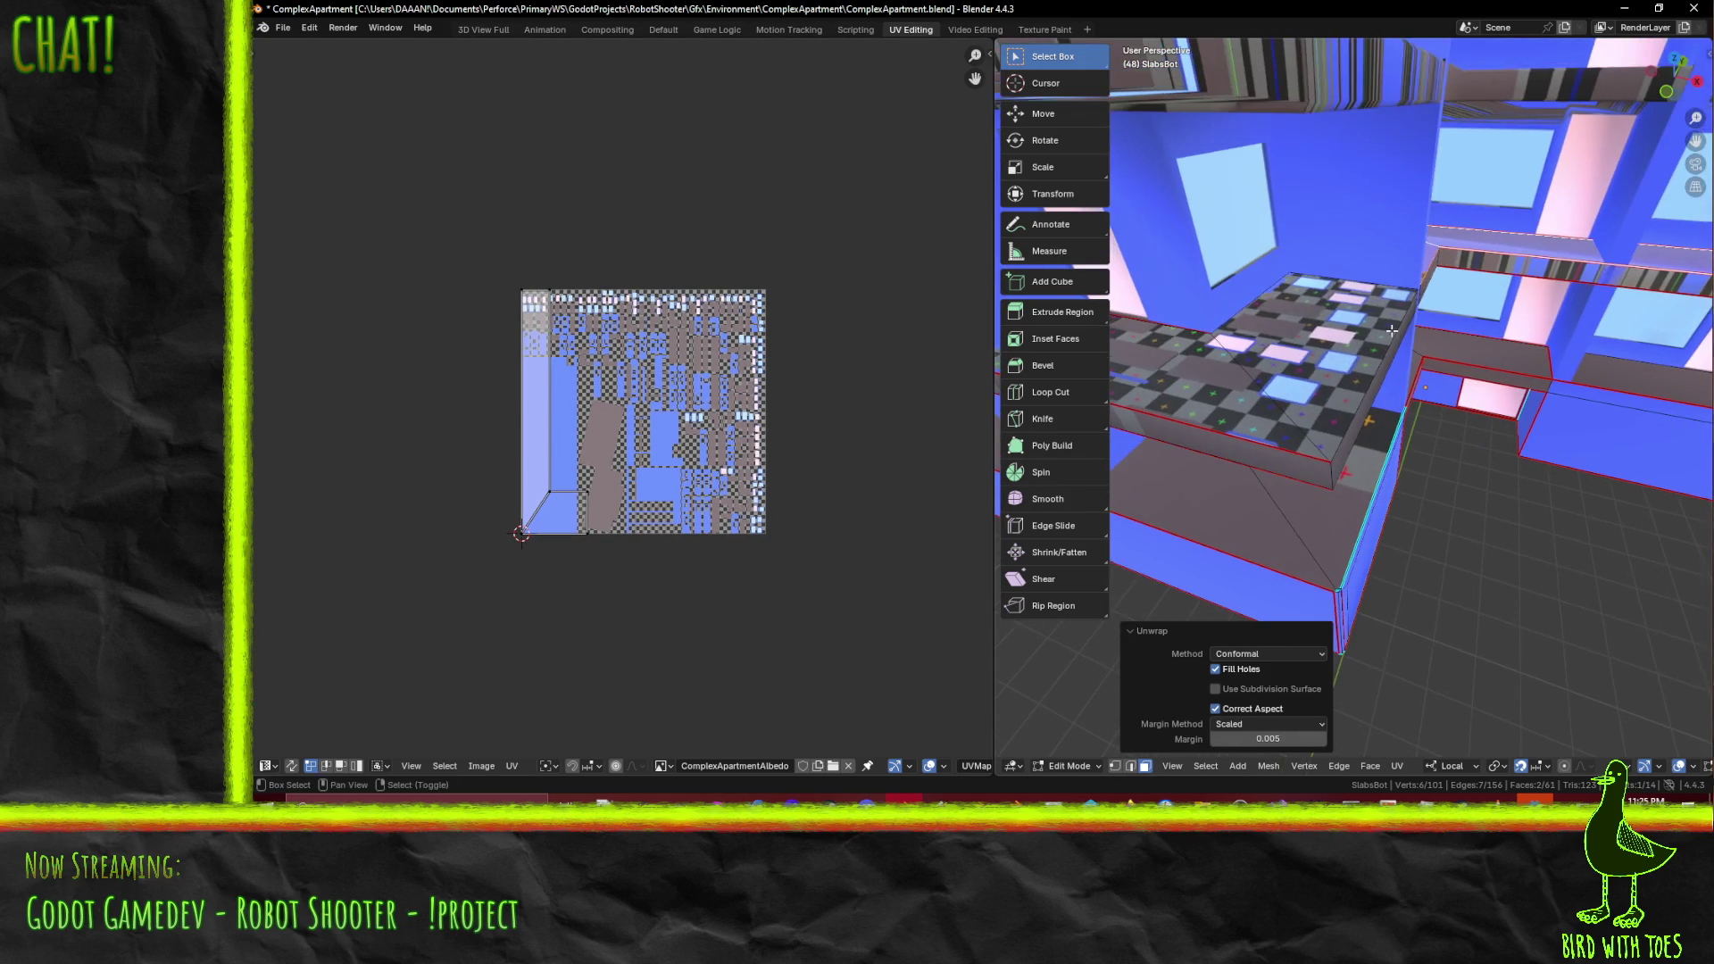
{"action": "left_click", "coordinate": [1305, 324], "text": "shift"}
{"action": "left_click", "coordinate": [1234, 330], "text": "shift"}
{"action": "mouse_move", "coordinate": [1200, 337]}
{"action": "middle_mouse_down"}
{"action": "mouse_move", "coordinate": [1250, 262]}
{"action": "mouse_move", "coordinate": [1209, 279]}
{"action": "mouse_move", "coordinate": [1239, 305]}
{"action": "middle_mouse_up"}
{"action": "left_click", "coordinate": [1241, 307], "text": "shift"}
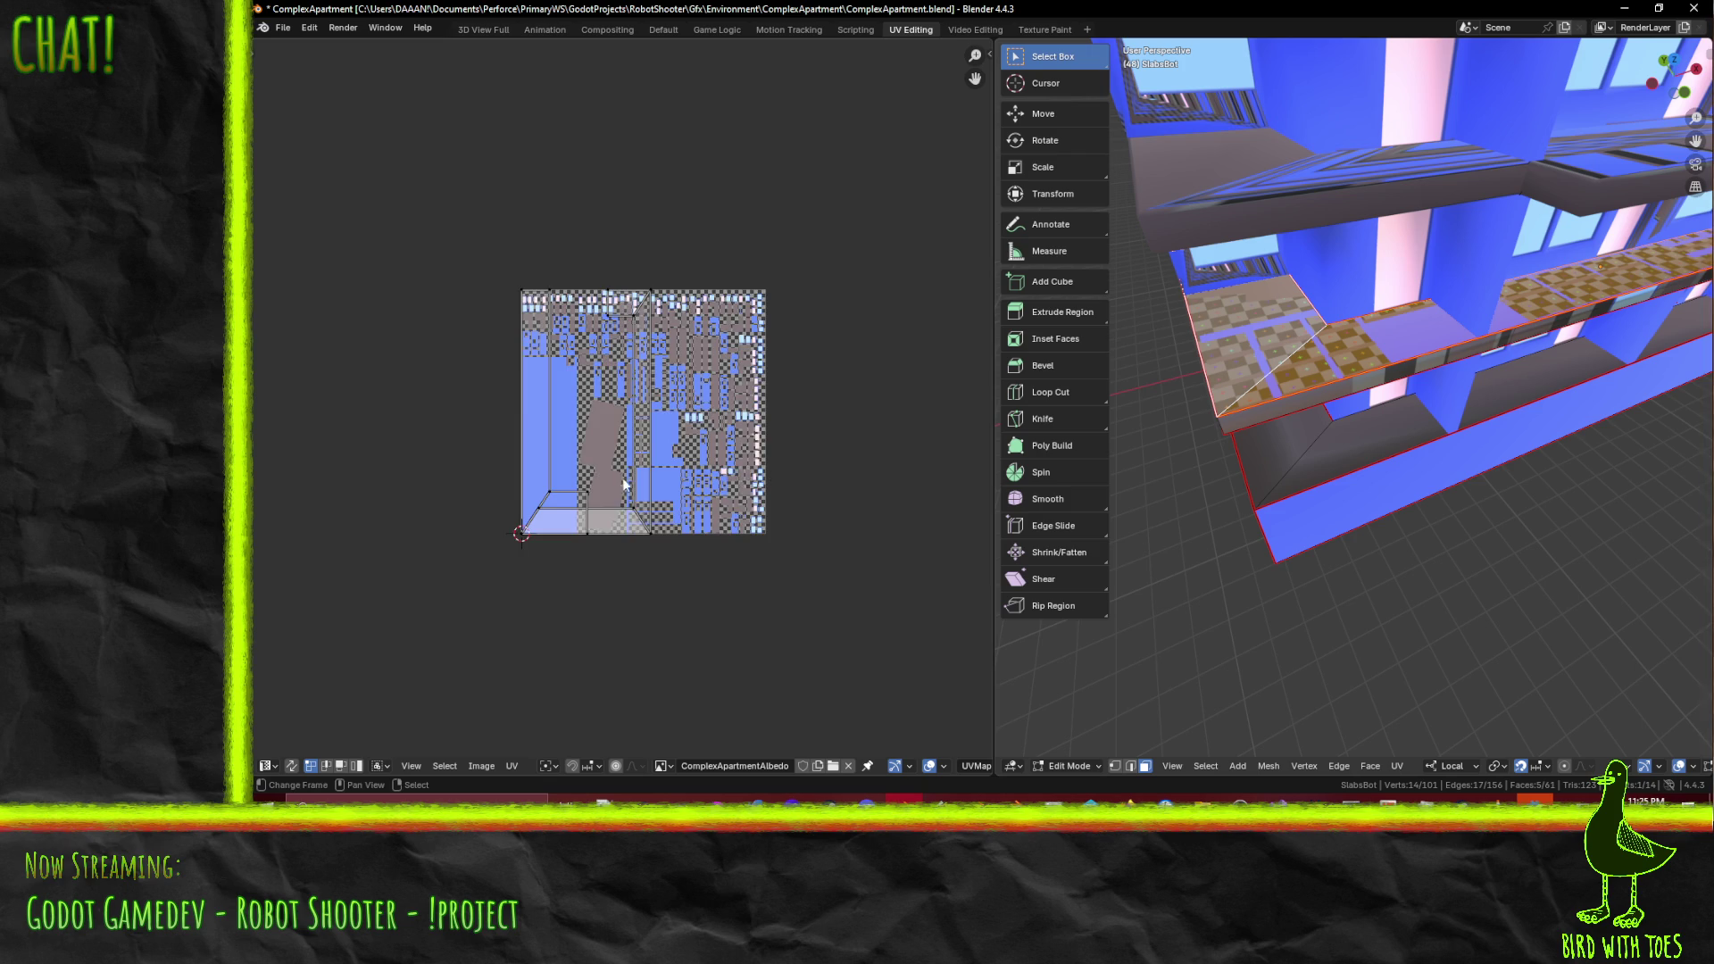
{"action": "scroll", "coordinate": [624, 488], "scroll_direction": "up", "scroll_amount": 3}
- Box-select the column of new UV islands and slide them horizontally right of the atlas
{"action": "key", "text": "b"}
{"action": "mouse_move", "coordinate": [587, 157]}
{"action": "left_mouse_down"}
{"action": "mouse_move", "coordinate": [744, 474]}
{"action": "mouse_move", "coordinate": [764, 740]}
{"action": "left_mouse_up"}
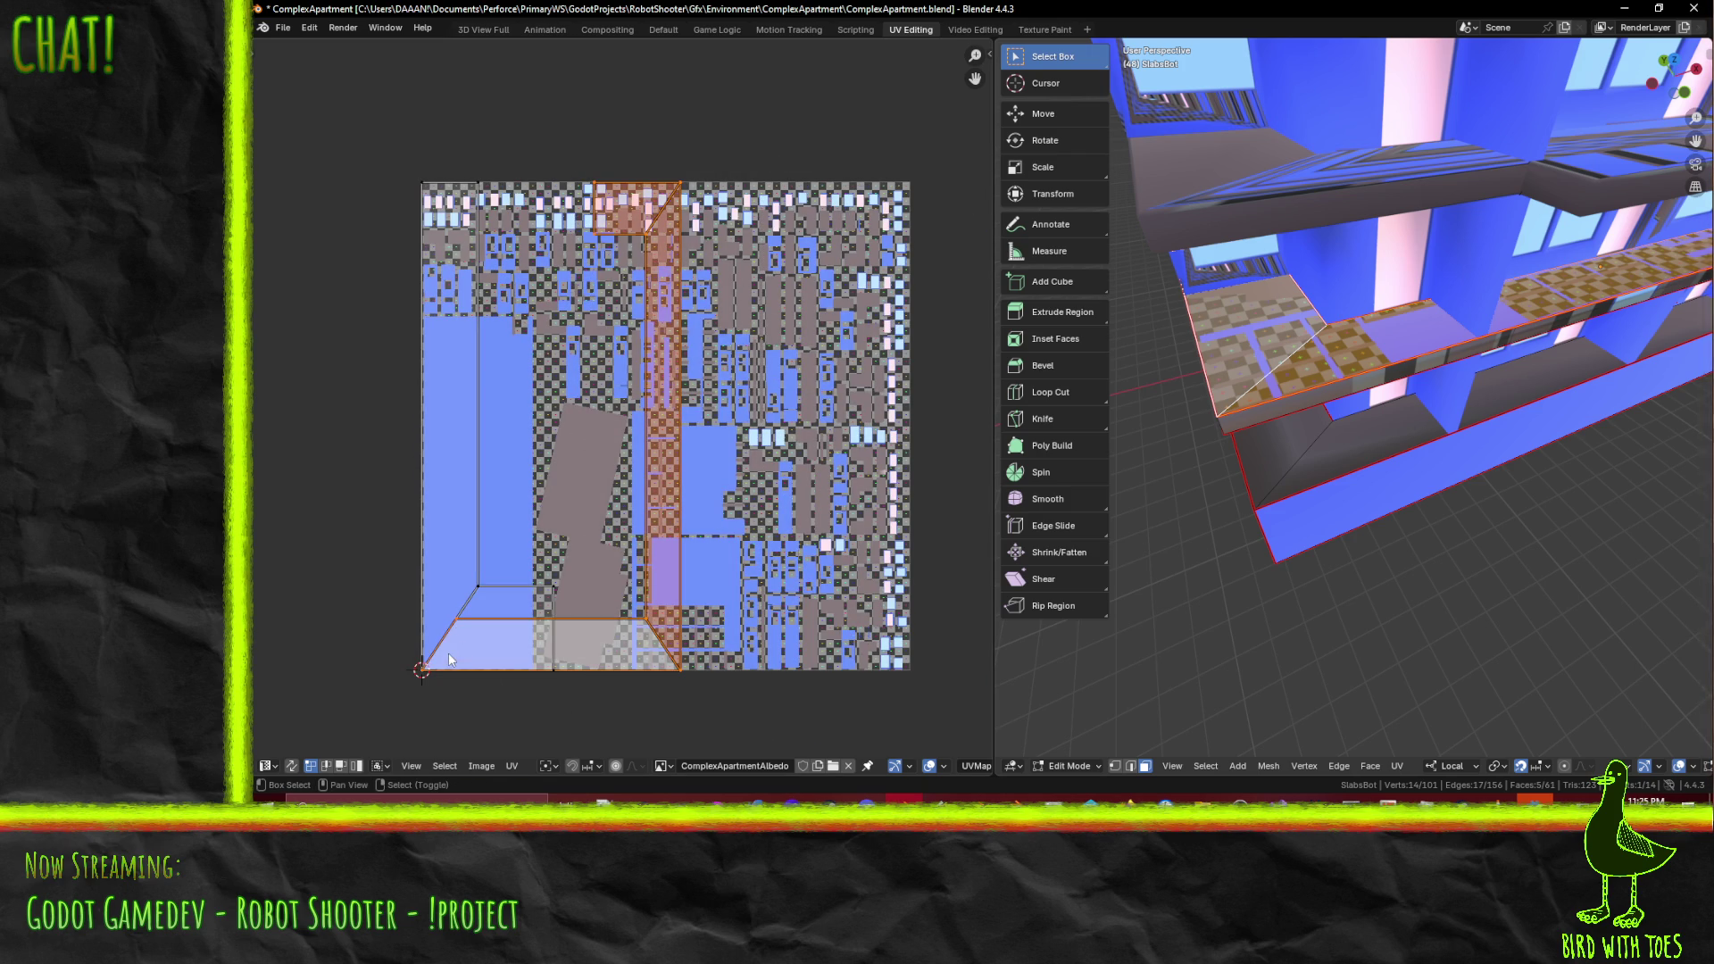
{"action": "key", "text": "g"}
{"action": "key", "text": "x"}
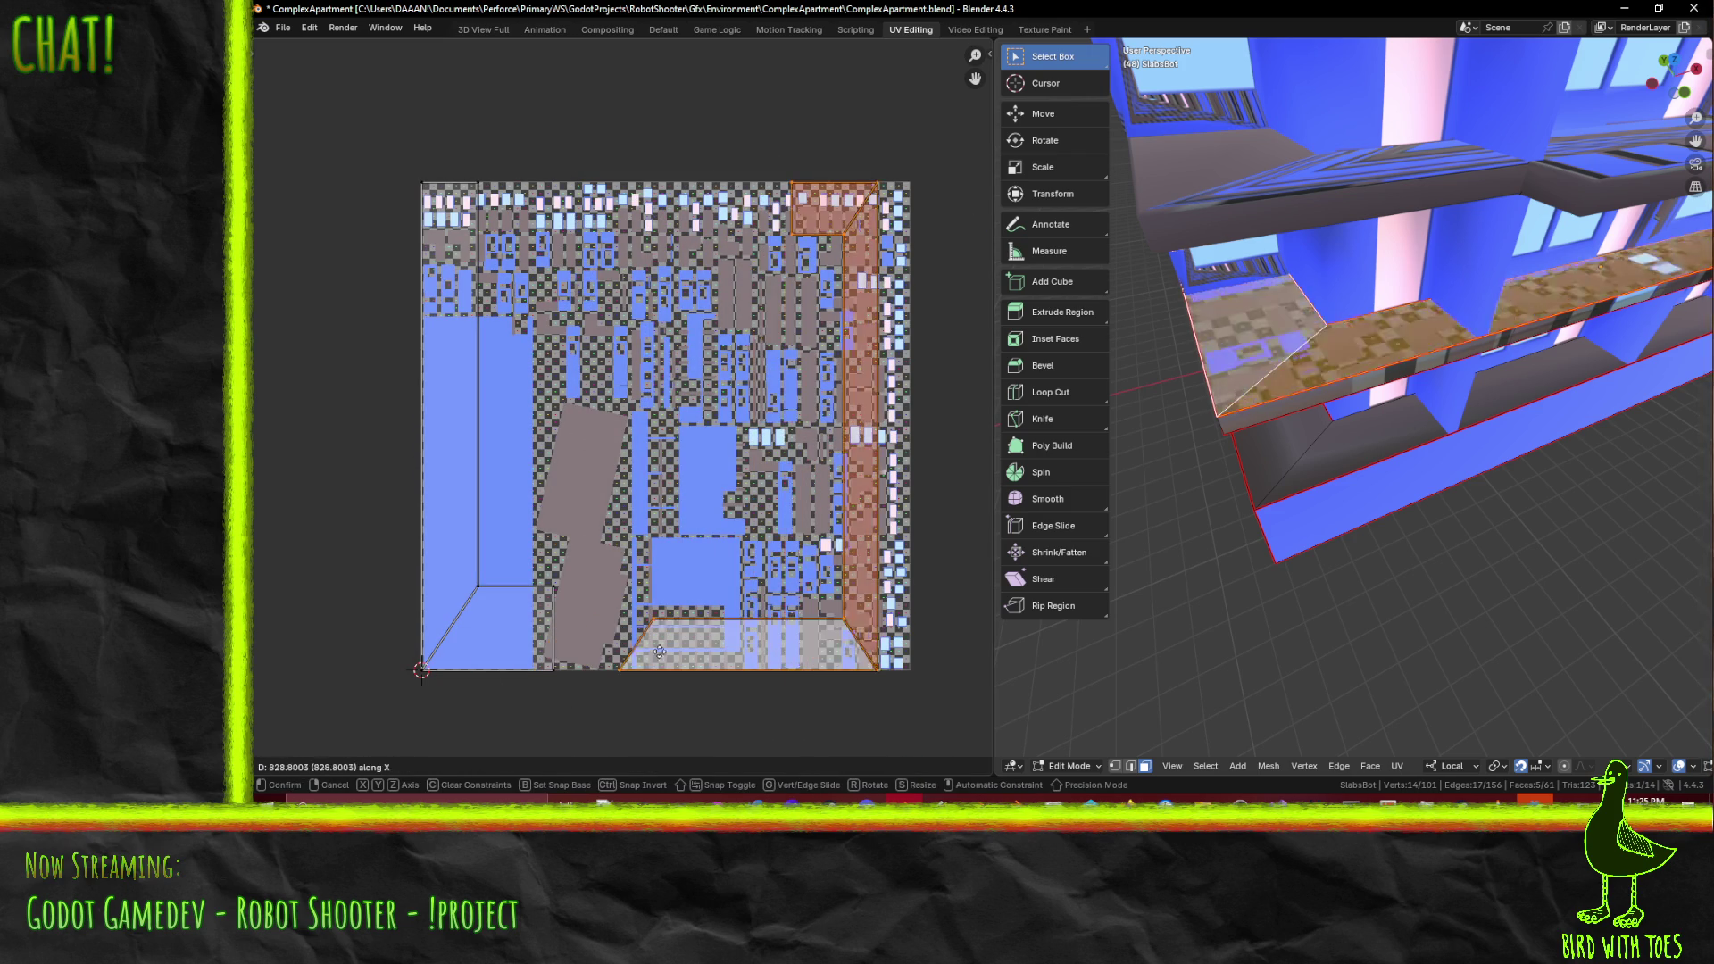
{"action": "left_click", "coordinate": [946, 651]}
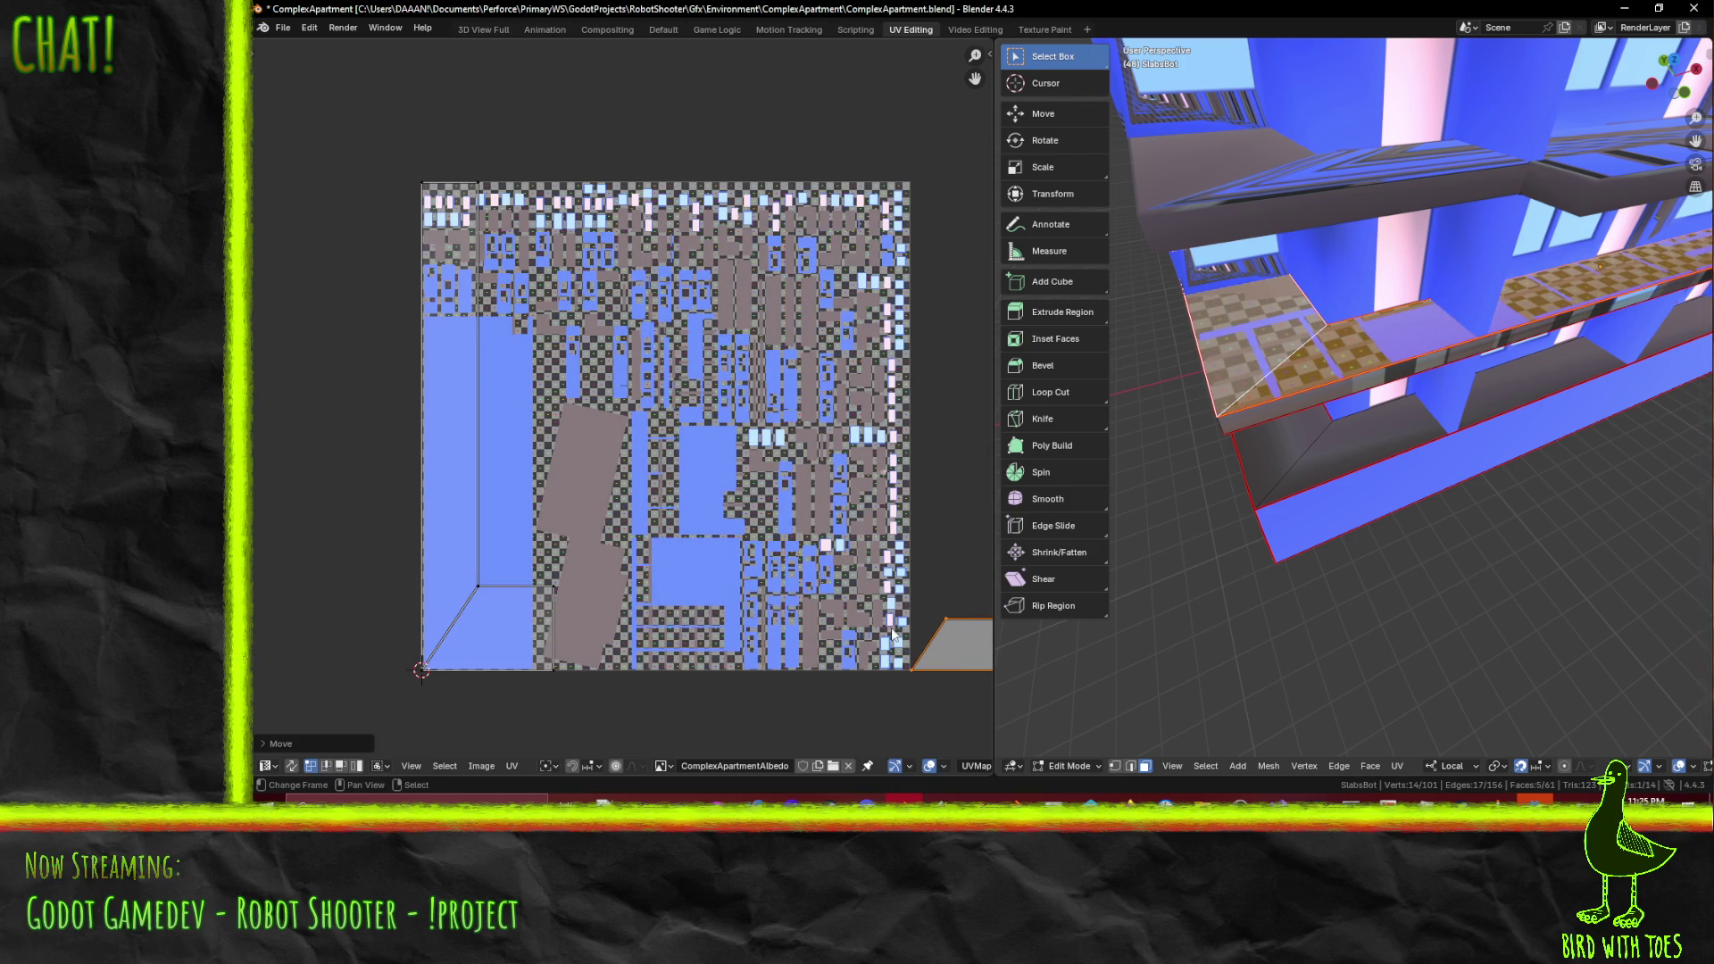
- Box-select the islands on the atlas's left edge and slide them horizontally onto the L-shaped strip
{"action": "scroll", "coordinate": [677, 547], "scroll_direction": "down", "scroll_amount": 1}
{"action": "key", "text": "b"}
{"action": "left_click_drag", "start_coordinate": [398, 146], "coordinate": [658, 711]}
{"action": "middle_click_drag", "start_coordinate": [665, 639], "coordinate": [586, 647]}
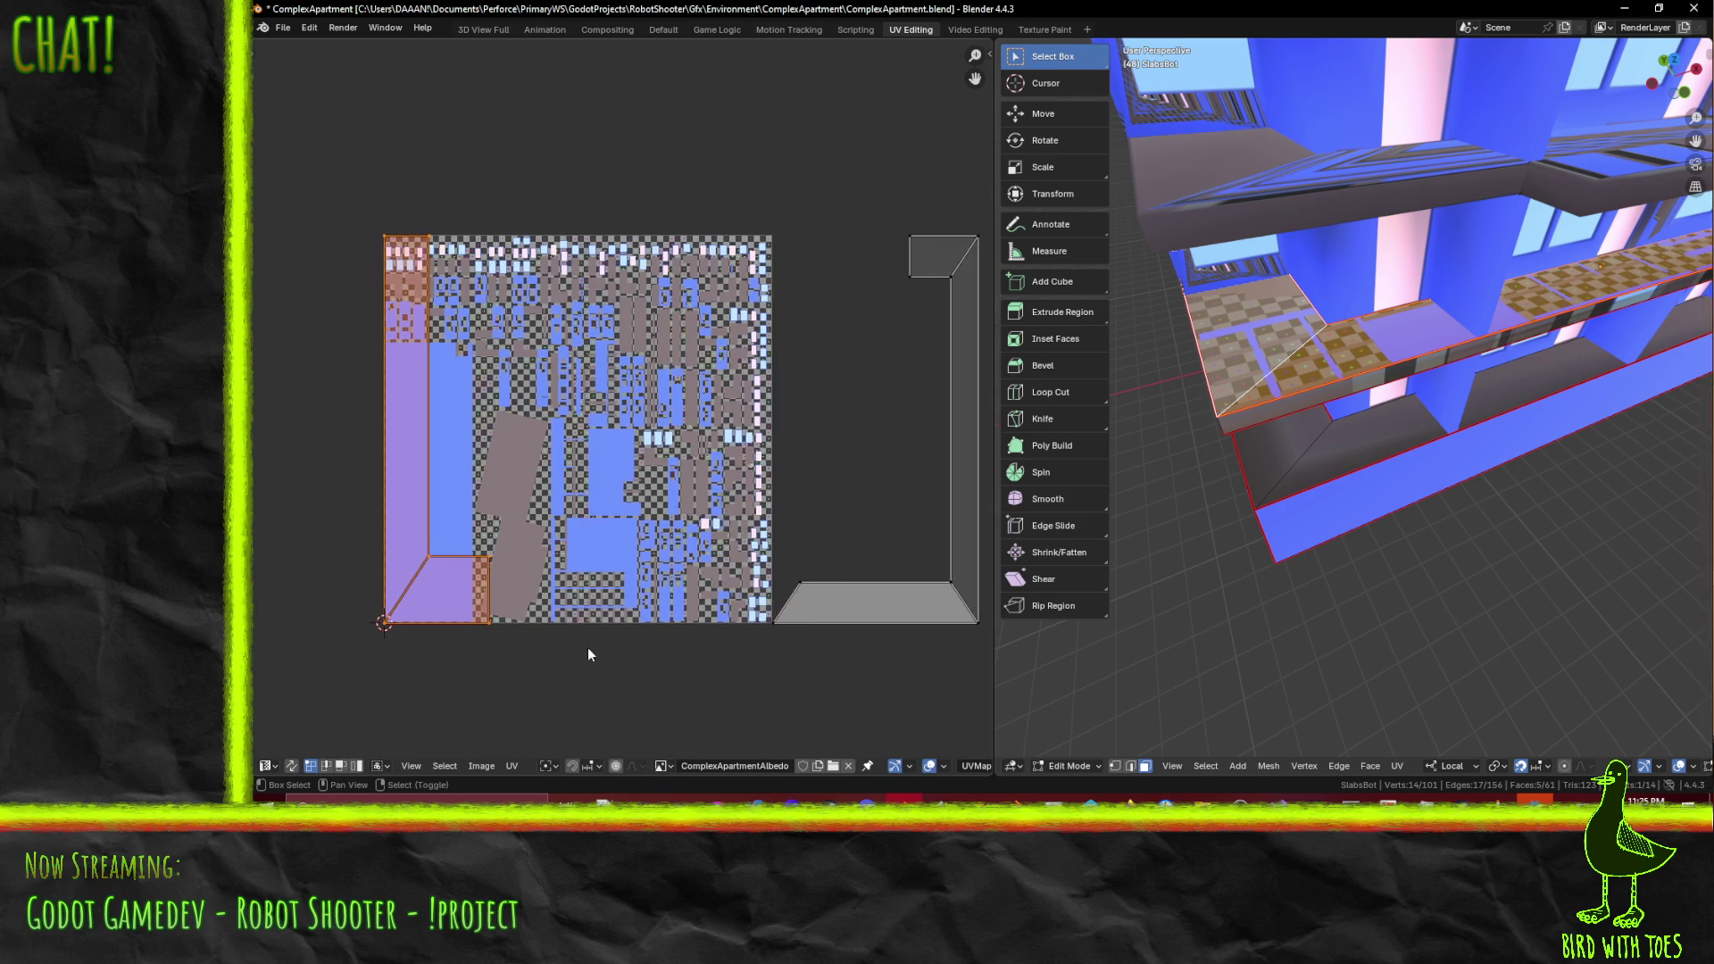
{"action": "key", "text": "g"}
{"action": "key", "text": "x"}
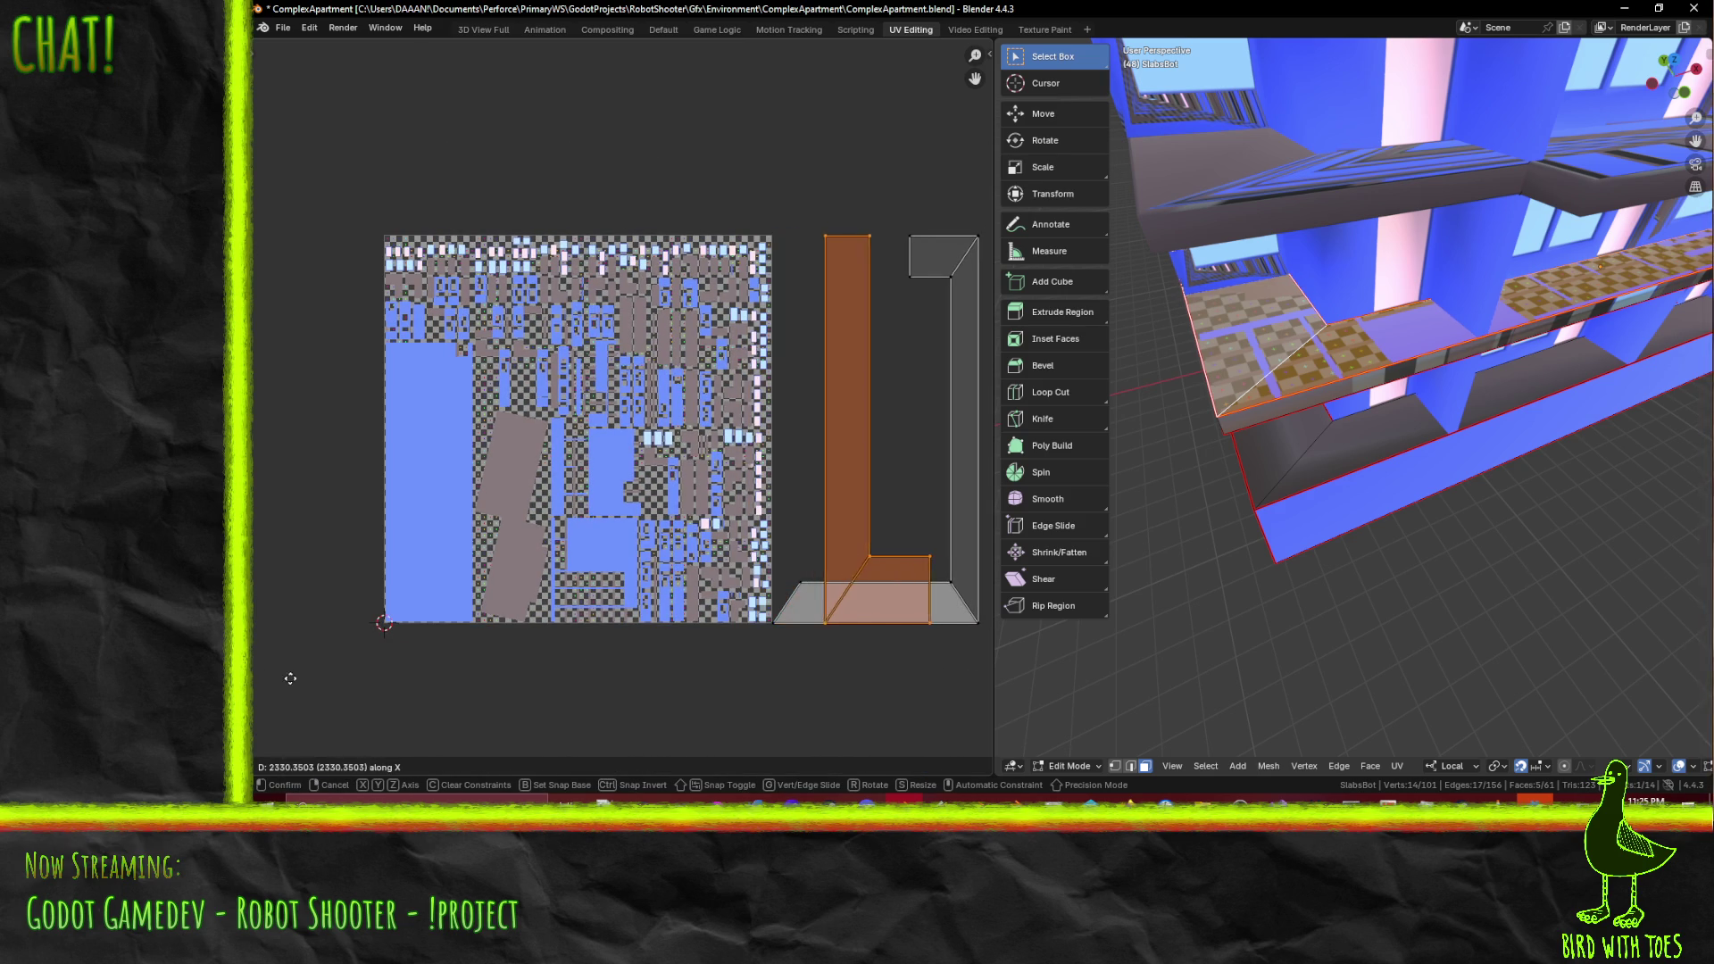
{"action": "left_click", "coordinate": [306, 683]}
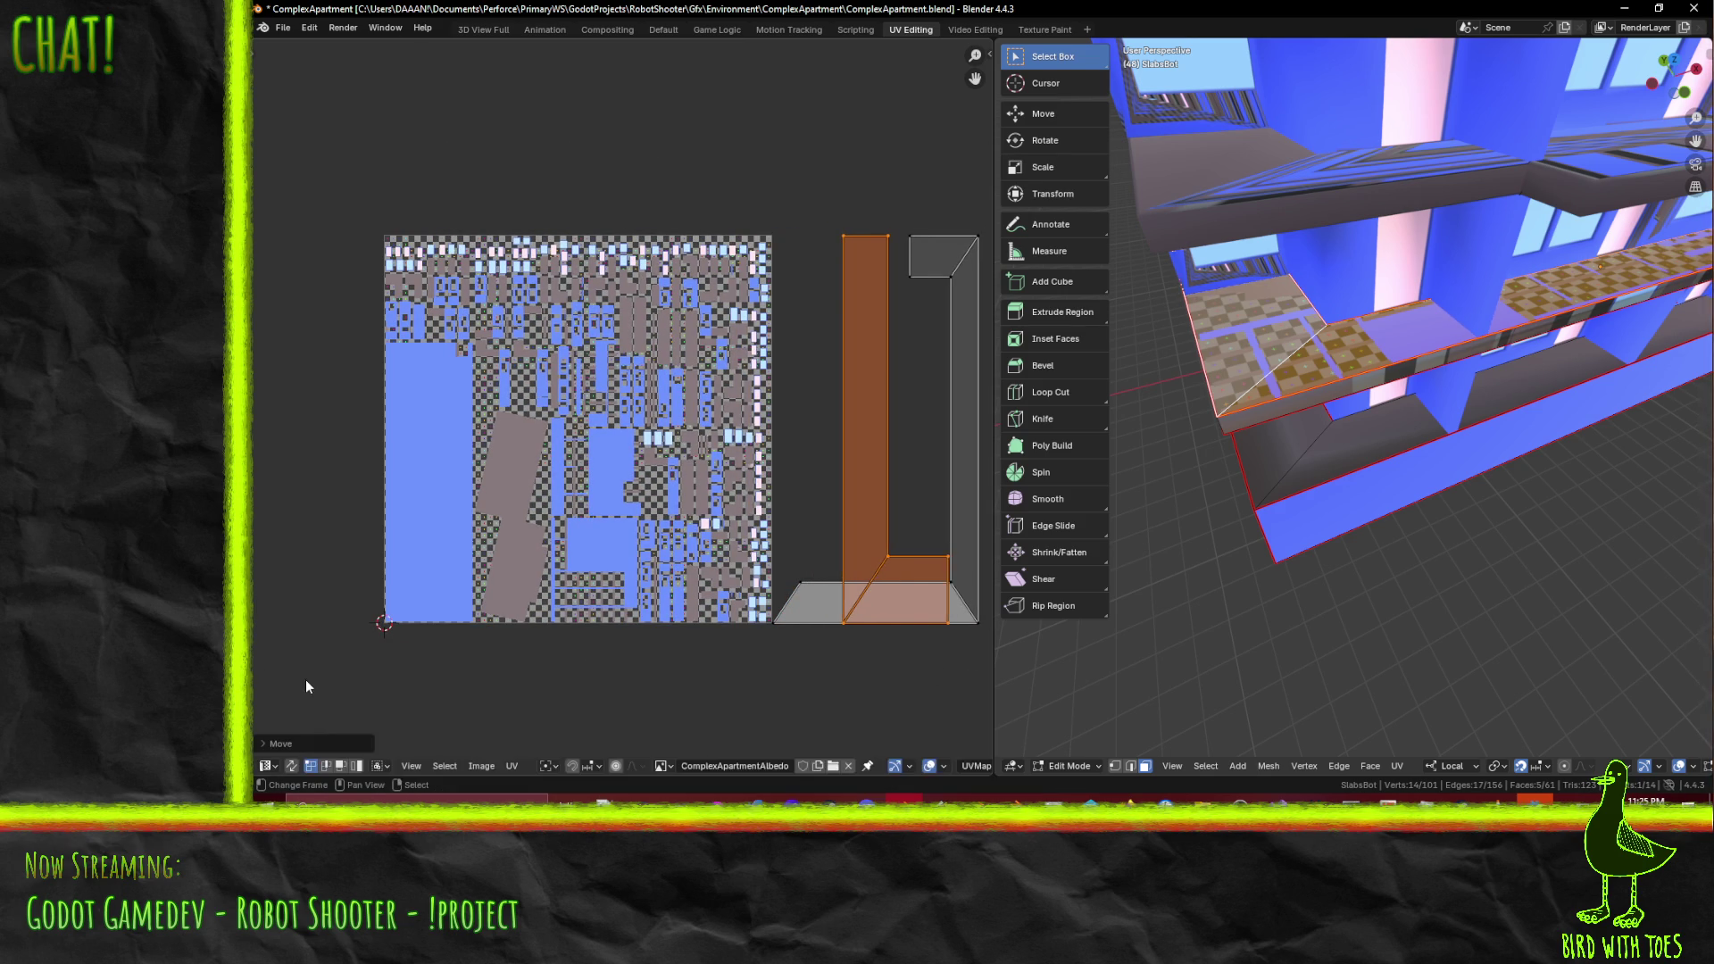
{"action": "scroll", "coordinate": [692, 567], "scroll_direction": "up", "scroll_amount": 7}
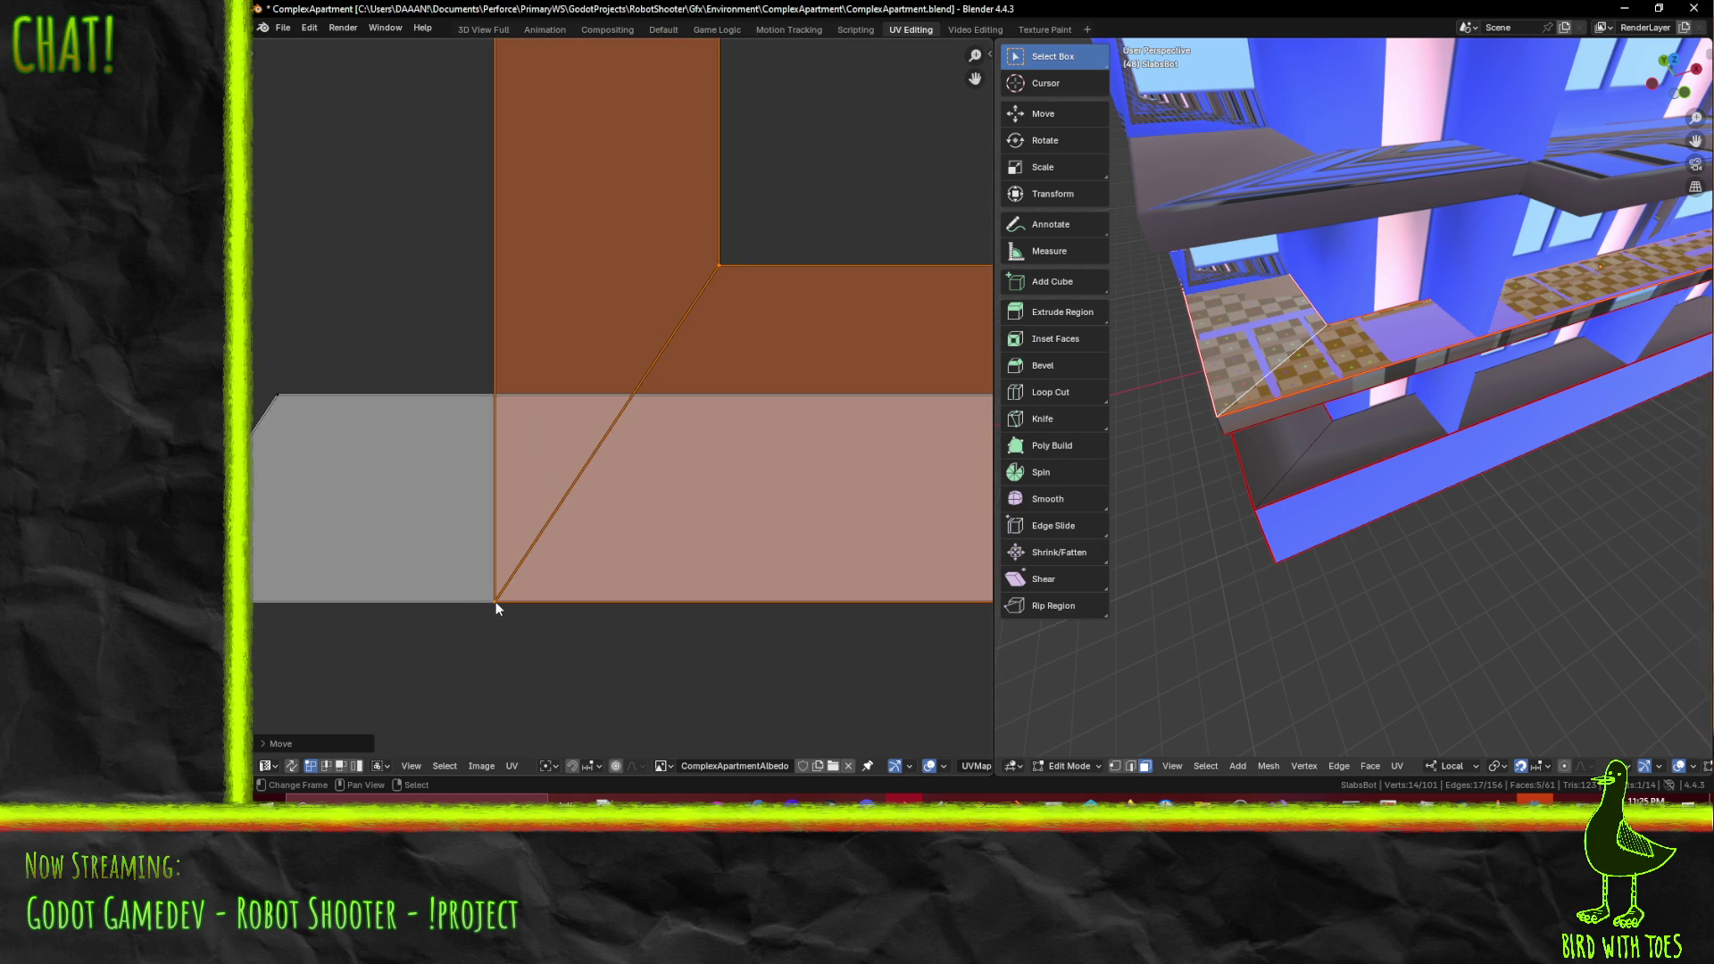
- Set the pivot to 2D Cursor and scale the L-shaped island down to about 0.63
{"action": "scroll", "coordinate": [675, 587], "scroll_direction": "down", "scroll_amount": 4}
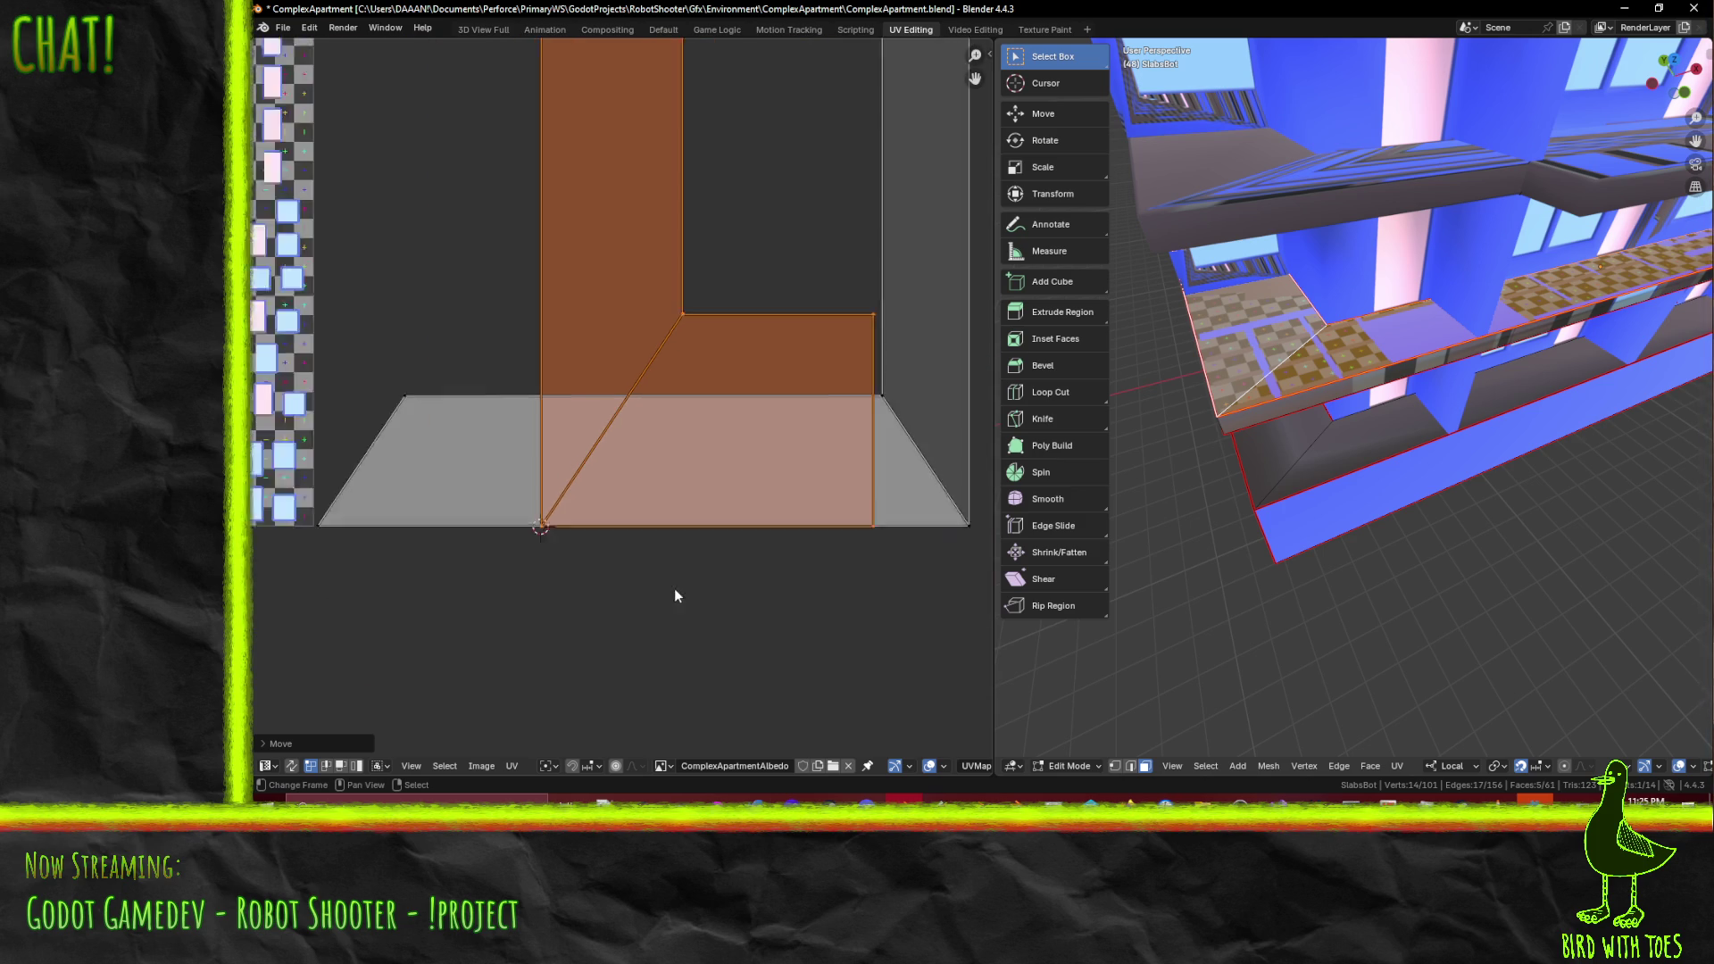
{"action": "left_click", "coordinate": [560, 764]}
{"action": "left_click", "coordinate": [580, 732]}
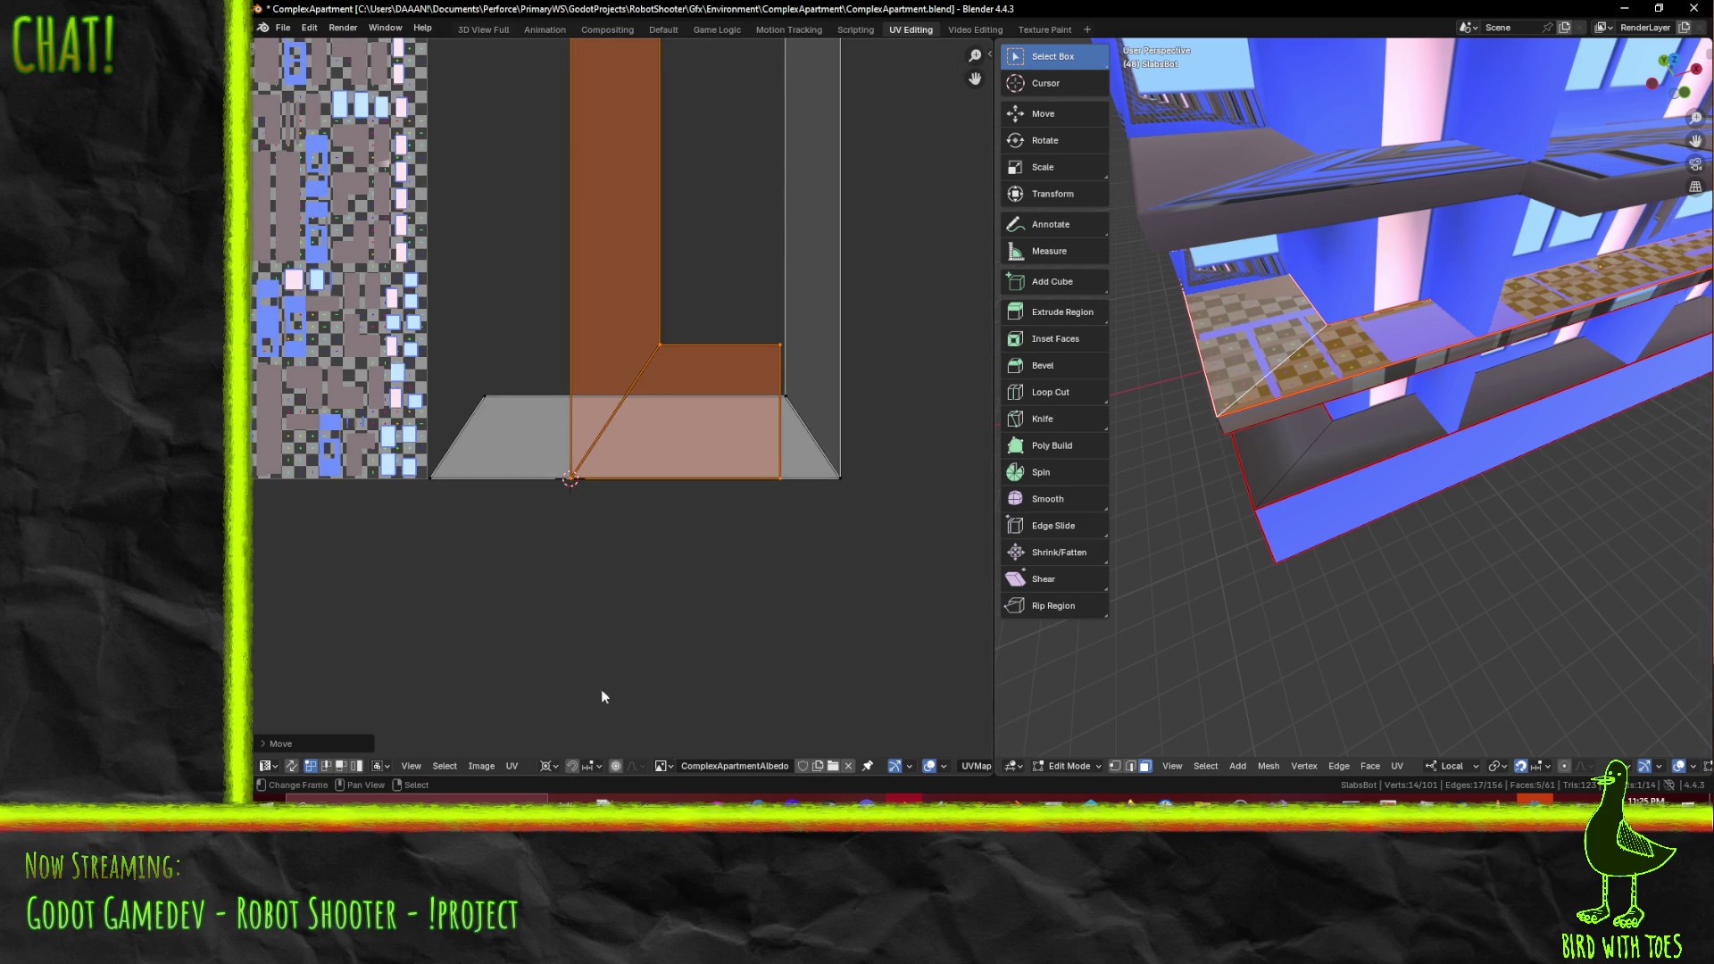
{"action": "left_click", "coordinate": [935, 239]}
{"action": "scroll", "coordinate": [935, 241], "scroll_direction": "down", "scroll_amount": 1}
{"action": "key", "text": "ctrl+z"}
{"action": "key", "text": "s"}
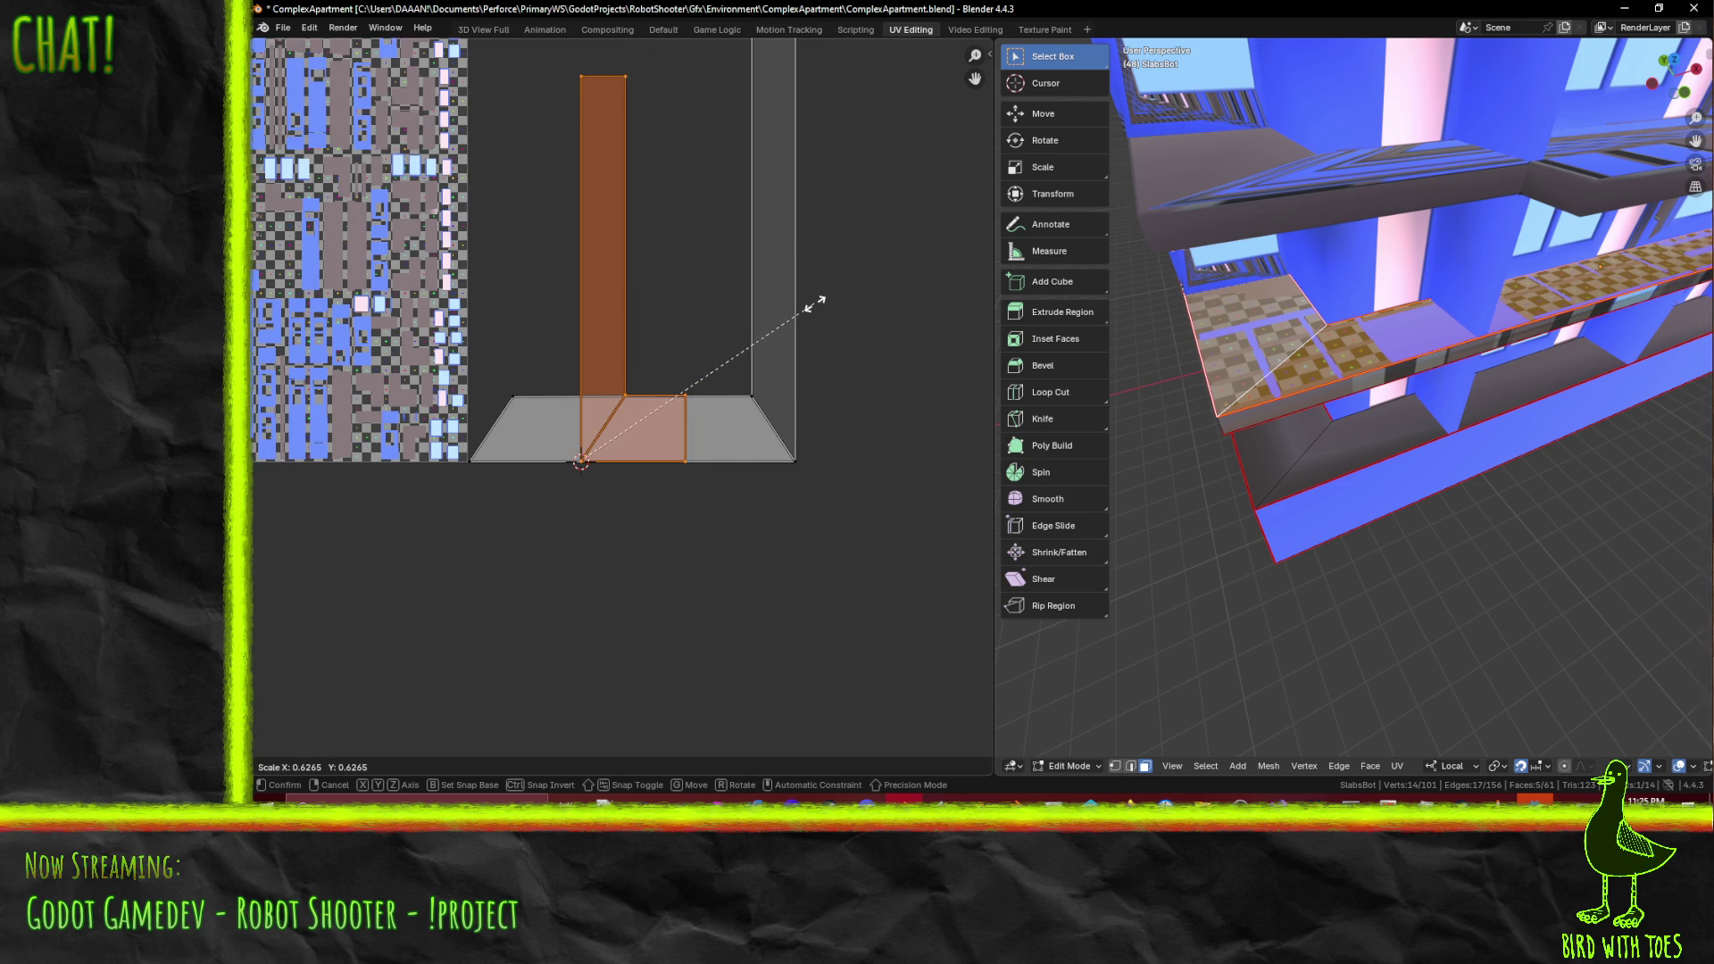
{"action": "left_click", "coordinate": [810, 304]}
- Move the island vertically then horizontally into the grey outline's inner corner and deselect it
{"action": "middle_click_drag", "start_coordinate": [720, 241], "coordinate": [757, 463]}
{"action": "key", "text": "g"}
{"action": "key", "text": "y"}
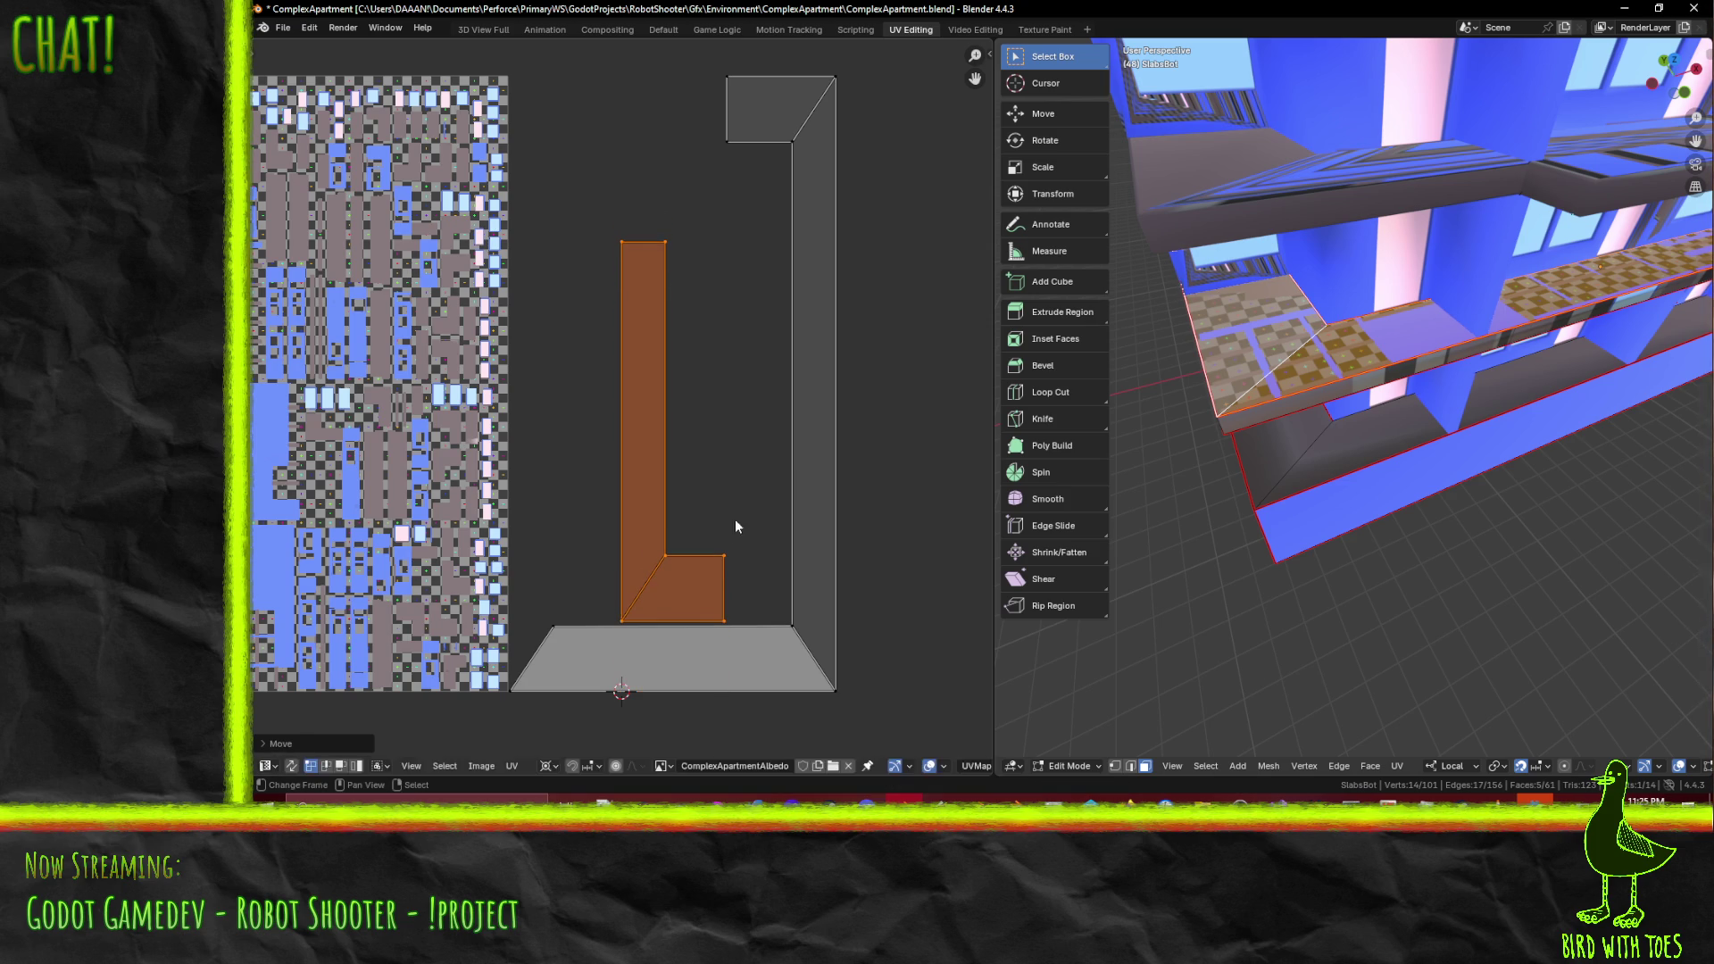
{"action": "key", "text": "x"}
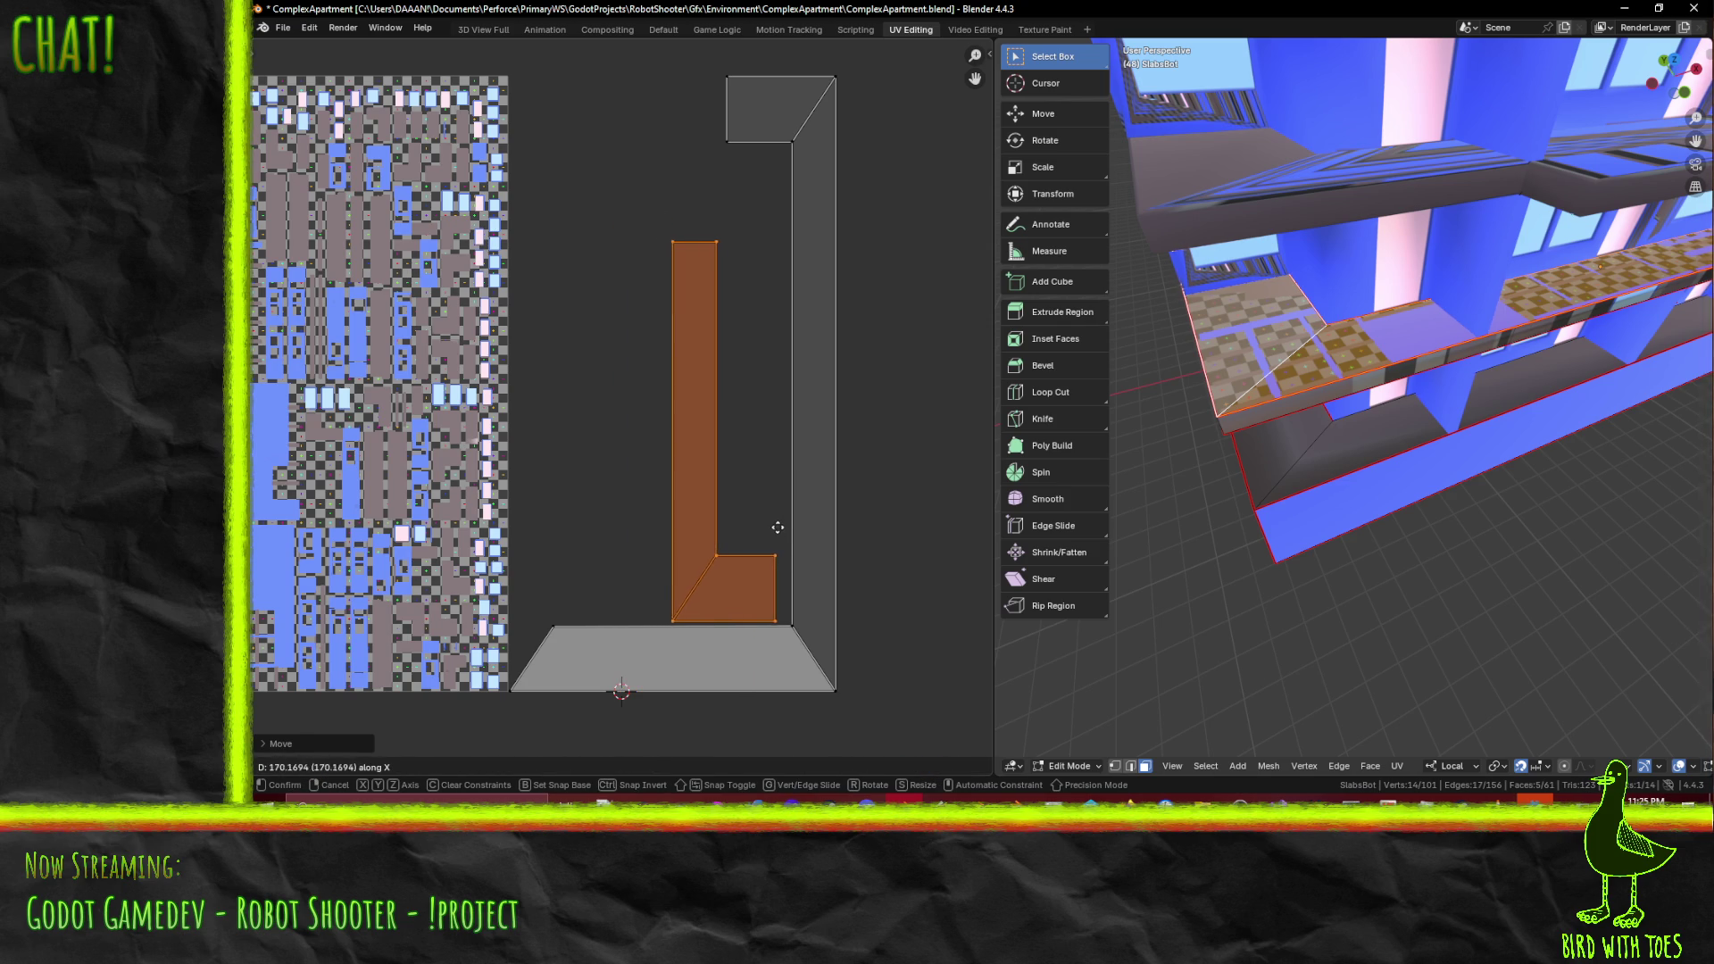
{"action": "left_click", "coordinate": [789, 528]}
{"action": "scroll", "coordinate": [841, 491], "scroll_direction": "down", "scroll_amount": 5}
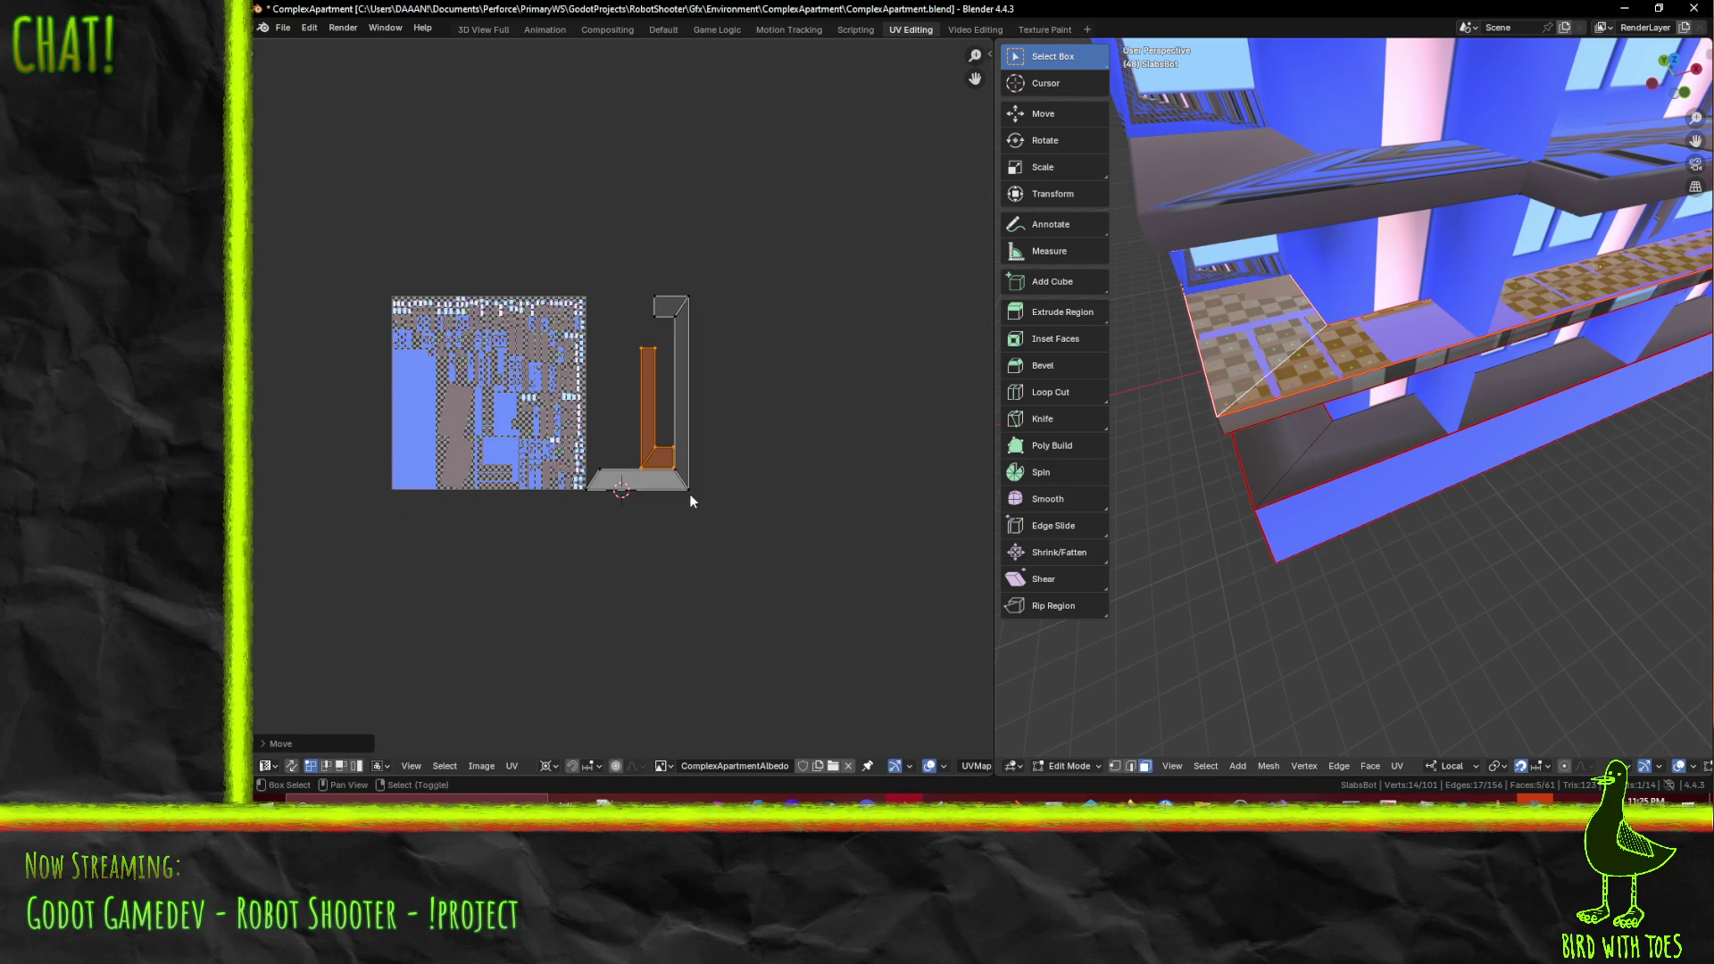
{"action": "scroll", "coordinate": [686, 494], "scroll_direction": "up", "scroll_amount": 4}
{"action": "left_click", "coordinate": [740, 506]}
- Orbit toward the slab underside and select two of its faces
{"action": "mouse_move", "coordinate": [1419, 484]}
{"action": "middle_mouse_down"}
{"action": "mouse_move", "coordinate": [1354, 471]}
{"action": "mouse_move", "coordinate": [1285, 491]}
{"action": "mouse_move", "coordinate": [1363, 290]}
{"action": "middle_mouse_up"}
{"action": "left_click", "coordinate": [1375, 230]}
{"action": "left_click", "coordinate": [1374, 187], "text": "shift"}
- Add the upper slab's sloped underside face, unwrap conformally, and select all the slab UVs
{"action": "middle_click_drag", "start_coordinate": [1375, 188], "coordinate": [1398, 191]}
{"action": "left_click", "coordinate": [1398, 191], "text": "shift"}
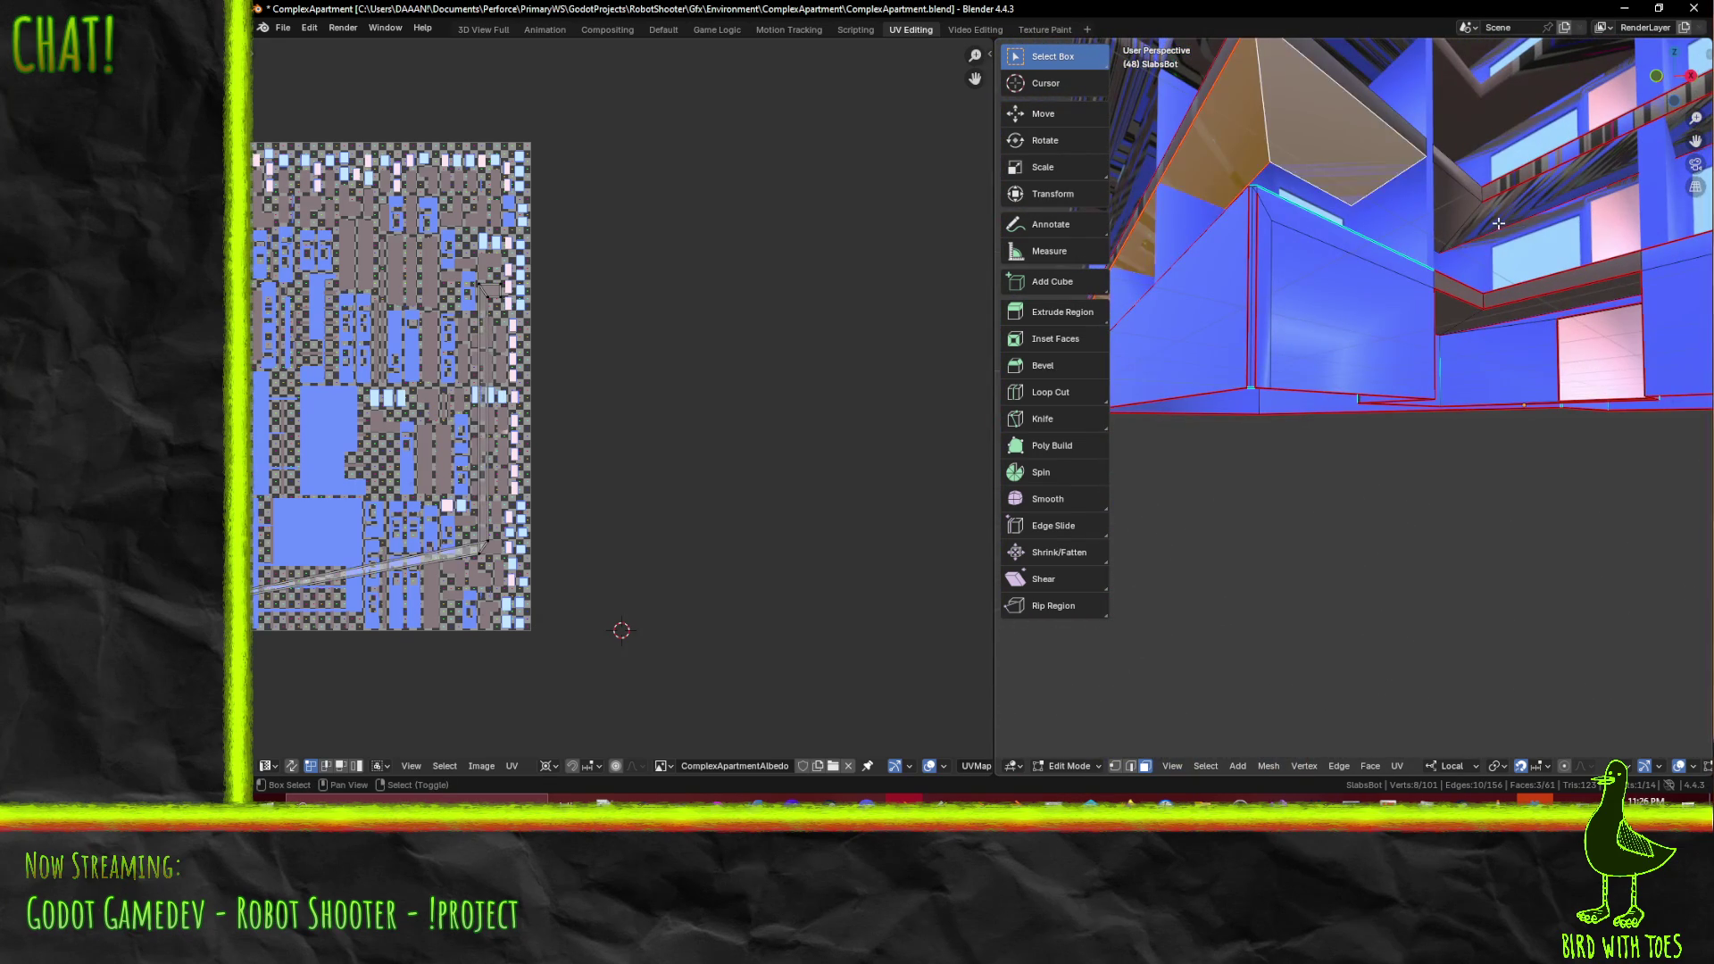
{"action": "scroll", "coordinate": [791, 509], "scroll_direction": "left", "scroll_amount": 3, "text": "ctrl"}
{"action": "key", "text": "u"}
{"action": "left_click", "coordinate": [1495, 415]}
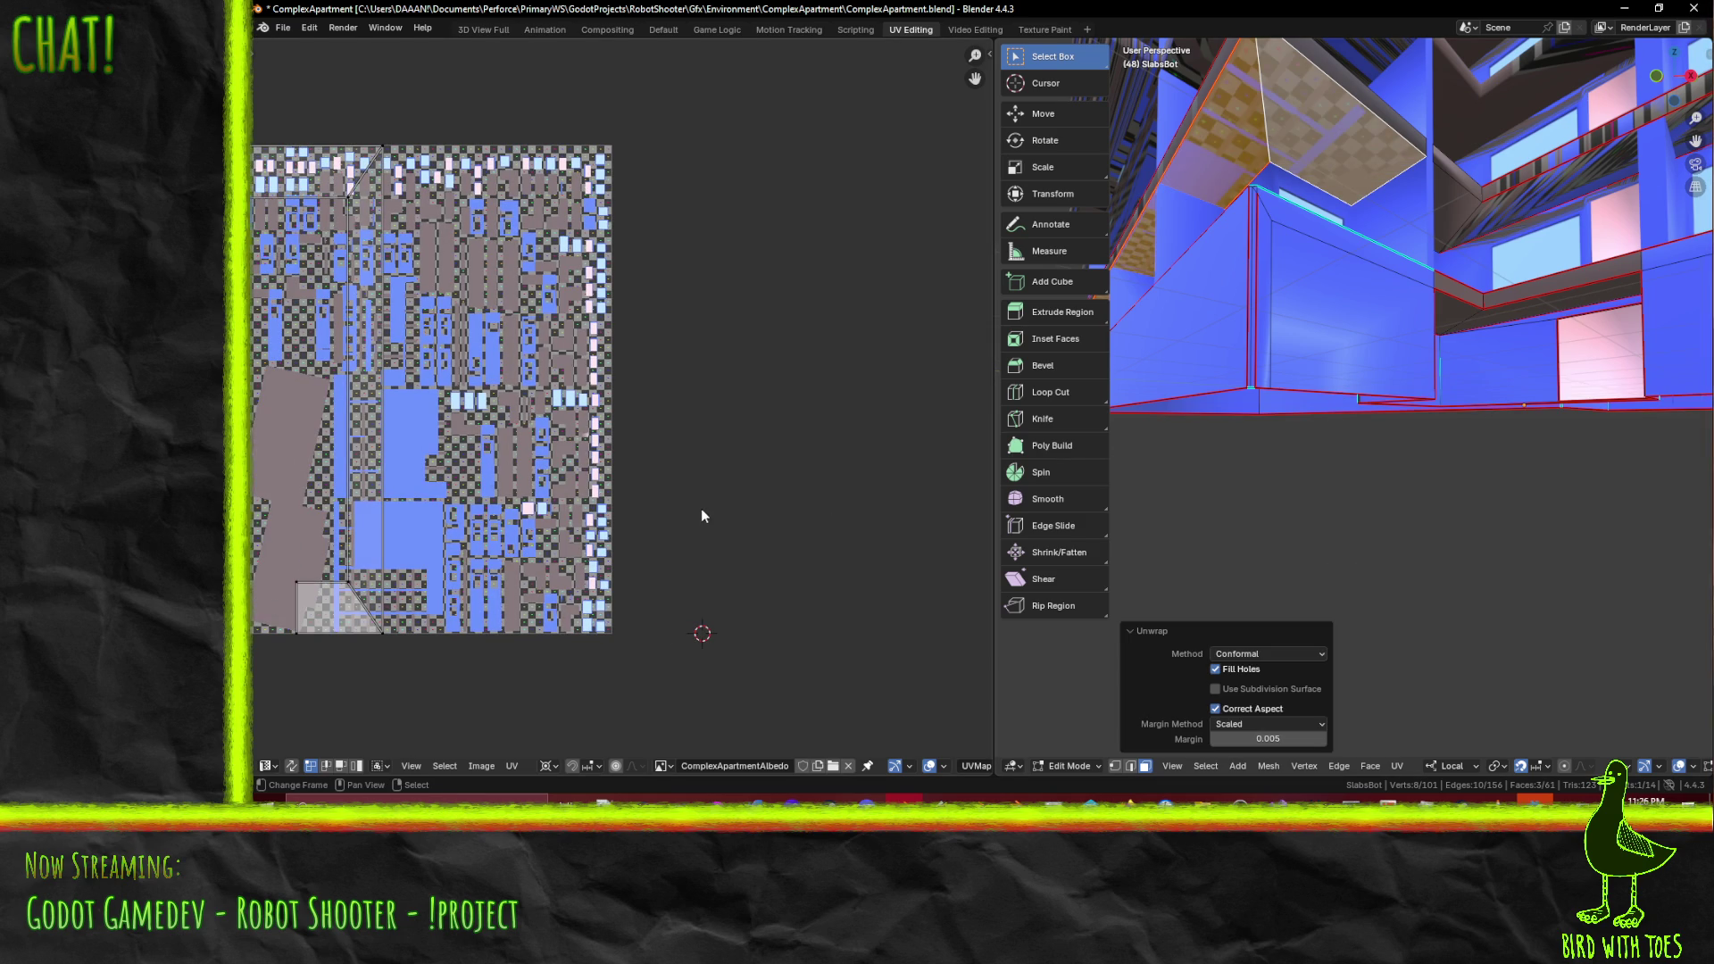
{"action": "key", "text": "a"}
{"action": "key", "text": "Escape"}
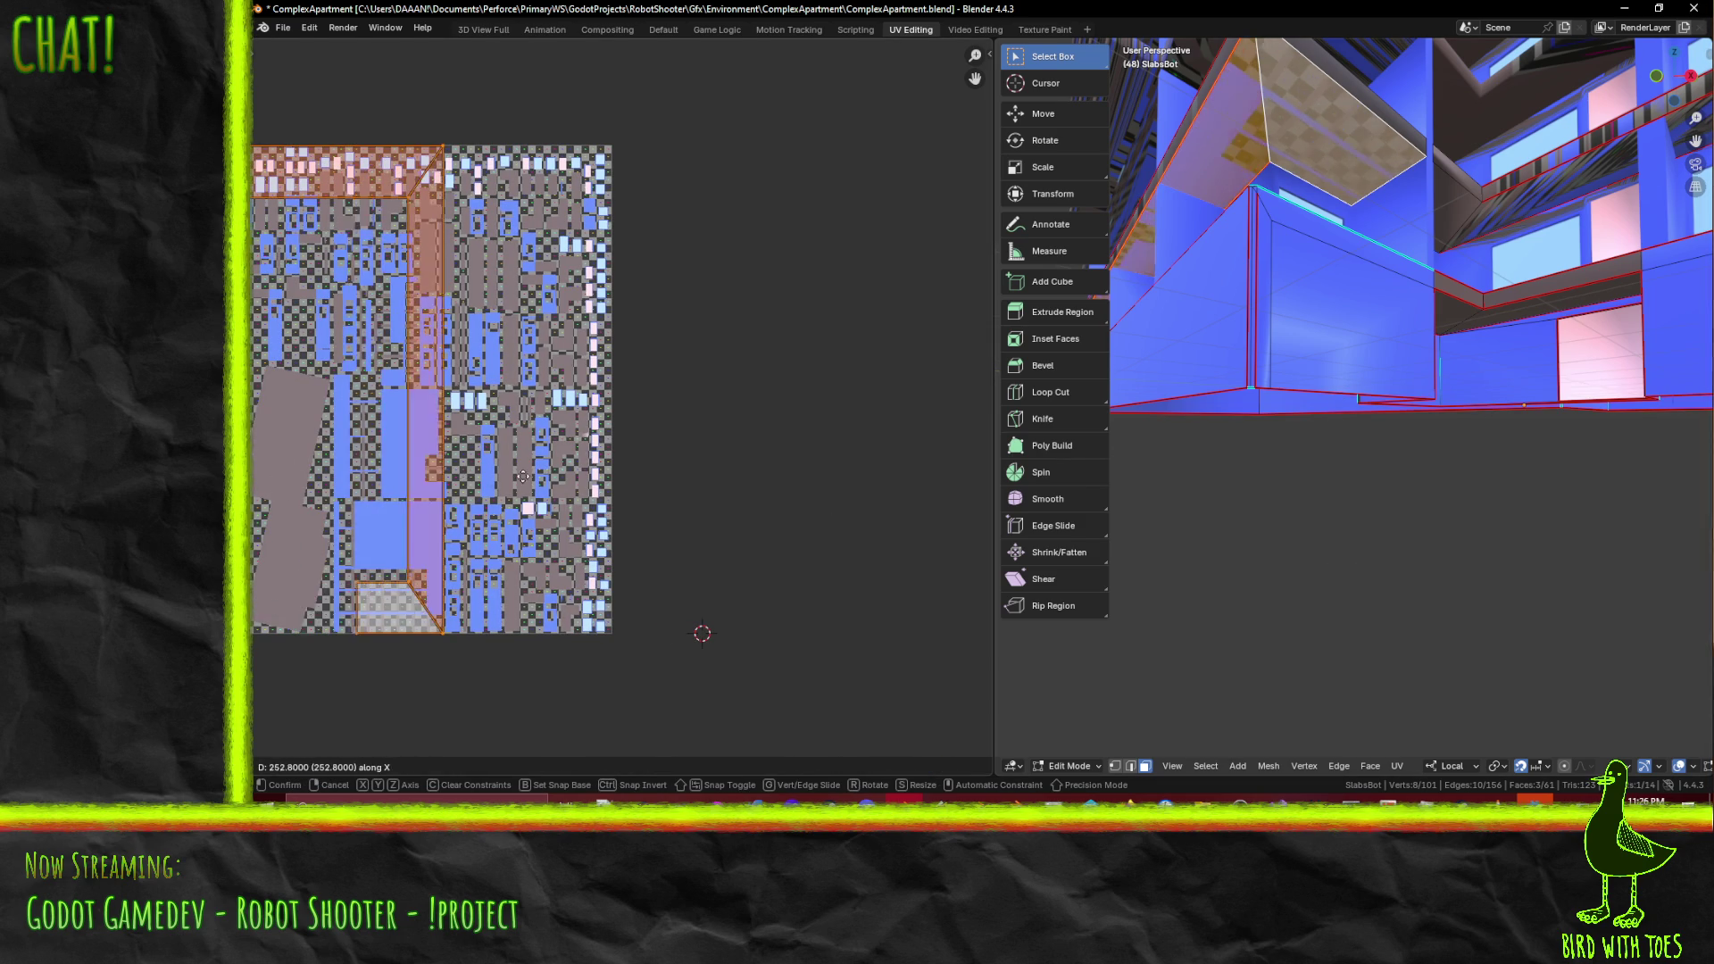
{"action": "key", "text": "a"}
- Select the bottom corner UV faces plus the tall vertical and top horizontal strips
{"action": "middle_click_drag", "start_coordinate": [430, 450], "coordinate": [551, 449]}
{"action": "key", "text": "g"}
{"action": "key", "text": "x"}
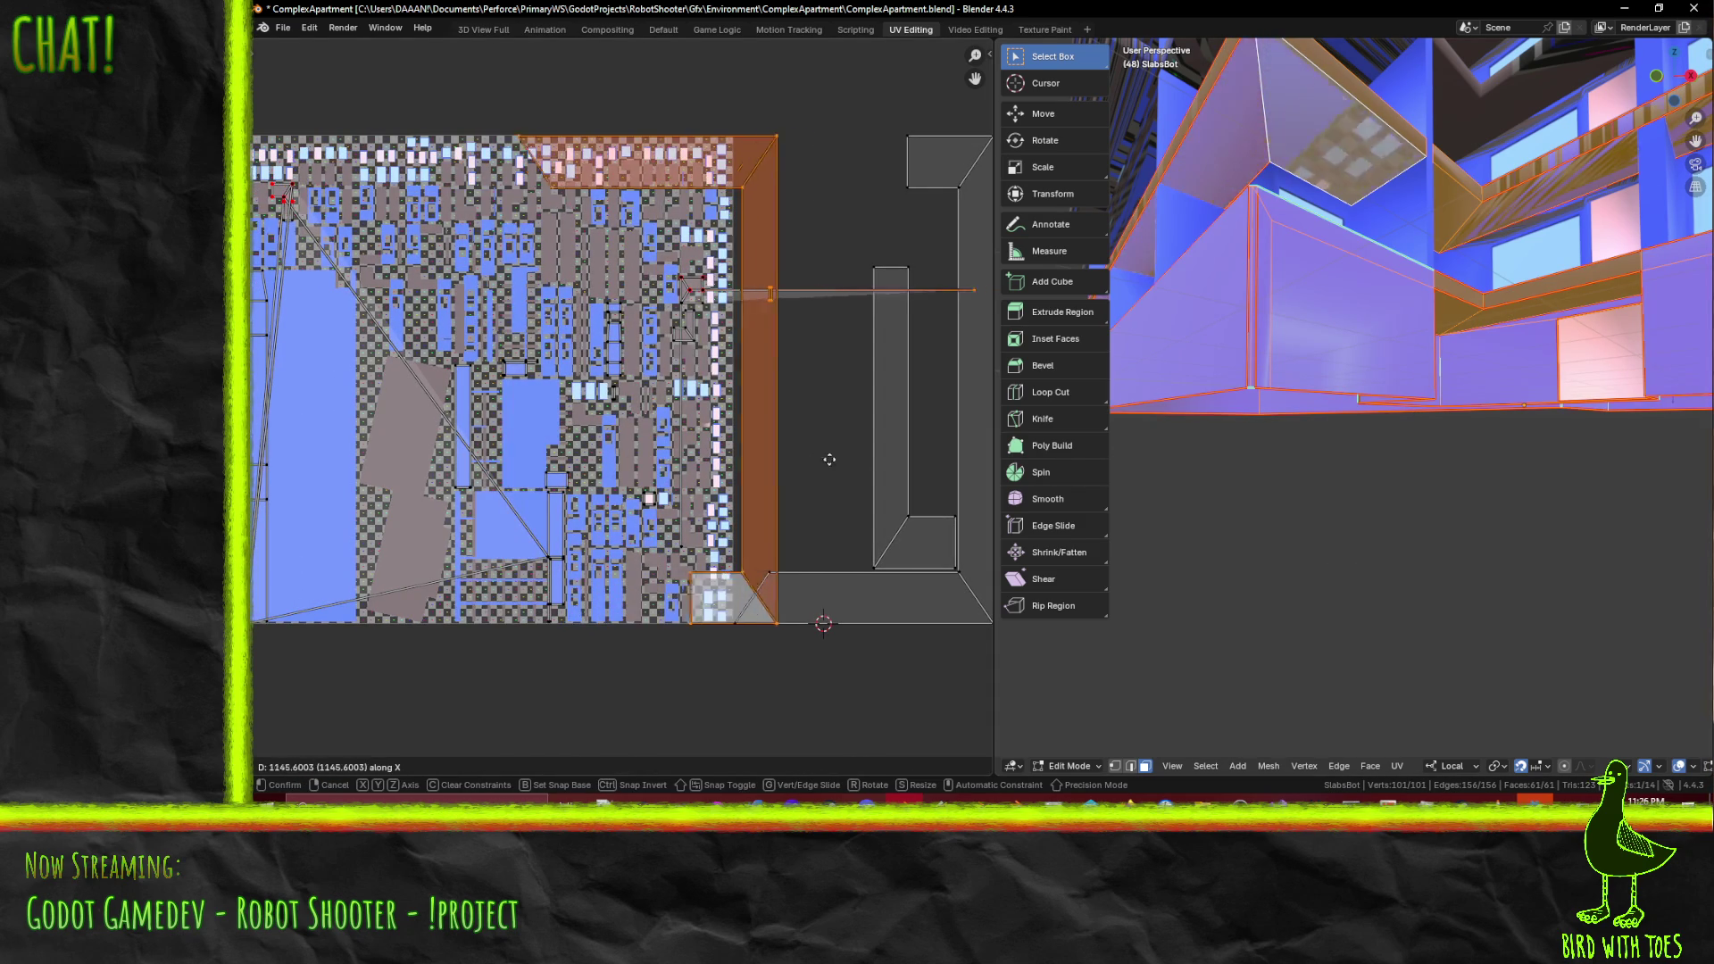
{"action": "key", "text": "Escape"}
{"action": "middle_click_drag", "start_coordinate": [661, 455], "coordinate": [761, 486]}
{"action": "left_click", "coordinate": [527, 648]}
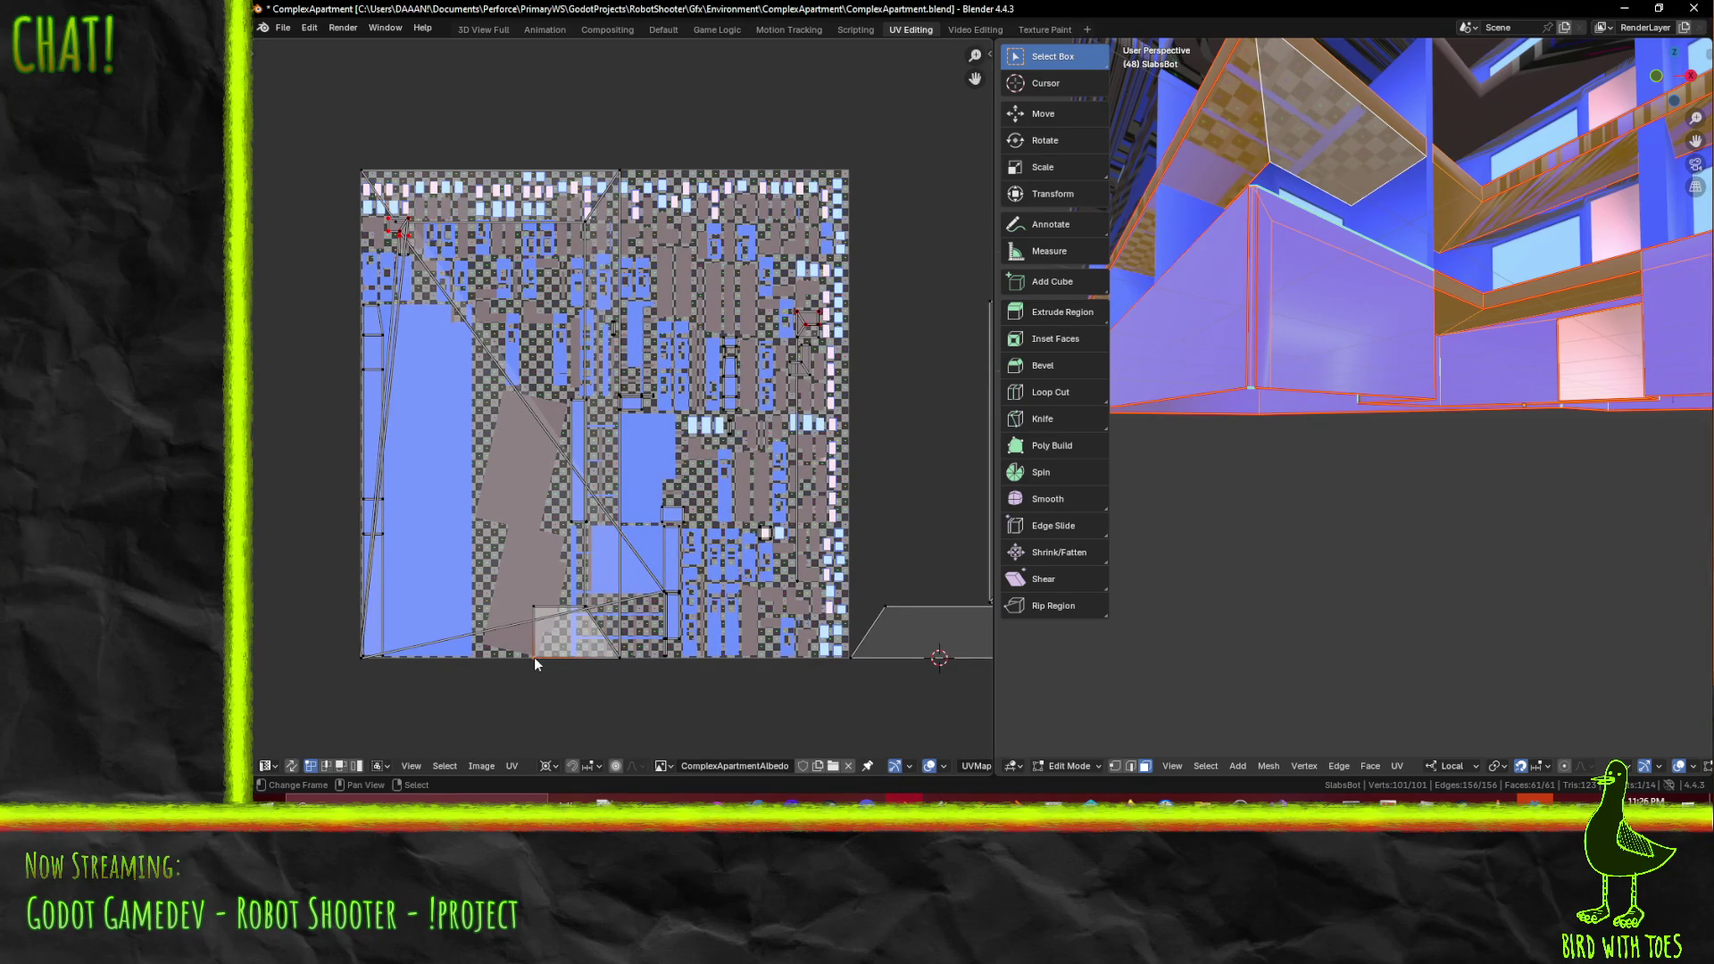
{"action": "left_click", "coordinate": [612, 660], "text": "shift"}
{"action": "left_click", "coordinate": [619, 172], "text": "shift"}
{"action": "left_click", "coordinate": [399, 214], "text": "shift"}
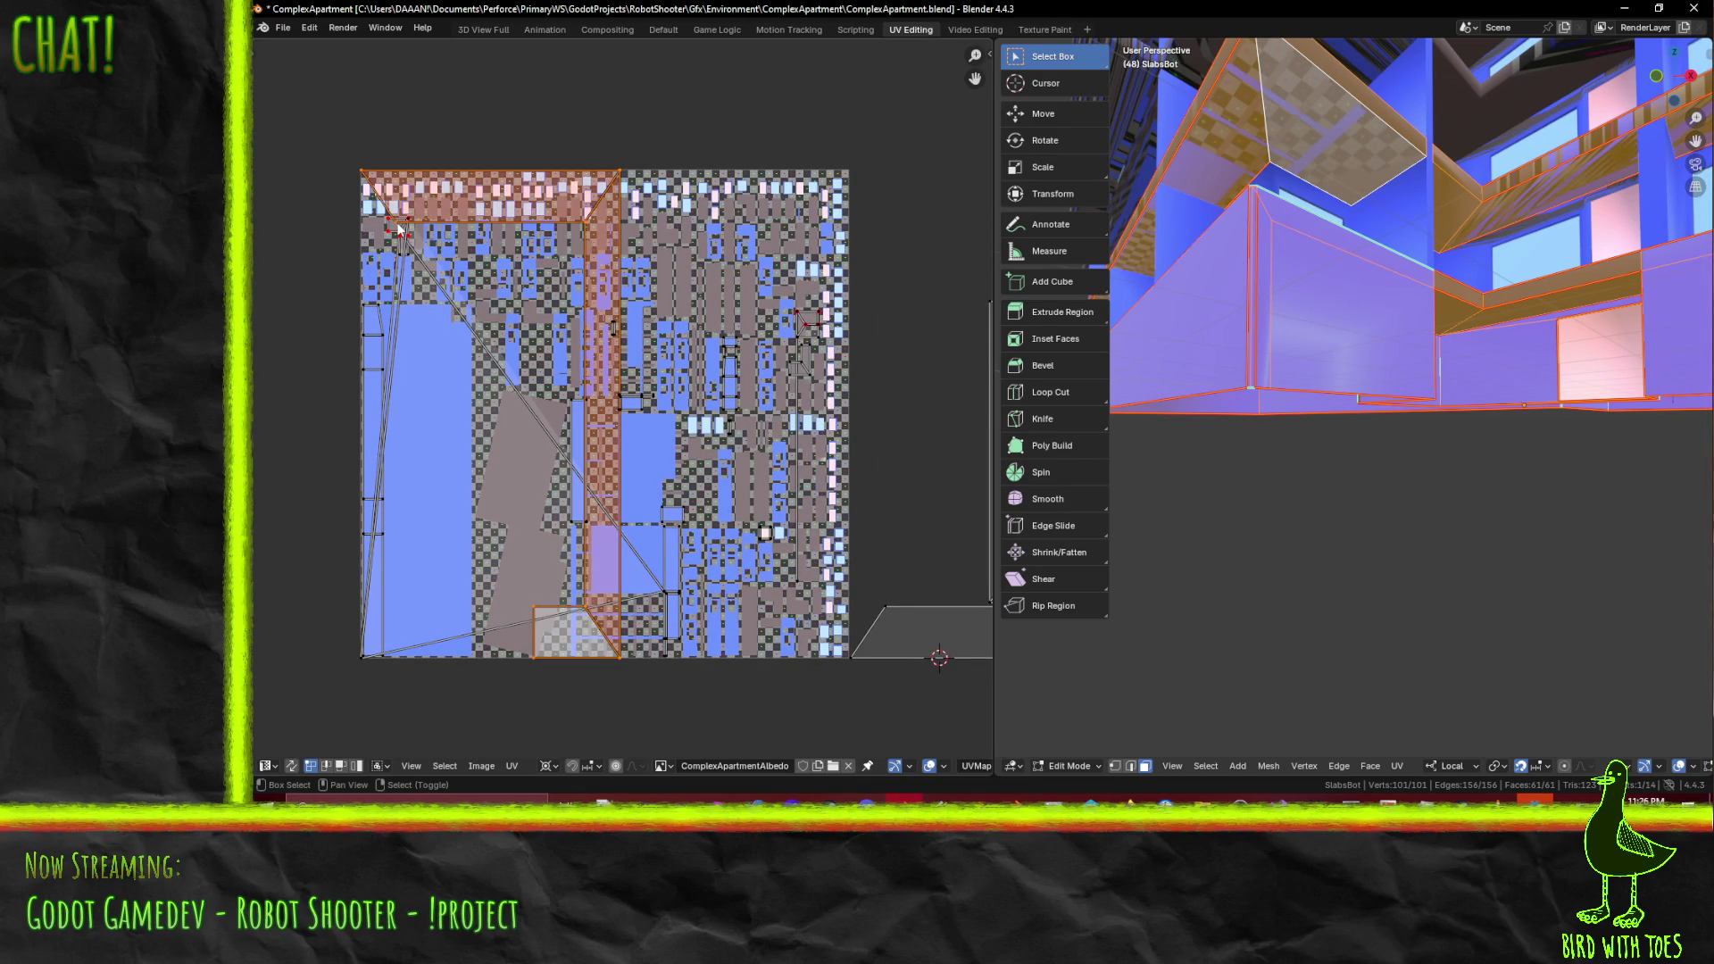
- Slide the selected strips horizontally off the atlas until they sit beside the grey outline
{"action": "key", "text": "g"}
{"action": "key", "text": "x"}
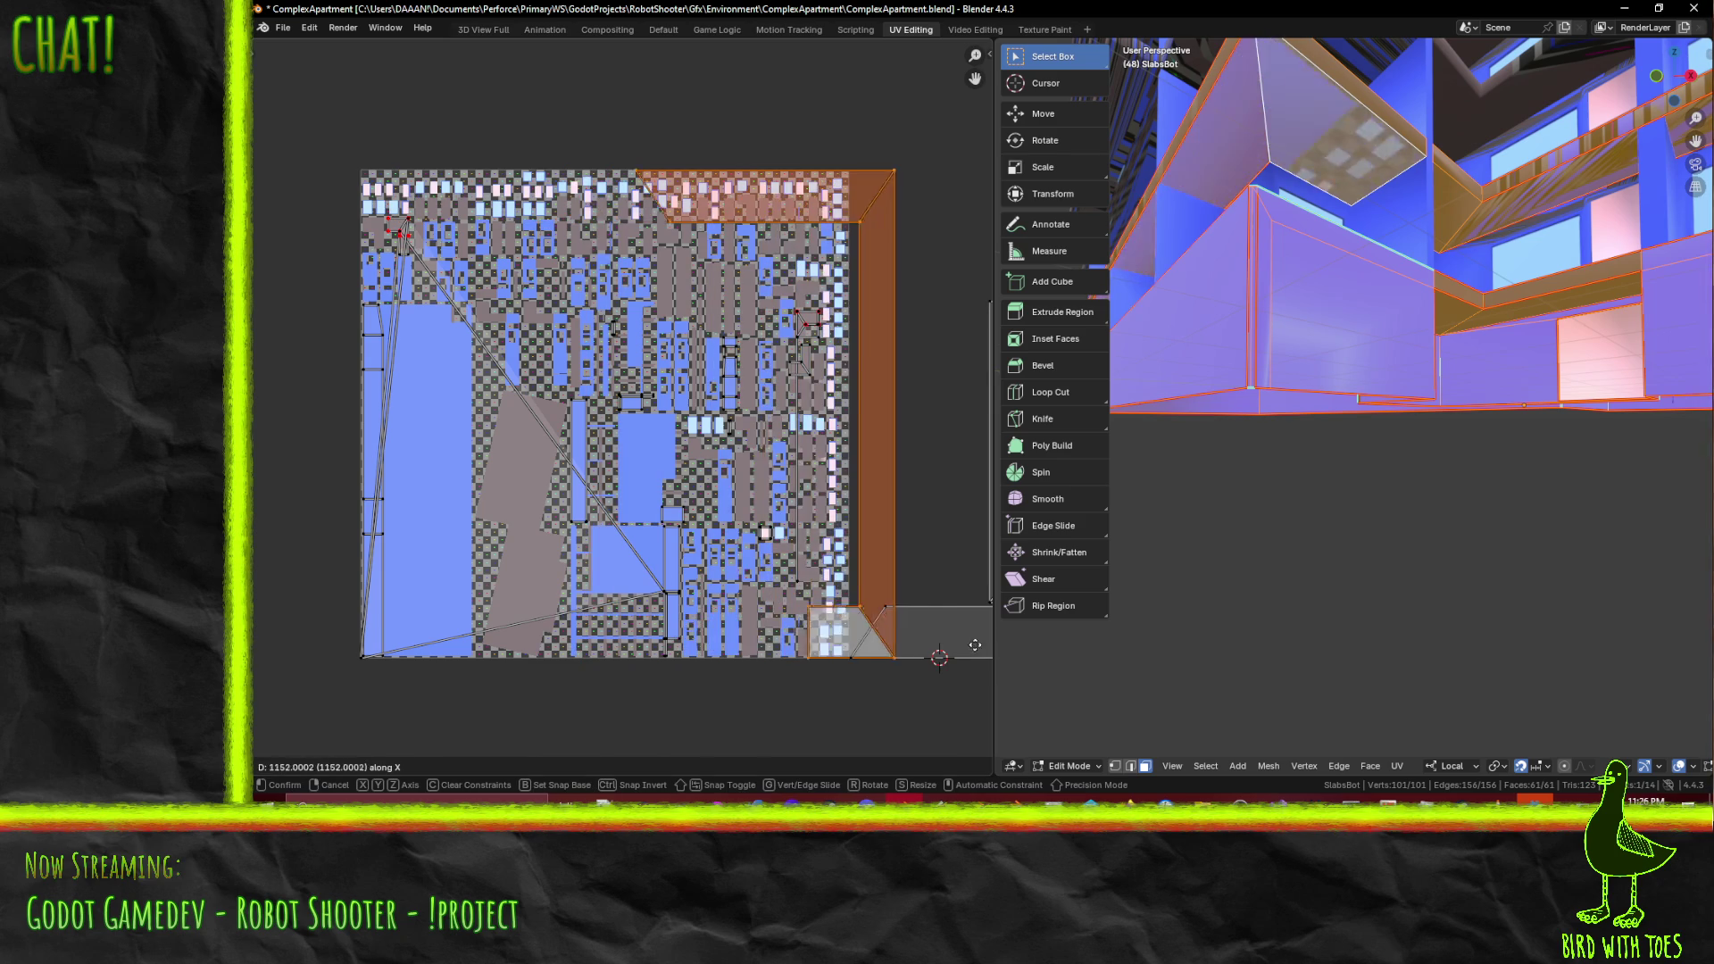
{"action": "left_click", "coordinate": [360, 645]}
{"action": "scroll", "coordinate": [918, 547], "scroll_direction": "down", "scroll_amount": 5, "text": "ctrl"}
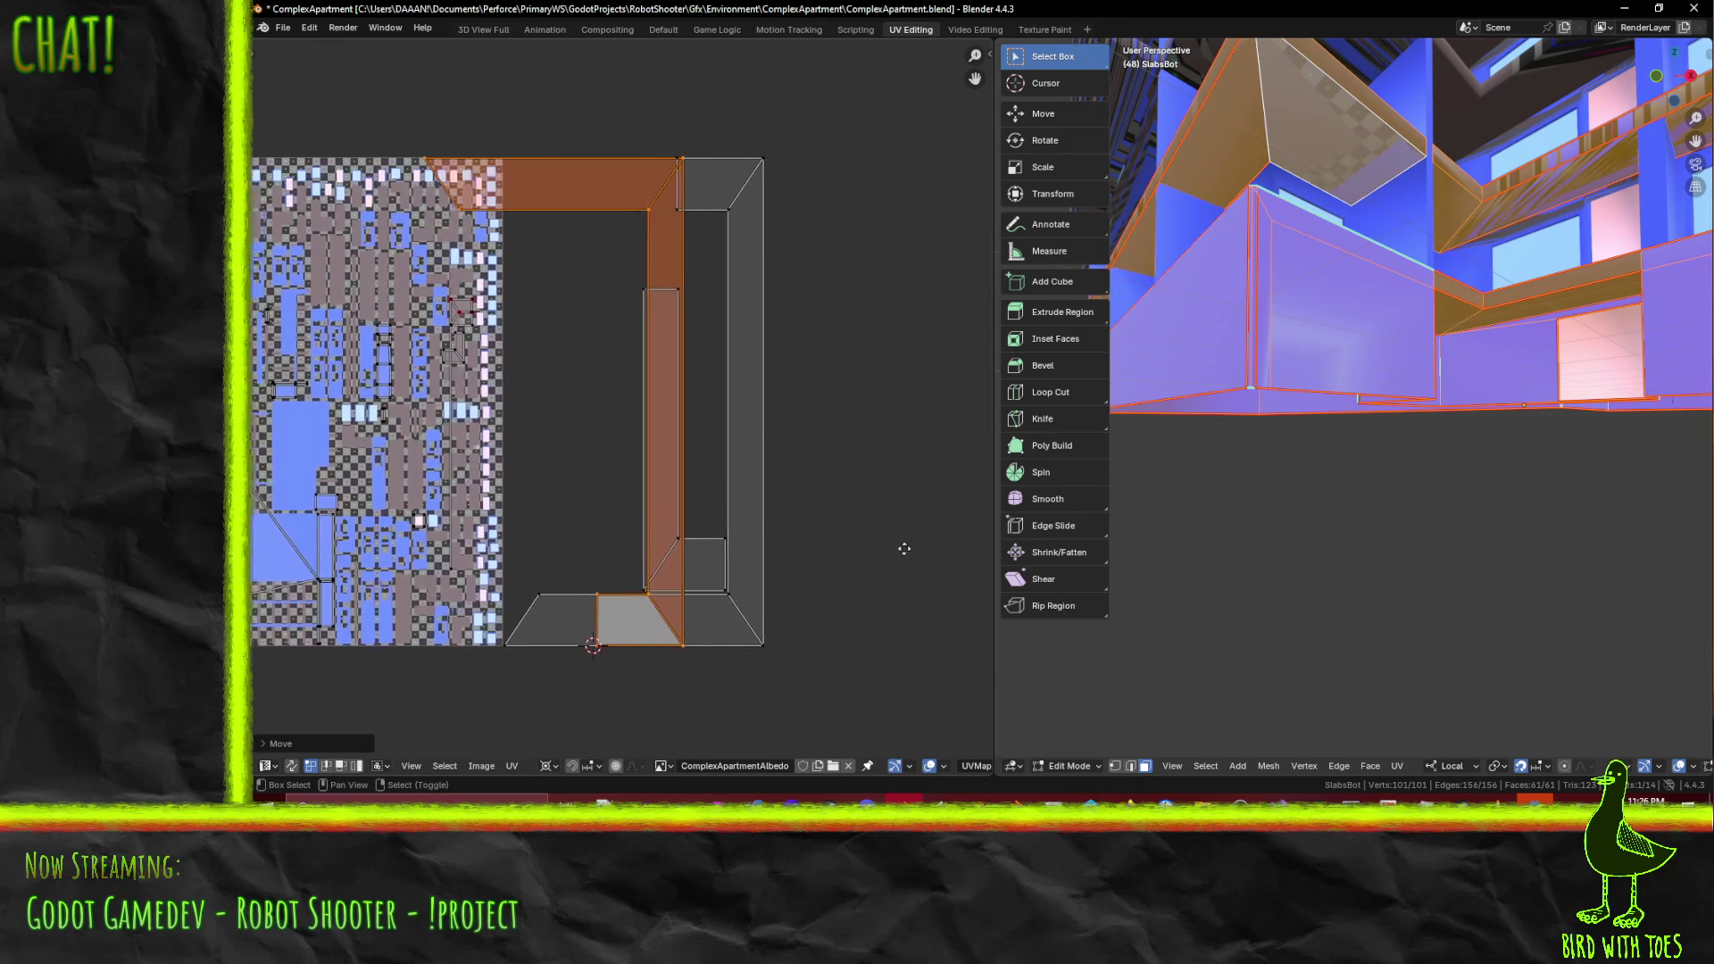
{"action": "key", "text": "g"}
{"action": "key", "text": "x"}
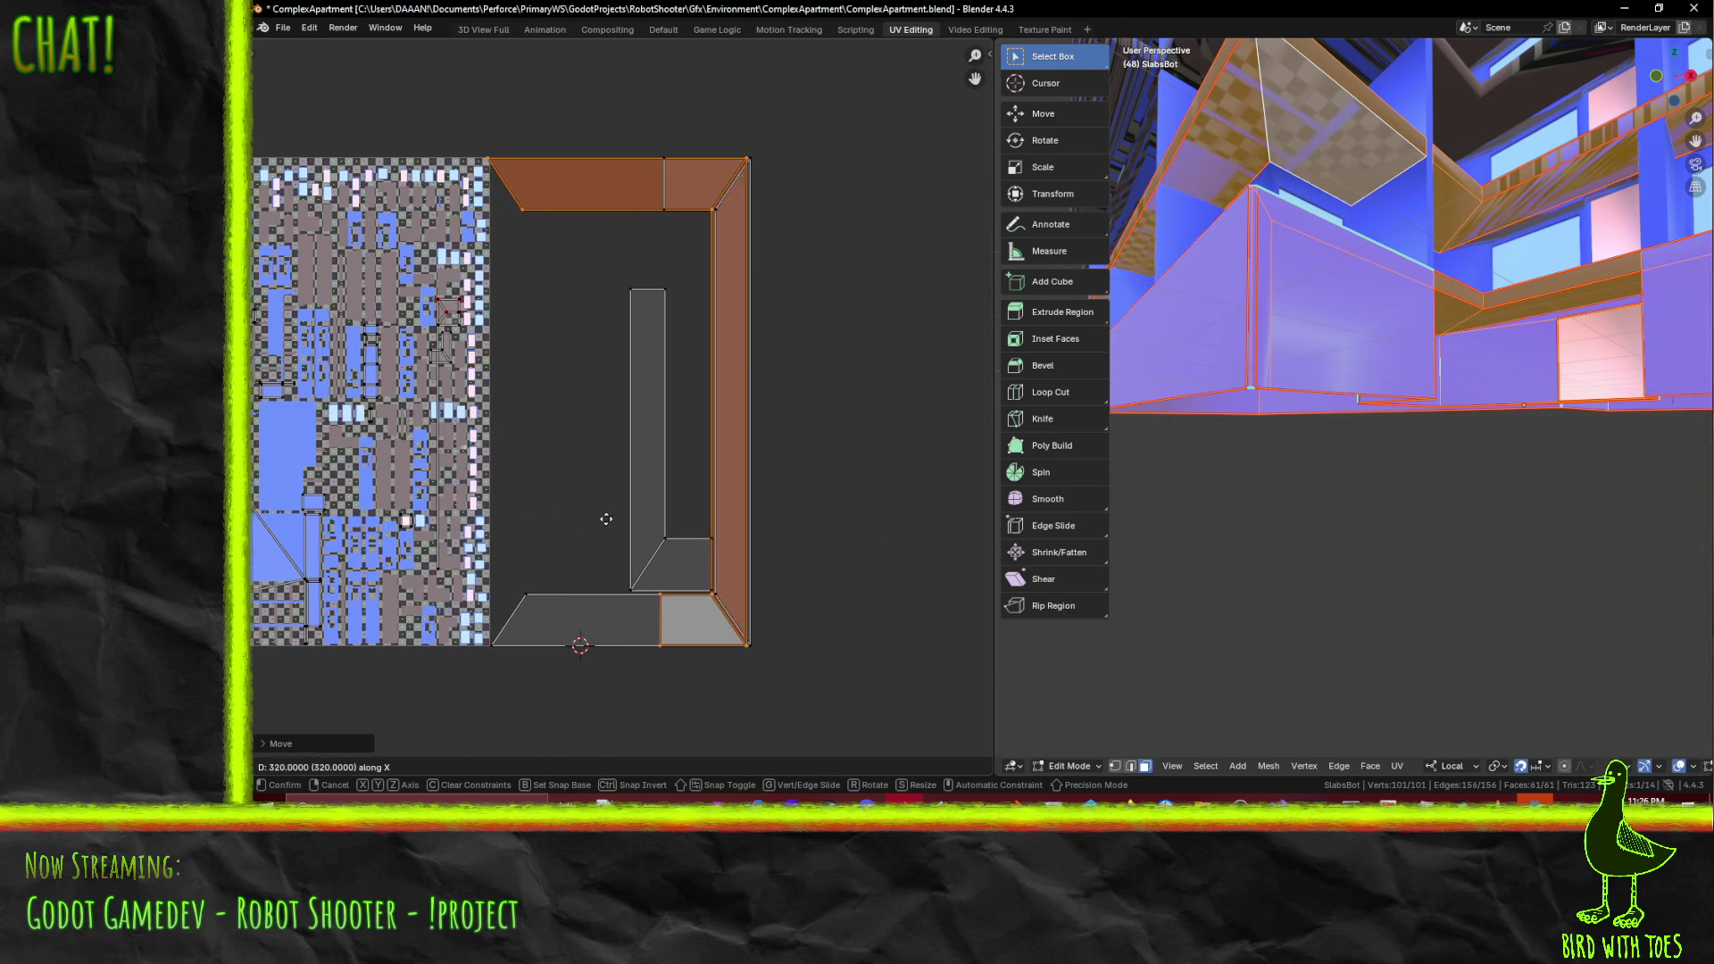
{"action": "left_click", "coordinate": [609, 519]}
{"action": "scroll", "coordinate": [826, 544], "scroll_direction": "up", "scroll_amount": 5}
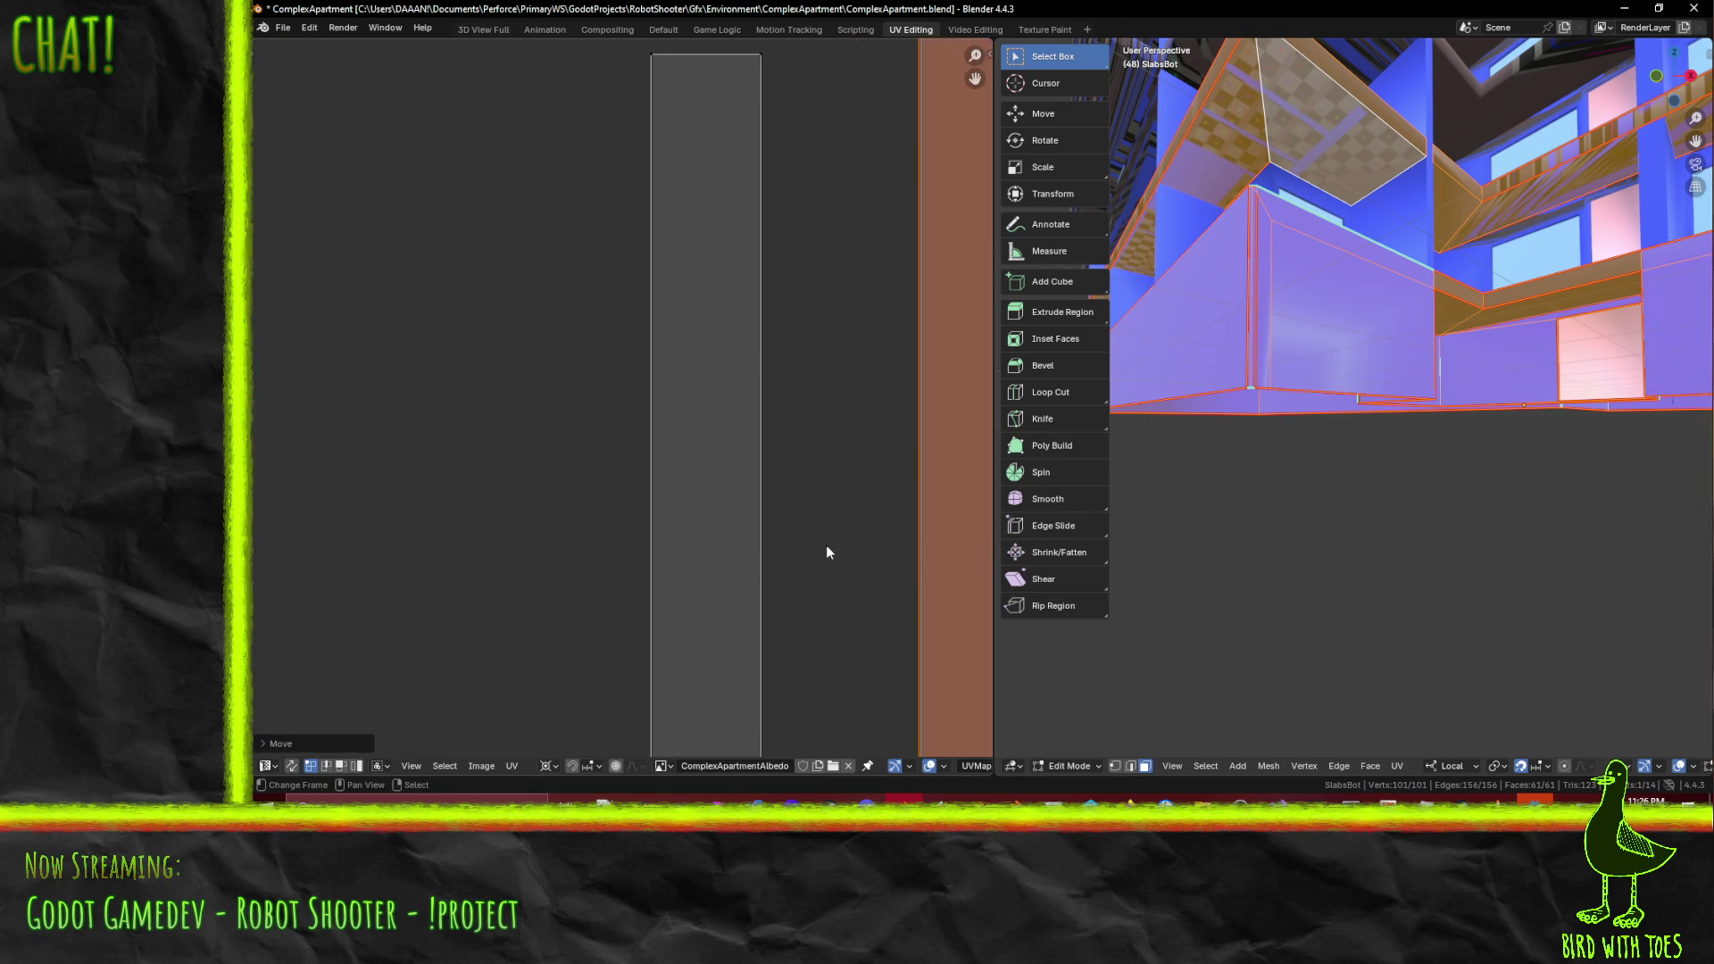
- Nudge the orange strip horizontally into line with its corner piece
{"action": "scroll", "coordinate": [582, 338], "scroll_direction": "down", "scroll_amount": 5, "text": "ctrl"}
{"action": "scroll", "coordinate": [625, 393], "scroll_direction": "up", "scroll_amount": 4}
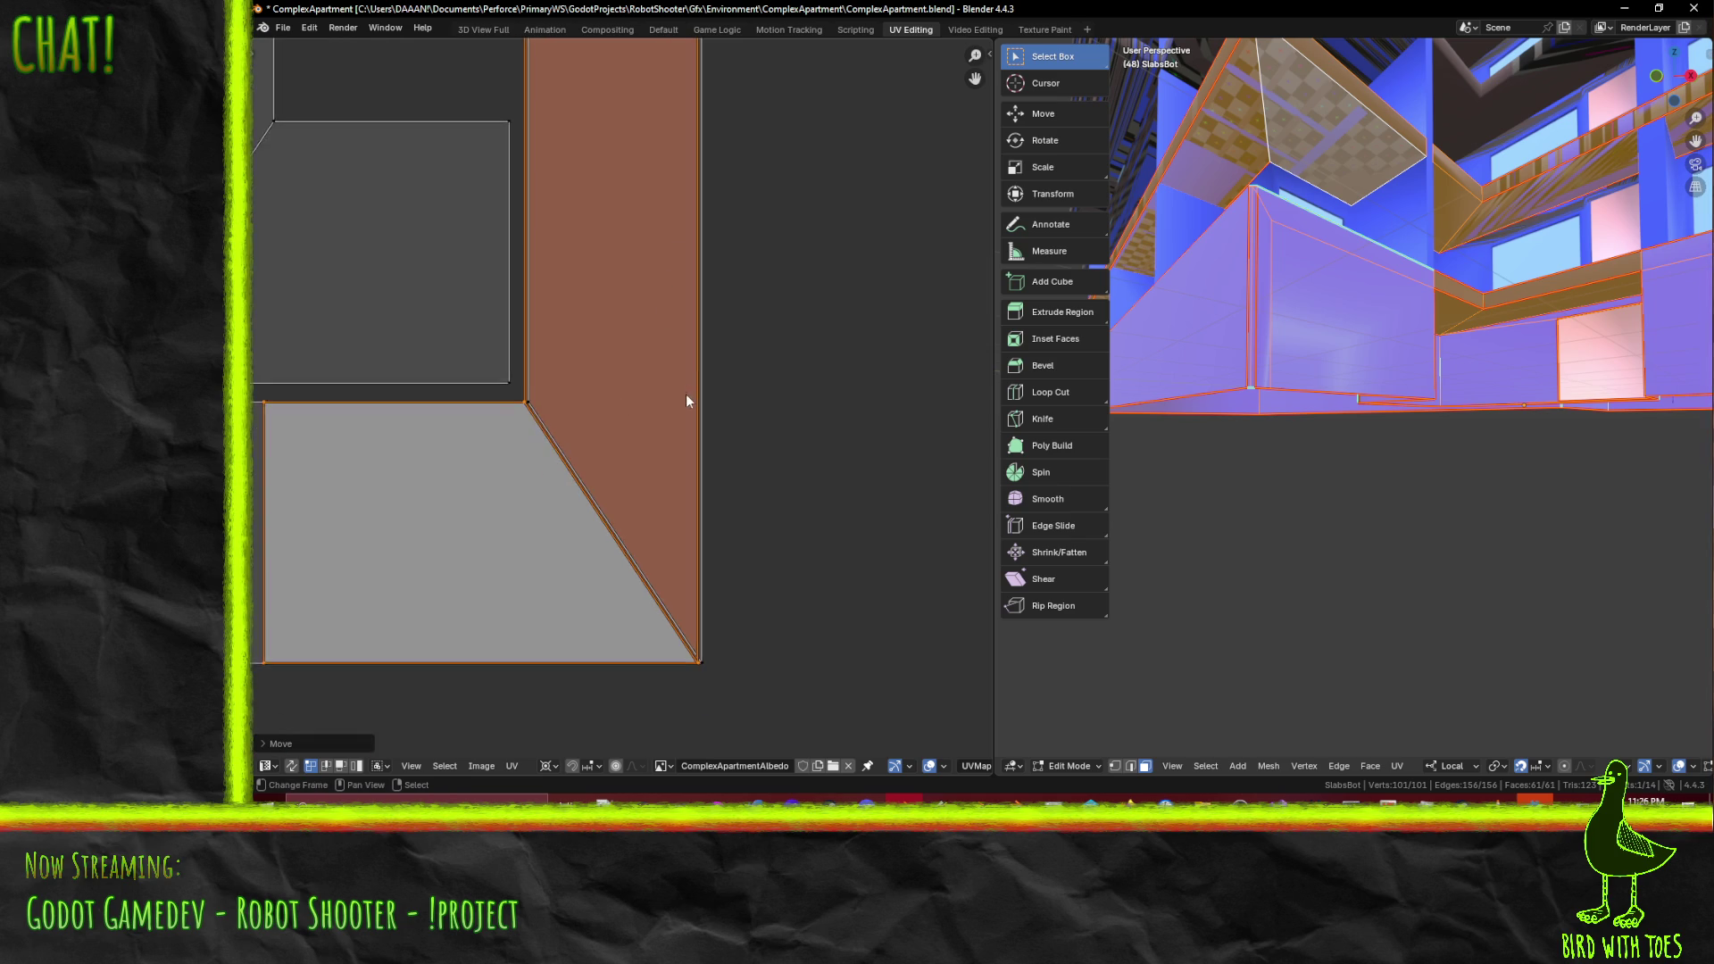
{"action": "key", "text": "g"}
{"action": "key", "text": "x"}
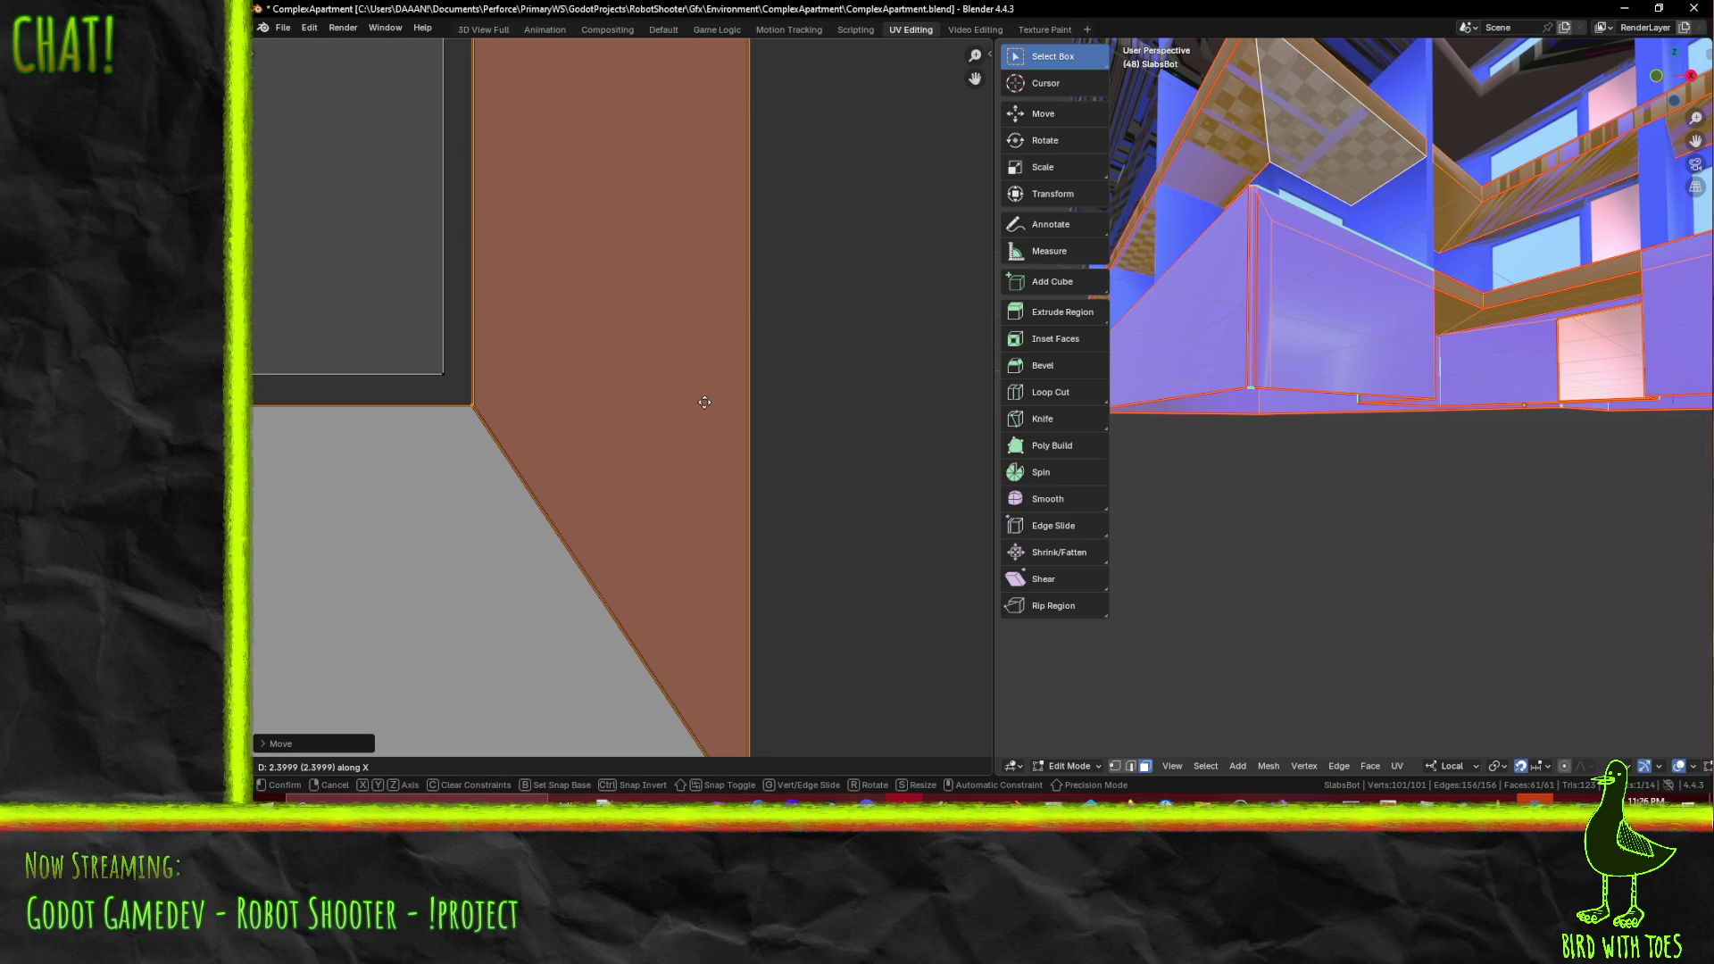
{"action": "left_click", "coordinate": [705, 403]}
{"action": "scroll", "coordinate": [693, 420], "scroll_direction": "down", "scroll_amount": 7}
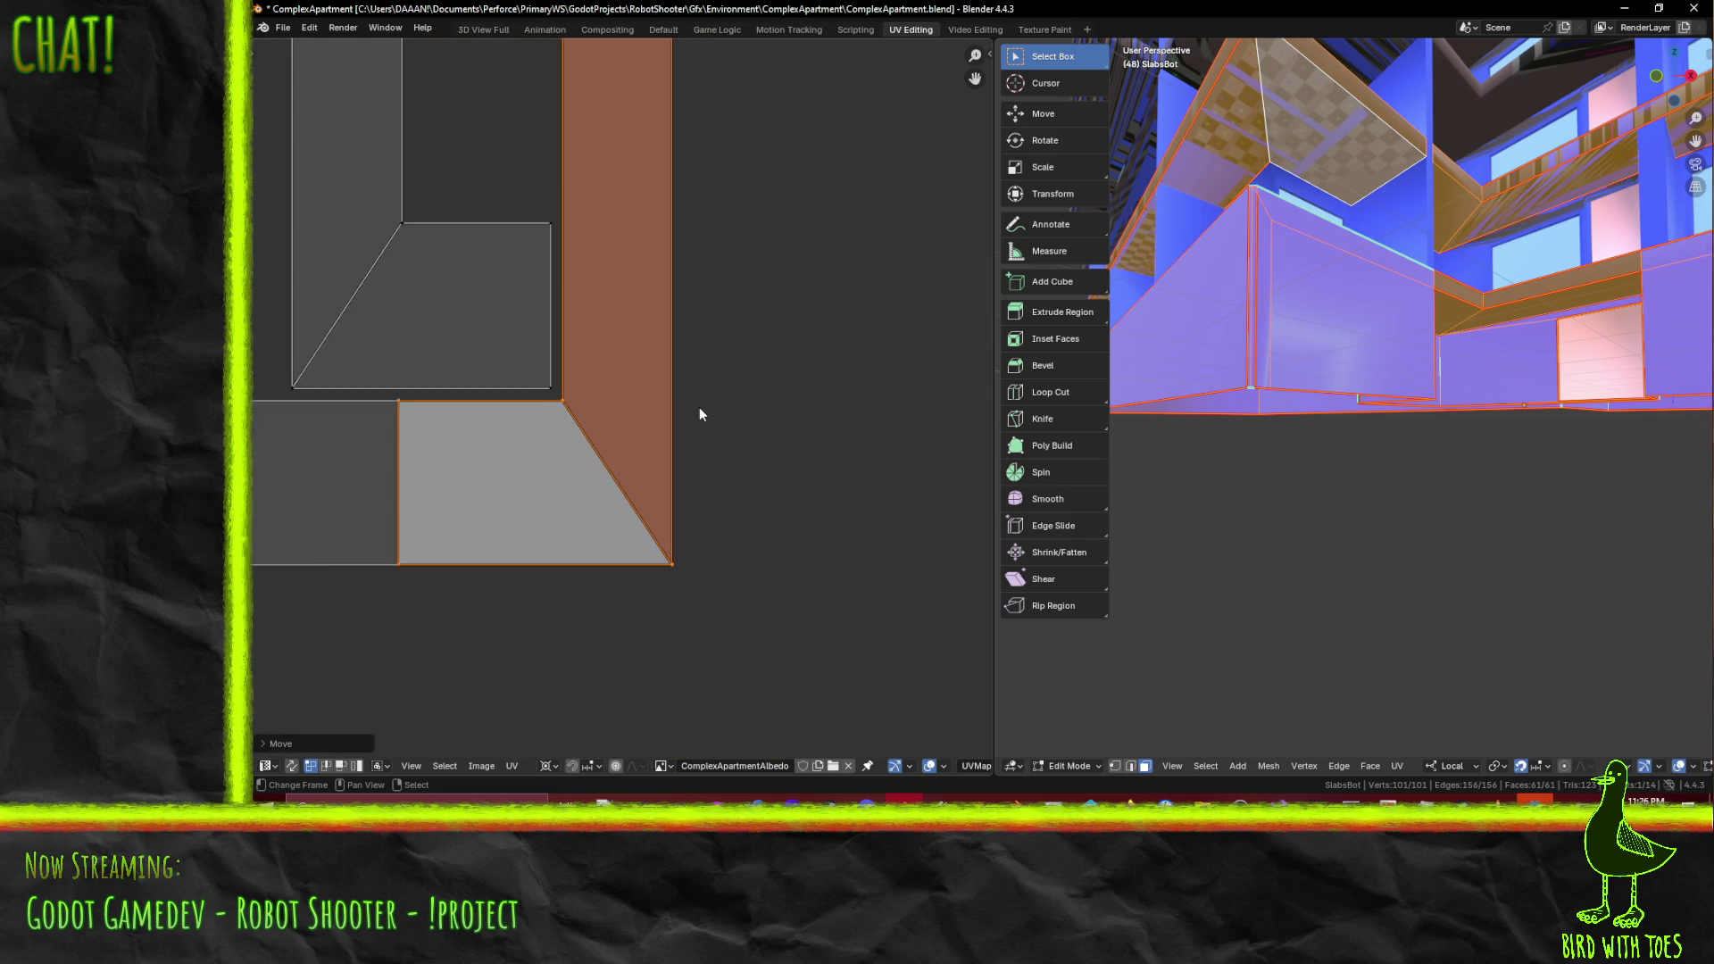
- Split the selected faces into their own island, then try and cancel a vertical mirror
{"action": "key", "text": "y"}
{"action": "left_click", "coordinate": [712, 406]}
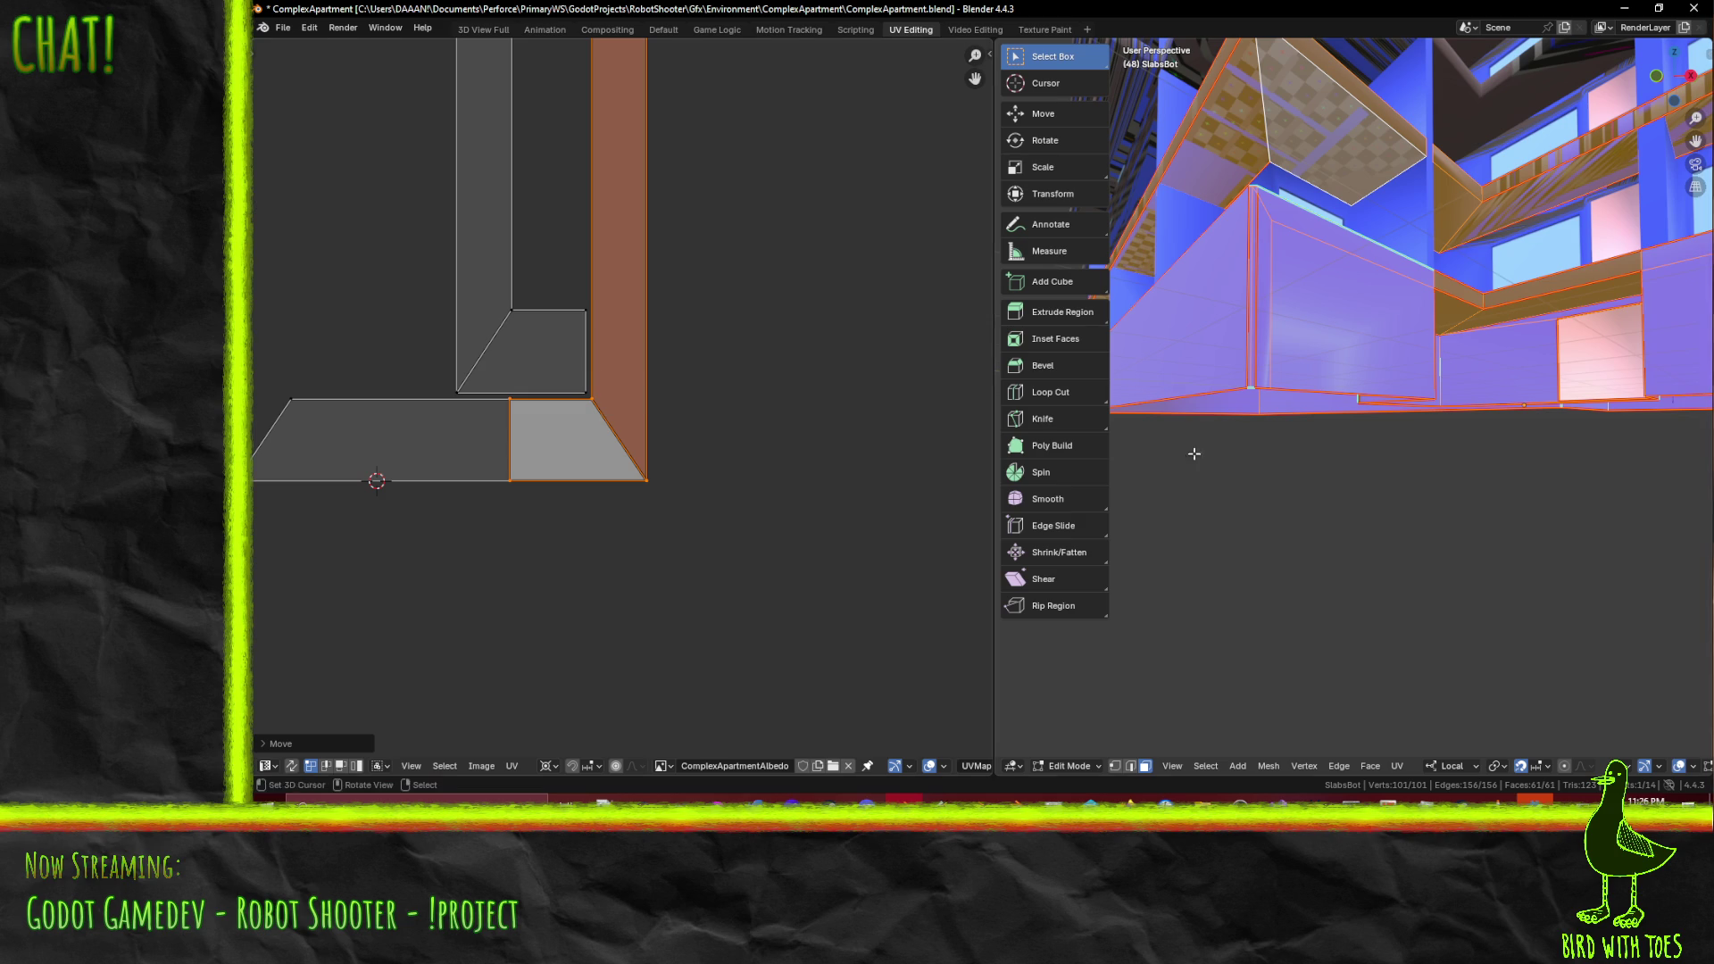
{"action": "key", "text": "y"}
{"action": "left_click", "coordinate": [731, 444]}
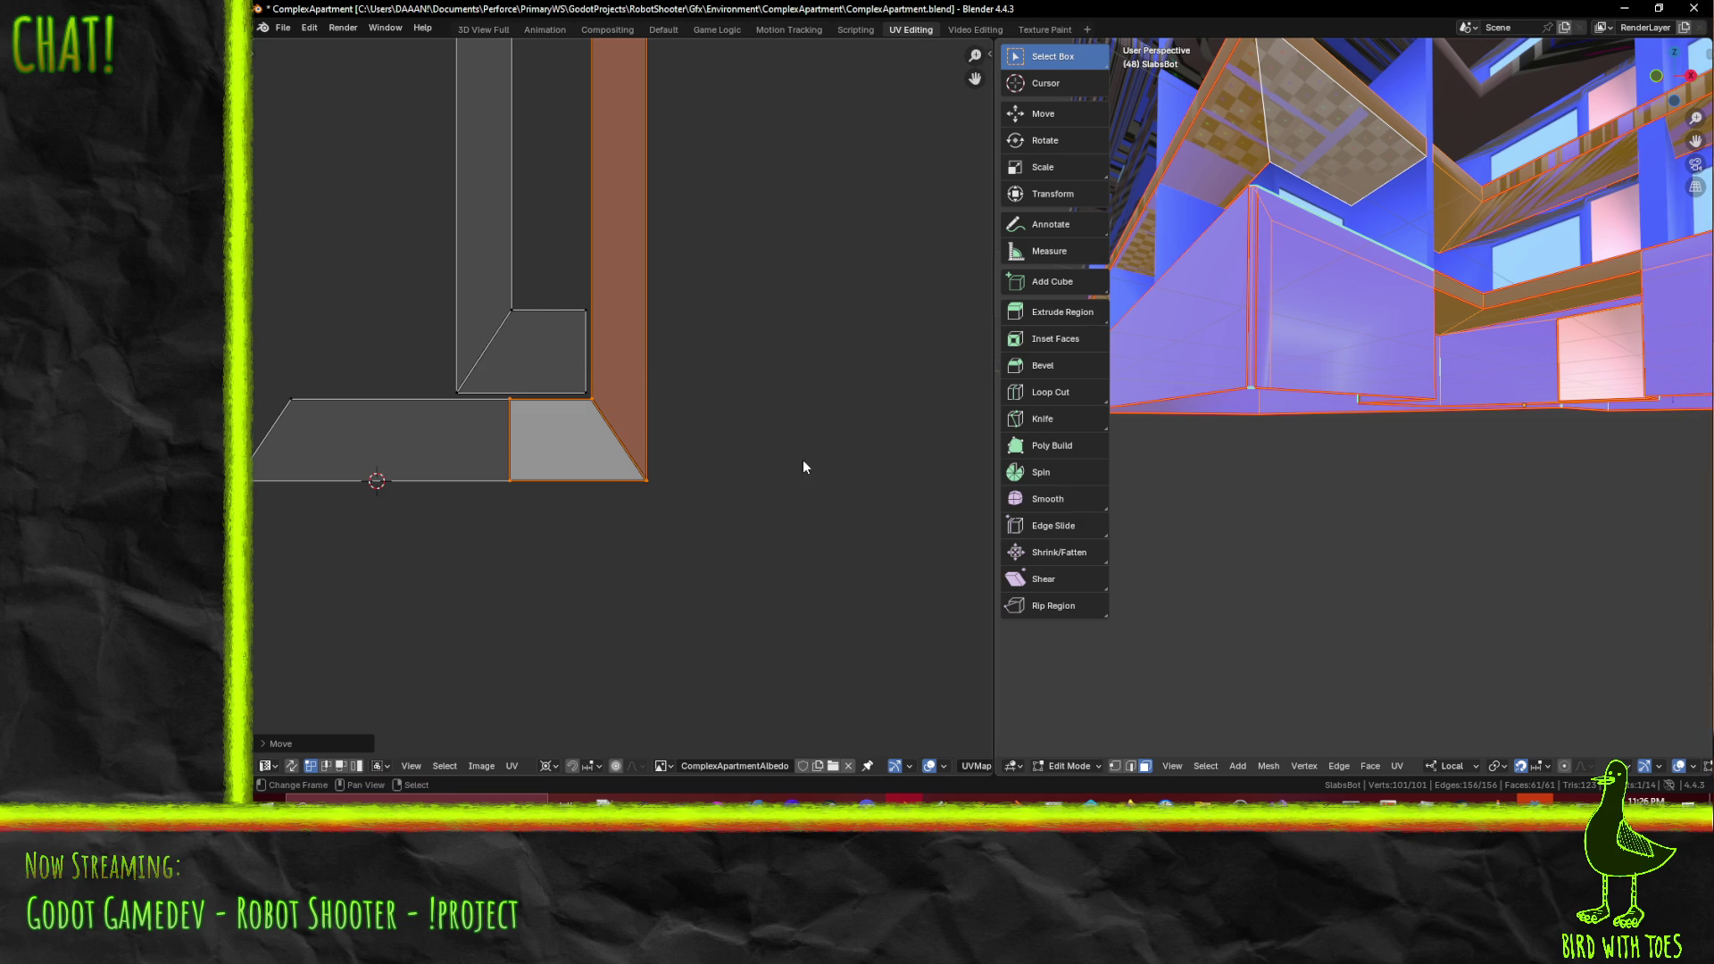
{"action": "key", "text": "ctrl+m"}
{"action": "key", "text": "y"}
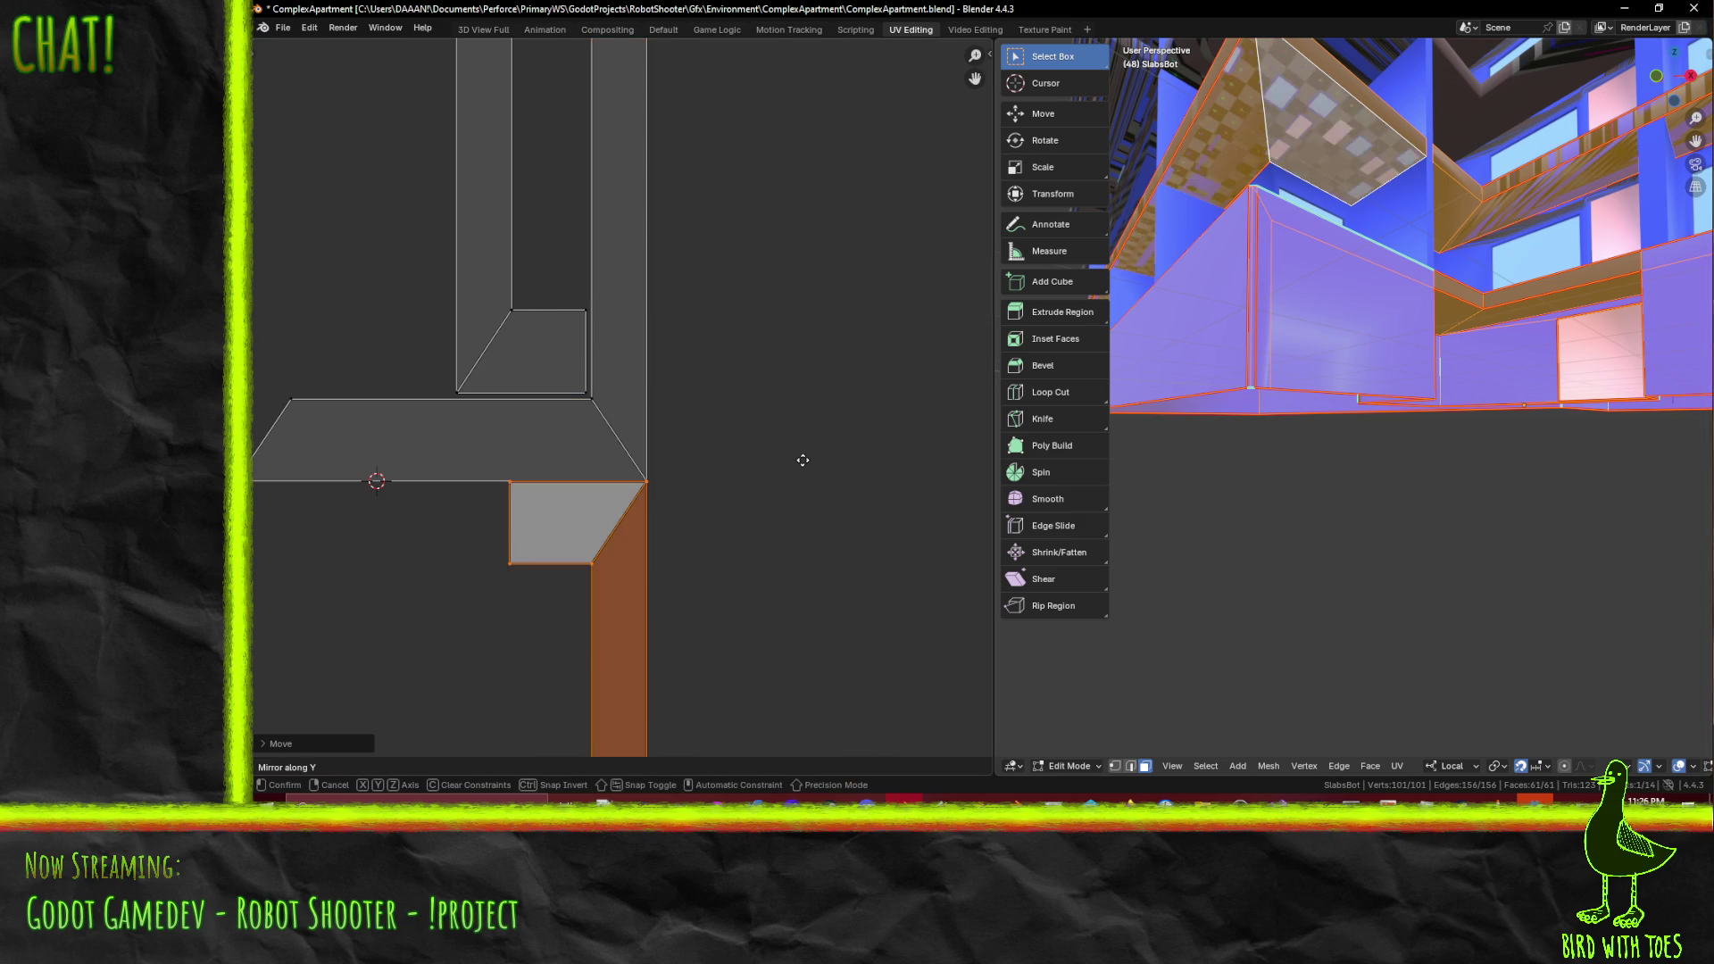
{"action": "key", "text": "Escape"}
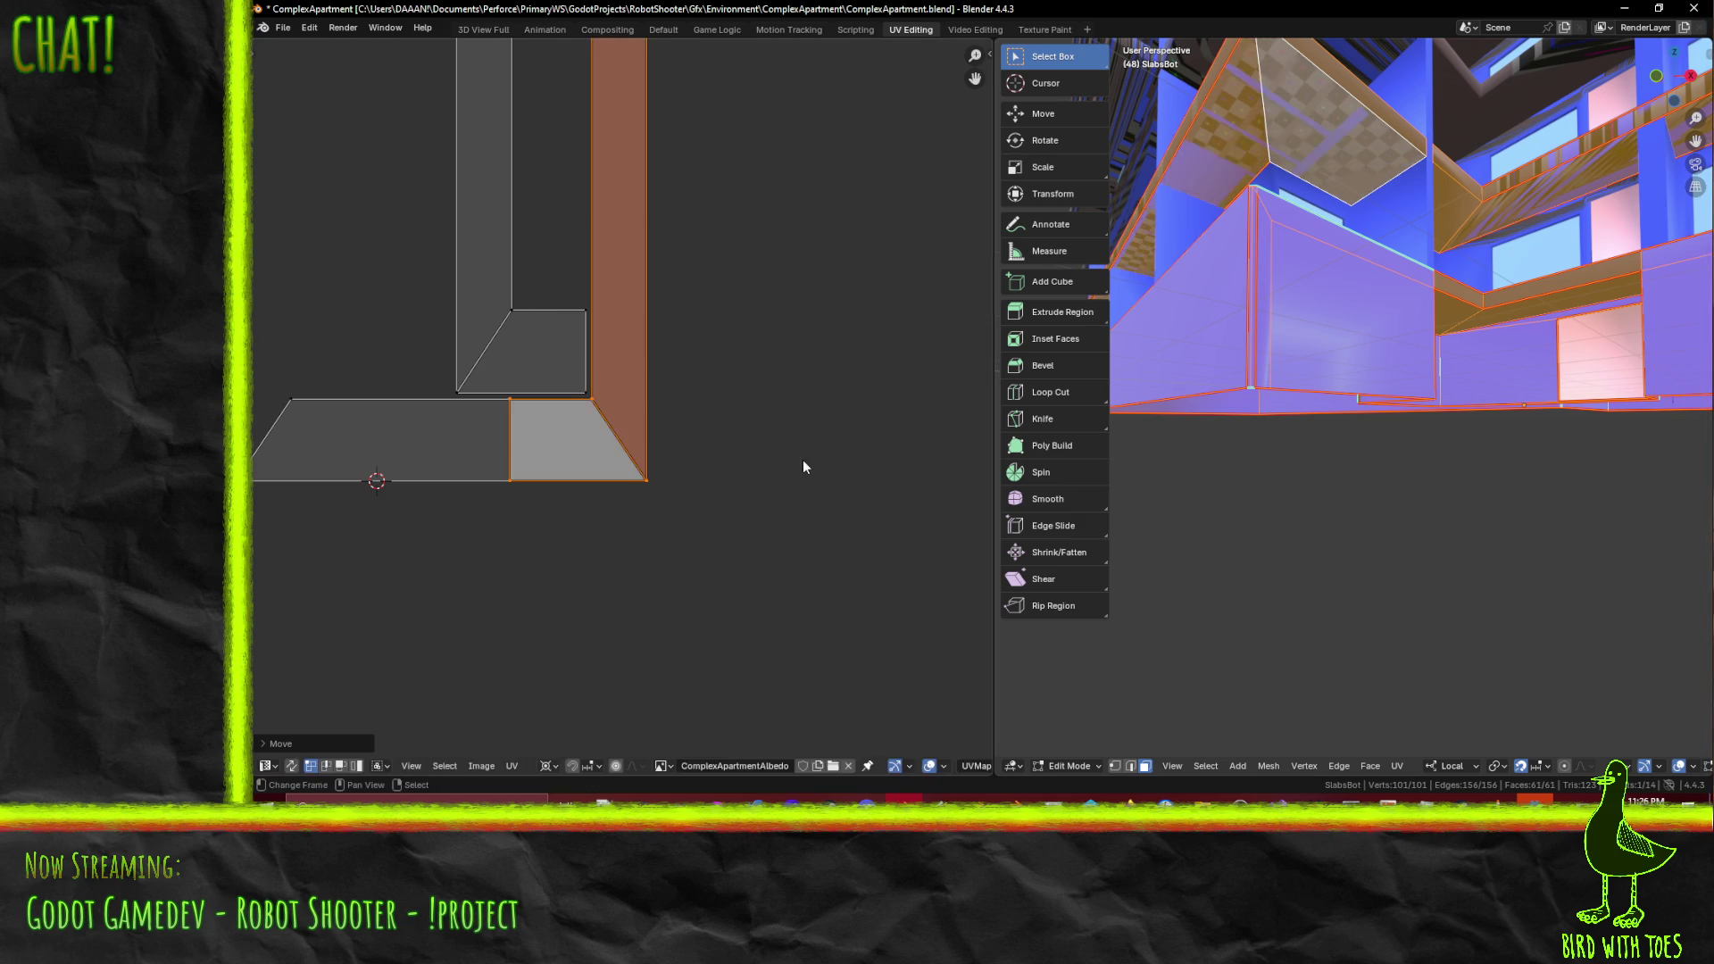
{"action": "left_click", "coordinate": [553, 765]}
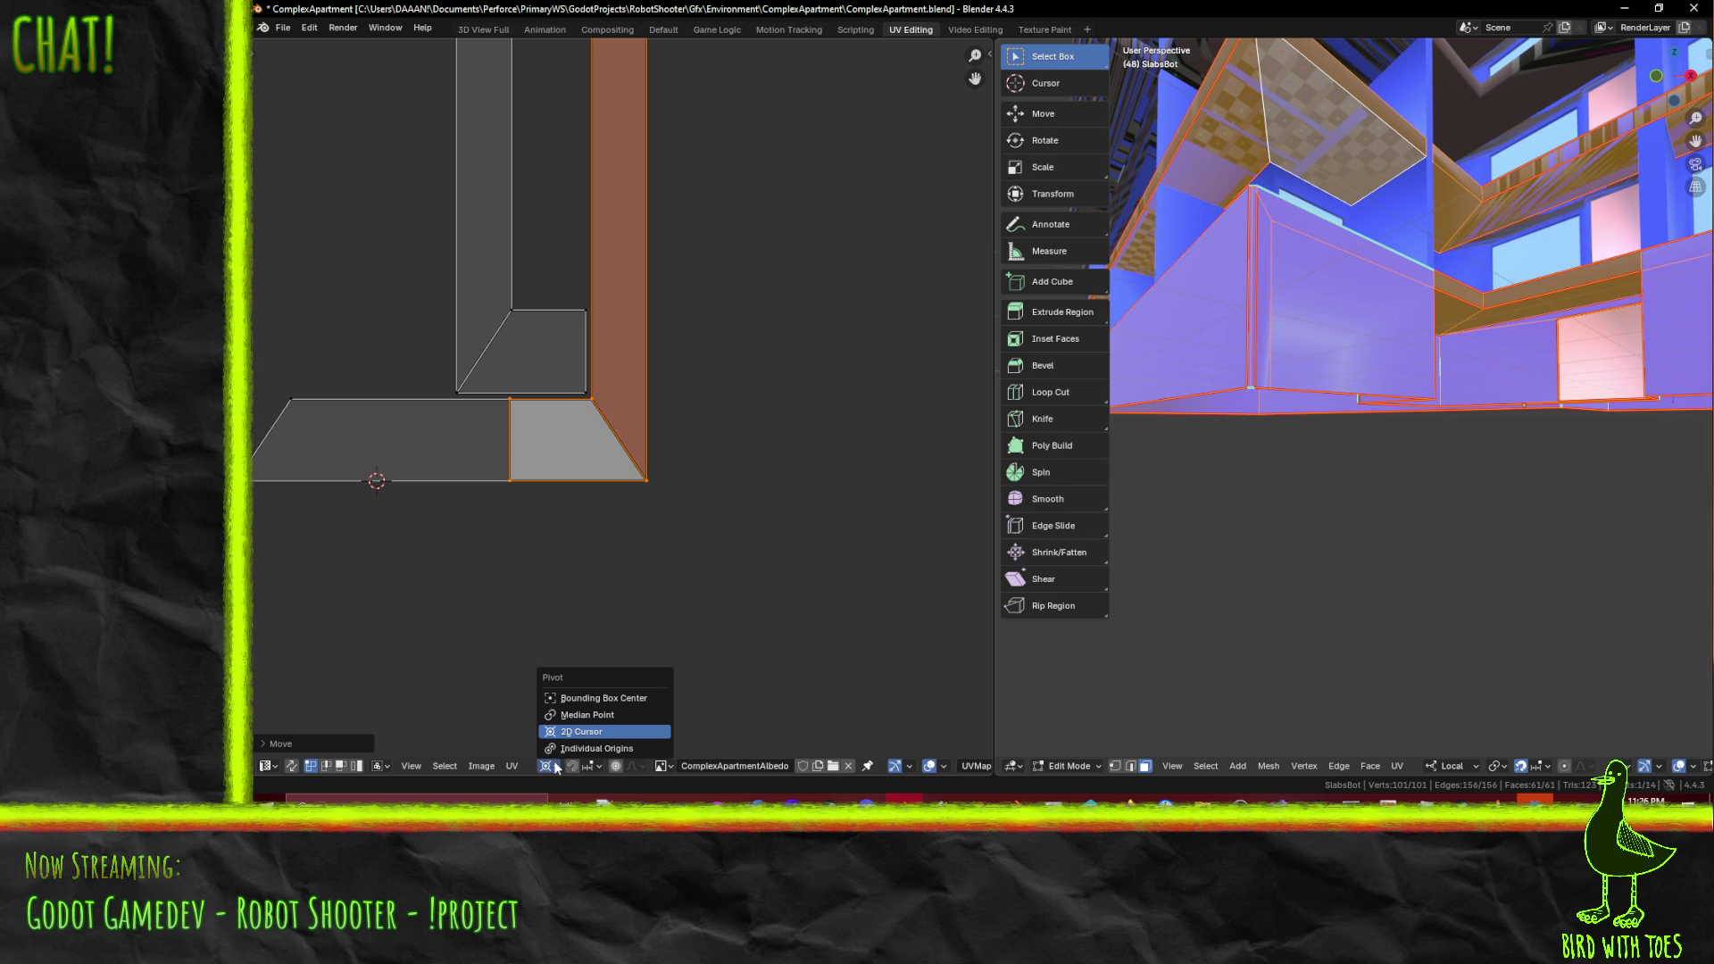
- With pivot at Bounding Box Center, mirror the orange island on Y using Ctrl+M
{"action": "left_click", "coordinate": [630, 698]}
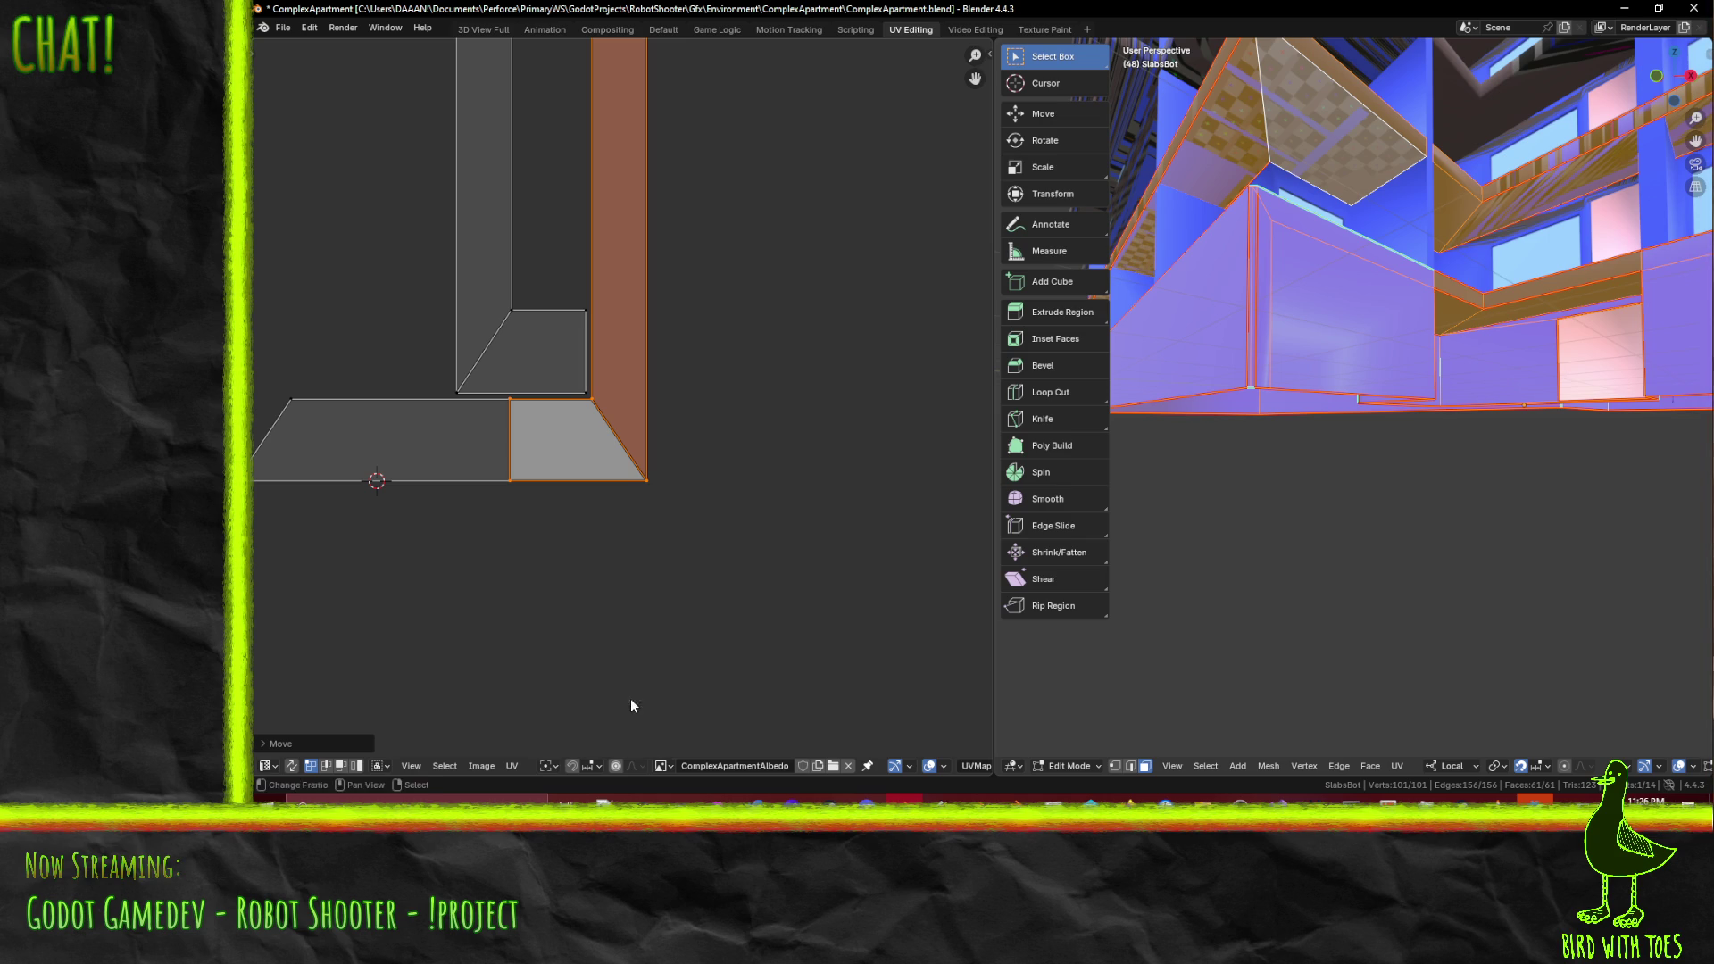
{"action": "key", "text": "ctrl+m"}
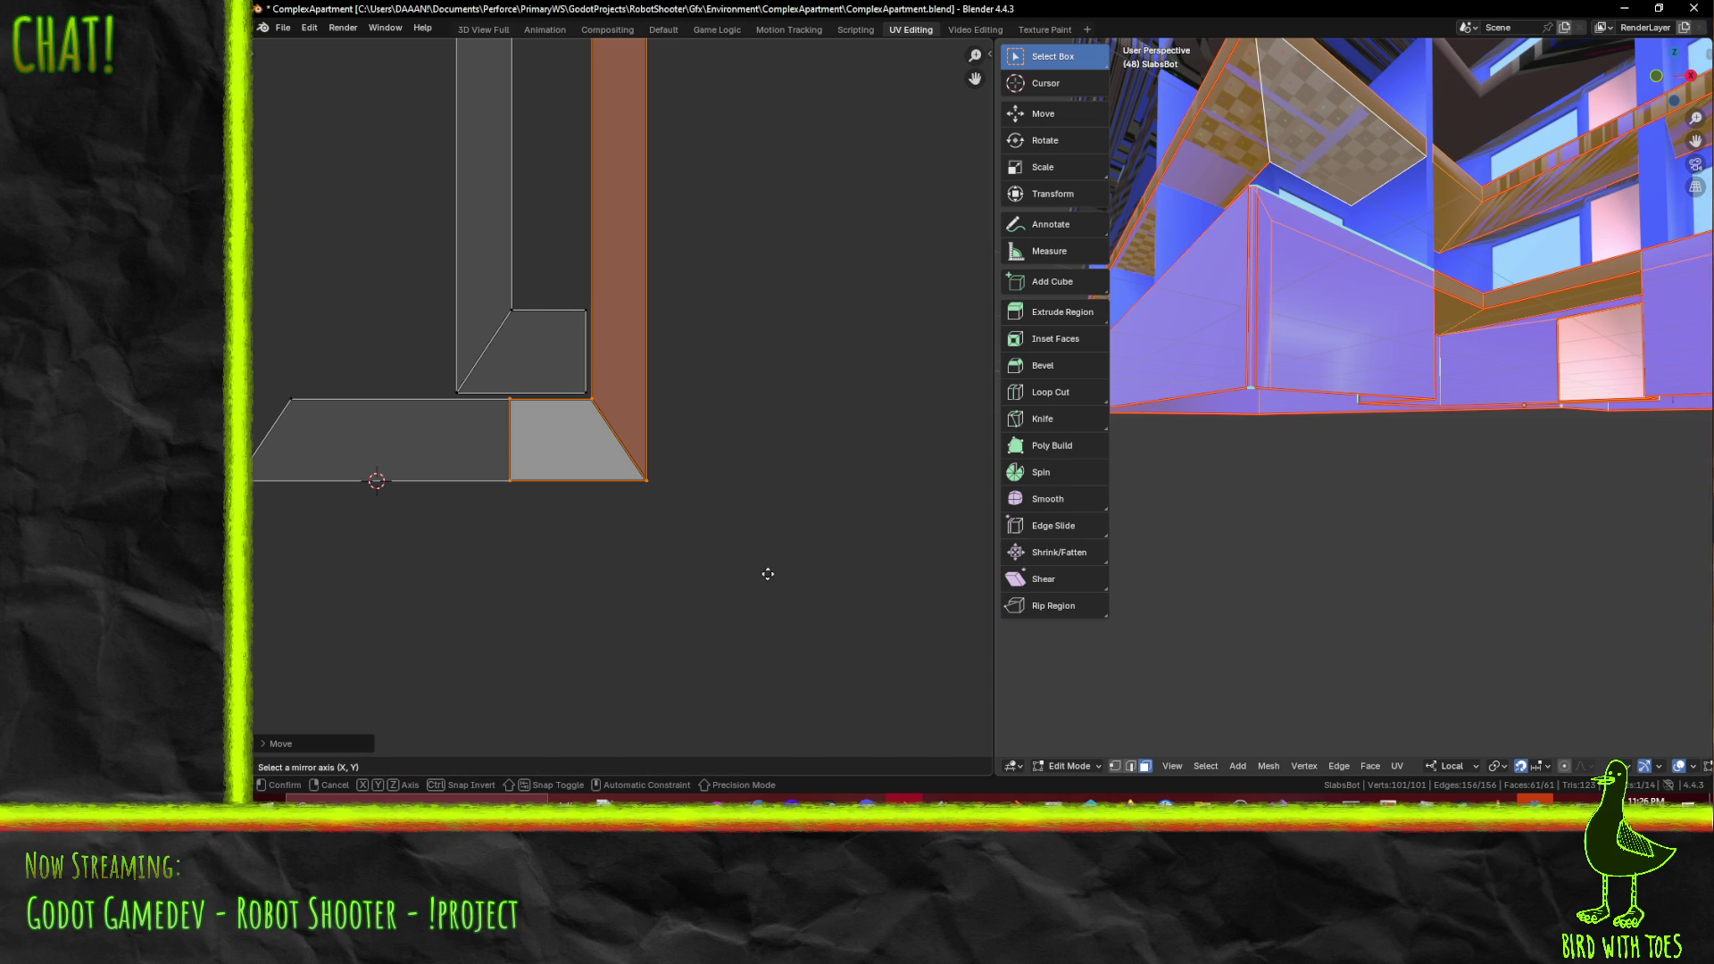
{"action": "key", "text": "y"}
{"action": "key", "text": "Return"}
{"action": "scroll", "coordinate": [768, 573], "scroll_direction": "down", "scroll_amount": 5}
{"action": "middle_click_drag", "start_coordinate": [811, 535], "coordinate": [846, 585]}
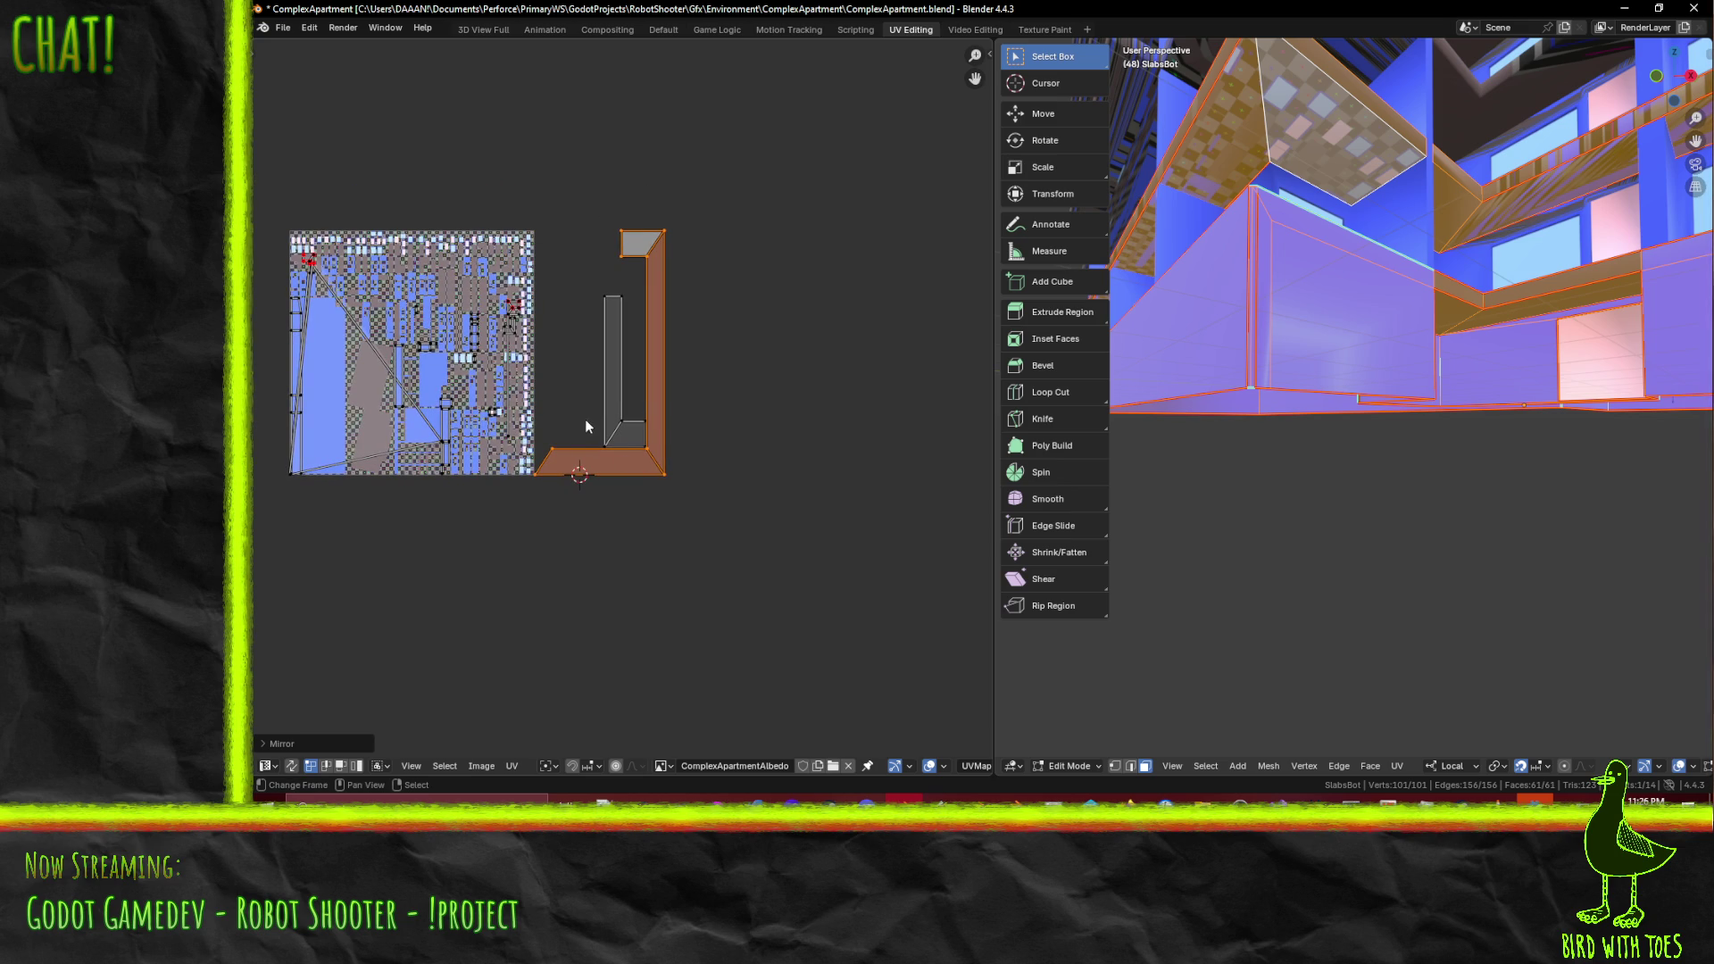
{"action": "scroll", "coordinate": [601, 437], "scroll_direction": "up", "scroll_amount": 3}
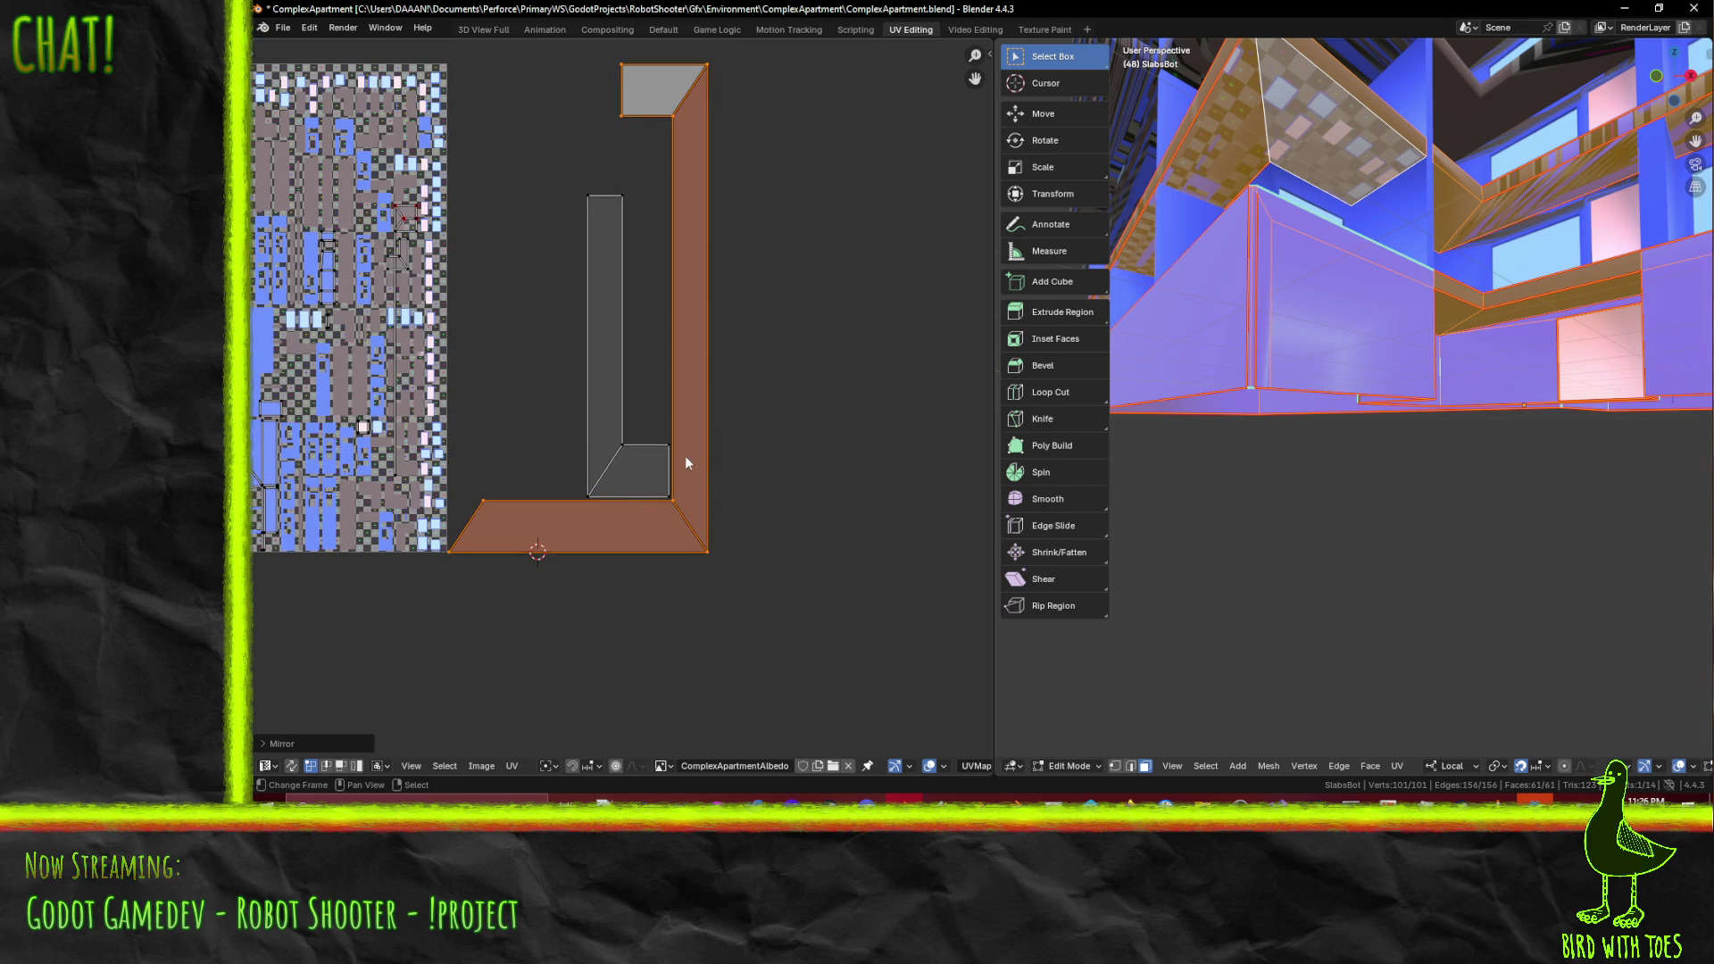
{"action": "middle_click_drag", "start_coordinate": [767, 490], "coordinate": [827, 516]}
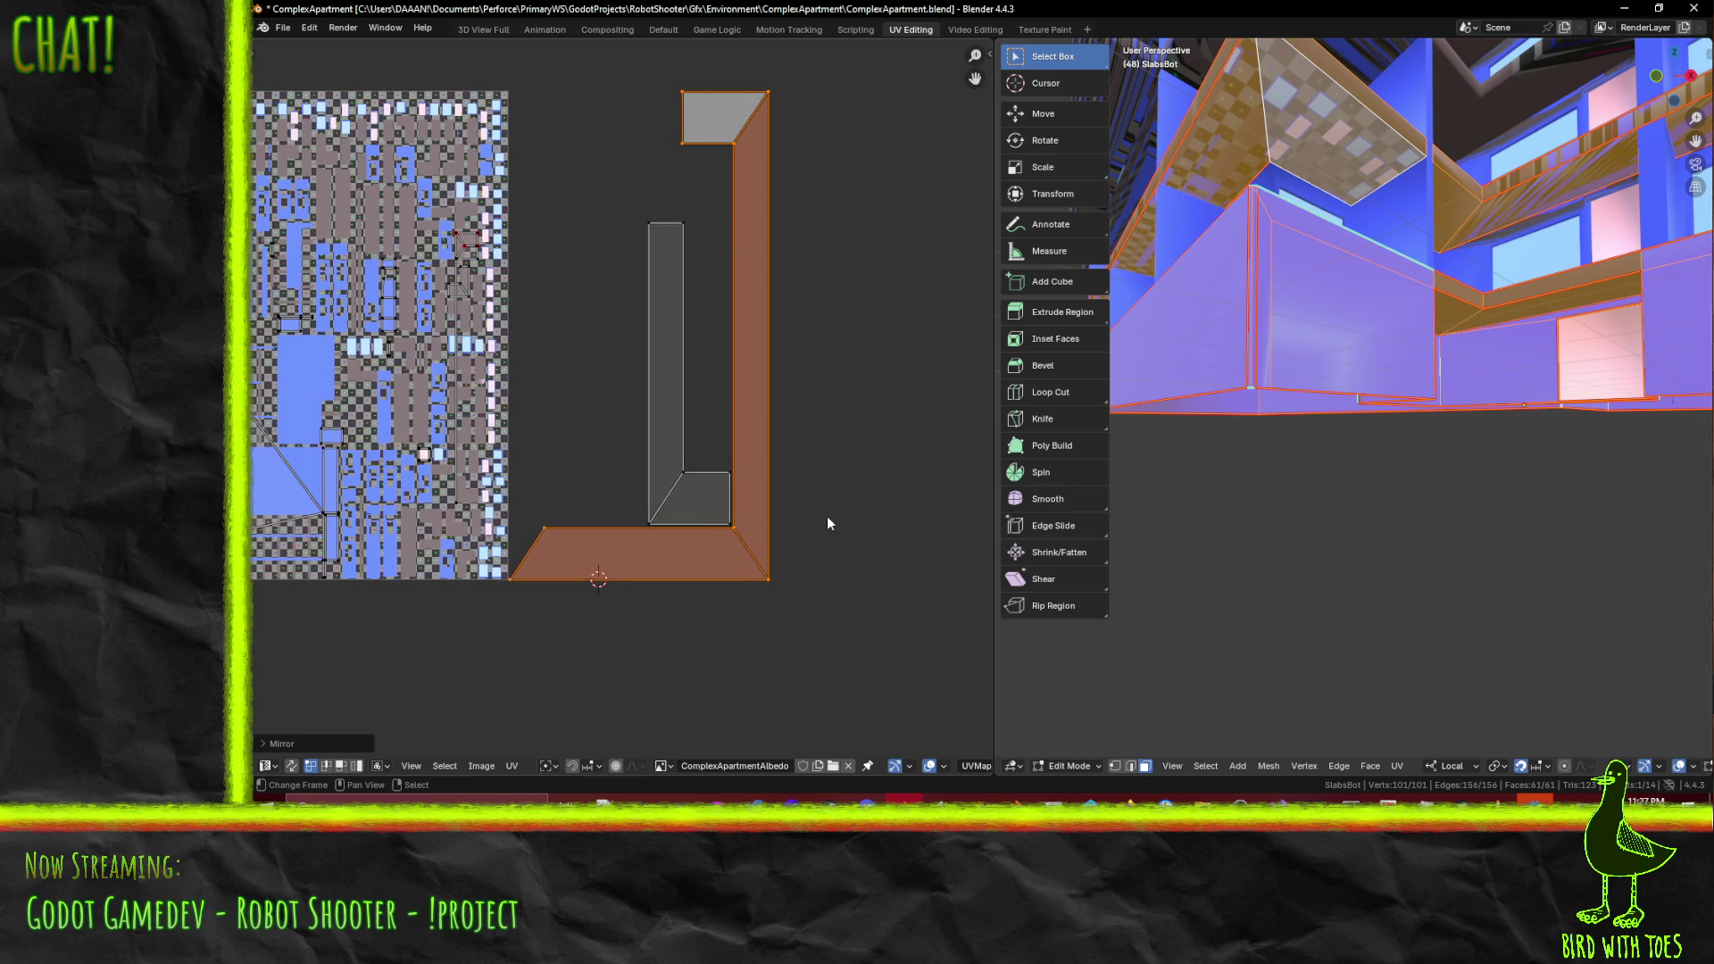
{"action": "scroll", "coordinate": [823, 524], "scroll_direction": "down", "scroll_amount": 1}
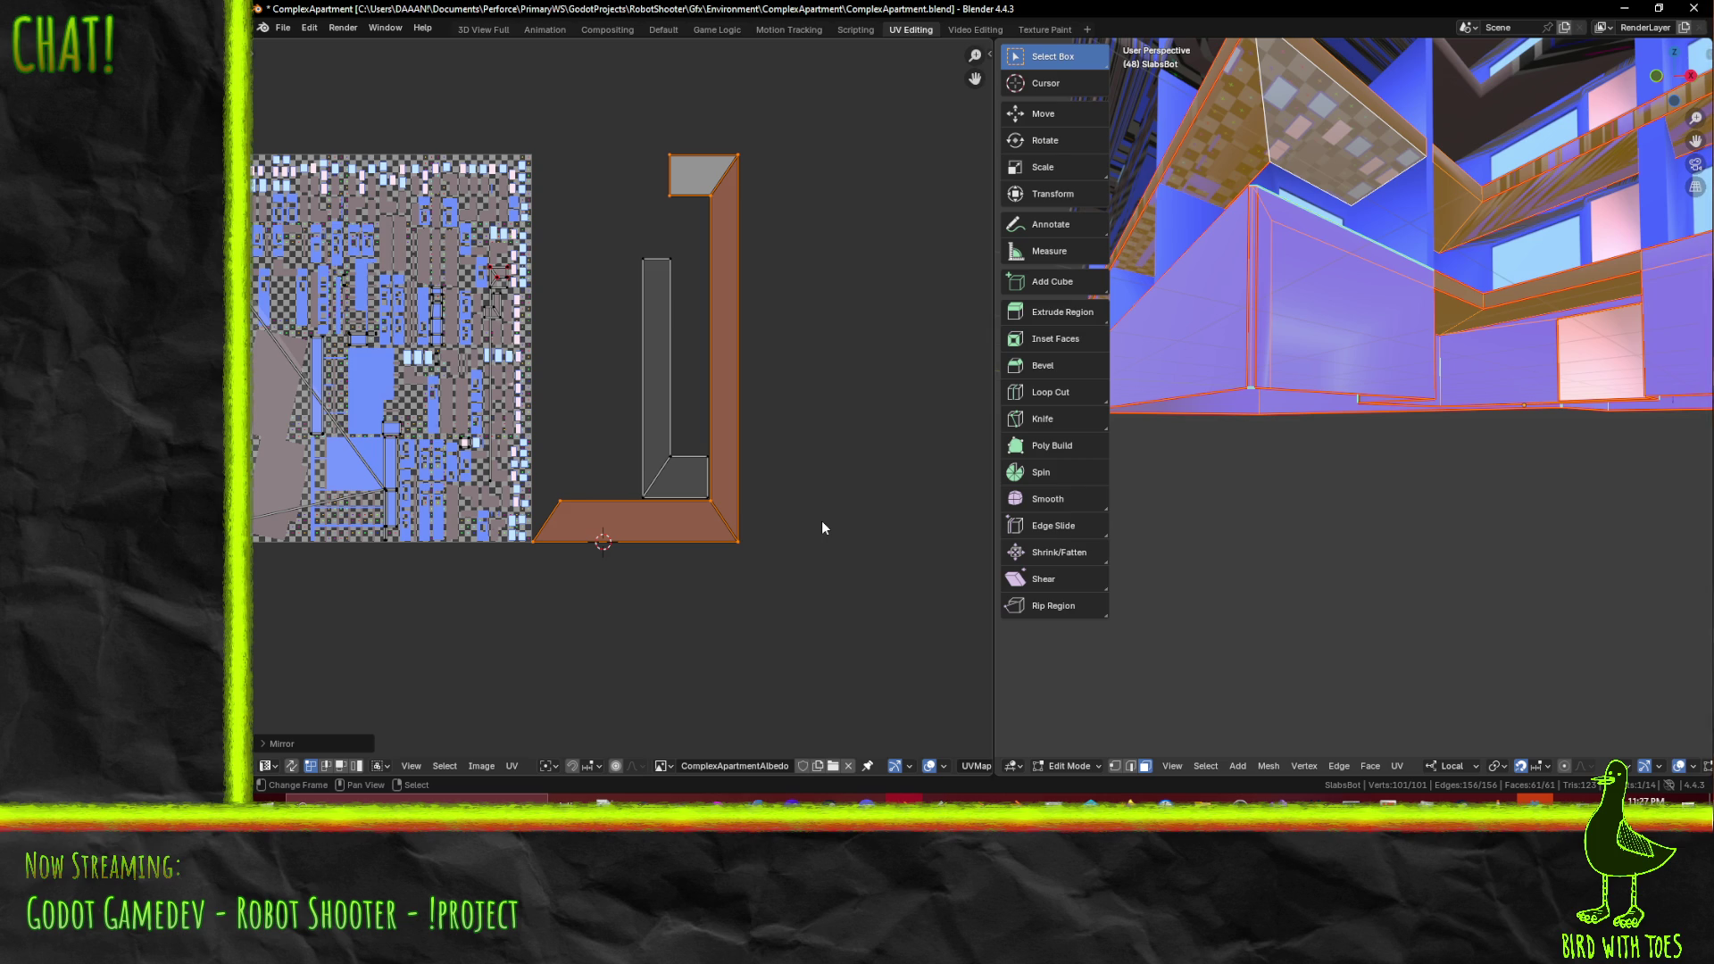
- Select the overlapping bracket-shaped UV island, slide it horizontally to the right, and save
{"action": "middle_click_drag", "start_coordinate": [1295, 446], "coordinate": [1464, 330]}
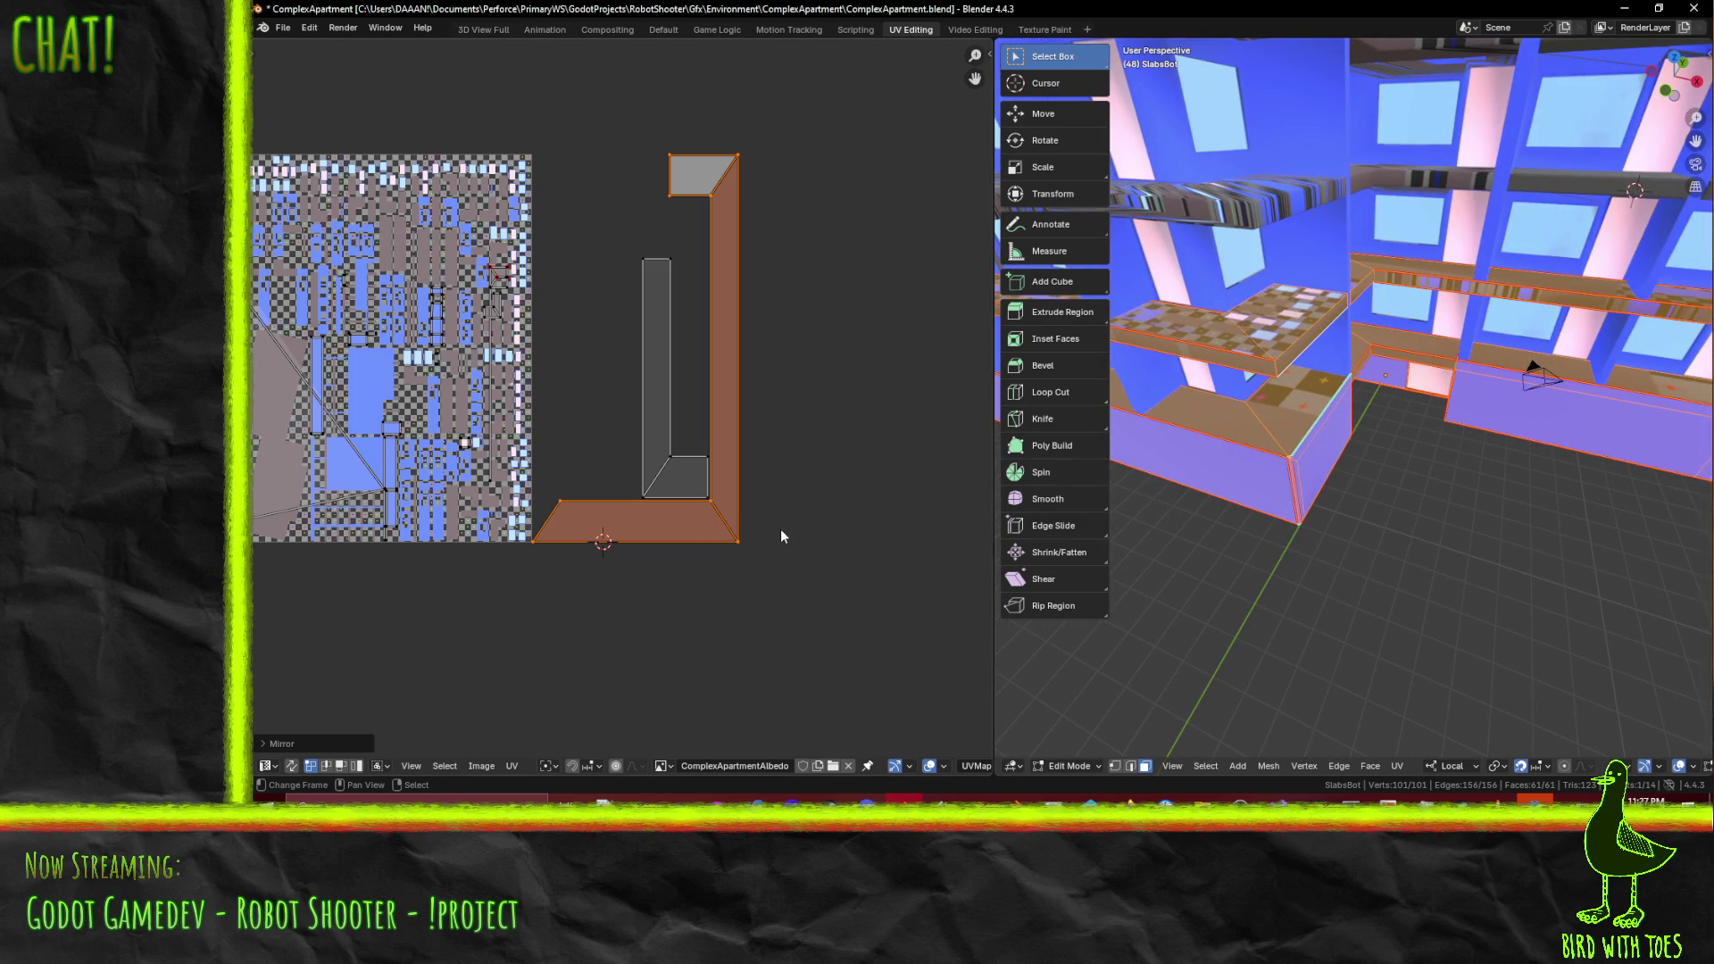
{"action": "key", "text": "ctrl+z"}
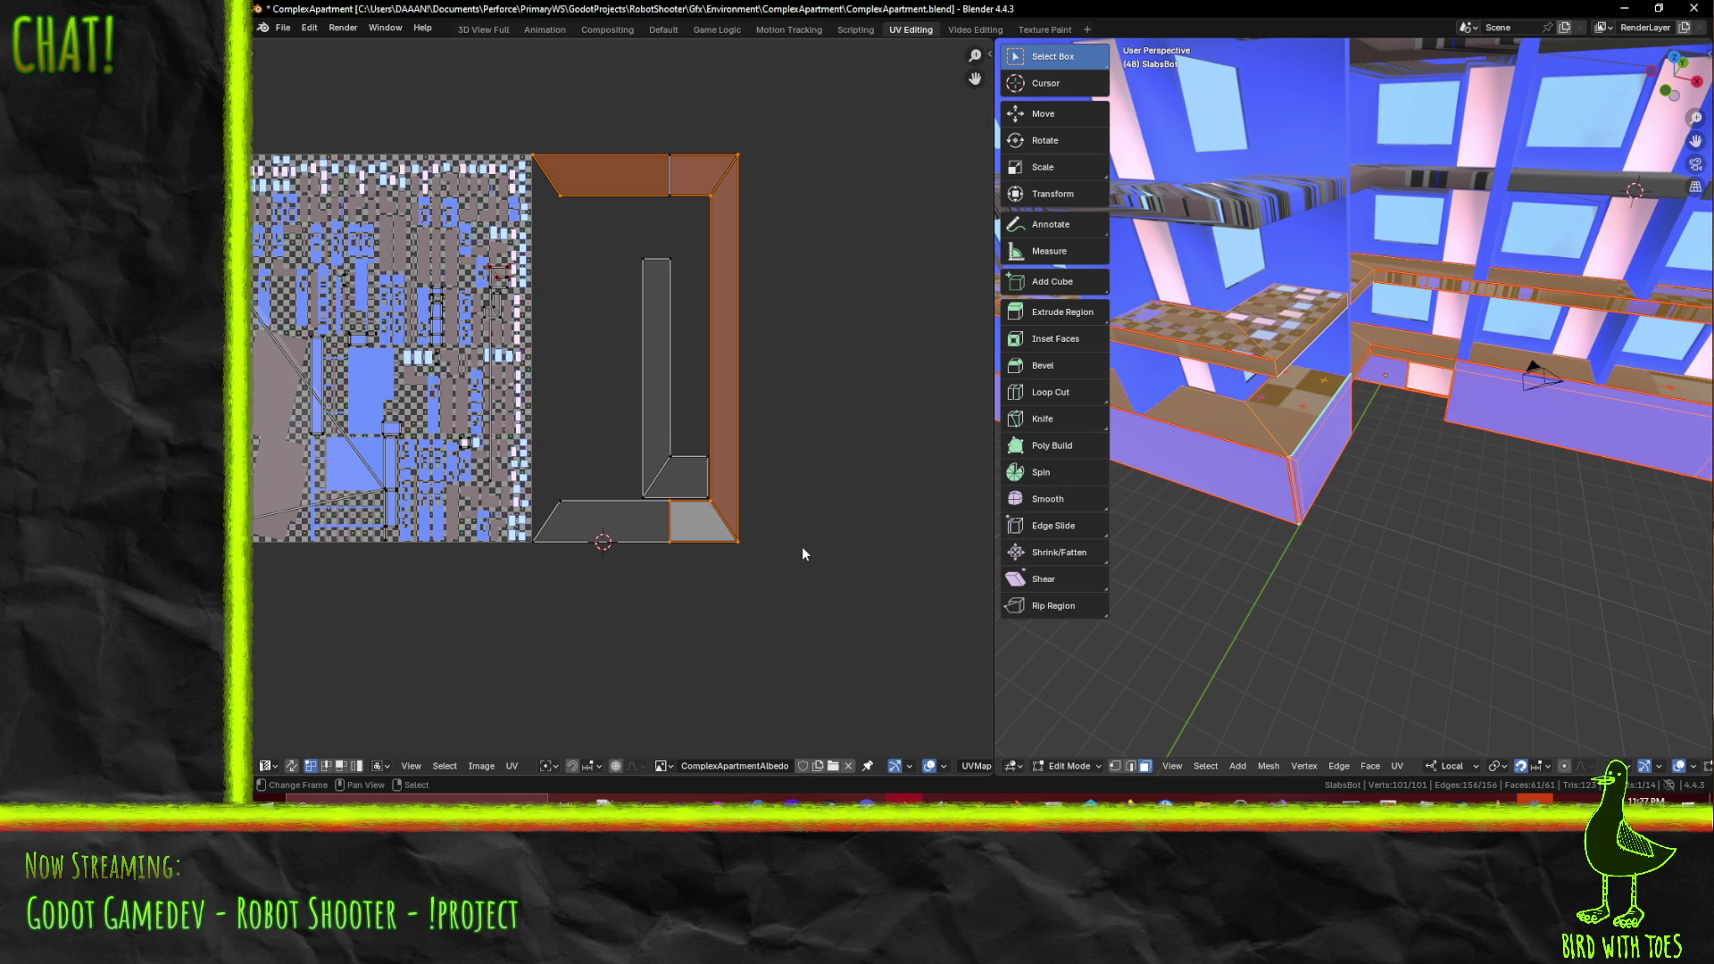
{"action": "key", "text": "g"}
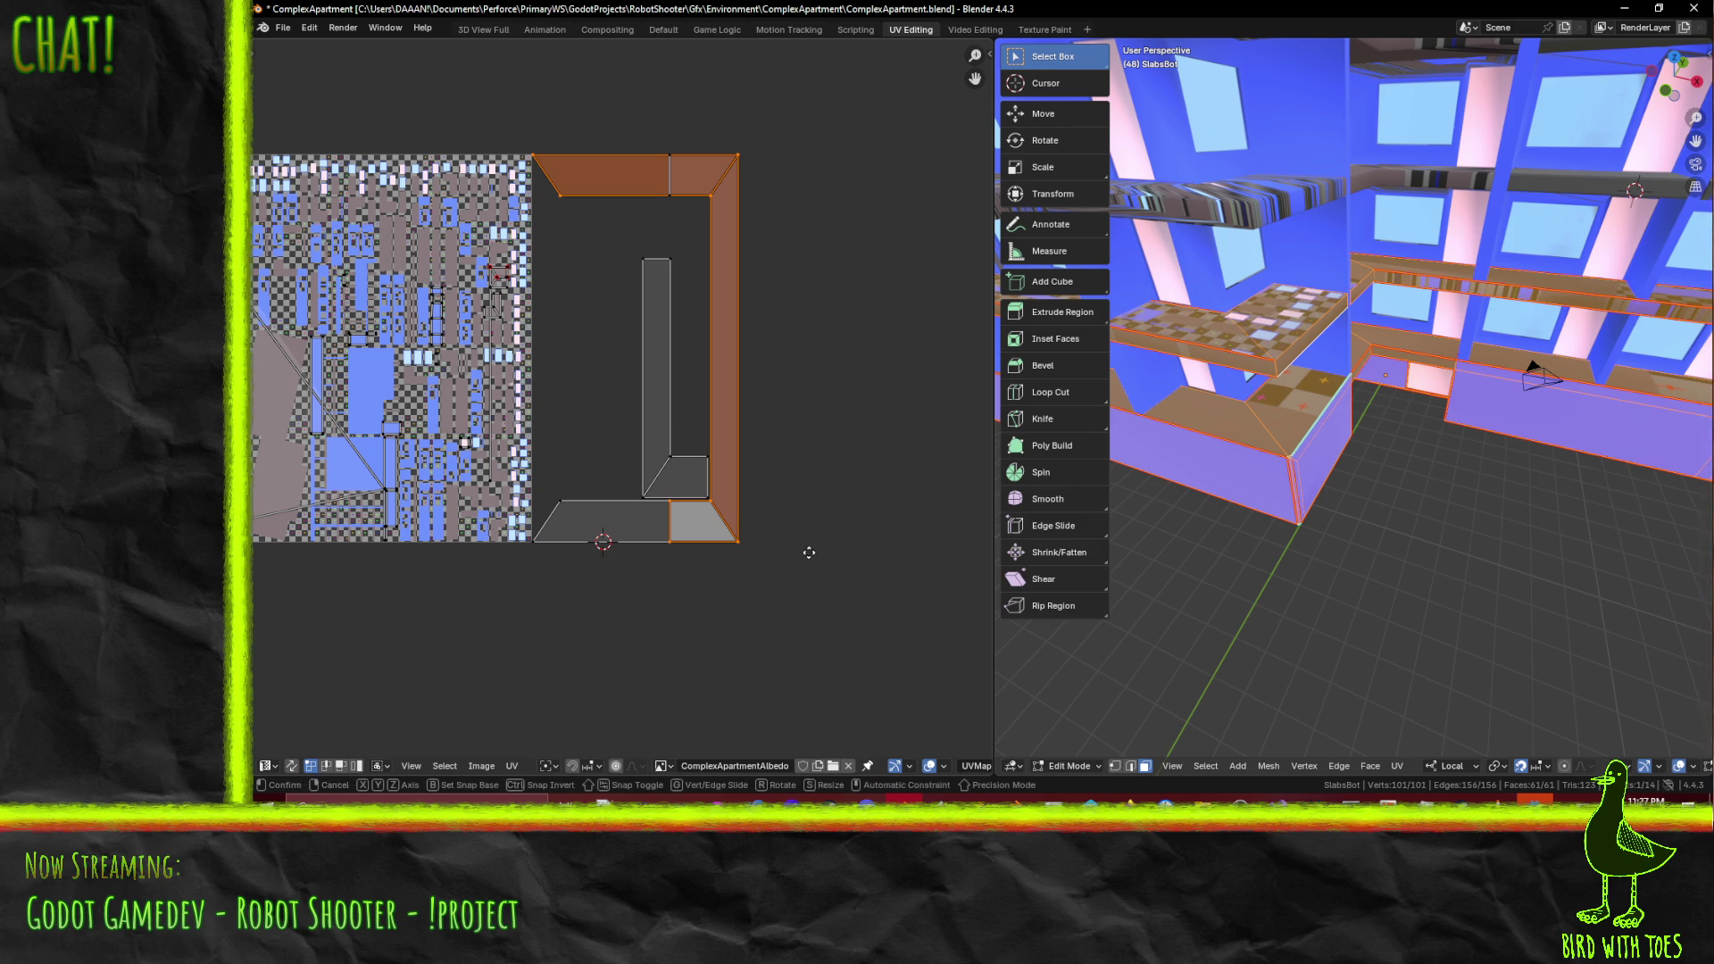
{"action": "key", "text": "x"}
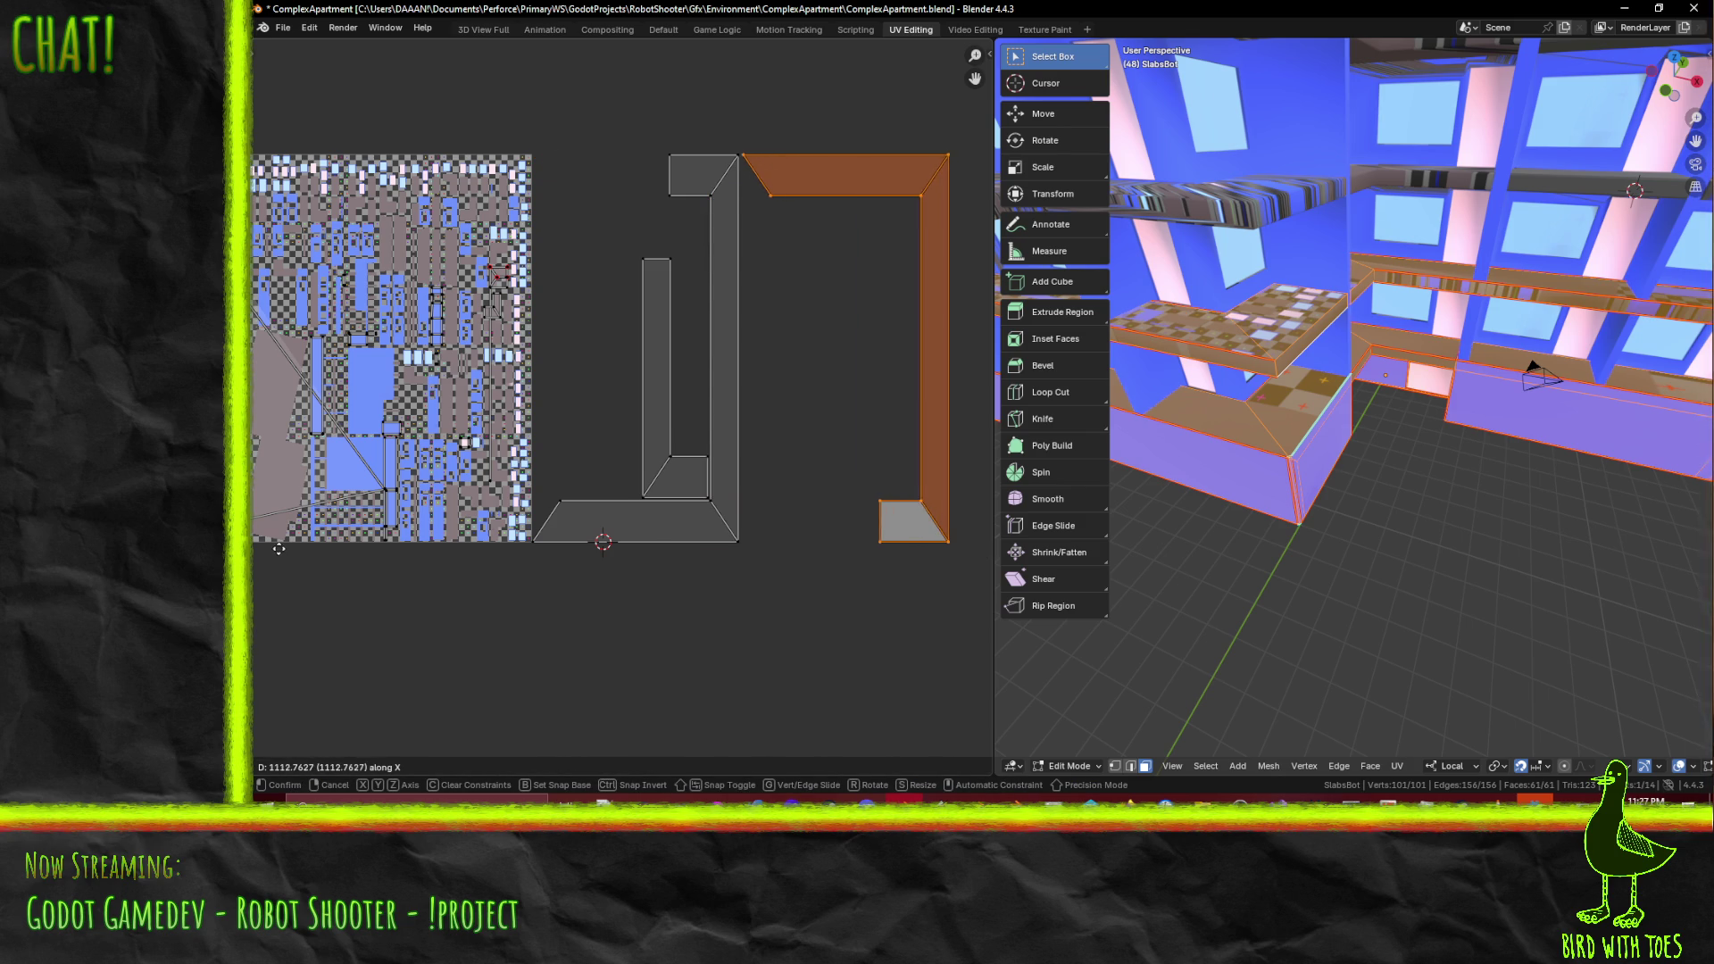
{"action": "left_click", "coordinate": [410, 577]}
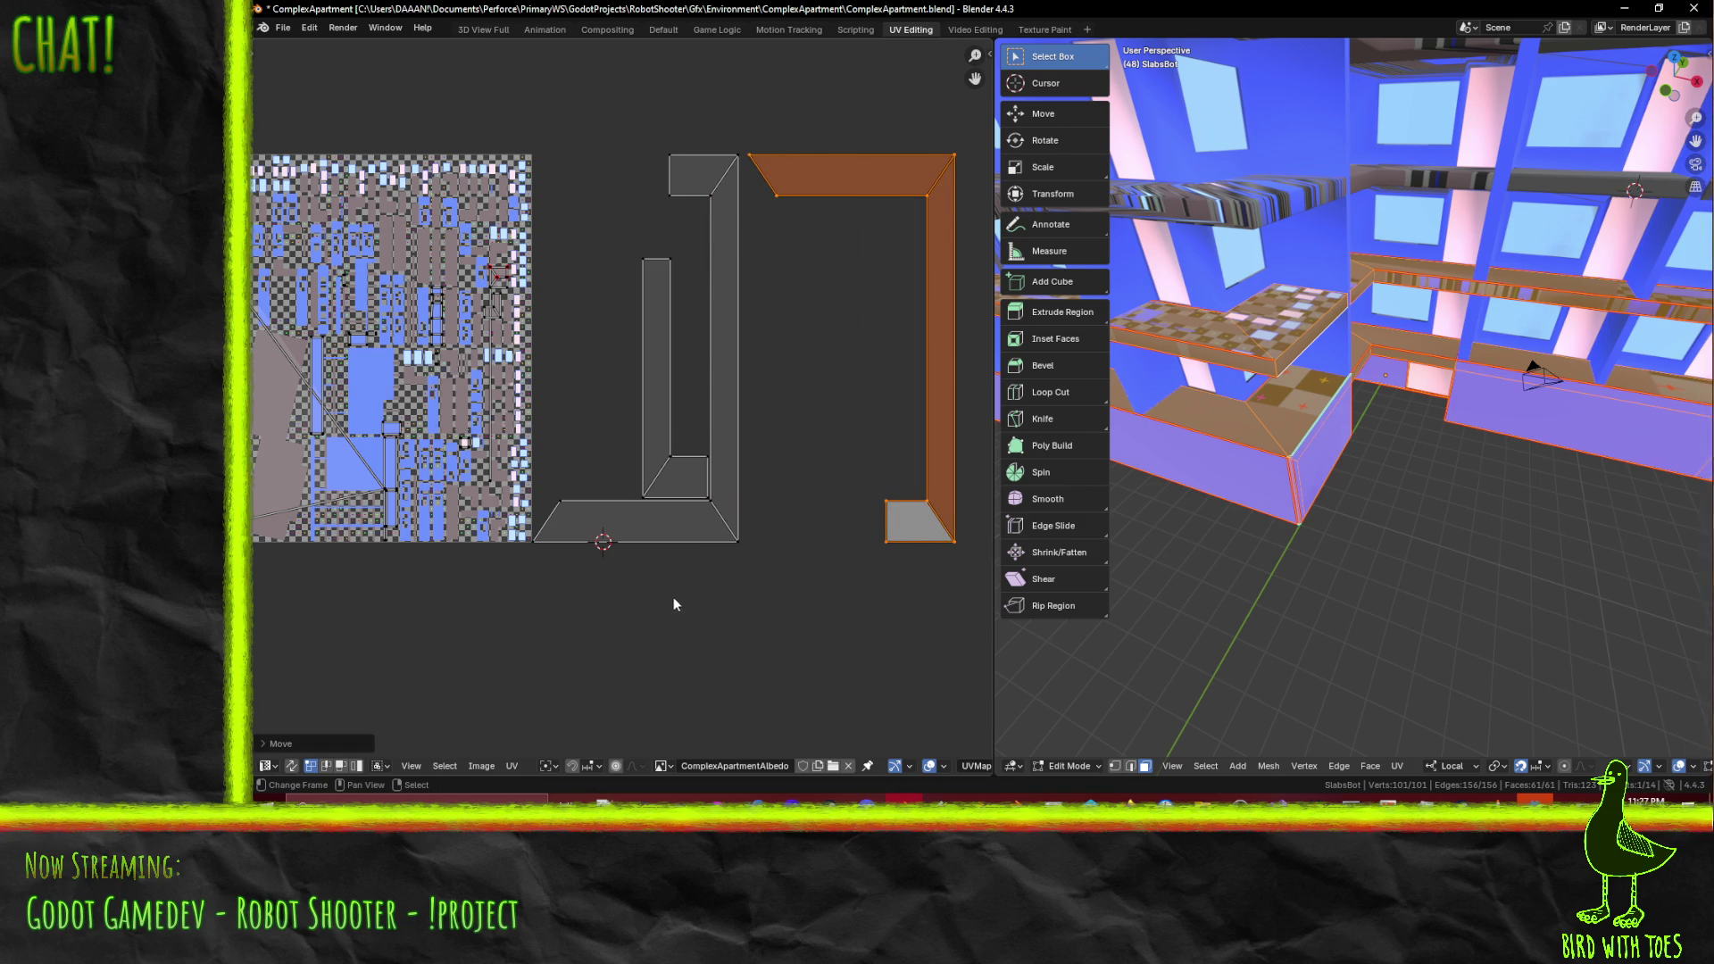
{"action": "key", "text": "ctrl+s"}
- Rotate the bracket island upright into an L and mirror it vertically
{"action": "key", "text": "r"}
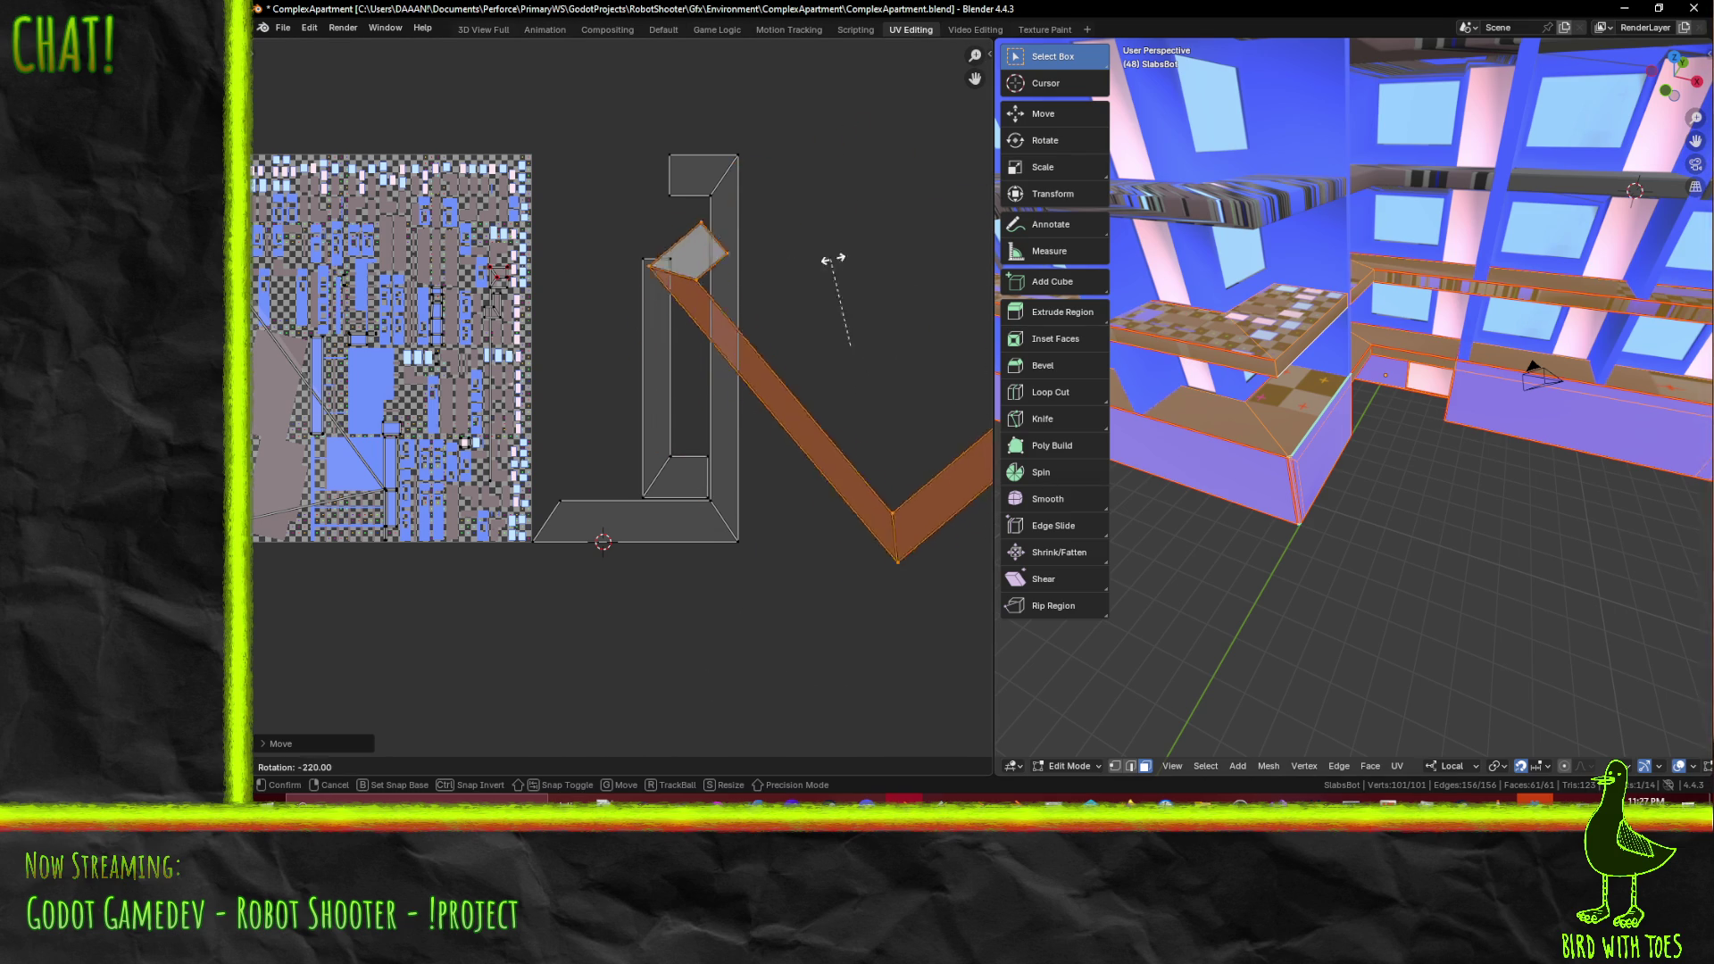
{"action": "left_click", "coordinate": [888, 270]}
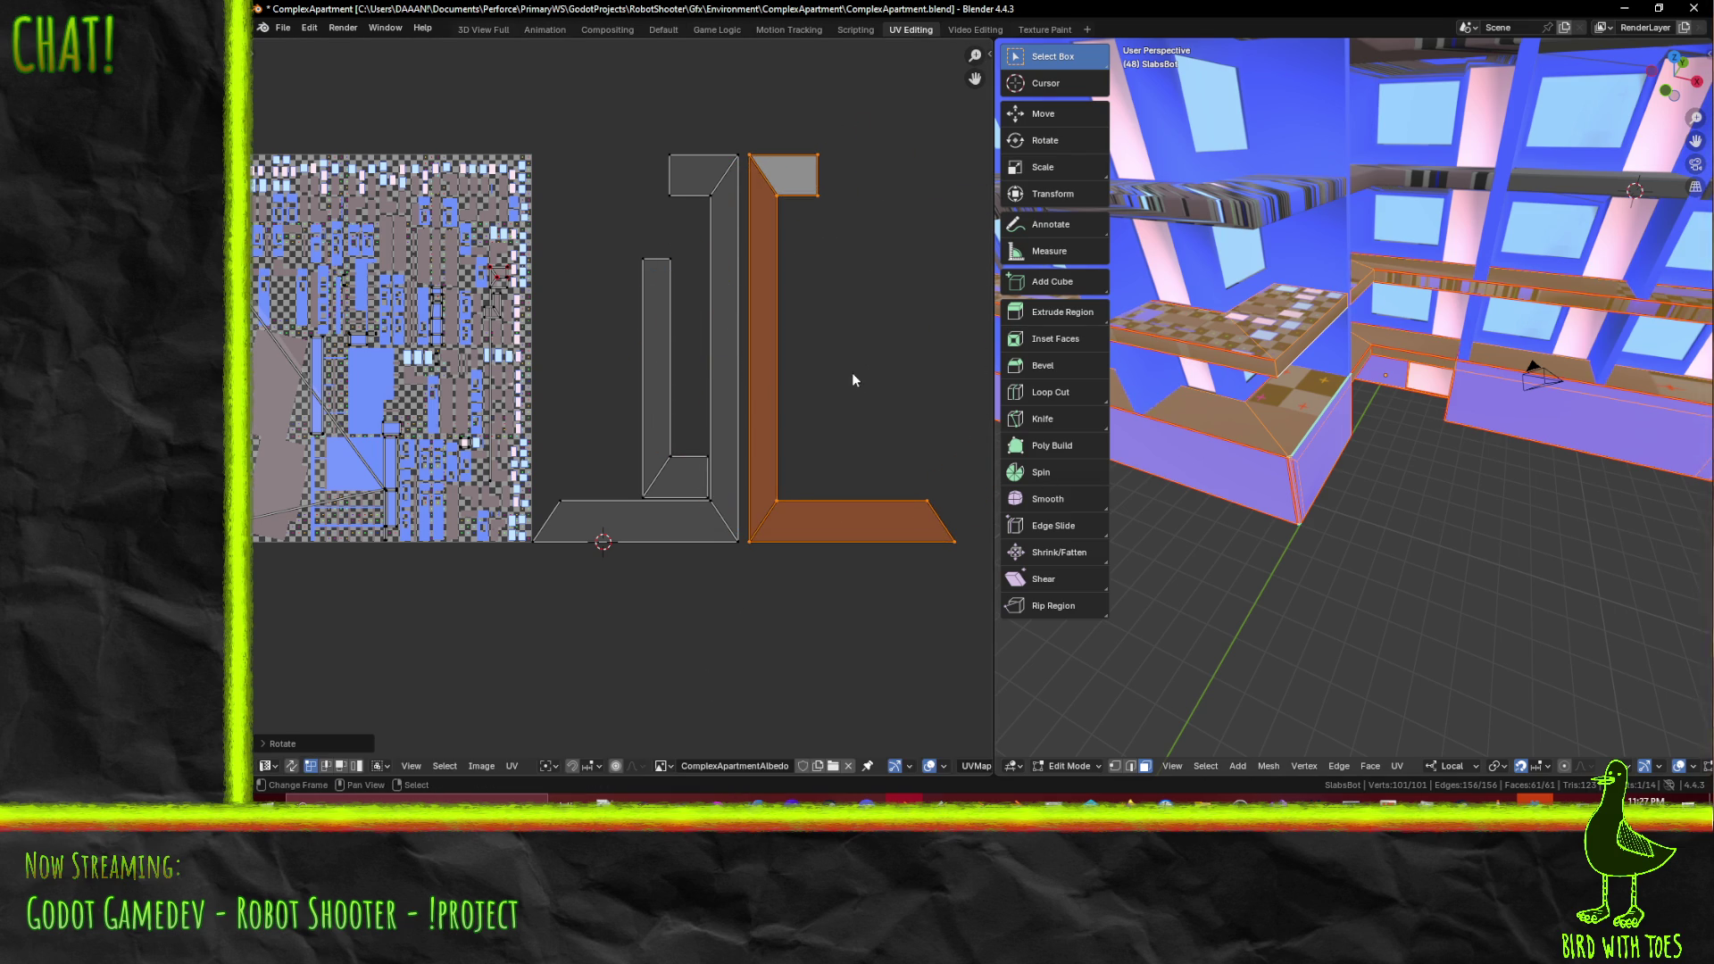
{"action": "key", "text": "ctrl+m"}
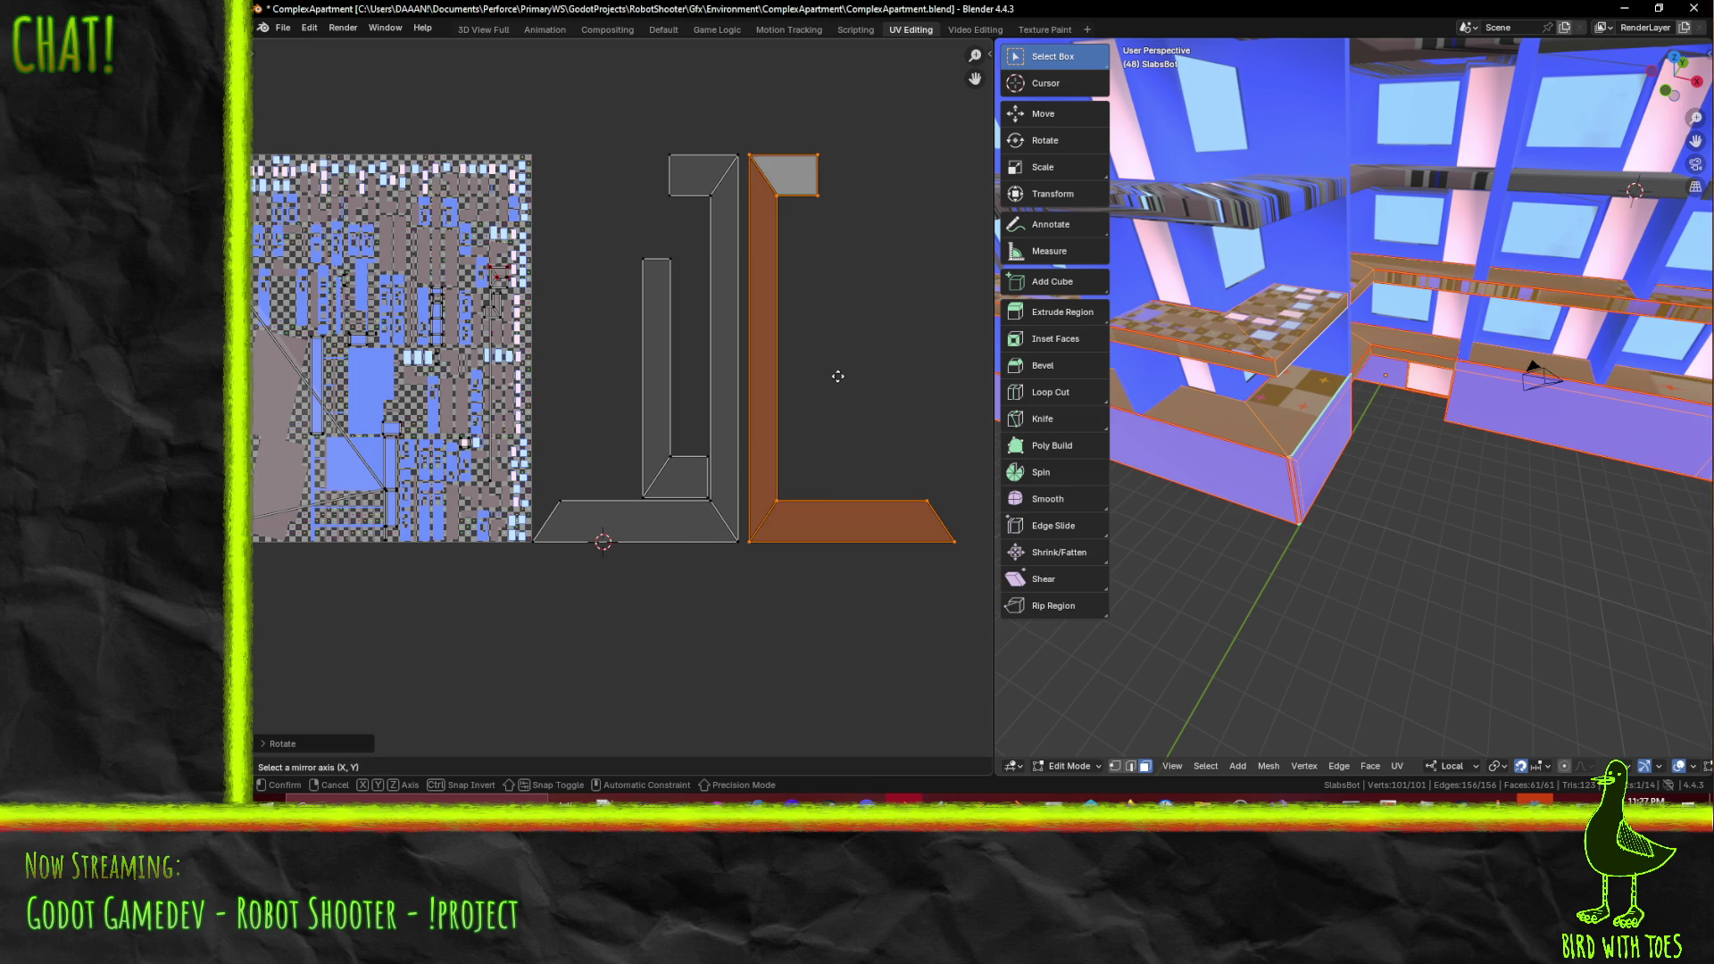
{"action": "key", "text": "y"}
{"action": "key", "text": "Return"}
- Slide the mirrored island onto the atlas's right edge and select the two corner slab faces
{"action": "key", "text": "g"}
{"action": "key", "text": "x"}
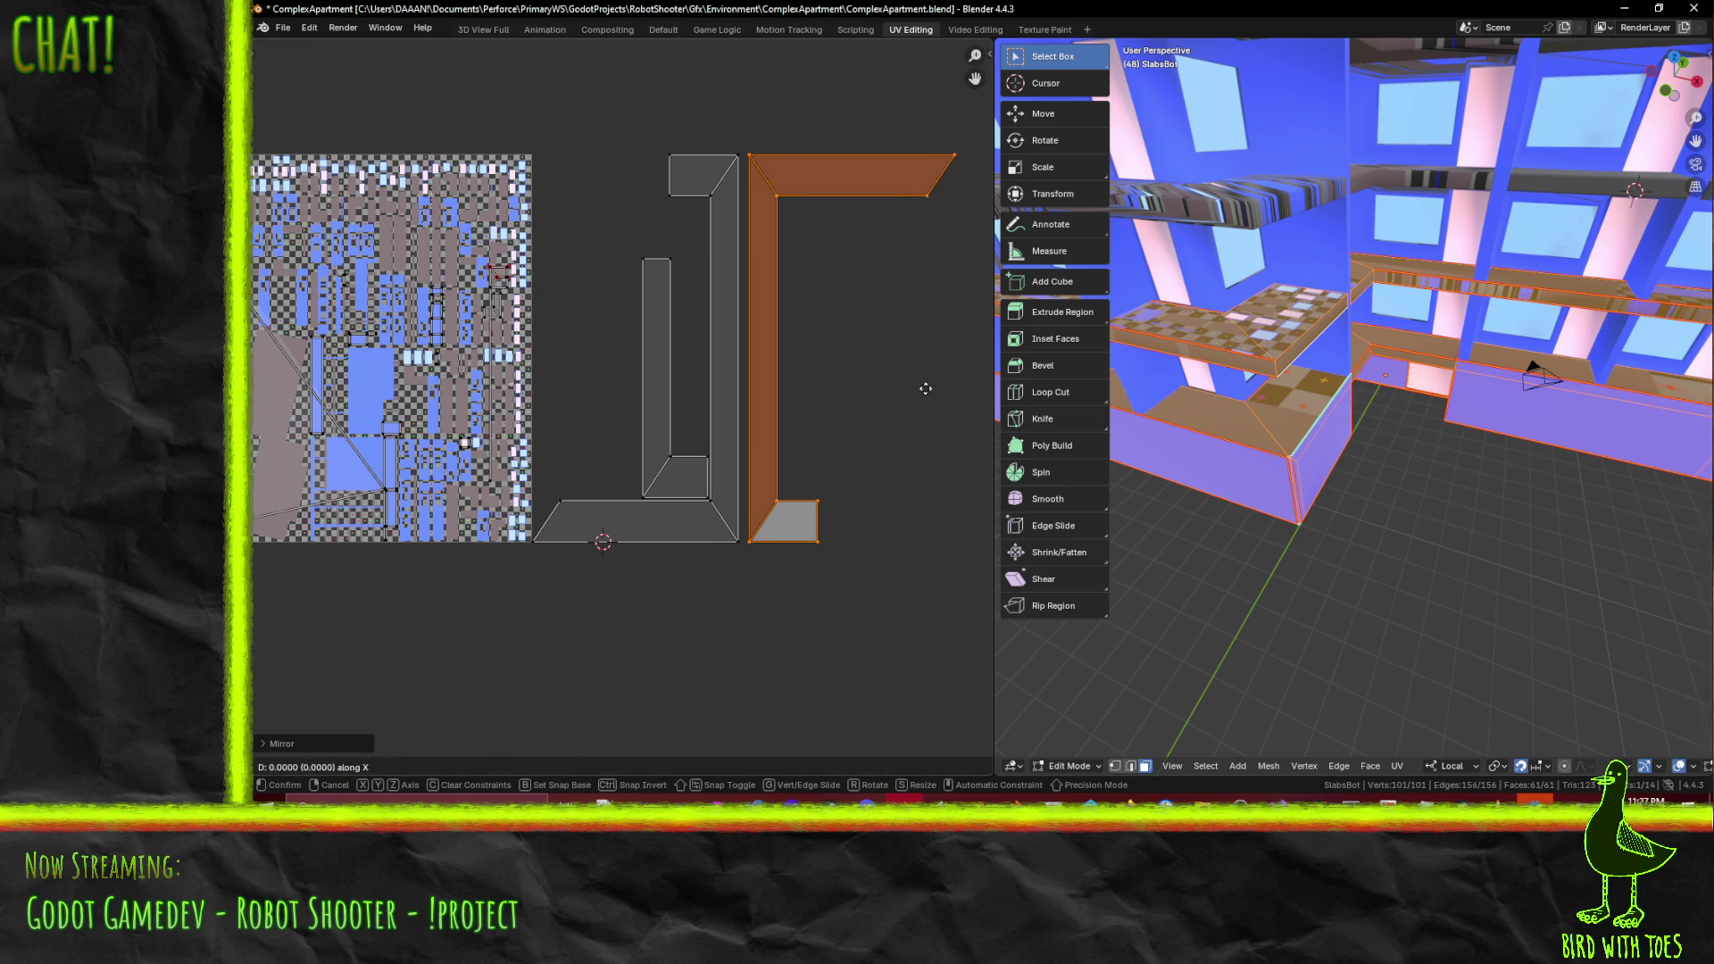
{"action": "left_click", "coordinate": [631, 393]}
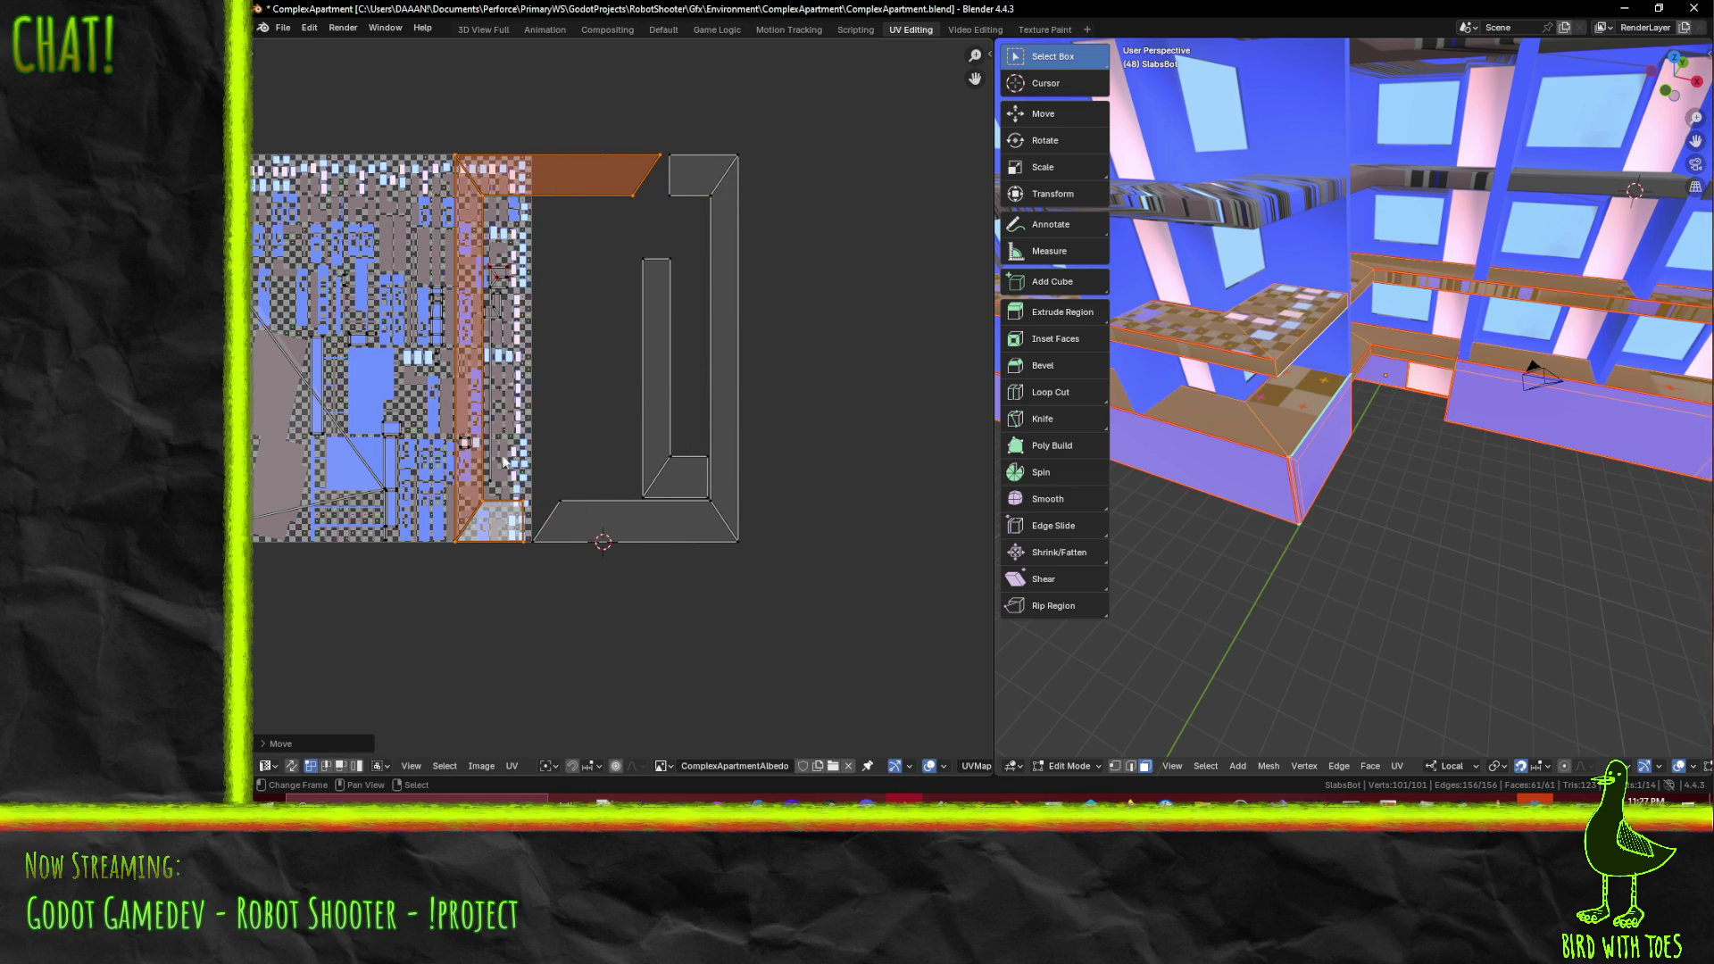
{"action": "mouse_move", "coordinate": [1385, 451]}
{"action": "middle_mouse_down"}
{"action": "mouse_move", "coordinate": [1291, 397]}
{"action": "mouse_move", "coordinate": [1457, 302]}
{"action": "mouse_move", "coordinate": [1253, 357]}
{"action": "mouse_move", "coordinate": [1585, 385]}
{"action": "mouse_move", "coordinate": [1531, 407]}
{"action": "middle_mouse_up"}
{"action": "left_click", "coordinate": [1585, 386]}
- Unwrap the two selected faces and shift the tall UV strip horizontally to the right
{"action": "key", "text": "u"}
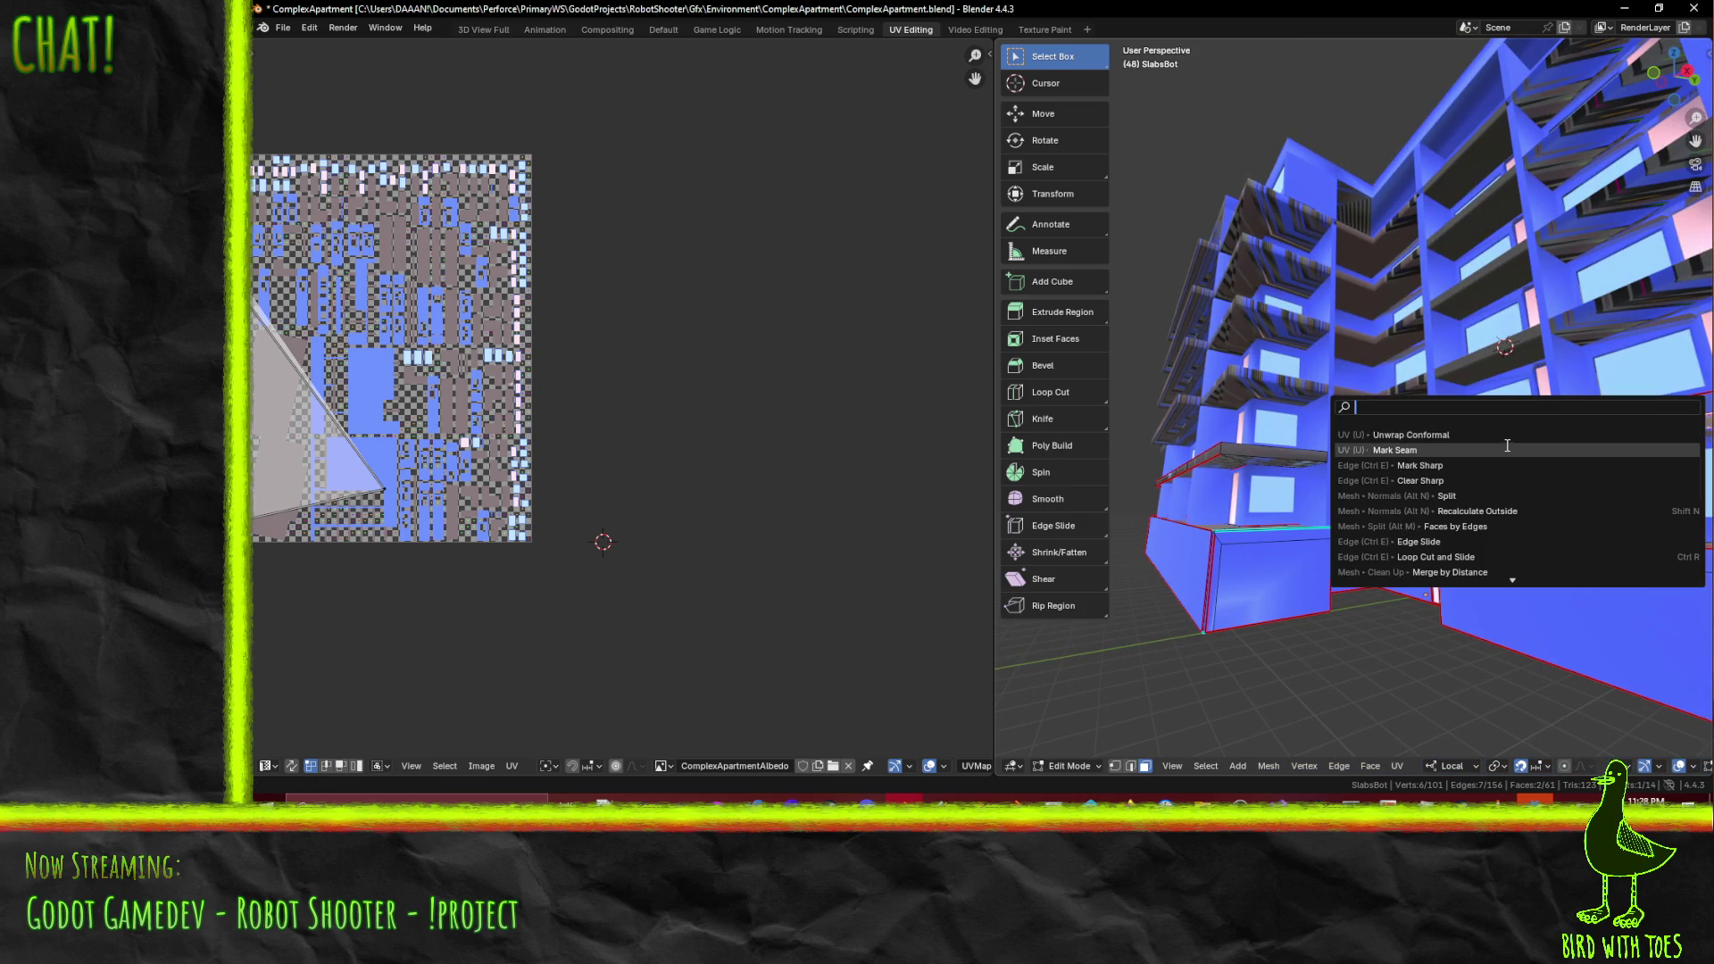
{"action": "left_click", "coordinate": [1490, 435]}
{"action": "middle_click_drag", "start_coordinate": [550, 415], "coordinate": [779, 405]}
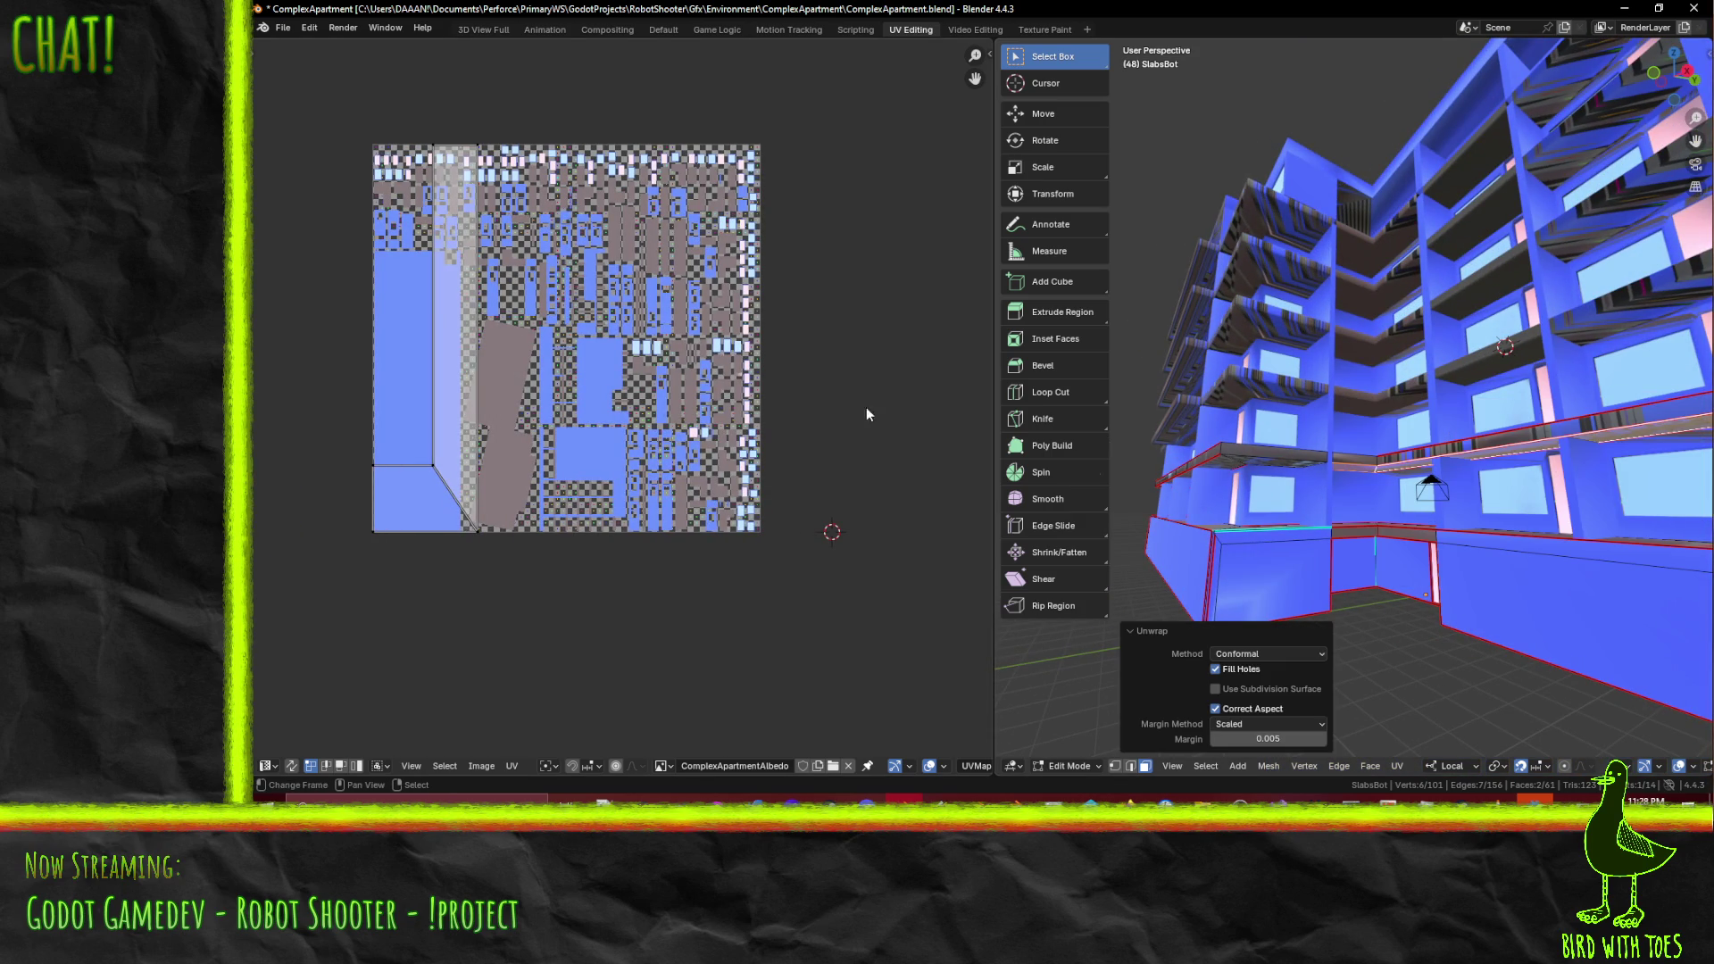
{"action": "key", "text": "a"}
{"action": "left_click", "coordinate": [449, 491], "text": "alt"}
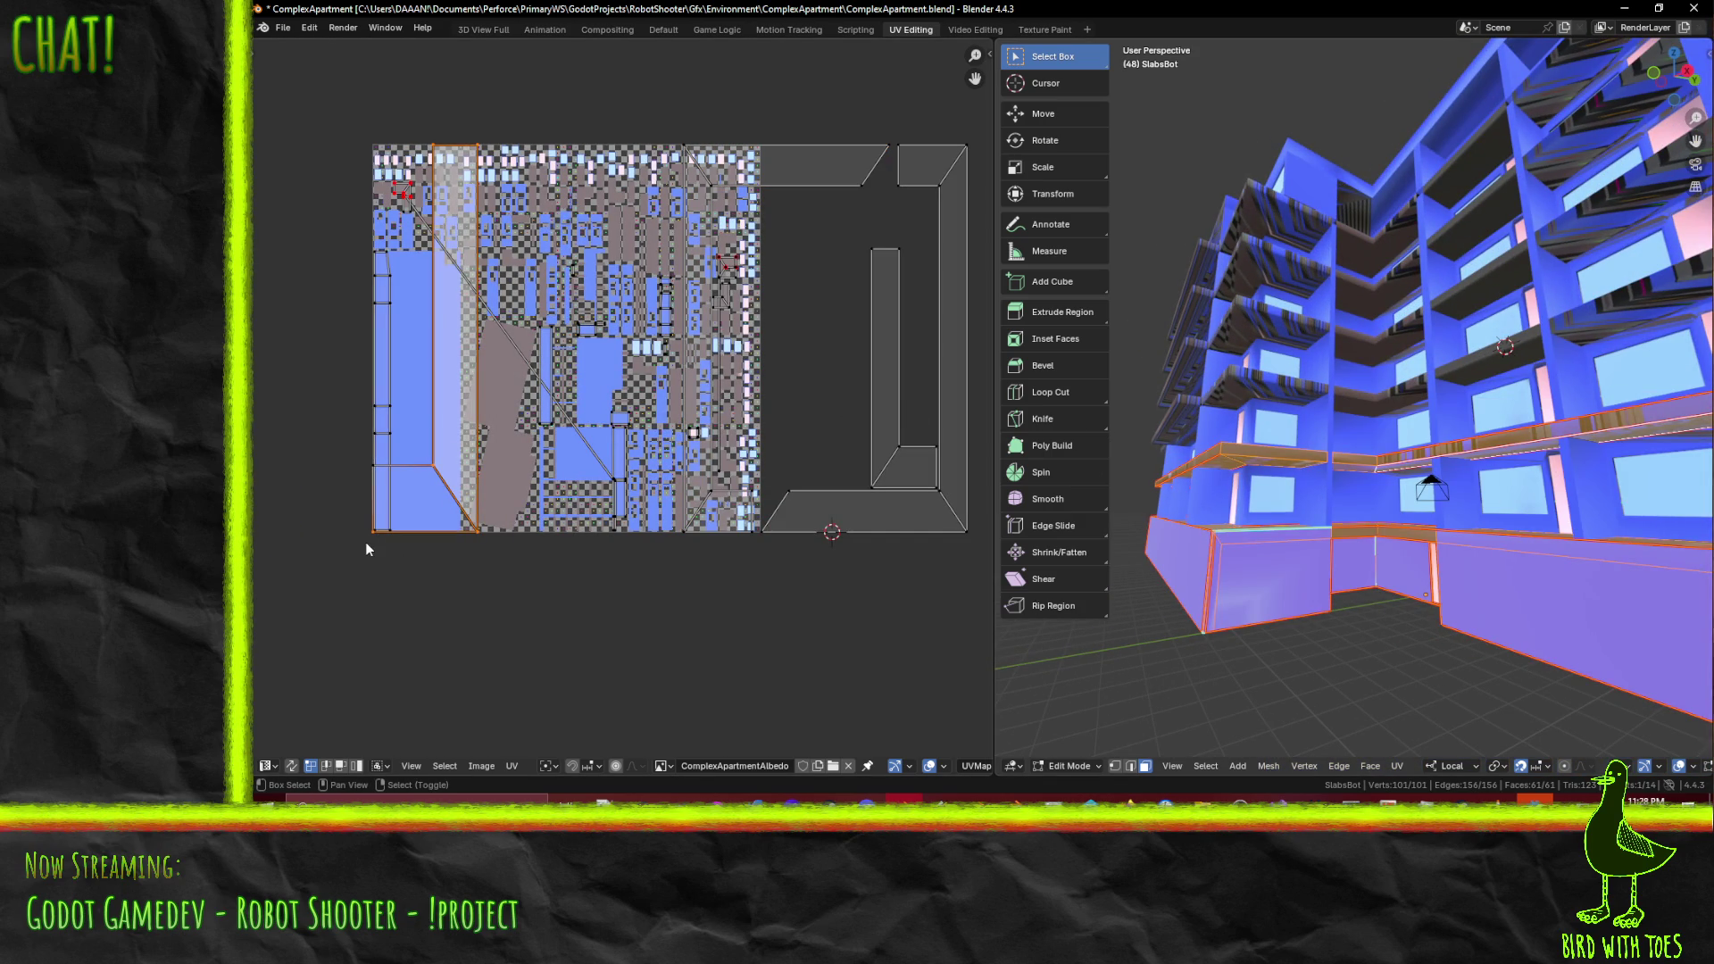
{"action": "key", "text": "g"}
{"action": "key", "text": "x"}
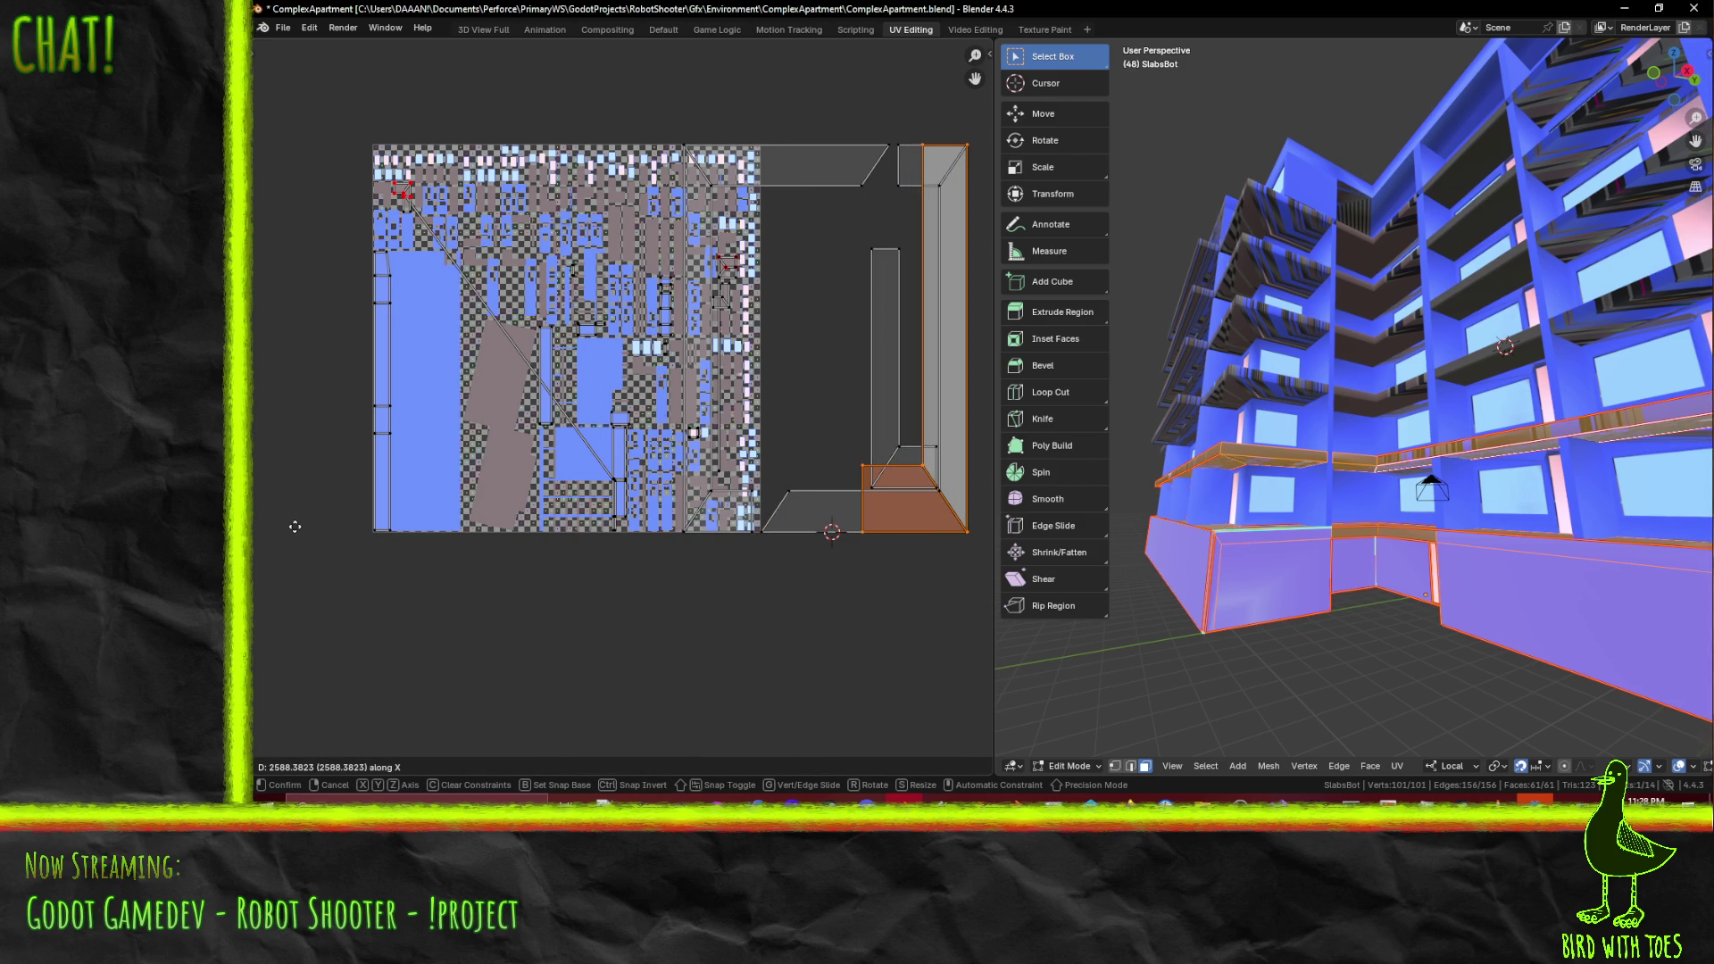
{"action": "left_click", "coordinate": [293, 526]}
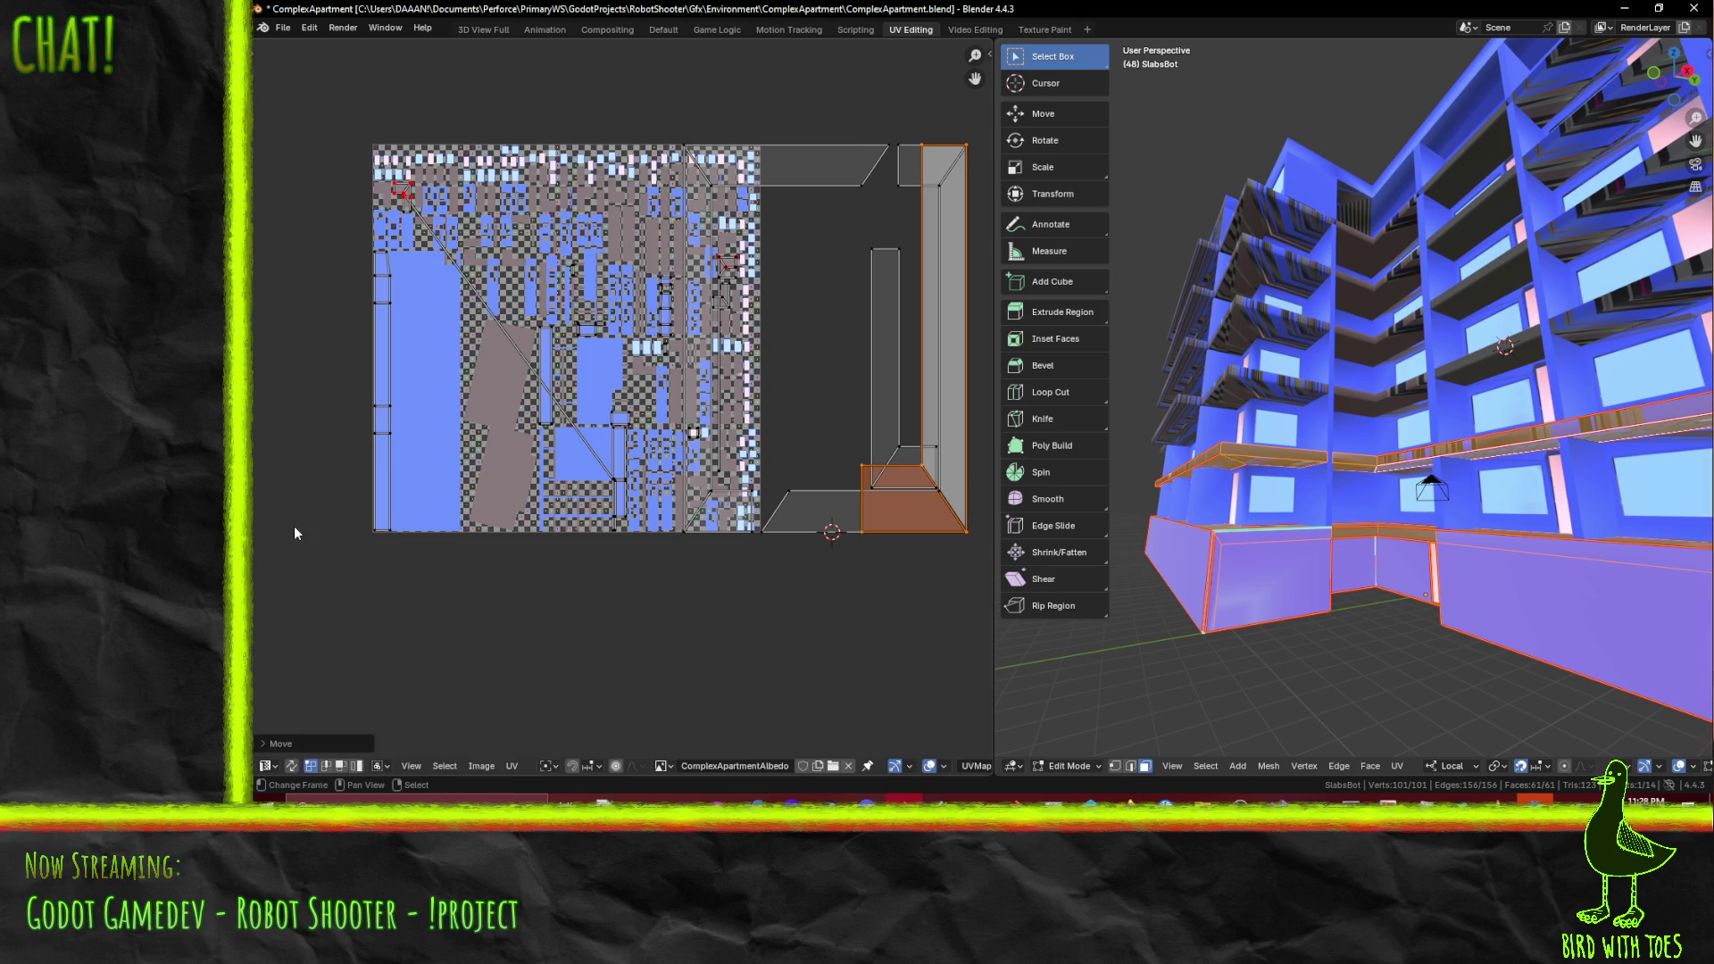
- Slide the selected UV faces horizontally back to the left
{"action": "scroll", "coordinate": [326, 532], "scroll_direction": "down", "scroll_amount": 2}
{"action": "scroll", "coordinate": [651, 474], "scroll_direction": "up", "scroll_amount": 2}
{"action": "scroll", "coordinate": [754, 482], "scroll_direction": "down", "scroll_amount": 1}
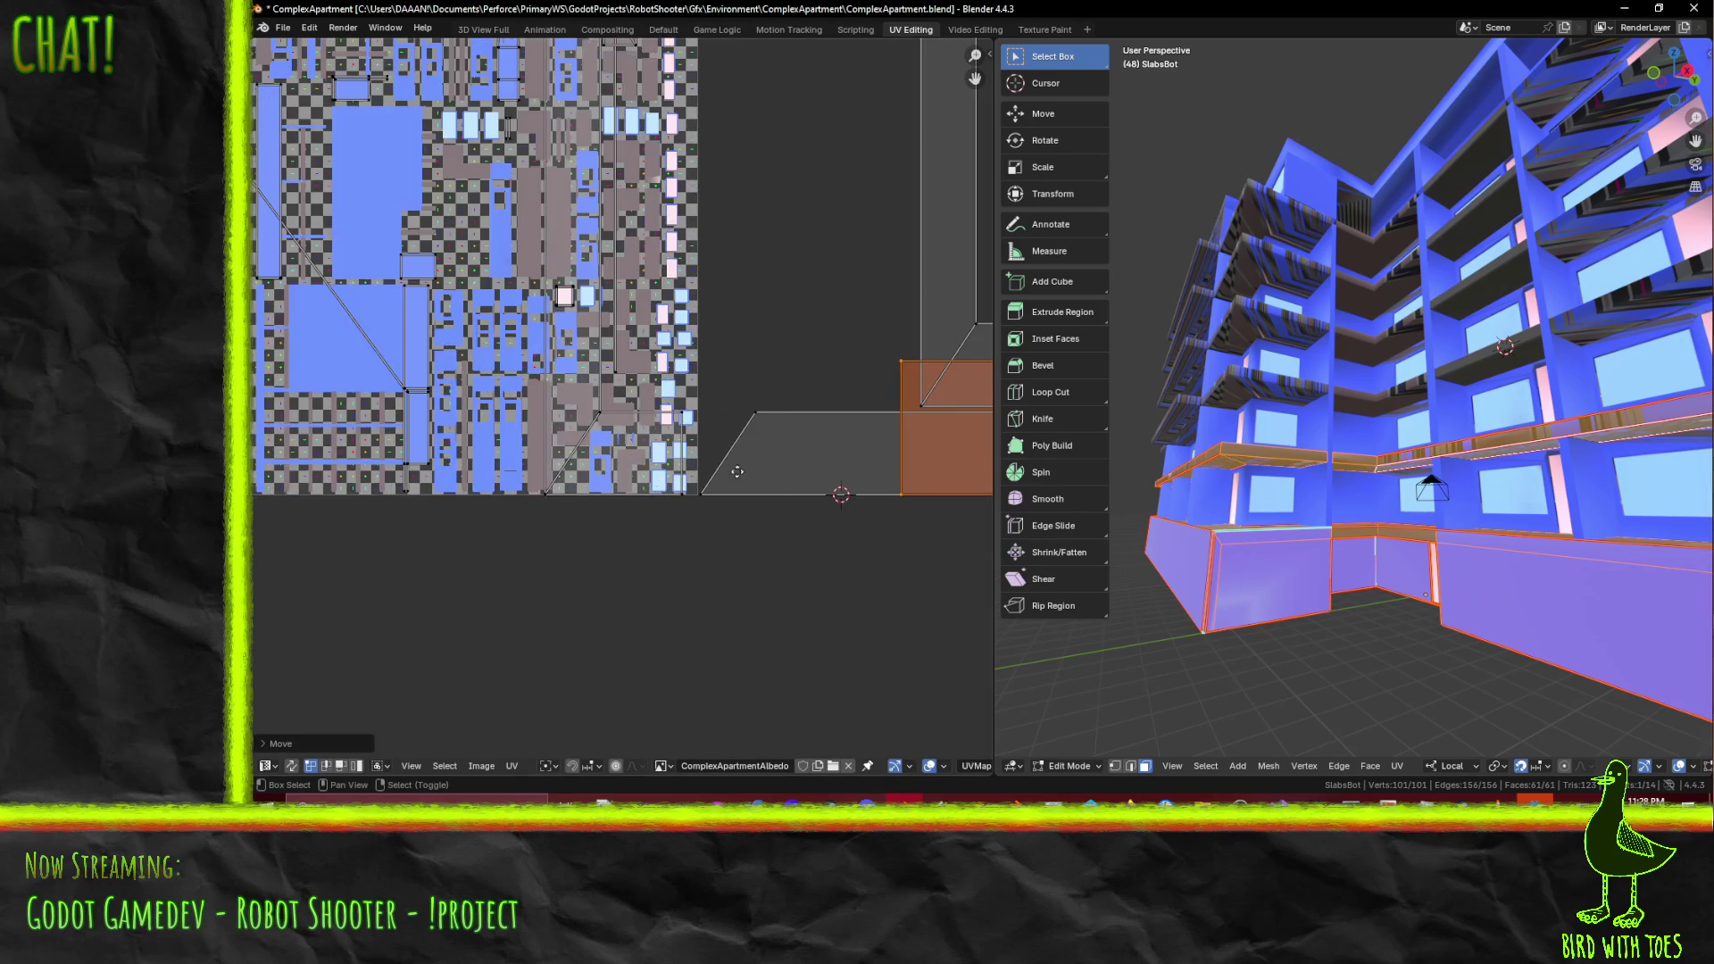
{"action": "scroll", "coordinate": [681, 455], "scroll_direction": "up", "scroll_amount": 2}
{"action": "key", "text": "g"}
{"action": "key", "text": "x"}
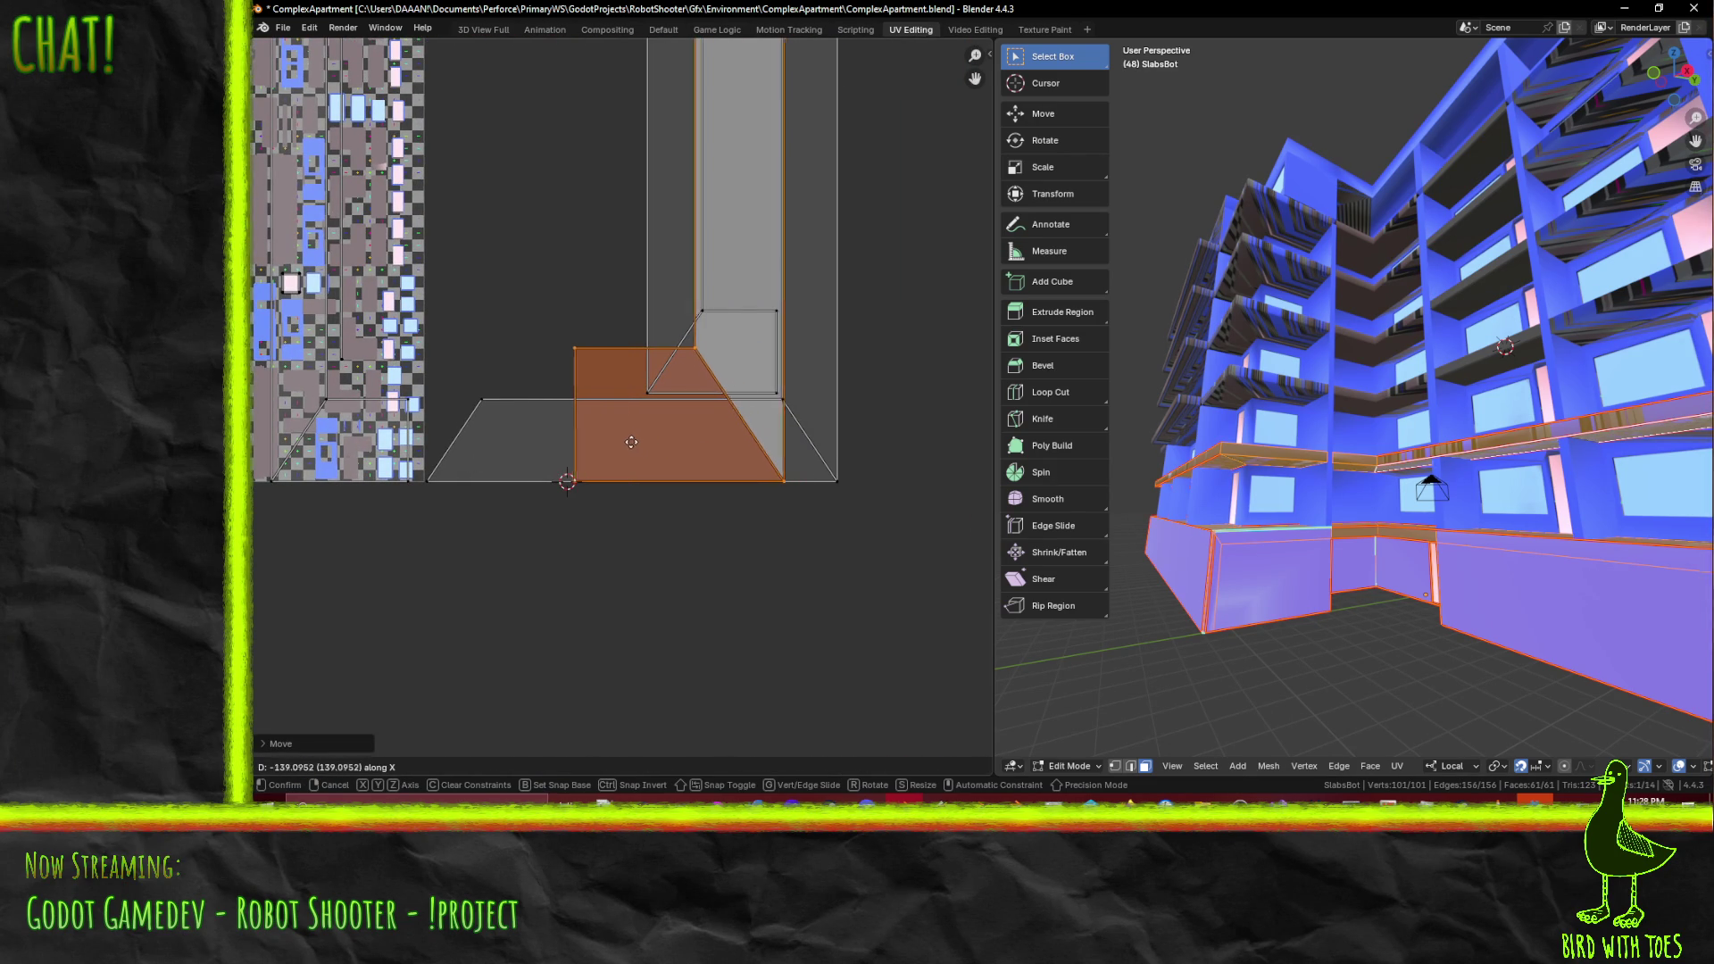
{"action": "left_click", "coordinate": [624, 455]}
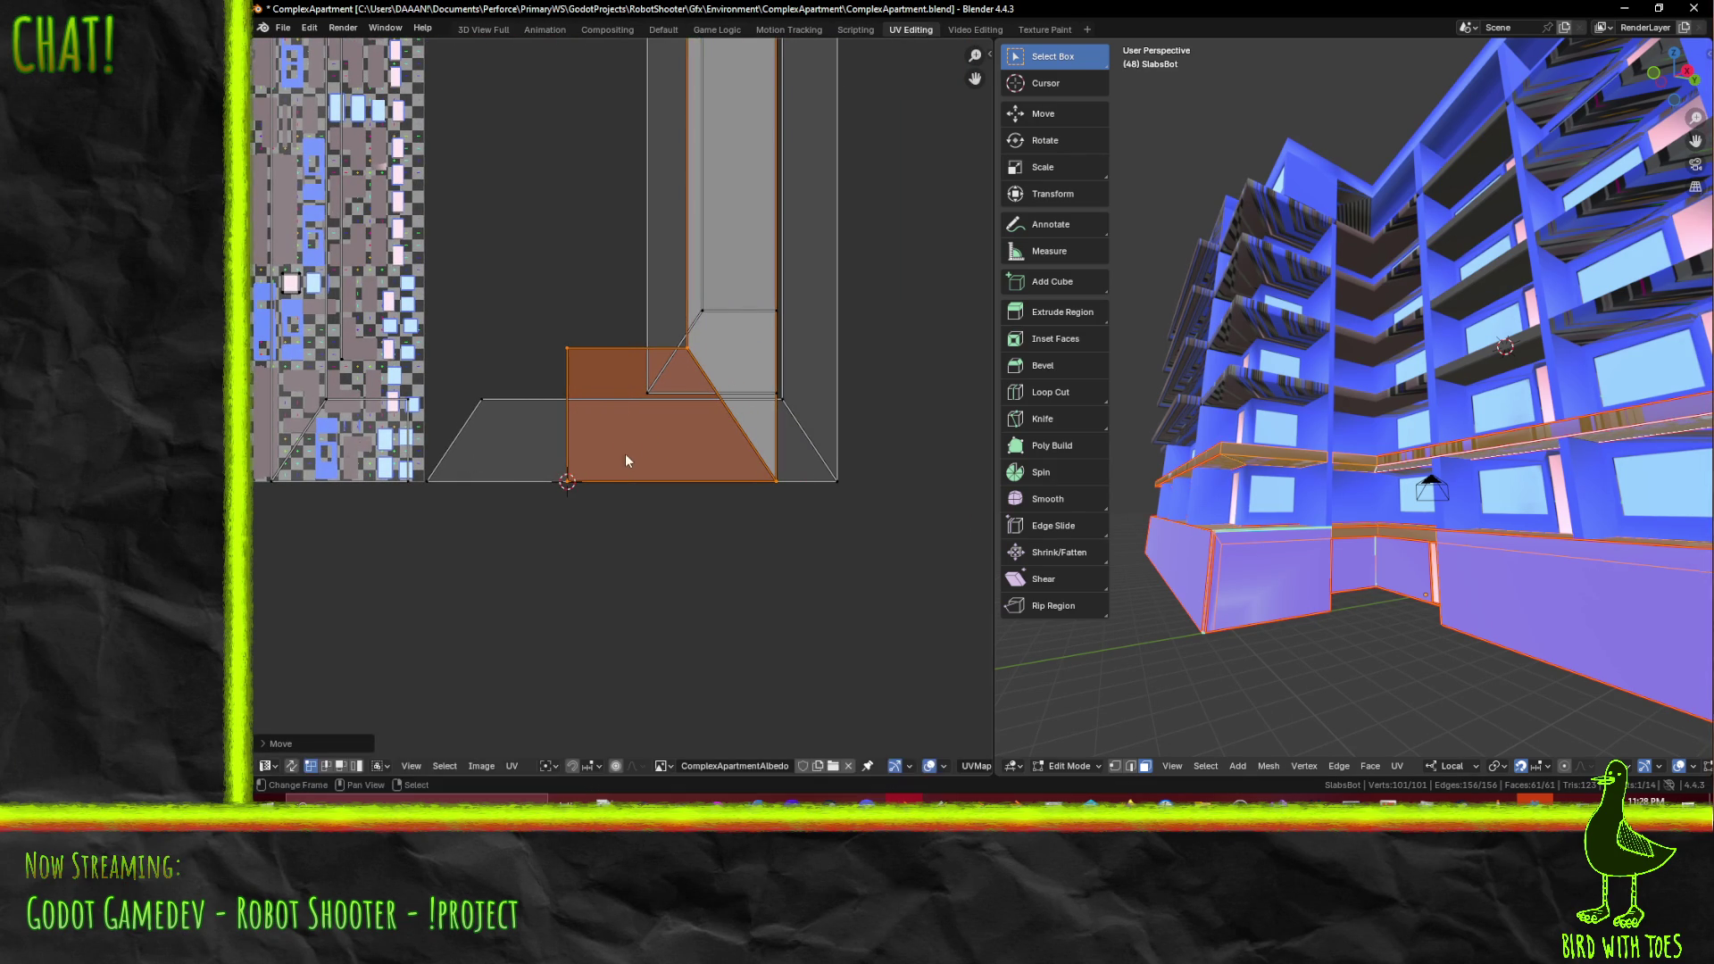
- Set the pivot to the 2D cursor and shrink the faces to about 0.61
{"action": "left_click", "coordinate": [541, 766]}
{"action": "left_click", "coordinate": [581, 731]}
{"action": "key", "text": "s"}
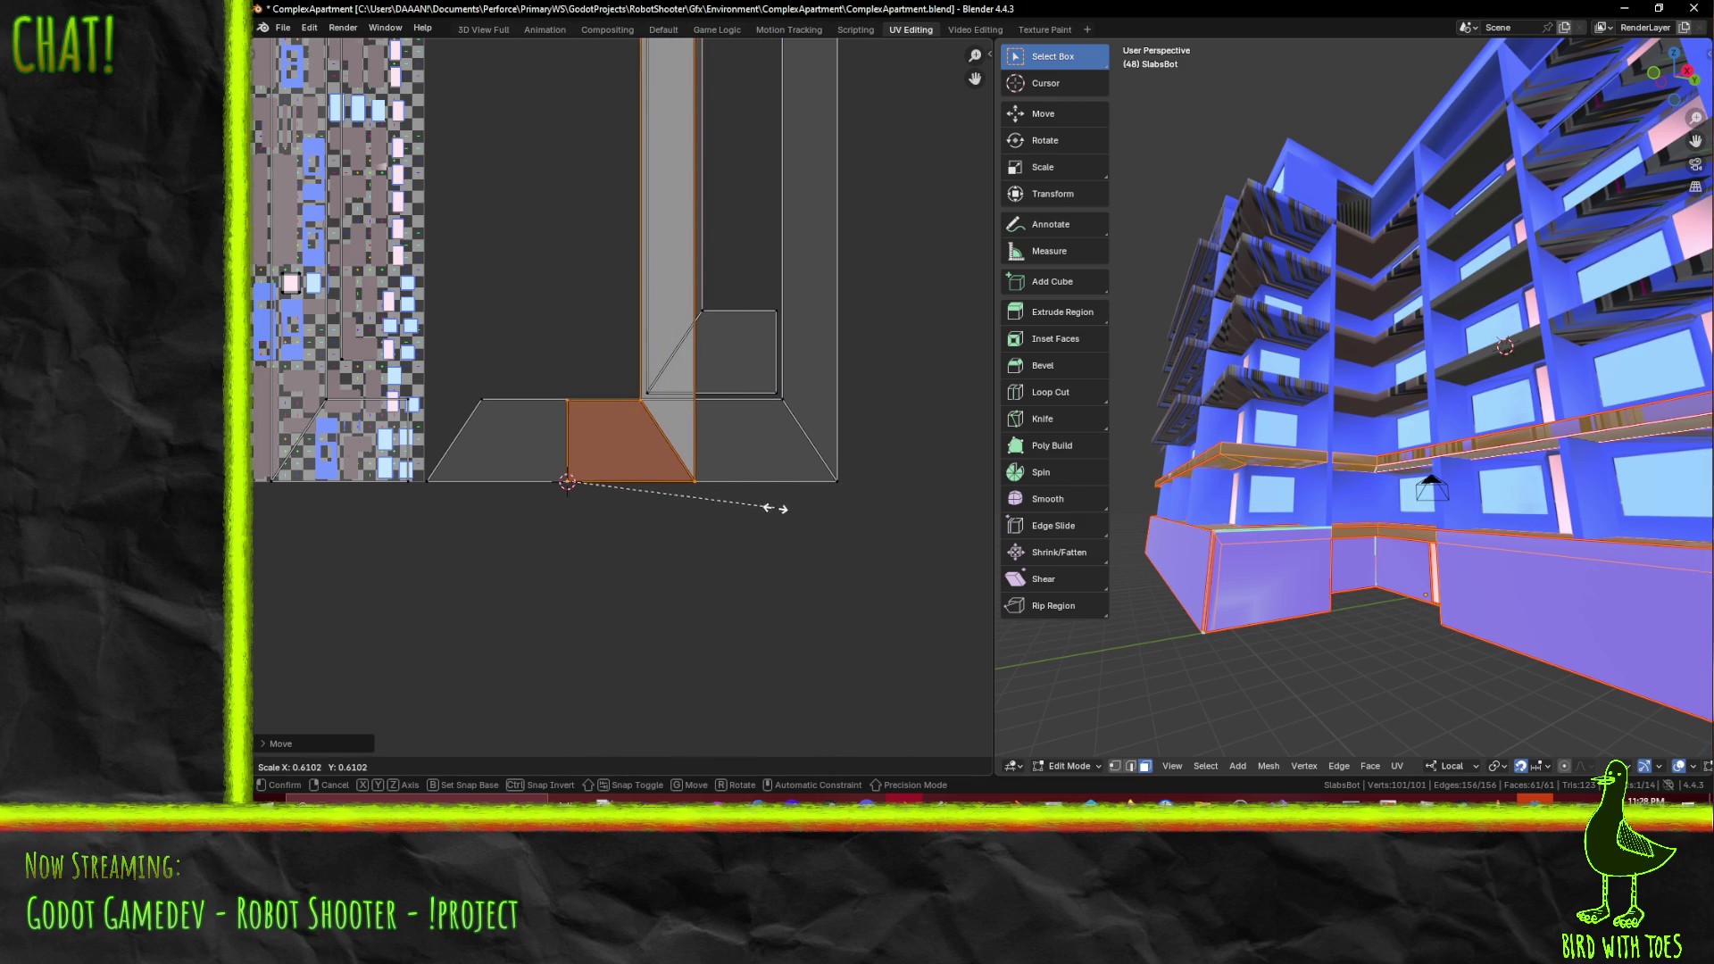
{"action": "left_click", "coordinate": [779, 515]}
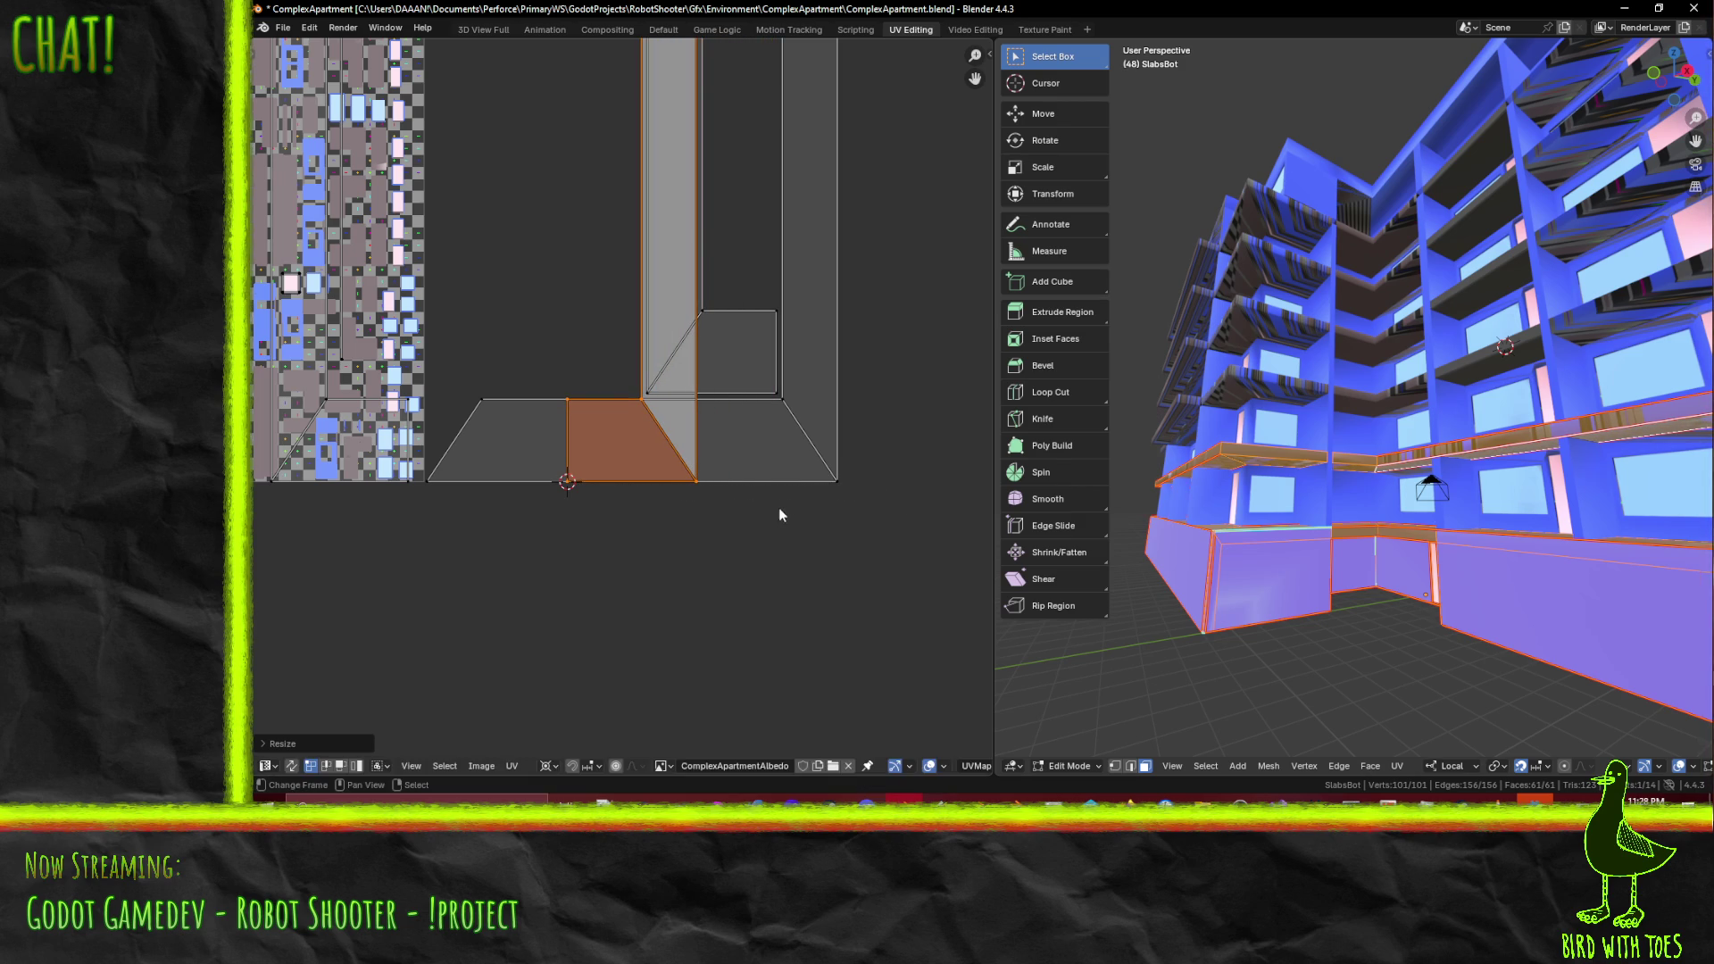
{"action": "scroll", "coordinate": [759, 553], "scroll_direction": "down", "scroll_amount": 4}
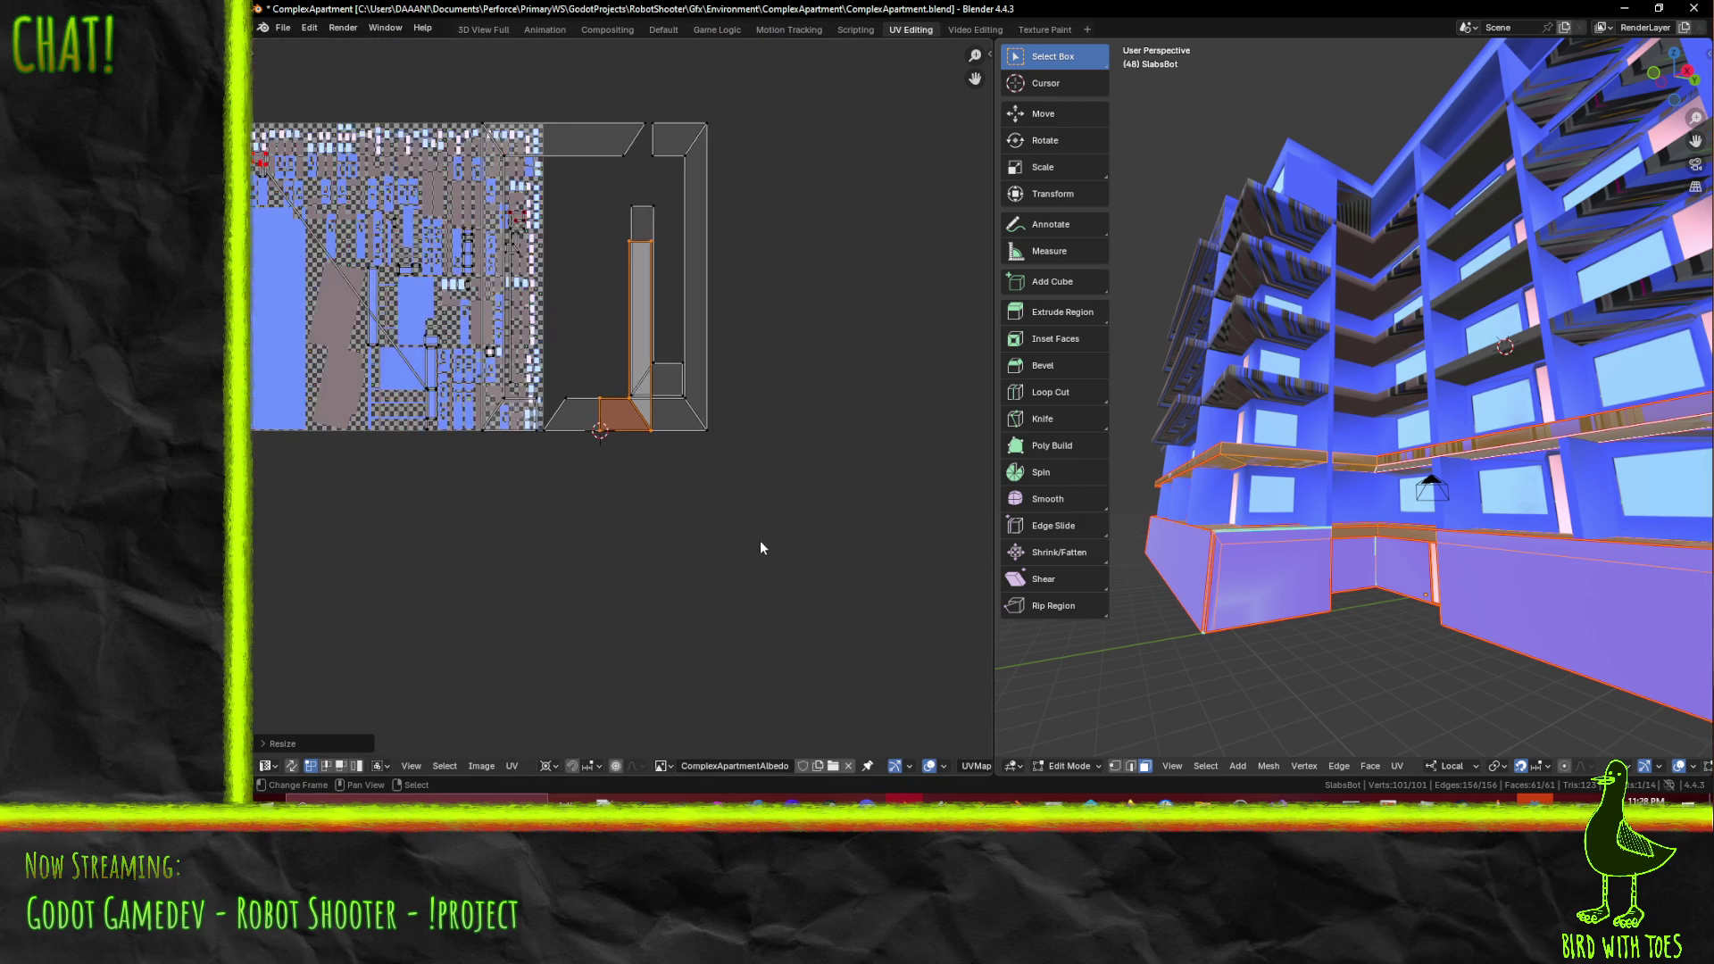
- Rotate the small corner island exactly vertical and move it onto the atlas beside the tall strip
{"action": "key", "text": "r"}
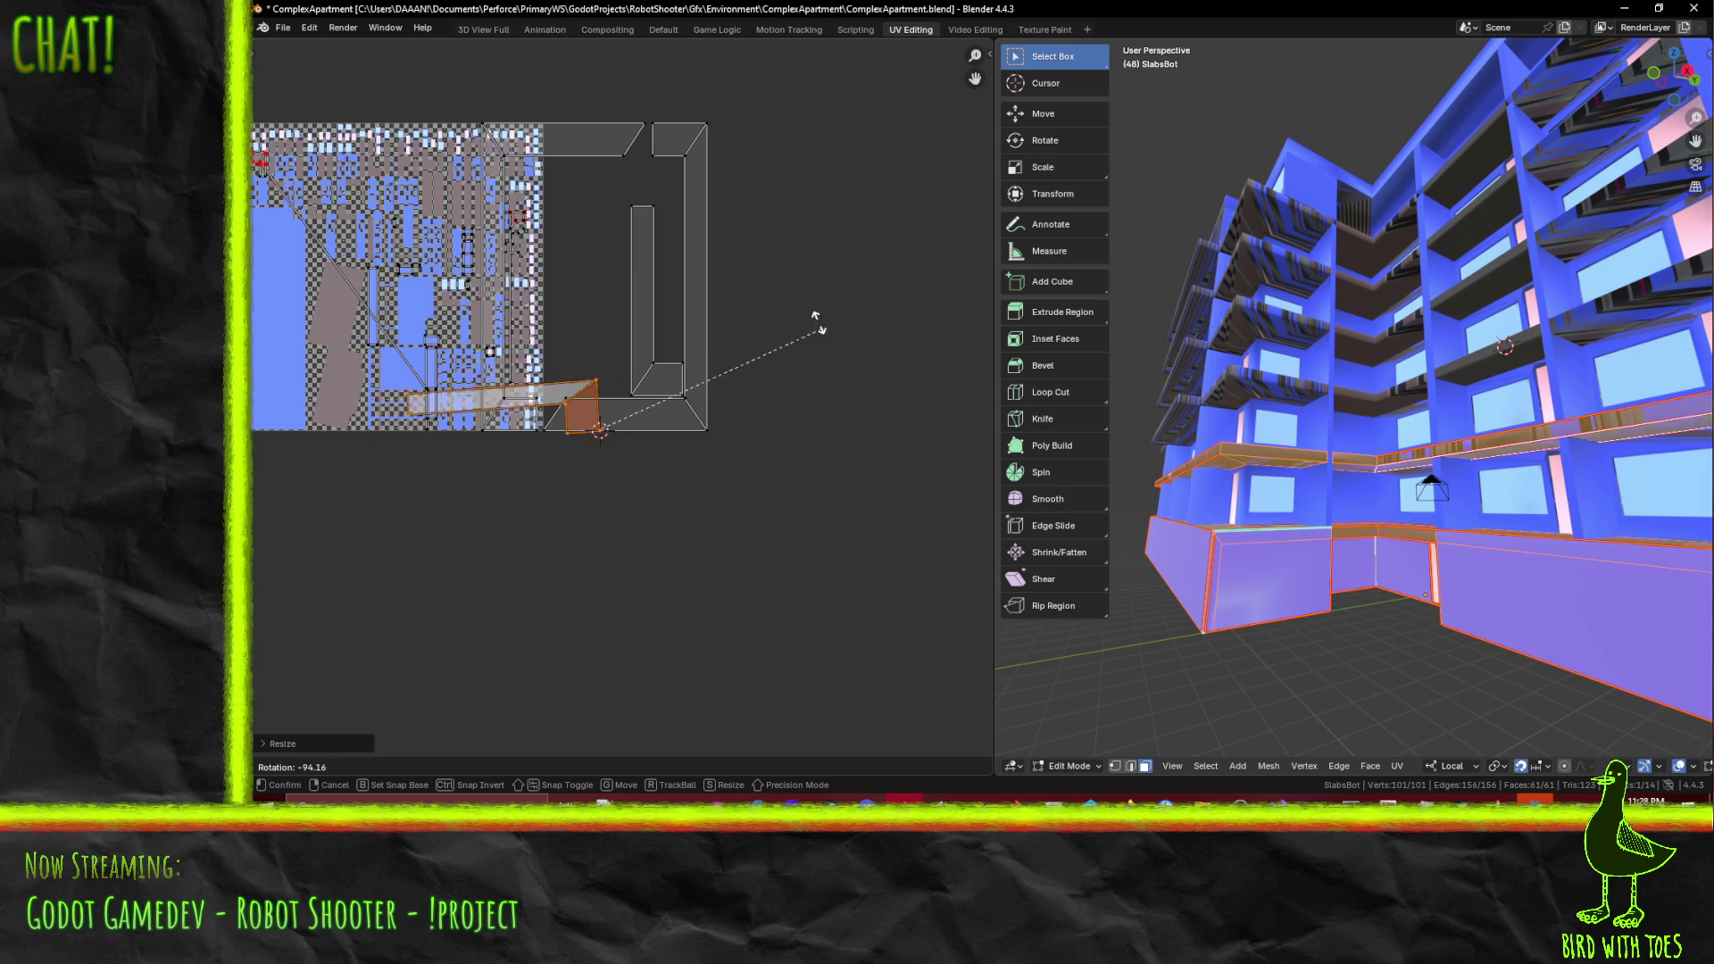
{"action": "left_click", "coordinate": [563, 331]}
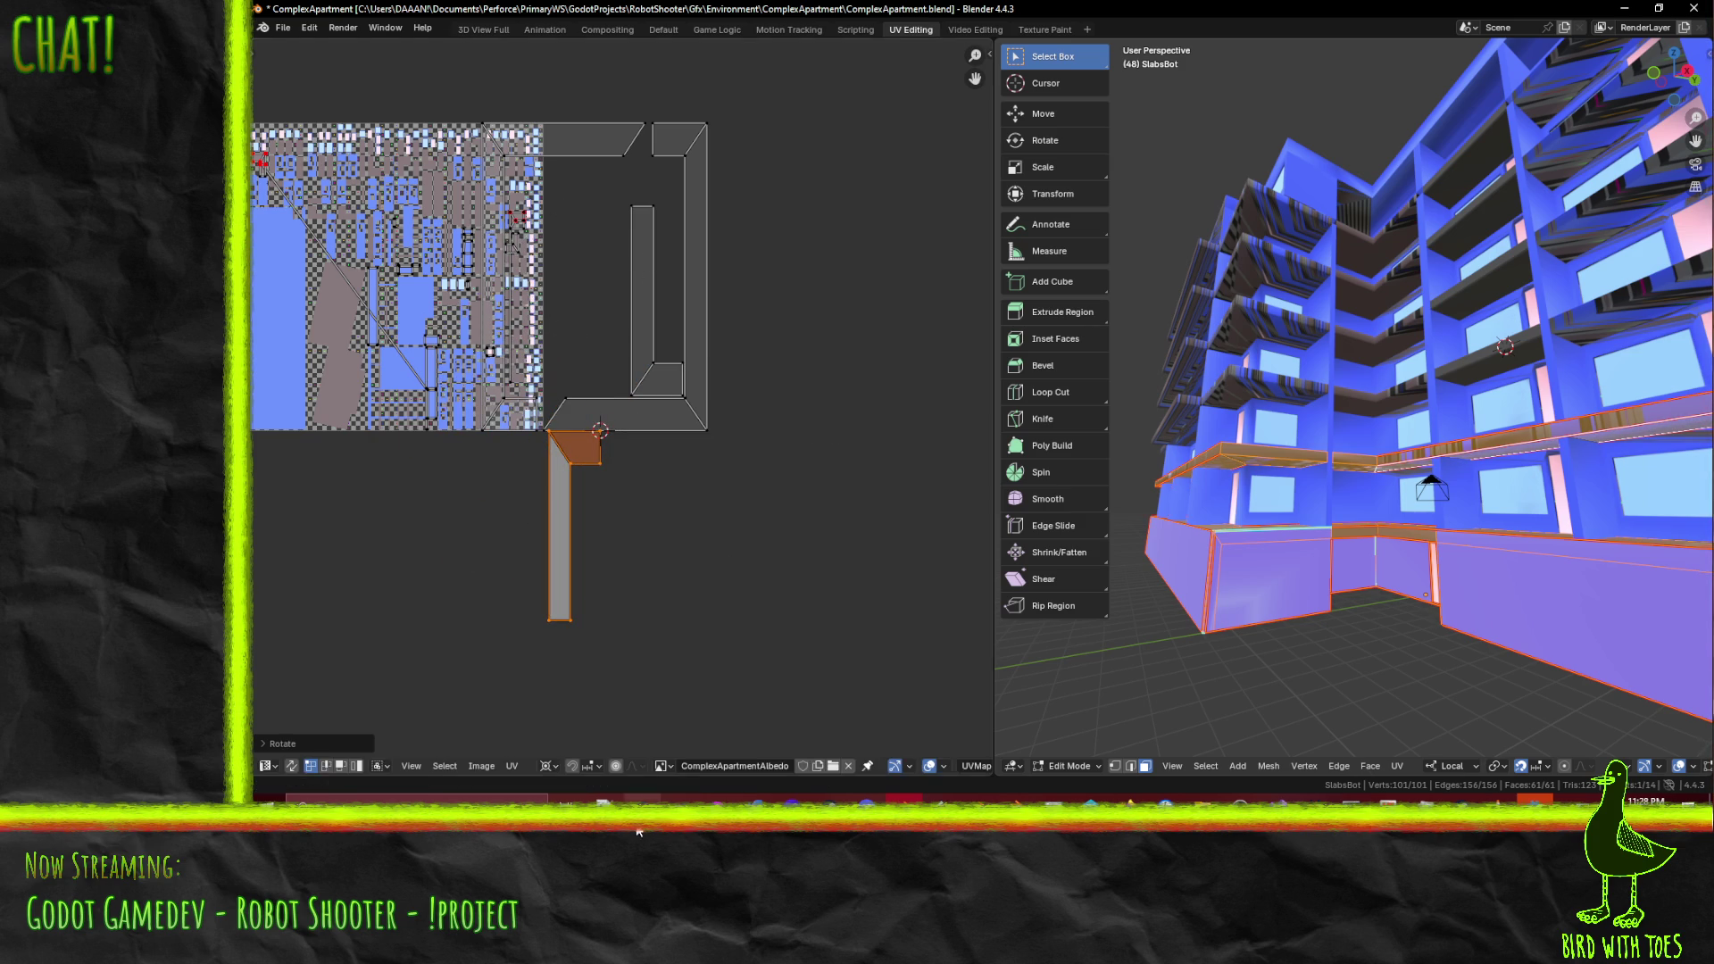
{"action": "key", "text": "g"}
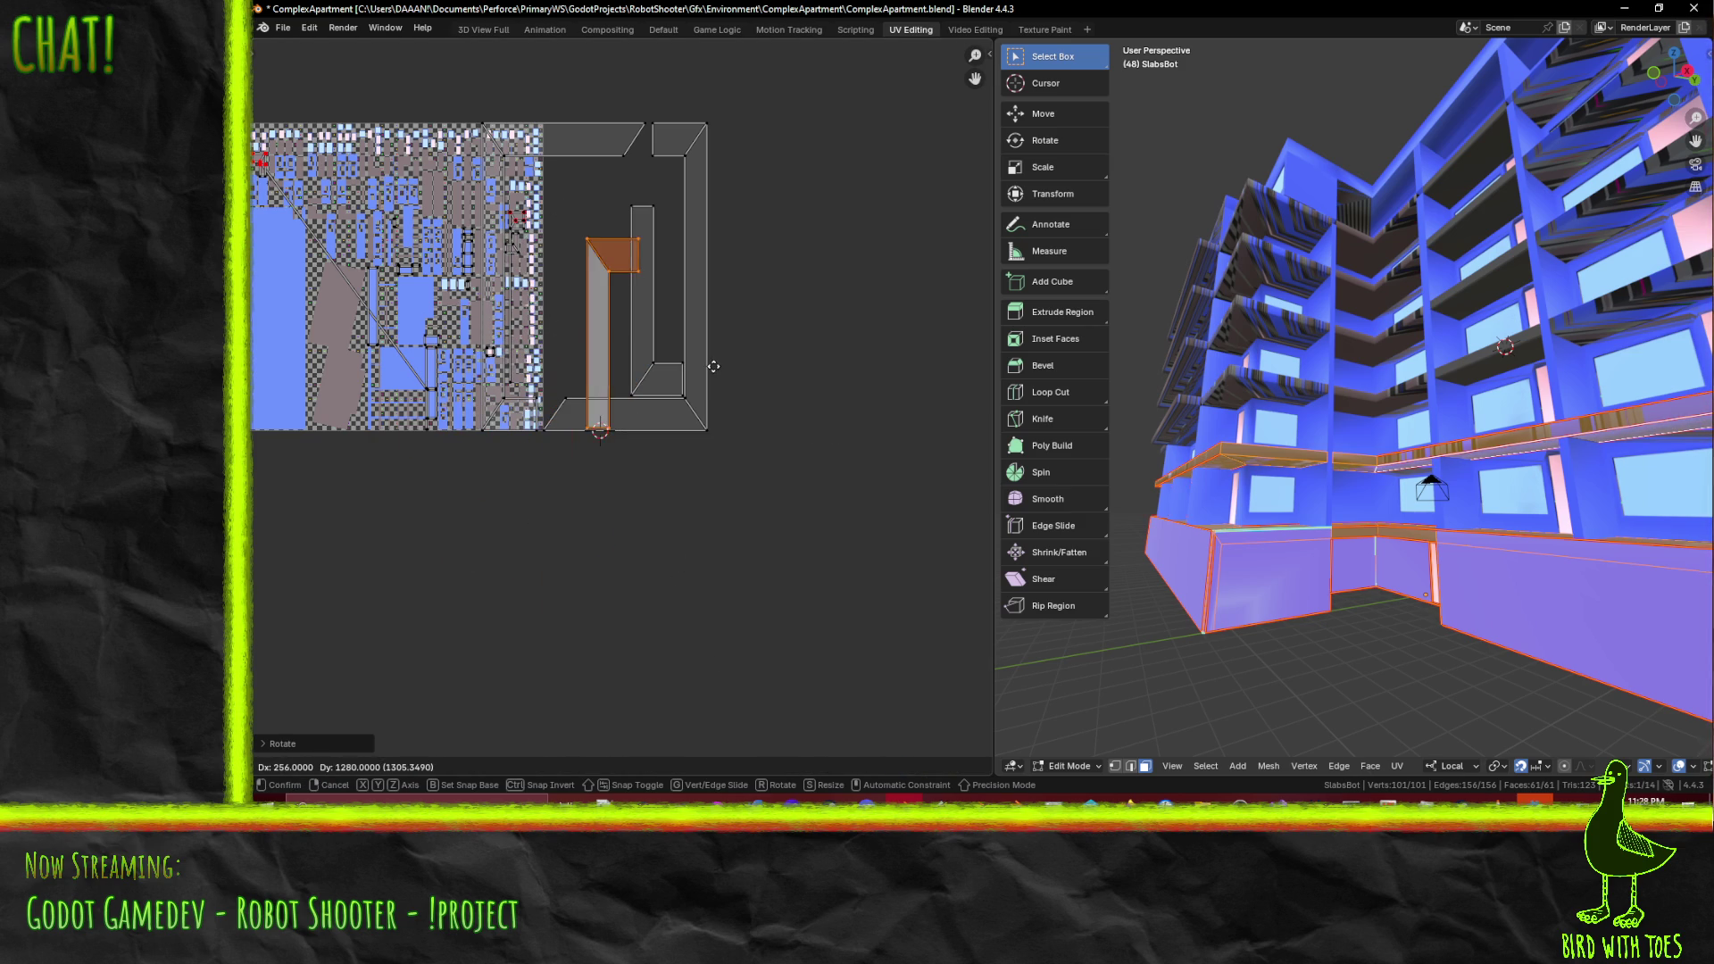
{"action": "left_click", "coordinate": [636, 322]}
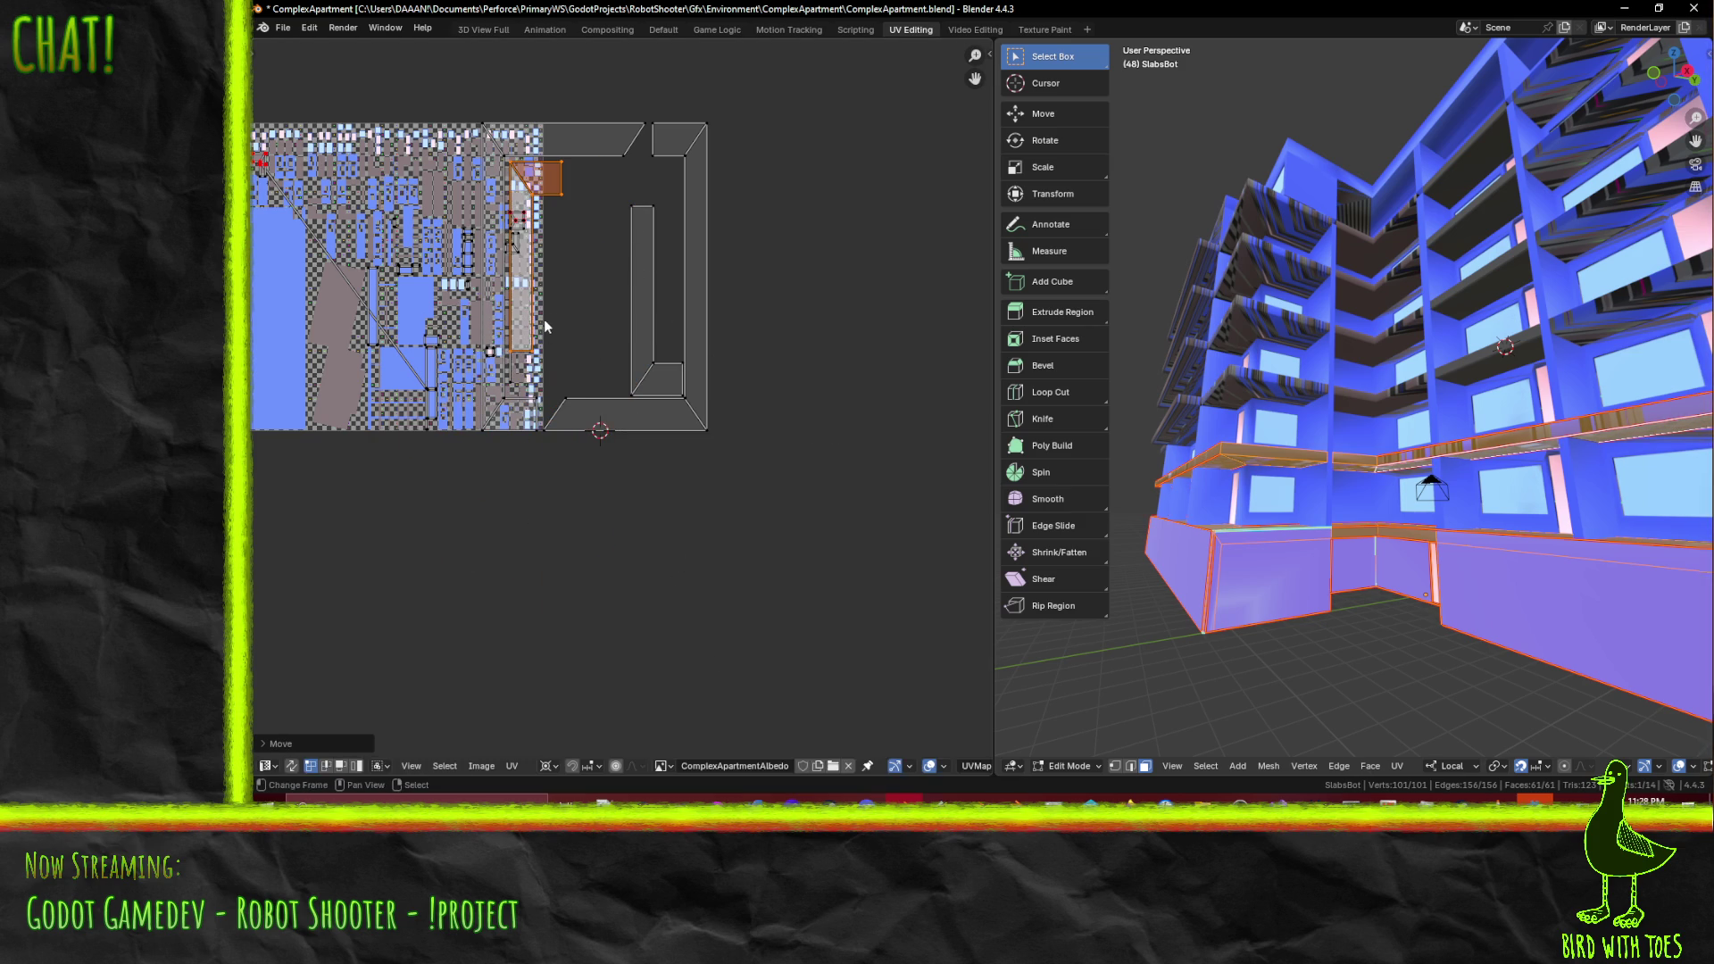
{"action": "scroll", "coordinate": [705, 450], "scroll_direction": "up", "scroll_amount": 5}
{"action": "scroll", "coordinate": [768, 473], "scroll_direction": "down", "scroll_amount": 3}
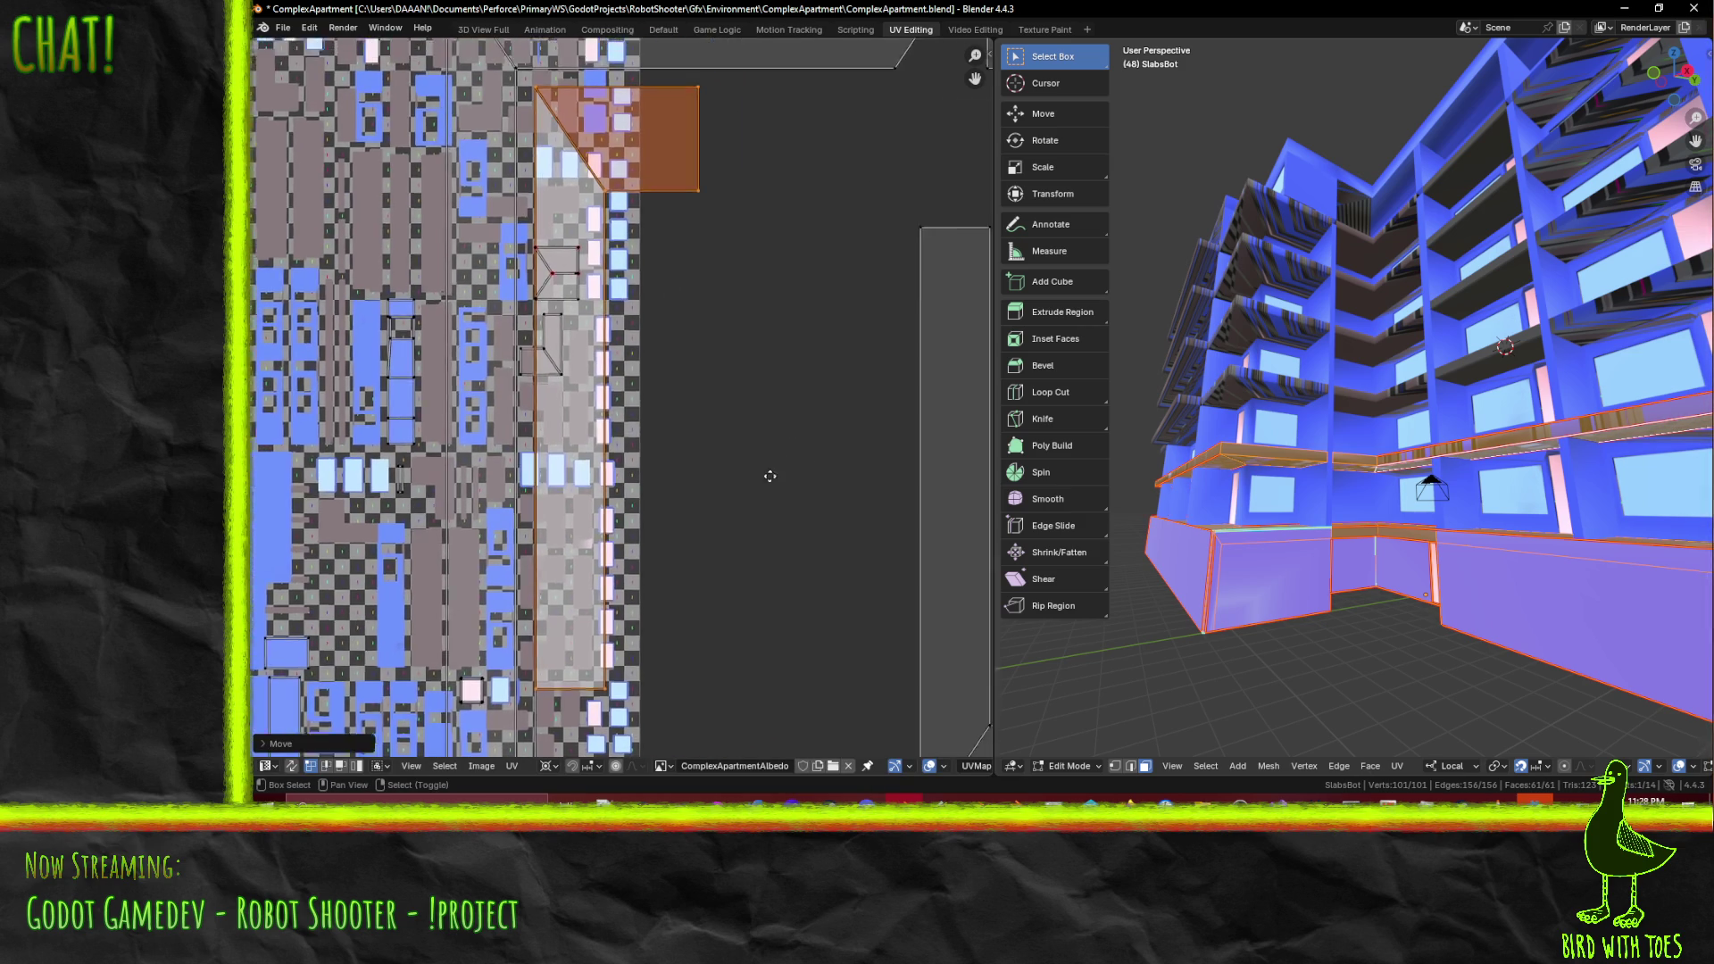
{"action": "scroll", "coordinate": [728, 535], "scroll_direction": "down", "scroll_amount": 2}
{"action": "scroll", "coordinate": [723, 517], "scroll_direction": "up", "scroll_amount": 2}
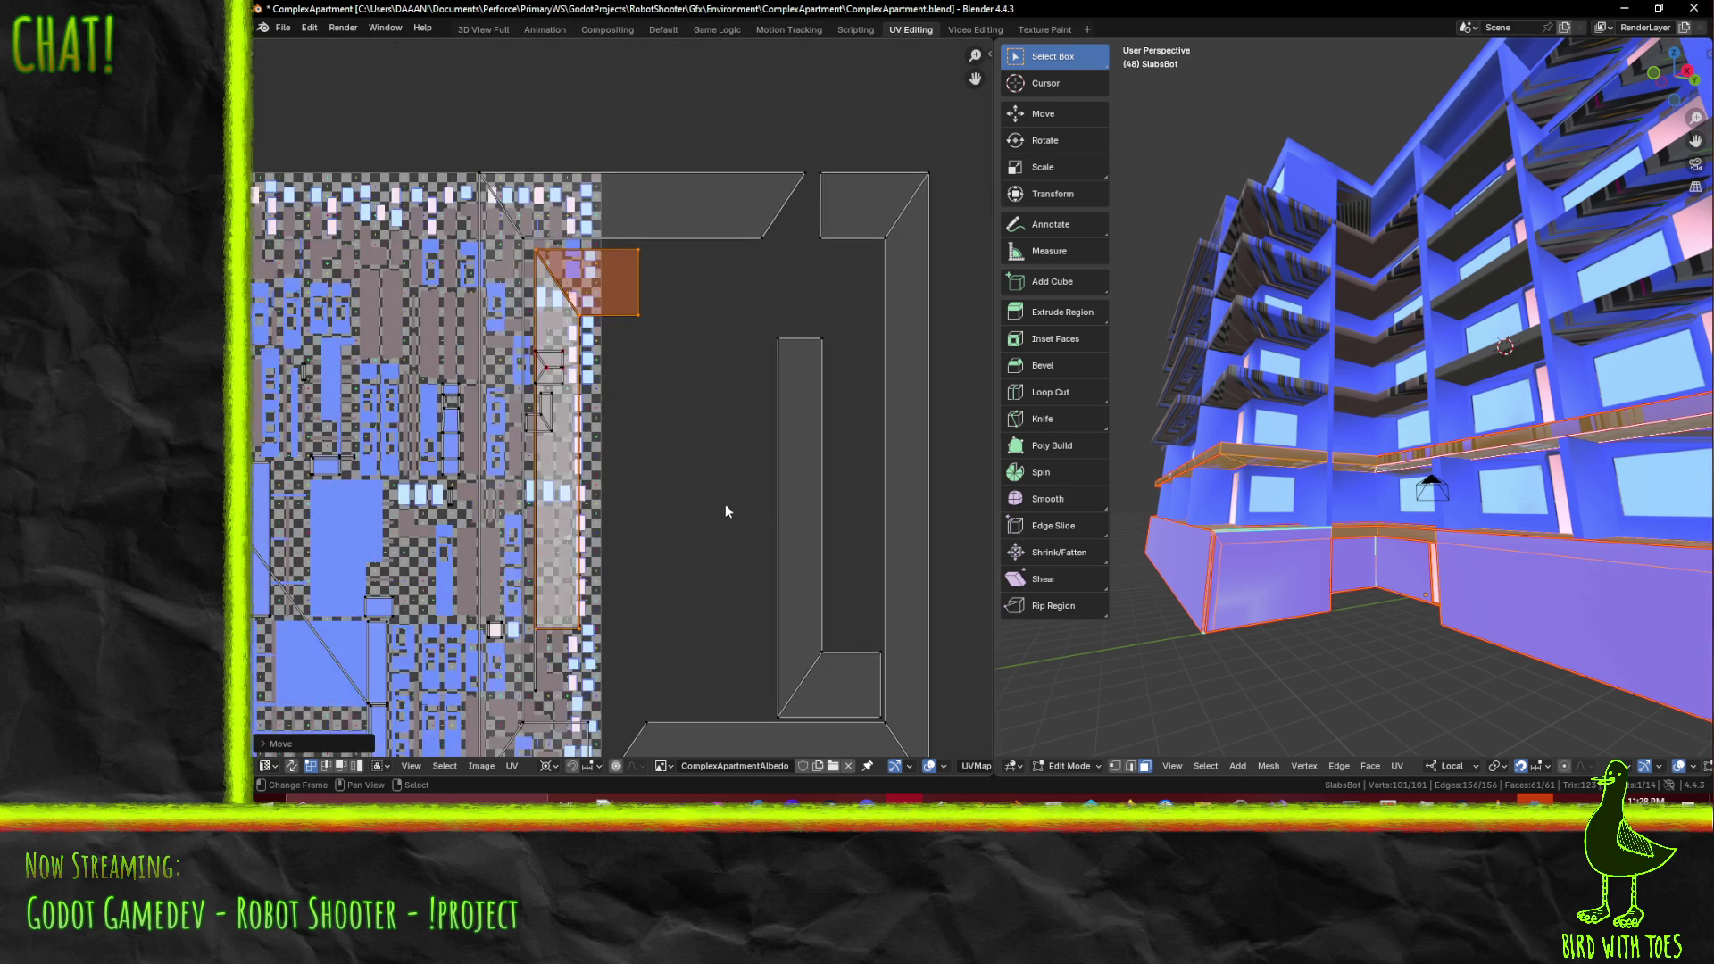
- Select the frame island's right and inner columns, bottom bar and both trapezoids
{"action": "scroll", "coordinate": [730, 504], "scroll_direction": "down", "scroll_amount": 1}
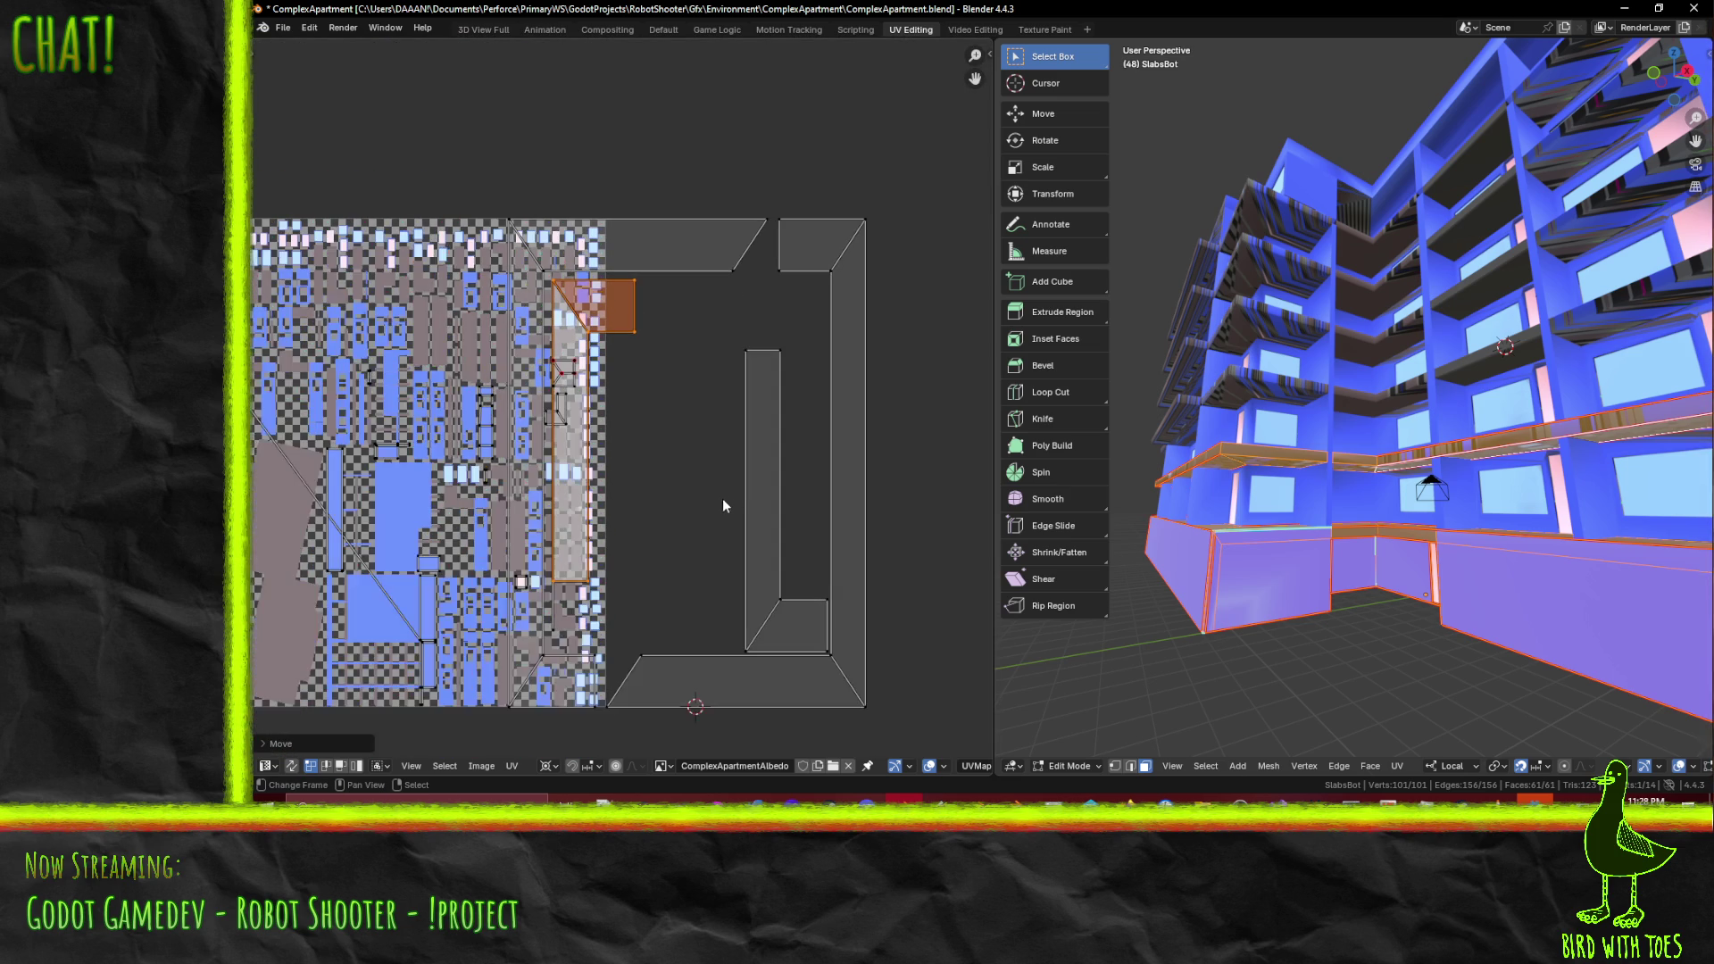
{"action": "scroll", "coordinate": [684, 515], "scroll_direction": "down", "scroll_amount": 1}
{"action": "scroll", "coordinate": [622, 514], "scroll_direction": "up", "scroll_amount": 2}
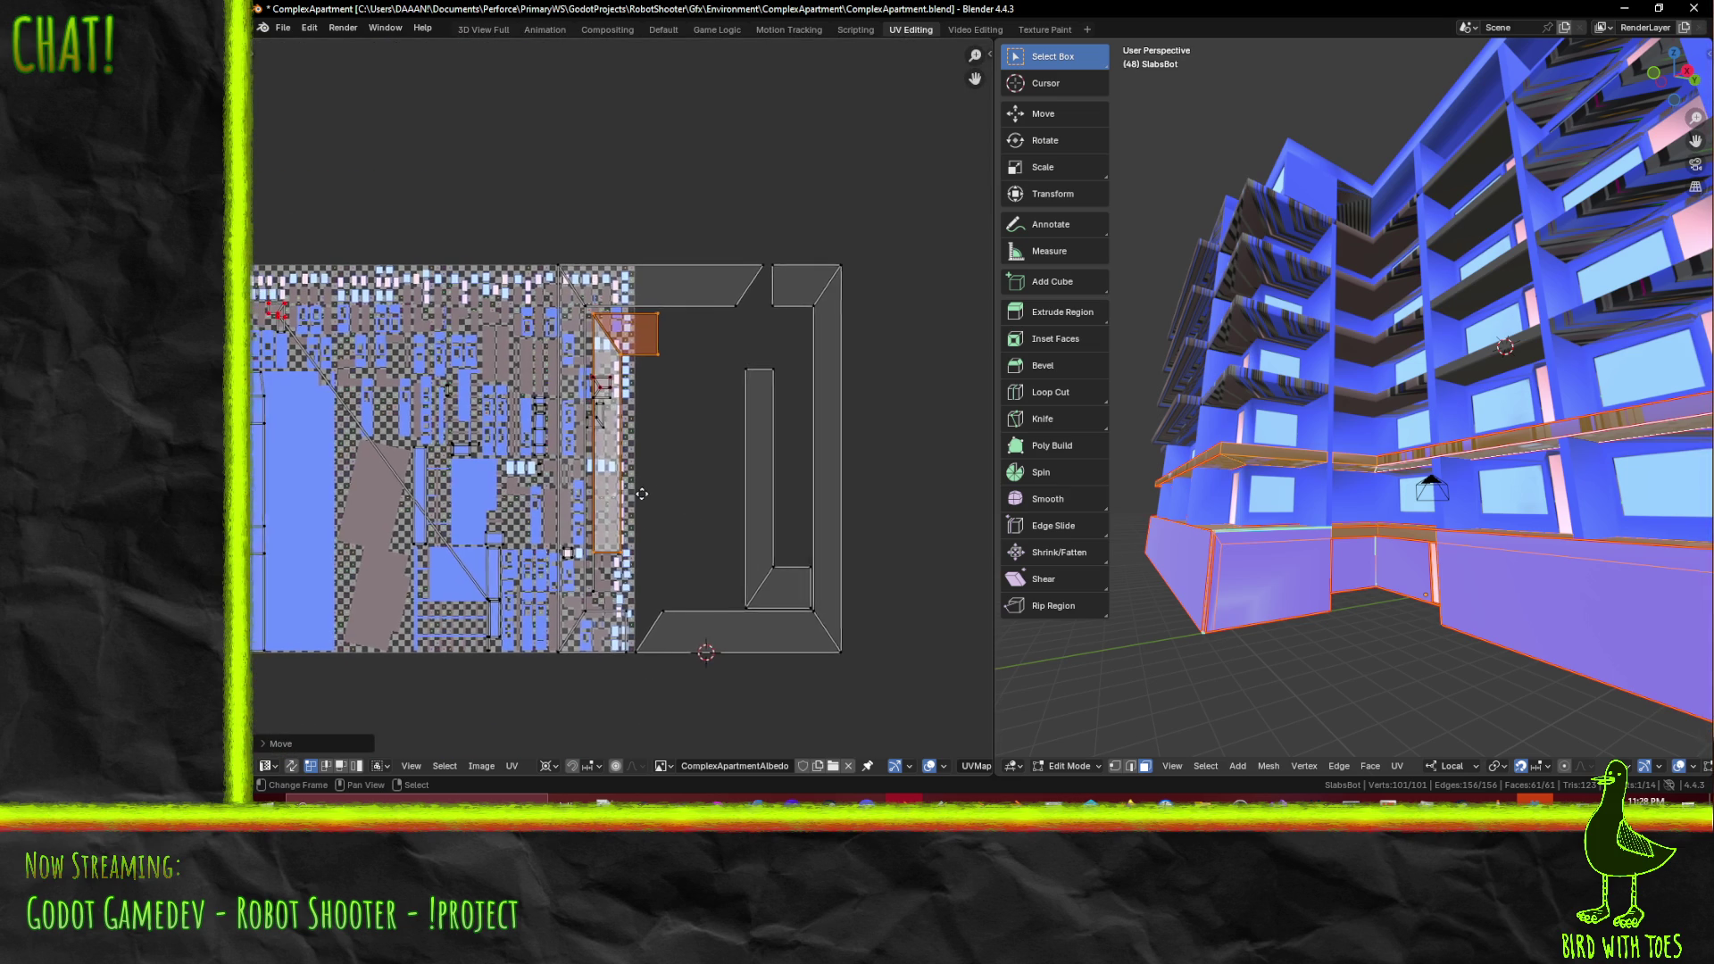
{"action": "scroll", "coordinate": [643, 464], "scroll_direction": "down", "scroll_amount": 2}
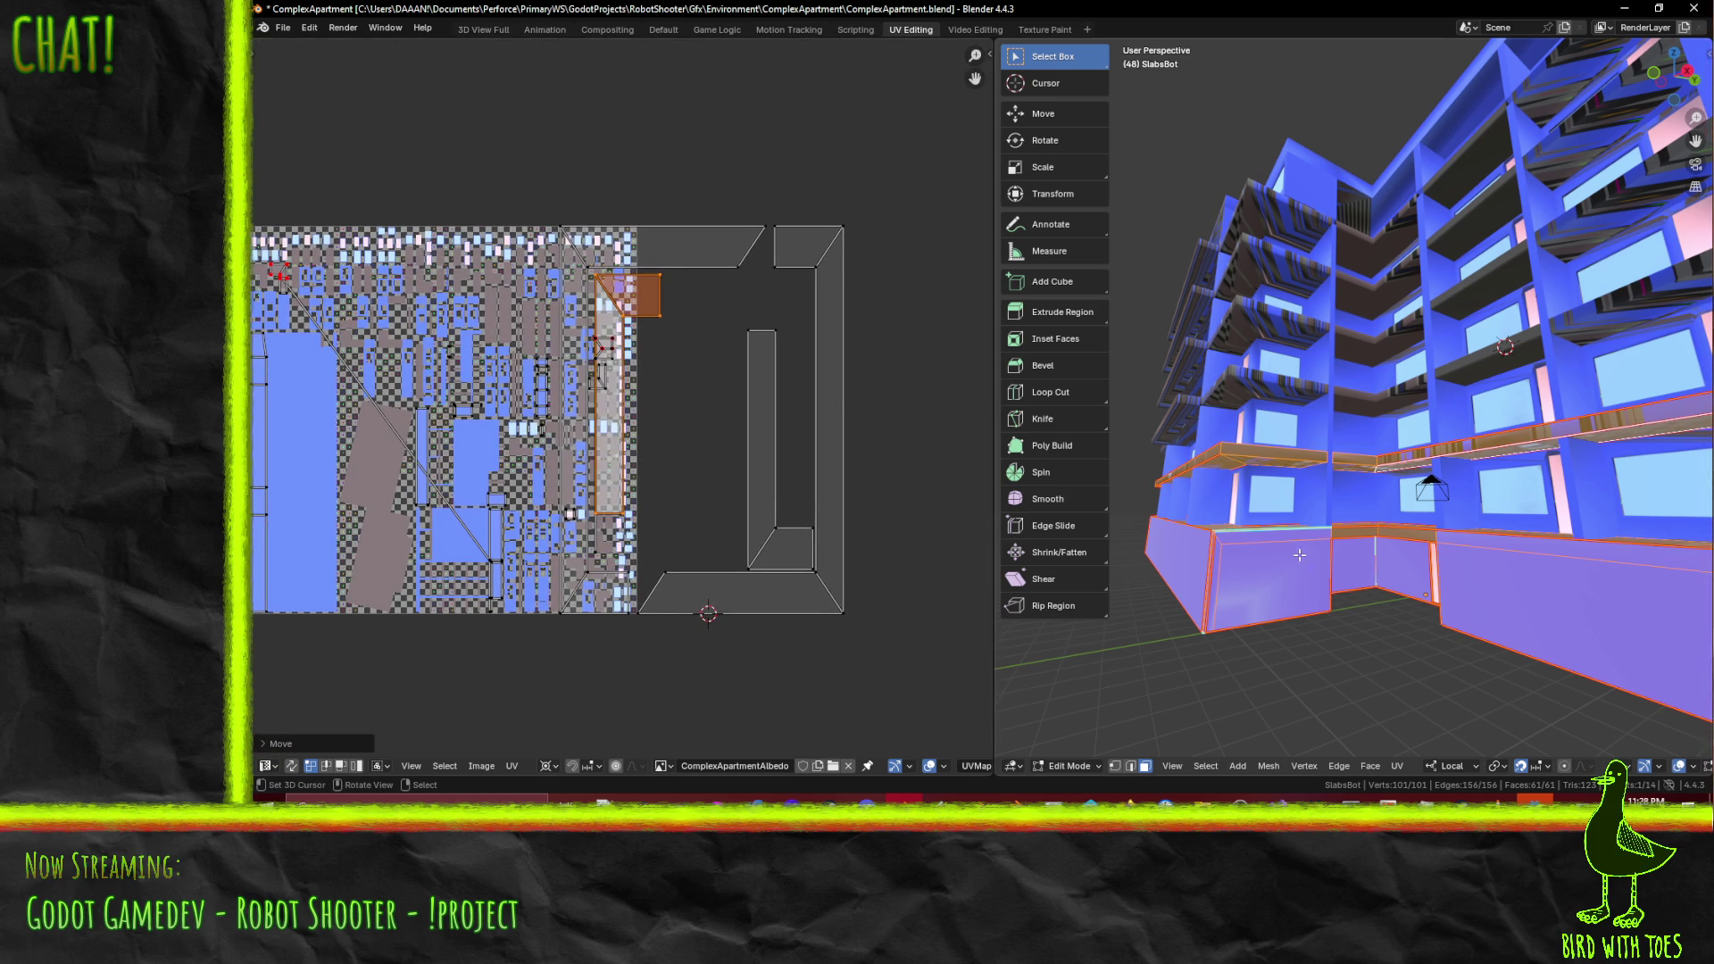
{"action": "scroll", "coordinate": [719, 503], "scroll_direction": "up", "scroll_amount": 2}
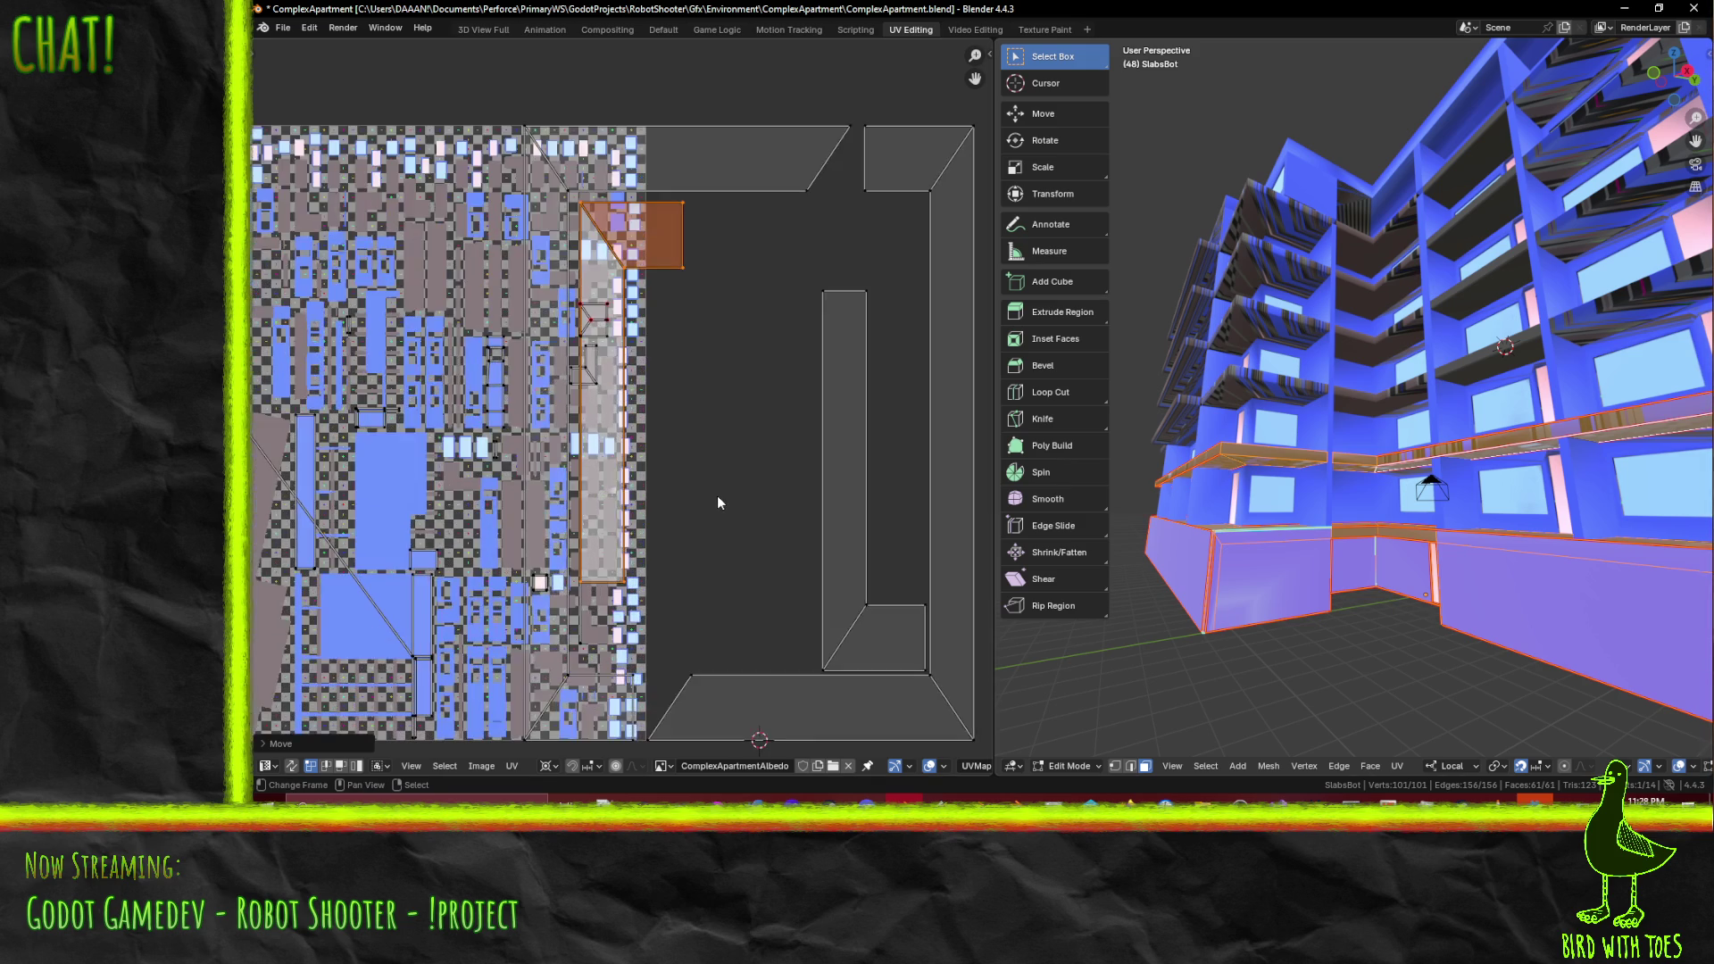
{"action": "scroll", "coordinate": [719, 502], "scroll_direction": "down", "scroll_amount": 1}
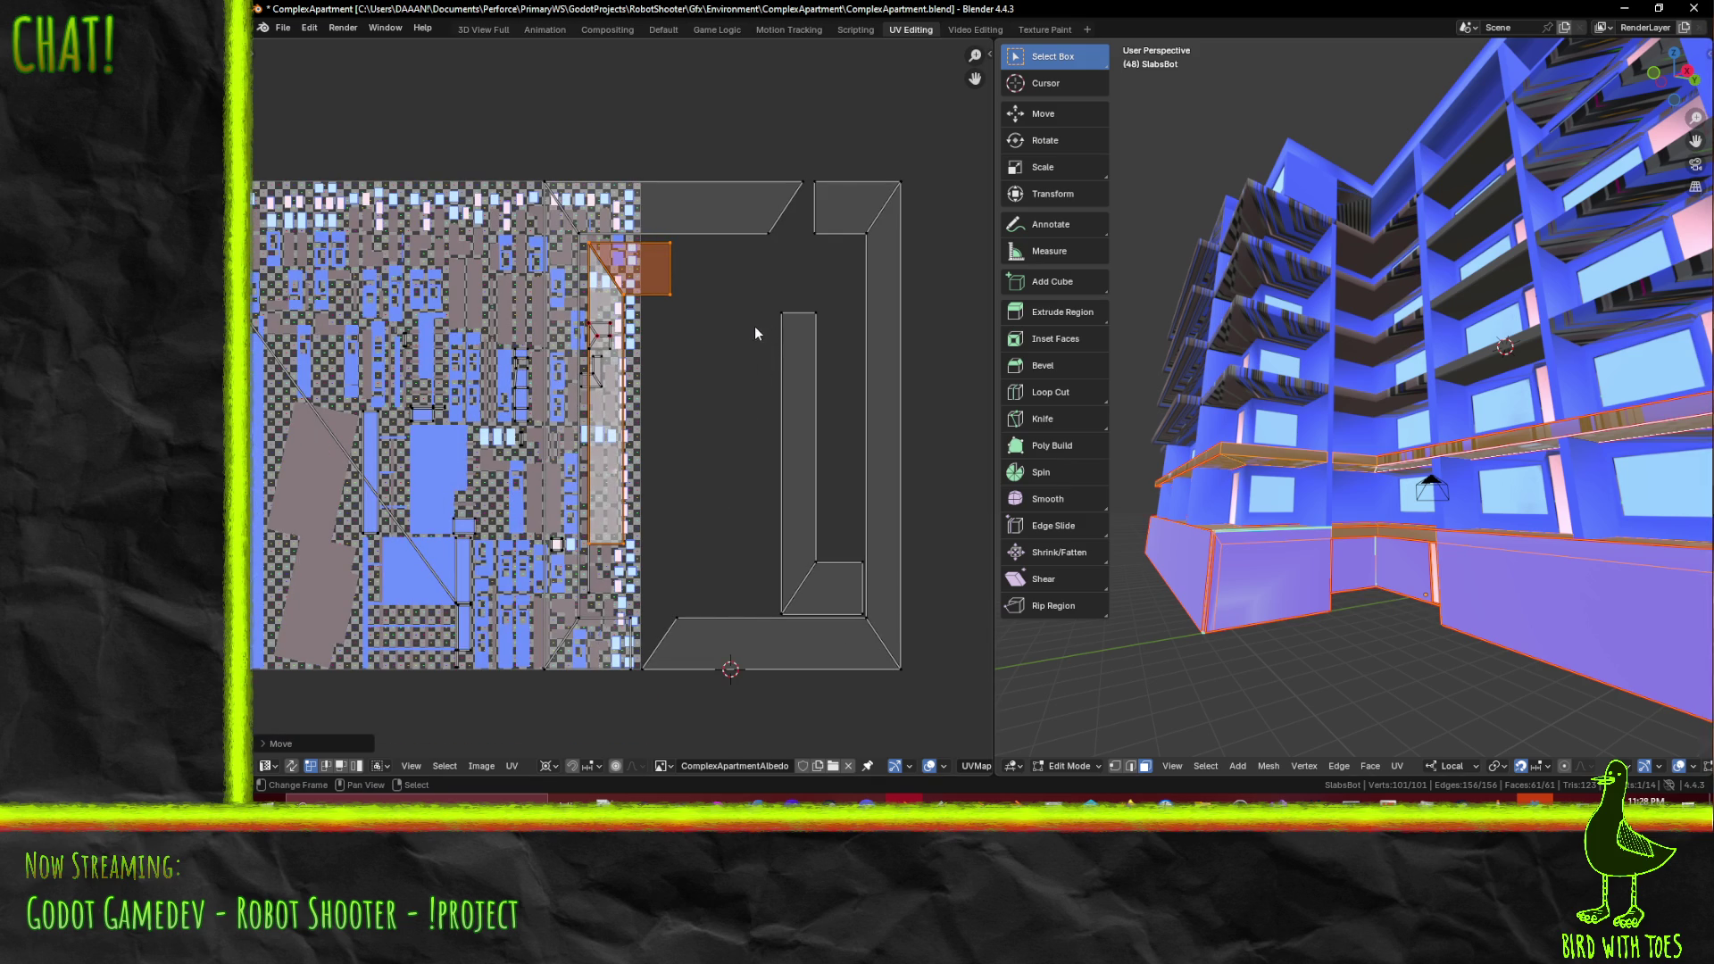
{"action": "left_click_drag", "start_coordinate": [959, 676], "coordinate": [723, 159]}
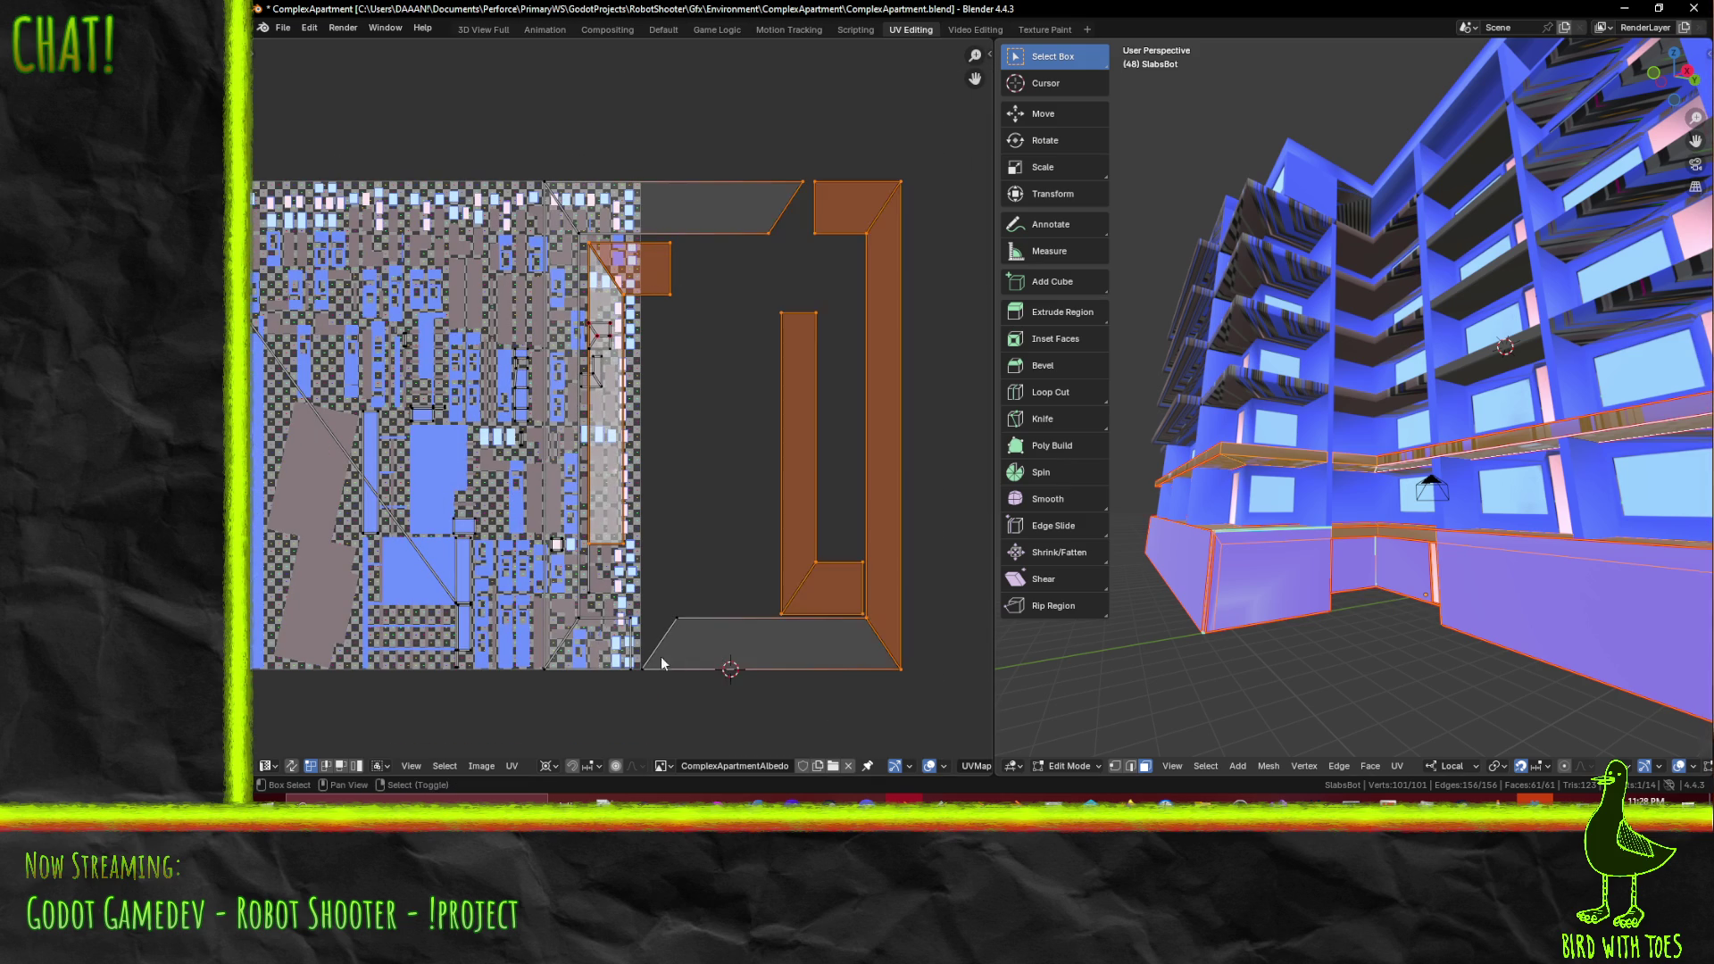
{"action": "left_click", "coordinate": [676, 635], "text": "shift"}
{"action": "left_click", "coordinate": [556, 638], "text": "shift"}
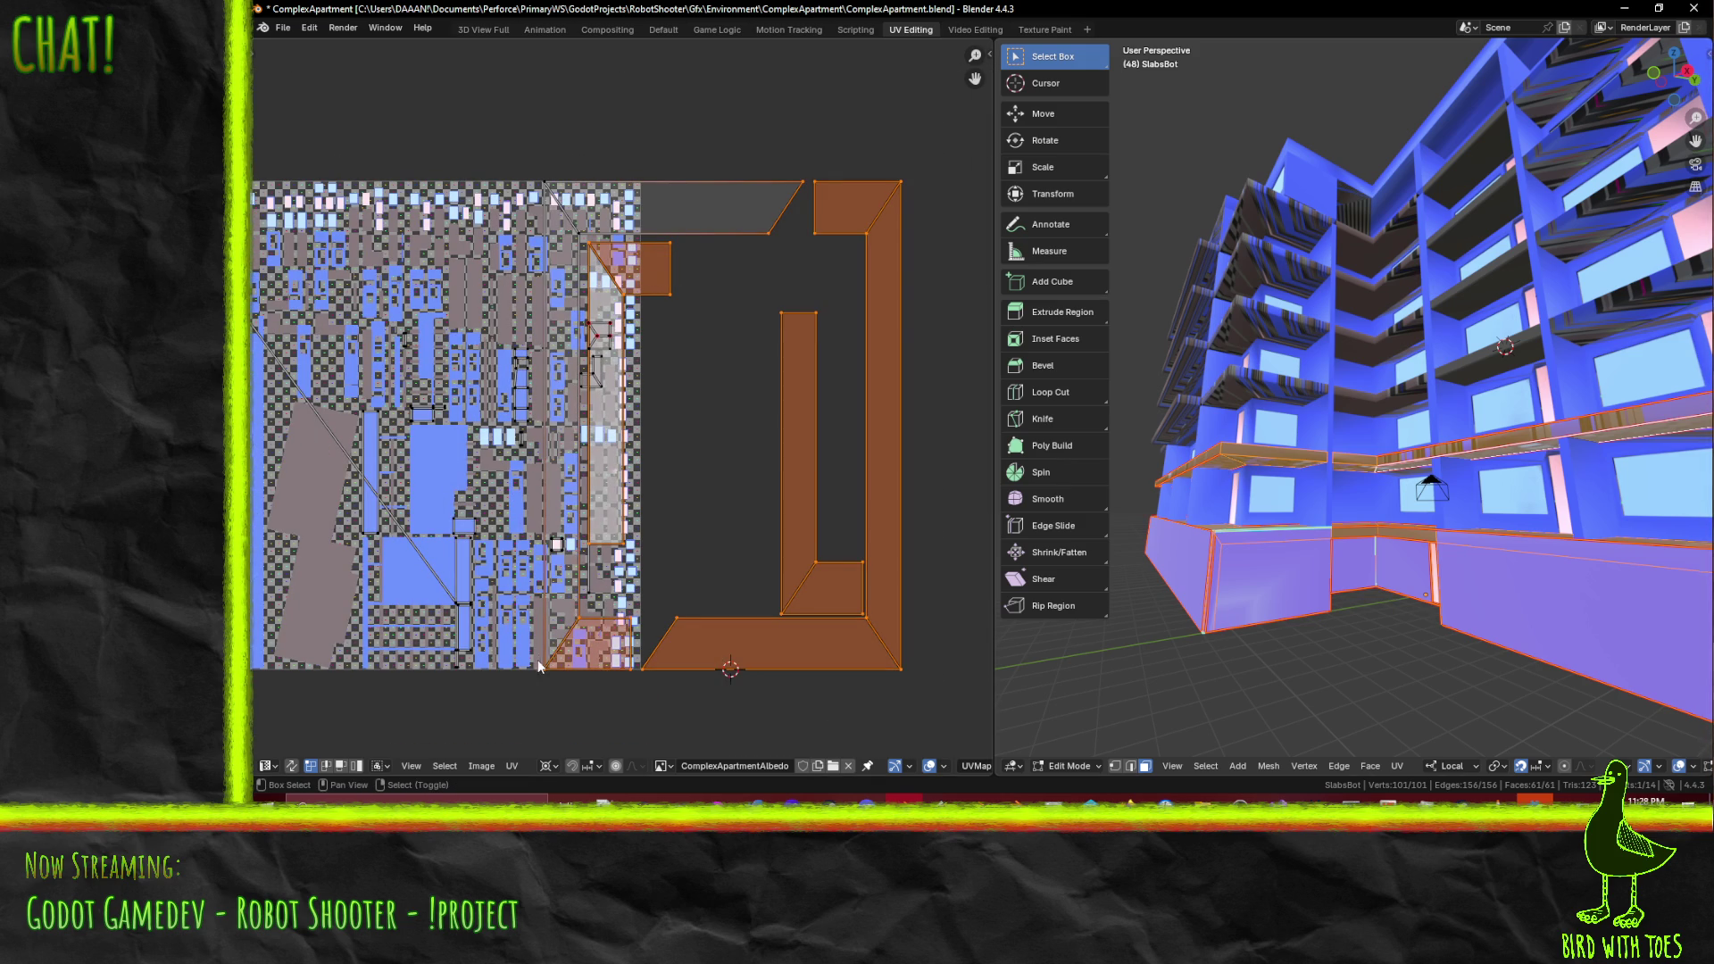
{"action": "left_click", "coordinate": [572, 223], "text": "shift"}
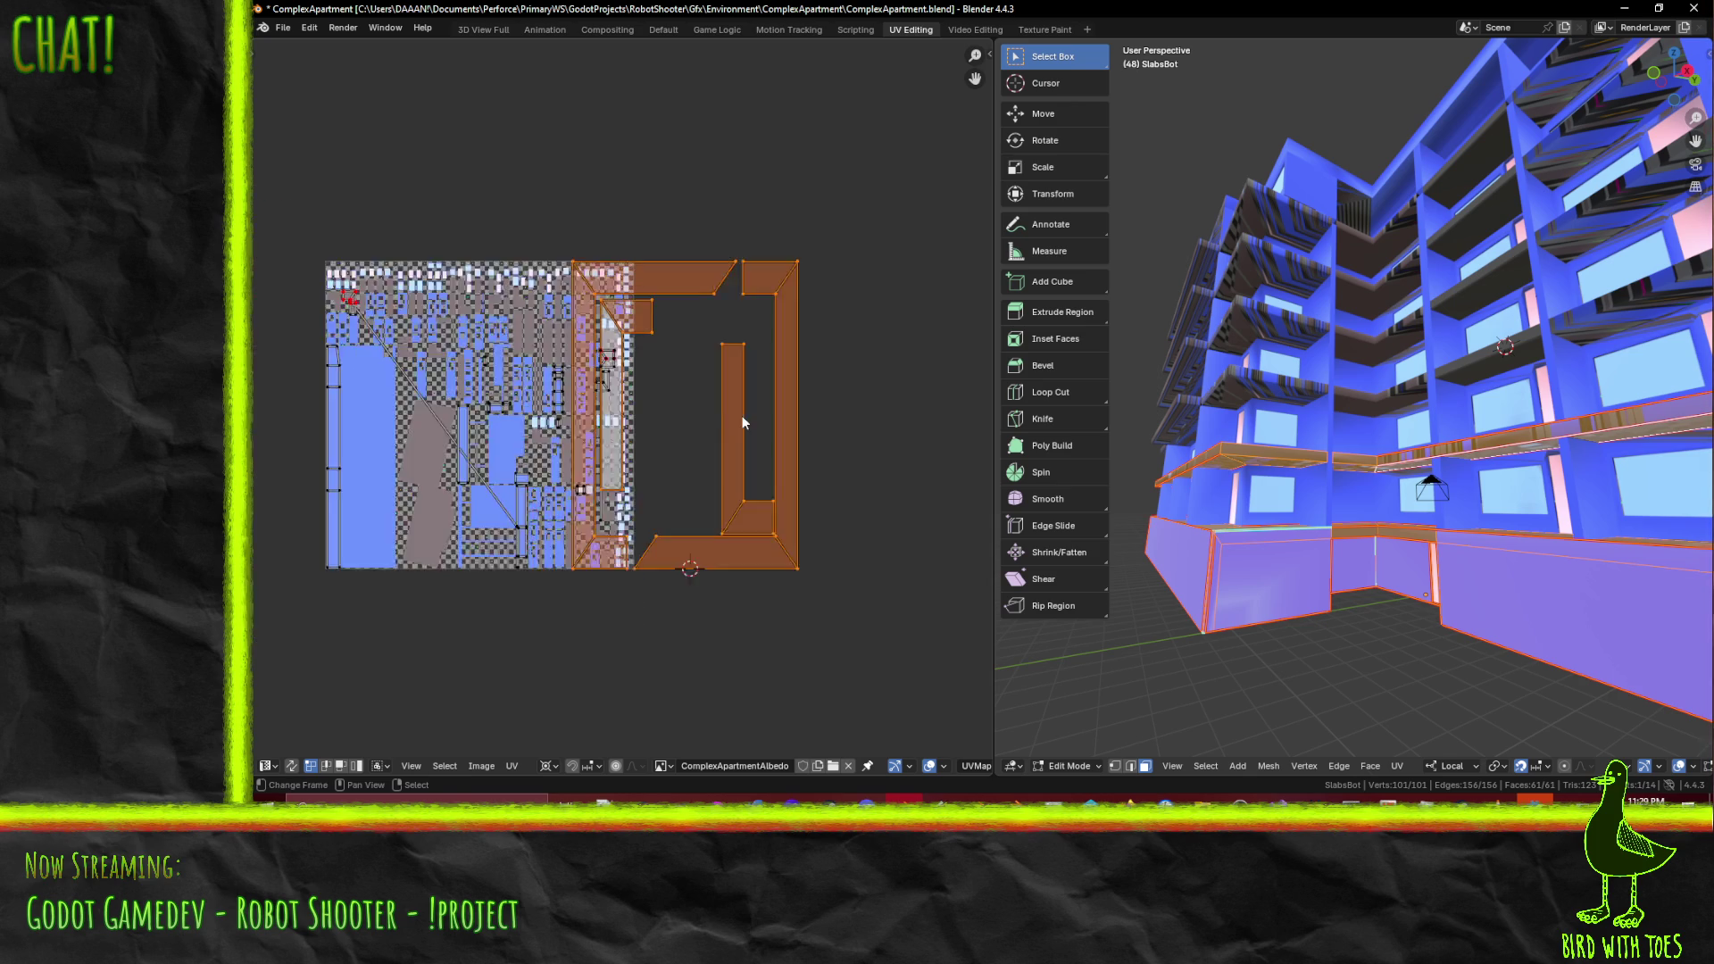
- Move the slab island beside the texture atlas and pin it with UV Pin
{"action": "scroll", "coordinate": [741, 402], "scroll_direction": "down", "scroll_amount": 3}
{"action": "key", "text": "g"}
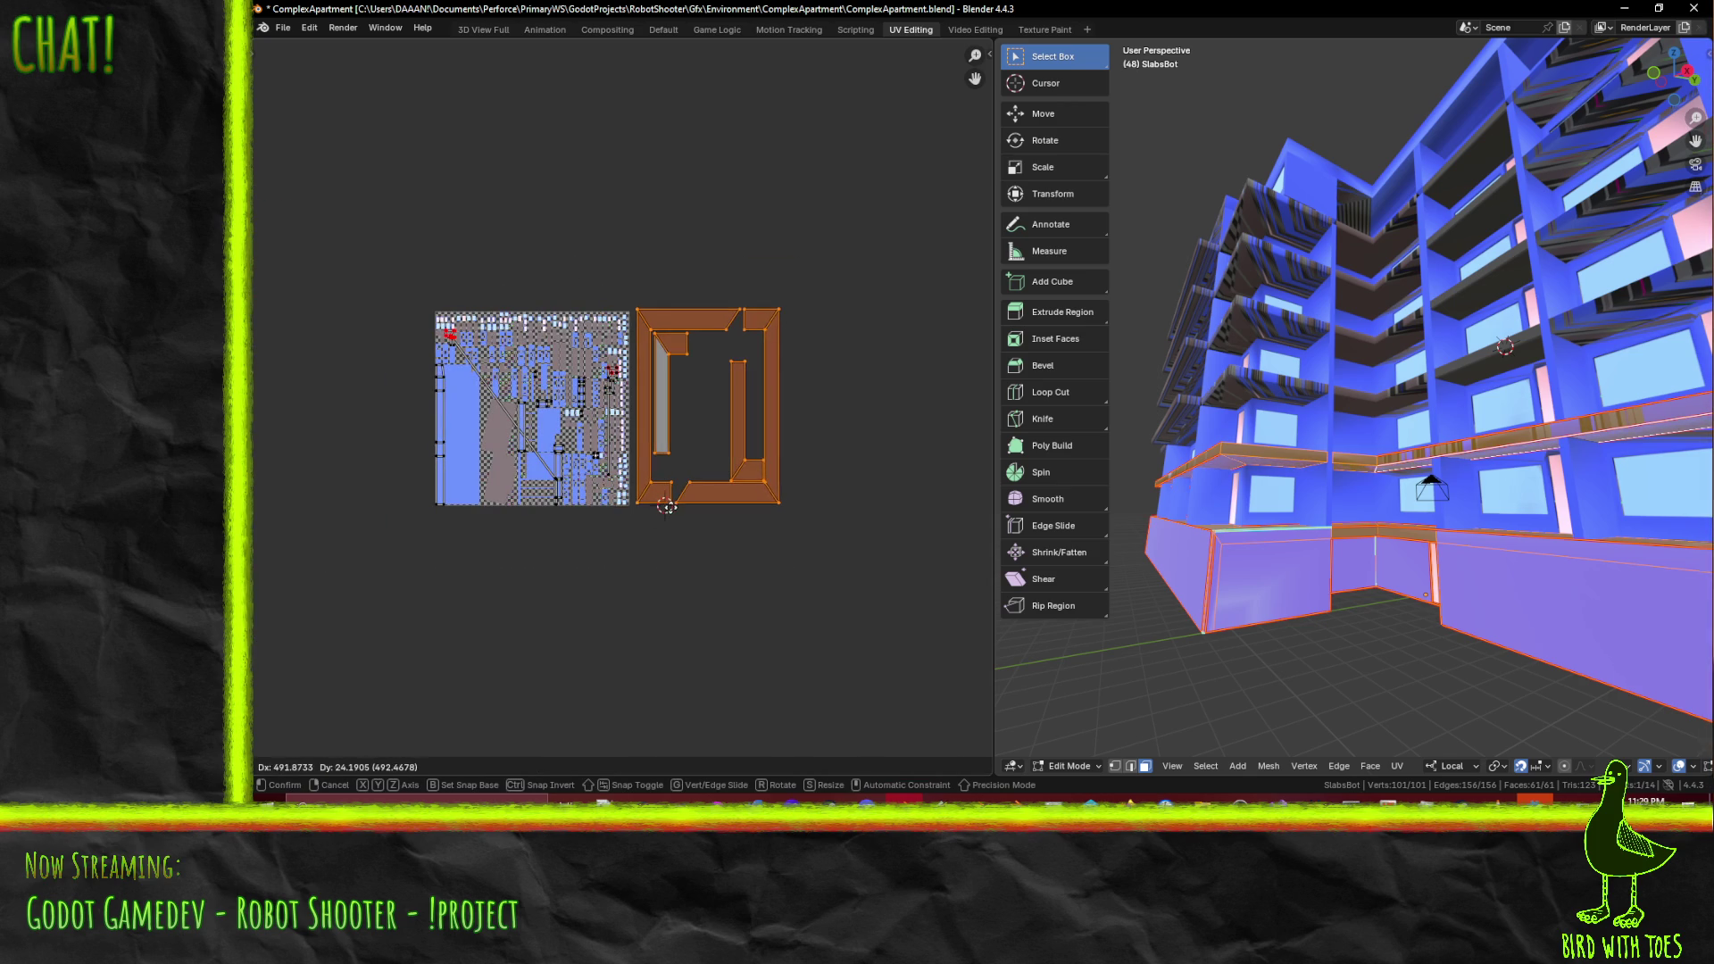
{"action": "left_click", "coordinate": [702, 528]}
{"action": "key", "text": "F3"}
{"action": "left_click", "coordinate": [835, 581]}
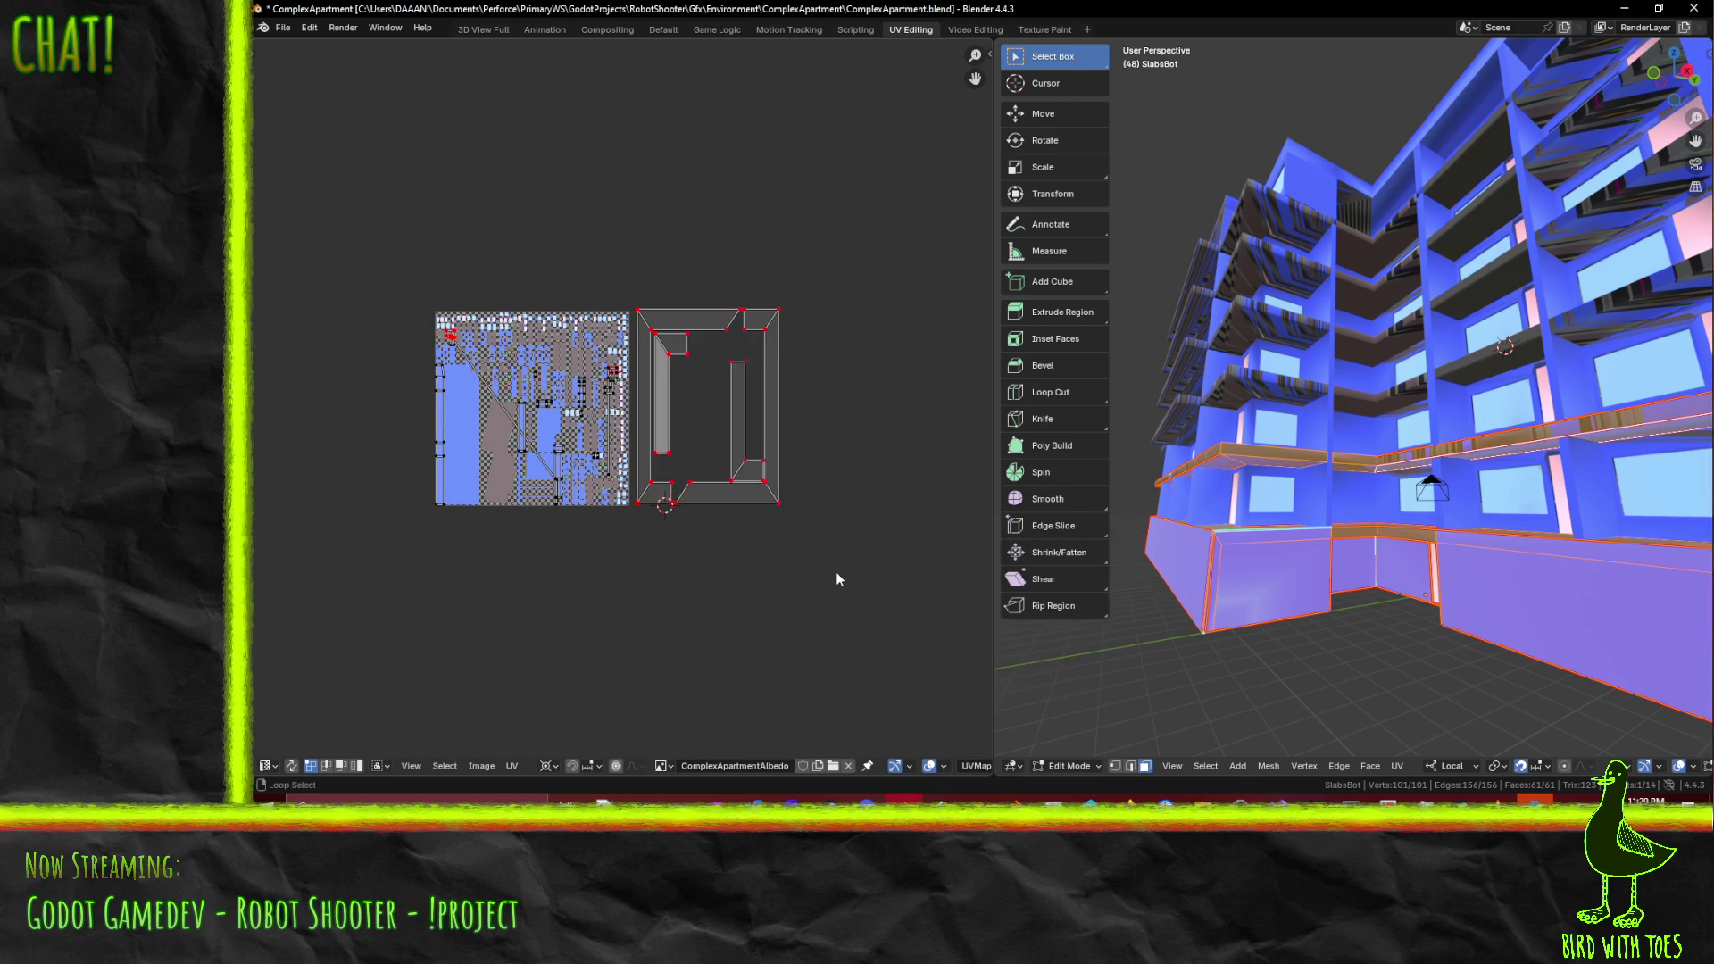
- Unpin the islands lying on the atlas and save ComplexApartment.blend
{"action": "mouse_move", "coordinate": [385, 250]}
{"action": "left_mouse_down"}
{"action": "mouse_move", "coordinate": [535, 516]}
{"action": "mouse_move", "coordinate": [632, 604]}
{"action": "left_mouse_up"}
{"action": "key", "text": "F3"}
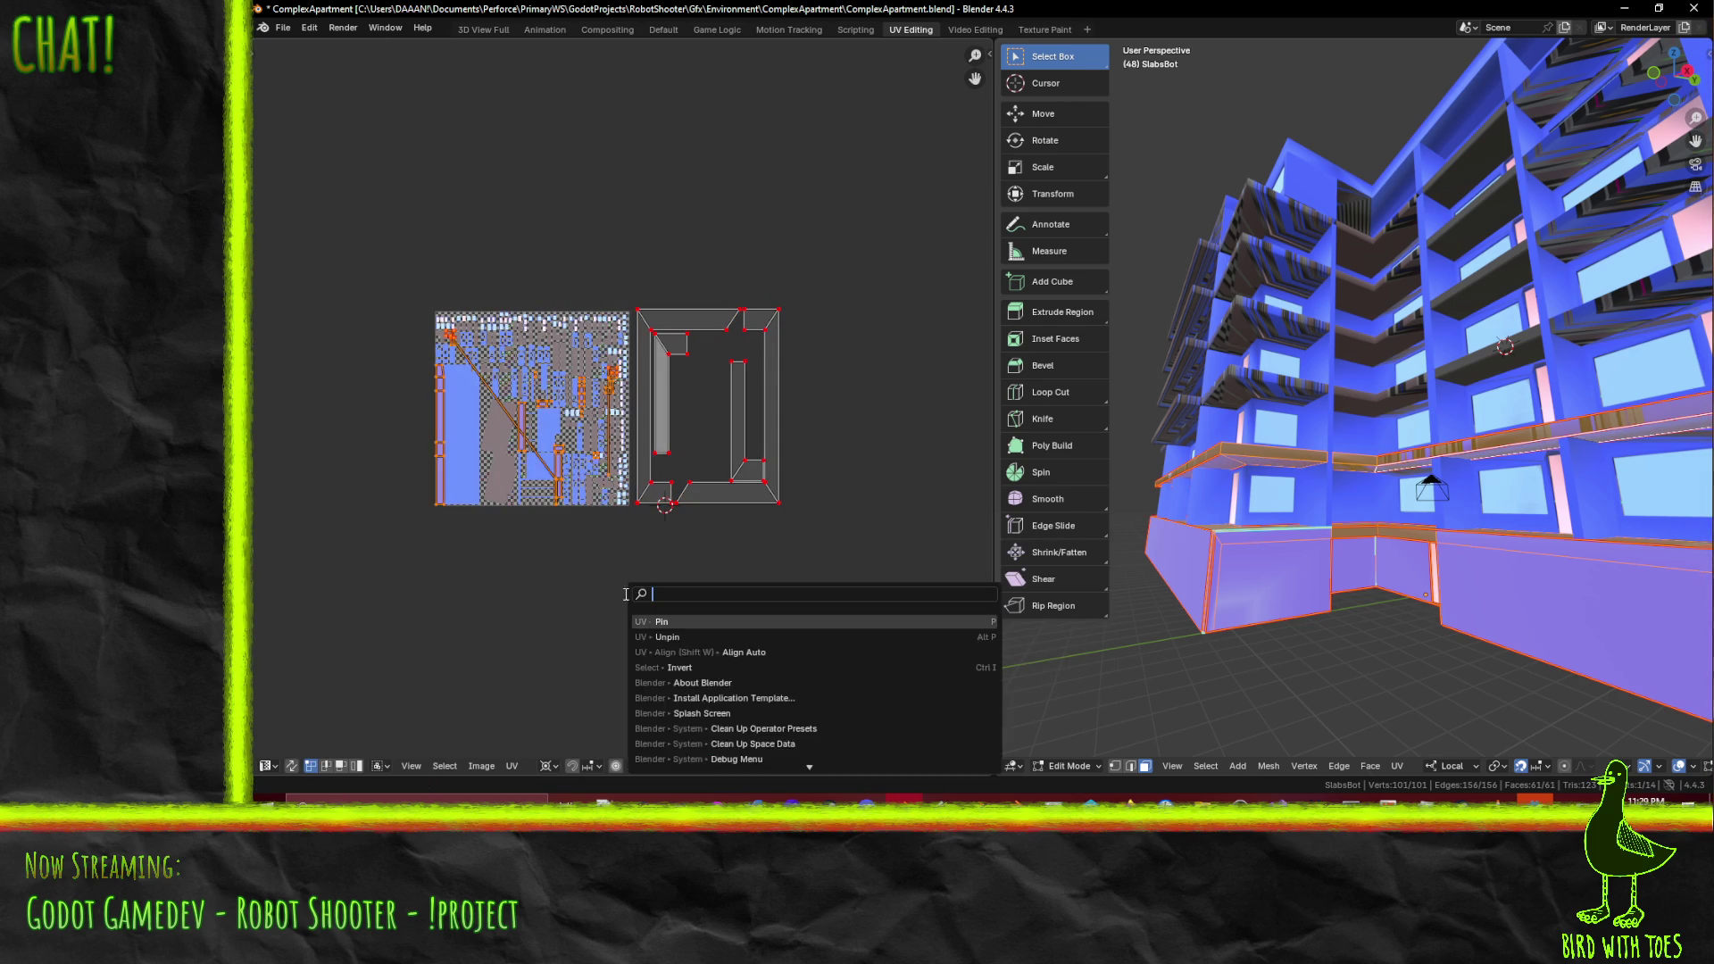
{"action": "left_click", "coordinate": [696, 639]}
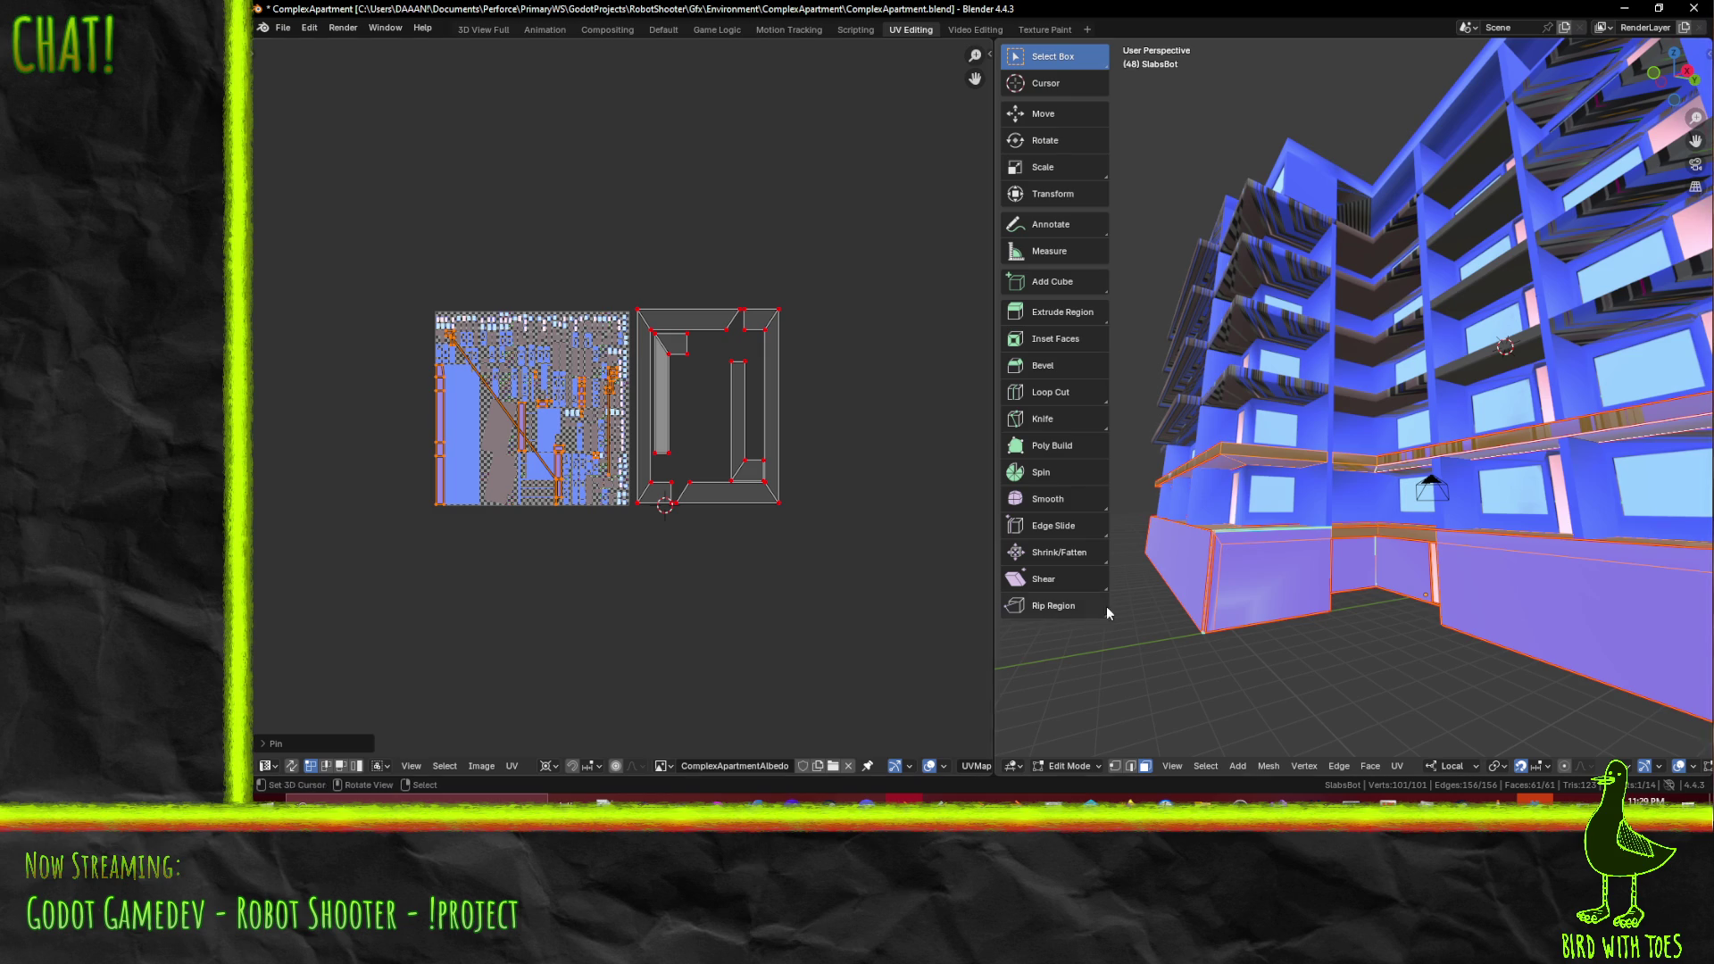
{"action": "key", "text": "ctrl+s"}
- Face the building, switch to edge select, and pick an edge at the counter base corner
{"action": "mouse_move", "coordinate": [1303, 554]}
{"action": "middle_mouse_down"}
{"action": "mouse_move", "coordinate": [1219, 518]}
{"action": "mouse_move", "coordinate": [1455, 490]}
{"action": "mouse_move", "coordinate": [1566, 452]}
{"action": "mouse_move", "coordinate": [1531, 482]}
{"action": "mouse_move", "coordinate": [1426, 478]}
{"action": "mouse_move", "coordinate": [1397, 501]}
{"action": "middle_mouse_up"}
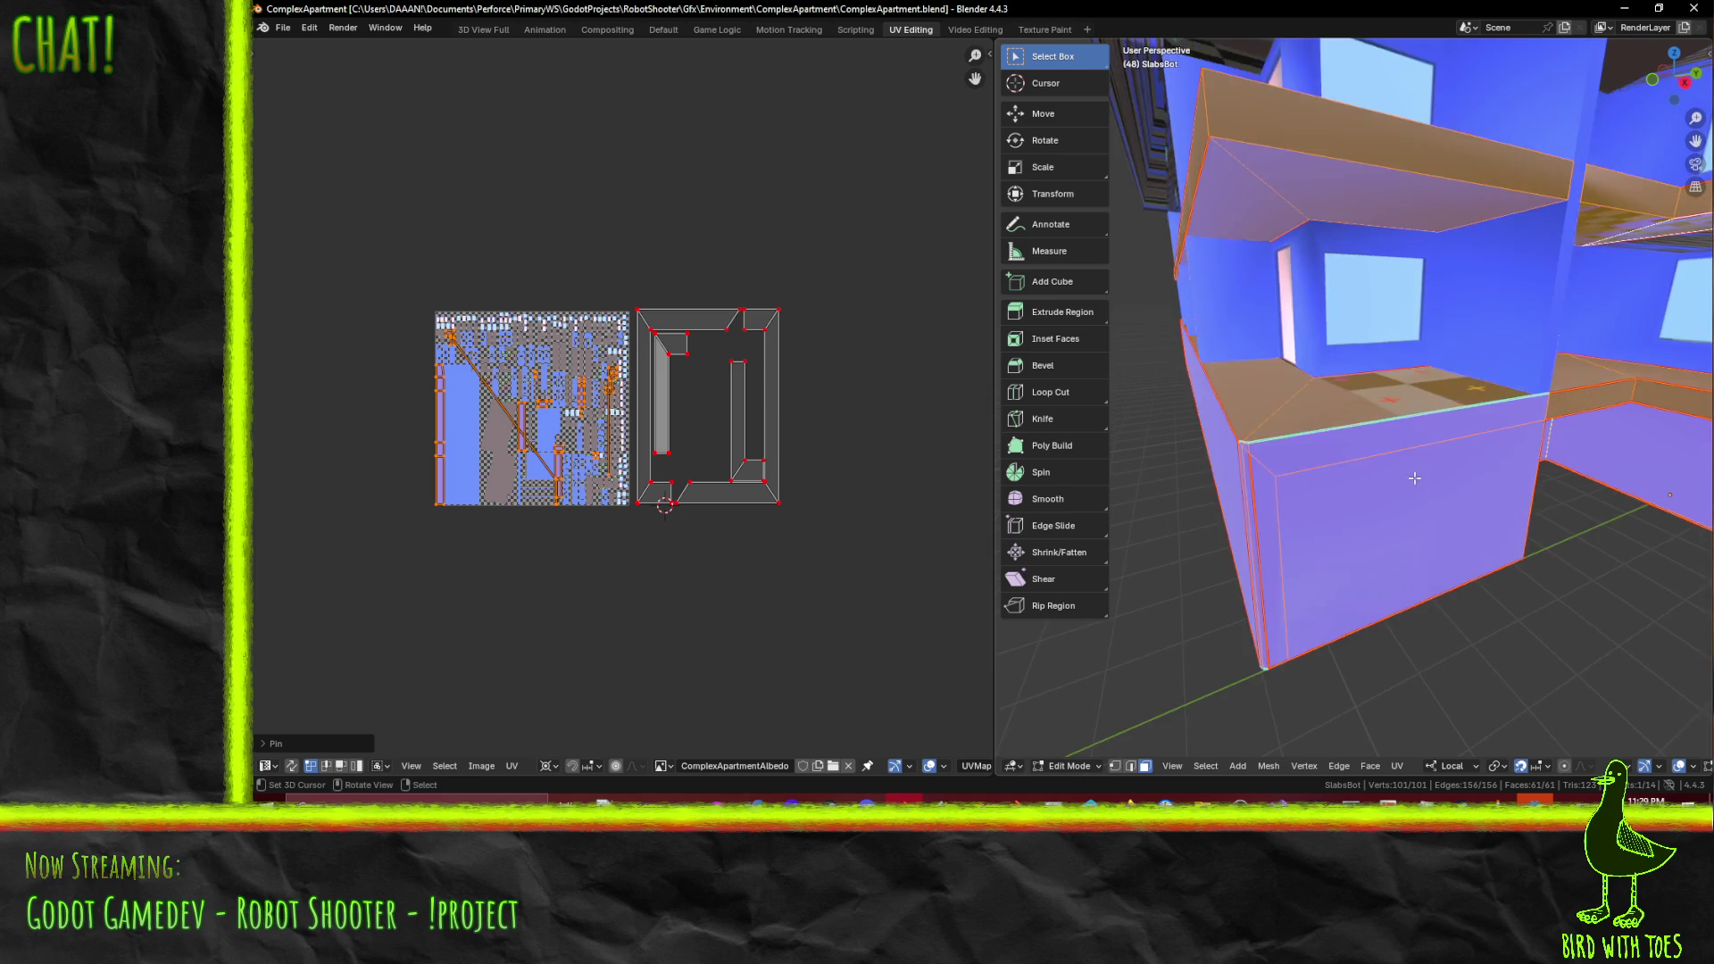
{"action": "key", "text": "z"}
{"action": "left_click", "coordinate": [1316, 450]}
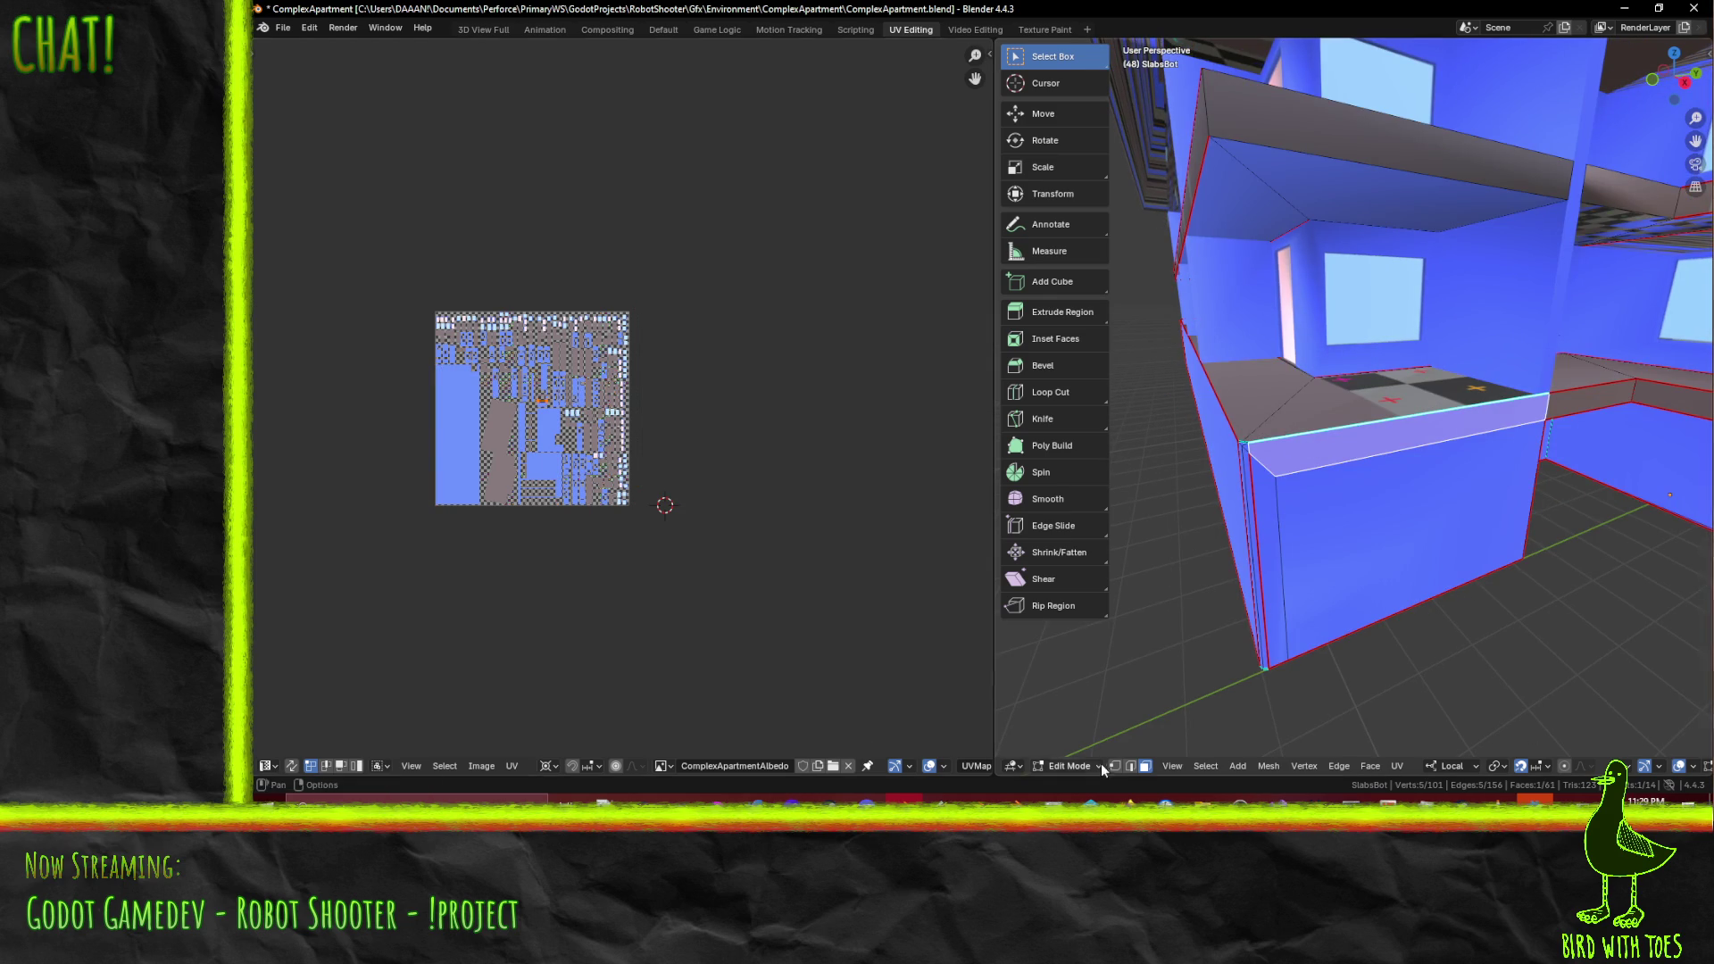
{"action": "left_click", "coordinate": [1130, 765]}
{"action": "scroll", "coordinate": [1287, 570], "scroll_direction": "up", "scroll_amount": 4}
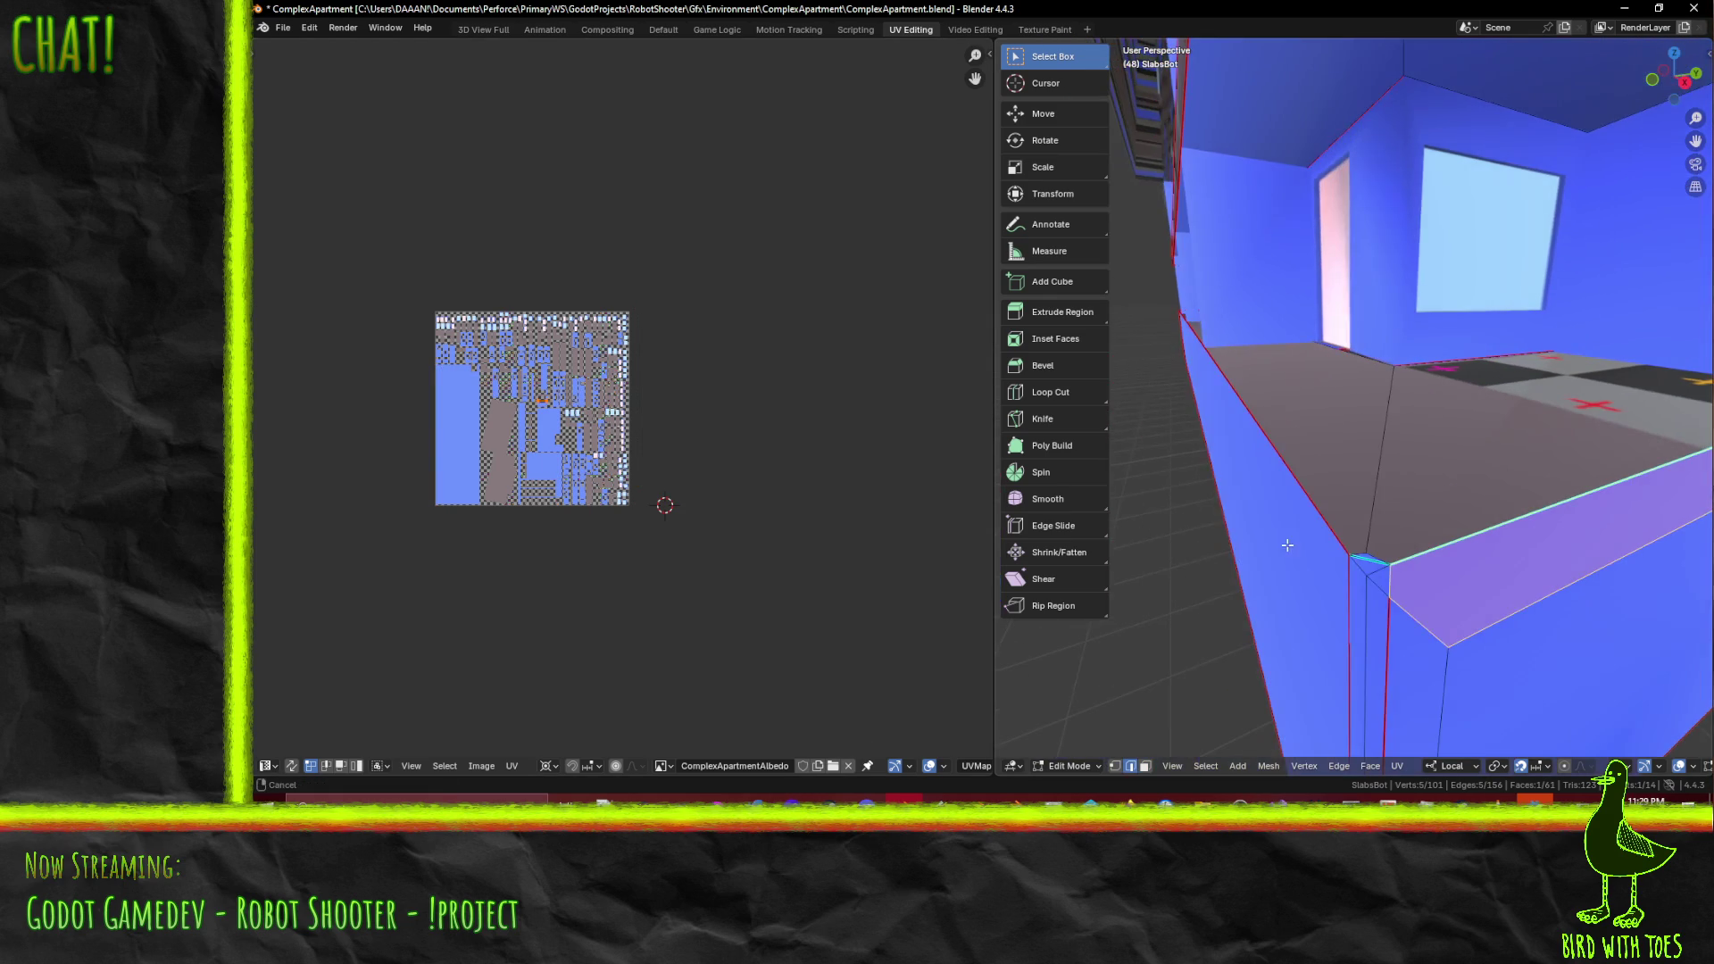
{"action": "left_click", "coordinate": [1365, 555]}
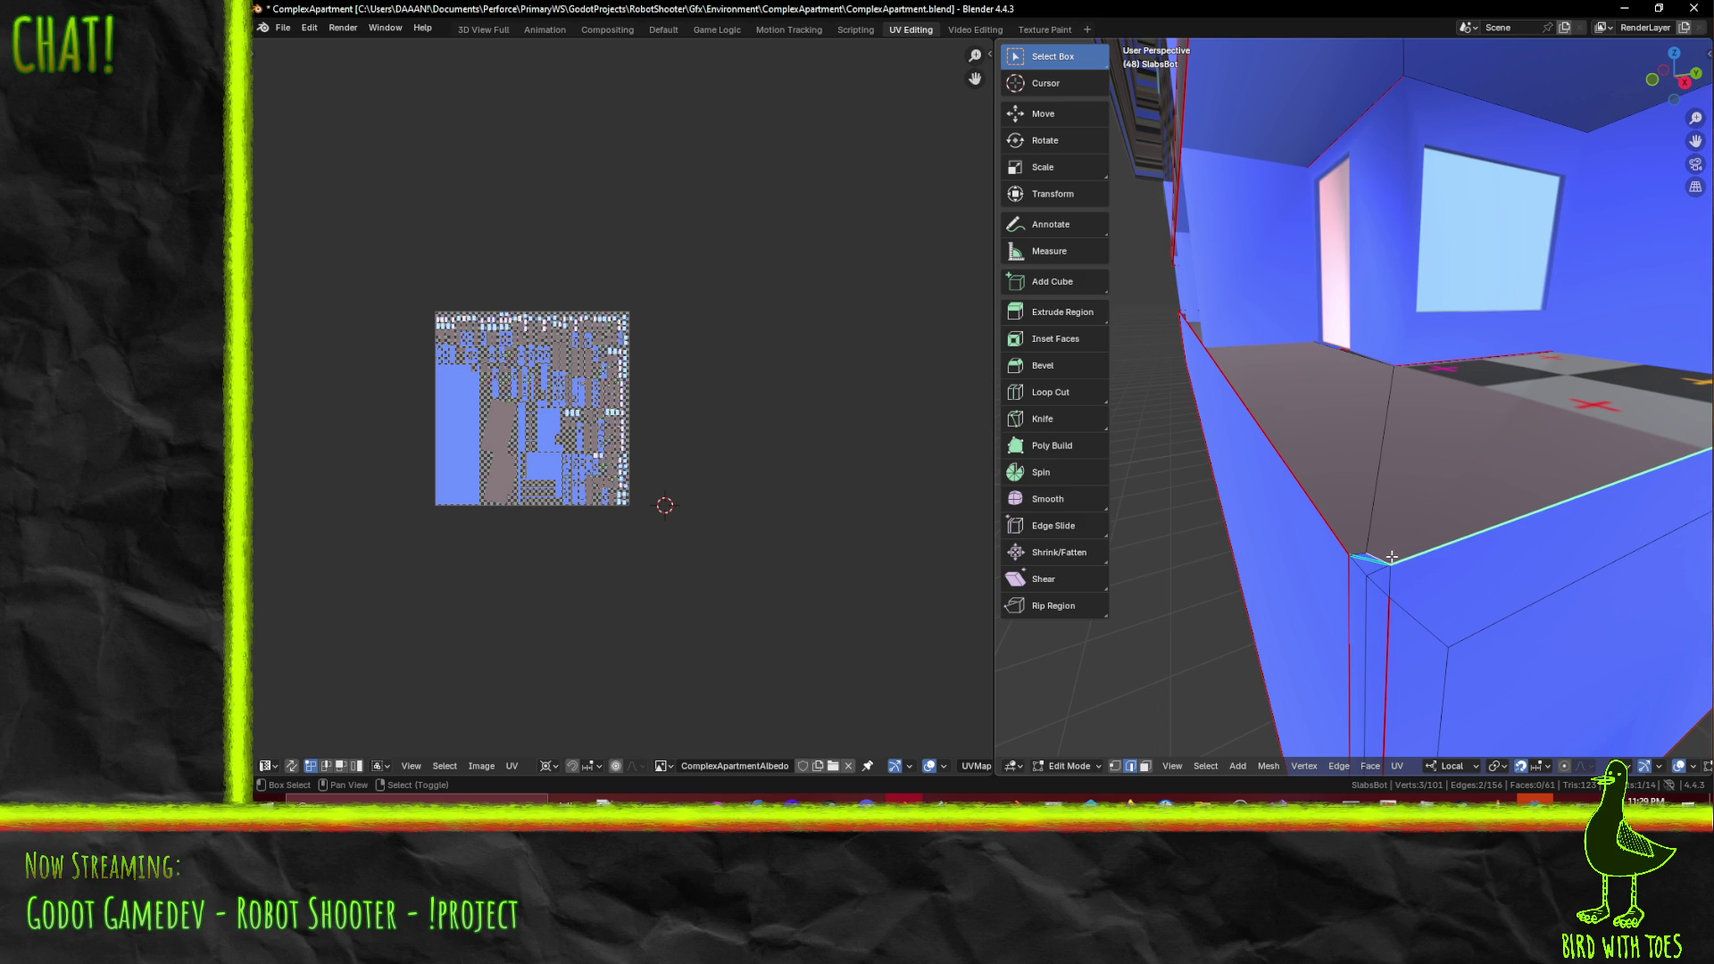
- Add the counter base's other corner edges to the edge selection
{"action": "left_click", "coordinate": [1372, 560], "text": "shift"}
{"action": "mouse_move", "coordinate": [1457, 562]}
{"action": "middle_mouse_down"}
{"action": "mouse_move", "coordinate": [1436, 561]}
{"action": "mouse_move", "coordinate": [1453, 548]}
{"action": "middle_mouse_up"}
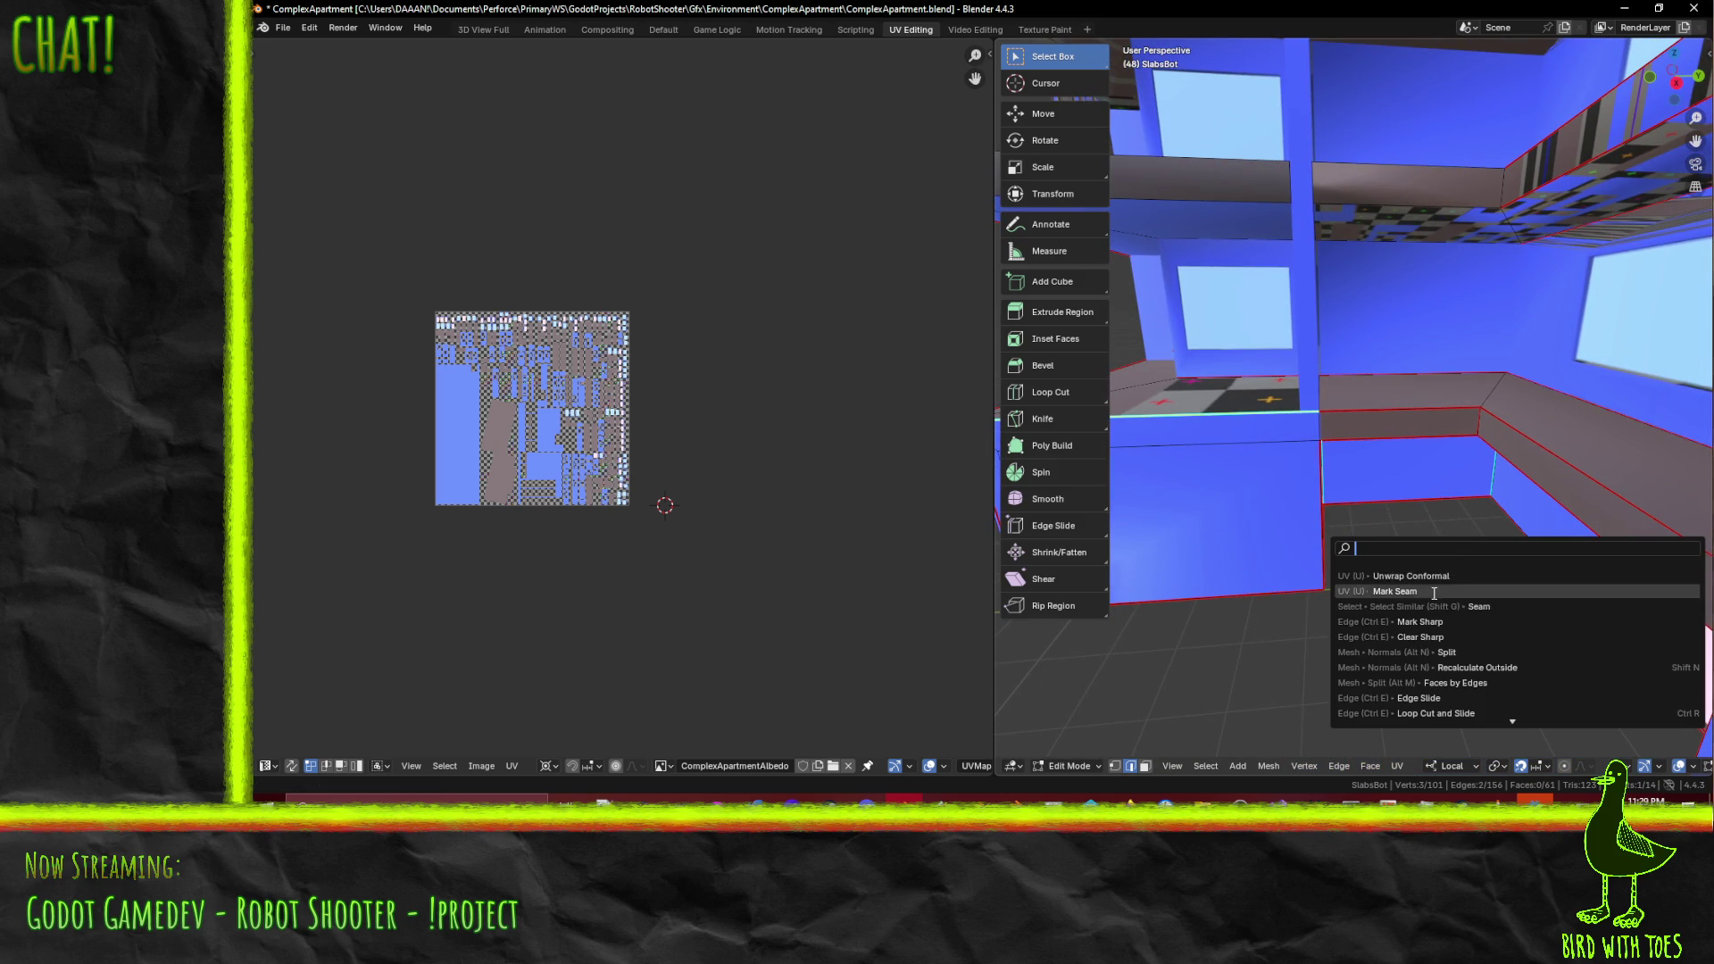
{"action": "mouse_move", "coordinate": [1359, 574]}
{"action": "middle_mouse_down"}
{"action": "mouse_move", "coordinate": [1480, 567]}
{"action": "mouse_move", "coordinate": [1323, 417]}
{"action": "middle_mouse_up"}
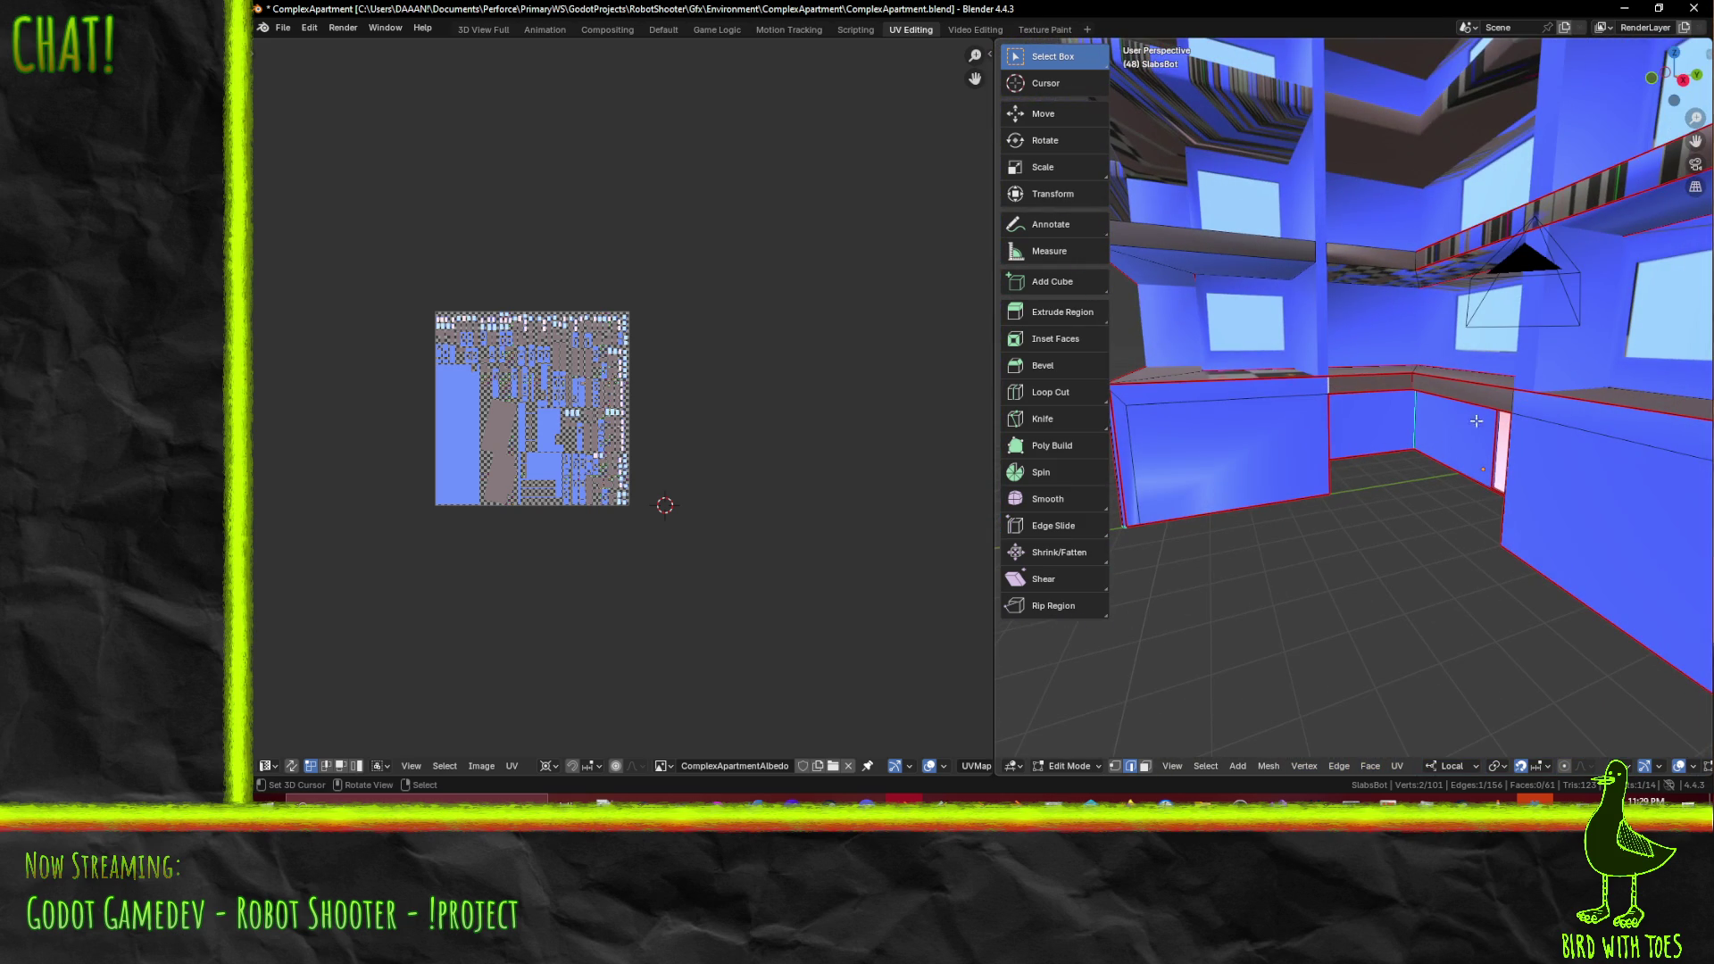
{"action": "middle_click_drag", "start_coordinate": [1435, 435], "coordinate": [1565, 382]}
{"action": "left_click", "coordinate": [1564, 382], "text": "shift"}
{"action": "mouse_move", "coordinate": [1485, 480]}
{"action": "middle_mouse_down"}
{"action": "mouse_move", "coordinate": [1420, 465]}
{"action": "mouse_move", "coordinate": [1373, 486]}
{"action": "mouse_move", "coordinate": [1481, 496]}
{"action": "mouse_move", "coordinate": [1486, 557]}
{"action": "middle_mouse_up"}
{"action": "key", "text": "F3"}
{"action": "key", "text": "Escape"}
{"action": "scroll", "coordinate": [1486, 557], "scroll_direction": "down", "scroll_amount": 6}
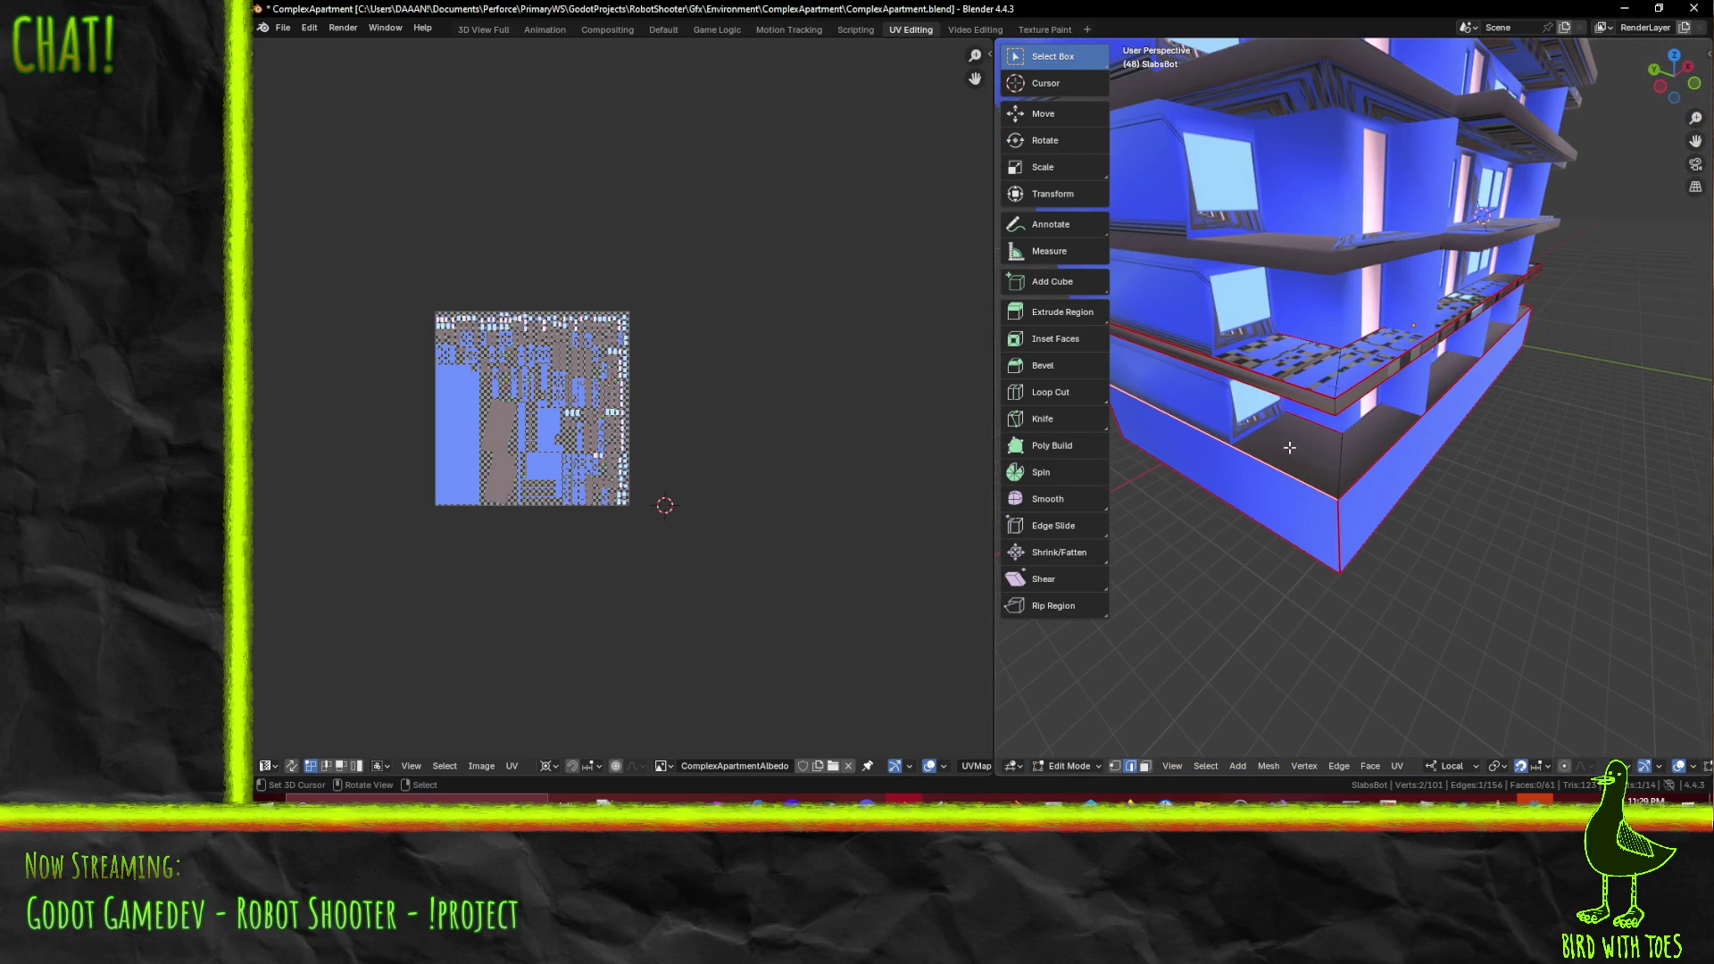
- Switch to face select and add more slab base faces to the selection
{"action": "left_click", "coordinate": [1143, 767], "text": "ctrl"}
{"action": "mouse_move", "coordinate": [1249, 428]}
{"action": "middle_mouse_down"}
{"action": "mouse_move", "coordinate": [1231, 468]}
{"action": "mouse_move", "coordinate": [1275, 373]}
{"action": "middle_mouse_up"}
{"action": "left_click", "coordinate": [1280, 367], "text": "shift"}
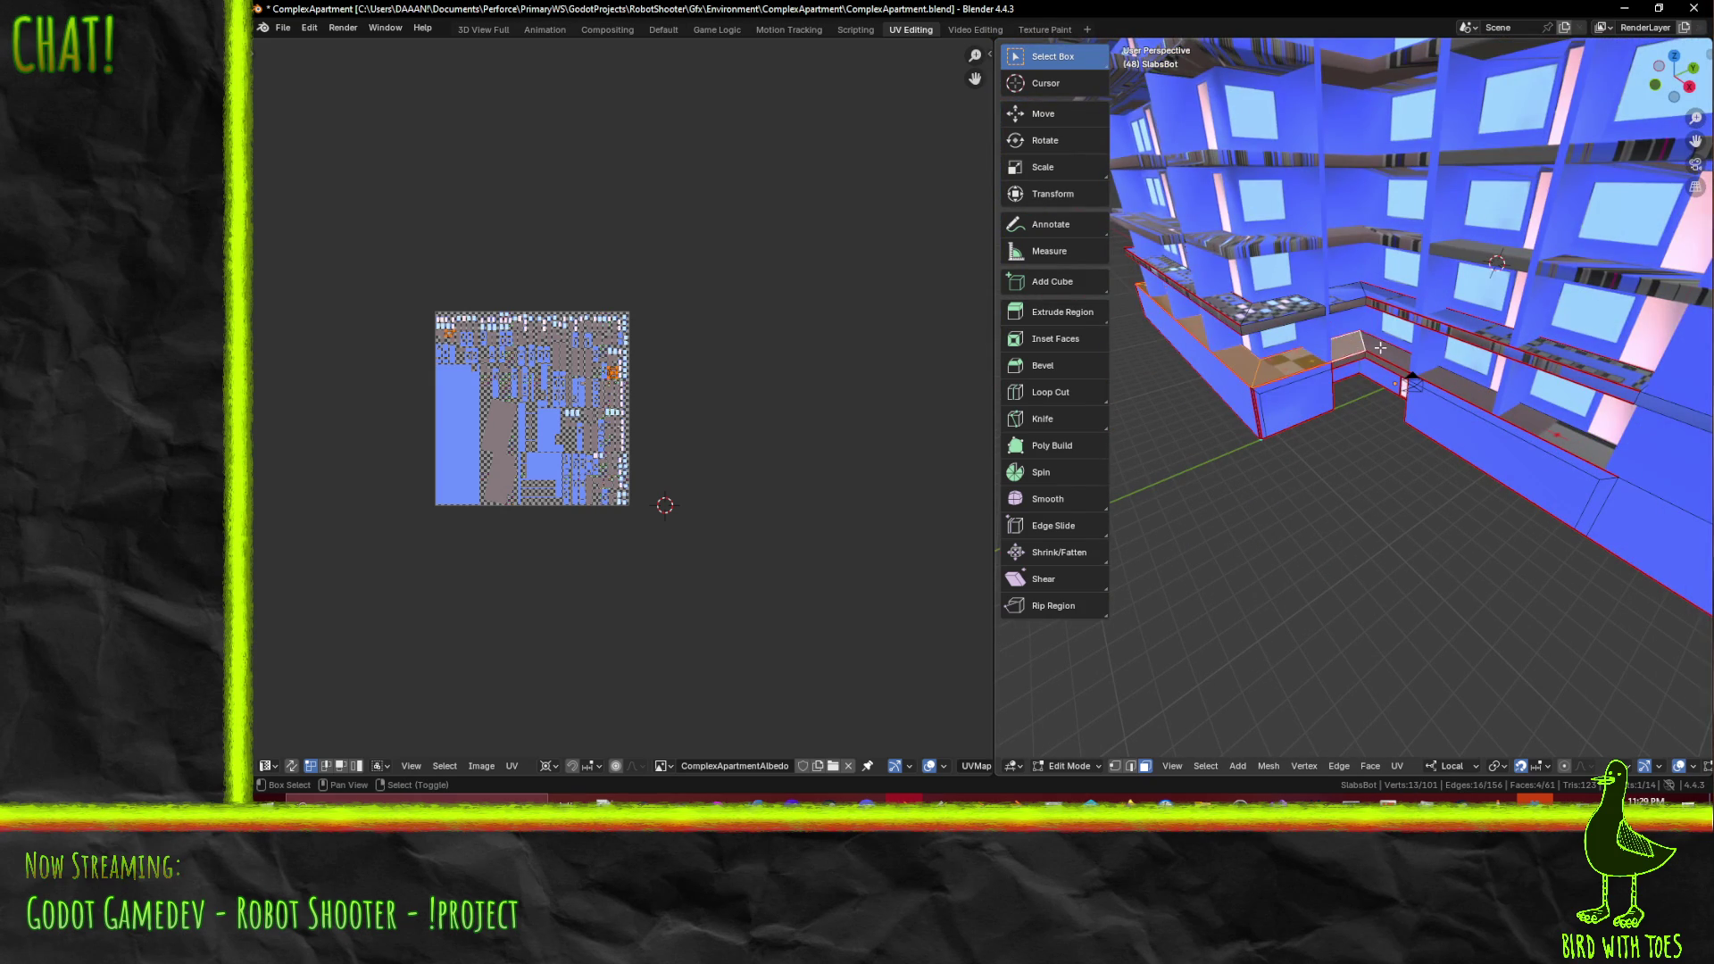
{"action": "mouse_move", "coordinate": [1375, 355]}
{"action": "middle_mouse_down"}
{"action": "mouse_move", "coordinate": [1387, 417]}
{"action": "mouse_move", "coordinate": [1357, 374]}
{"action": "mouse_move", "coordinate": [1361, 420]}
{"action": "middle_mouse_up"}
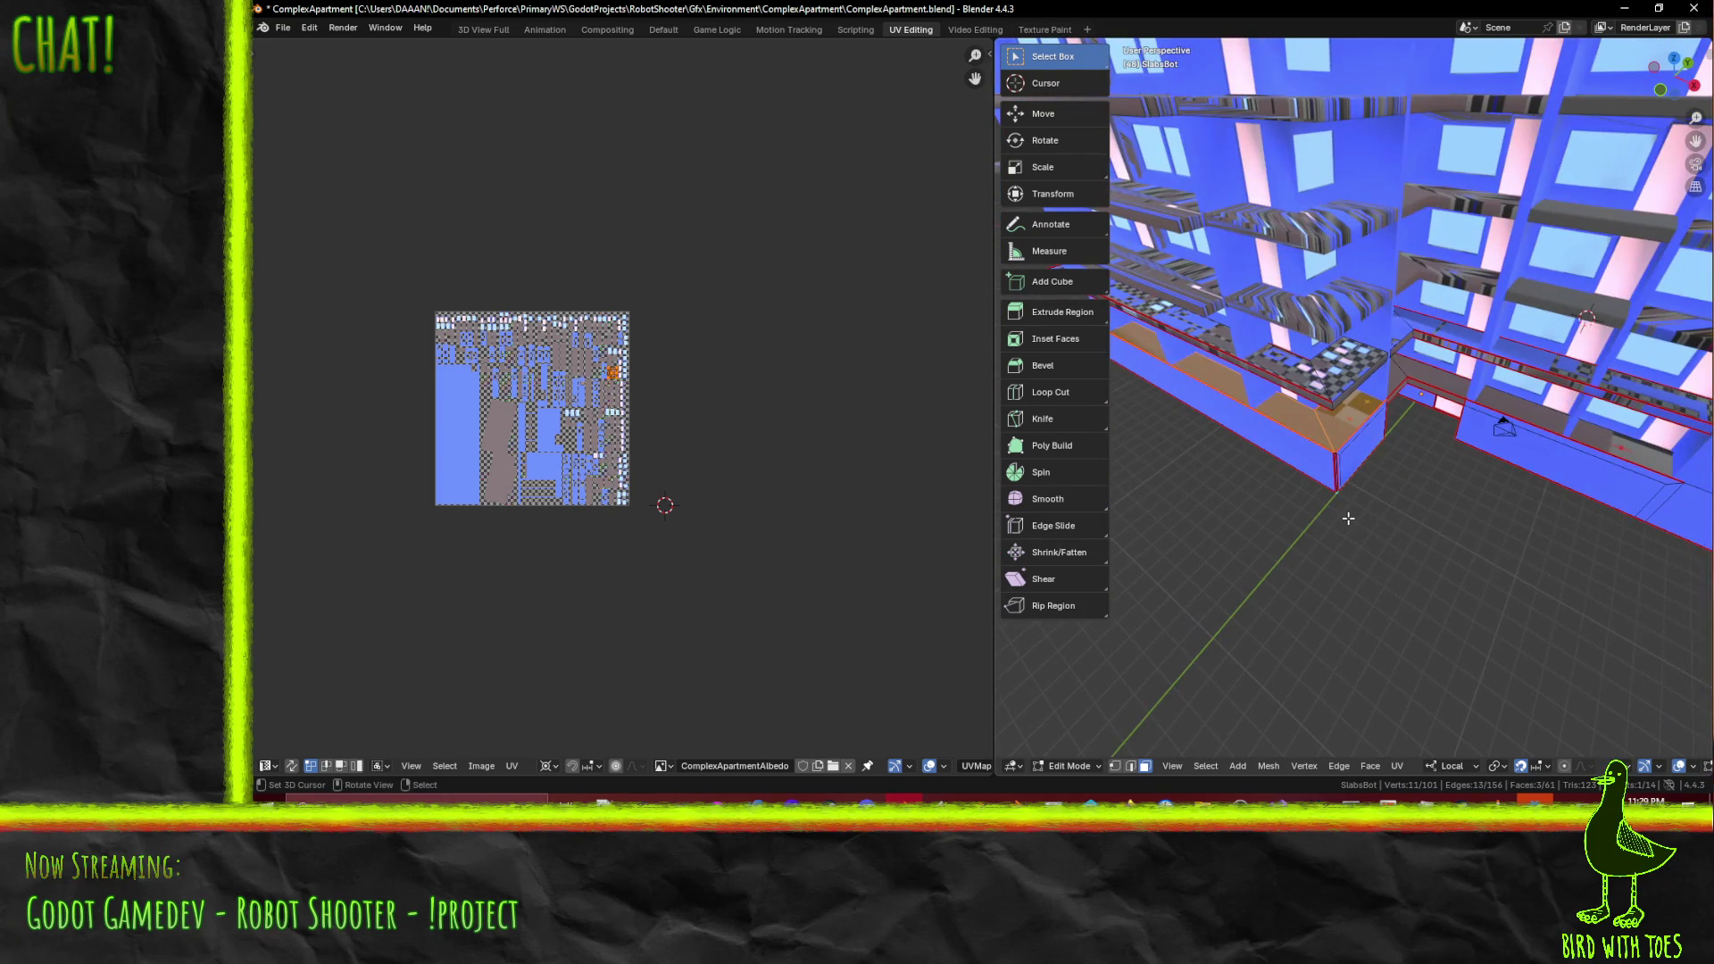
{"action": "key", "text": "F3"}
- Unwrap the selected base faces and select the new base island at the atlas's bottom-left
{"action": "left_click", "coordinate": [1383, 556]}
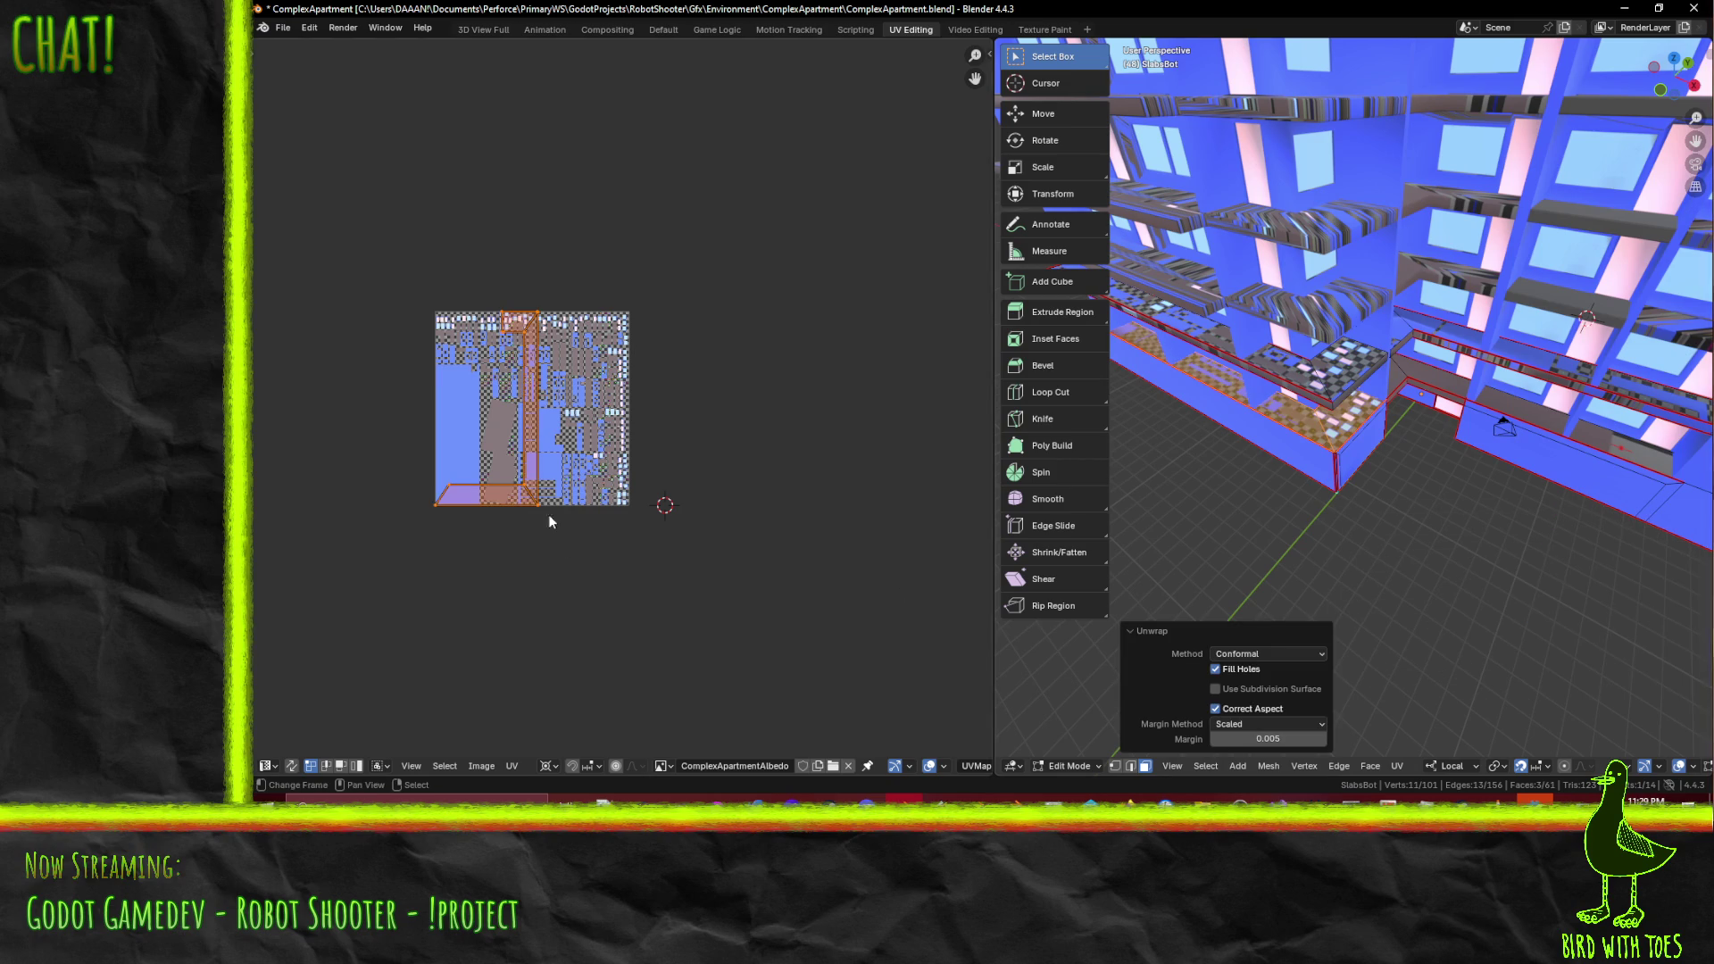
{"action": "scroll", "coordinate": [539, 524], "scroll_direction": "up", "scroll_amount": 2}
{"action": "key", "text": "a"}
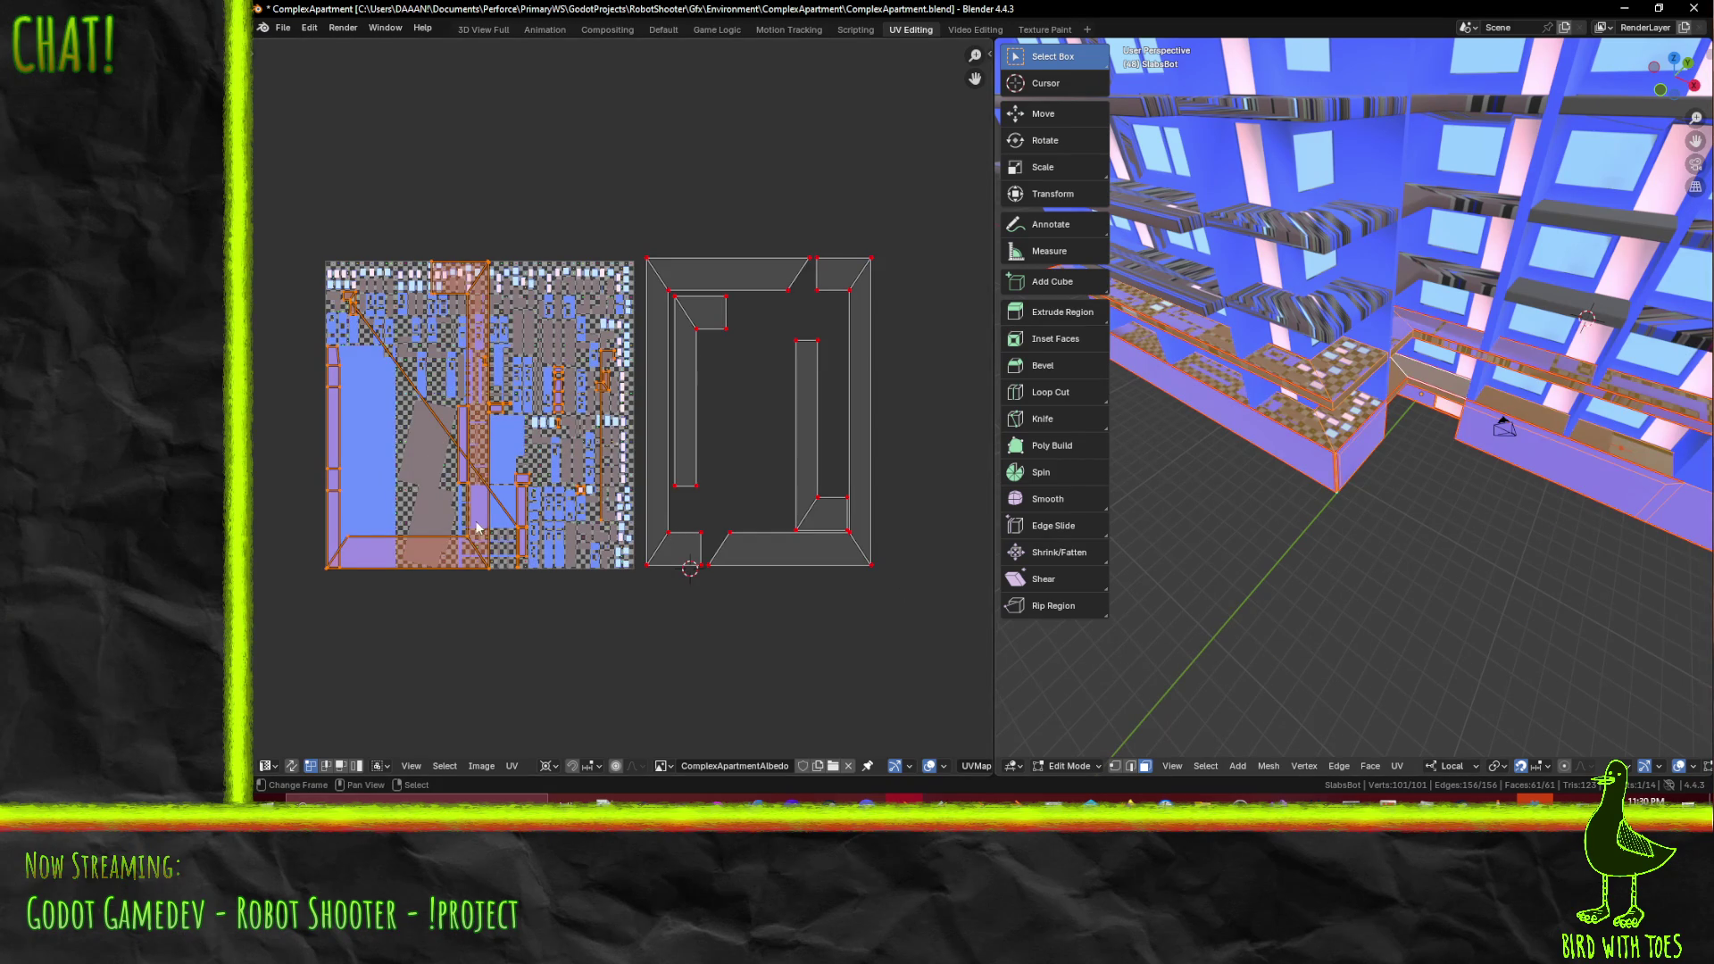
{"action": "scroll", "coordinate": [321, 545], "scroll_direction": "up", "scroll_amount": 2}
{"action": "left_click", "coordinate": [328, 586]}
{"action": "left_click", "coordinate": [356, 559]}
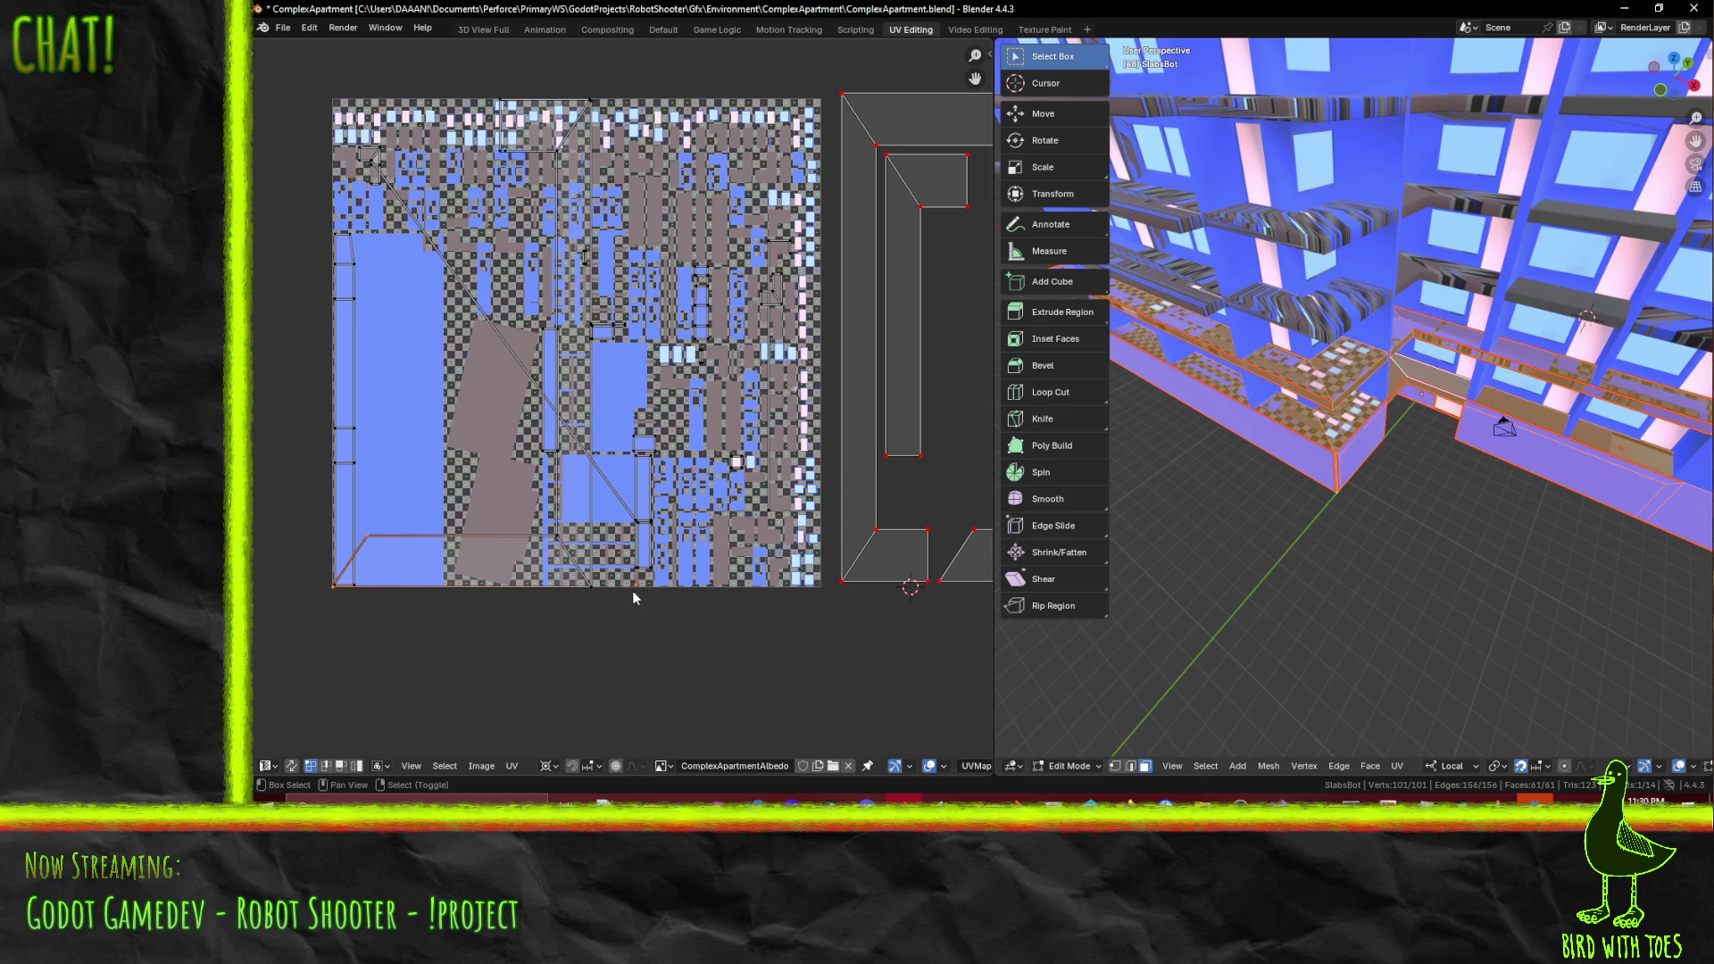
- Zoom and pan the UV Editor to see the whole atlas and the new base island
{"action": "scroll", "coordinate": [630, 591], "scroll_direction": "up", "scroll_amount": 4}
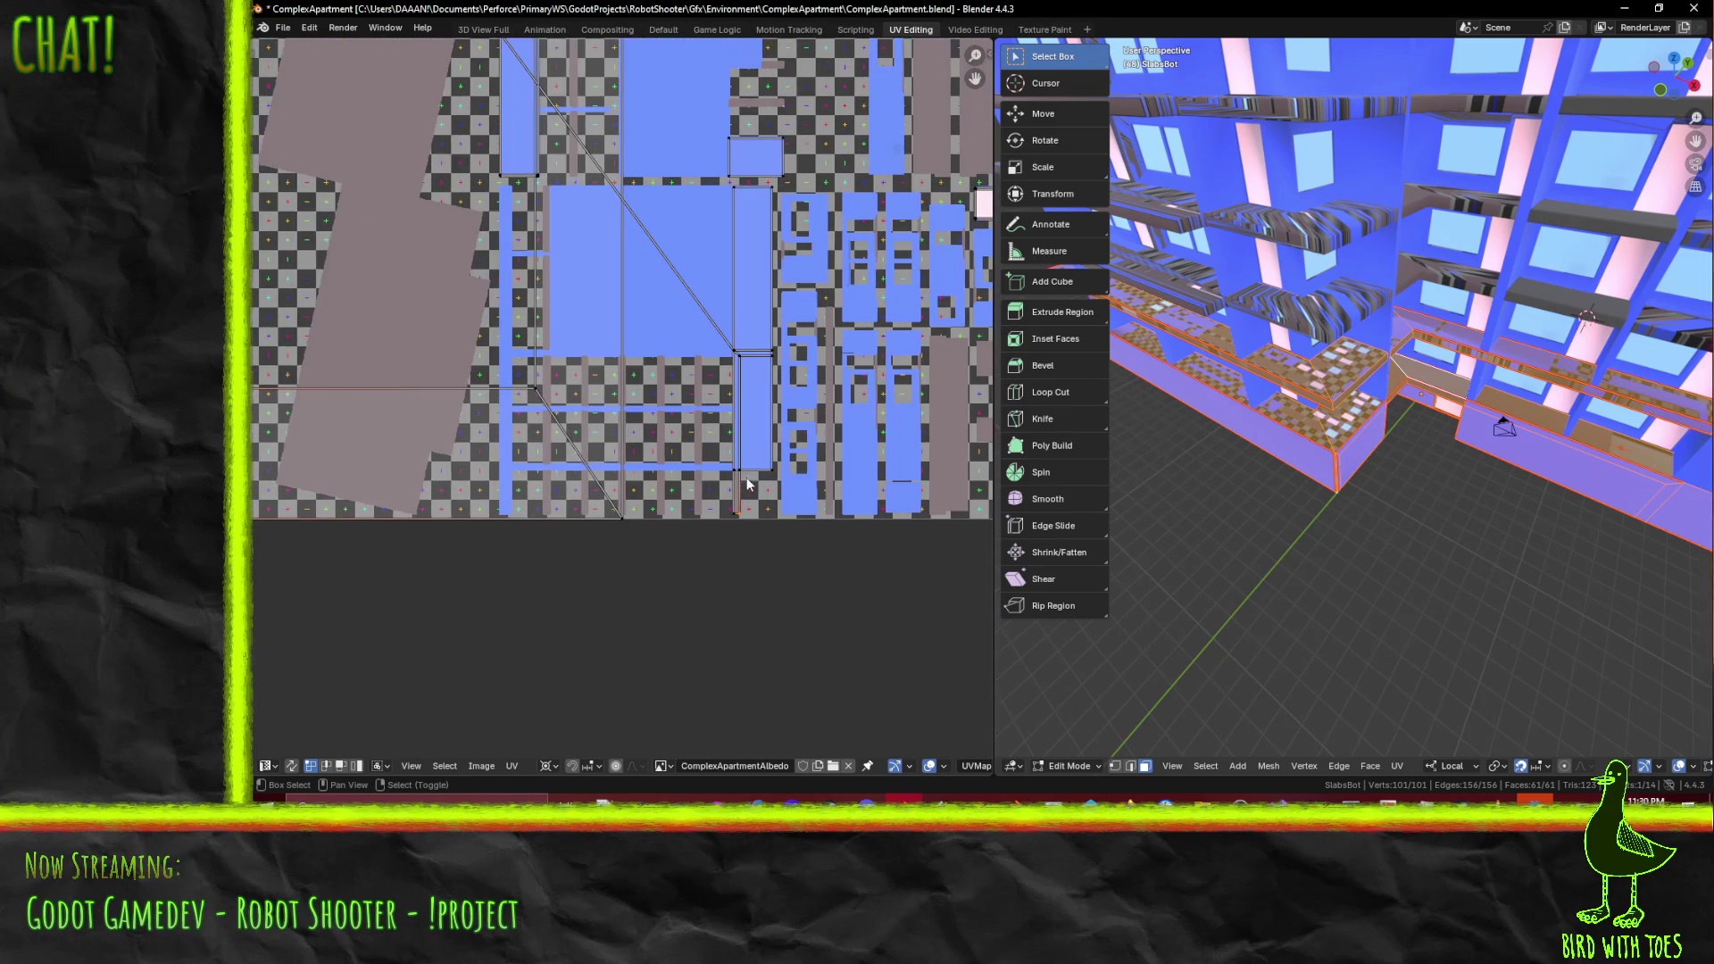
{"action": "scroll", "coordinate": [539, 271], "scroll_direction": "down", "scroll_amount": 5}
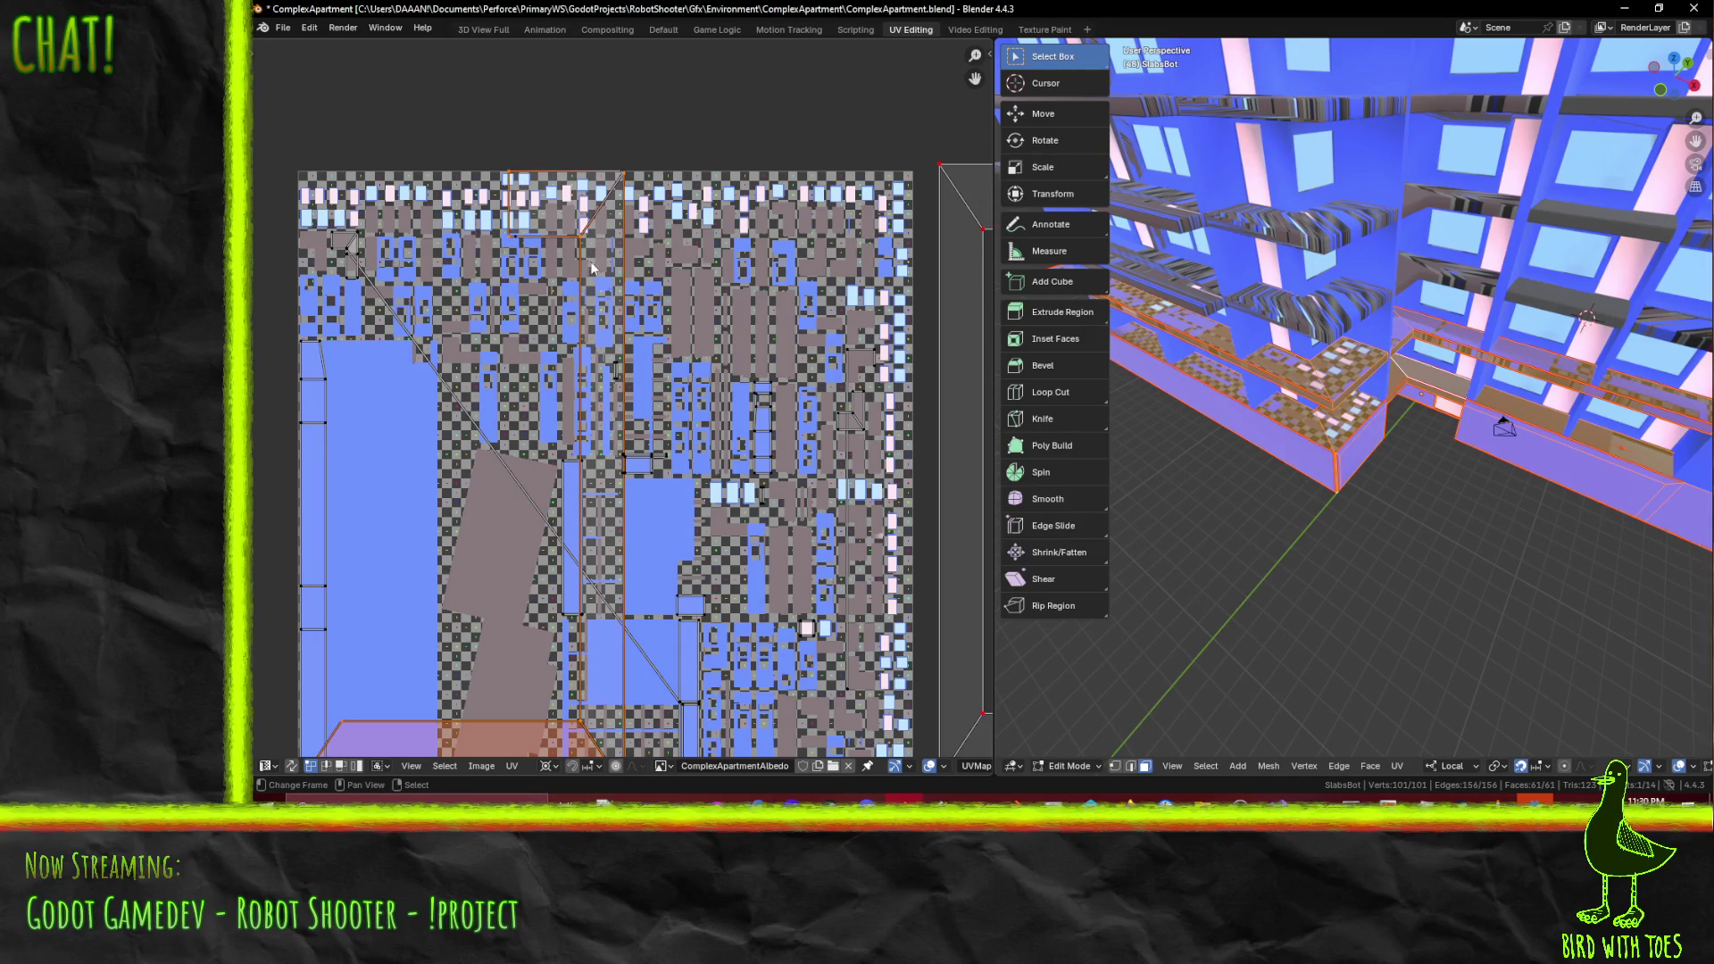
{"action": "scroll", "coordinate": [514, 247], "scroll_direction": "up", "scroll_amount": 2}
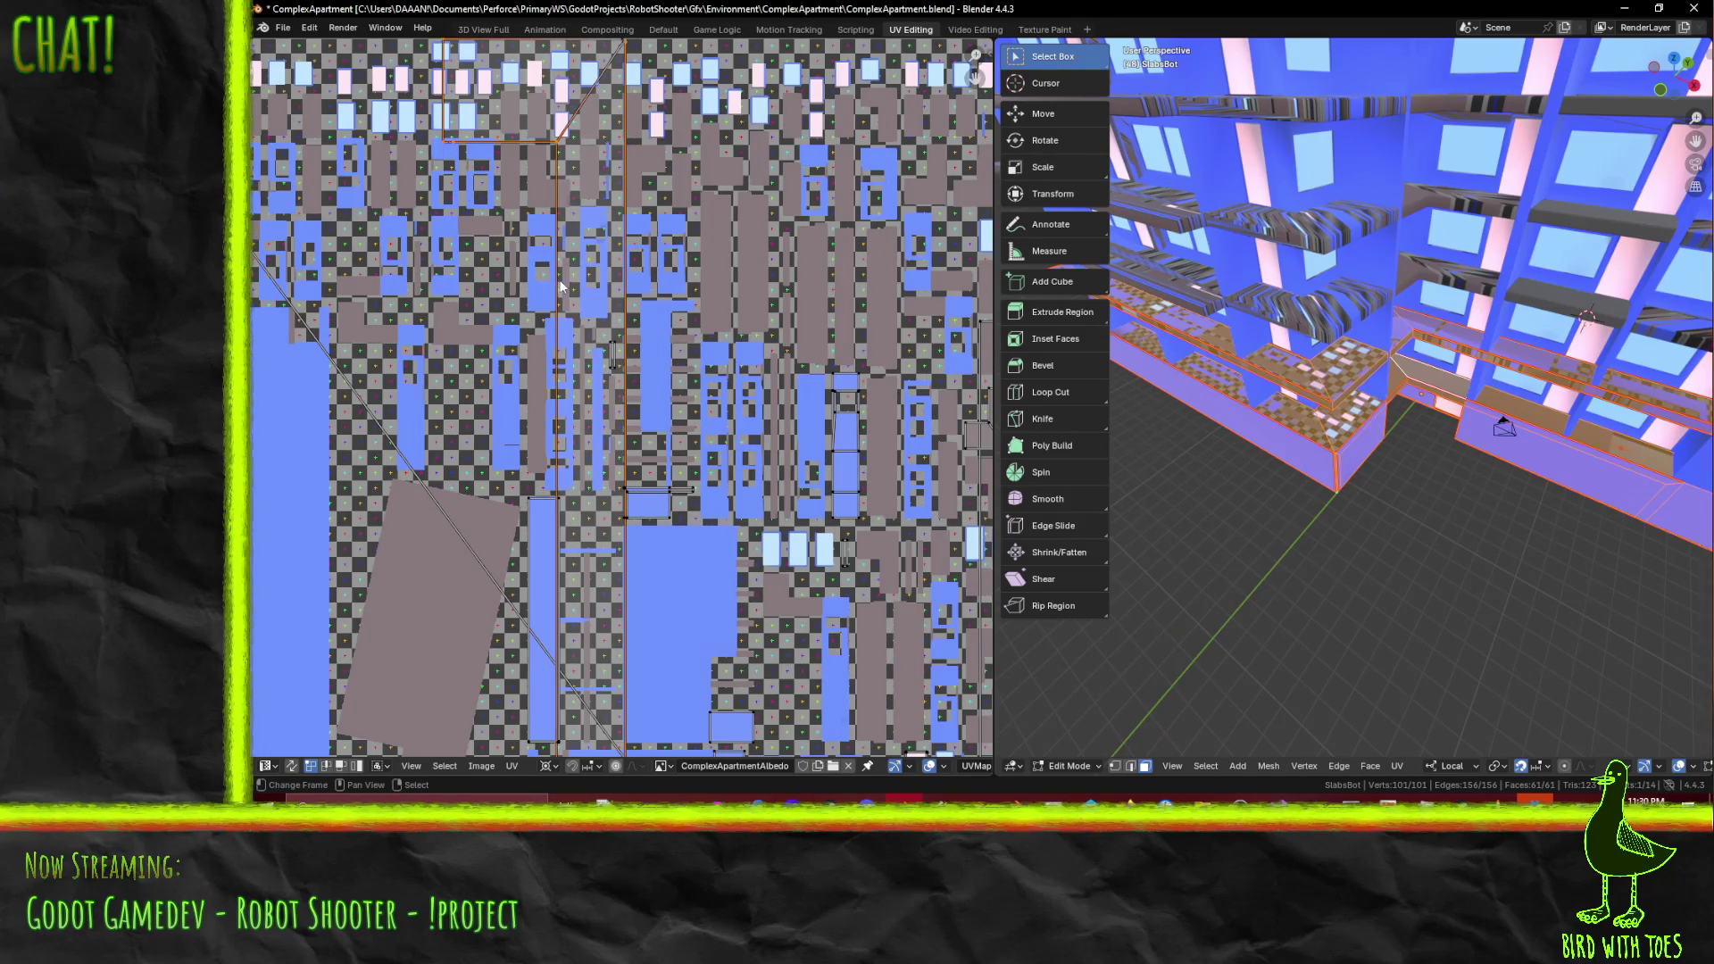
{"action": "scroll", "coordinate": [675, 481], "scroll_direction": "down", "scroll_amount": 3}
{"action": "middle_click_drag", "start_coordinate": [675, 481], "coordinate": [611, 396]}
{"action": "scroll", "coordinate": [562, 389], "scroll_direction": "up", "scroll_amount": 3}
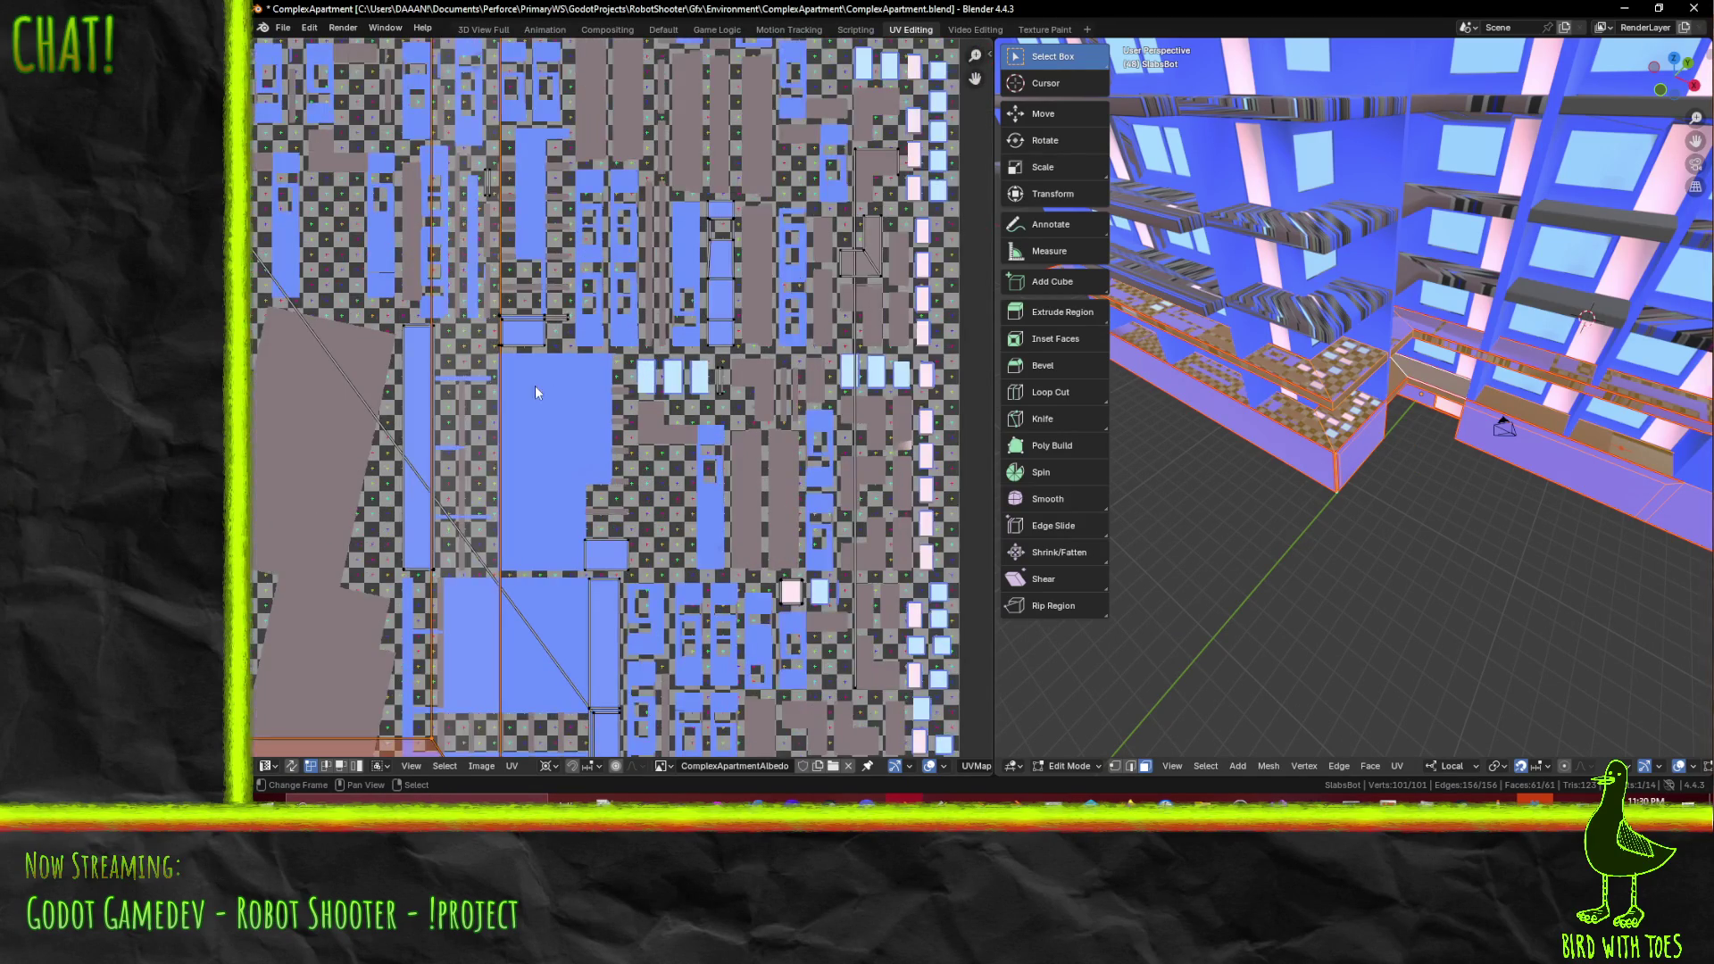
{"action": "middle_click_drag", "start_coordinate": [497, 361], "coordinate": [545, 387]}
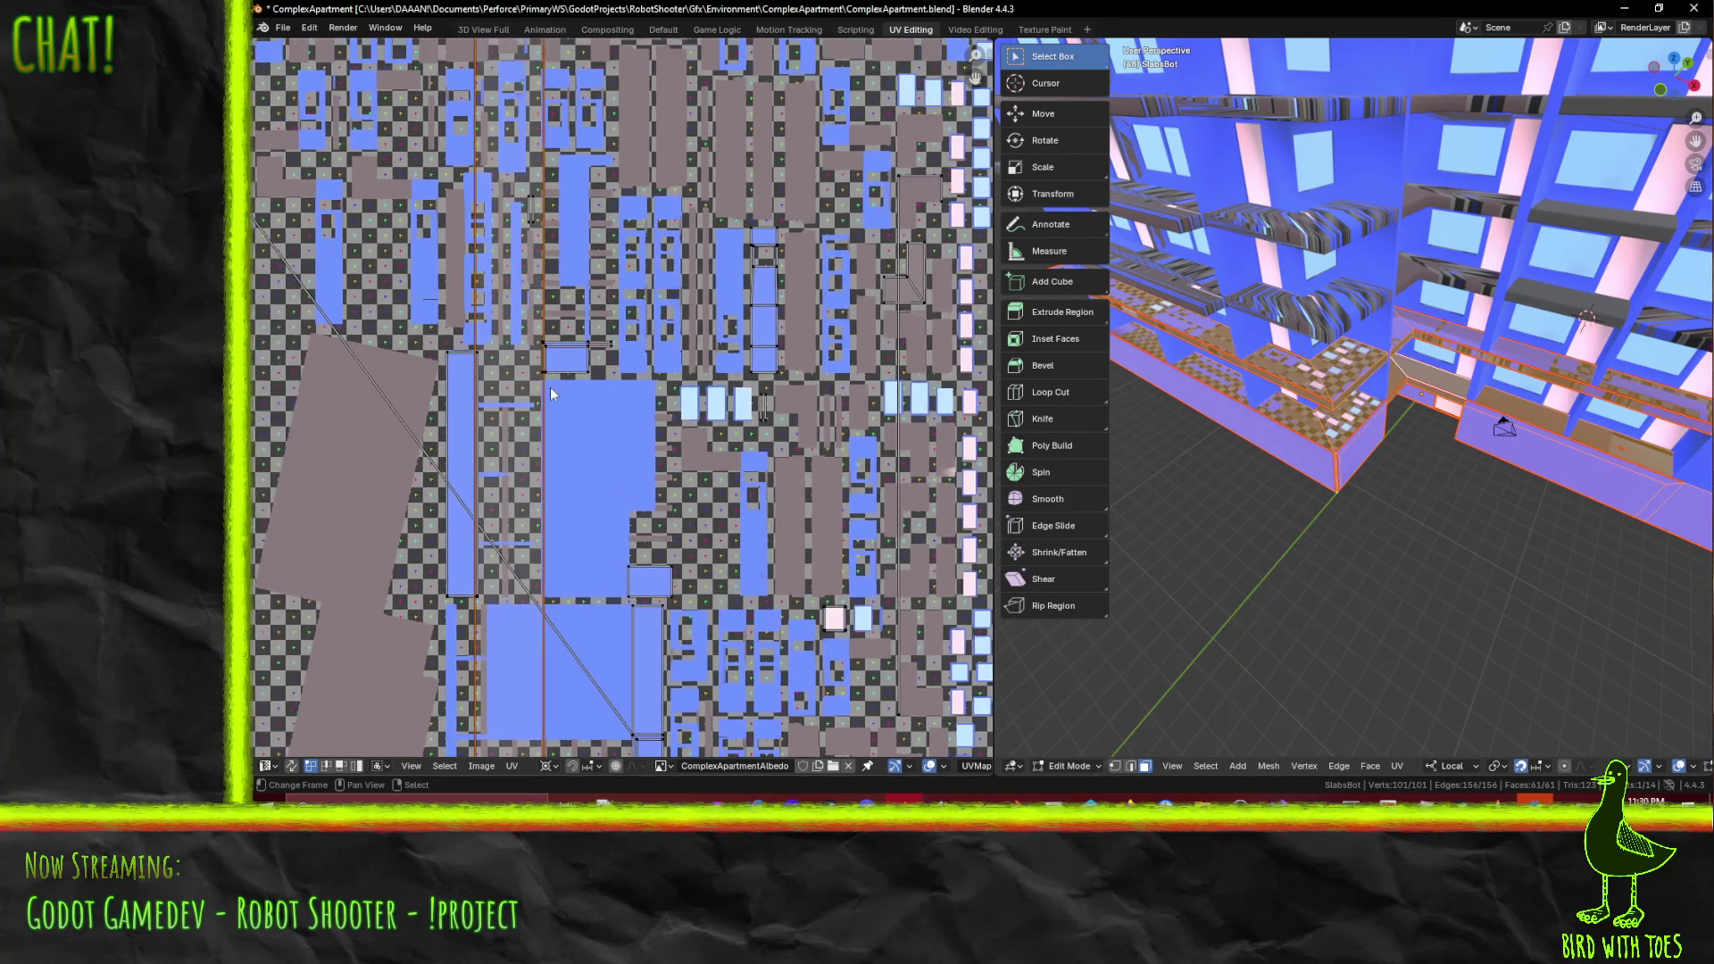
{"action": "scroll", "coordinate": [549, 387], "scroll_direction": "up", "scroll_amount": 4}
{"action": "scroll", "coordinate": [463, 376], "scroll_direction": "down", "scroll_amount": 4}
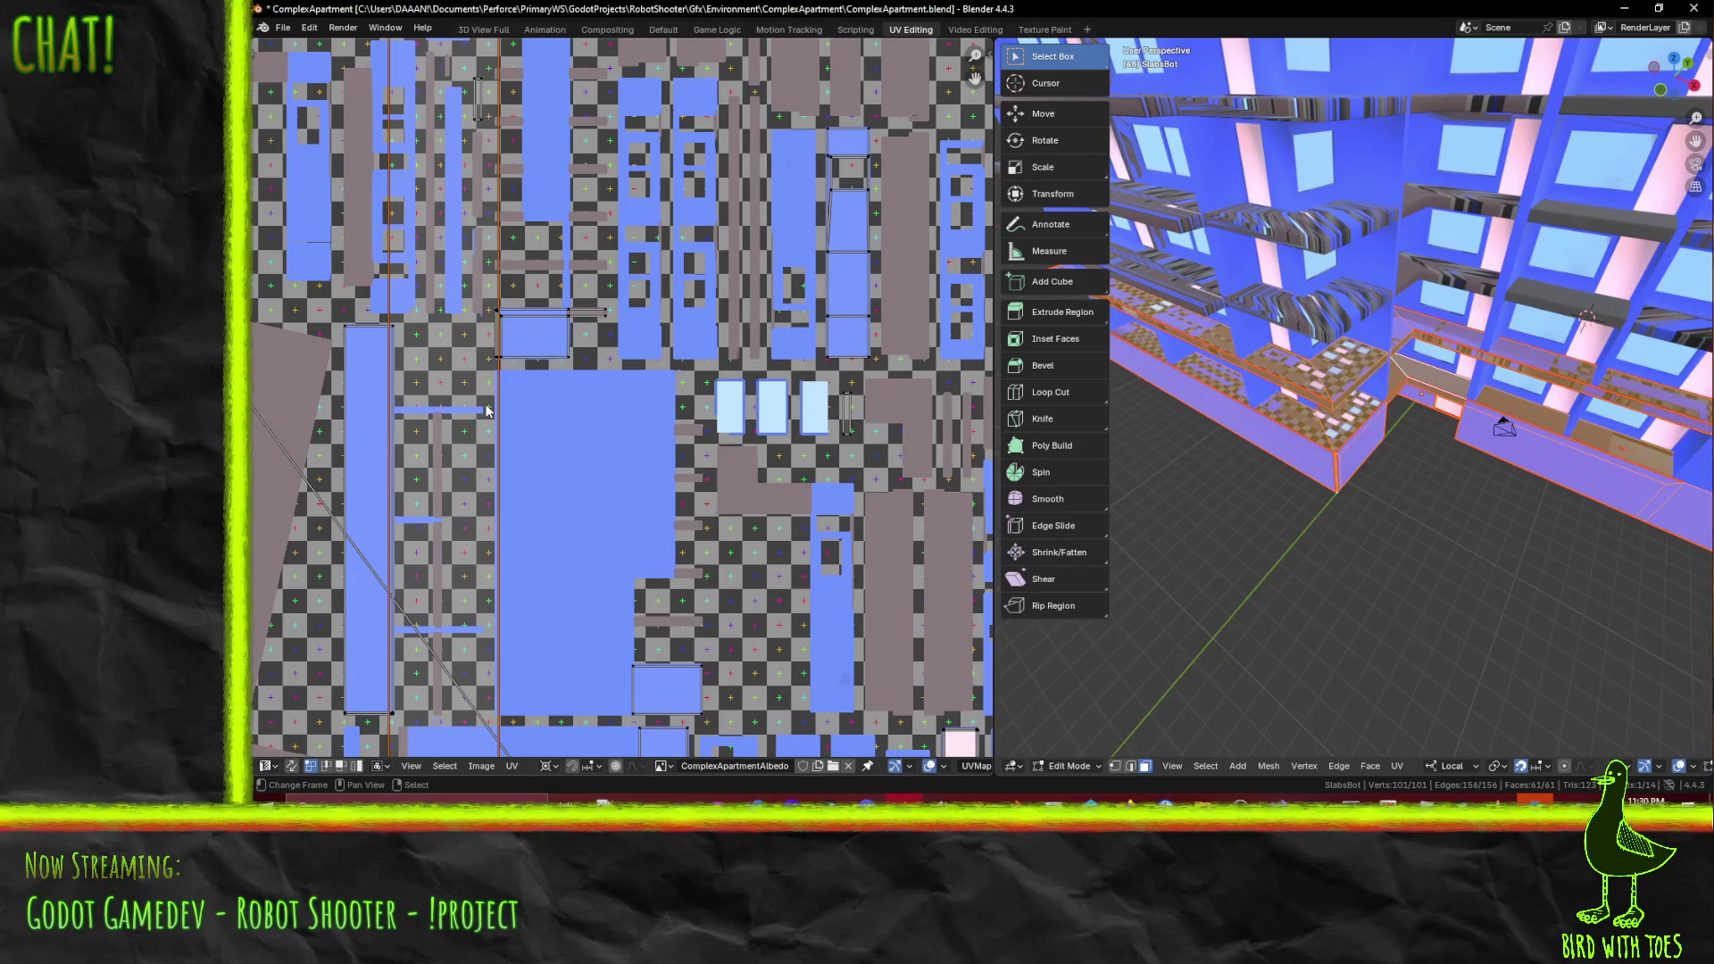
{"action": "scroll", "coordinate": [482, 411], "scroll_direction": "down", "scroll_amount": 3}
{"action": "scroll", "coordinate": [517, 538], "scroll_direction": "down", "scroll_amount": 2}
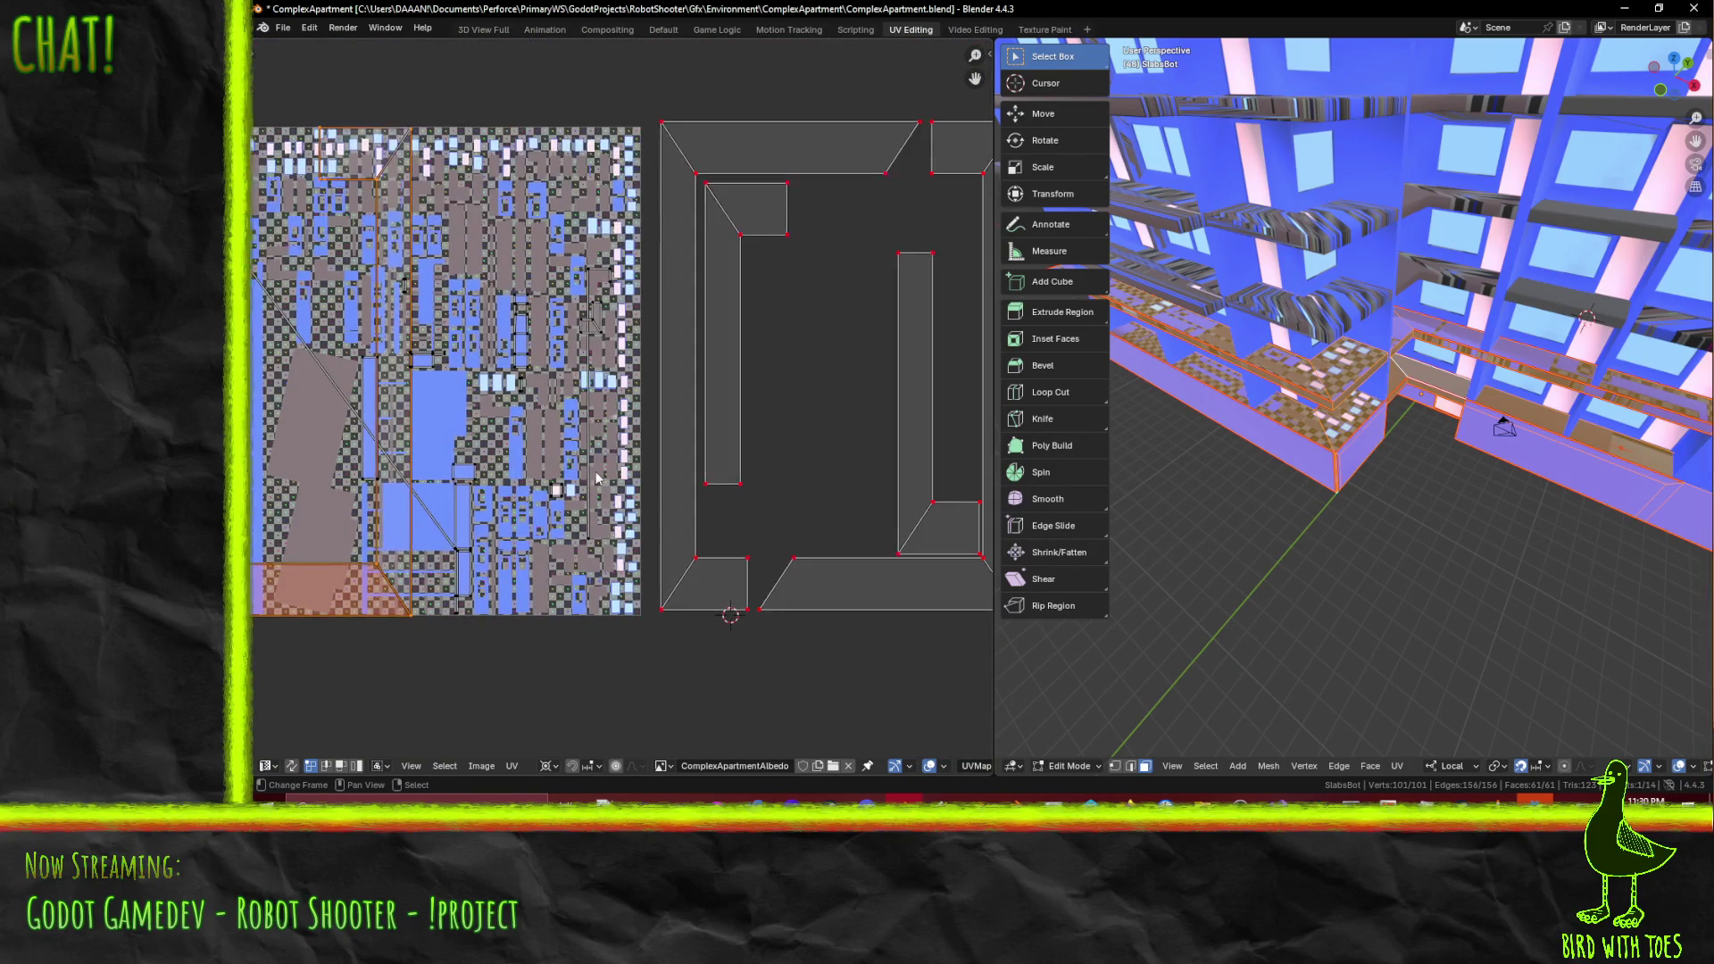
- Slide the selected frame island horizontally into place, redoing a cancelled first attempt
{"action": "key", "text": "g"}
{"action": "key", "text": "x"}
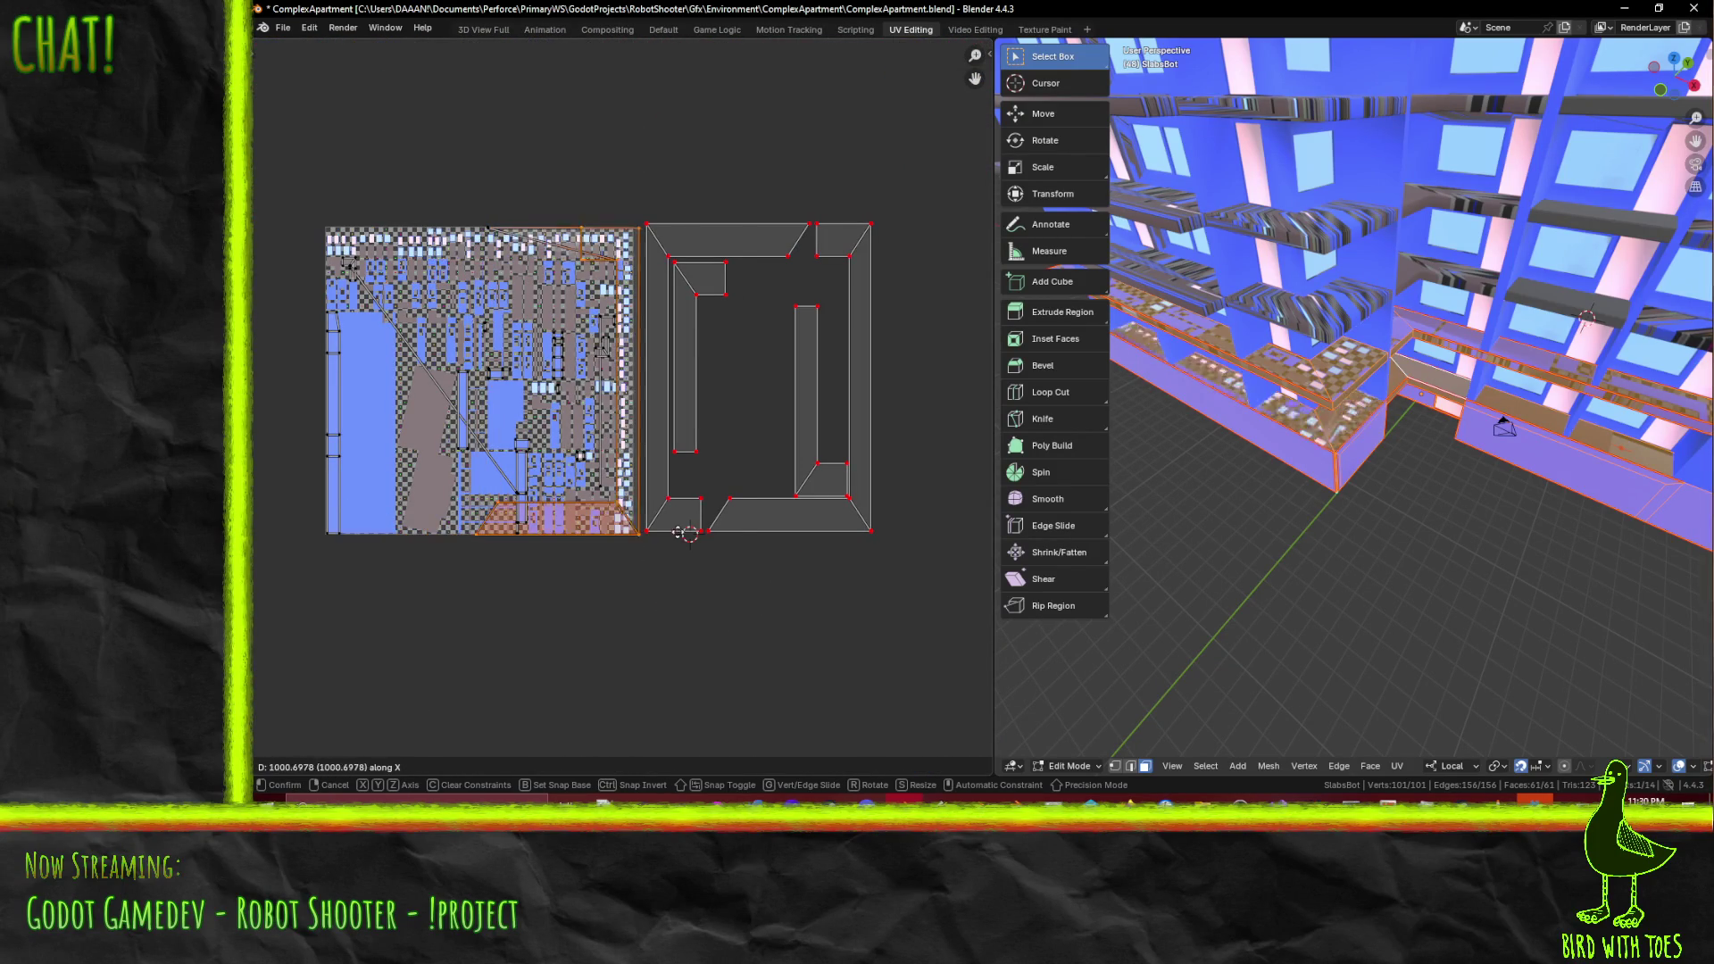
{"action": "right_click", "coordinate": [854, 530]}
{"action": "scroll", "coordinate": [535, 232], "scroll_direction": "up", "scroll_amount": 4}
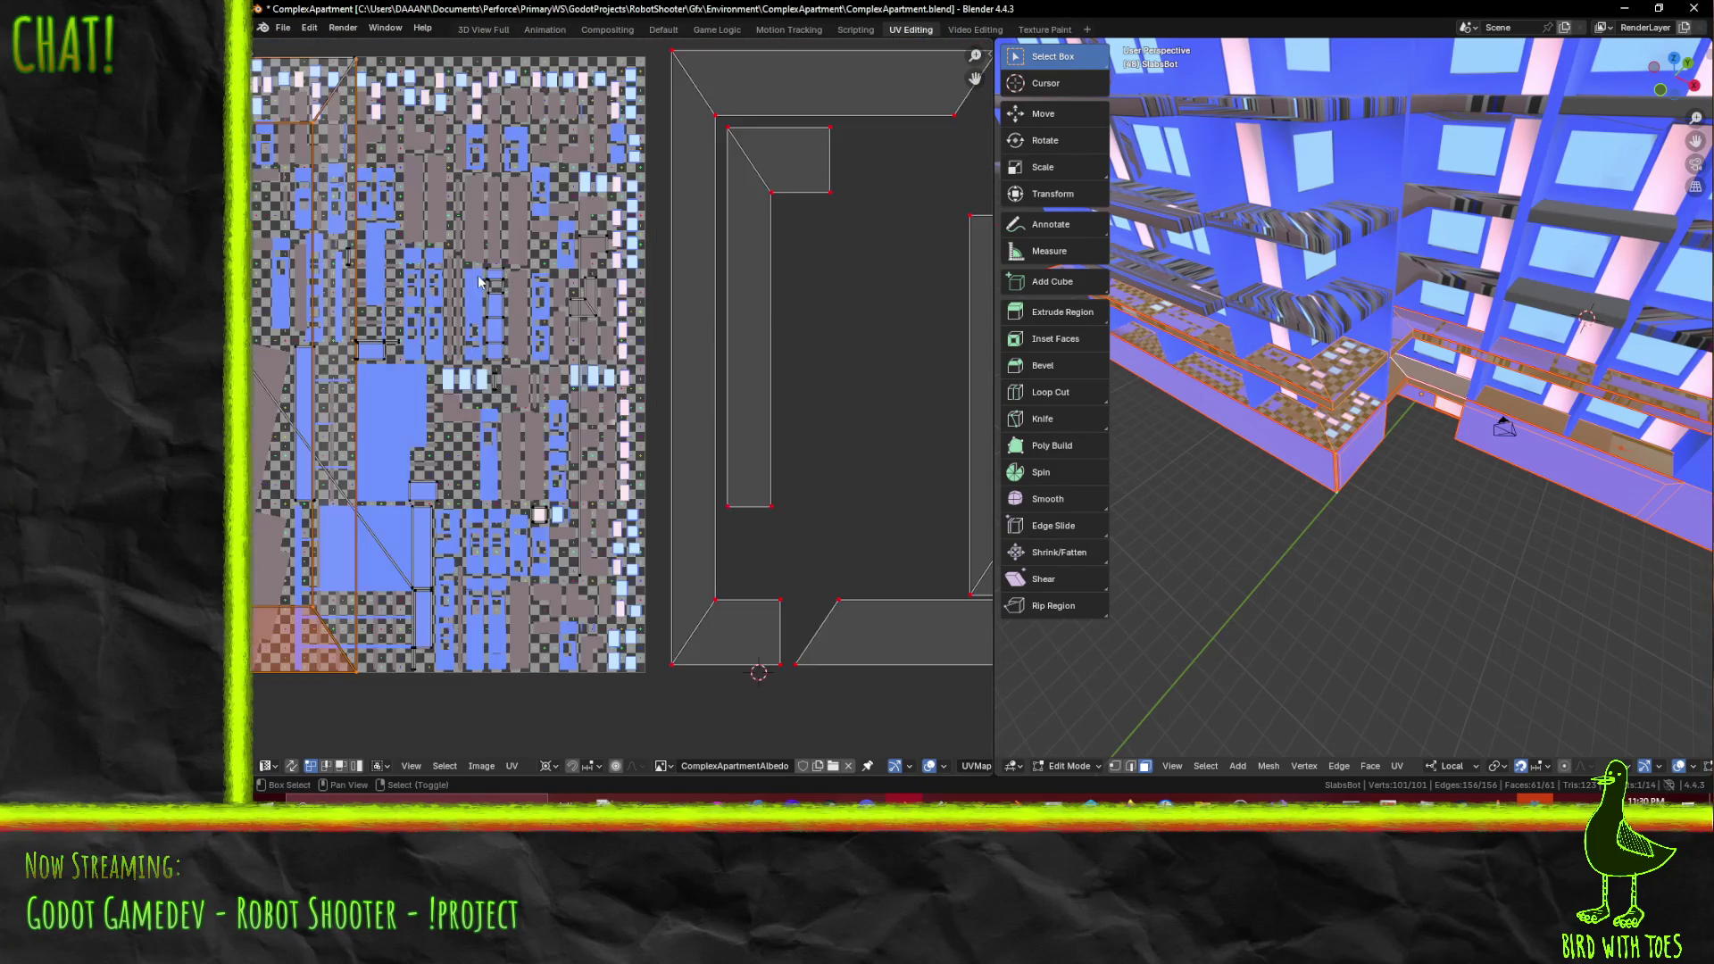
{"action": "scroll", "coordinate": [564, 223], "scroll_direction": "down", "scroll_amount": 5}
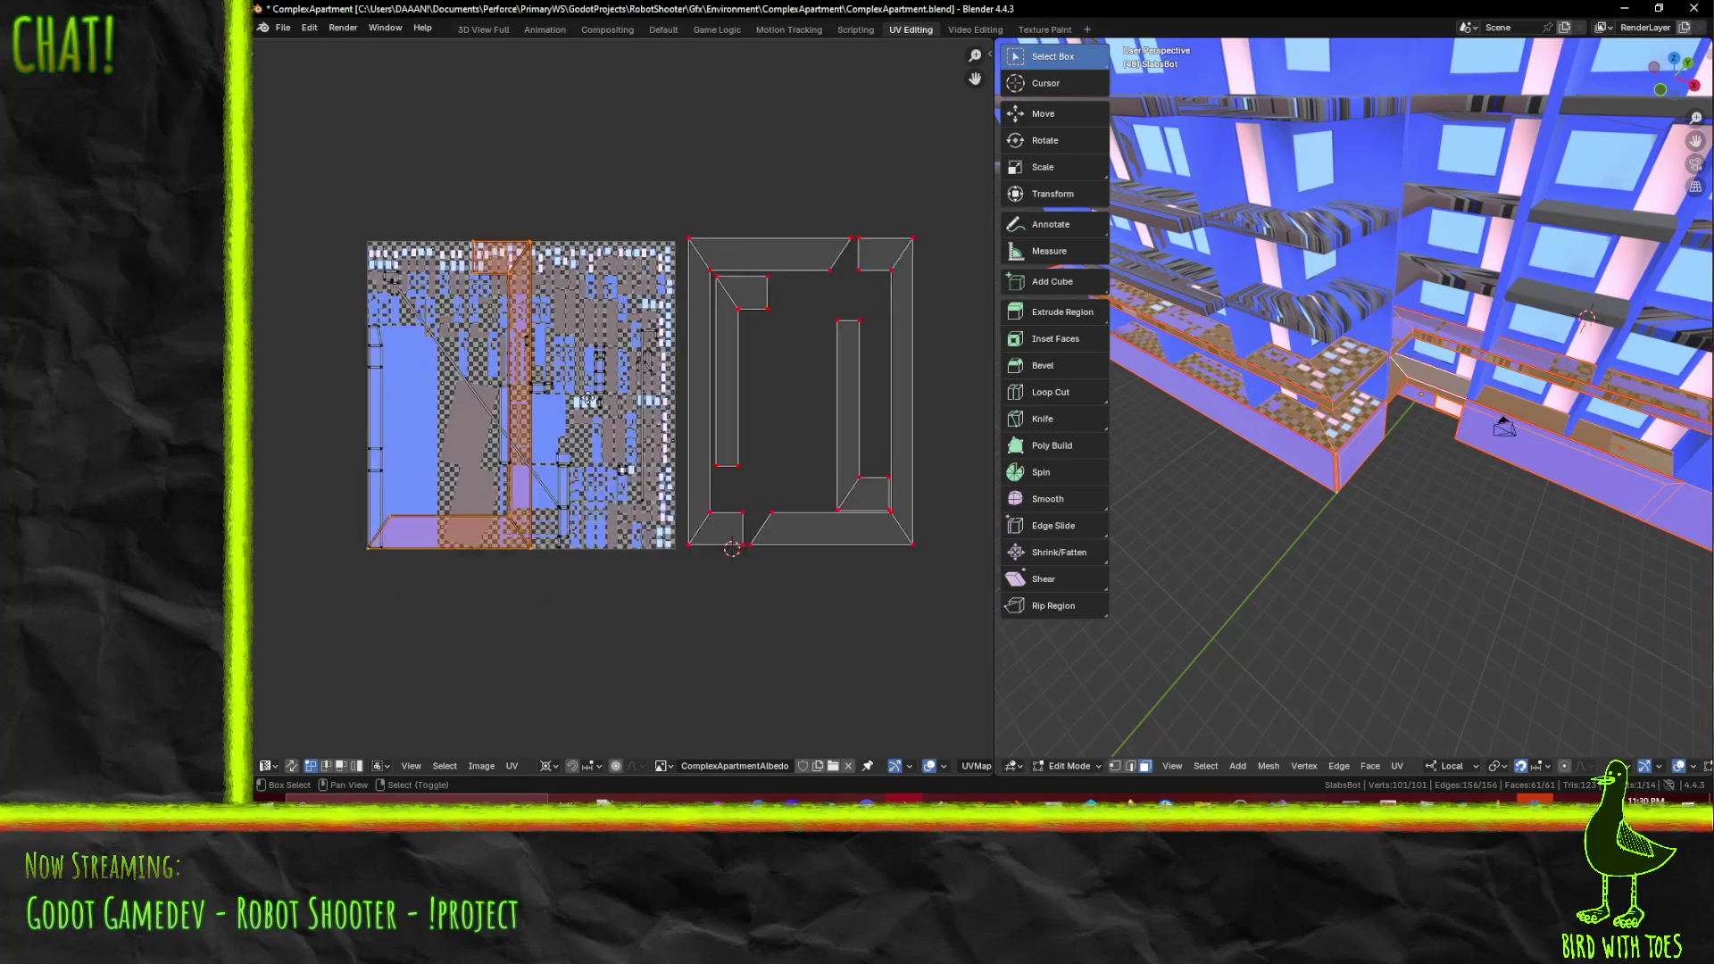
{"action": "key", "text": "g"}
{"action": "key", "text": "x"}
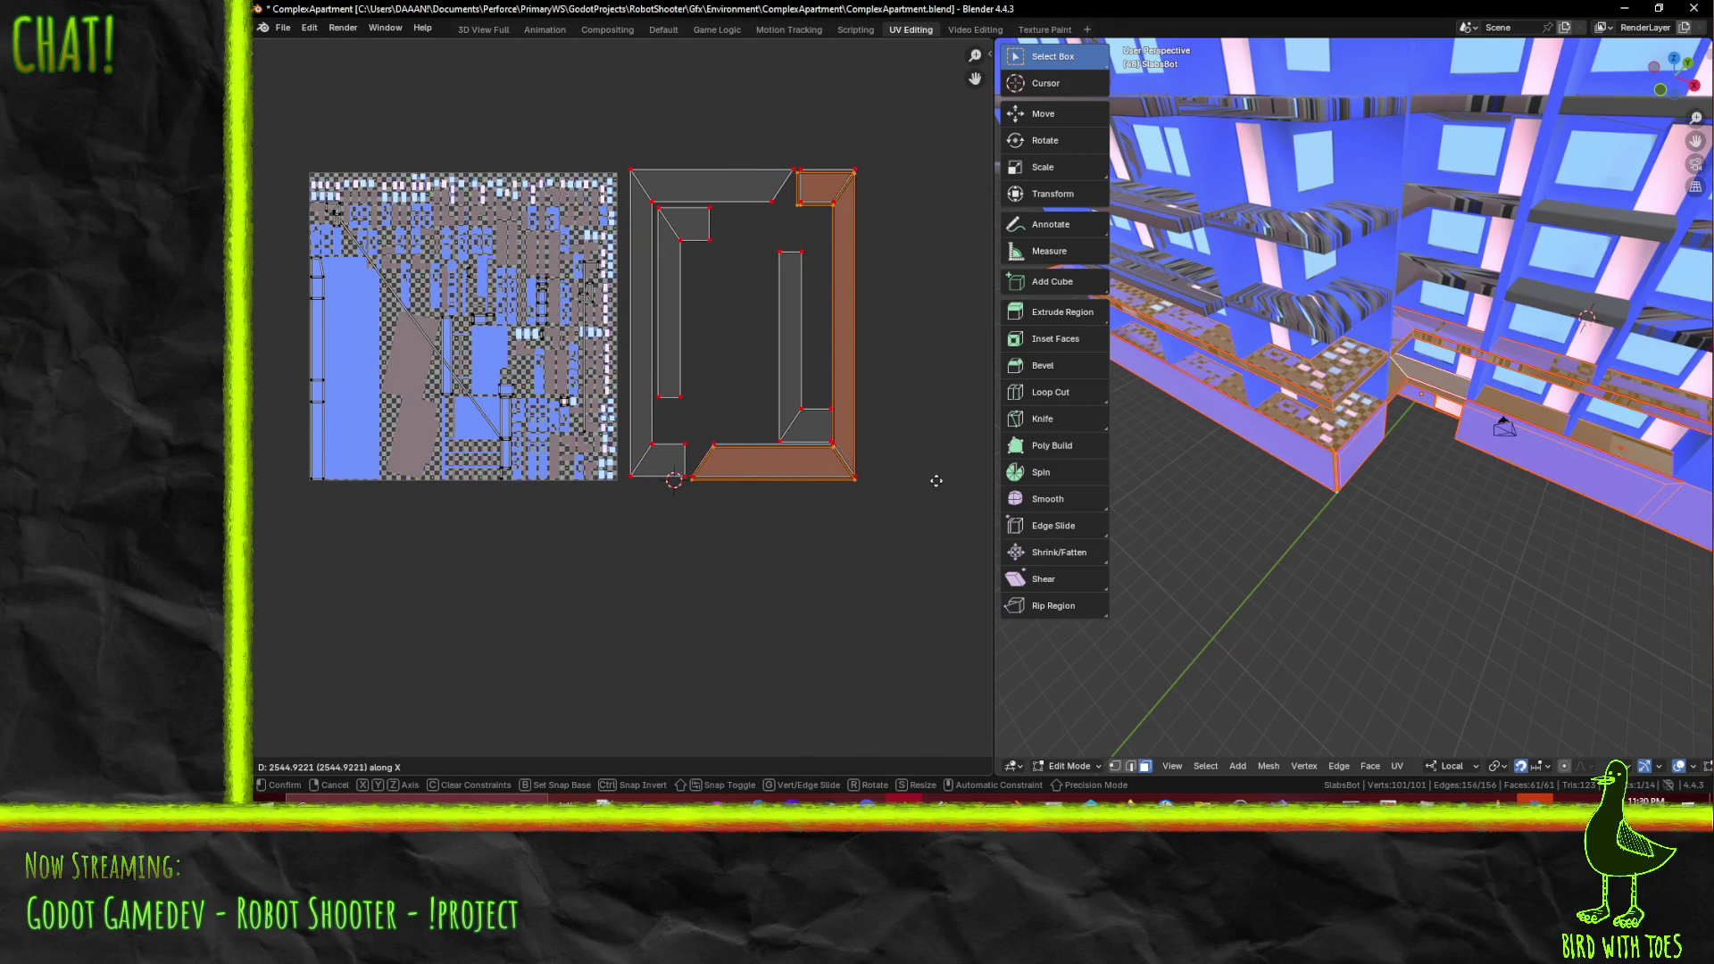
{"action": "left_click", "coordinate": [936, 480]}
- Zoom in on the L-shaped corner and nudge the side strip slightly along X
{"action": "scroll", "coordinate": [738, 448], "scroll_direction": "down", "scroll_amount": 2}
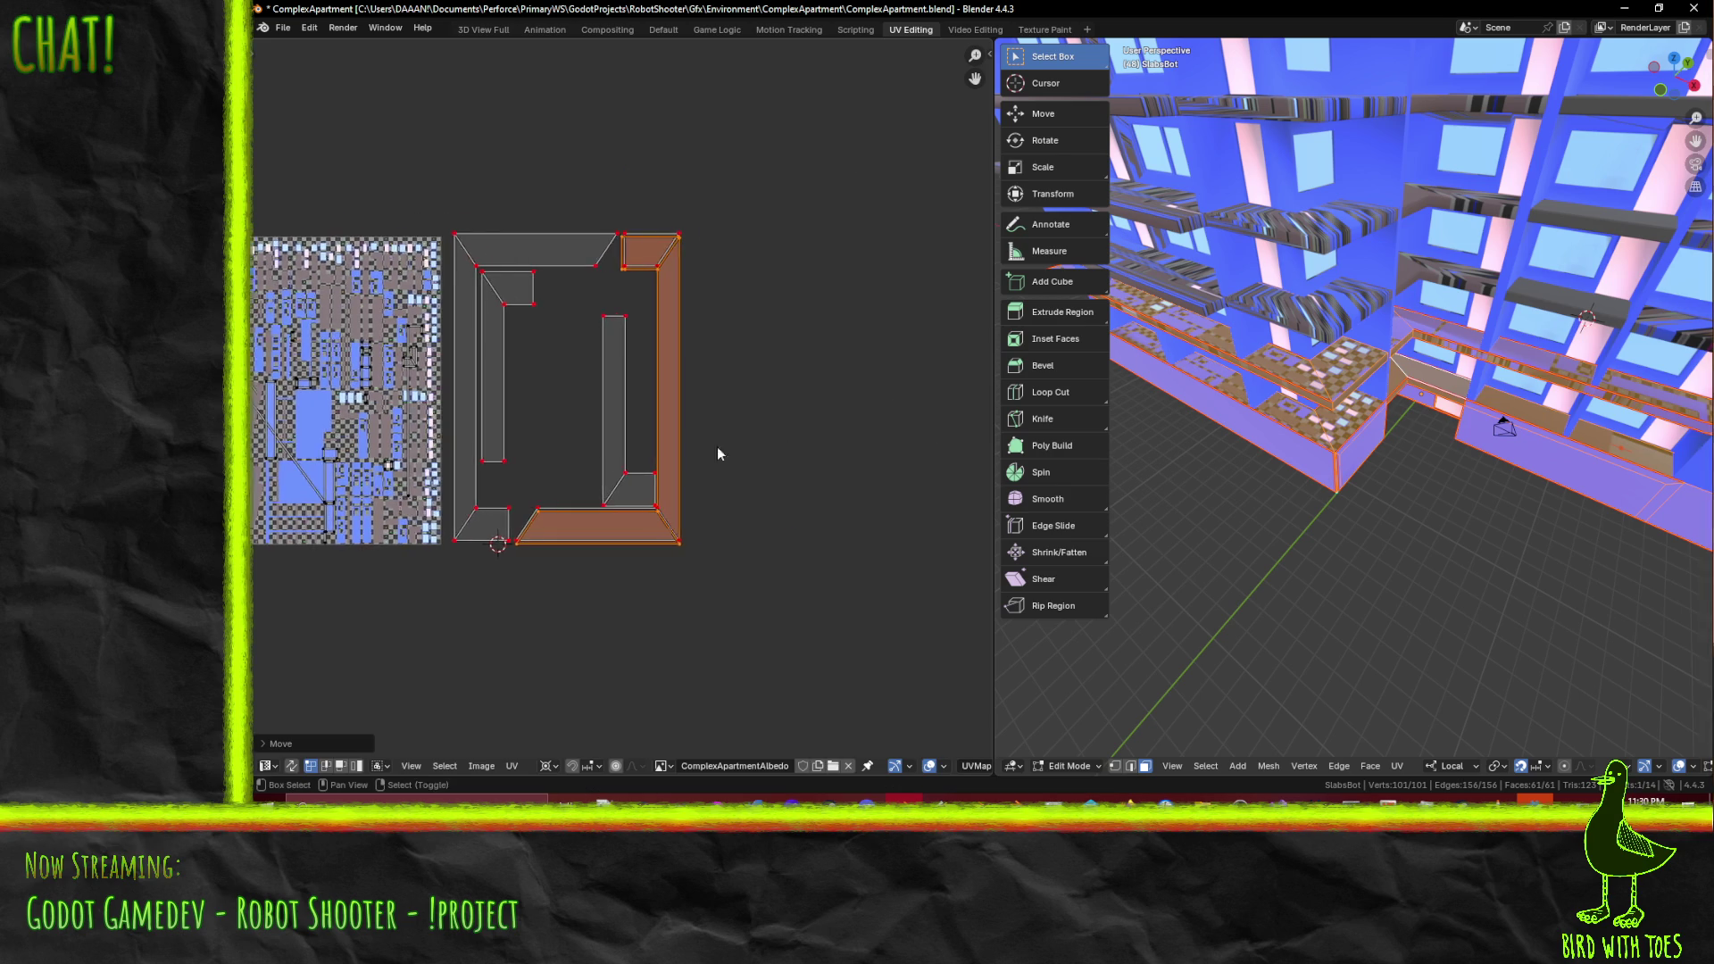
{"action": "scroll", "coordinate": [698, 441], "scroll_direction": "up", "scroll_amount": 7}
{"action": "middle_click_drag", "start_coordinate": [705, 473], "coordinate": [739, 543]}
{"action": "scroll", "coordinate": [751, 447], "scroll_direction": "up", "scroll_amount": 3}
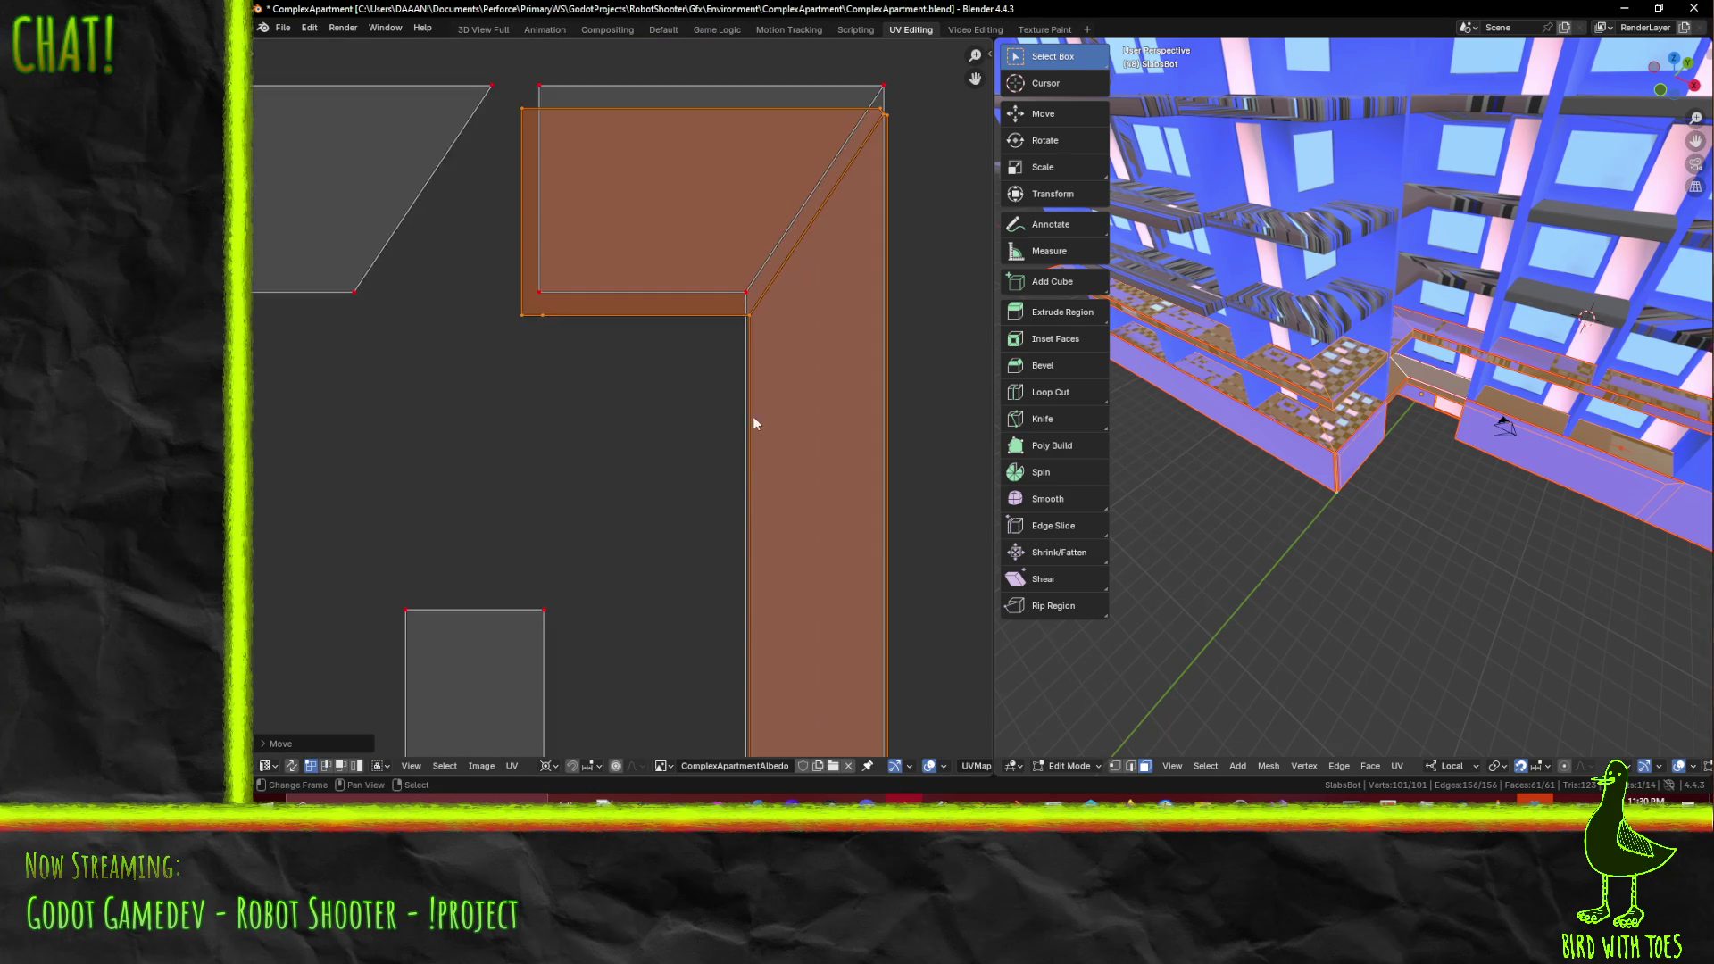
{"action": "middle_click_drag", "start_coordinate": [752, 447], "coordinate": [711, 498]}
{"action": "scroll", "coordinate": [750, 487], "scroll_direction": "up", "scroll_amount": 1}
{"action": "key", "text": "g"}
{"action": "key", "text": "x"}
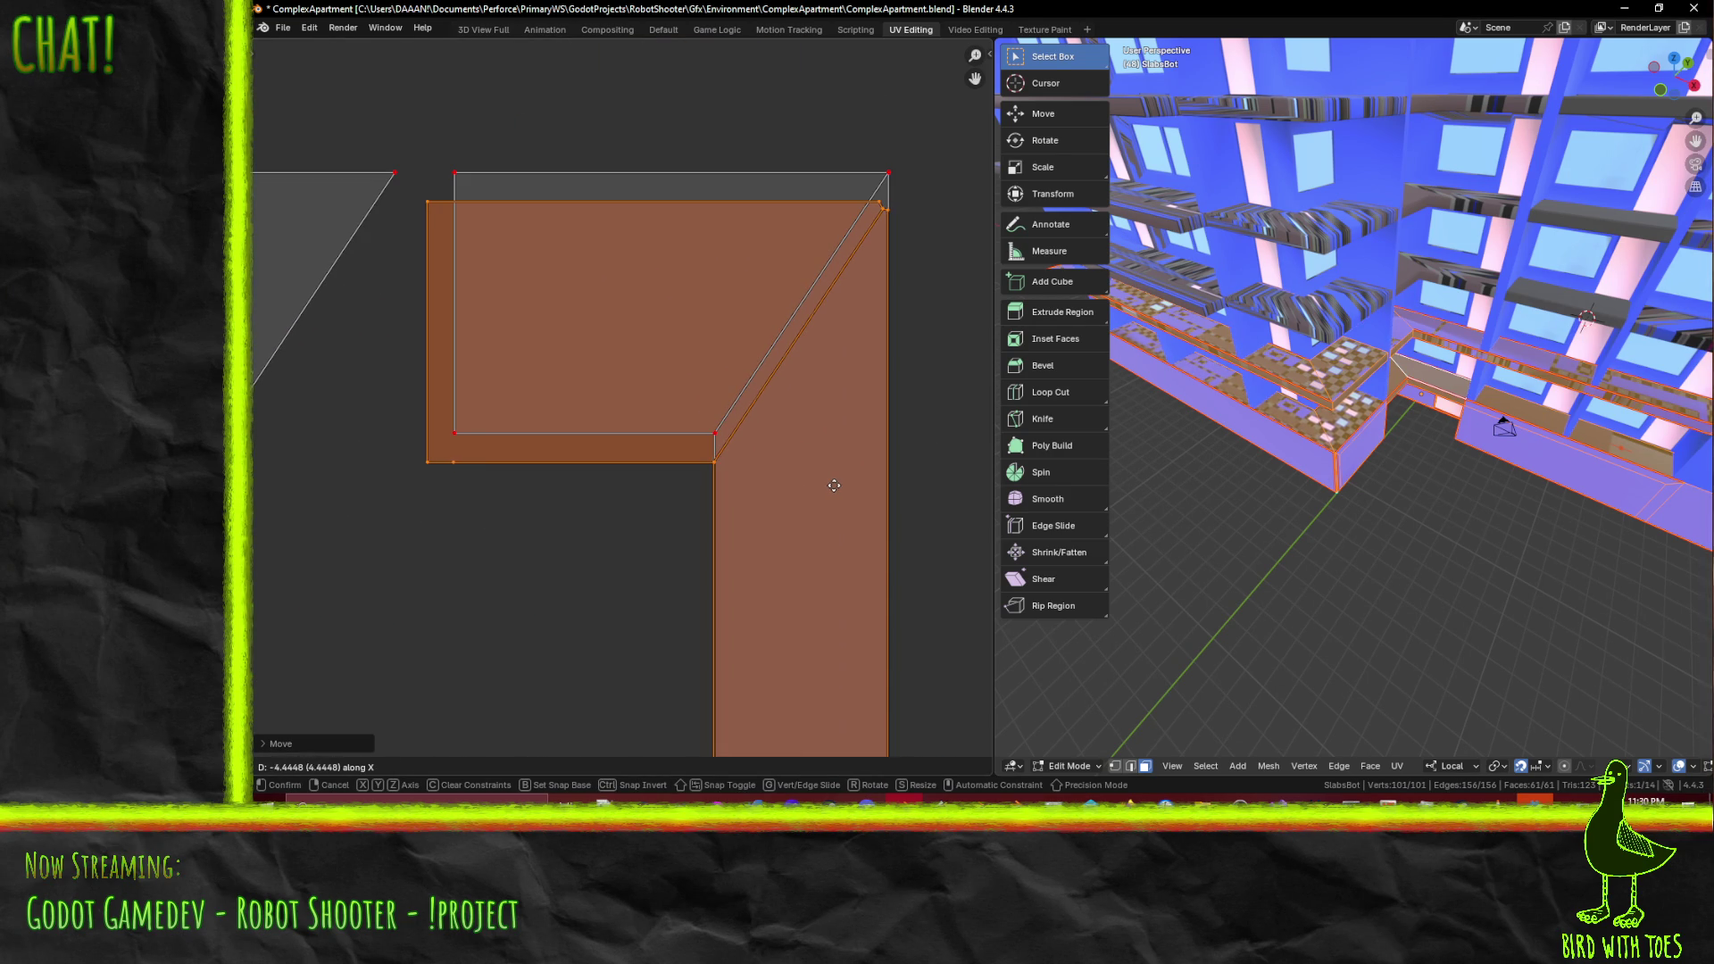
{"action": "left_click", "coordinate": [833, 485]}
- Clear the selection and box-select the bottom edges of the frame
{"action": "scroll", "coordinate": [726, 506], "scroll_direction": "down", "scroll_amount": 3}
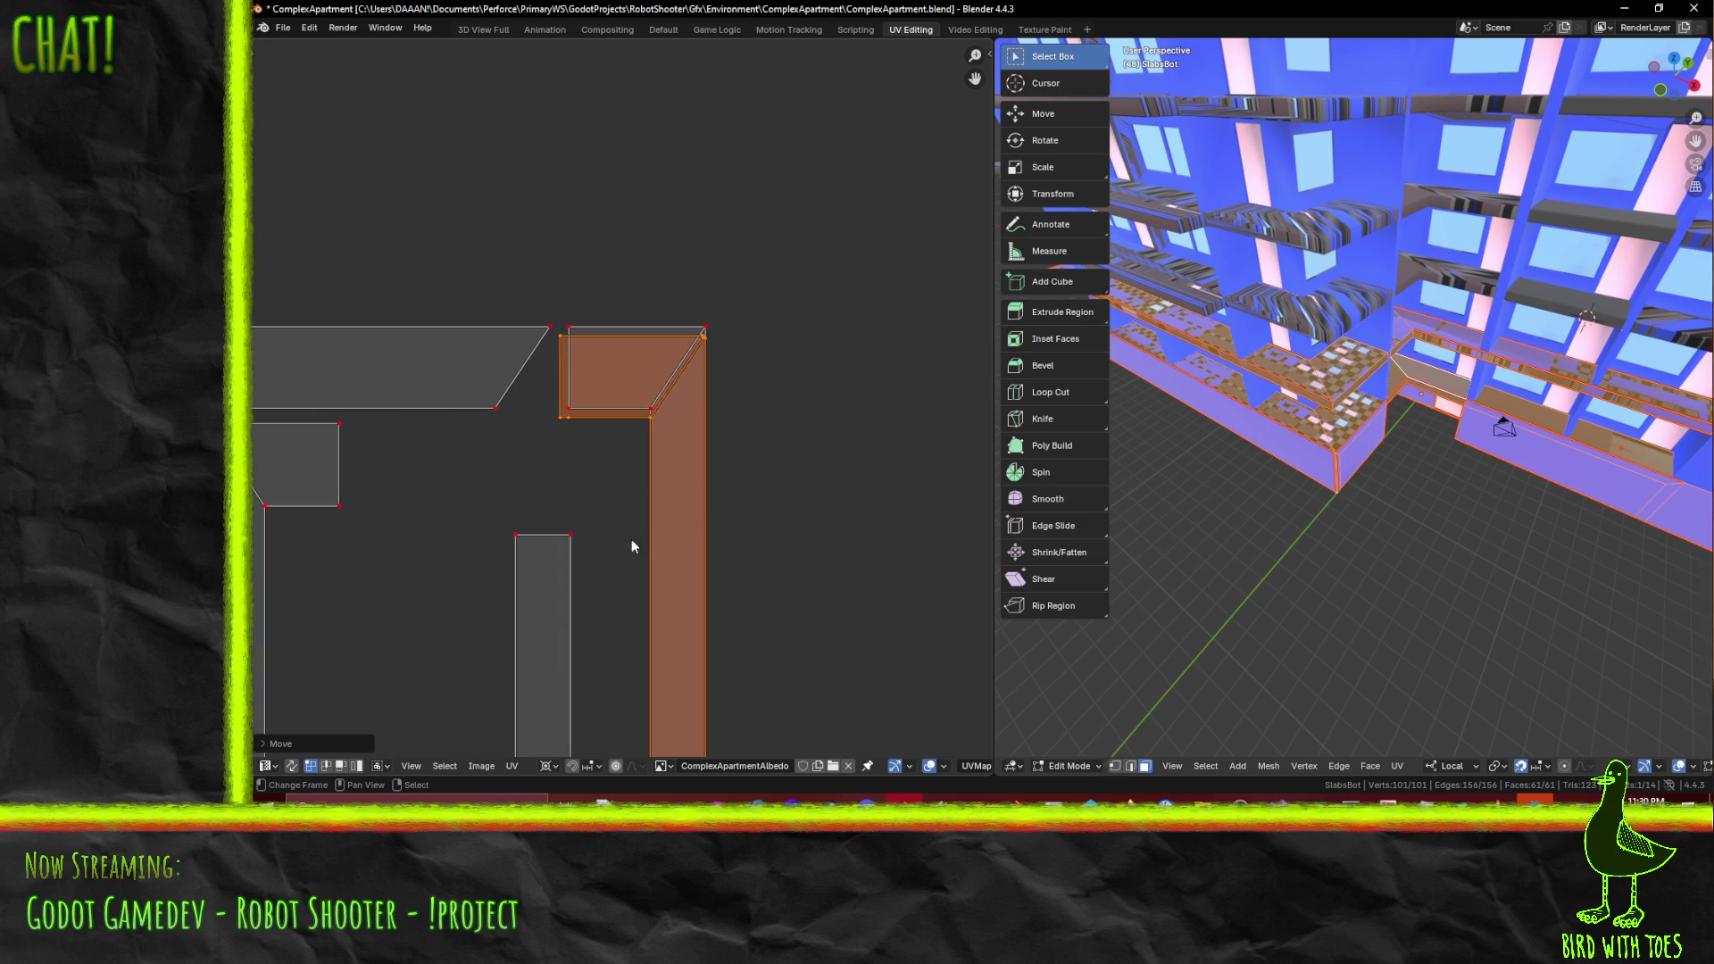
{"action": "middle_click_drag", "start_coordinate": [651, 541], "coordinate": [603, 191]}
{"action": "scroll", "coordinate": [662, 309], "scroll_direction": "up", "scroll_amount": 2}
{"action": "scroll", "coordinate": [616, 375], "scroll_direction": "up", "scroll_amount": 2}
{"action": "scroll", "coordinate": [574, 425], "scroll_direction": "down", "scroll_amount": 1}
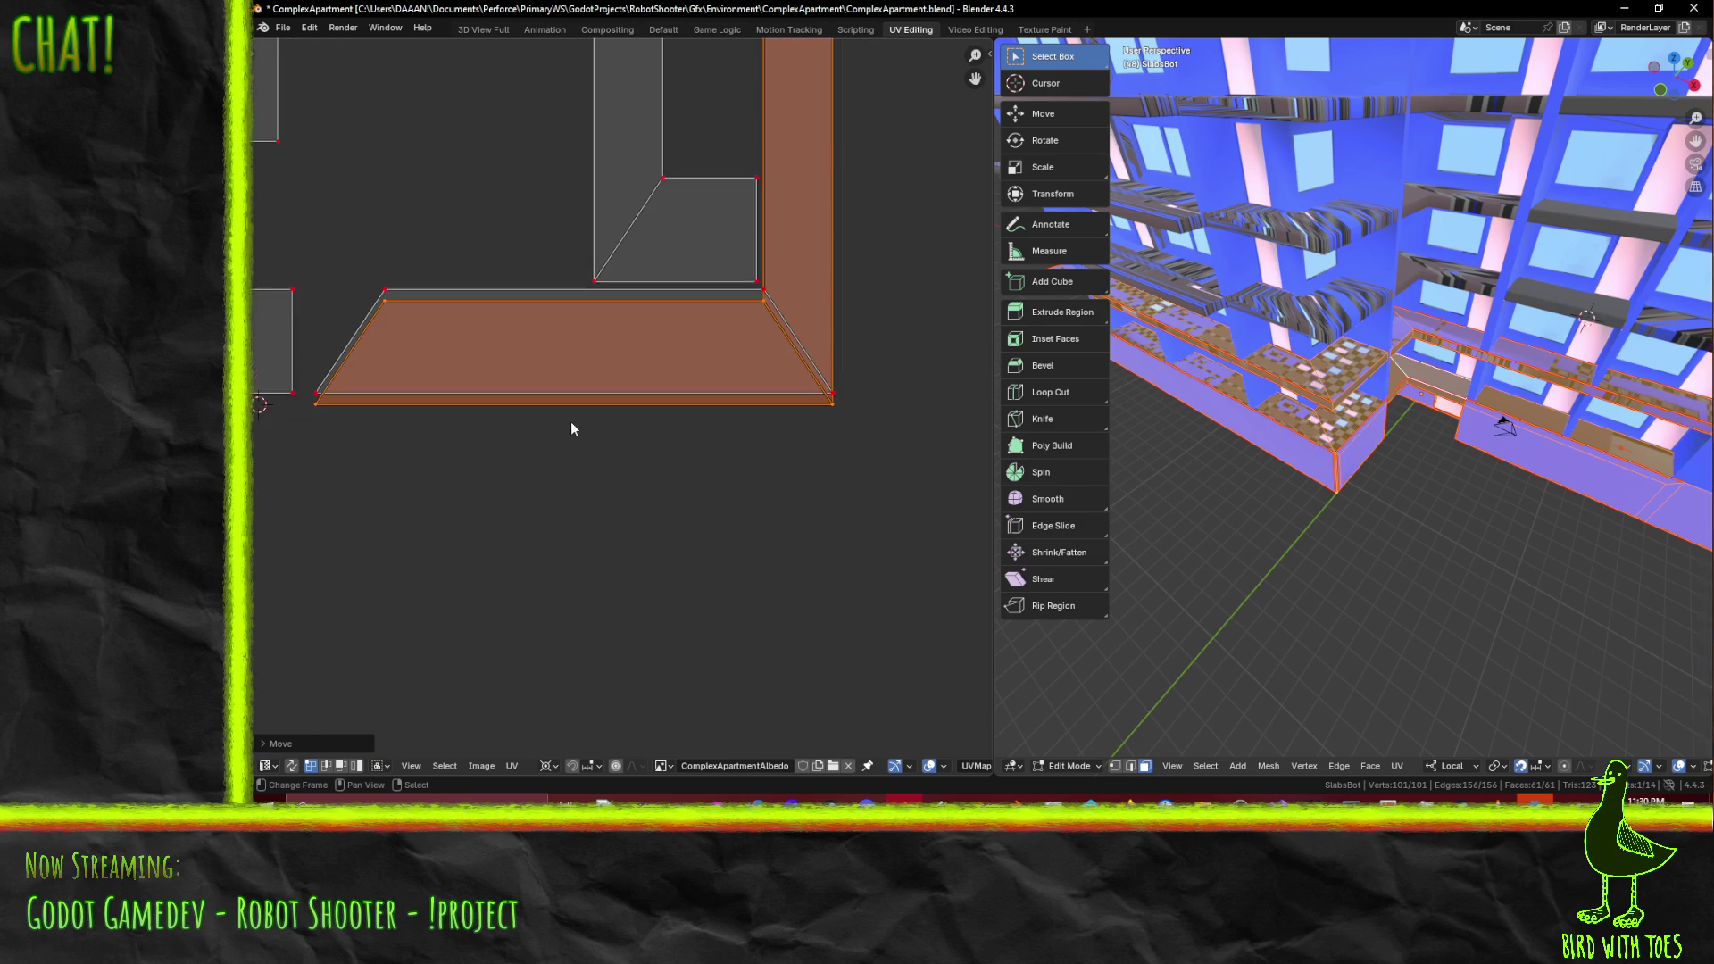
{"action": "left_click", "coordinate": [562, 421]}
{"action": "key", "text": "b"}
{"action": "left_click_drag", "start_coordinate": [306, 401], "coordinate": [860, 471]}
{"action": "key", "text": "b"}
{"action": "left_click_drag", "start_coordinate": [306, 401], "coordinate": [881, 474]}
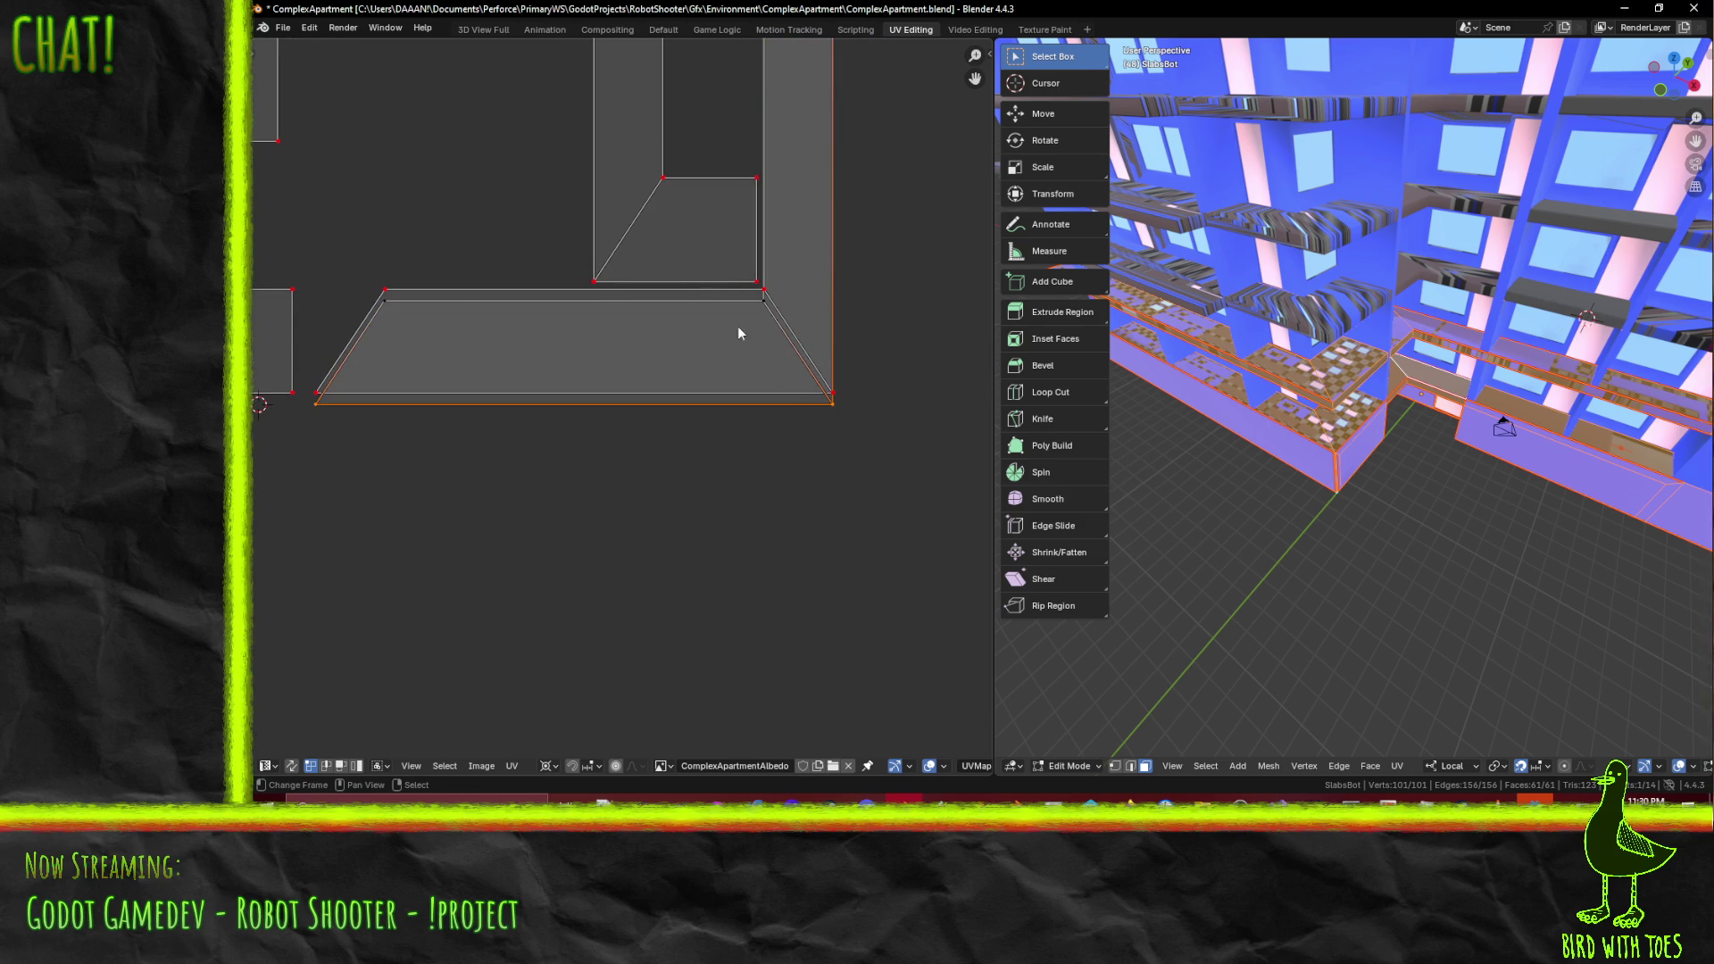
- Shift the frame's lower face up along the Y axis
{"action": "left_click", "coordinate": [392, 307]}
{"action": "mouse_move", "coordinate": [443, 364]}
{"action": "middle_mouse_down", "text": "ctrl"}
{"action": "mouse_move", "coordinate": [719, 462]}
{"action": "mouse_move", "coordinate": [794, 468]}
{"action": "mouse_move", "coordinate": [602, 543]}
{"action": "middle_mouse_up", "text": "ctrl"}
{"action": "key", "text": "g"}
{"action": "key", "text": "y"}
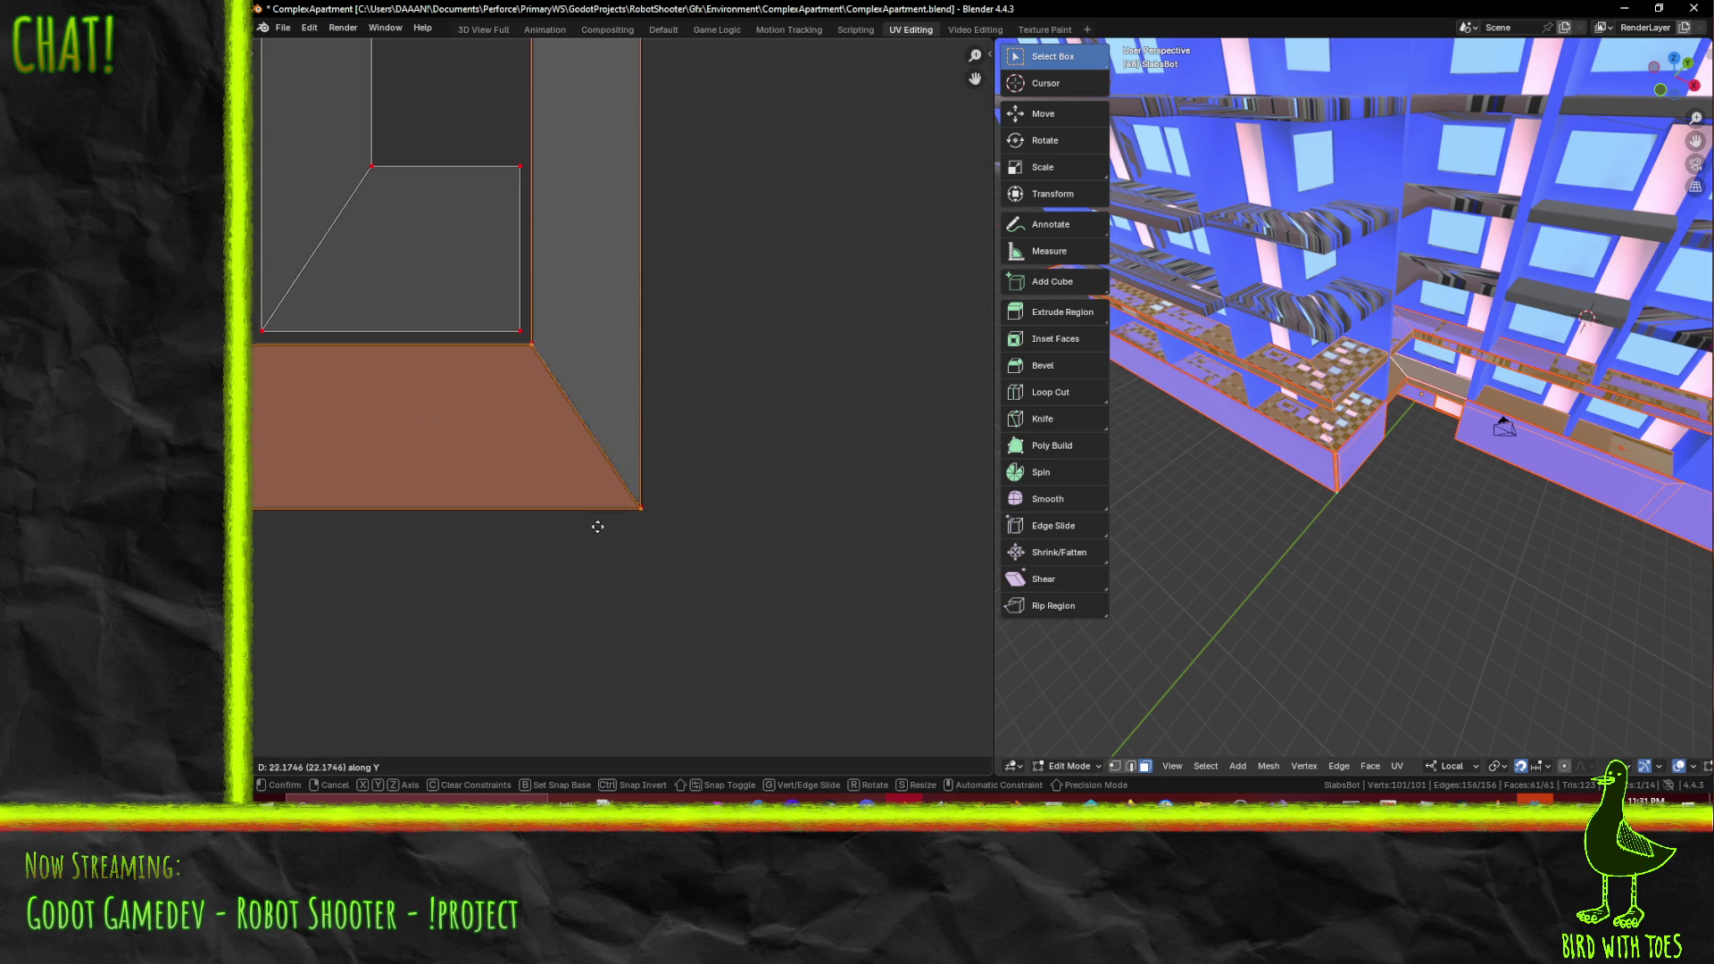
{"action": "left_click", "coordinate": [593, 521]}
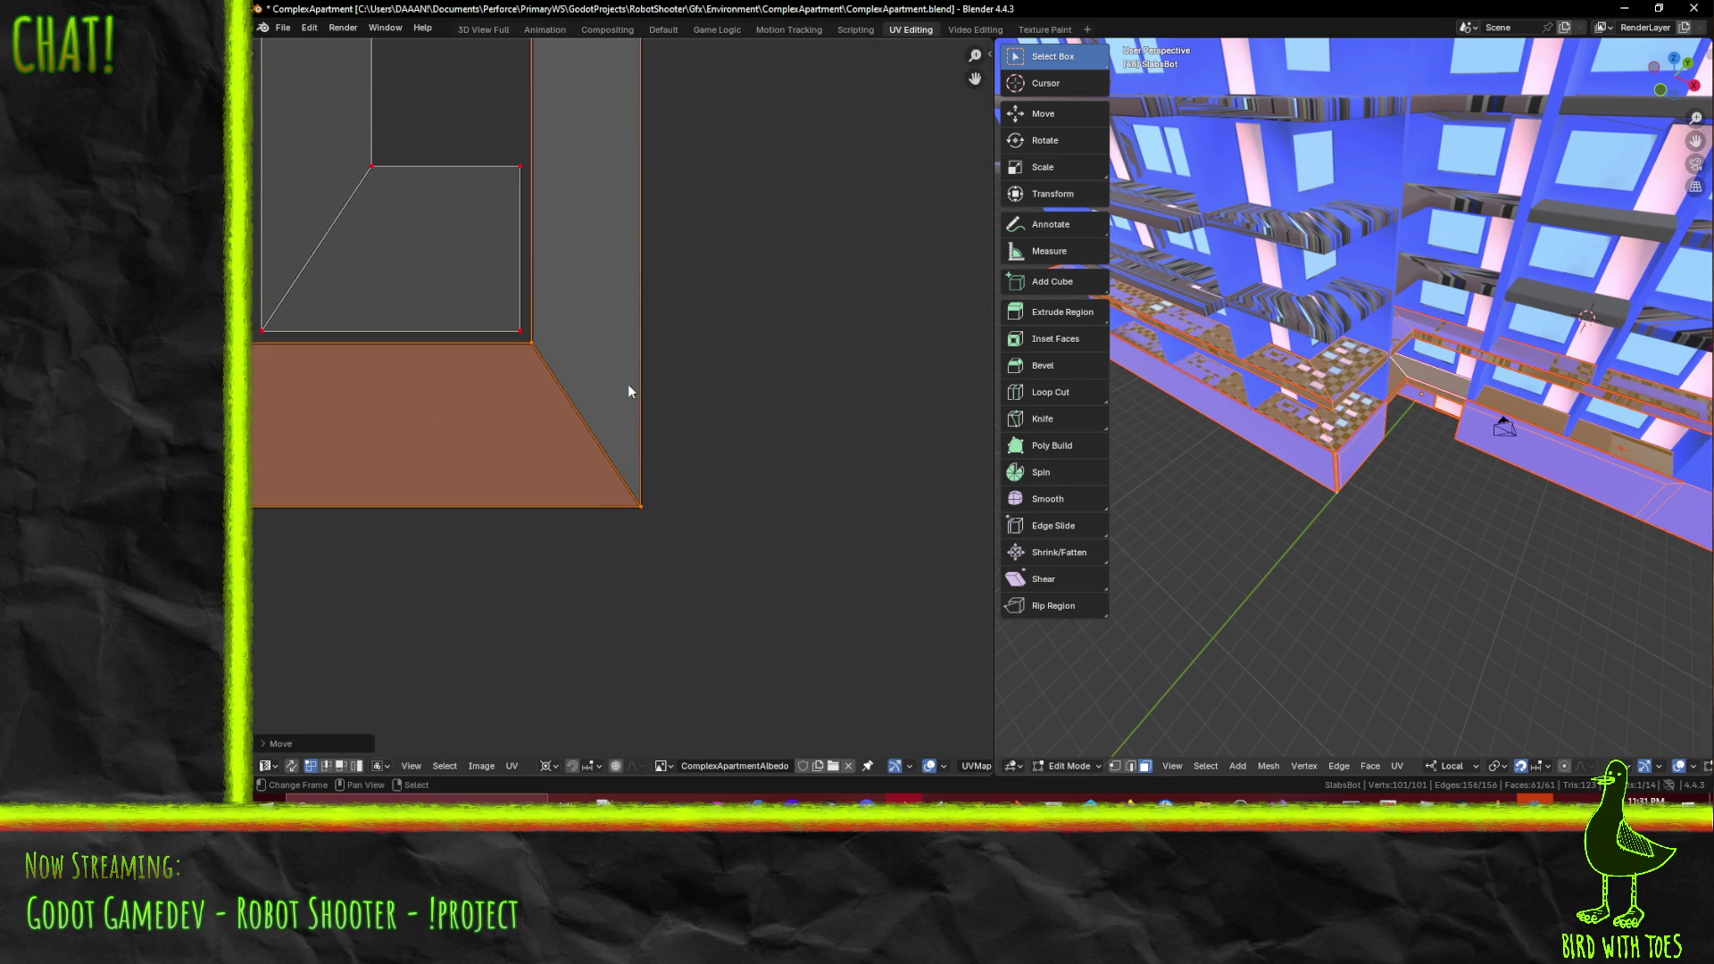
- Move the column piece and corner face vertically to line up with the frame
{"action": "scroll", "coordinate": [629, 384], "scroll_direction": "down", "scroll_amount": 5}
{"action": "middle_click_drag", "start_coordinate": [629, 324], "coordinate": [612, 512]}
{"action": "scroll", "coordinate": [611, 508], "scroll_direction": "up", "scroll_amount": 5}
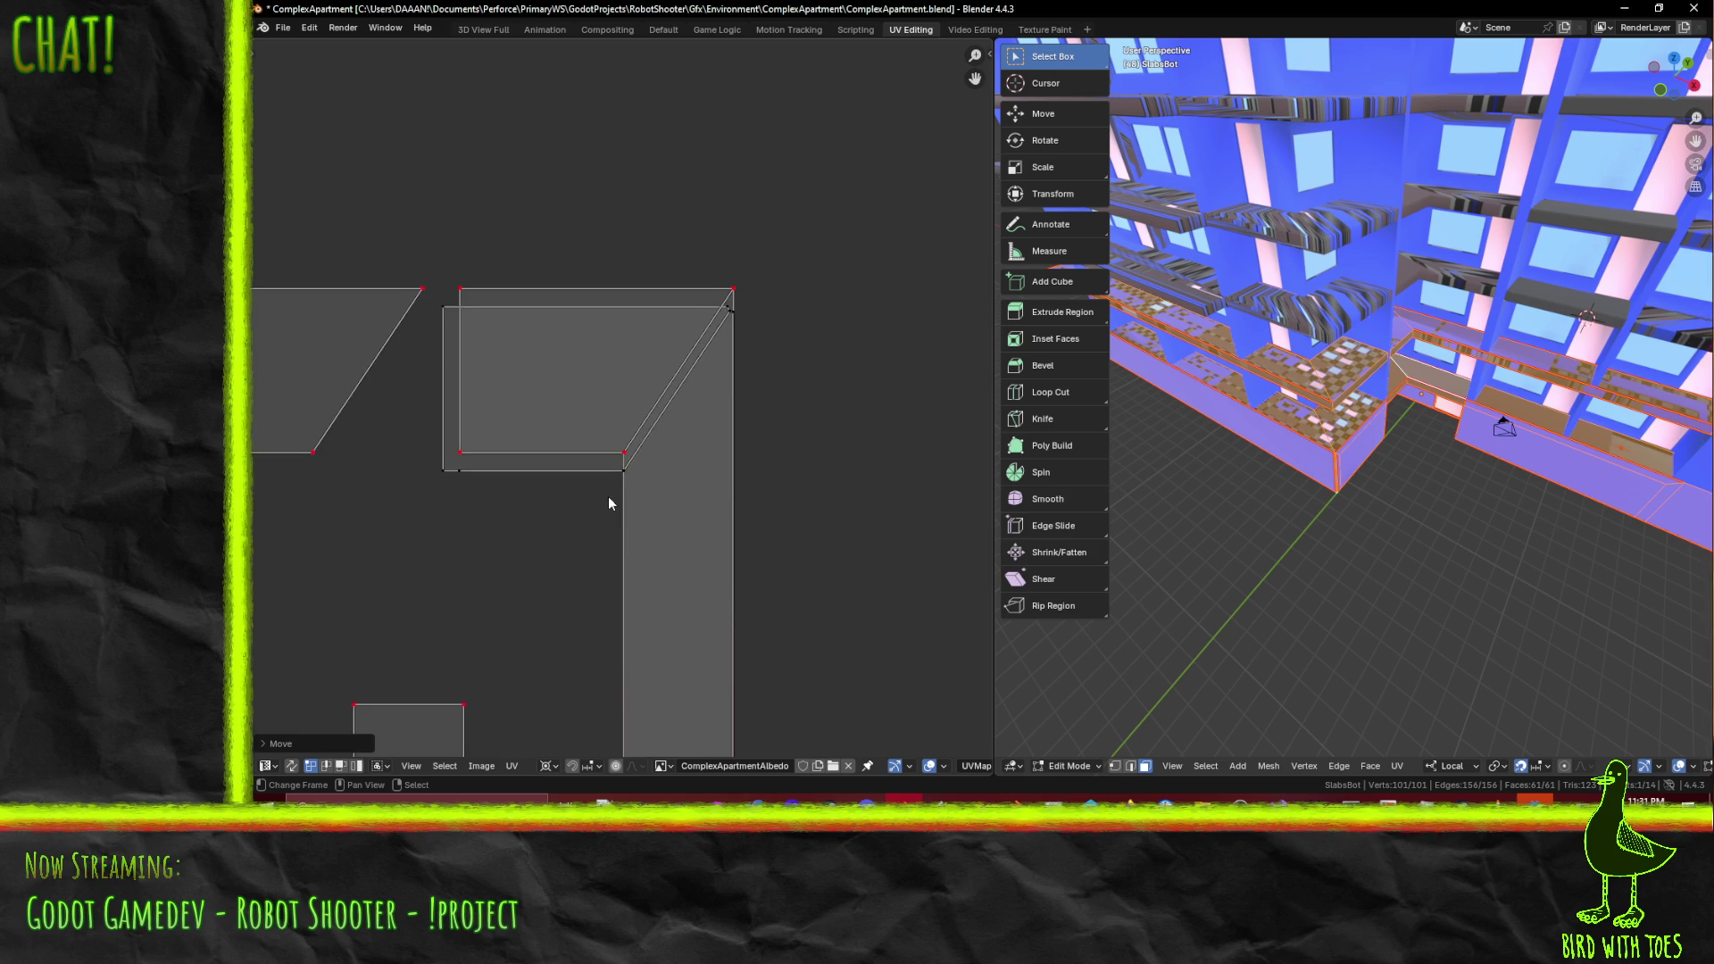
{"action": "left_click", "coordinate": [608, 497]}
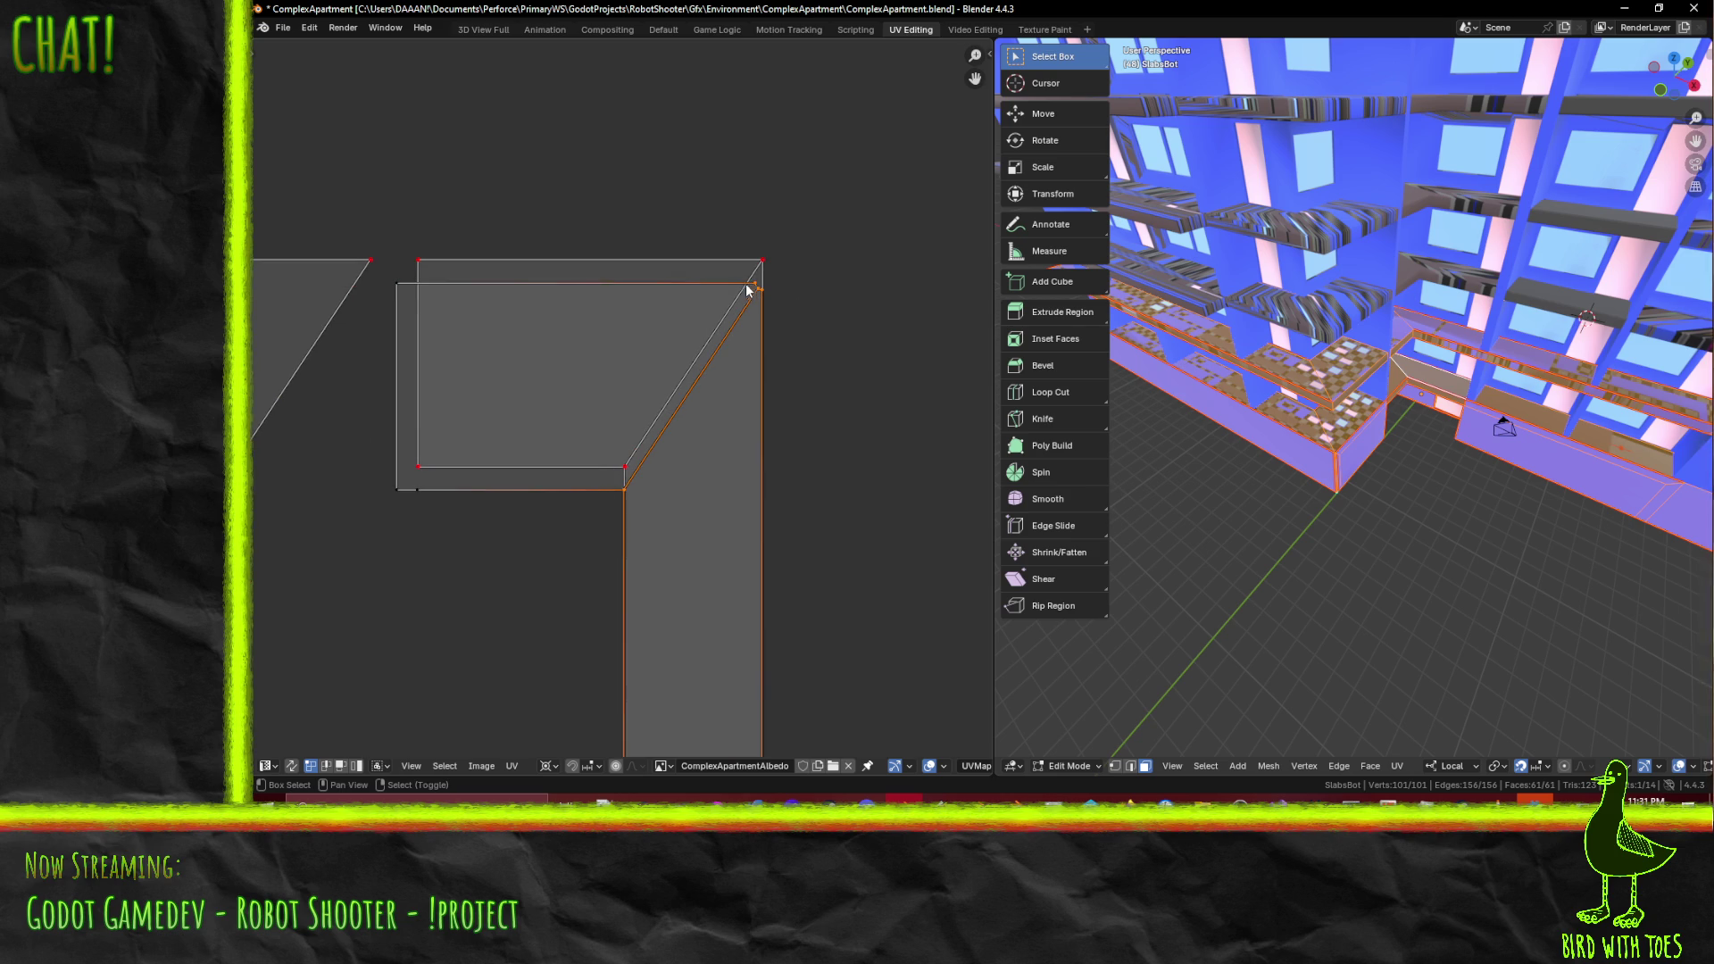
{"action": "left_click", "coordinate": [396, 467], "text": "shift"}
{"action": "key", "text": "g"}
{"action": "key", "text": "y"}
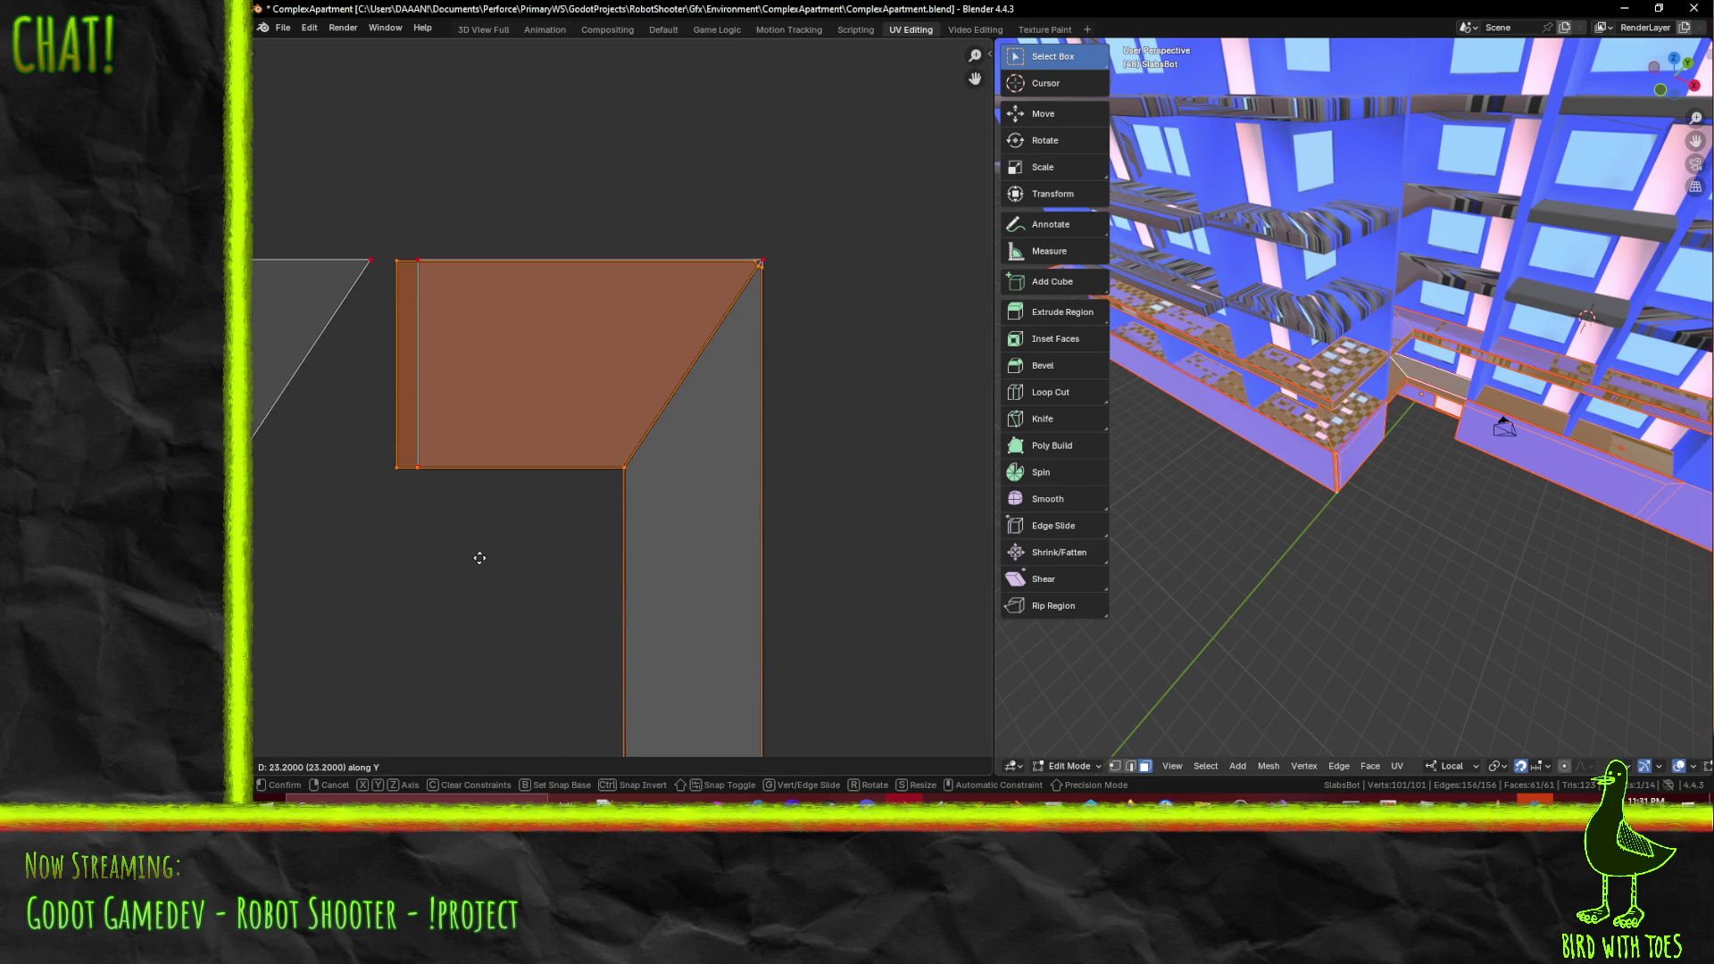
{"action": "left_click", "coordinate": [478, 557]}
- Slide the corner face's left edge and bottom-left vertex horizontally into line with the frame
{"action": "scroll", "coordinate": [496, 526], "scroll_direction": "up", "scroll_amount": 1}
{"action": "middle_click_drag", "start_coordinate": [495, 527], "coordinate": [677, 536]}
{"action": "scroll", "coordinate": [676, 536], "scroll_direction": "up", "scroll_amount": 3}
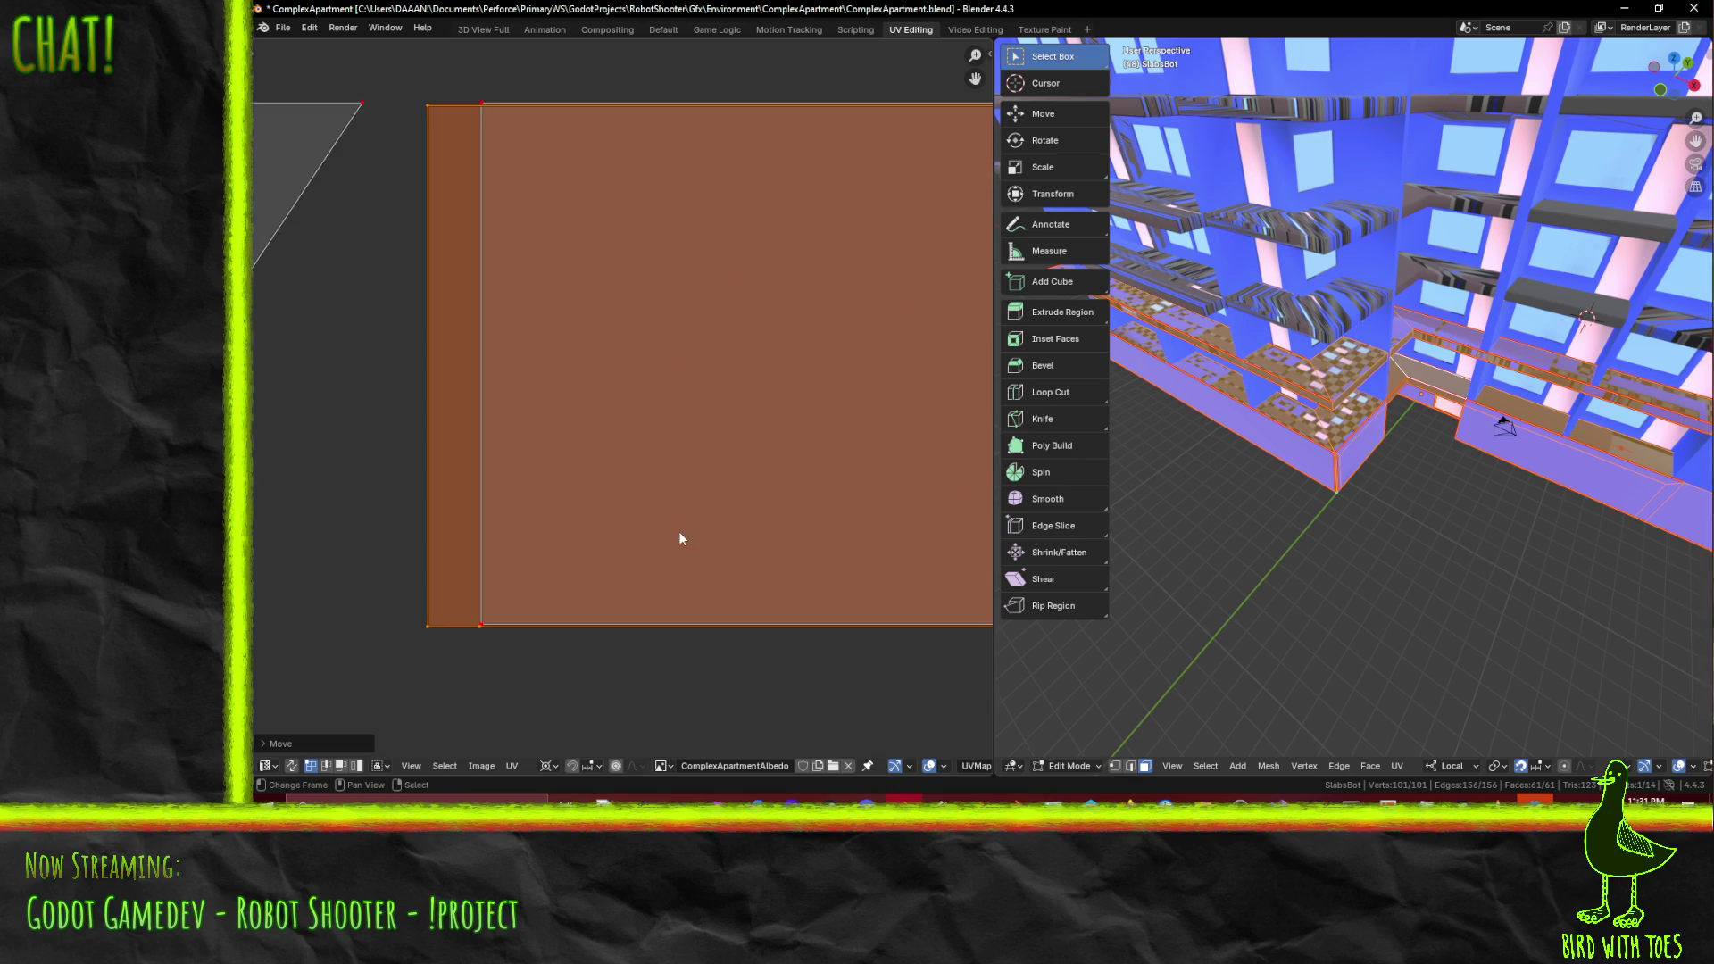
{"action": "scroll", "coordinate": [678, 532], "scroll_direction": "down", "scroll_amount": 2}
{"action": "key", "text": "g"}
{"action": "key", "text": "y"}
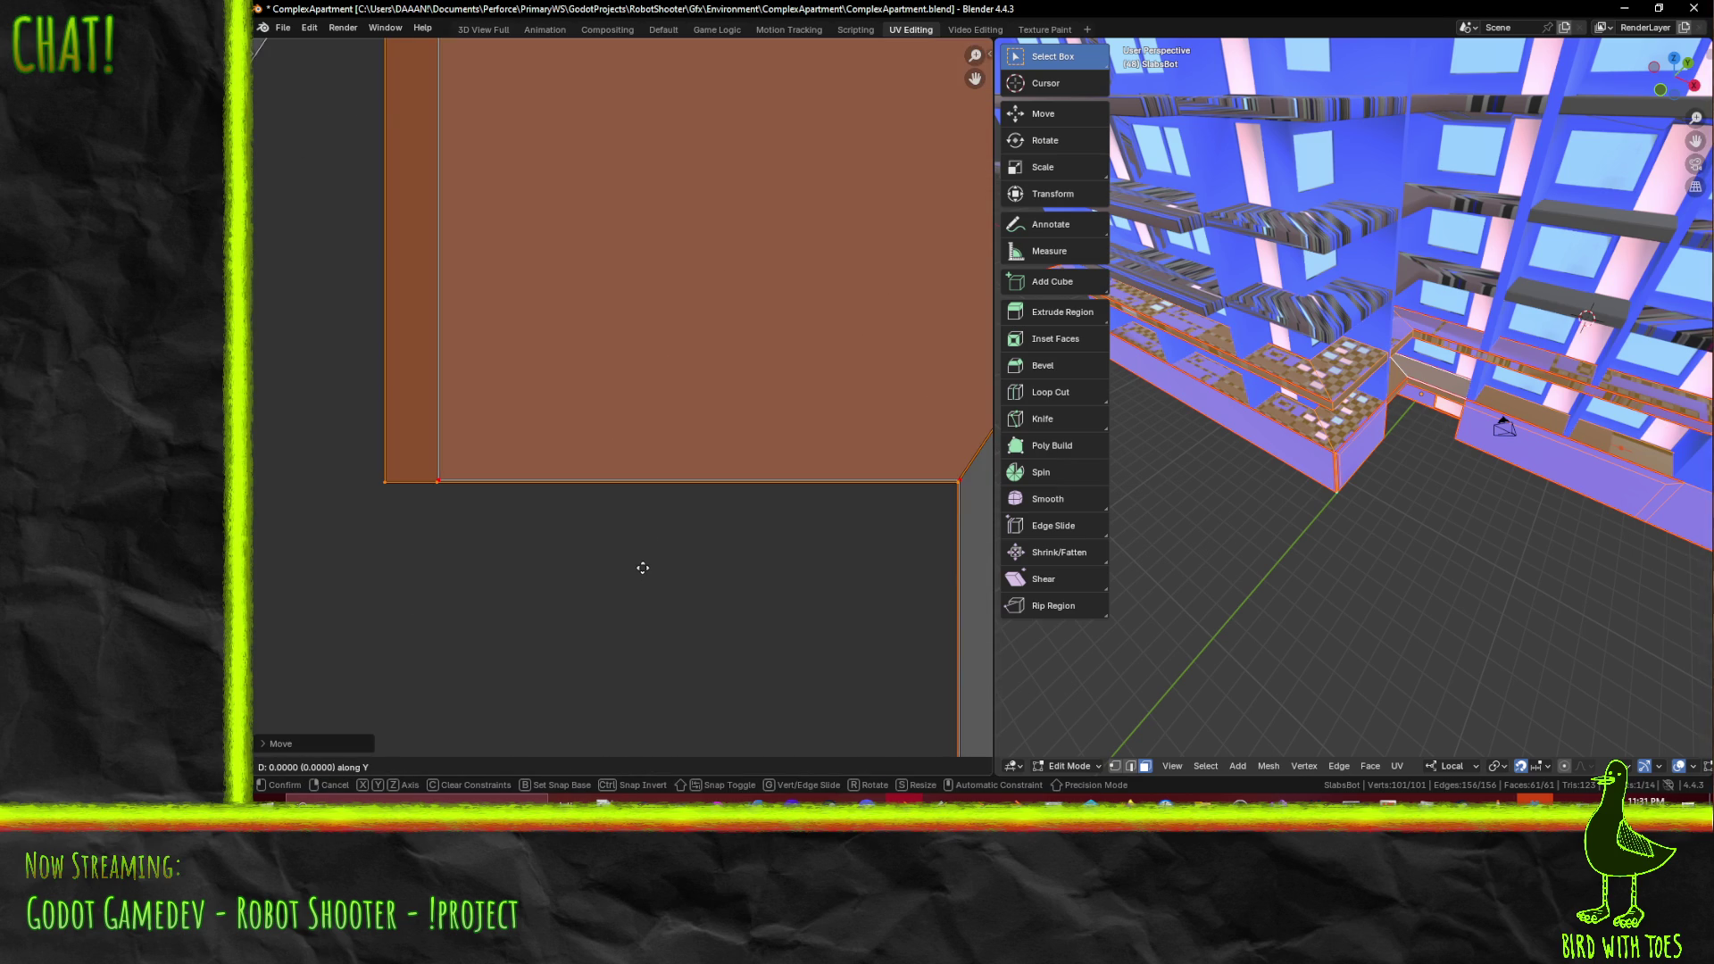
{"action": "right_click", "coordinate": [642, 568]}
{"action": "scroll", "coordinate": [532, 528], "scroll_direction": "down", "scroll_amount": 3}
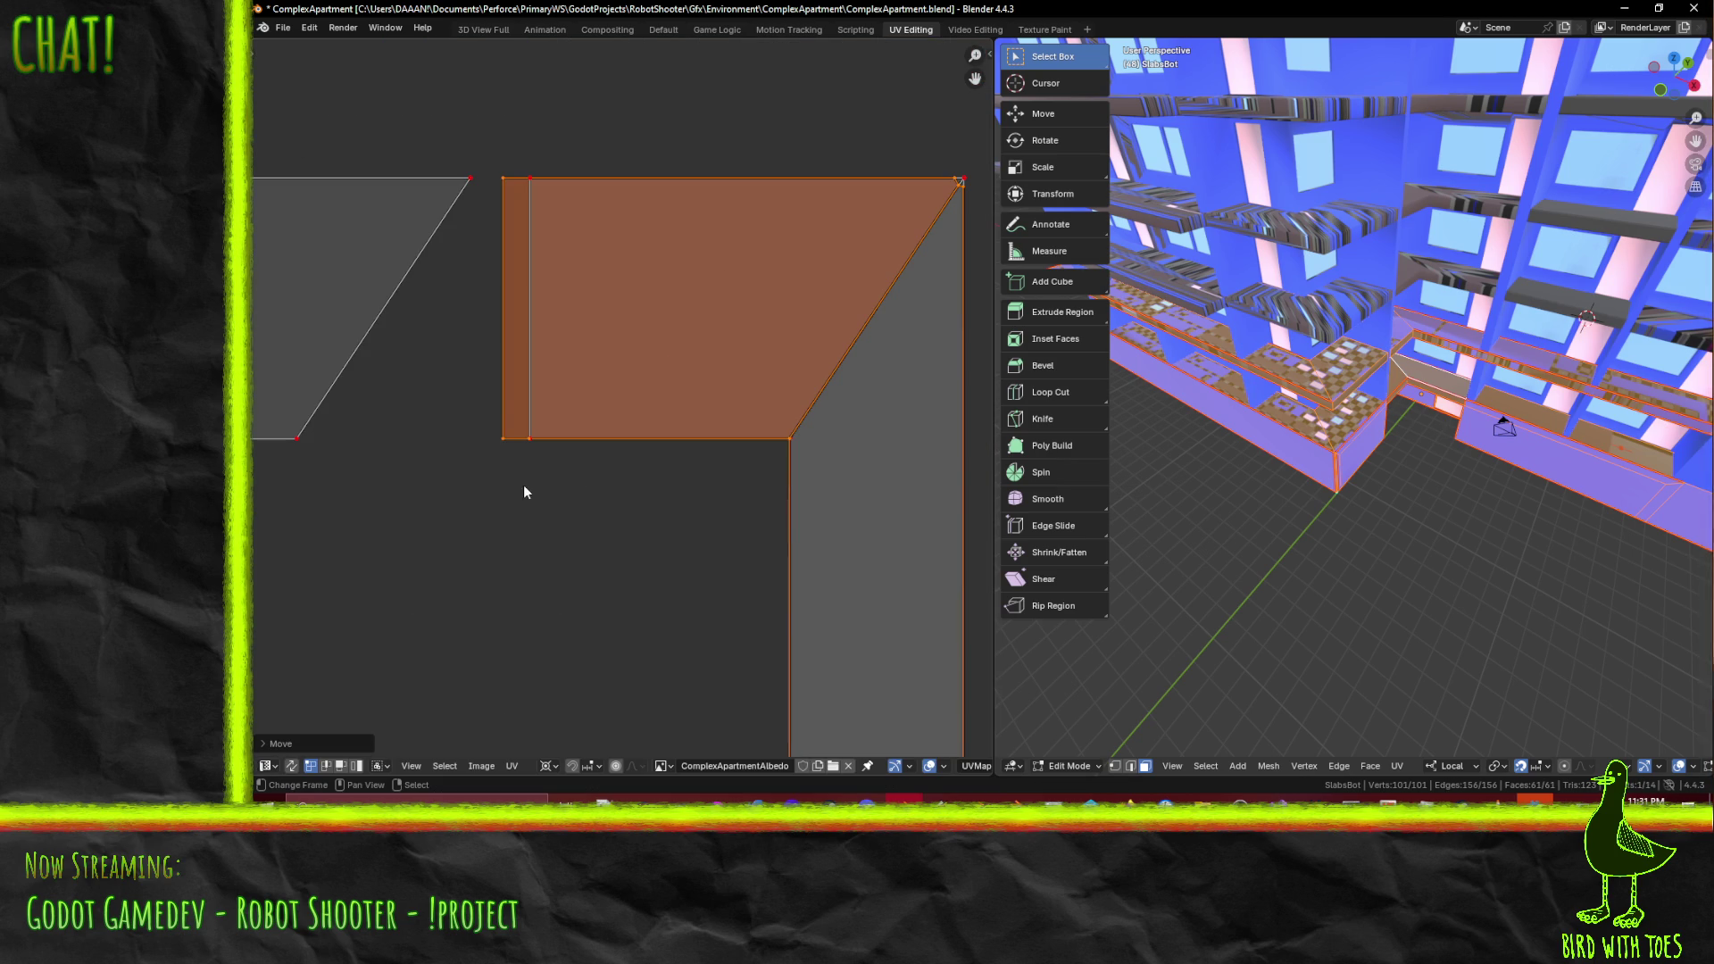
{"action": "scroll", "coordinate": [495, 421], "scroll_direction": "up", "scroll_amount": 4}
{"action": "left_click", "coordinate": [348, 501]}
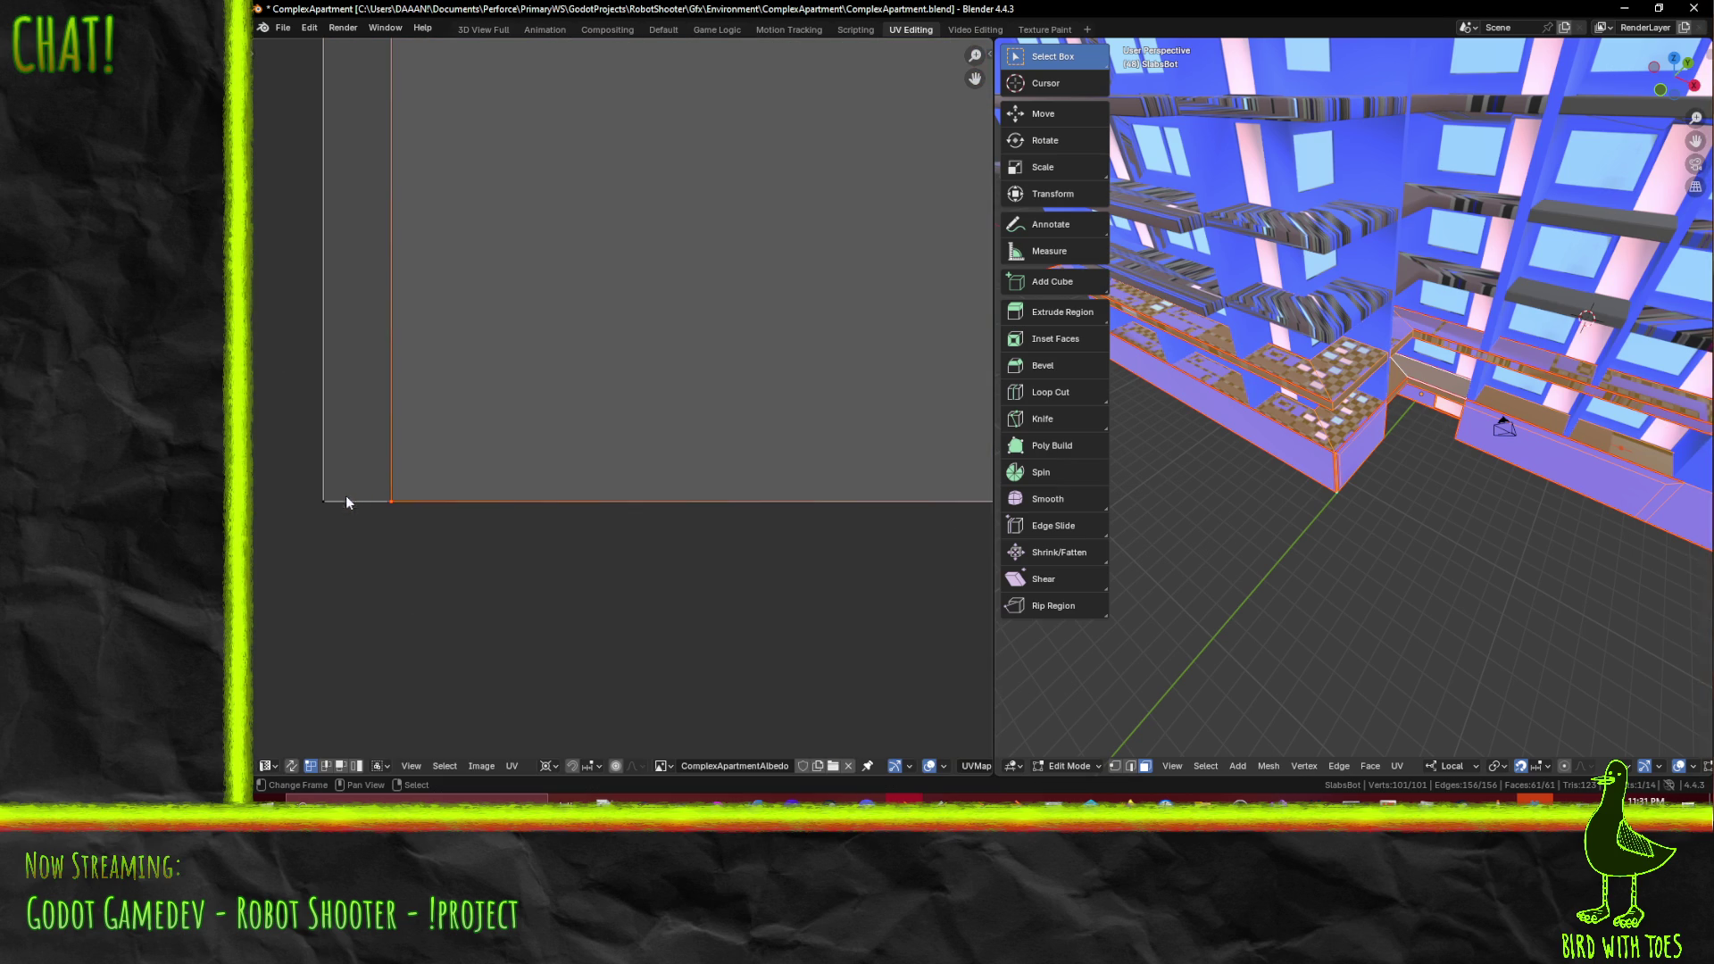
{"action": "left_click", "coordinate": [343, 496], "text": "shift"}
{"action": "scroll", "coordinate": [342, 496], "scroll_direction": "down", "scroll_amount": 3}
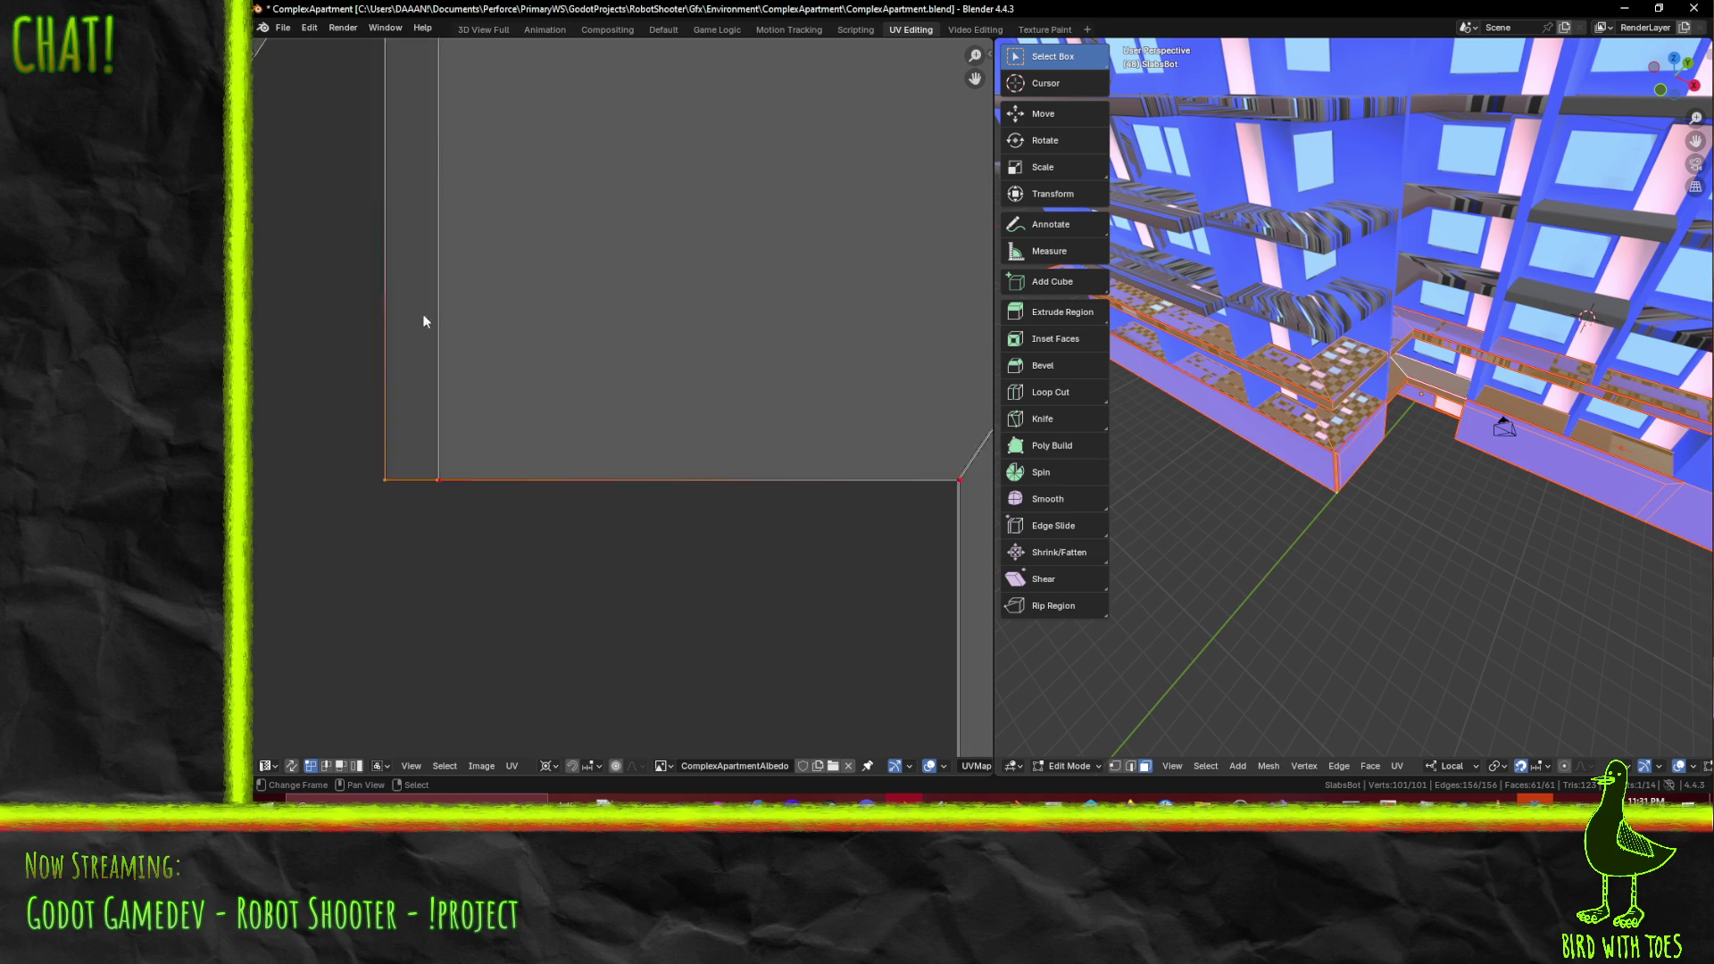
{"action": "key", "text": "g"}
{"action": "key", "text": "x"}
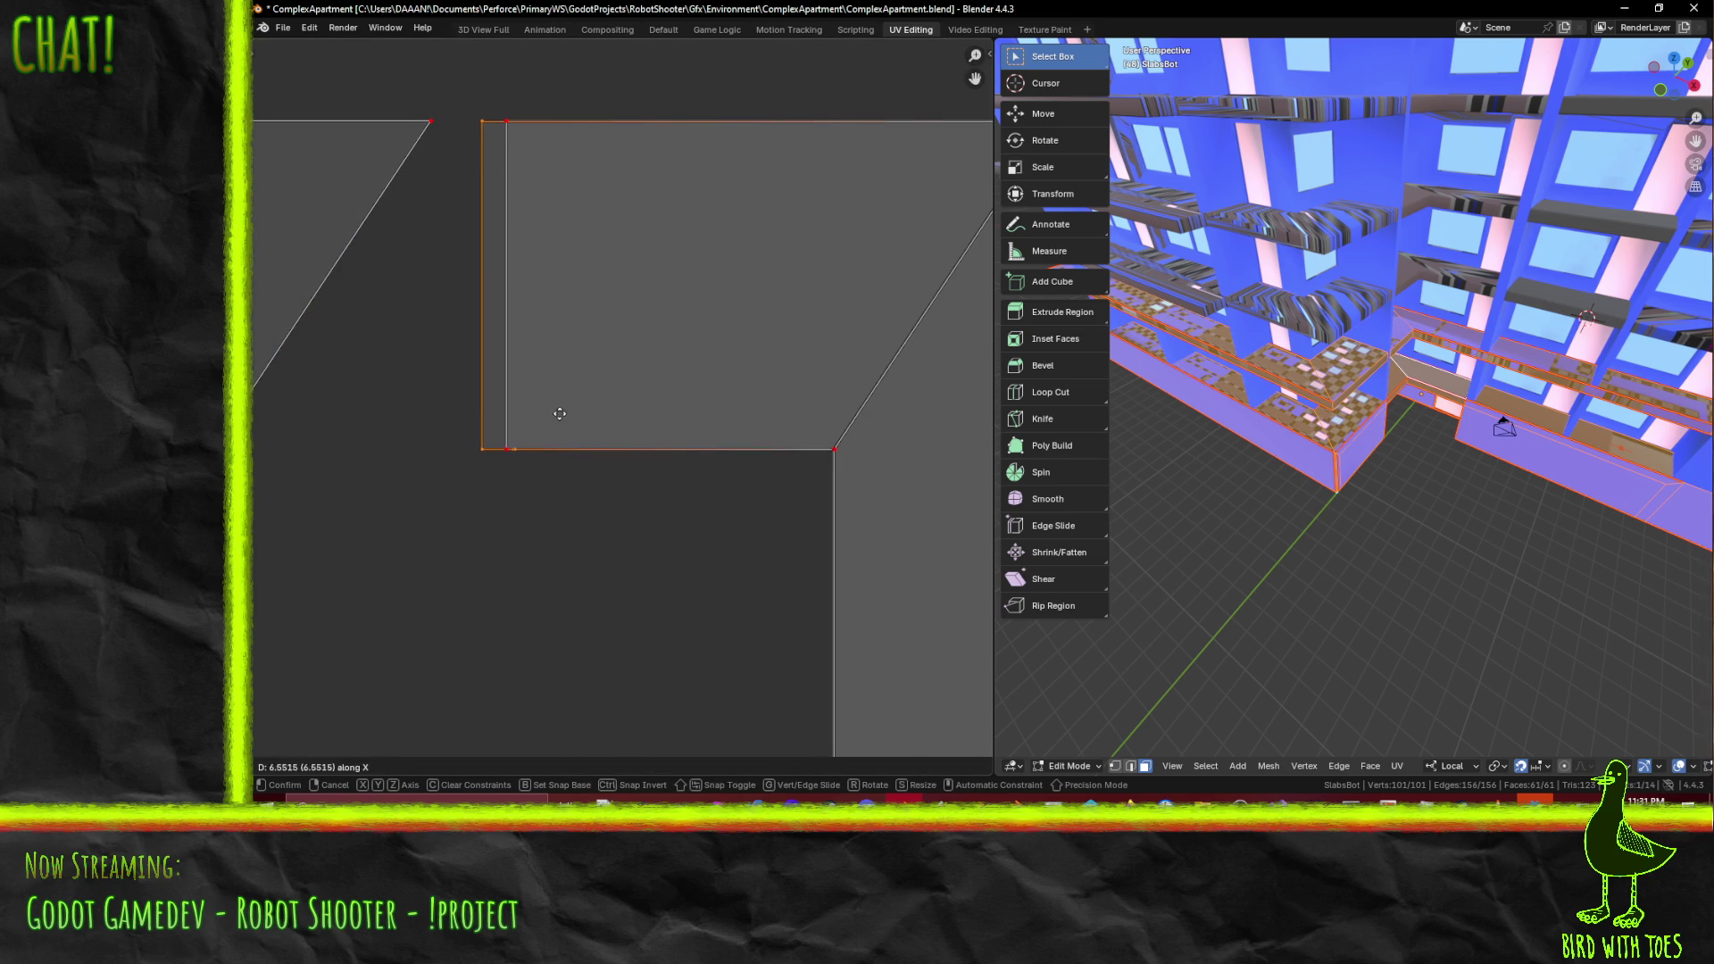
{"action": "left_click", "coordinate": [584, 415]}
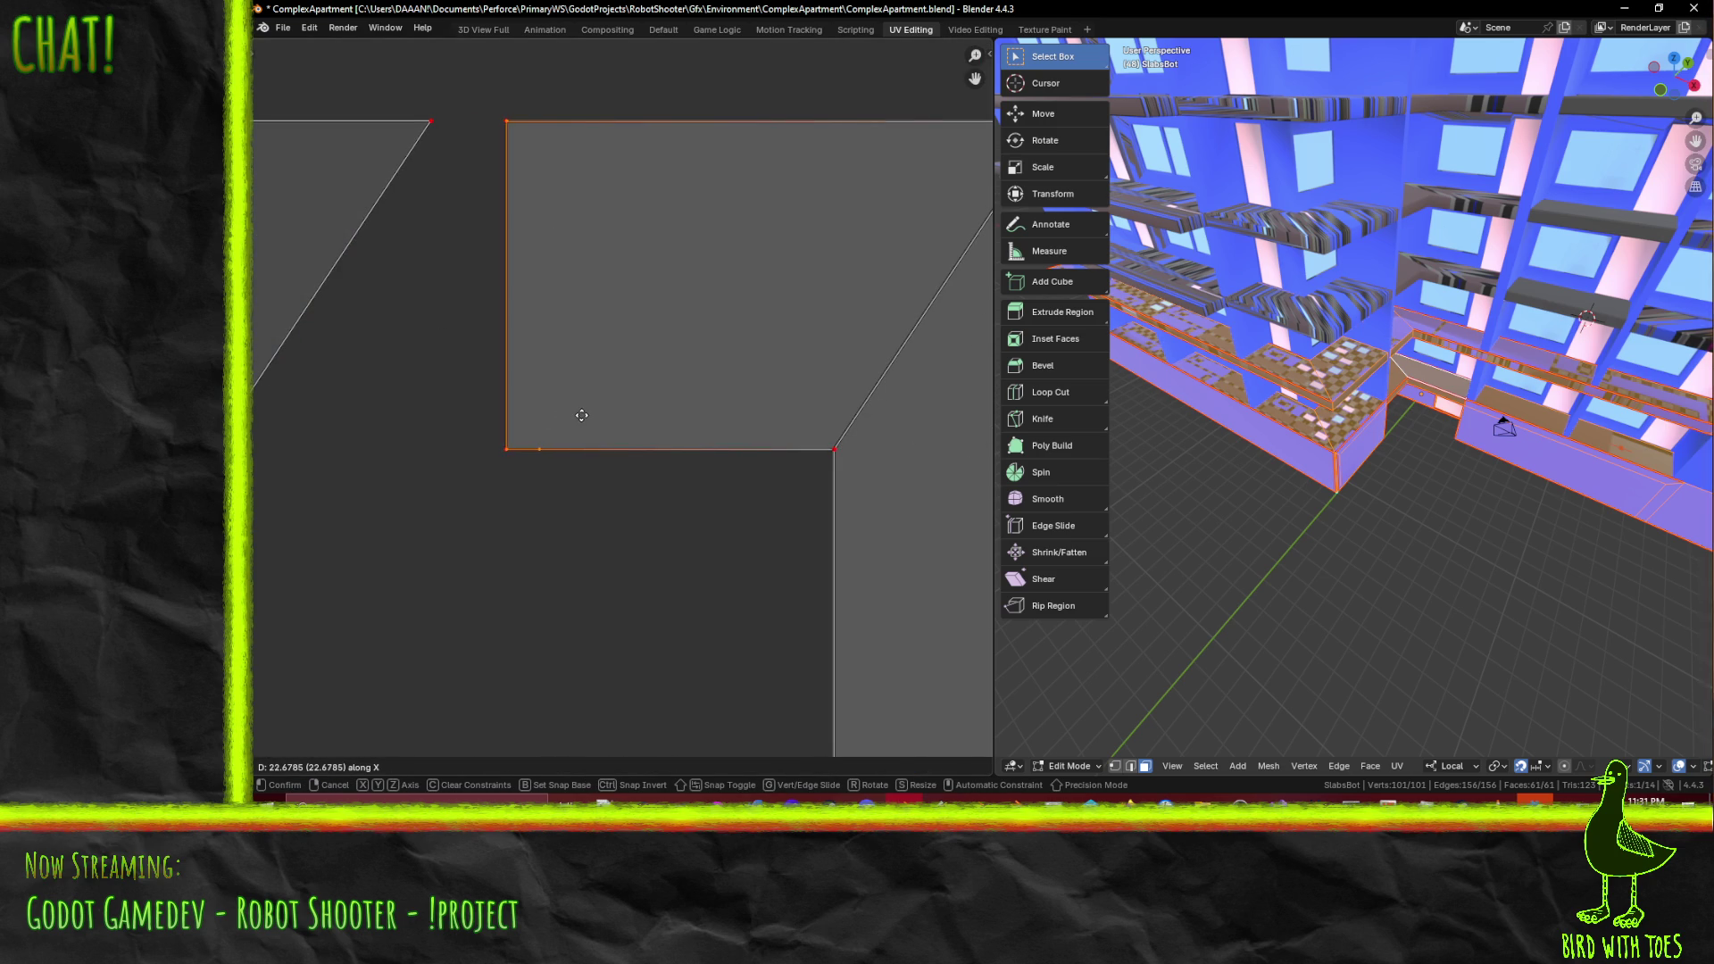
- Zoom out and box-select the whole frame island
{"action": "scroll", "coordinate": [674, 459], "scroll_direction": "down", "scroll_amount": 3}
{"action": "middle_click_drag", "start_coordinate": [652, 593], "coordinate": [698, 411]}
{"action": "scroll", "coordinate": [698, 410], "scroll_direction": "down", "scroll_amount": 3}
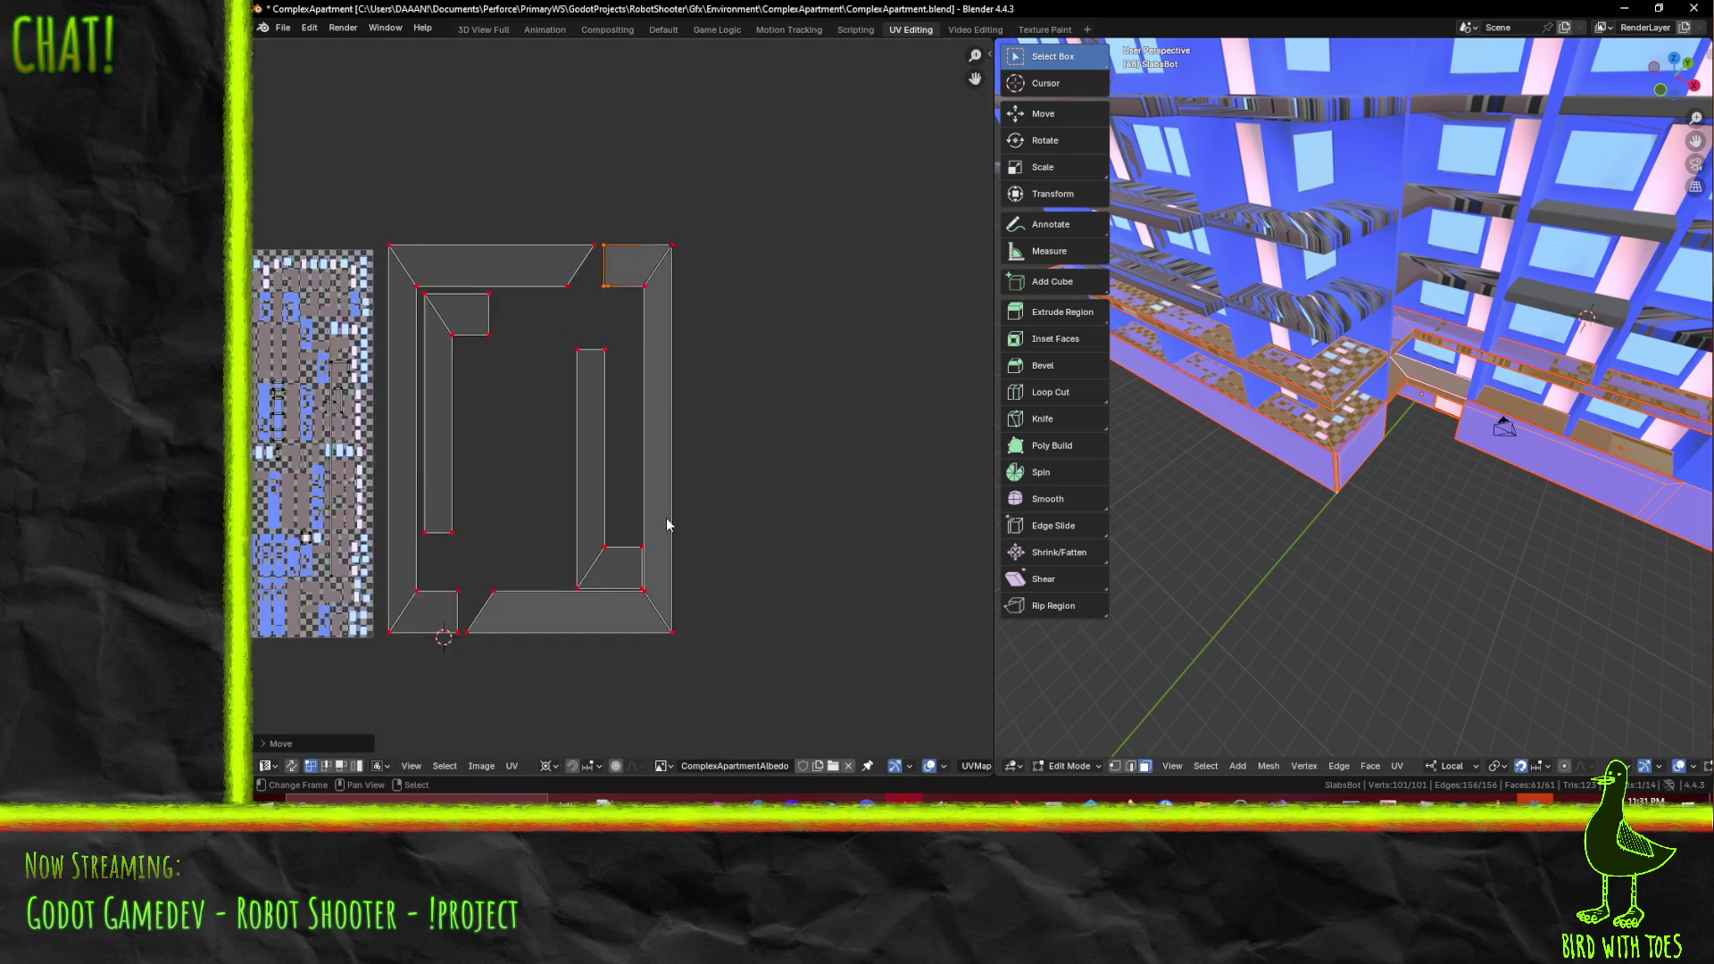
{"action": "middle_click_drag", "start_coordinate": [689, 508], "coordinate": [689, 393]}
- Pin the entire frame island with Alt+P, deselect it, and save the file
{"action": "key", "text": "b"}
{"action": "key", "text": "a"}
{"action": "key", "text": "alt+p"}
{"action": "left_click", "coordinate": [784, 575]}
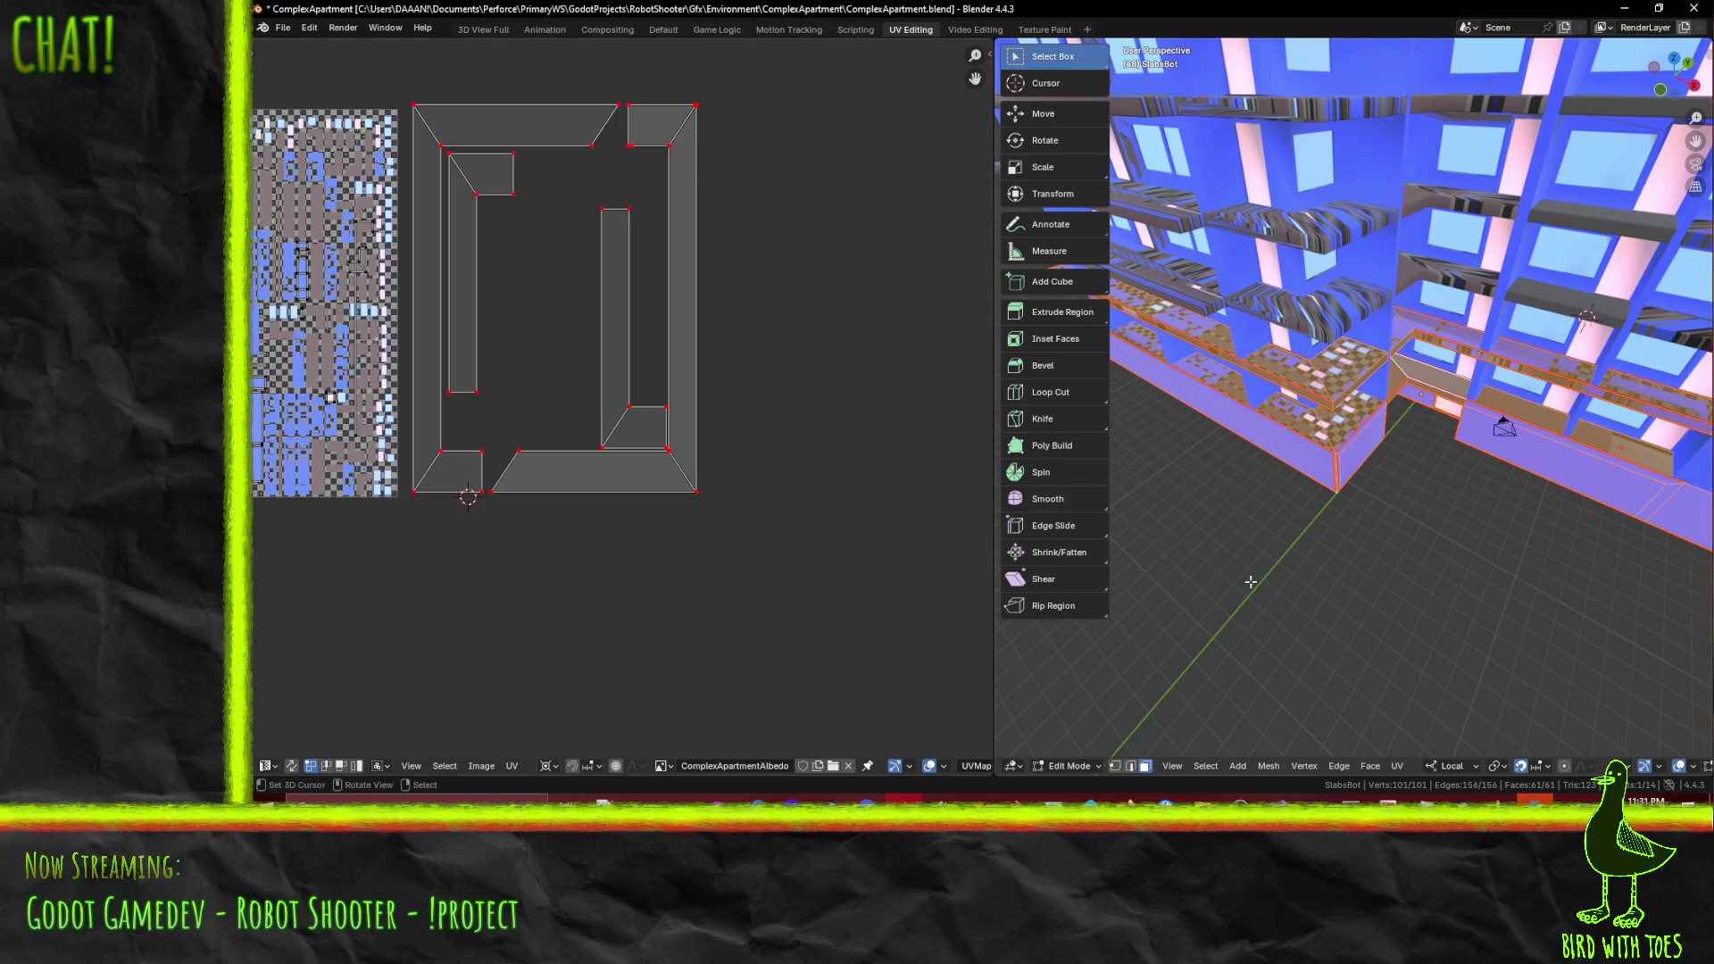
{"action": "key", "text": "ctrl+s"}
- Orbit to the shelves and select slab faces to inspect their UV islands
{"action": "middle_click_drag", "start_coordinate": [693, 528], "coordinate": [775, 562]}
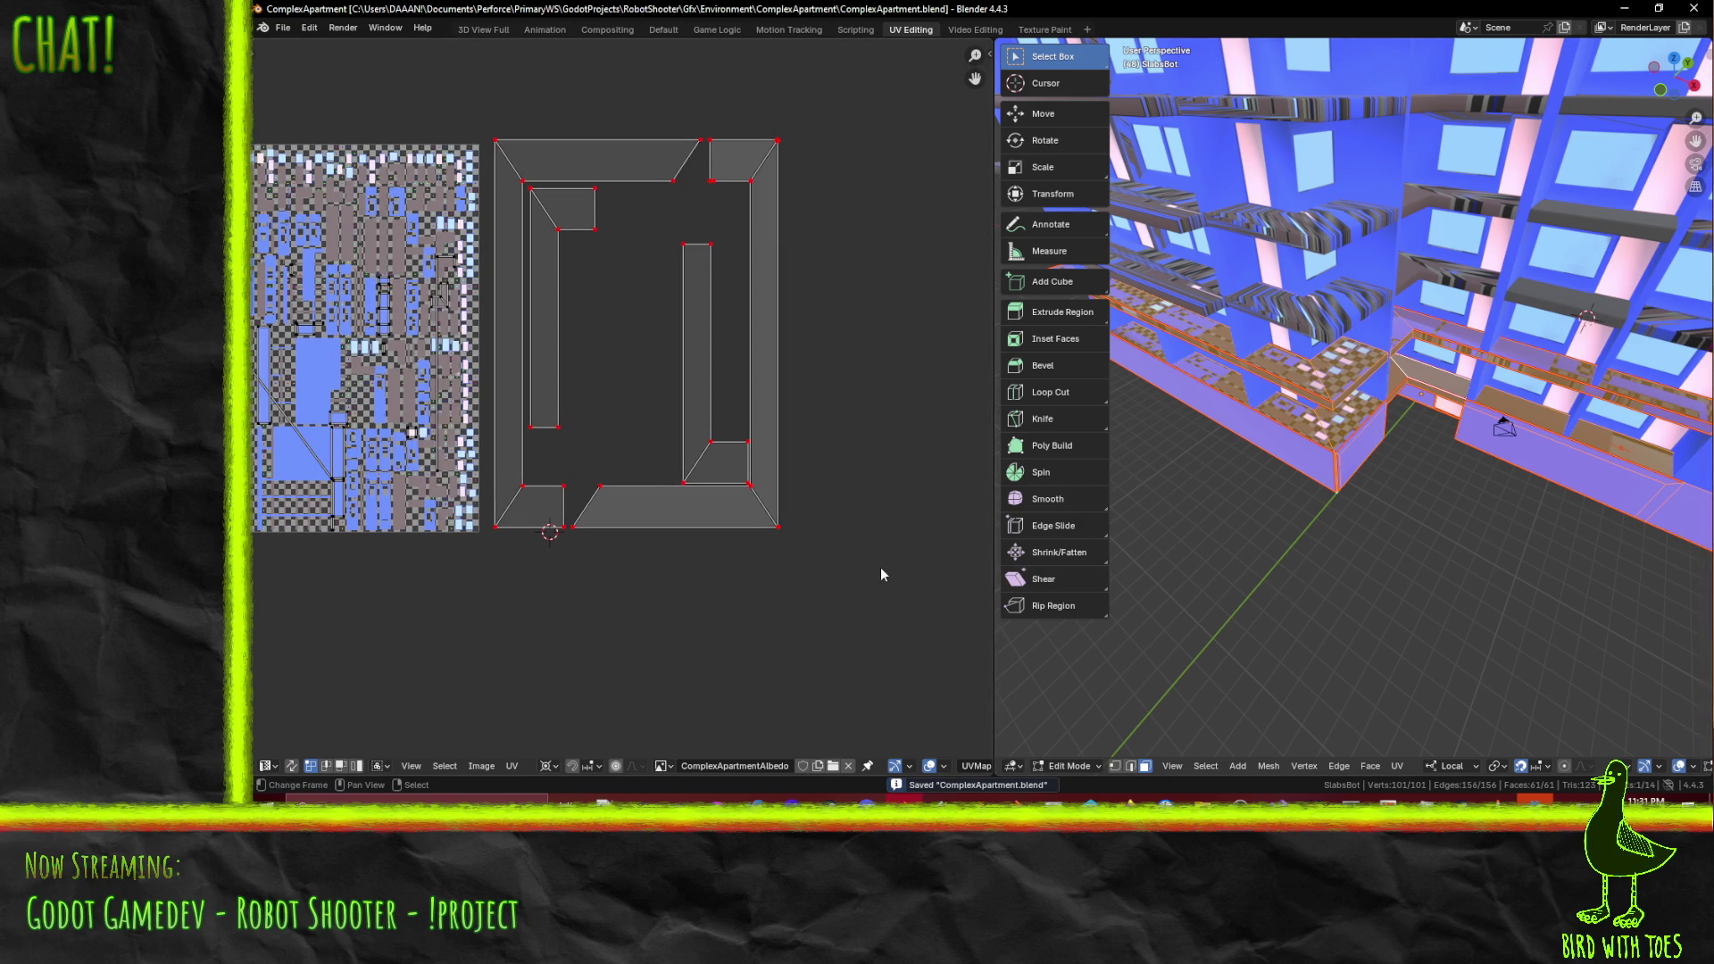
{"action": "middle_click_drag", "start_coordinate": [689, 495], "coordinate": [838, 523]}
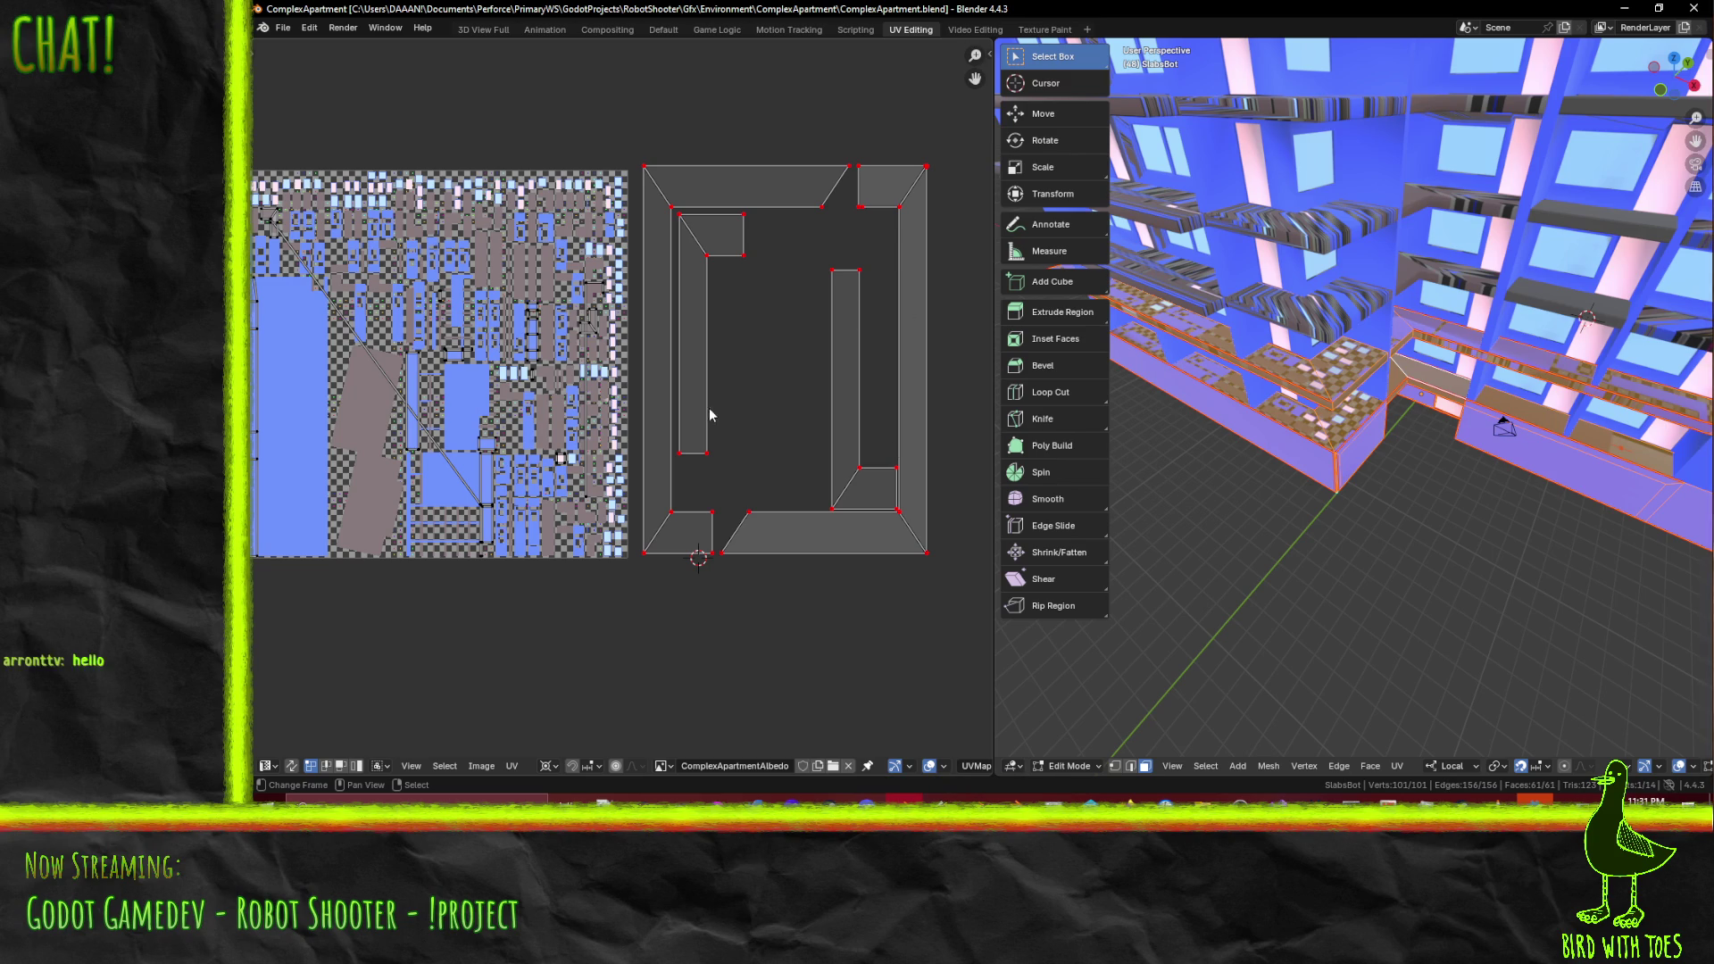
{"action": "mouse_move", "coordinate": [1537, 507]}
{"action": "middle_mouse_down"}
{"action": "mouse_move", "coordinate": [1228, 362]}
{"action": "mouse_move", "coordinate": [1307, 353]}
{"action": "middle_mouse_up"}
{"action": "left_click", "coordinate": [1224, 359]}
{"action": "left_click", "coordinate": [1307, 353], "text": "shift"}
{"action": "left_click", "coordinate": [1178, 392], "text": "shift"}
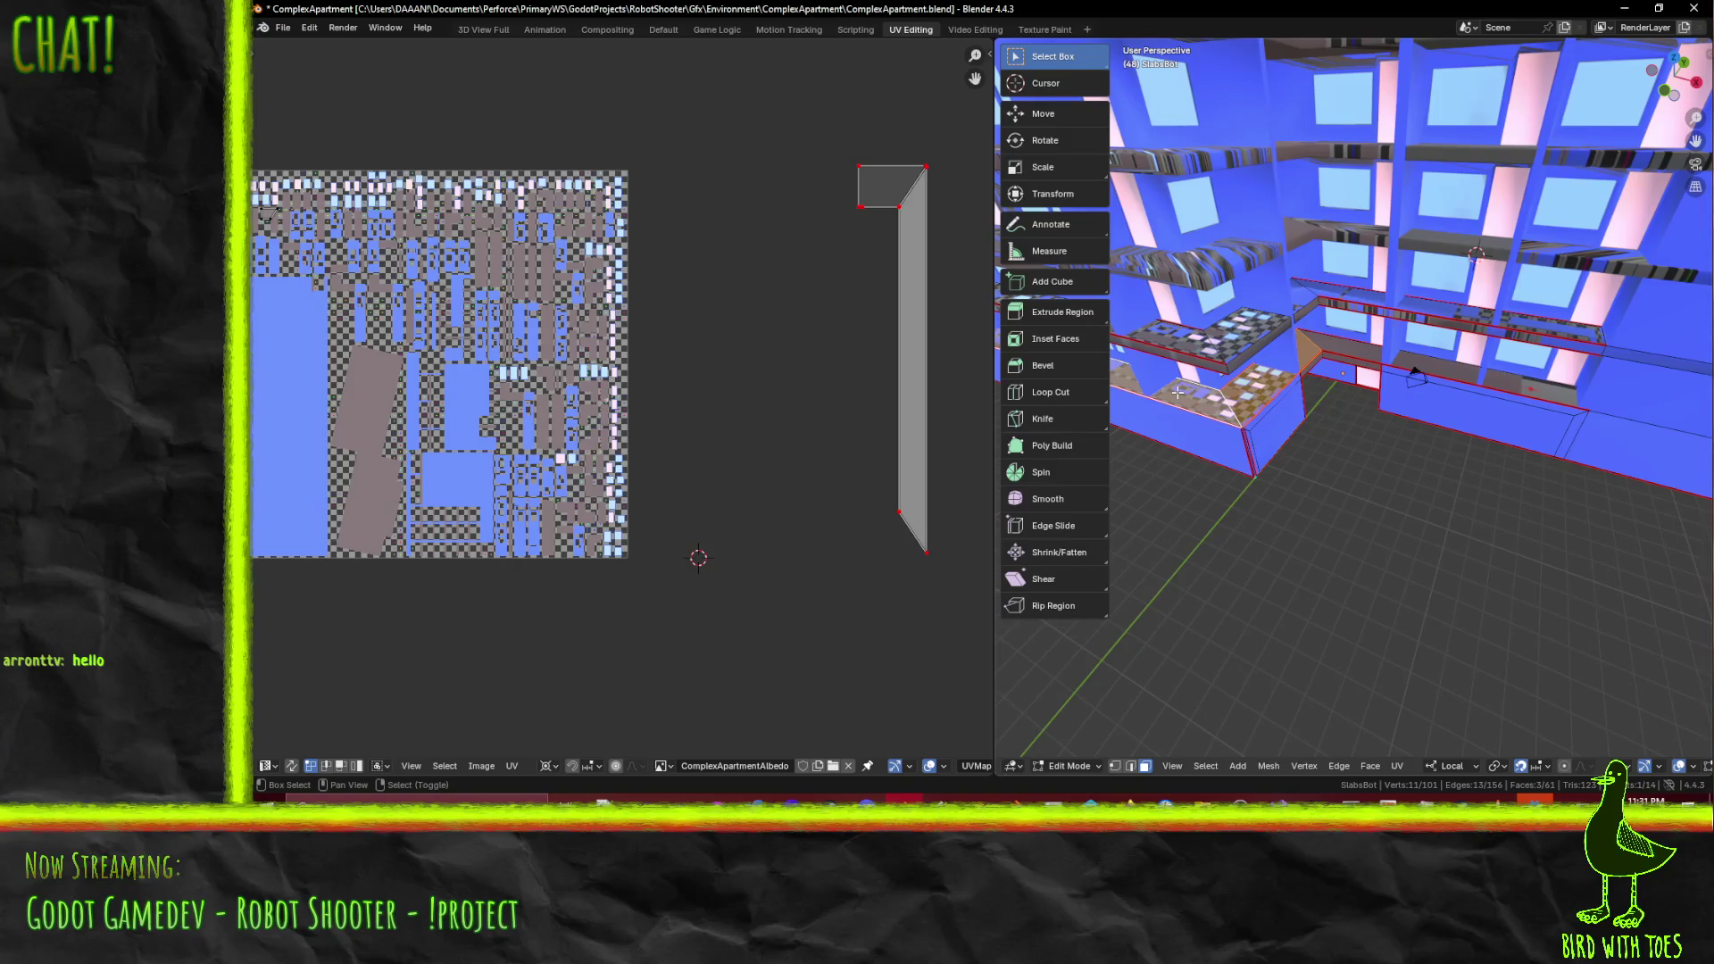
{"action": "left_click", "coordinate": [1372, 348]}
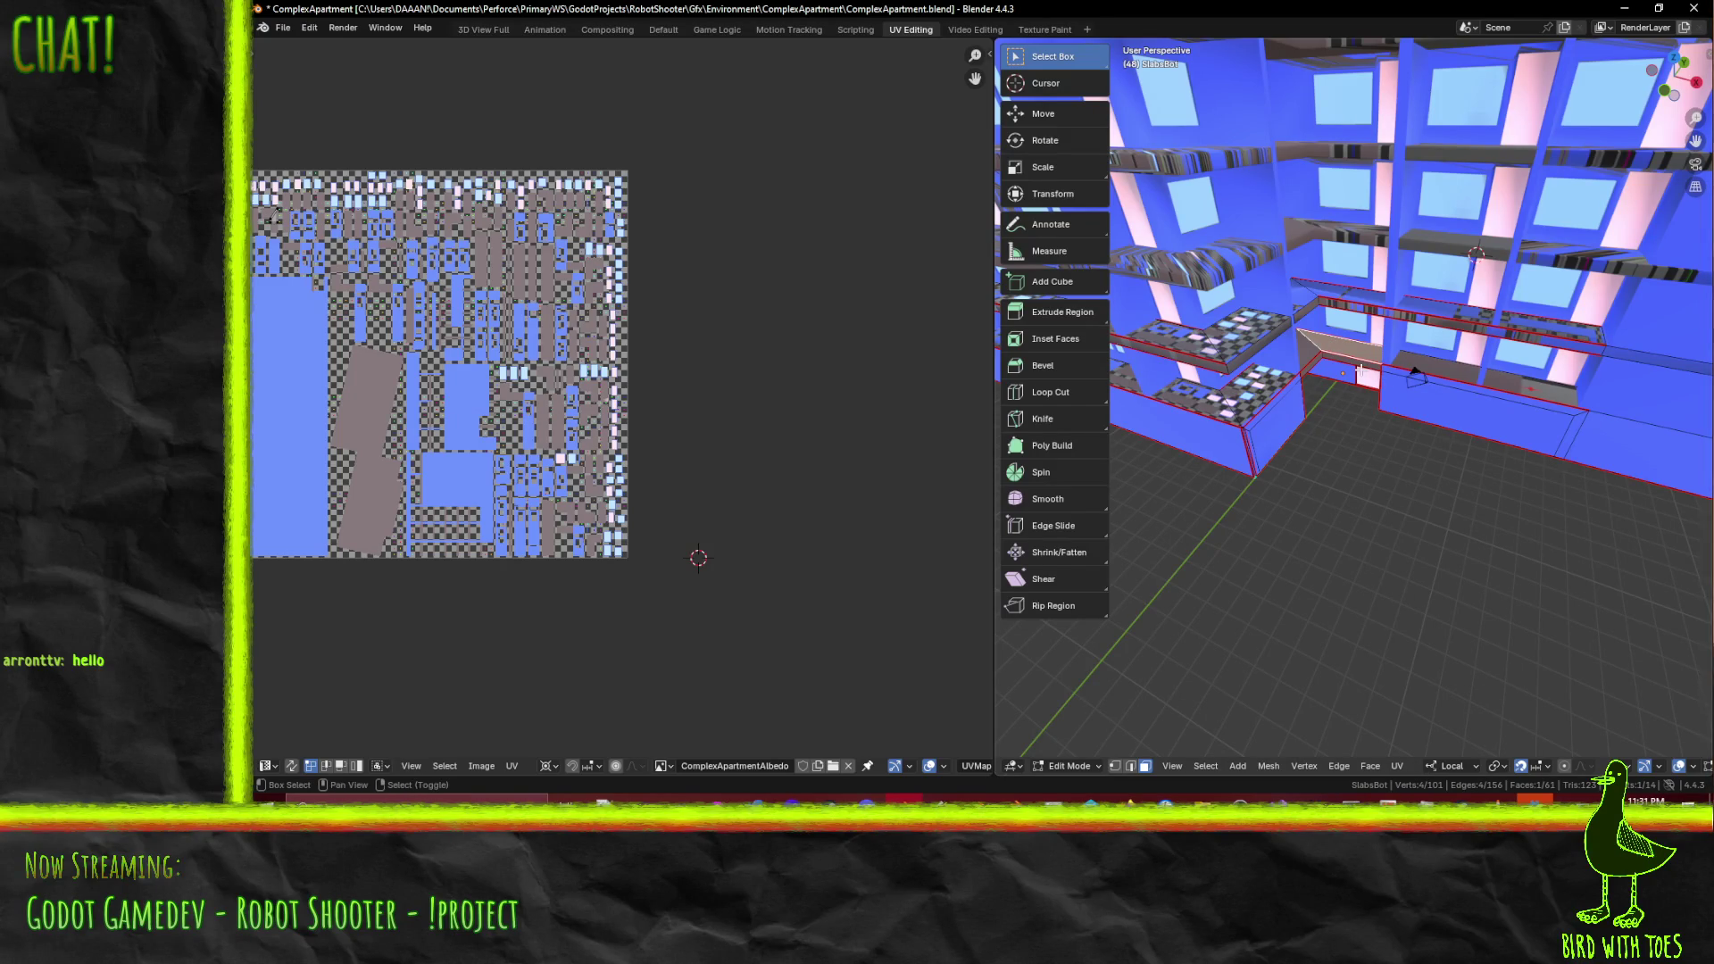
{"action": "left_click", "coordinate": [1341, 299]}
{"action": "left_click", "coordinate": [1305, 297]}
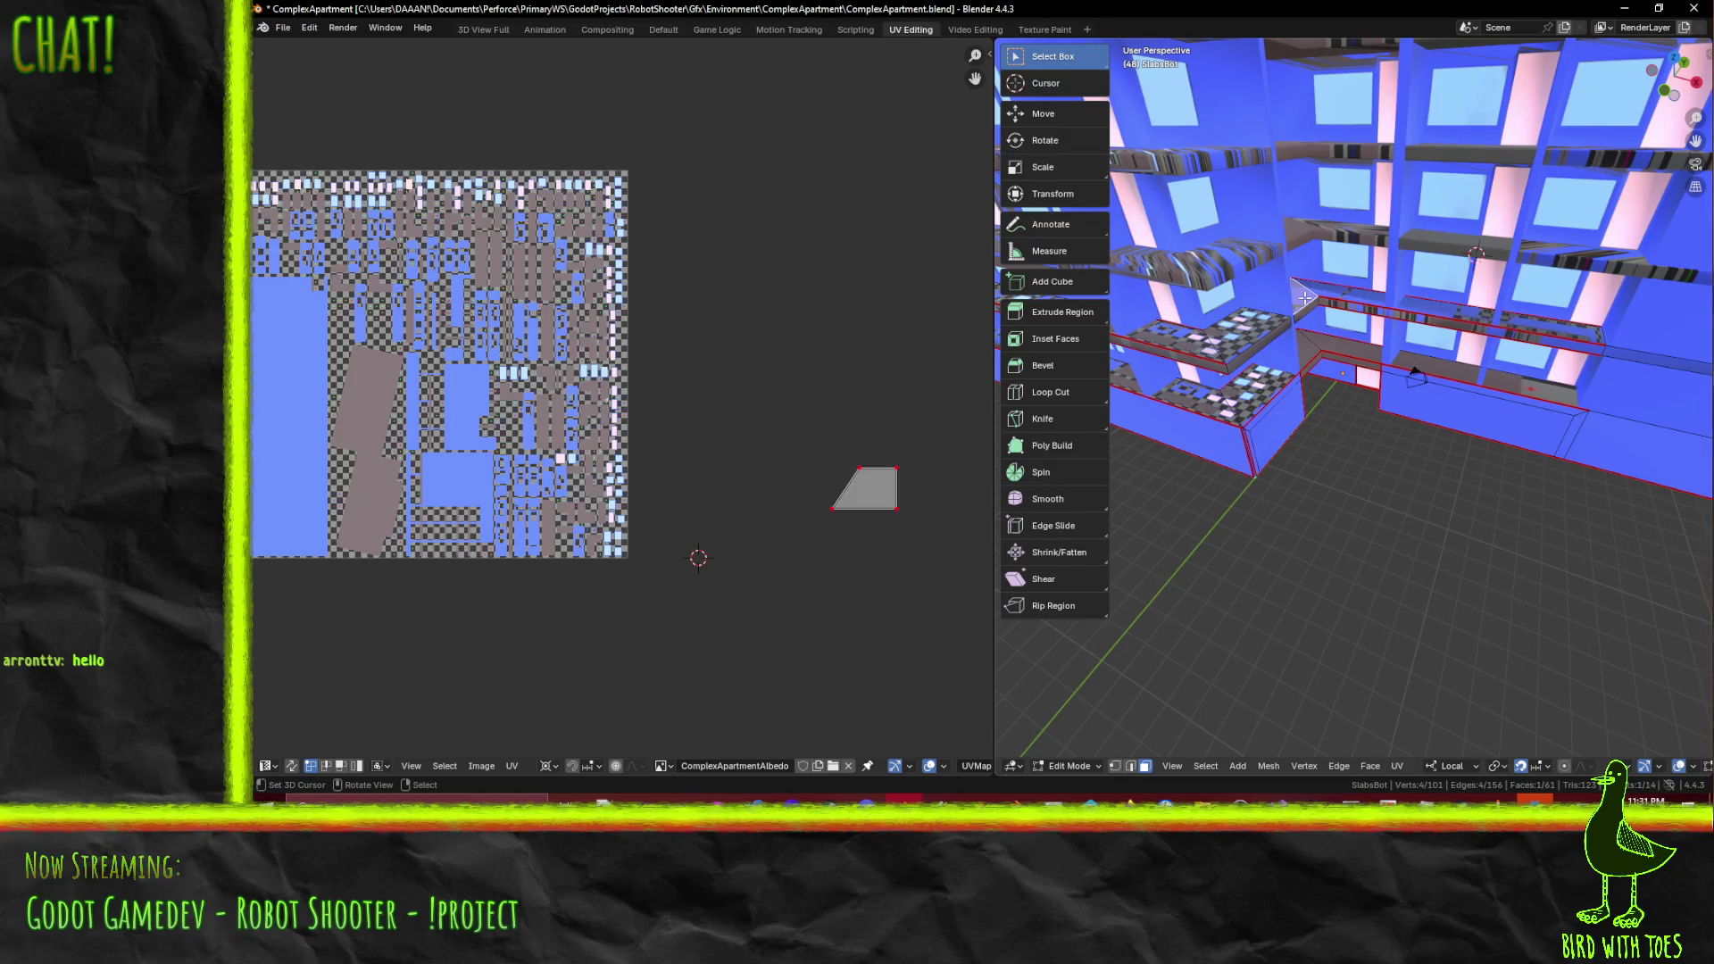
- Select the sloped shelf-top faces and unwrap them with Unwrap Conformal
{"action": "left_click", "coordinate": [1368, 361]}
{"action": "left_click", "coordinate": [1419, 369], "text": "shift"}
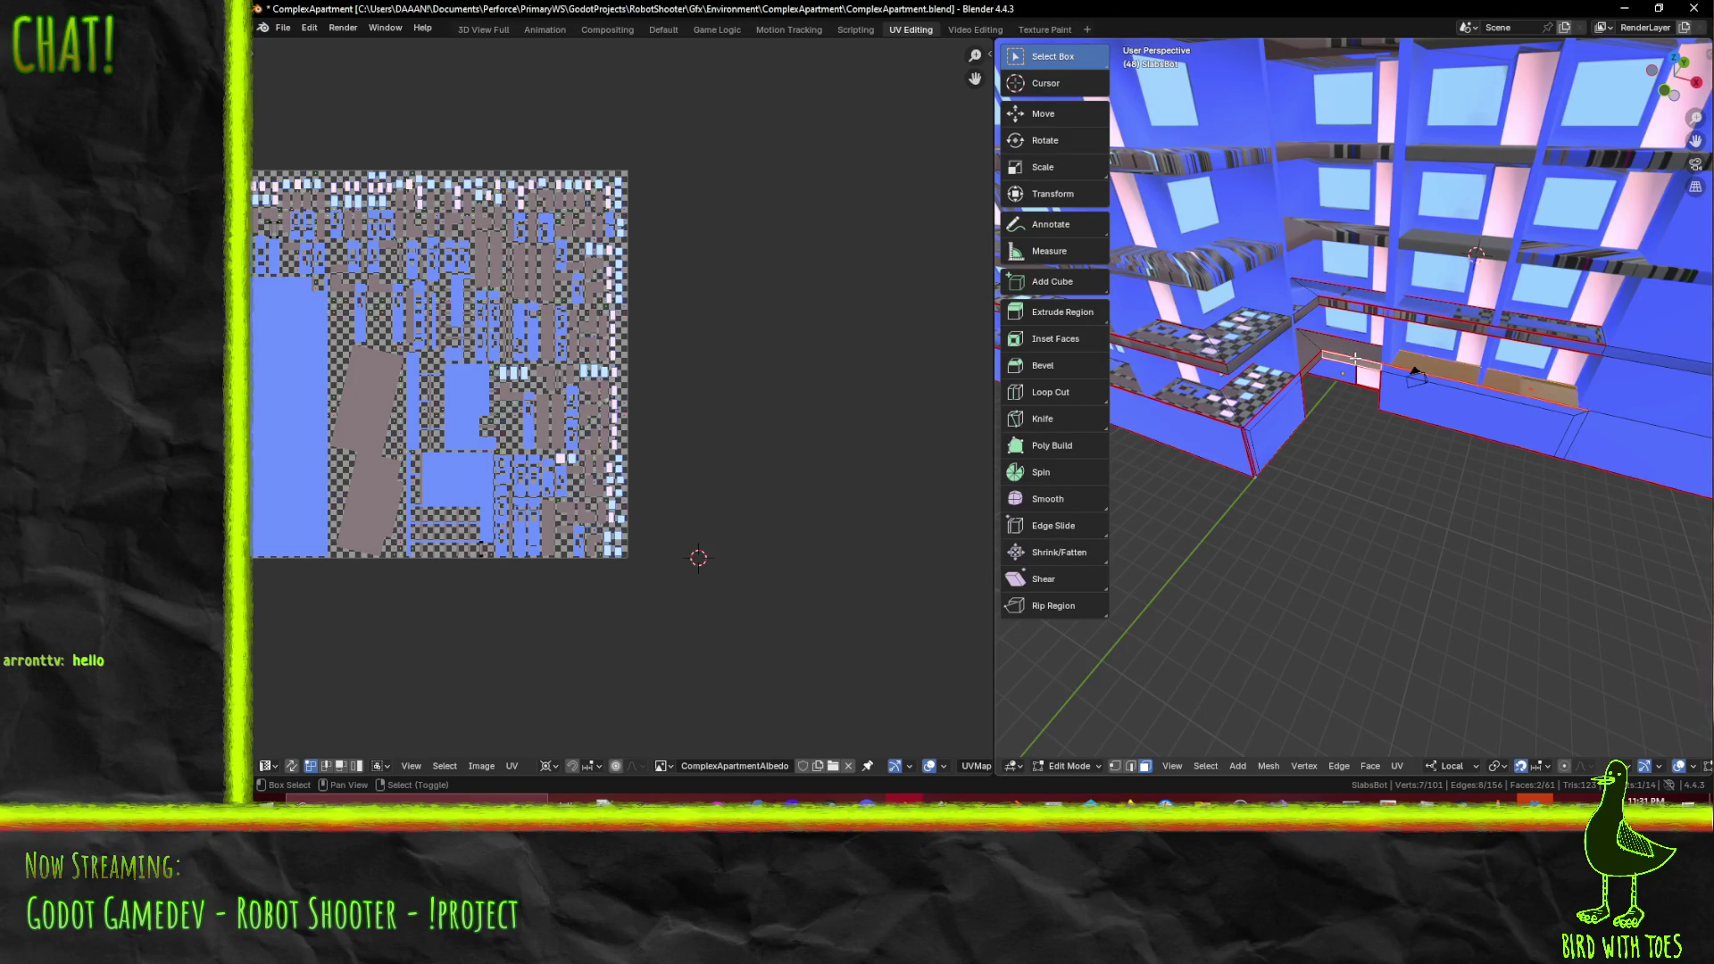
{"action": "middle_click_drag", "start_coordinate": [1419, 369], "coordinate": [1444, 384]}
{"action": "left_click", "coordinate": [1368, 381], "text": "shift"}
{"action": "left_click", "coordinate": [1368, 382], "text": "shift"}
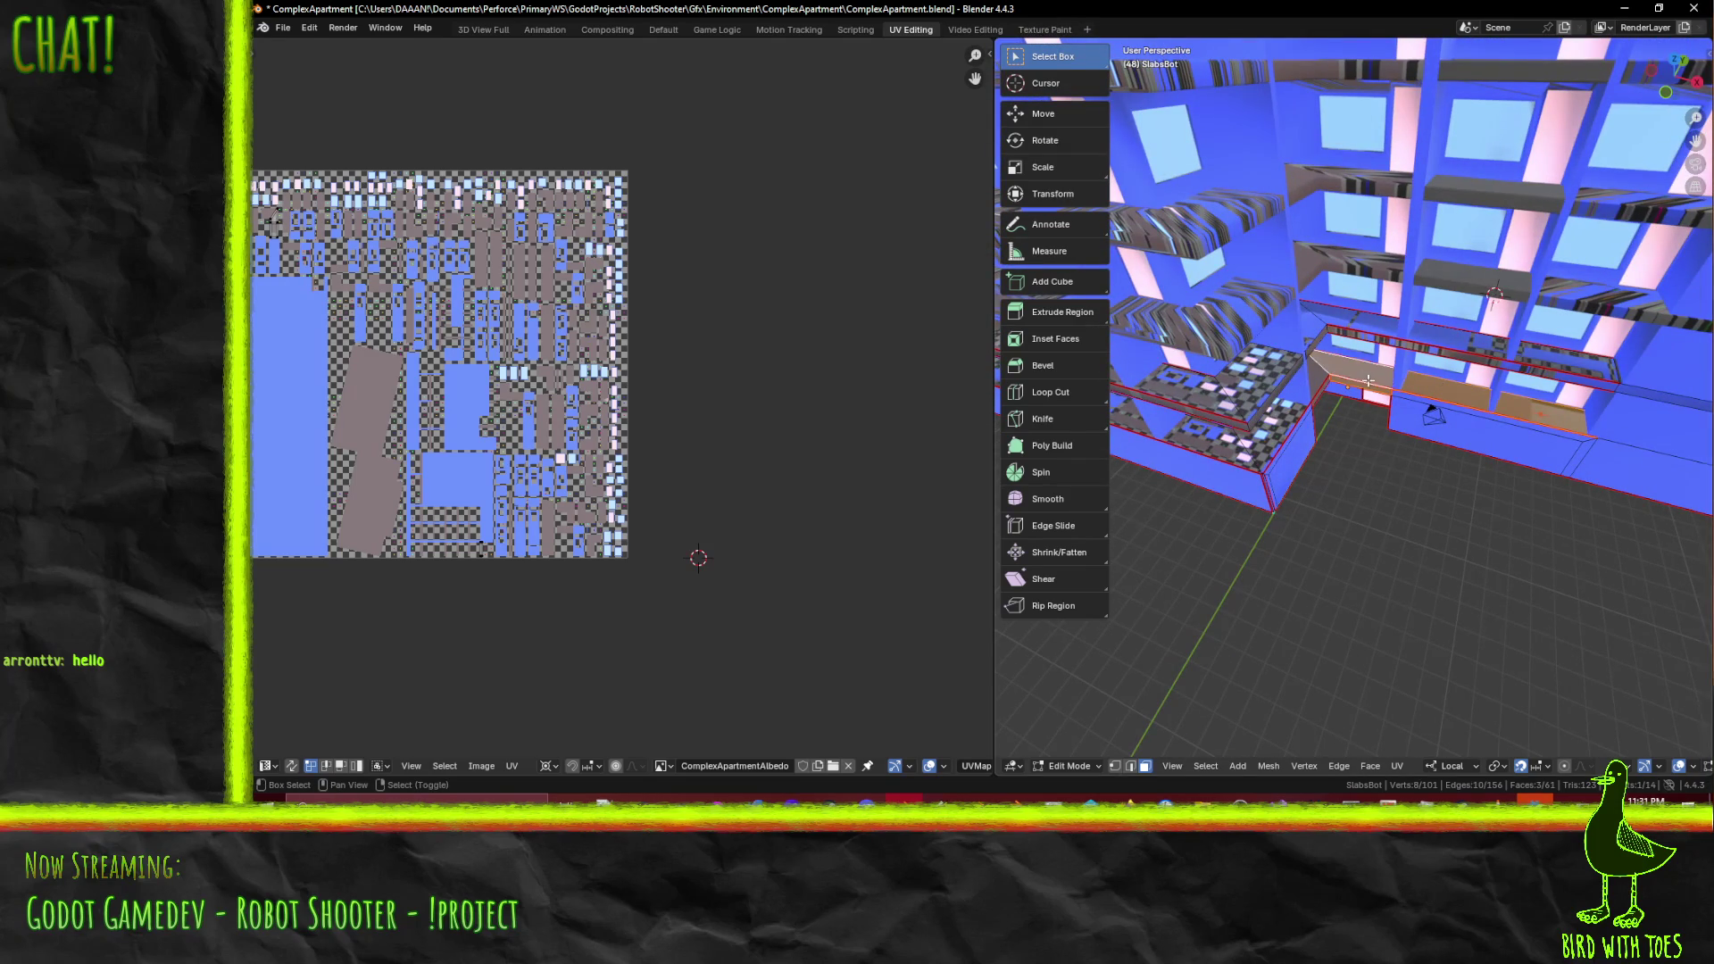
{"action": "middle_click_drag", "start_coordinate": [1369, 370], "coordinate": [1348, 410]}
{"action": "key", "text": "F3"}
{"action": "left_click", "coordinate": [1360, 444]}
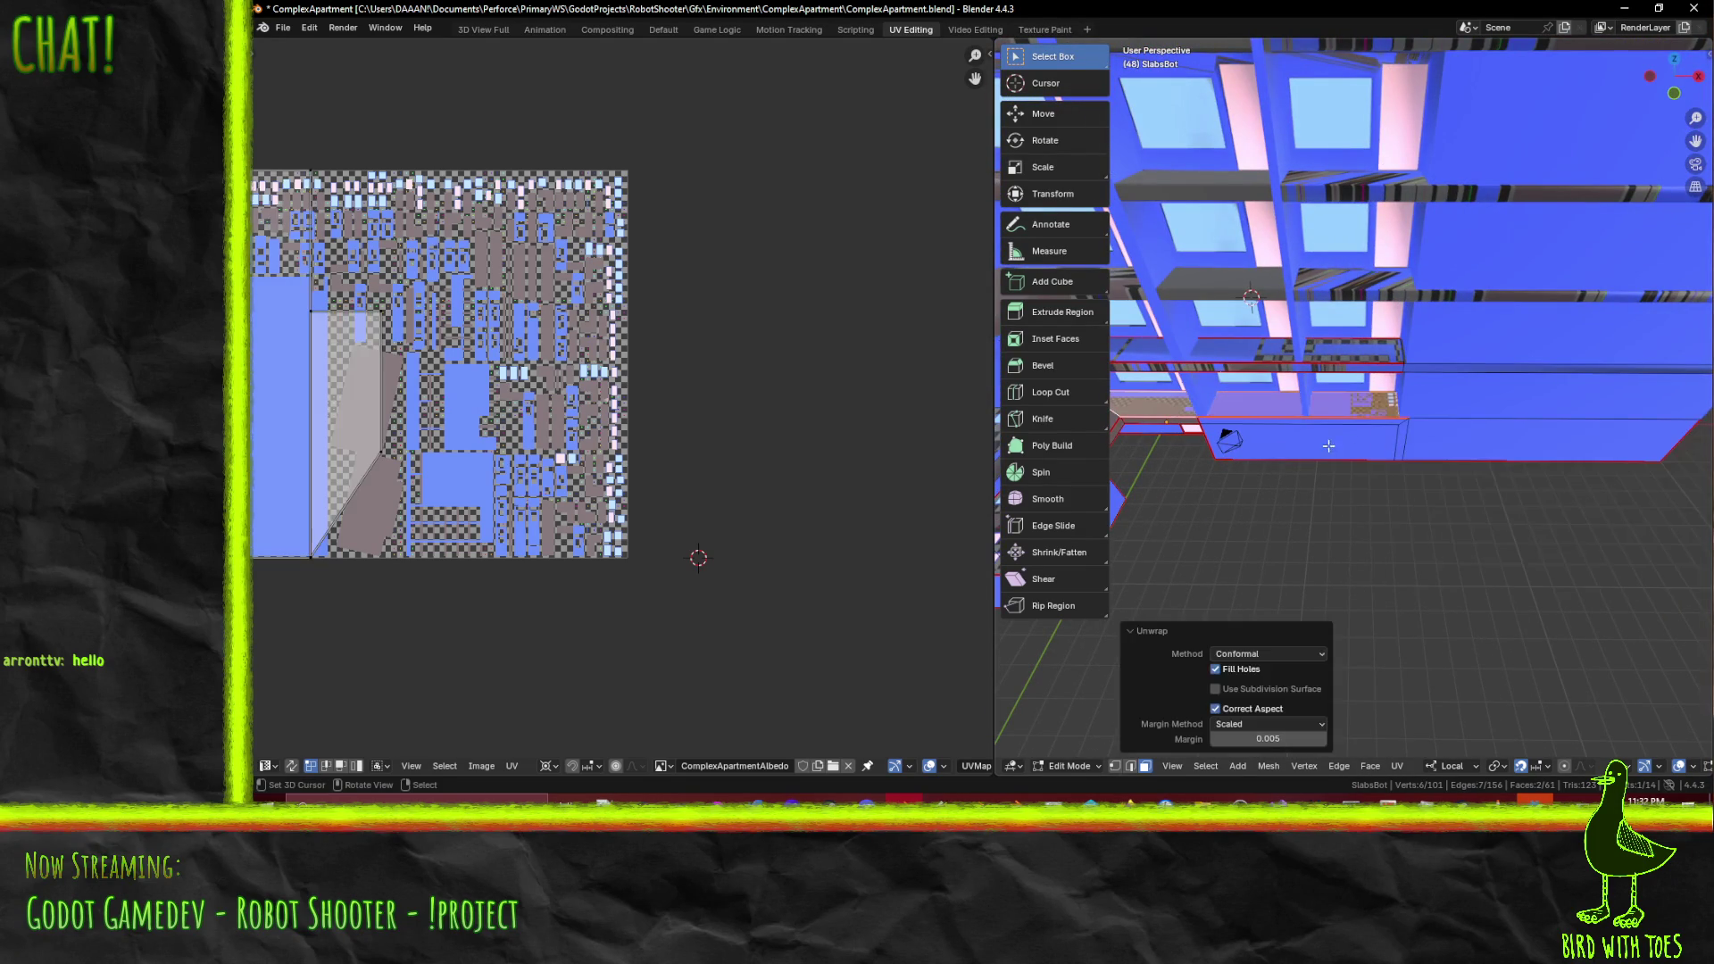
- Select the desk top face, then in edge mode the desk edge carrying the seam
{"action": "middle_click_drag", "start_coordinate": [507, 461], "coordinate": [565, 452]}
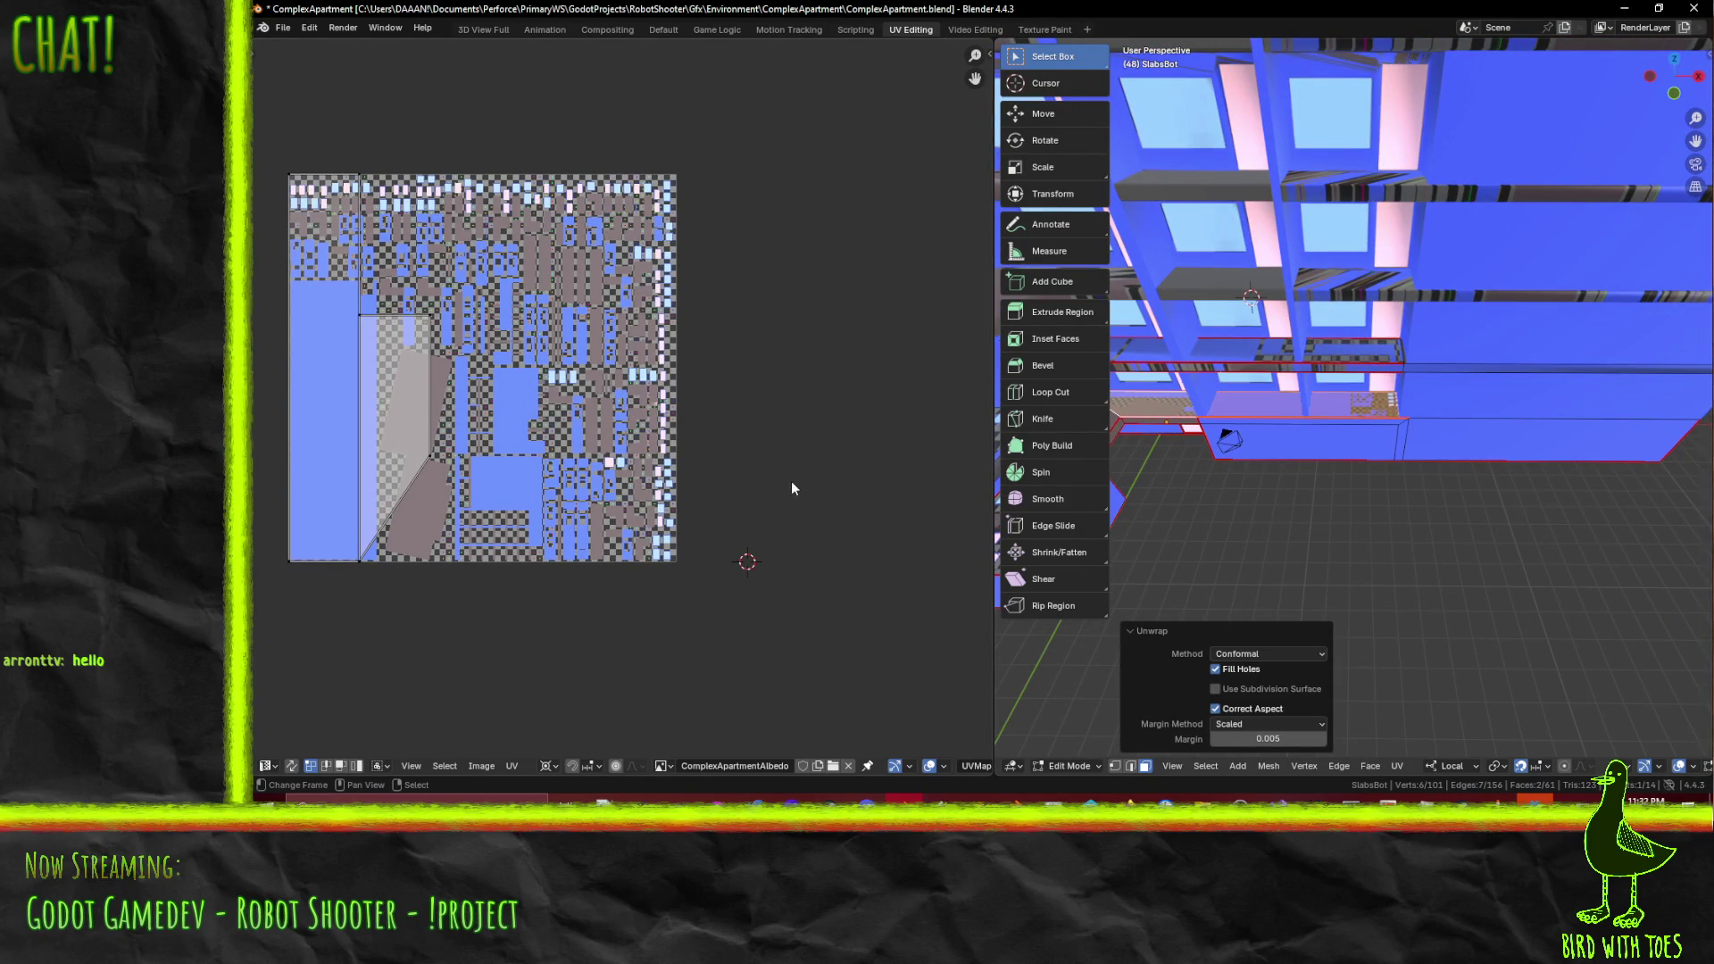
{"action": "middle_click_drag", "start_coordinate": [1214, 464], "coordinate": [1439, 350]}
{"action": "left_click", "coordinate": [1437, 354]}
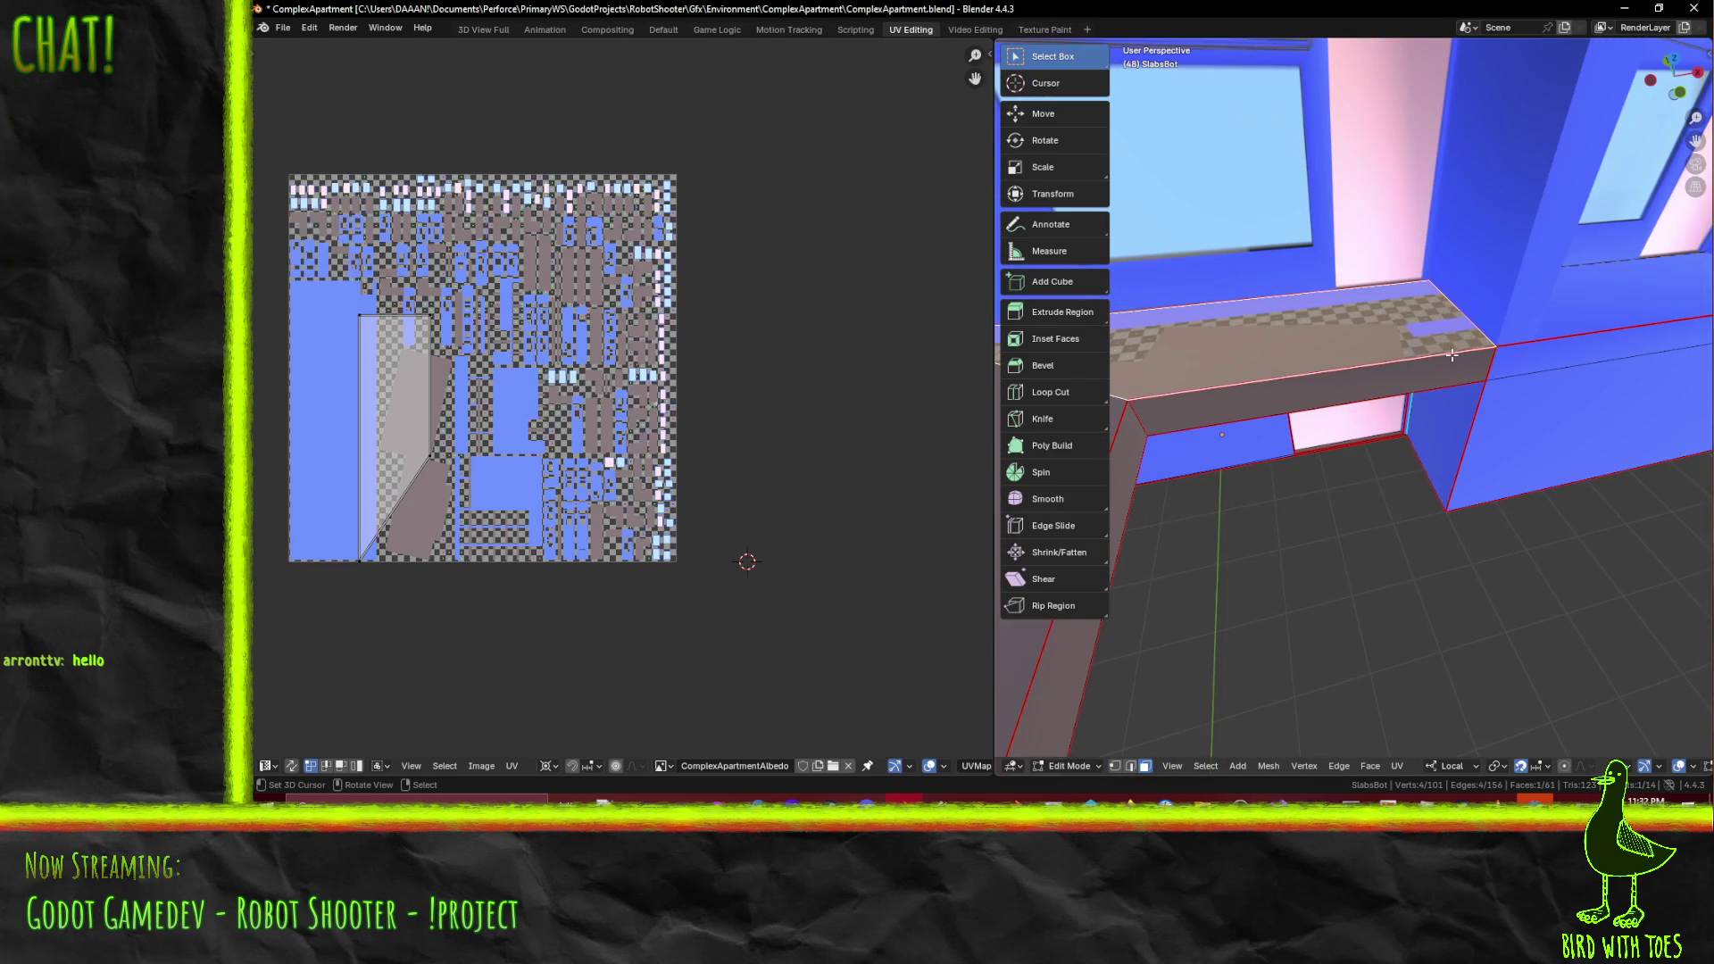
{"action": "left_click", "coordinate": [1130, 765]}
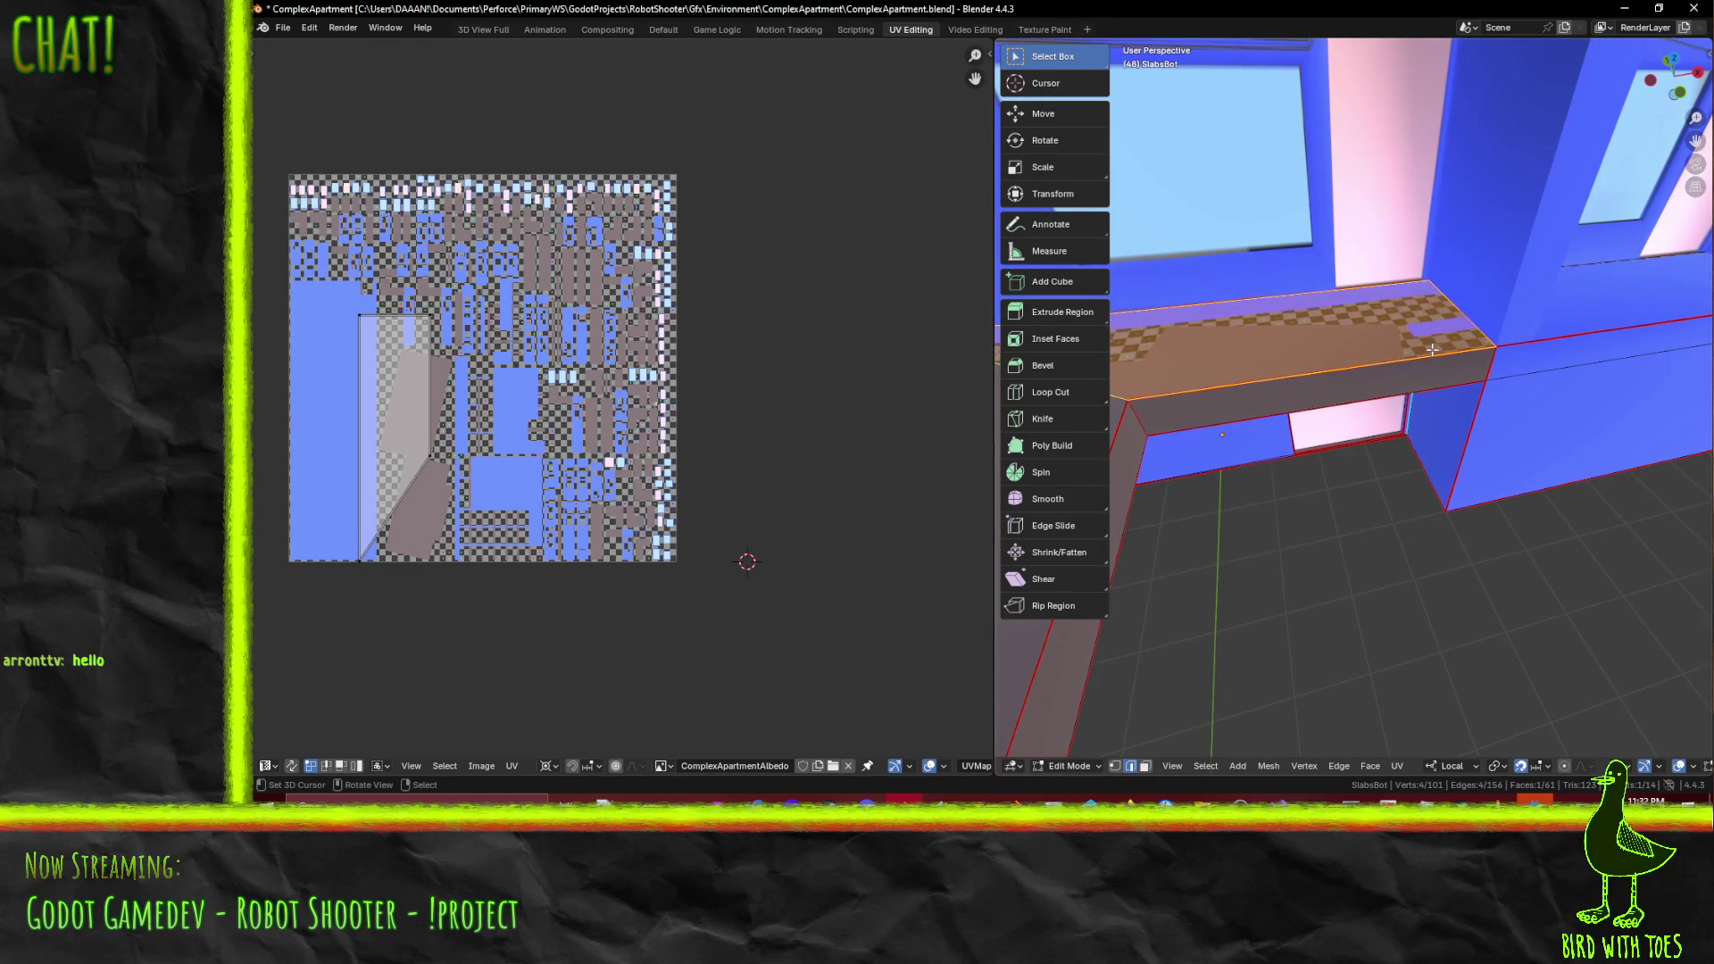
{"action": "left_click", "coordinate": [1424, 287]}
{"action": "key", "text": "F3"}
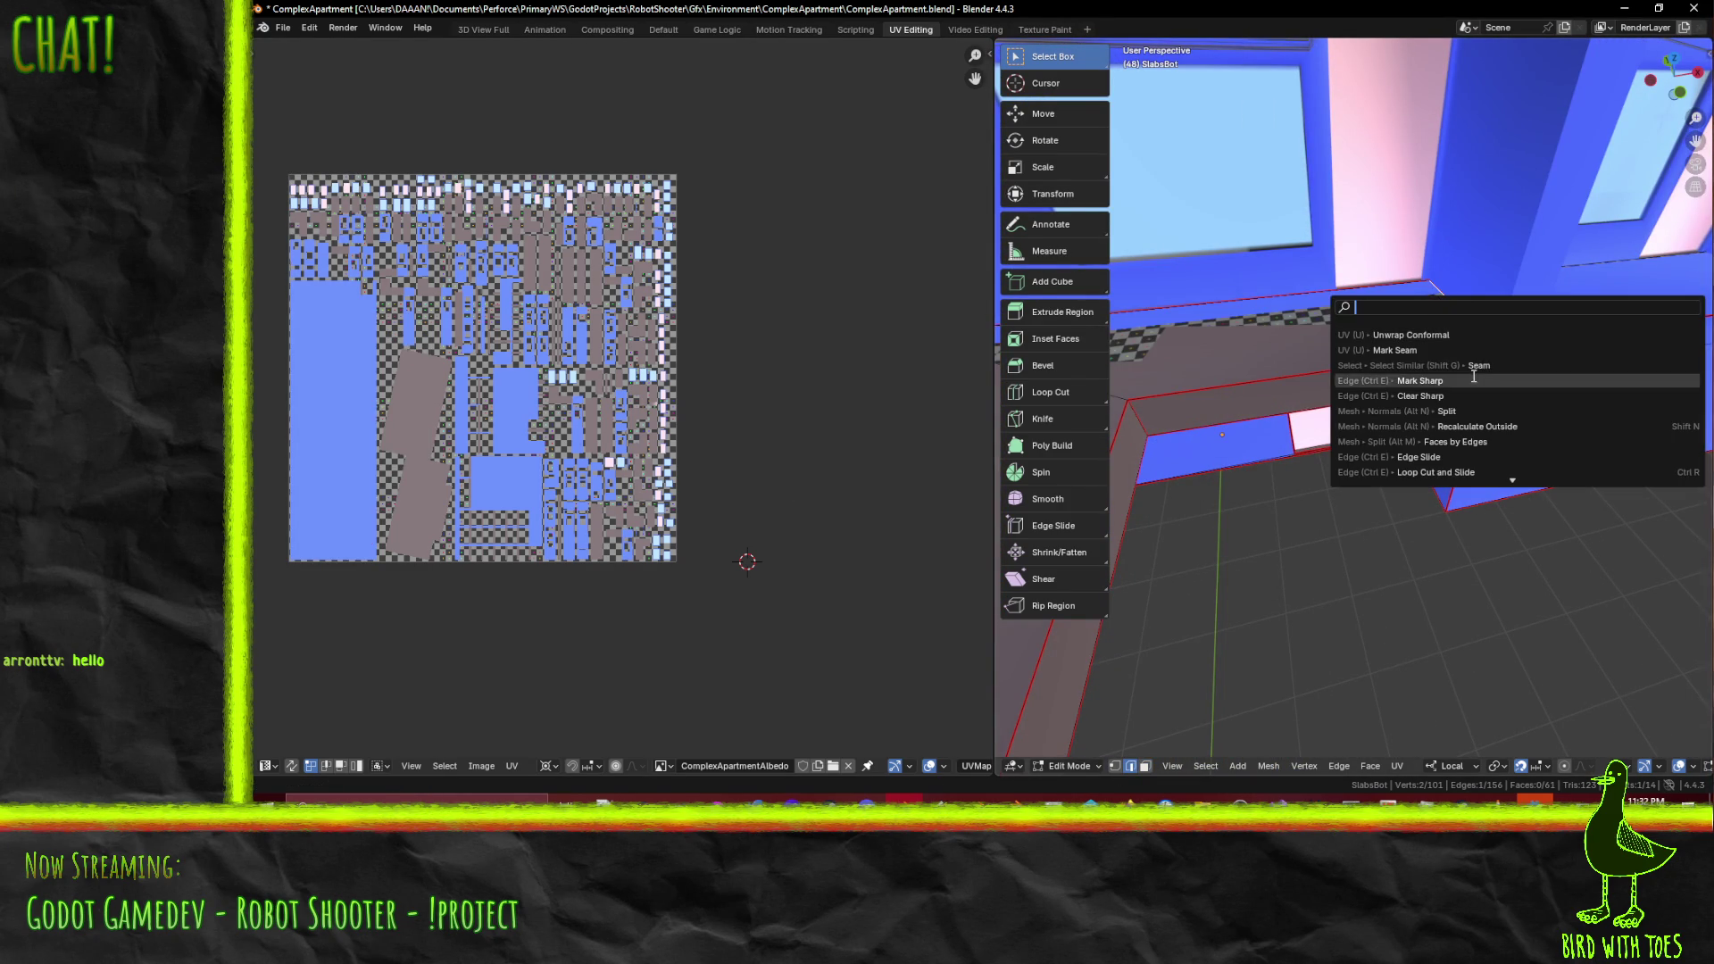
- Clear the seam from the desk edge and return to face select mode
{"action": "type", "text": "clear"}
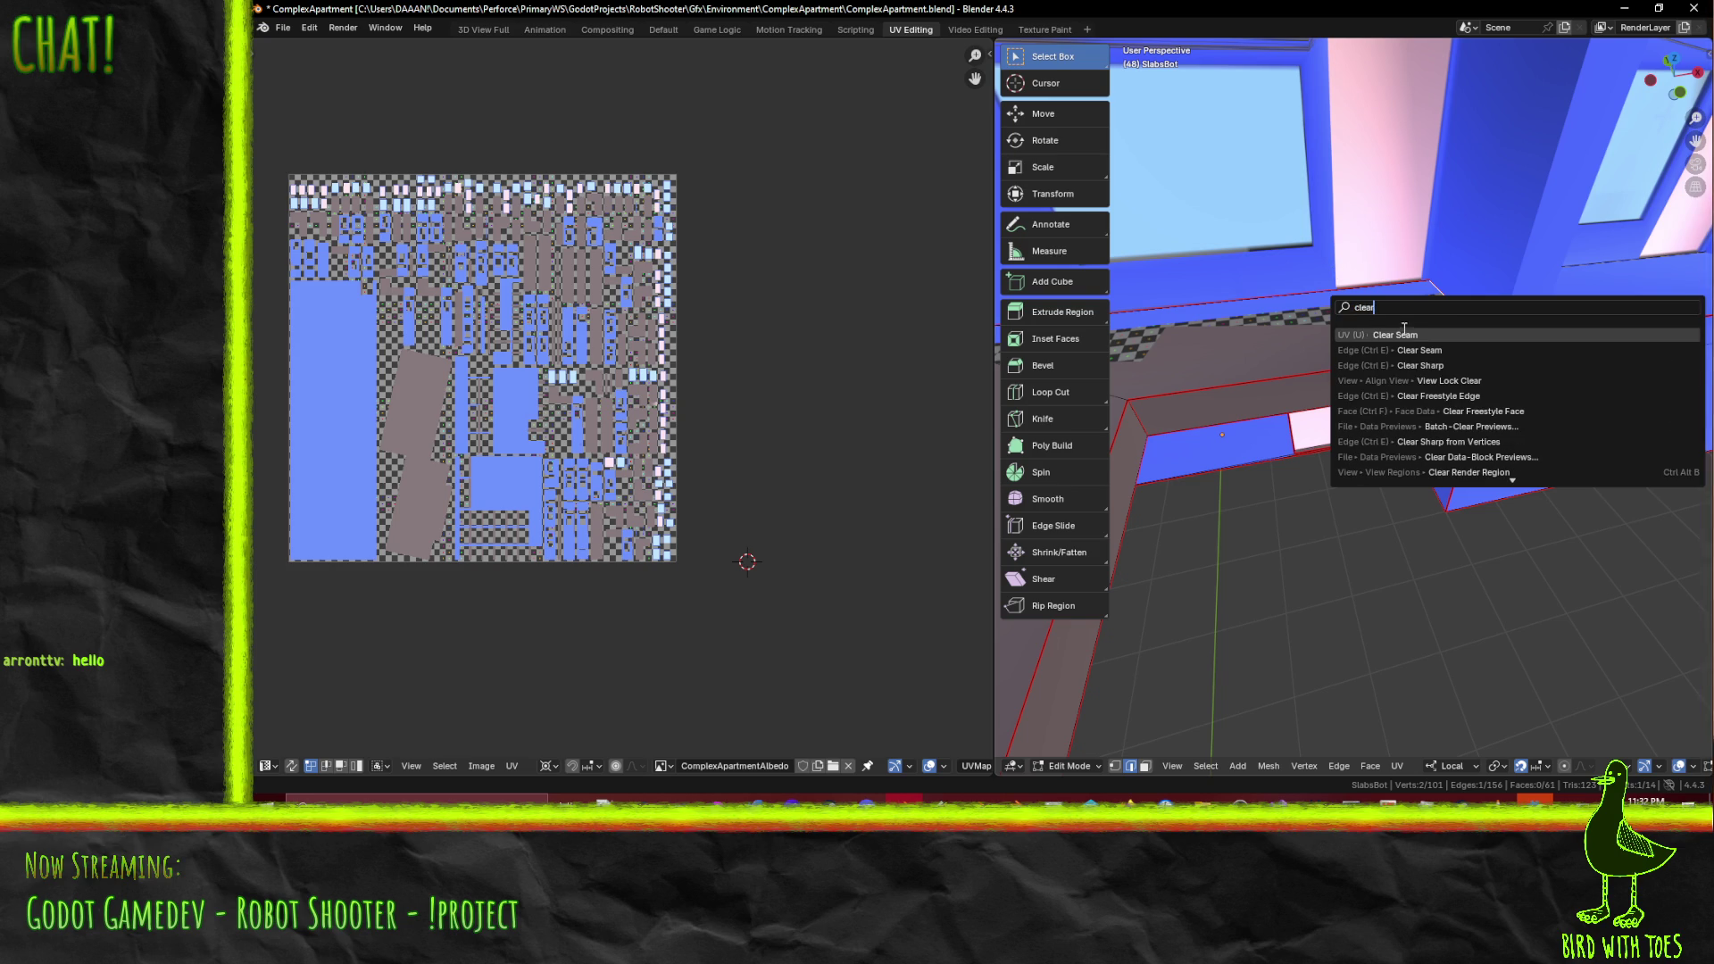
{"action": "left_click", "coordinate": [1410, 335]}
{"action": "left_click", "coordinate": [1145, 766]}
- Select the correct shelf faces and re-unwrap them with Unwrap Conformal
{"action": "left_click", "coordinate": [1294, 331]}
{"action": "scroll", "coordinate": [1544, 357], "scroll_direction": "down", "scroll_amount": 5}
{"action": "left_click", "coordinate": [1544, 357], "text": "shift"}
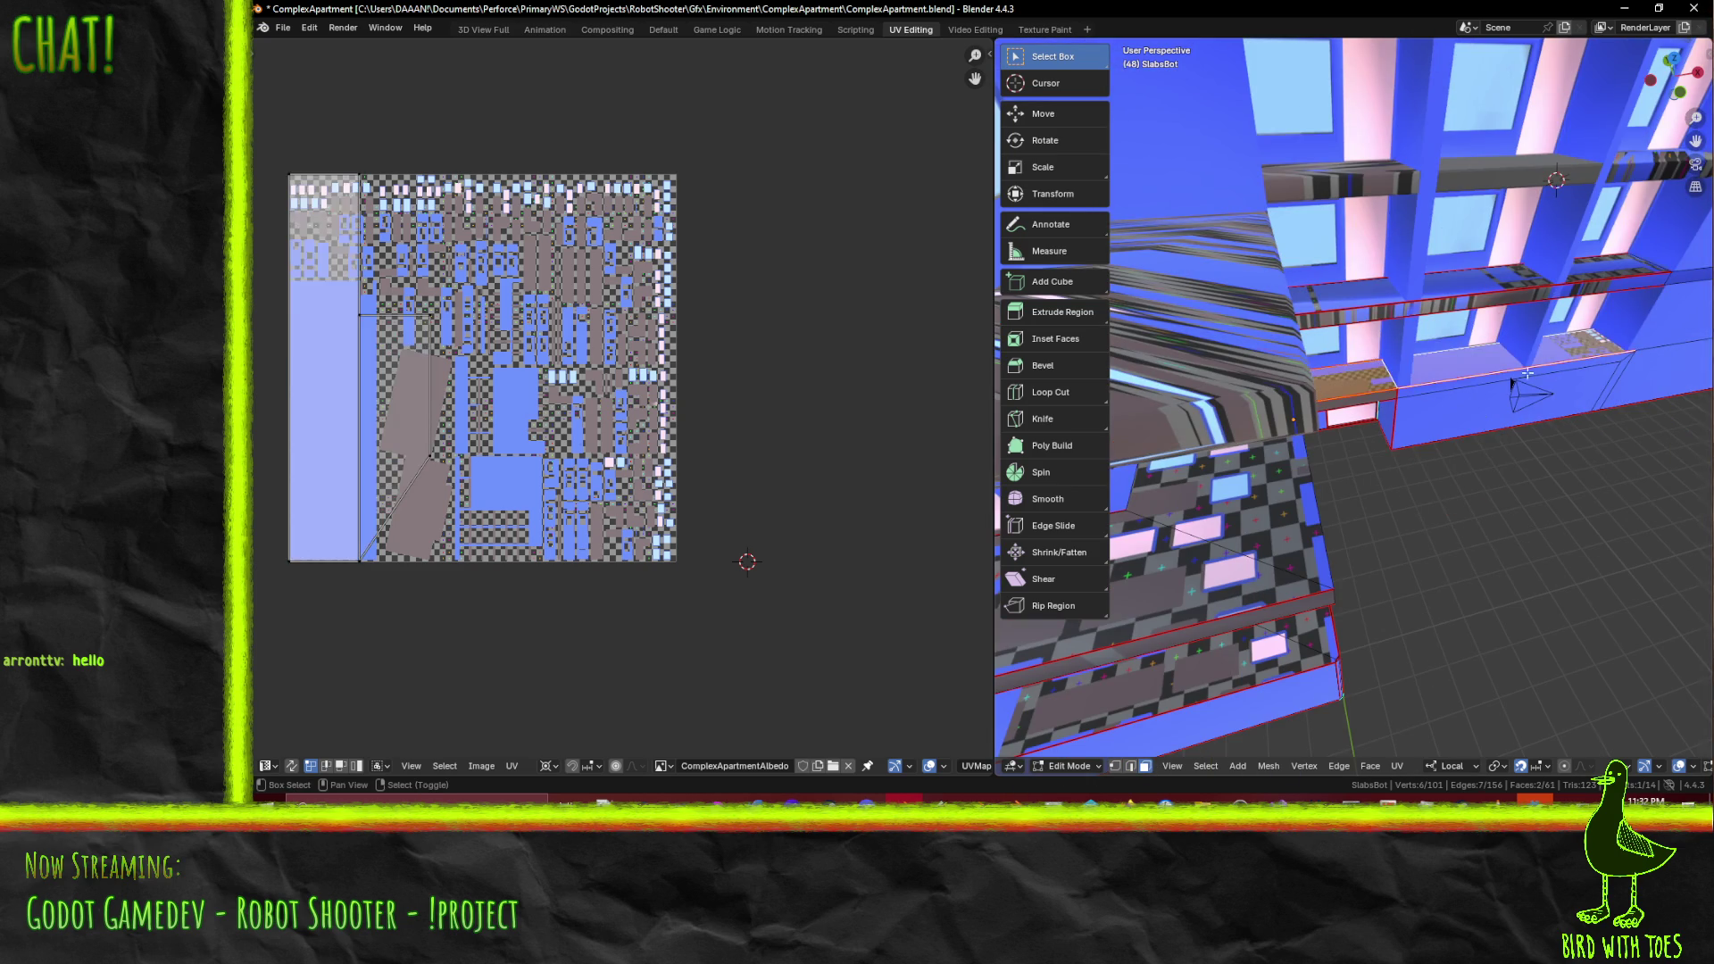
{"action": "key", "text": "F3"}
{"action": "mouse_move", "coordinate": [1397, 337]}
{"action": "middle_mouse_down"}
{"action": "mouse_move", "coordinate": [1294, 384]}
{"action": "mouse_move", "coordinate": [1257, 357]}
{"action": "middle_mouse_up"}
{"action": "left_click", "coordinate": [1257, 357], "text": "shift"}
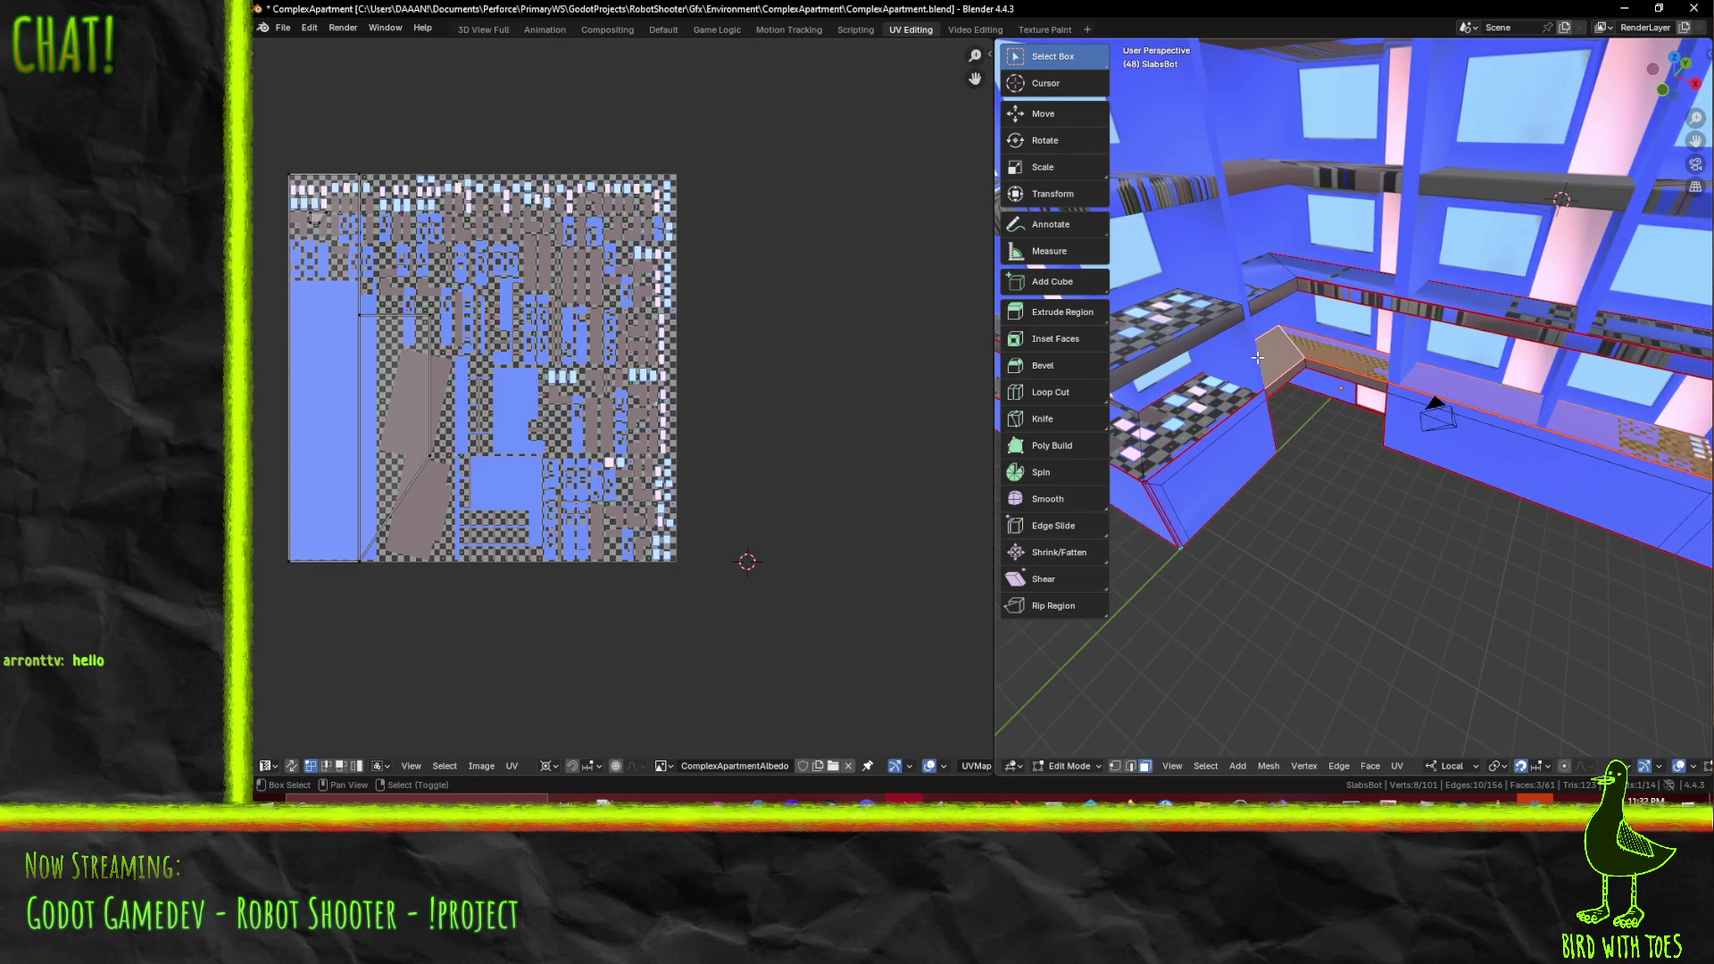
{"action": "left_click", "coordinate": [1256, 357], "text": "shift"}
{"action": "key", "text": "F3"}
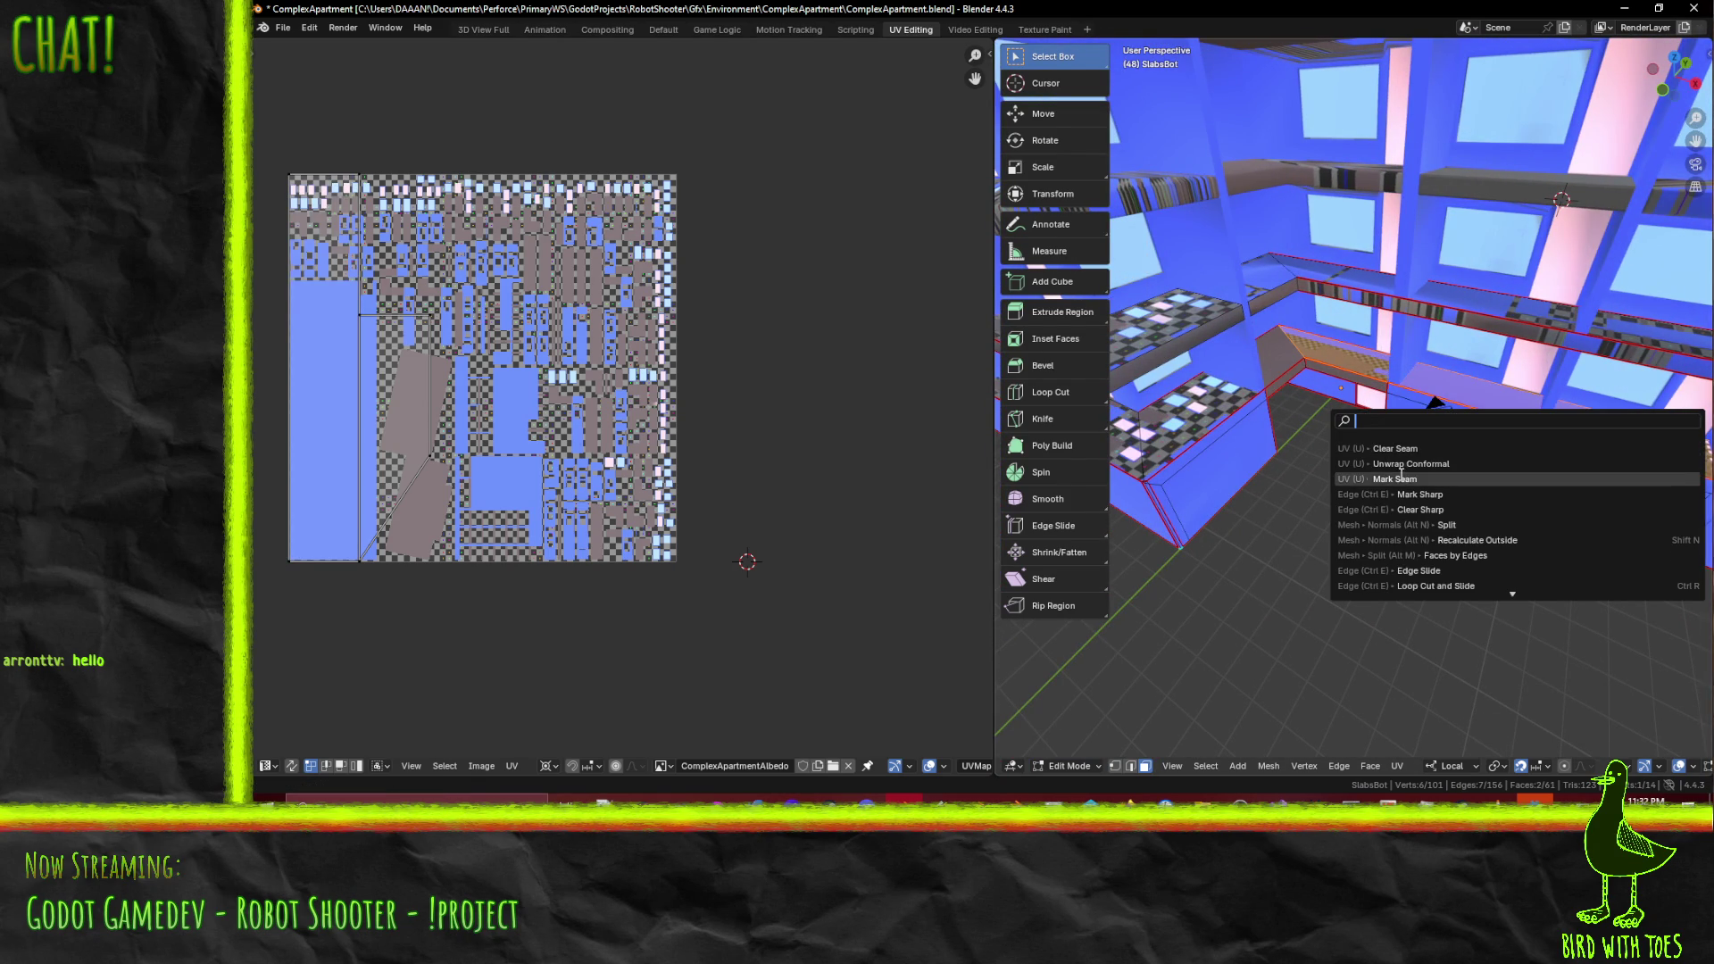
{"action": "left_click", "coordinate": [1280, 352], "text": "shift"}
{"action": "key", "text": "F3"}
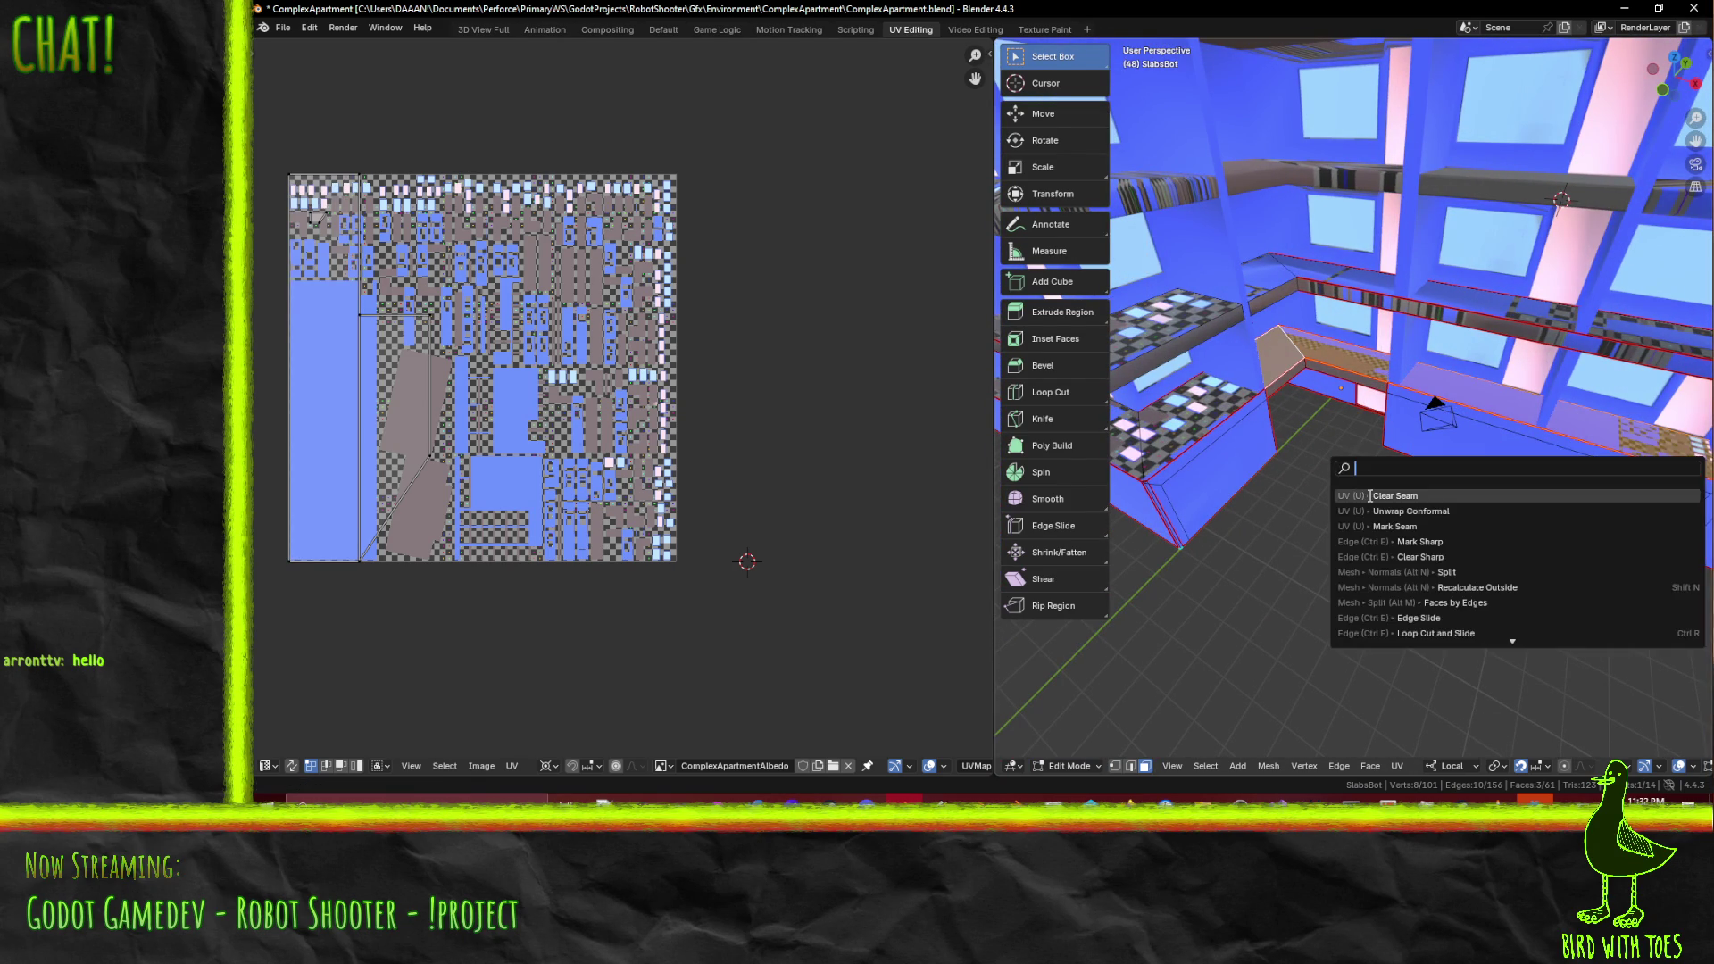
{"action": "left_click", "coordinate": [1395, 510]}
- Select all faces so the whole slab UV layout shows beside the atlas
{"action": "key", "text": "a"}
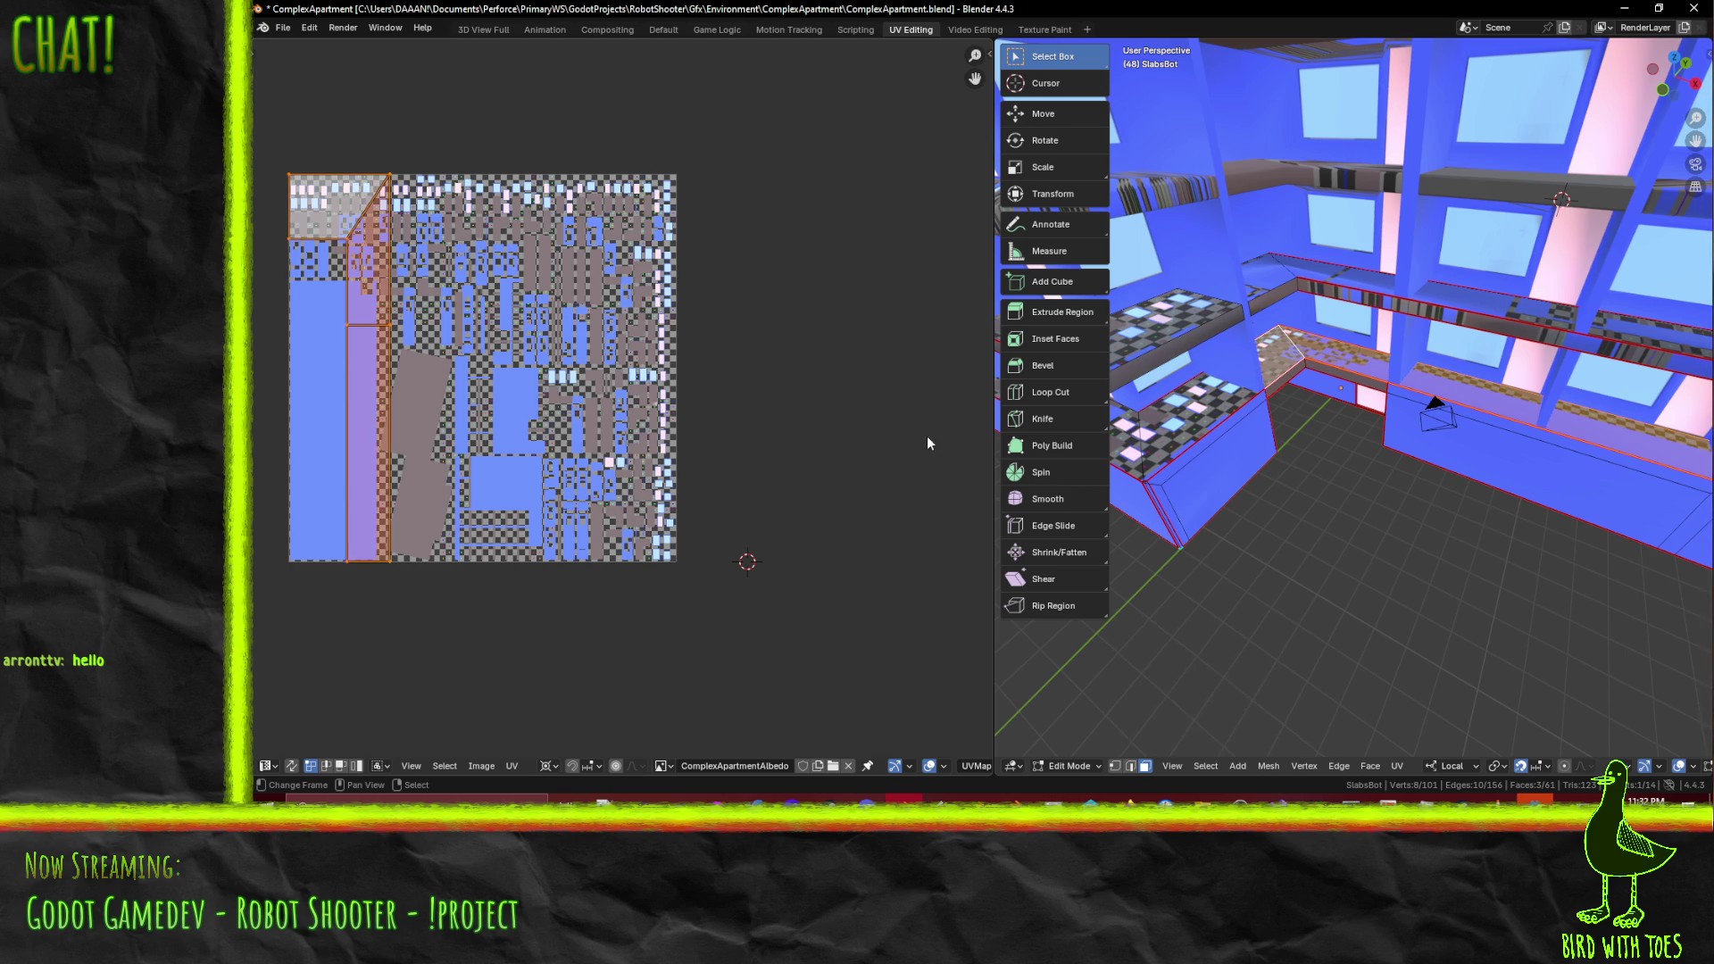
{"action": "key", "text": "a"}
{"action": "mouse_move", "coordinate": [811, 497]}
{"action": "middle_mouse_down", "text": "shift"}
{"action": "mouse_move", "coordinate": [690, 451]}
{"action": "mouse_move", "coordinate": [751, 448]}
{"action": "middle_mouse_up", "text": "shift"}
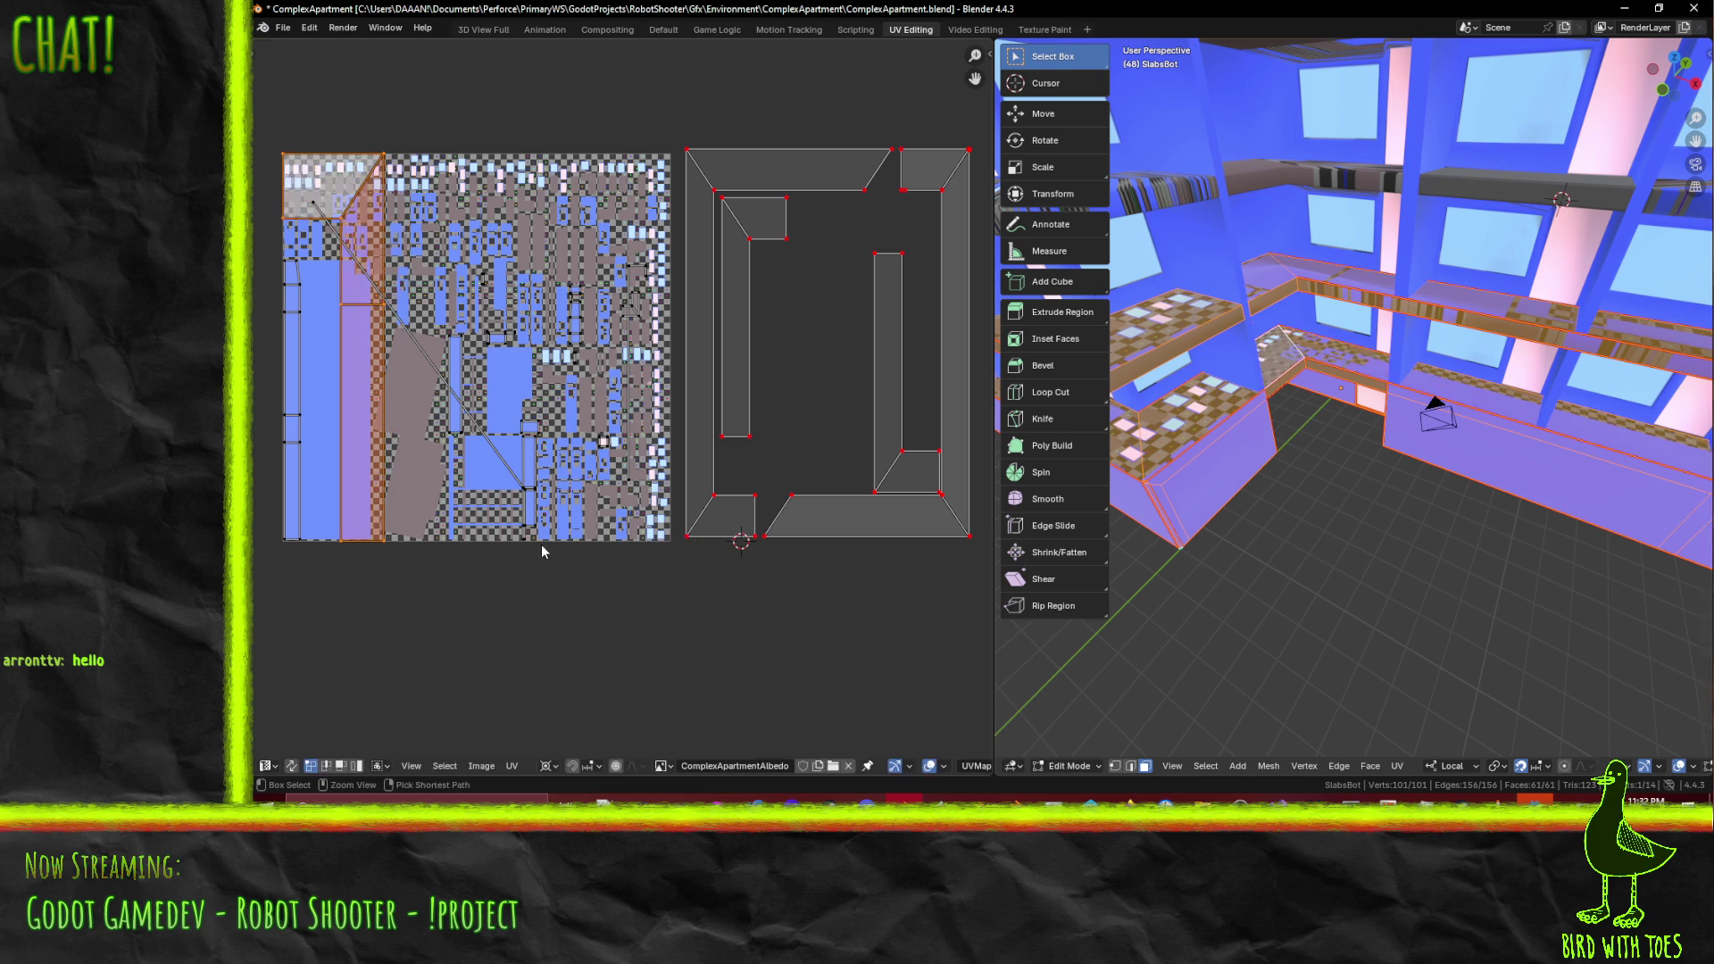
- Move the selected UV island along X, abandoning a started rotation
{"action": "key", "text": "g"}
{"action": "key", "text": "x"}
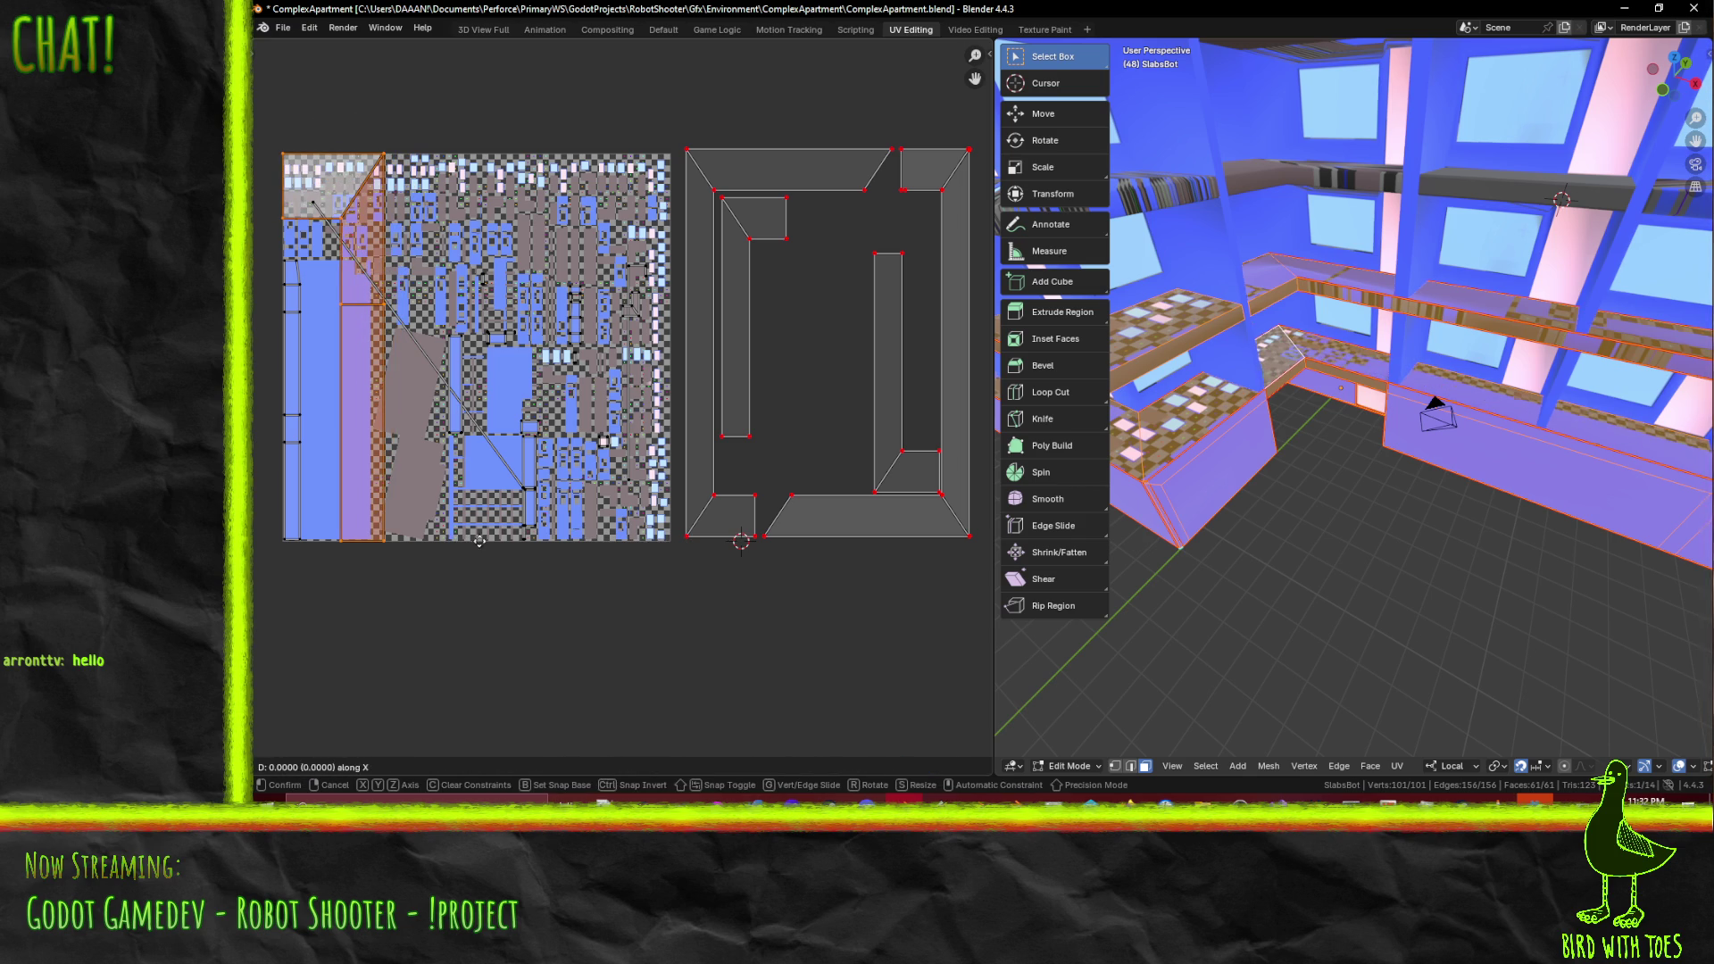
{"action": "left_click", "coordinate": [852, 542]}
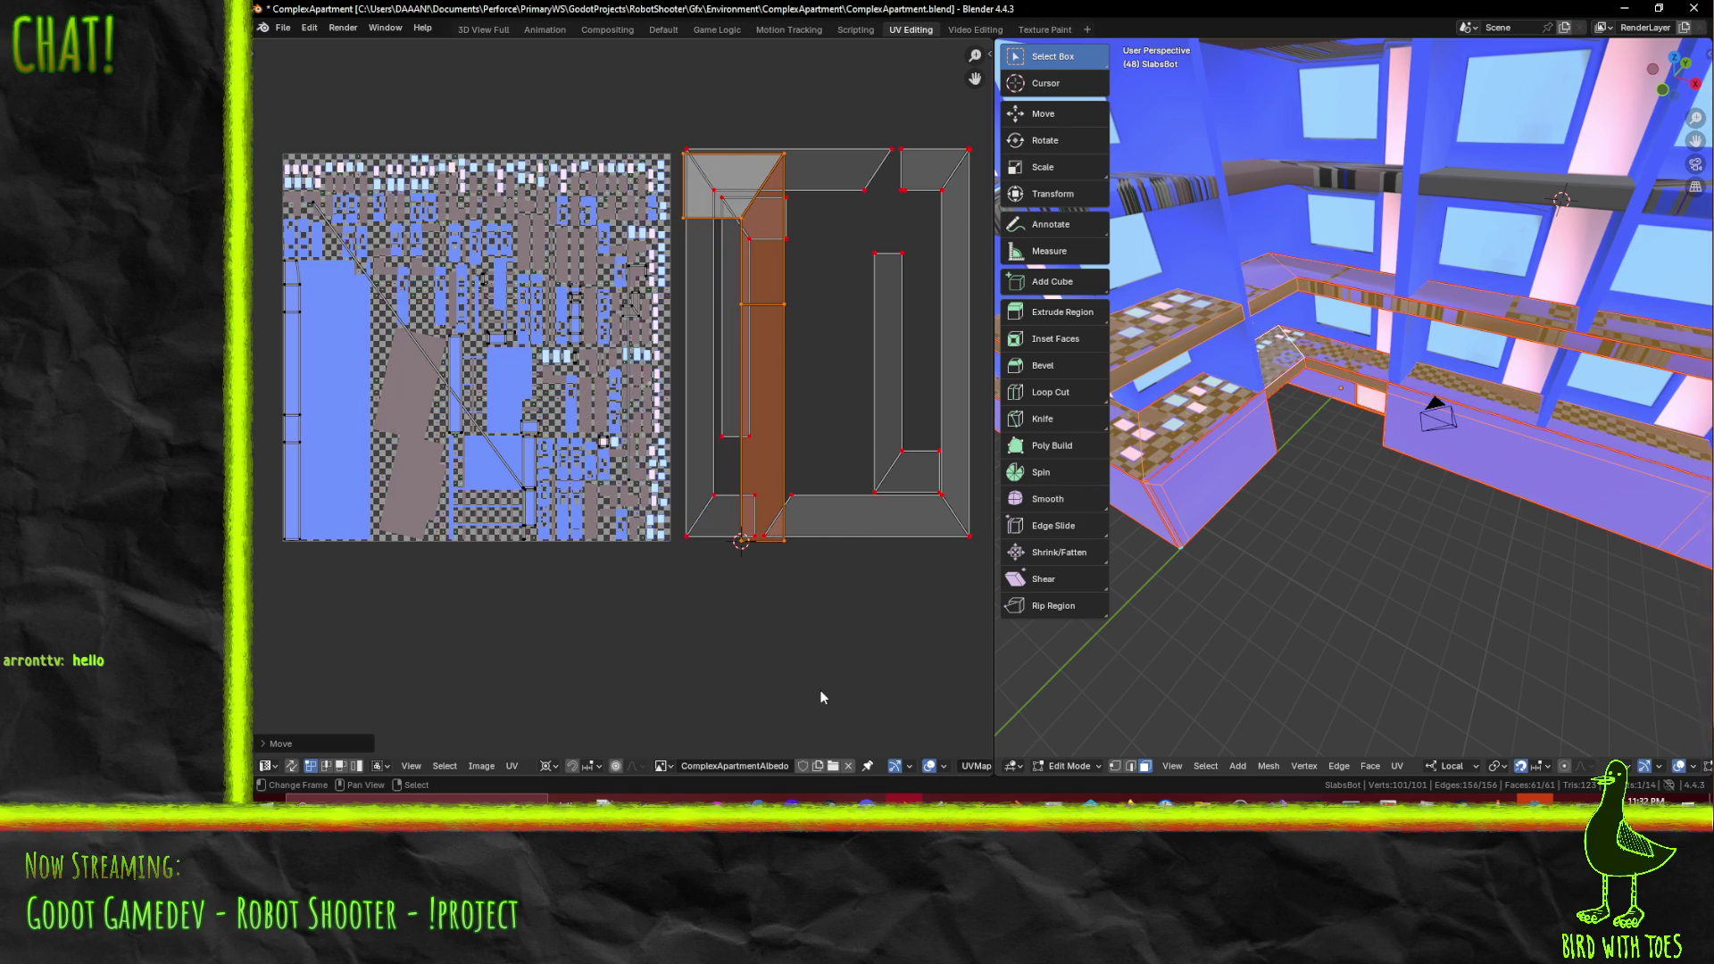
{"action": "key", "text": "r"}
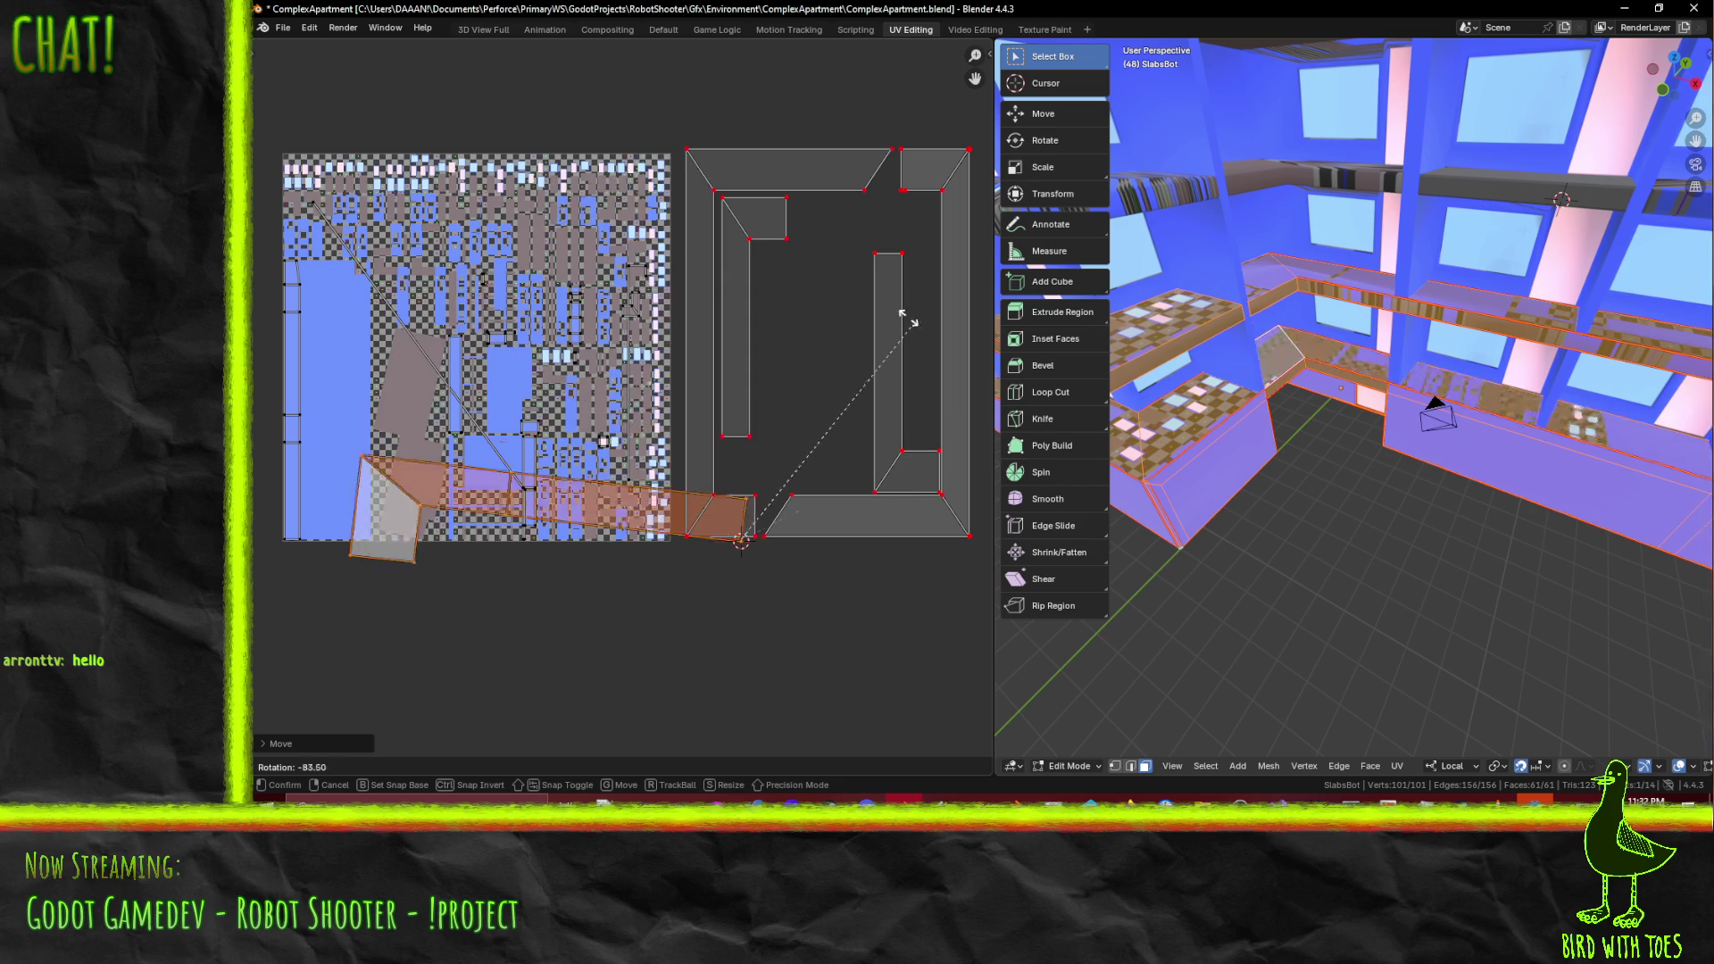
{"action": "key", "text": "Escape"}
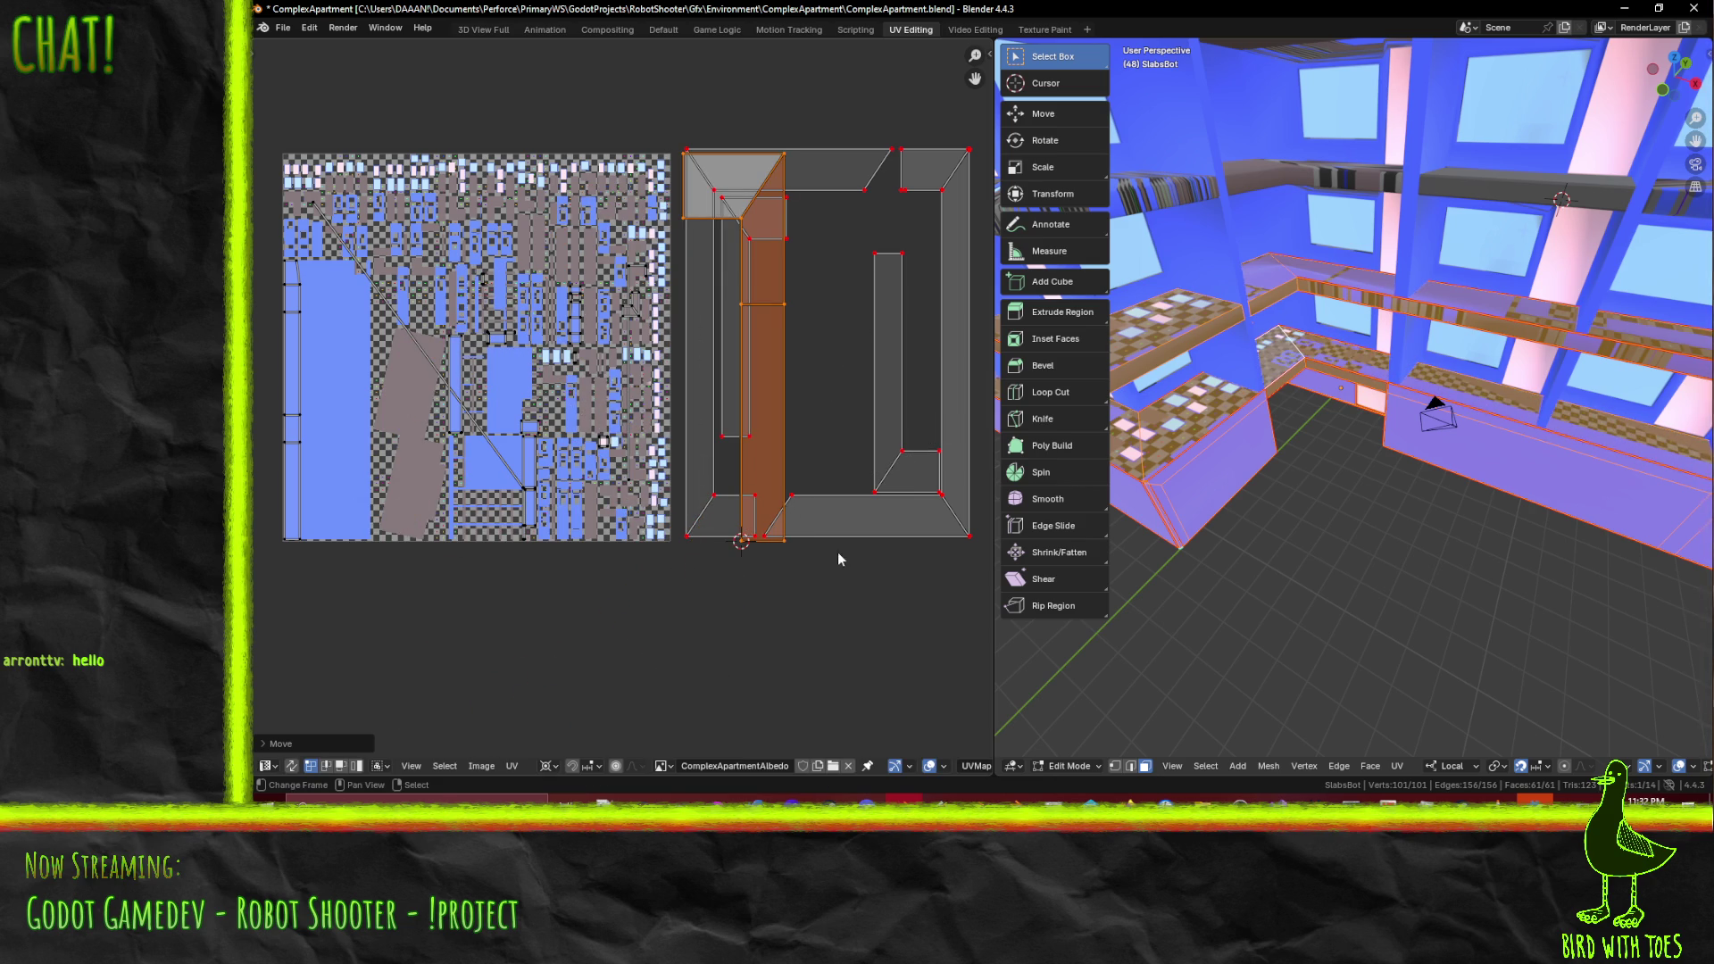
- Slide the orange UV strip further right along the X axis
{"action": "scroll", "coordinate": [752, 487], "scroll_direction": "up", "scroll_amount": 6}
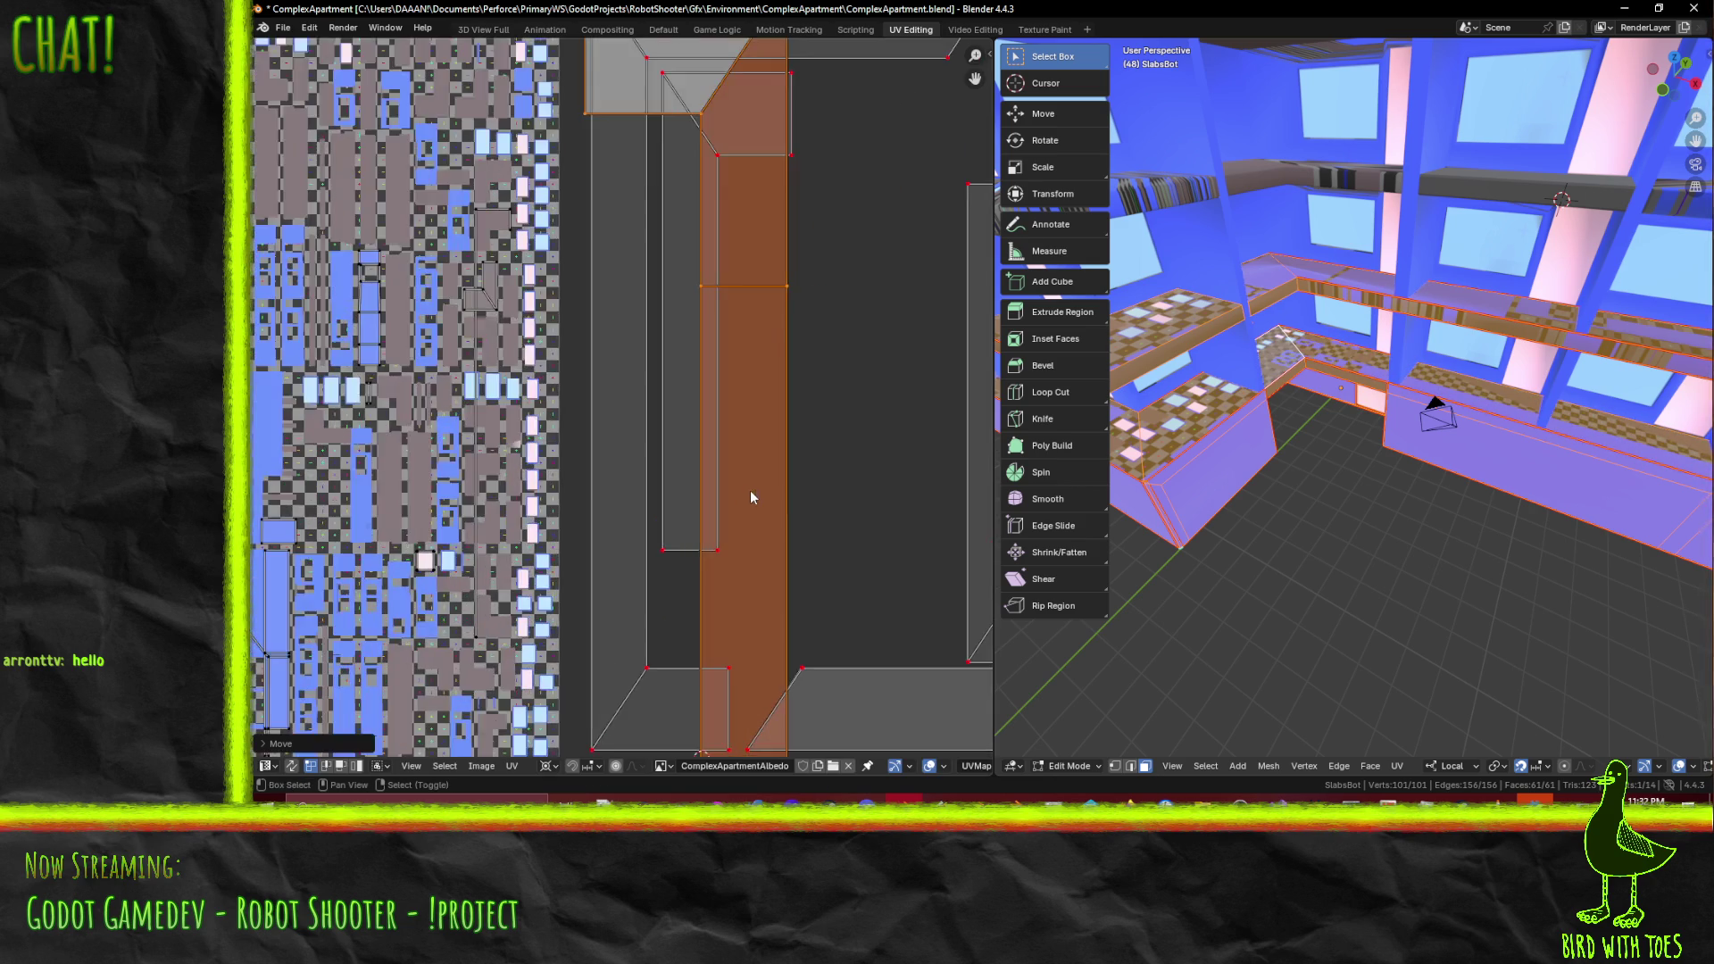
{"action": "scroll", "coordinate": [662, 325], "scroll_direction": "down", "scroll_amount": 3}
{"action": "middle_click_drag", "start_coordinate": [662, 326], "coordinate": [624, 288]}
{"action": "middle_click_drag", "start_coordinate": [784, 518], "coordinate": [749, 510]}
{"action": "key", "text": "g"}
{"action": "key", "text": "x"}
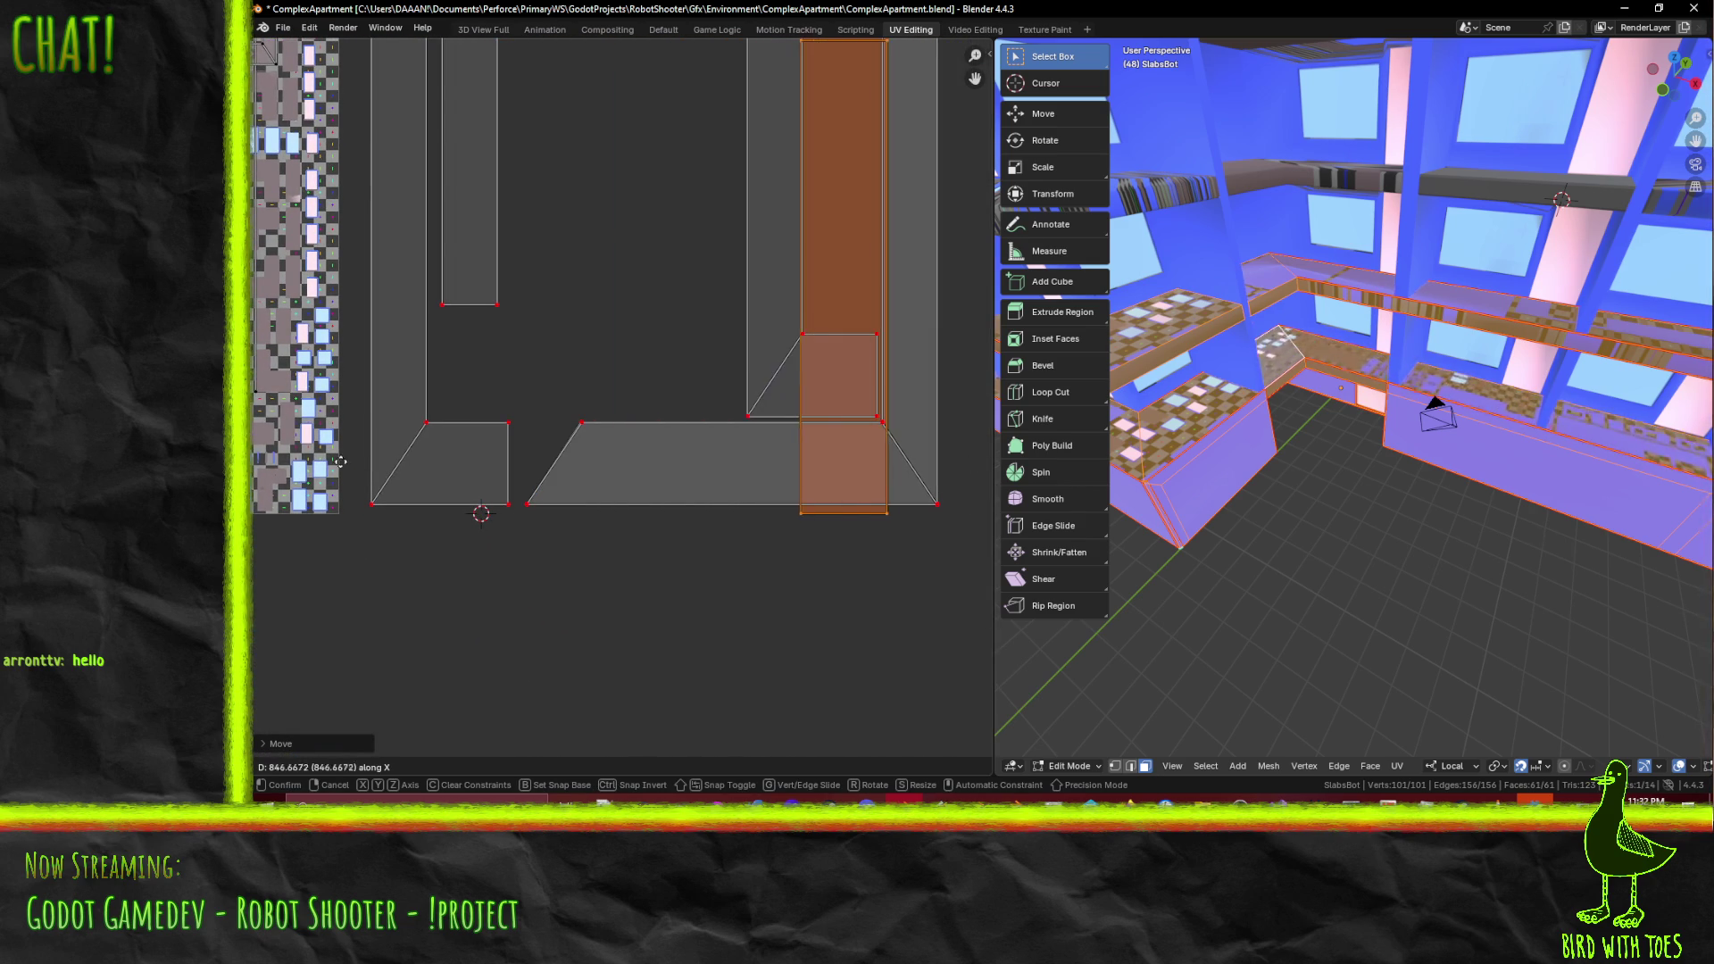
{"action": "left_click", "coordinate": [372, 456]}
- Reposition the orange corner face into the L's inner bend
{"action": "scroll", "coordinate": [372, 455], "scroll_direction": "down", "scroll_amount": 2}
{"action": "mouse_move", "coordinate": [420, 500]}
{"action": "middle_mouse_down"}
{"action": "mouse_move", "coordinate": [521, 576]}
{"action": "mouse_move", "coordinate": [543, 414]}
{"action": "middle_mouse_up"}
{"action": "scroll", "coordinate": [486, 544], "scroll_direction": "up", "scroll_amount": 2}
{"action": "scroll", "coordinate": [487, 544], "scroll_direction": "up", "scroll_amount": 2}
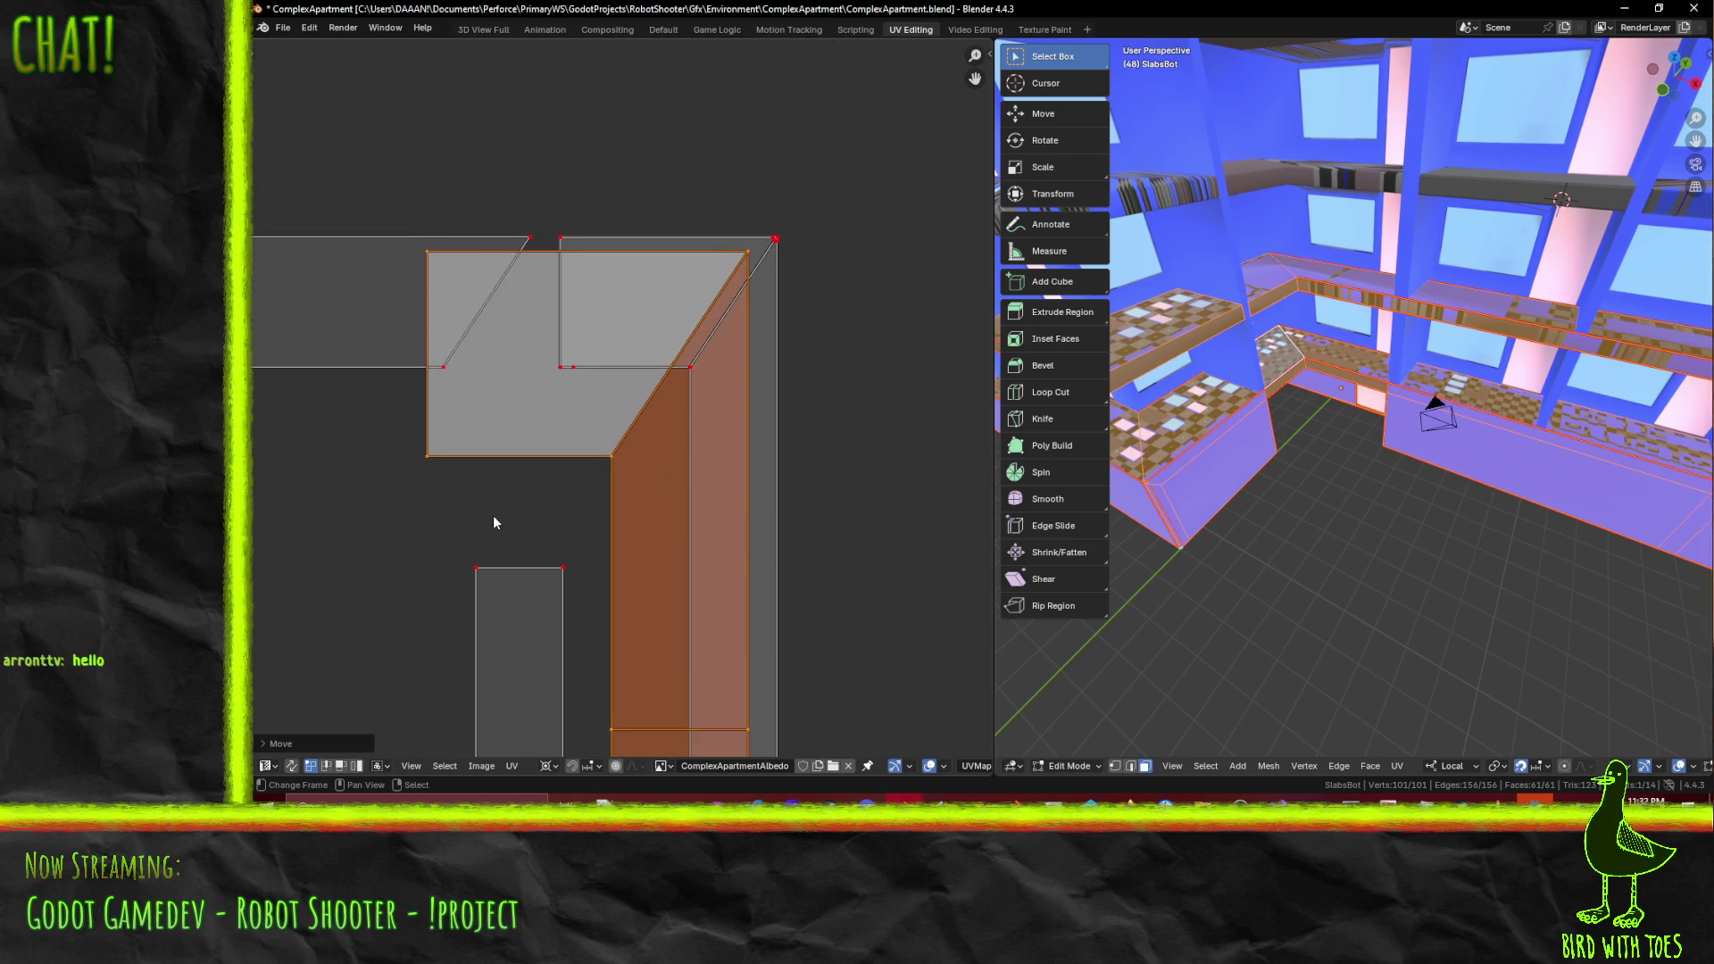
{"action": "scroll", "coordinate": [437, 584], "scroll_direction": "down", "scroll_amount": 2}
{"action": "middle_click_drag", "start_coordinate": [459, 619], "coordinate": [486, 581]}
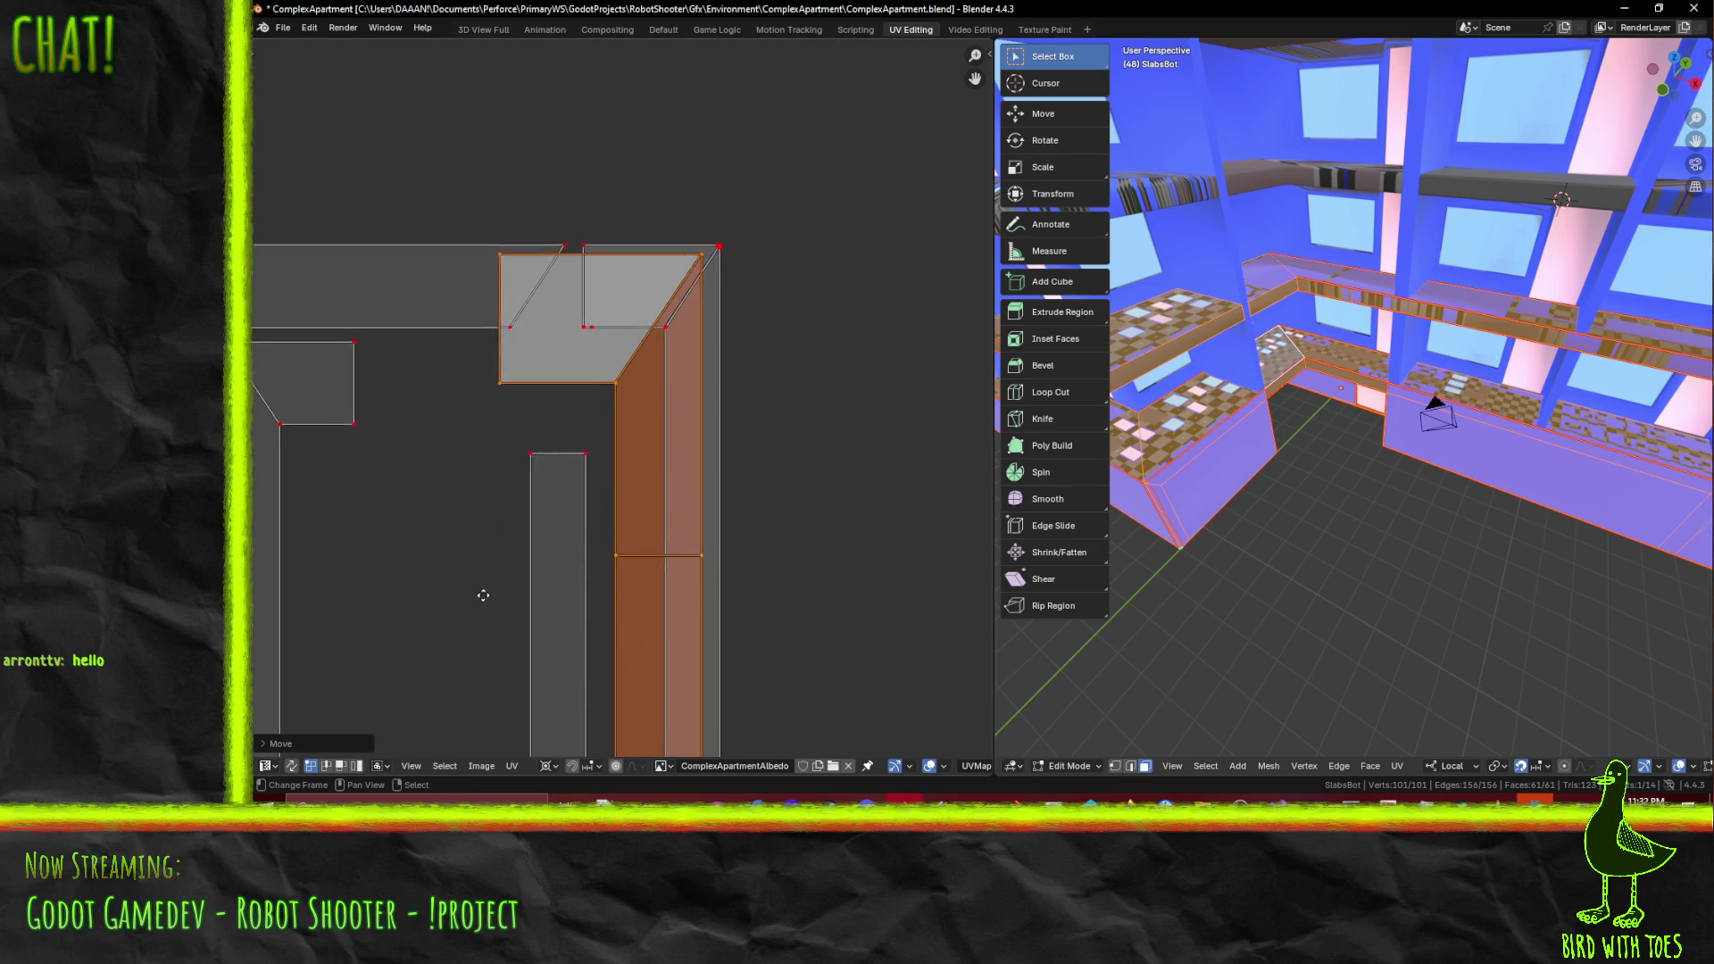
{"action": "scroll", "coordinate": [535, 544], "scroll_direction": "up", "scroll_amount": 3}
{"action": "key", "text": "g"}
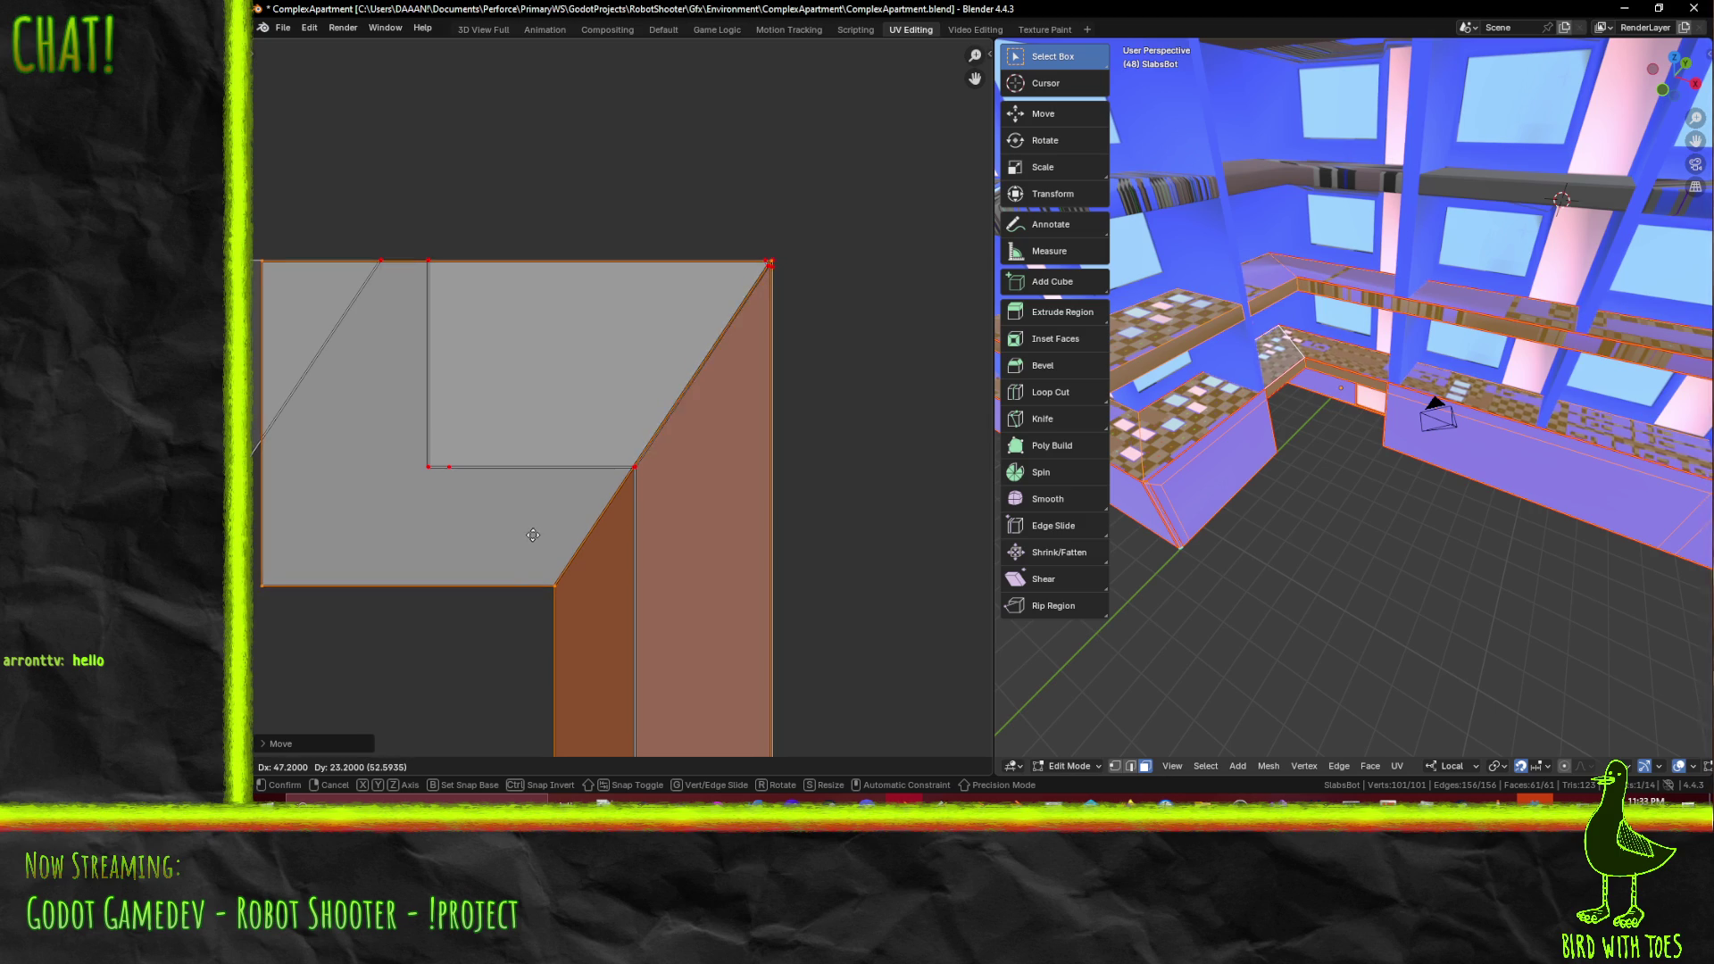
{"action": "left_click", "coordinate": [531, 536]}
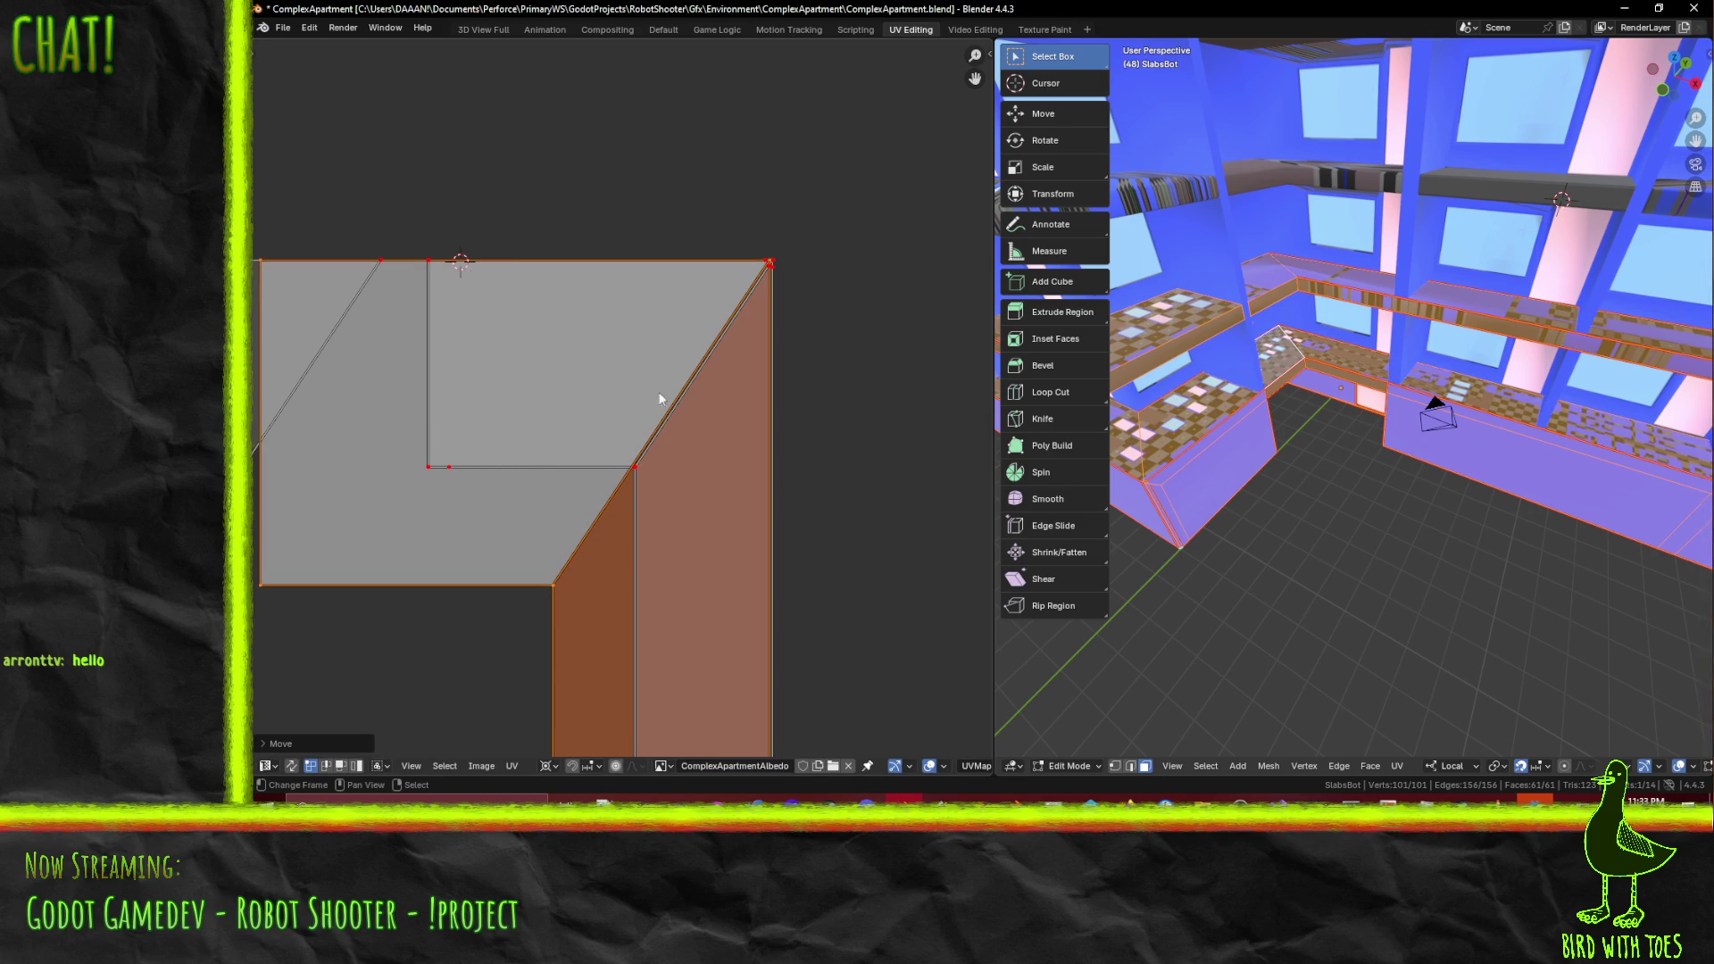
- Scale the corner piece down to 0.624
{"action": "scroll", "coordinate": [456, 276], "scroll_direction": "up", "scroll_amount": 3}
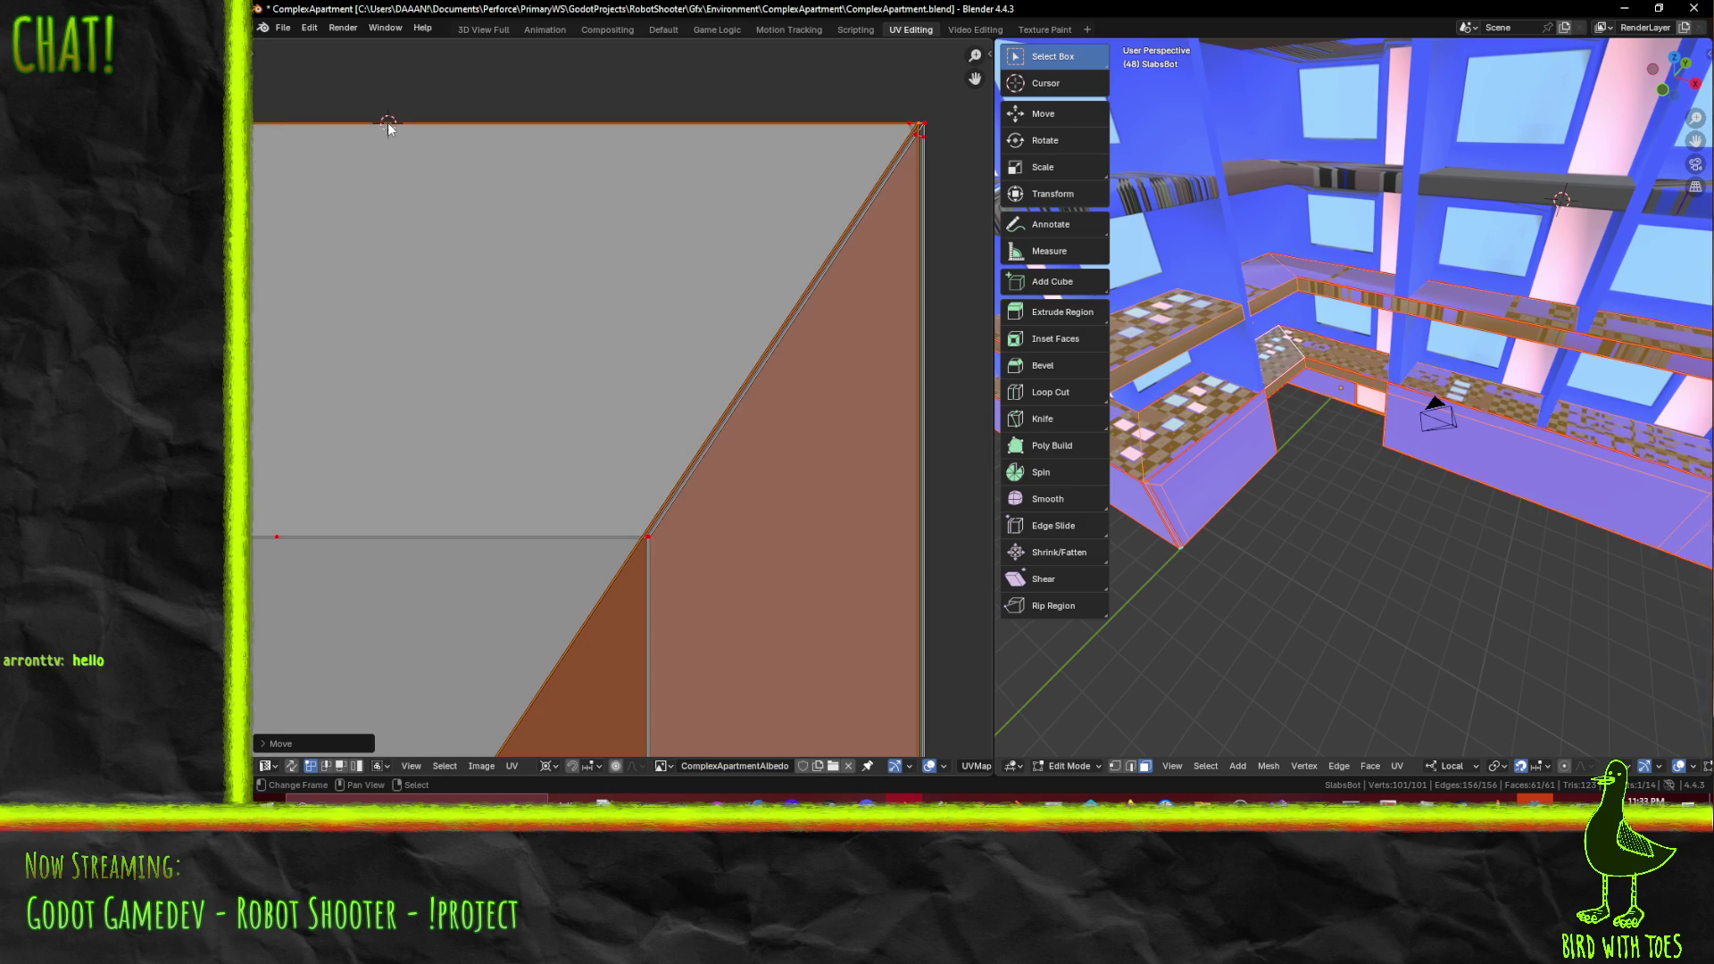
{"action": "scroll", "coordinate": [637, 408], "scroll_direction": "down", "scroll_amount": 7}
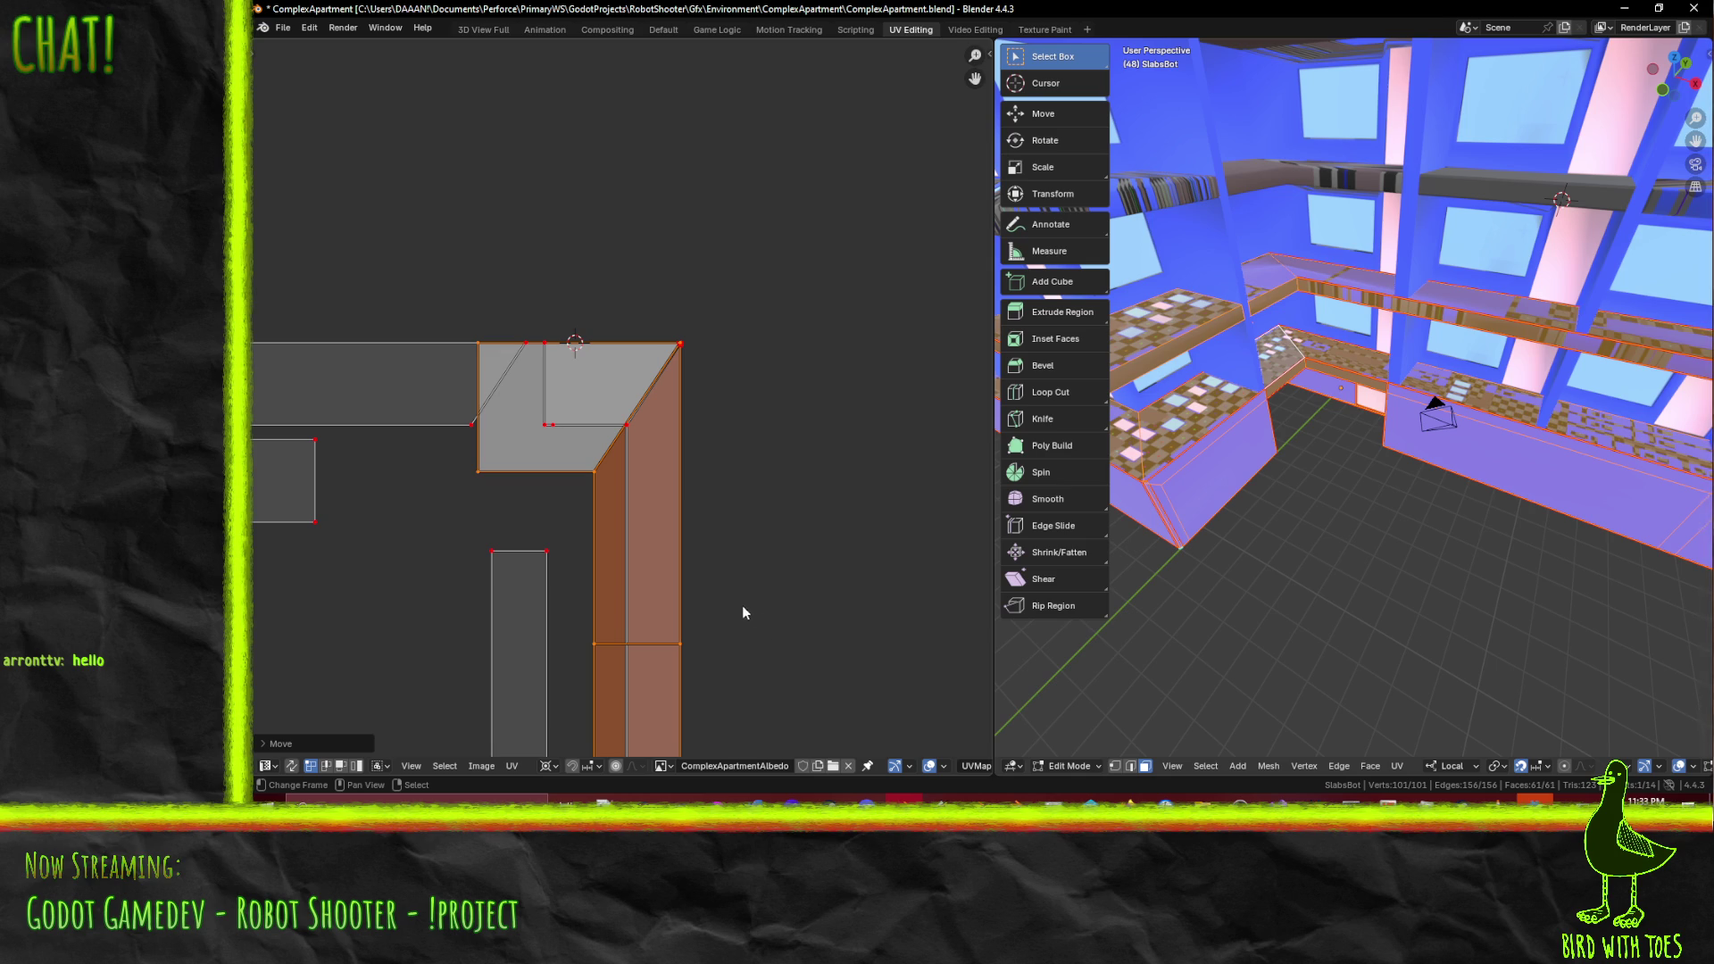
{"action": "key", "text": "s"}
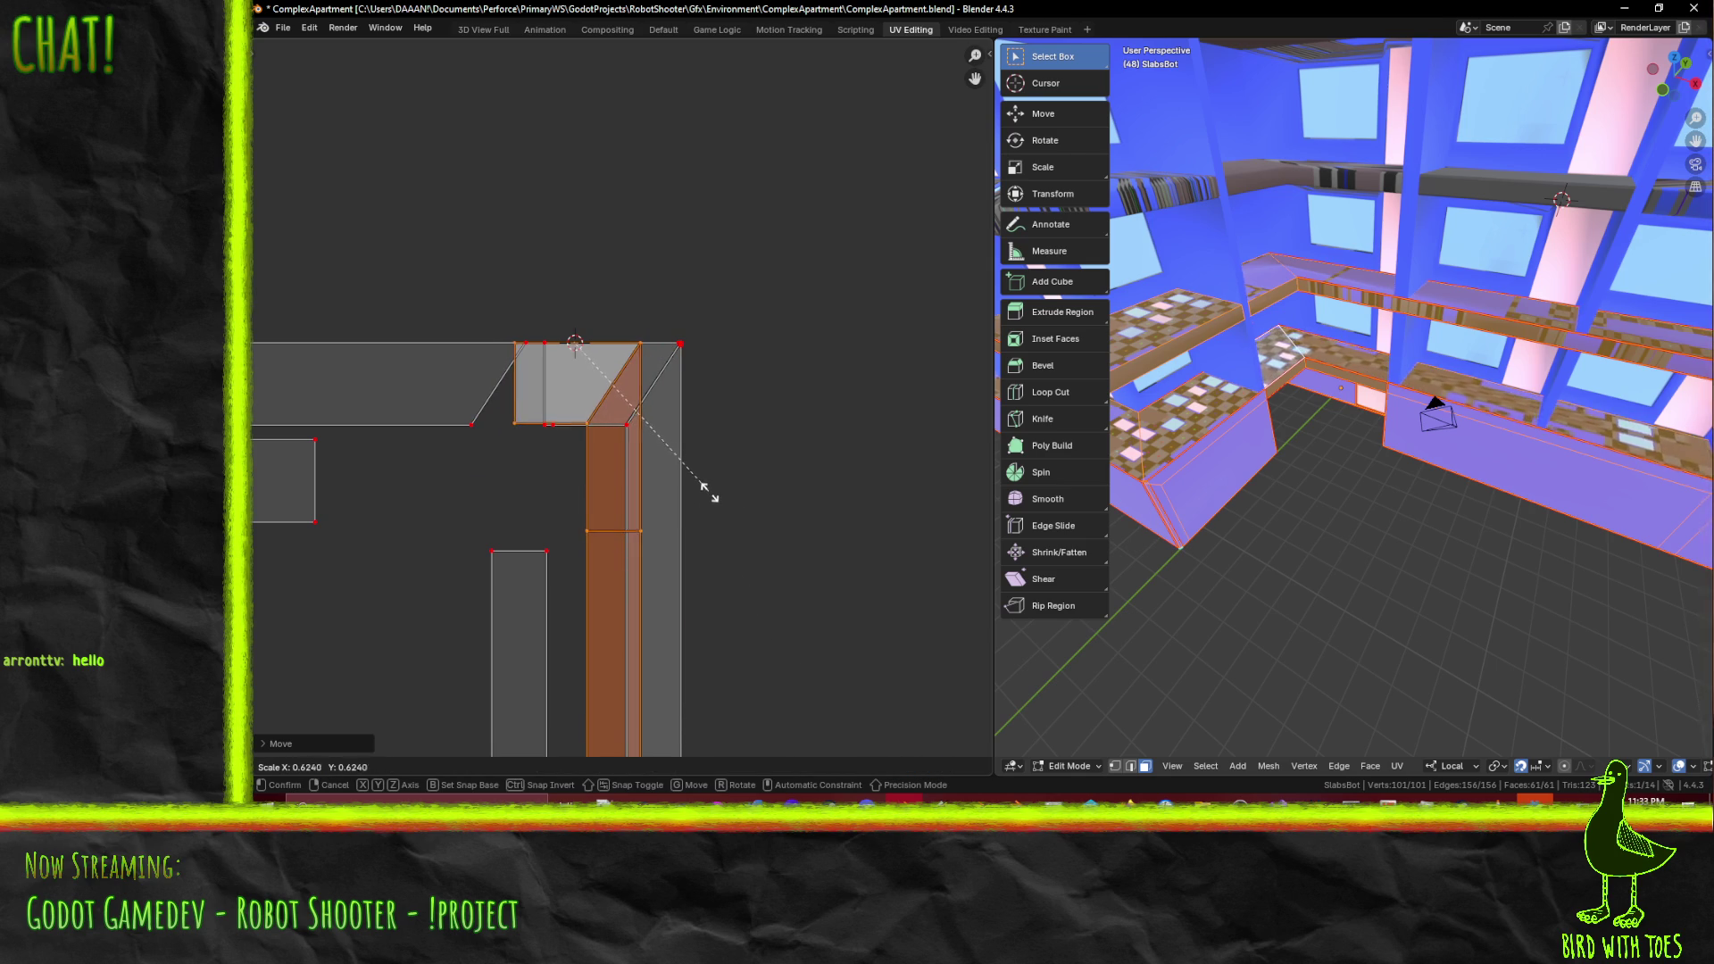
{"action": "left_click", "coordinate": [705, 490]}
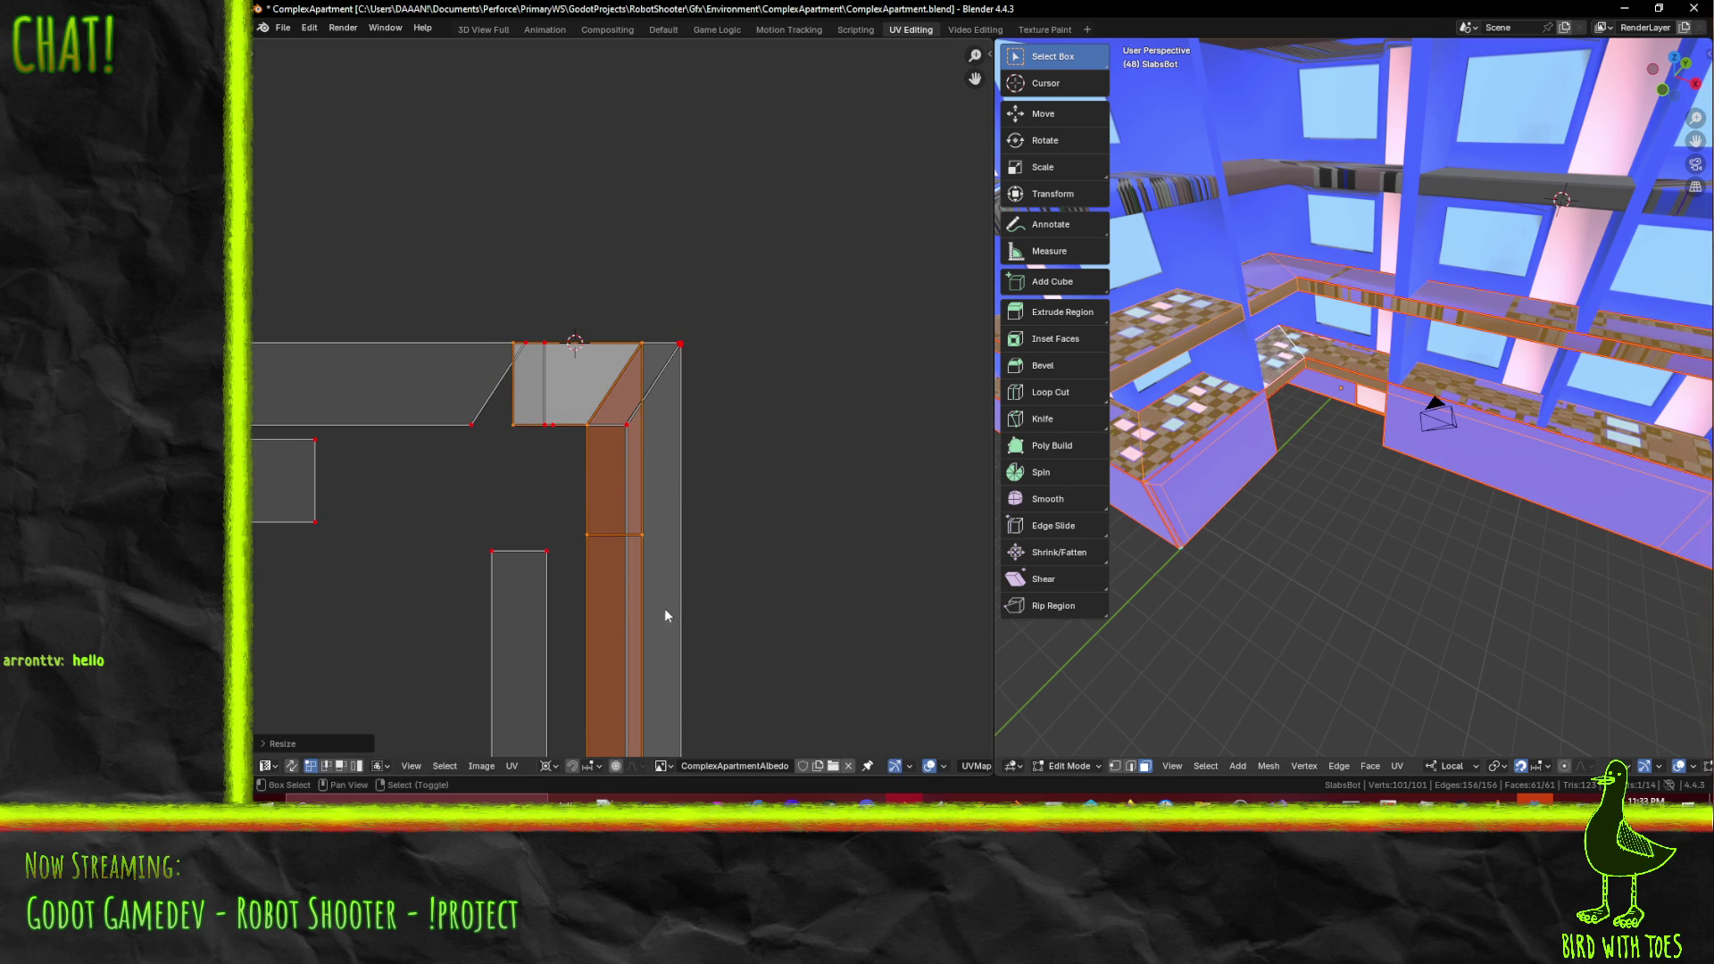
- Change the transform pivot and rotate the corner strip UV island 180°
{"action": "middle_click_drag", "start_coordinate": [662, 607], "coordinate": [661, 312]}
{"action": "scroll", "coordinate": [655, 384], "scroll_direction": "down", "scroll_amount": 2}
{"action": "scroll", "coordinate": [719, 338], "scroll_direction": "up", "scroll_amount": 4}
{"action": "scroll", "coordinate": [712, 345], "scroll_direction": "down", "scroll_amount": 2}
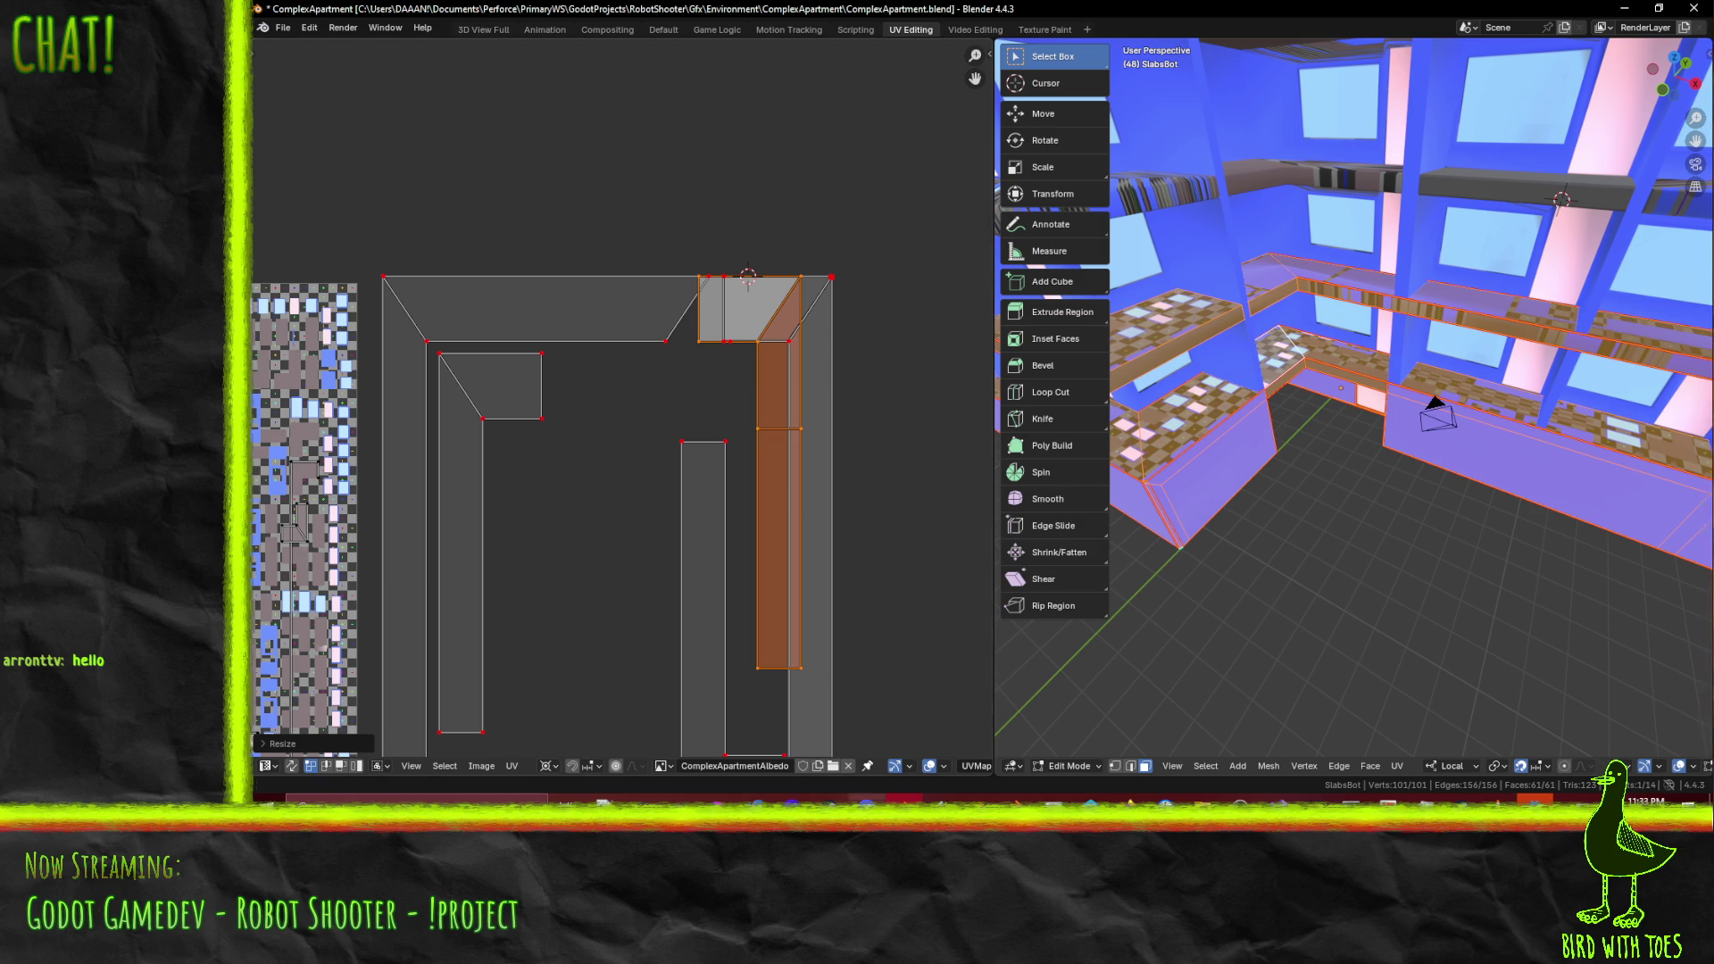
{"action": "right_click", "coordinate": [572, 773]}
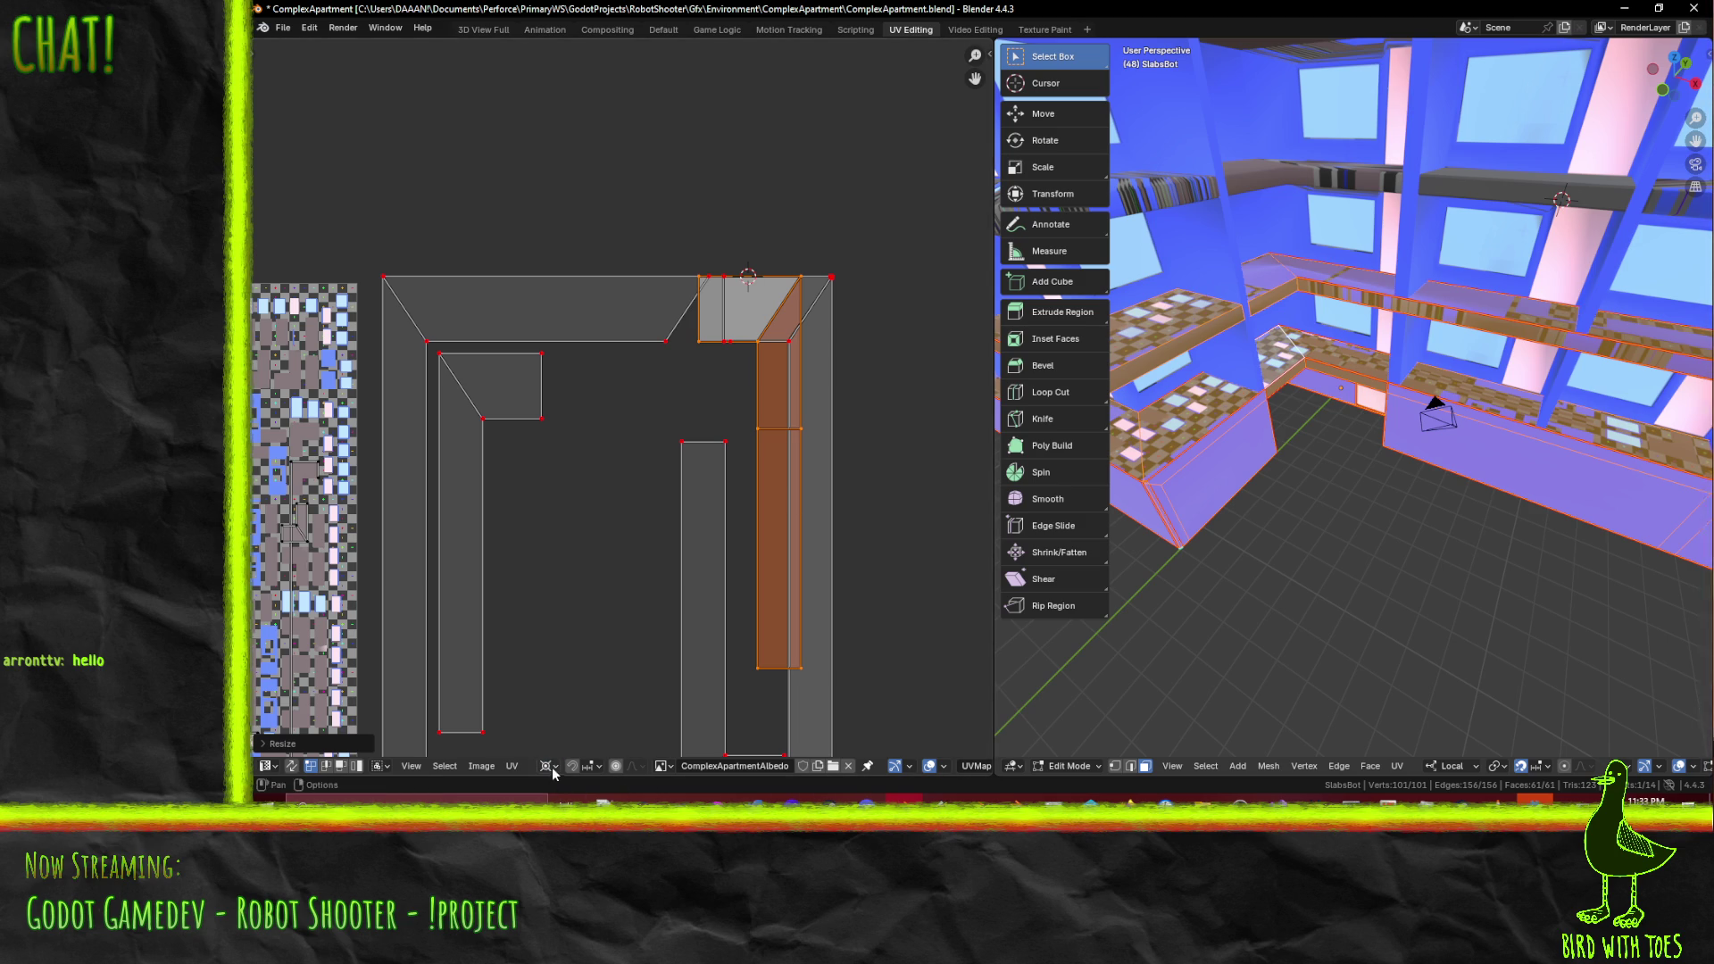
{"action": "left_click", "coordinate": [549, 769]}
{"action": "left_click", "coordinate": [572, 688]}
{"action": "key", "text": "r"}
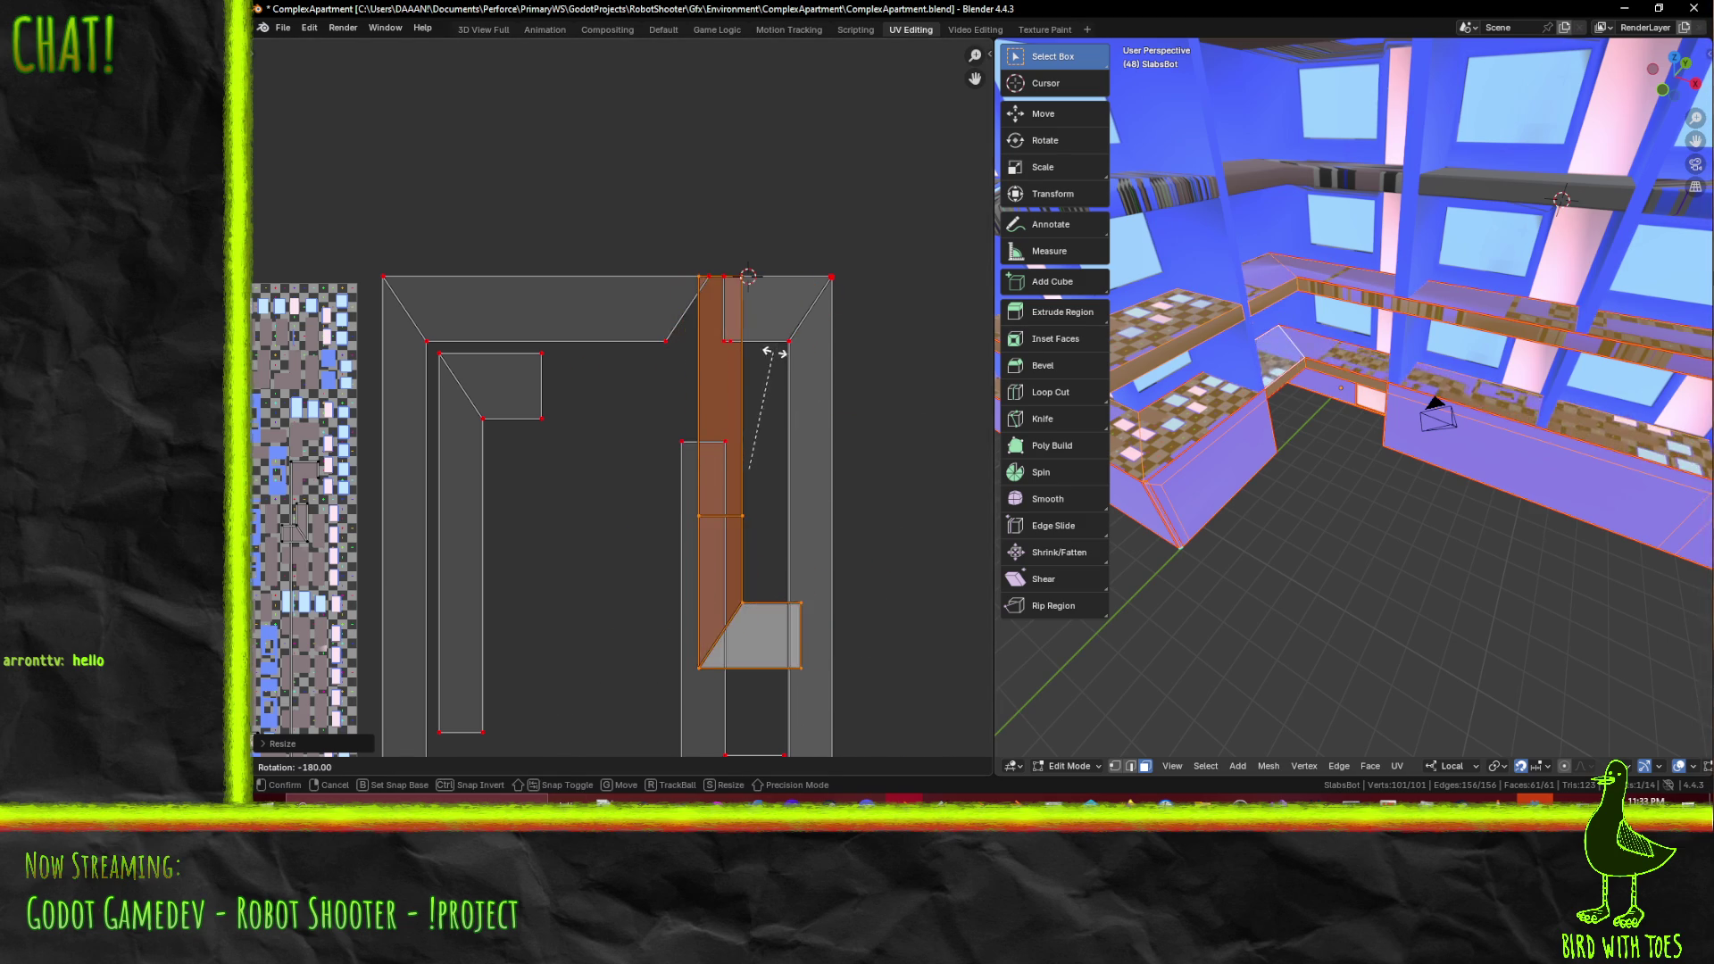
{"action": "left_click", "coordinate": [779, 355]}
- Move the rotated strip island down inside the slab outline
{"action": "middle_click_drag", "start_coordinate": [781, 364], "coordinate": [714, 290]}
{"action": "scroll", "coordinate": [714, 290], "scroll_direction": "up", "scroll_amount": 2}
{"action": "scroll", "coordinate": [714, 288], "scroll_direction": "up", "scroll_amount": 1}
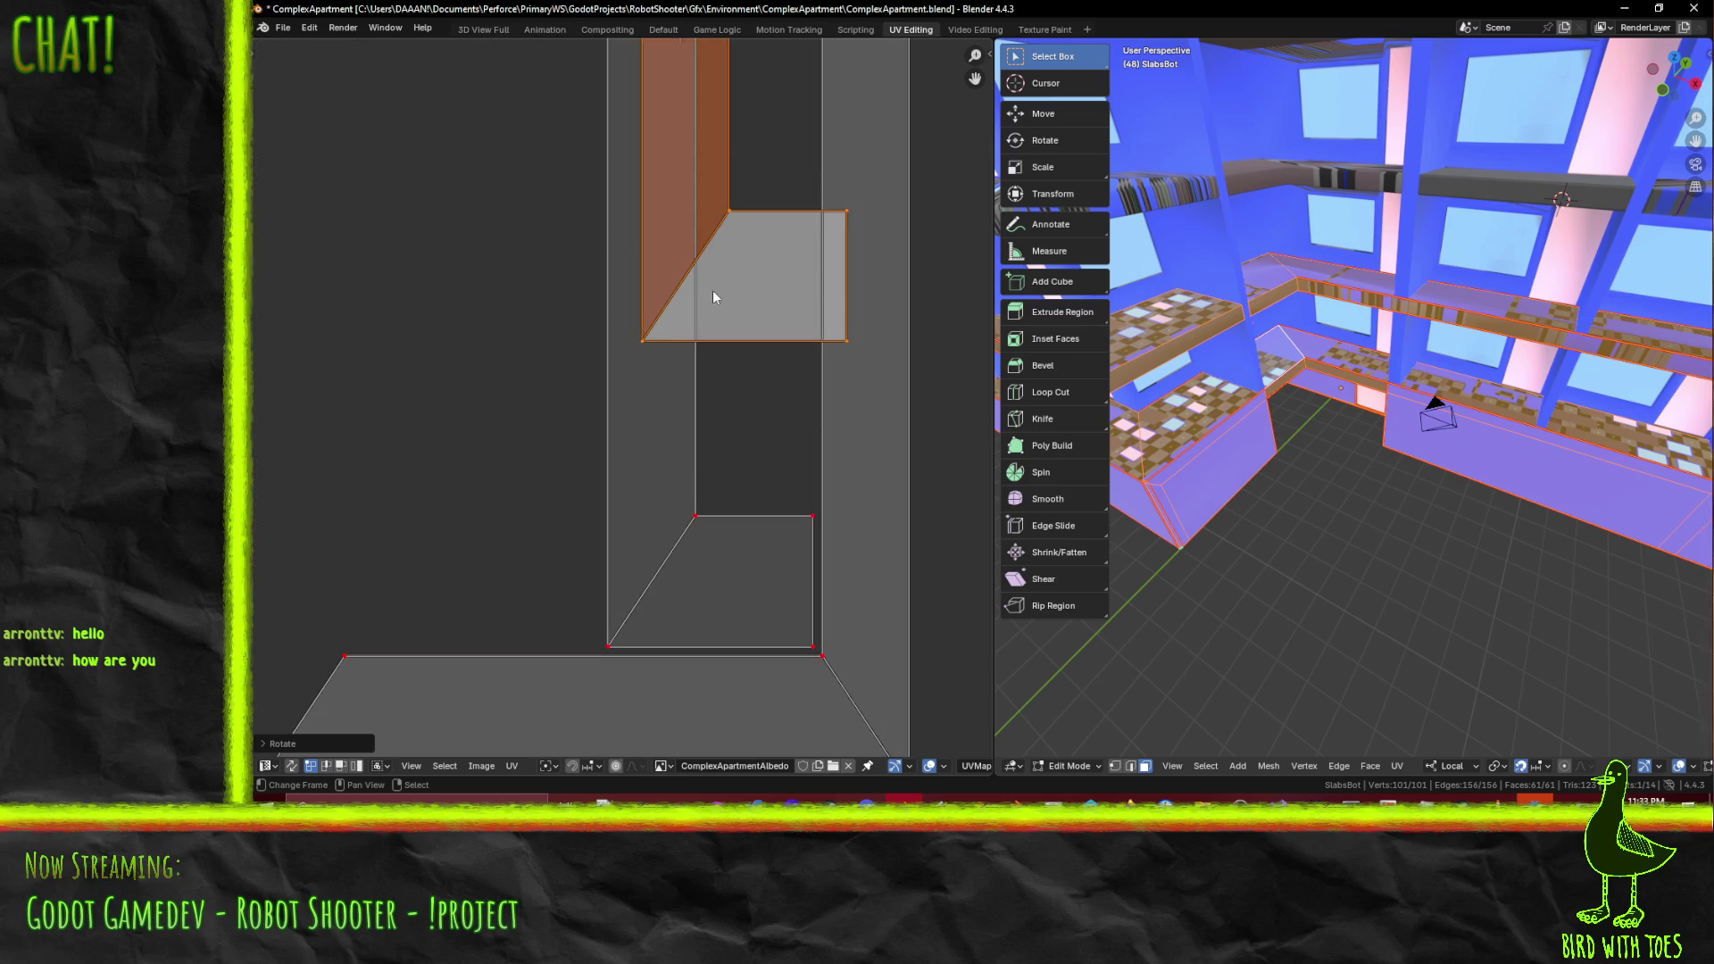
{"action": "key", "text": "g"}
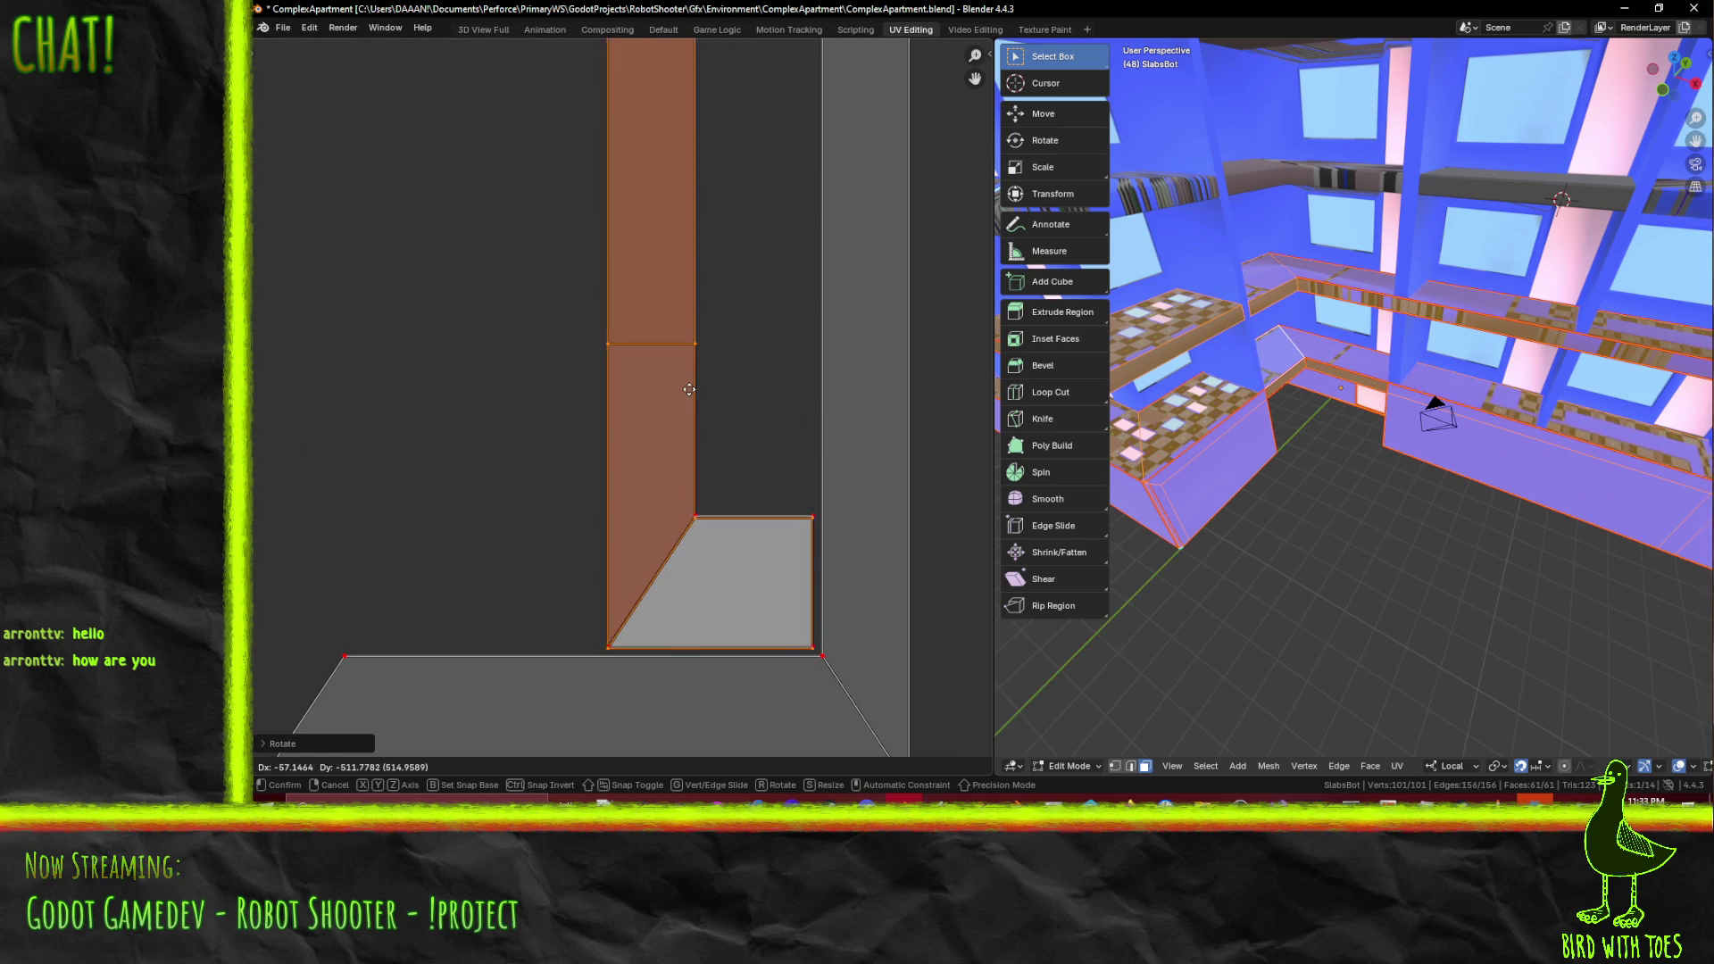
{"action": "left_click", "coordinate": [693, 392]}
- Pull the strip's top edge down about 41.9 along Y to trim it
{"action": "middle_click_drag", "start_coordinate": [735, 260], "coordinate": [749, 579]}
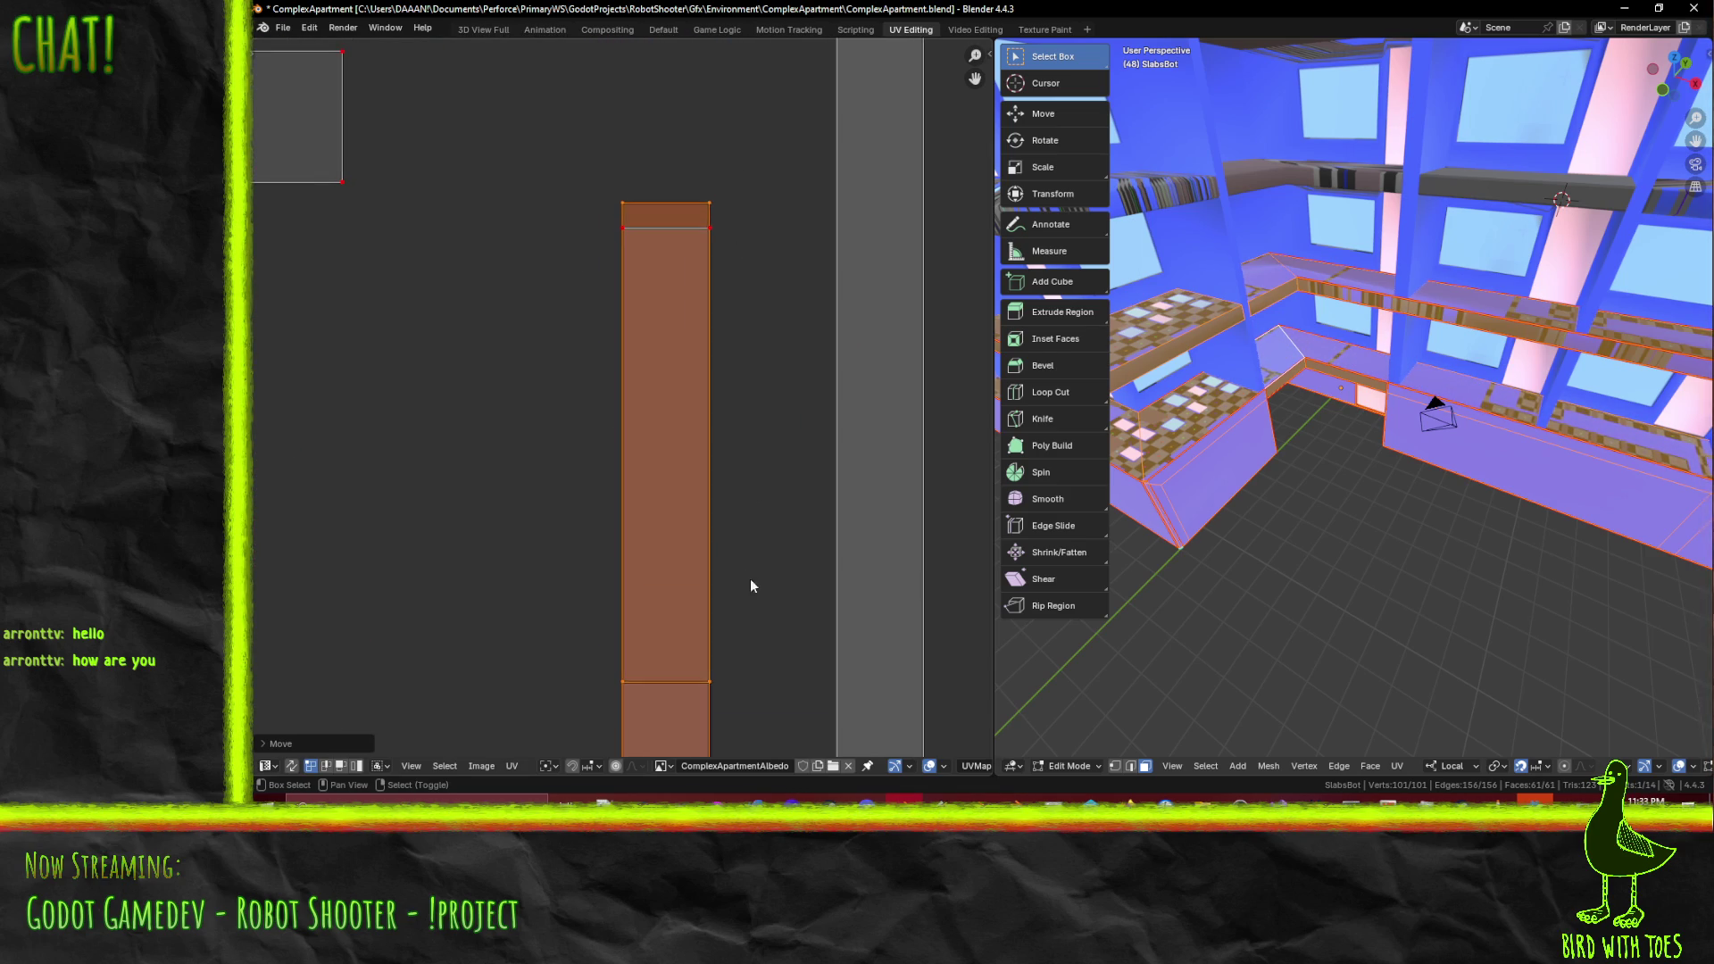
{"action": "scroll", "coordinate": [761, 367], "scroll_direction": "up", "scroll_amount": 3}
{"action": "middle_click_drag", "start_coordinate": [627, 73], "coordinate": [574, 313]}
{"action": "left_click", "coordinate": [599, 245]}
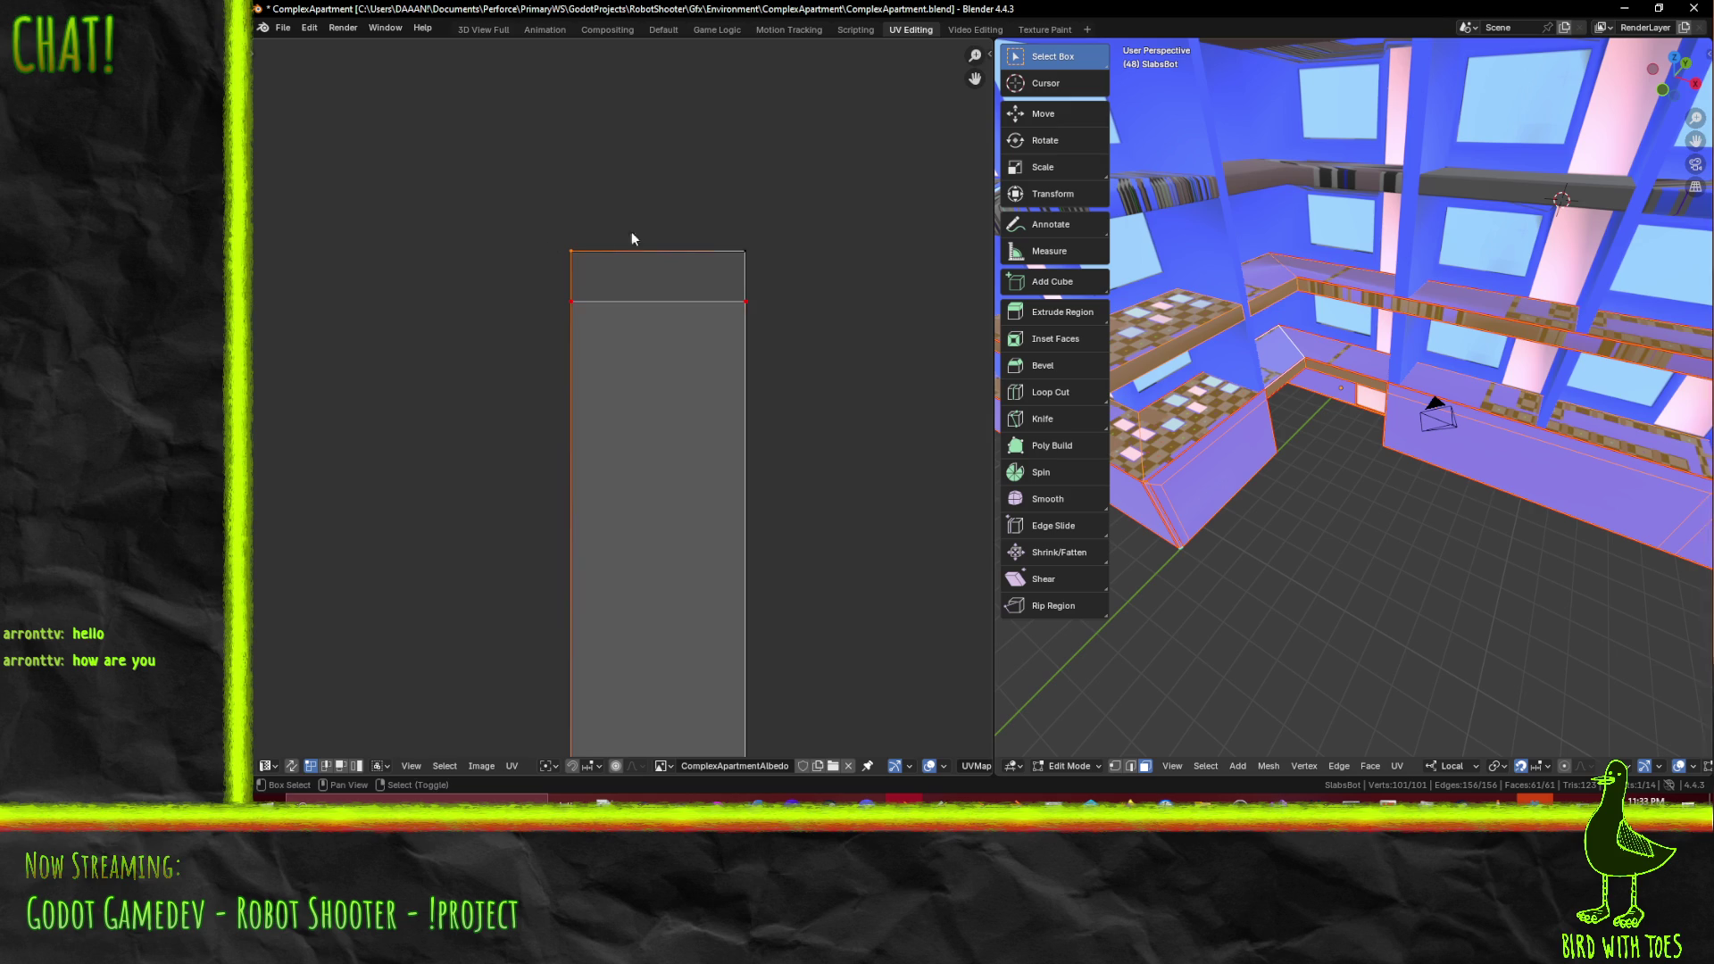
{"action": "key", "text": "g"}
{"action": "key", "text": "y"}
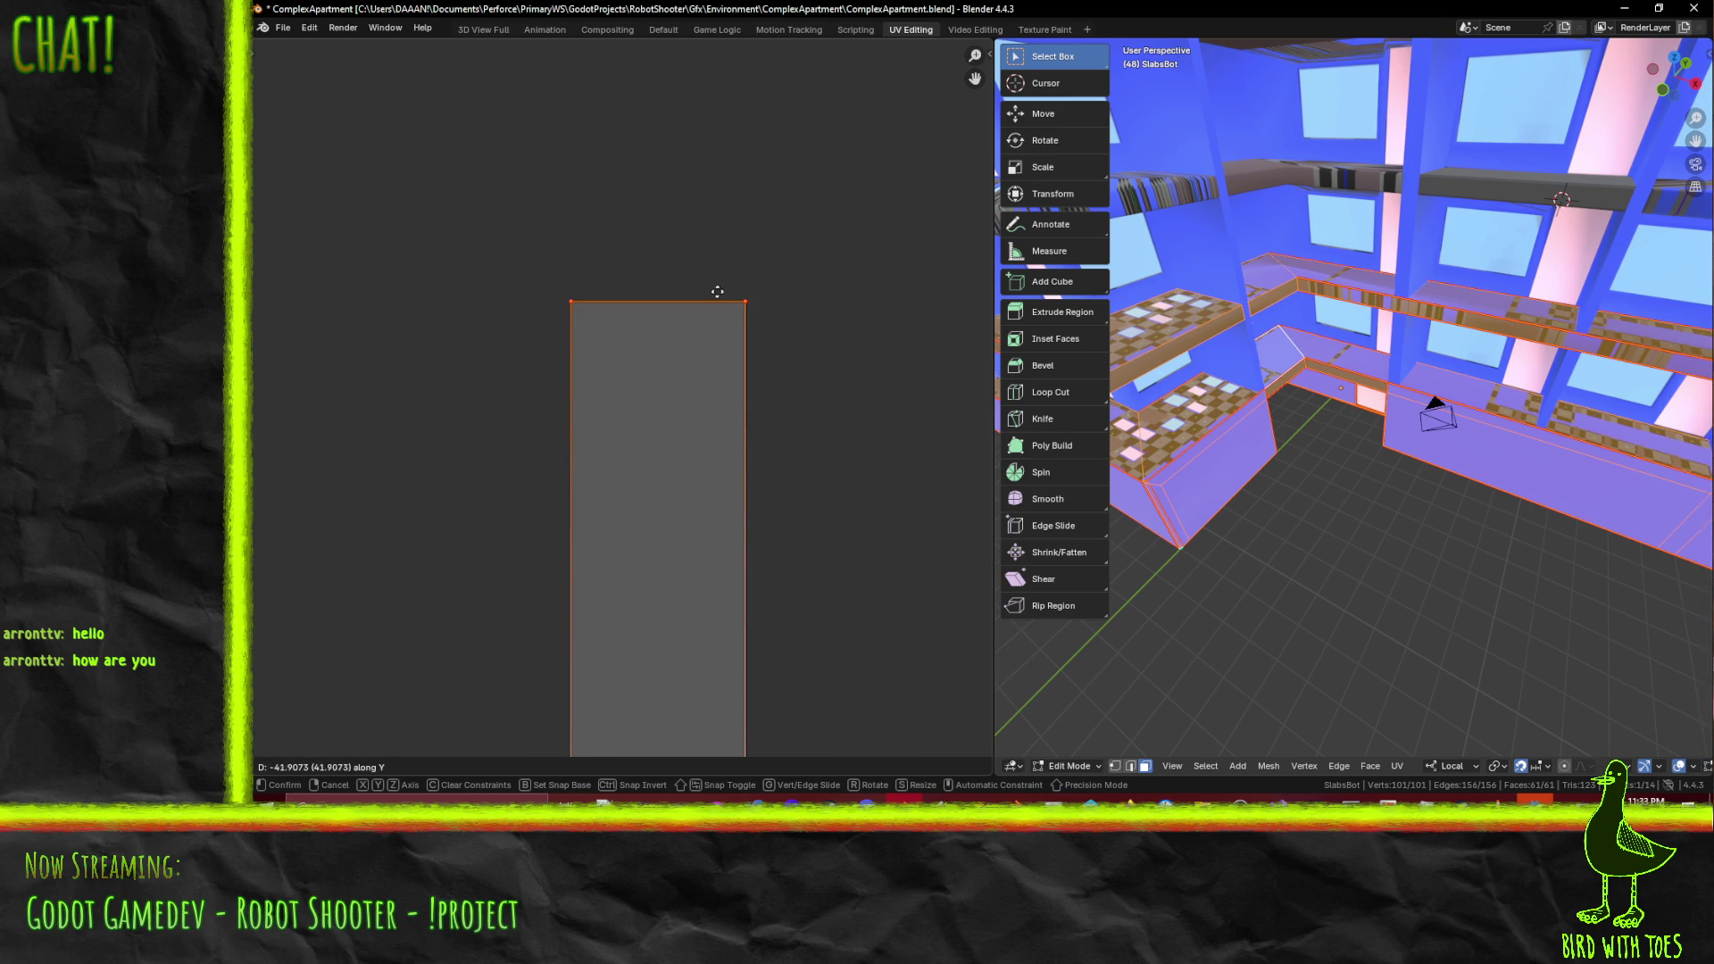
{"action": "left_click", "coordinate": [718, 292]}
{"action": "scroll", "coordinate": [730, 312], "scroll_direction": "down", "scroll_amount": 5}
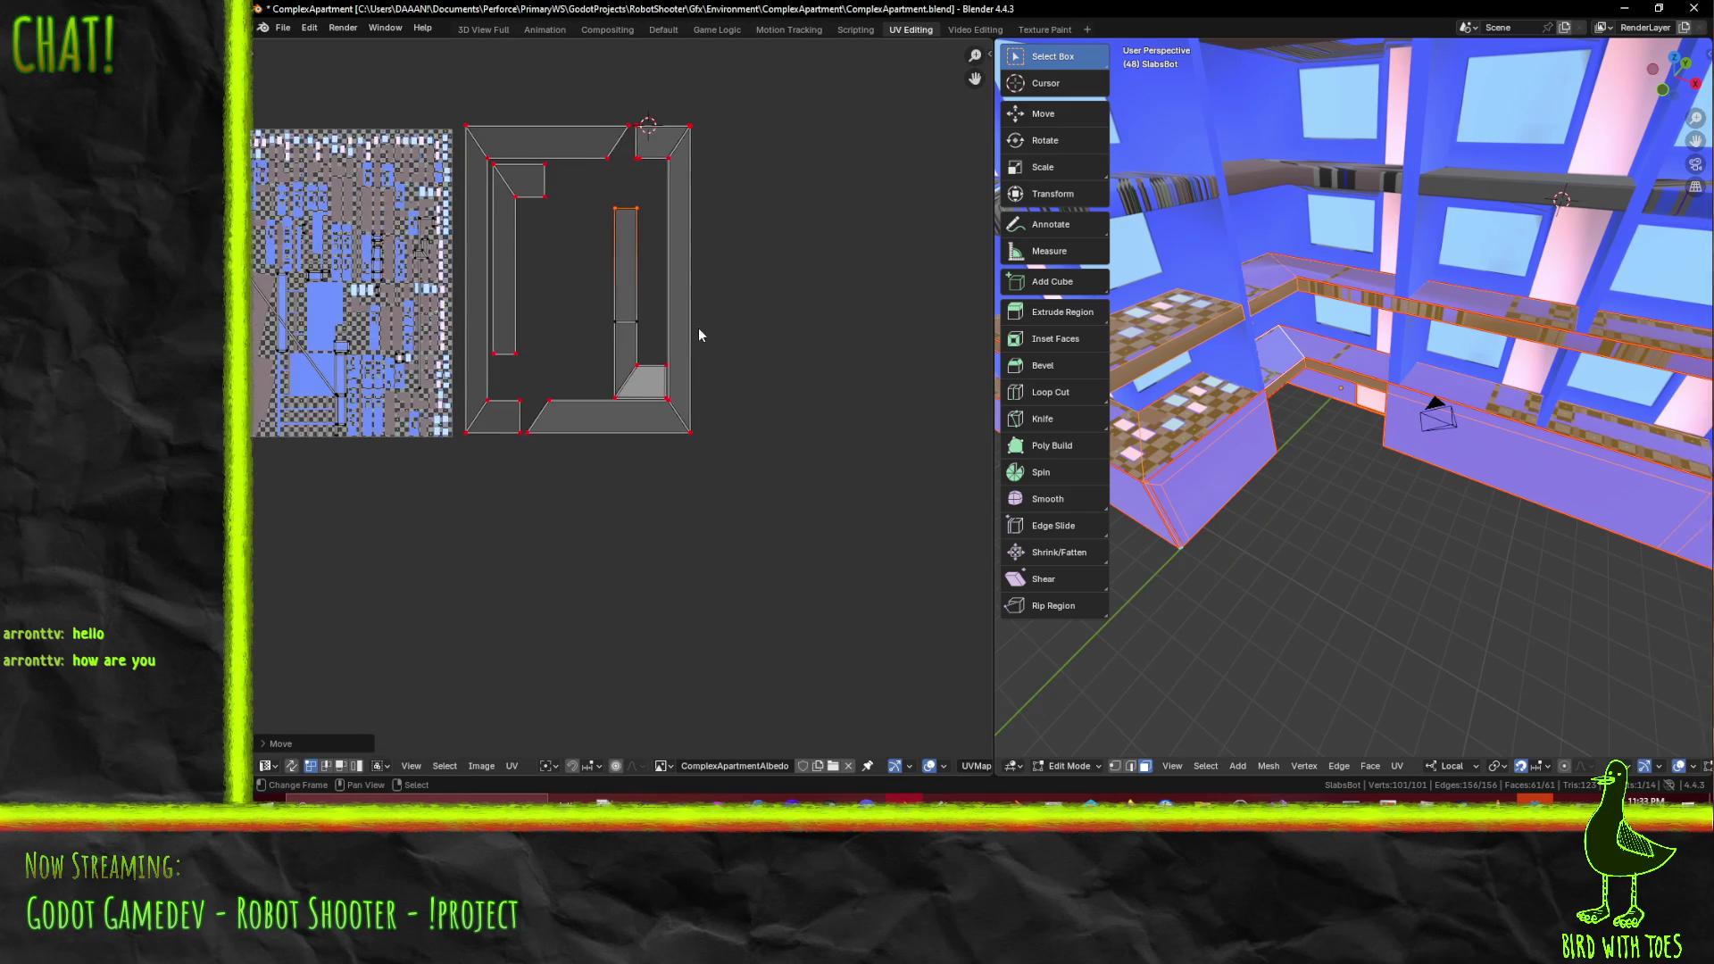
{"action": "scroll", "coordinate": [699, 334], "scroll_direction": "up", "scroll_amount": 2}
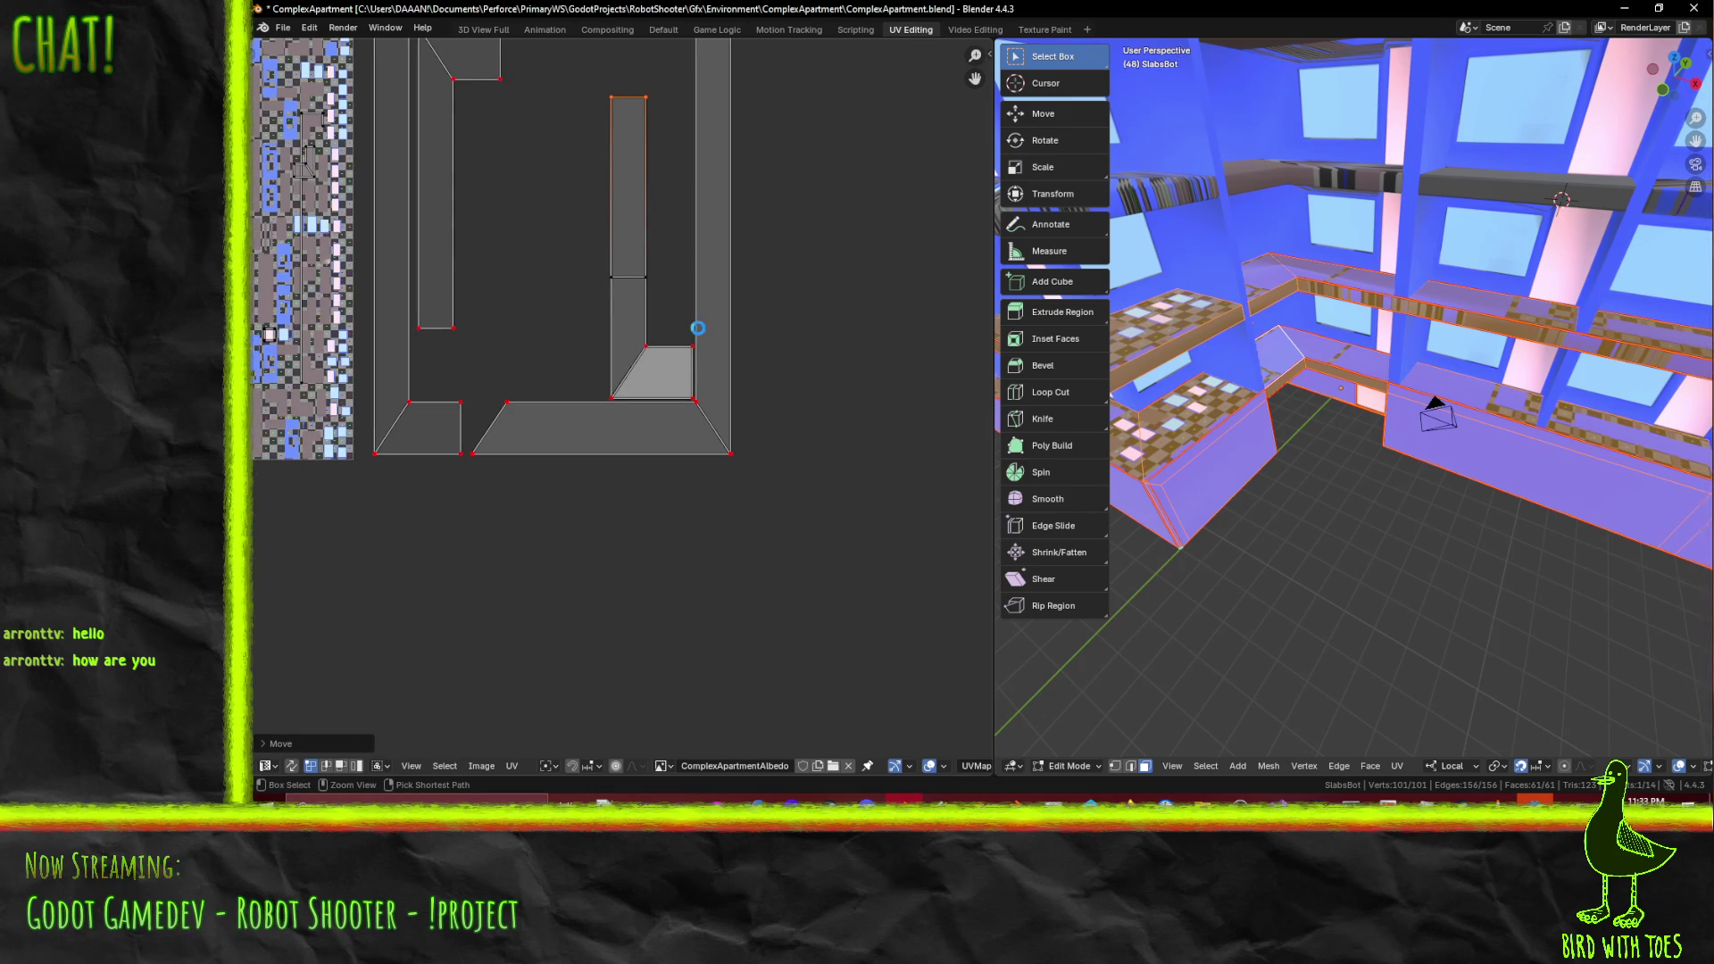
- Save ComplexApartment.blend and clear the mesh selection
{"action": "key", "text": "ctrl+s"}
{"action": "left_click", "coordinate": [1323, 482]}
{"action": "scroll", "coordinate": [1324, 482], "scroll_direction": "down", "scroll_amount": 5}
{"action": "mouse_move", "coordinate": [1323, 482]}
{"action": "middle_mouse_down"}
{"action": "mouse_move", "coordinate": [1299, 558]}
{"action": "mouse_move", "coordinate": [1363, 455]}
{"action": "middle_mouse_up"}
{"action": "scroll", "coordinate": [1299, 557], "scroll_direction": "up", "scroll_amount": 6}
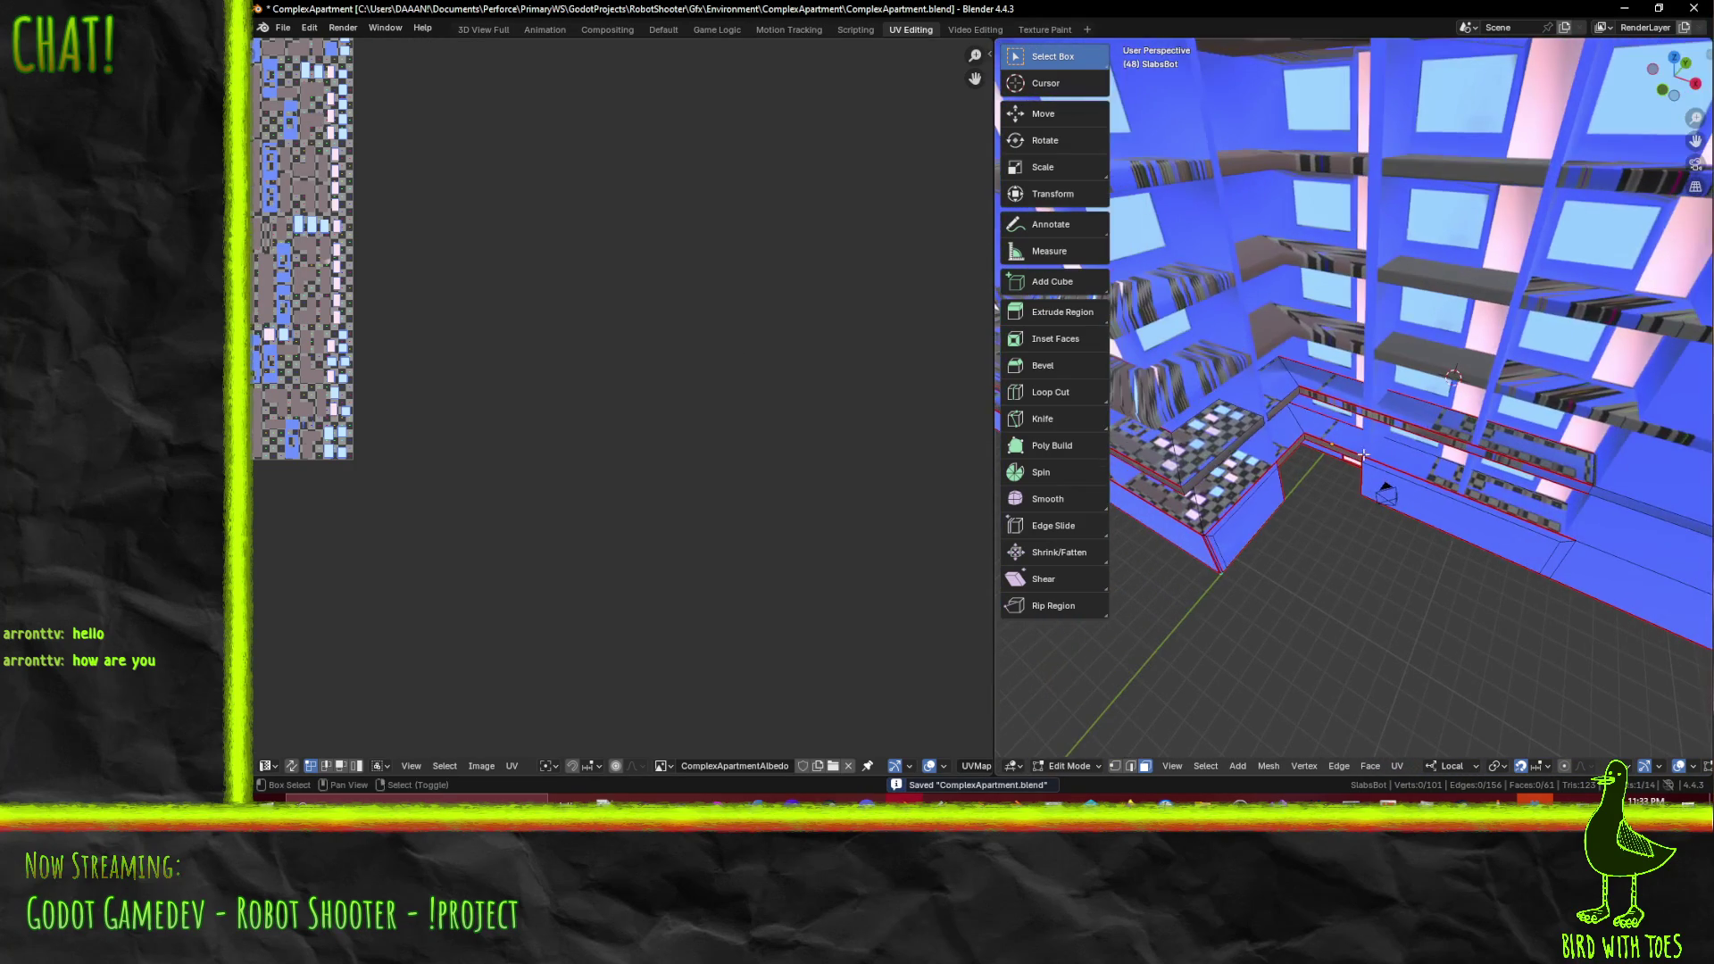
- Orbit around the slab base and clear the old selection to frame its outer walls
{"action": "mouse_move", "coordinate": [1160, 438]}
{"action": "middle_mouse_down"}
{"action": "mouse_move", "coordinate": [1440, 465]}
{"action": "mouse_move", "coordinate": [1318, 519]}
{"action": "mouse_move", "coordinate": [1400, 452]}
{"action": "mouse_move", "coordinate": [1261, 387]}
{"action": "middle_mouse_up"}
{"action": "mouse_move", "coordinate": [1458, 356]}
{"action": "middle_mouse_down"}
{"action": "mouse_move", "coordinate": [1329, 426]}
{"action": "mouse_move", "coordinate": [1383, 377]}
{"action": "mouse_move", "coordinate": [1456, 381]}
{"action": "mouse_move", "coordinate": [1443, 399]}
{"action": "middle_mouse_up"}
{"action": "left_click", "coordinate": [1329, 426]}
{"action": "scroll", "coordinate": [1339, 394], "scroll_direction": "up", "scroll_amount": 4}
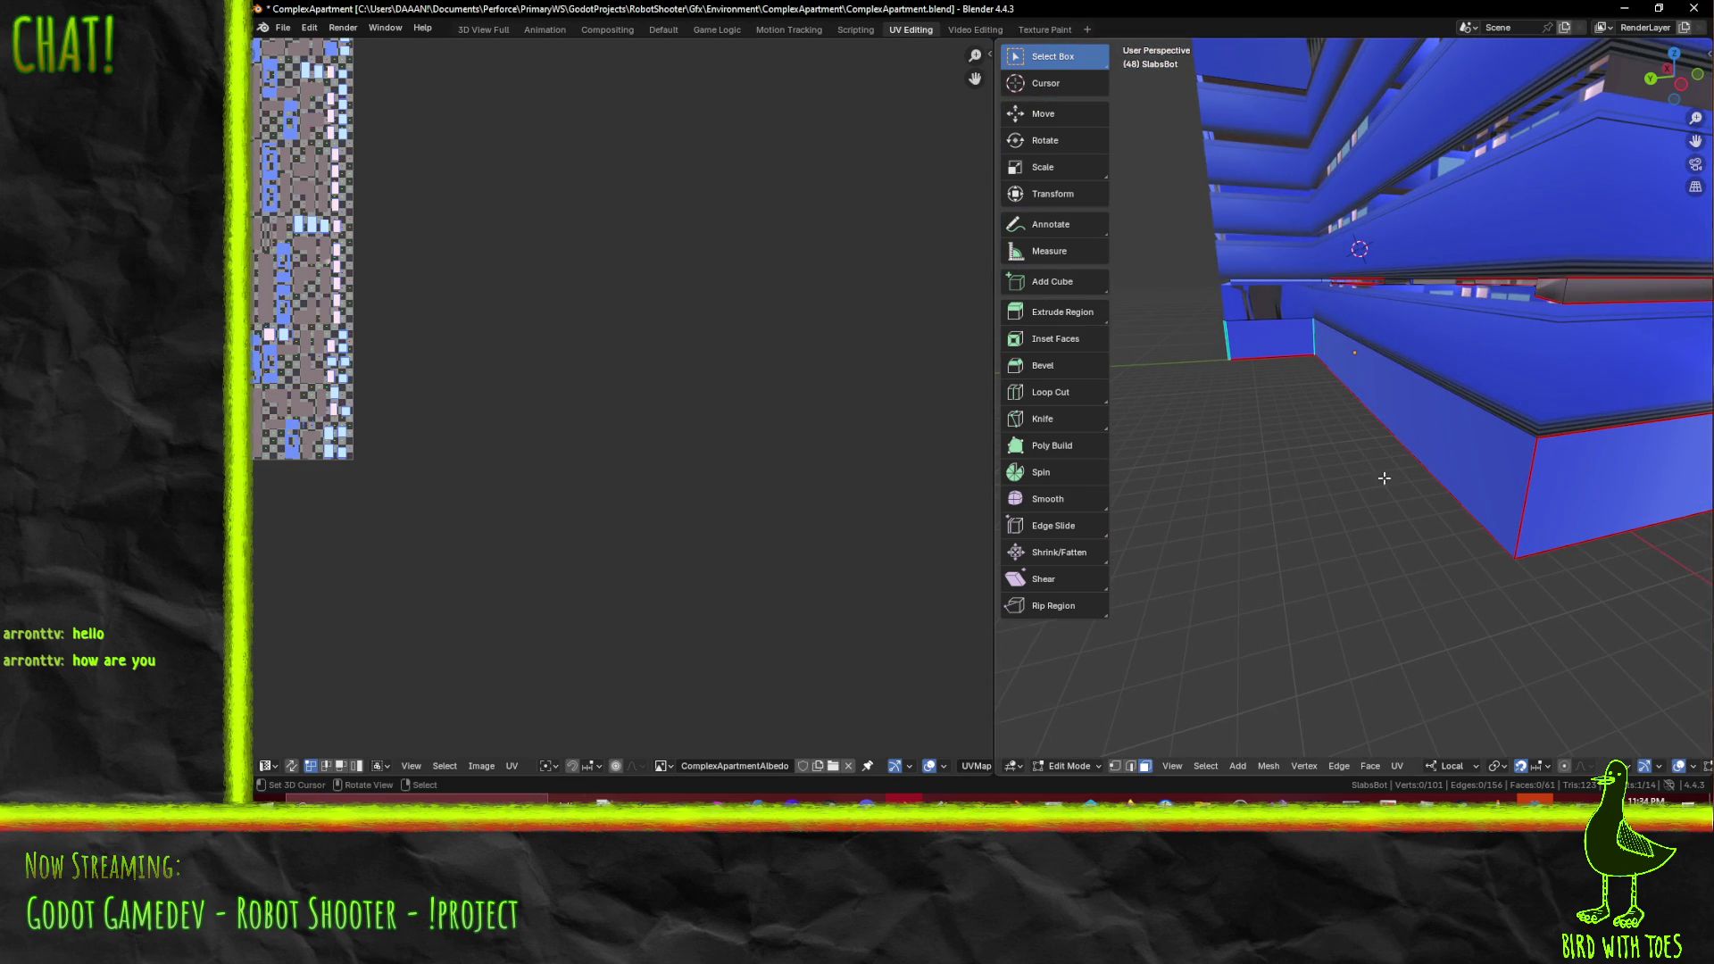
{"action": "middle_click_drag", "start_coordinate": [1538, 497], "coordinate": [1294, 505]}
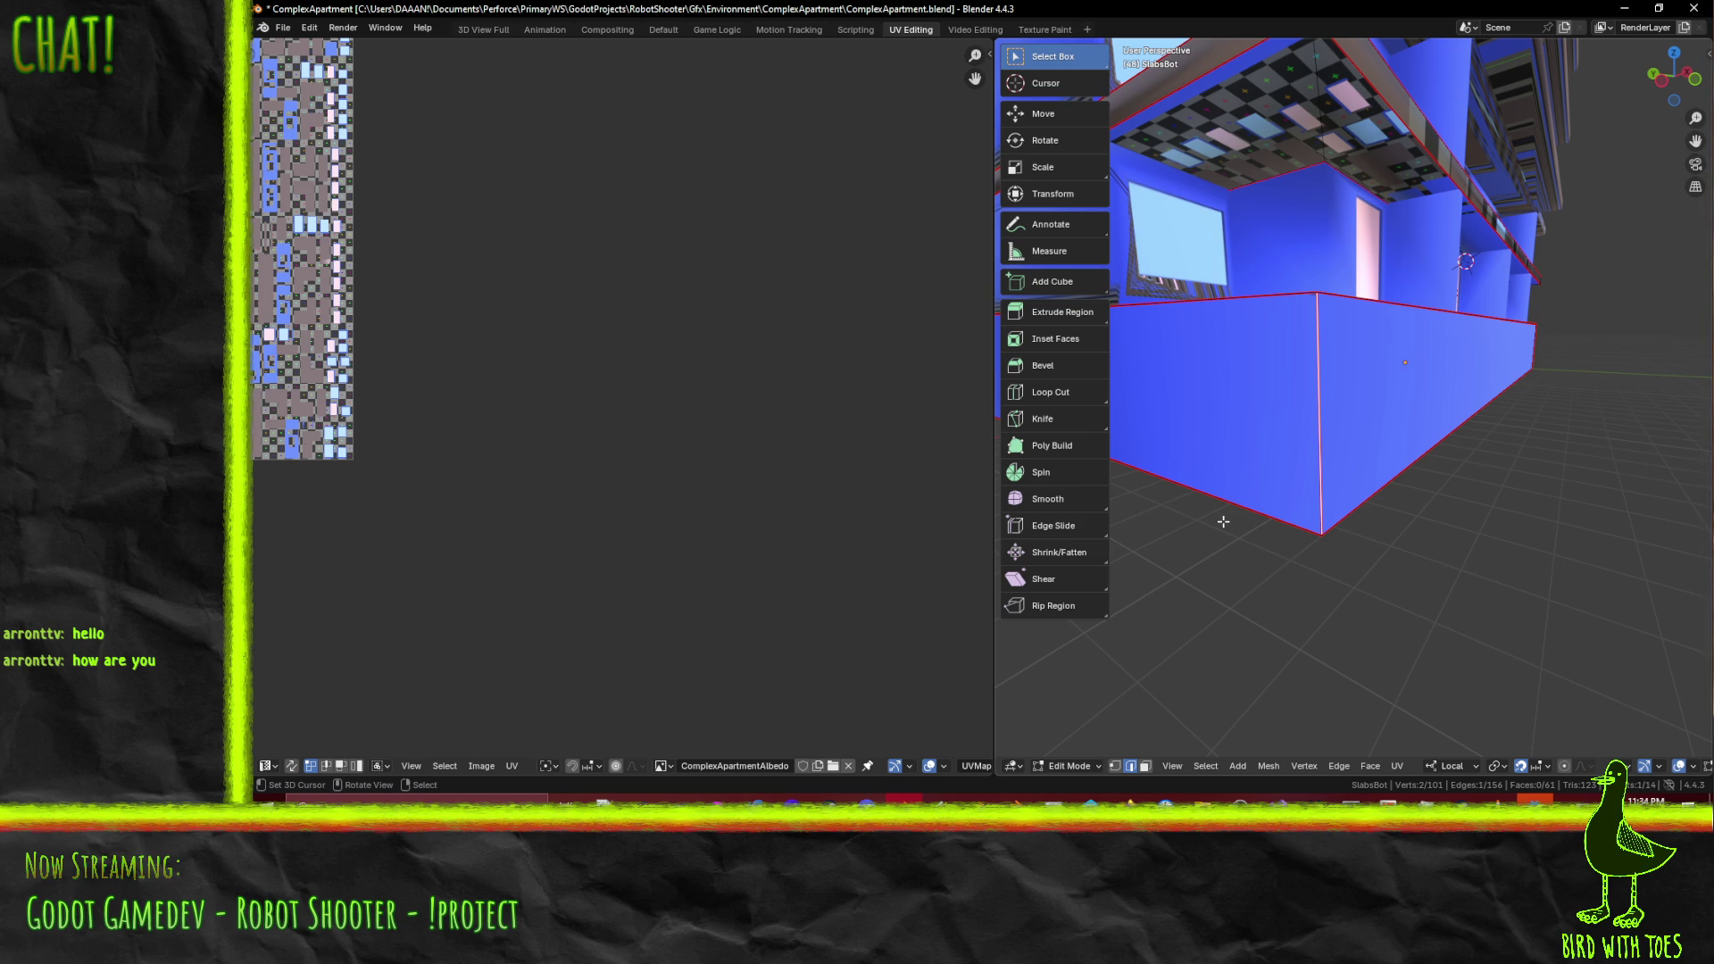
{"action": "mouse_move", "coordinate": [1399, 471]}
{"action": "middle_mouse_down"}
{"action": "mouse_move", "coordinate": [1220, 471]}
{"action": "mouse_move", "coordinate": [1229, 440]}
{"action": "middle_mouse_up"}
{"action": "mouse_move", "coordinate": [1287, 377]}
{"action": "middle_mouse_down"}
{"action": "mouse_move", "coordinate": [1507, 398]}
{"action": "mouse_move", "coordinate": [1460, 406]}
{"action": "mouse_move", "coordinate": [1471, 369]}
{"action": "middle_mouse_up"}
{"action": "left_click", "coordinate": [1505, 361], "text": "shift"}
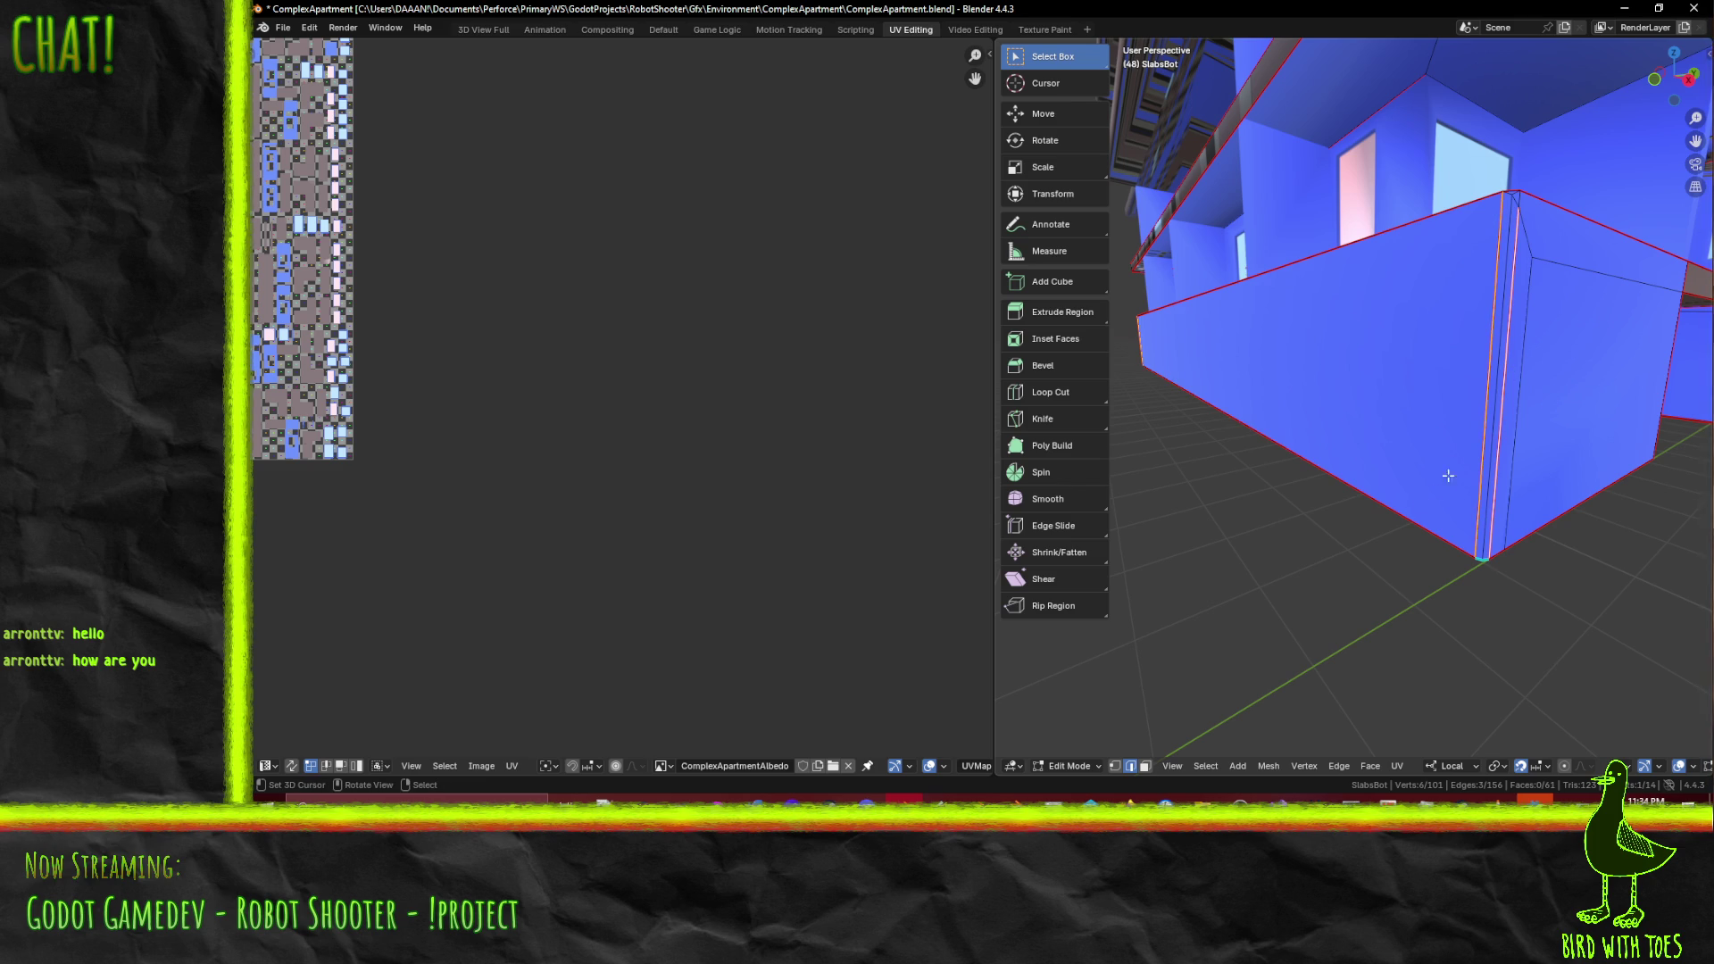
{"action": "mouse_move", "coordinate": [1516, 450]}
{"action": "middle_mouse_down"}
{"action": "mouse_move", "coordinate": [1545, 466]}
{"action": "mouse_move", "coordinate": [1557, 535]}
{"action": "mouse_move", "coordinate": [1588, 554]}
{"action": "mouse_move", "coordinate": [1560, 616]}
{"action": "middle_mouse_up"}
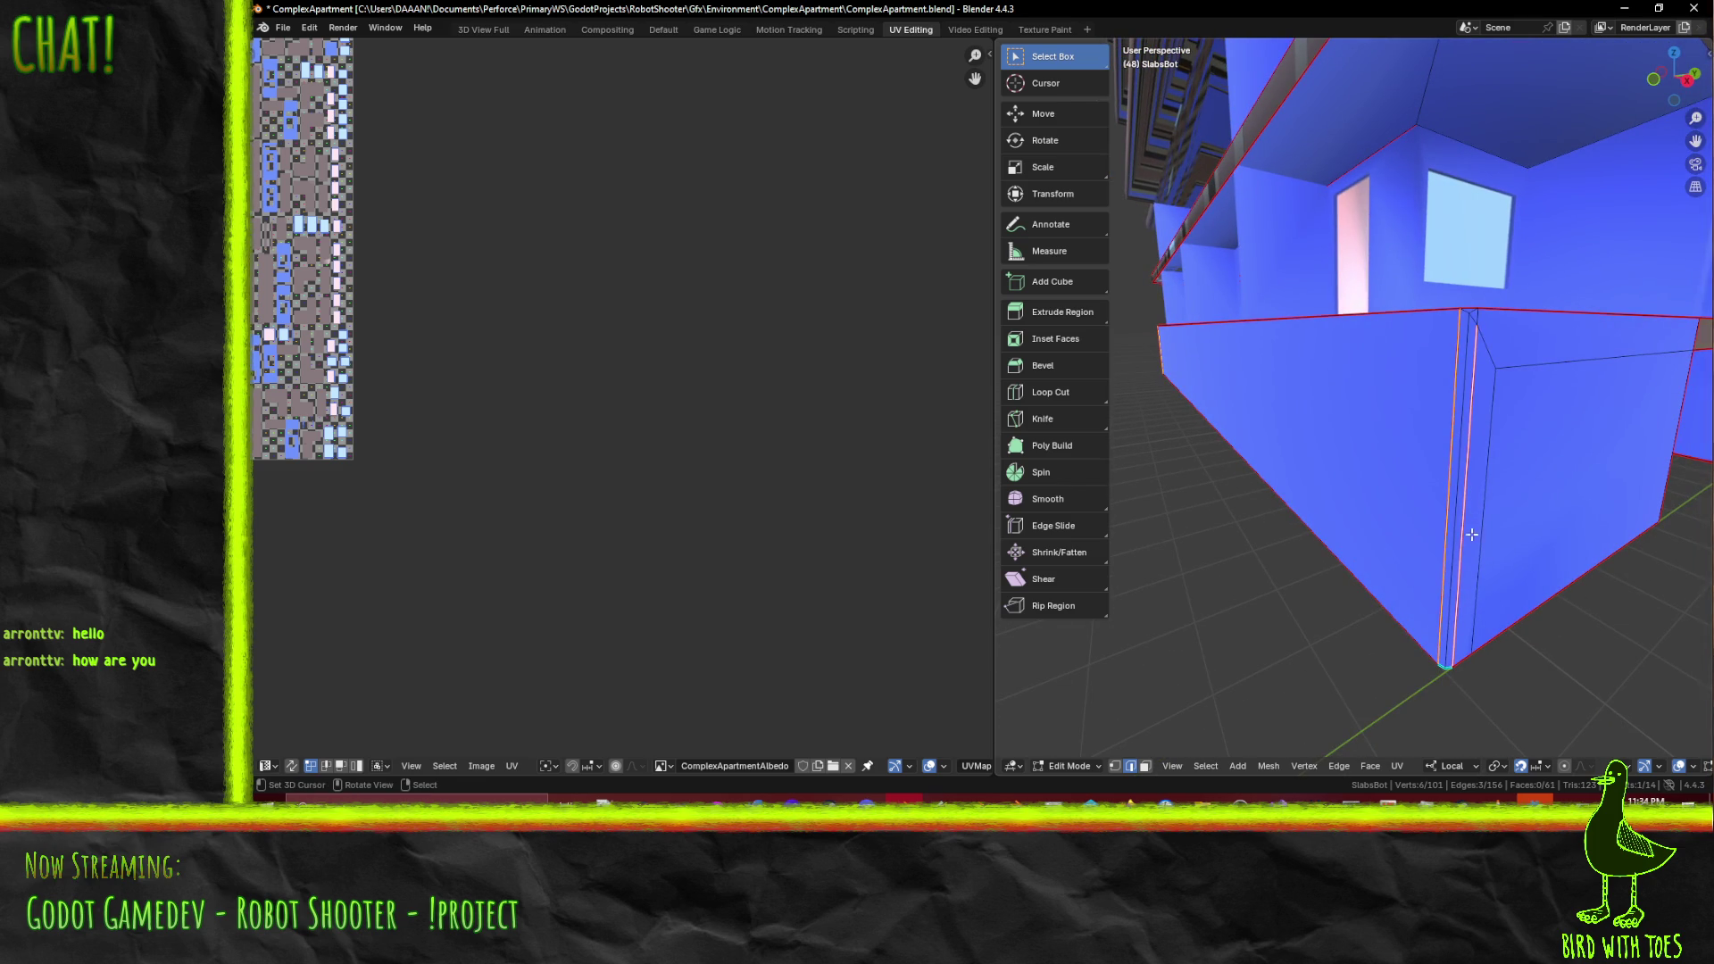
{"action": "key", "text": "F3"}
{"action": "key", "text": "Escape"}
{"action": "mouse_move", "coordinate": [1428, 580]}
{"action": "middle_mouse_down"}
{"action": "mouse_move", "coordinate": [1473, 580]}
{"action": "mouse_move", "coordinate": [1495, 549]}
{"action": "middle_mouse_up"}
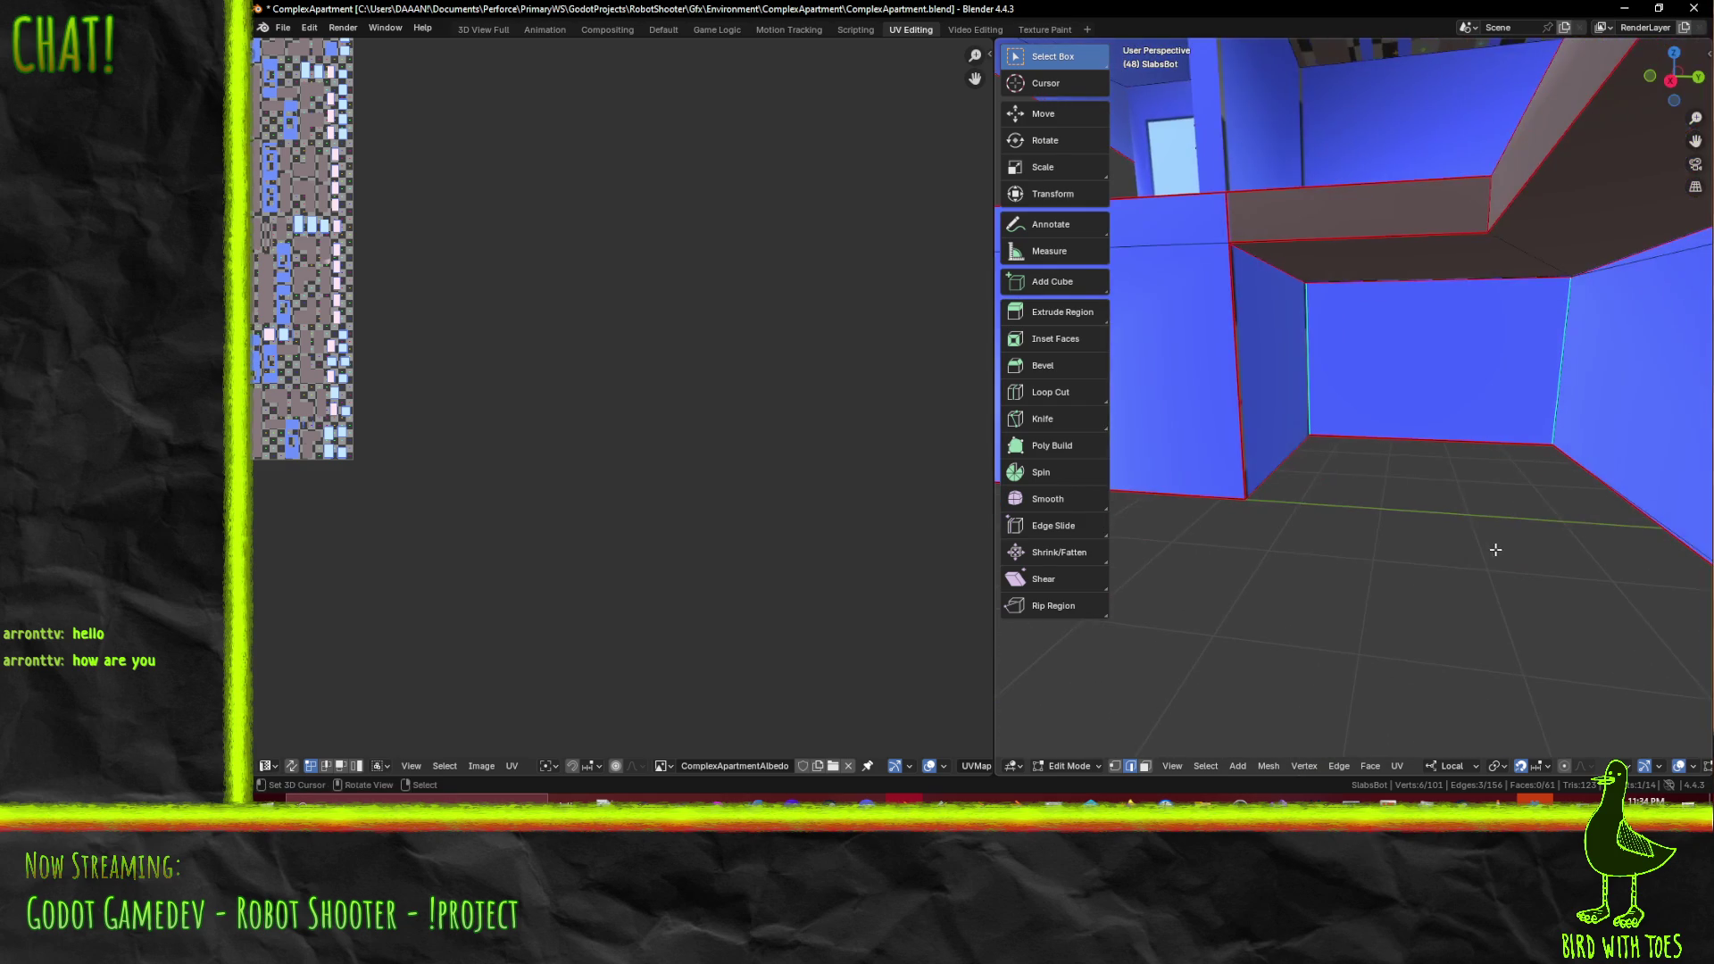
{"action": "middle_click_drag", "start_coordinate": [1398, 531], "coordinate": [1419, 509]}
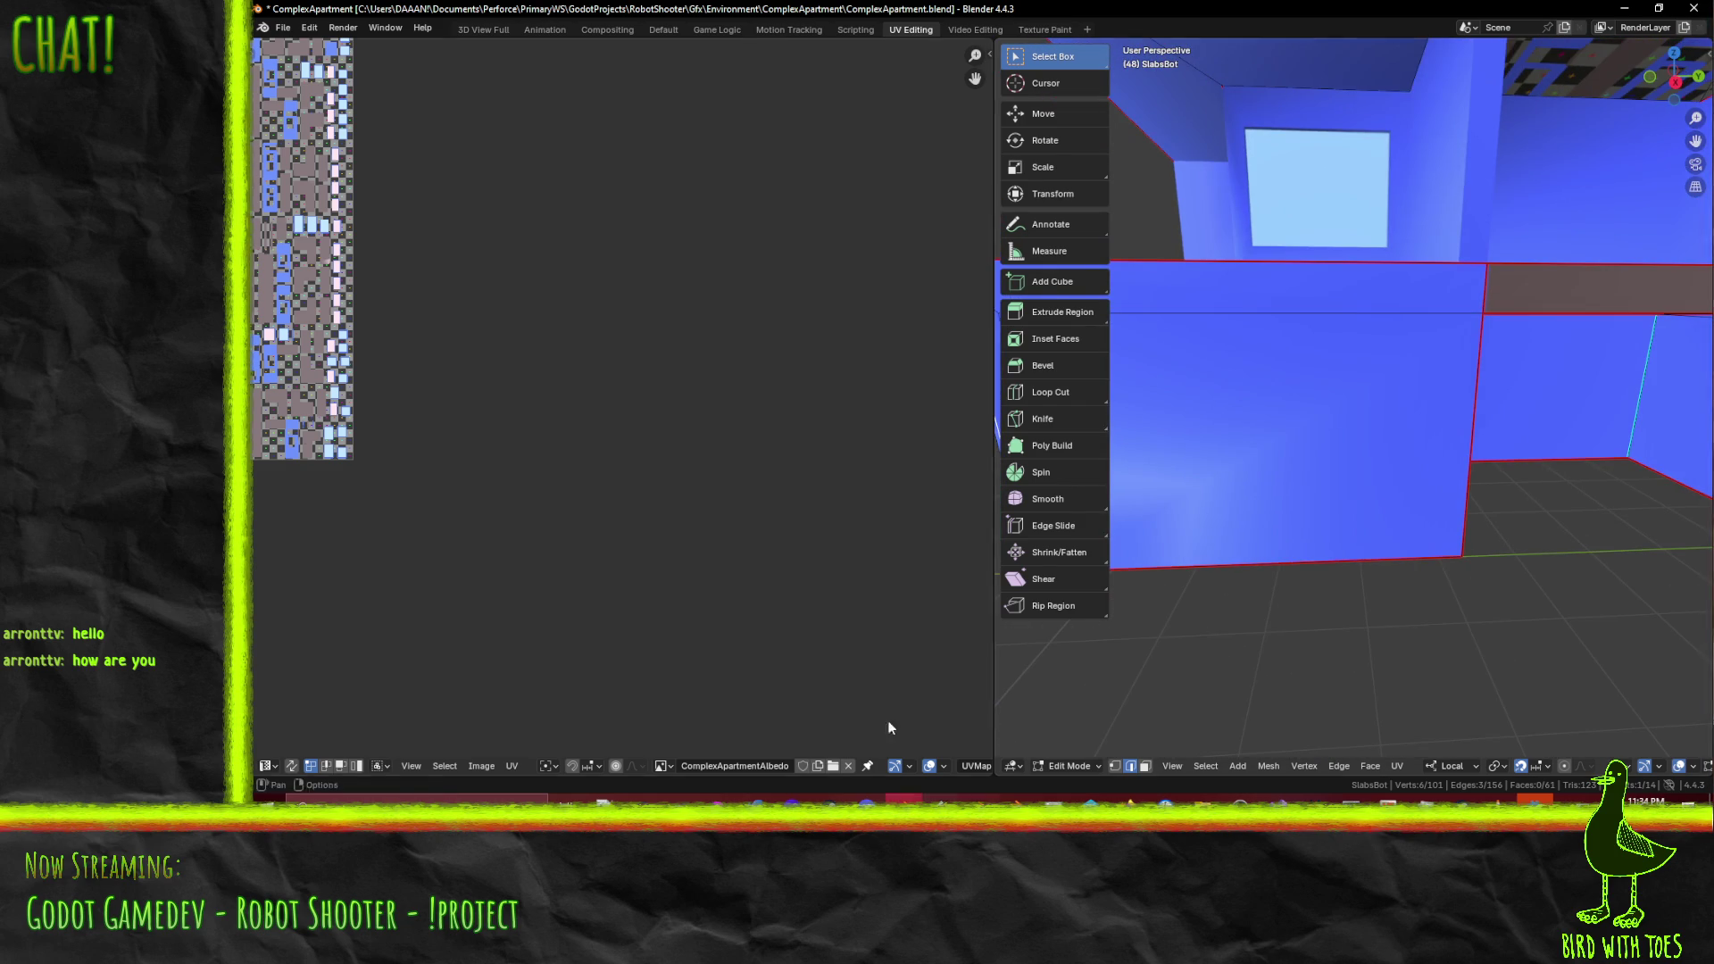
- Switch to face select and add the base's outer wall faces one by one
{"action": "left_click", "coordinate": [1143, 766]}
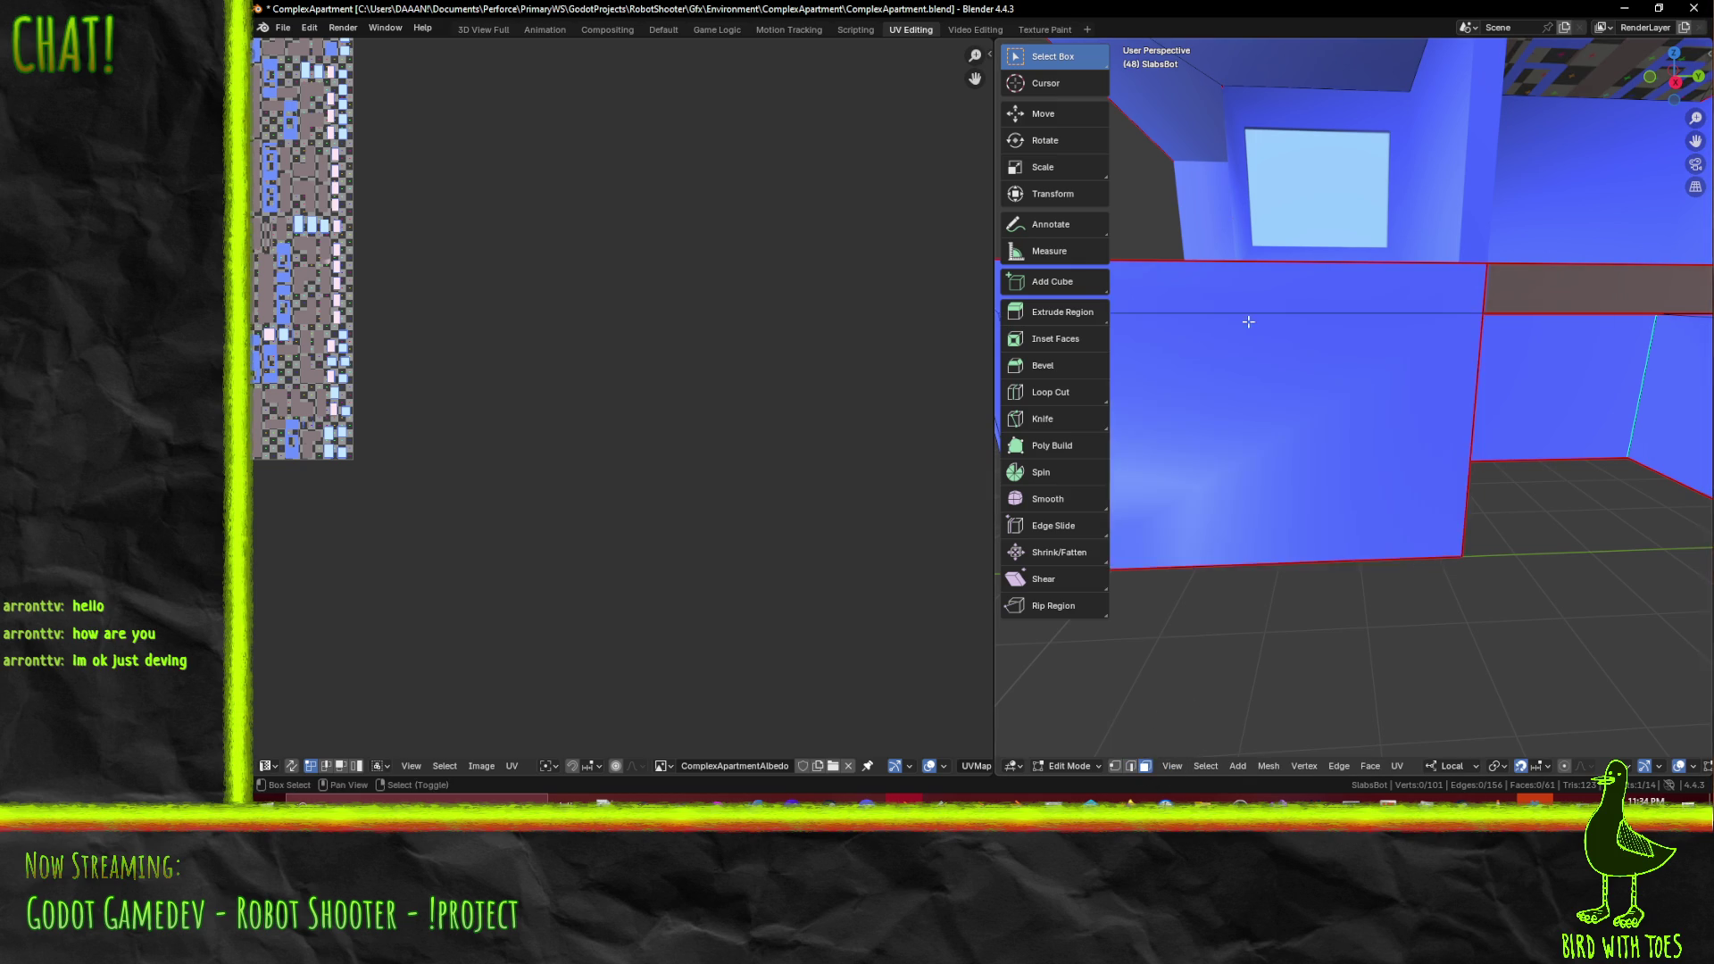
{"action": "left_click", "coordinate": [1230, 404]}
{"action": "middle_click_drag", "start_coordinate": [1230, 403], "coordinate": [1267, 382]}
{"action": "left_click", "coordinate": [1424, 410], "text": "shift"}
{"action": "left_click", "coordinate": [1413, 313], "text": "shift"}
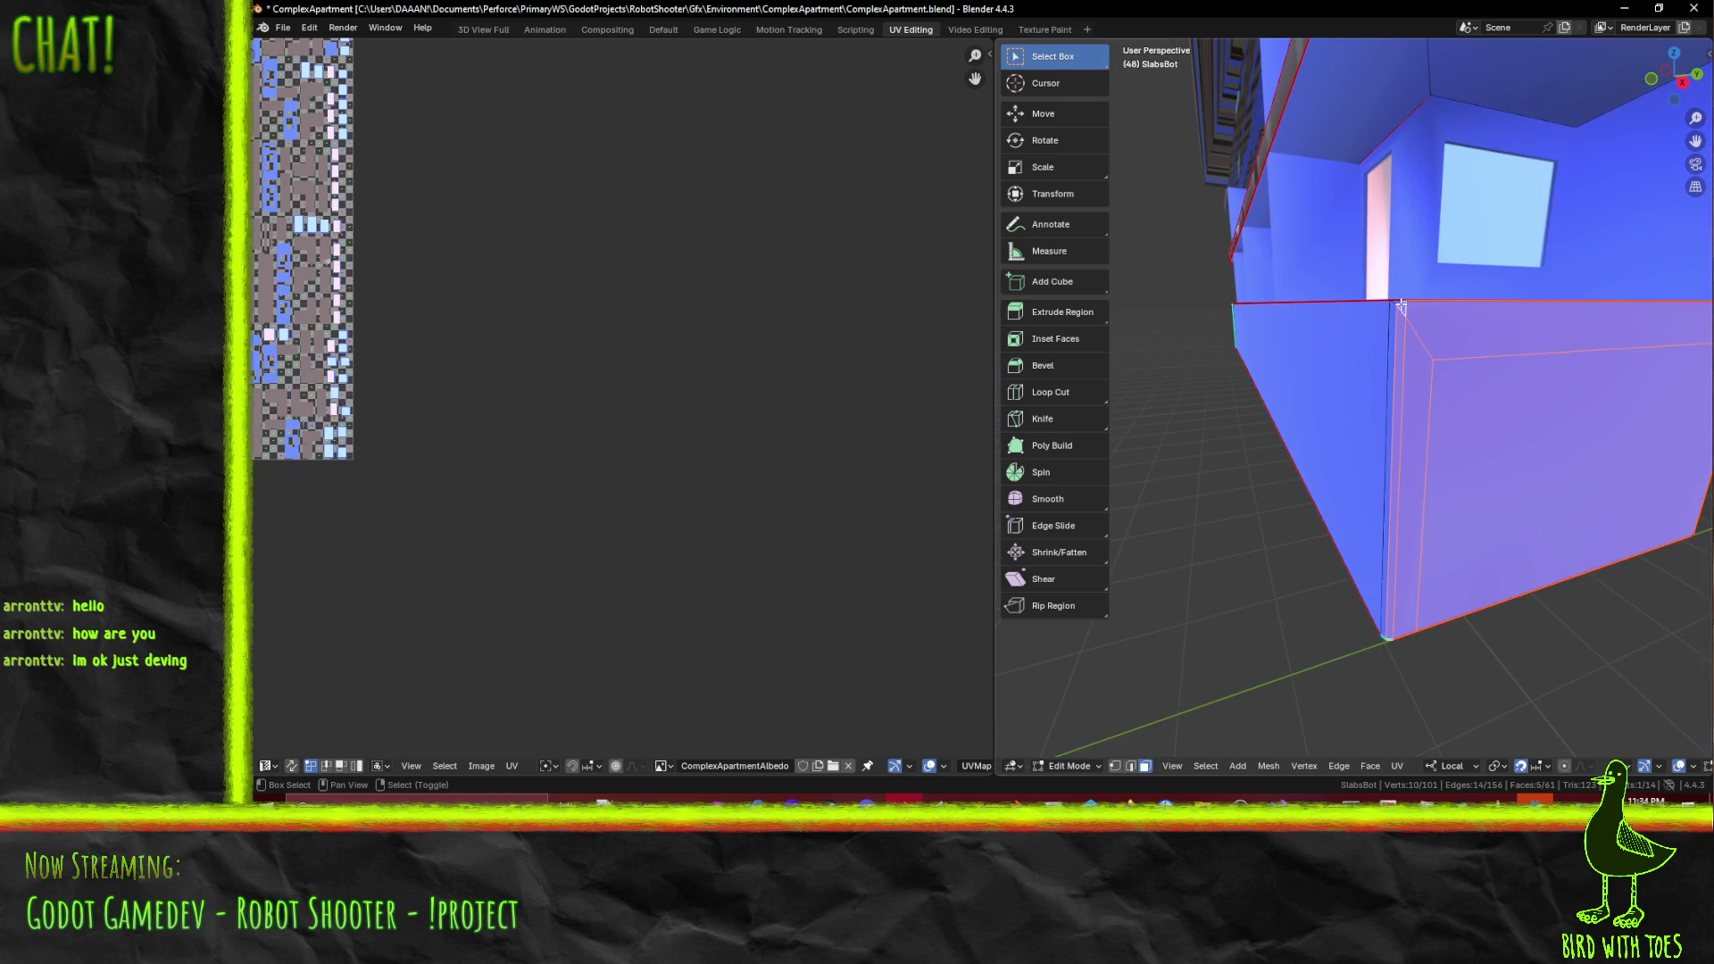
{"action": "left_click", "coordinate": [1377, 341], "text": "shift"}
{"action": "left_click", "coordinate": [1389, 351], "text": "shift"}
{"action": "mouse_move", "coordinate": [1388, 351]}
{"action": "middle_mouse_down"}
{"action": "mouse_move", "coordinate": [1654, 366]}
{"action": "mouse_move", "coordinate": [1465, 372]}
{"action": "mouse_move", "coordinate": [1498, 432]}
{"action": "middle_mouse_up"}
{"action": "left_click", "coordinate": [1654, 366], "text": "shift"}
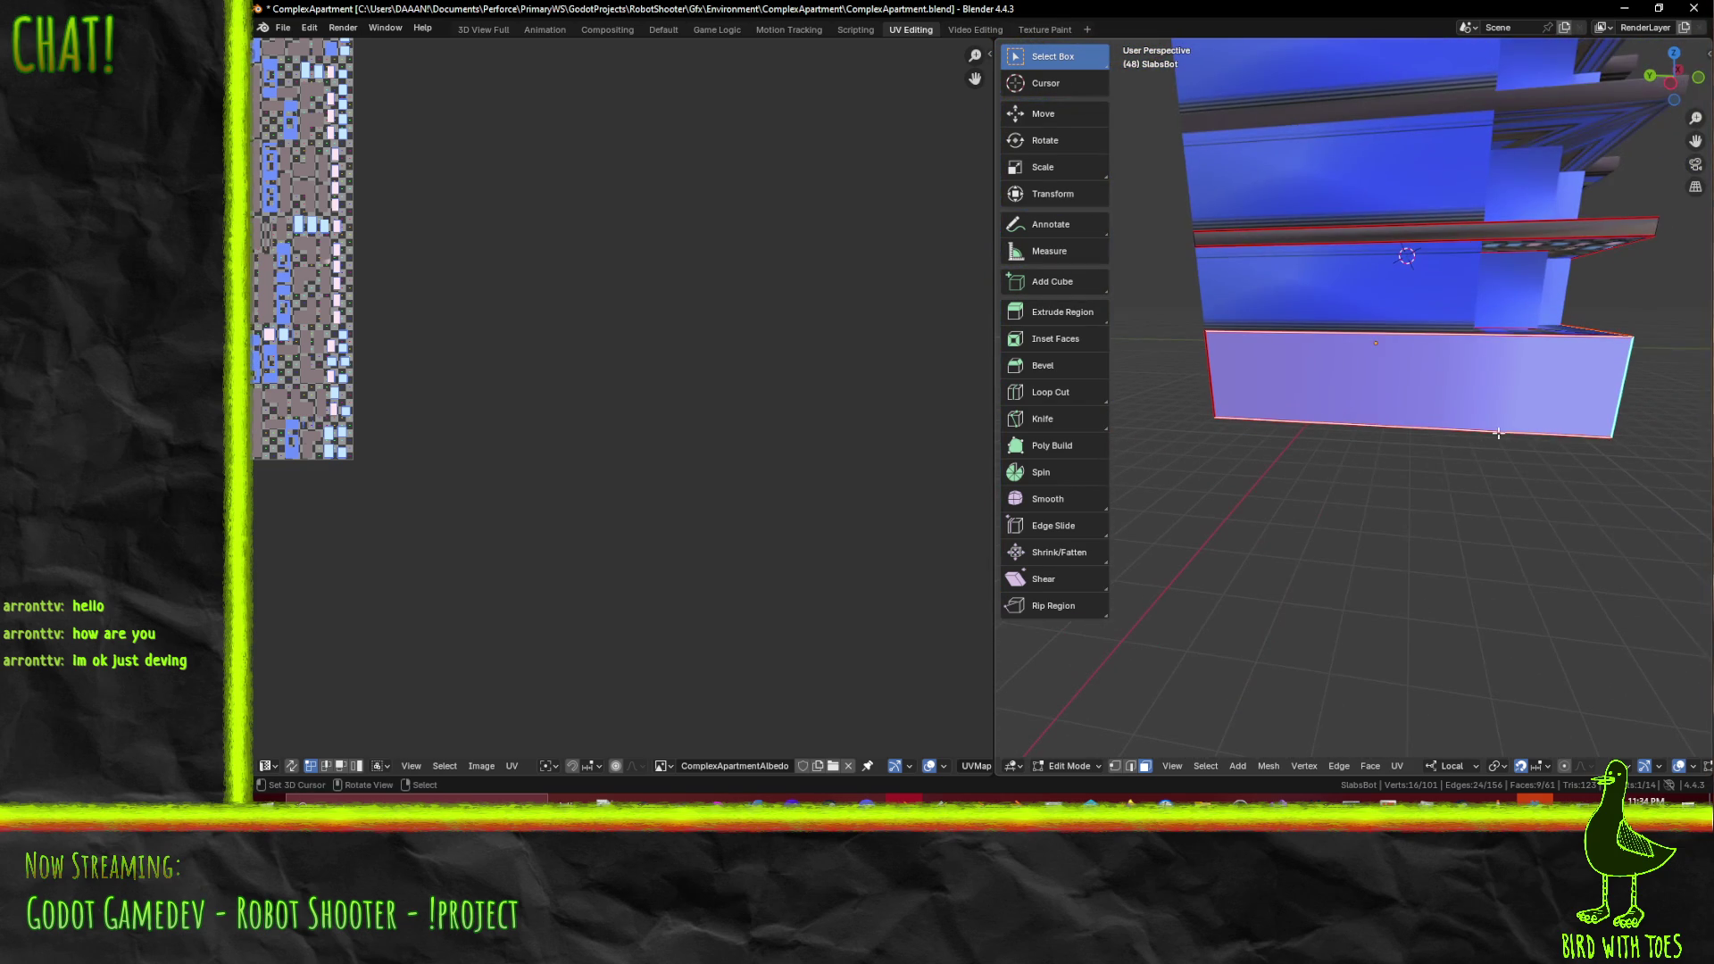
- Unwrap the selected faces with the Conformal method and frame the atlas in the UV Editor
{"action": "key", "text": "u"}
{"action": "left_click", "coordinate": [1388, 475]}
{"action": "scroll", "coordinate": [677, 466], "scroll_direction": "down", "scroll_amount": 2}
{"action": "mouse_move", "coordinate": [678, 466]}
{"action": "middle_mouse_down"}
{"action": "mouse_move", "coordinate": [671, 454]}
{"action": "mouse_move", "coordinate": [647, 485]}
{"action": "middle_mouse_up"}
{"action": "scroll", "coordinate": [536, 459], "scroll_direction": "up", "scroll_amount": 5}
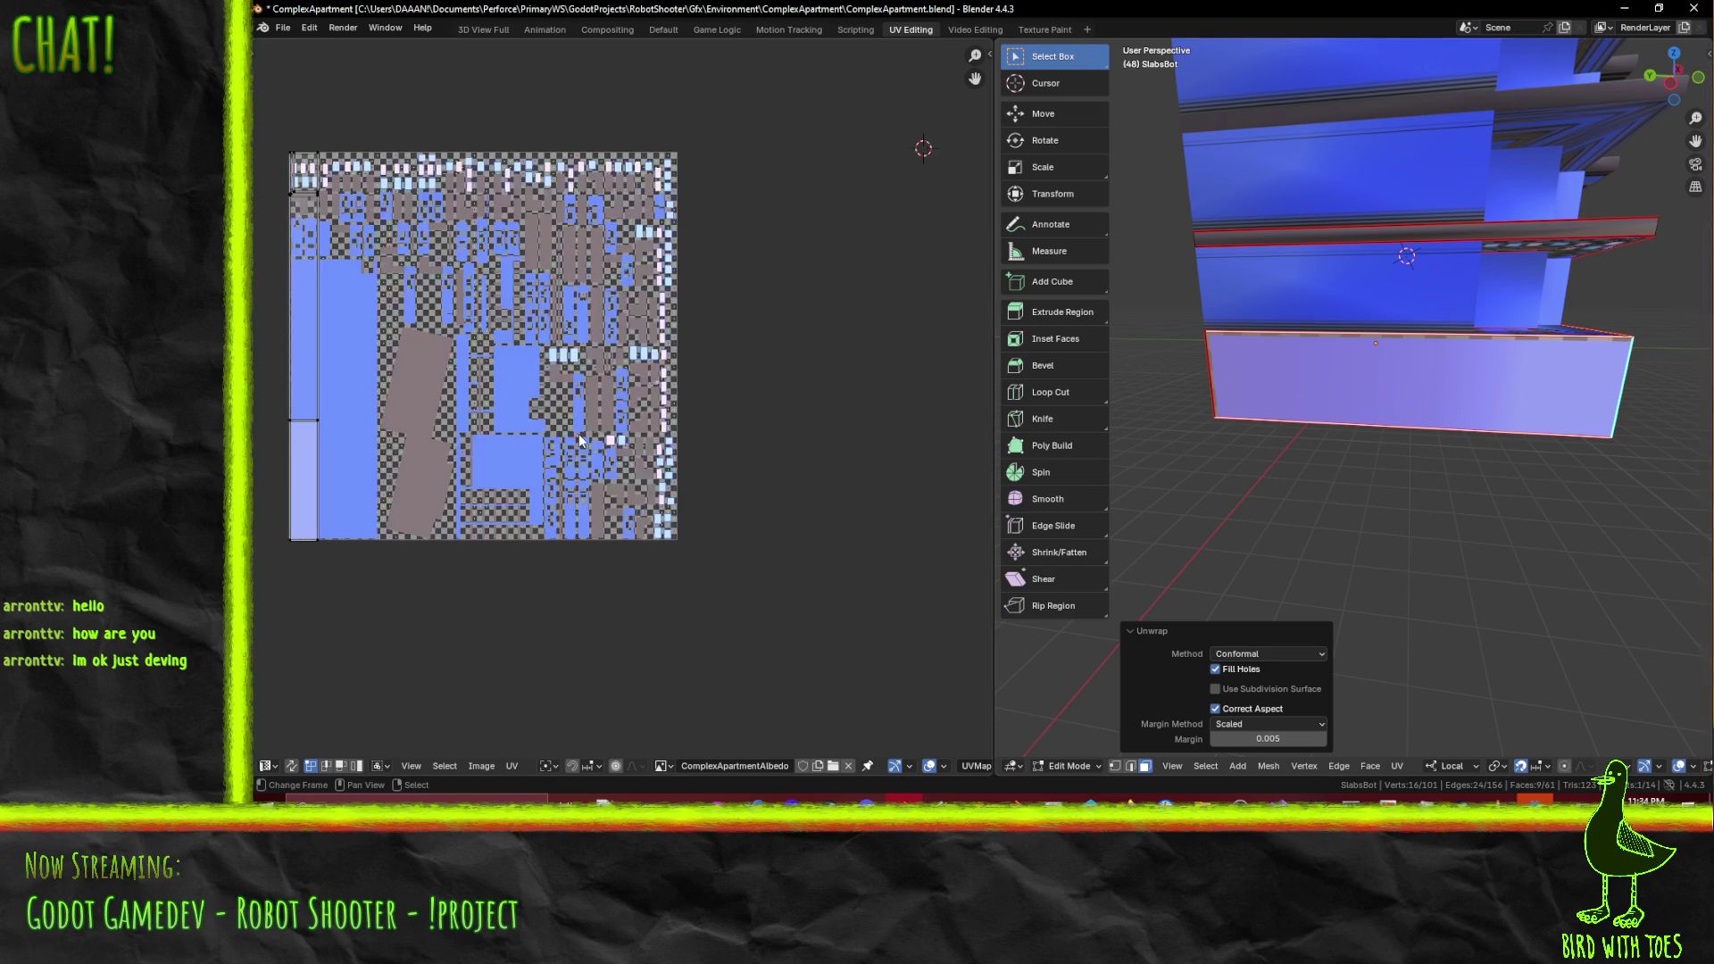
{"action": "middle_click_drag", "start_coordinate": [518, 460], "coordinate": [766, 459]}
{"action": "scroll", "coordinate": [766, 460], "scroll_direction": "down", "scroll_amount": 1}
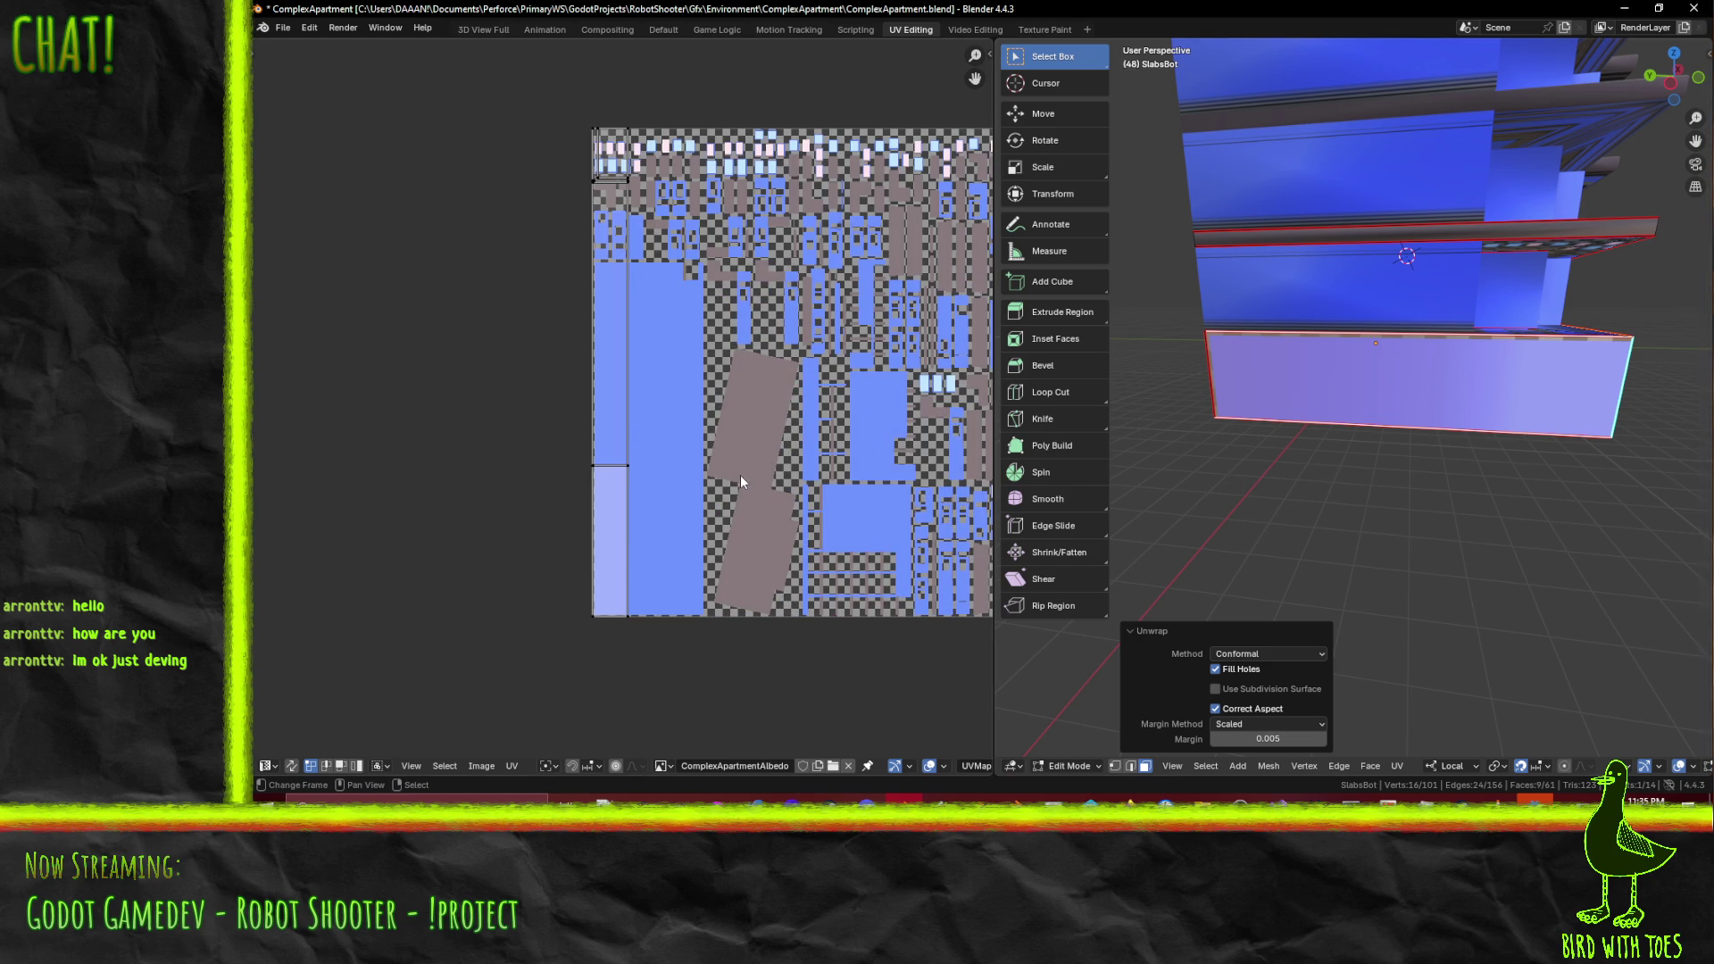
{"action": "scroll", "coordinate": [1439, 549], "scroll_direction": "down", "scroll_amount": 6}
- Orbit the building to inspect the blue-textured base faces from several angles
{"action": "middle_click_drag", "start_coordinate": [1439, 550], "coordinate": [1394, 479]}
{"action": "middle_click_drag", "start_coordinate": [1537, 466], "coordinate": [1478, 458]}
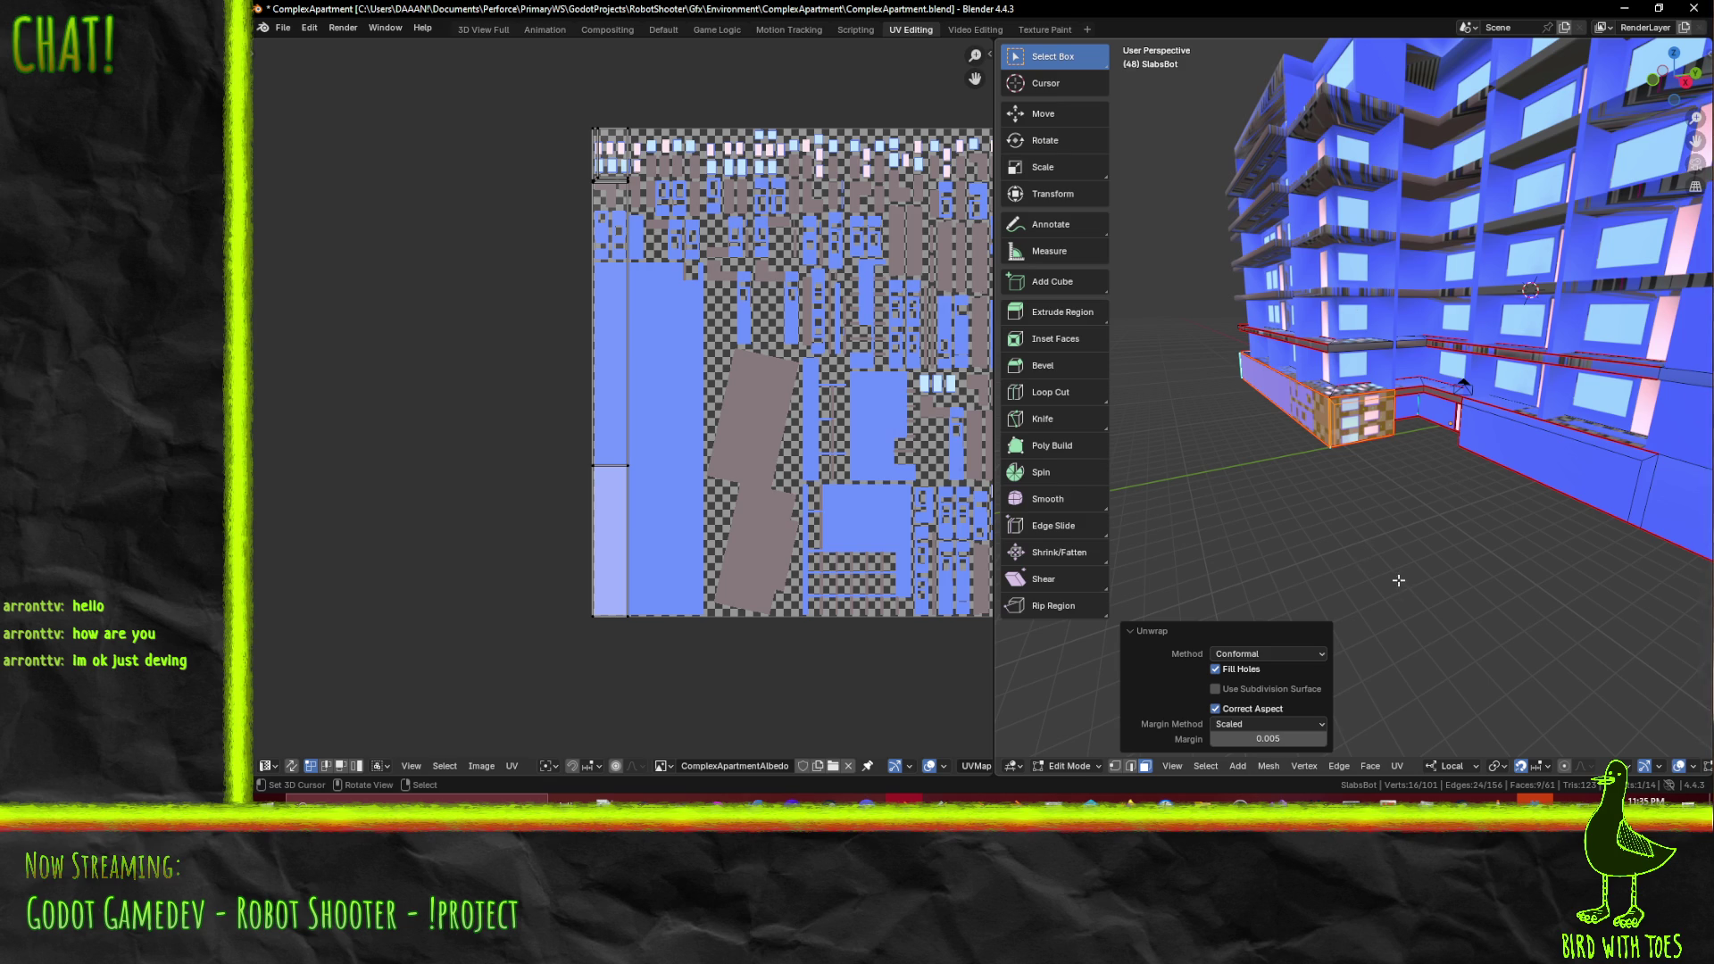
{"action": "middle_click_drag", "start_coordinate": [1483, 560], "coordinate": [1594, 603]}
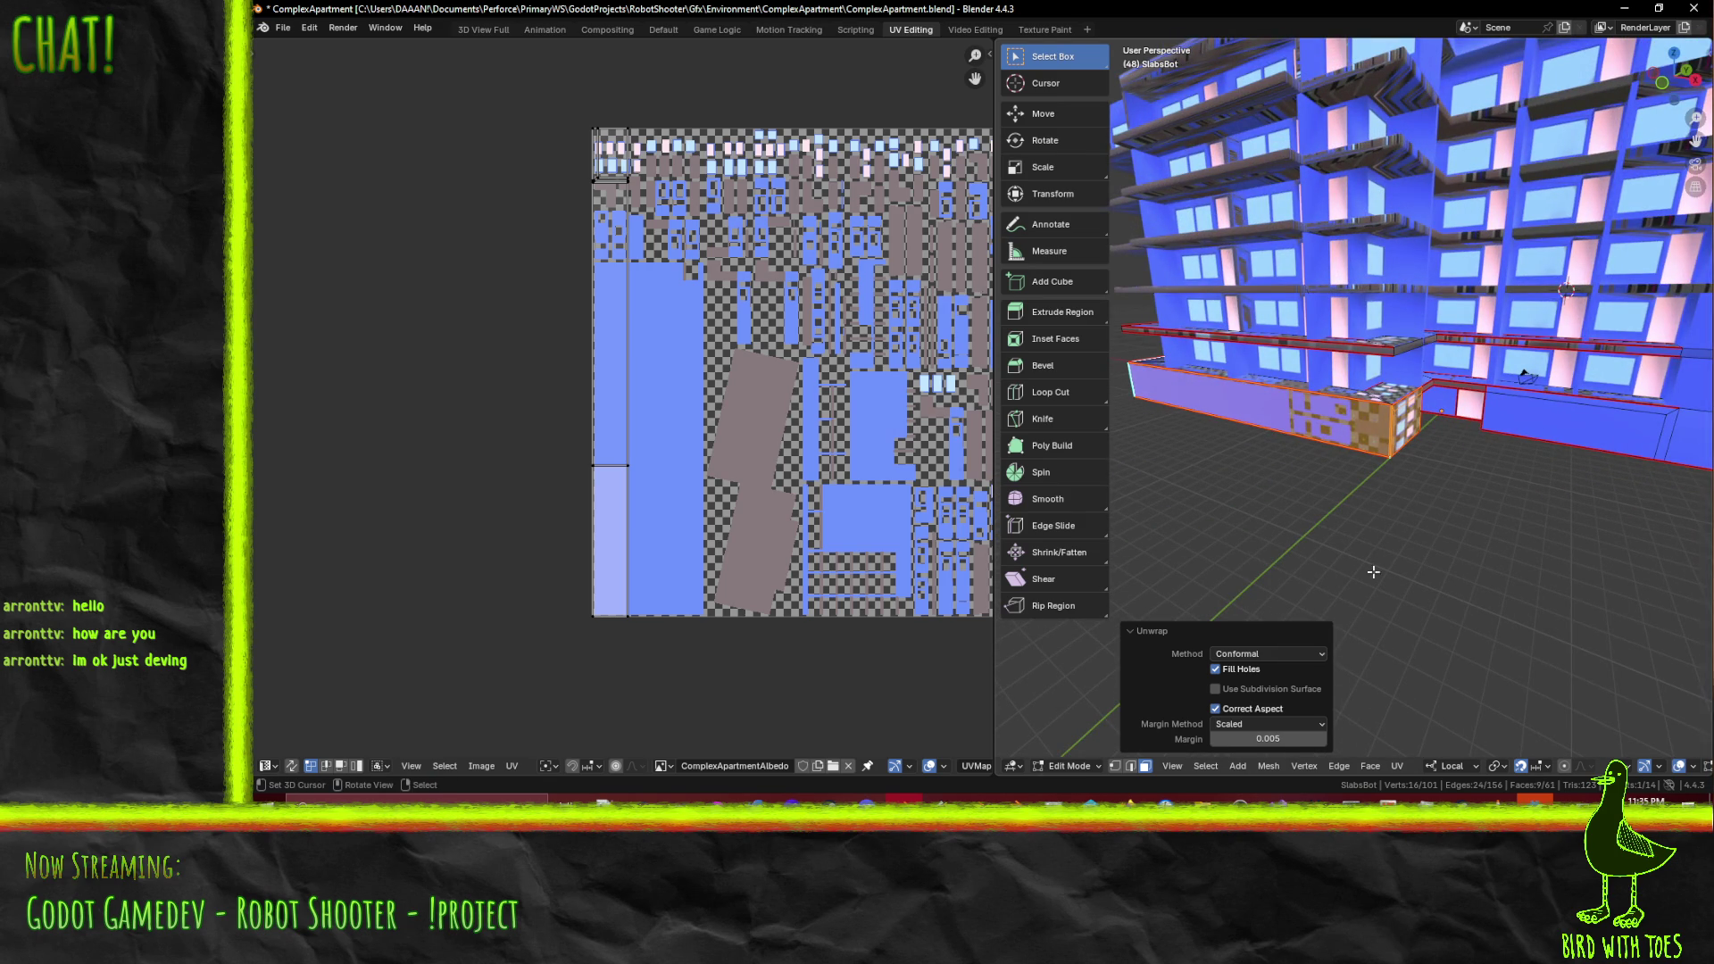
{"action": "mouse_move", "coordinate": [1438, 501]}
{"action": "middle_mouse_down"}
{"action": "mouse_move", "coordinate": [1325, 443]}
{"action": "mouse_move", "coordinate": [1271, 452]}
{"action": "mouse_move", "coordinate": [1196, 375]}
{"action": "middle_mouse_up"}
{"action": "scroll", "coordinate": [1271, 452], "scroll_direction": "up", "scroll_amount": 5}
{"action": "scroll", "coordinate": [1187, 366], "scroll_direction": "down", "scroll_amount": 2}
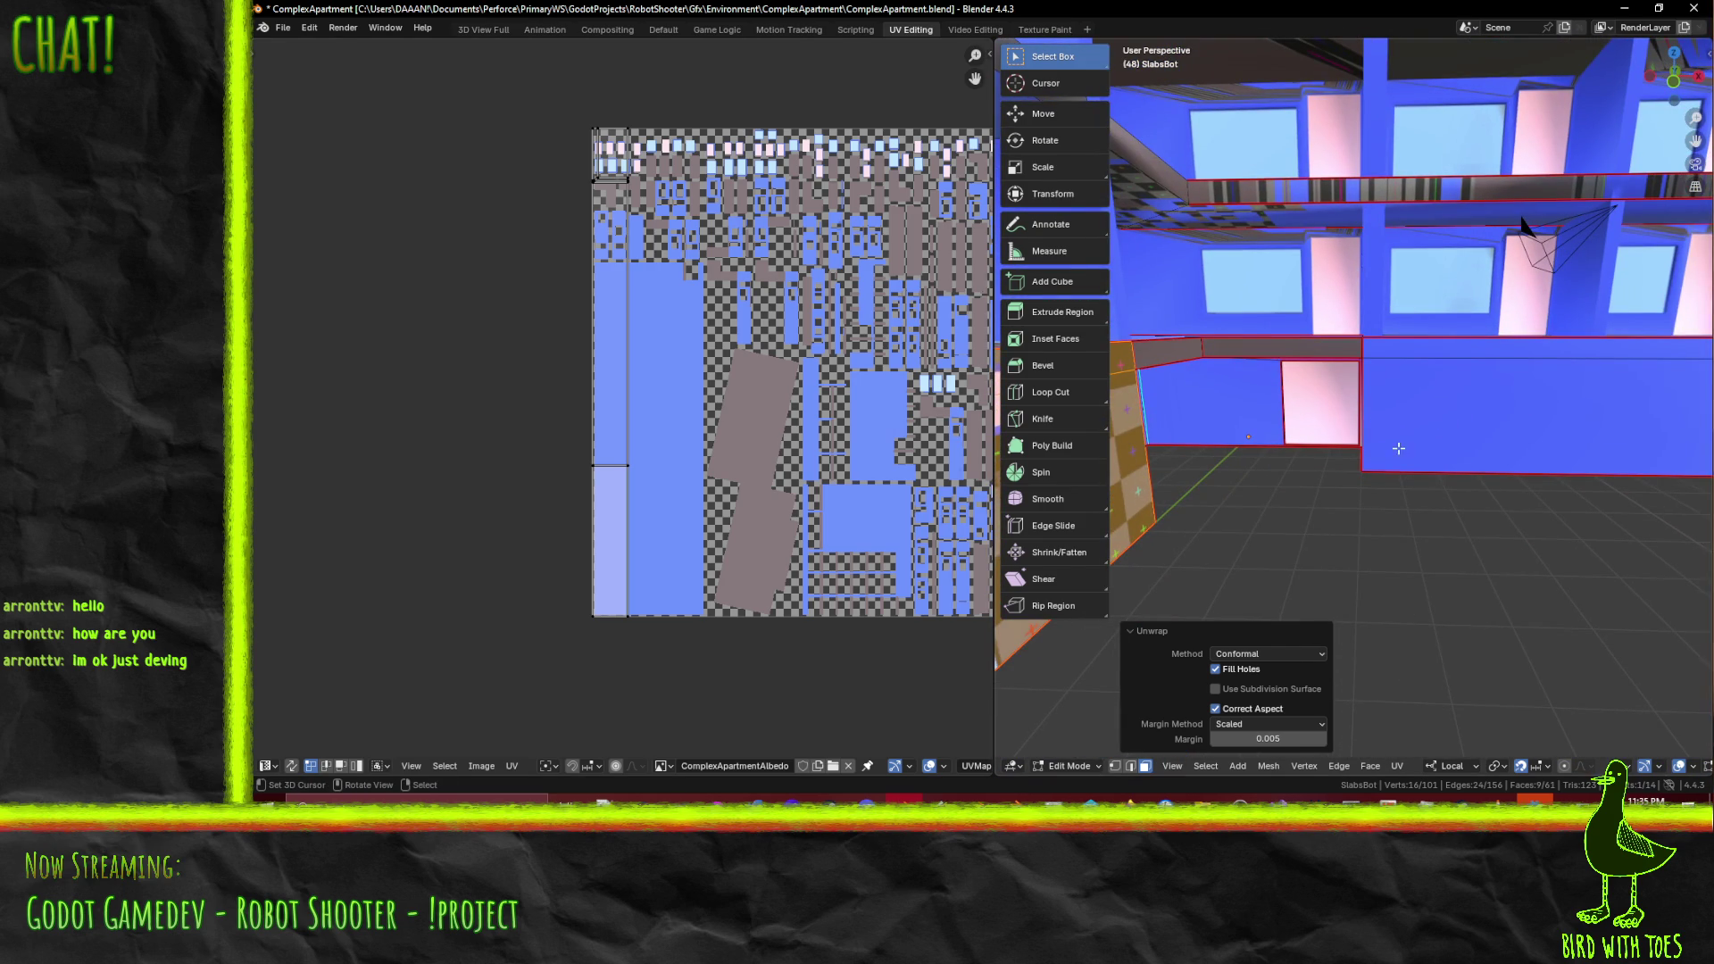
- Start a new selection on the base's lower wall, adding a wall face and thin edge face
{"action": "left_click", "coordinate": [1397, 449]}
{"action": "mouse_move", "coordinate": [1397, 449]}
{"action": "middle_mouse_down"}
{"action": "mouse_move", "coordinate": [1525, 393]}
{"action": "mouse_move", "coordinate": [1365, 410]}
{"action": "mouse_move", "coordinate": [1405, 454]}
{"action": "middle_mouse_up"}
{"action": "scroll", "coordinate": [1344, 413], "scroll_direction": "up", "scroll_amount": 4}
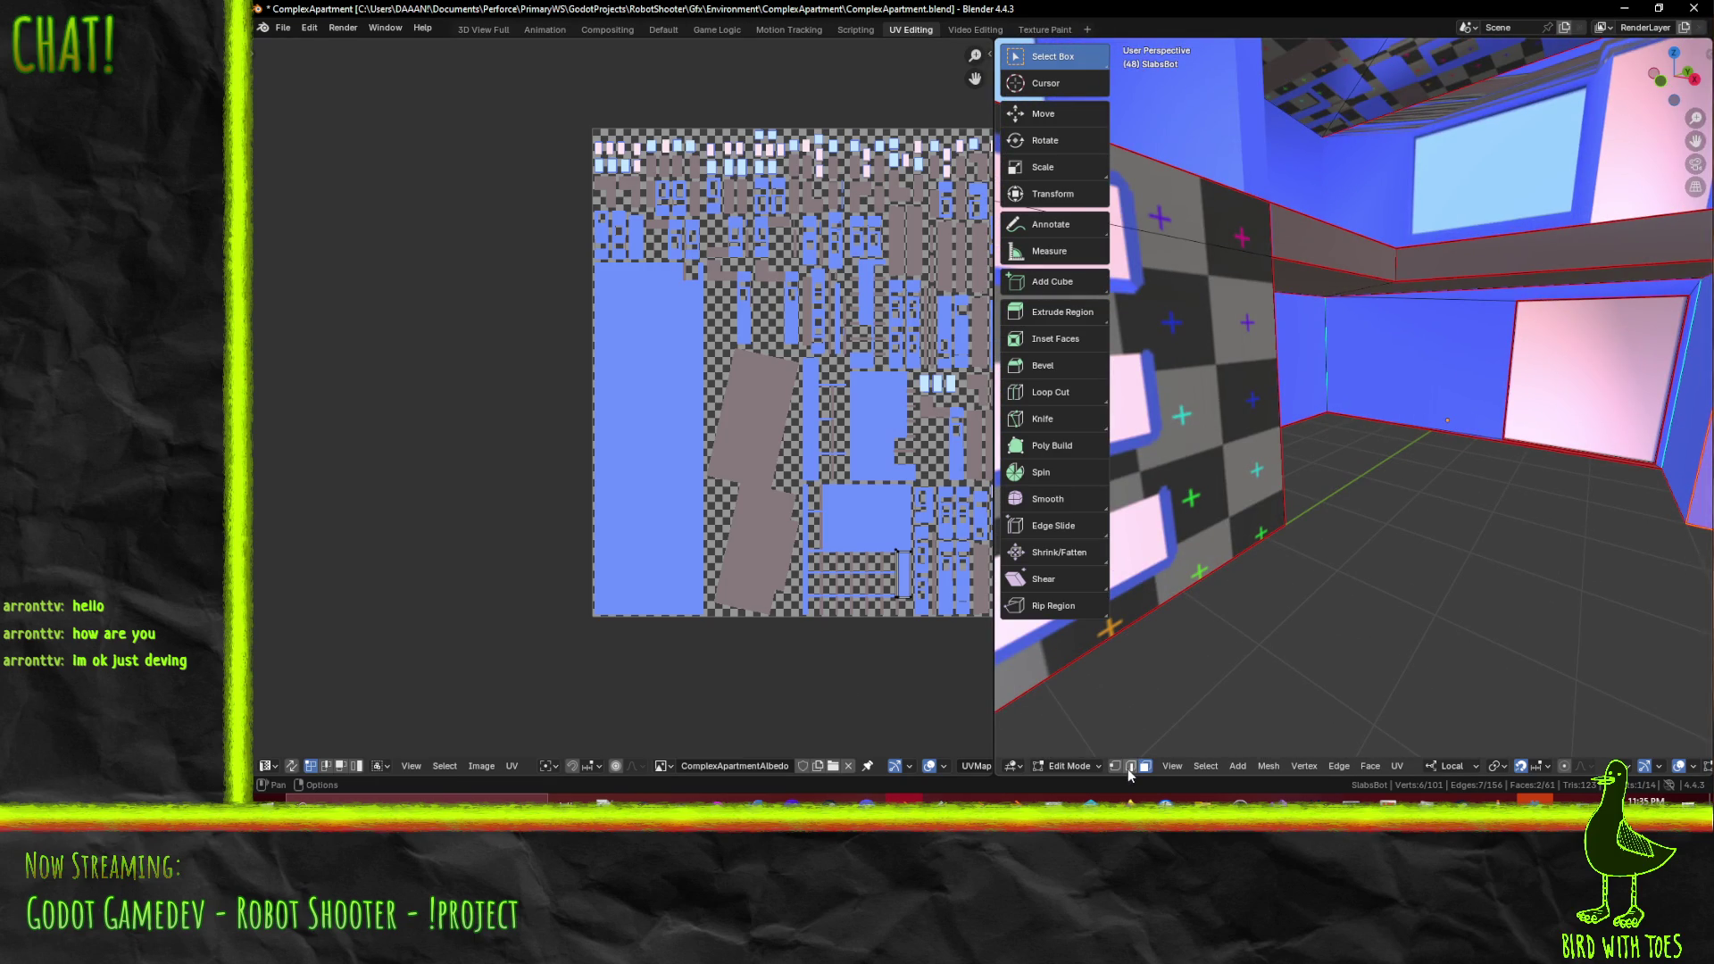
{"action": "mouse_move", "coordinate": [1357, 553]}
{"action": "middle_mouse_down"}
{"action": "mouse_move", "coordinate": [1433, 478]}
{"action": "mouse_move", "coordinate": [1589, 434]}
{"action": "mouse_move", "coordinate": [1410, 462]}
{"action": "mouse_move", "coordinate": [1252, 393]}
{"action": "middle_mouse_up"}
{"action": "left_click", "coordinate": [1252, 393], "text": "shift"}
{"action": "left_click", "coordinate": [1146, 365], "text": "shift"}
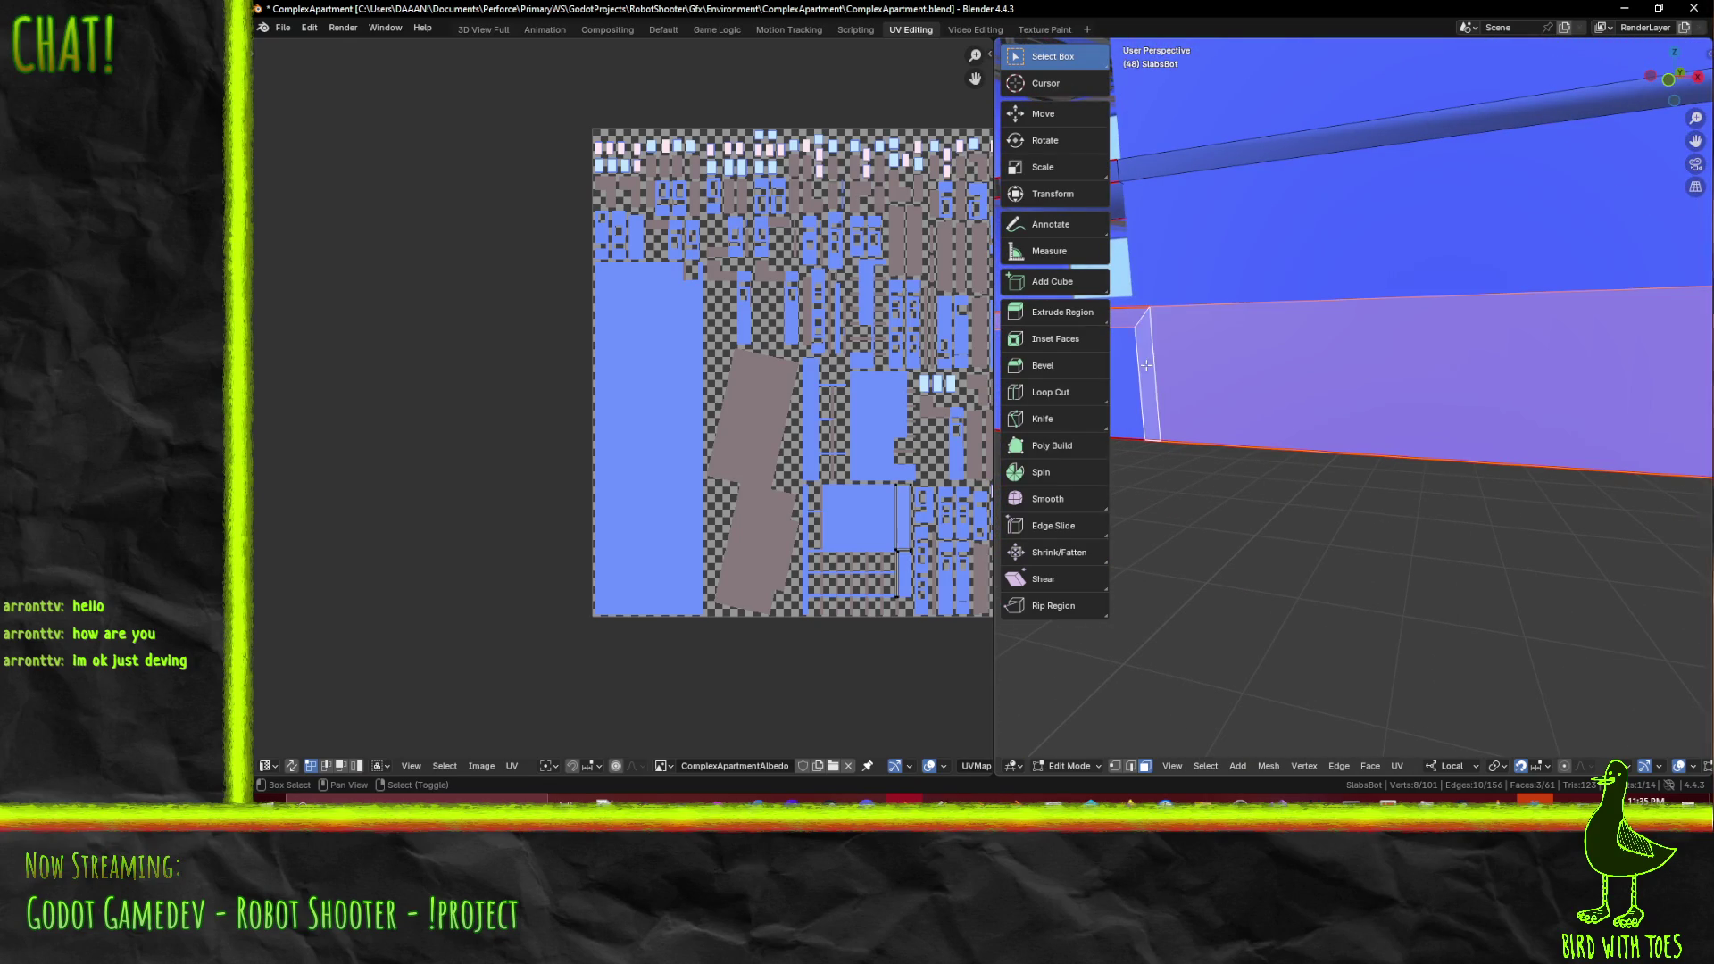
{"action": "mouse_move", "coordinate": [1124, 365]}
{"action": "middle_mouse_down"}
{"action": "mouse_move", "coordinate": [1427, 397]}
{"action": "mouse_move", "coordinate": [1449, 332]}
{"action": "mouse_move", "coordinate": [1307, 371]}
{"action": "middle_mouse_up"}
{"action": "mouse_move", "coordinate": [1402, 403]}
{"action": "middle_mouse_down"}
{"action": "mouse_move", "coordinate": [1321, 394]}
{"action": "mouse_move", "coordinate": [1359, 389]}
{"action": "mouse_move", "coordinate": [1339, 386]}
{"action": "middle_mouse_up"}
- Narrow the selection to the long bottom wall face and apply Unwrap Conformal to it
{"action": "left_click", "coordinate": [1281, 399], "text": "shift"}
{"action": "left_click", "coordinate": [1339, 387], "text": "shift"}
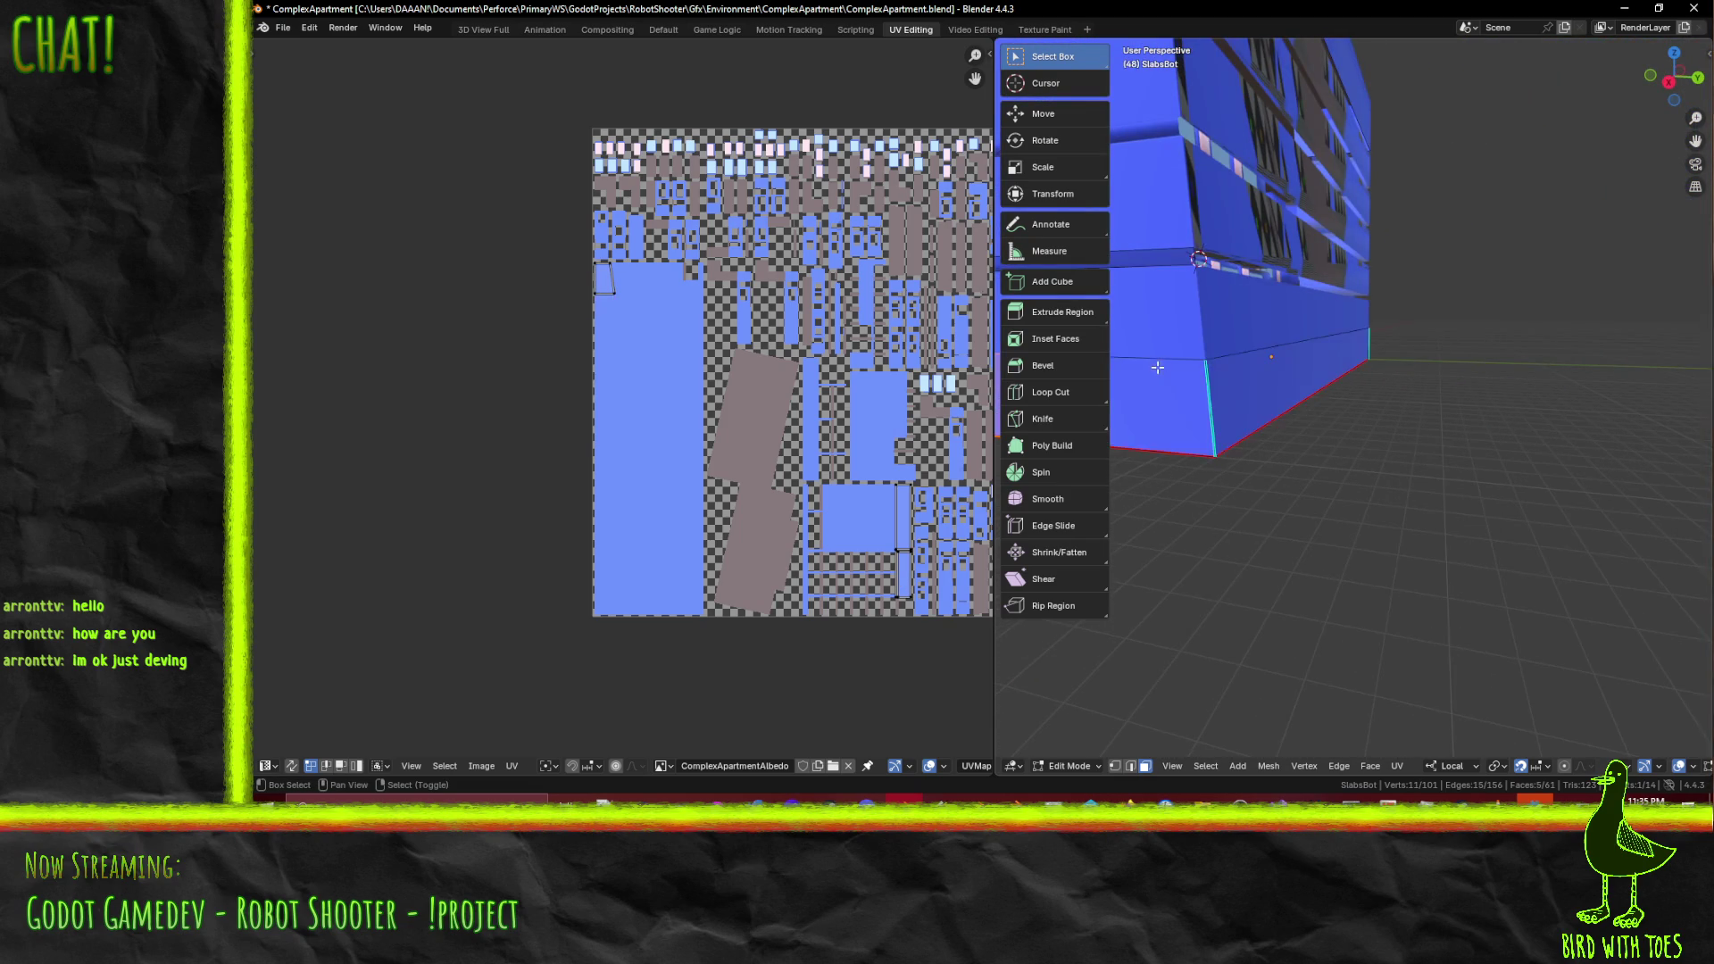
{"action": "scroll", "coordinate": [1331, 384], "scroll_direction": "up", "scroll_amount": 5}
{"action": "scroll", "coordinate": [1465, 398], "scroll_direction": "down", "scroll_amount": 4}
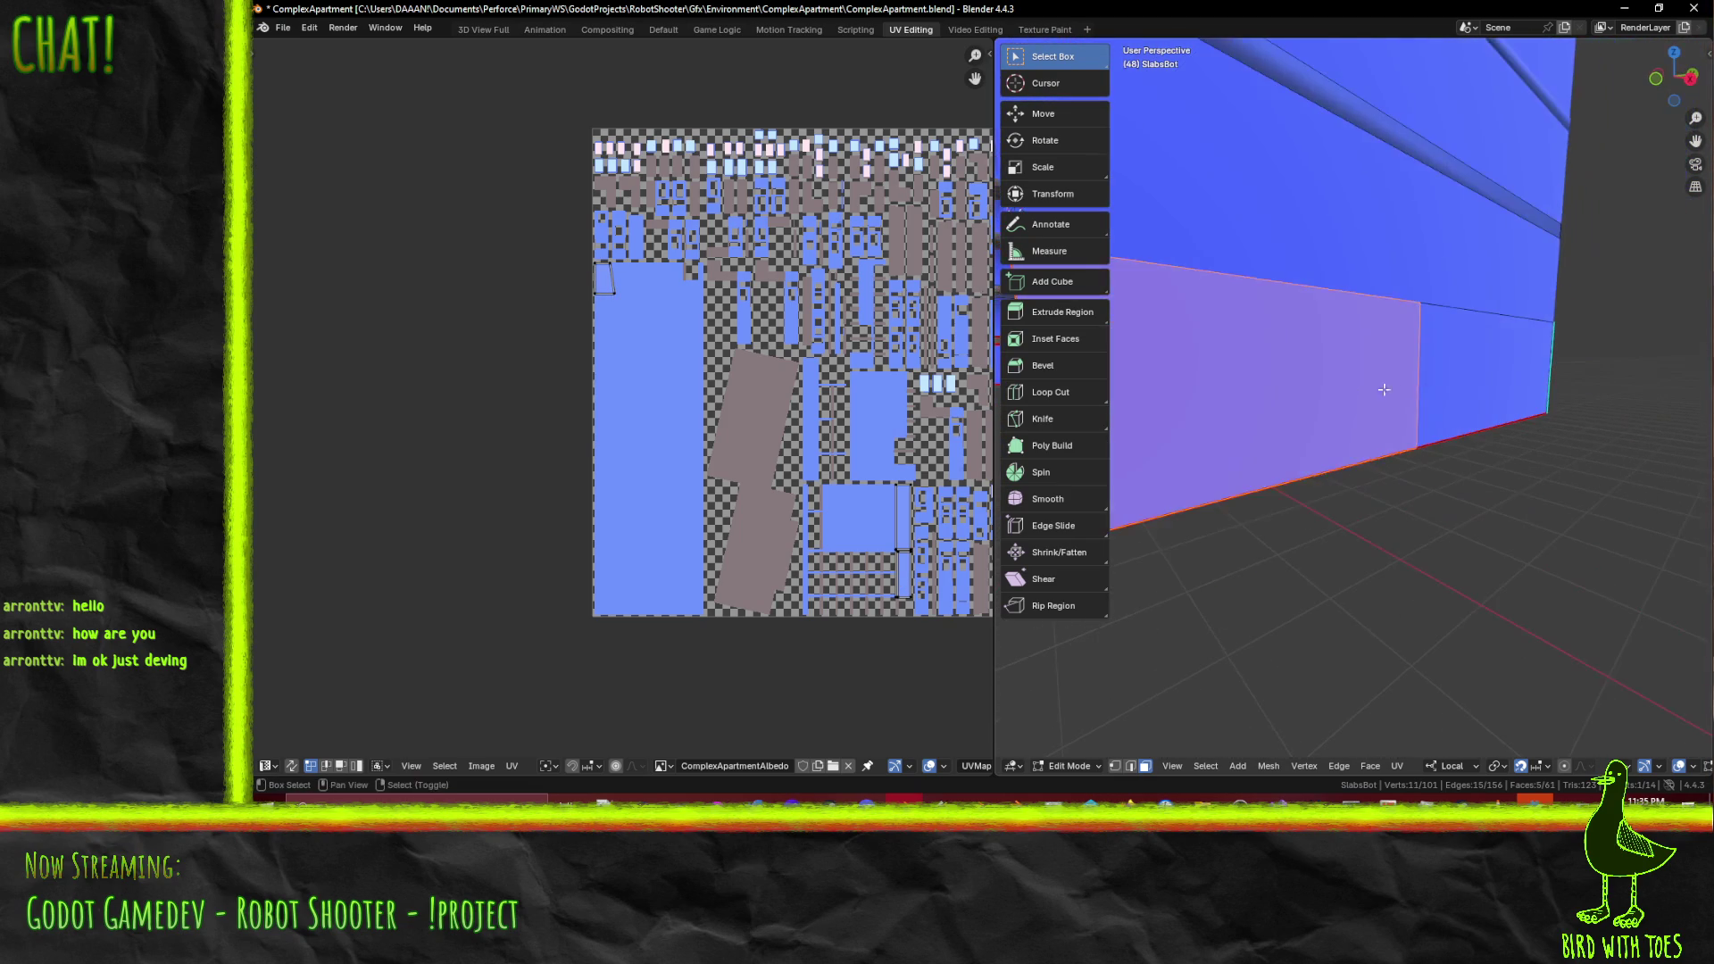
{"action": "left_click", "coordinate": [1459, 398], "text": "shift"}
{"action": "scroll", "coordinate": [1456, 399], "scroll_direction": "down", "scroll_amount": 2}
{"action": "middle_click_drag", "start_coordinate": [1456, 399], "coordinate": [1471, 388]}
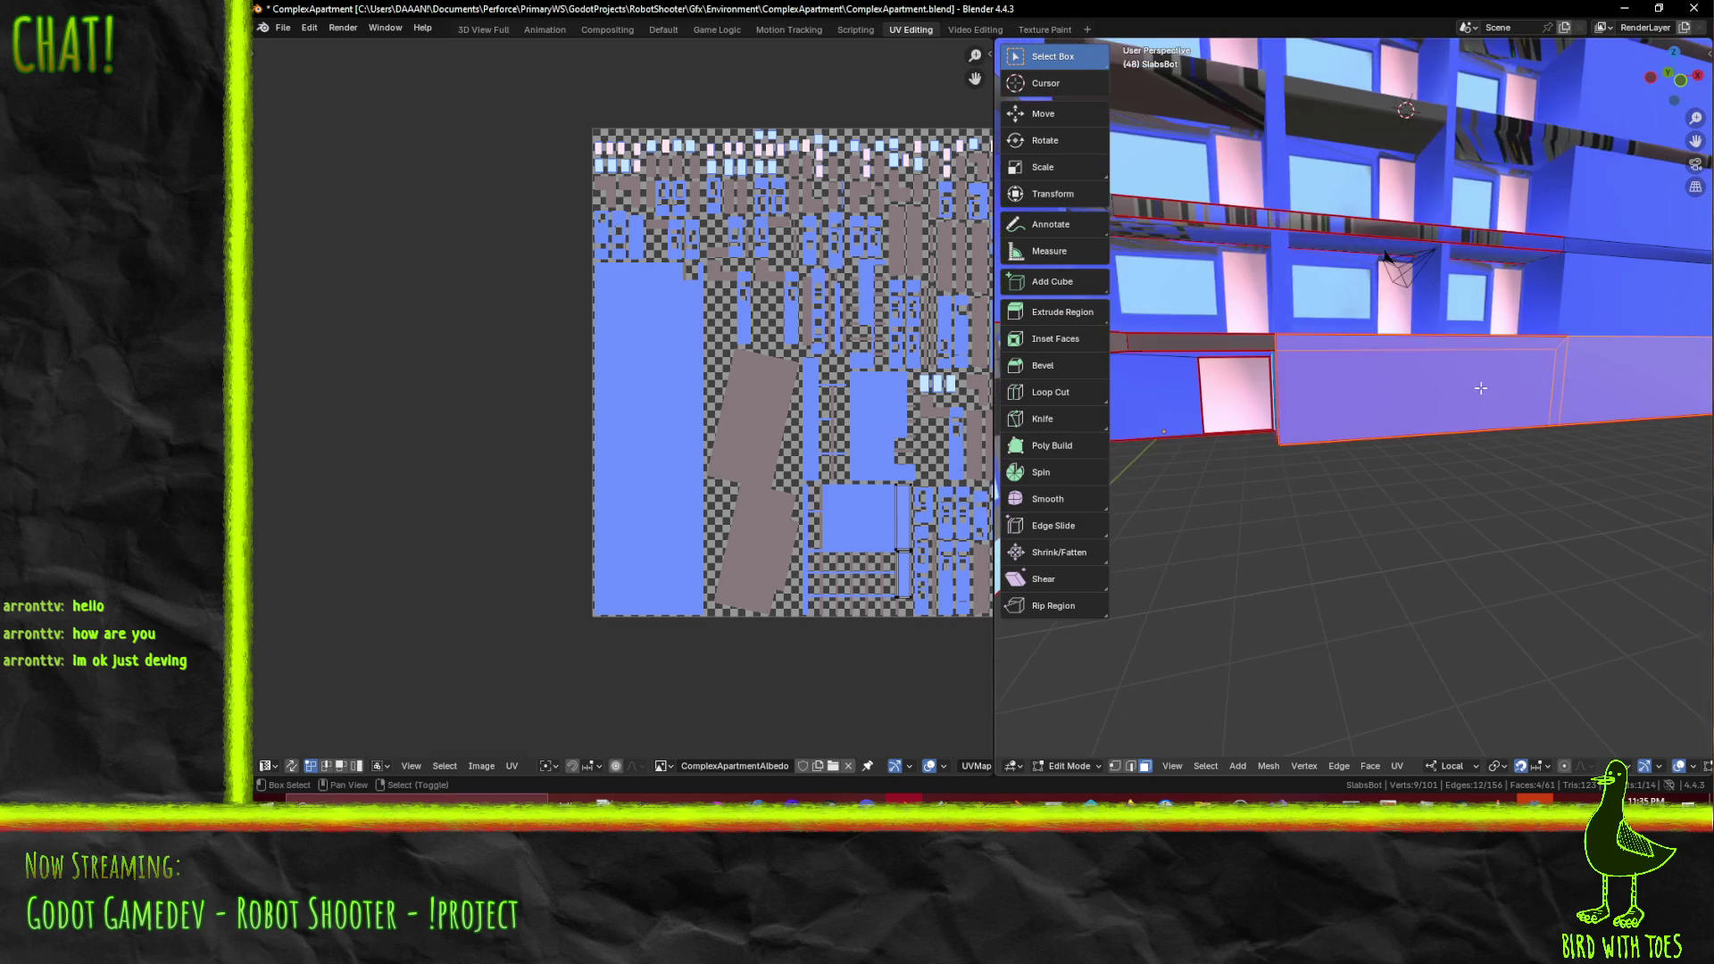
{"action": "key", "text": "F3"}
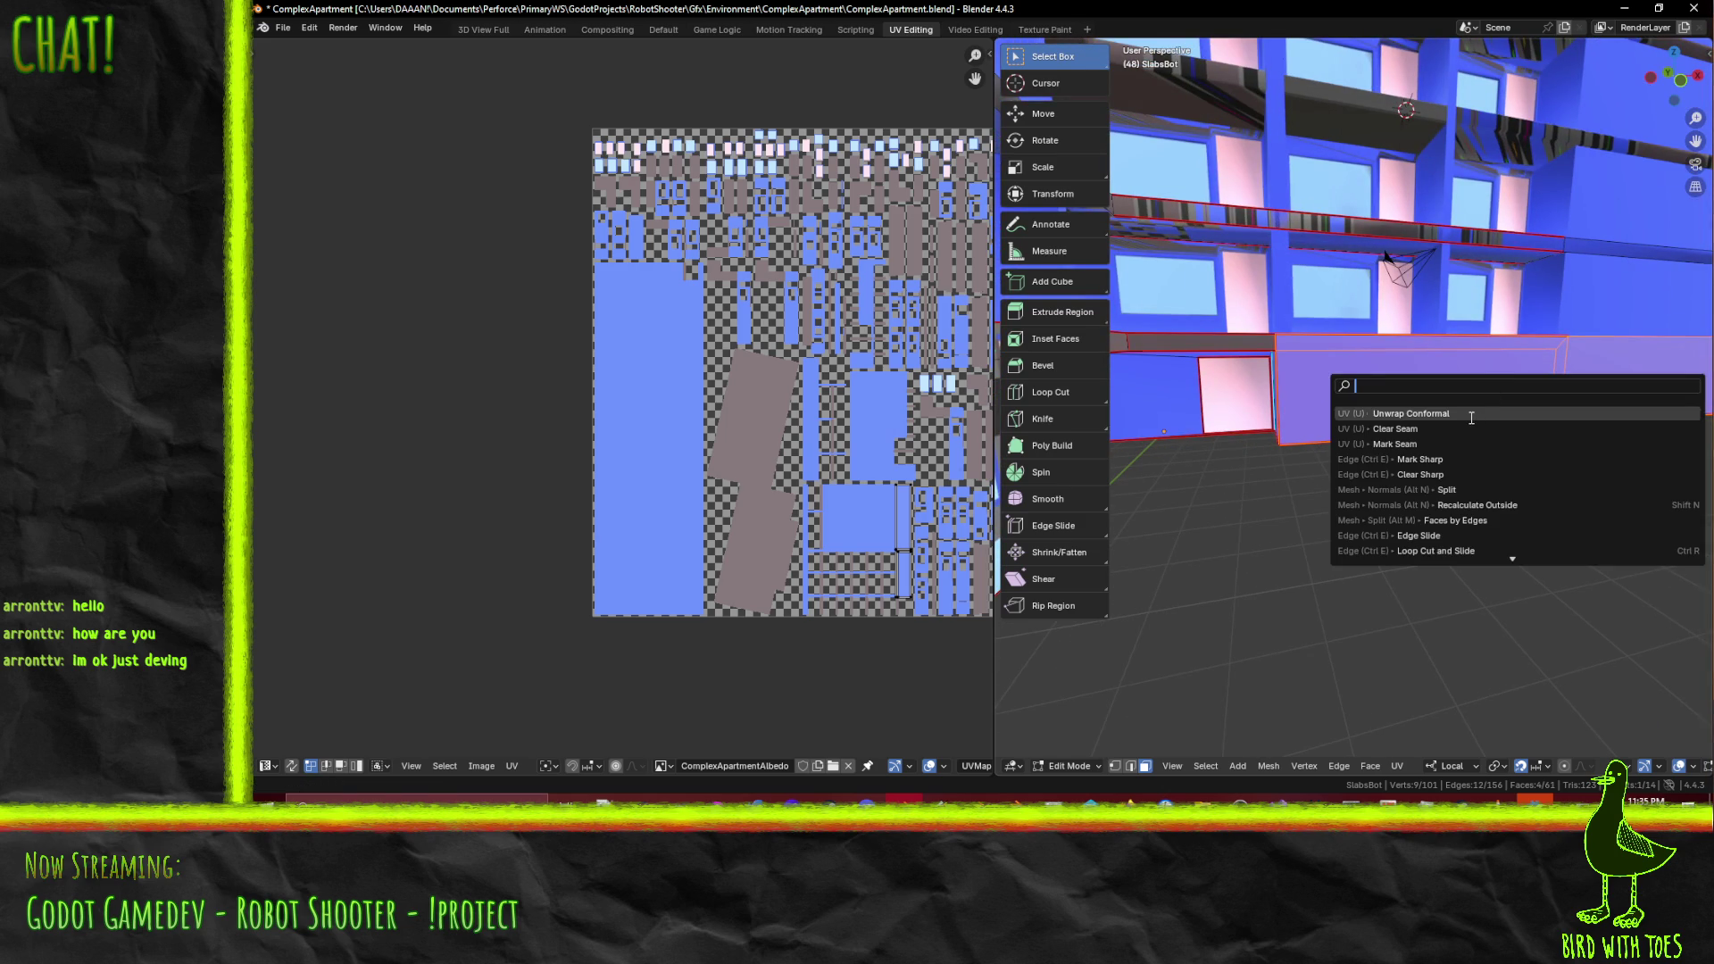
{"action": "left_click", "coordinate": [1471, 415]}
{"action": "middle_click_drag", "start_coordinate": [1167, 511], "coordinate": [1368, 448]}
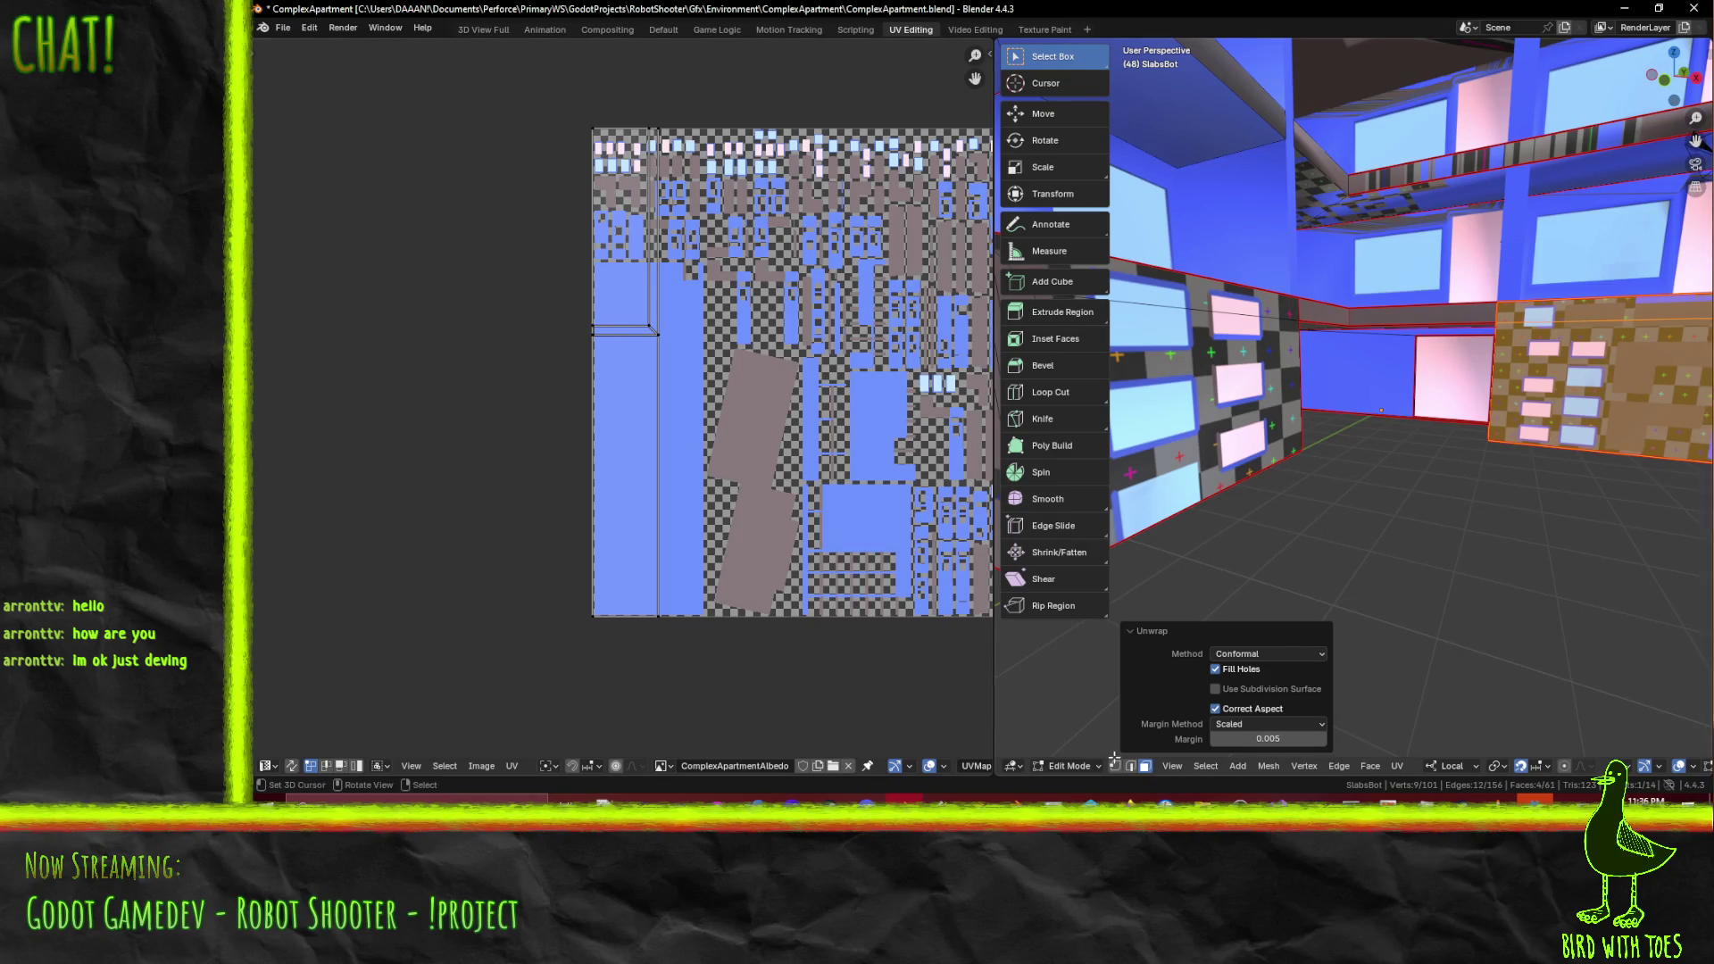
- Select the base's bottom strip faces for the next unwrap
{"action": "left_click", "coordinate": [1129, 766]}
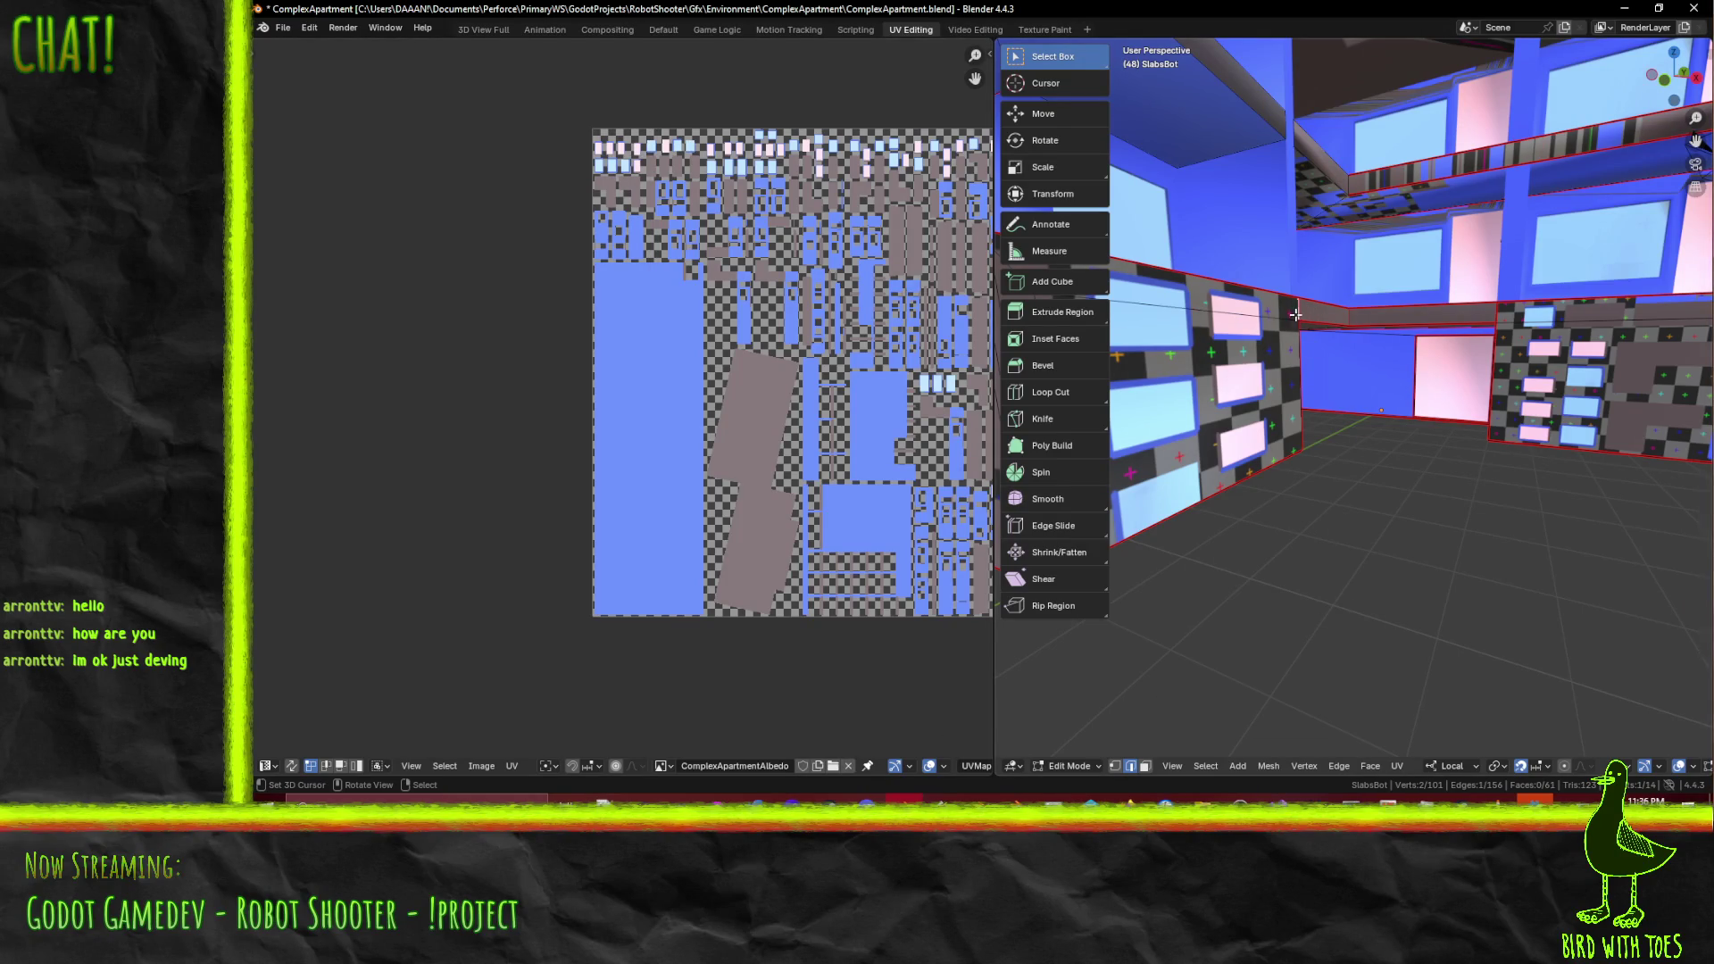
{"action": "left_click", "coordinate": [1364, 314], "text": "shift"}
{"action": "mouse_move", "coordinate": [1464, 459]}
{"action": "middle_mouse_down"}
{"action": "mouse_move", "coordinate": [1550, 463]}
{"action": "mouse_move", "coordinate": [1250, 451]}
{"action": "mouse_move", "coordinate": [1507, 486]}
{"action": "middle_mouse_up"}
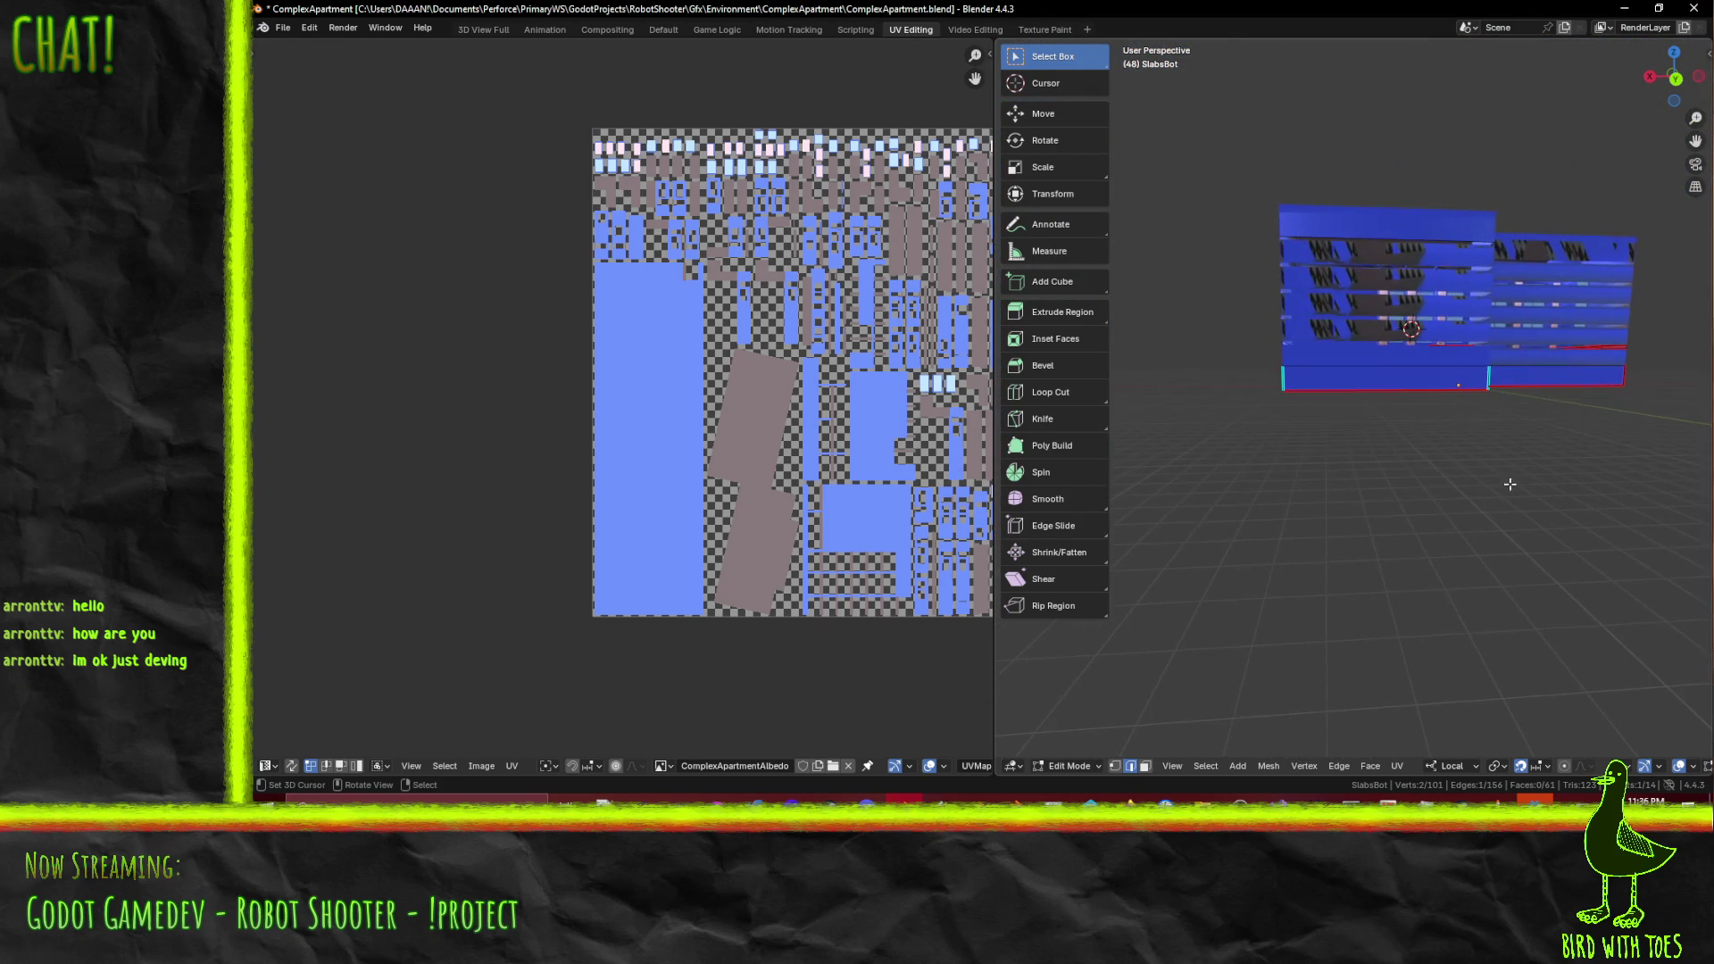
{"action": "scroll", "coordinate": [1507, 485], "scroll_direction": "up", "scroll_amount": 3}
{"action": "scroll", "coordinate": [1443, 435], "scroll_direction": "up", "scroll_amount": 2}
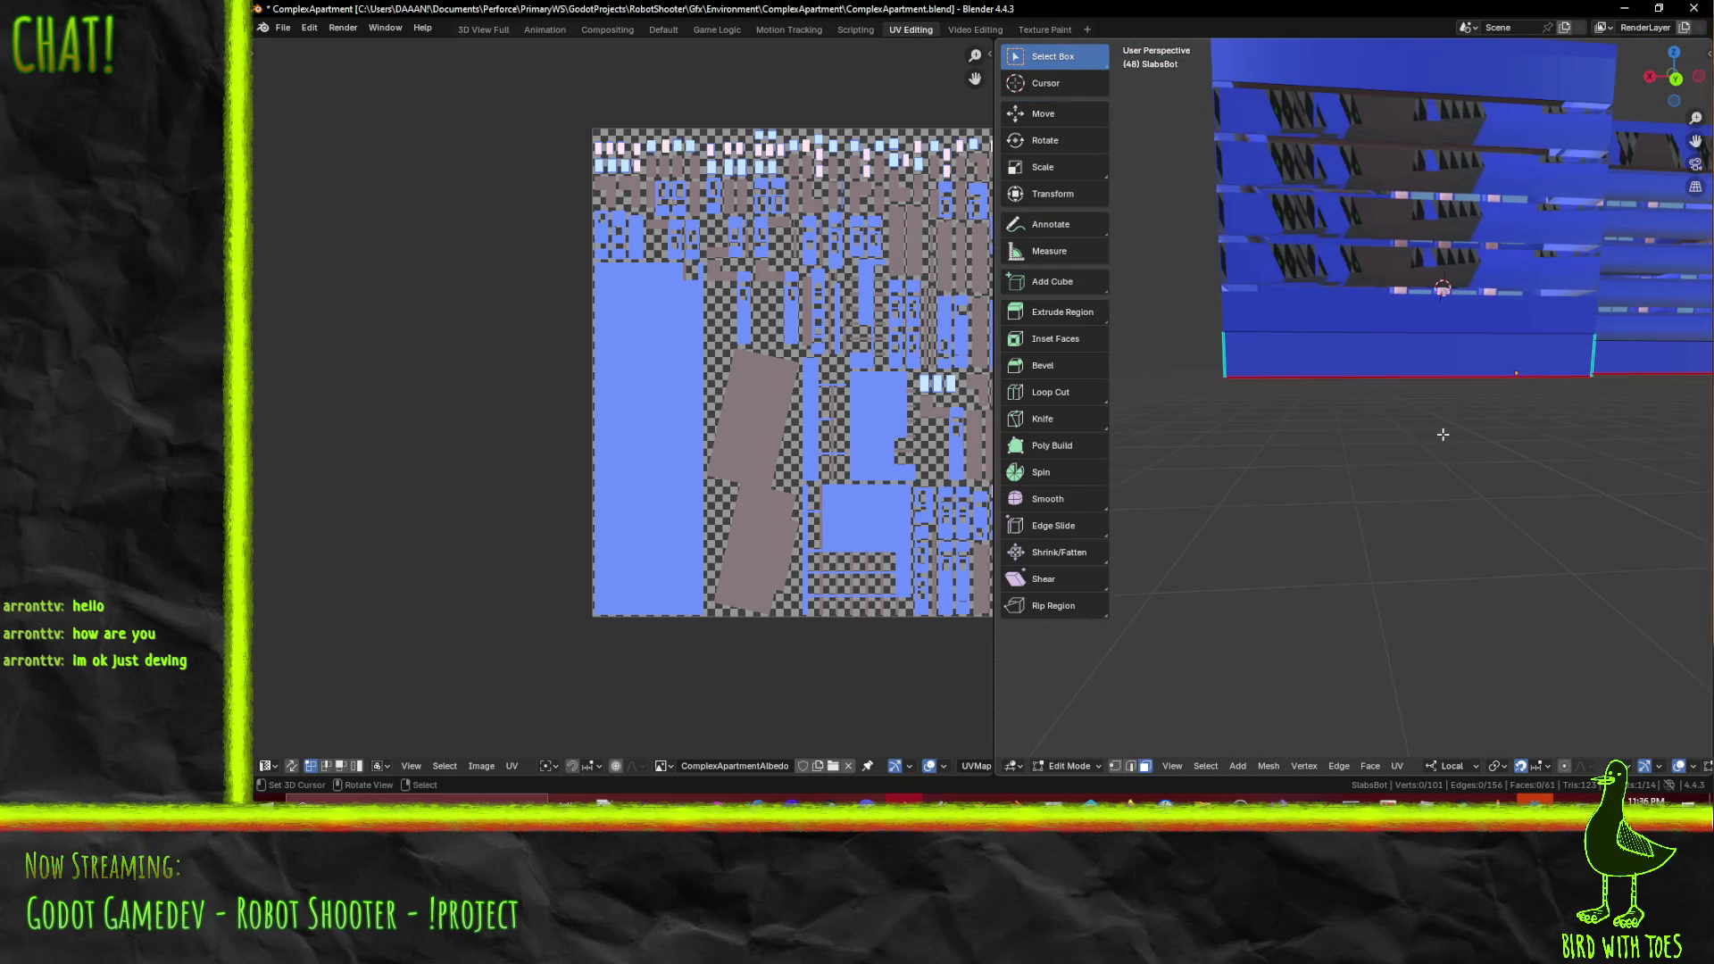
{"action": "left_click", "coordinate": [1428, 357]}
{"action": "mouse_move", "coordinate": [1428, 357]}
{"action": "middle_mouse_down"}
{"action": "mouse_move", "coordinate": [1233, 416]}
{"action": "mouse_move", "coordinate": [1428, 428]}
{"action": "middle_mouse_up"}
{"action": "left_click", "coordinate": [1428, 393], "text": "shift"}
{"action": "left_click", "coordinate": [1330, 392], "text": "shift"}
{"action": "mouse_move", "coordinate": [1330, 392]}
{"action": "middle_mouse_down"}
{"action": "mouse_move", "coordinate": [1606, 444]}
{"action": "mouse_move", "coordinate": [1530, 410]}
{"action": "mouse_move", "coordinate": [1472, 427]}
{"action": "mouse_move", "coordinate": [1490, 415]}
{"action": "middle_mouse_up"}
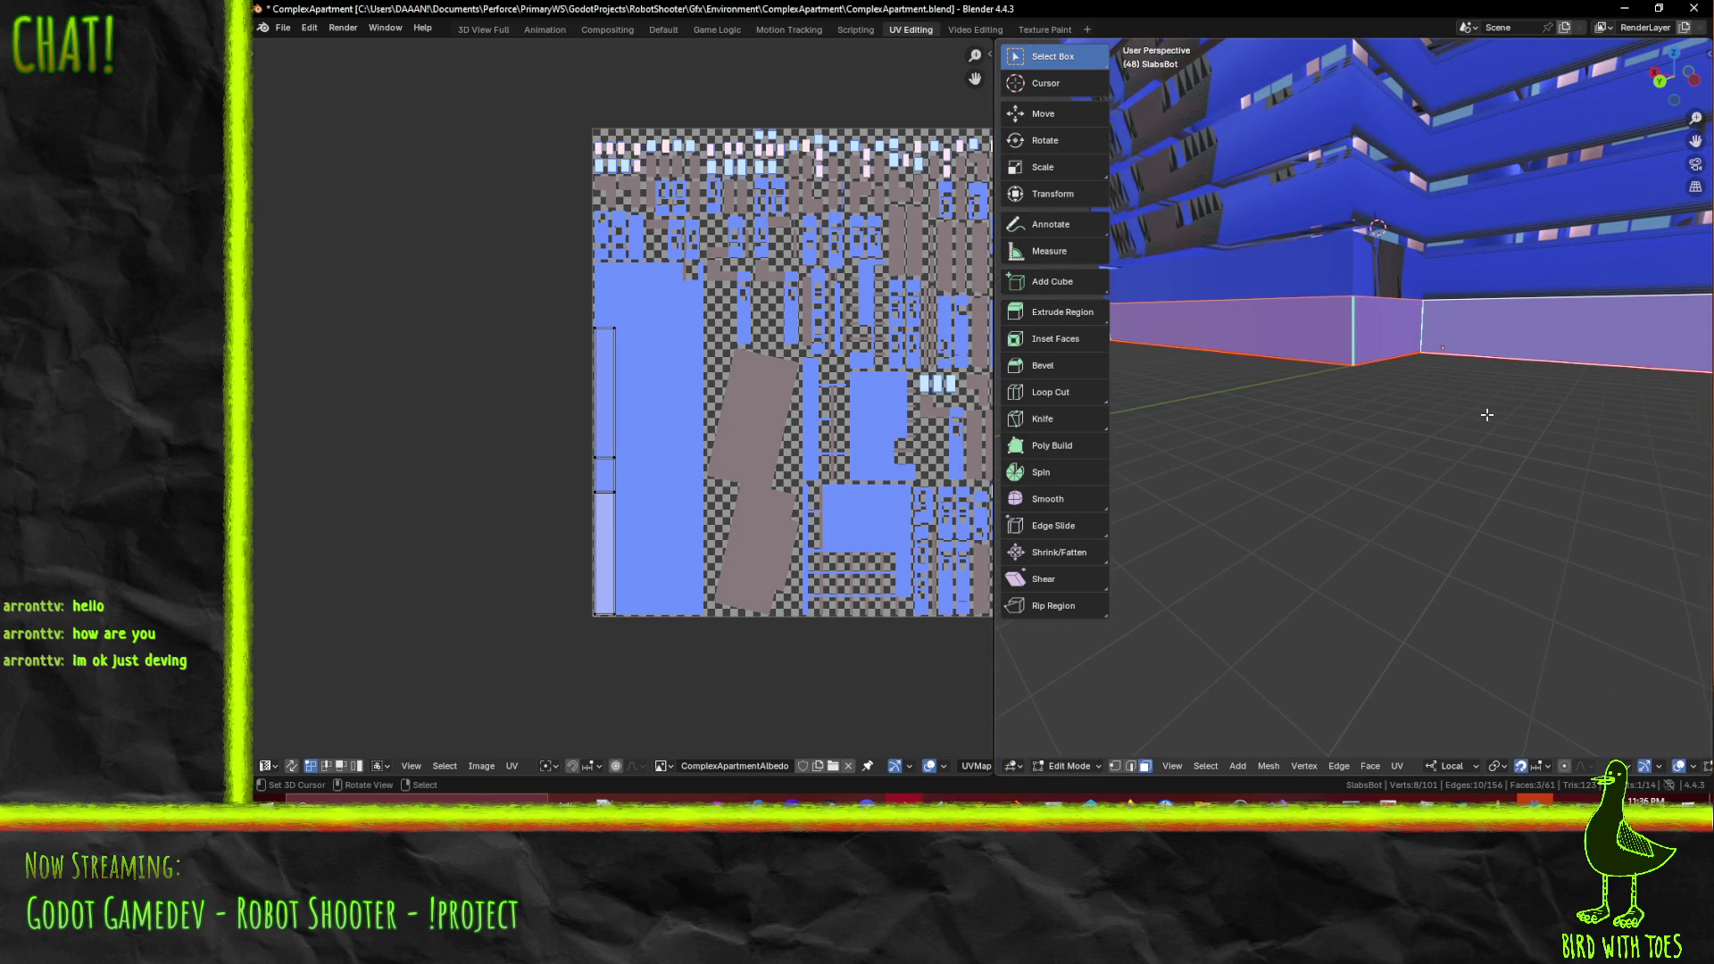
{"action": "key", "text": "F3"}
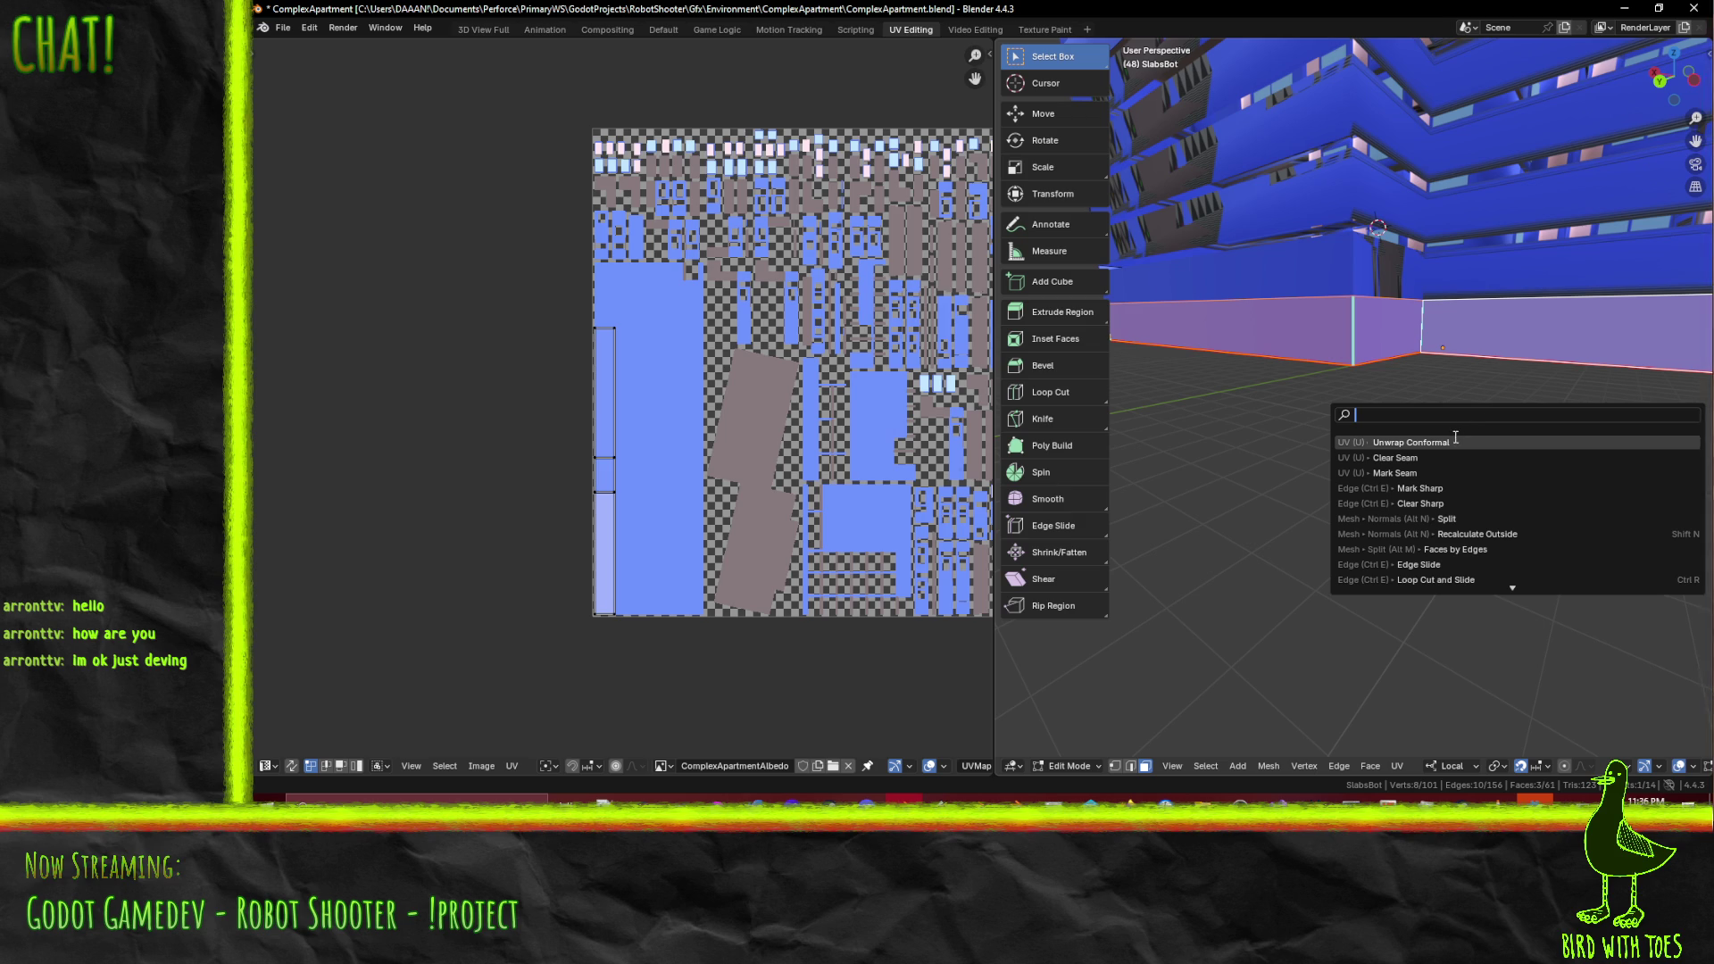
- Run Unwrap Conformal on the selected bottom strip faces of the base
{"action": "left_click", "coordinate": [1455, 442]}
{"action": "mouse_move", "coordinate": [1196, 549]}
{"action": "middle_mouse_down"}
{"action": "mouse_move", "coordinate": [1482, 490]}
{"action": "mouse_move", "coordinate": [1640, 484]}
{"action": "middle_mouse_up"}
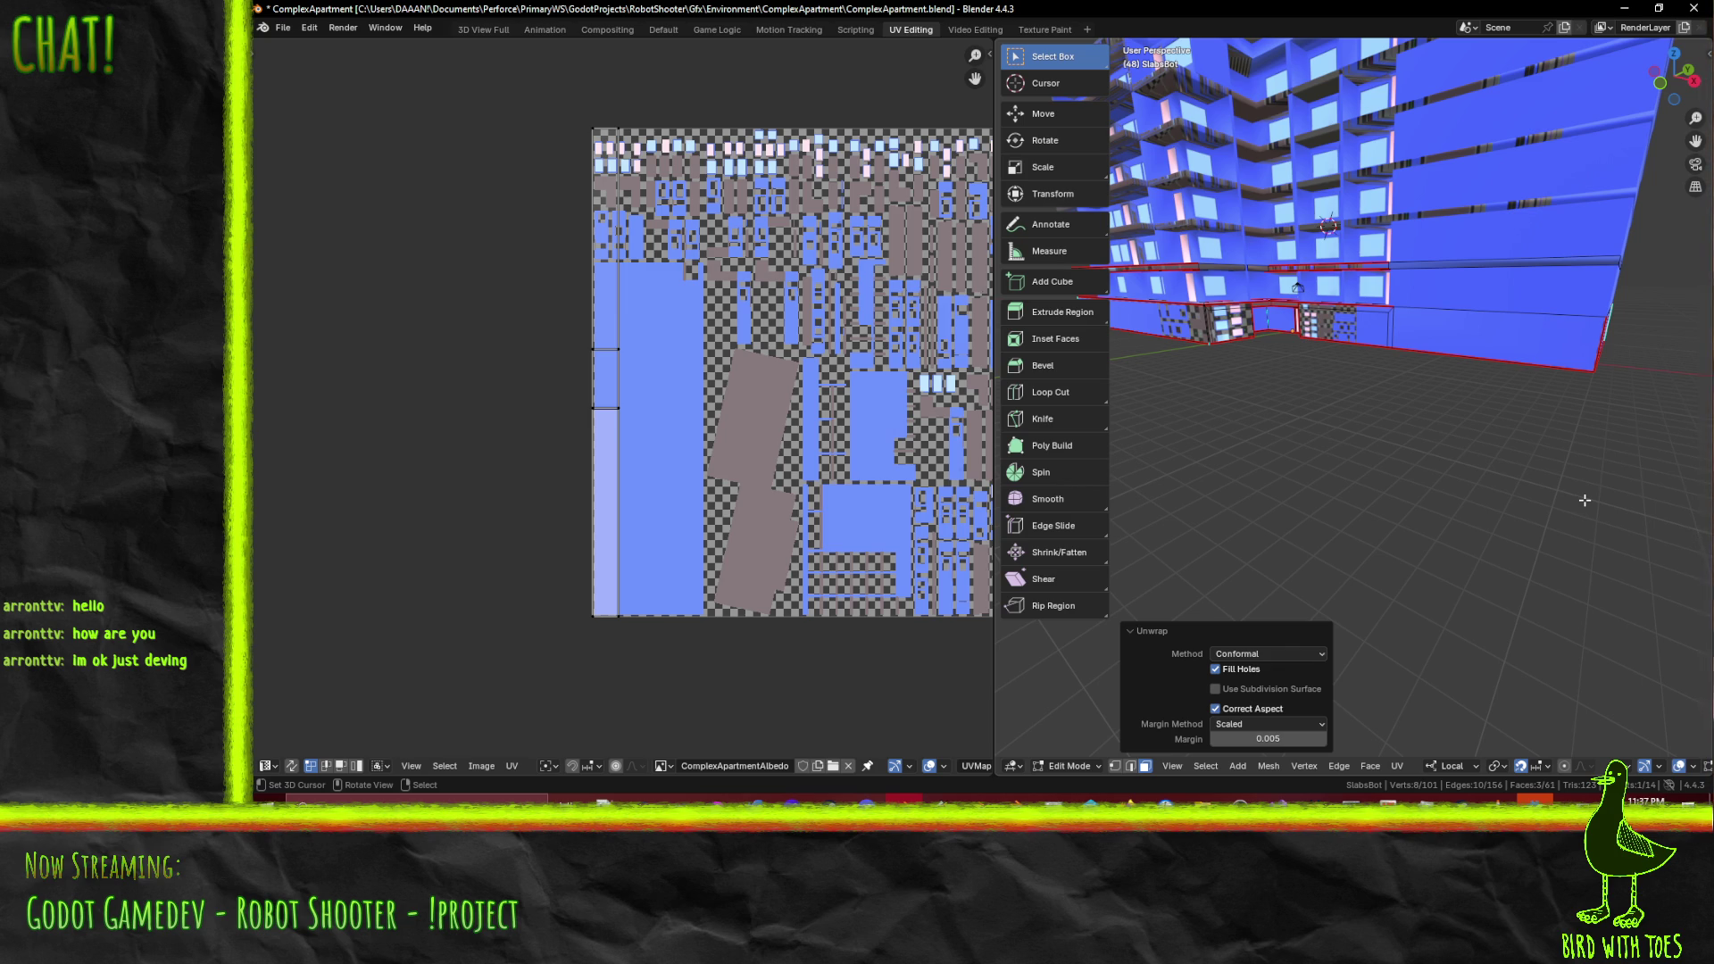
{"action": "mouse_move", "coordinate": [1355, 419]}
{"action": "middle_mouse_down"}
{"action": "mouse_move", "coordinate": [1597, 388]}
{"action": "mouse_move", "coordinate": [1391, 416]}
{"action": "mouse_move", "coordinate": [1520, 423]}
{"action": "middle_mouse_up"}
- Select four lower-wall faces of the base to show their UV islands on the atlas
{"action": "key", "text": "a"}
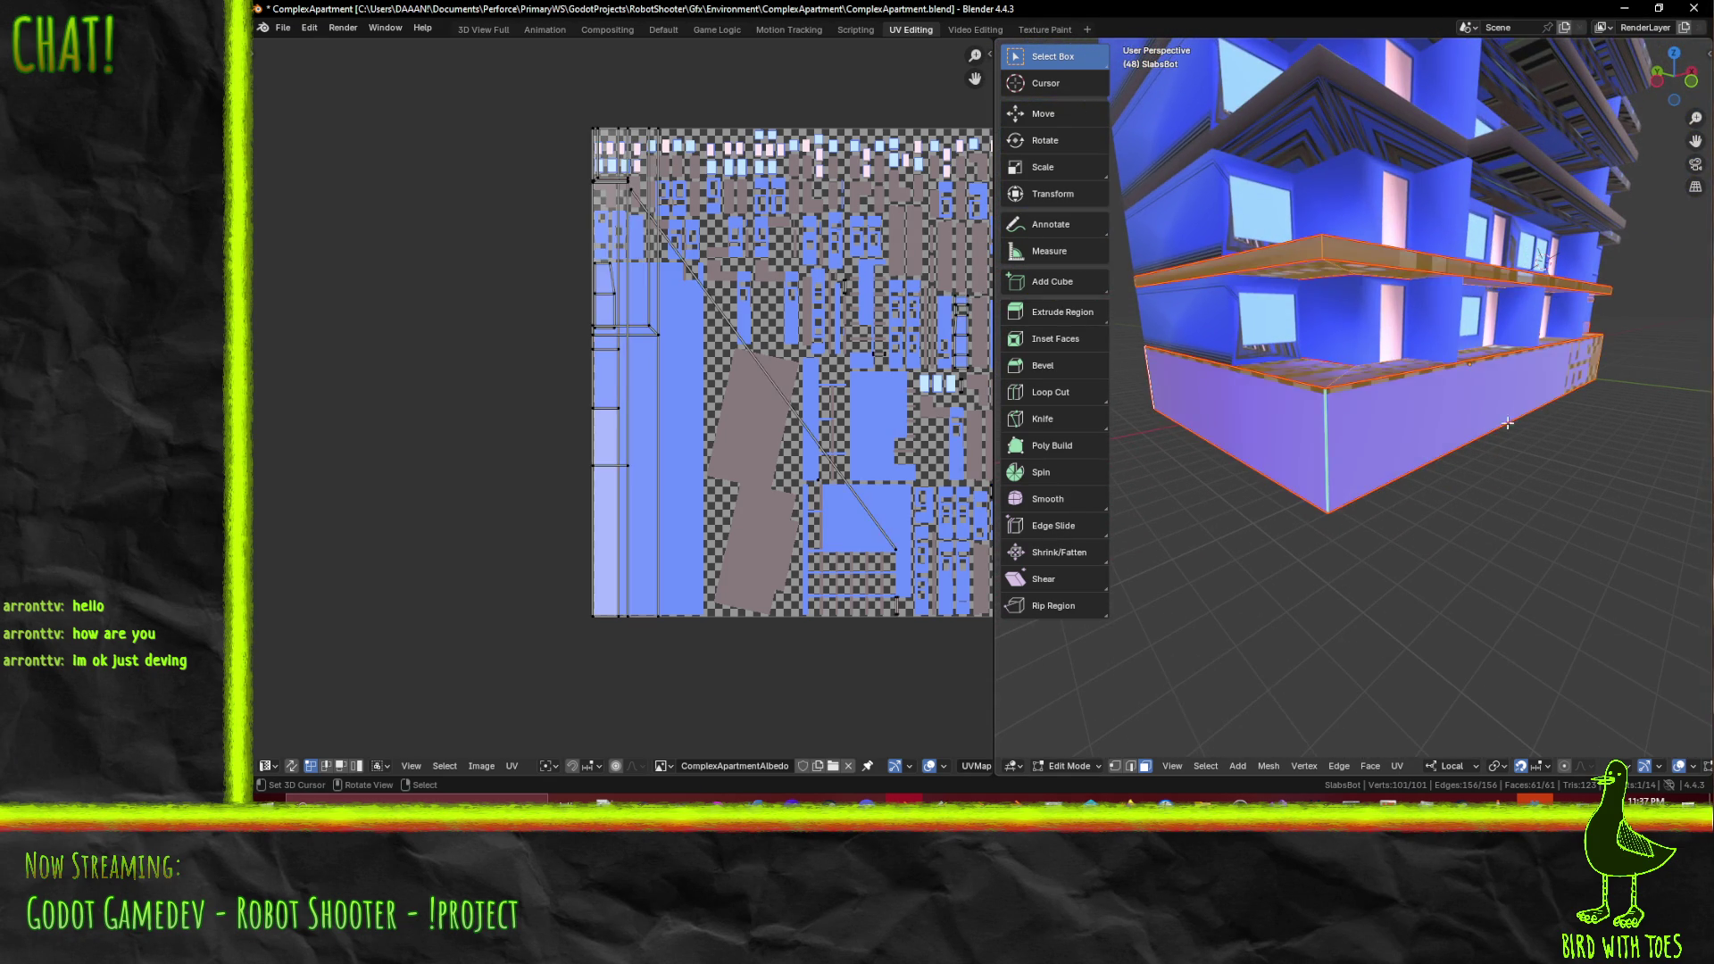
{"action": "left_click", "coordinate": [1477, 422]}
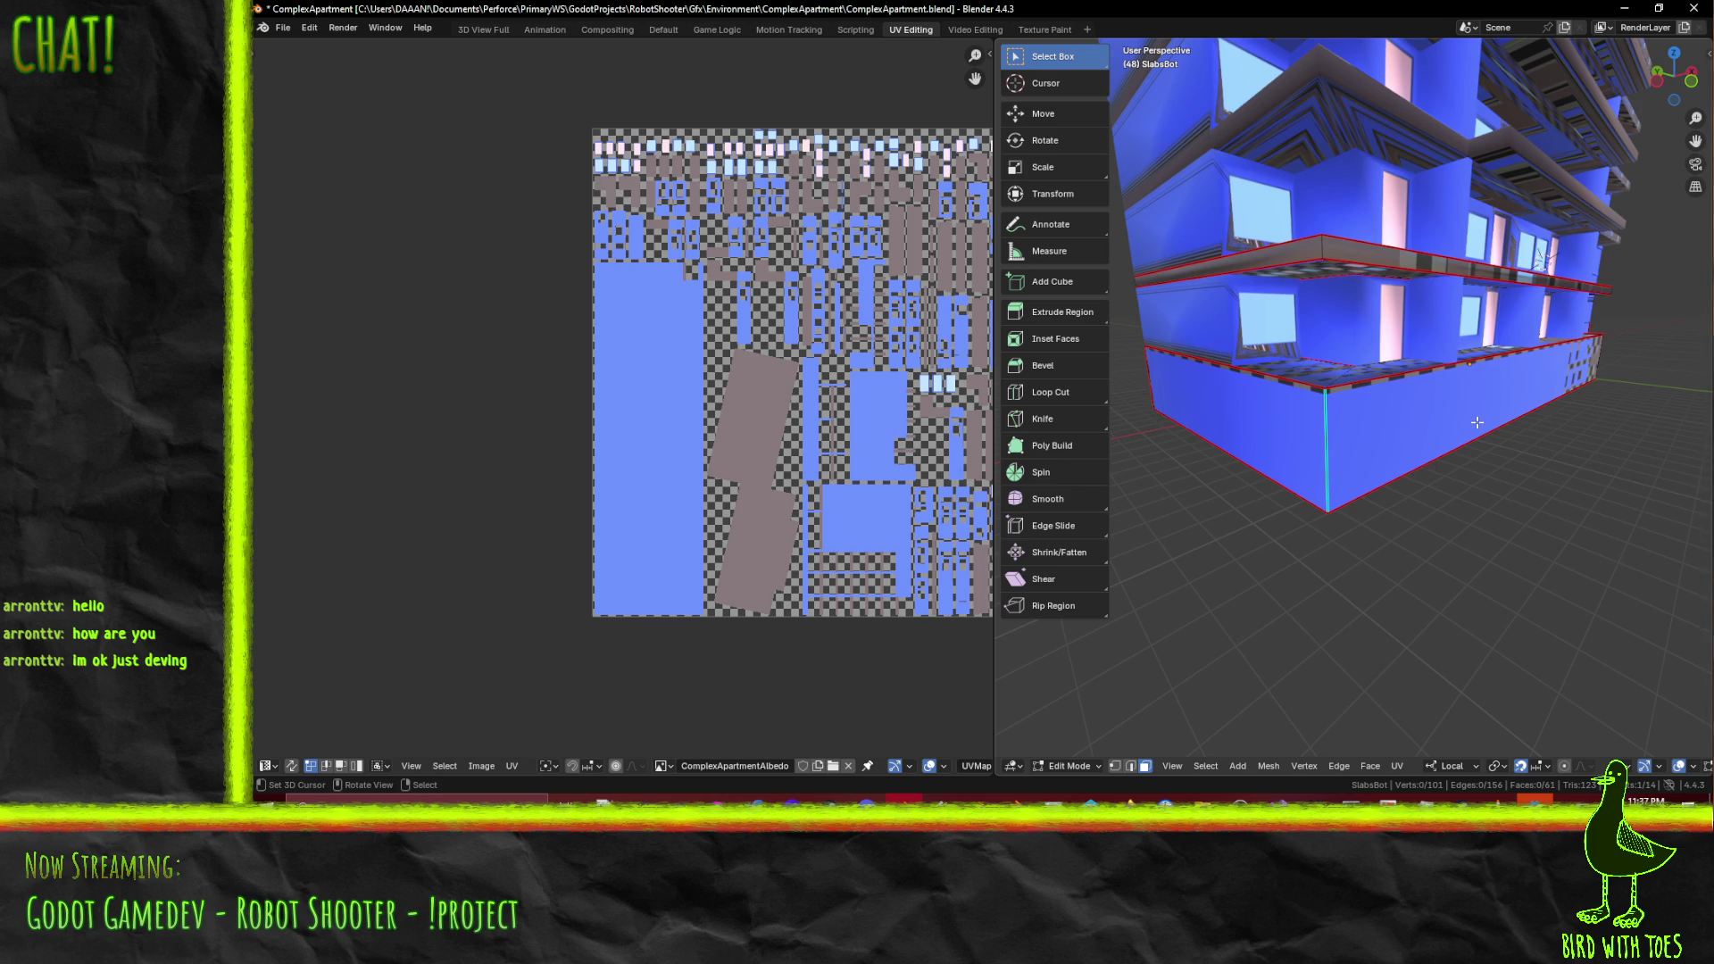
{"action": "left_click", "coordinate": [1366, 429], "text": "shift"}
{"action": "mouse_move", "coordinate": [1367, 426]}
{"action": "middle_mouse_down"}
{"action": "mouse_move", "coordinate": [1402, 417]}
{"action": "mouse_move", "coordinate": [1372, 391]}
{"action": "middle_mouse_up"}
{"action": "scroll", "coordinate": [1403, 415], "scroll_direction": "up", "scroll_amount": 3}
{"action": "scroll", "coordinate": [1403, 415], "scroll_direction": "down", "scroll_amount": 3}
{"action": "scroll", "coordinate": [1373, 394], "scroll_direction": "up", "scroll_amount": 5}
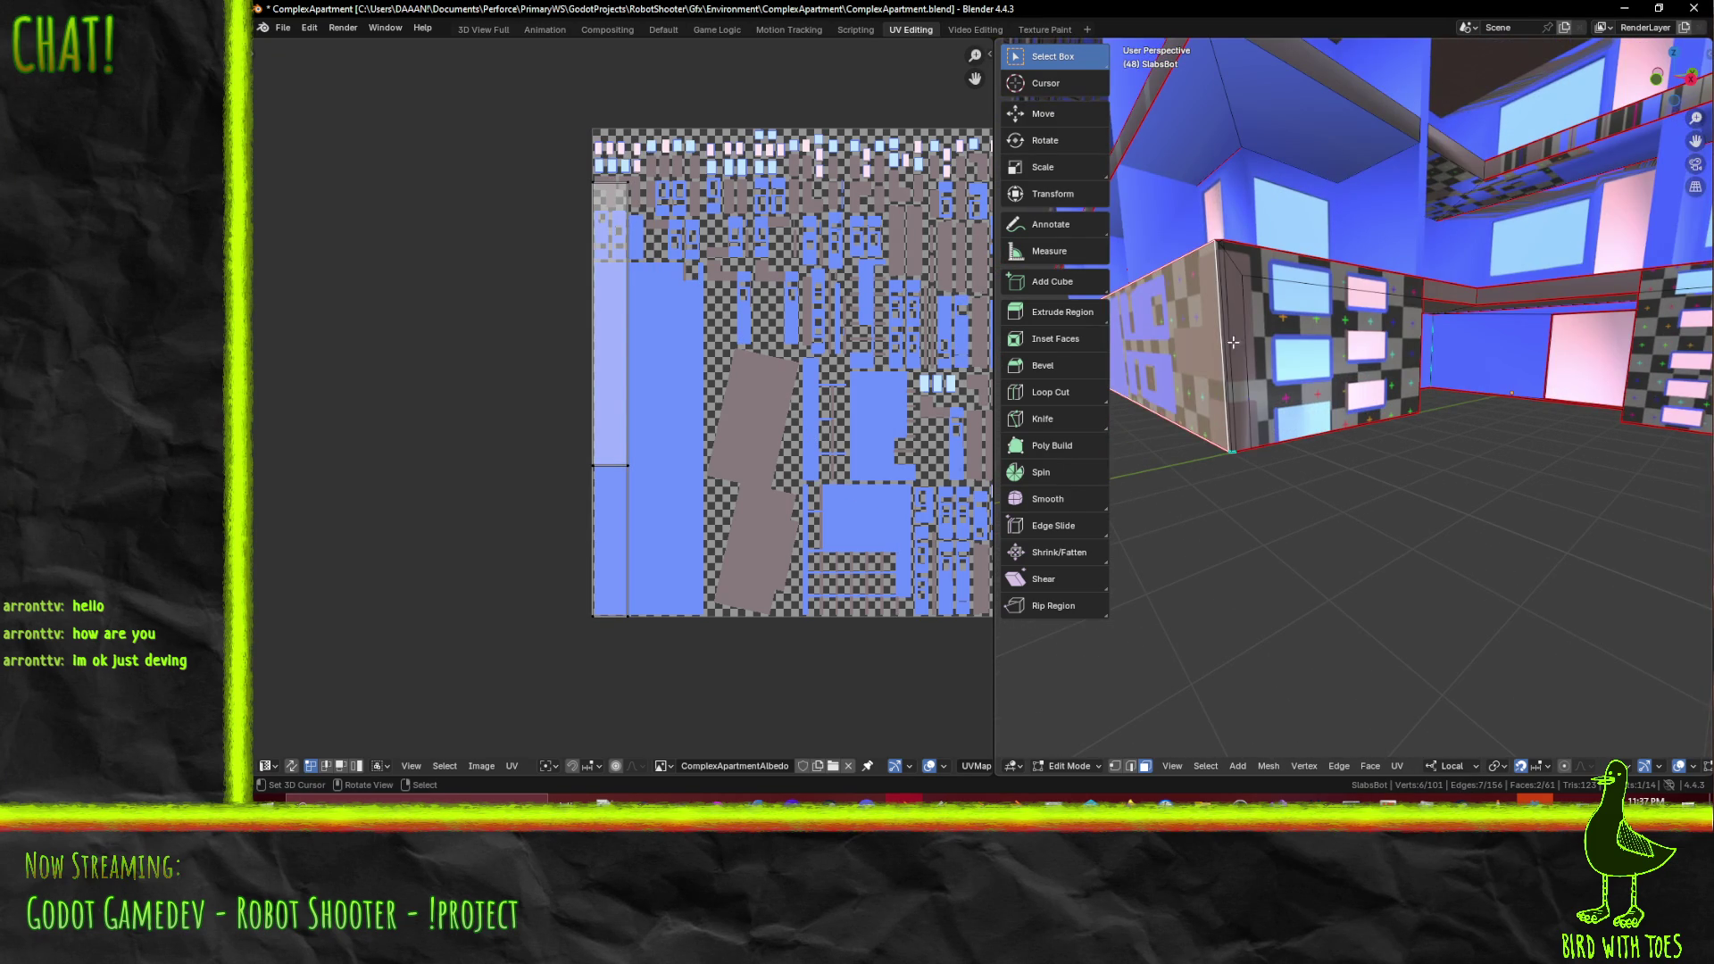
{"action": "middle_click_drag", "start_coordinate": [1467, 363], "coordinate": [1393, 368]}
{"action": "left_click", "coordinate": [1387, 369]}
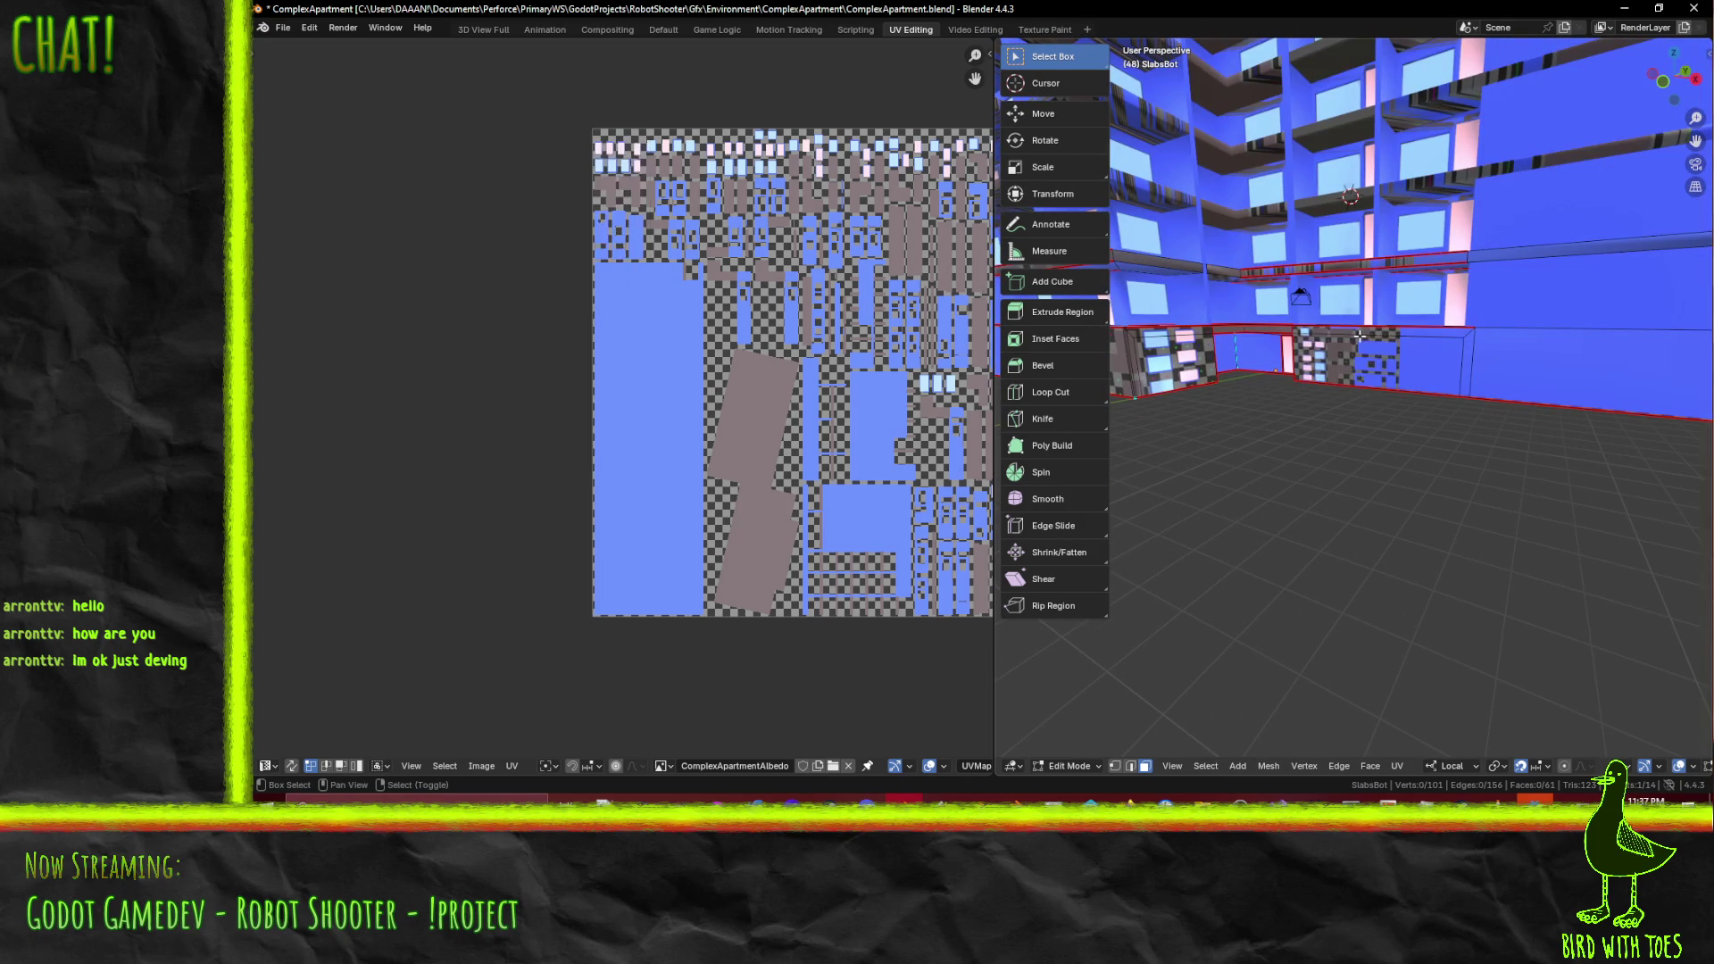
{"action": "left_click", "coordinate": [1462, 346], "text": "shift"}
{"action": "left_click", "coordinate": [1524, 349], "text": "shift"}
{"action": "middle_click_drag", "start_coordinate": [1525, 348], "coordinate": [1075, 359]}
- Shift all UV islands horizontally, first off the atlas's left, then further right
{"action": "key", "text": "a"}
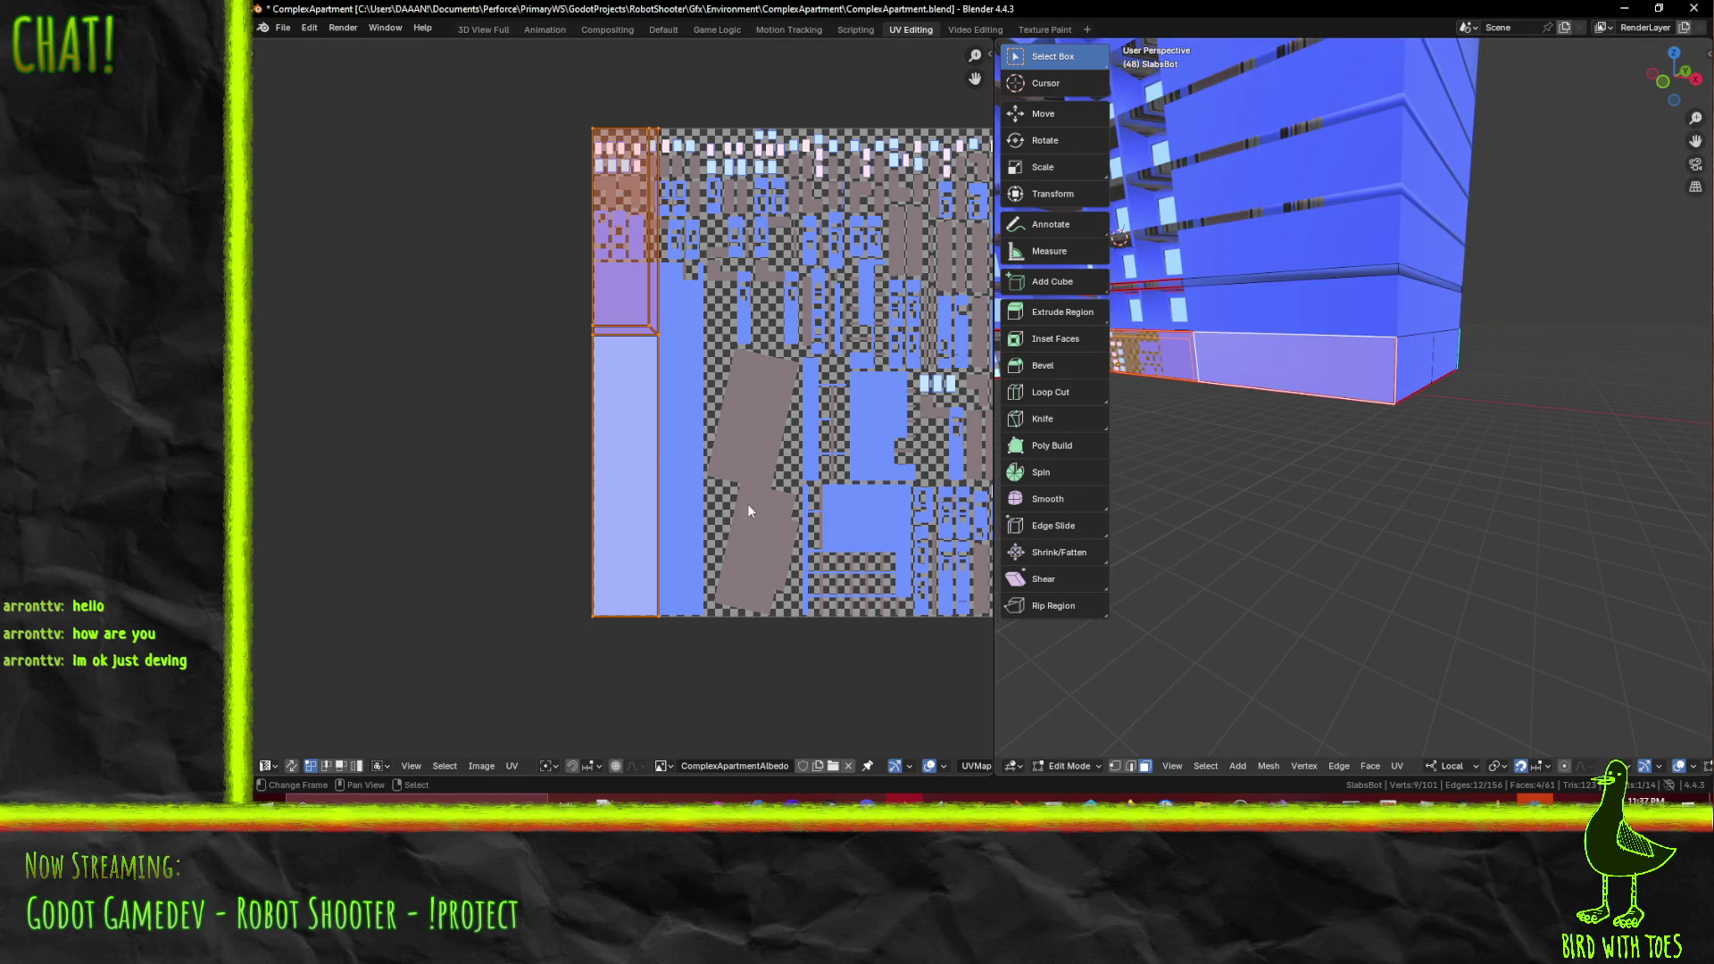
{"action": "key", "text": "g"}
{"action": "mouse_move", "coordinate": [709, 505]}
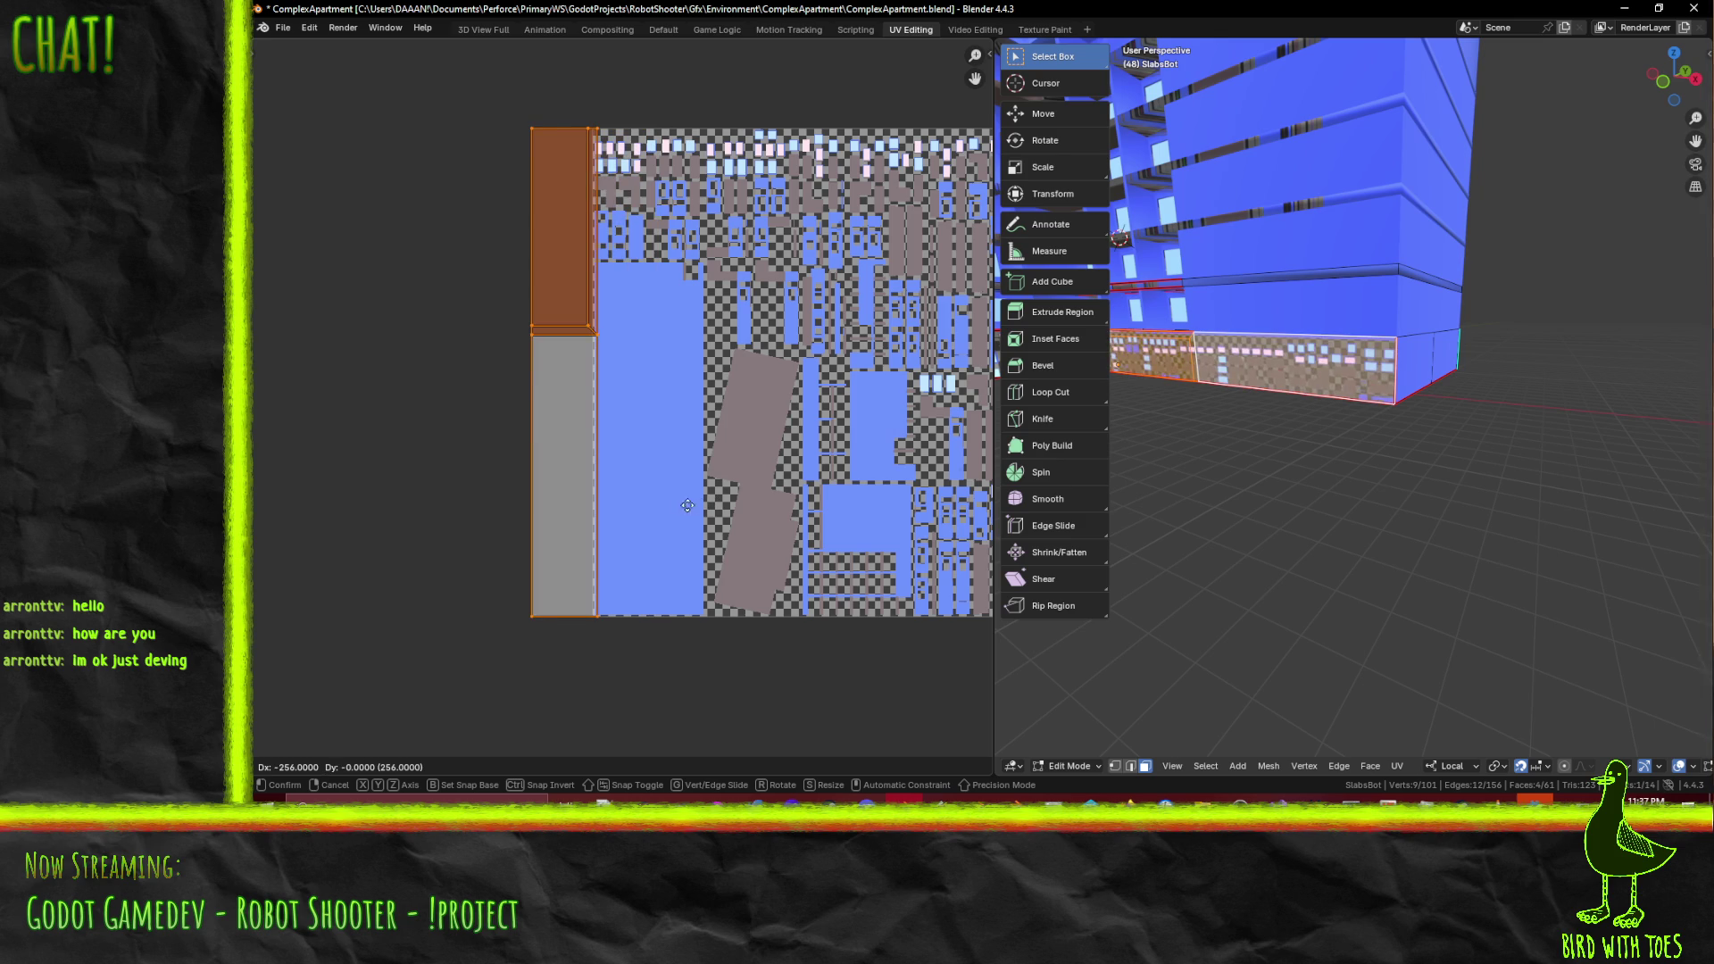
{"action": "key", "text": "x"}
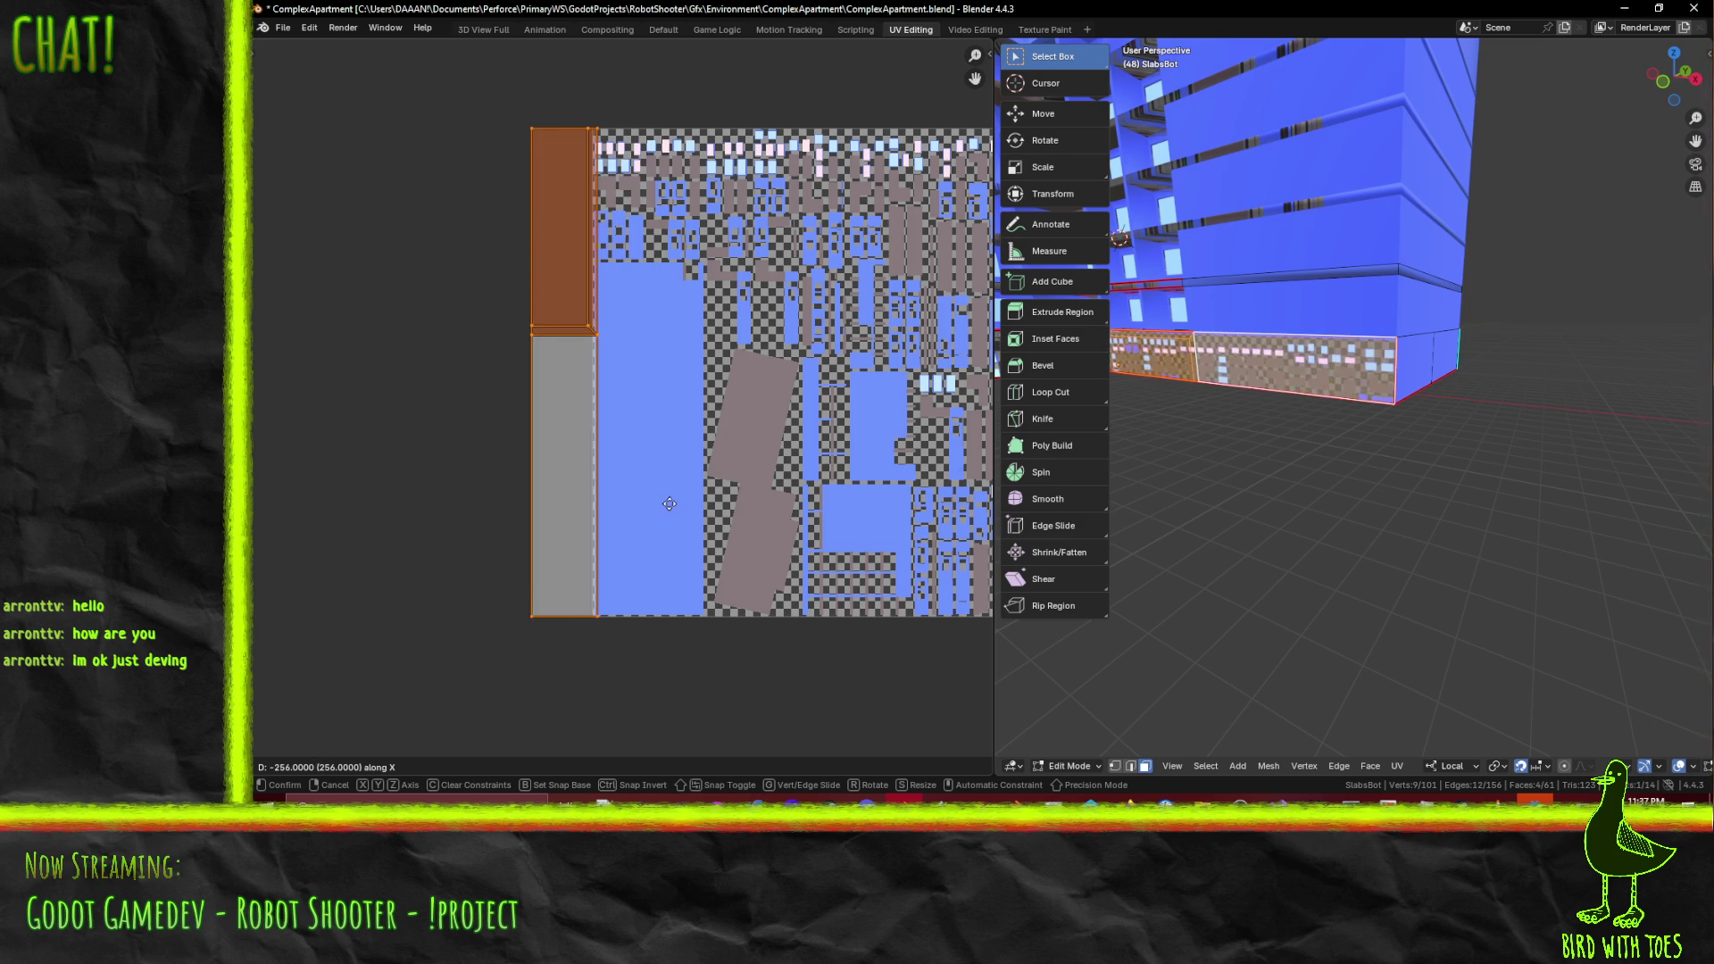
{"action": "left_click", "coordinate": [667, 501]}
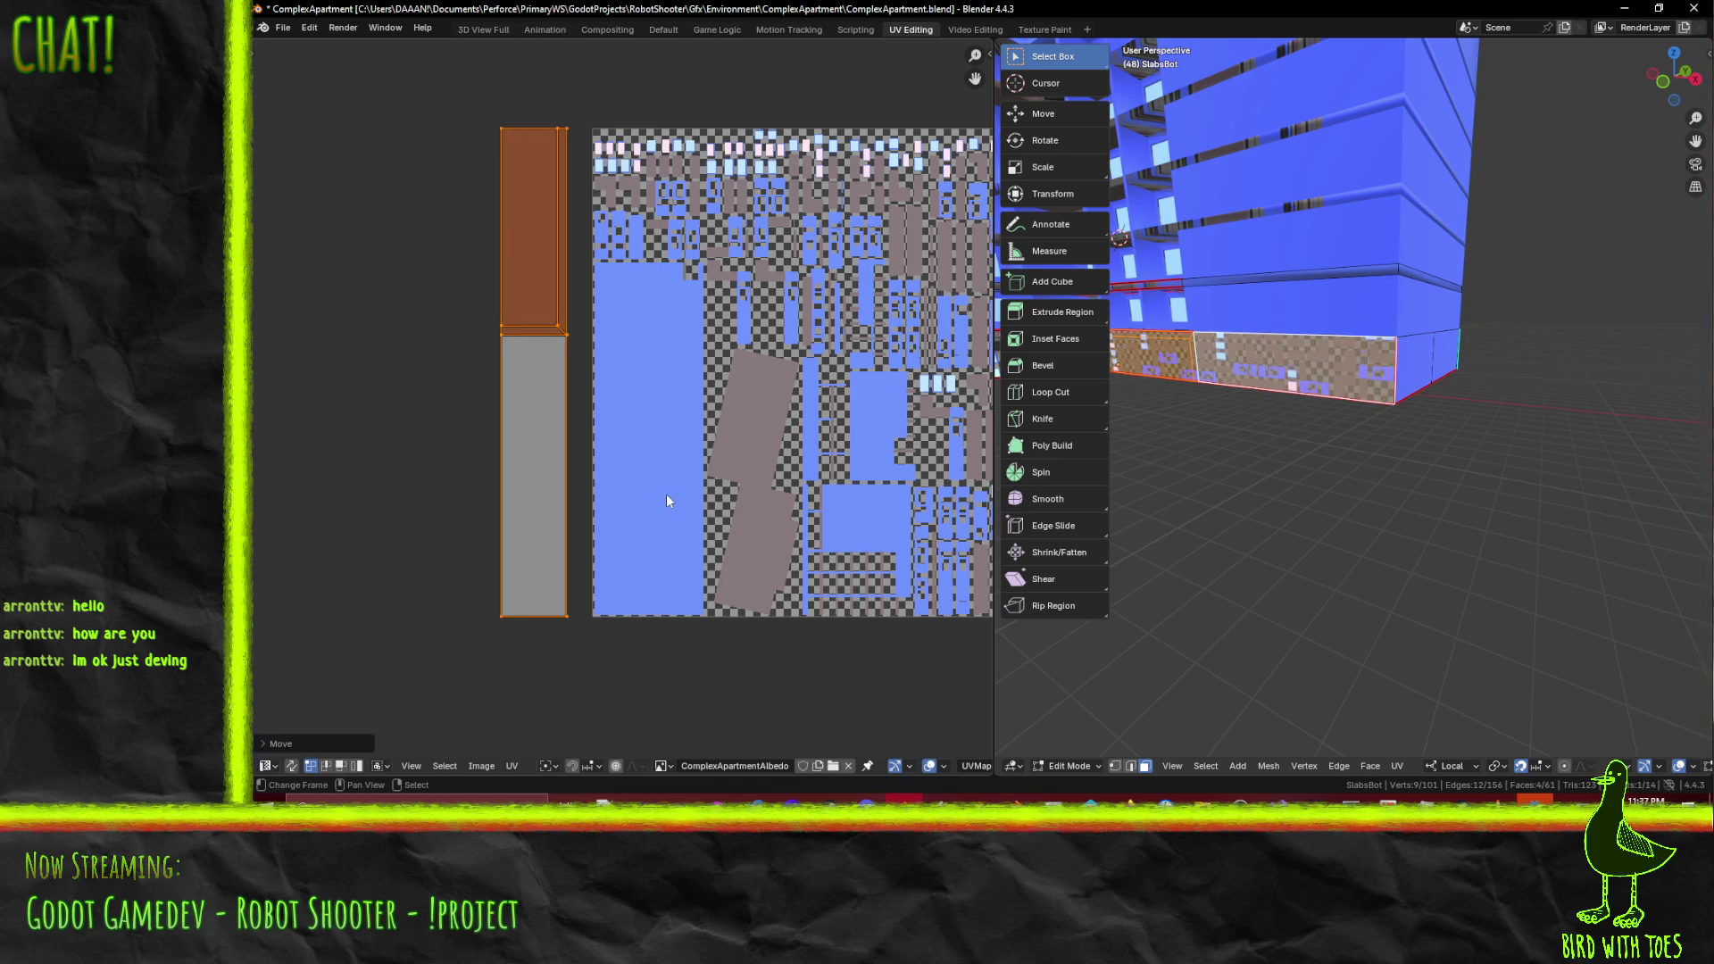
{"action": "scroll", "coordinate": [668, 501], "scroll_direction": "up", "scroll_amount": 3}
{"action": "key", "text": "g"}
{"action": "key", "text": "x"}
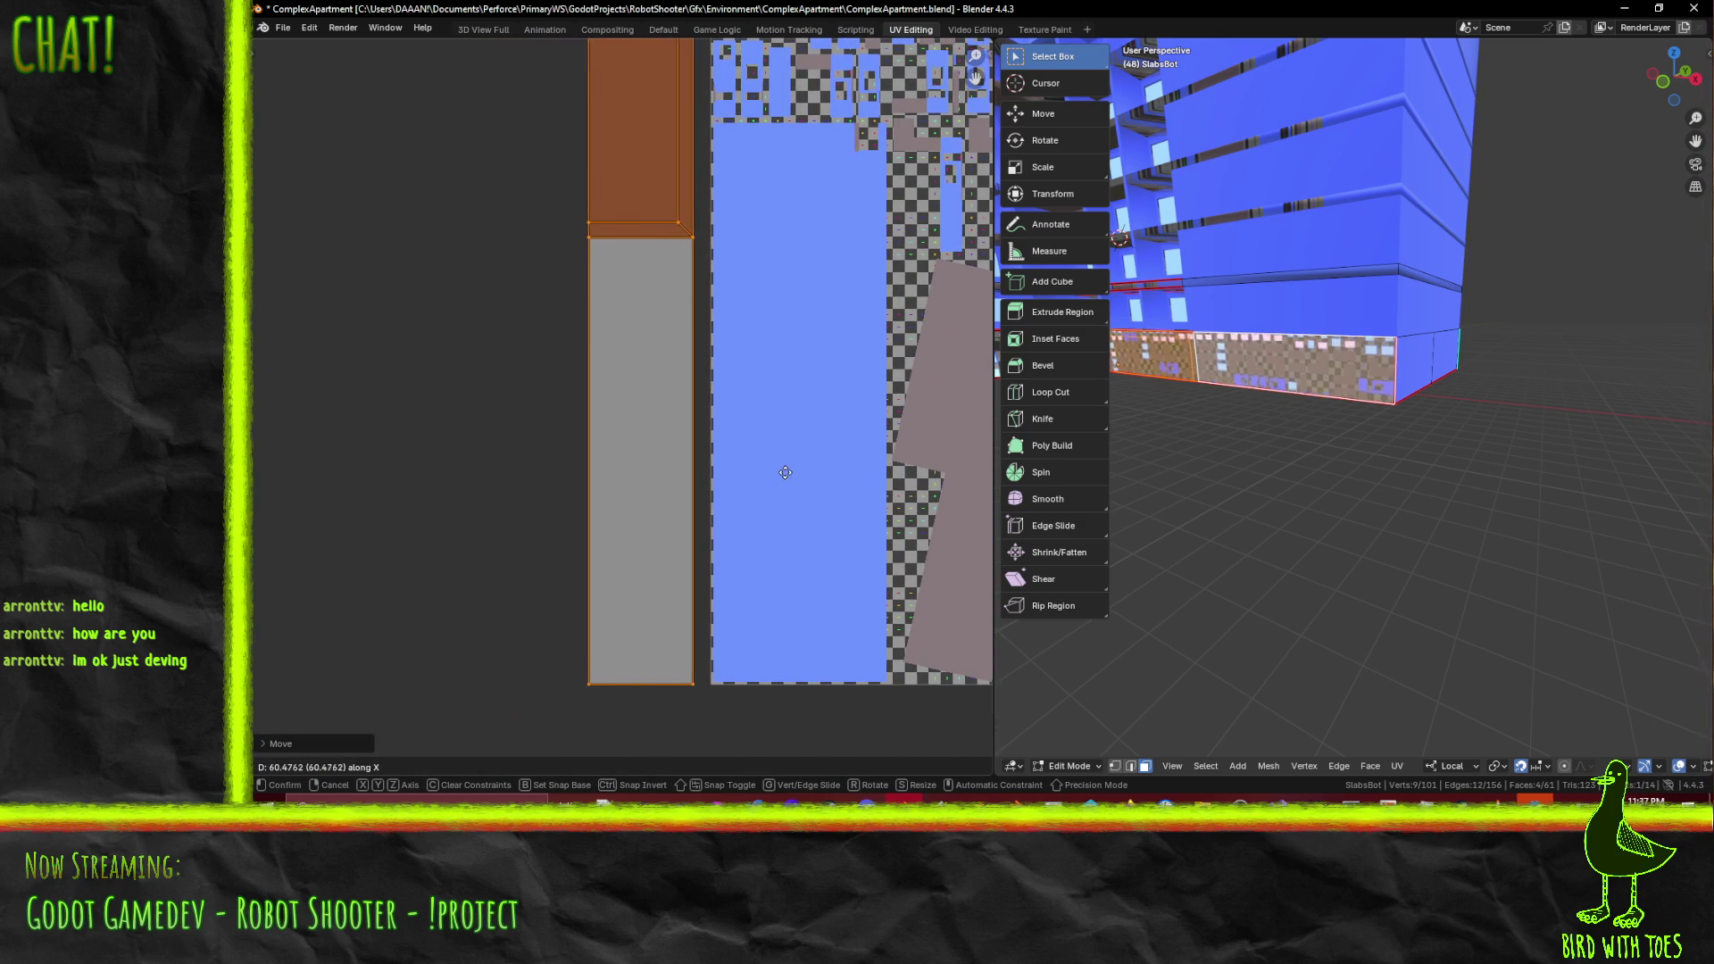
{"action": "left_click", "coordinate": [885, 527]}
- Orbit the building and pick several faces on the lower wall
{"action": "mouse_move", "coordinate": [1295, 428]}
{"action": "middle_mouse_down"}
{"action": "mouse_move", "coordinate": [1459, 366]}
{"action": "mouse_move", "coordinate": [1377, 330]}
{"action": "mouse_move", "coordinate": [1260, 355]}
{"action": "mouse_move", "coordinate": [1428, 326]}
{"action": "middle_mouse_up"}
{"action": "left_click", "coordinate": [1392, 344]}
{"action": "left_click", "coordinate": [1339, 334], "text": "shift"}
{"action": "left_click", "coordinate": [1377, 331], "text": "shift"}
{"action": "left_click", "coordinate": [1260, 355], "text": "shift"}
- Slide the selected UV strip horizontally to the left
{"action": "scroll", "coordinate": [785, 413], "scroll_direction": "down", "scroll_amount": 2}
{"action": "key", "text": "a"}
{"action": "key", "text": "g"}
{"action": "key", "text": "x"}
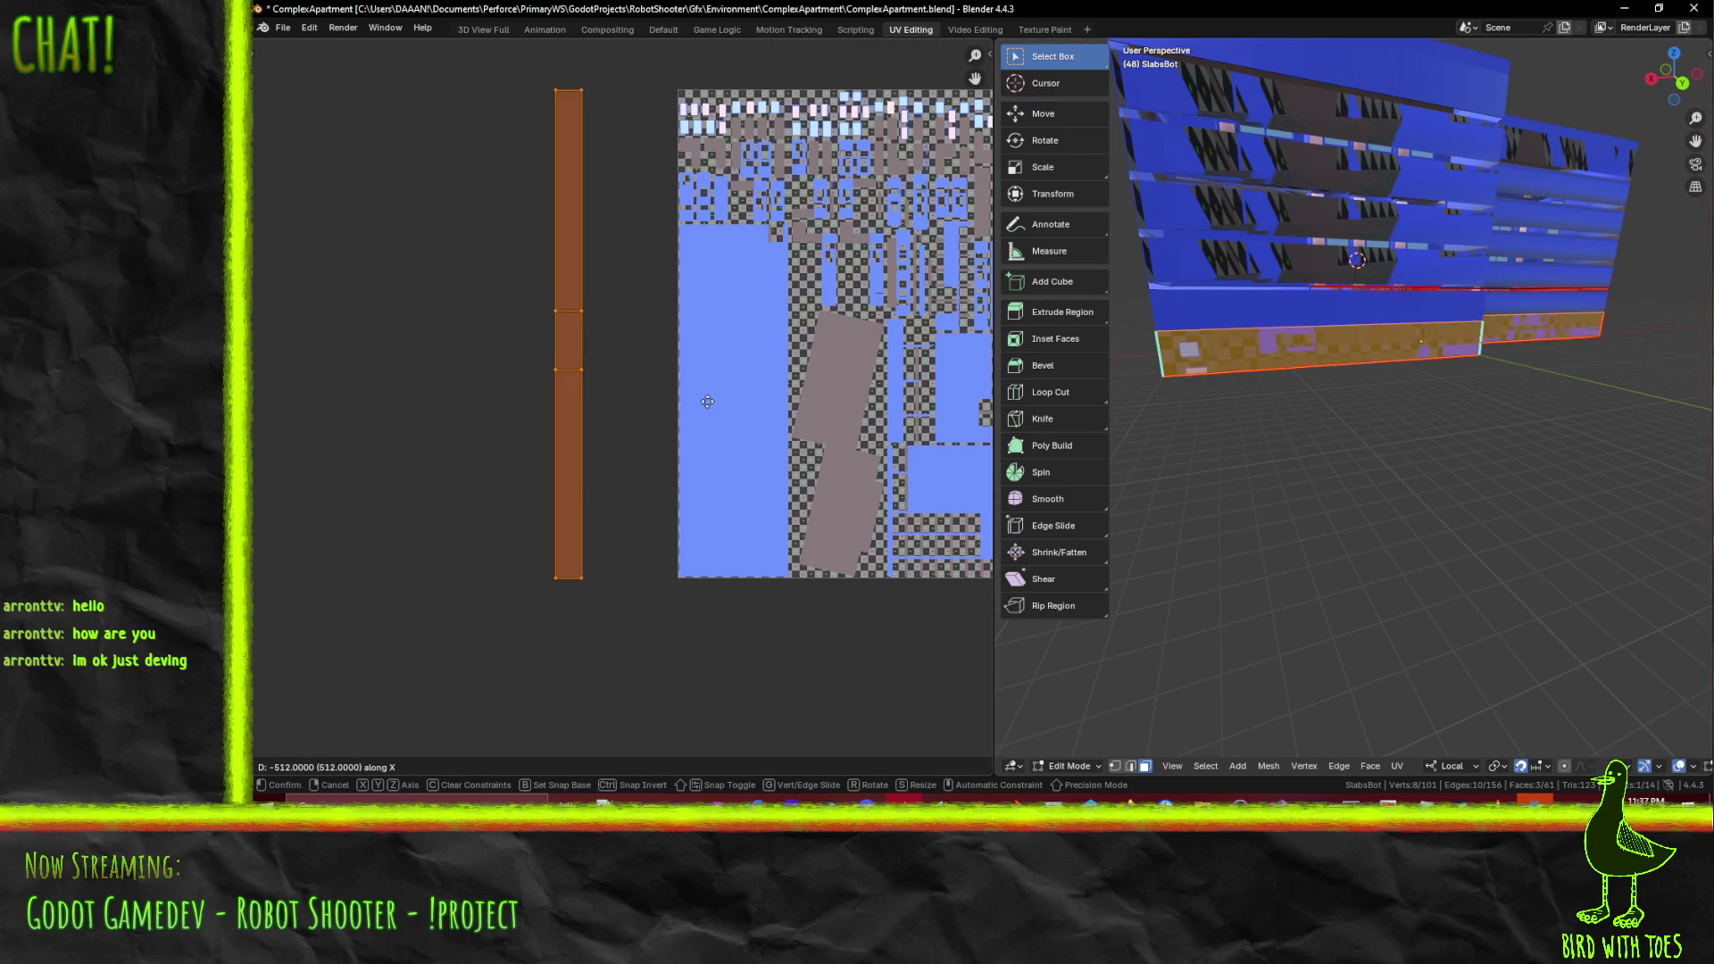
{"action": "left_click", "coordinate": [705, 402]}
- Box-select the leftmost UV strip and move it horizontally into place
{"action": "key", "text": "a"}
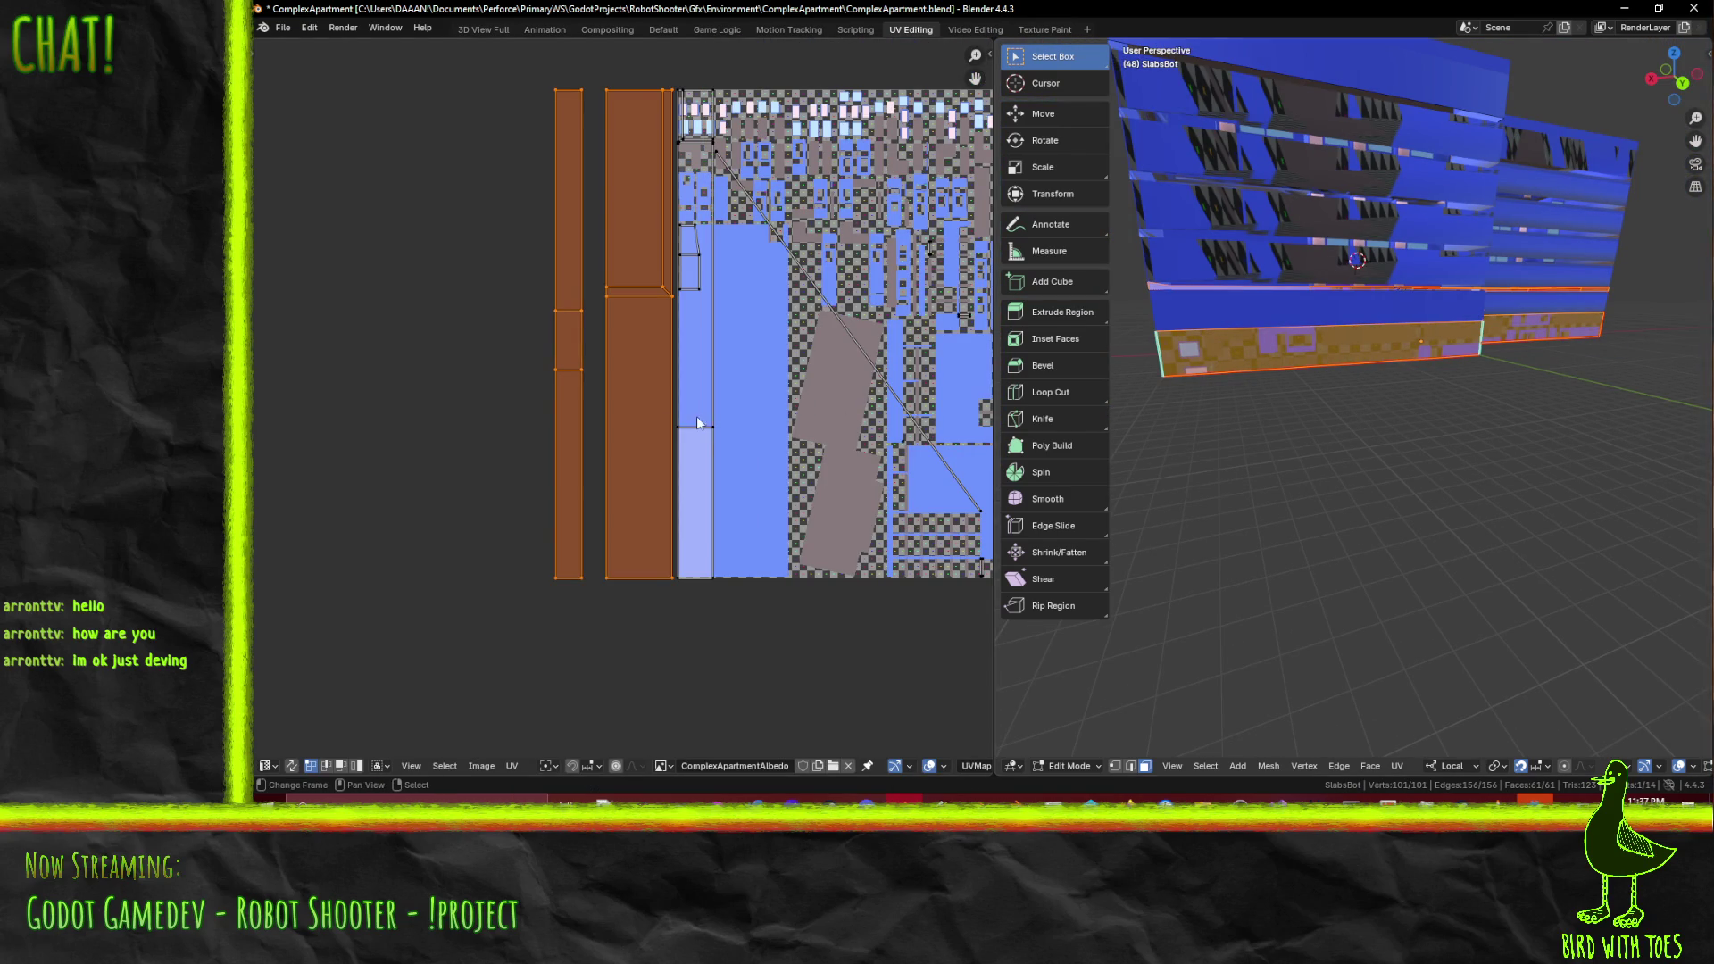
{"action": "left_click", "coordinate": [544, 209]}
{"action": "key", "text": "b"}
{"action": "mouse_move", "coordinate": [518, 67]}
{"action": "left_mouse_down"}
{"action": "mouse_move", "coordinate": [576, 737]}
{"action": "mouse_move", "coordinate": [592, 689]}
{"action": "left_mouse_up"}
{"action": "key", "text": "g"}
{"action": "key", "text": "x"}
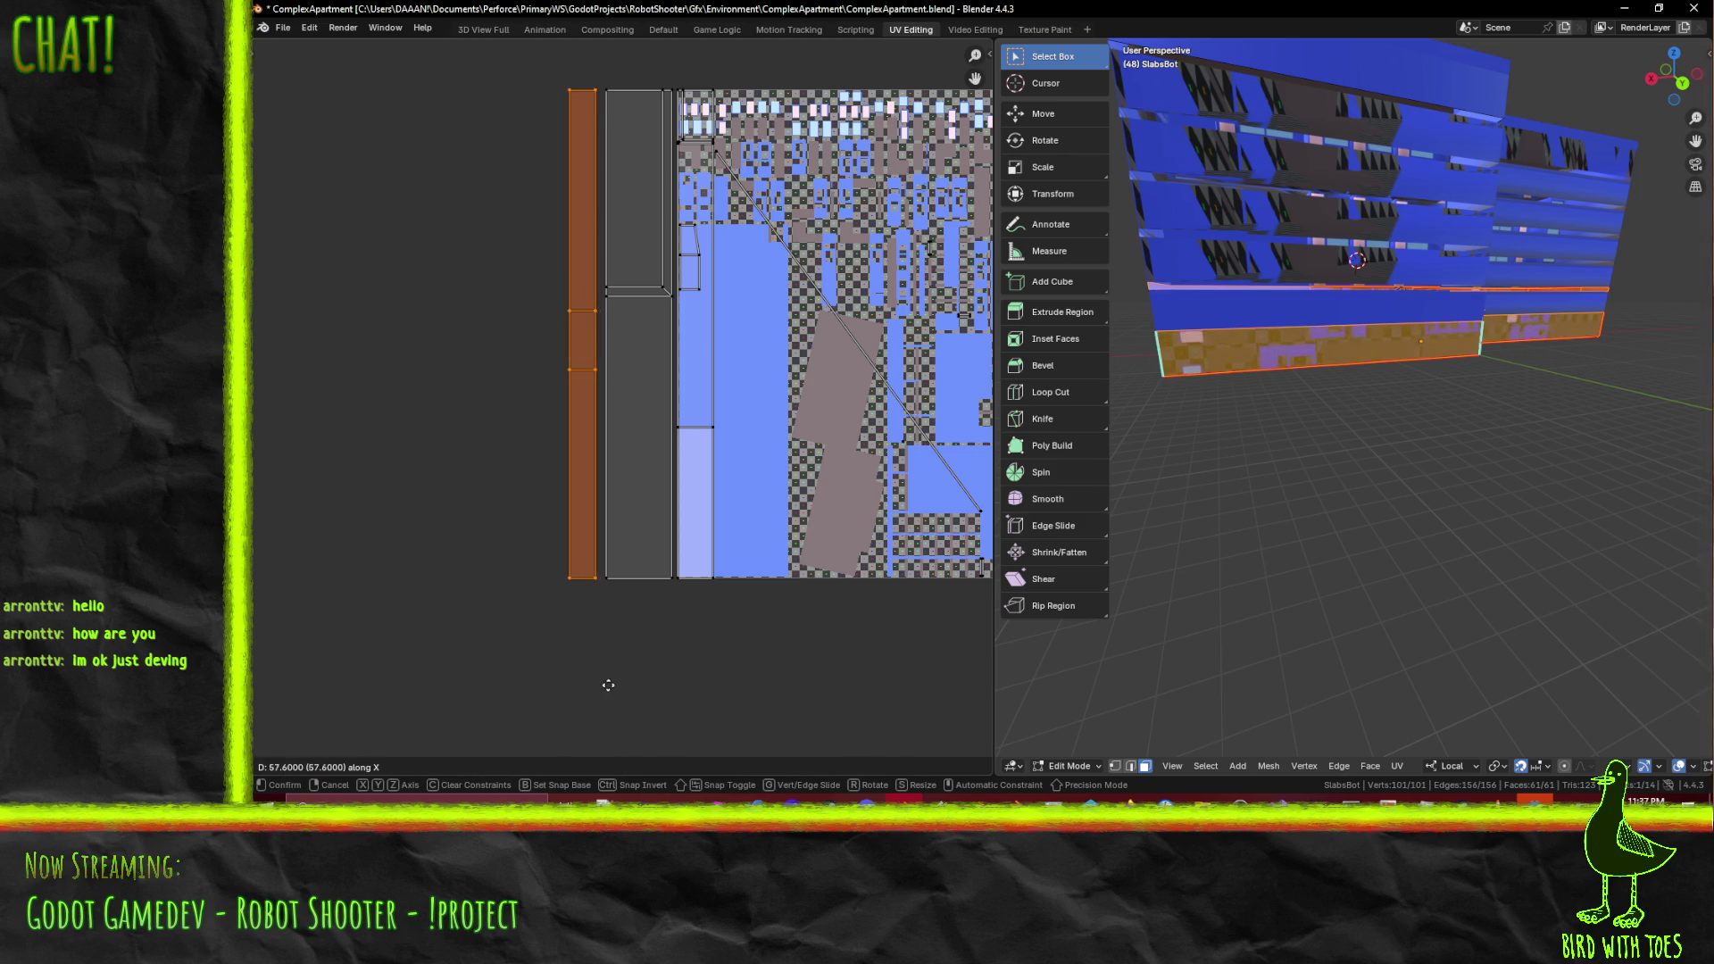
{"action": "left_click", "coordinate": [613, 688]}
- Box-select the middle UV strip and slide it horizontally onto the atlas edge
{"action": "key", "text": "alt+a"}
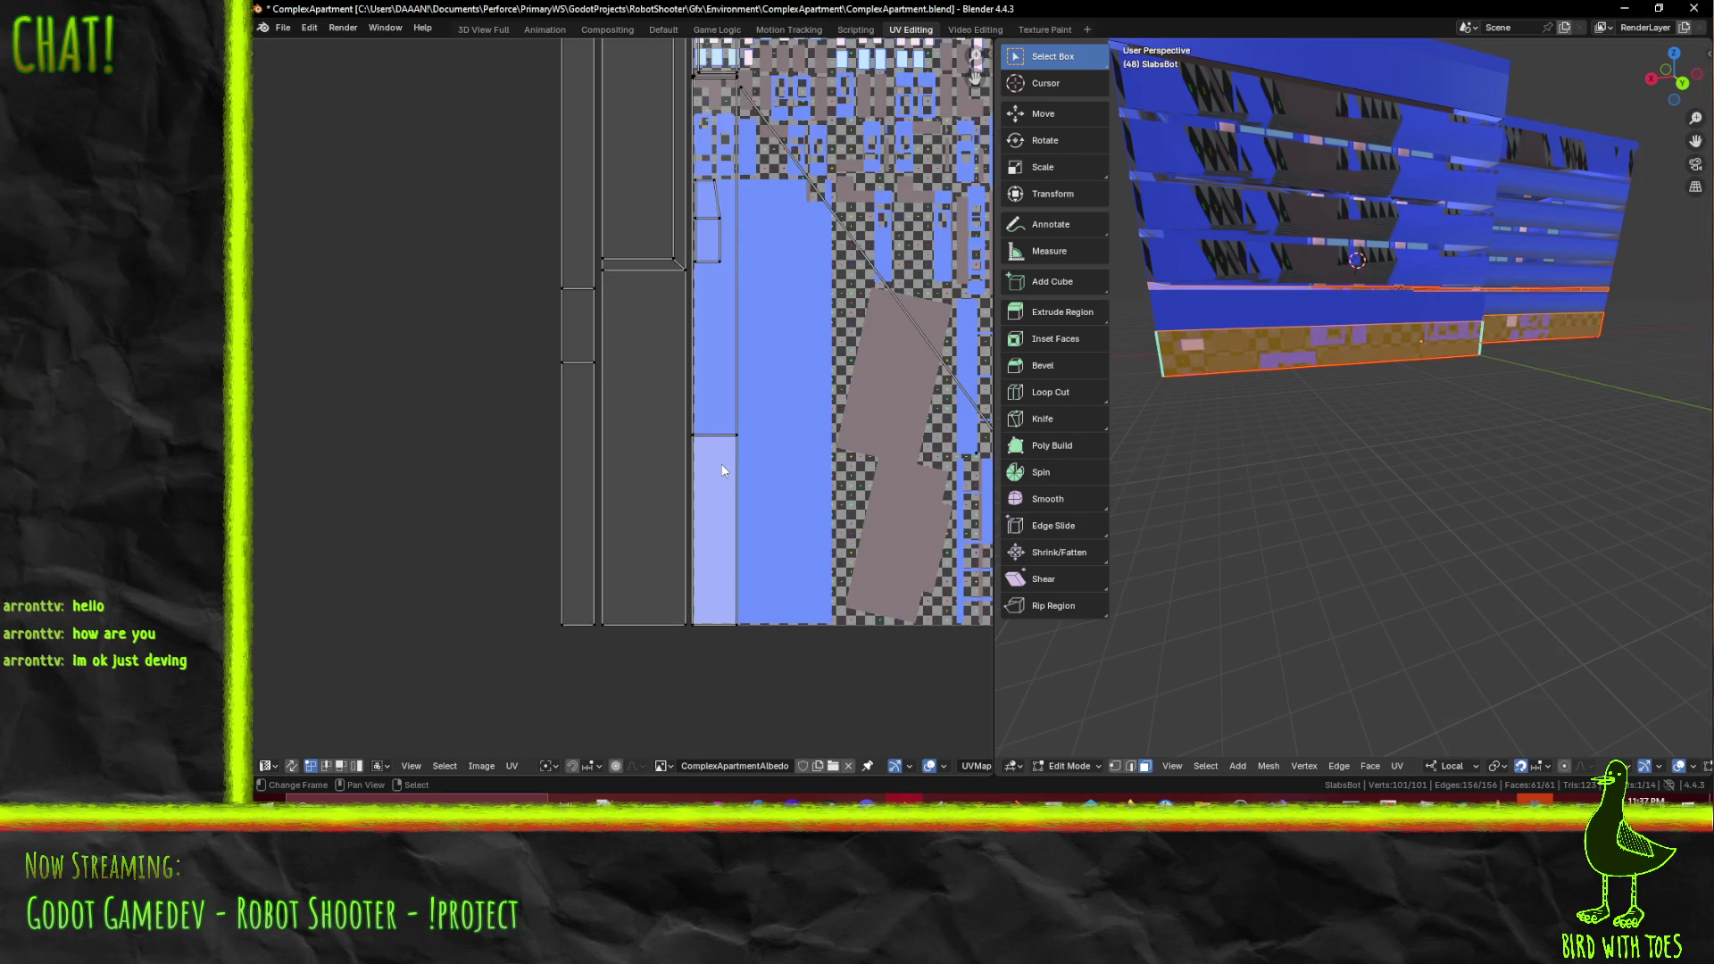
{"action": "key", "text": "b"}
{"action": "mouse_move", "coordinate": [604, 70]}
{"action": "left_mouse_down"}
{"action": "mouse_move", "coordinate": [655, 566]}
{"action": "mouse_move", "coordinate": [674, 605]}
{"action": "left_mouse_up"}
{"action": "scroll", "coordinate": [675, 601], "scroll_direction": "up", "scroll_amount": 2}
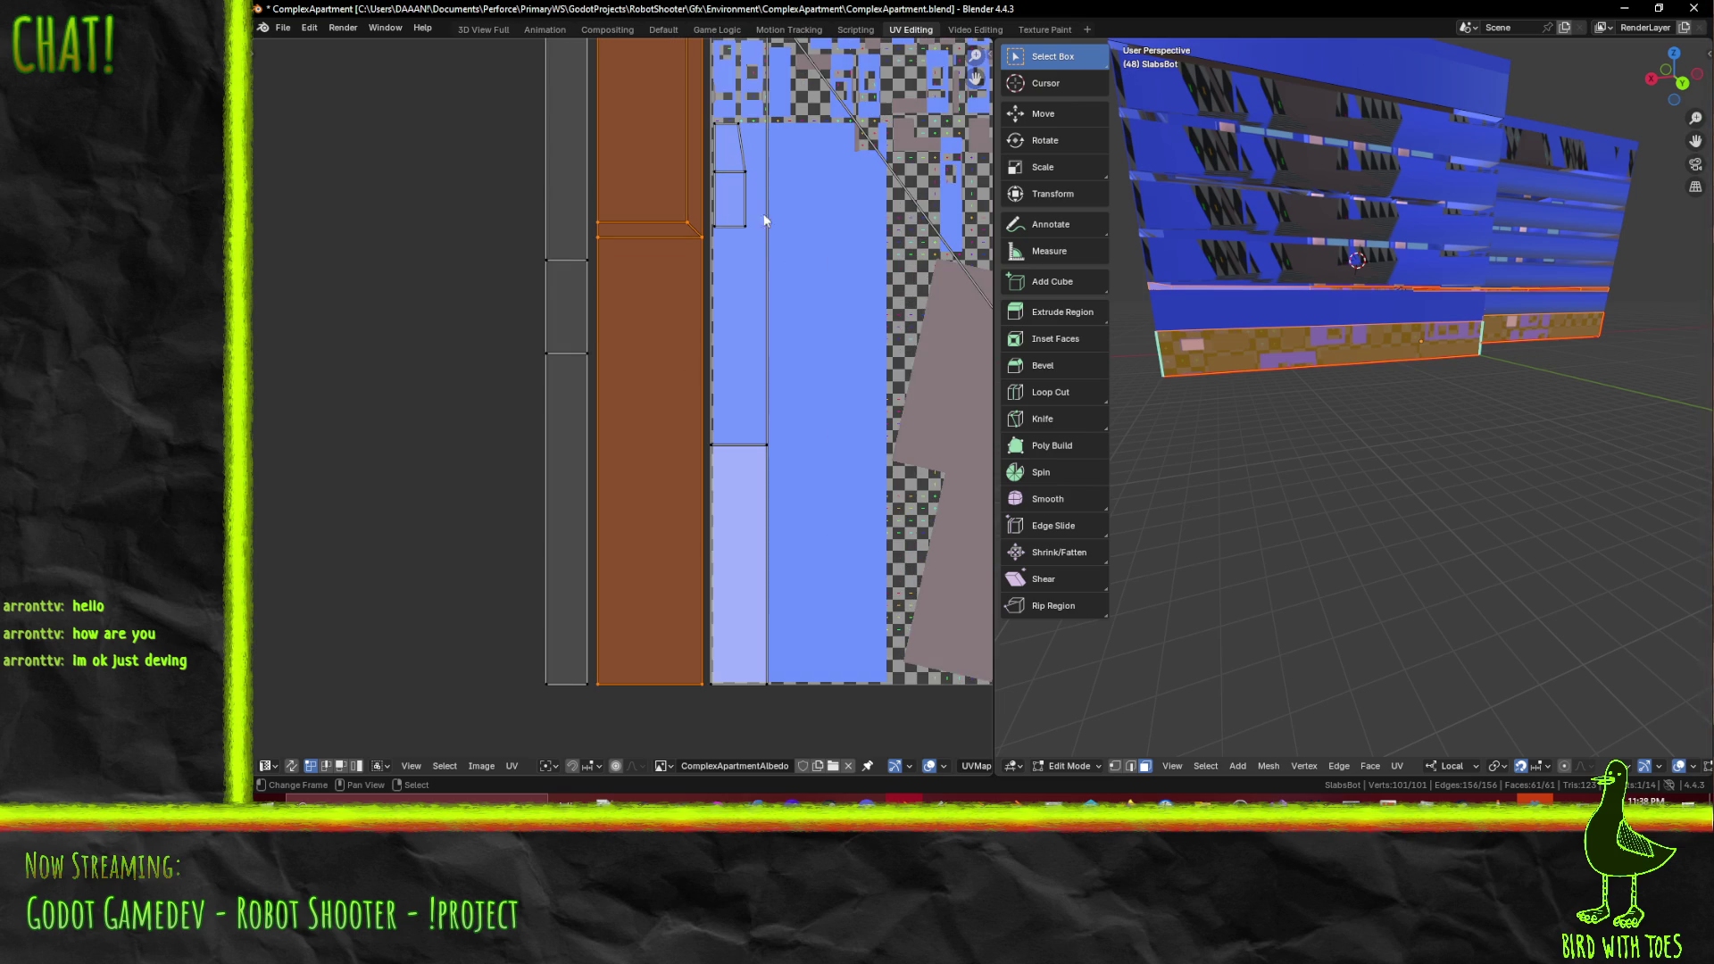
{"action": "middle_click_drag", "start_coordinate": [855, 418], "coordinate": [735, 492]}
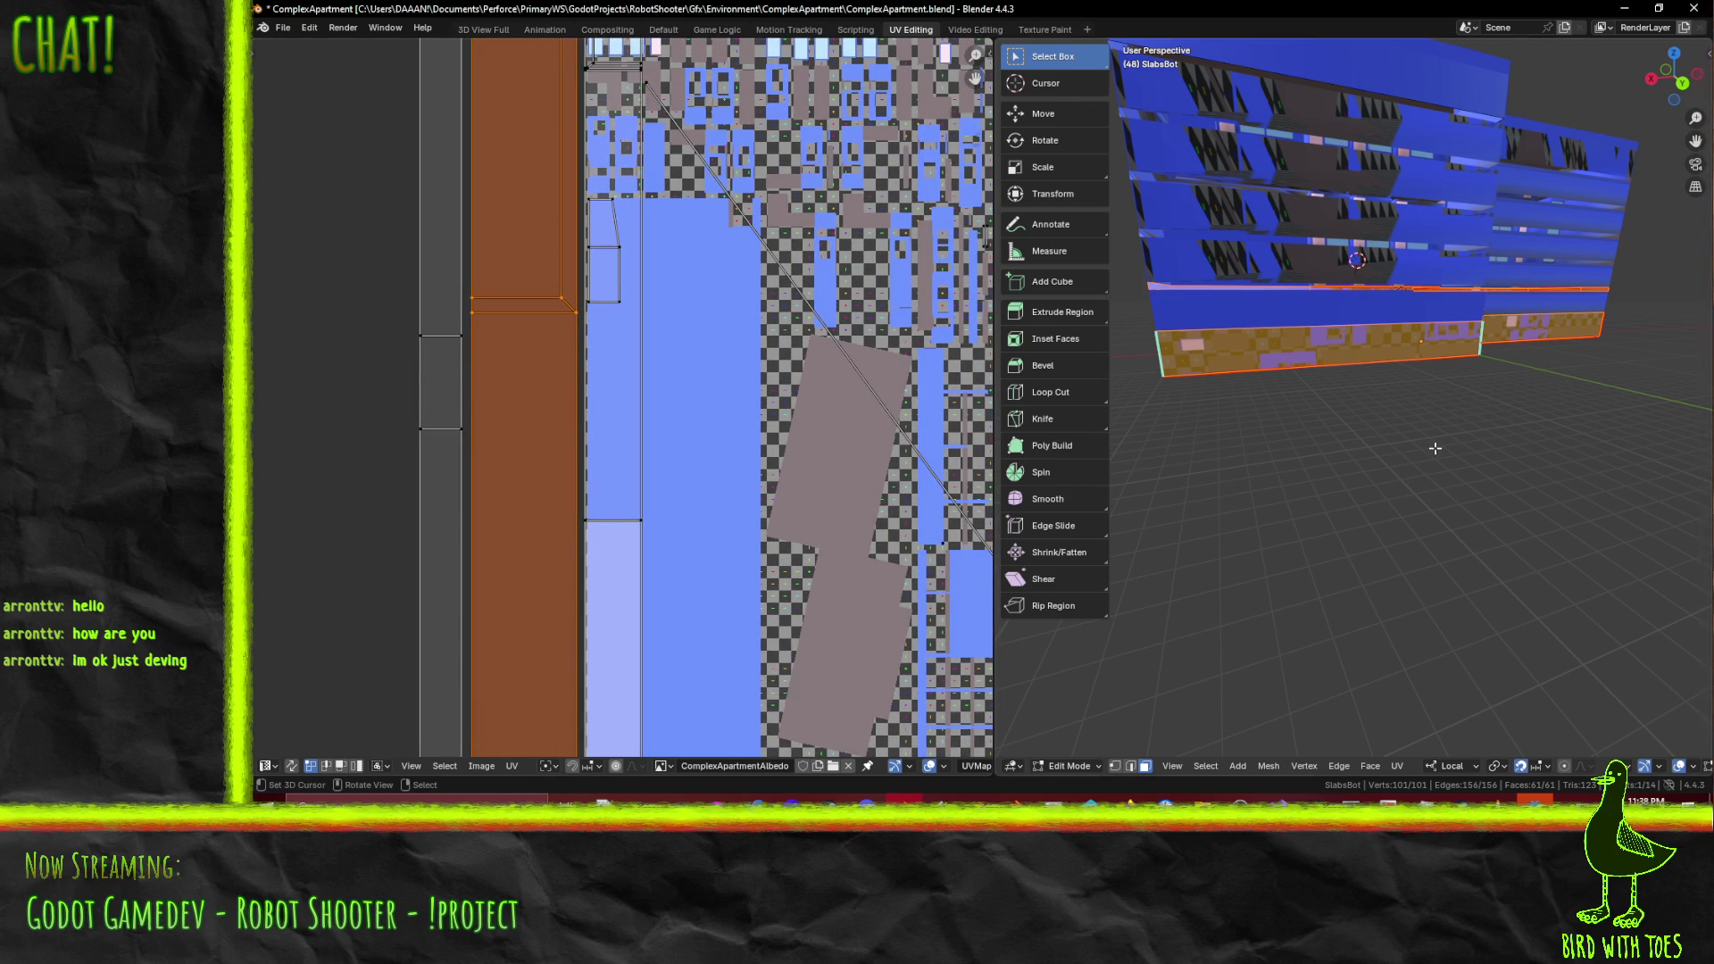
{"action": "scroll", "coordinate": [753, 444], "scroll_direction": "down", "scroll_amount": 1}
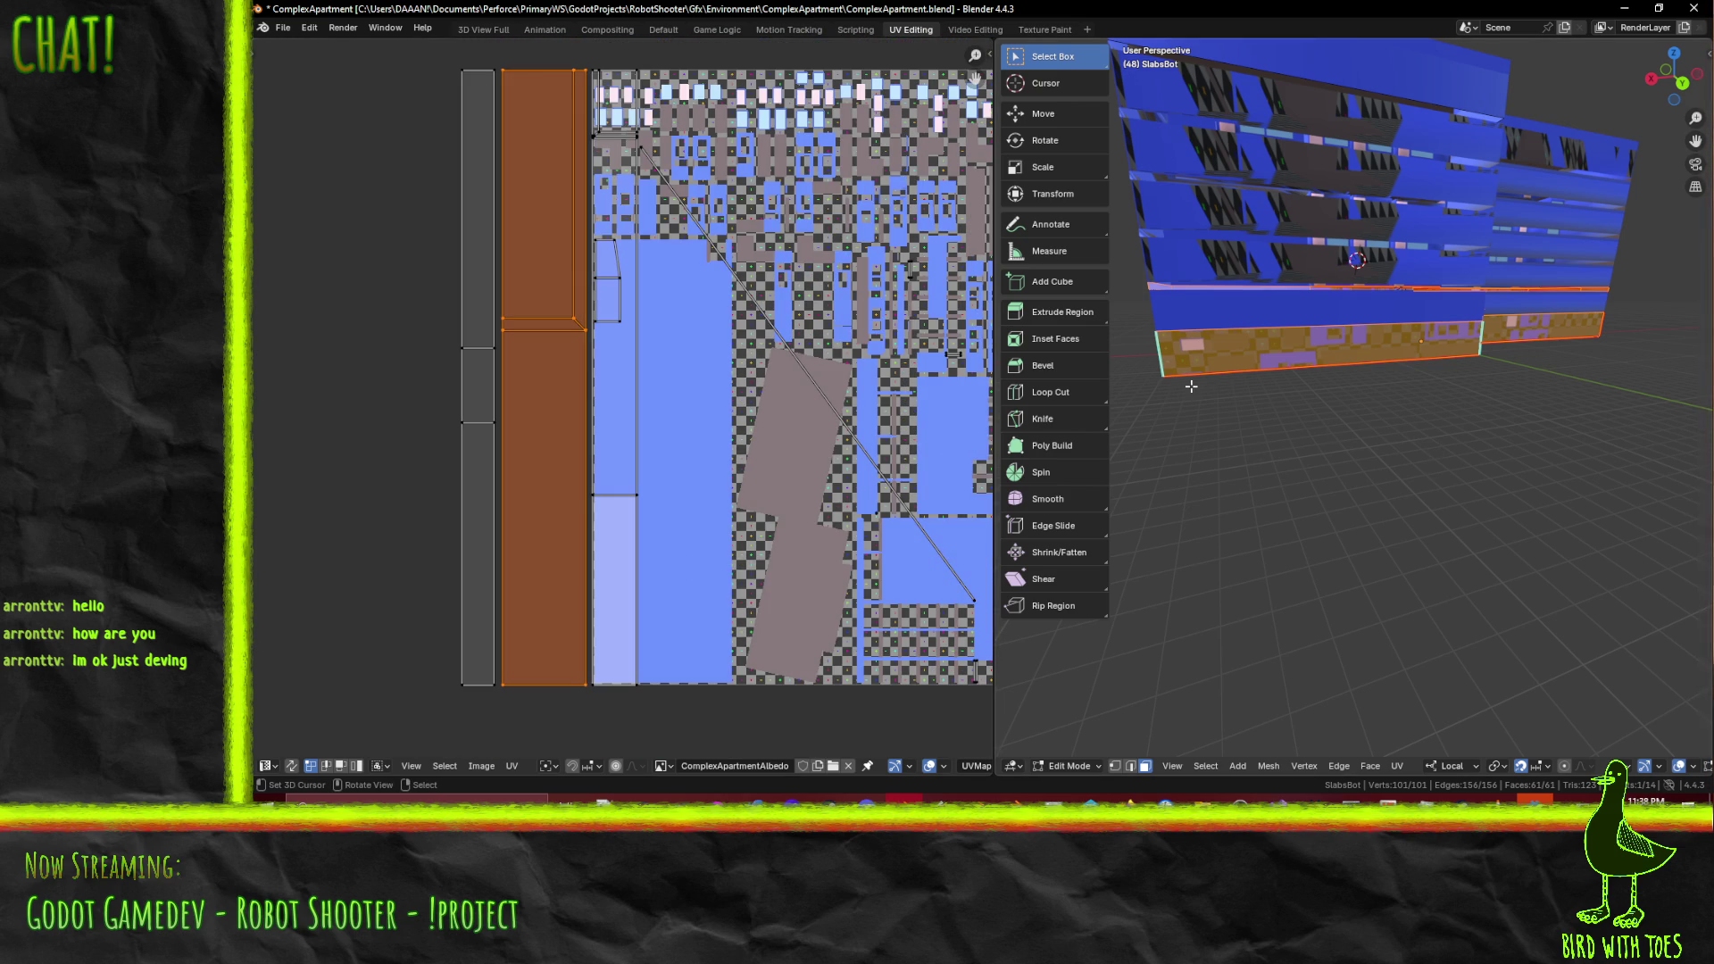
{"action": "scroll", "coordinate": [1190, 386], "scroll_direction": "down", "scroll_amount": 6}
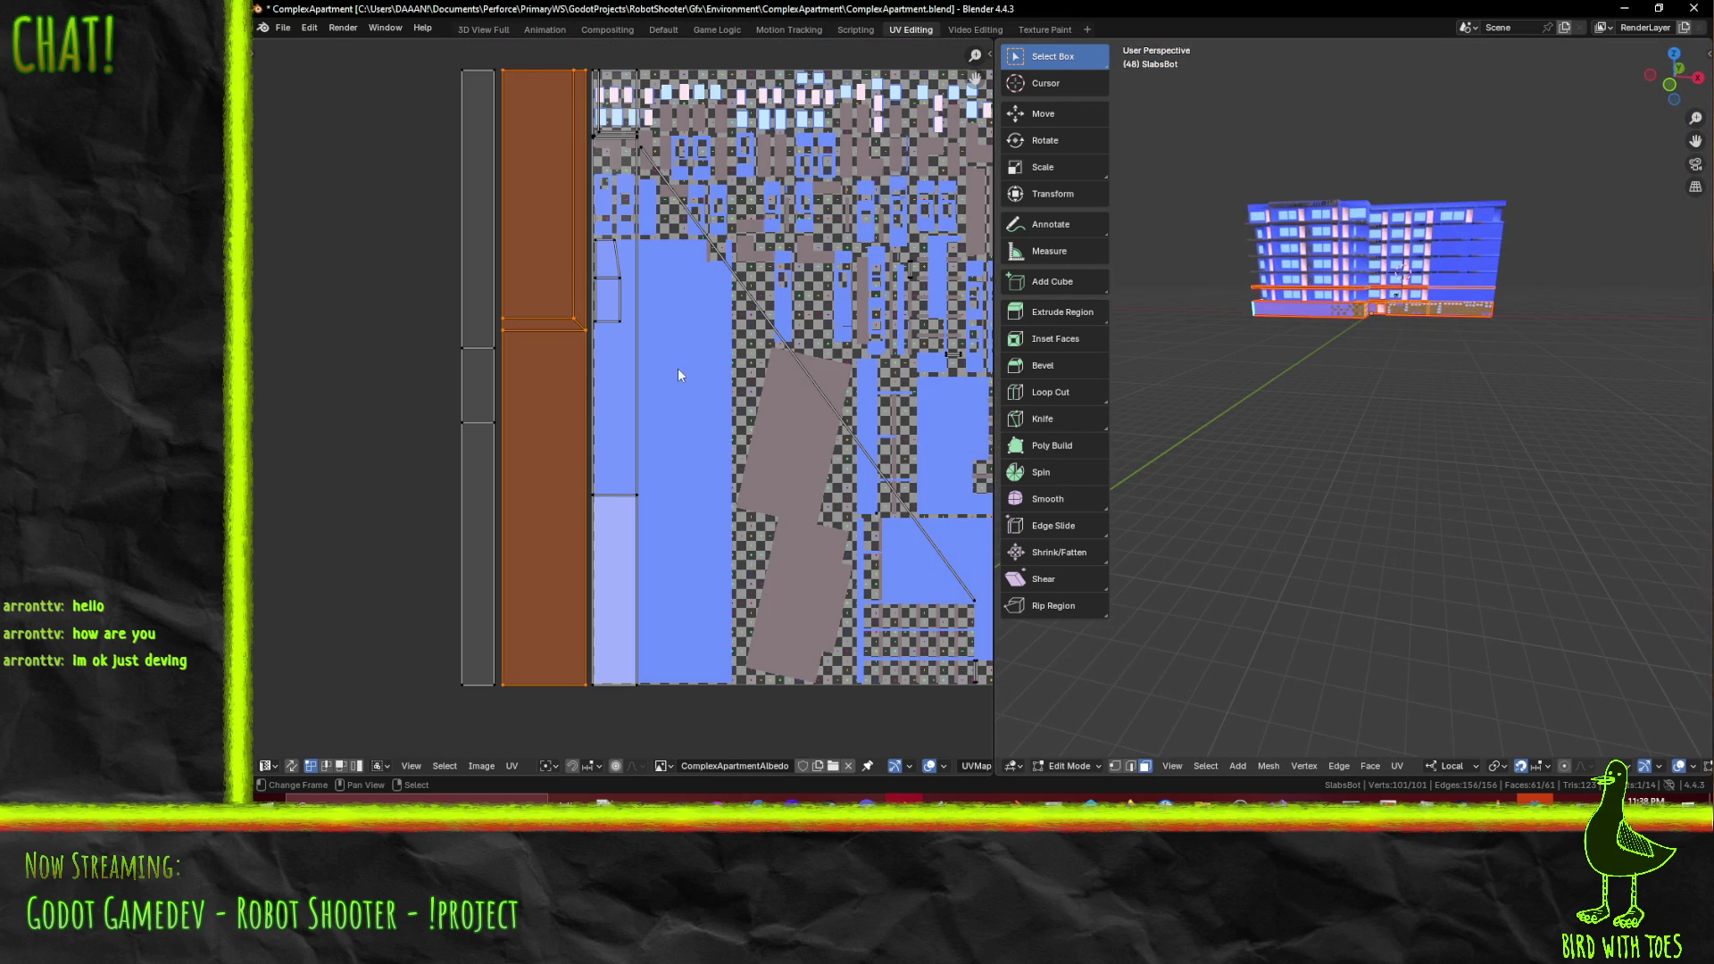
{"action": "scroll", "coordinate": [682, 373], "scroll_direction": "up", "scroll_amount": 1}
{"action": "key", "text": "g"}
{"action": "key", "text": "x"}
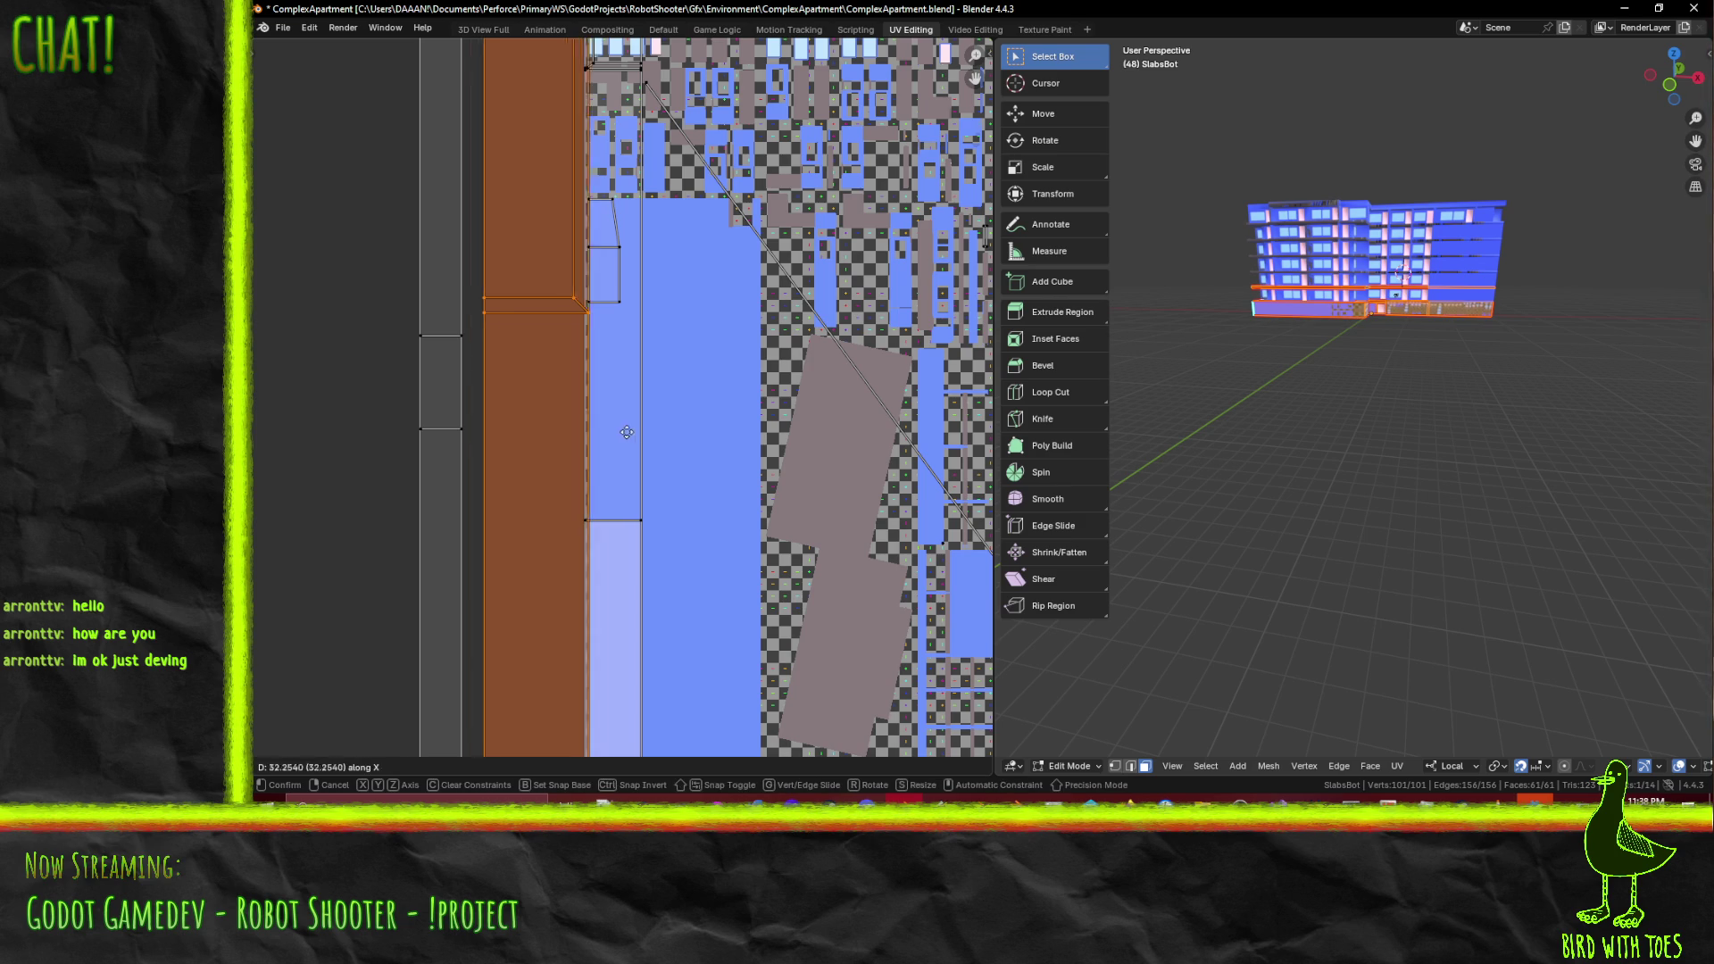
{"action": "left_click", "coordinate": [726, 434]}
- Orbit to a near-level building view and center the enlarged left UV island
{"action": "scroll", "coordinate": [693, 382], "scroll_direction": "down", "scroll_amount": 2}
{"action": "scroll", "coordinate": [1493, 287], "scroll_direction": "up", "scroll_amount": 4}
{"action": "mouse_move", "coordinate": [1494, 287]}
{"action": "middle_mouse_down"}
{"action": "mouse_move", "coordinate": [1456, 459]}
{"action": "mouse_move", "coordinate": [1334, 437]}
{"action": "middle_mouse_up"}
{"action": "scroll", "coordinate": [660, 379], "scroll_direction": "up", "scroll_amount": 2}
{"action": "scroll", "coordinate": [625, 333], "scroll_direction": "down", "scroll_amount": 1}
{"action": "mouse_move", "coordinate": [624, 334]}
{"action": "middle_mouse_down"}
{"action": "mouse_move", "coordinate": [660, 382]}
{"action": "mouse_move", "coordinate": [565, 382]}
{"action": "middle_mouse_up"}
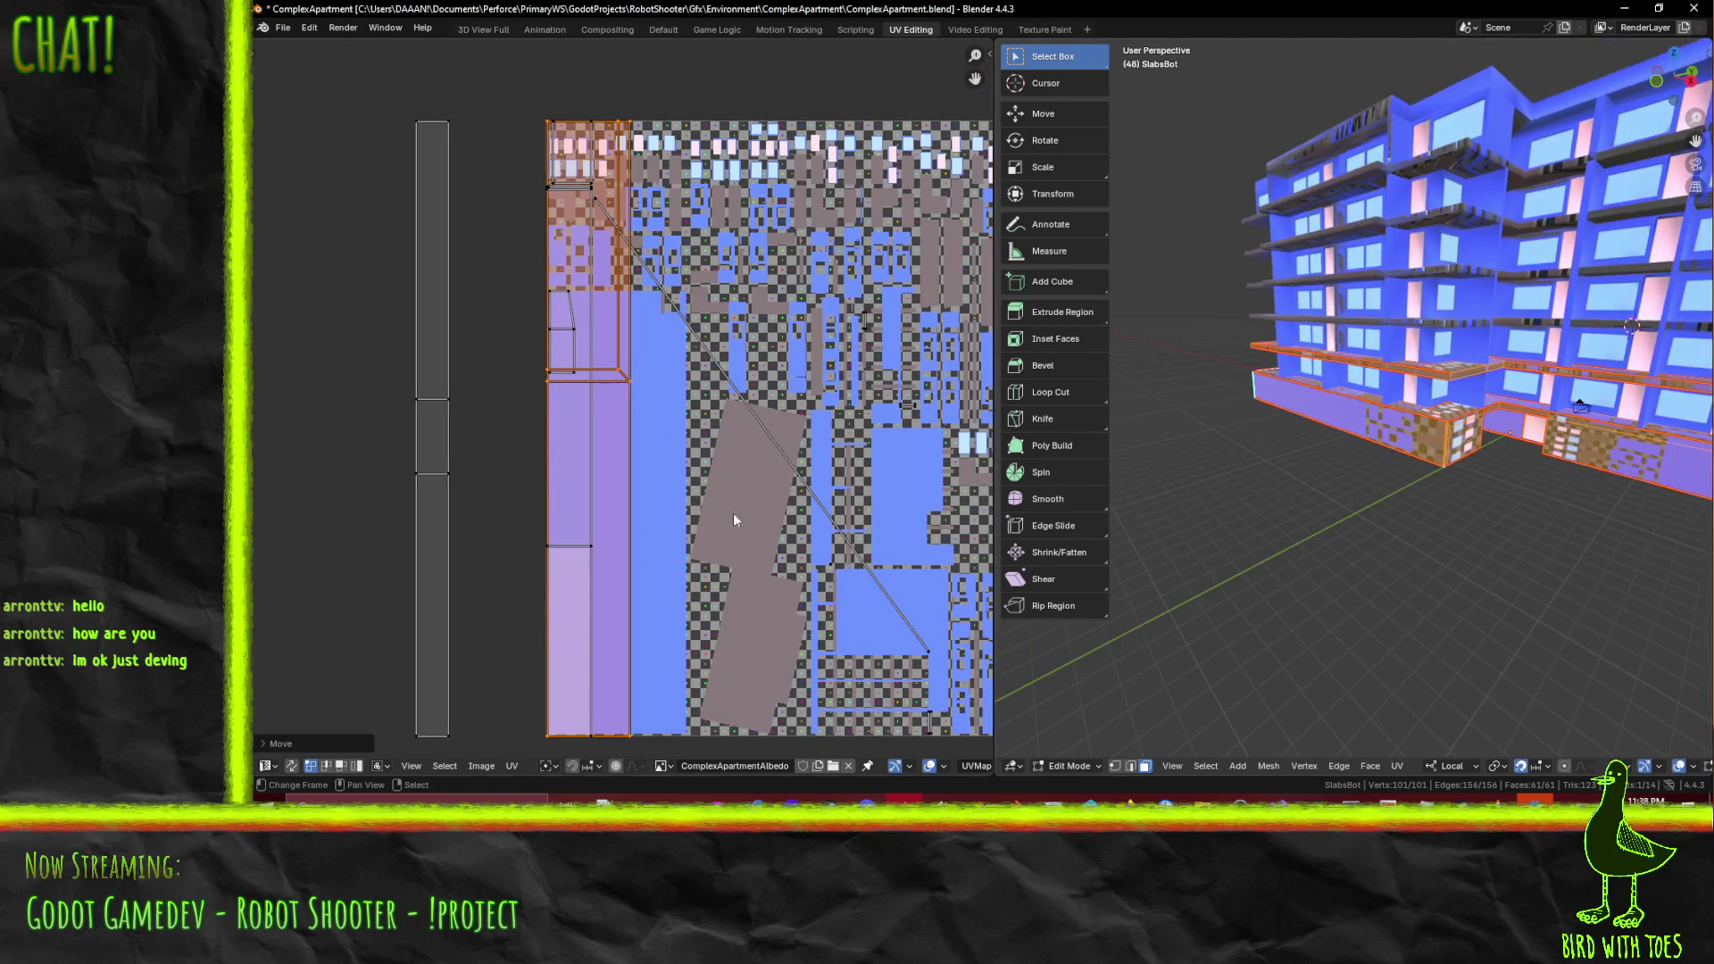
{"action": "scroll", "coordinate": [571, 422], "scroll_direction": "up", "scroll_amount": 3}
{"action": "scroll", "coordinate": [491, 189], "scroll_direction": "down", "scroll_amount": 1}
{"action": "middle_click_drag", "start_coordinate": [491, 189], "coordinate": [723, 339]}
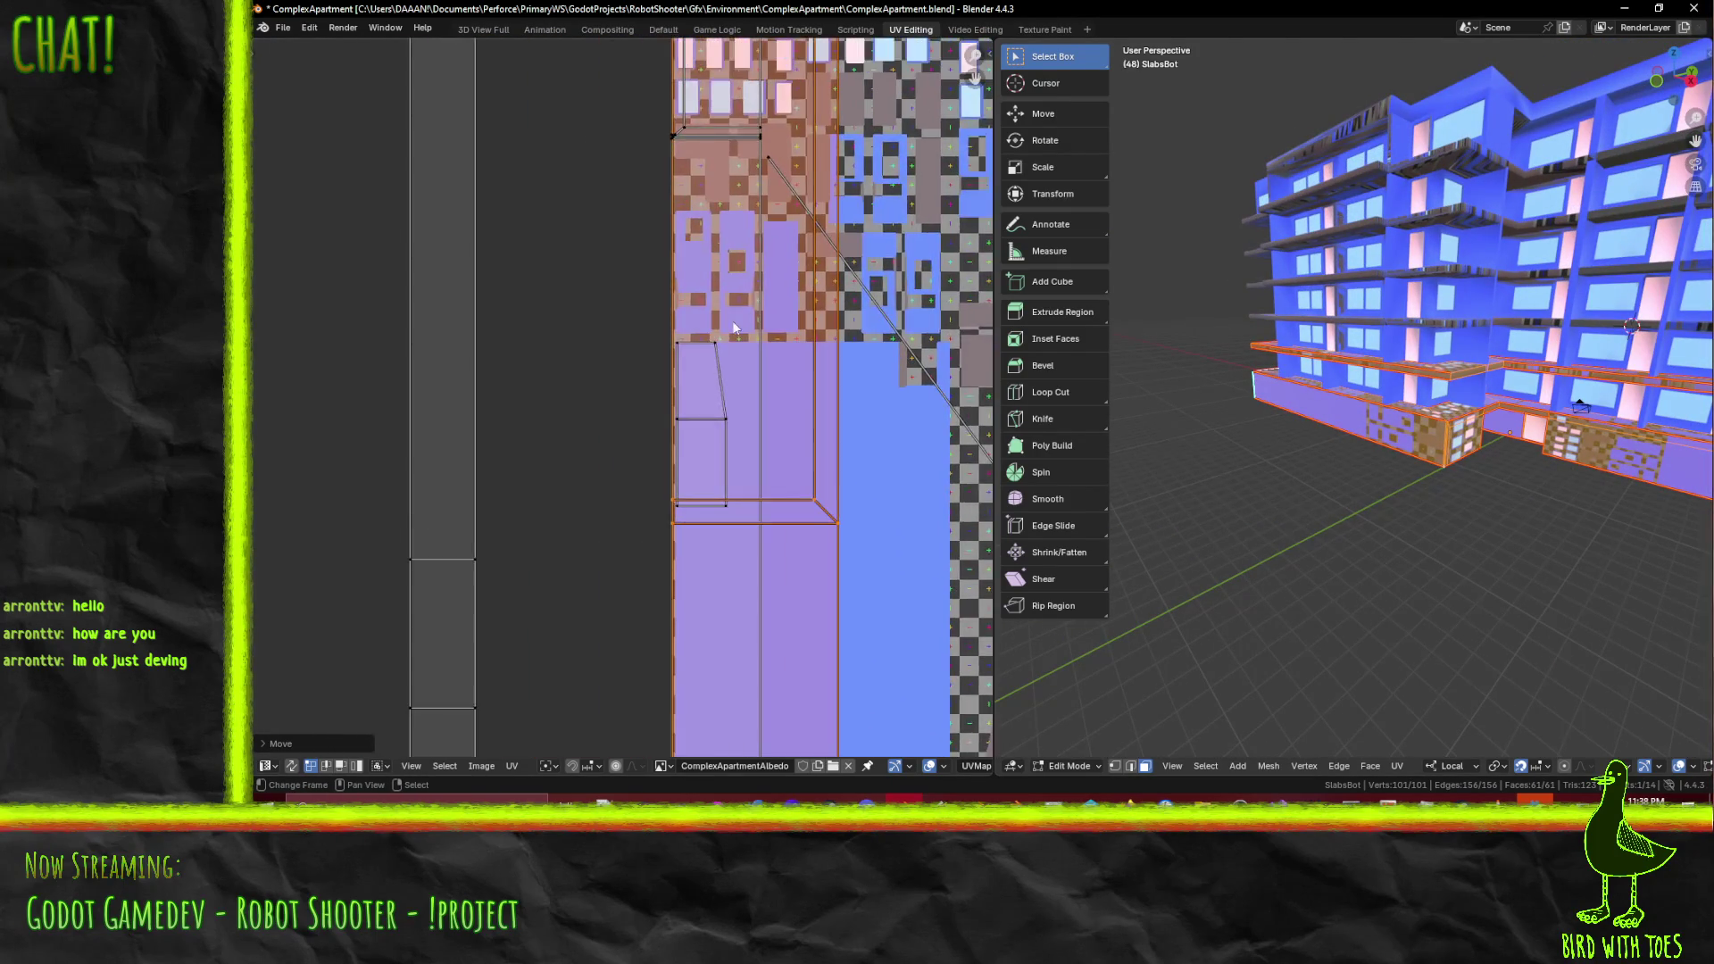
{"action": "scroll", "coordinate": [757, 275], "scroll_direction": "up", "scroll_amount": 4}
{"action": "middle_click_drag", "start_coordinate": [757, 275], "coordinate": [480, 368]}
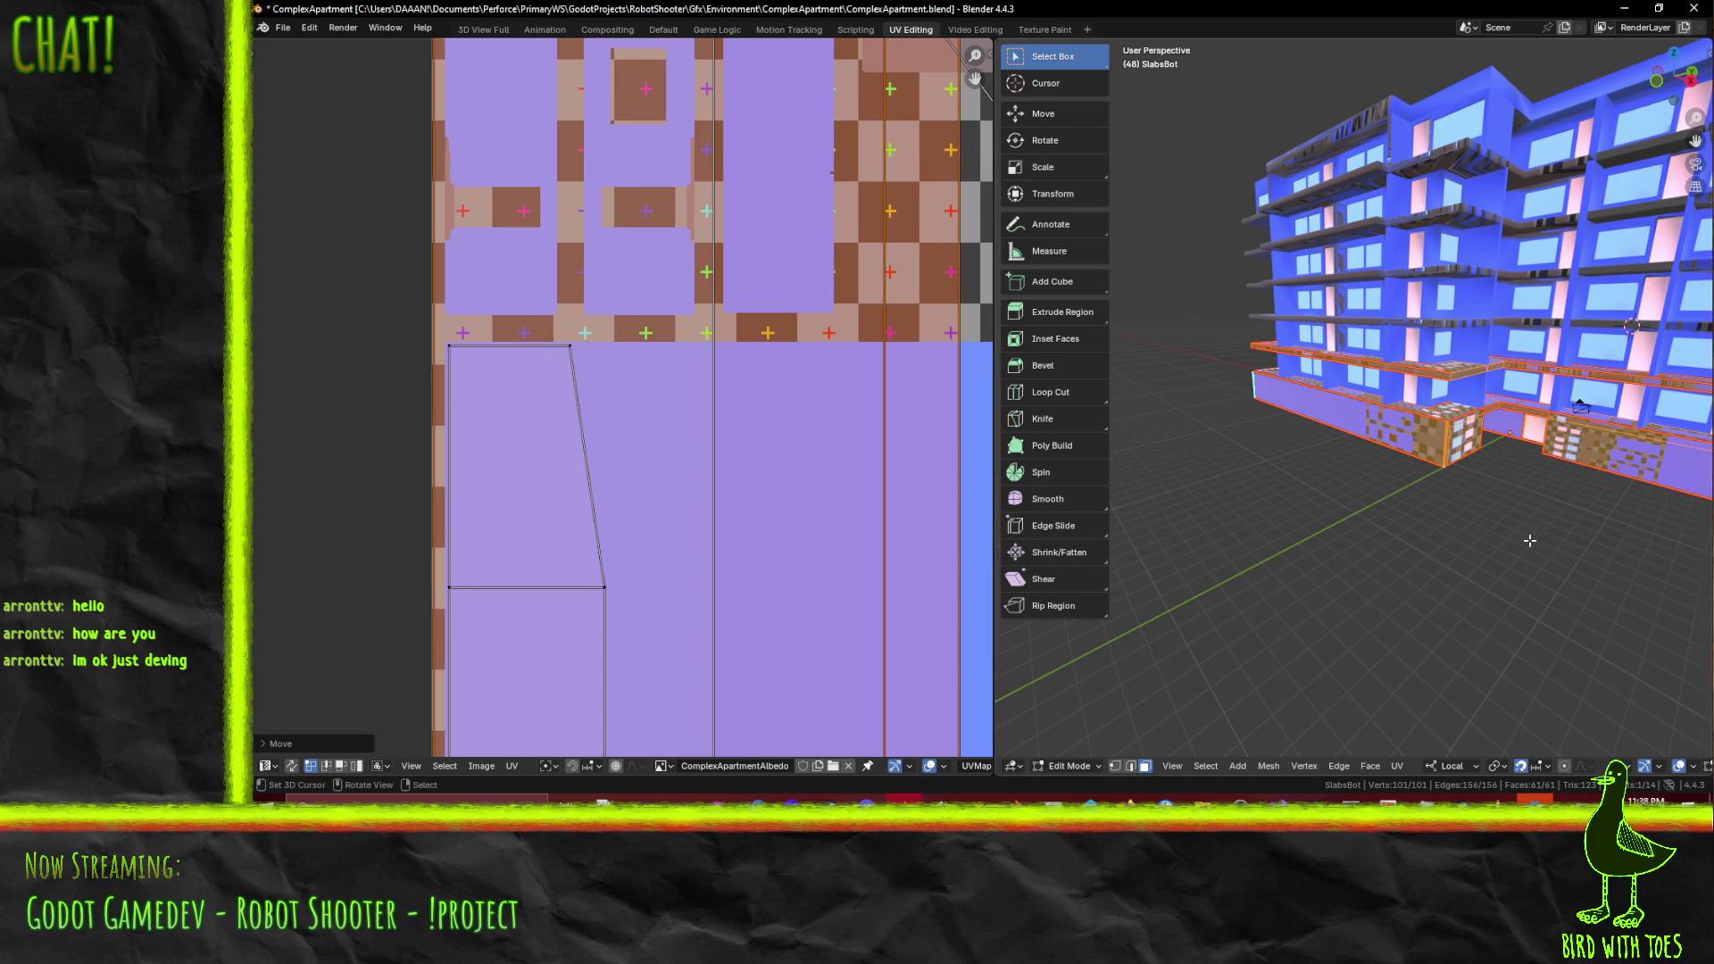
- Orbit around the apartment building and select one face of the lower slab
{"action": "middle_click_drag", "start_coordinate": [1356, 533], "coordinate": [1276, 537]}
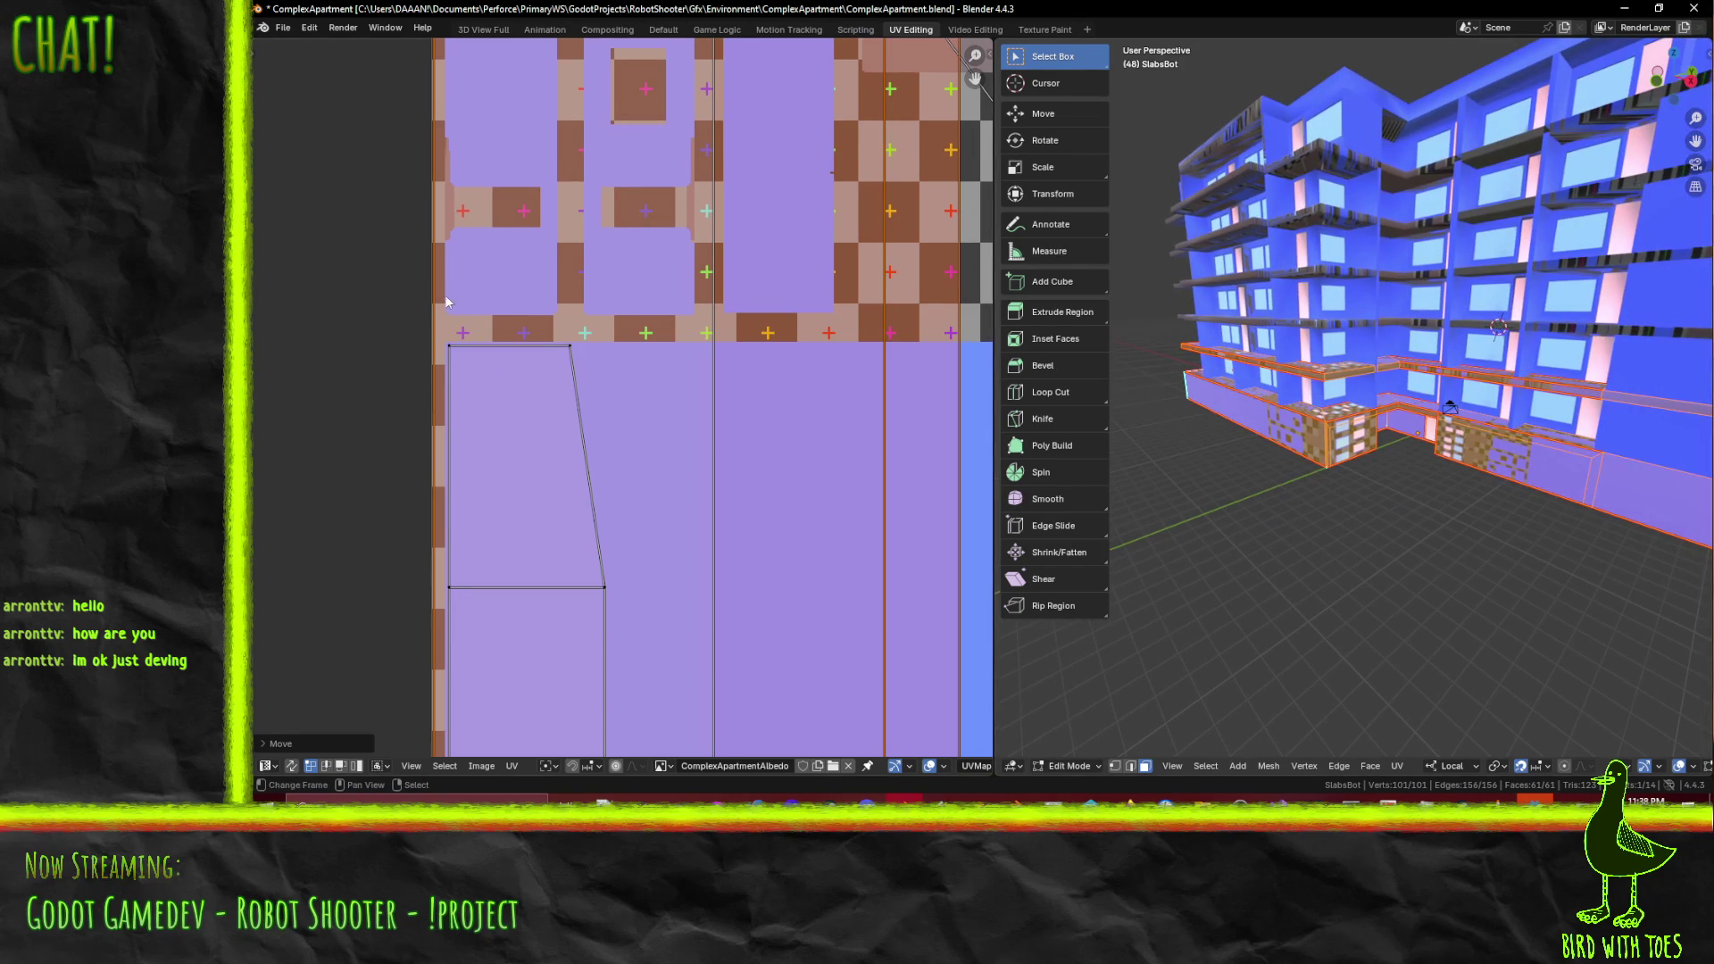
{"action": "scroll", "coordinate": [581, 396], "scroll_direction": "down", "scroll_amount": 8}
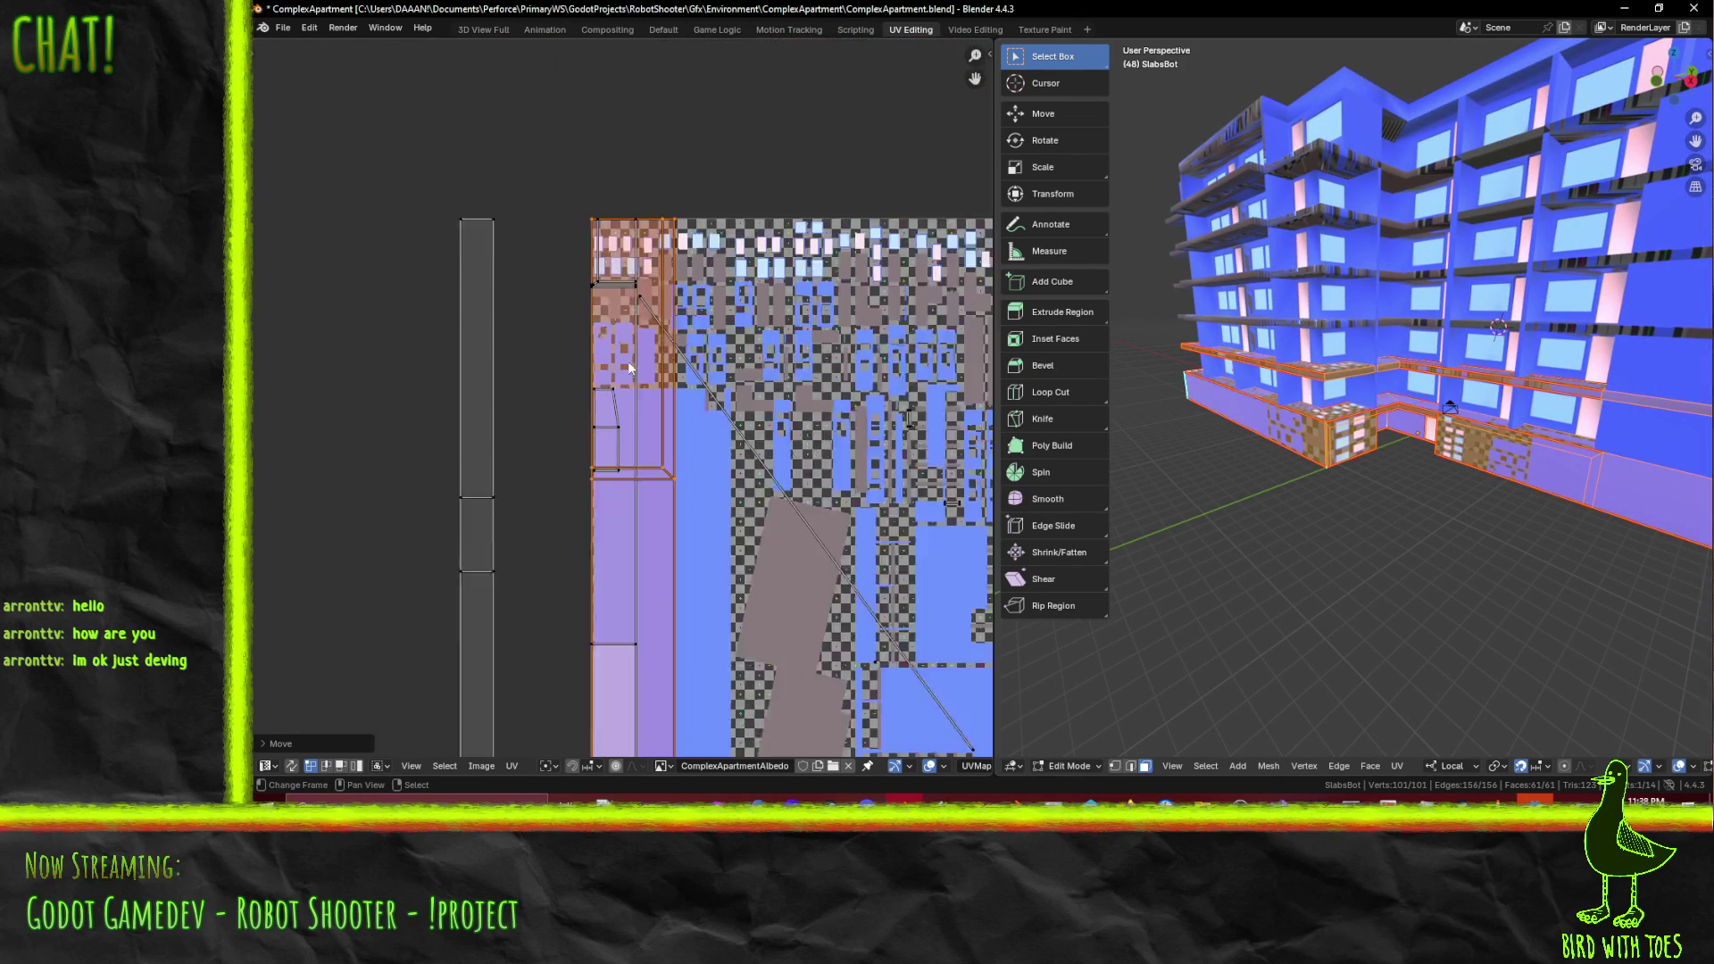
{"action": "scroll", "coordinate": [1487, 446], "scroll_direction": "up", "scroll_amount": 2}
{"action": "mouse_move", "coordinate": [1290, 469]}
{"action": "middle_mouse_down"}
{"action": "mouse_move", "coordinate": [1351, 455]}
{"action": "mouse_move", "coordinate": [1216, 416]}
{"action": "middle_mouse_up"}
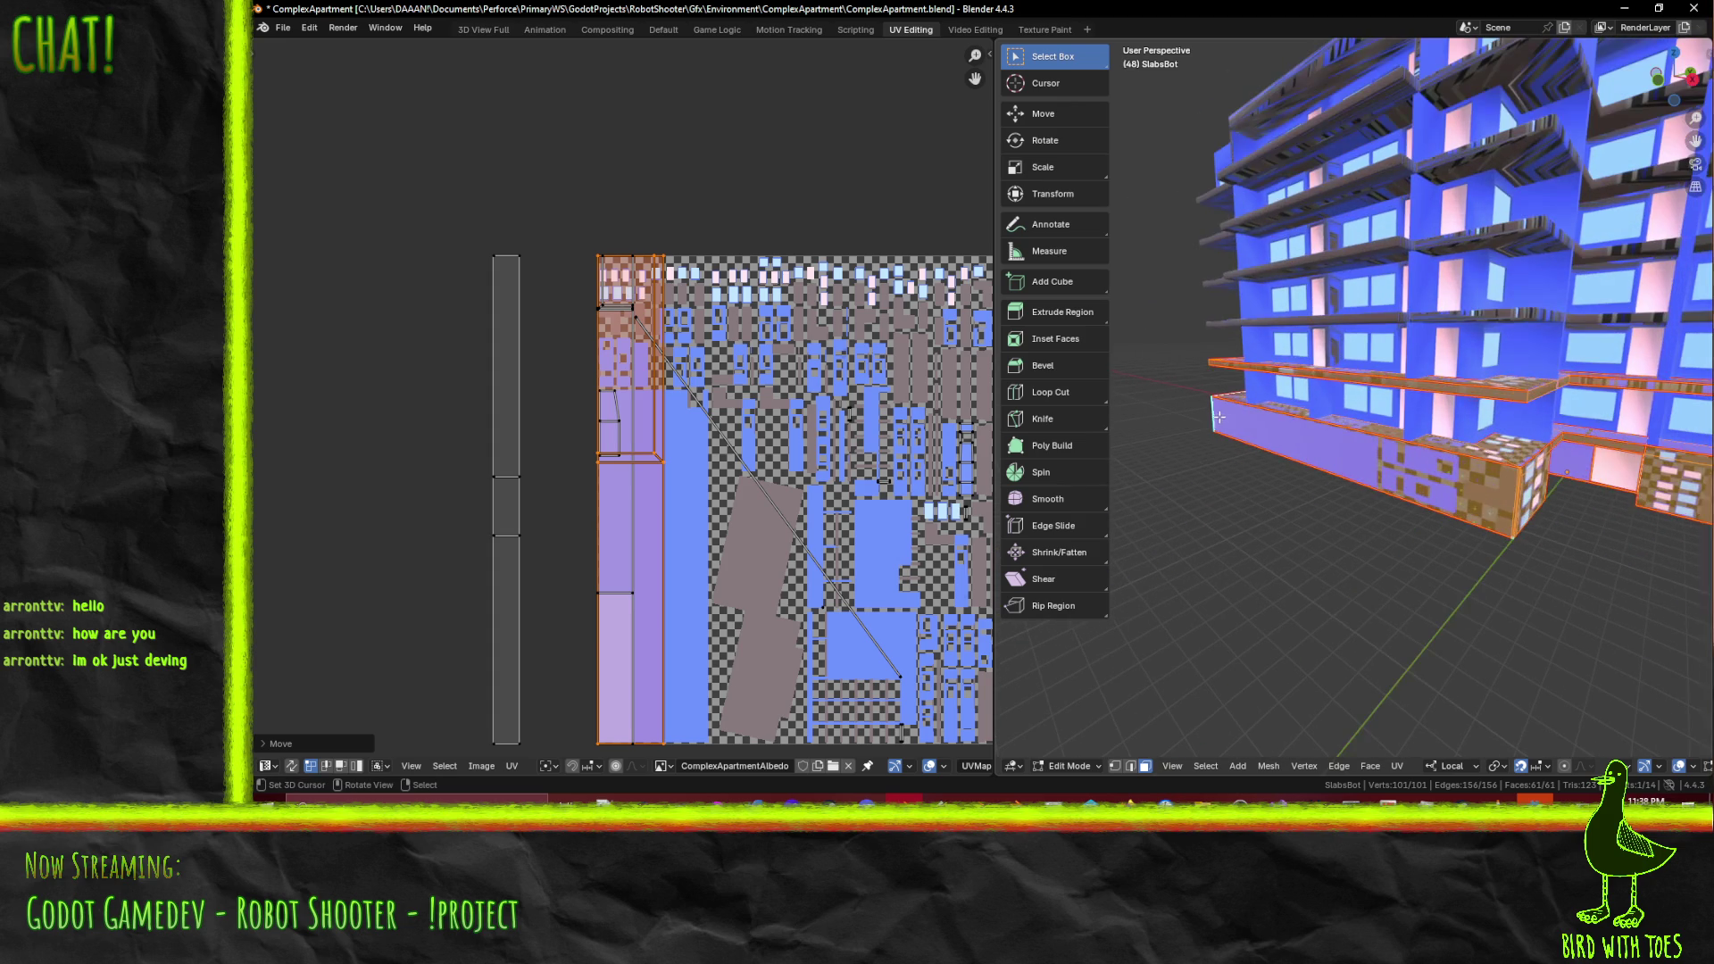
{"action": "left_click", "coordinate": [1214, 415]}
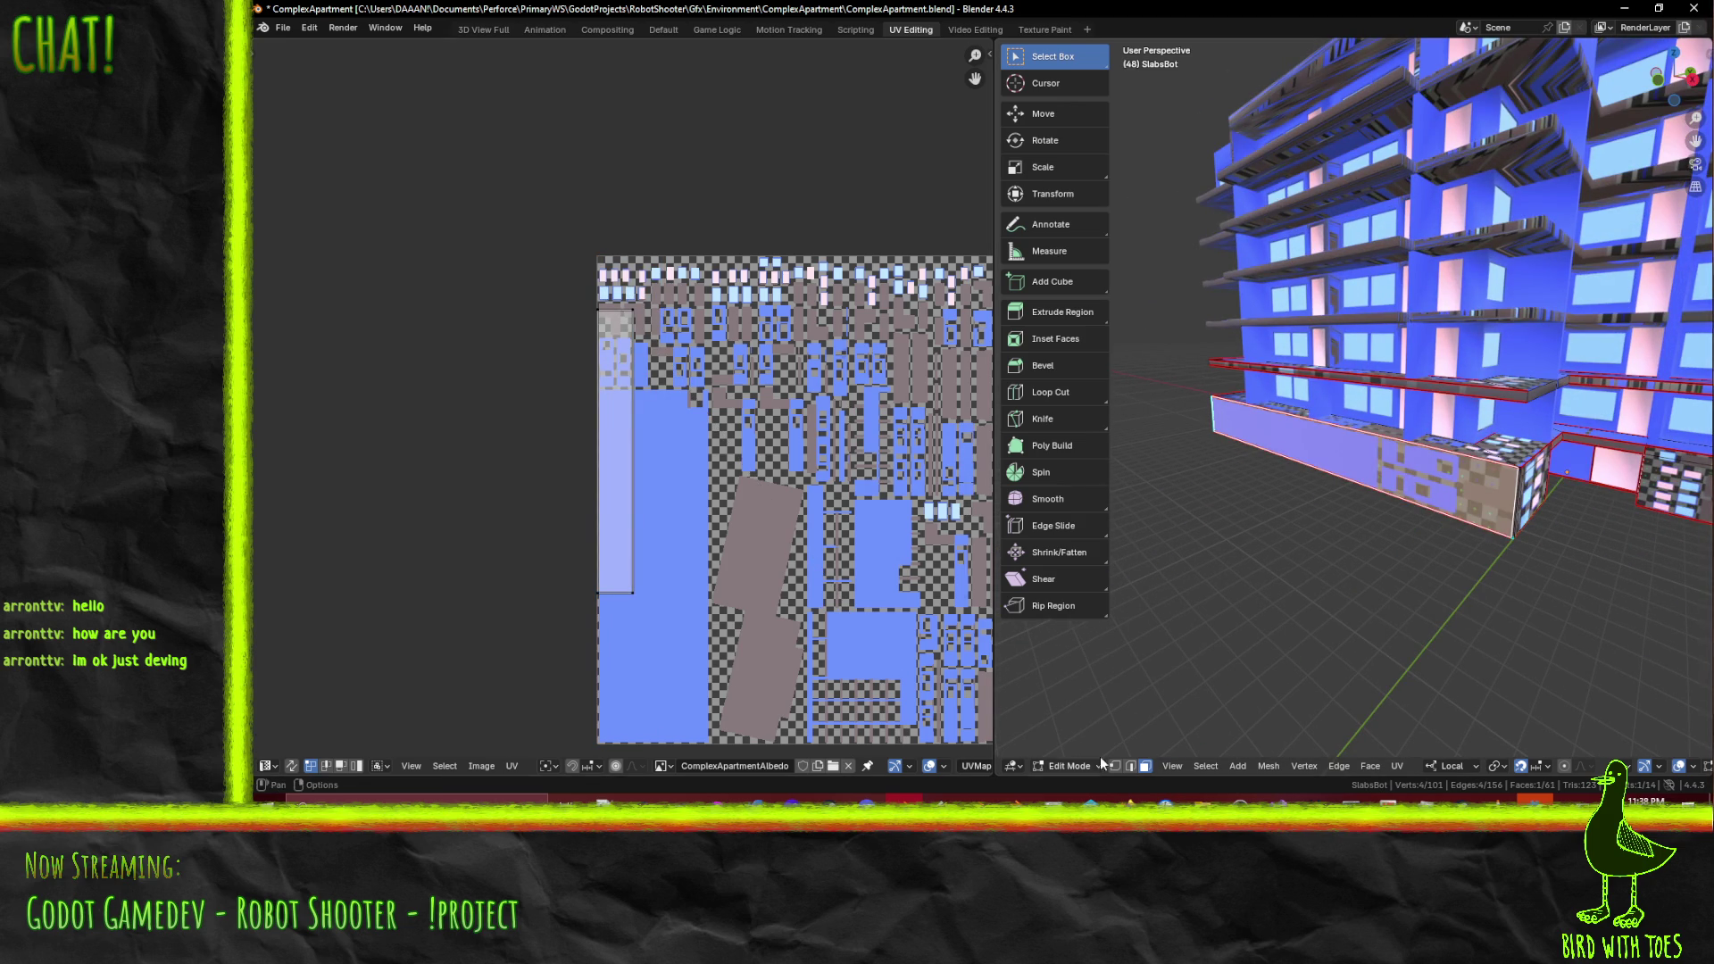
- Mark the lower slab's vertical corner edge as a seam
{"action": "left_click", "coordinate": [1130, 767]}
{"action": "left_click", "coordinate": [1212, 409]}
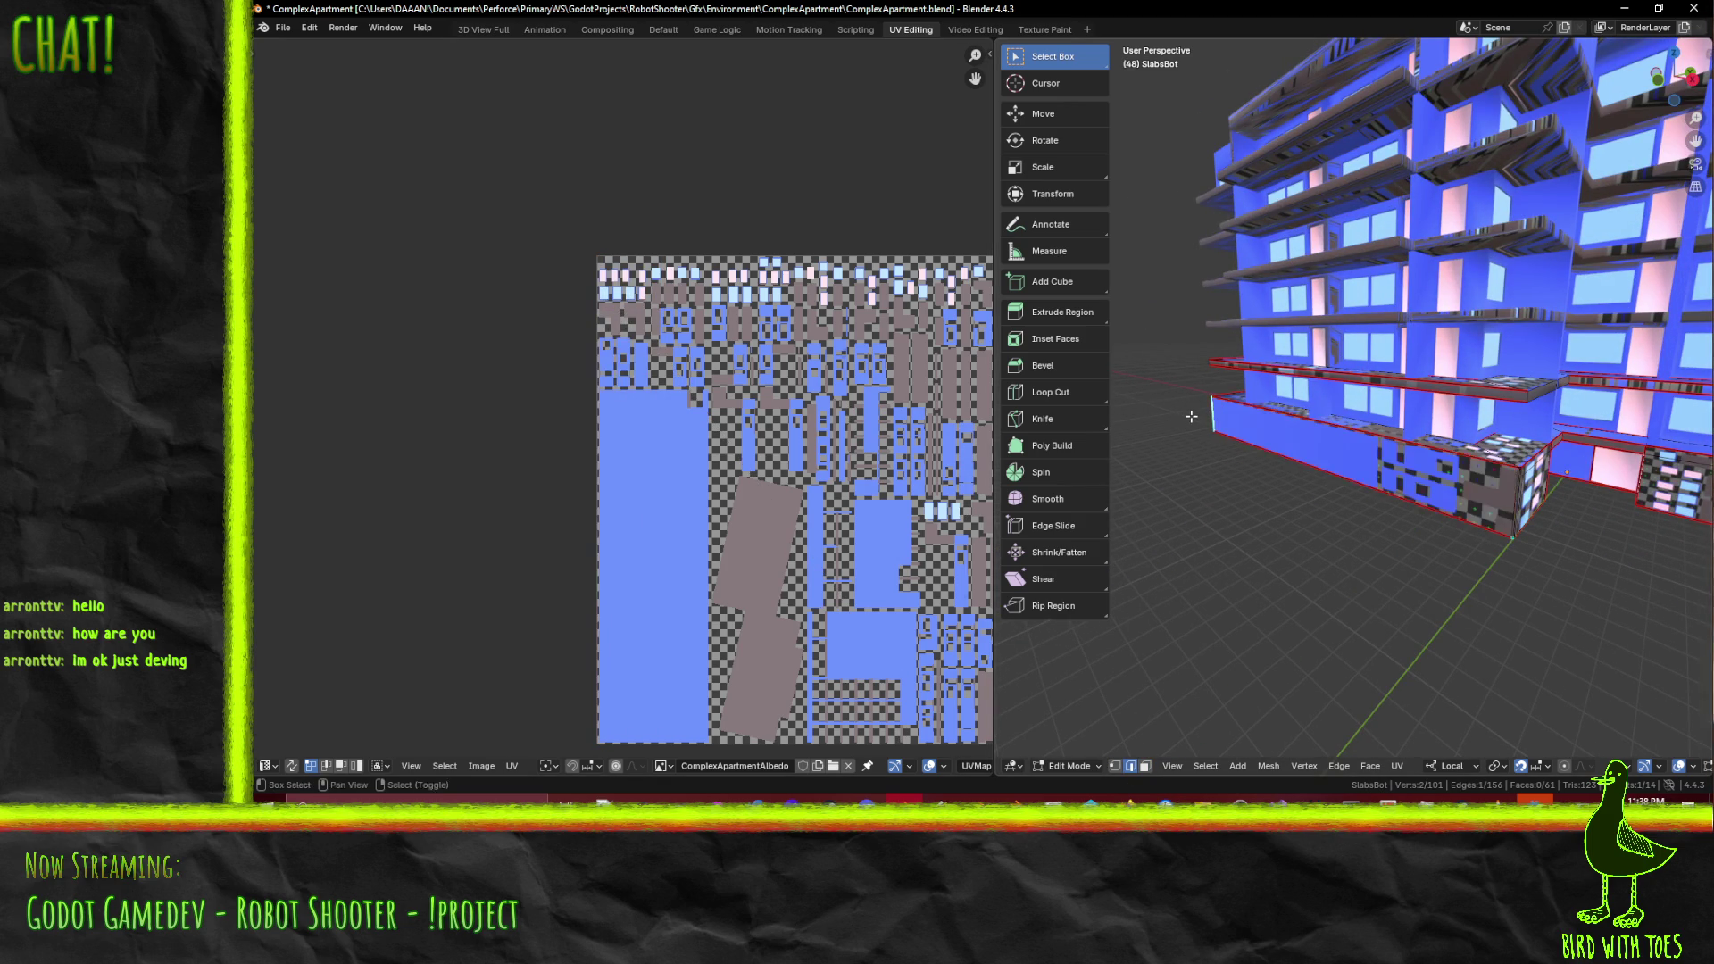
{"action": "scroll", "coordinate": [1212, 410], "scroll_direction": "up", "scroll_amount": 5}
{"action": "mouse_move", "coordinate": [1212, 410]}
{"action": "middle_mouse_down"}
{"action": "mouse_move", "coordinate": [1125, 365]}
{"action": "mouse_move", "coordinate": [1353, 516]}
{"action": "middle_mouse_up"}
{"action": "key", "text": "F3"}
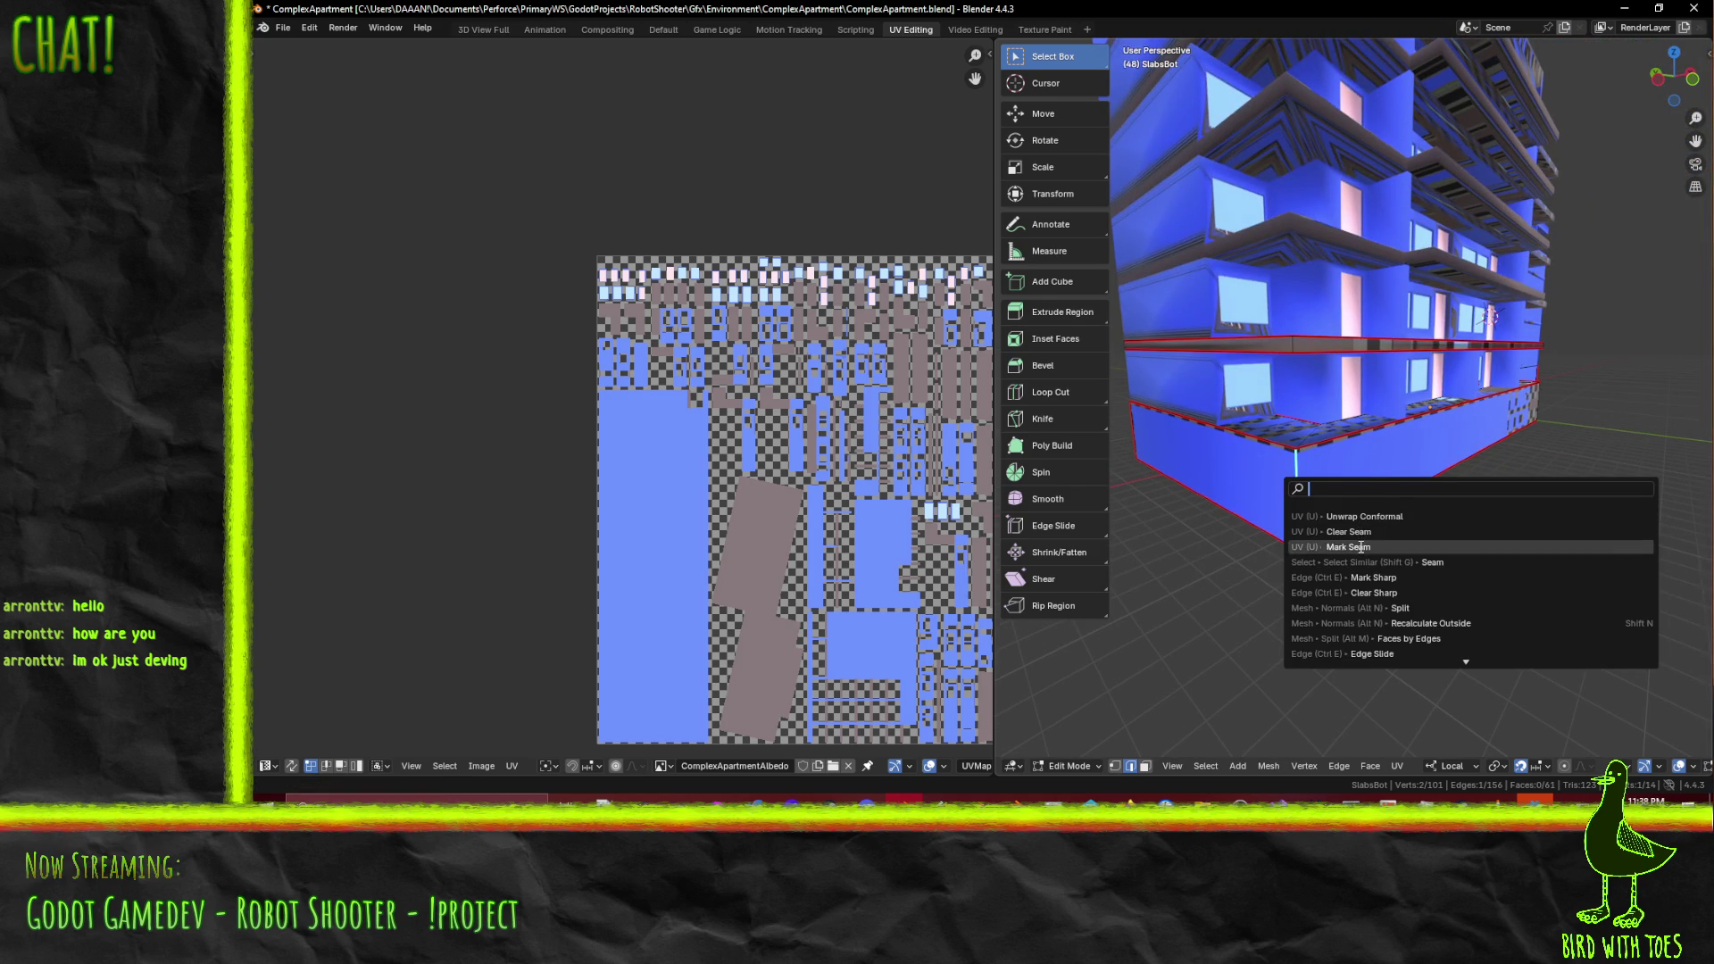
{"action": "left_click", "coordinate": [1348, 546]}
{"action": "key", "text": "F3"}
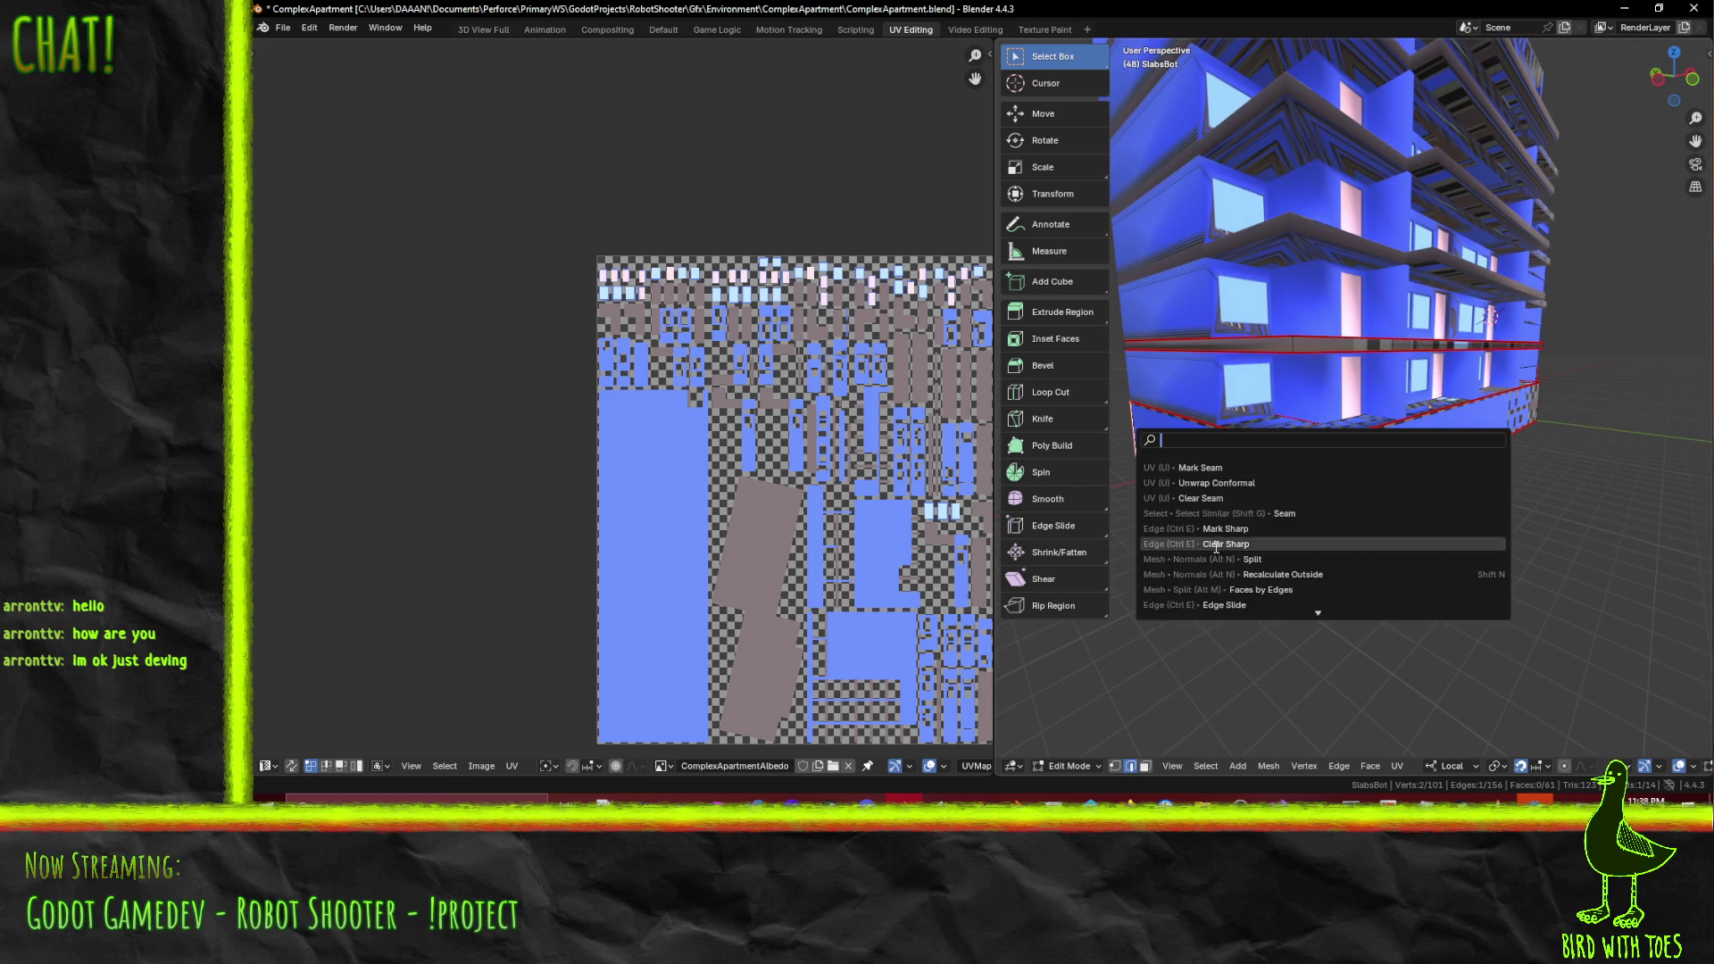
{"action": "key", "text": "Escape"}
{"action": "mouse_move", "coordinate": [1132, 439]}
{"action": "middle_mouse_down"}
{"action": "mouse_move", "coordinate": [1304, 498]}
{"action": "mouse_move", "coordinate": [1402, 465]}
{"action": "mouse_move", "coordinate": [1246, 494]}
{"action": "middle_mouse_up"}
- In face mode, select the eight faces of the corner block, including the thin corner strips
{"action": "left_click", "coordinate": [1145, 765]}
{"action": "left_click", "coordinate": [1393, 456]}
{"action": "key", "text": "KP_Decimal"}
{"action": "scroll", "coordinate": [1265, 451], "scroll_direction": "down", "scroll_amount": 5}
{"action": "left_click", "coordinate": [1387, 468], "text": "shift"}
{"action": "scroll", "coordinate": [1387, 467], "scroll_direction": "up", "scroll_amount": 2}
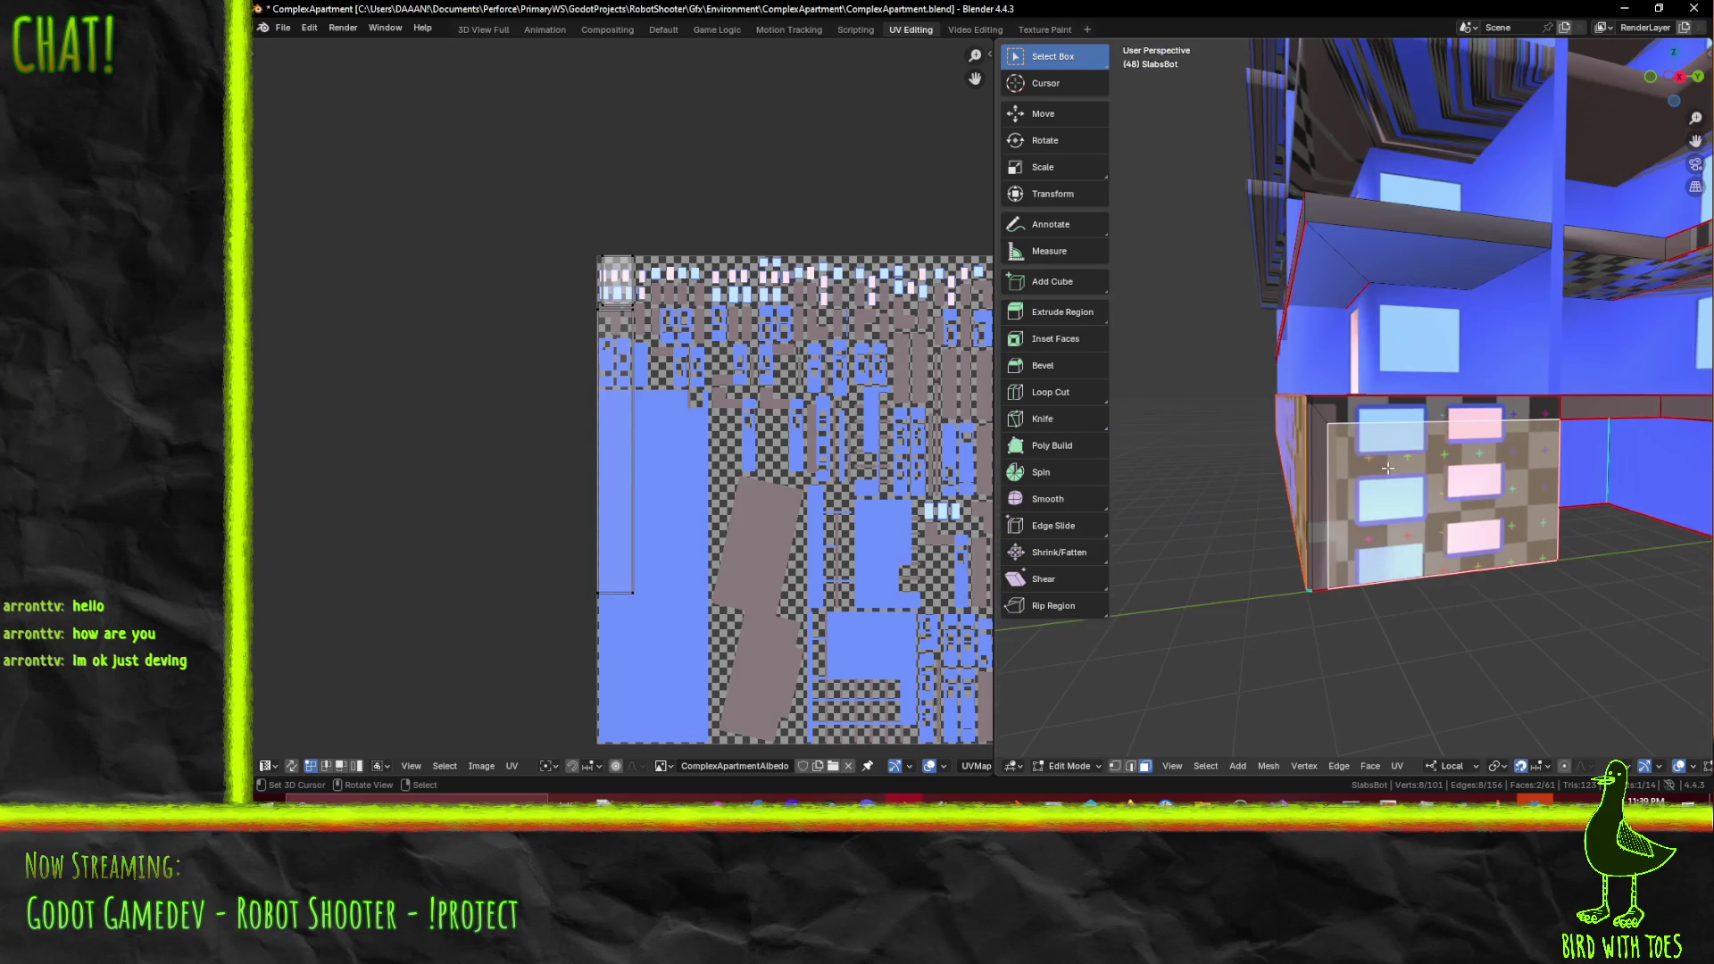
{"action": "middle_click_drag", "start_coordinate": [1297, 446], "coordinate": [1493, 470]}
{"action": "left_click", "coordinate": [1494, 470], "text": "shift"}
{"action": "left_click", "coordinate": [1494, 470], "text": "shift"}
{"action": "left_click", "coordinate": [1493, 470], "text": "shift"}
{"action": "left_click", "coordinate": [1474, 416], "text": "shift"}
{"action": "left_click", "coordinate": [1474, 417], "text": "shift"}
{"action": "middle_click_drag", "start_coordinate": [1474, 416], "coordinate": [1375, 511]}
- Unwrap the selected corner faces with Unwrap Conformal, then select the whole mesh
{"action": "key", "text": "F3"}
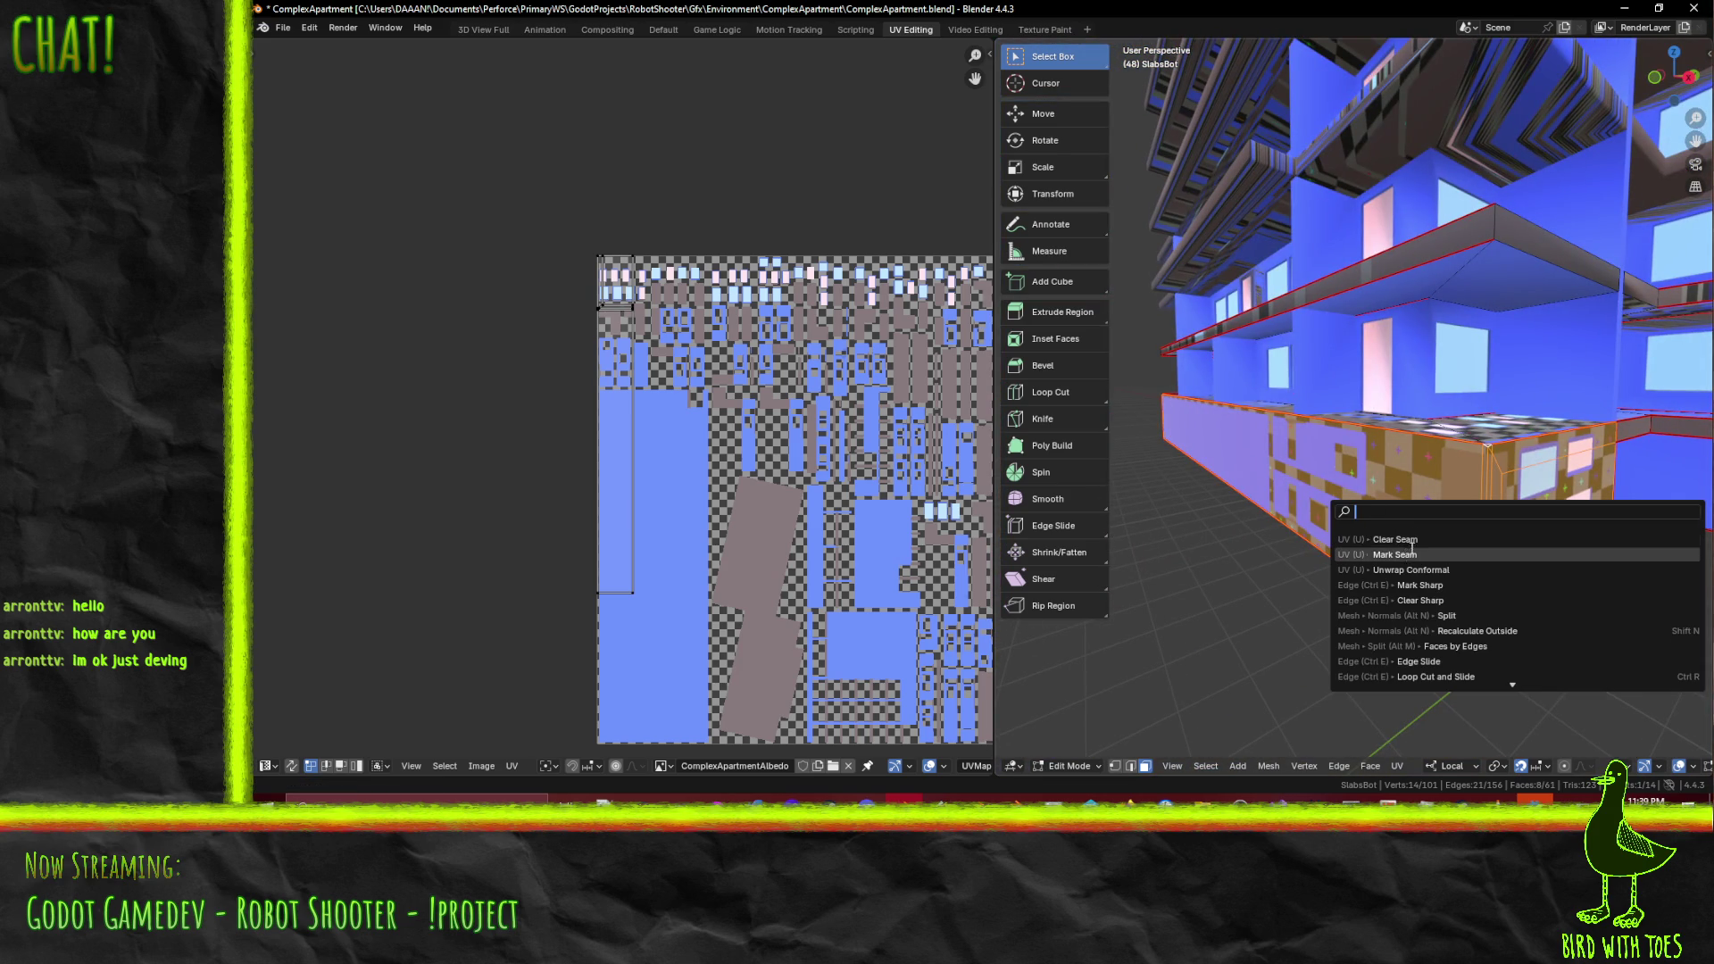
{"action": "left_click", "coordinate": [1404, 569]}
{"action": "scroll", "coordinate": [730, 534], "scroll_direction": "down", "scroll_amount": 2}
{"action": "scroll", "coordinate": [730, 534], "scroll_direction": "up", "scroll_amount": 1}
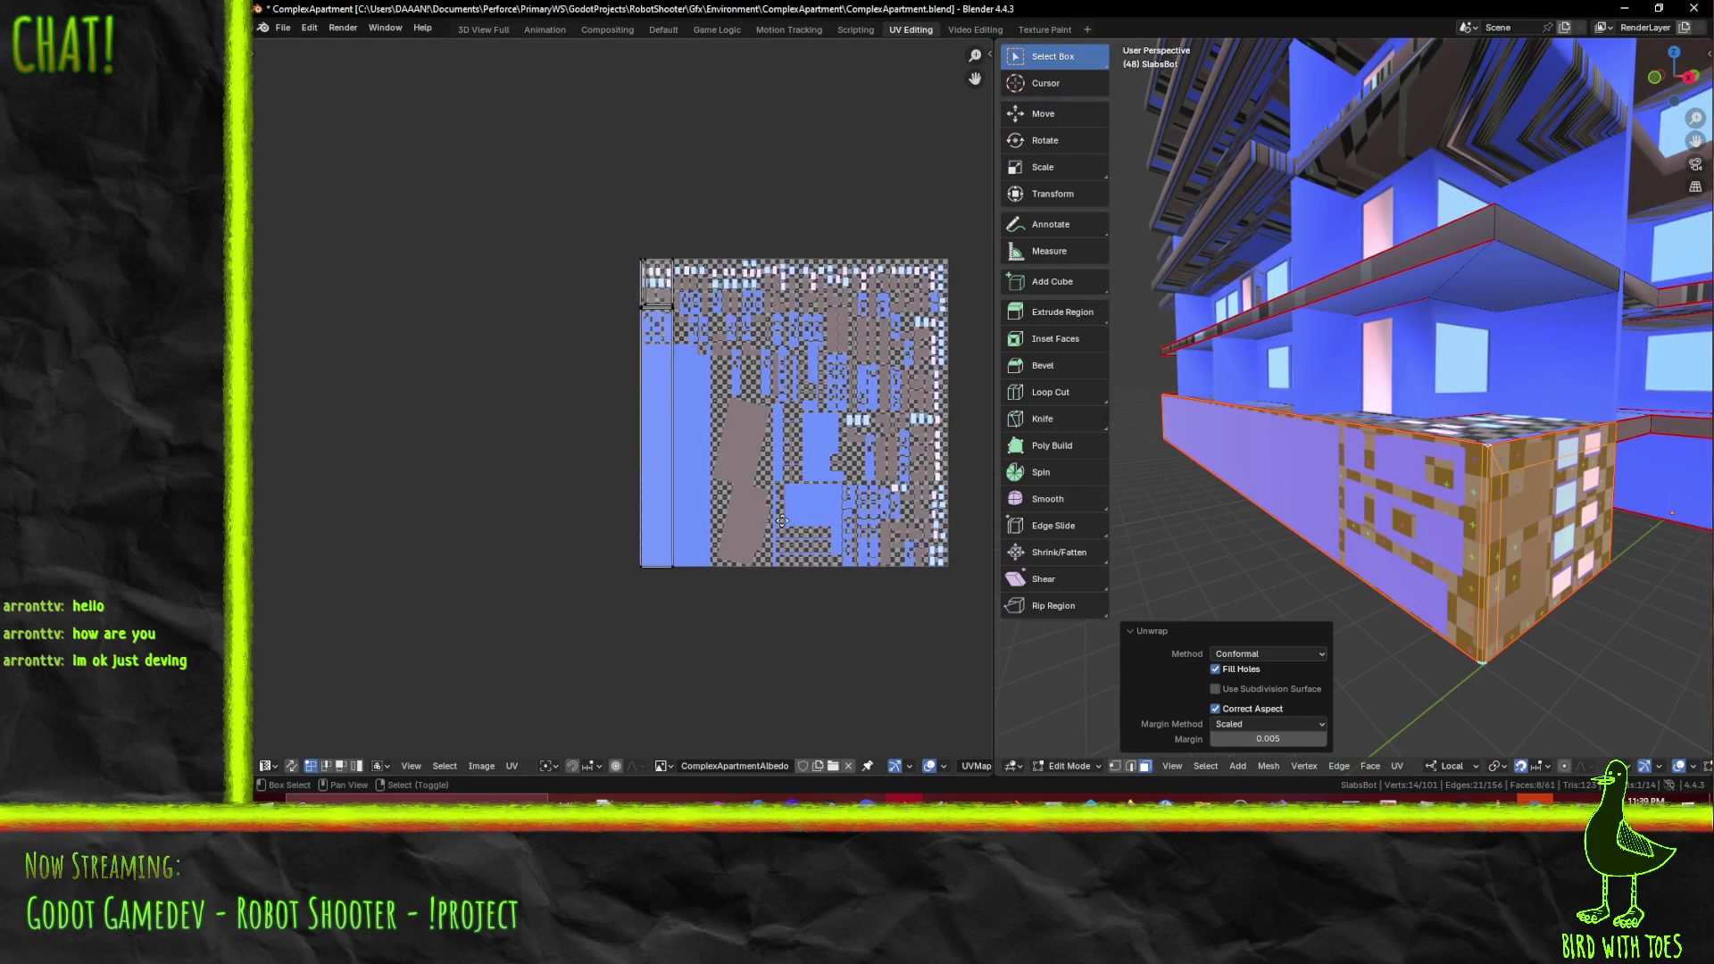
{"action": "key", "text": "a"}
{"action": "scroll", "coordinate": [714, 446], "scroll_direction": "up", "scroll_amount": 2}
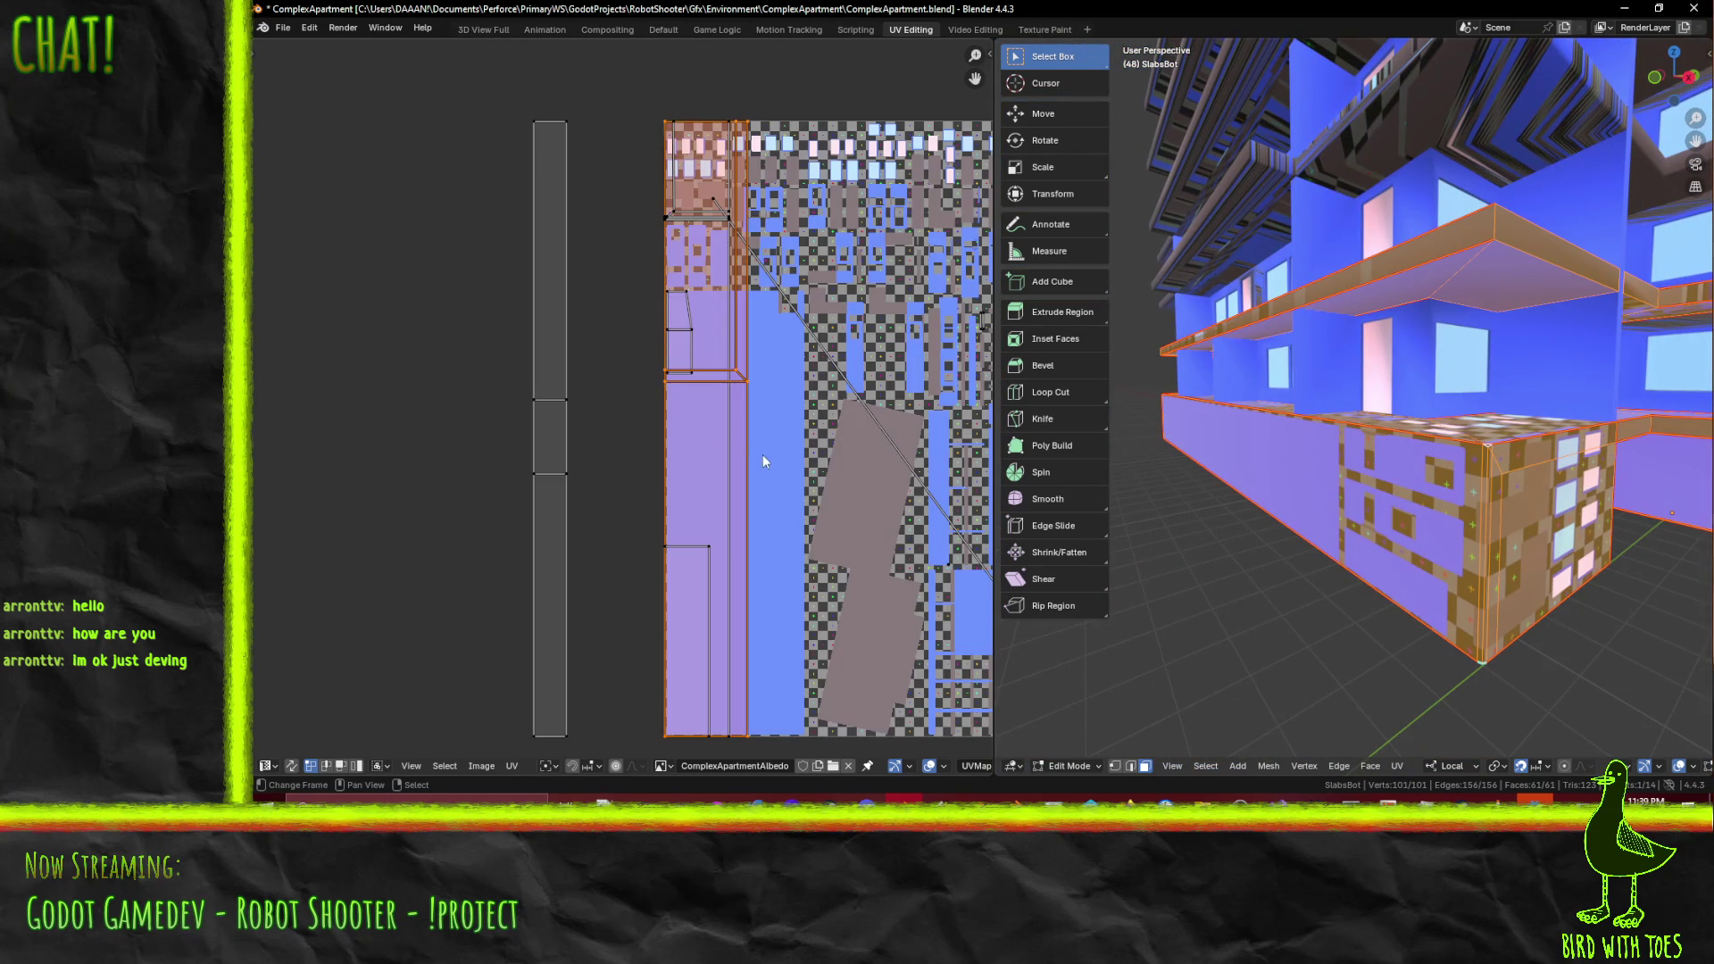
- Mirror the corner block's UVs along X, then try a scale and undo it
{"action": "scroll", "coordinate": [764, 460], "scroll_direction": "up", "scroll_amount": 1}
{"action": "left_click", "coordinate": [1518, 600]}
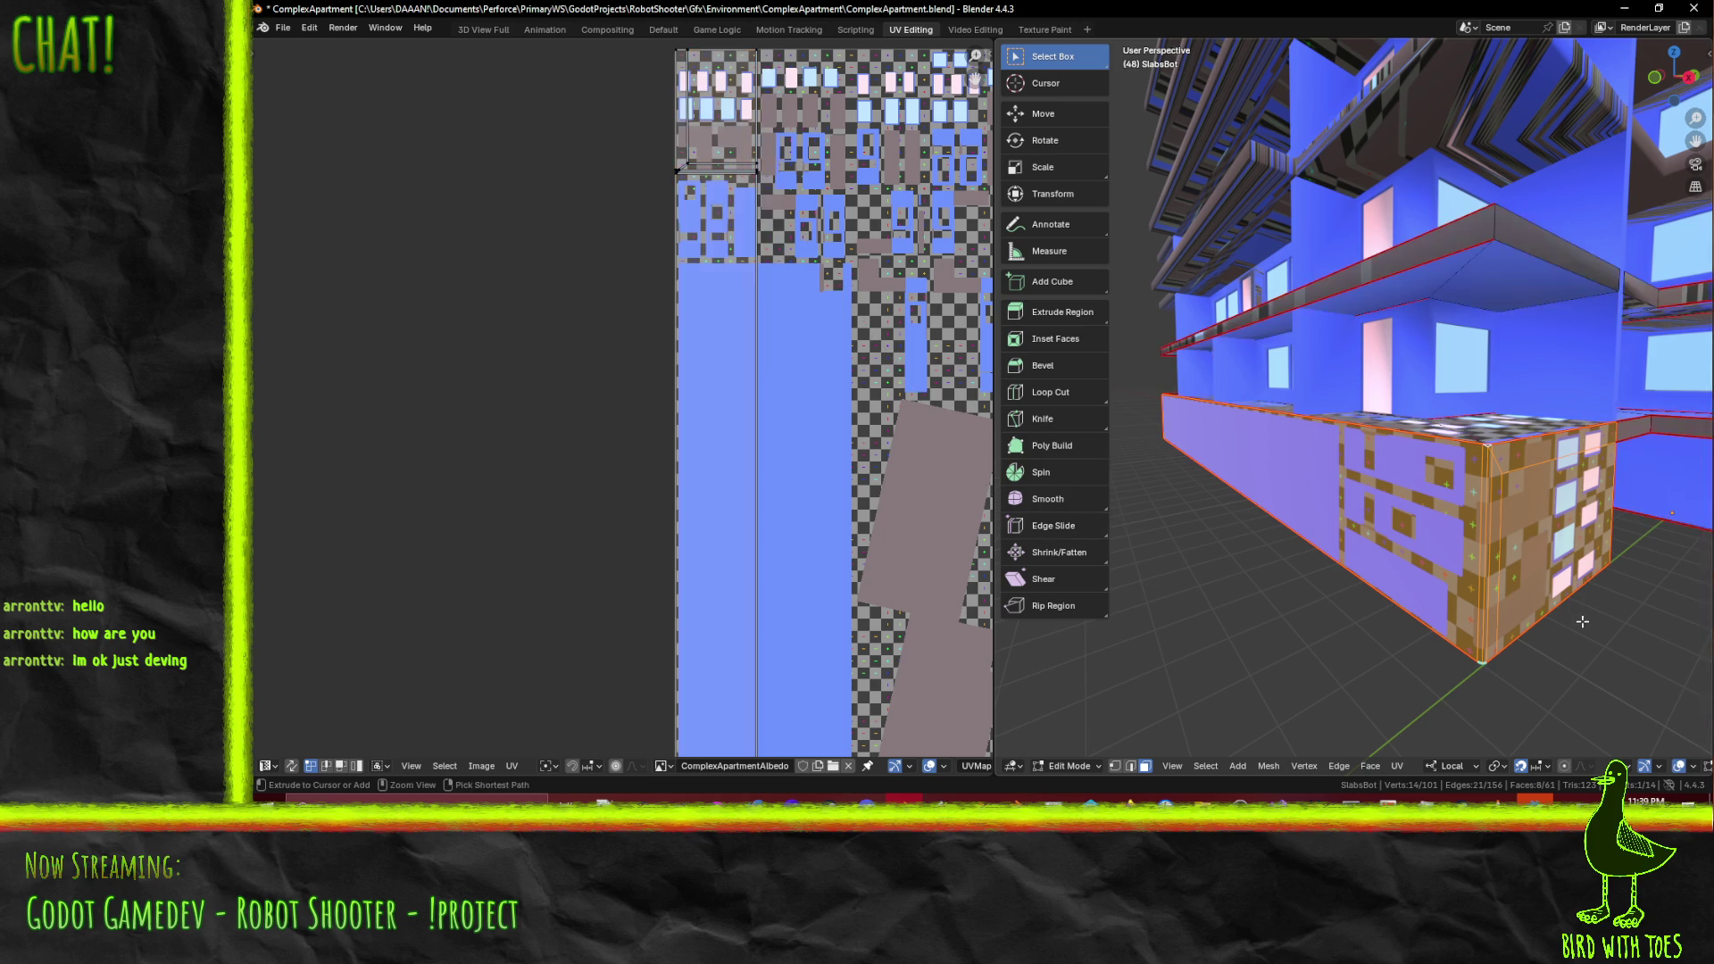
{"action": "scroll", "coordinate": [659, 370], "scroll_direction": "down", "scroll_amount": 3}
{"action": "scroll", "coordinate": [692, 428], "scroll_direction": "up", "scroll_amount": 2}
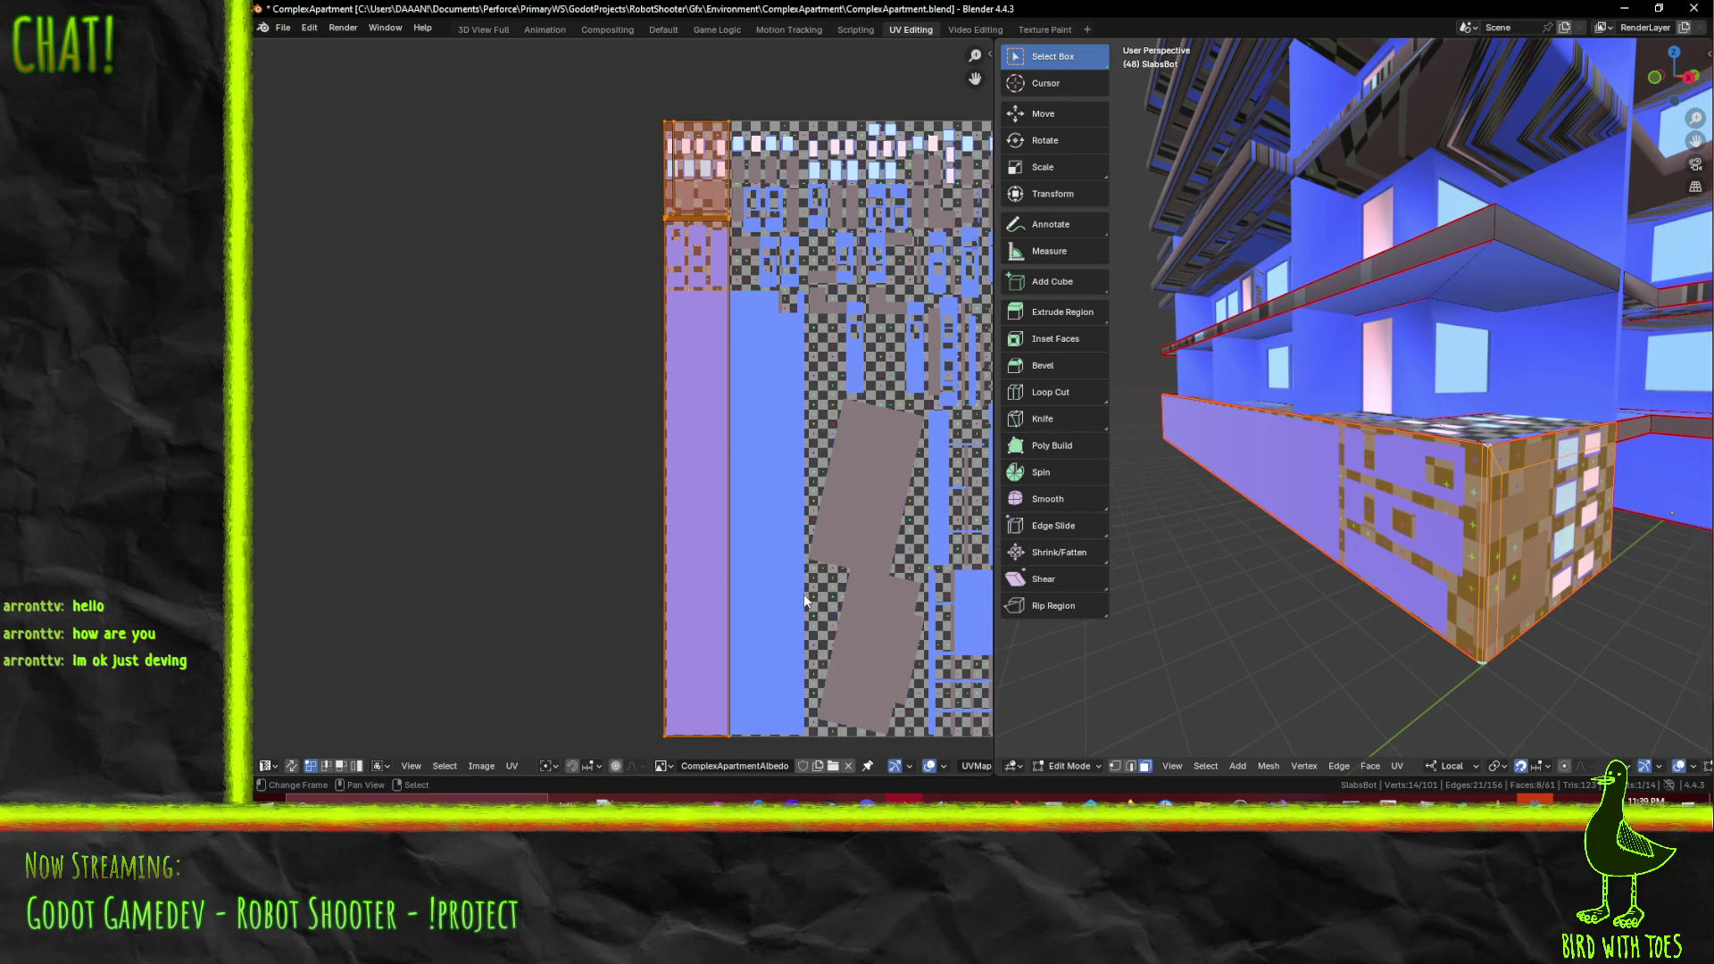
{"action": "key", "text": "ctrl+m"}
{"action": "key", "text": "x"}
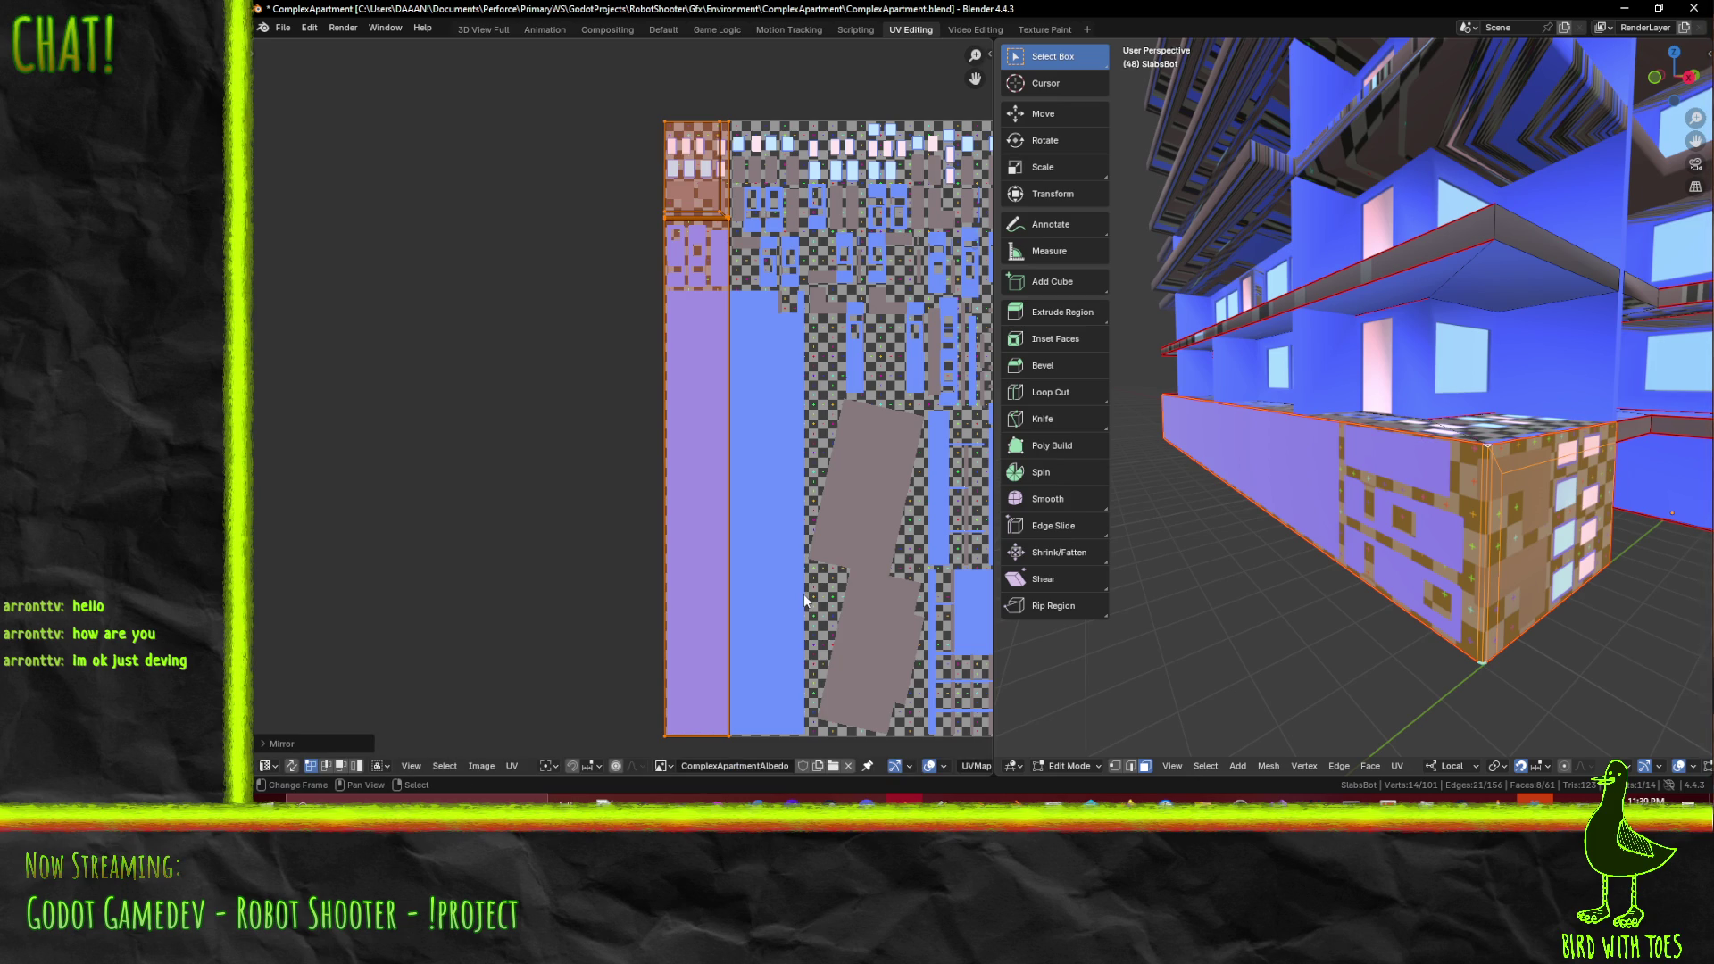
{"action": "scroll", "coordinate": [785, 442], "scroll_direction": "down", "scroll_amount": 2}
{"action": "scroll", "coordinate": [785, 442], "scroll_direction": "right", "scroll_amount": 2}
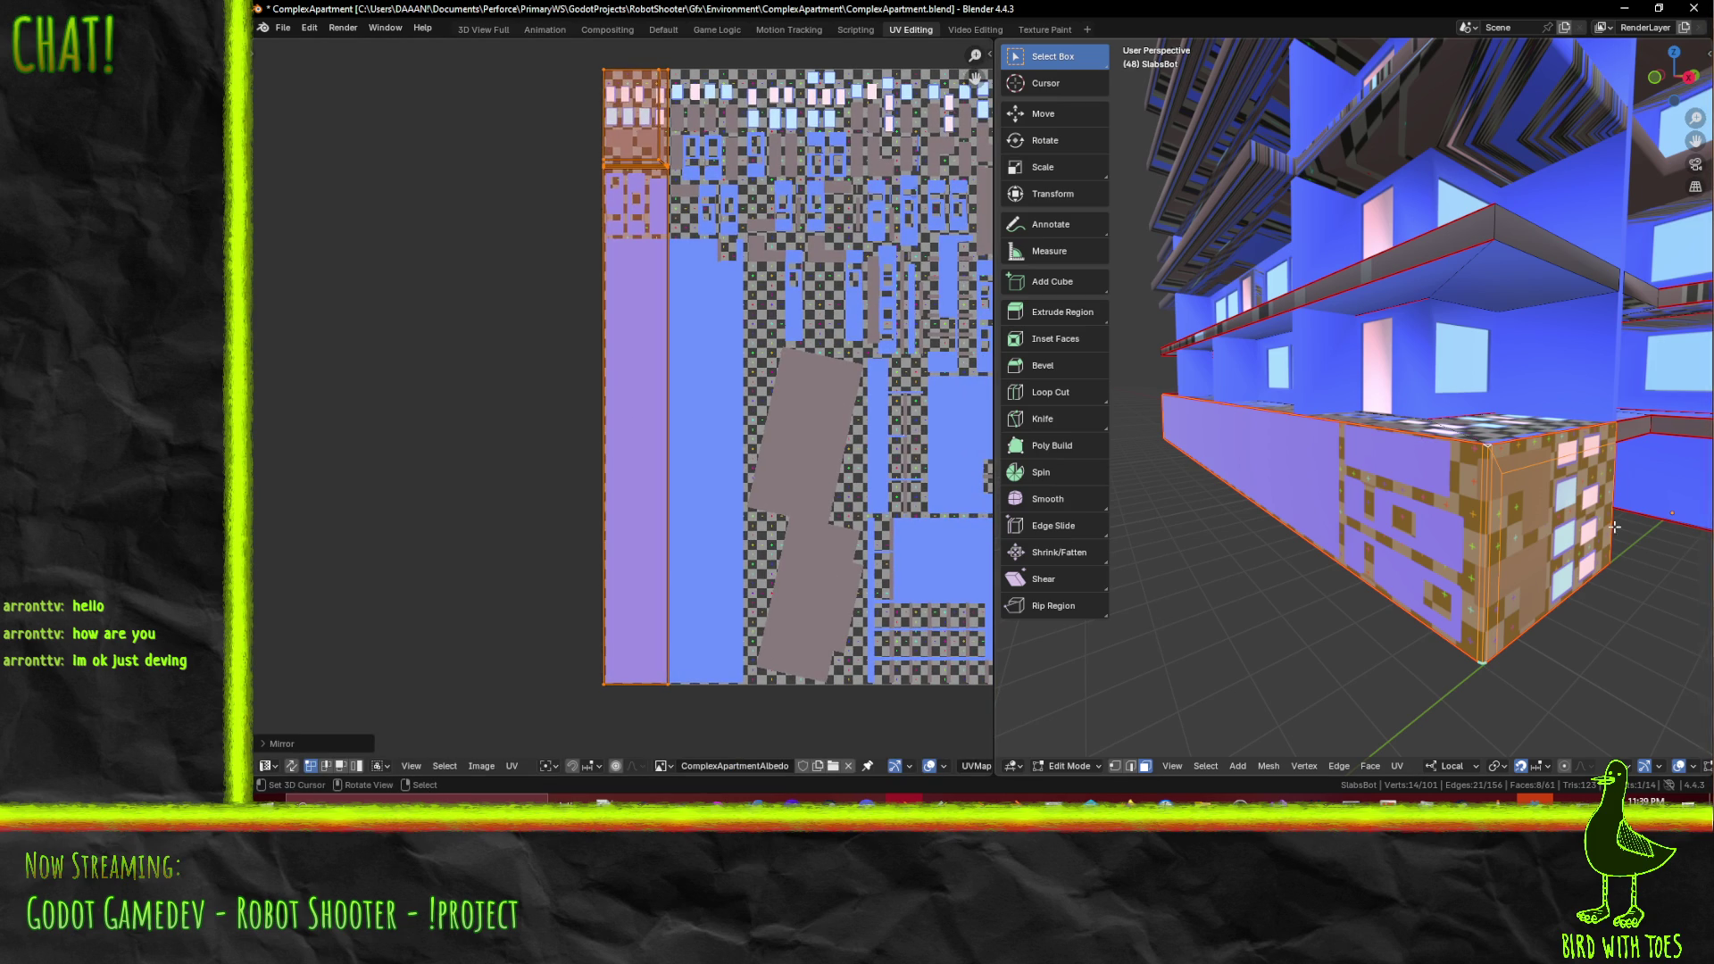
{"action": "key", "text": "s"}
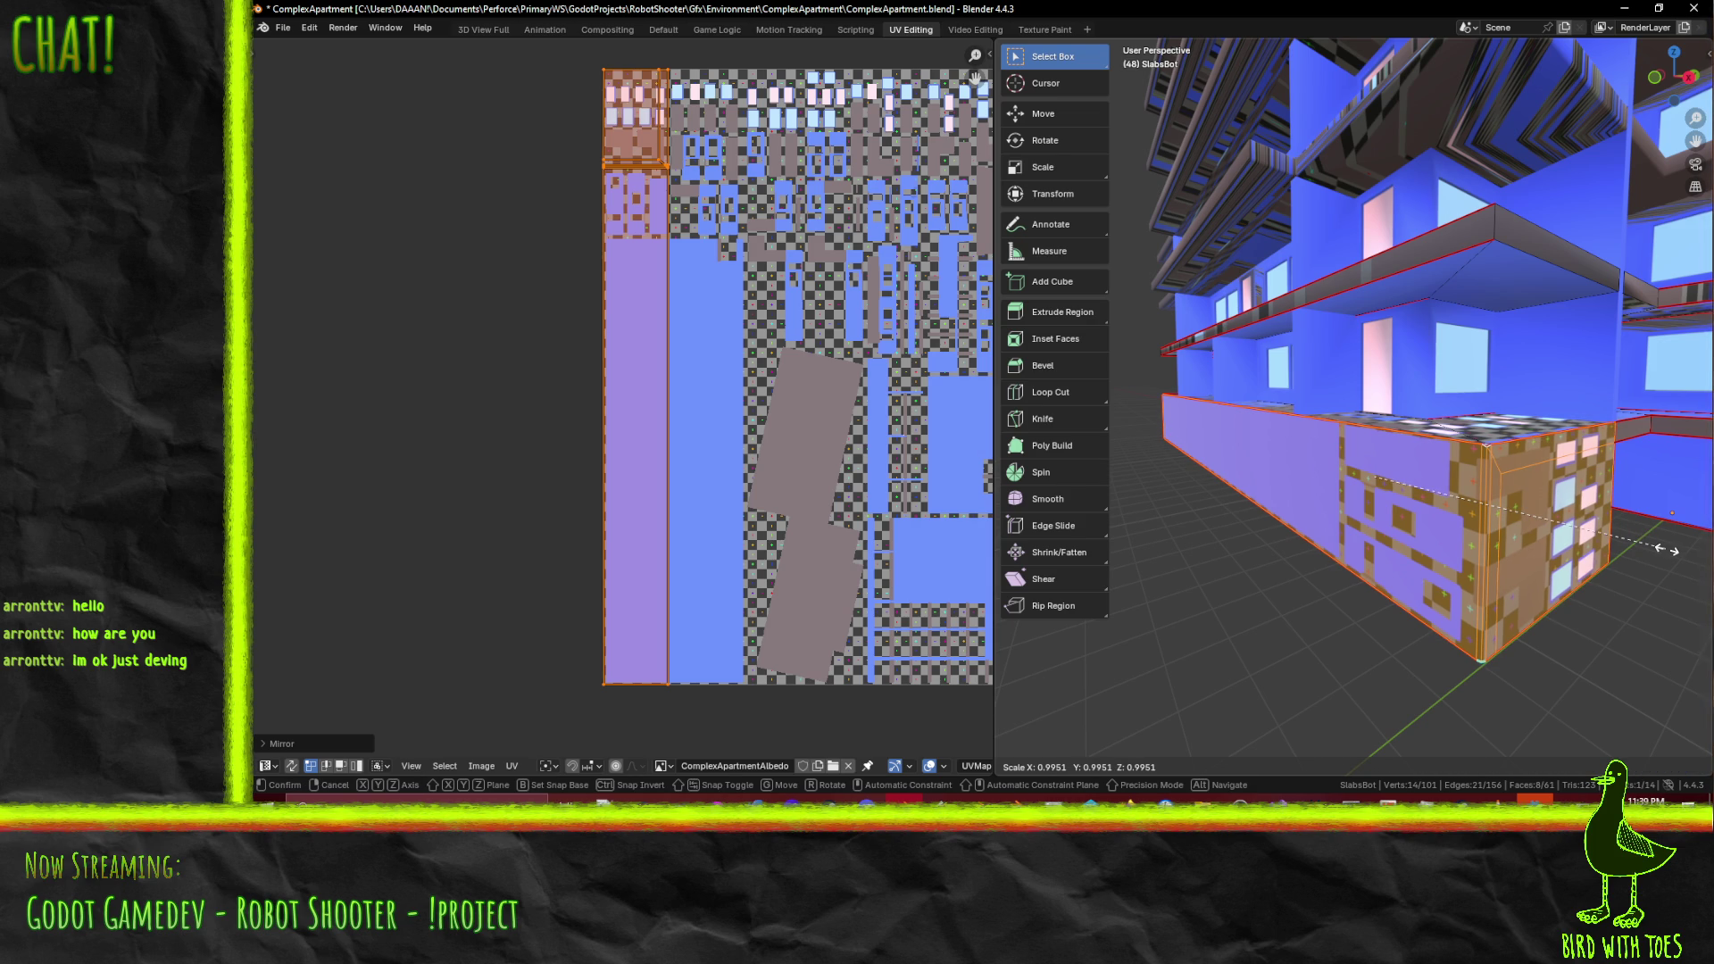
{"action": "left_click", "coordinate": [1639, 568]}
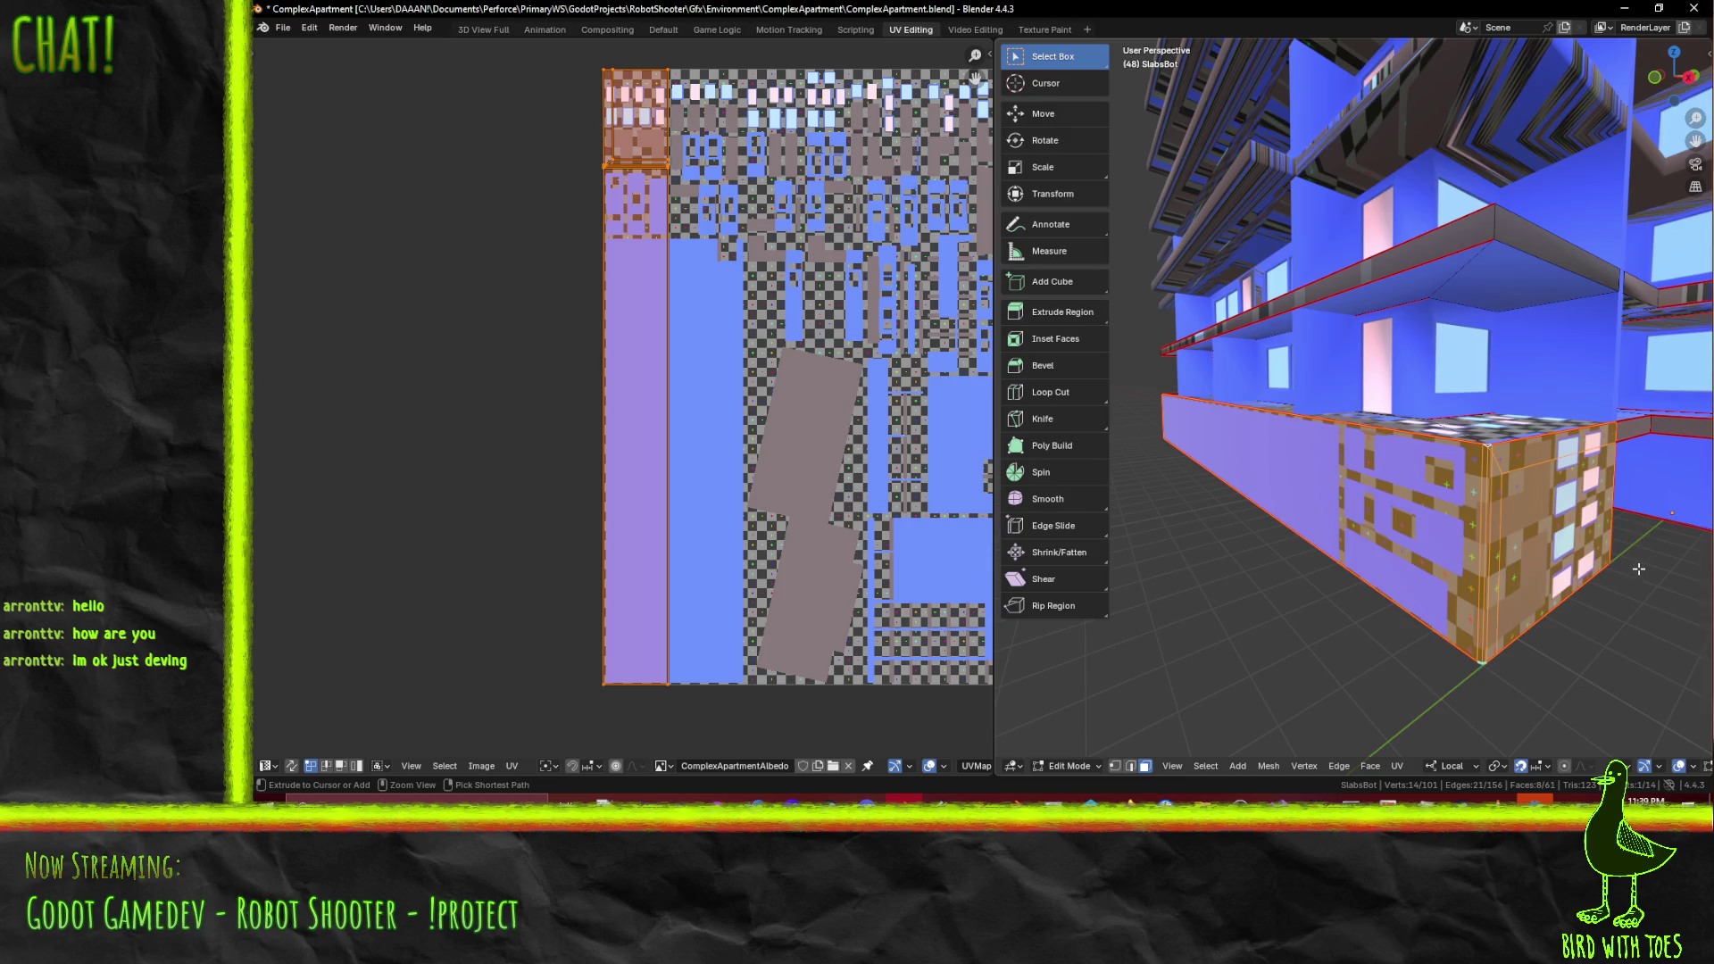
{"action": "key", "text": "ctrl+z"}
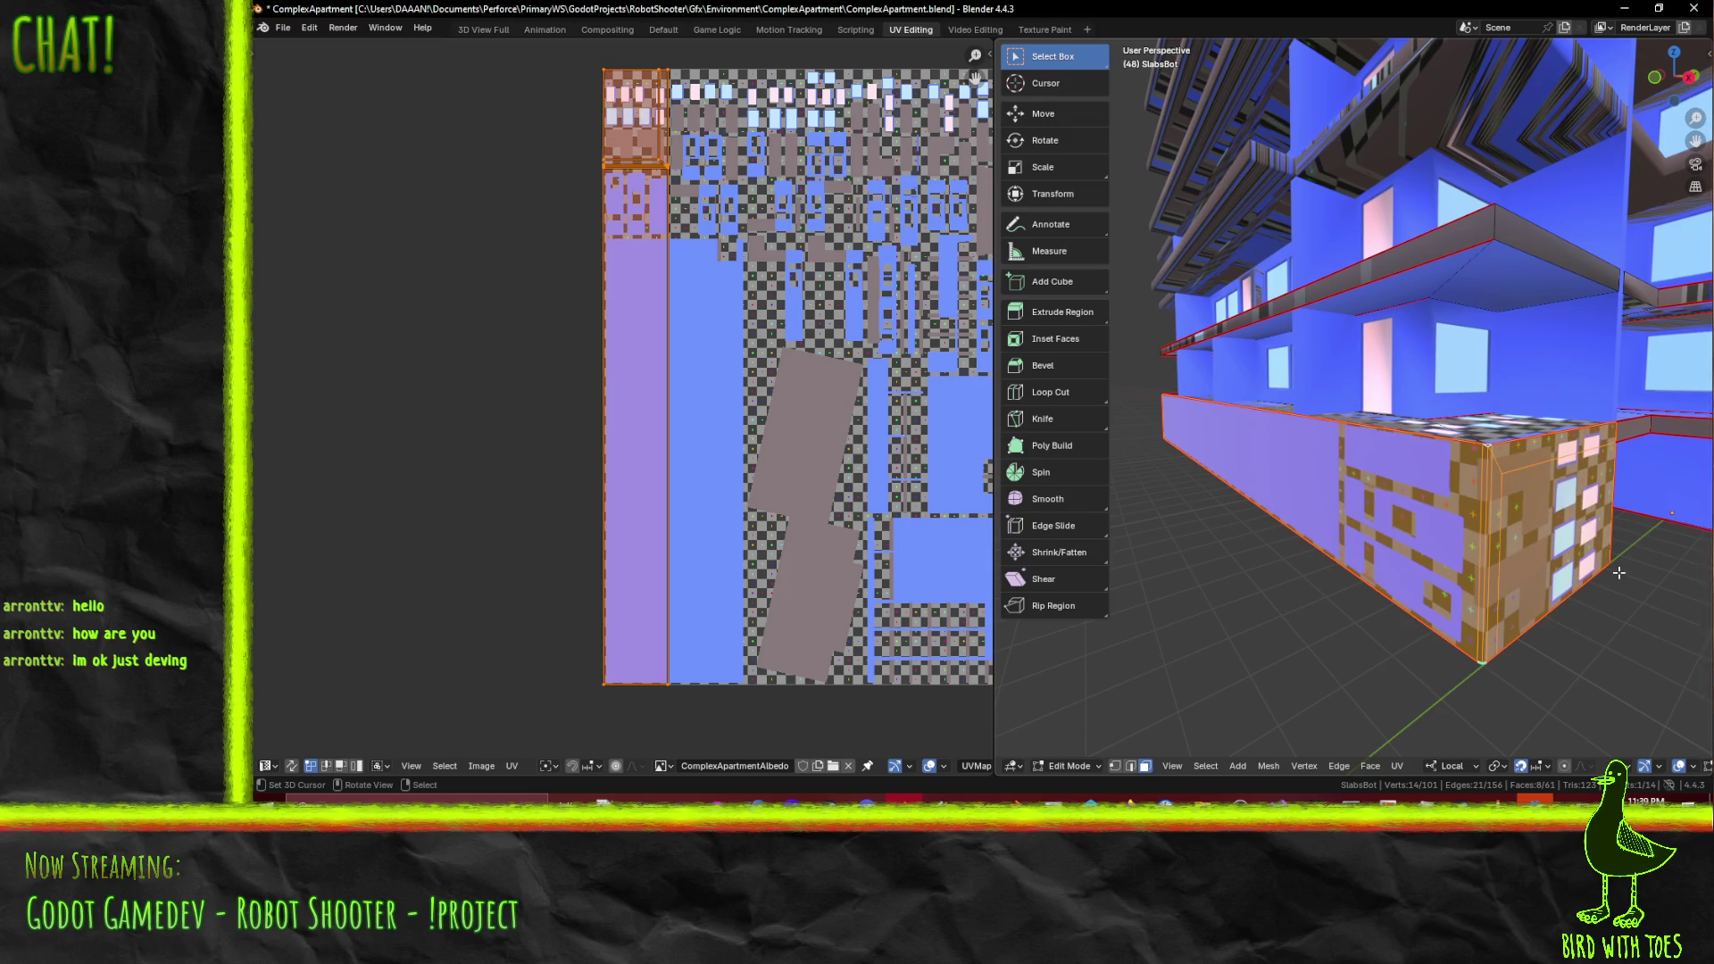
- Clear the selection and pick the right-side windowed face plus the long front wall faces
{"action": "key", "text": "a"}
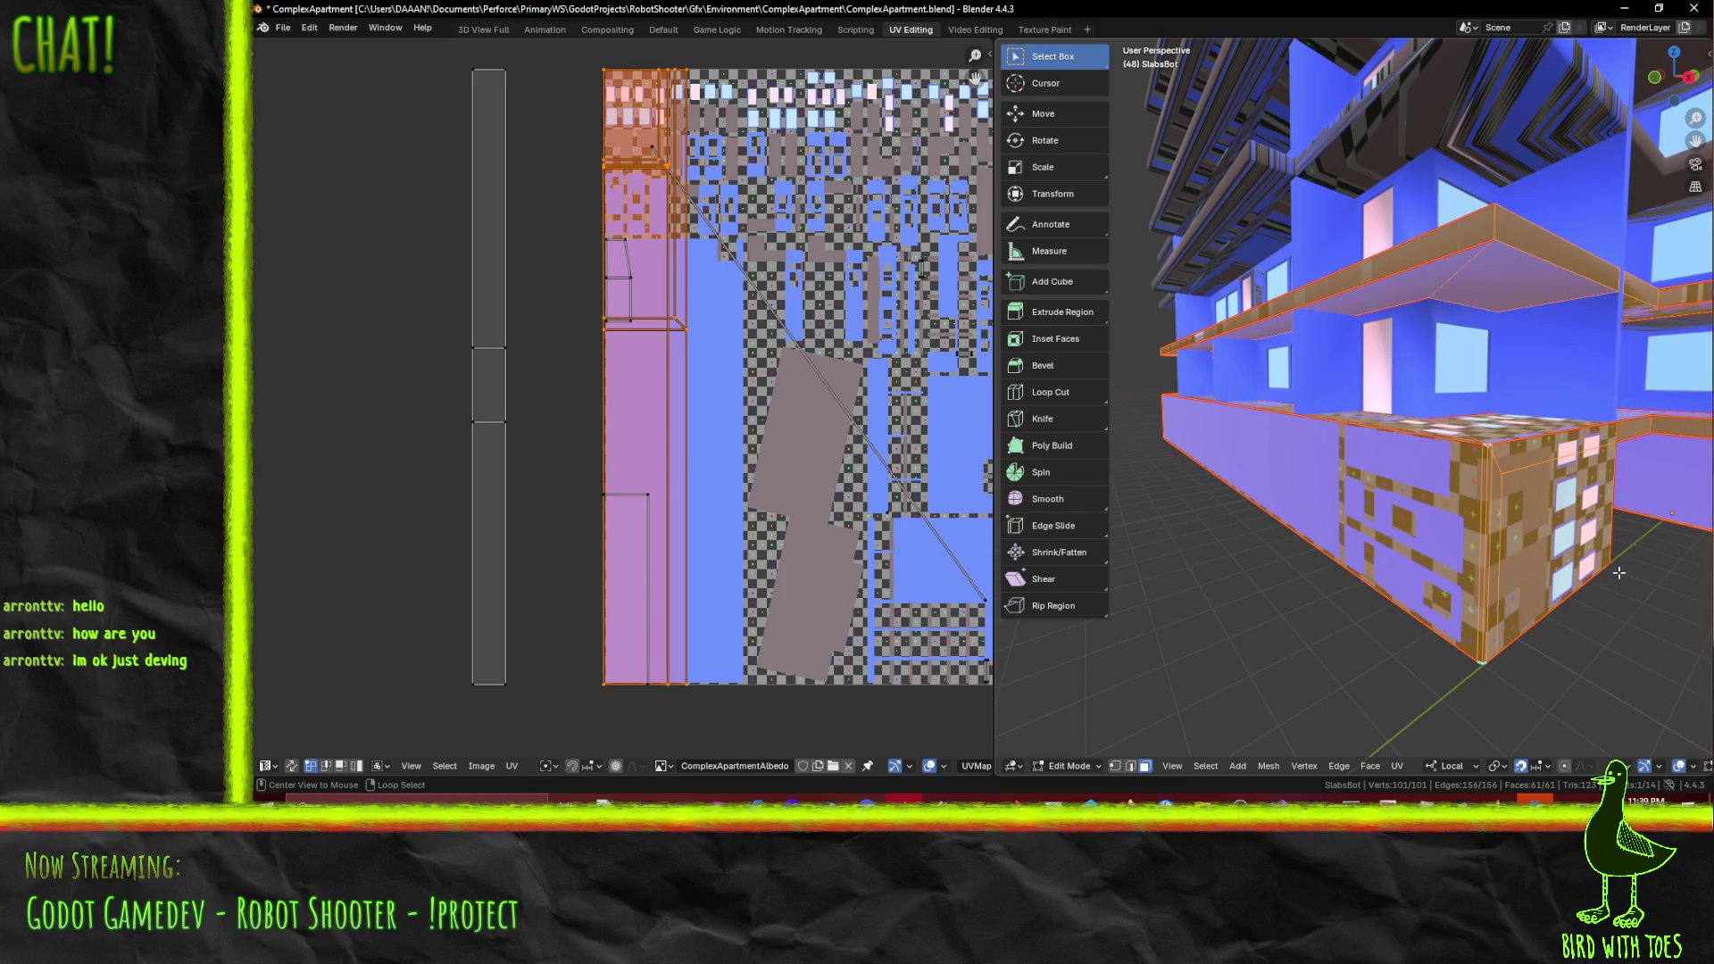
{"action": "key", "text": "alt+a"}
{"action": "key", "text": "a"}
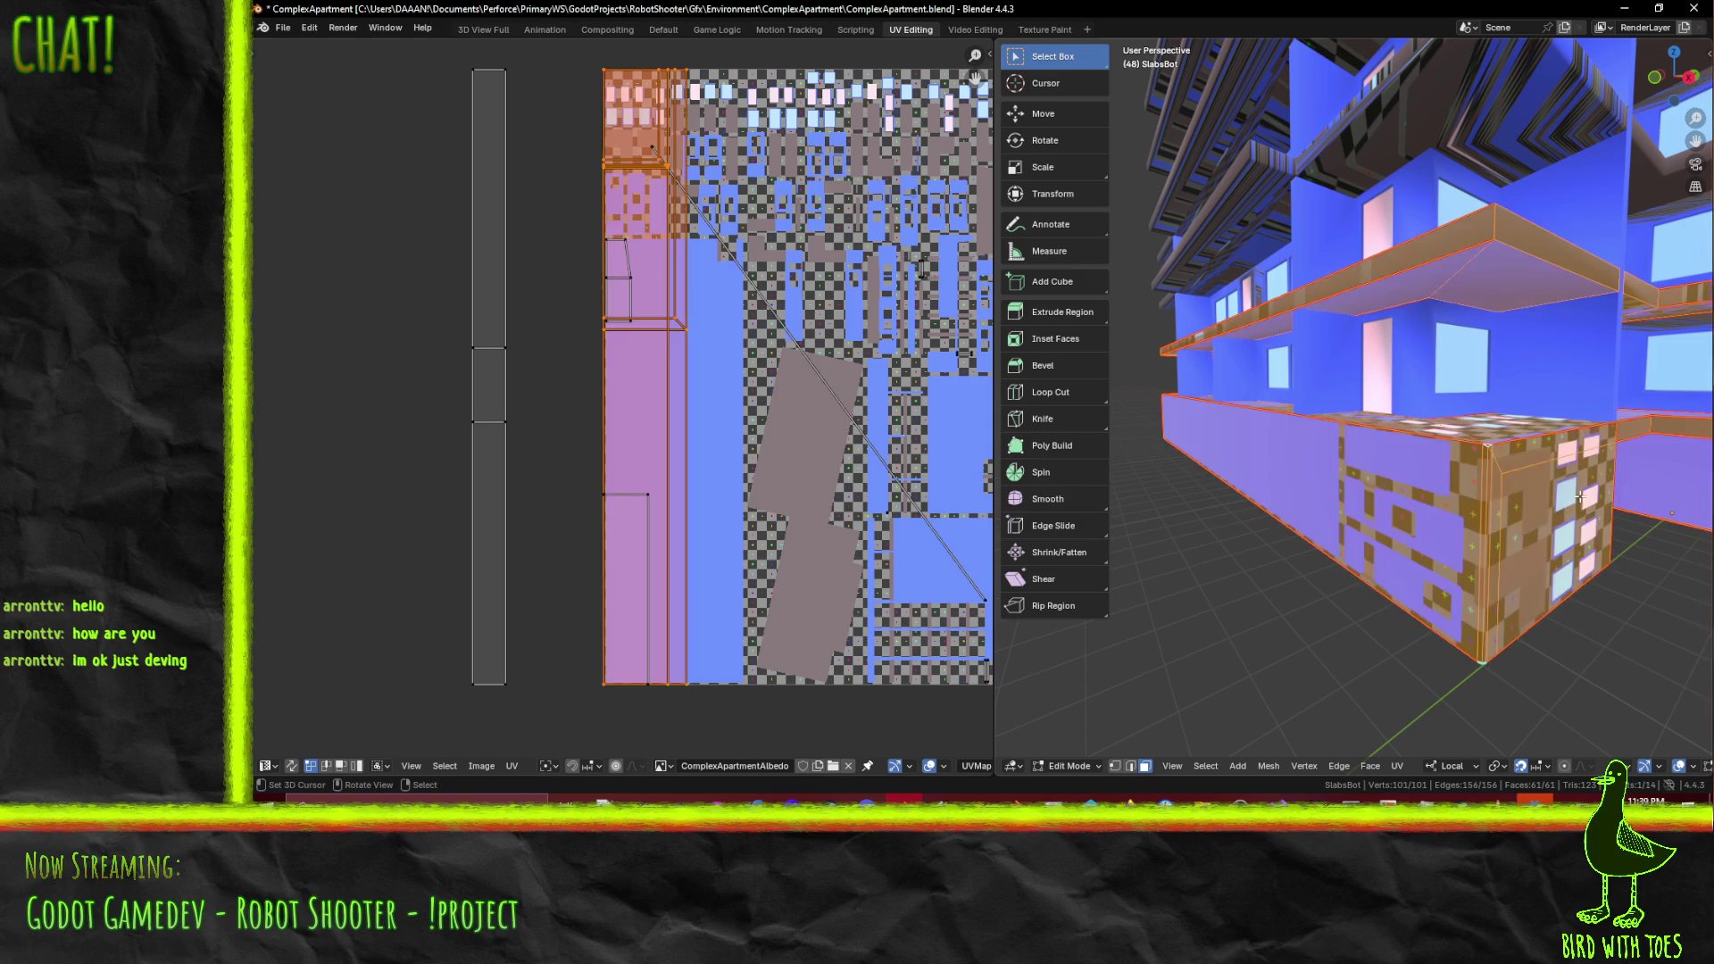
{"action": "key", "text": "alt+a"}
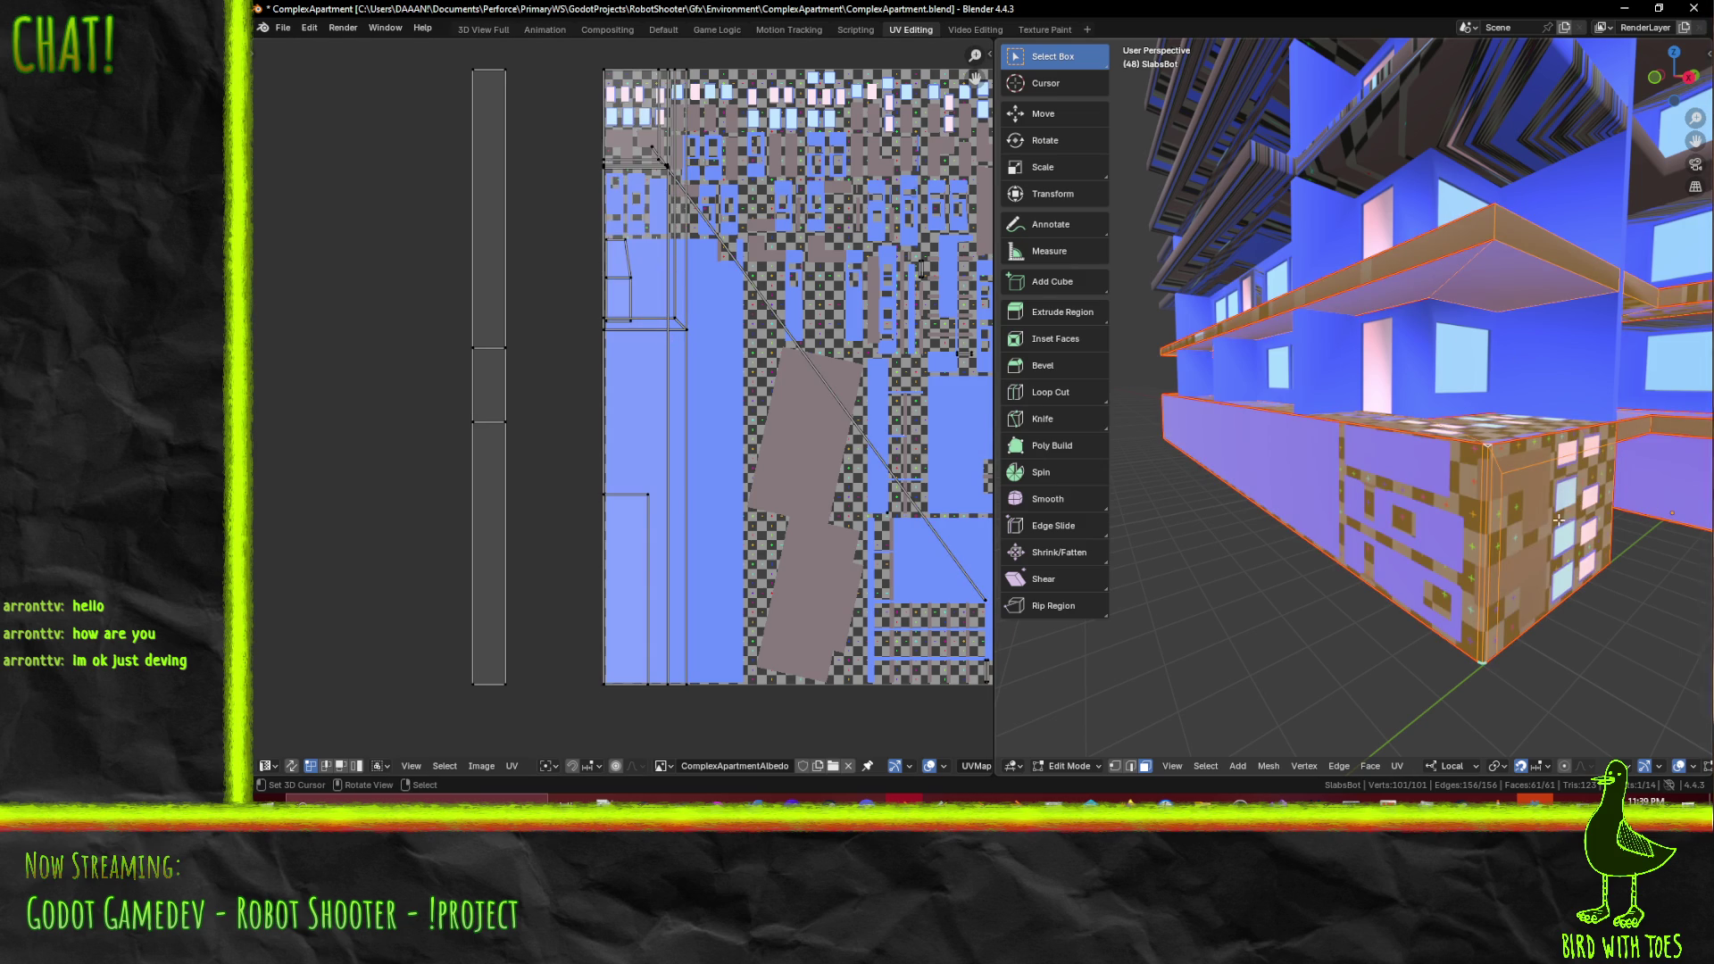
{"action": "left_click", "coordinate": [1574, 520]}
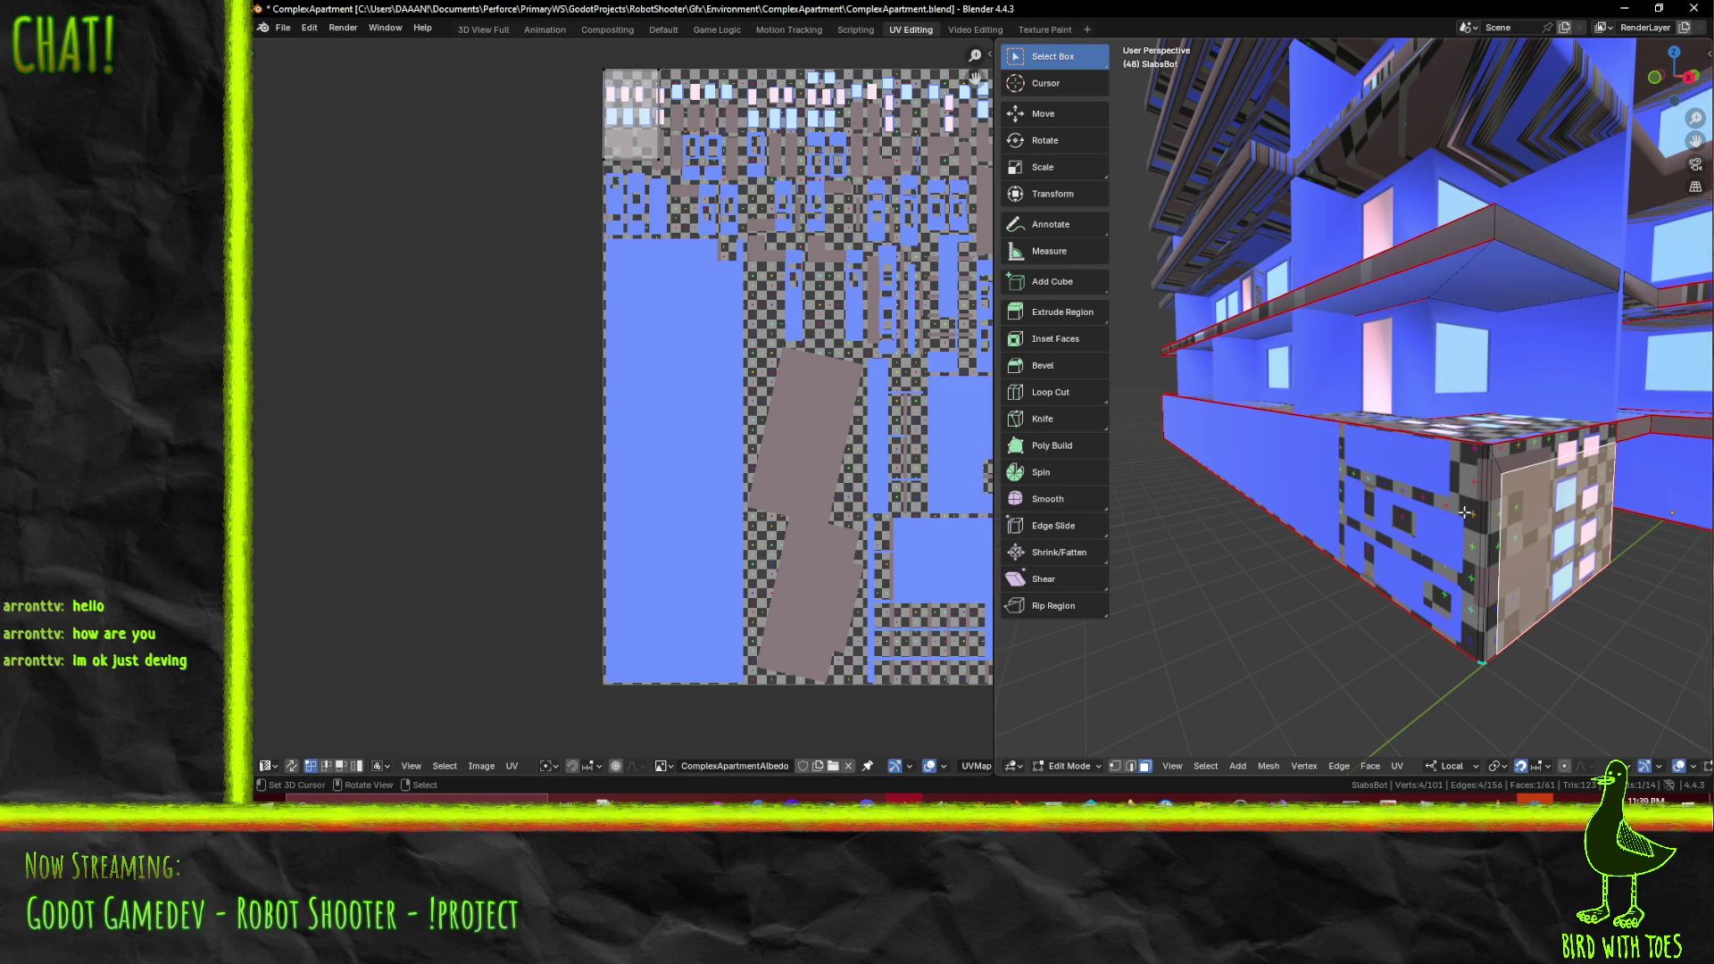
{"action": "left_click", "coordinate": [1450, 510], "text": "shift"}
{"action": "left_click", "coordinate": [1441, 506], "text": "shift"}
{"action": "left_click", "coordinate": [1438, 504], "text": "shift"}
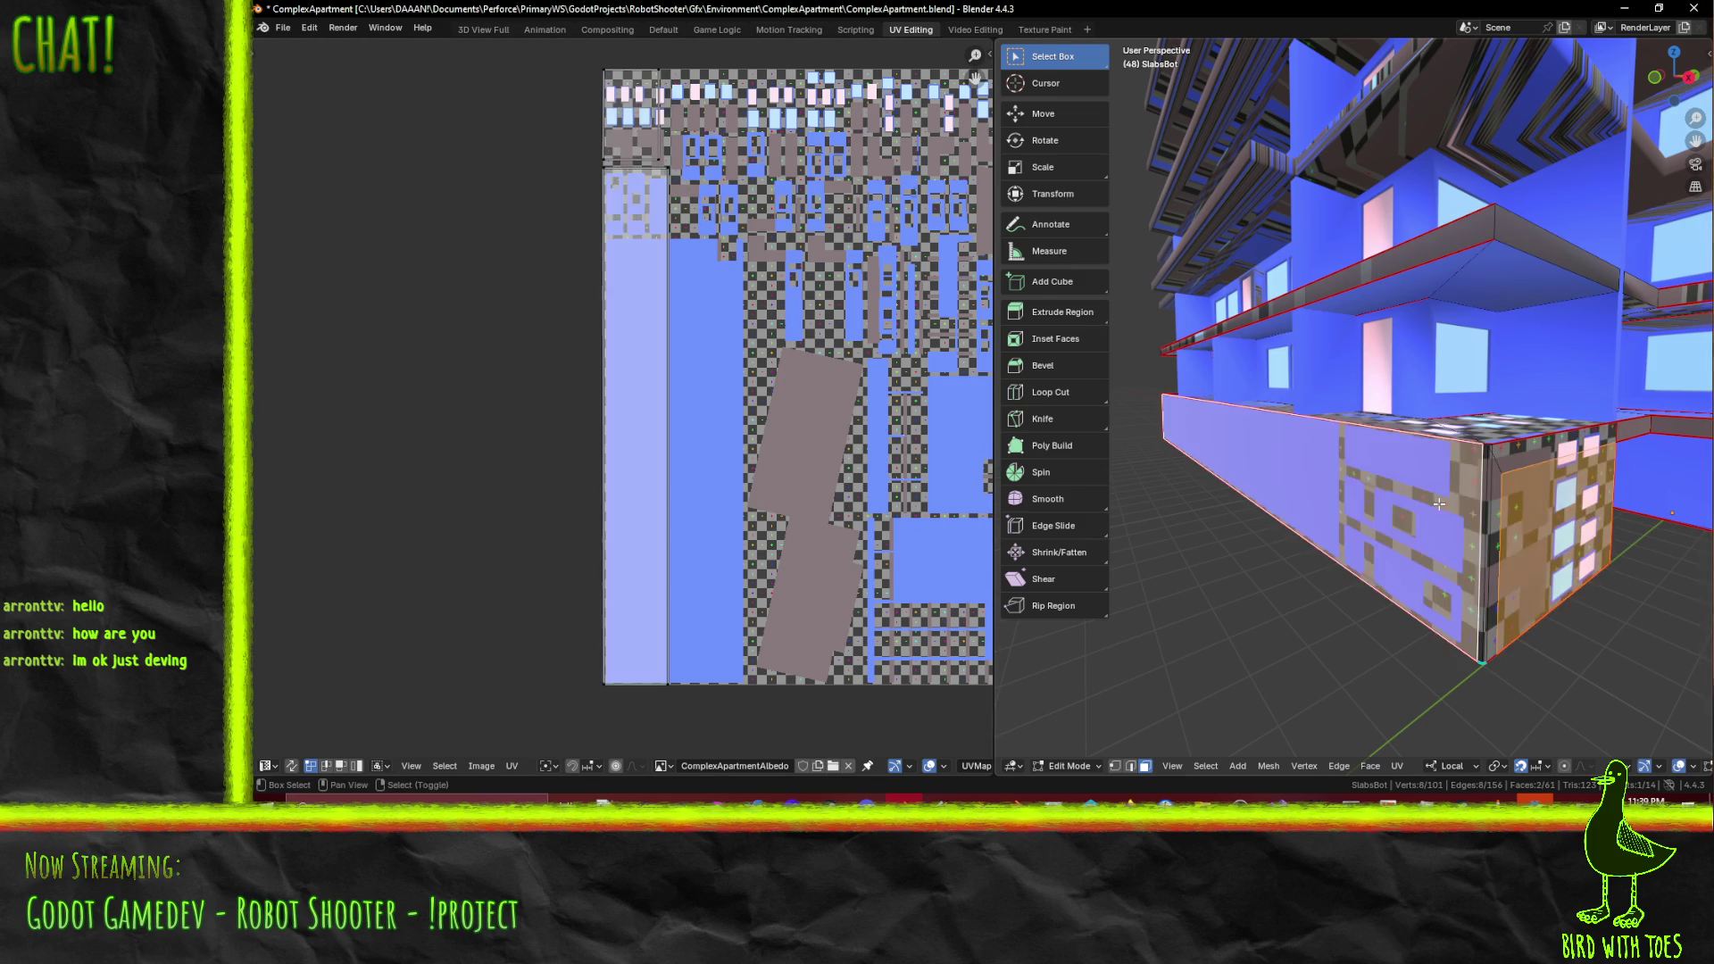
{"action": "left_click", "coordinate": [1516, 482], "text": "shift"}
- Add the corner strip faces and the narrow bevel face to the selection
{"action": "scroll", "coordinate": [1515, 482], "scroll_direction": "up", "scroll_amount": 5}
{"action": "mouse_move", "coordinate": [1515, 482]}
{"action": "middle_mouse_down"}
{"action": "mouse_move", "coordinate": [1316, 418]}
{"action": "mouse_move", "coordinate": [1320, 440]}
{"action": "middle_mouse_up"}
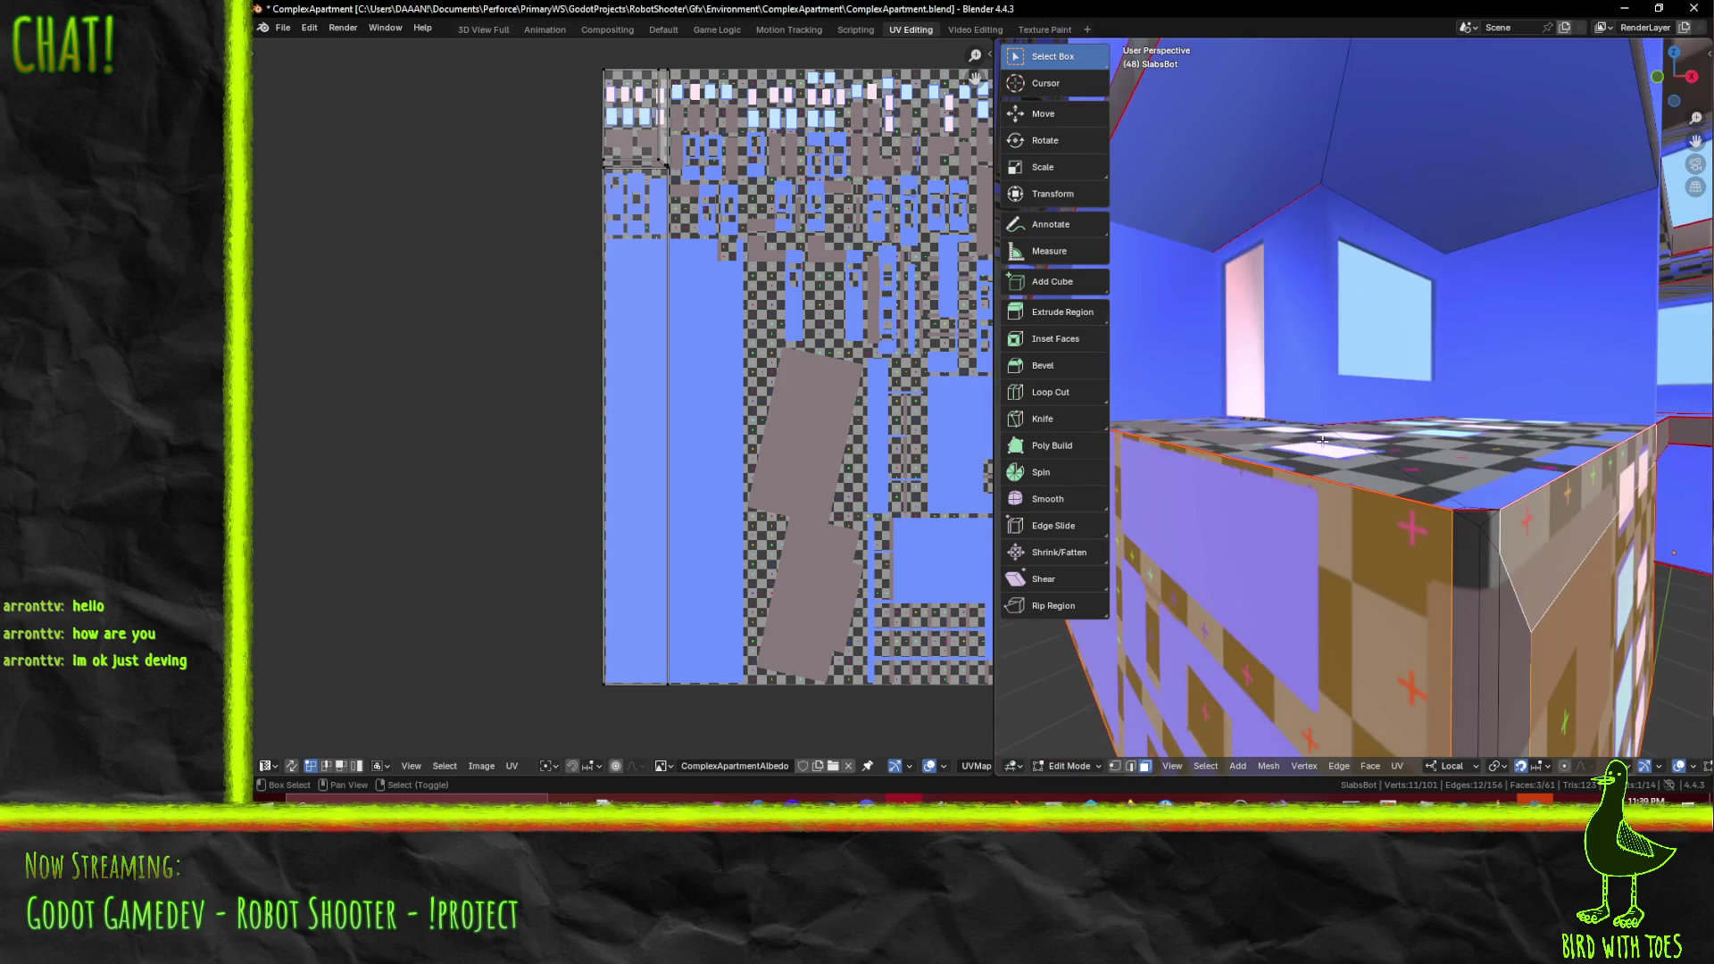
{"action": "left_click", "coordinate": [1468, 535], "text": "shift"}
{"action": "left_click", "coordinate": [1469, 537], "text": "shift"}
{"action": "left_click", "coordinate": [1487, 538], "text": "shift"}
{"action": "left_click", "coordinate": [1522, 658], "text": "shift"}
{"action": "scroll", "coordinate": [1428, 625], "scroll_direction": "down", "scroll_amount": 10}
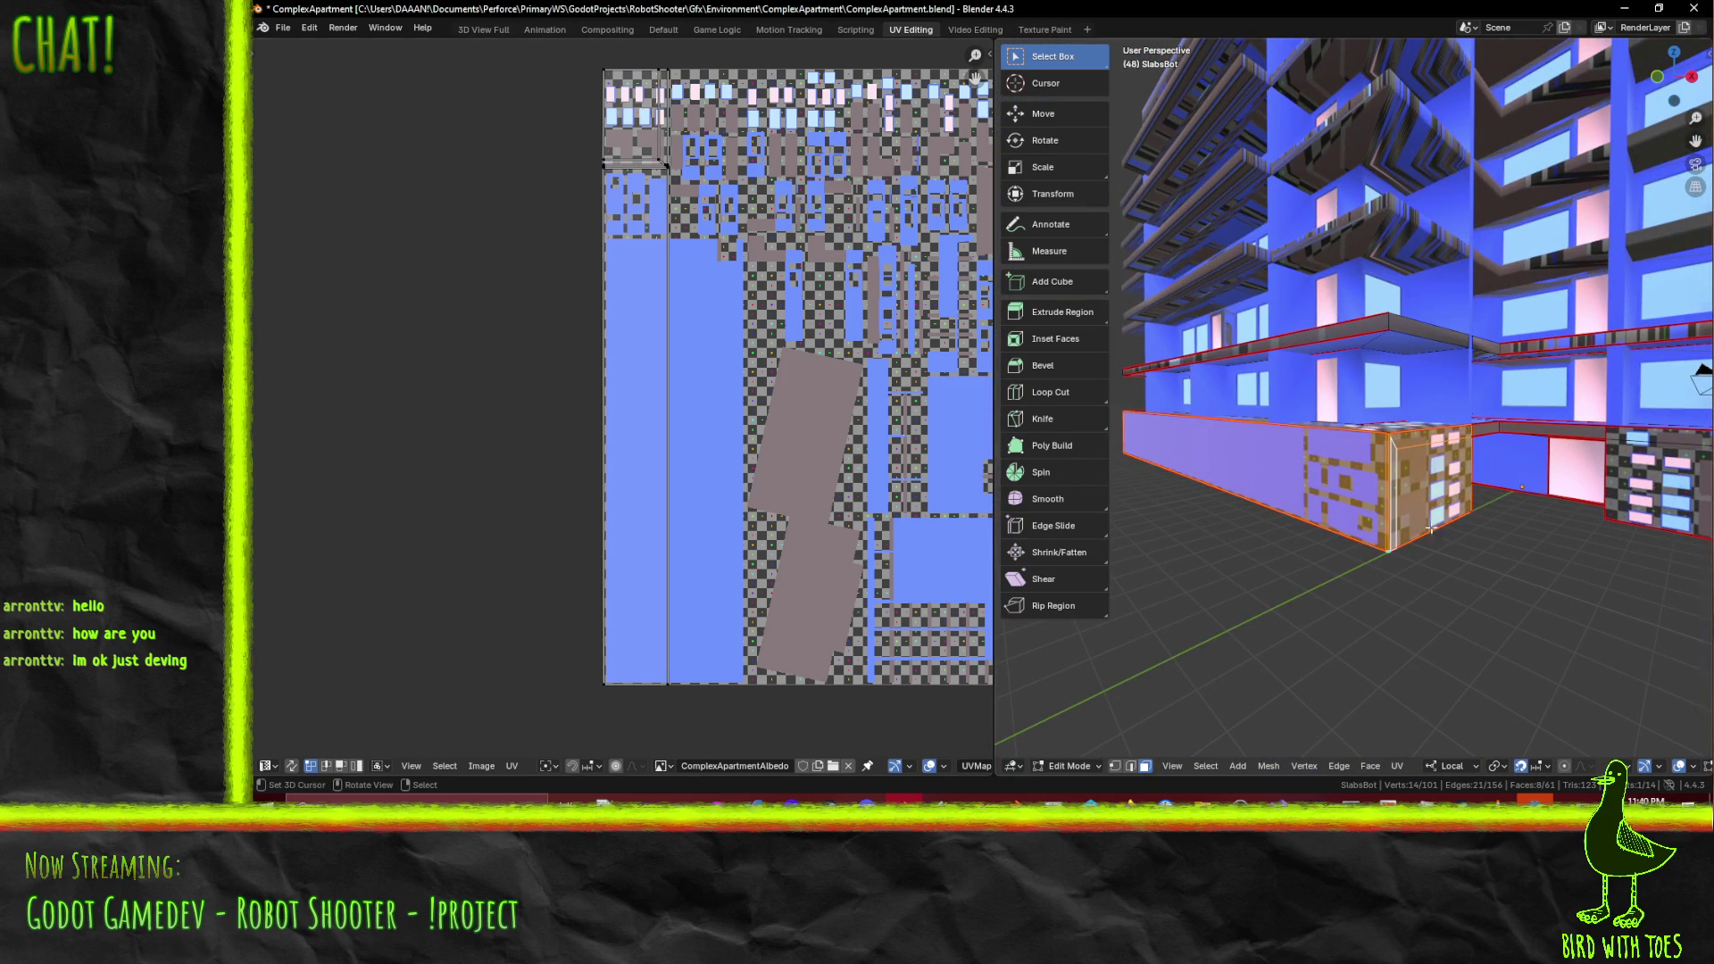
- Check the upper UV islands, then select the lower slab's top and front faces
{"action": "key", "text": "a"}
{"action": "scroll", "coordinate": [734, 378], "scroll_direction": "up", "scroll_amount": 2}
{"action": "mouse_move", "coordinate": [734, 378]}
{"action": "middle_mouse_down"}
{"action": "mouse_move", "coordinate": [768, 221]}
{"action": "mouse_move", "coordinate": [746, 564]}
{"action": "mouse_move", "coordinate": [731, 493]}
{"action": "mouse_move", "coordinate": [758, 275]}
{"action": "middle_mouse_up"}
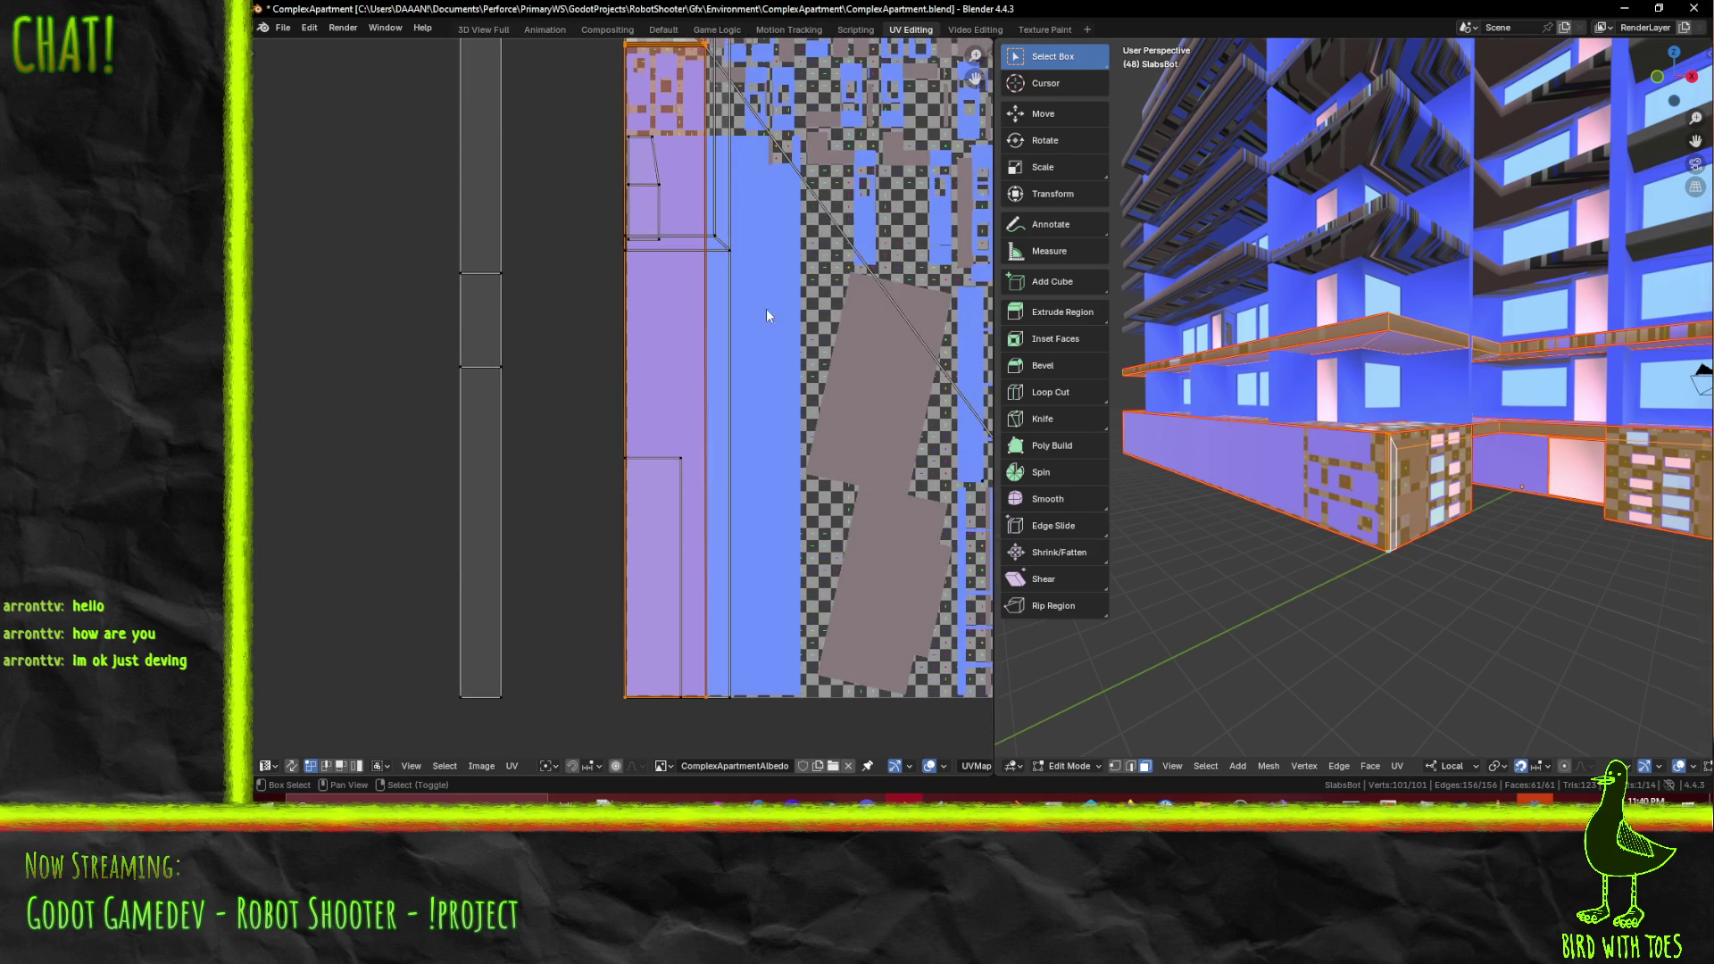
{"action": "left_click", "coordinate": [737, 692]}
{"action": "mouse_move", "coordinate": [1254, 683]}
{"action": "middle_mouse_down"}
{"action": "mouse_move", "coordinate": [1221, 625]}
{"action": "mouse_move", "coordinate": [1058, 726]}
{"action": "middle_mouse_up"}
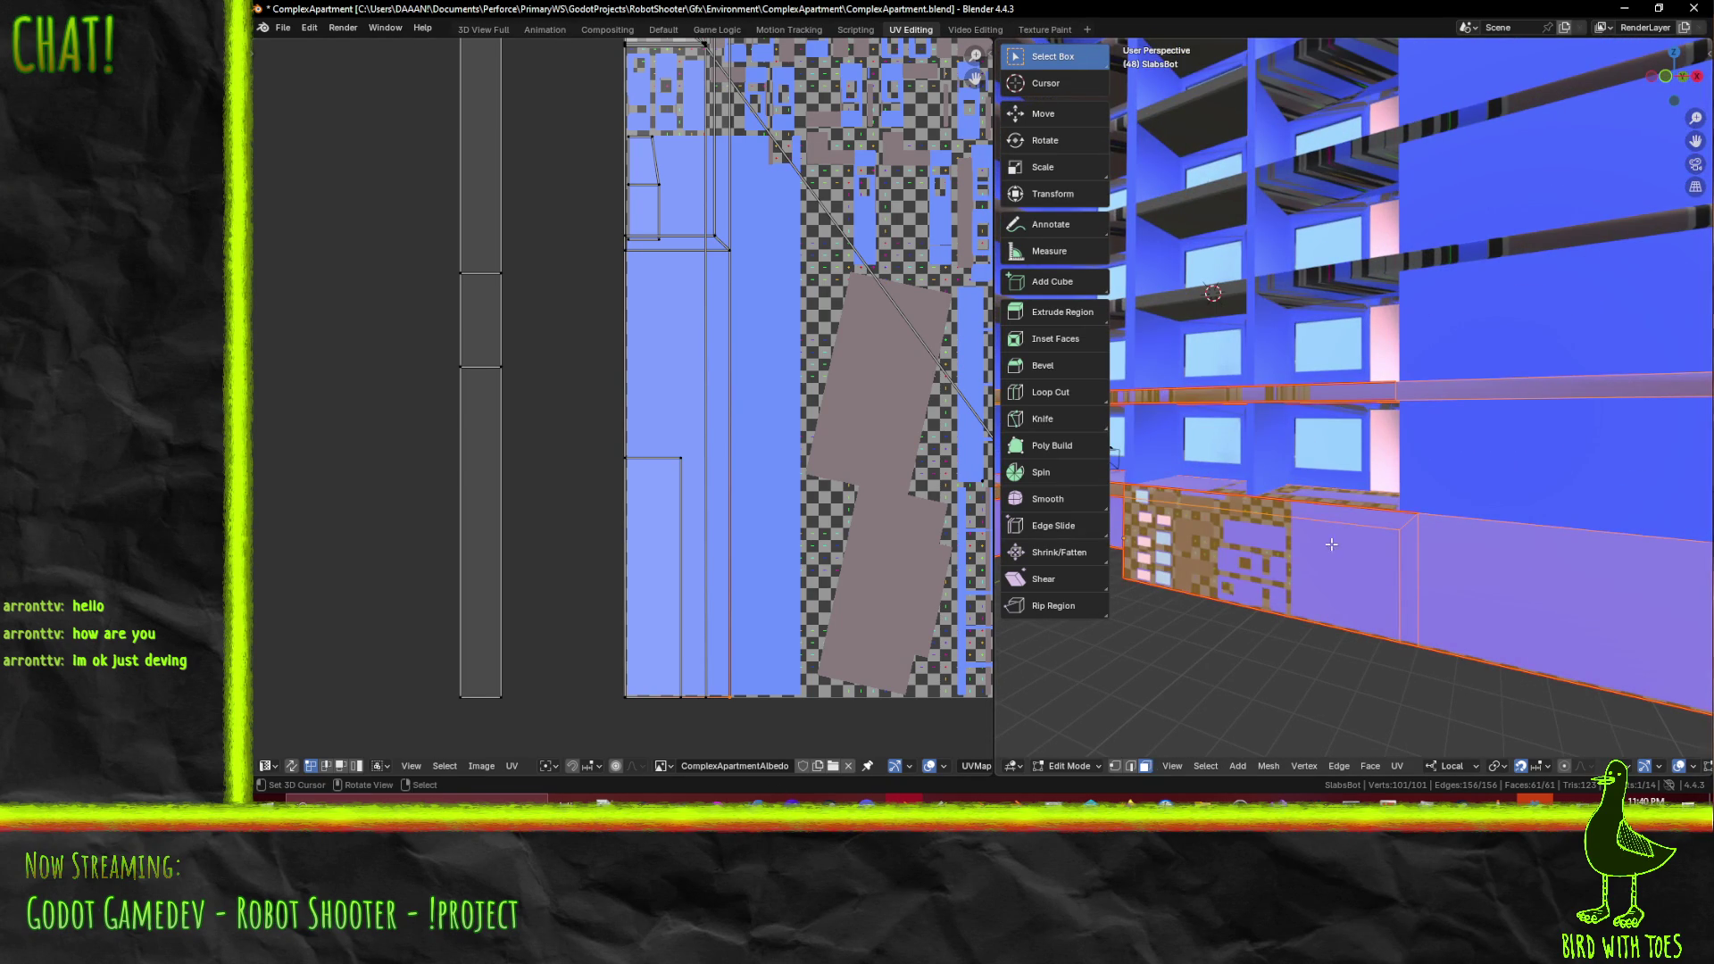
{"action": "left_click", "coordinate": [1377, 516]}
{"action": "left_click", "coordinate": [1392, 536], "text": "shift"}
{"action": "left_click", "coordinate": [1451, 555], "text": "shift"}
{"action": "mouse_move", "coordinate": [1458, 560]}
{"action": "middle_mouse_down"}
{"action": "mouse_move", "coordinate": [1490, 569]}
{"action": "mouse_move", "coordinate": [1428, 499]}
{"action": "mouse_move", "coordinate": [1339, 464]}
{"action": "middle_mouse_up"}
{"action": "scroll", "coordinate": [786, 344], "scroll_direction": "down", "scroll_amount": 3}
- Select all of the slab's UVs and stretch them horizontally
{"action": "key", "text": "a"}
{"action": "middle_click_drag", "start_coordinate": [1260, 542], "coordinate": [1196, 480]}
{"action": "scroll", "coordinate": [870, 490], "scroll_direction": "up", "scroll_amount": 3}
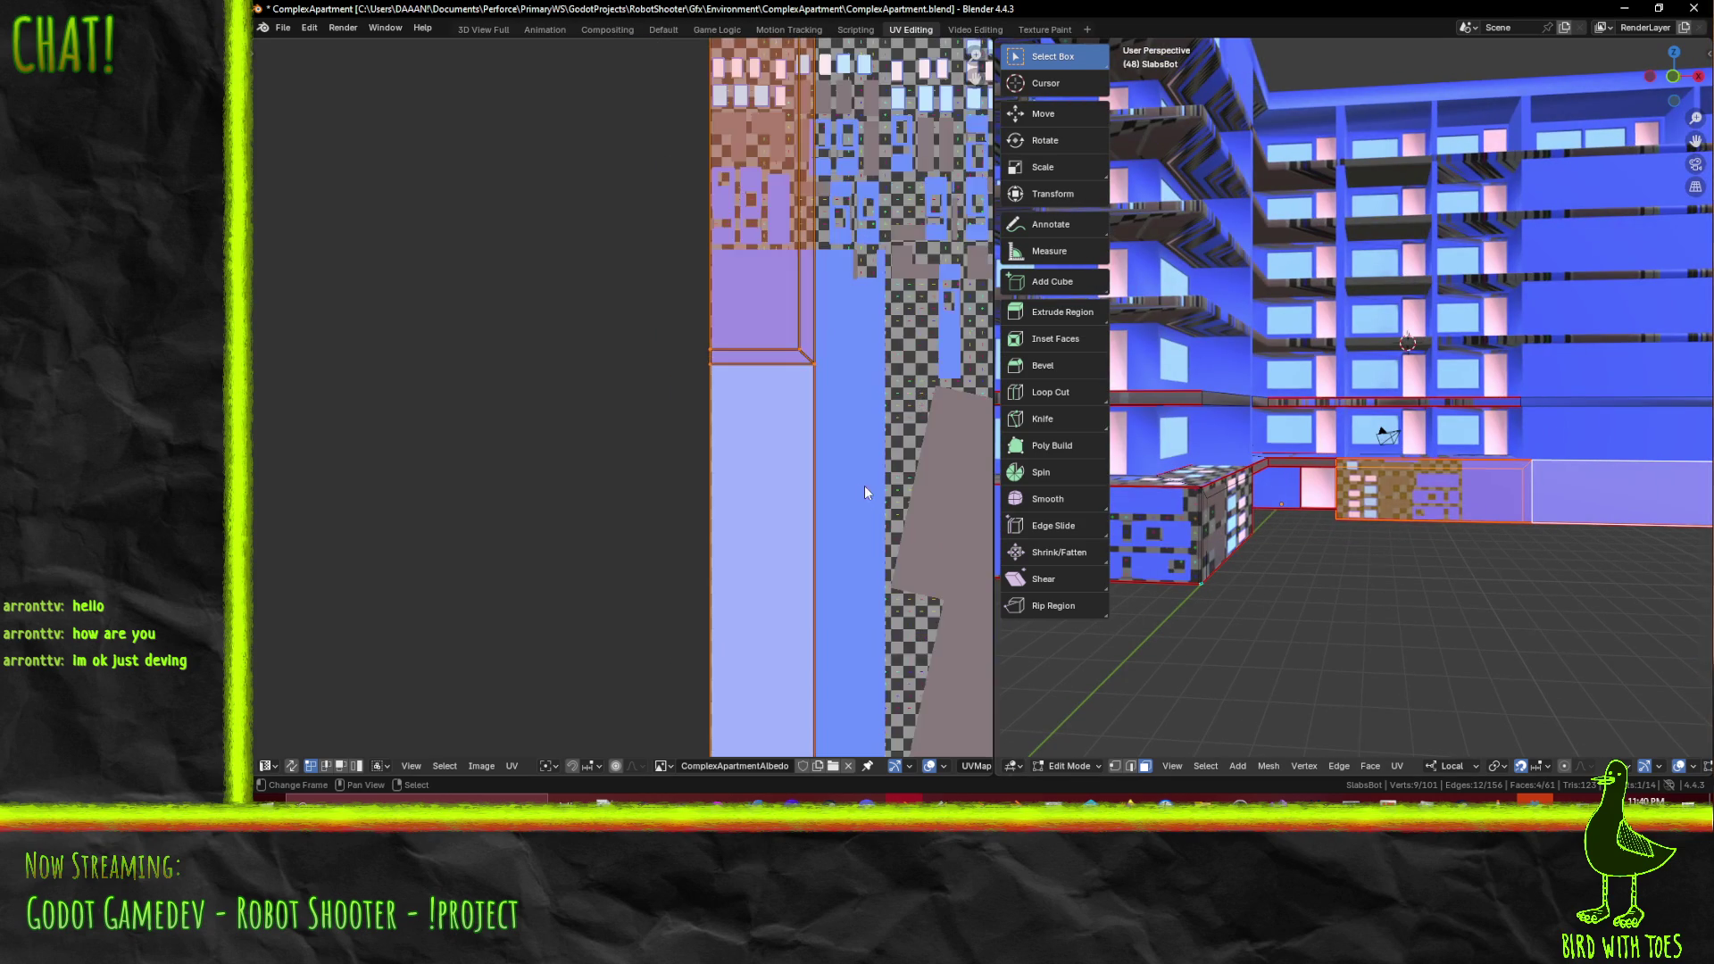
{"action": "key", "text": "a"}
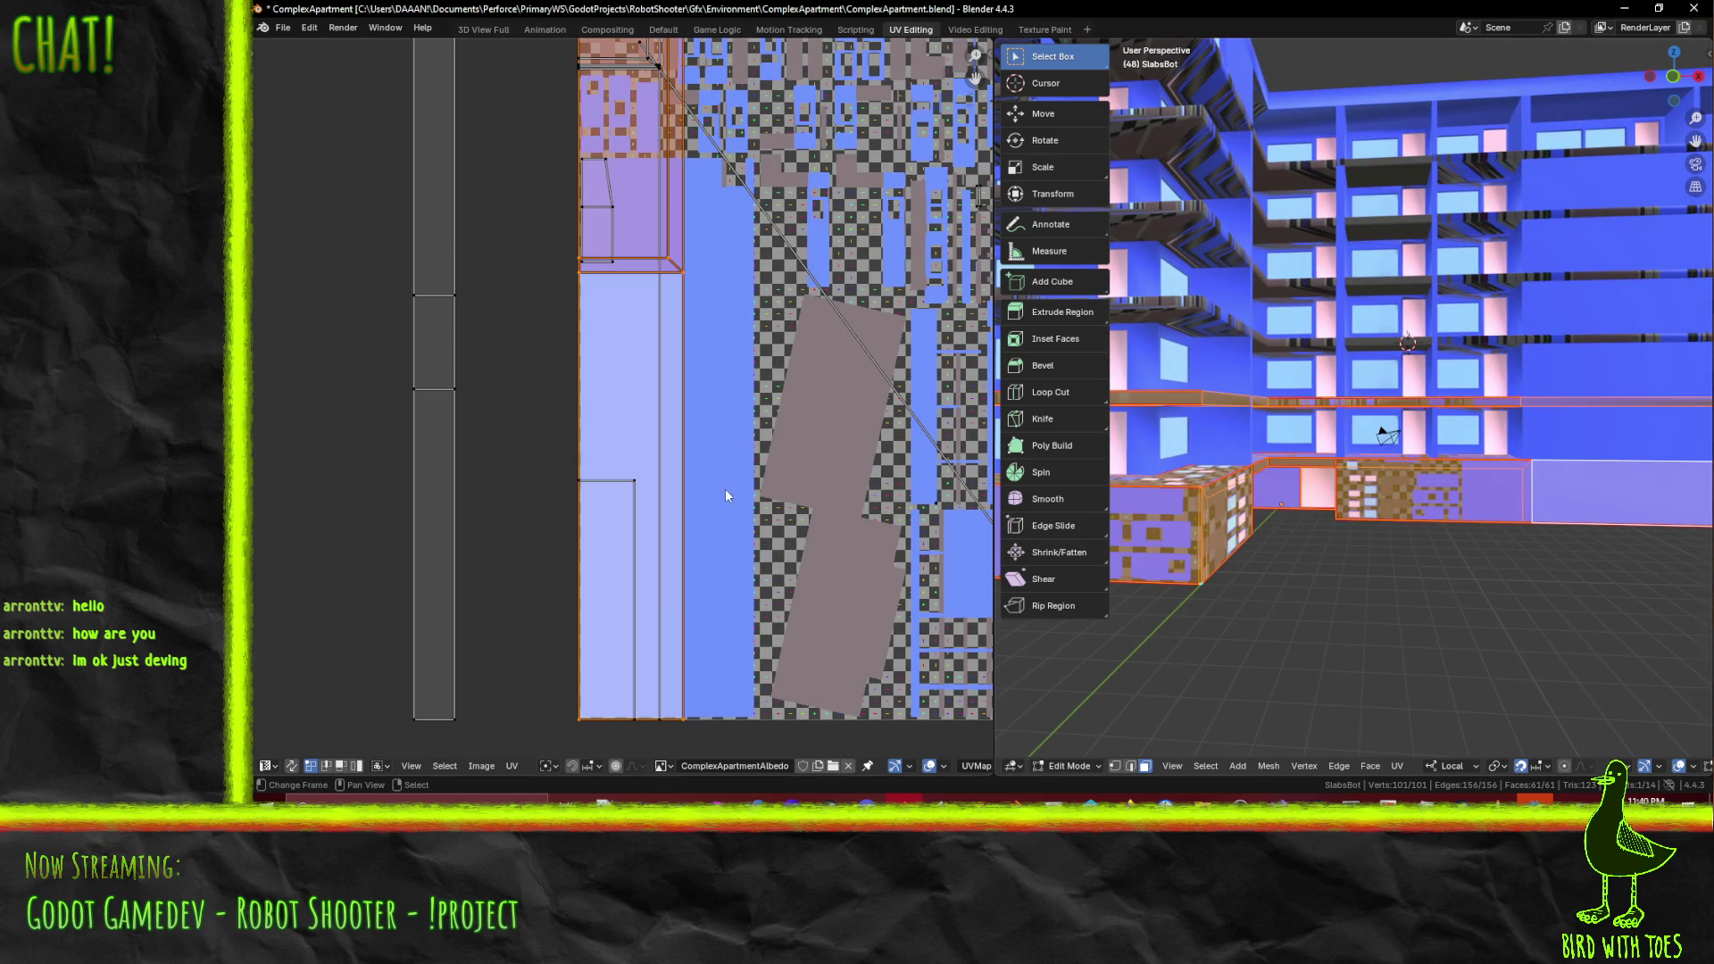
{"action": "key", "text": "s"}
{"action": "key", "text": "x"}
{"action": "left_click", "coordinate": [761, 366]}
{"action": "scroll", "coordinate": [560, 318], "scroll_direction": "up", "scroll_amount": 5}
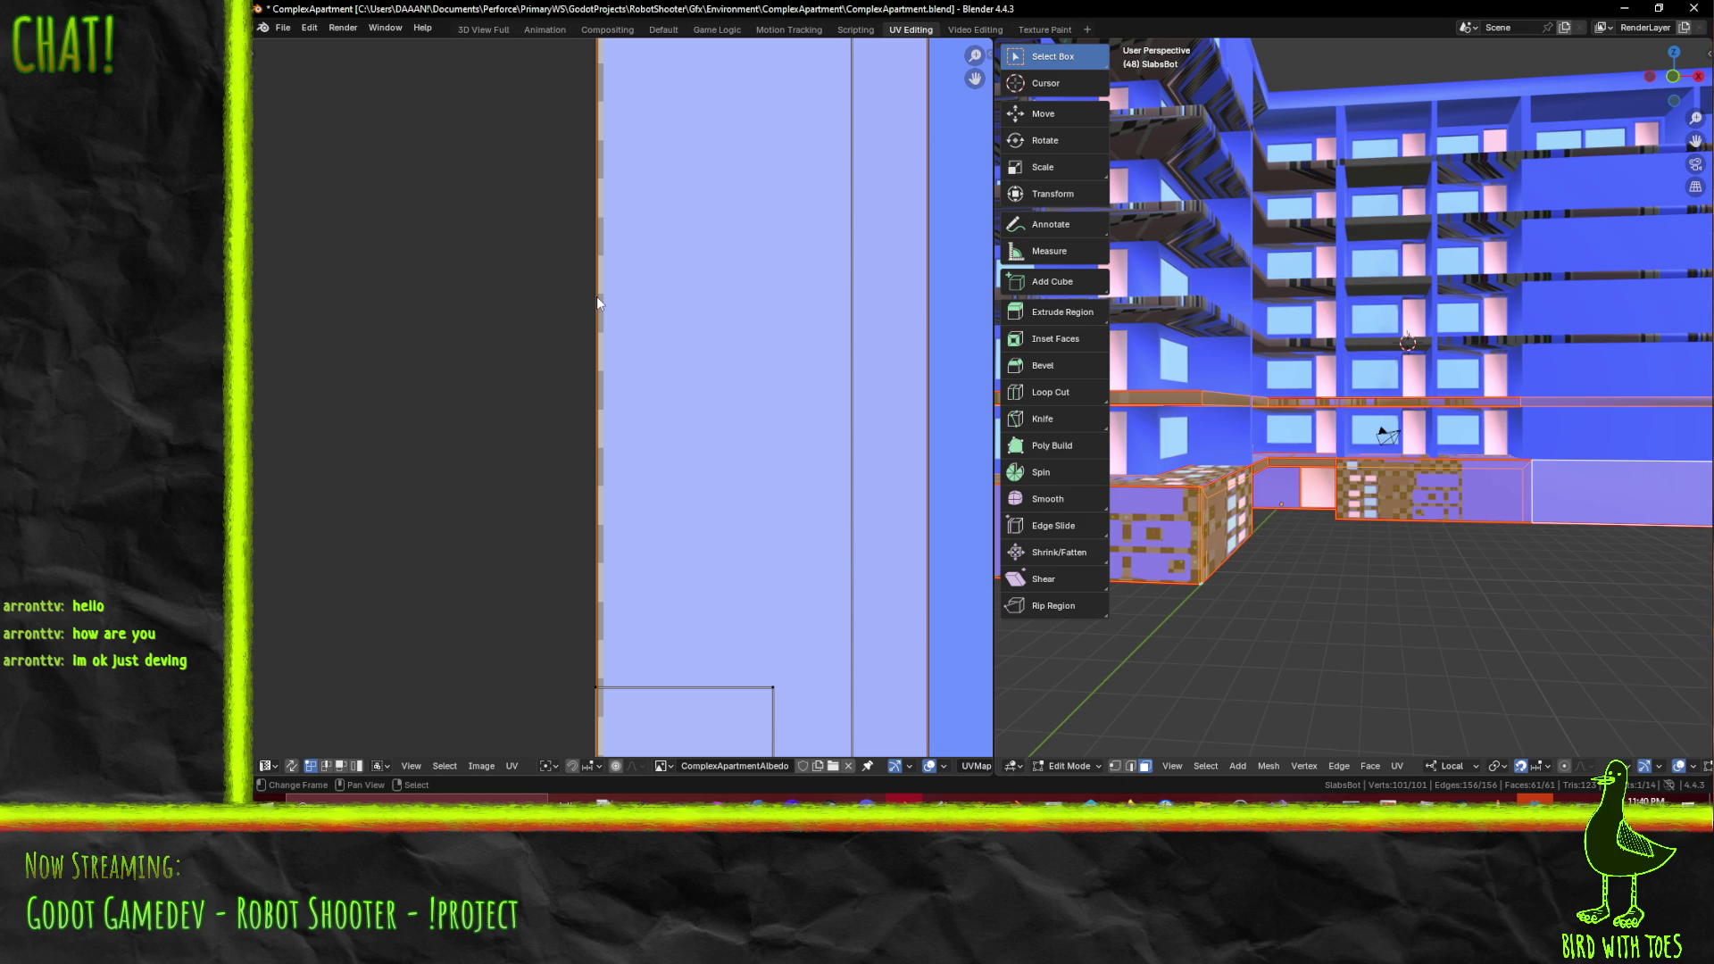
- Place the 2D cursor at the islands' left edge and rescale them horizontally
{"action": "right_click", "coordinate": [597, 296], "text": "shift"}
{"action": "scroll", "coordinate": [753, 583], "scroll_direction": "down", "scroll_amount": 4}
{"action": "scroll", "coordinate": [753, 584], "scroll_direction": "down", "scroll_amount": 2}
{"action": "key", "text": "s"}
{"action": "key", "text": "x"}
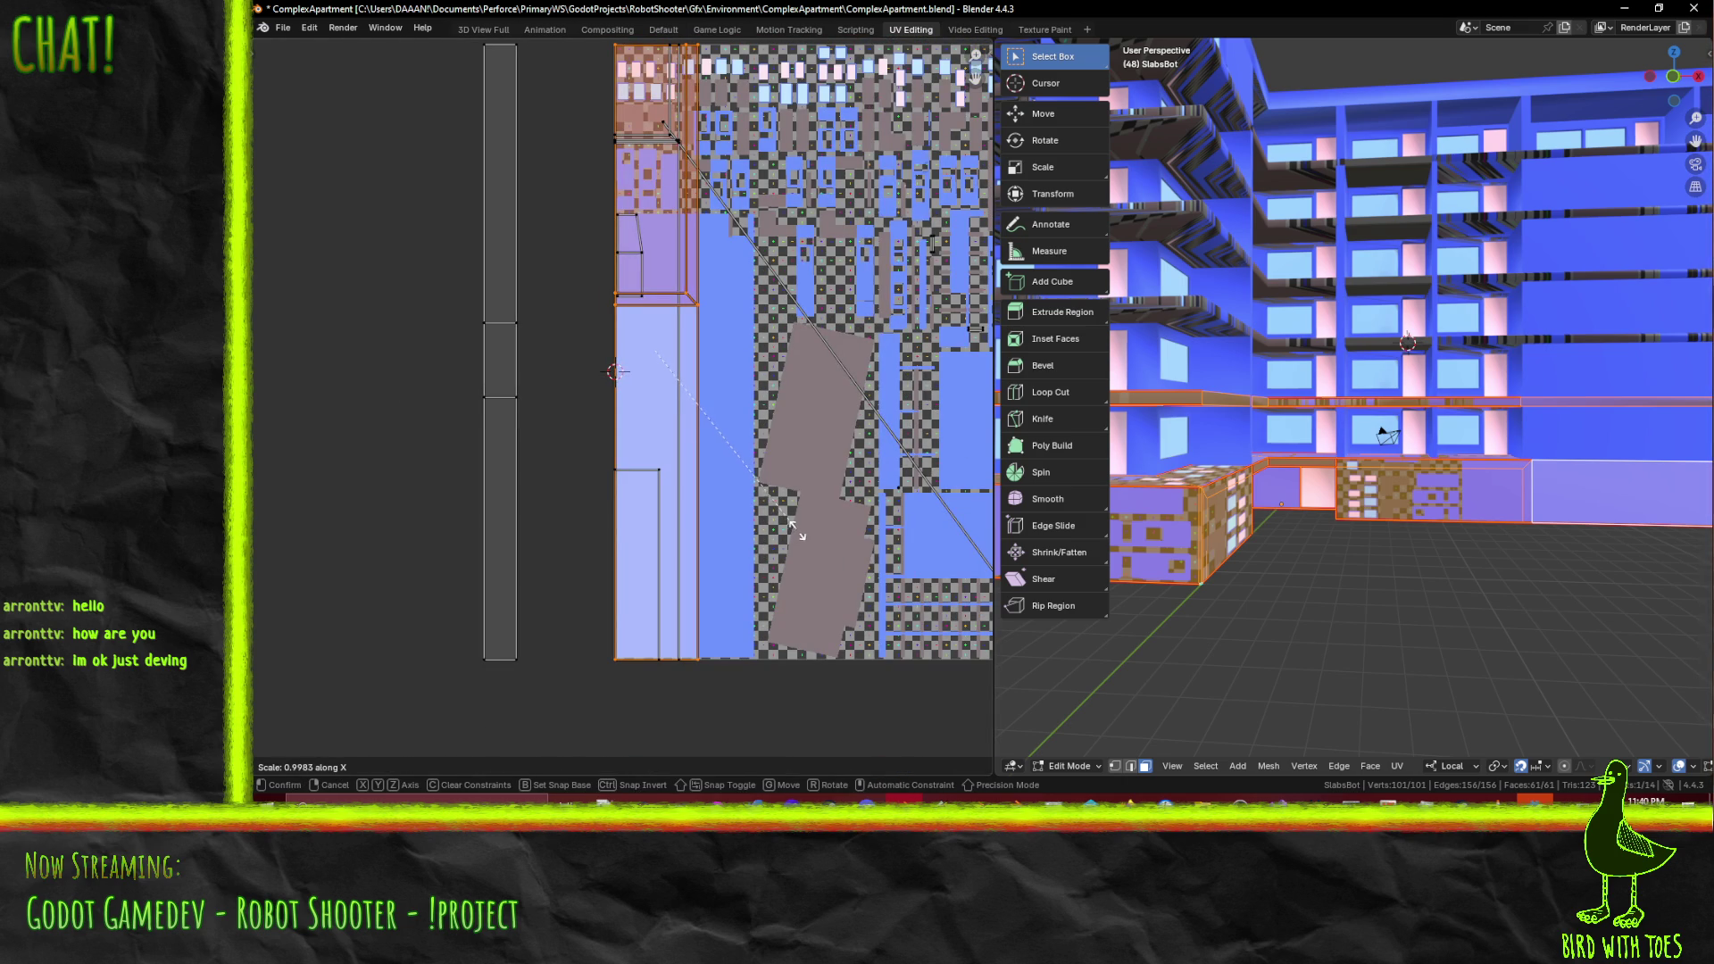
{"action": "left_click", "coordinate": [792, 529]}
- Set the pivot to 2D Cursor, shrink the islands uniformly to about 0.77, then slide them horizontally
{"action": "key", "text": "s"}
{"action": "key", "text": "Escape"}
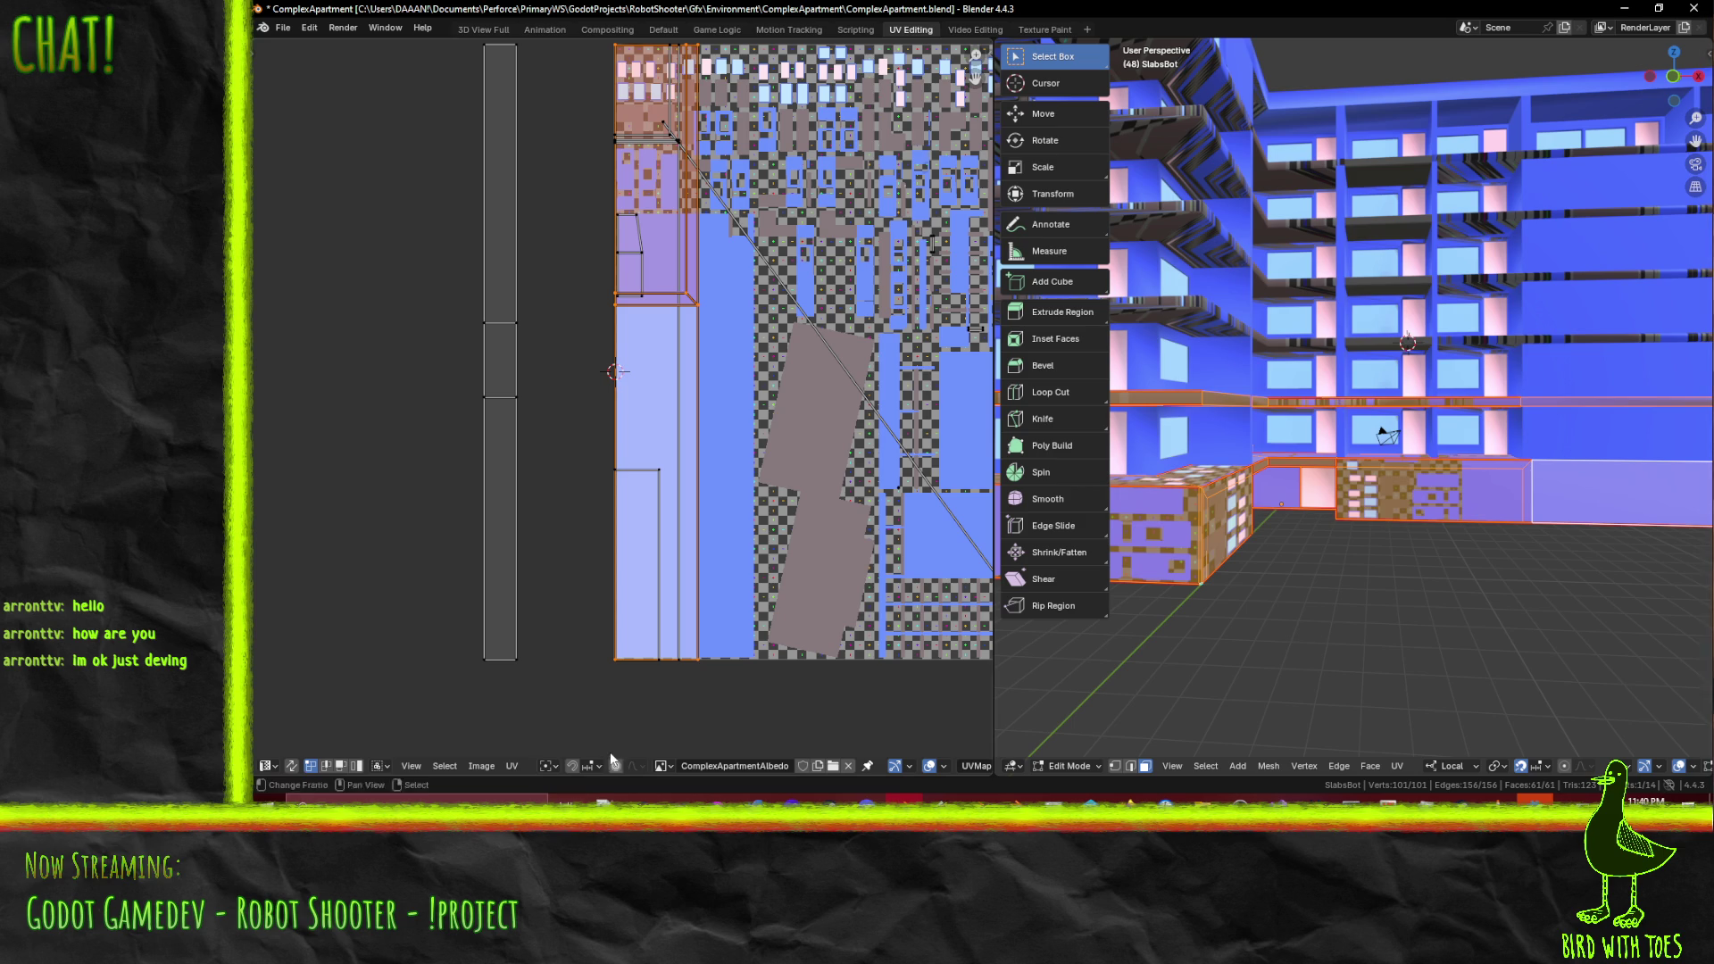
{"action": "left_click", "coordinate": [551, 770]}
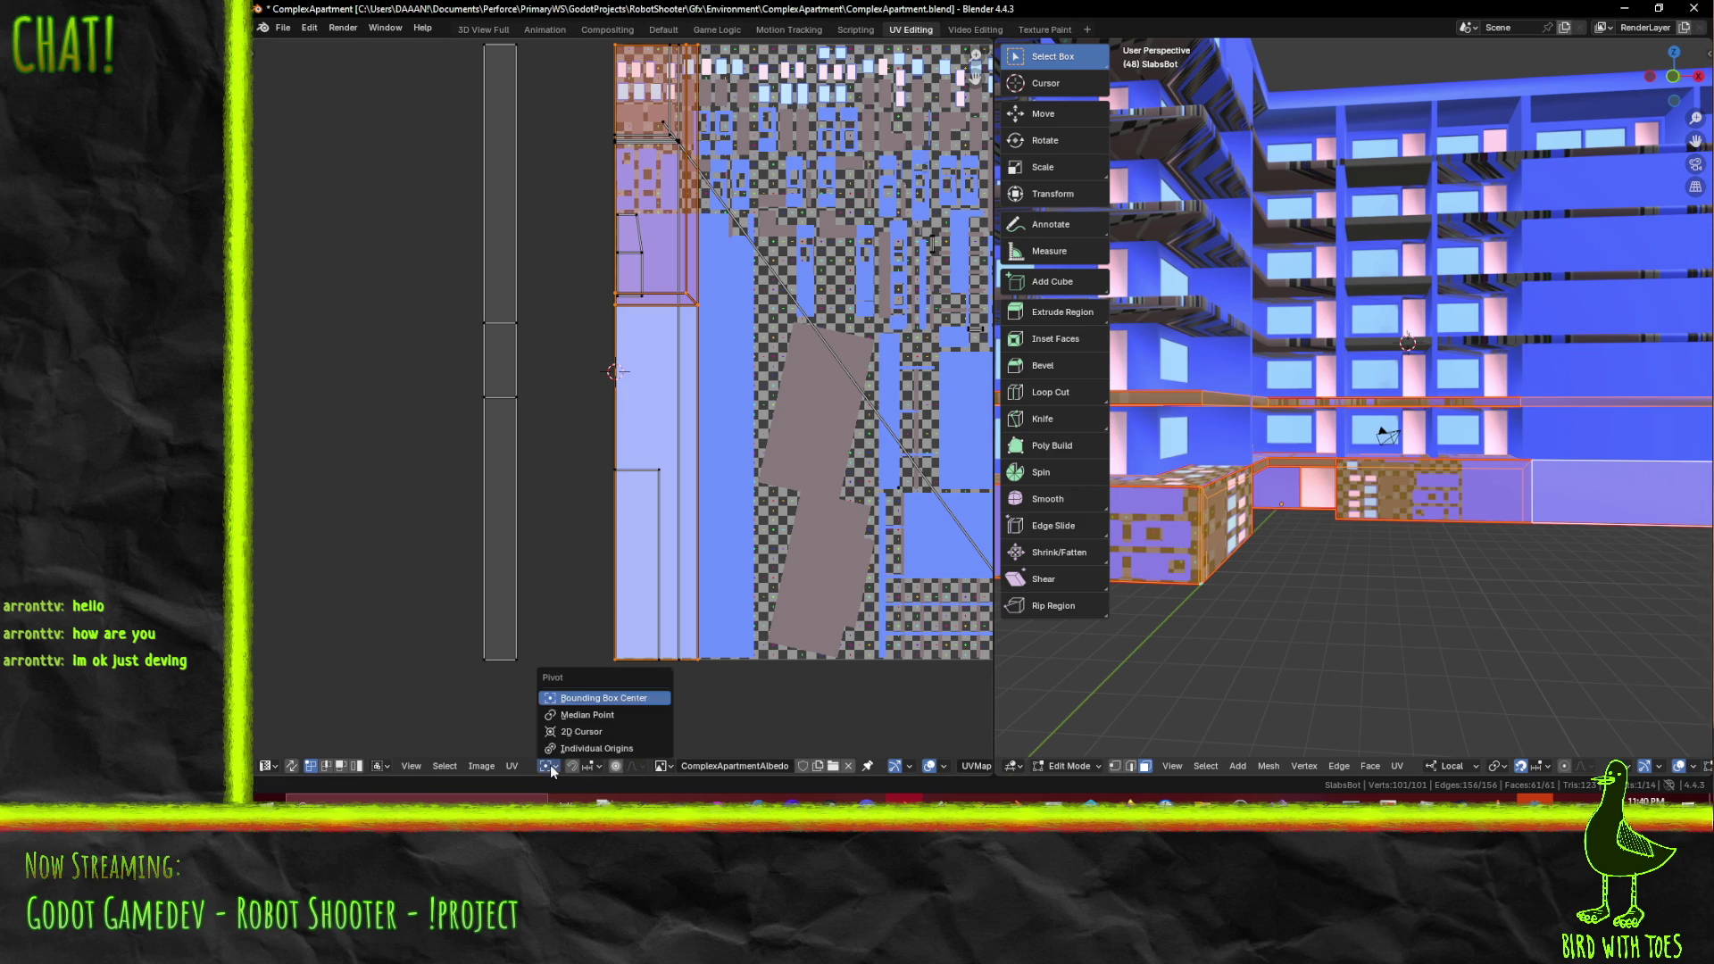
{"action": "left_click", "coordinate": [589, 734]}
{"action": "key", "text": "s"}
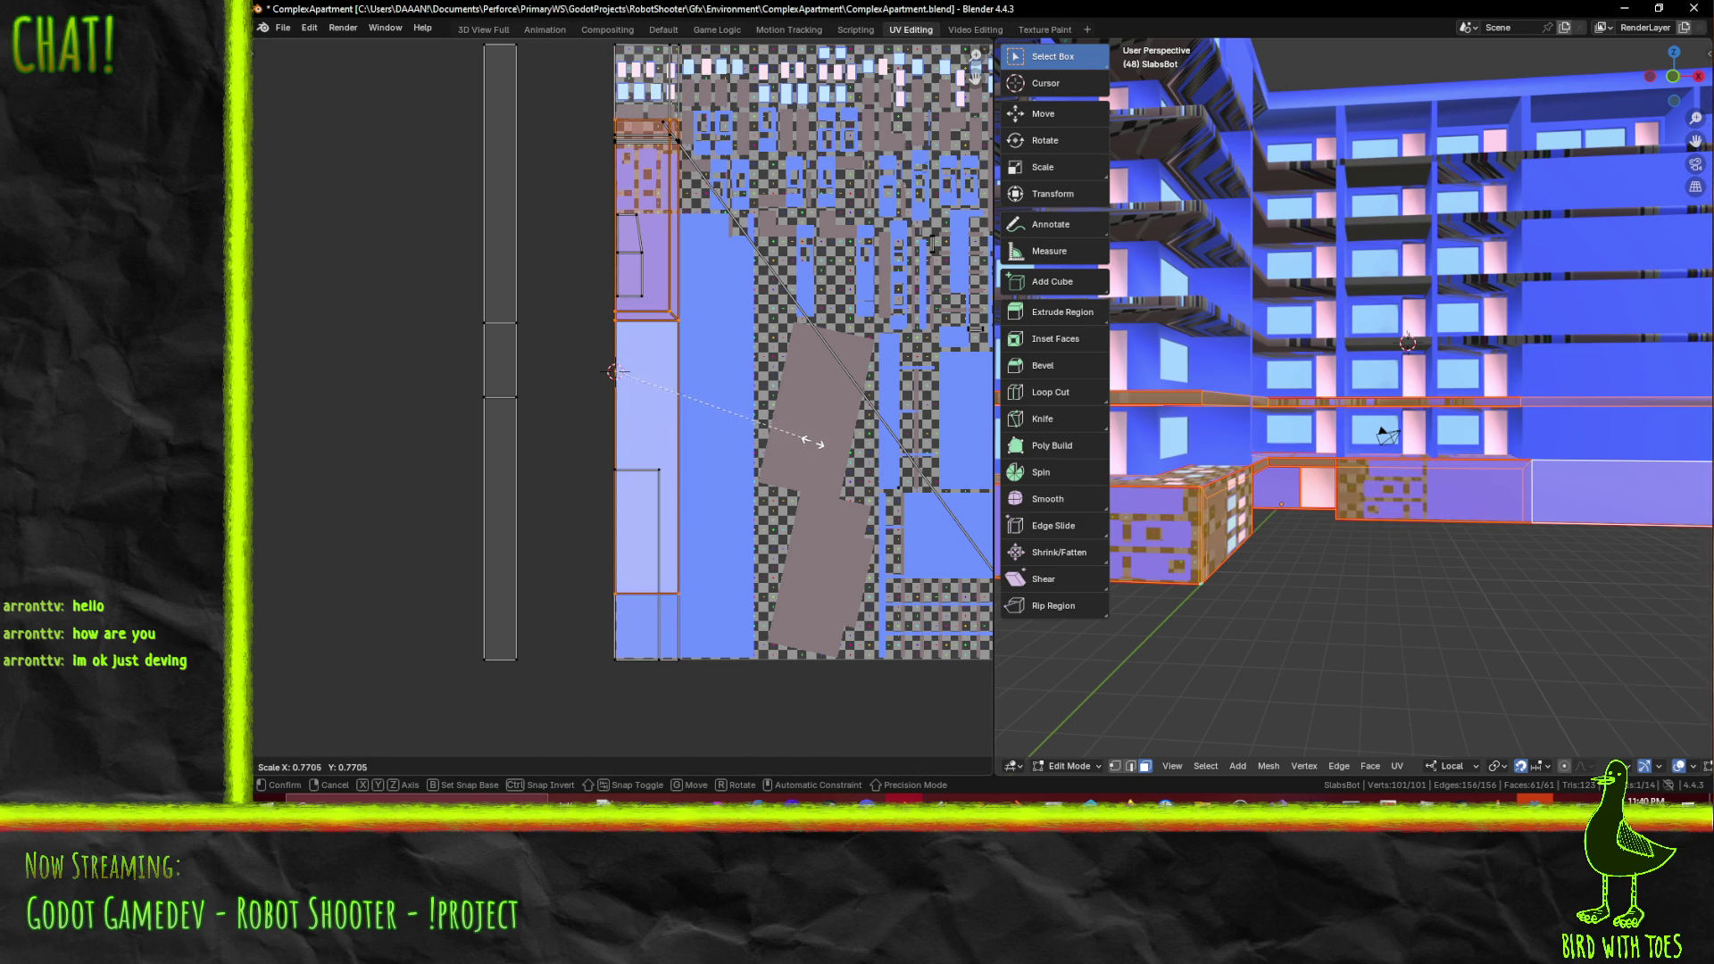
{"action": "left_click", "coordinate": [812, 442]}
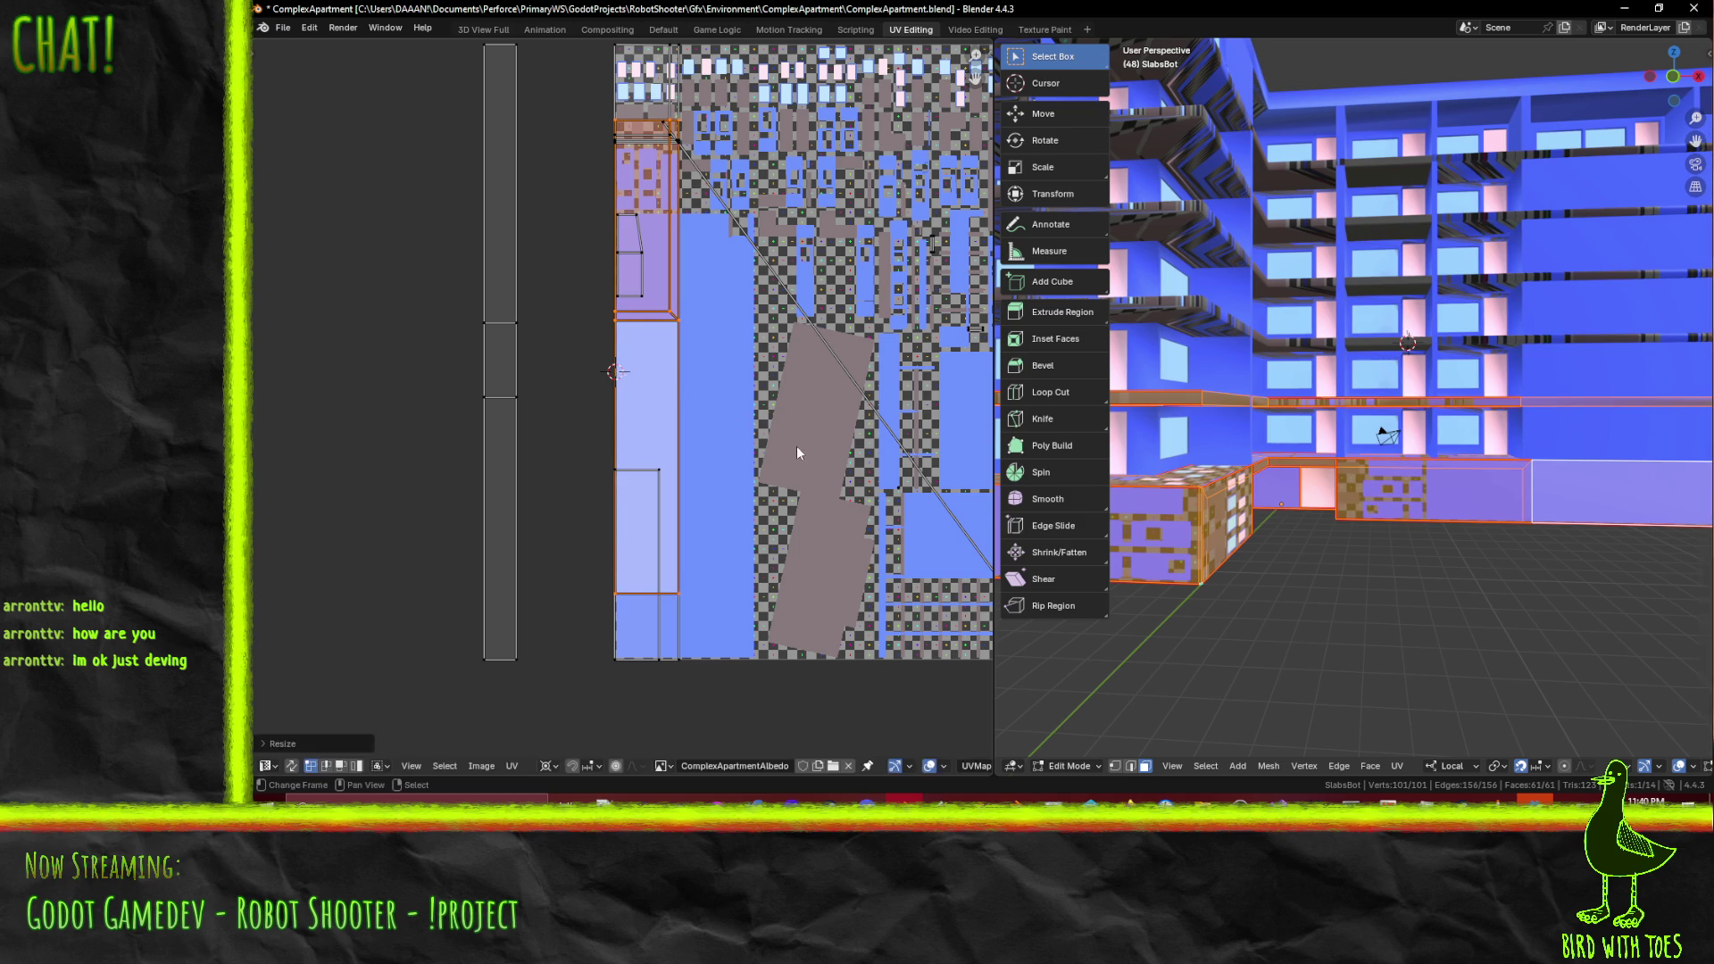
{"action": "scroll", "coordinate": [794, 446], "scroll_direction": "up", "scroll_amount": 6}
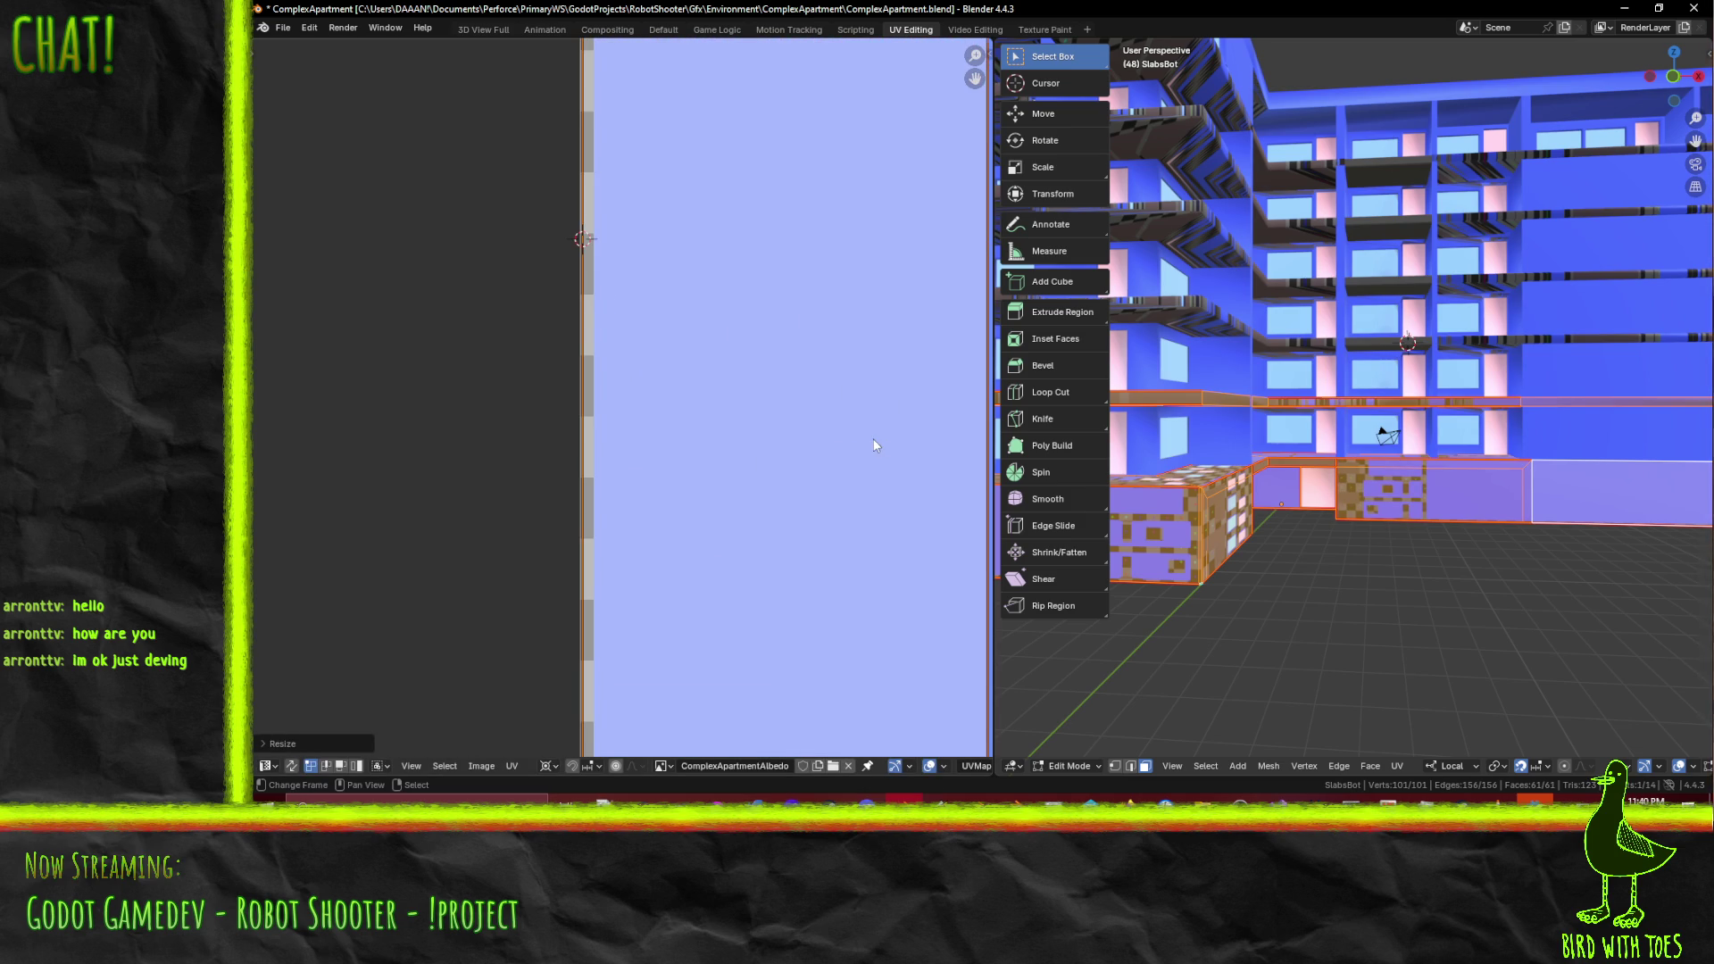
{"action": "scroll", "coordinate": [865, 437], "scroll_direction": "down", "scroll_amount": 6}
{"action": "key", "text": "g"}
{"action": "key", "text": "x"}
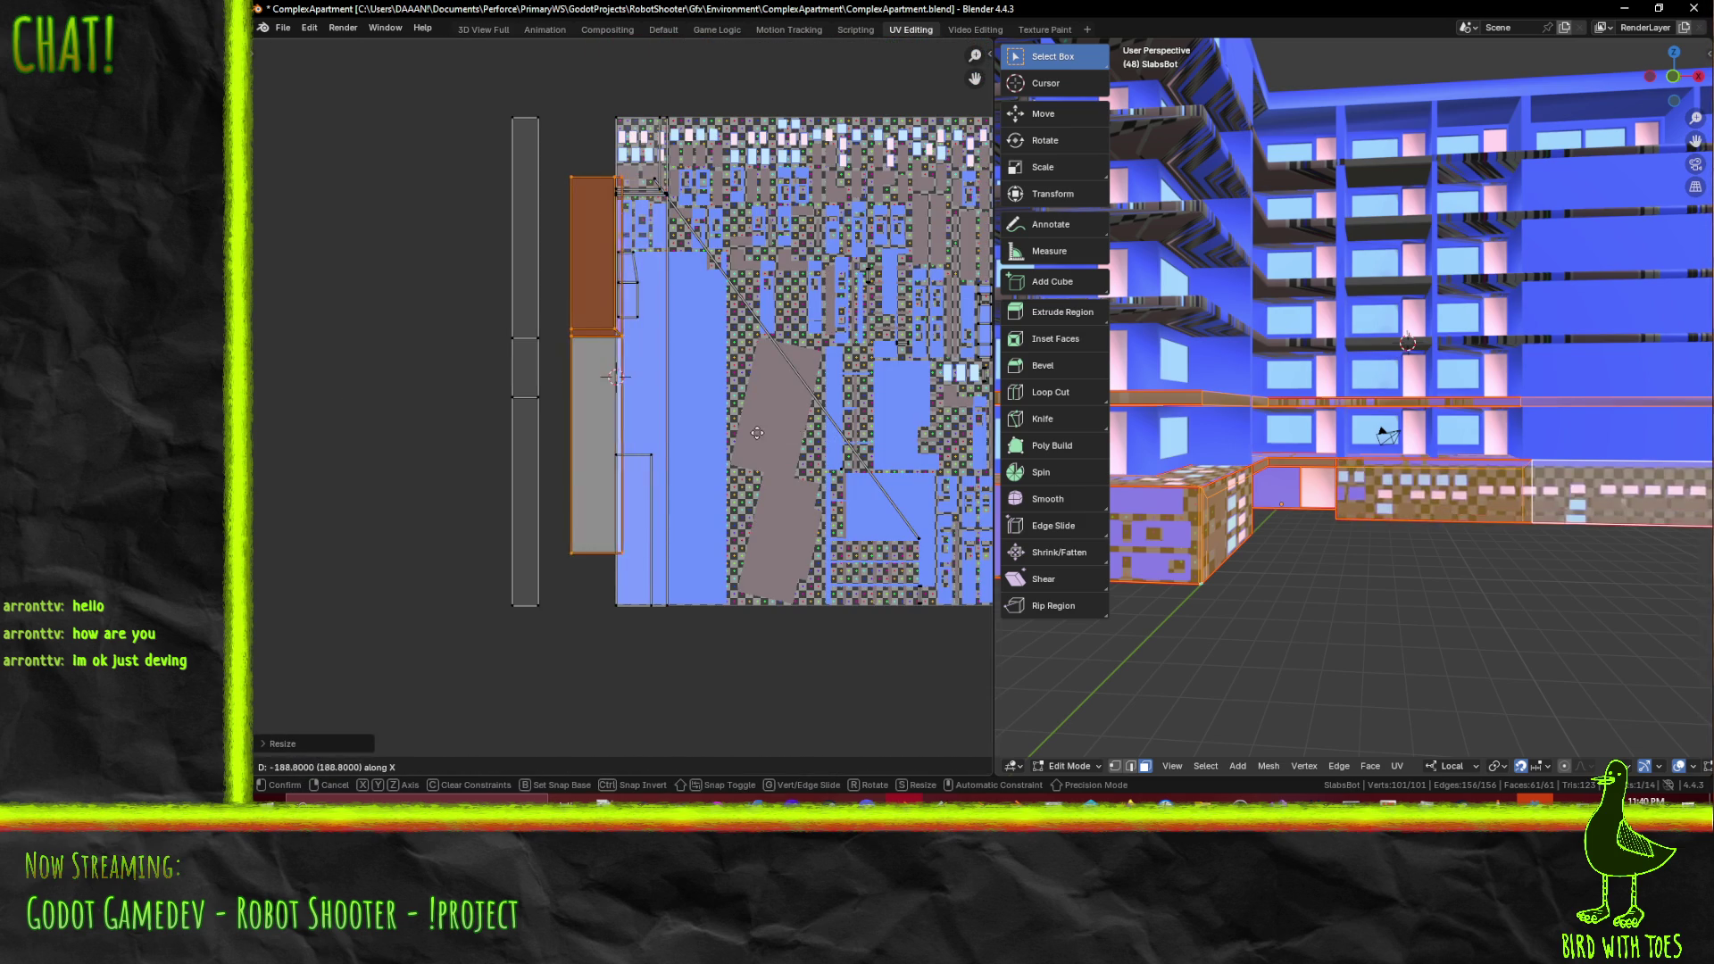
- Confirm the islands' leftward shift and orbit to a side view of the building
{"action": "left_click", "coordinate": [748, 435]}
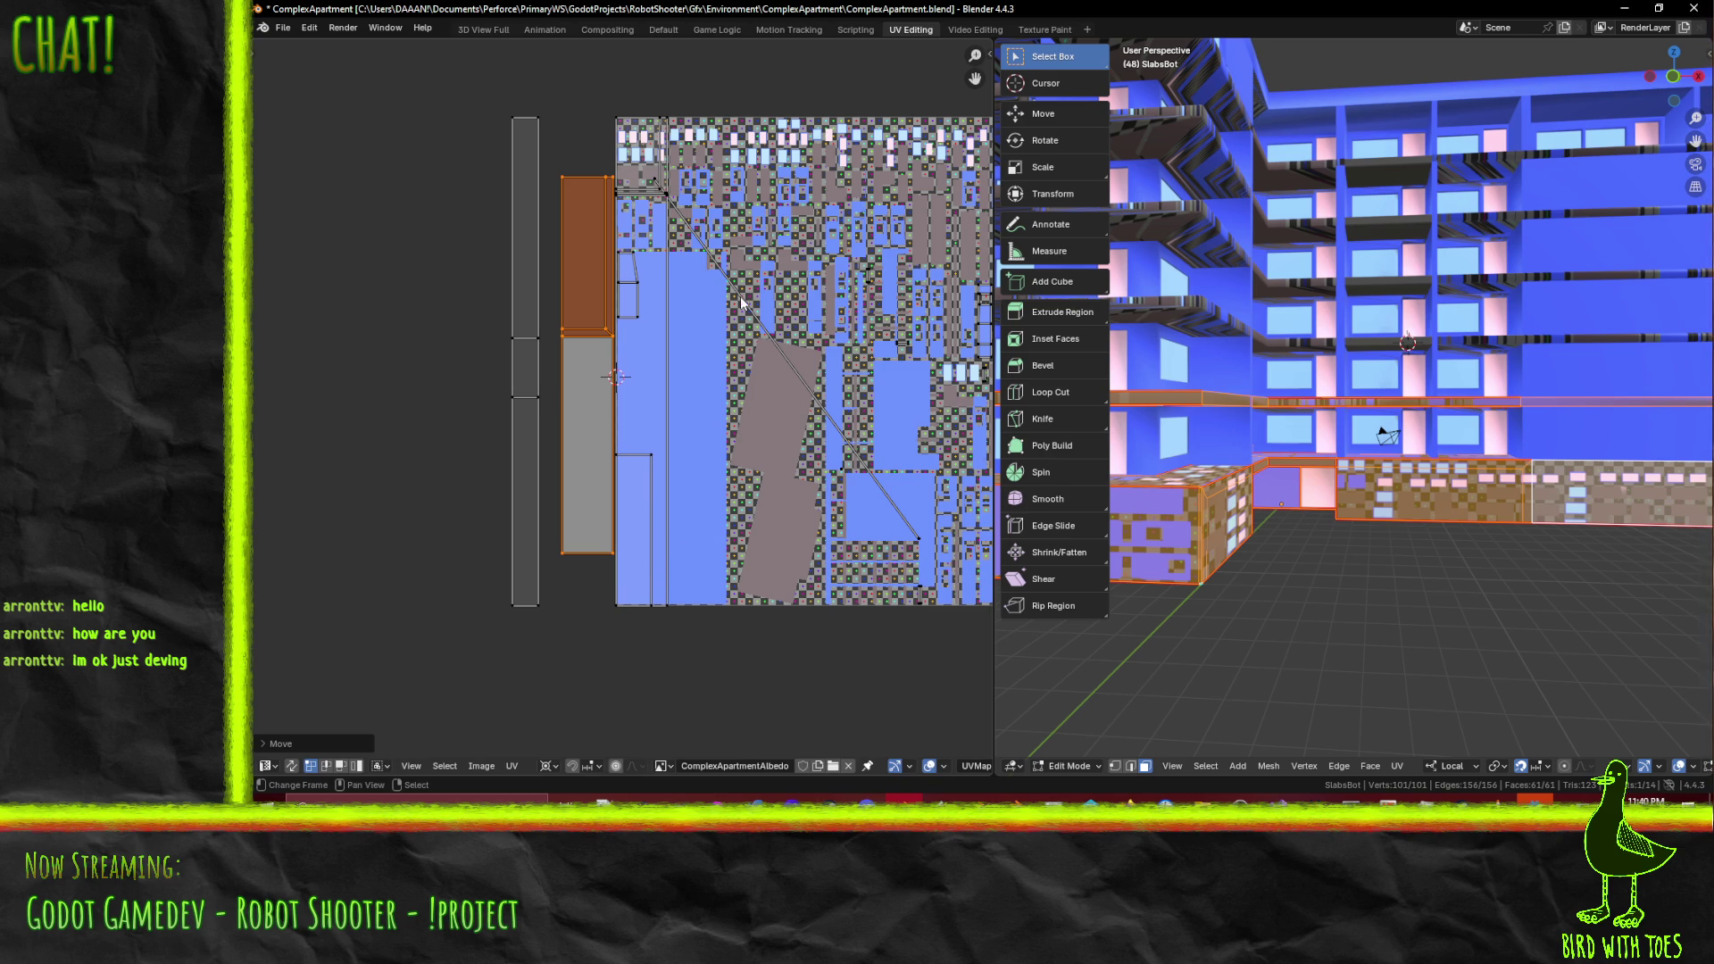
{"action": "middle_click_drag", "start_coordinate": [1418, 596], "coordinate": [1320, 585]}
{"action": "mouse_move", "coordinate": [660, 406]}
{"action": "middle_mouse_down"}
{"action": "mouse_move", "coordinate": [693, 446]}
{"action": "mouse_move", "coordinate": [658, 409]}
{"action": "middle_mouse_up"}
{"action": "mouse_move", "coordinate": [1392, 535]}
{"action": "middle_mouse_down"}
{"action": "mouse_move", "coordinate": [1441, 559]}
{"action": "mouse_move", "coordinate": [1250, 557]}
{"action": "mouse_move", "coordinate": [1297, 551]}
{"action": "middle_mouse_up"}
- Select a base face of the slab and the light-blue UV island, trying a move then cancelling
{"action": "left_click", "coordinate": [1312, 562]}
{"action": "mouse_move", "coordinate": [1403, 547]}
{"action": "middle_mouse_down"}
{"action": "mouse_move", "coordinate": [1321, 540]}
{"action": "mouse_move", "coordinate": [1461, 506]}
{"action": "mouse_move", "coordinate": [1286, 550]}
{"action": "mouse_move", "coordinate": [1464, 535]}
{"action": "middle_mouse_up"}
{"action": "left_click", "coordinate": [1344, 548], "text": "shift"}
{"action": "left_click", "coordinate": [1276, 552]}
{"action": "left_click", "coordinate": [1281, 552]}
{"action": "key", "text": "a"}
{"action": "scroll", "coordinate": [654, 562], "scroll_direction": "up", "scroll_amount": 2}
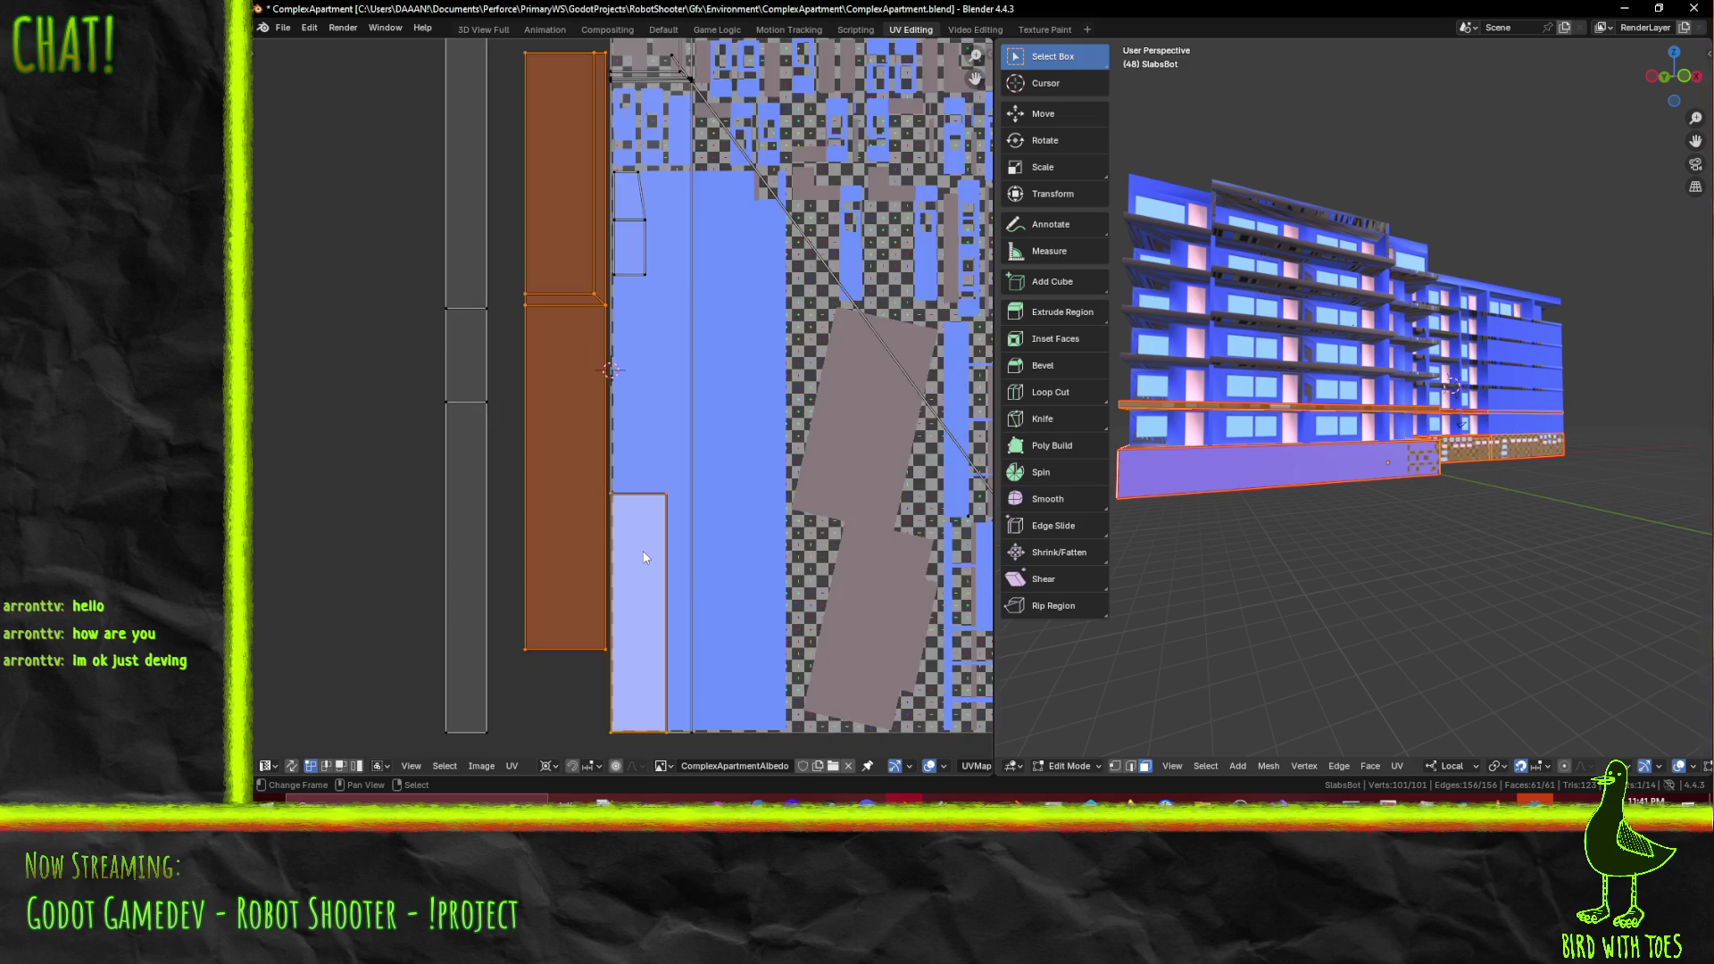
{"action": "left_click", "coordinate": [622, 499]}
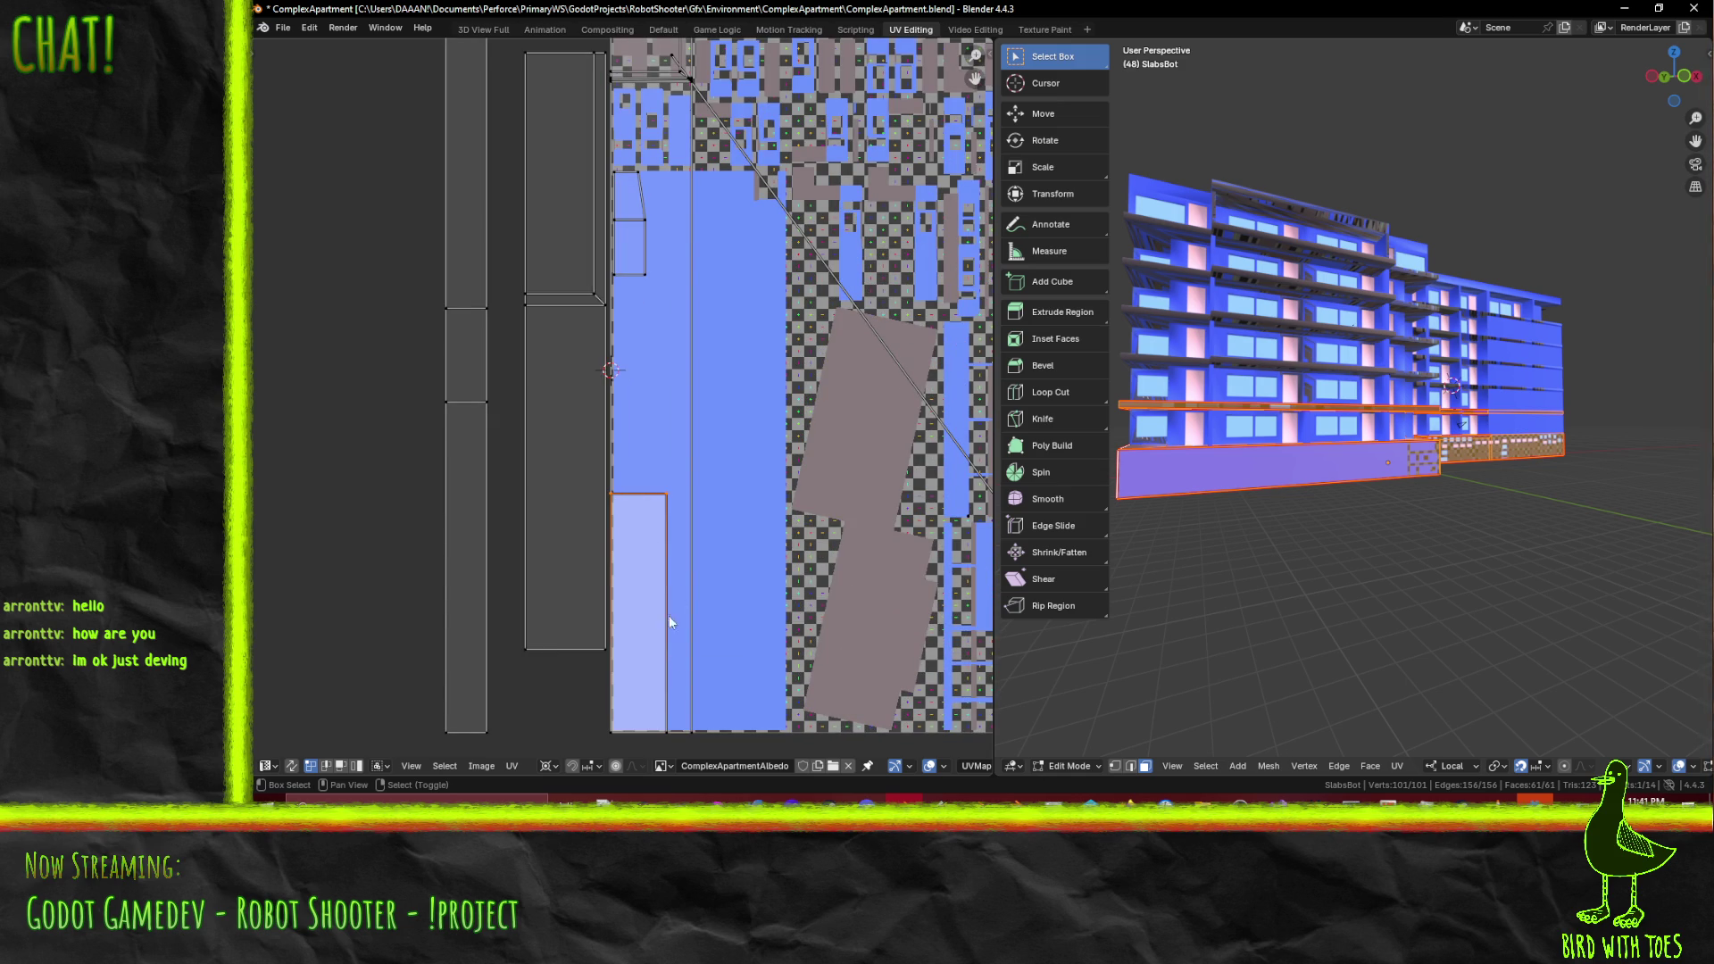
{"action": "key", "text": "g"}
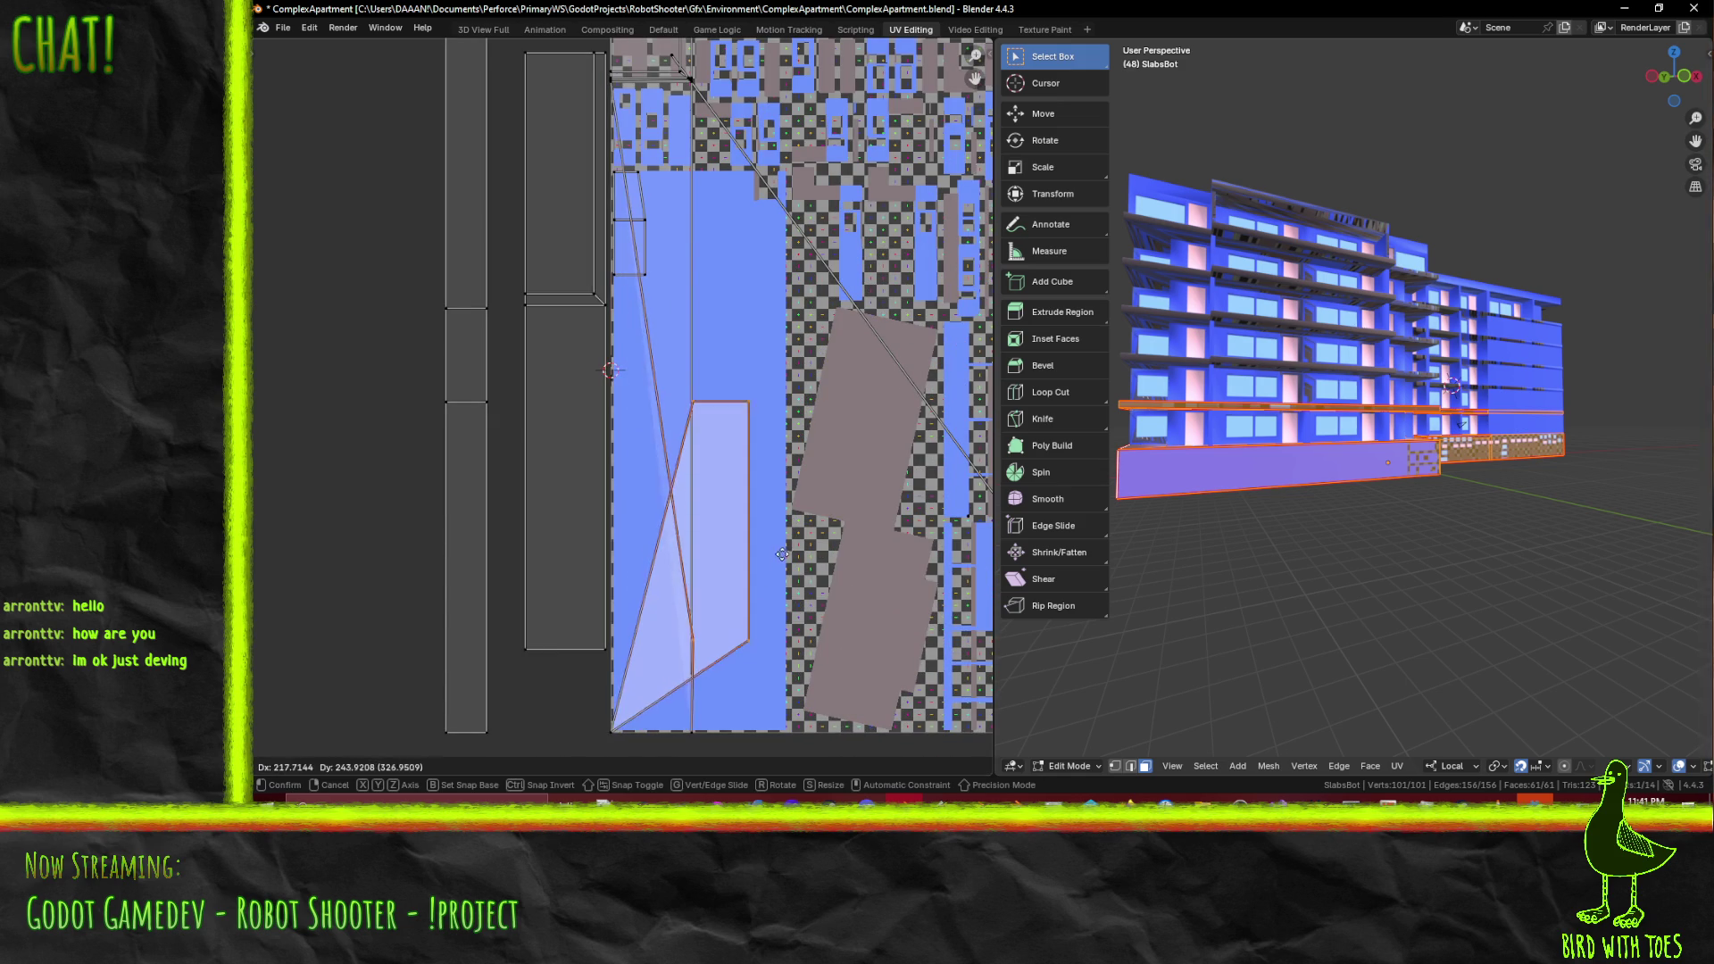
{"action": "right_click", "coordinate": [776, 563]}
- Reselect the base slab's left side face and select all its UVs
{"action": "middle_click_drag", "start_coordinate": [1277, 565], "coordinate": [1312, 561]}
{"action": "left_click", "coordinate": [671, 591]}
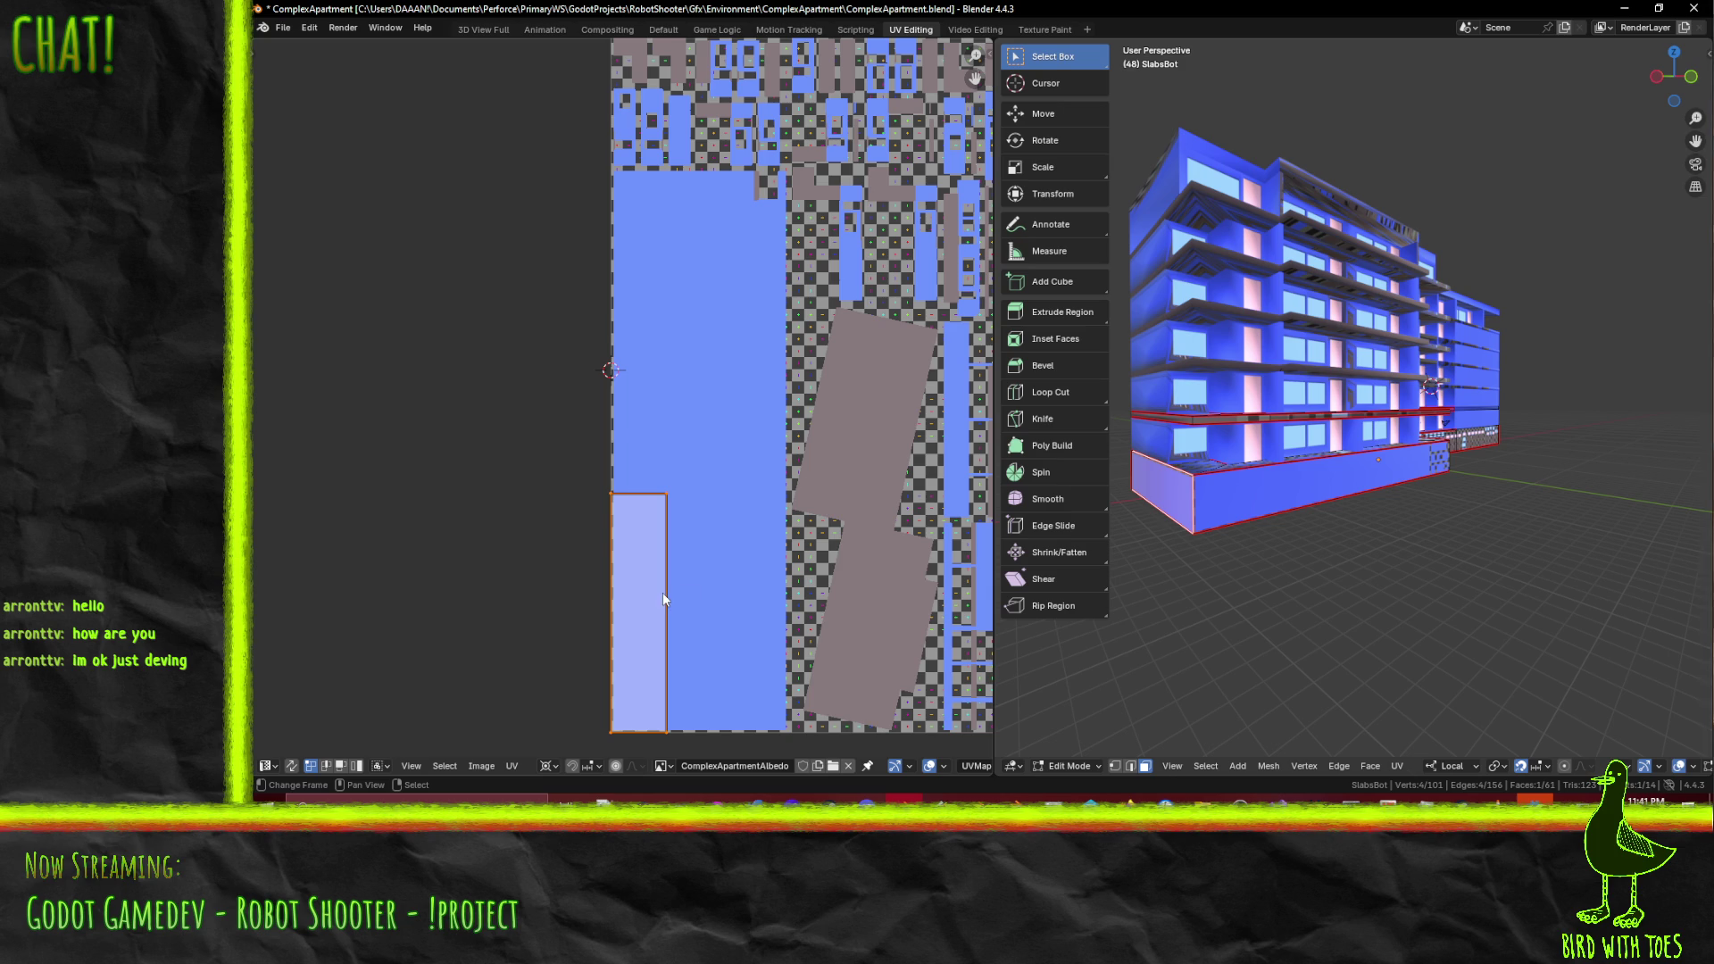
{"action": "key", "text": "a"}
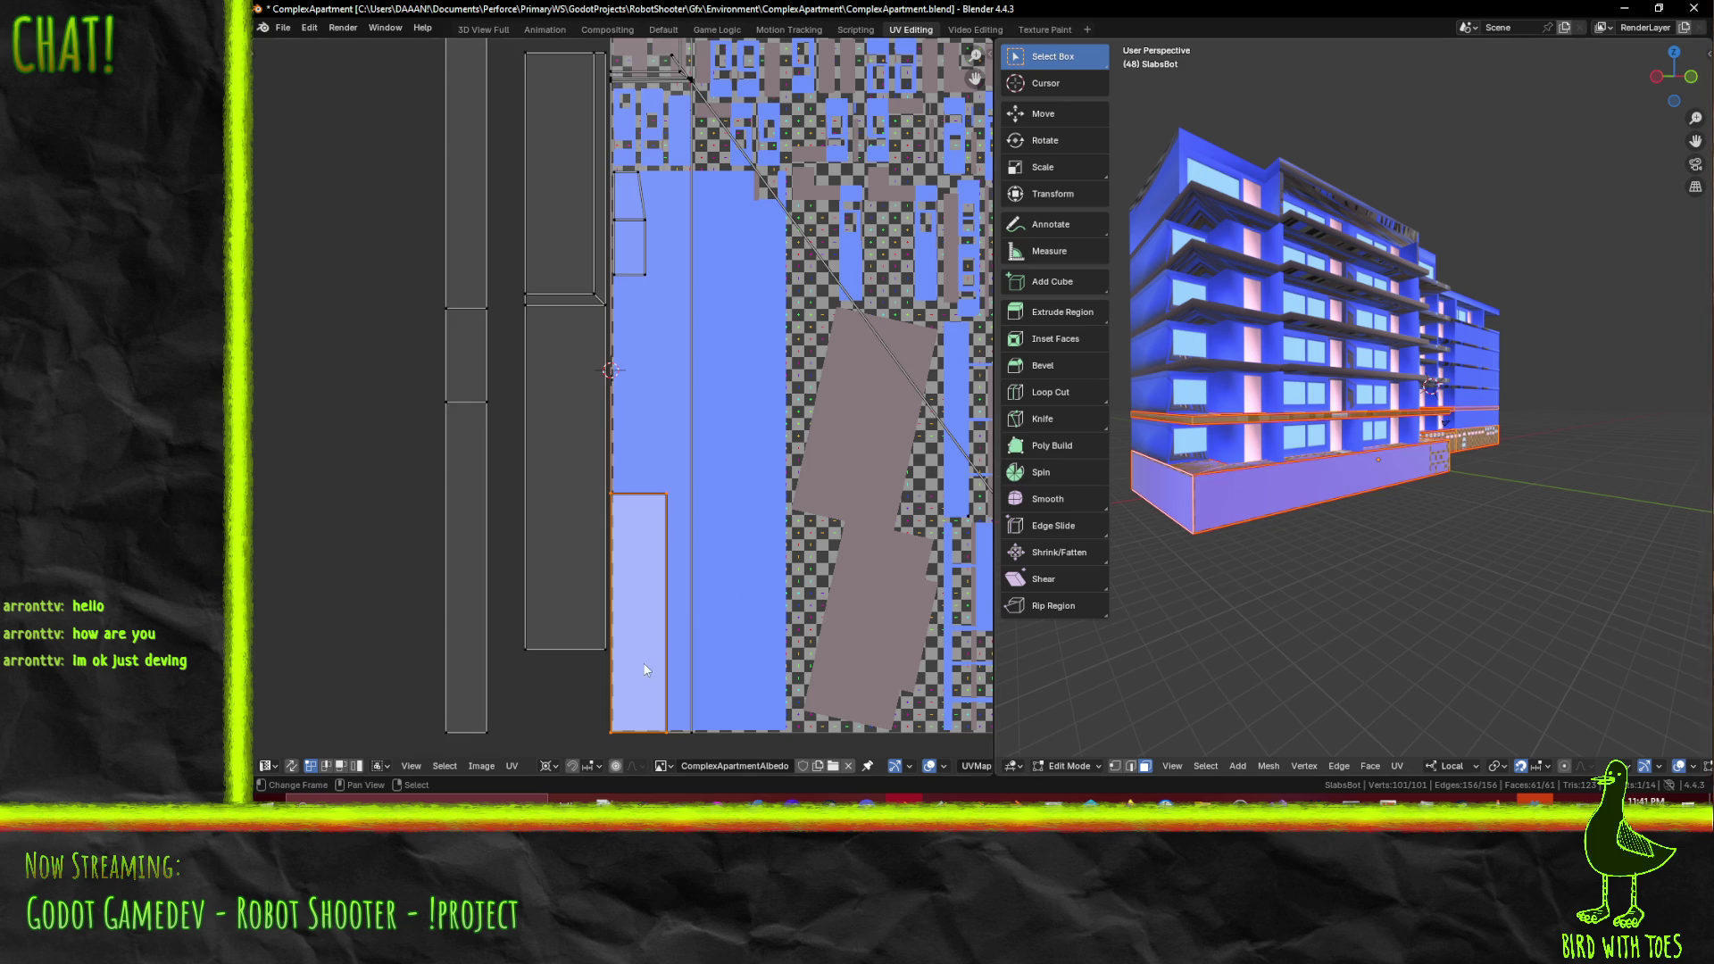
{"action": "key", "text": "g"}
{"action": "key", "text": "Escape"}
{"action": "left_click", "coordinate": [1355, 590]}
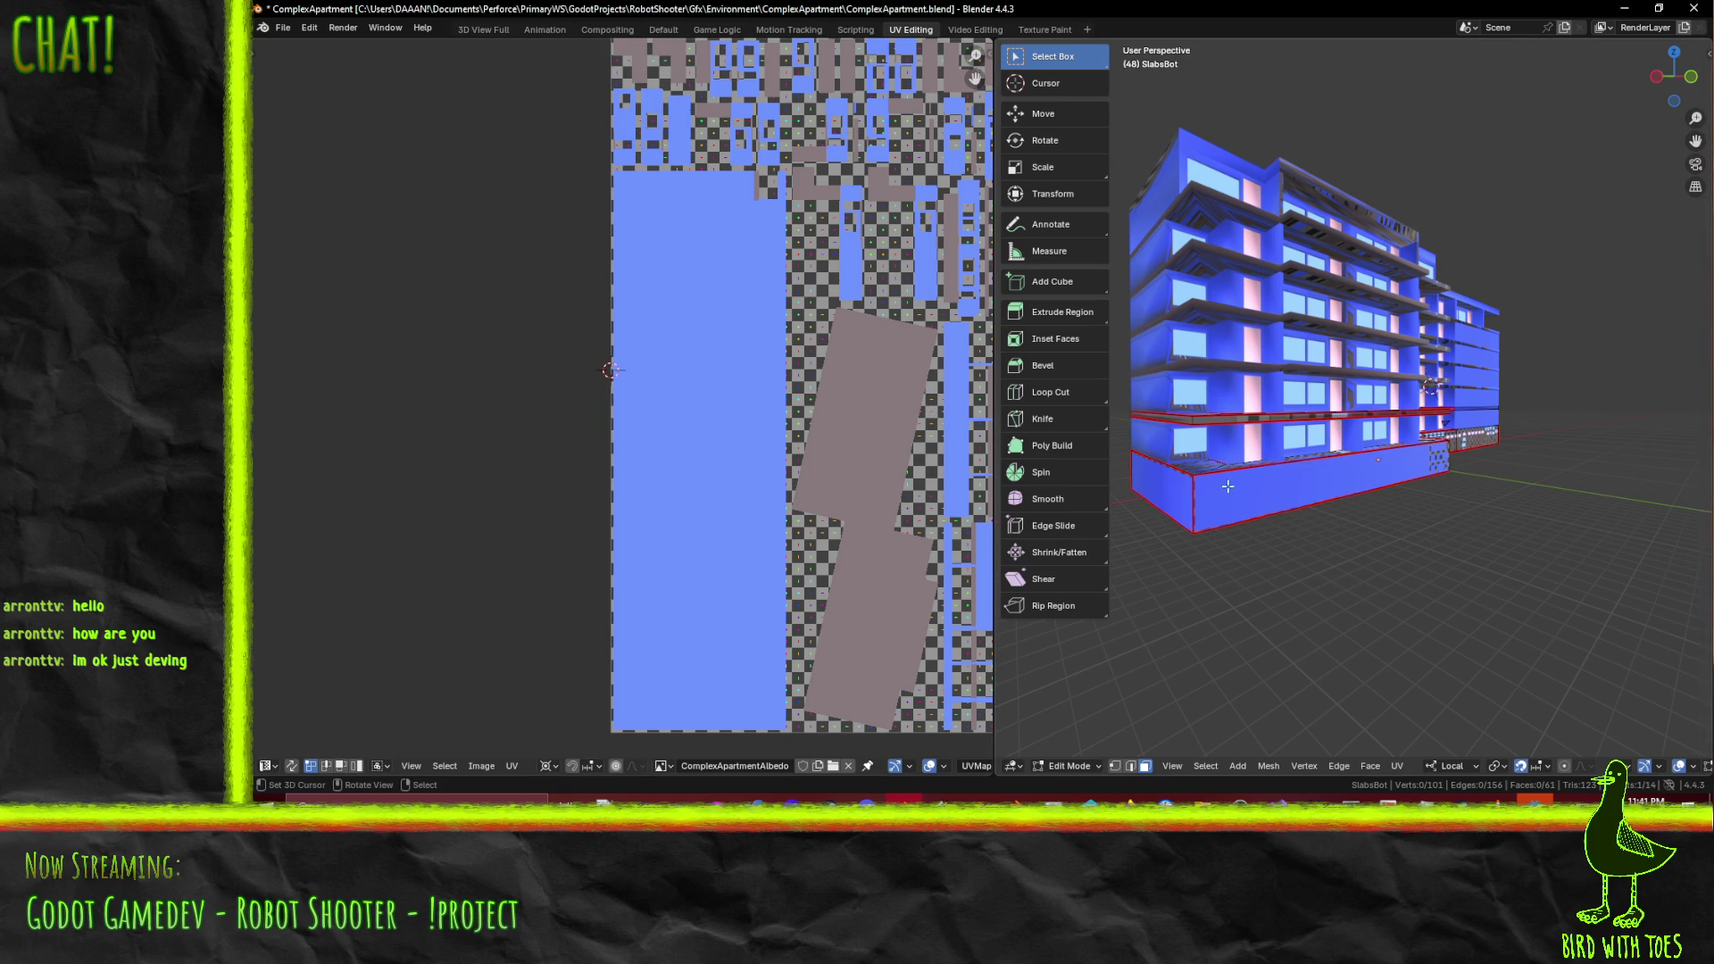
{"action": "middle_click_drag", "start_coordinate": [1196, 495], "coordinate": [1211, 501]}
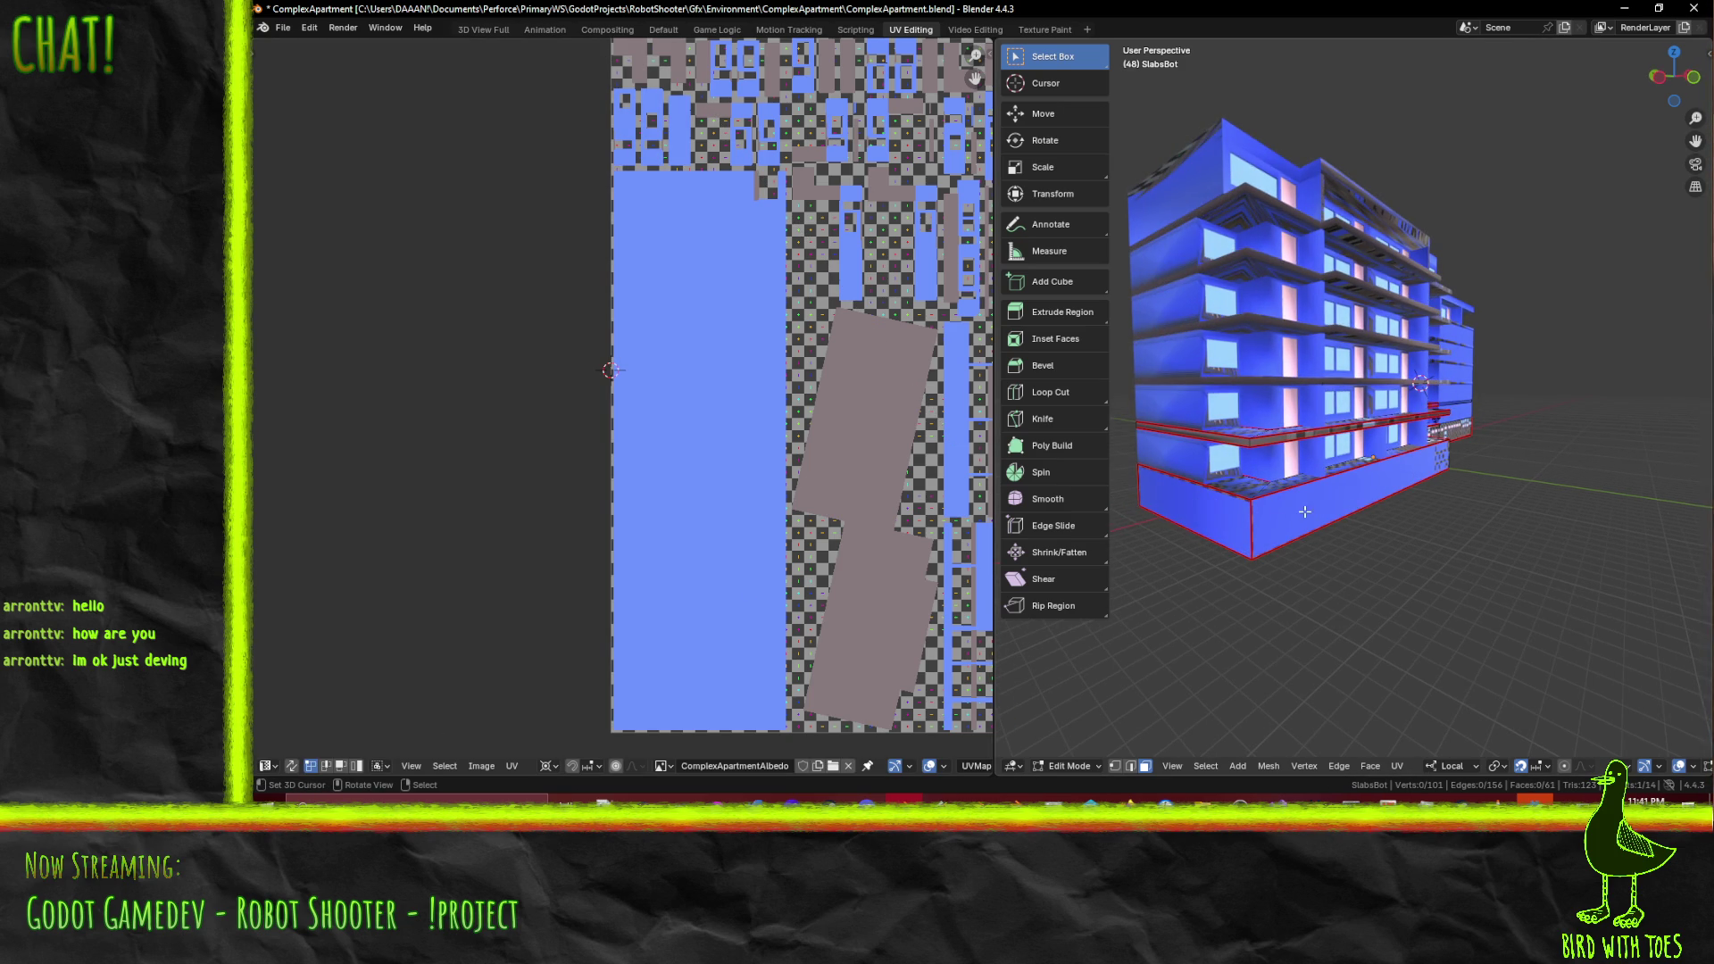
{"action": "left_click", "coordinate": [1194, 507]}
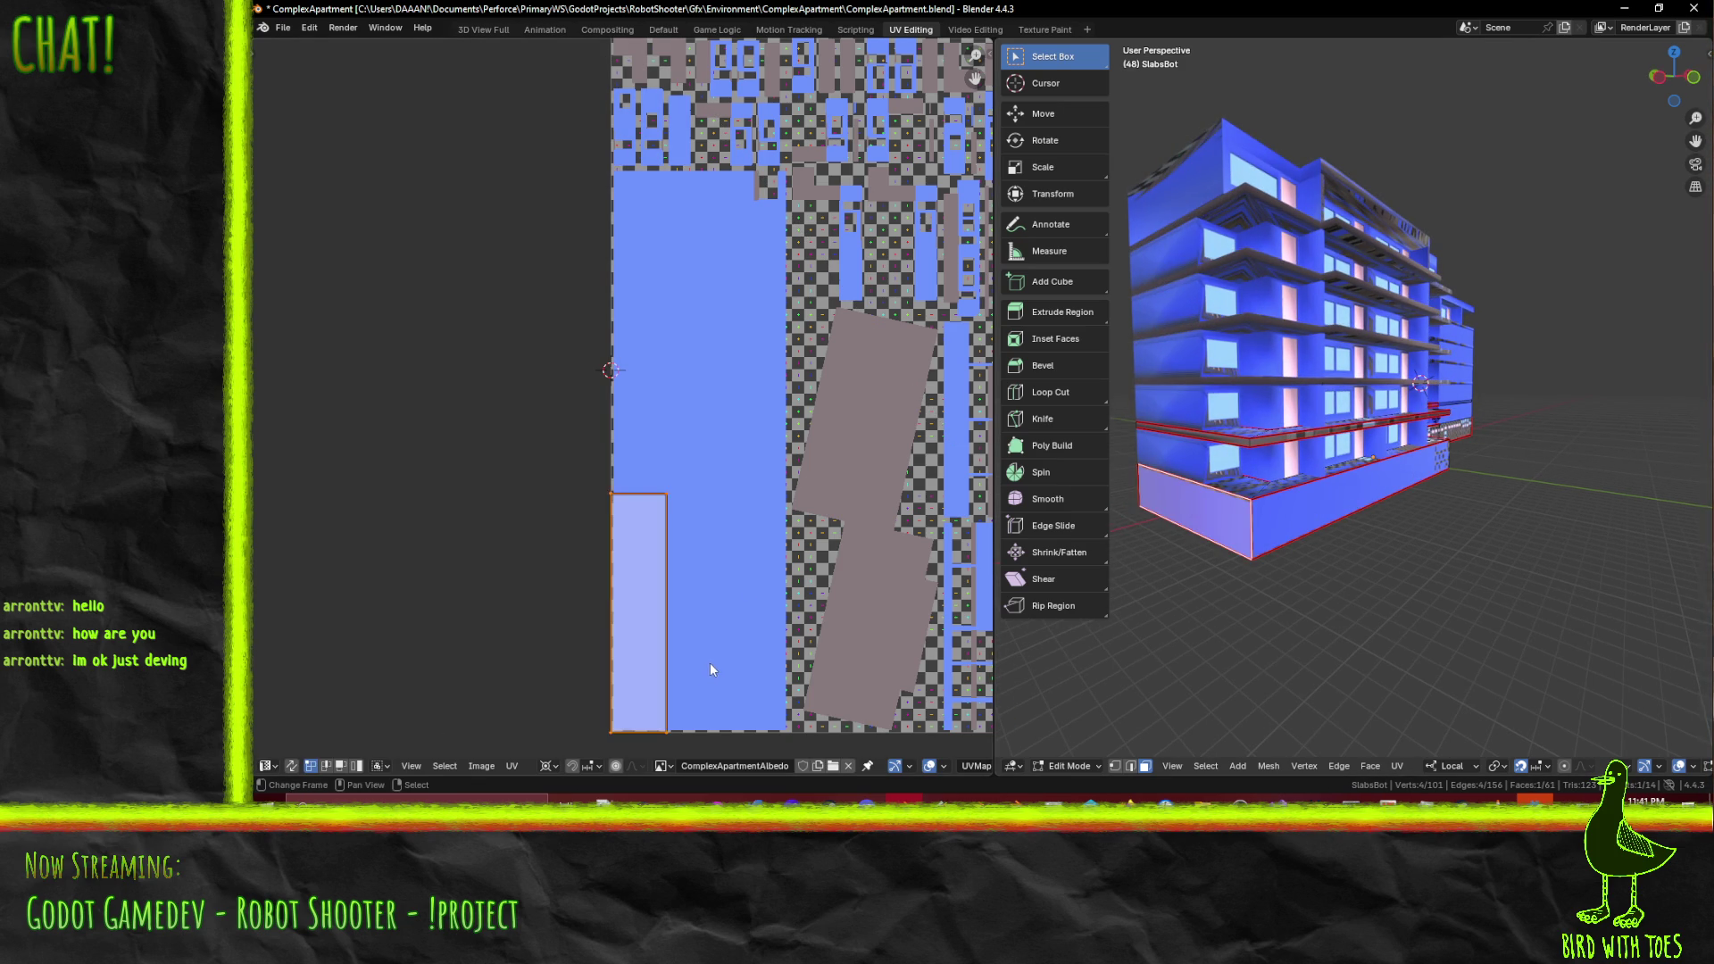
{"action": "key", "text": "a"}
{"action": "key", "text": "a"}
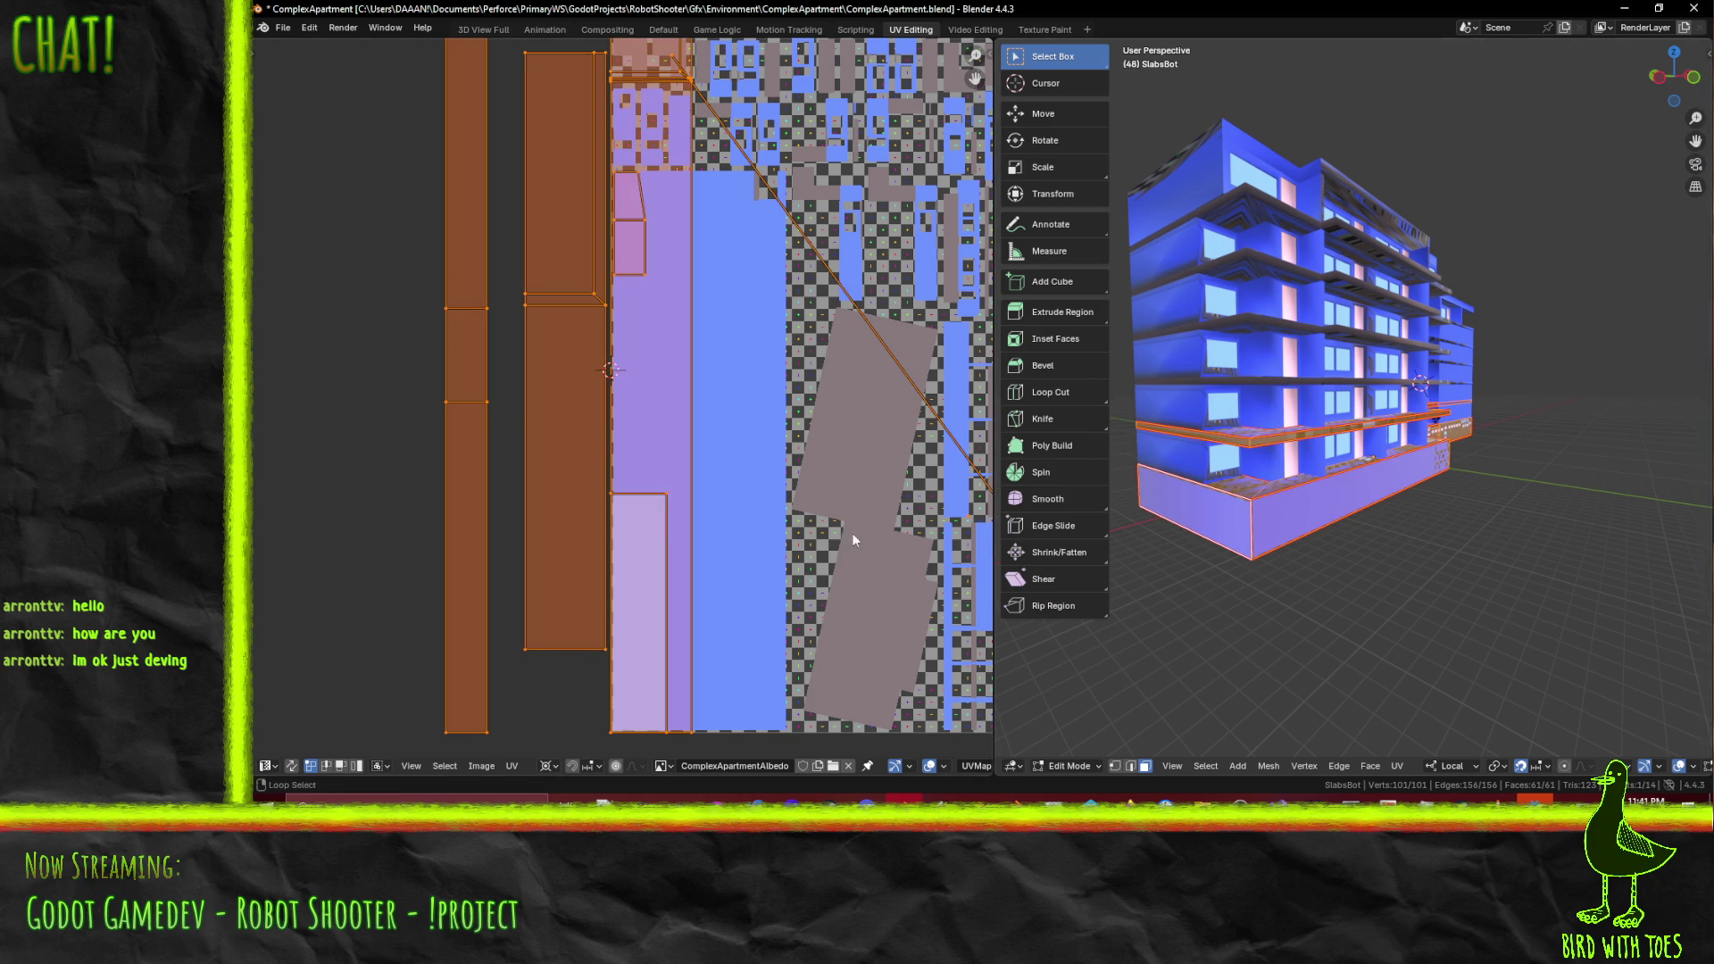
{"action": "left_click", "coordinate": [673, 505]}
{"action": "left_click", "coordinate": [1214, 528]}
{"action": "key", "text": "a"}
{"action": "key", "text": "a"}
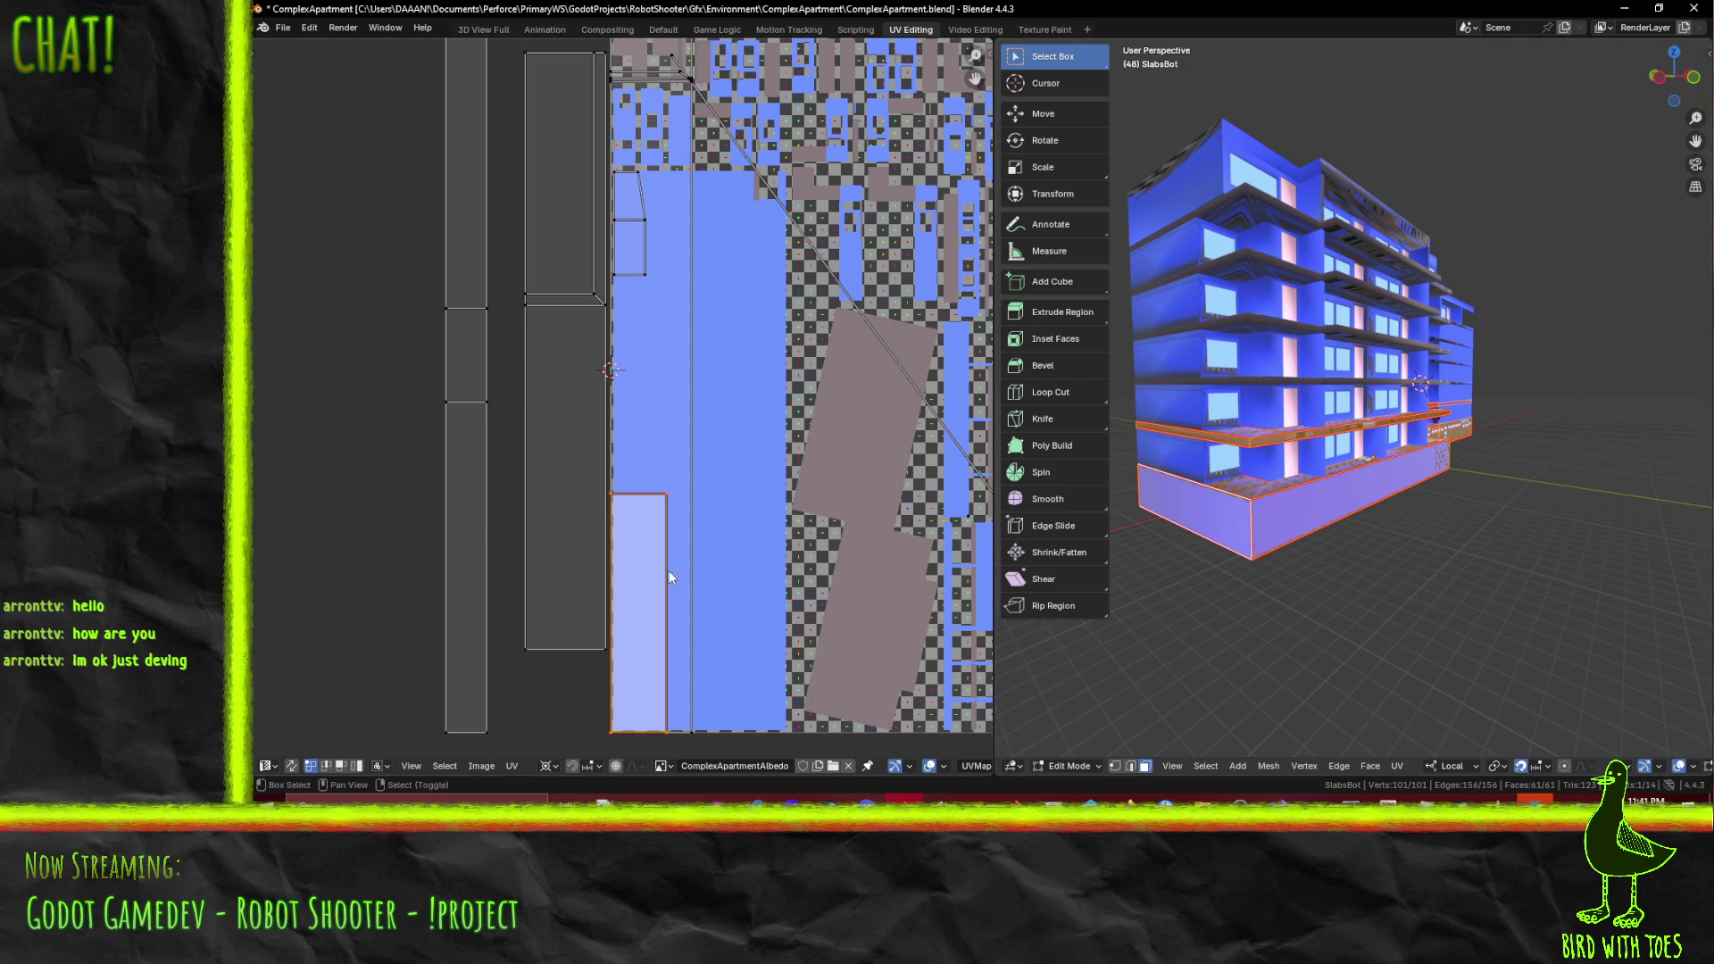
- Move the slab island upward and enlarge it to fill its column
{"action": "scroll", "coordinate": [666, 570], "scroll_direction": "down", "scroll_amount": 5, "text": "shift"}
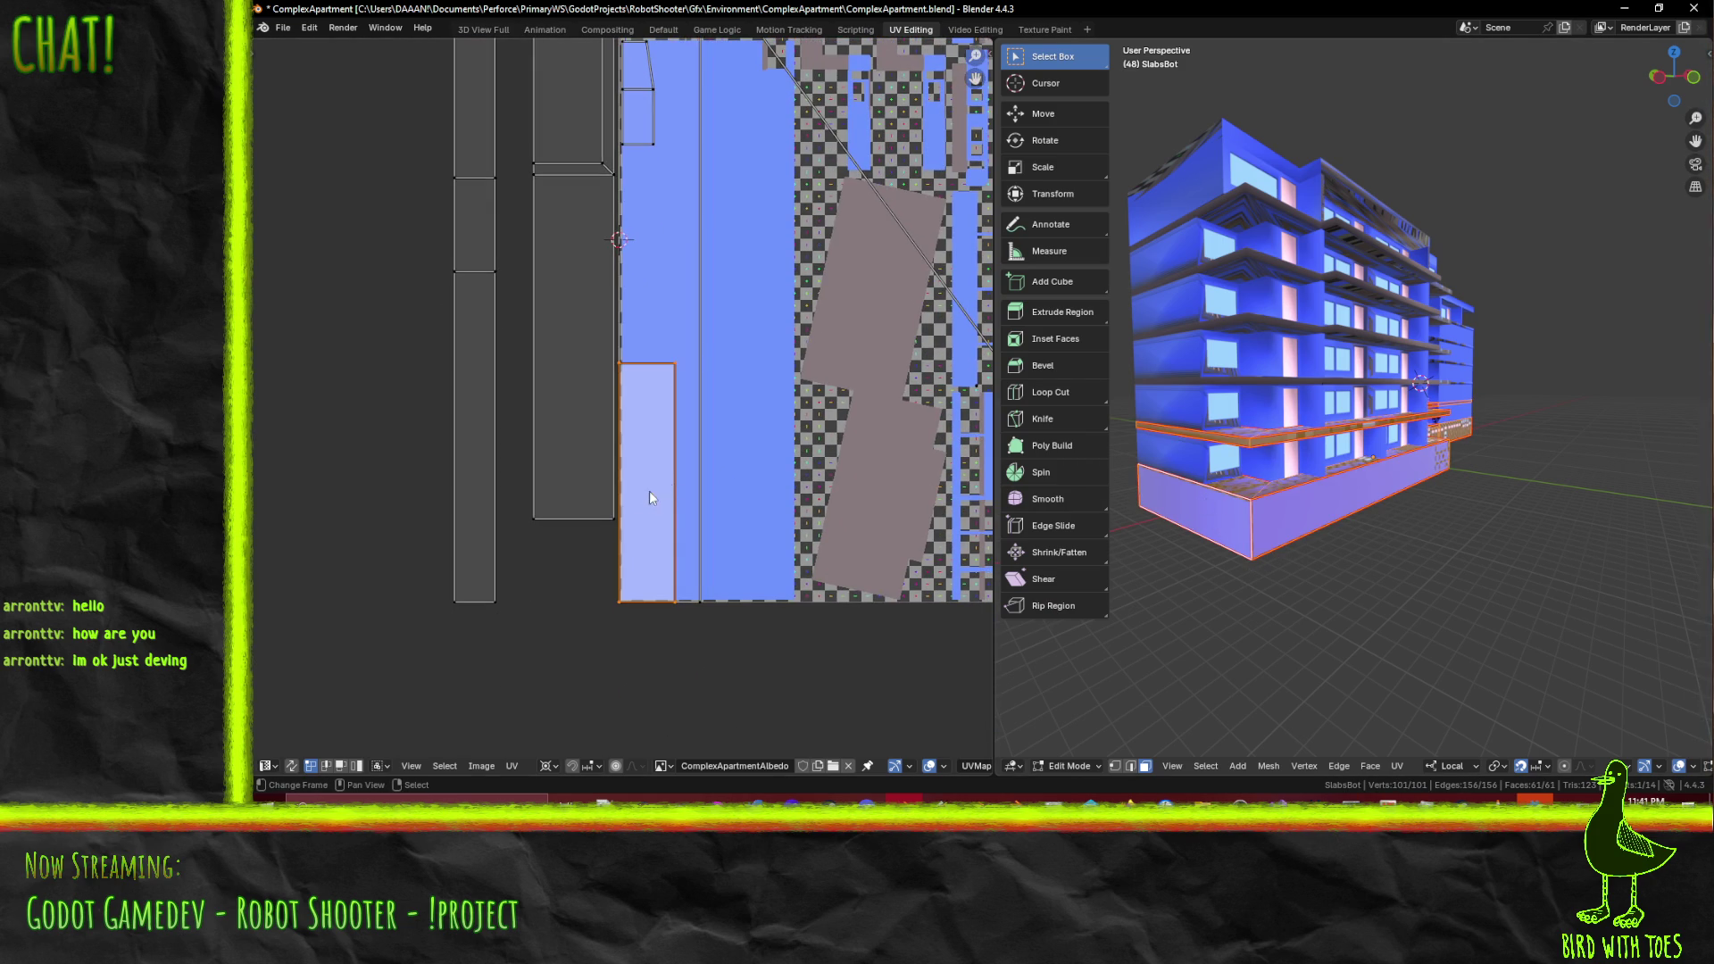
{"action": "scroll", "coordinate": [623, 511], "scroll_direction": "up", "scroll_amount": 5}
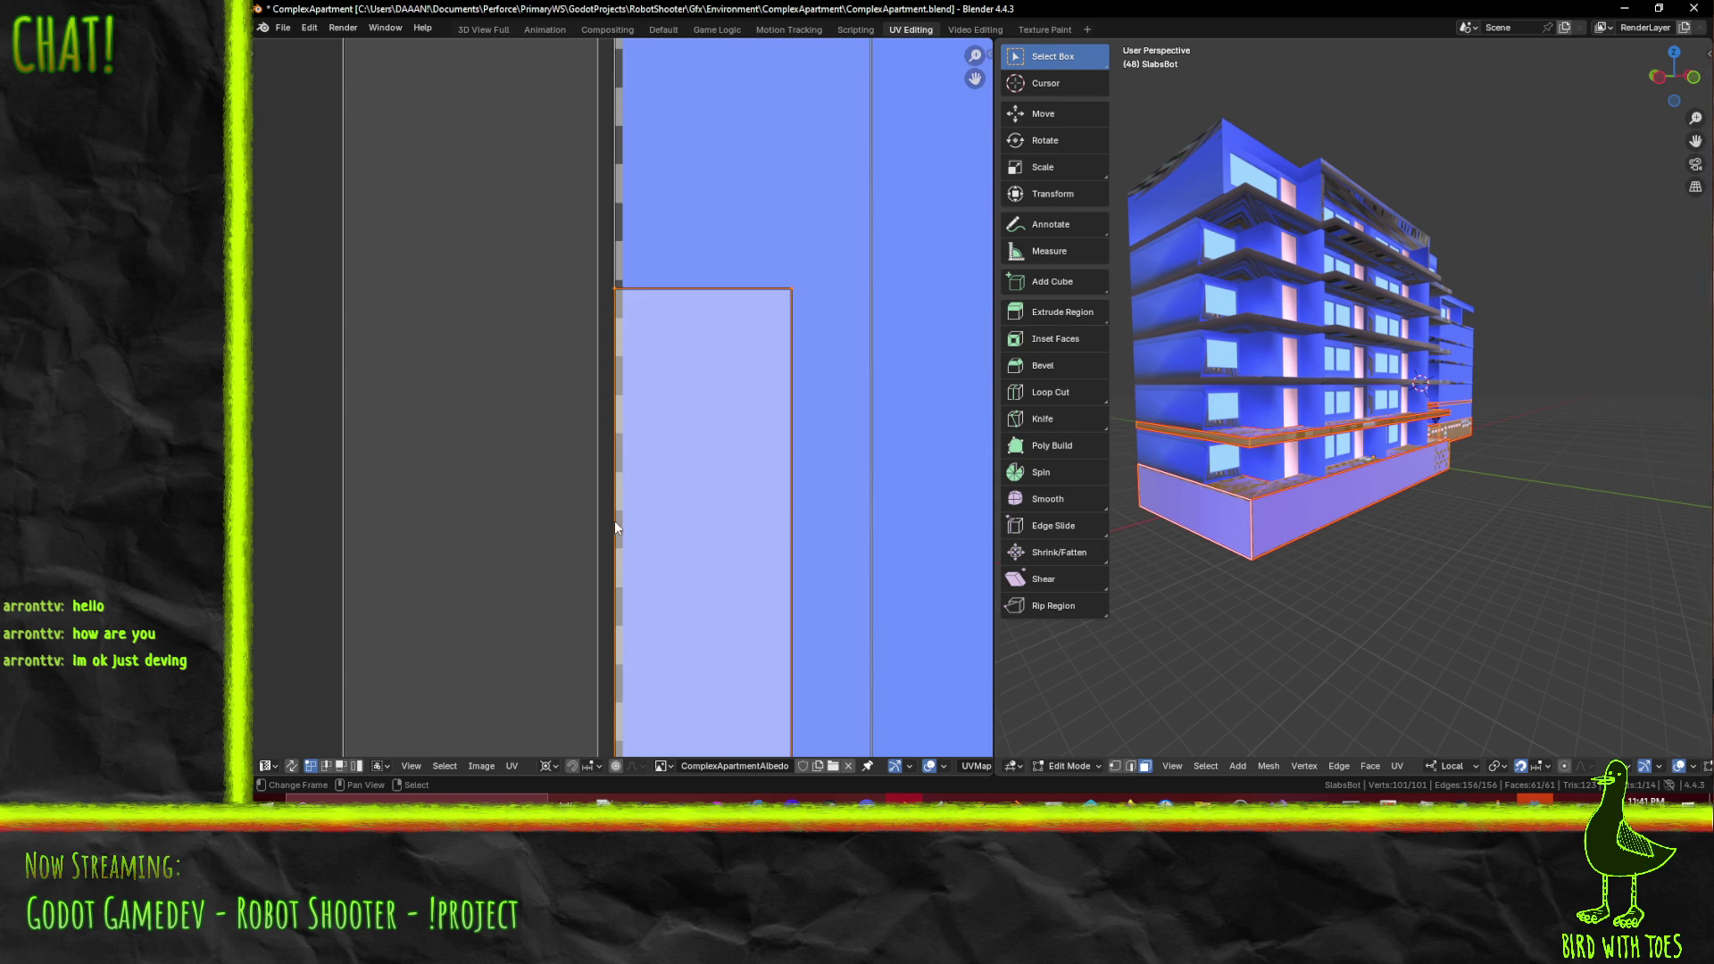
{"action": "scroll", "coordinate": [634, 598], "scroll_direction": "down", "scroll_amount": 6}
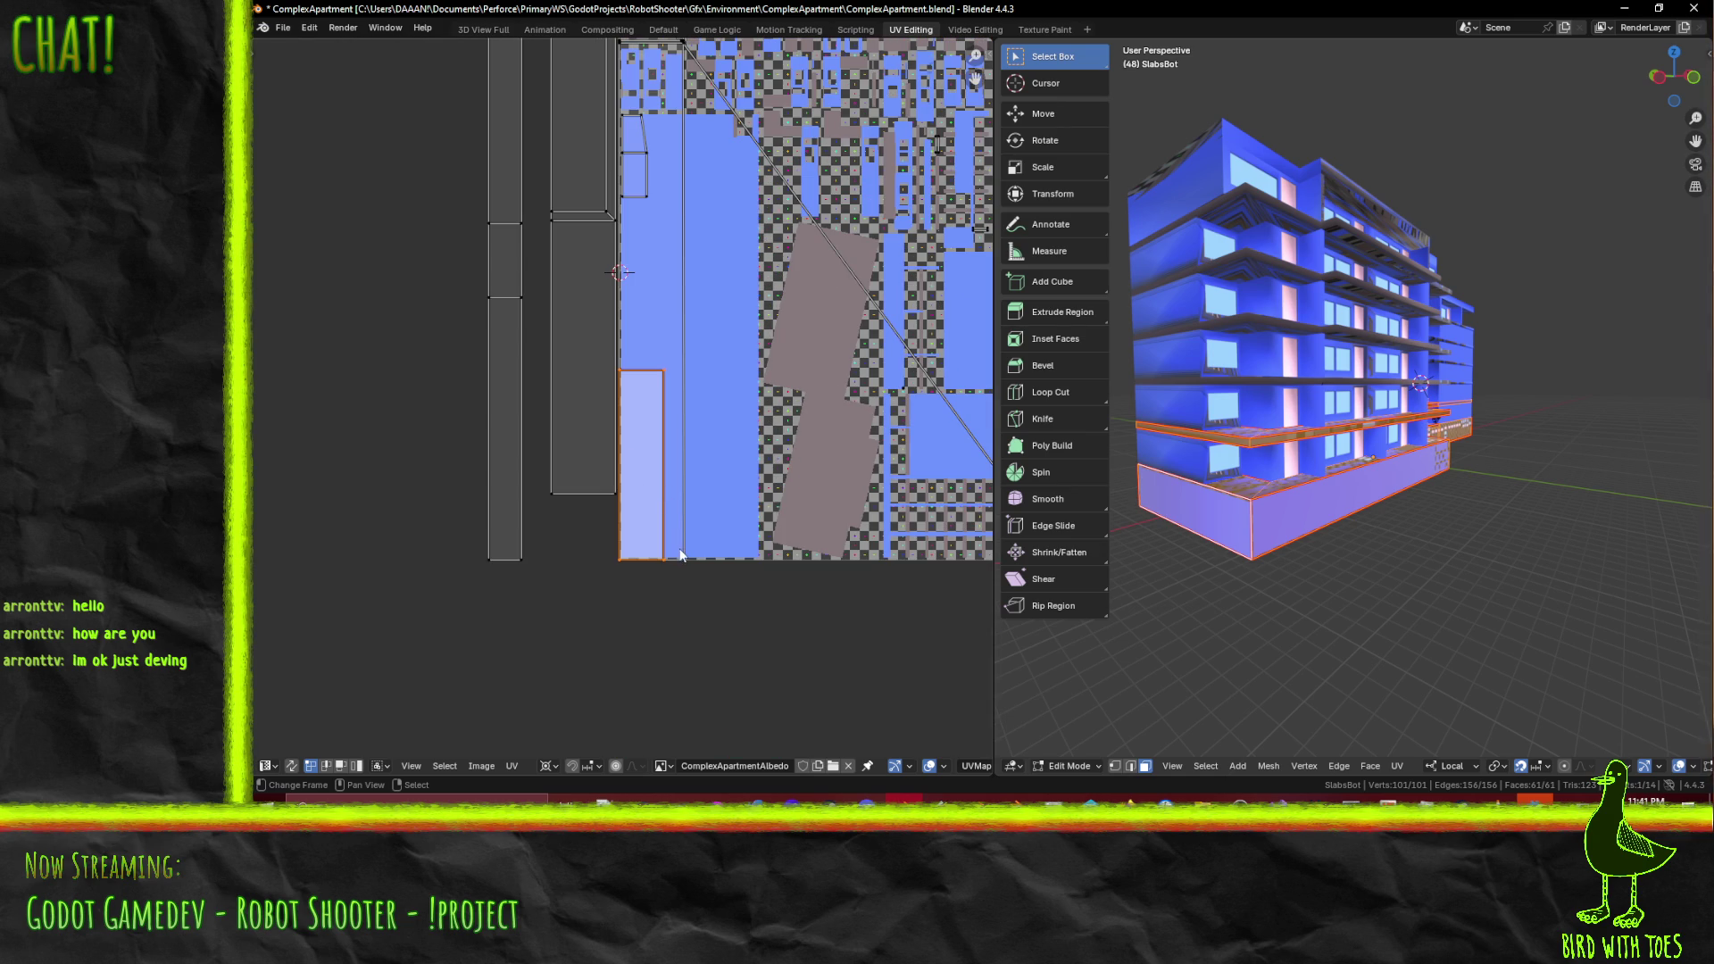
{"action": "key", "text": "g"}
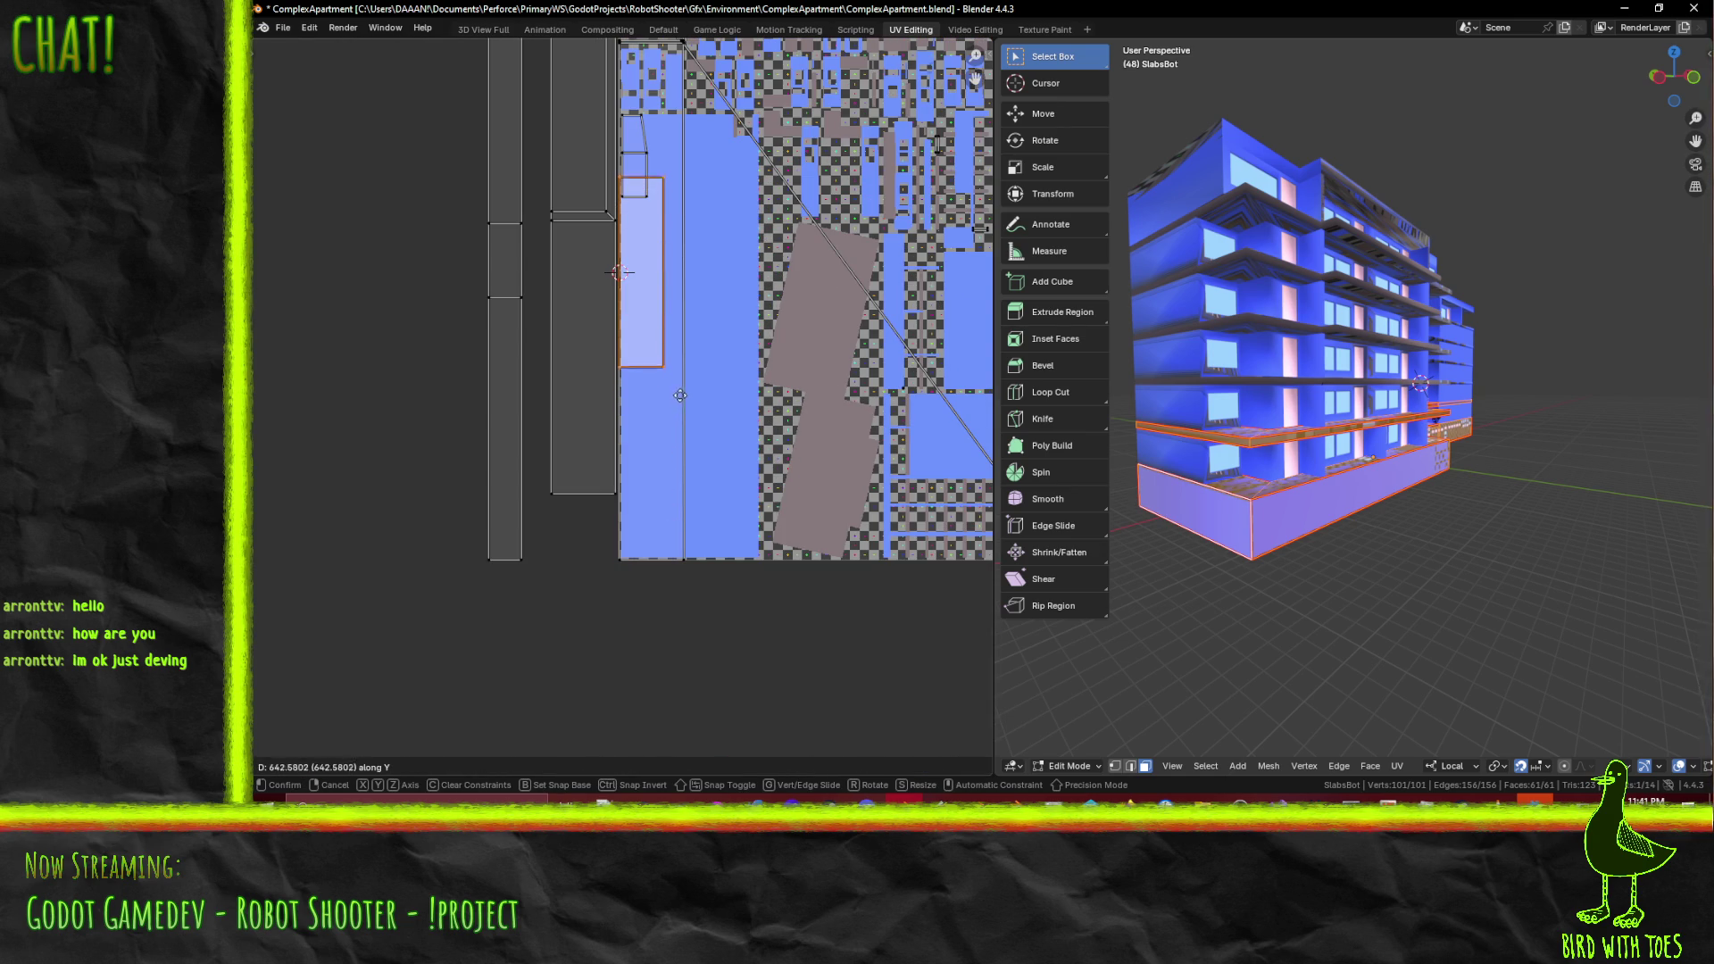
{"action": "left_click", "coordinate": [682, 392]}
{"action": "scroll", "coordinate": [682, 392], "scroll_direction": "up", "scroll_amount": 3}
{"action": "key", "text": "s"}
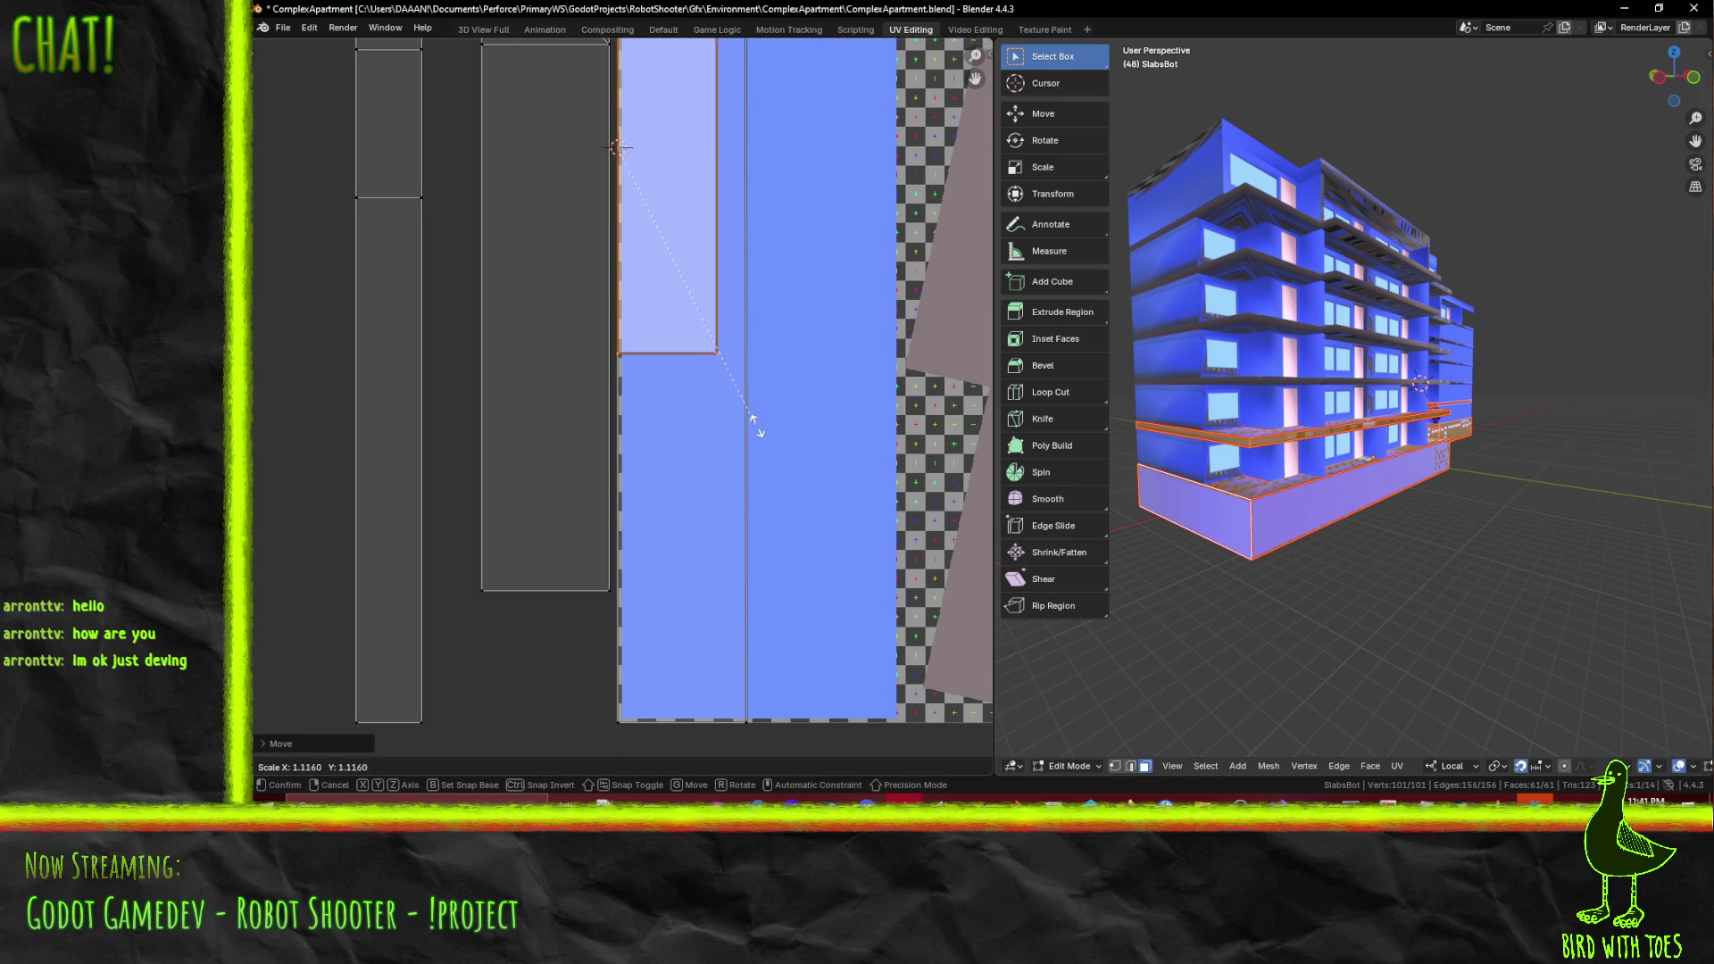
{"action": "left_click", "coordinate": [794, 499]}
- Move the island further up the atlas, then view the building's long base walls up close
{"action": "scroll", "coordinate": [737, 459], "scroll_direction": "down", "scroll_amount": 5}
{"action": "mouse_move", "coordinate": [655, 419]}
{"action": "middle_mouse_down"}
{"action": "mouse_move", "coordinate": [737, 467]}
{"action": "mouse_move", "coordinate": [786, 471]}
{"action": "mouse_move", "coordinate": [662, 493]}
{"action": "middle_mouse_up"}
{"action": "scroll", "coordinate": [736, 469], "scroll_direction": "up", "scroll_amount": 2}
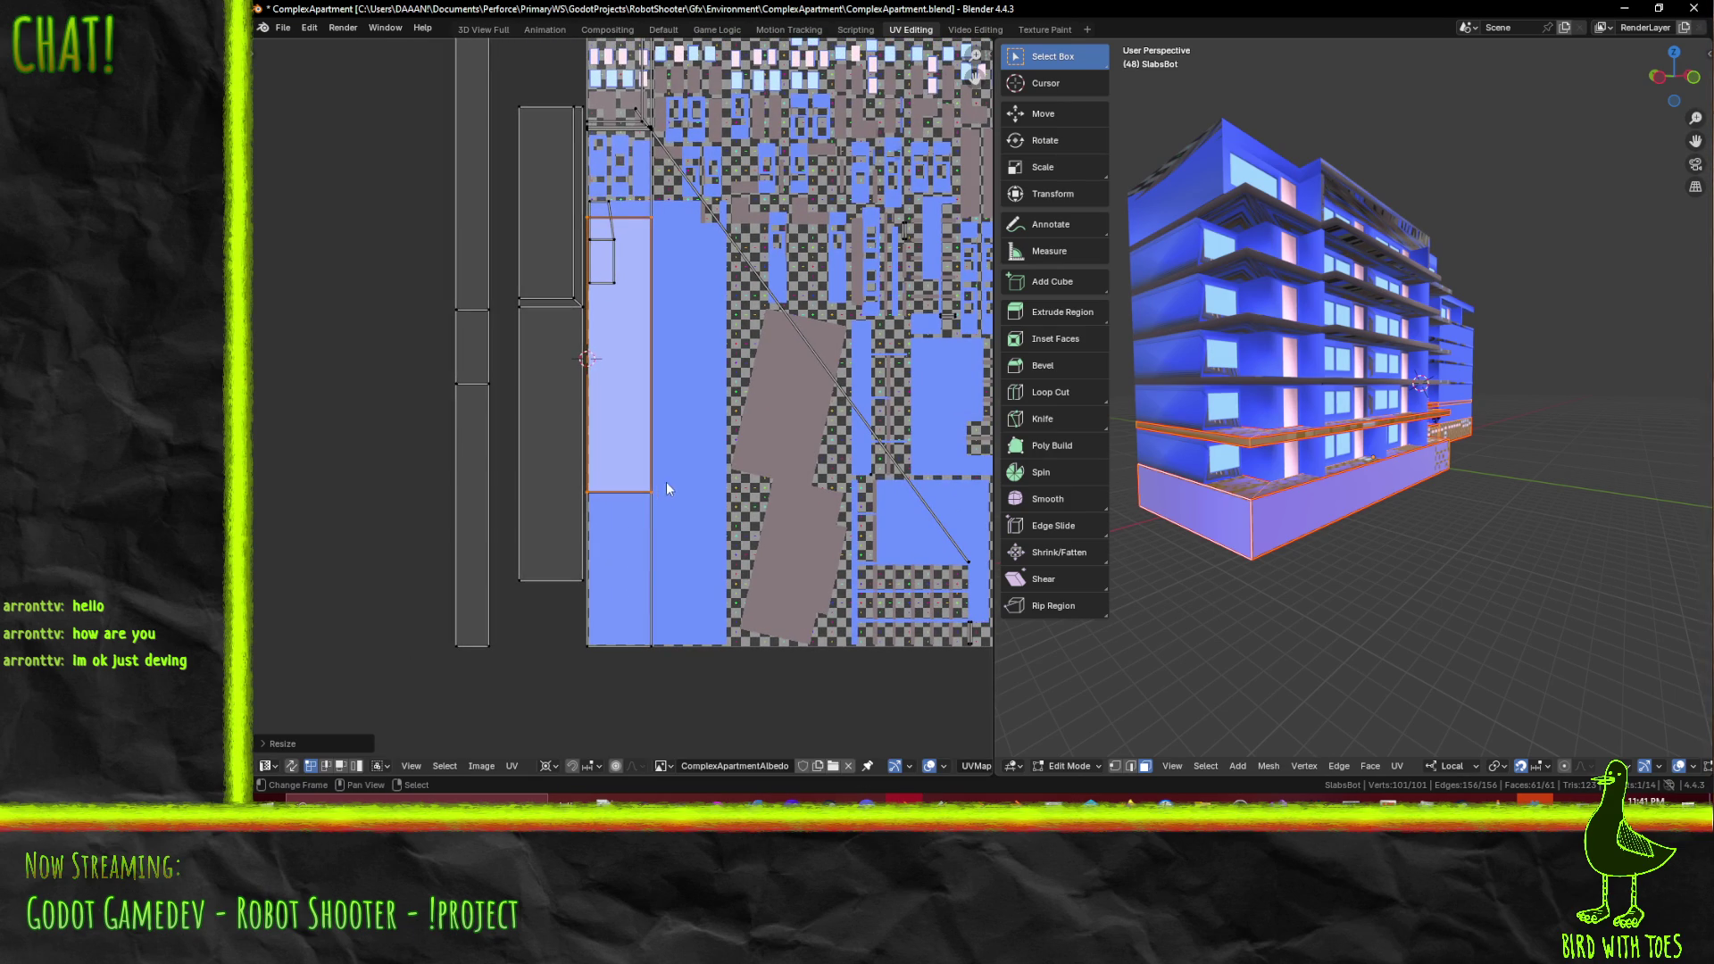
{"action": "middle_click_drag", "start_coordinate": [668, 484], "coordinate": [677, 565]}
{"action": "key", "text": "g"}
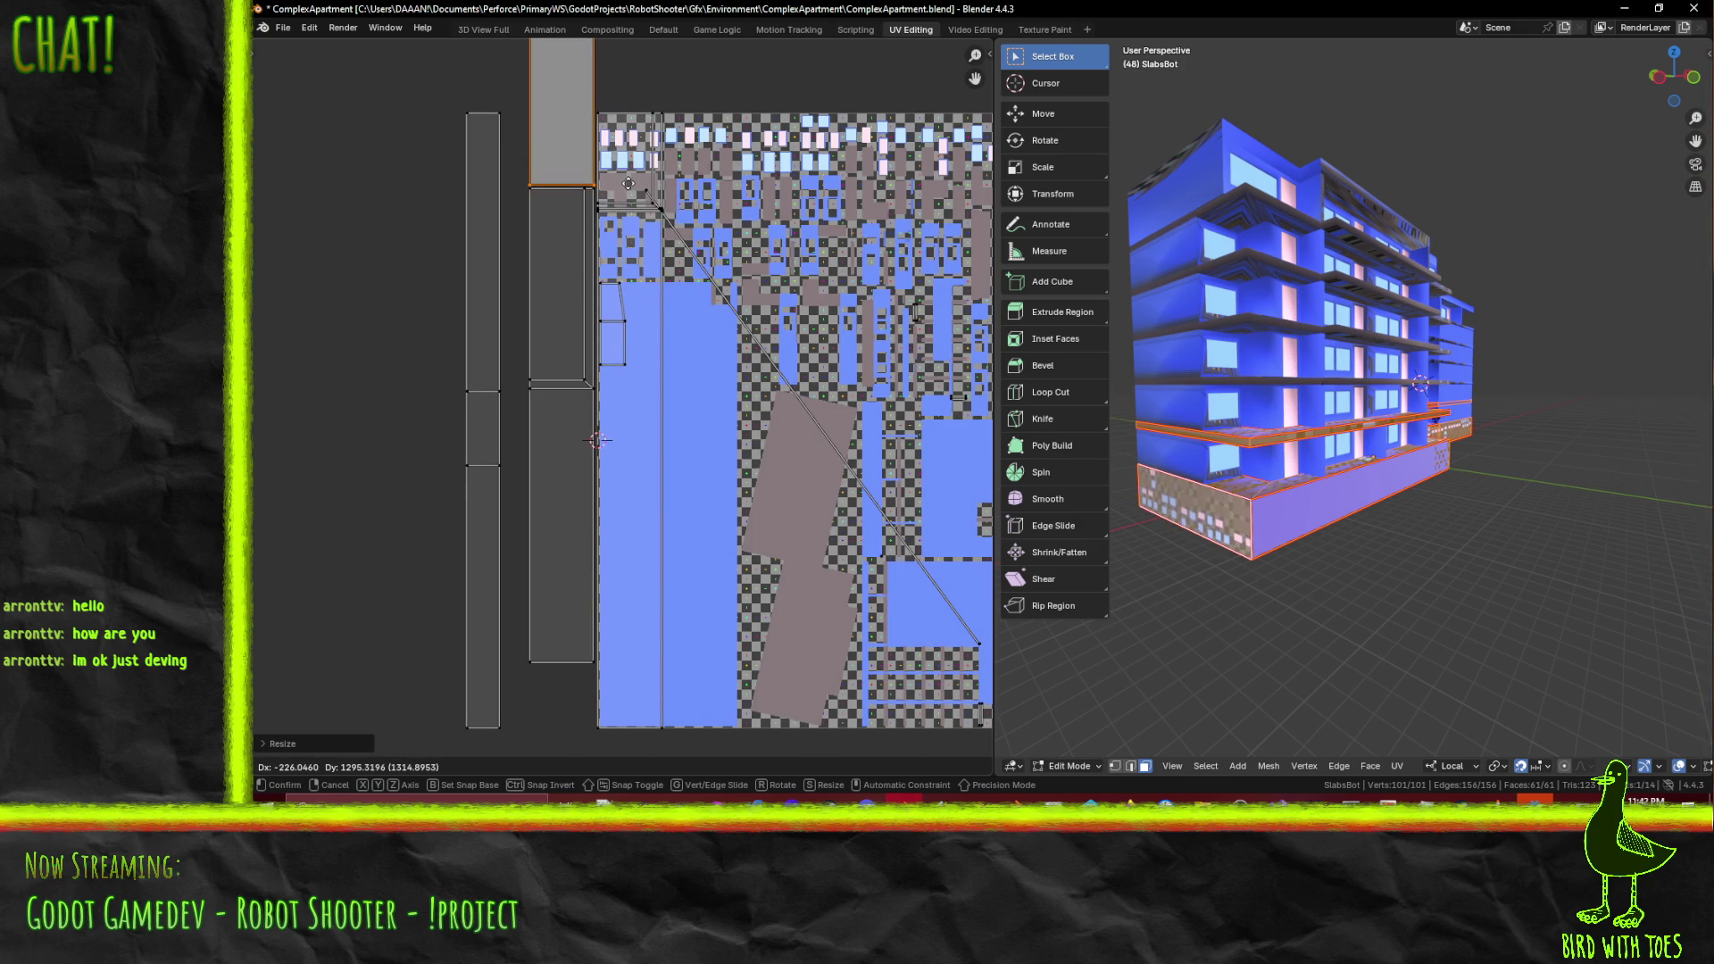
{"action": "left_click", "coordinate": [629, 183]}
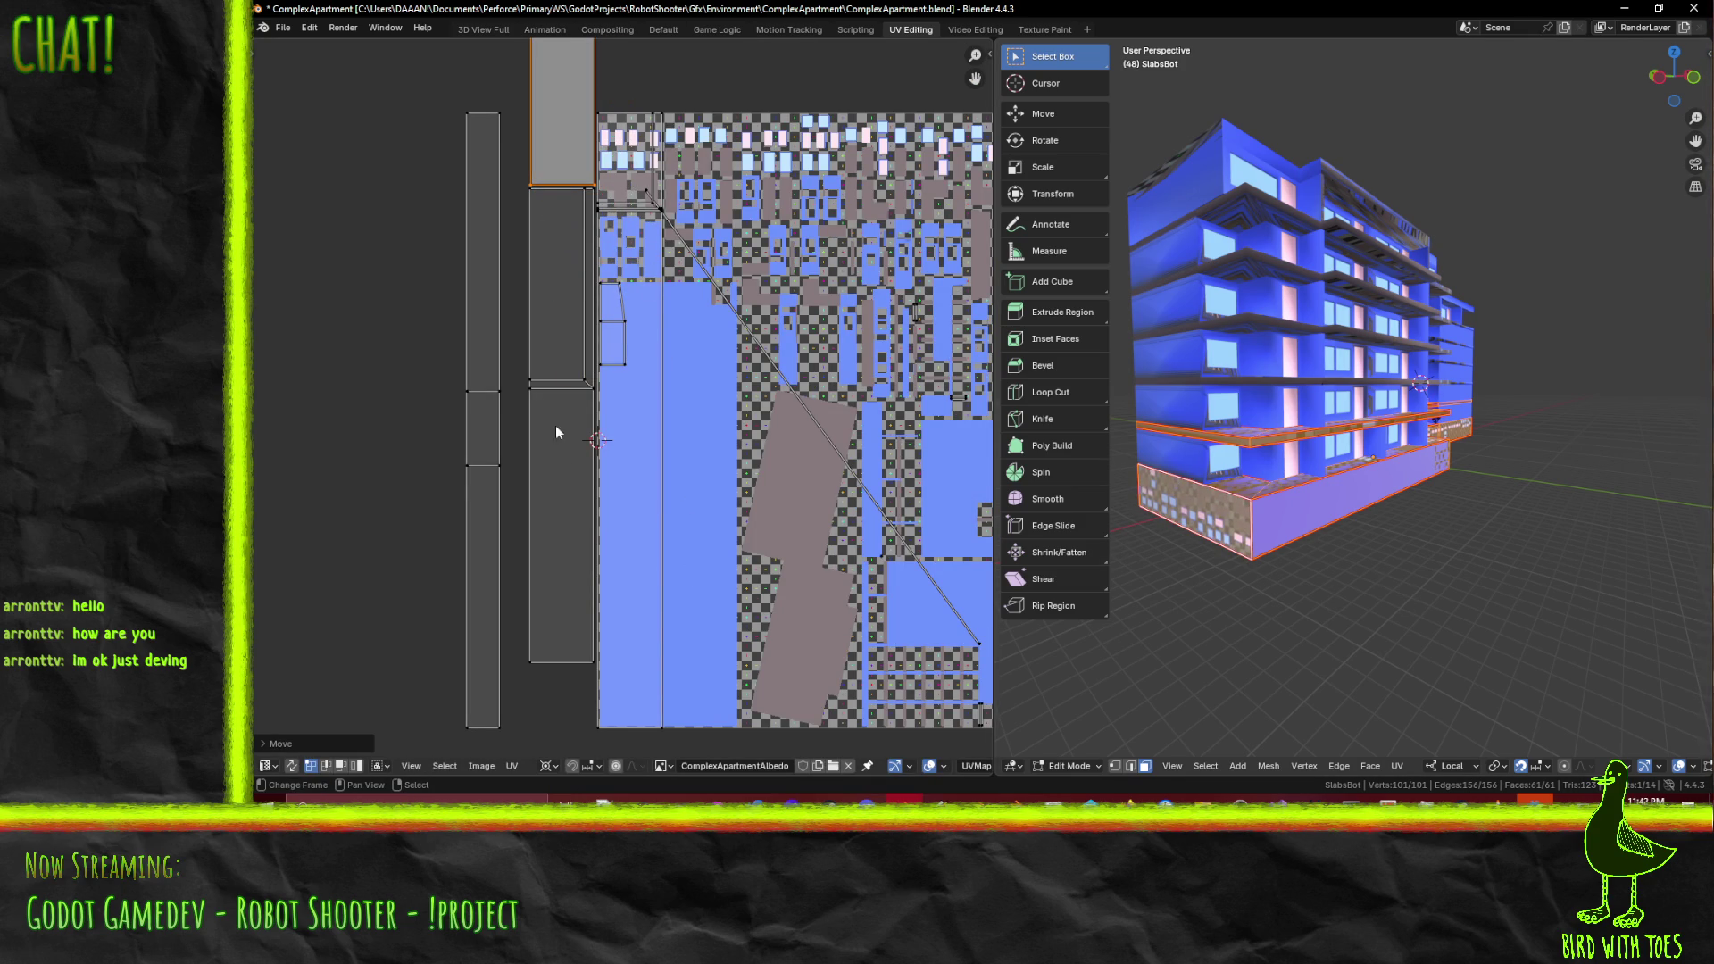
{"action": "scroll", "coordinate": [595, 523], "scroll_direction": "down", "scroll_amount": 2}
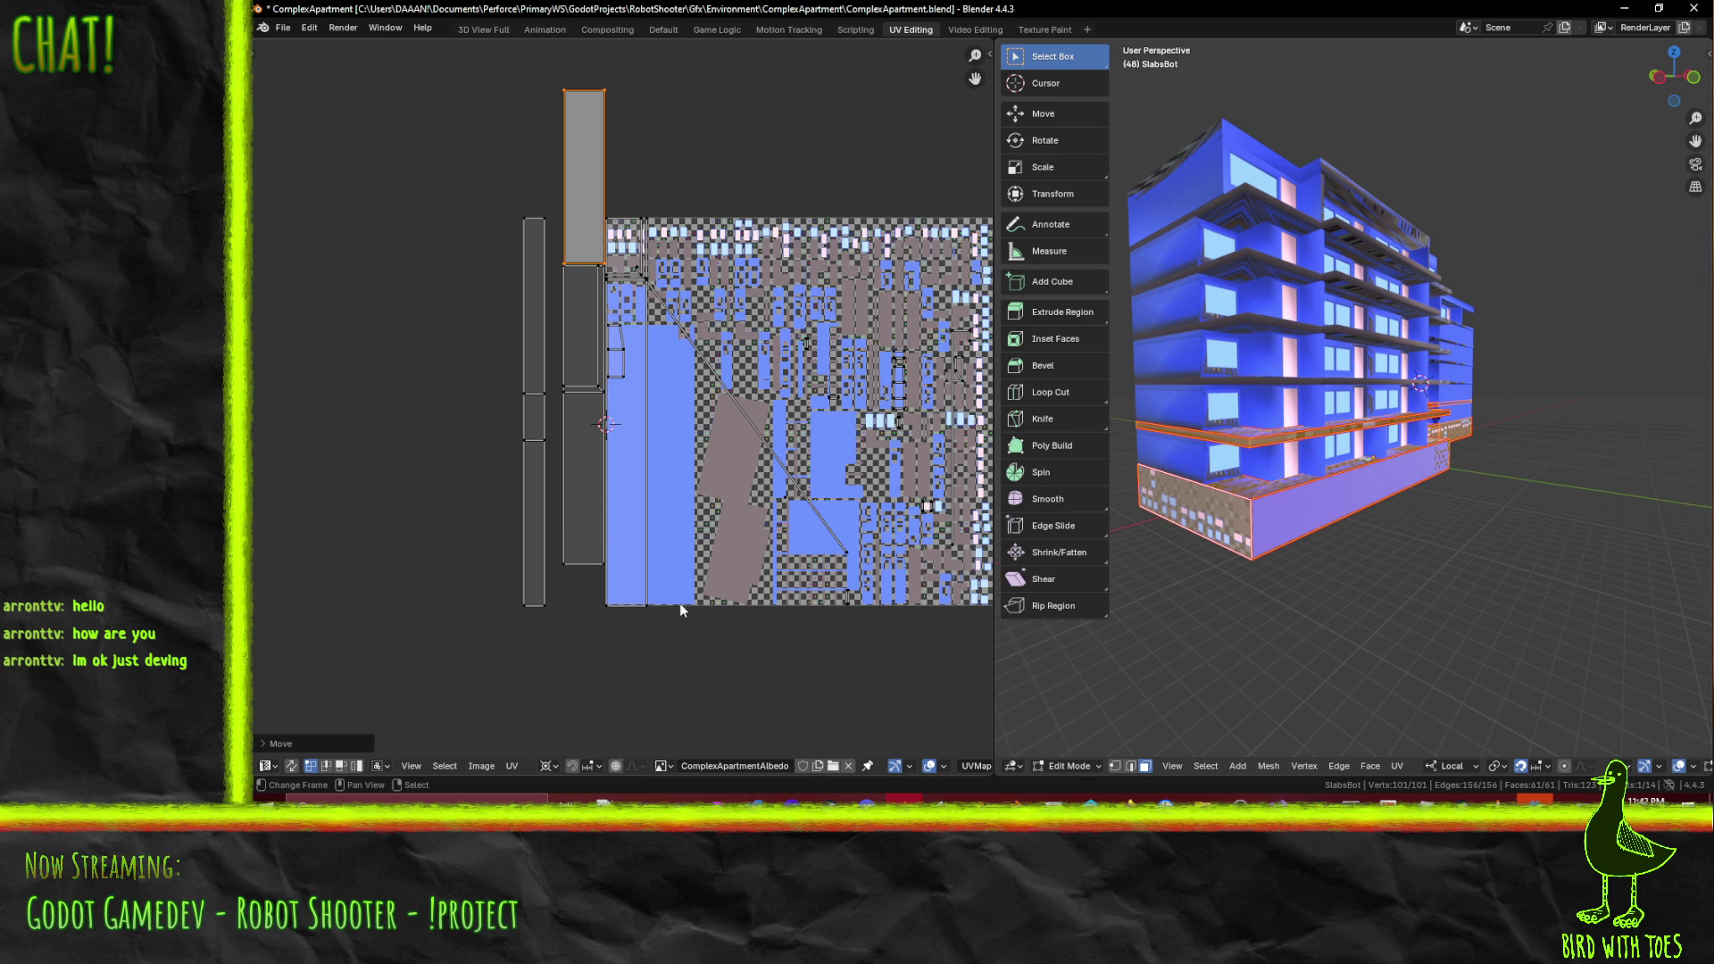
{"action": "middle_click_drag", "start_coordinate": [783, 520], "coordinate": [730, 504]}
{"action": "mouse_move", "coordinate": [1427, 483]}
{"action": "middle_mouse_down"}
{"action": "mouse_move", "coordinate": [1281, 484]}
{"action": "mouse_move", "coordinate": [1419, 459]}
{"action": "middle_mouse_up"}
- Select two ledge faces and unwrap them conformally, then undo the unwrap
{"action": "left_click", "coordinate": [1328, 510]}
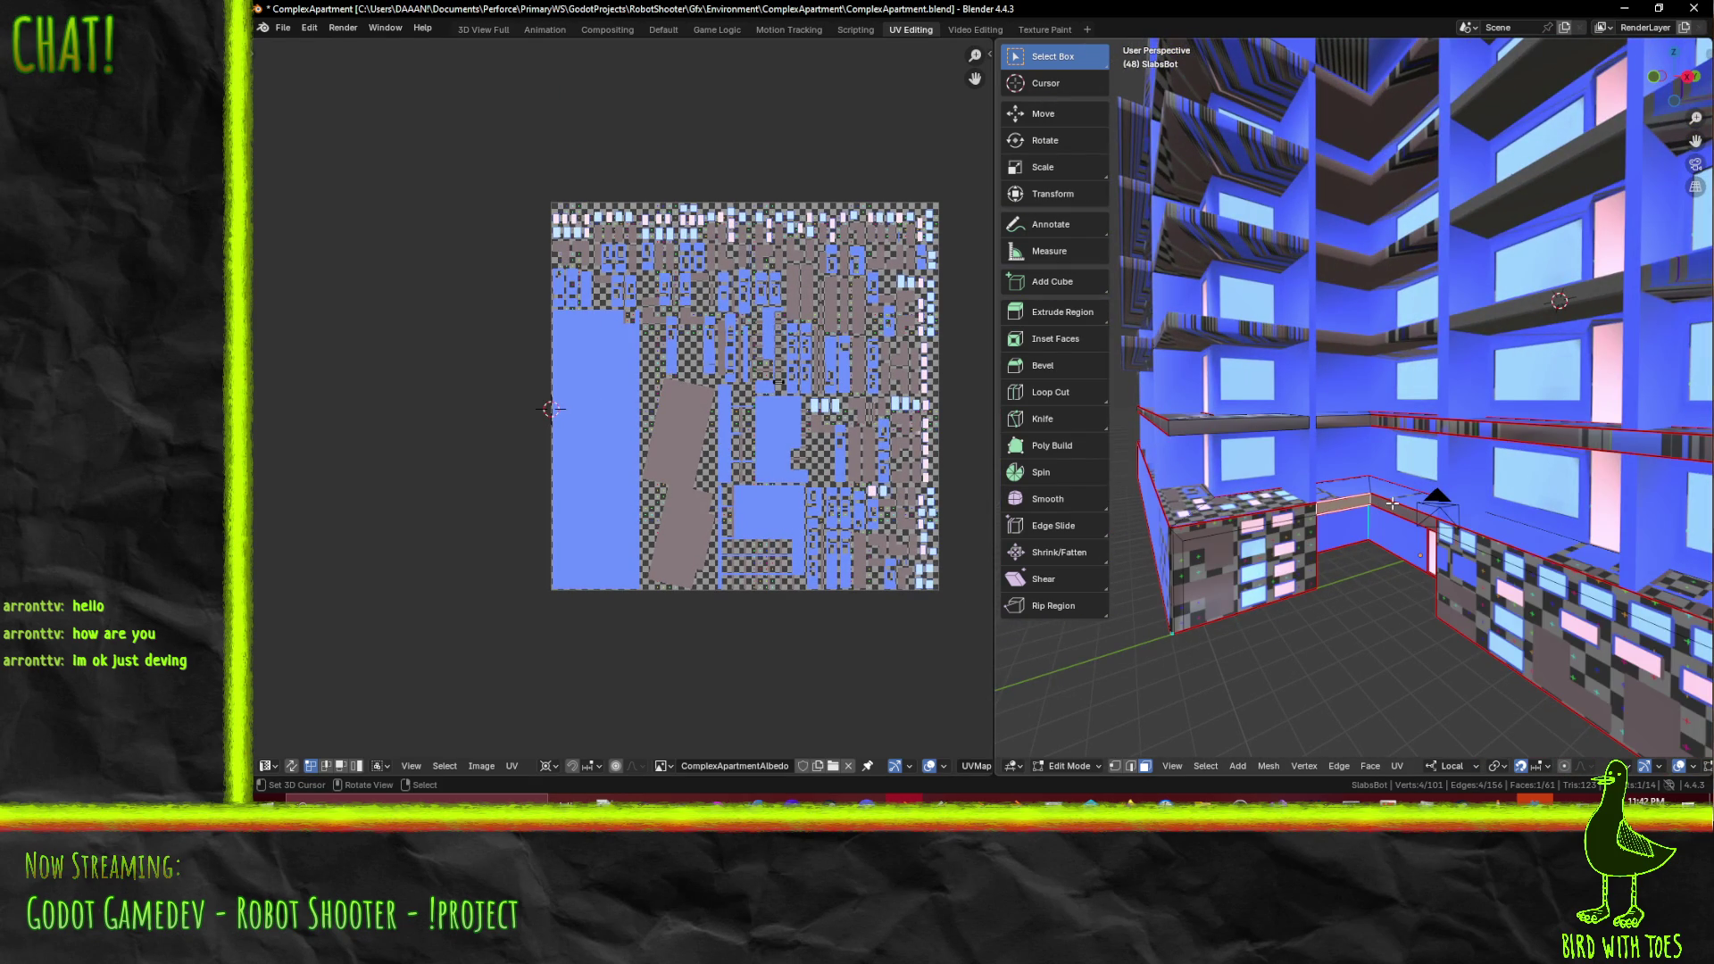
{"action": "left_click", "coordinate": [1393, 507], "text": "shift"}
{"action": "mouse_move", "coordinate": [1193, 464]}
{"action": "middle_mouse_down"}
{"action": "mouse_move", "coordinate": [1497, 518]}
{"action": "mouse_move", "coordinate": [1468, 529]}
{"action": "middle_mouse_up"}
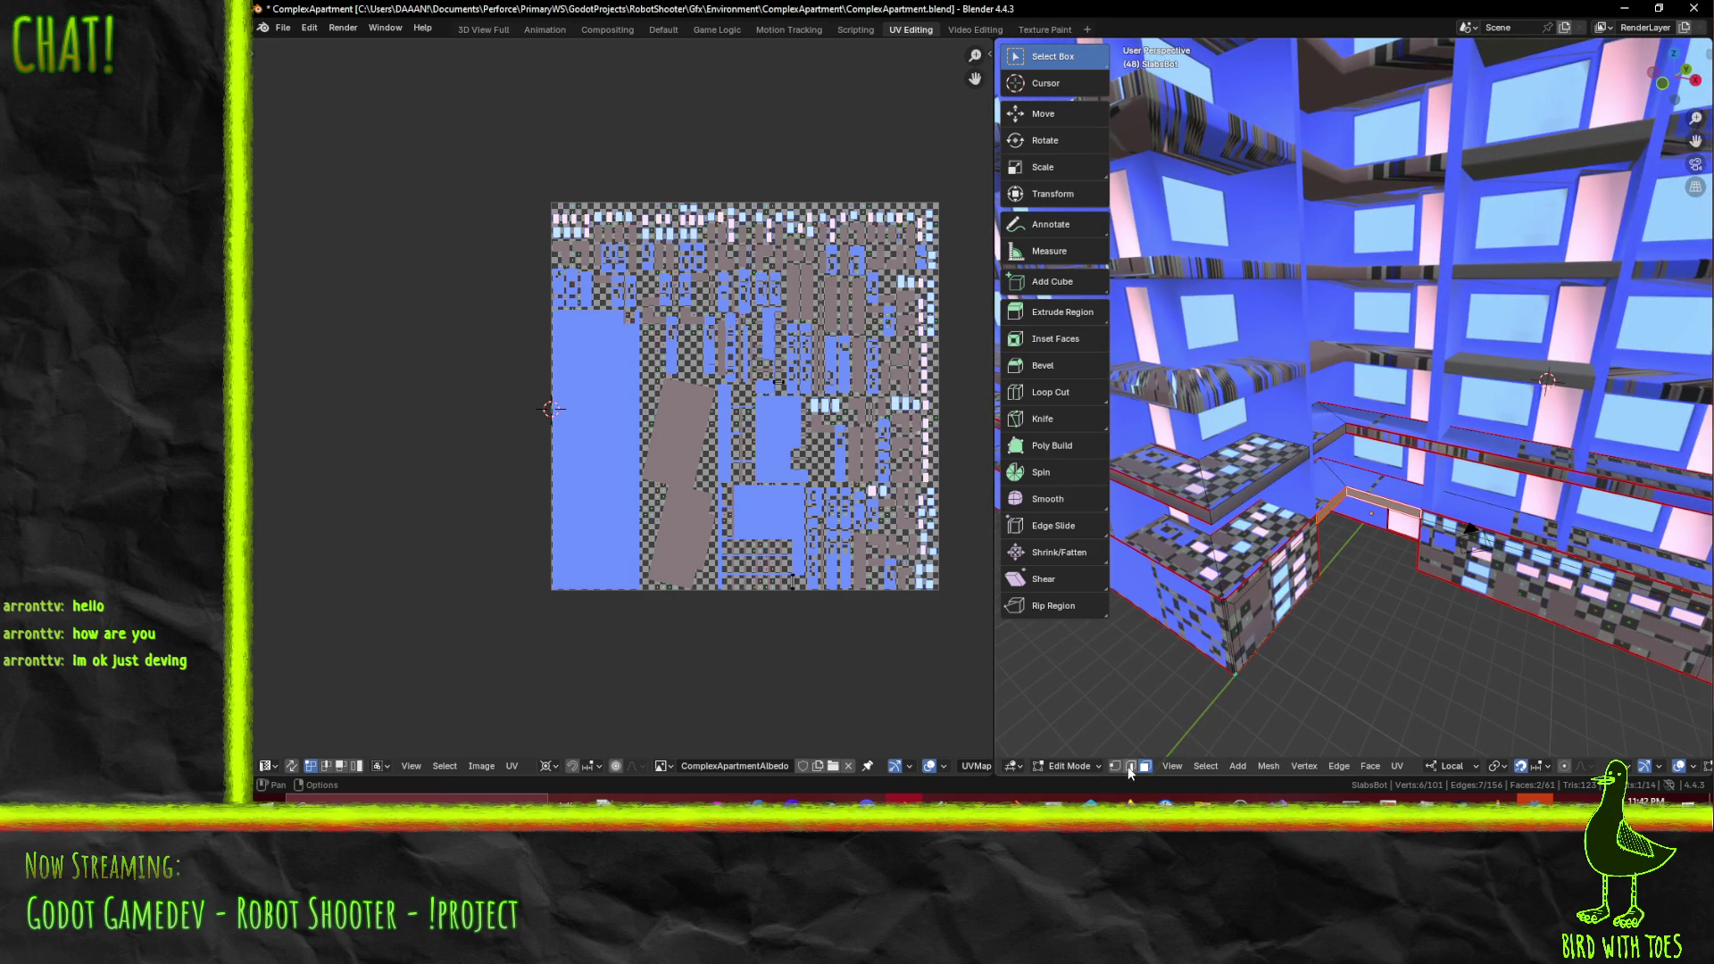
{"action": "middle_click_drag", "start_coordinate": [1374, 495], "coordinate": [1336, 478]}
{"action": "scroll", "coordinate": [1336, 478], "scroll_direction": "up", "scroll_amount": 3}
{"action": "key", "text": "F3"}
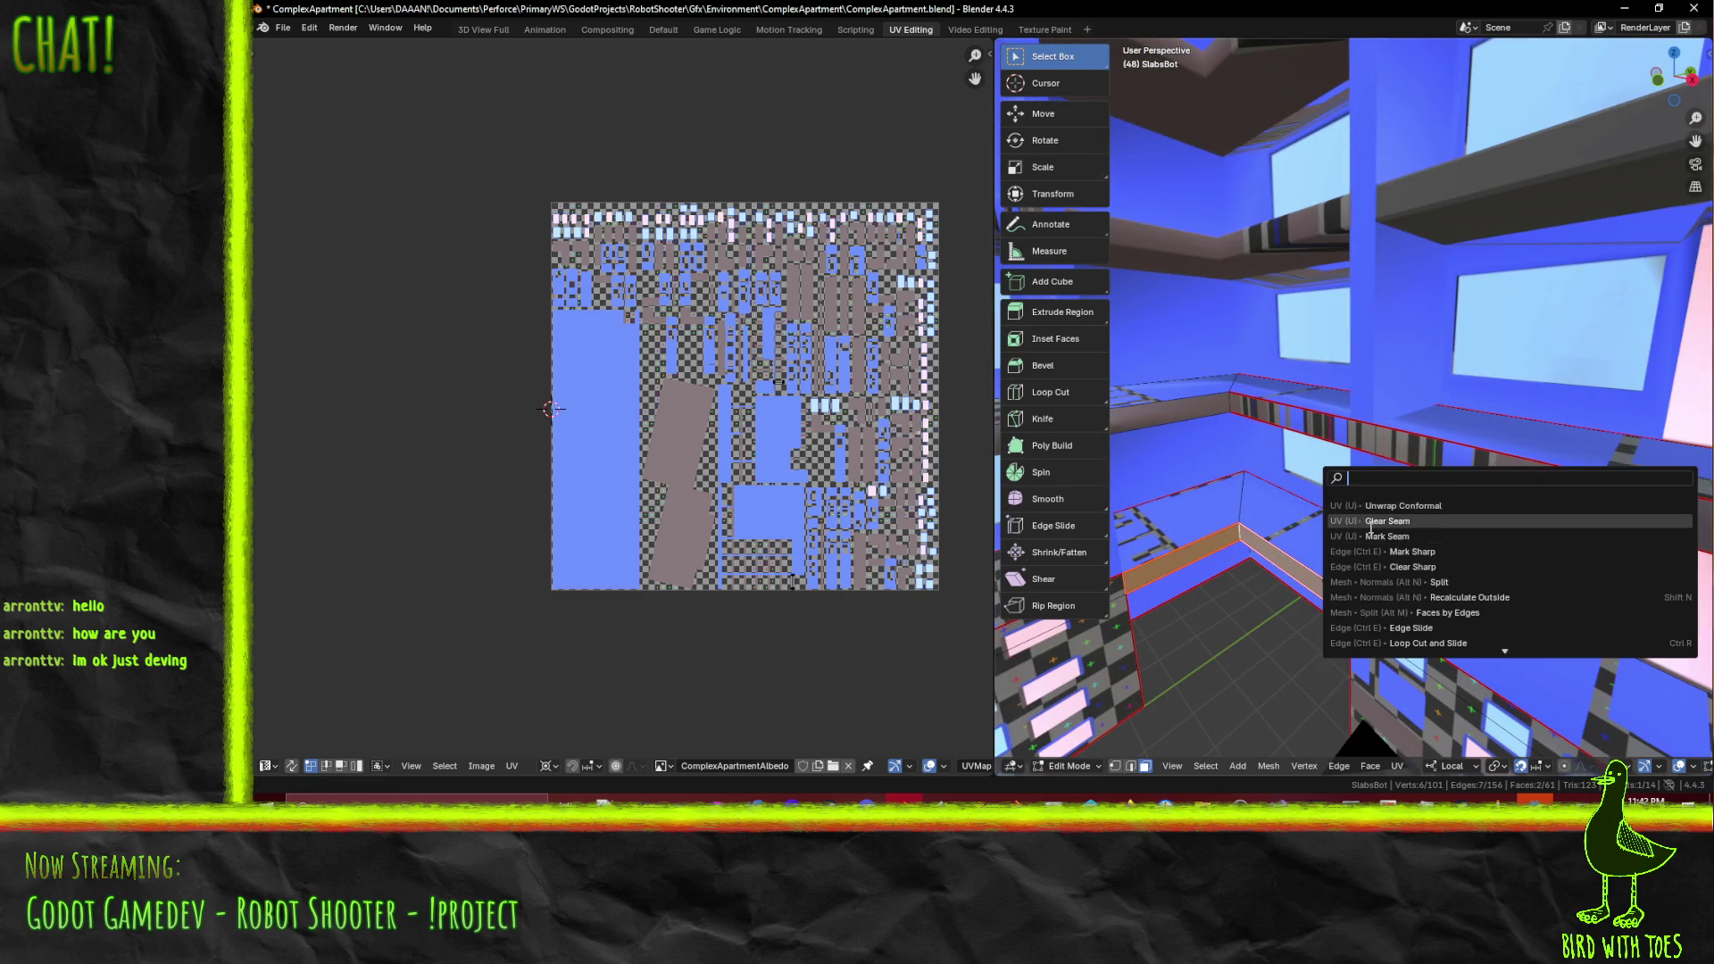
{"action": "left_click", "coordinate": [1387, 506]}
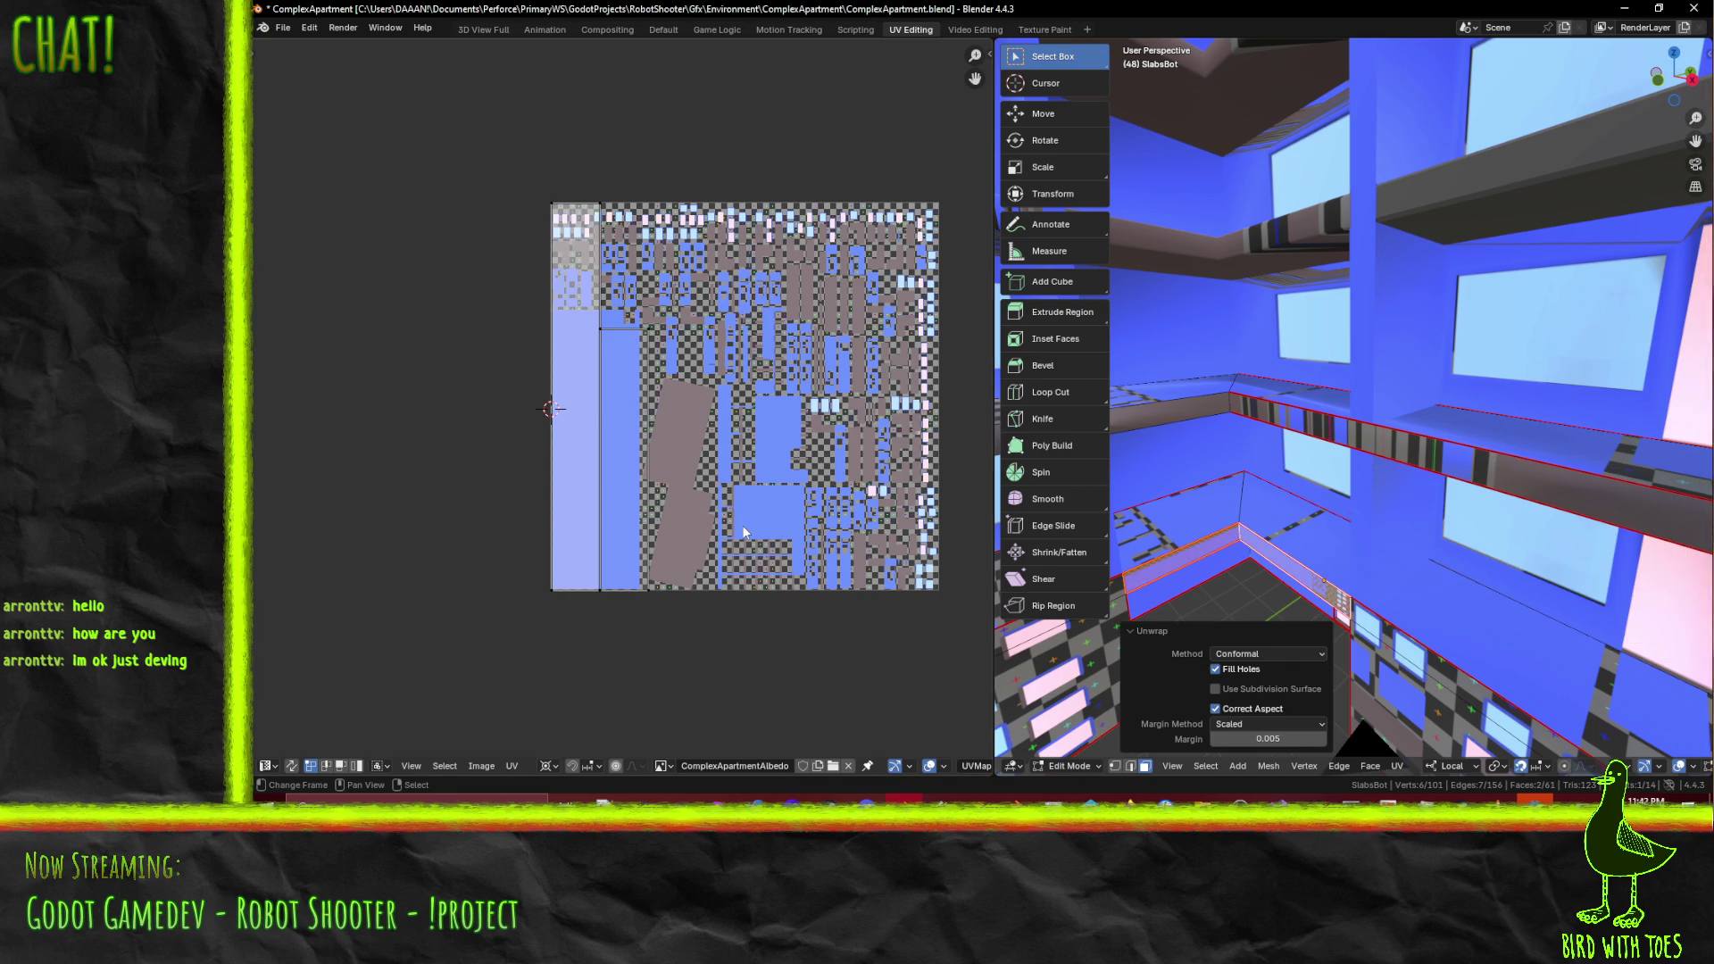
{"action": "key", "text": "ctrl+z"}
- Select two base wall faces in face mode and unwrap them conformally
{"action": "mouse_move", "coordinate": [1268, 526]}
{"action": "middle_mouse_down"}
{"action": "mouse_move", "coordinate": [1327, 501]}
{"action": "mouse_move", "coordinate": [1329, 477]}
{"action": "middle_mouse_up"}
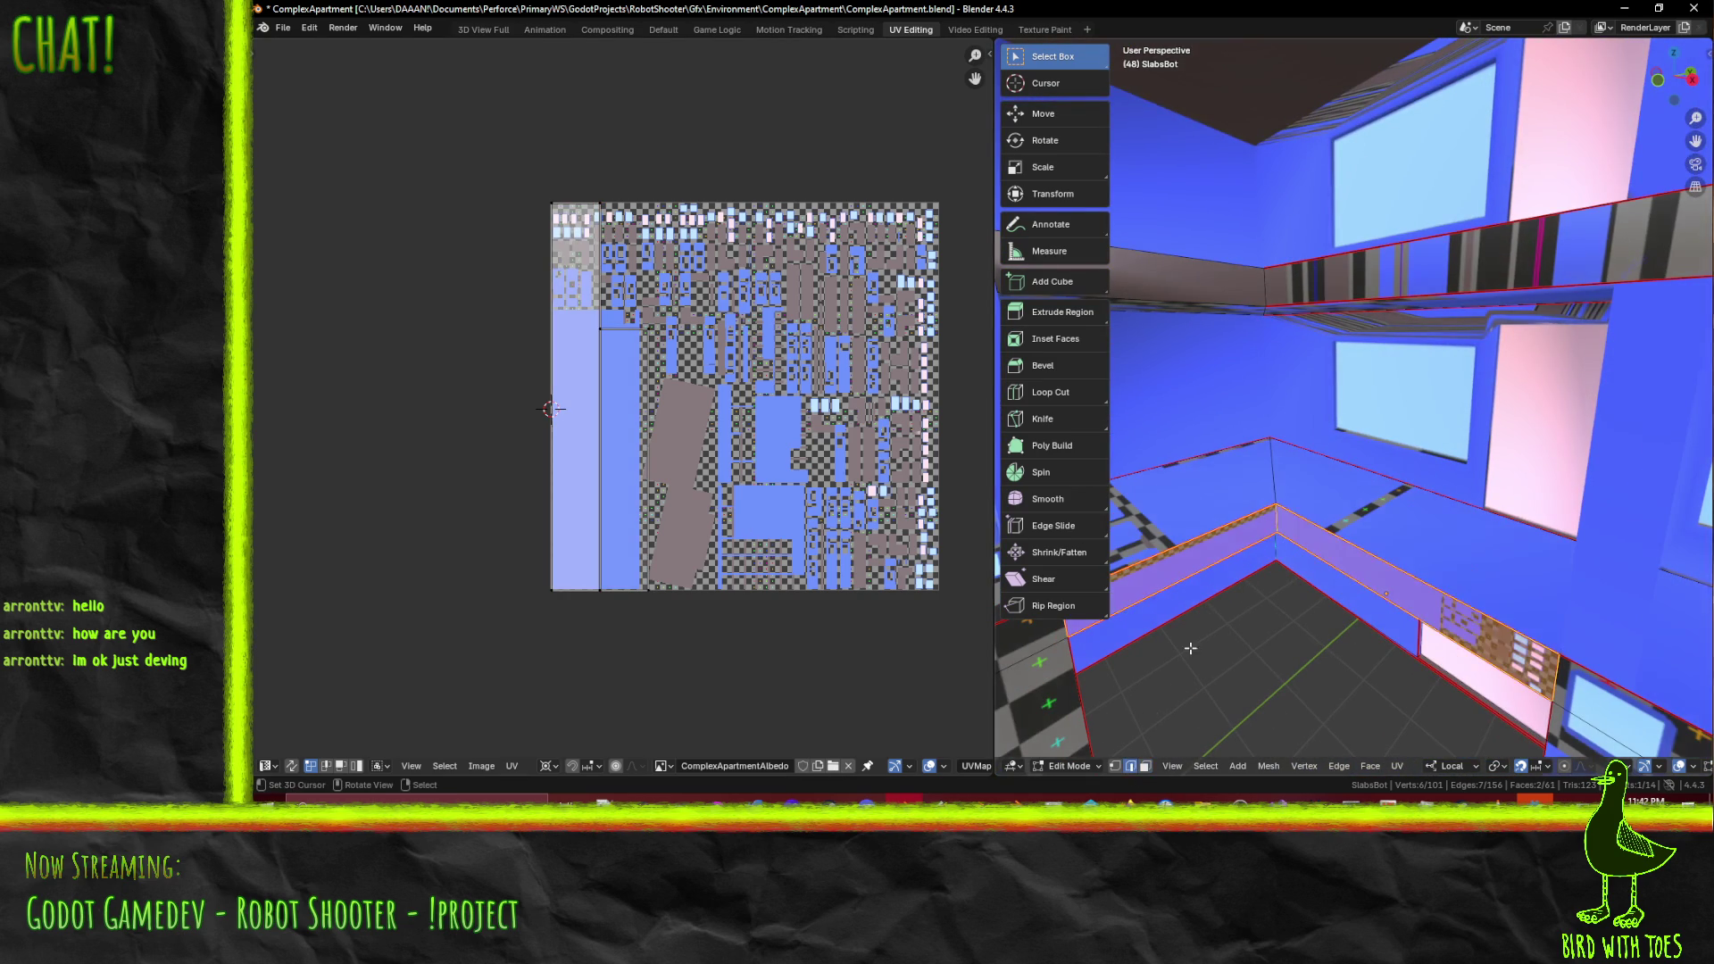
{"action": "left_click", "coordinate": [1276, 506]}
{"action": "key", "text": "F3"}
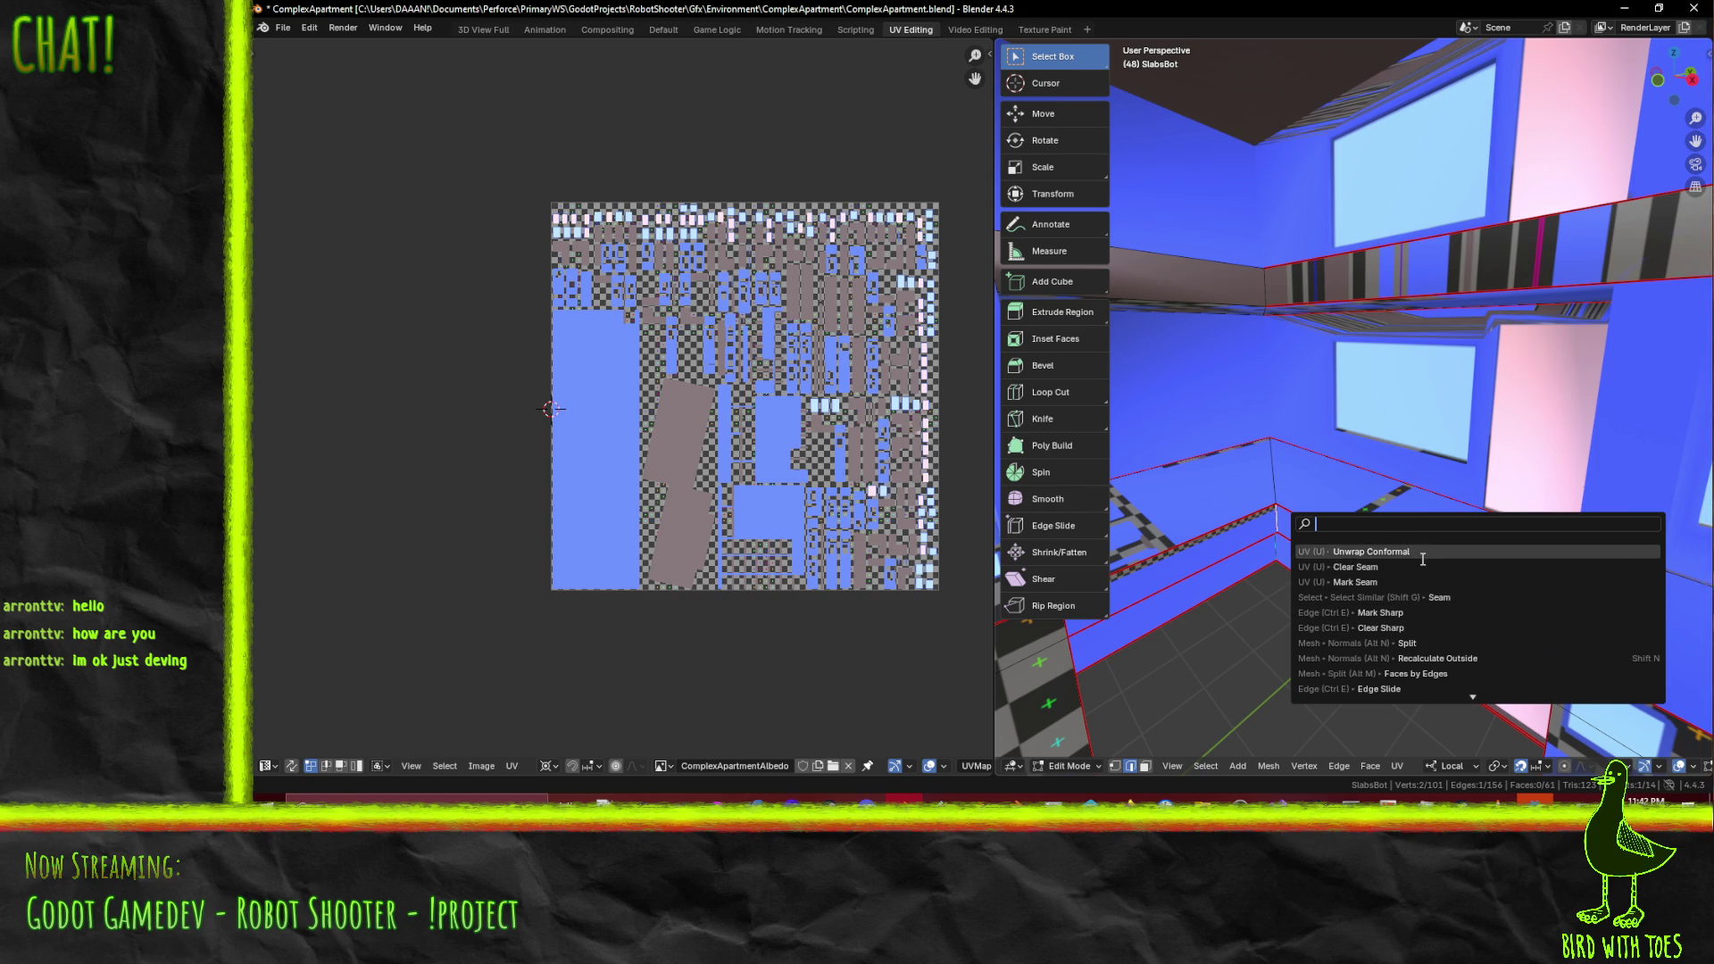
{"action": "key", "text": "Escape"}
{"action": "left_click", "coordinate": [1144, 766]}
{"action": "left_click", "coordinate": [1250, 518]}
{"action": "left_click", "coordinate": [1334, 530], "text": "shift"}
{"action": "key", "text": "F3"}
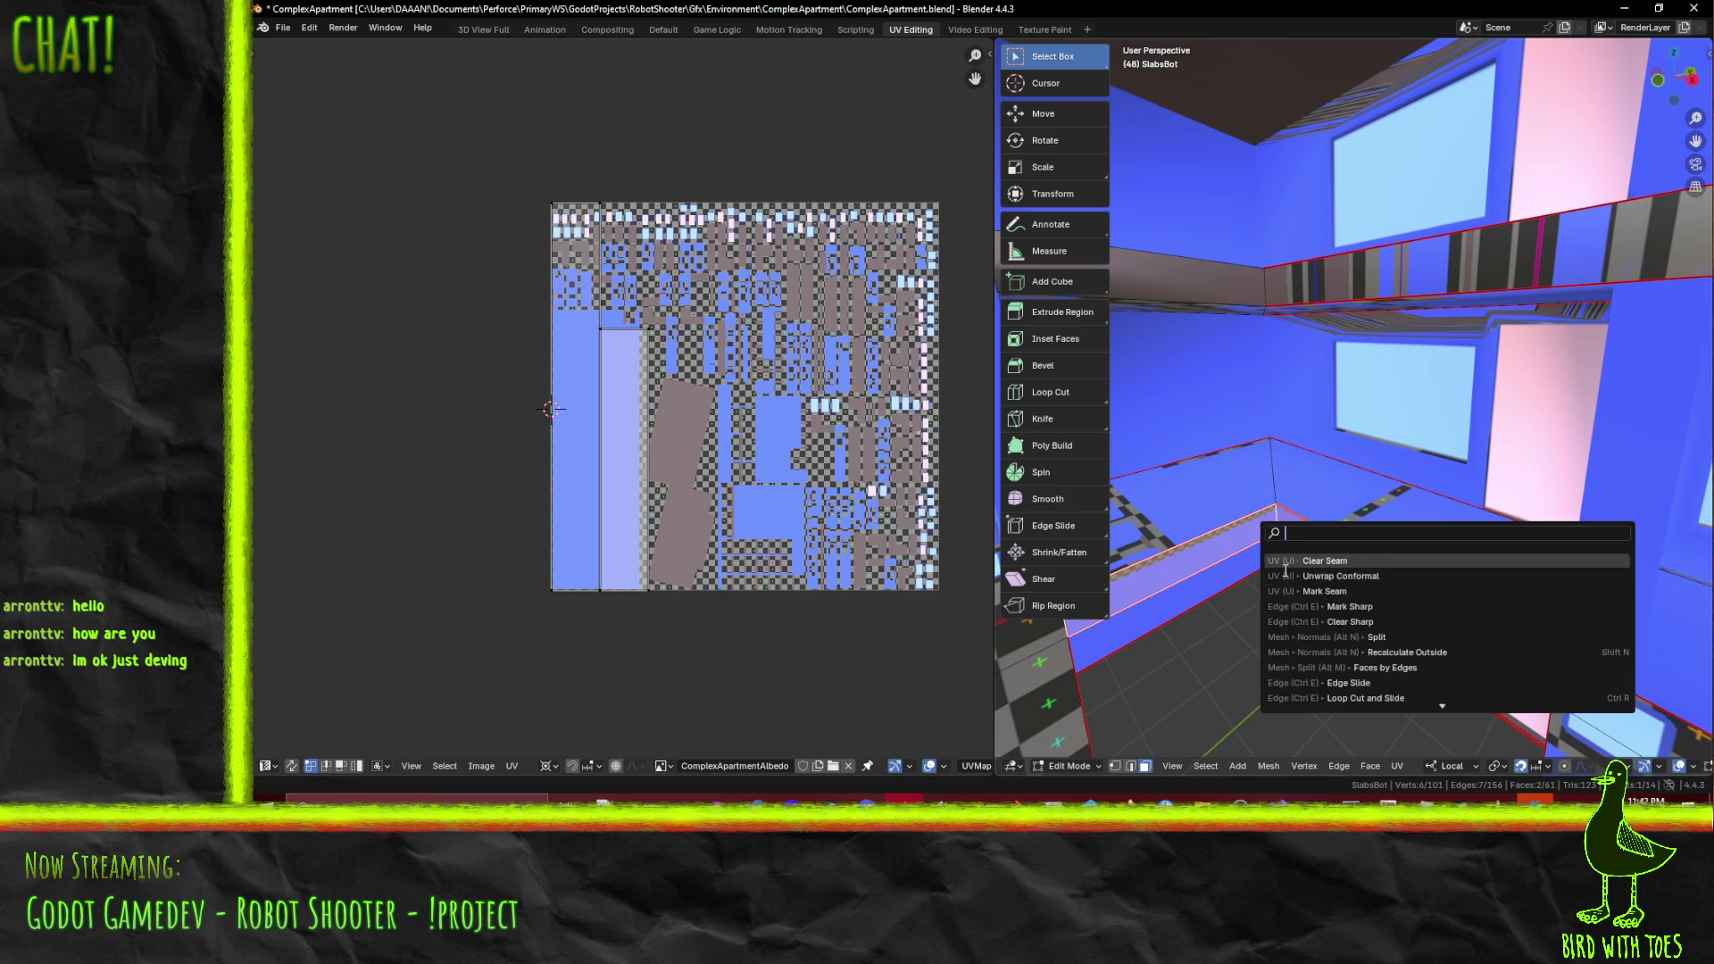
{"action": "left_click", "coordinate": [1350, 575]}
- Slide the new wall UV islands horizontally to the atlas's left edge
{"action": "scroll", "coordinate": [591, 453], "scroll_direction": "down", "scroll_amount": 2}
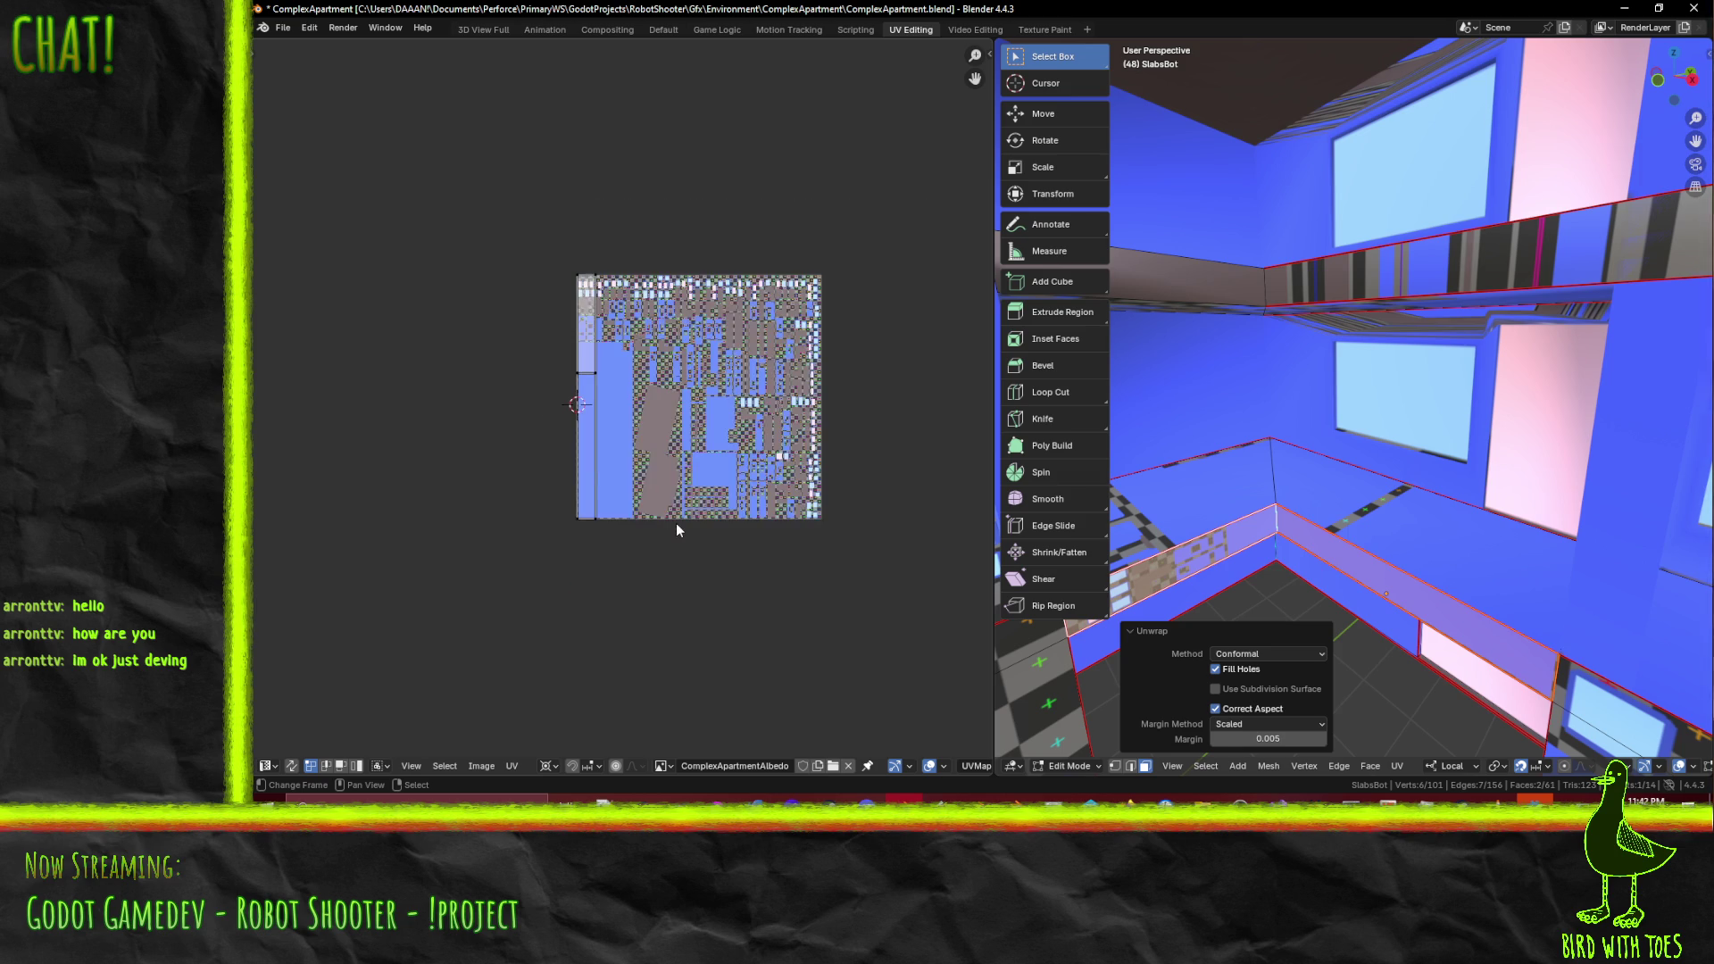
{"action": "key", "text": "a"}
{"action": "key", "text": "g"}
{"action": "key", "text": "x"}
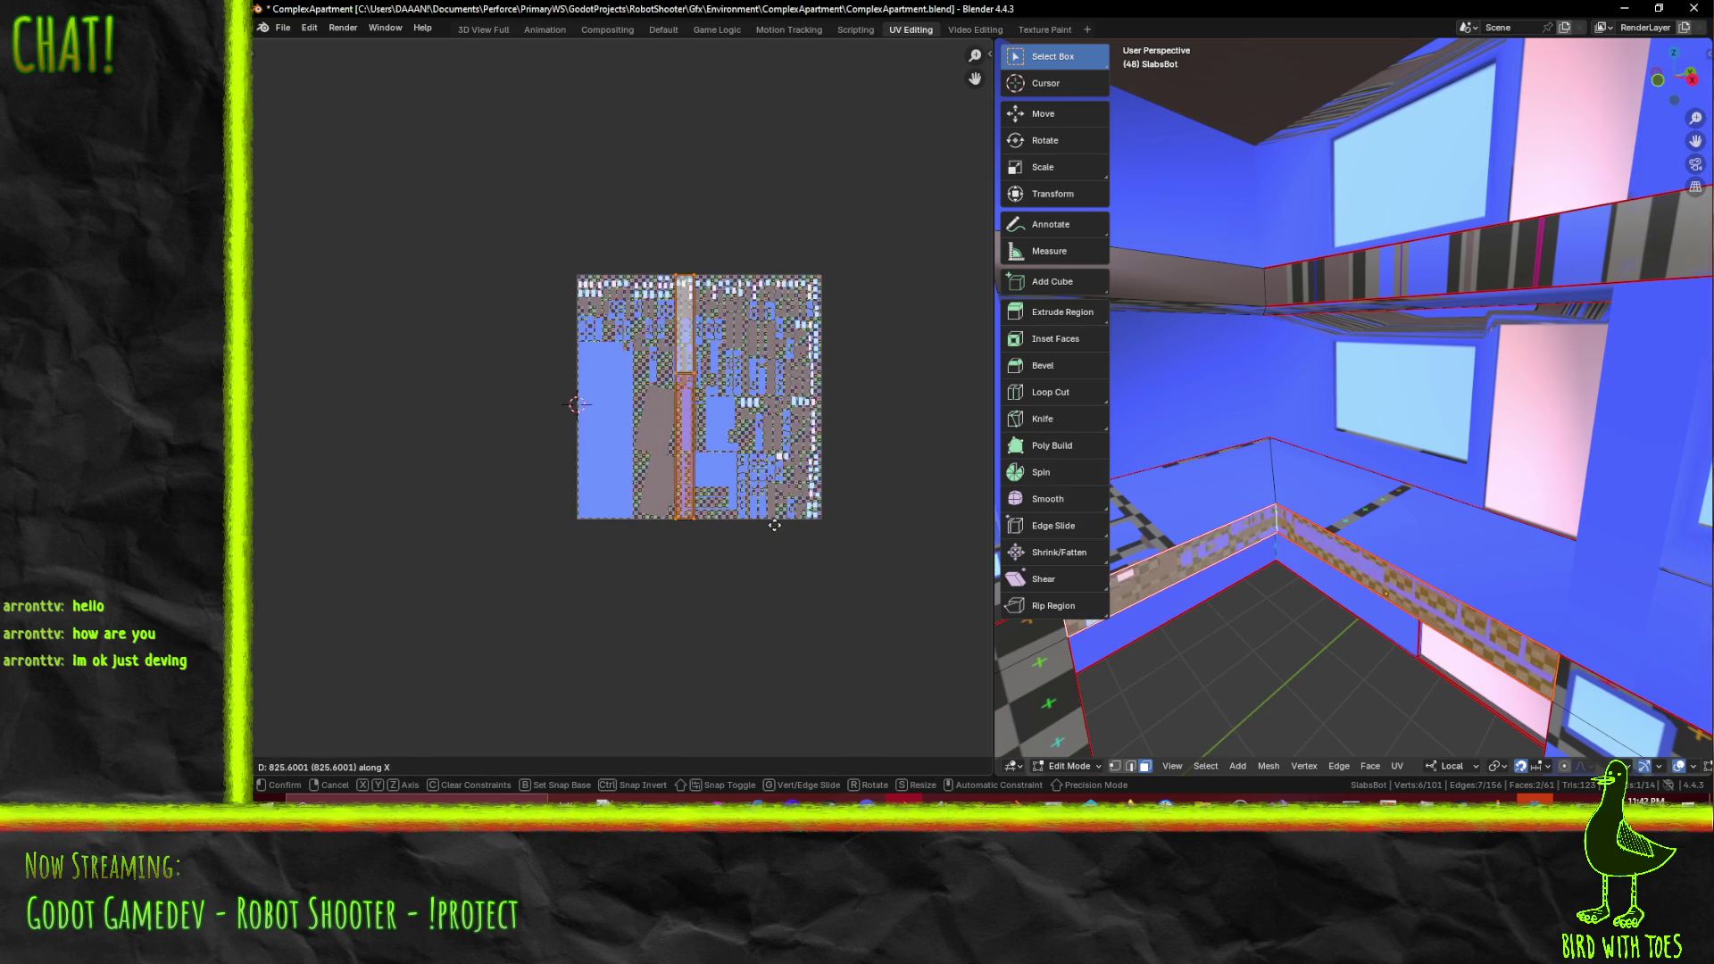
{"action": "left_click", "coordinate": [684, 525]}
{"action": "key", "text": "alt+a"}
- Select two more ledge faces on the base and unwrap them conformally
{"action": "middle_click_drag", "start_coordinate": [1428, 357], "coordinate": [1682, 146]}
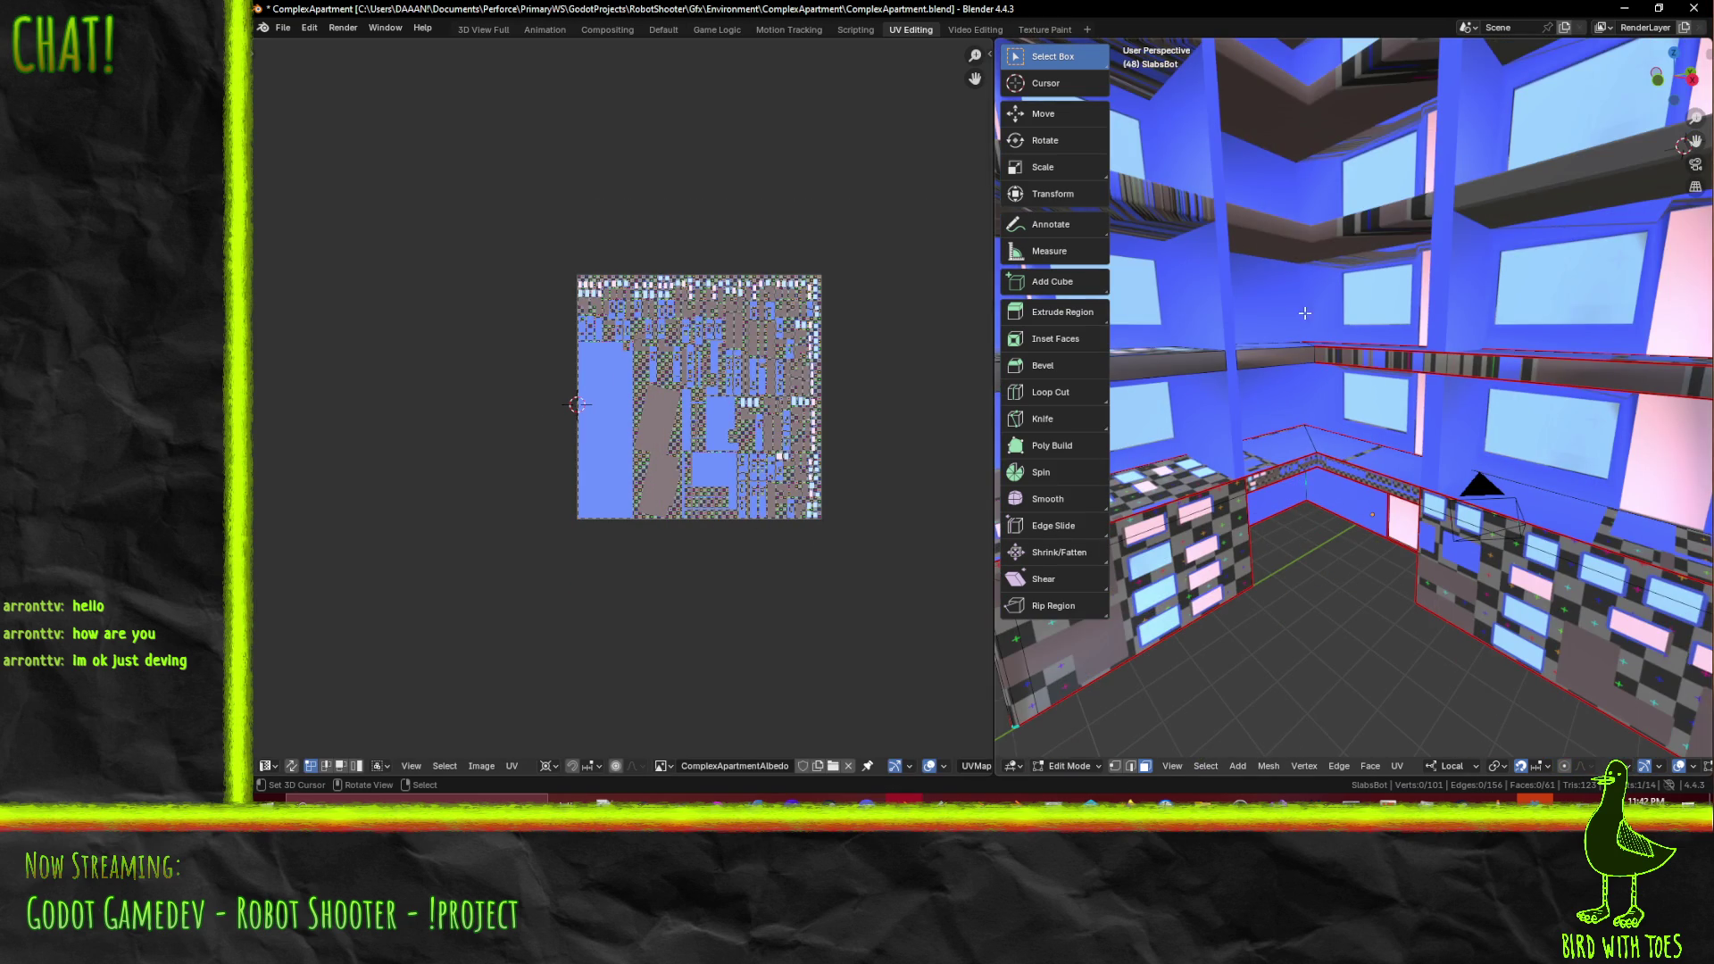
{"action": "left_click", "coordinate": [1303, 357]}
{"action": "left_click", "coordinate": [1428, 371], "text": "shift"}
{"action": "middle_click_drag", "start_coordinate": [1403, 459], "coordinate": [1403, 449]}
{"action": "scroll", "coordinate": [1331, 425], "scroll_direction": "up", "scroll_amount": 3}
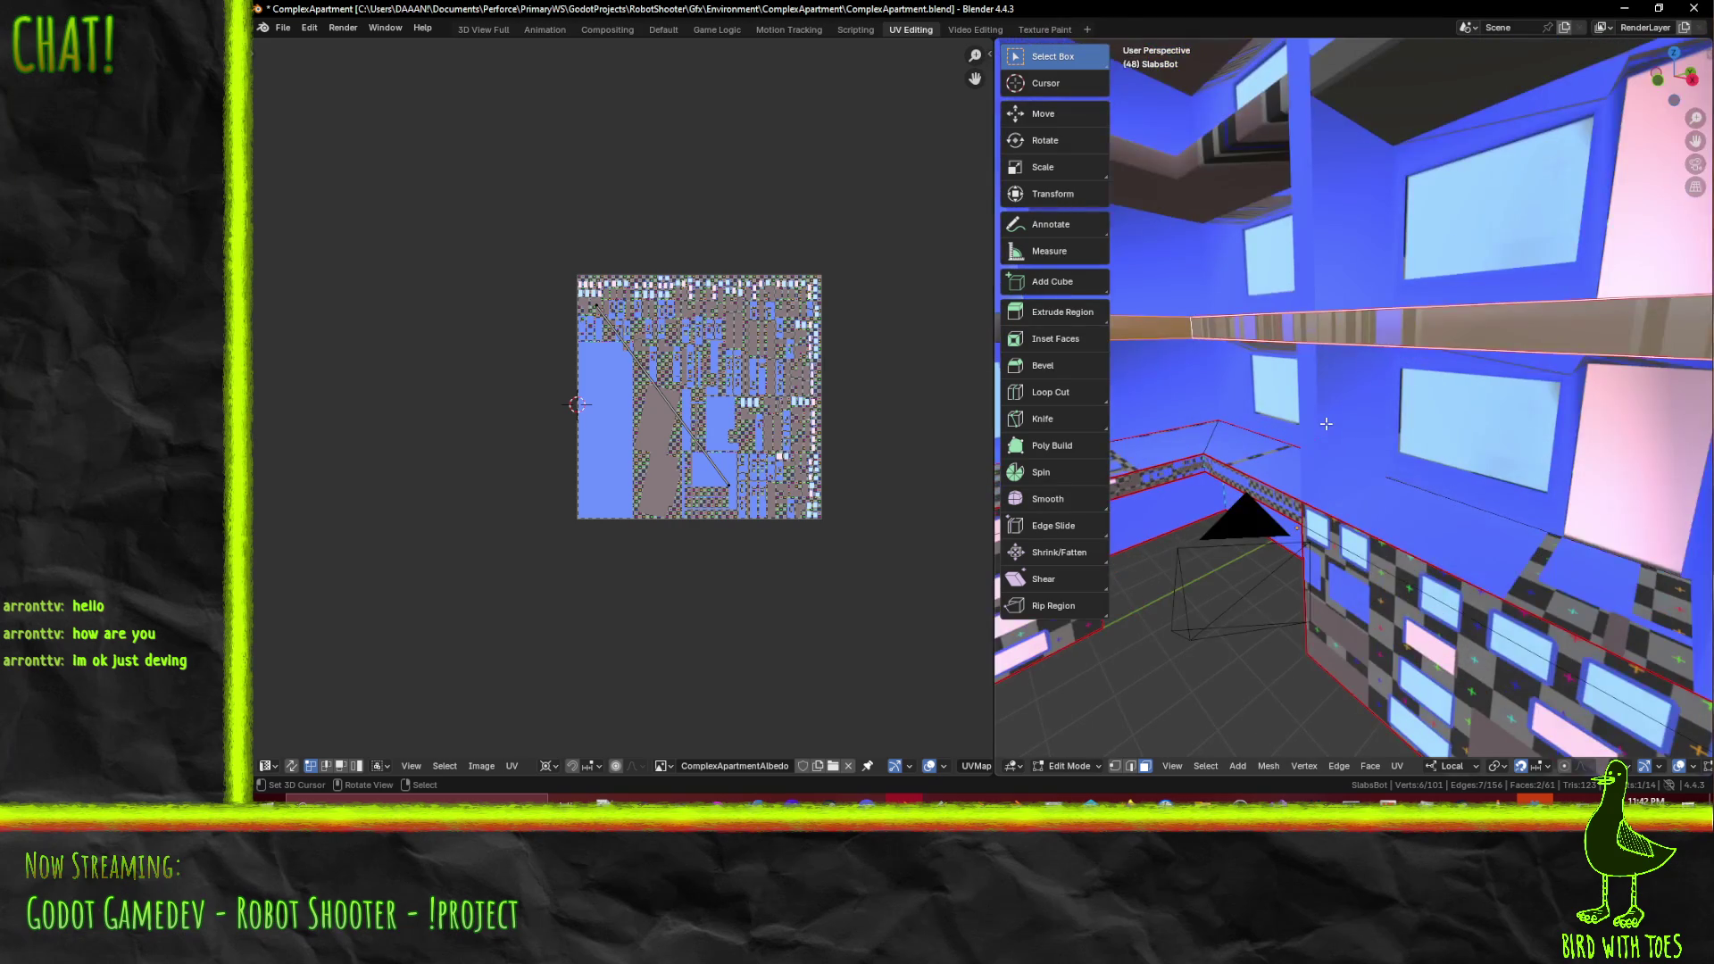
{"action": "key", "text": "F3"}
{"action": "left_click", "coordinate": [1397, 451]}
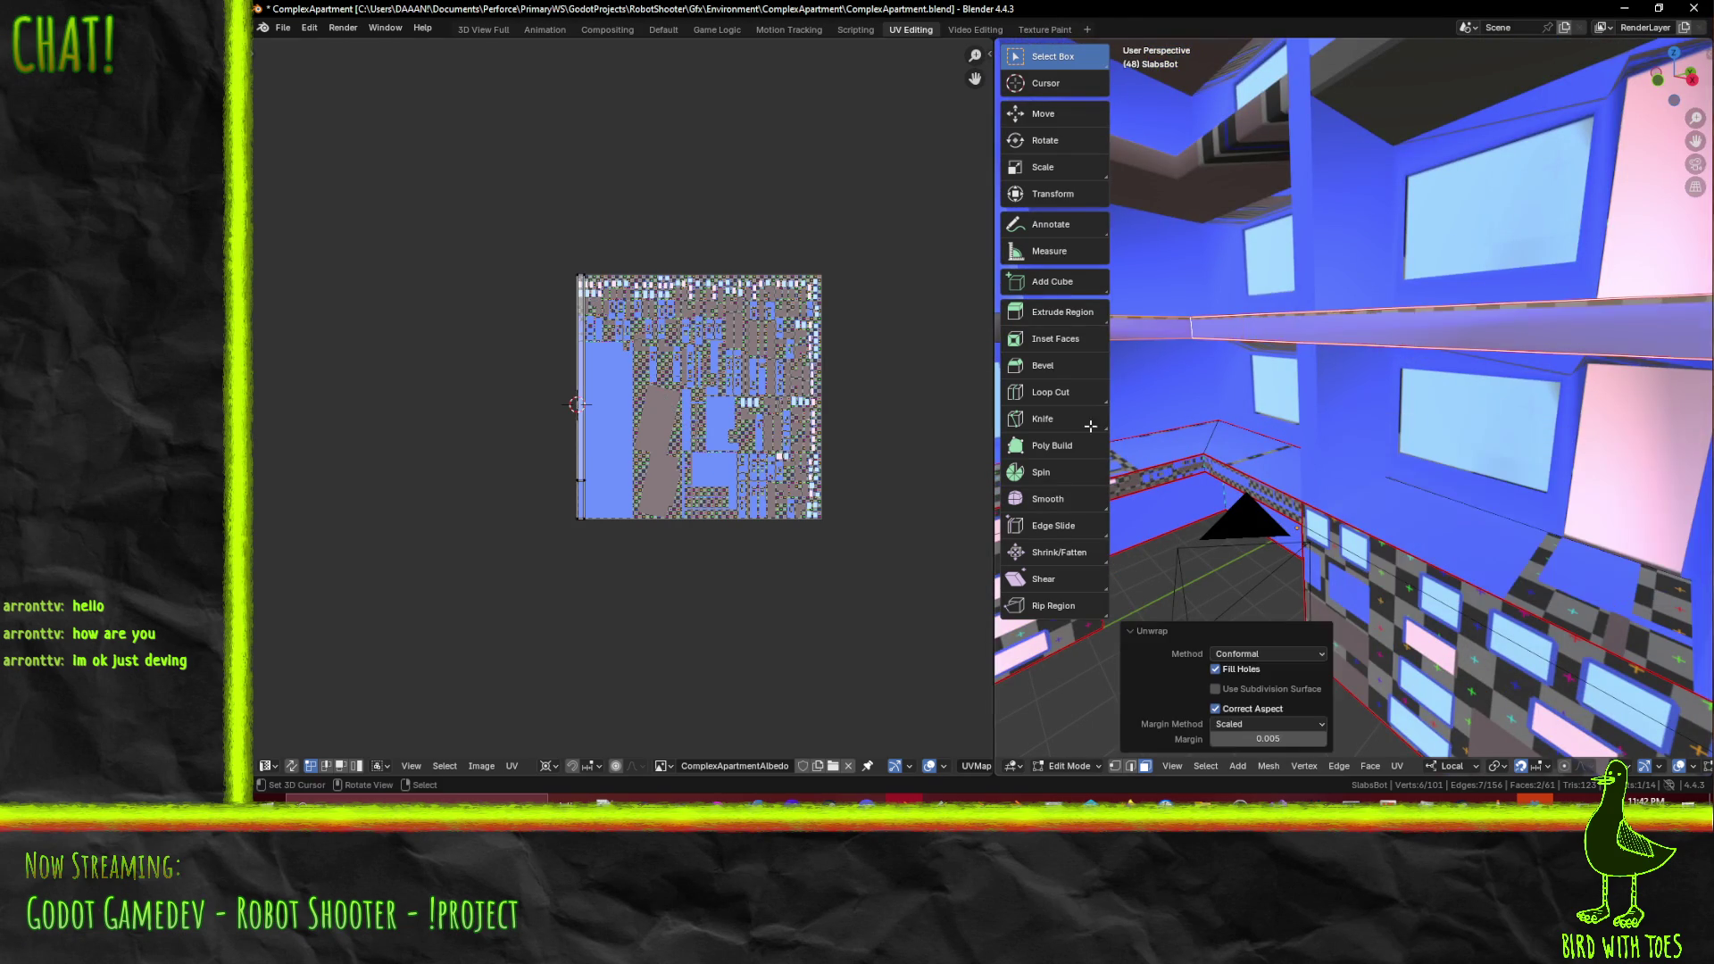
{"action": "scroll", "coordinate": [661, 381], "scroll_direction": "up", "scroll_amount": 2}
{"action": "scroll", "coordinate": [653, 503], "scroll_direction": "up", "scroll_amount": 1}
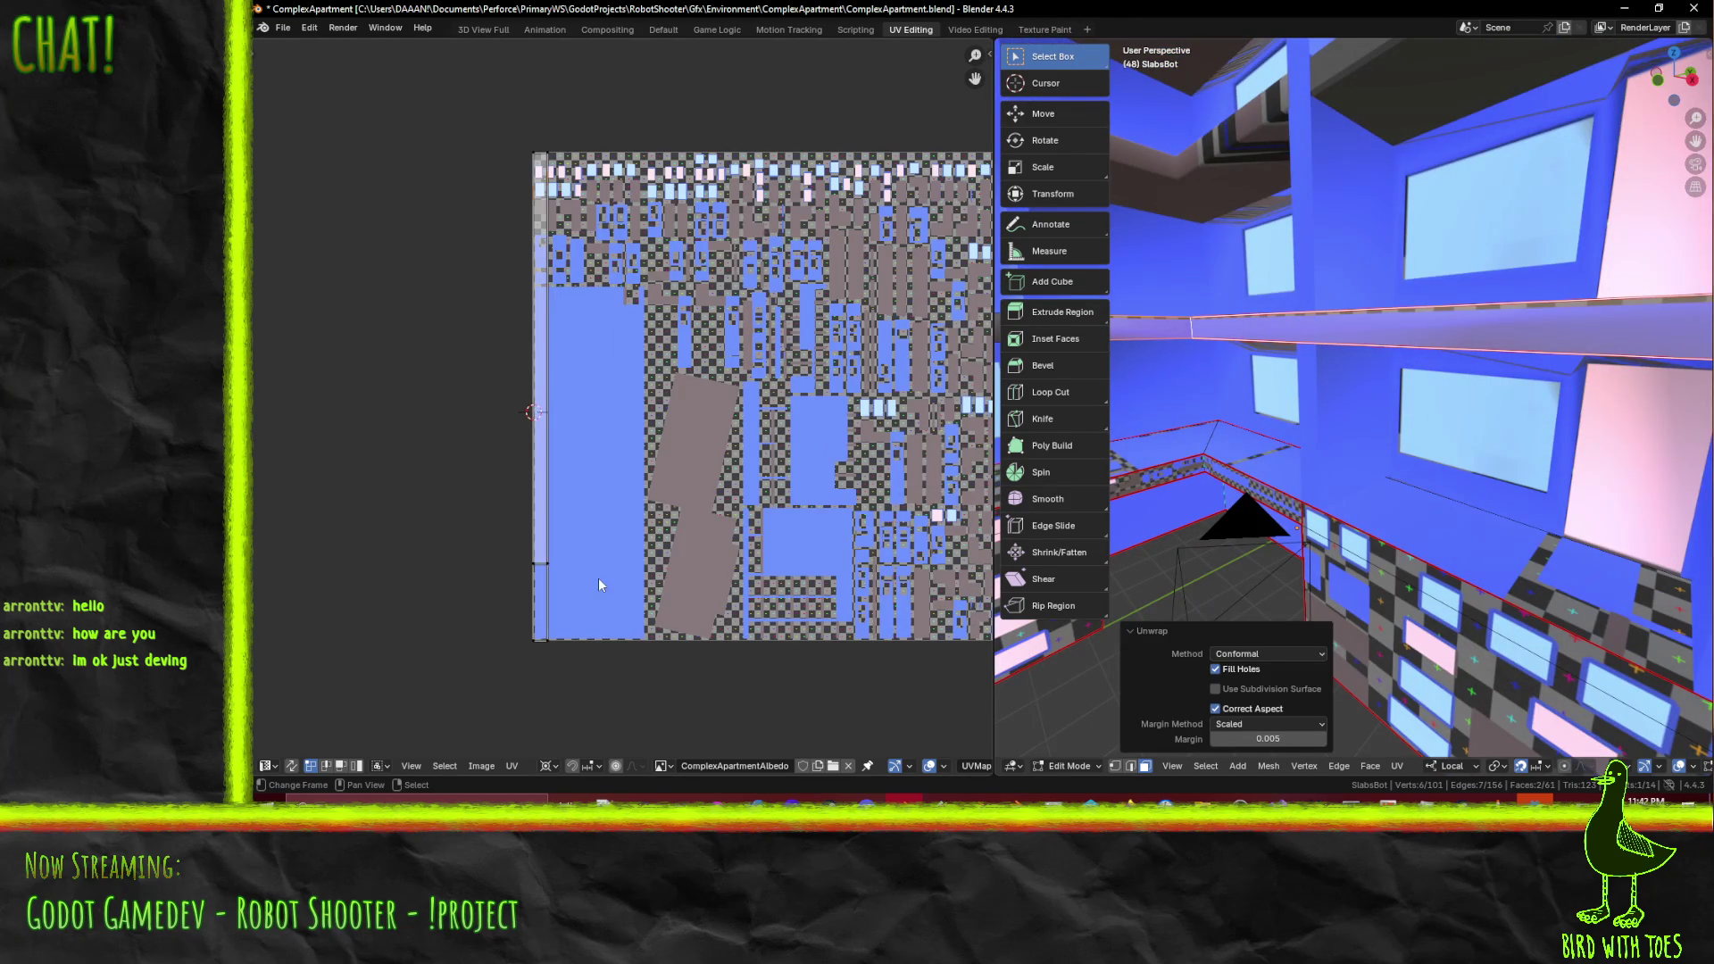
{"action": "left_click", "coordinate": [598, 576]}
- Select the four base ledge faces, upper and lower strips
{"action": "key", "text": "a"}
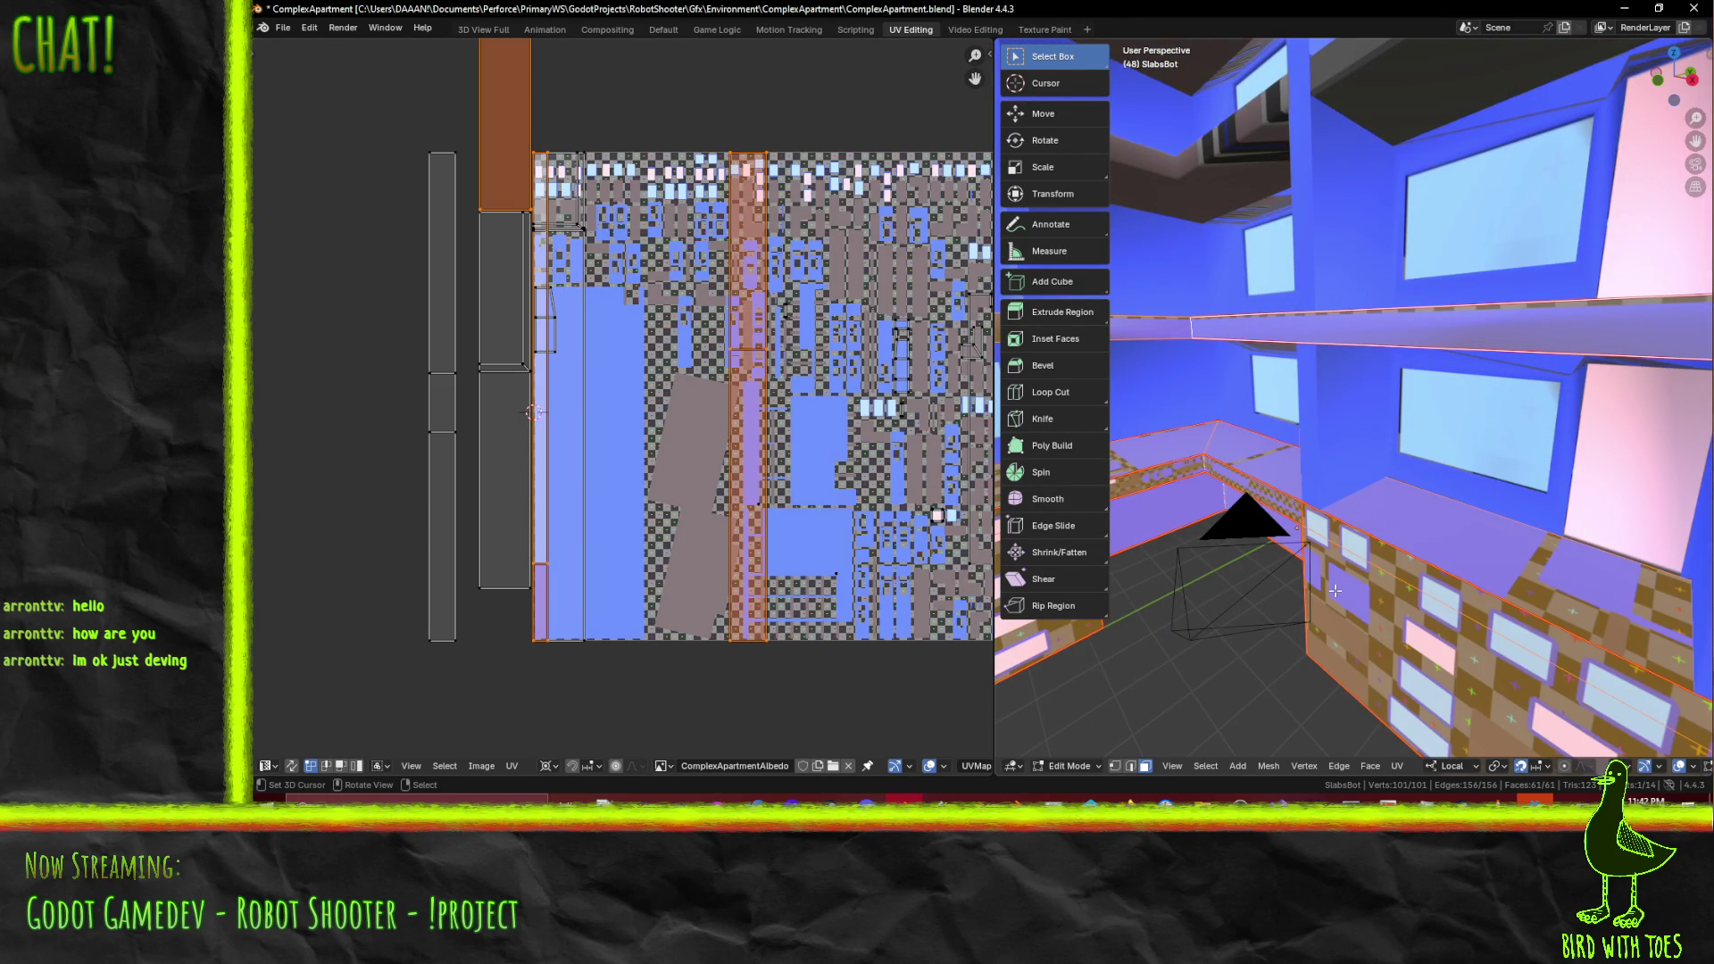
{"action": "key", "text": "alt+a"}
{"action": "left_click", "coordinate": [1176, 360]}
{"action": "left_click", "coordinate": [1191, 361], "text": "shift"}
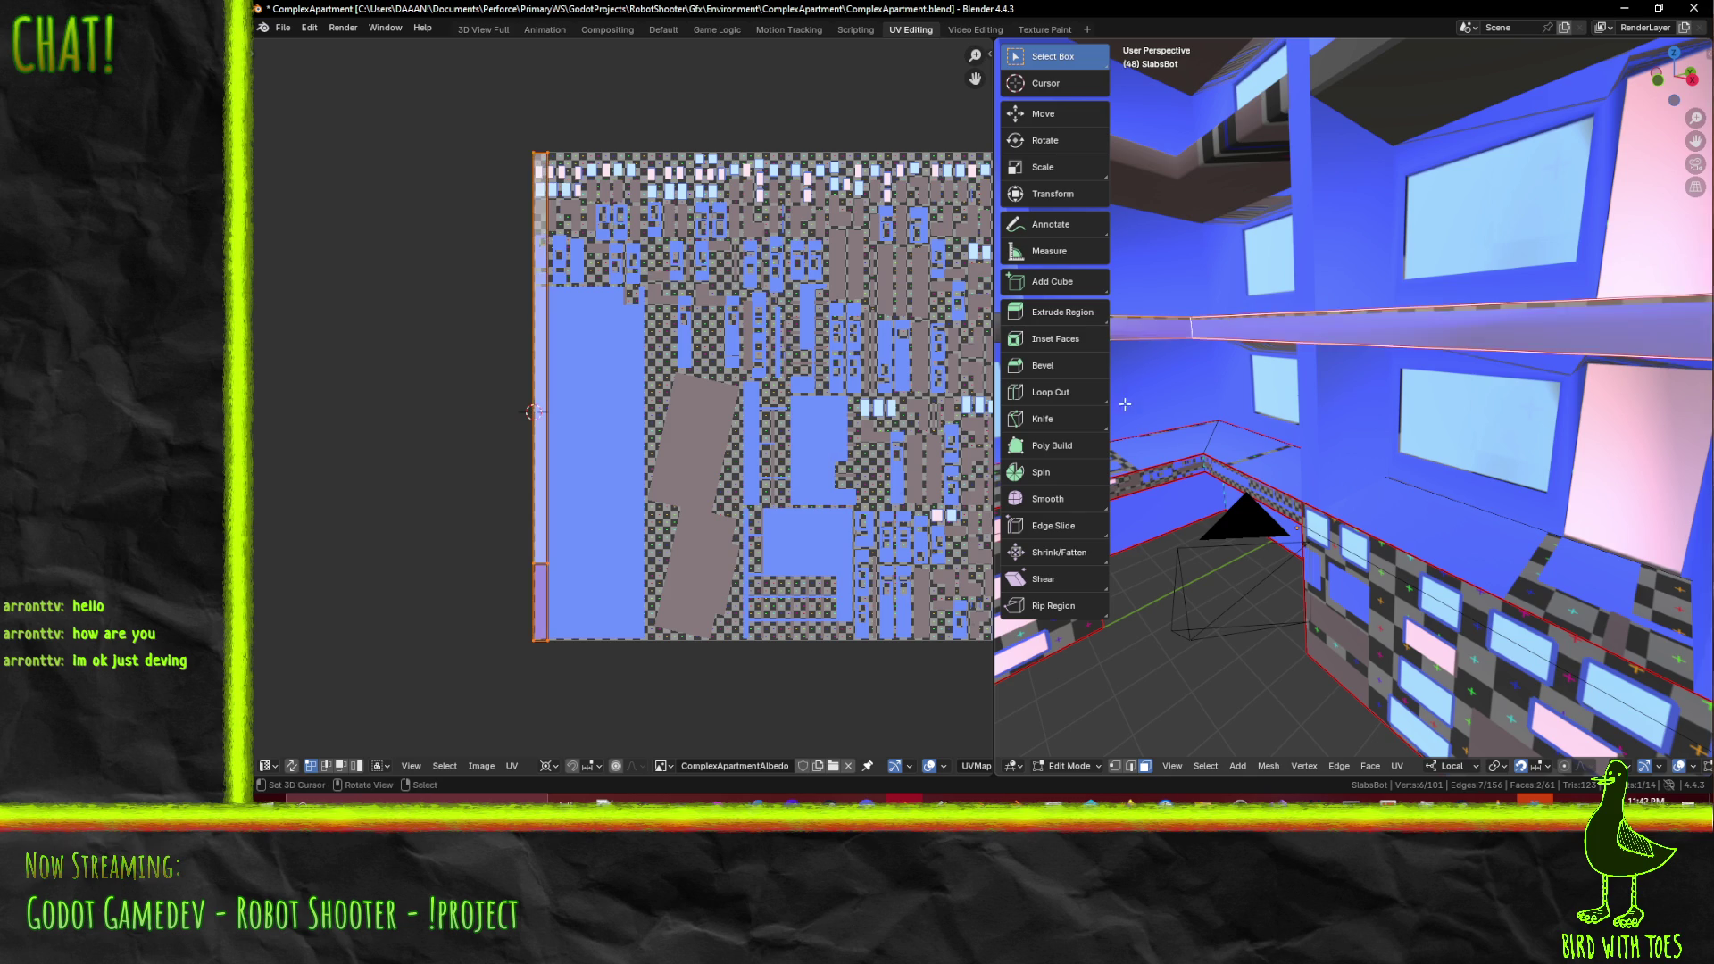
{"action": "left_click", "coordinate": [1133, 487], "text": "shift"}
{"action": "left_click", "coordinate": [1160, 466], "text": "shift"}
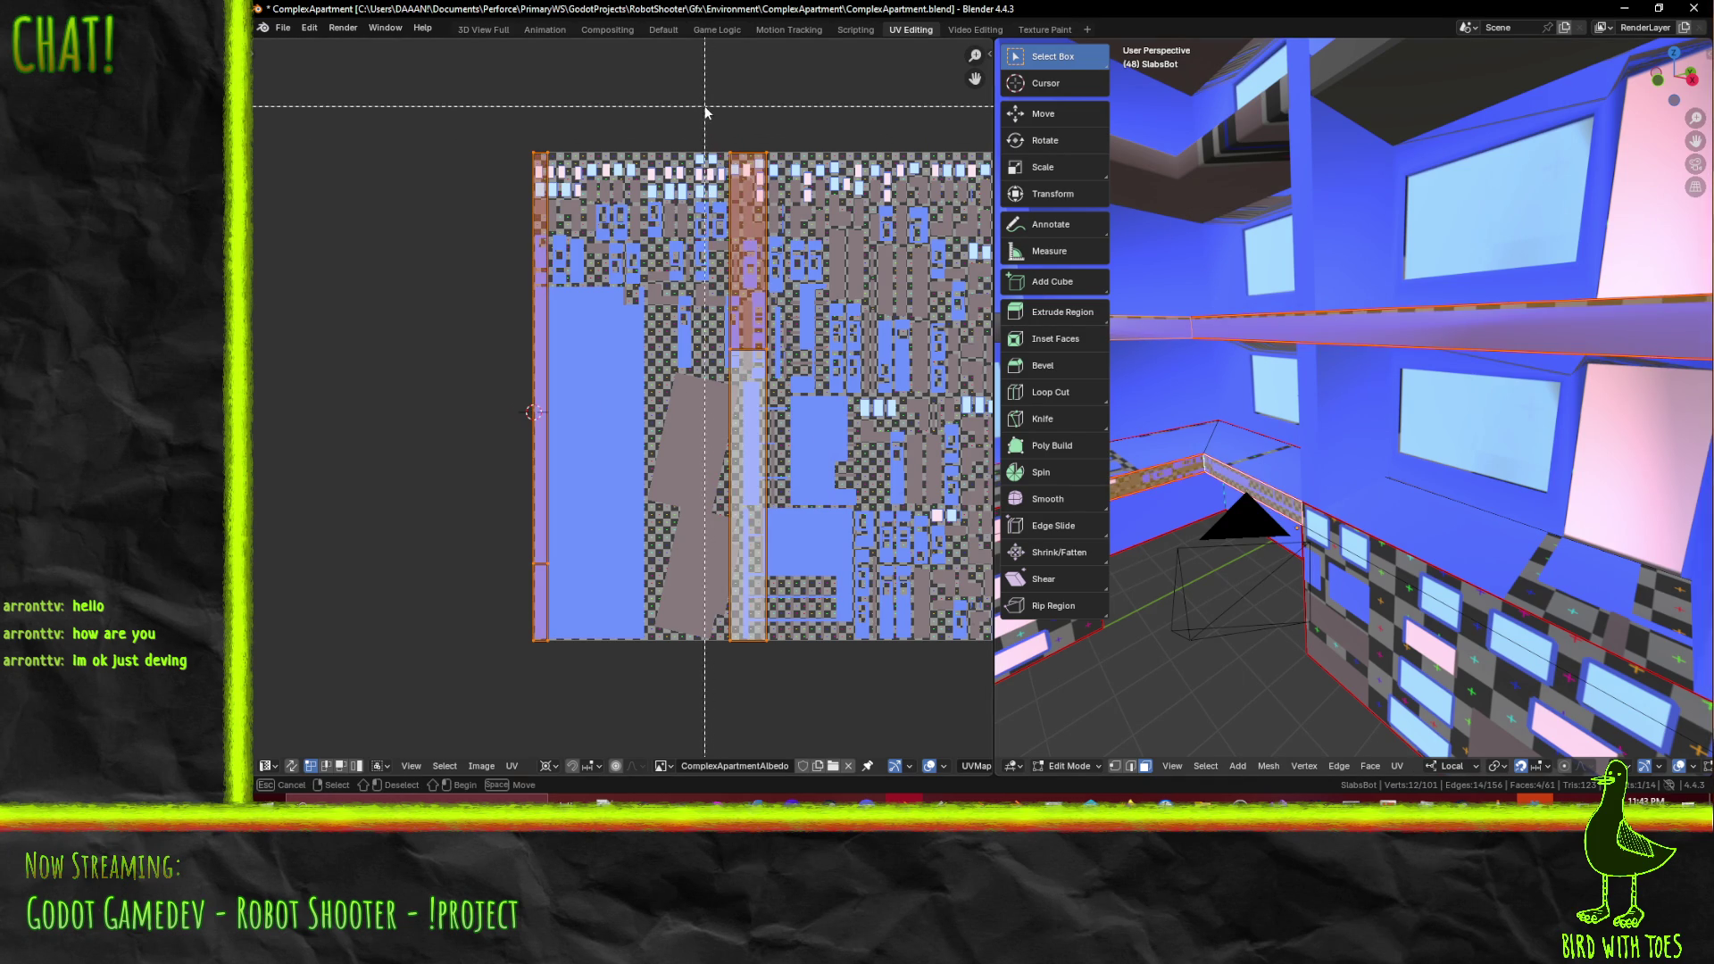
- Box-select the middle UV strip, move it to the atlas's left edge and shrink it
{"action": "left_click", "coordinate": [588, 169]}
{"action": "mouse_move", "coordinate": [692, 105]}
{"action": "left_mouse_down"}
{"action": "mouse_move", "coordinate": [841, 744]}
{"action": "mouse_move", "coordinate": [861, 572]}
{"action": "left_mouse_up"}
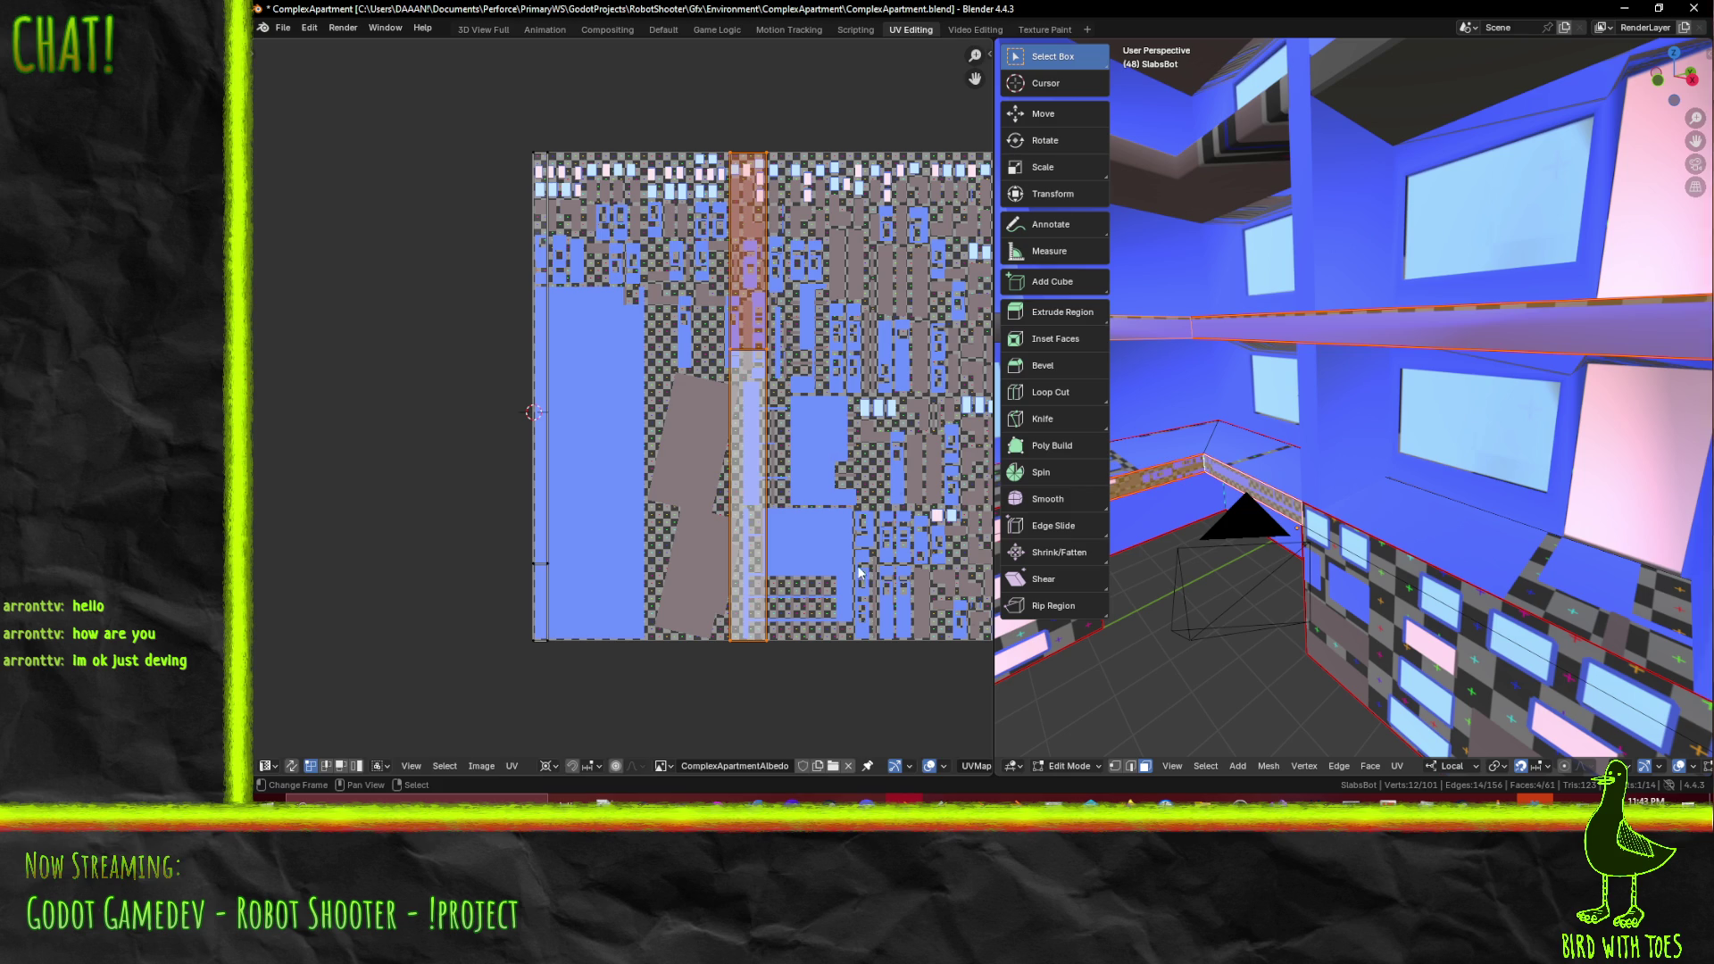
{"action": "key", "text": "g"}
{"action": "key", "text": "x"}
{"action": "left_click", "coordinate": [661, 568]}
{"action": "scroll", "coordinate": [661, 568], "scroll_direction": "up", "scroll_amount": 3}
{"action": "key", "text": "s"}
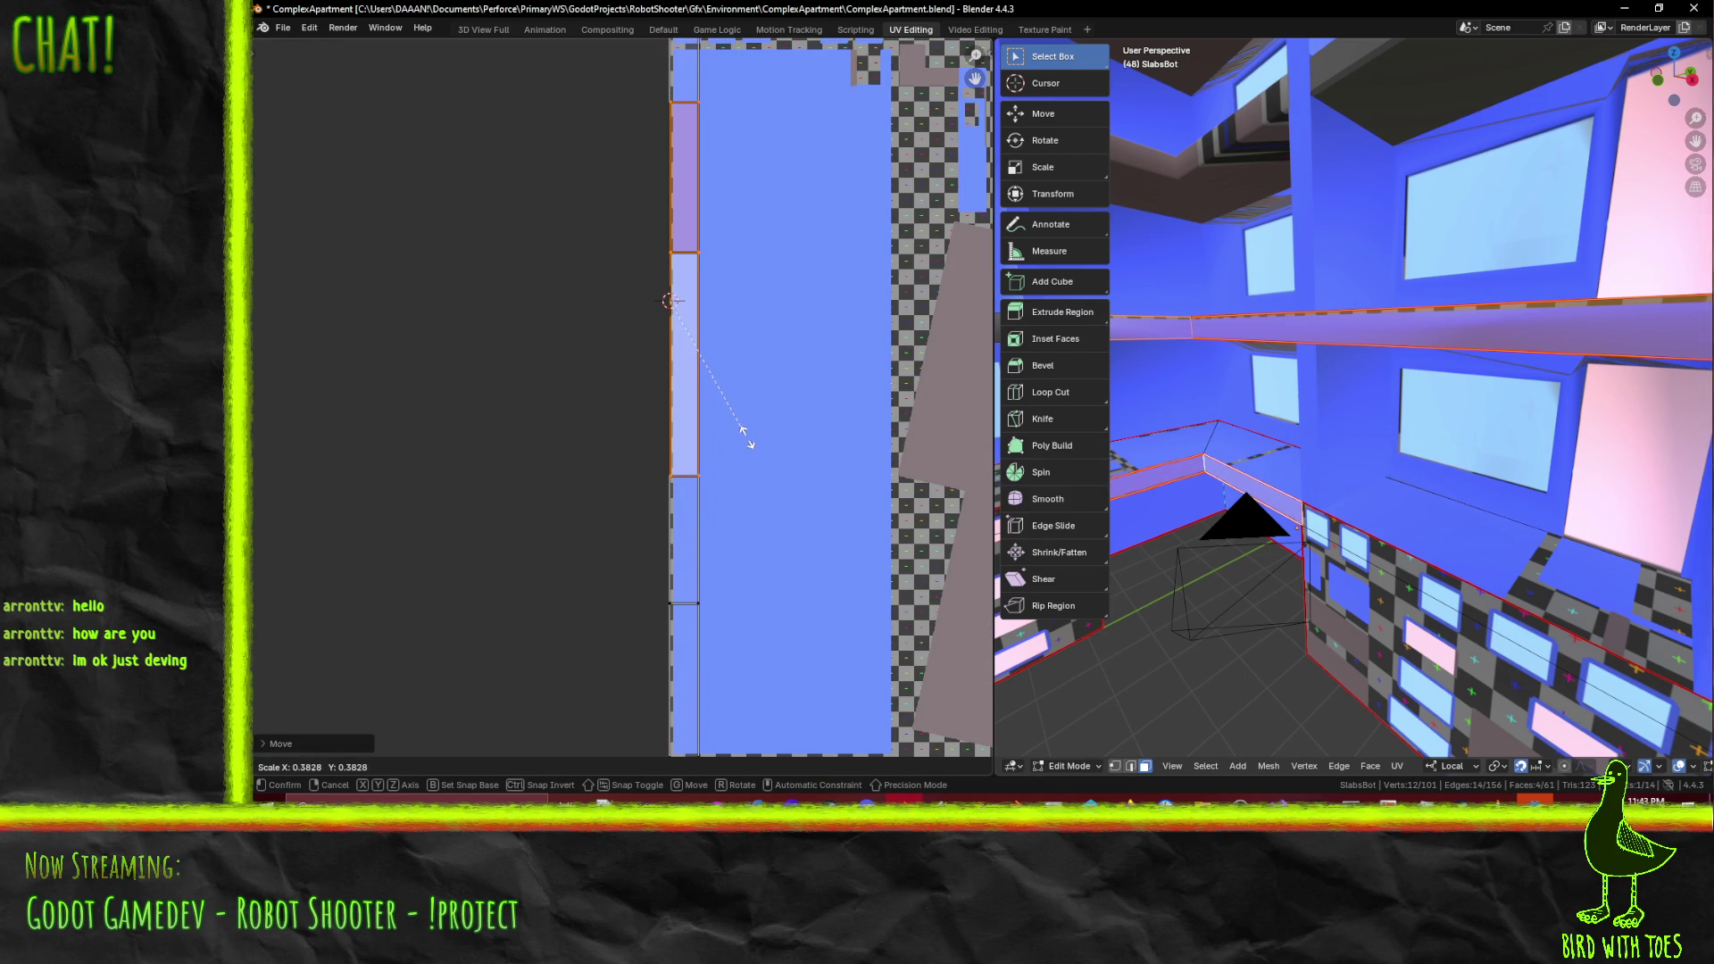
{"action": "left_click", "coordinate": [739, 445]}
- Readjust the strip's horizontal position and scale
{"action": "scroll", "coordinate": [732, 448], "scroll_direction": "up", "scroll_amount": 5}
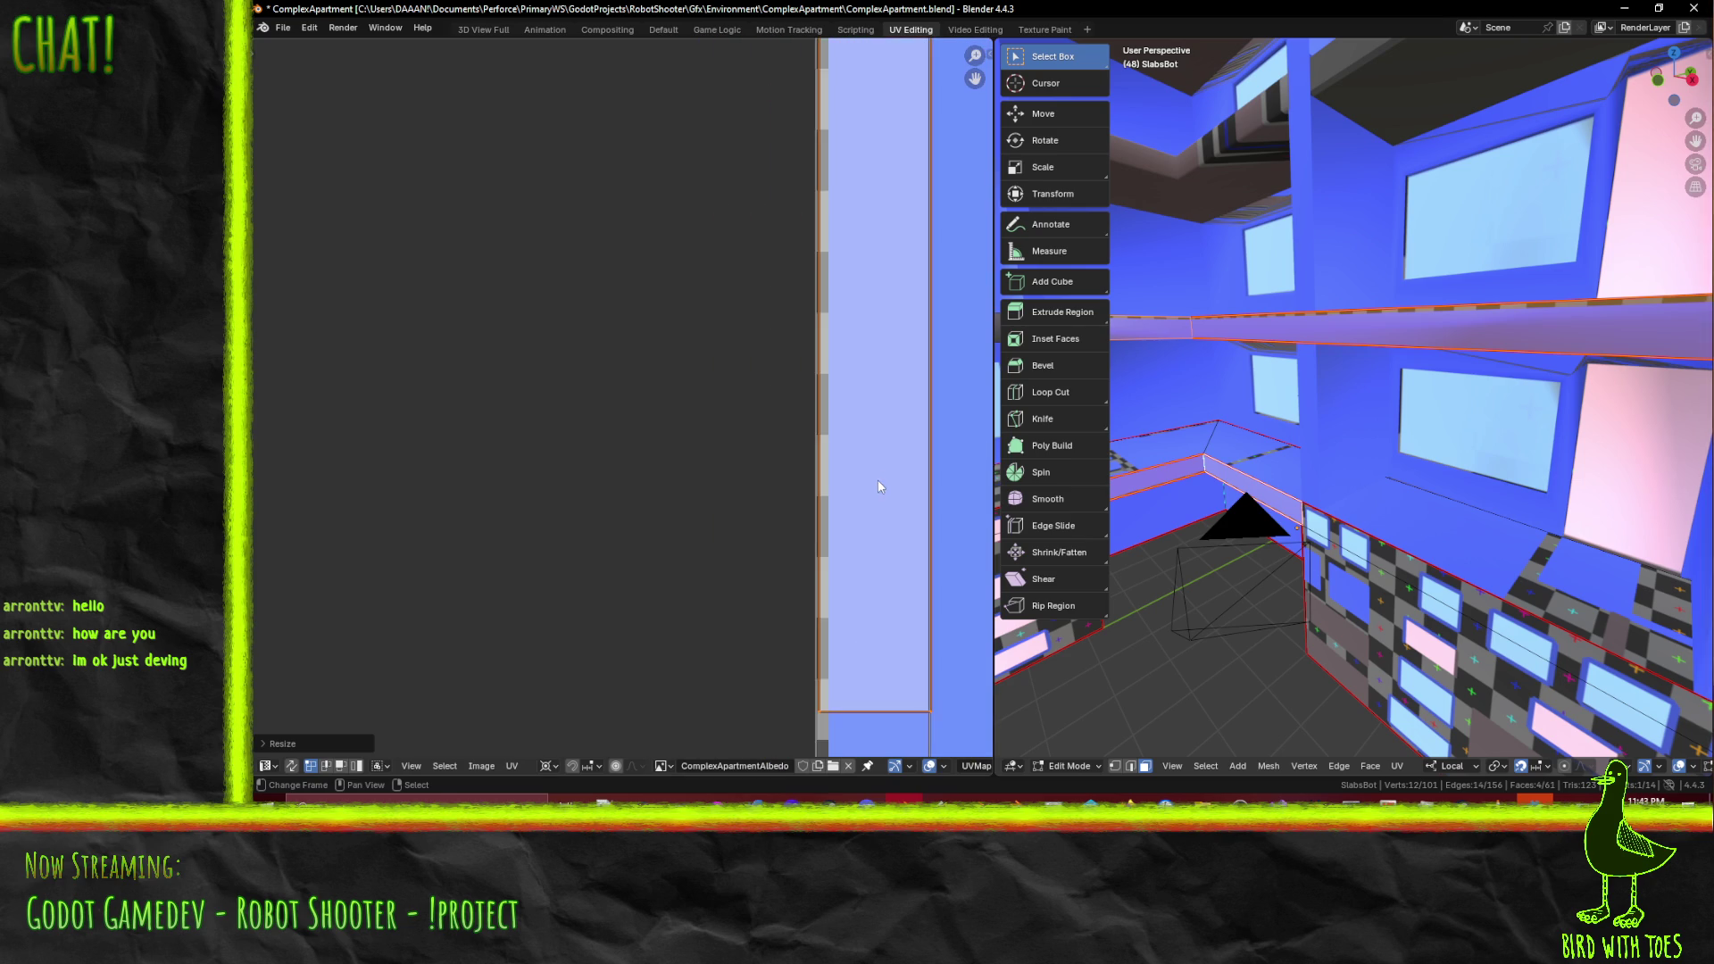
{"action": "scroll", "coordinate": [878, 487], "scroll_direction": "up", "scroll_amount": 3}
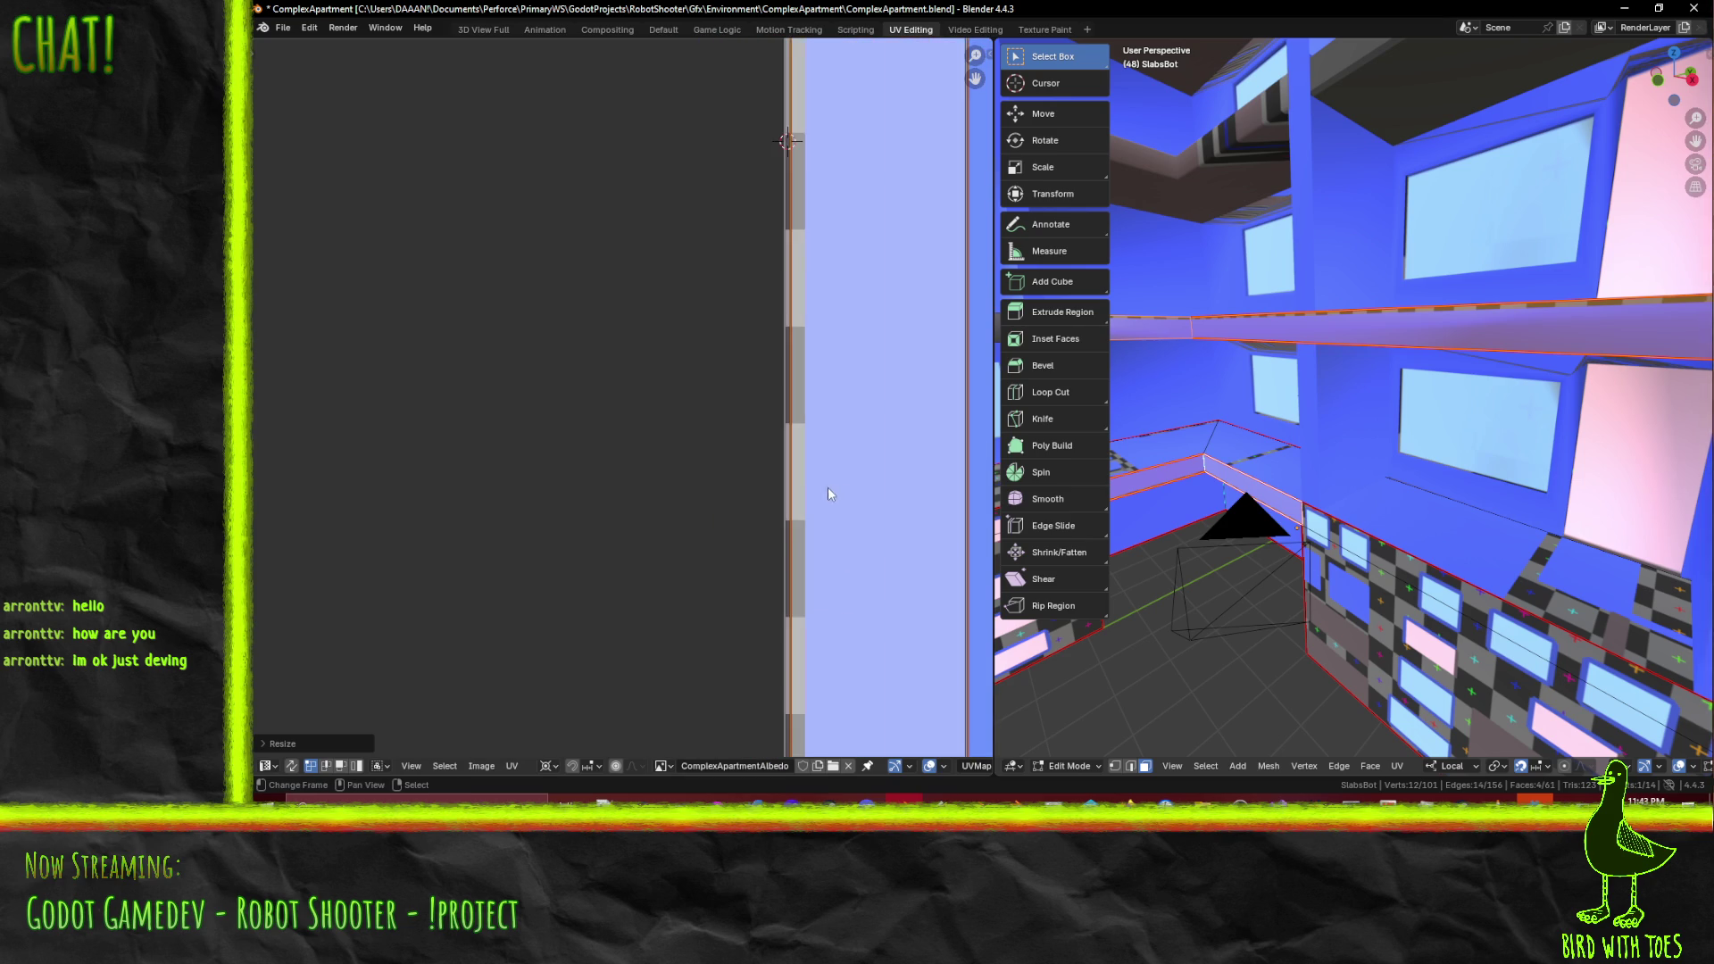
{"action": "scroll", "coordinate": [893, 498], "scroll_direction": "down", "scroll_amount": 3}
{"action": "key", "text": "g"}
{"action": "key", "text": "x"}
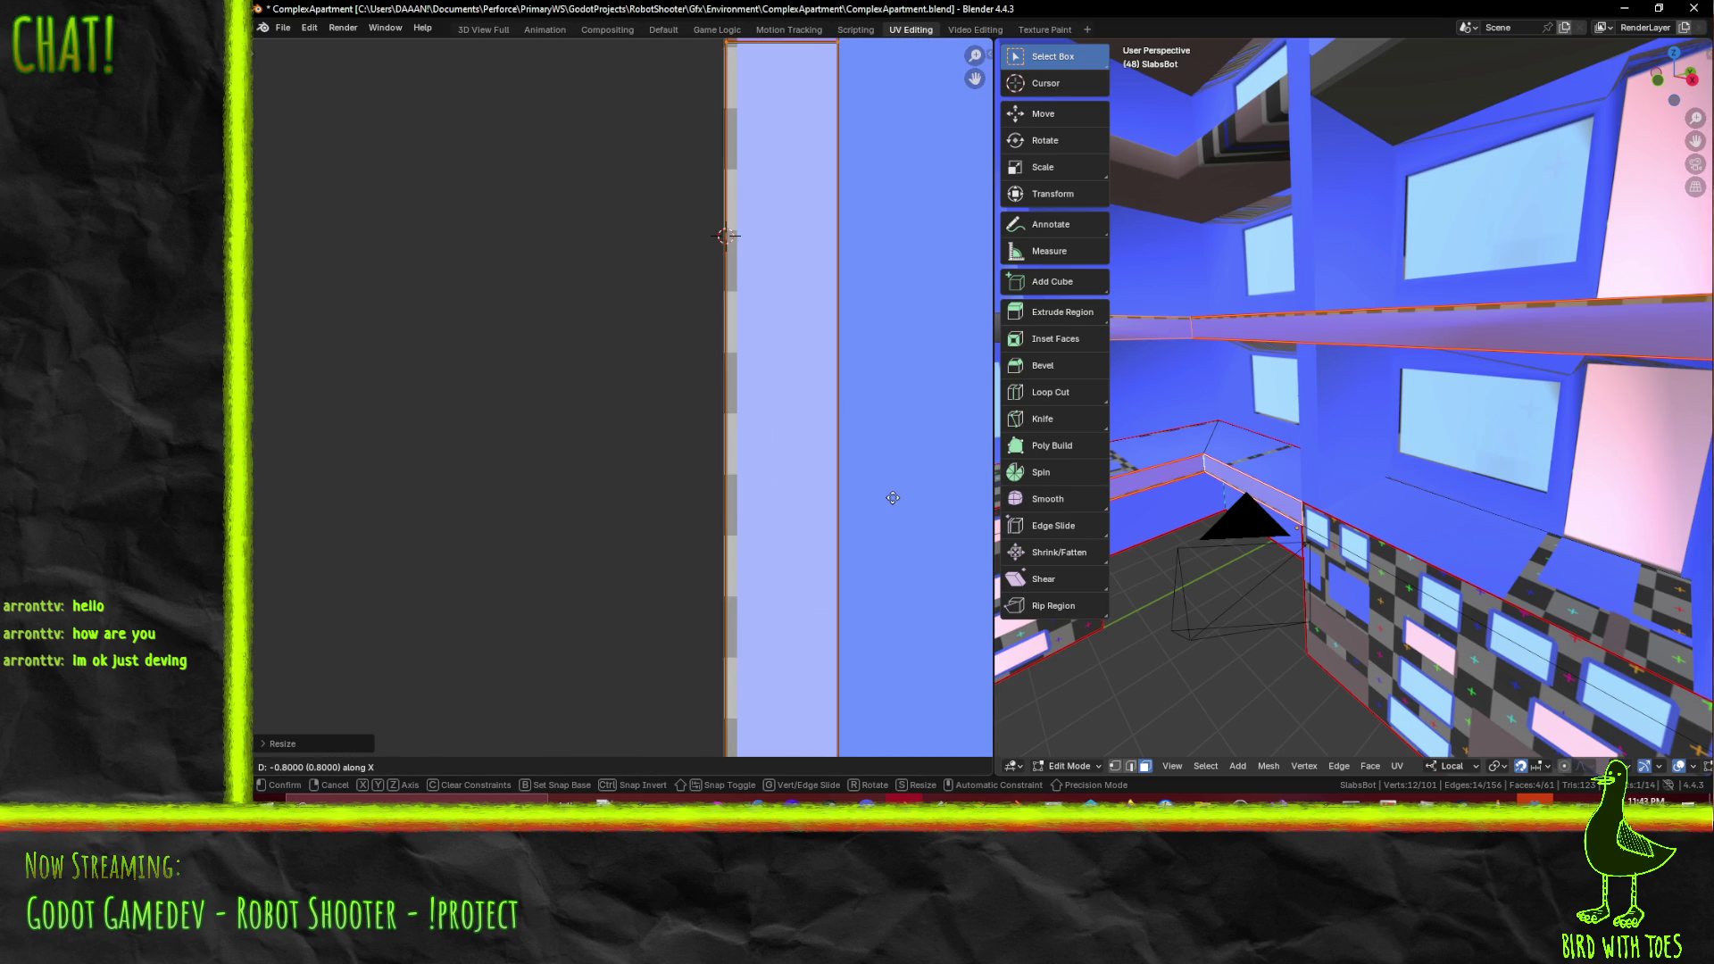
{"action": "left_click", "coordinate": [894, 501]}
{"action": "key", "text": "s"}
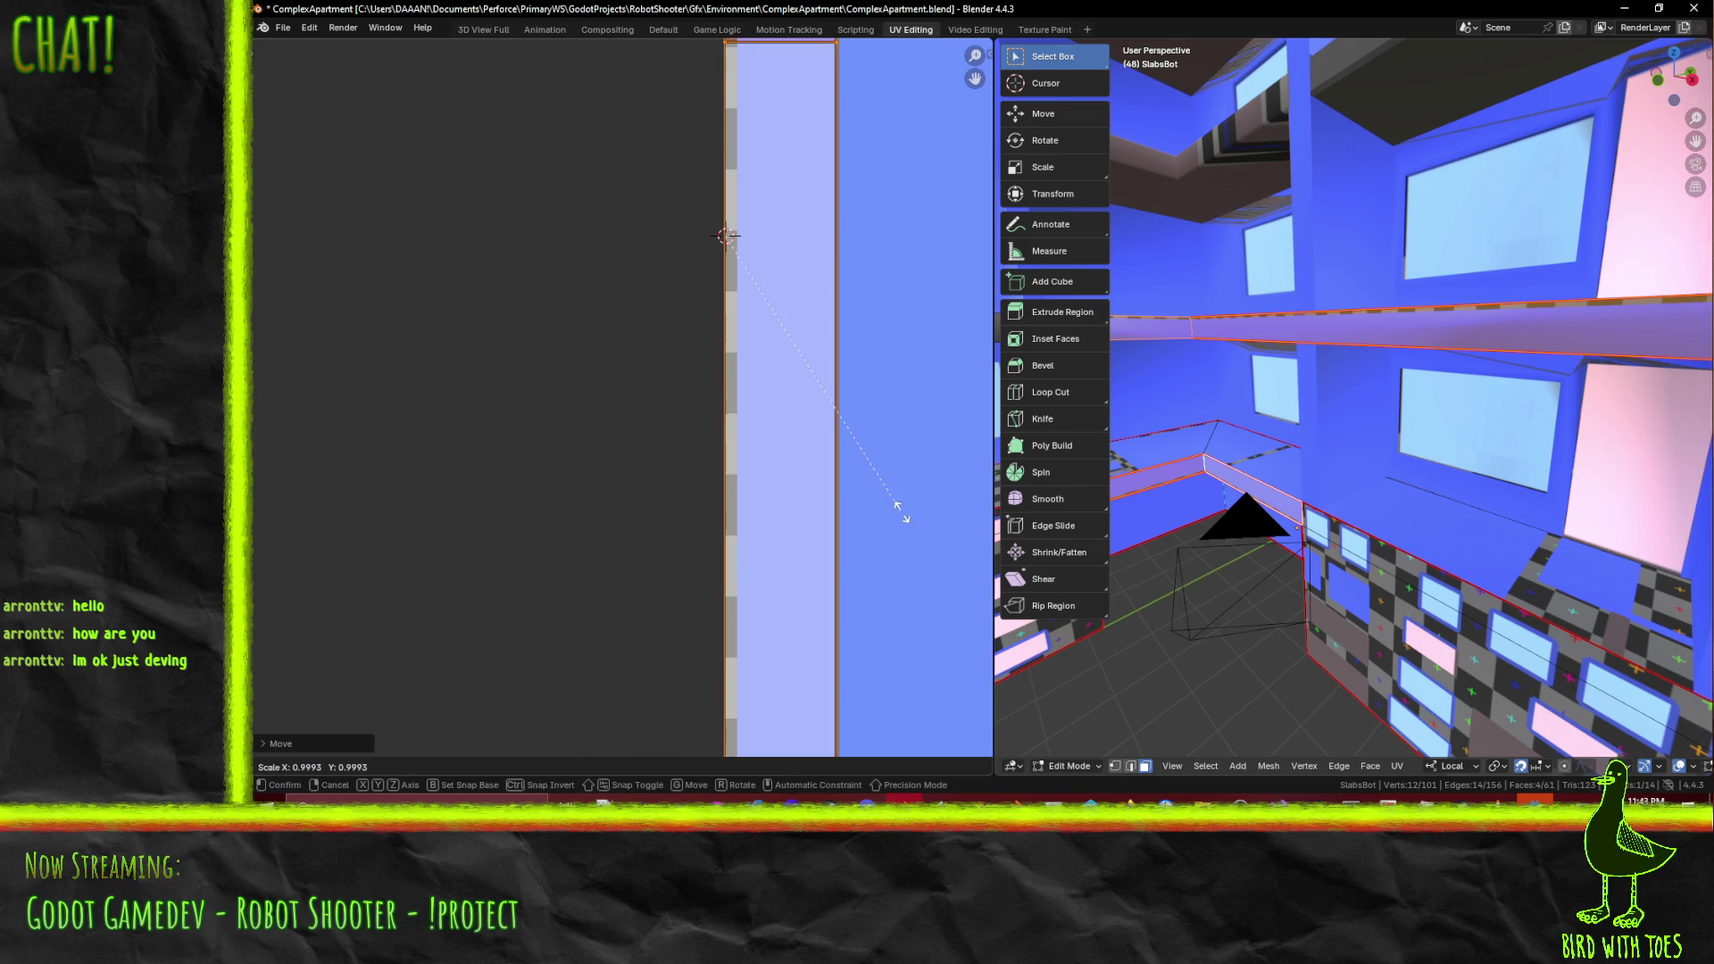
{"action": "left_click", "coordinate": [904, 512]}
{"action": "scroll", "coordinate": [905, 523], "scroll_direction": "down", "scroll_amount": 5}
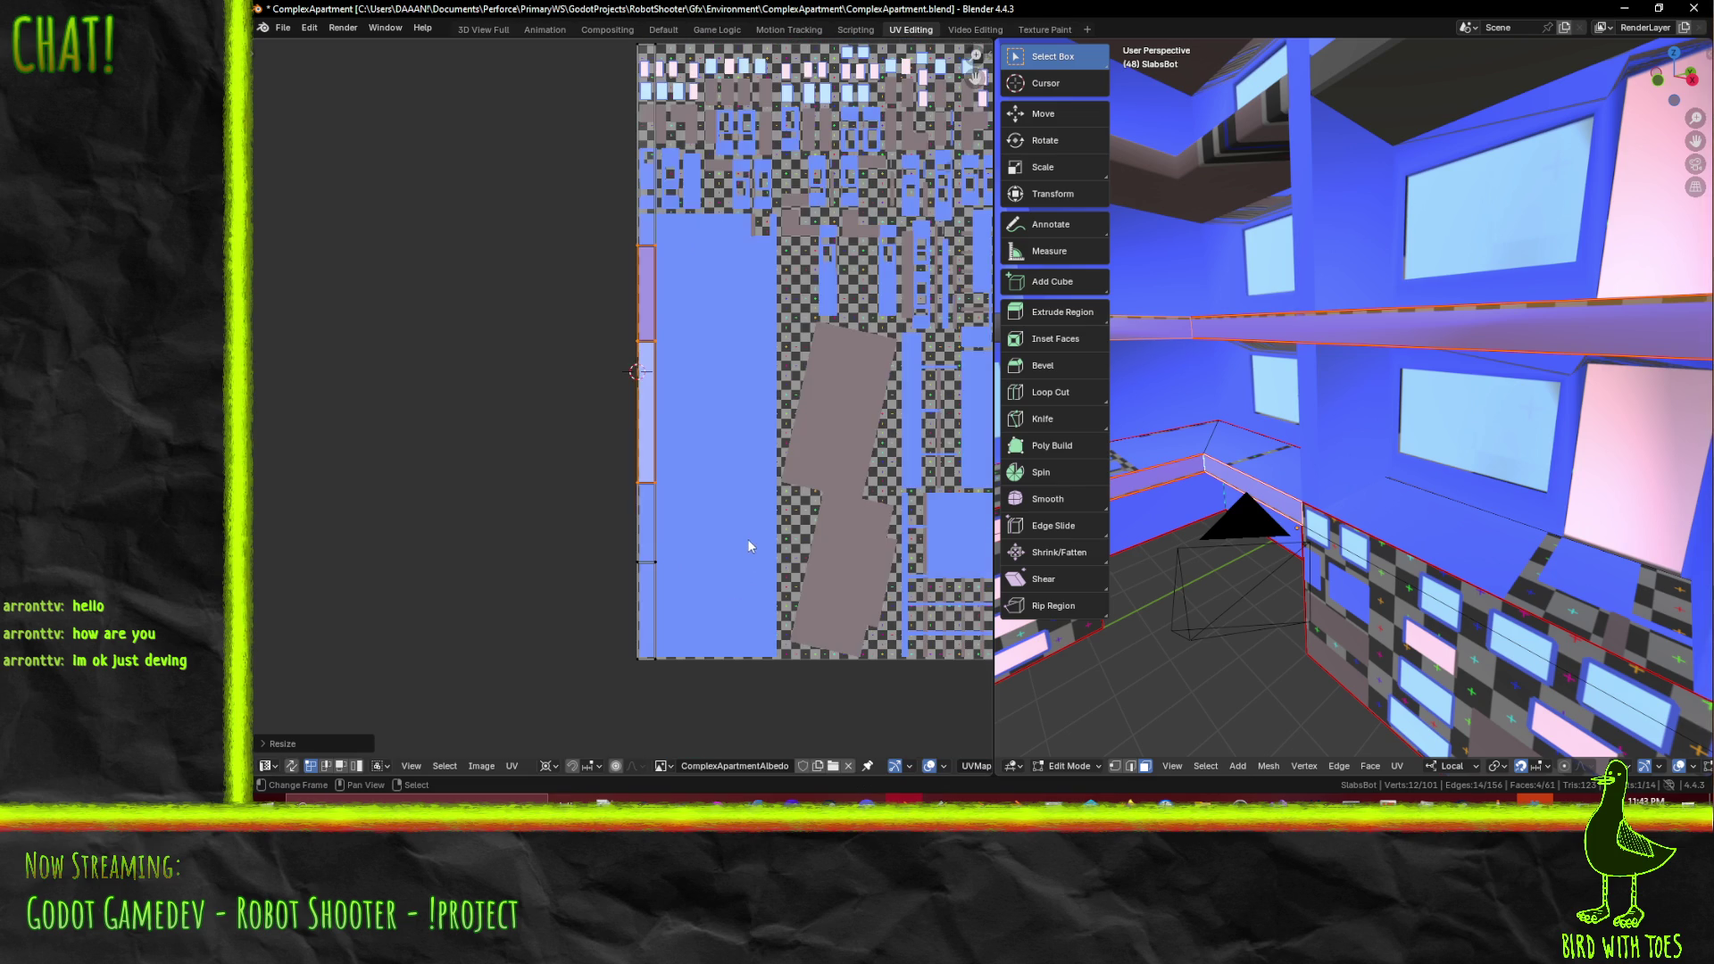
{"action": "key", "text": "y"}
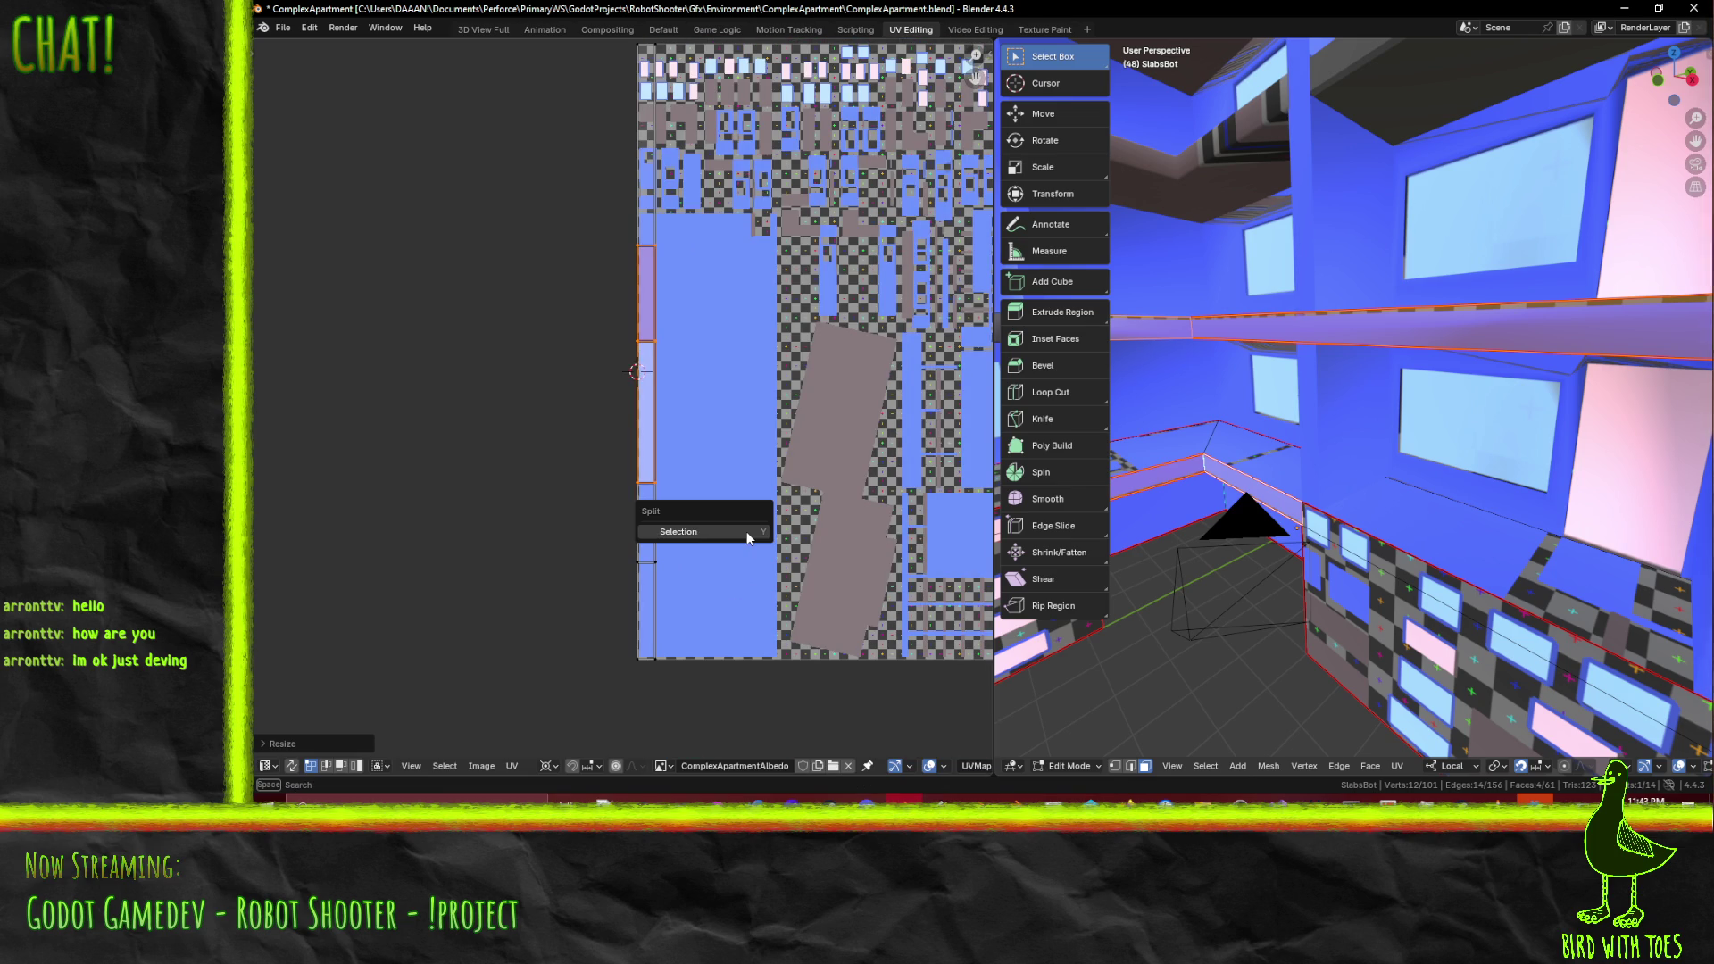
{"action": "key", "text": "Escape"}
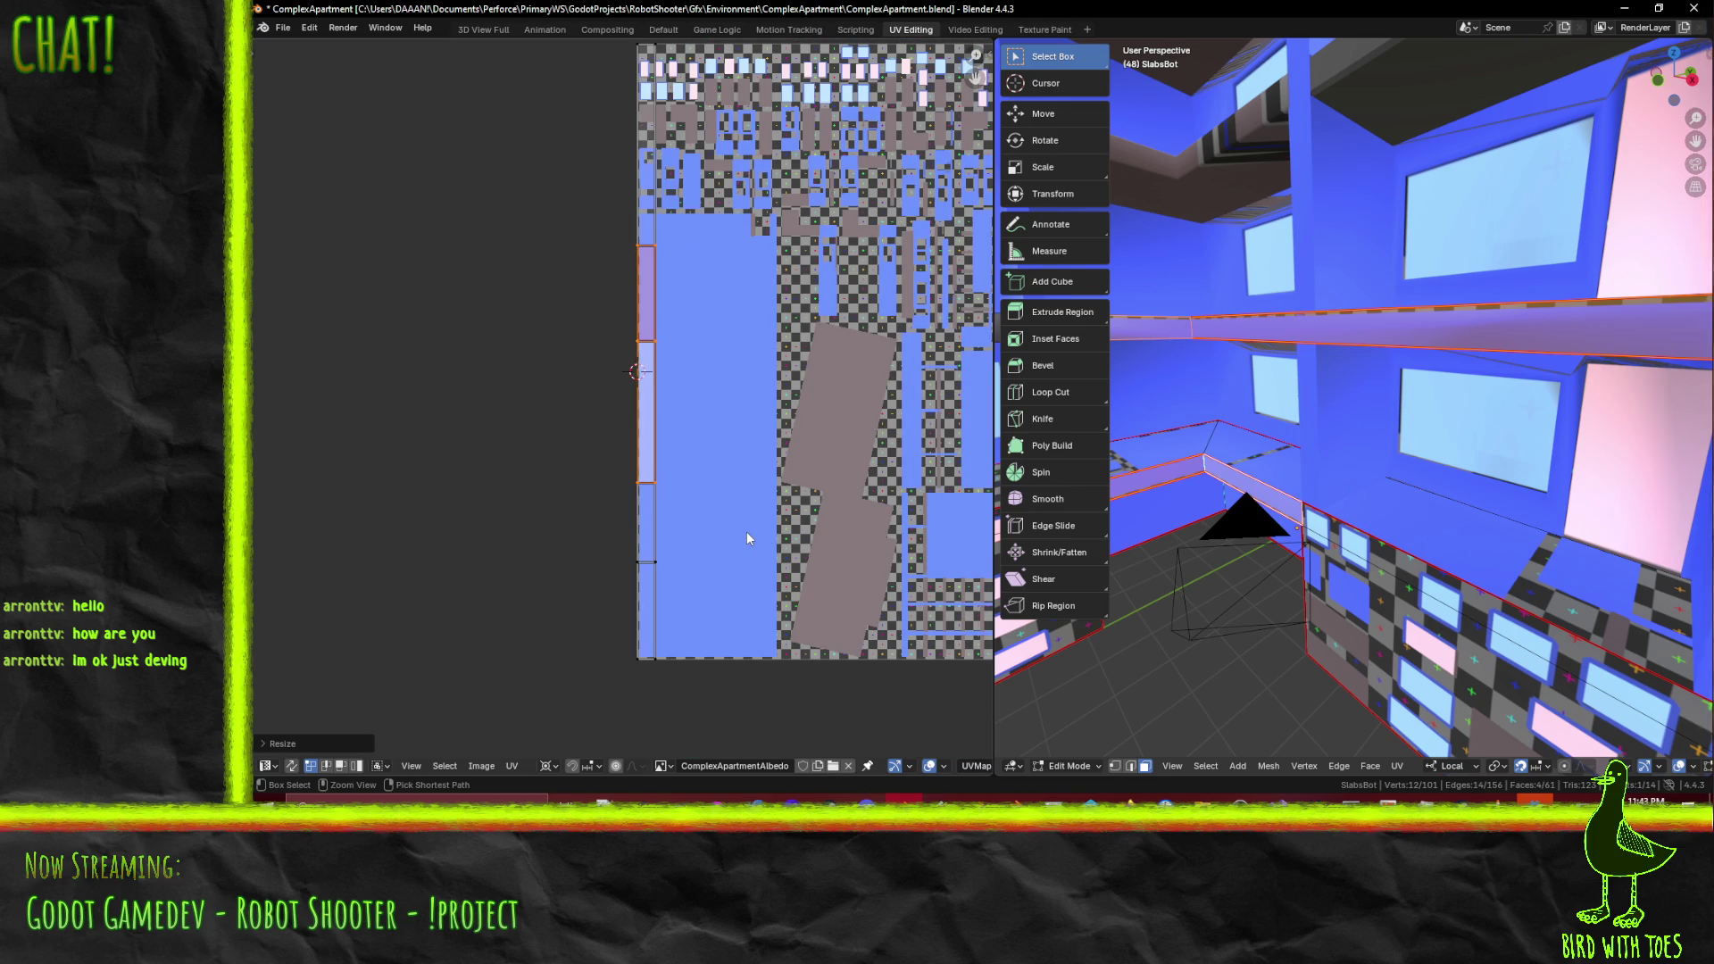
- Mirror the strip vertically and slide it lower on the atlas
{"action": "key", "text": "ctrl+m"}
{"action": "key", "text": "y"}
{"action": "left_click", "coordinate": [746, 532]}
{"action": "key", "text": "g"}
{"action": "key", "text": "y"}
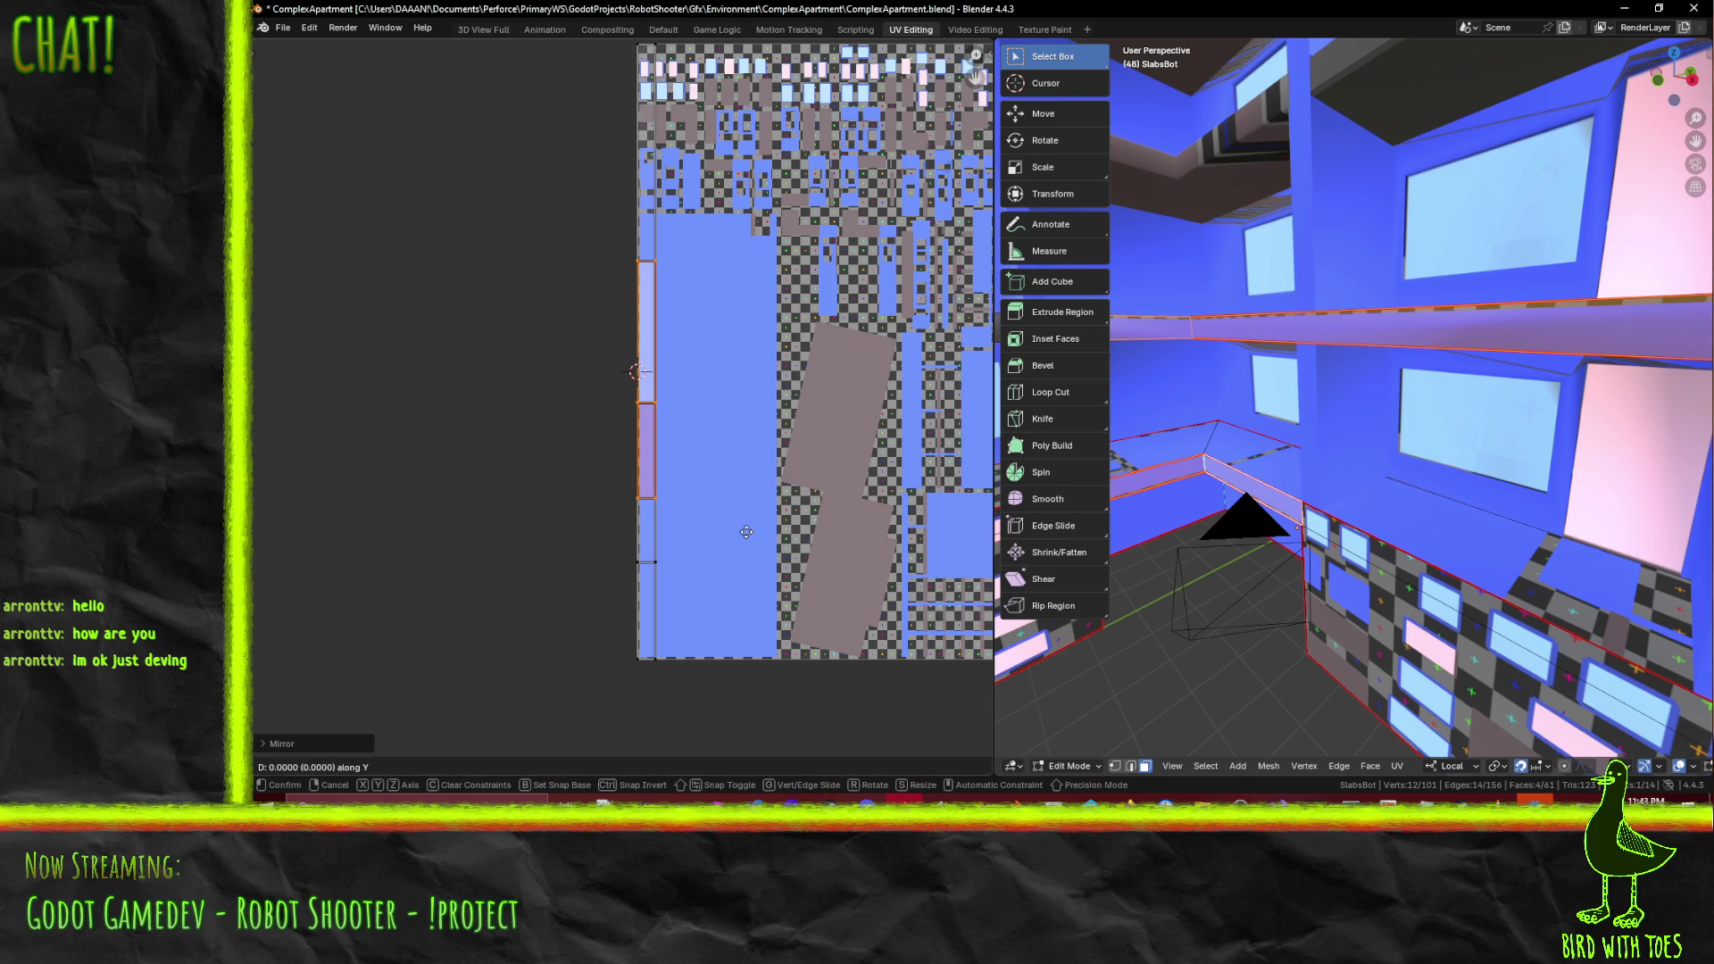
{"action": "left_click", "coordinate": [762, 690]}
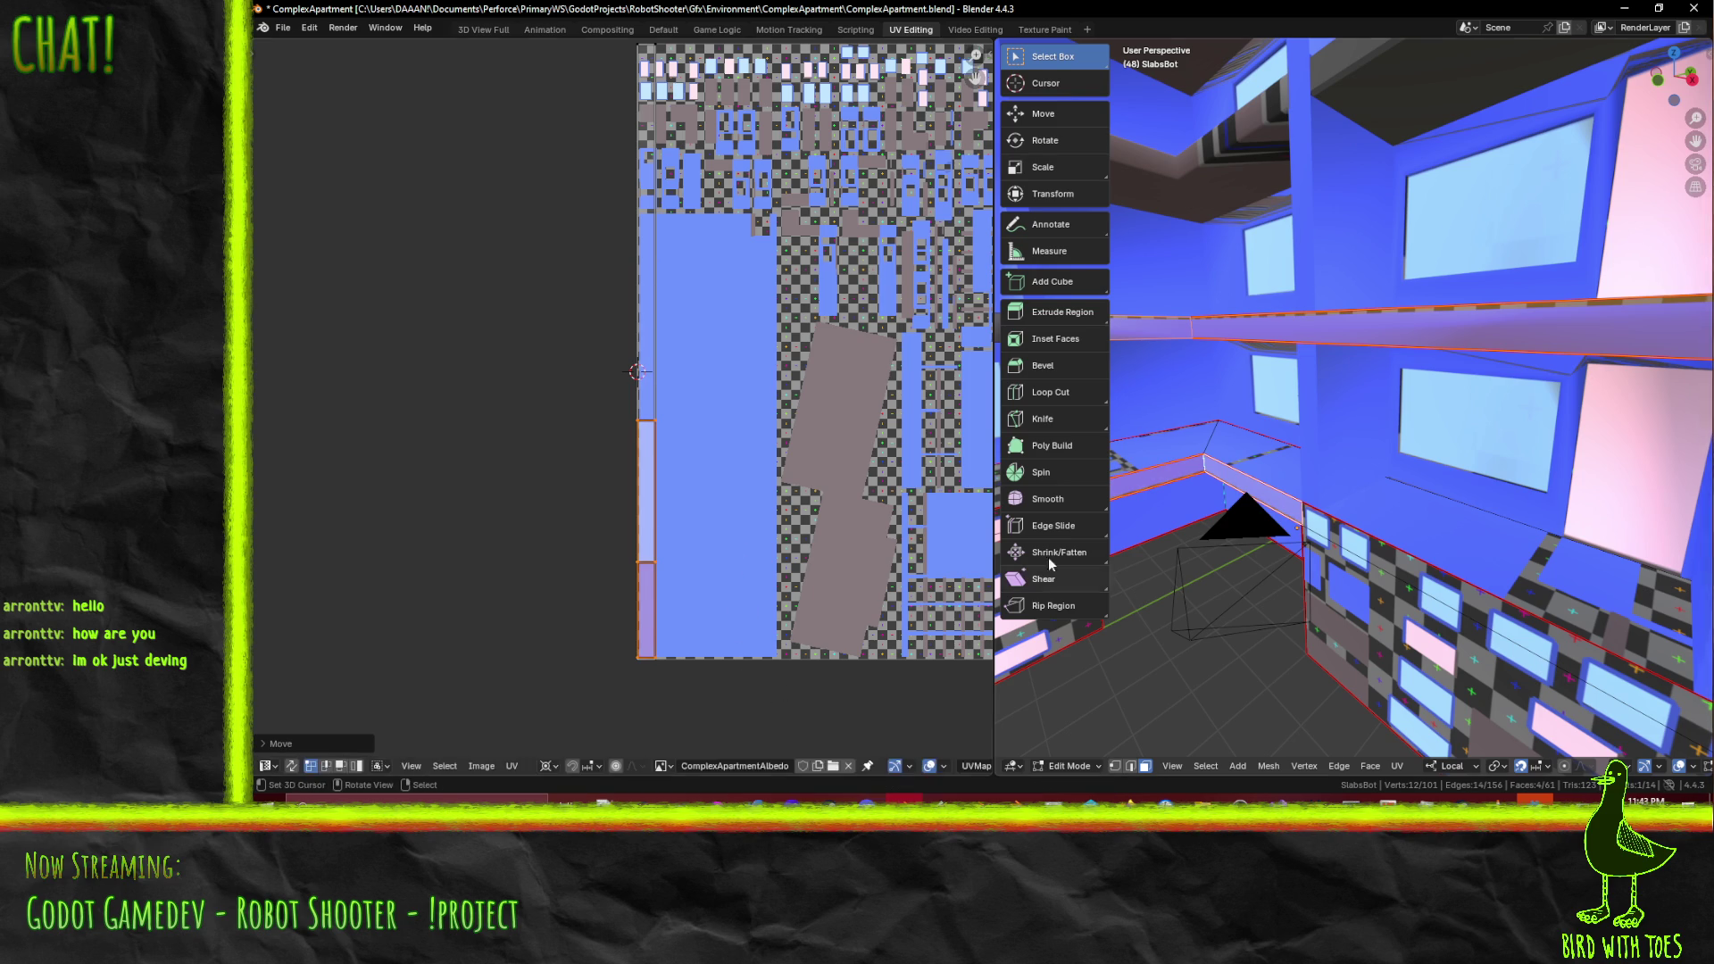
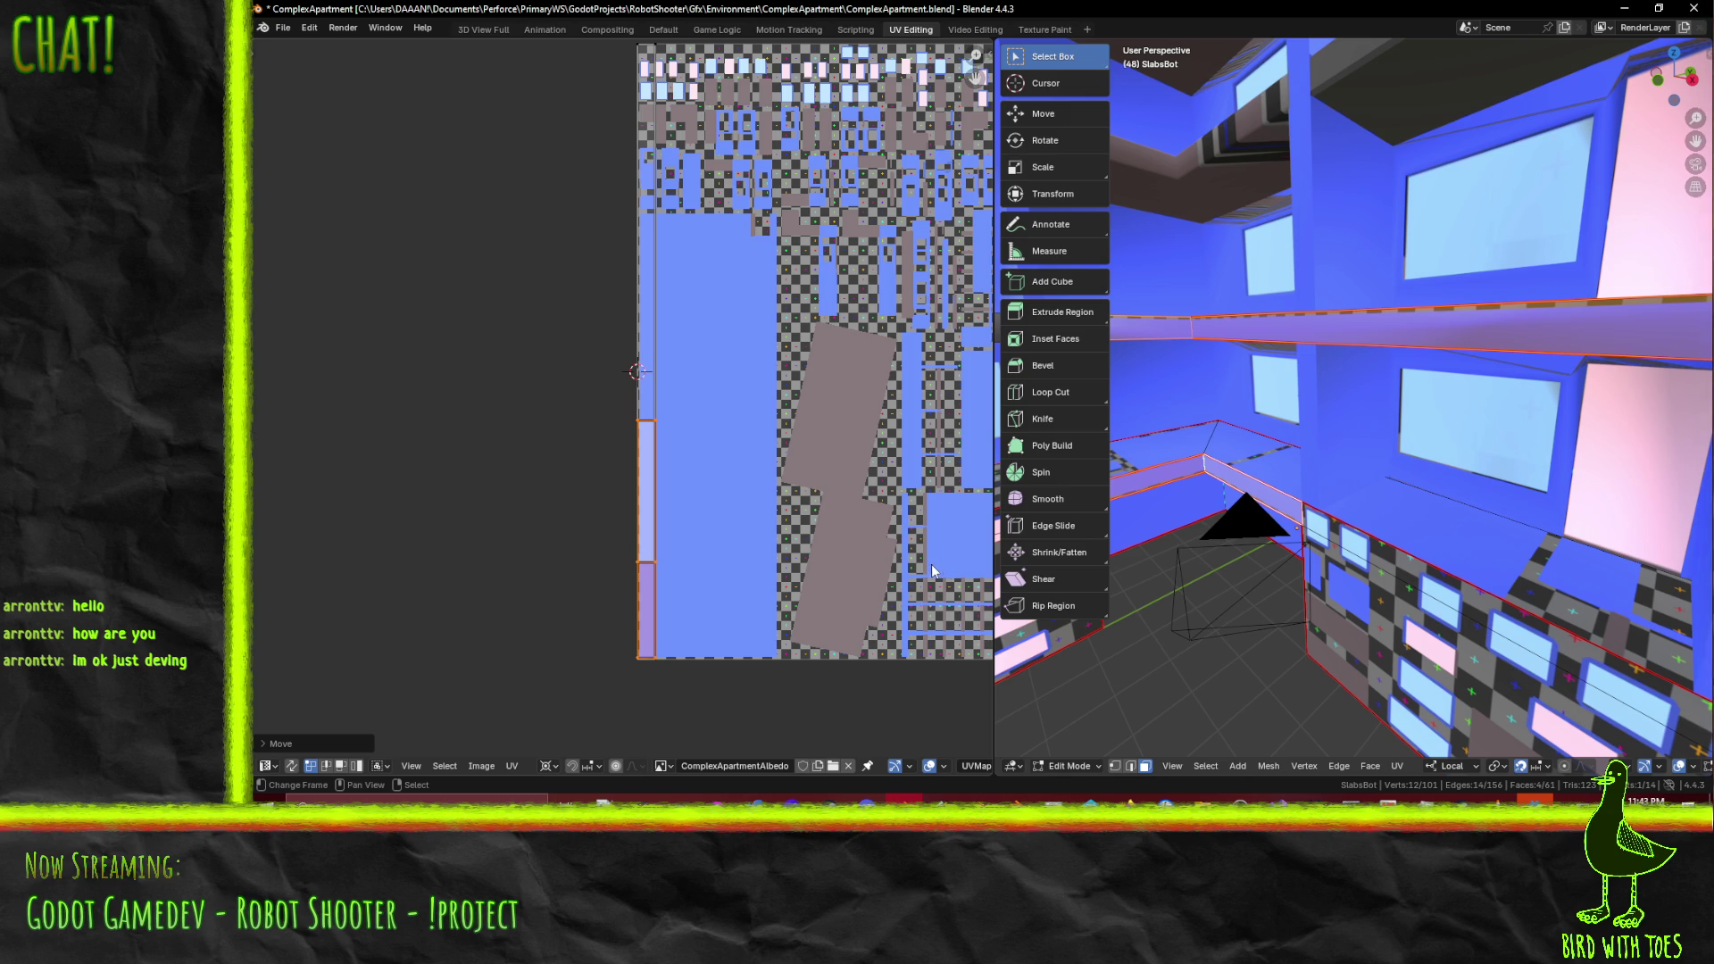
- Zoom out both views and box-select the long UV strip on the atlas's left edge
{"action": "scroll", "coordinate": [1280, 483], "scroll_direction": "down", "scroll_amount": 3}
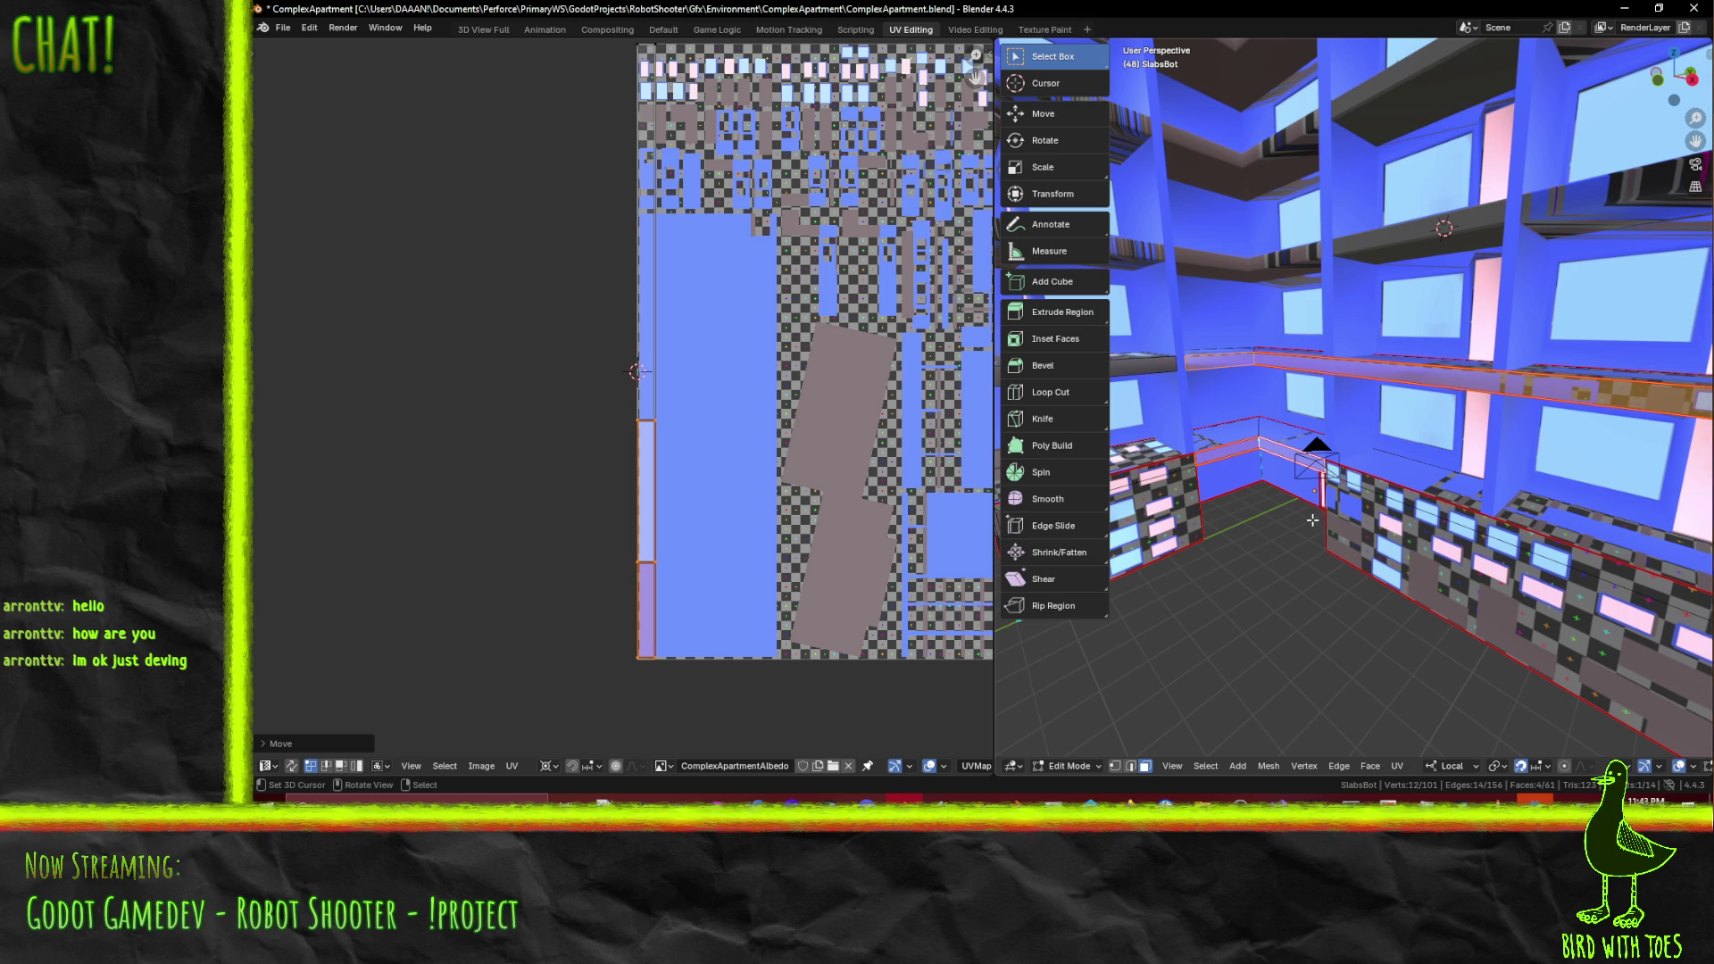
{"action": "scroll", "coordinate": [638, 375], "scroll_direction": "down", "scroll_amount": 1}
{"action": "mouse_move", "coordinate": [1267, 464]}
{"action": "middle_mouse_down"}
{"action": "mouse_move", "coordinate": [1308, 435]}
{"action": "mouse_move", "coordinate": [1258, 457]}
{"action": "mouse_move", "coordinate": [1535, 465]}
{"action": "mouse_move", "coordinate": [1388, 475]}
{"action": "middle_mouse_up"}
{"action": "mouse_move", "coordinate": [627, 116]}
{"action": "left_mouse_down"}
{"action": "mouse_move", "coordinate": [731, 187]}
{"action": "mouse_move", "coordinate": [727, 747]}
{"action": "left_mouse_up"}
{"action": "scroll", "coordinate": [664, 630], "scroll_direction": "down", "scroll_amount": 1}
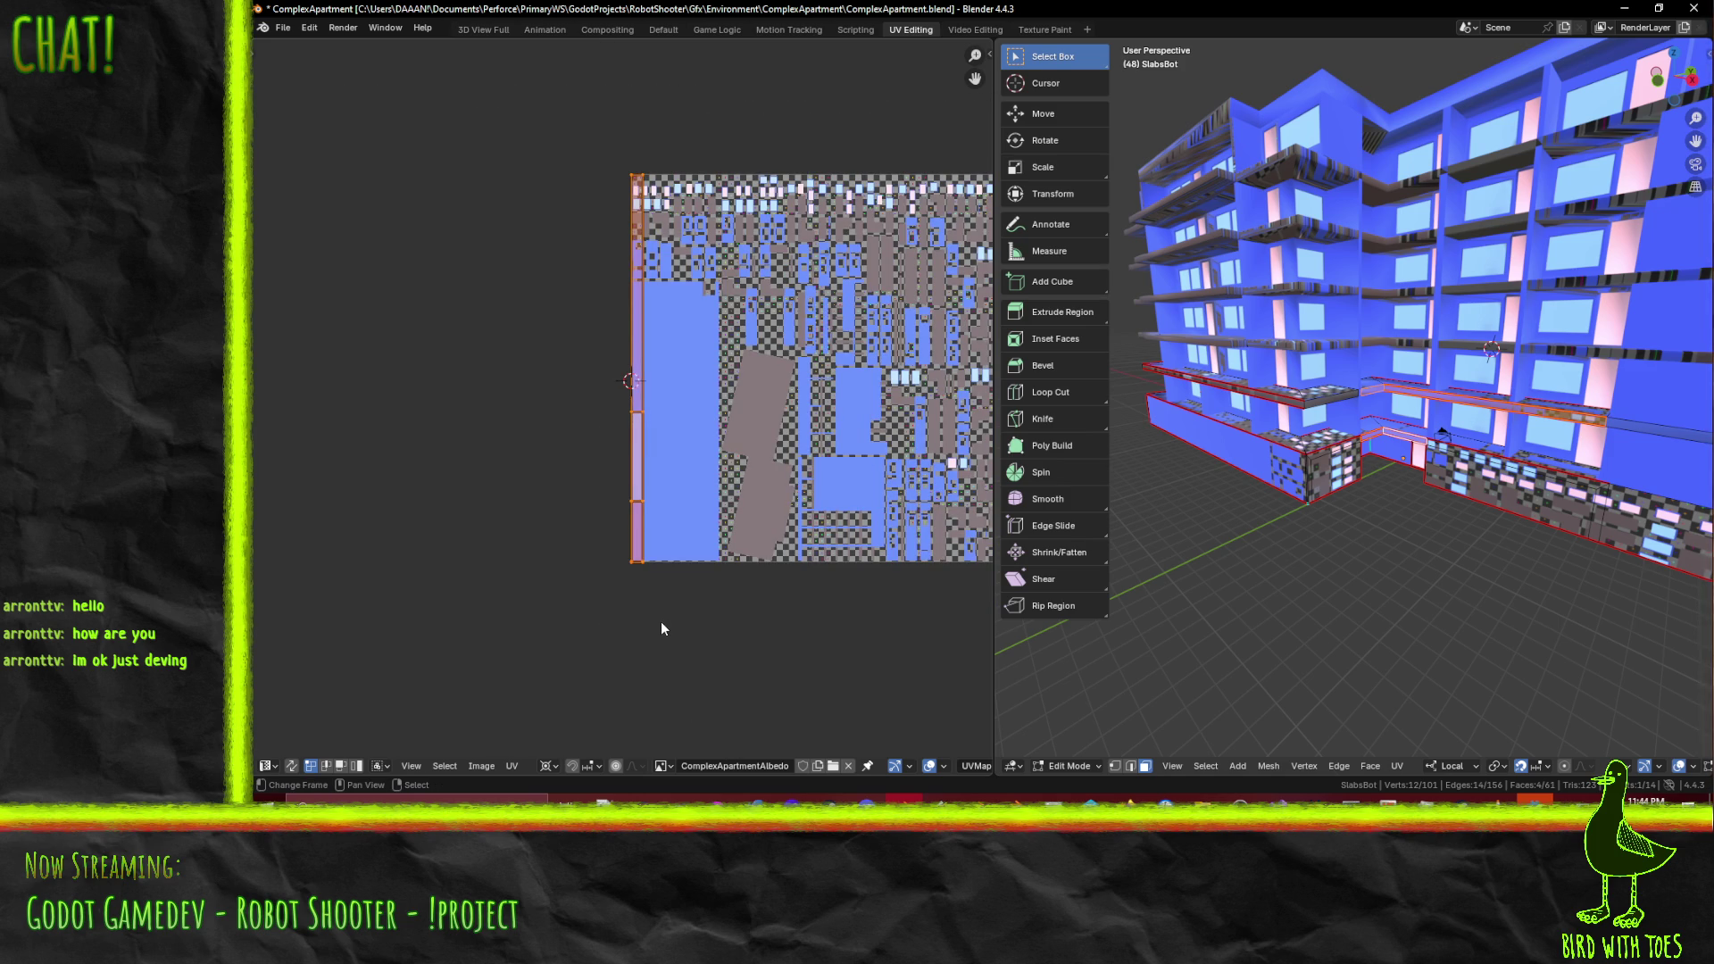
- Slide the selected left-edge UV strip to the right along X
{"action": "key", "text": "g"}
{"action": "key", "text": "x"}
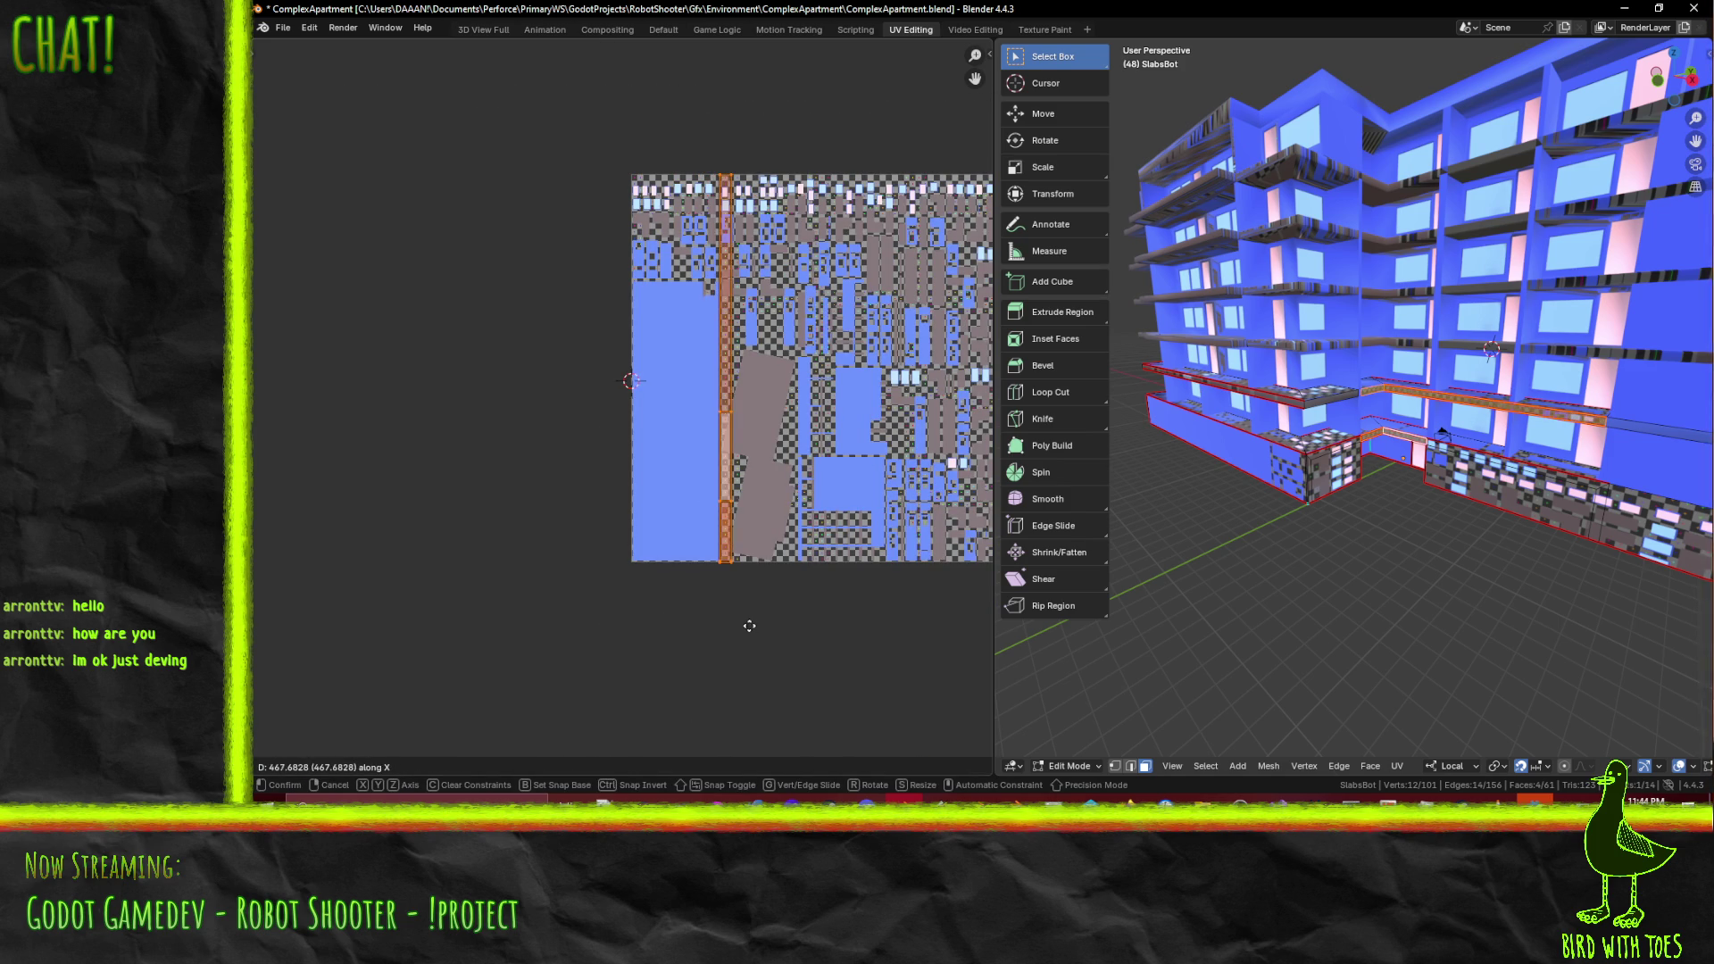
{"action": "left_click", "coordinate": [749, 626]}
{"action": "scroll", "coordinate": [1366, 534], "scroll_direction": "up", "scroll_amount": 2}
{"action": "scroll", "coordinate": [1323, 475], "scroll_direction": "up", "scroll_amount": 2}
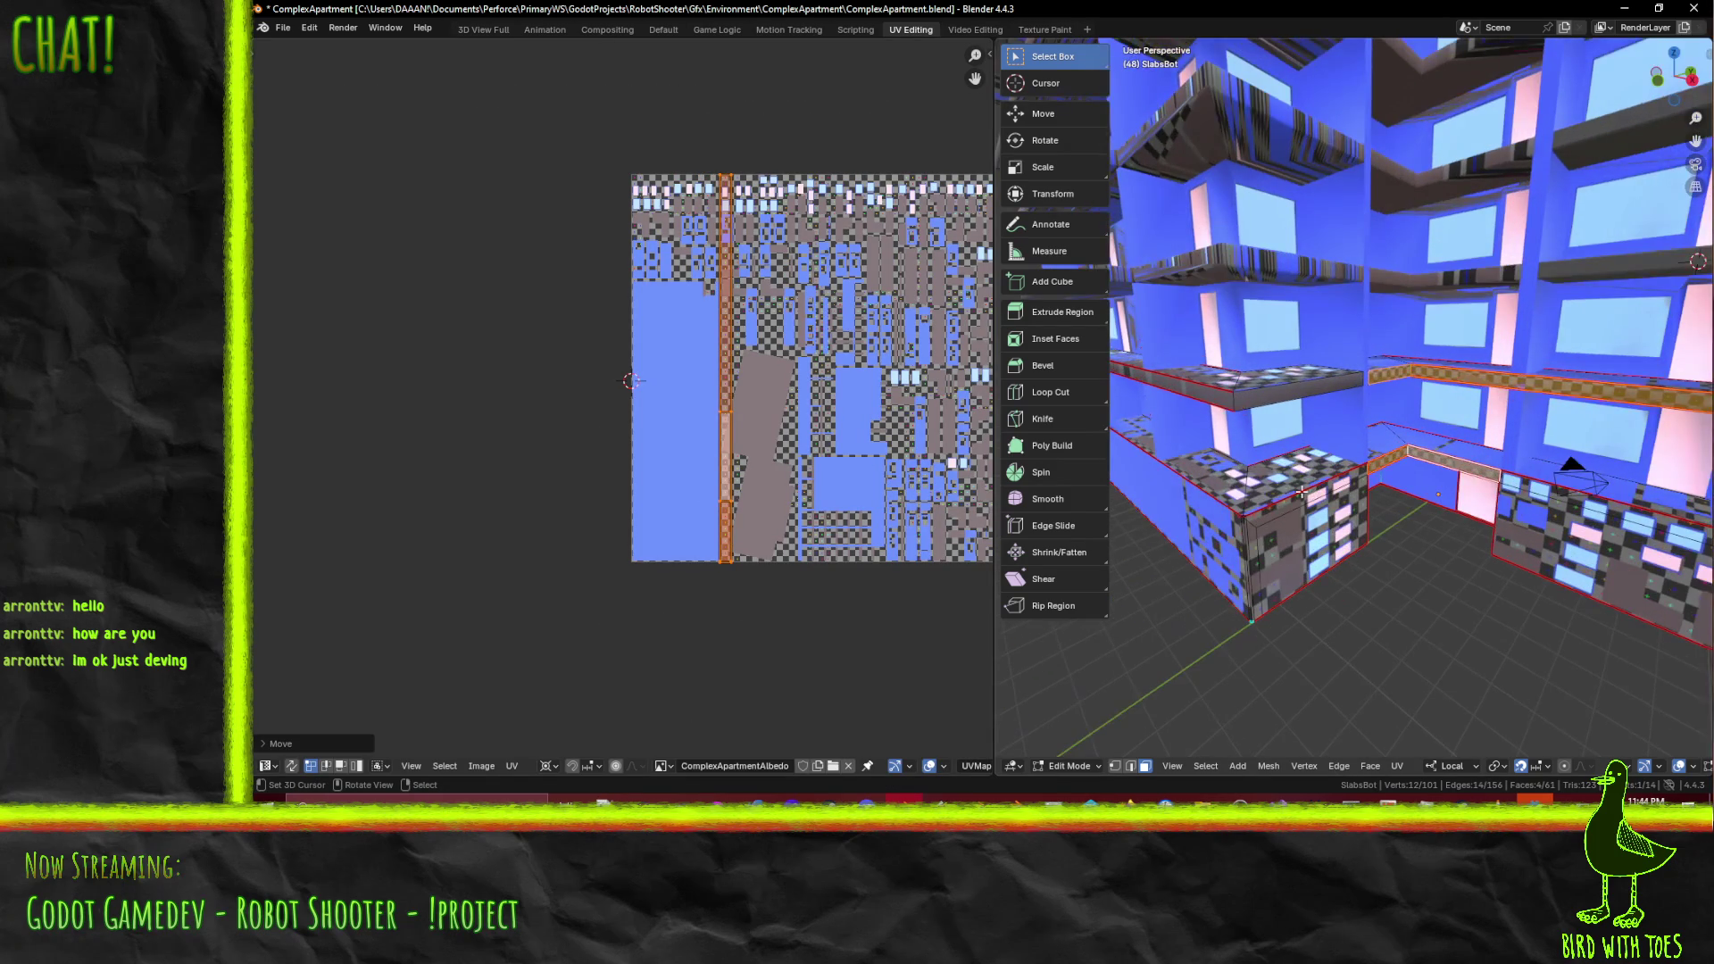
- Select the counter top, a shelf face and another slab face, and unwrap them Conformal
{"action": "left_click", "coordinate": [1277, 499]}
{"action": "left_click", "coordinate": [1288, 421], "text": "shift"}
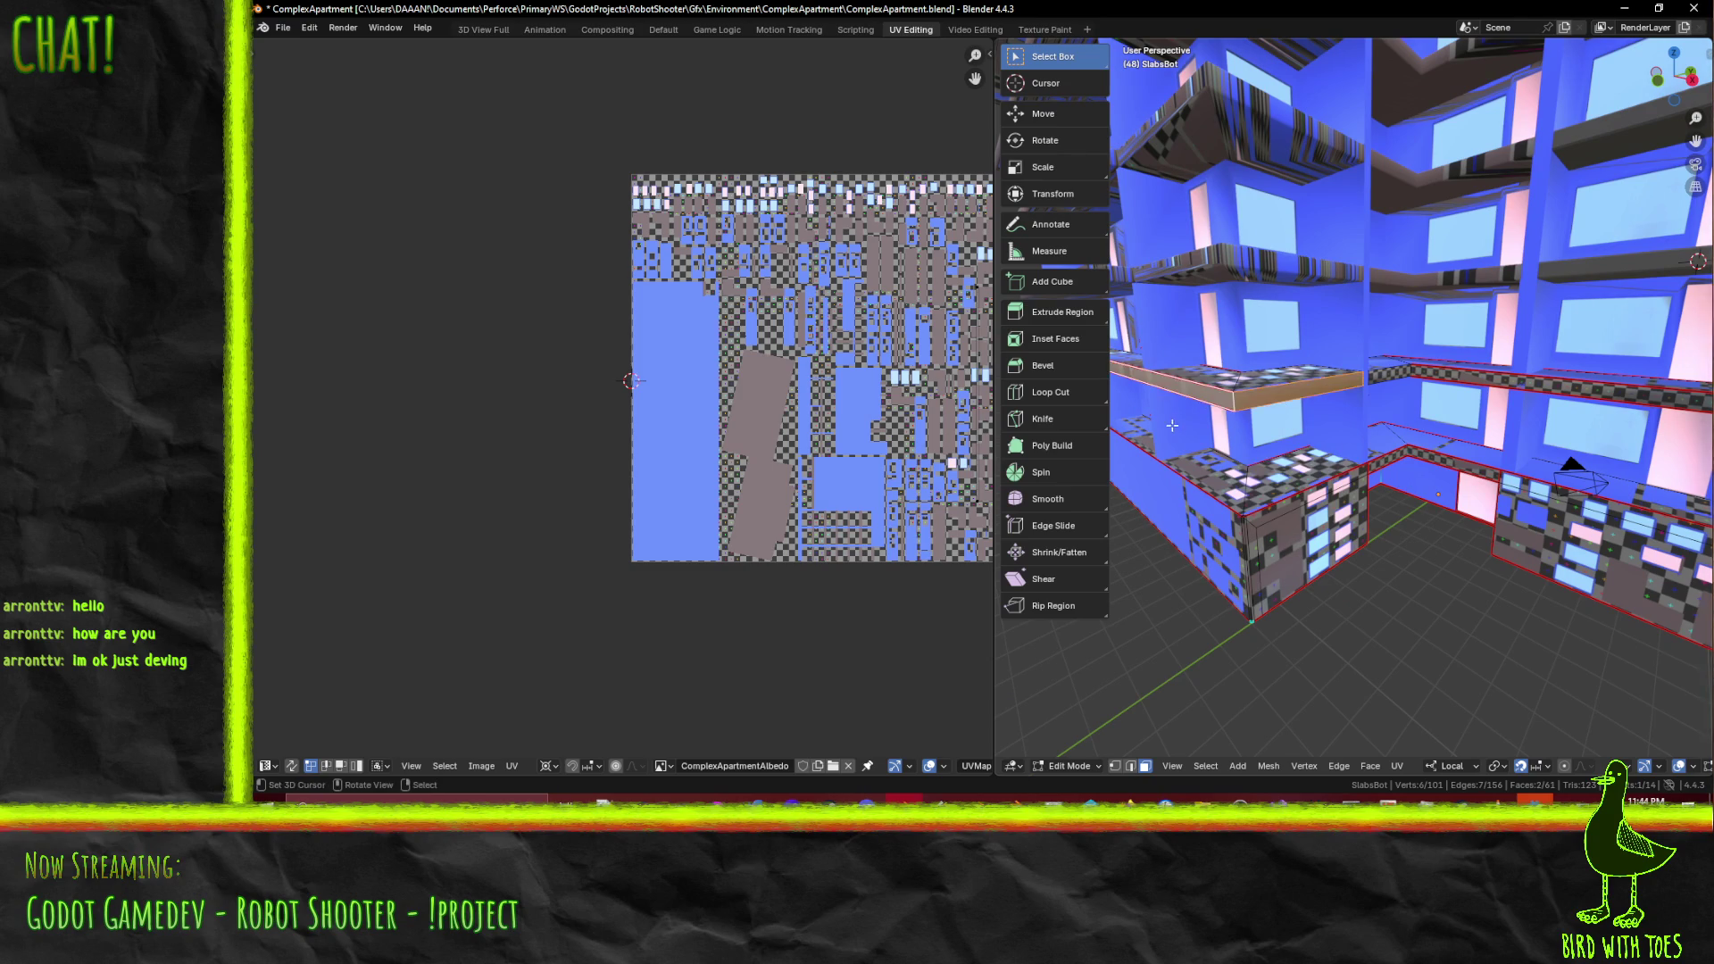
{"action": "key", "text": "KP_Decimal"}
{"action": "mouse_move", "coordinate": [1223, 434]}
{"action": "middle_mouse_down"}
{"action": "mouse_move", "coordinate": [1426, 459]}
{"action": "mouse_move", "coordinate": [1412, 500]}
{"action": "middle_mouse_up"}
{"action": "left_click", "coordinate": [1332, 442], "text": "shift"}
{"action": "scroll", "coordinate": [1426, 460], "scroll_direction": "down", "scroll_amount": 5}
{"action": "key", "text": "F3"}
{"action": "left_click", "coordinate": [1410, 498]}
- Reselect a few slab faces, ending with the slab's top face
{"action": "middle_click_drag", "start_coordinate": [1294, 447], "coordinate": [1049, 455]}
{"action": "key", "text": "a"}
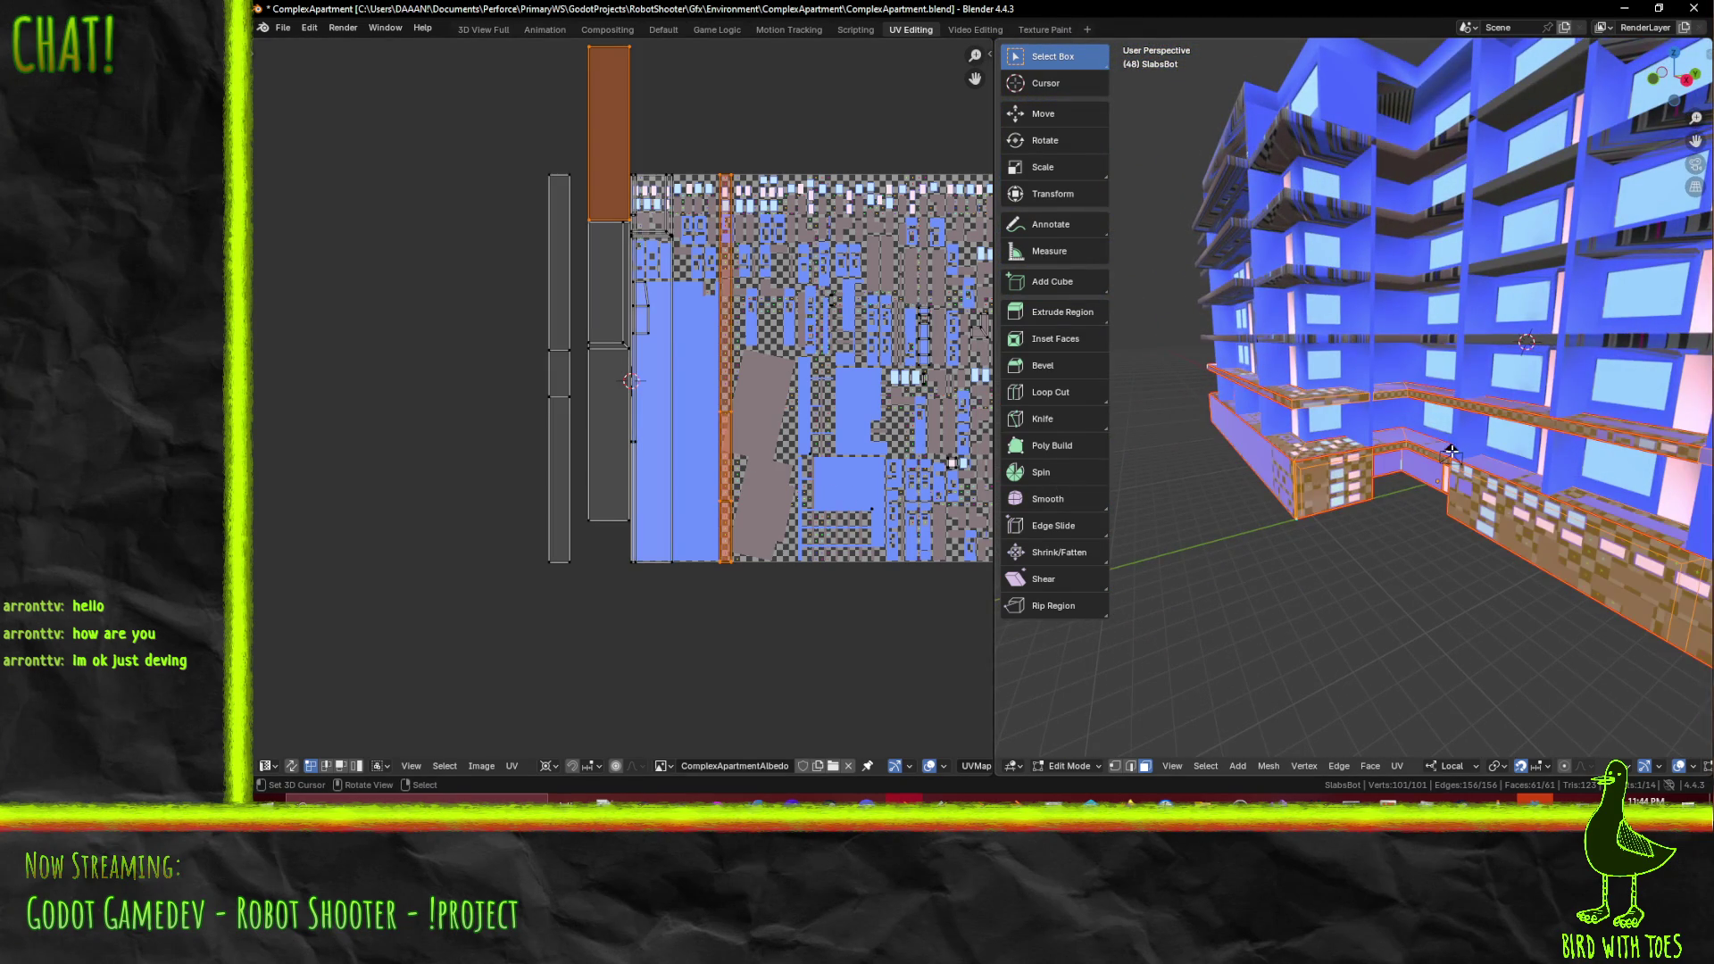
{"action": "left_click", "coordinate": [638, 175]}
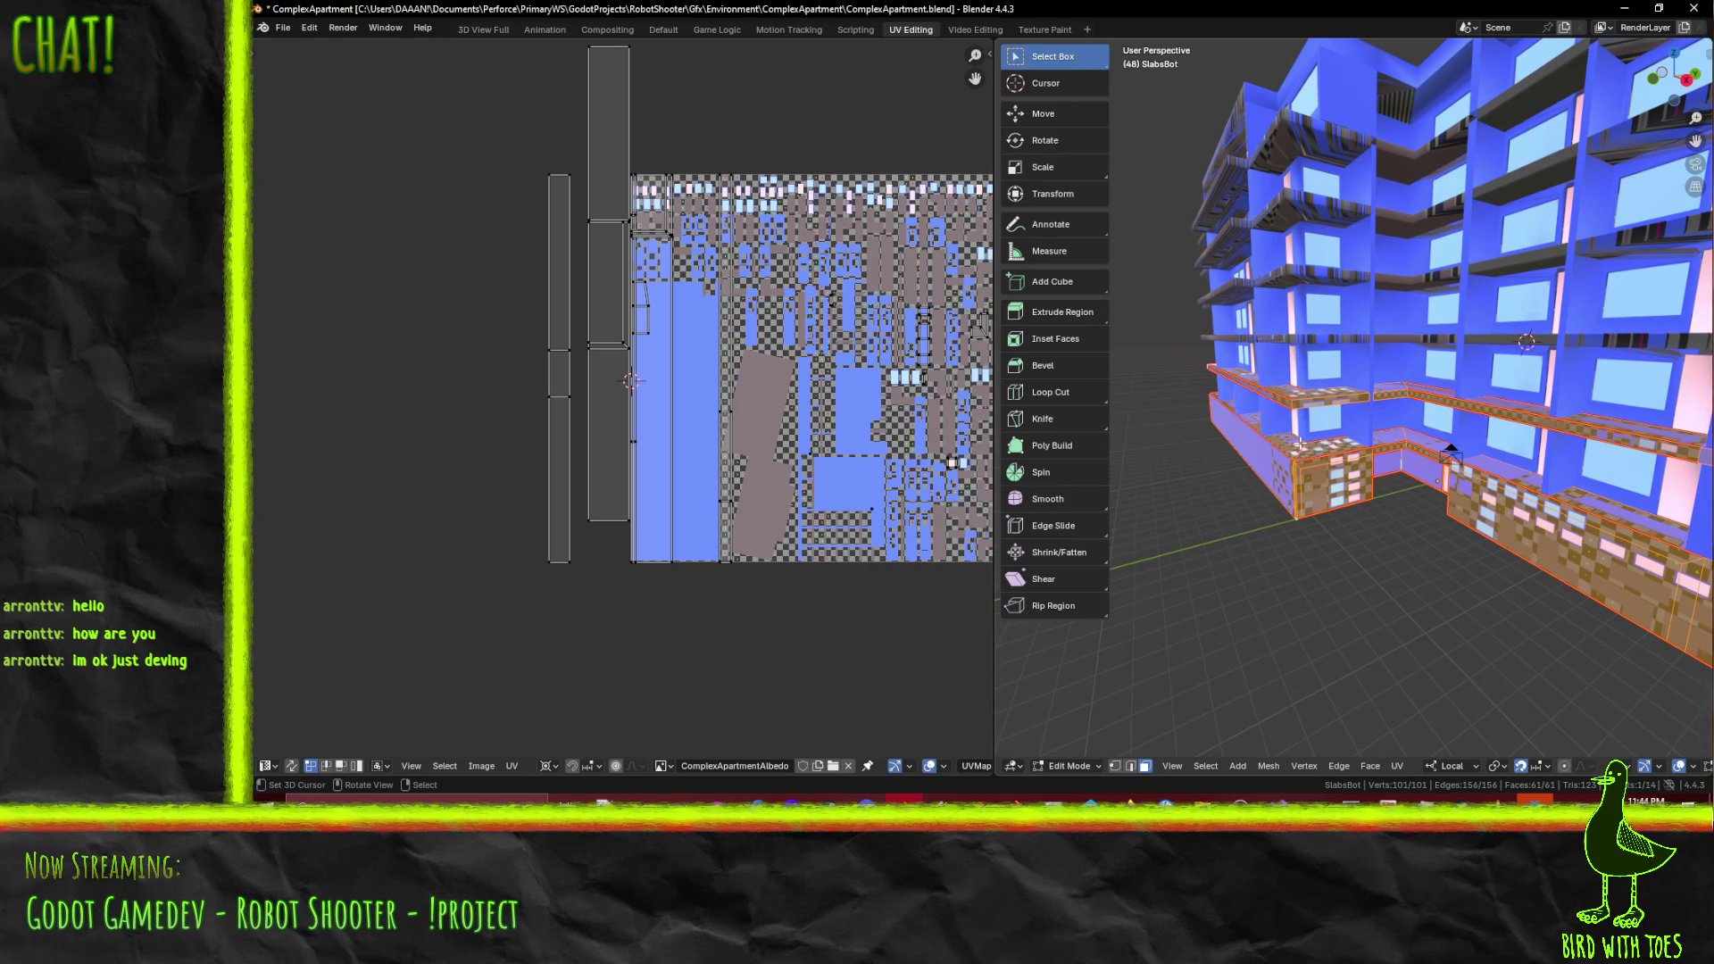
{"action": "left_click", "coordinate": [1301, 444]}
{"action": "left_click", "coordinate": [1334, 402], "text": "shift"}
{"action": "mouse_move", "coordinate": [1334, 401]}
{"action": "middle_mouse_down"}
{"action": "mouse_move", "coordinate": [1308, 403]}
{"action": "mouse_move", "coordinate": [1306, 437]}
{"action": "middle_mouse_up"}
{"action": "left_click", "coordinate": [1306, 439], "text": "shift"}
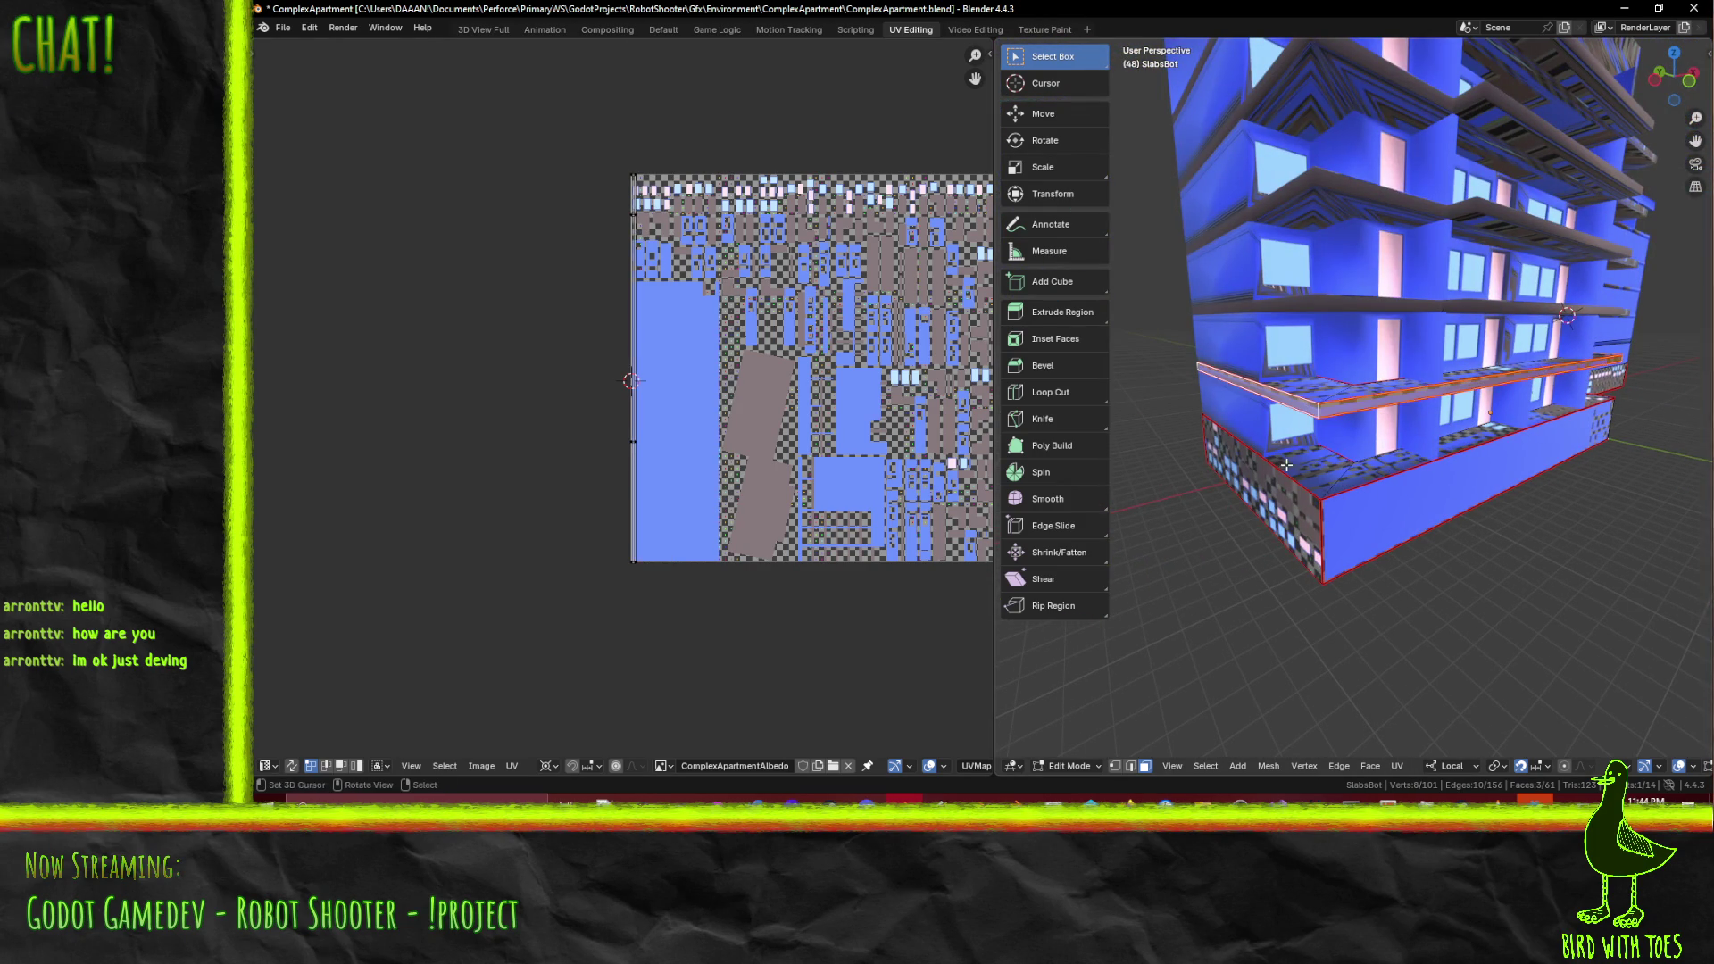
- Select all of the strip's UVs, bring the whole texture into view, and shift the strip along X
{"action": "key", "text": "a"}
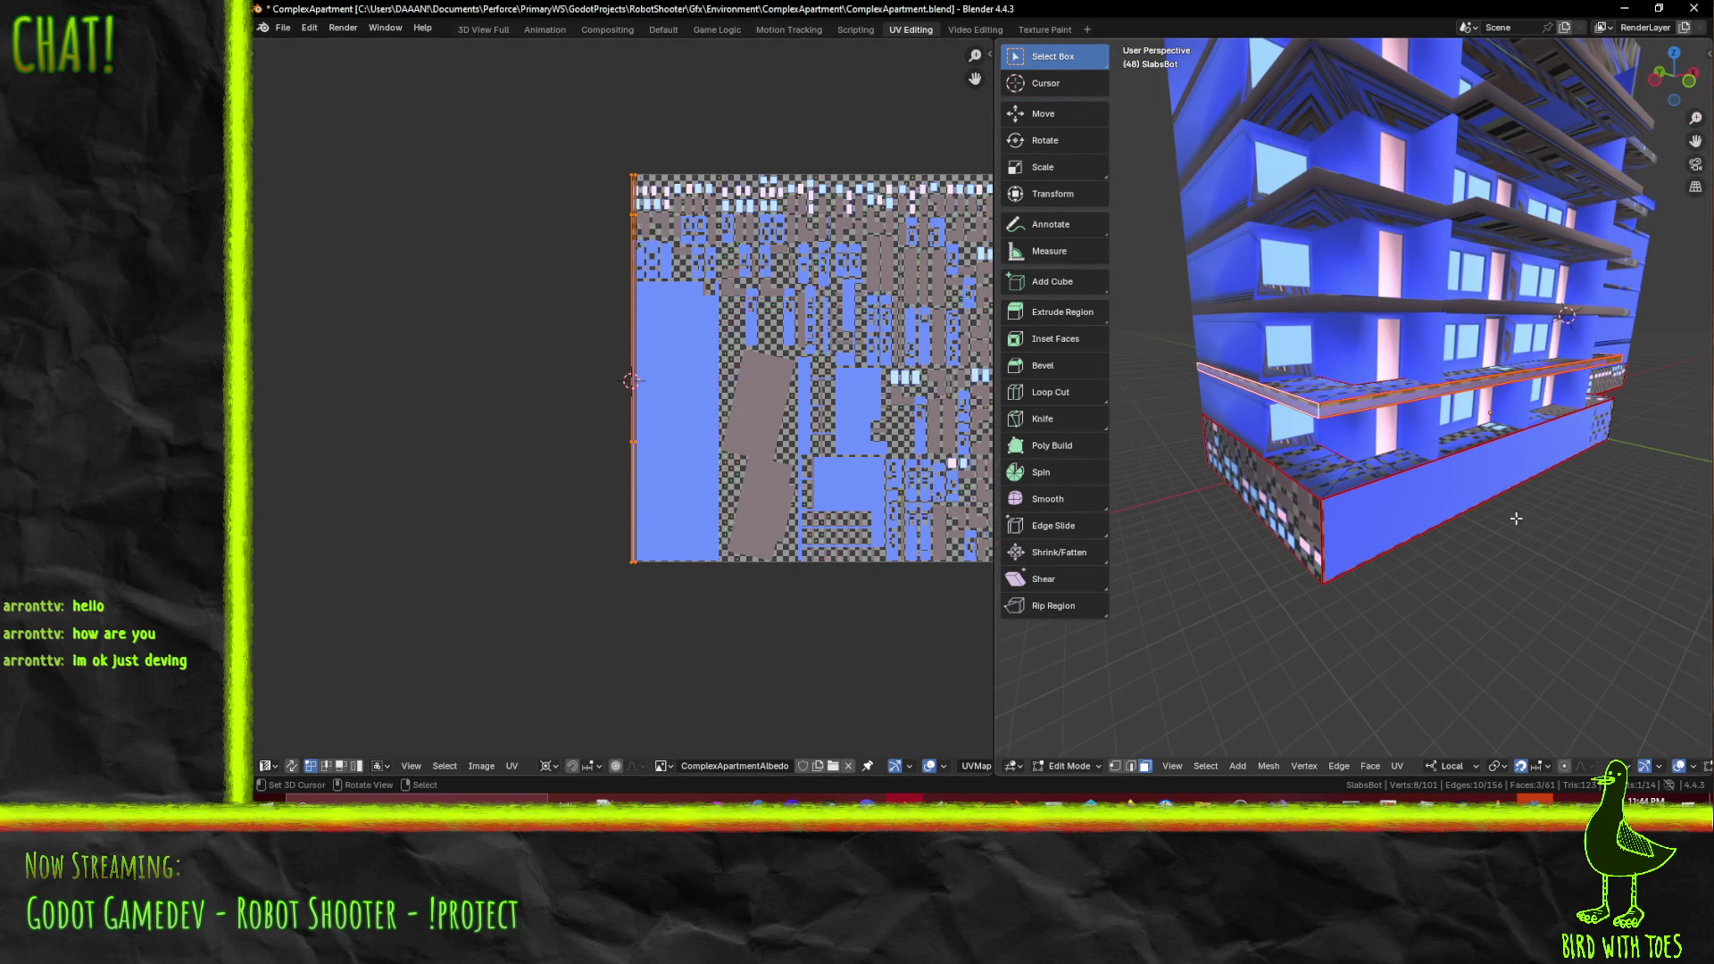
{"action": "key", "text": "a"}
{"action": "scroll", "coordinate": [839, 438], "scroll_direction": "up", "scroll_amount": 2}
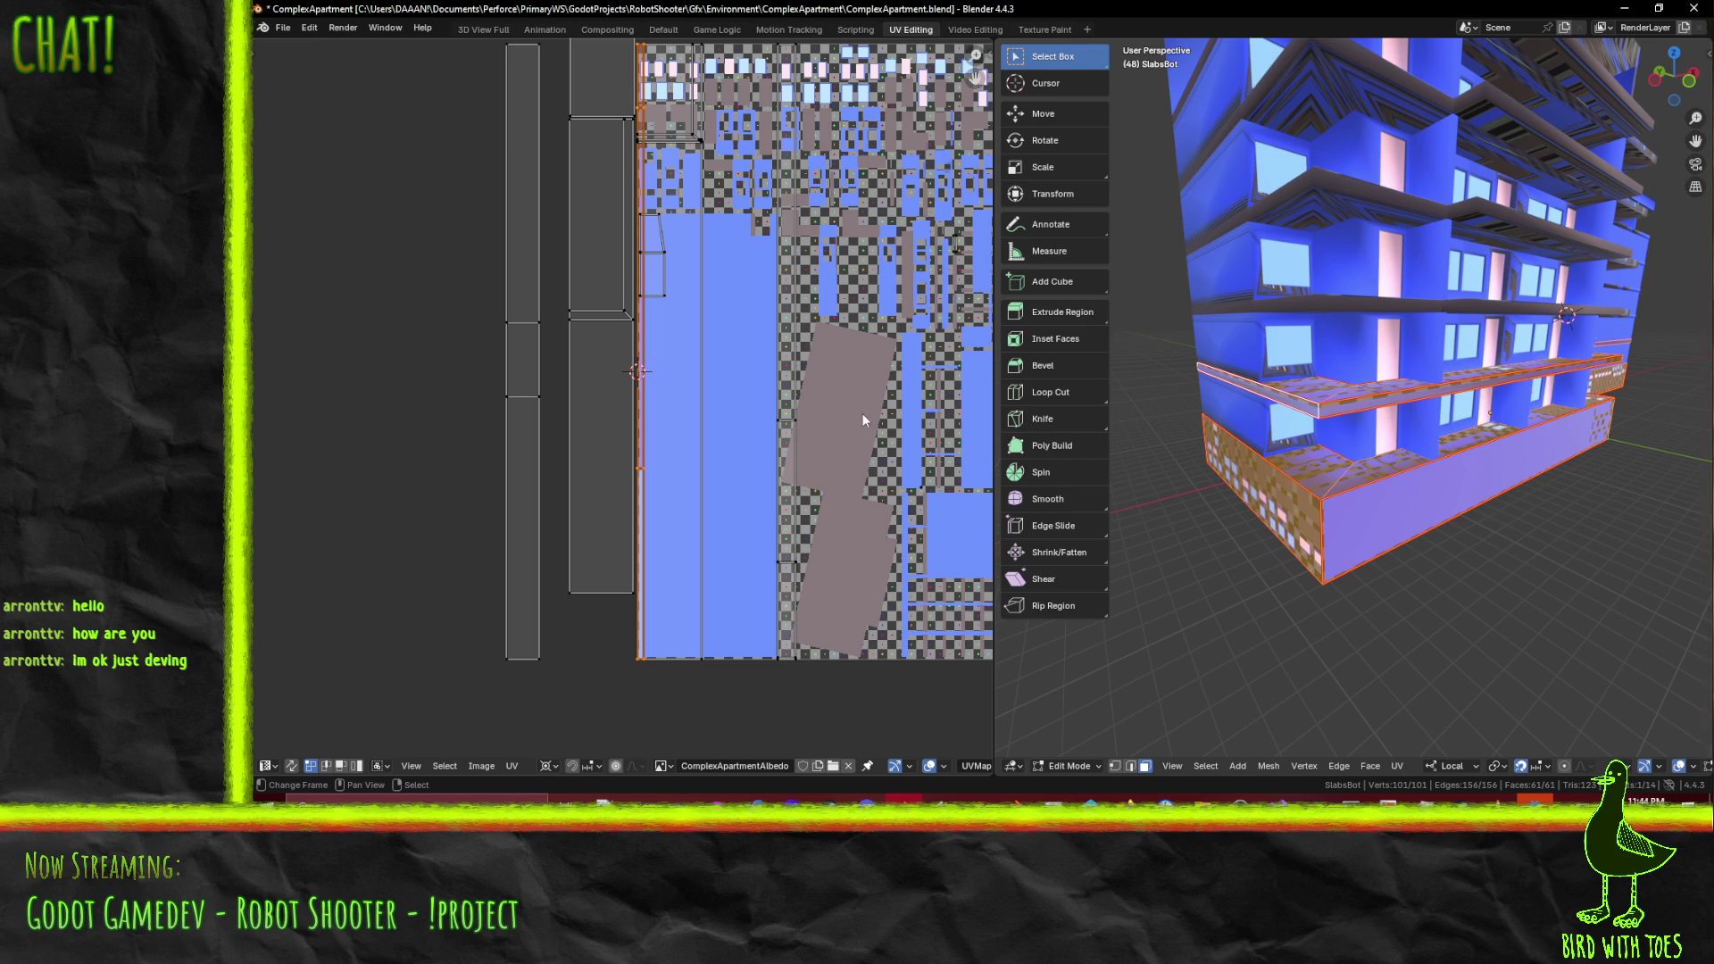
{"action": "scroll", "coordinate": [844, 410], "scroll_direction": "down", "scroll_amount": 2}
{"action": "middle_click_drag", "start_coordinate": [773, 360], "coordinate": [388, 483]}
{"action": "scroll", "coordinate": [389, 480], "scroll_direction": "up", "scroll_amount": 1}
{"action": "scroll", "coordinate": [394, 474], "scroll_direction": "down", "scroll_amount": 2}
{"action": "scroll", "coordinate": [399, 469], "scroll_direction": "up", "scroll_amount": 1}
{"action": "scroll", "coordinate": [400, 466], "scroll_direction": "down", "scroll_amount": 1}
{"action": "scroll", "coordinate": [401, 462], "scroll_direction": "up", "scroll_amount": 1}
{"action": "middle_click_drag", "start_coordinate": [453, 474], "coordinate": [630, 477], "text": "shift"}
{"action": "key", "text": "g"}
{"action": "key", "text": "x"}
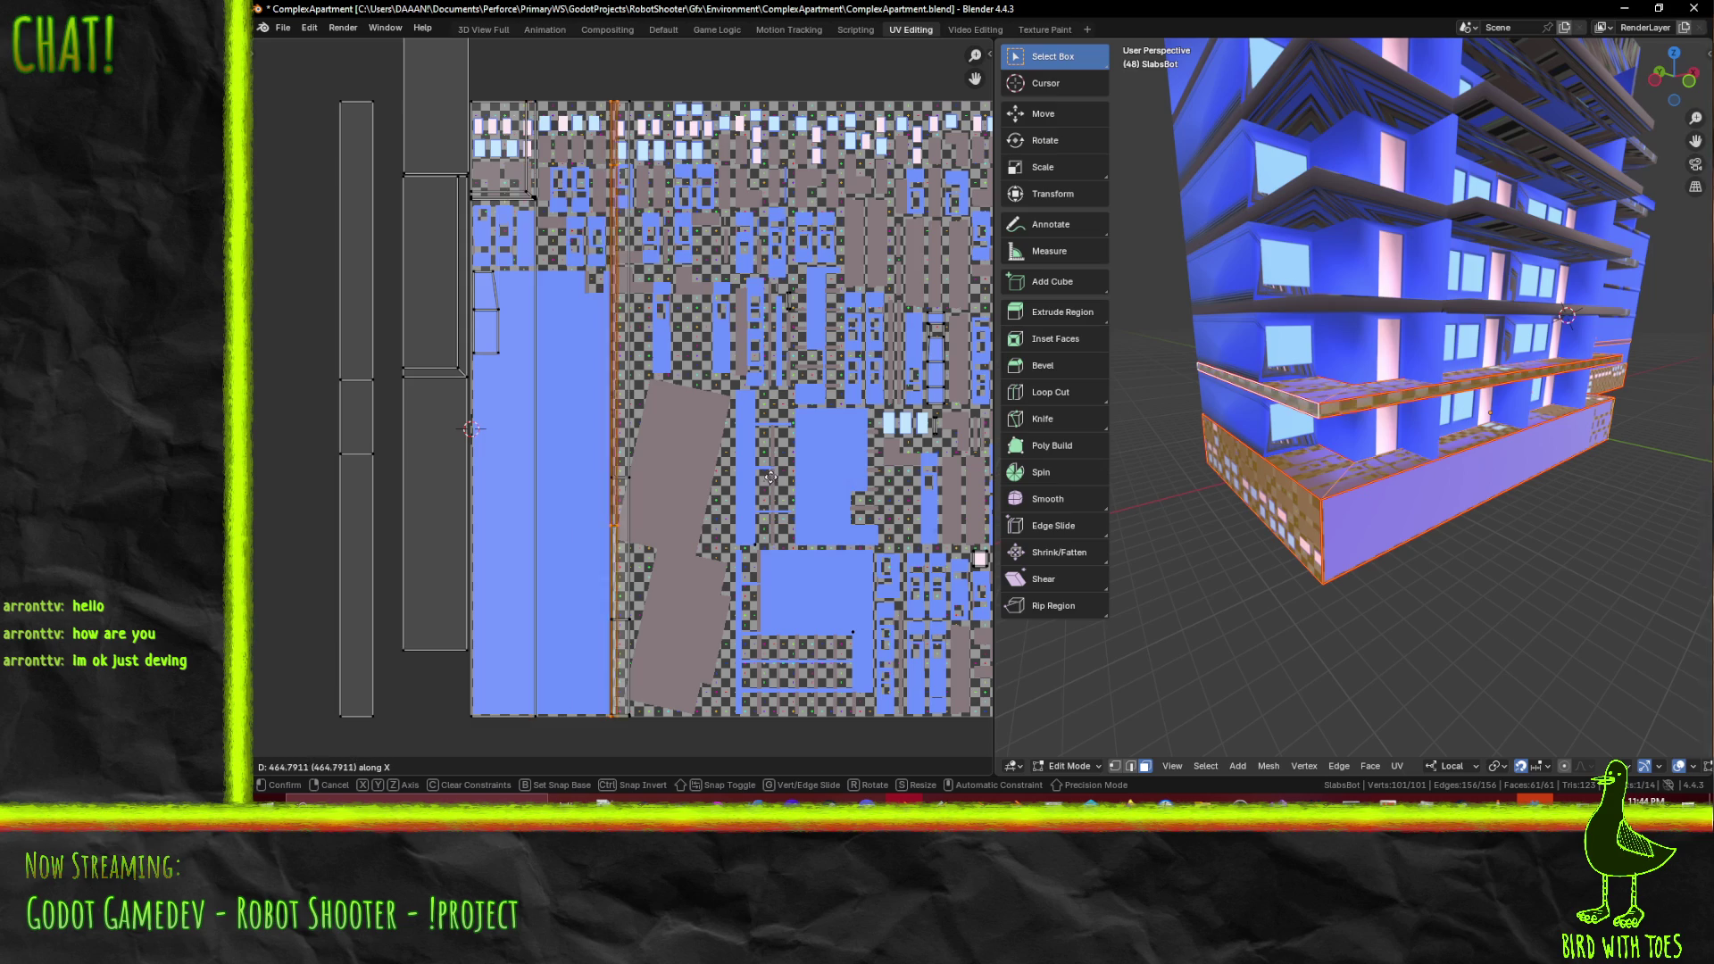
{"action": "left_click", "coordinate": [771, 477]}
- Set the pivot to Bounding Box Center and move the strip 65.6 units right
{"action": "scroll", "coordinate": [805, 381], "scroll_direction": "up", "scroll_amount": 3}
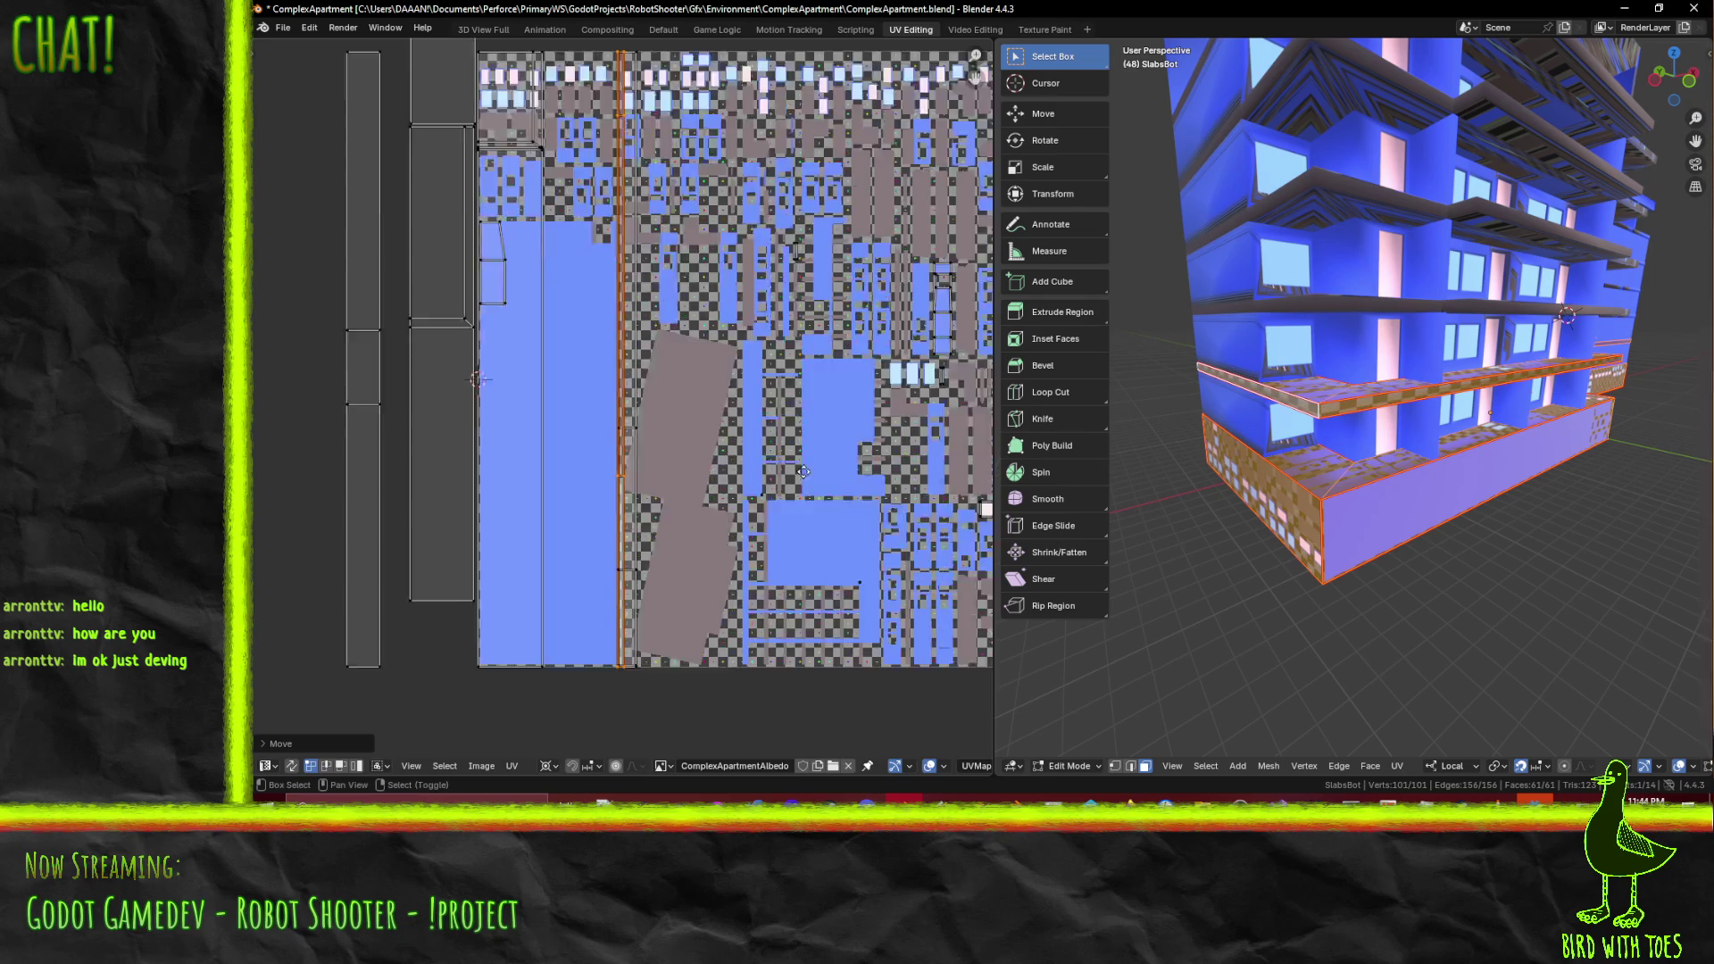
{"action": "scroll", "coordinate": [807, 379], "scroll_direction": "up", "scroll_amount": 3}
{"action": "scroll", "coordinate": [803, 371], "scroll_direction": "down", "scroll_amount": 5}
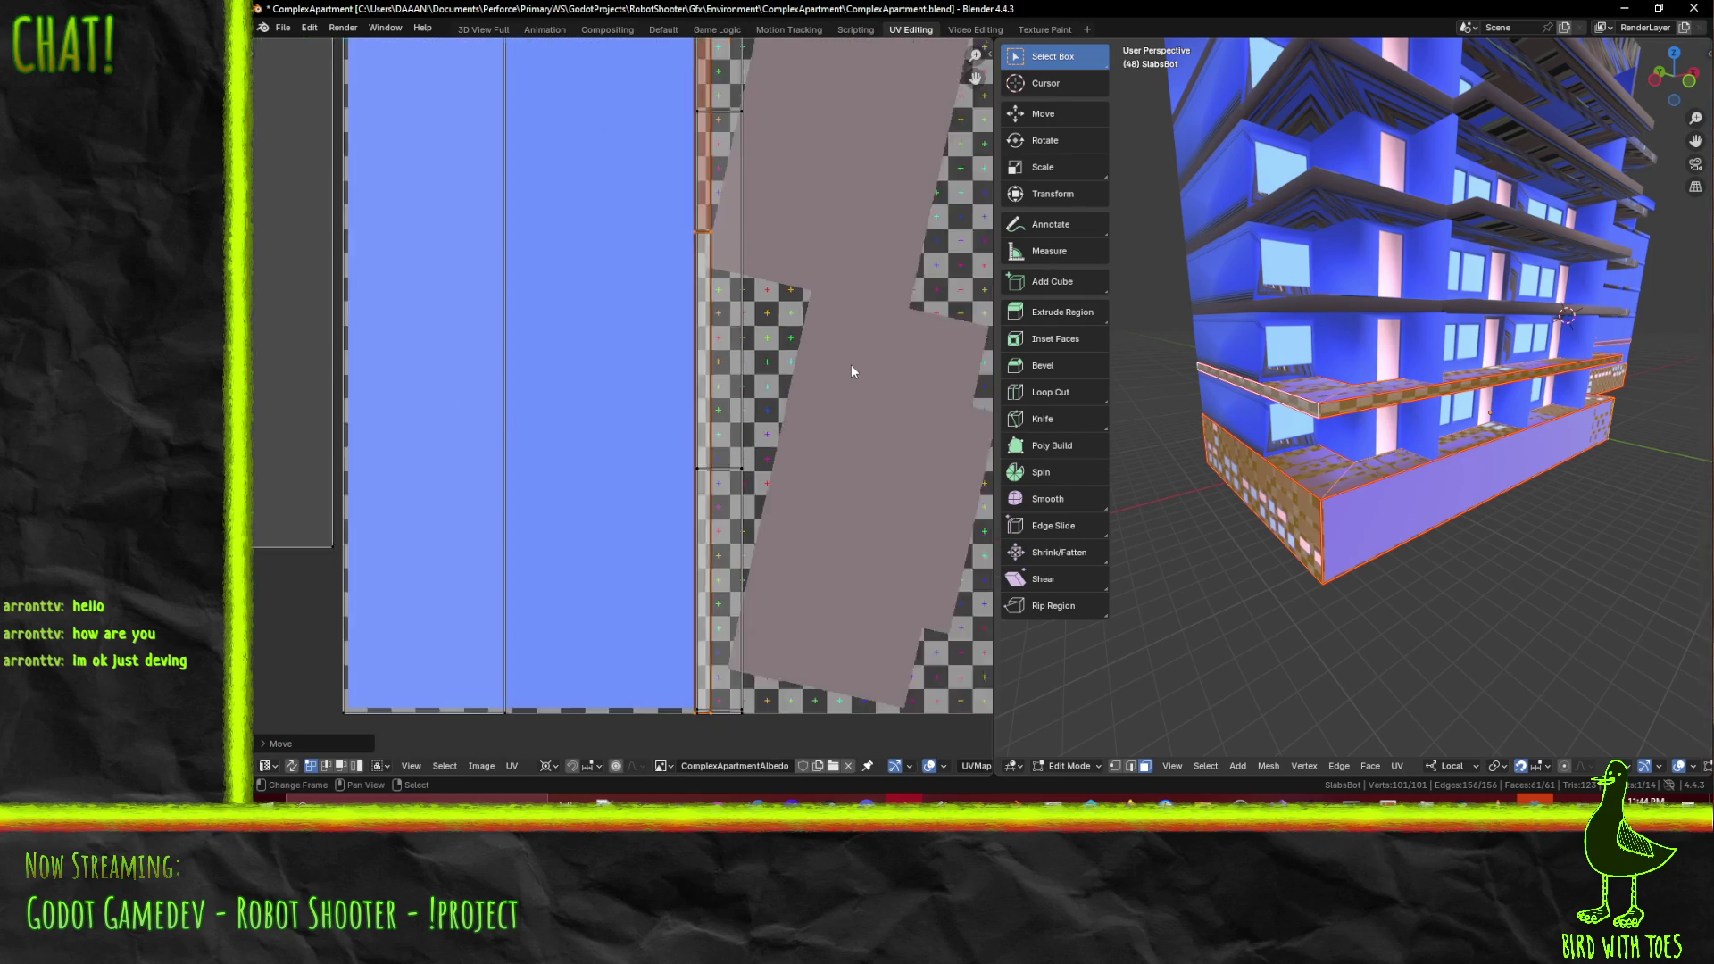
{"action": "key", "text": "g"}
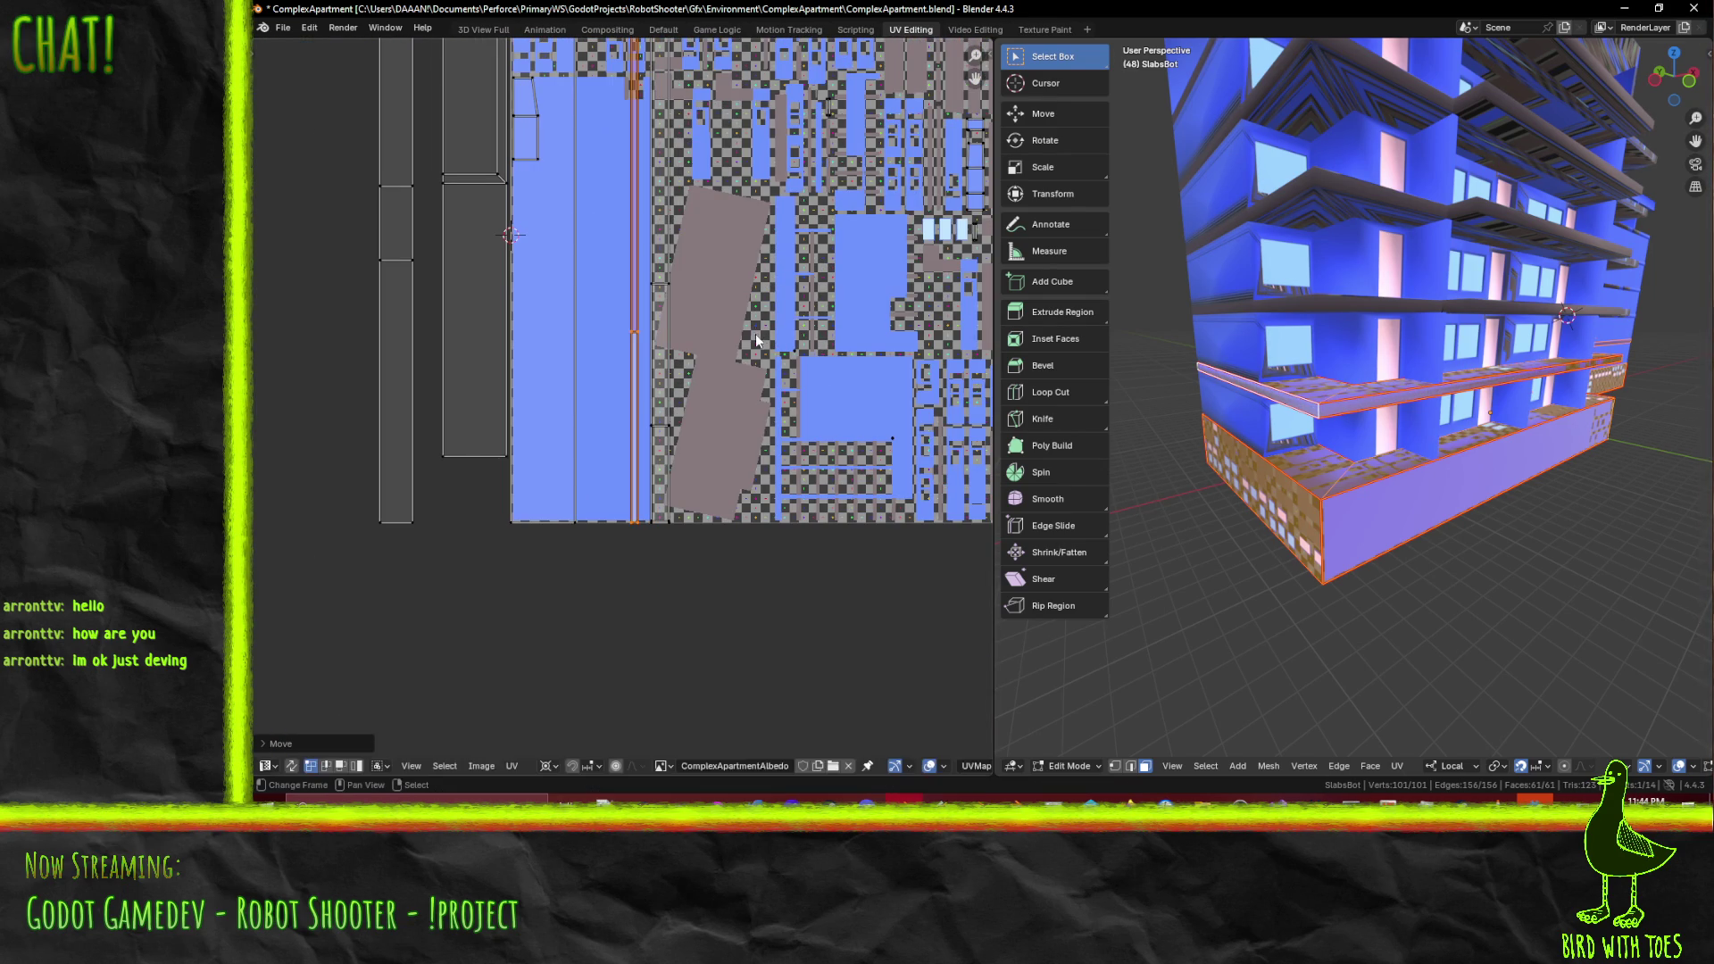
{"action": "left_click", "coordinate": [755, 334]}
{"action": "scroll", "coordinate": [759, 337], "scroll_direction": "up", "scroll_amount": 4}
{"action": "scroll", "coordinate": [760, 342], "scroll_direction": "up", "scroll_amount": 1}
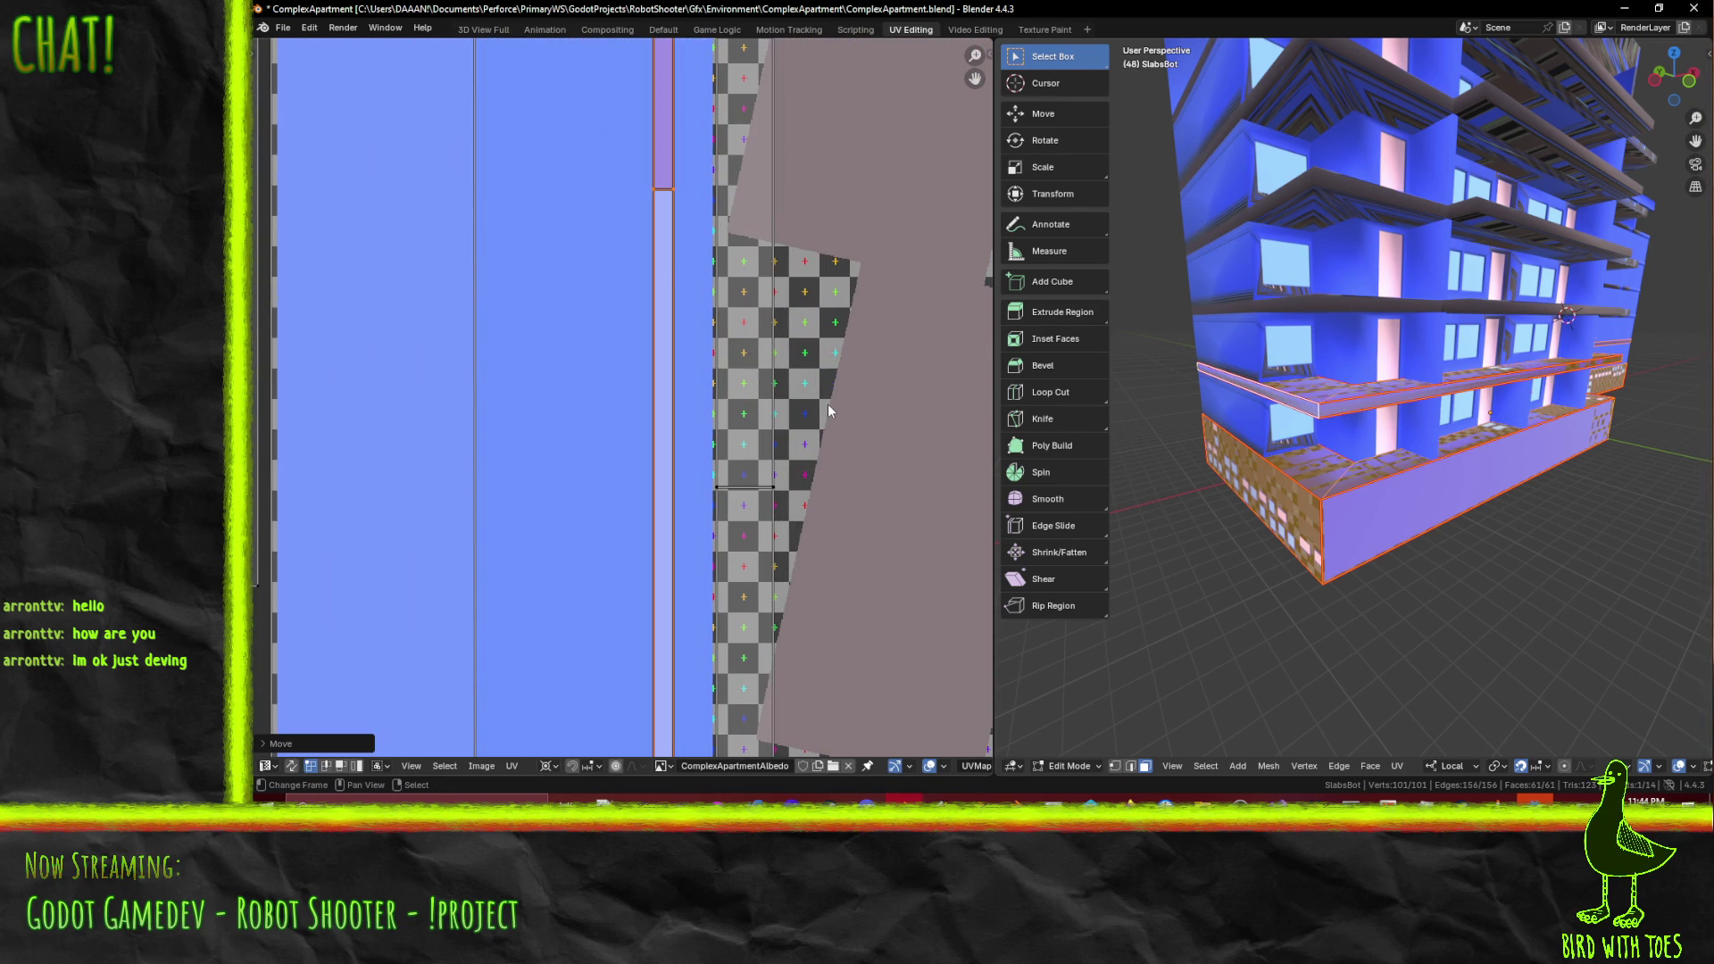
{"action": "key", "text": "g"}
{"action": "right_click", "coordinate": [832, 406]}
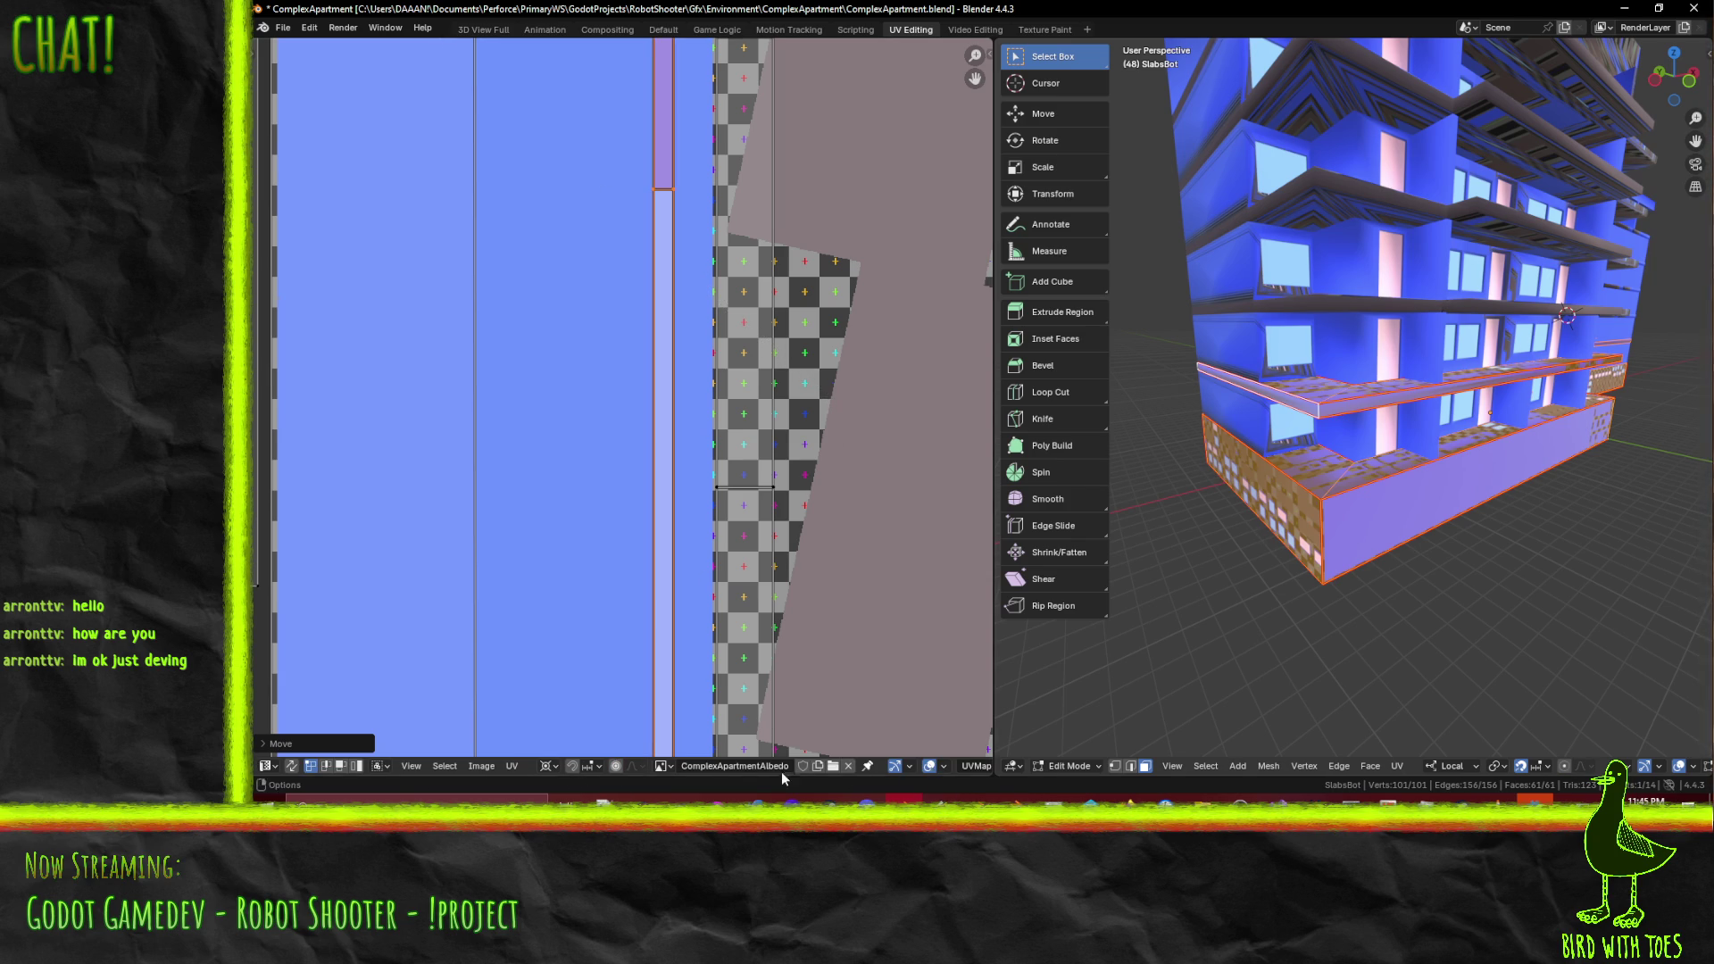
{"action": "left_click", "coordinate": [548, 767]}
{"action": "left_click", "coordinate": [582, 697]}
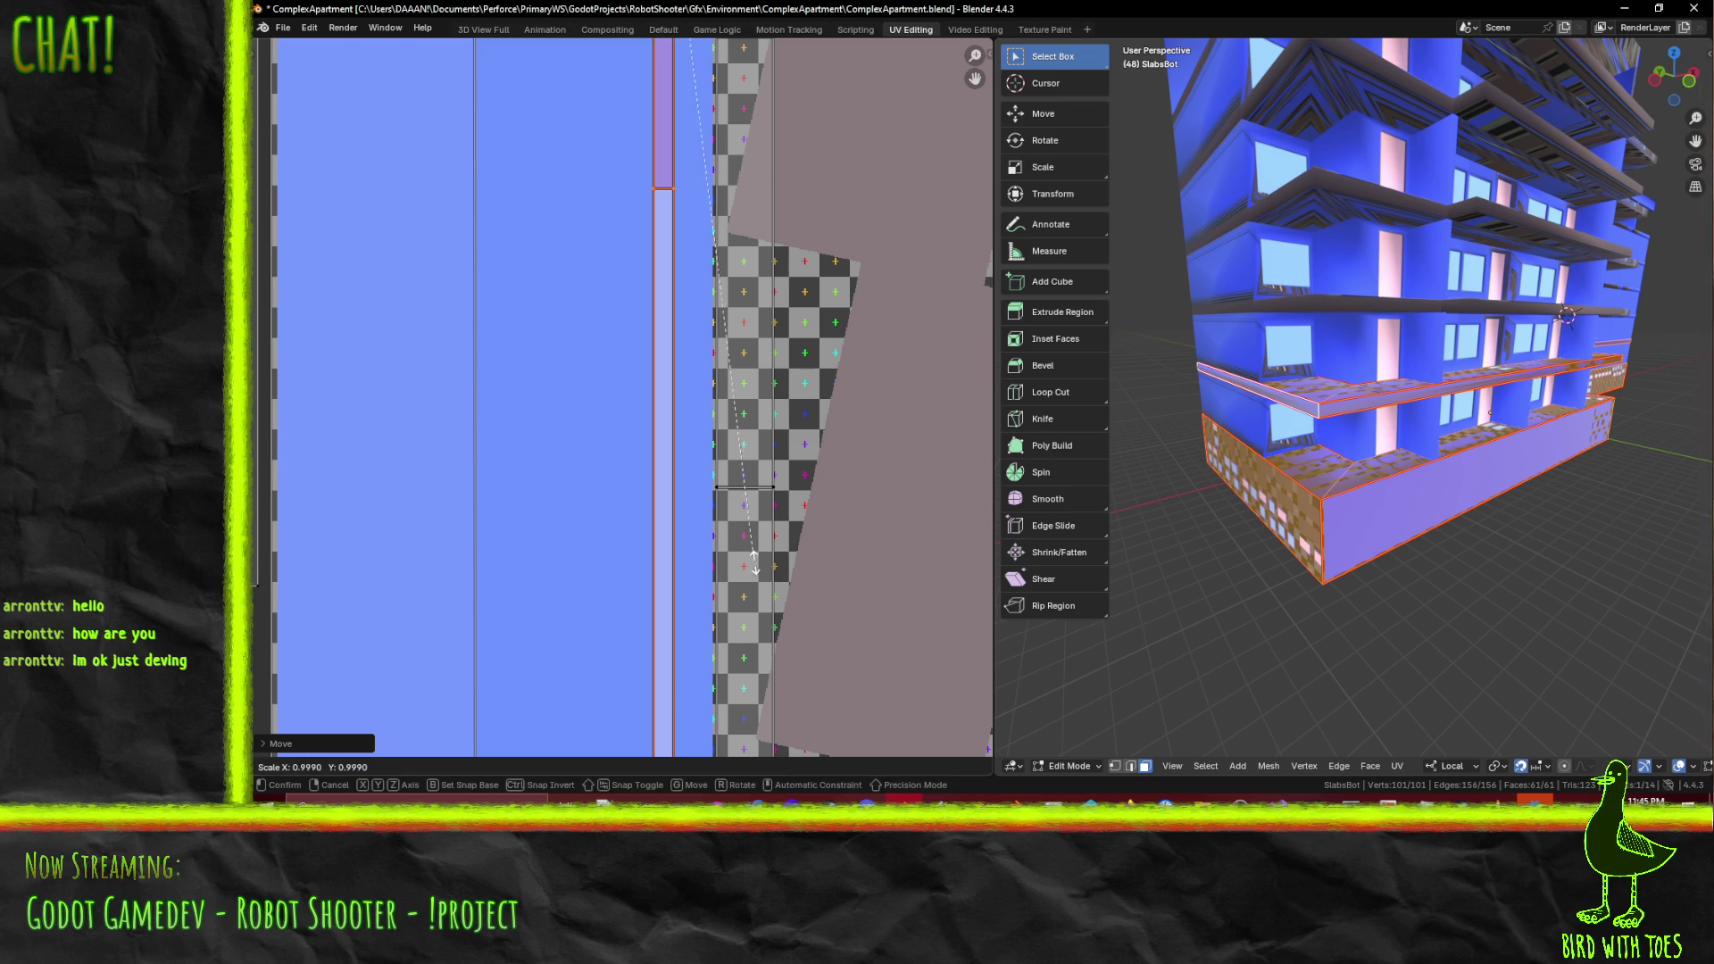
{"action": "key", "text": "g"}
{"action": "key", "text": "x"}
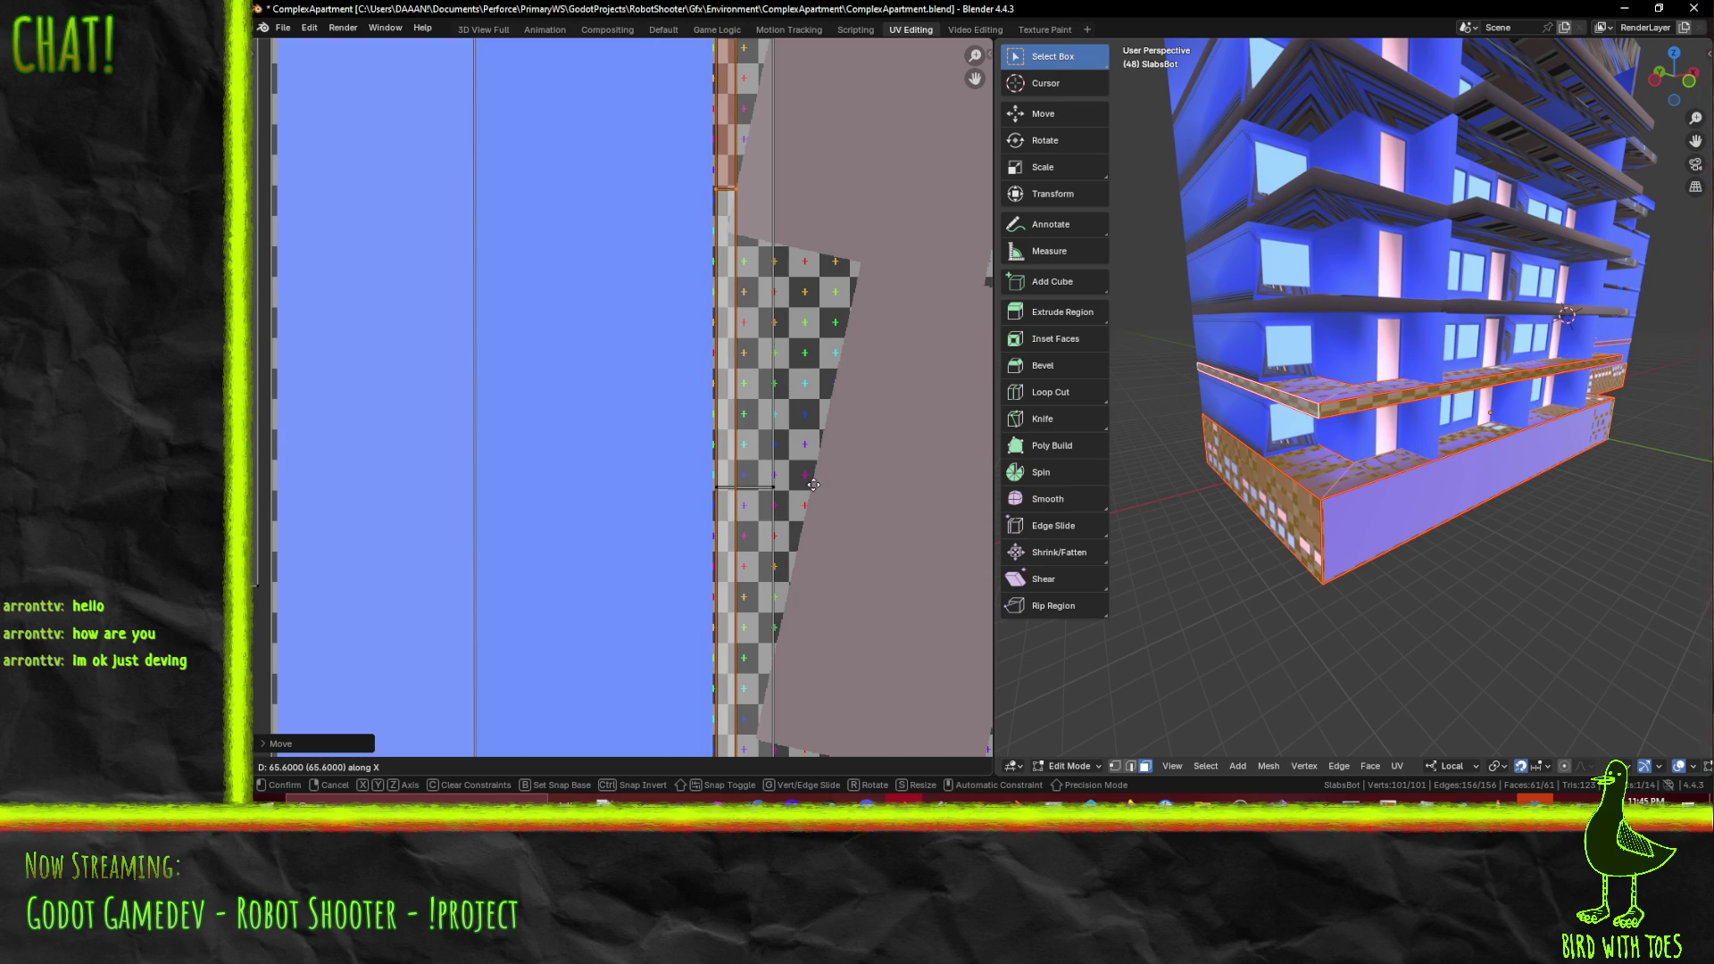
{"action": "left_click", "coordinate": [781, 463]}
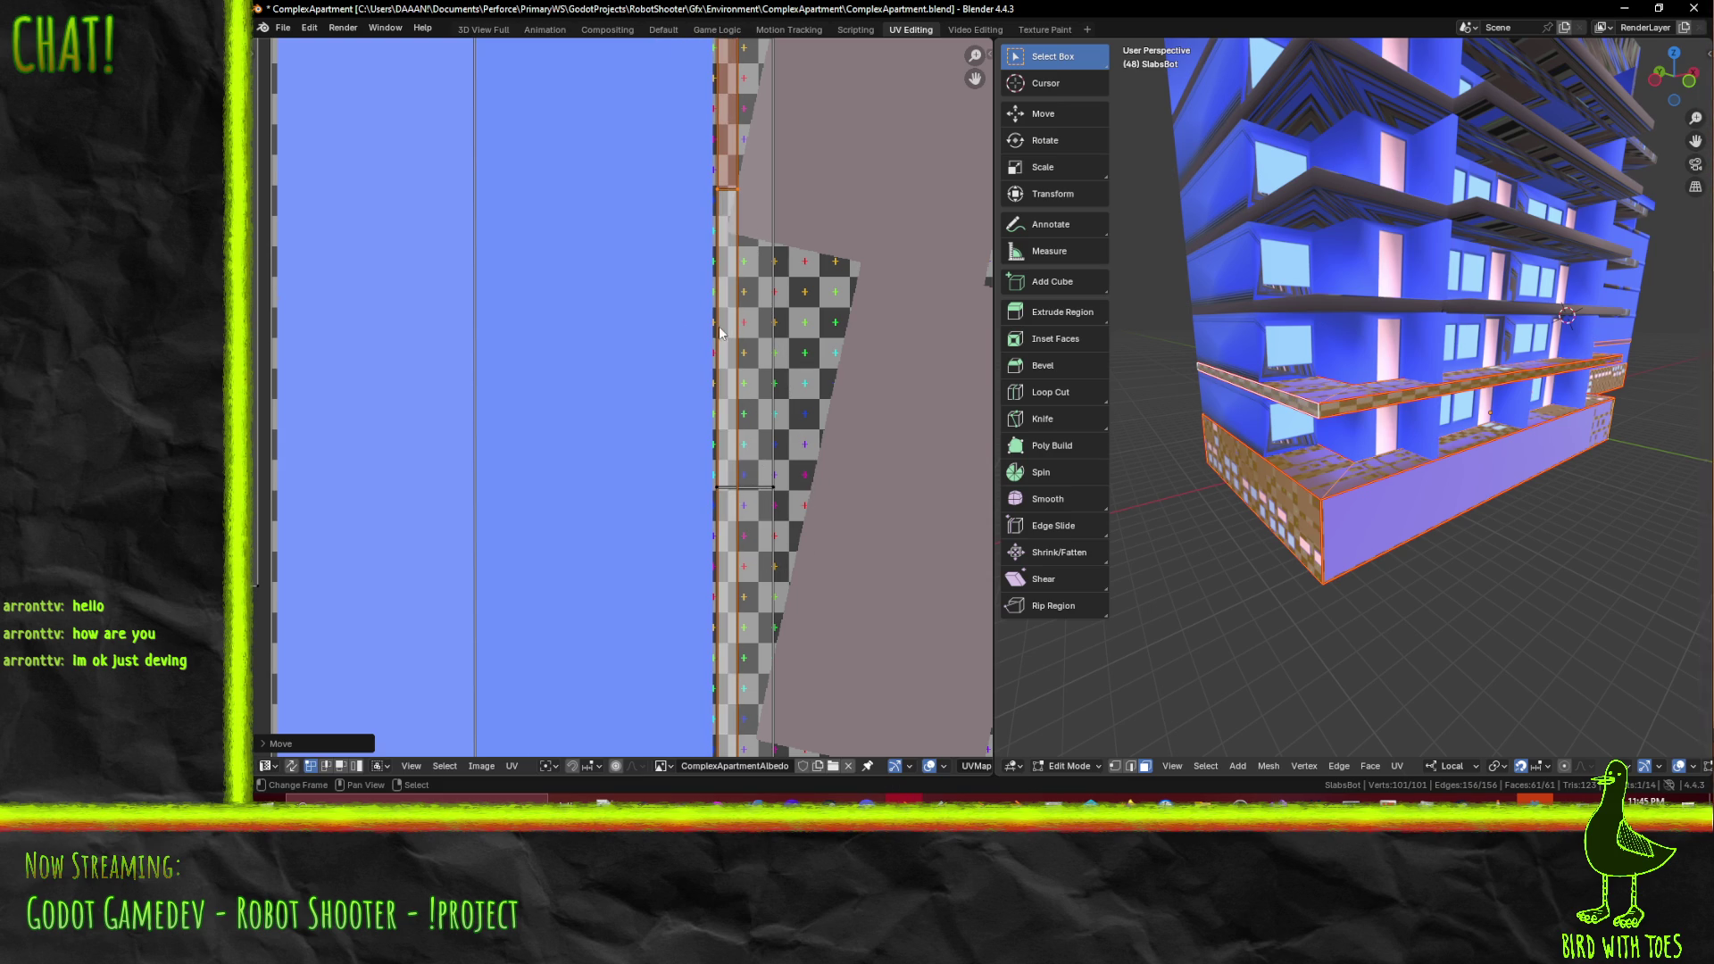
- Stretch the strip along X into a narrow column, then move it about 79 units left
{"action": "left_click", "coordinate": [569, 766]}
{"action": "left_click", "coordinate": [574, 737]}
{"action": "key", "text": "s"}
{"action": "key", "text": "x"}
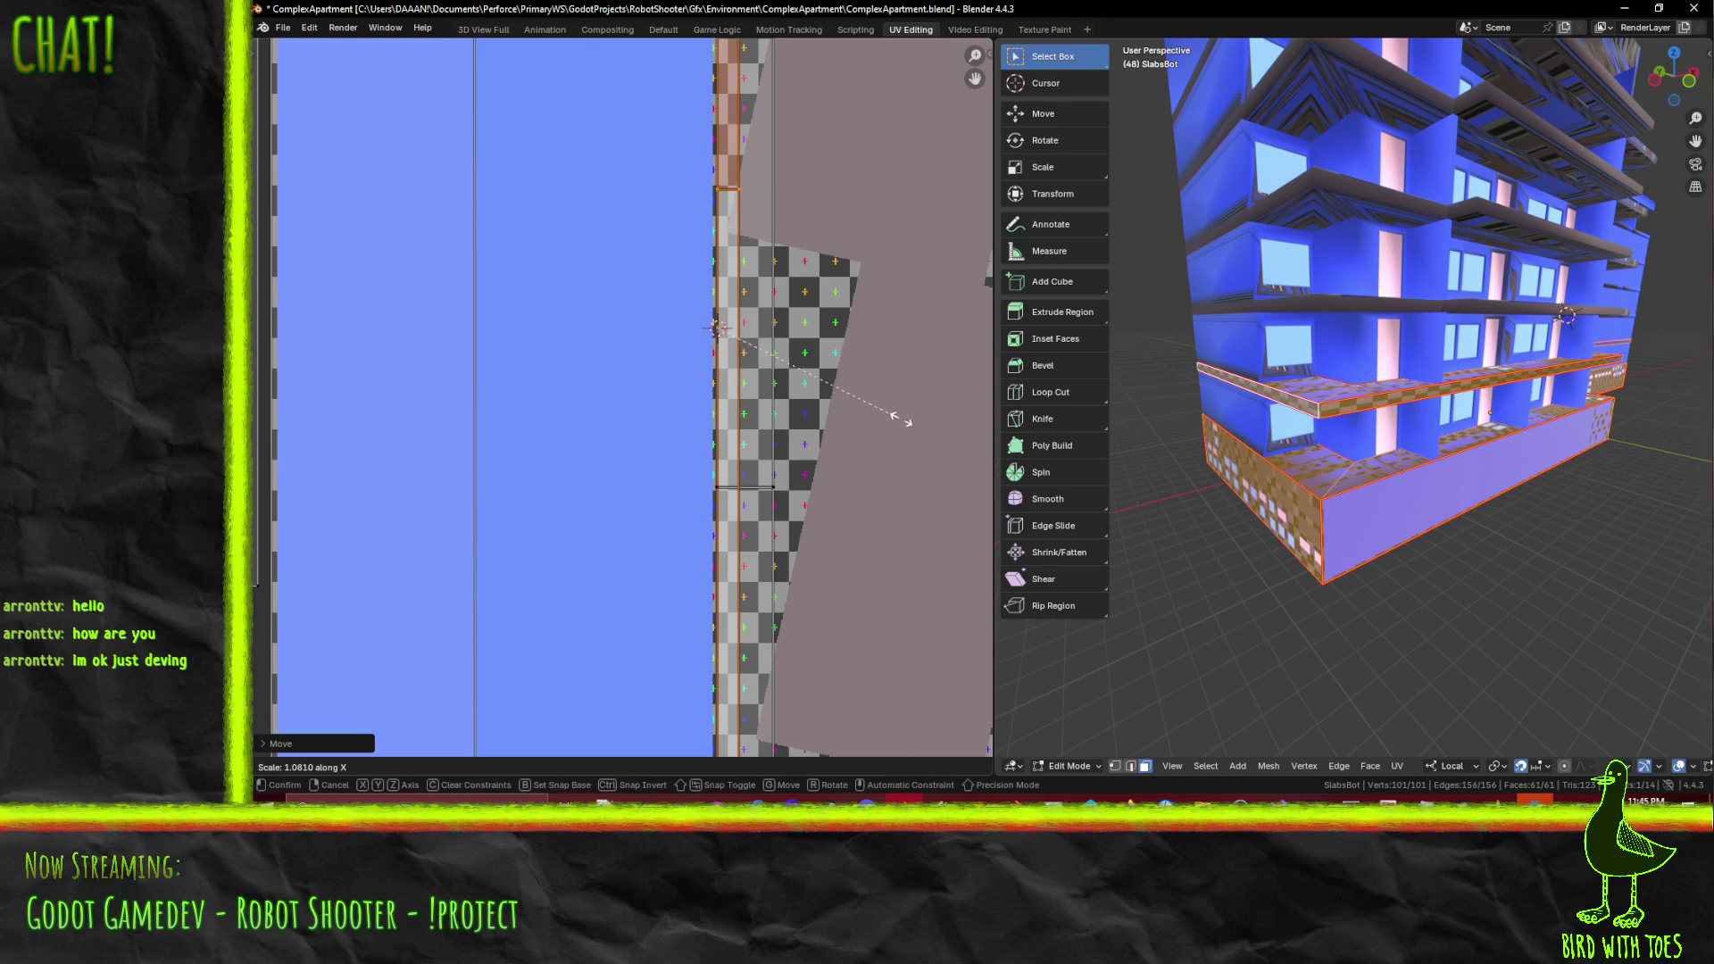
{"action": "left_click", "coordinate": [484, 441]}
{"action": "scroll", "coordinate": [503, 417], "scroll_direction": "down", "scroll_amount": 5}
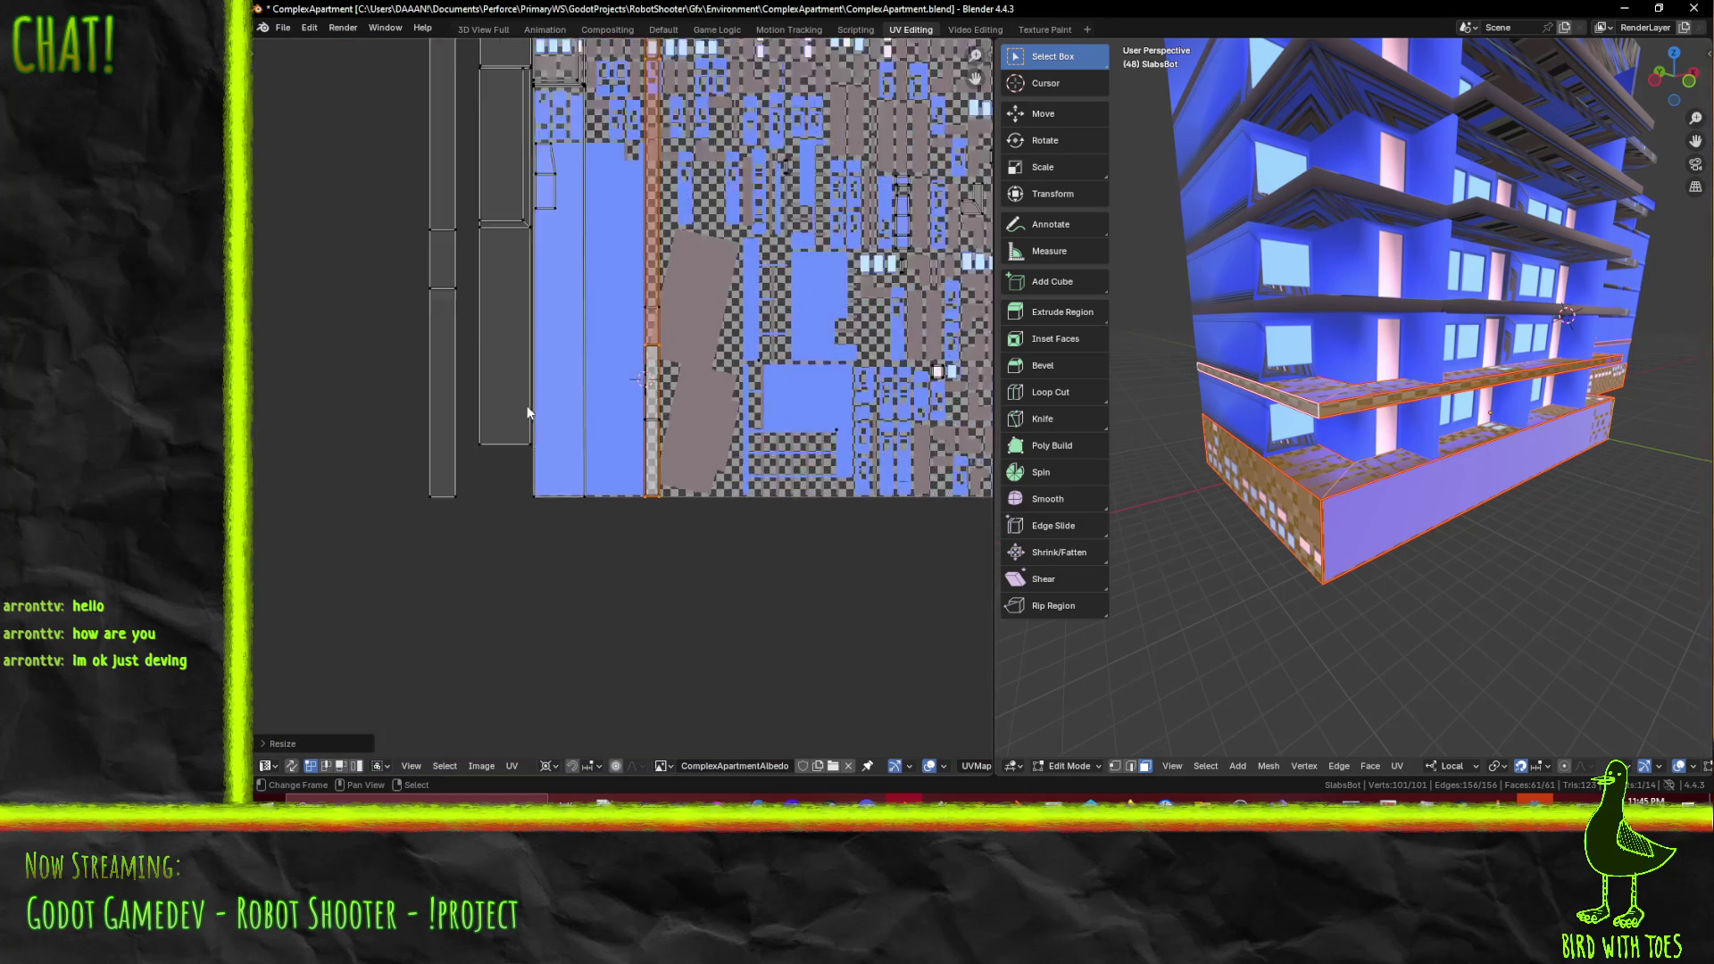
{"action": "scroll", "coordinate": [527, 405], "scroll_direction": "up", "scroll_amount": 4}
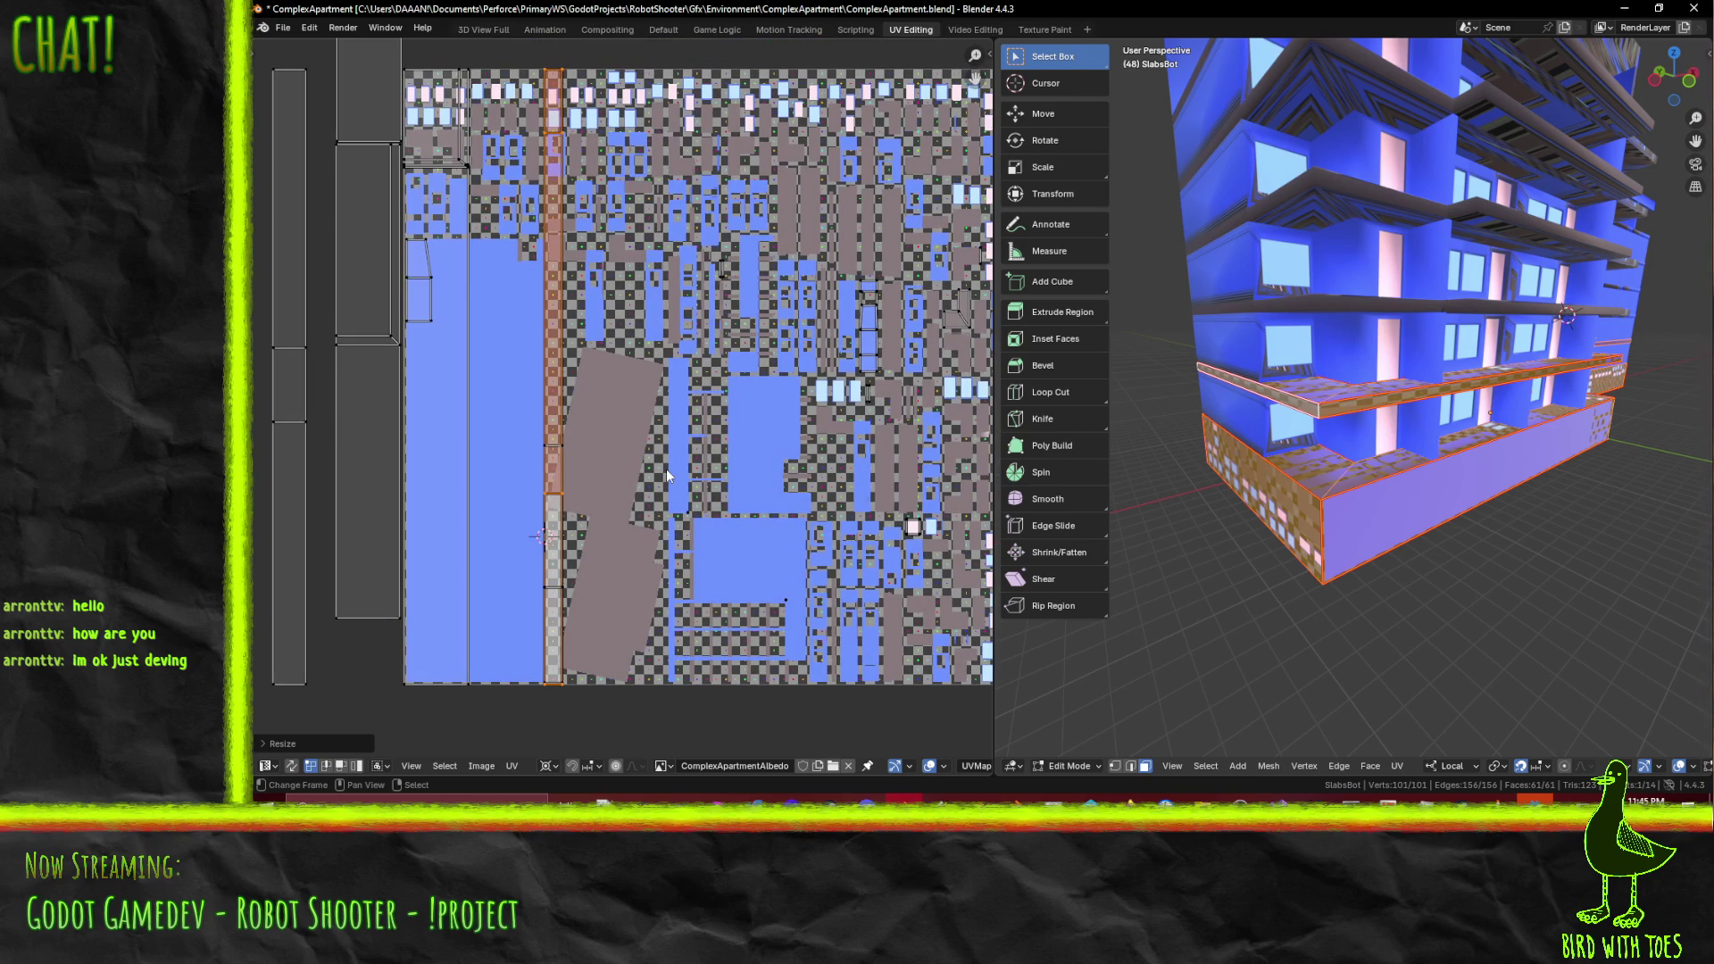
{"action": "key", "text": "g"}
{"action": "key", "text": "x"}
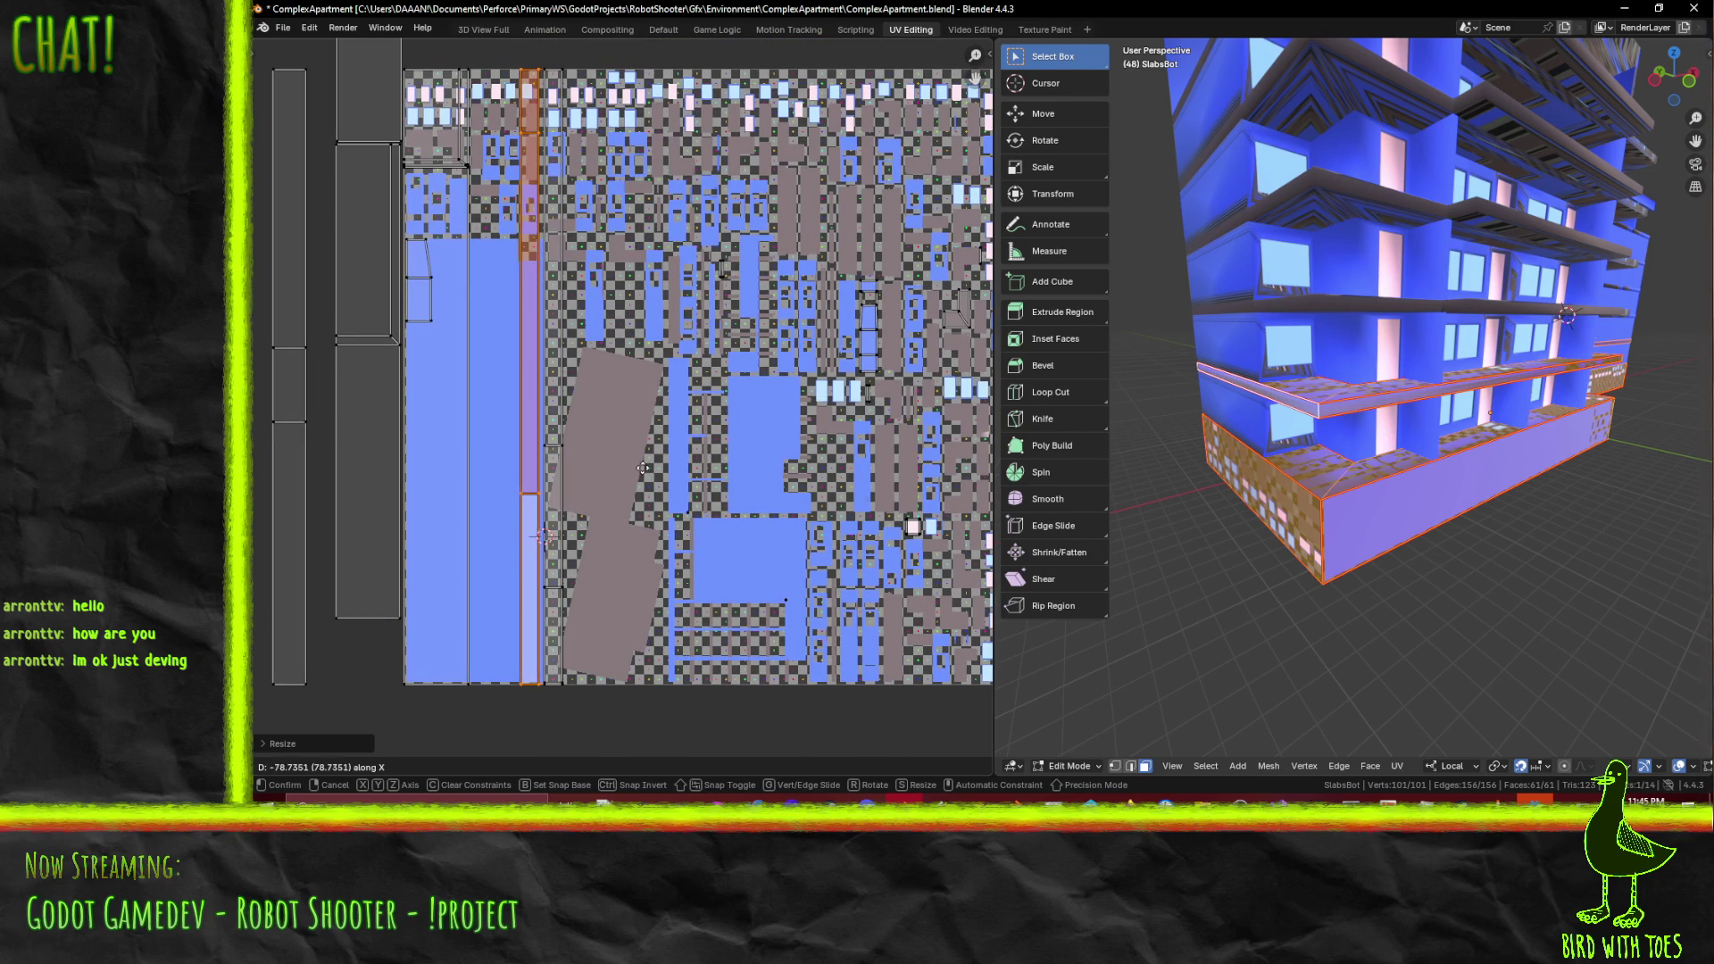
{"action": "left_click", "coordinate": [643, 468]}
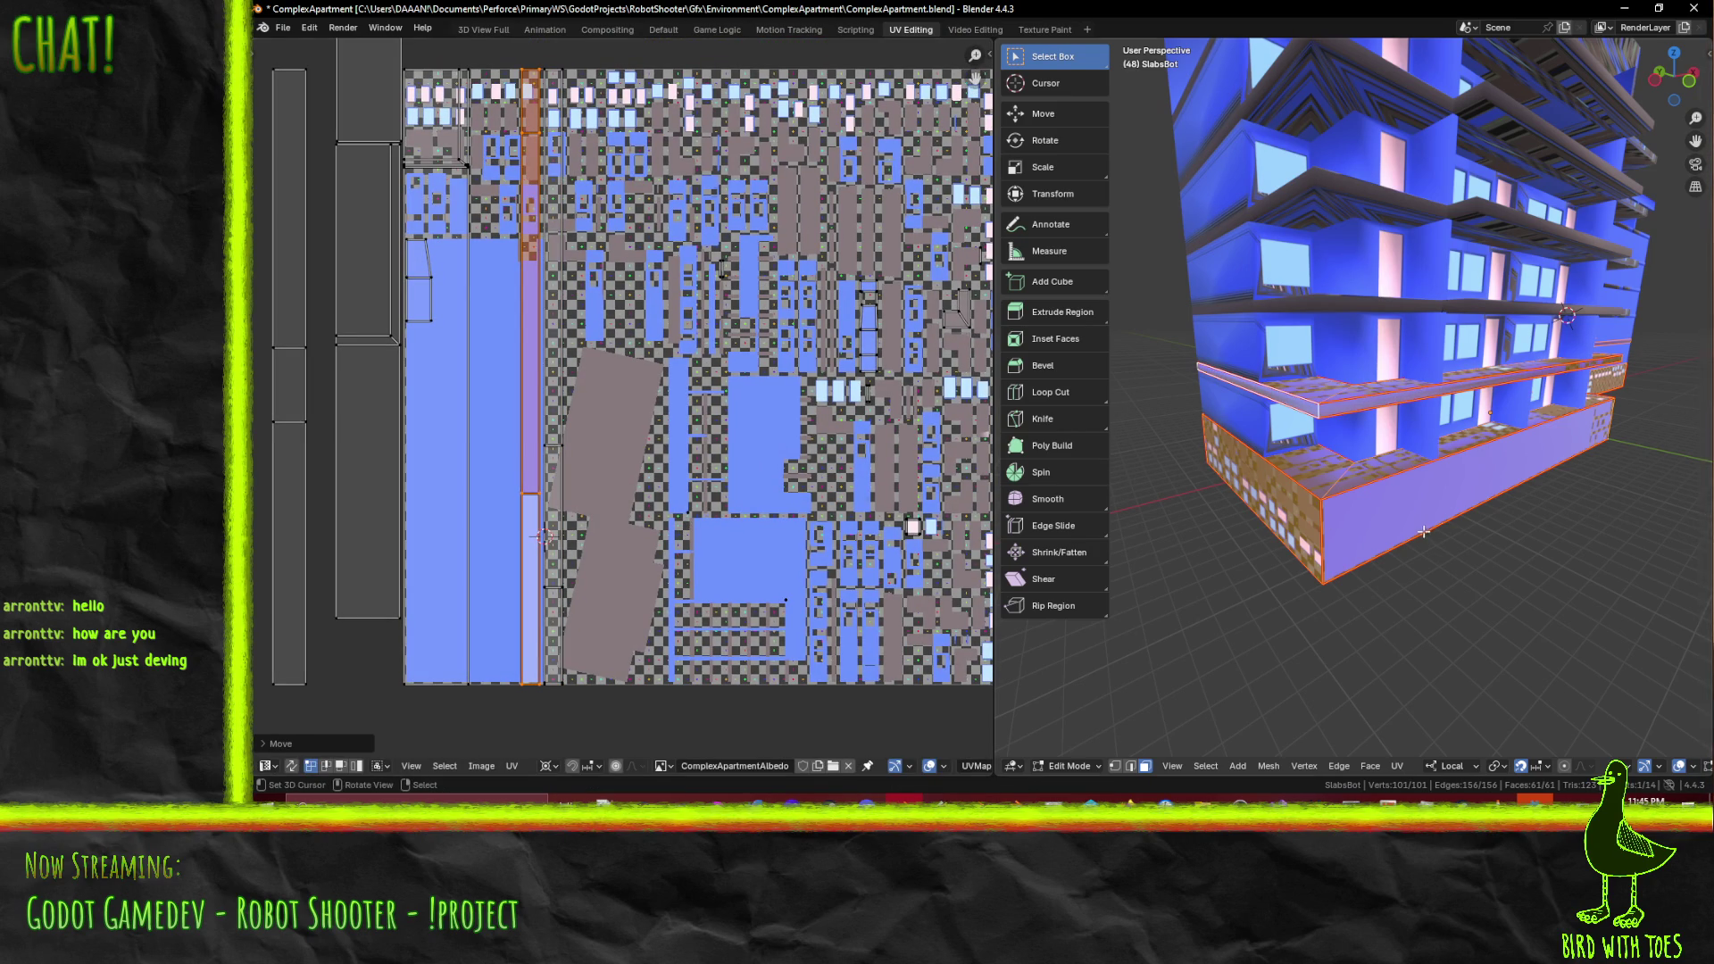
- Bring the frame-shaped island and building exterior into view, and save ComplexApartment.blend
{"action": "scroll", "coordinate": [780, 506], "scroll_direction": "down", "scroll_amount": 3}
{"action": "middle_click_drag", "start_coordinate": [753, 554], "coordinate": [488, 541]}
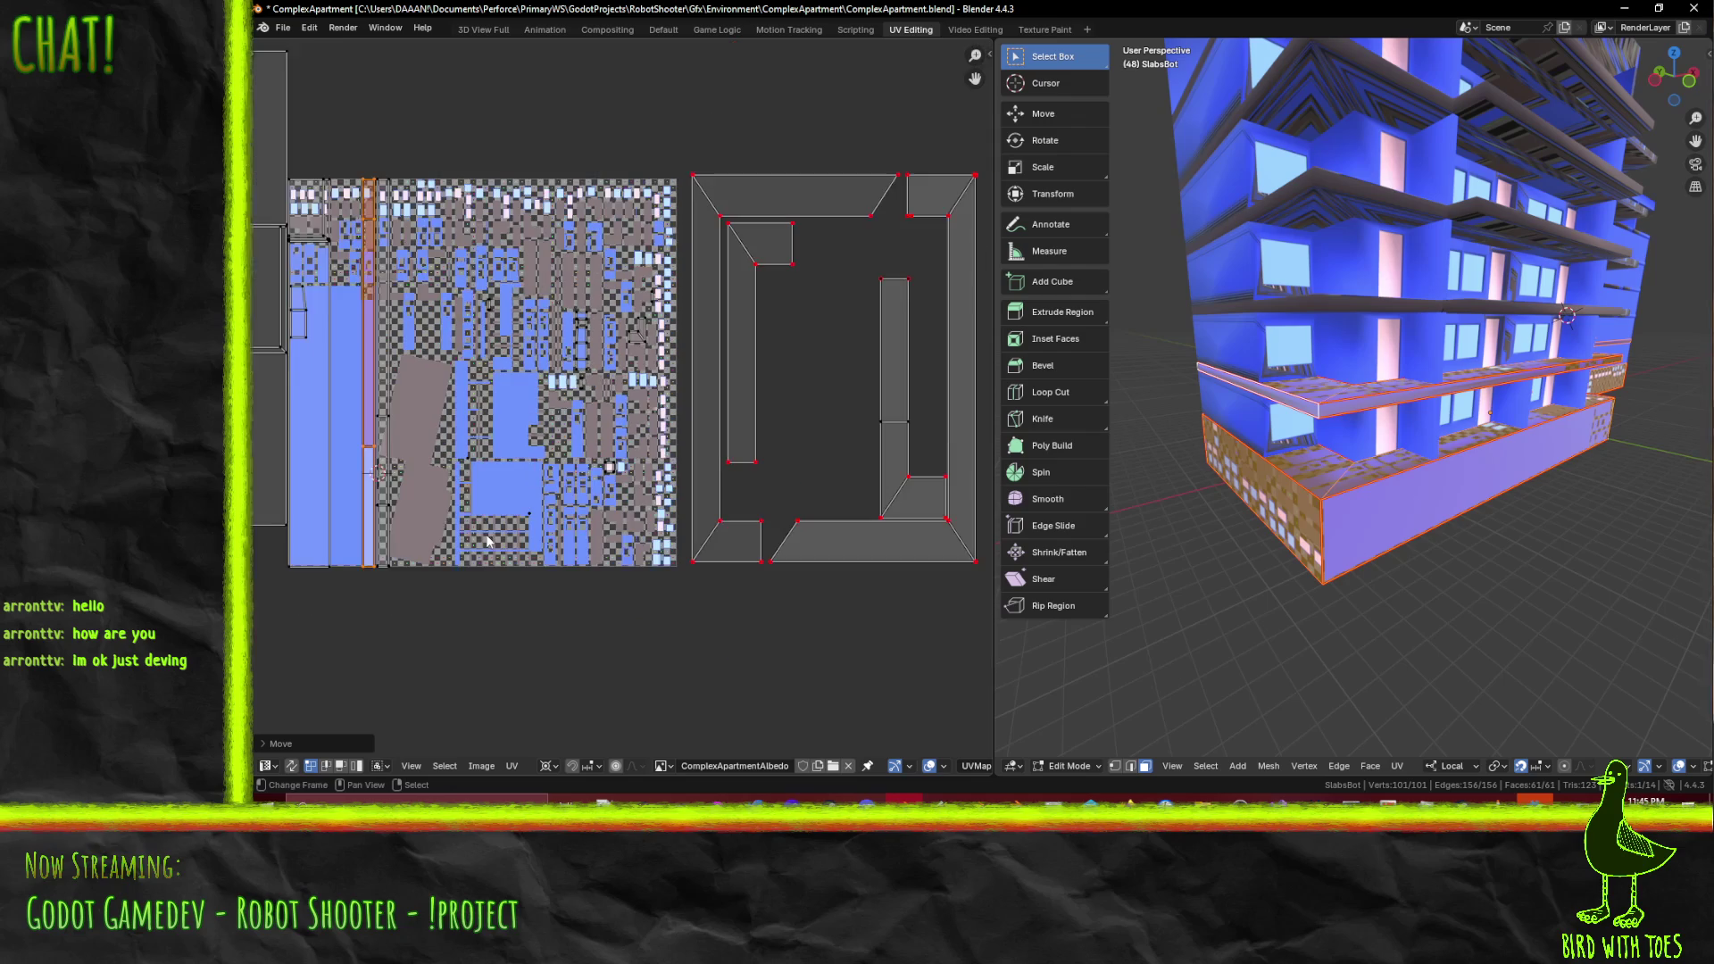
{"action": "scroll", "coordinate": [1309, 511], "scroll_direction": "up", "scroll_amount": 10}
{"action": "mouse_move", "coordinate": [1308, 511]}
{"action": "middle_mouse_down"}
{"action": "mouse_move", "coordinate": [1484, 451]}
{"action": "mouse_move", "coordinate": [1056, 515]}
{"action": "middle_mouse_up"}
{"action": "scroll", "coordinate": [436, 435], "scroll_direction": "up", "scroll_amount": 1}
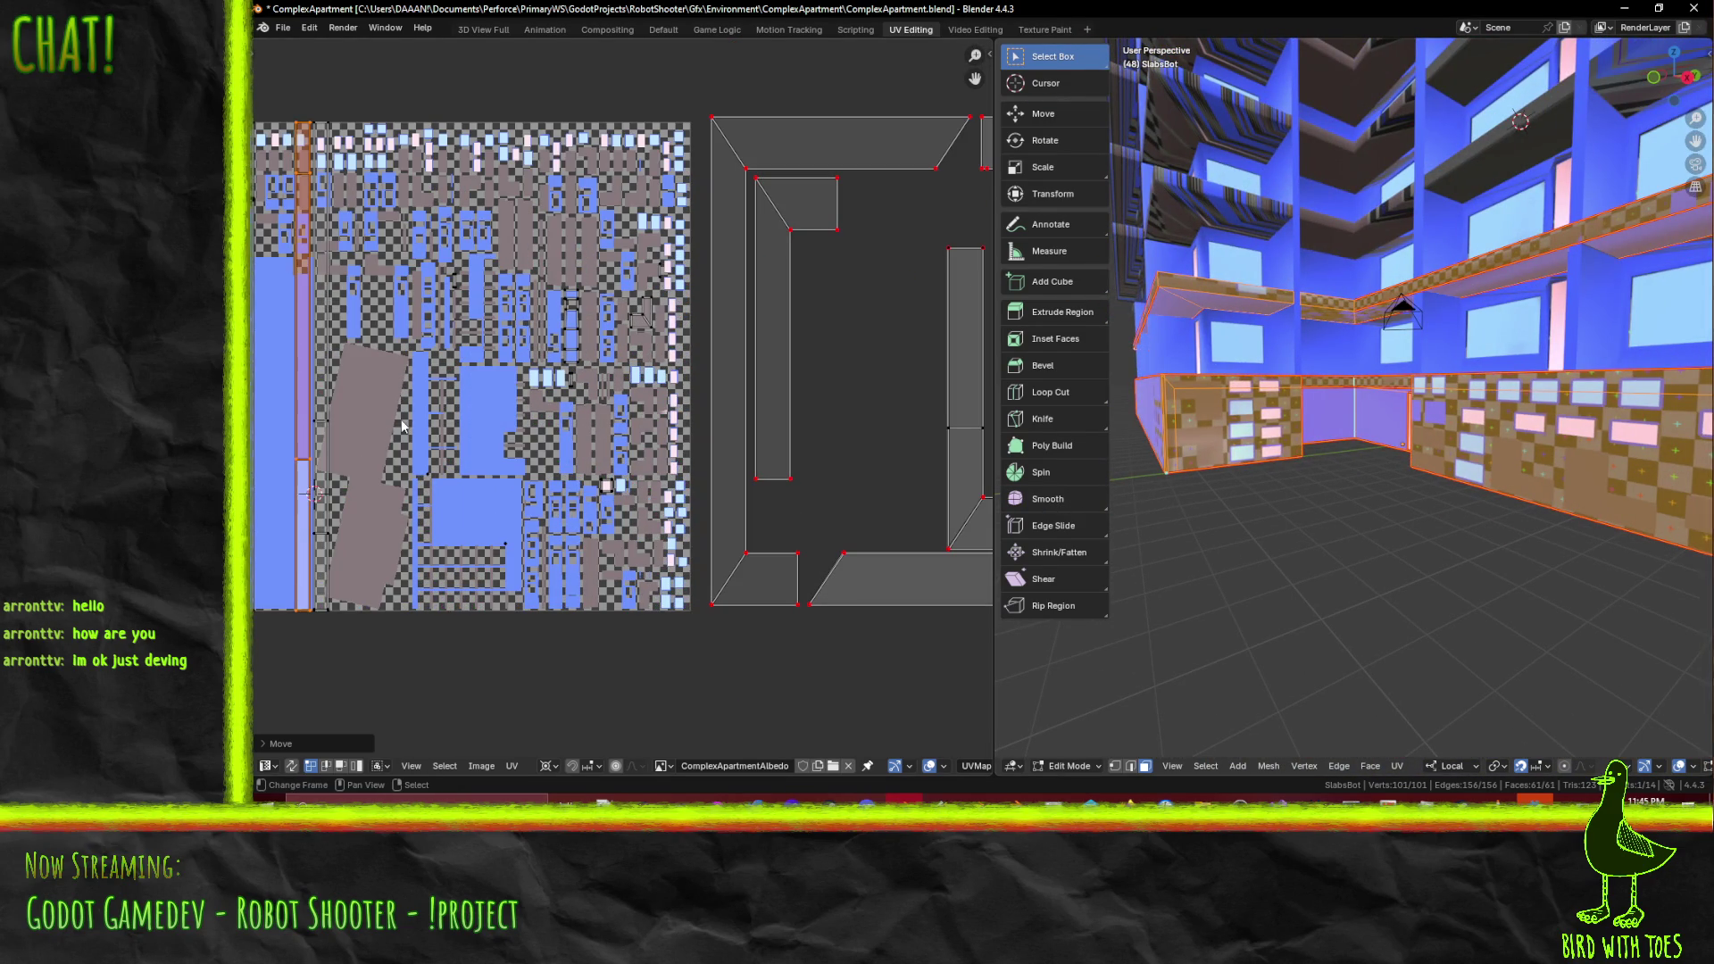
{"action": "middle_click_drag", "start_coordinate": [426, 410], "coordinate": [585, 449]}
{"action": "key", "text": "ctrl+s"}
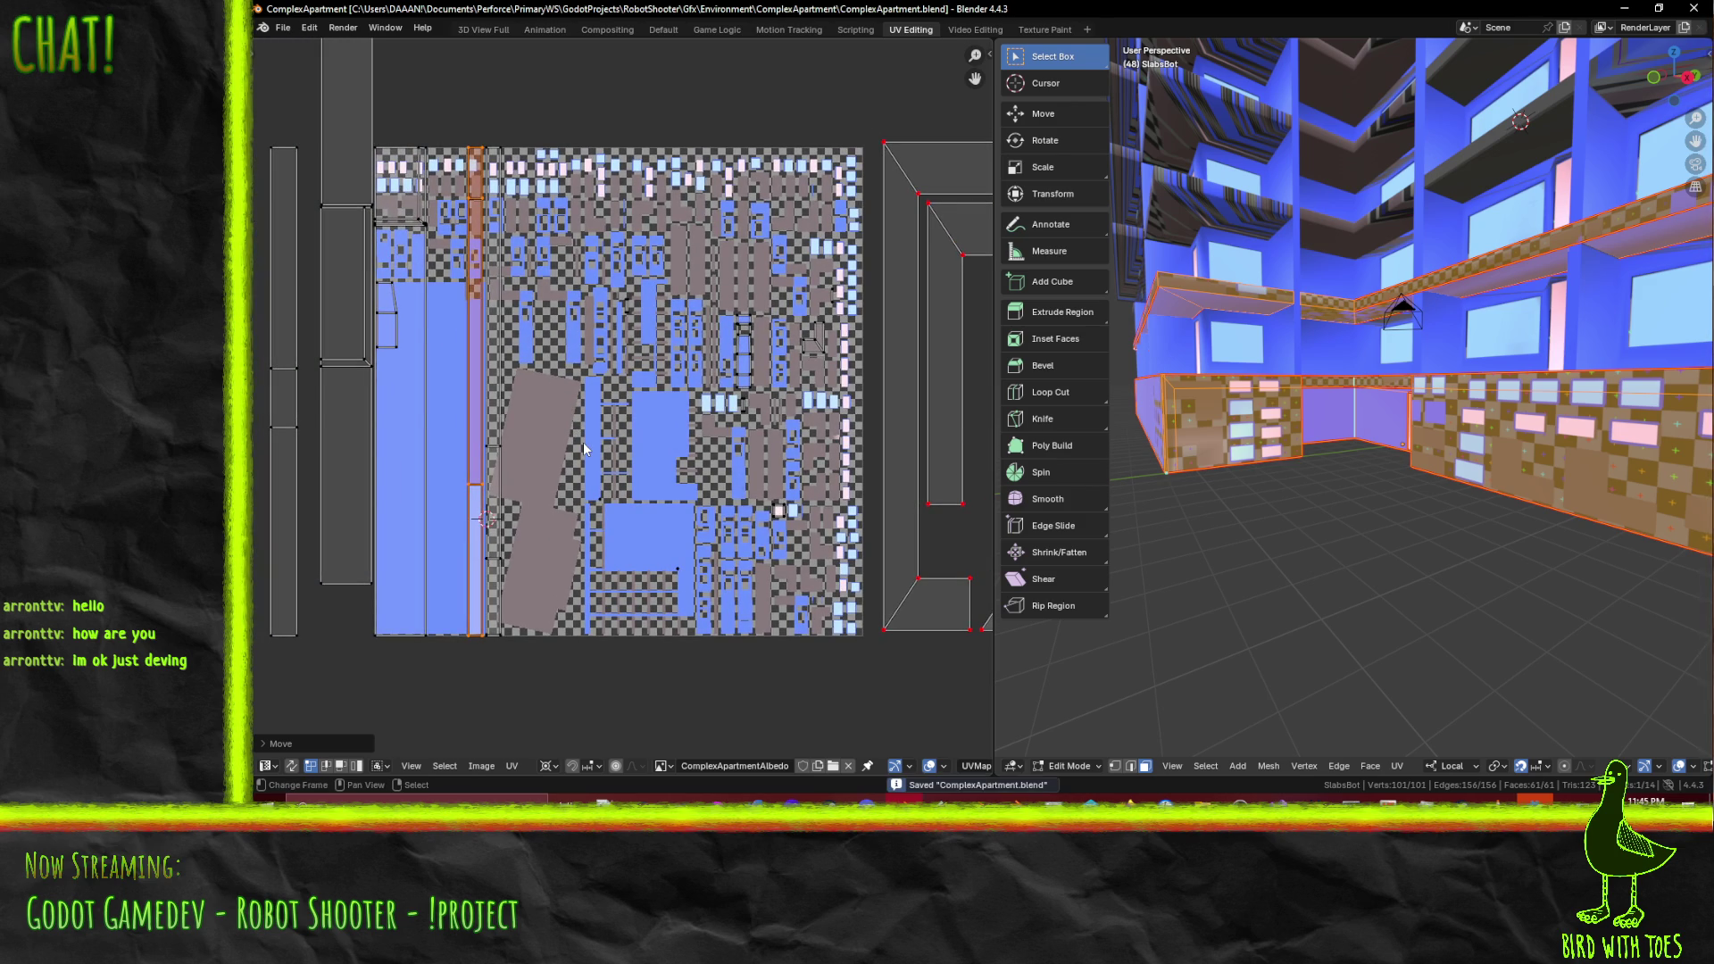
{"action": "scroll", "coordinate": [502, 424], "scroll_direction": "up", "scroll_amount": 1}
{"action": "scroll", "coordinate": [502, 424], "scroll_direction": "down", "scroll_amount": 1}
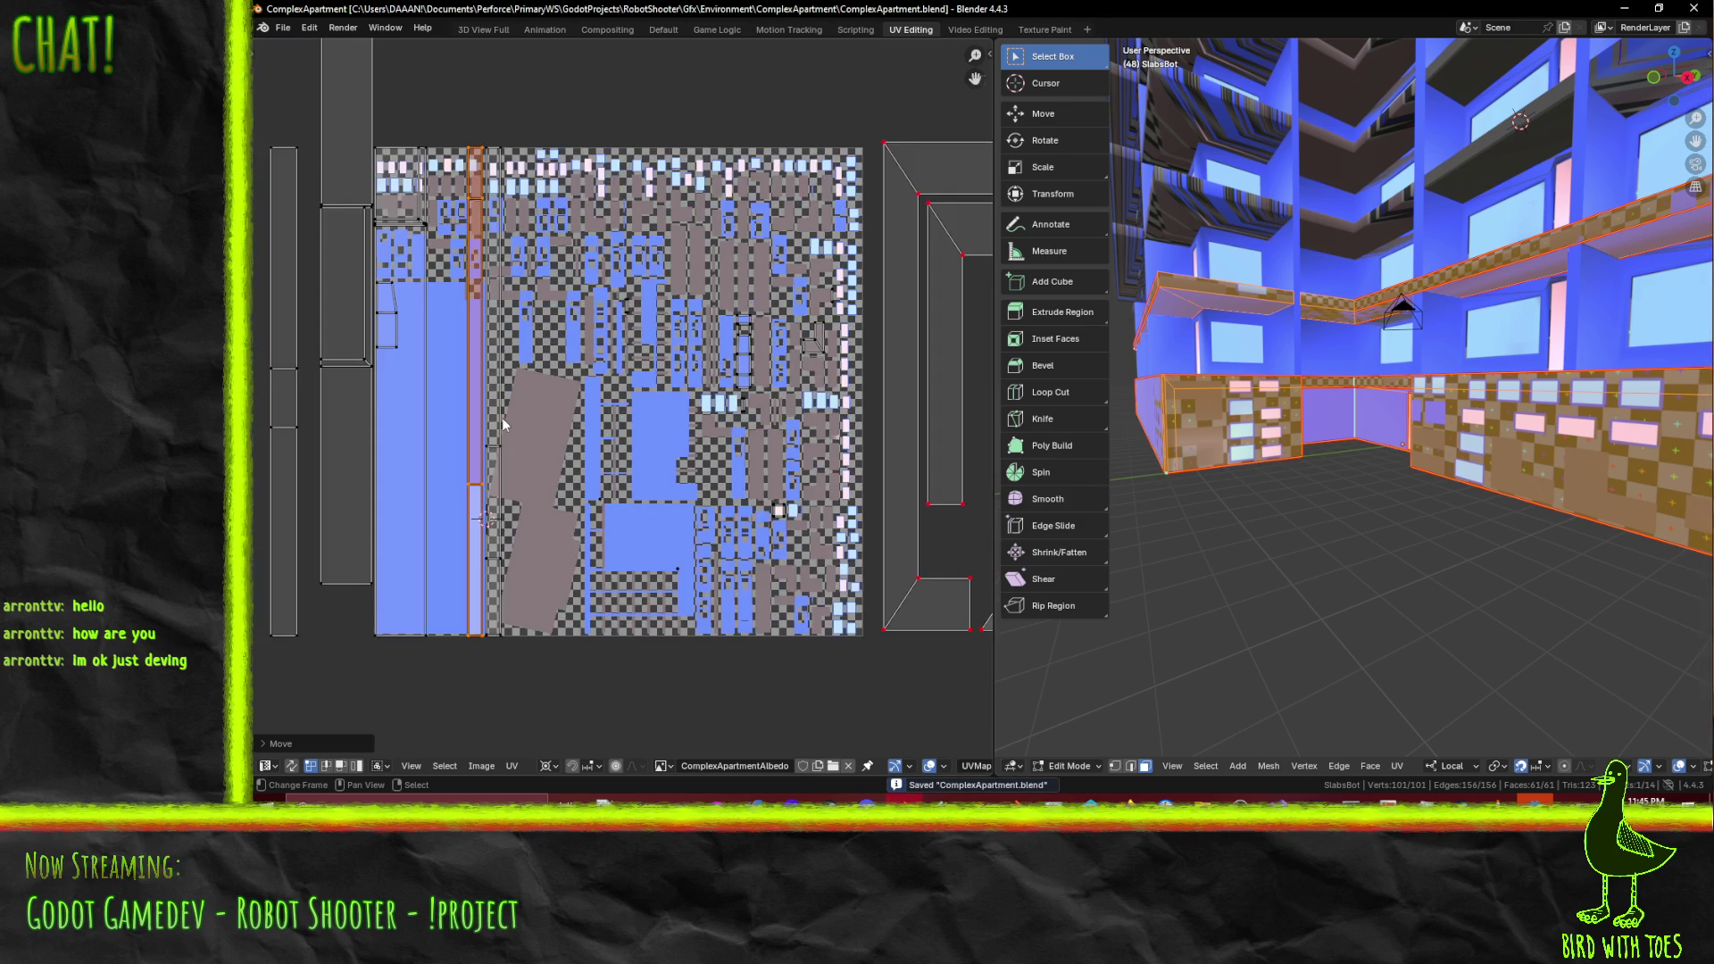
{"action": "middle_click_drag", "start_coordinate": [1224, 485], "coordinate": [1357, 484]}
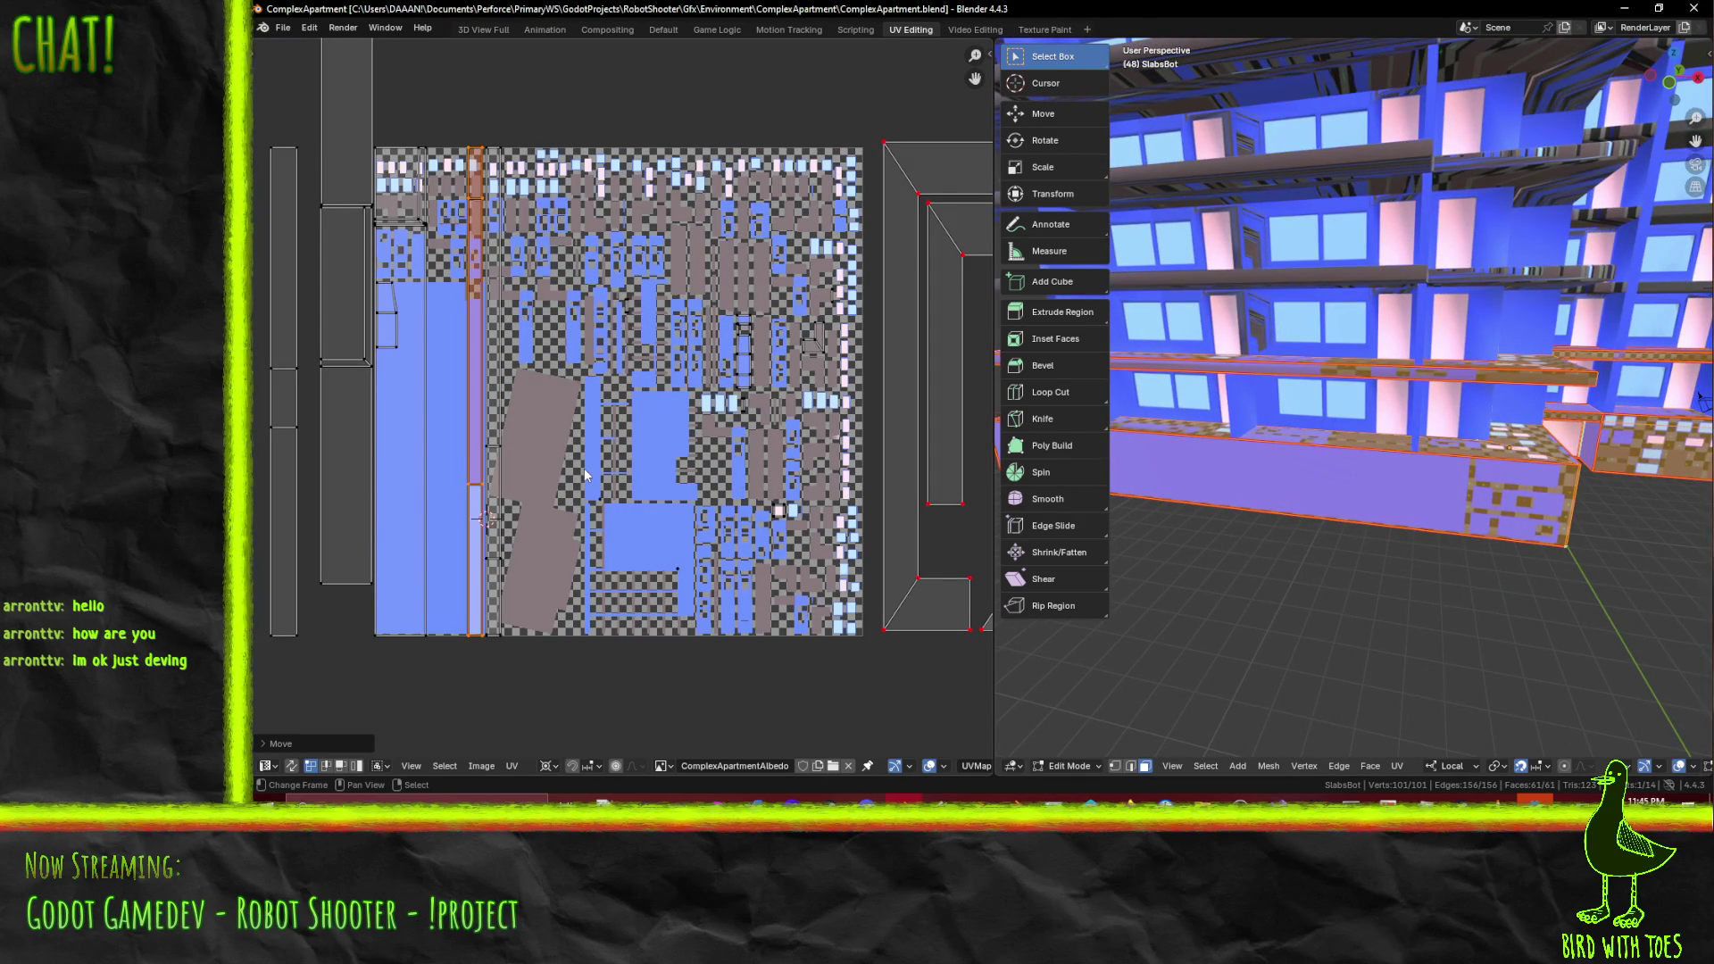
- Box-select the slab's UV islands column by column across the atlas
{"action": "key", "text": "b"}
{"action": "left_click_drag", "start_coordinate": [474, 131], "coordinate": [548, 716]}
{"action": "middle_click_drag", "start_coordinate": [404, 304], "coordinate": [567, 445]}
{"action": "key", "text": "b"}
{"action": "left_click_drag", "start_coordinate": [407, 182], "coordinate": [535, 752]}
{"action": "middle_click_drag", "start_coordinate": [535, 752], "coordinate": [544, 605]}
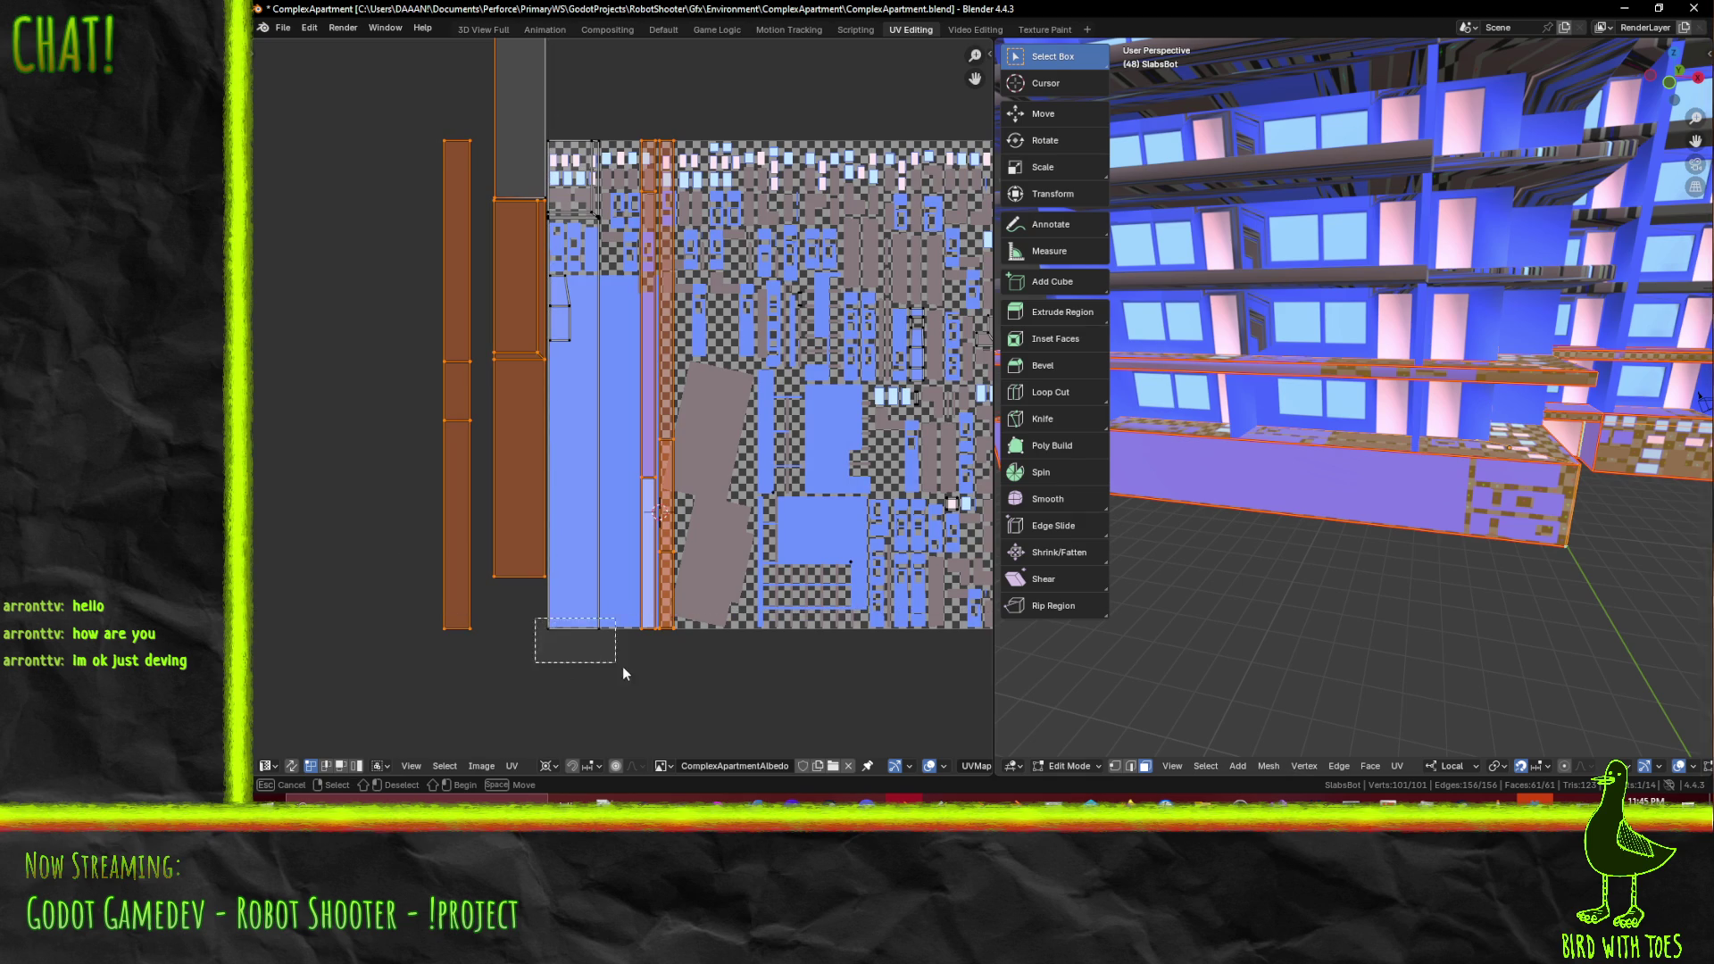
{"action": "key", "text": "b"}
{"action": "left_click_drag", "start_coordinate": [536, 116], "coordinate": [613, 231]}
{"action": "scroll", "coordinate": [661, 339], "scroll_direction": "down", "scroll_amount": 2}
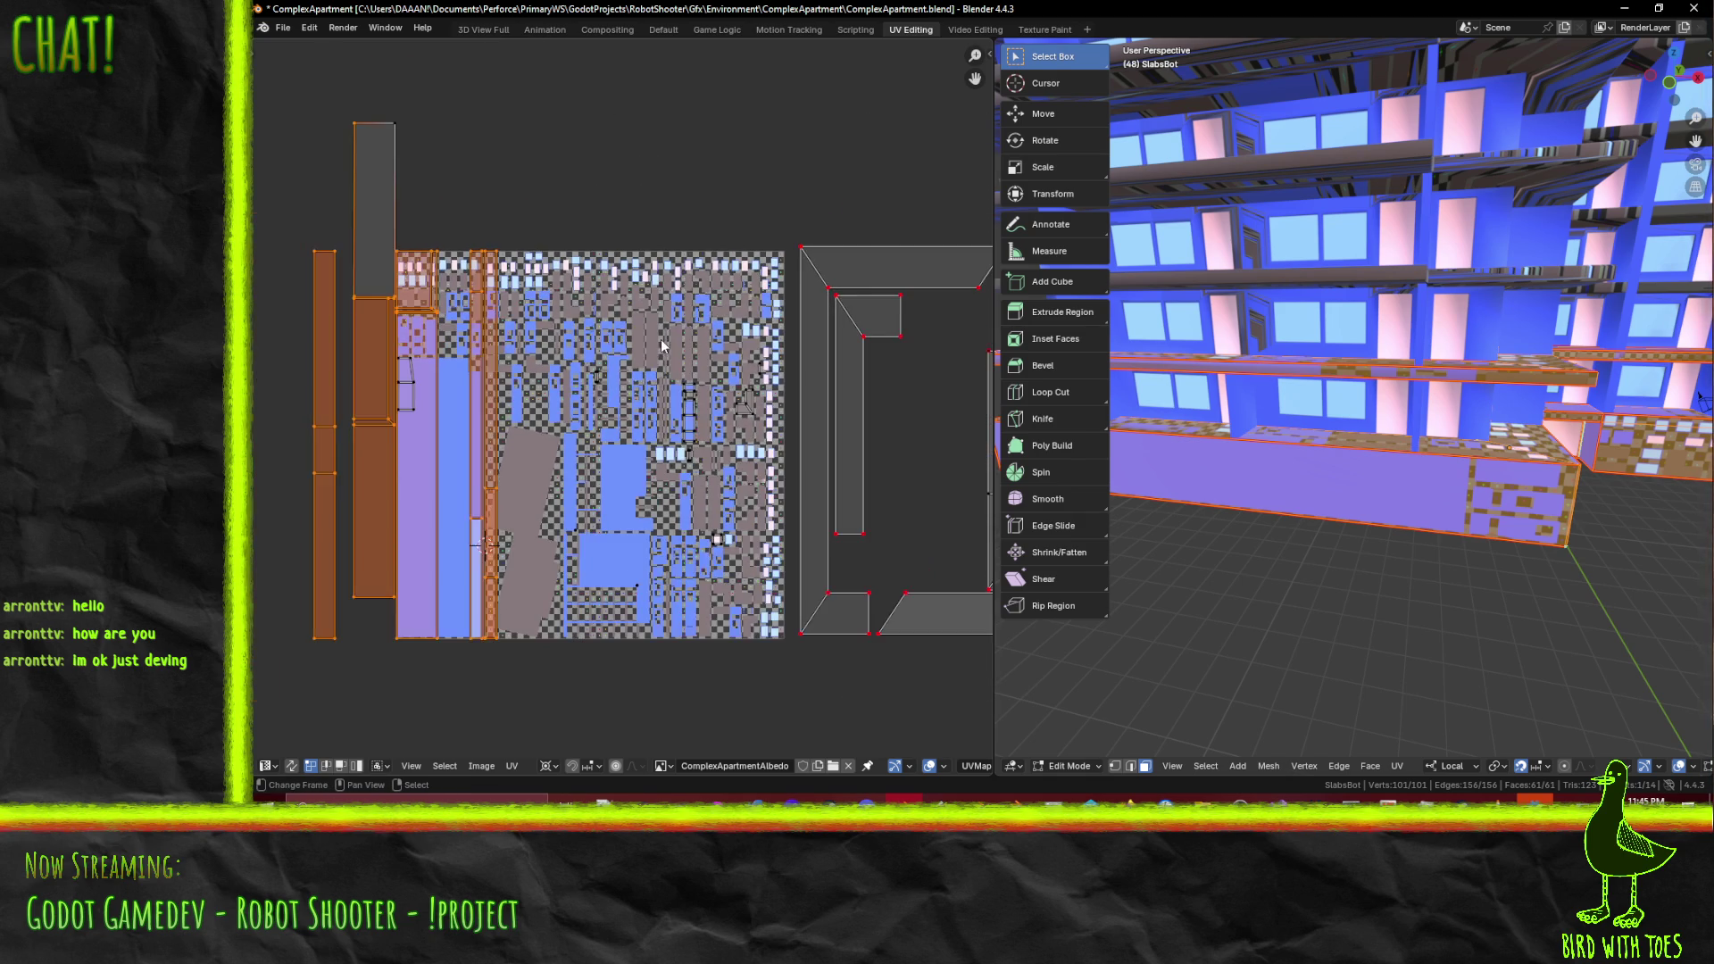
{"action": "scroll", "coordinate": [762, 429], "scroll_direction": "up", "scroll_amount": 2}
{"action": "key", "text": "b"}
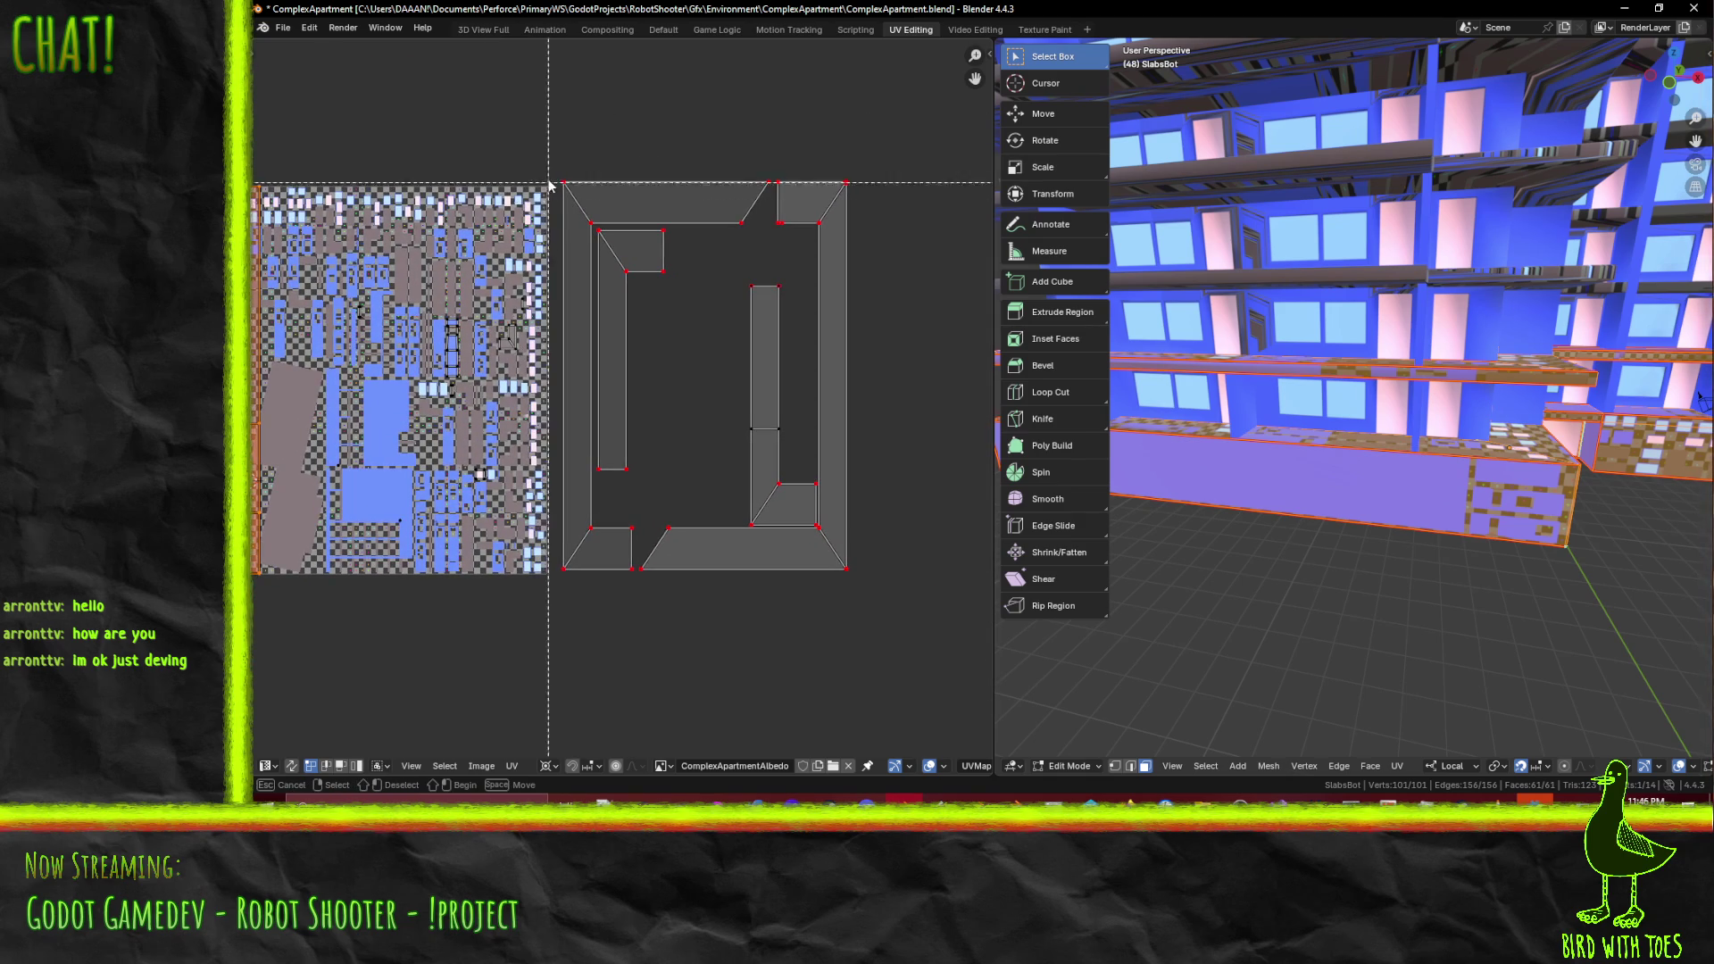
{"action": "left_click_drag", "start_coordinate": [835, 437], "coordinate": [912, 656]}
- Pin the selected UV islands, deselect them, and pick another building face
{"action": "key", "text": "p"}
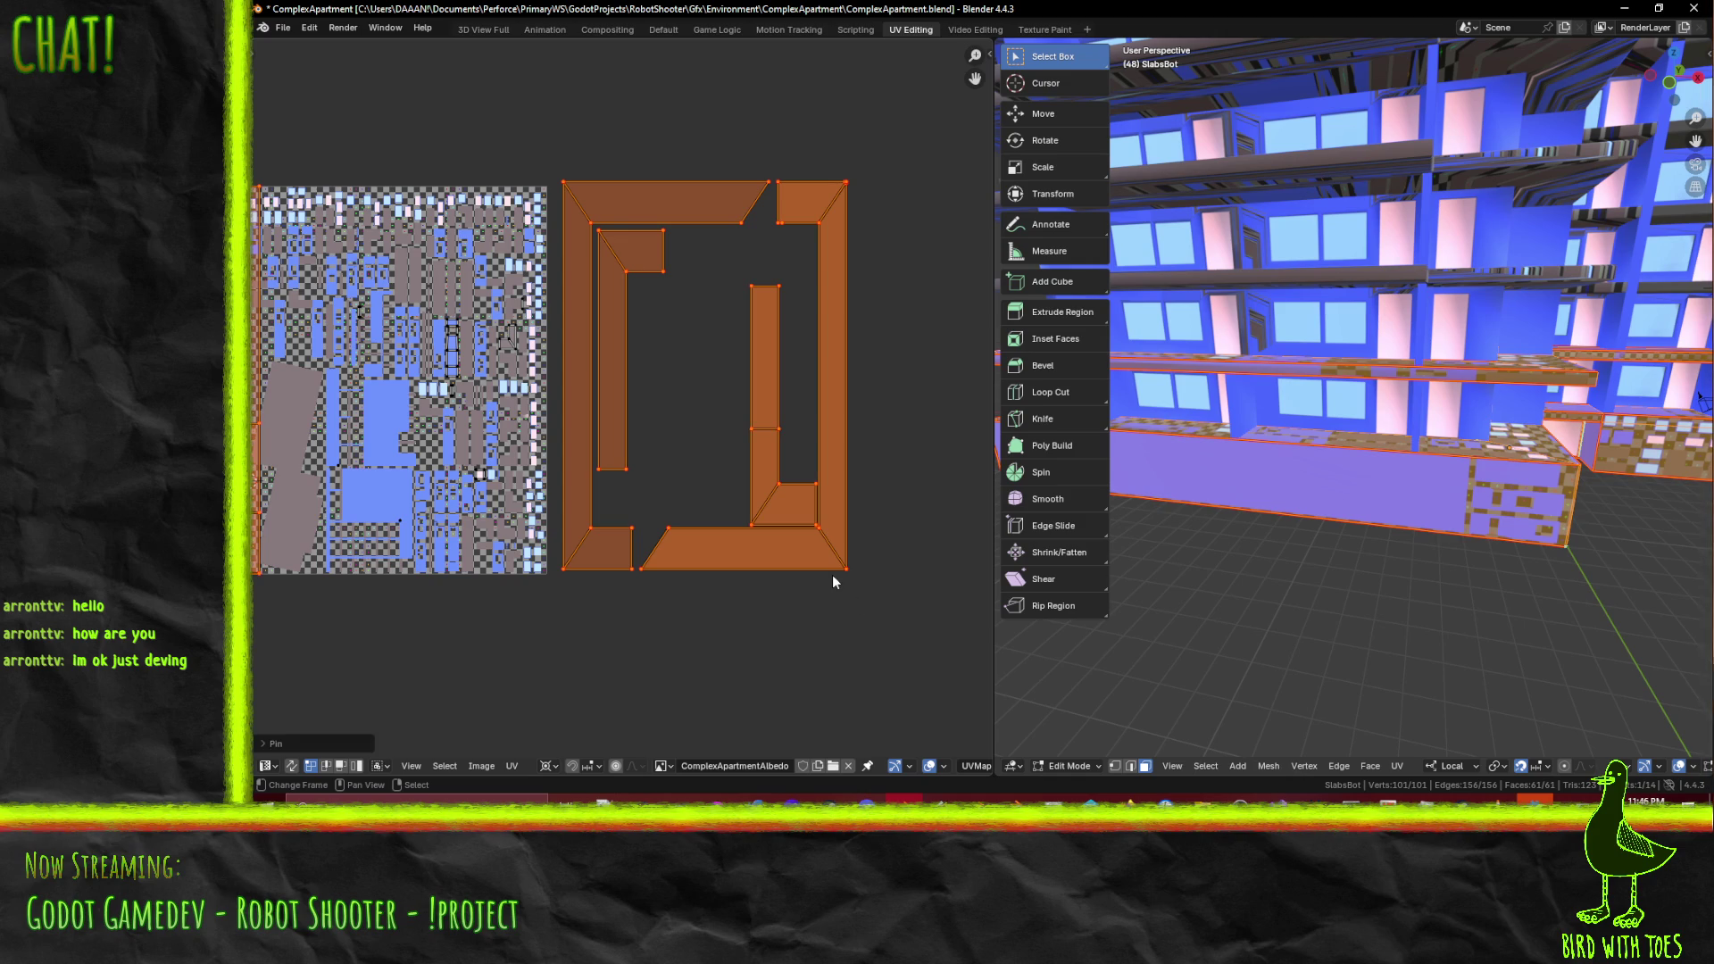
{"action": "key", "text": "alt+a"}
{"action": "mouse_move", "coordinate": [1357, 500]}
{"action": "middle_mouse_down"}
{"action": "mouse_move", "coordinate": [1297, 531]}
{"action": "mouse_move", "coordinate": [1228, 478]}
{"action": "mouse_move", "coordinate": [1538, 549]}
{"action": "mouse_move", "coordinate": [1374, 351]}
{"action": "middle_mouse_up"}
{"action": "left_click", "coordinate": [1367, 138], "text": "shift"}
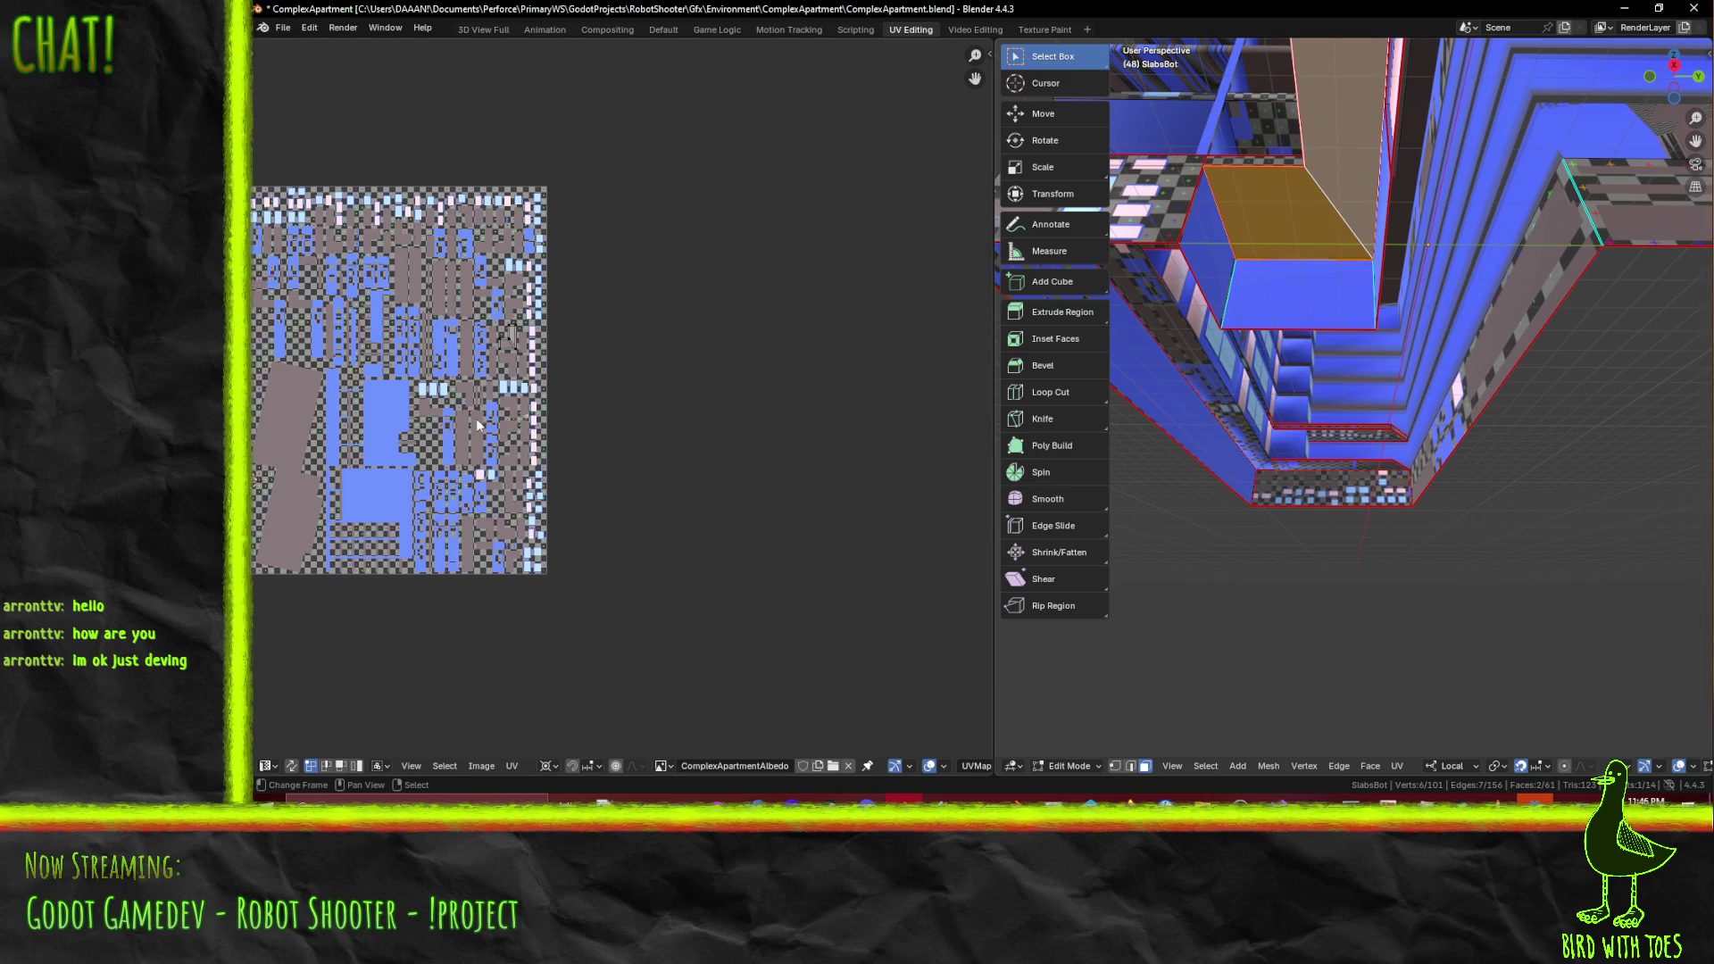
- Select all of the slab mesh's faces after abandoning an 'aver' operator search
{"action": "middle_click_drag", "start_coordinate": [644, 426], "coordinate": [673, 447]}
{"action": "key", "text": "a"}
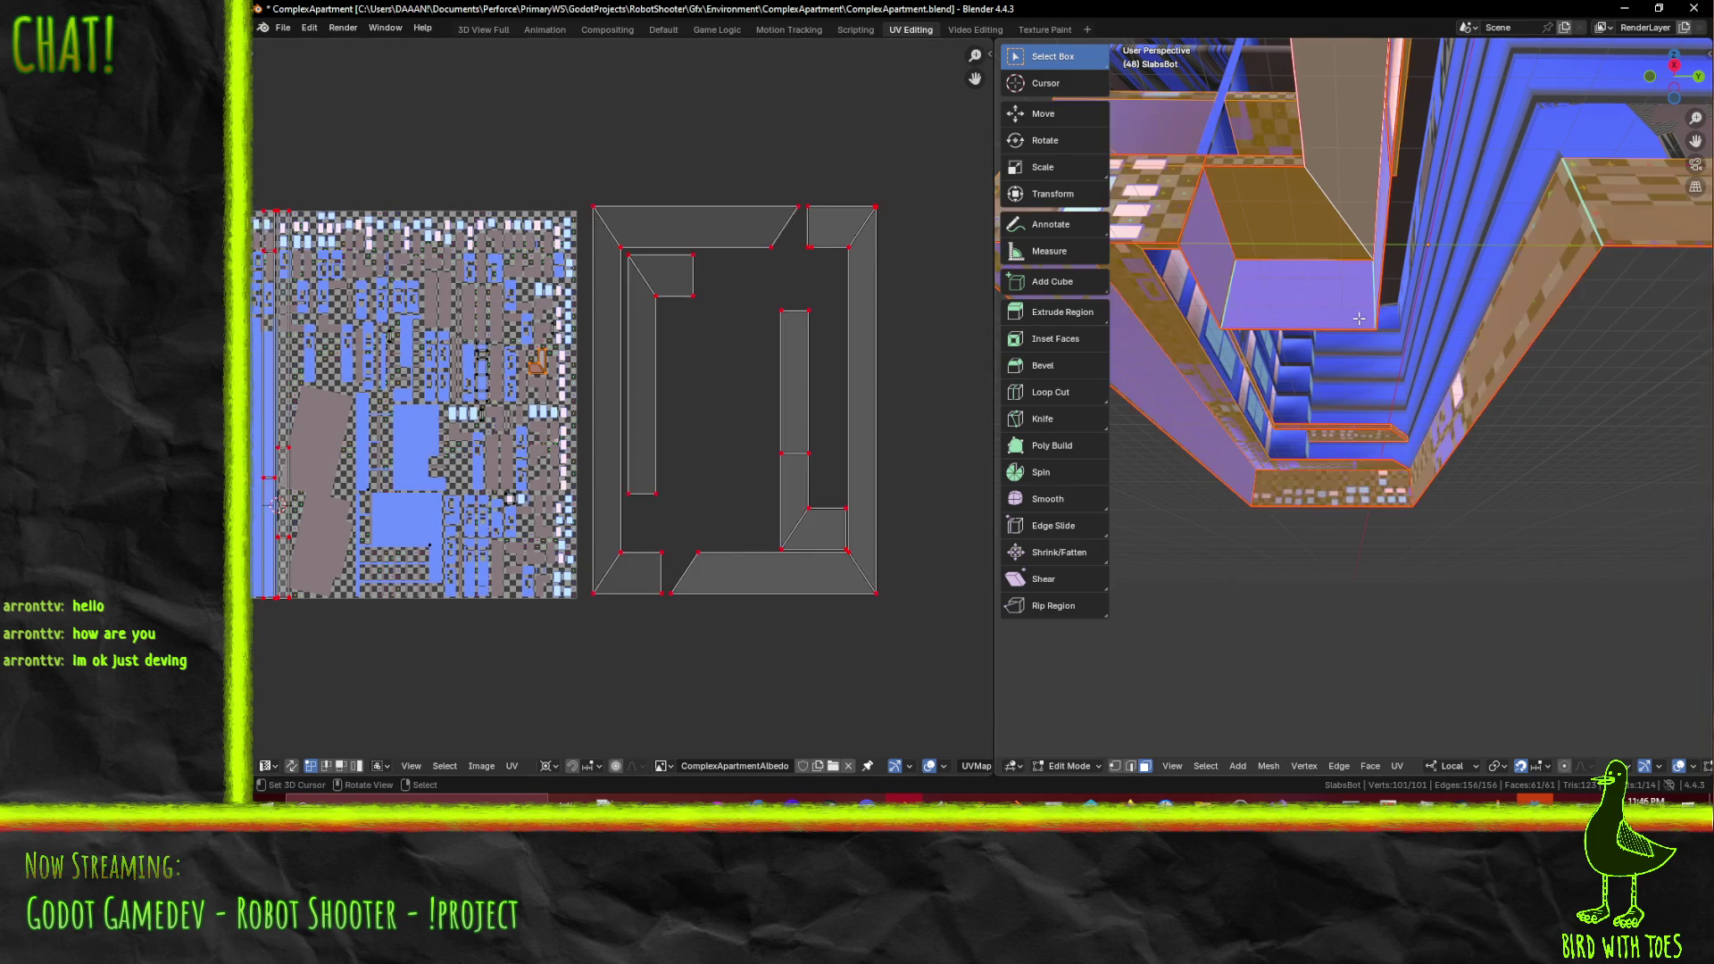
{"action": "scroll", "coordinate": [1162, 410], "scroll_direction": "up", "scroll_amount": 3}
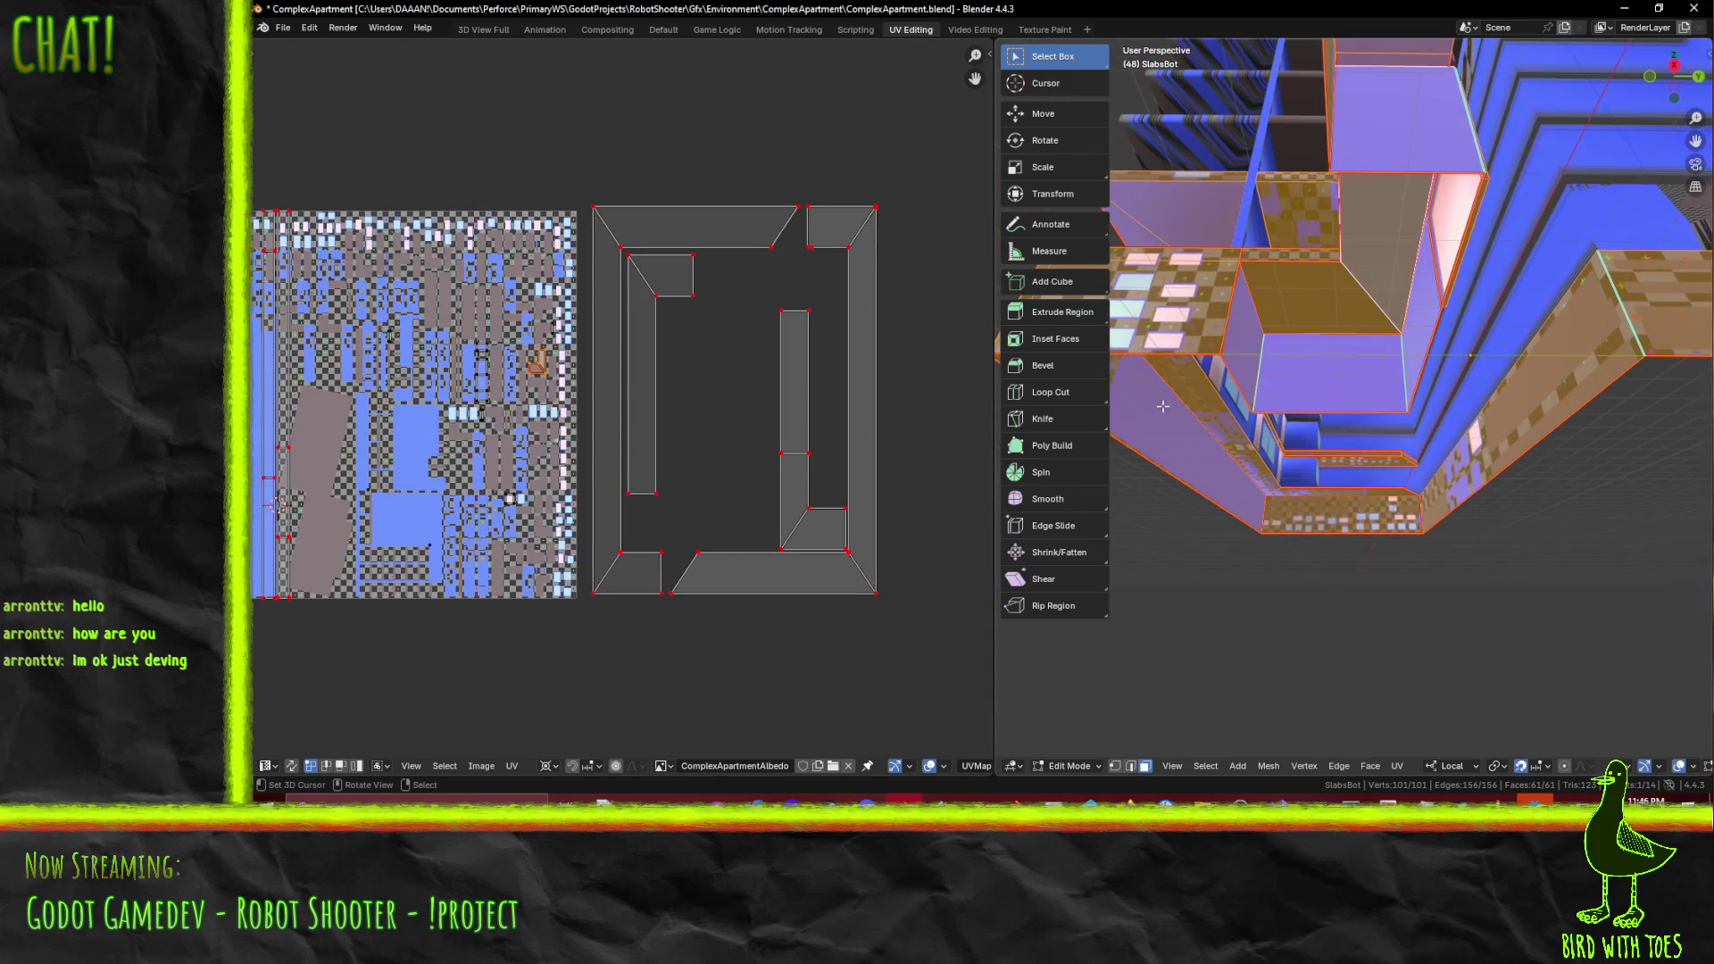
{"action": "key", "text": "ctrl+z"}
{"action": "scroll", "coordinate": [533, 406], "scroll_direction": "up", "scroll_amount": 4}
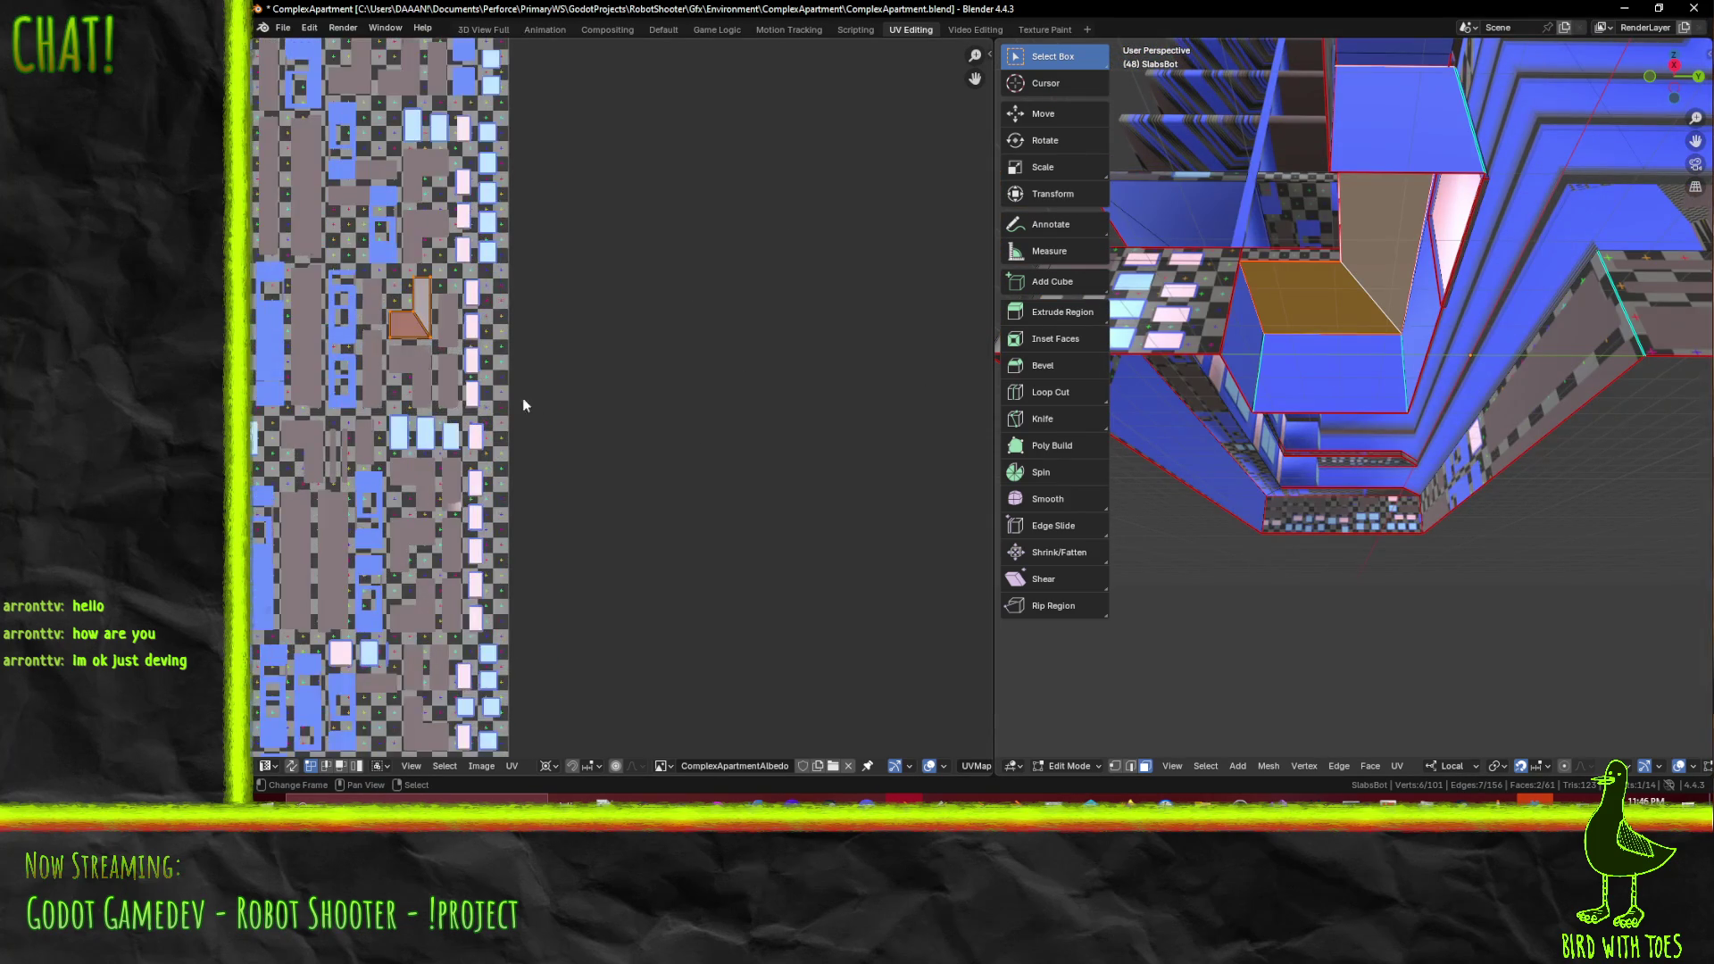
{"action": "key", "text": "F3"}
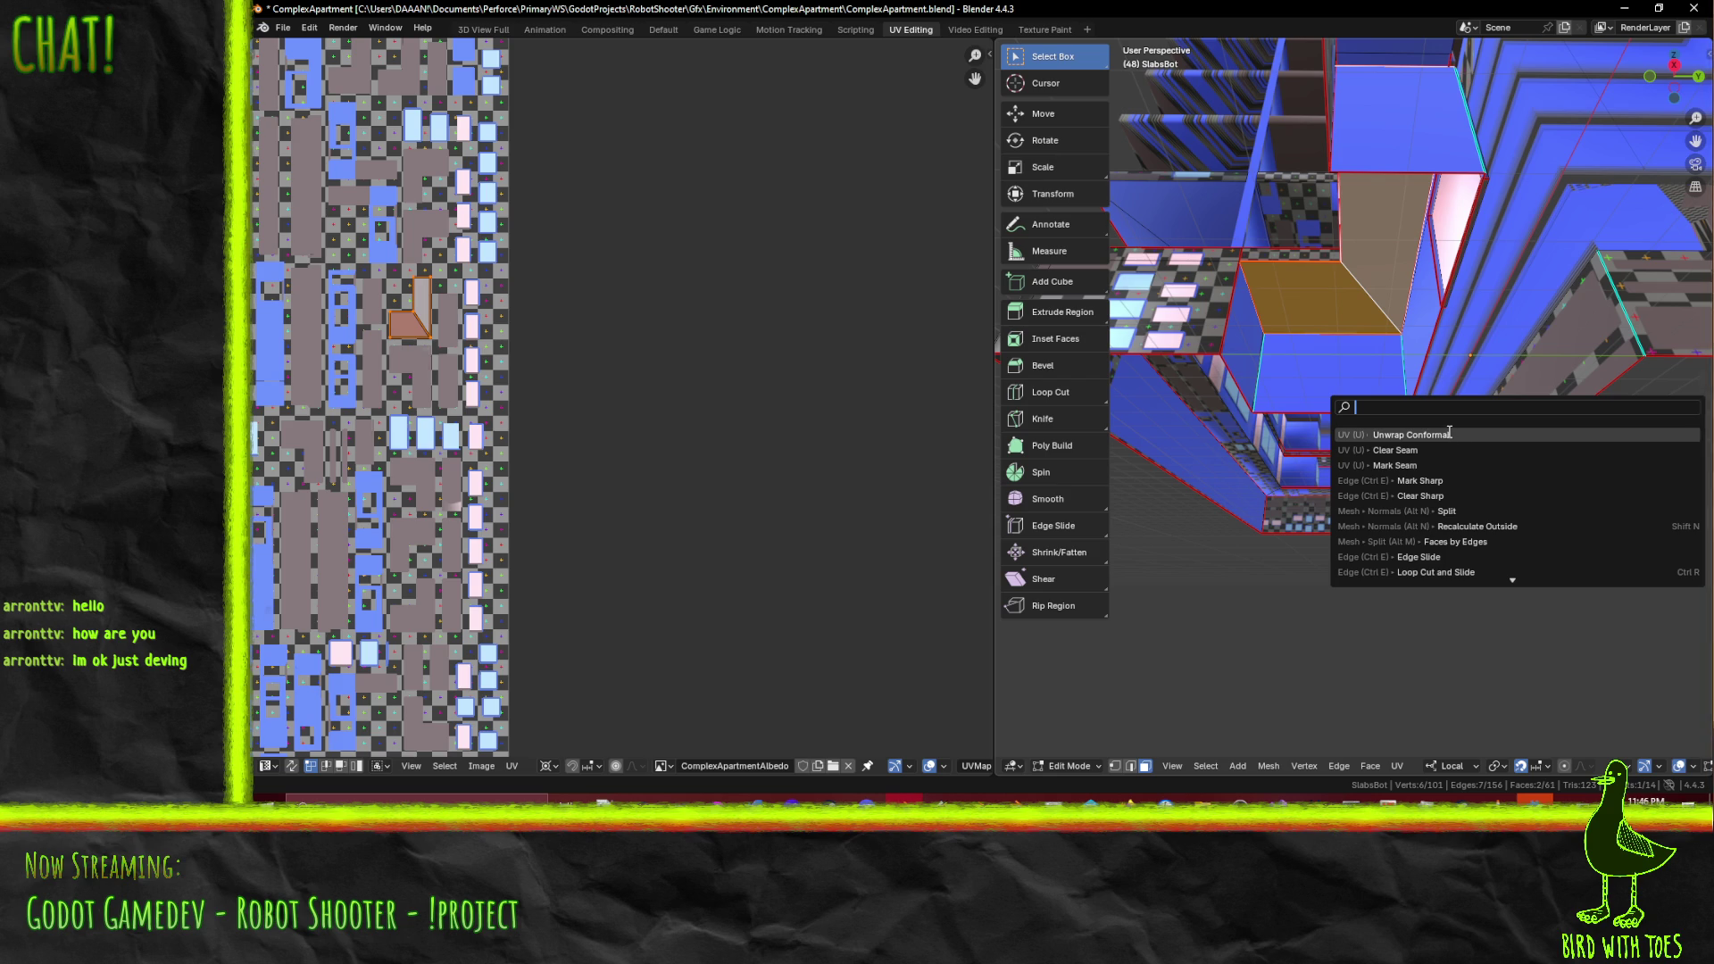
{"action": "type", "text": "a"}
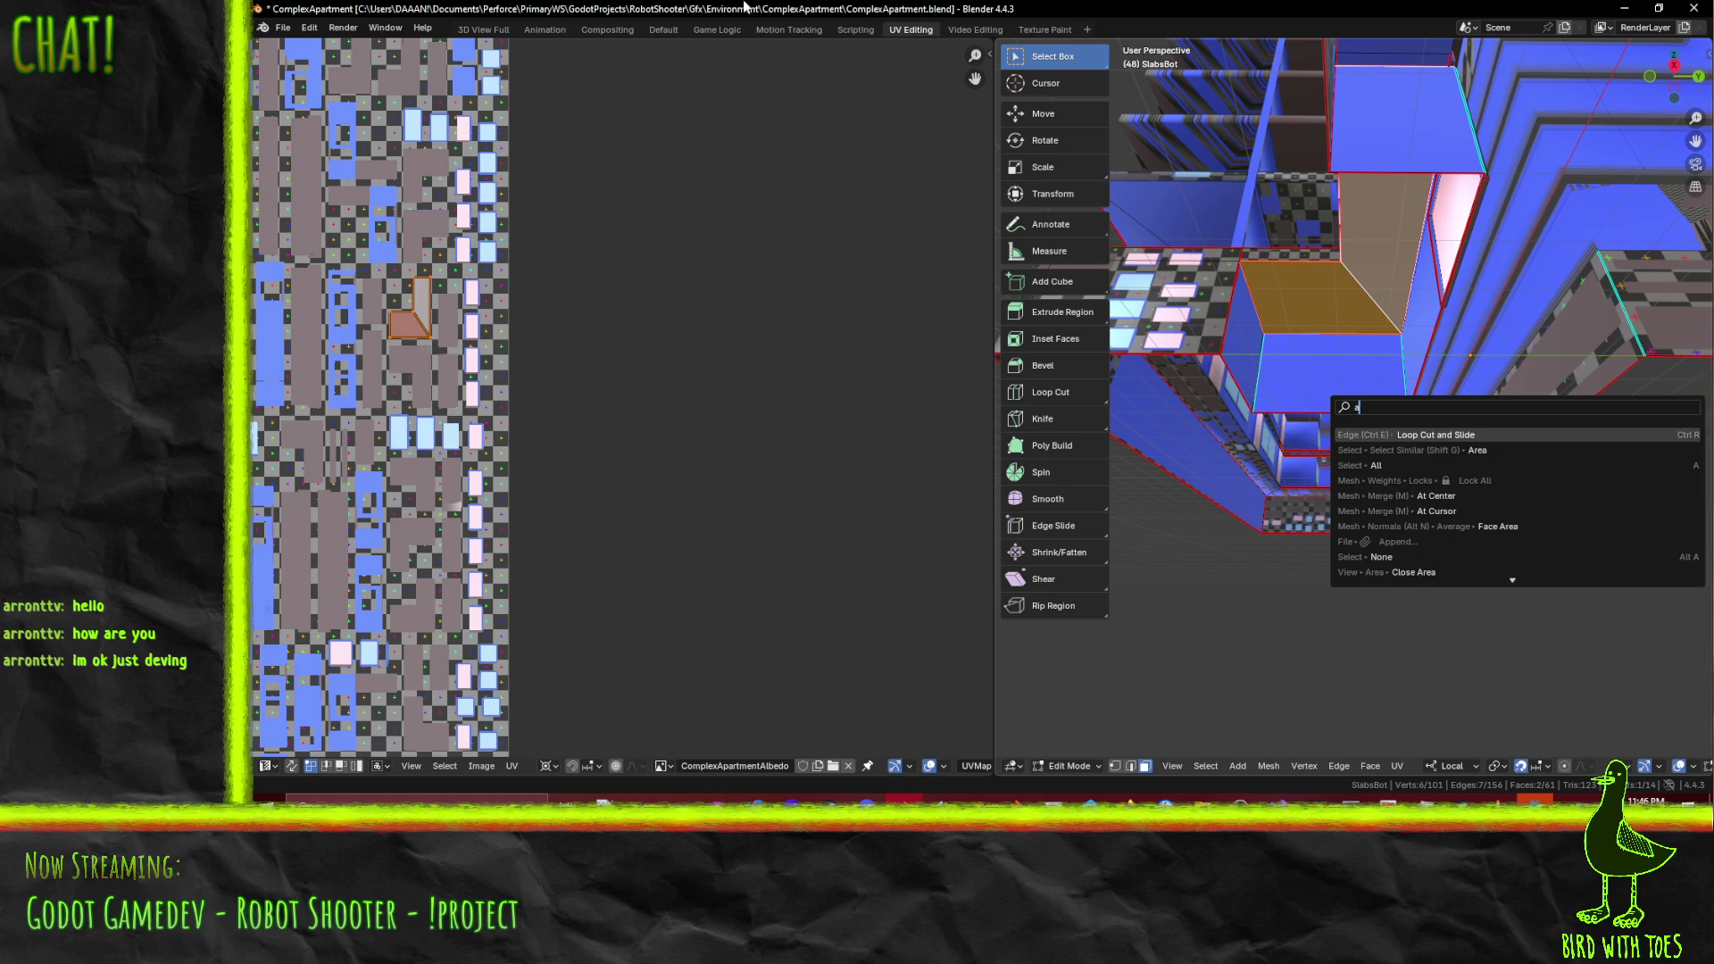
{"action": "type", "text": "ver"}
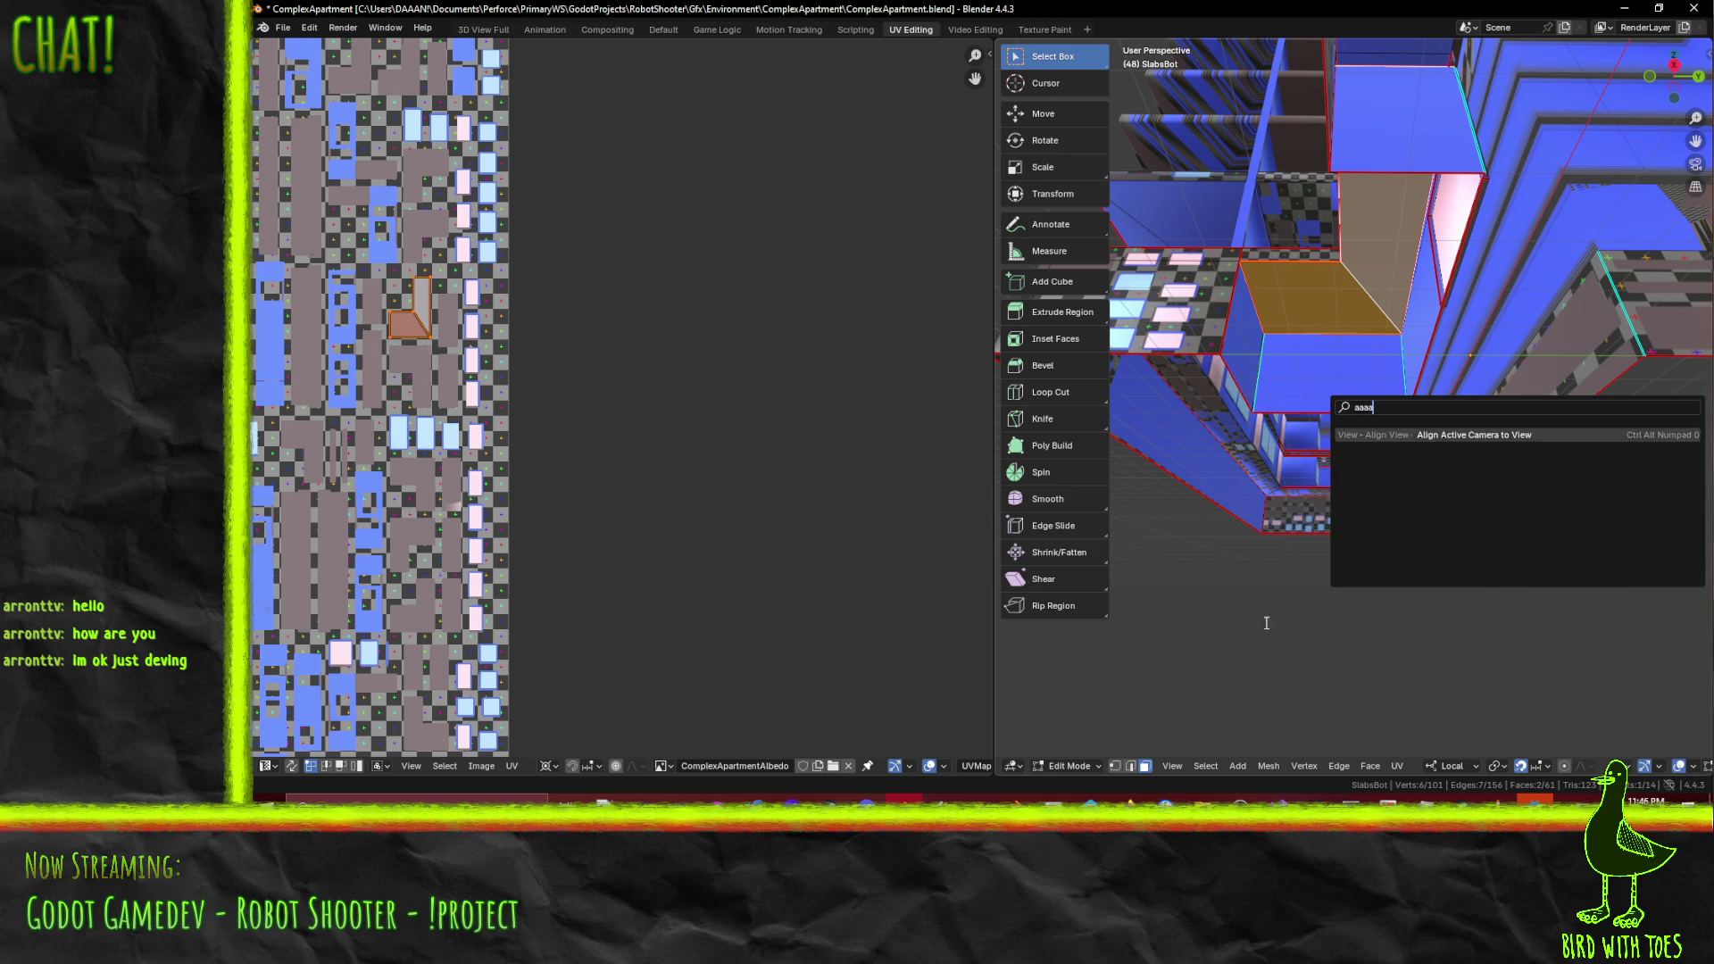
{"action": "key", "text": "Escape"}
{"action": "key", "text": "a"}
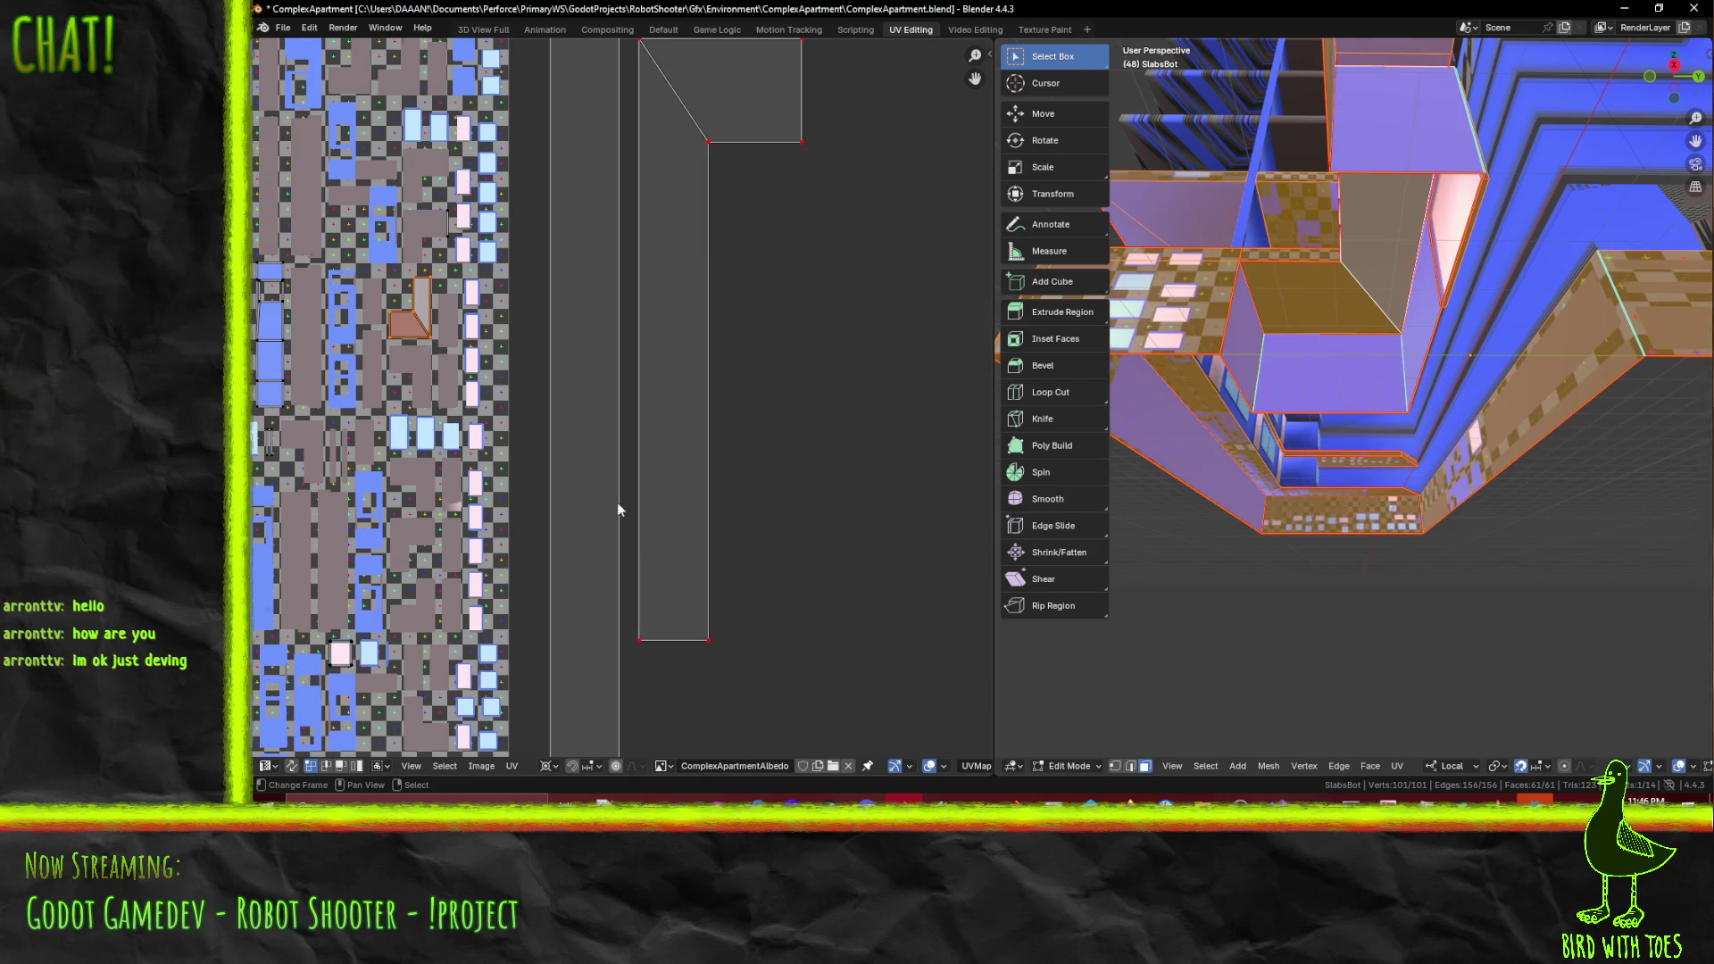
- Frame the frame-shaped island and rotate the small wedge-shaped island around
{"action": "middle_click_drag", "start_coordinate": [388, 306], "coordinate": [511, 319]}
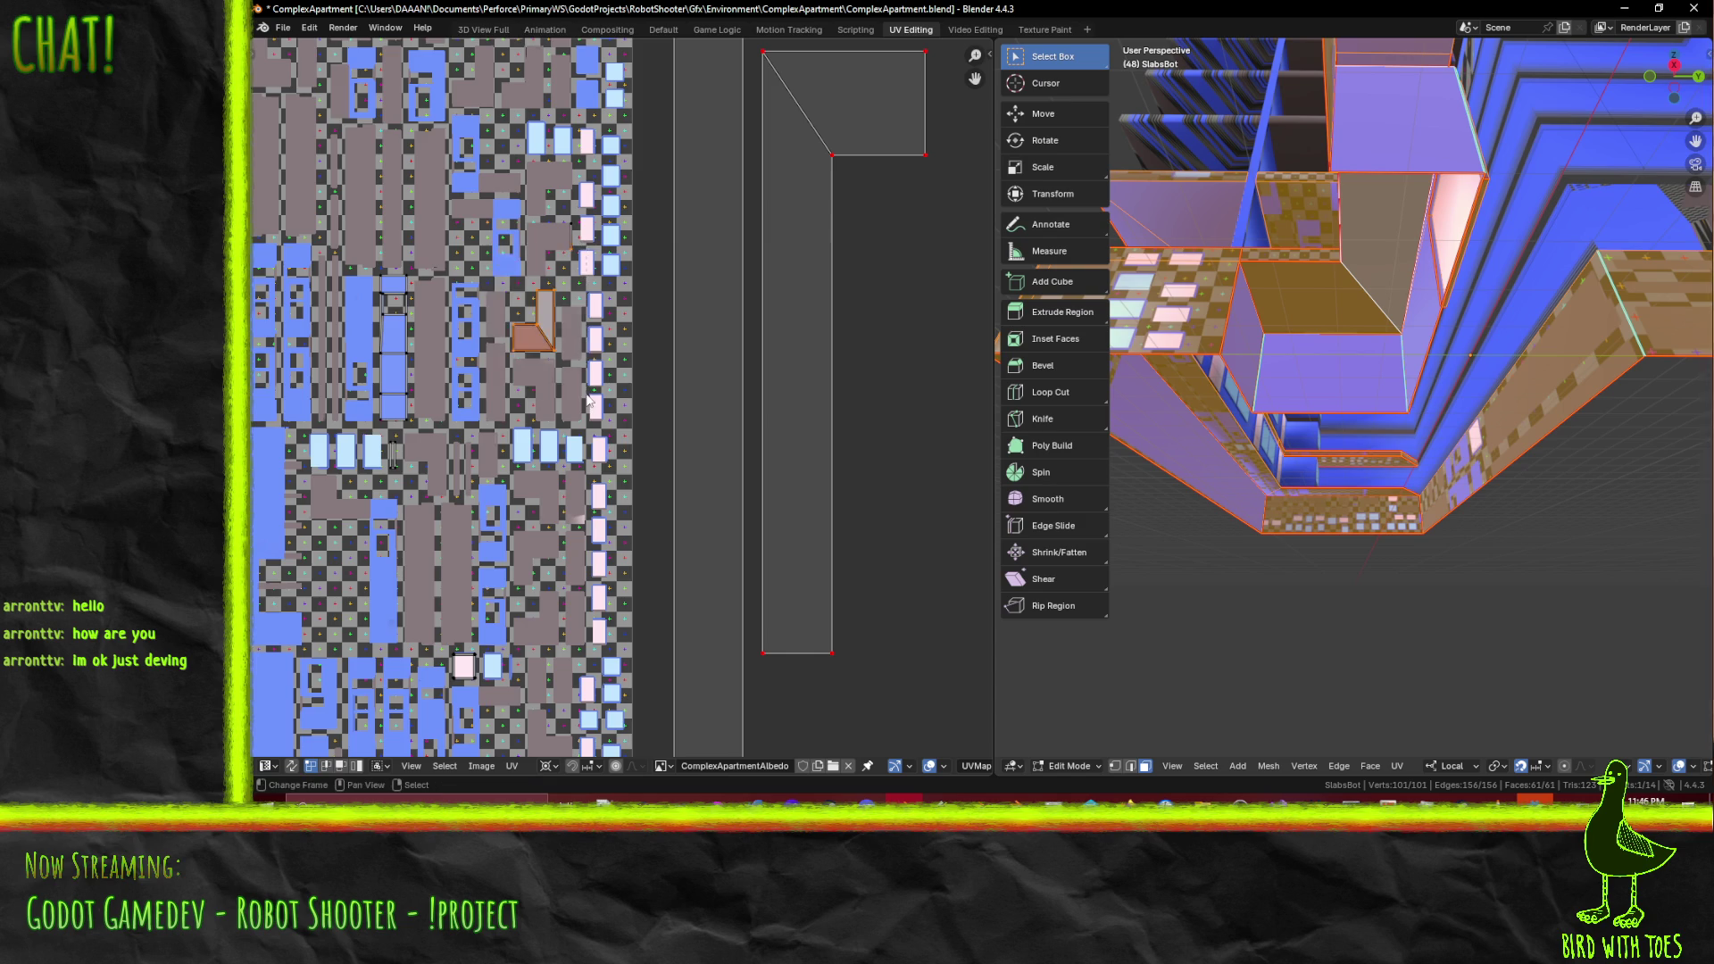
{"action": "scroll", "coordinate": [580, 393], "scroll_direction": "down", "scroll_amount": 5}
{"action": "scroll", "coordinate": [670, 464], "scroll_direction": "down", "scroll_amount": 3}
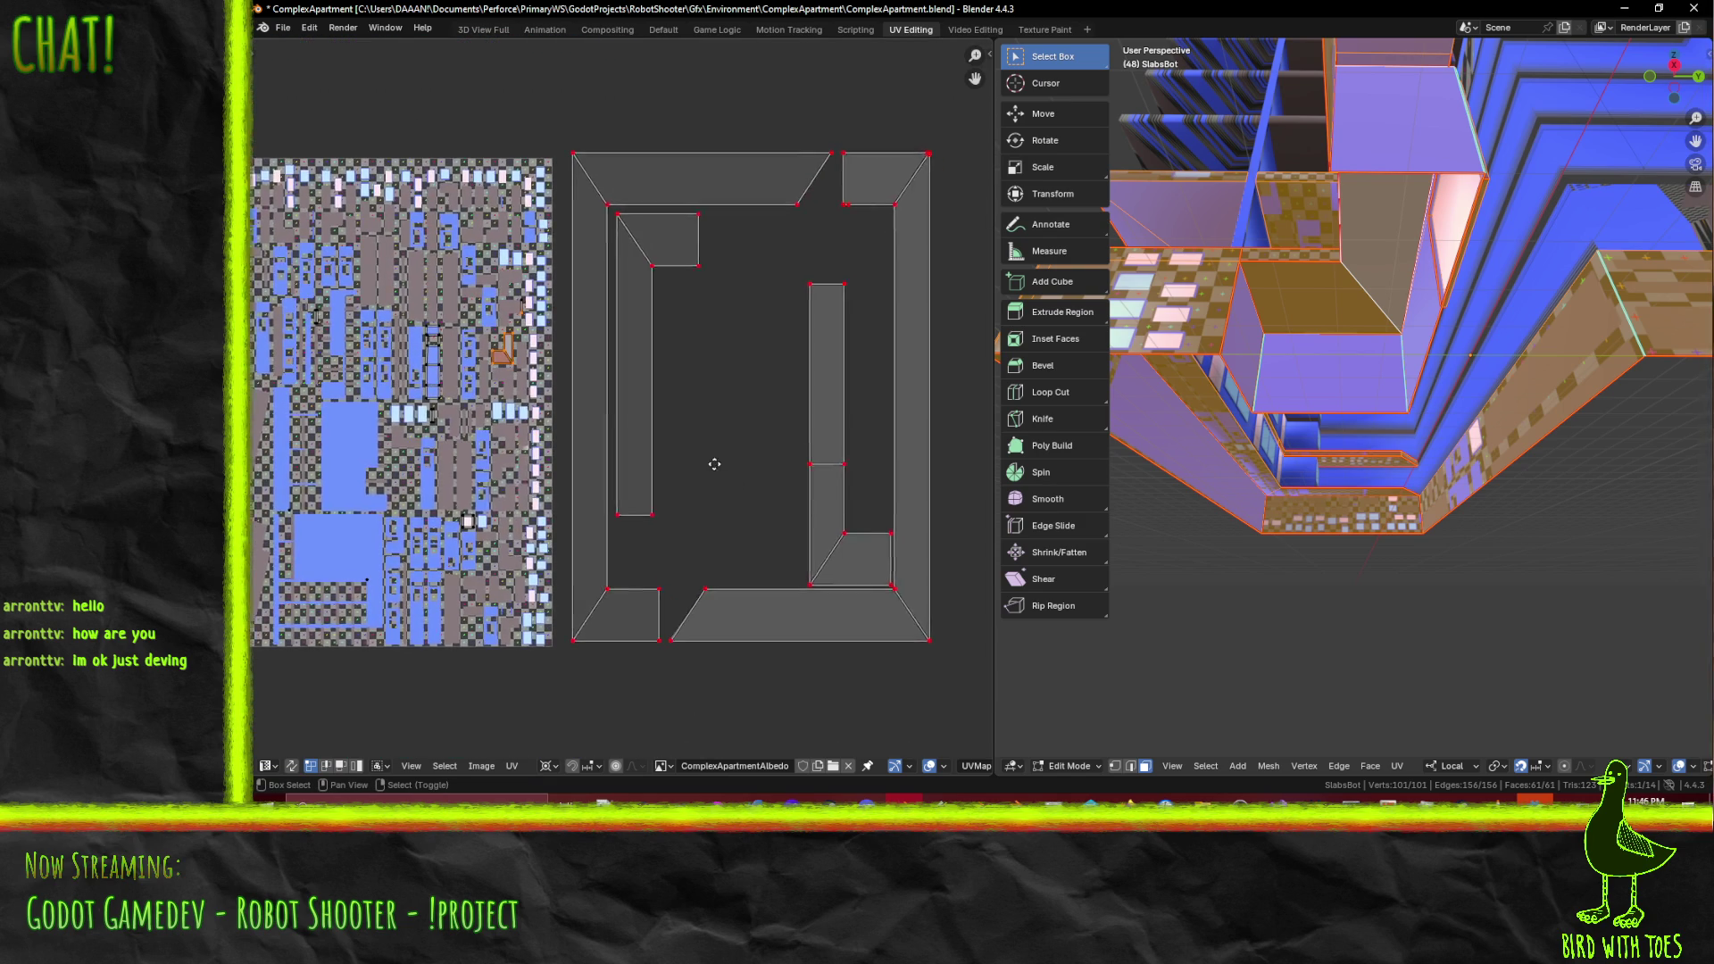
{"action": "middle_click_drag", "start_coordinate": [631, 383], "coordinate": [641, 429]}
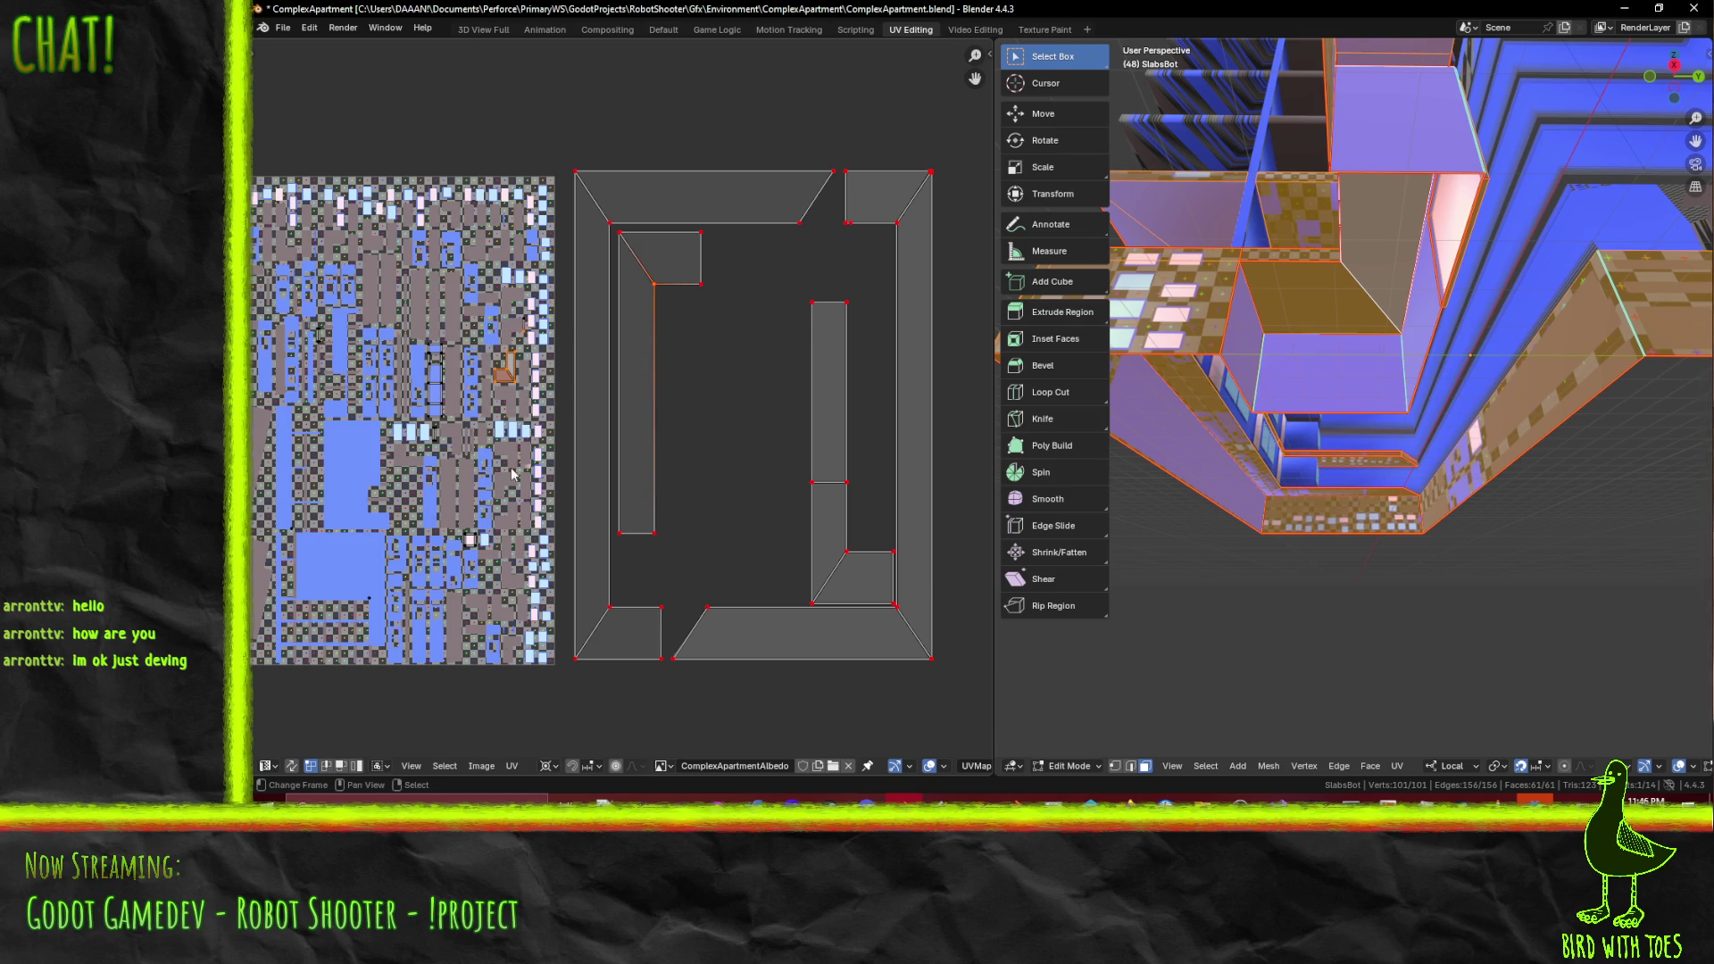
{"action": "scroll", "coordinate": [534, 449], "scroll_direction": "up", "scroll_amount": 1}
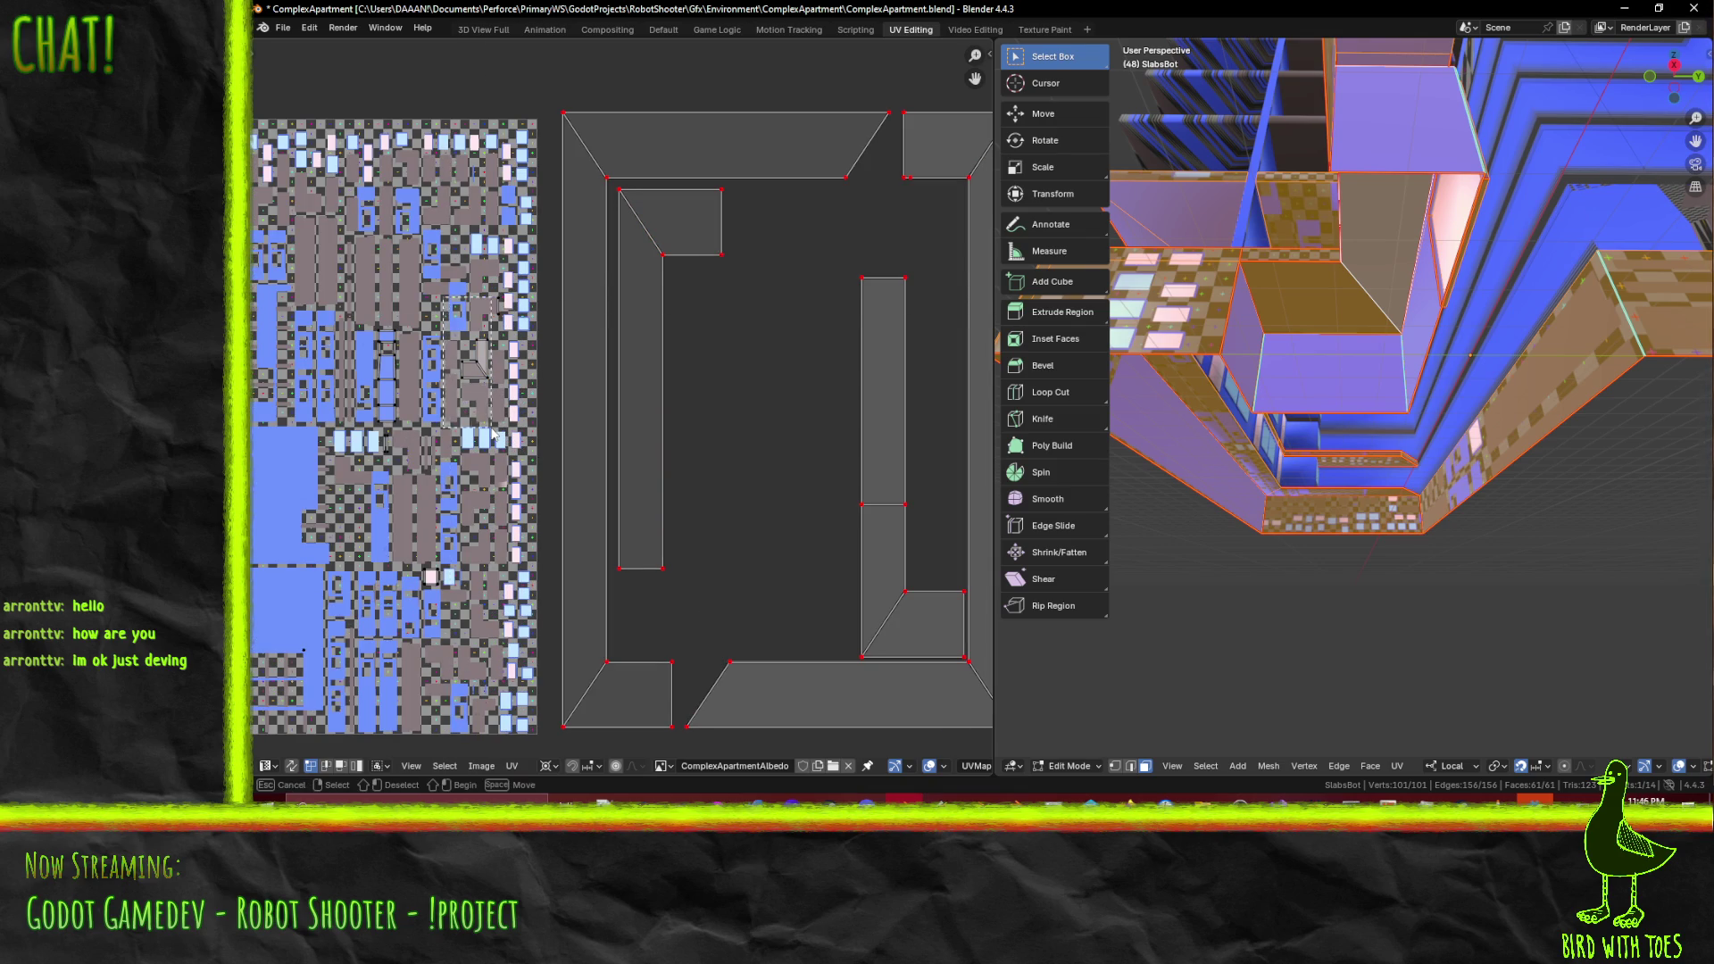
{"action": "key", "text": "r"}
{"action": "key", "text": "Escape"}
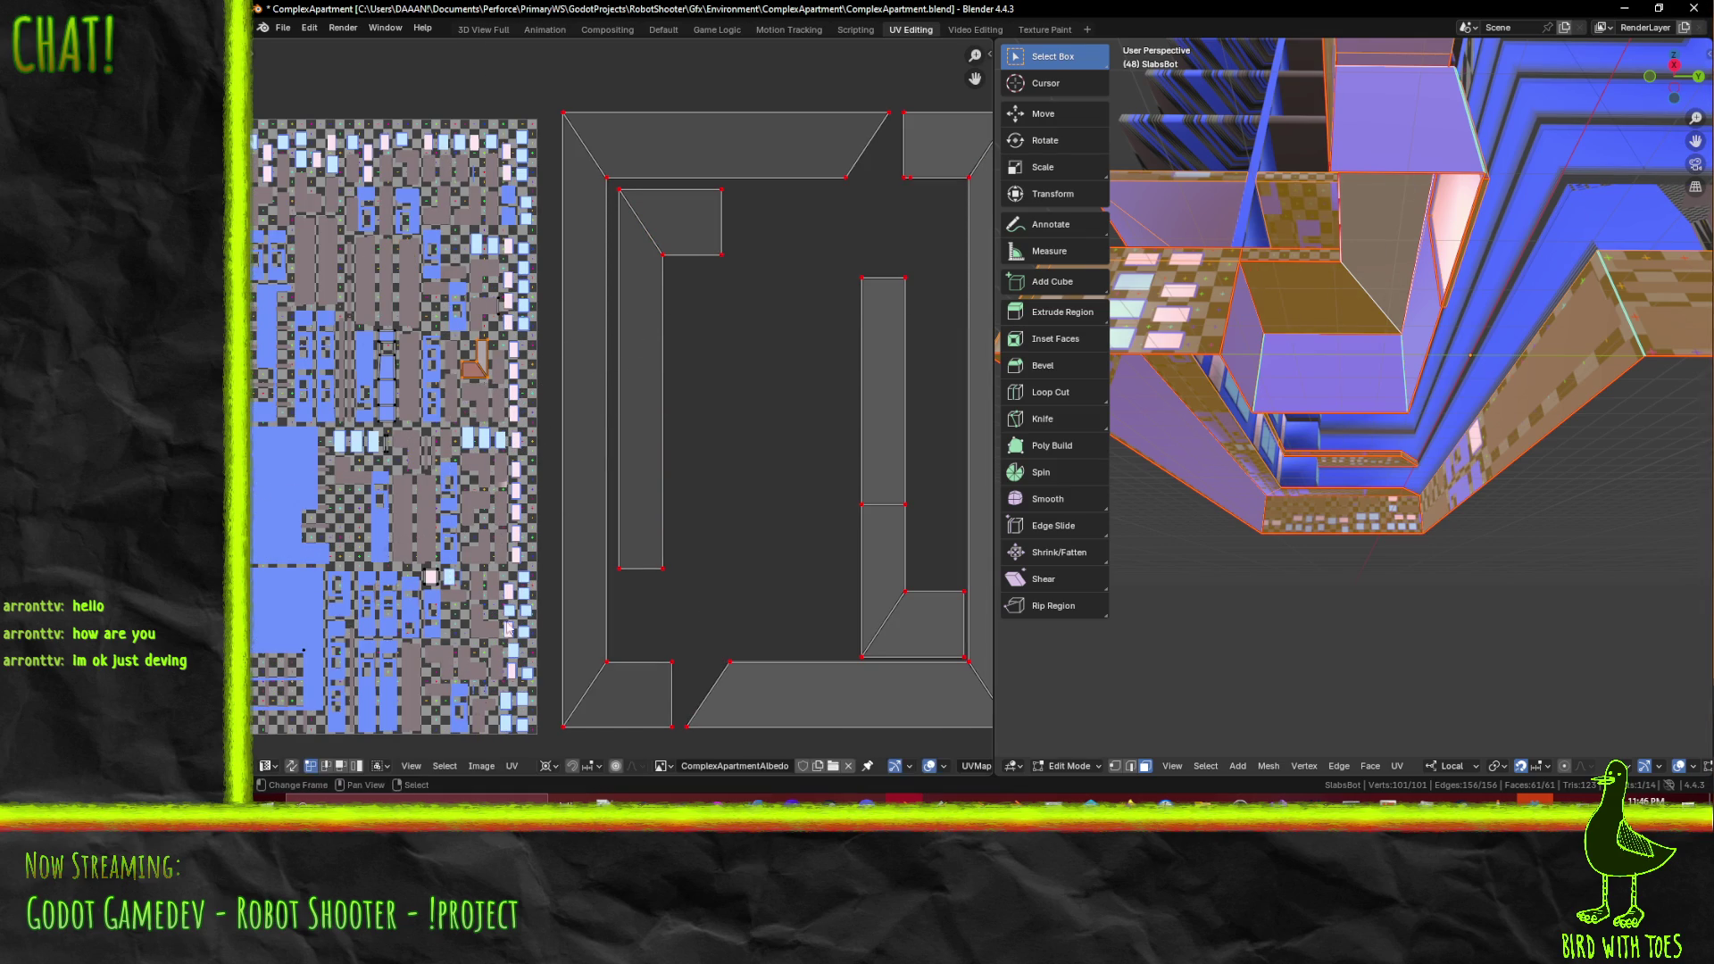
{"action": "right_click", "coordinate": [538, 773]}
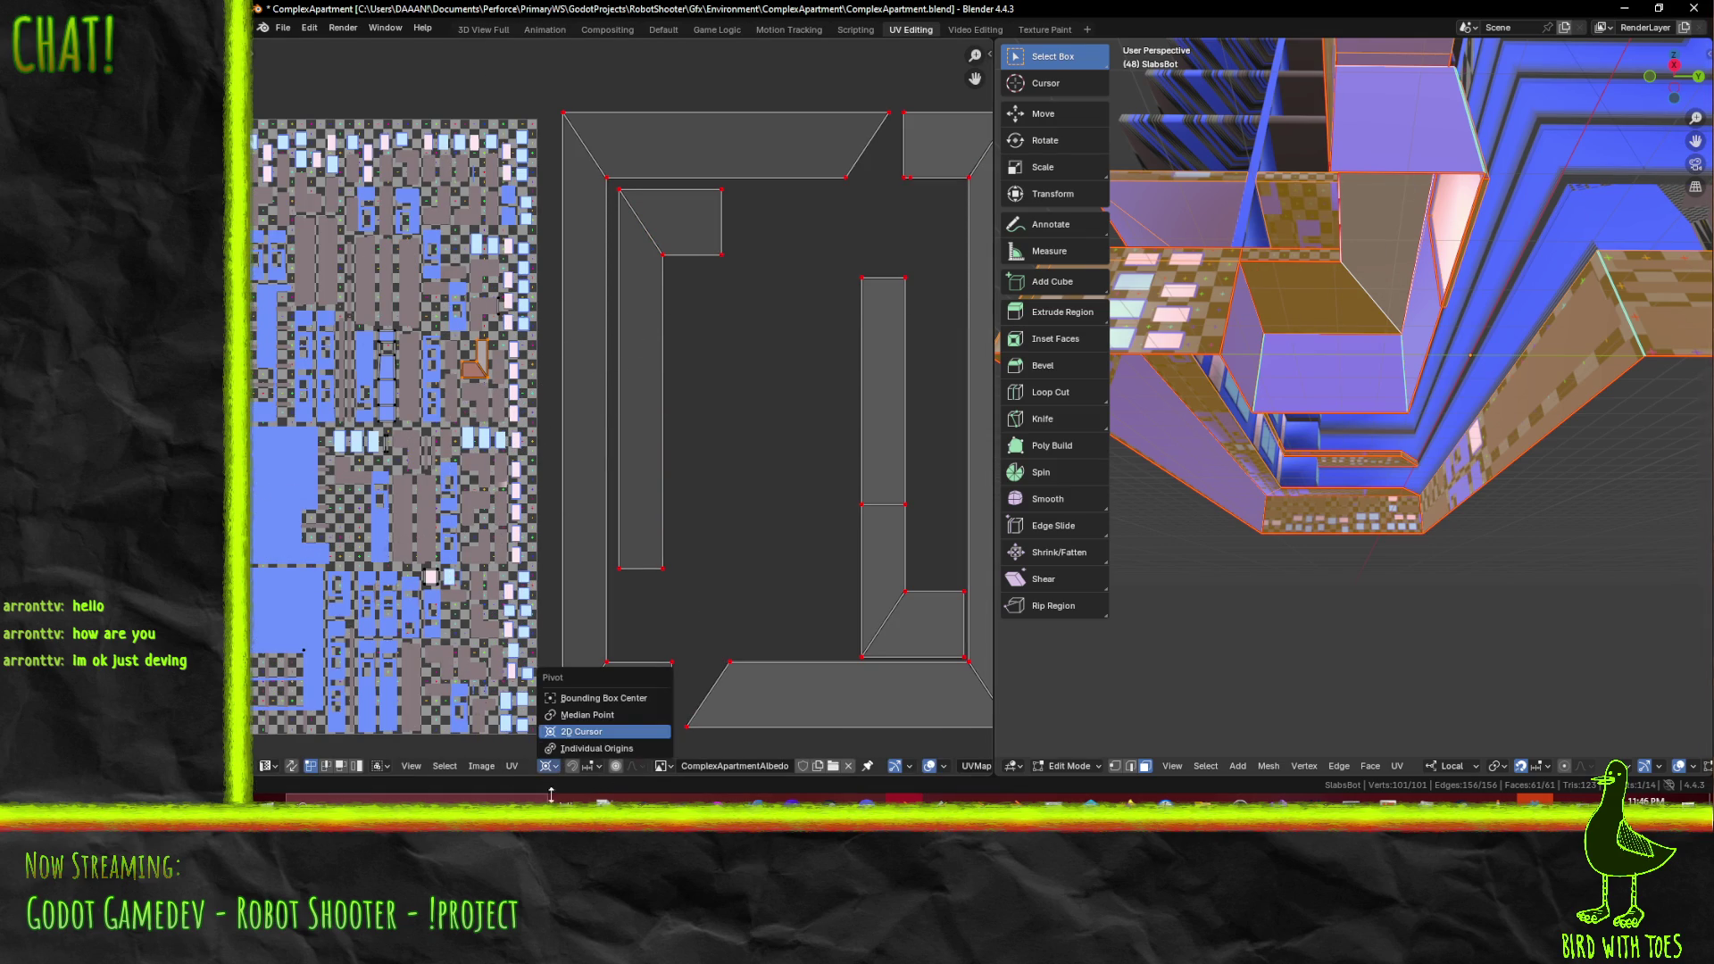
{"action": "key", "text": "Escape"}
{"action": "key", "text": "r"}
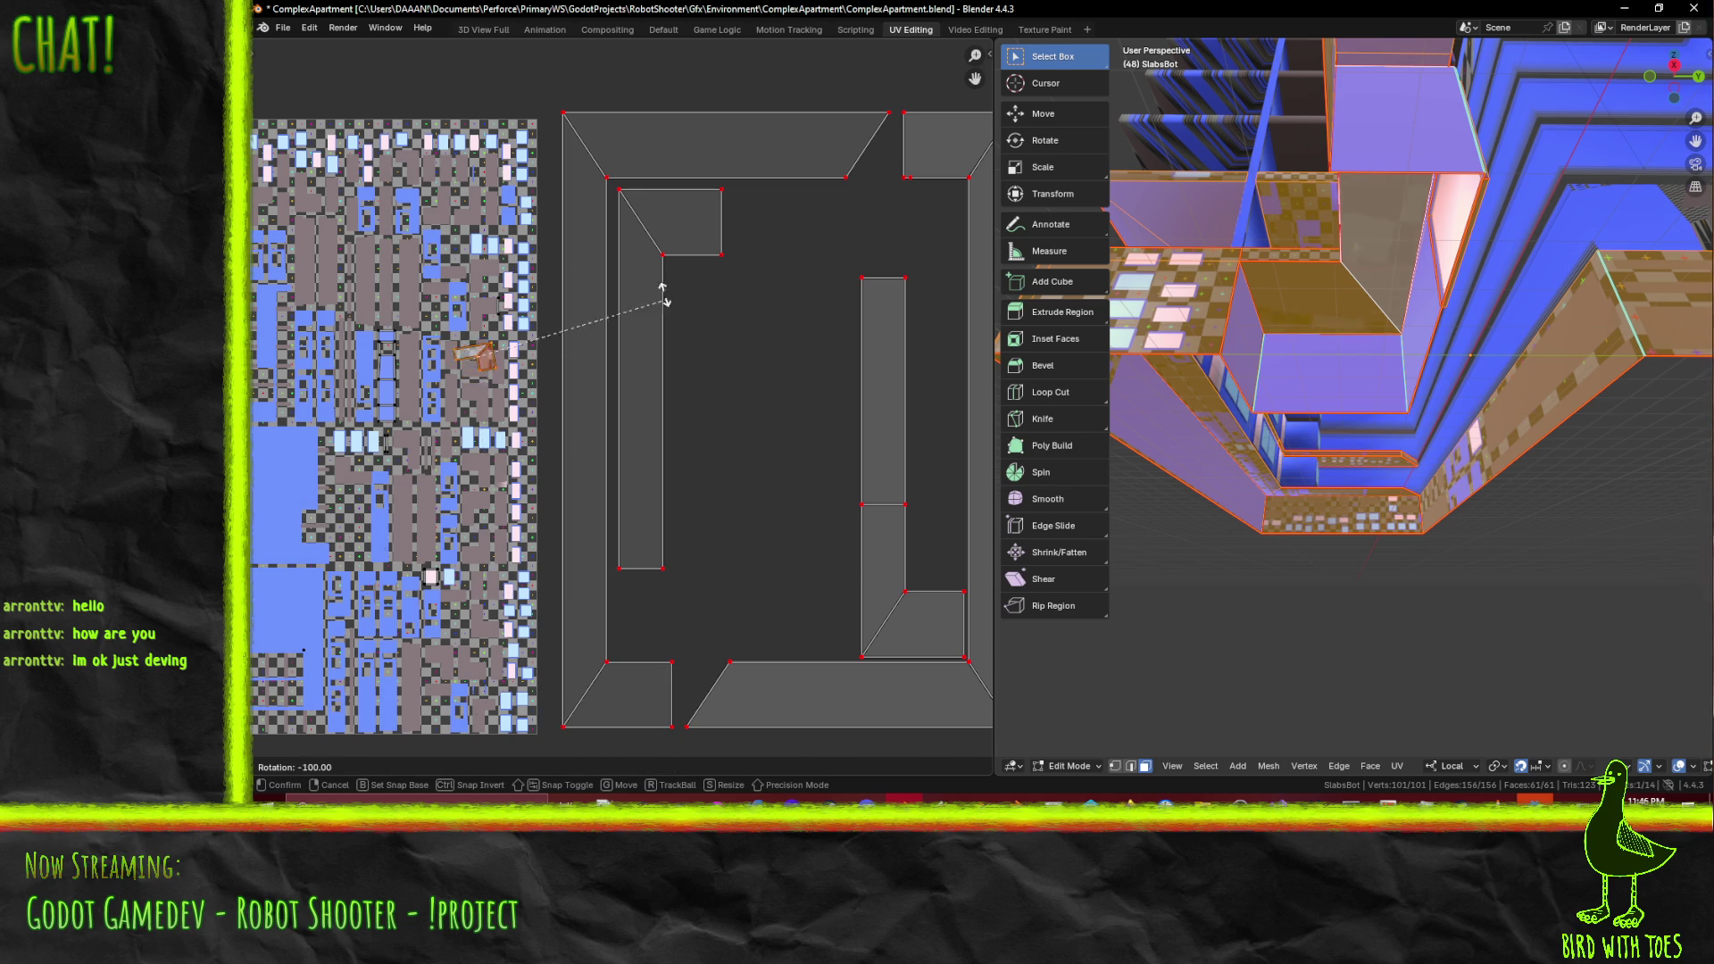
{"action": "left_click", "coordinate": [463, 203]}
- Move the small island step by step into the frame-shaped island's inner corner
{"action": "key", "text": "g"}
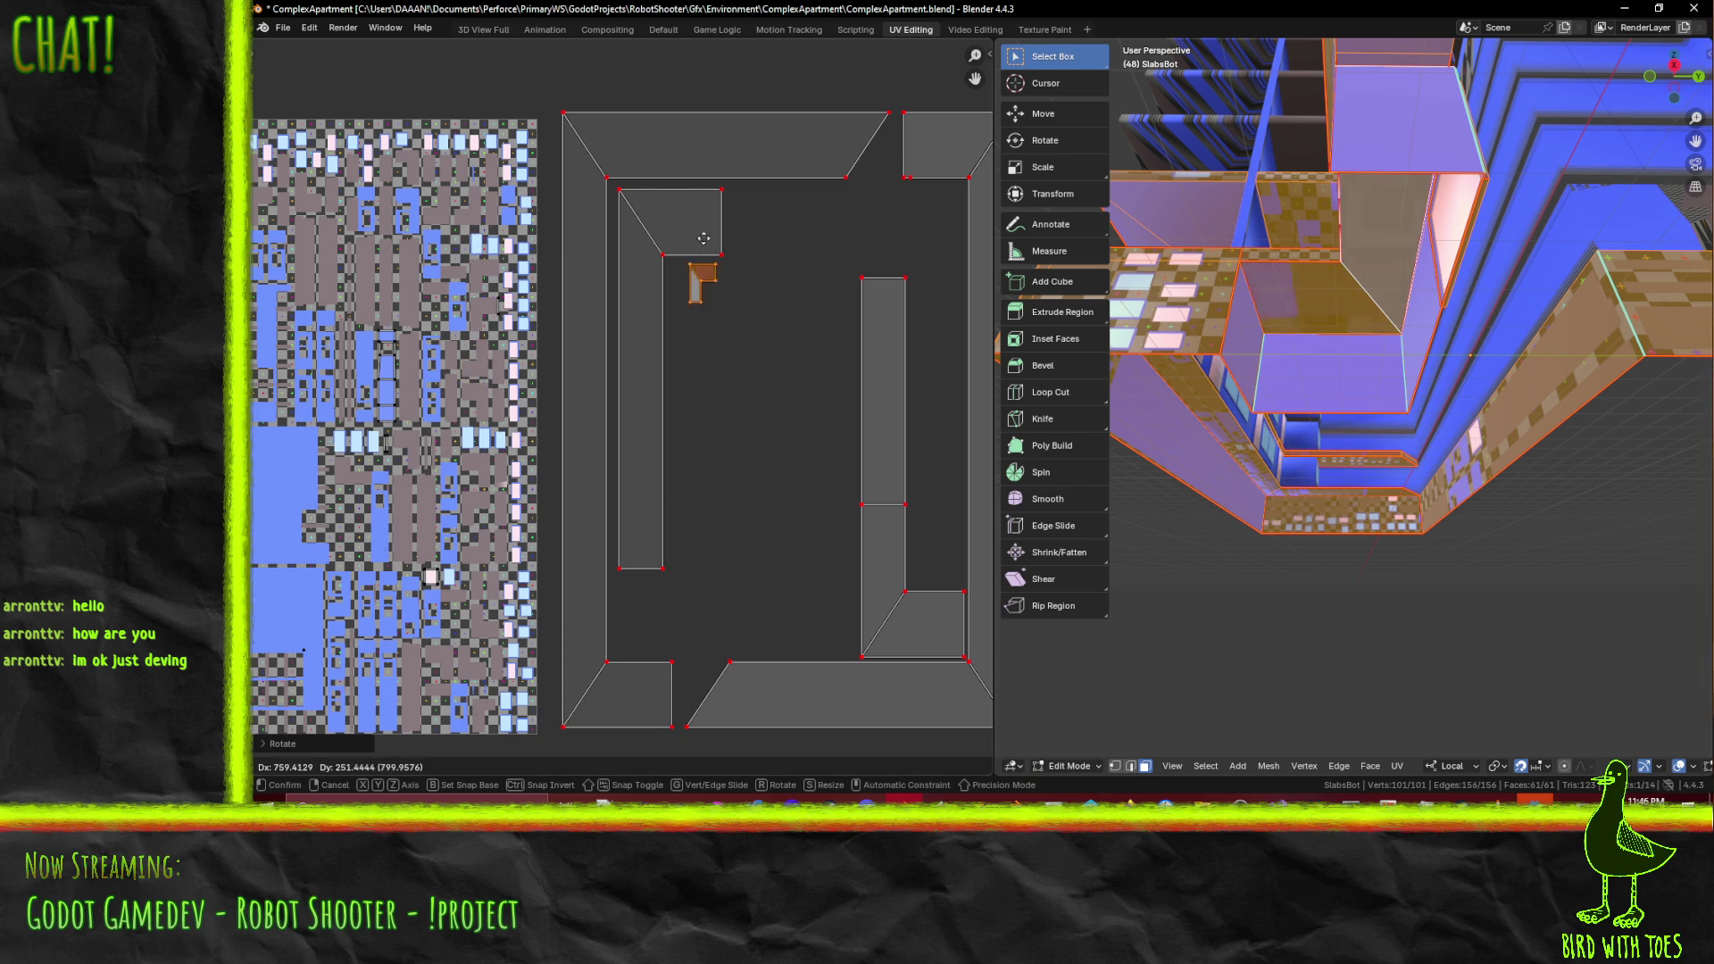
{"action": "left_click", "coordinate": [667, 225]}
{"action": "scroll", "coordinate": [747, 367], "scroll_direction": "up", "scroll_amount": 10}
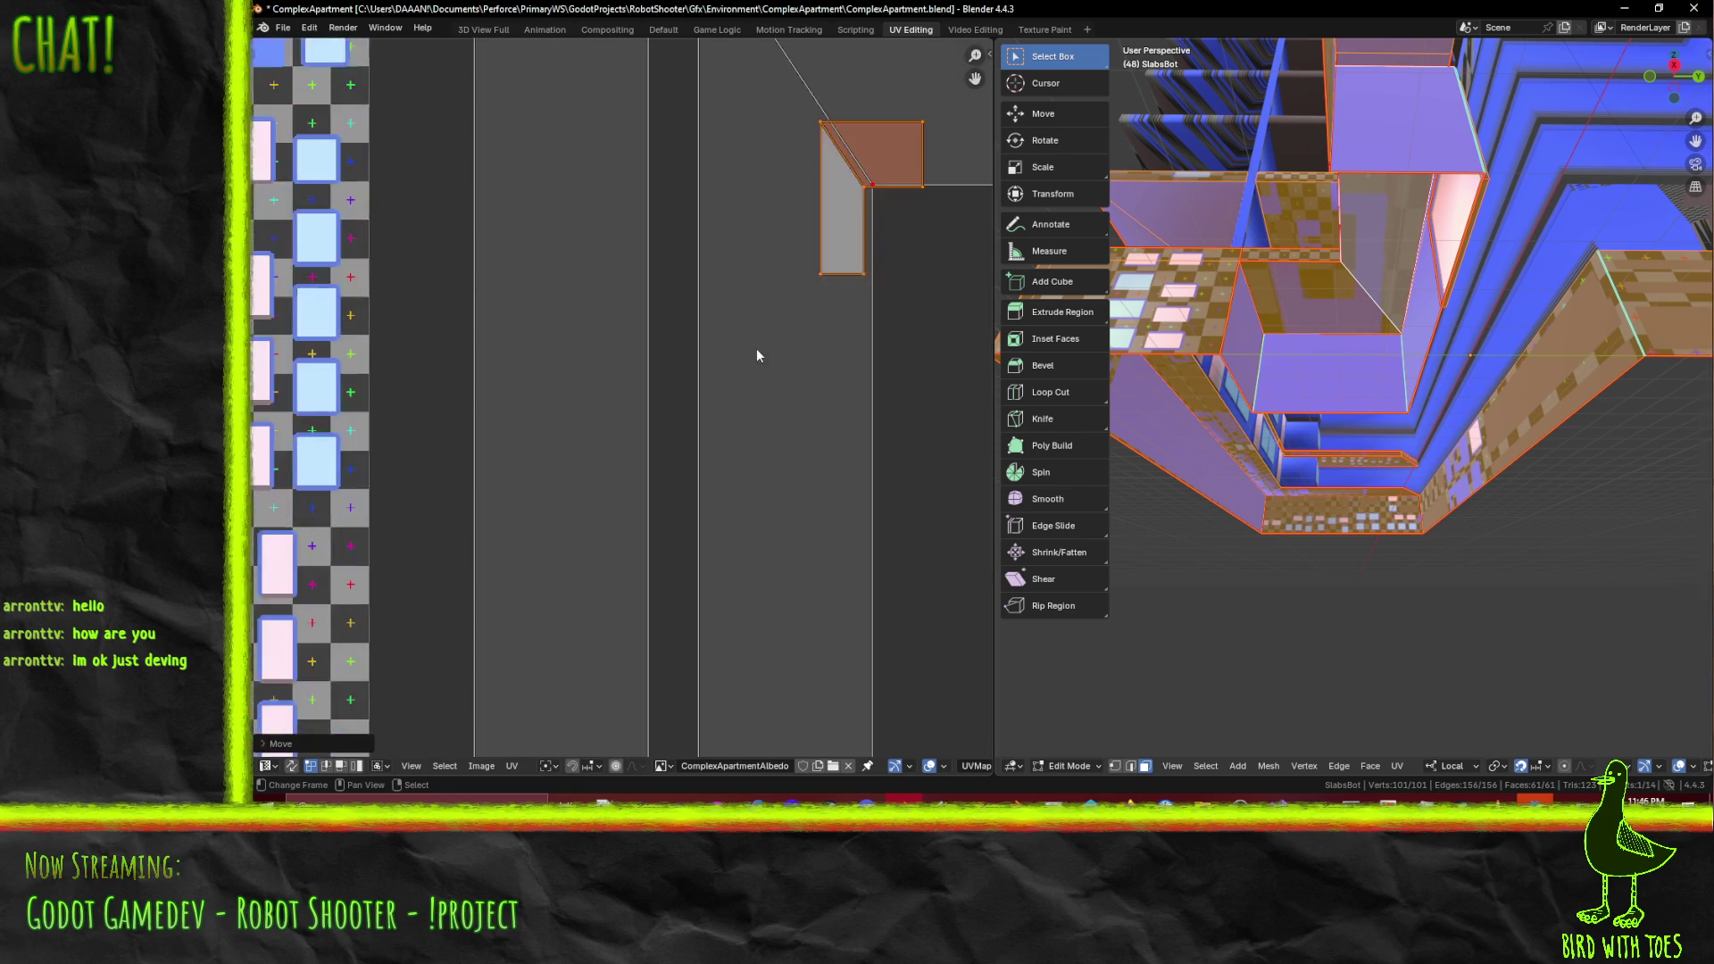
{"action": "middle_click_drag", "start_coordinate": [648, 522], "coordinate": [596, 238]}
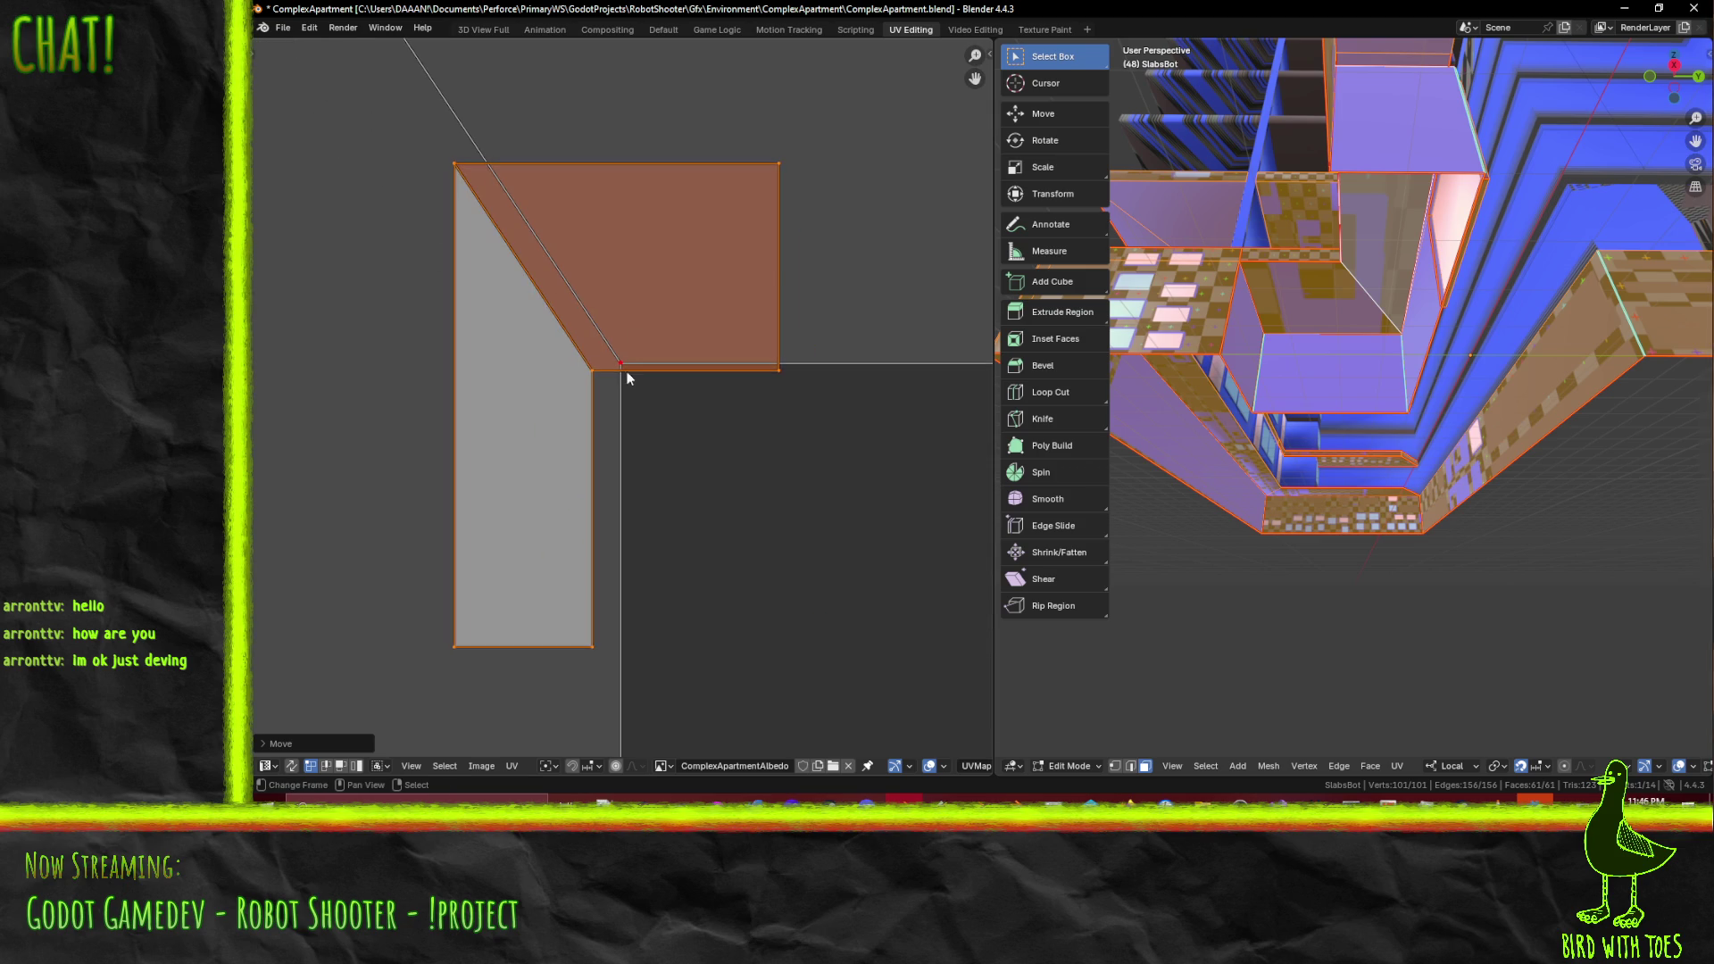
{"action": "key", "text": "g"}
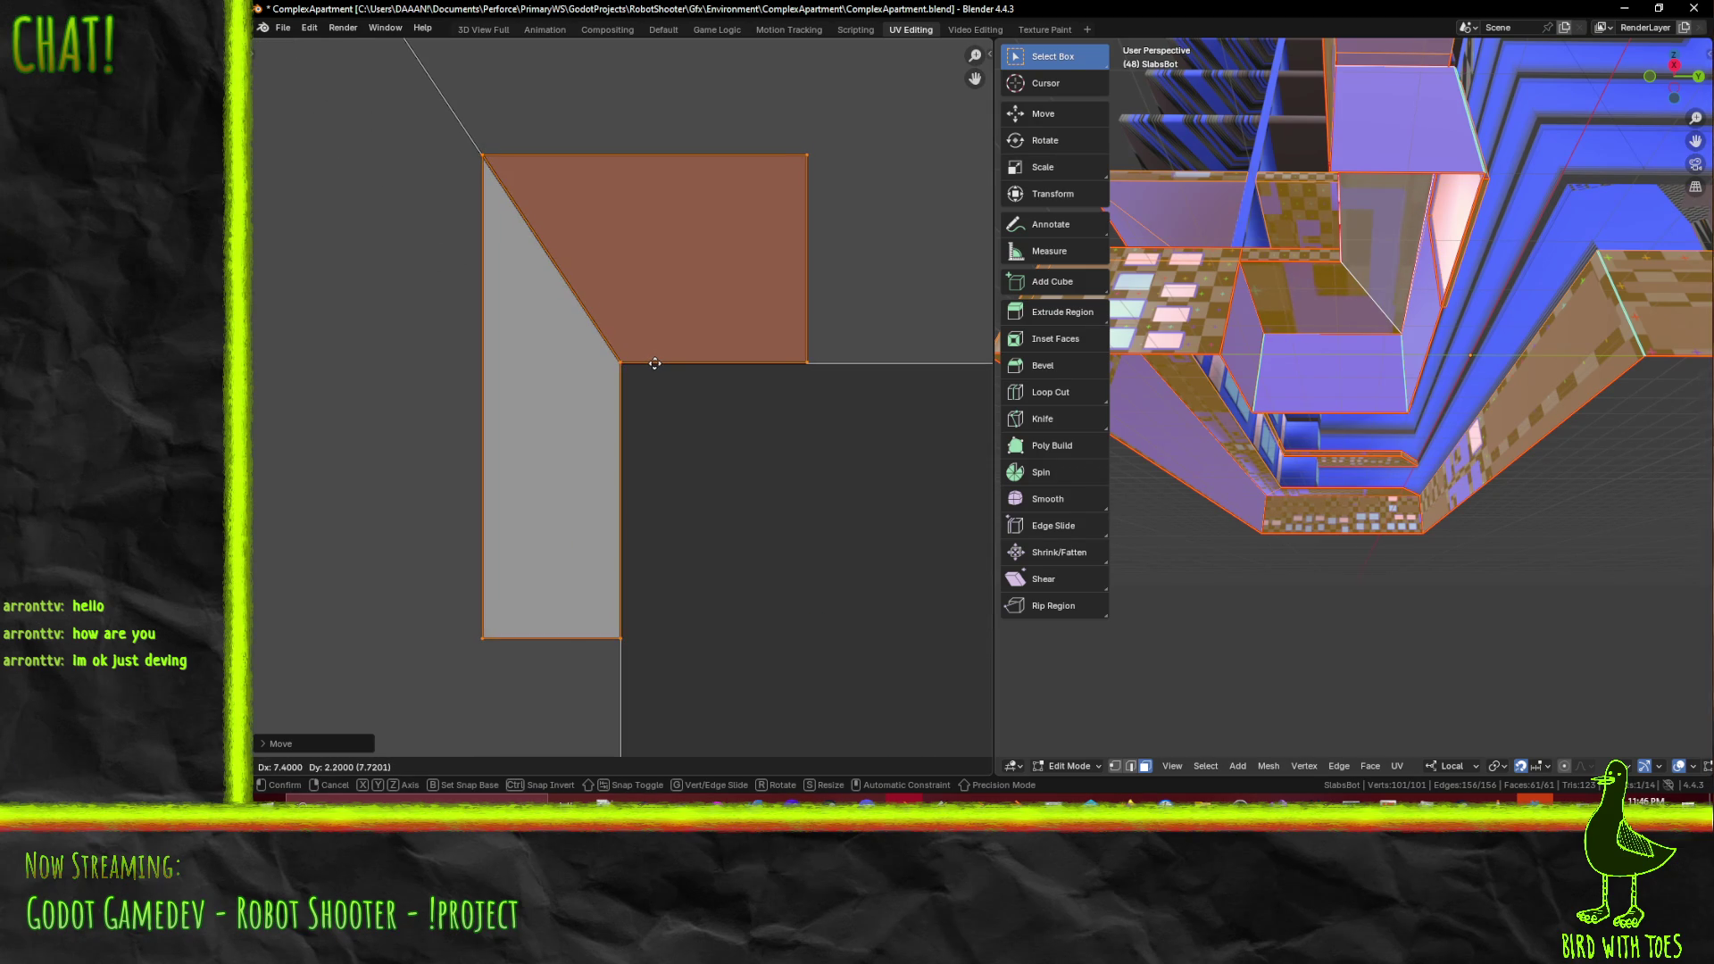
{"action": "left_click", "coordinate": [640, 372]}
{"action": "scroll", "coordinate": [640, 372], "scroll_direction": "up", "scroll_amount": 3}
{"action": "key", "text": "g"}
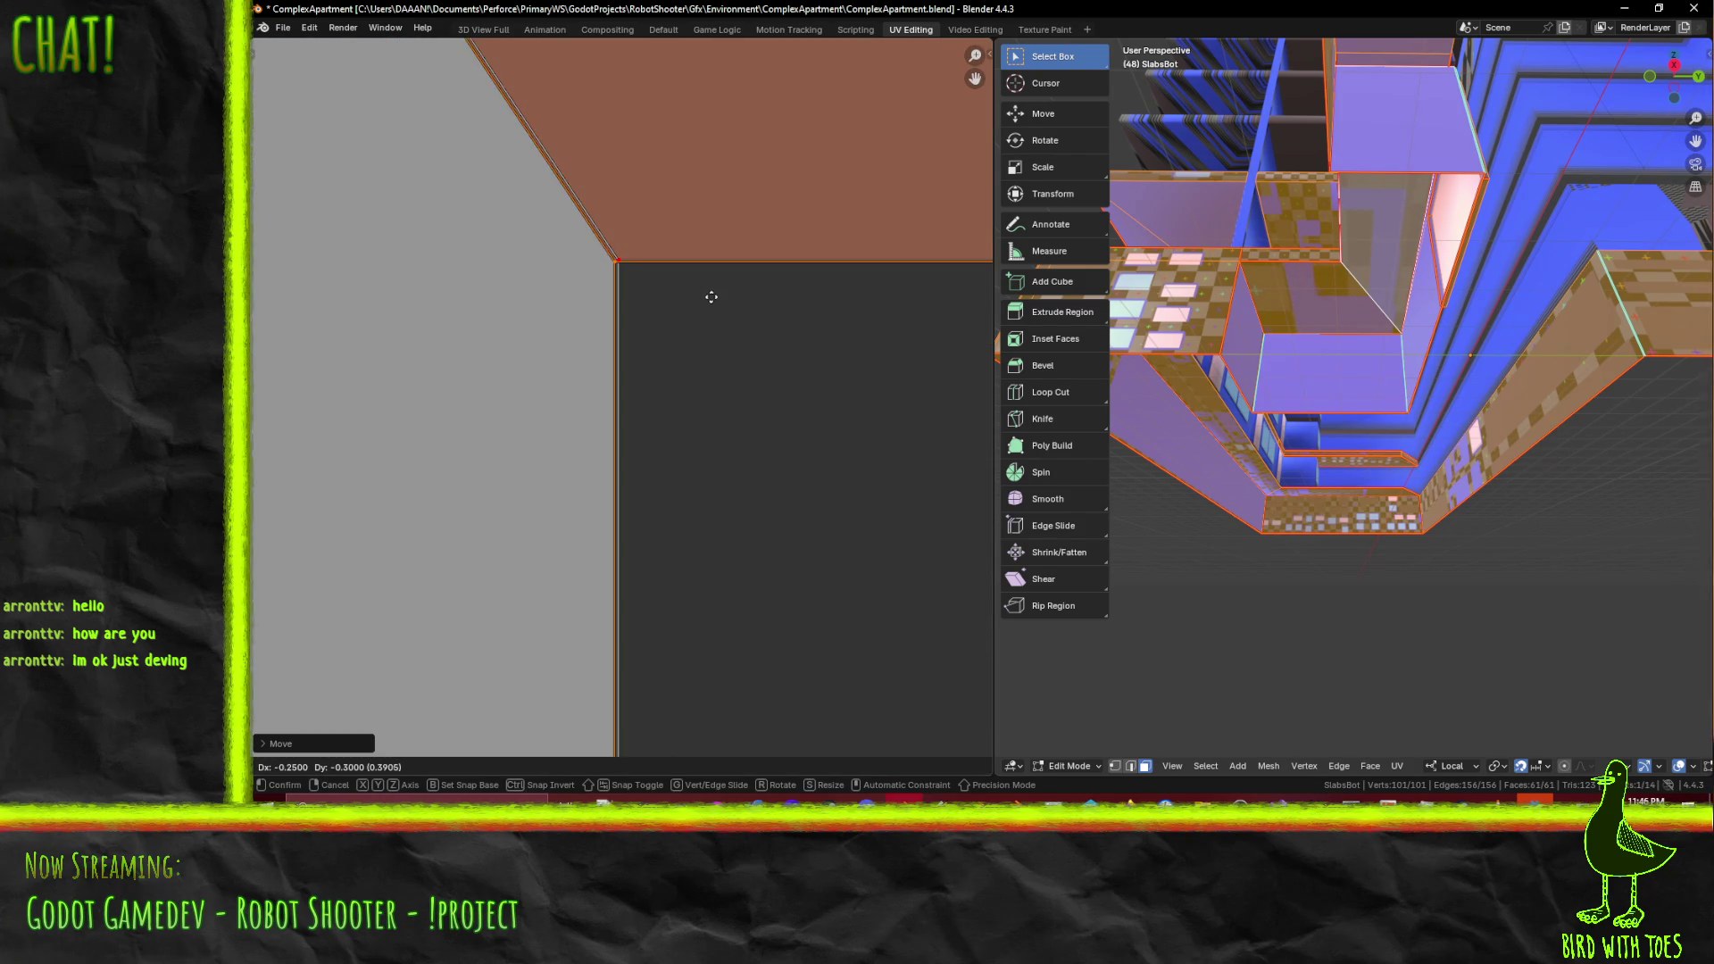
{"action": "left_click", "coordinate": [711, 295]}
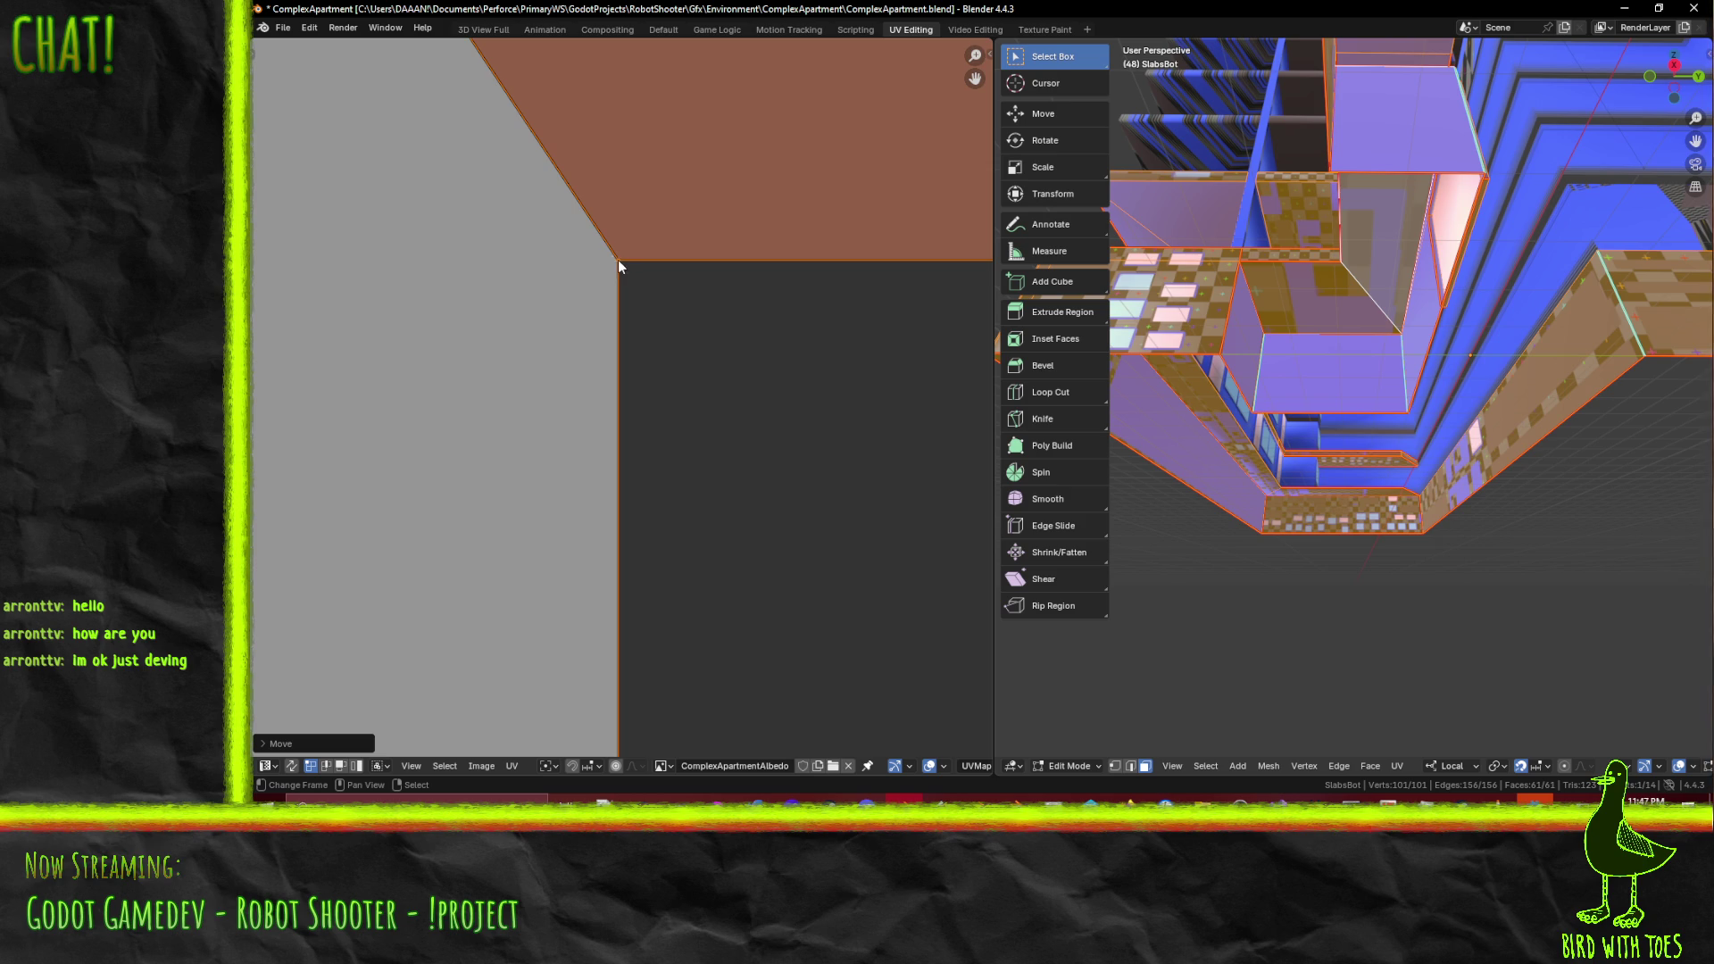
- Place the 2D cursor at the island's corner and scale the island around it
{"action": "right_click", "coordinate": [618, 260], "text": "shift"}
{"action": "scroll", "coordinate": [618, 267], "scroll_direction": "down", "scroll_amount": 3}
{"action": "scroll", "coordinate": [618, 286], "scroll_direction": "up", "scroll_amount": 3}
{"action": "right_click", "coordinate": [619, 260], "text": "shift"}
{"action": "scroll", "coordinate": [683, 329], "scroll_direction": "down", "scroll_amount": 4}
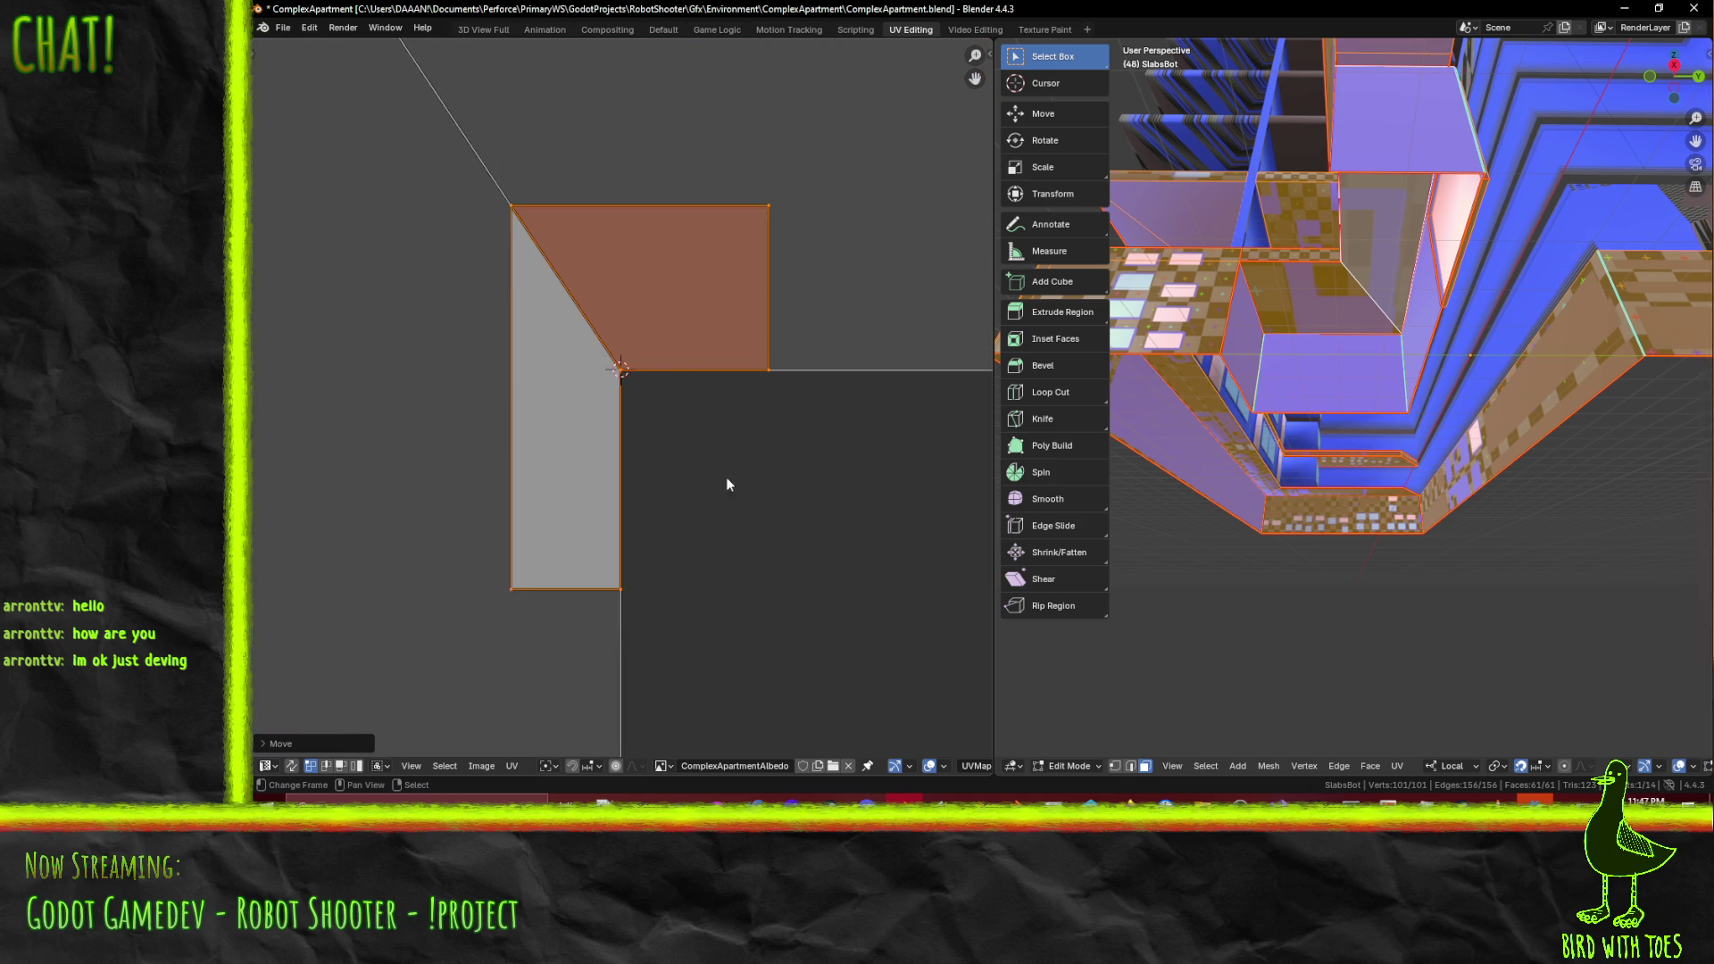
{"action": "left_click", "coordinate": [548, 766]}
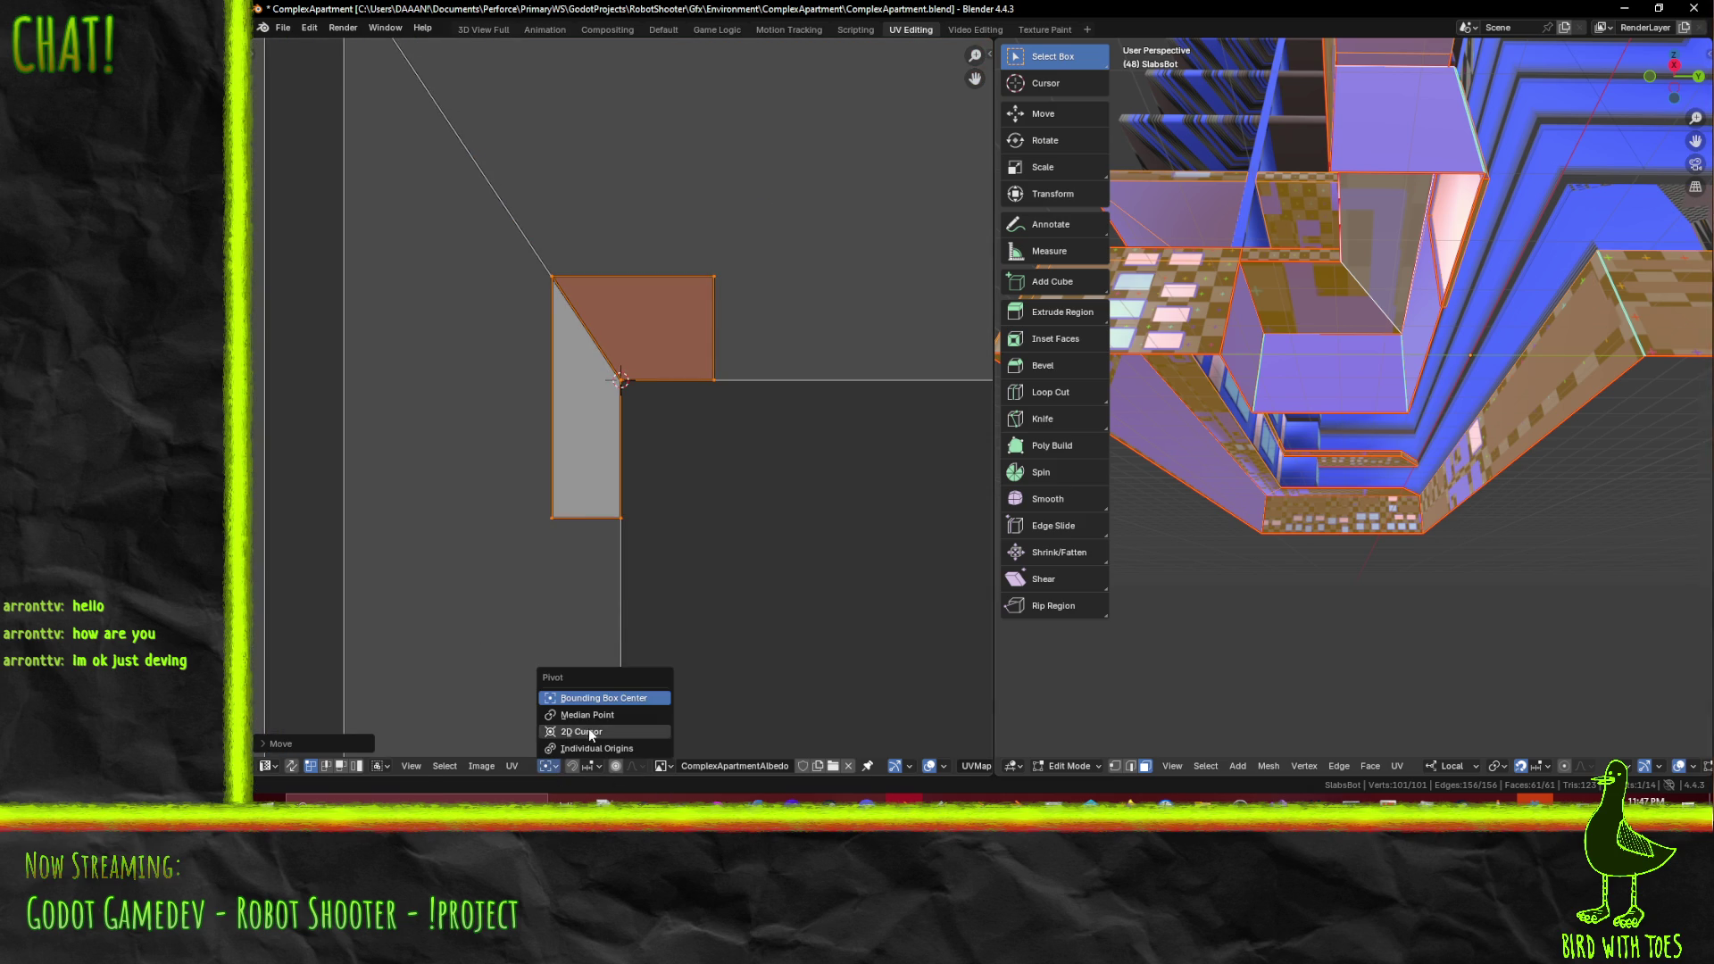
{"action": "left_click", "coordinate": [586, 726]}
{"action": "scroll", "coordinate": [731, 533], "scroll_direction": "down", "scroll_amount": 3}
{"action": "key", "text": "s"}
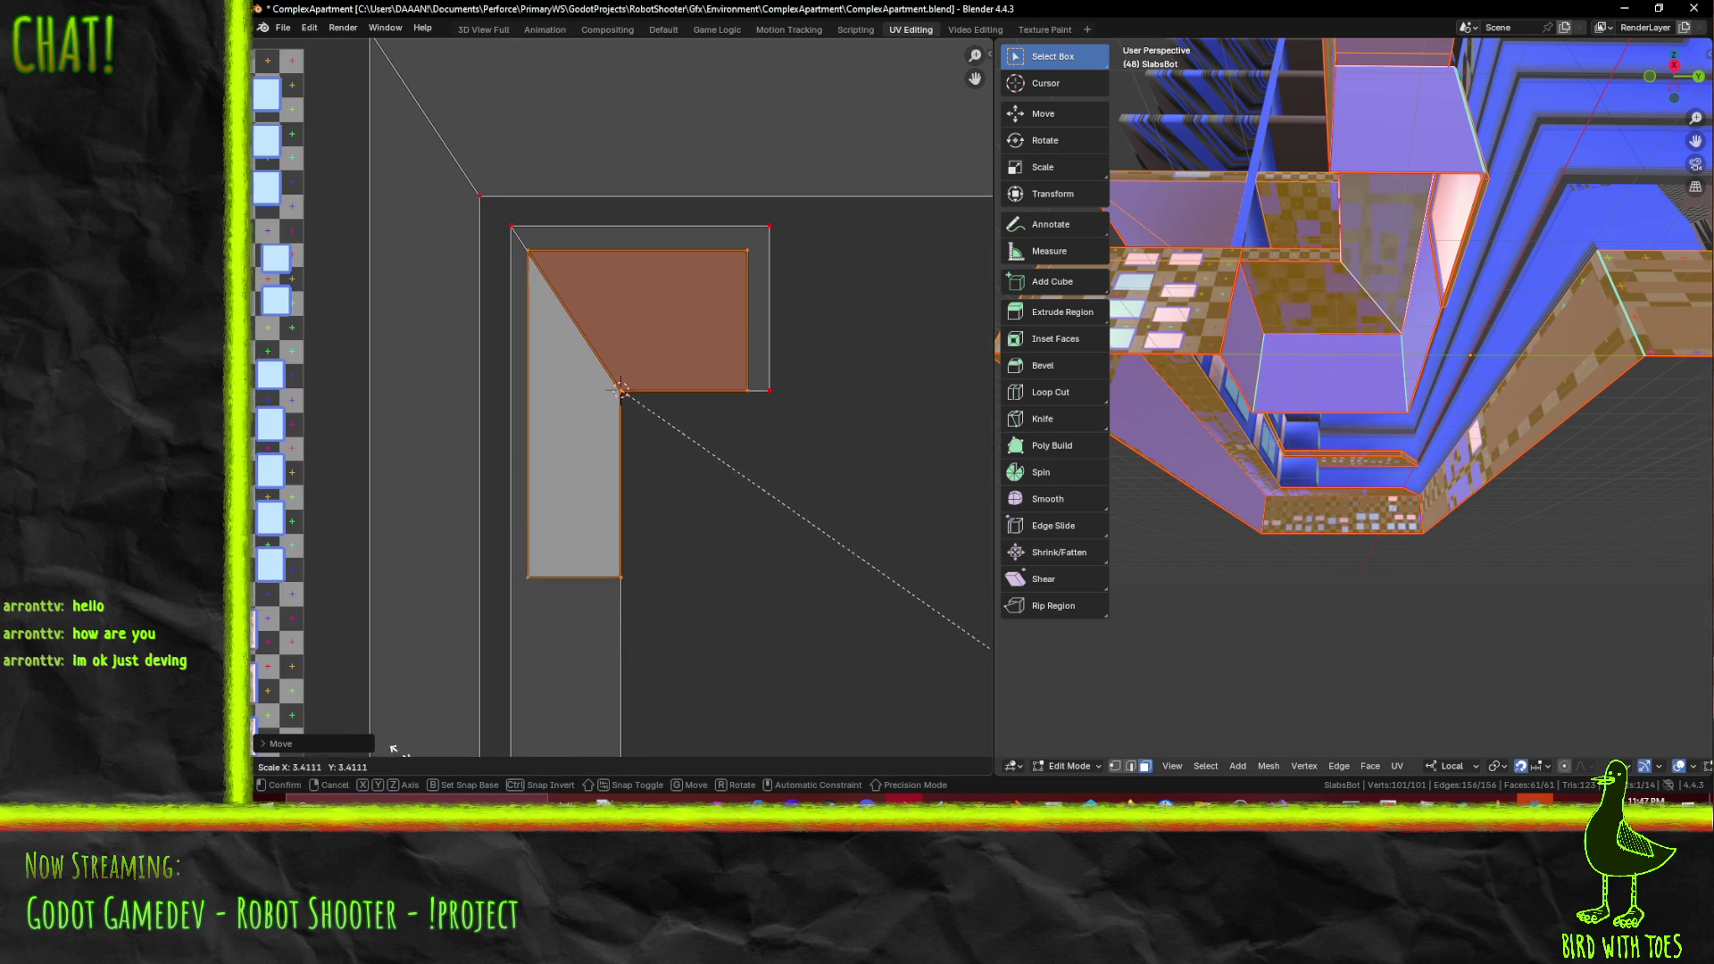
{"action": "left_click", "coordinate": [472, 111]}
{"action": "scroll", "coordinate": [653, 416], "scroll_direction": "down", "scroll_amount": 4}
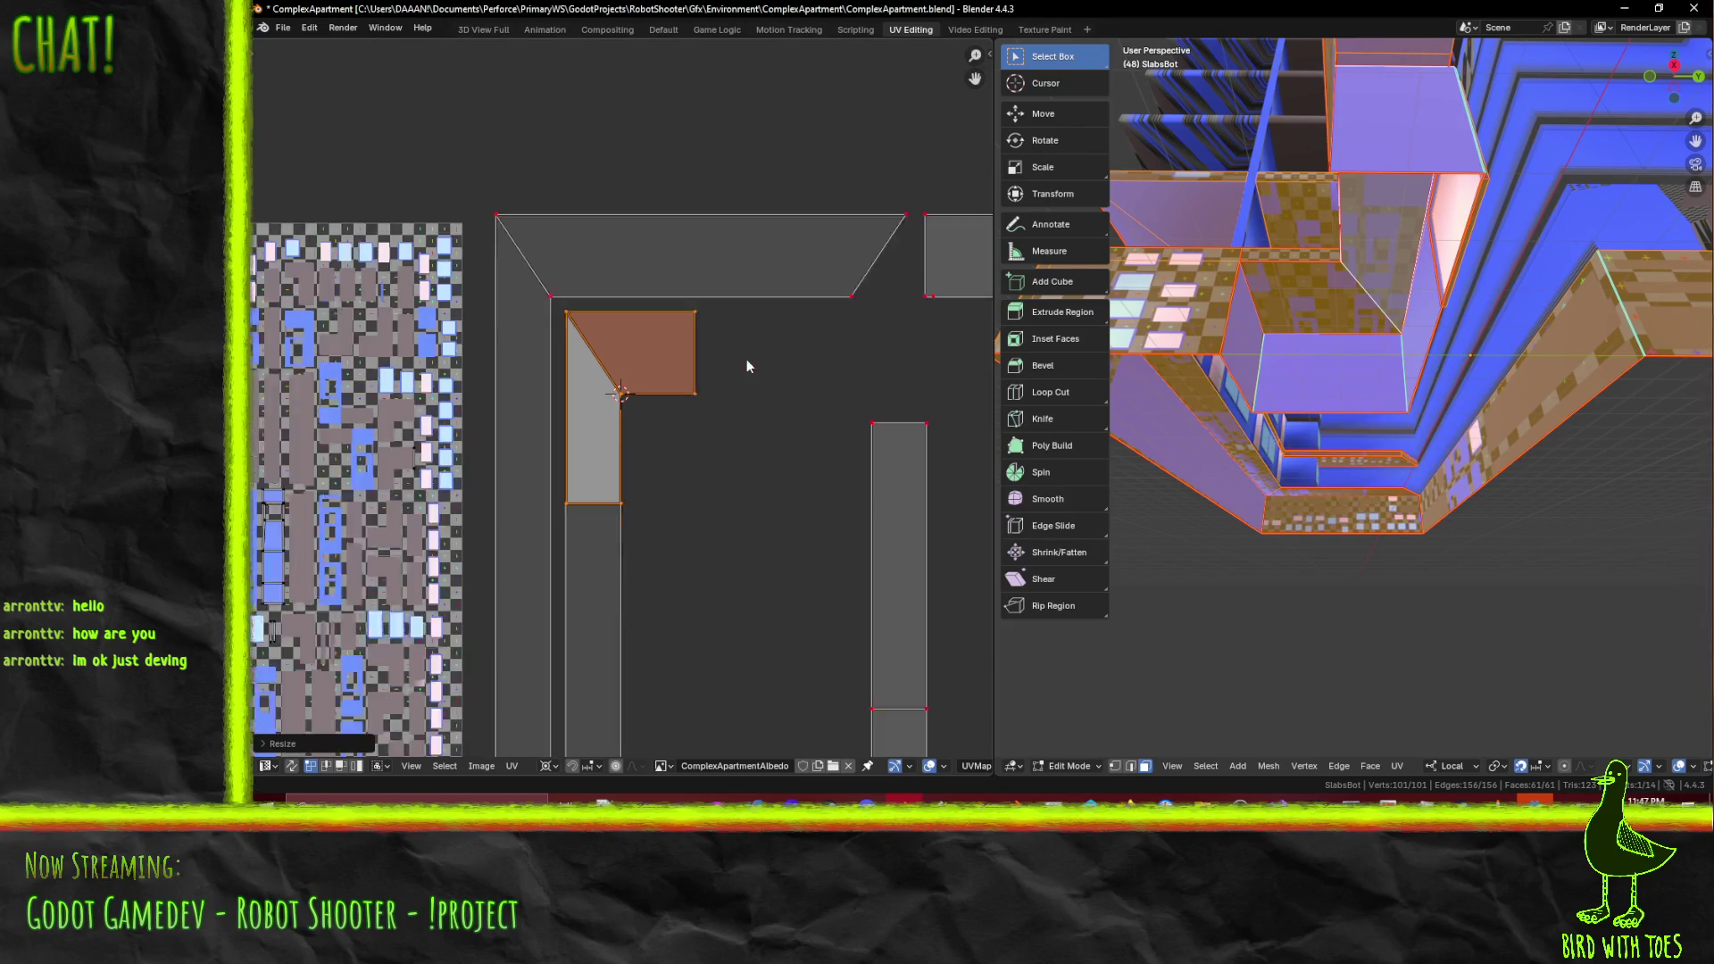
- Inspect the textured slab from below and from the side, then save ComplexApartment.blend
{"action": "middle_click_drag", "start_coordinate": [1319, 355], "coordinate": [1351, 234]}
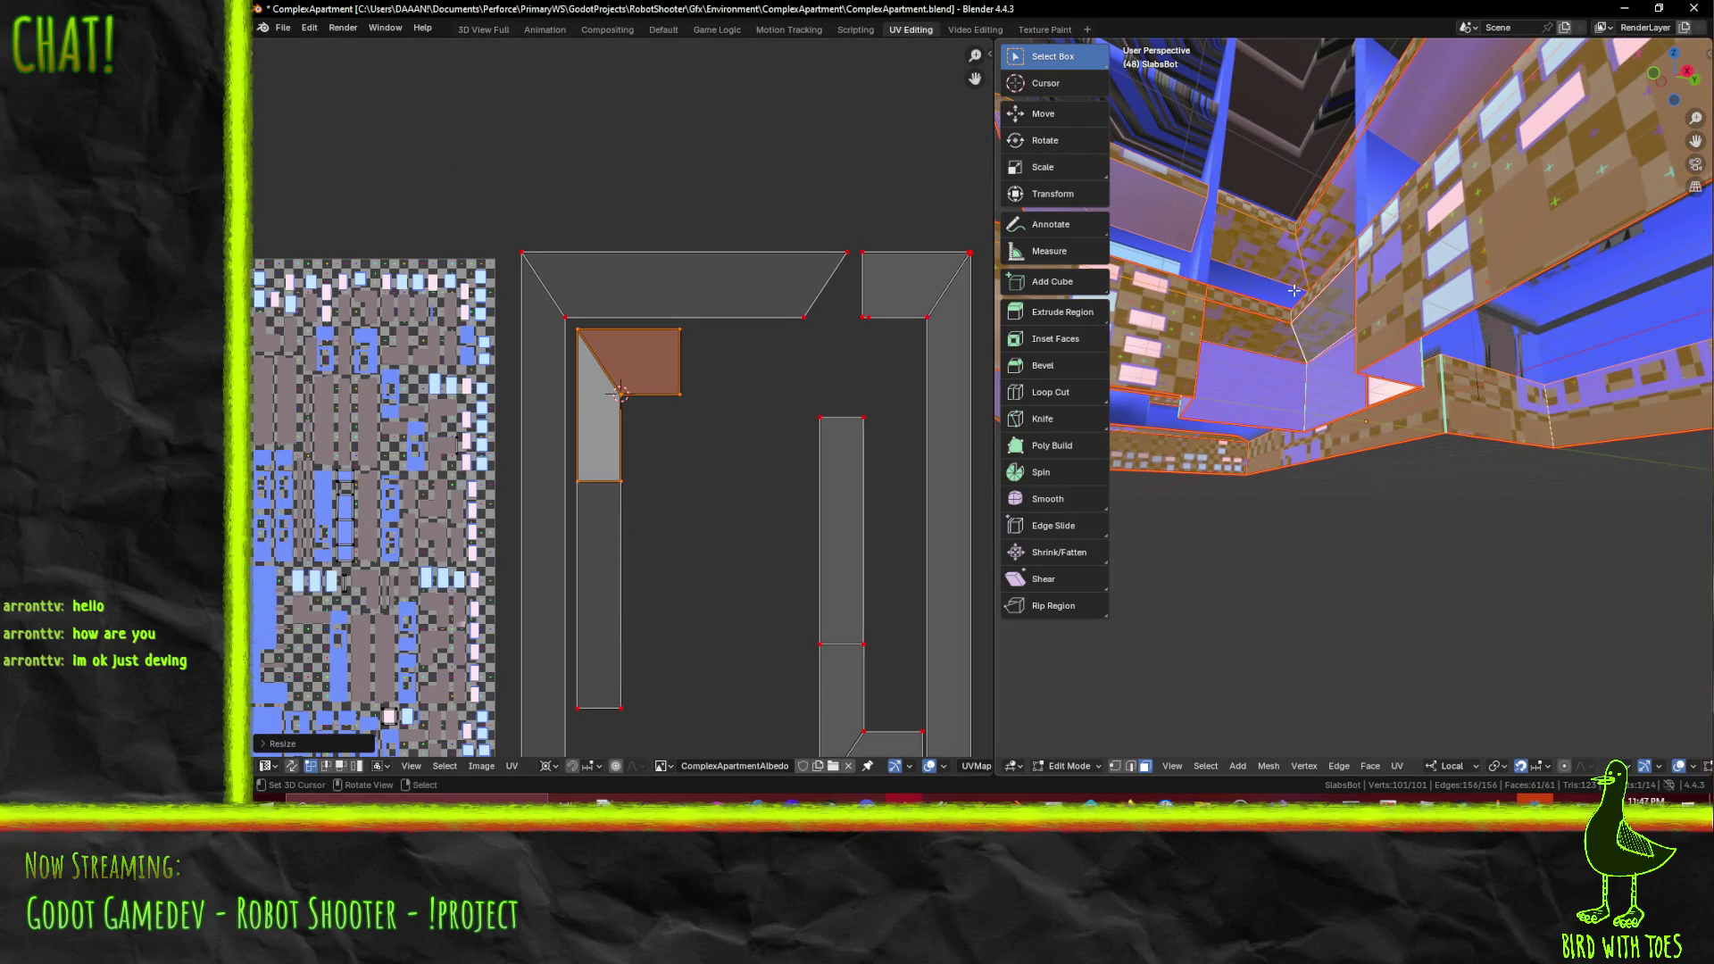
{"action": "mouse_move", "coordinate": [1307, 320]}
{"action": "middle_mouse_down"}
{"action": "mouse_move", "coordinate": [1462, 404]}
{"action": "mouse_move", "coordinate": [1342, 429]}
{"action": "middle_mouse_up"}
{"action": "scroll", "coordinate": [712, 465], "scroll_direction": "down", "scroll_amount": 4}
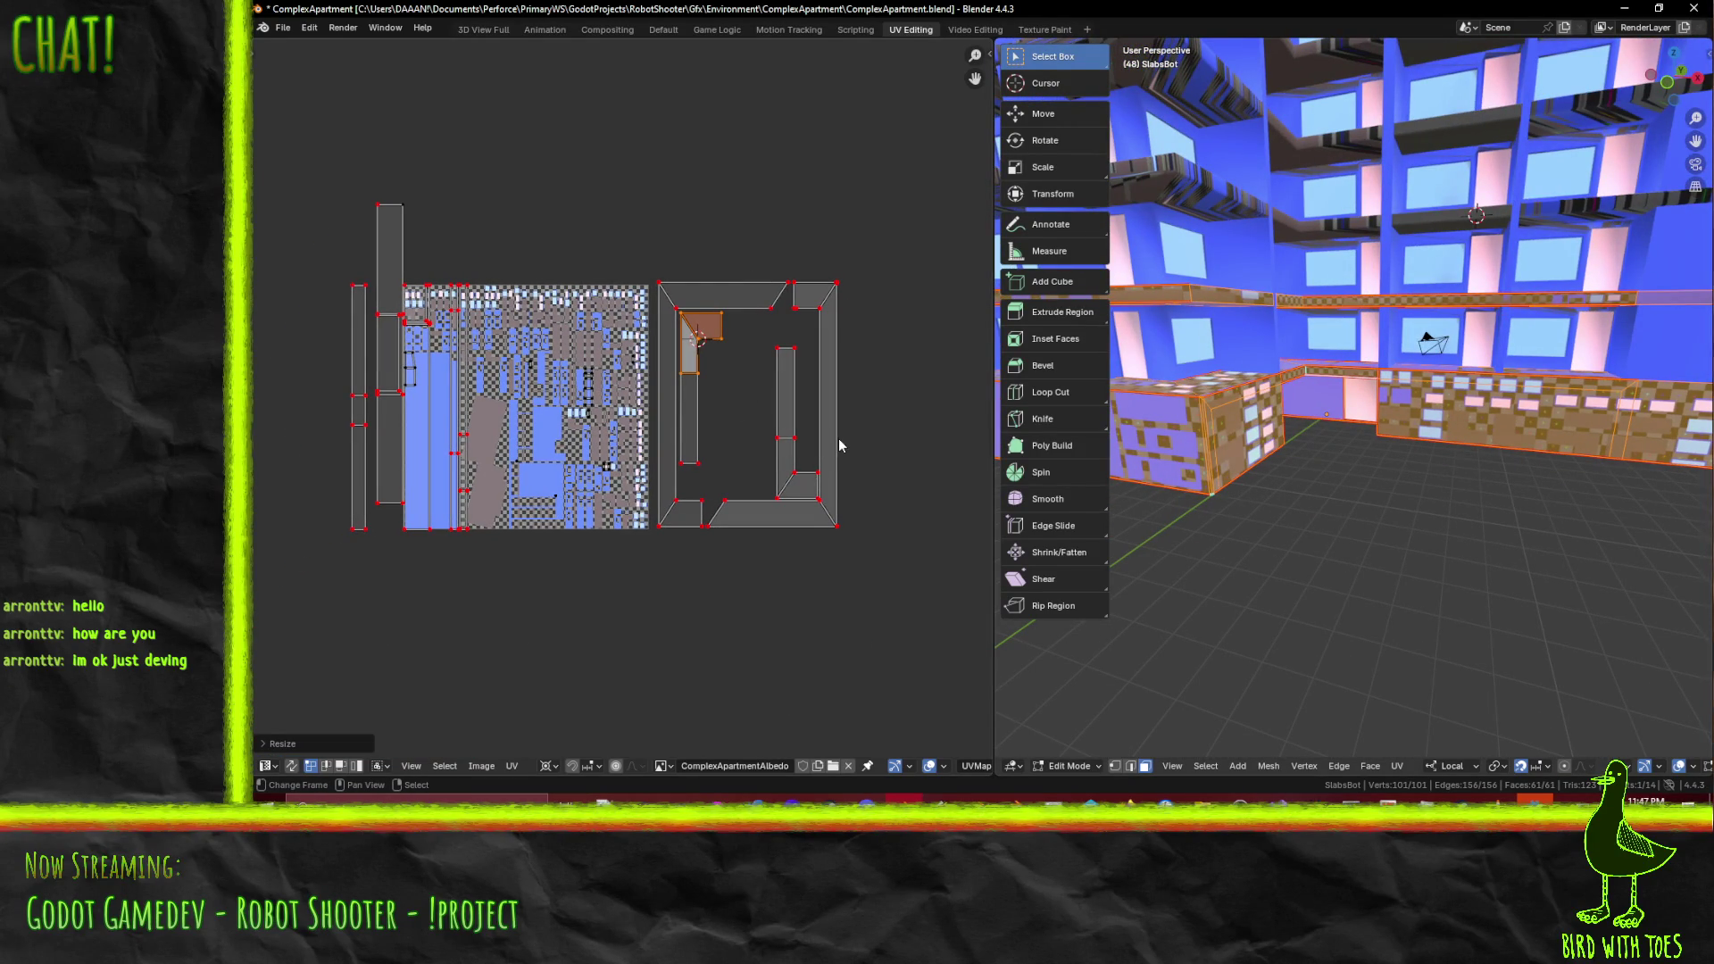
{"action": "scroll", "coordinate": [710, 465], "scroll_direction": "up", "scroll_amount": 1}
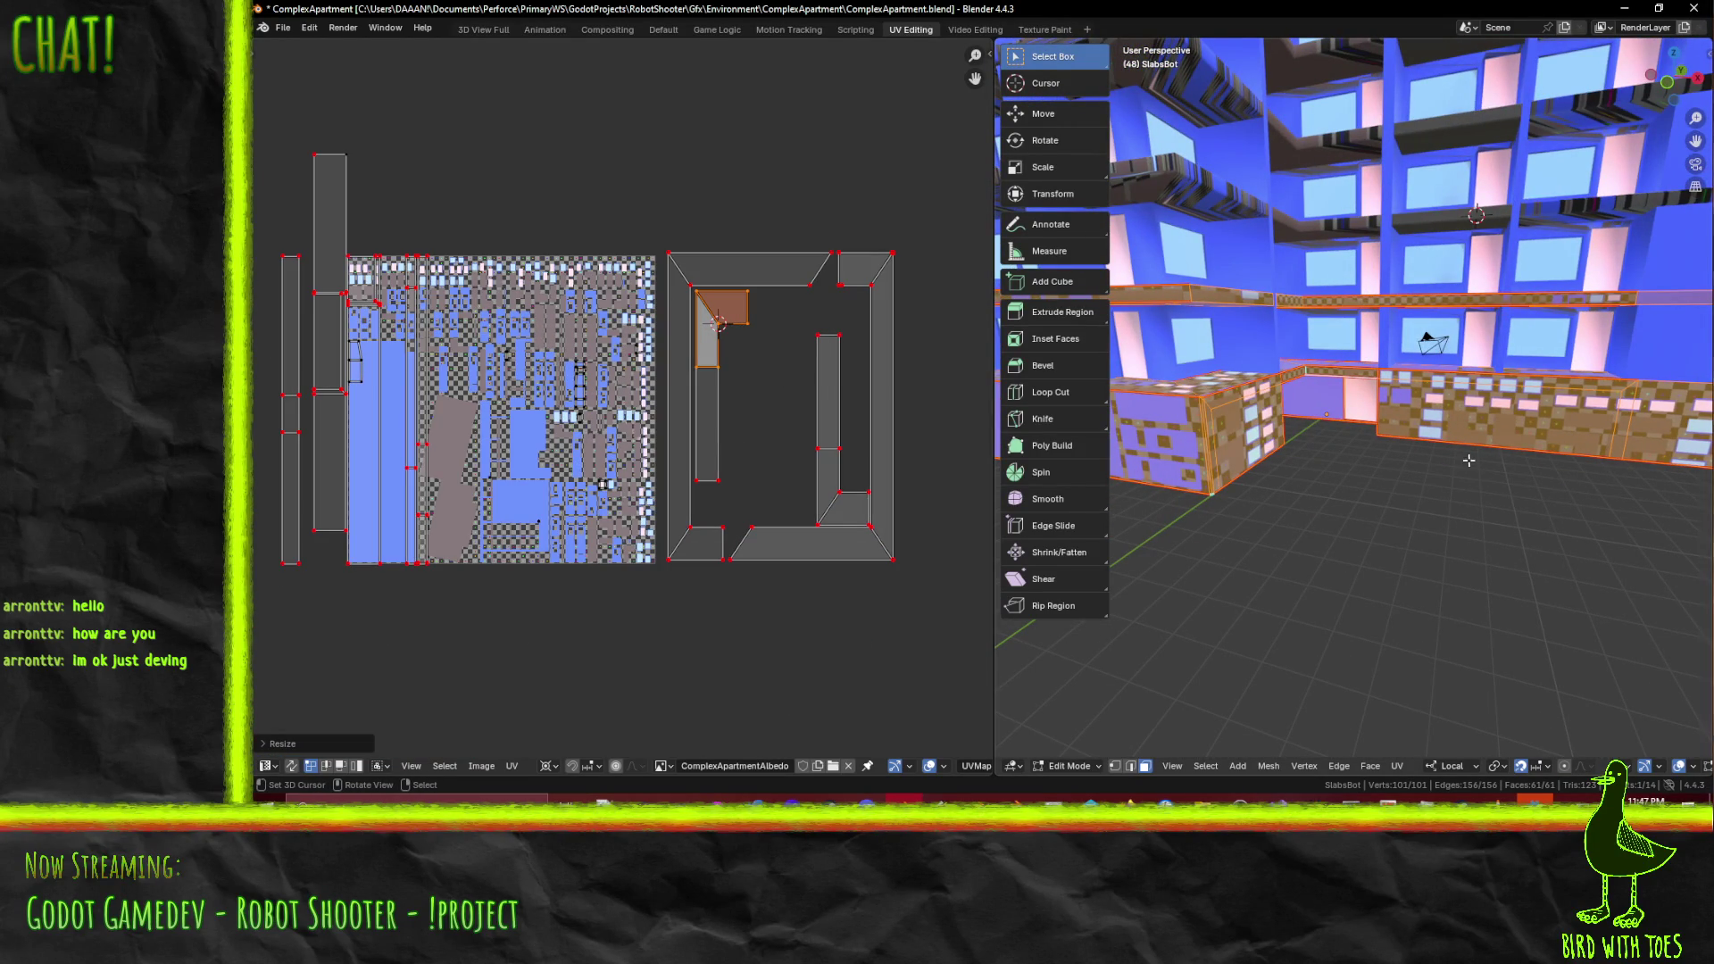
{"action": "key", "text": "ctrl+s"}
- Reselect all slab faces, deselect the corner UV face, and save the file again
{"action": "scroll", "coordinate": [1467, 464], "scroll_direction": "down", "scroll_amount": 4}
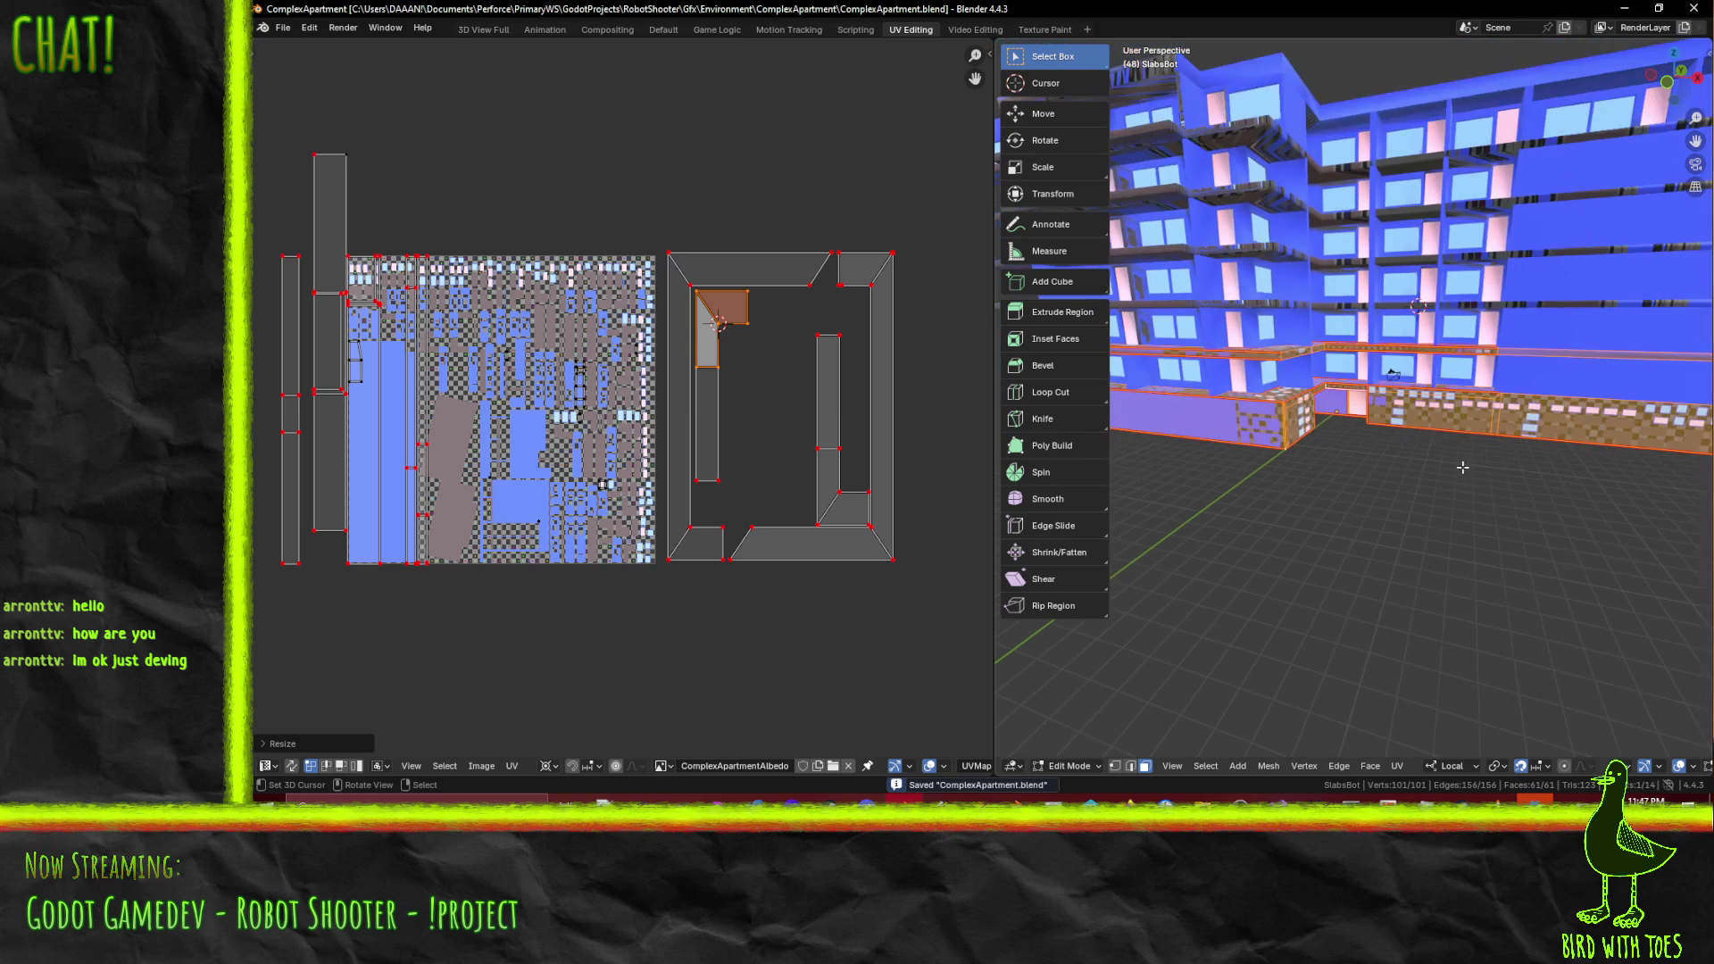
{"action": "mouse_move", "coordinate": [1459, 472]}
{"action": "middle_mouse_down"}
{"action": "mouse_move", "coordinate": [1468, 497]}
{"action": "mouse_move", "coordinate": [1394, 451]}
{"action": "mouse_move", "coordinate": [1480, 455]}
{"action": "mouse_move", "coordinate": [1141, 452]}
{"action": "middle_mouse_up"}
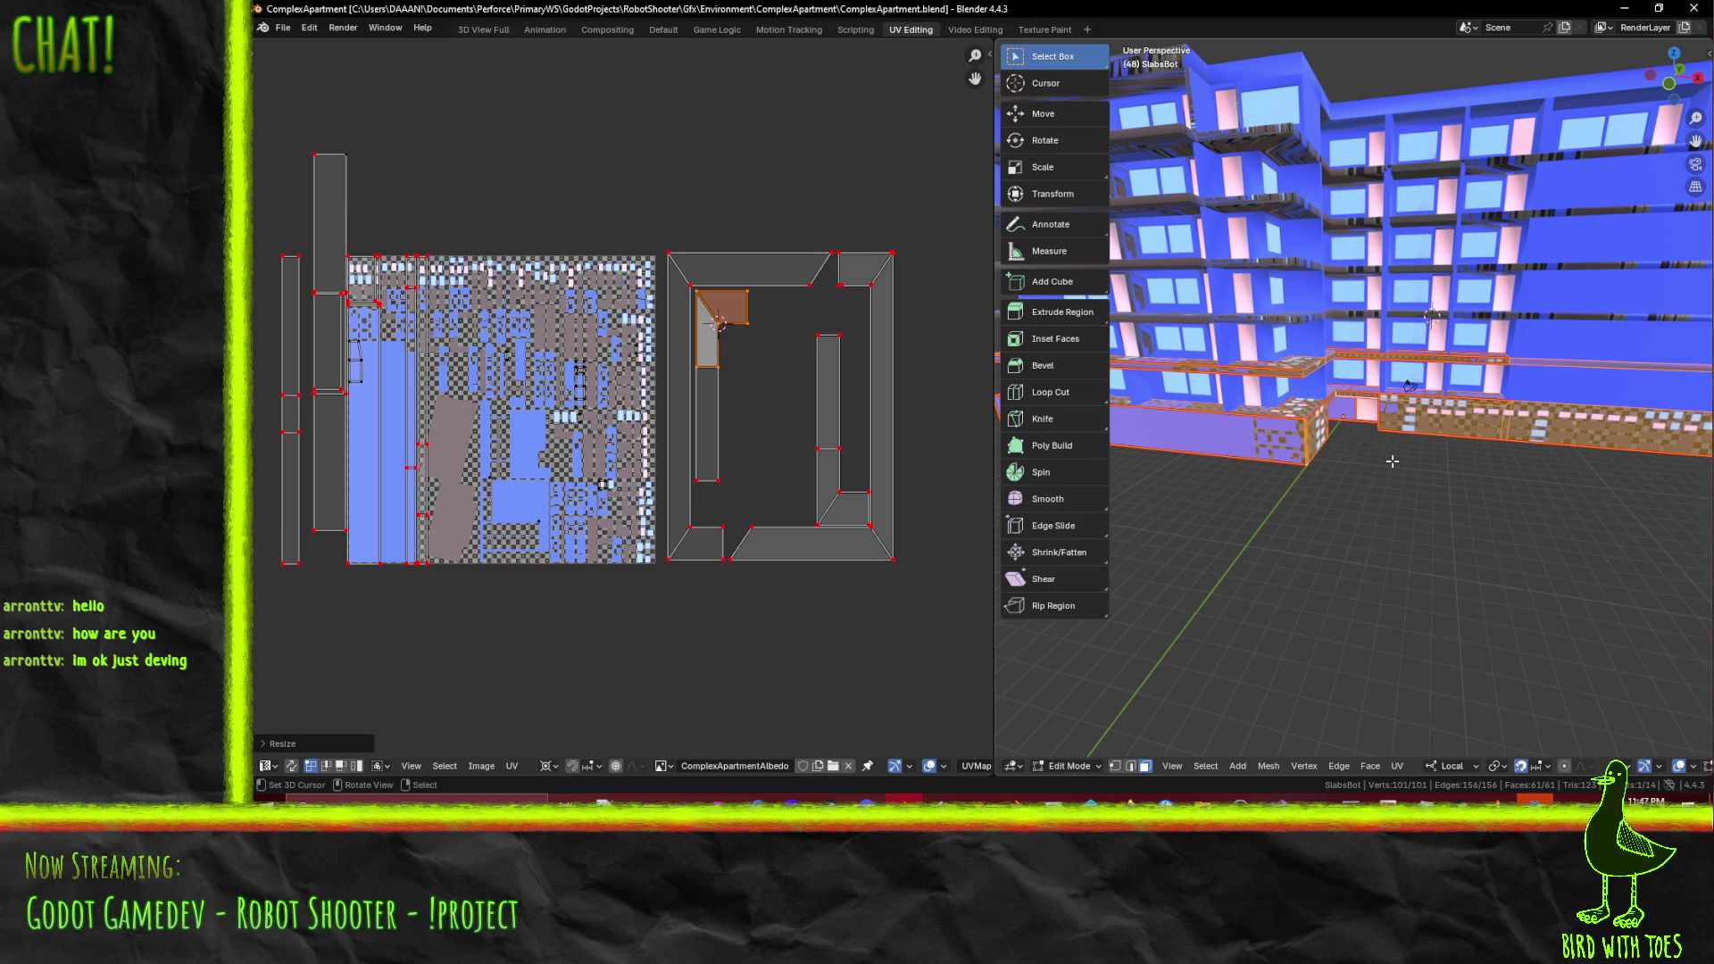
{"action": "middle_click_drag", "start_coordinate": [1385, 462], "coordinate": [1358, 479]}
{"action": "key", "text": "alt+a"}
{"action": "key", "text": "a"}
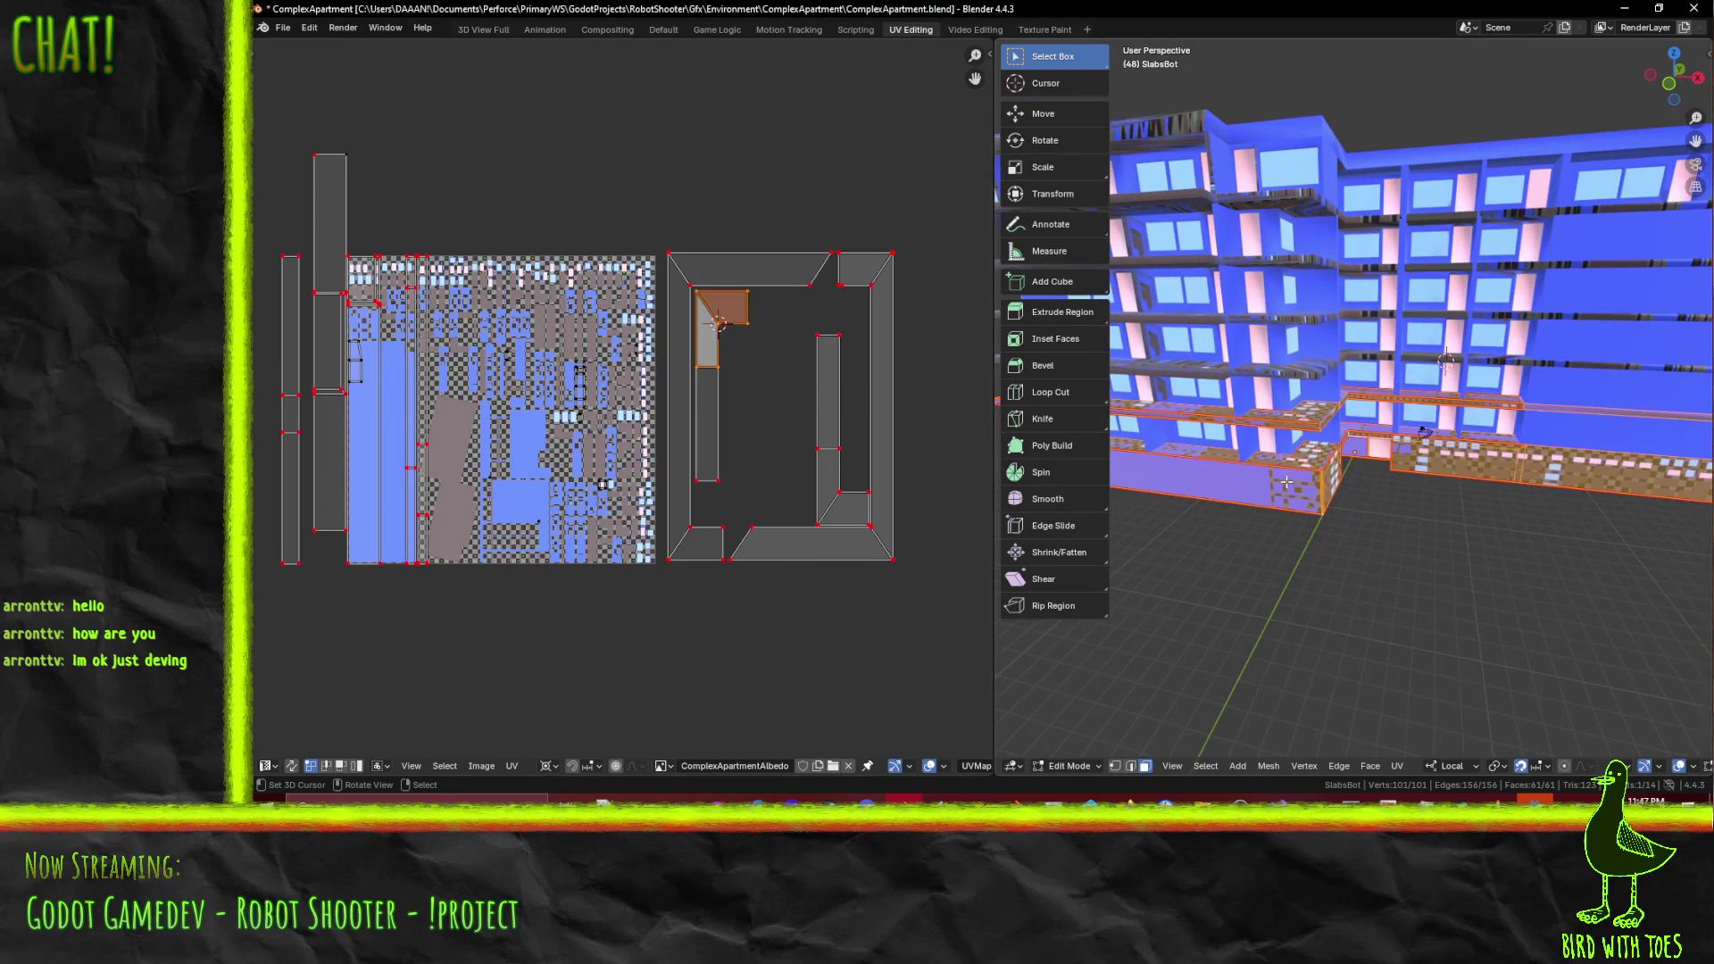
{"action": "middle_click_drag", "start_coordinate": [413, 351], "coordinate": [472, 377]}
{"action": "scroll", "coordinate": [1366, 423], "scroll_direction": "up", "scroll_amount": 8}
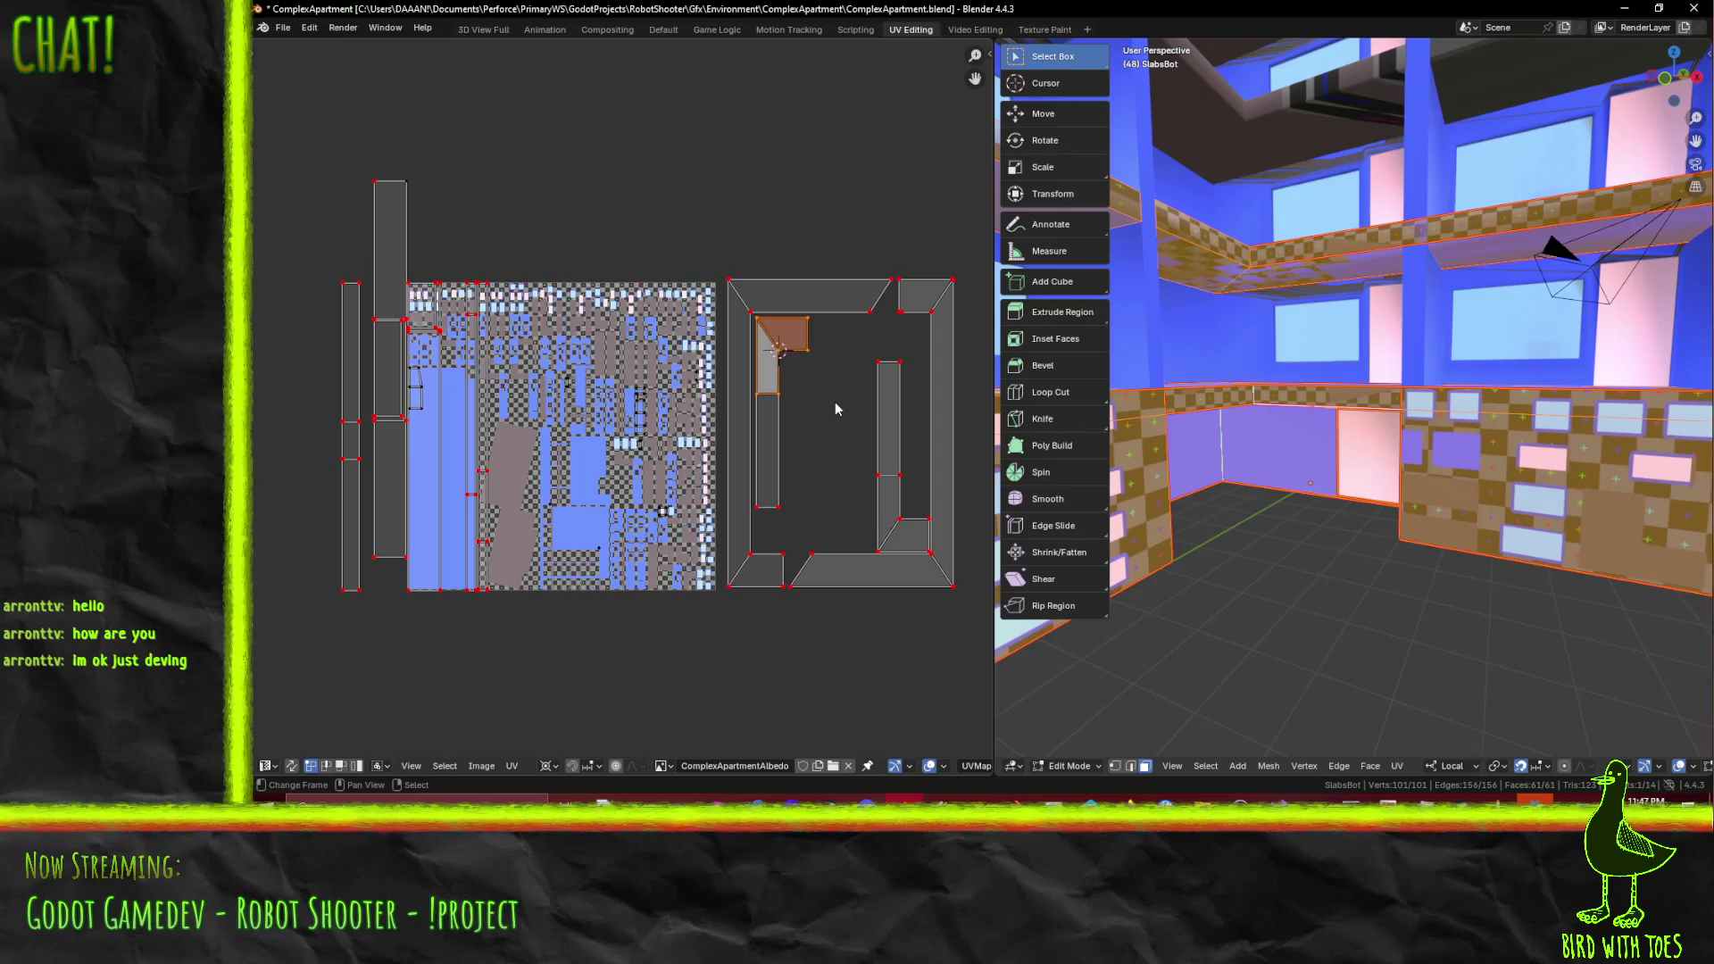
{"action": "left_click", "coordinate": [834, 409]}
{"action": "key", "text": "ctrl+s"}
- Orbit the building to check texturing and pan the UV view toward the texture's corner
{"action": "middle_click_drag", "start_coordinate": [1418, 479], "coordinate": [1653, 502]}
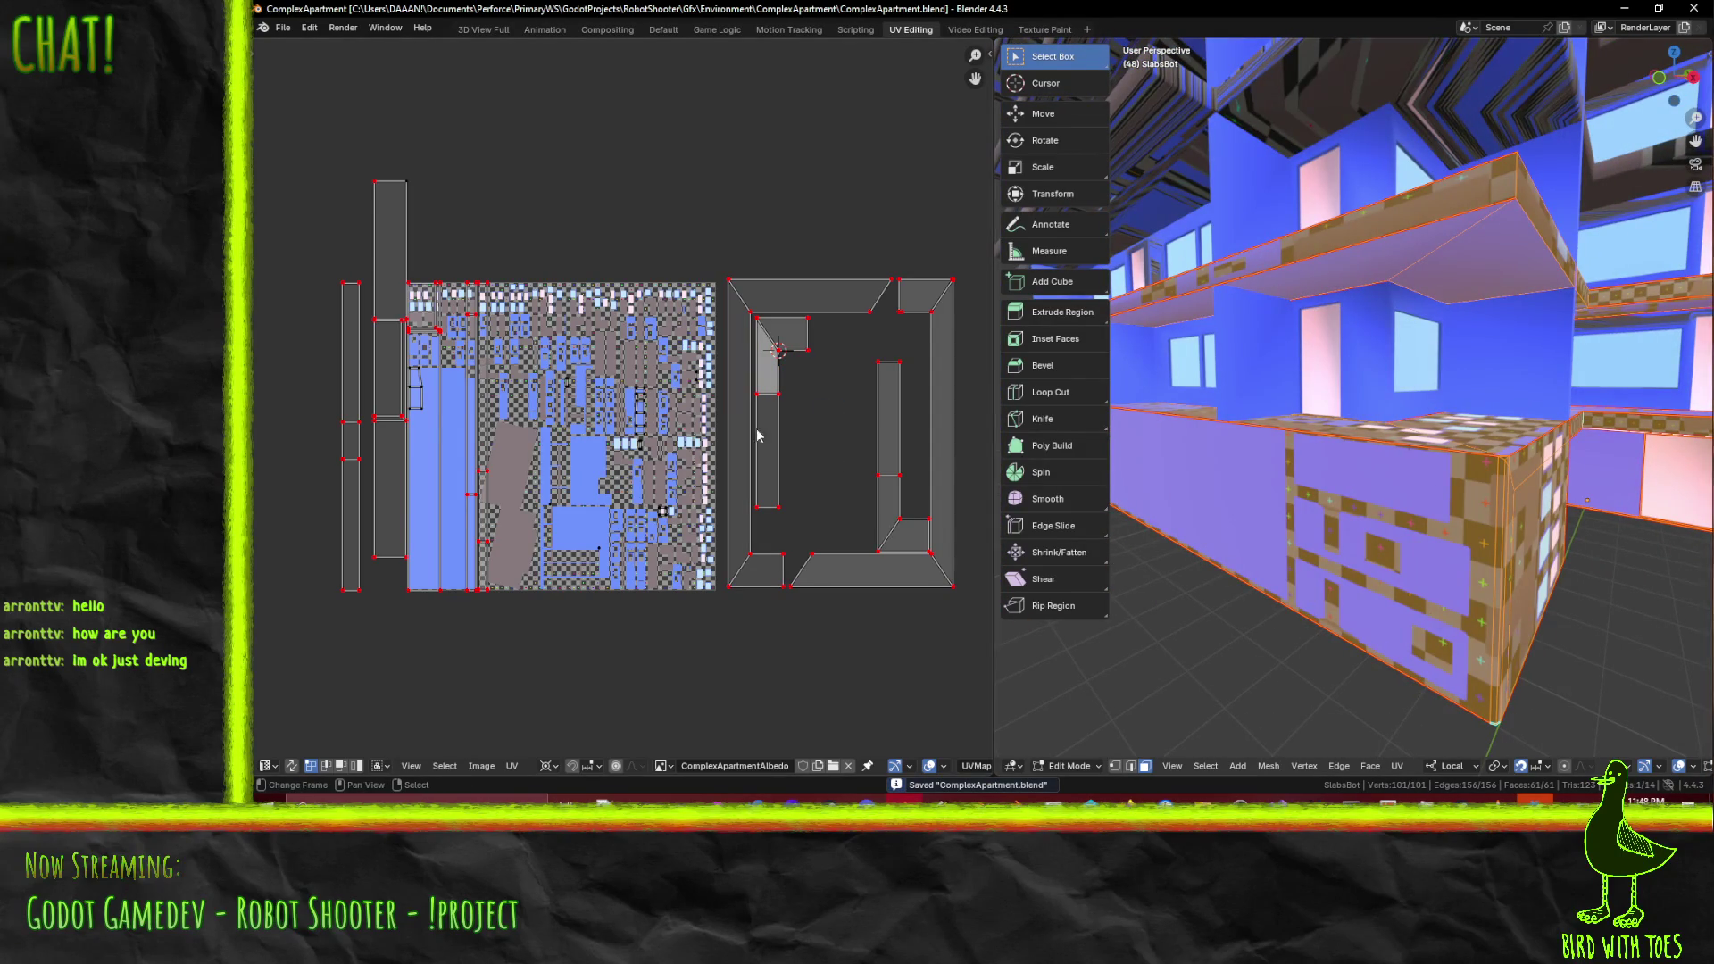
{"action": "scroll", "coordinate": [789, 446], "scroll_direction": "up", "scroll_amount": 2}
{"action": "mouse_move", "coordinate": [625, 409]}
{"action": "middle_mouse_down"}
{"action": "mouse_move", "coordinate": [558, 406]}
{"action": "mouse_move", "coordinate": [728, 421]}
{"action": "mouse_move", "coordinate": [698, 418]}
{"action": "middle_mouse_up"}
{"action": "scroll", "coordinate": [586, 412], "scroll_direction": "up", "scroll_amount": 1}
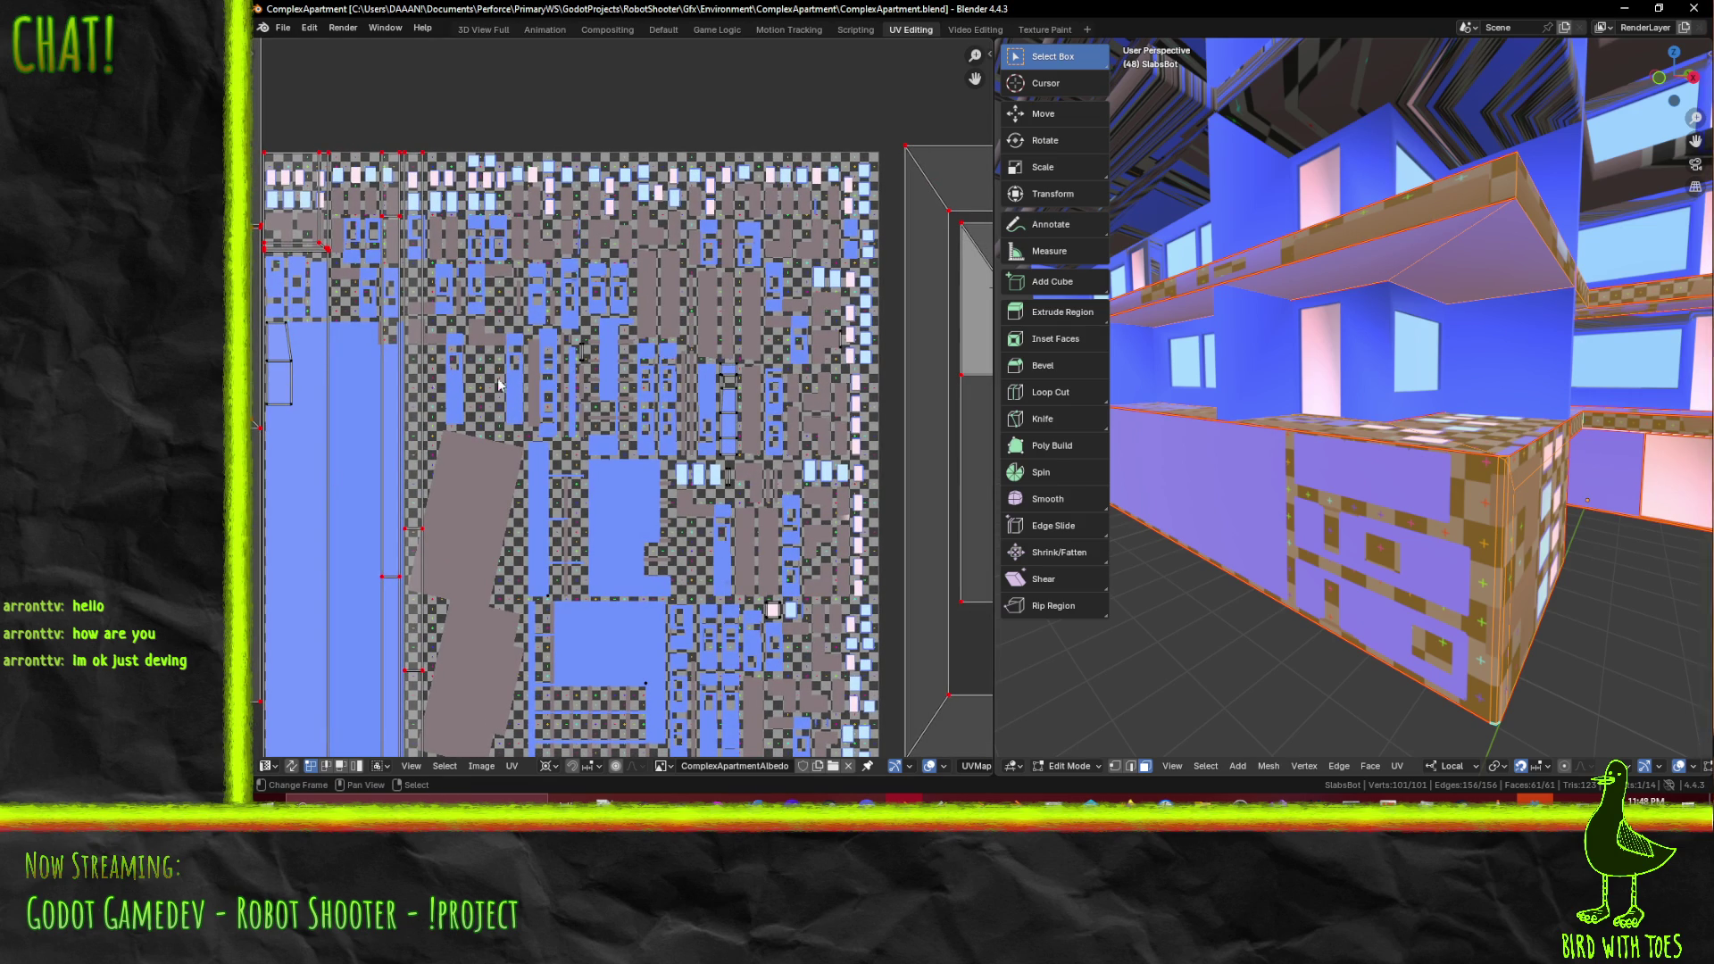
- Hide the faces of the small corner island and orbit around the building to check it
{"action": "scroll", "coordinate": [1267, 429], "scroll_direction": "down", "scroll_amount": 8}
{"action": "middle_click_drag", "start_coordinate": [1250, 428], "coordinate": [1283, 443]}
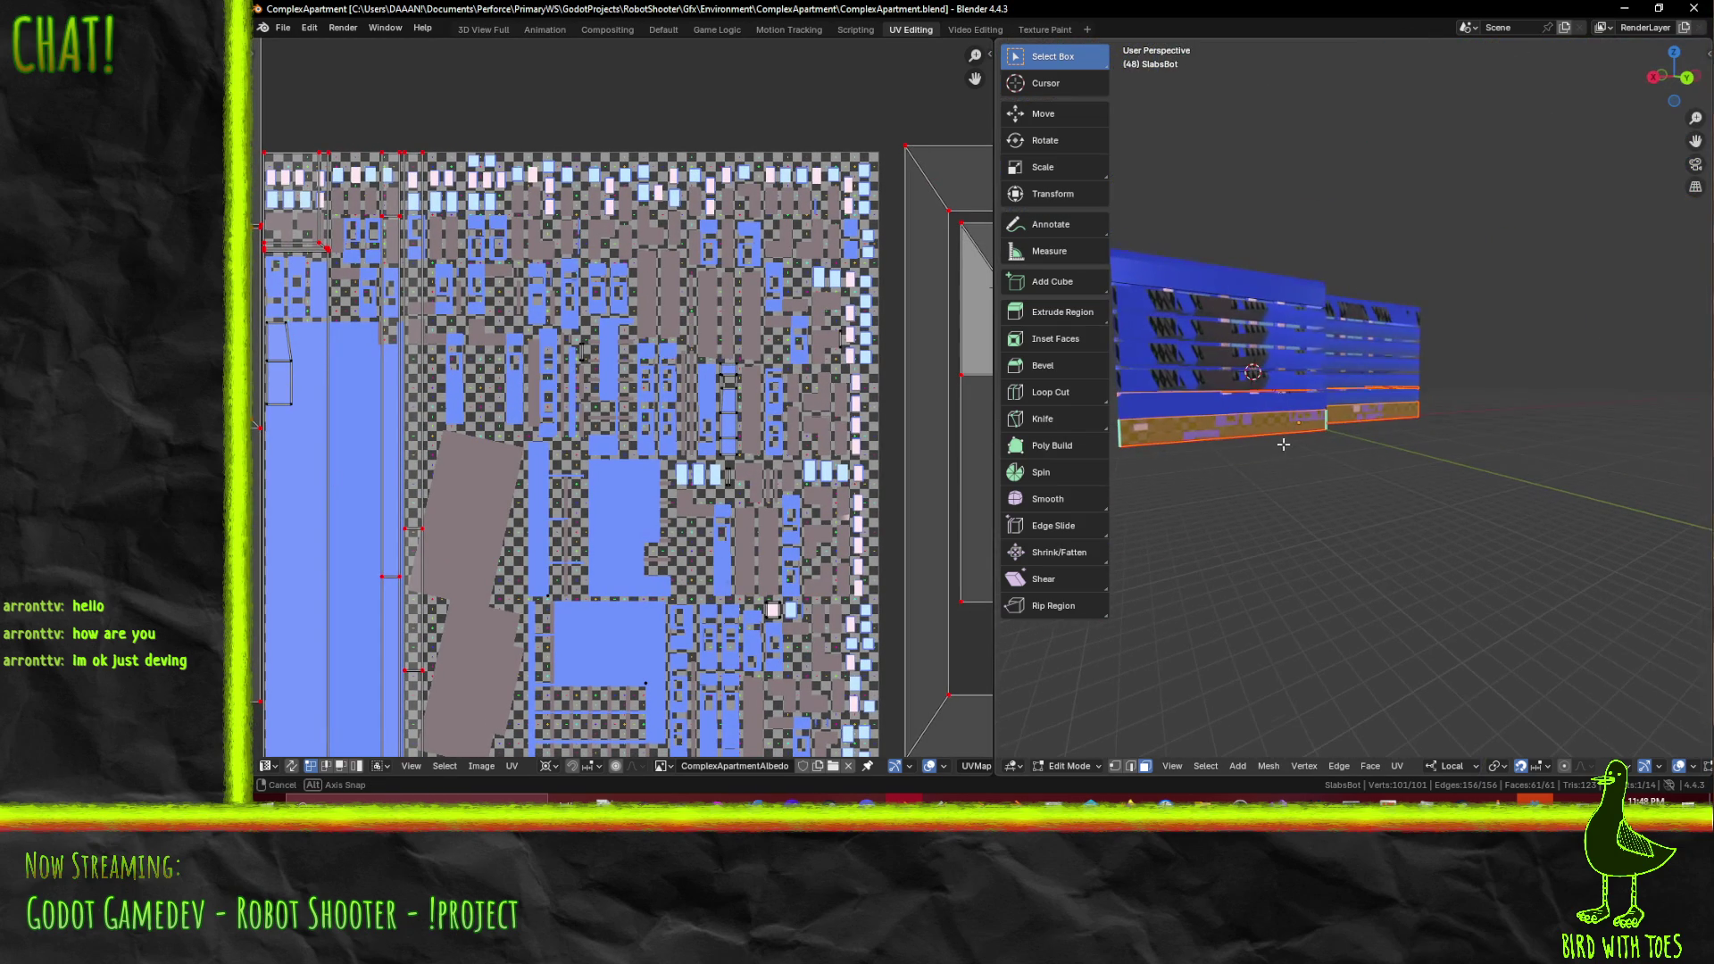
{"action": "left_click_drag", "start_coordinate": [296, 362], "coordinate": [321, 375]}
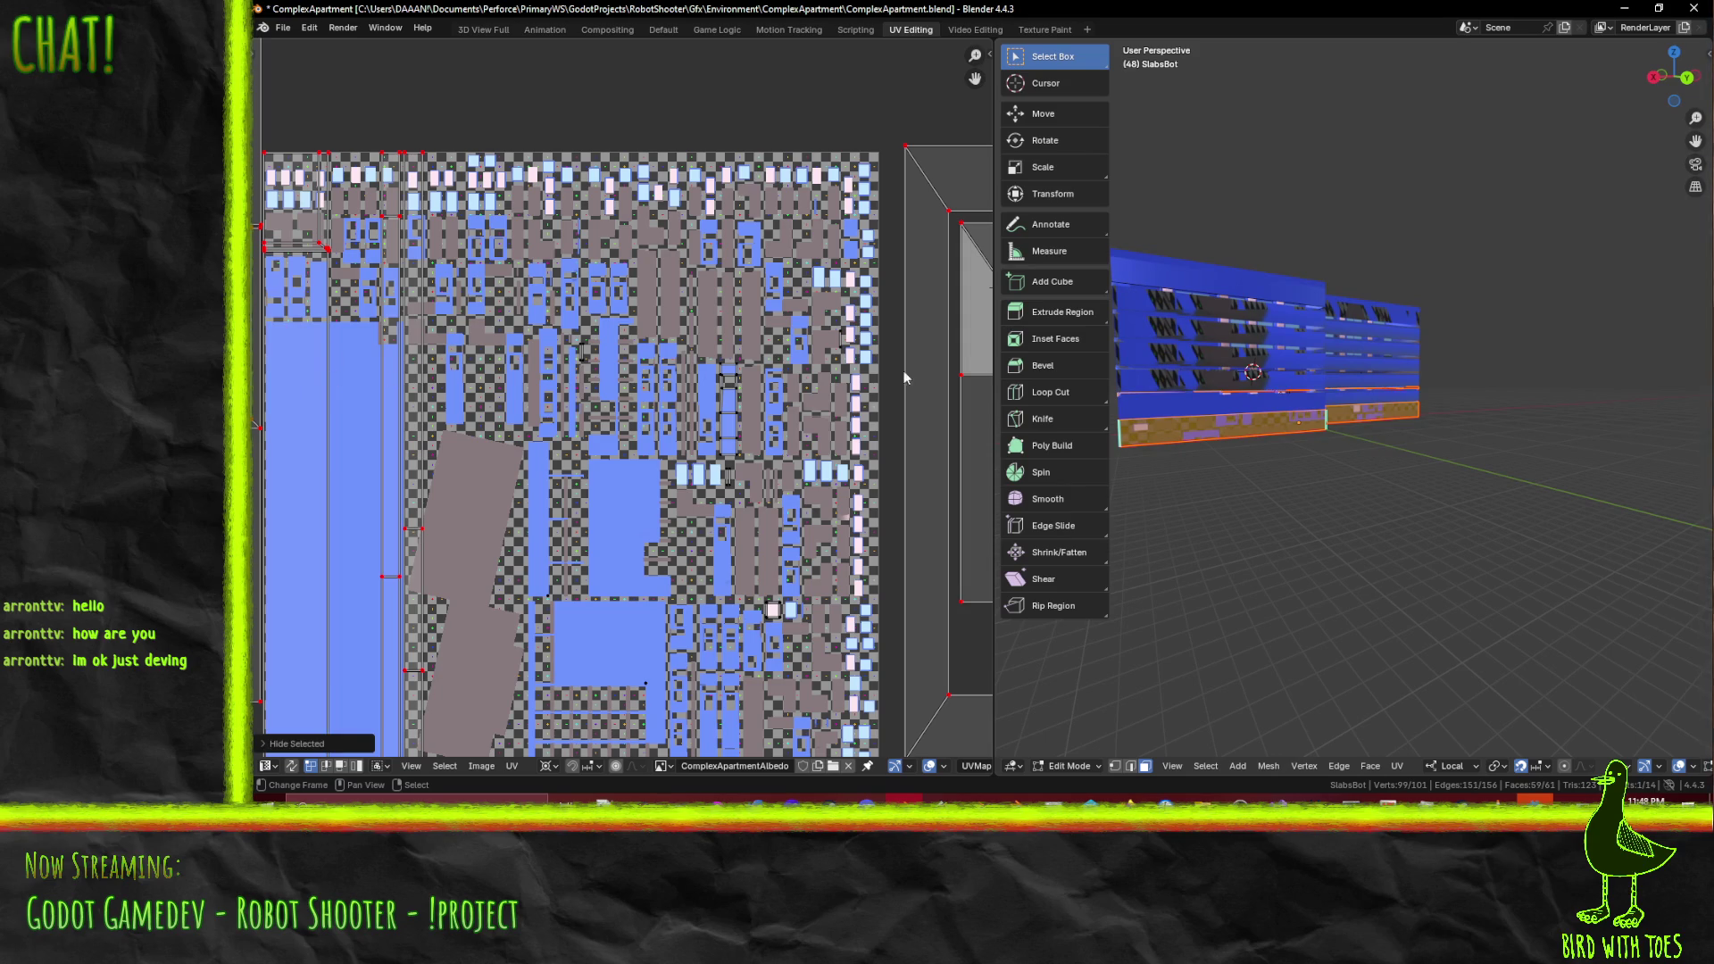
{"action": "scroll", "coordinate": [1387, 426], "scroll_direction": "up", "scroll_amount": 4}
{"action": "mouse_move", "coordinate": [1387, 425]}
{"action": "middle_mouse_down"}
{"action": "mouse_move", "coordinate": [1187, 428]}
{"action": "mouse_move", "coordinate": [1534, 417]}
{"action": "middle_mouse_up"}
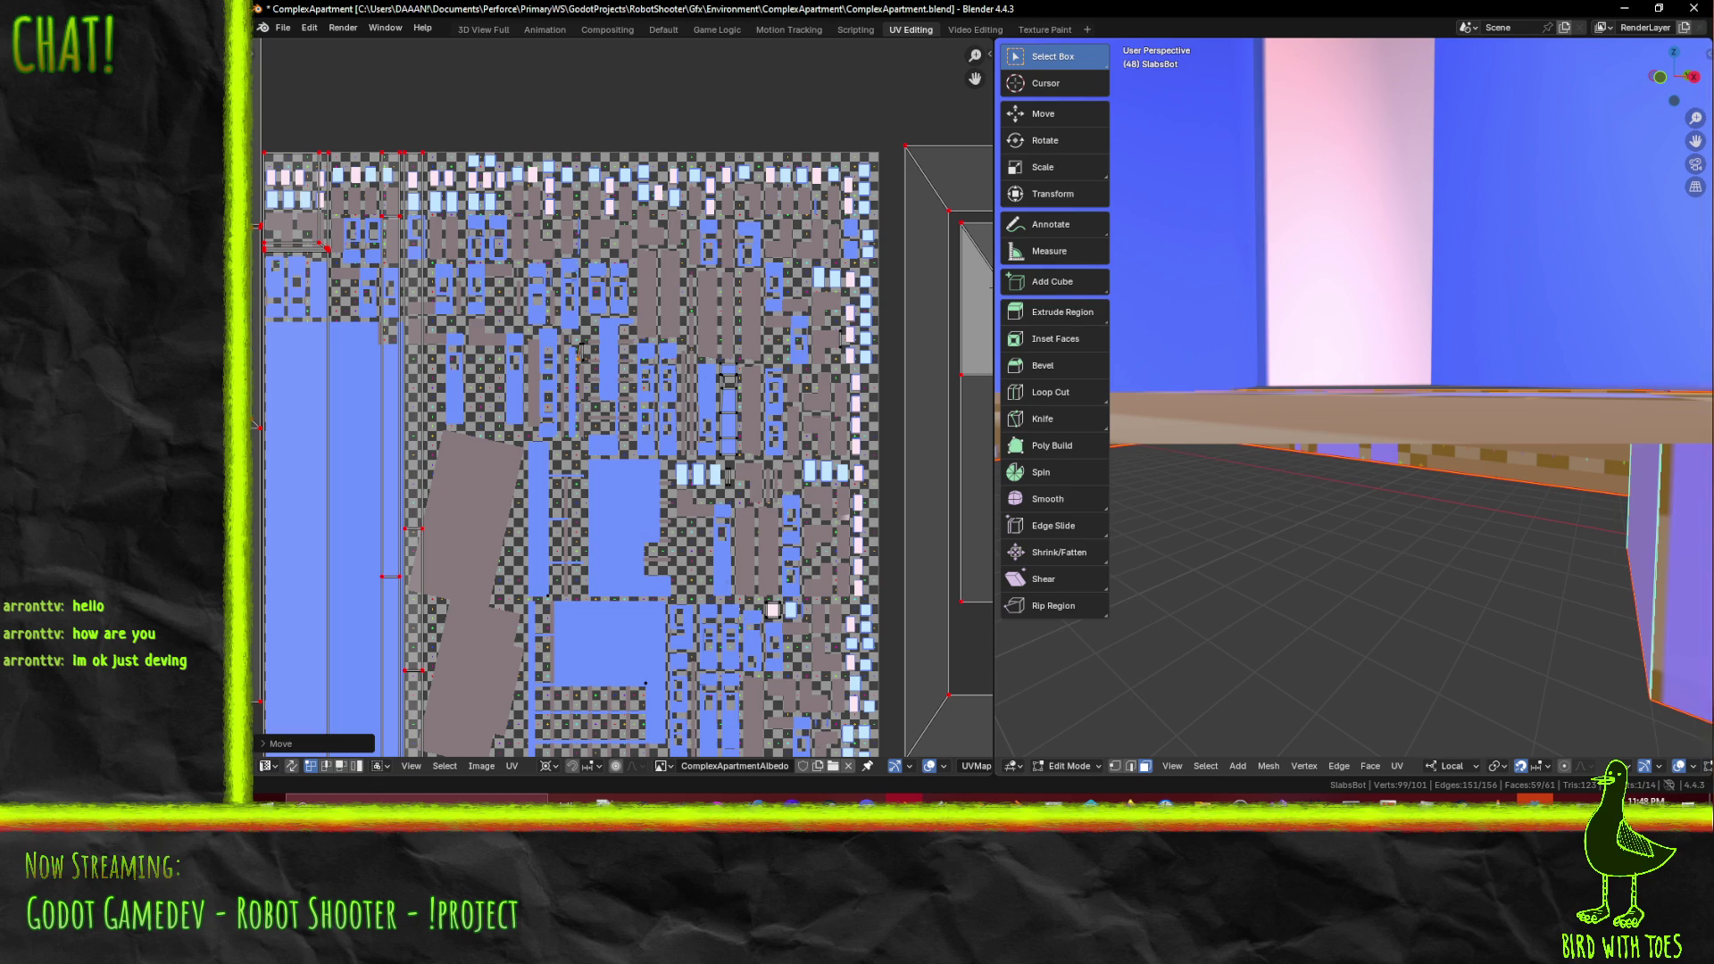
{"action": "middle_click_drag", "start_coordinate": [1517, 464], "coordinate": [1575, 469]}
{"action": "mouse_move", "coordinate": [1576, 470]}
{"action": "middle_mouse_down"}
{"action": "mouse_move", "coordinate": [1551, 505]}
{"action": "mouse_move", "coordinate": [1437, 479]}
{"action": "middle_mouse_up"}
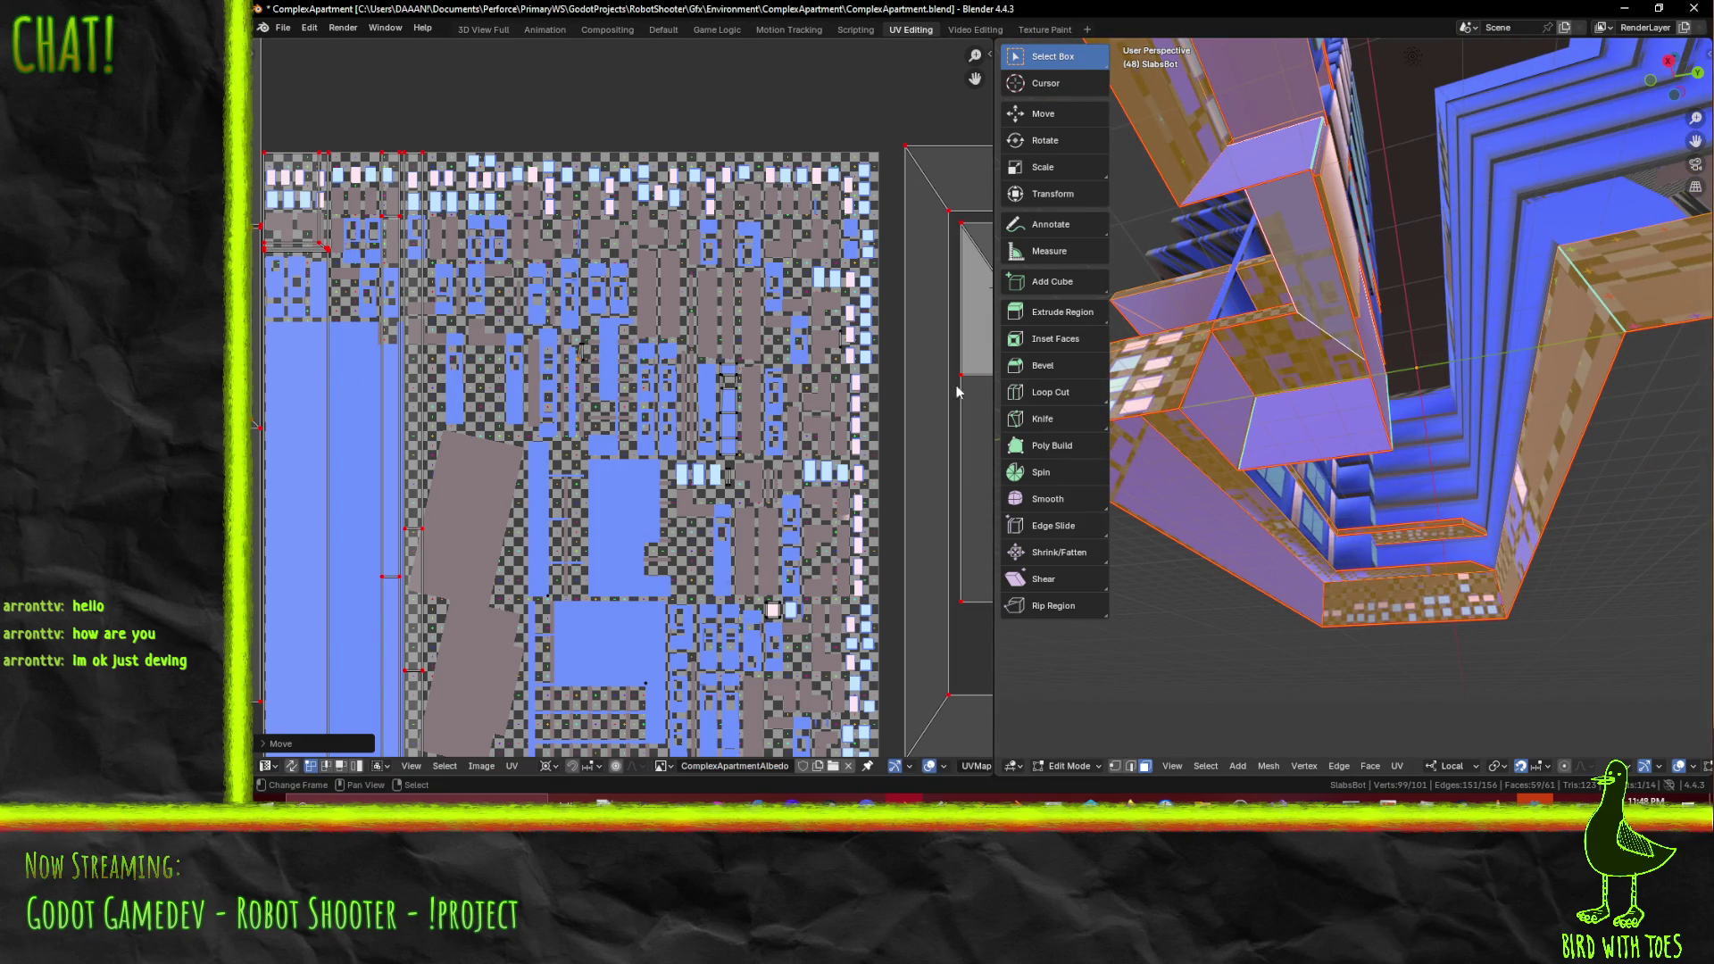
{"action": "scroll", "coordinate": [782, 356], "scroll_direction": "up", "scroll_amount": 7}
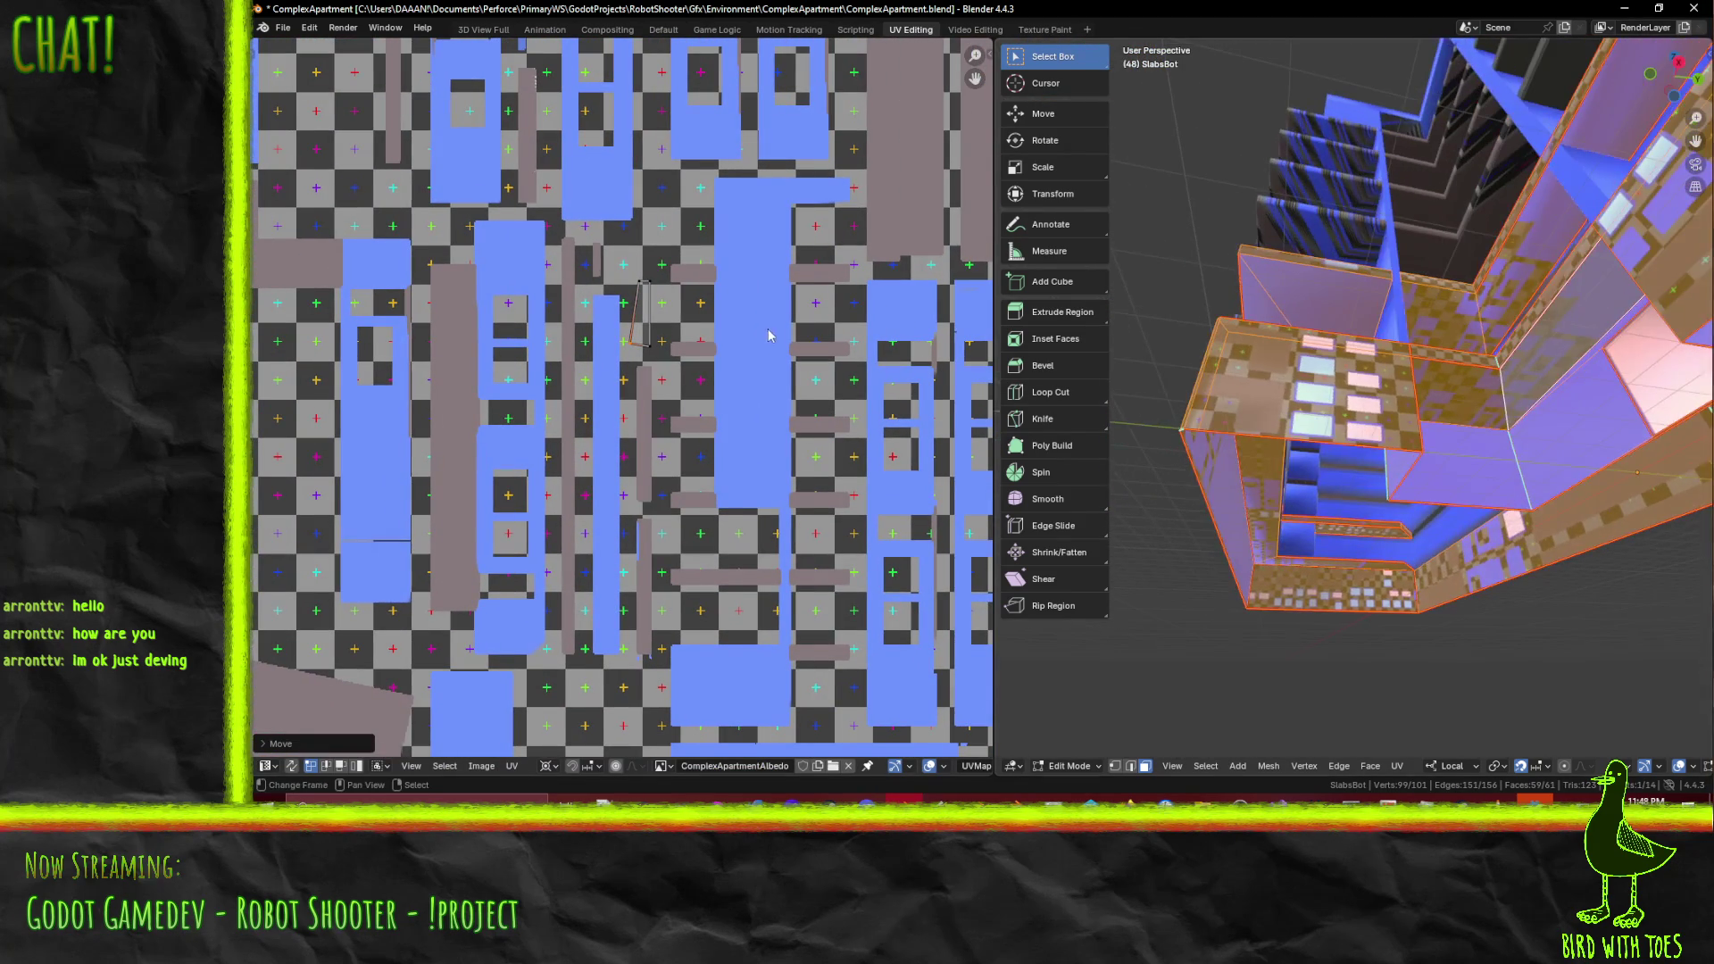
- Reveal the hidden faces with every slab face selected
{"action": "scroll", "coordinate": [791, 341], "scroll_direction": "down", "scroll_amount": 8}
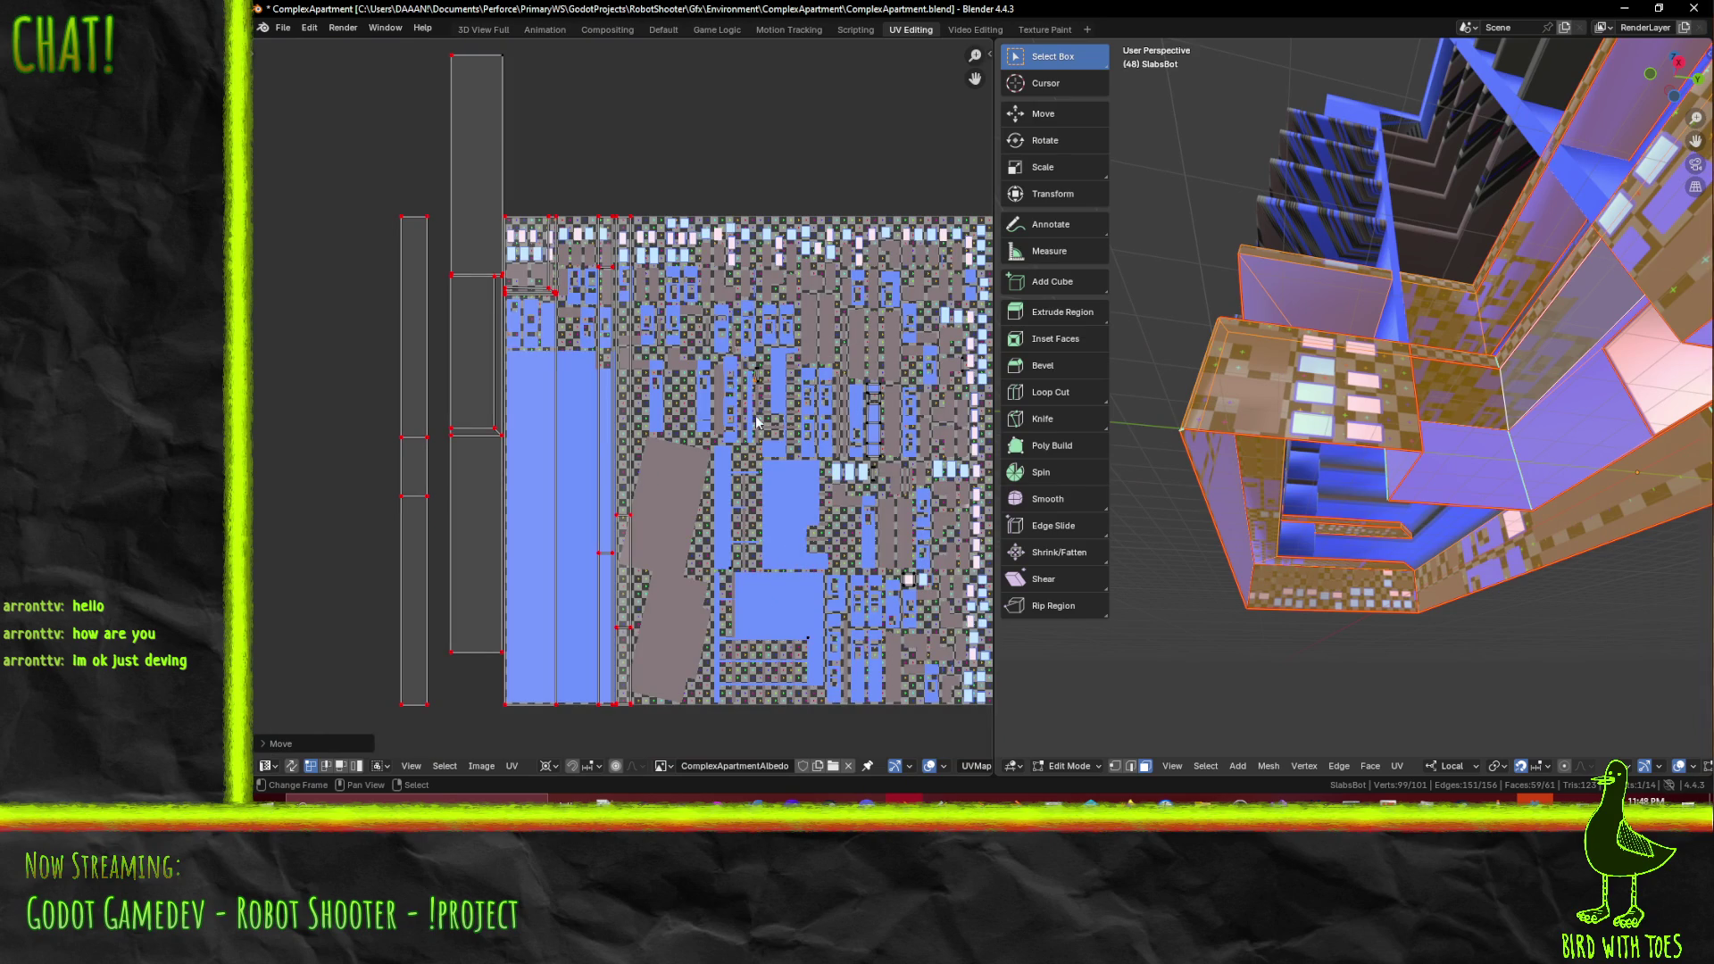
{"action": "middle_click_drag", "start_coordinate": [749, 397], "coordinate": [601, 371]}
{"action": "key", "text": "alt+a"}
{"action": "key", "text": "a"}
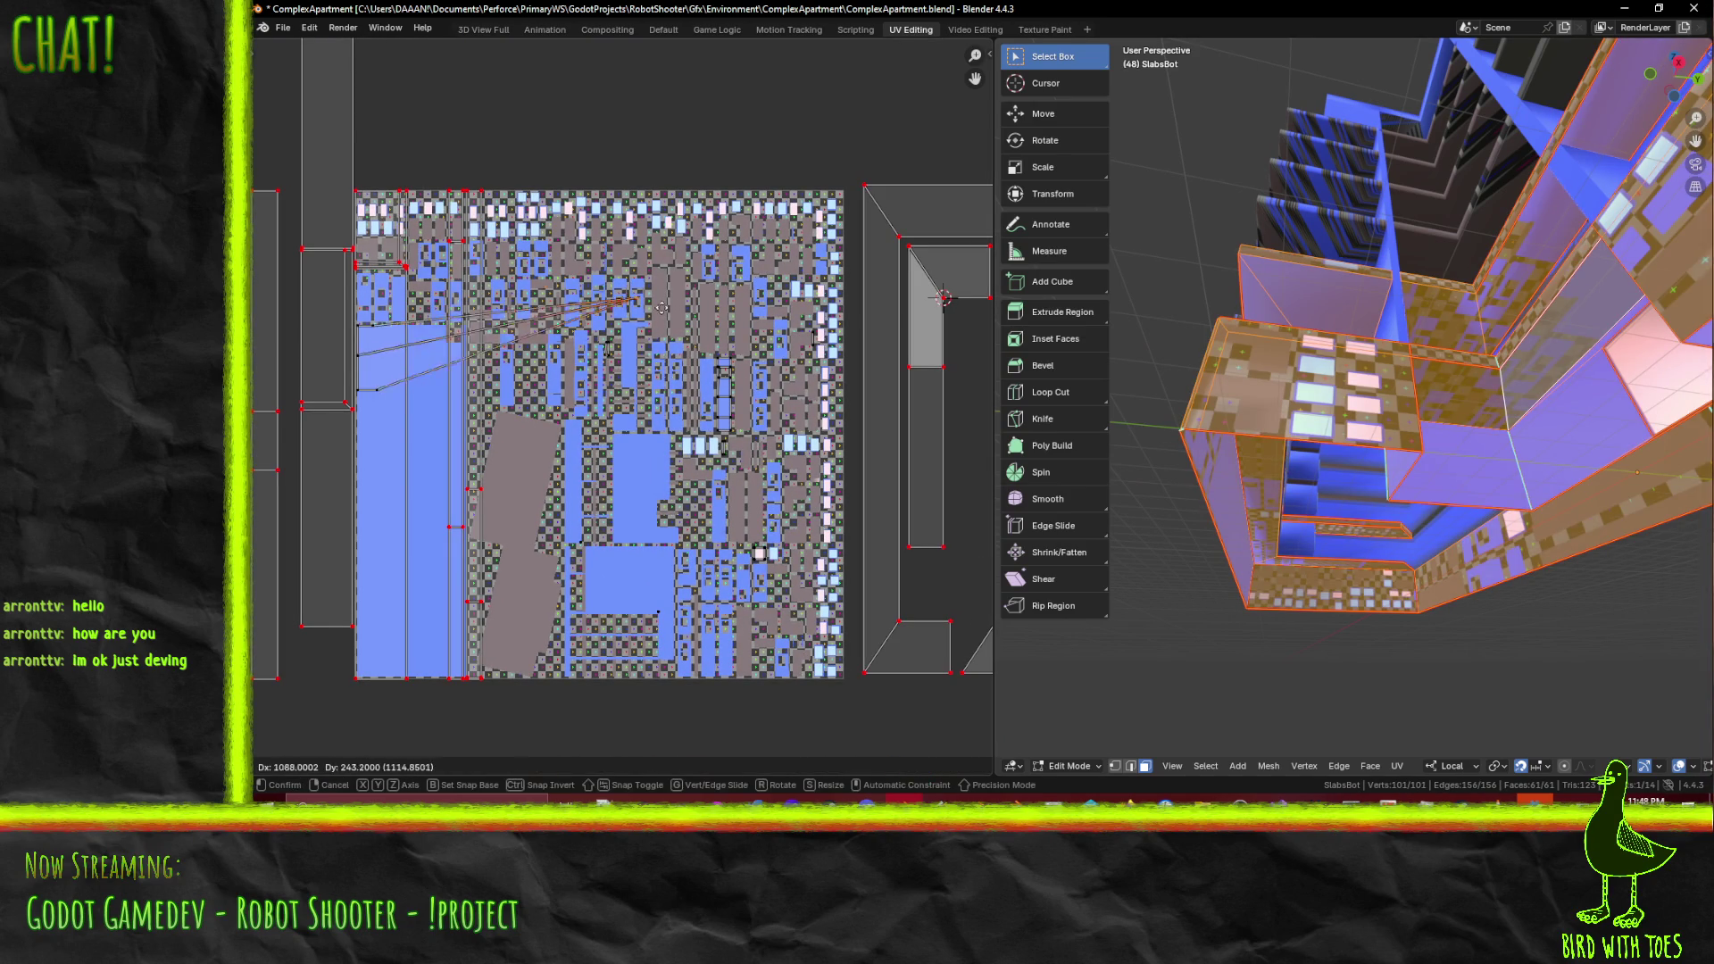
- Nudge the selected UV islands slightly right, then orbit the model to check the textures
{"action": "key", "text": "g"}
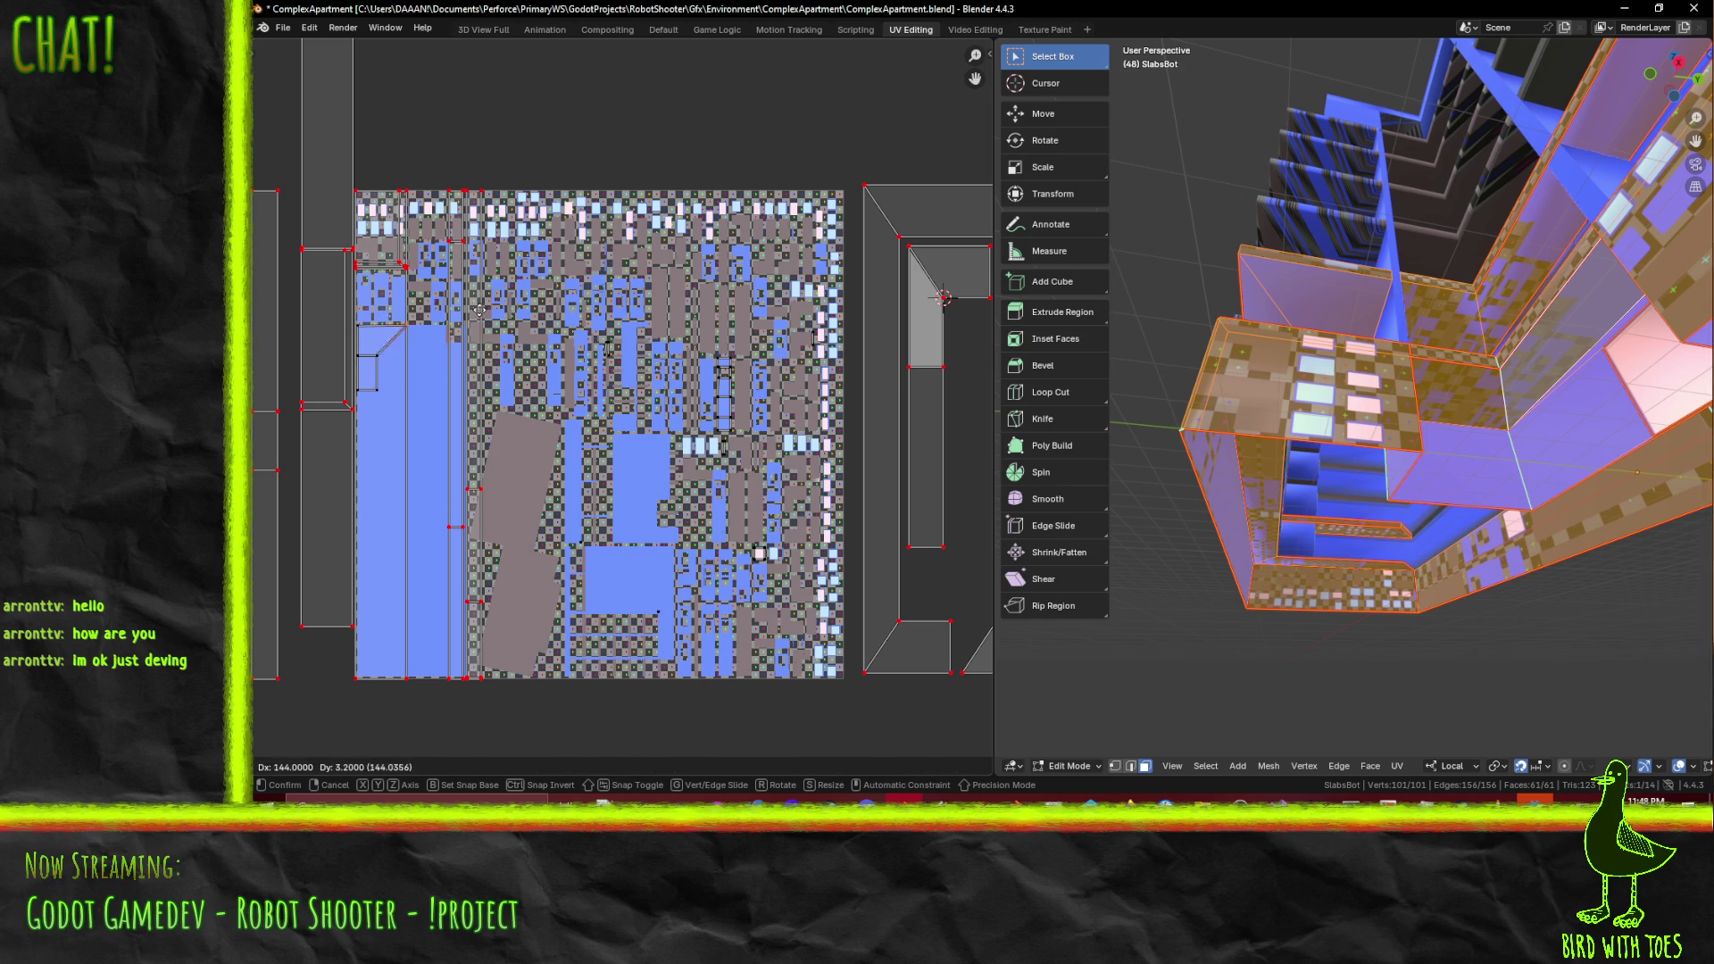
{"action": "left_click", "coordinate": [386, 310]}
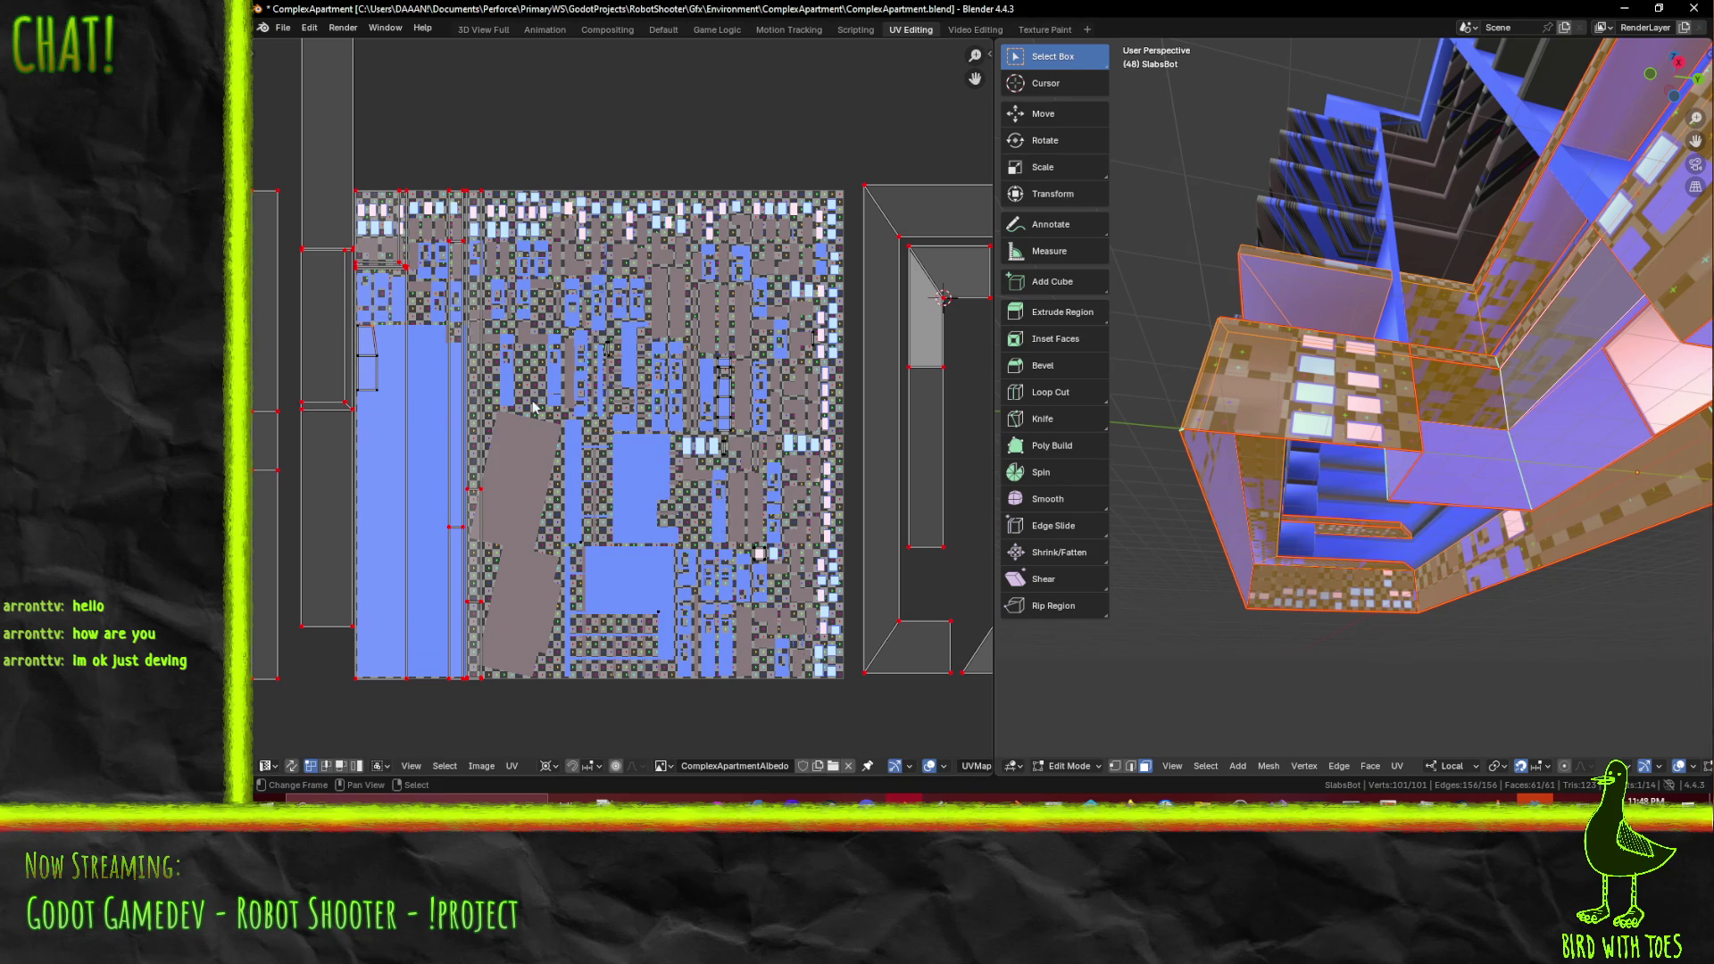
{"action": "mouse_move", "coordinate": [1294, 446]}
{"action": "middle_mouse_down"}
{"action": "mouse_move", "coordinate": [1221, 470]}
{"action": "mouse_move", "coordinate": [1221, 453]}
{"action": "middle_mouse_up"}
{"action": "mouse_move", "coordinate": [1429, 494]}
{"action": "middle_mouse_down"}
{"action": "mouse_move", "coordinate": [1487, 433]}
{"action": "mouse_move", "coordinate": [1392, 386]}
{"action": "mouse_move", "coordinate": [1497, 418]}
{"action": "middle_mouse_up"}
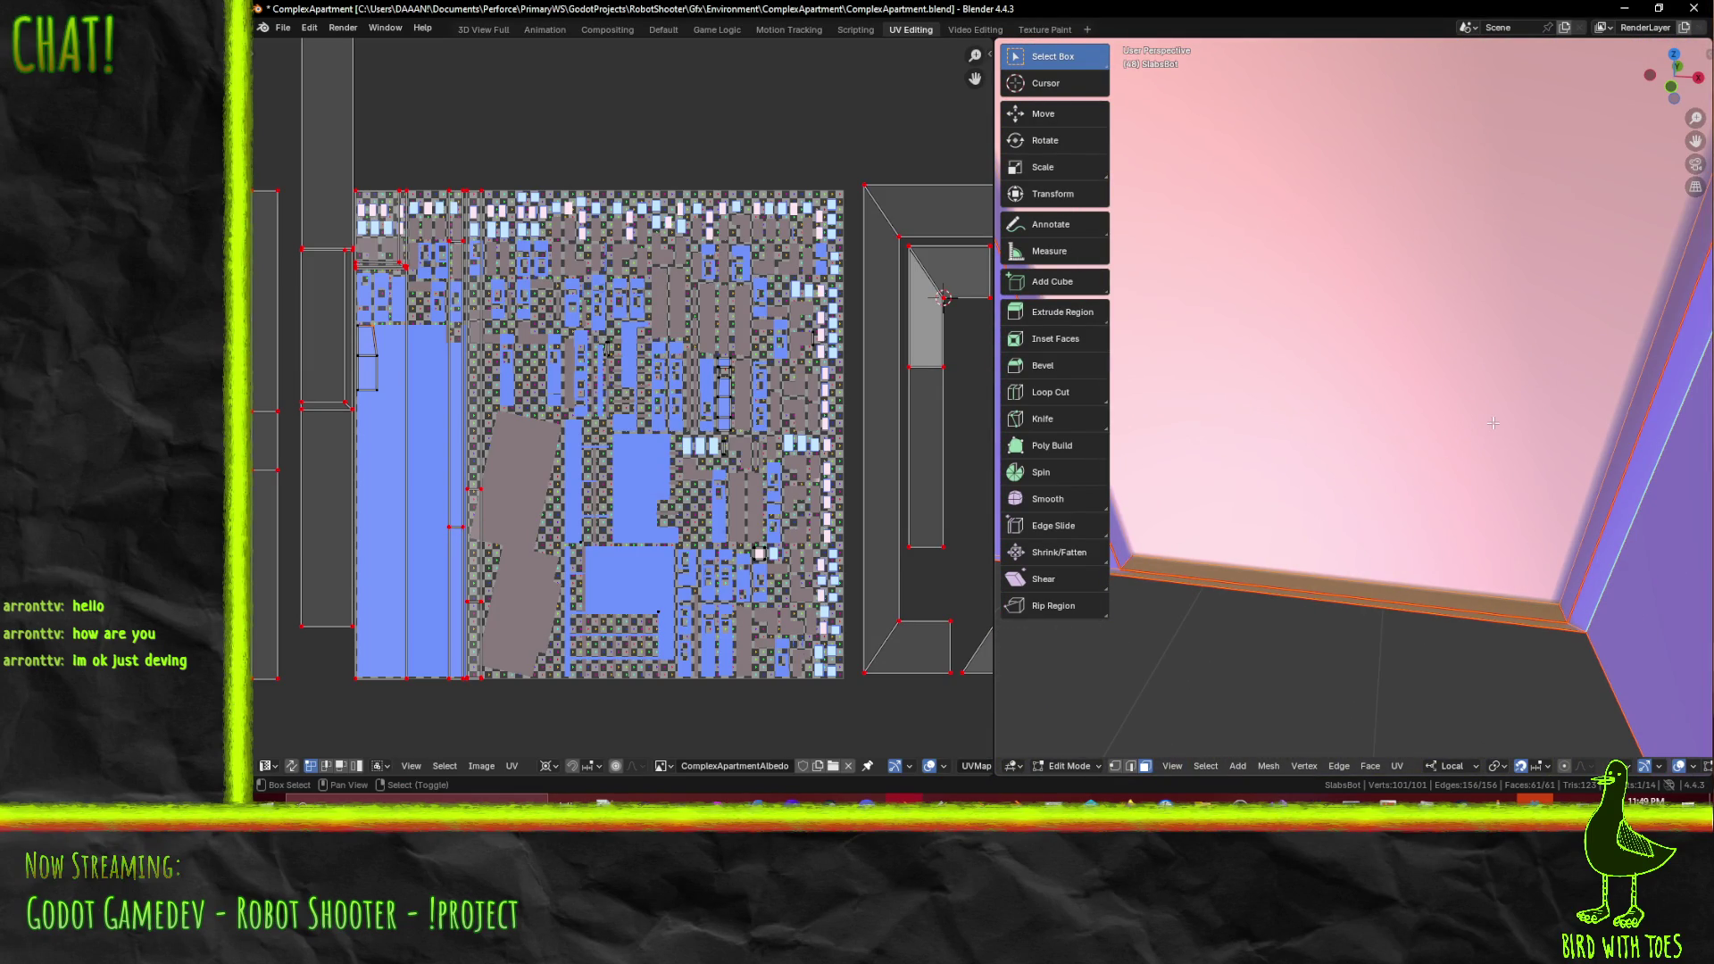
- Select the first interior wall face, then add the neighbouring and right-hand wall faces
{"action": "middle_click_drag", "start_coordinate": [1467, 335], "coordinate": [1425, 335]}
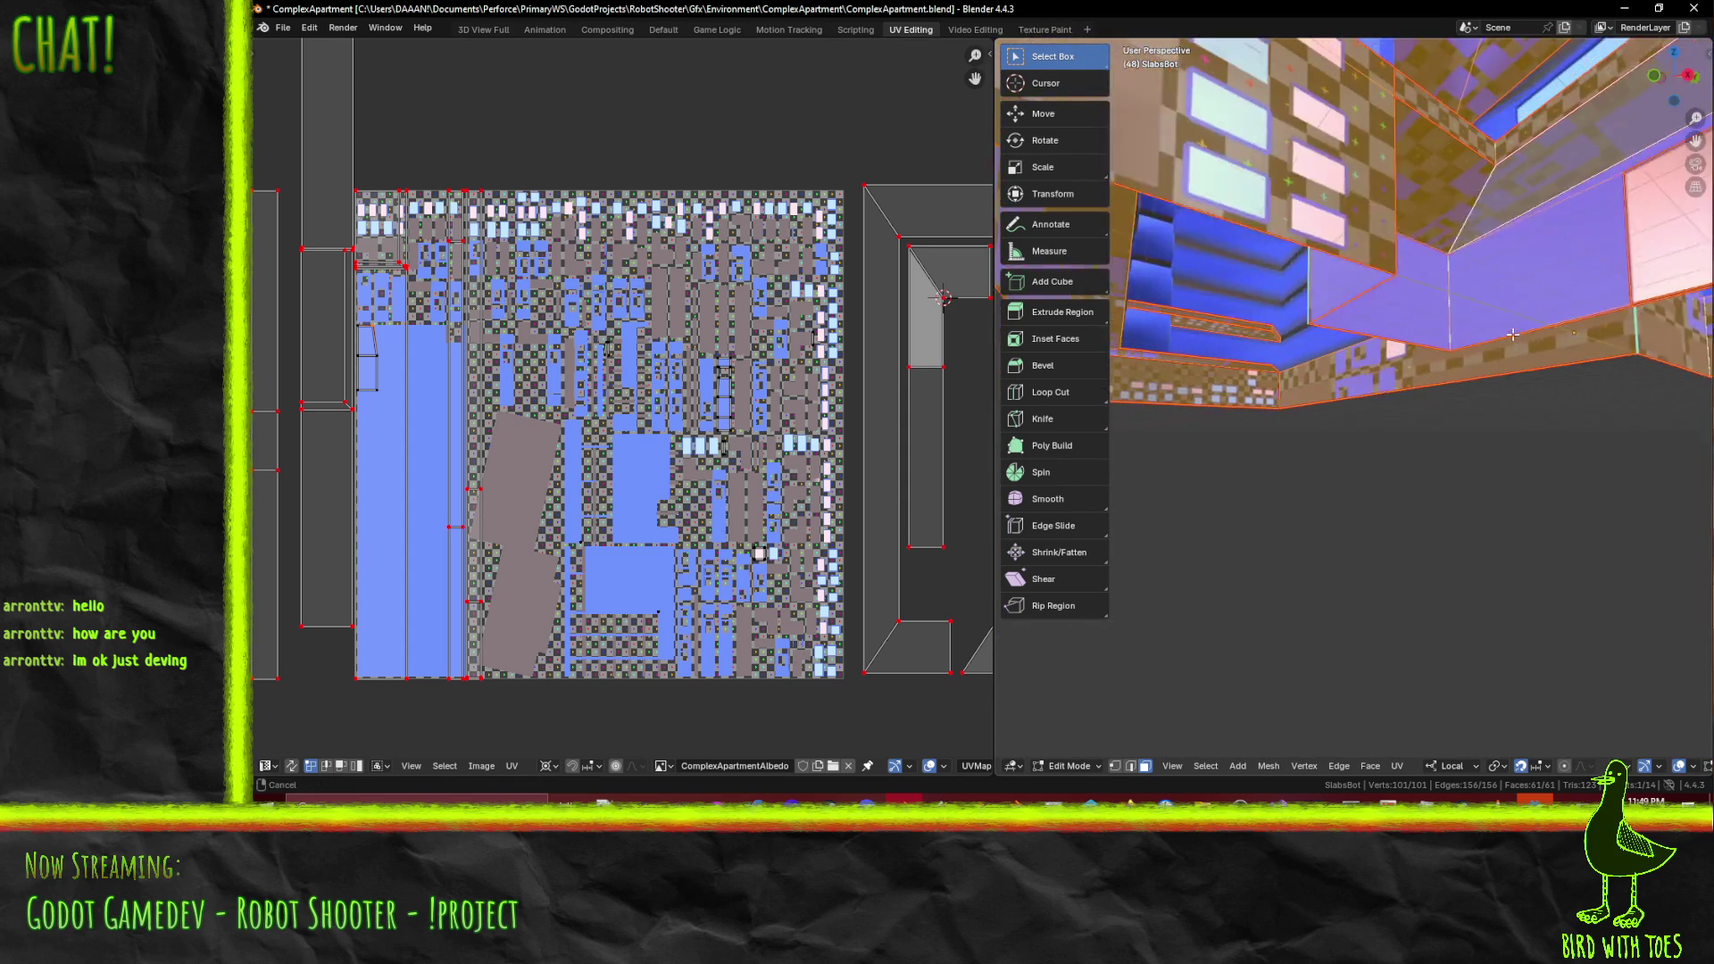
{"action": "middle_click_drag", "start_coordinate": [1495, 338], "coordinate": [1529, 353]}
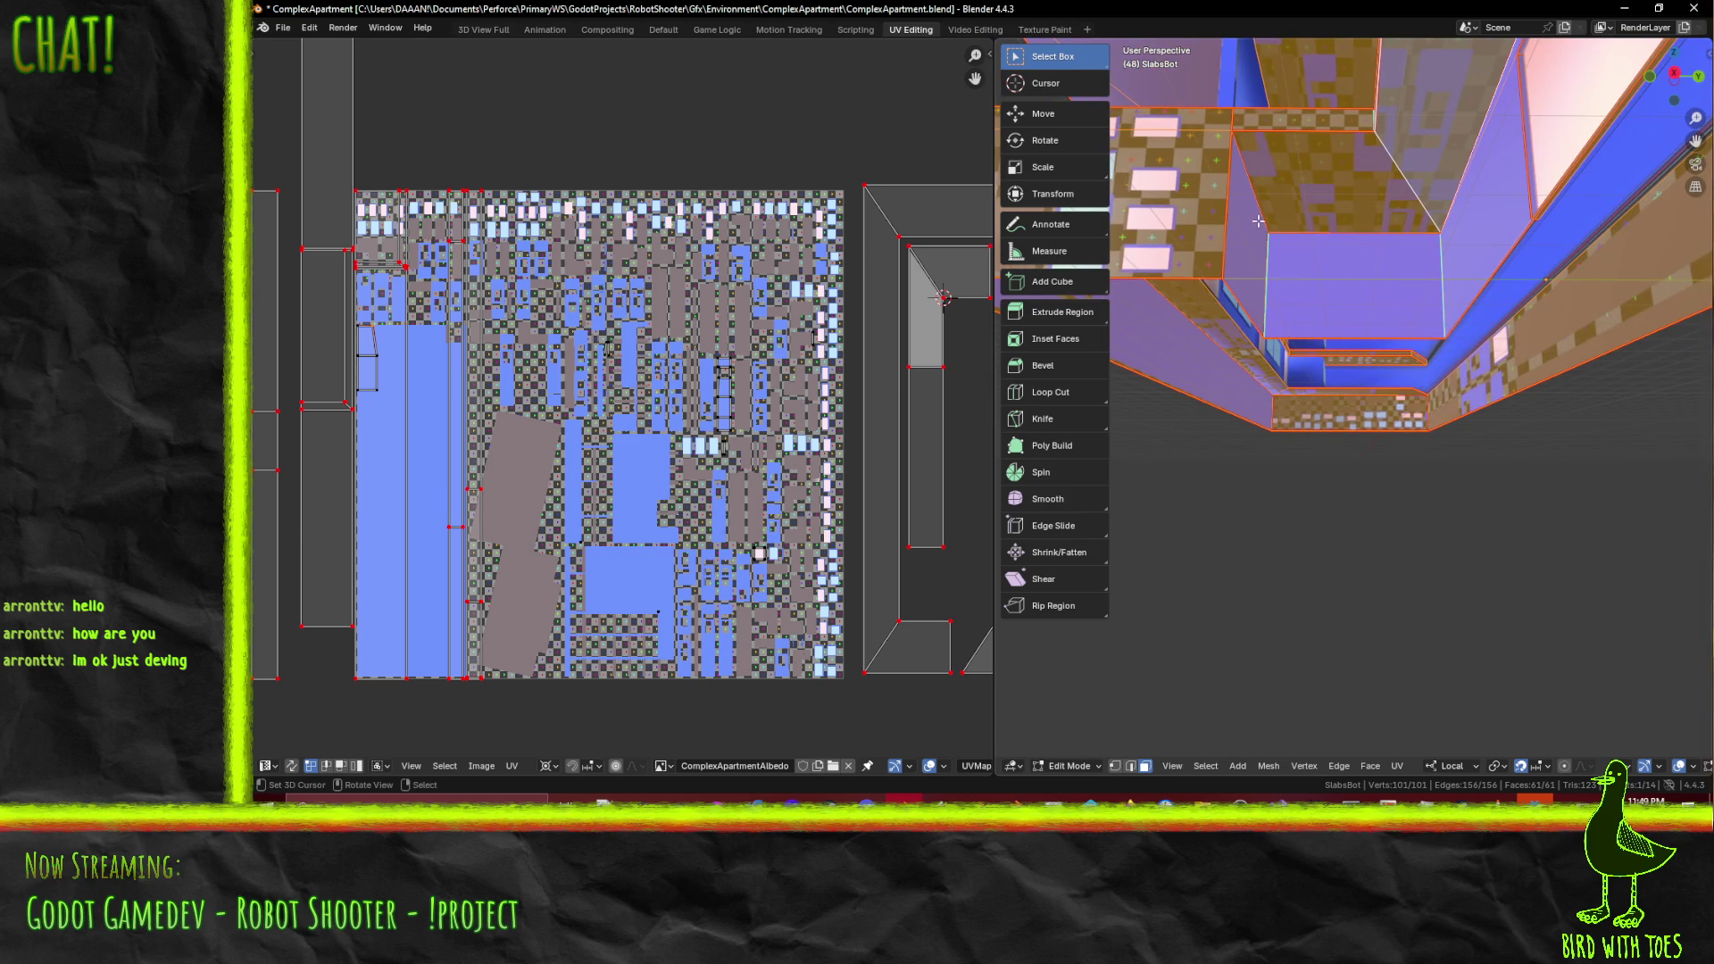
{"action": "left_click", "coordinate": [1258, 220]}
{"action": "mouse_move", "coordinate": [1258, 220]}
{"action": "middle_mouse_down"}
{"action": "mouse_move", "coordinate": [1567, 270]}
{"action": "mouse_move", "coordinate": [1412, 259]}
{"action": "middle_mouse_up"}
{"action": "left_click", "coordinate": [1282, 109], "text": "shift"}
{"action": "mouse_move", "coordinate": [1282, 108]}
{"action": "middle_mouse_down"}
{"action": "mouse_move", "coordinate": [1585, 269]}
{"action": "mouse_move", "coordinate": [1457, 258]}
{"action": "mouse_move", "coordinate": [1463, 294]}
{"action": "mouse_move", "coordinate": [1542, 290]}
{"action": "middle_mouse_up"}
{"action": "left_click", "coordinate": [1545, 222], "text": "shift"}
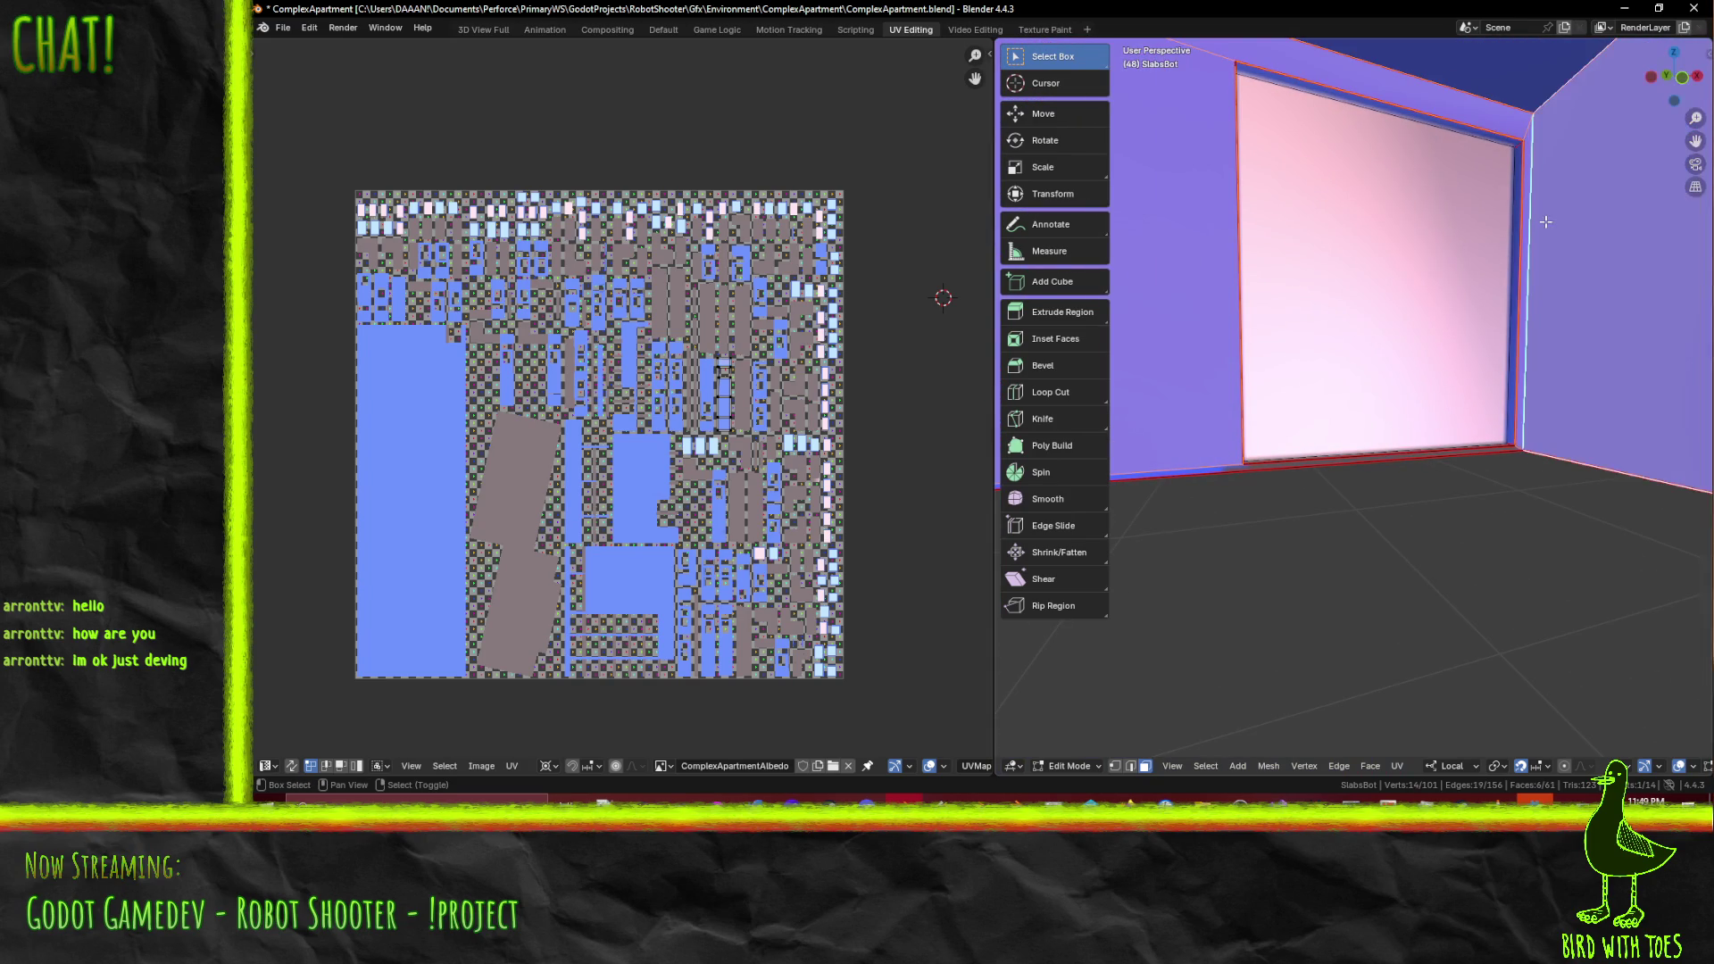
- Unwrap the selected wall faces, undoing and redoing the result
{"action": "key", "text": "F3"}
{"action": "left_click", "coordinate": [1467, 294]}
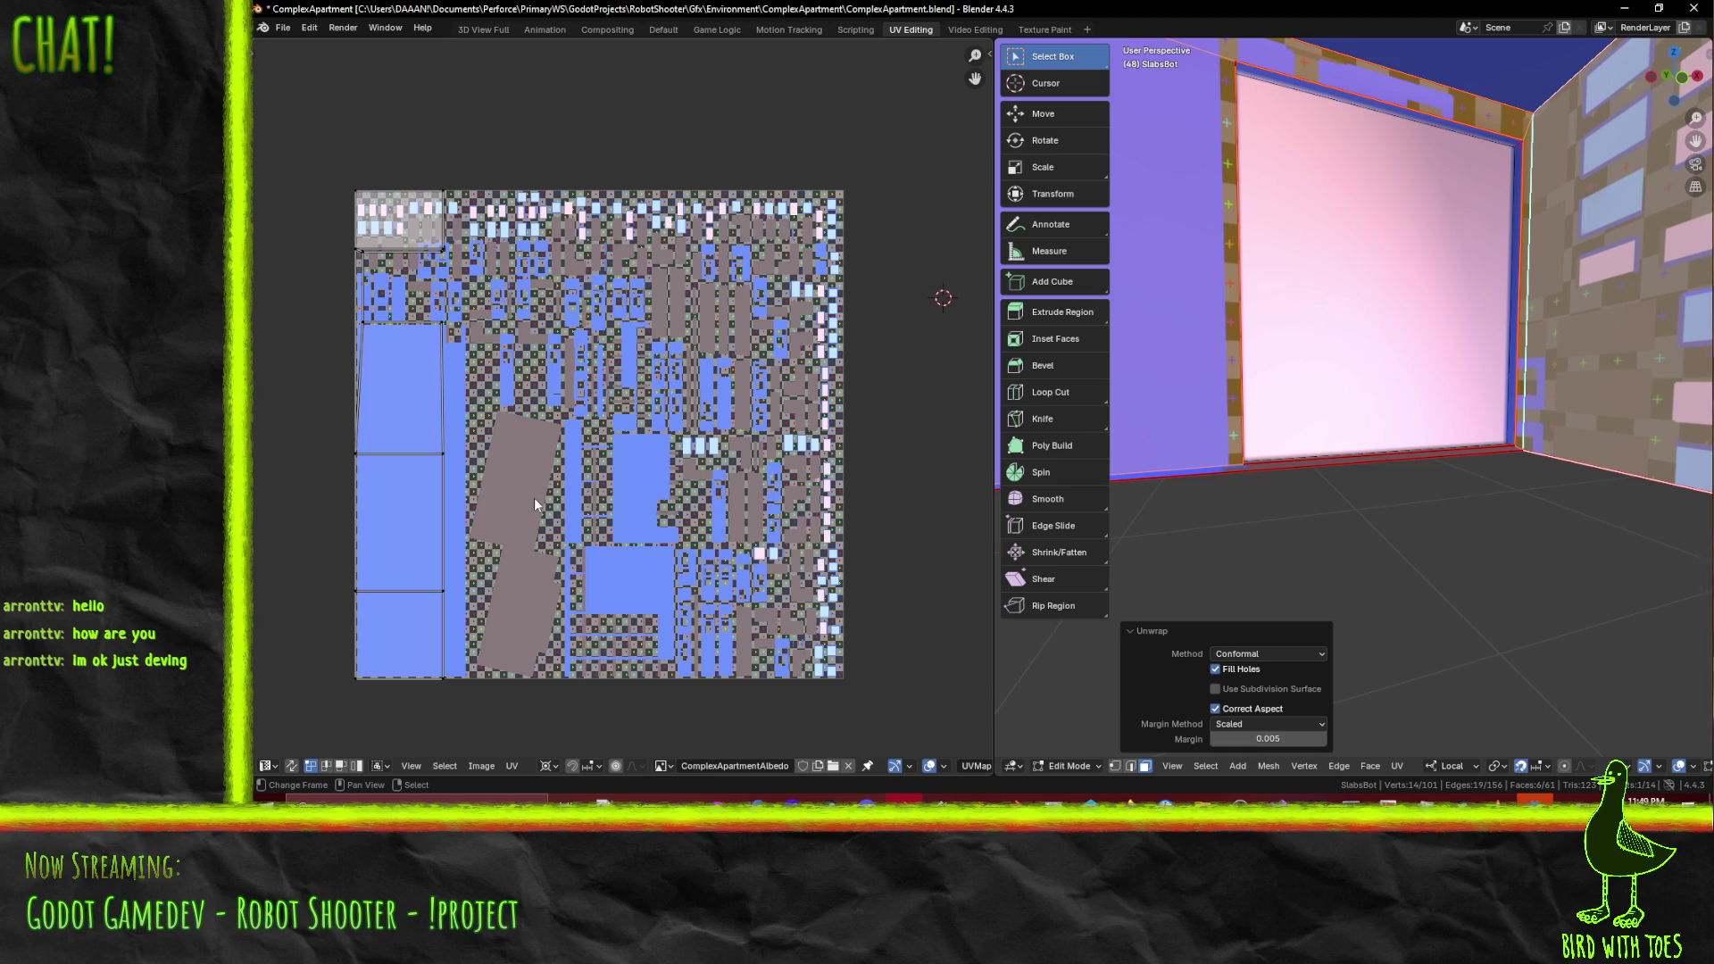
{"action": "key", "text": "ctrl+z"}
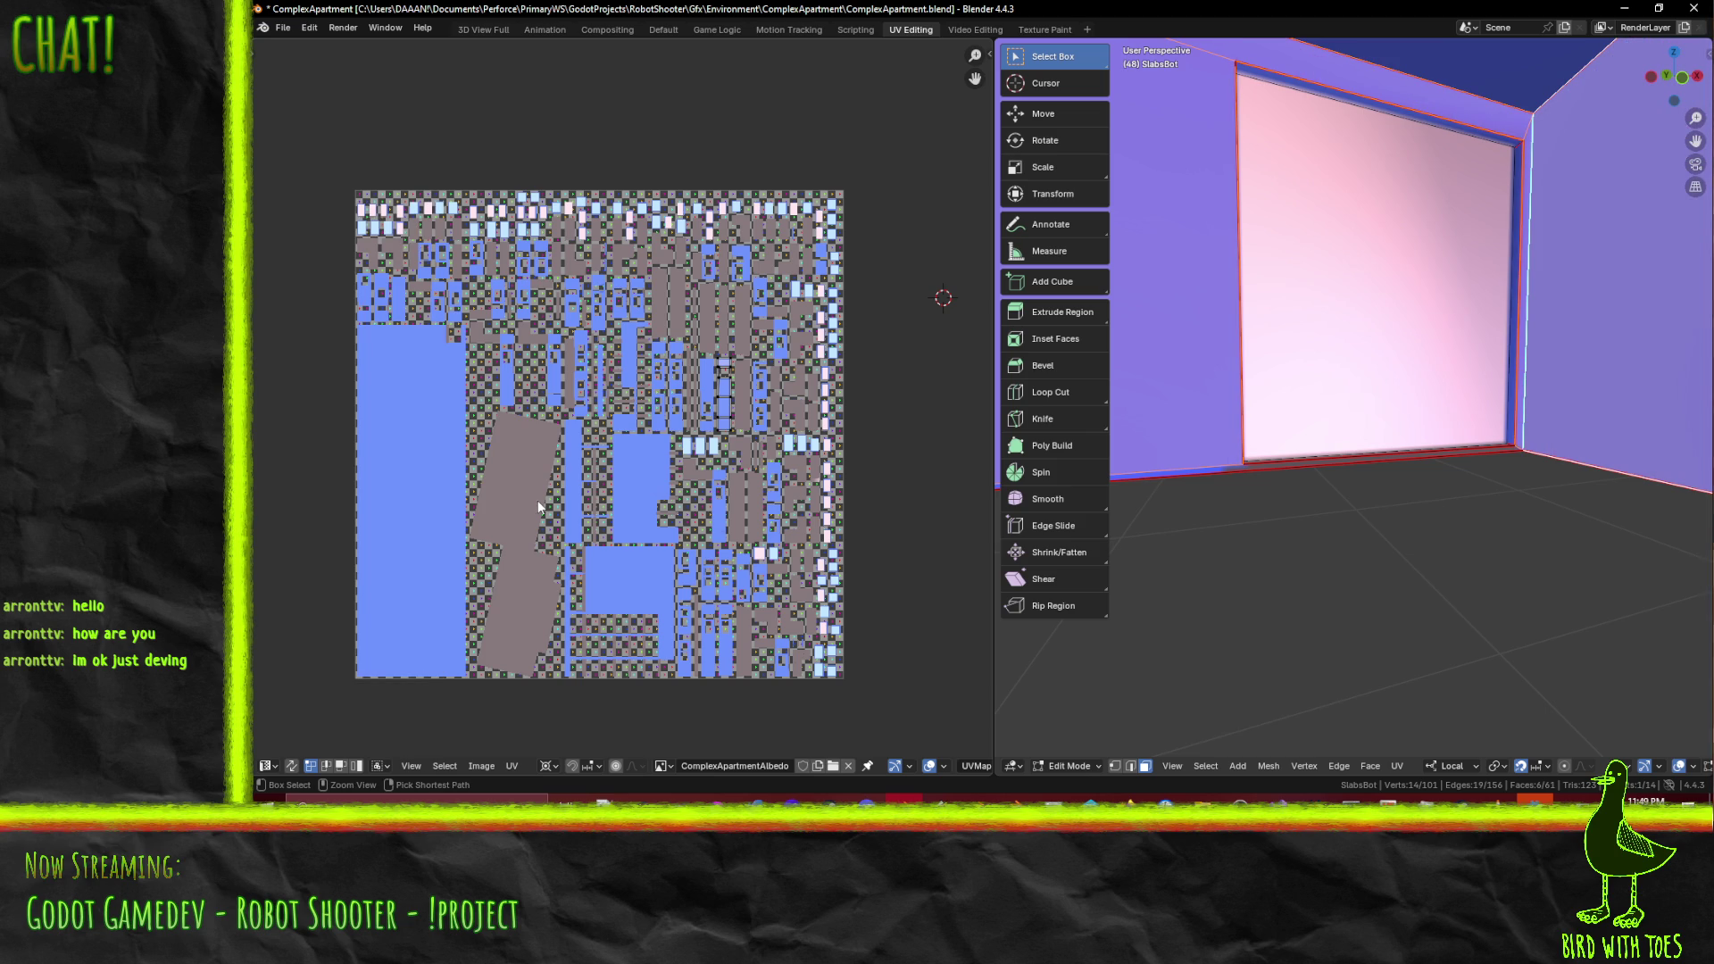
{"action": "key", "text": "ctrl+shift+z"}
- Slide the left column of wall UV islands horizontally along X
{"action": "left_click", "coordinate": [361, 273]}
{"action": "scroll", "coordinate": [598, 542], "scroll_direction": "down", "scroll_amount": 3}
{"action": "key", "text": "g"}
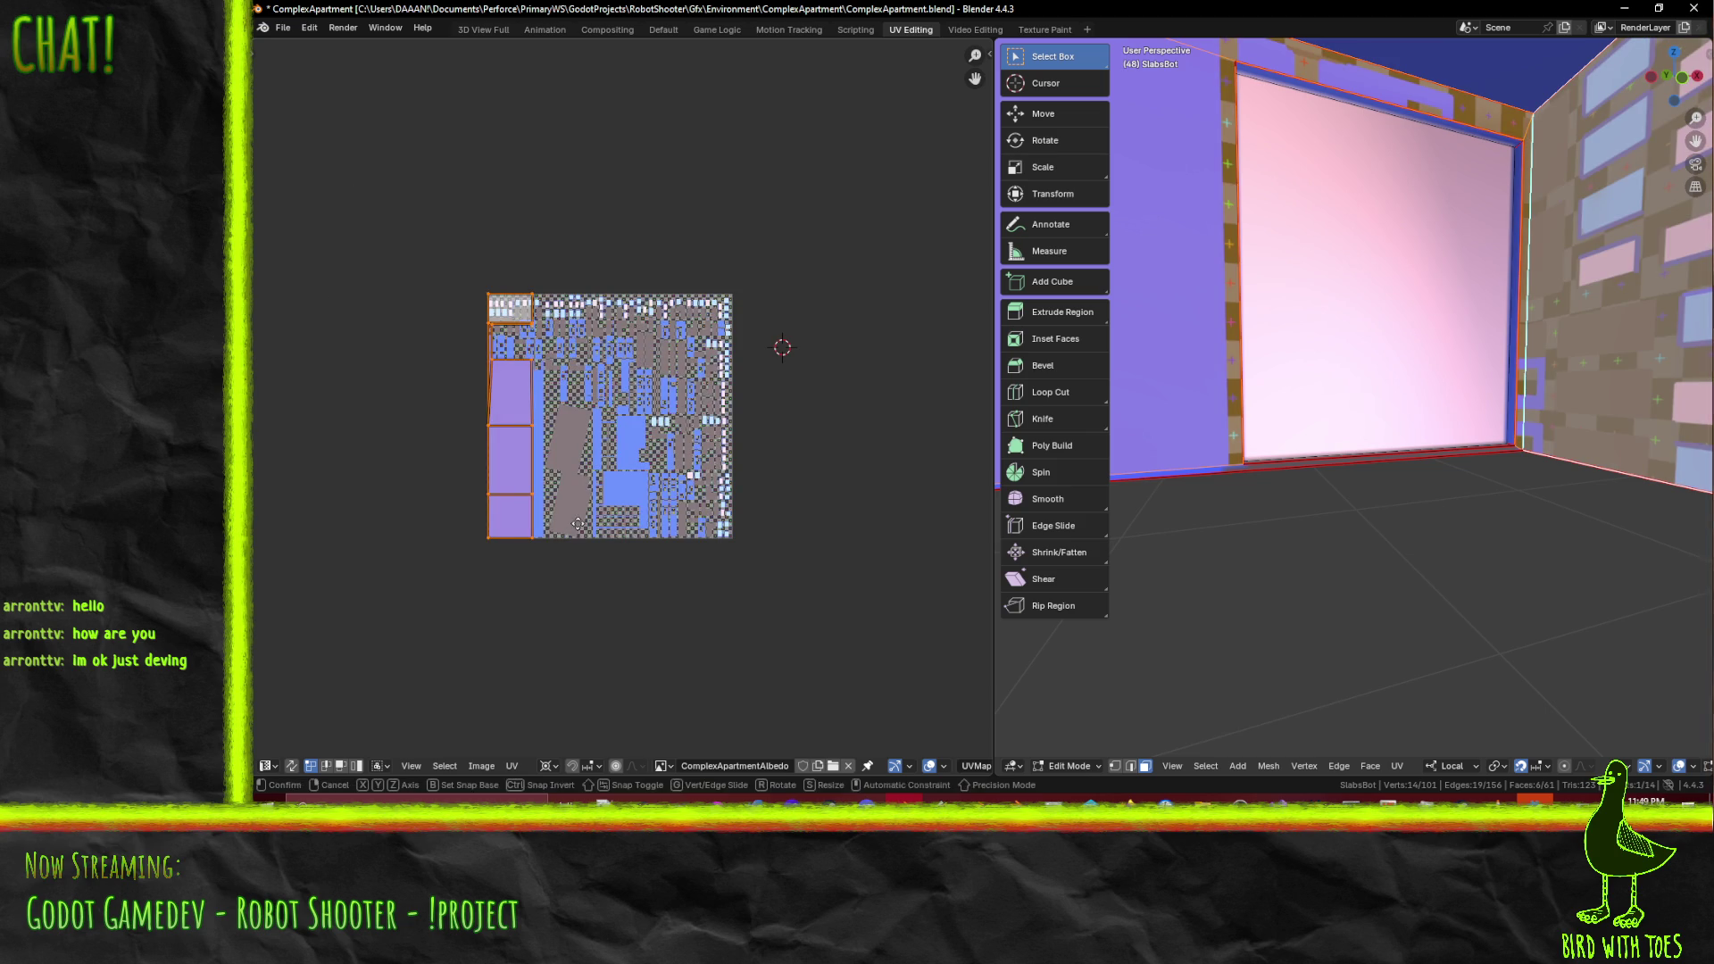
{"action": "key", "text": "x"}
{"action": "key", "text": "Return"}
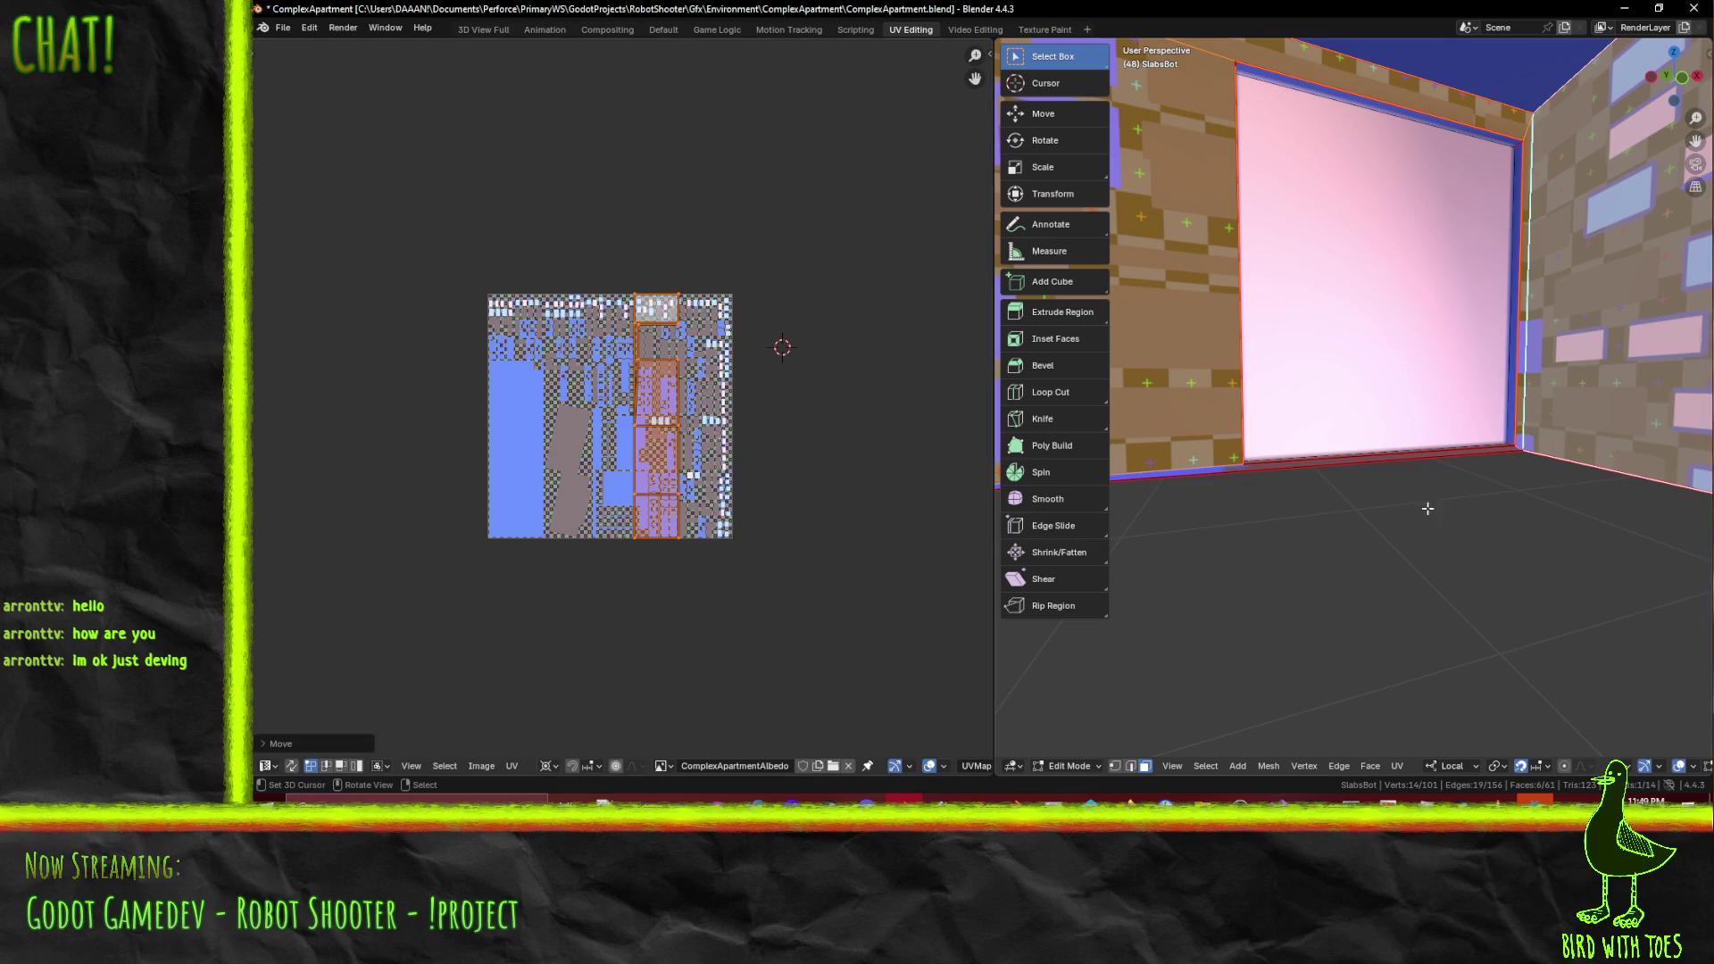
- Select the side and left wall faces and unwrap them with Unwrap Conformal
{"action": "middle_click_drag", "start_coordinate": [1434, 480], "coordinate": [1445, 454]}
{"action": "scroll", "coordinate": [1352, 441], "scroll_direction": "up", "scroll_amount": 4}
{"action": "left_click", "coordinate": [1498, 186]}
{"action": "left_click", "coordinate": [1423, 143], "text": "shift"}
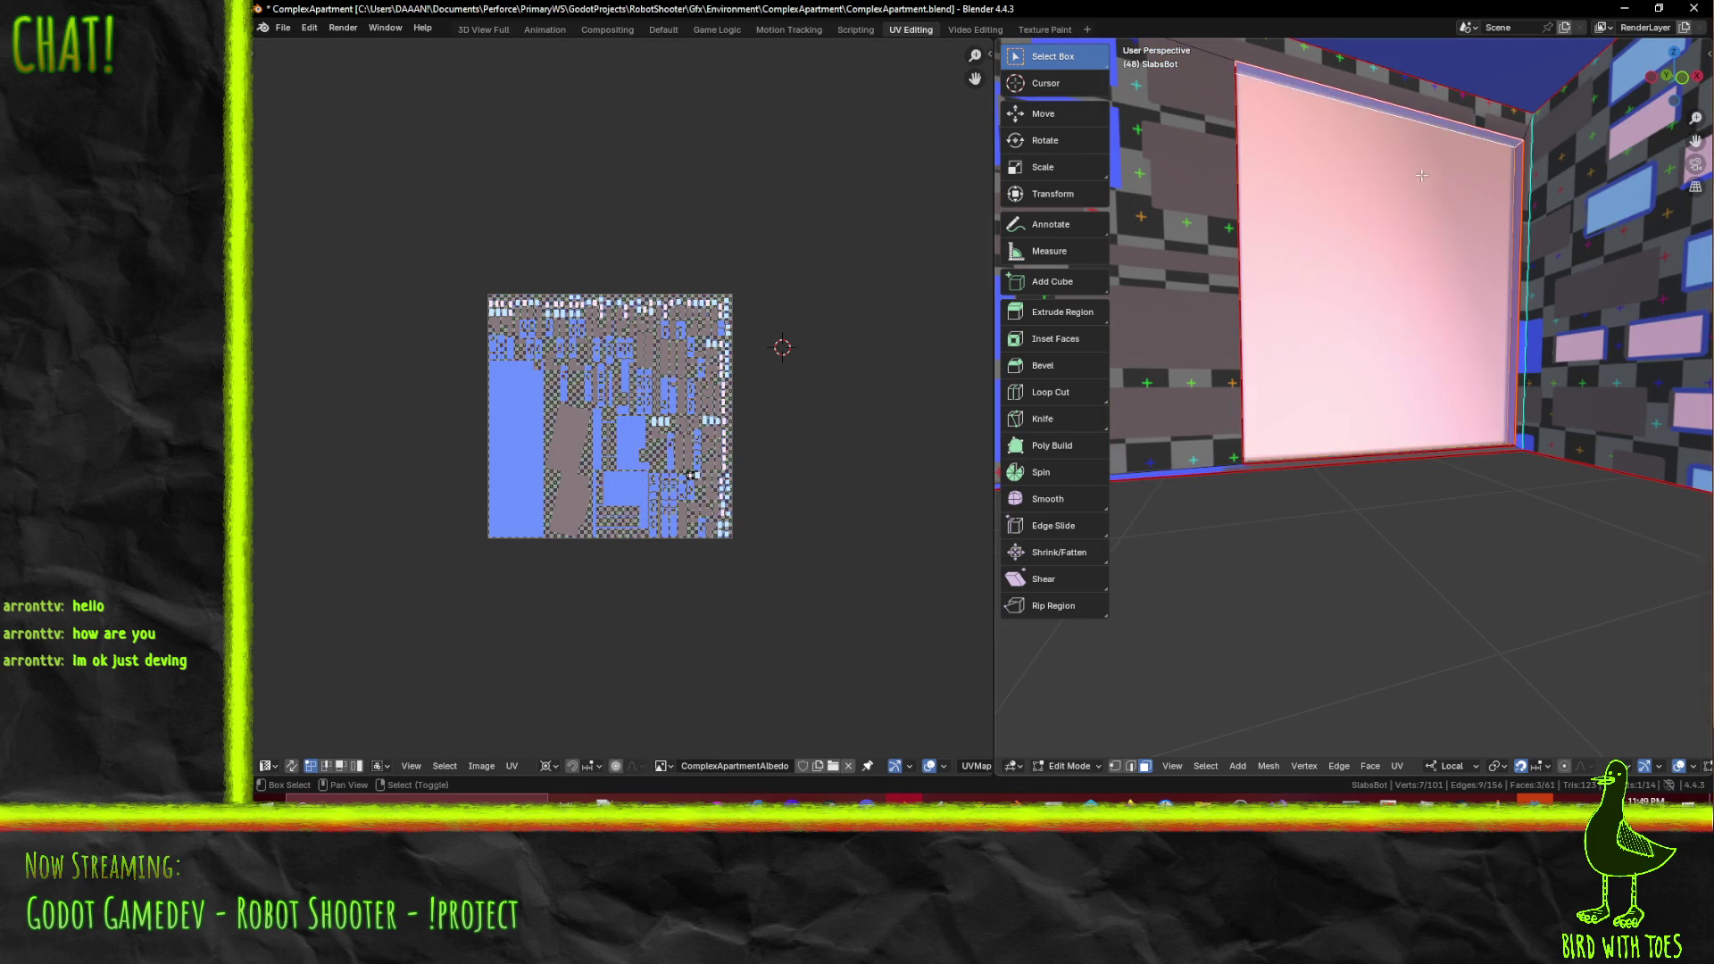
{"action": "mouse_move", "coordinate": [1461, 430]}
{"action": "middle_mouse_down"}
{"action": "mouse_move", "coordinate": [1428, 419]}
{"action": "mouse_move", "coordinate": [1461, 395]}
{"action": "middle_mouse_up"}
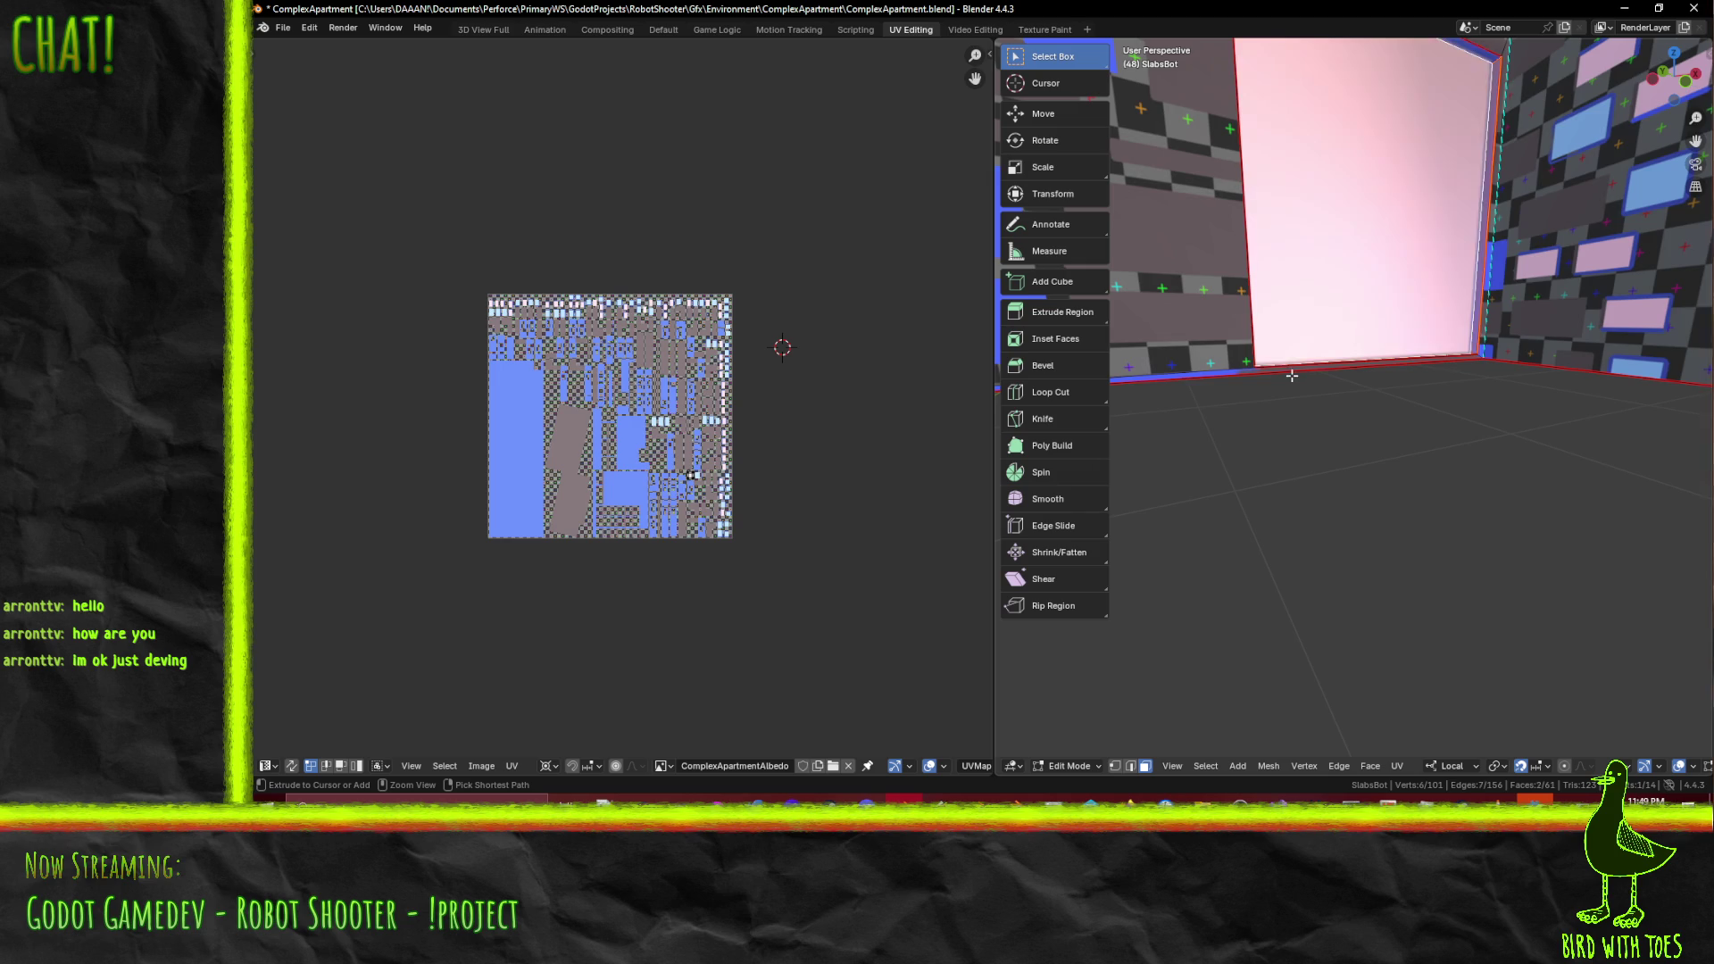
{"action": "left_click", "coordinate": [1292, 376], "text": "ctrl"}
{"action": "left_click", "coordinate": [1293, 376], "text": "ctrl"}
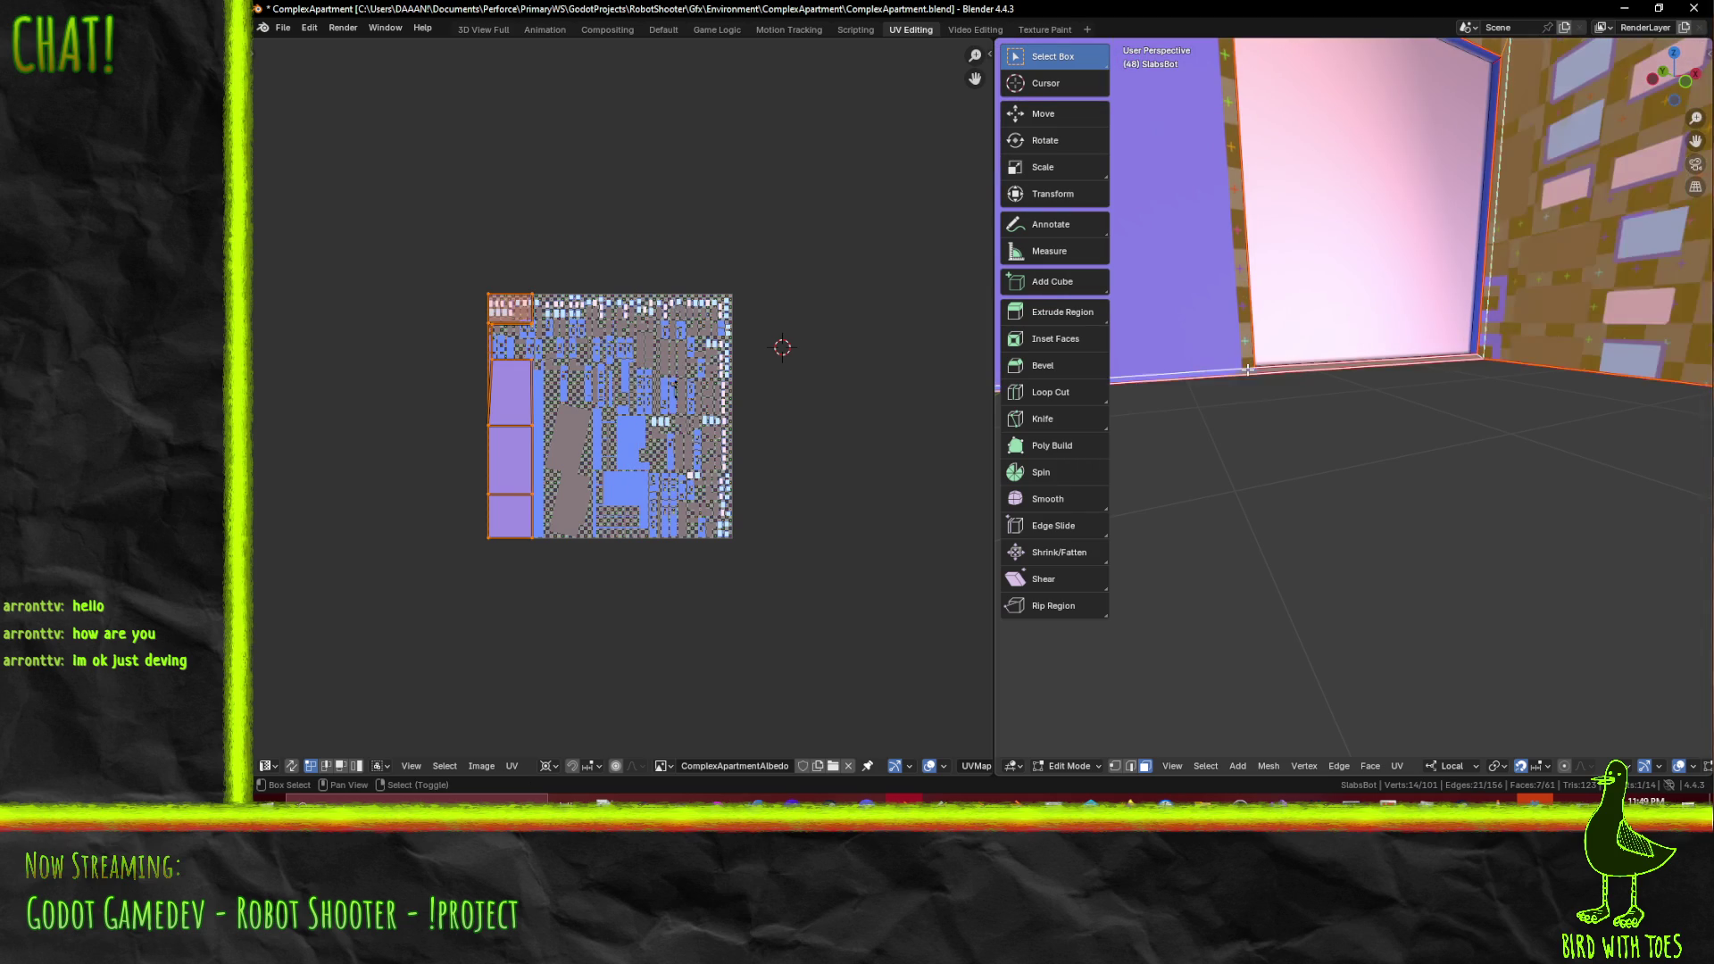
{"action": "key", "text": "F3"}
{"action": "left_click", "coordinate": [1370, 459]}
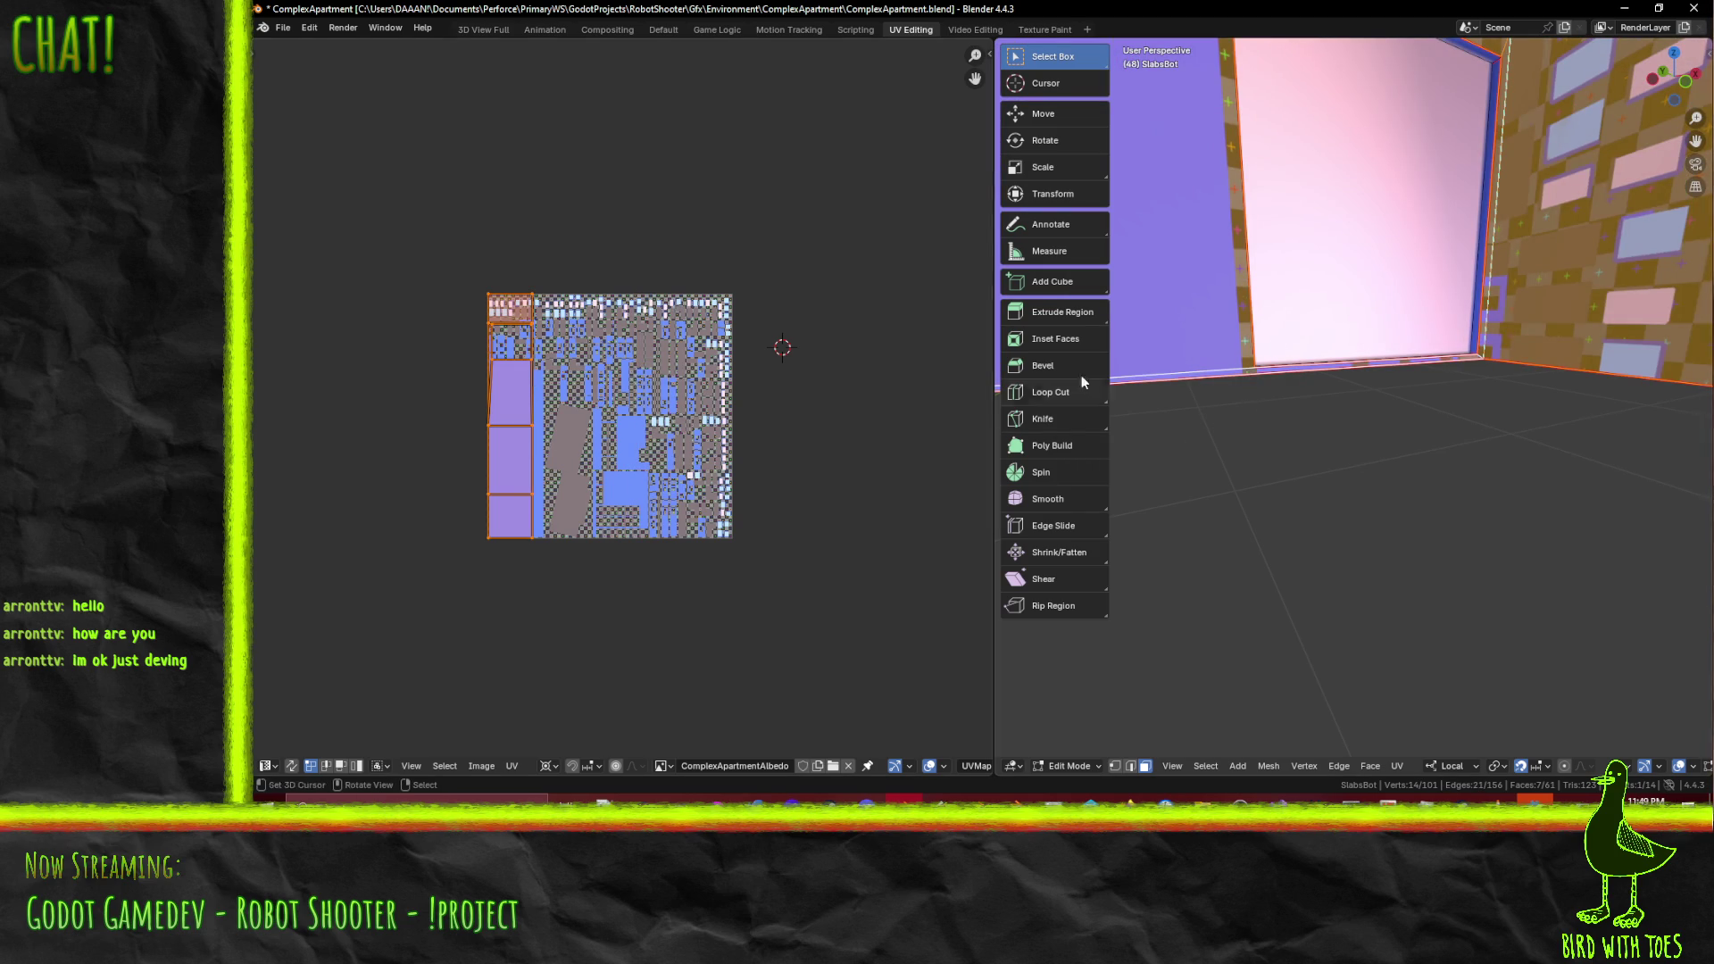
- Select the entire slab mesh to show all its UV islands
{"action": "left_click", "coordinate": [1339, 535]}
{"action": "mouse_move", "coordinate": [1339, 535]}
{"action": "middle_mouse_down"}
{"action": "mouse_move", "coordinate": [1384, 297]}
{"action": "mouse_move", "coordinate": [1356, 299]}
{"action": "middle_mouse_up"}
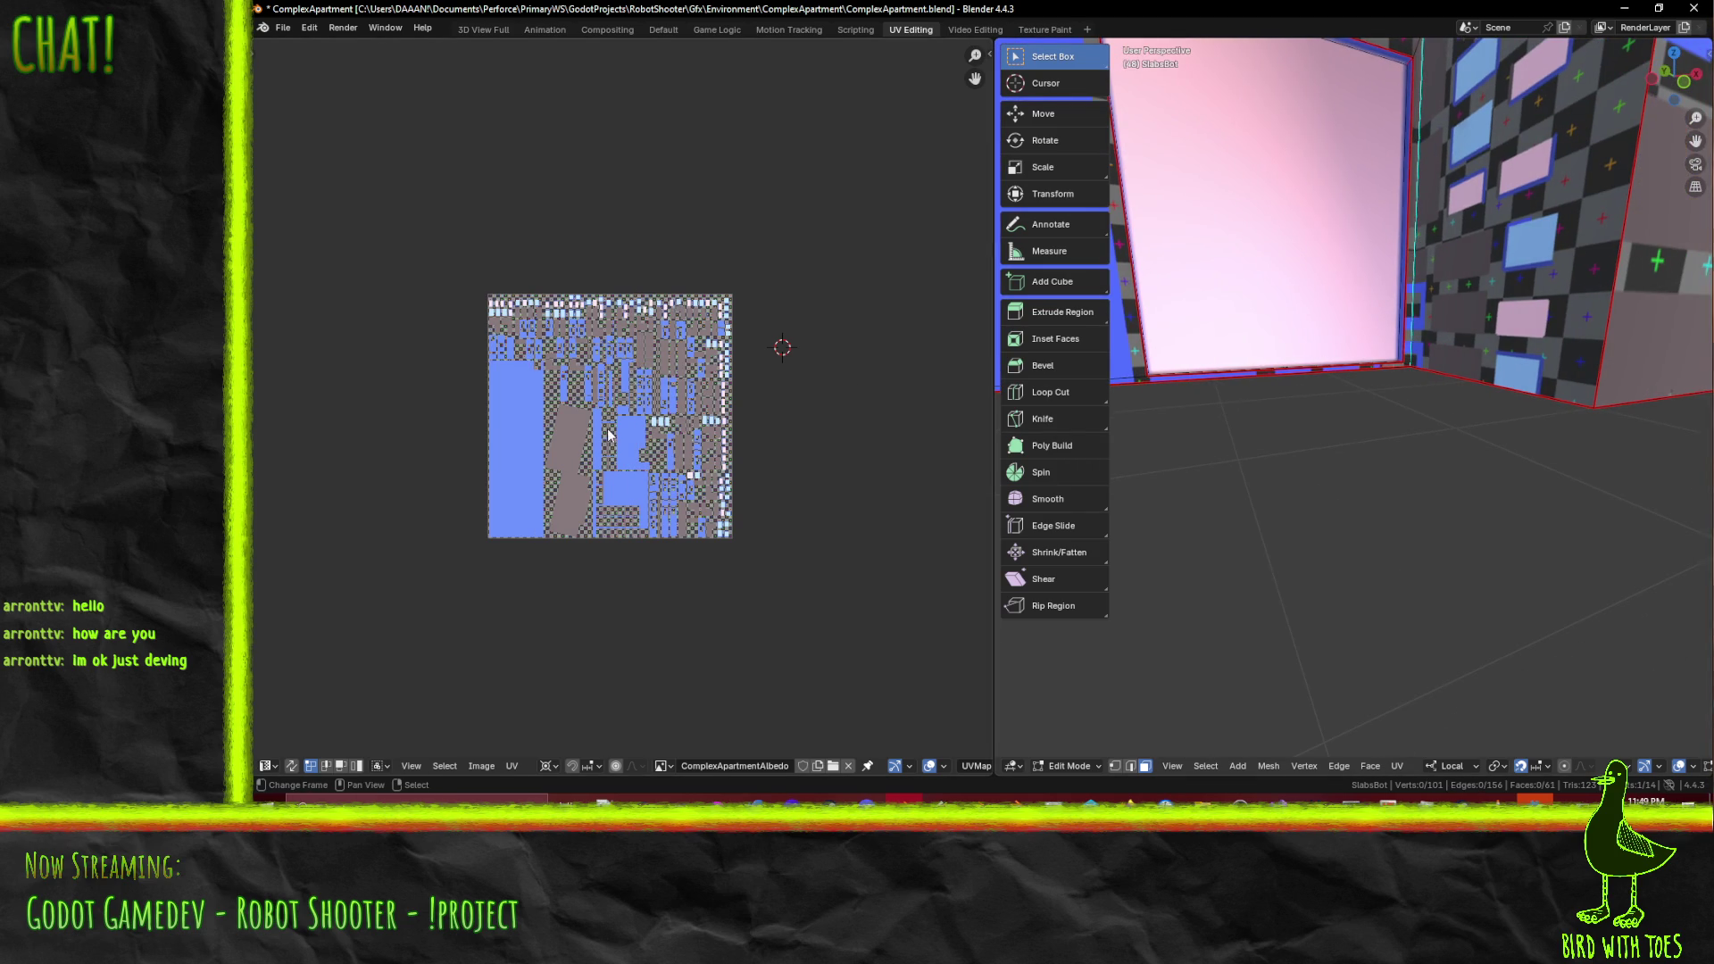
{"action": "key", "text": "a"}
{"action": "middle_click_drag", "start_coordinate": [498, 437], "coordinate": [550, 434]}
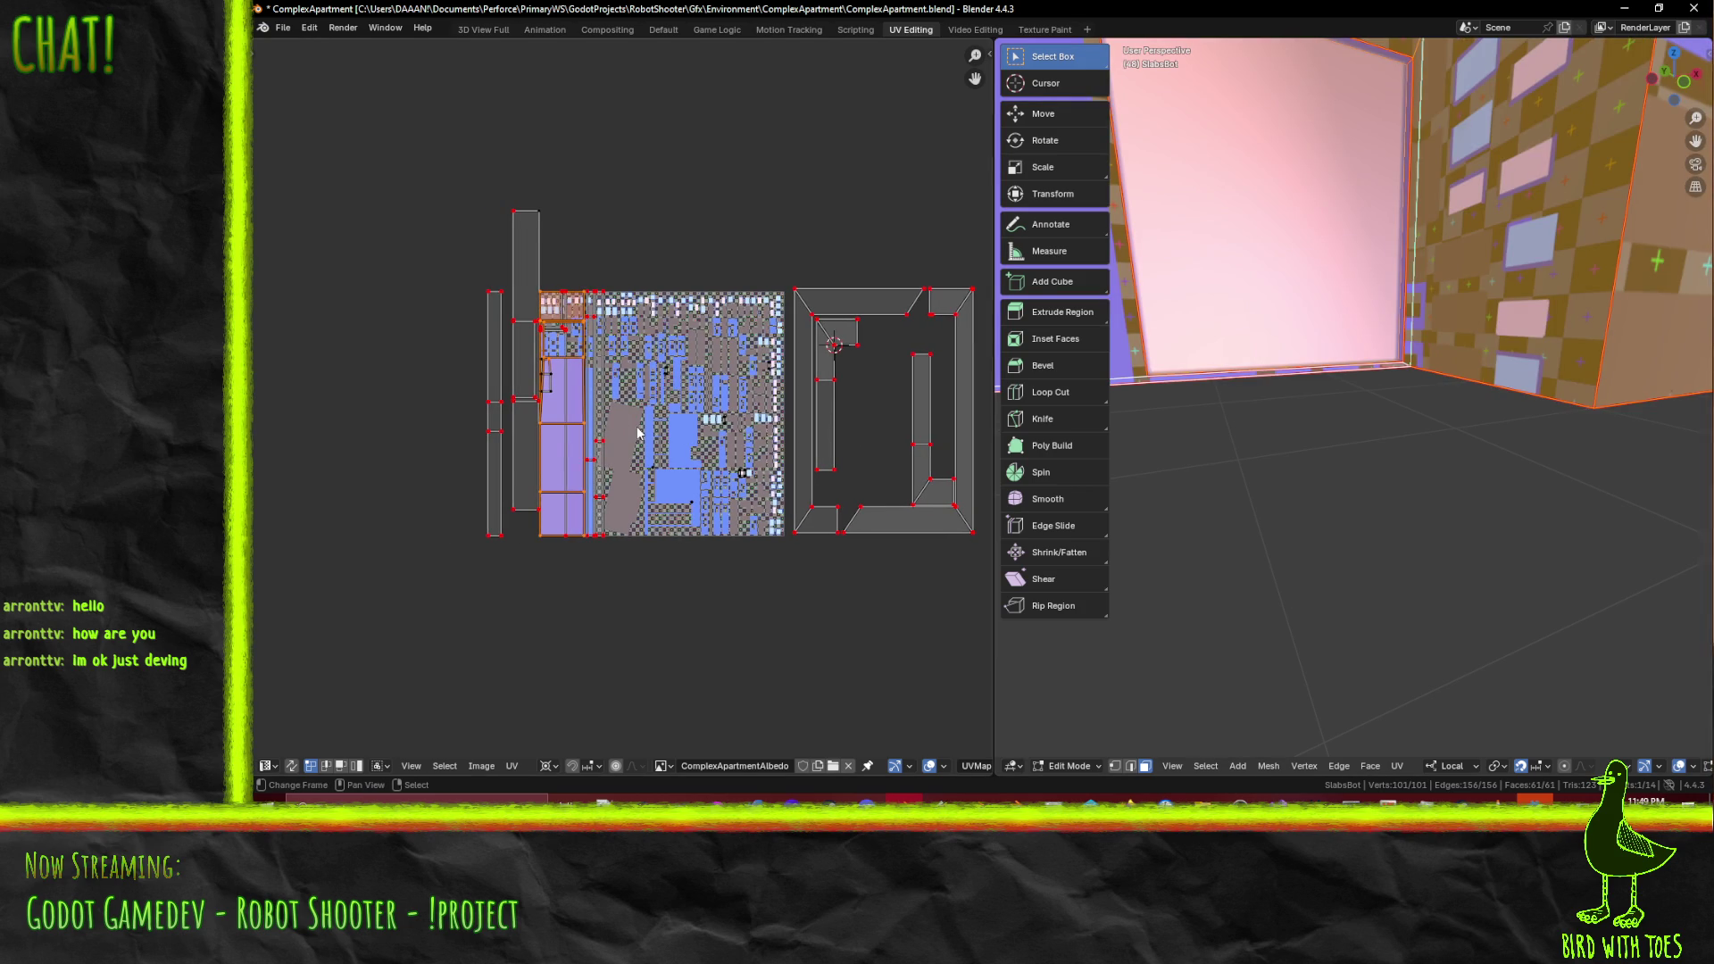
- Slide the slab's UV islands left along X in two moves across the atlas
{"action": "key", "text": "g"}
{"action": "key", "text": "x"}
{"action": "left_click", "coordinate": [671, 472]}
{"action": "scroll", "coordinate": [503, 356], "scroll_direction": "up", "scroll_amount": 4}
{"action": "scroll", "coordinate": [625, 392], "scroll_direction": "up", "scroll_amount": 3}
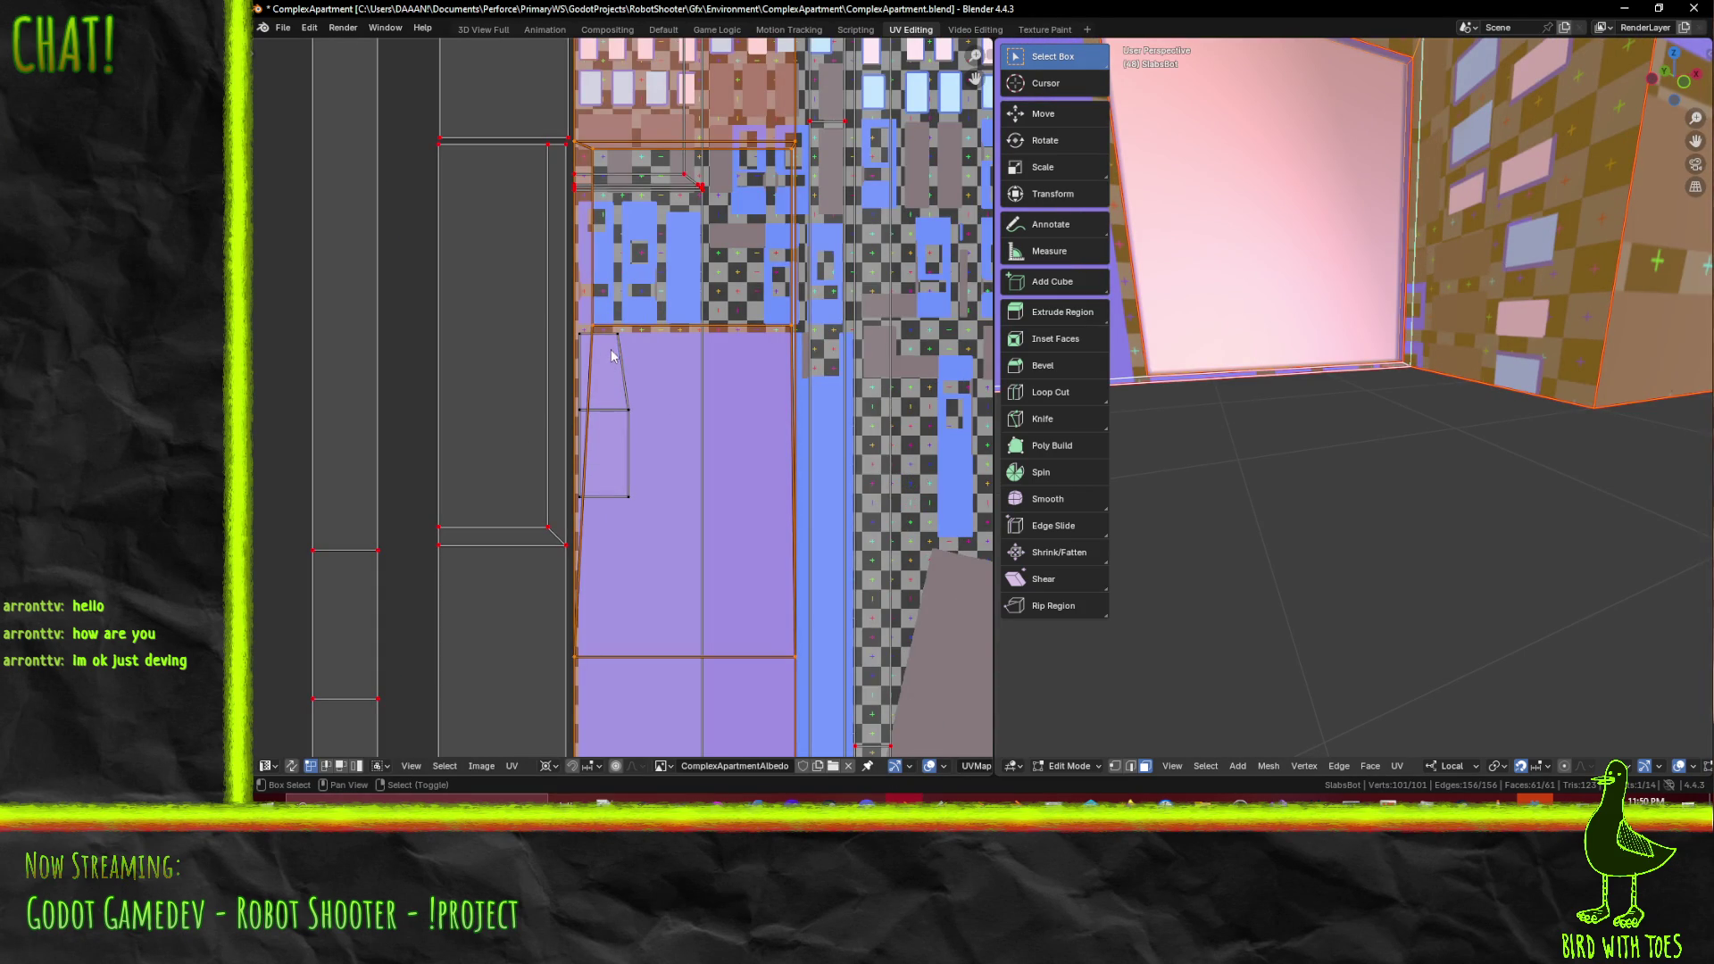
{"action": "scroll", "coordinate": [612, 355], "scroll_direction": "down", "scroll_amount": 5}
{"action": "key", "text": "g"}
{"action": "key", "text": "x"}
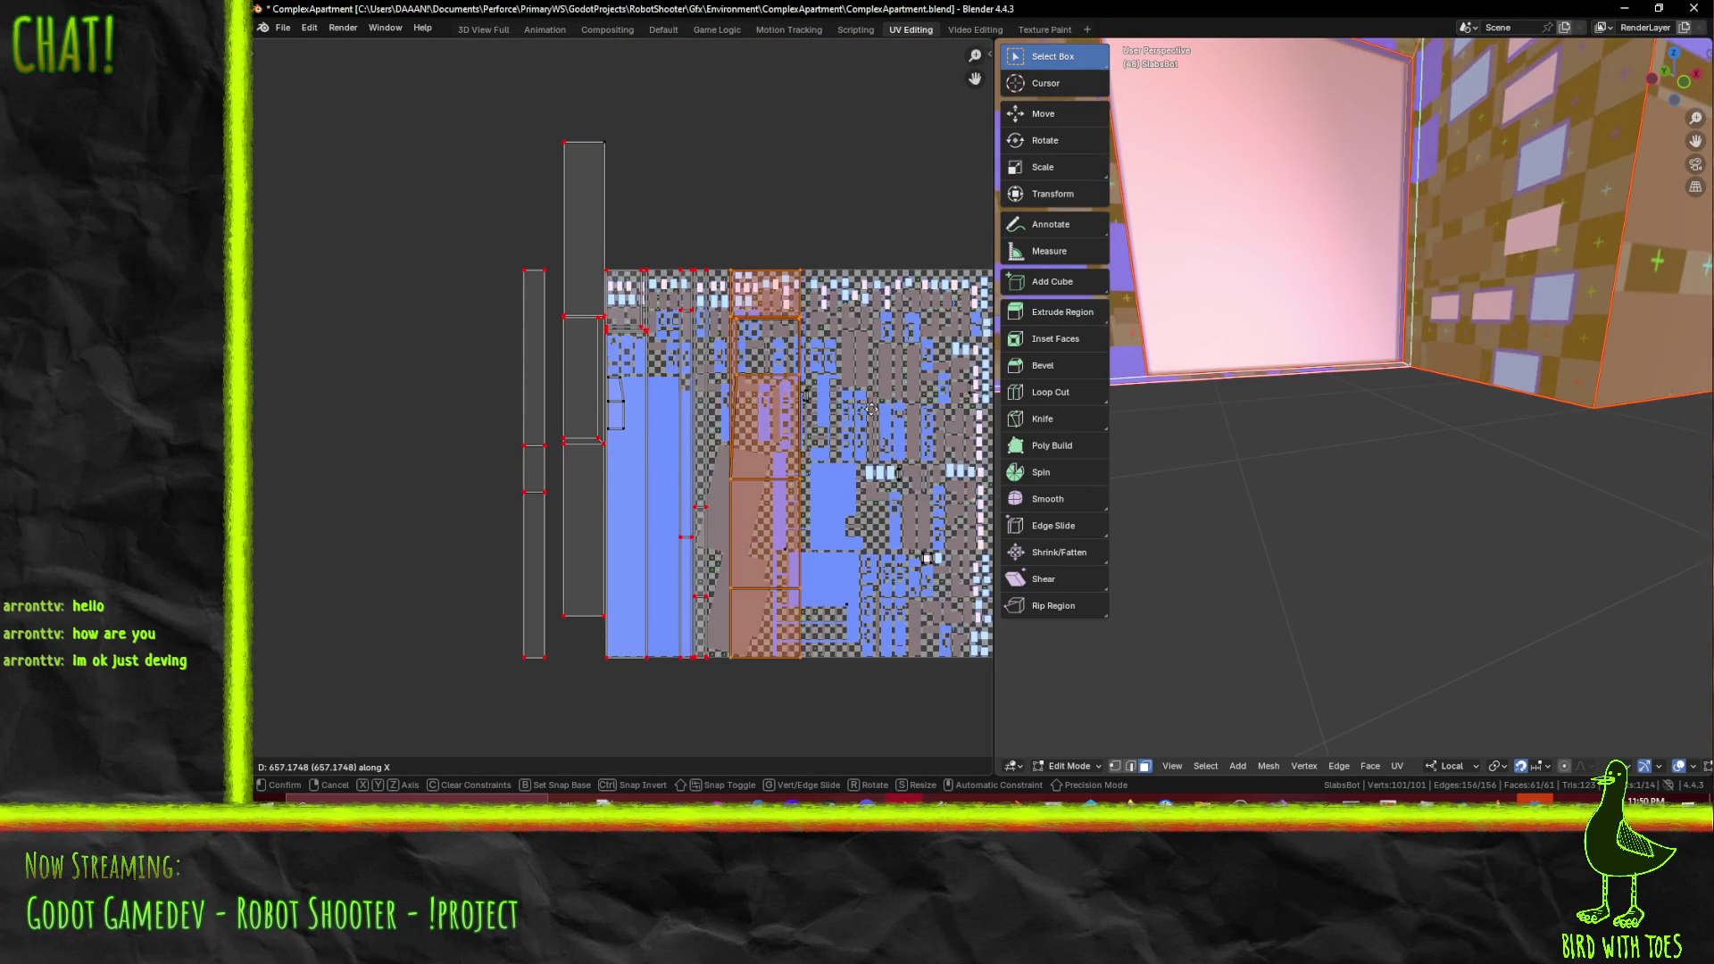
{"action": "left_click", "coordinate": [854, 410]}
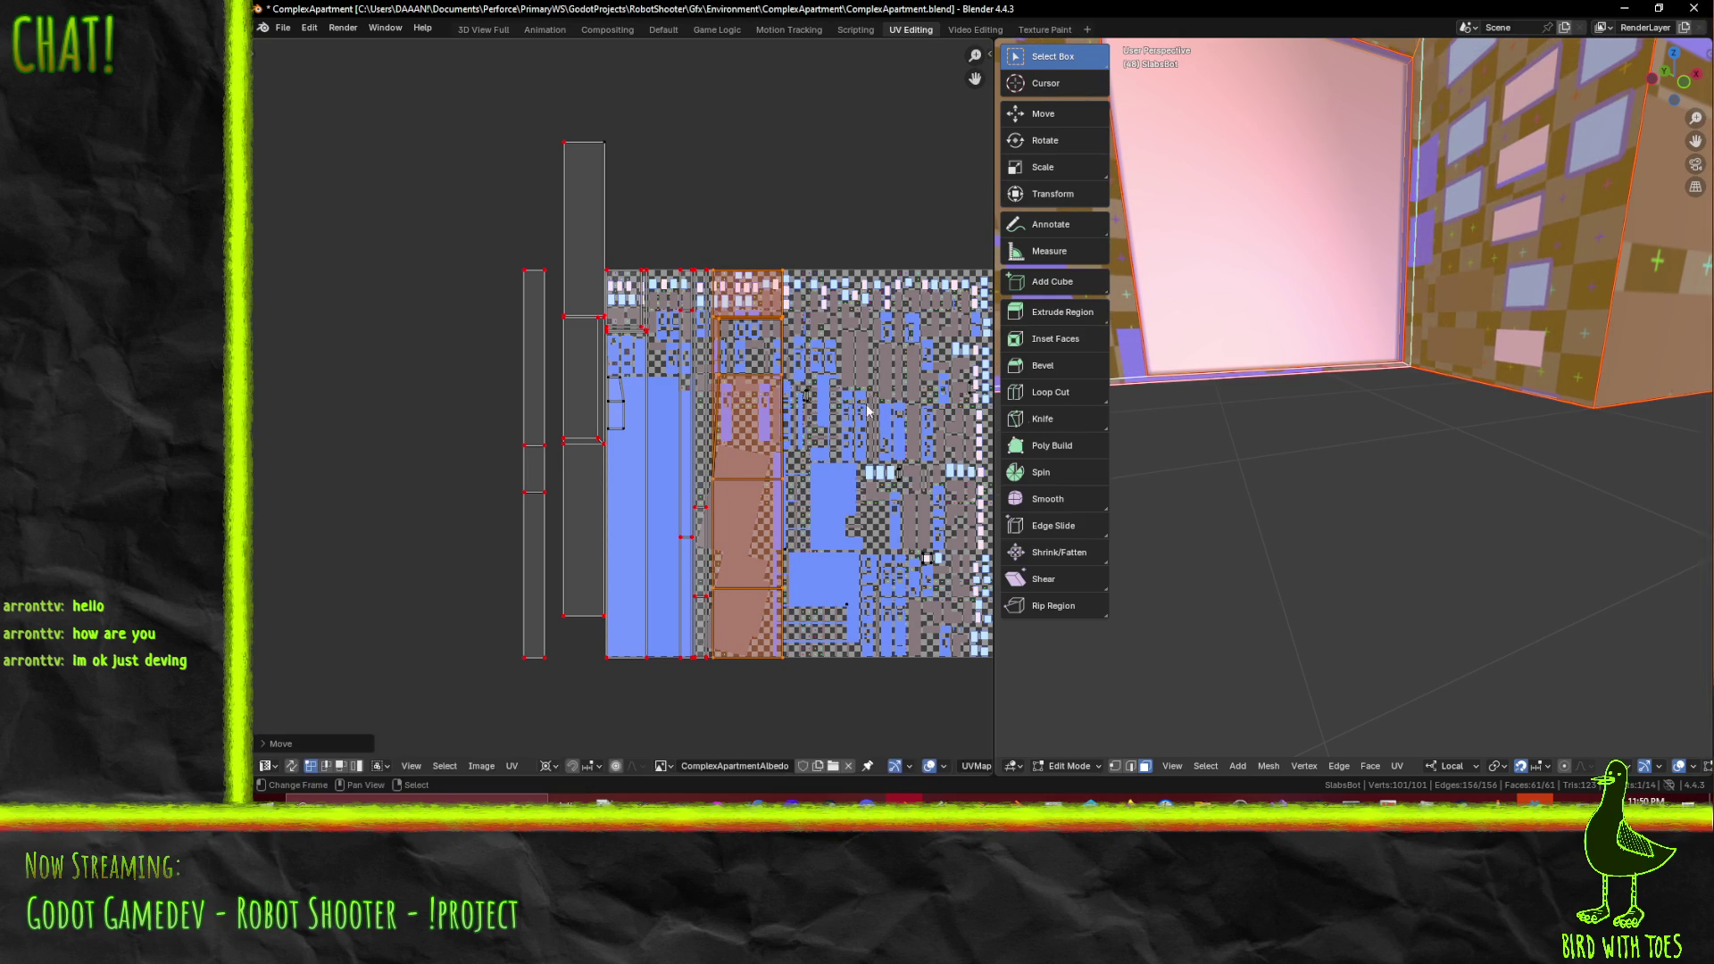
{"action": "scroll", "coordinate": [1391, 391], "scroll_direction": "down", "scroll_amount": 4}
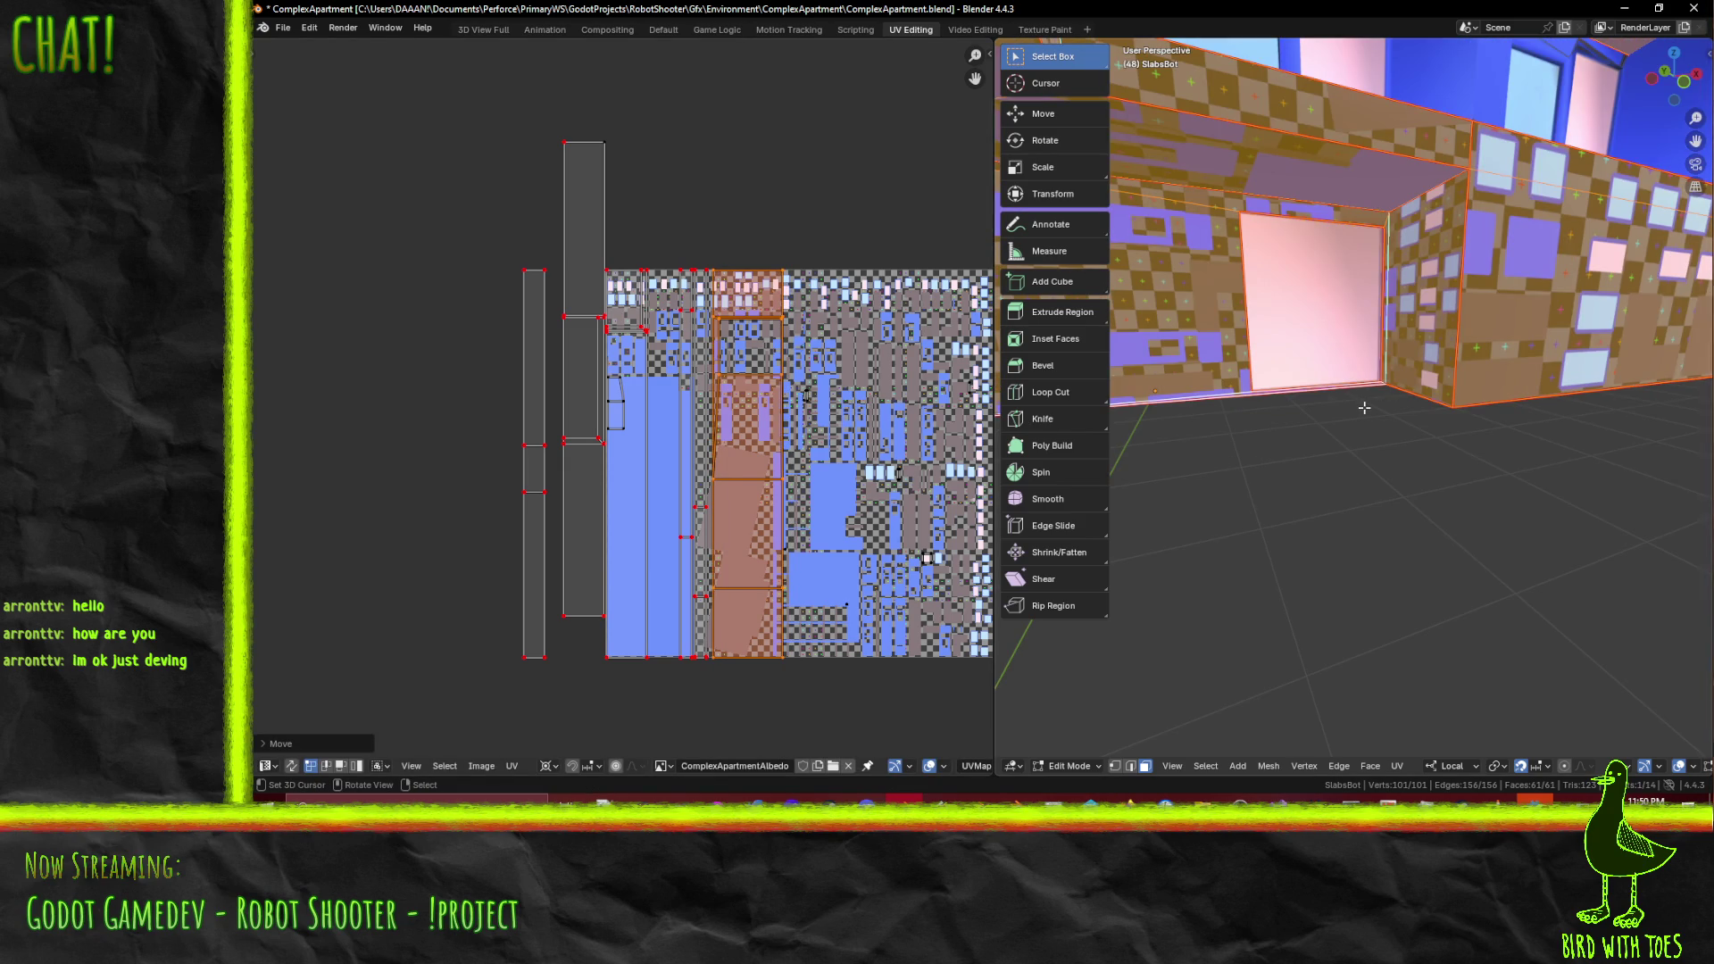
{"action": "scroll", "coordinate": [1364, 408], "scroll_direction": "up", "scroll_amount": 4}
- Select only the pink wall face plus its adjacent and bottom-edge faces
{"action": "mouse_move", "coordinate": [1343, 389]}
{"action": "middle_mouse_down"}
{"action": "mouse_move", "coordinate": [1380, 365]}
{"action": "mouse_move", "coordinate": [1281, 225]}
{"action": "mouse_move", "coordinate": [1388, 244]}
{"action": "middle_mouse_up"}
{"action": "key", "text": "alt+a"}
{"action": "left_click", "coordinate": [1381, 365]}
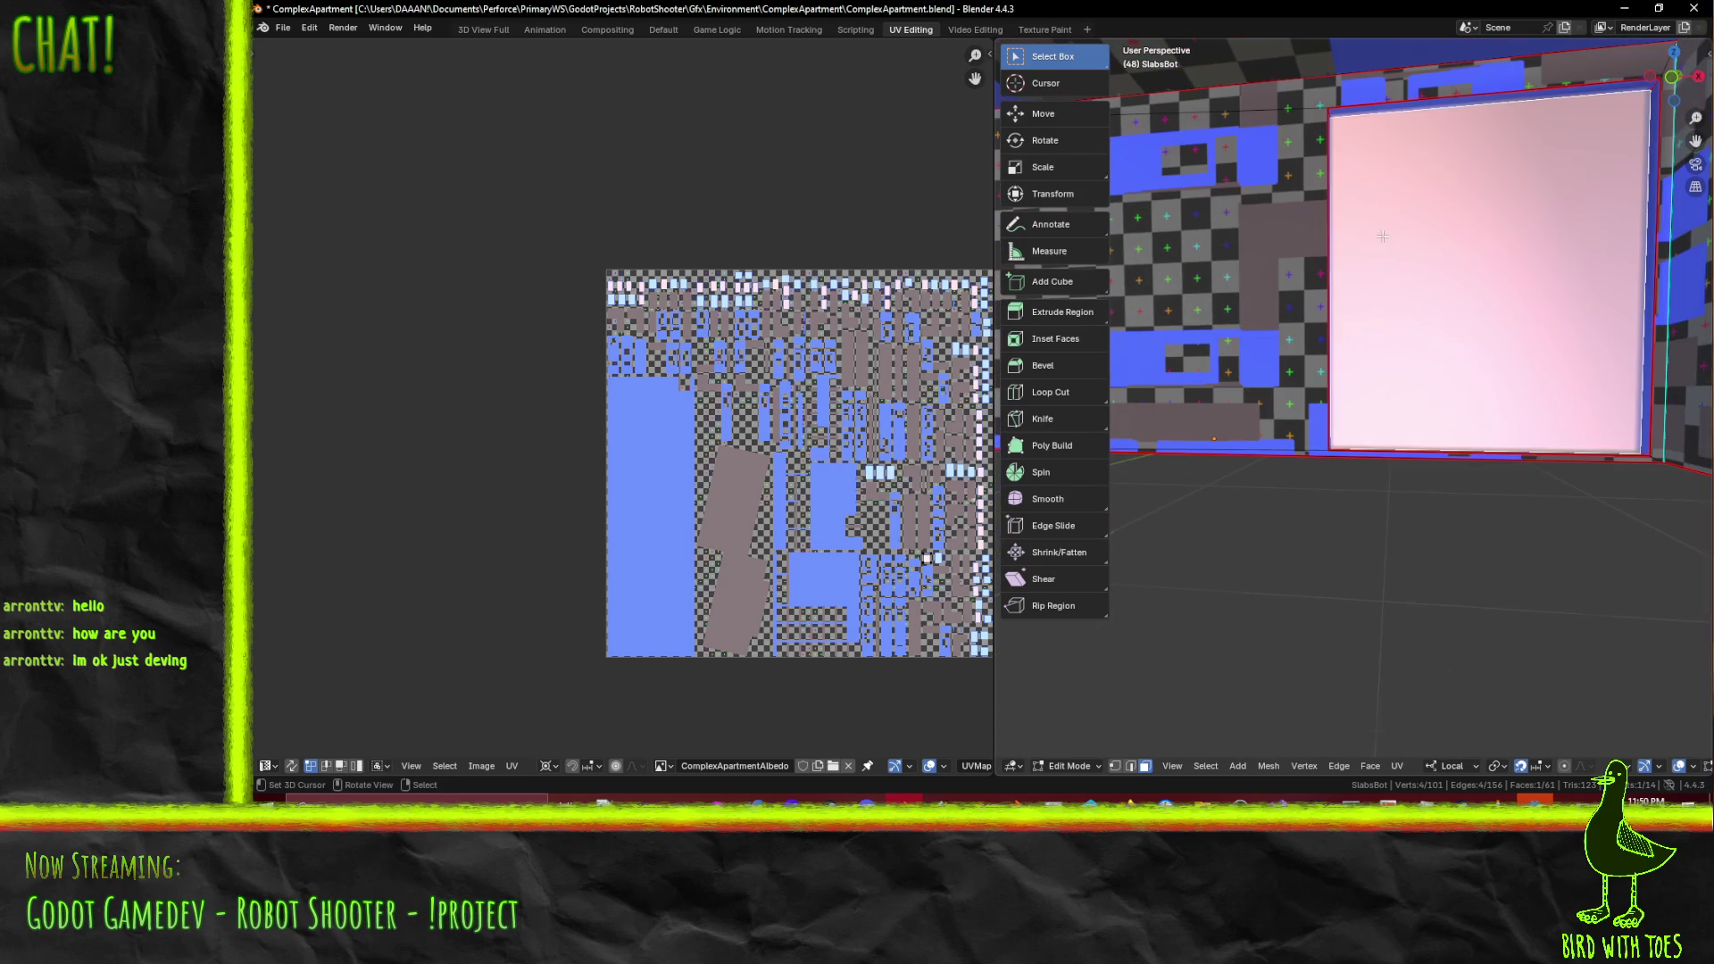
{"action": "left_click", "coordinate": [1354, 101], "text": "shift"}
{"action": "middle_click_drag", "start_coordinate": [1354, 101], "coordinate": [1394, 246]}
{"action": "left_click", "coordinate": [1294, 515], "text": "shift"}
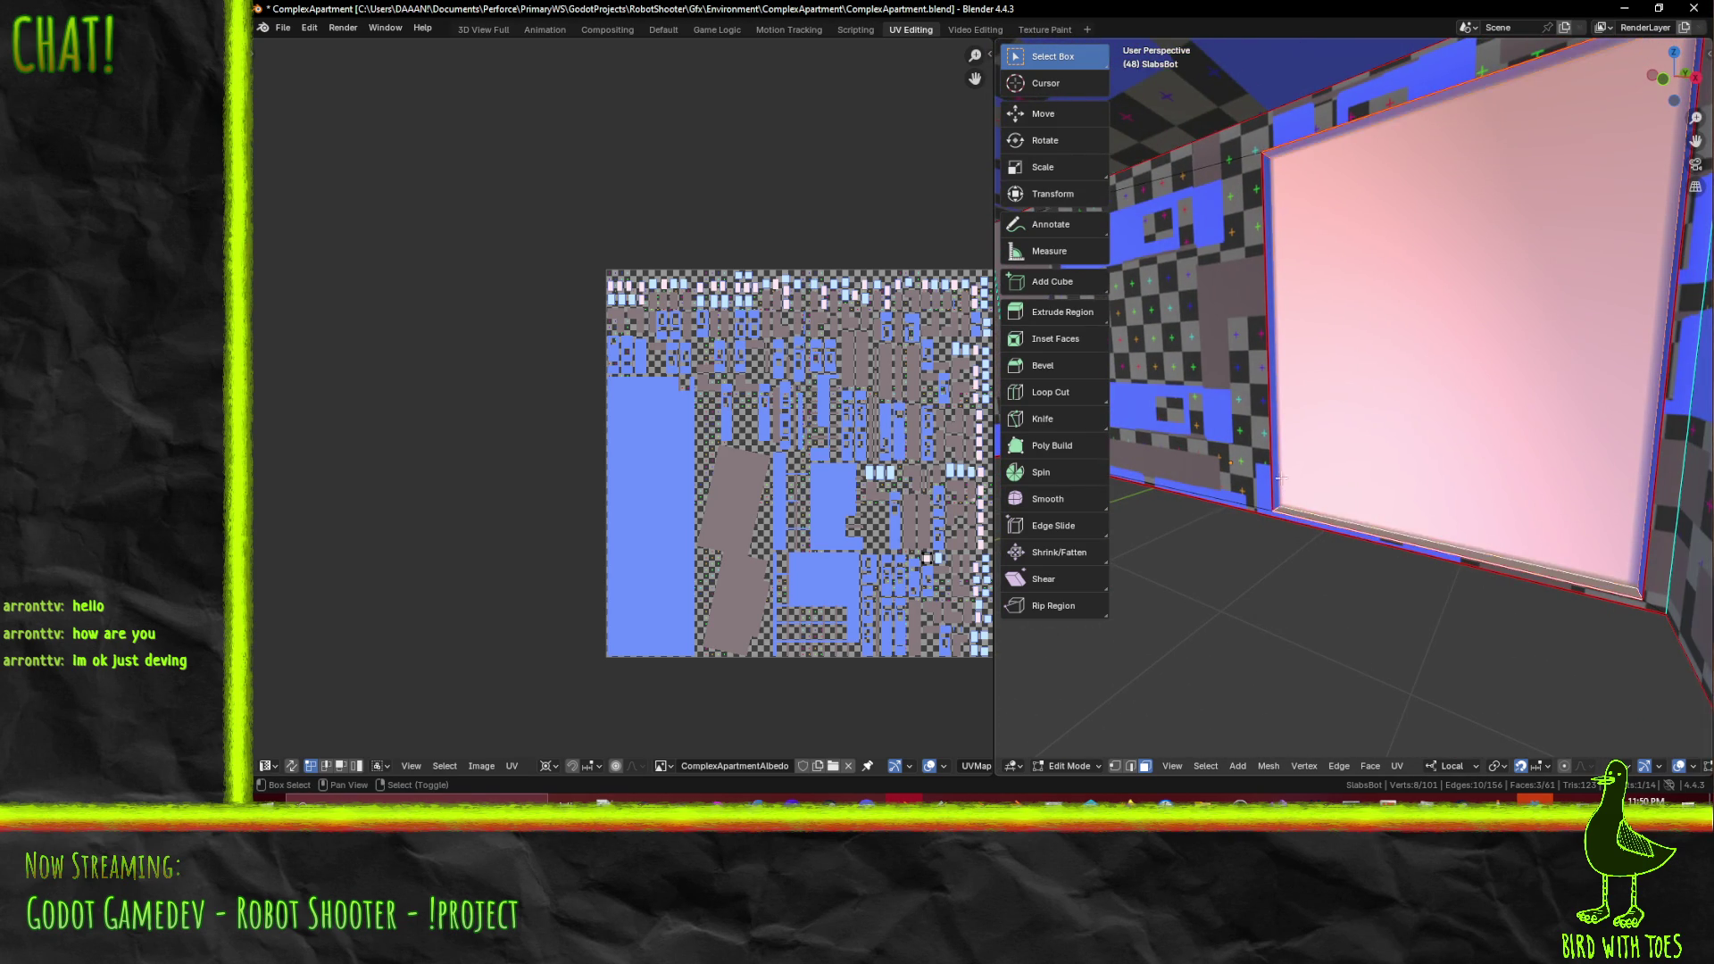
{"action": "middle_click_drag", "start_coordinate": [1295, 515], "coordinate": [1492, 353]}
{"action": "scroll", "coordinate": [1354, 461], "scroll_direction": "down", "scroll_amount": 5}
{"action": "left_click", "coordinate": [1527, 346], "text": "shift"}
{"action": "key", "text": "F3"}
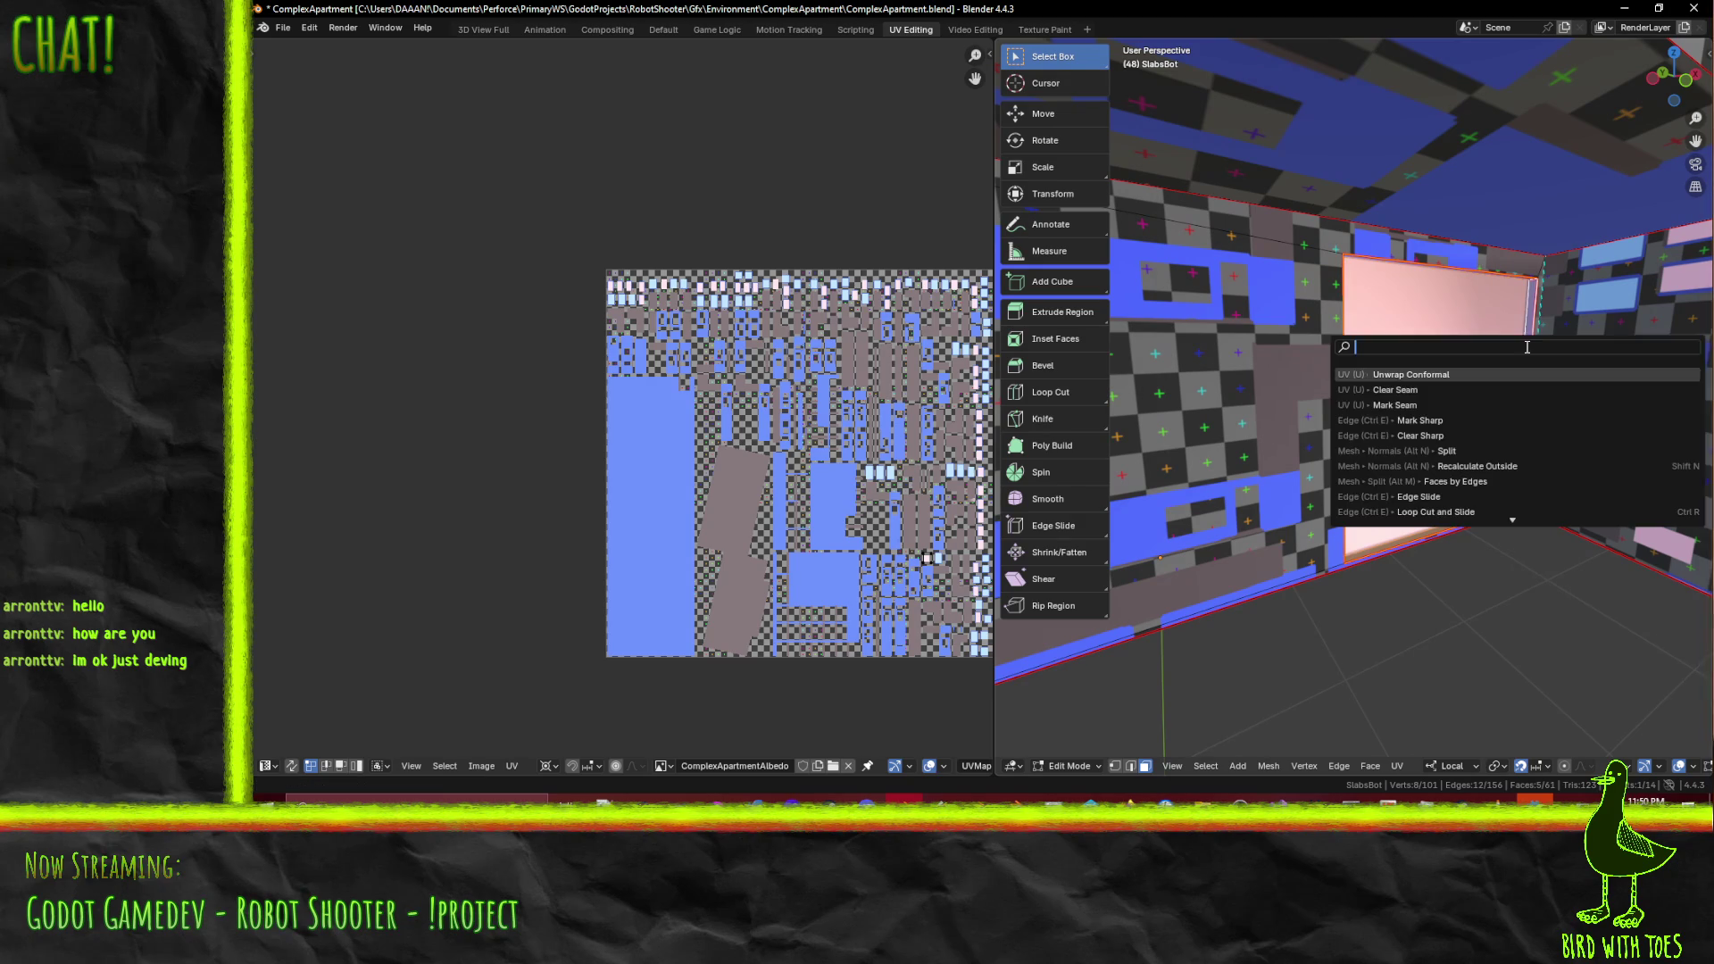
- Unwrap the pink wall faces with Unwrap Conformal and select all of its UVs
{"action": "left_click", "coordinate": [1471, 375]}
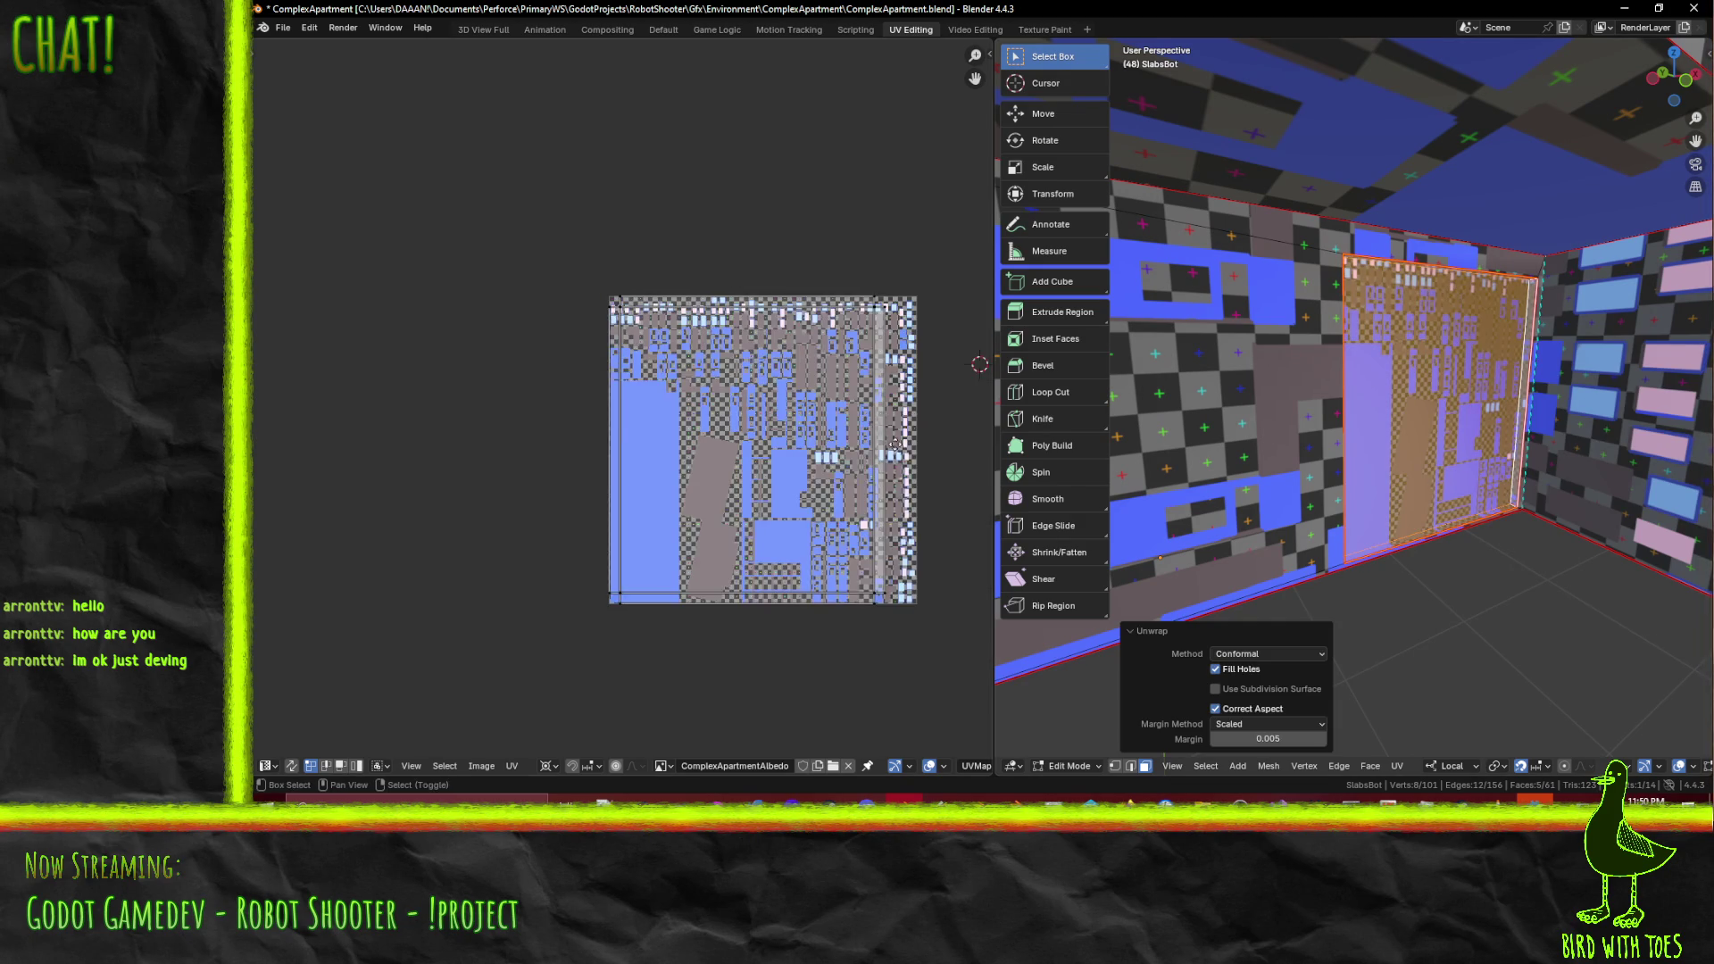
{"action": "scroll", "coordinate": [261, 230], "scroll_direction": "down", "scroll_amount": 1}
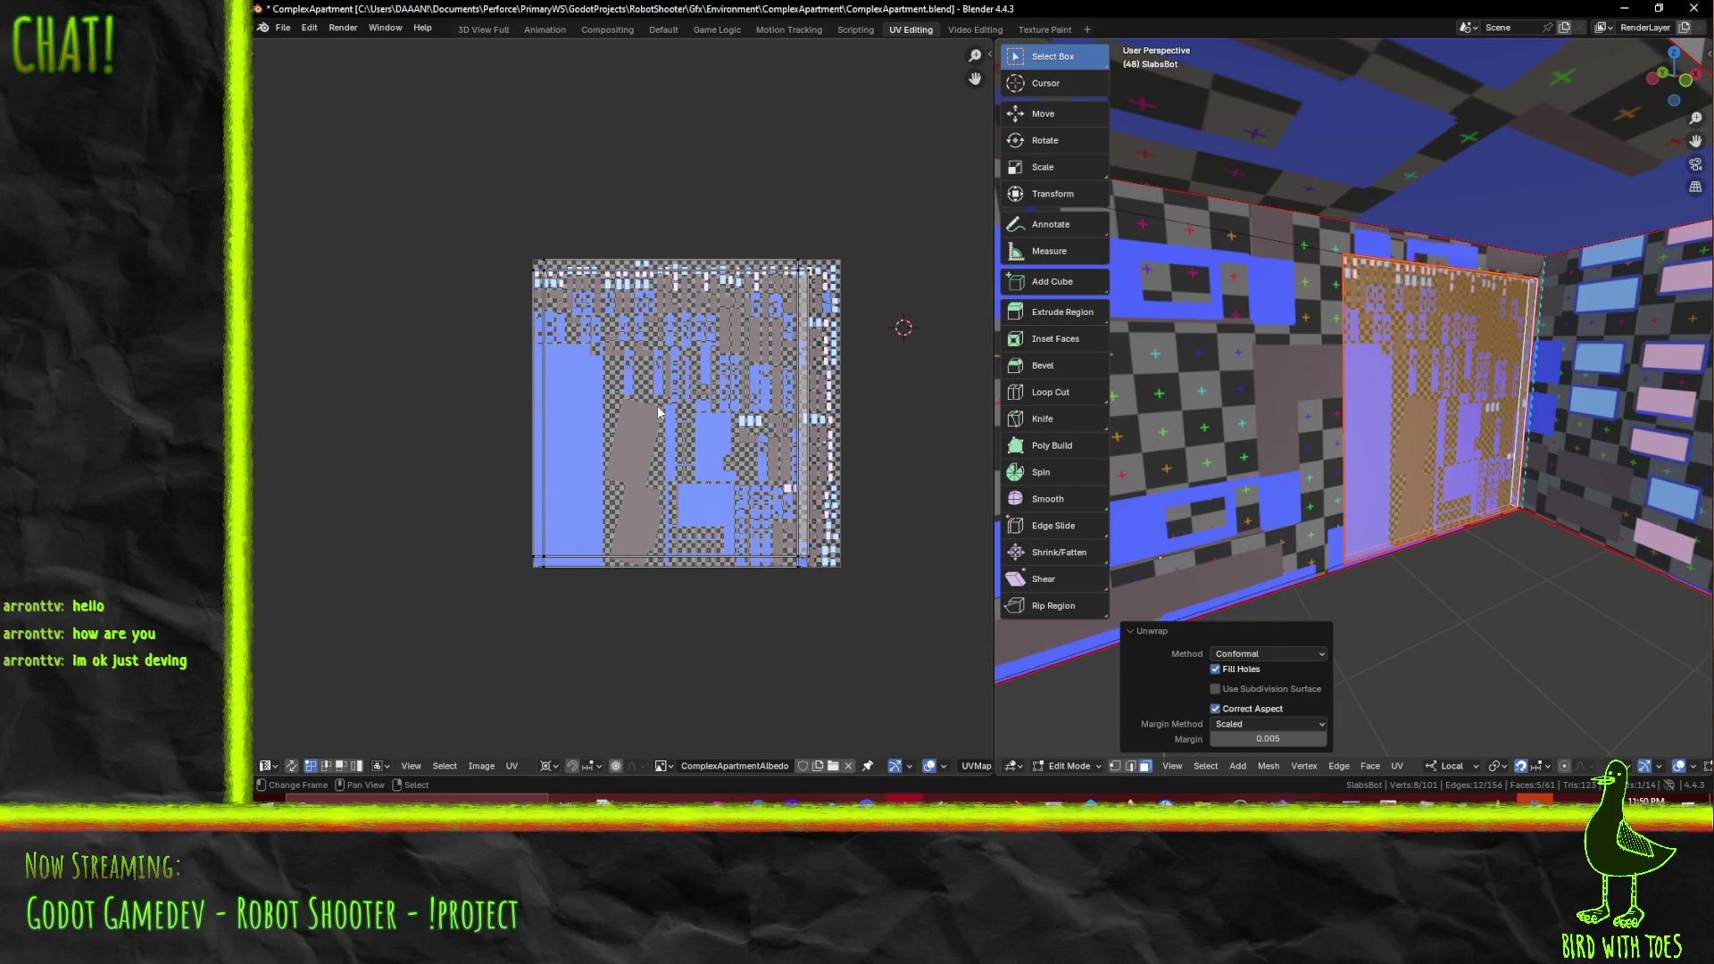
{"action": "key", "text": "a"}
{"action": "key", "text": "r"}
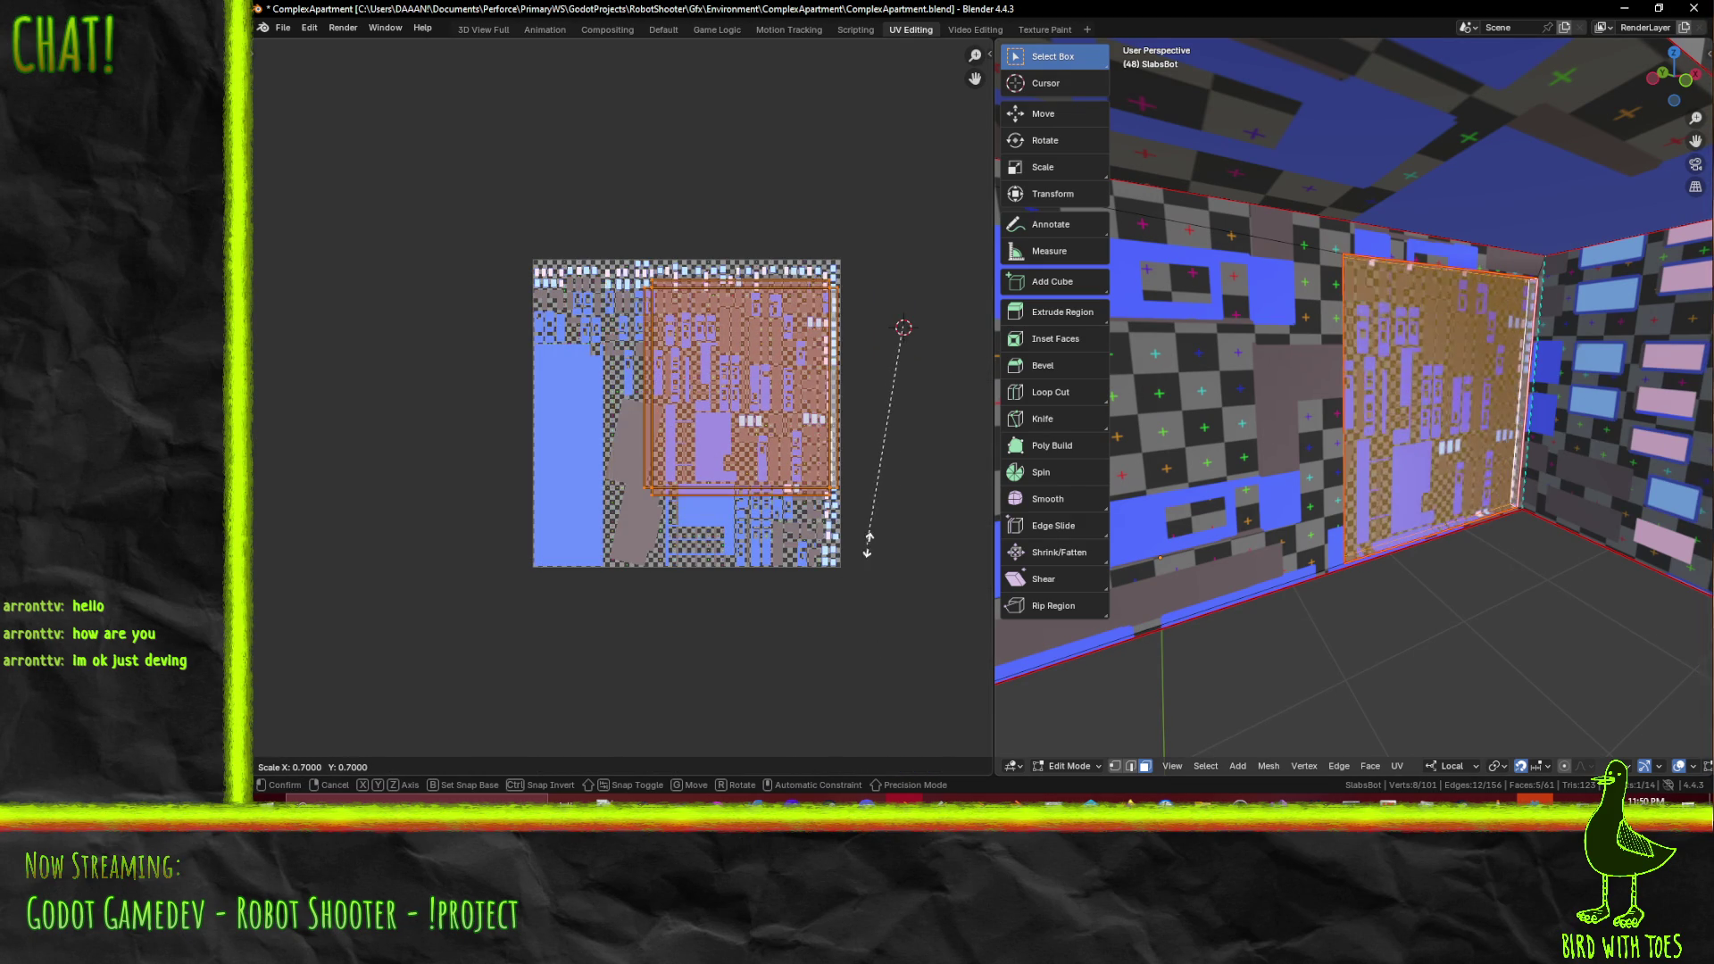
{"action": "key", "text": "Escape"}
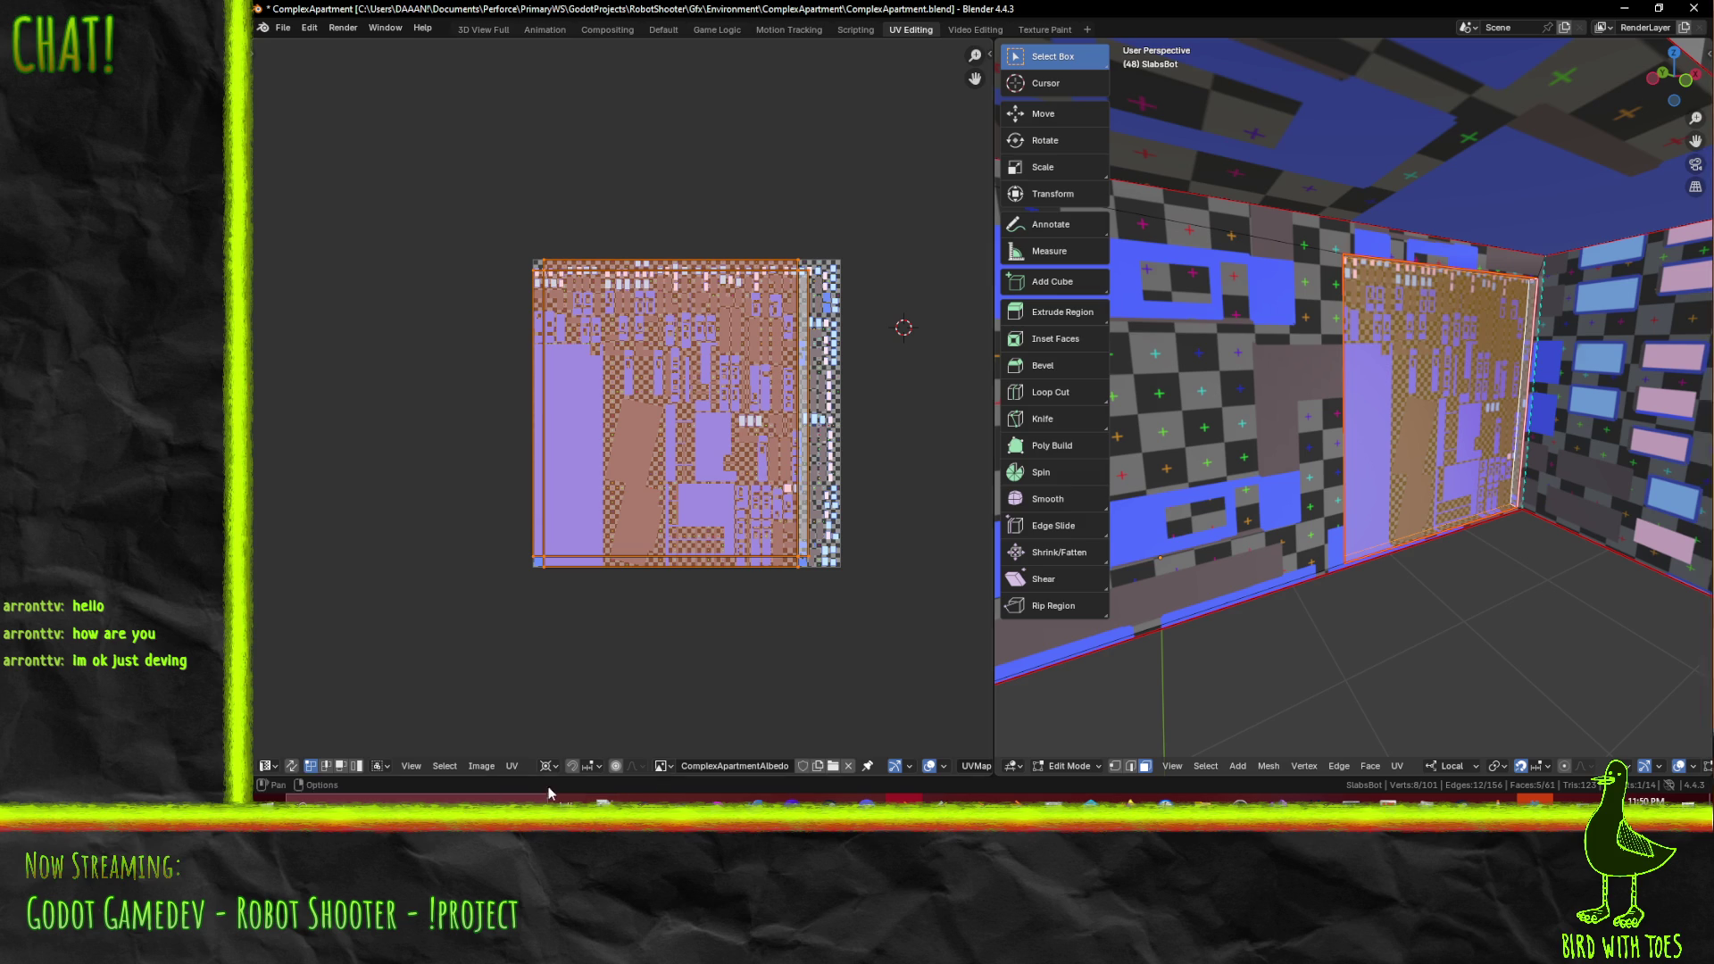
- Shrink the wall's UV island around Individual Origins and move it above the texture
{"action": "left_click", "coordinate": [560, 772]}
{"action": "left_click", "coordinate": [625, 725]}
{"action": "key", "text": "s"}
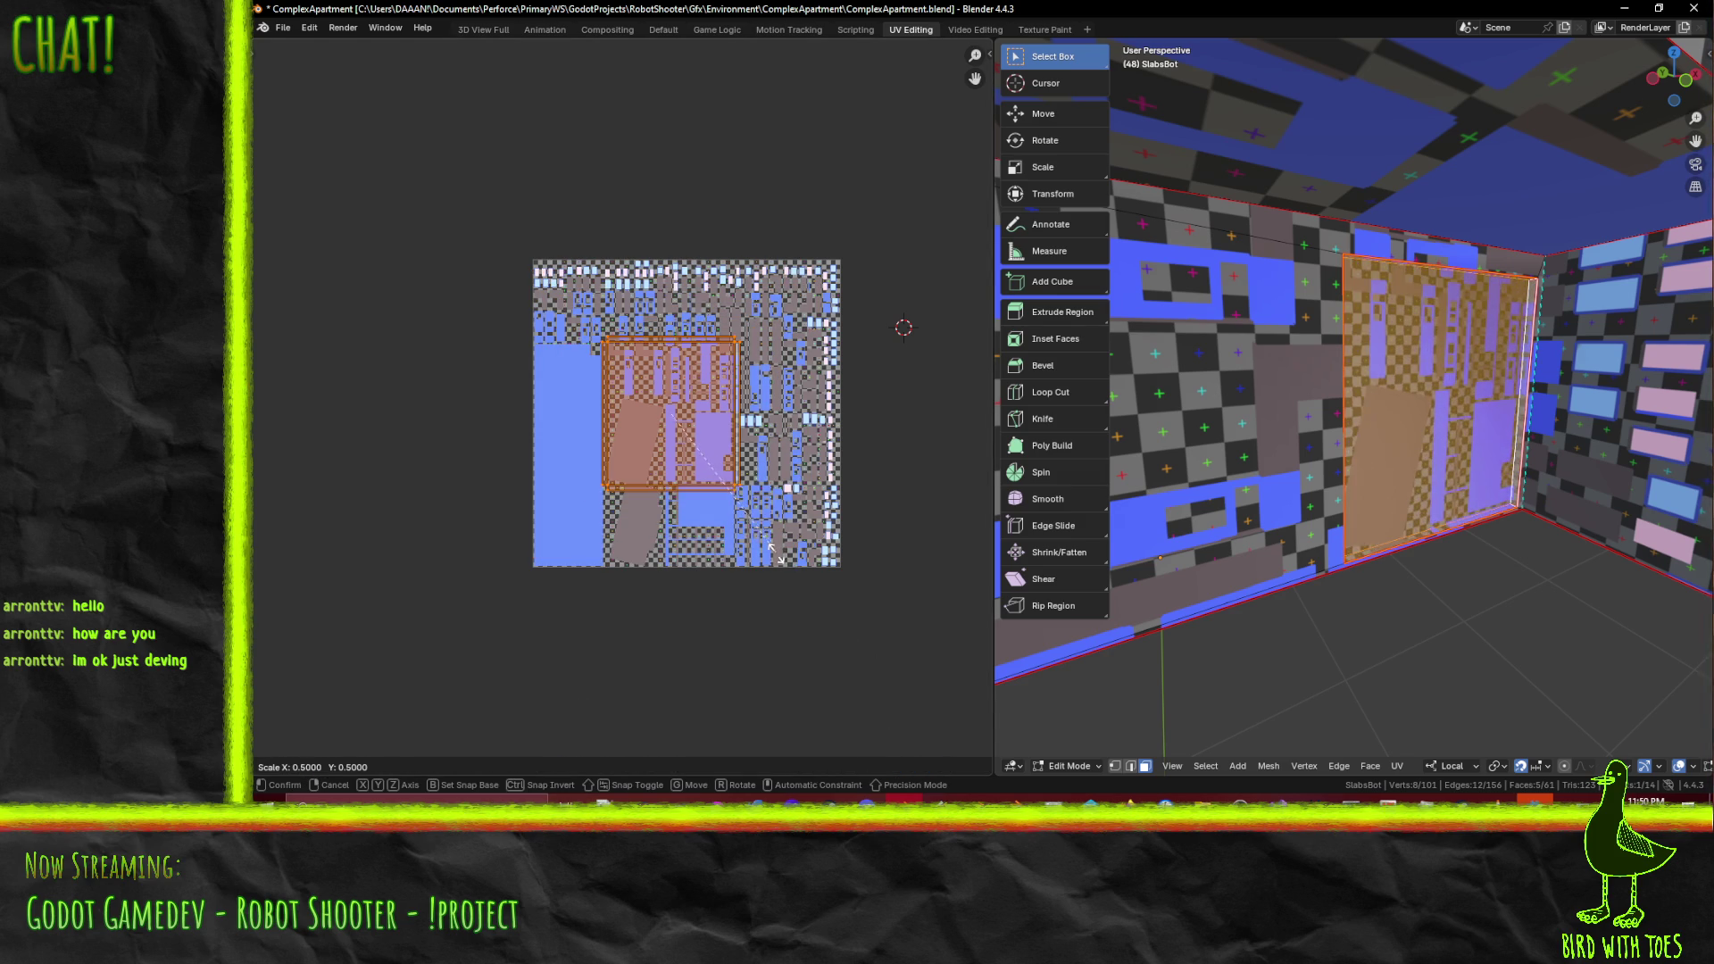
{"action": "left_click", "coordinate": [779, 565]}
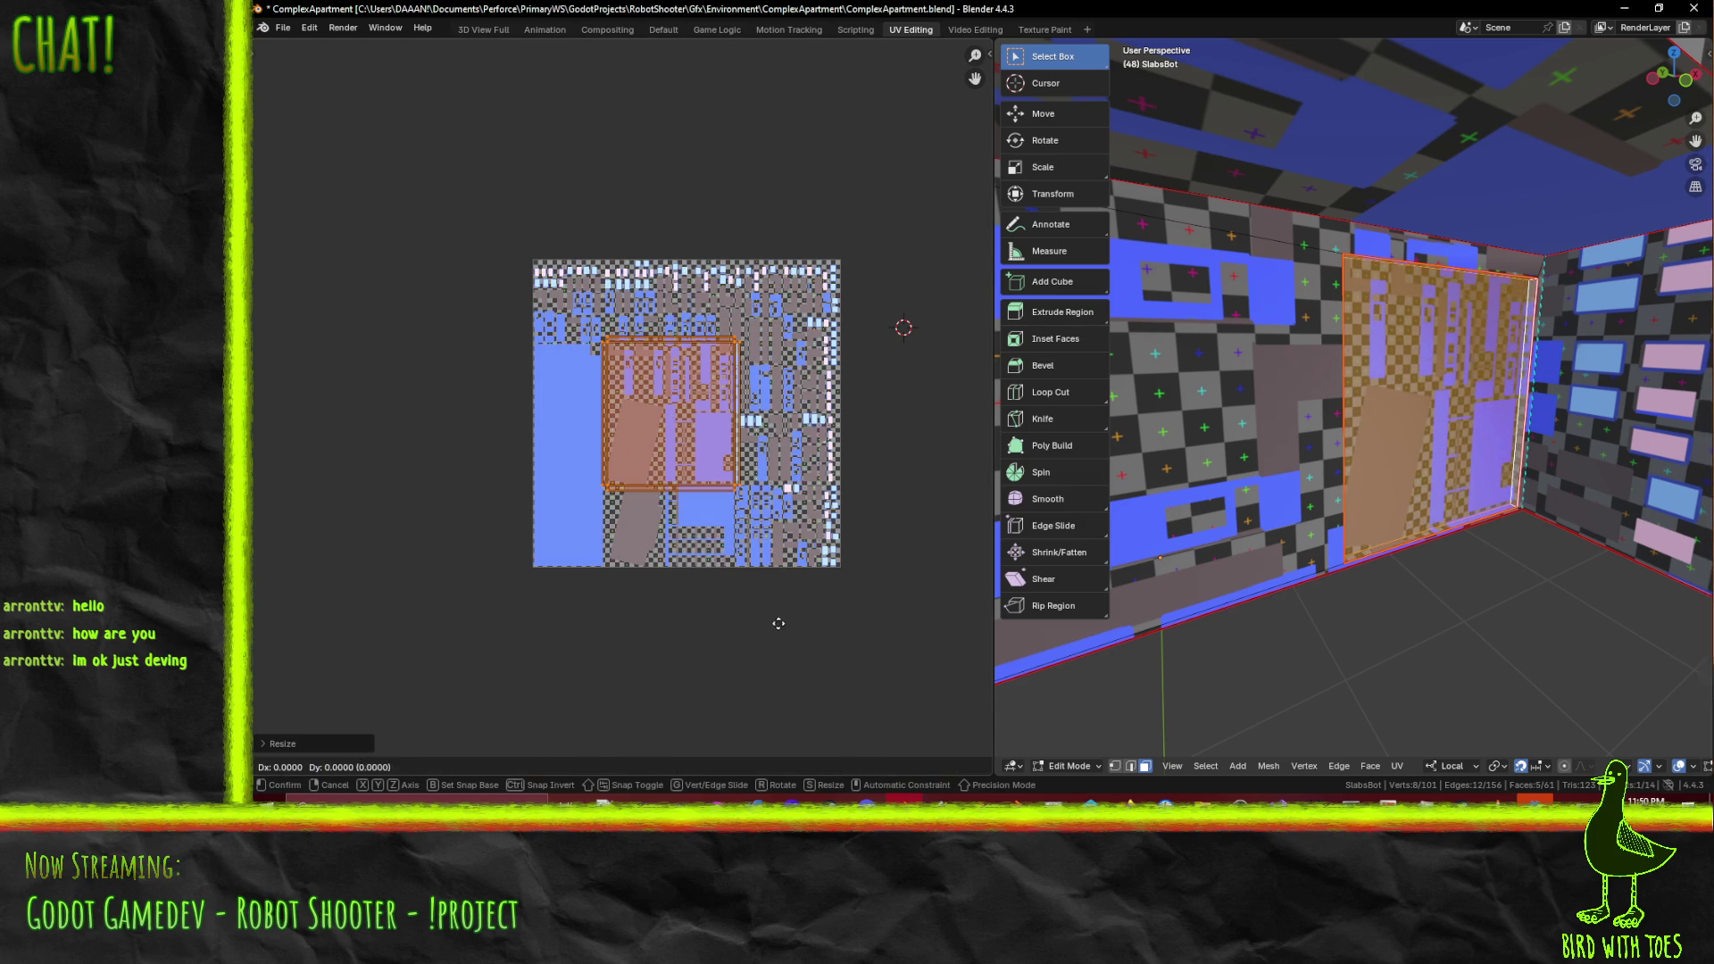
{"action": "key", "text": "g"}
{"action": "left_click", "coordinate": [779, 295]}
- Review all the islands, then save ComplexApartment.blend
{"action": "key", "text": "a"}
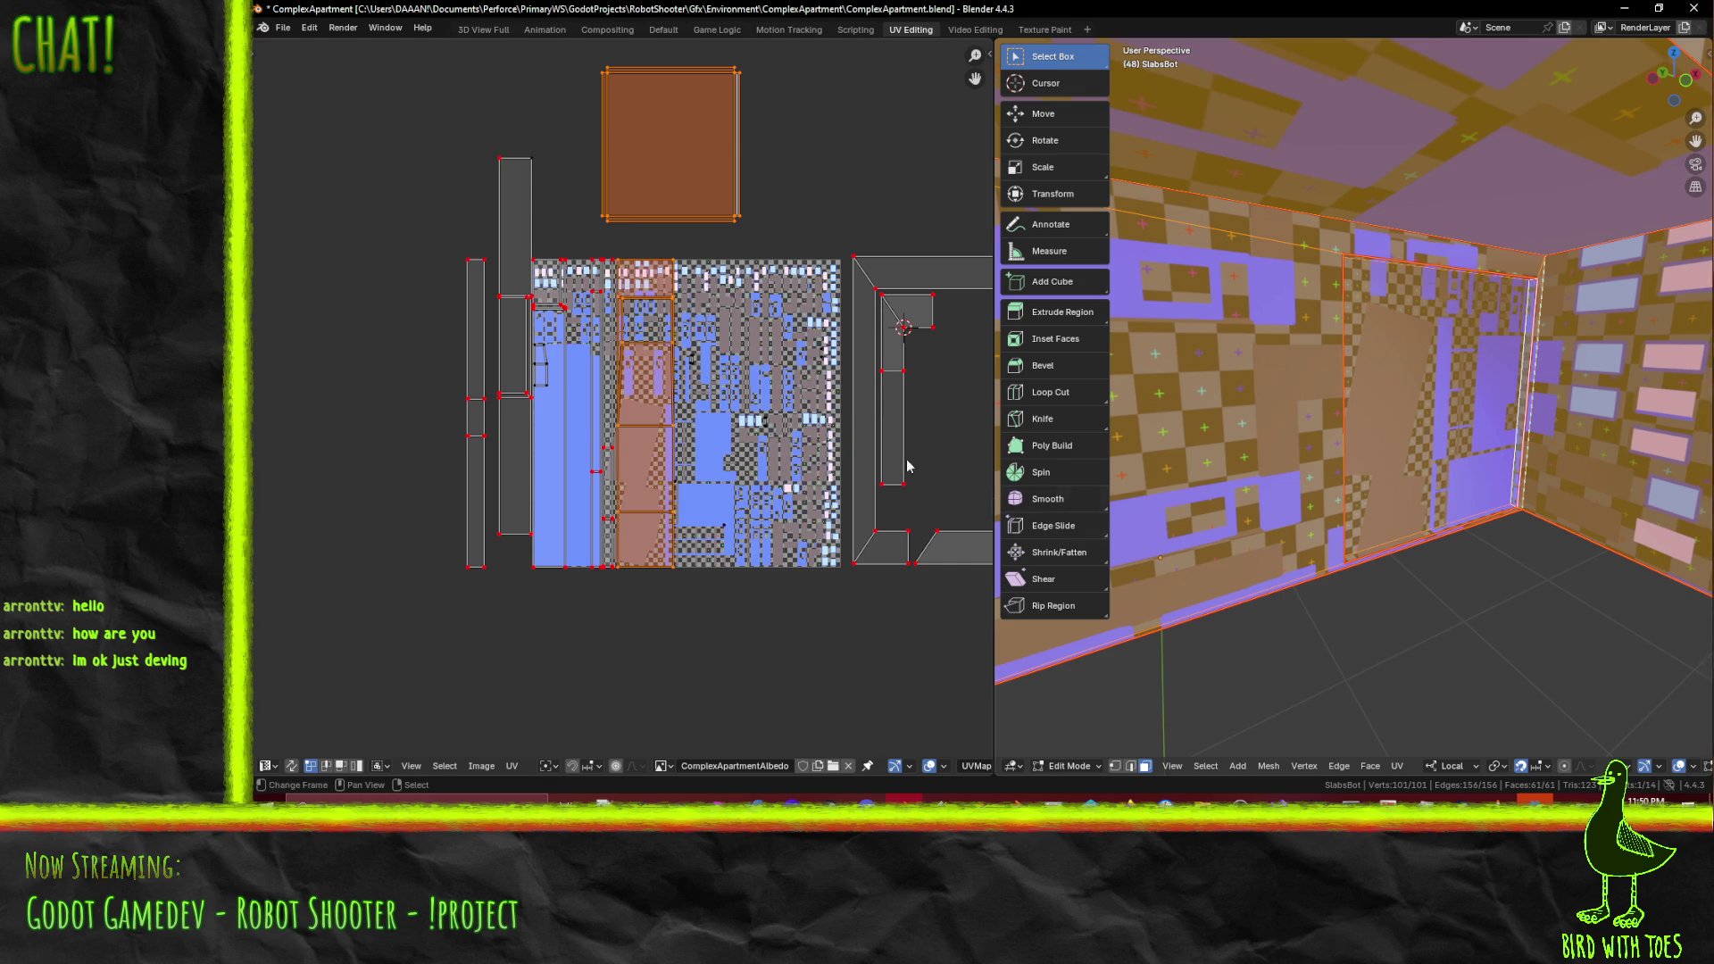
{"action": "key", "text": "alt+a"}
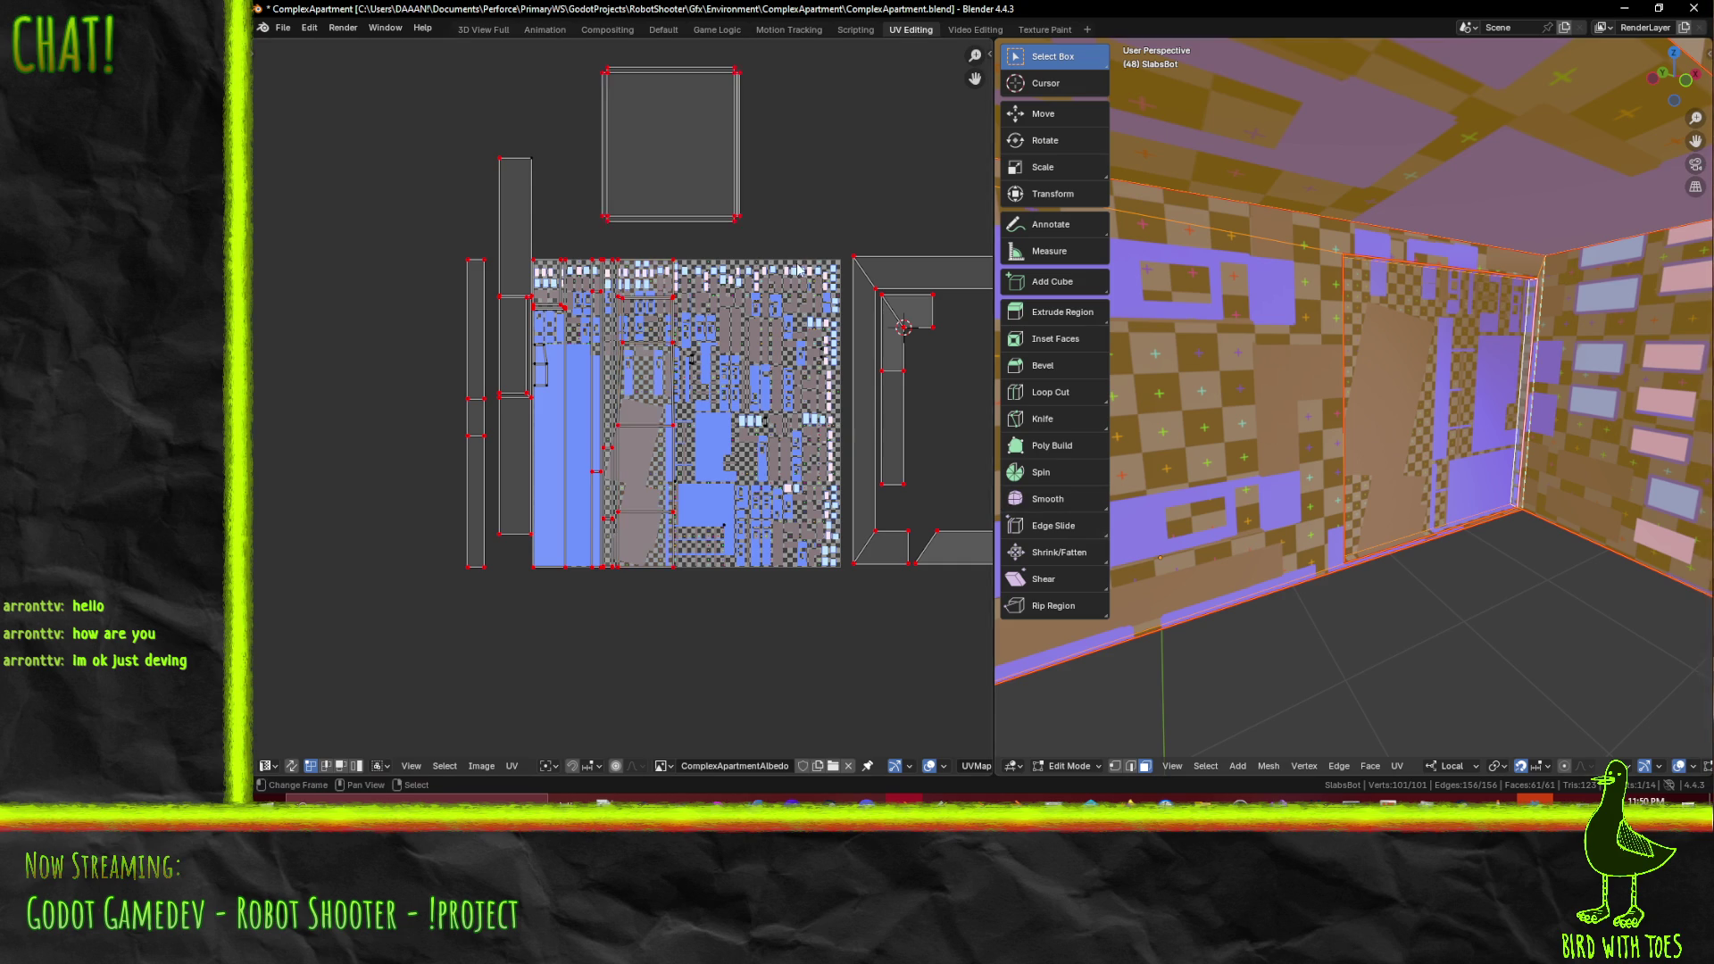
{"action": "middle_click_drag", "start_coordinate": [909, 325], "coordinate": [862, 314]}
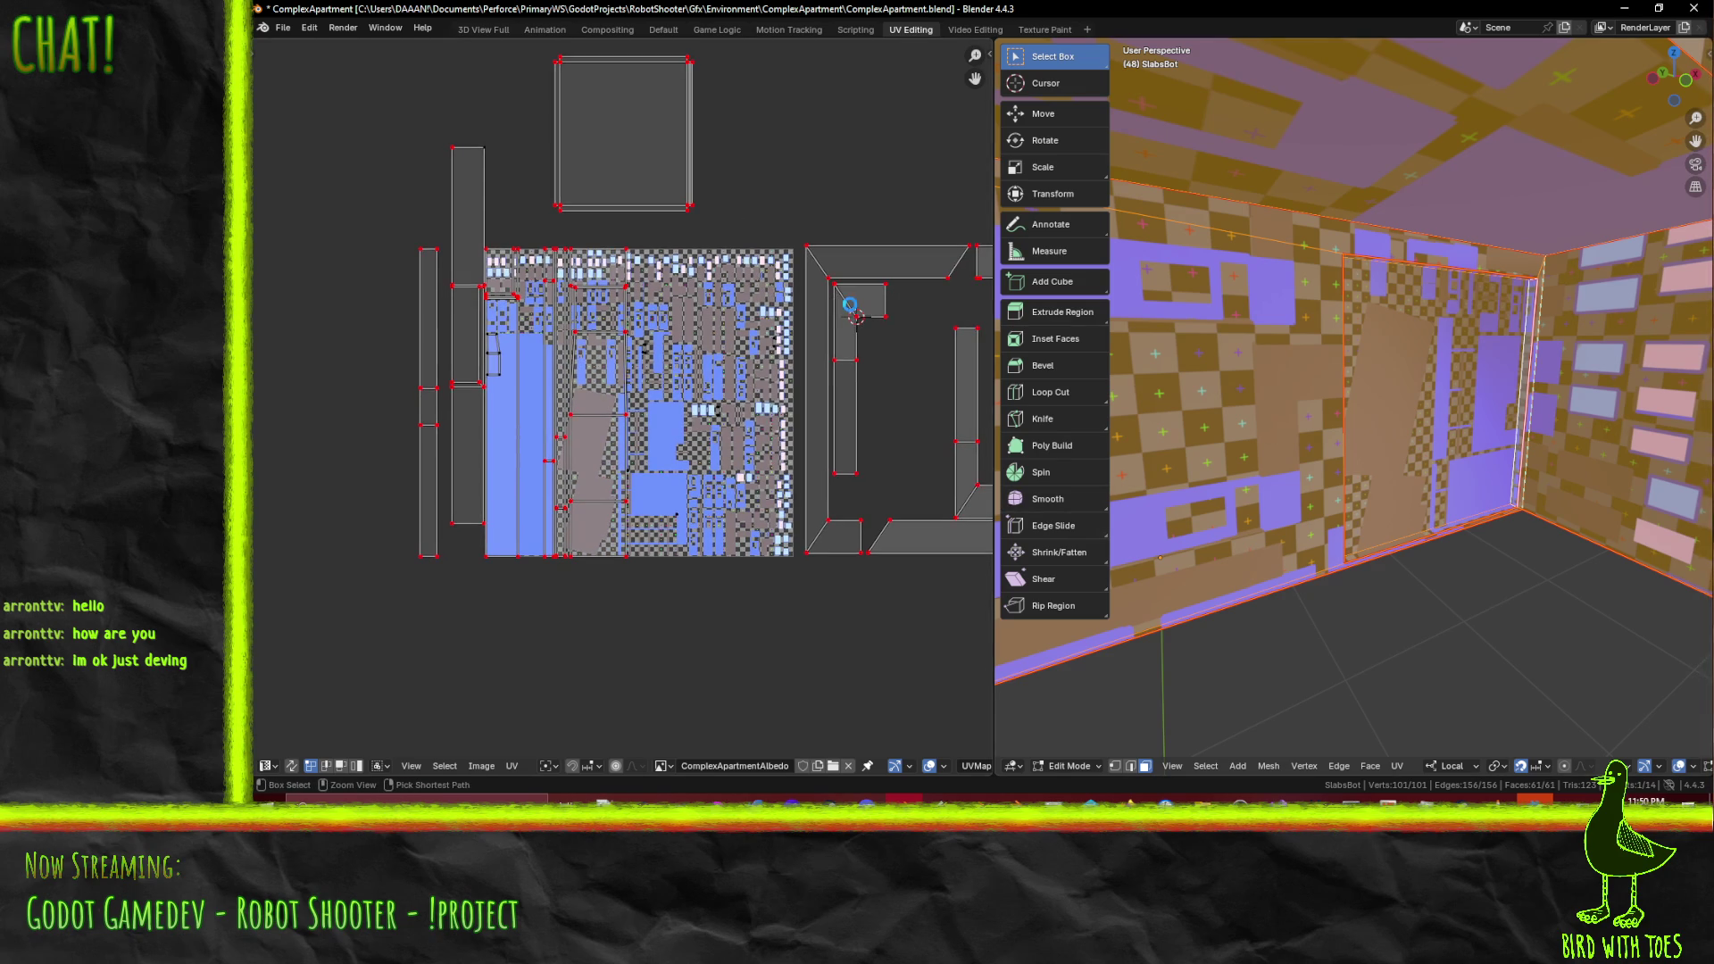
{"action": "key", "text": "ctrl+s"}
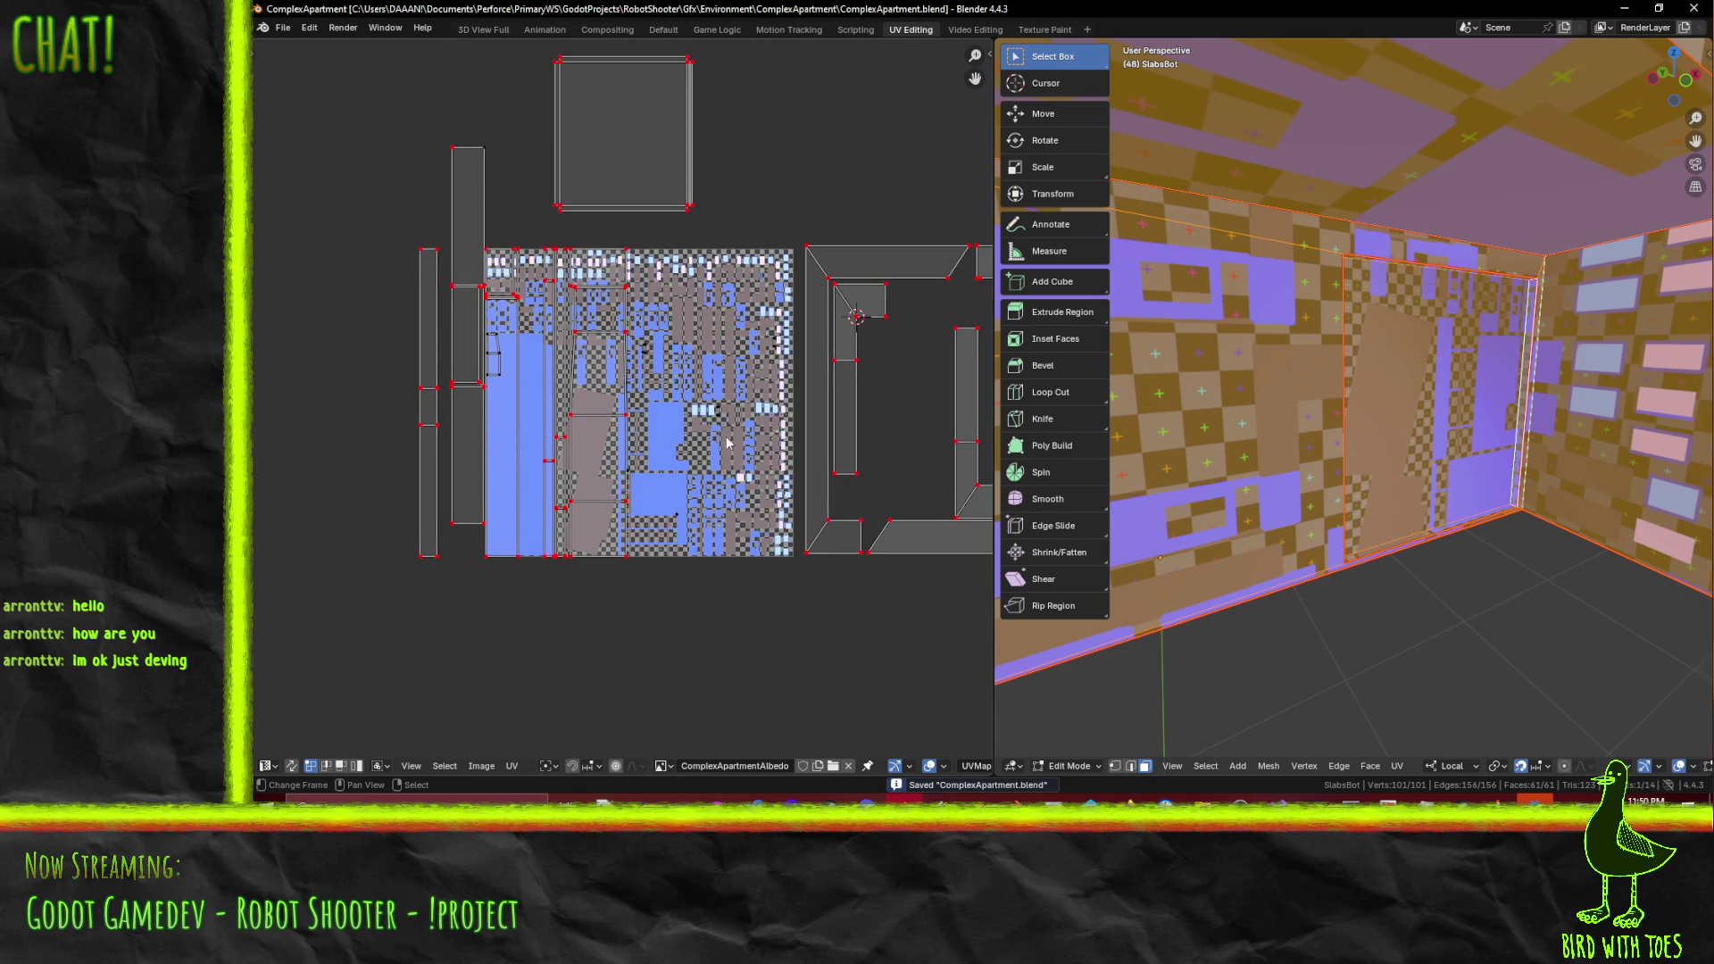
{"action": "scroll", "coordinate": [814, 429], "scroll_direction": "up", "scroll_amount": 3}
{"action": "scroll", "coordinate": [814, 428], "scroll_direction": "down", "scroll_amount": 1}
{"action": "scroll", "coordinate": [830, 447], "scroll_direction": "up", "scroll_amount": 3}
{"action": "scroll", "coordinate": [851, 463], "scroll_direction": "down", "scroll_amount": 5}
- Try Unwrap Conformal on the selected faces twice, undoing each result
{"action": "mouse_move", "coordinate": [1196, 517]}
{"action": "middle_mouse_down"}
{"action": "mouse_move", "coordinate": [1302, 516]}
{"action": "mouse_move", "coordinate": [1388, 444]}
{"action": "mouse_move", "coordinate": [1333, 437]}
{"action": "middle_mouse_up"}
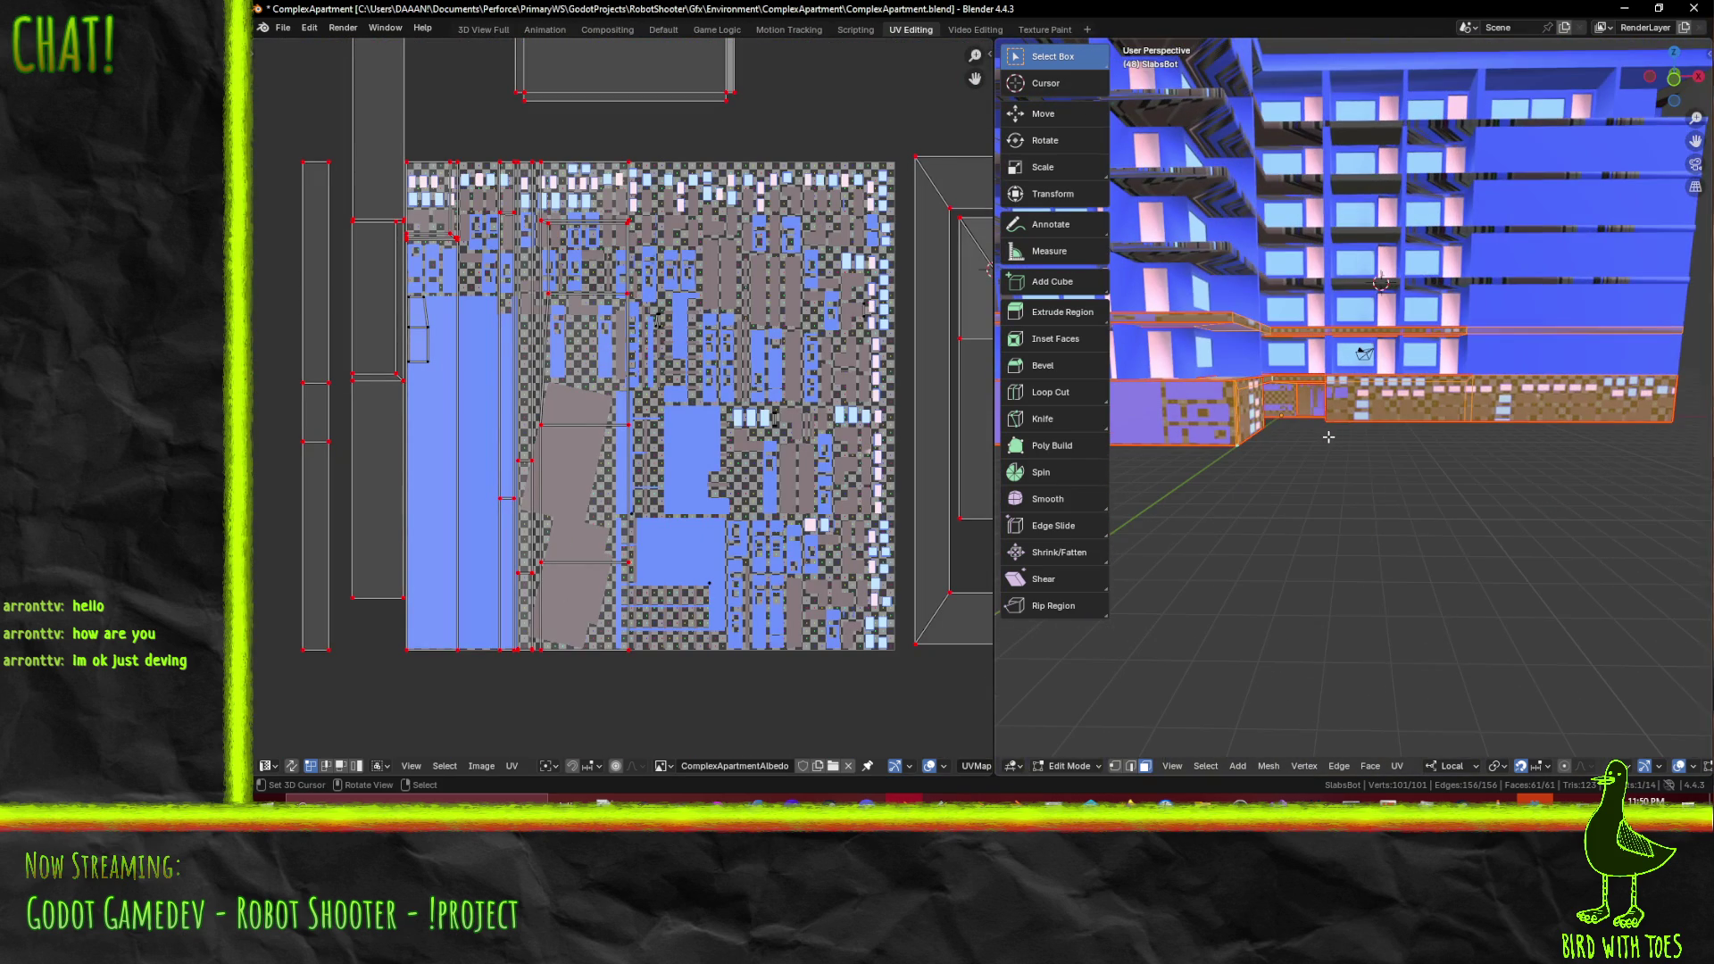
{"action": "key", "text": "F3"}
{"action": "left_click", "coordinate": [1392, 466]}
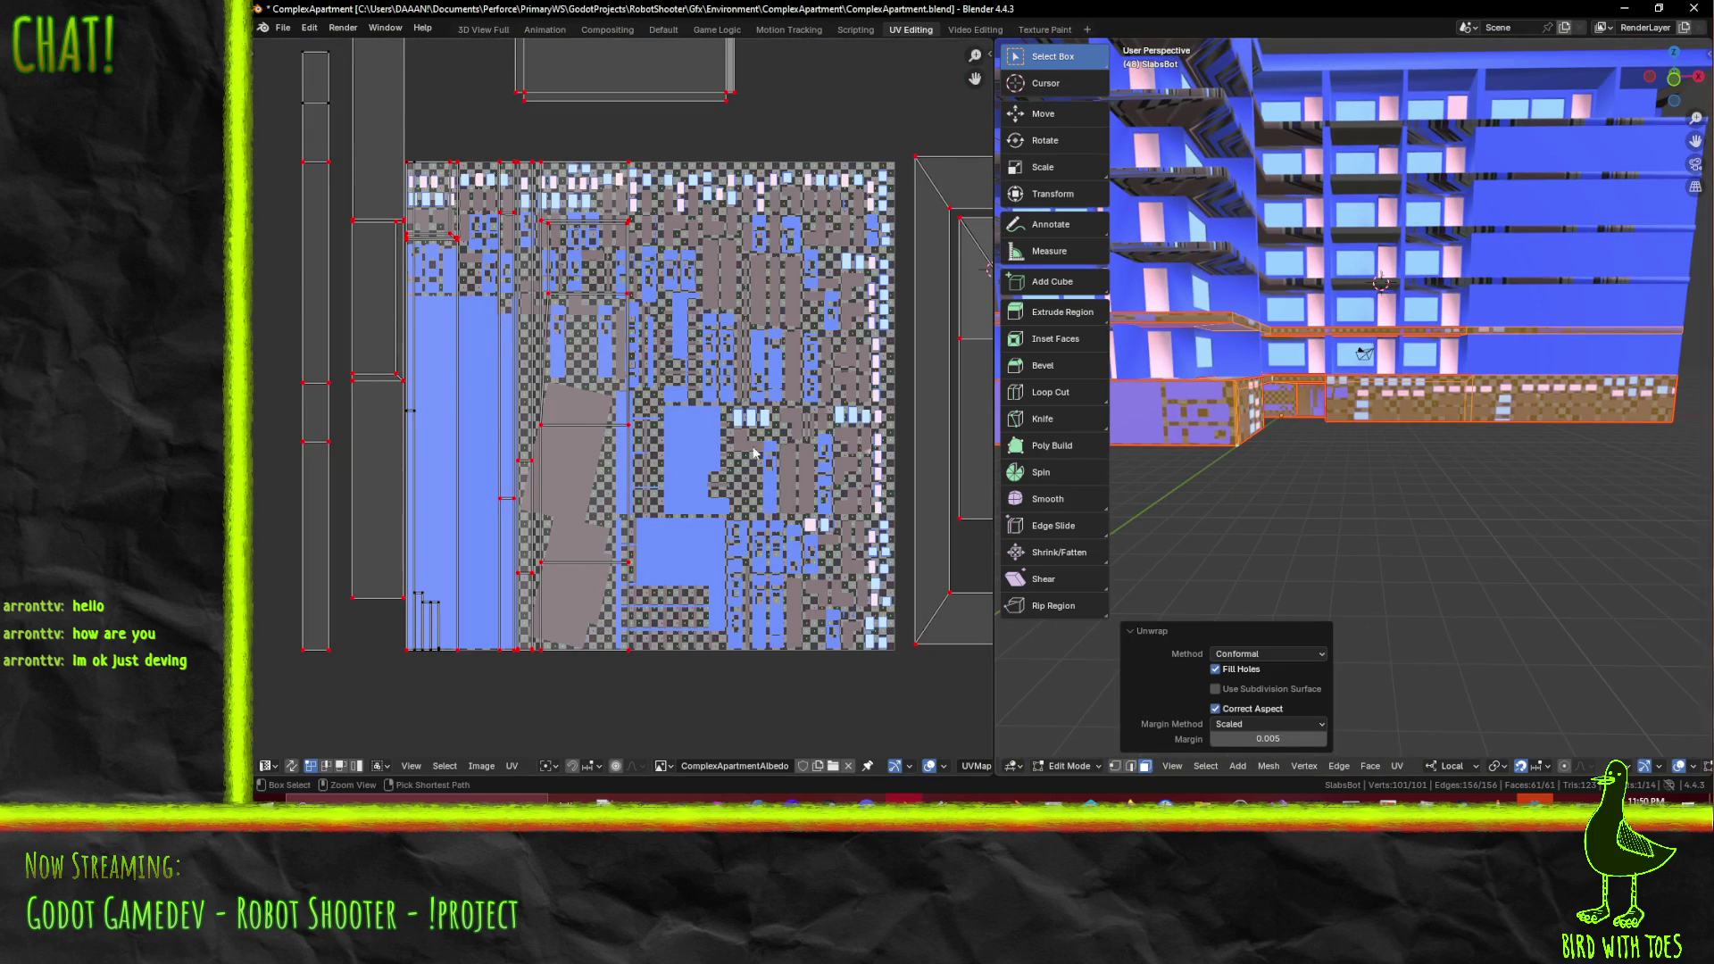
{"action": "key", "text": "ctrl+z"}
{"action": "key", "text": "F3"}
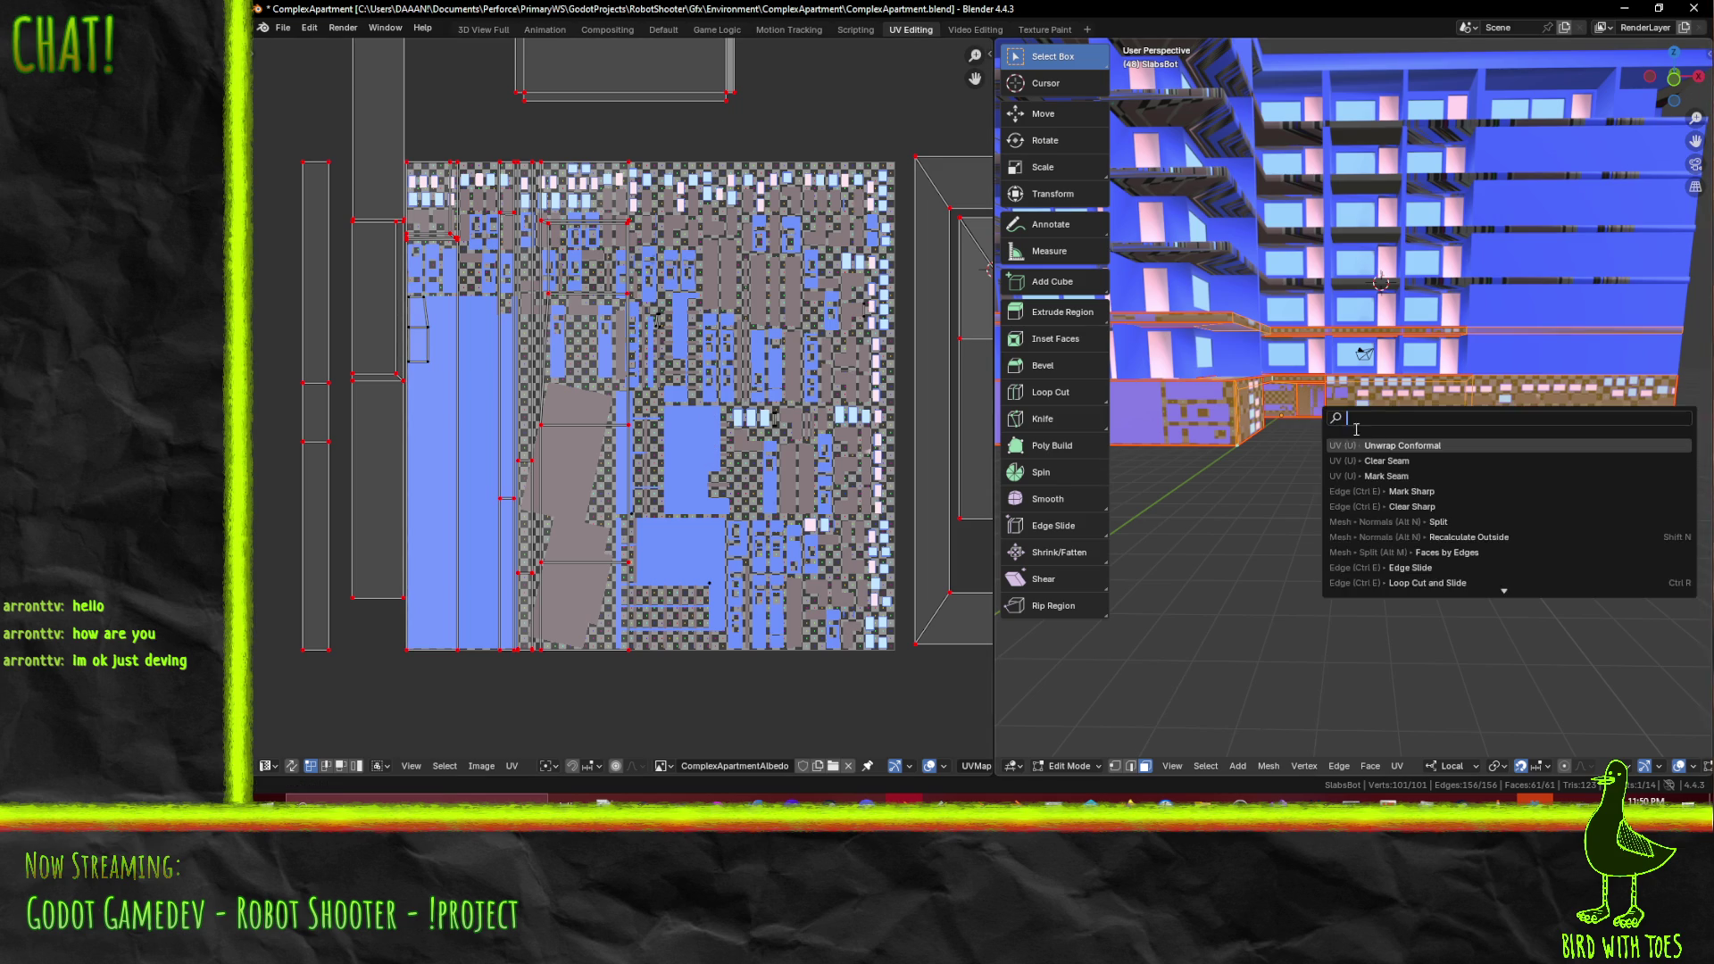
{"action": "left_click", "coordinate": [1368, 444]}
{"action": "scroll", "coordinate": [625, 357], "scroll_direction": "down", "scroll_amount": 1}
{"action": "mouse_move", "coordinate": [549, 344]}
{"action": "middle_mouse_down"}
{"action": "mouse_move", "coordinate": [665, 393]}
{"action": "mouse_move", "coordinate": [714, 481]}
{"action": "mouse_move", "coordinate": [812, 523]}
{"action": "middle_mouse_up"}
{"action": "scroll", "coordinate": [663, 393], "scroll_direction": "up", "scroll_amount": 2}
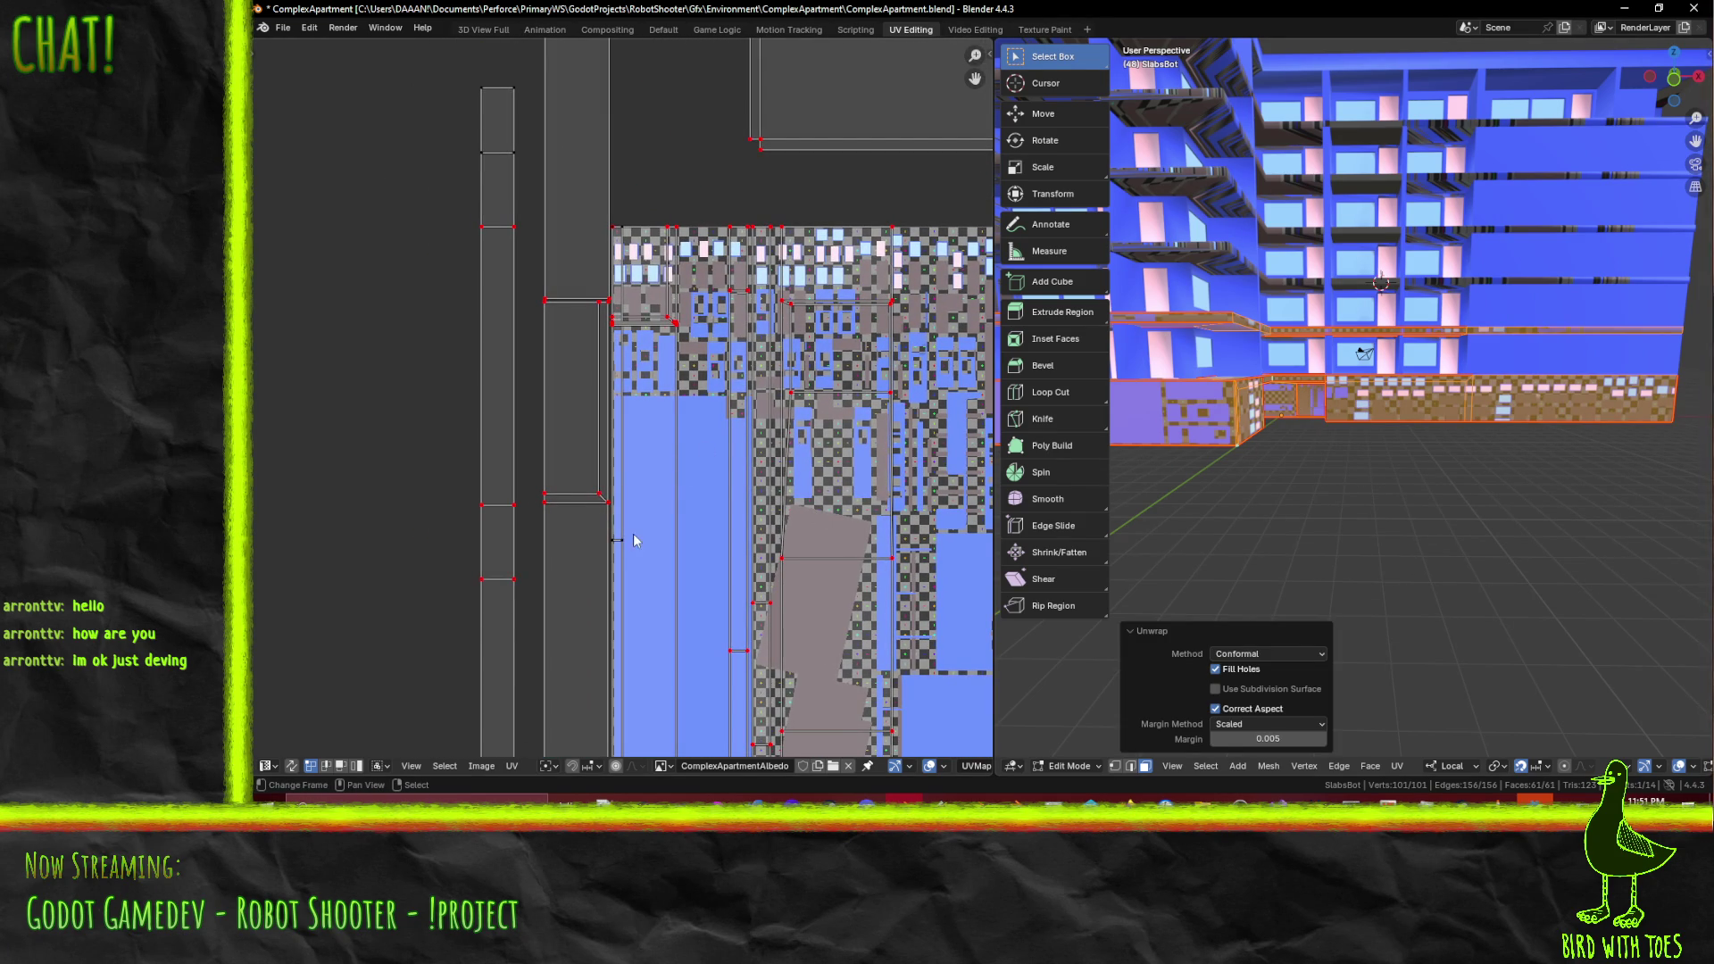
{"action": "scroll", "coordinate": [639, 536], "scroll_direction": "up", "scroll_amount": 3}
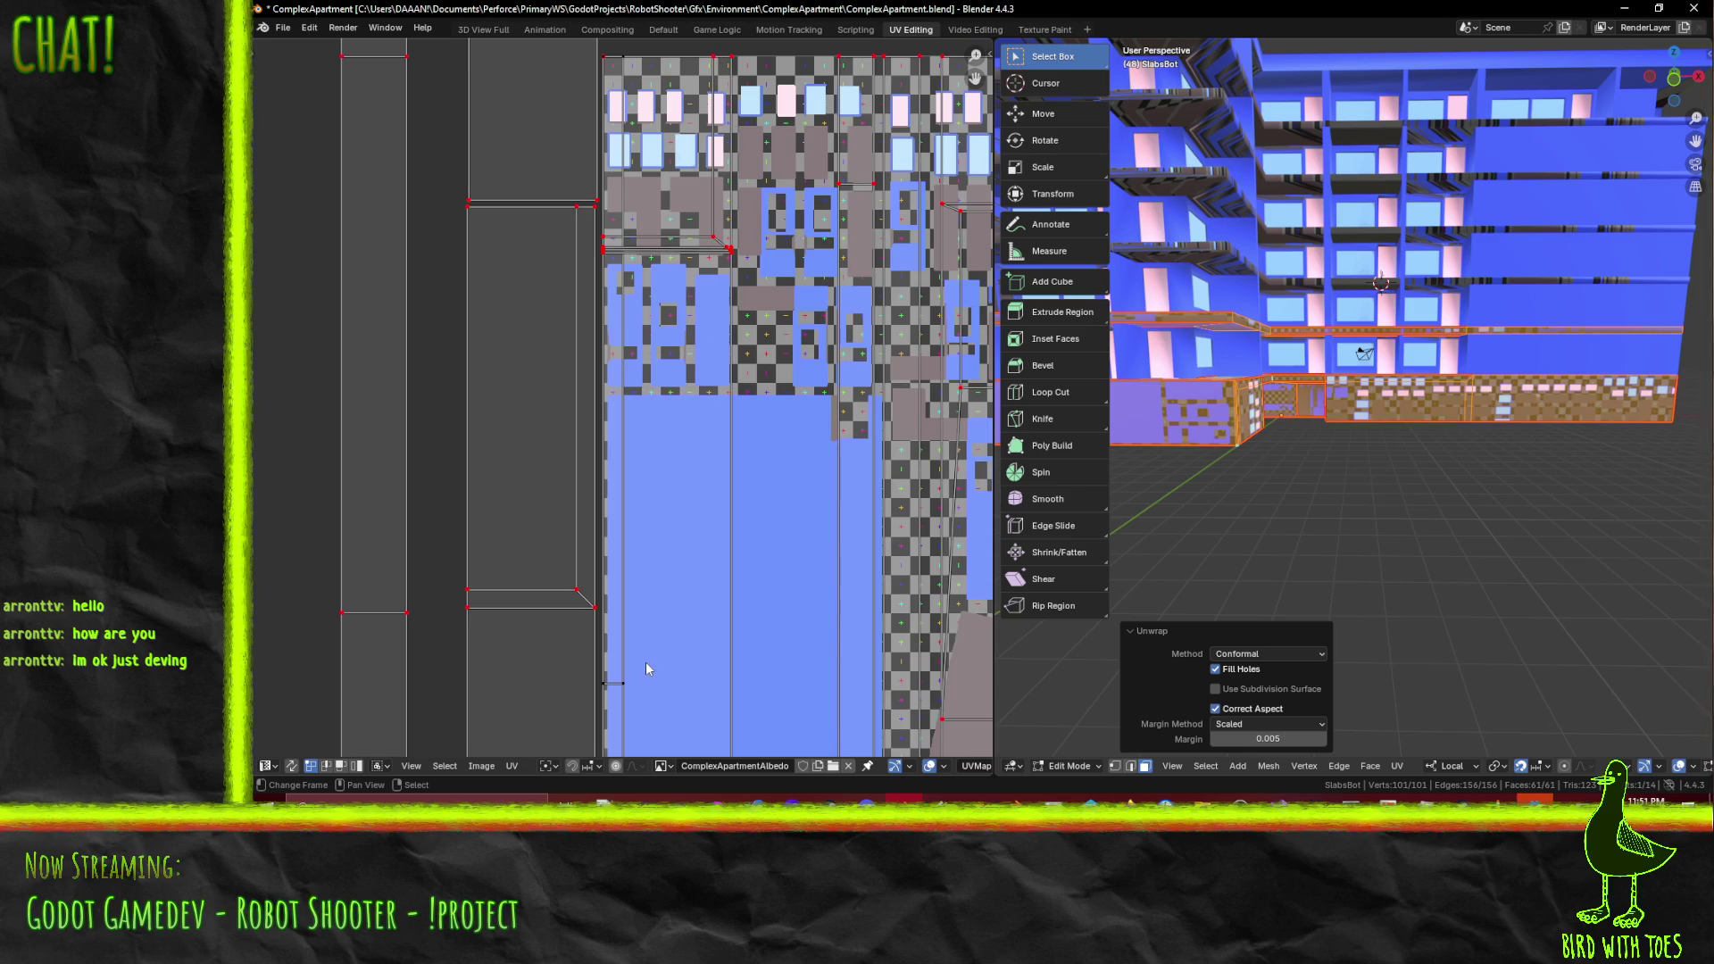
{"action": "key", "text": "ctrl+z"}
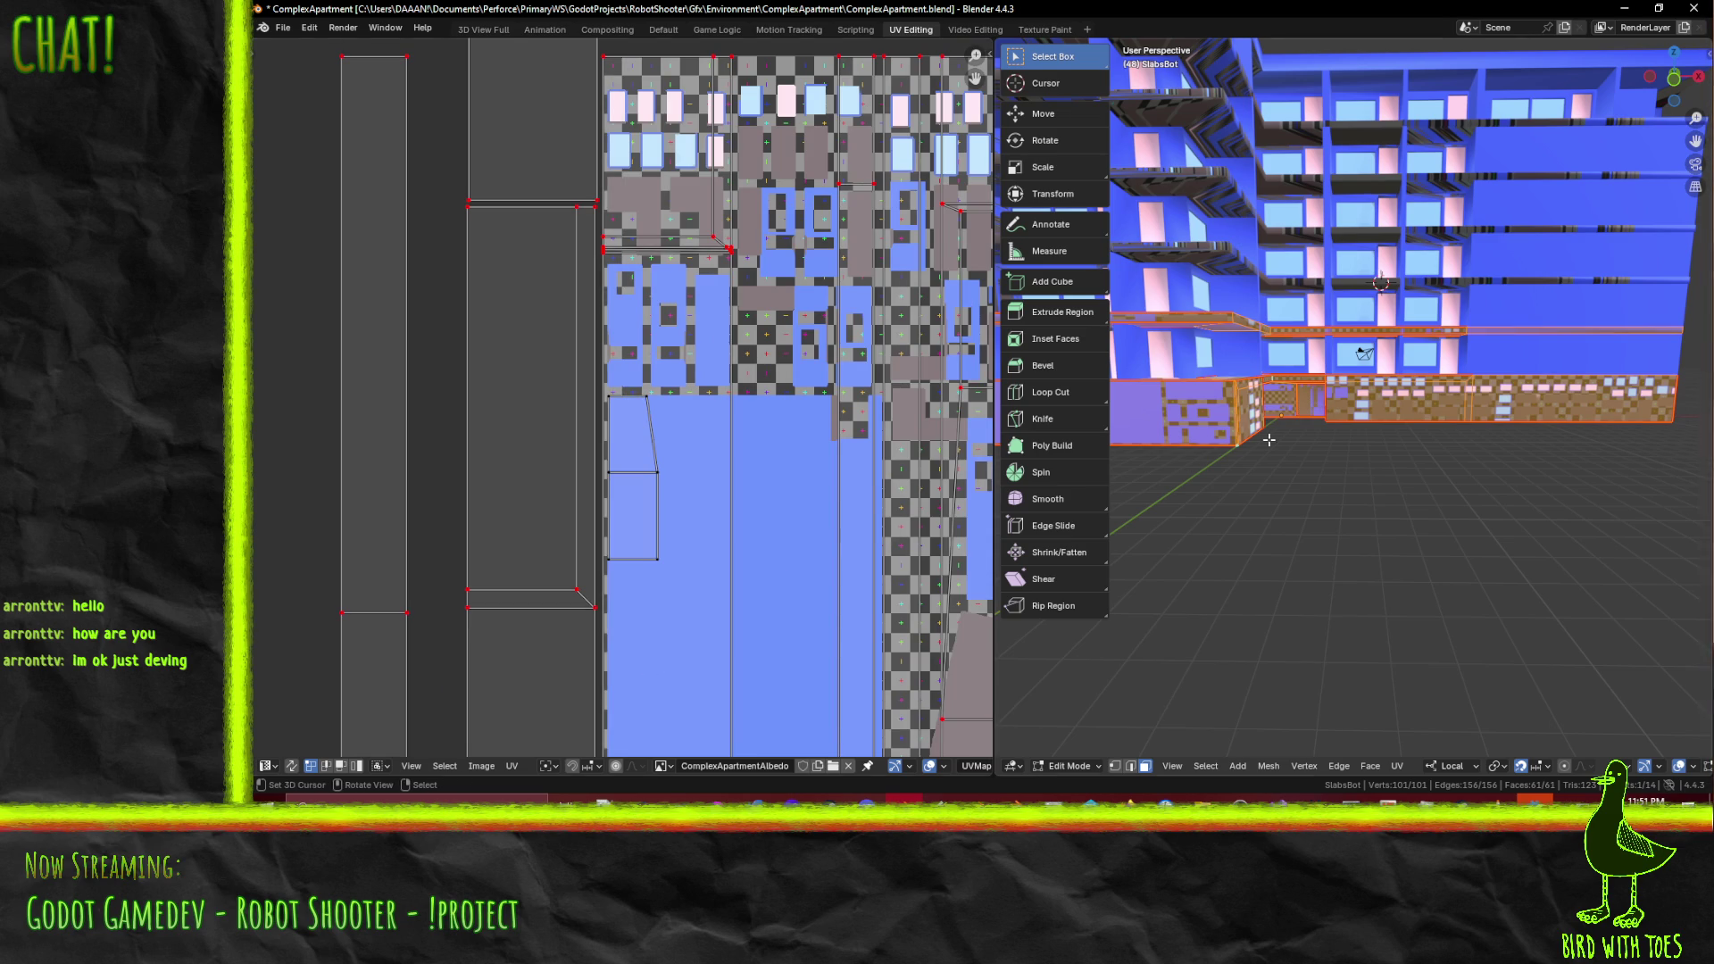
- Select every face of the SlabsBot mesh and frame all its UV islands
{"action": "middle_click_drag", "start_coordinate": [1184, 333], "coordinate": [1470, 362]}
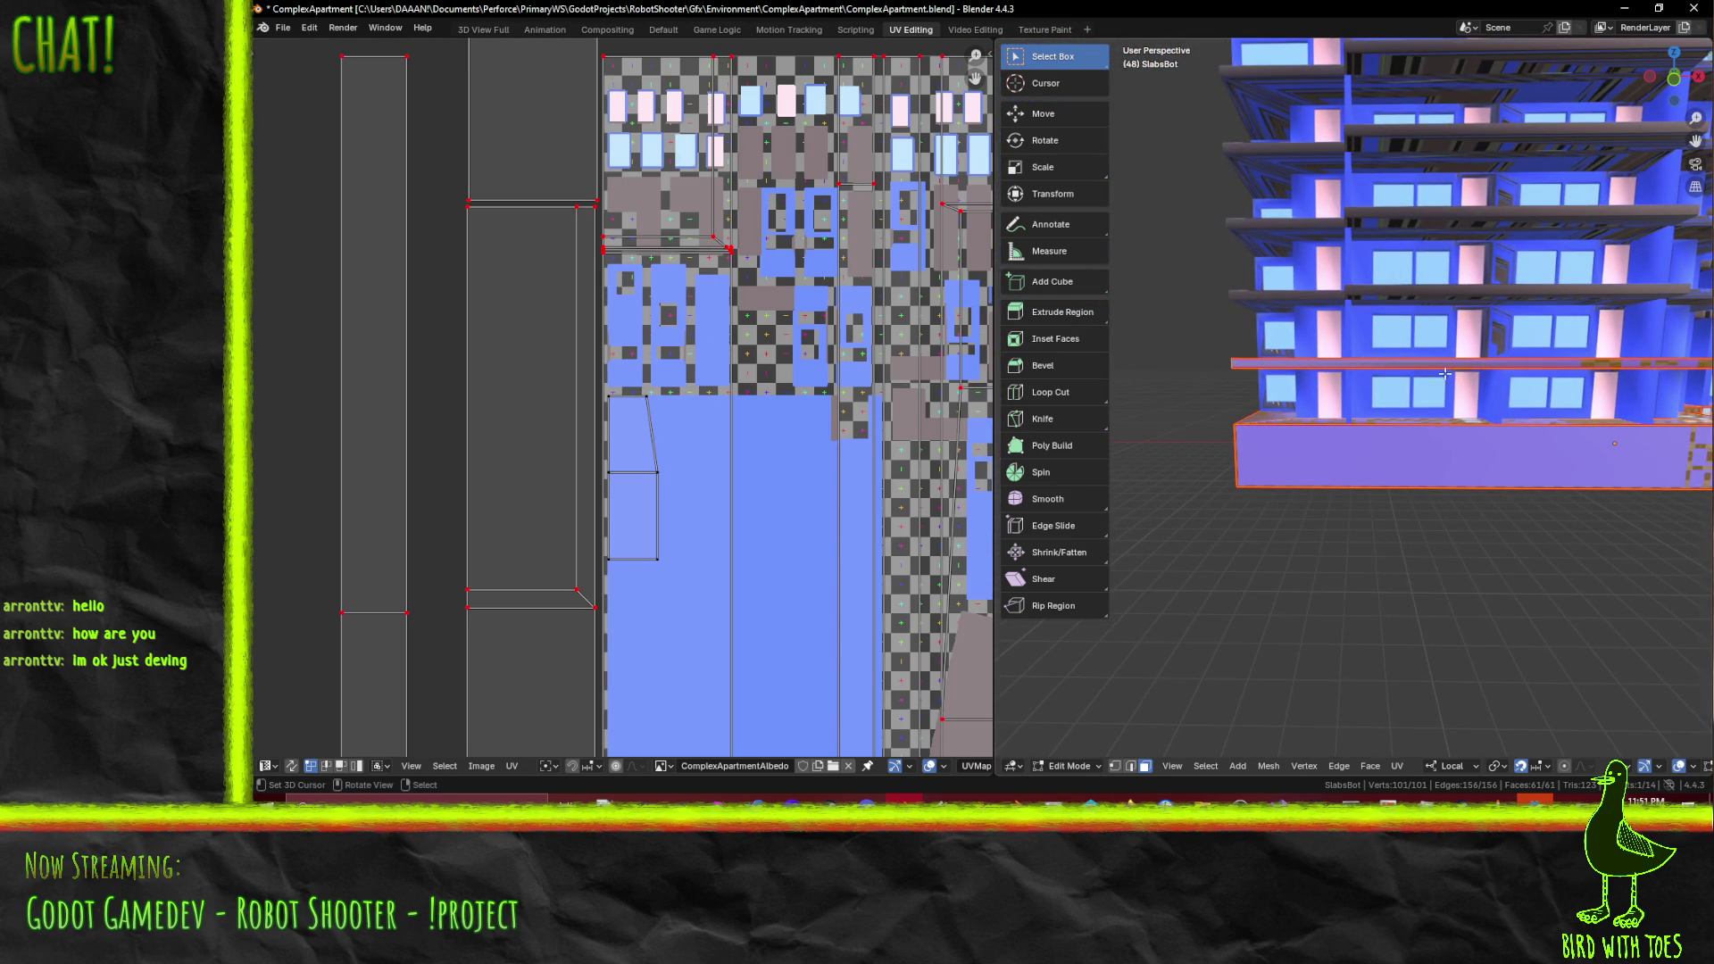
{"action": "left_click", "coordinate": [1324, 364]}
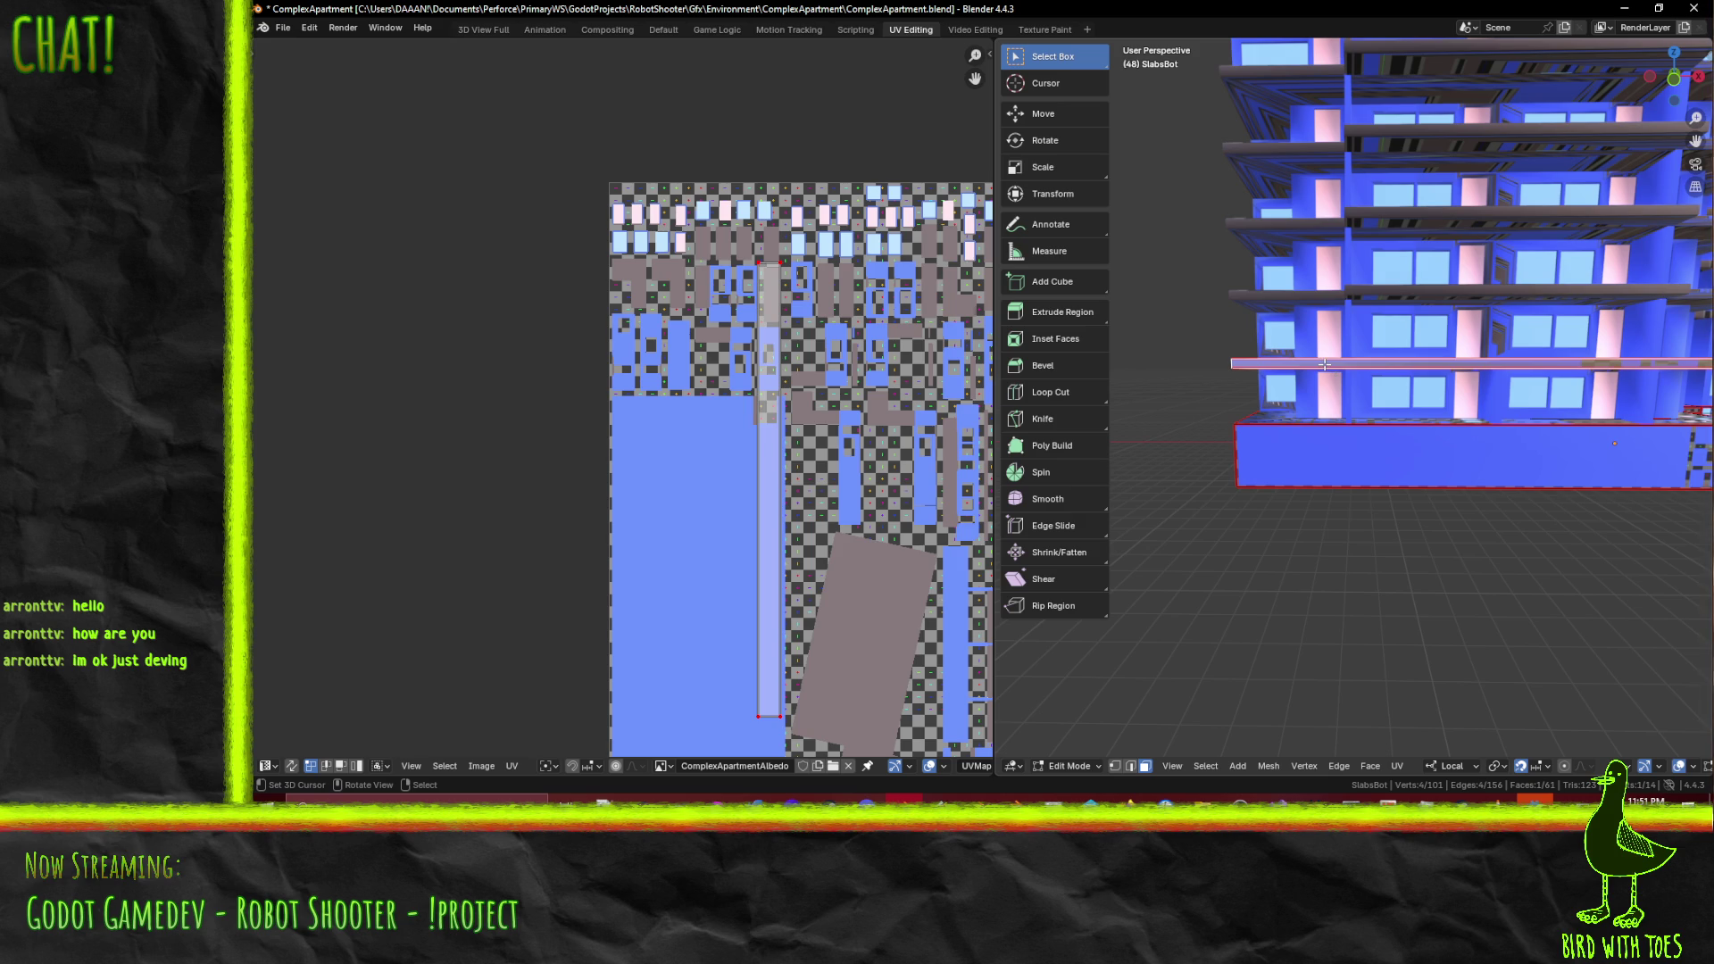
{"action": "key", "text": "a"}
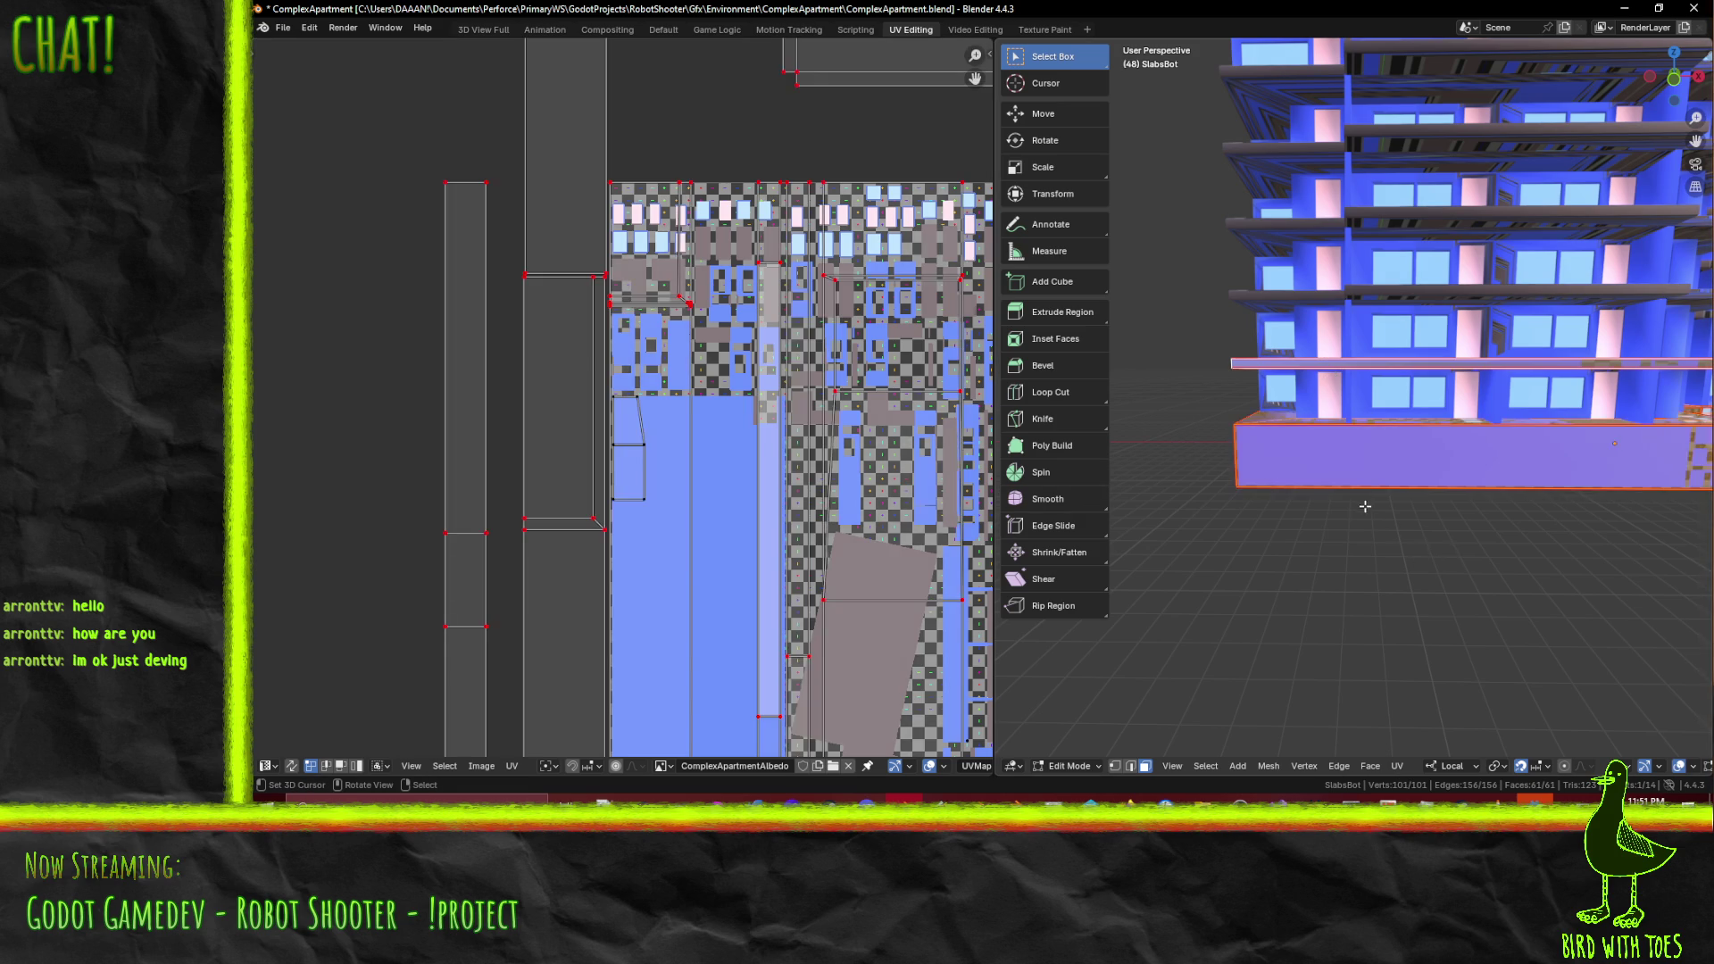
{"action": "scroll", "coordinate": [649, 464], "scroll_direction": "down", "scroll_amount": 5}
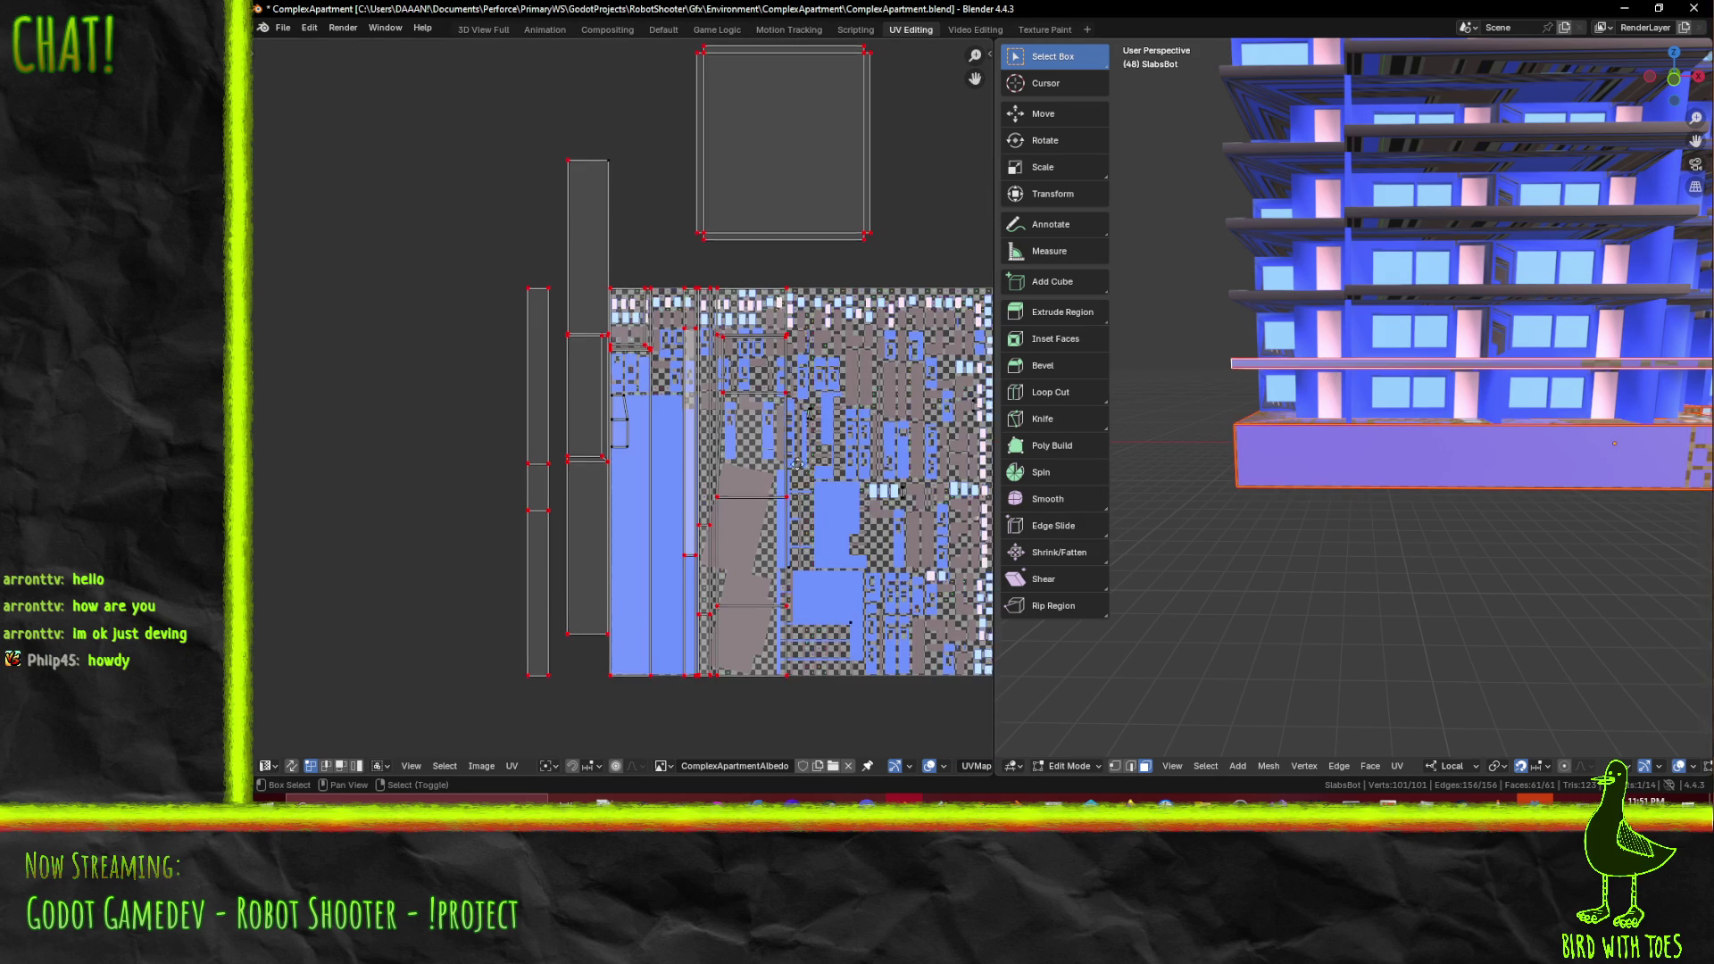
{"action": "middle_click_drag", "start_coordinate": [735, 443], "coordinate": [709, 437]}
- Unwrap the selection conformally, then delete the stray face from the slab mesh and reselect all
{"action": "key", "text": "F3"}
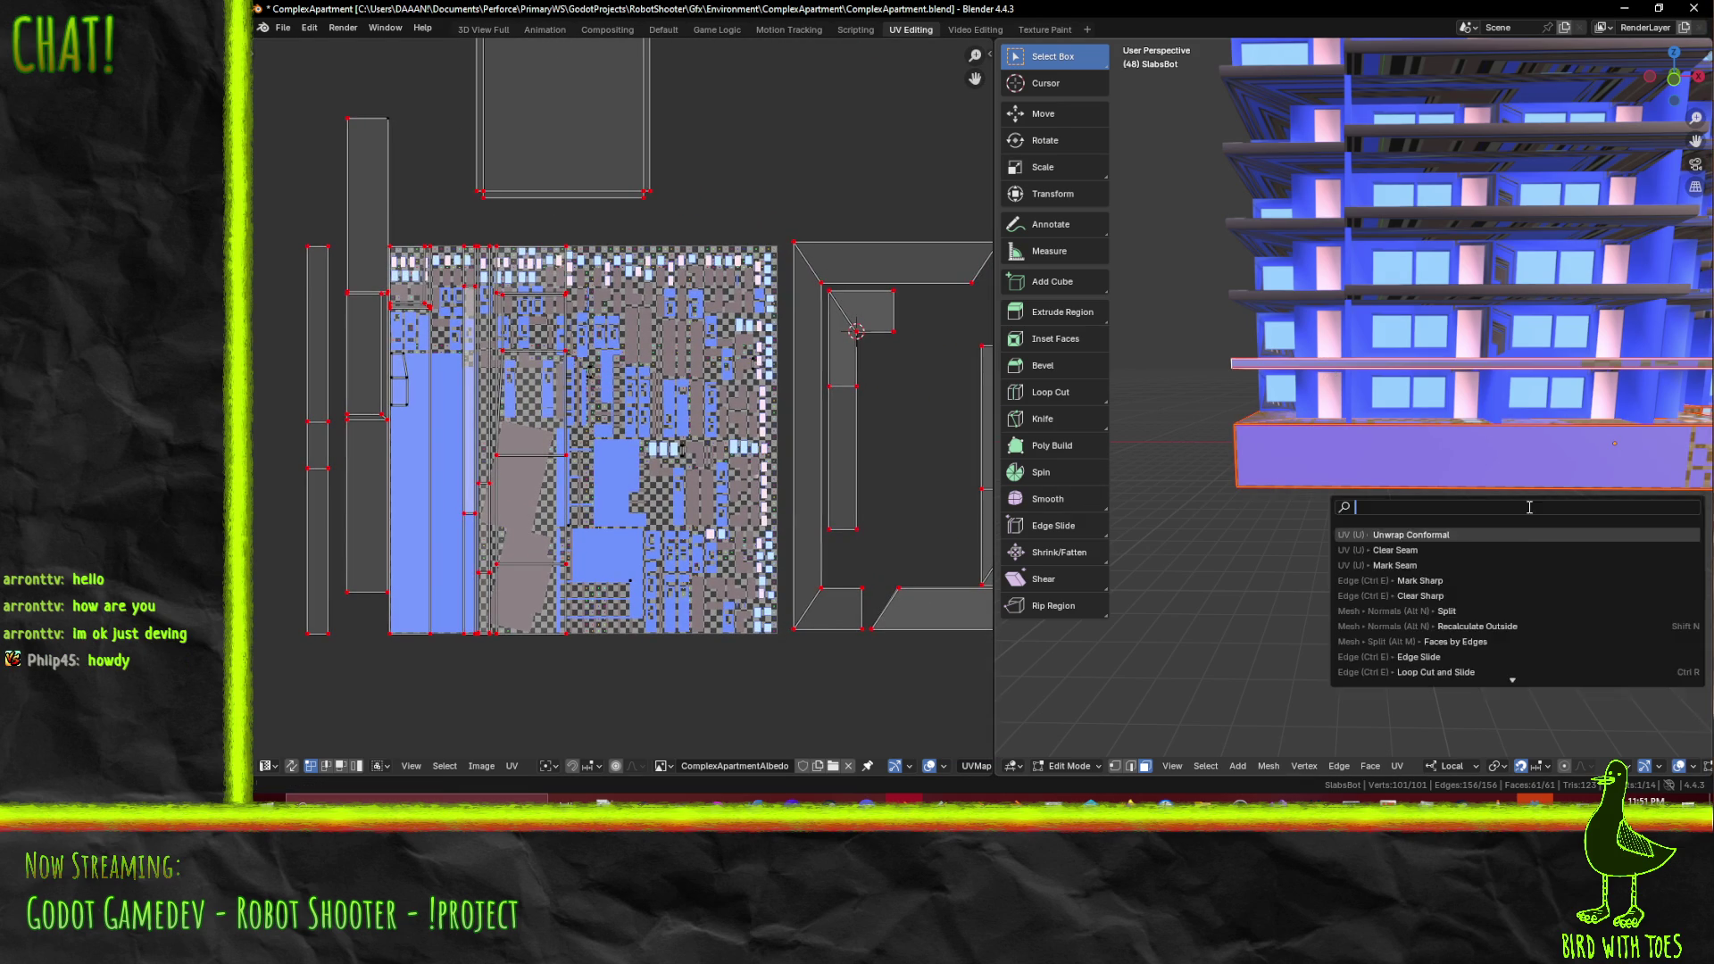
{"action": "left_click", "coordinate": [1461, 534]}
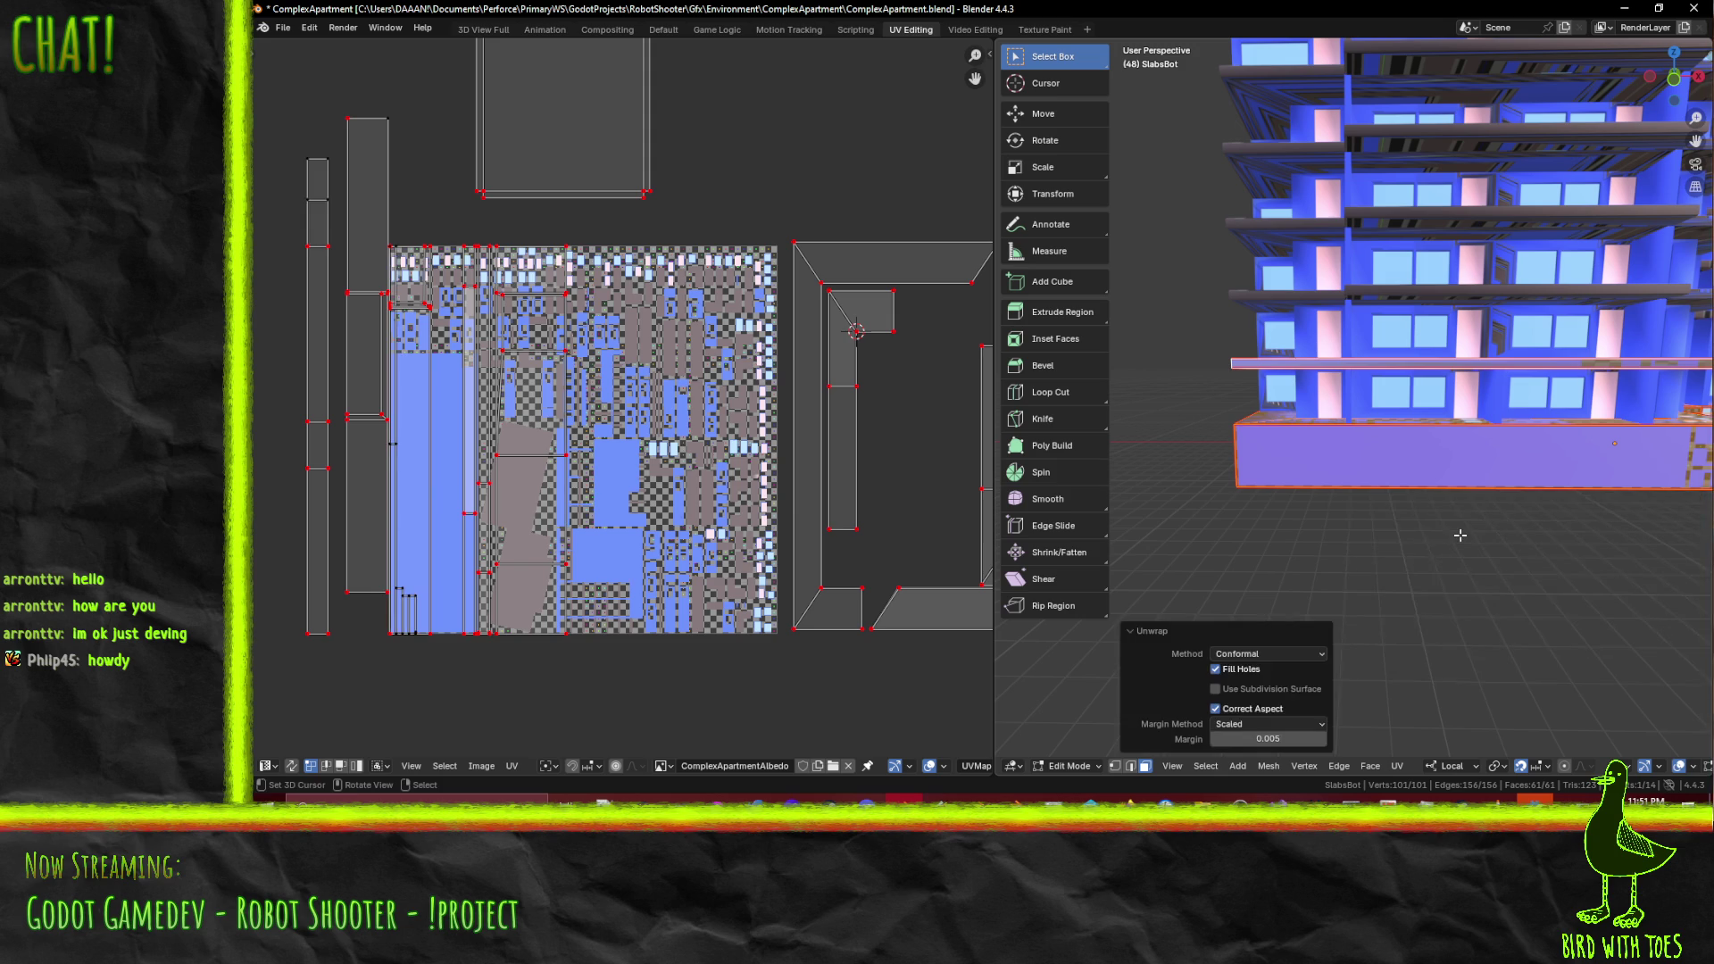
{"action": "mouse_move", "coordinate": [1438, 501]}
{"action": "middle_mouse_down"}
{"action": "mouse_move", "coordinate": [1369, 465]}
{"action": "mouse_move", "coordinate": [1355, 436]}
{"action": "mouse_move", "coordinate": [1246, 534]}
{"action": "mouse_move", "coordinate": [1258, 516]}
{"action": "mouse_move", "coordinate": [1234, 490]}
{"action": "mouse_move", "coordinate": [1245, 460]}
{"action": "mouse_move", "coordinate": [1312, 446]}
{"action": "mouse_move", "coordinate": [1528, 439]}
{"action": "mouse_move", "coordinate": [1557, 470]}
{"action": "middle_mouse_up"}
{"action": "left_click", "coordinate": [1221, 506]}
{"action": "key", "text": "x"}
{"action": "left_click", "coordinate": [1224, 518]}
{"action": "left_click", "coordinate": [1248, 449]}
{"action": "key", "text": "a"}
{"action": "middle_click_drag", "start_coordinate": [1424, 477], "coordinate": [1431, 486]}
- Try Unwrap Conformal on all faces three times, undoing the first two results
{"action": "key", "text": "F3"}
{"action": "left_click", "coordinate": [1416, 505]}
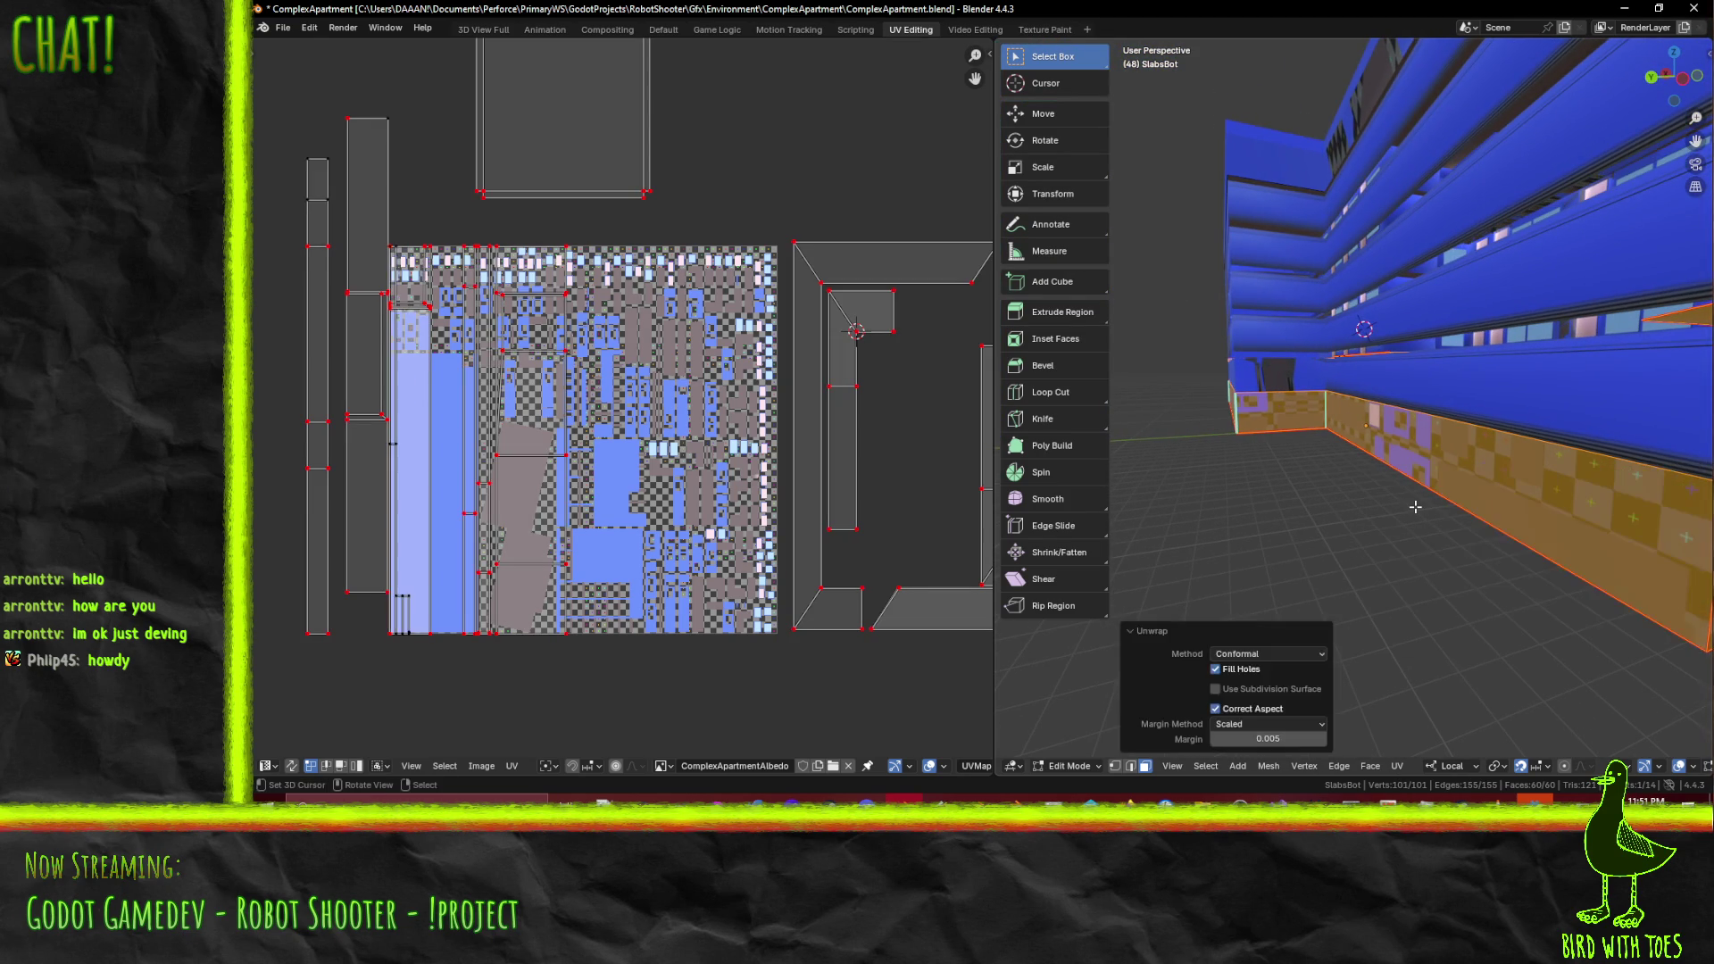
{"action": "key", "text": "ctrl+z"}
{"action": "key", "text": "F3"}
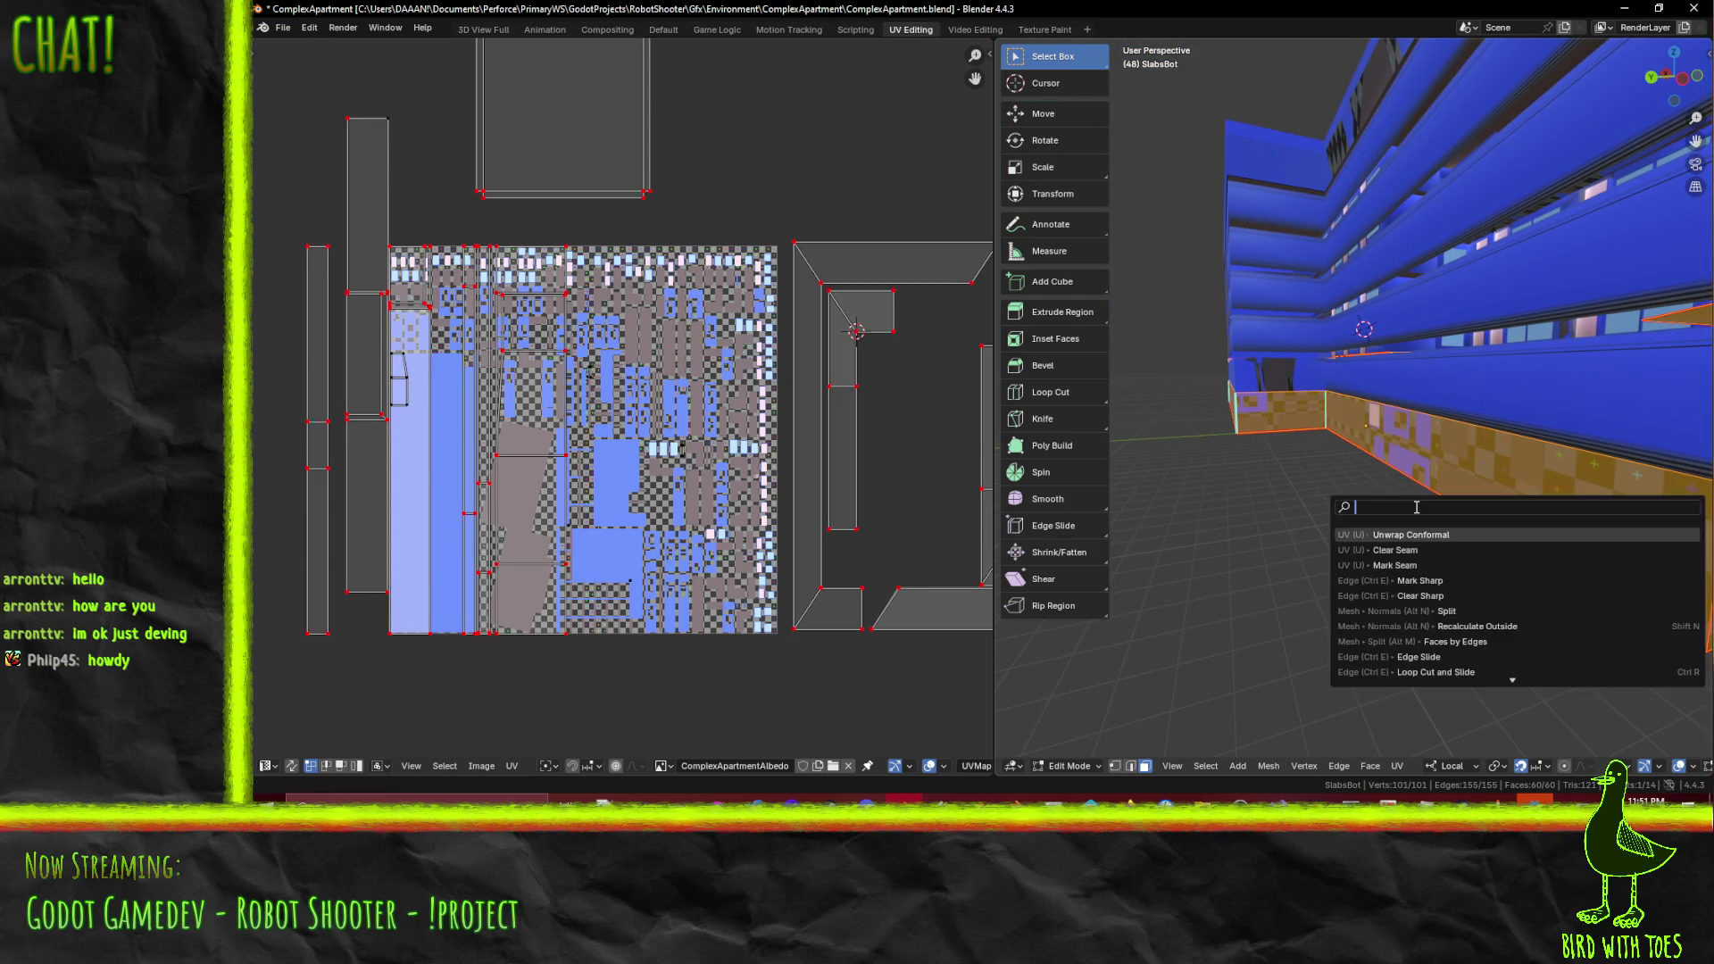
{"action": "left_click", "coordinate": [1408, 534]}
{"action": "key", "text": "ctrl+z"}
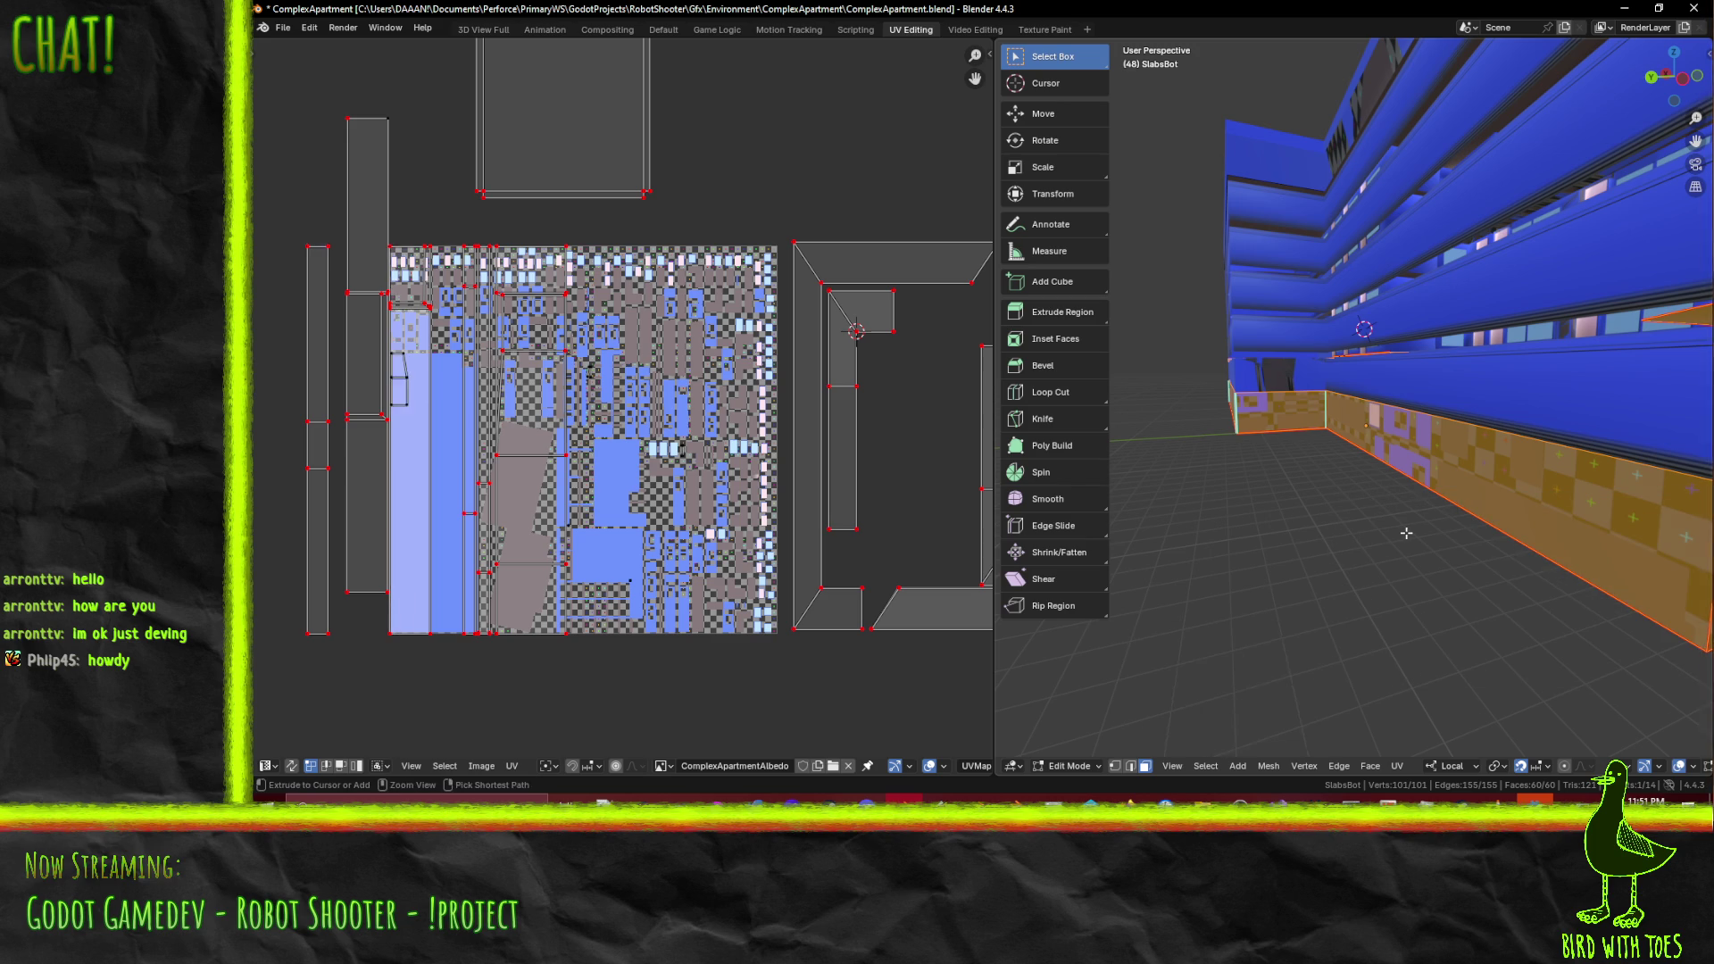
{"action": "scroll", "coordinate": [677, 587], "scroll_direction": "up", "scroll_amount": 2}
{"action": "key", "text": "F3"}
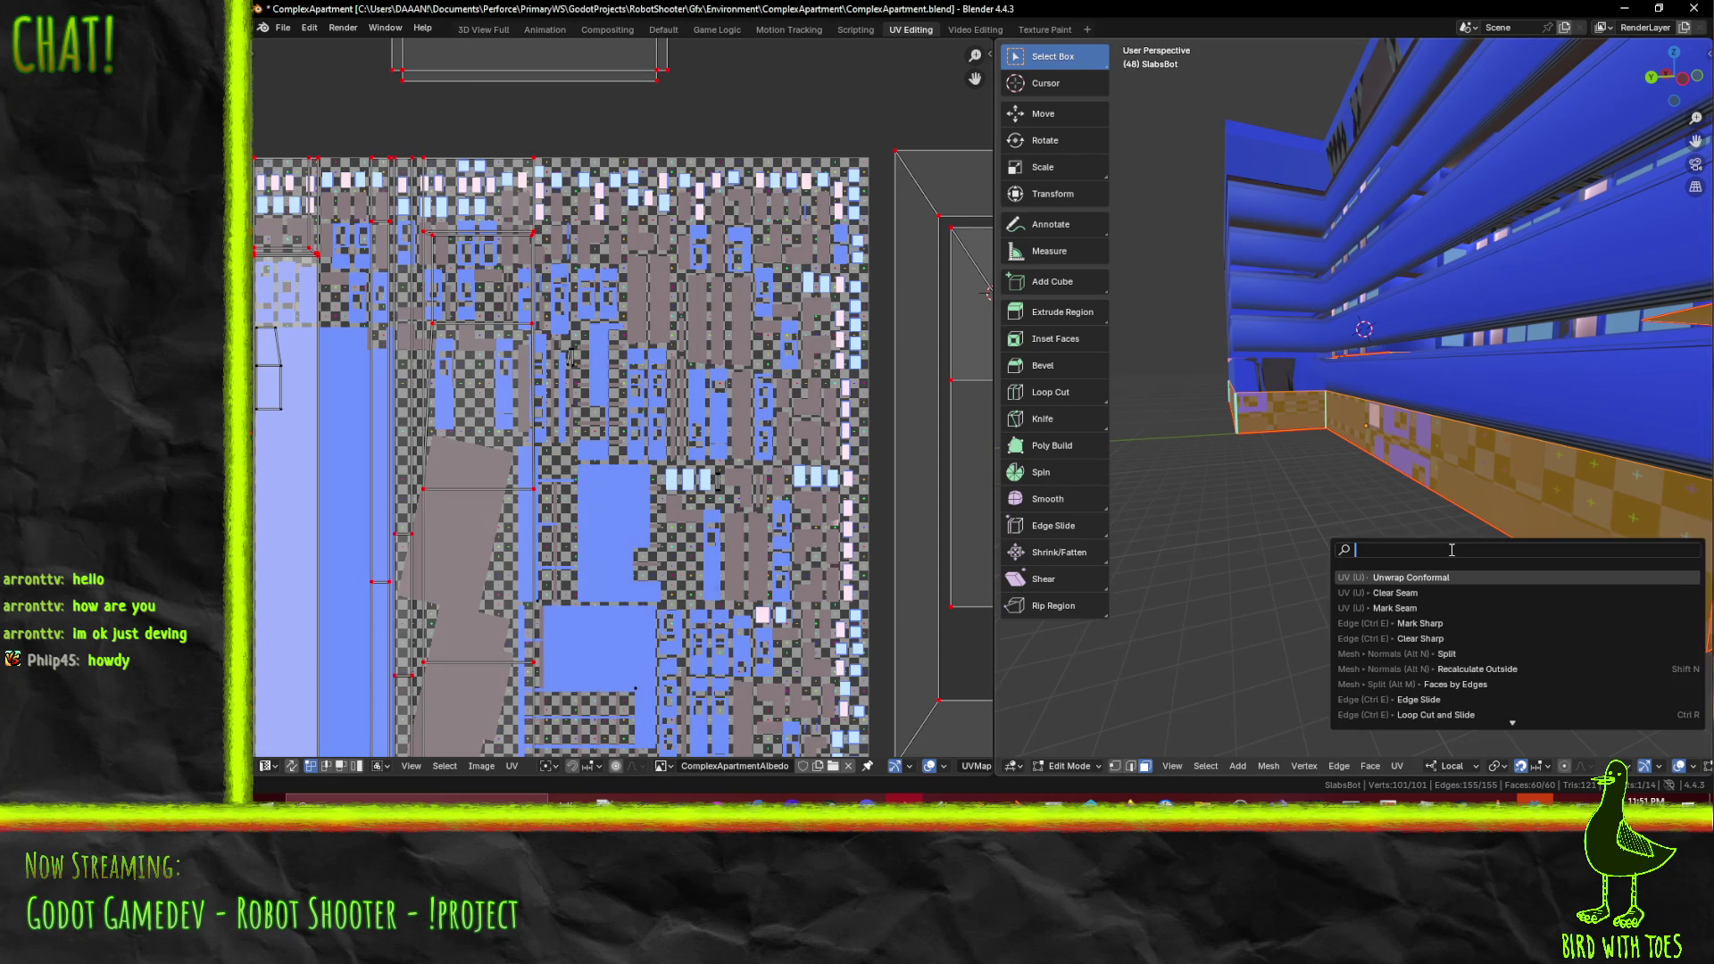
{"action": "left_click", "coordinate": [1410, 578]}
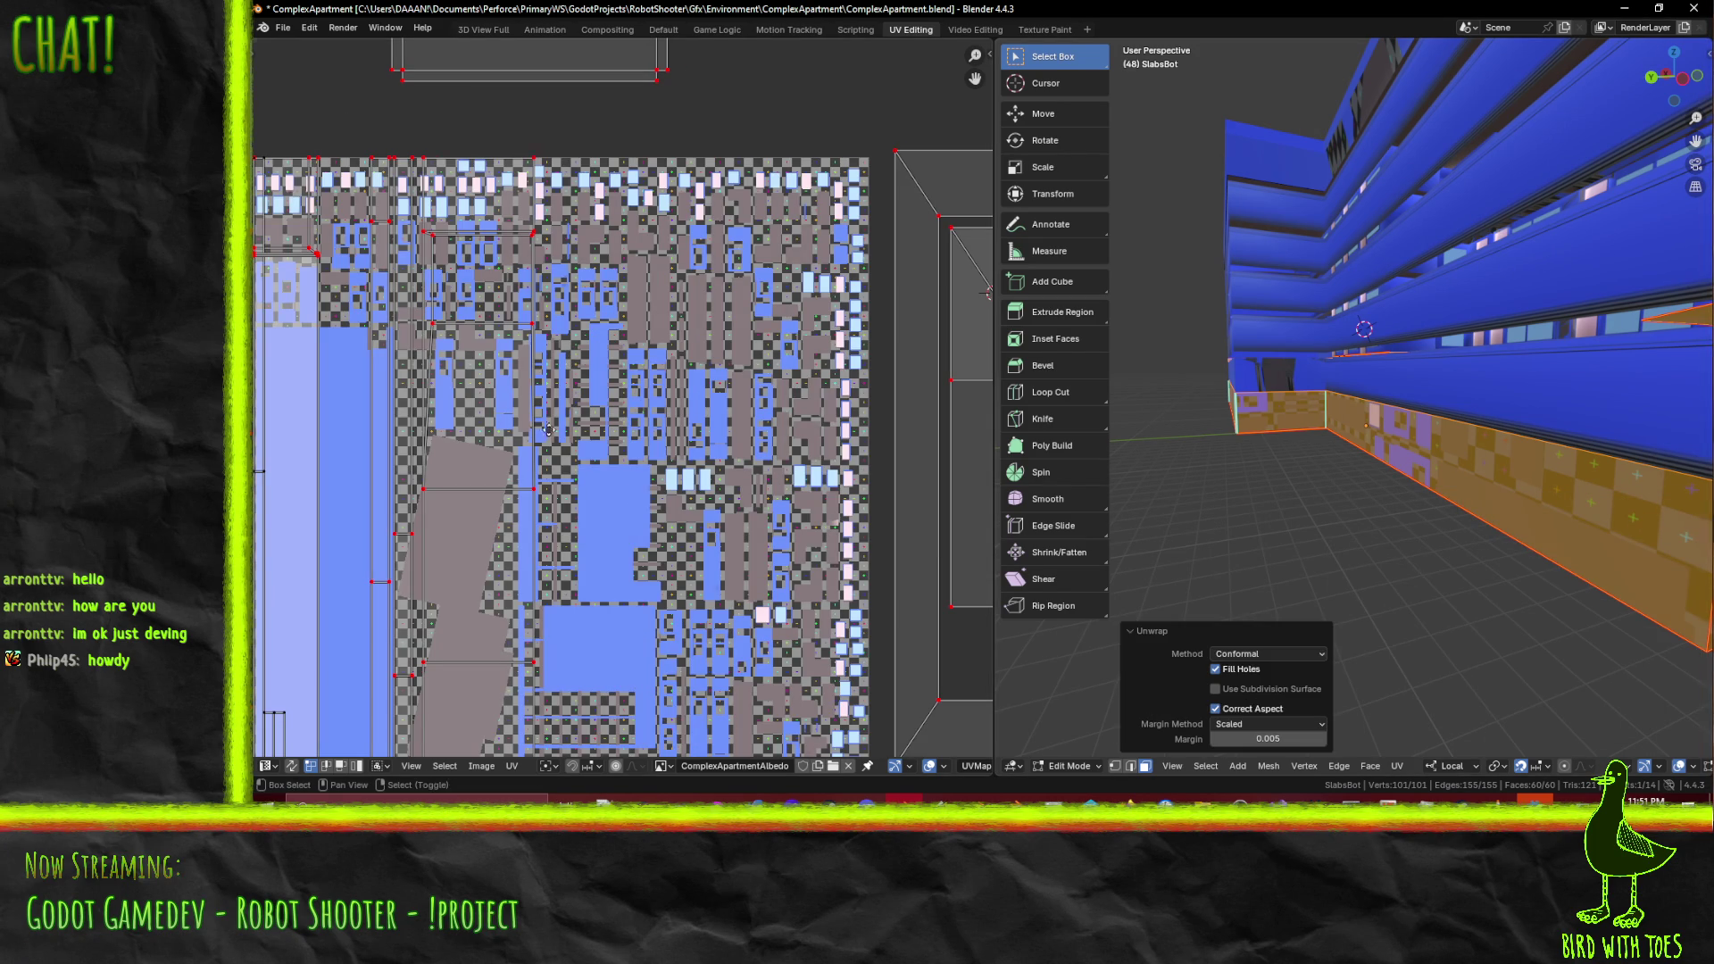
{"action": "scroll", "coordinate": [958, 430], "scroll_direction": "up", "scroll_amount": 5, "text": "ctrl"}
{"action": "scroll", "coordinate": [958, 430], "scroll_direction": "up", "scroll_amount": 2, "text": "ctrl"}
{"action": "scroll", "coordinate": [605, 539], "scroll_direction": "down", "scroll_amount": 3, "text": "shift"}
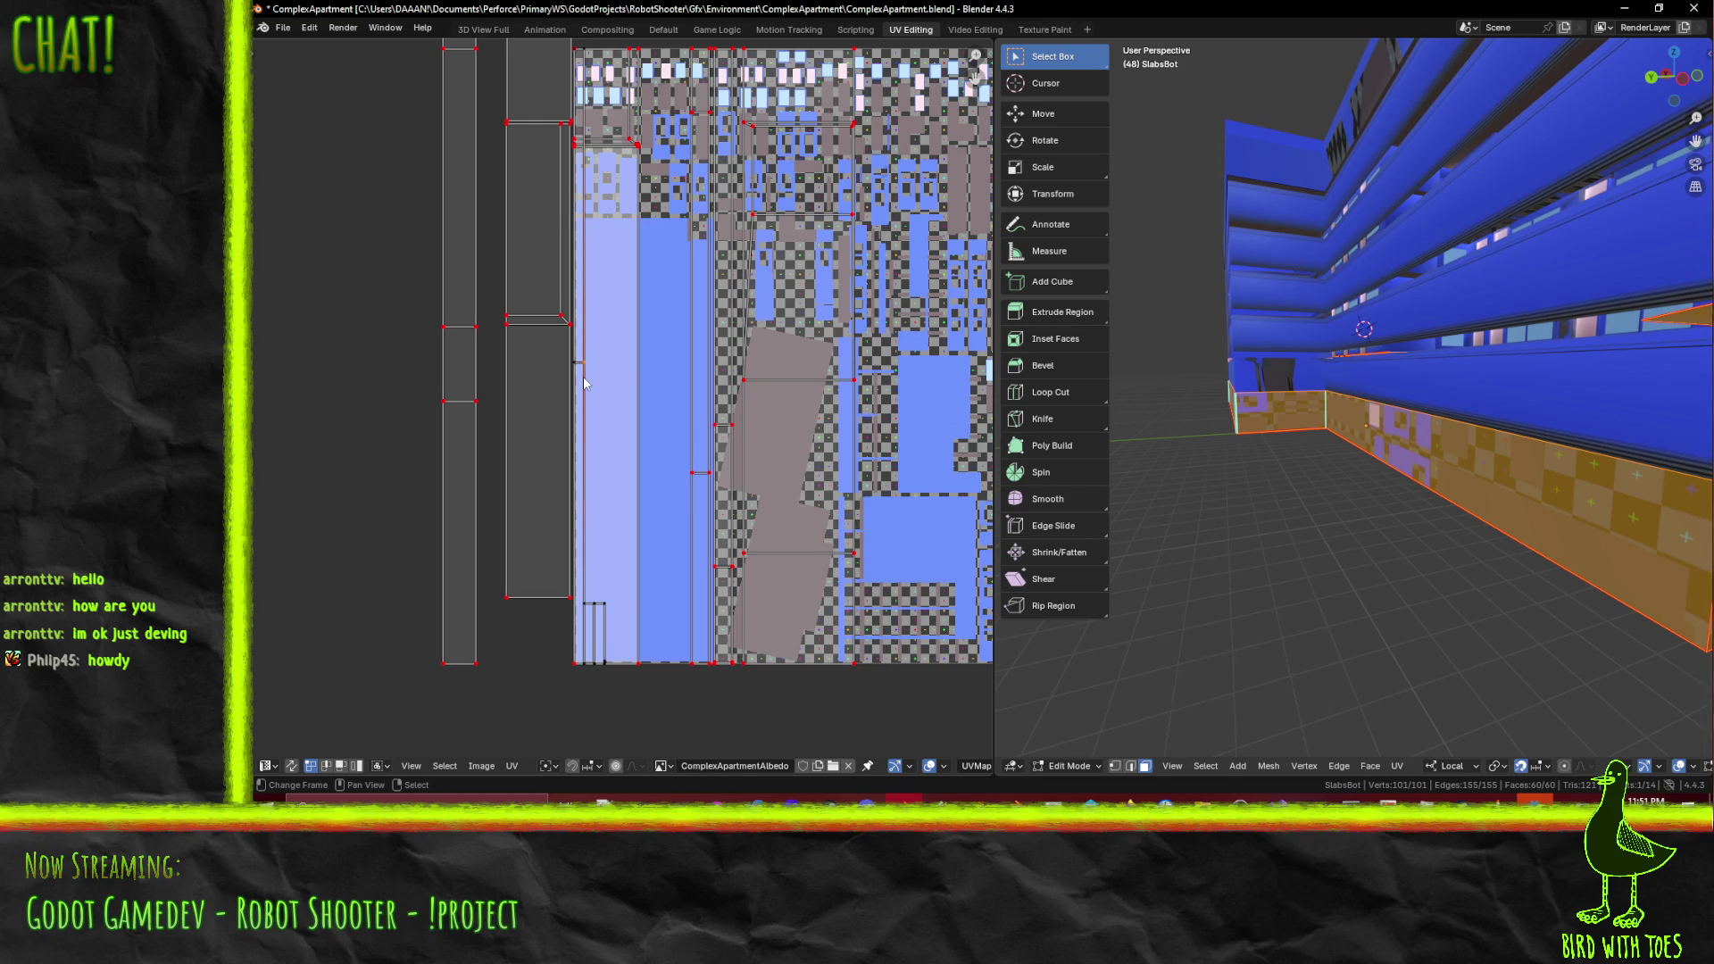
- Inspect the strip's UVs and a single thin ledge face, then reselect all faces
{"action": "key", "text": "g"}
{"action": "right_click", "coordinate": [668, 401]}
{"action": "mouse_move", "coordinate": [1339, 402]}
{"action": "middle_mouse_down"}
{"action": "mouse_move", "coordinate": [1294, 457]}
{"action": "mouse_move", "coordinate": [1461, 487]}
{"action": "middle_mouse_up"}
{"action": "left_click", "coordinate": [716, 453]}
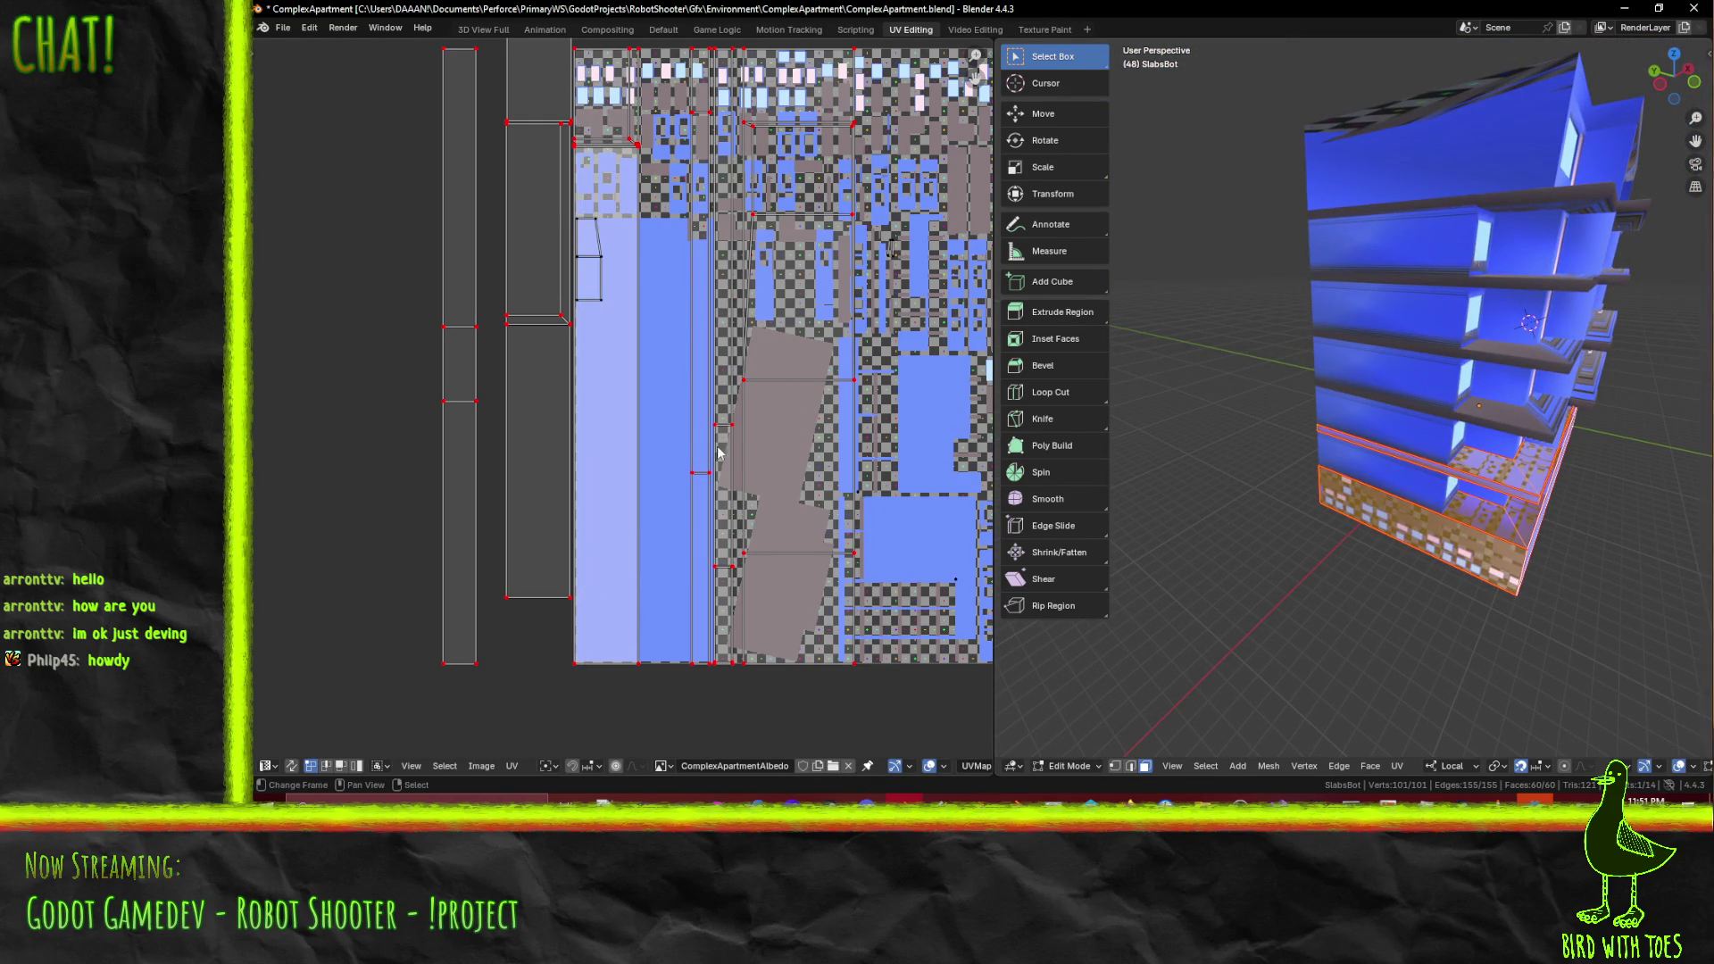
{"action": "middle_click_drag", "start_coordinate": [713, 435], "coordinate": [596, 533]}
{"action": "left_click", "coordinate": [1378, 450]}
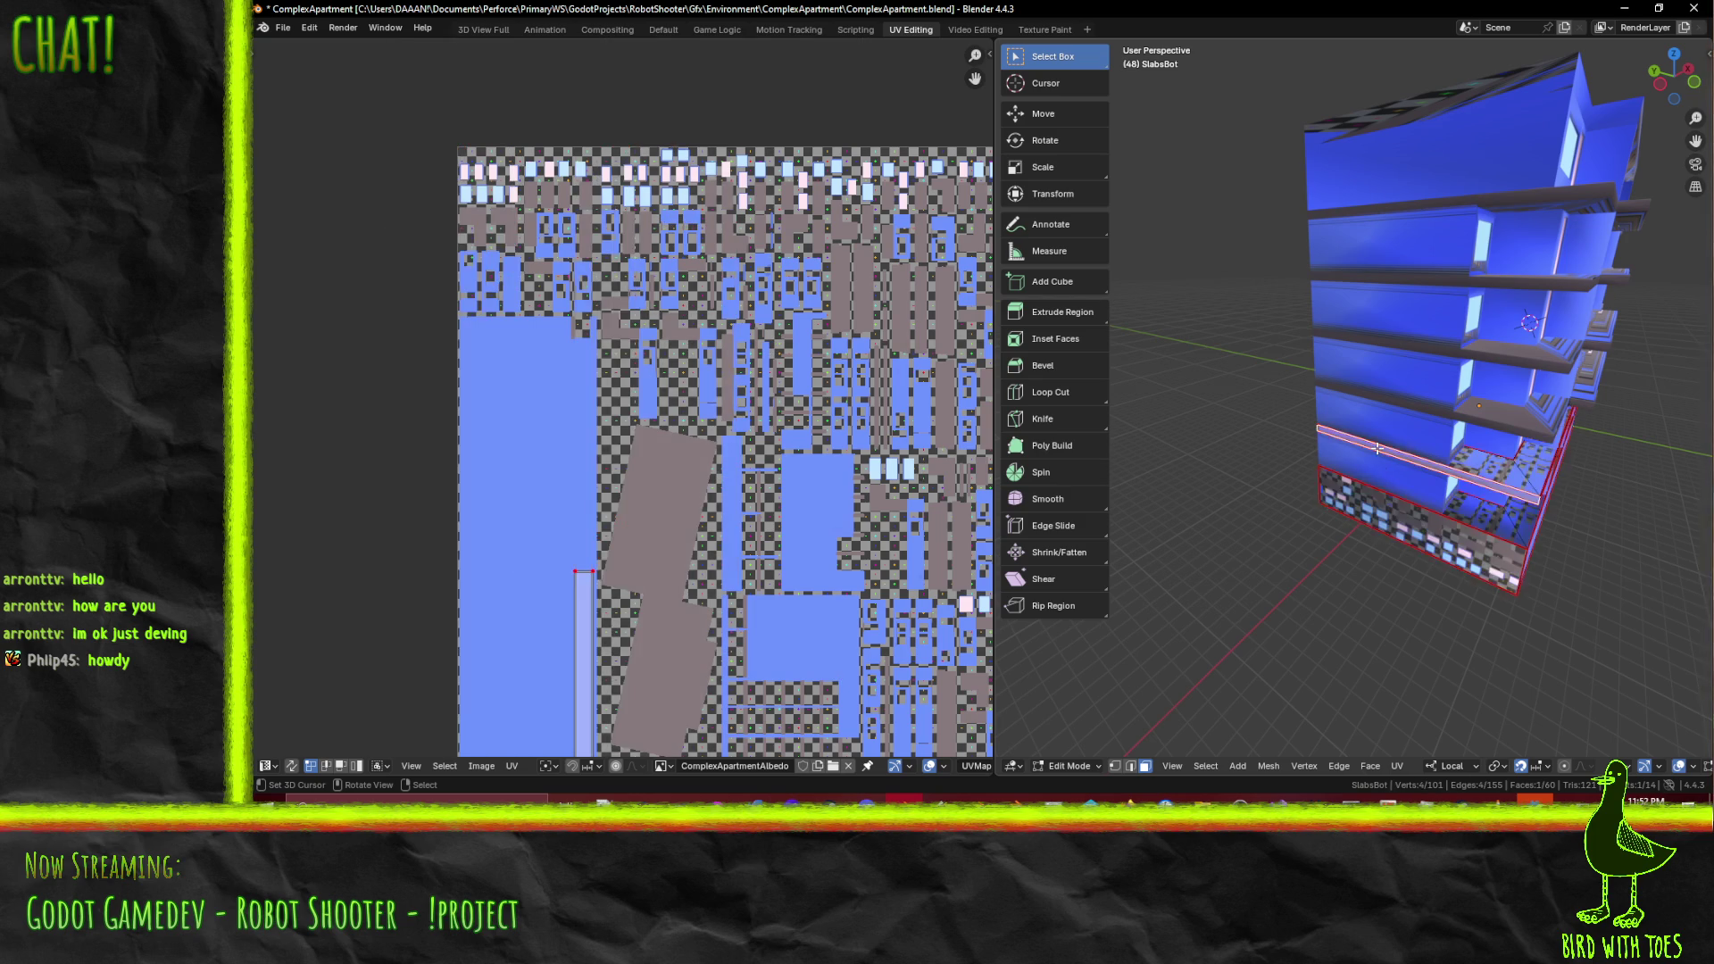
{"action": "scroll", "coordinate": [748, 436], "scroll_direction": "down", "scroll_amount": 5}
{"action": "scroll", "coordinate": [748, 435], "scroll_direction": "up", "scroll_amount": 3}
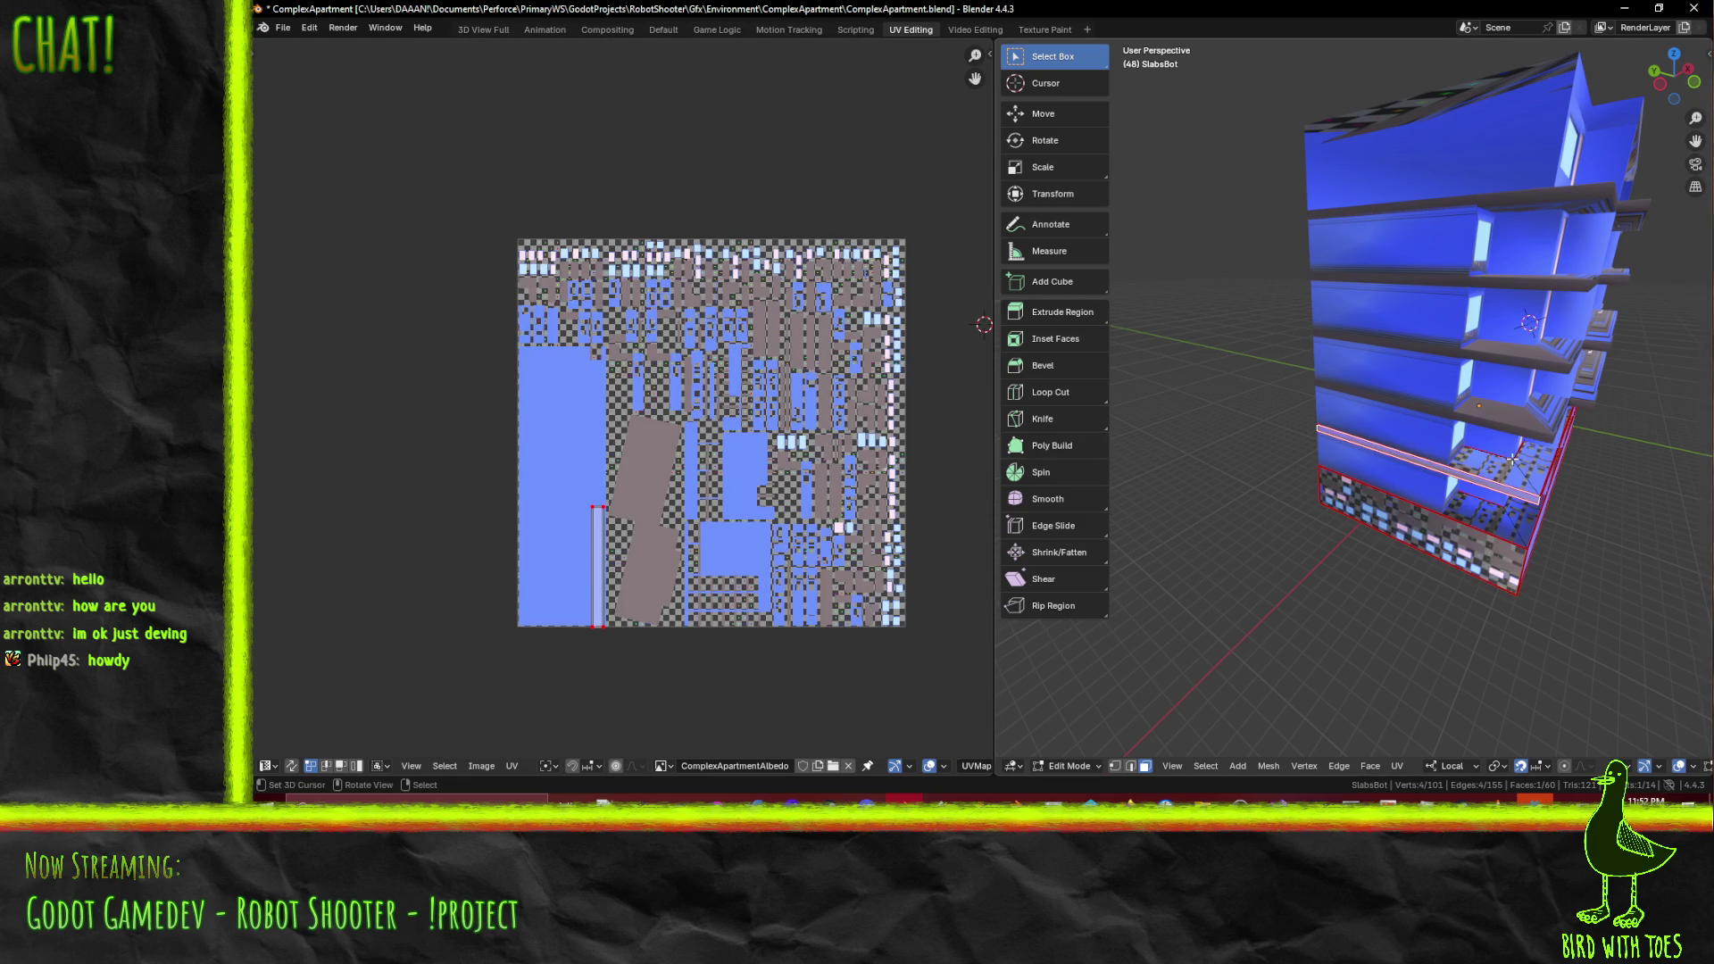
{"action": "key", "text": "a"}
{"action": "mouse_move", "coordinate": [1570, 486]}
{"action": "middle_mouse_down"}
{"action": "mouse_move", "coordinate": [1314, 432]}
{"action": "mouse_move", "coordinate": [1343, 408]}
{"action": "middle_mouse_up"}
- Select the slab strip's two faces and unwrap them conformally at margin 0.005
{"action": "left_click", "coordinate": [1405, 356]}
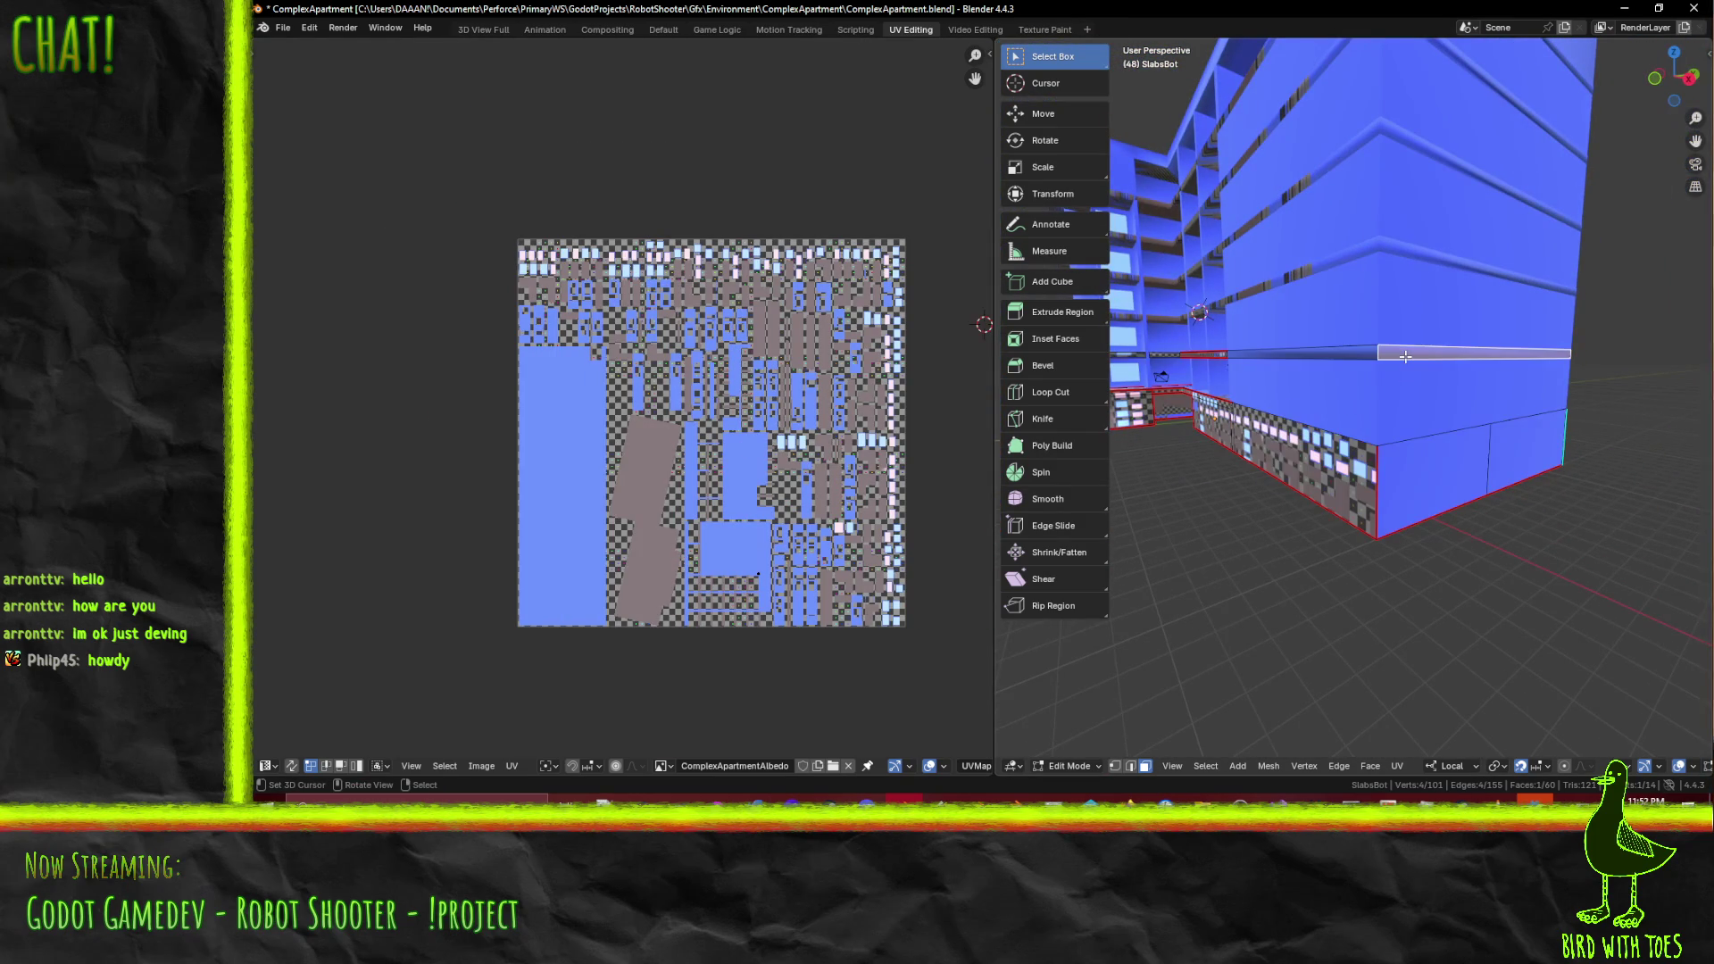
{"action": "left_click", "coordinate": [1322, 349], "text": "shift"}
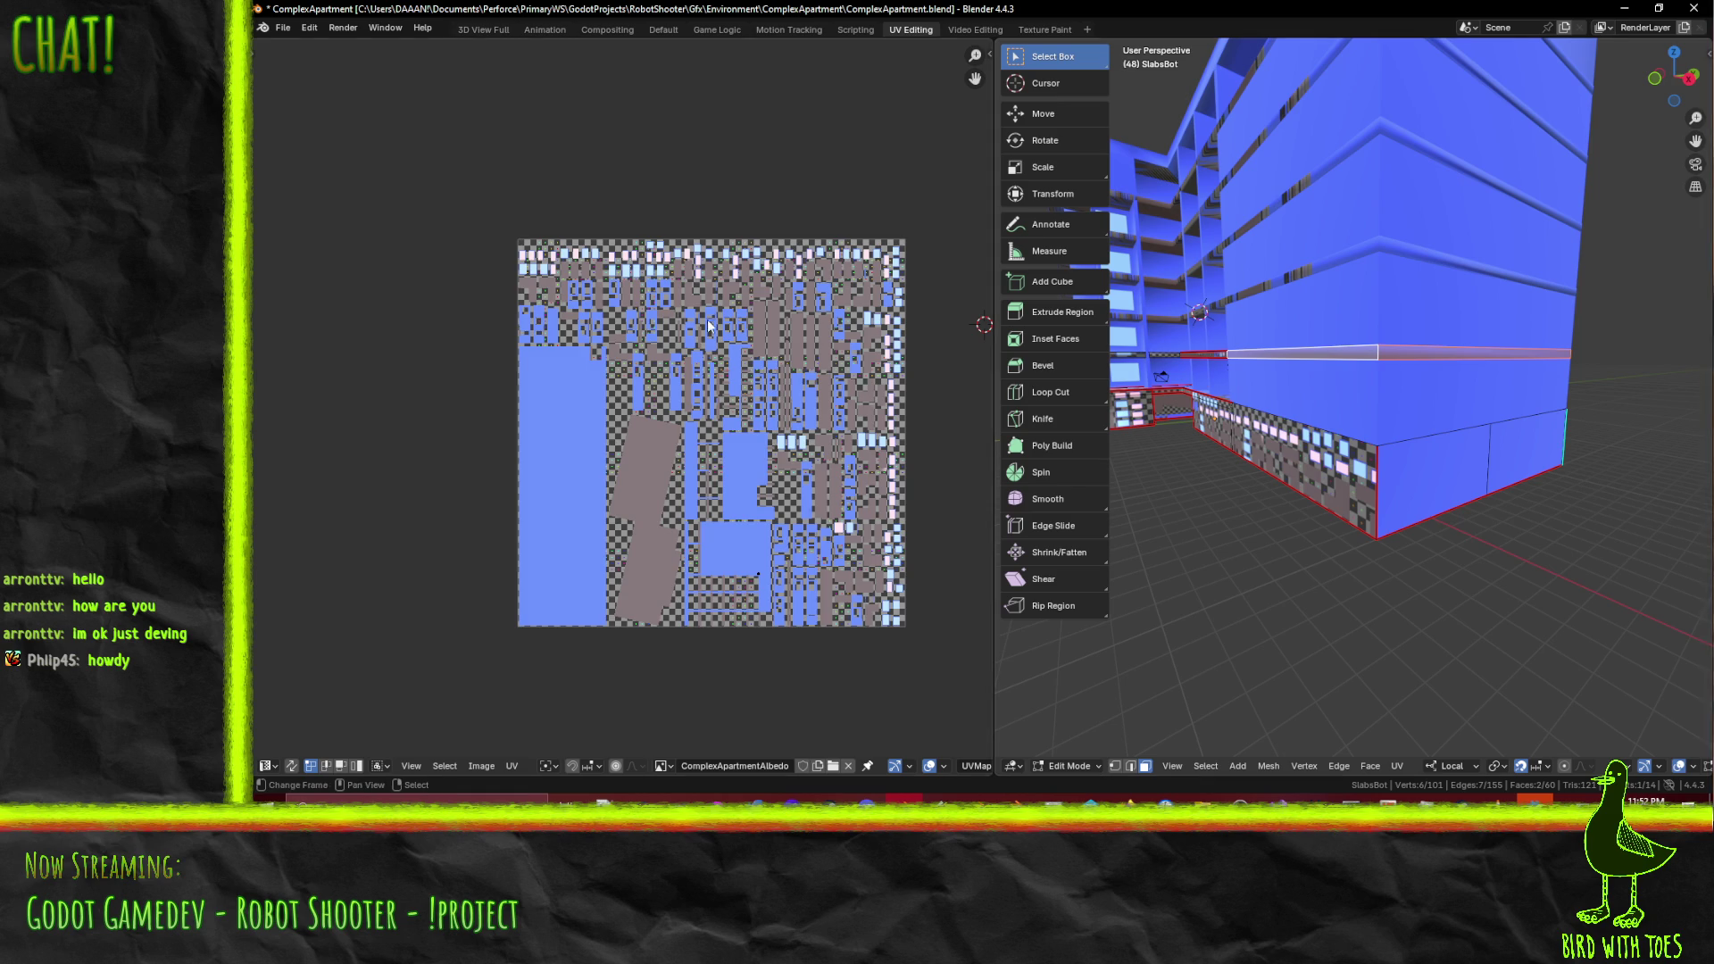
{"action": "scroll", "coordinate": [685, 334], "scroll_direction": "down", "scroll_amount": 2}
{"action": "mouse_move", "coordinate": [1338, 375]}
{"action": "middle_mouse_down"}
{"action": "mouse_move", "coordinate": [1256, 368]}
{"action": "mouse_move", "coordinate": [1378, 363]}
{"action": "mouse_move", "coordinate": [1362, 405]}
{"action": "middle_mouse_up"}
{"action": "key", "text": "F3"}
{"action": "left_click", "coordinate": [1391, 432]}
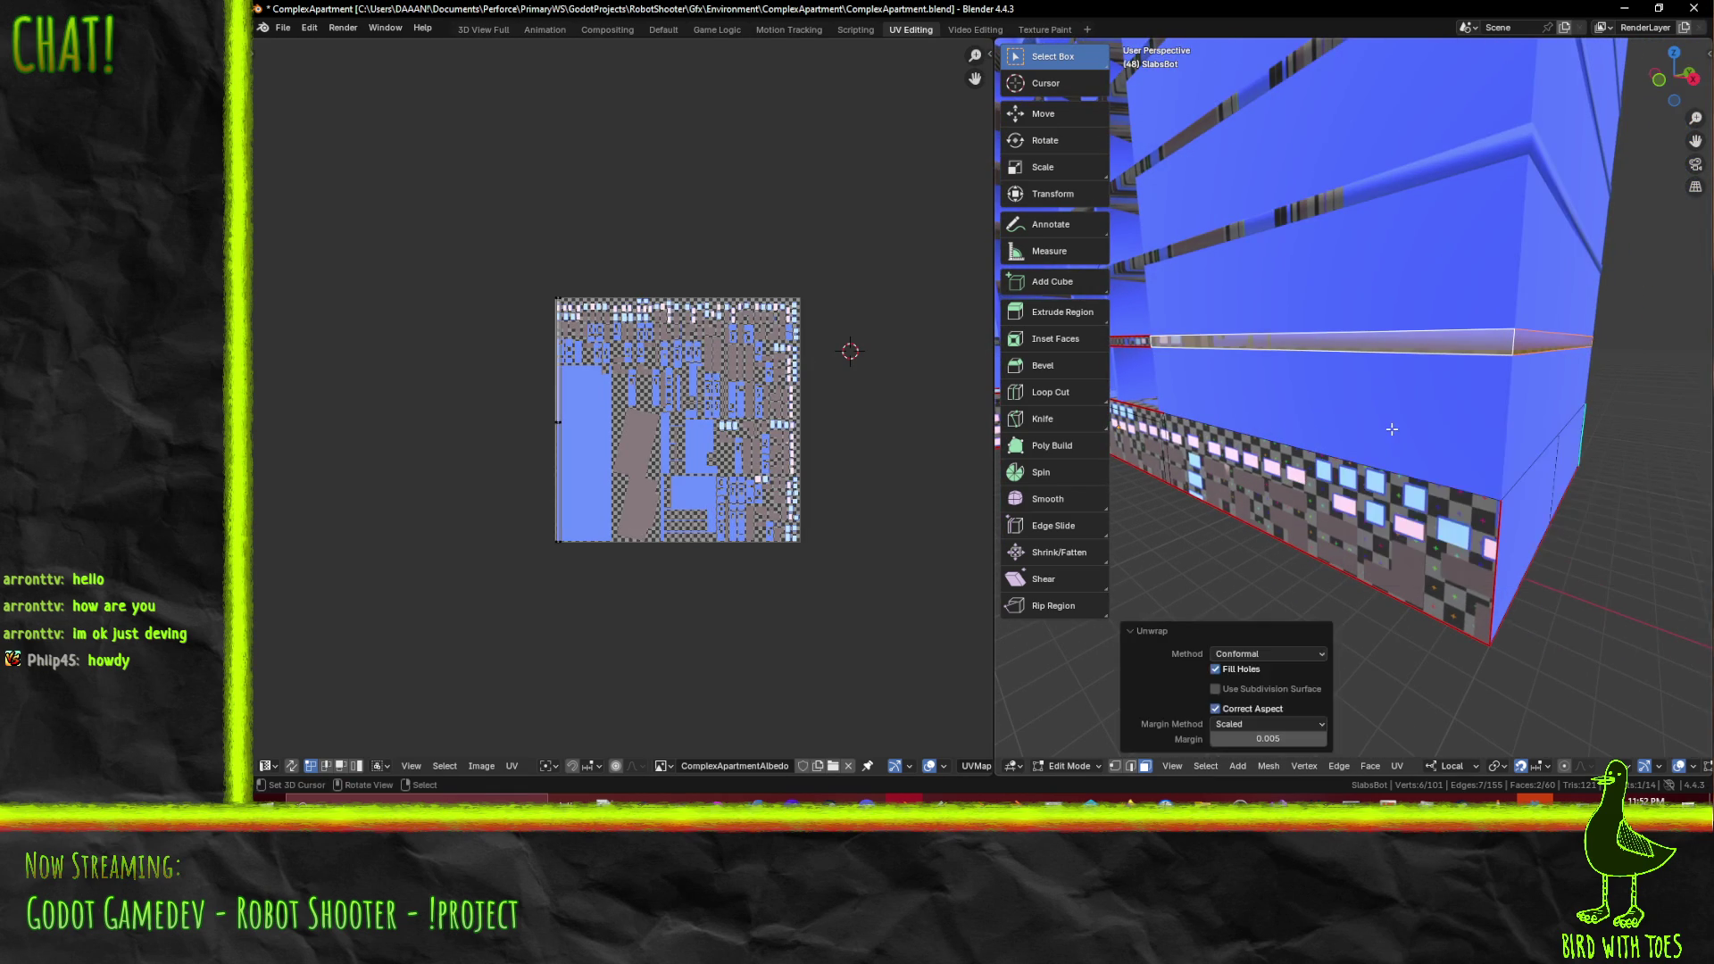
- Slide the strip's UV edge along X, then select all to show every island
{"action": "scroll", "coordinate": [696, 473], "scroll_direction": "up", "scroll_amount": 3}
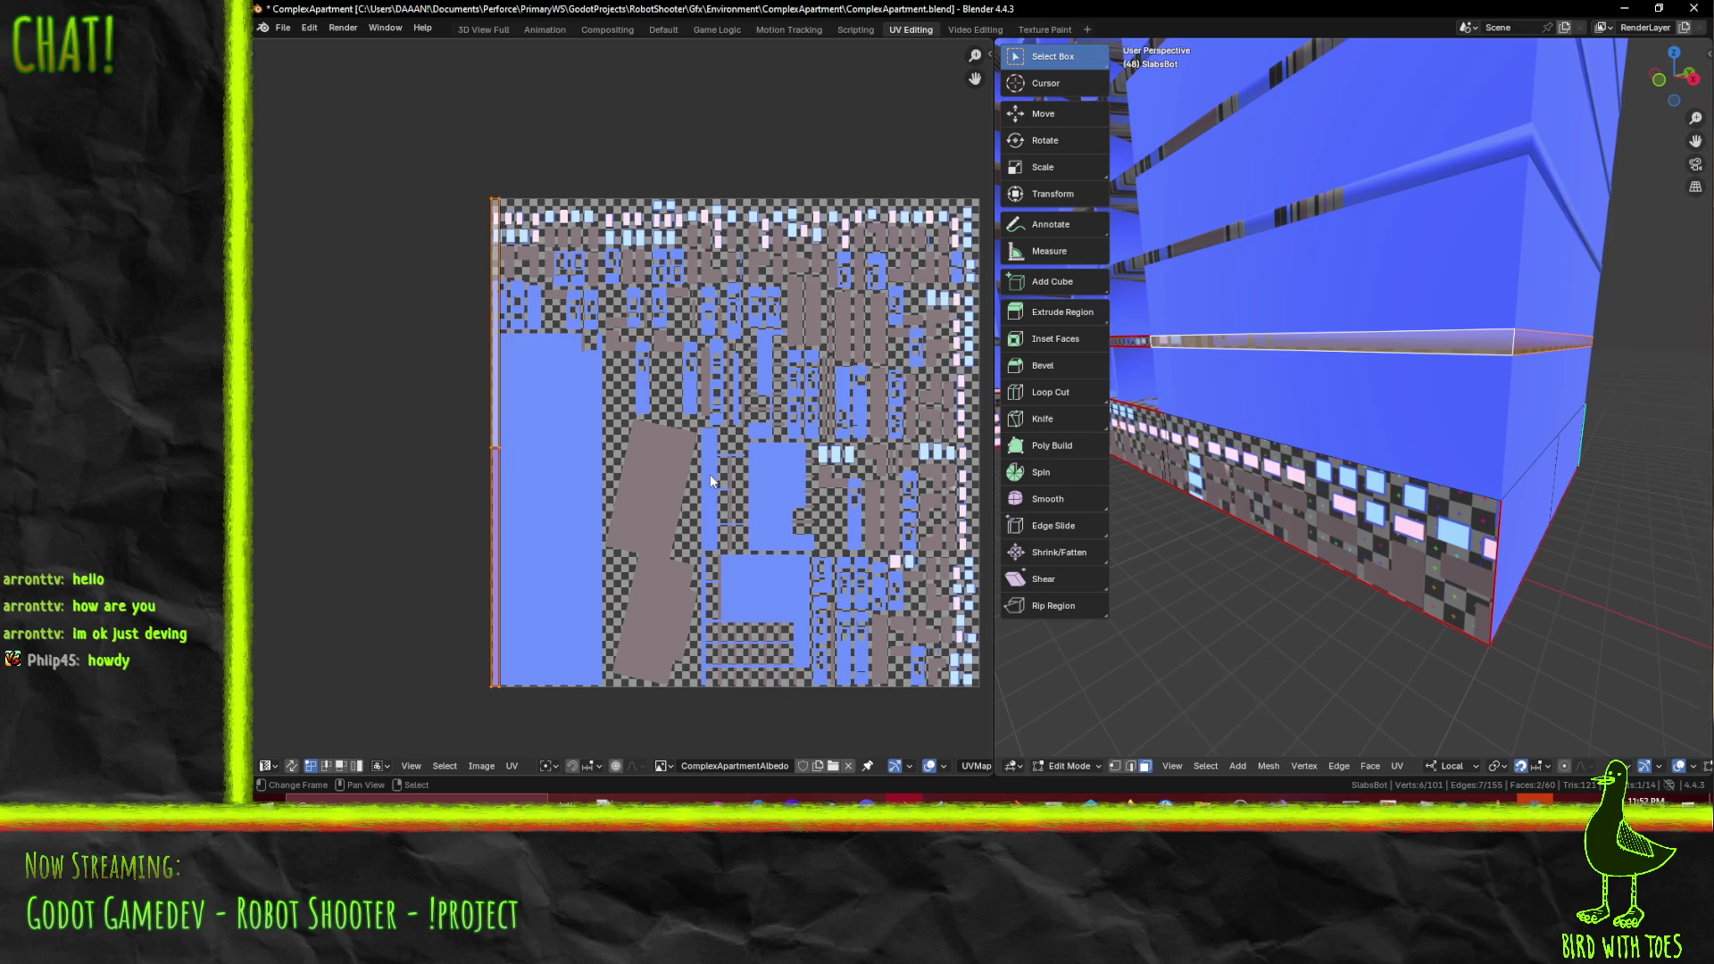
{"action": "scroll", "coordinate": [710, 479], "scroll_direction": "down", "scroll_amount": 3}
{"action": "key", "text": "g"}
{"action": "key", "text": "x"}
{"action": "left_click", "coordinate": [857, 485]}
{"action": "key", "text": "a"}
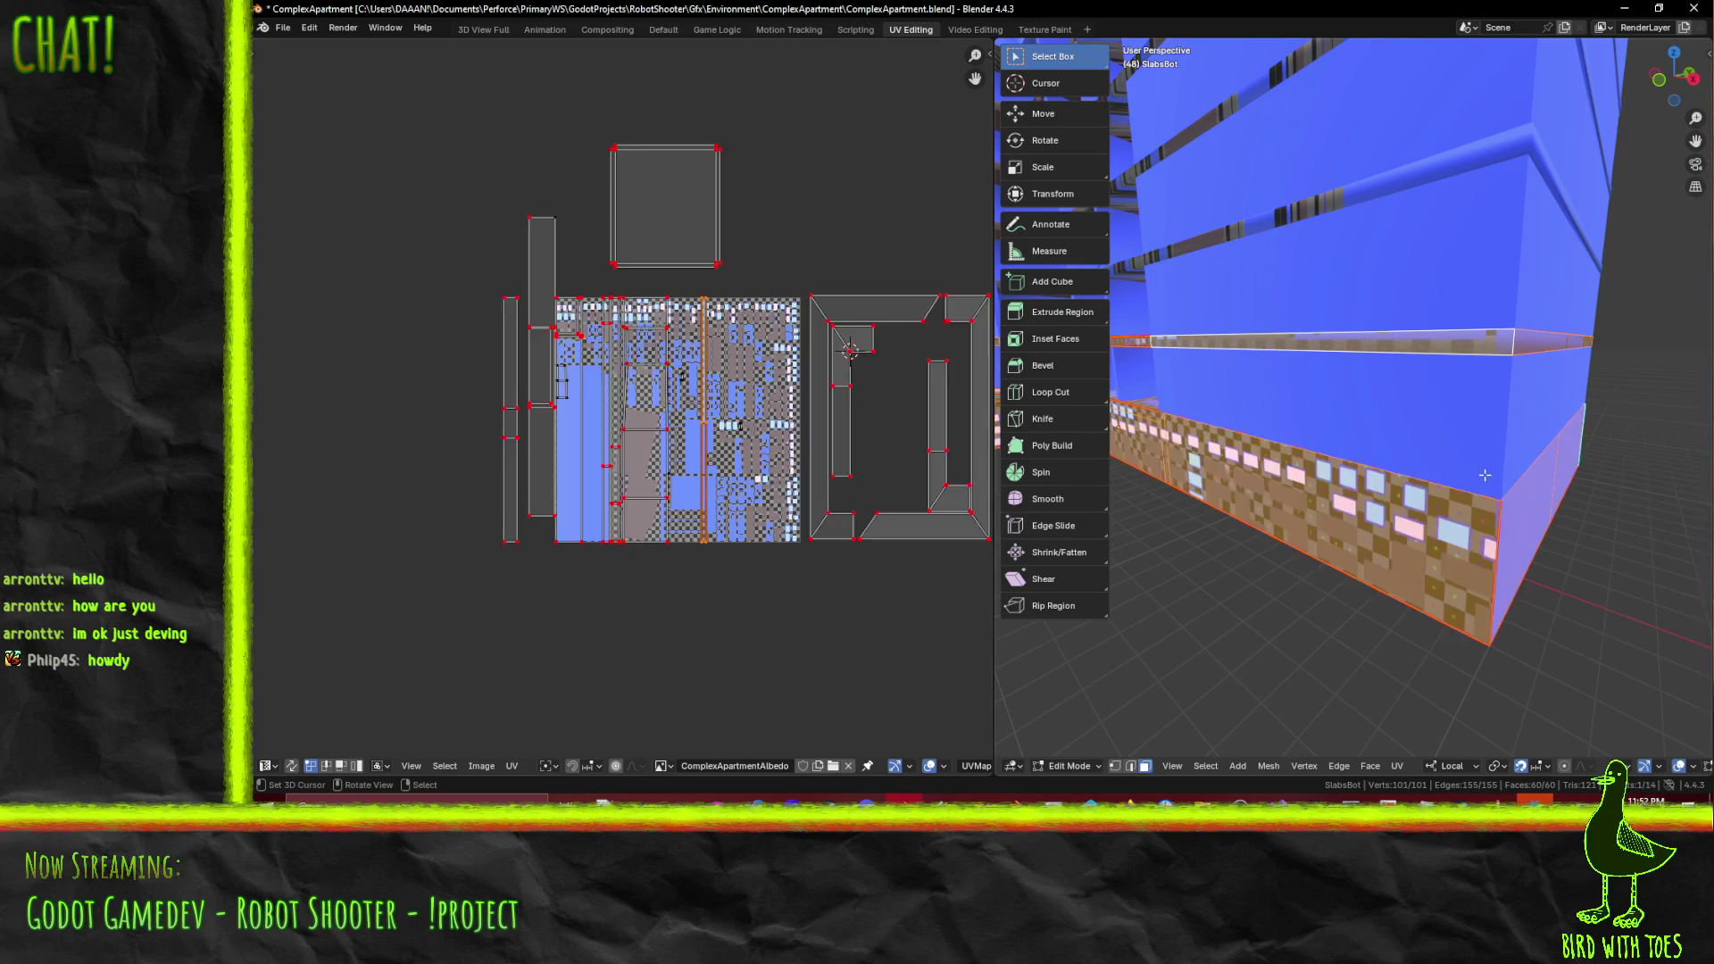
{"action": "scroll", "coordinate": [848, 473], "scroll_direction": "up", "scroll_amount": 4}
{"action": "scroll", "coordinate": [839, 451], "scroll_direction": "down", "scroll_amount": 2}
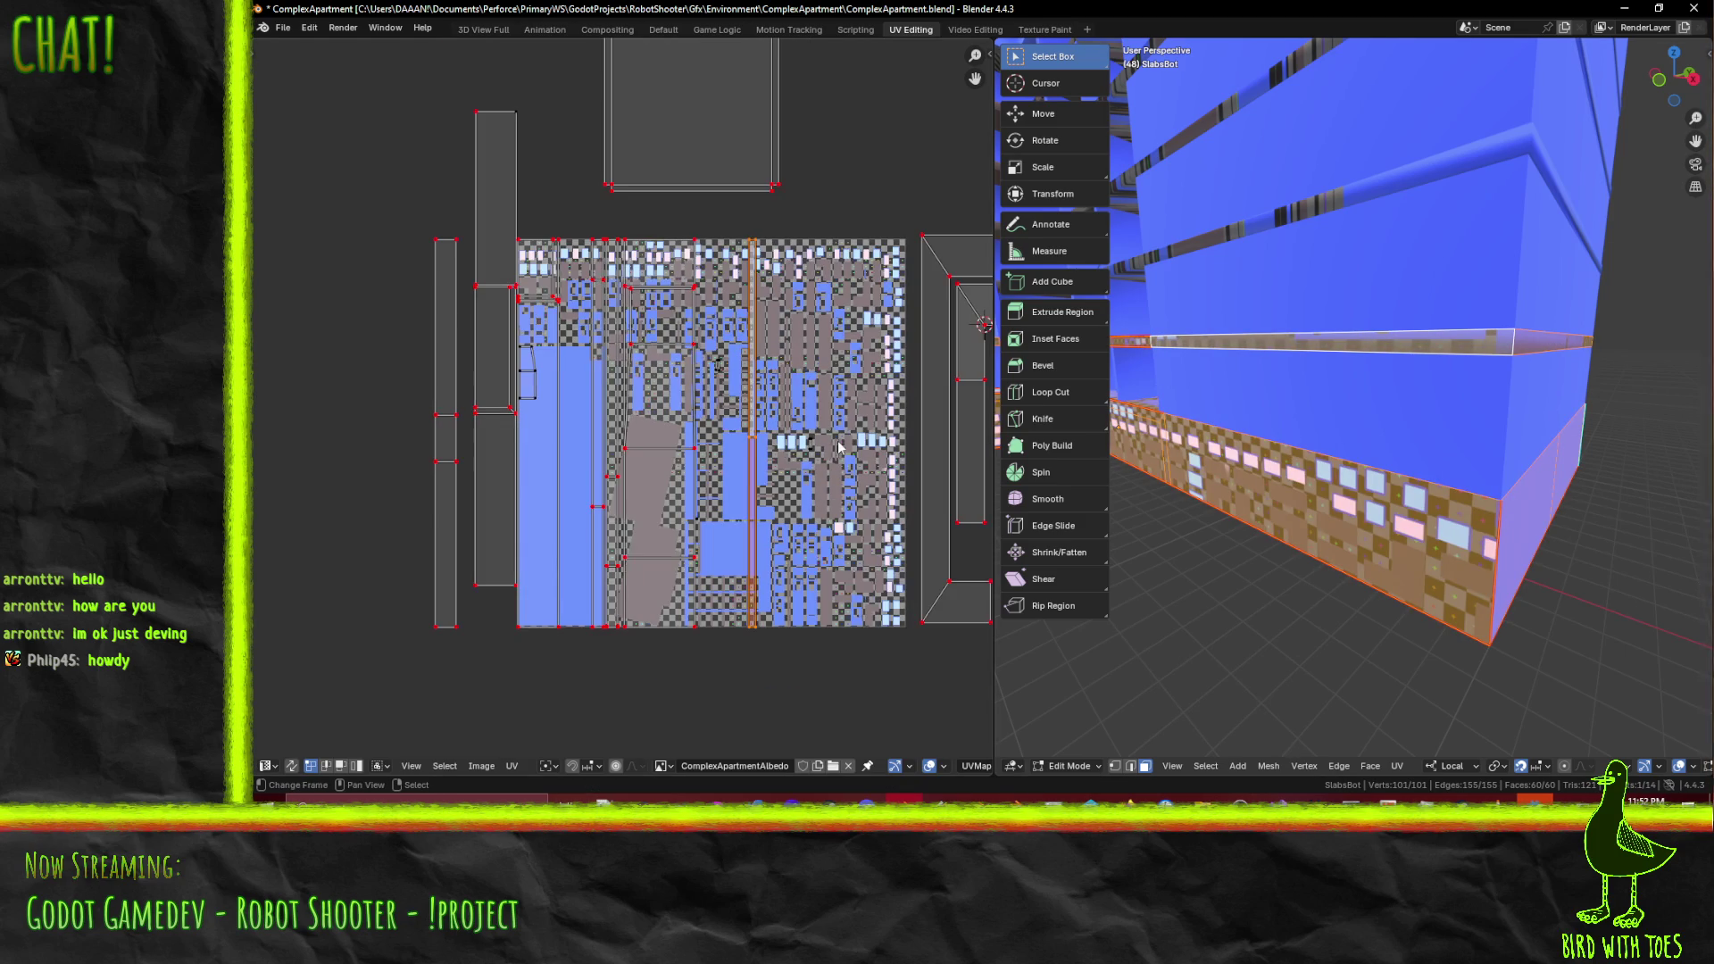
{"action": "scroll", "coordinate": [789, 452], "scroll_direction": "up", "scroll_amount": 4}
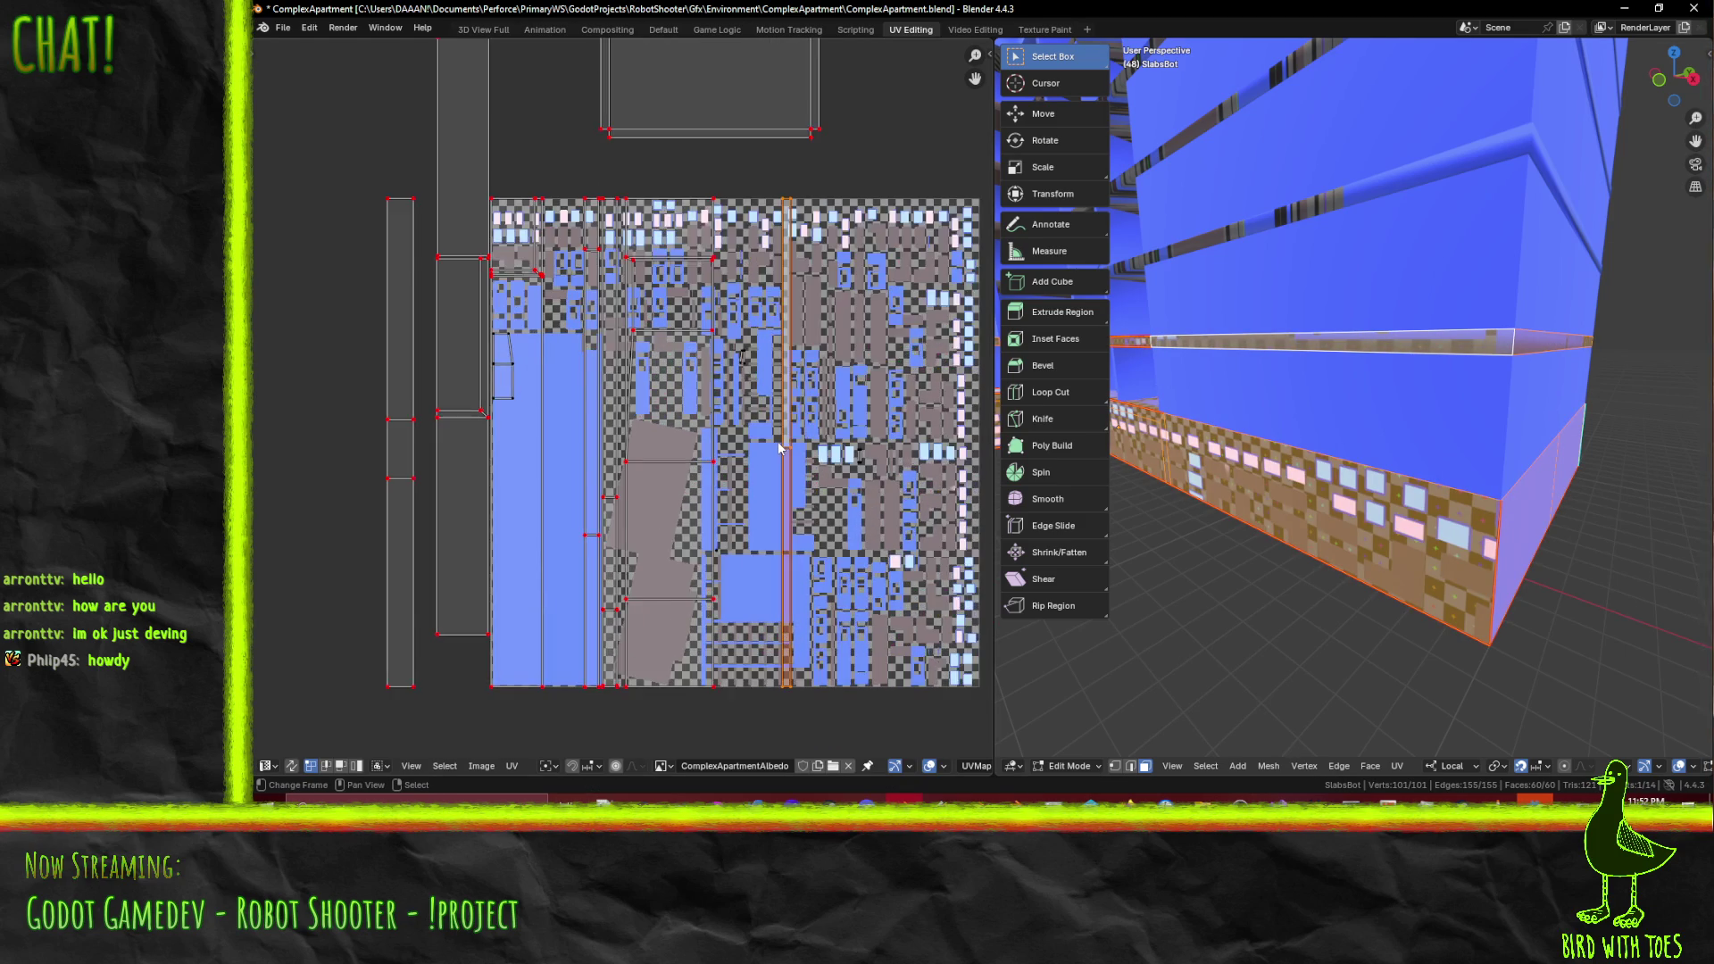
{"action": "mouse_move", "coordinate": [721, 324]}
{"action": "middle_mouse_down"}
{"action": "mouse_move", "coordinate": [732, 393]}
{"action": "mouse_move", "coordinate": [815, 403]}
{"action": "middle_mouse_up"}
- Move the strip's UV column left along X onto the blue band and save ComplexApartment.blend
{"action": "key", "text": "g"}
{"action": "key", "text": "x"}
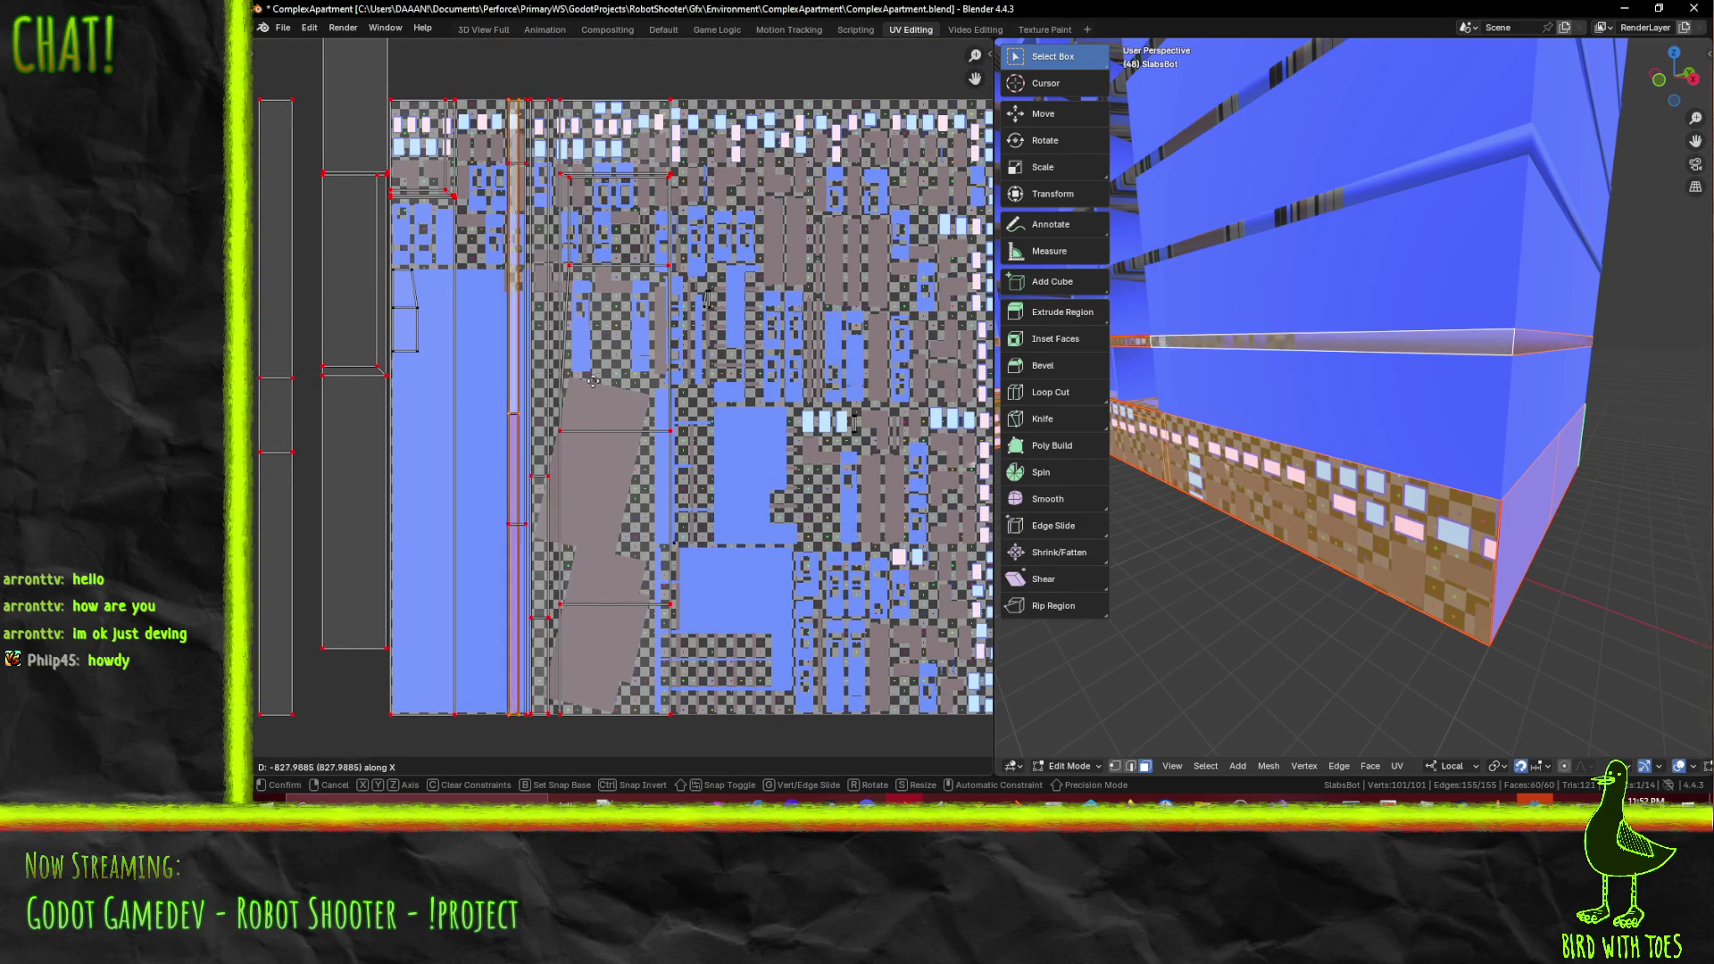
{"action": "left_click", "coordinate": [615, 395]}
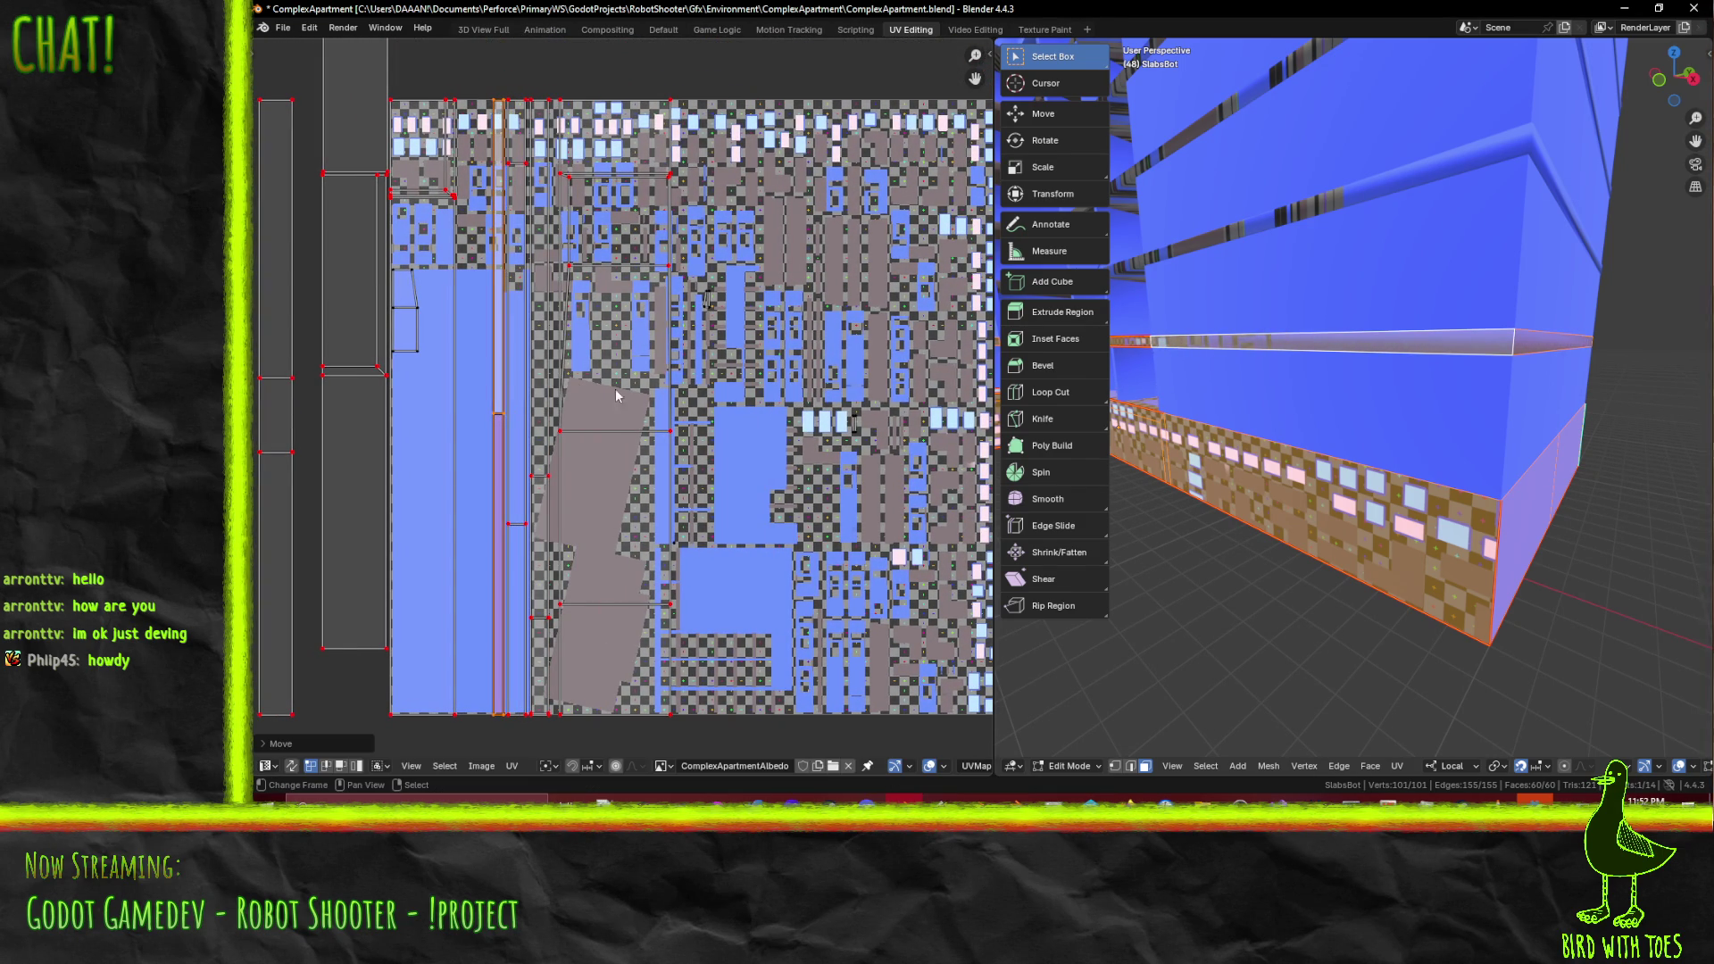
{"action": "left_click", "coordinate": [679, 410]}
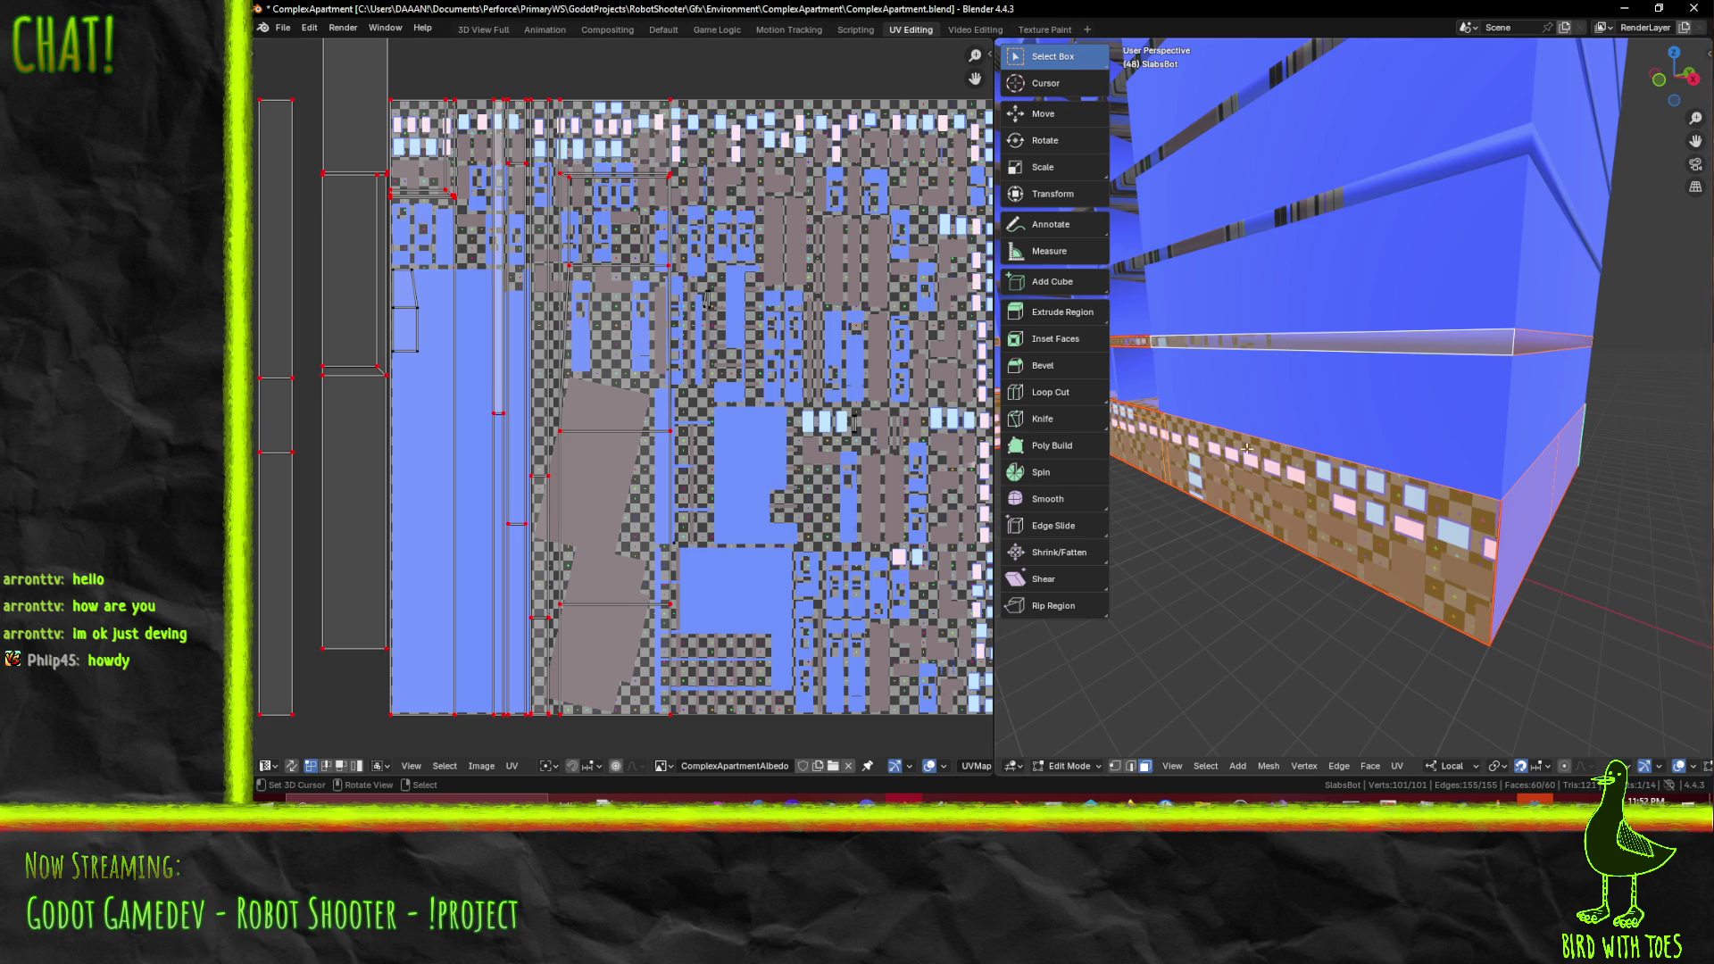
{"action": "key", "text": "ctrl+s"}
{"action": "mouse_move", "coordinate": [1231, 428]}
{"action": "middle_mouse_down"}
{"action": "mouse_move", "coordinate": [1277, 444]}
{"action": "mouse_move", "coordinate": [1384, 430]}
{"action": "mouse_move", "coordinate": [1336, 447]}
{"action": "mouse_move", "coordinate": [1551, 416]}
{"action": "mouse_move", "coordinate": [1516, 419]}
{"action": "middle_mouse_up"}
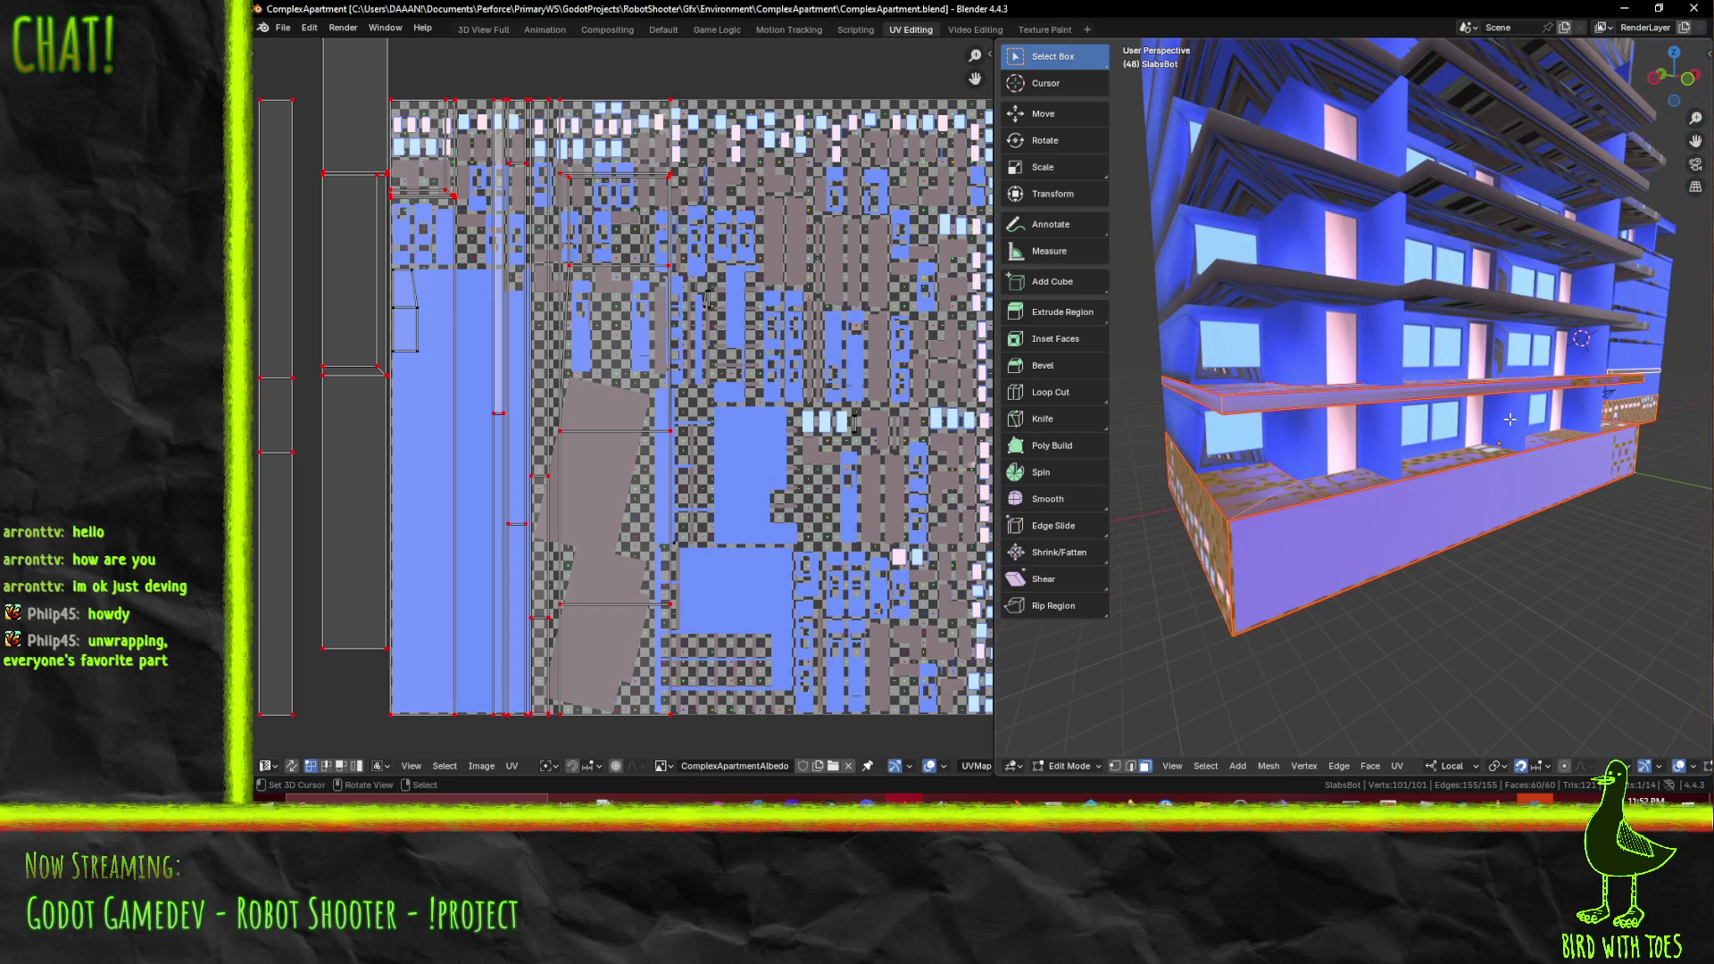
- Select all UVs and run Unwrap Conformal on the slab faces twice
{"action": "key", "text": "a"}
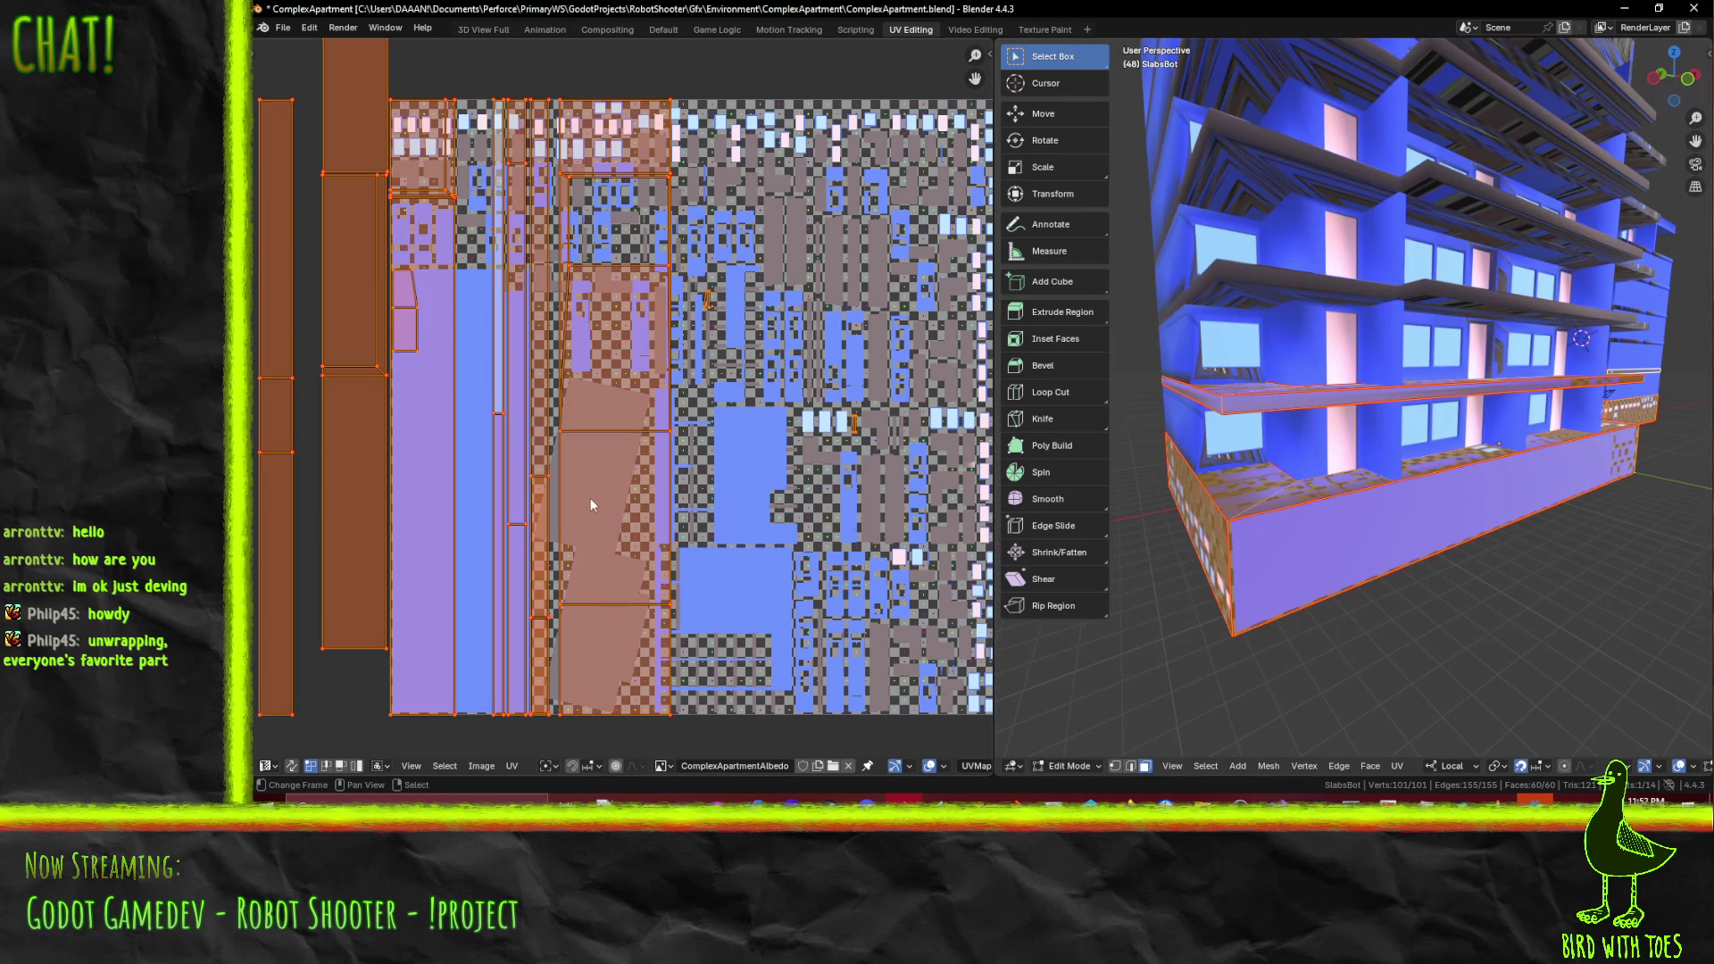
{"action": "scroll", "coordinate": [625, 499], "scroll_direction": "left", "scroll_amount": 2, "text": "shift"}
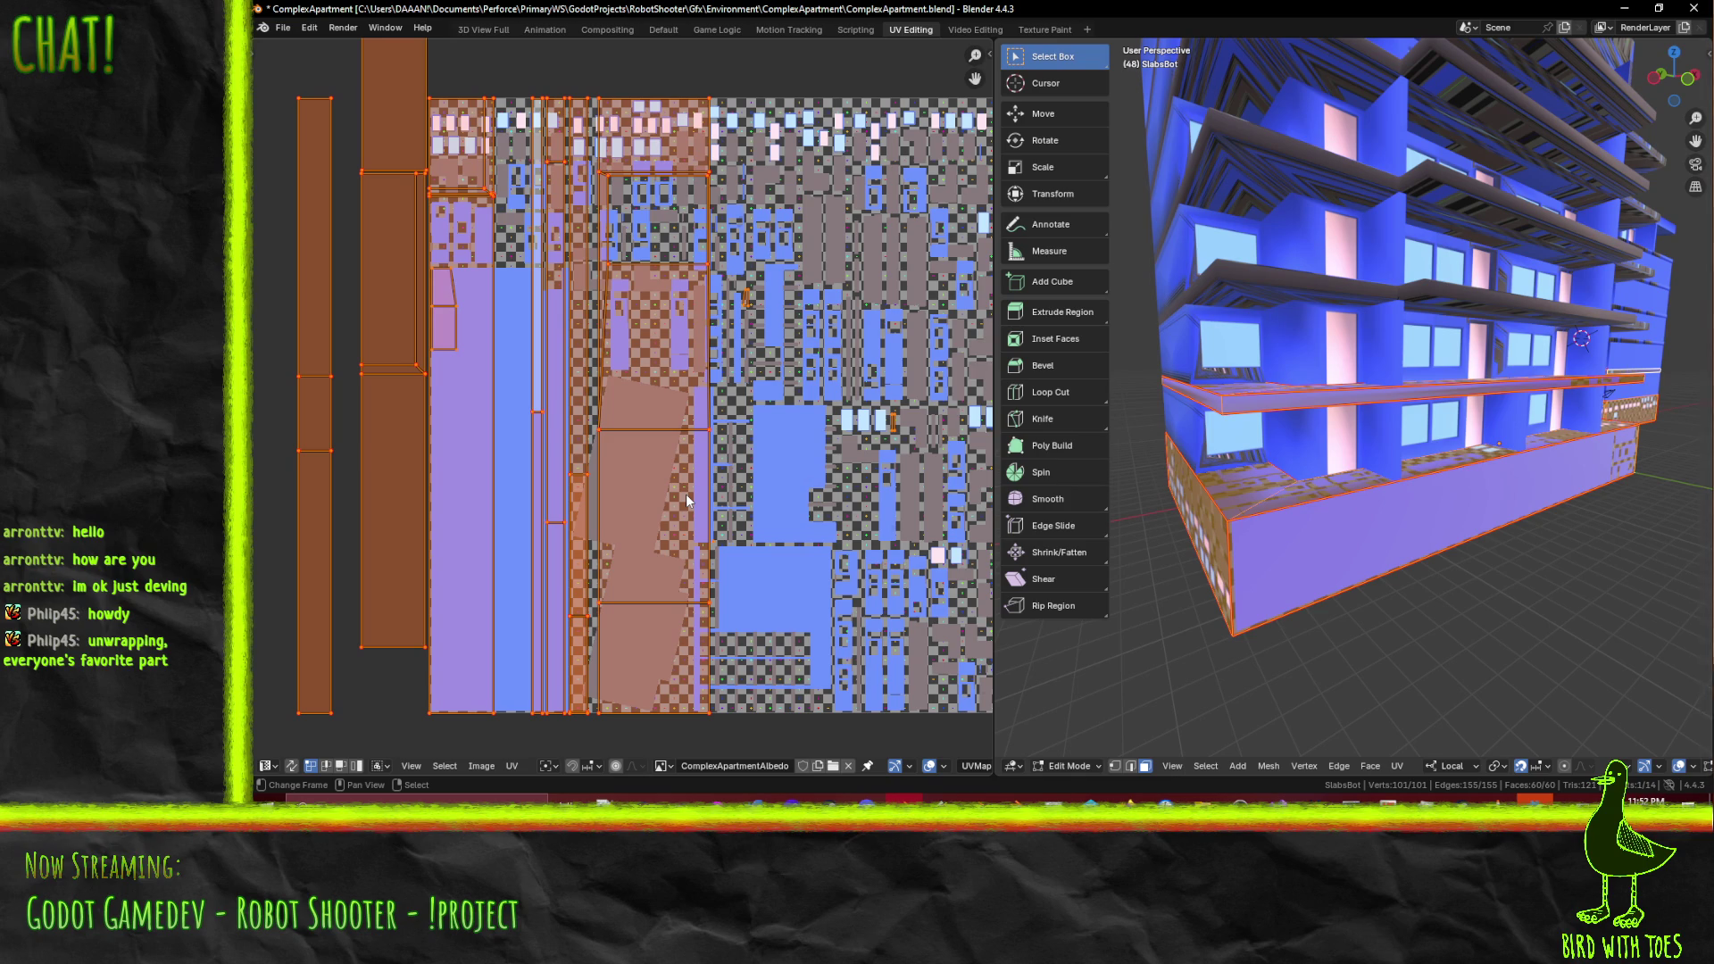
{"action": "key", "text": "F3"}
{"action": "key", "text": "F3"}
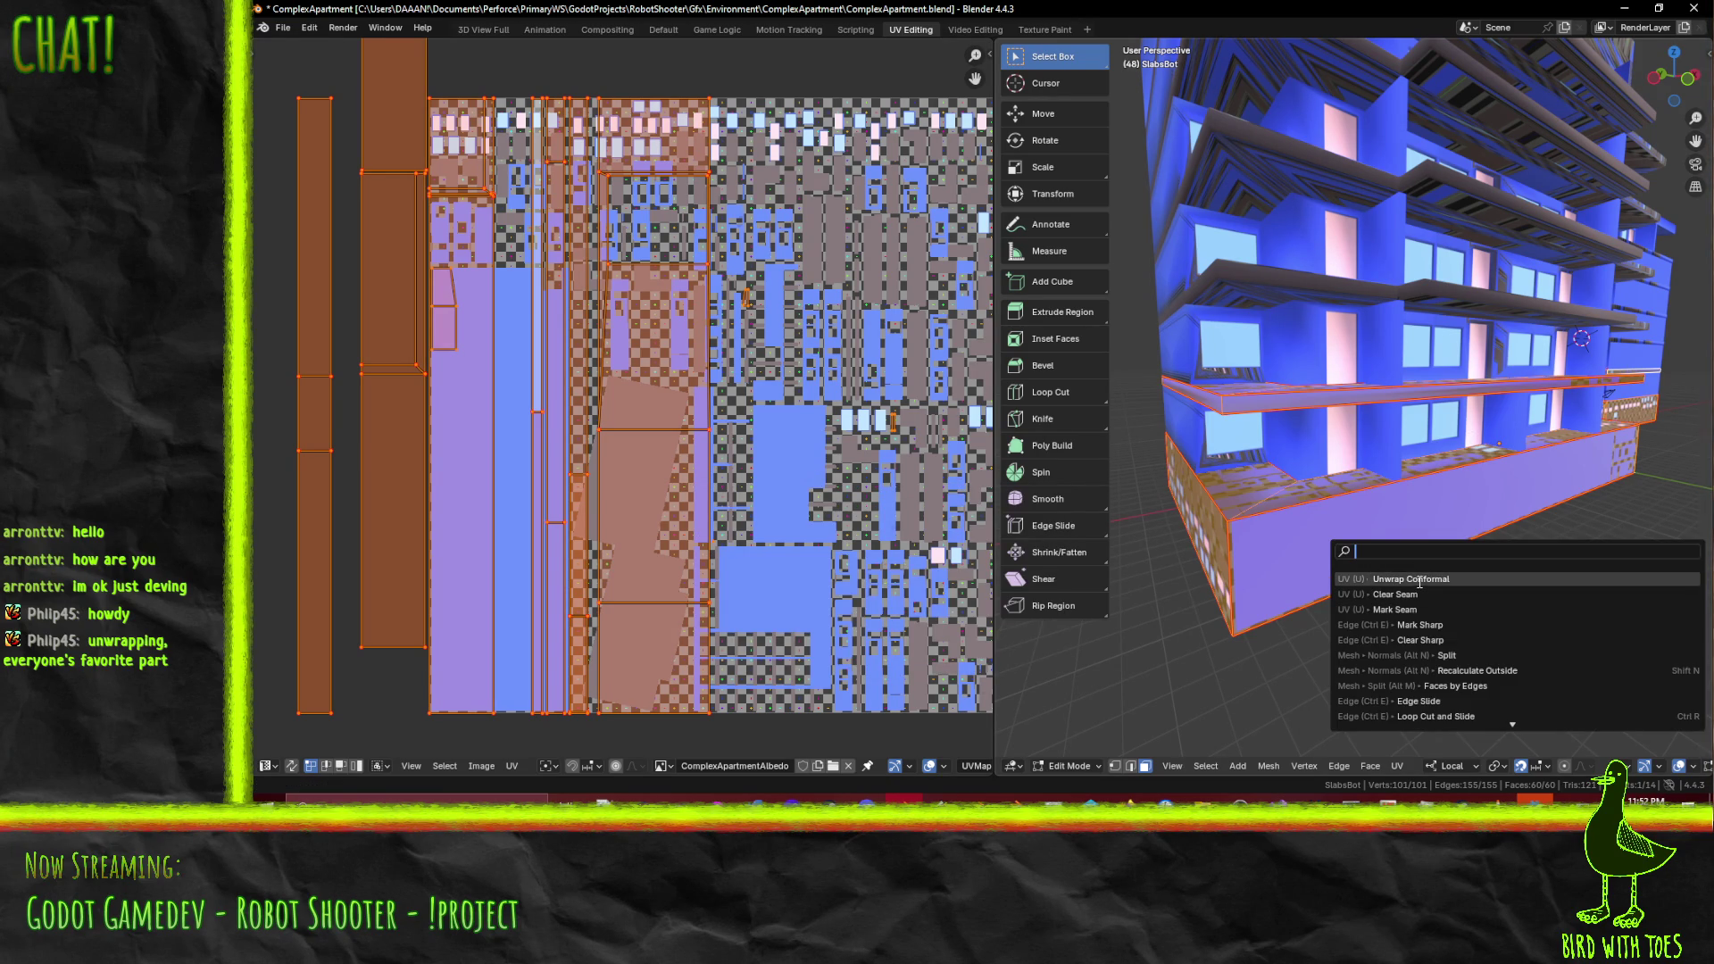
{"action": "left_click", "coordinate": [1419, 580]}
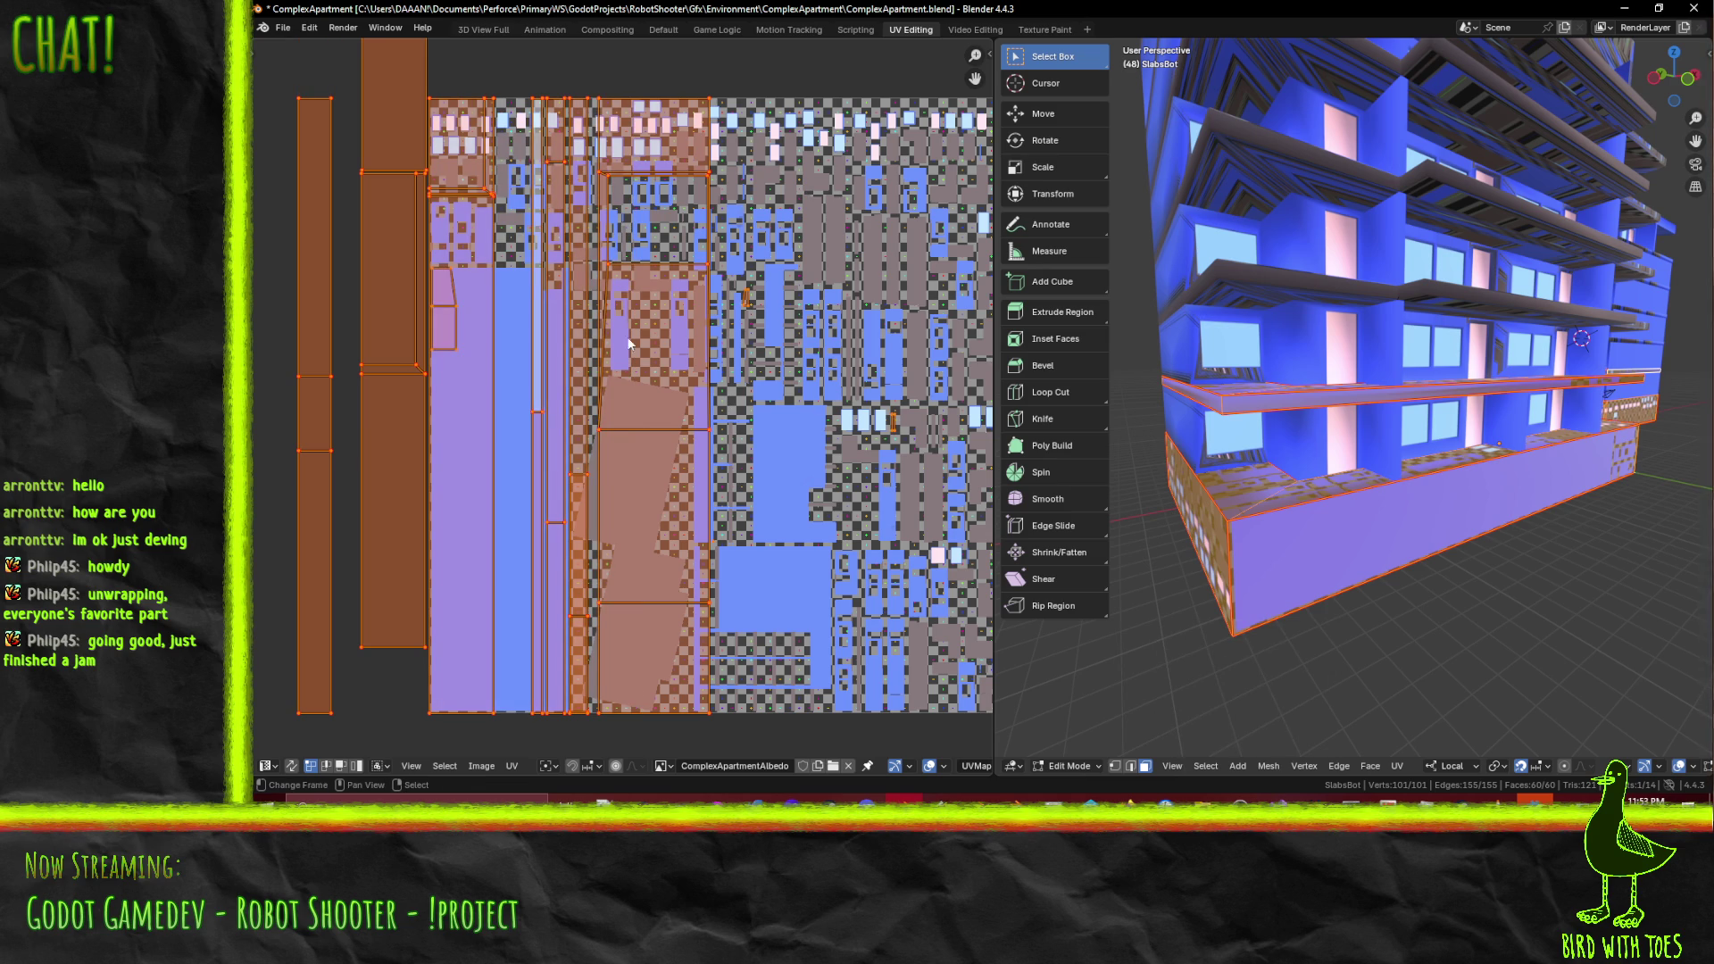
{"action": "key", "text": "alt+a"}
{"action": "key", "text": "F3"}
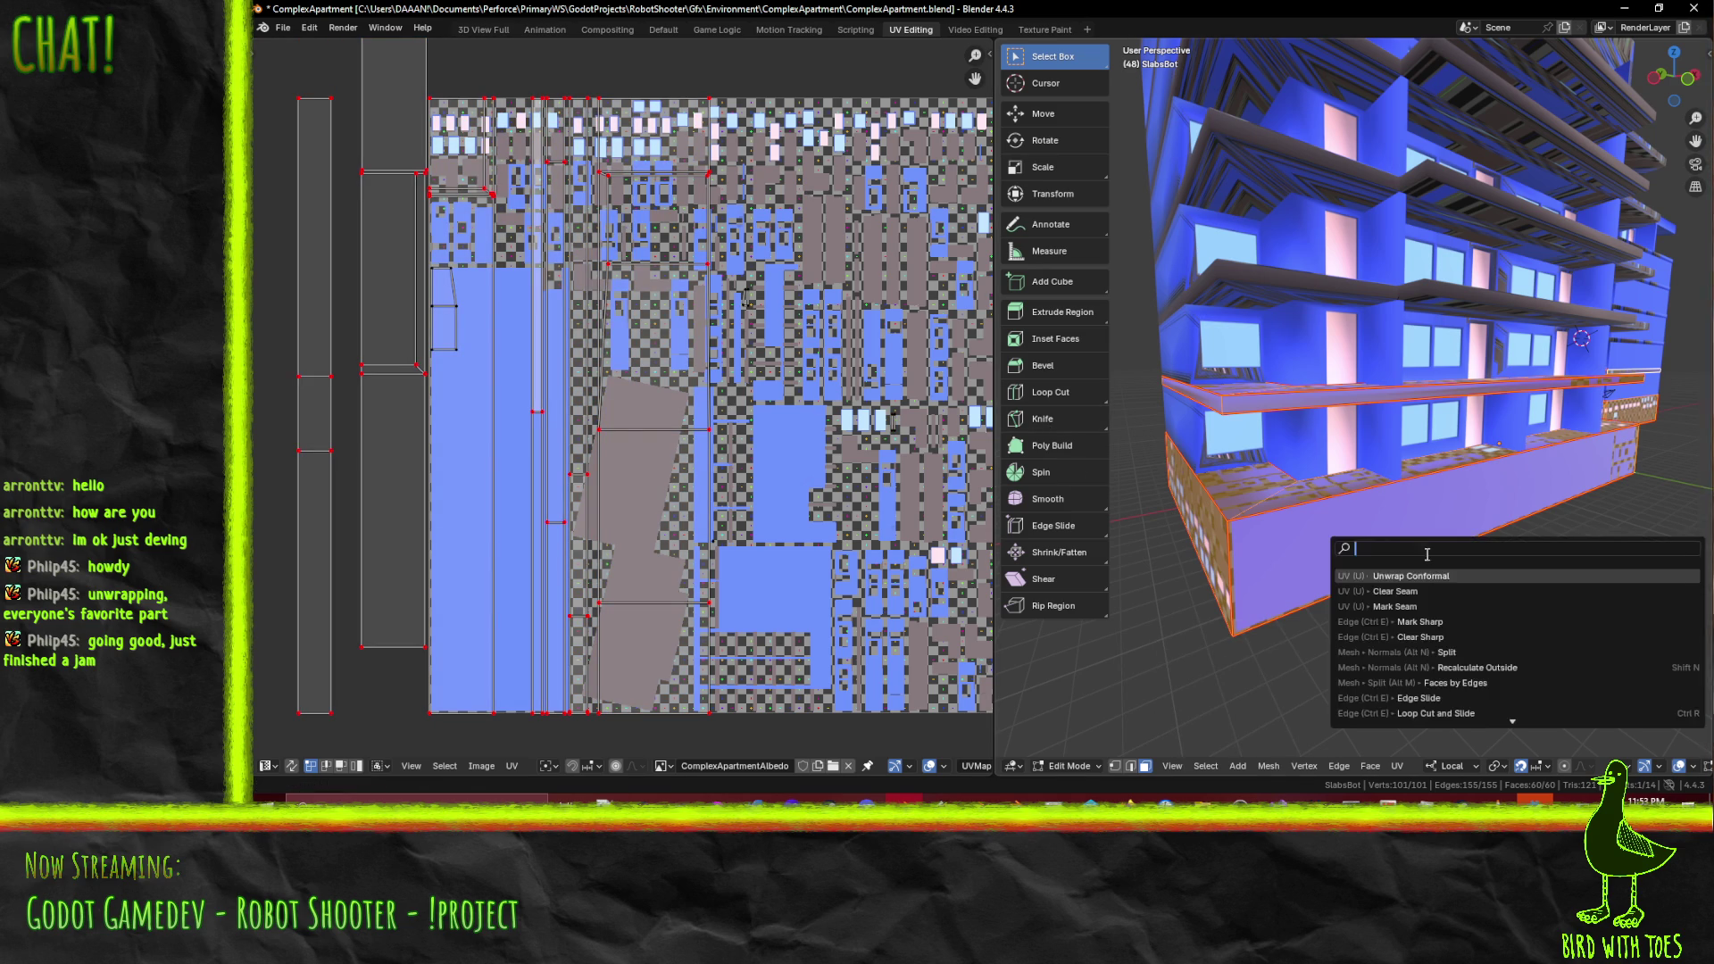
{"action": "left_click", "coordinate": [1423, 577]}
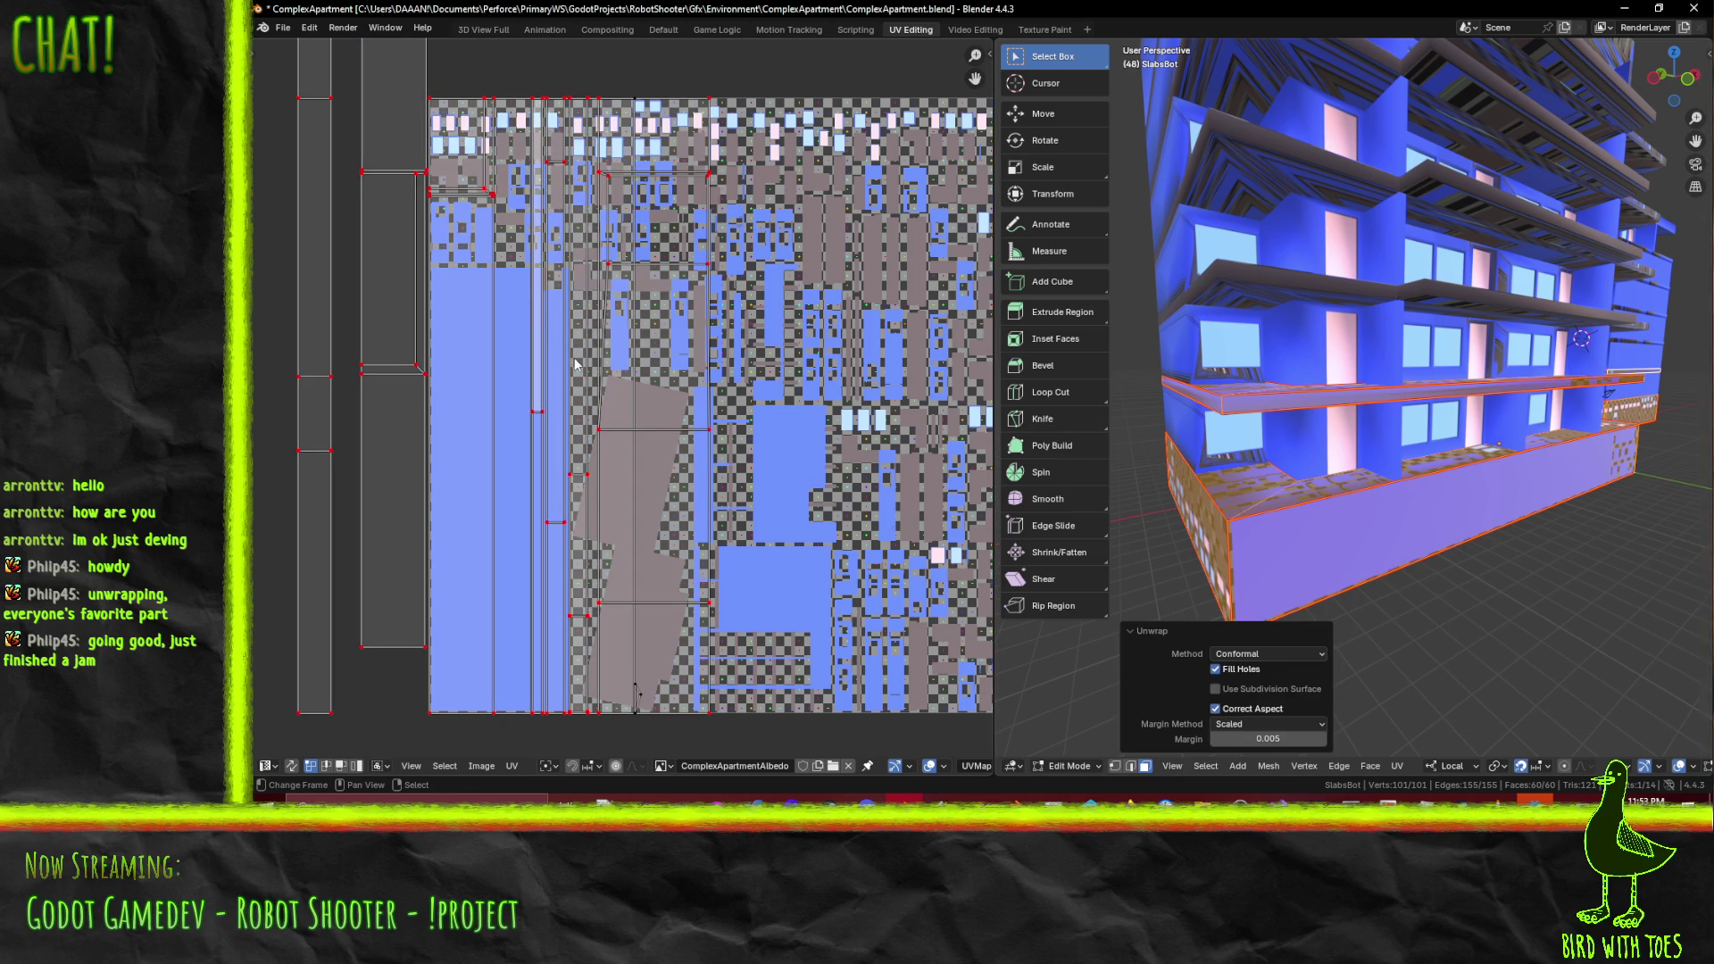
{"action": "scroll", "coordinate": [610, 379], "scroll_direction": "down", "scroll_amount": 2}
{"action": "scroll", "coordinate": [610, 380], "scroll_direction": "up", "scroll_amount": 2}
{"action": "middle_click_drag", "start_coordinate": [597, 381], "coordinate": [528, 482]}
{"action": "scroll", "coordinate": [524, 486], "scroll_direction": "down", "scroll_amount": 2}
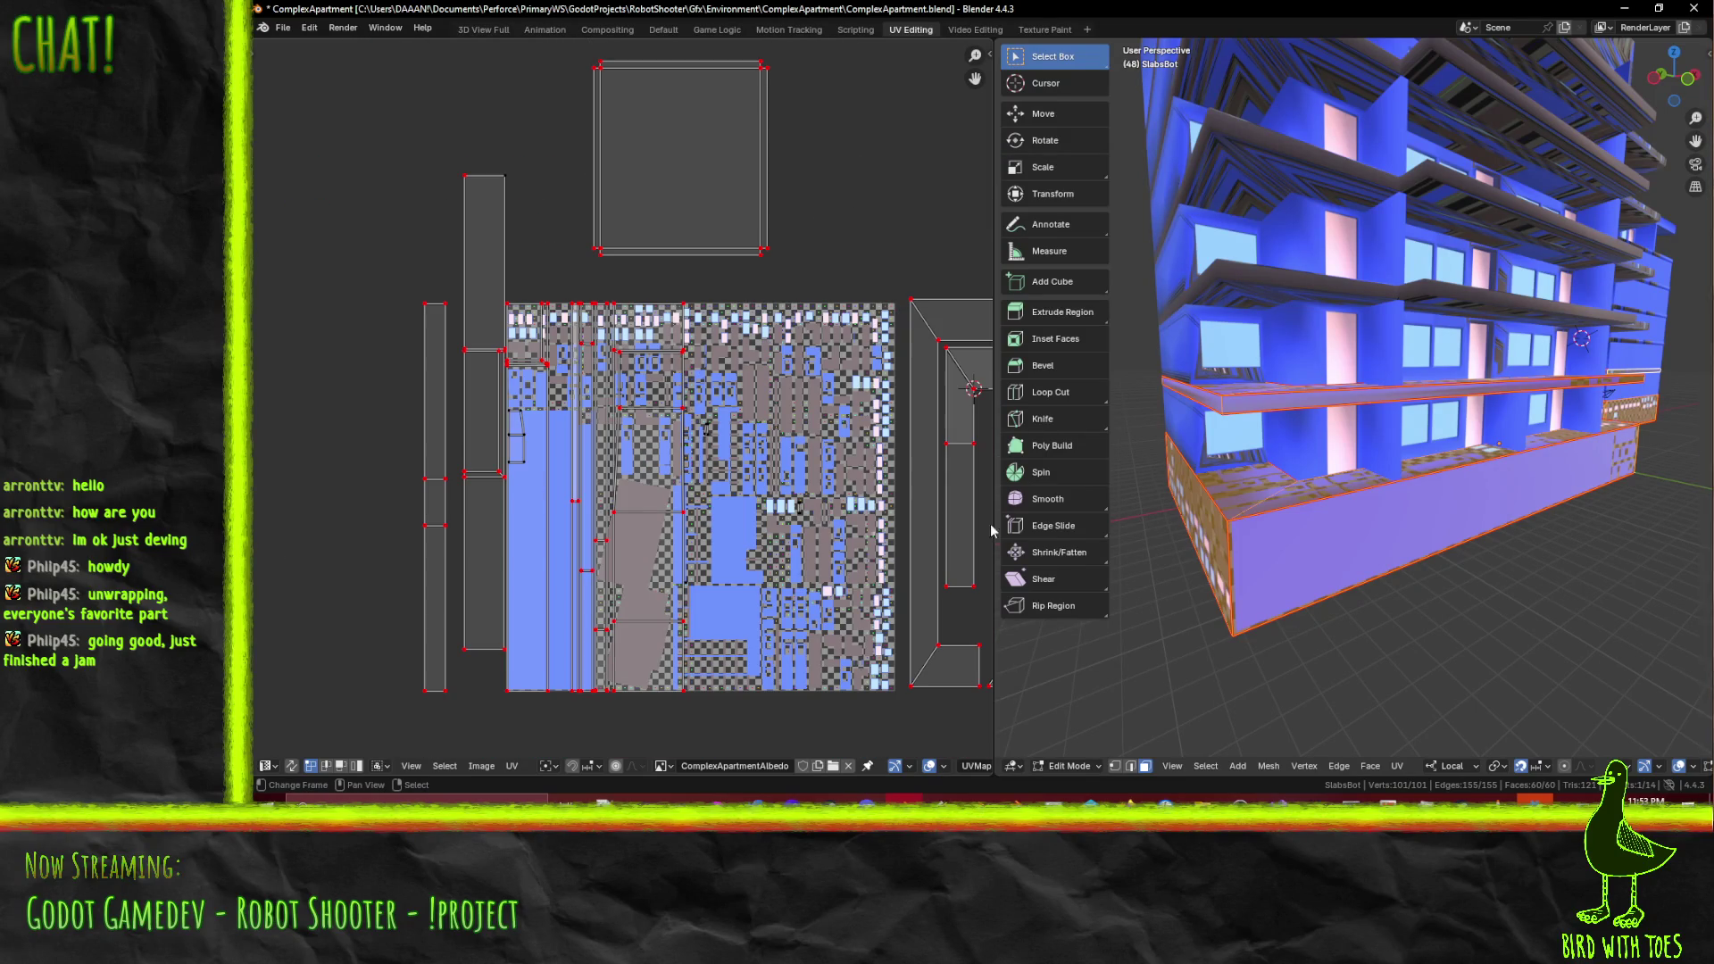
- Pin the tall strip's top corner vertex and re-unwrap conformally at margin 0.005
{"action": "left_click", "coordinate": [497, 178]}
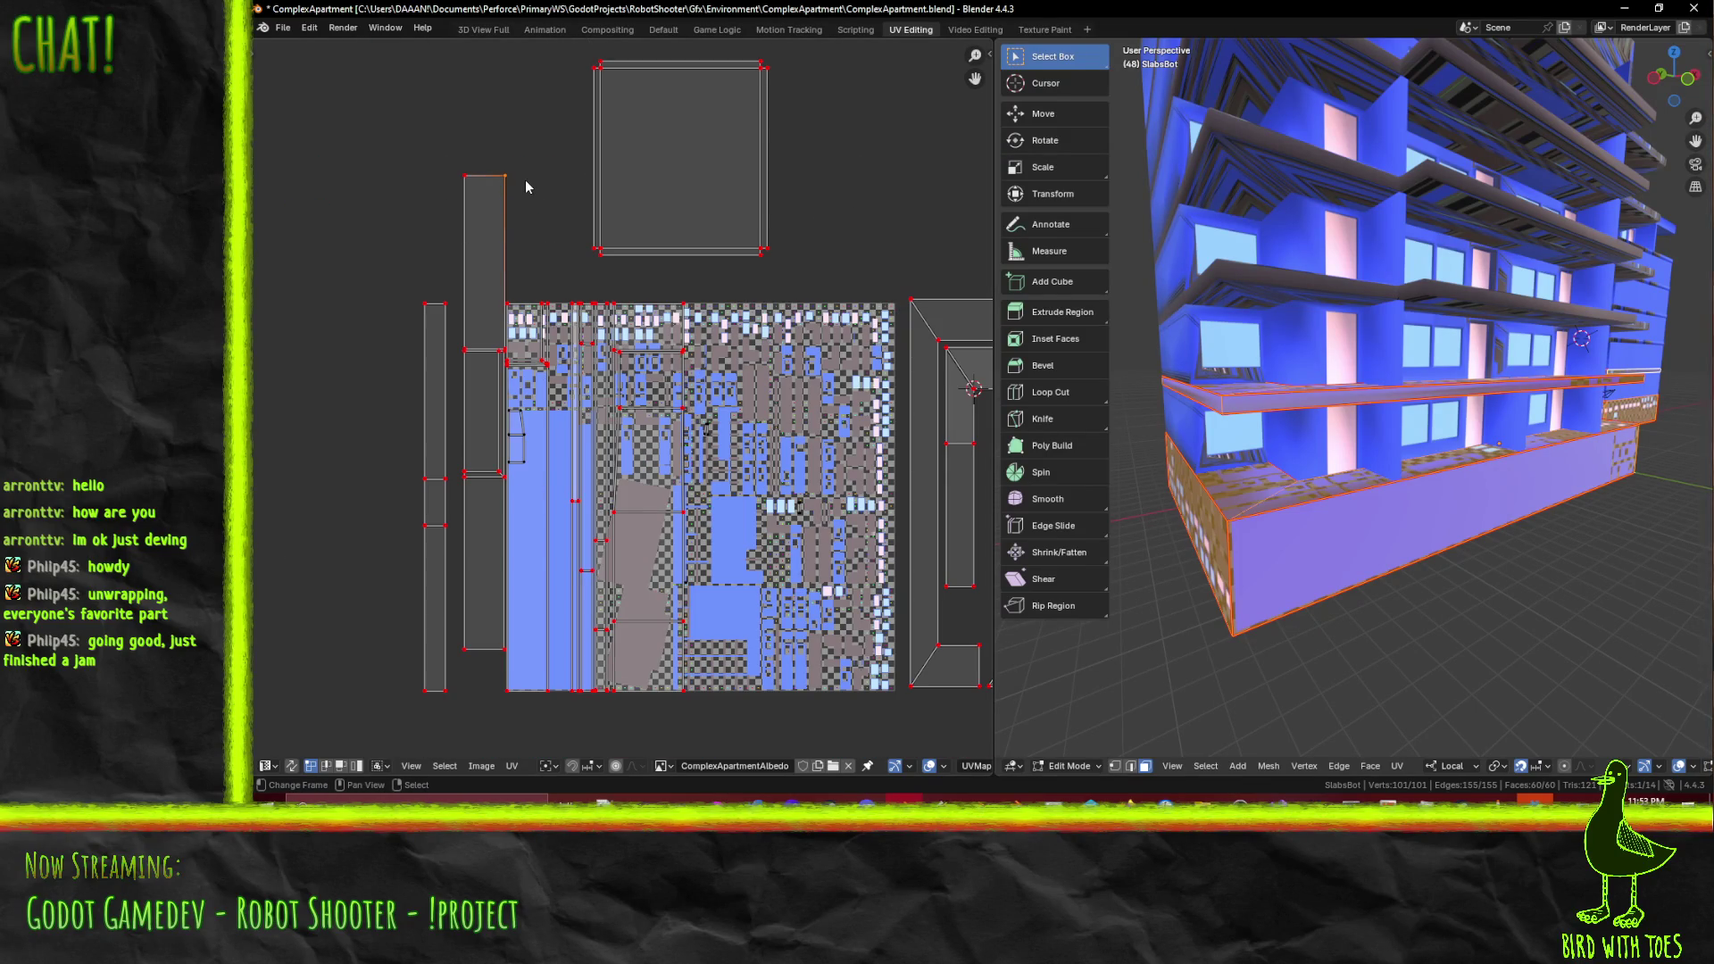
{"action": "key", "text": "p"}
{"action": "left_click", "coordinate": [539, 250]}
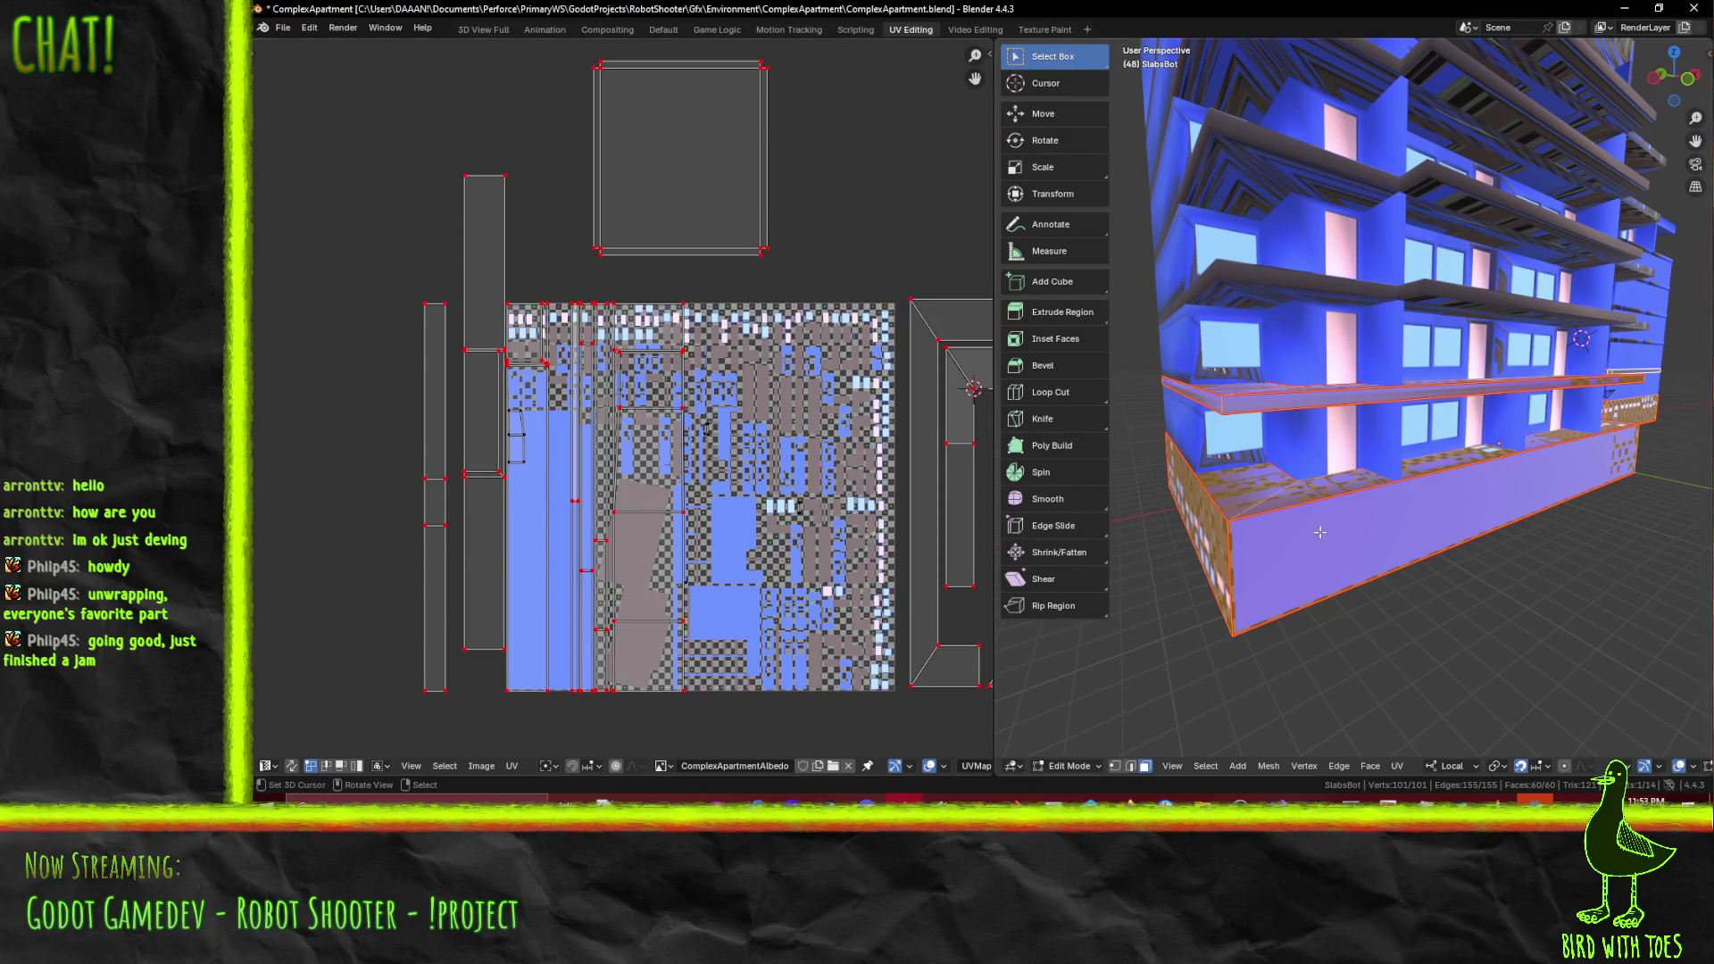
{"action": "key", "text": "F3"}
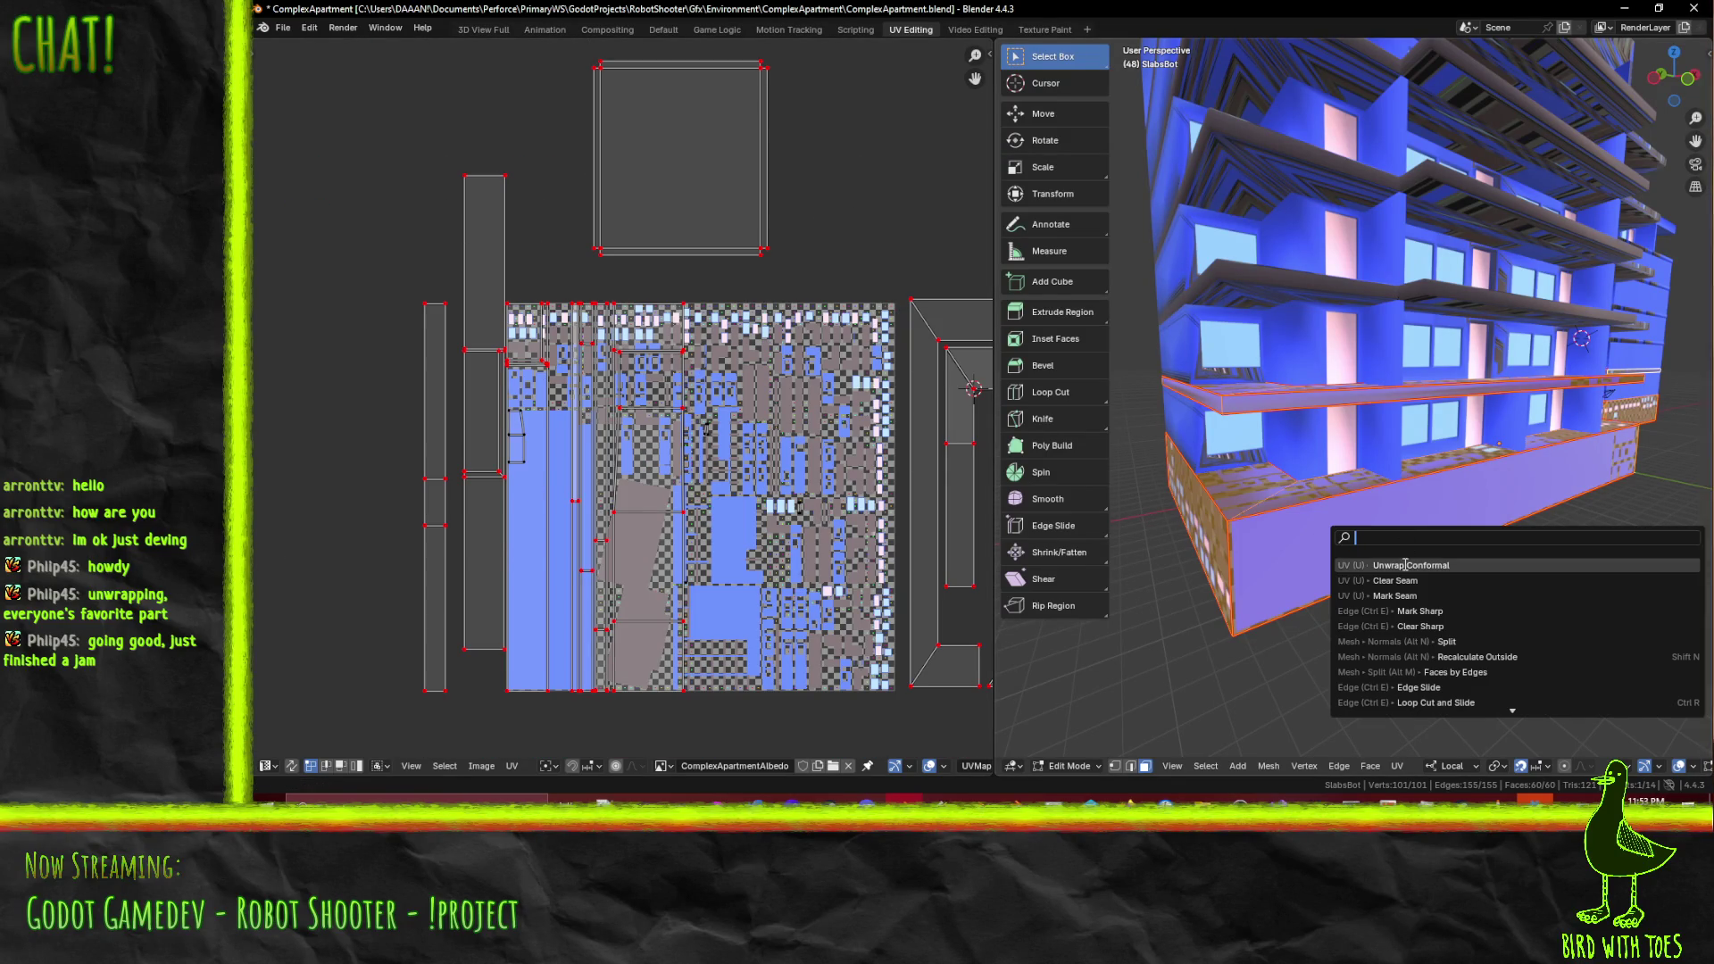
{"action": "left_click", "coordinate": [1405, 565]}
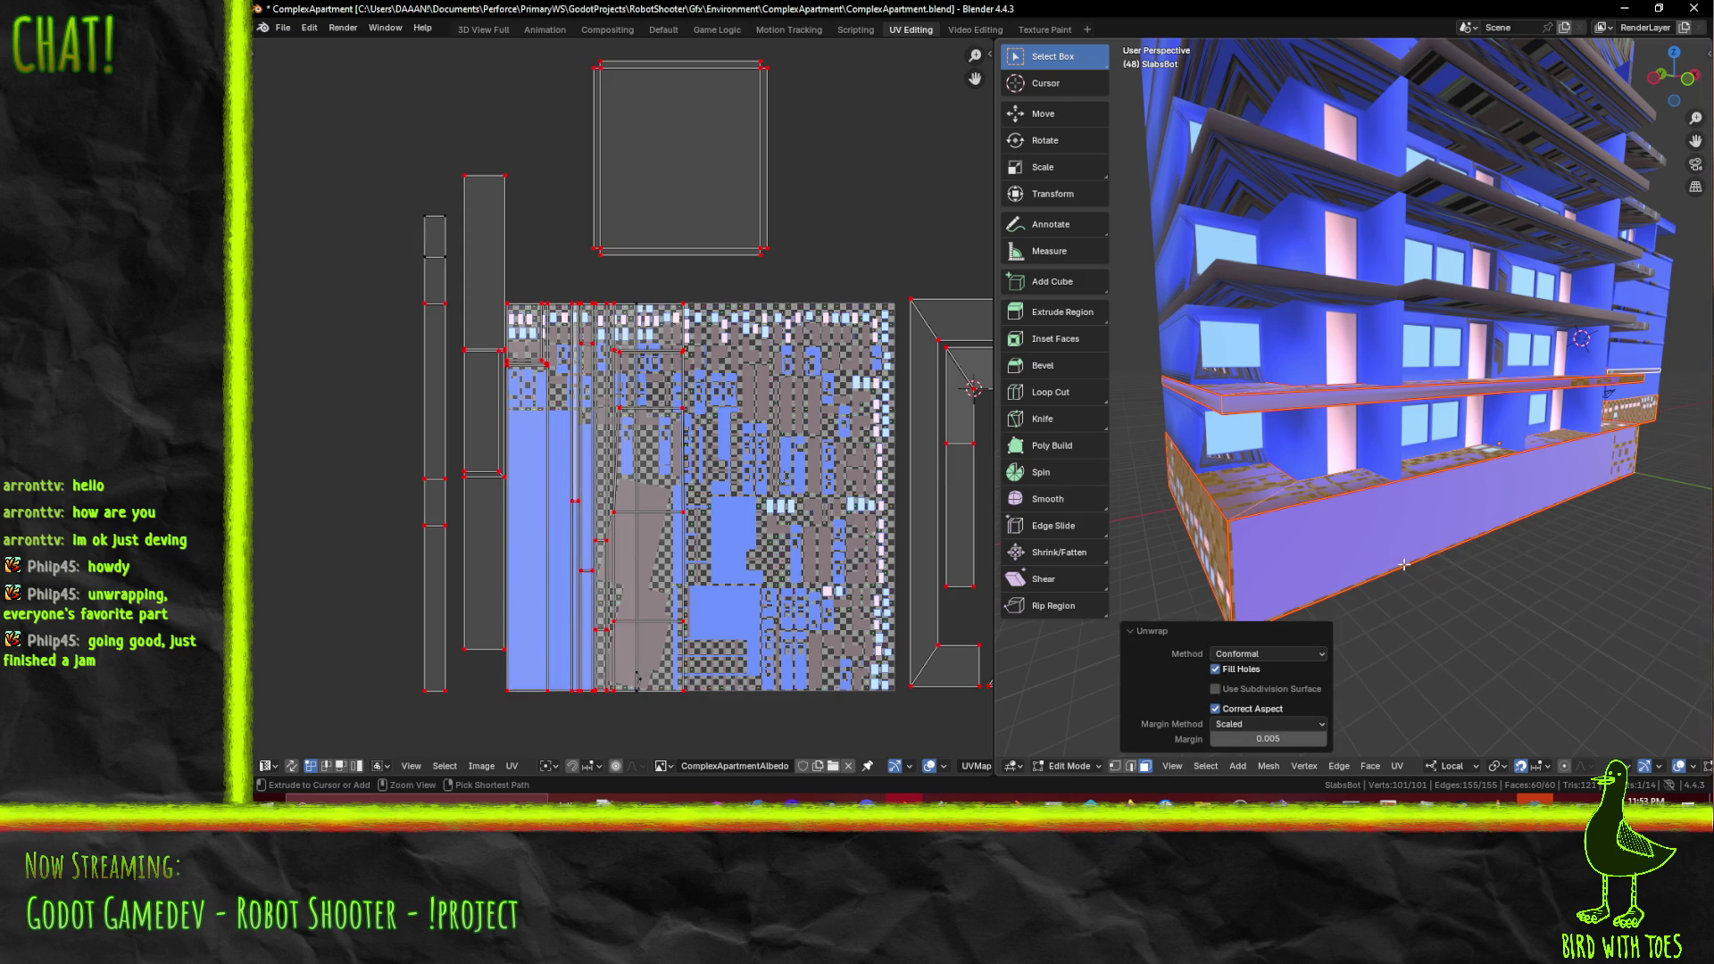
{"action": "key", "text": "ctrl+z"}
{"action": "key", "text": "F3"}
{"action": "left_click", "coordinate": [1407, 592]}
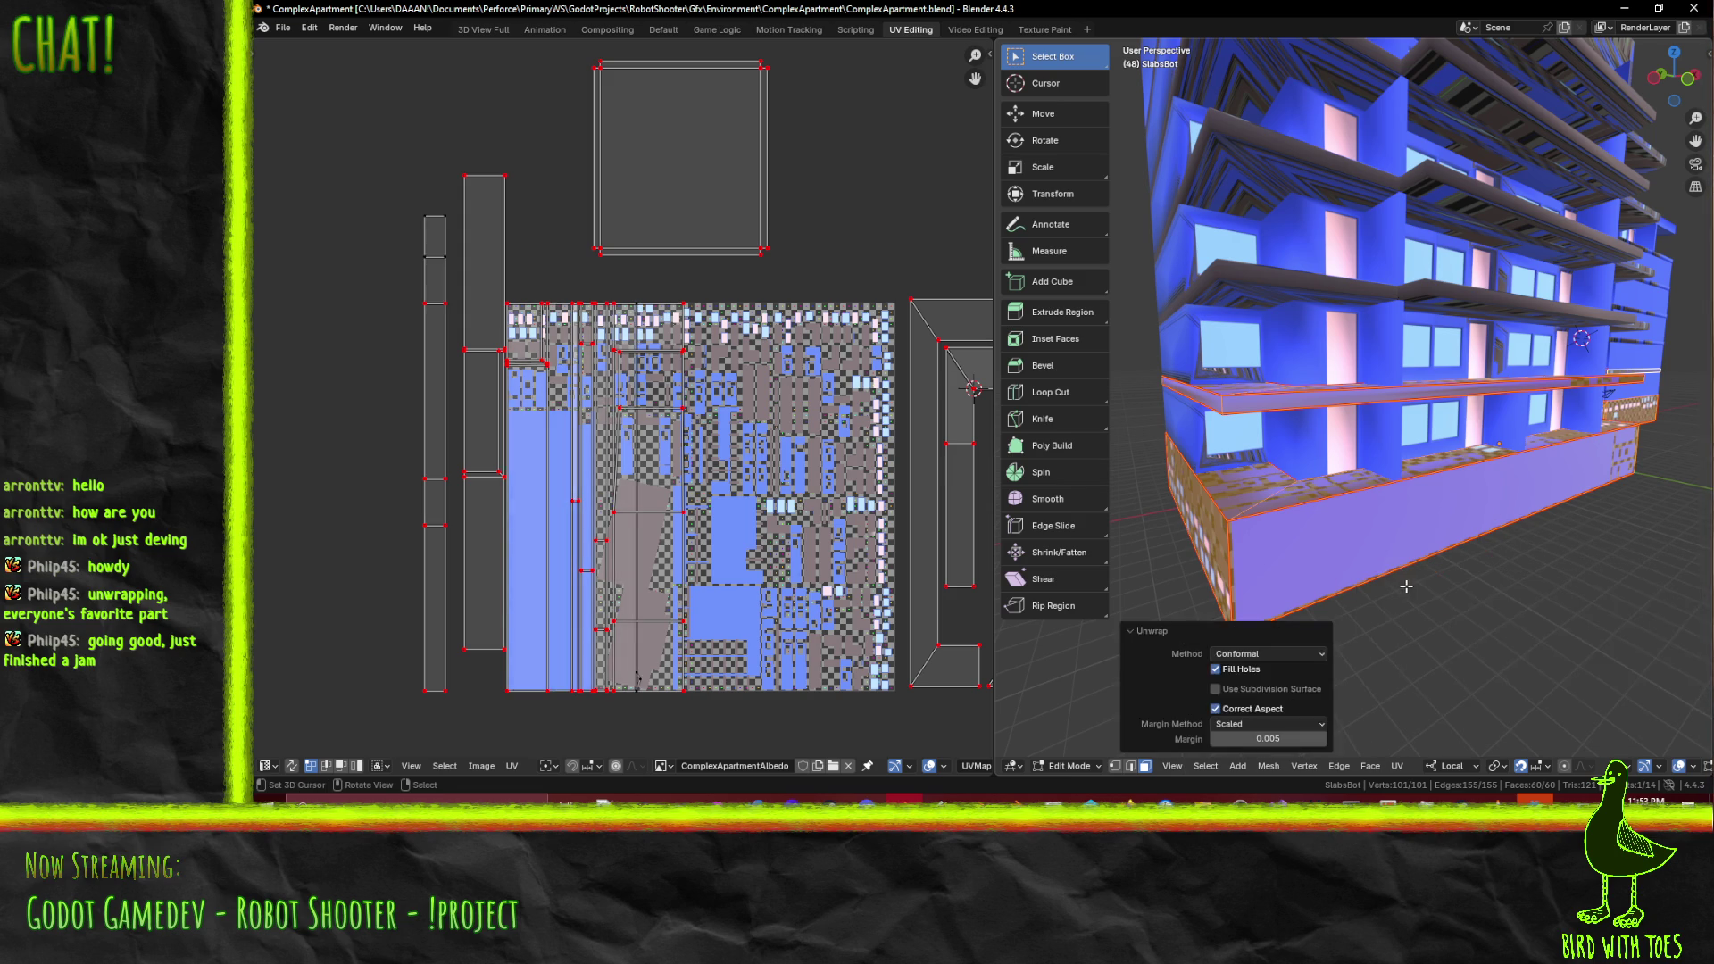
{"action": "scroll", "coordinate": [620, 392], "scroll_direction": "up", "scroll_amount": 2}
{"action": "left_click", "coordinate": [639, 257]}
{"action": "middle_click_drag", "start_coordinate": [1384, 401], "coordinate": [1261, 474]}
- Select the two ground-floor wall faces and unwrap them conformally
{"action": "scroll", "coordinate": [1261, 474], "scroll_direction": "down", "scroll_amount": 4}
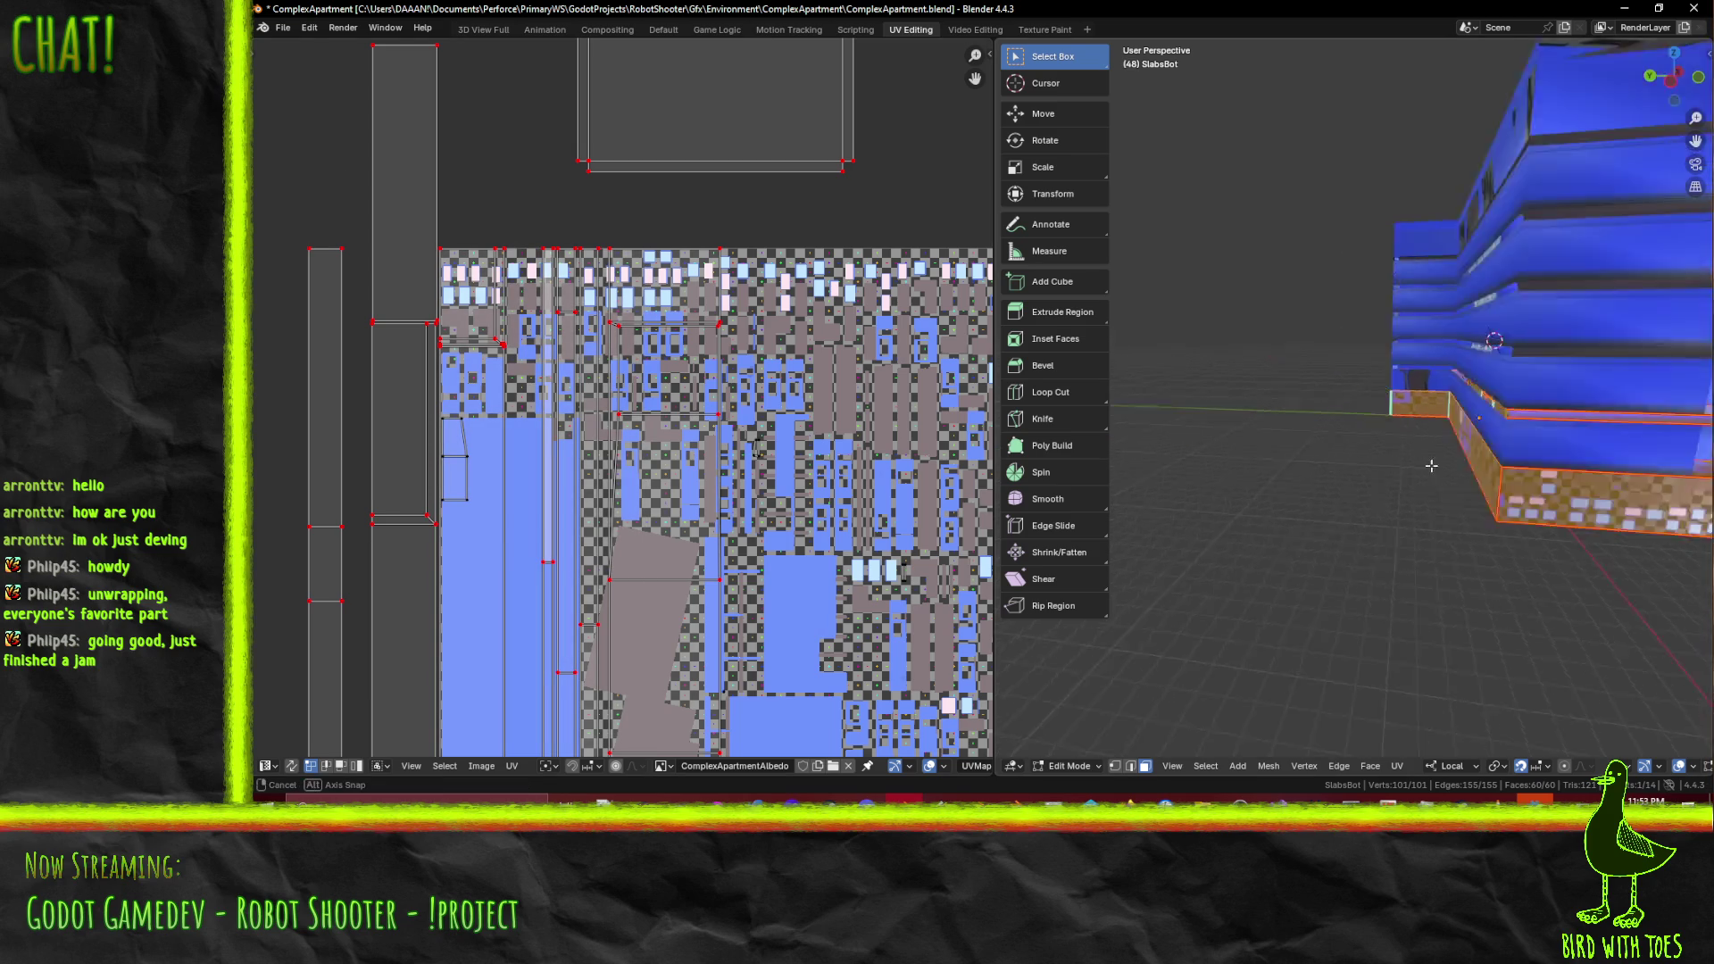
{"action": "scroll", "coordinate": [1478, 474], "scroll_direction": "up", "scroll_amount": 6}
{"action": "mouse_move", "coordinate": [1478, 474]}
{"action": "middle_mouse_down"}
{"action": "mouse_move", "coordinate": [1323, 466]}
{"action": "mouse_move", "coordinate": [1357, 460]}
{"action": "middle_mouse_up"}
{"action": "scroll", "coordinate": [1356, 460], "scroll_direction": "down", "scroll_amount": 5}
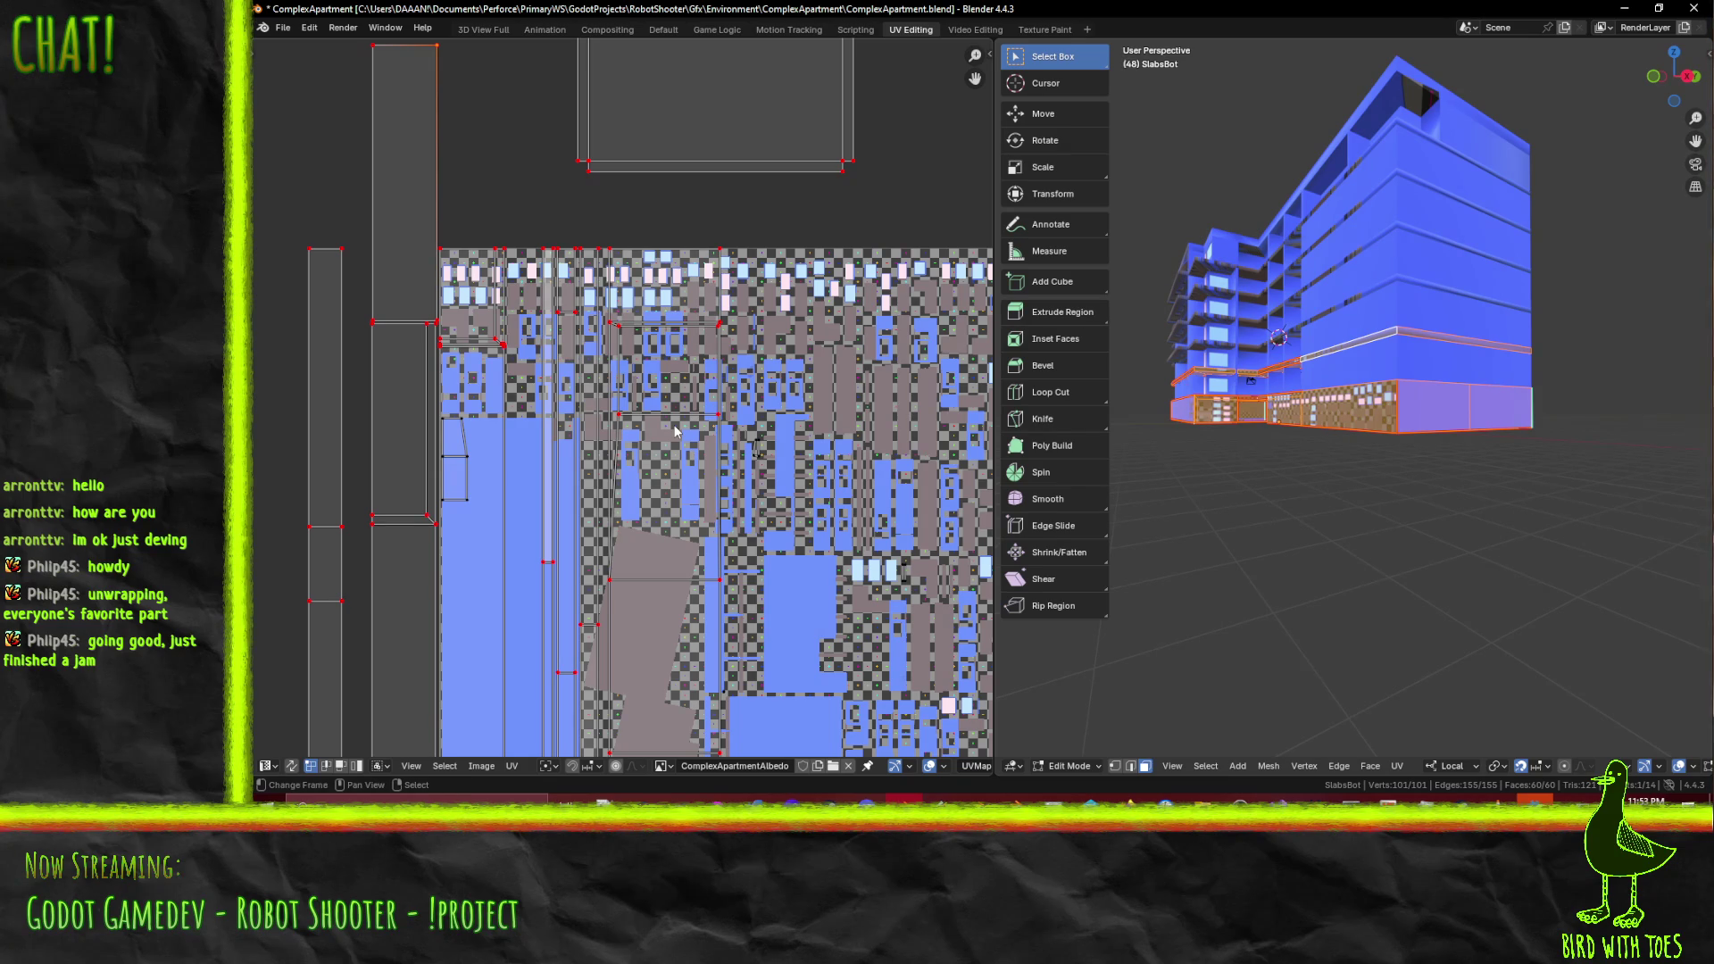
{"action": "scroll", "coordinate": [1404, 422], "scroll_direction": "up", "scroll_amount": 8}
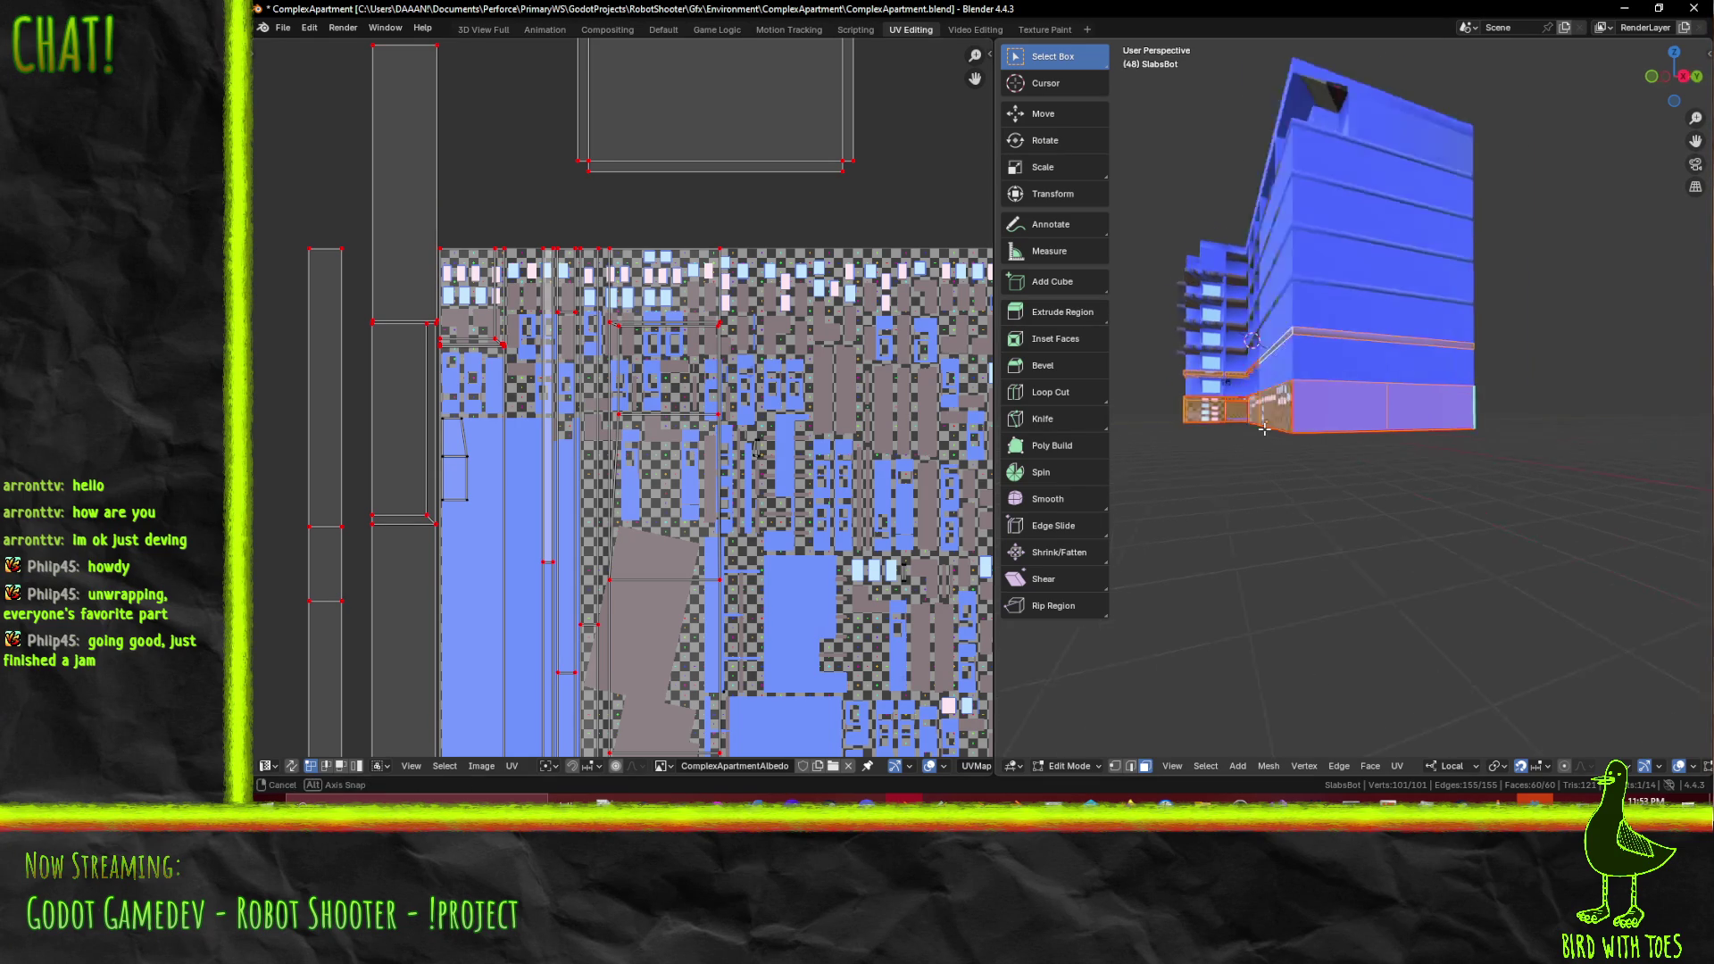
{"action": "left_click", "coordinate": [1404, 422]}
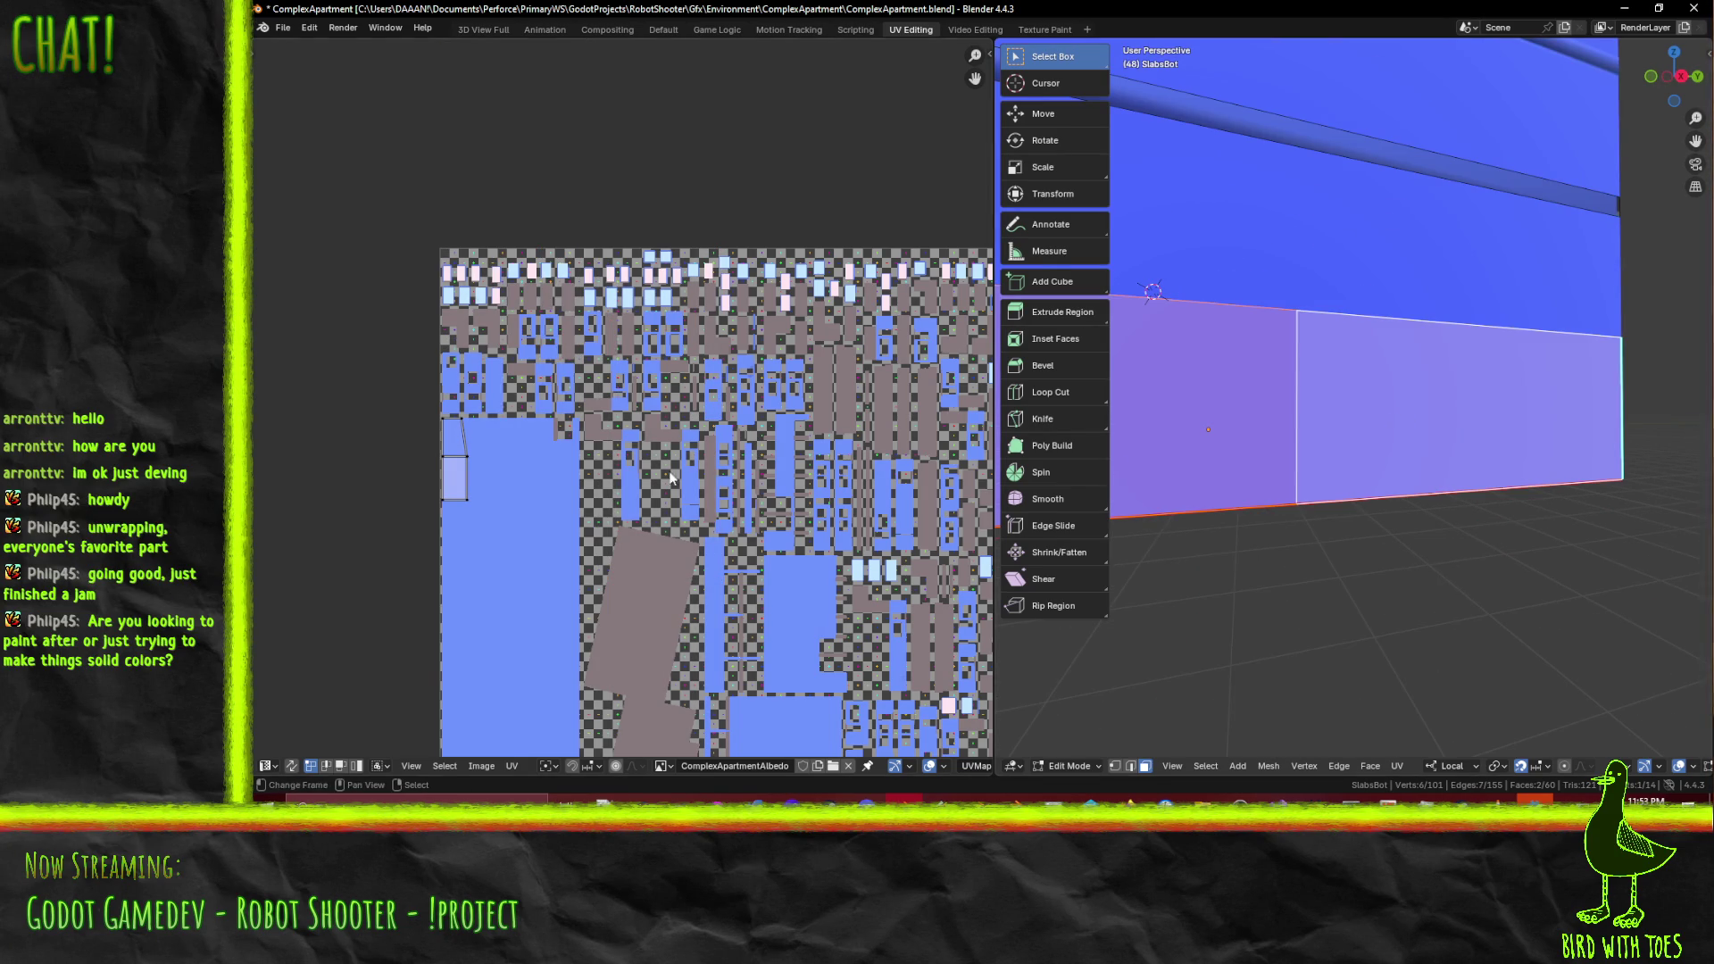
{"action": "scroll", "coordinate": [1404, 421], "scroll_direction": "down", "scroll_amount": 8}
{"action": "mouse_move", "coordinate": [1404, 421]}
{"action": "middle_mouse_down"}
{"action": "mouse_move", "coordinate": [1397, 460]}
{"action": "mouse_move", "coordinate": [1362, 462]}
{"action": "mouse_move", "coordinate": [1446, 470]}
{"action": "mouse_move", "coordinate": [1339, 468]}
{"action": "middle_mouse_up"}
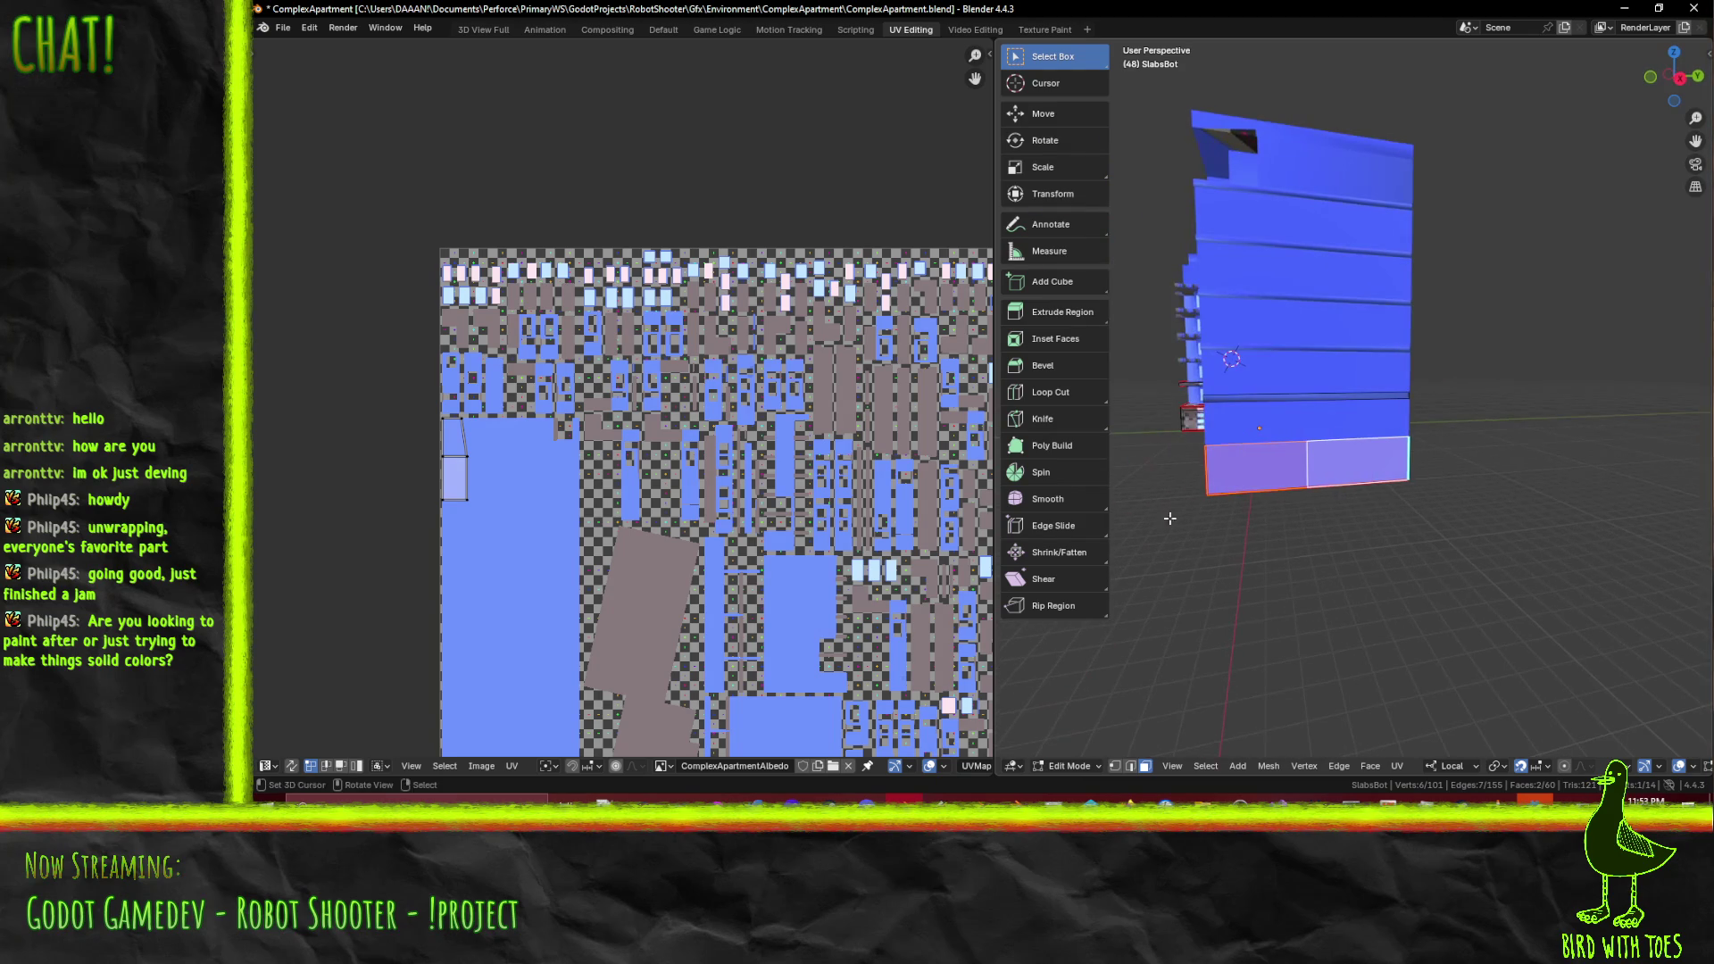
{"action": "key", "text": "F3"}
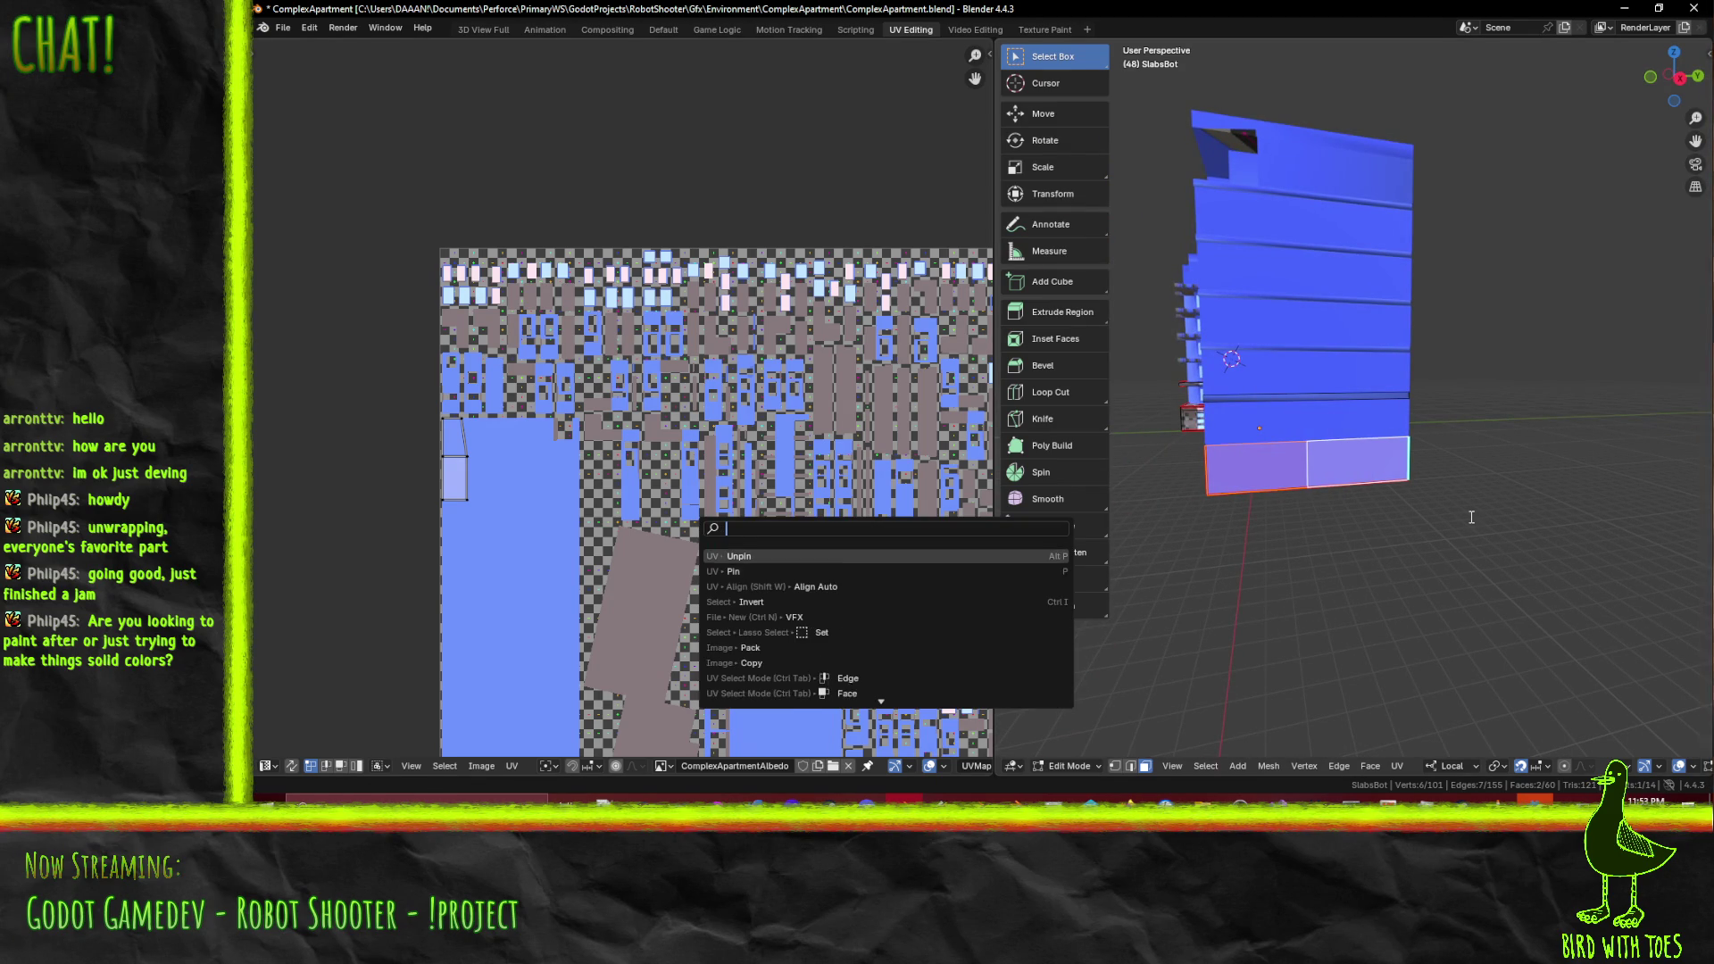
{"action": "key", "text": "F3"}
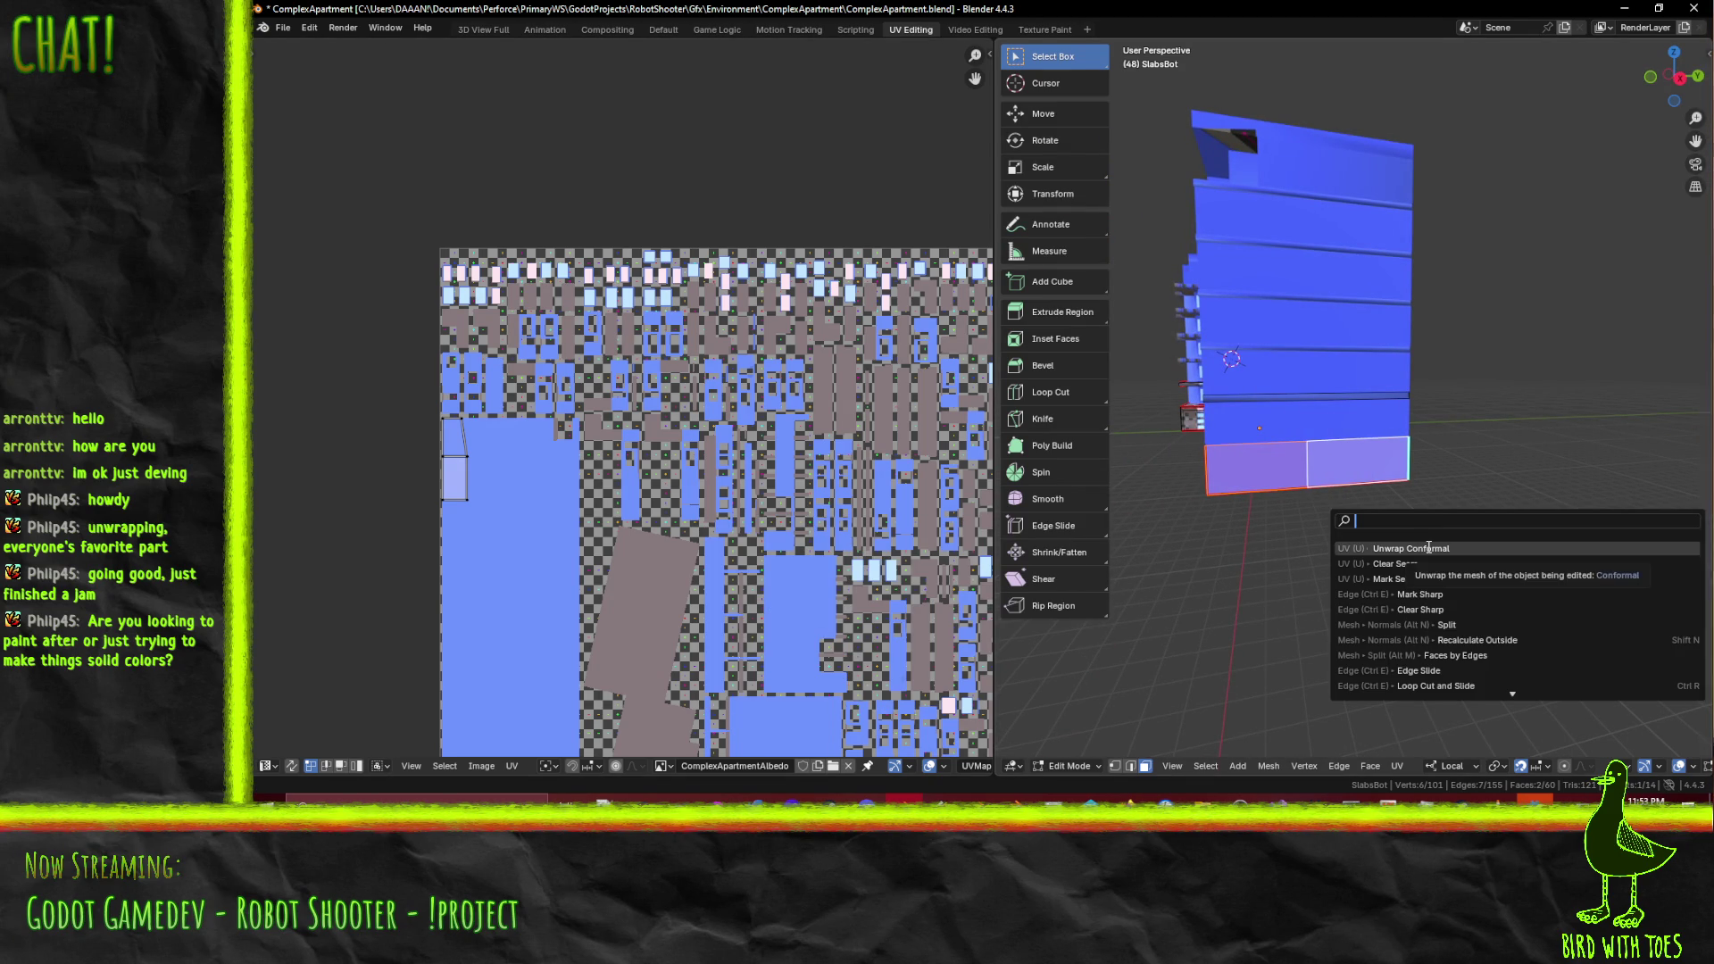
{"action": "left_click", "coordinate": [1428, 548]}
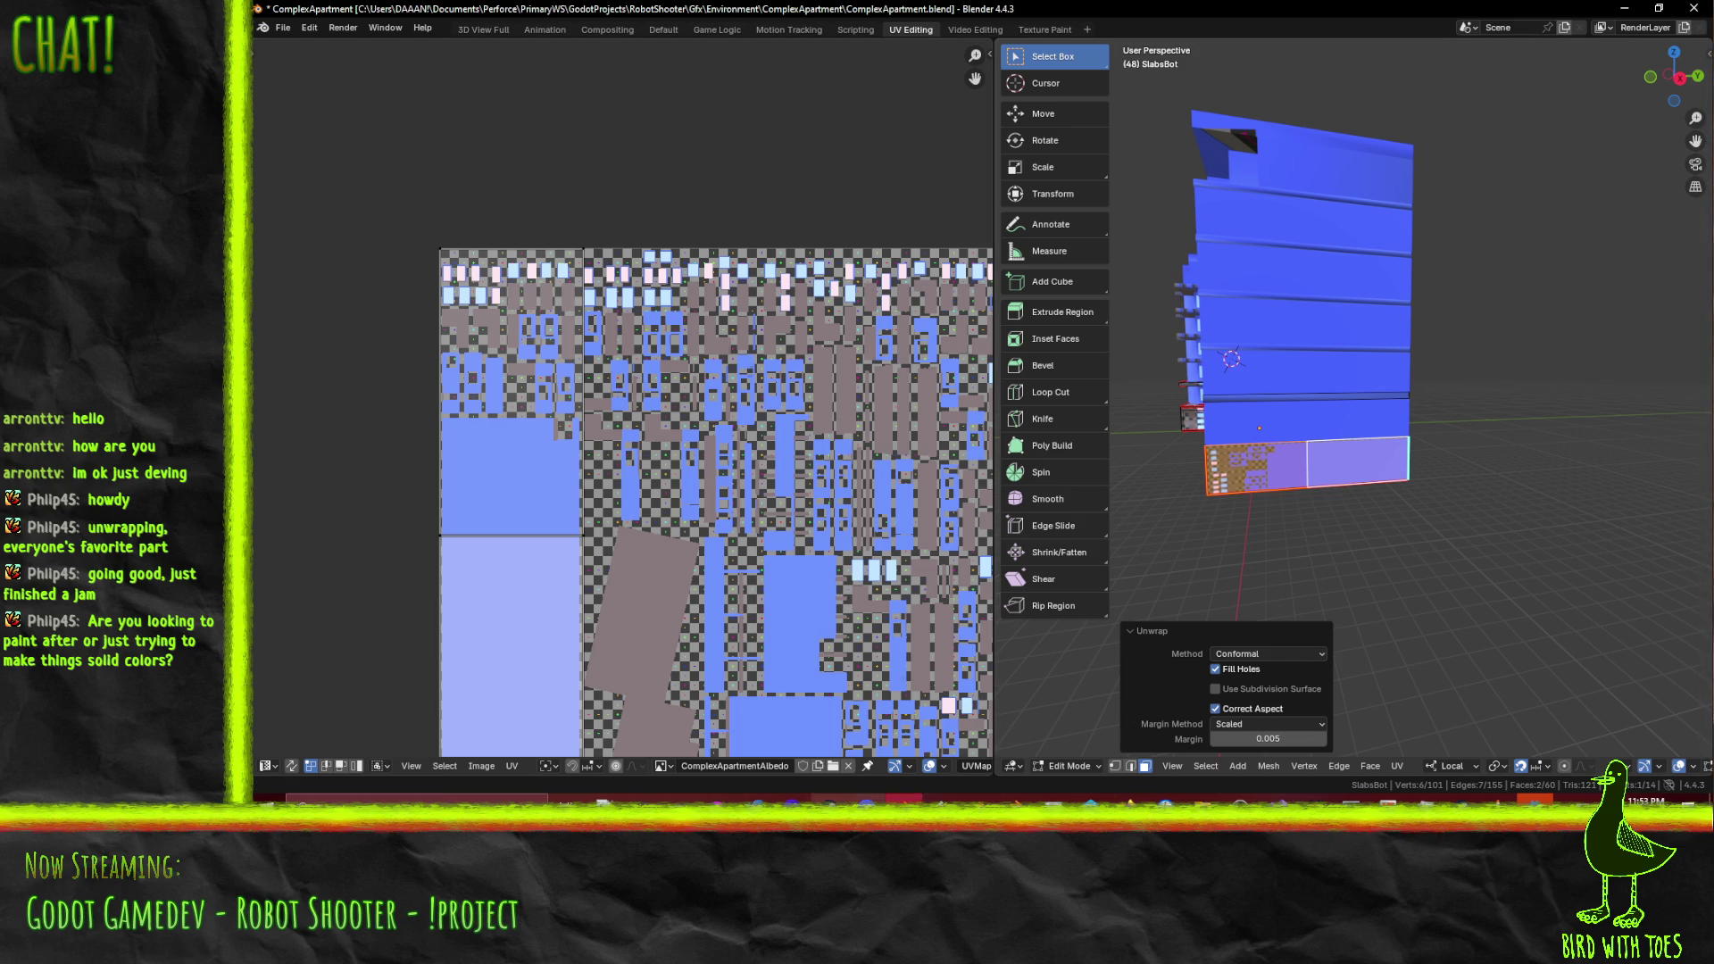
- Open the Robot Shooter project from Godot's Project Manager after checking the RobotShooter folder in Perforce
{"action": "left_click", "coordinate": [1534, 799]}
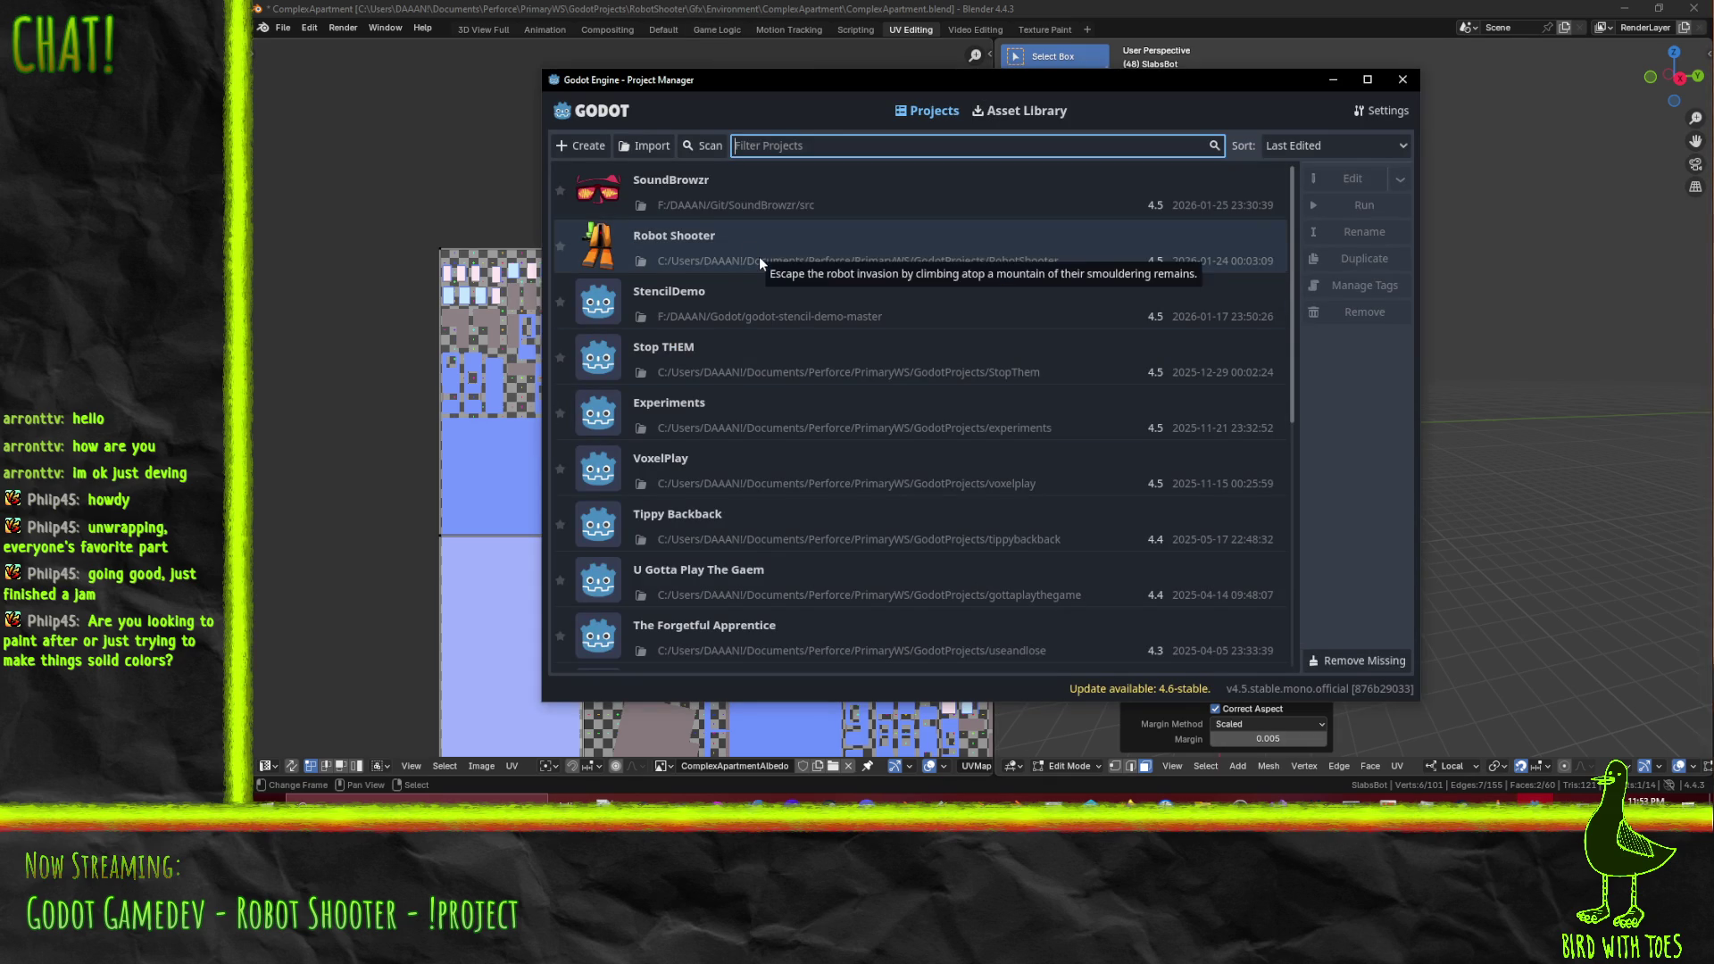
{"action": "left_click", "coordinate": [1090, 797]}
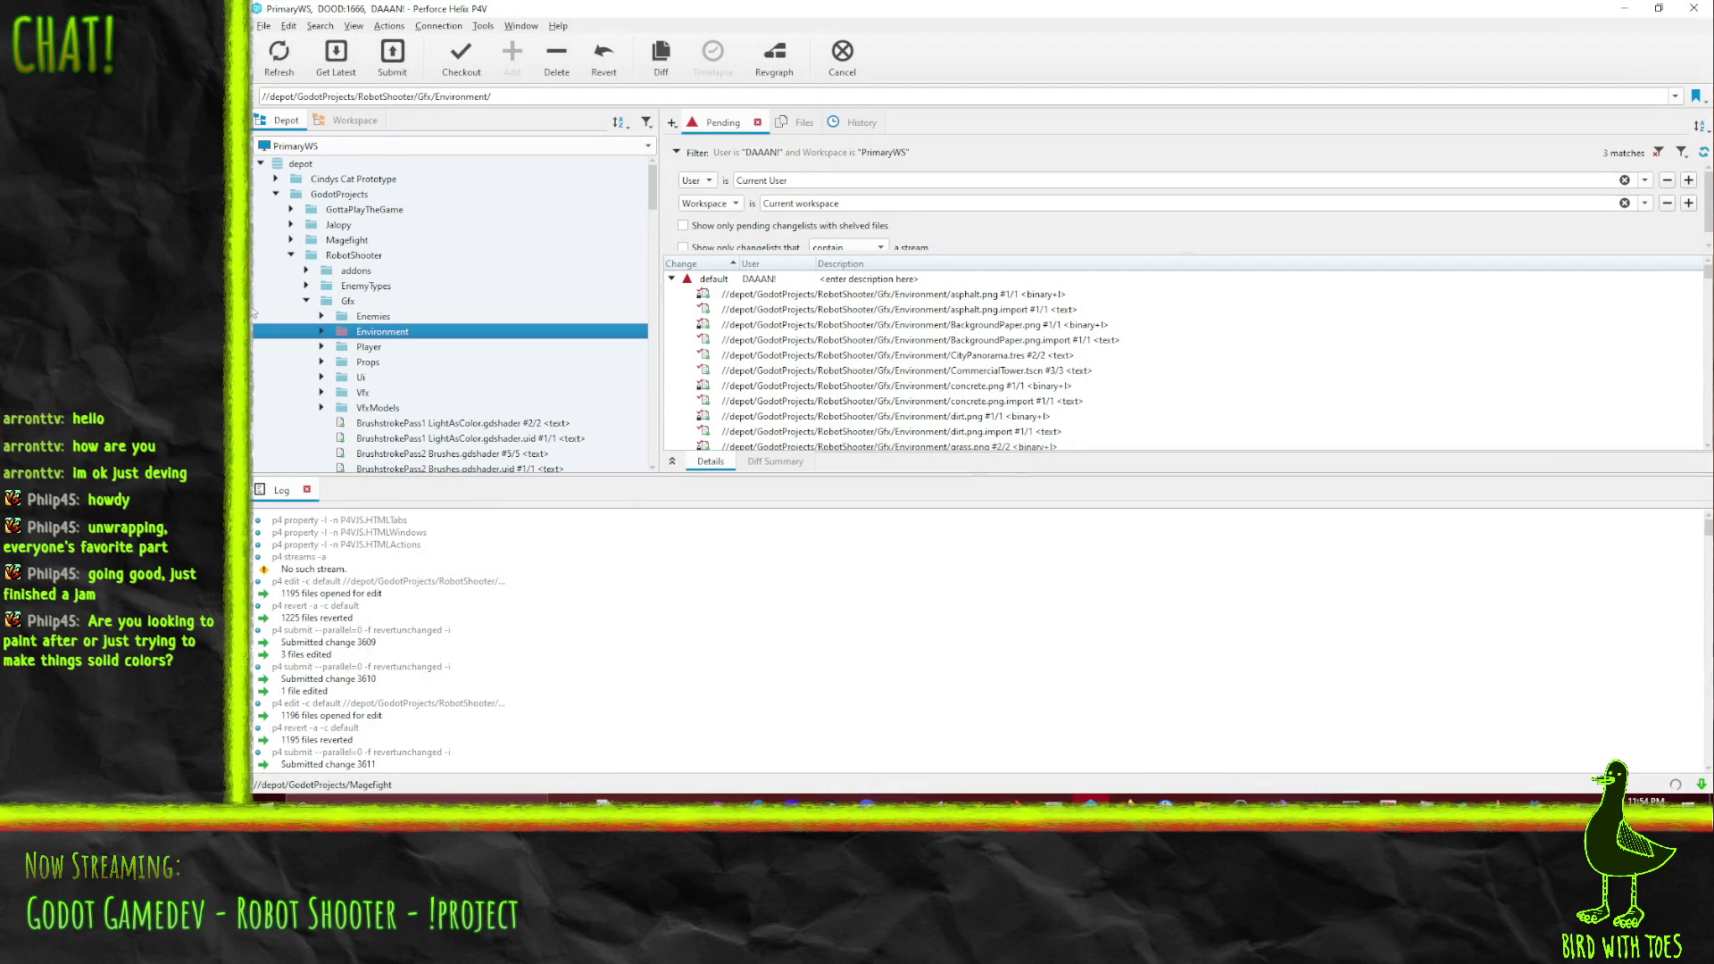
{"action": "mouse_move", "coordinate": [406, 255]}
{"action": "left_mouse_down"}
{"action": "mouse_move", "coordinate": [455, 279]}
{"action": "mouse_move", "coordinate": [710, 293]}
{"action": "left_mouse_up"}
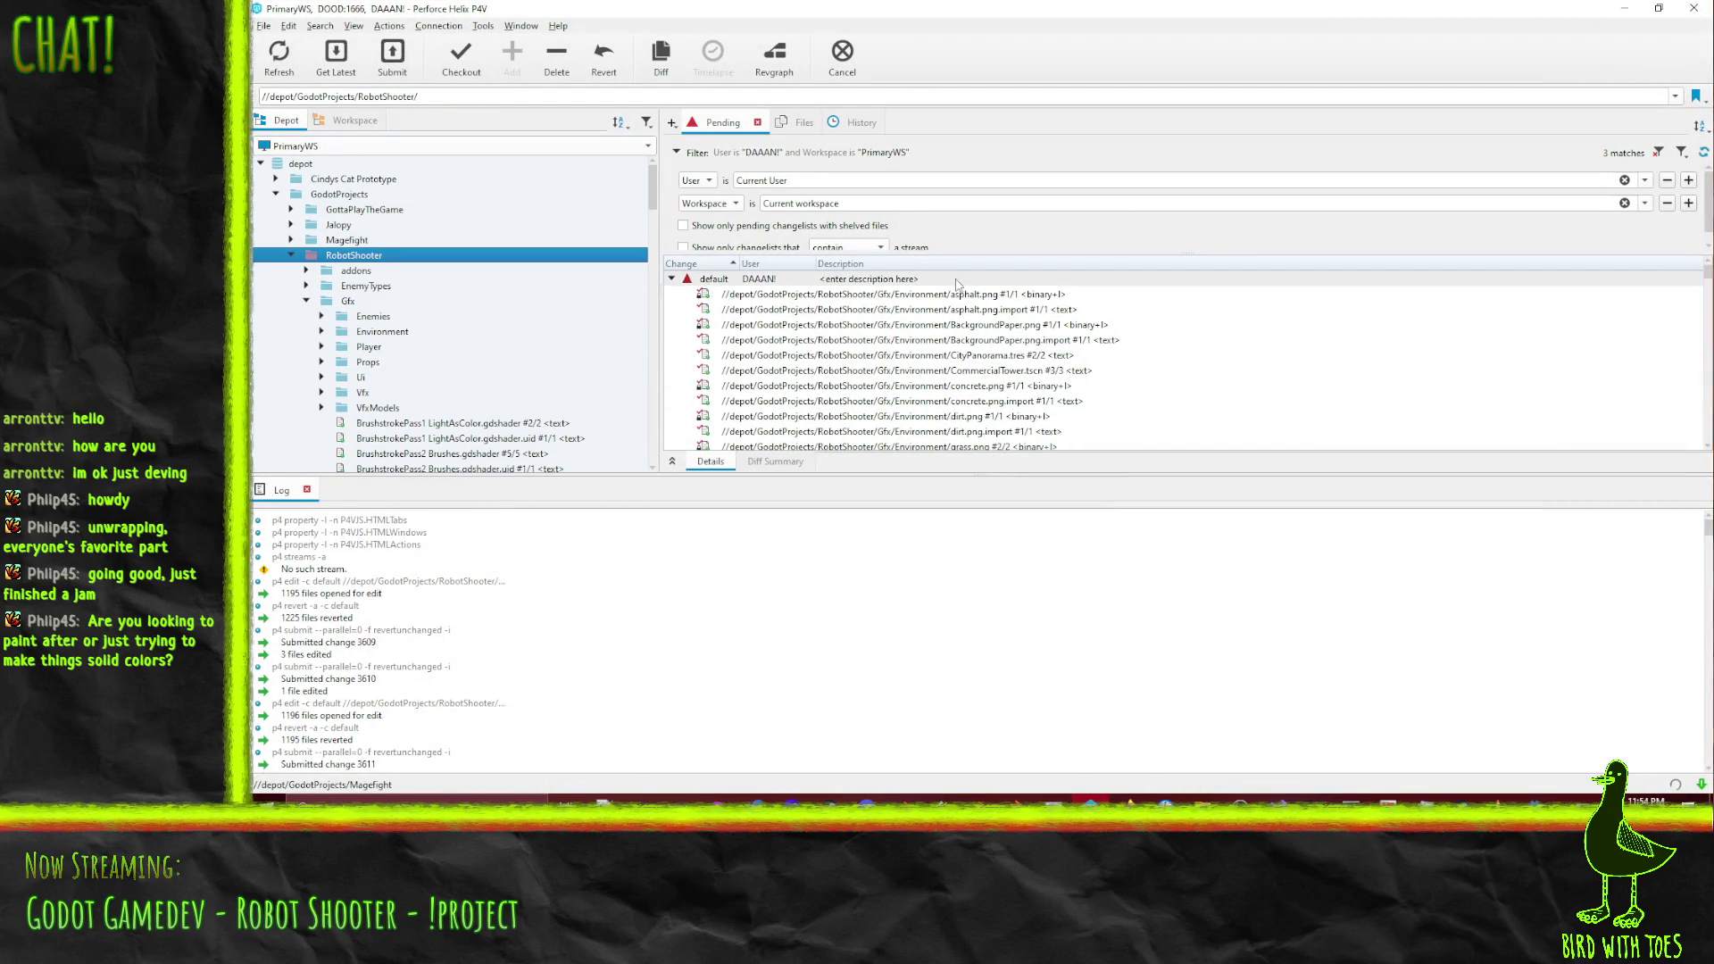
{"action": "left_click", "coordinate": [1618, 16]}
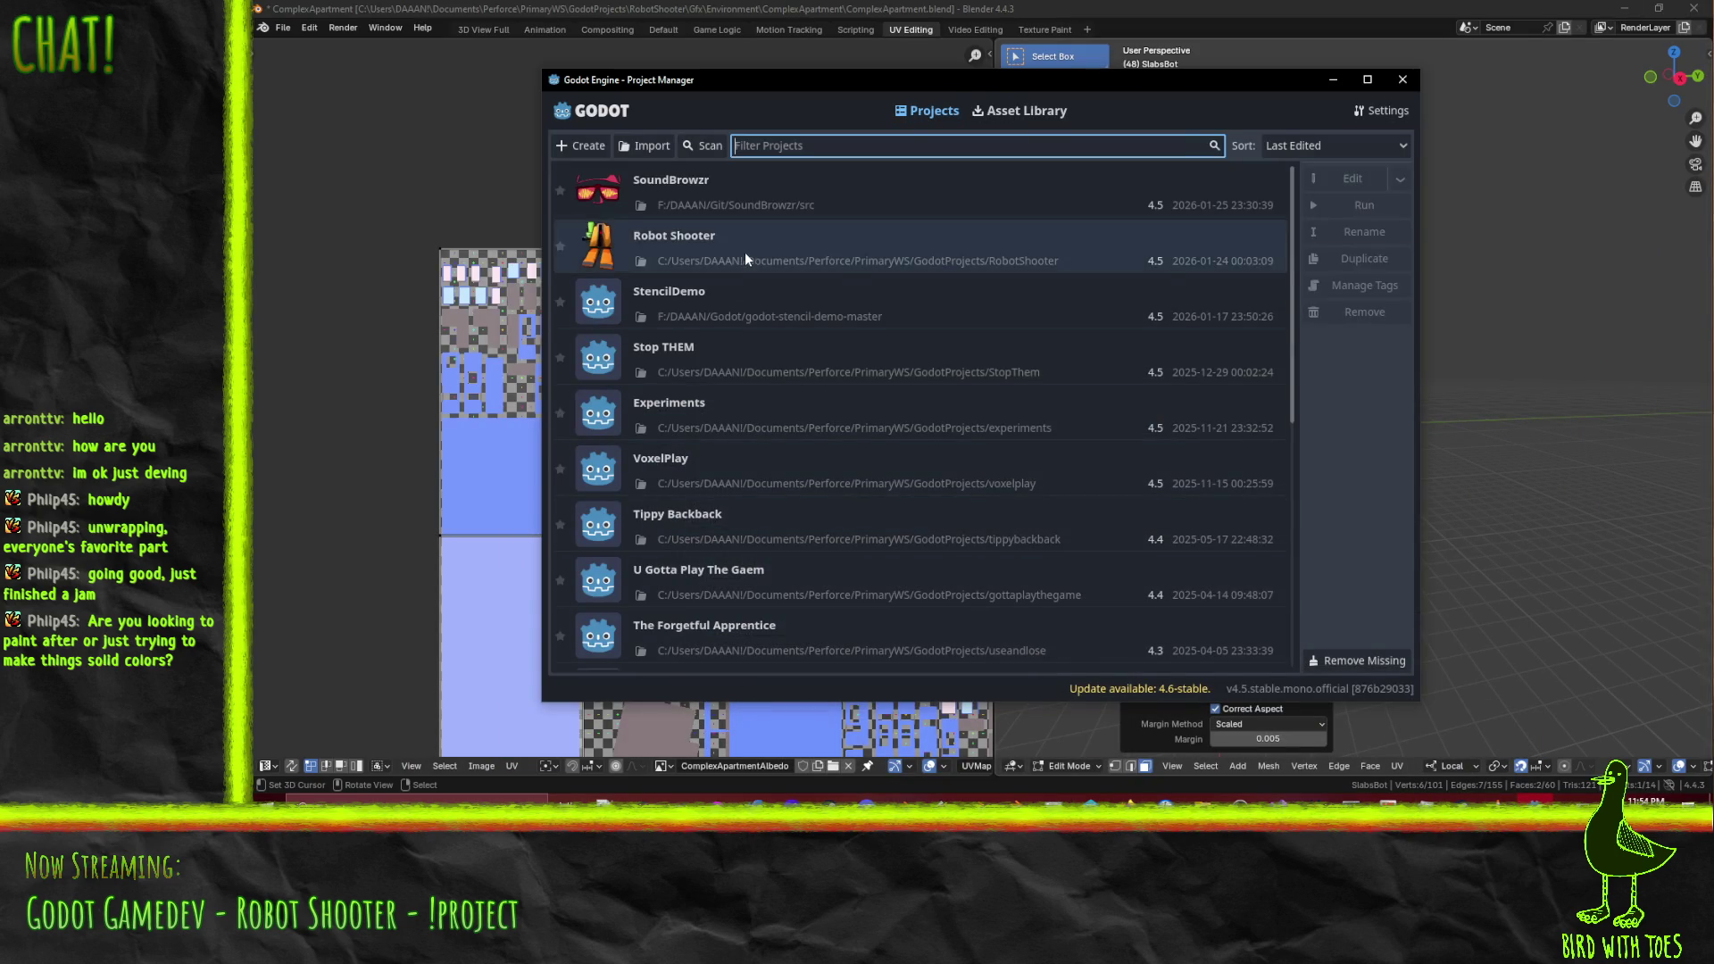
{"action": "double_click", "coordinate": [744, 252]}
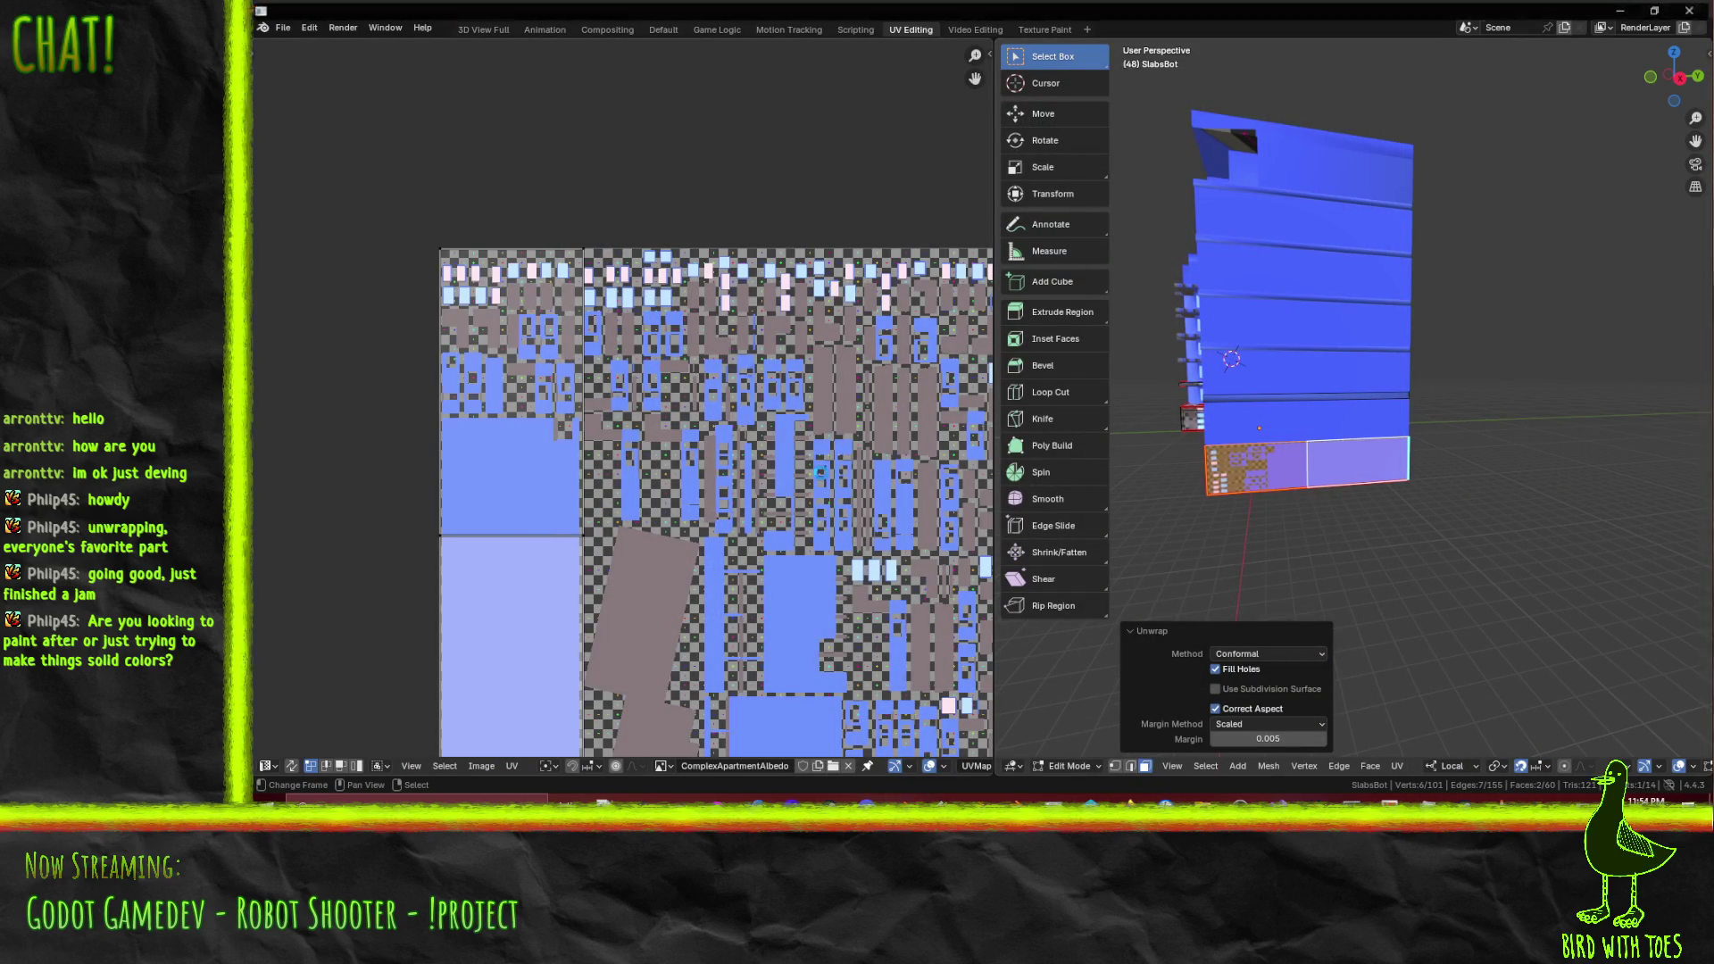